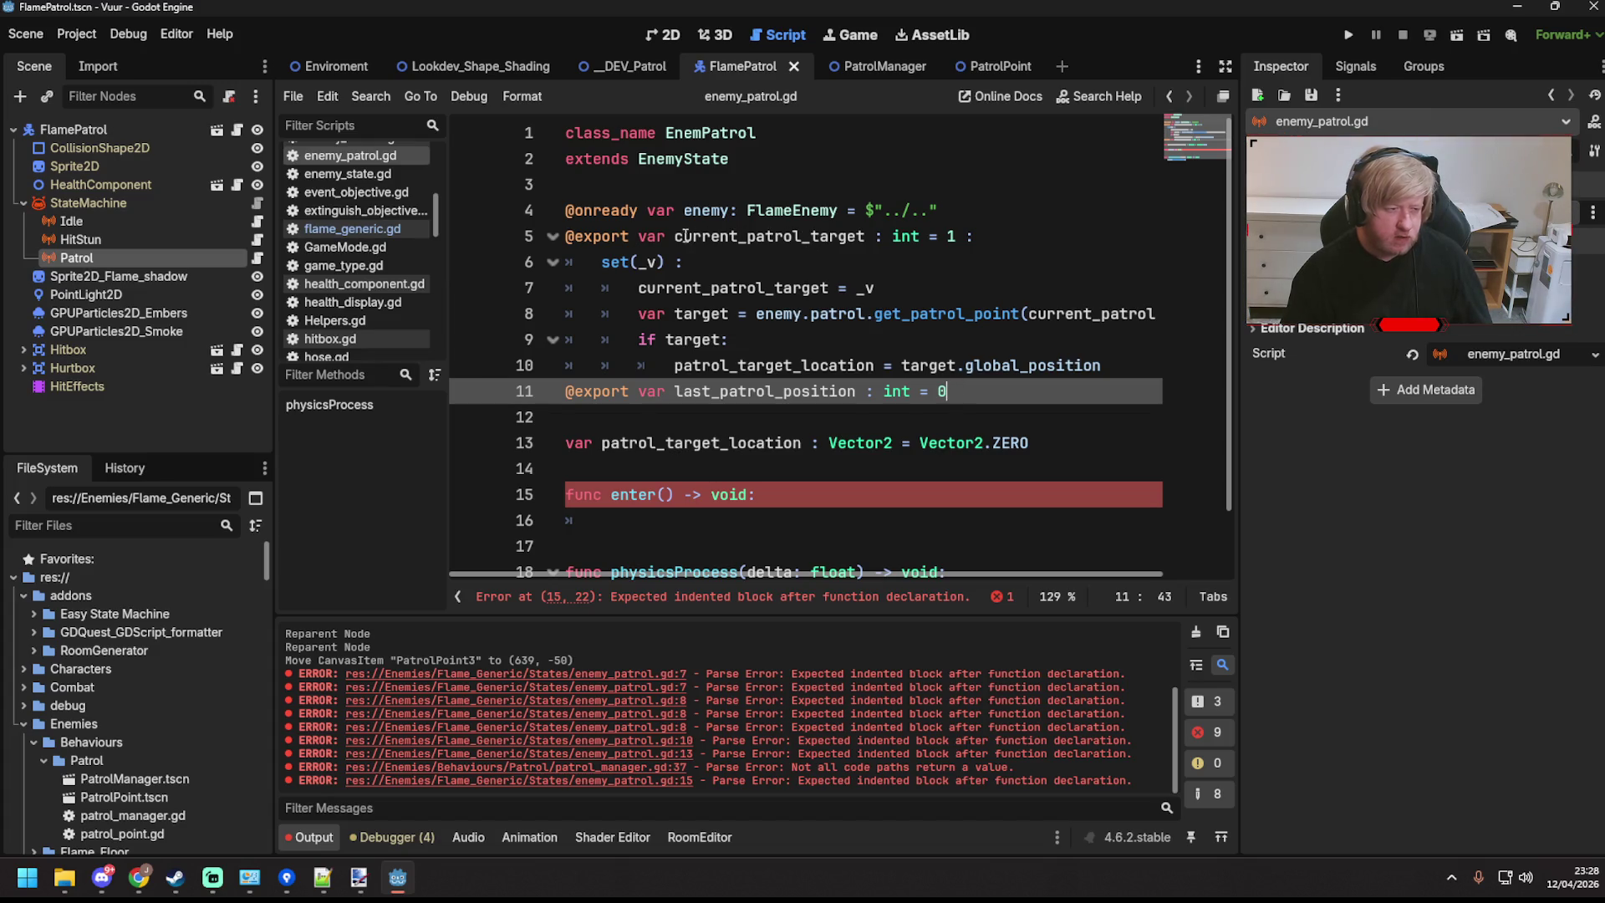
Rename current_patrol_target to patrol_target_index in its declaration, setter and get_patrol_point call
{"action": "left_click_drag", "start_coordinate": [676, 237], "coordinate": [748, 237]}
{"action": "key", "text": "BackSpace"}
{"action": "left_click", "coordinate": [794, 236]}
{"action": "type", "text": "_index"}
{"action": "left_click_drag", "start_coordinate": [846, 236], "coordinate": [675, 236]}
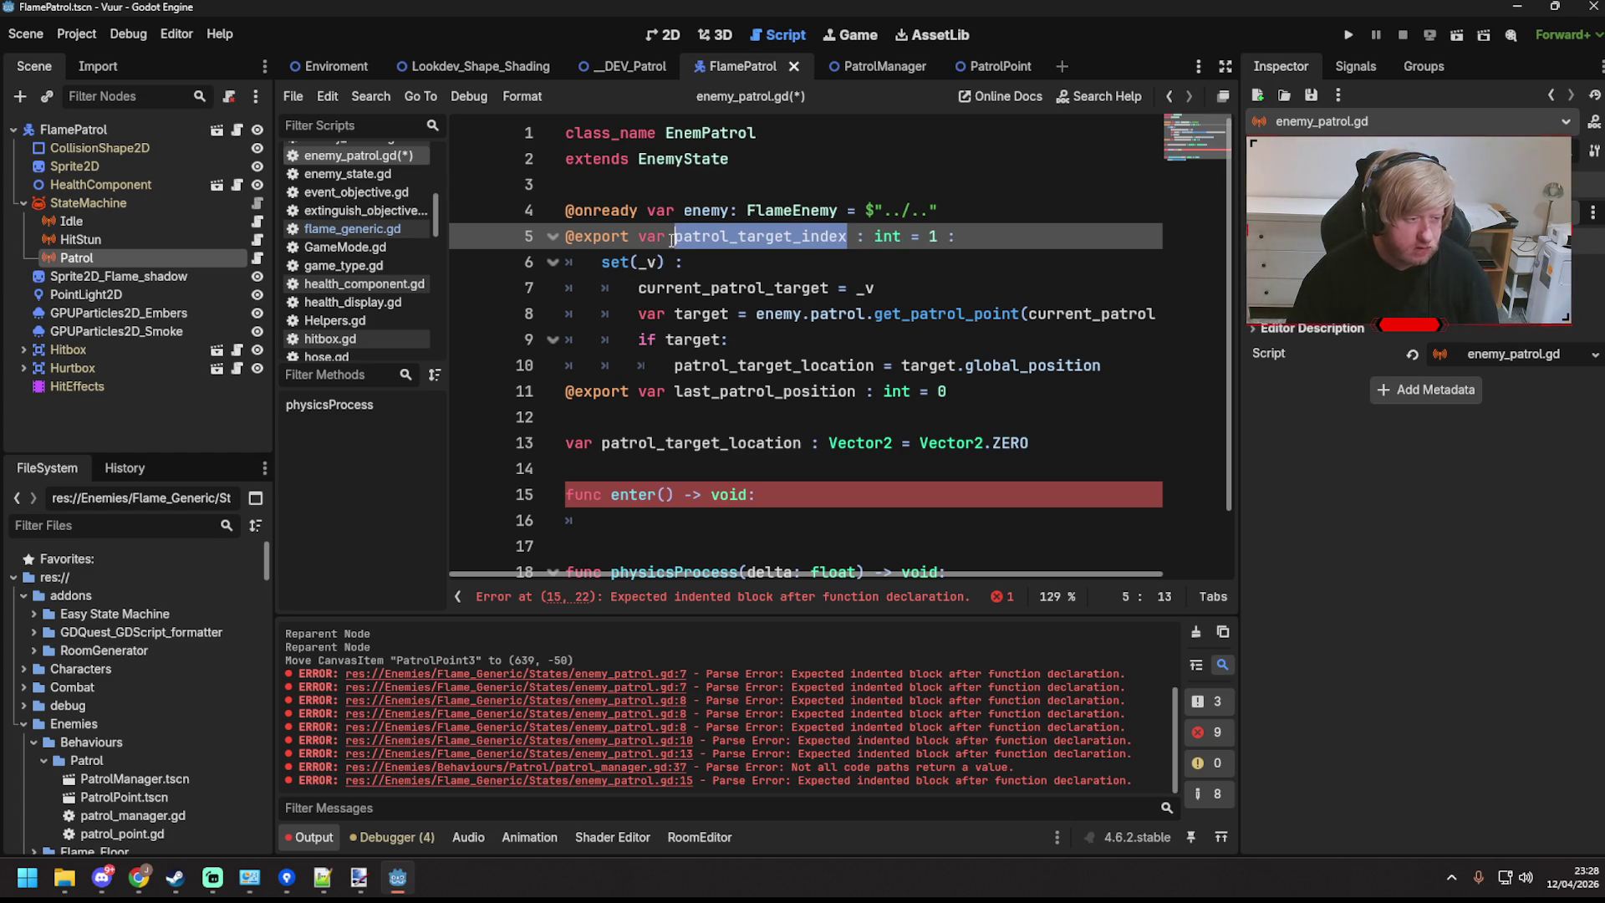
{"action": "key", "text": "ctrl+c"}
{"action": "left_click_drag", "start_coordinate": [639, 288], "coordinate": [830, 287]}
{"action": "key", "text": "ctrl+v"}
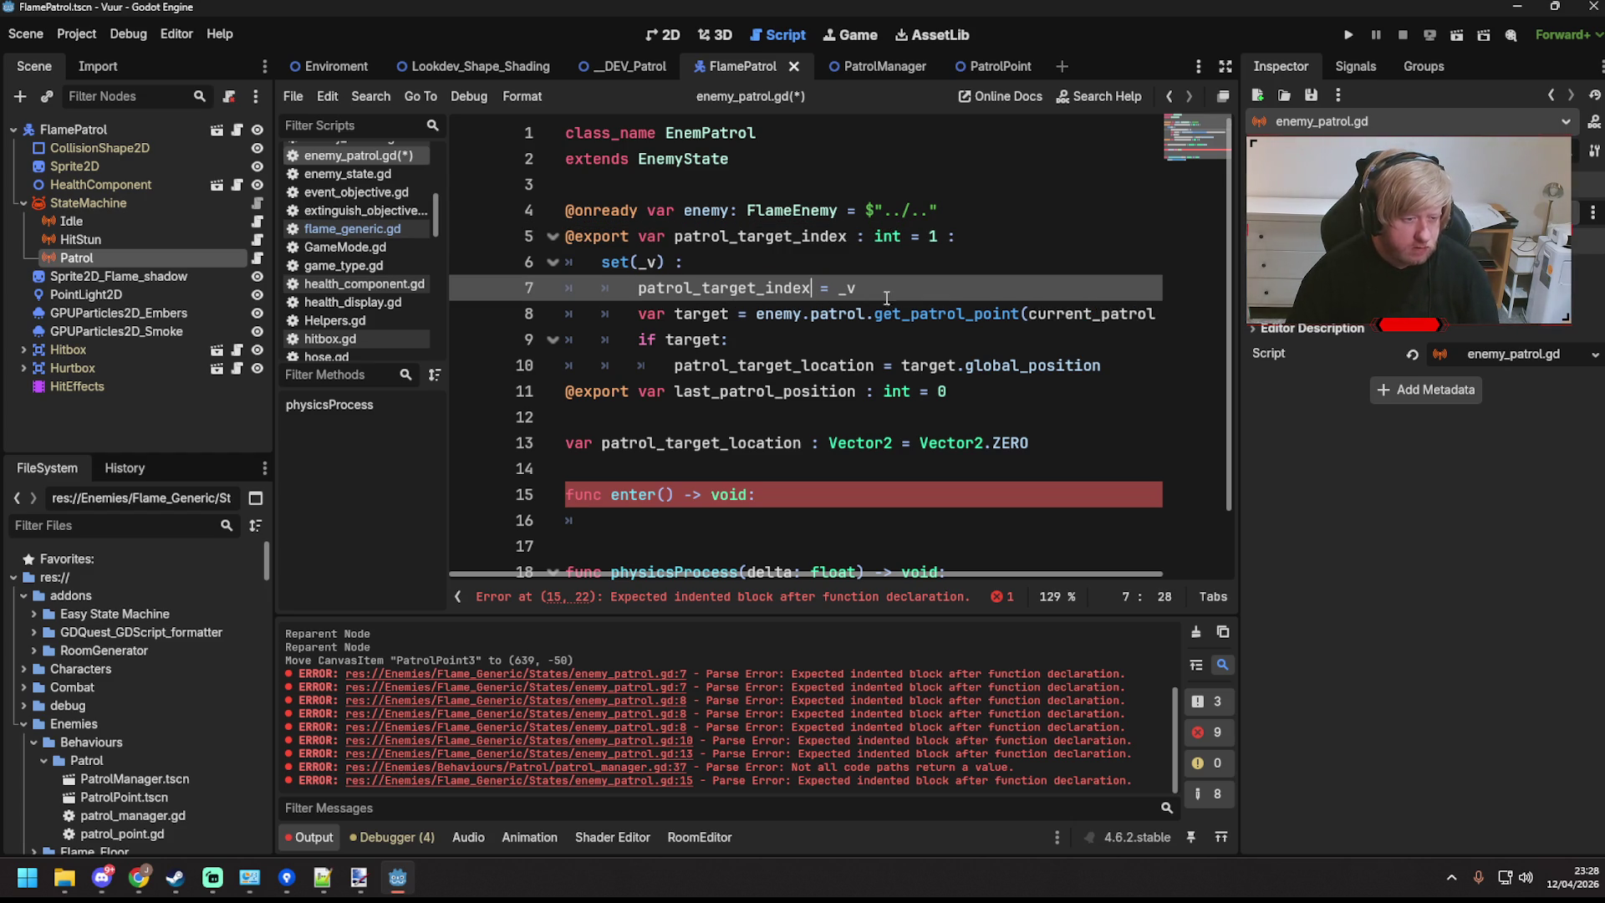
{"action": "double_click", "coordinate": [1030, 317]}
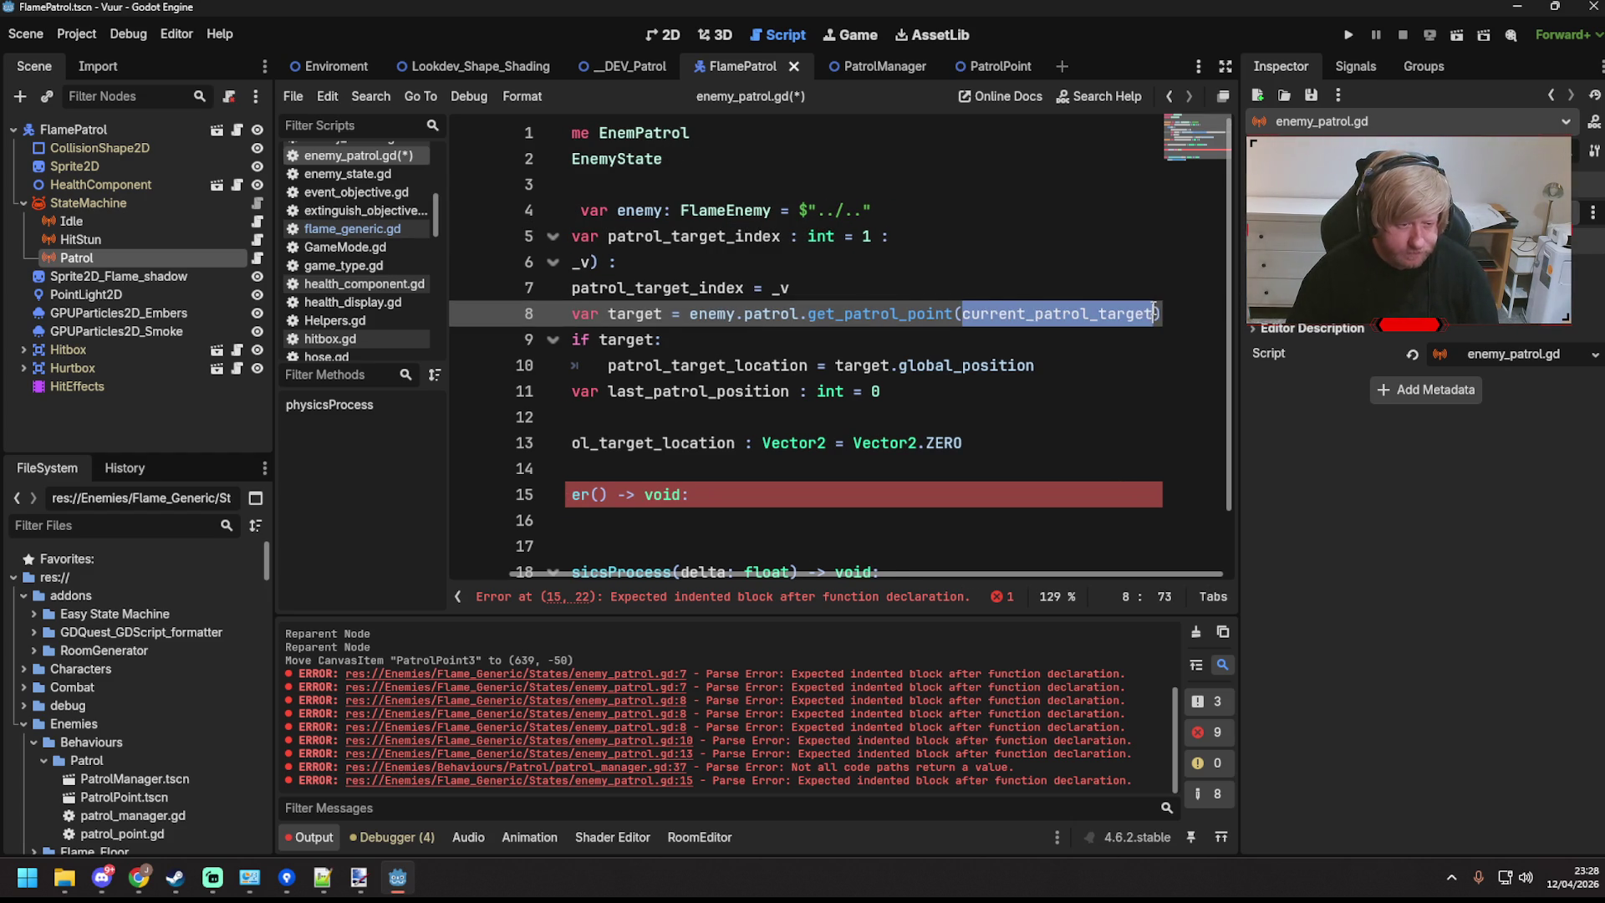
{"action": "key", "text": "ctrl+v"}
{"action": "left_click_drag", "start_coordinate": [701, 341], "coordinate": [532, 343]}
{"action": "left_click", "coordinate": [899, 344]}
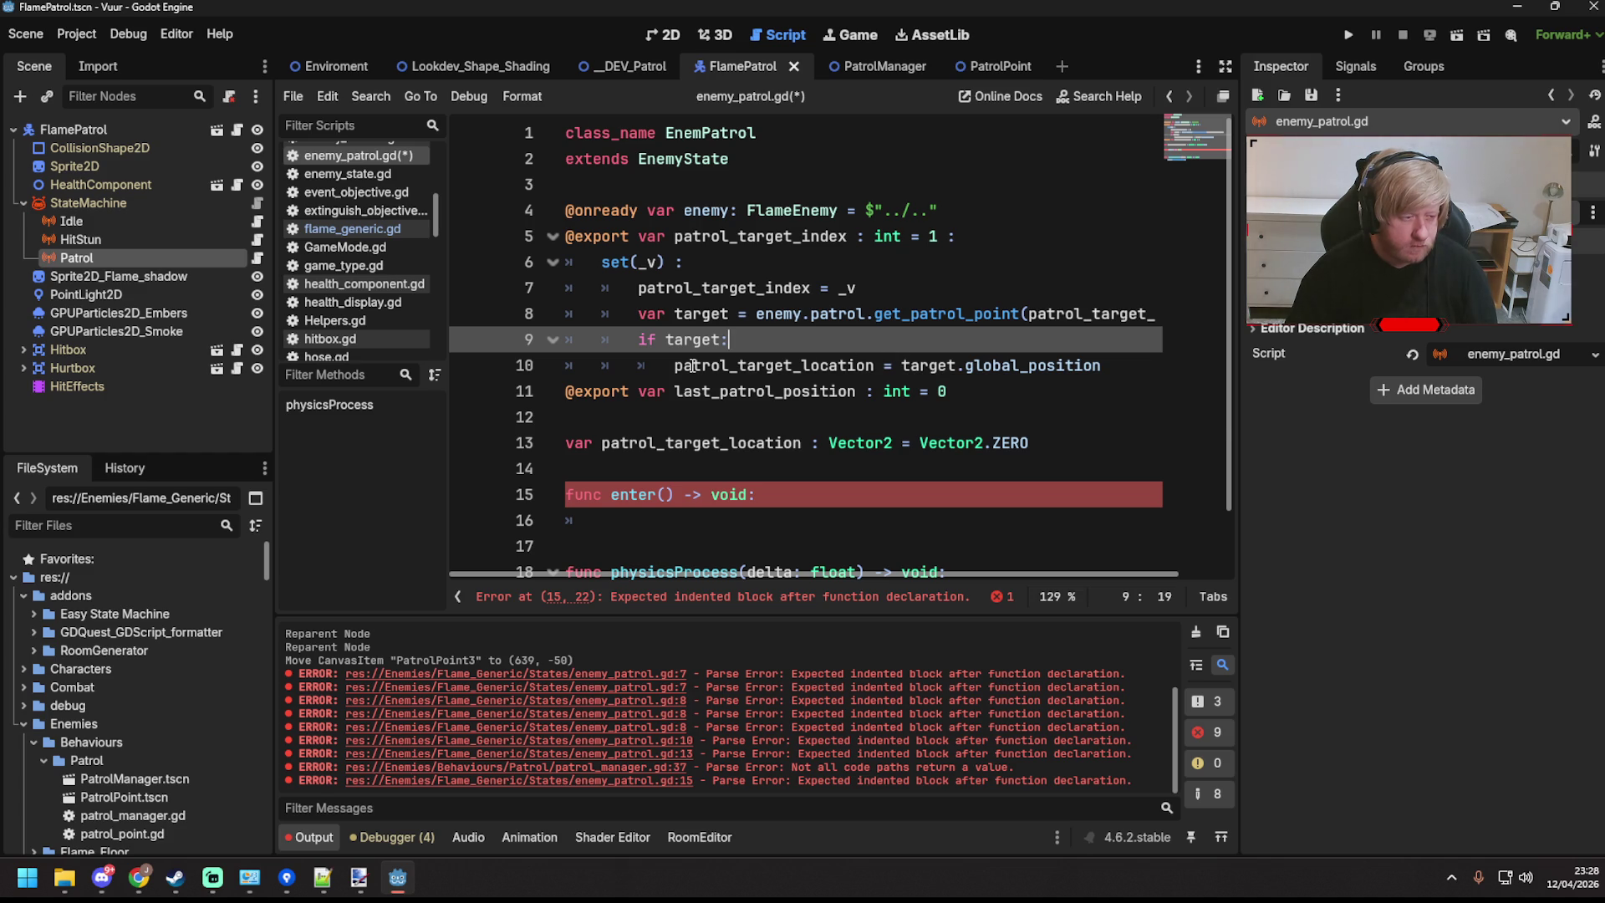
{"action": "left_click", "coordinate": [992, 365]}
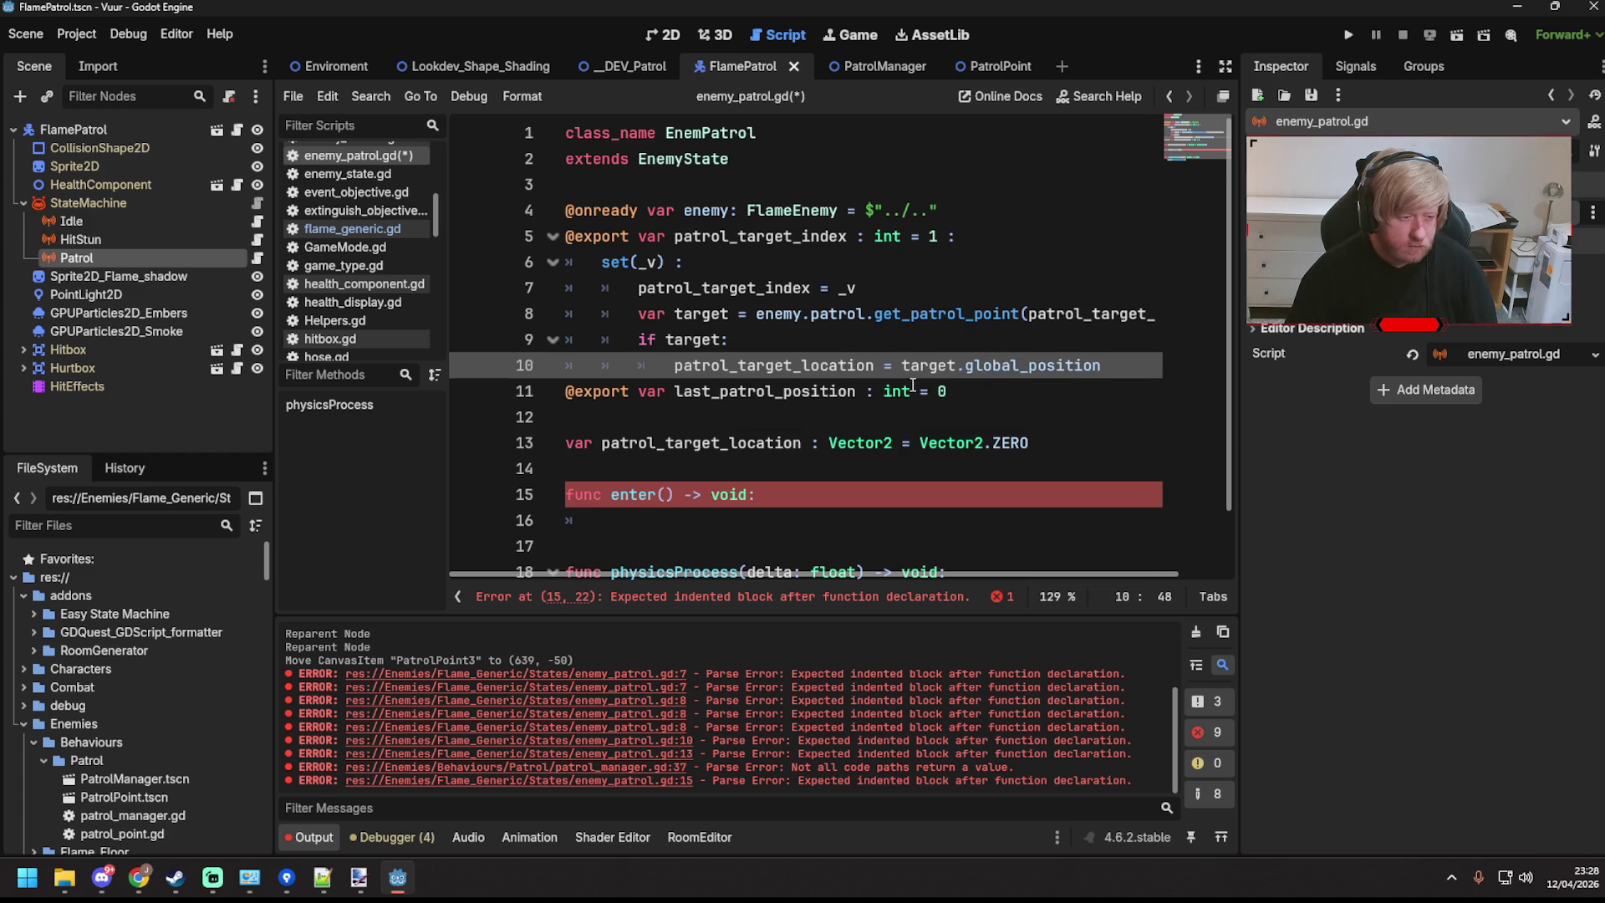
Rename last_patrol_position to last_patrol_position_index and save the script
{"action": "scroll", "coordinate": [918, 382], "scroll_direction": "down", "scroll_amount": 1}
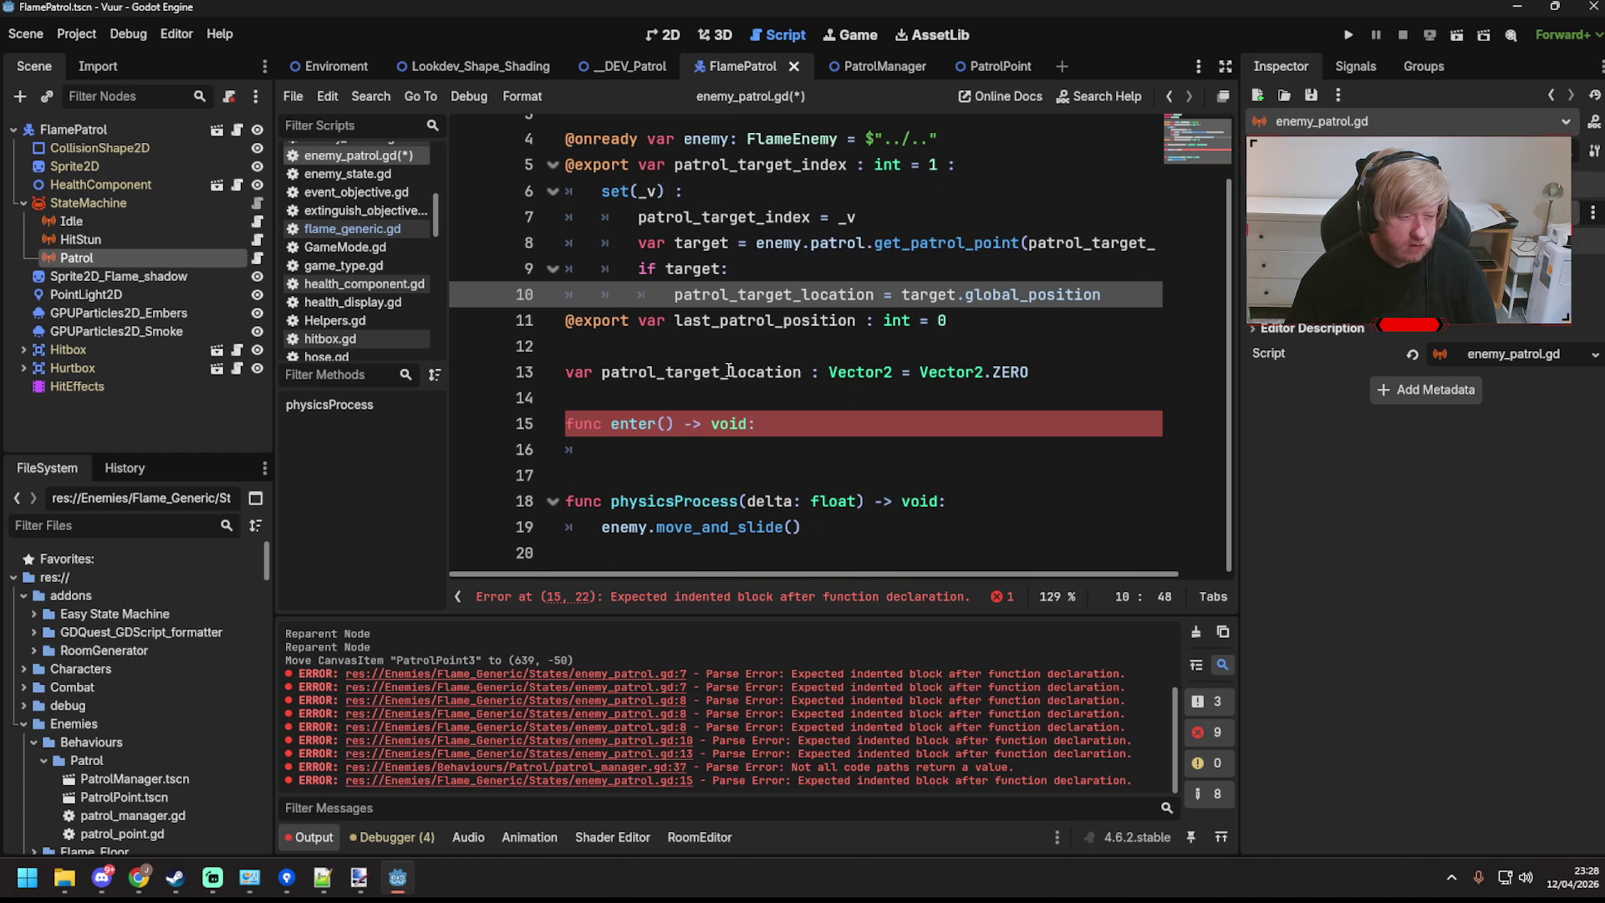
{"action": "left_click_drag", "start_coordinate": [721, 320], "coordinate": [840, 320]}
{"action": "left_click", "coordinate": [720, 320]}
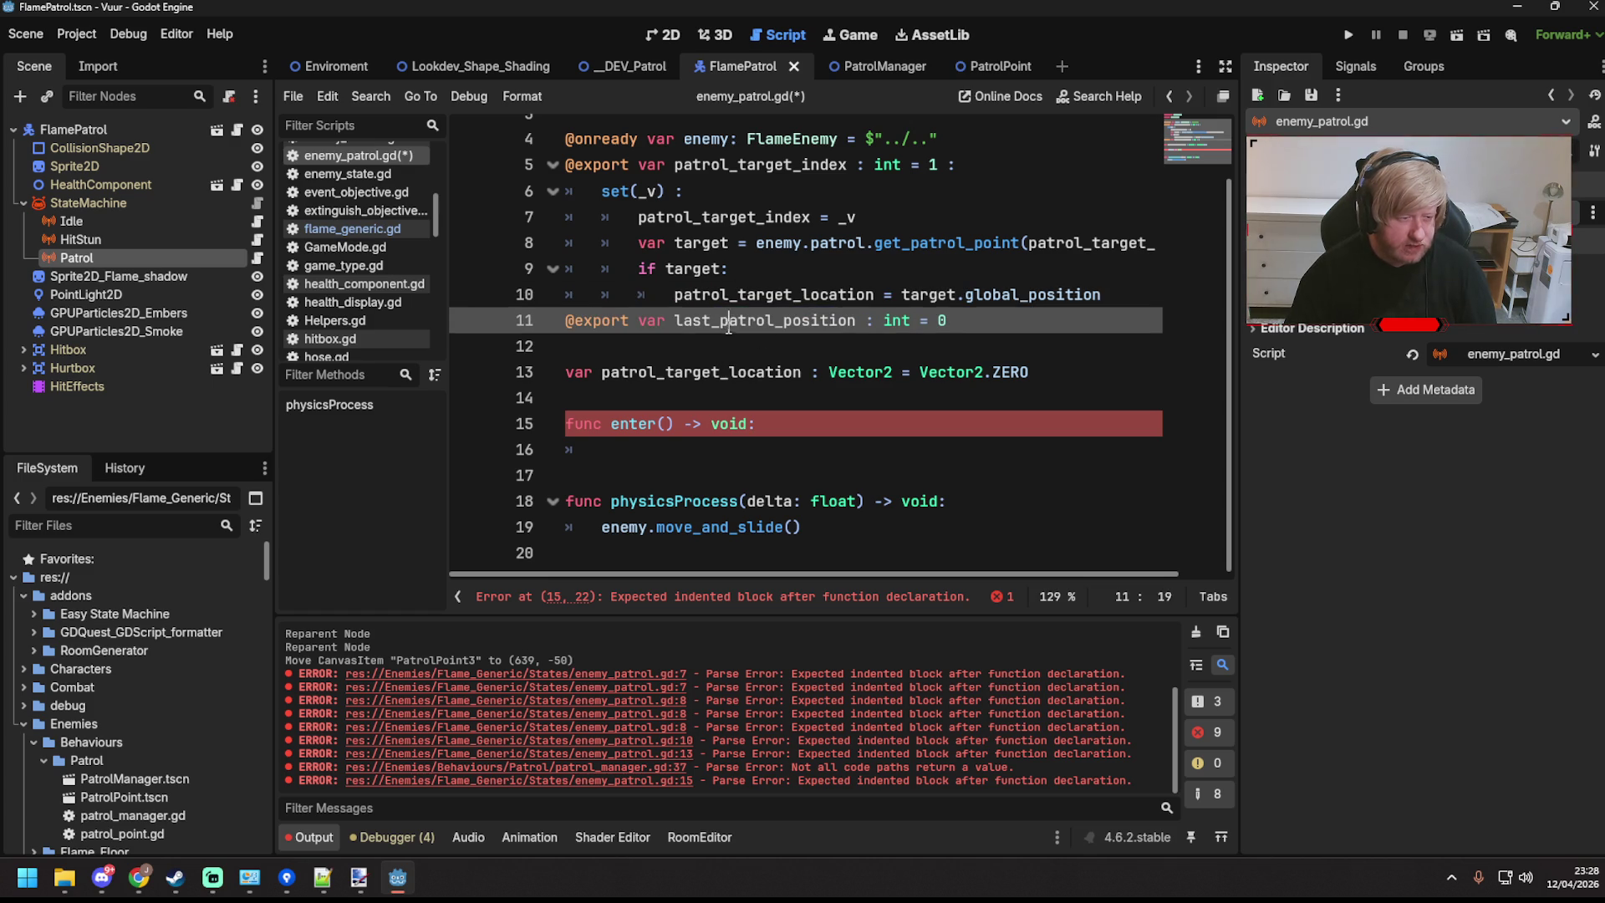
{"action": "mouse_move", "coordinate": [720, 320]}
{"action": "left_mouse_down"}
{"action": "mouse_move", "coordinate": [856, 320]}
{"action": "mouse_move", "coordinate": [823, 324]}
{"action": "mouse_move", "coordinate": [838, 324]}
{"action": "left_mouse_up"}
{"action": "key", "text": "ctrl+v"}
{"action": "key", "text": "BackSpace"}
{"action": "key", "text": "Delete"}
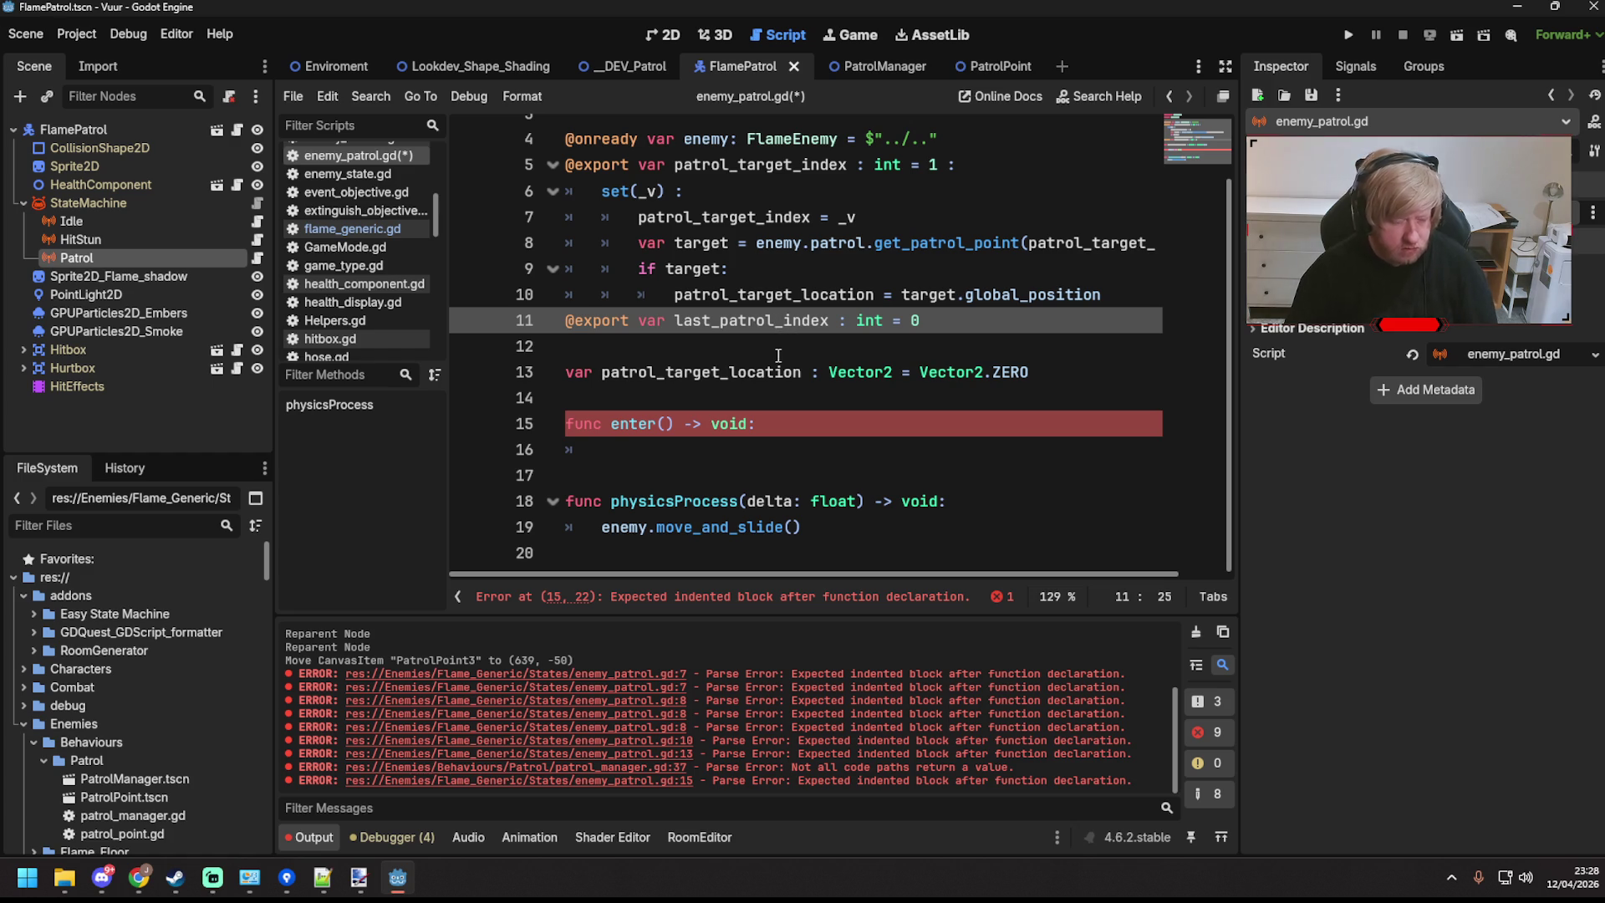
{"action": "type", "text": "position_"}
{"action": "key", "text": "End"}
{"action": "key", "text": "ctrl+s"}
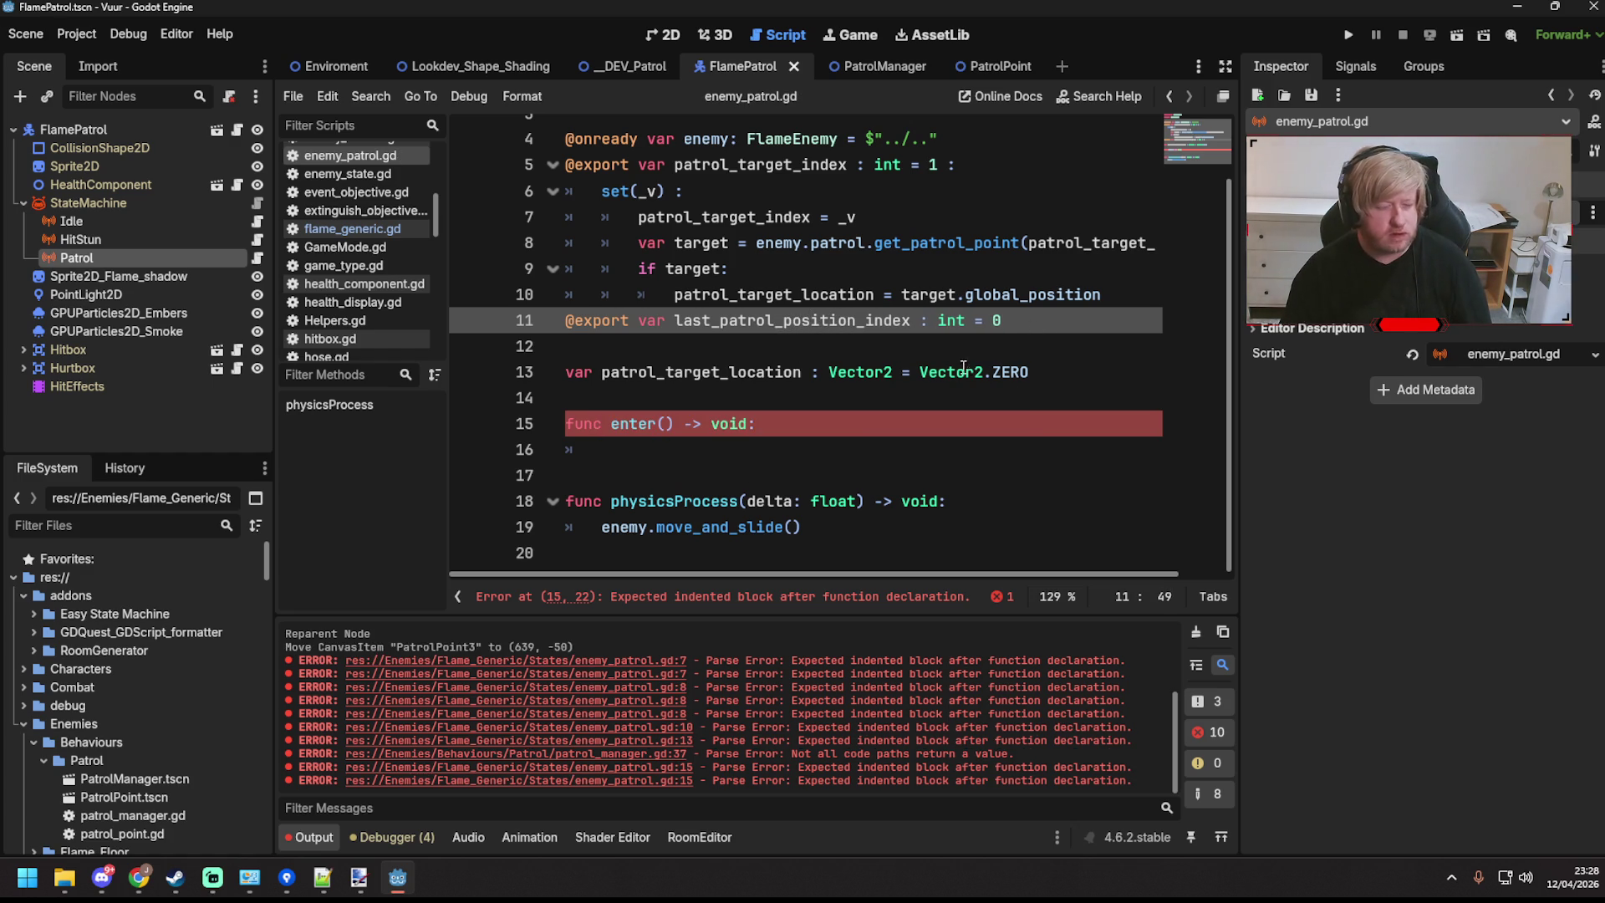
{"action": "left_click", "coordinate": [730, 449]}
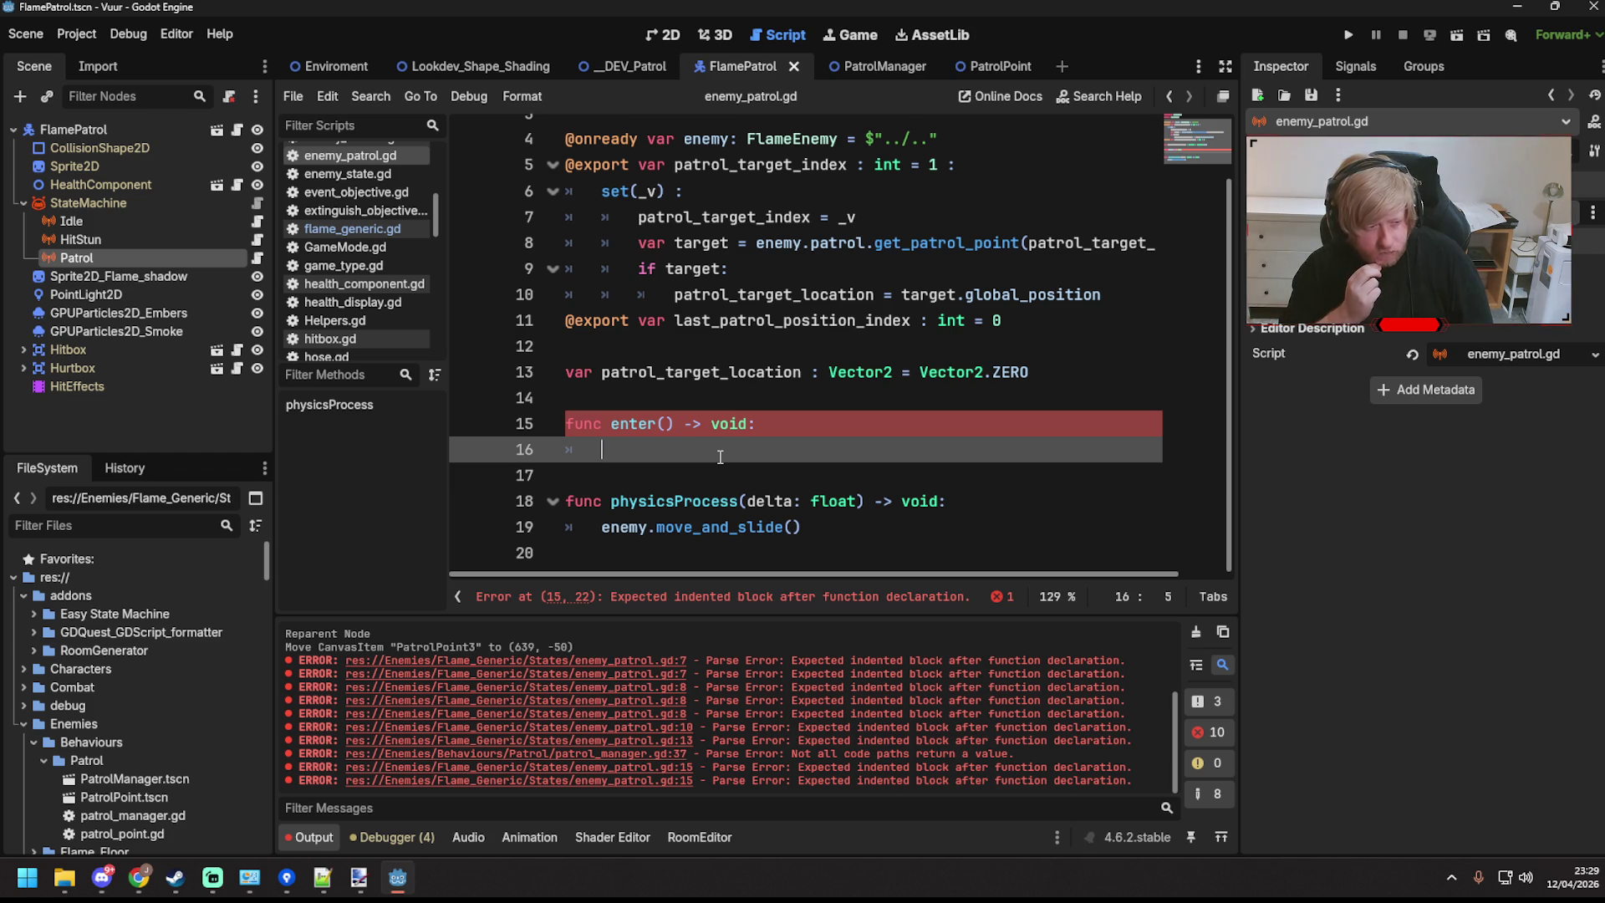
Change patrol_target_location's default value from Vector2.ZERO to null
{"action": "double_click", "coordinate": [996, 322]}
{"action": "left_click", "coordinate": [1011, 331]}
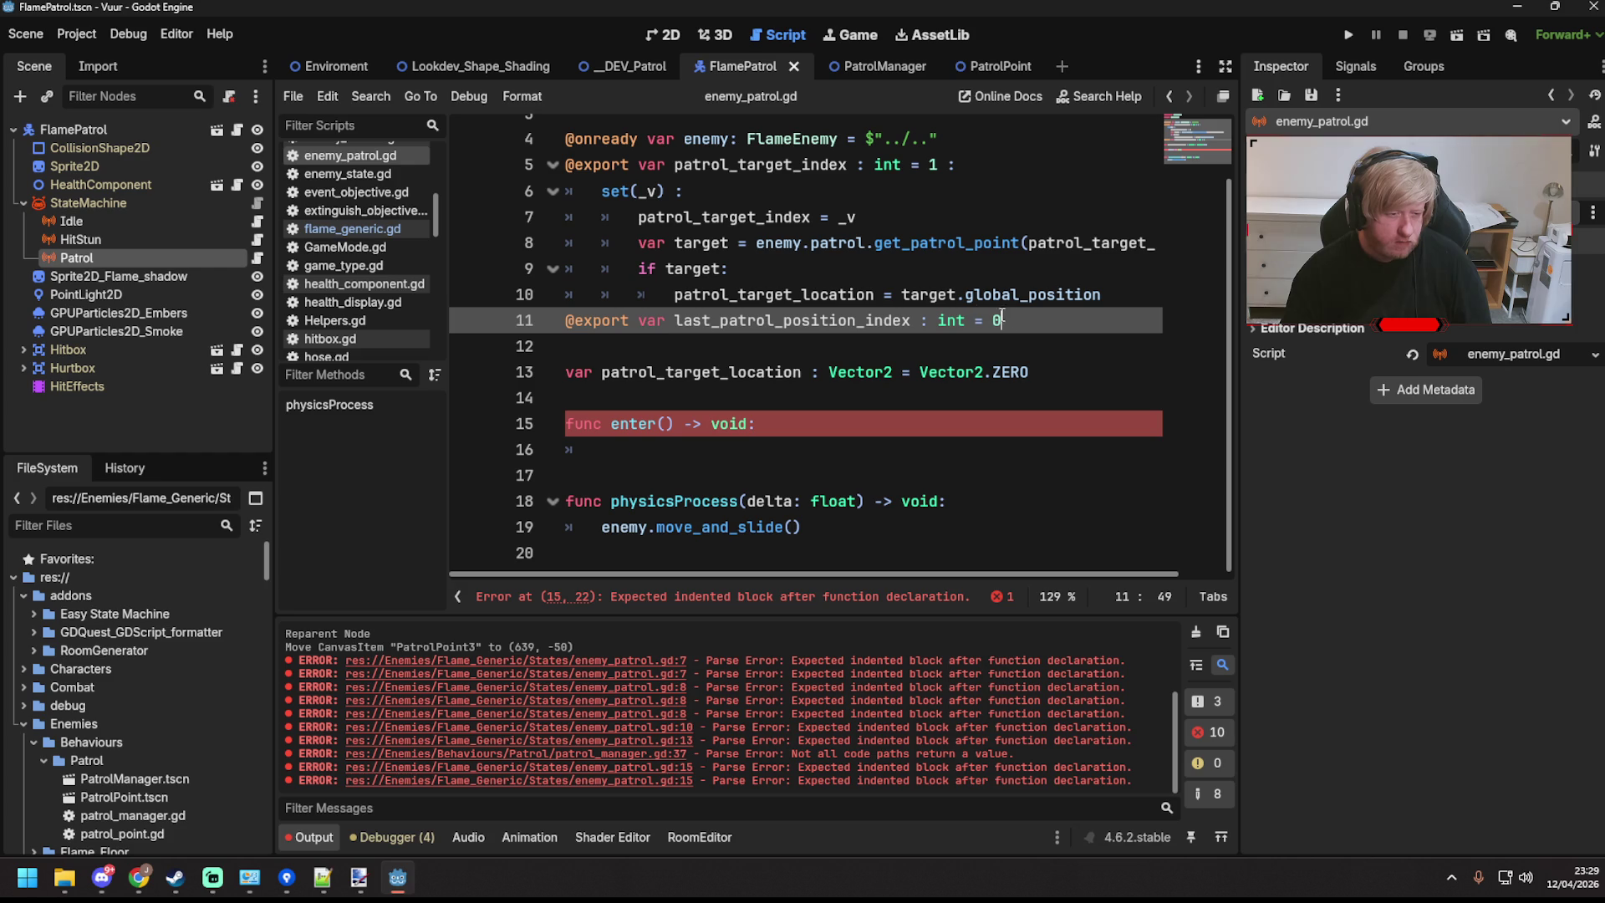
{"action": "left_click_drag", "start_coordinate": [923, 374], "coordinate": [1029, 385]}
{"action": "key", "text": "BackSpace"}
{"action": "type", "text": "null"}
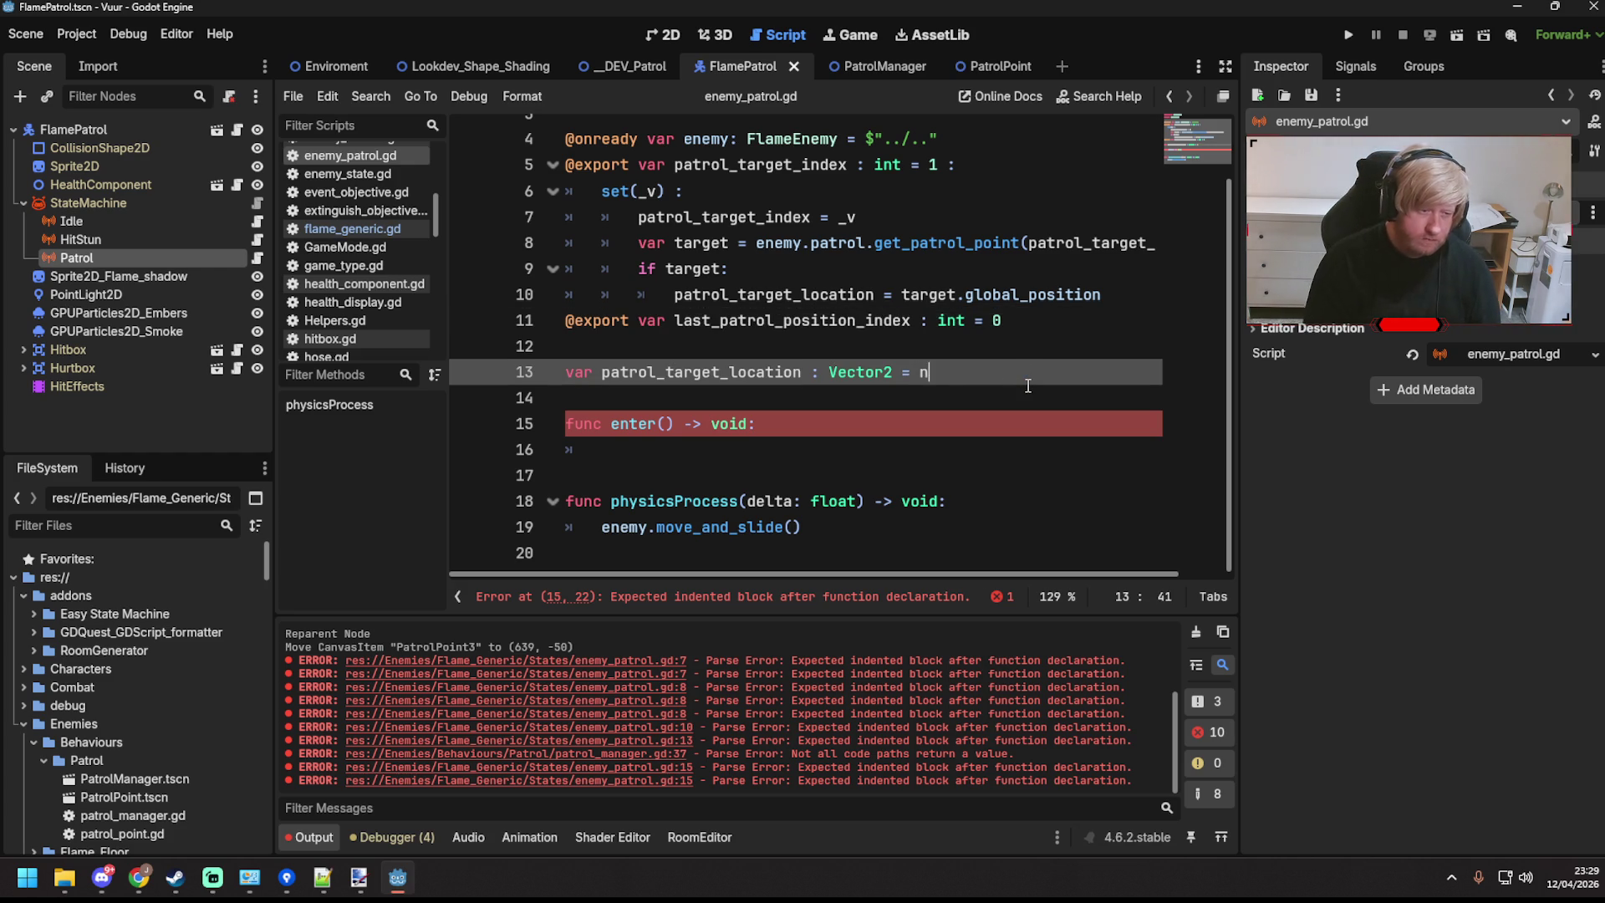
Start an if check in enter(), restore the Vector2.ZERO default, and save
{"action": "left_click", "coordinate": [790, 441]}
{"action": "type", "text": "ifr"}
{"action": "key", "text": "BackSpace"}
{"action": "key", "text": "BackSpace"}
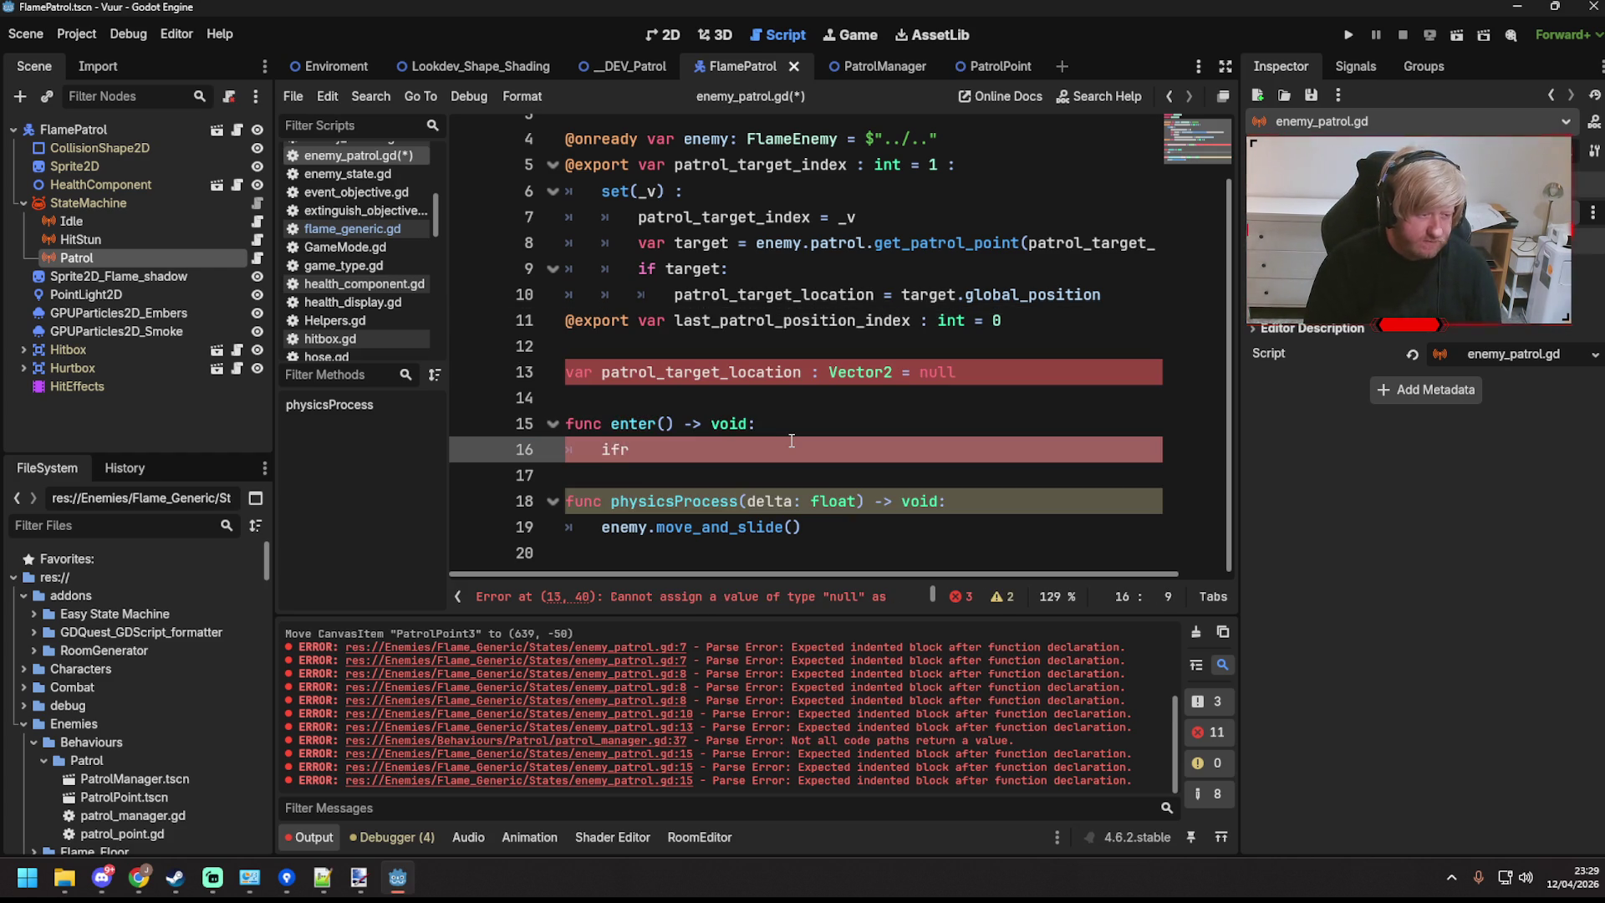
{"action": "type", "text": "patrol_target"}
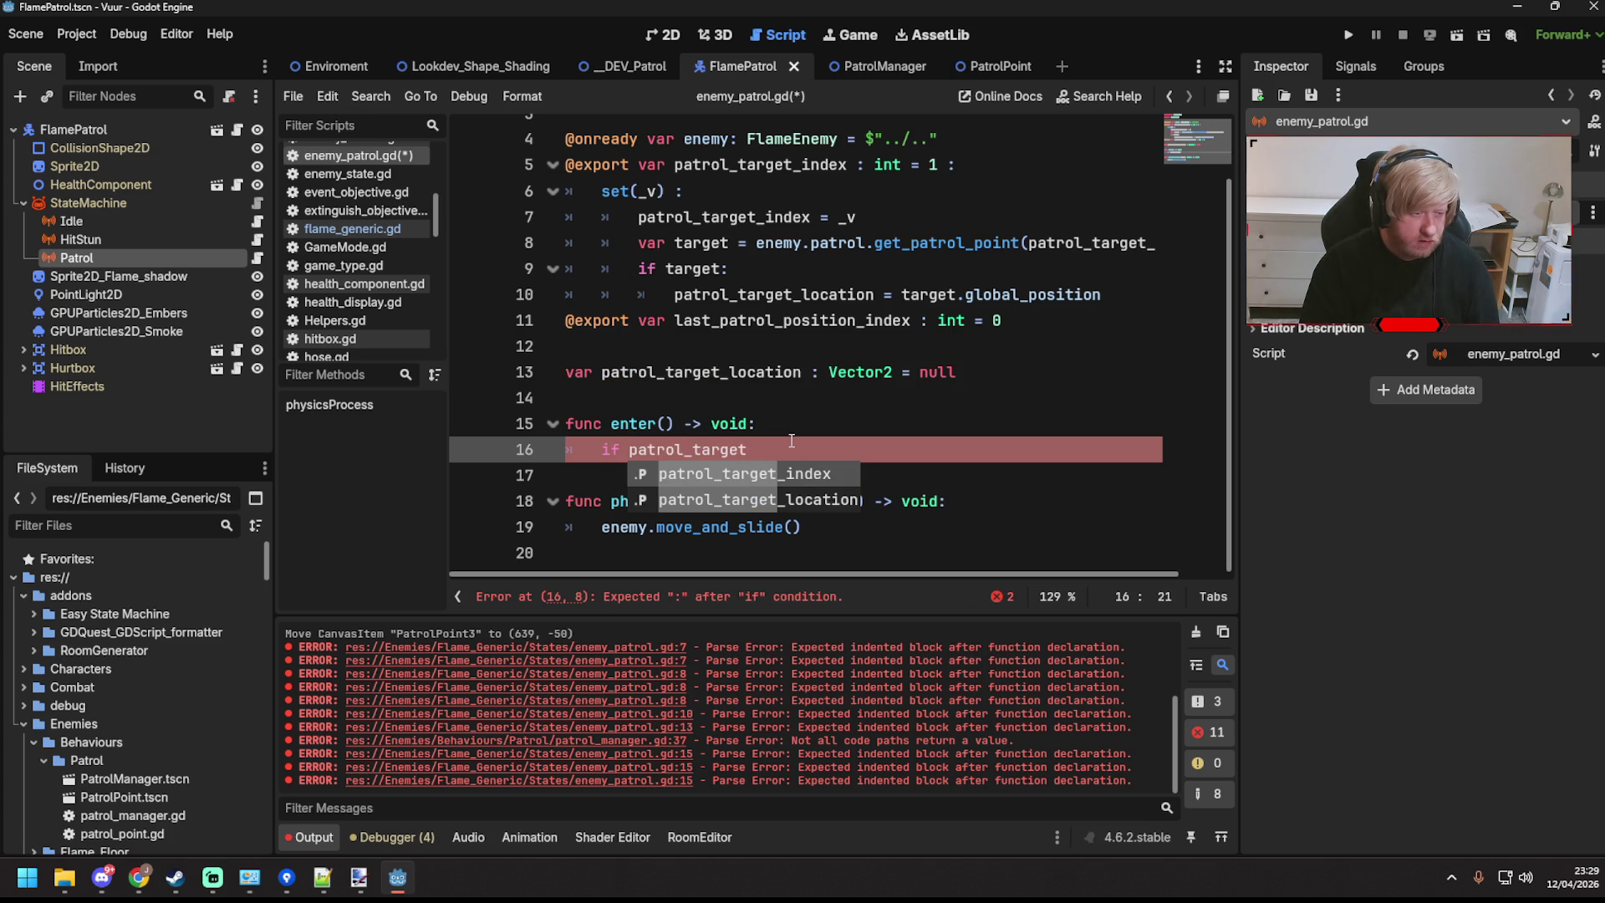
{"action": "key", "text": "BackSpace"}
{"action": "left_click_drag", "start_coordinate": [917, 372], "coordinate": [964, 368]}
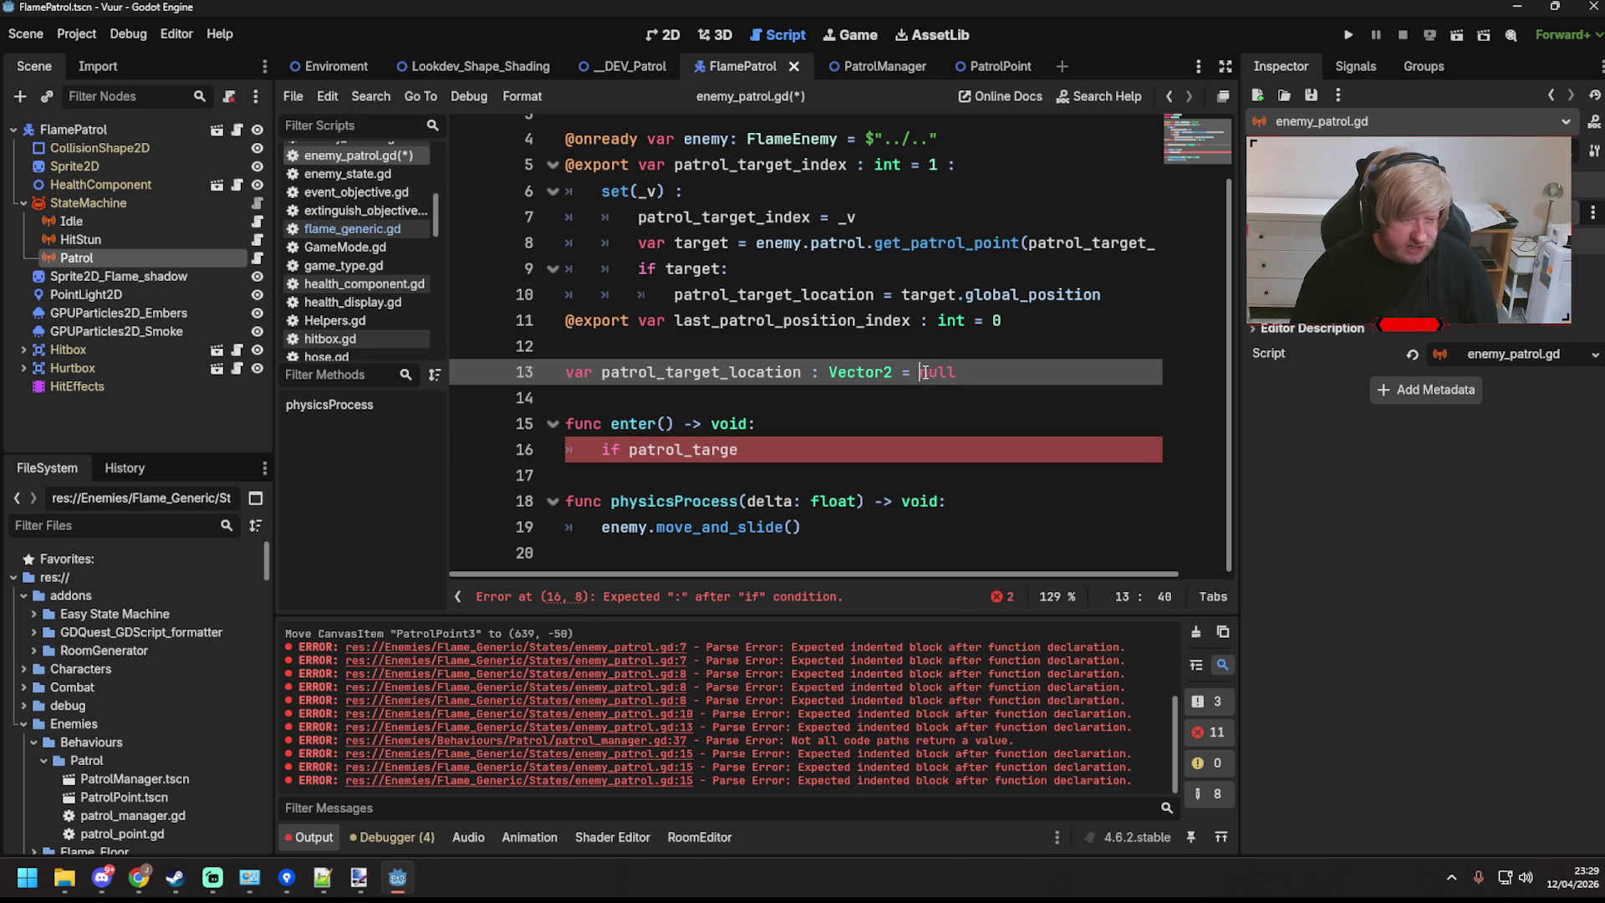
{"action": "type", "text": "Vector2.ZER"}
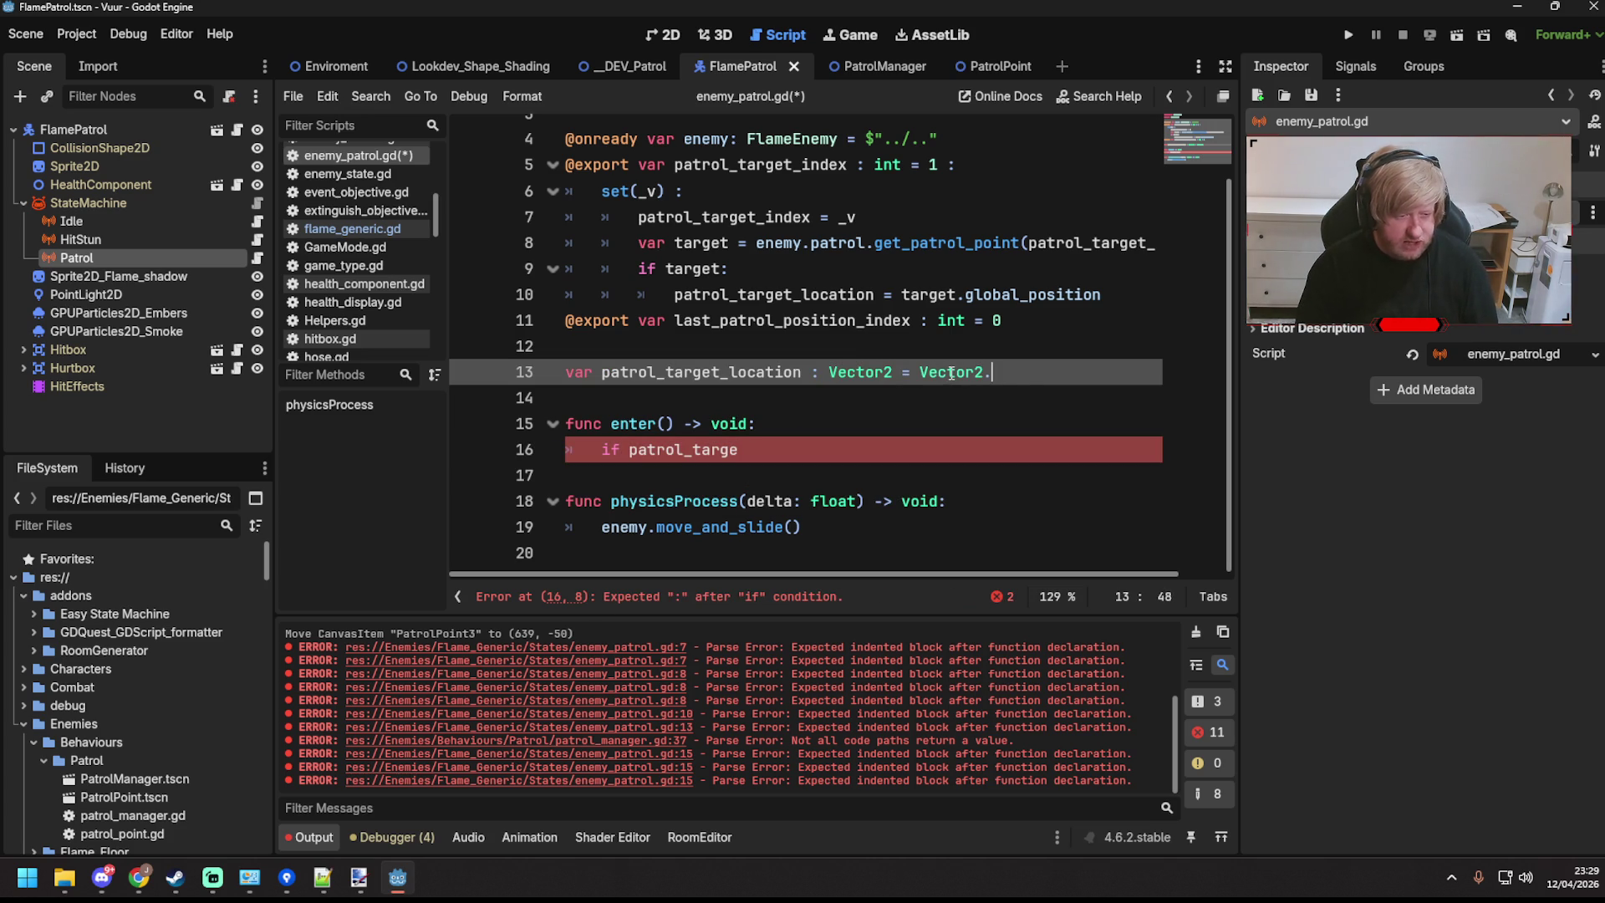
{"action": "type", "text": "O"}
{"action": "key", "text": "ctrl+s"}
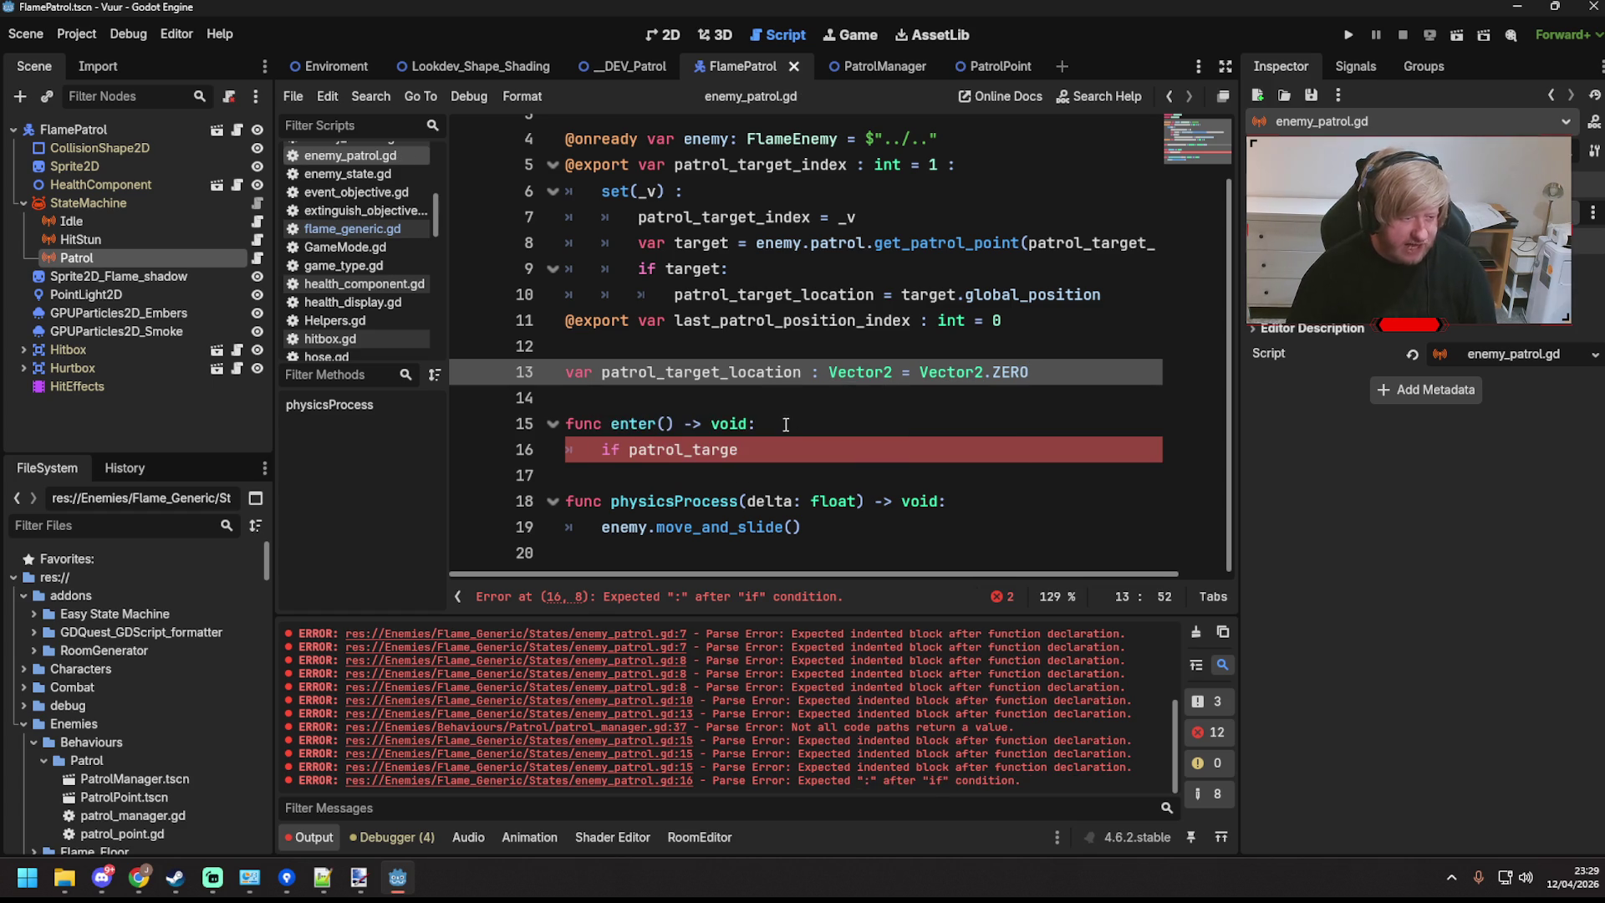
Complete the condition 'if patrol_target_location == Vector2.ZERO:' with a new line beneath it
{"action": "double_click", "coordinate": [725, 449]}
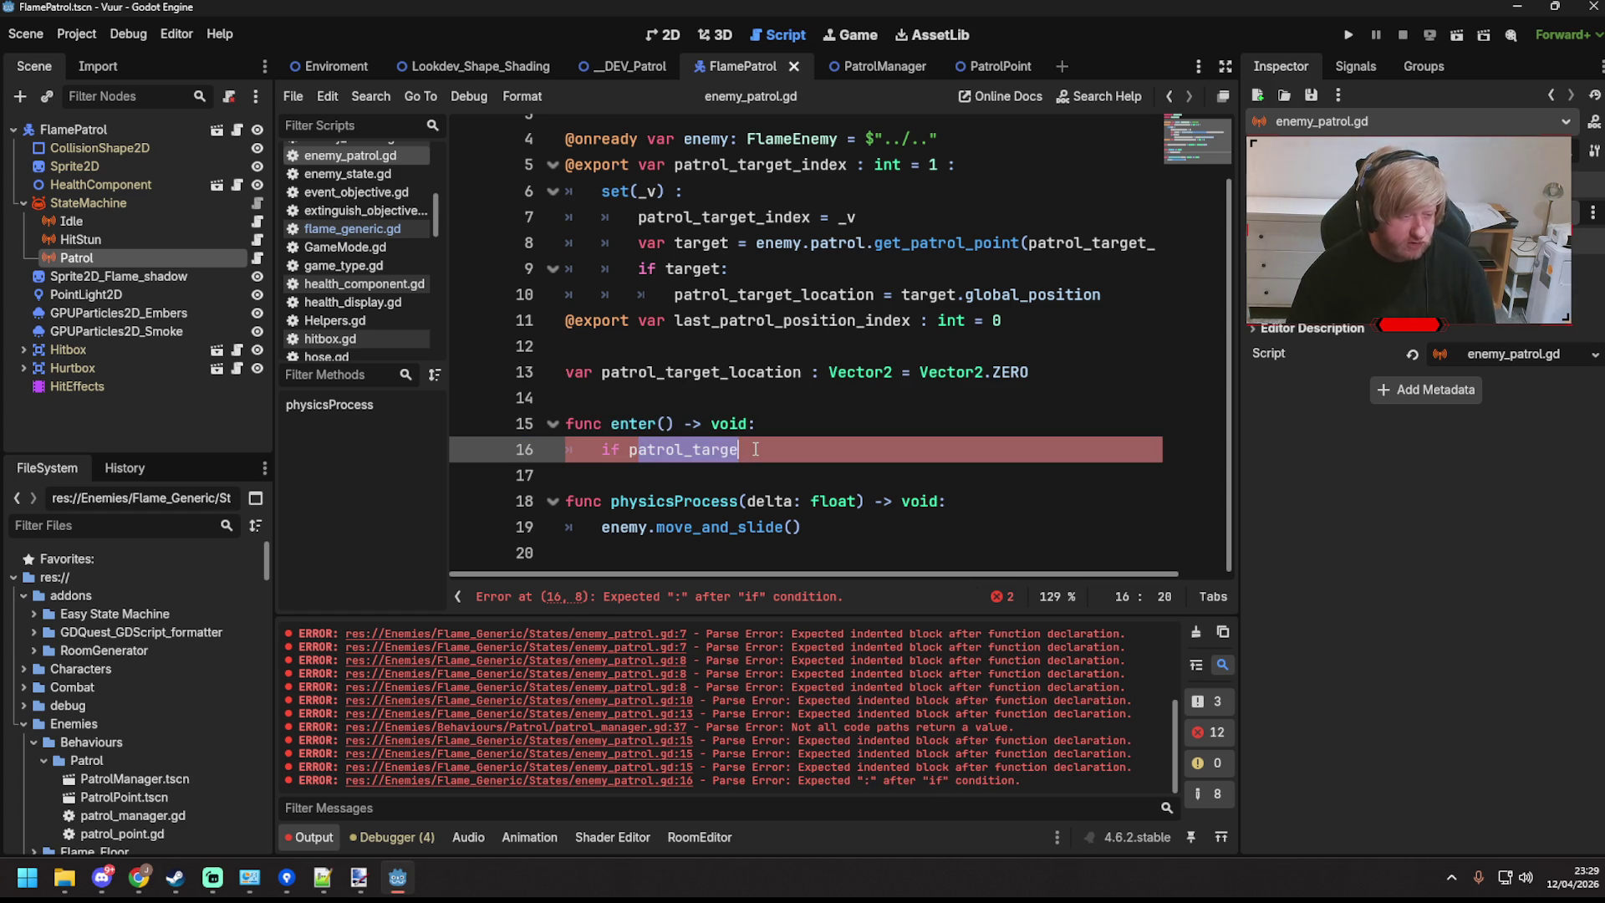
{"action": "key", "text": "BackSpace"}
{"action": "type", "text": "patrol"}
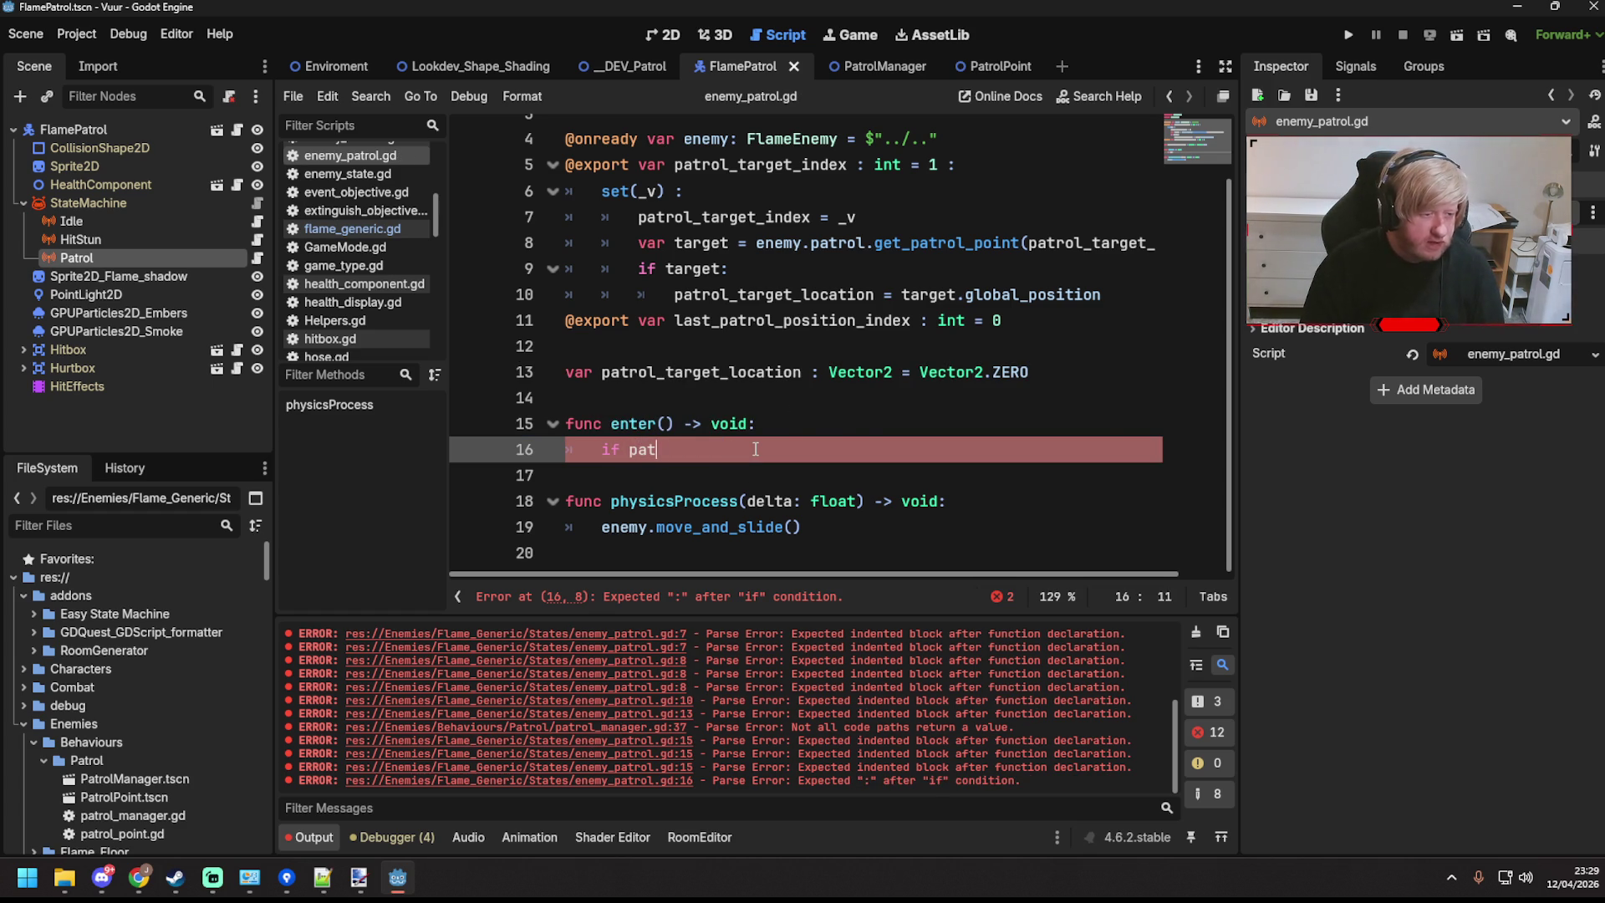
{"action": "type", "text": "_t"}
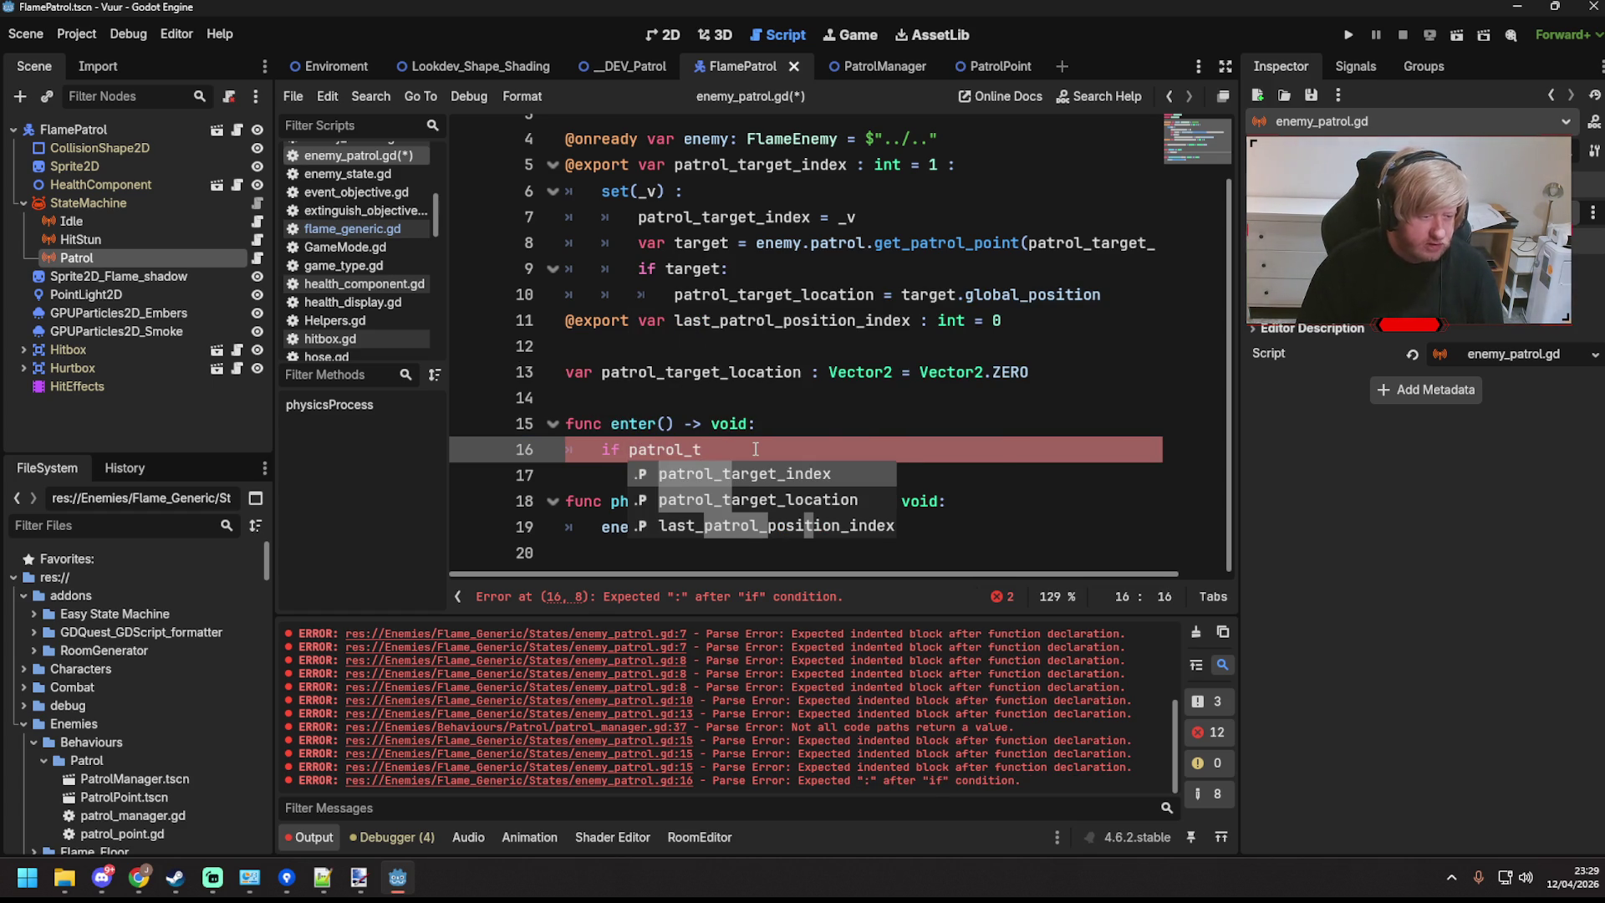
{"action": "key", "text": "Down"}
{"action": "key", "text": "Return"}
{"action": "type", "text": "== Vector2.Z"}
{"action": "key", "text": "Return"}
{"action": "key", "text": "Return"}
{"action": "key", "text": "BackSpace"}
{"action": "type", "text": ":"}
{"action": "key", "text": "Return"}
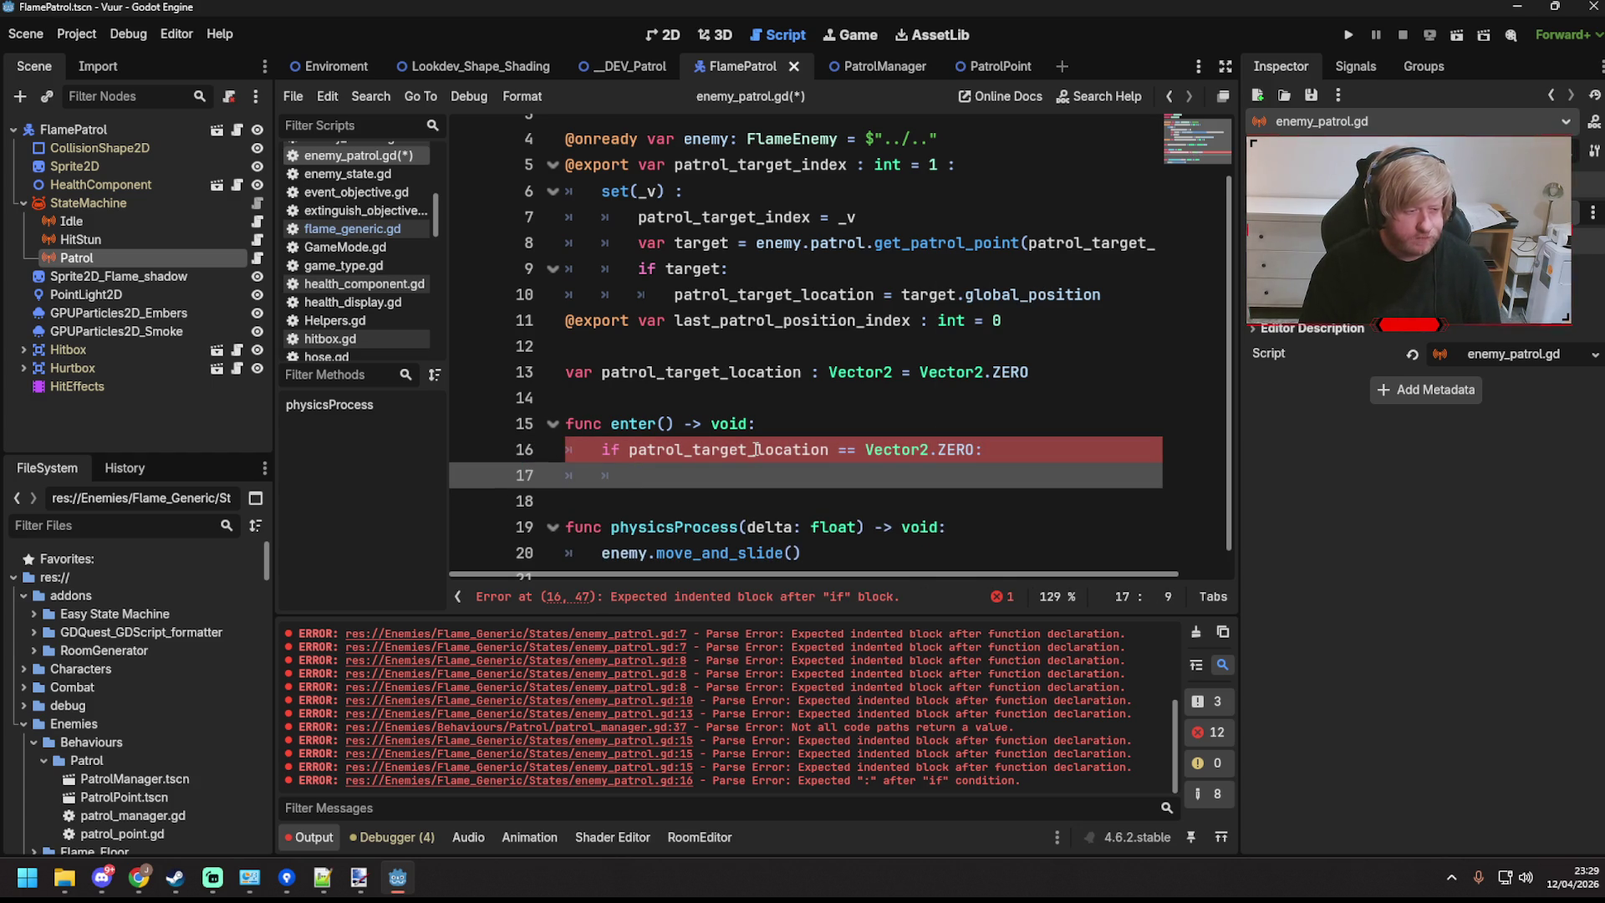
{"action": "type", "text": "patrol_targe"}
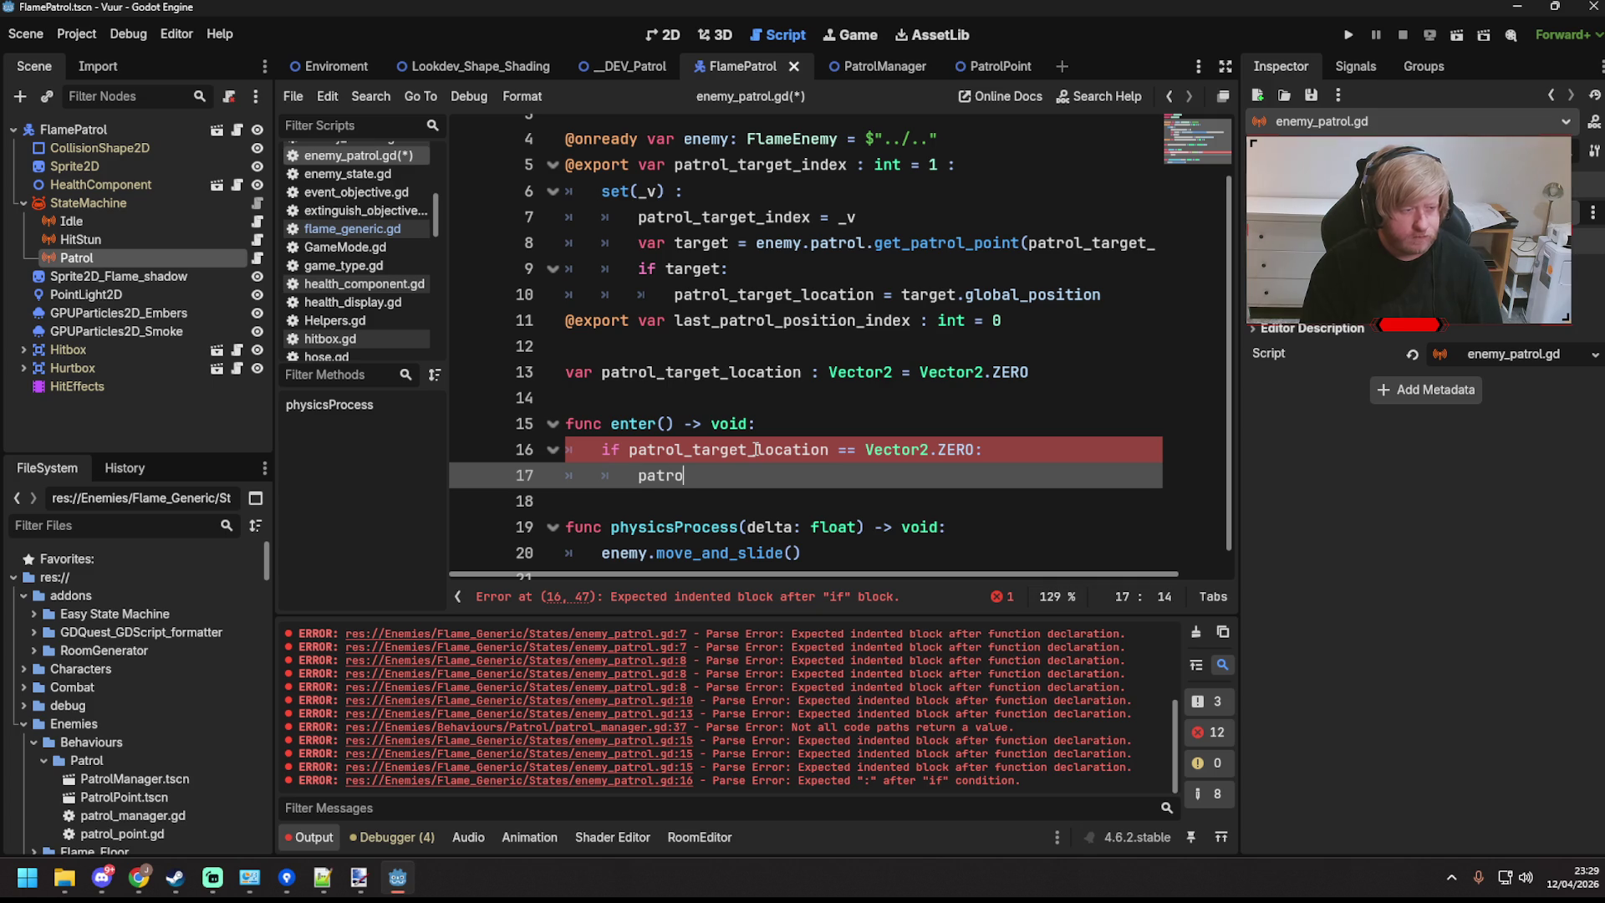
{"action": "type", "text": "t_index"}
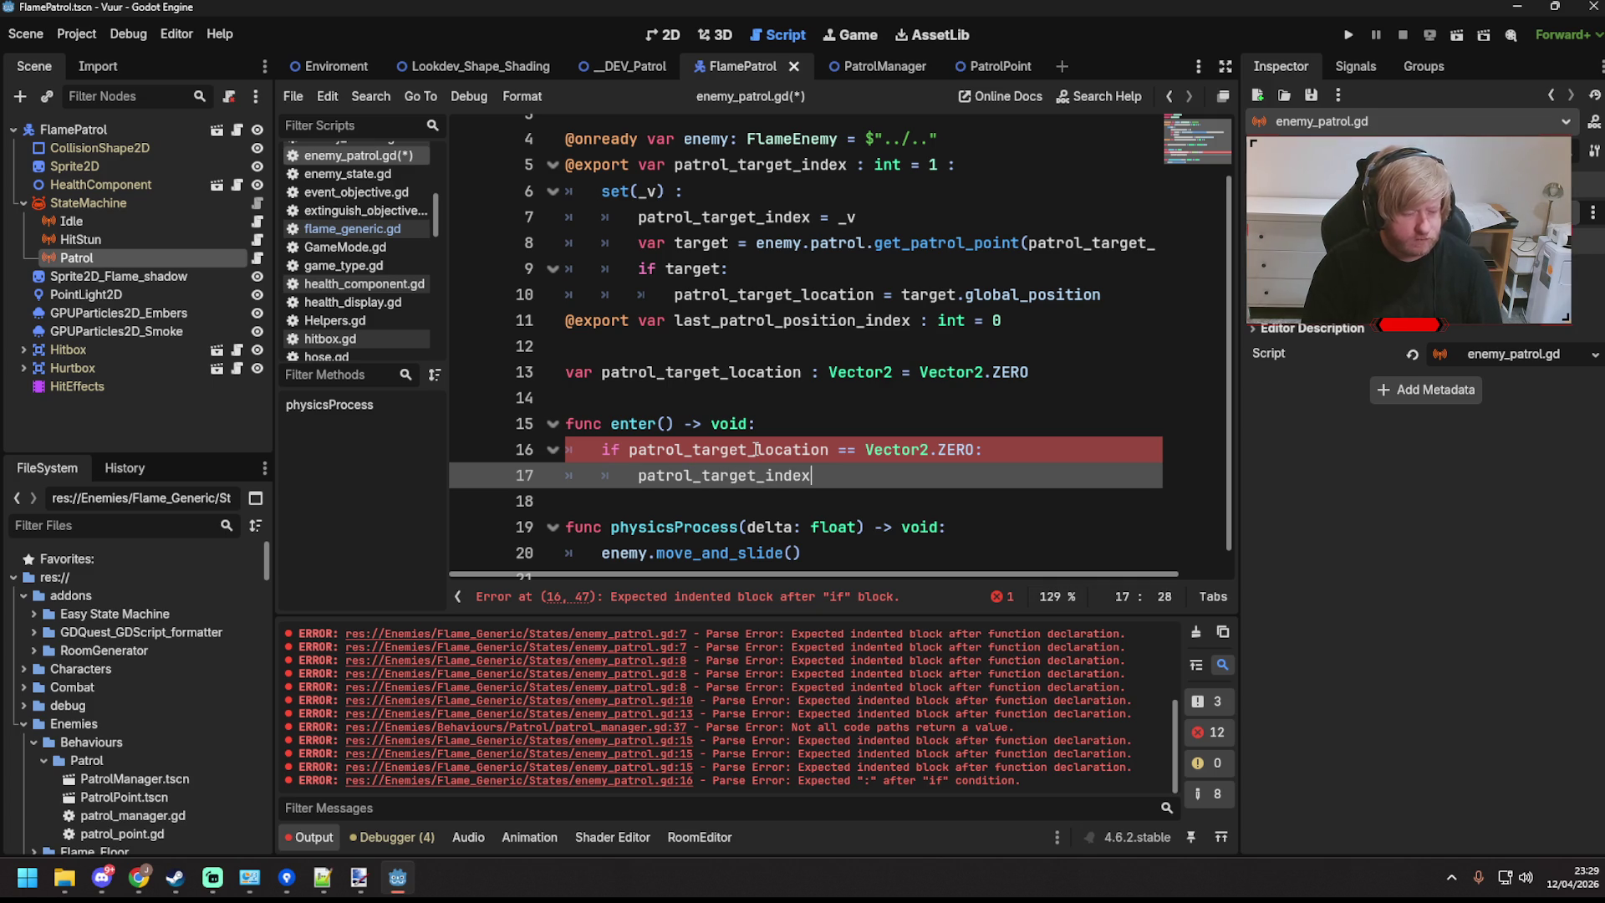
{"action": "key", "text": "ctrl+BackSpace"}
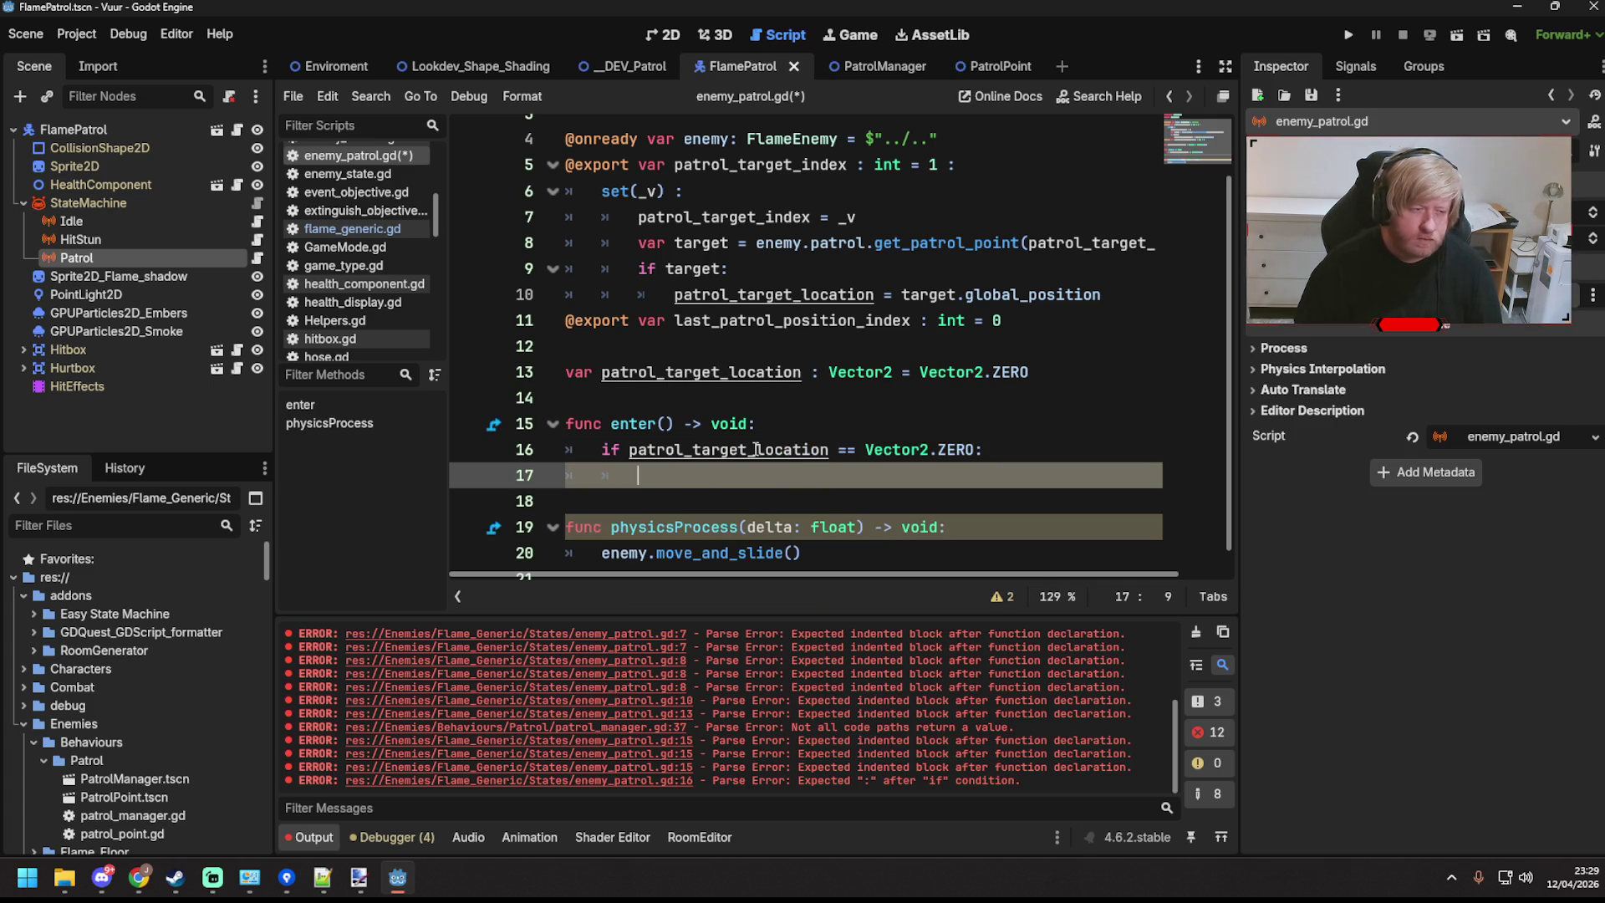
Declare a new function calculate_target_location() -> Vector2 above physicsProcess
{"action": "left_click", "coordinate": [606, 501]}
{"action": "key", "text": "Return"}
{"action": "key", "text": "Return"}
{"action": "key", "text": "Up"}
{"action": "type", "text": "func calculate_"}
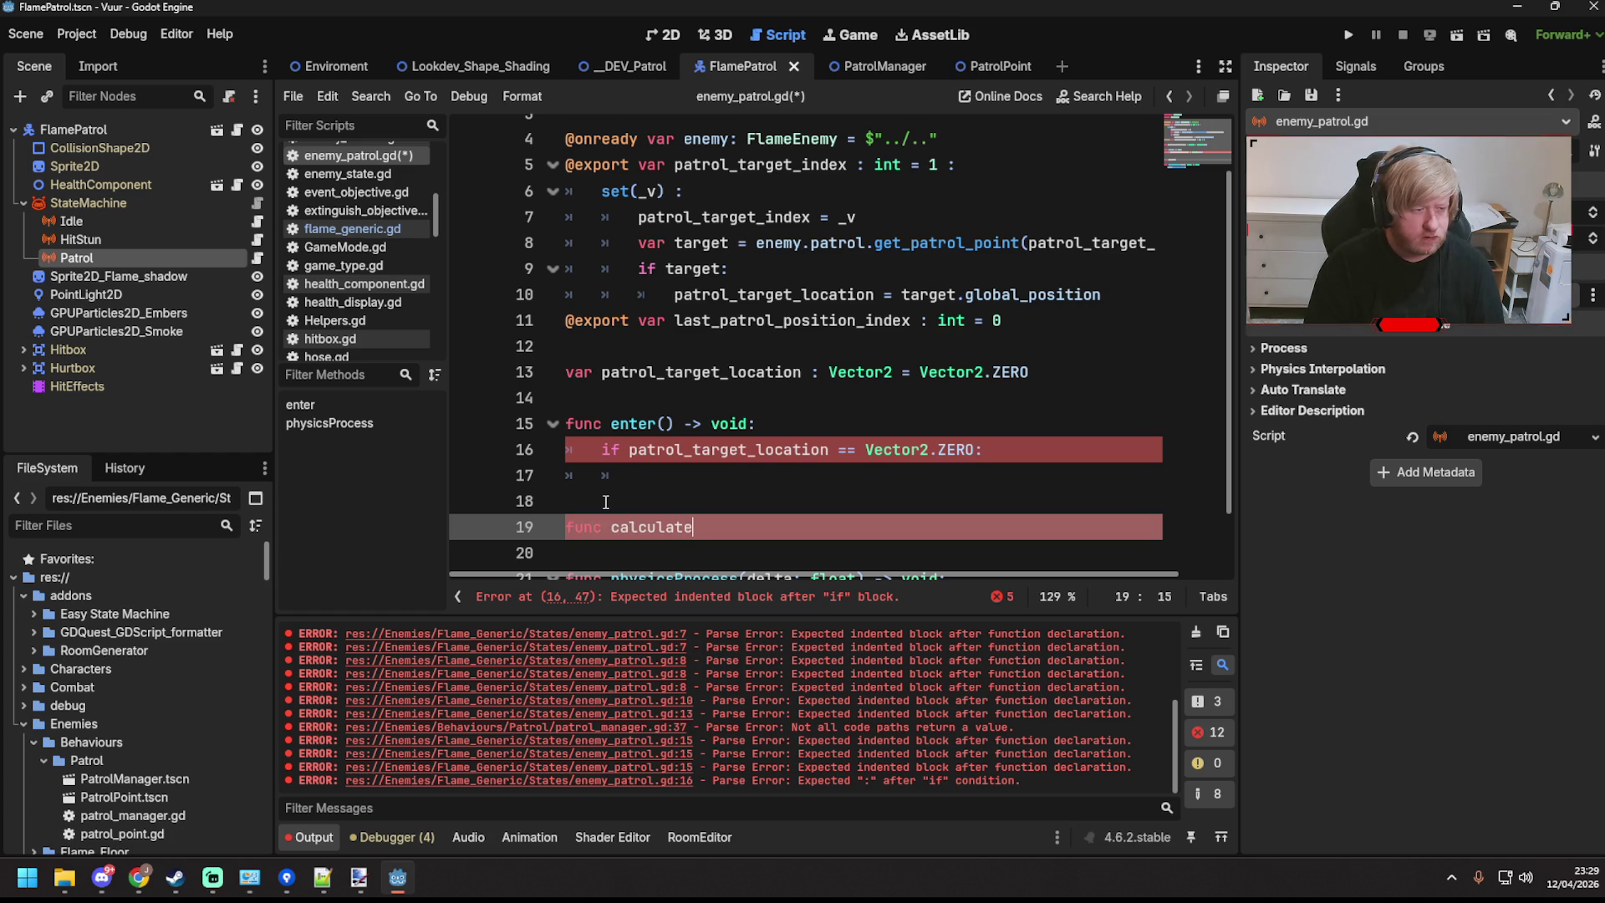
{"action": "type", "text": "target_location"}
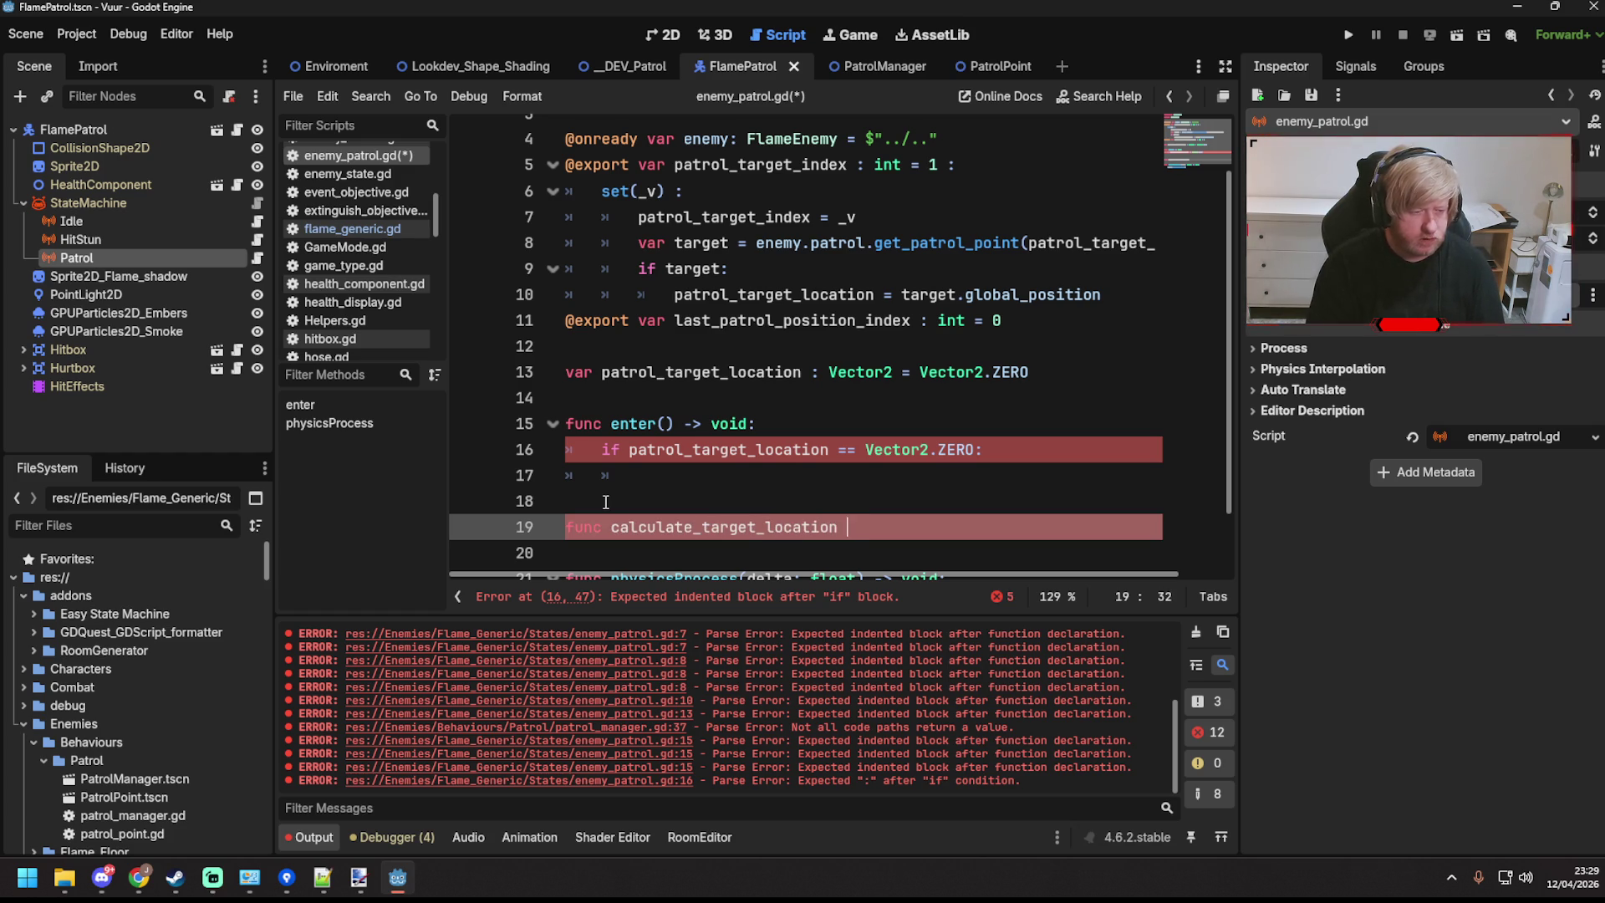
{"action": "key", "text": "BackSpace"}
{"action": "type", "text": "()"}
{"action": "key", "text": "Return"}
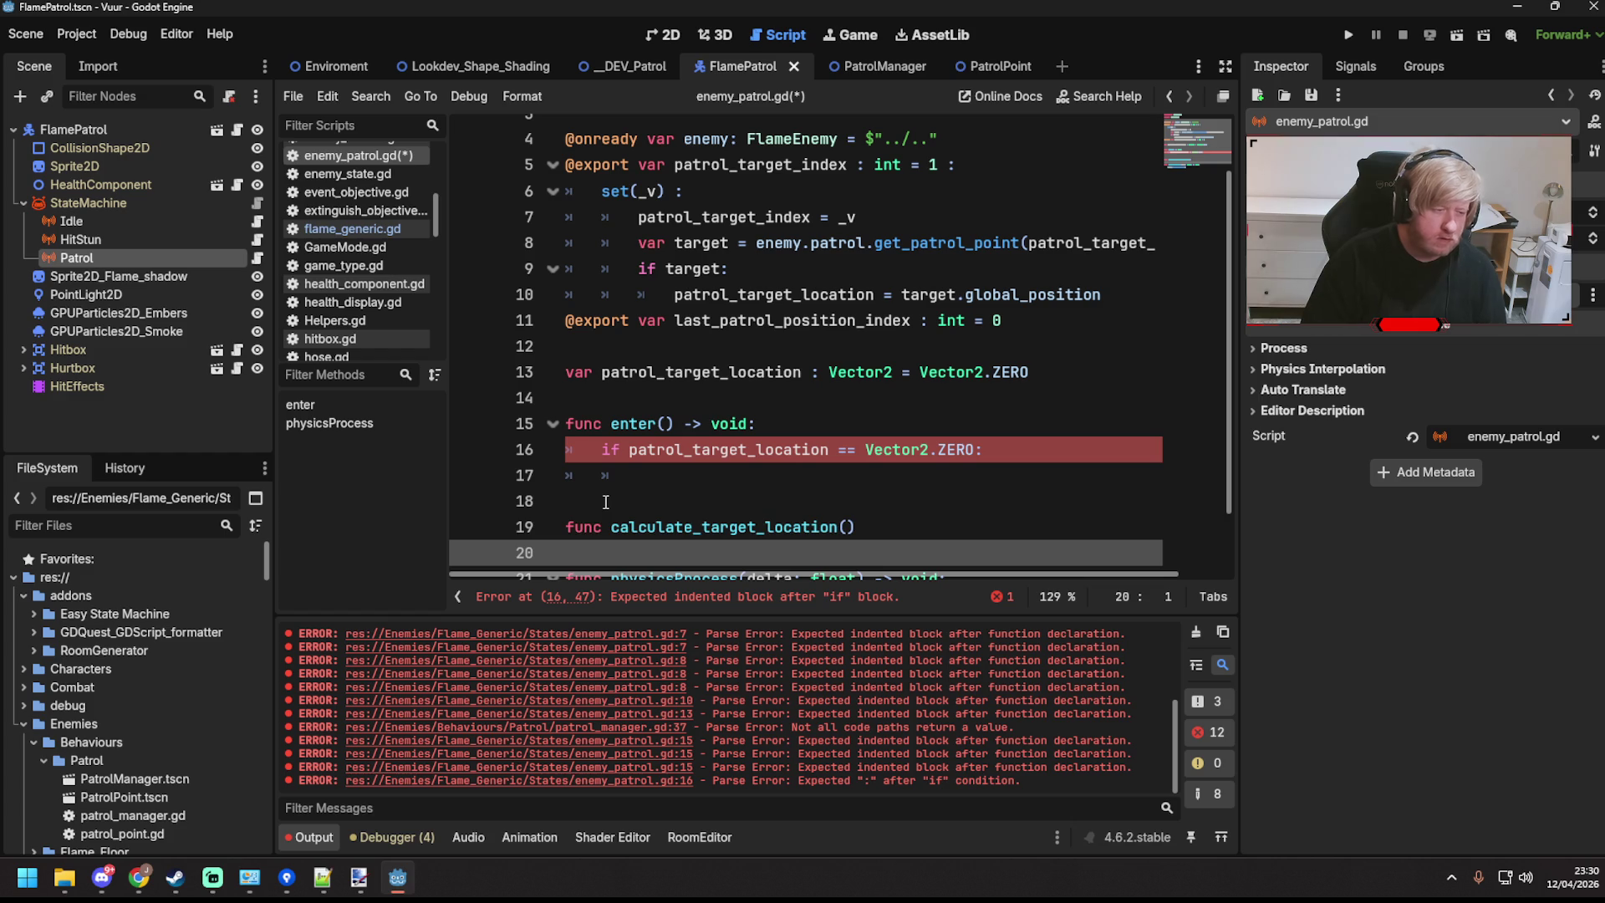
{"action": "key", "text": "BackSpace"}
{"action": "type", "text": "-> Vector2"}
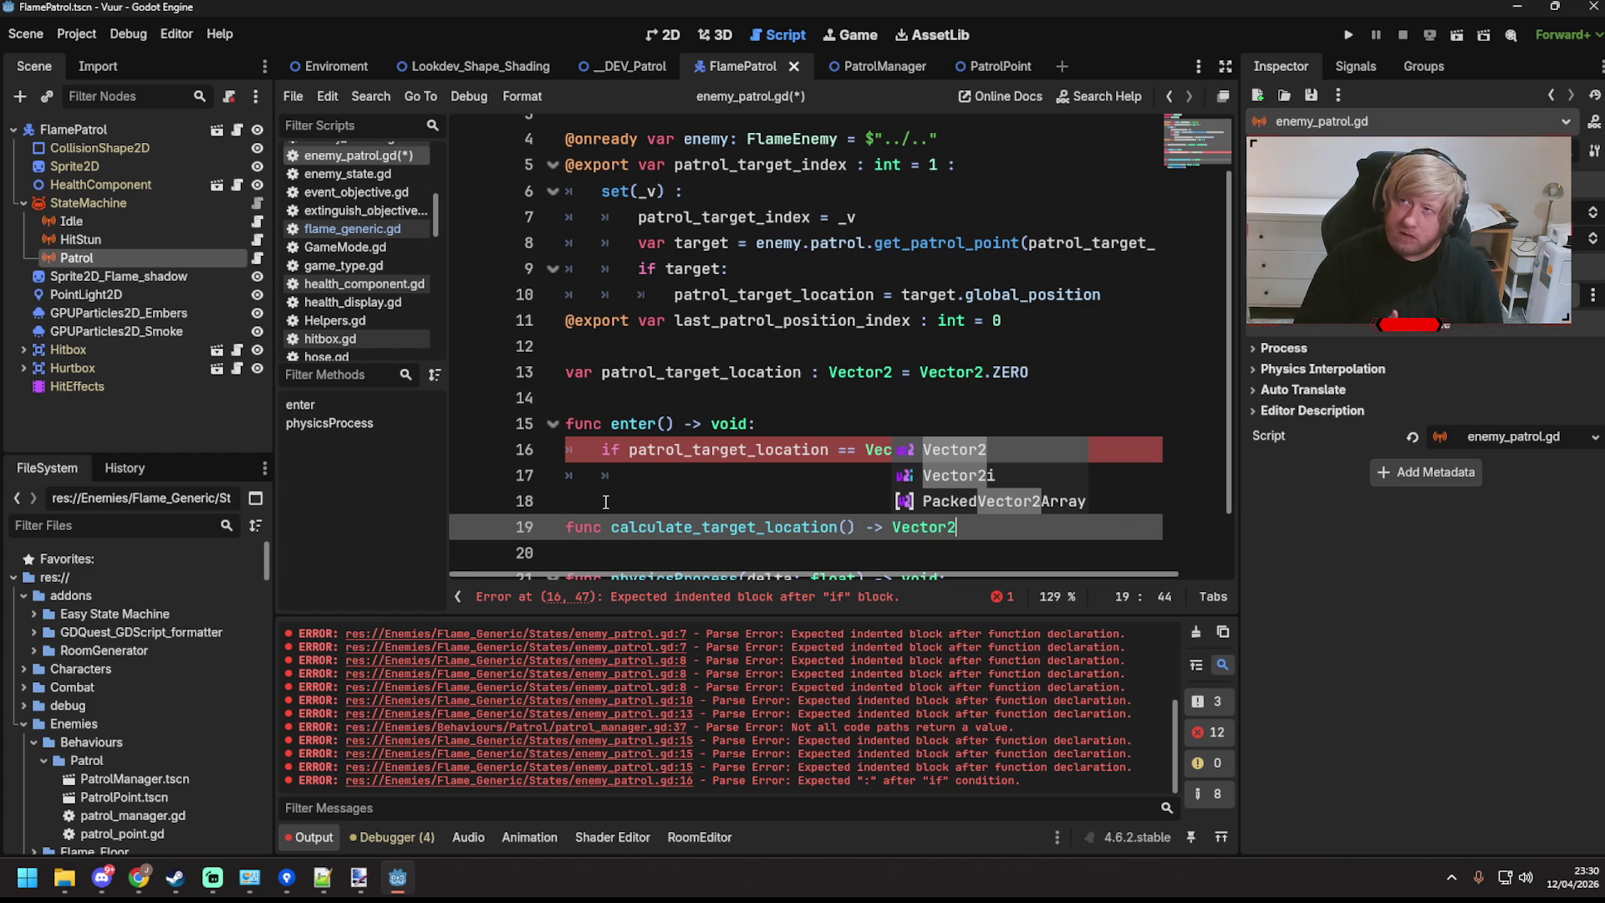
{"action": "type", "text": ":"}
{"action": "key", "text": "Return"}
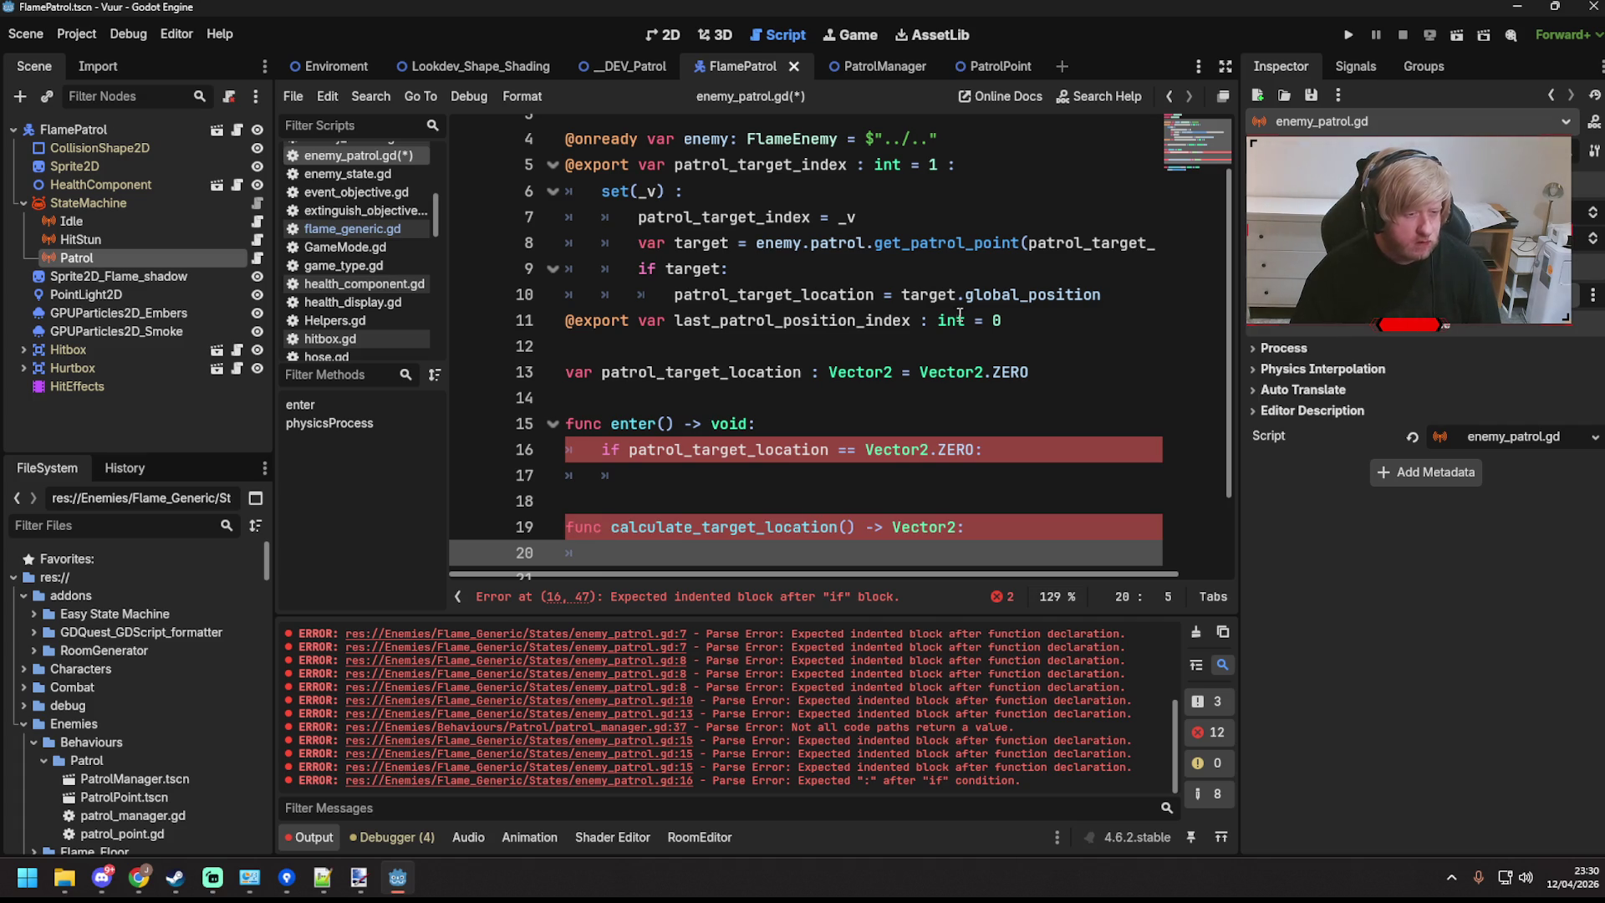
Copy the setter's target lookup lines into calculate_target_location and dedent them
{"action": "mouse_move", "coordinate": [1100, 291]}
{"action": "left_mouse_down"}
{"action": "mouse_move", "coordinate": [635, 294]}
{"action": "mouse_move", "coordinate": [700, 242]}
{"action": "mouse_move", "coordinate": [640, 243]}
{"action": "left_mouse_up"}
{"action": "key", "text": "ctrl+c"}
{"action": "left_click", "coordinate": [661, 552]}
{"action": "key", "text": "ctrl+v"}
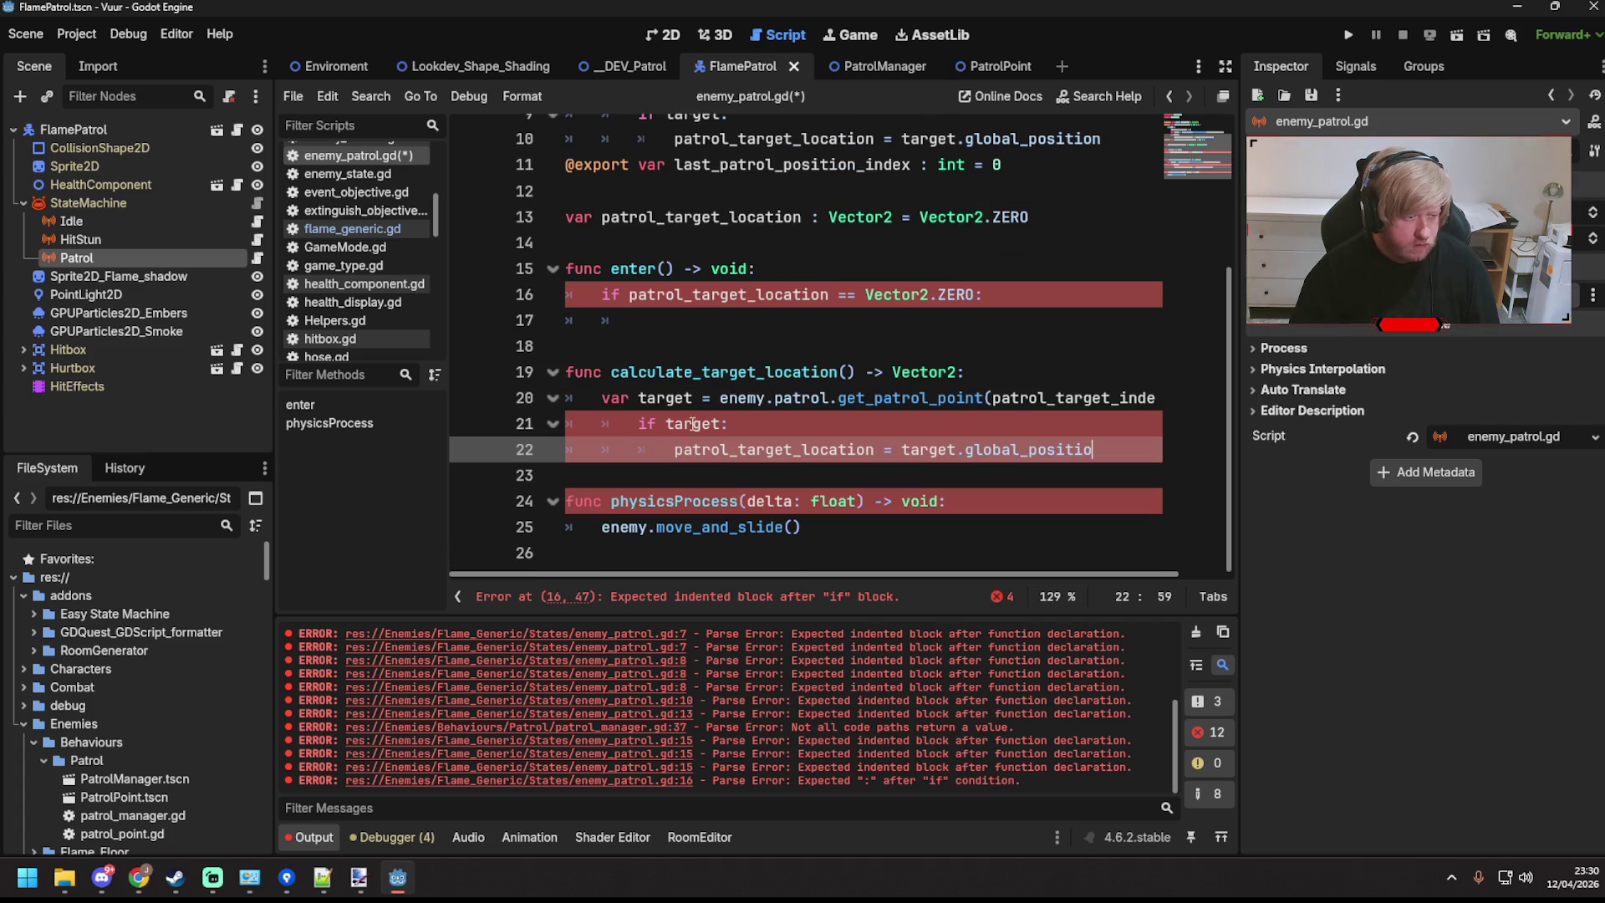
{"action": "key", "text": "shift+Up"}
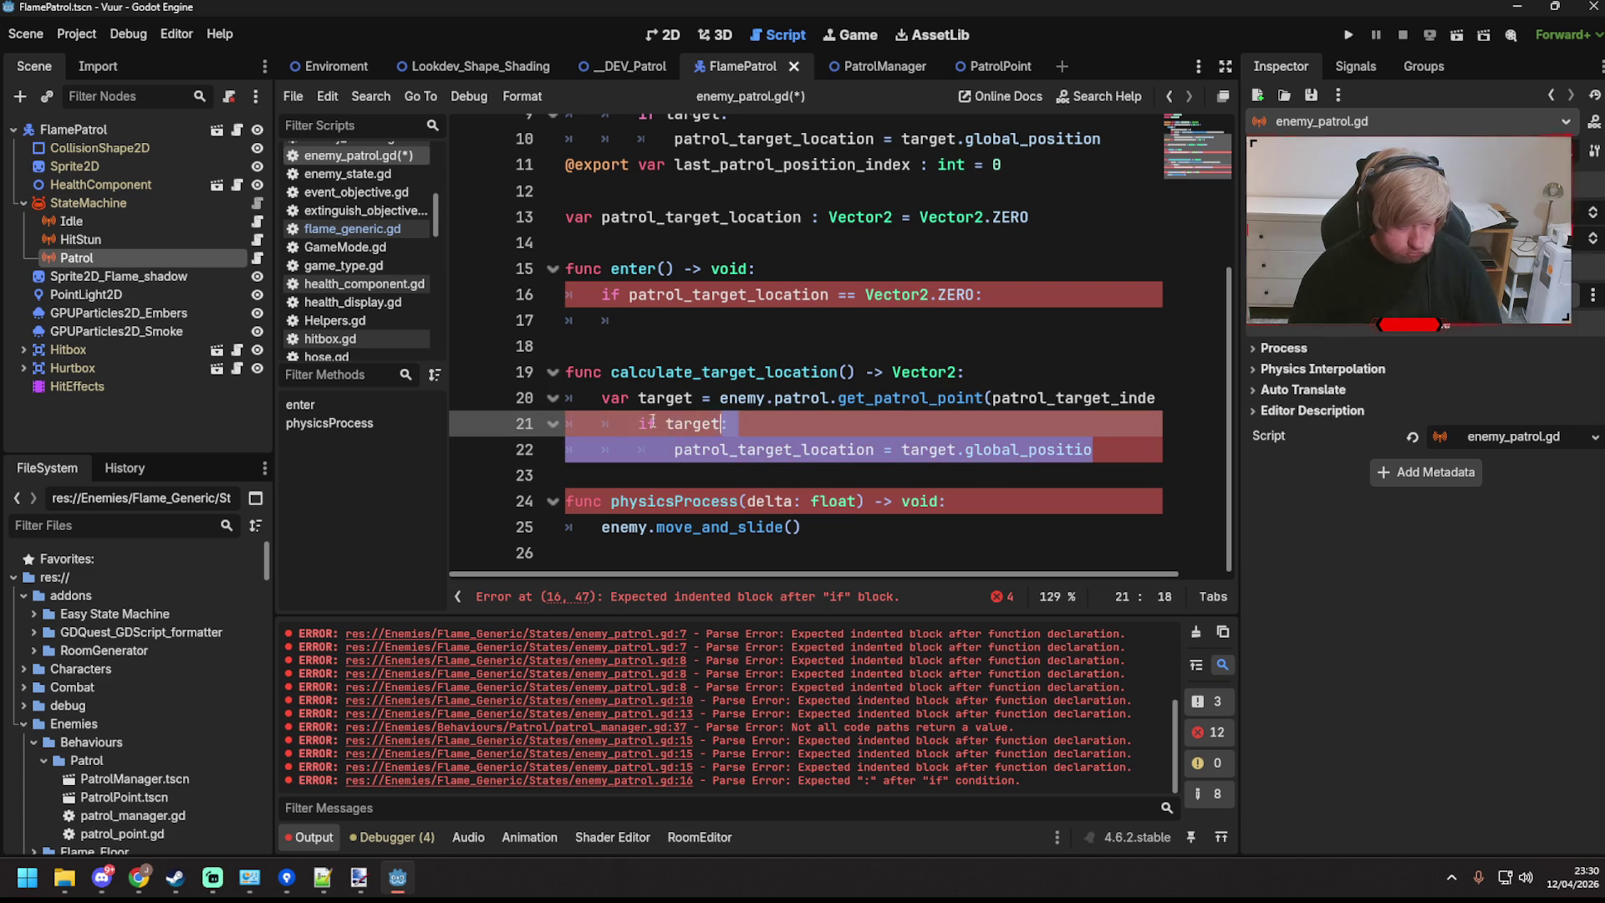
{"action": "key", "text": "shift+Tab"}
{"action": "left_click", "coordinate": [1088, 450]}
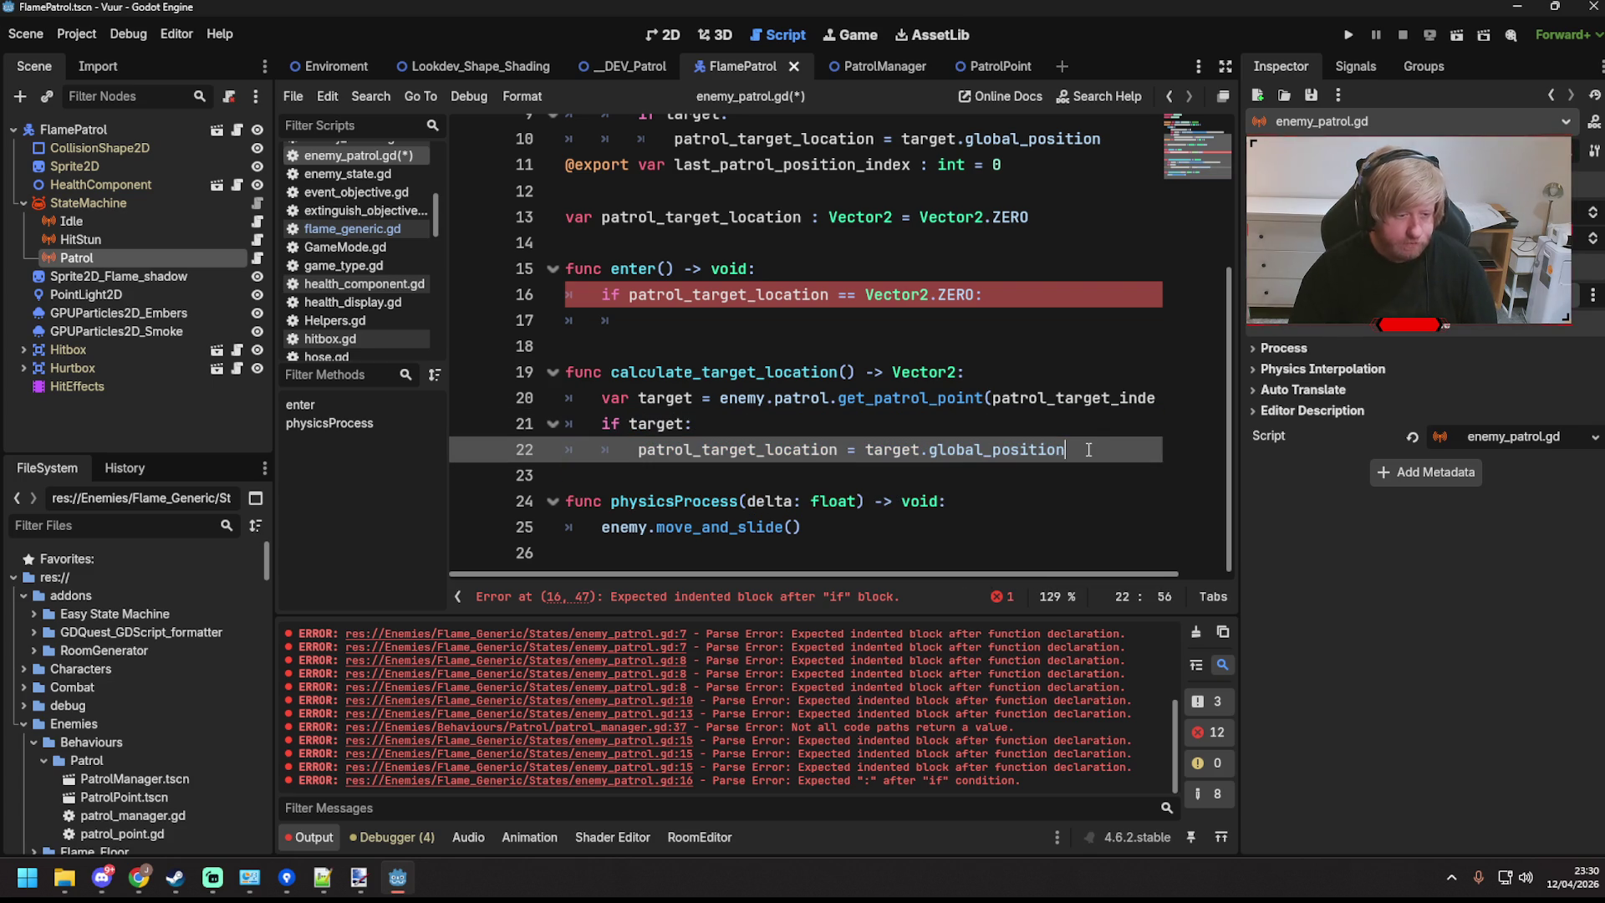
{"action": "key", "text": "Escape"}
{"action": "key", "text": "Up"}
{"action": "key", "text": "Up"}
{"action": "key", "text": "Up"}
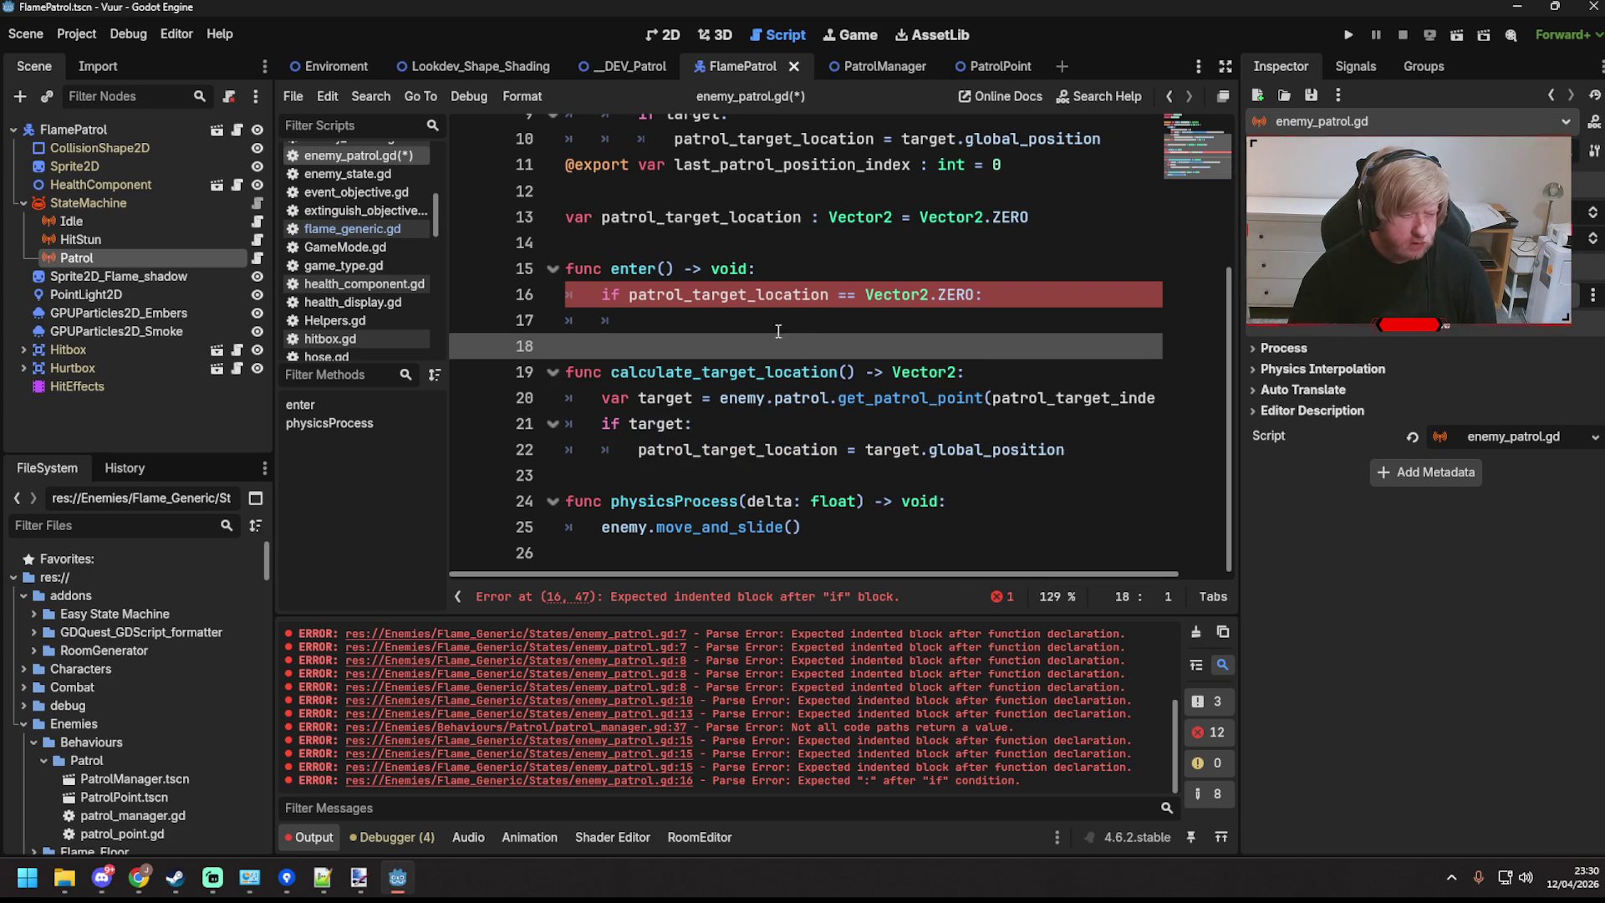
{"action": "left_click", "coordinate": [1070, 460]}
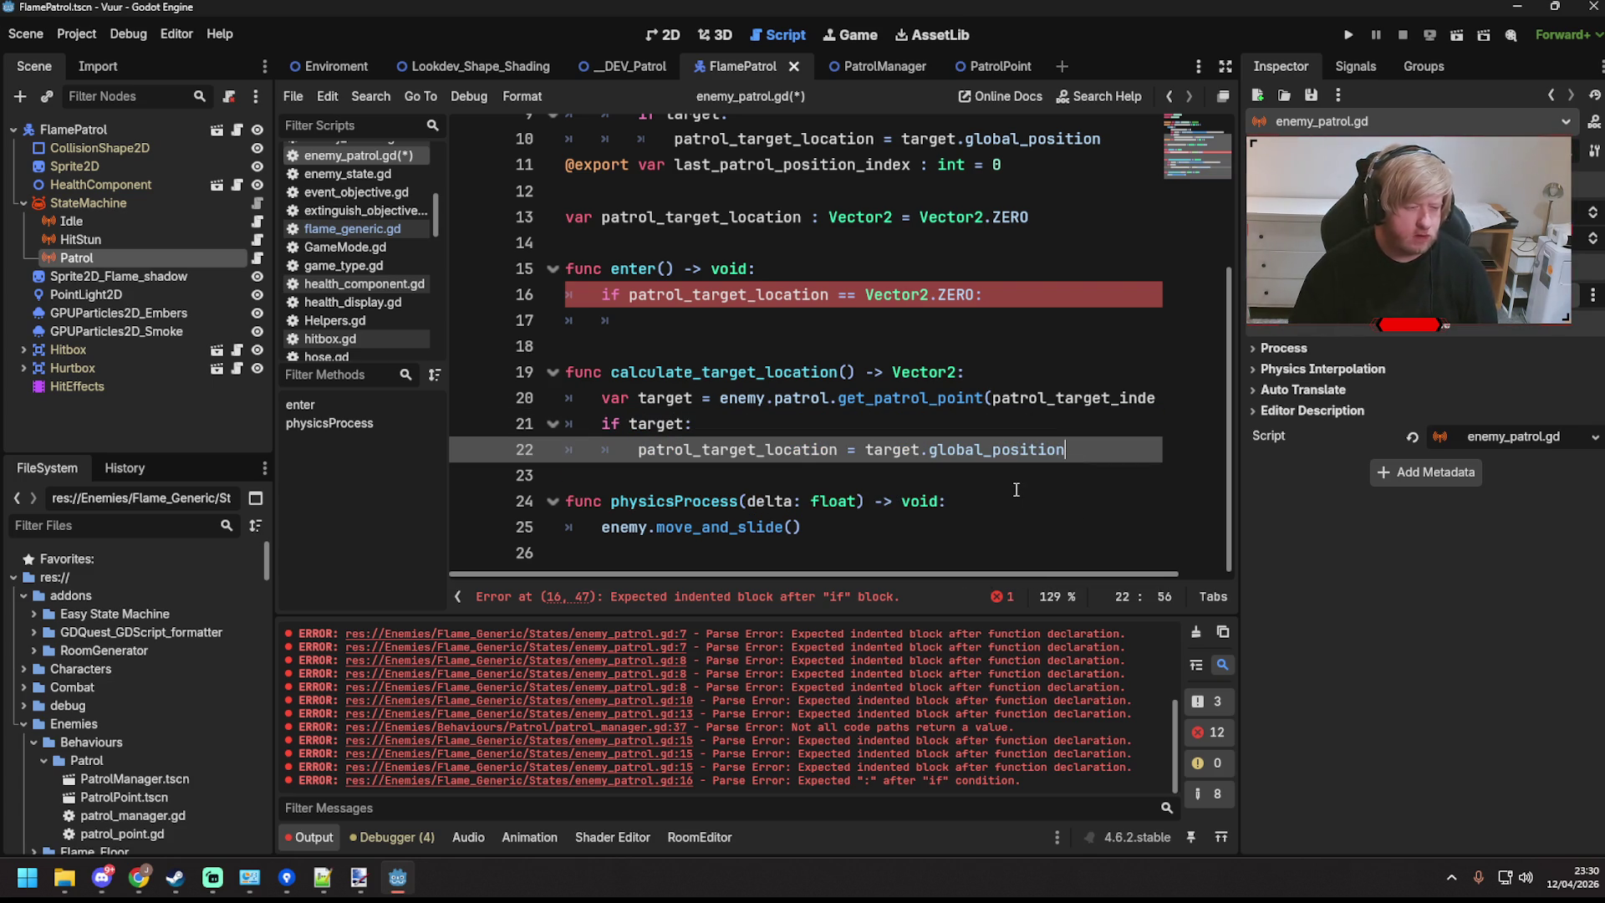
Return patrol_target_location inside the if block, otherwise return Vector2.ZERO, and save
{"action": "key", "text": "Return"}
{"action": "type", "text": "return"}
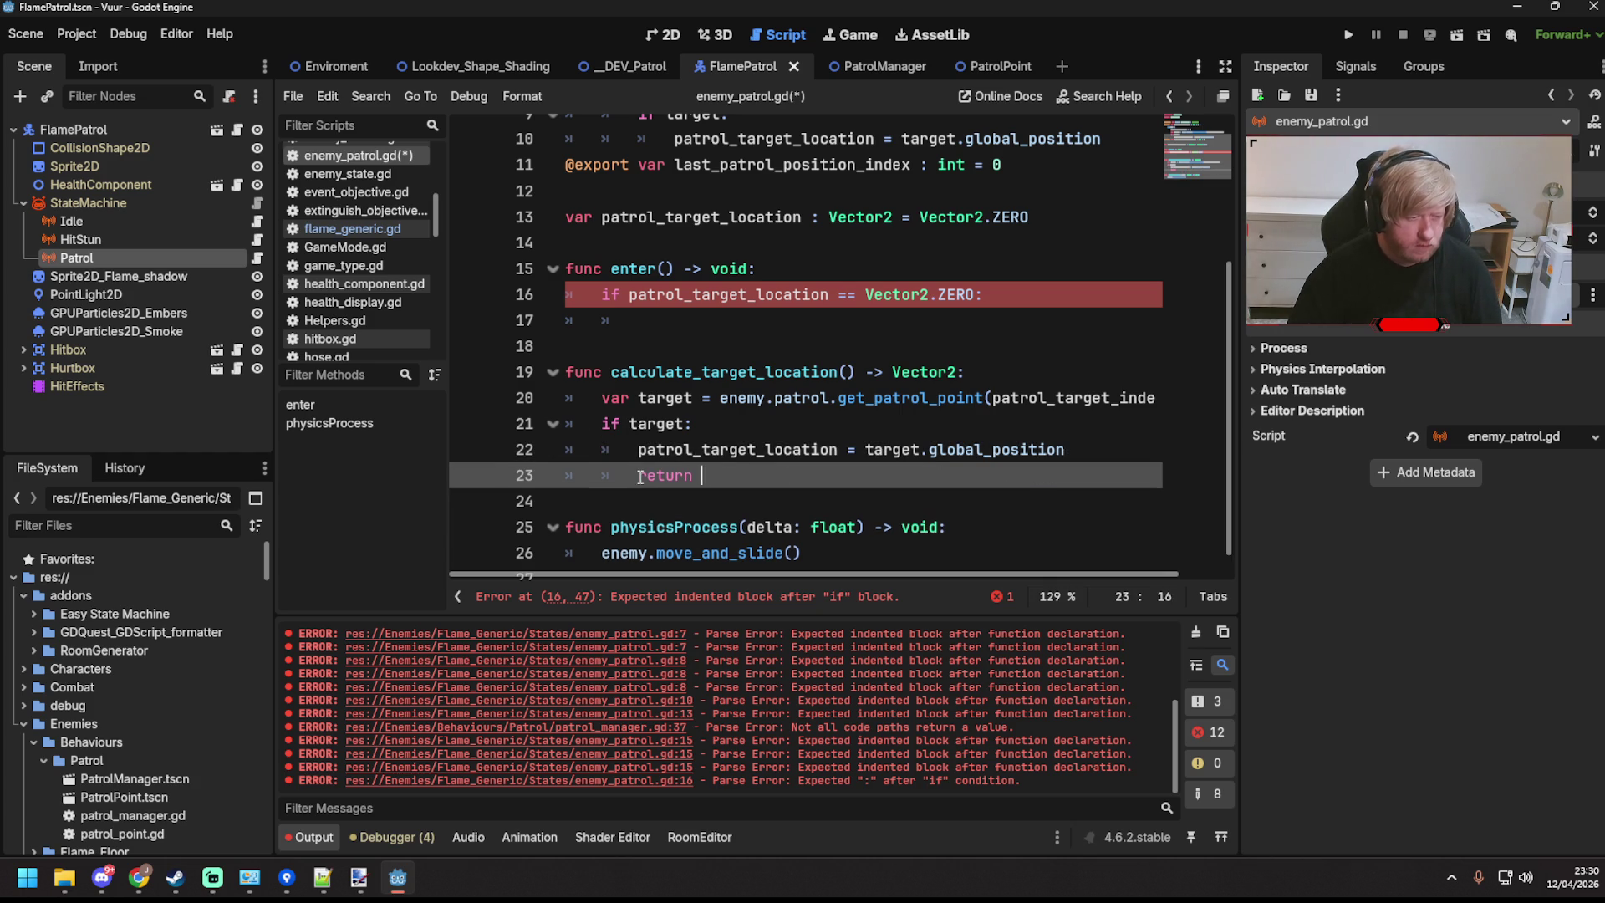
{"action": "left_click_drag", "start_coordinate": [637, 451], "coordinate": [841, 450]}
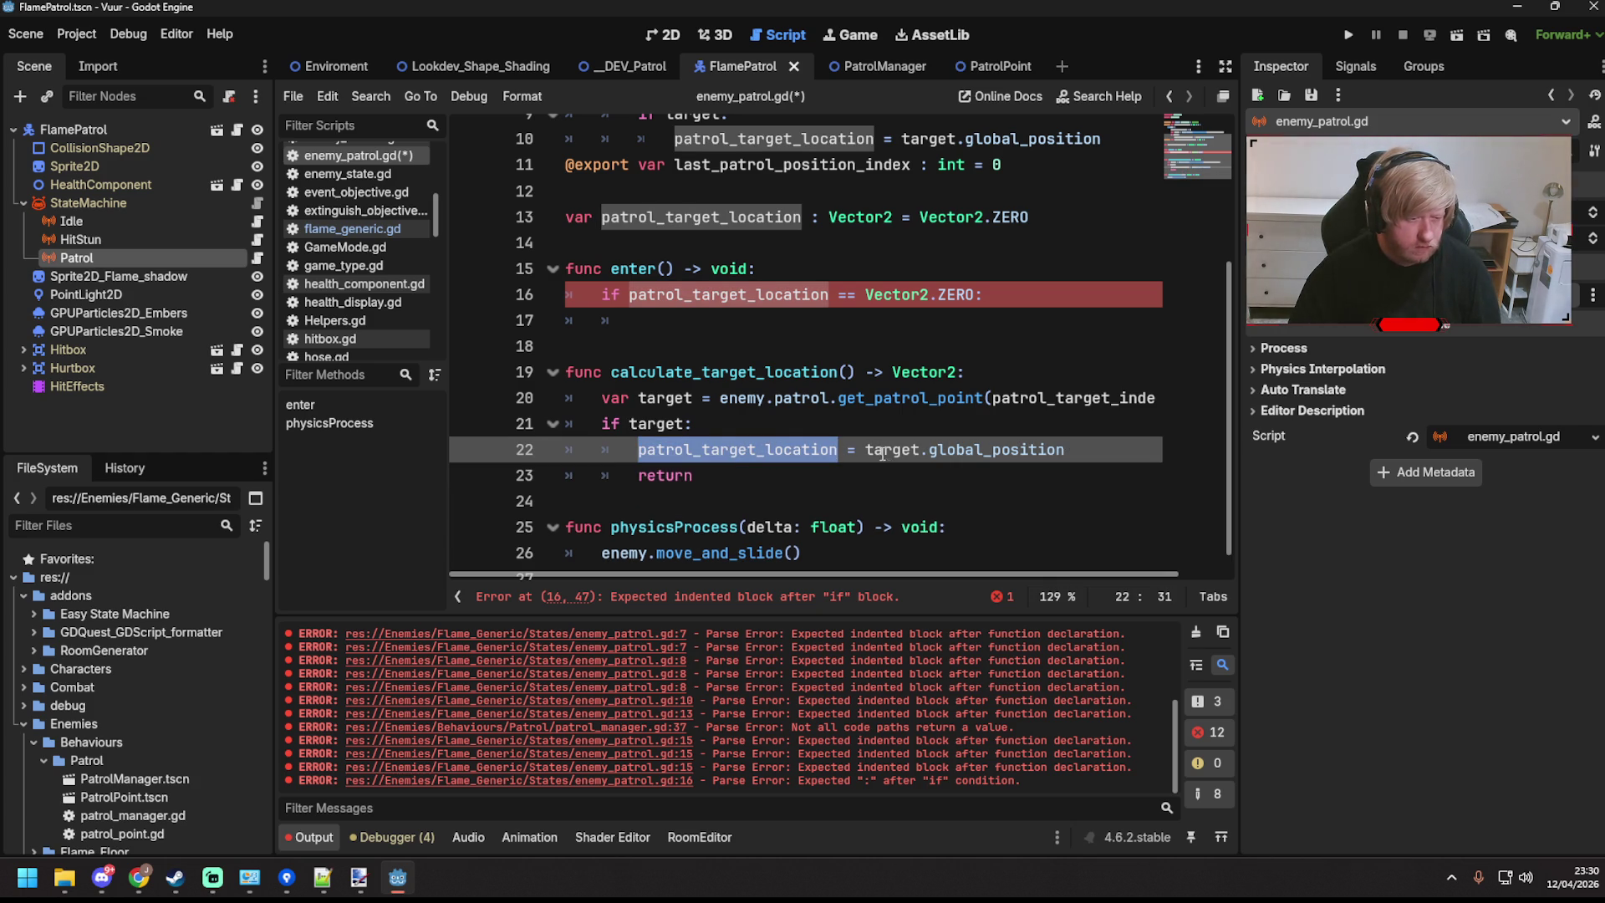
{"action": "key", "text": "ctrl+c"}
{"action": "left_click", "coordinate": [796, 473]}
{"action": "key", "text": "ctrl+v"}
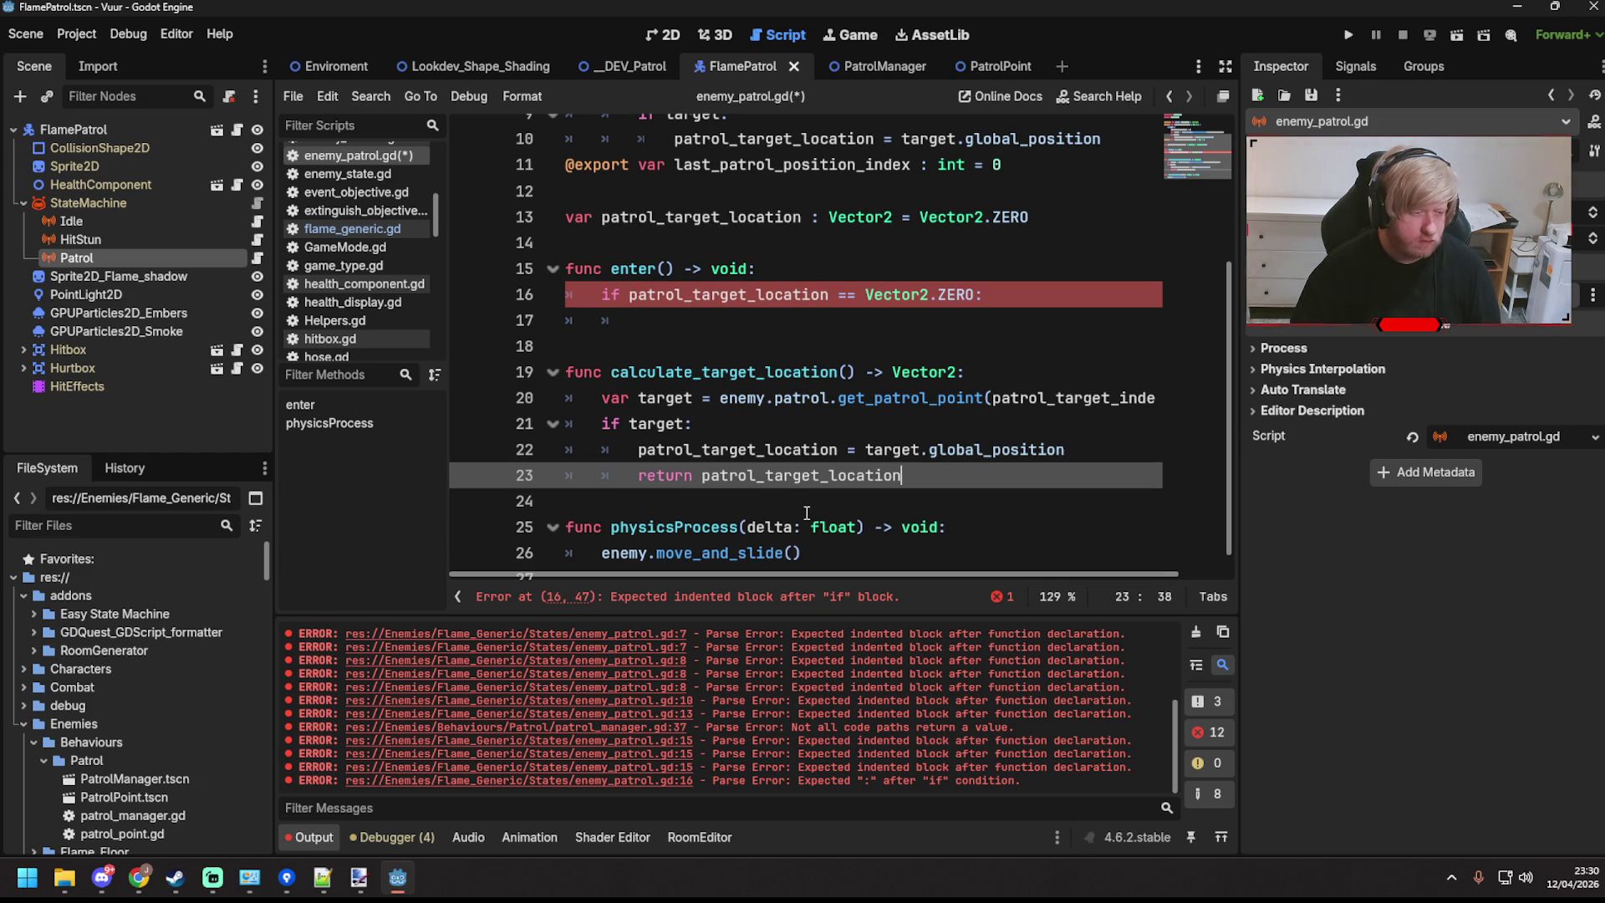
{"action": "key", "text": "Return"}
{"action": "key", "text": "BackSpace"}
{"action": "type", "text": "return "}
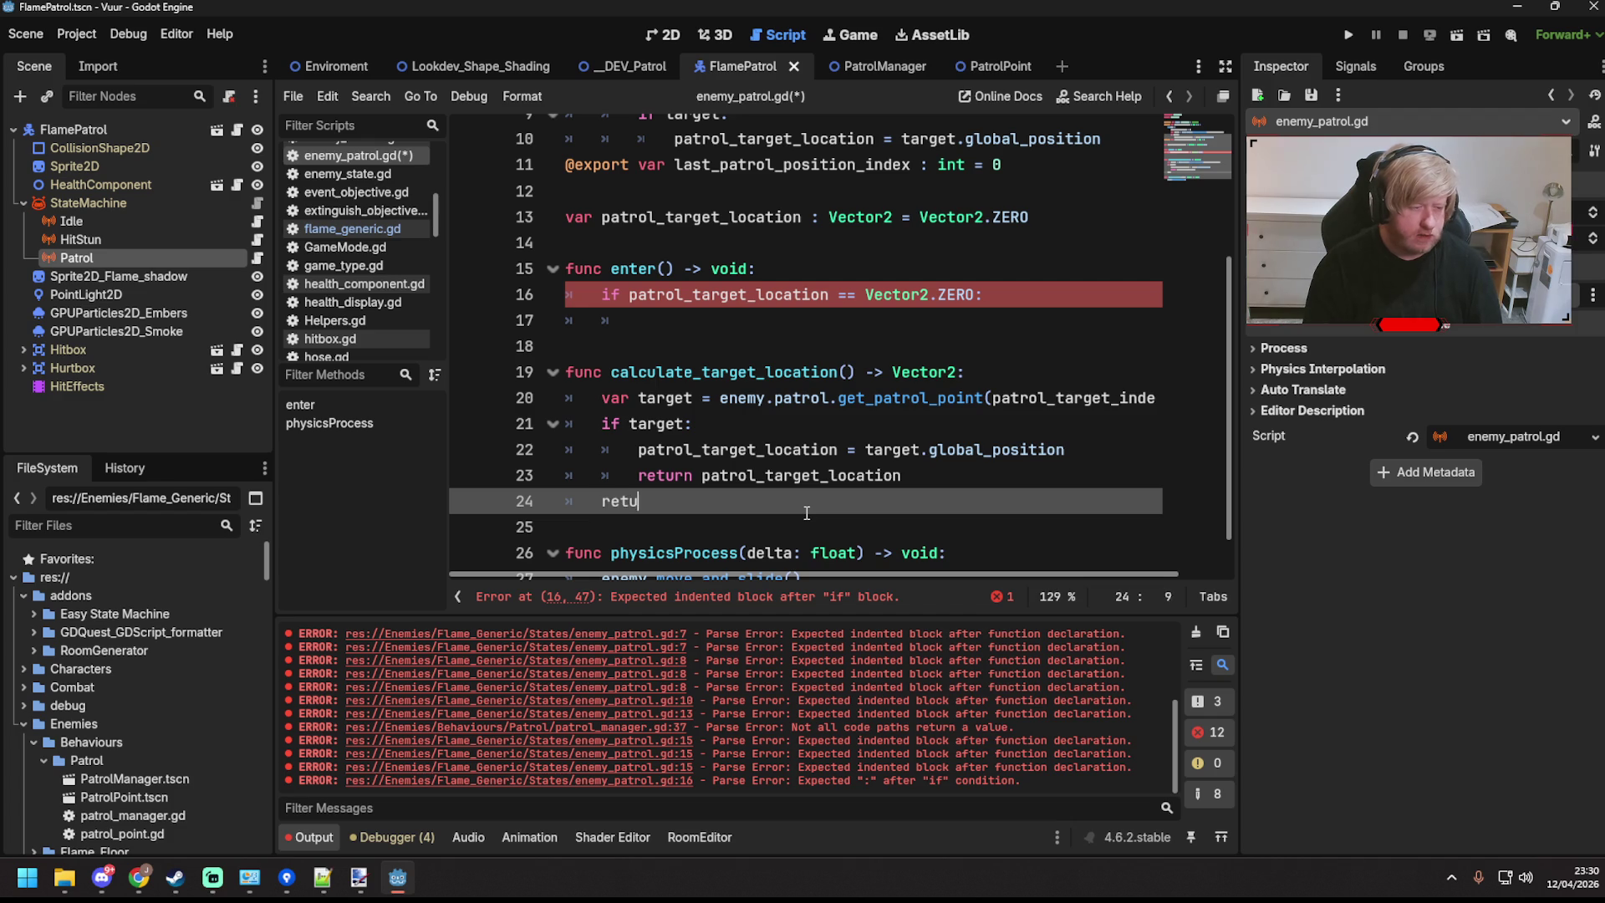
{"action": "type", "text": "Vector2.Z"}
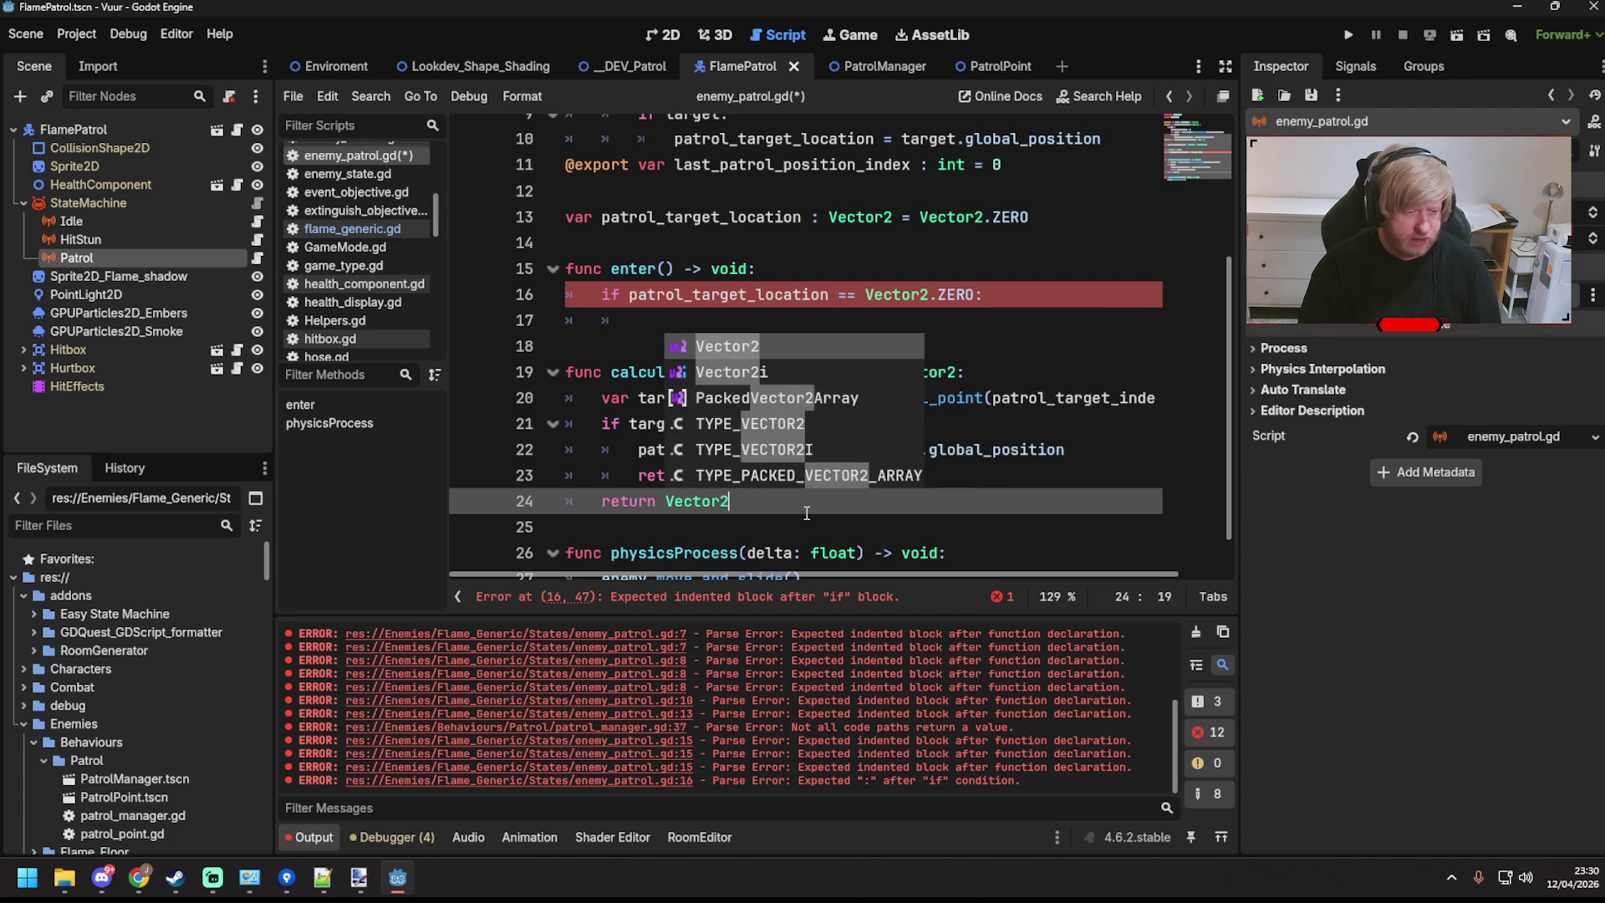
{"action": "type", "text": "ERO"}
{"action": "key", "text": "ctrl+s"}
{"action": "left_click", "coordinate": [1004, 297]}
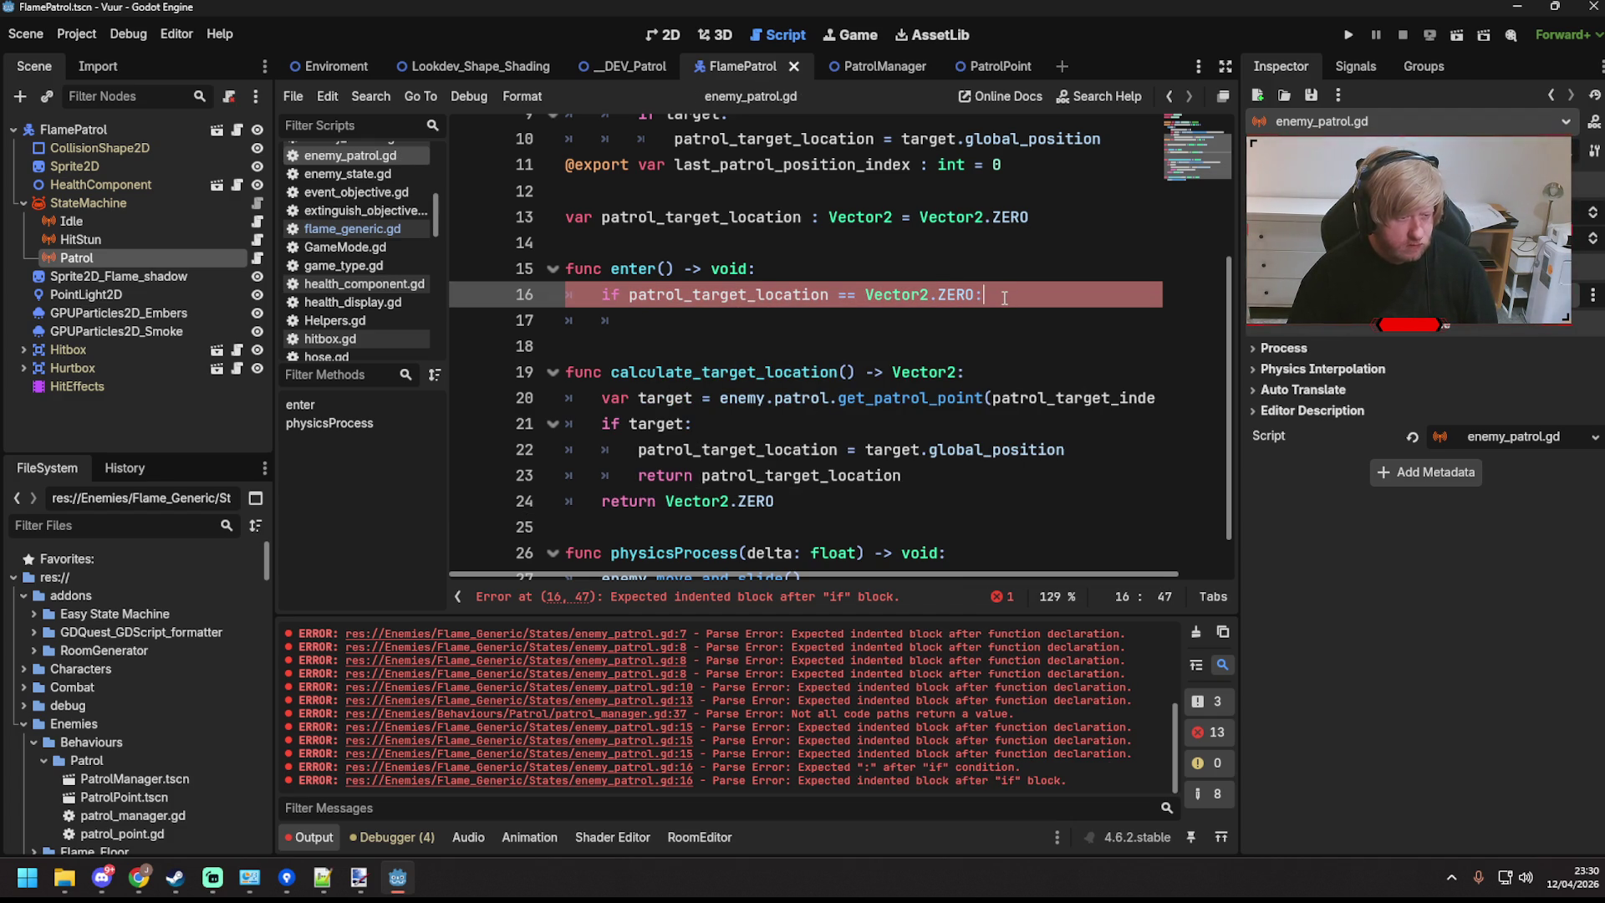
Call calculate_target_location() in enter()'s if block and in place of the setter's lookup, then save
{"action": "key", "text": "Return"}
{"action": "type", "text": "calc"}
{"action": "key", "text": "Return"}
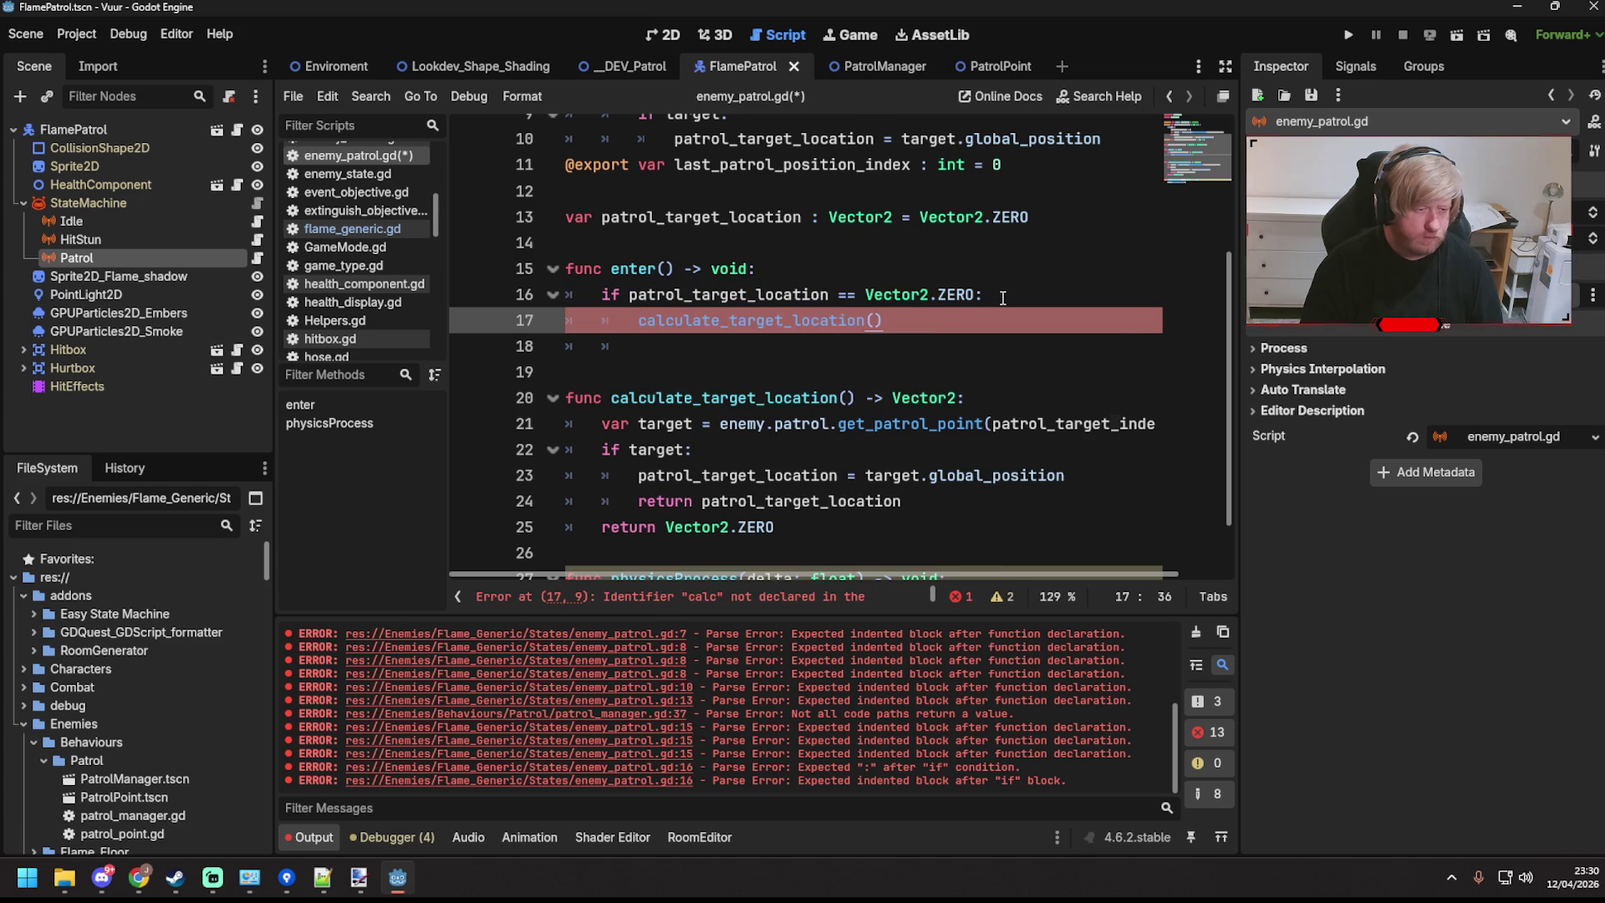
{"action": "key", "text": "shift+Home"}
{"action": "key", "text": "ctrl+c"}
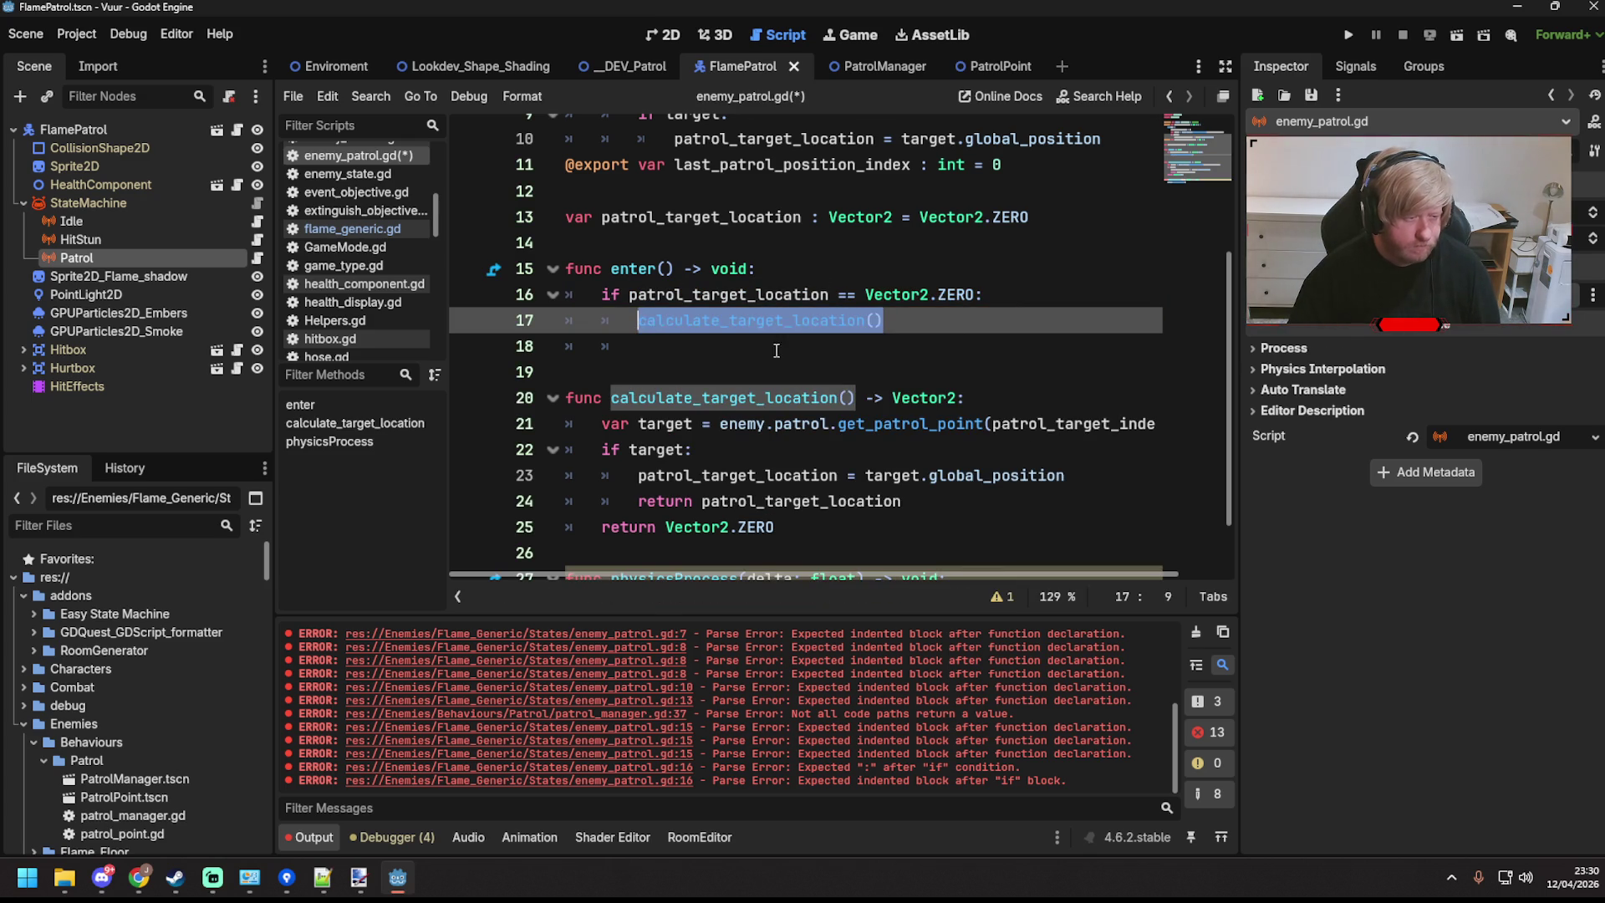
{"action": "scroll", "coordinate": [916, 413], "scroll_direction": "up", "scroll_amount": 3}
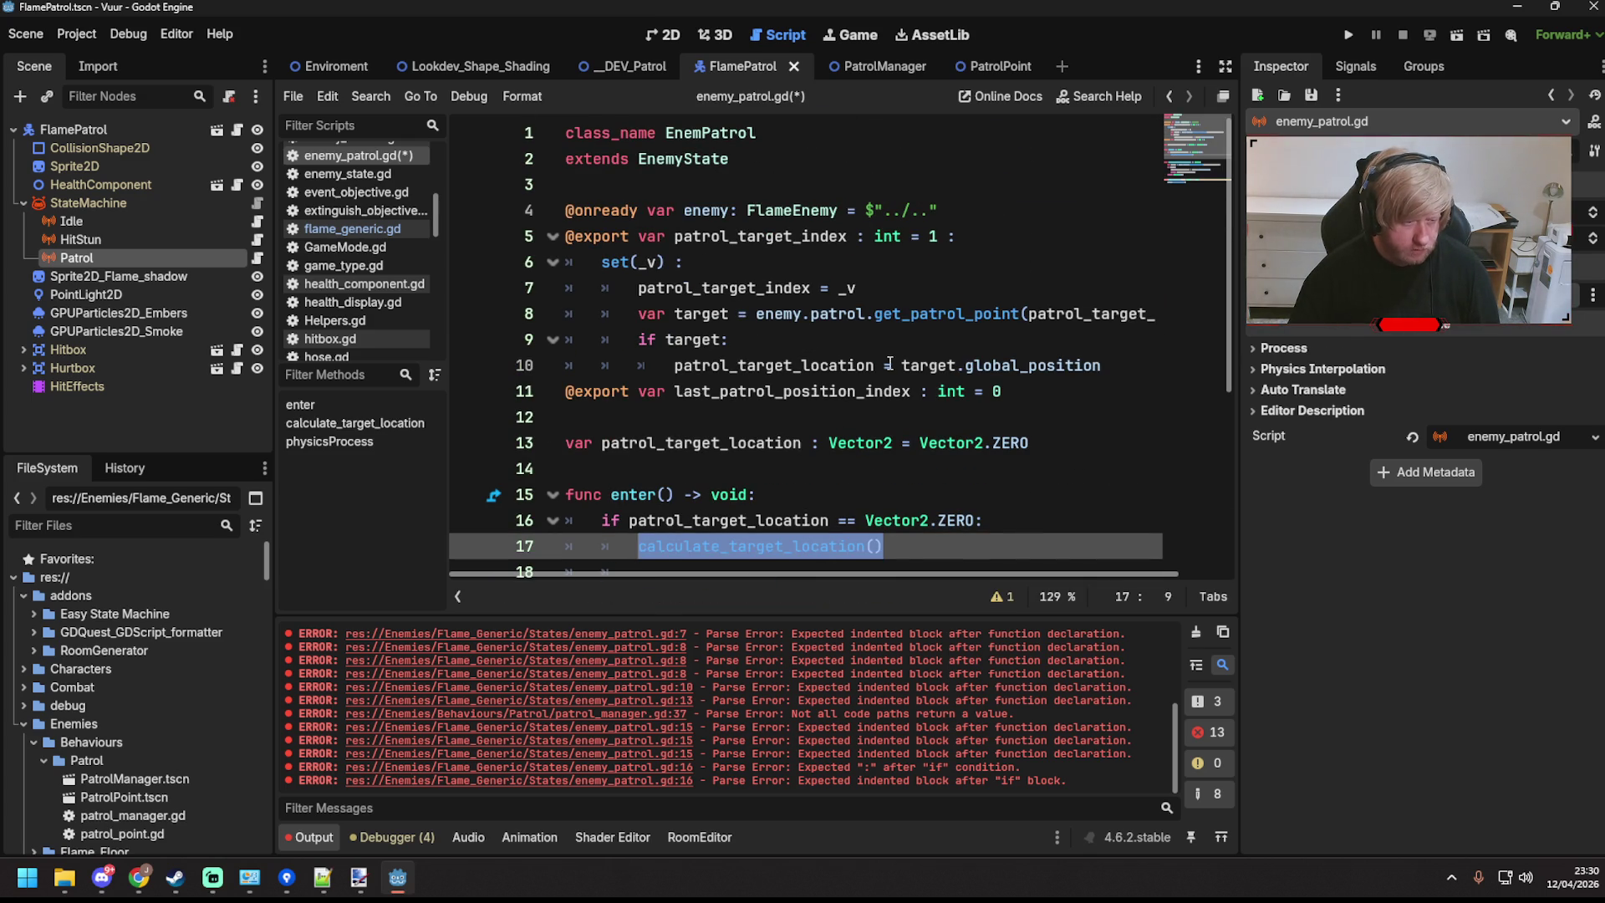
{"action": "left_click_drag", "start_coordinate": [1102, 366], "coordinate": [637, 315]}
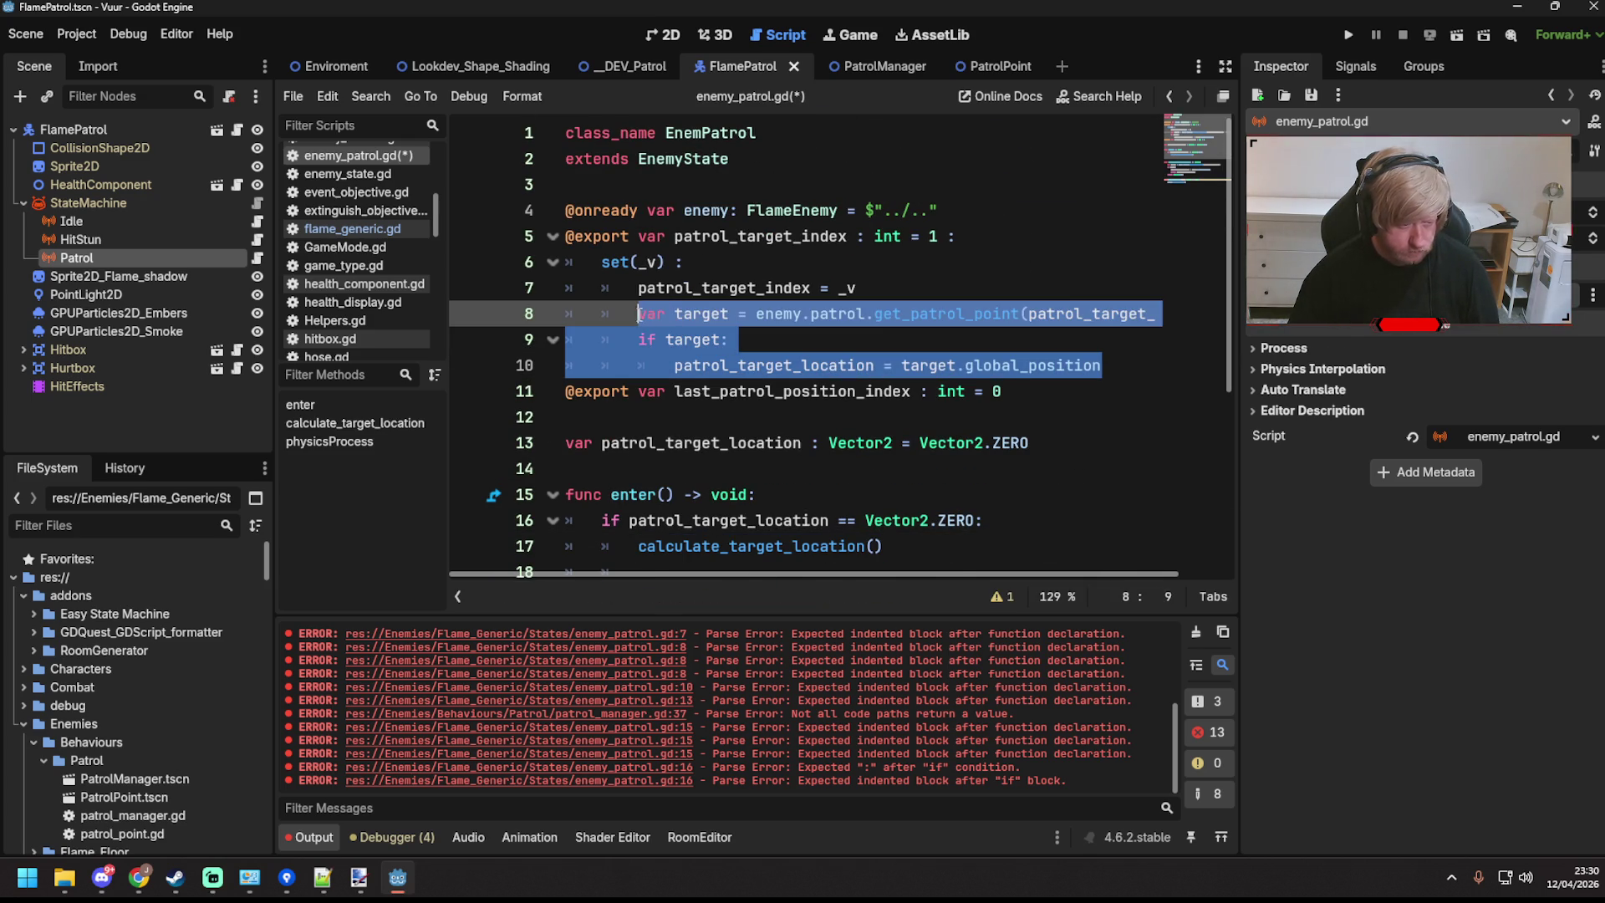
{"action": "key", "text": "ctrl+v"}
{"action": "key", "text": "ctrl+s"}
Clear the Output log
{"action": "scroll", "coordinate": [853, 392], "scroll_direction": "down", "scroll_amount": 3}
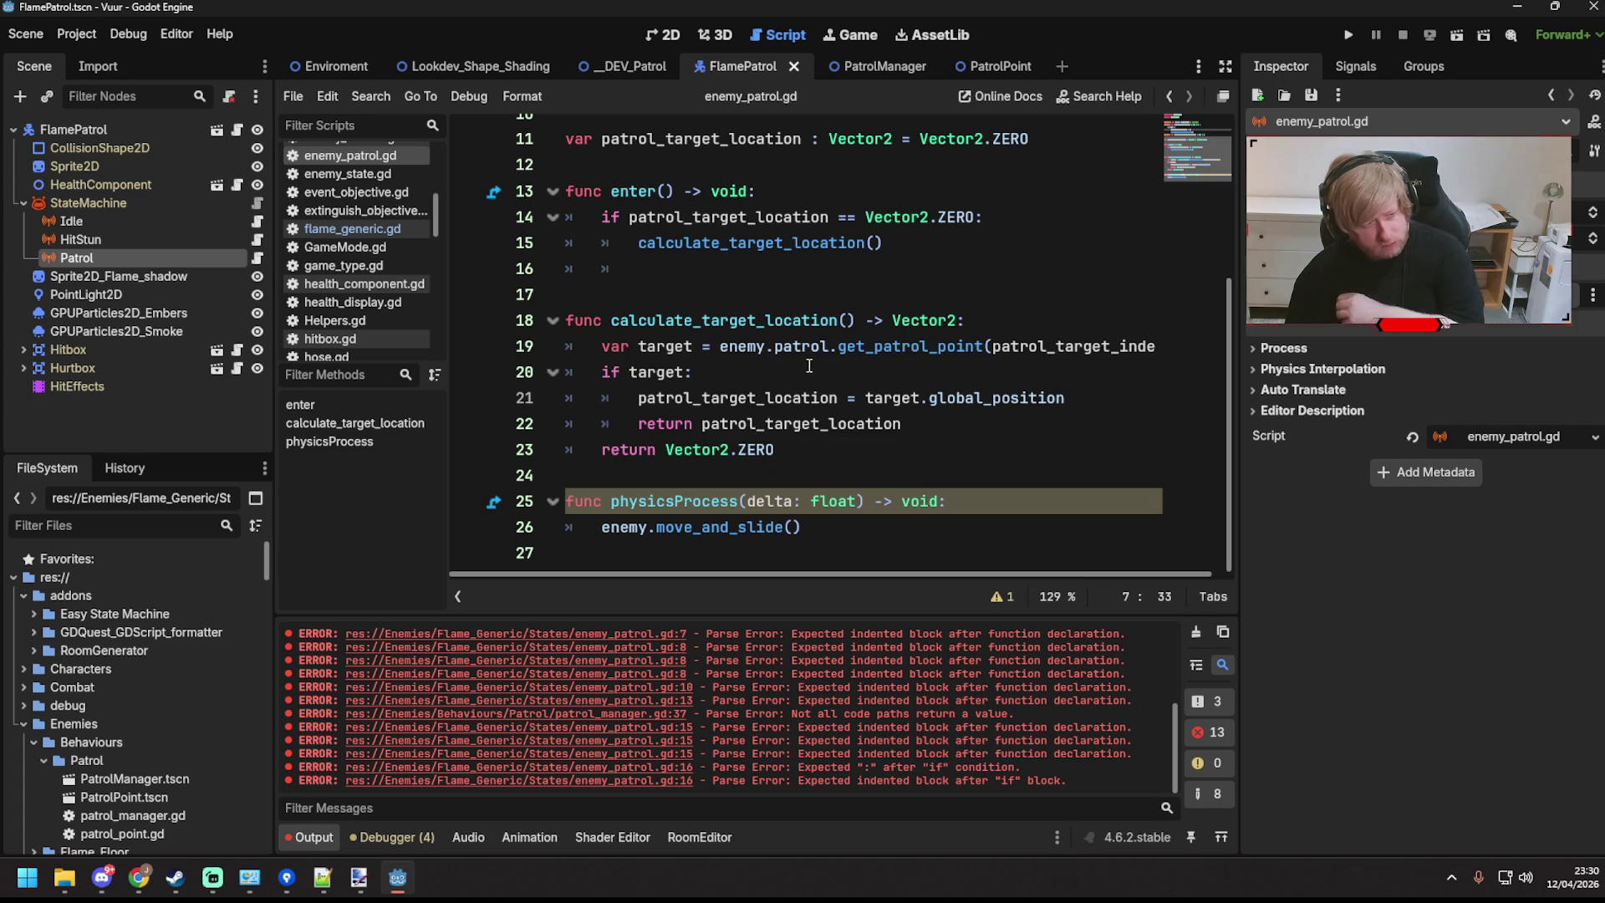
{"action": "left_click", "coordinate": [853, 415]}
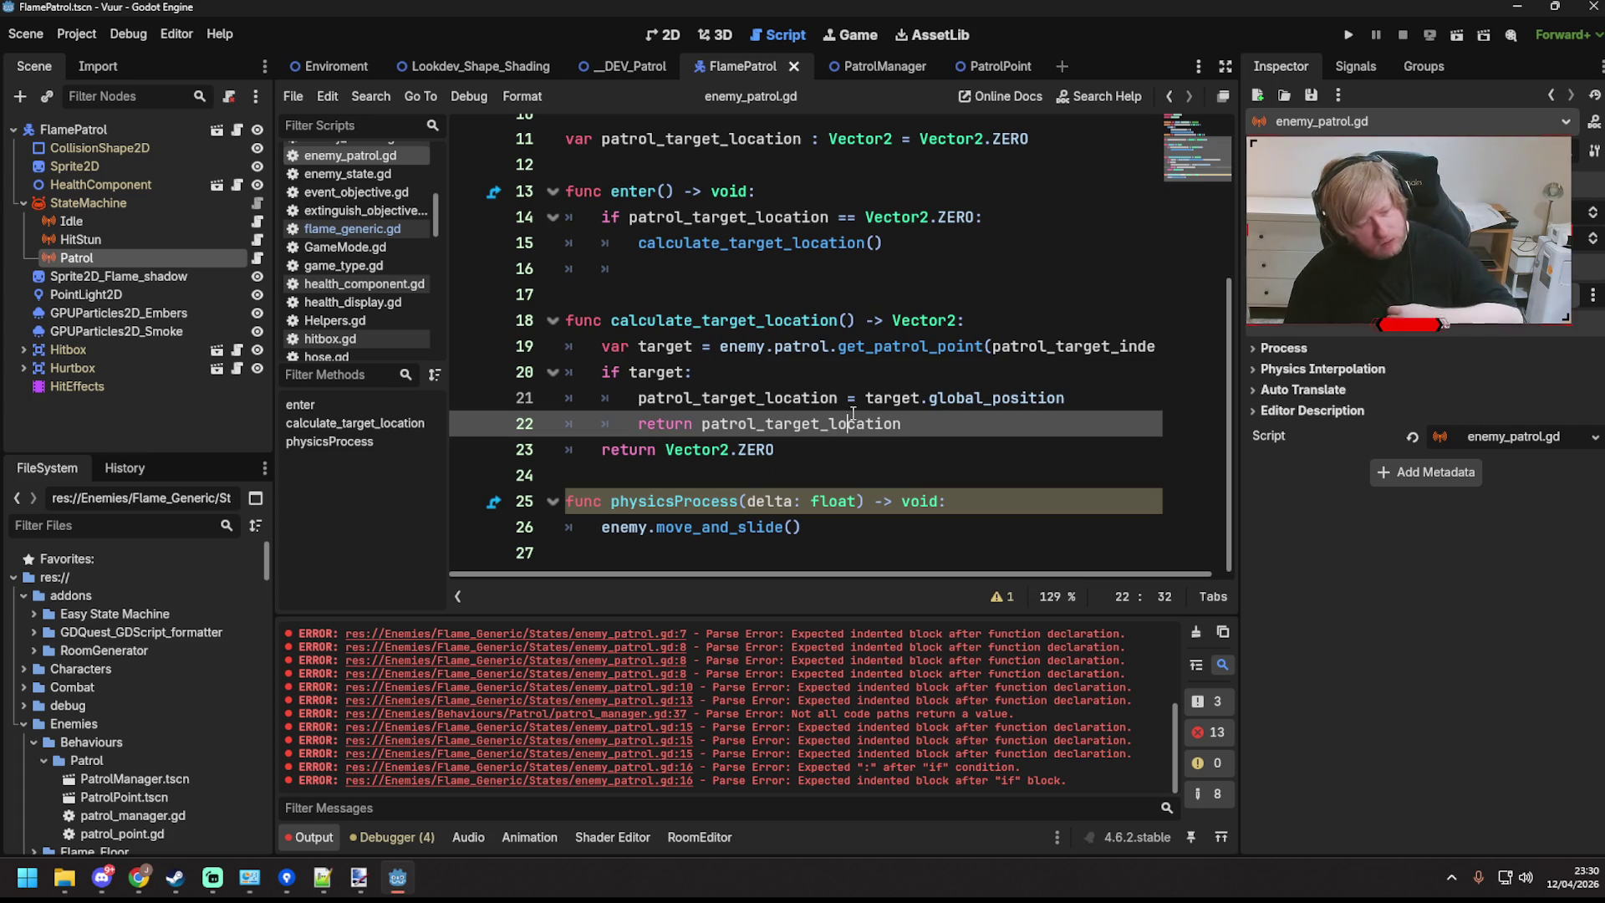
{"action": "left_click", "coordinate": [824, 525]}
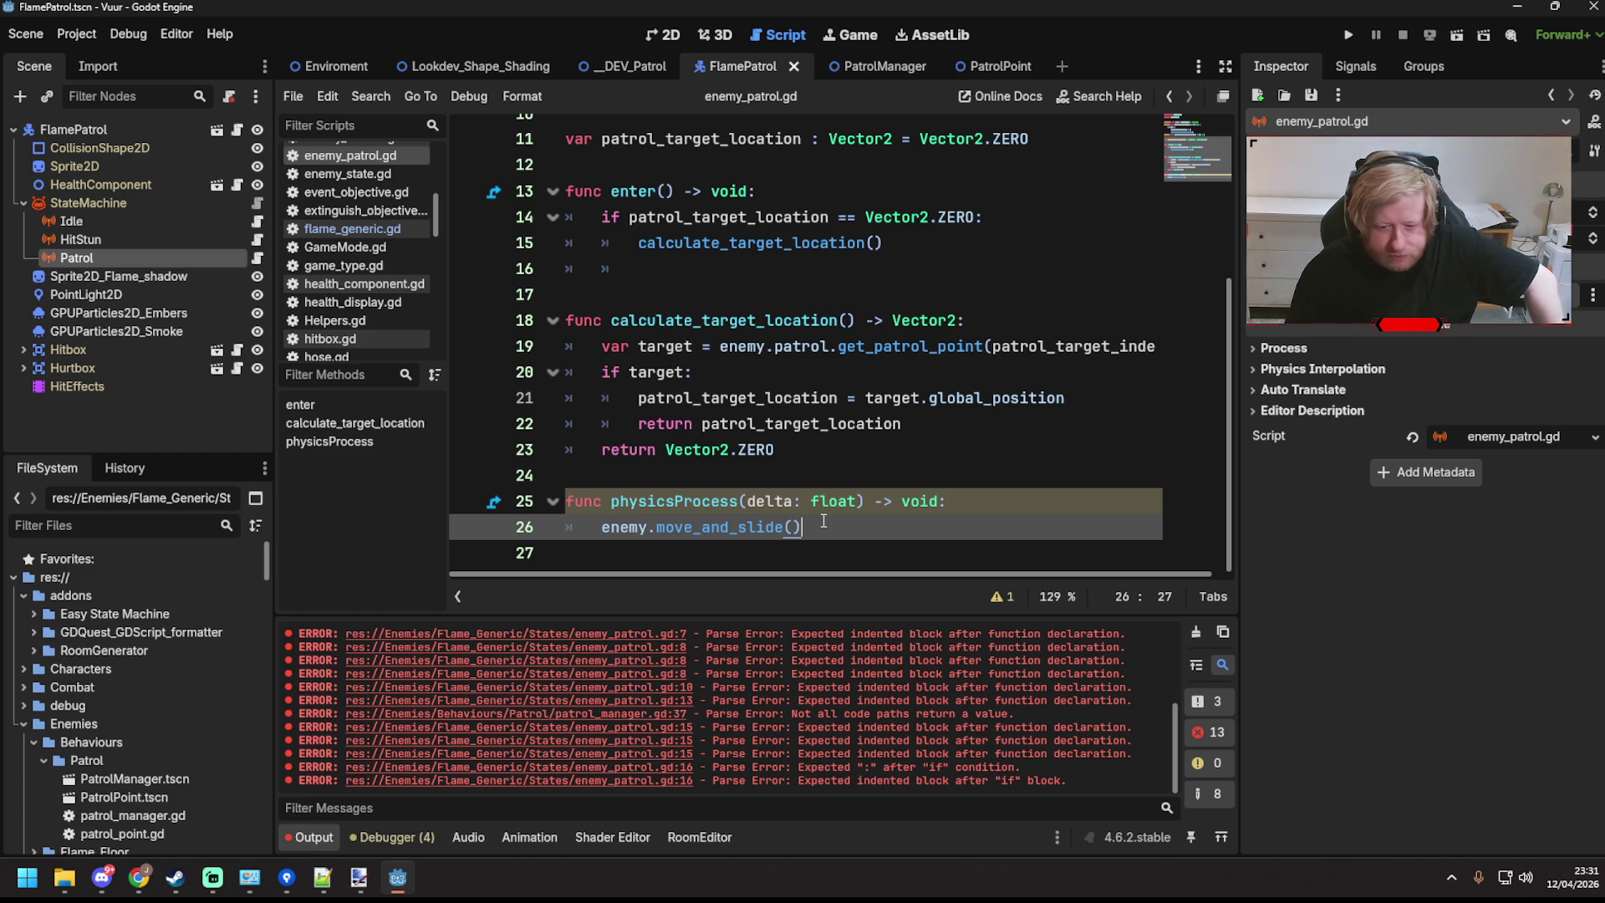
{"action": "right_click", "coordinate": [935, 709]}
{"action": "left_click", "coordinate": [891, 670]}
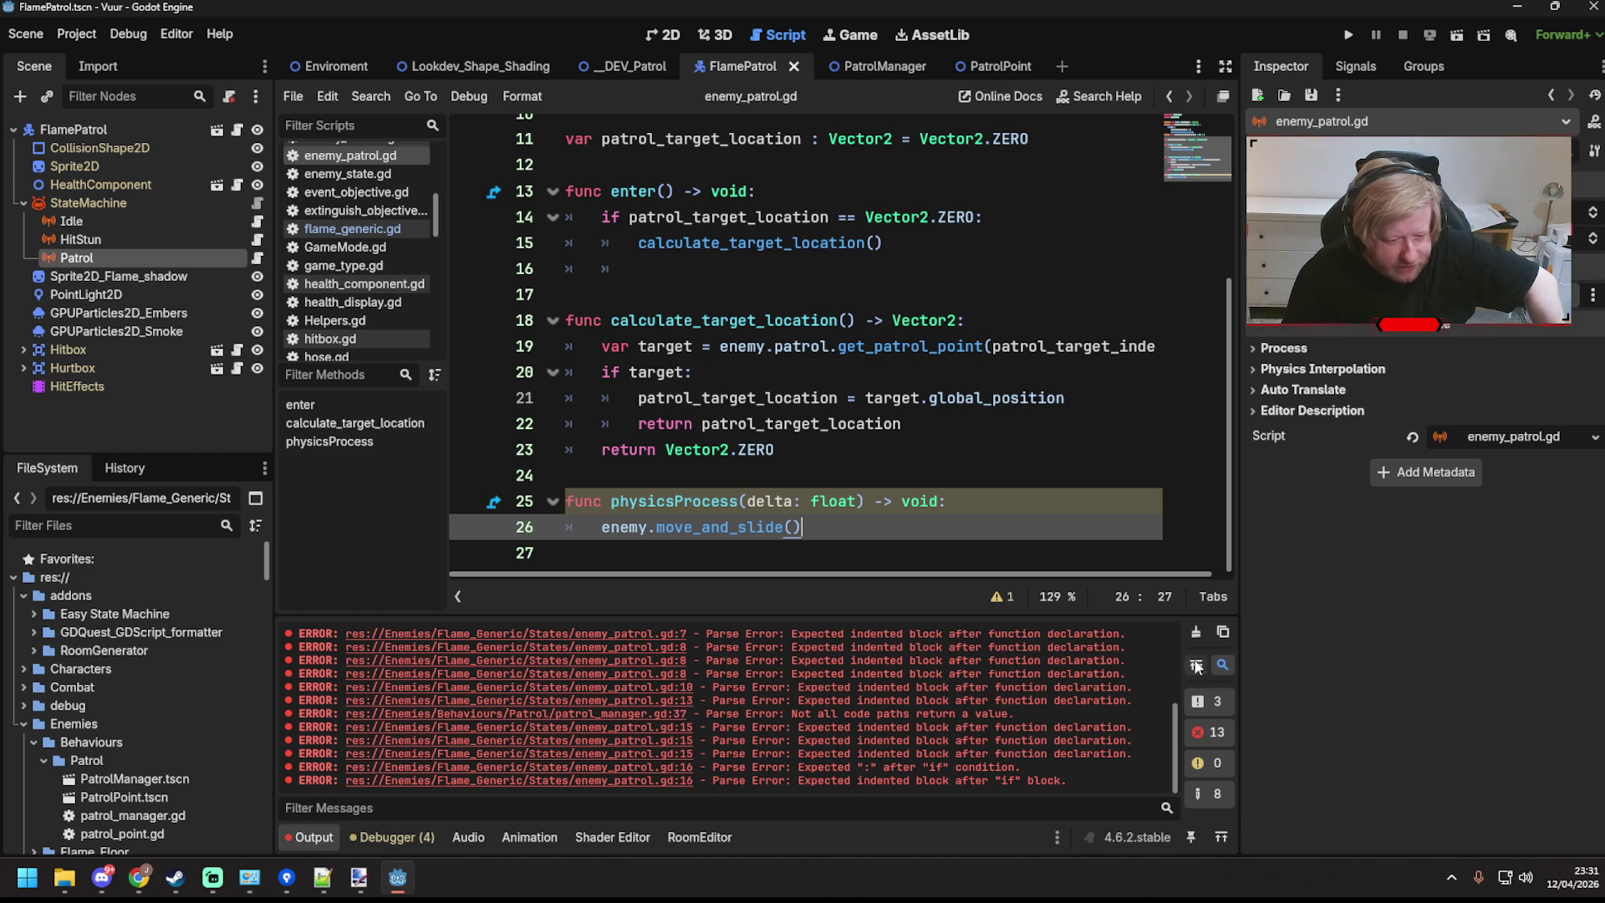
{"action": "left_click", "coordinate": [1196, 633]}
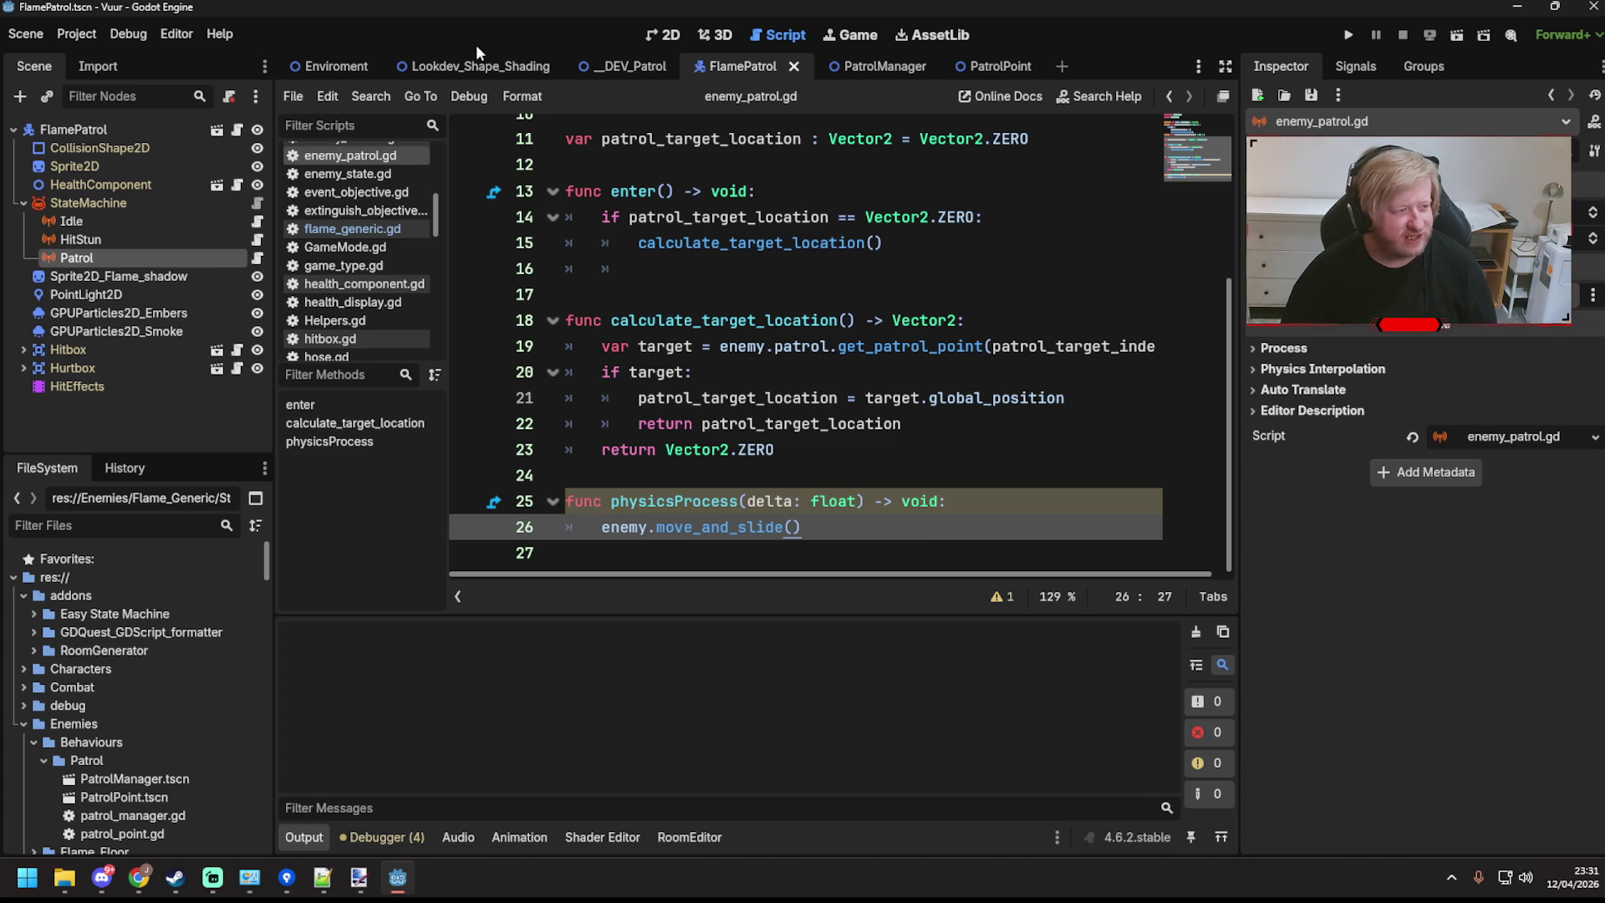
{"action": "left_click", "coordinate": [474, 66]}
Show the Lookdev_Shape_Shading scene in the 2D workspace
{"action": "left_click", "coordinate": [666, 40]}
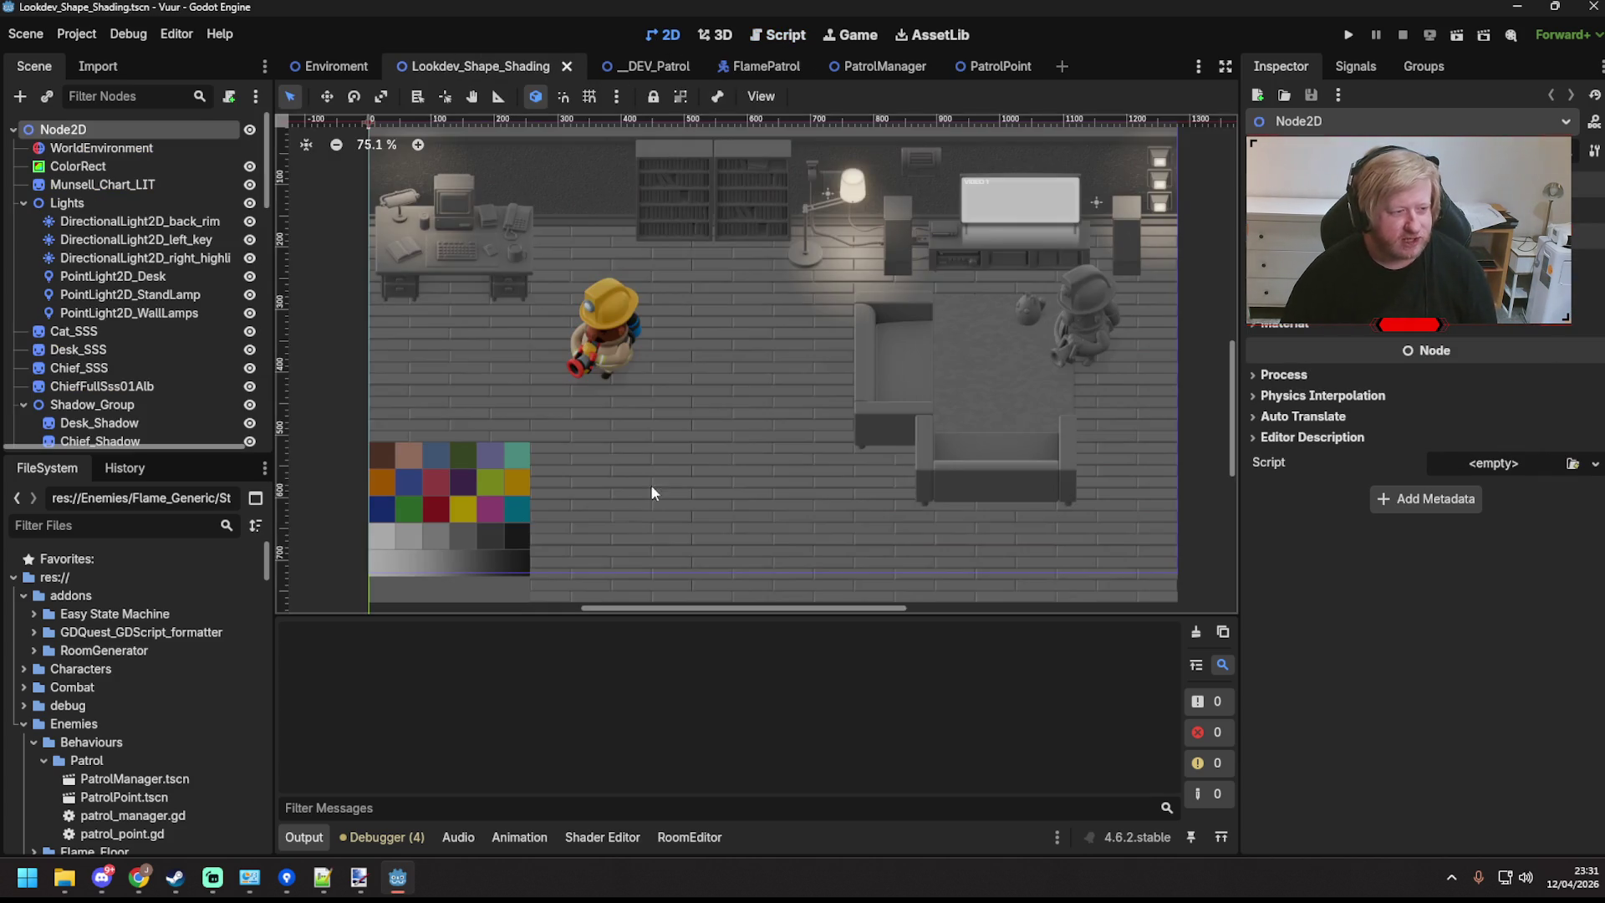
{"action": "left_click", "coordinate": [1191, 382]}
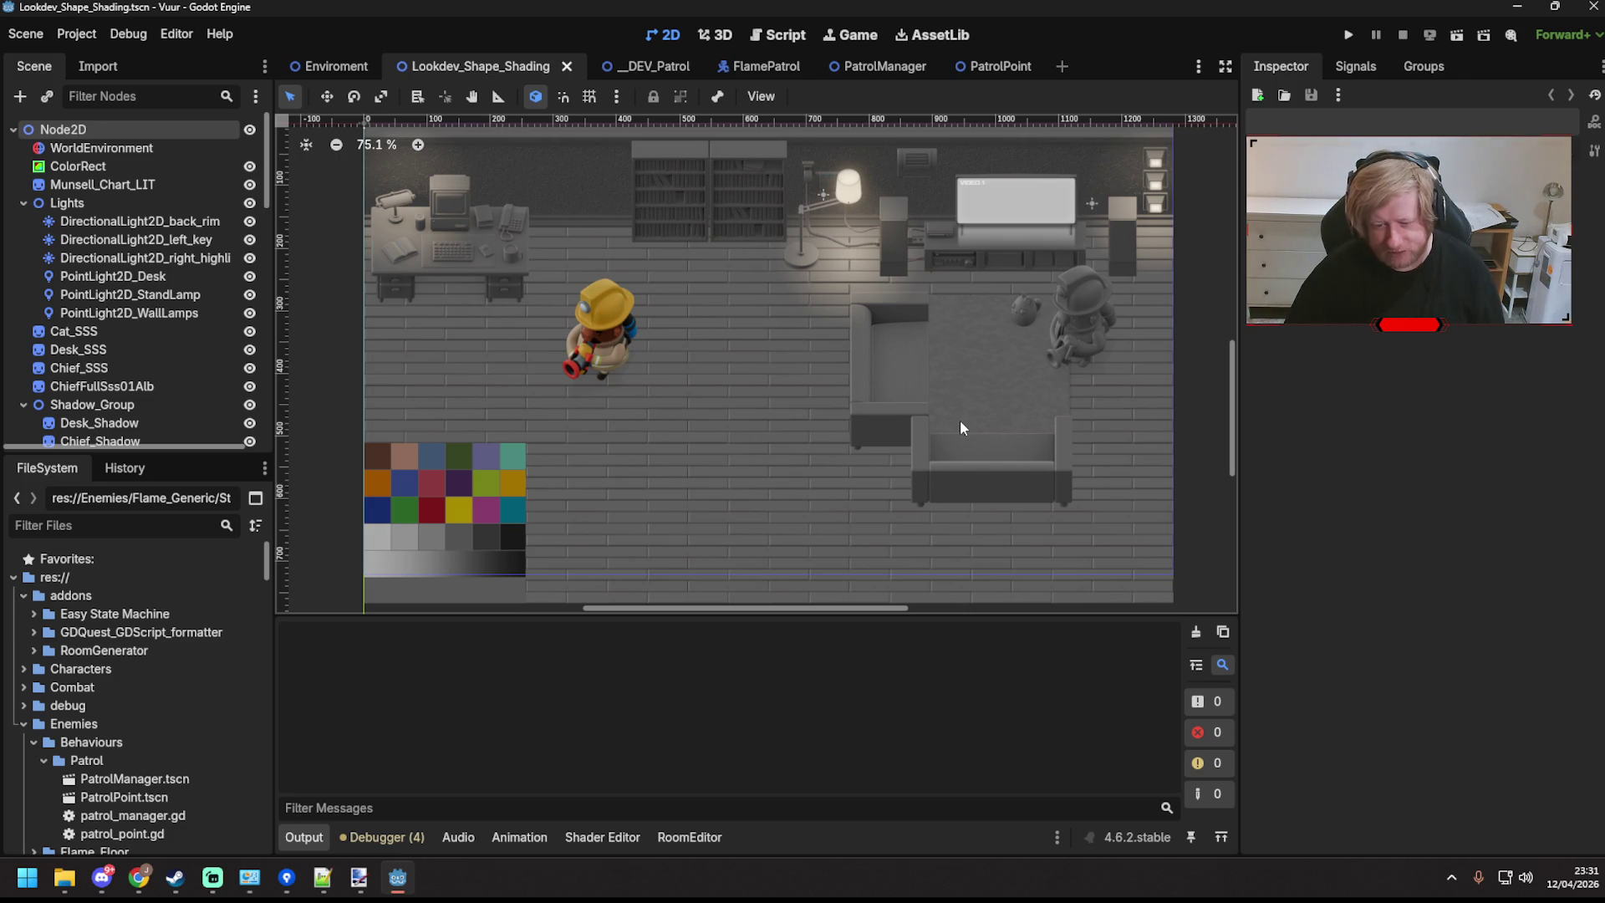
{"action": "key", "text": "alt+Tab"}
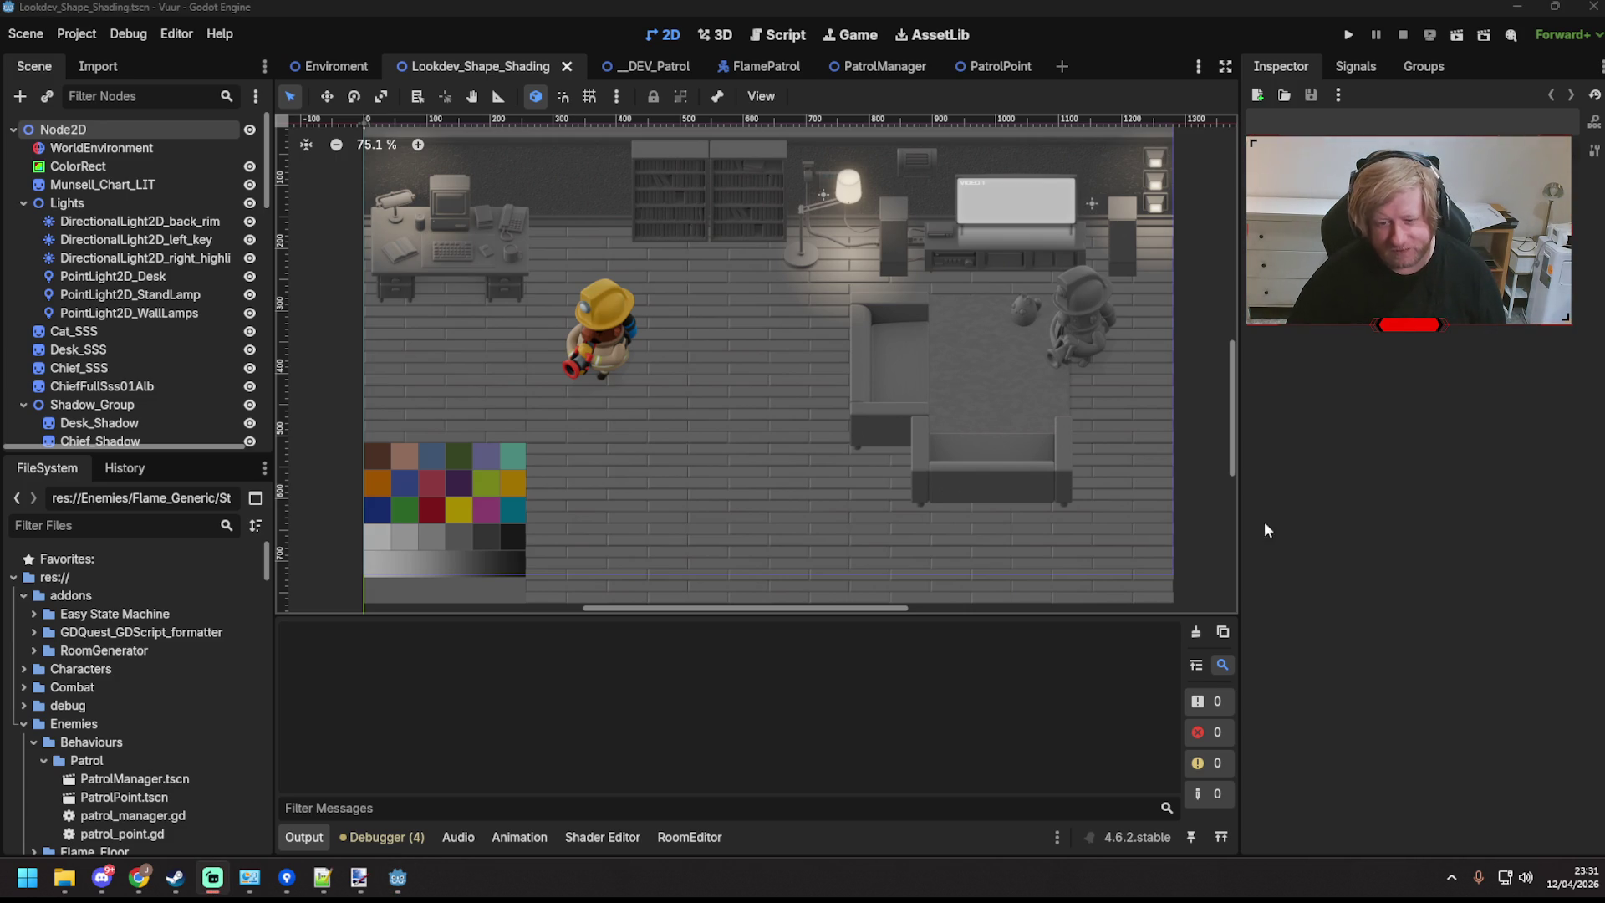
{"action": "left_click", "coordinate": [1211, 466]}
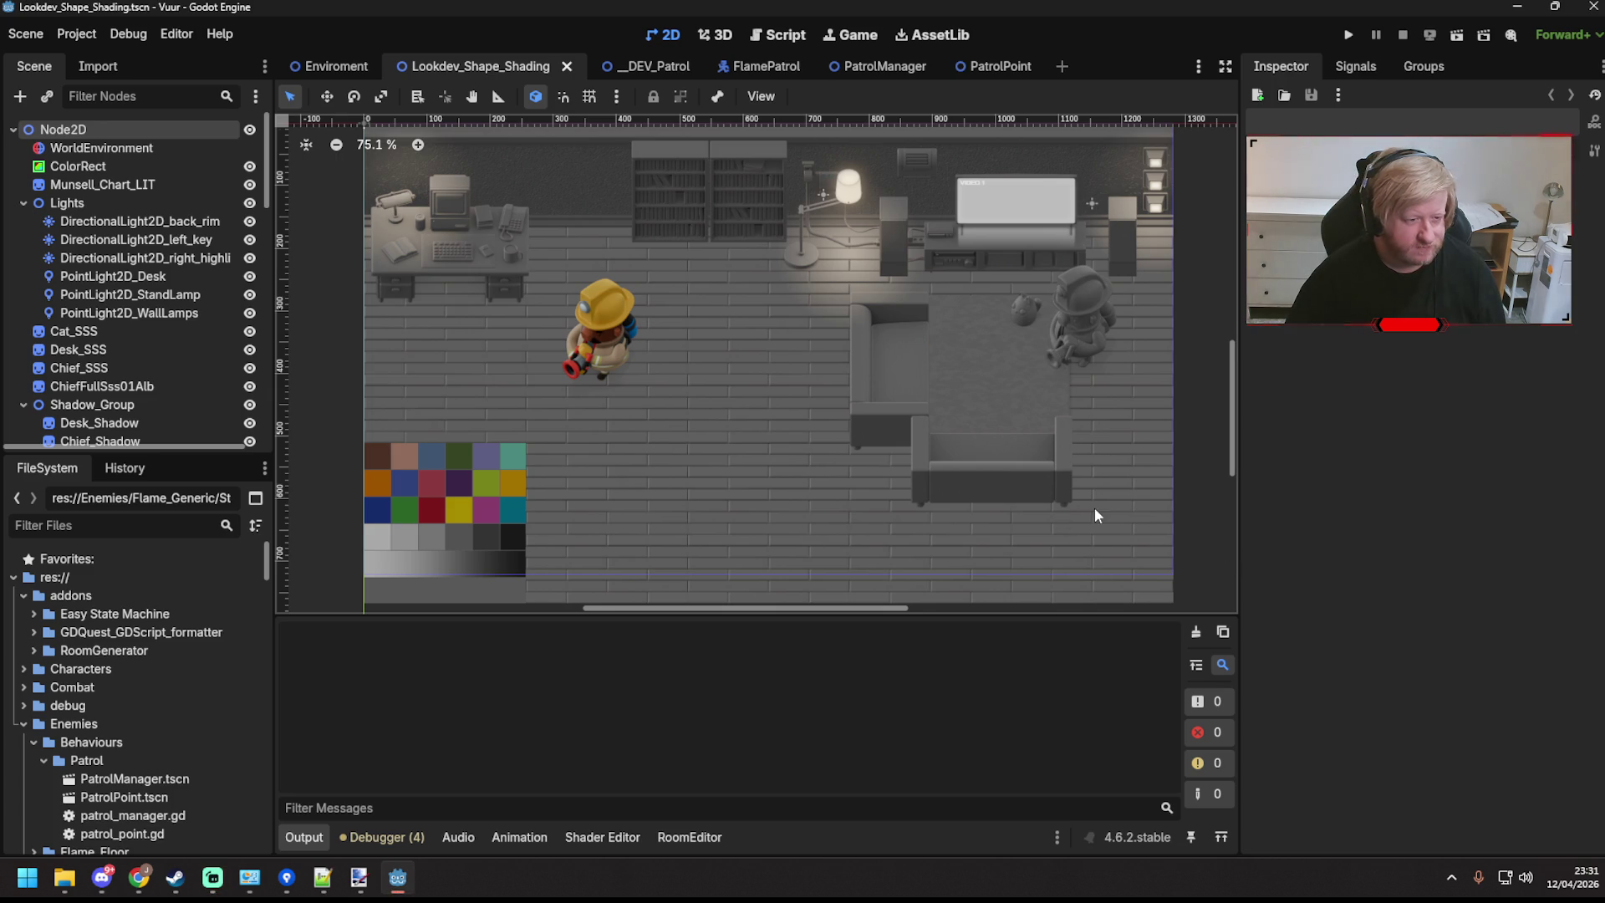
Zoom and pan the 2D canvas to inspect the shaded room
{"action": "scroll", "coordinate": [1094, 509], "scroll_direction": "up", "scroll_amount": 1}
{"action": "scroll", "coordinate": [624, 357], "scroll_direction": "down", "scroll_amount": 2}
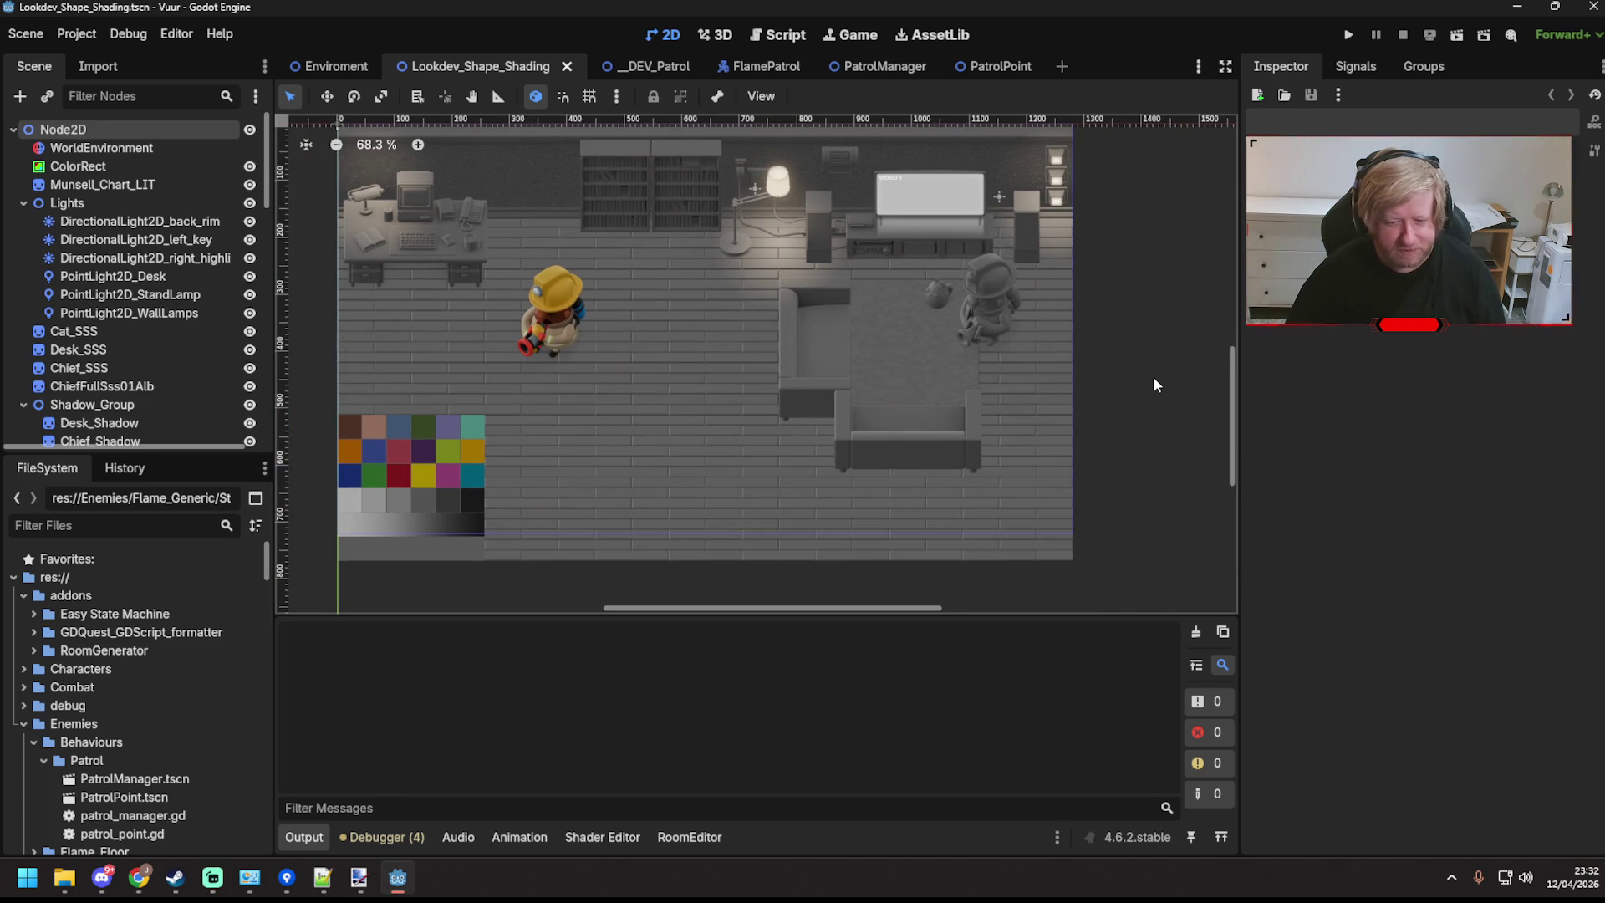
{"action": "scroll", "coordinate": [1155, 375], "scroll_direction": "up", "scroll_amount": 2}
{"action": "mouse_move", "coordinate": [806, 609]}
{"action": "left_mouse_down"}
{"action": "mouse_move", "coordinate": [745, 613]}
{"action": "mouse_move", "coordinate": [763, 609]}
{"action": "left_mouse_up"}
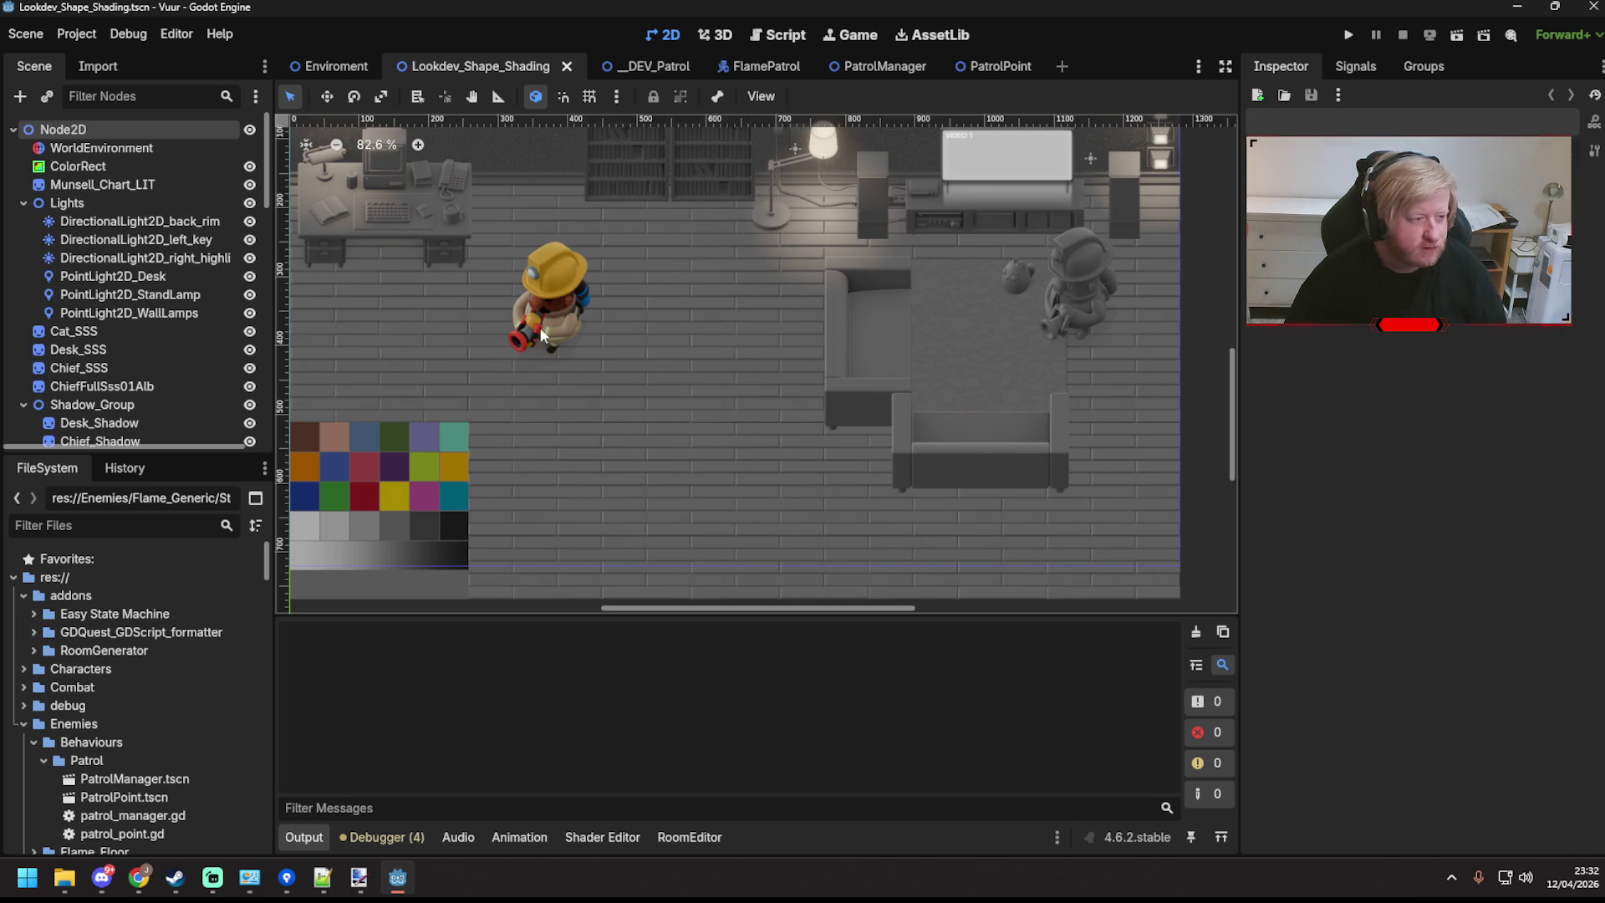
{"action": "scroll", "coordinate": [549, 348], "scroll_direction": "up", "scroll_amount": 3}
{"action": "scroll", "coordinate": [419, 281], "scroll_direction": "down", "scroll_amount": 4}
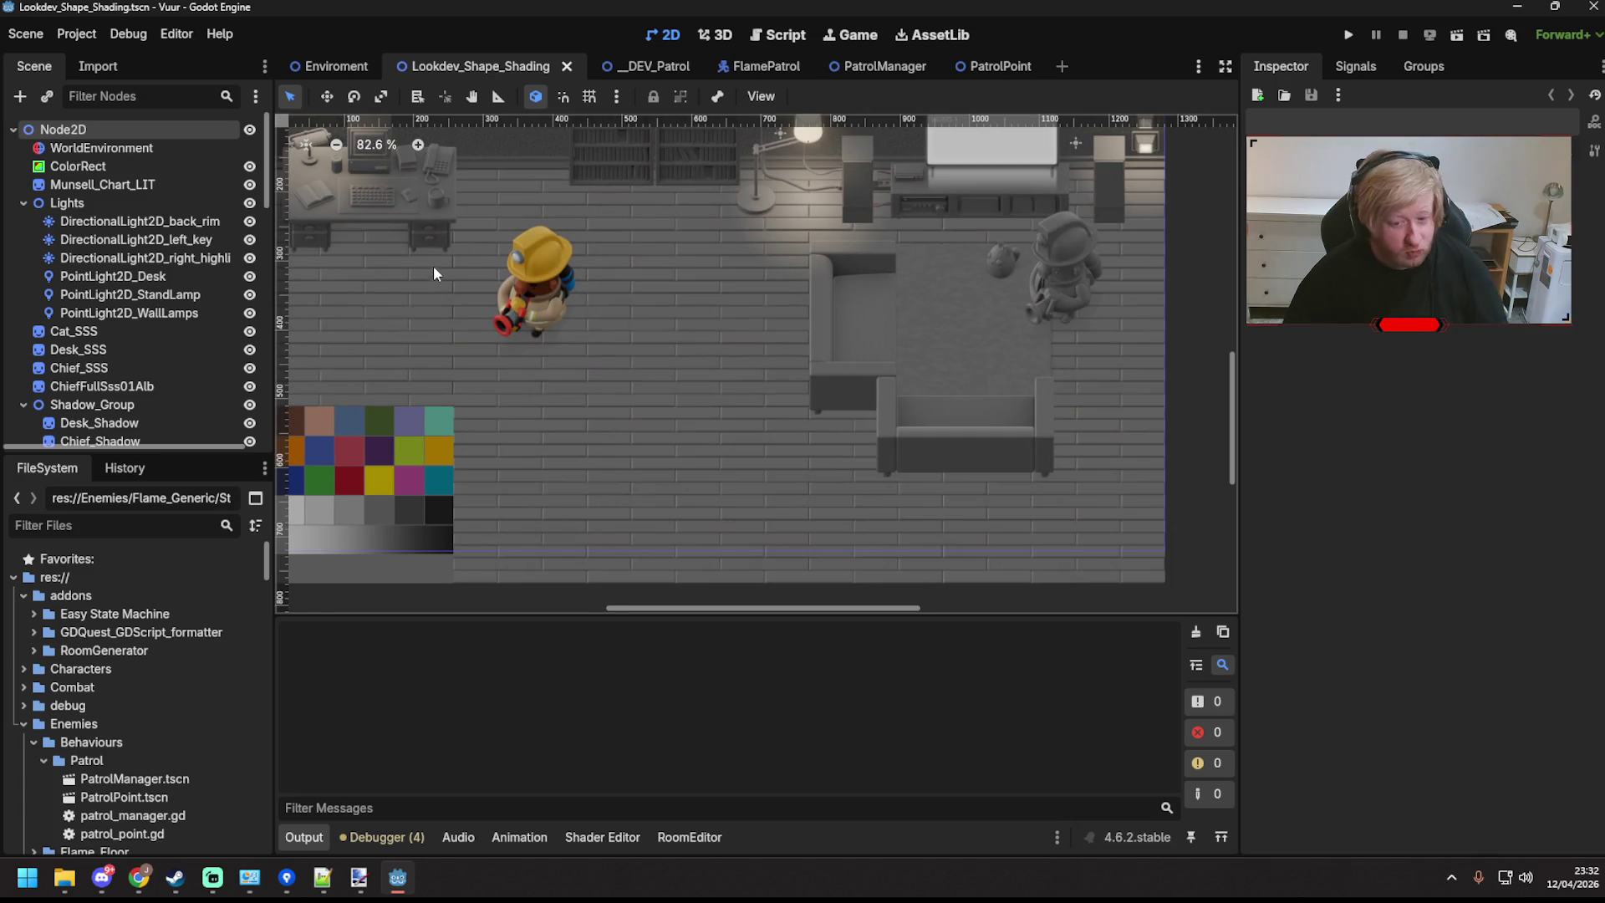
{"action": "scroll", "coordinate": [745, 458], "scroll_direction": "up", "scroll_amount": 2}
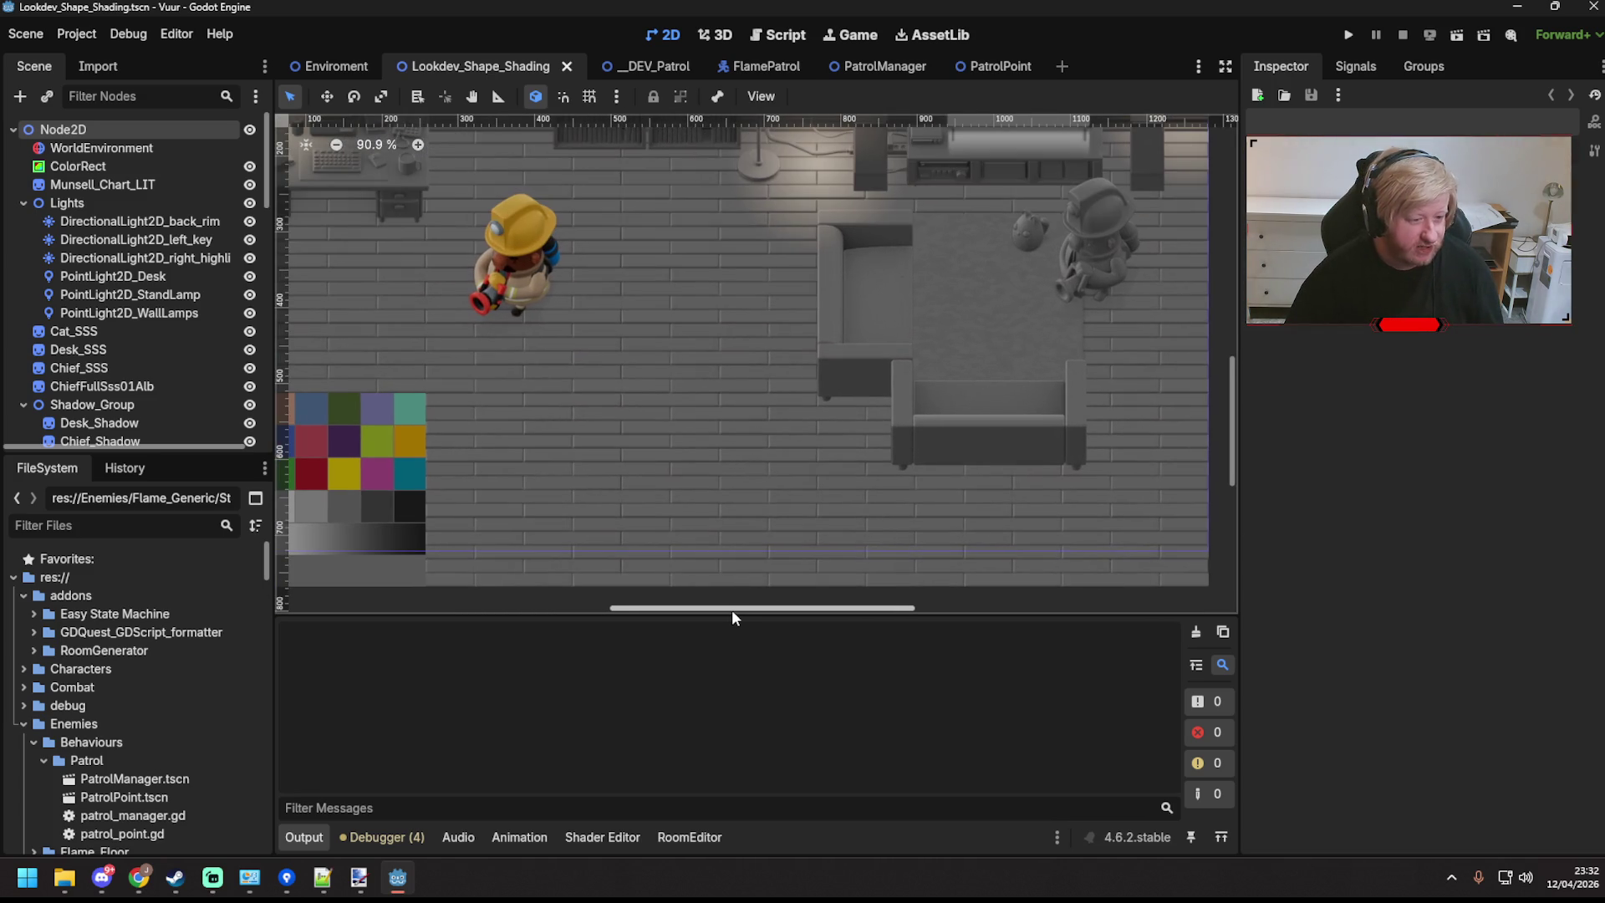
{"action": "left_click_drag", "start_coordinate": [730, 610], "coordinate": [724, 609]}
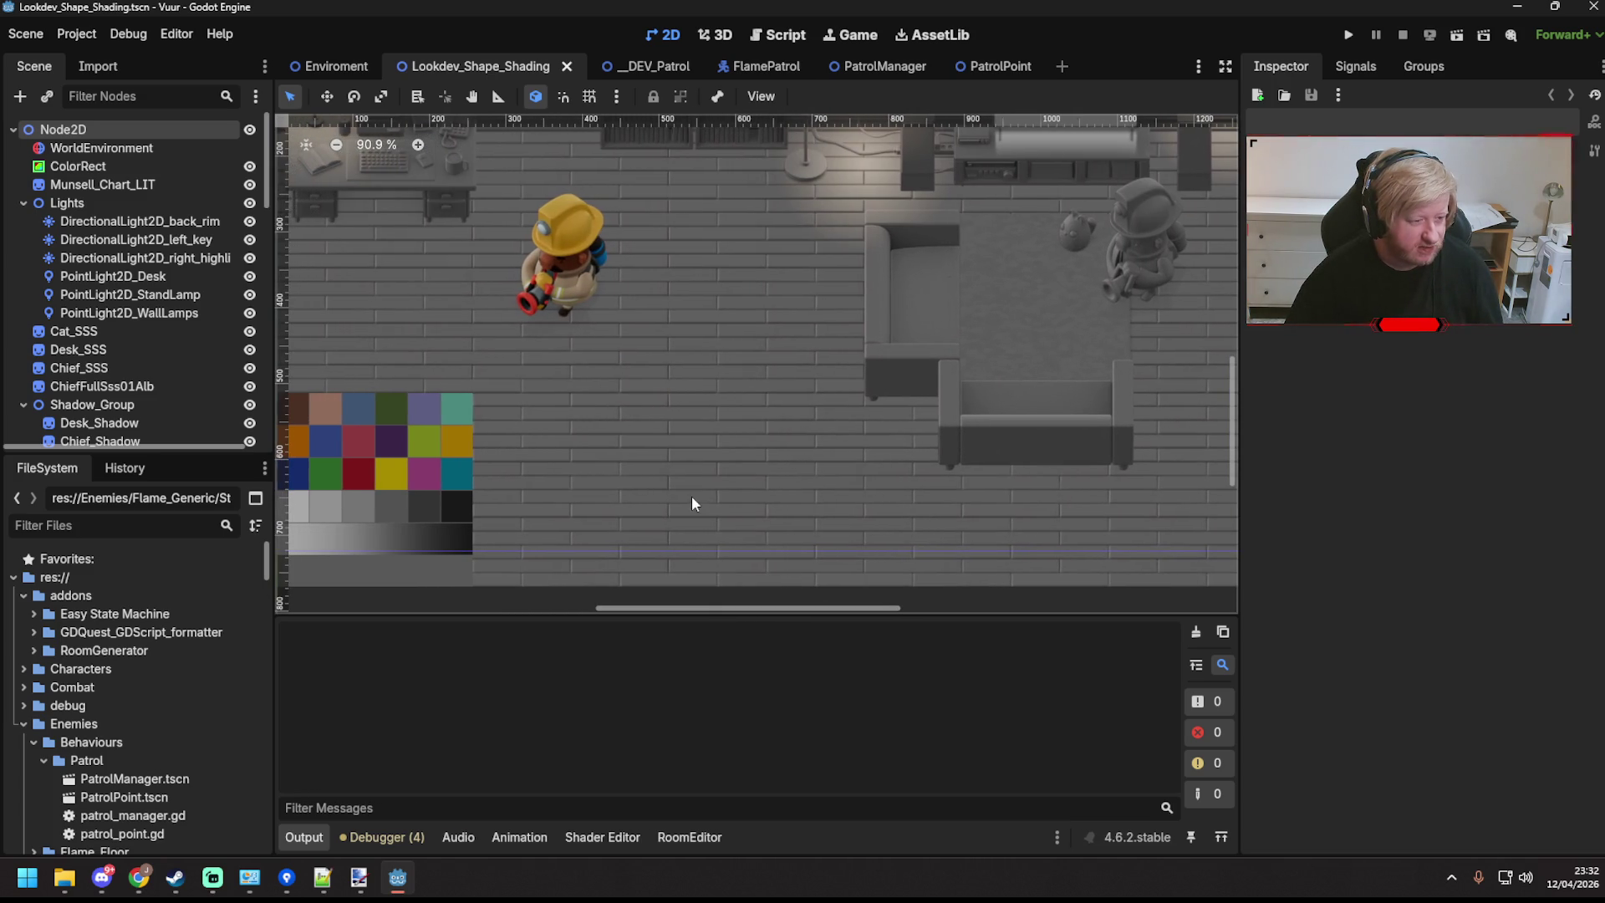
{"action": "scroll", "coordinate": [694, 543], "scroll_direction": "down", "scroll_amount": 1}
{"action": "left_click_drag", "start_coordinate": [1232, 403], "coordinate": [1236, 391]}
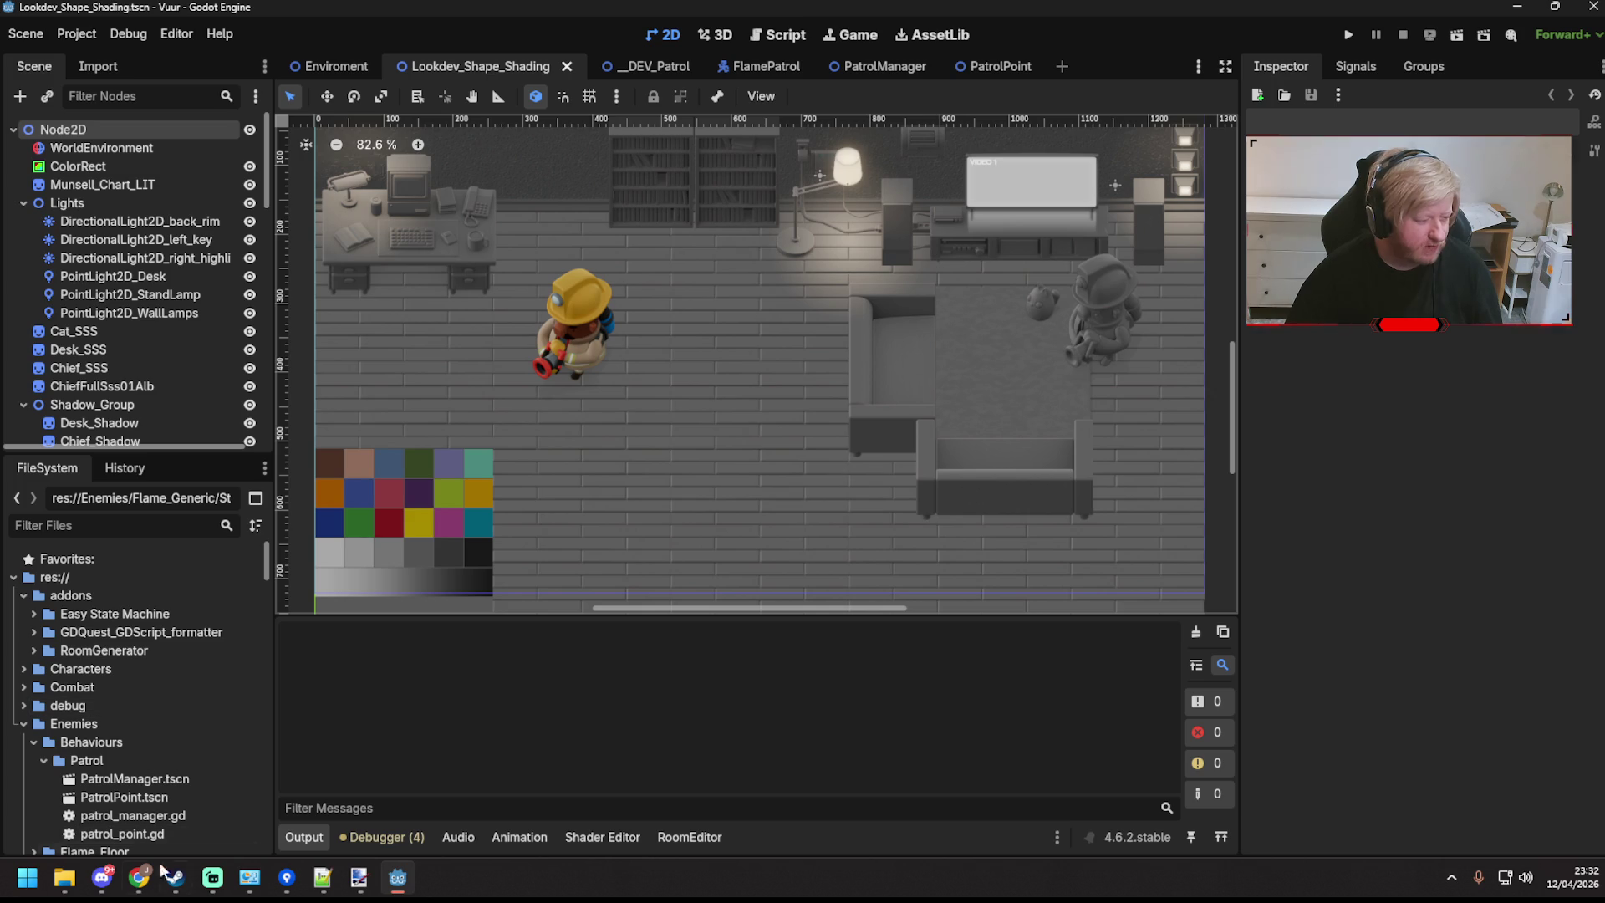
{"action": "mouse_move", "coordinate": [150, 877]}
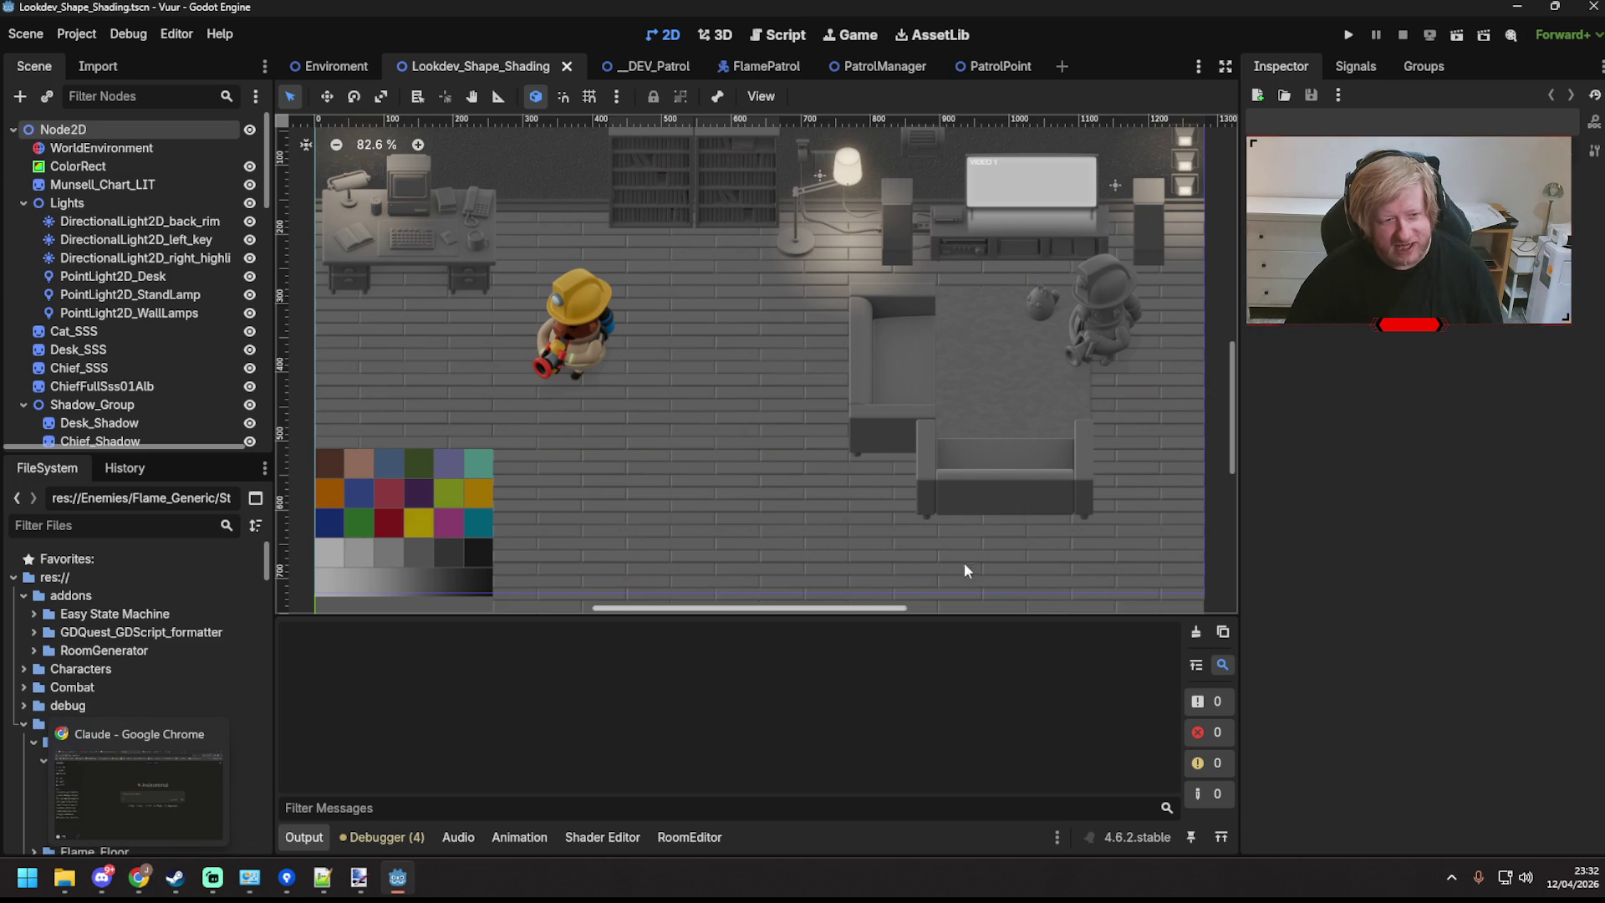
{"action": "key", "text": "alt+Tab"}
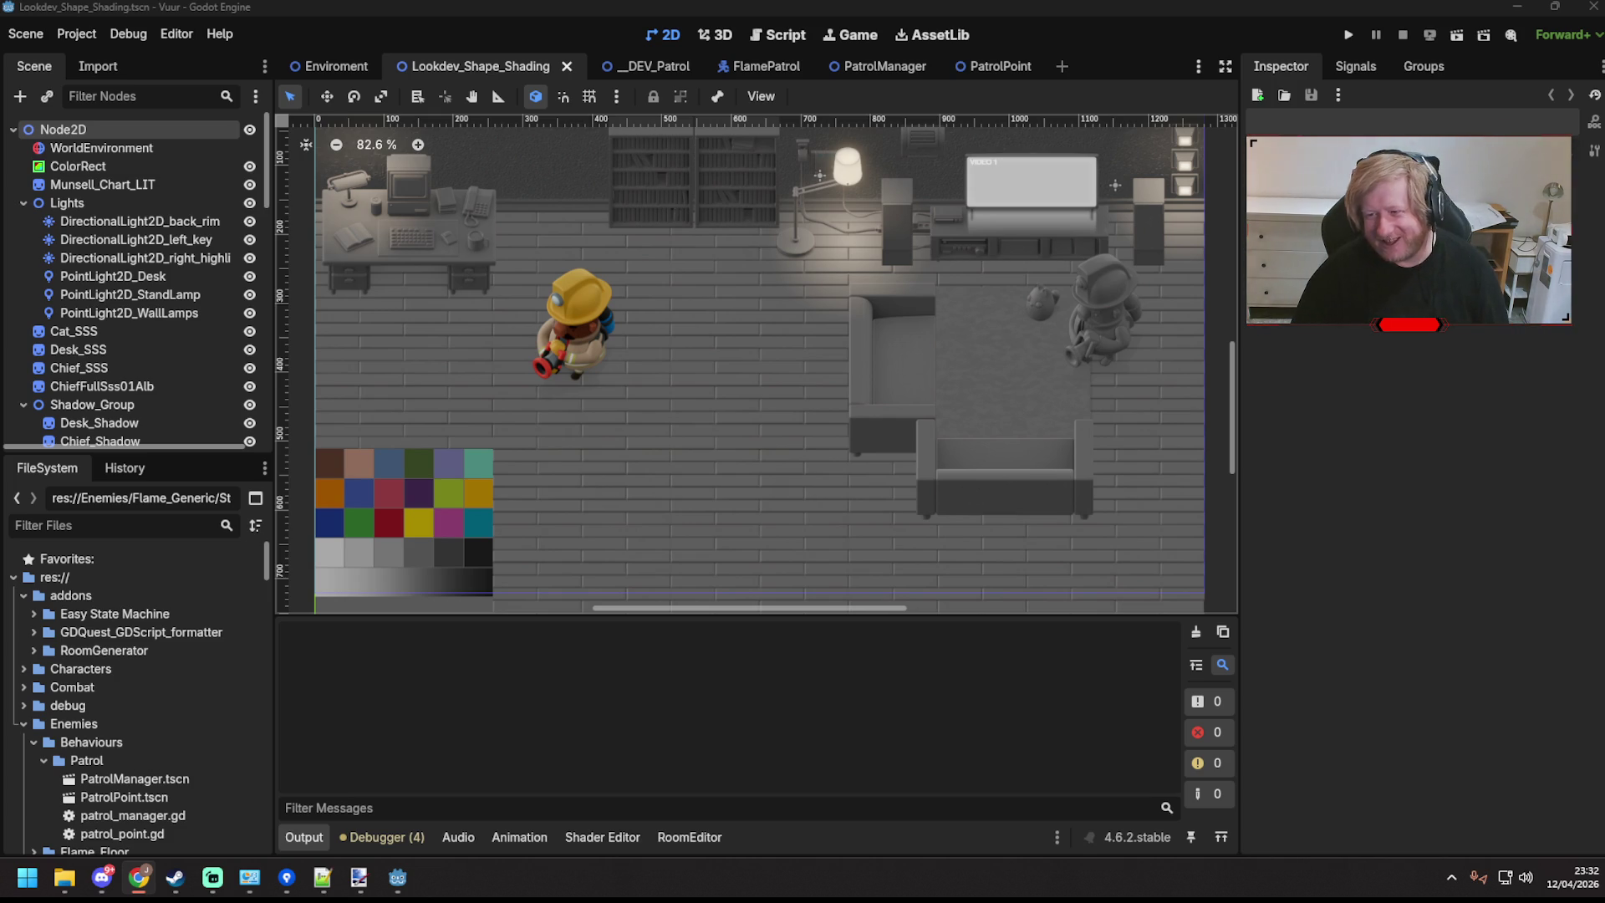
{"action": "key", "text": "alt+Tab"}
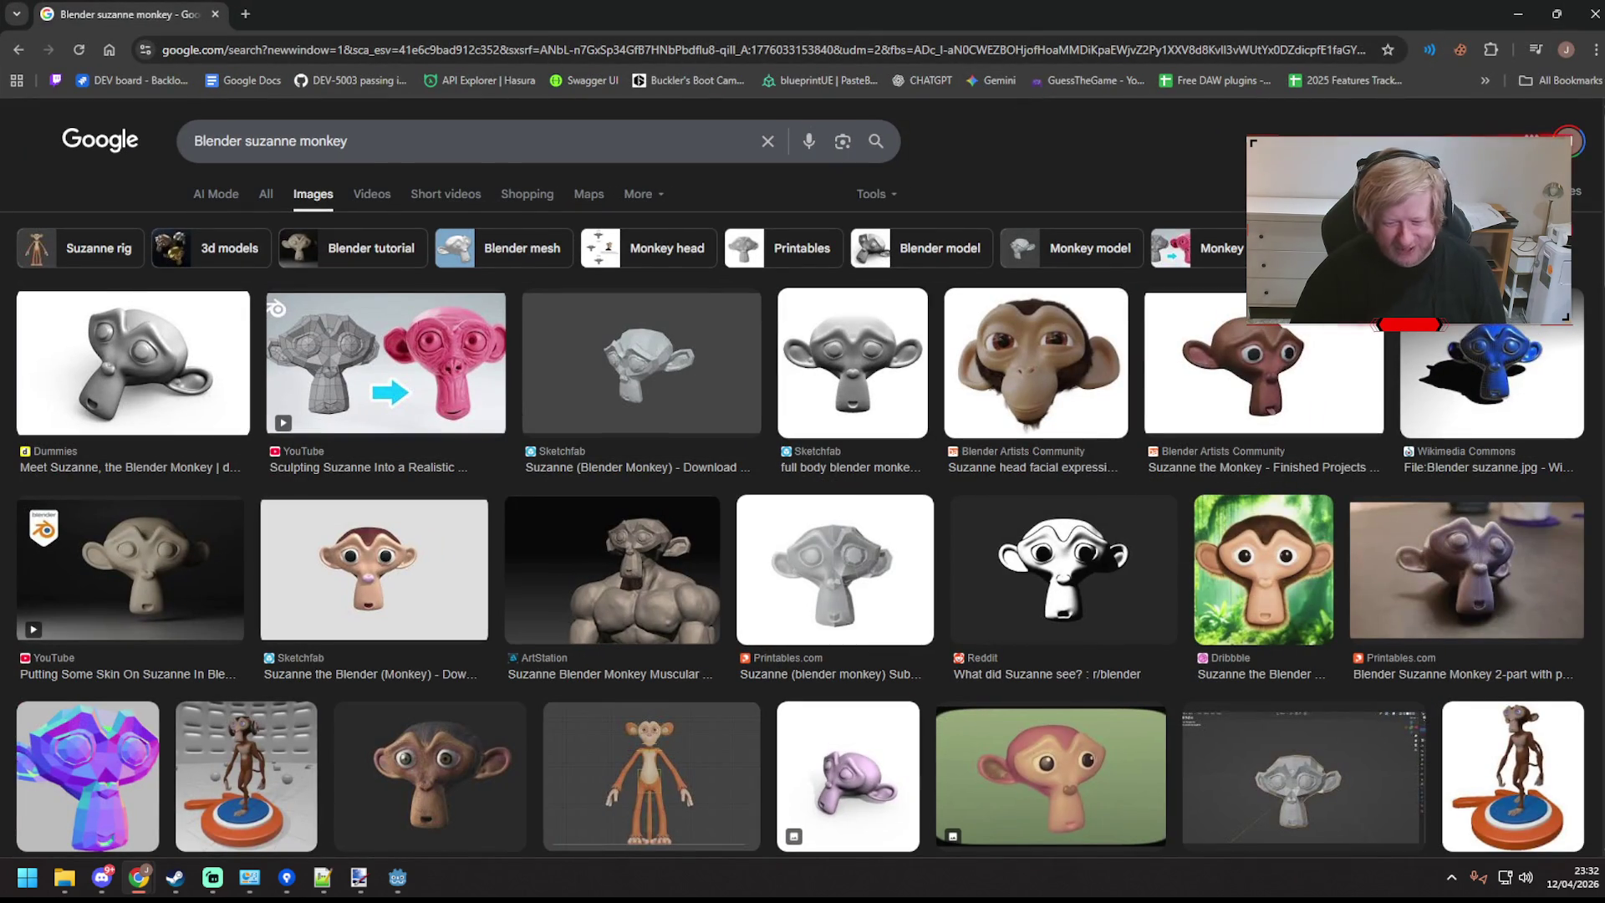
Preview the Printables, Blender Artists and Steam Community Suzanne image results
{"action": "key", "text": "alt+Tab"}
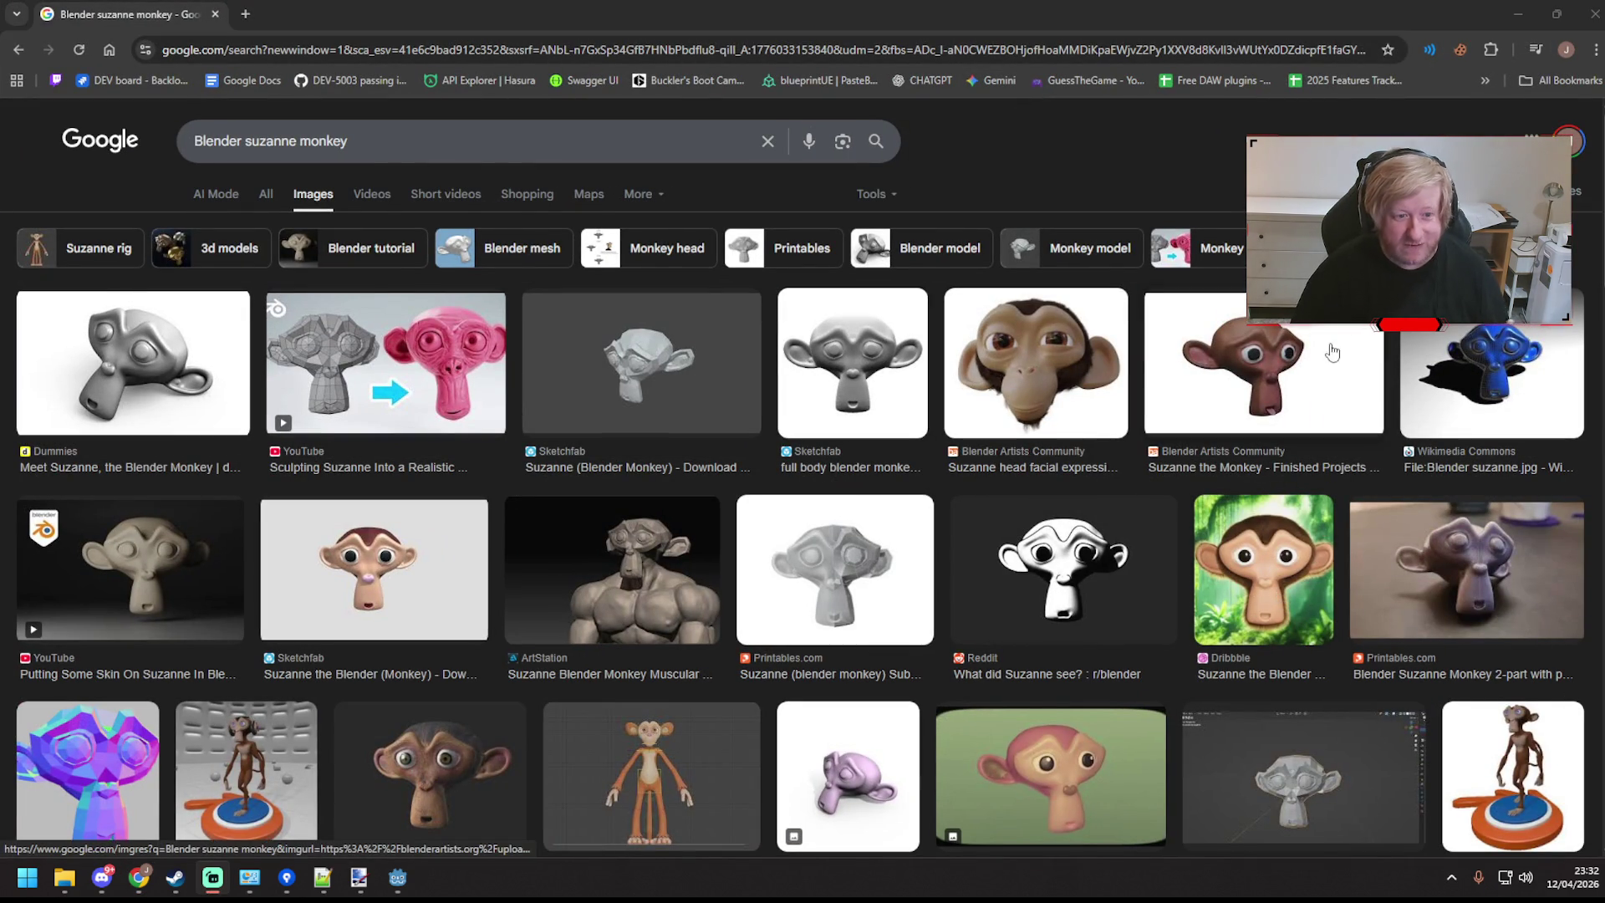
{"action": "left_click", "coordinate": [1439, 573]}
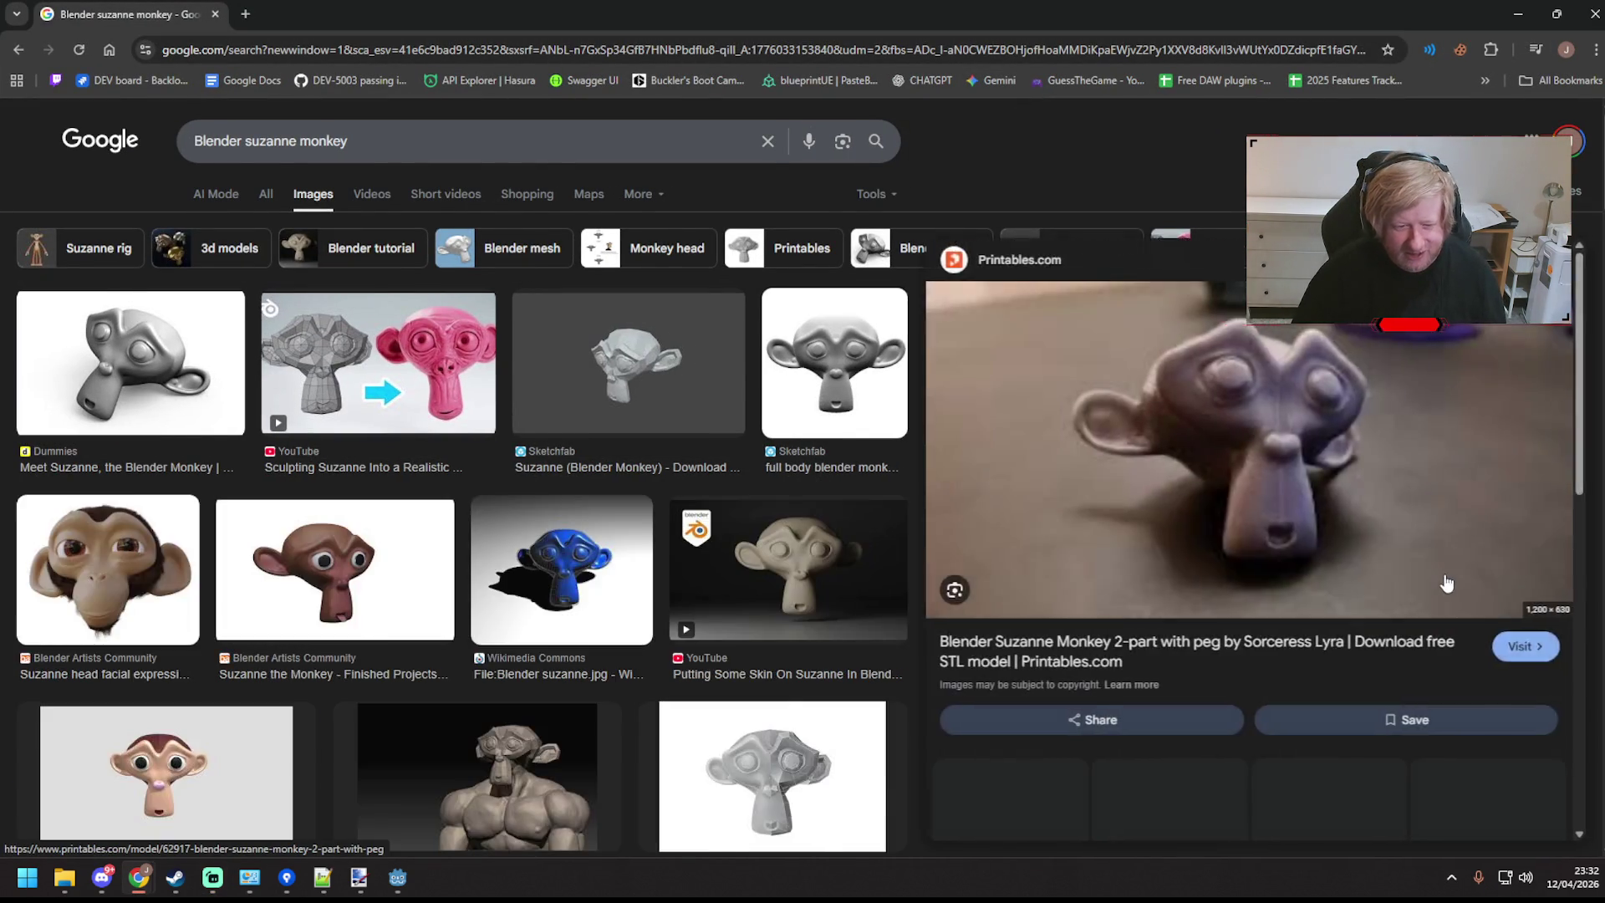
{"action": "left_click", "coordinate": [307, 302]}
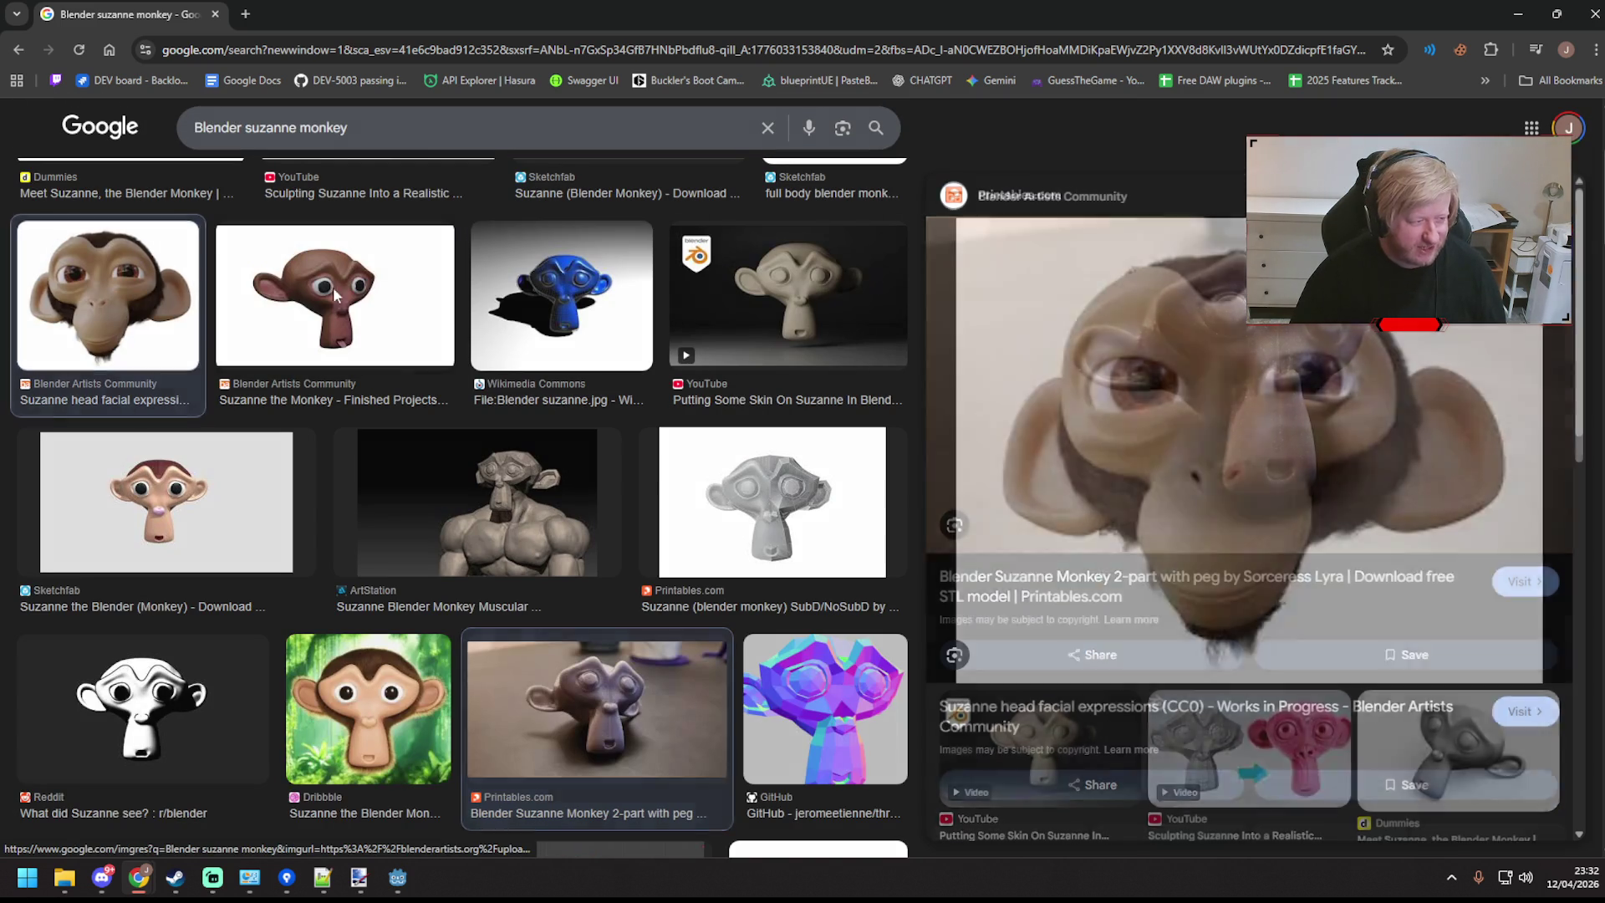
{"action": "scroll", "coordinate": [335, 389], "scroll_direction": "down", "scroll_amount": 4}
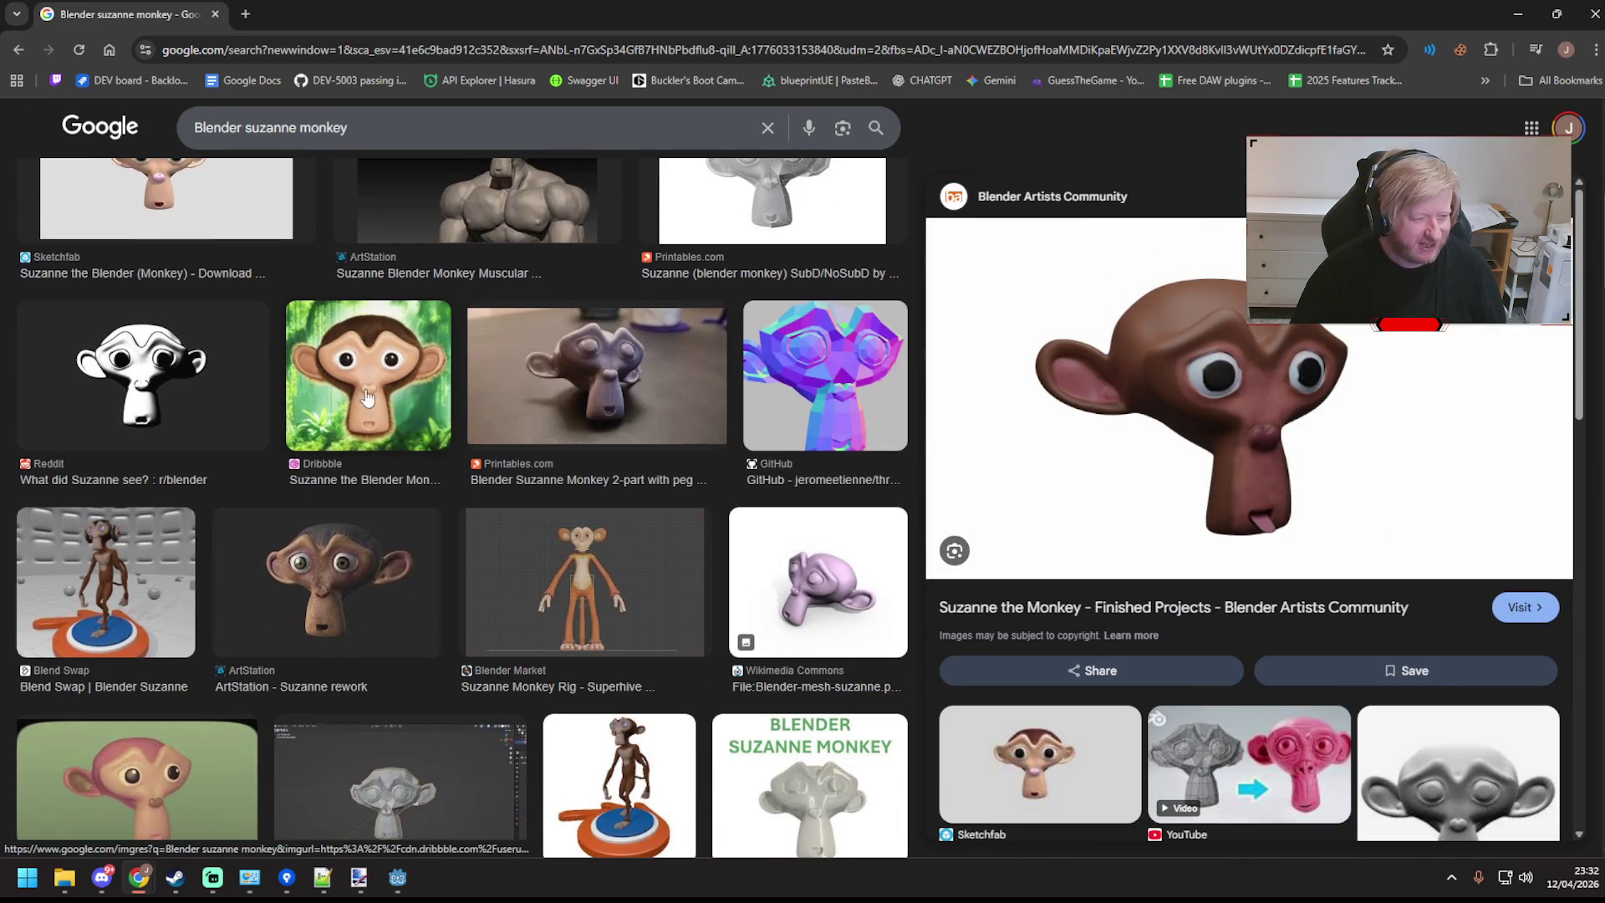
{"action": "left_click", "coordinate": [472, 353]}
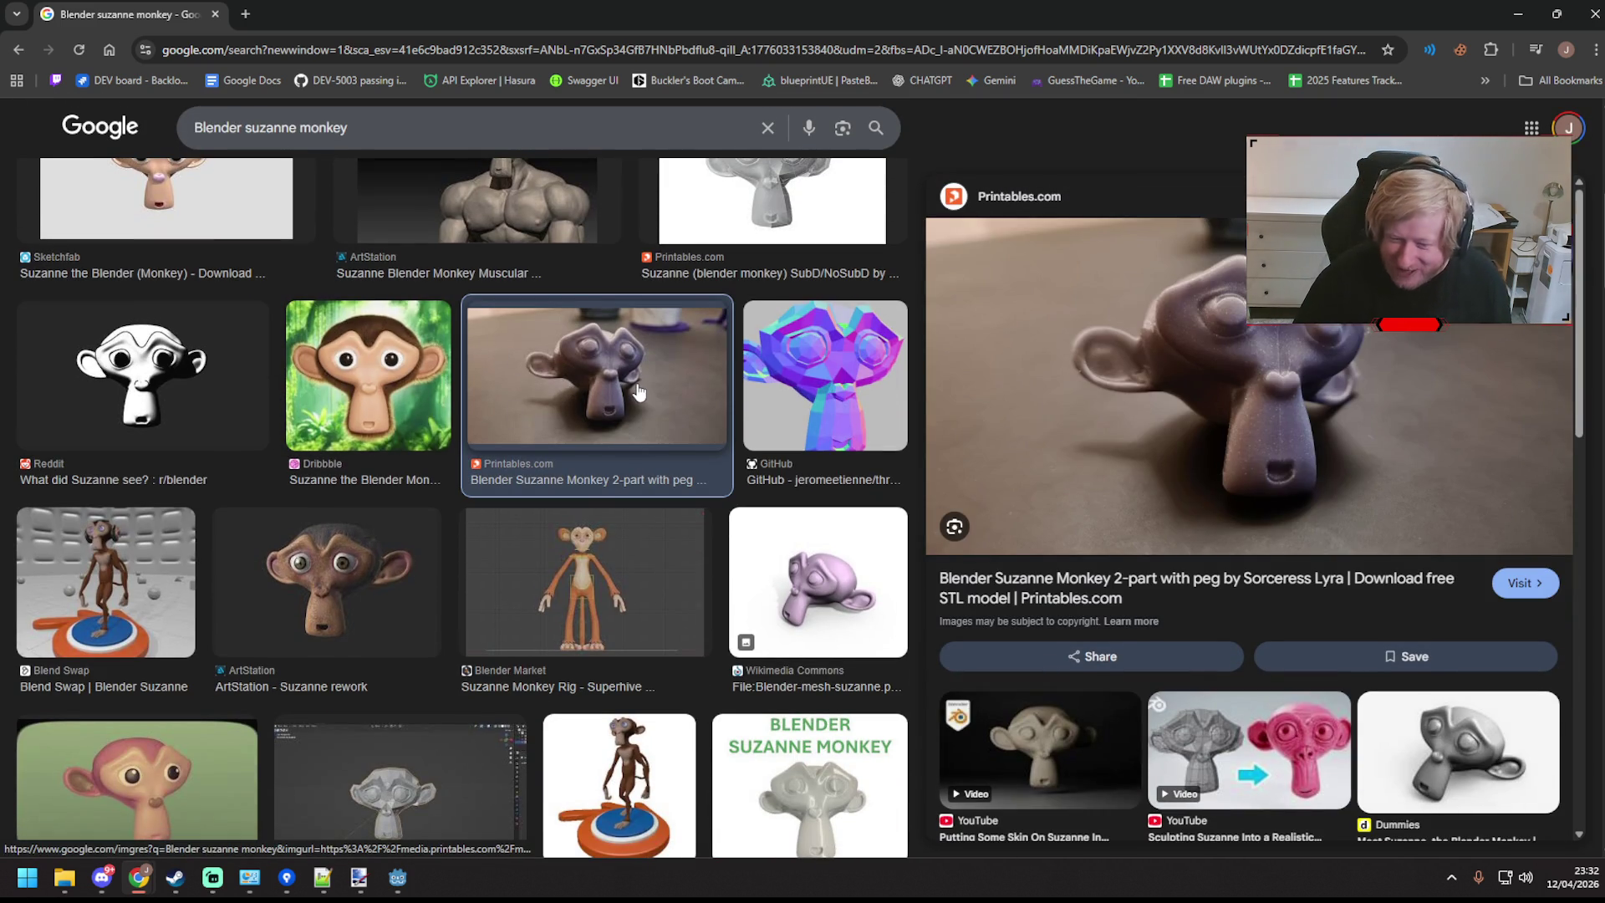
{"action": "scroll", "coordinate": [666, 530], "scroll_direction": "down", "scroll_amount": 4}
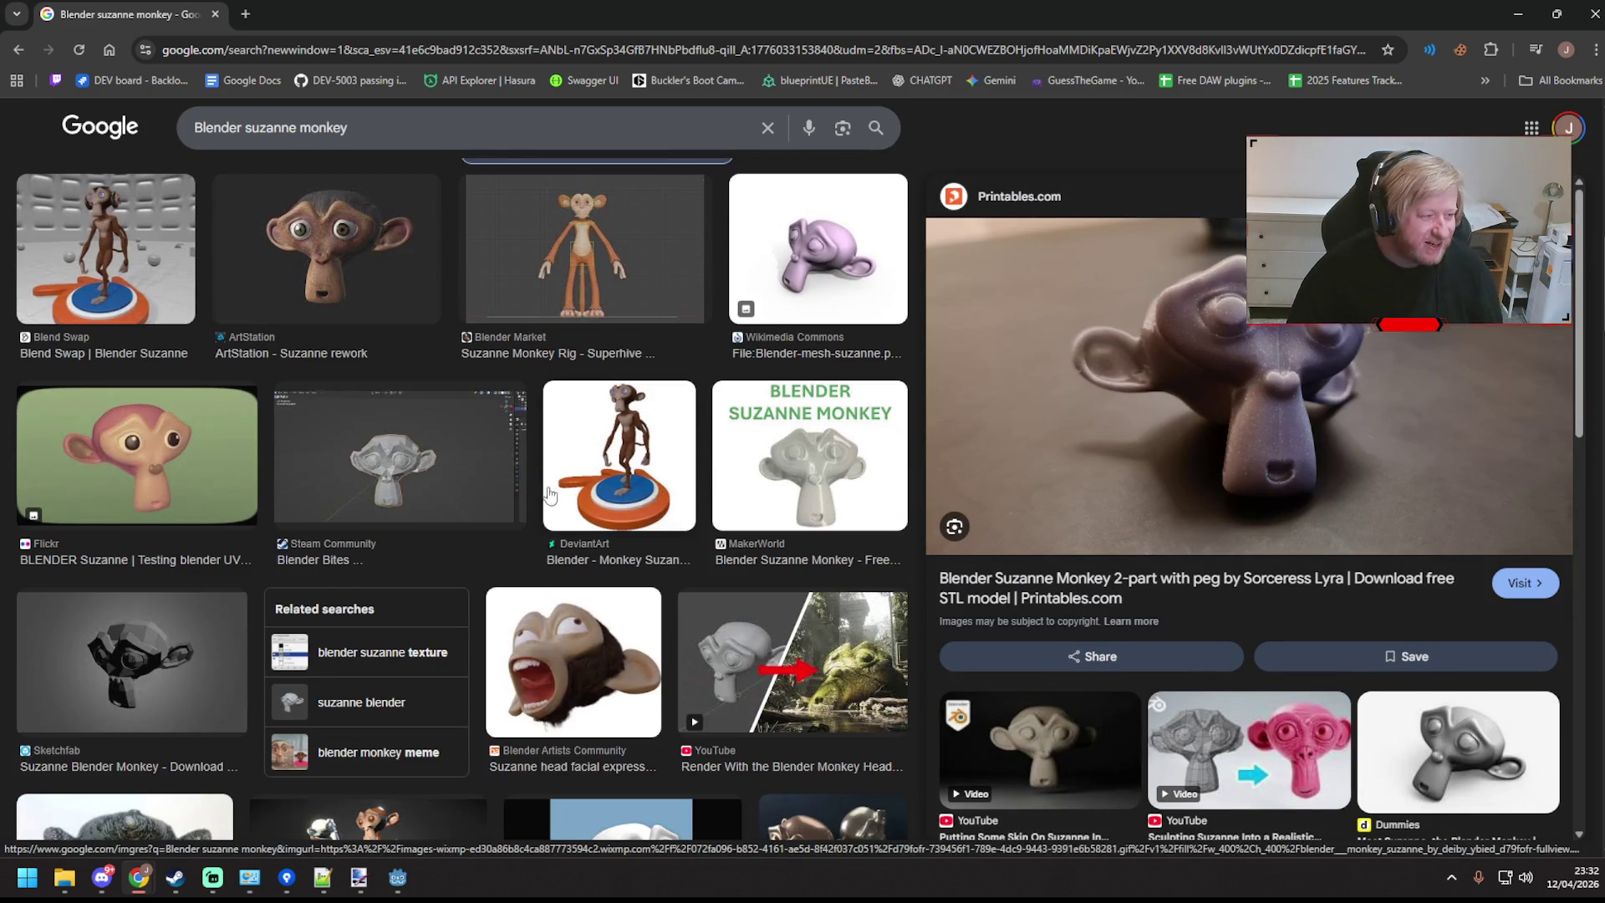
{"action": "left_click", "coordinate": [398, 509]}
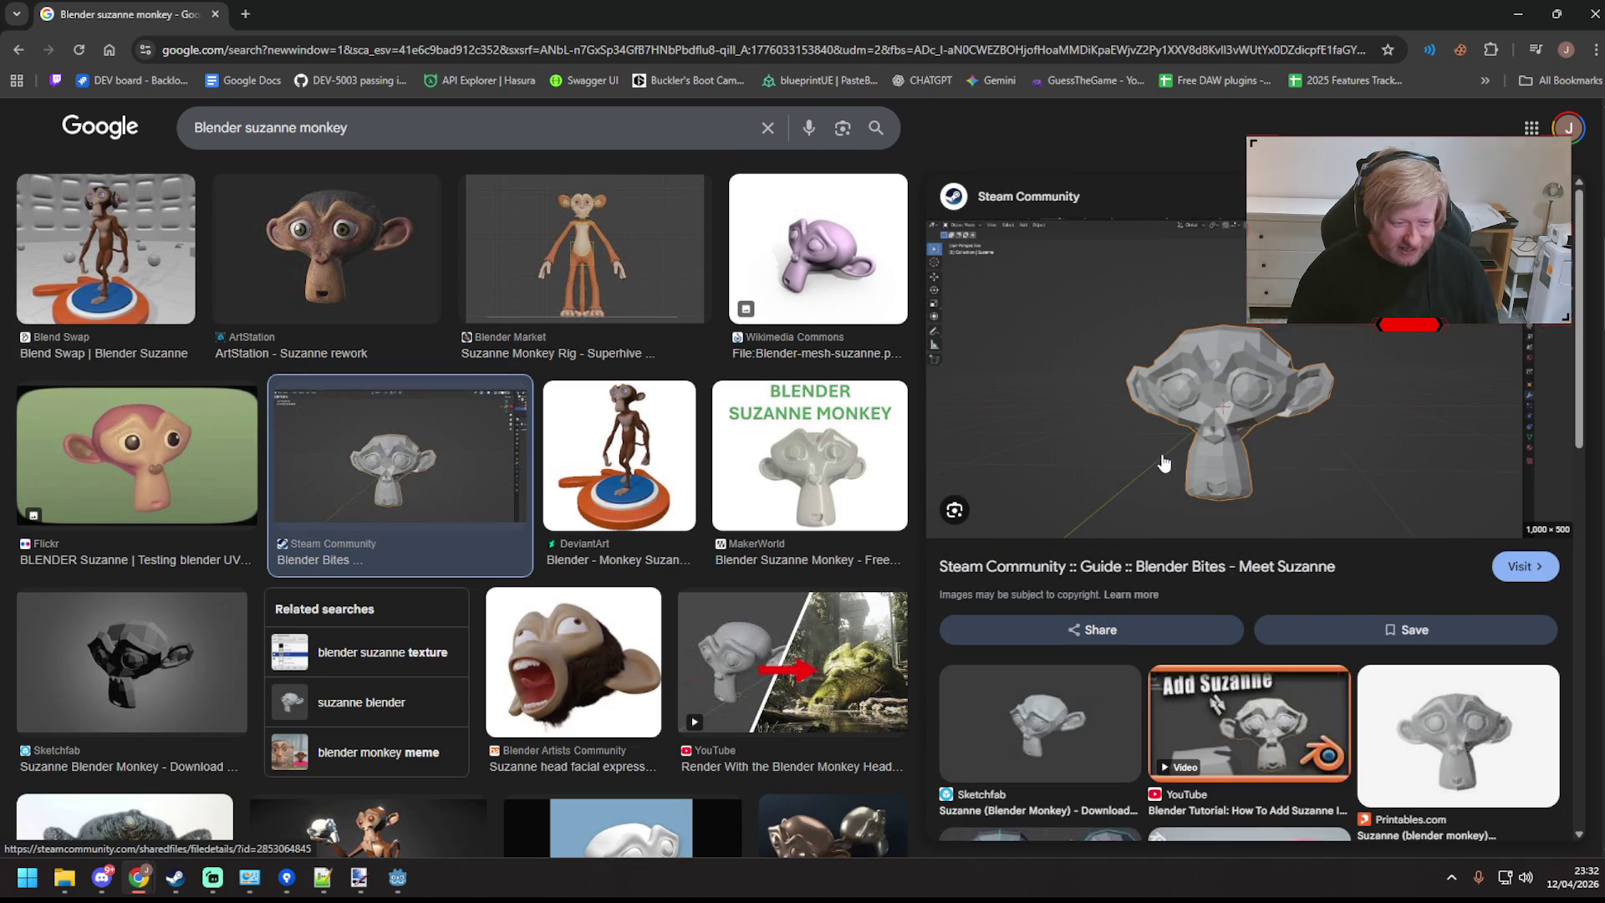
{"action": "scroll", "coordinate": [803, 567], "scroll_direction": "down", "scroll_amount": 2}
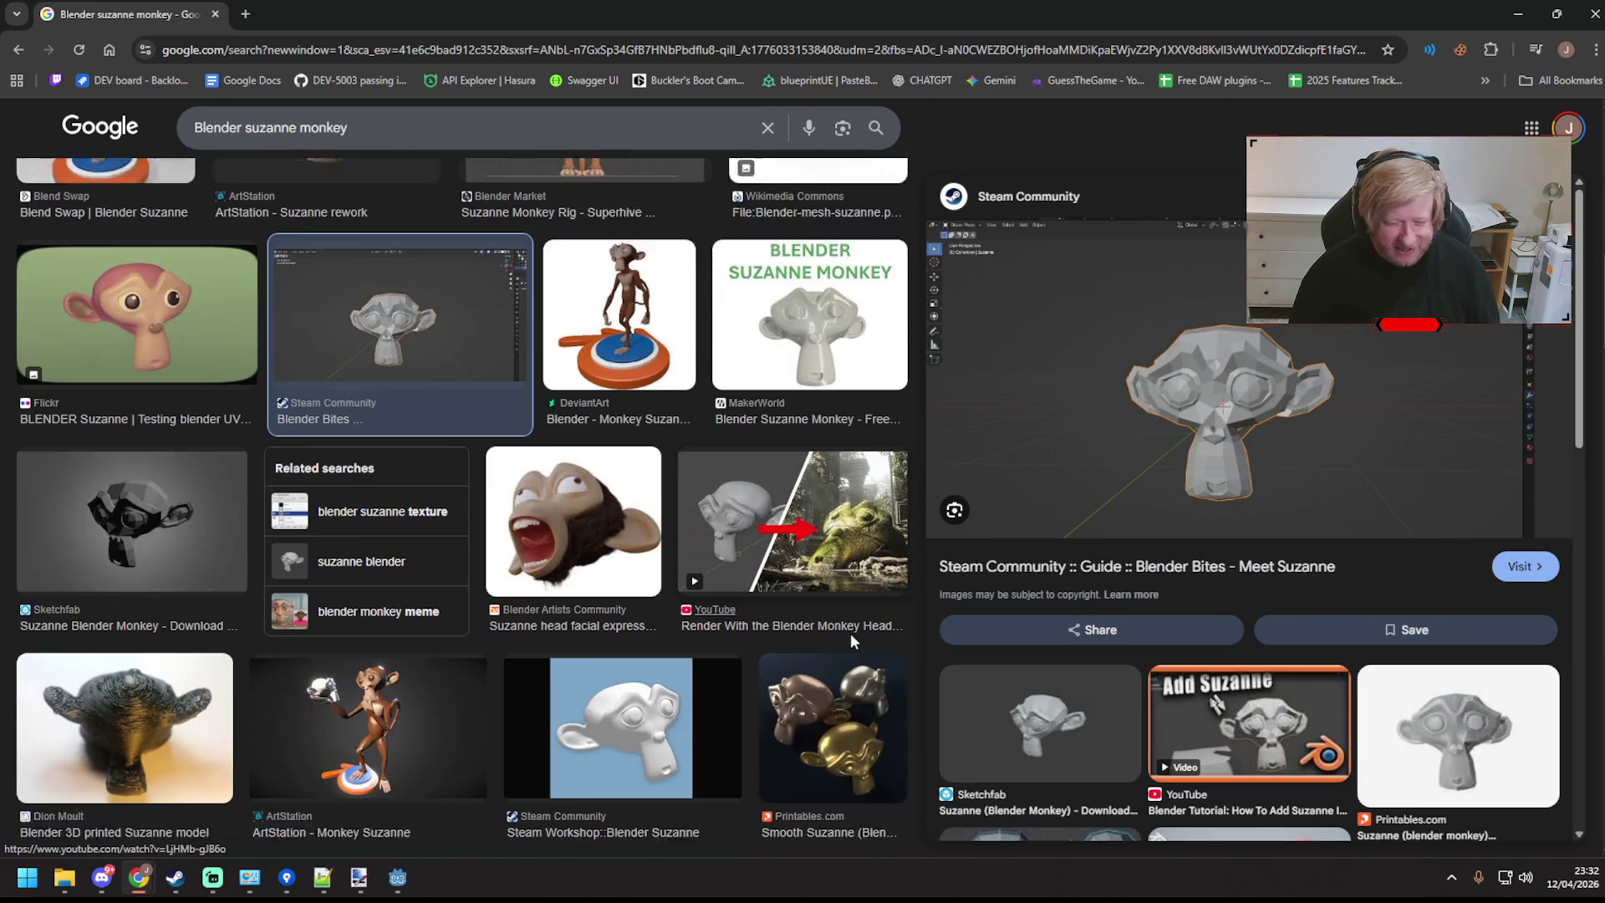
{"action": "scroll", "coordinate": [803, 567], "scroll_direction": "down", "scroll_amount": 2}
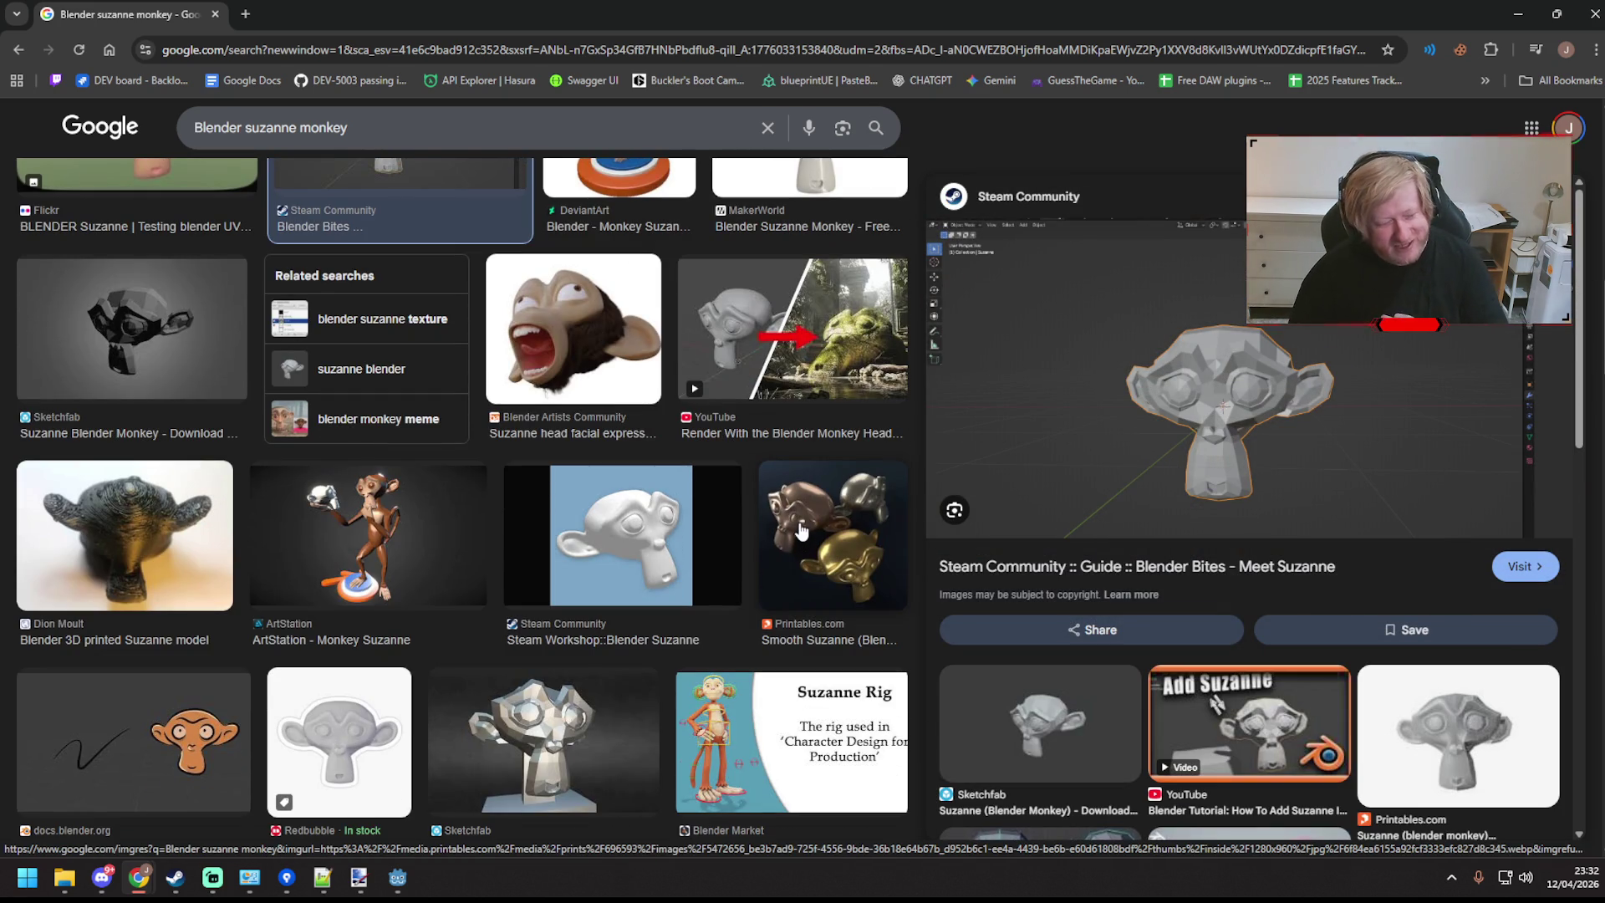
Preview the Steam Workshop, Sketchfab and Dummies 'Meet Suzanne' images
{"action": "left_click", "coordinate": [669, 564]}
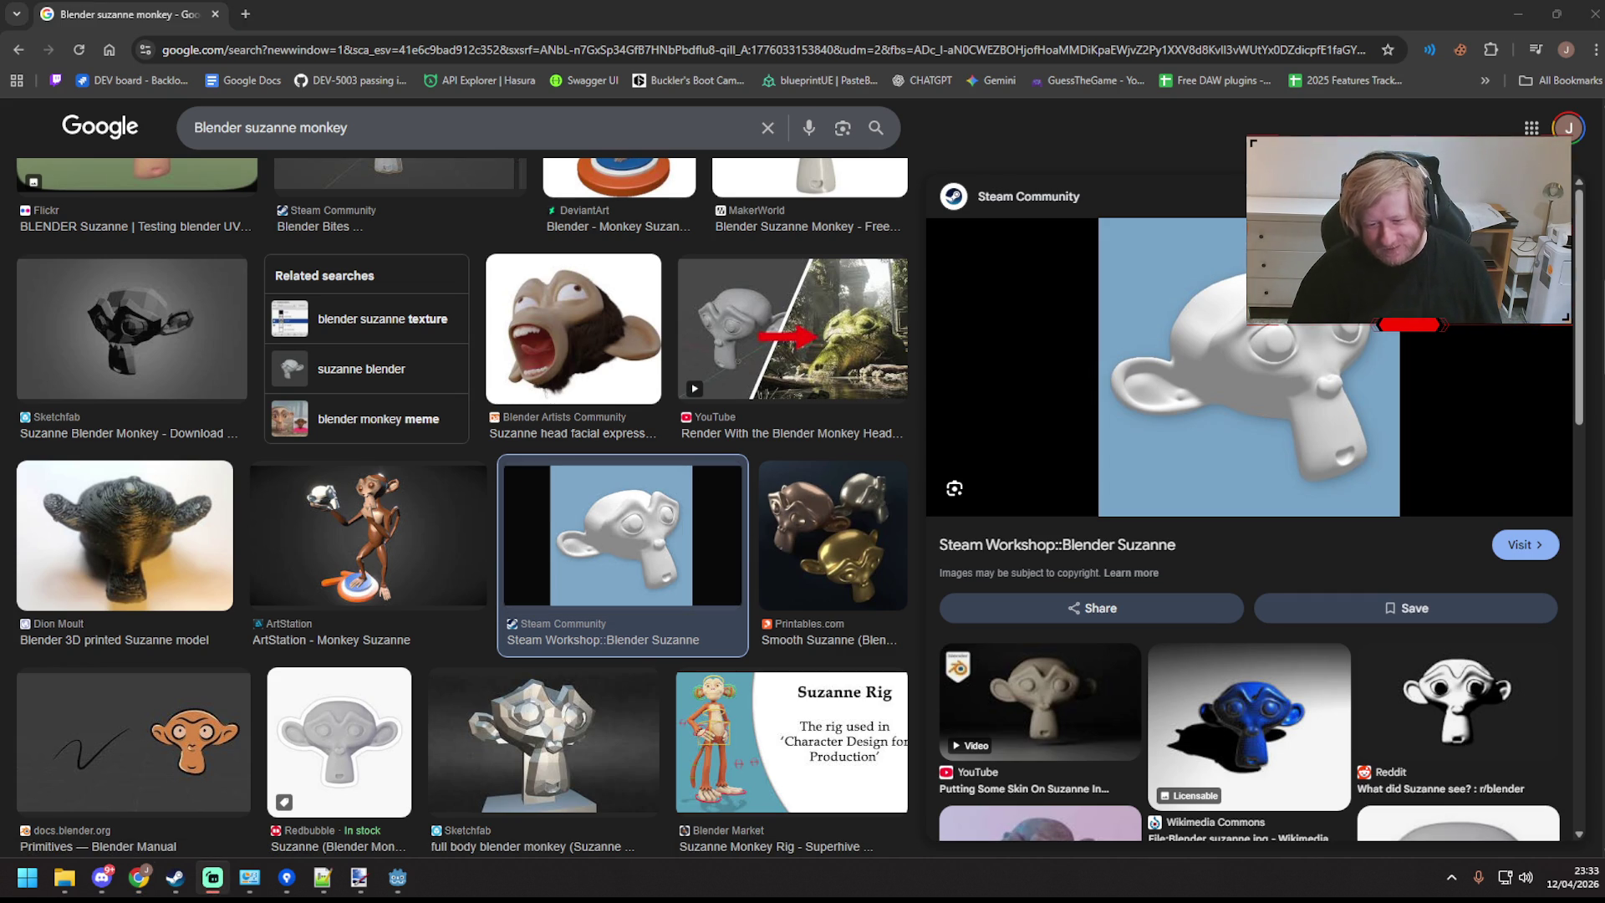
{"action": "scroll", "coordinate": [543, 535], "scroll_direction": "down", "scroll_amount": 3}
{"action": "left_click", "coordinate": [509, 489]}
{"action": "scroll", "coordinate": [338, 473], "scroll_direction": "down", "scroll_amount": 4}
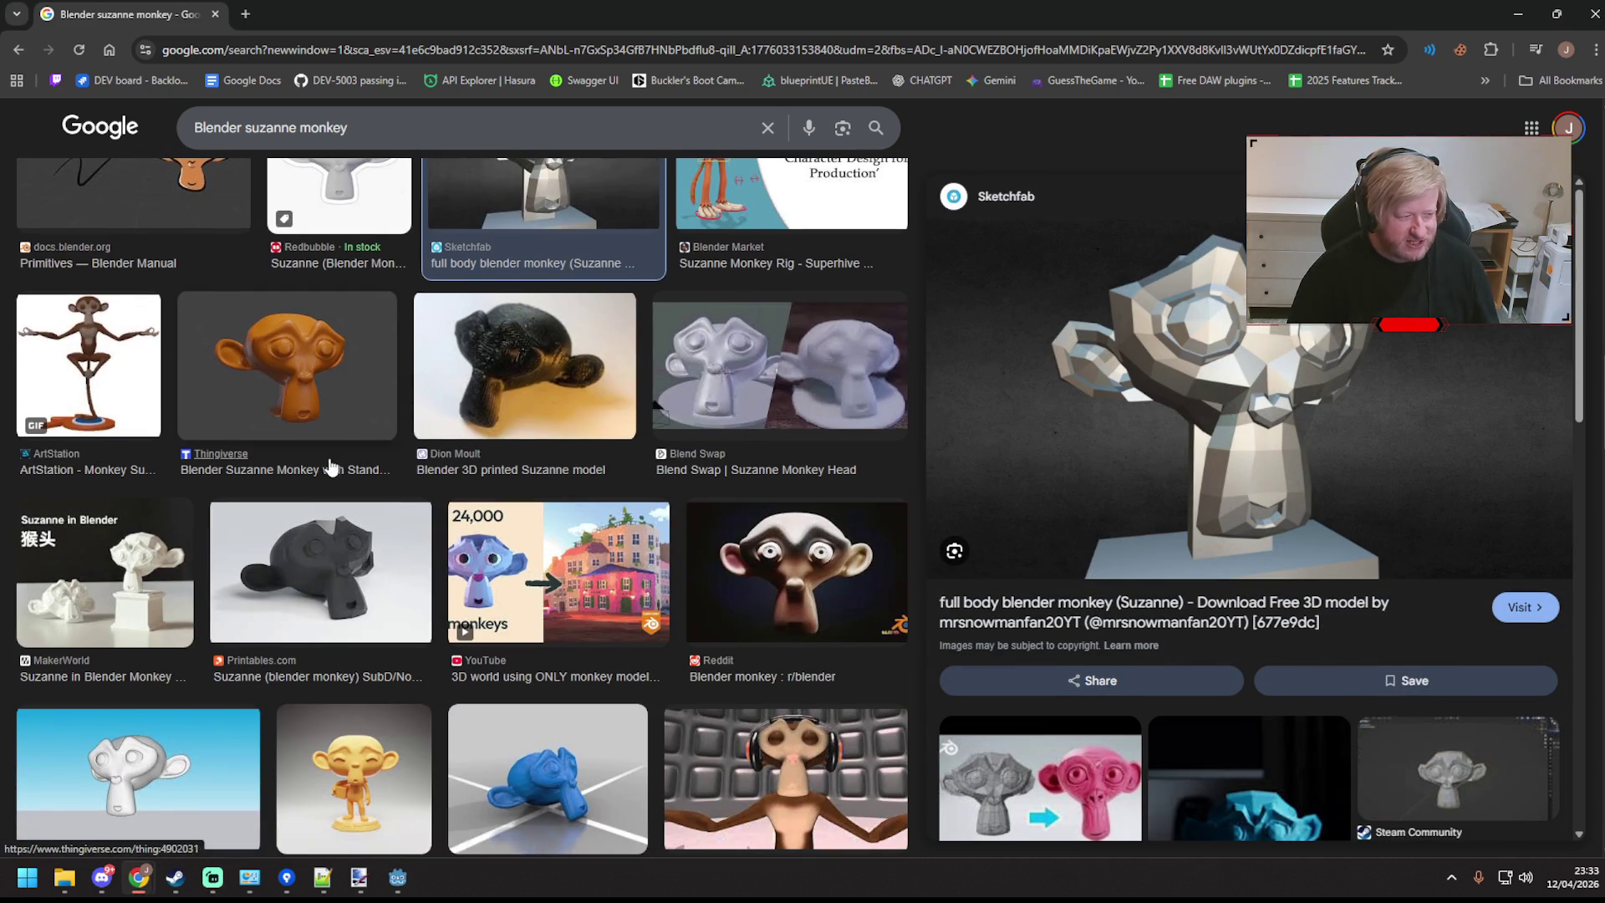
{"action": "scroll", "coordinate": [318, 451], "scroll_direction": "up", "scroll_amount": 3}
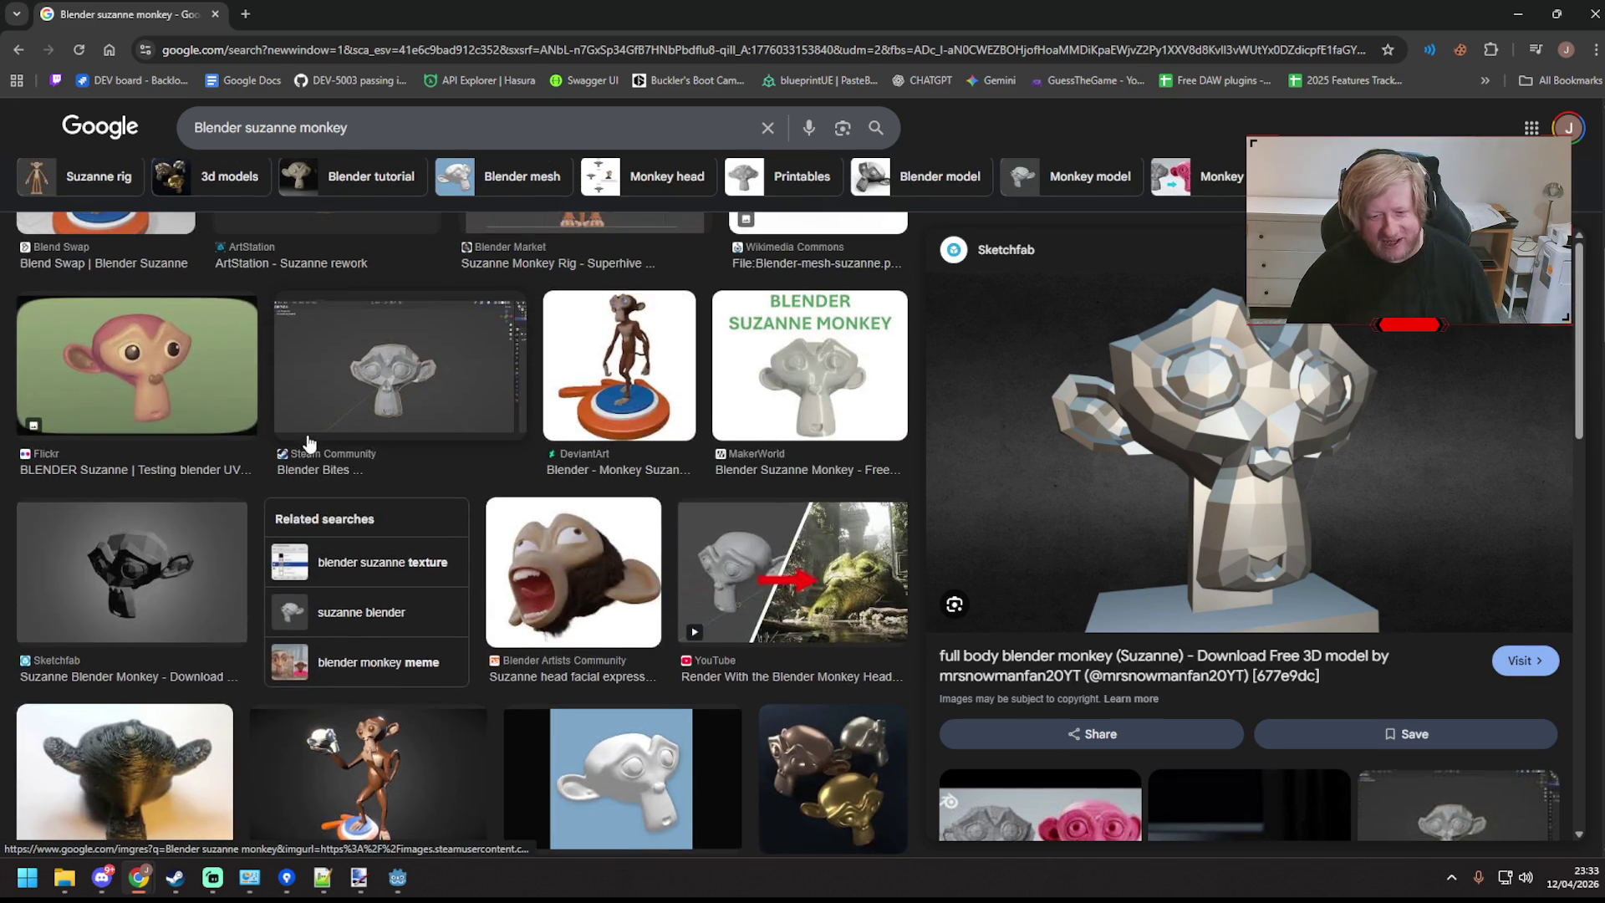
{"action": "scroll", "coordinate": [309, 442], "scroll_direction": "up", "scroll_amount": 5}
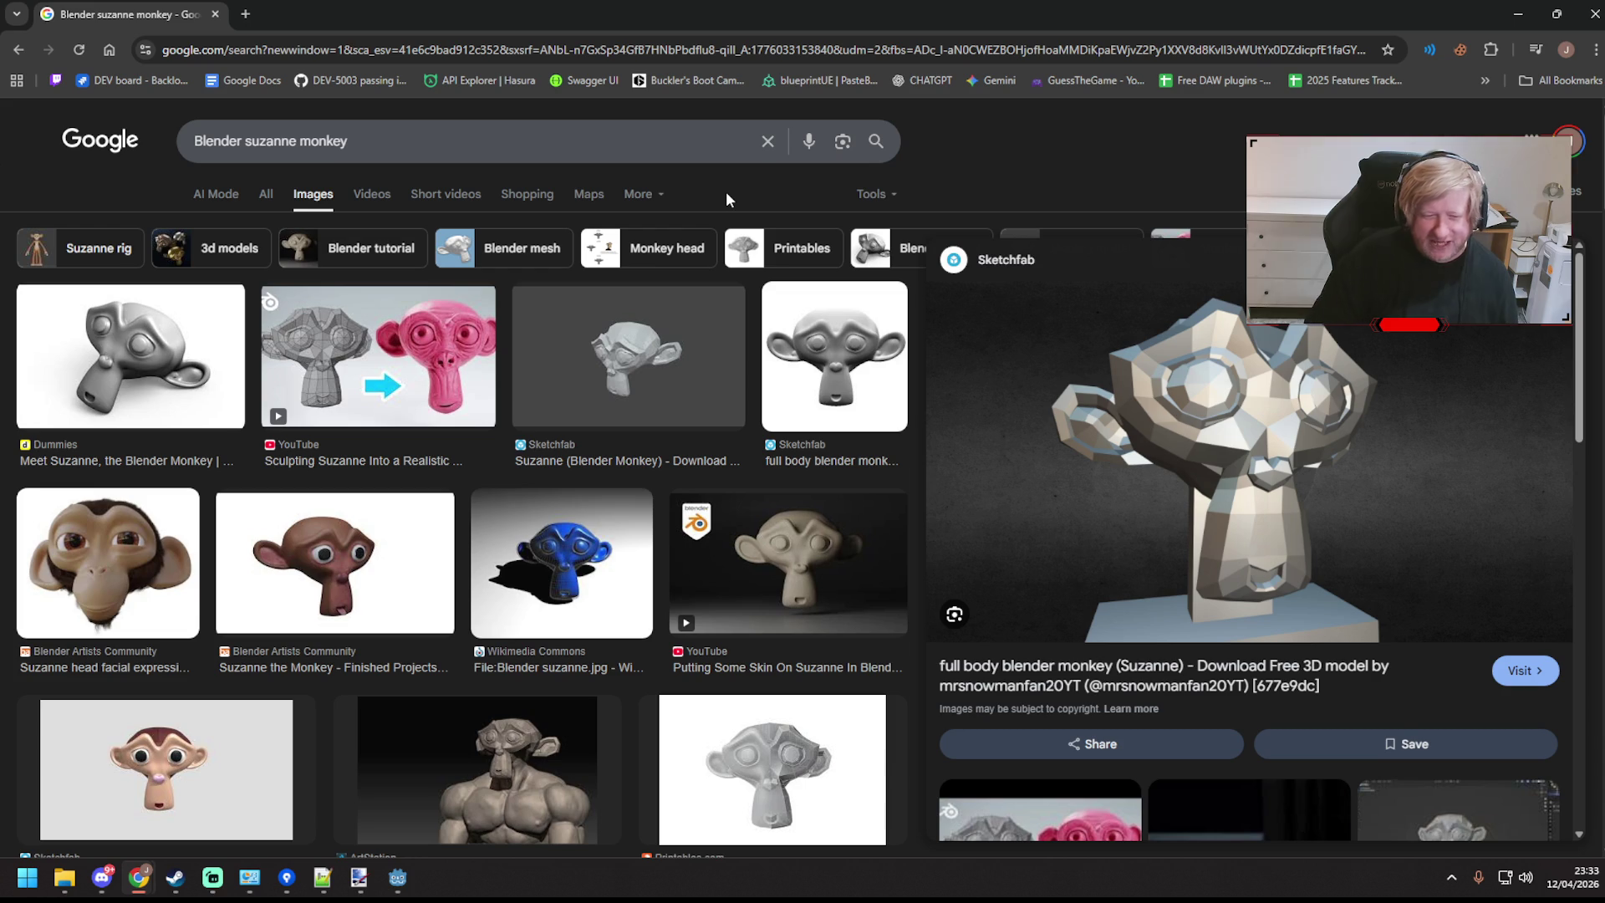
{"action": "left_click", "coordinate": [162, 338]}
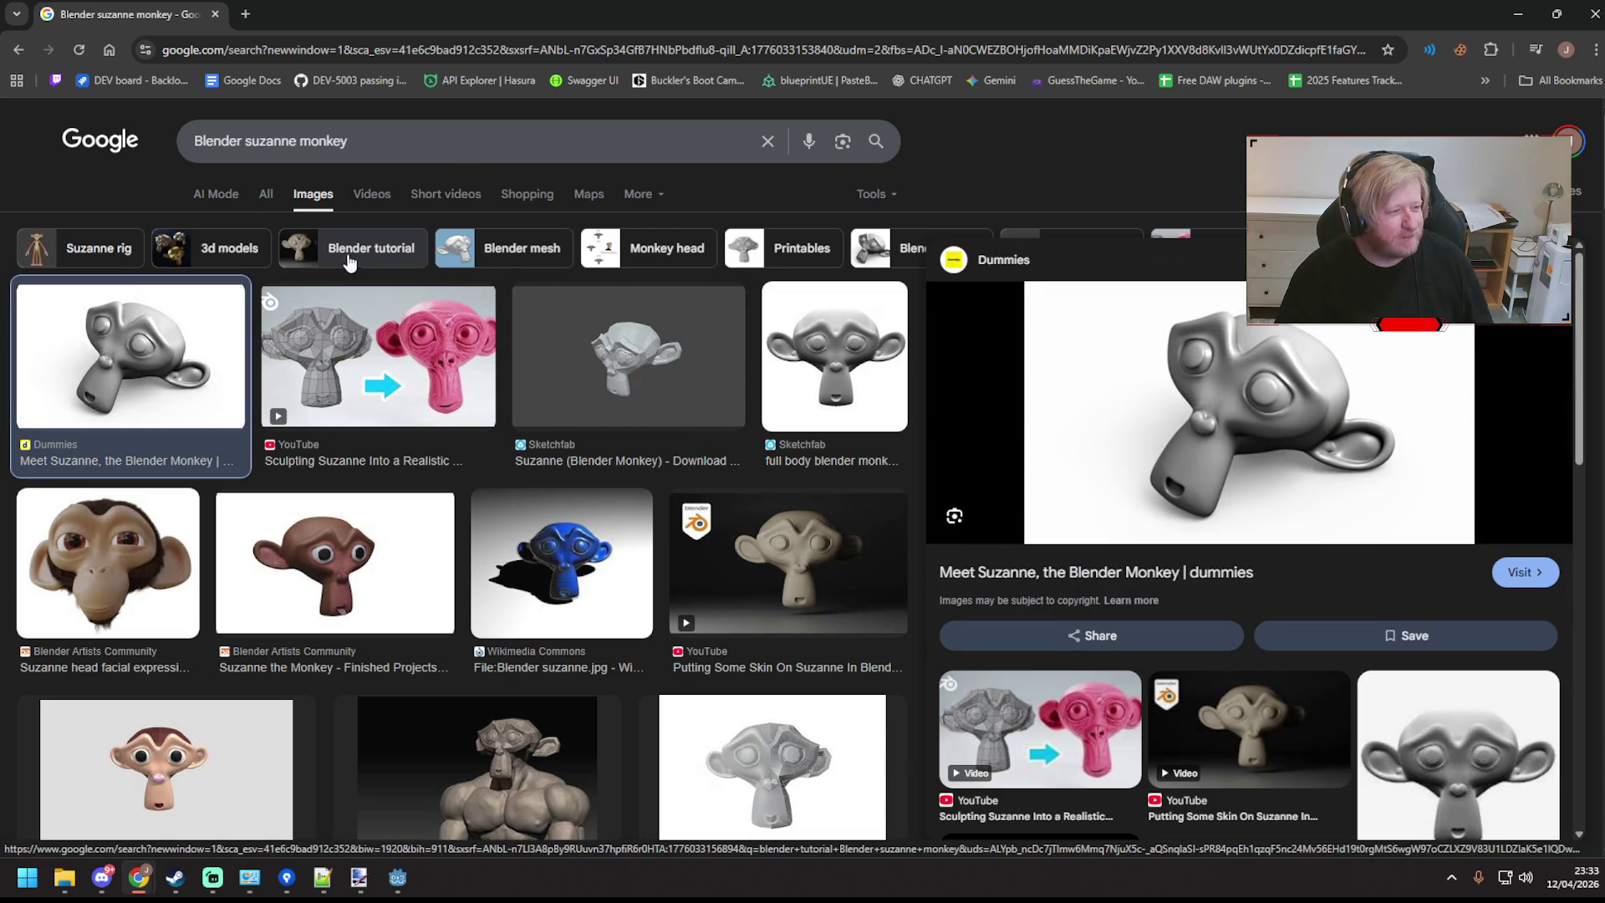
{"action": "left_click", "coordinate": [276, 206]}
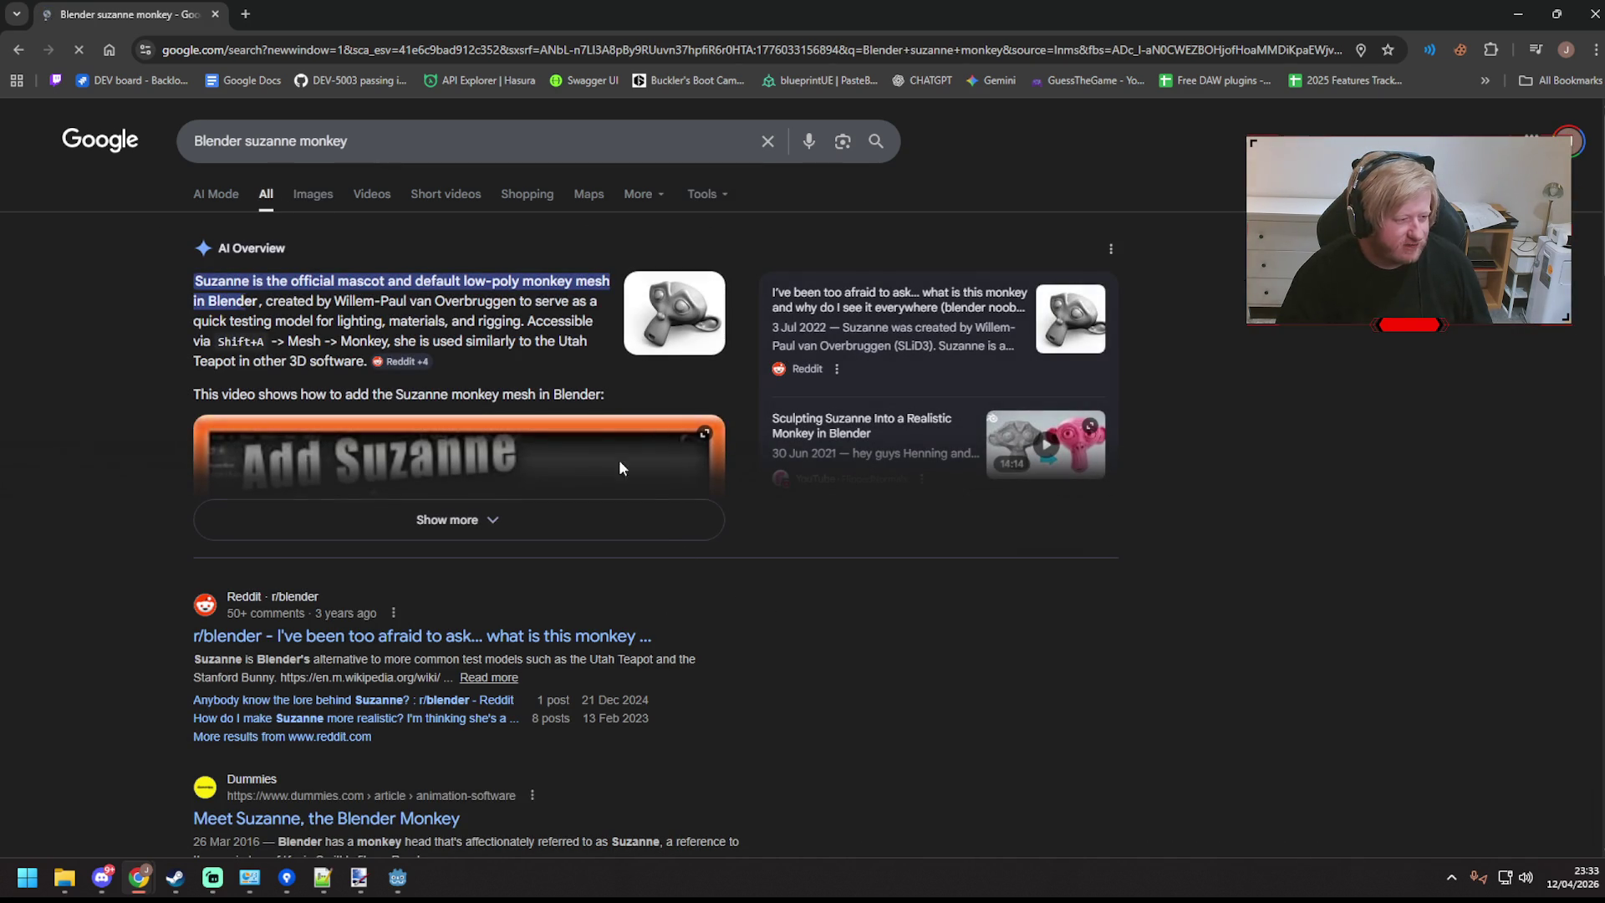
Search the artist's handle and open their ArtStation OddTaxi walrus fan art
{"action": "left_click_drag", "start_coordinate": [405, 149], "coordinate": [1, 119]}
{"action": "type", "text": "Slid3"}
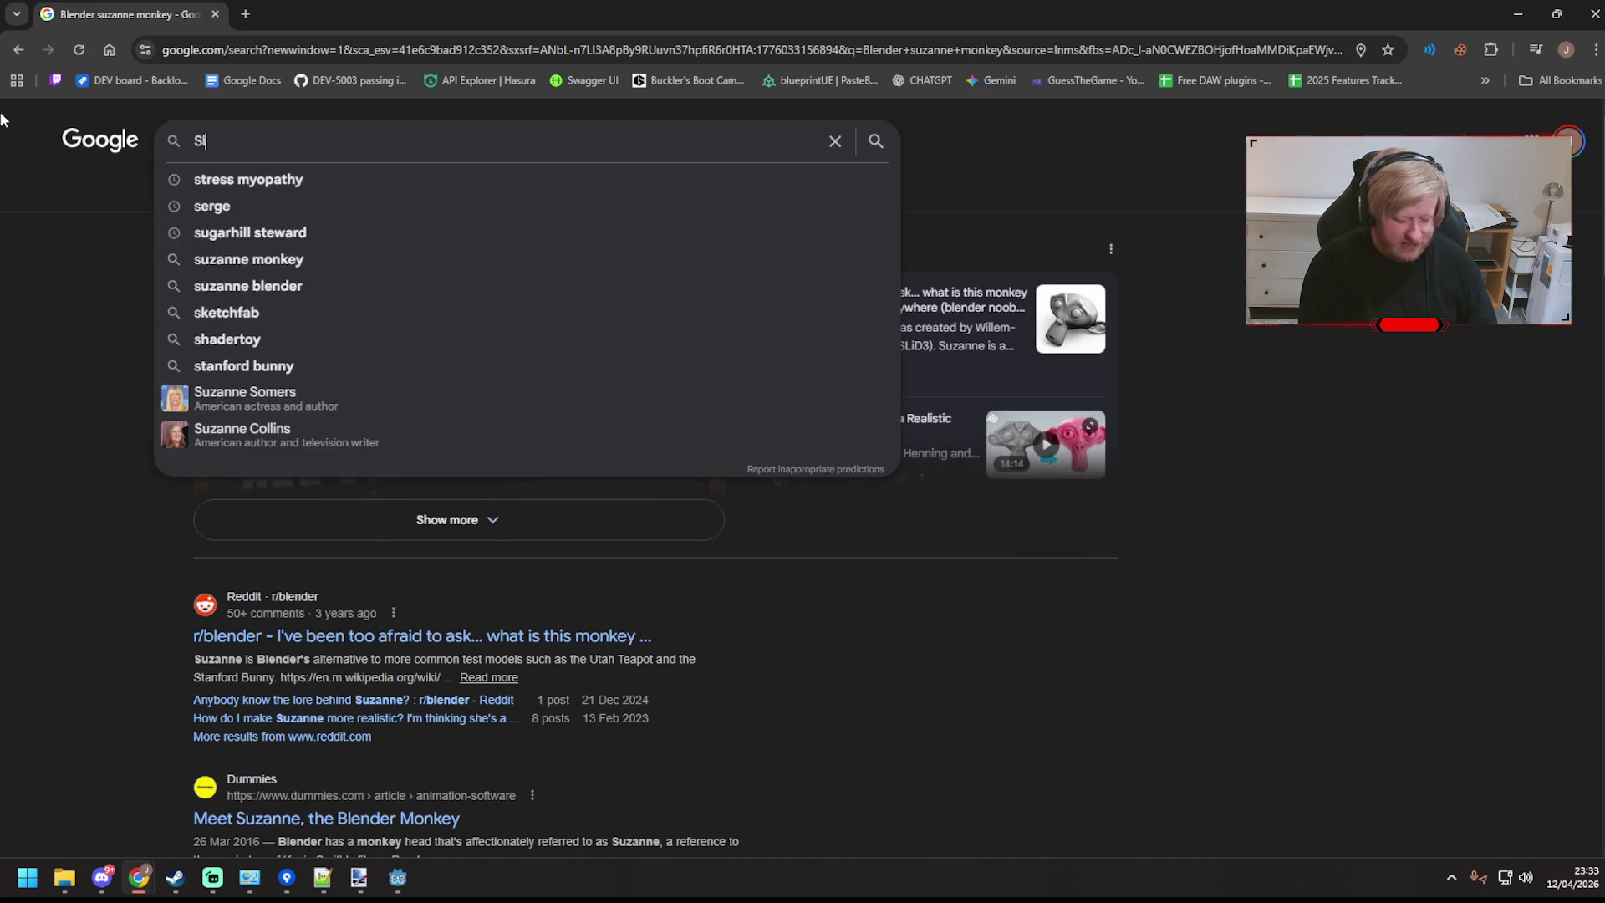
{"action": "key", "text": "Return"}
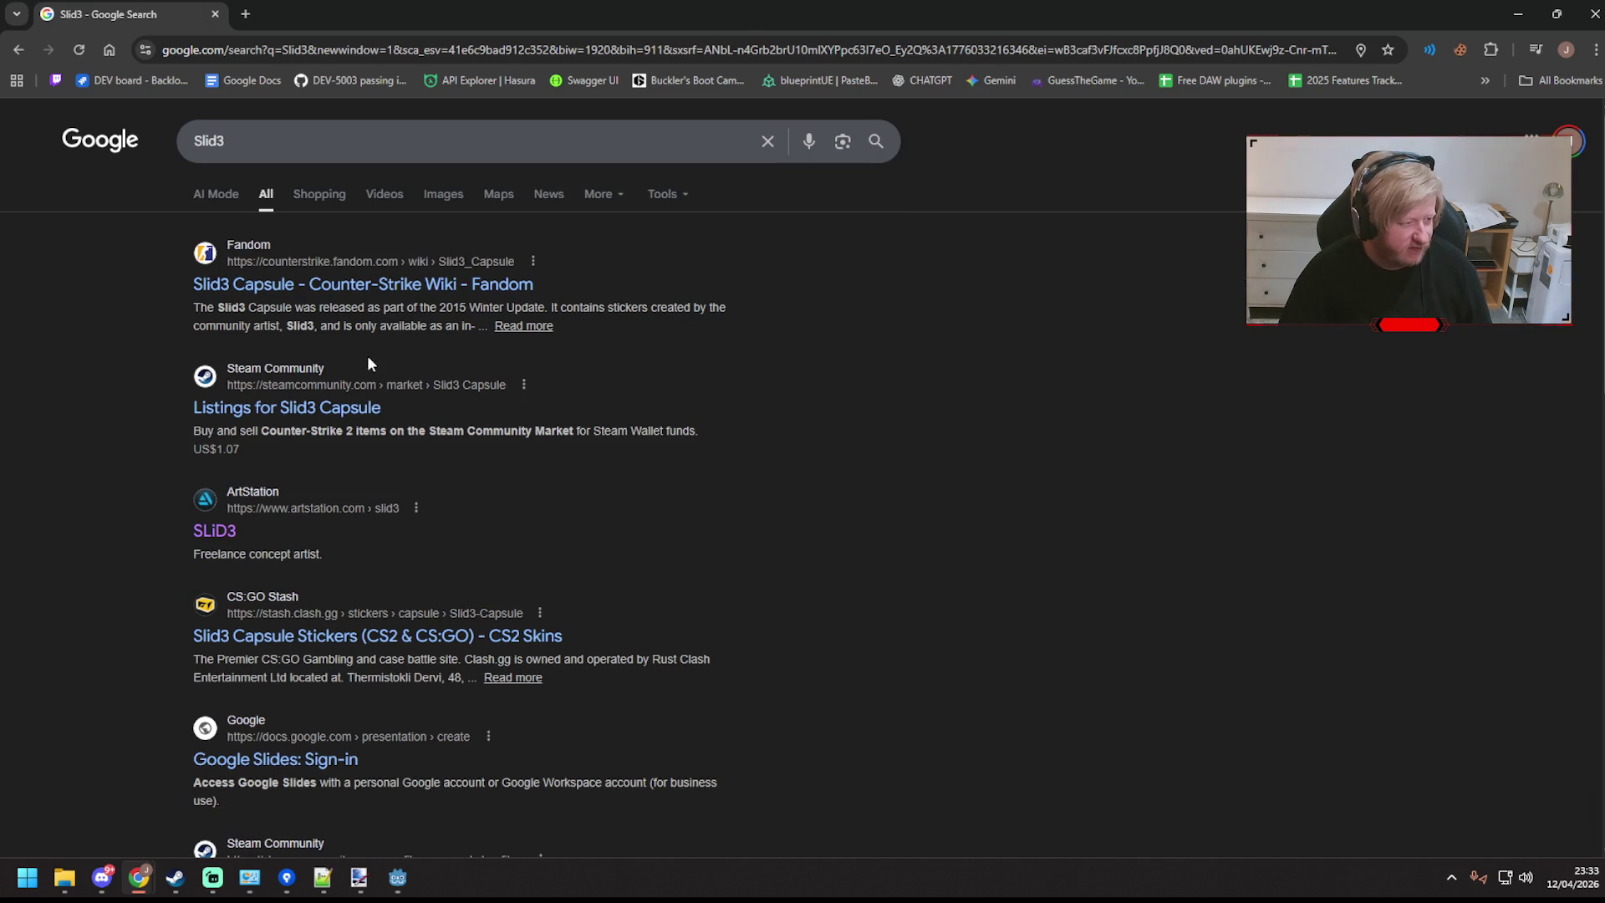
{"action": "left_click", "coordinate": [220, 535]}
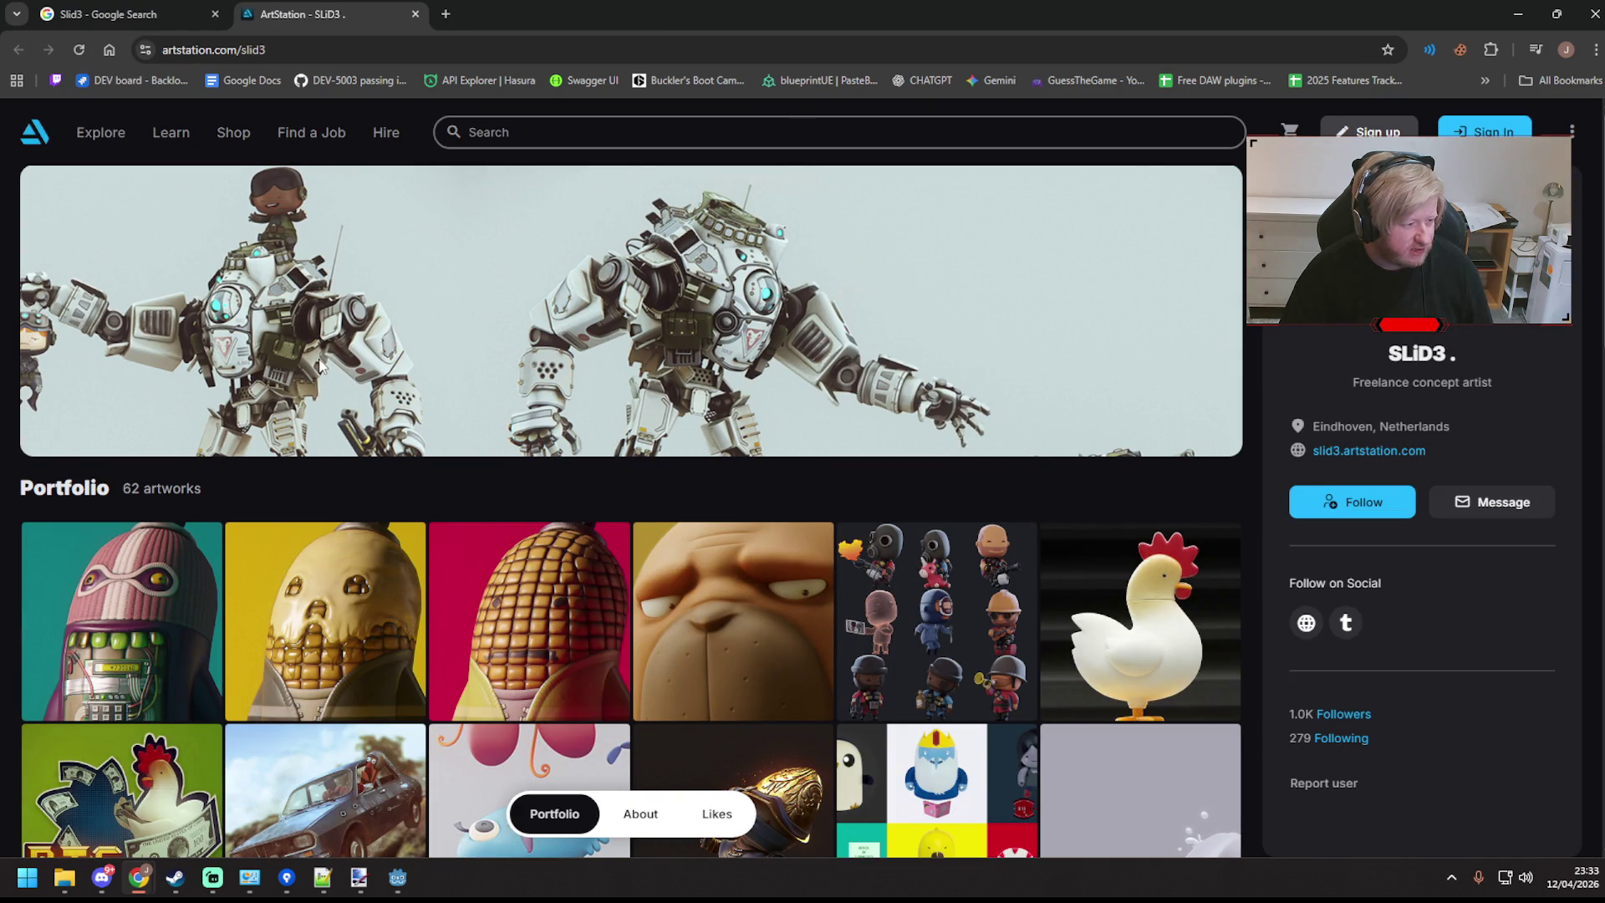
{"action": "left_click", "coordinate": [678, 636]}
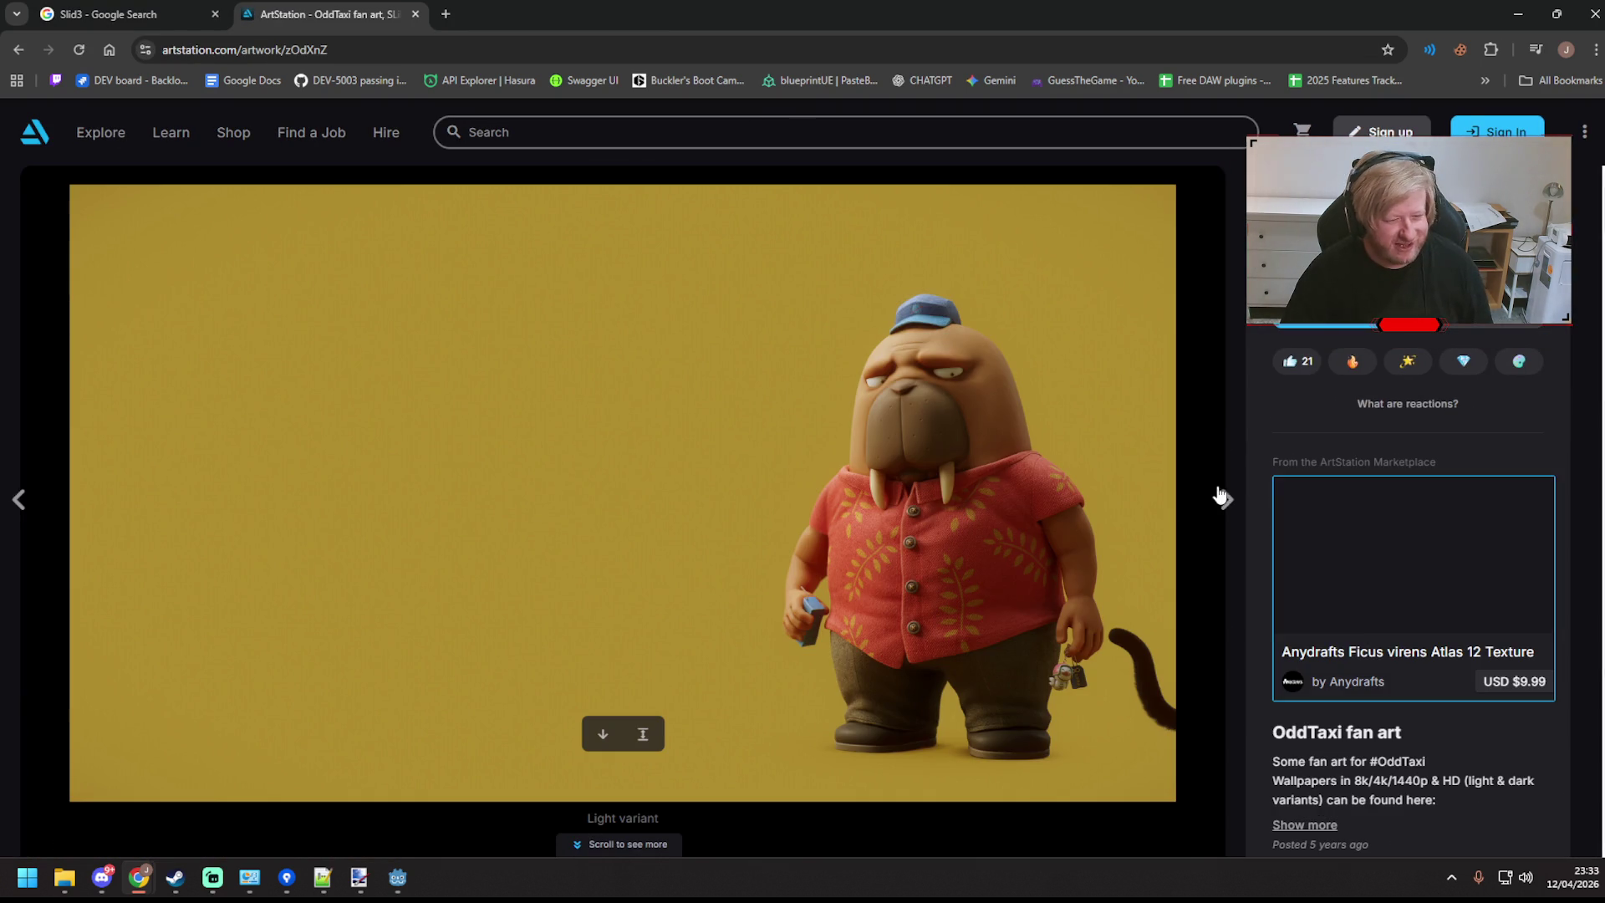
{"action": "left_click", "coordinate": [19, 51]}
{"action": "scroll", "coordinate": [892, 502], "scroll_direction": "down", "scroll_amount": 2}
{"action": "left_click", "coordinate": [410, 687]}
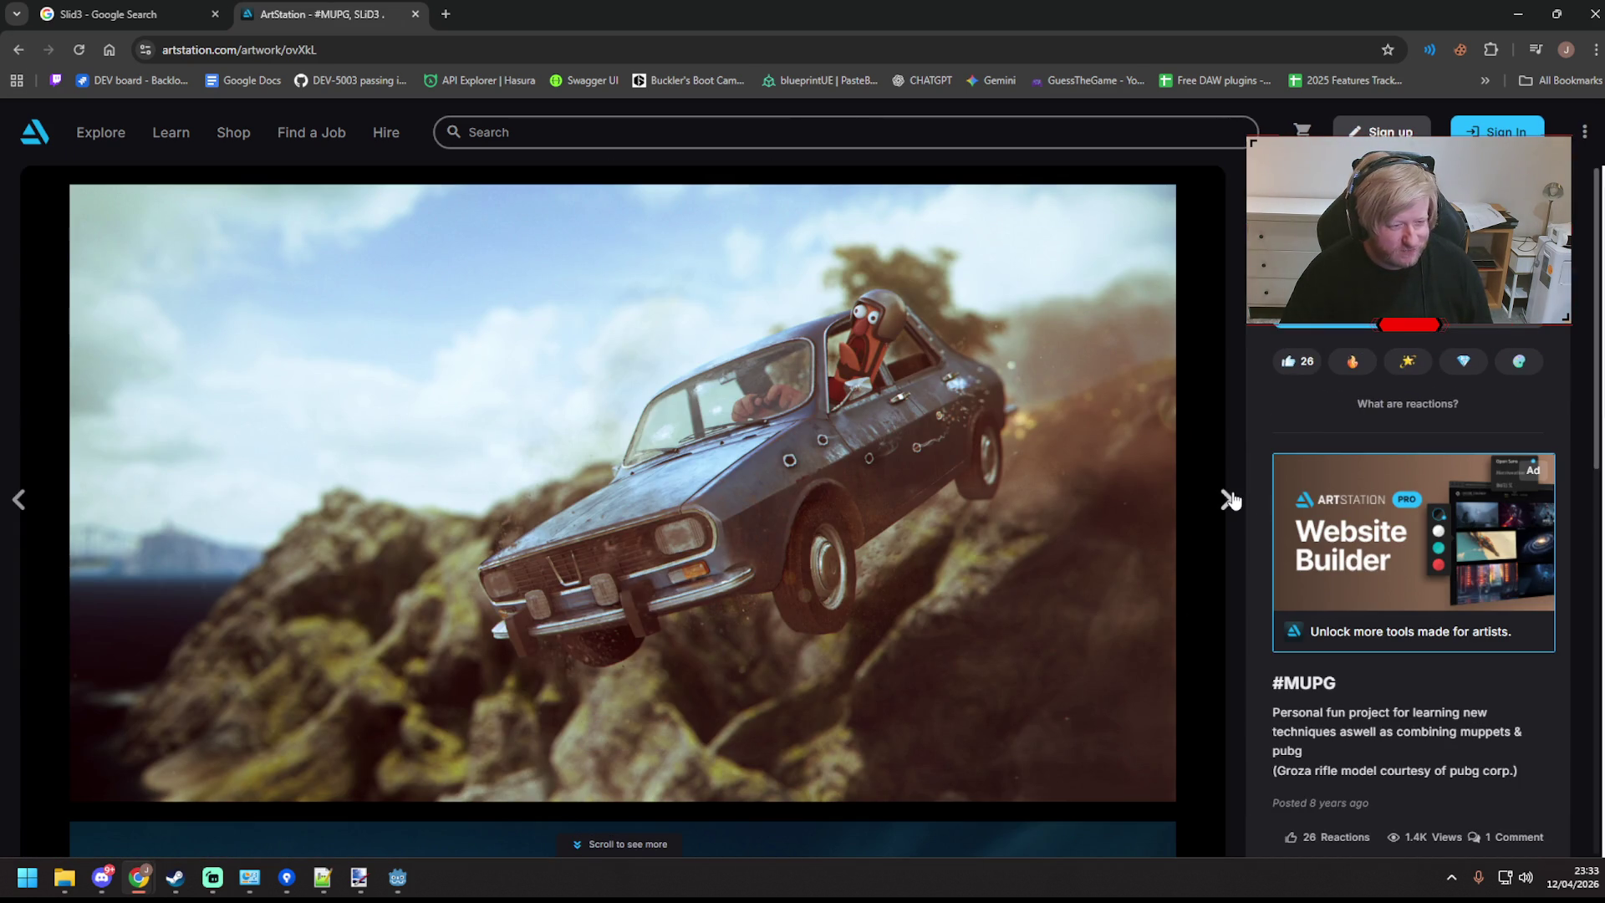
{"action": "scroll", "coordinate": [1097, 298], "scroll_direction": "down", "scroll_amount": 2}
{"action": "scroll", "coordinate": [876, 356], "scroll_direction": "up", "scroll_amount": 2}
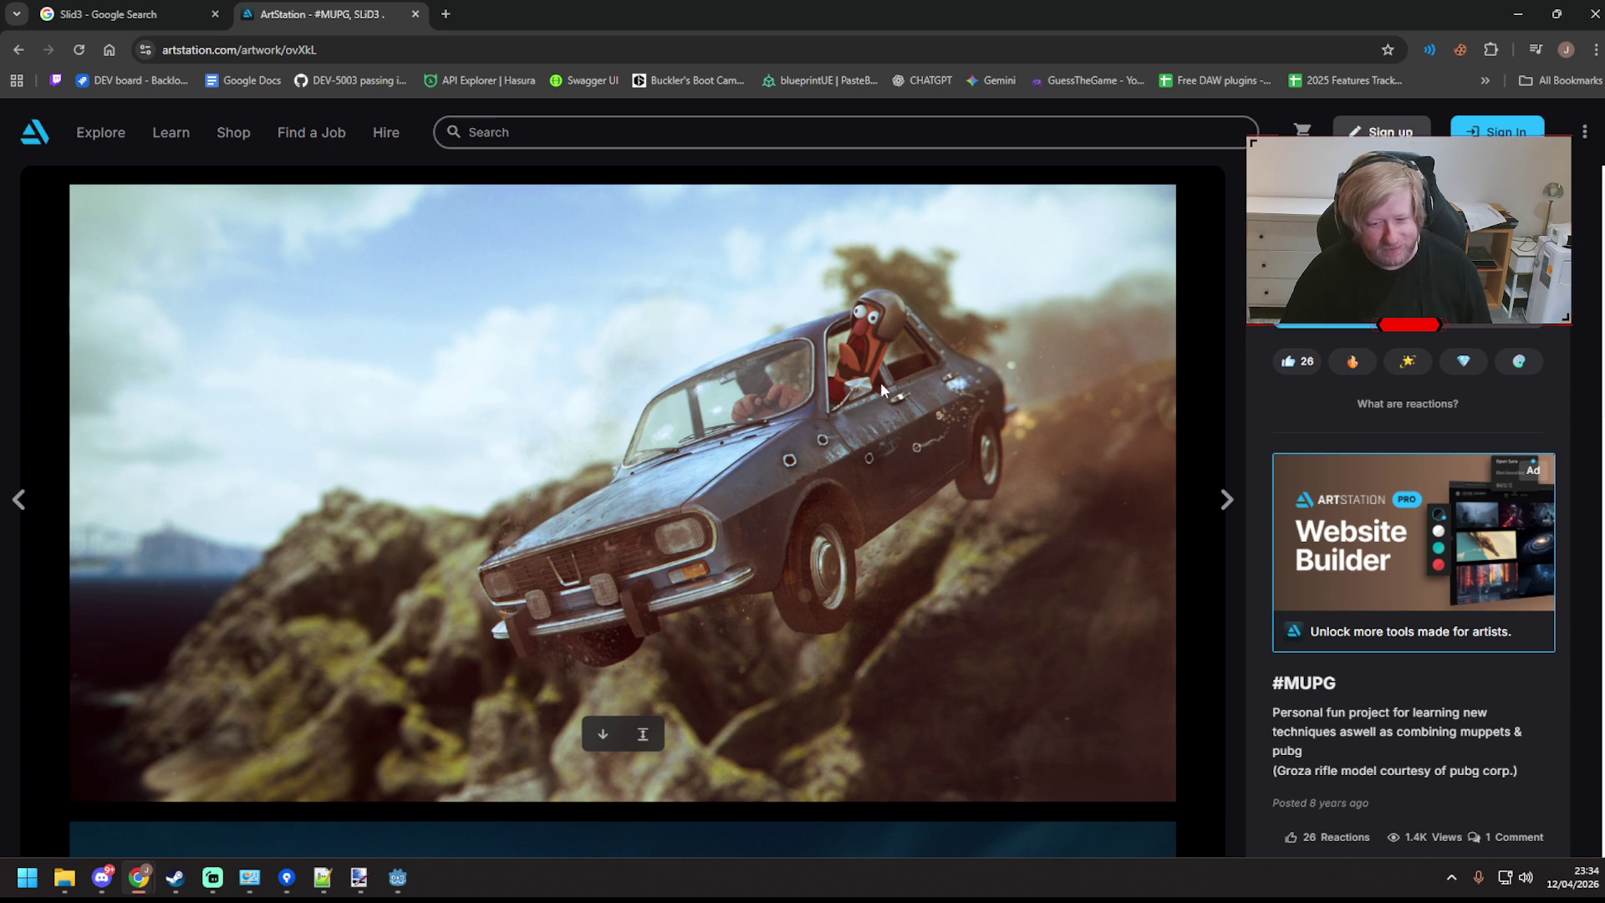
{"action": "scroll", "coordinate": [853, 353], "scroll_direction": "down", "scroll_amount": 8}
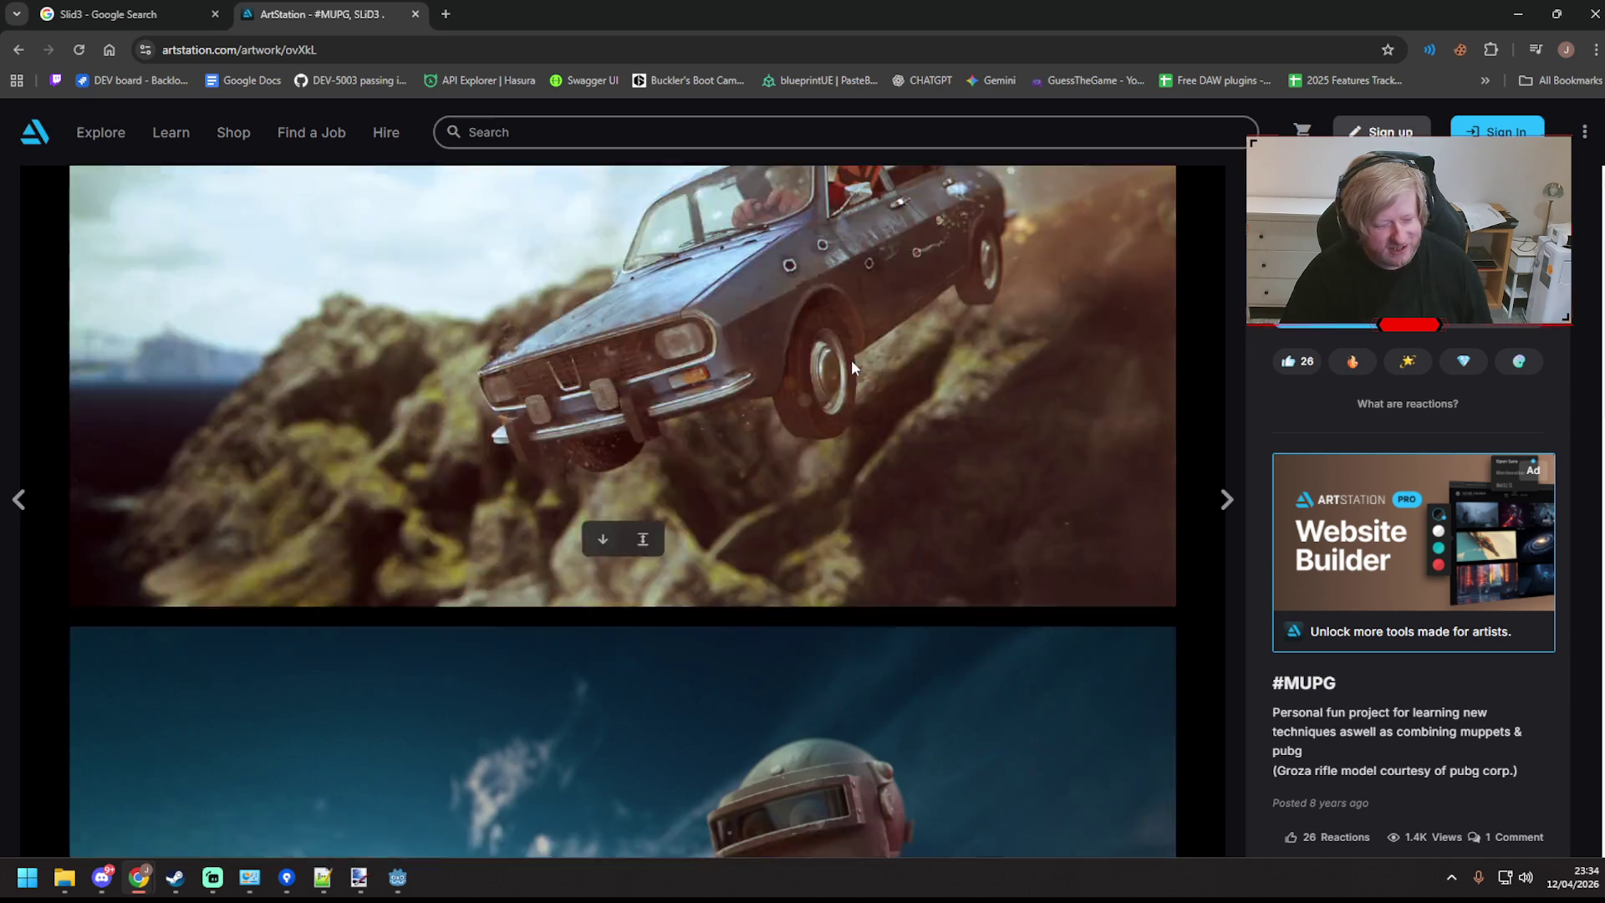
{"action": "scroll", "coordinate": [827, 372], "scroll_direction": "up", "scroll_amount": 8}
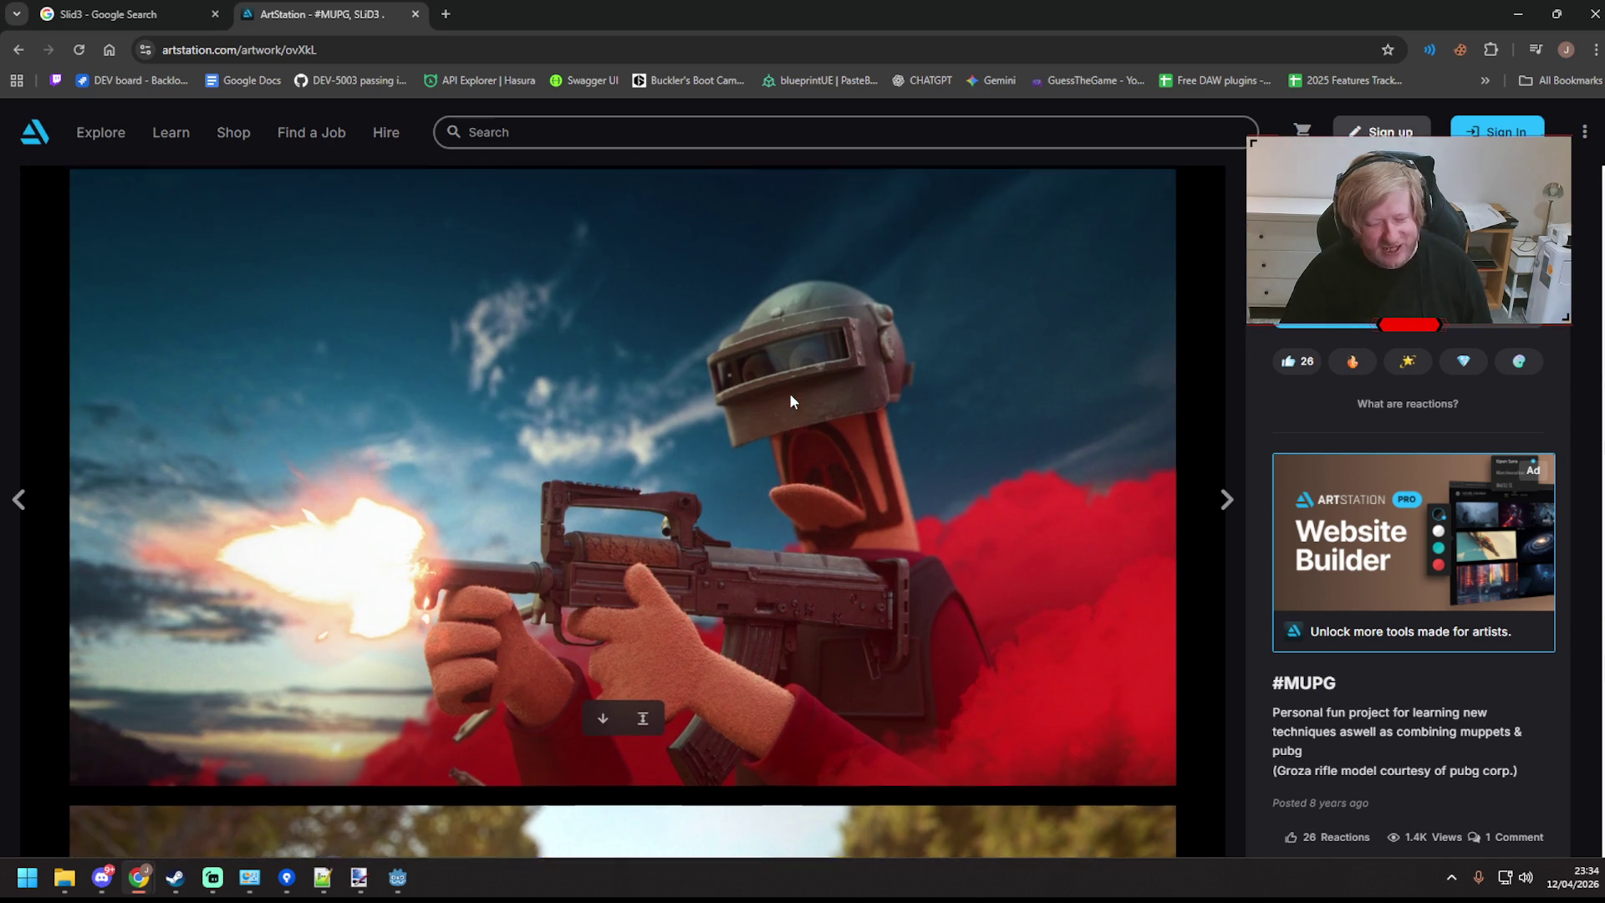
{"action": "scroll", "coordinate": [784, 382], "scroll_direction": "down", "scroll_amount": 8}
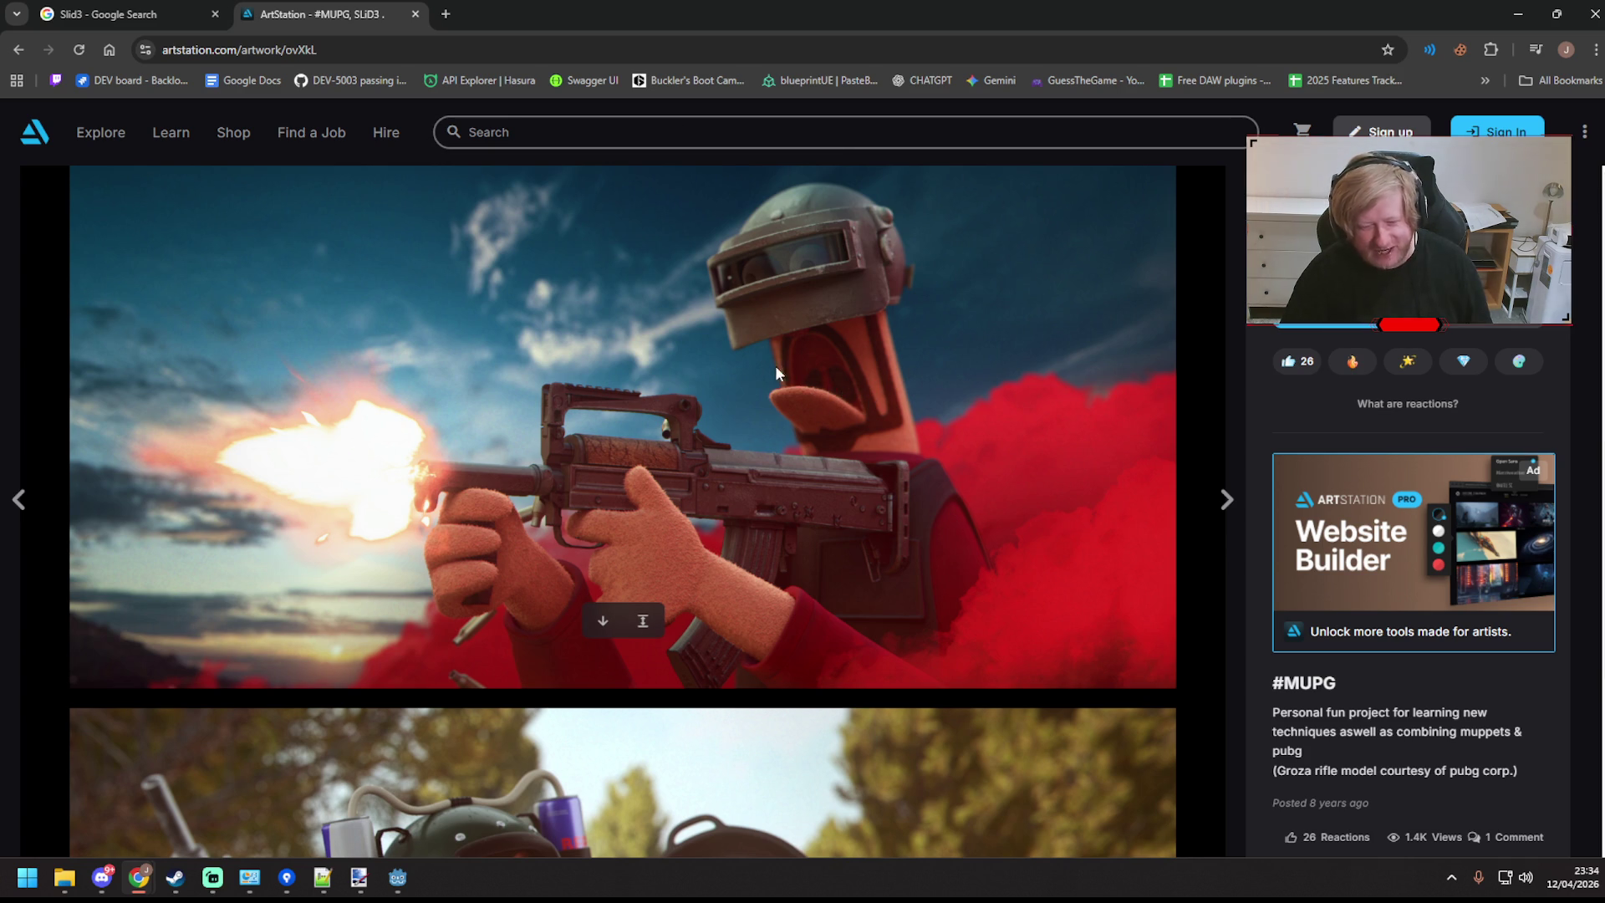
{"action": "scroll", "coordinate": [736, 363], "scroll_direction": "up", "scroll_amount": 1}
{"action": "scroll", "coordinate": [734, 362], "scroll_direction": "down", "scroll_amount": 6}
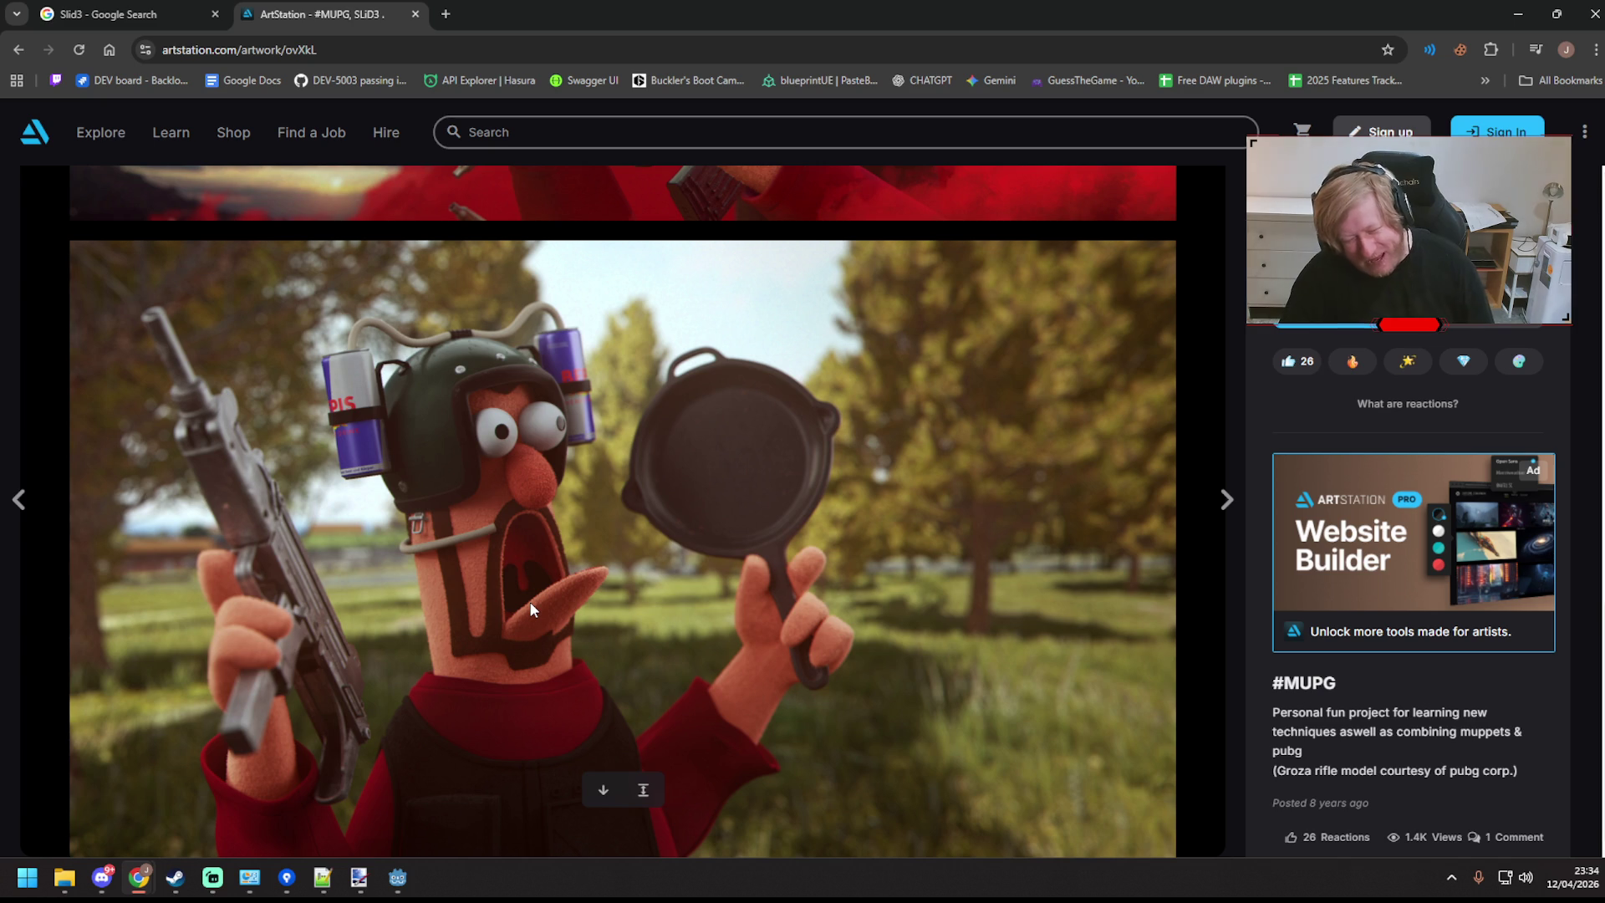
{"action": "scroll", "coordinate": [531, 603], "scroll_direction": "up", "scroll_amount": 10}
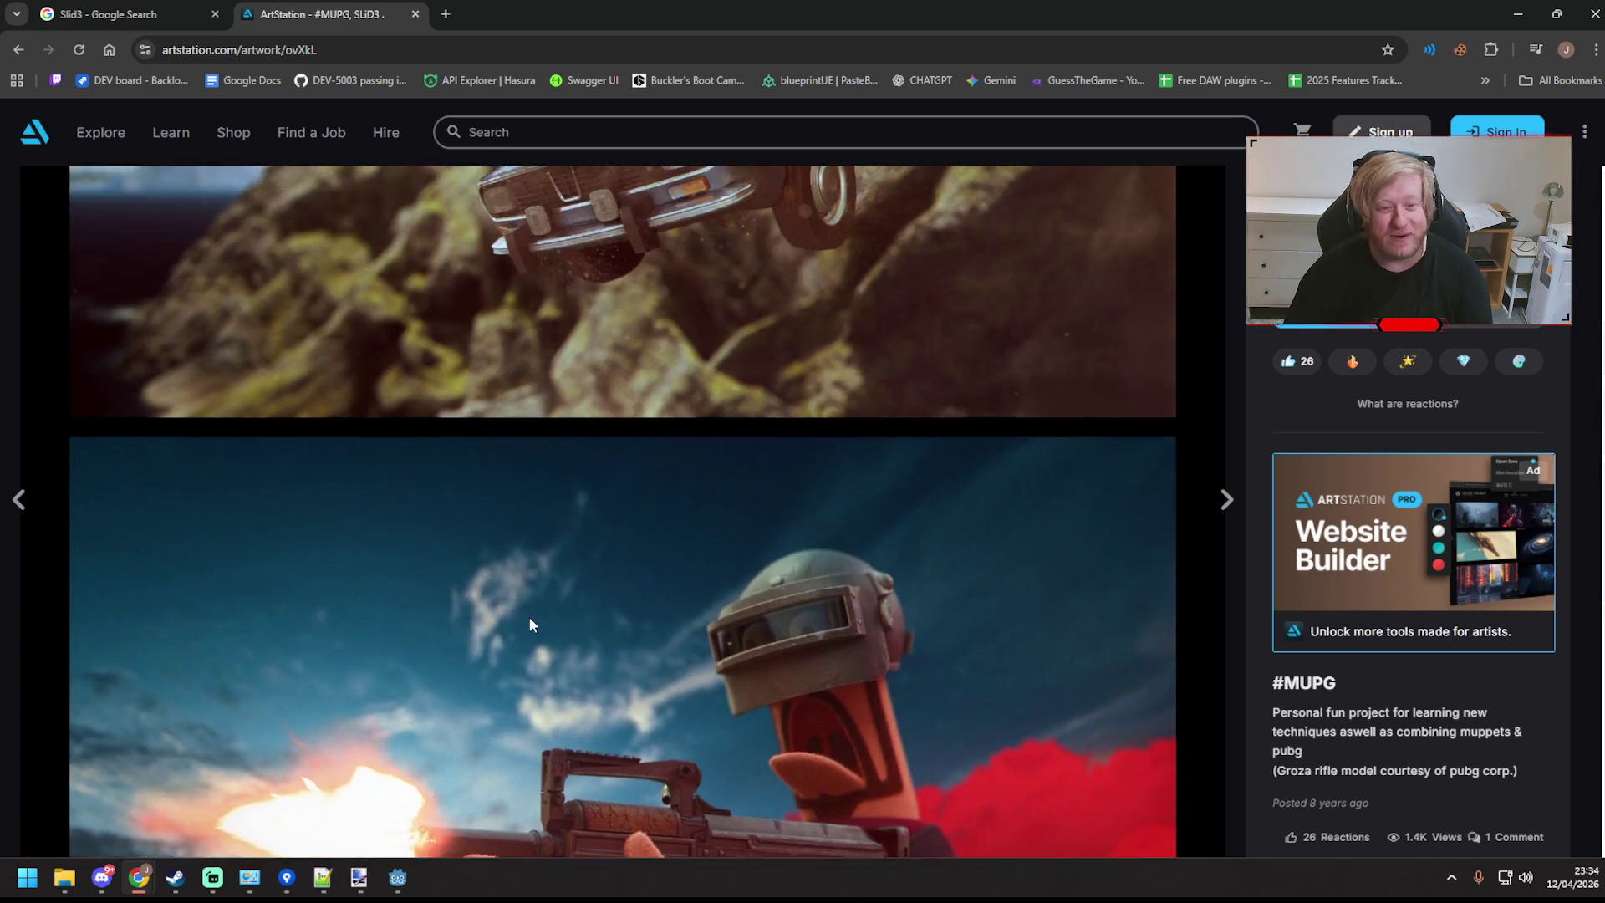
{"action": "scroll", "coordinate": [531, 624], "scroll_direction": "up", "scroll_amount": 5}
{"action": "left_click", "coordinate": [1304, 192]}
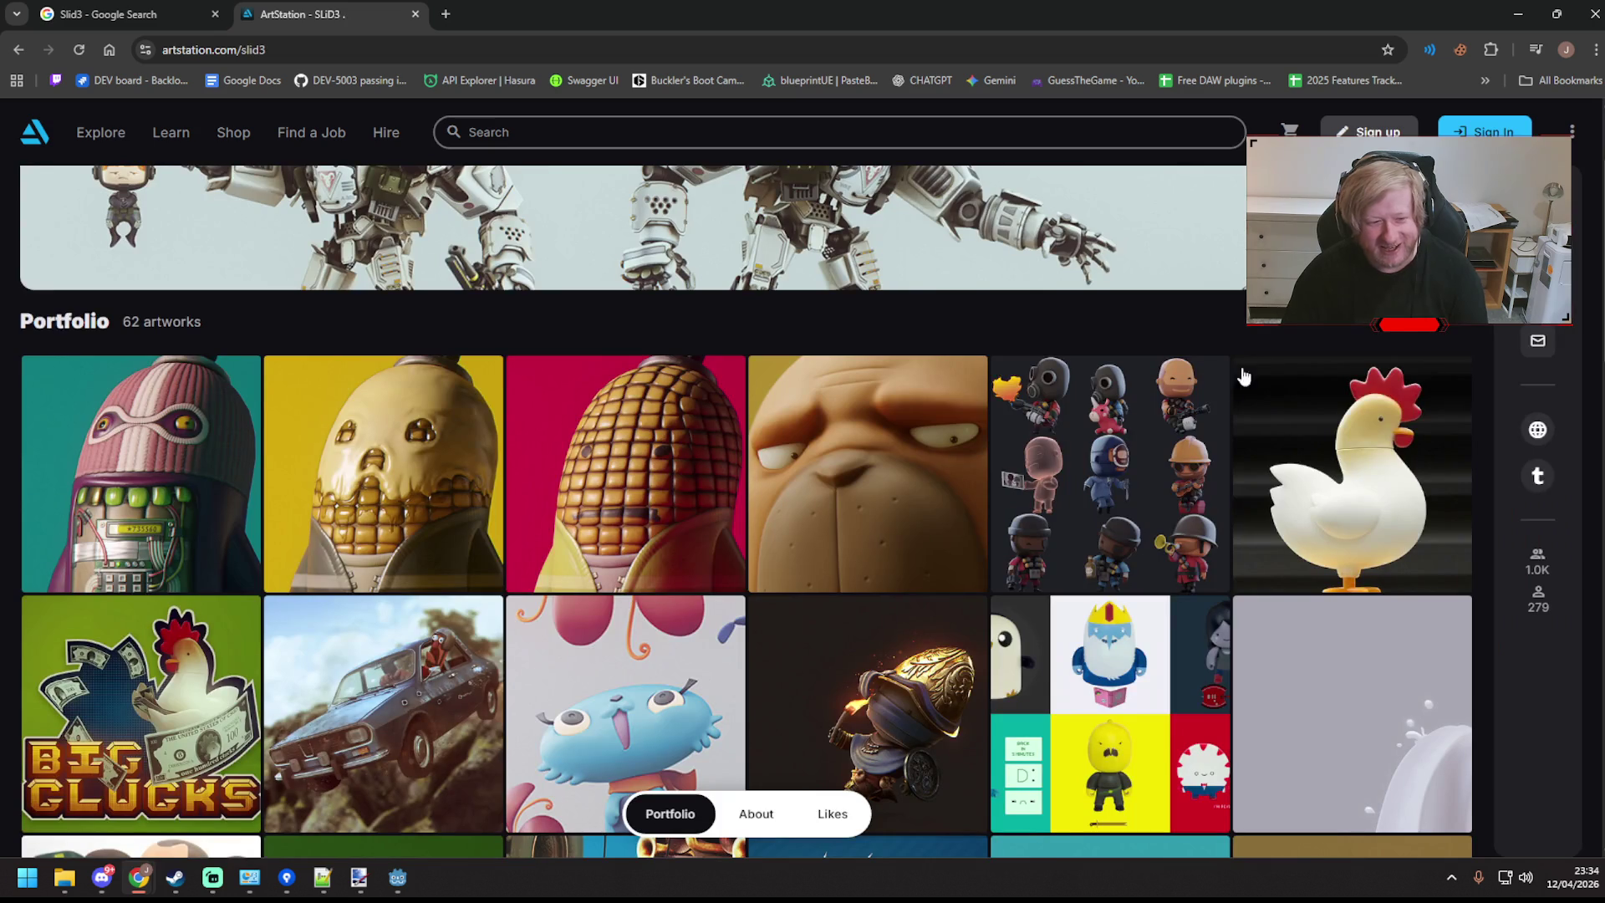
Scroll SLiD3's portfolio, view the Team Fortress 2 stickers artwork, and return to the grid
{"action": "scroll", "coordinate": [842, 527], "scroll_direction": "down", "scroll_amount": 6}
{"action": "scroll", "coordinate": [257, 479], "scroll_direction": "down", "scroll_amount": 4}
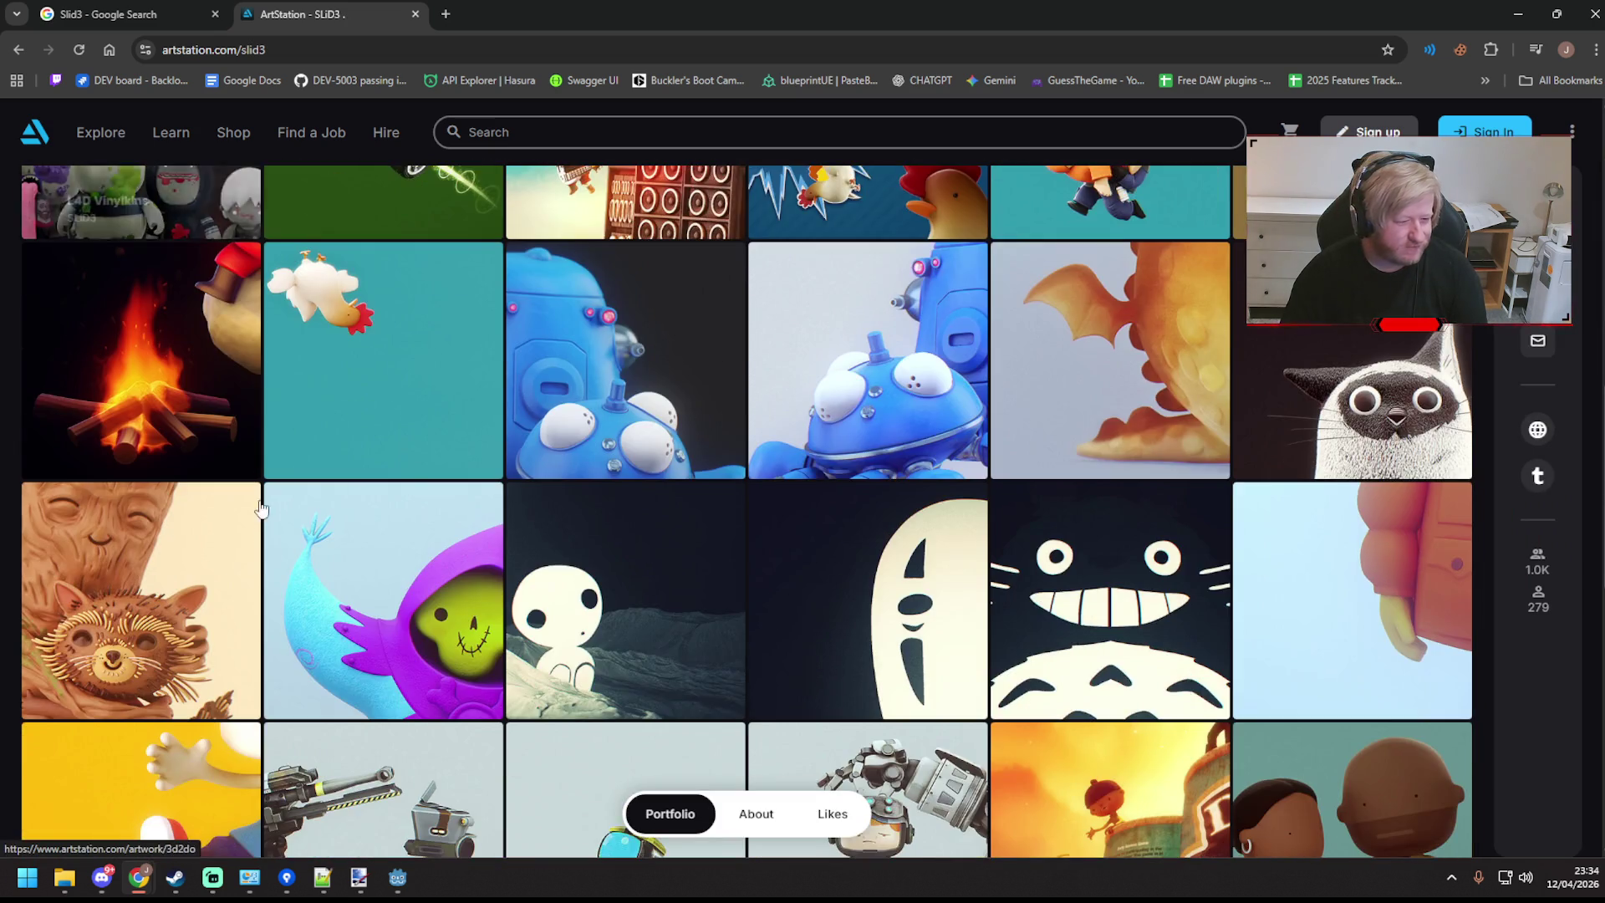
{"action": "scroll", "coordinate": [257, 479], "scroll_direction": "down", "scroll_amount": 10}
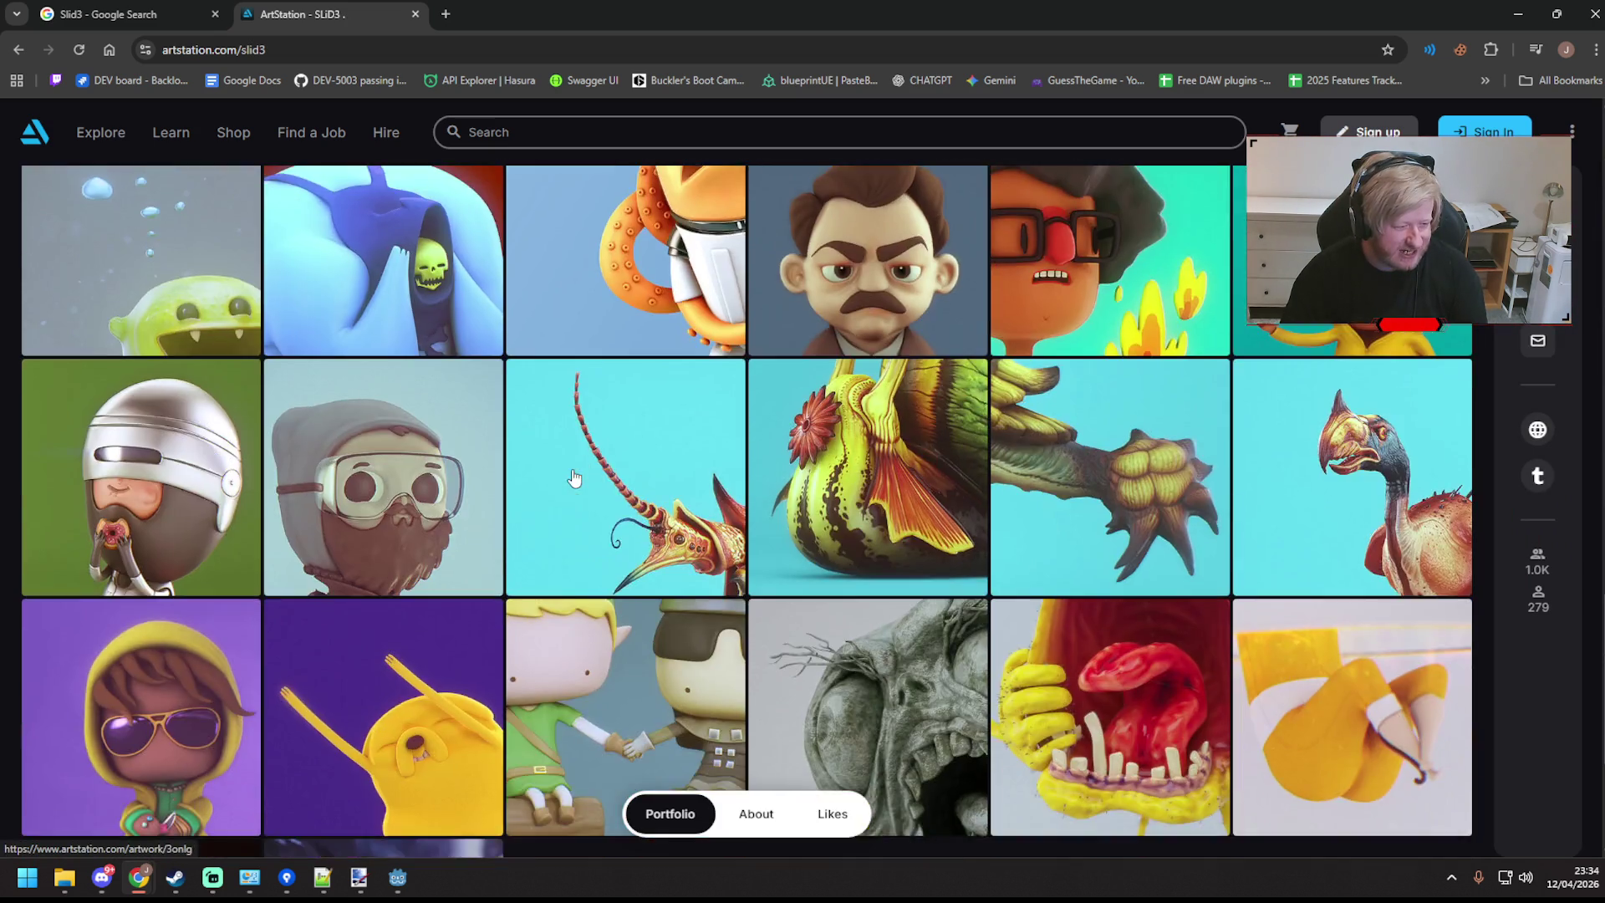
{"action": "scroll", "coordinate": [574, 478], "scroll_direction": "up", "scroll_amount": 20}
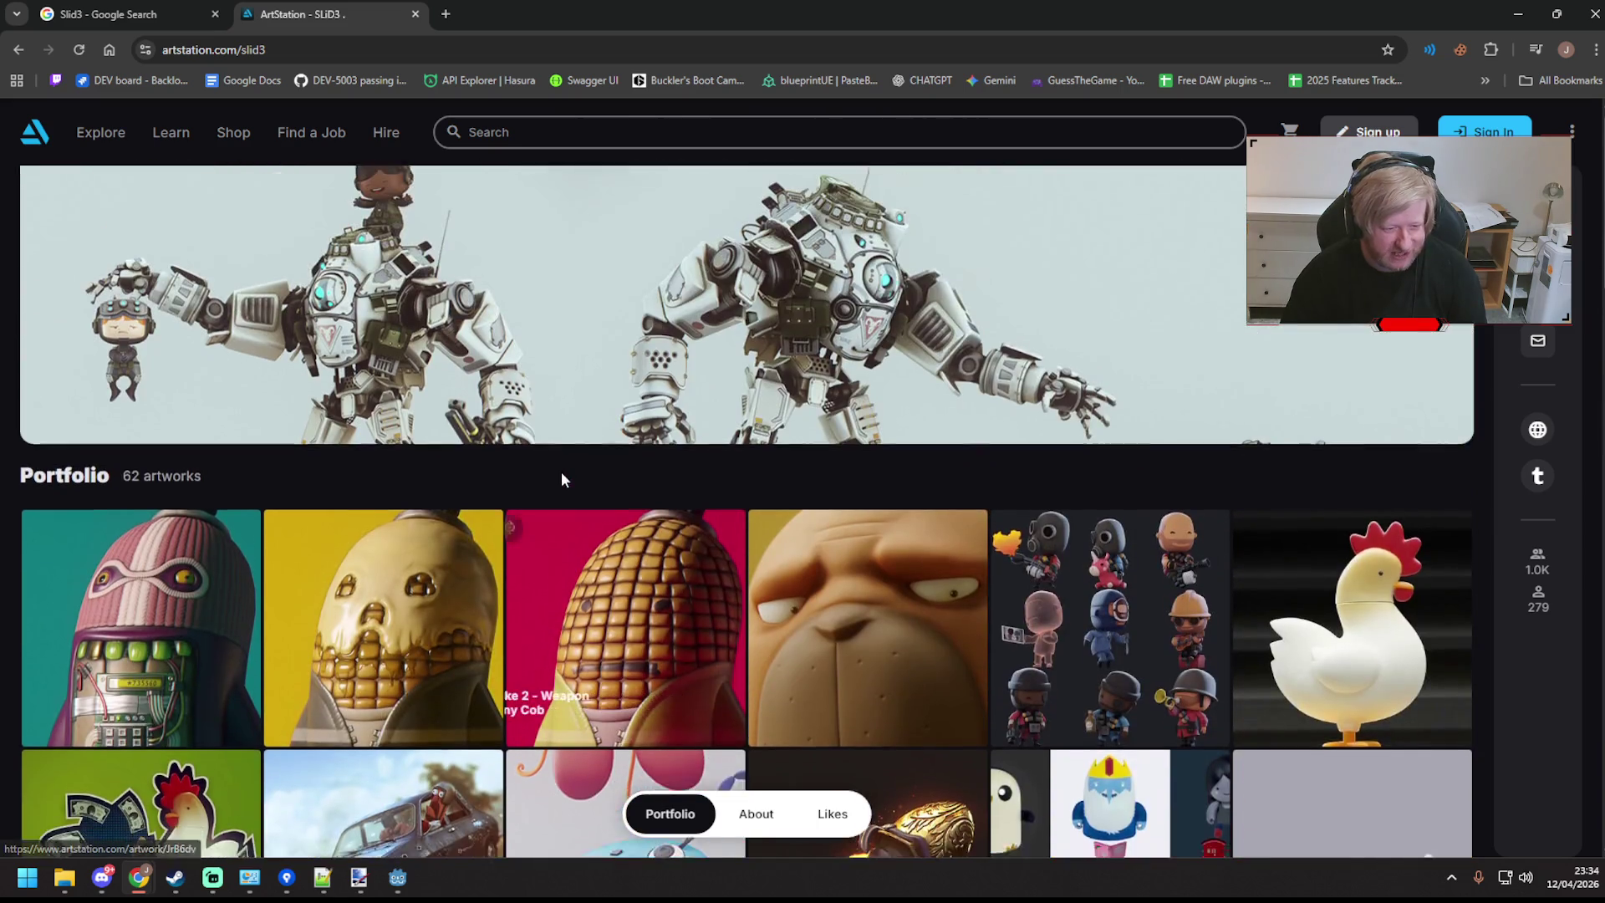
{"action": "scroll", "coordinate": [560, 472], "scroll_direction": "down", "scroll_amount": 4}
{"action": "left_click", "coordinate": [1086, 317]}
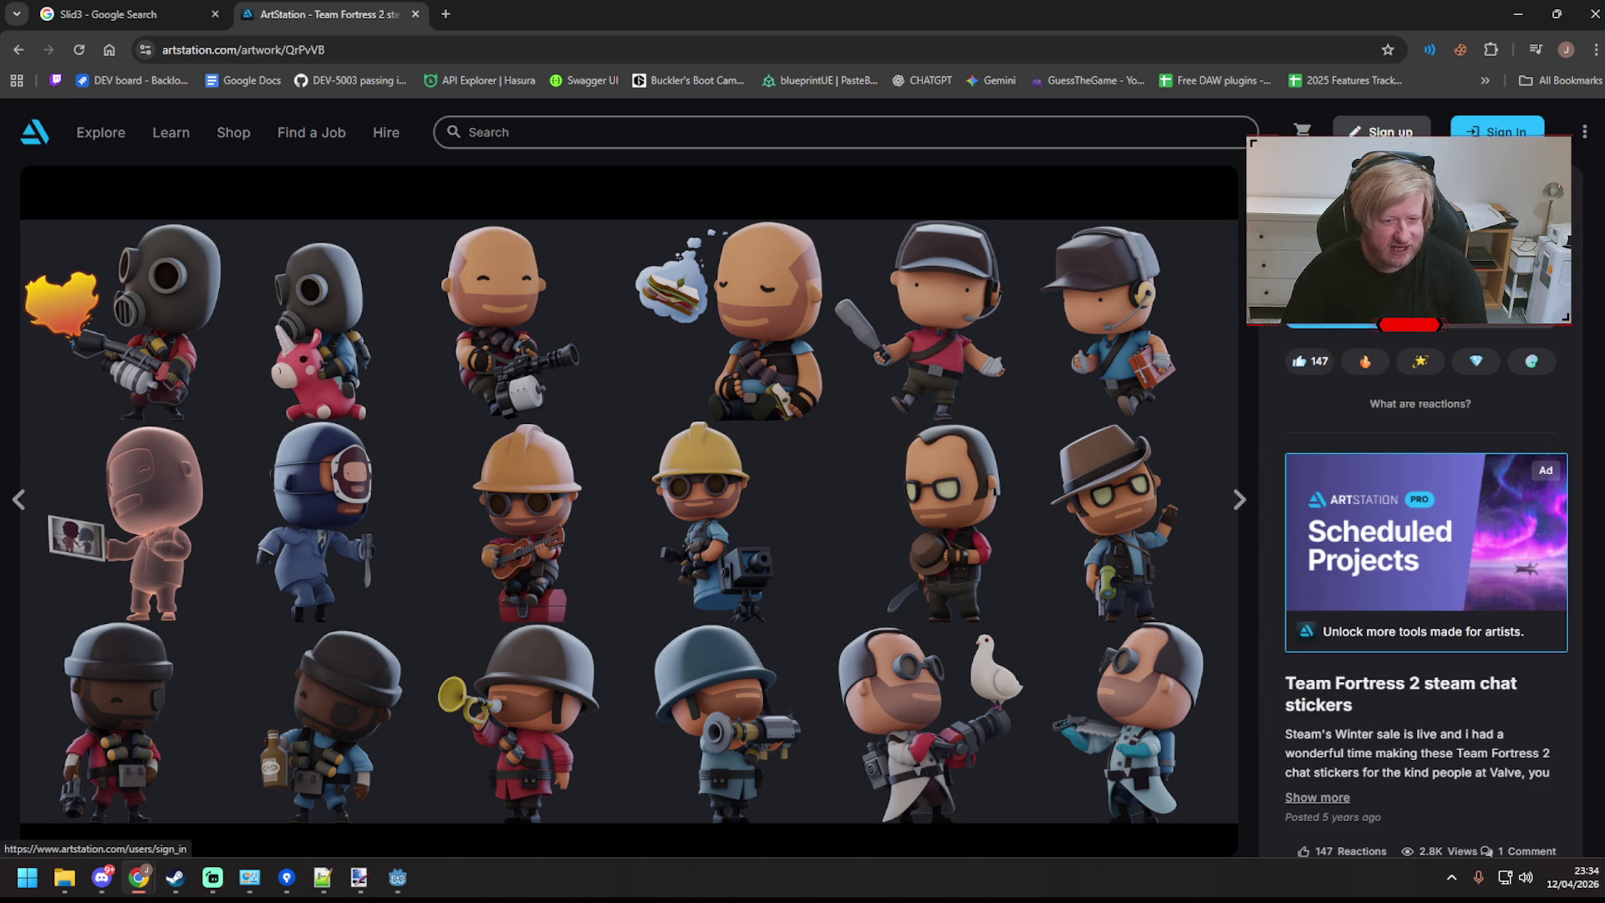
{"action": "key", "text": "alt+Left"}
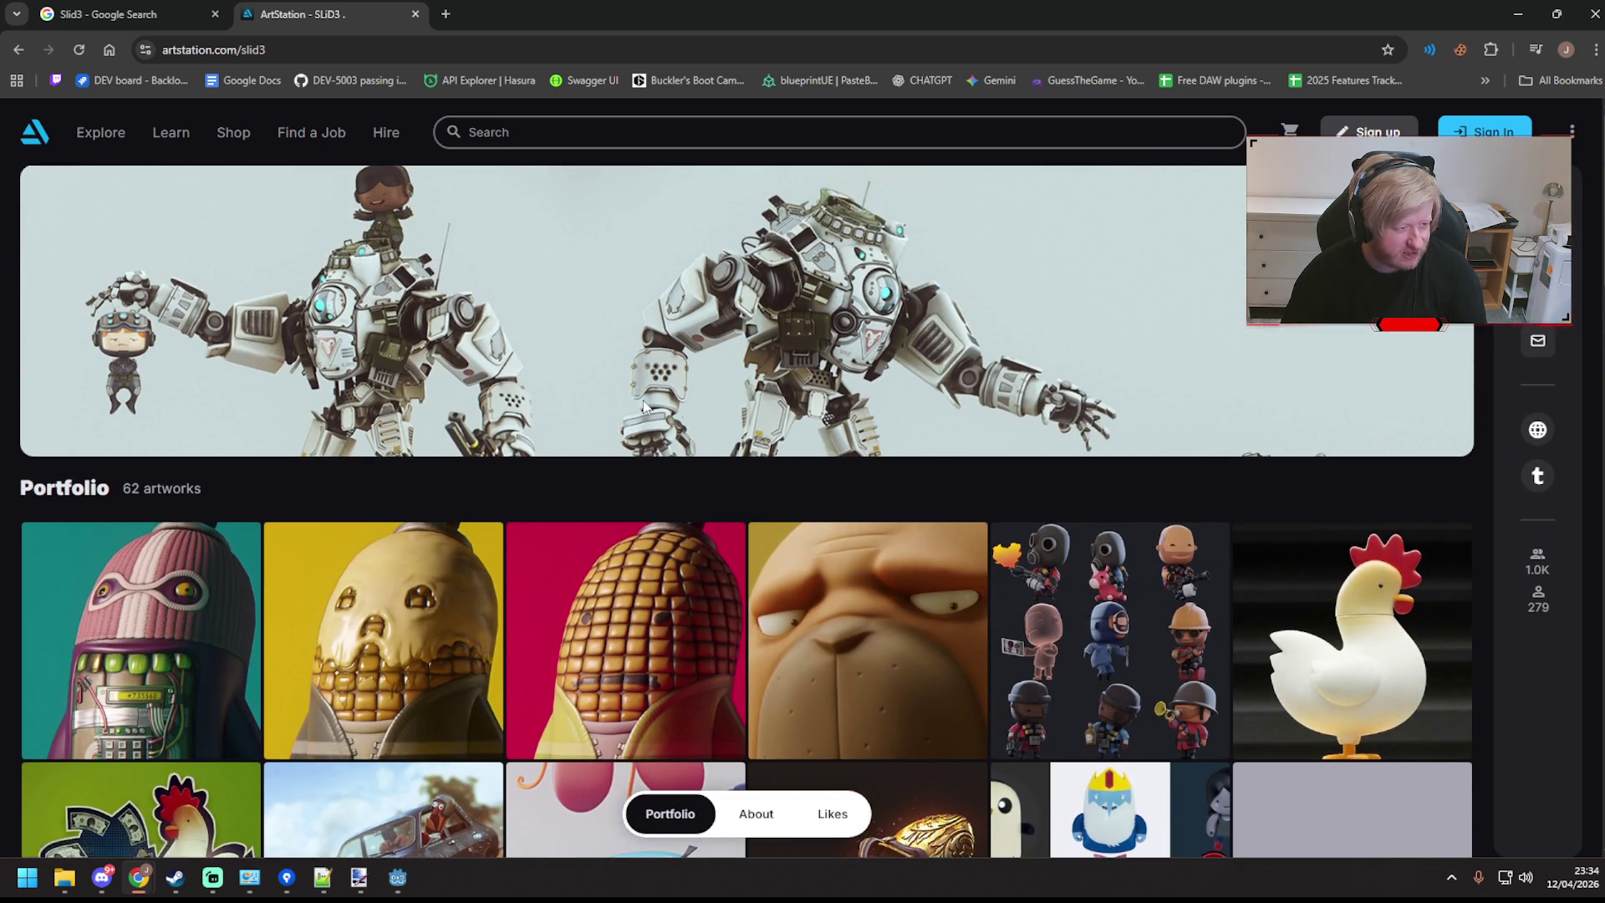
View the Hatboy's Moss artwork, then return to the SLiD3 portfolio
{"action": "scroll", "coordinate": [847, 469], "scroll_direction": "down", "scroll_amount": 7}
{"action": "scroll", "coordinate": [847, 469], "scroll_direction": "down", "scroll_amount": 15}
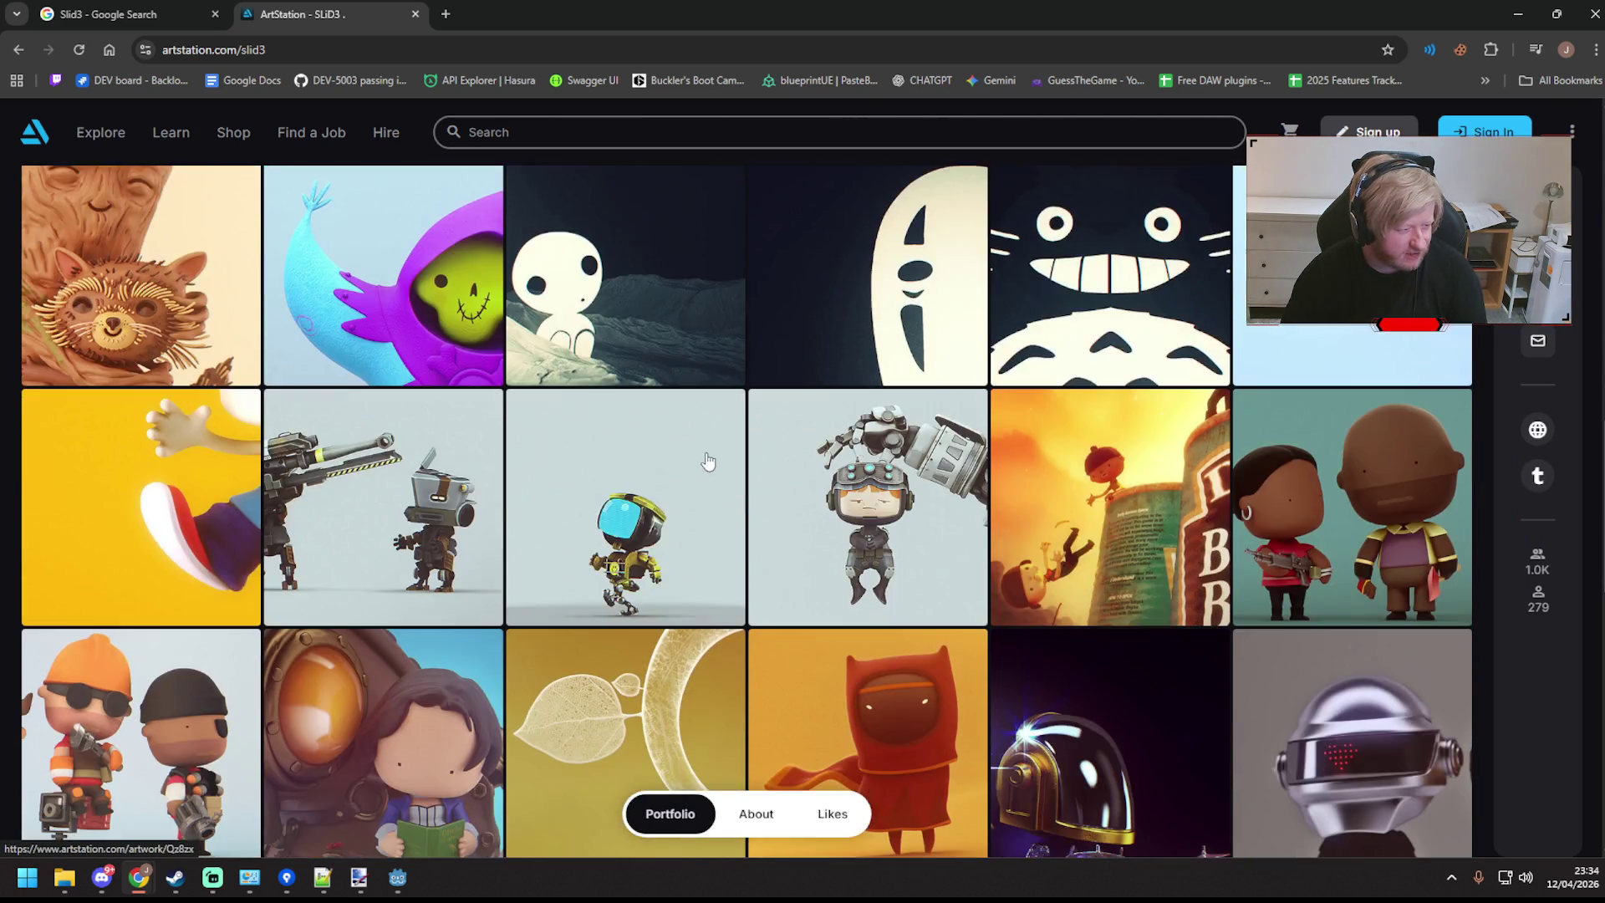
{"action": "scroll", "coordinate": [677, 467], "scroll_direction": "down", "scroll_amount": 2}
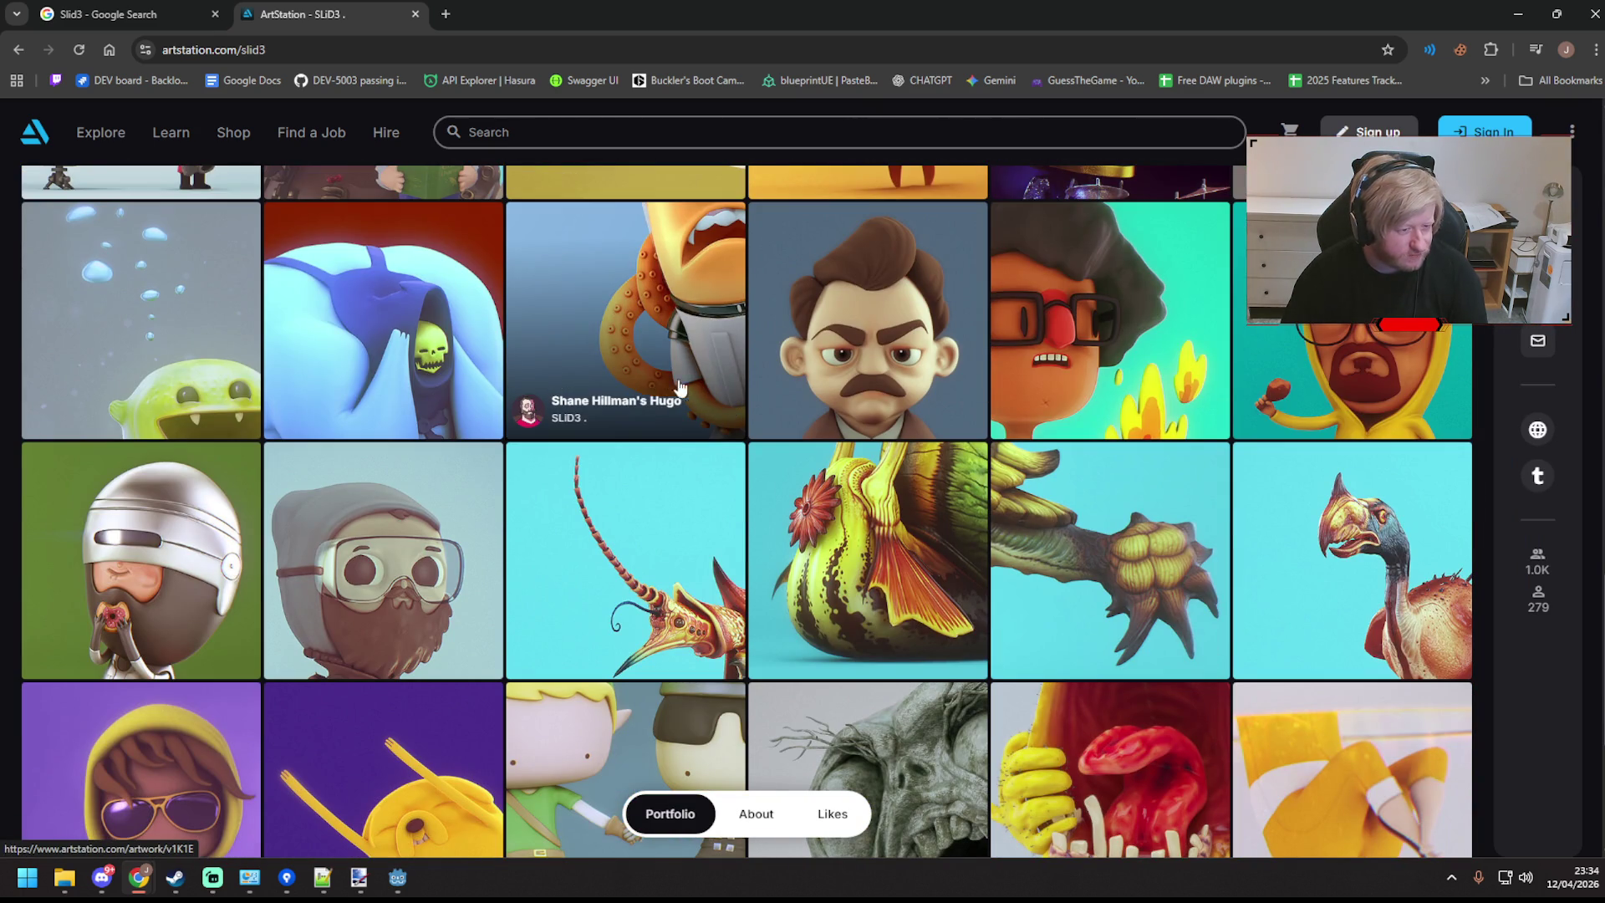
{"action": "scroll", "coordinate": [788, 398], "scroll_direction": "down", "scroll_amount": 1}
{"action": "left_click", "coordinate": [1056, 242]}
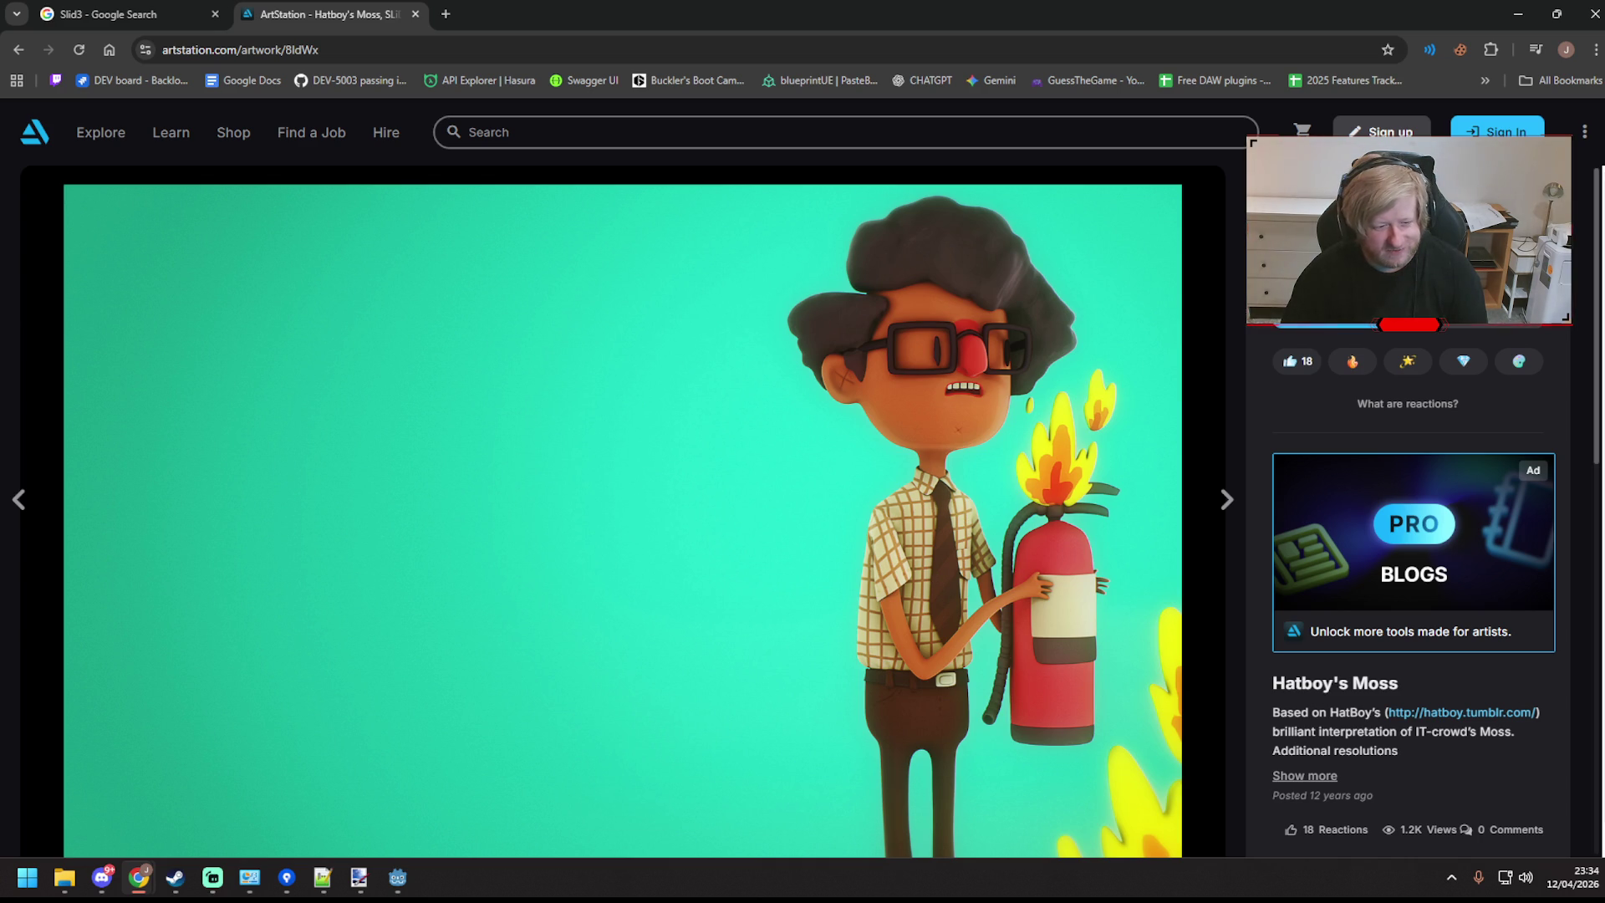
{"action": "key", "text": "Escape"}
View the fffuuu statue artwork, then close it back to the portfolio
{"action": "scroll", "coordinate": [725, 440], "scroll_direction": "down", "scroll_amount": 4}
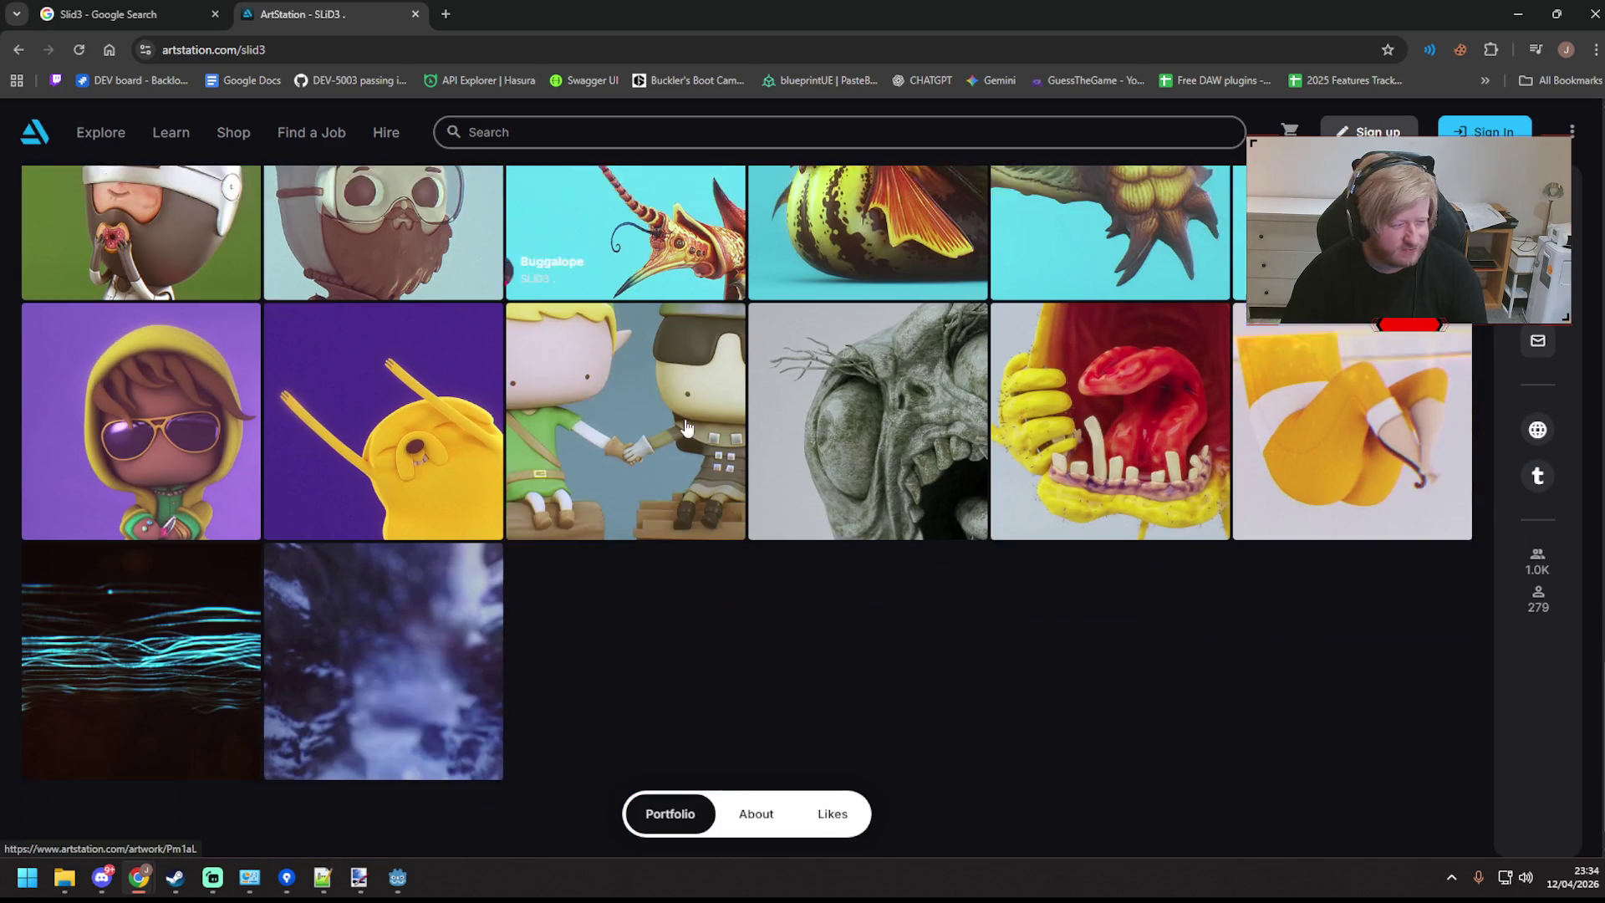
{"action": "scroll", "coordinate": [619, 434], "scroll_direction": "up", "scroll_amount": 3}
{"action": "left_click", "coordinate": [820, 557]}
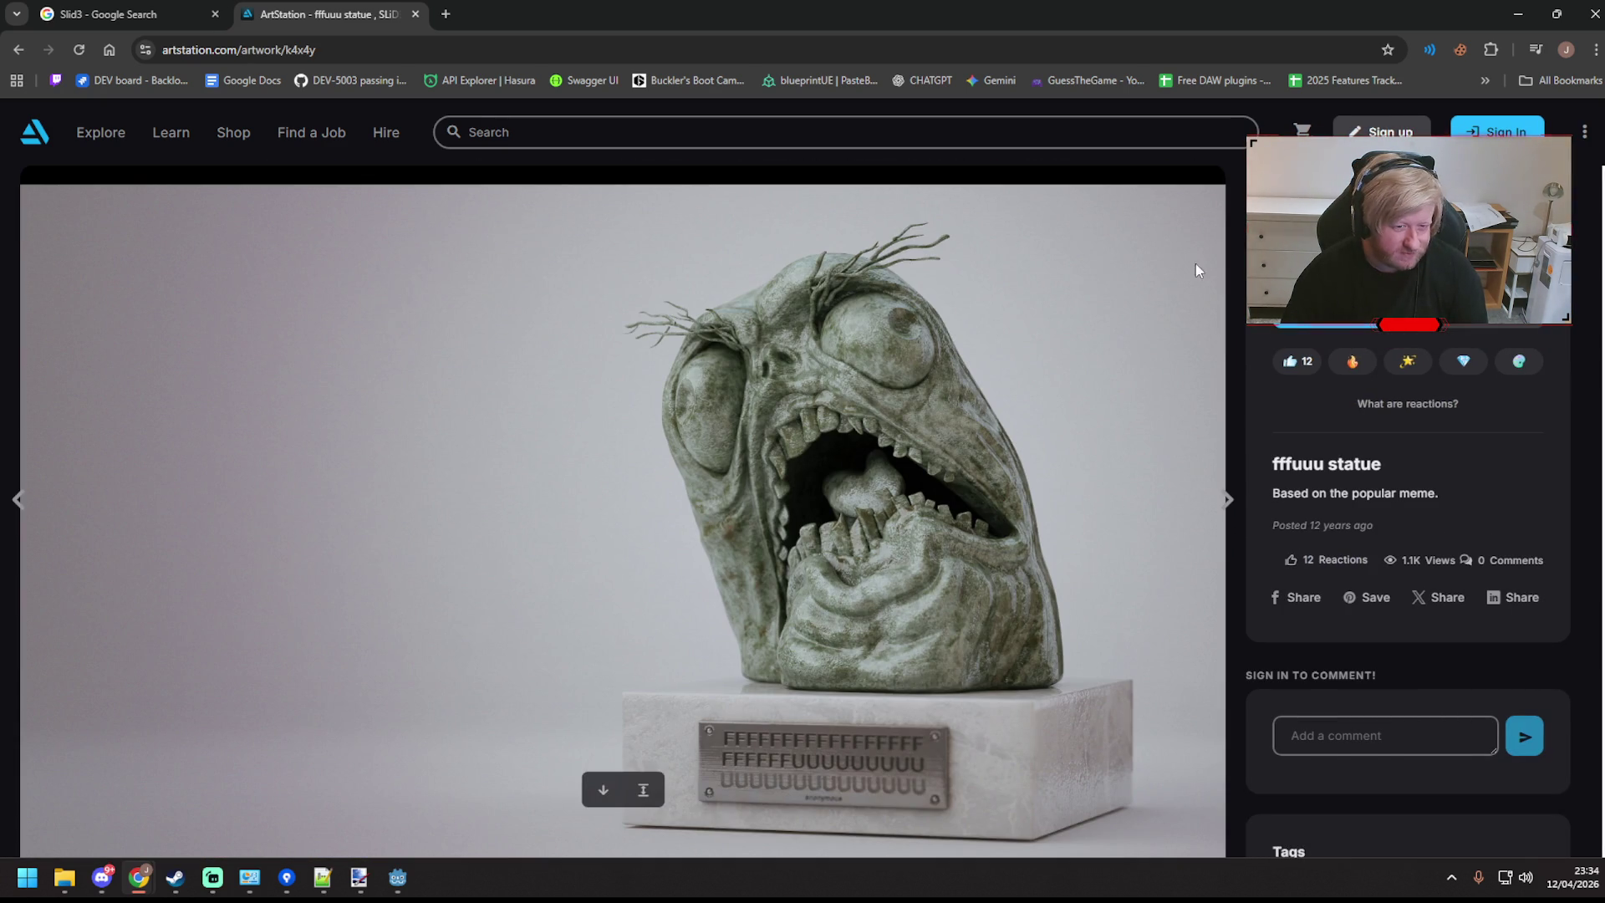
{"action": "key", "text": "Escape"}
Open the Ron Swanson artwork, then switch to its Whirligig-a-Gogo blog post tab
{"action": "scroll", "coordinate": [711, 552], "scroll_direction": "down", "scroll_amount": 6}
{"action": "scroll", "coordinate": [706, 540], "scroll_direction": "down", "scroll_amount": 5}
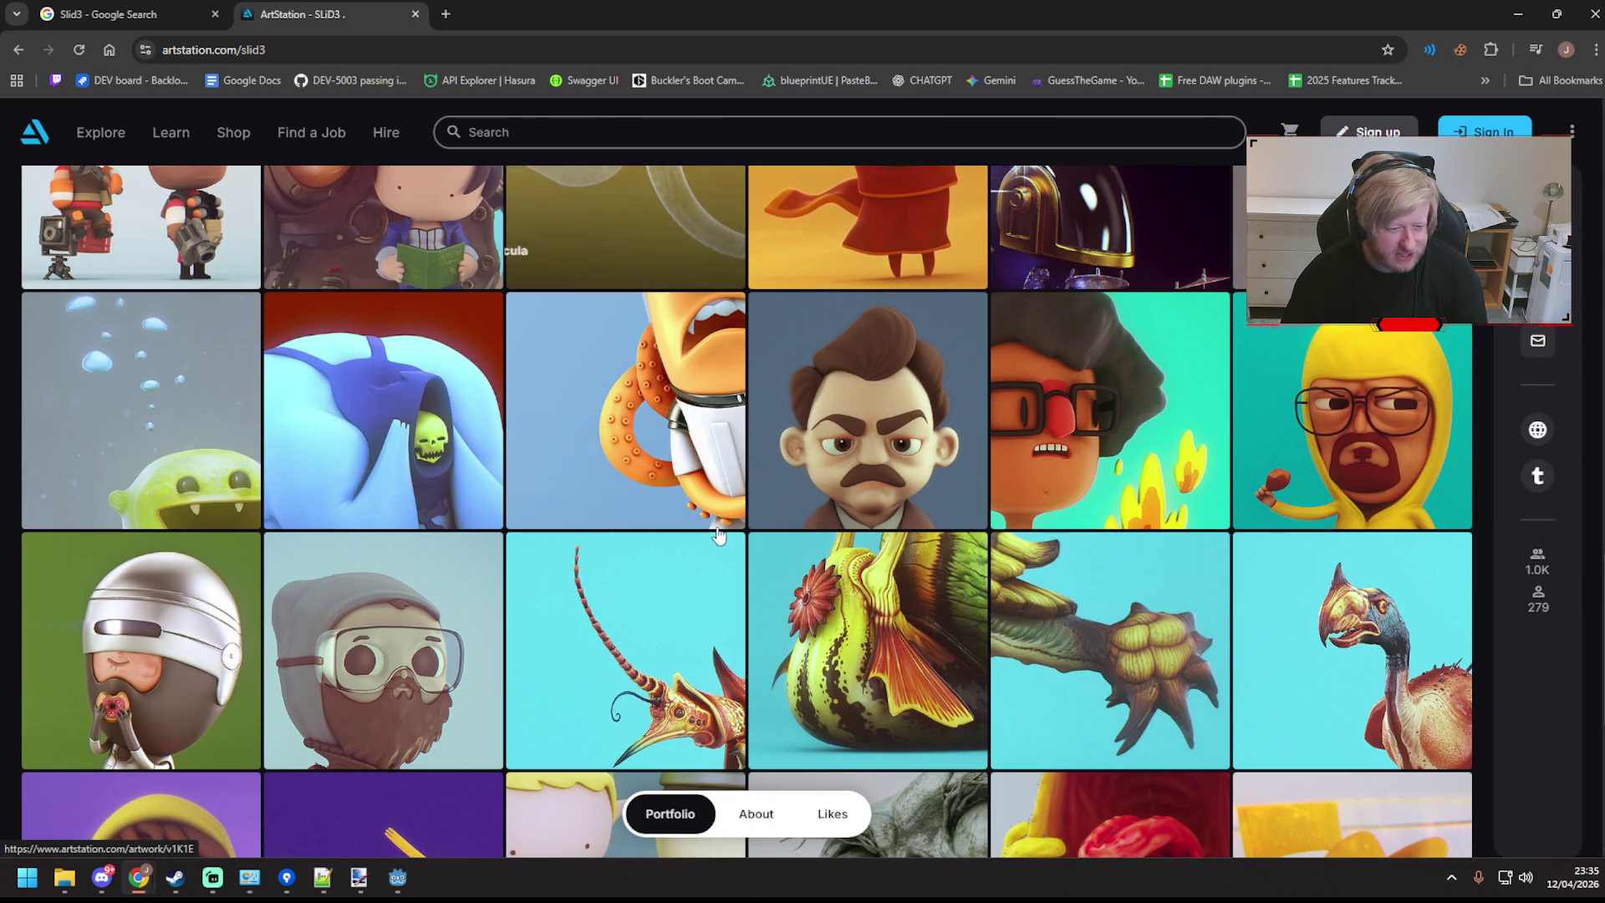
{"action": "left_click", "coordinate": [959, 420]}
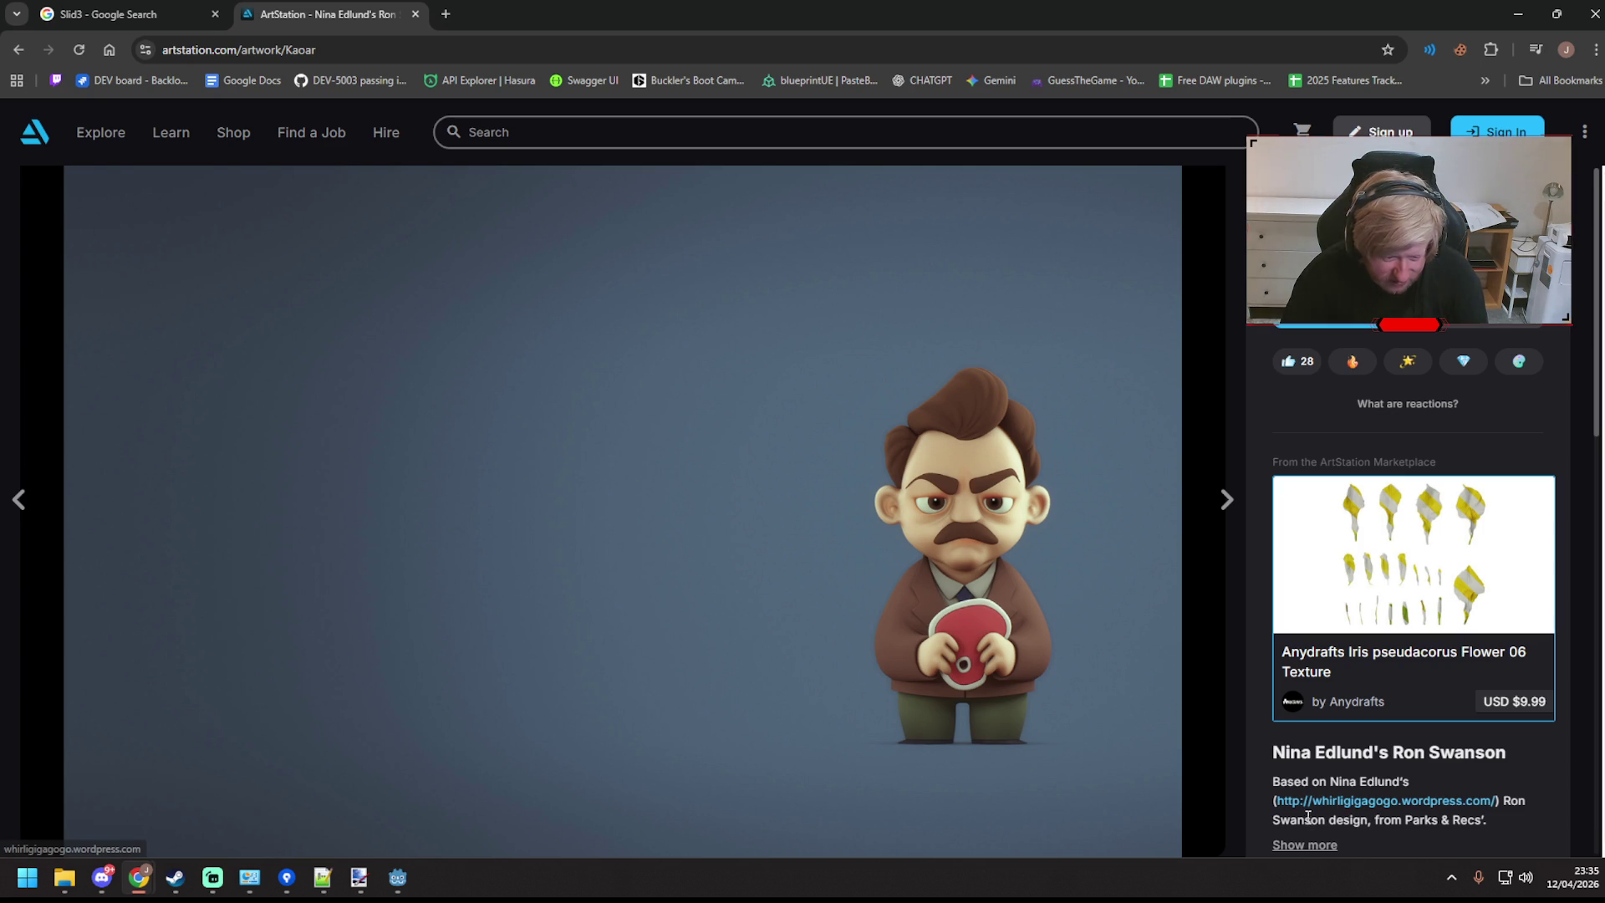
{"action": "key", "text": "ctrl+Tab"}
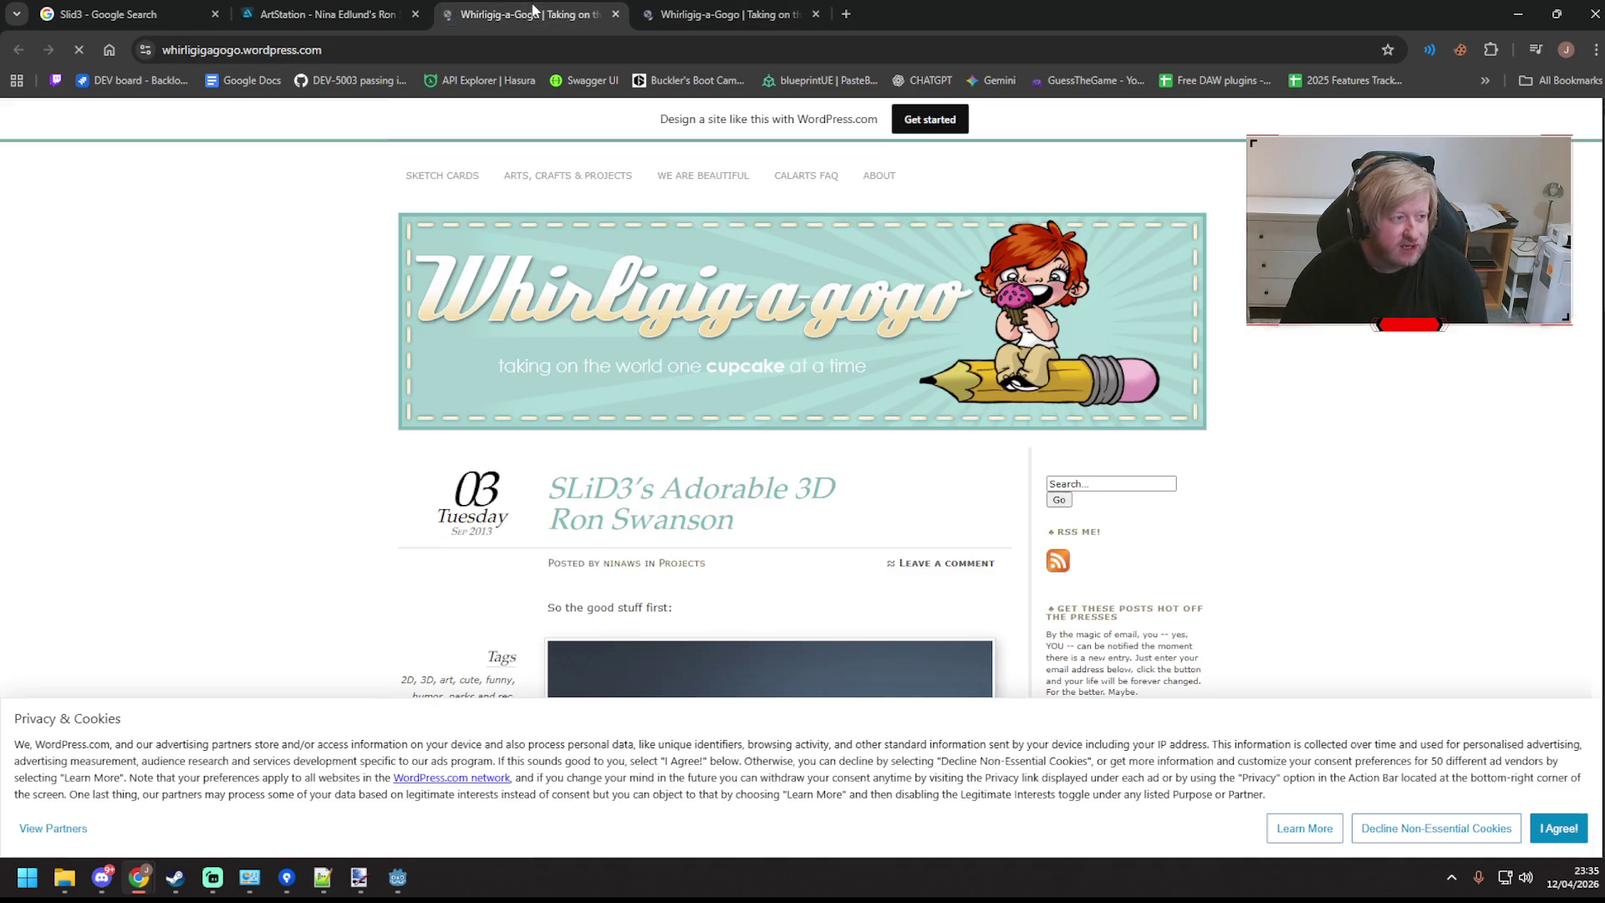
Accept the cookie notice on the Ron Swanson blog post and scroll through it
{"action": "scroll", "coordinate": [850, 504], "scroll_direction": "down", "scroll_amount": 5}
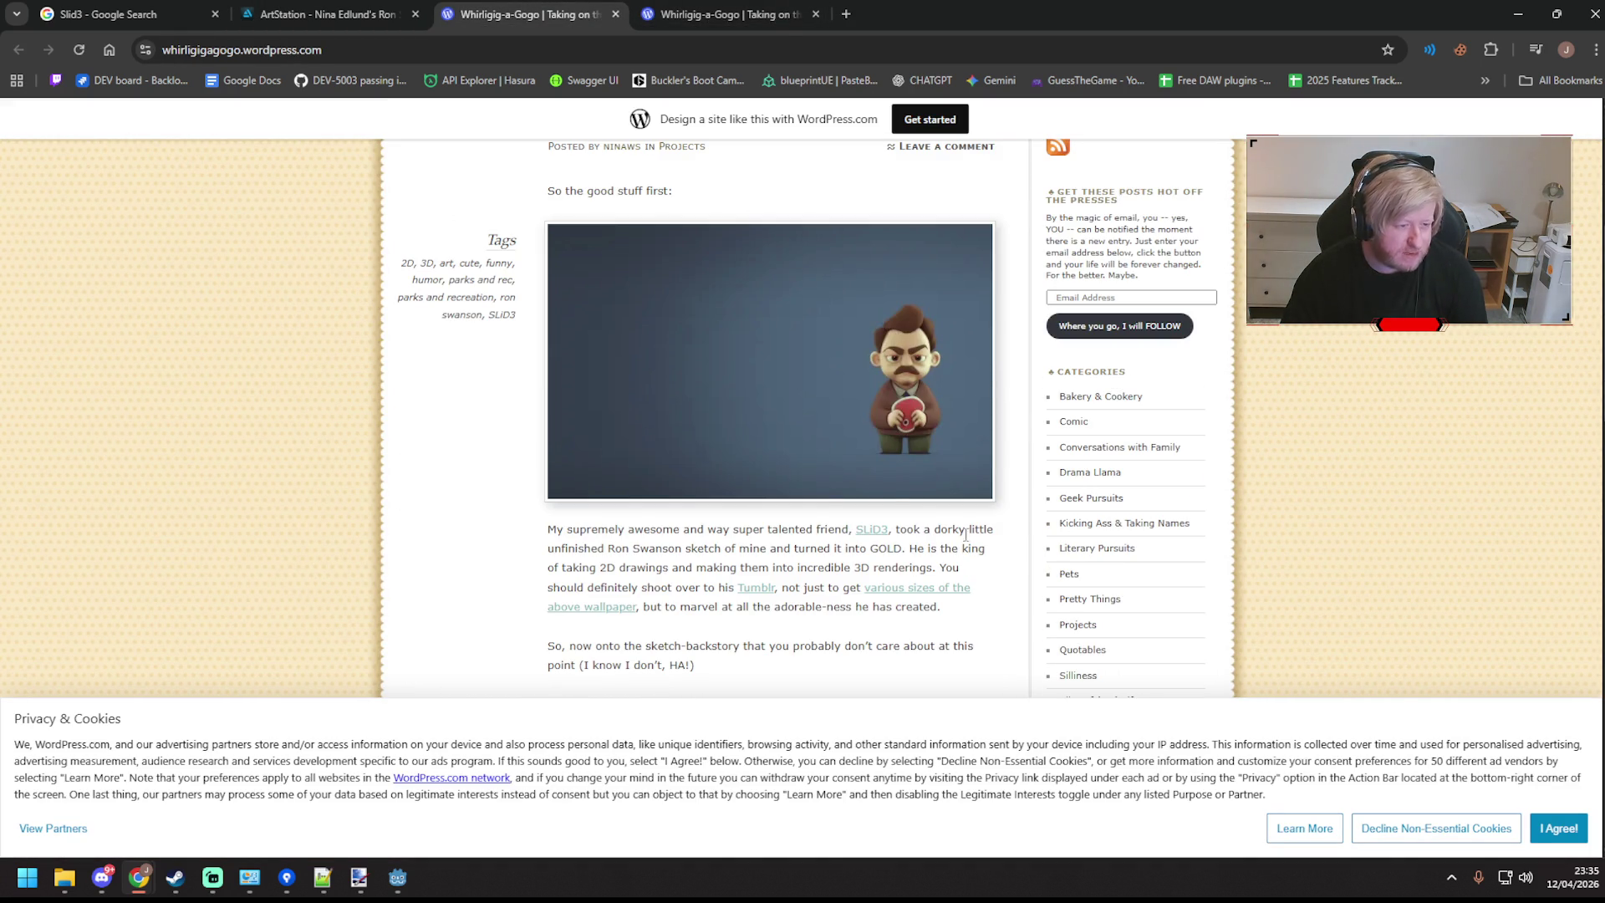
{"action": "left_click", "coordinate": [1560, 827]}
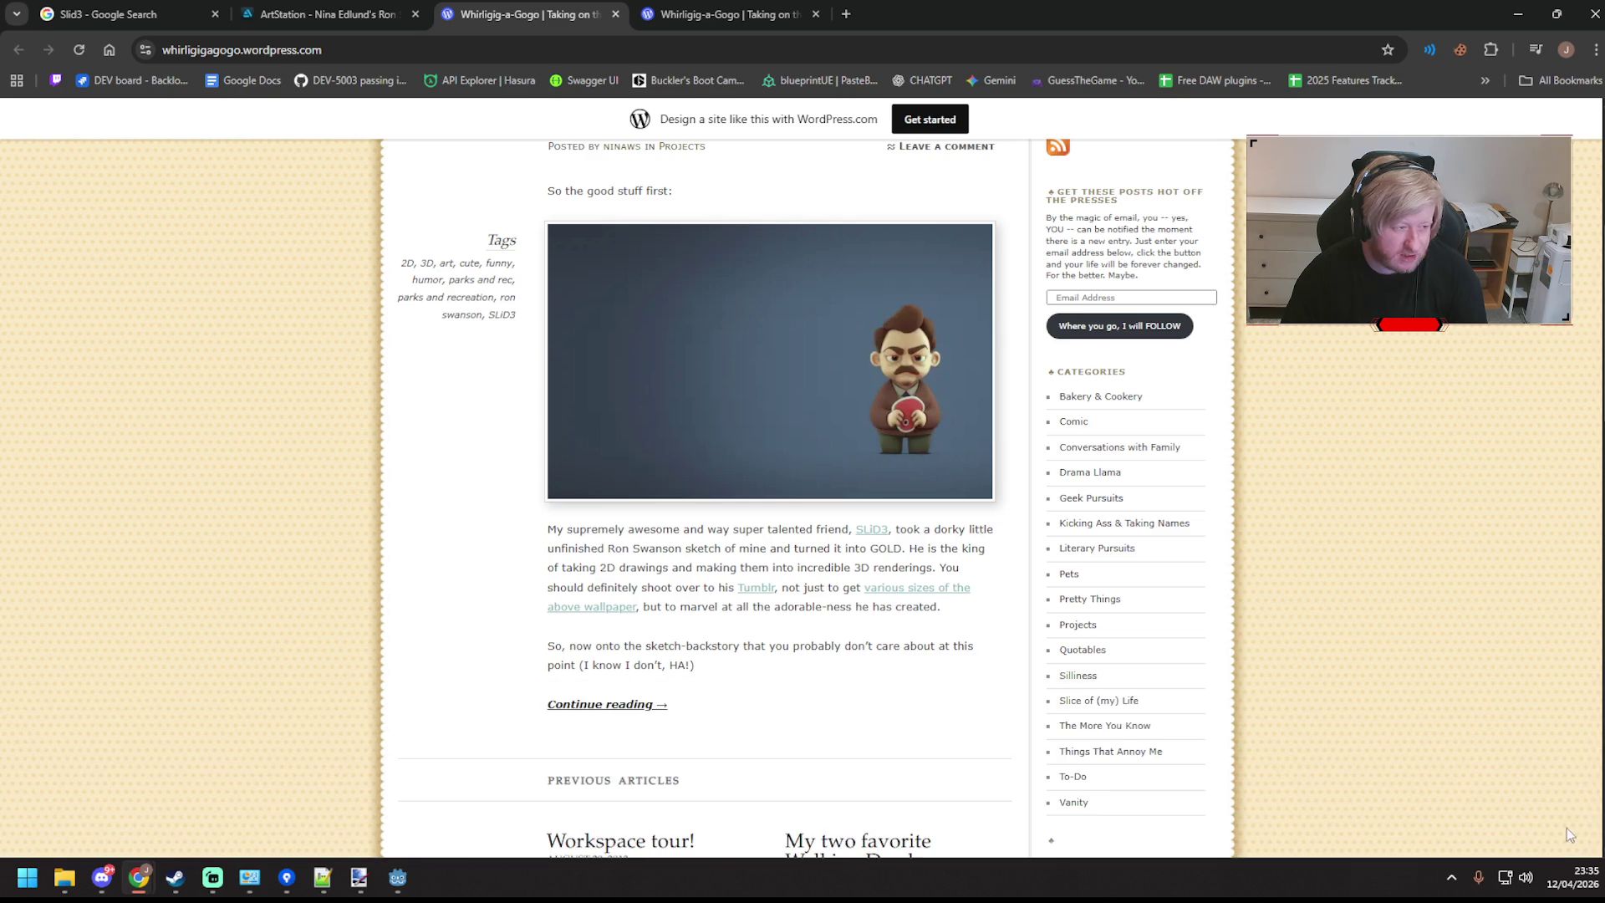
{"action": "scroll", "coordinate": [562, 465], "scroll_direction": "down", "scroll_amount": 1}
{"action": "scroll", "coordinate": [562, 465], "scroll_direction": "down", "scroll_amount": 5}
{"action": "scroll", "coordinate": [562, 465], "scroll_direction": "up", "scroll_amount": 15}
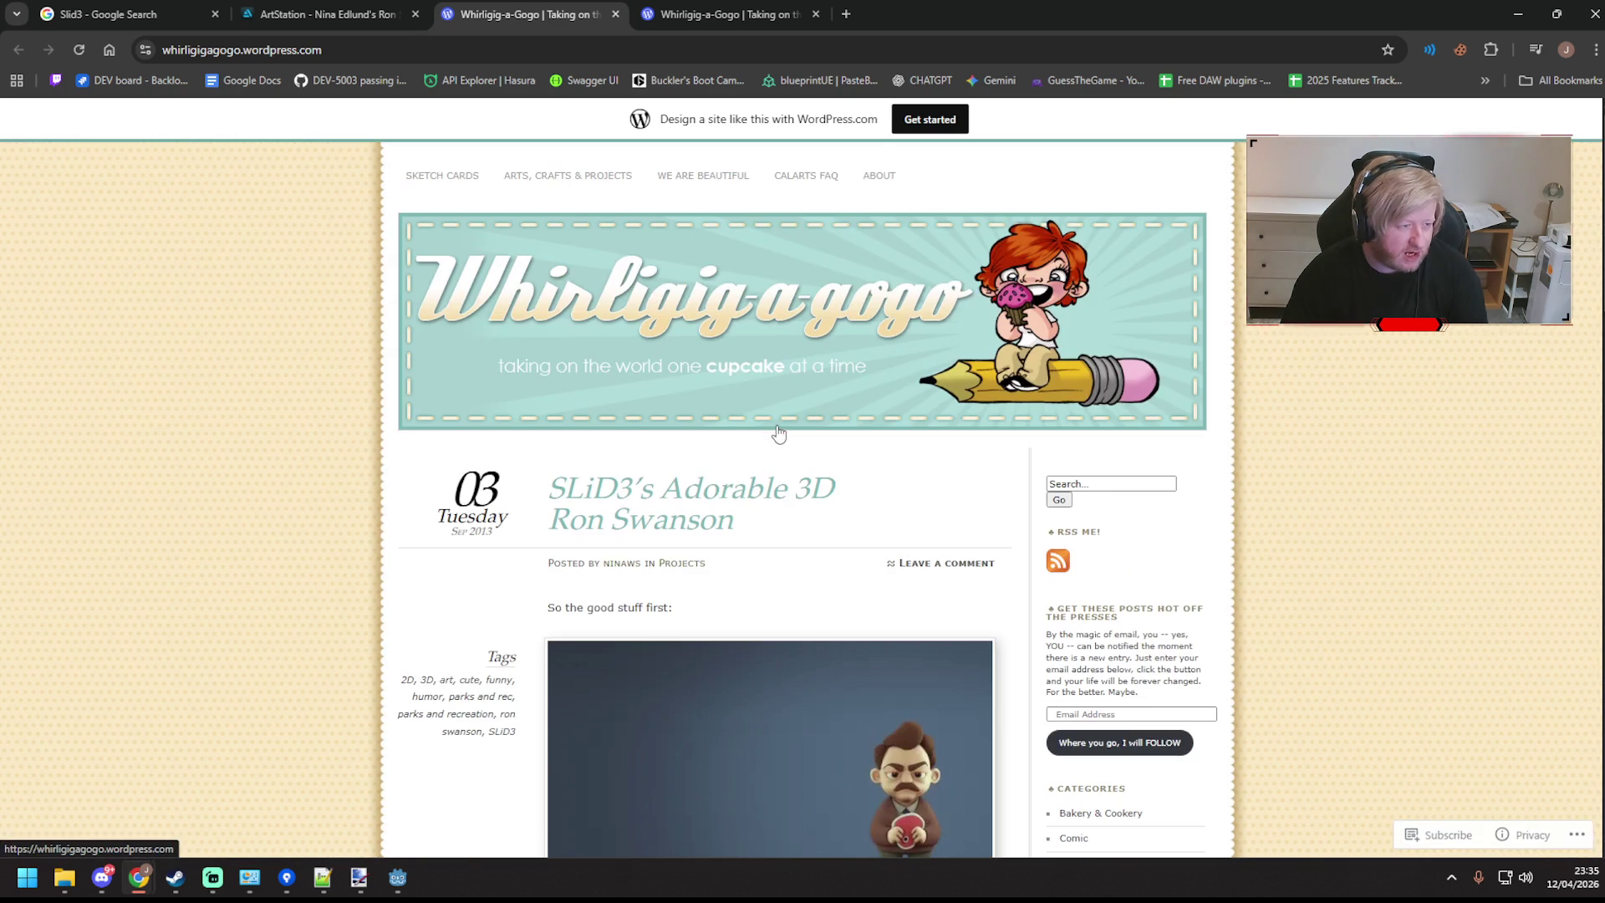
Close both Whirligig-a-Gogo tabs and advance to the next artwork, Hatboy's Moss
{"action": "middle_click", "coordinate": [713, 6]}
{"action": "middle_click", "coordinate": [542, 7]}
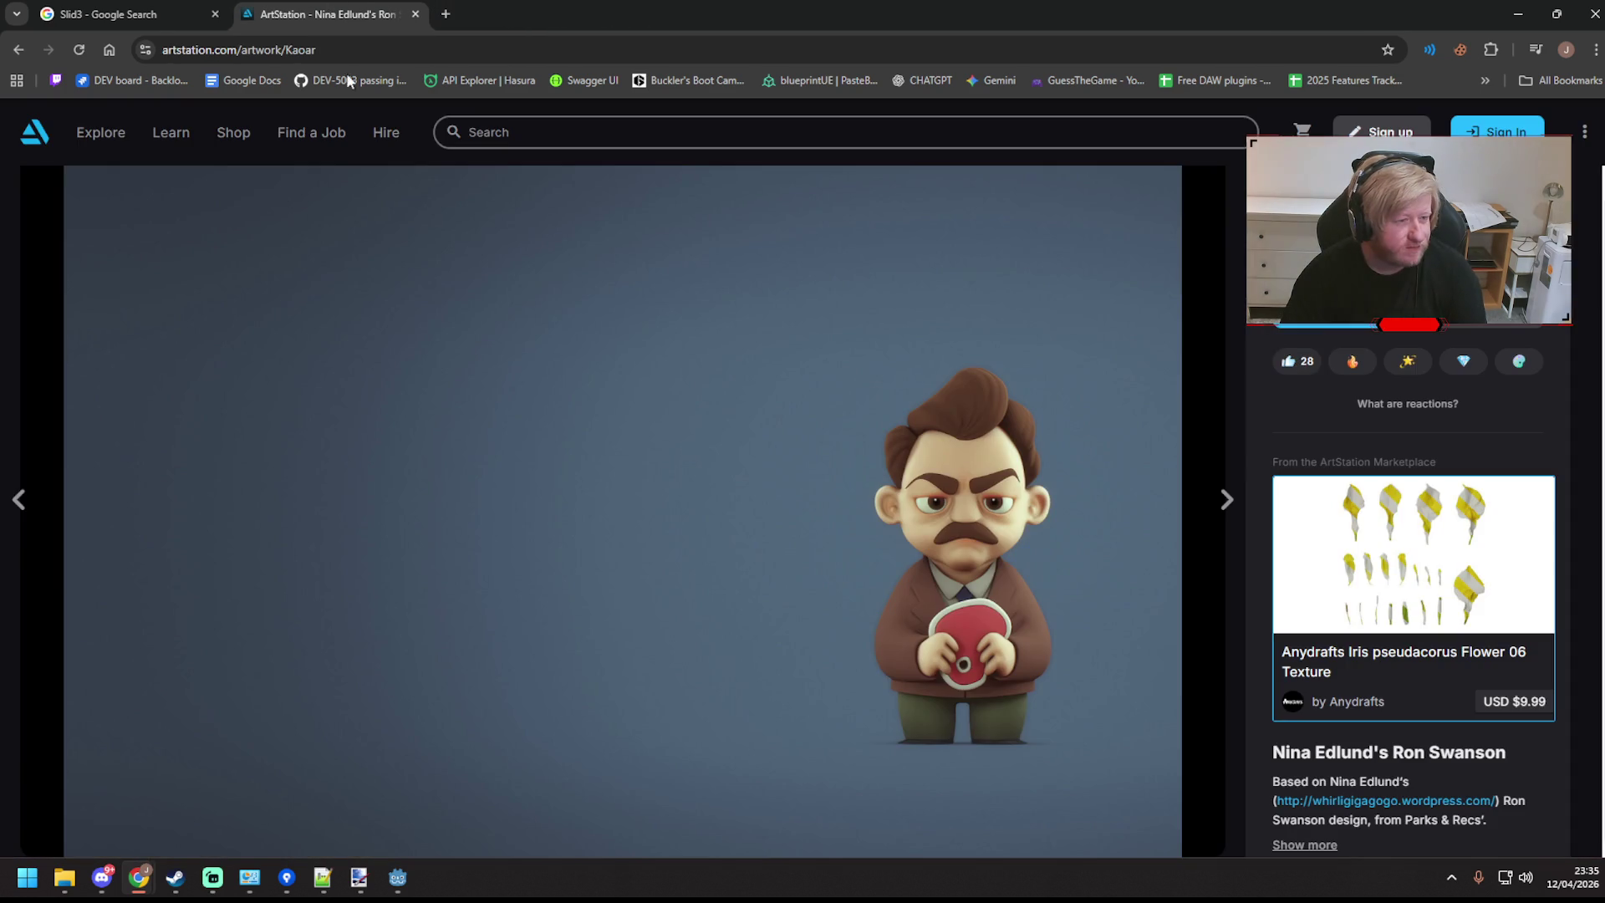
{"action": "left_click", "coordinate": [1193, 499]}
View the Walt & Jesse artwork, then close the ArtStation tab and return to Godot
{"action": "key", "text": "Escape"}
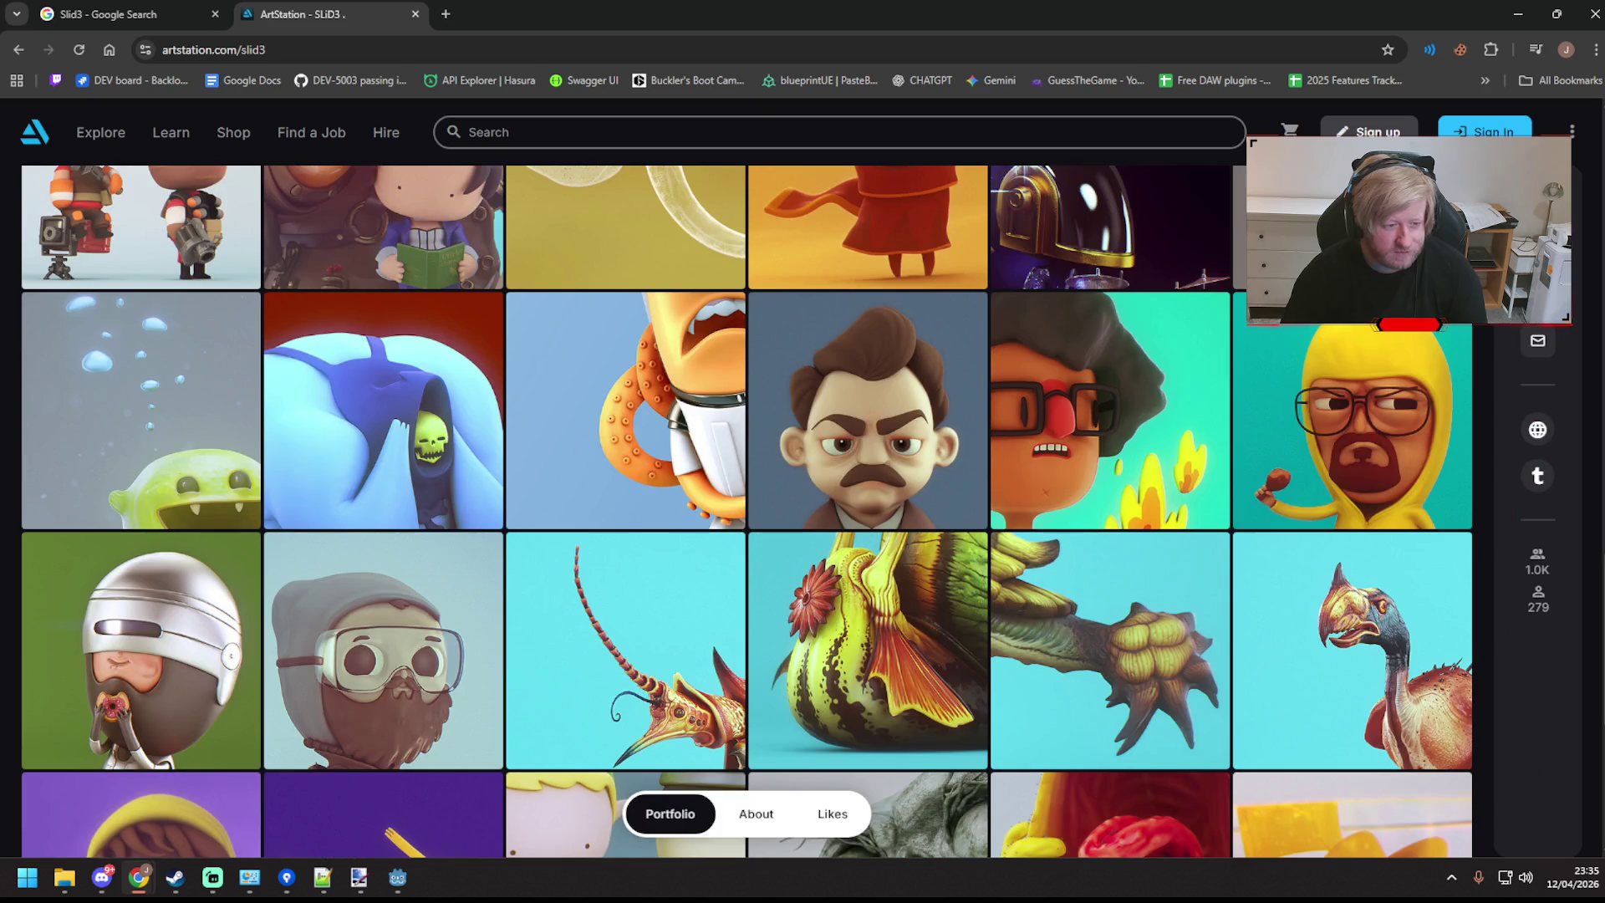
{"action": "left_click", "coordinate": [1293, 372]}
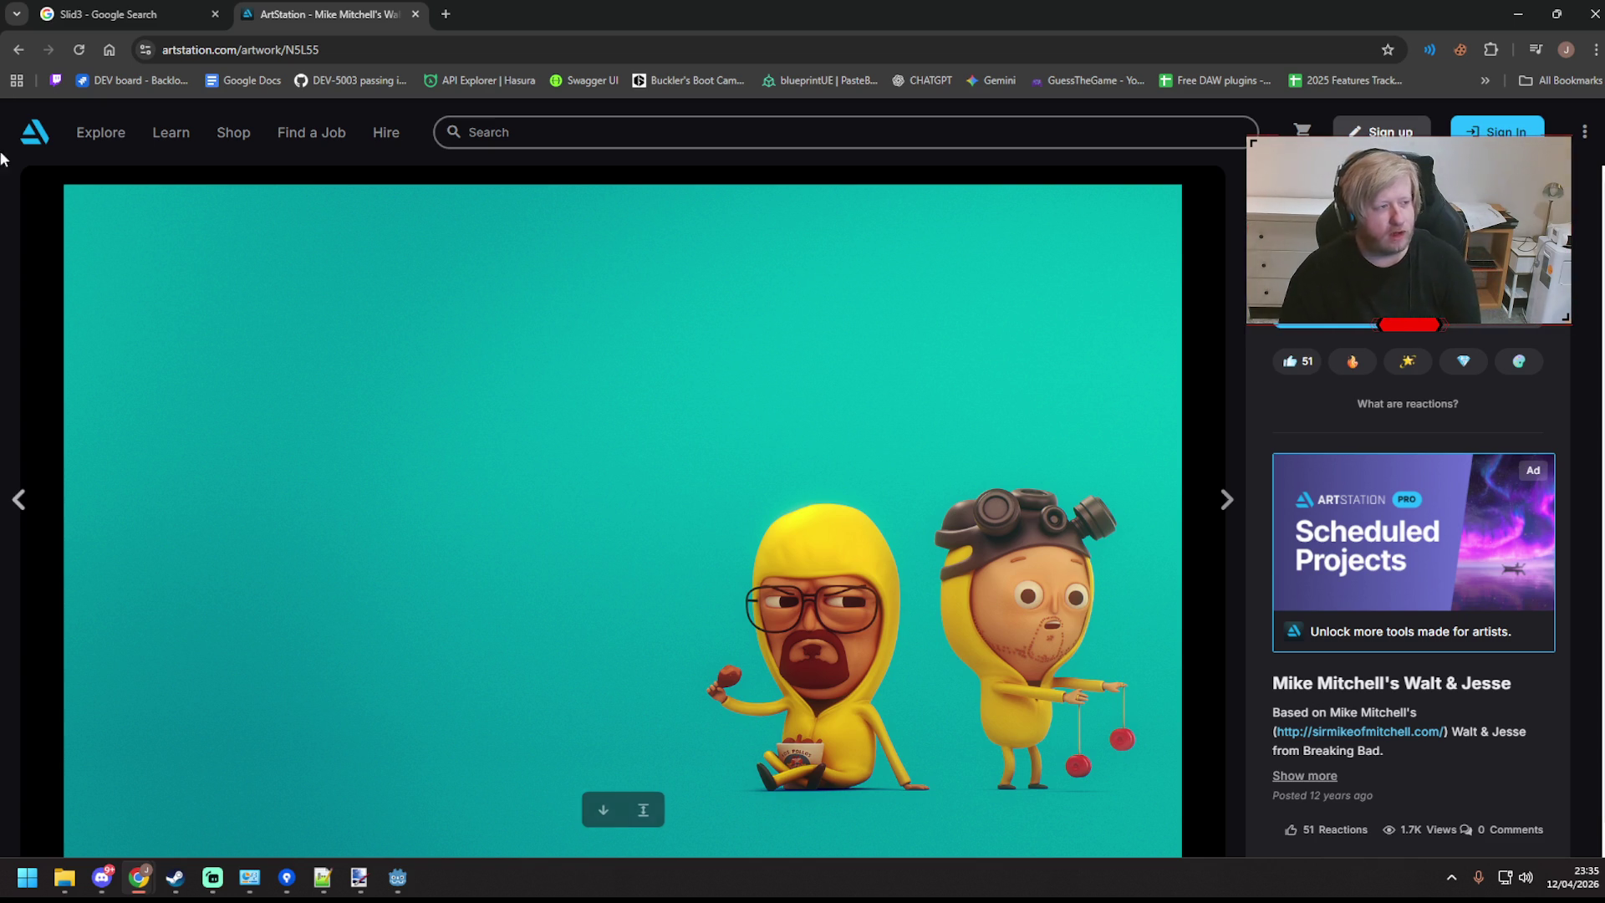
{"action": "key", "text": "ctrl+w"}
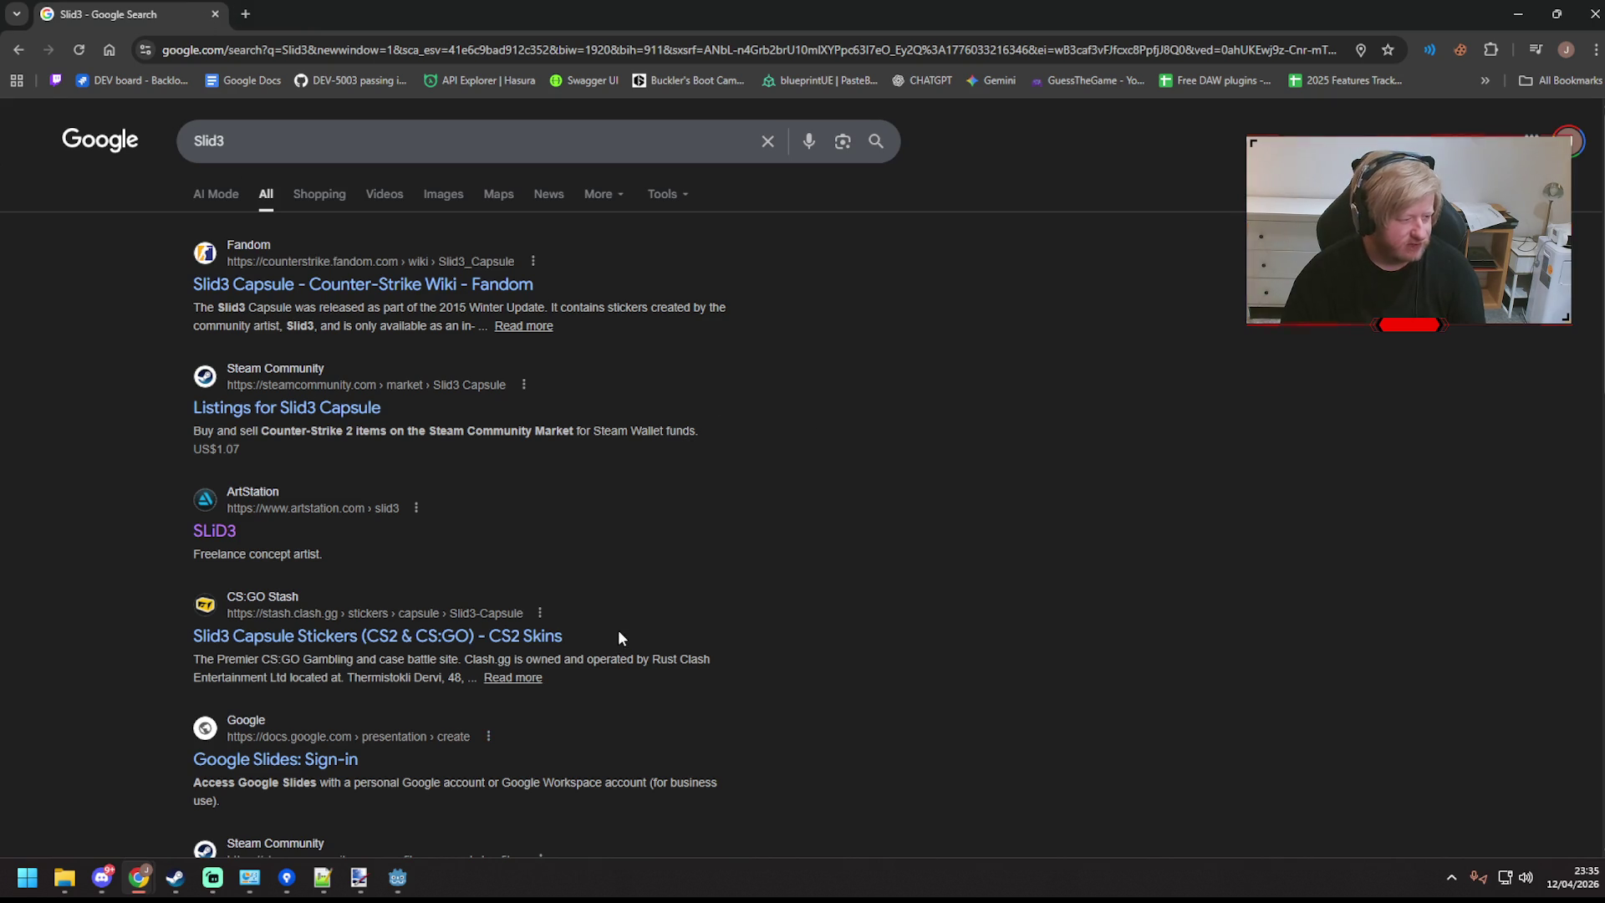
{"action": "scroll", "coordinate": [618, 638], "scroll_direction": "down", "scroll_amount": 2}
{"action": "left_click", "coordinate": [397, 876]}
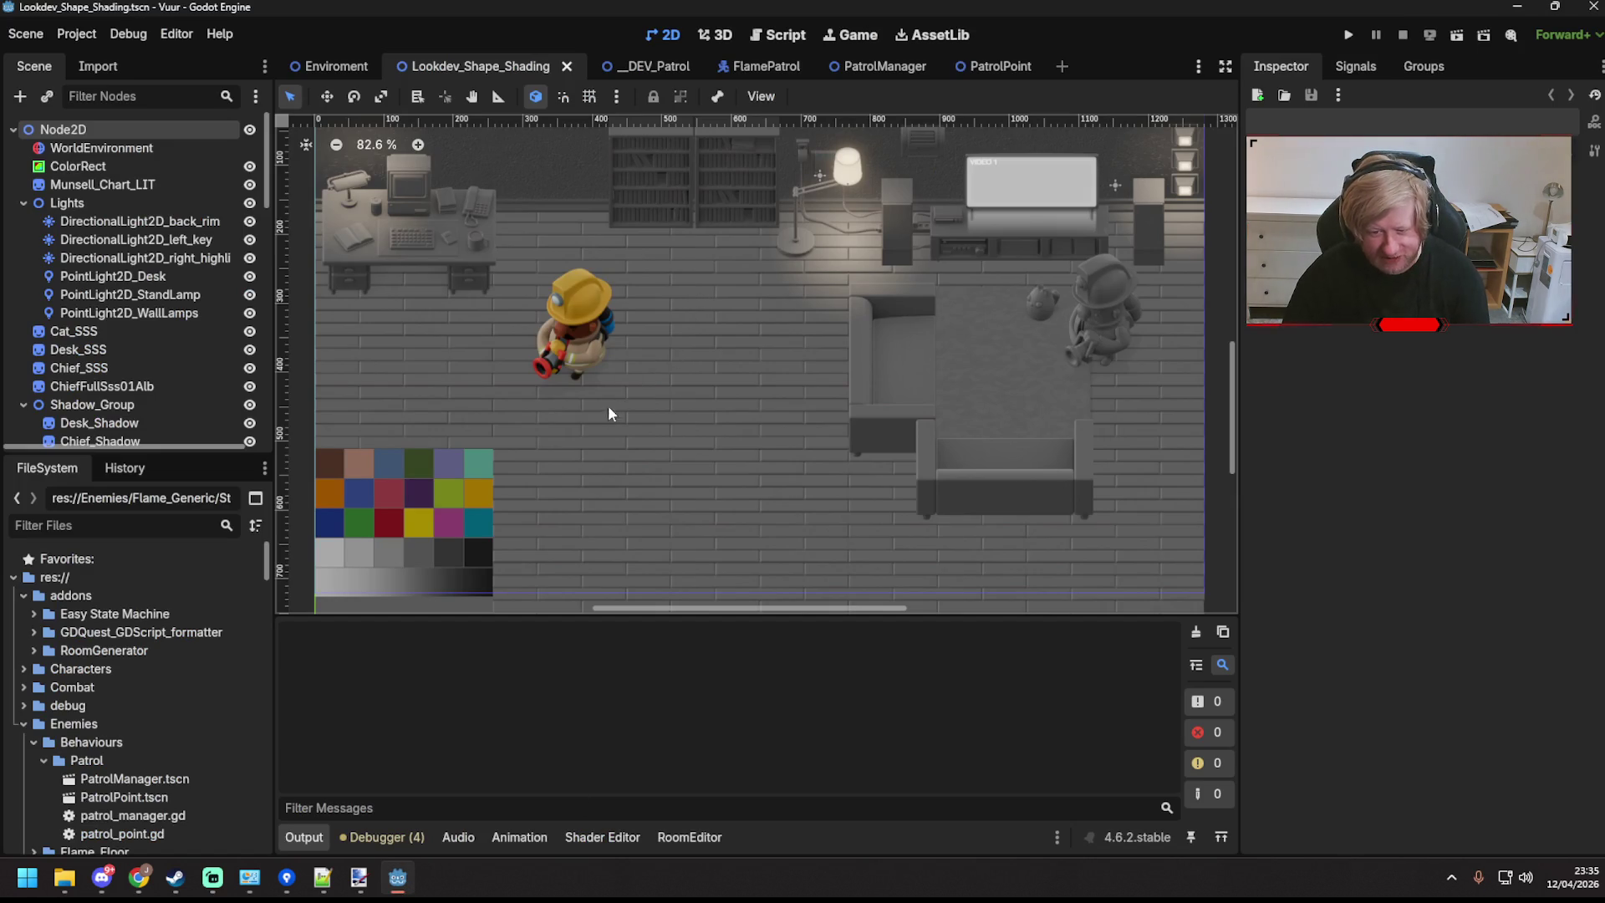
Enlarge the 2D viewport over the output panel and switch to the __DEV_Patrol scene tab
{"action": "scroll", "coordinate": [643, 294], "scroll_direction": "right", "scroll_amount": 2}
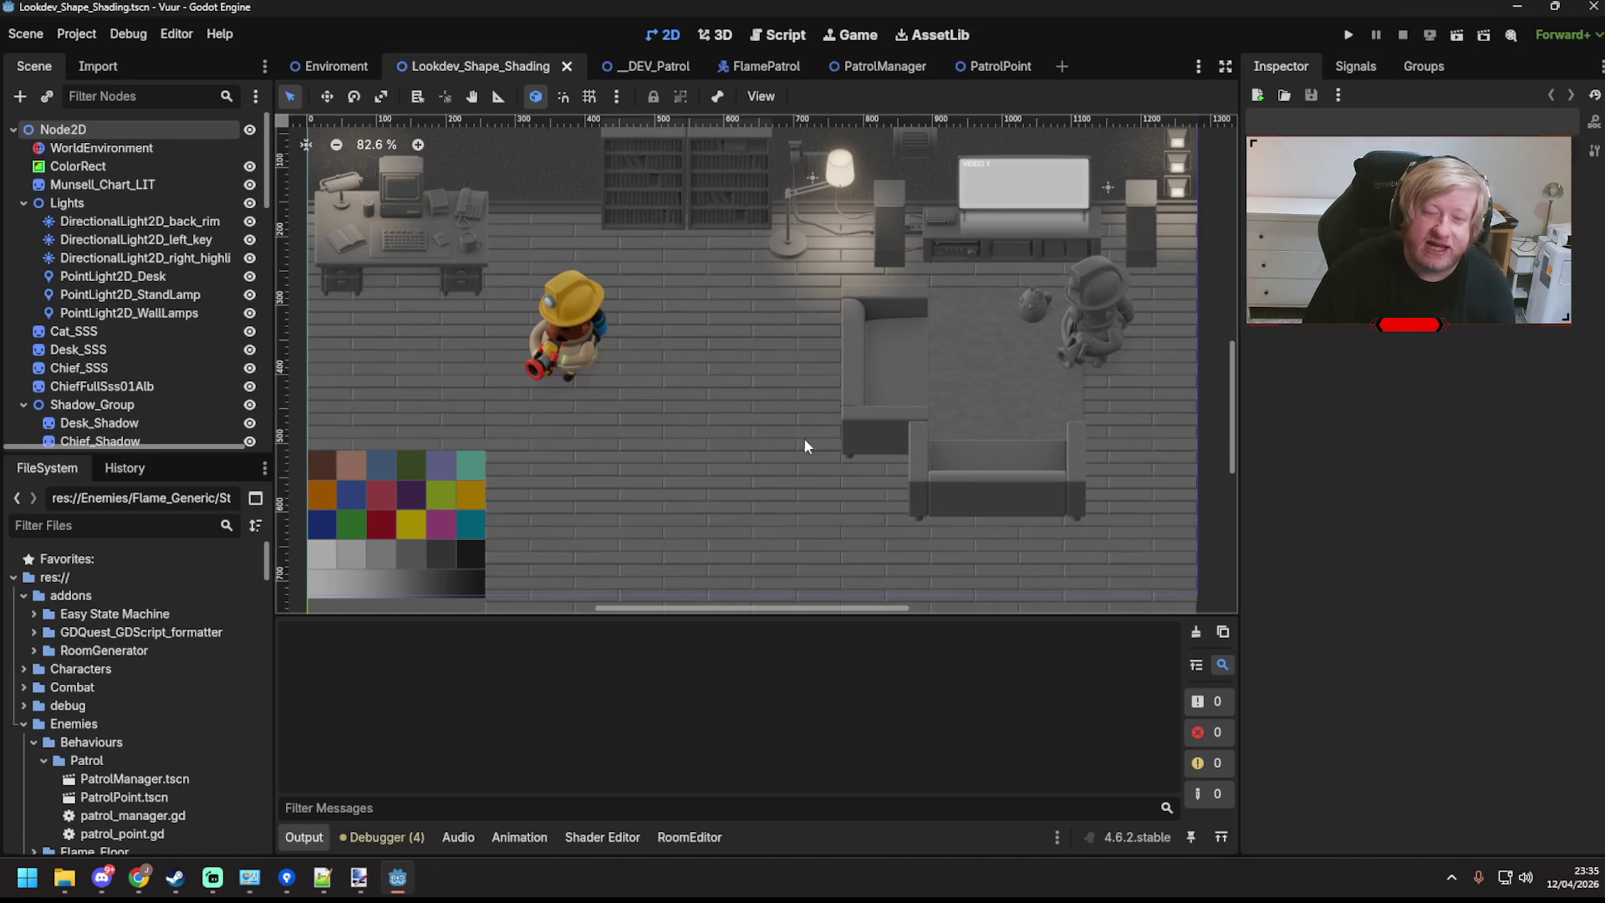
{"action": "mouse_move", "coordinate": [1231, 399]}
{"action": "left_mouse_down"}
{"action": "mouse_move", "coordinate": [1230, 424]}
{"action": "mouse_move", "coordinate": [1220, 409]}
{"action": "left_mouse_up"}
{"action": "scroll", "coordinate": [803, 334], "scroll_direction": "down", "scroll_amount": 1}
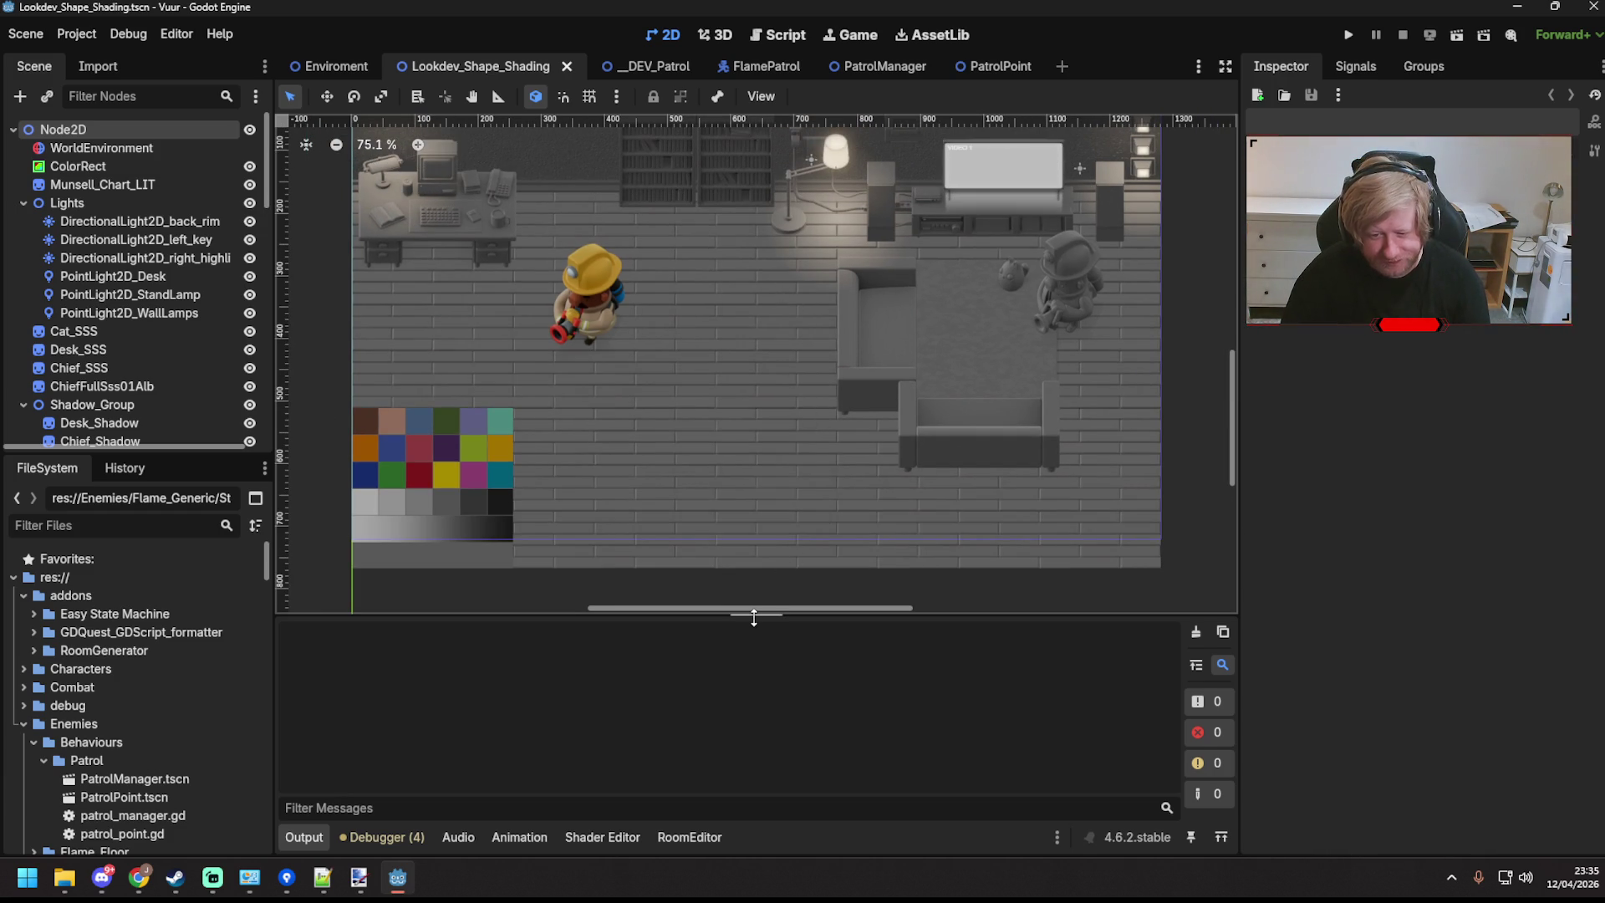
{"action": "left_click_drag", "start_coordinate": [754, 619], "coordinate": [758, 629]}
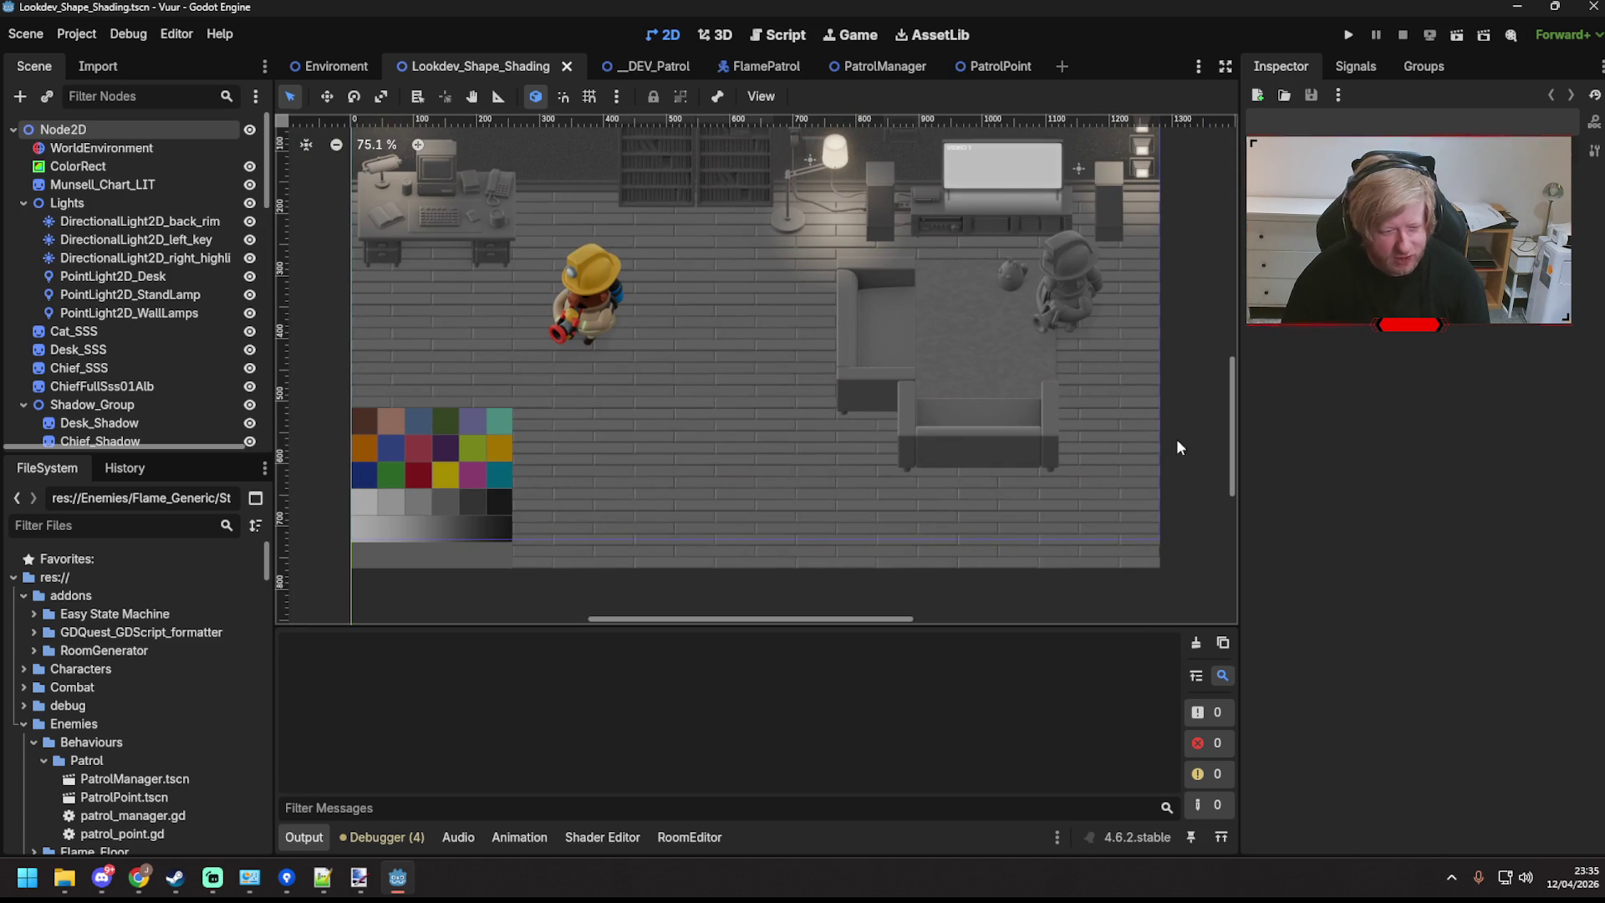
{"action": "mouse_move", "coordinate": [1235, 407]}
{"action": "left_mouse_down"}
{"action": "mouse_move", "coordinate": [1225, 385]}
{"action": "mouse_move", "coordinate": [1225, 406]}
{"action": "left_mouse_up"}
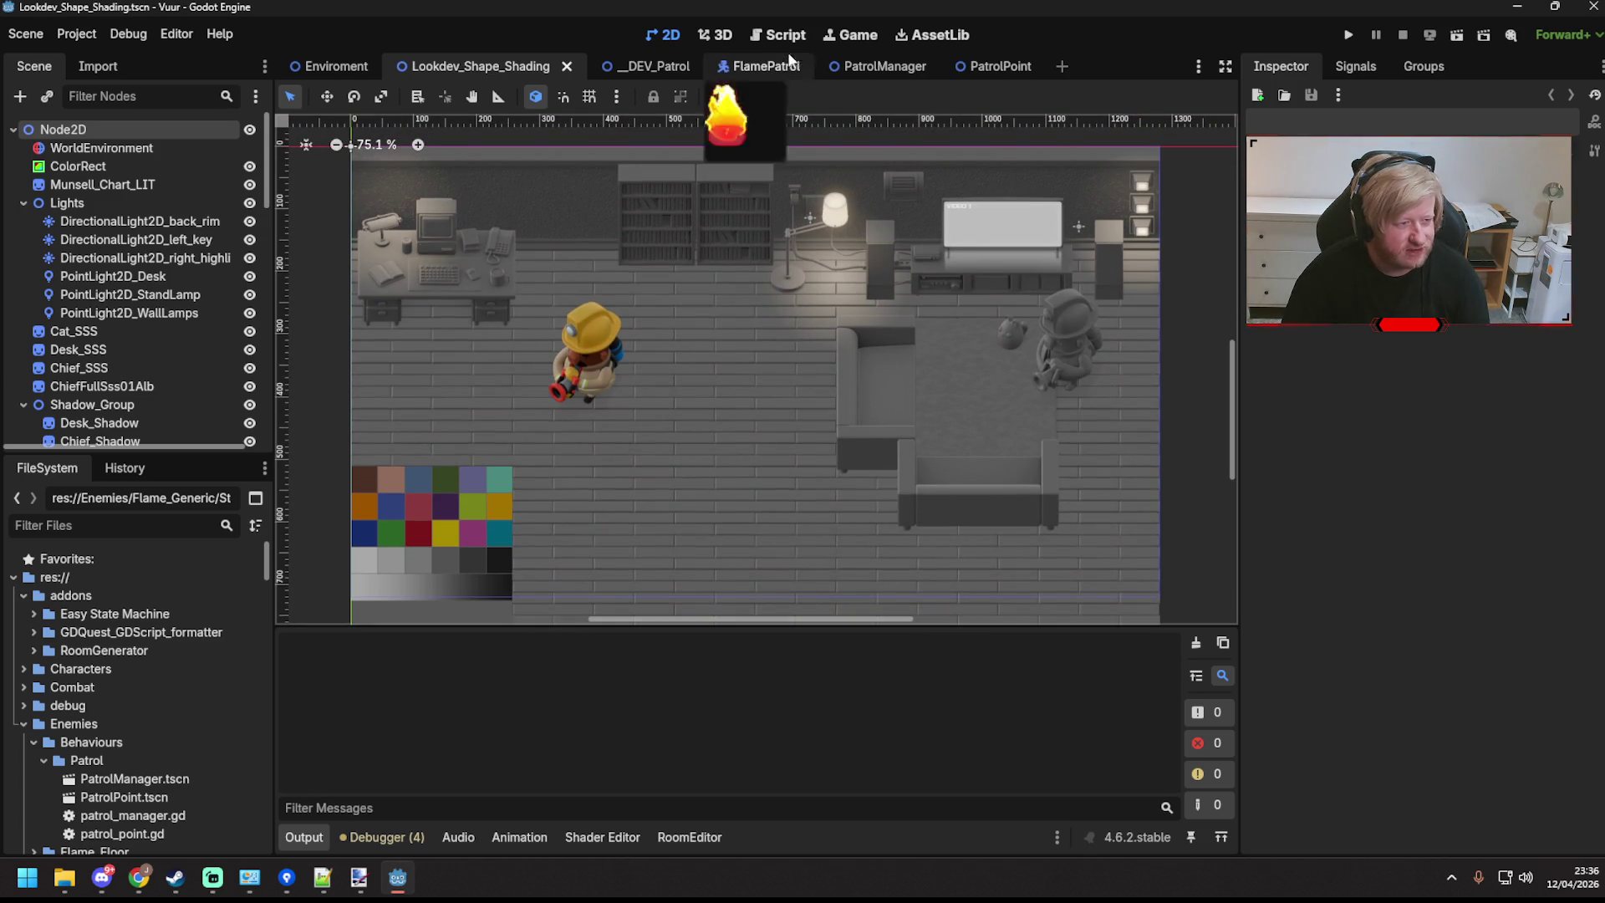
{"action": "left_click", "coordinate": [634, 71]}
{"action": "scroll", "coordinate": [573, 359], "scroll_direction": "down", "scroll_amount": 2}
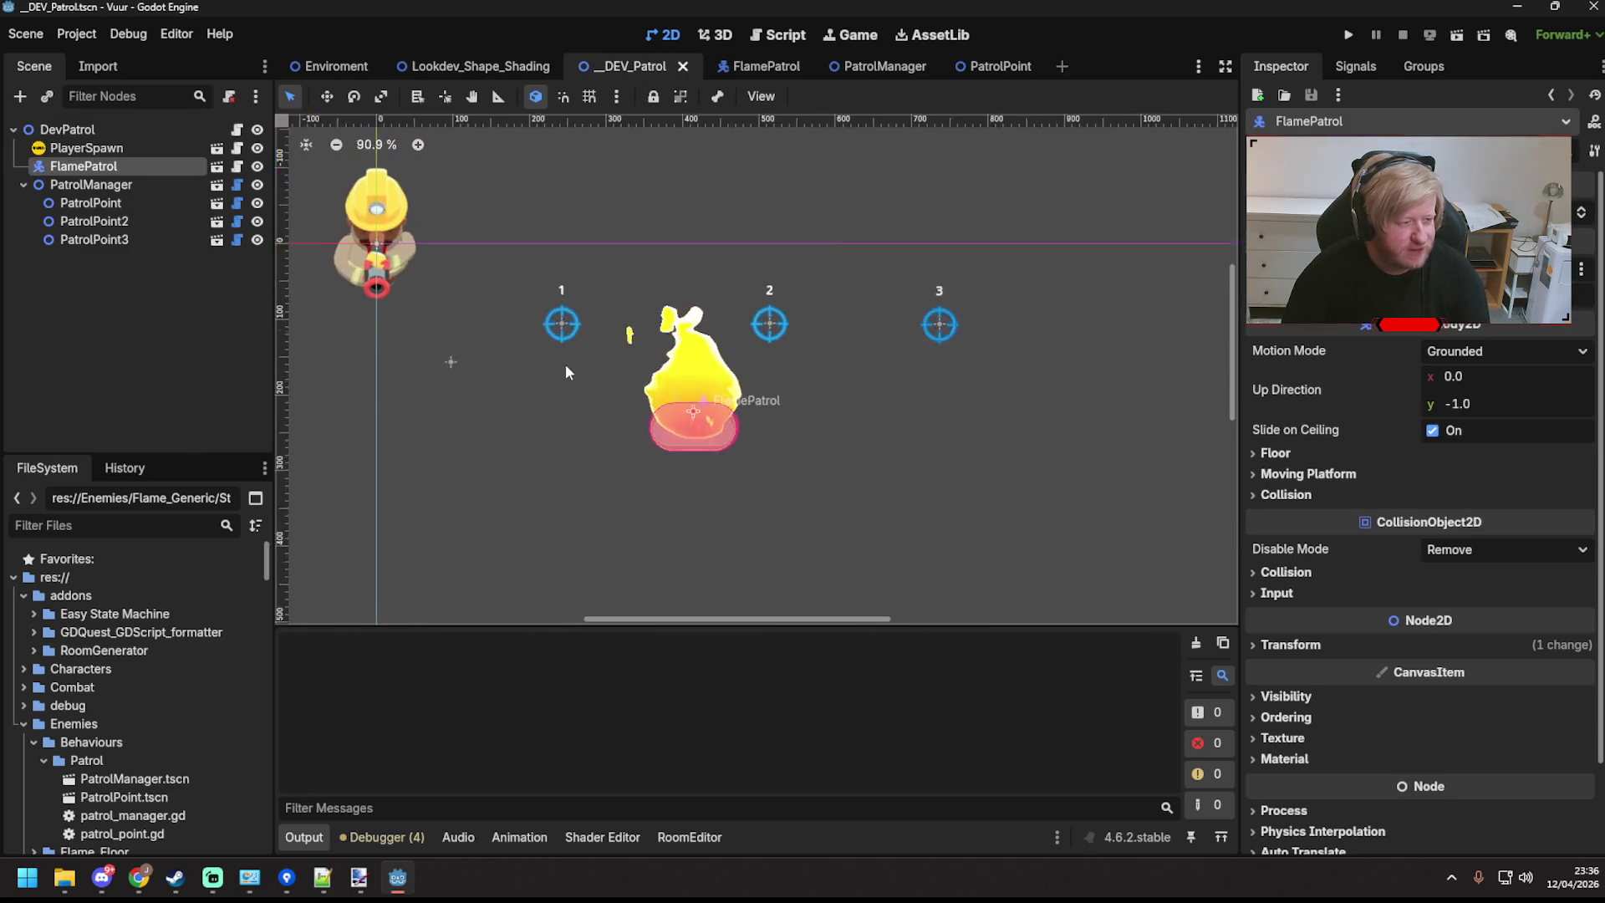
Select FlamePatrol, move it with the move tool, then undo the move
{"action": "scroll", "coordinate": [632, 380], "scroll_direction": "up", "scroll_amount": 4}
{"action": "scroll", "coordinate": [631, 384], "scroll_direction": "down", "scroll_amount": 4}
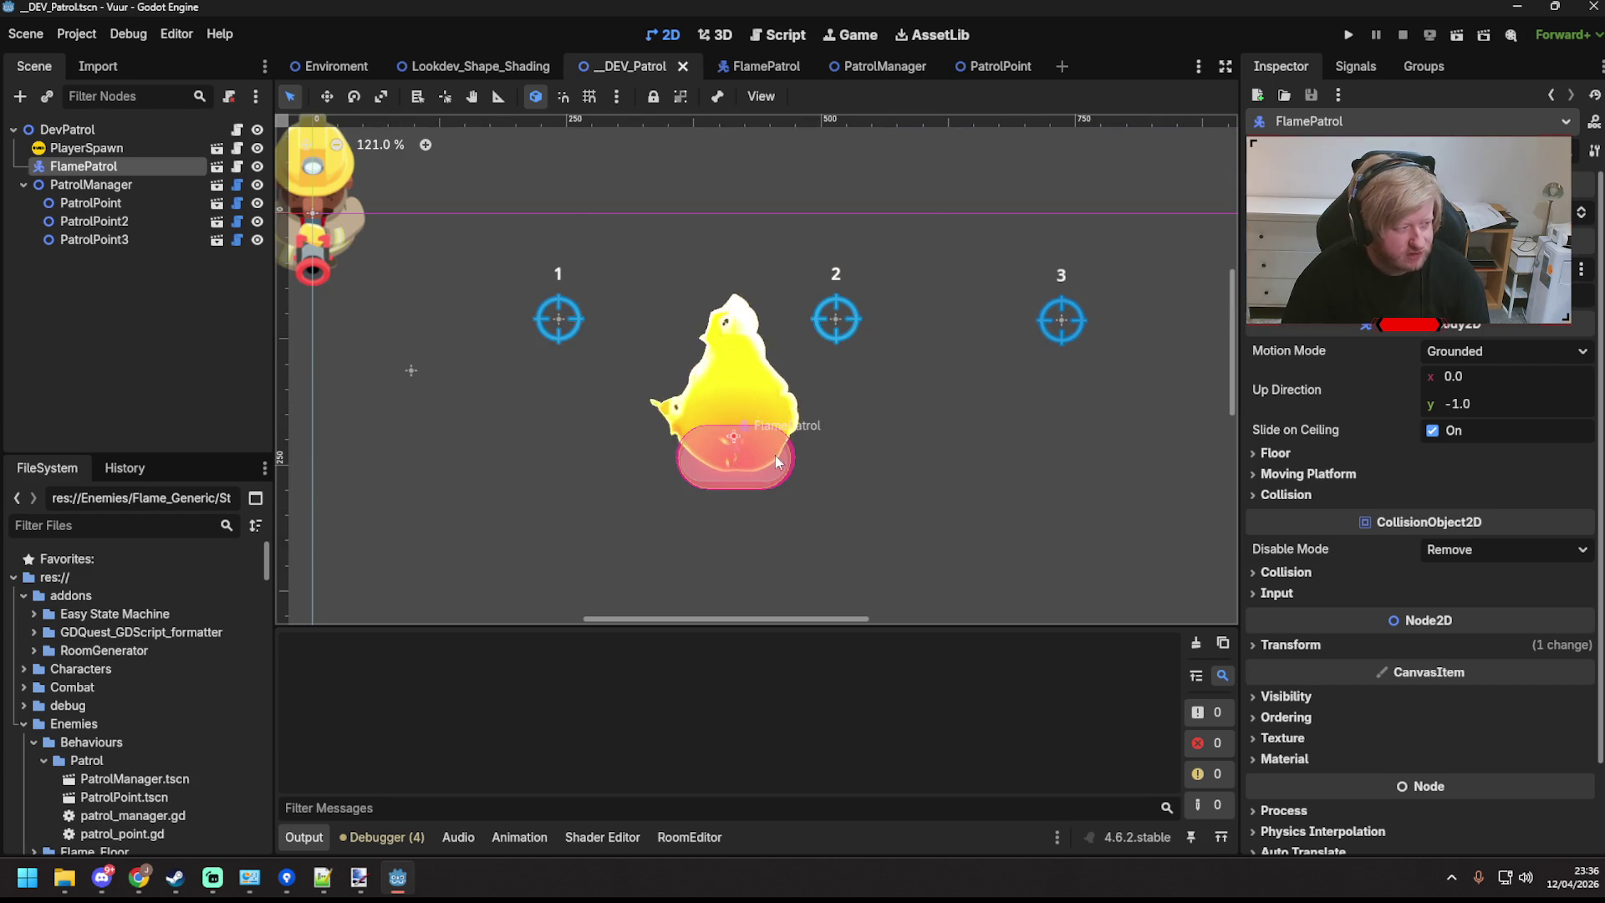
{"action": "left_click", "coordinate": [134, 185]}
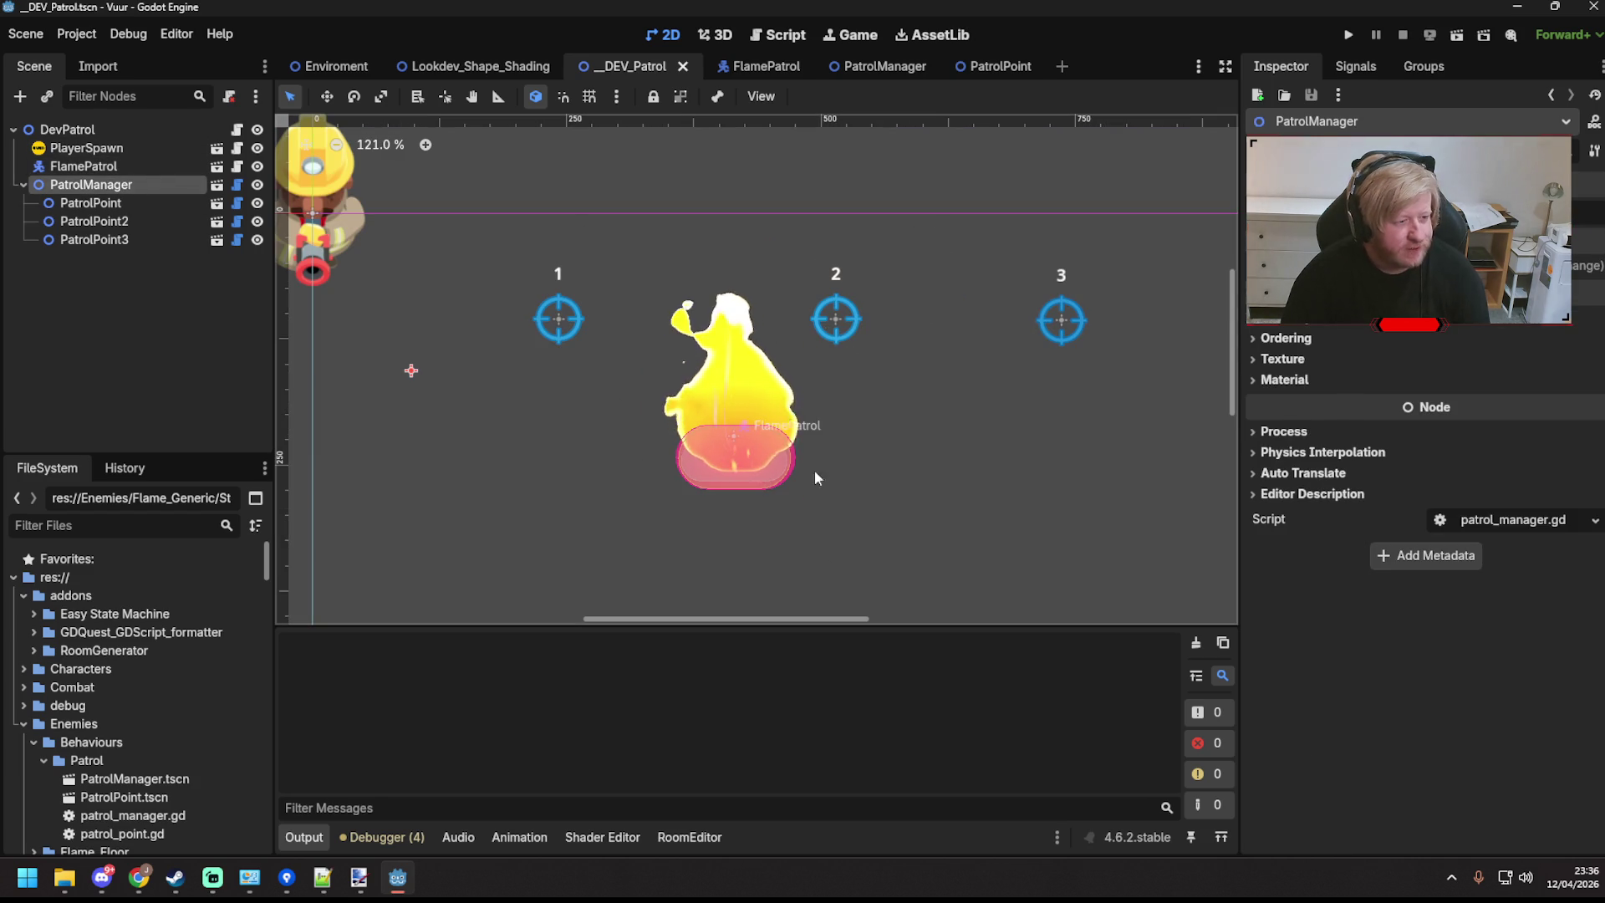
{"action": "left_click", "coordinate": [724, 415]}
{"action": "key", "text": "w"}
{"action": "mouse_move", "coordinate": [846, 467]}
{"action": "left_mouse_down"}
{"action": "mouse_move", "coordinate": [809, 467]}
{"action": "mouse_move", "coordinate": [1034, 361]}
{"action": "left_mouse_up"}
{"action": "key", "text": "ctrl+z"}
{"action": "key", "text": "q"}
Save the __DEV_Patrol scene and open PatrolManager's patrol_manager.gd at line 33
{"action": "key", "text": "ctrl+s"}
{"action": "left_click", "coordinate": [237, 184]}
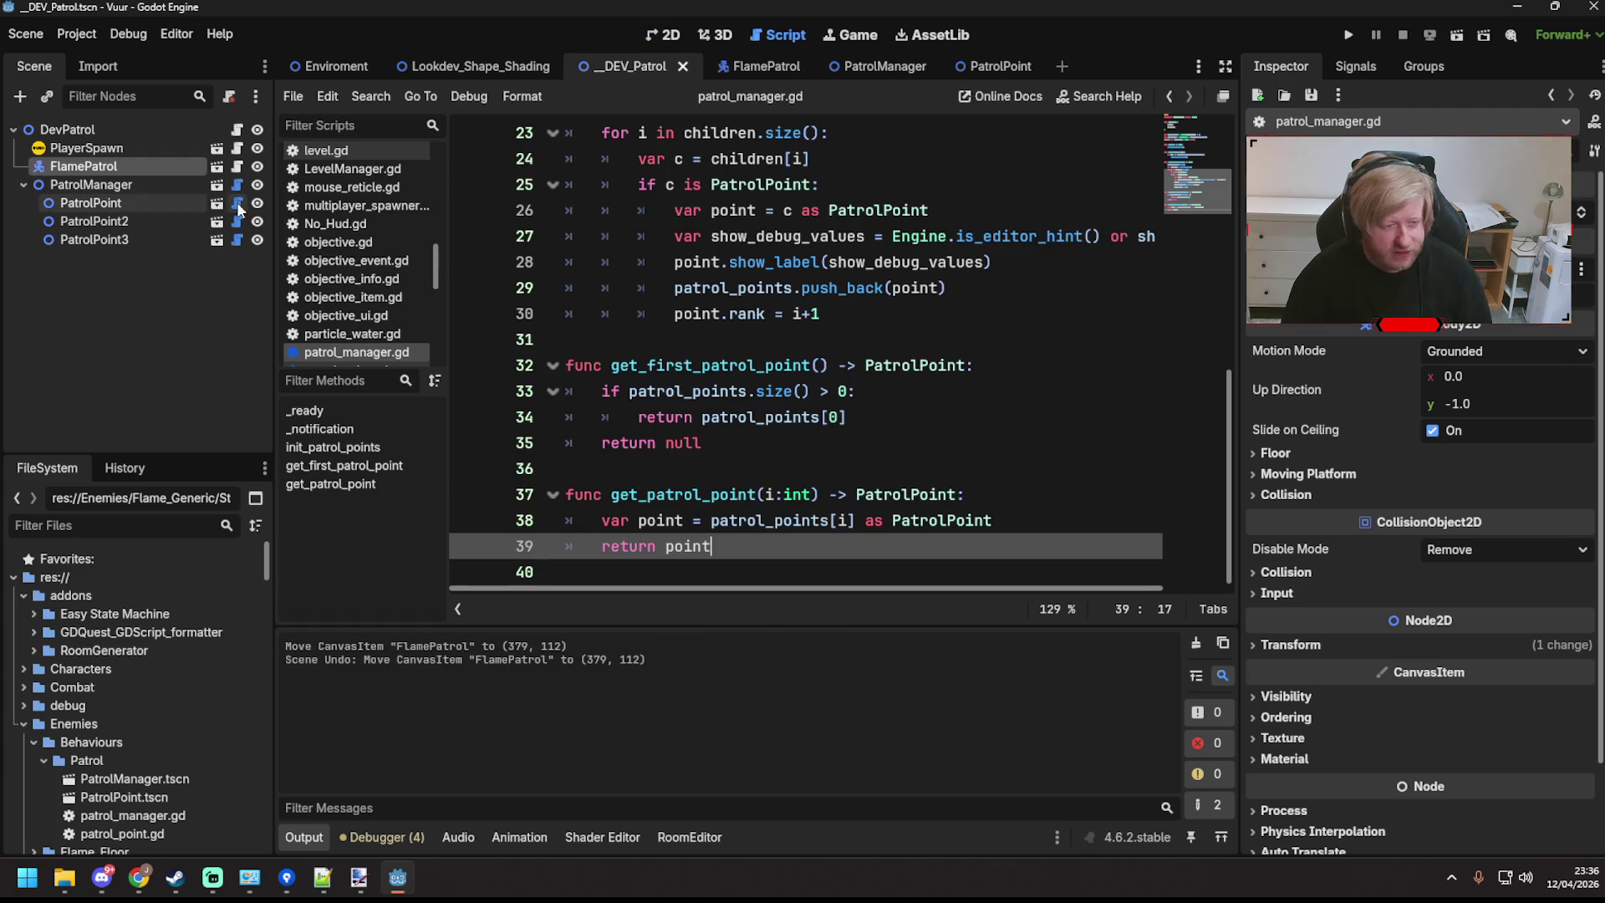
{"action": "left_click", "coordinate": [956, 400]}
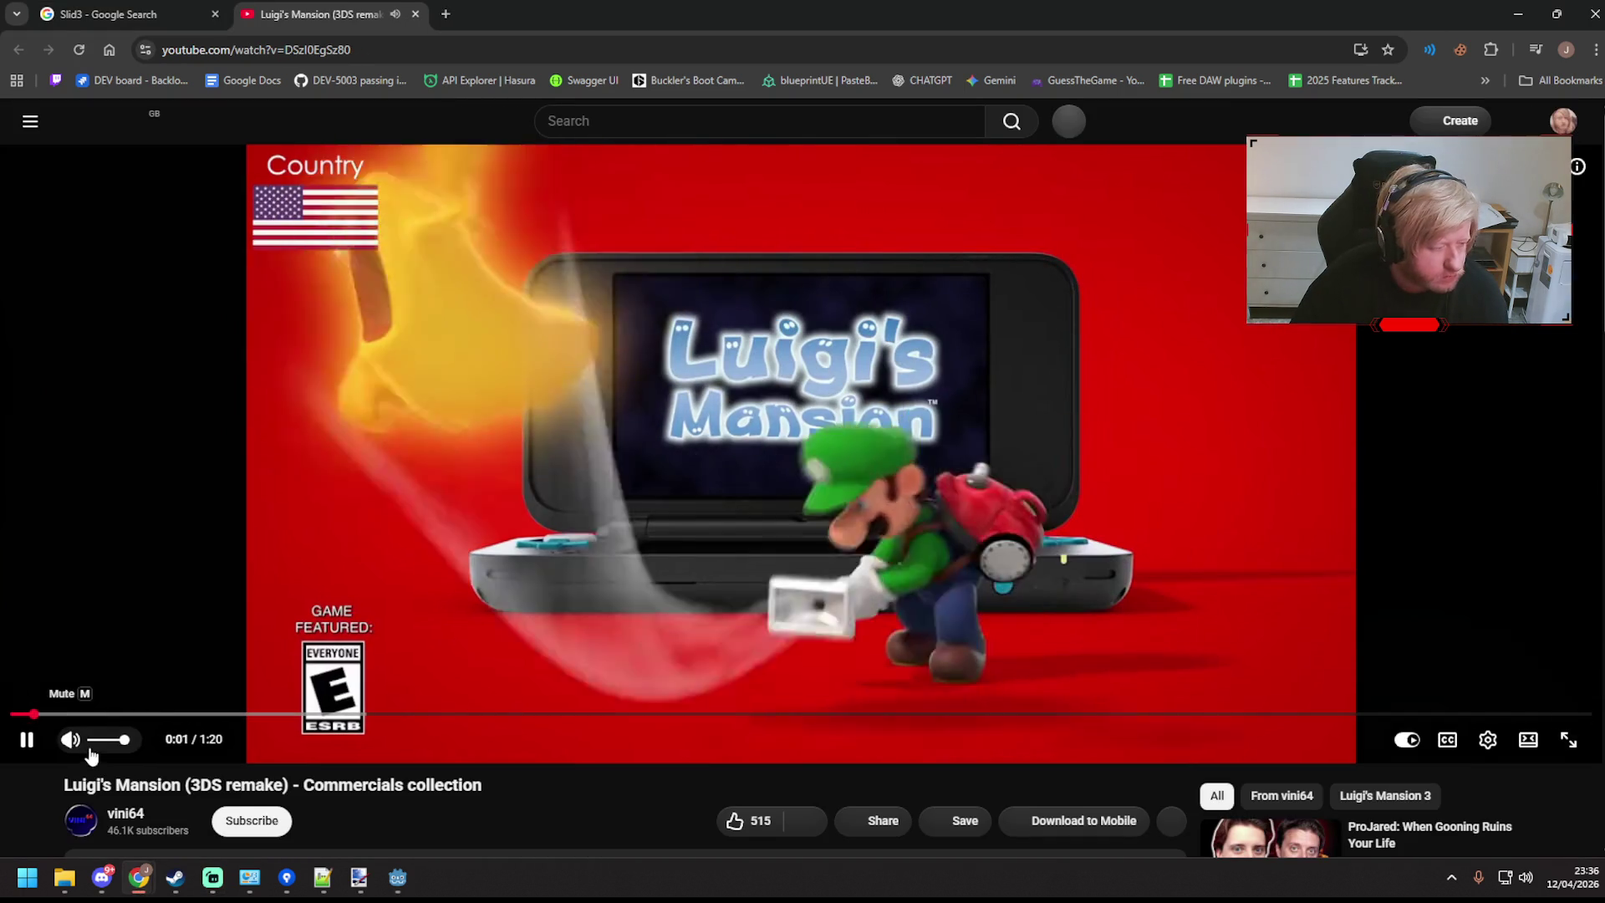
Lower the volume and watch the Luigi's Mansion (3DS remake) commercials collection, then pause it
{"action": "left_click_drag", "start_coordinate": [126, 741], "coordinate": [97, 741]}
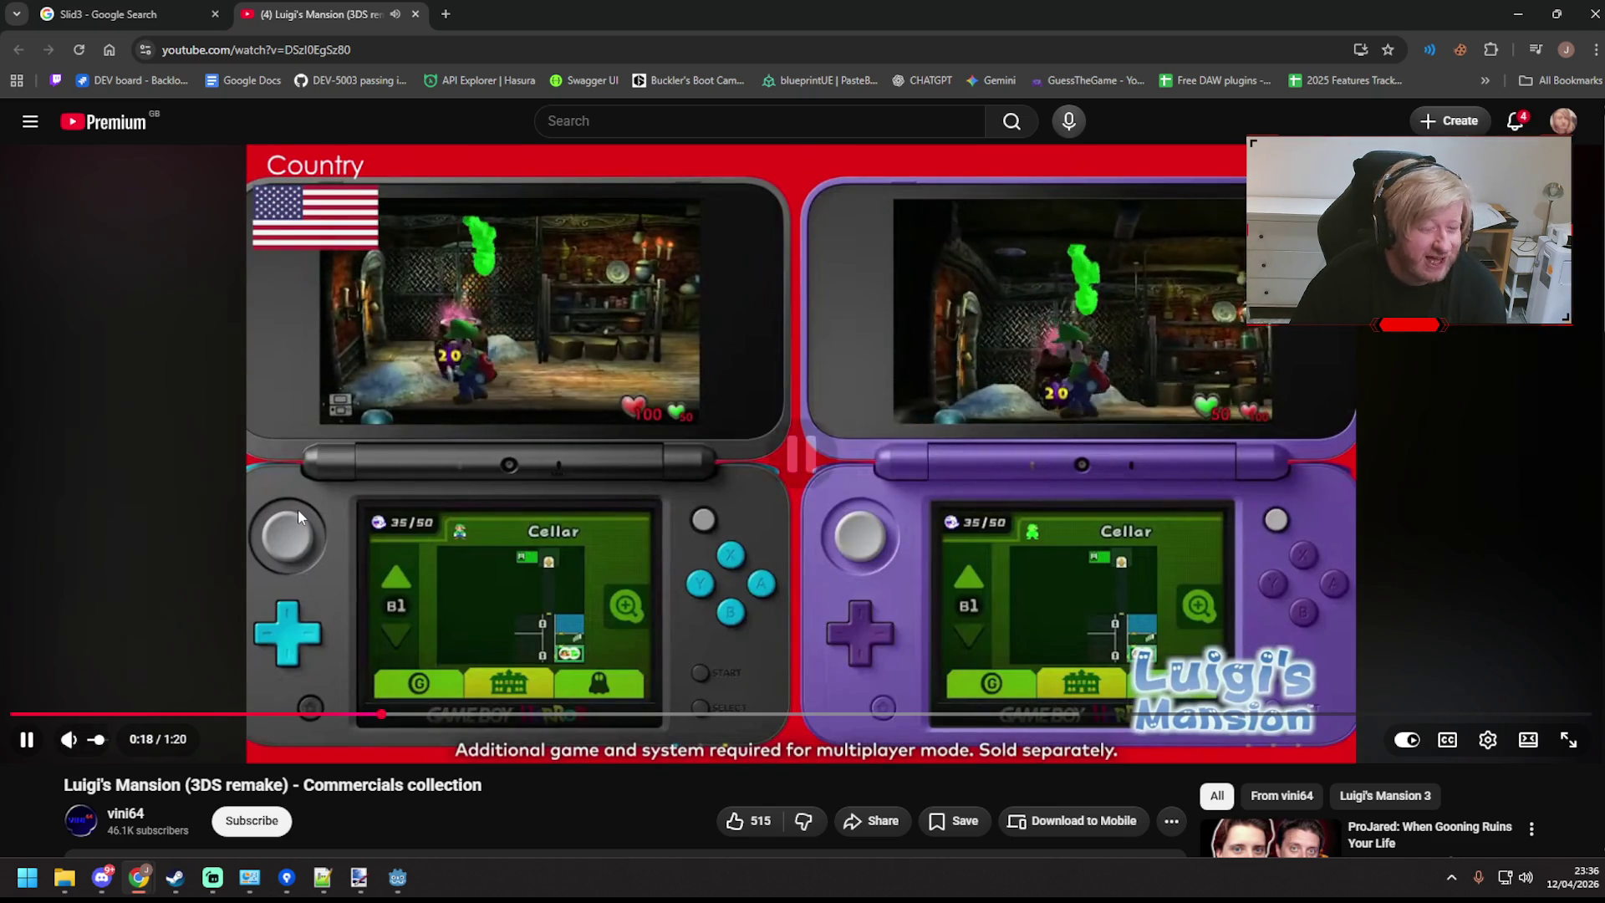
{"action": "left_click", "coordinate": [298, 510]}
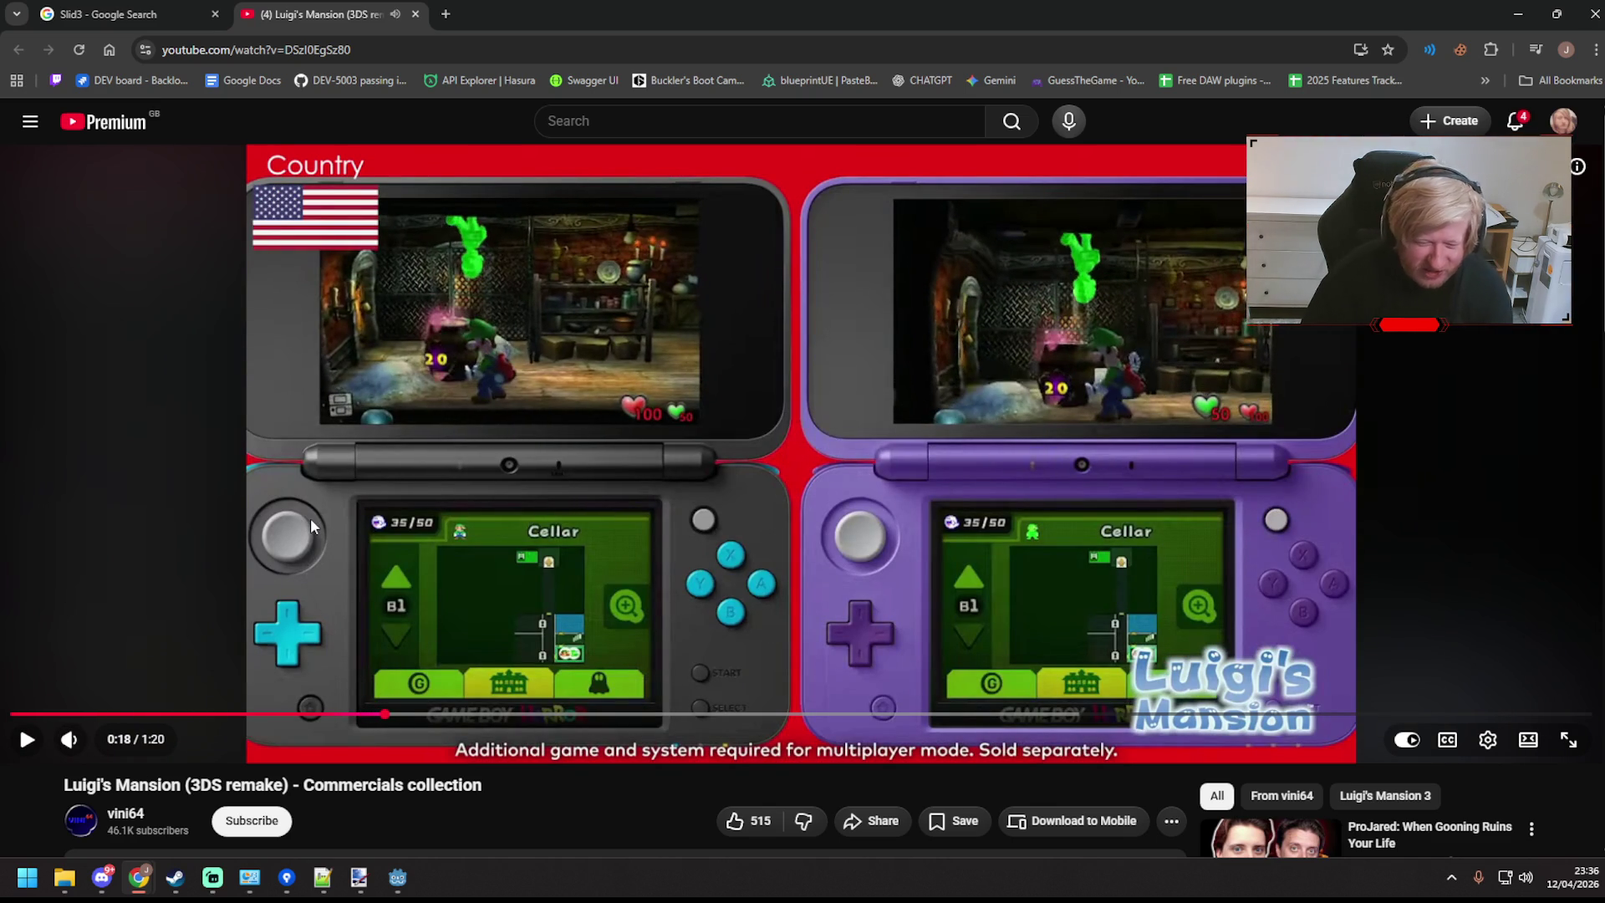
{"action": "left_click", "coordinate": [309, 518]}
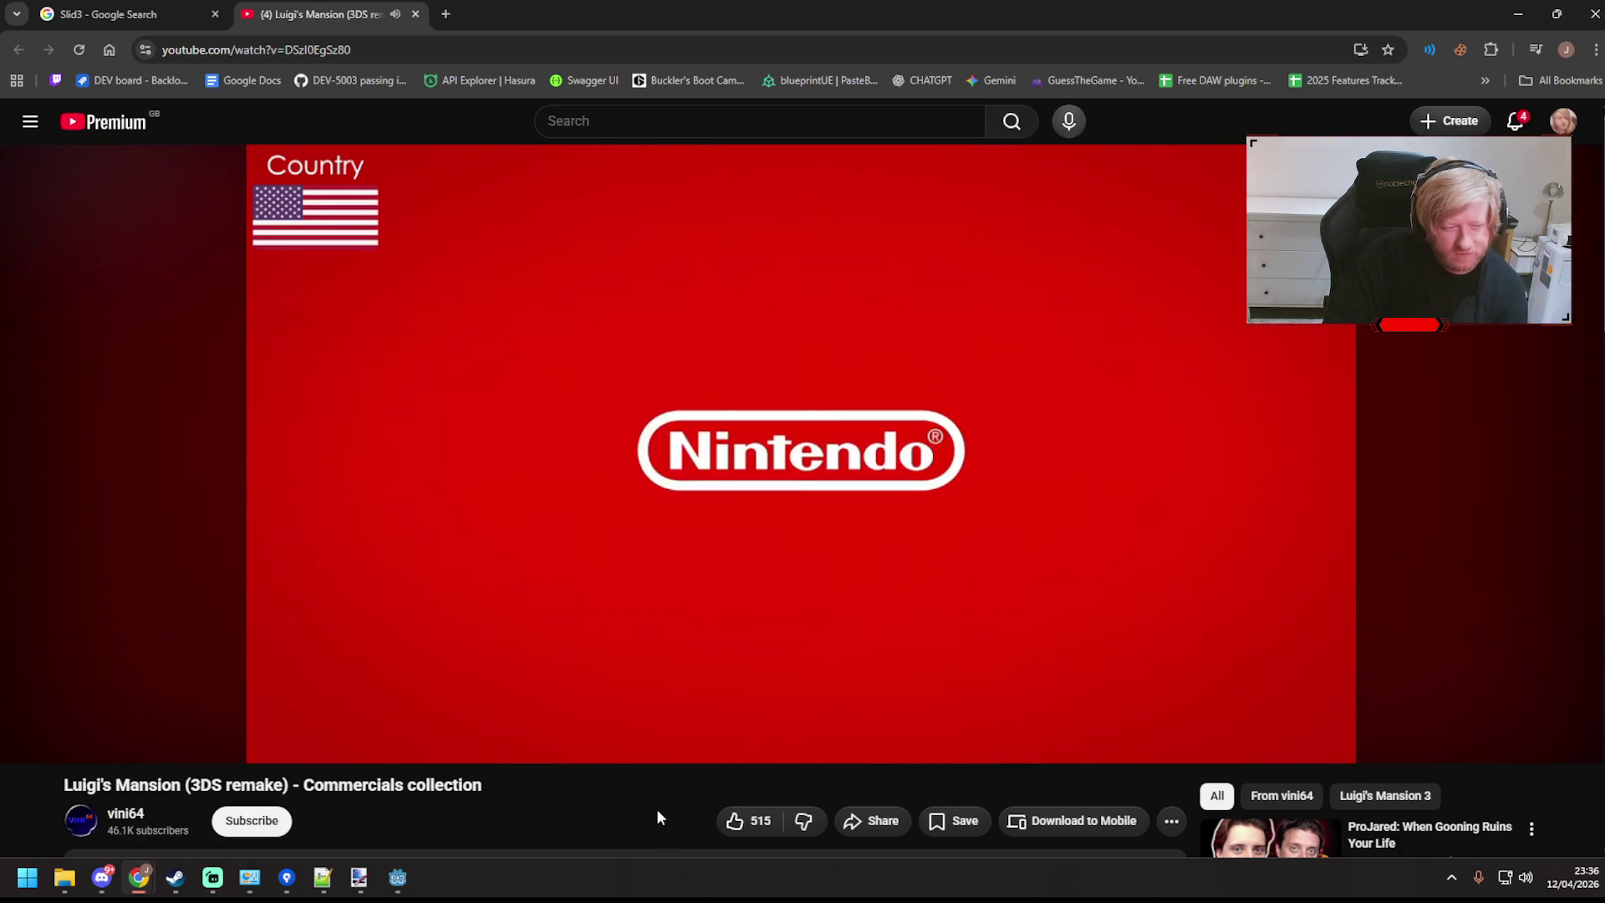
{"action": "left_click", "coordinate": [553, 402]}
Expand the video's full description and read through it
{"action": "scroll", "coordinate": [193, 622], "scroll_direction": "down", "scroll_amount": 5}
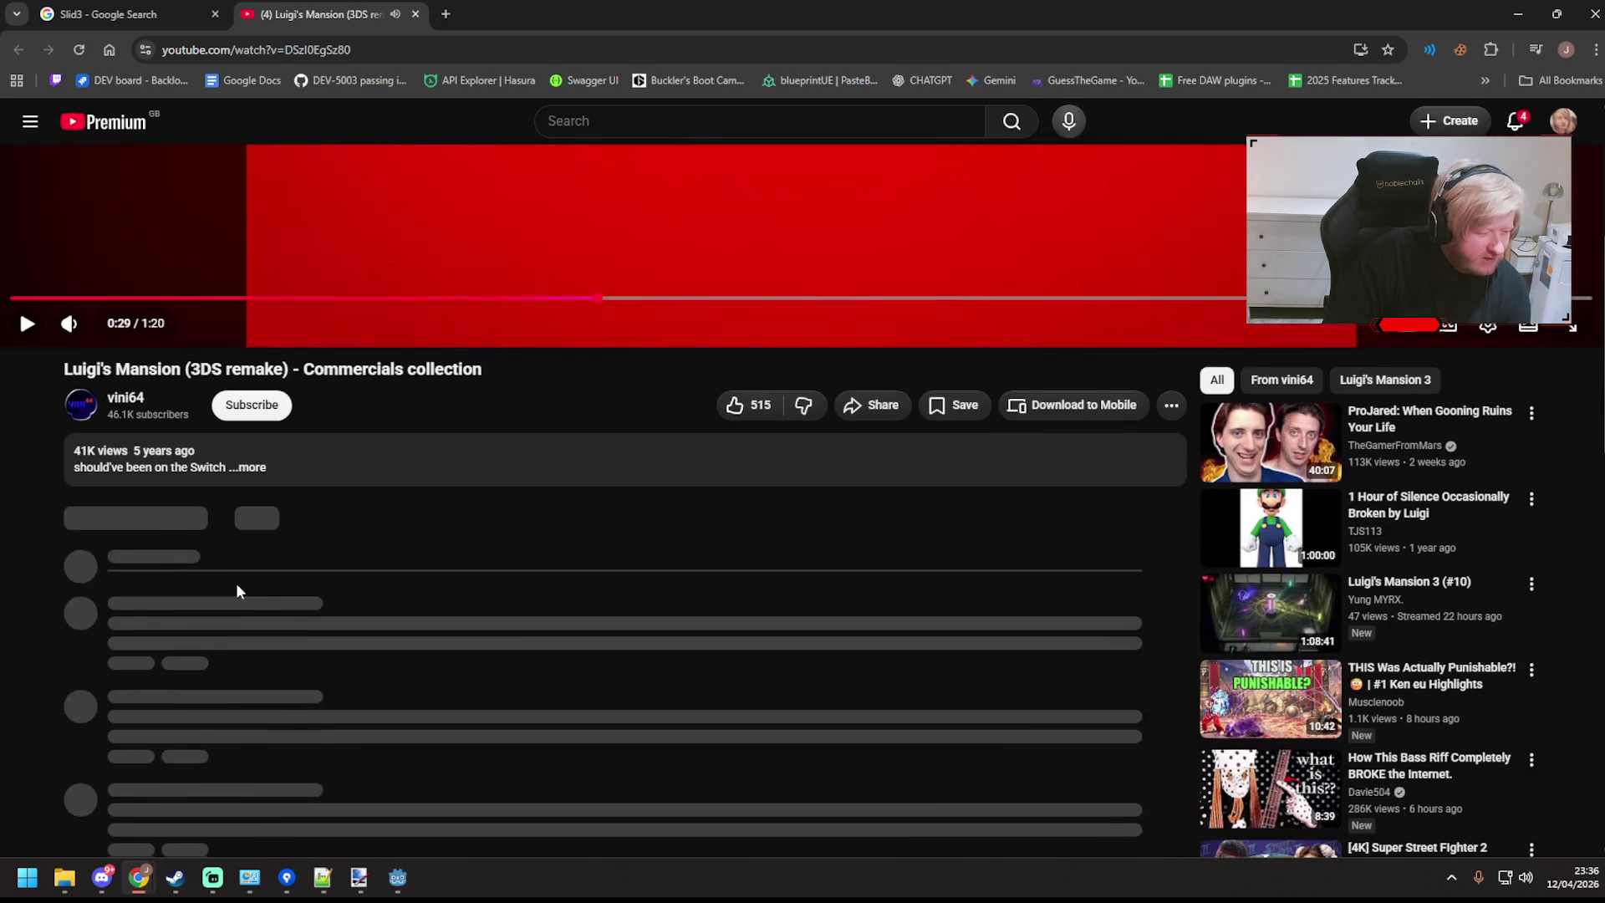
{"action": "left_click", "coordinate": [249, 467]}
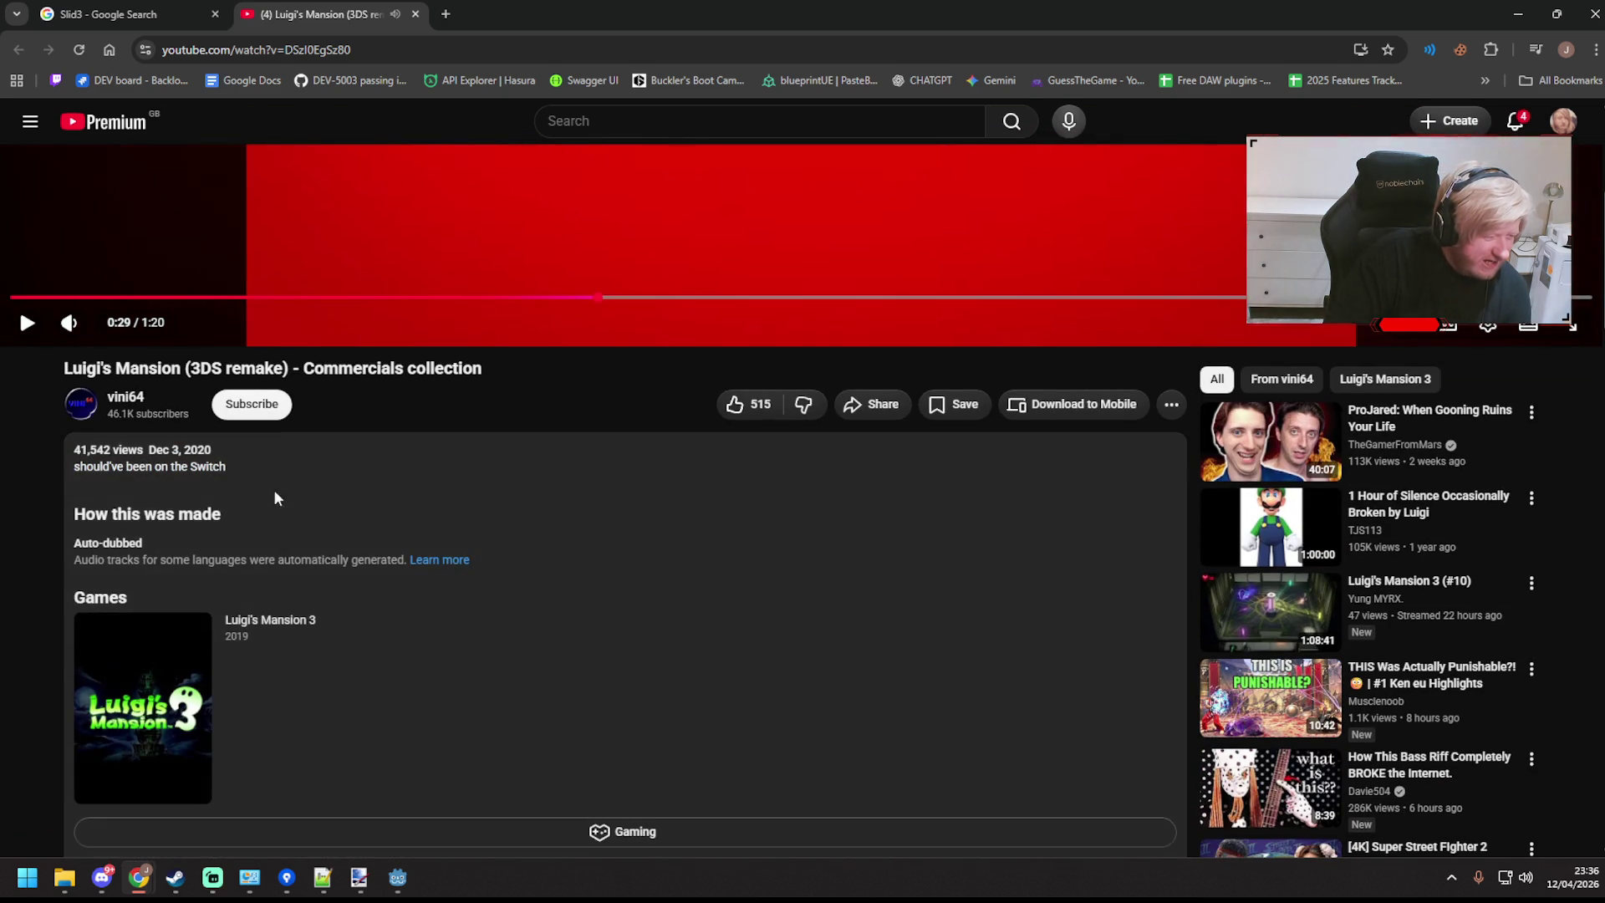
{"action": "scroll", "coordinate": [401, 584], "scroll_direction": "down", "scroll_amount": 3}
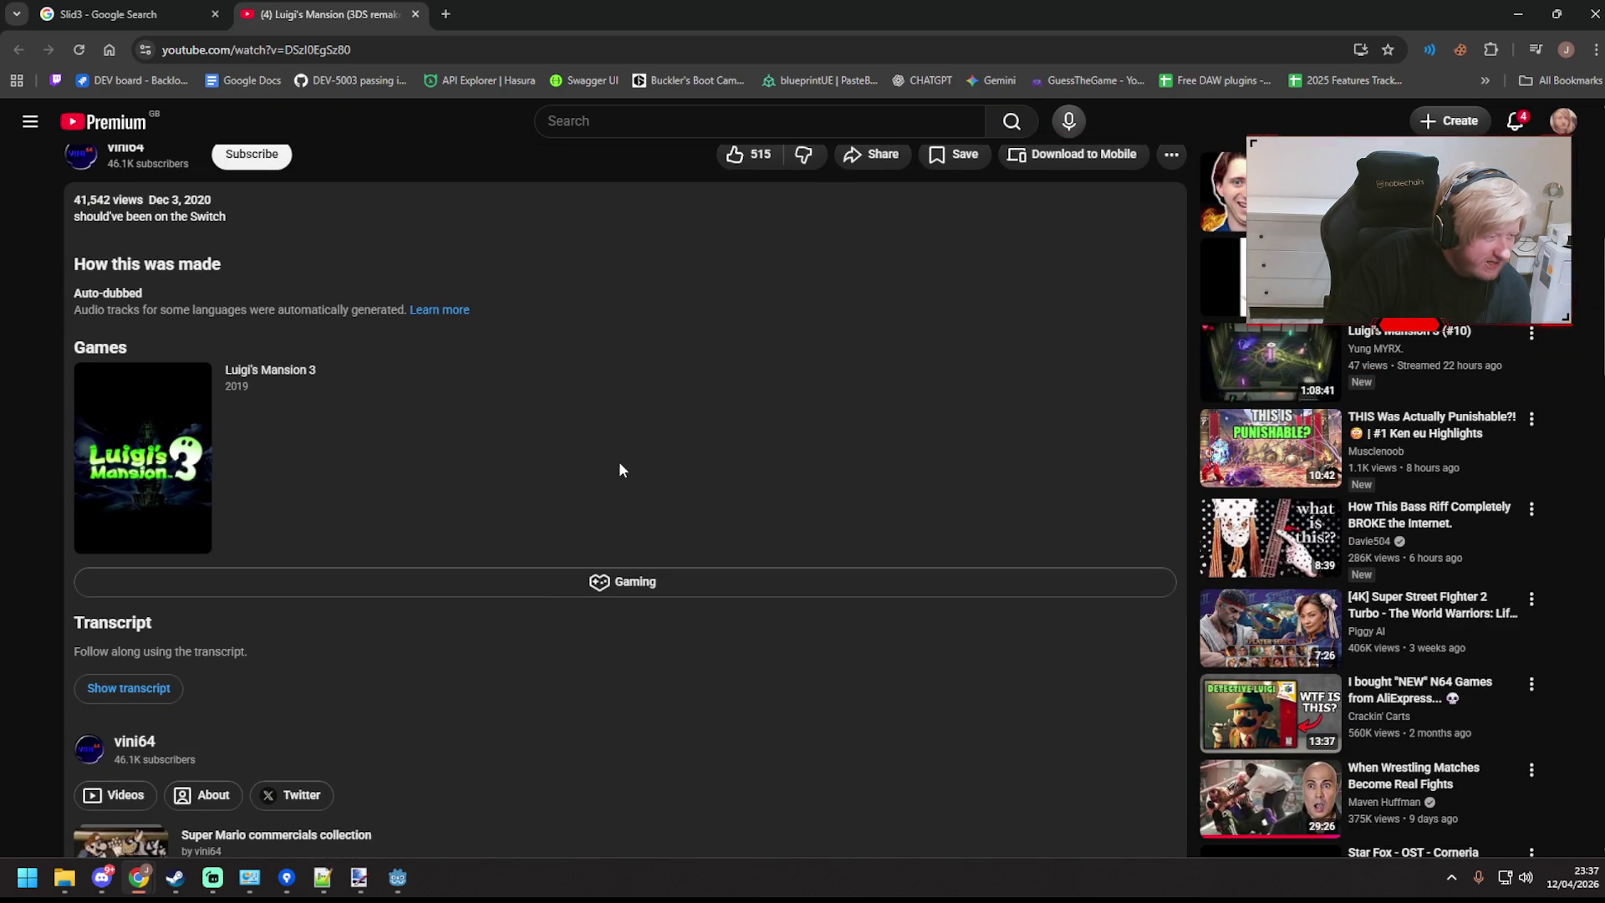
{"action": "scroll", "coordinate": [627, 472], "scroll_direction": "down", "scroll_amount": 7}
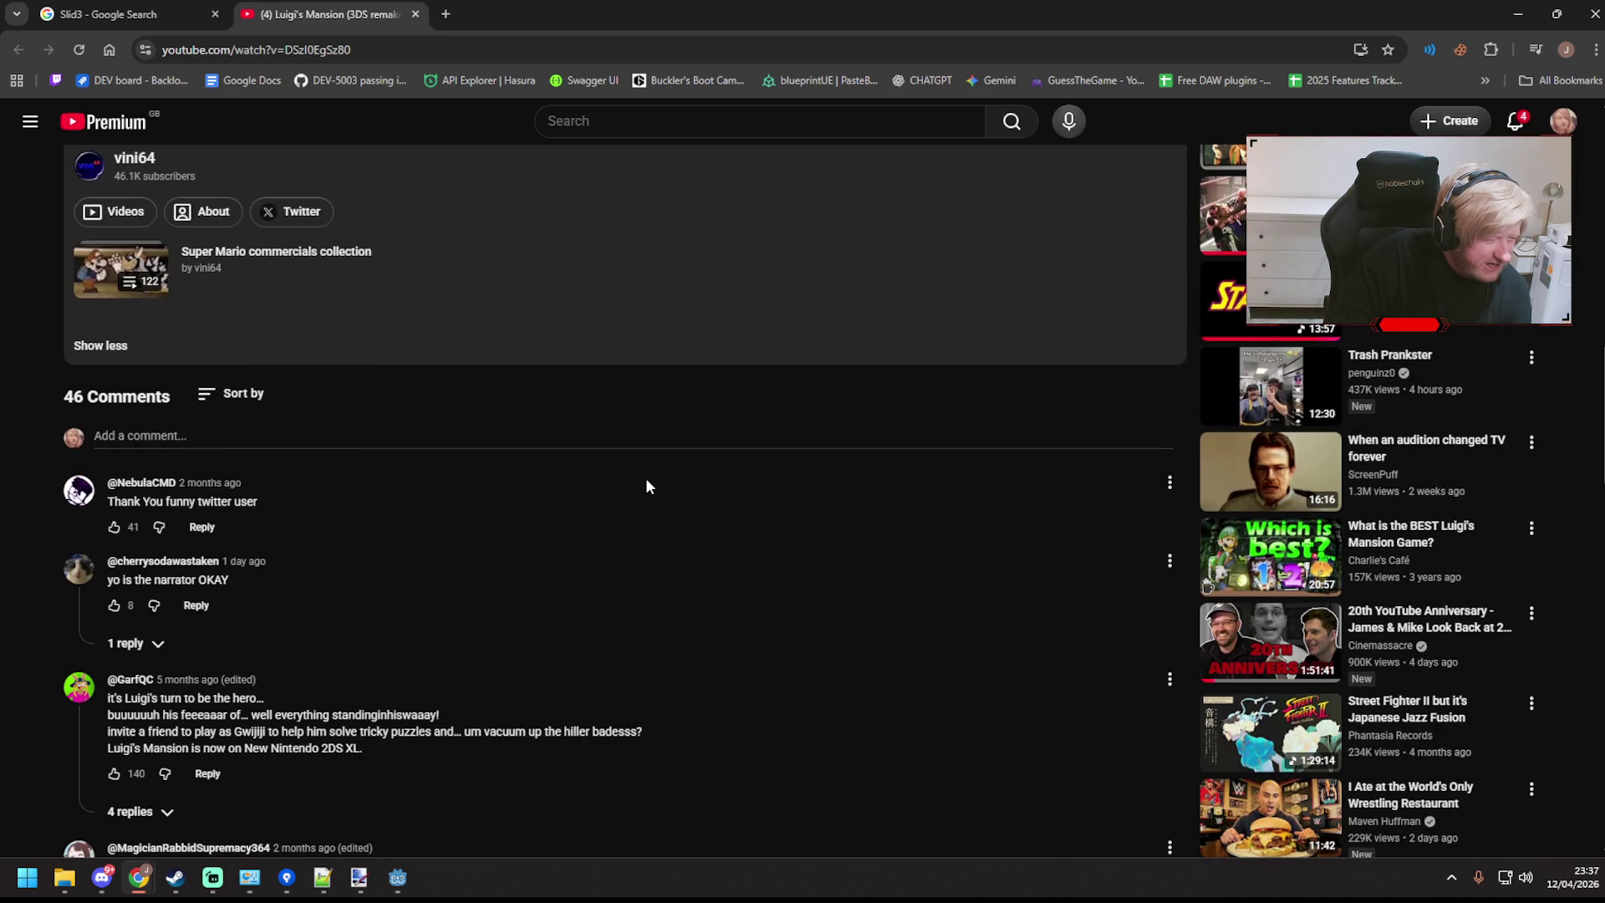
{"action": "scroll", "coordinate": [646, 486], "scroll_direction": "down", "scroll_amount": 9}
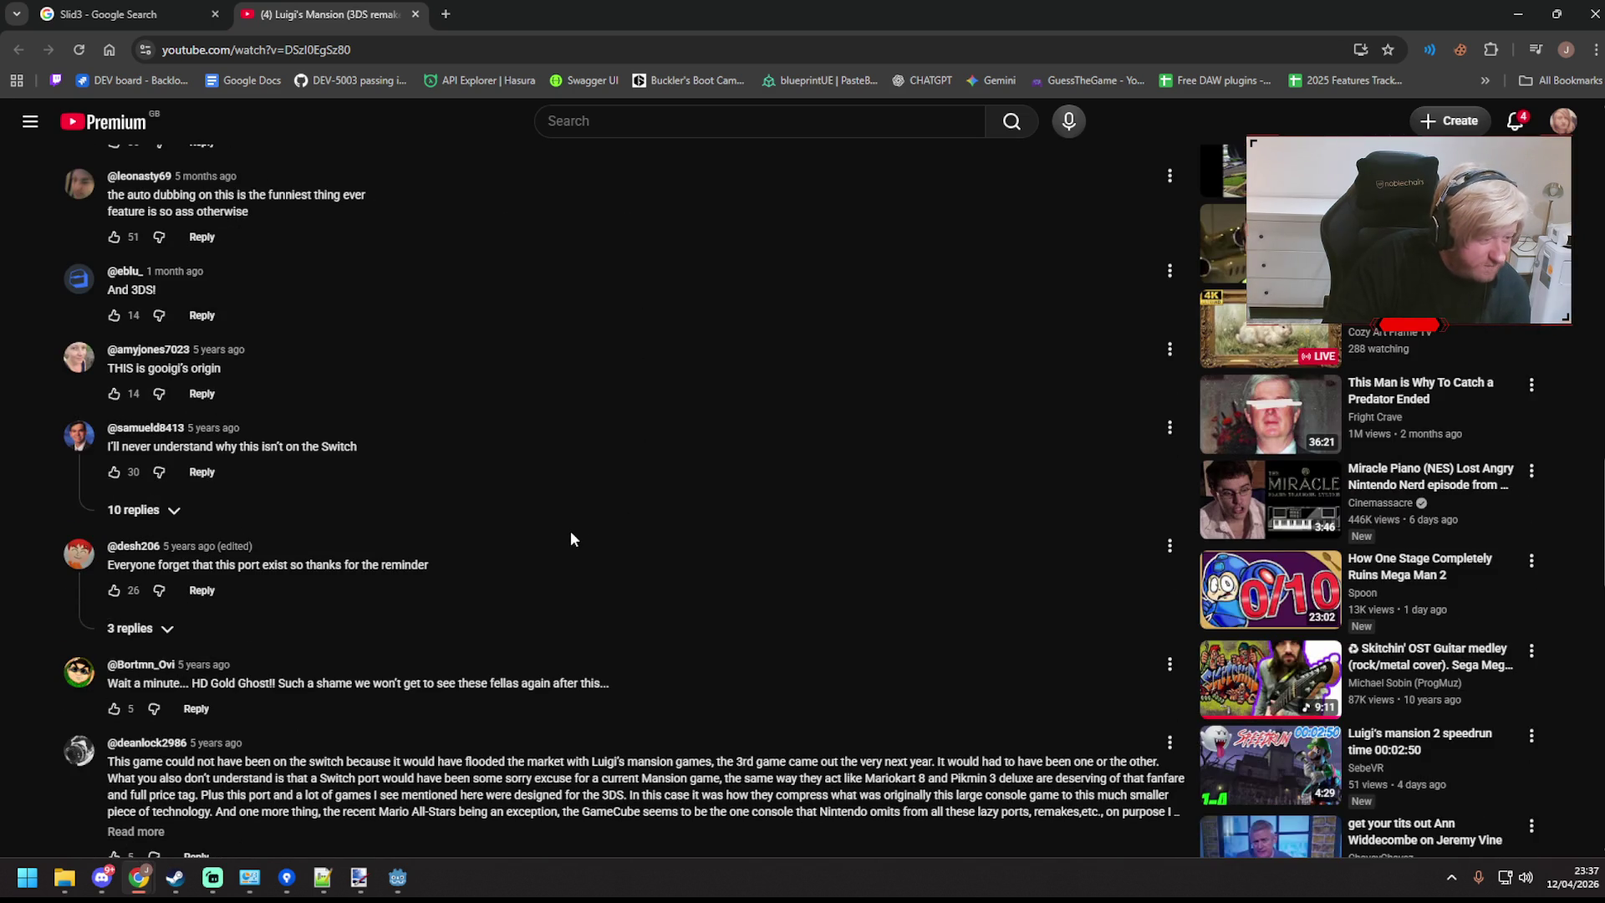
{"action": "scroll", "coordinate": [570, 530], "scroll_direction": "down", "scroll_amount": 4}
Close the Slid3 search results tab and return to the Godot editor
{"action": "middle_click", "coordinate": [133, 240]}
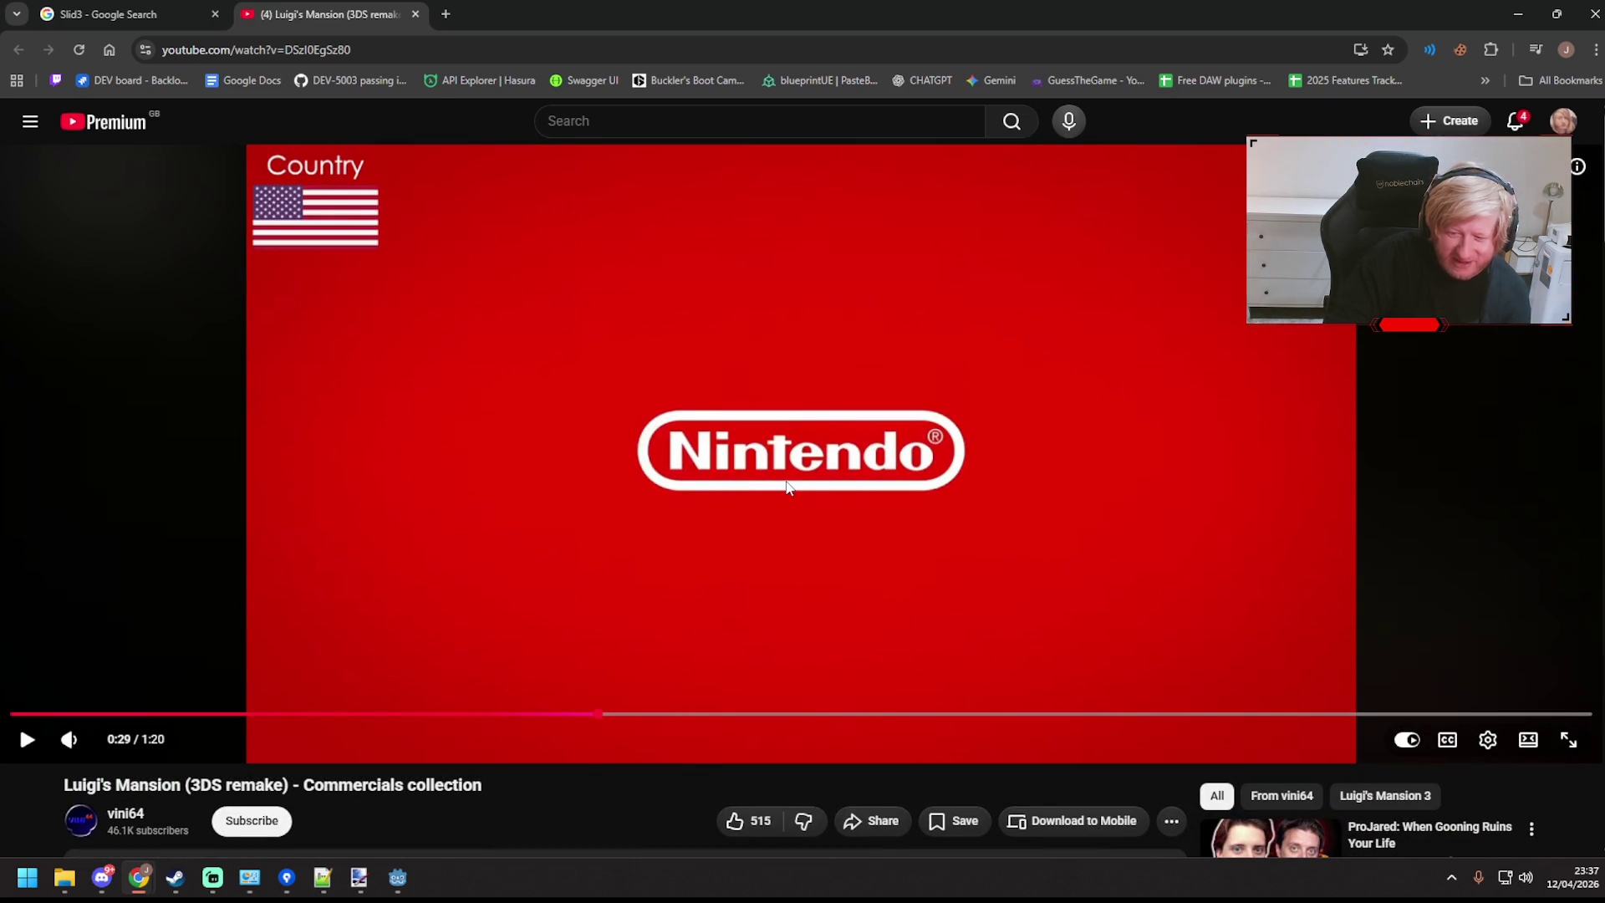
{"action": "middle_click", "coordinate": [111, 8]}
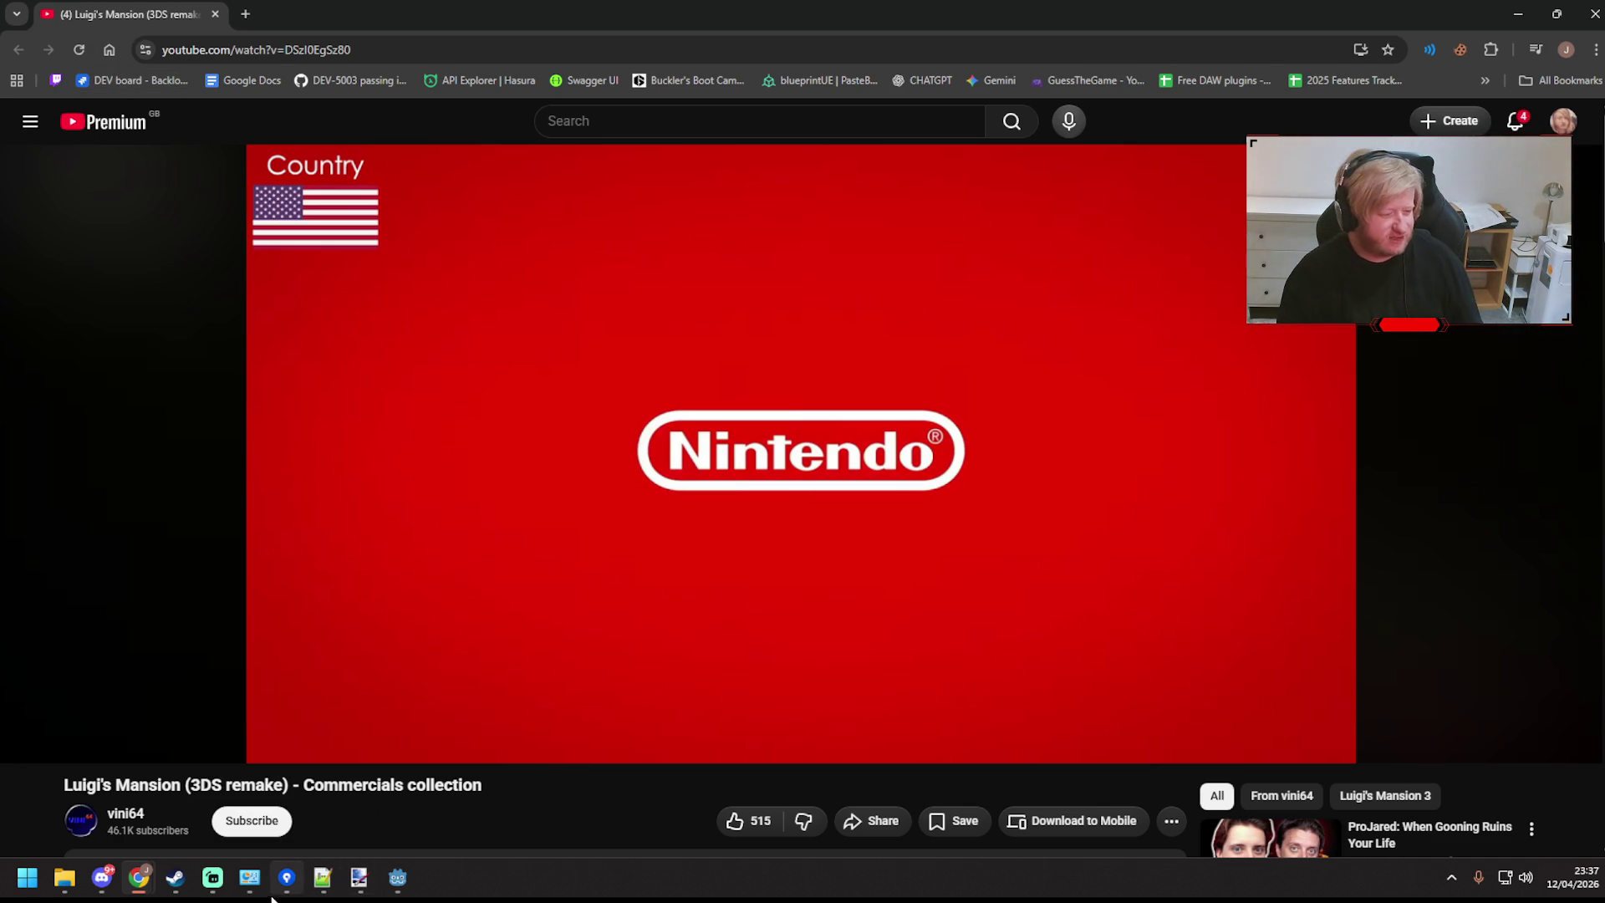
{"action": "left_click", "coordinate": [399, 878]}
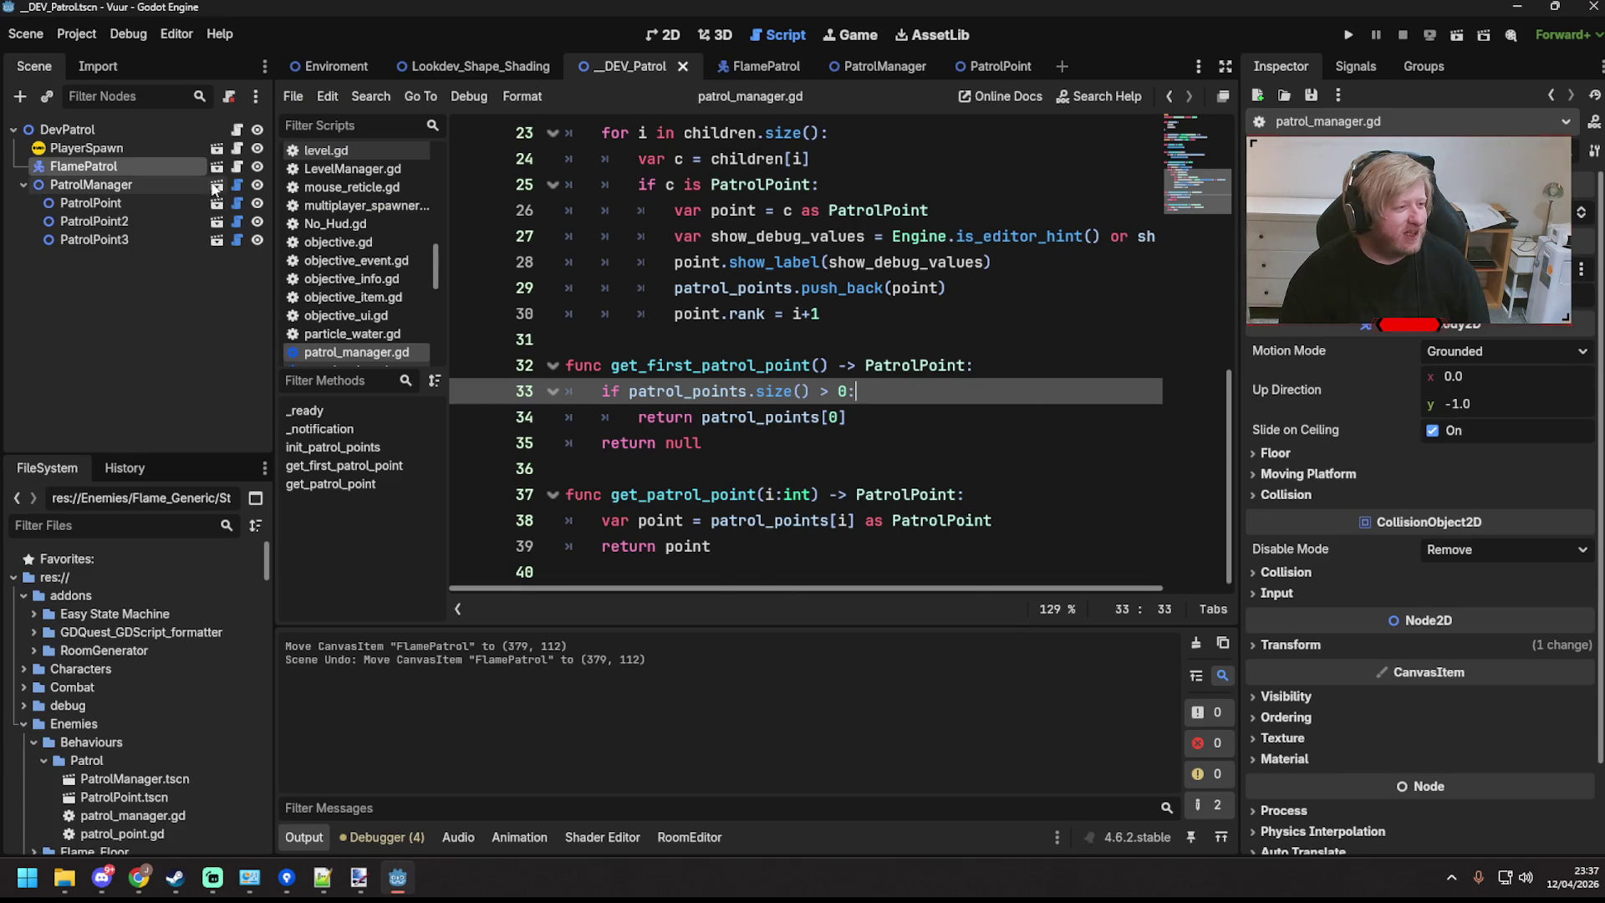
Open the flame enemy's script and scroll through its code
{"action": "left_click", "coordinate": [239, 167]}
{"action": "scroll", "coordinate": [848, 438], "scroll_direction": "down", "scroll_amount": 3}
{"action": "scroll", "coordinate": [368, 276], "scroll_direction": "down", "scroll_amount": 5}
{"action": "scroll", "coordinate": [386, 264], "scroll_direction": "up", "scroll_amount": 2}
{"action": "scroll", "coordinate": [386, 264], "scroll_direction": "down", "scroll_amount": 5}
{"action": "scroll", "coordinate": [383, 268], "scroll_direction": "up", "scroll_amount": 2}
{"action": "scroll", "coordinate": [384, 272], "scroll_direction": "down", "scroll_amount": 1}
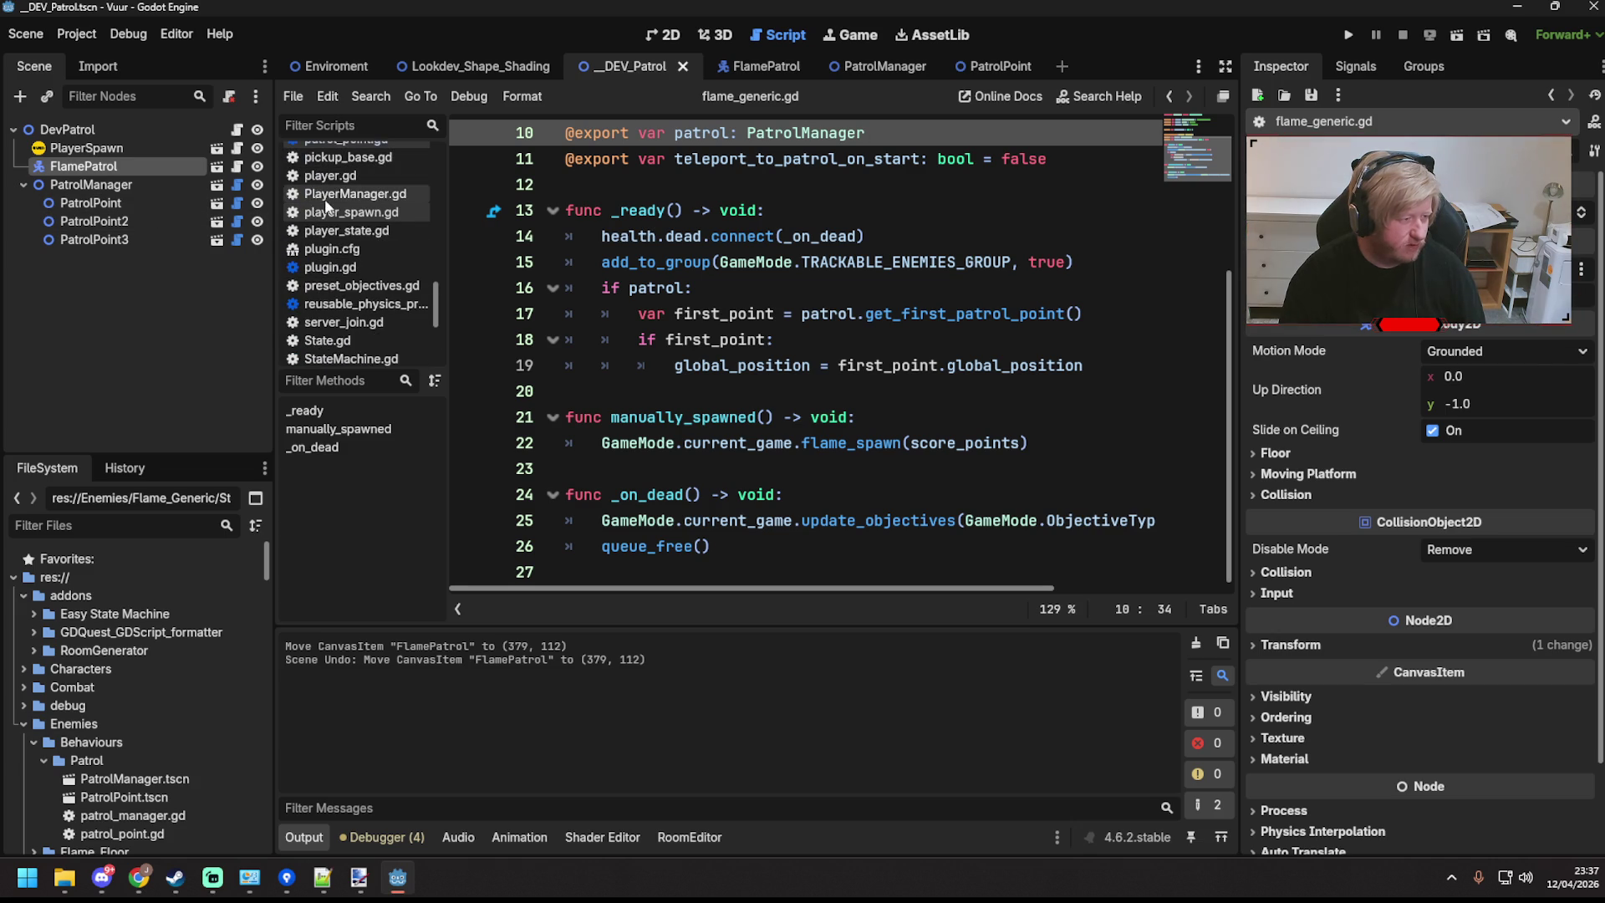
Open the FlamePatrol scene and review enemy_patrol.gd's calculate_target_location and physicsProcess
{"action": "left_click", "coordinate": [217, 166]}
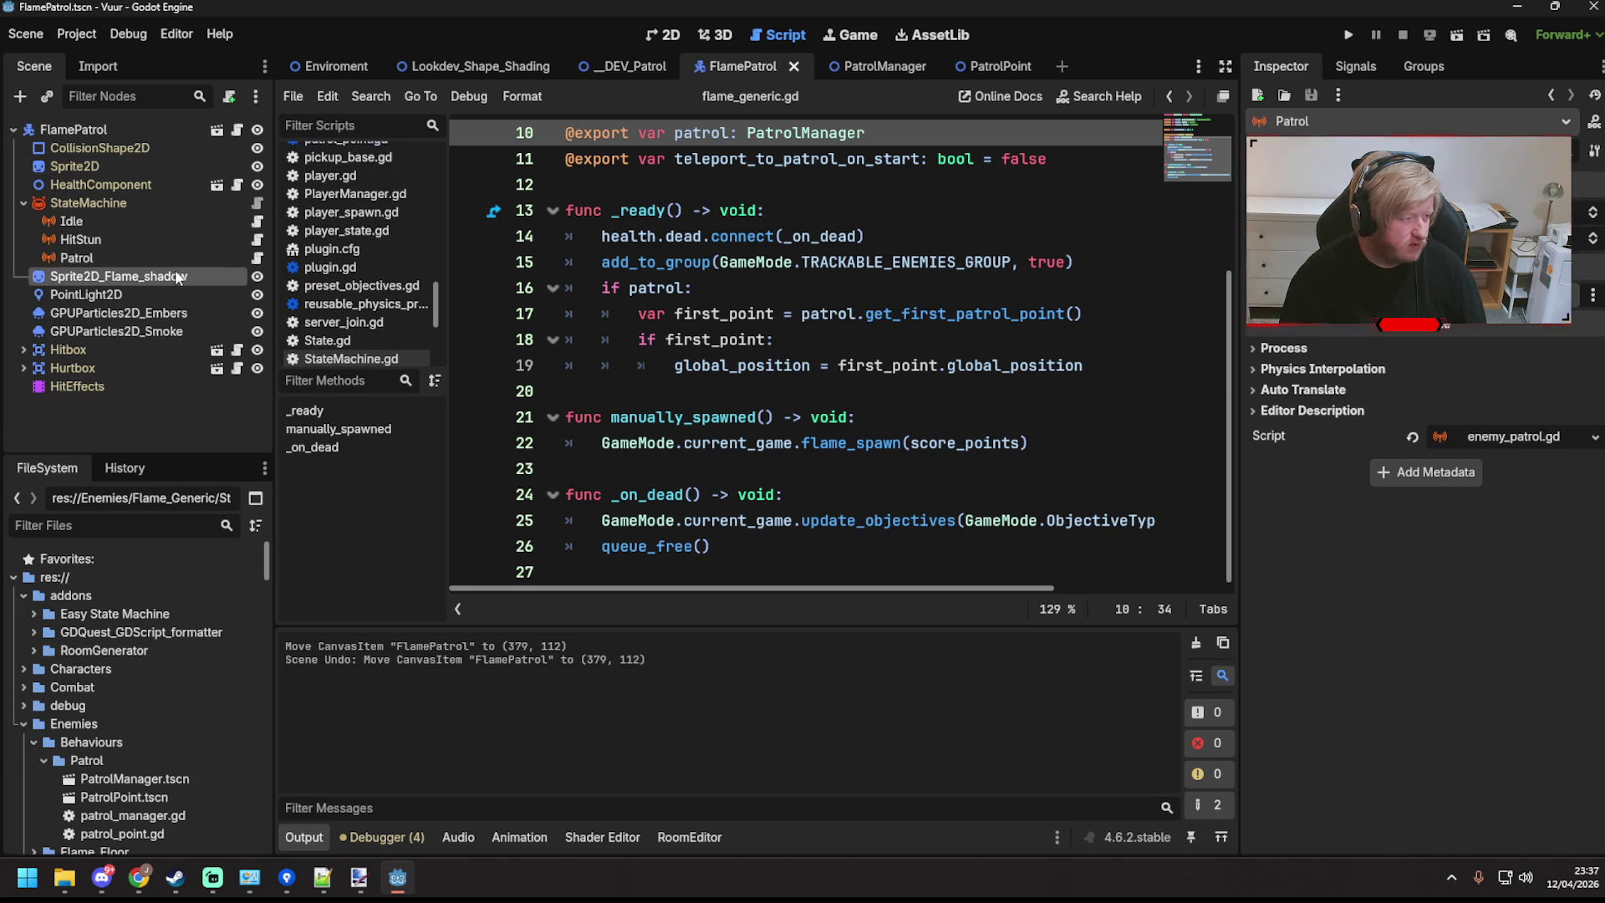
{"action": "left_click", "coordinate": [257, 257]}
{"action": "left_click", "coordinate": [866, 342]}
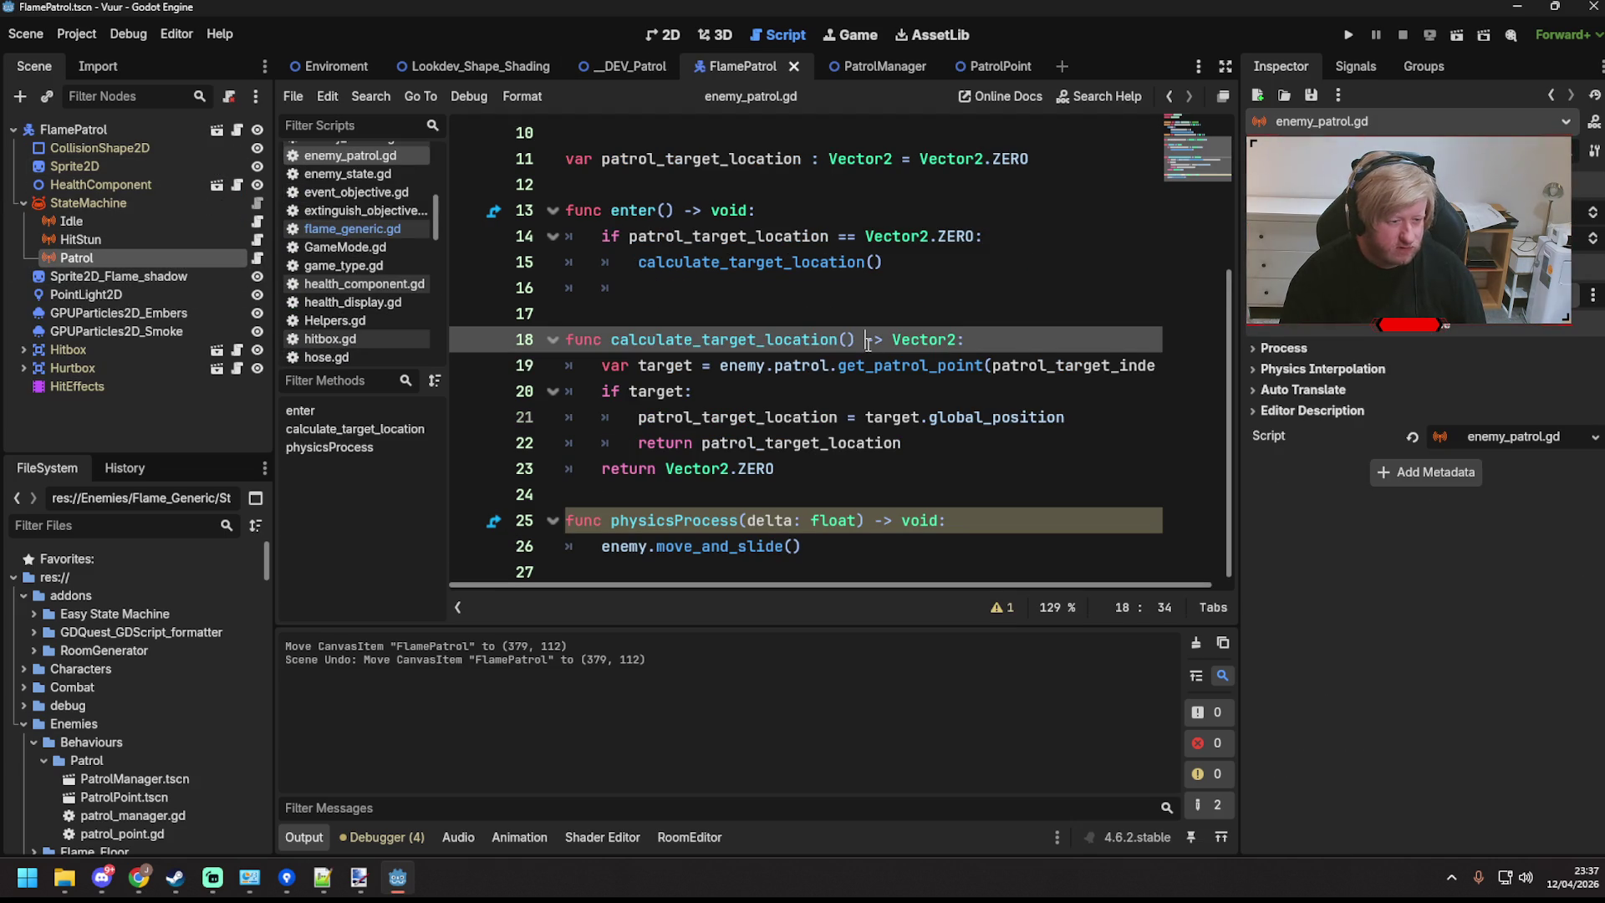
{"action": "scroll", "coordinate": [856, 417], "scroll_direction": "up", "scroll_amount": 3}
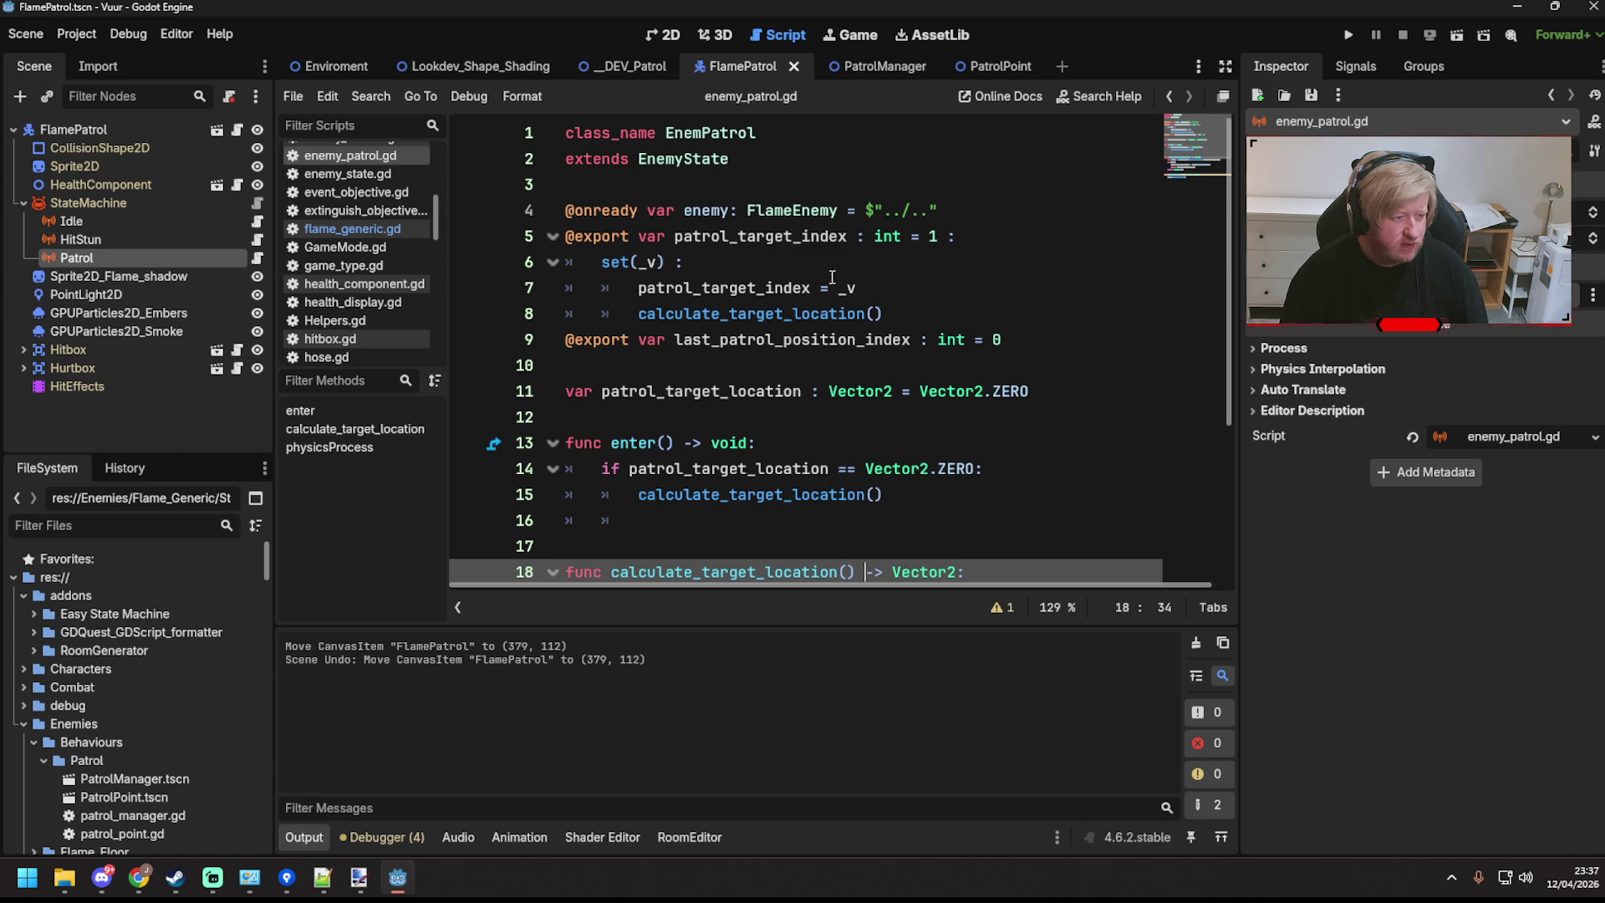
{"action": "scroll", "coordinate": [871, 275], "scroll_direction": "down", "scroll_amount": 3}
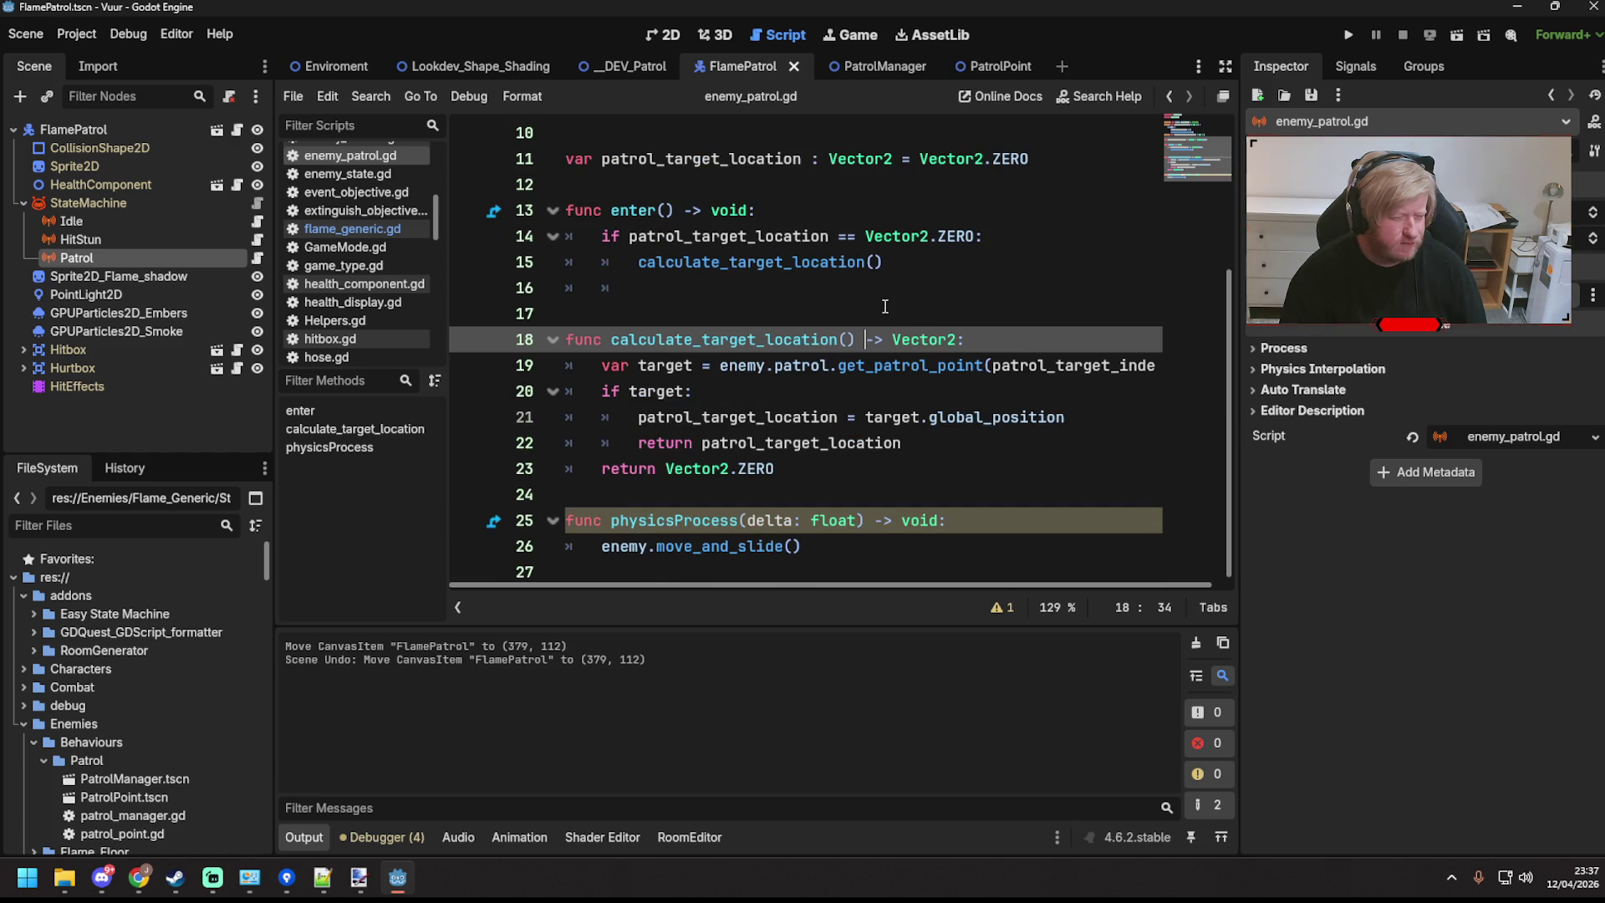
{"action": "left_click", "coordinate": [985, 521]}
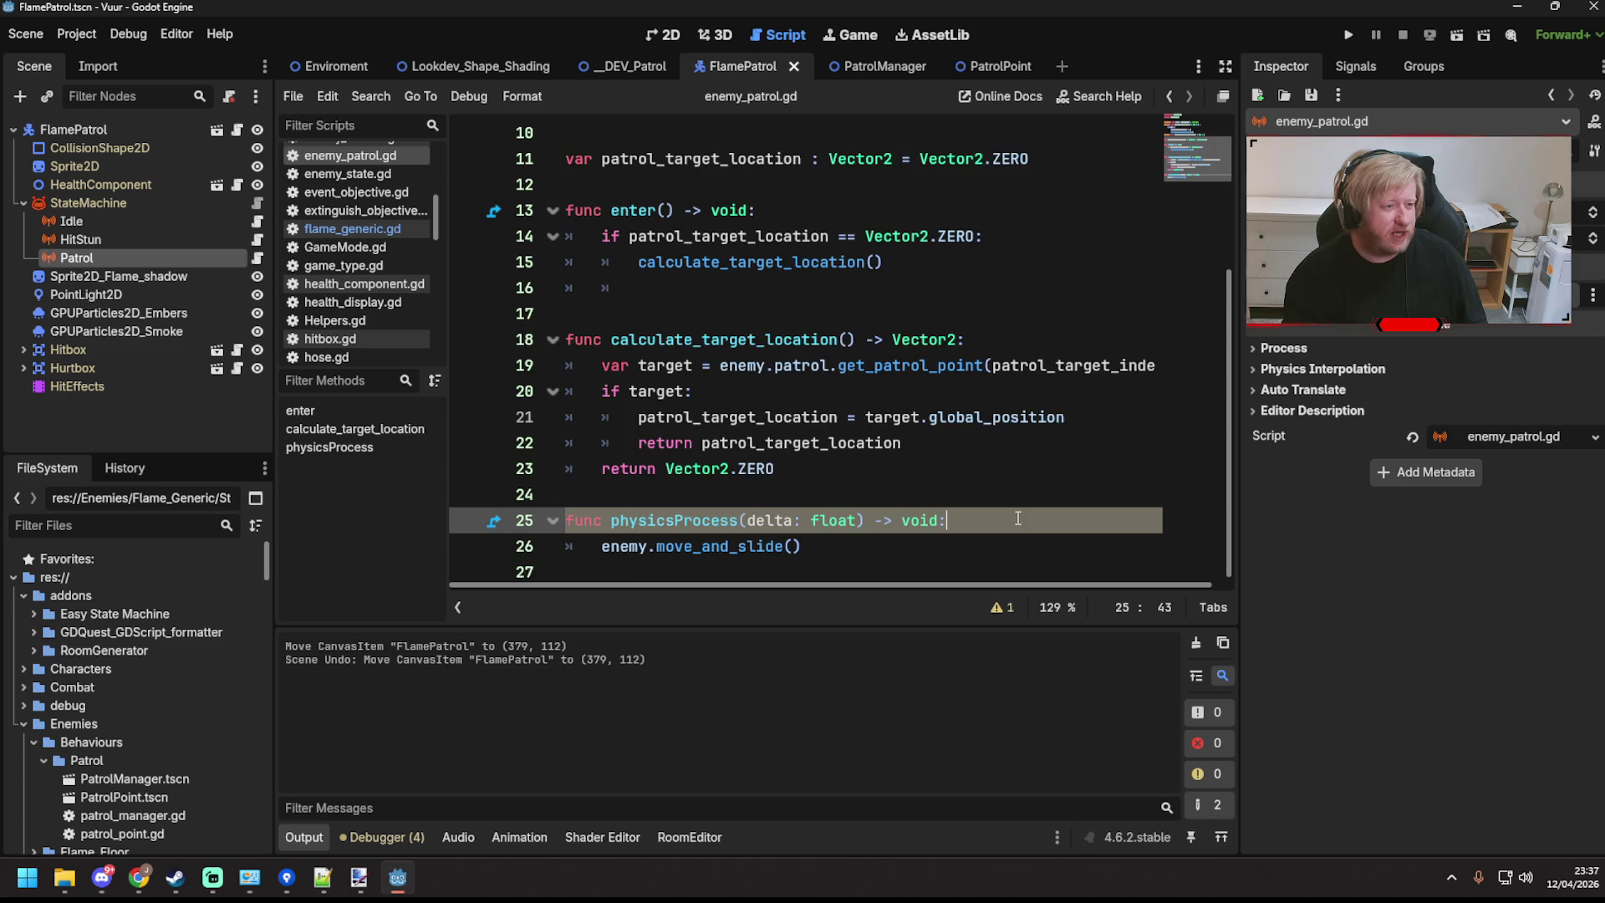
{"action": "scroll", "coordinate": [783, 411], "scroll_direction": "up", "scroll_amount": 3}
{"action": "left_click", "coordinate": [153, 222]}
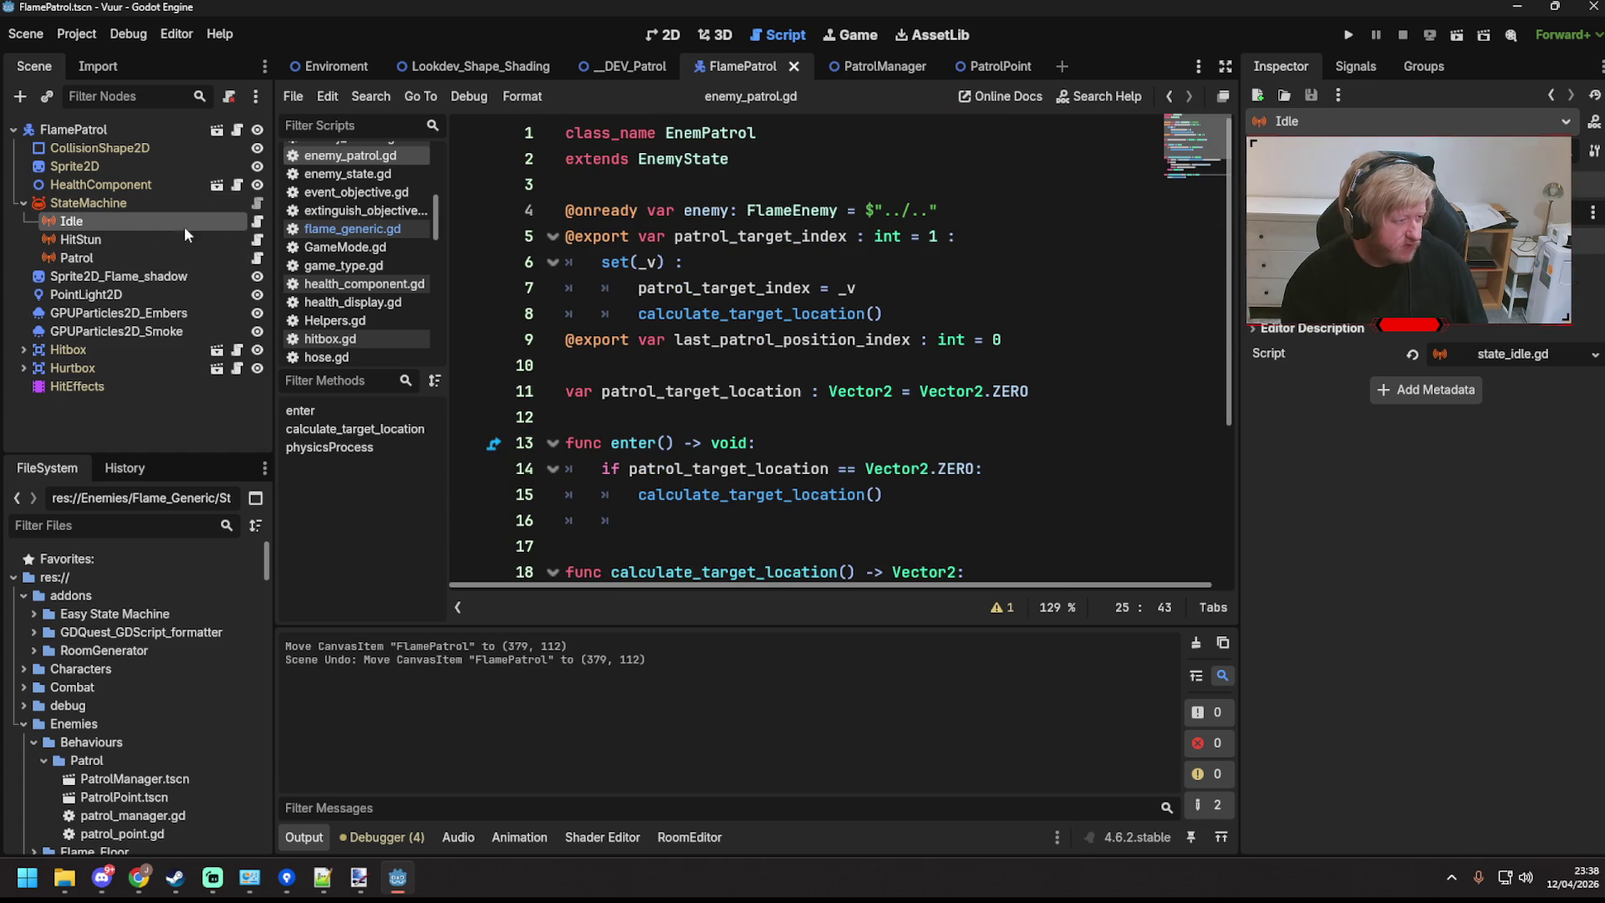
Inspect the Patrol and StateMachine nodes, then open the flame enemy's main script
{"action": "left_click", "coordinate": [169, 258]}
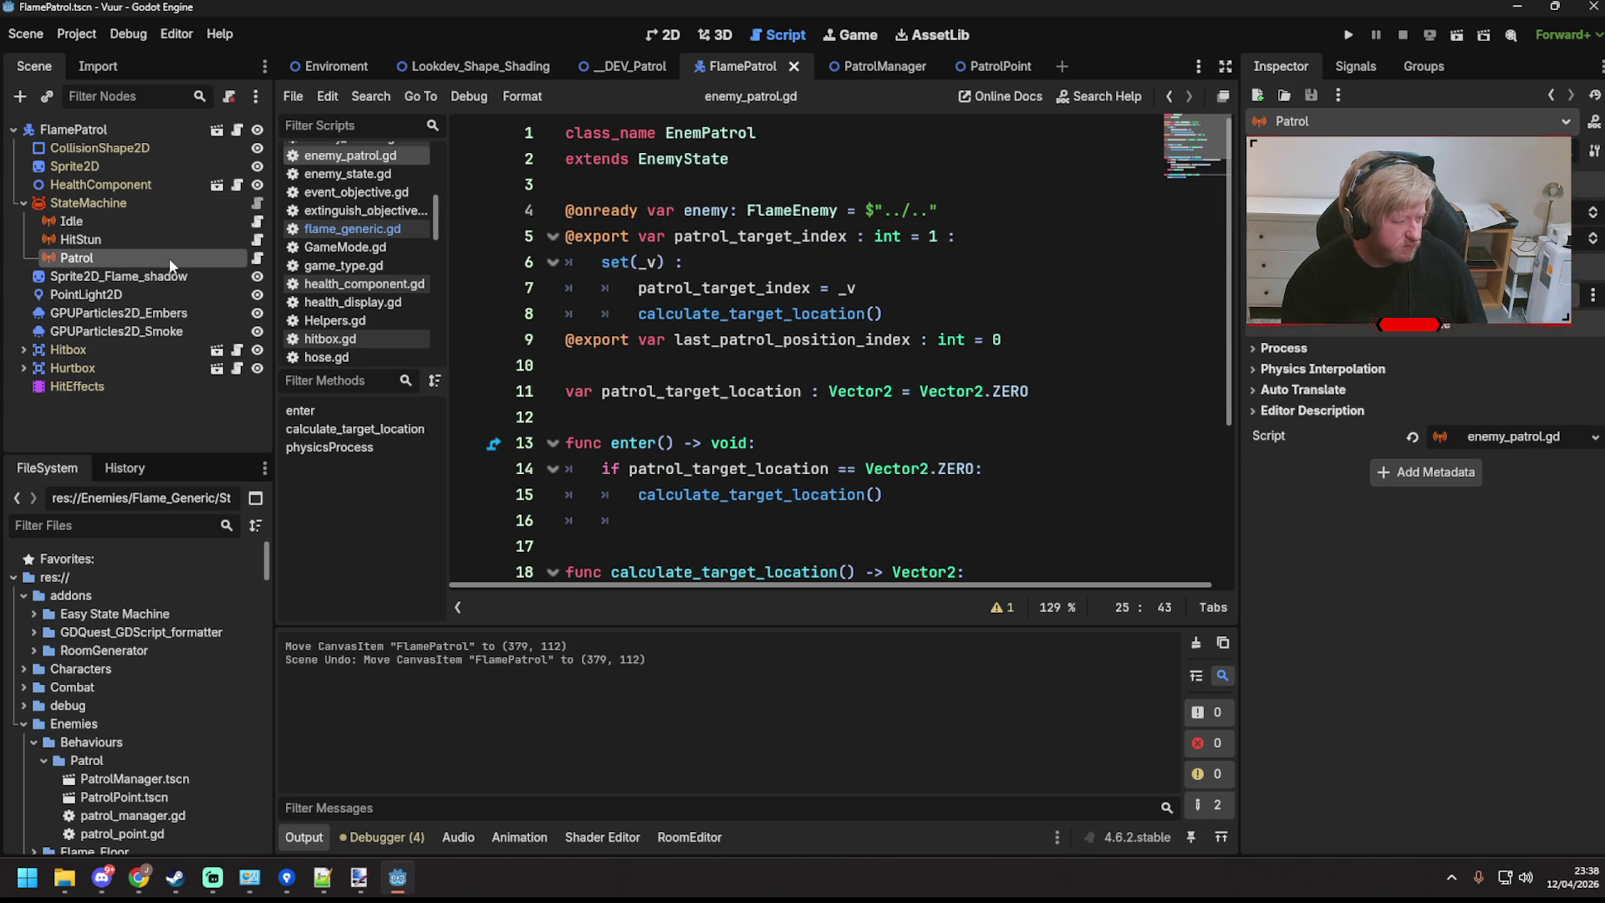
{"action": "left_click", "coordinate": [153, 202]}
{"action": "left_click", "coordinate": [236, 130]}
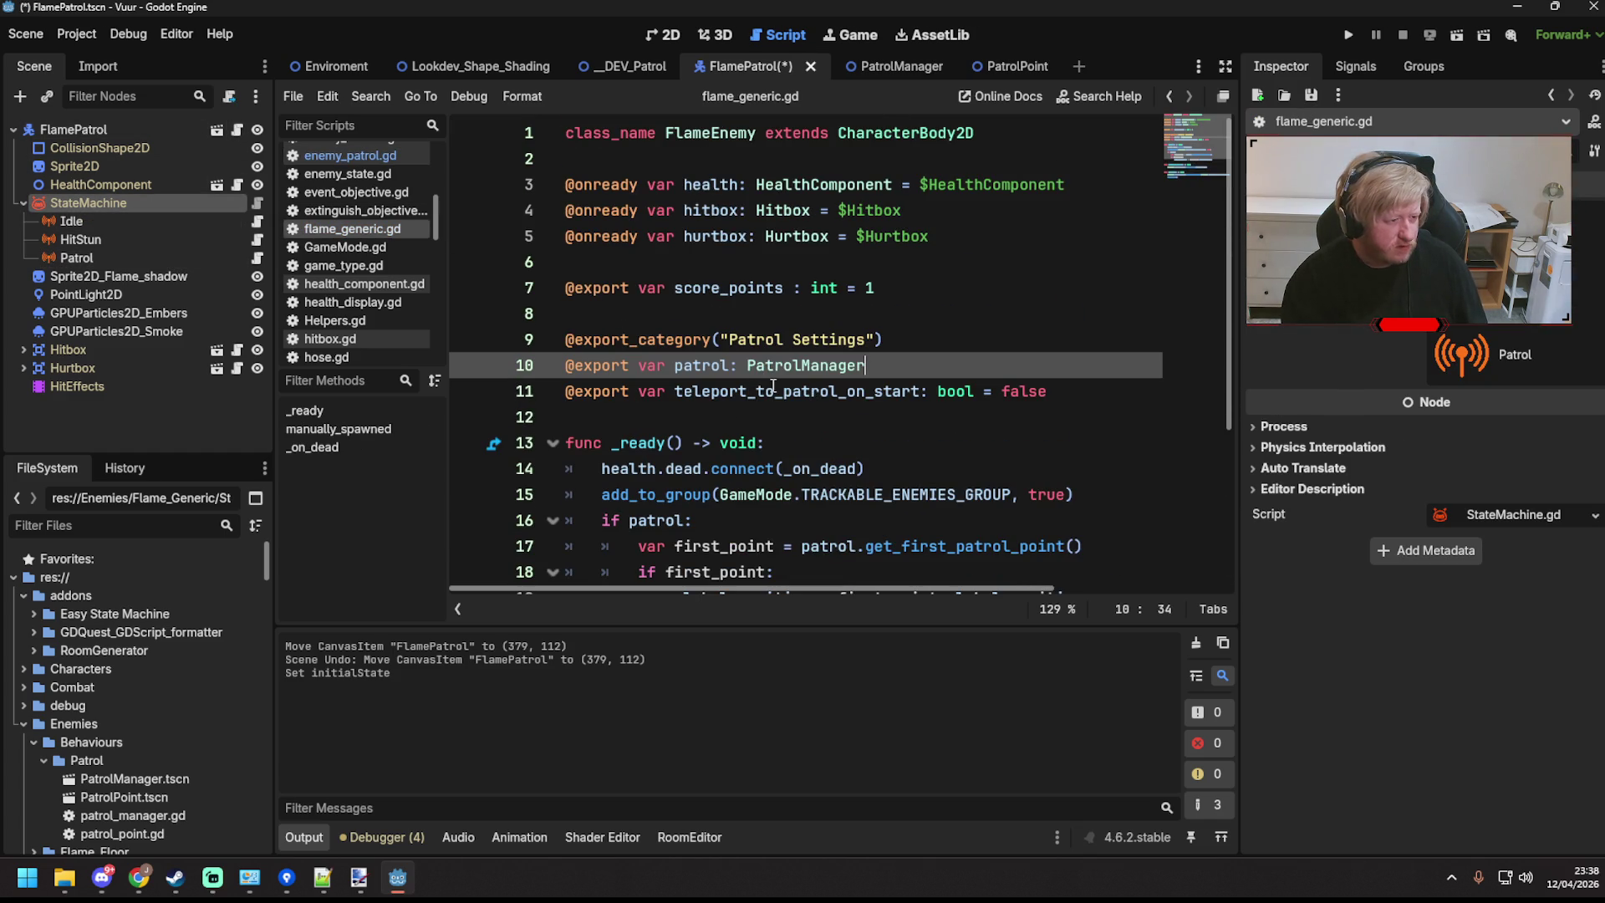
Declare 'var movement_speed : int = 200' below the teleport/patrol settings and save
{"action": "left_click", "coordinate": [1087, 399]}
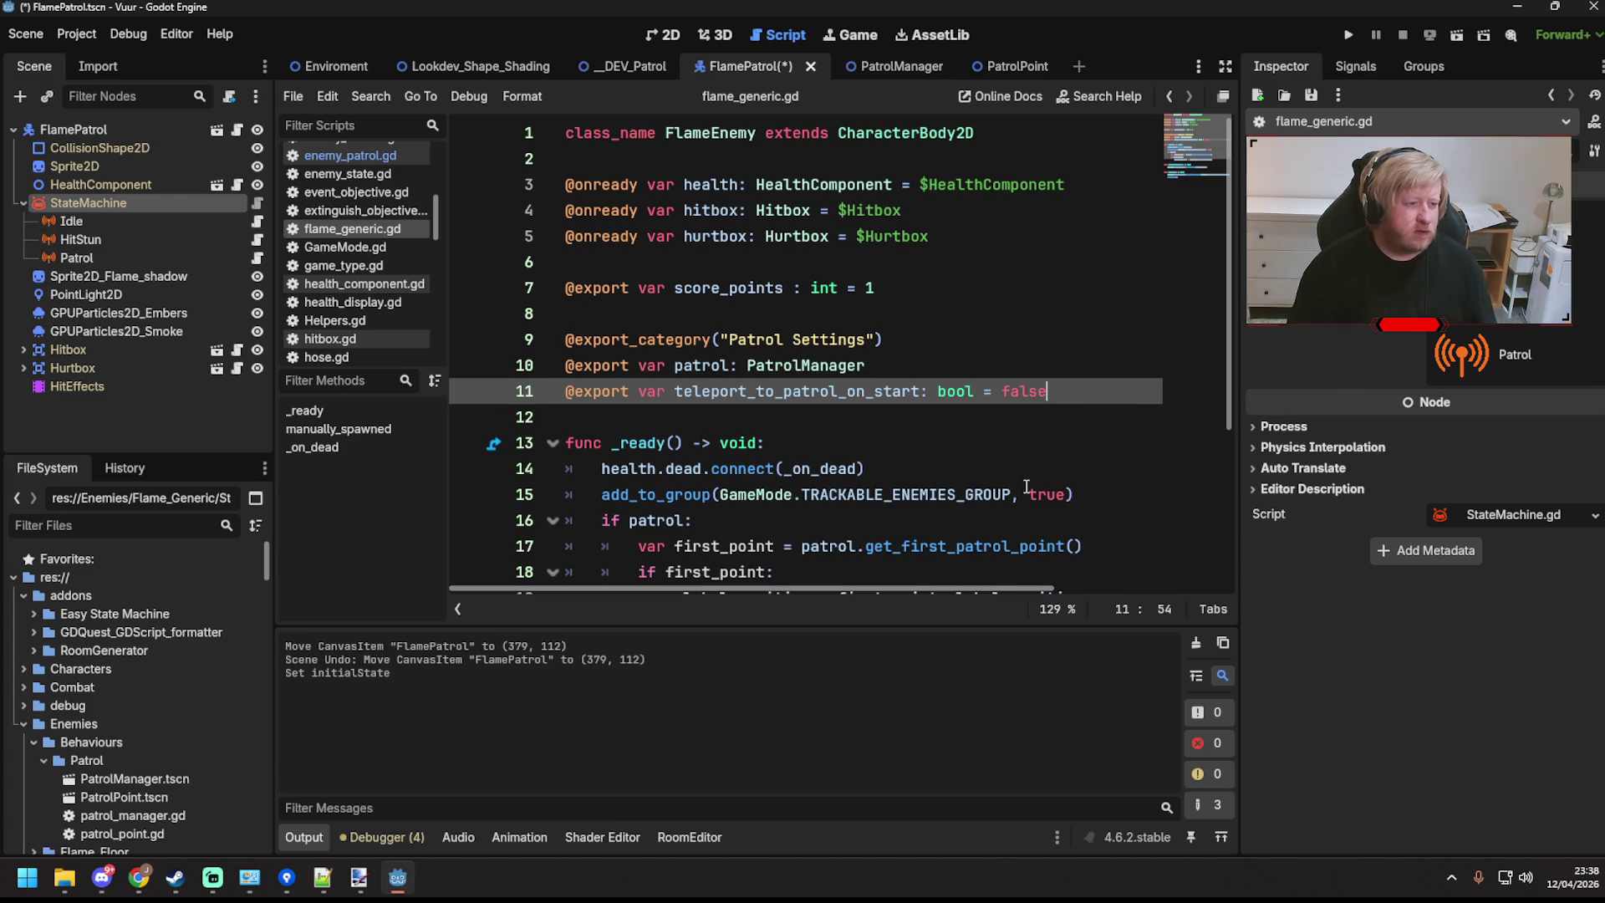
{"action": "key", "text": "Return"}
{"action": "key", "text": "Return"}
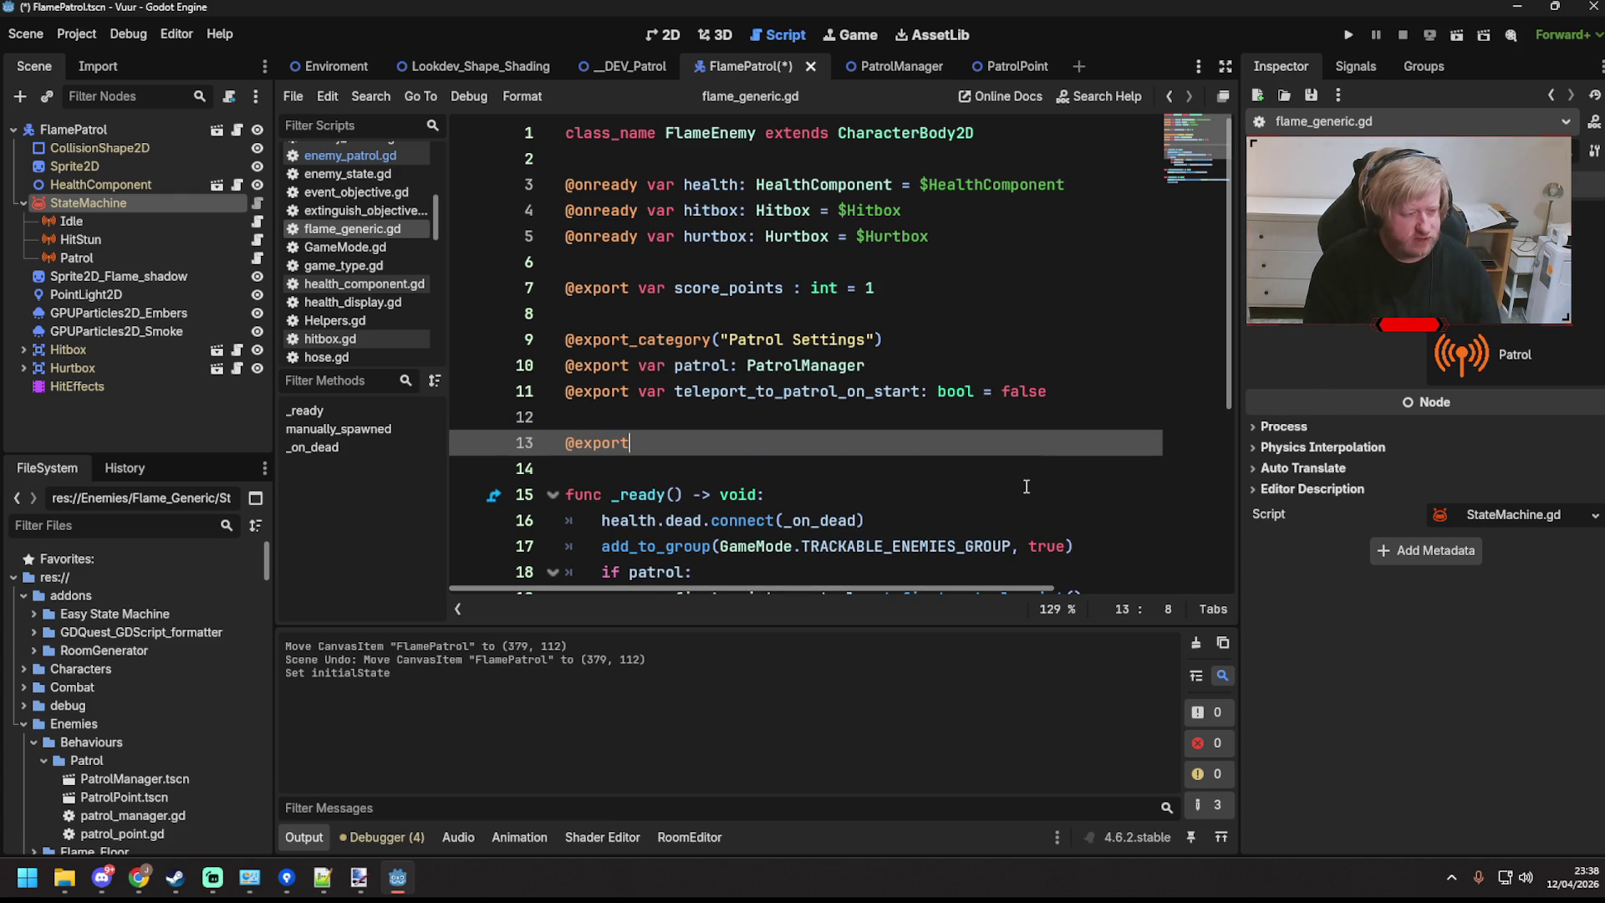
{"action": "key", "text": "BackSpace"}
{"action": "key", "text": "BackSpace"}
{"action": "key", "text": "BackSpace"}
{"action": "type", "text": "var c"}
{"action": "type", "text": "ovement_speed : int = 200"}
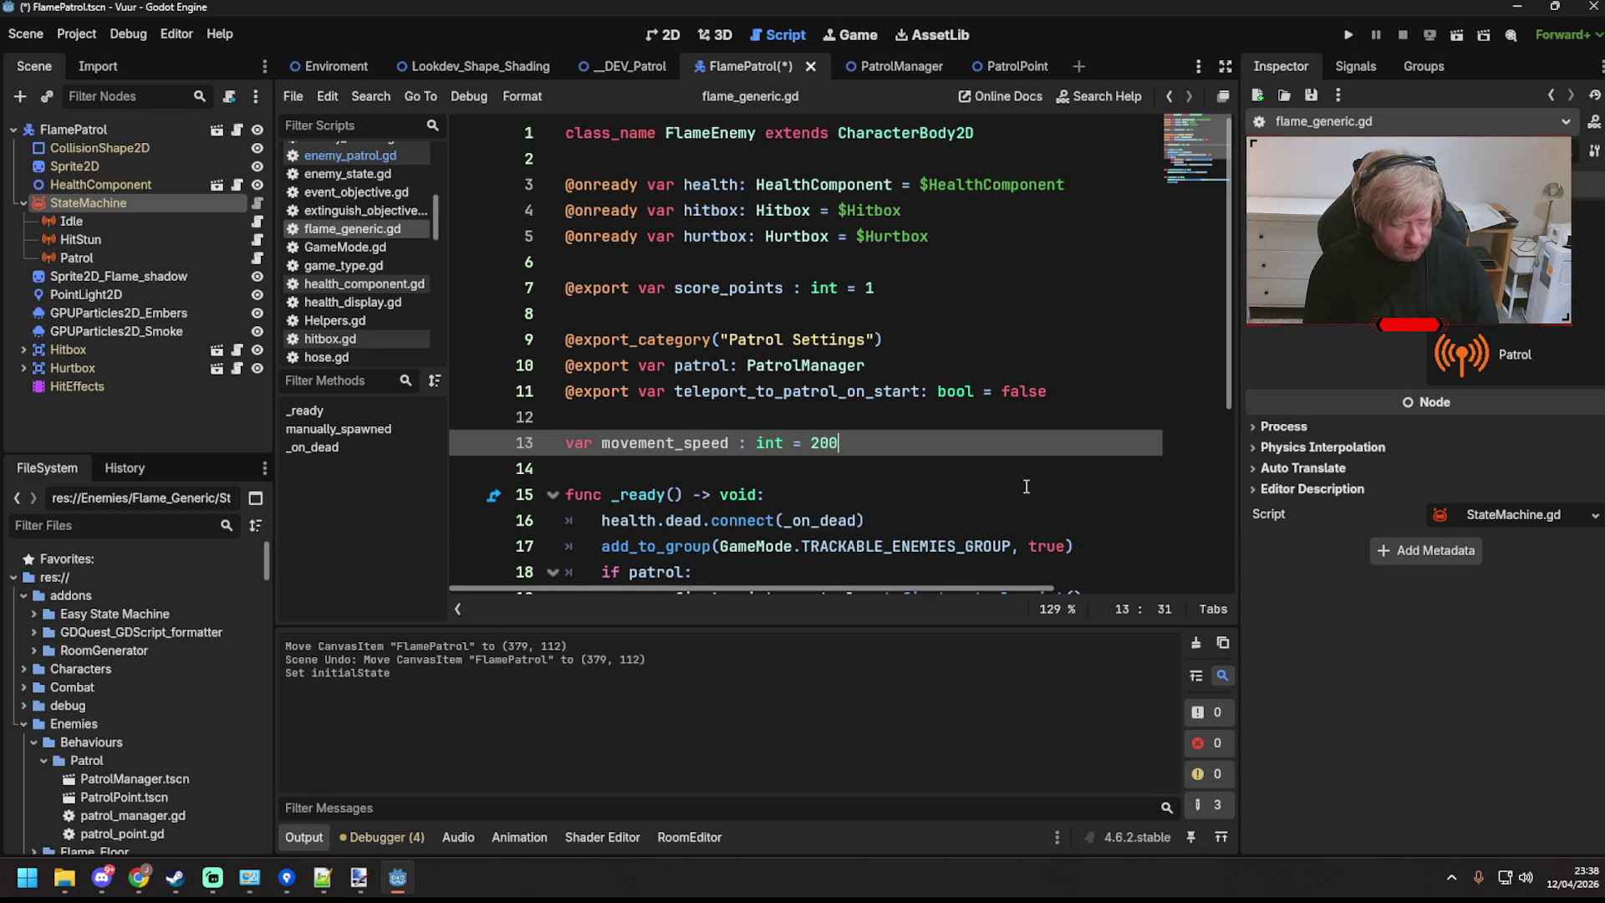
{"action": "key", "text": "ctrl+s"}
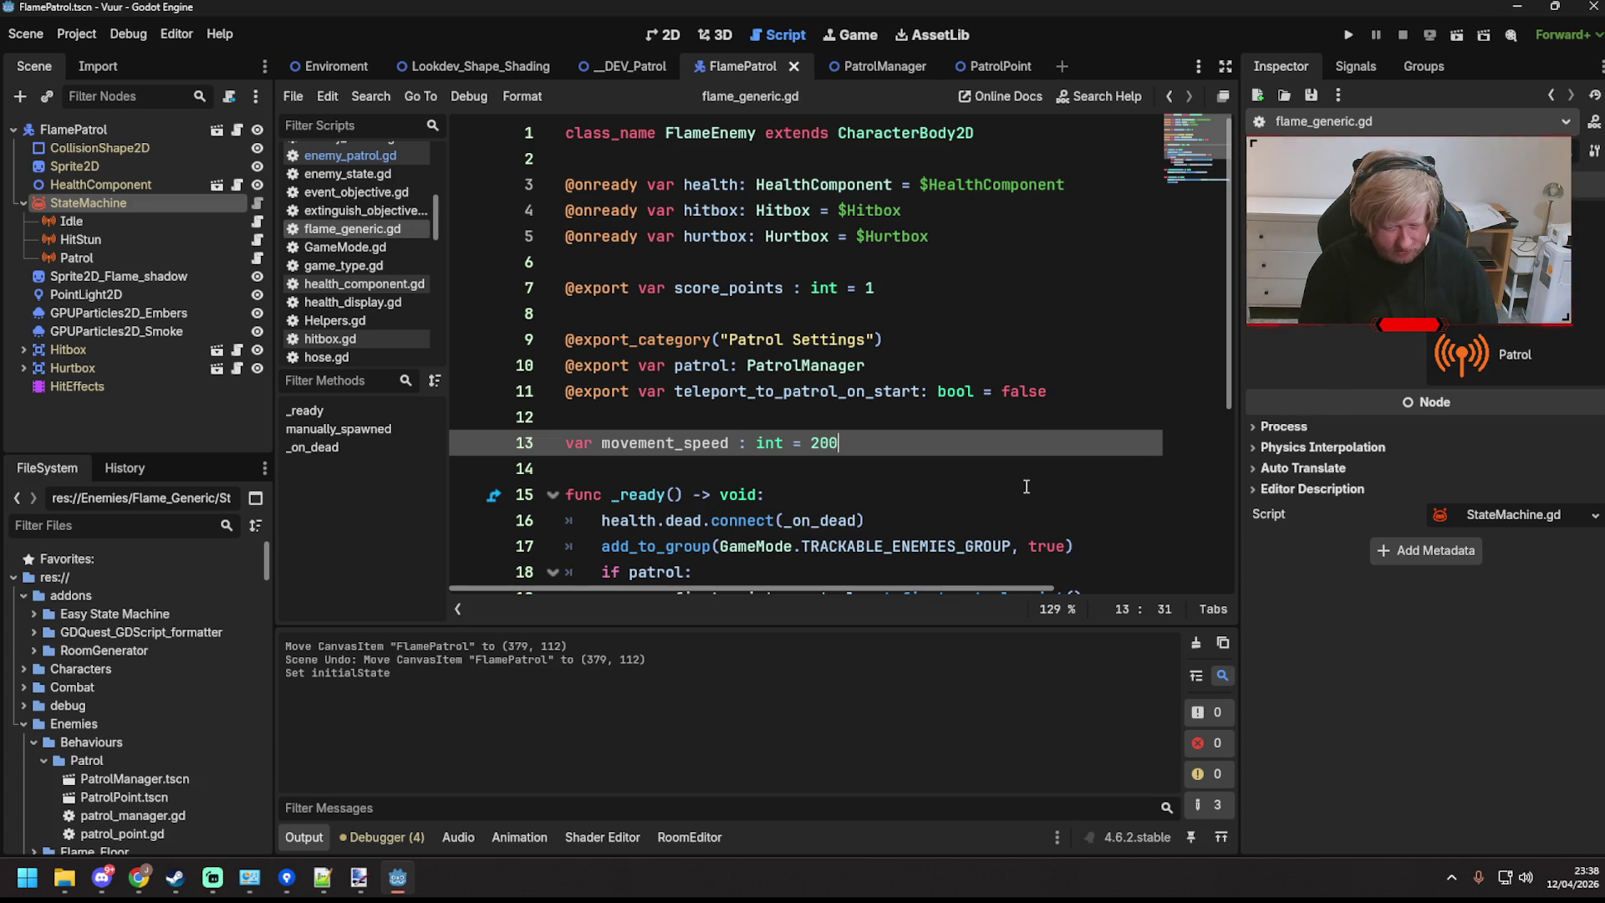
{"action": "key", "text": "ctrl+s"}
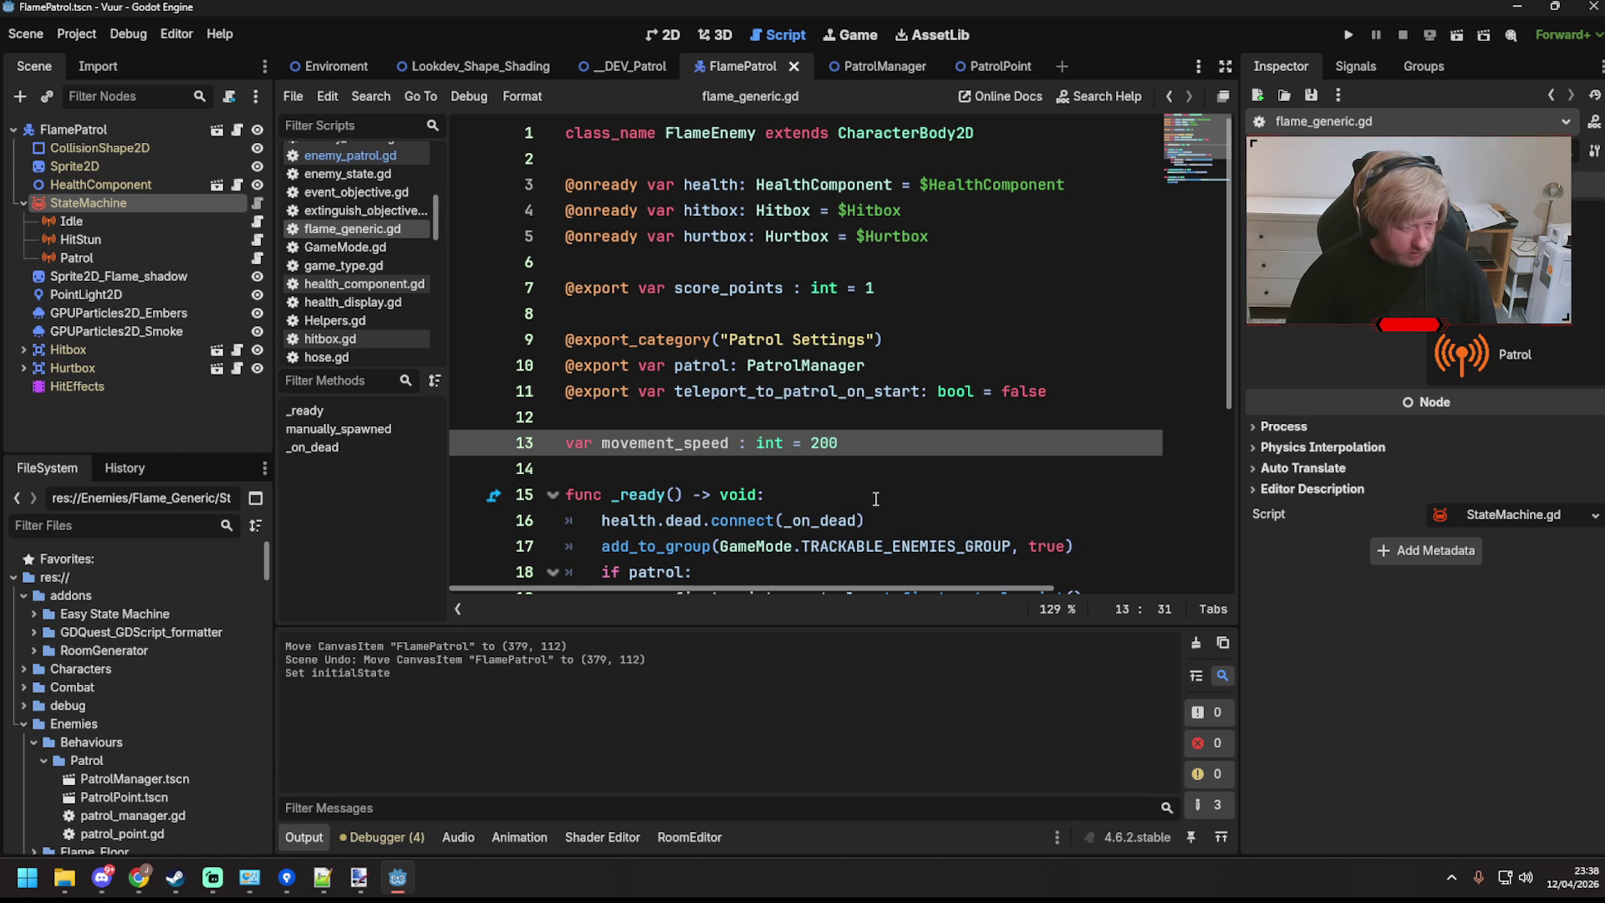
In enemy_patrol.gd, start a new physicsProcess line with enemy.velocity
{"action": "left_click", "coordinate": [258, 258]}
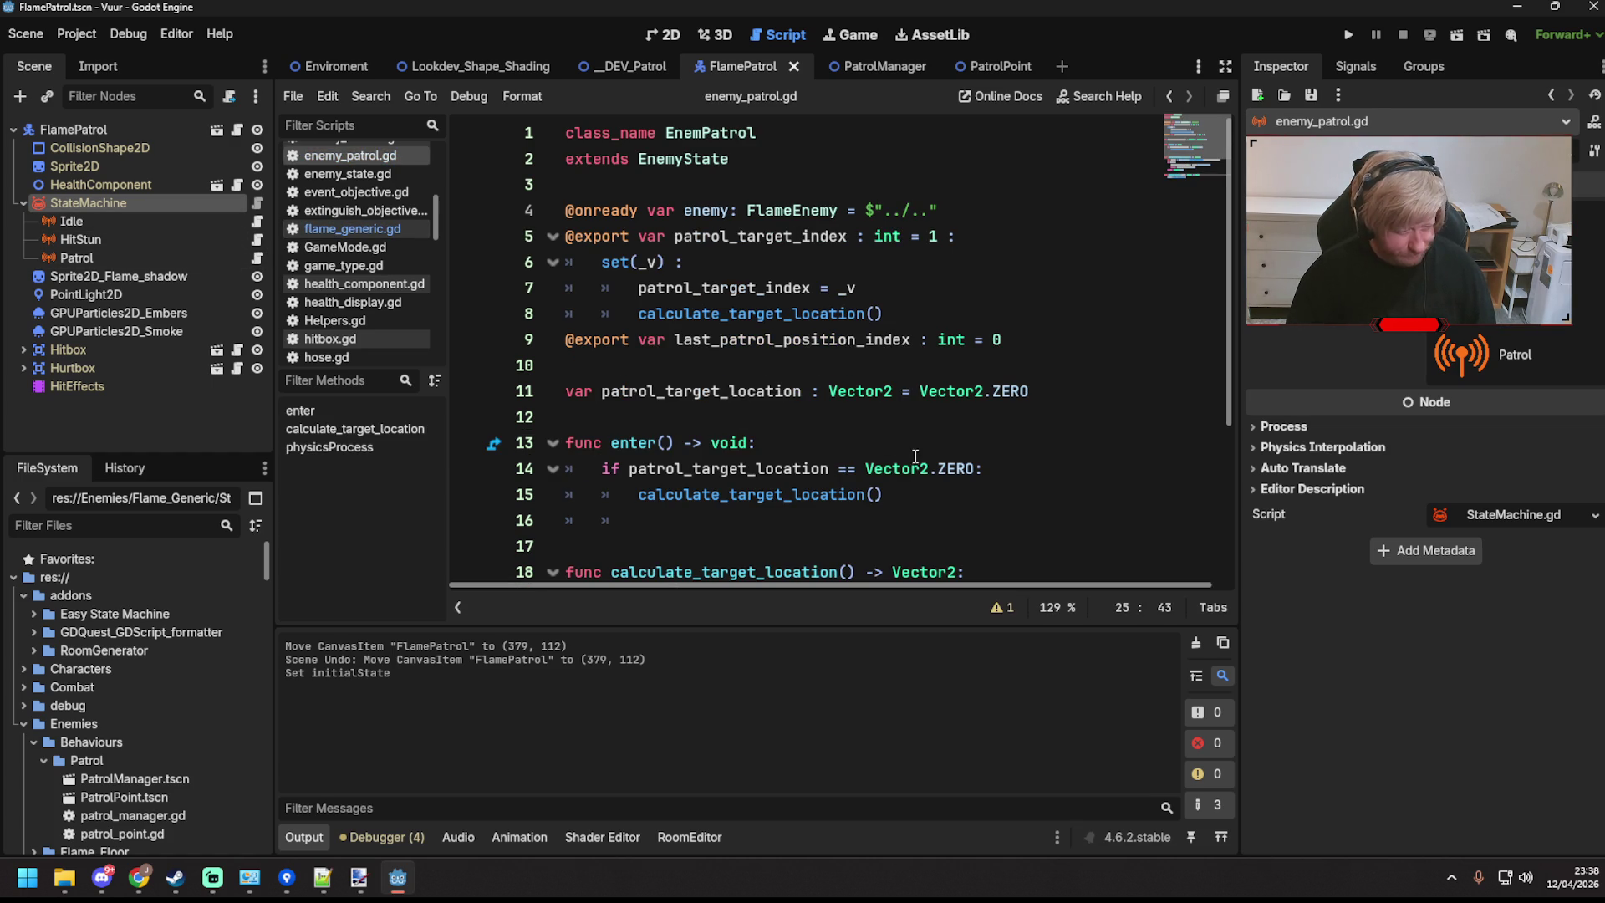
{"action": "scroll", "coordinate": [851, 454], "scroll_direction": "down", "scroll_amount": 3}
{"action": "left_click", "coordinate": [827, 543]}
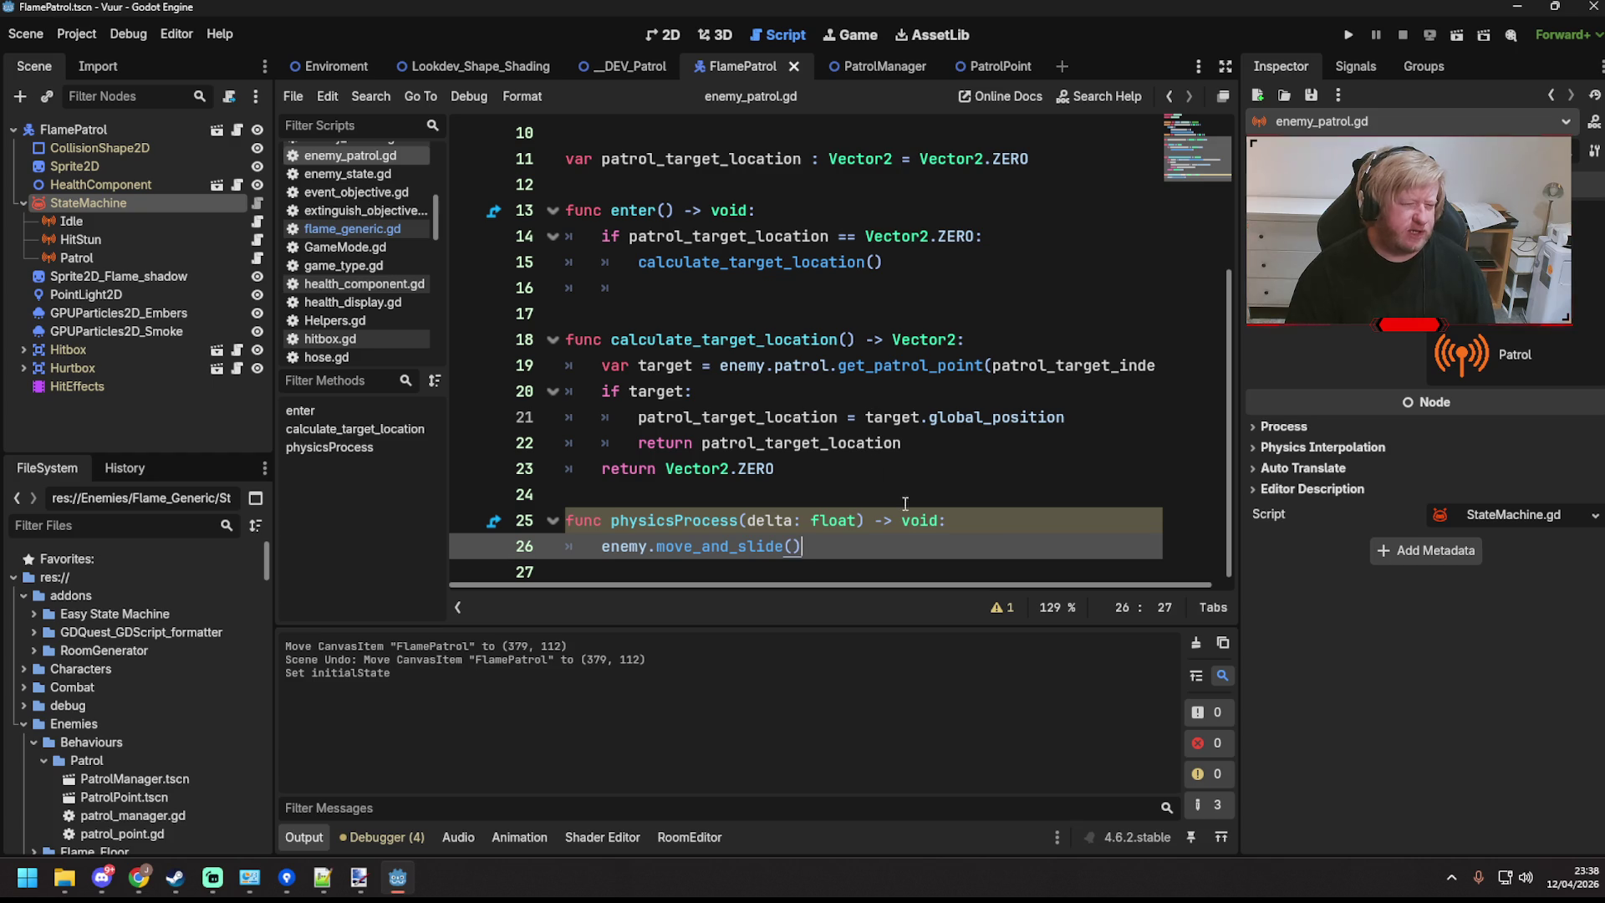
{"action": "left_click", "coordinate": [977, 521]}
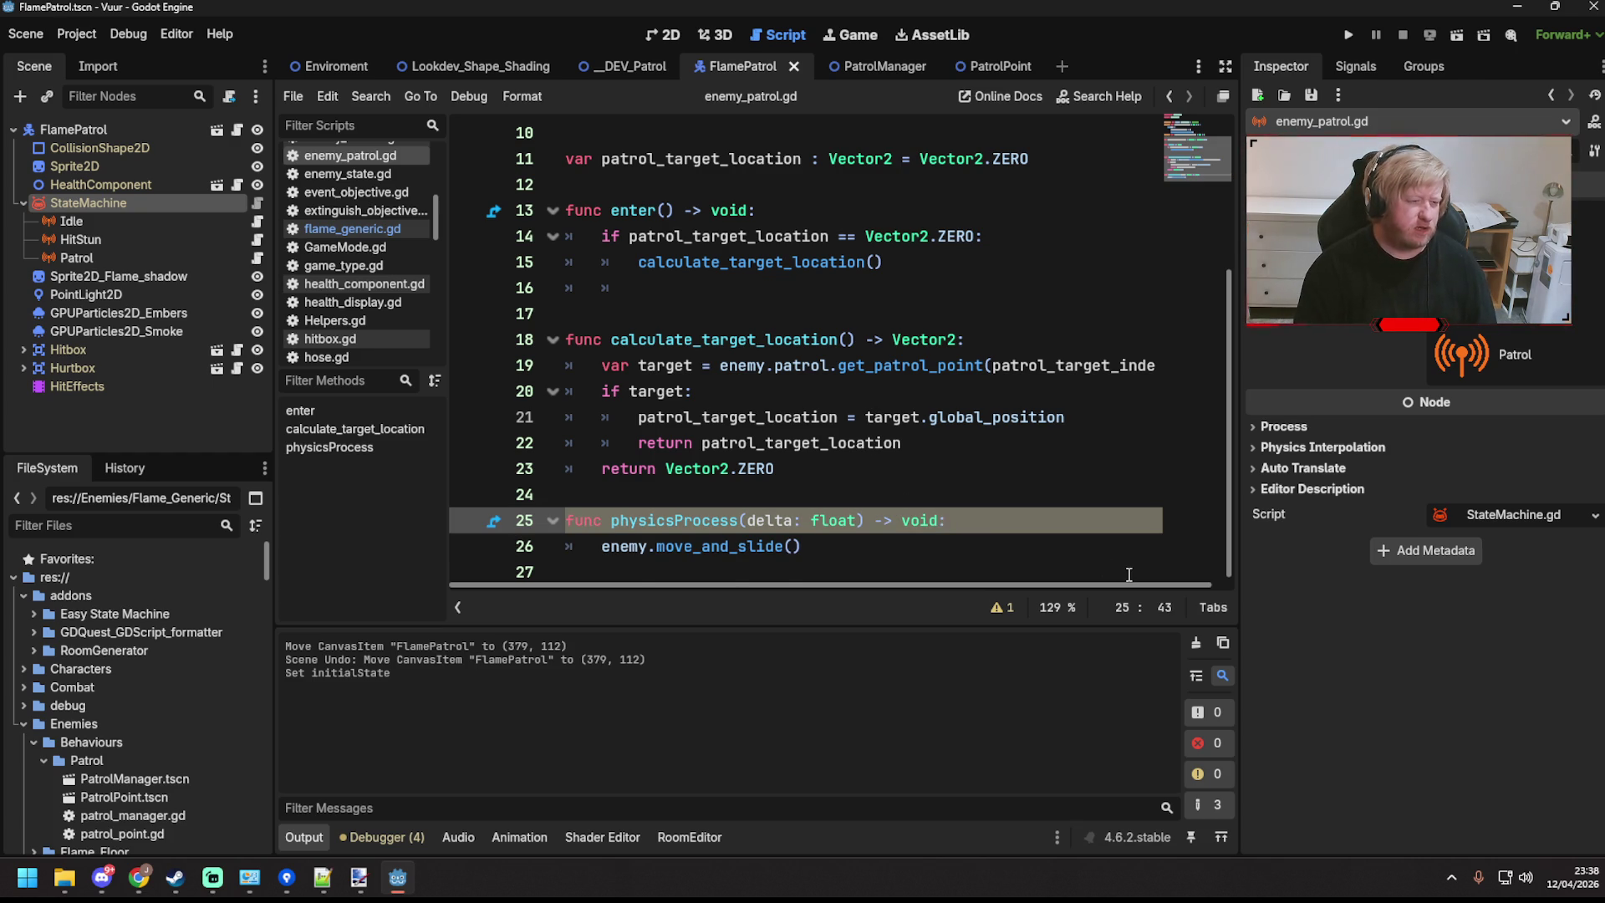
{"action": "key", "text": "Return"}
{"action": "type", "text": "enemy"}
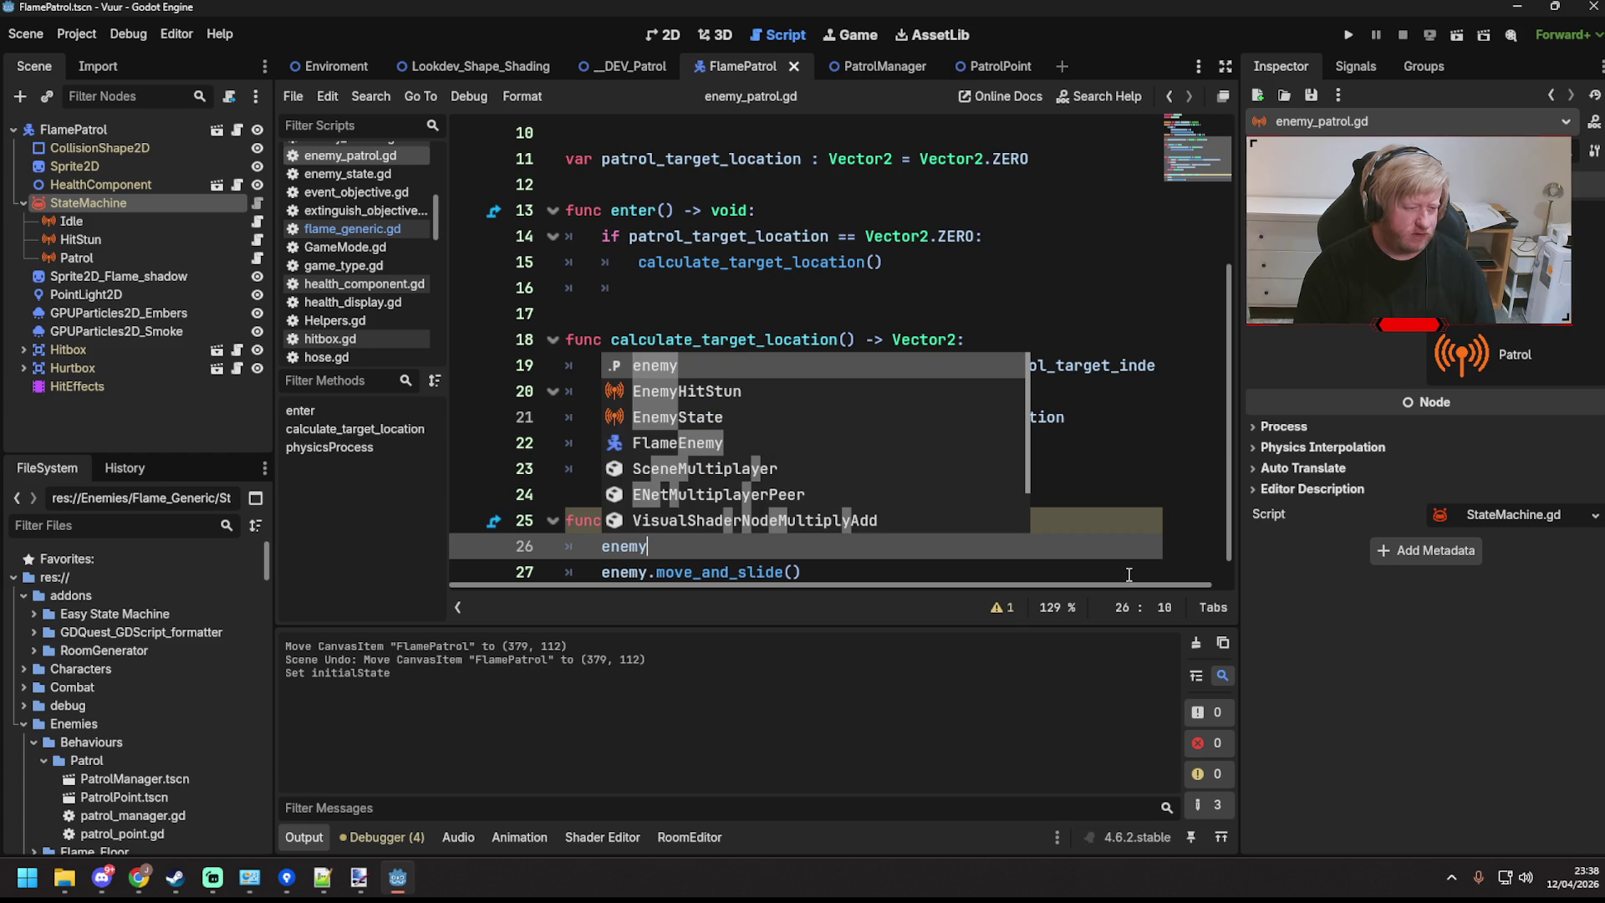
{"action": "type", "text": ".veloci"}
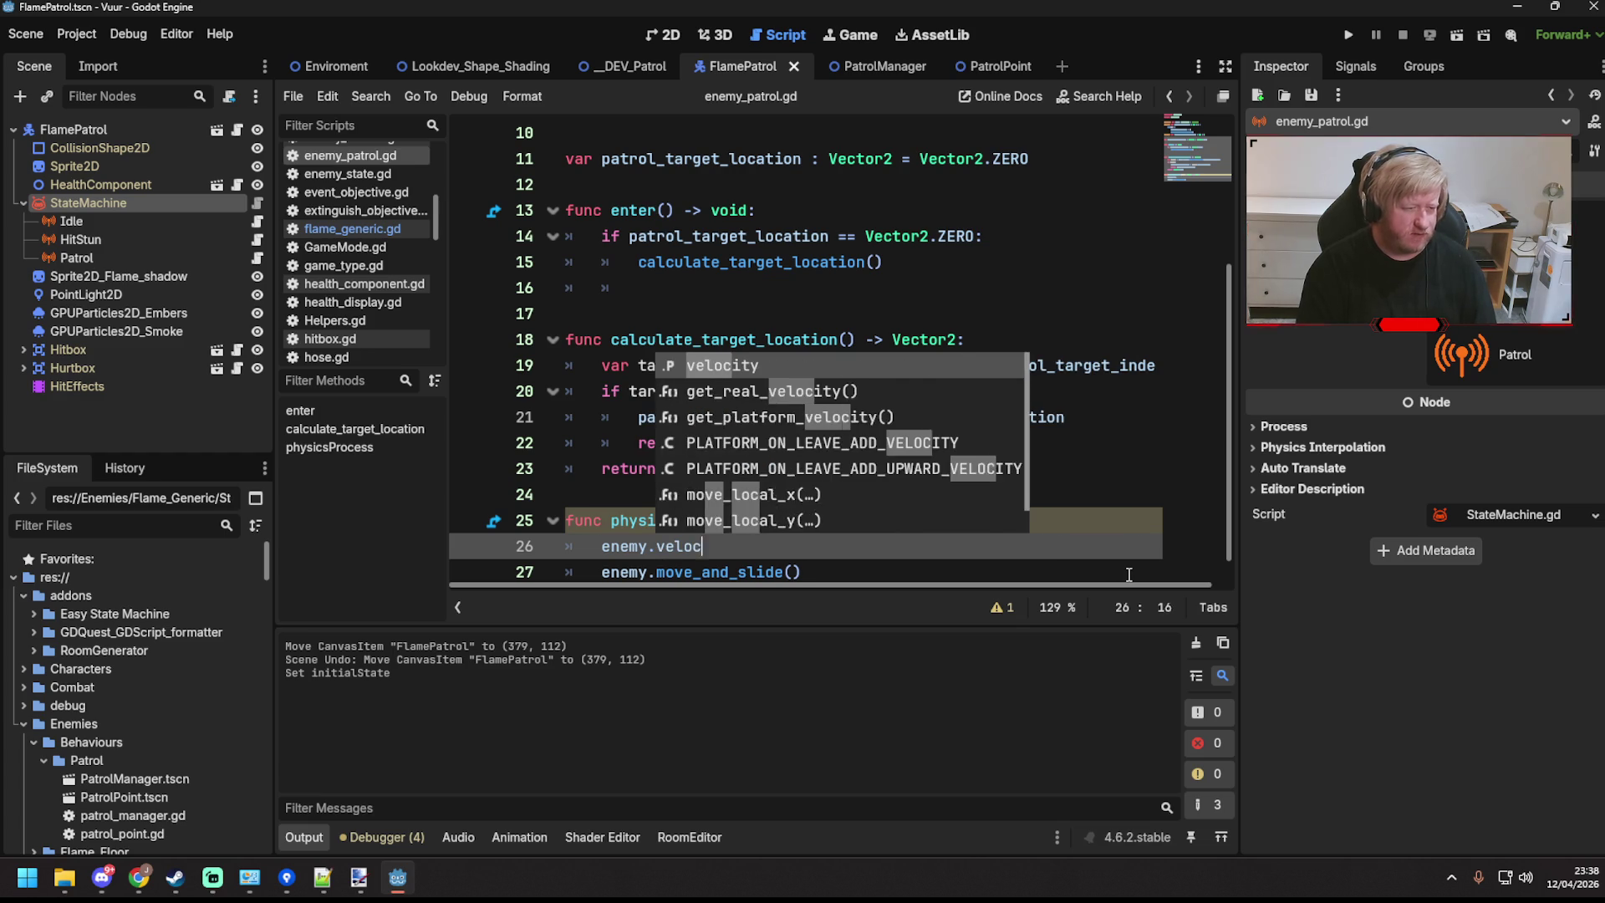
{"action": "type", "text": "ty"}
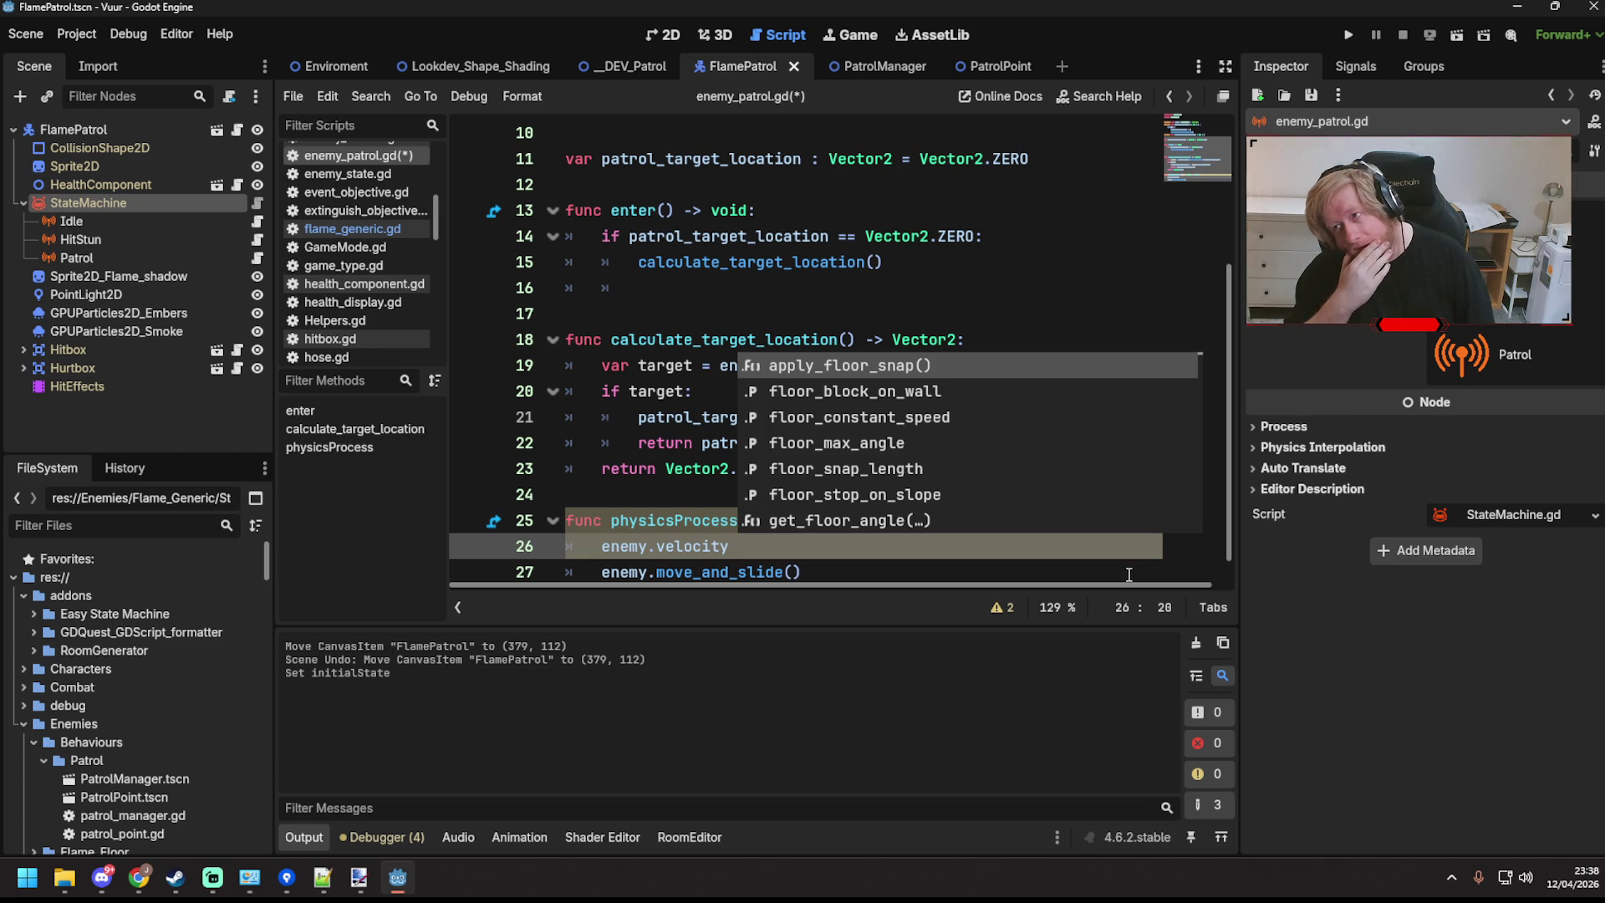
{"action": "left_click", "coordinate": [852, 552]}
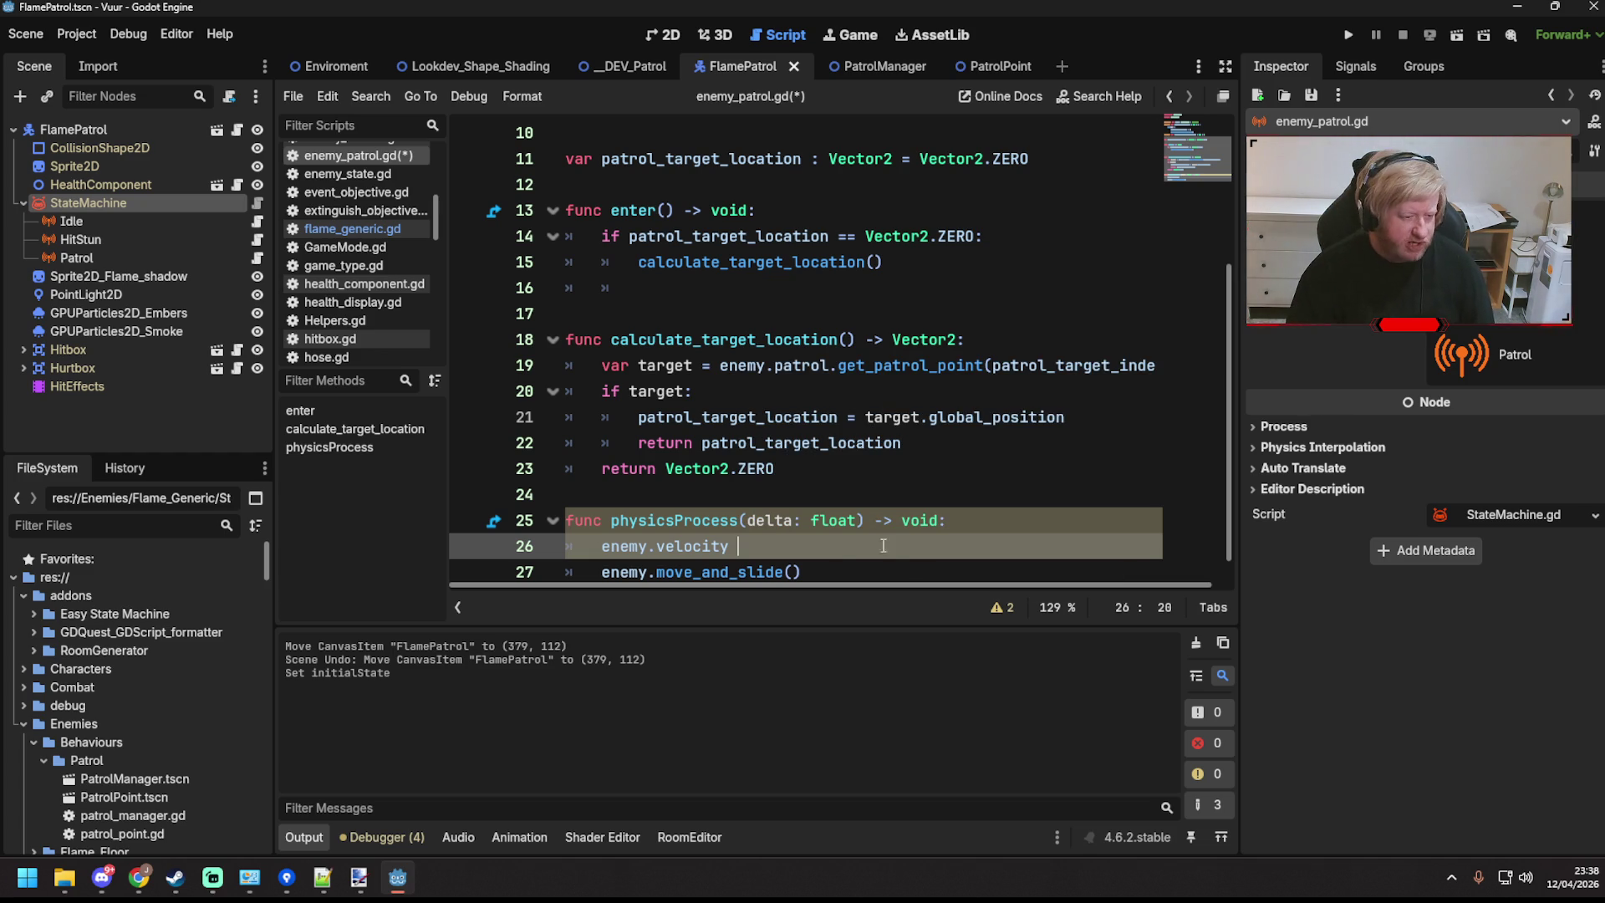
Rewrite it as 'var direction = enemy.global_position.direction_to(patrol_target_location)'
{"action": "left_click_drag", "start_coordinate": [658, 546], "coordinate": [739, 546]}
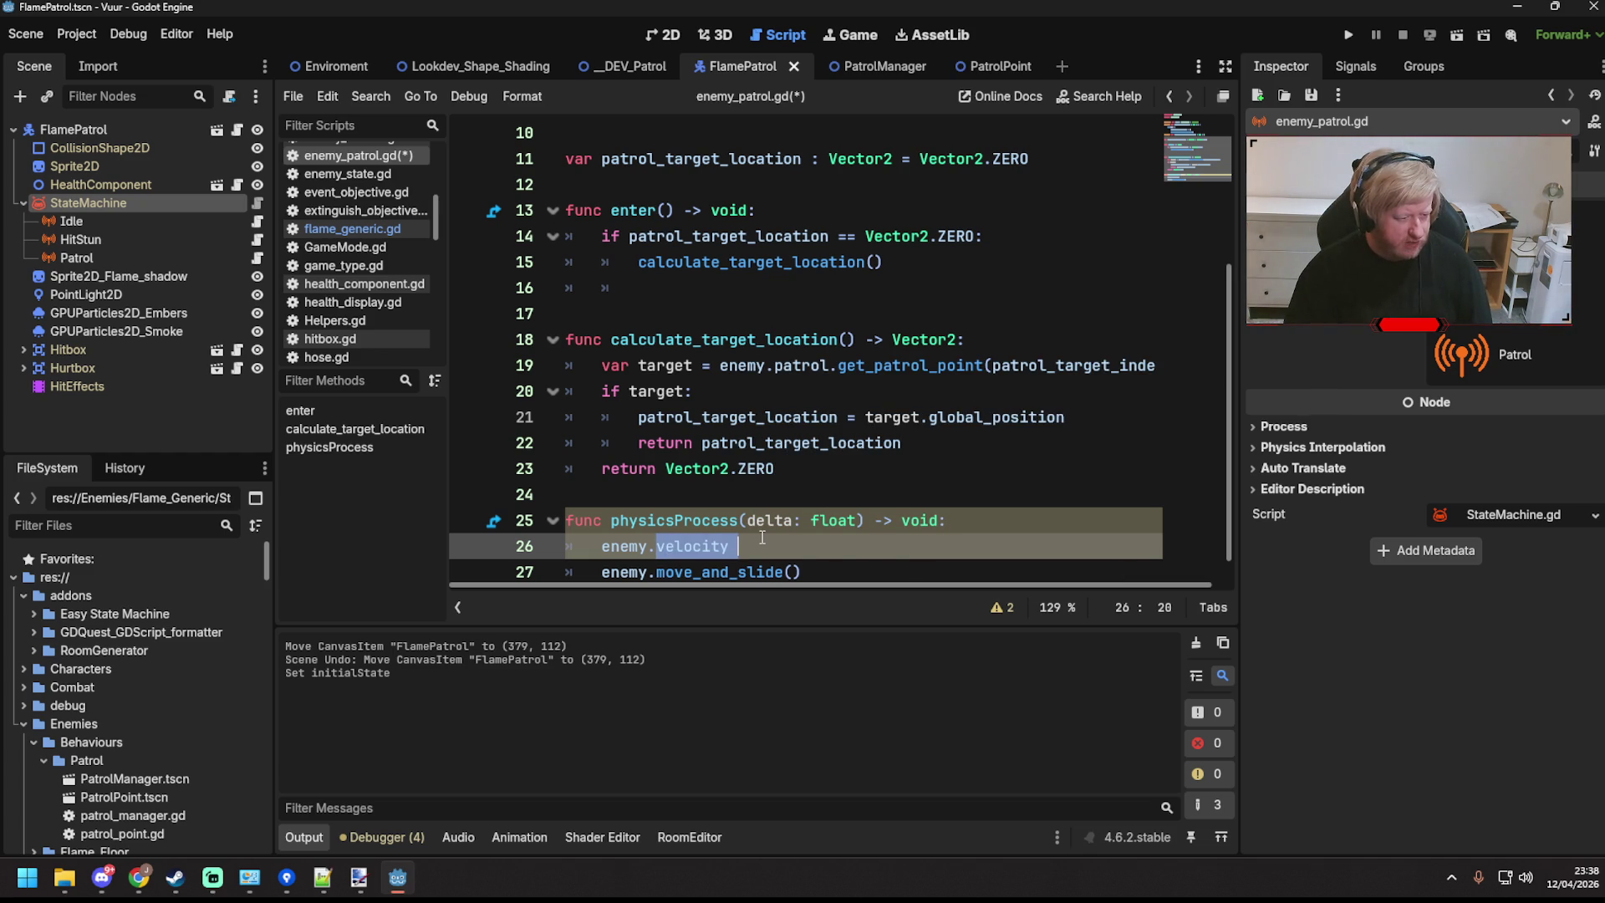
{"action": "type", "text": "dire"}
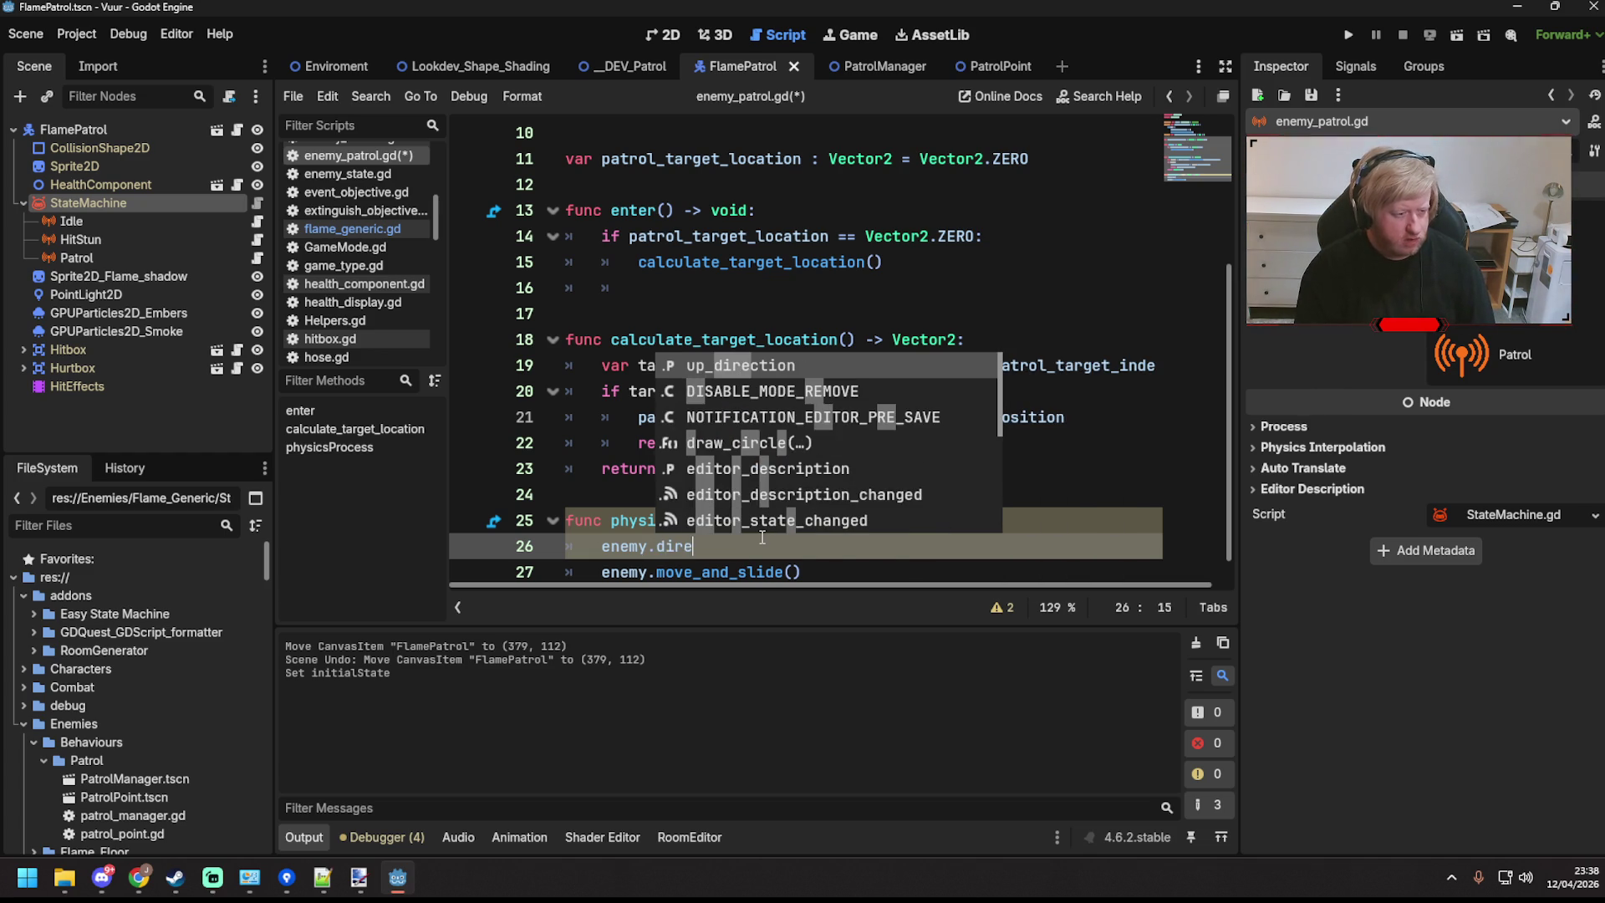
{"action": "type", "text": "ction"}
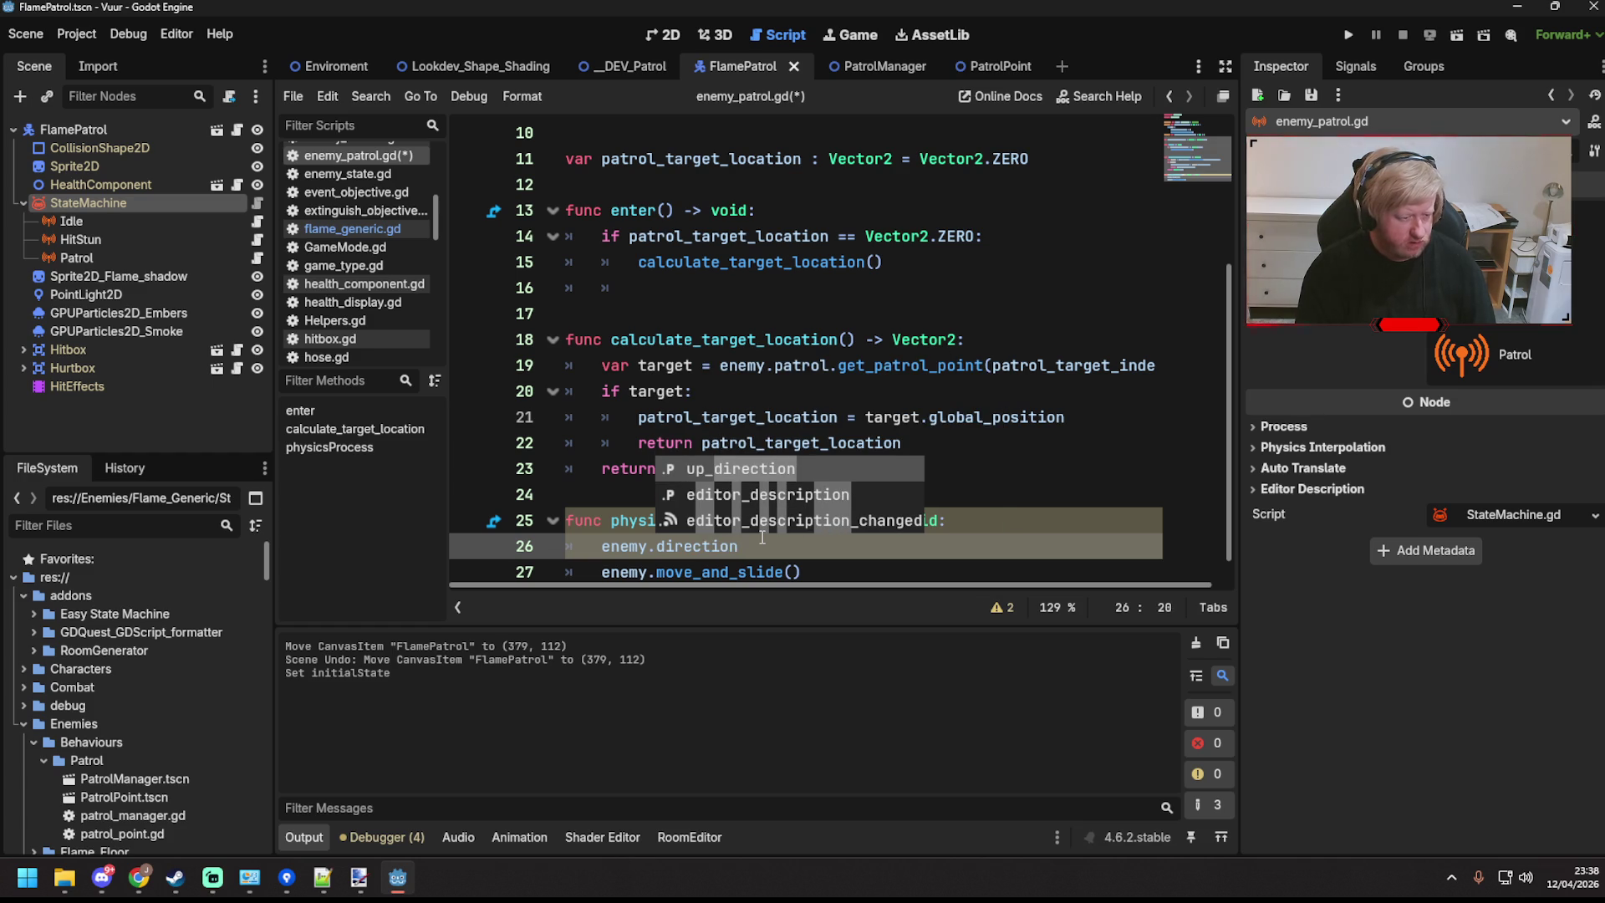
{"action": "key", "text": "ctrl+BackSpace"}
{"action": "type", "text": "globa"}
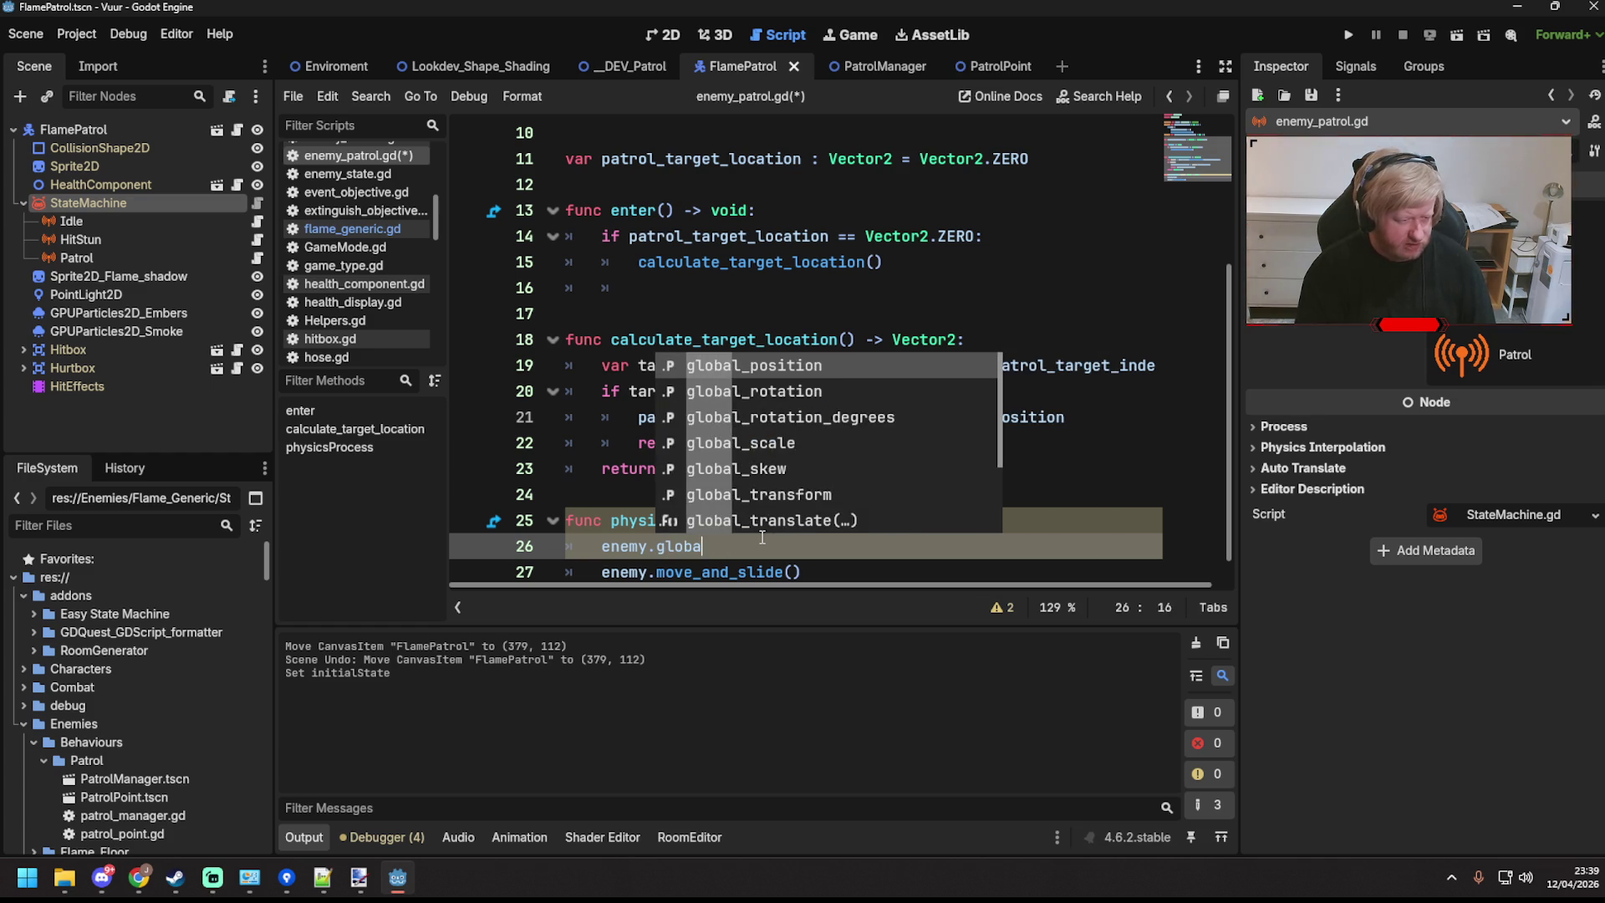
{"action": "key", "text": "Return"}
{"action": "type", "text": ".dire"}
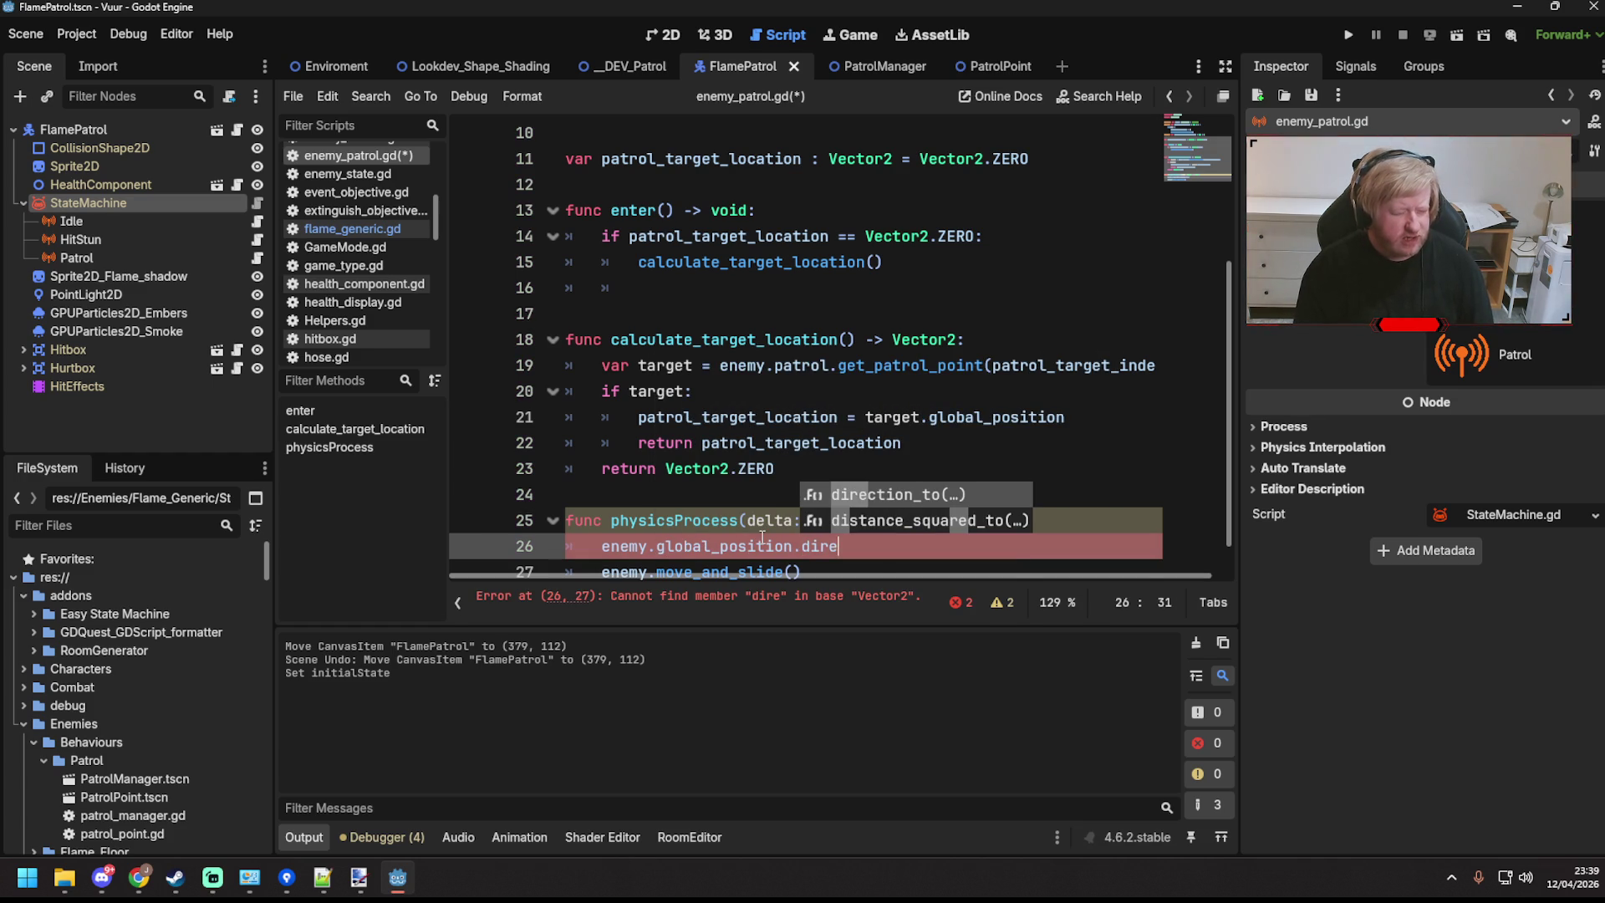
{"action": "key", "text": "Return"}
{"action": "type", "text": "patrol_tar"}
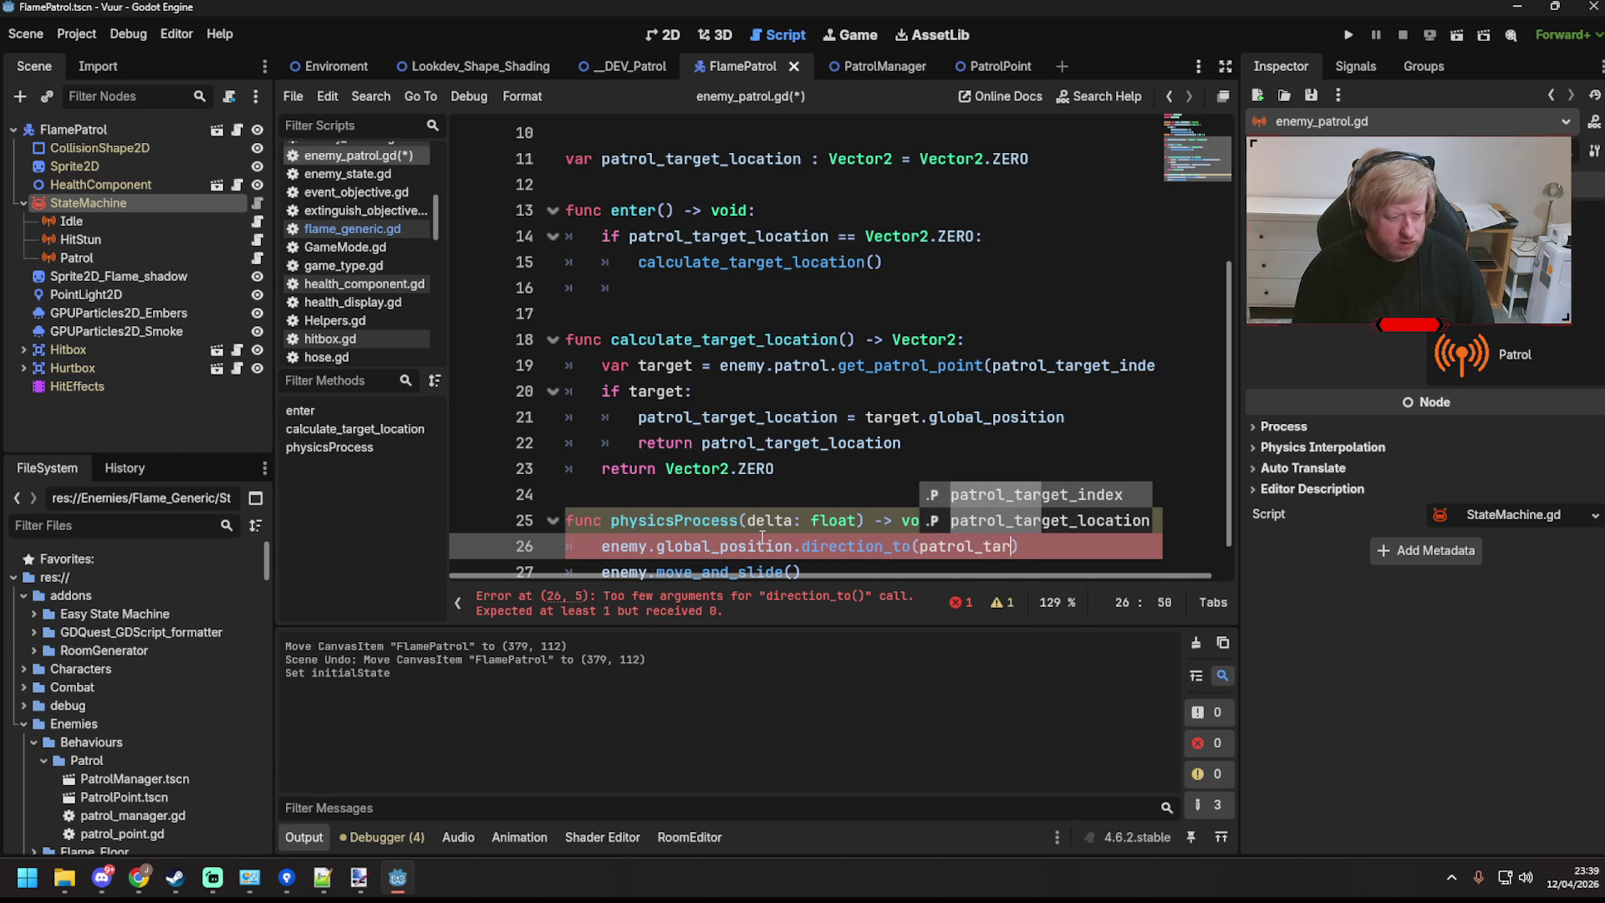
{"action": "key", "text": "Down"}
{"action": "key", "text": "Return"}
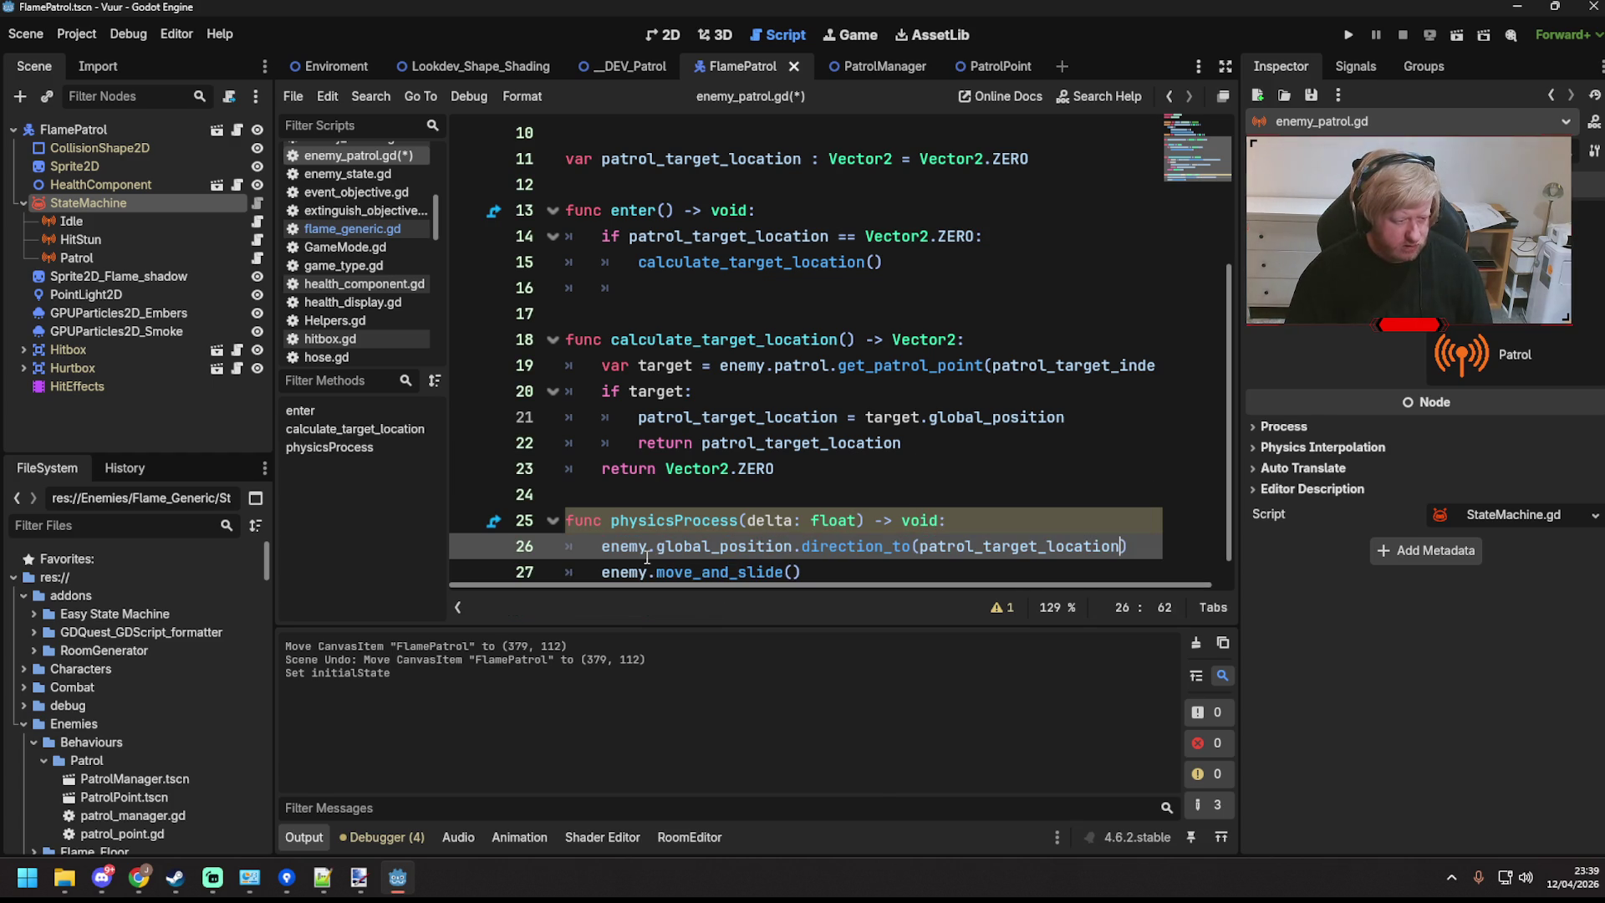
{"action": "left_click", "coordinate": [602, 548]}
{"action": "type", "text": "var direction ="}
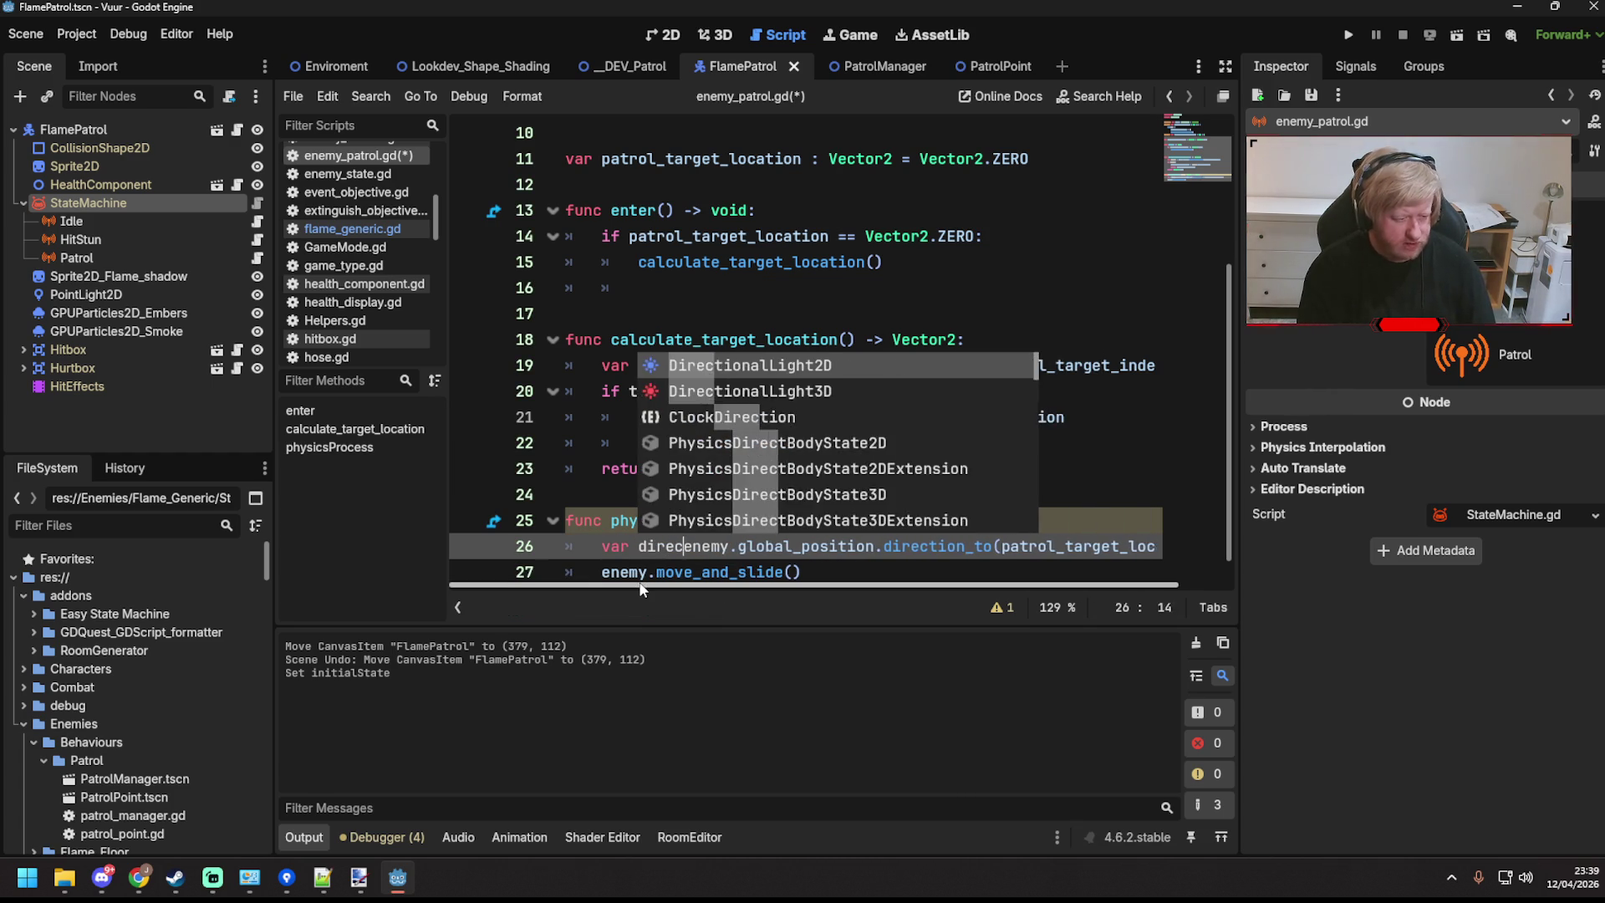
Append .normalized() to the direction line on line 26 and save
{"action": "scroll", "coordinate": [633, 452], "scroll_direction": "down", "scroll_amount": 1}
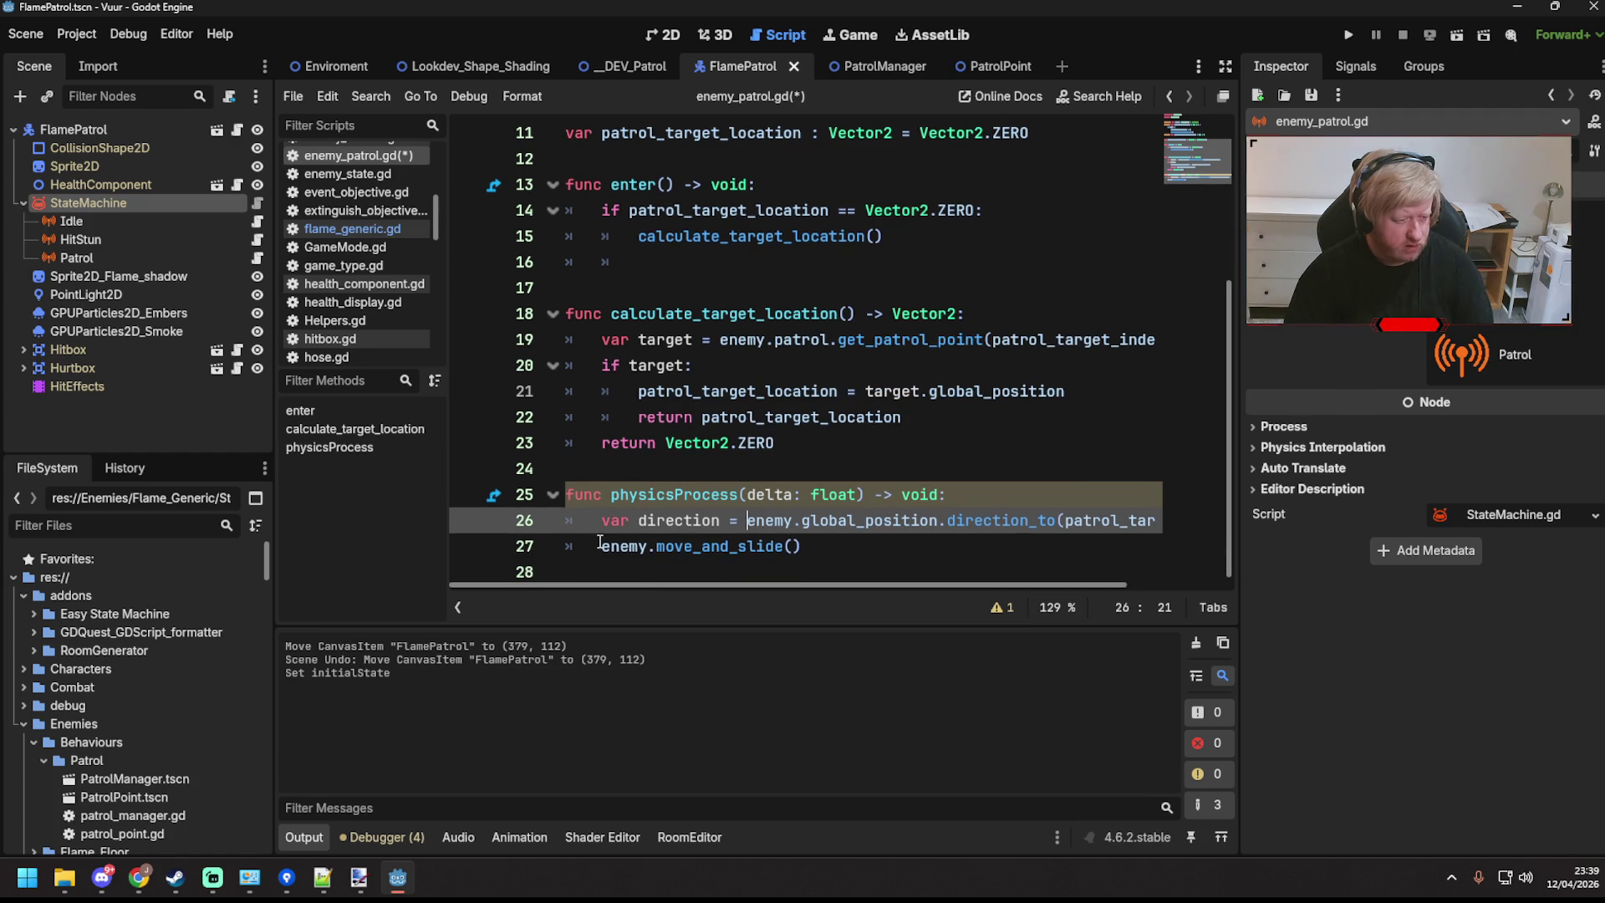
{"action": "scroll", "coordinate": [720, 581], "scroll_direction": "right", "scroll_amount": 3}
{"action": "left_click", "coordinate": [1155, 519]}
{"action": "type", "text": ".norm"}
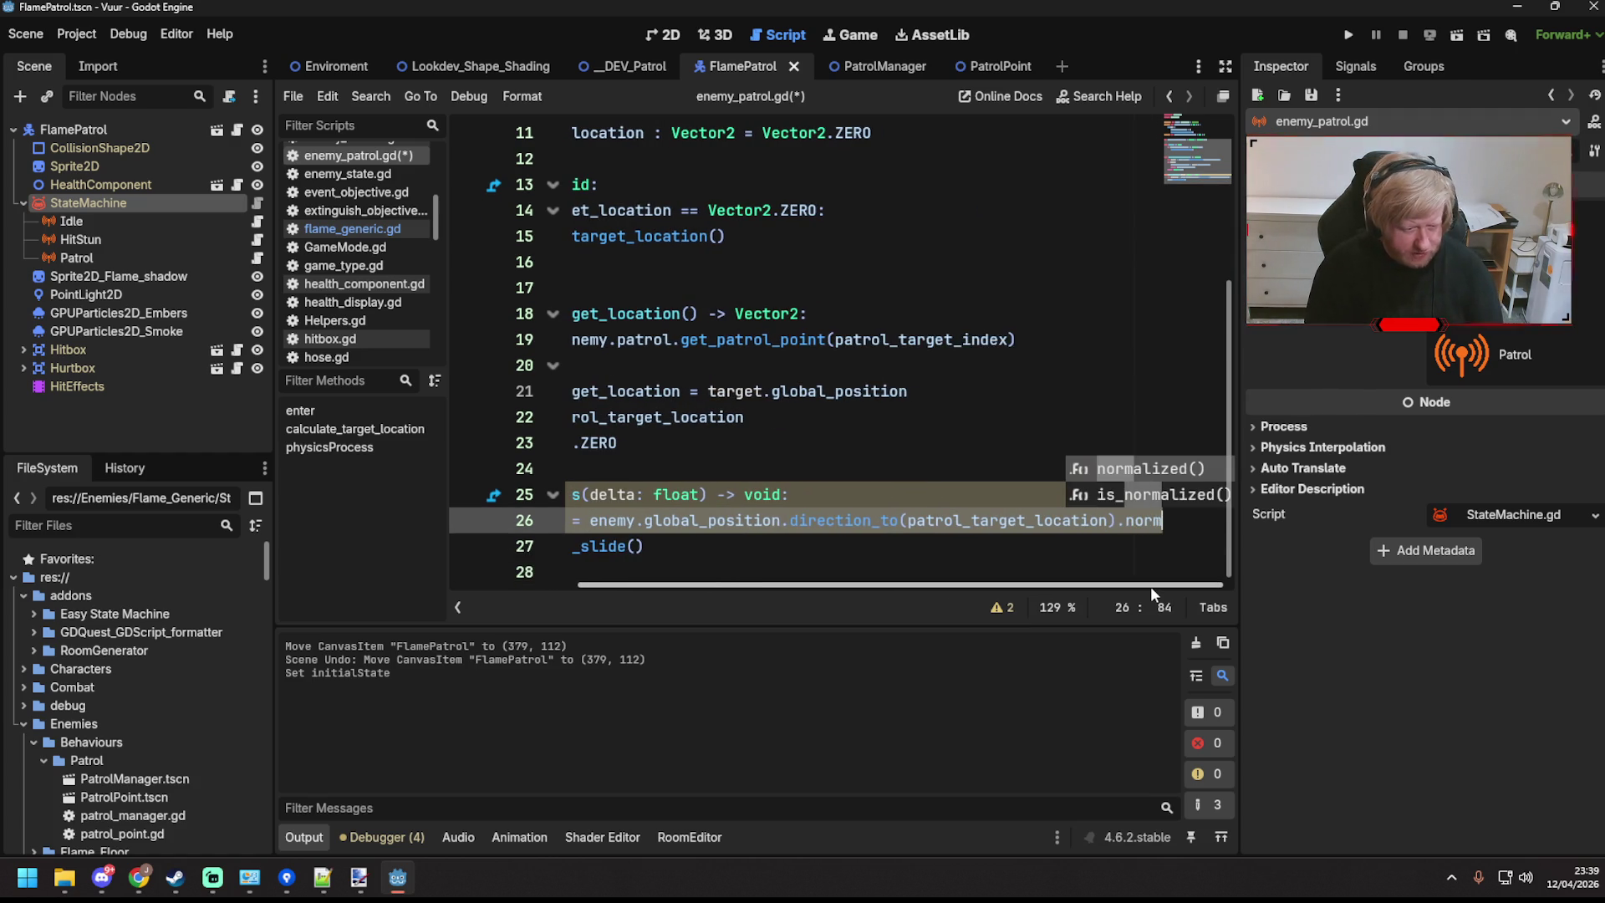
{"action": "key", "text": "Return"}
{"action": "key", "text": "ctrl+s"}
Insert an empty line 27 above move_and_slide, discarding a trial 'direction +=' start
{"action": "left_click", "coordinate": [886, 575]}
{"action": "key", "text": "Up"}
{"action": "key", "text": "Return"}
{"action": "left_click", "coordinate": [656, 545]}
{"action": "key", "text": "ctrl+s"}
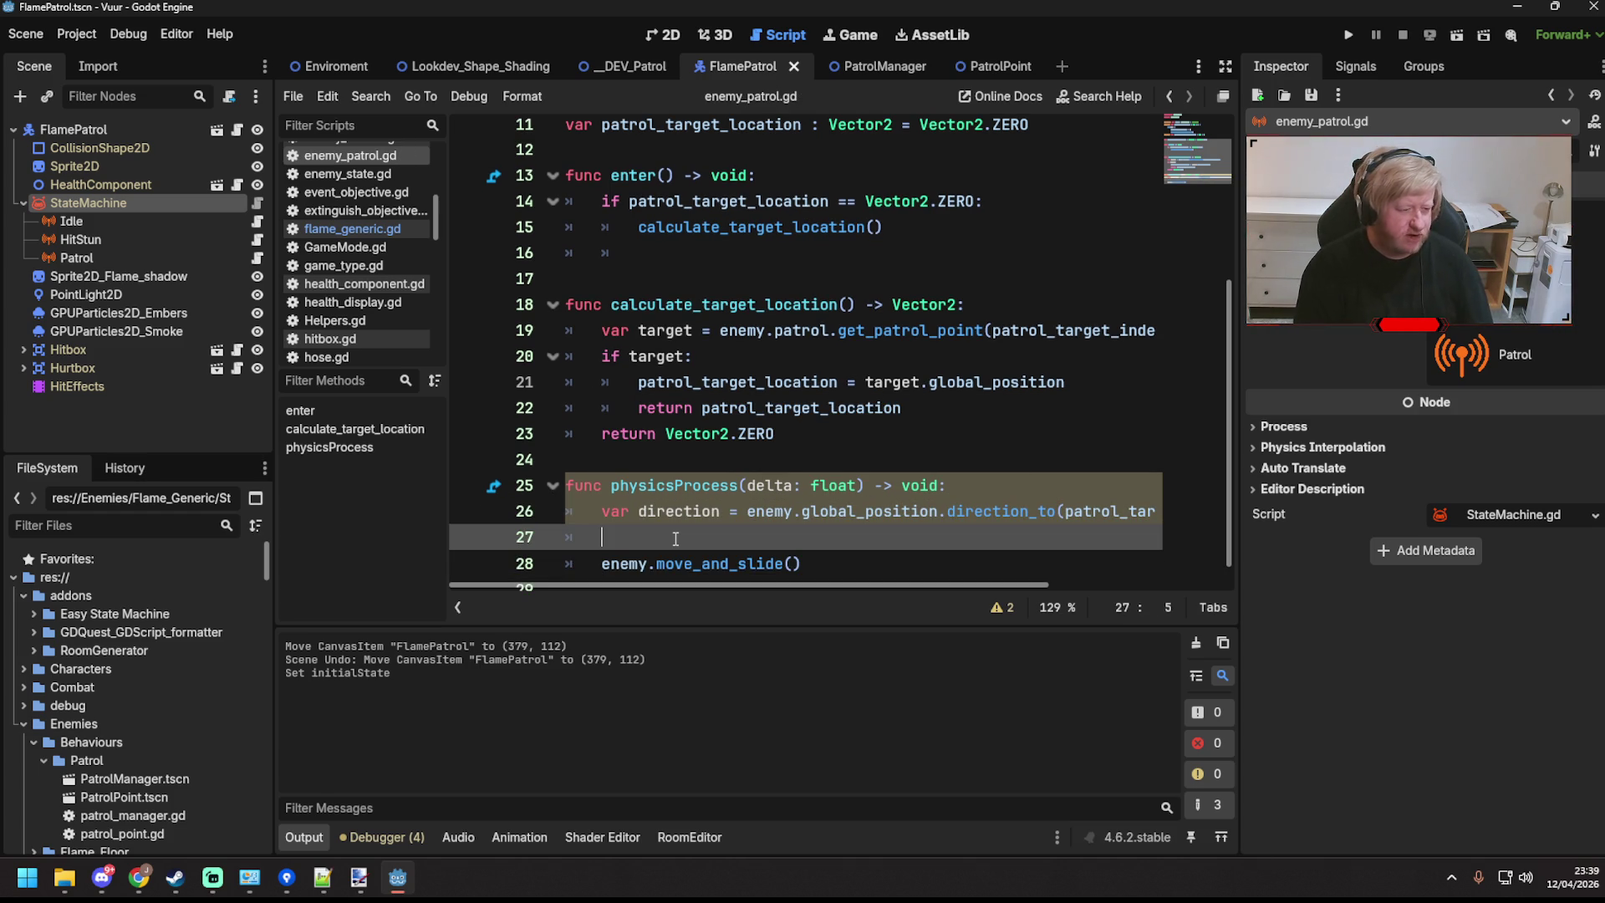
{"action": "type", "text": "direction +"}
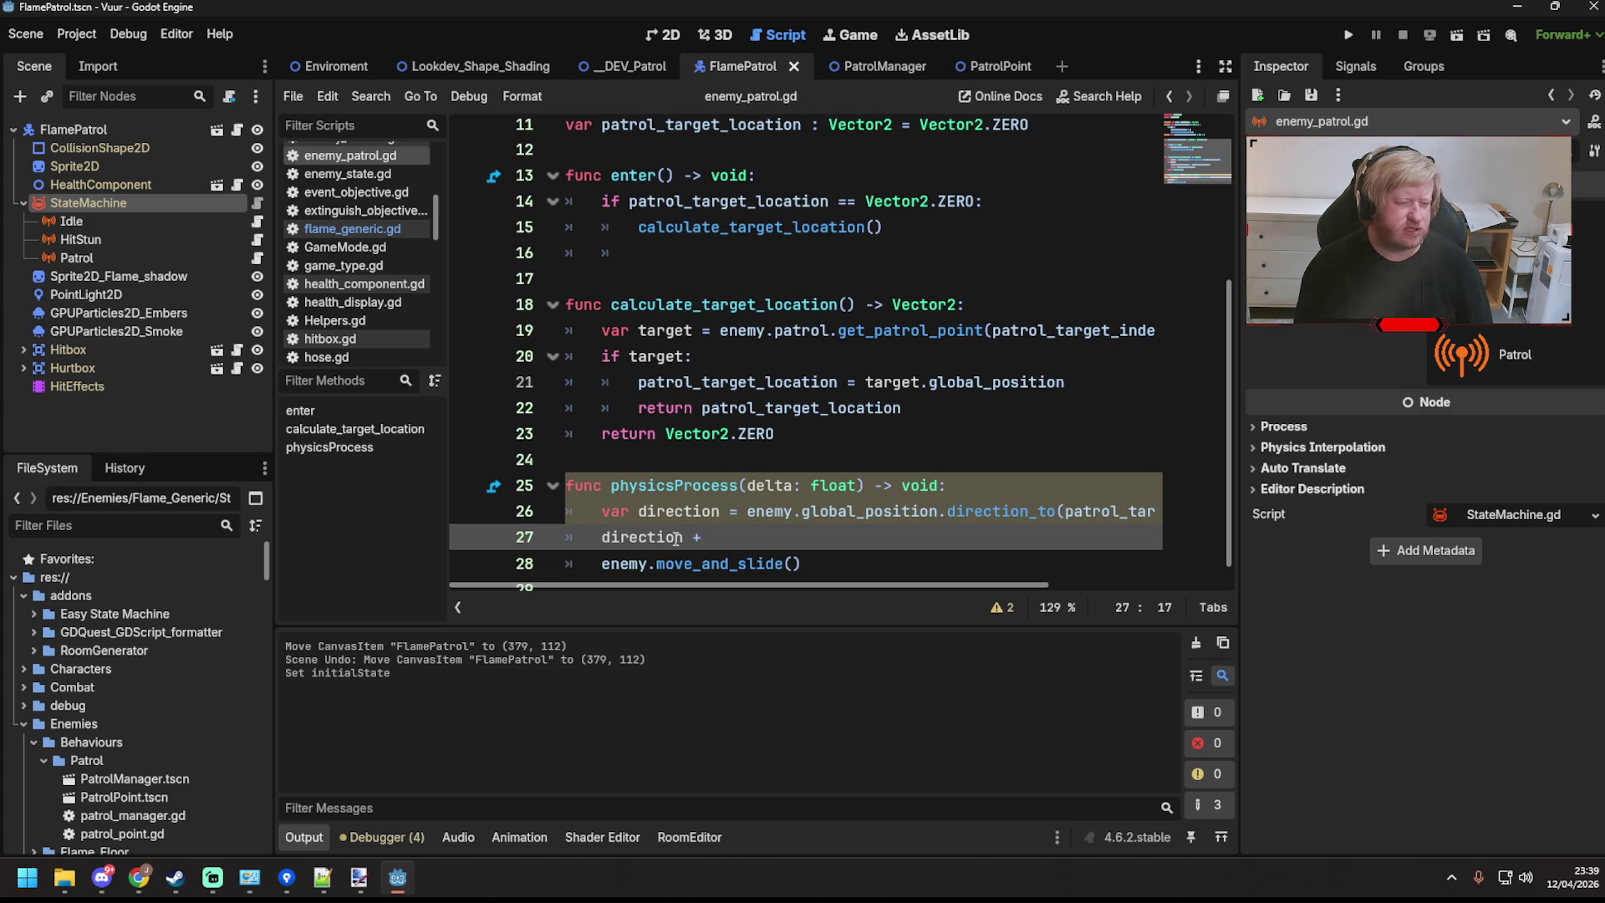
{"action": "key", "text": "BackSpace"}
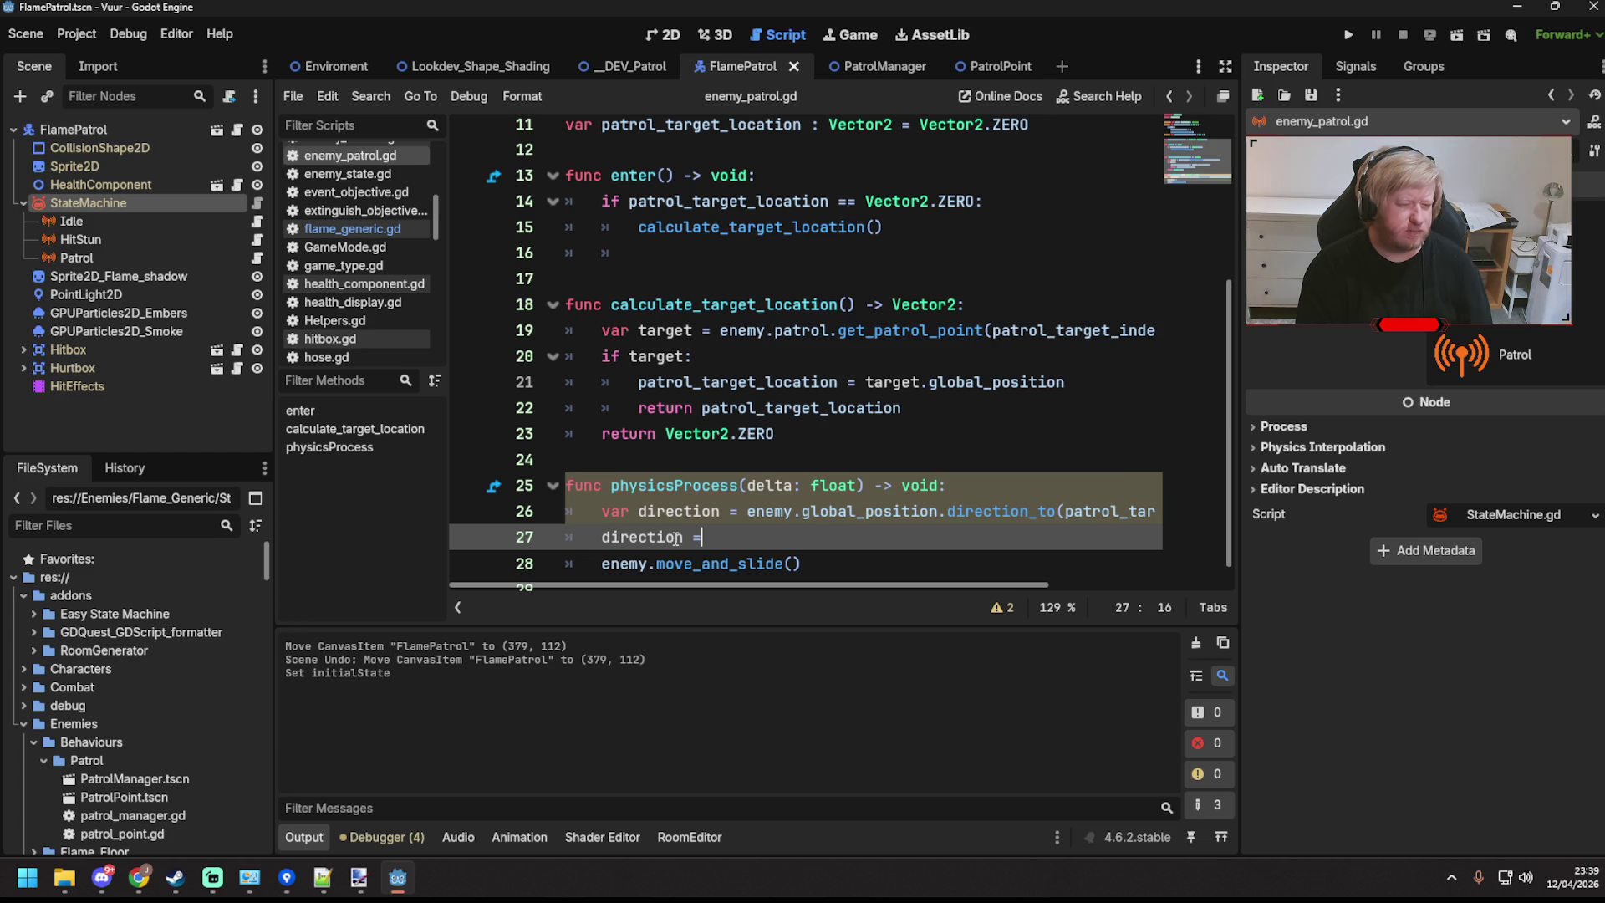
{"action": "type", "text": "="}
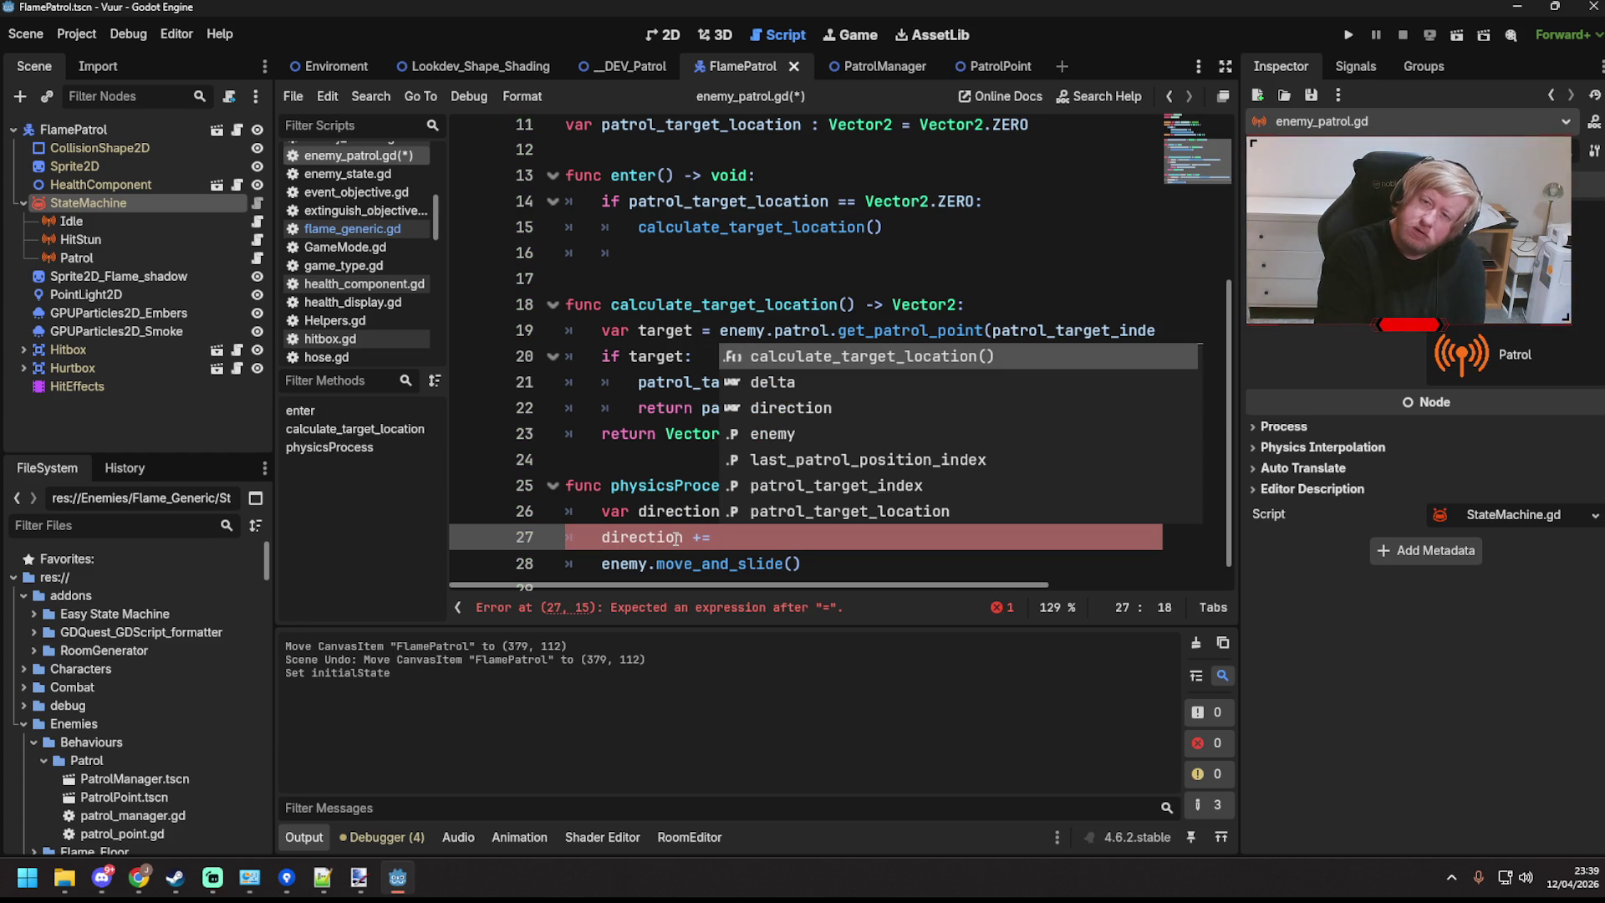
{"action": "key", "text": "BackSpace"}
{"action": "key", "text": "BackSpace"}
{"action": "key", "text": "BackSpace"}
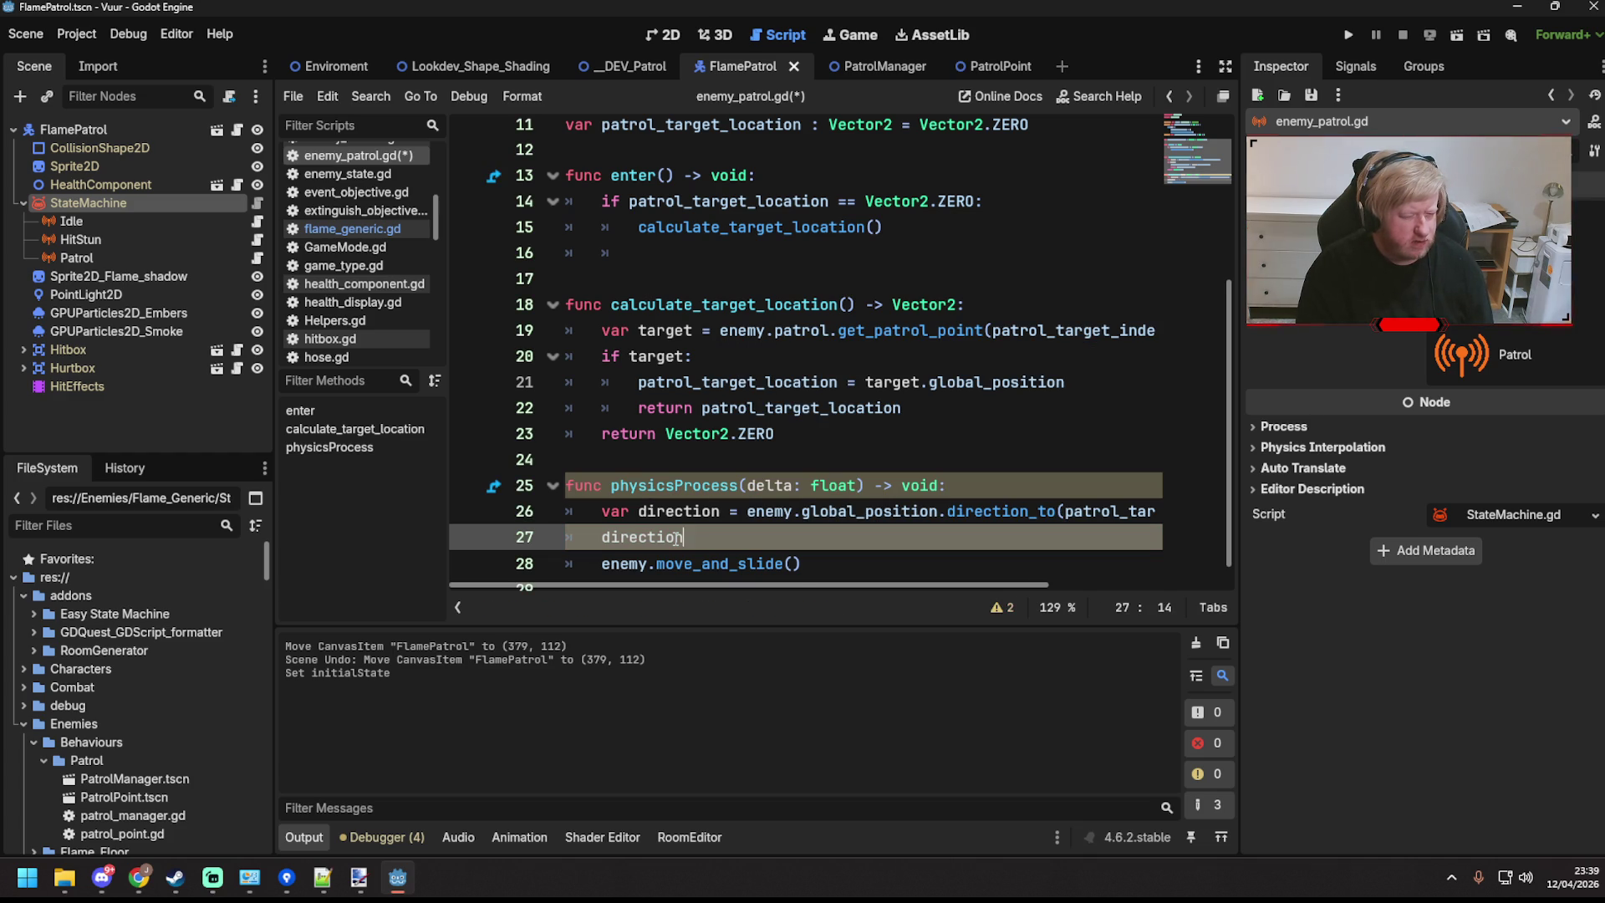
{"action": "key", "text": "BackSpace"}
{"action": "key", "text": "BackSpace"}
{"action": "key", "text": "BackSpace"}
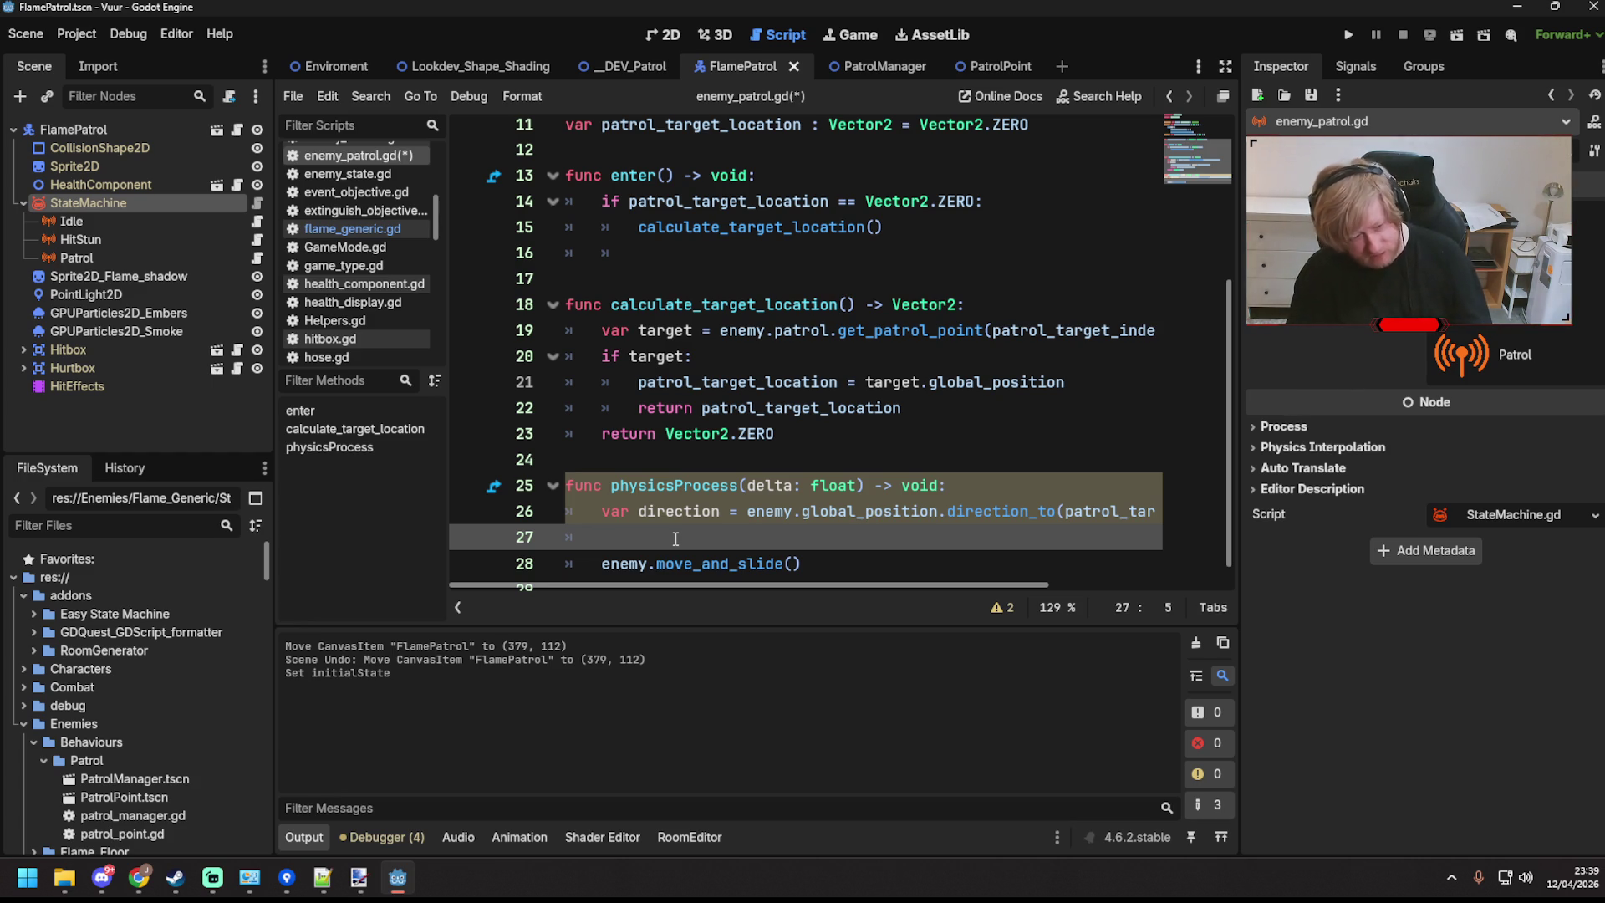
Type 'velocity += direction * enemy.movement_speed * delta' on line 27
{"action": "type", "text": "velocity += direction * "}
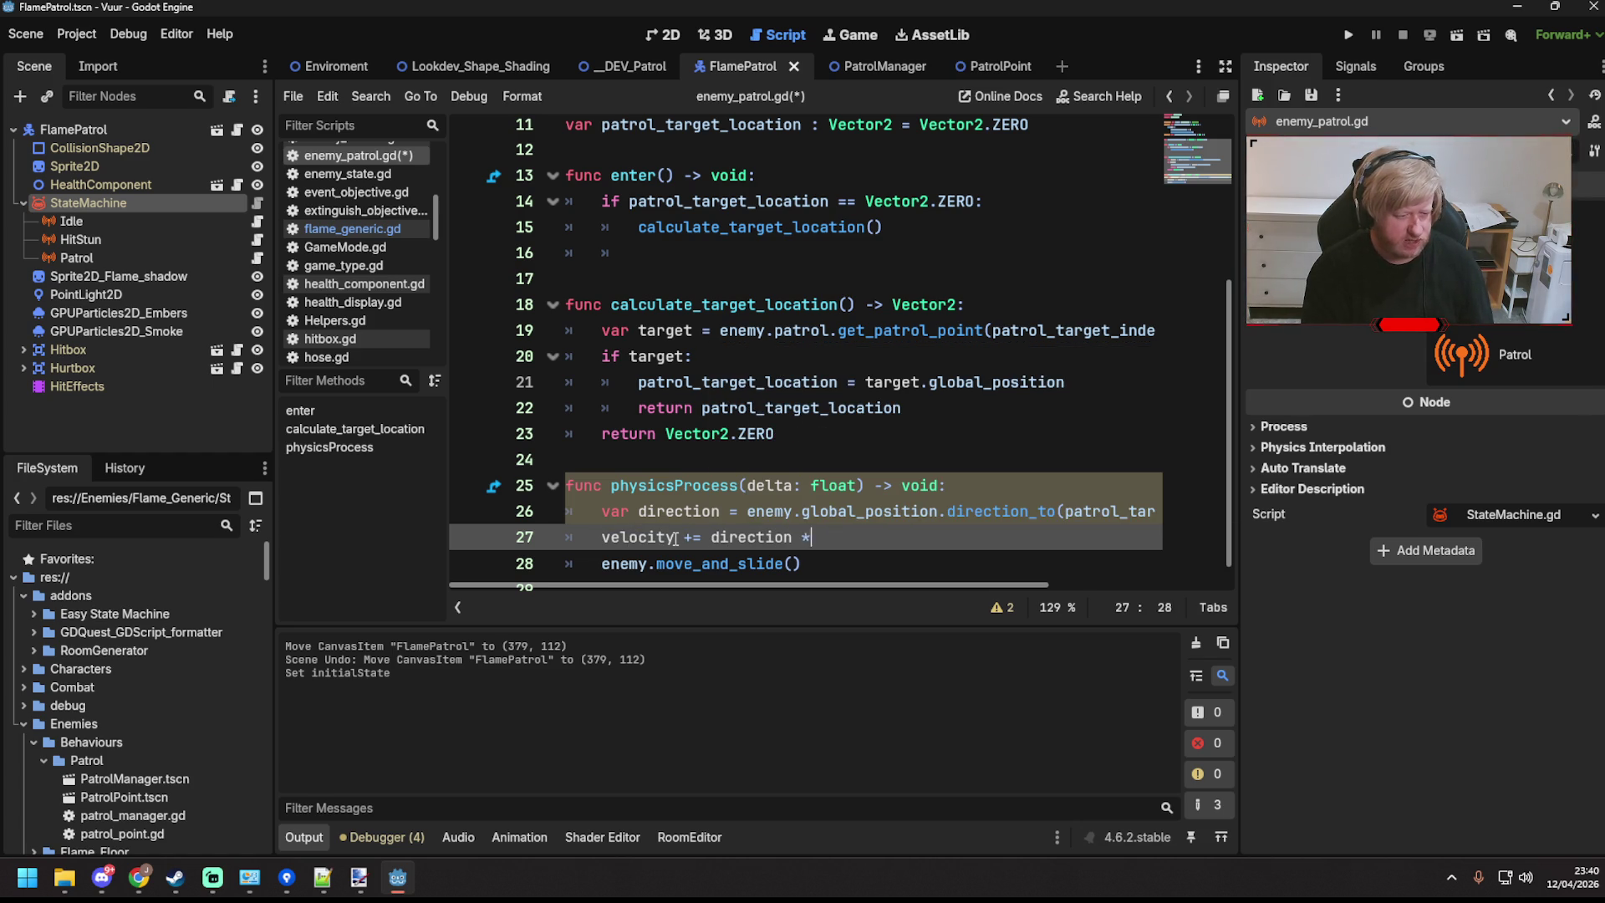
{"action": "type", "text": "enemy"}
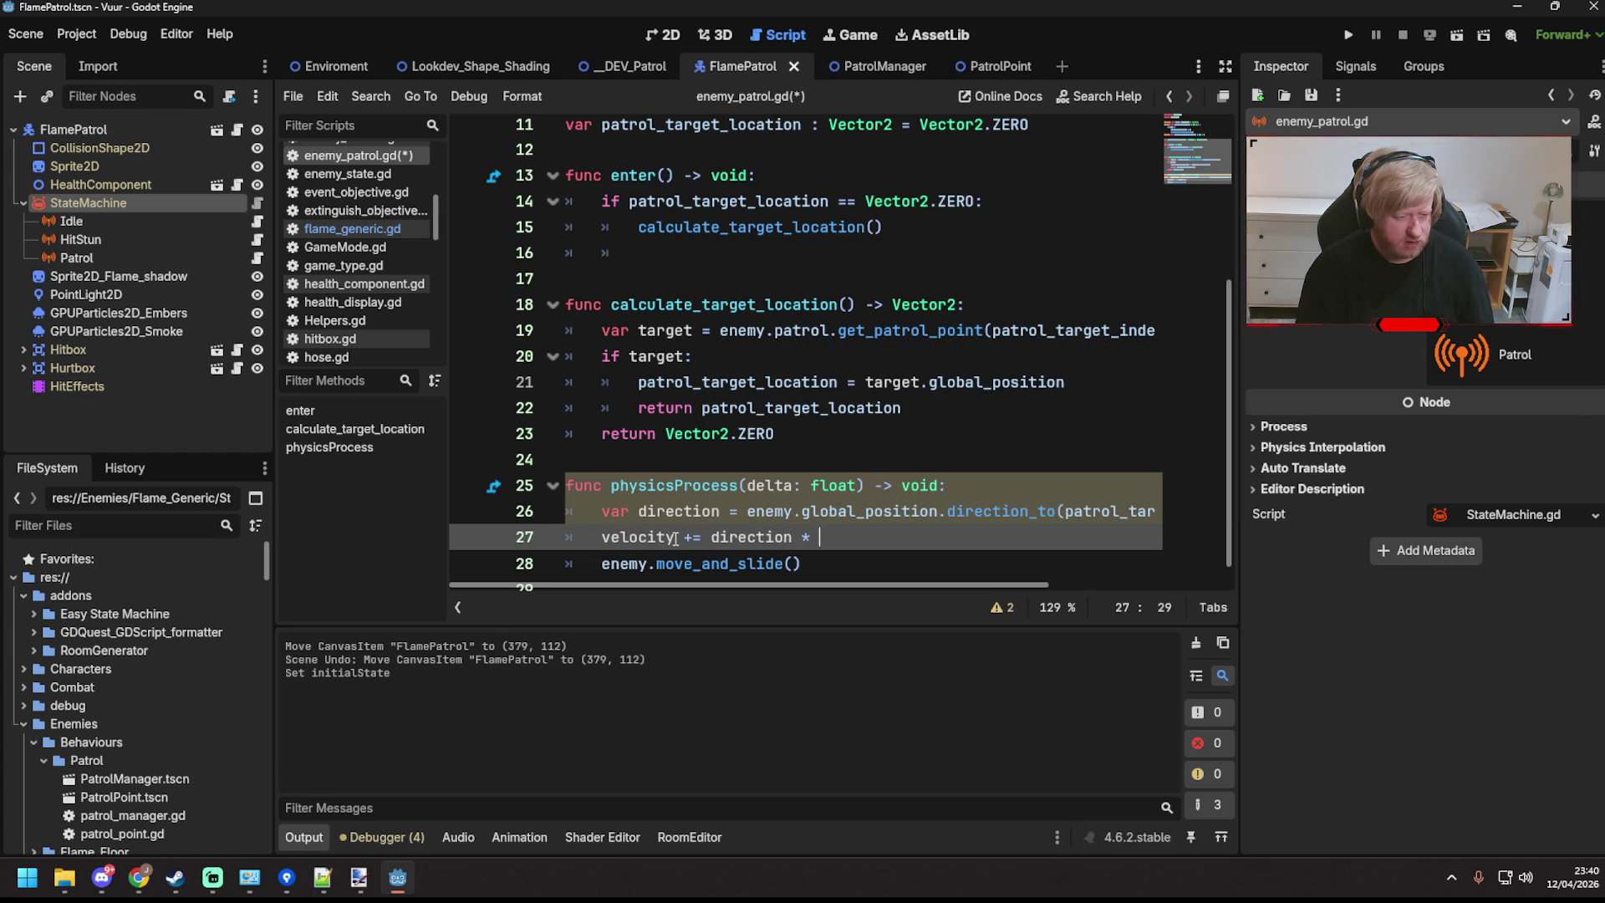
{"action": "type", "text": ".move"}
{"action": "key", "text": "Return"}
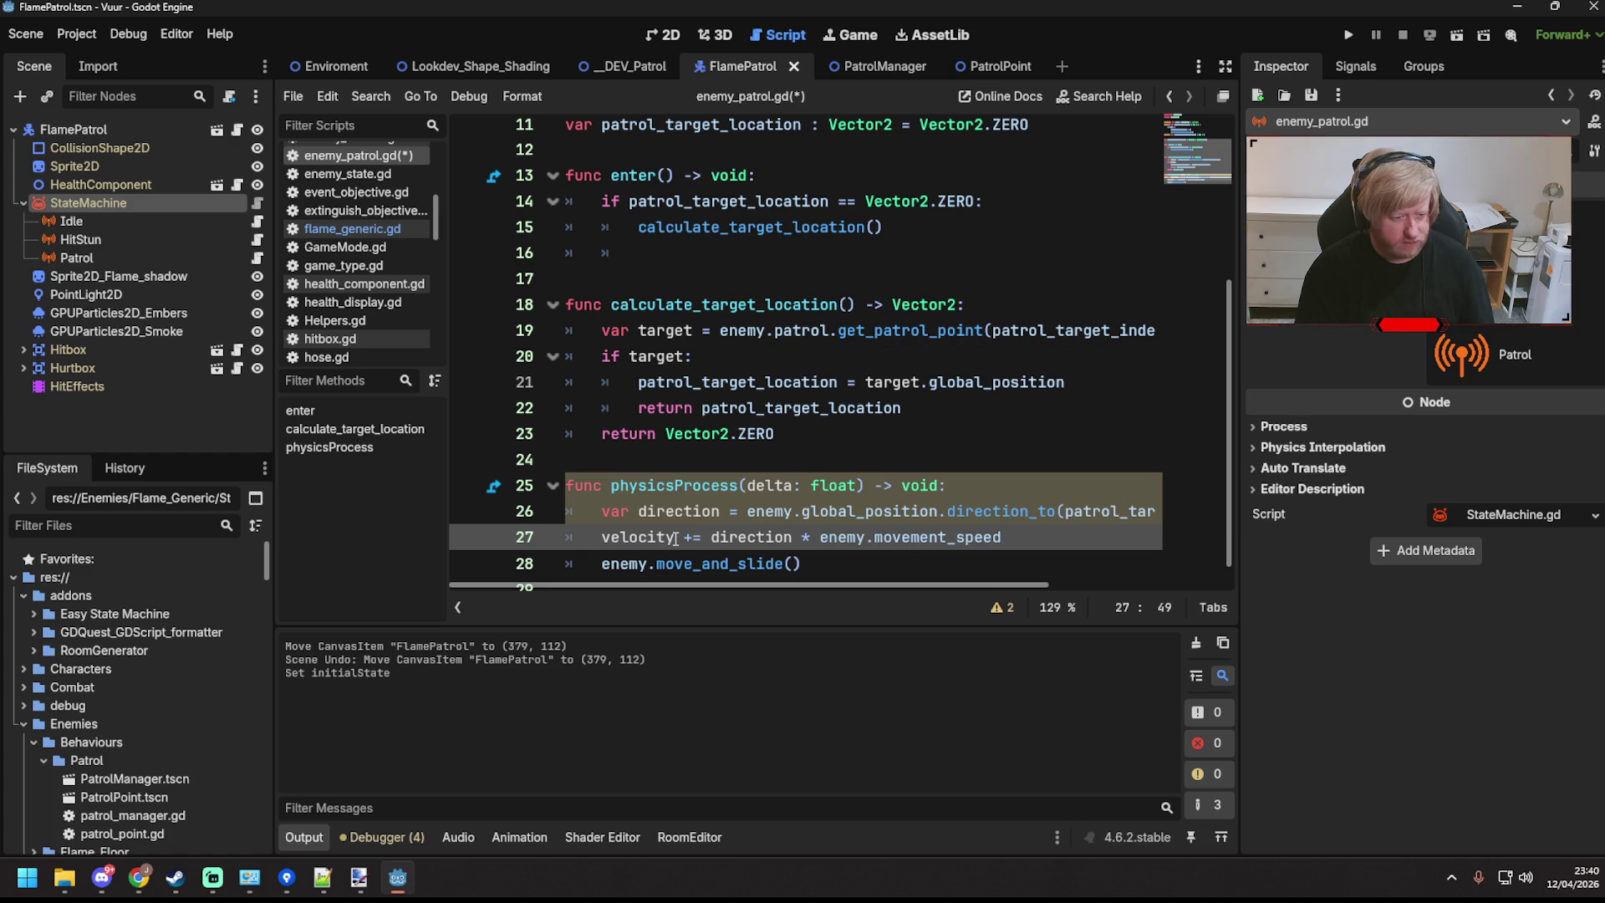
{"action": "type", "text": "& de"}
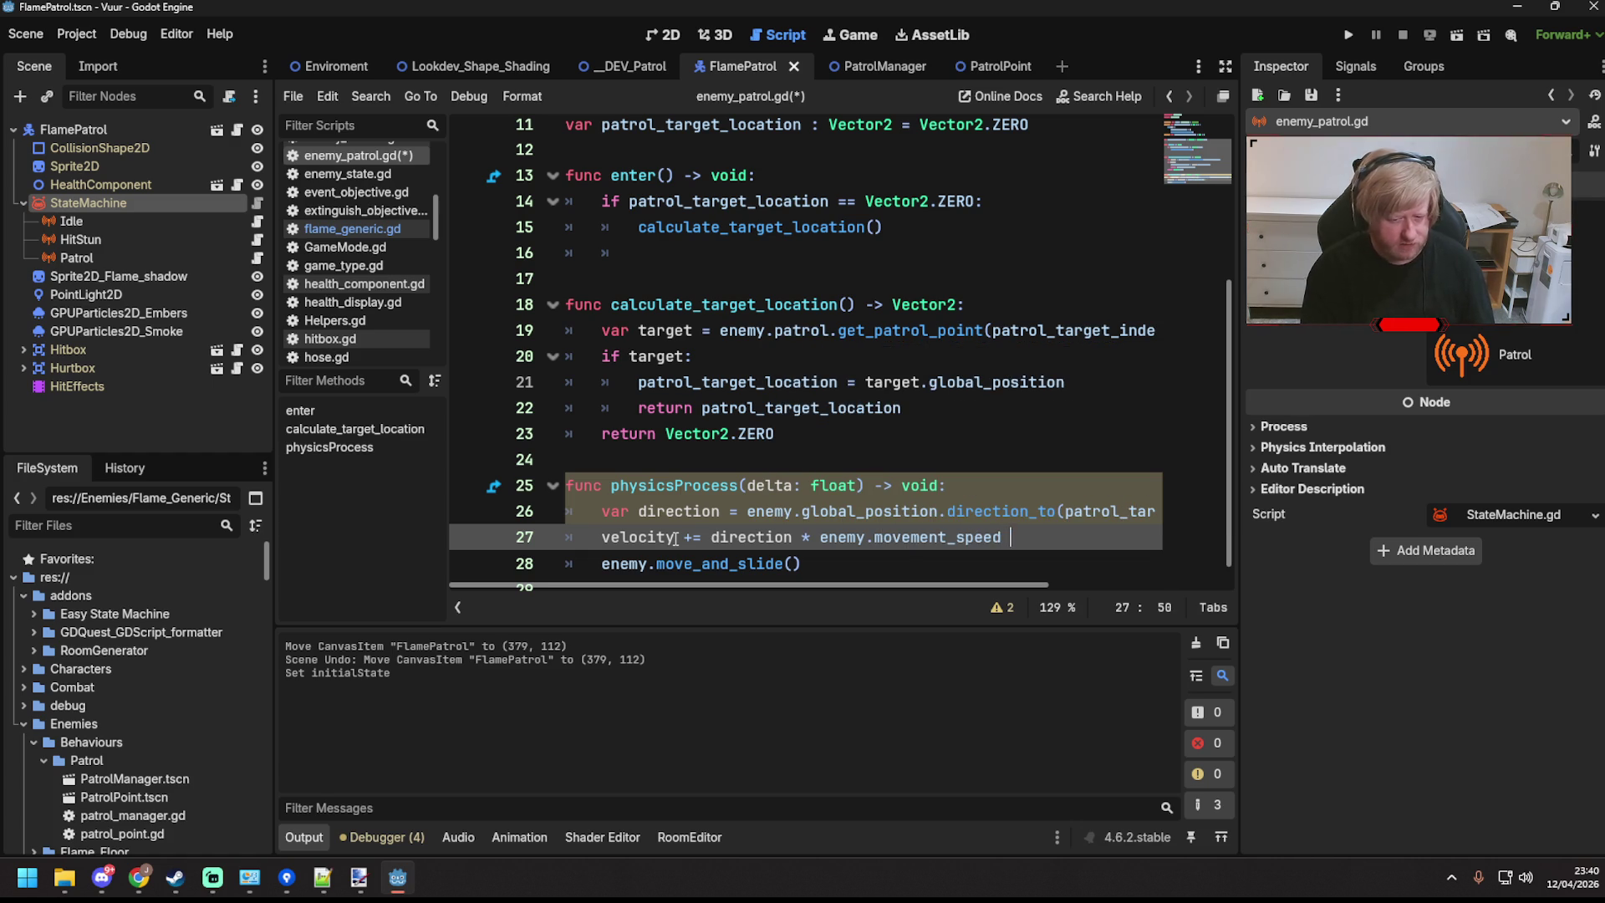
{"action": "type", "text": " delta"}
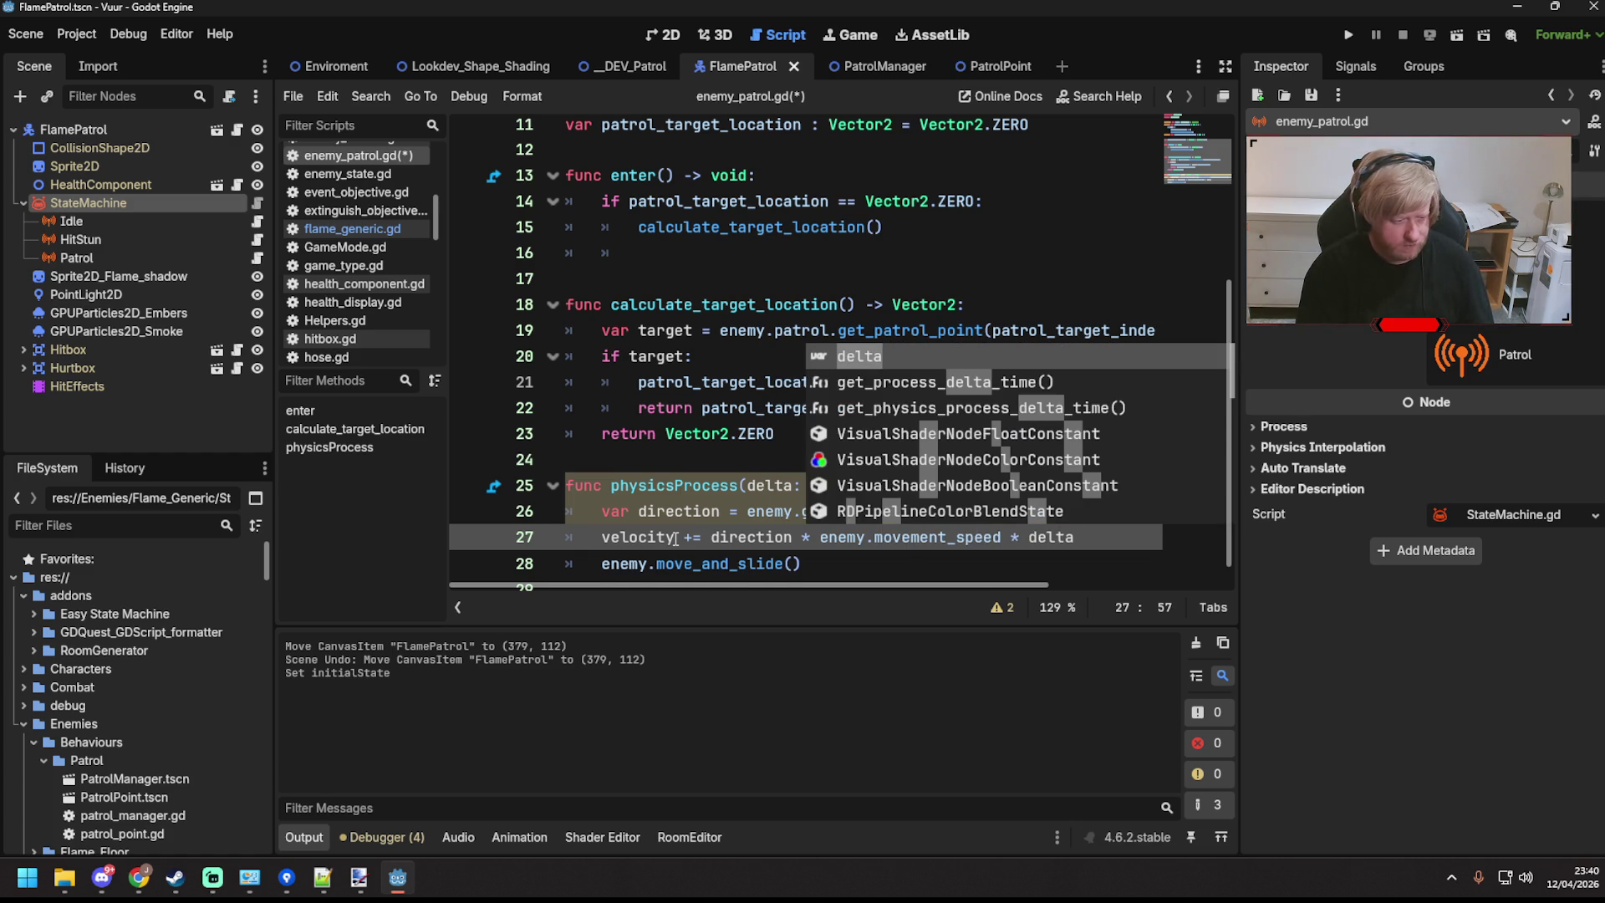
{"action": "key", "text": "Escape"}
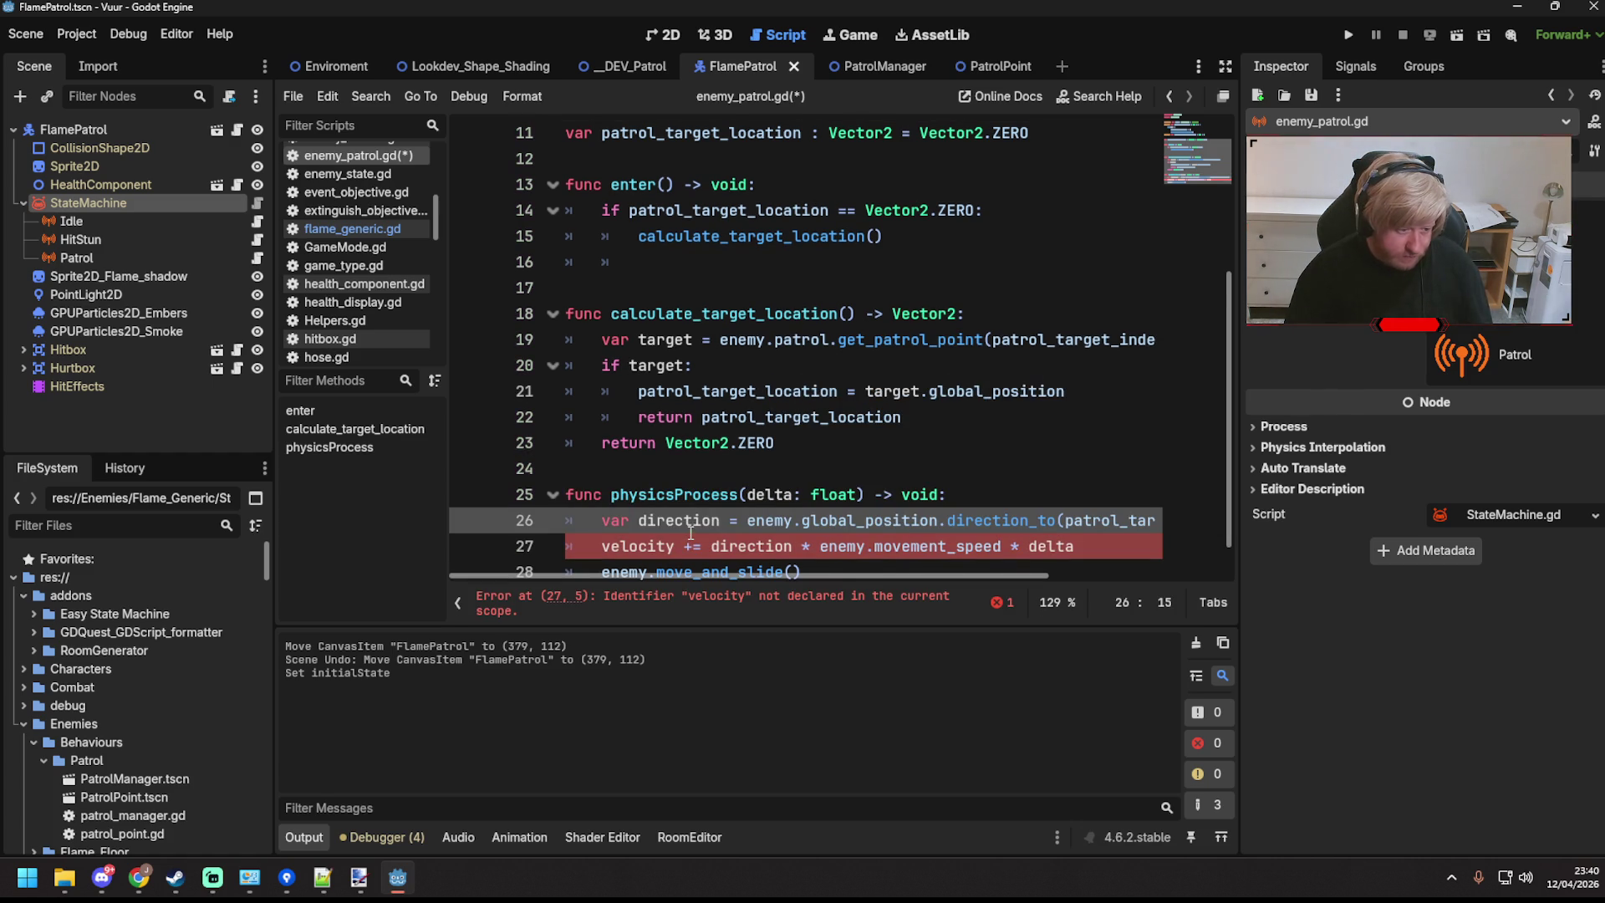
Prefix velocity with 'enemy.' so it reads enemy.velocity, and save the script
{"action": "left_click", "coordinate": [692, 511]}
{"action": "scroll", "coordinate": [701, 532], "scroll_direction": "down", "scroll_amount": 1}
{"action": "left_click", "coordinate": [602, 503]}
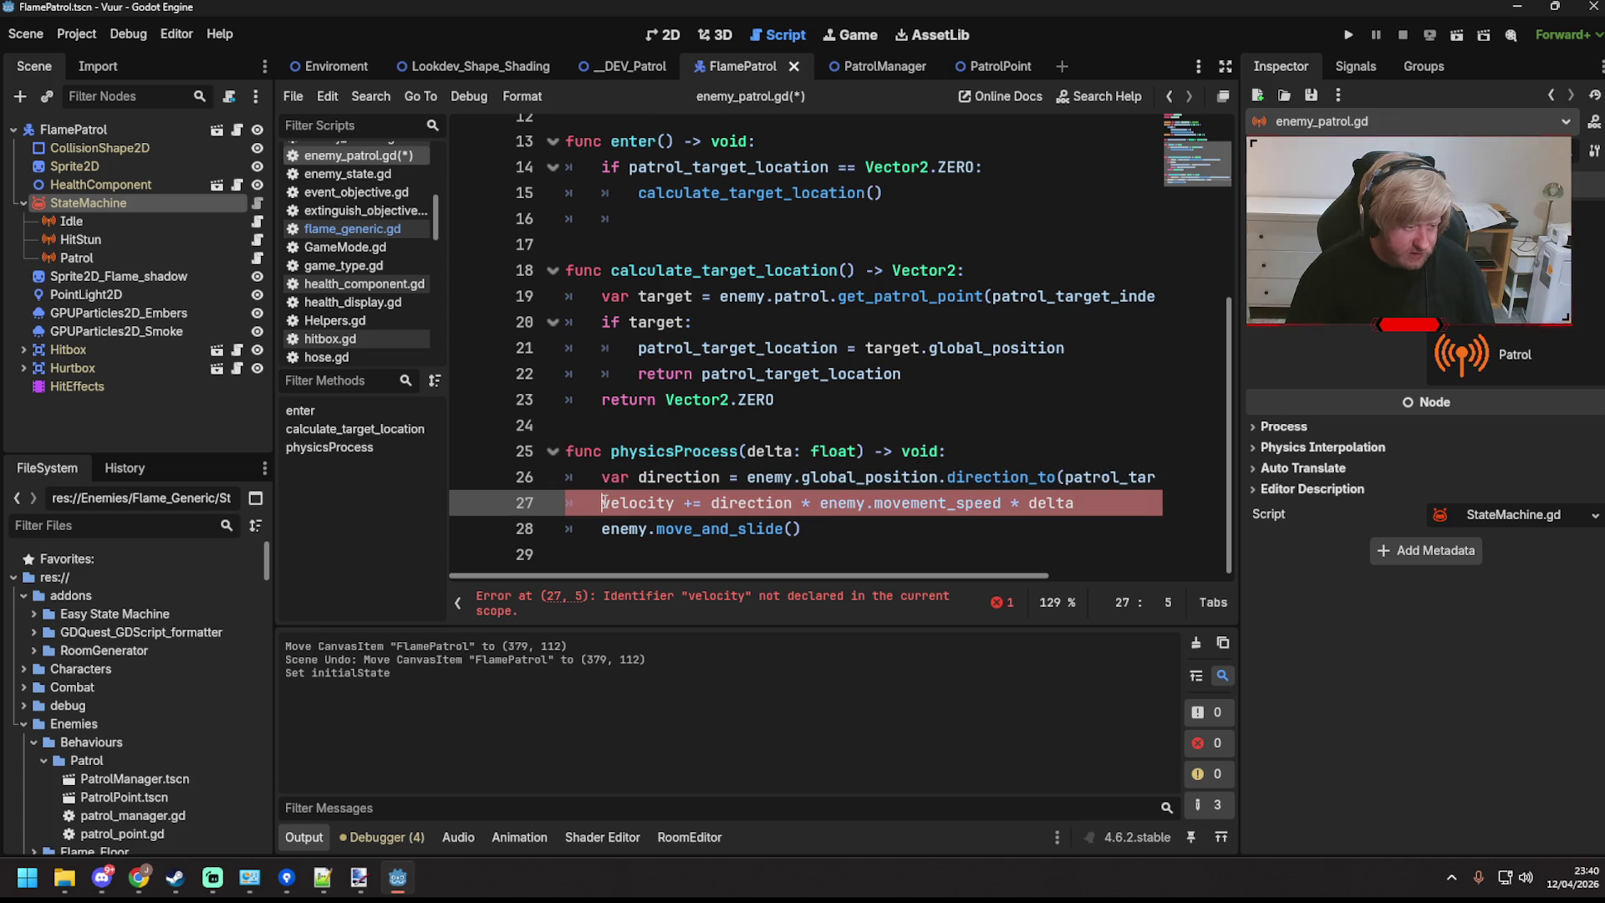
{"action": "type", "text": "enemy."}
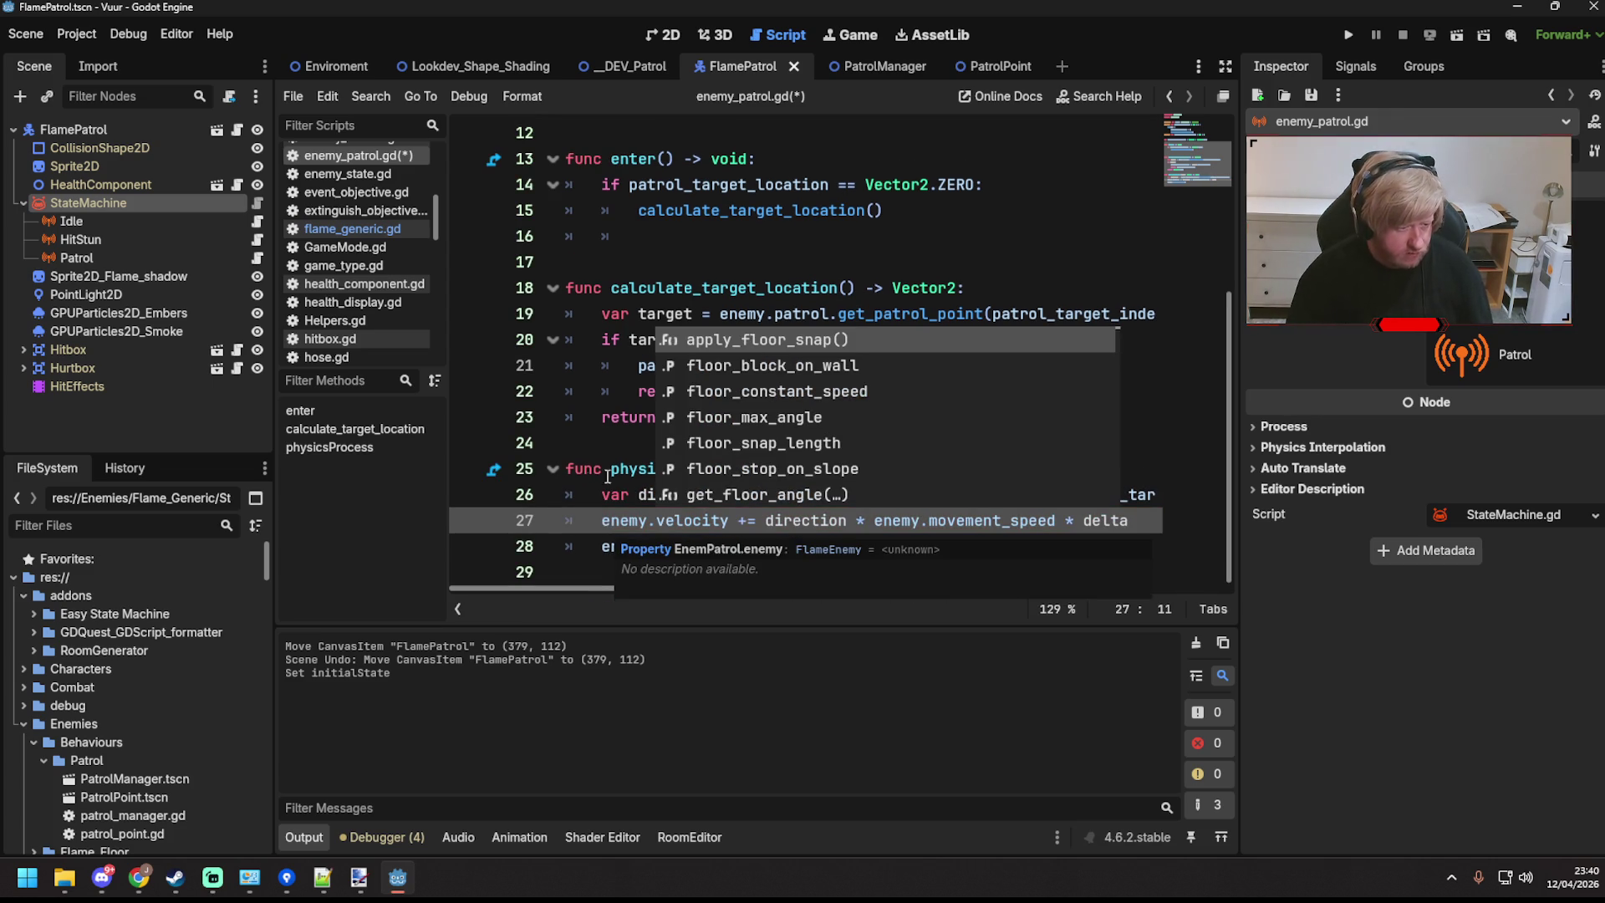
{"action": "key", "text": "Escape"}
{"action": "key", "text": "ctrl+s"}
{"action": "left_click", "coordinate": [839, 545]}
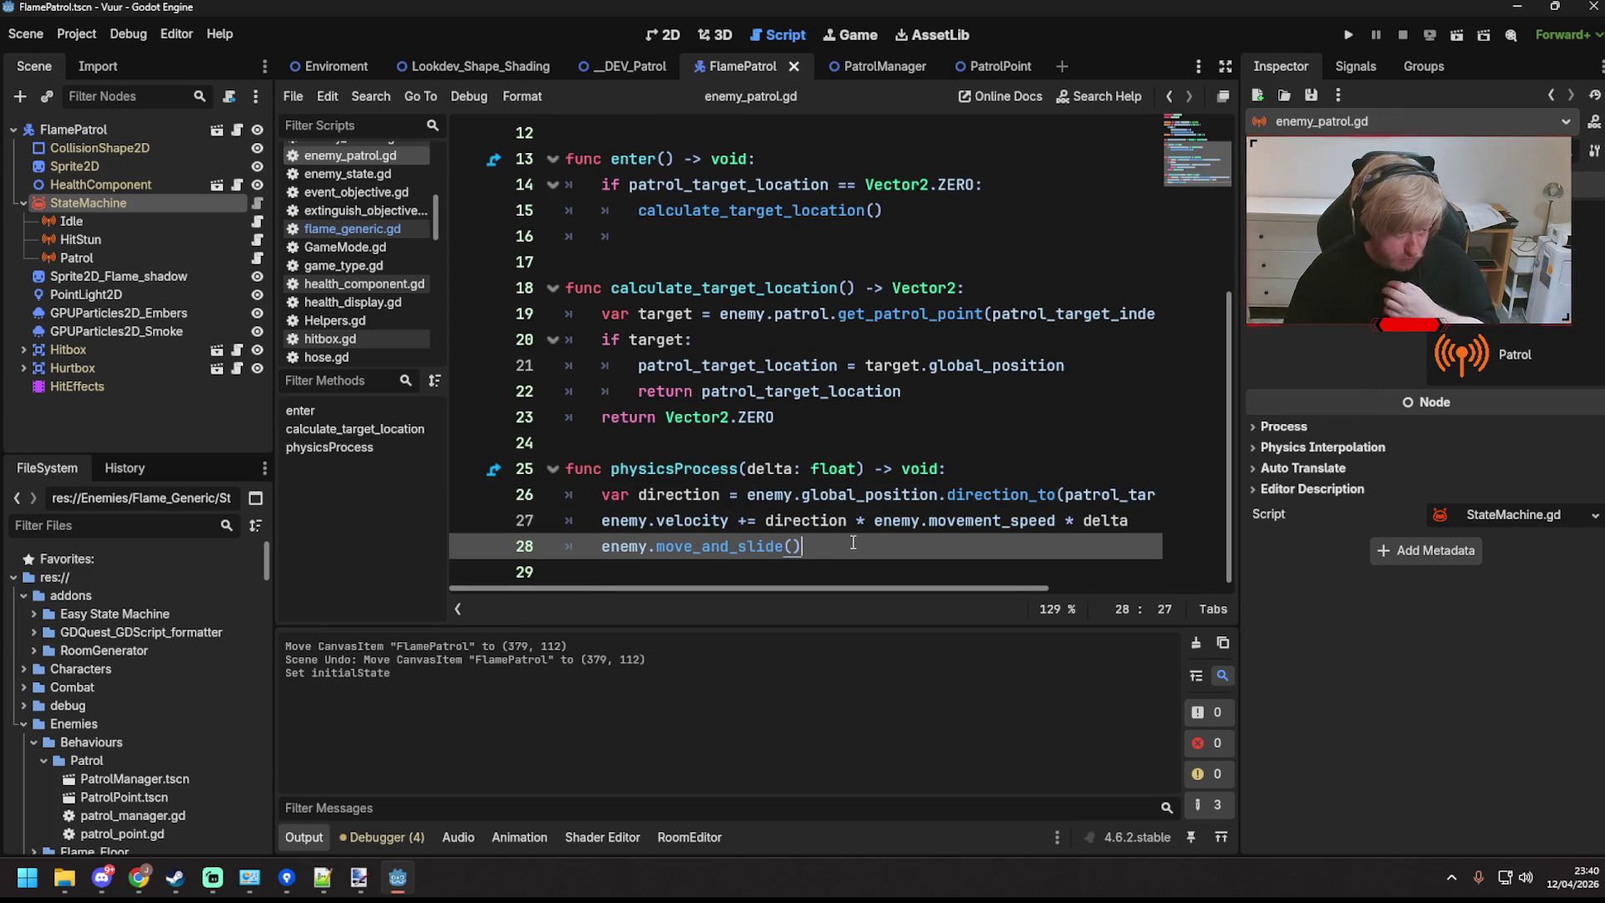
In the Idle state script, add an enter() function that opens with 'if enemy.patrol:'
{"action": "left_click", "coordinate": [153, 219]}
{"action": "left_click", "coordinate": [257, 221]}
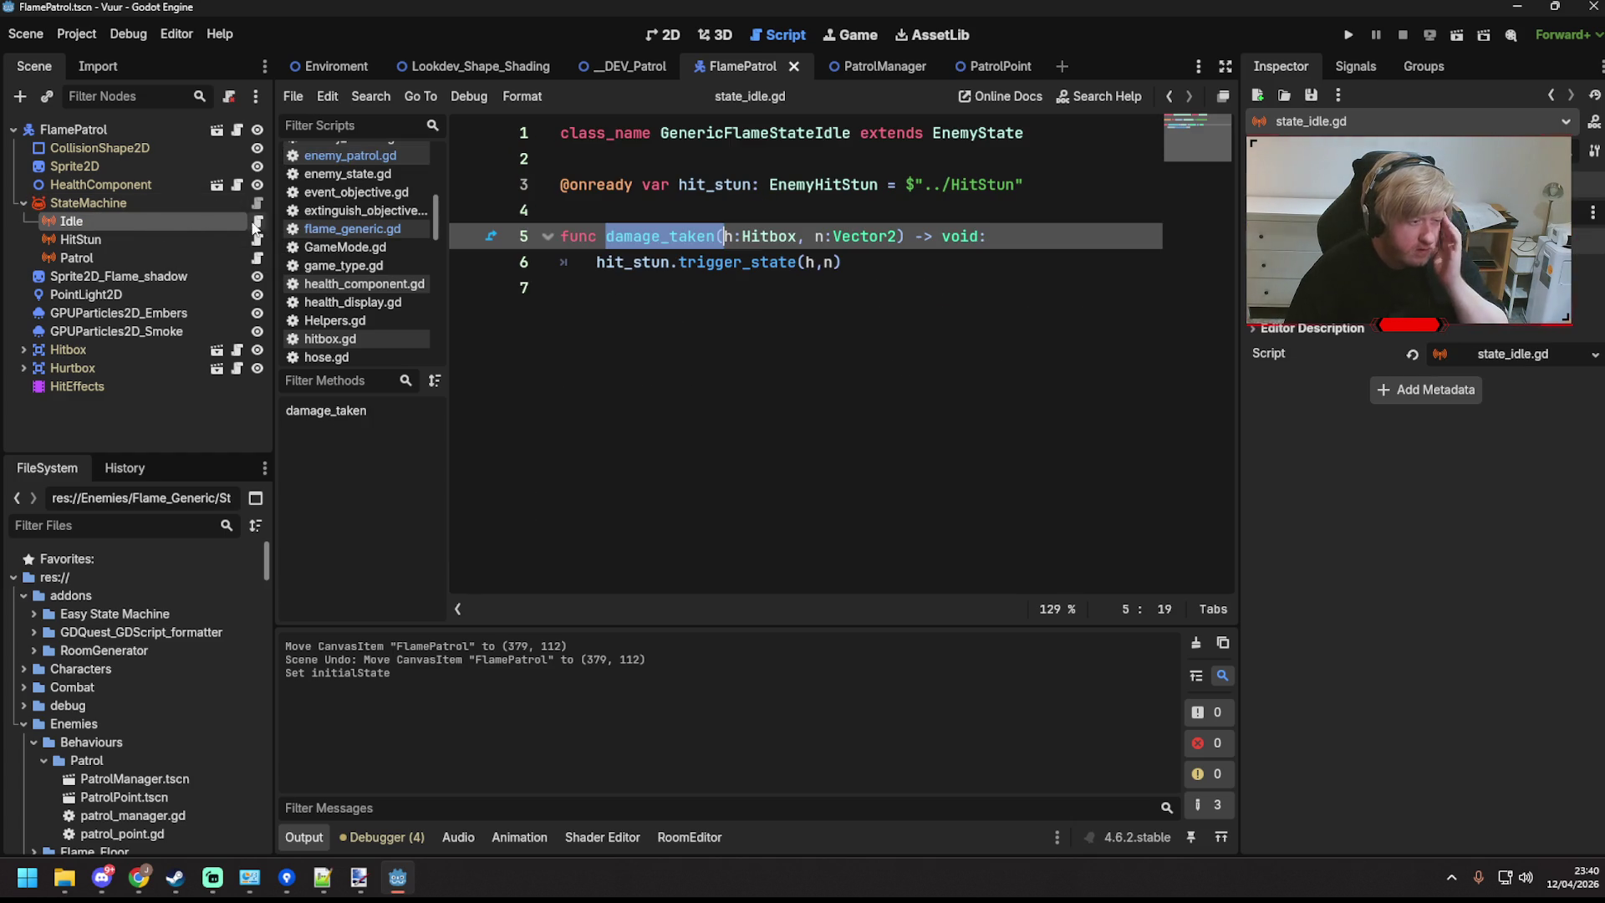
{"action": "left_click", "coordinate": [834, 313]}
{"action": "left_click", "coordinate": [891, 269]}
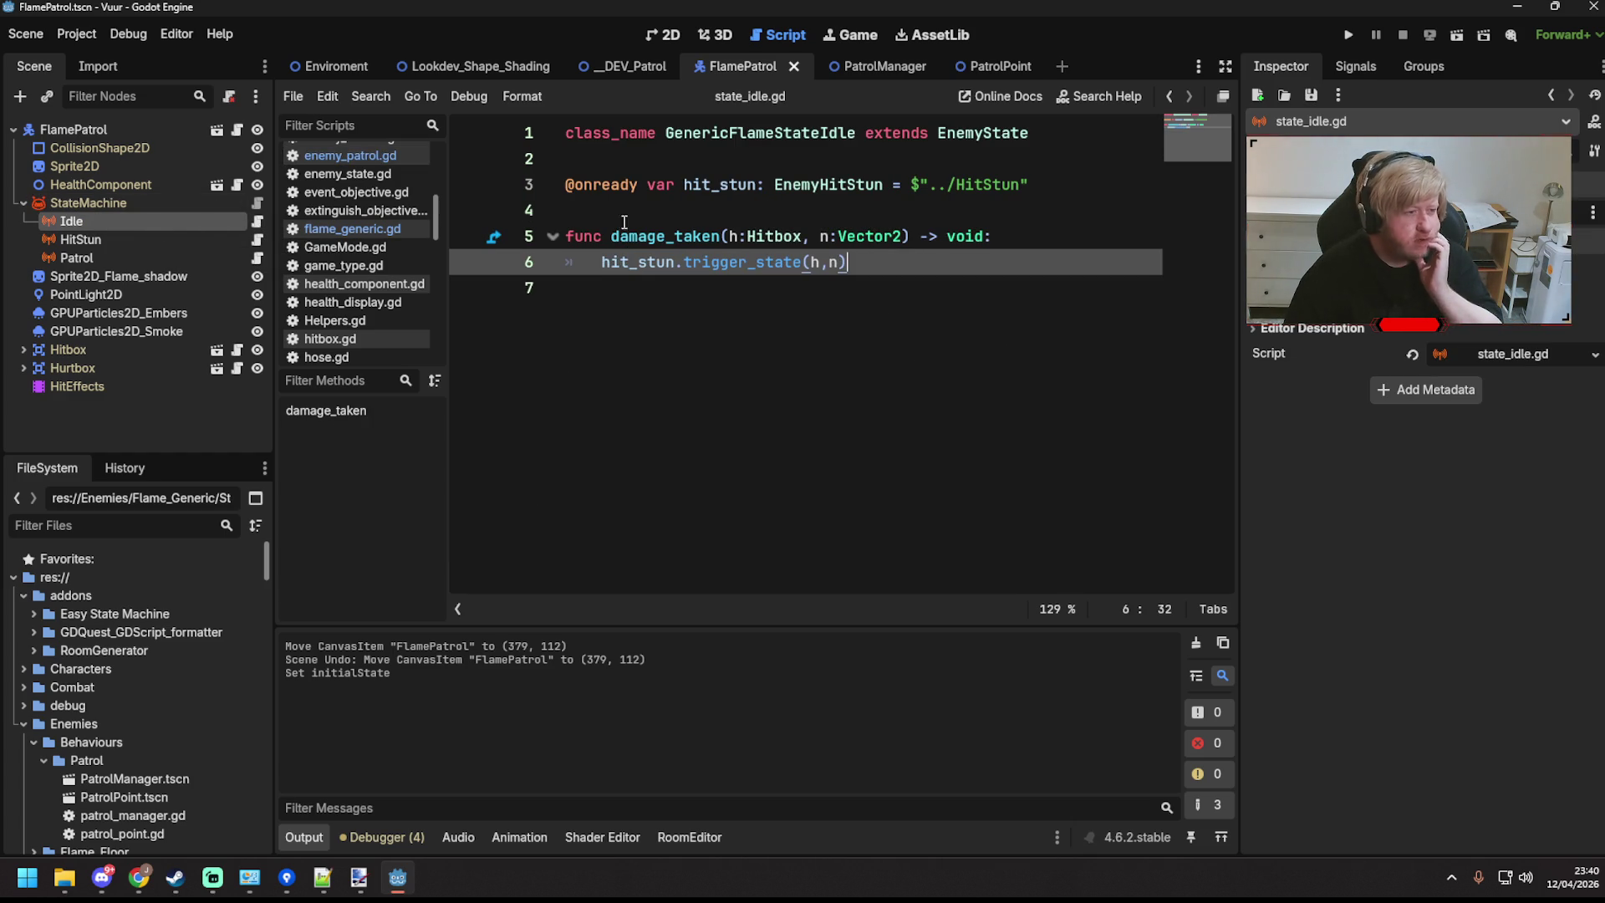
{"action": "left_click", "coordinate": [674, 219]}
{"action": "key", "text": "Return"}
{"action": "key", "text": "Return"}
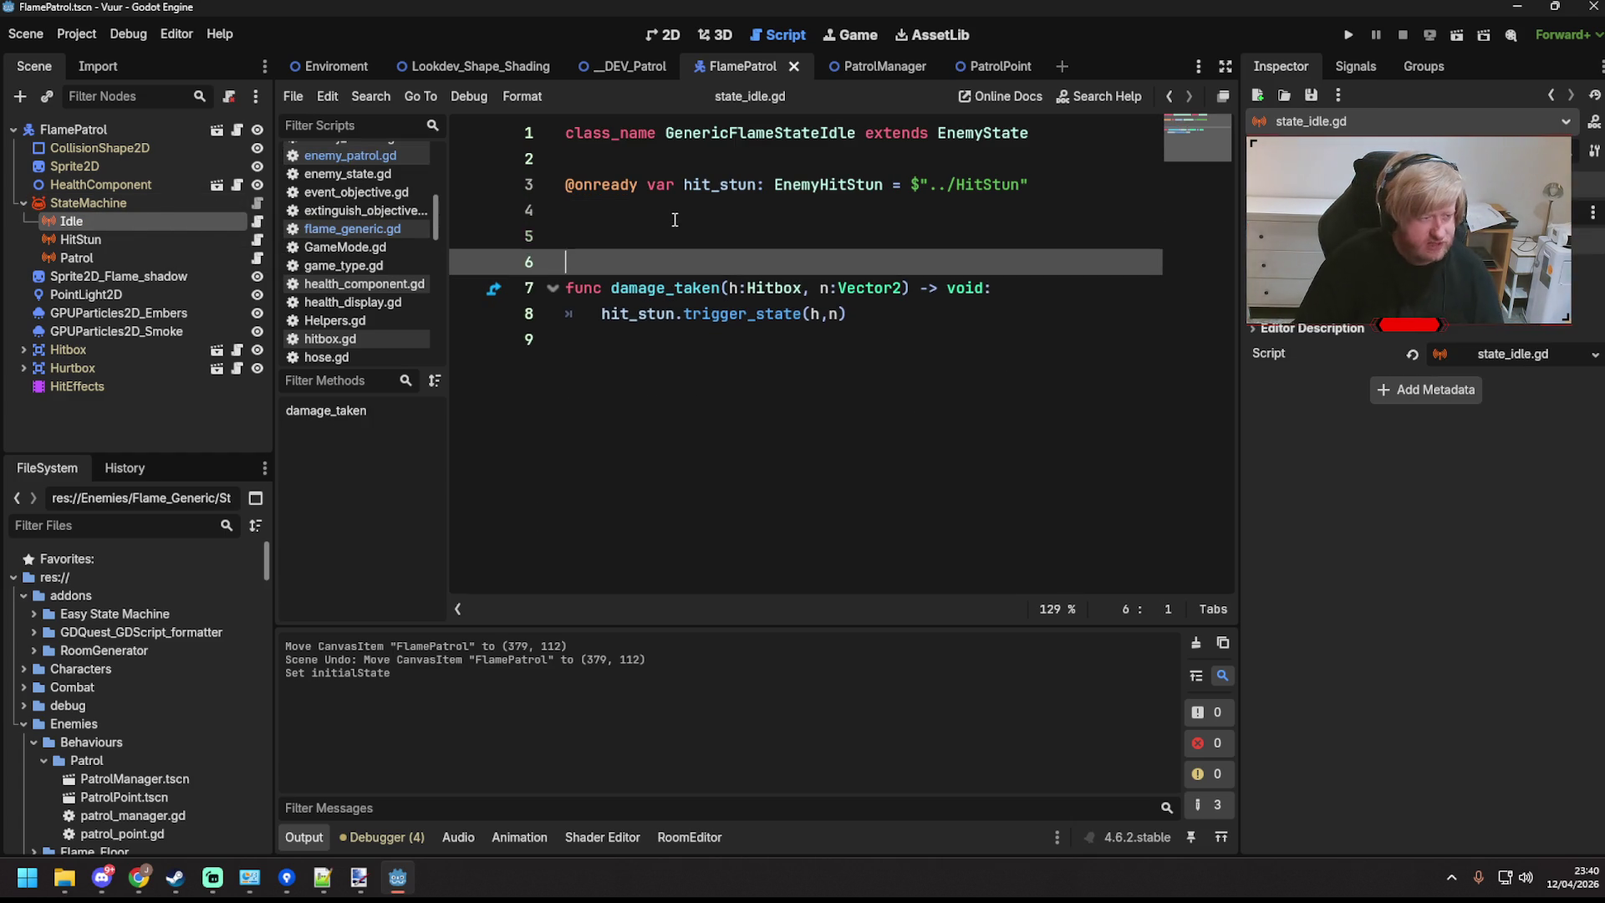
{"action": "key", "text": "Up"}
{"action": "type", "text": "func enter"}
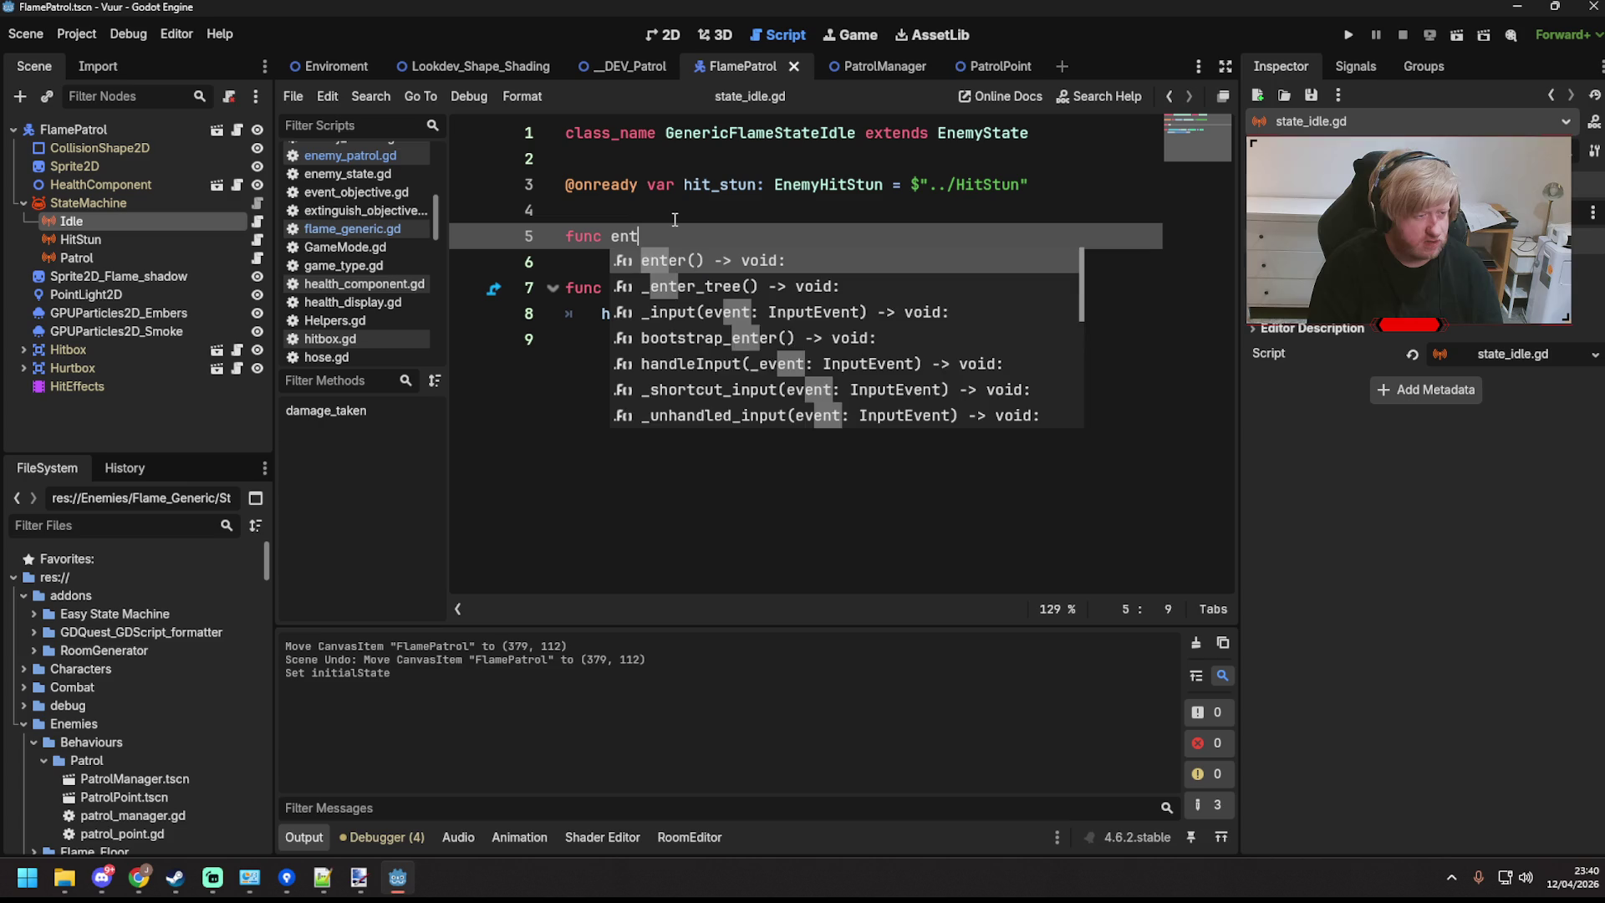
{"action": "key", "text": "Return"}
{"action": "key", "text": "Return"}
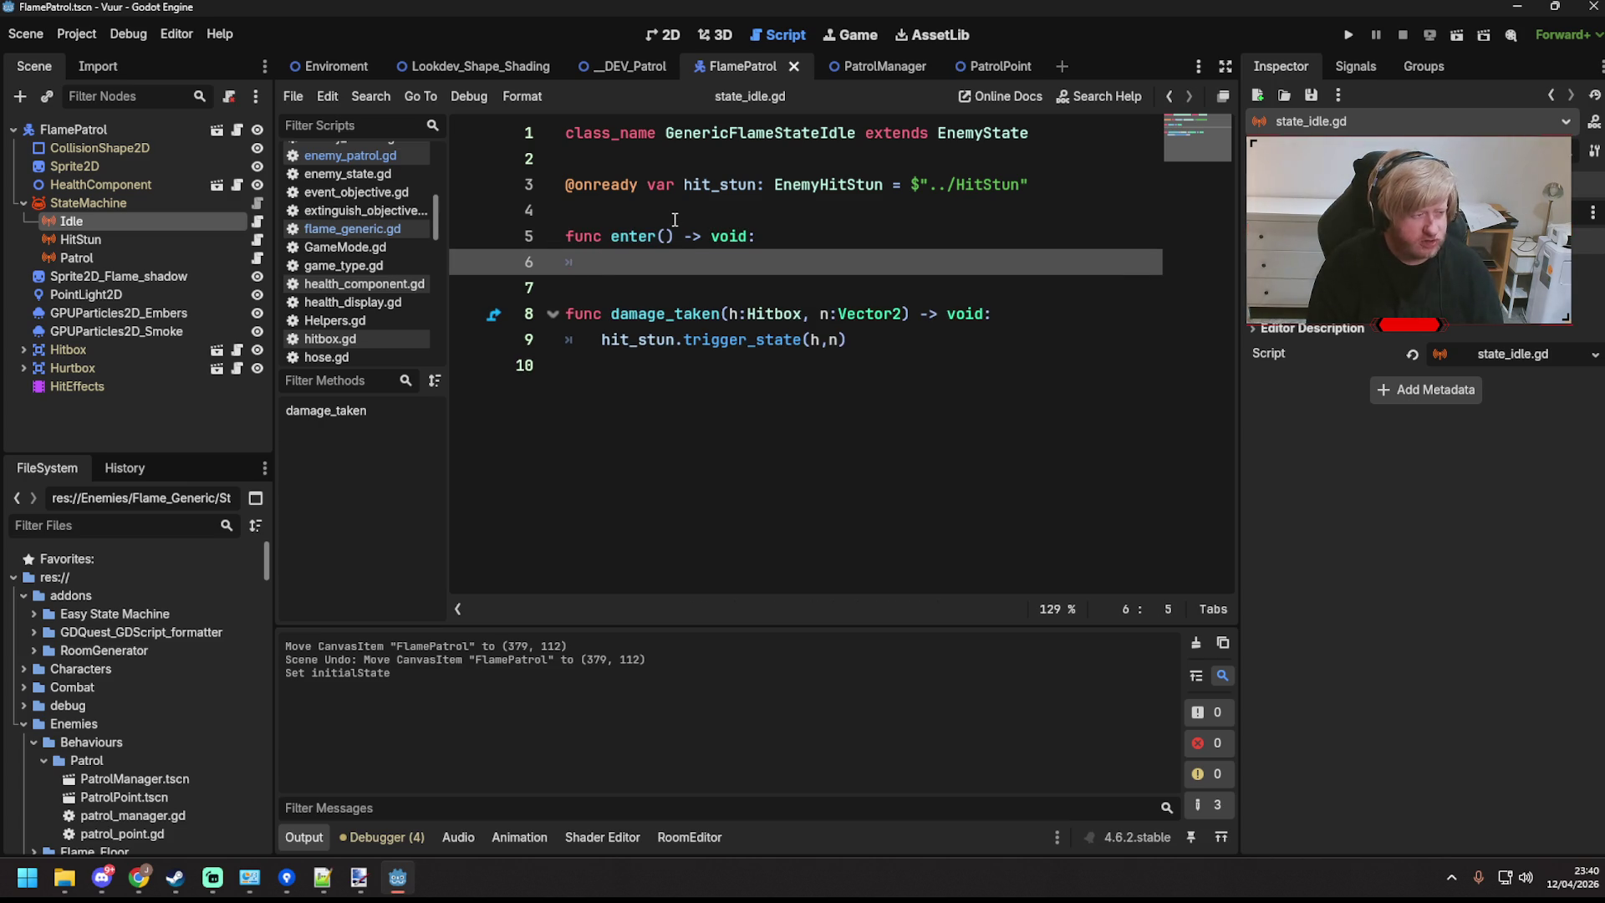
{"action": "type", "text": "if pa"}
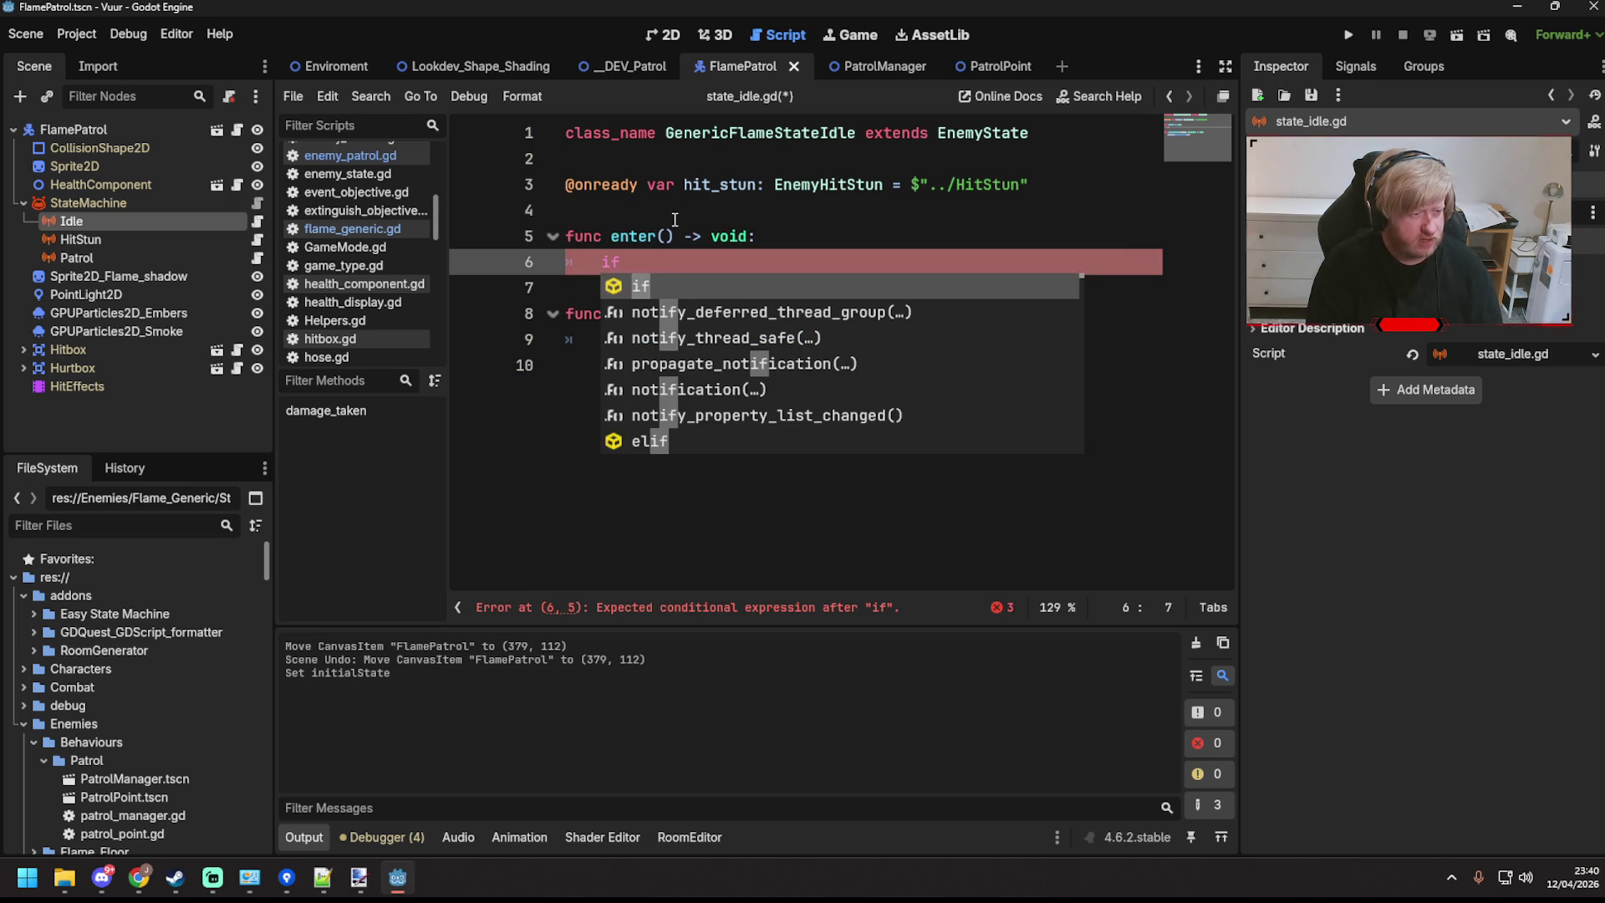
{"action": "type", "text": "trol"}
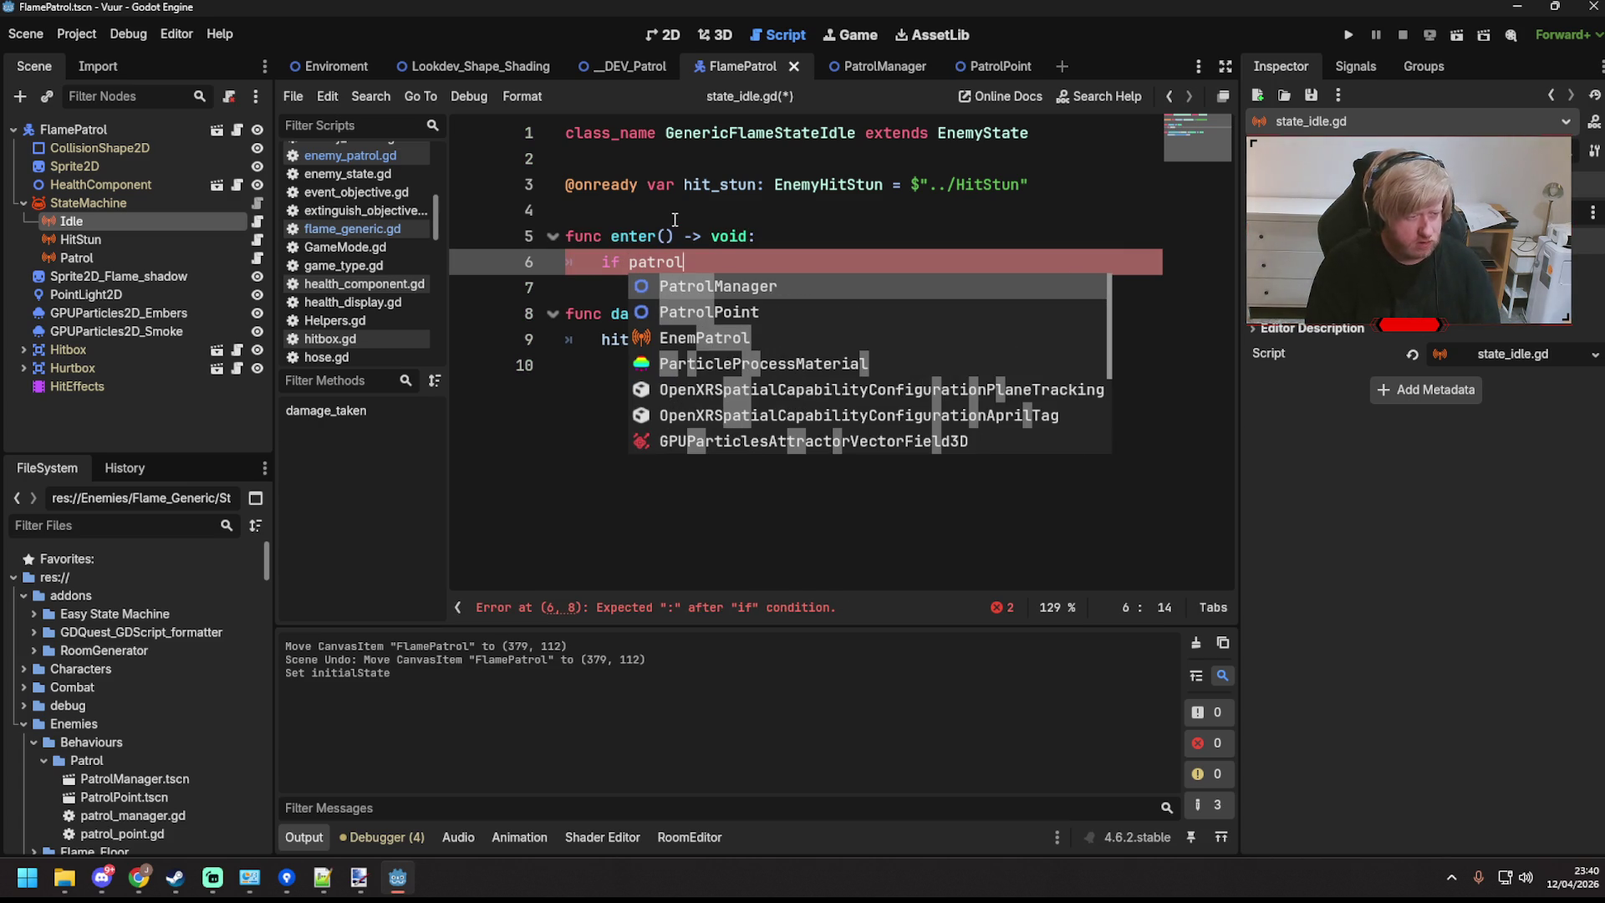
{"action": "key", "text": "BackSpace"}
{"action": "key", "text": "BackSpace"}
{"action": "key", "text": "BackSpace"}
{"action": "key", "text": "BackSpace"}
{"action": "key", "text": "BackSpace"}
{"action": "key", "text": "BackSpace"}
{"action": "type", "text": "enemy.p"}
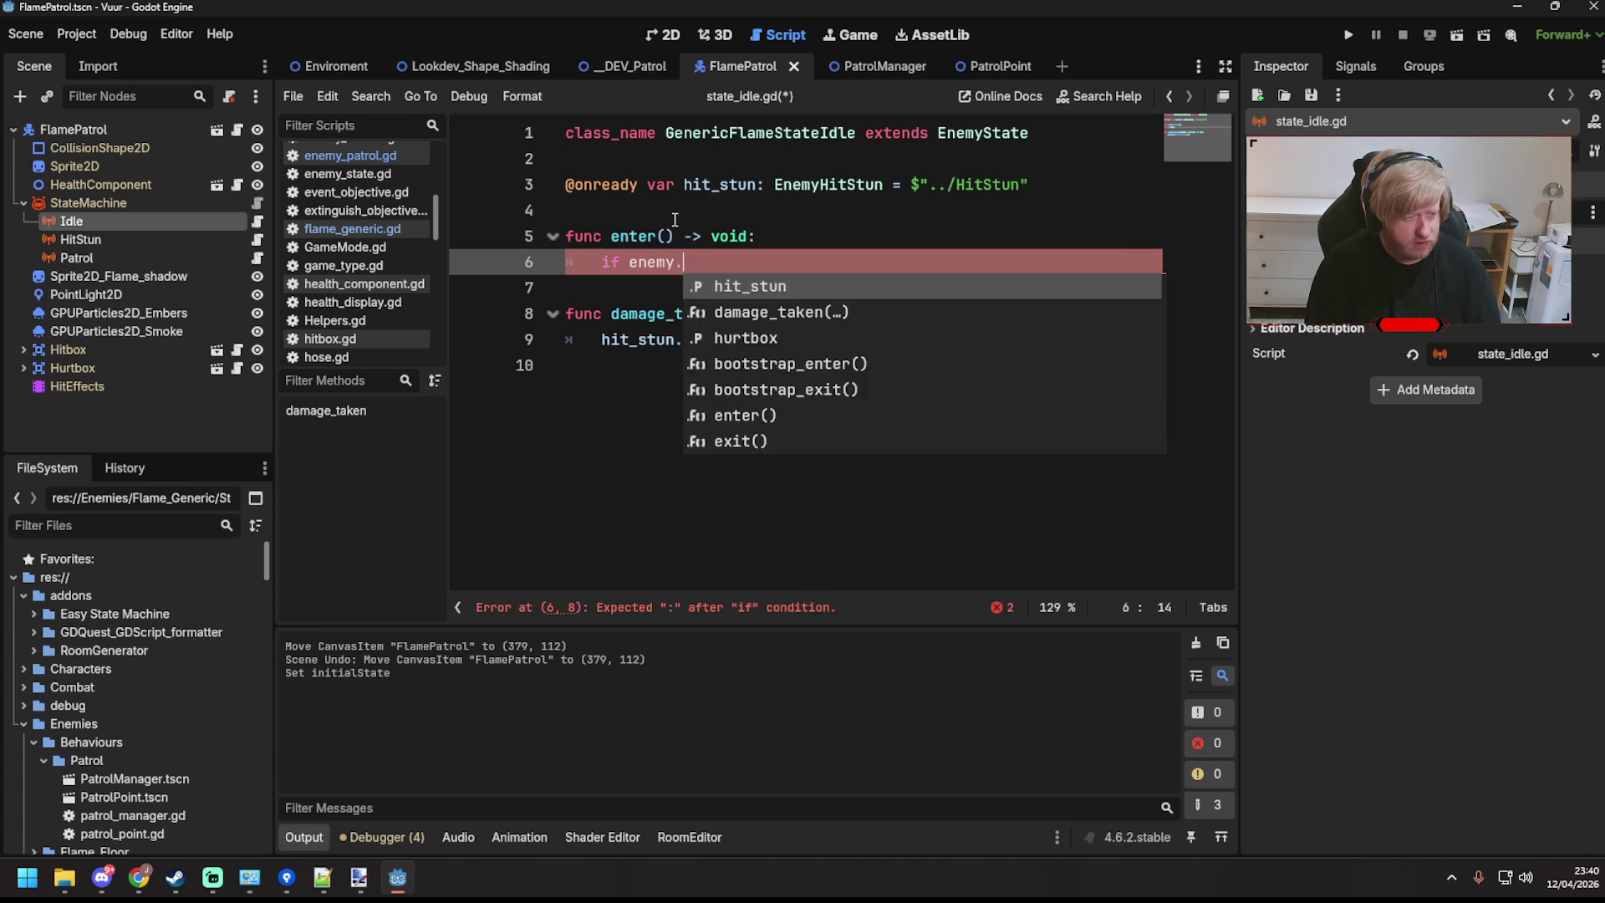
{"action": "type", "text": "atrol:"}
{"action": "key", "text": "Return"}
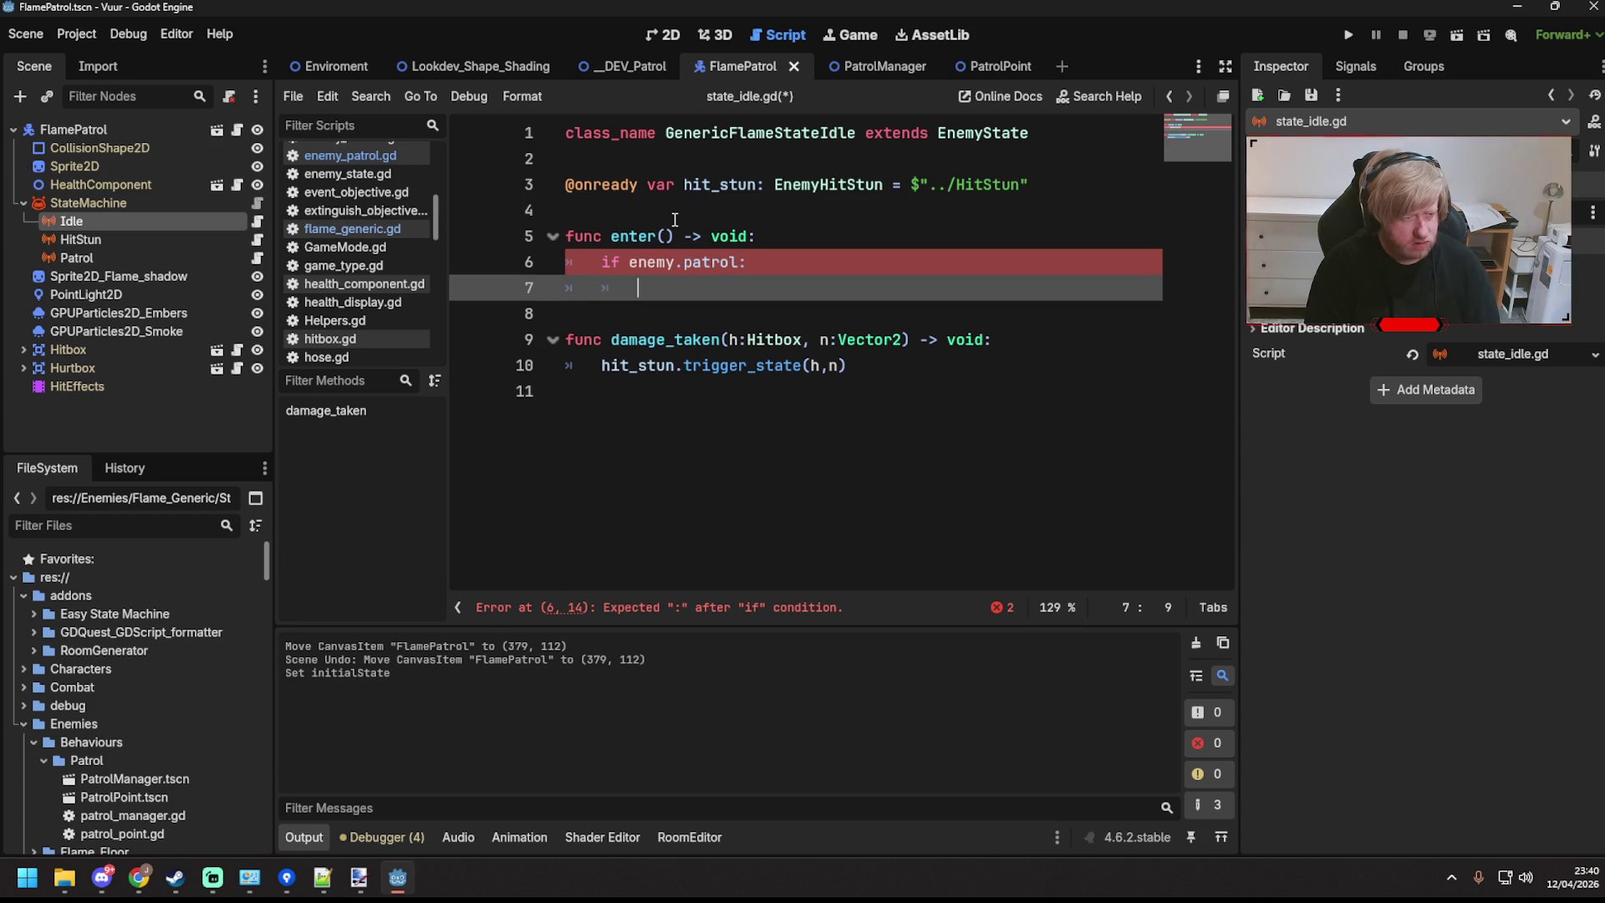
Add an onready 'enemy' reference to the FlamePatrol root node and save the Idle script
{"action": "left_click", "coordinate": [675, 220]}
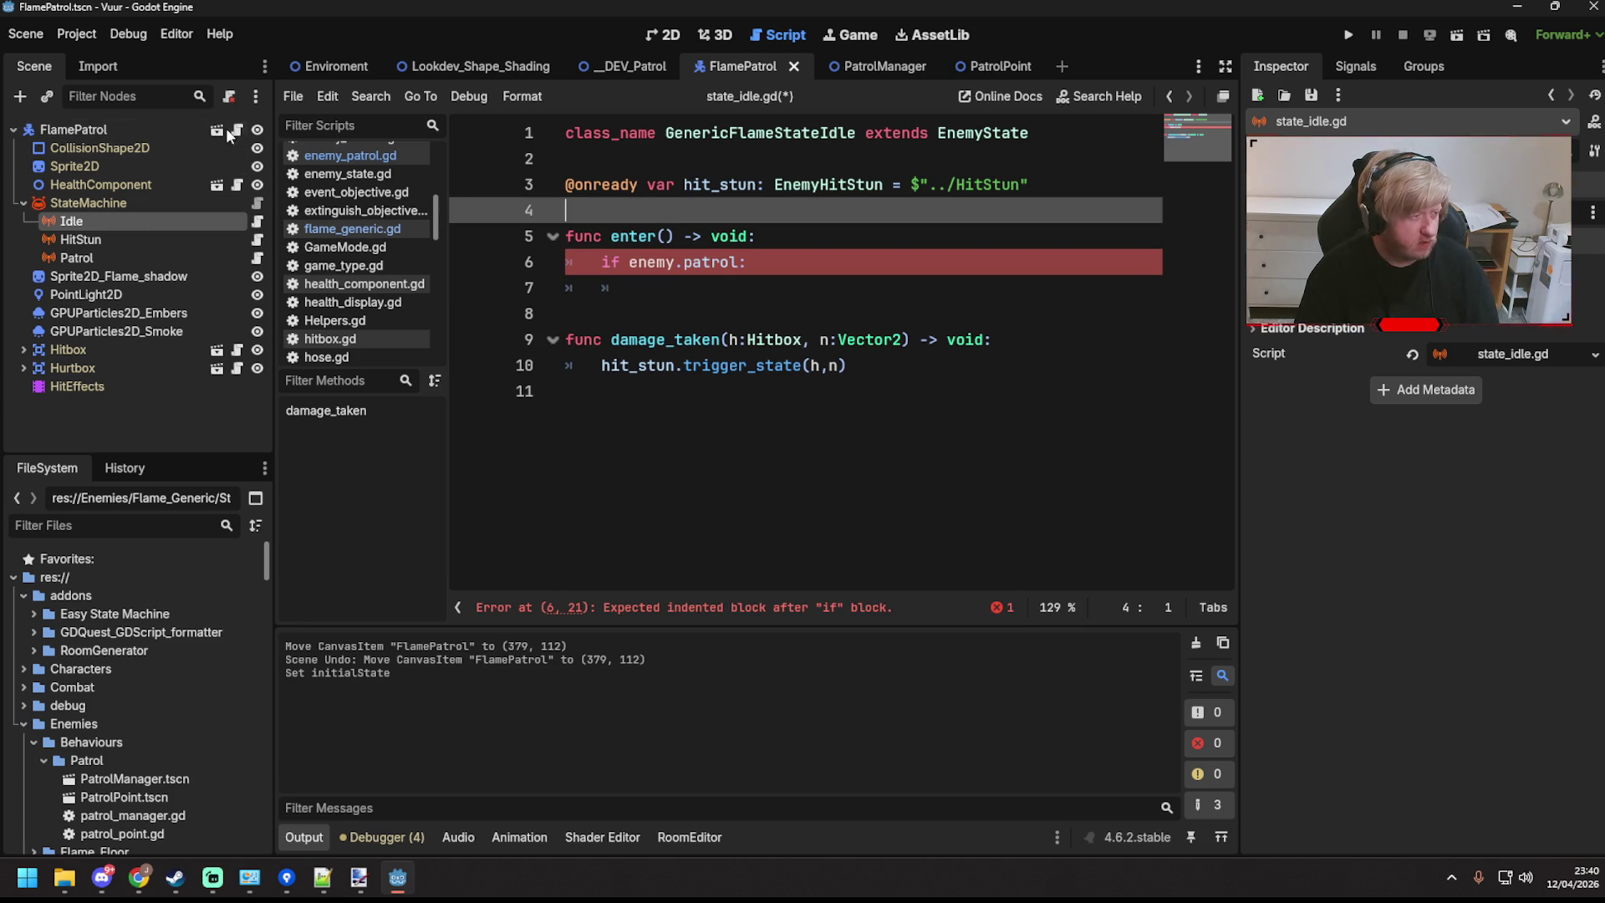
{"action": "mouse_move", "coordinate": [121, 125]}
{"action": "left_mouse_down"}
{"action": "mouse_move", "coordinate": [648, 210]}
{"action": "mouse_move", "coordinate": [791, 213]}
{"action": "left_mouse_up"}
{"action": "type", "text": "enemy"}
{"action": "left_click", "coordinate": [779, 266]}
{"action": "key", "text": "ctrl+s"}
Inside the if, call switch_to_state_by_name("Patrol") and return, then reopen enemy_patrol.gd
{"action": "left_click", "coordinate": [763, 313]}
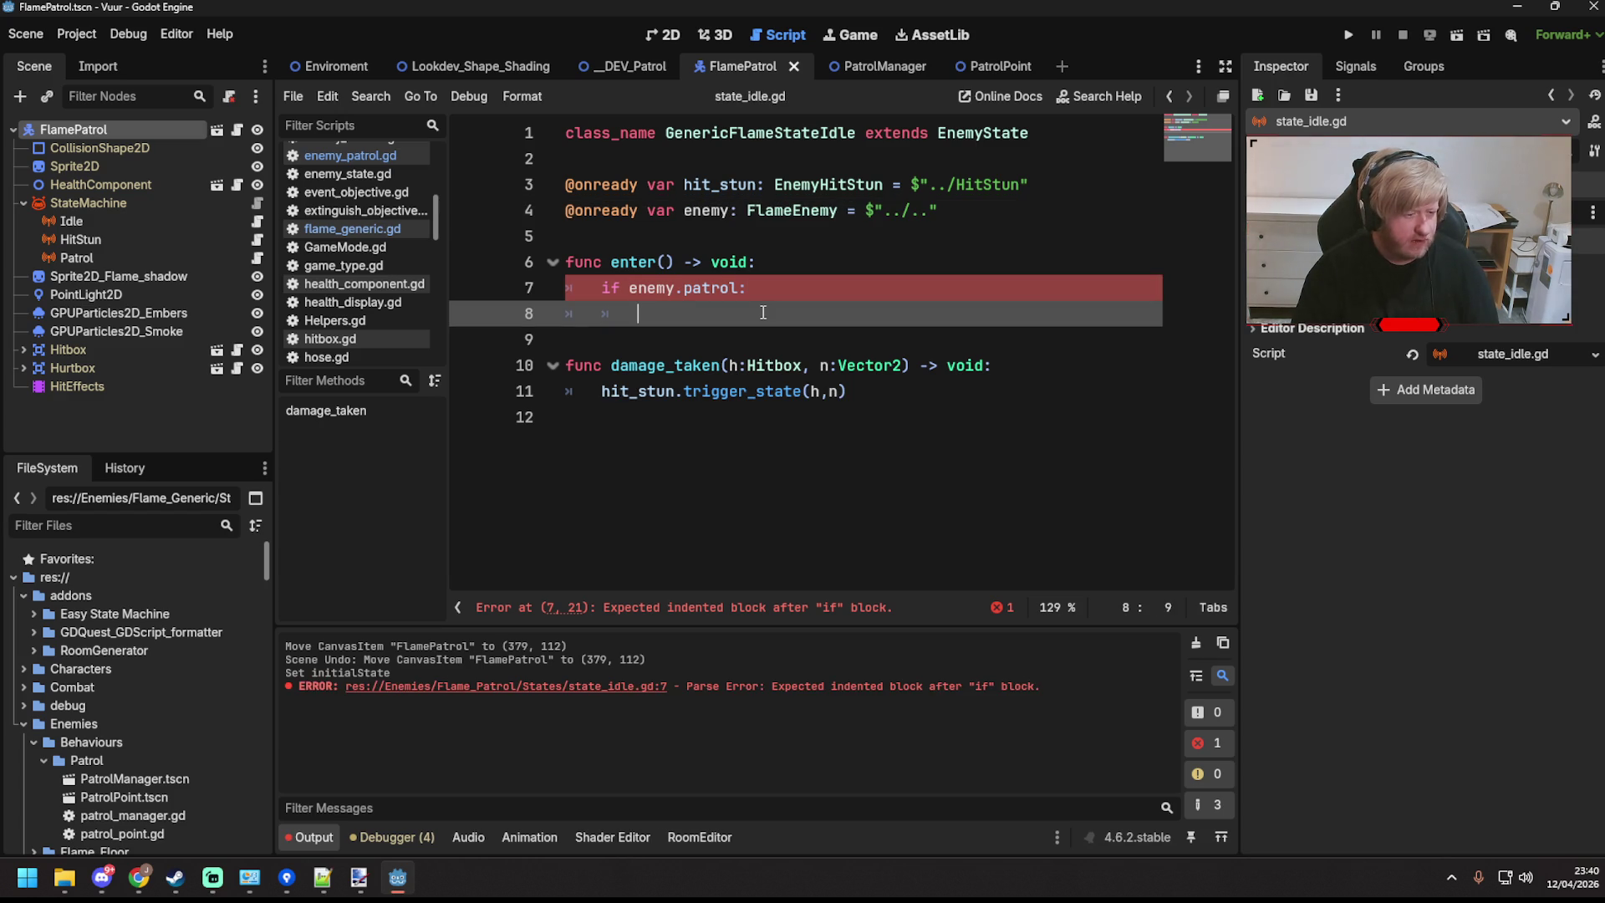
{"action": "type", "text": "change_st"}
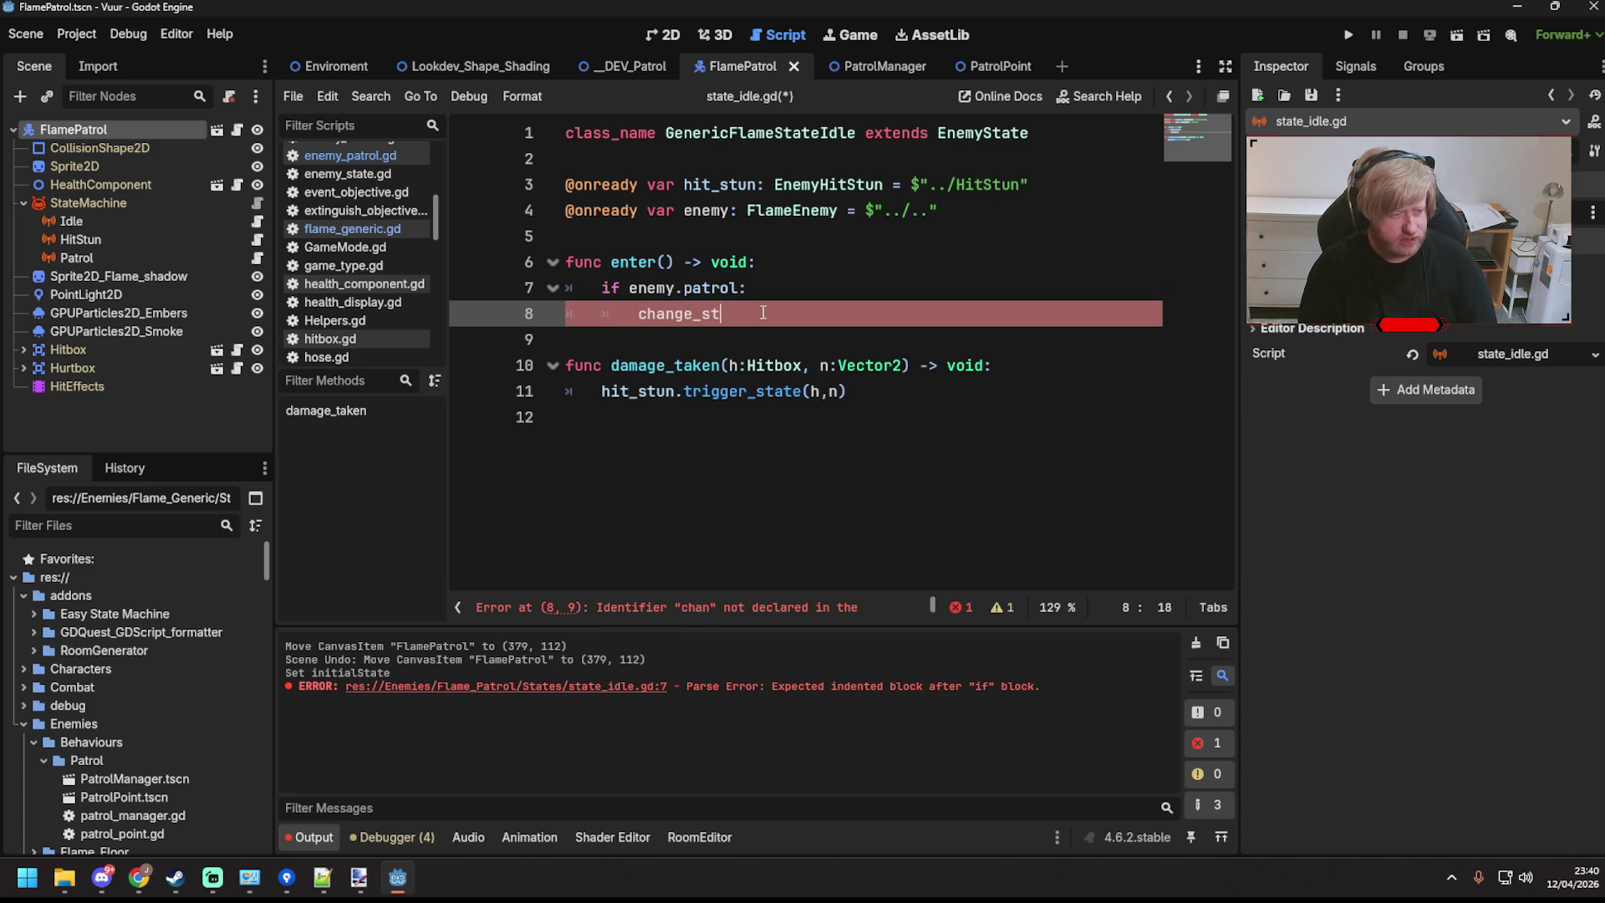
{"action": "key", "text": "BackSpace"}
{"action": "key", "text": "BackSpace"}
{"action": "key", "text": "BackSpace"}
{"action": "type", "text": "switch"}
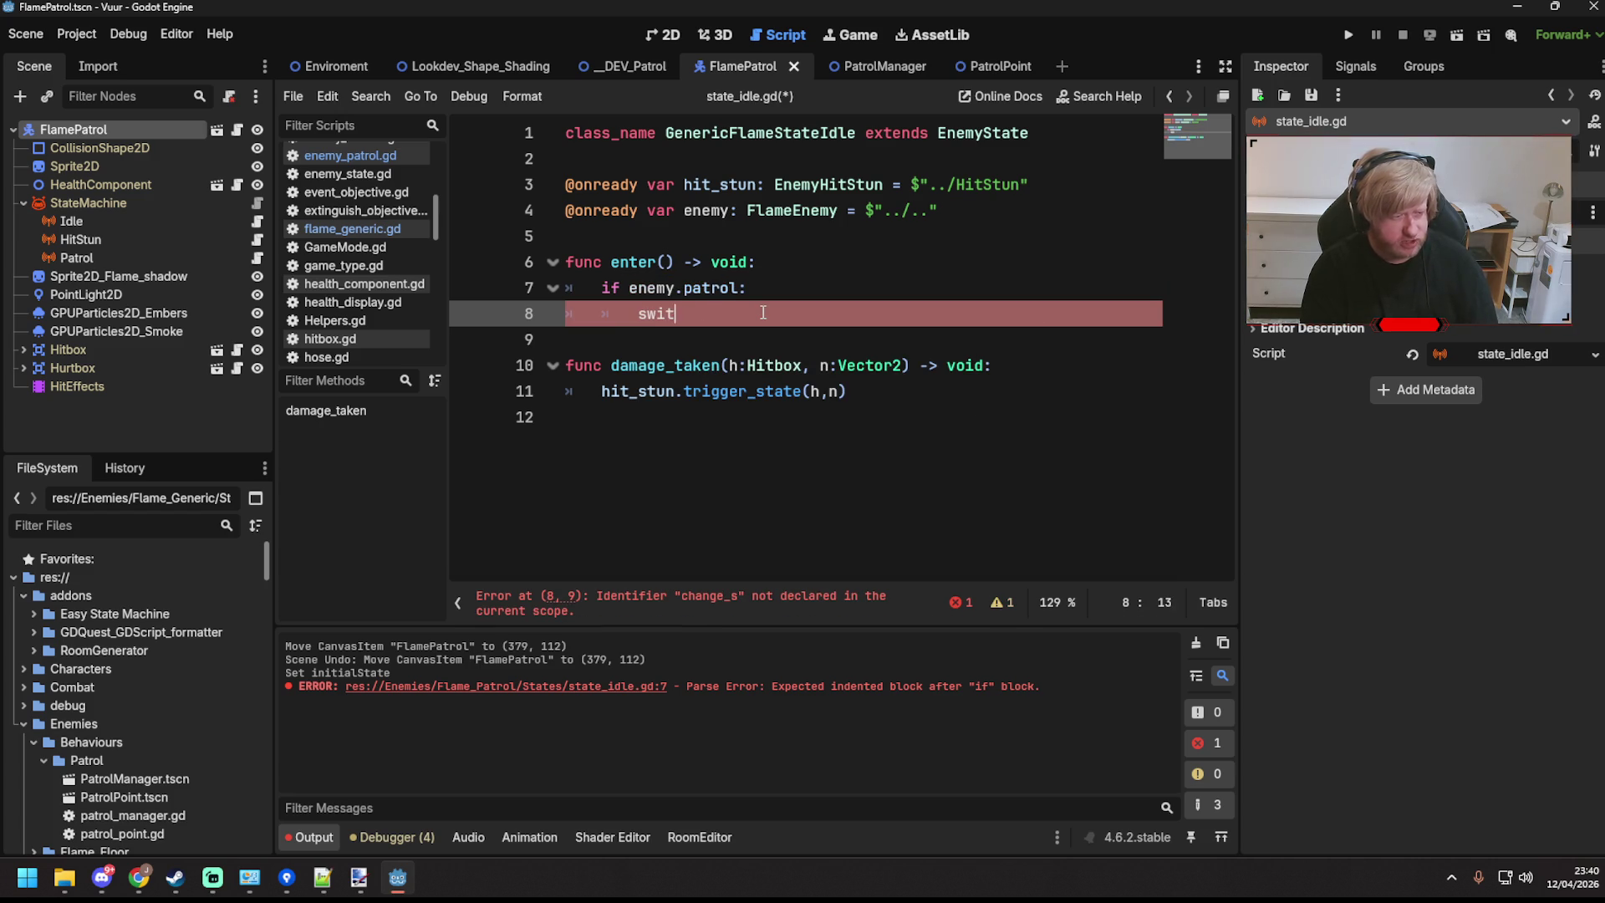
{"action": "type", "text": "_st"}
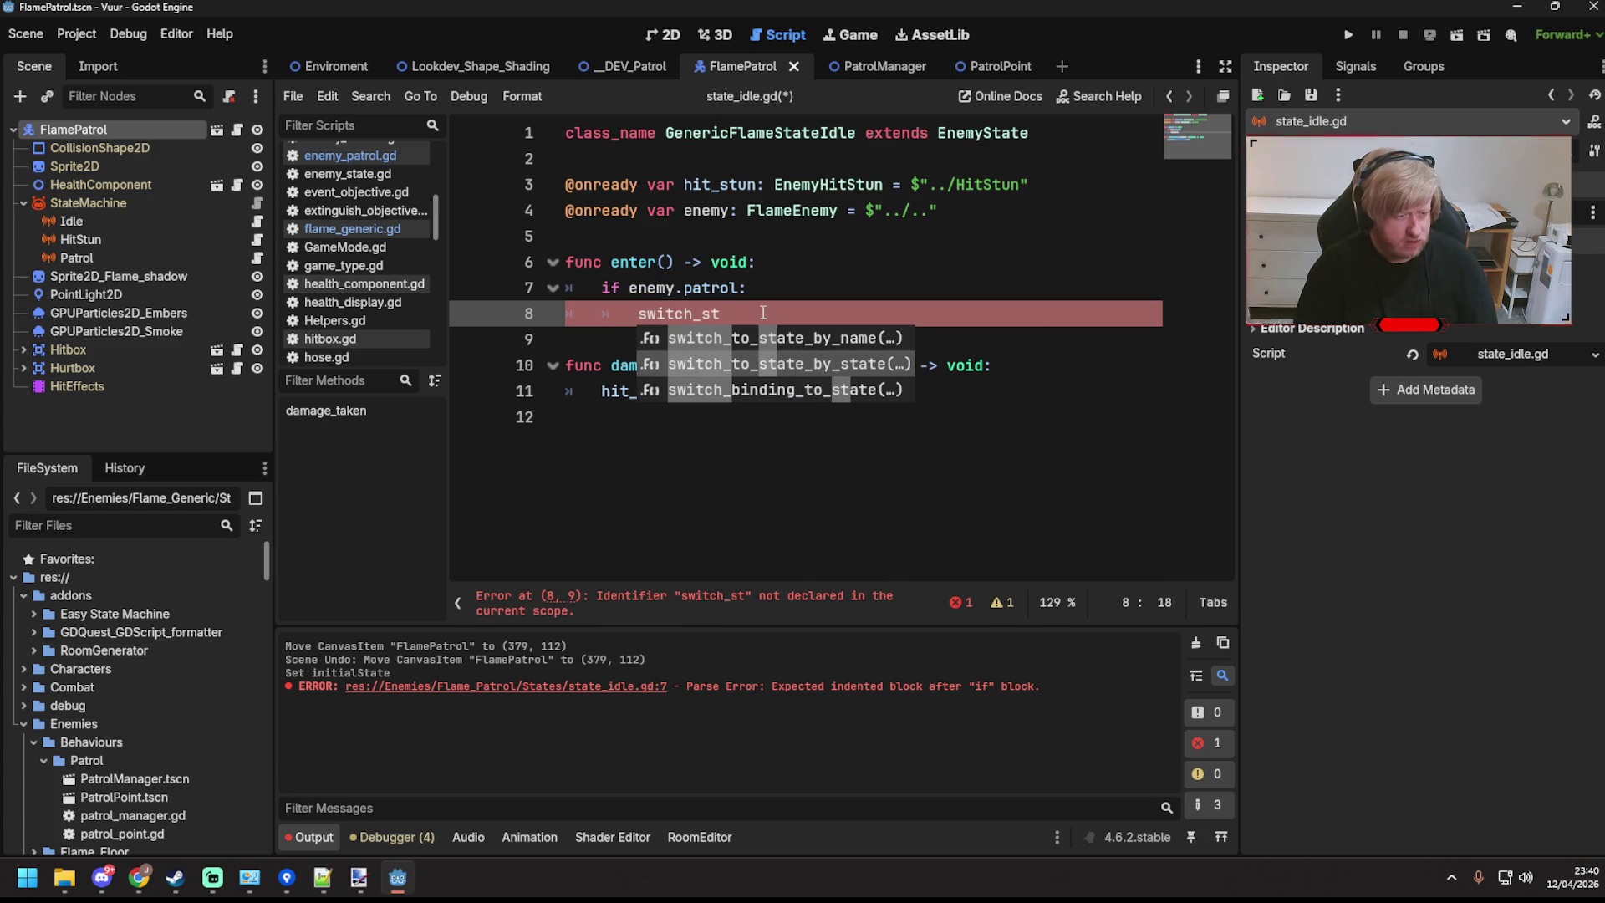
{"action": "key", "text": "Return"}
{"action": "type", "text": "\"Patrol"}
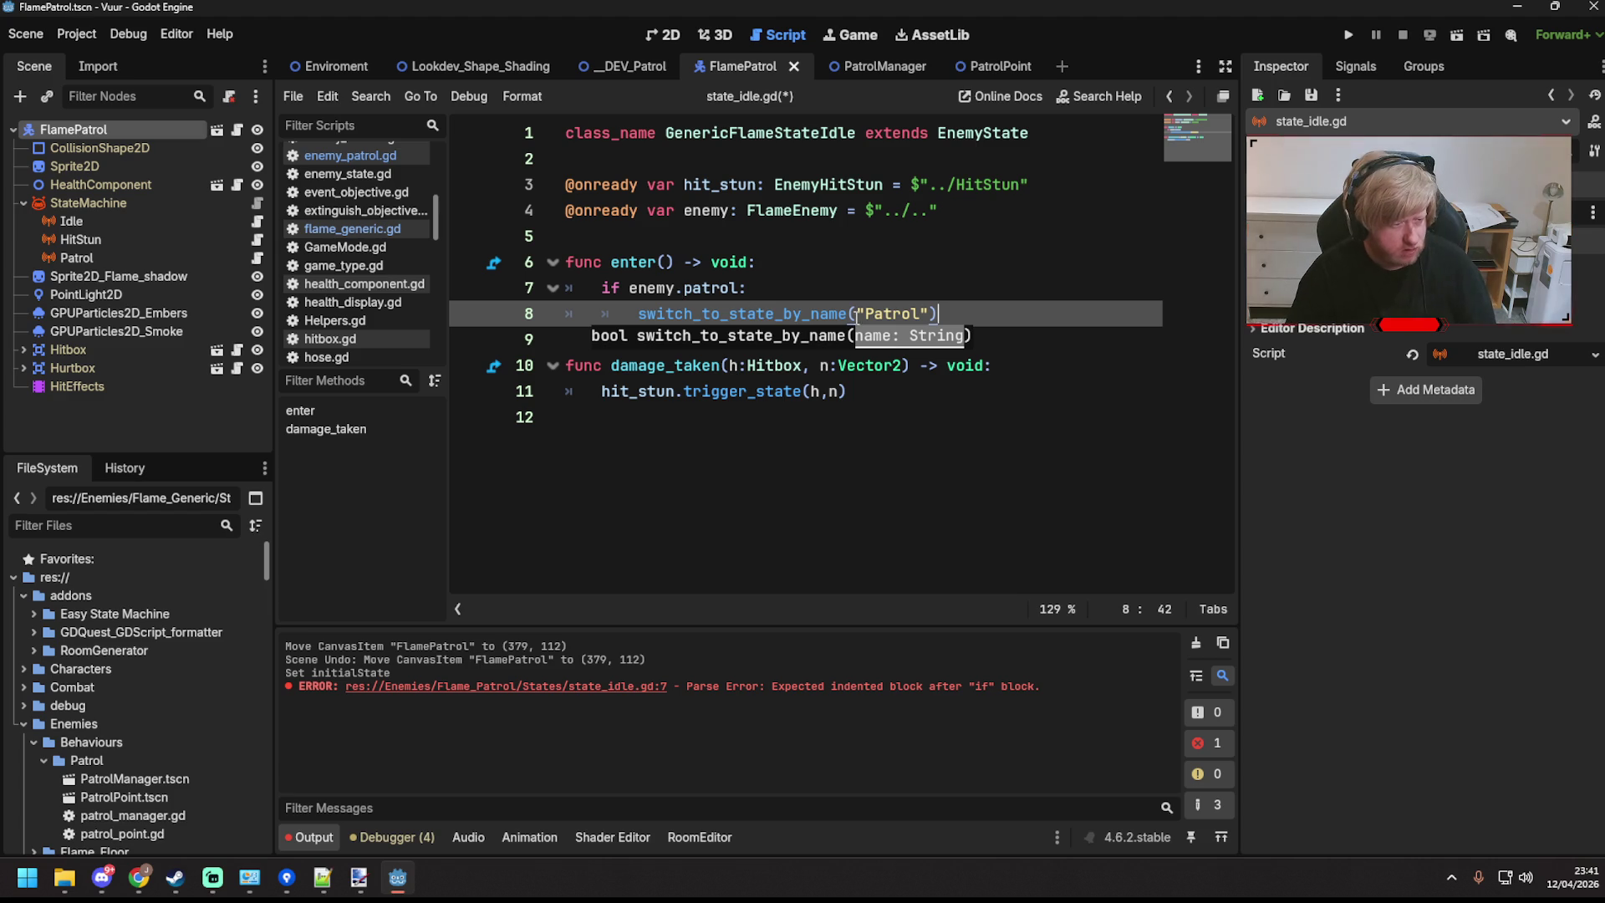
{"action": "left_click", "coordinate": [783, 393]}
{"action": "key", "text": "ctrl+s"}
{"action": "left_click", "coordinate": [993, 314]}
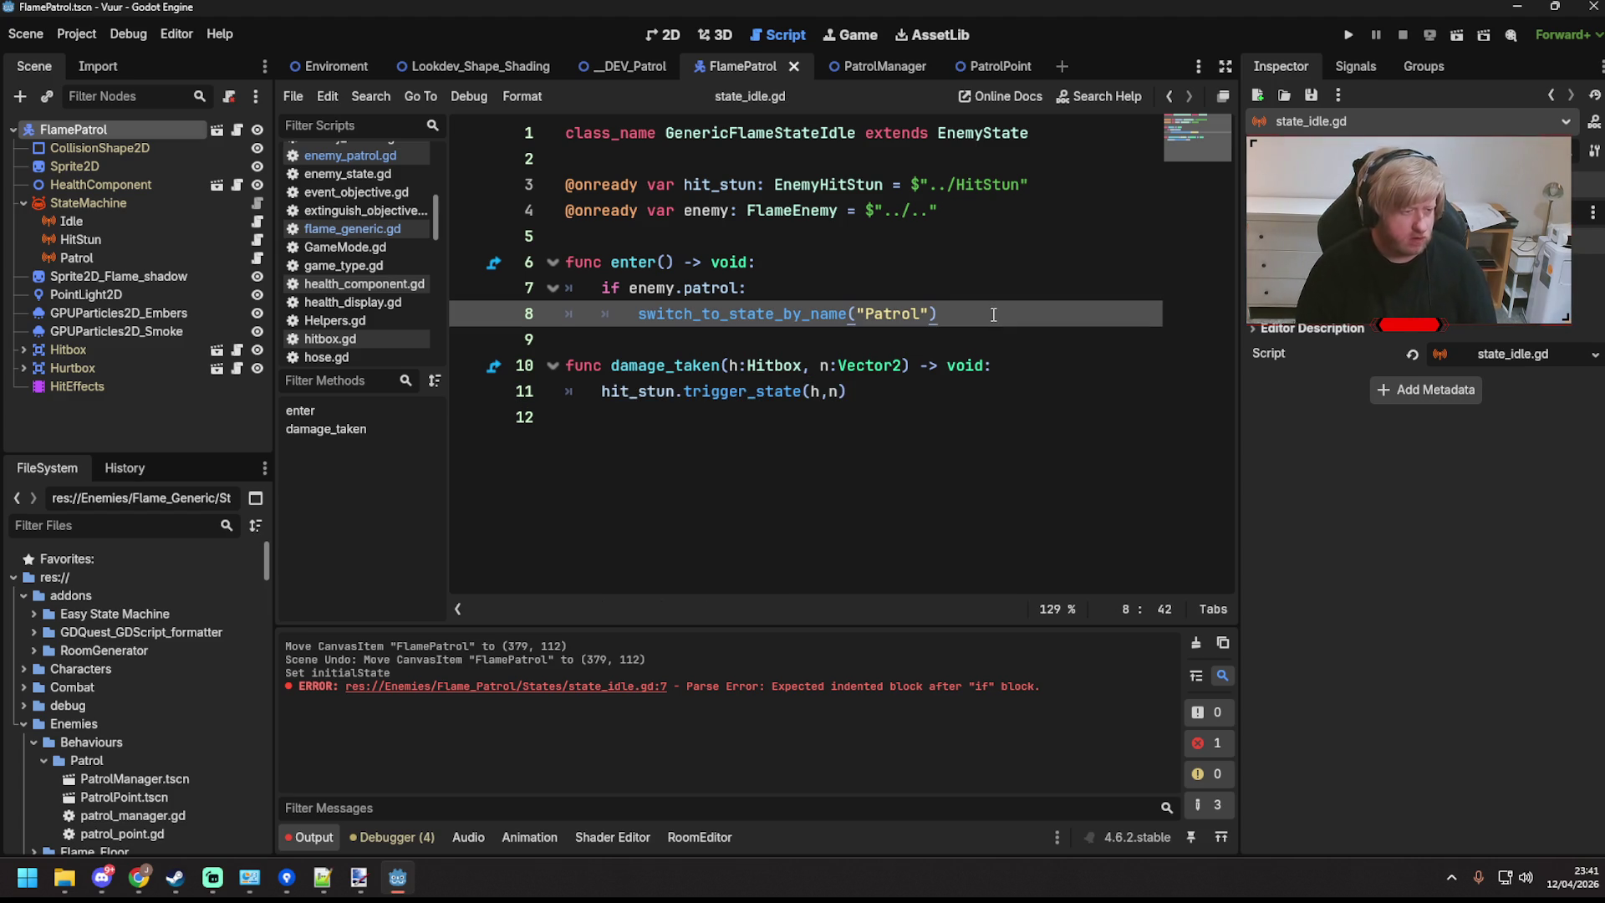
{"action": "key", "text": "Return"}
{"action": "type", "text": "return"}
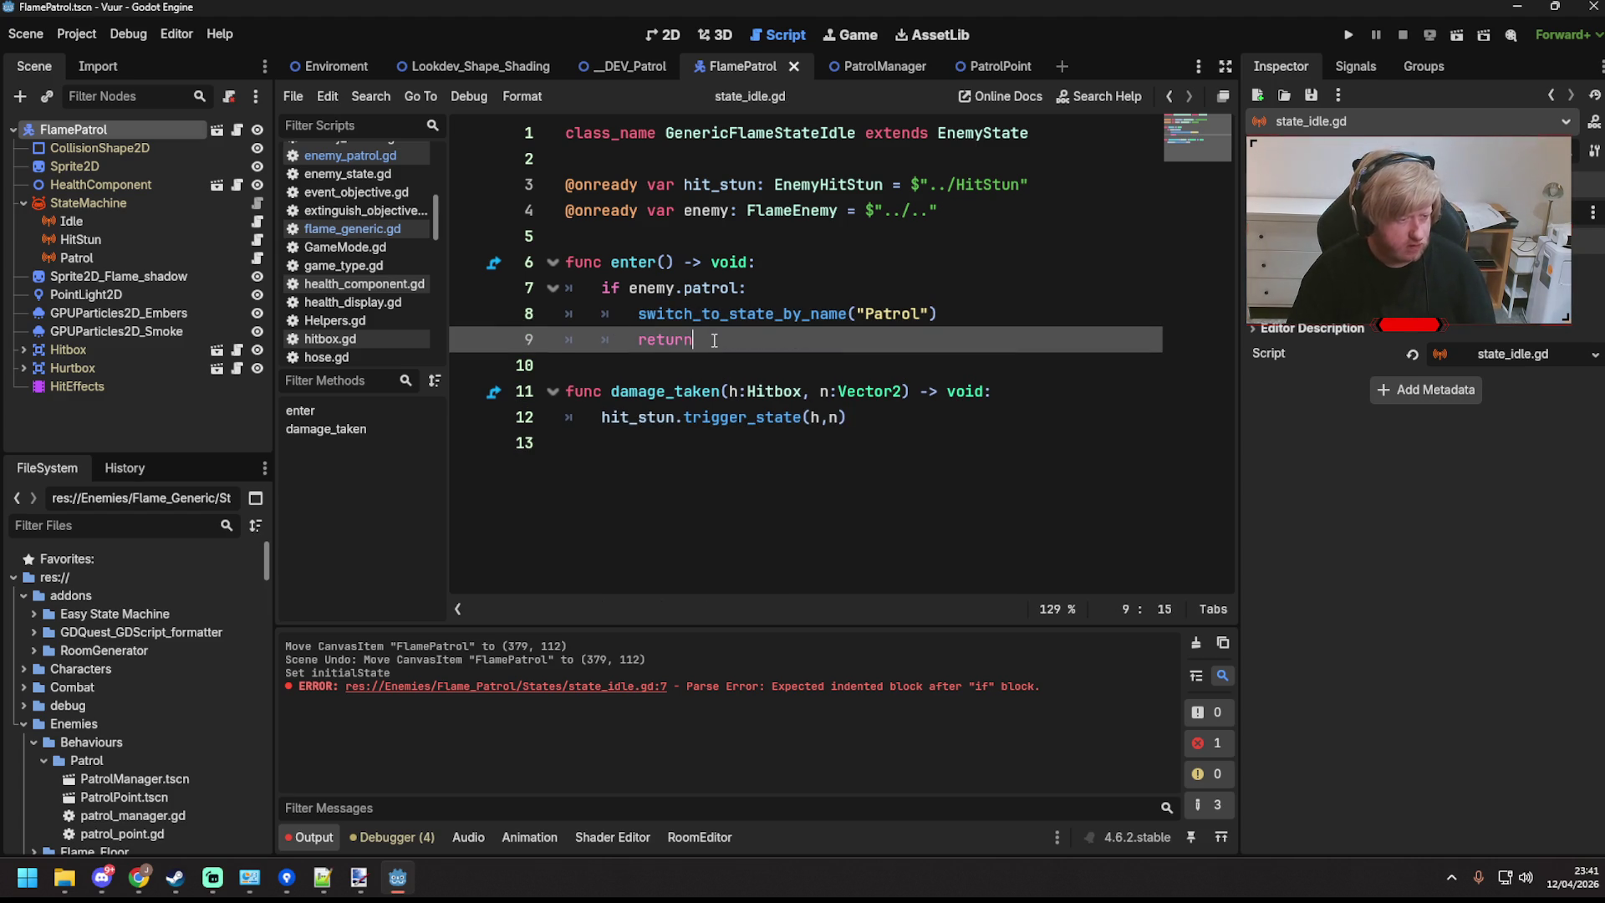
{"action": "left_click", "coordinate": [257, 258]}
{"action": "scroll", "coordinate": [859, 239], "scroll_direction": "up", "scroll_amount": 4}
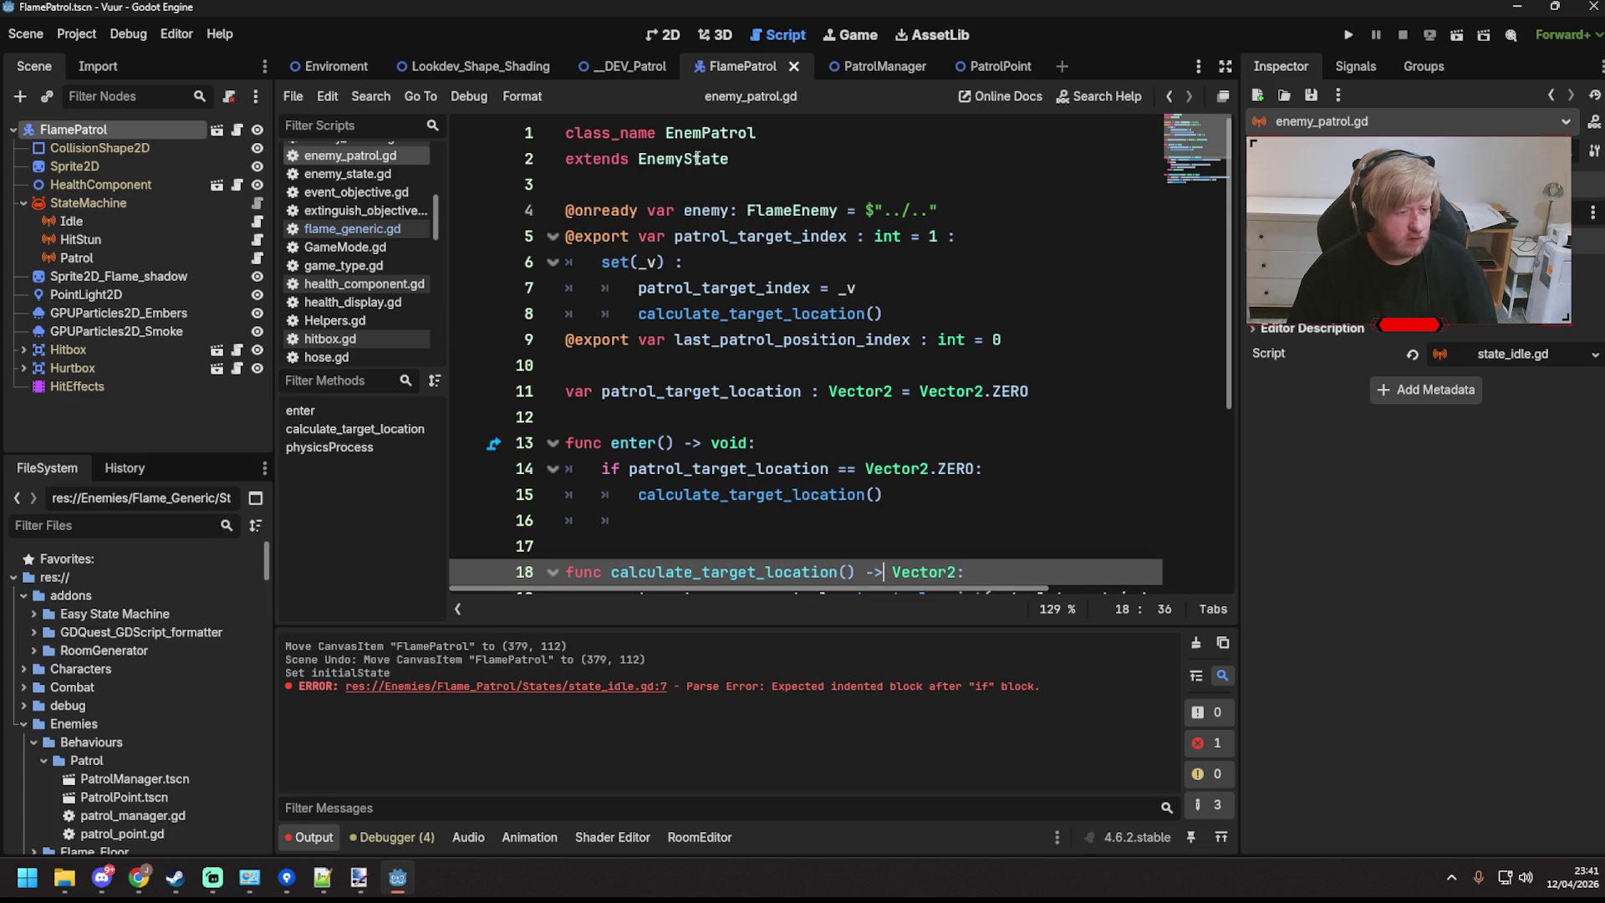
Launch the Vuur project with F5 to test the flame's patrol, then close the game window
{"action": "left_click", "coordinate": [898, 497]}
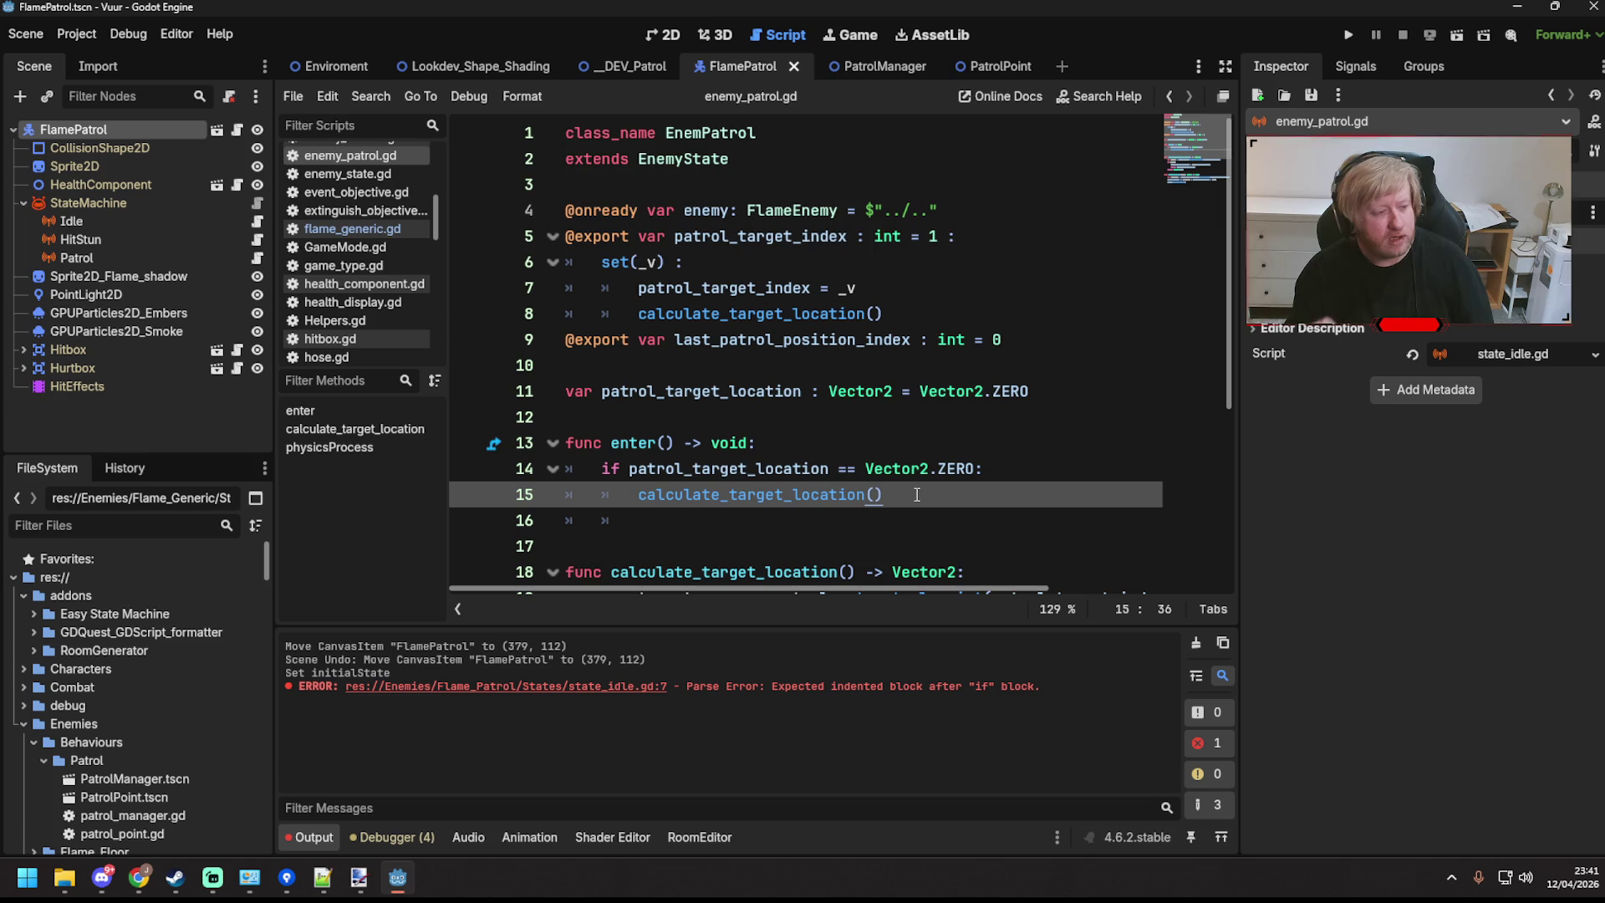
{"action": "scroll", "coordinate": [804, 344], "scroll_direction": "down", "scroll_amount": 2}
{"action": "mouse_move", "coordinate": [804, 345]}
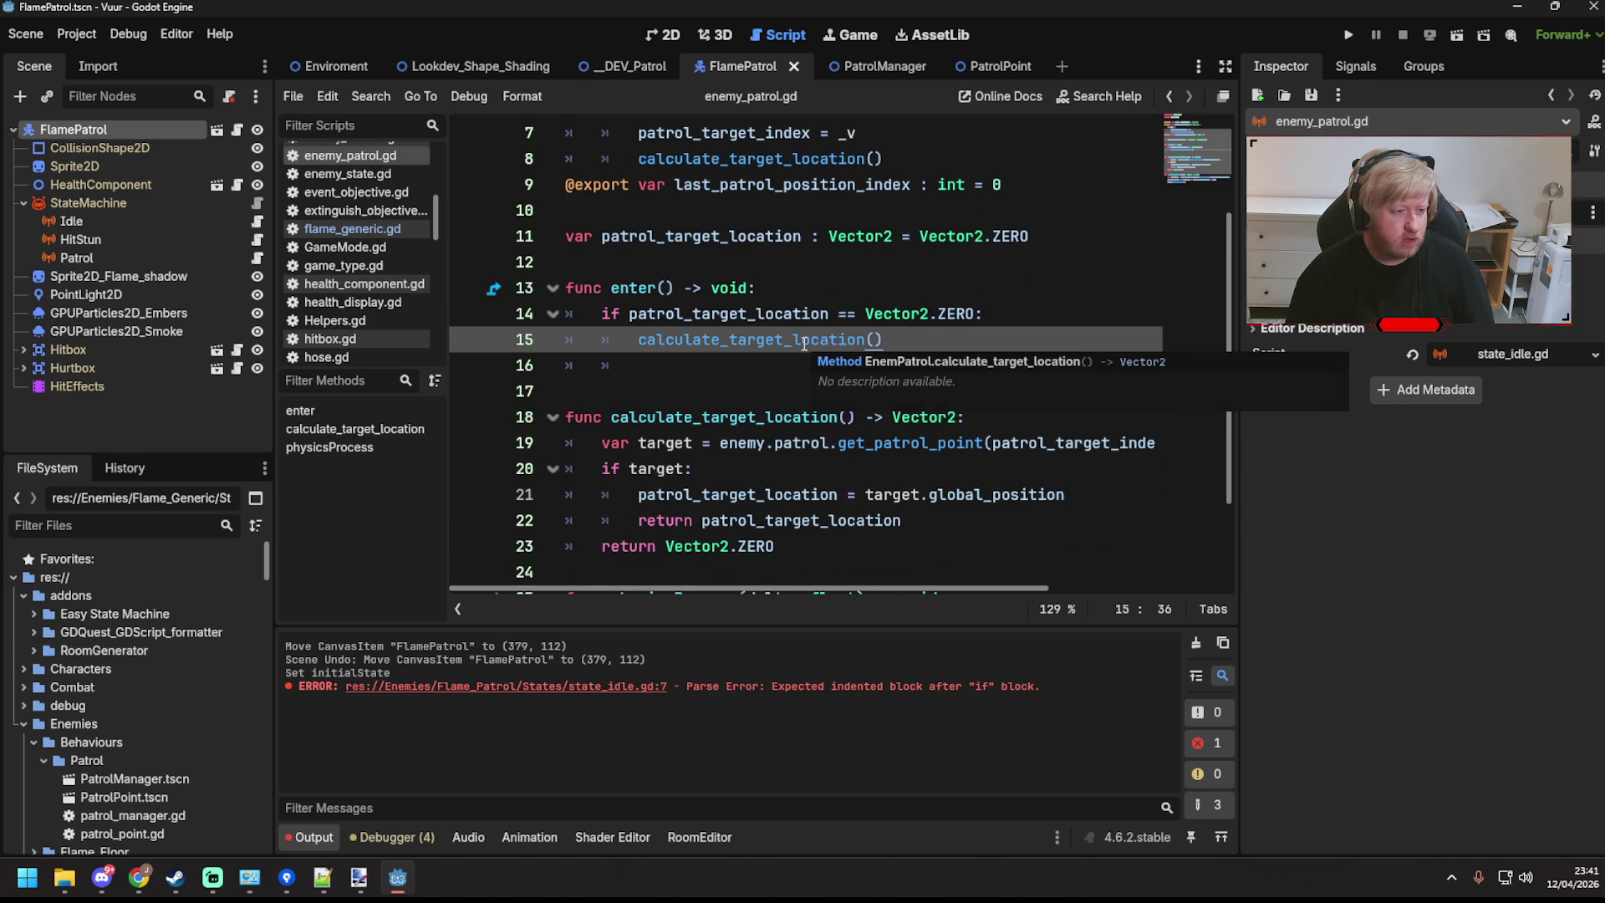
{"action": "key", "text": "F5"}
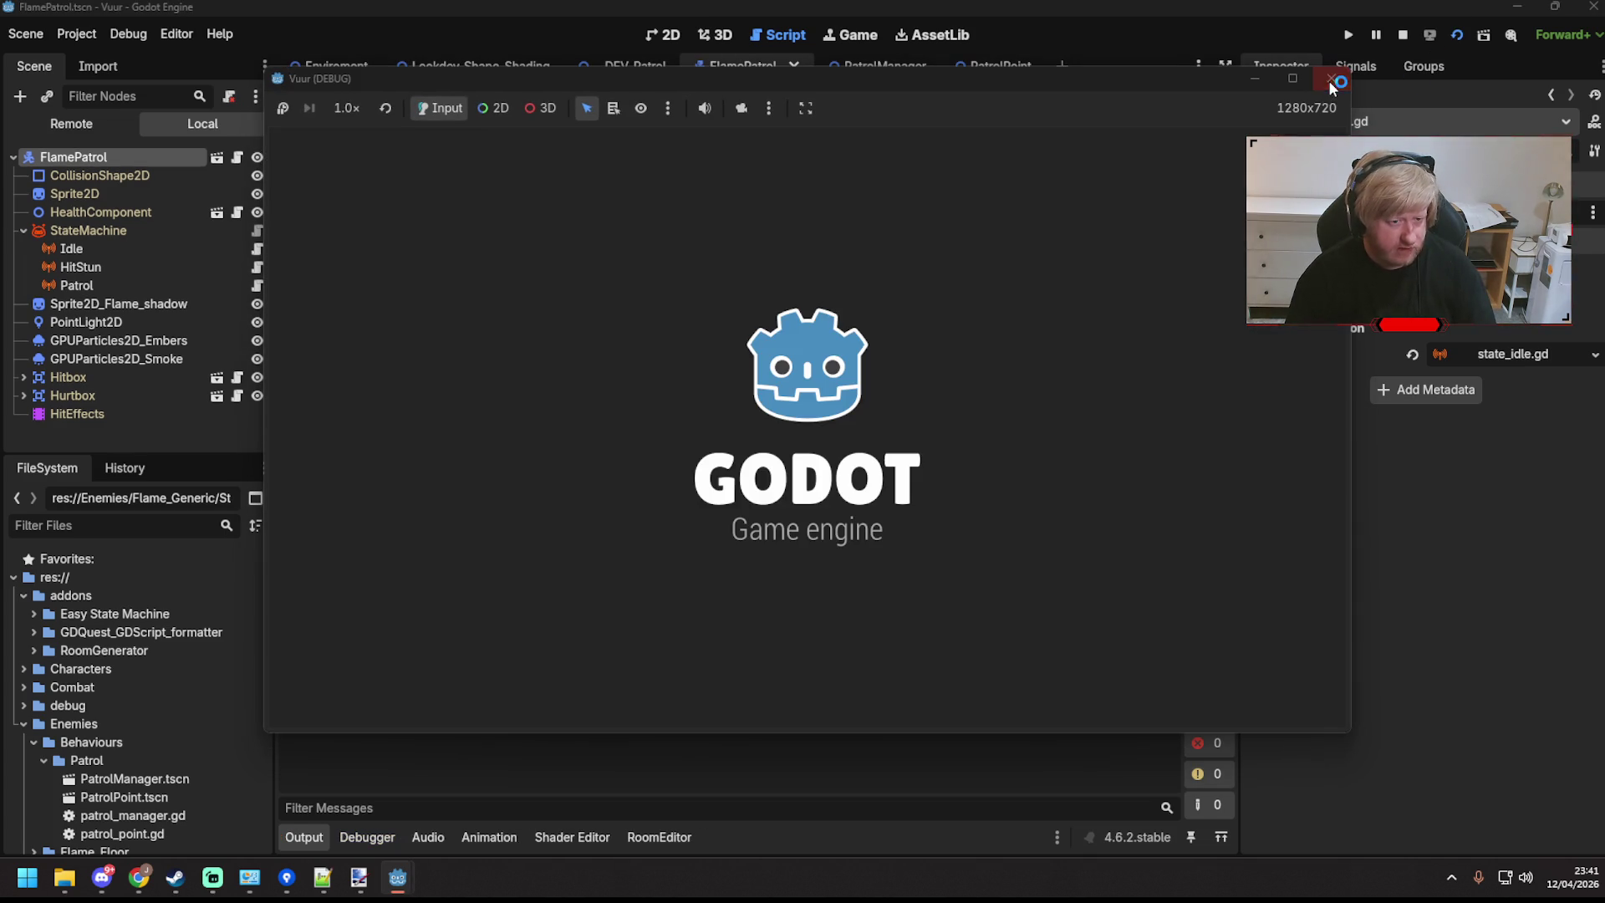
{"action": "left_click", "coordinate": [1329, 78]}
Run the _DEV_Patrol test scene, walk the player toward the flame, then stop the game
{"action": "left_click", "coordinate": [636, 67]}
{"action": "left_click", "coordinate": [662, 34]}
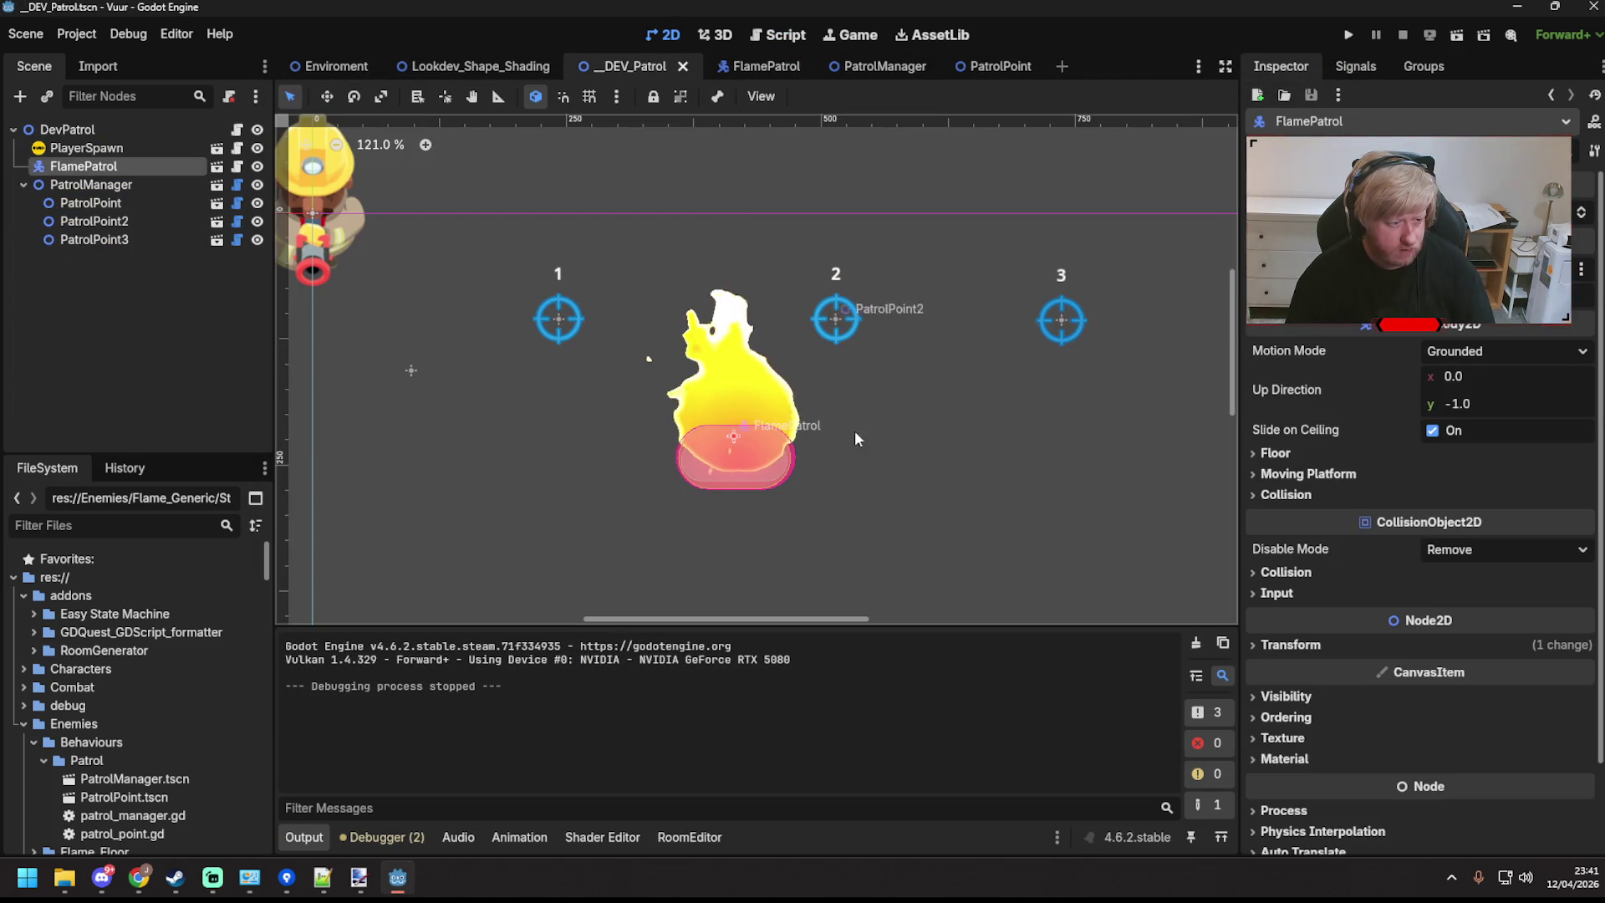
{"action": "key", "text": "F5"}
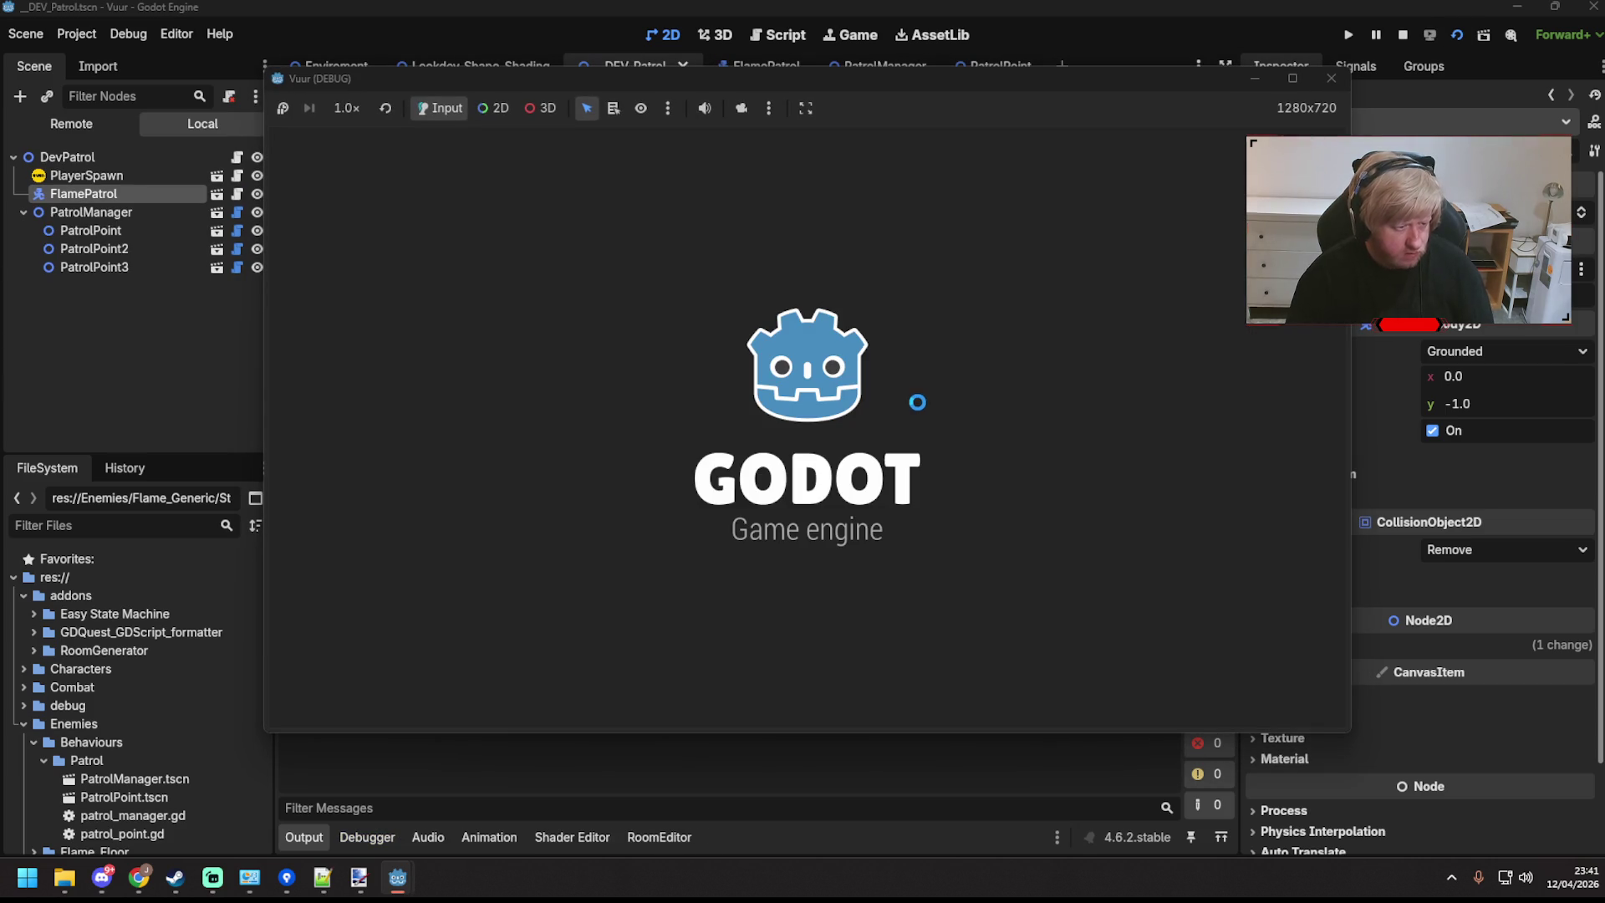
{"action": "key", "text": "w"}
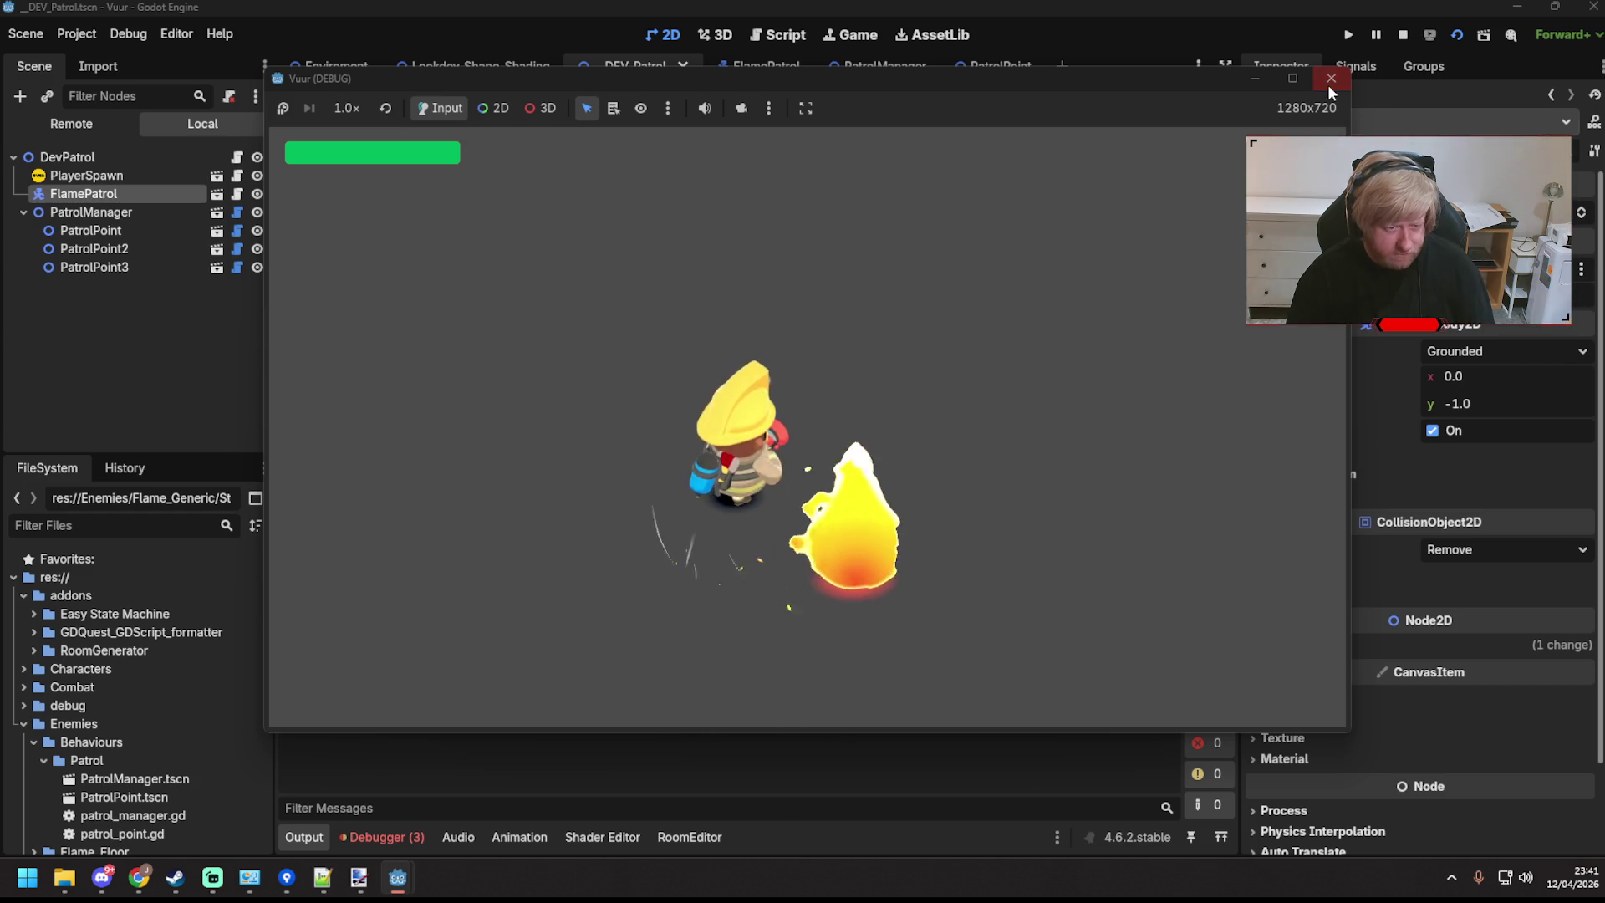
{"action": "key", "text": "F8"}
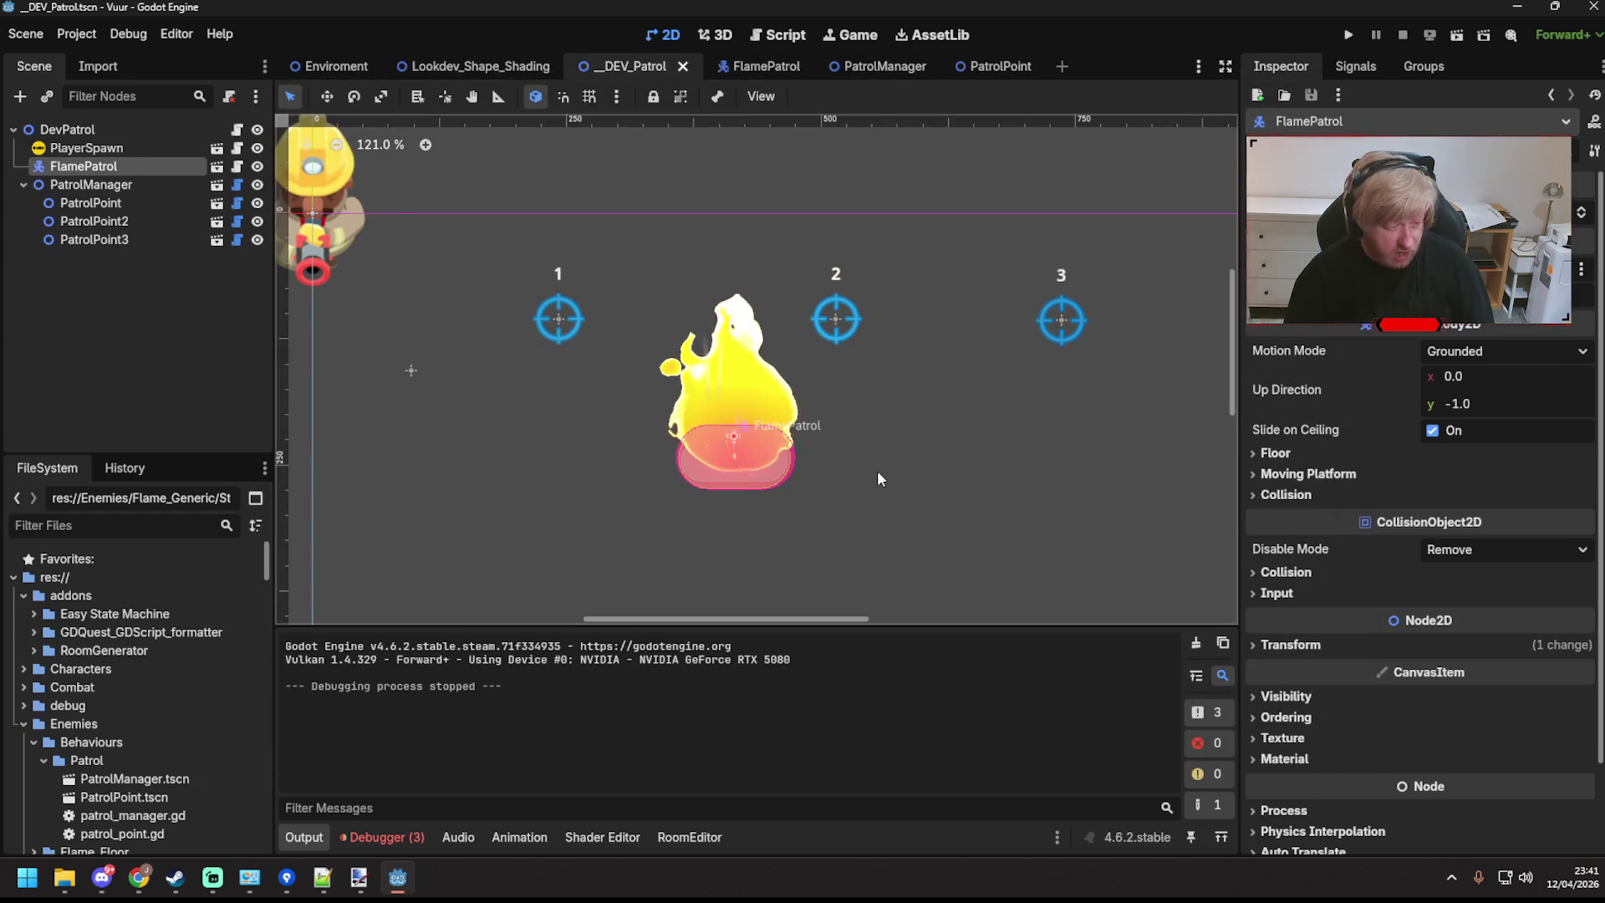
Check PatrolManager's properties and rerun the scene with F6 to watch the flame patrol points 1–3
{"action": "left_click", "coordinate": [90, 184]}
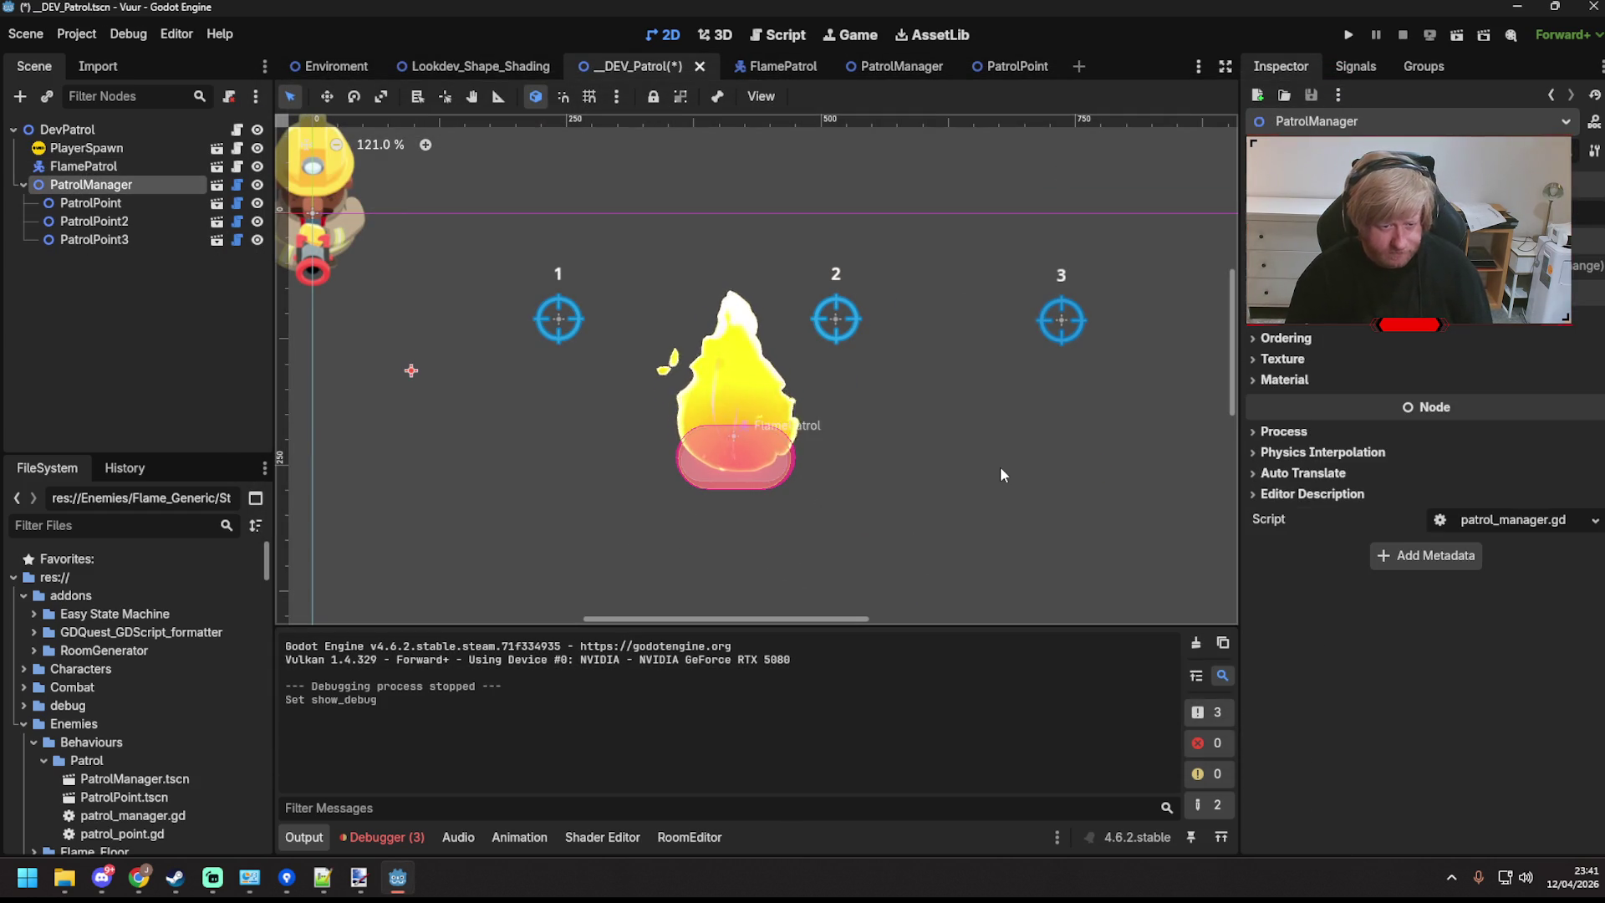
{"action": "key", "text": "Up"}
{"action": "key", "text": "F6"}
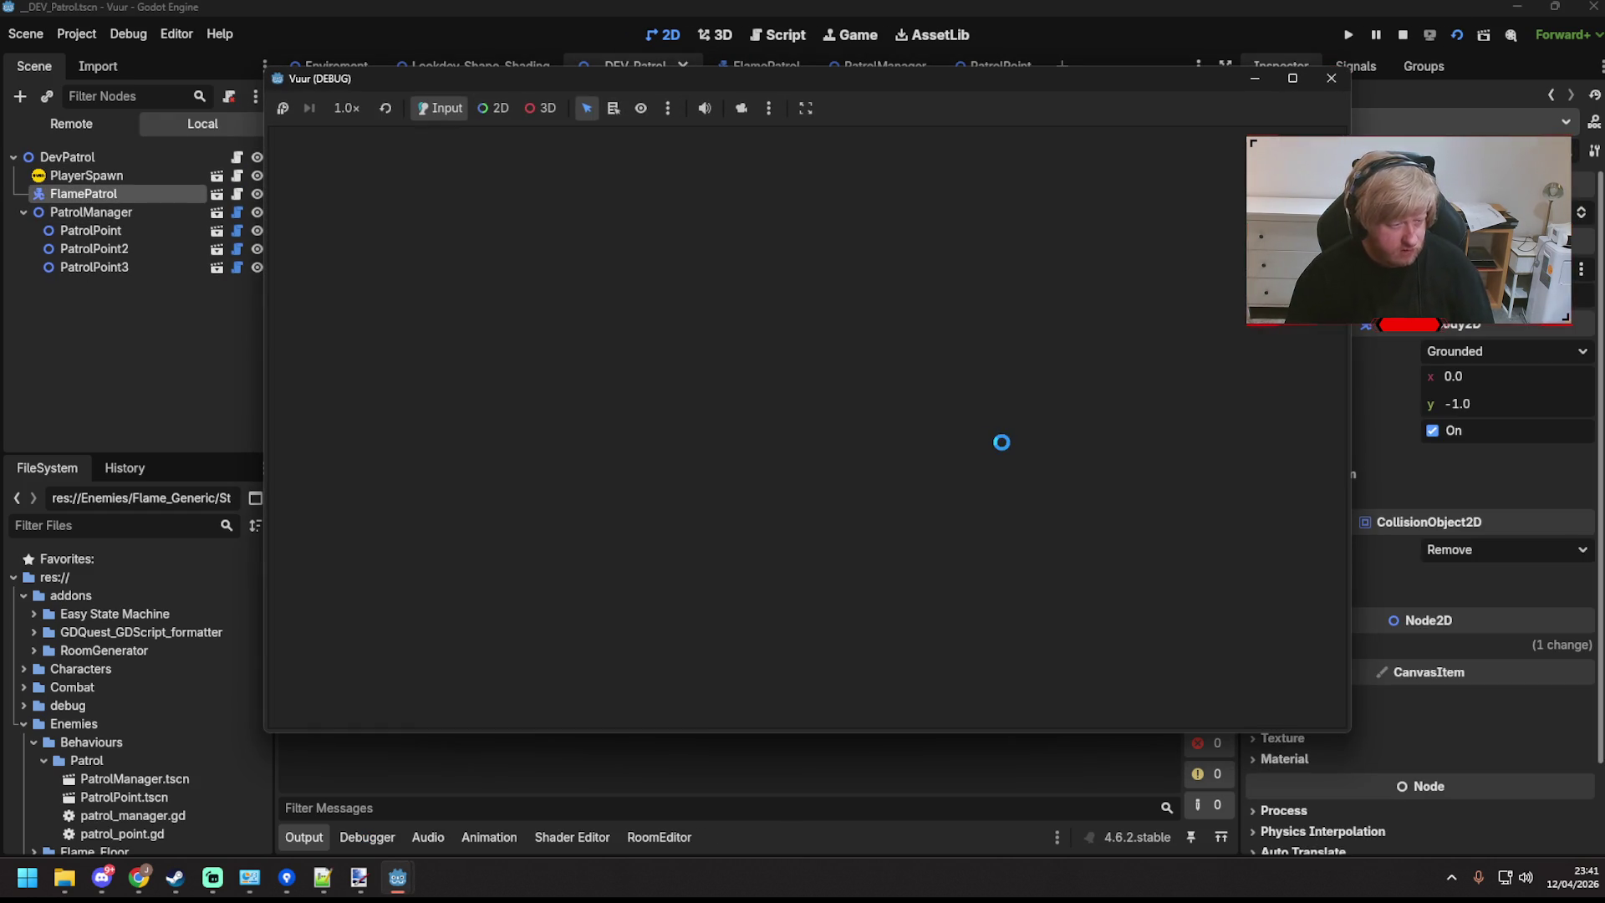
{"action": "key", "text": "s+d"}
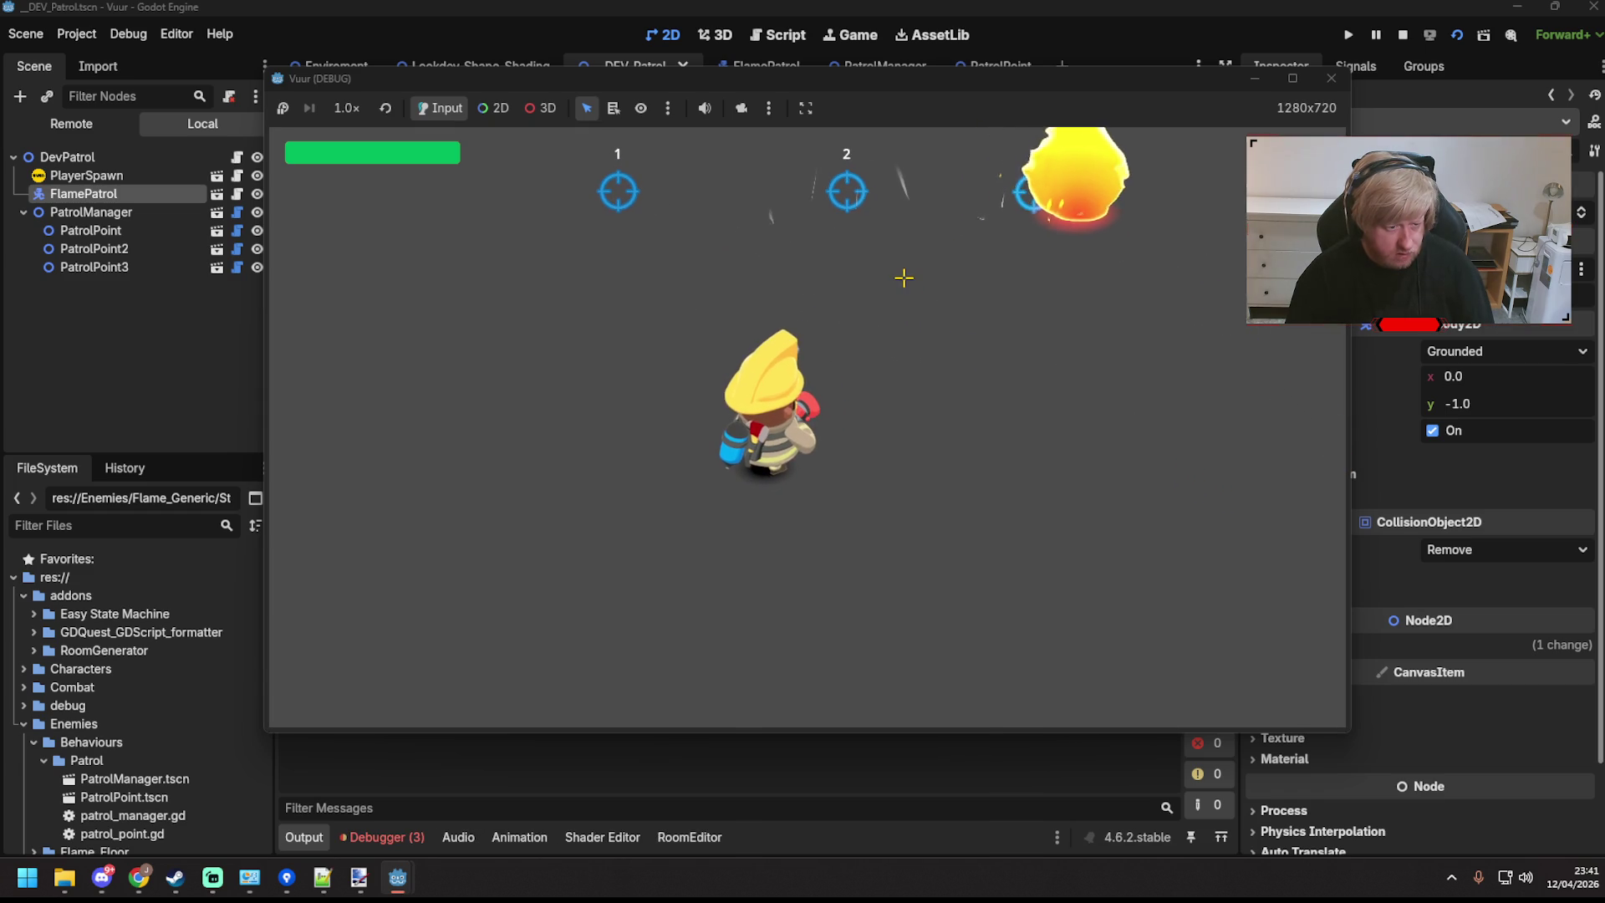
{"action": "key", "text": "w"}
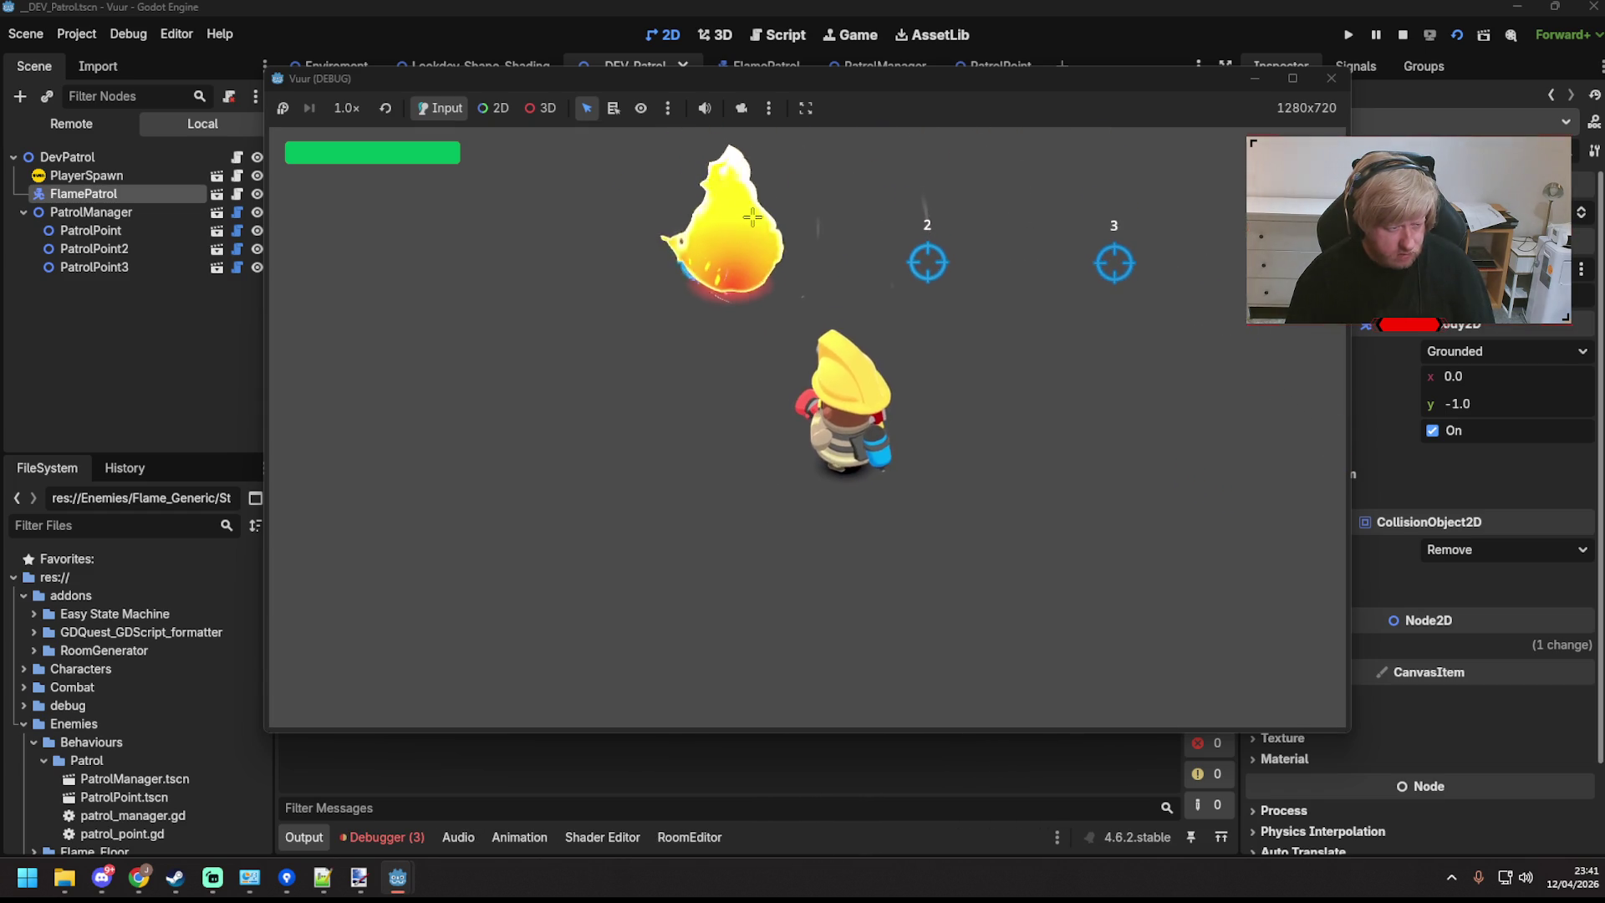
{"action": "key", "text": "a"}
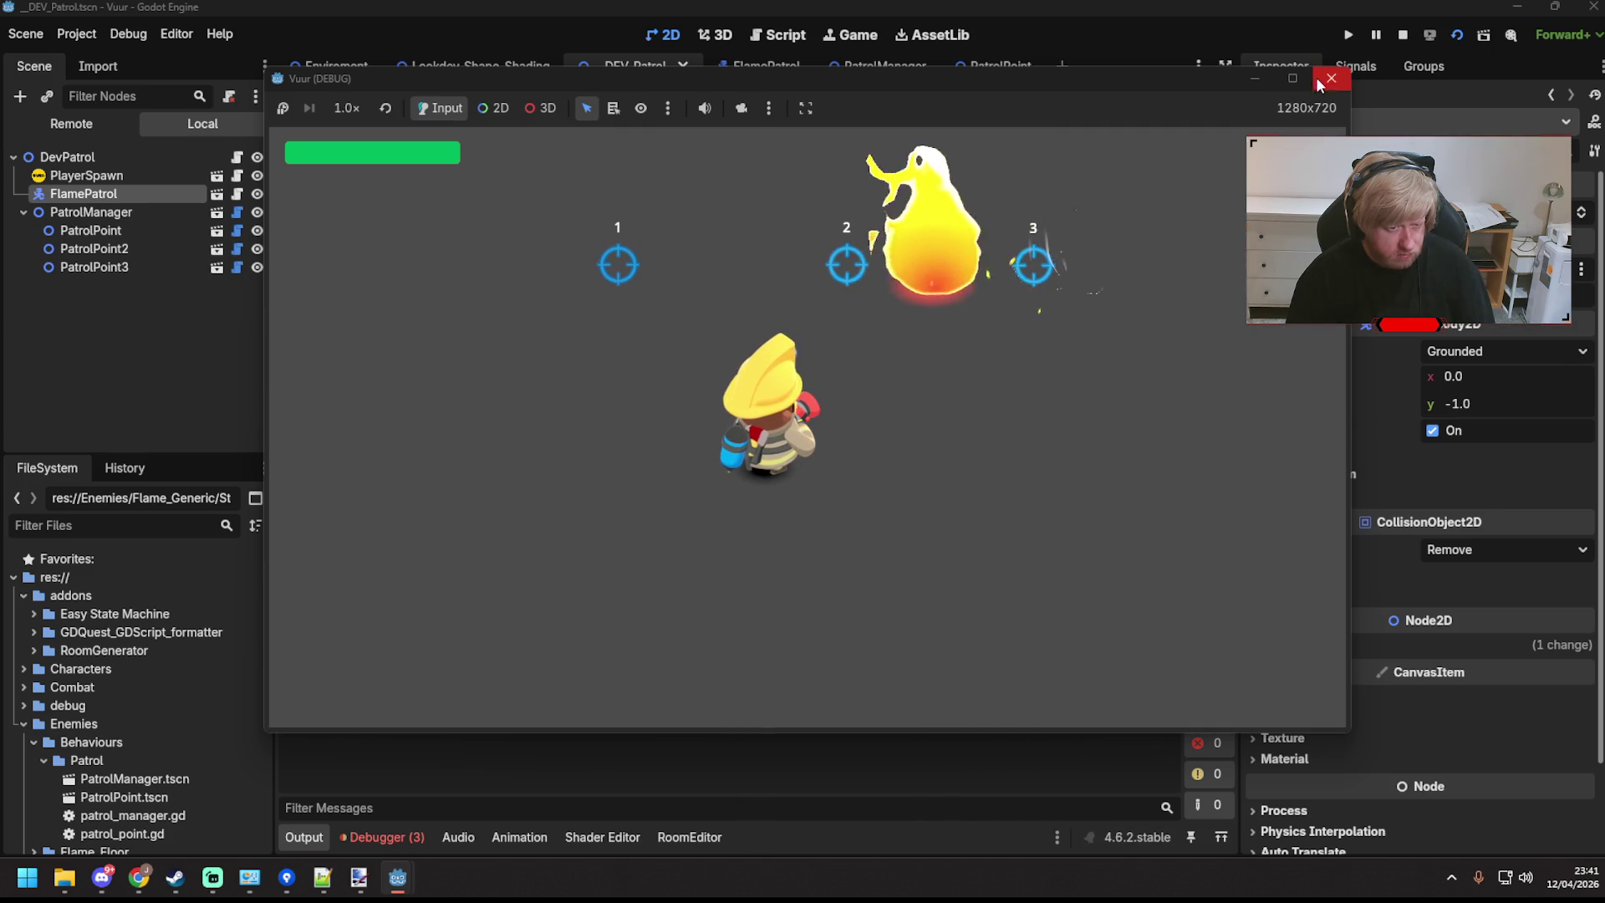
{"action": "key", "text": "F8"}
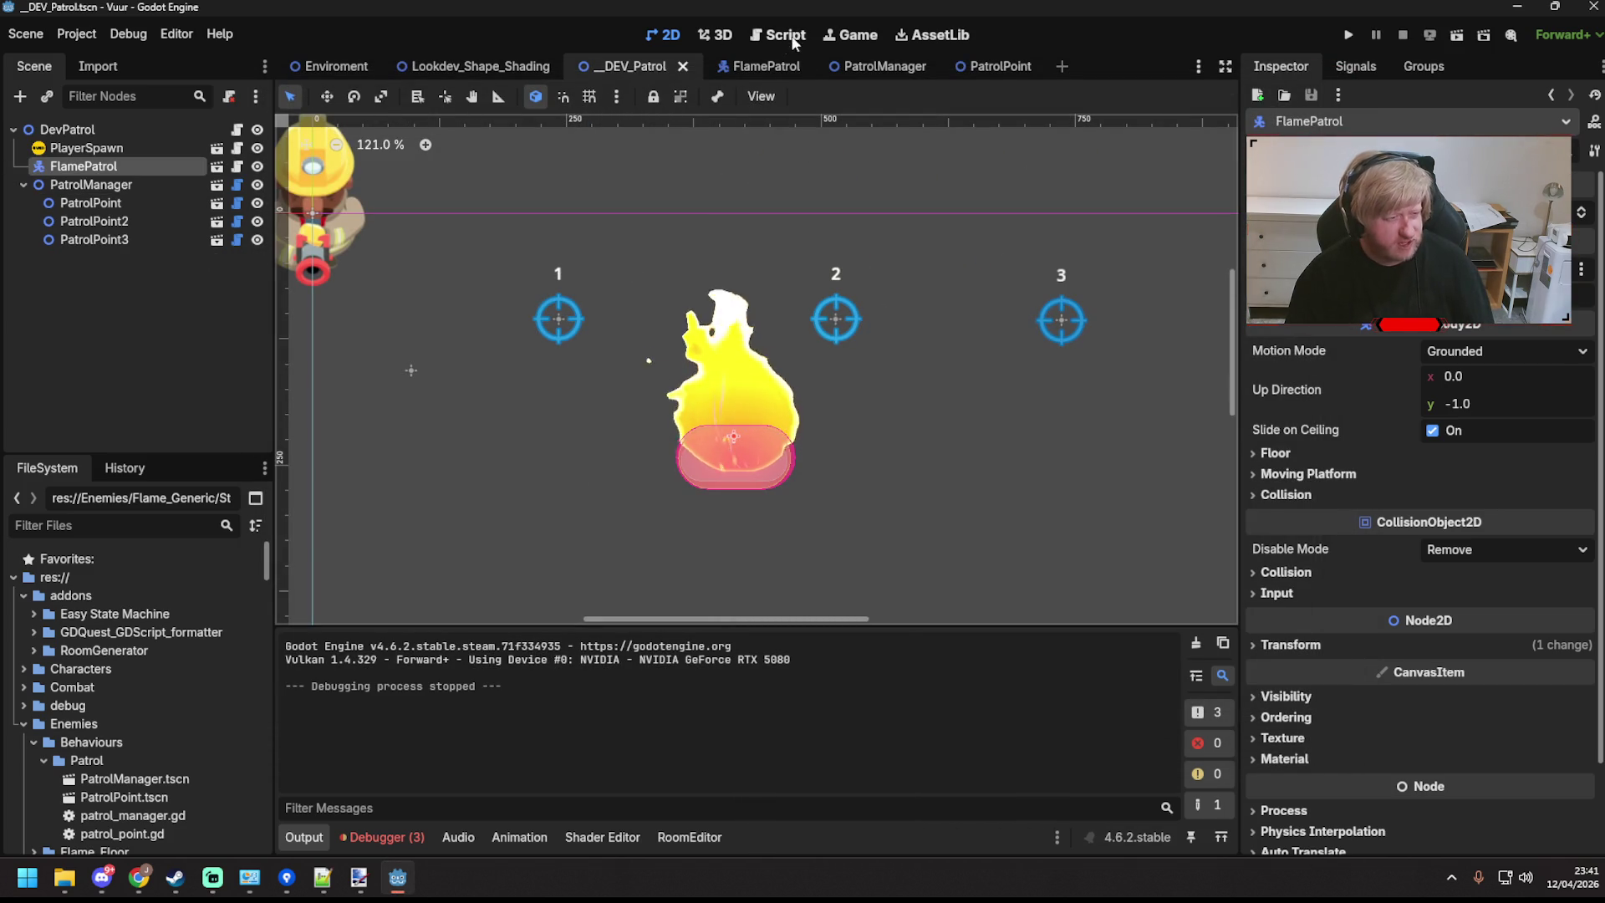
{"action": "left_click", "coordinate": [773, 35]}
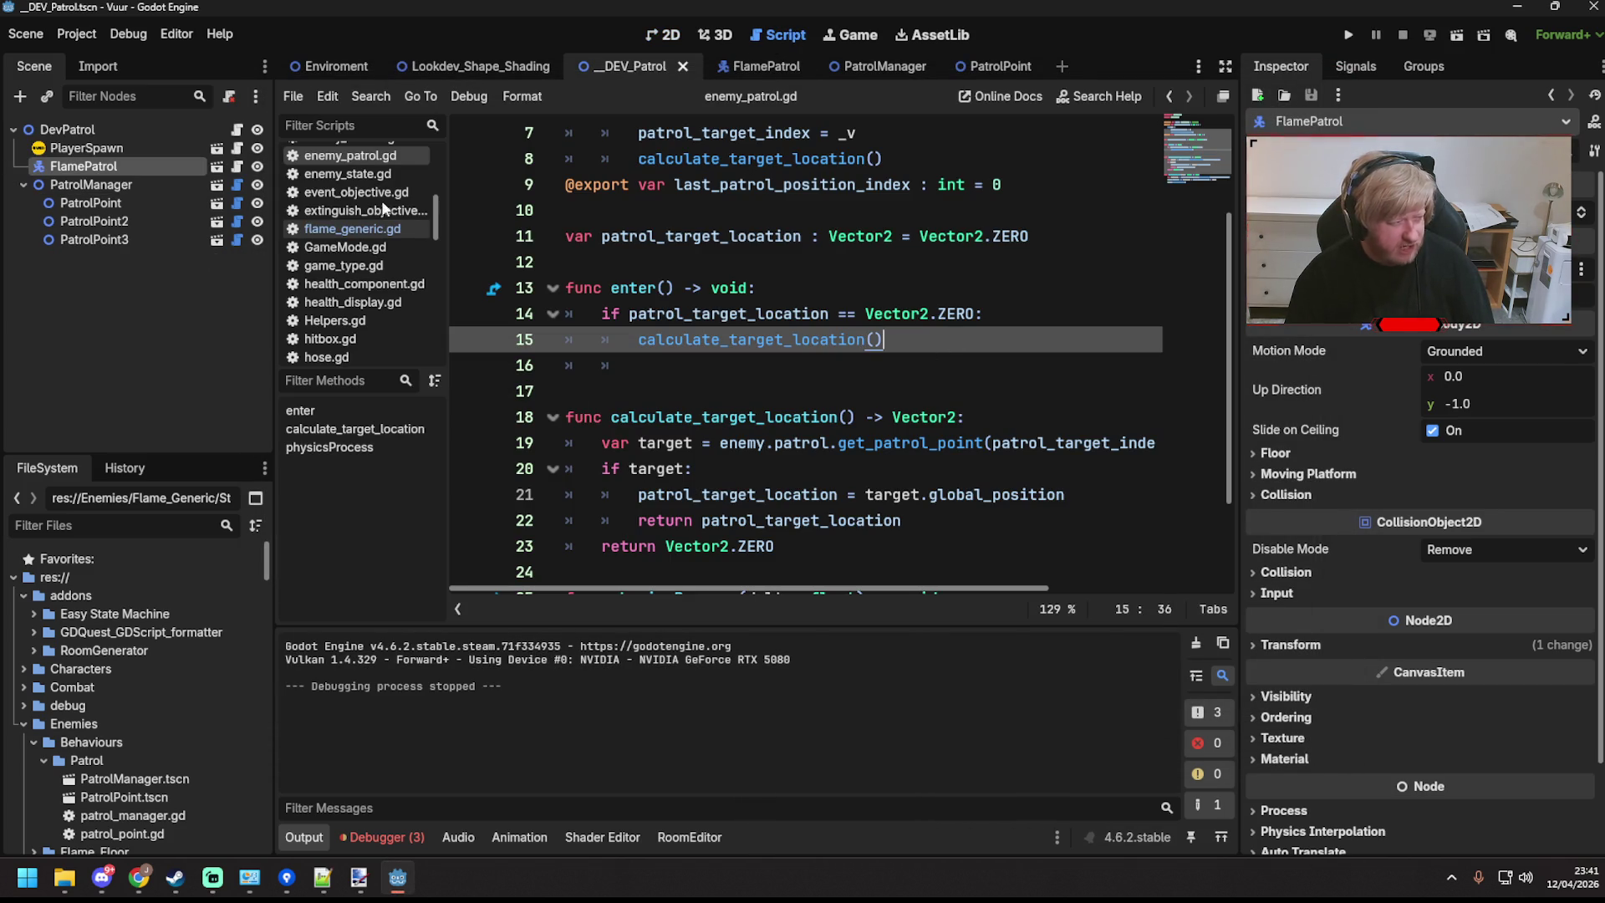
Open the FlamePatrol scene's enemy_patrol.gd and review enter() and calculate_target_location()
{"action": "left_click", "coordinate": [216, 166]}
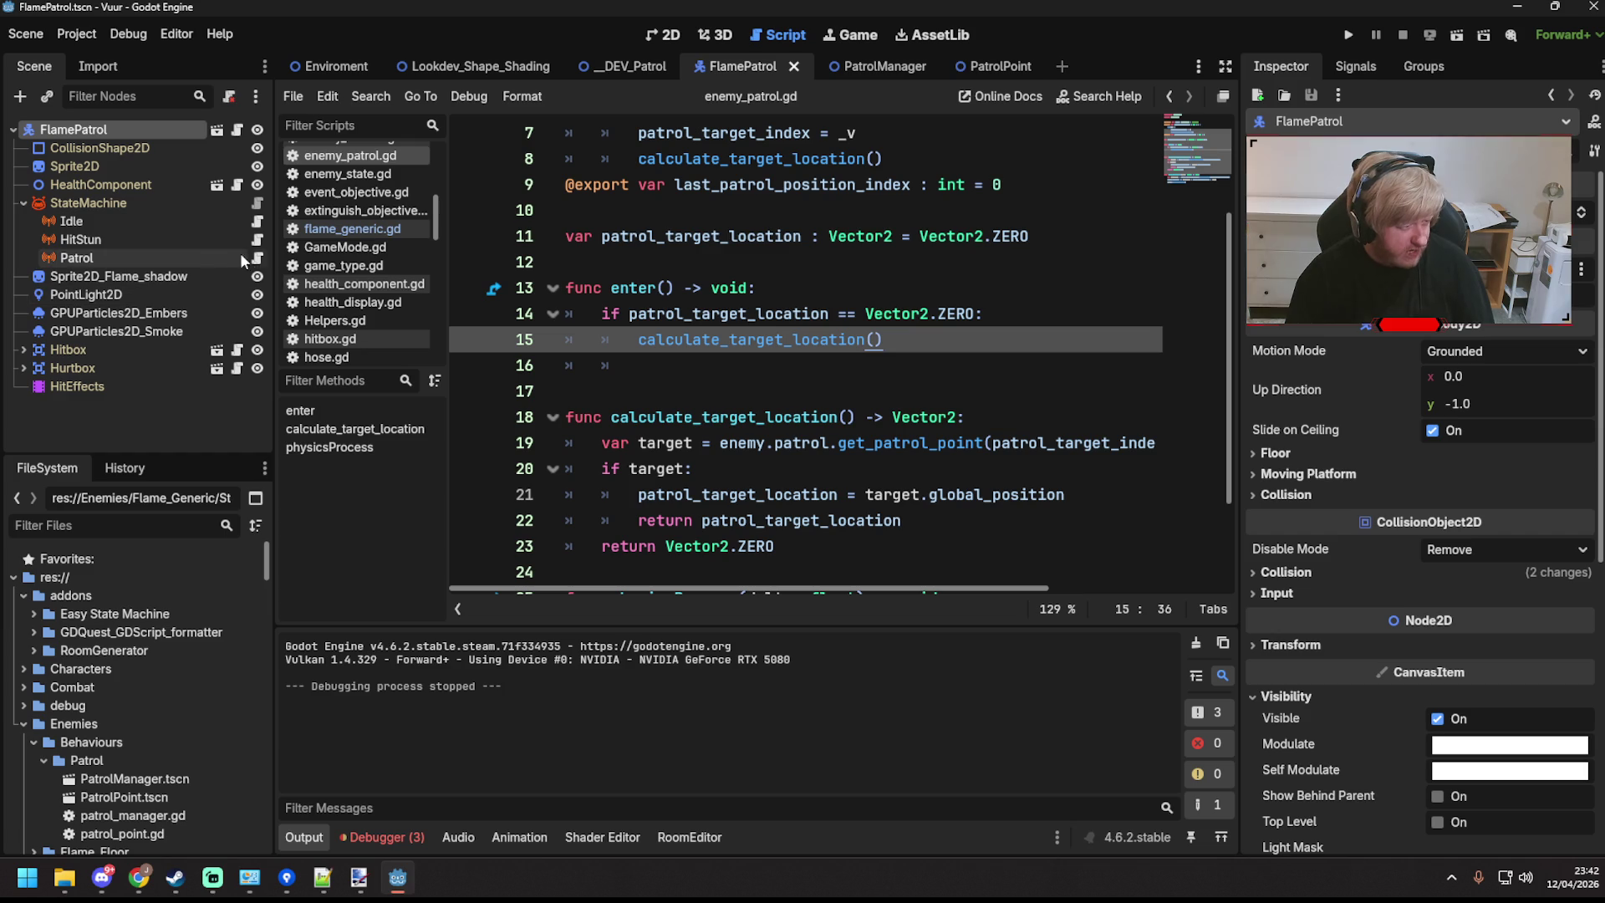
{"action": "left_click", "coordinate": [262, 258]}
{"action": "left_click", "coordinate": [1039, 408]}
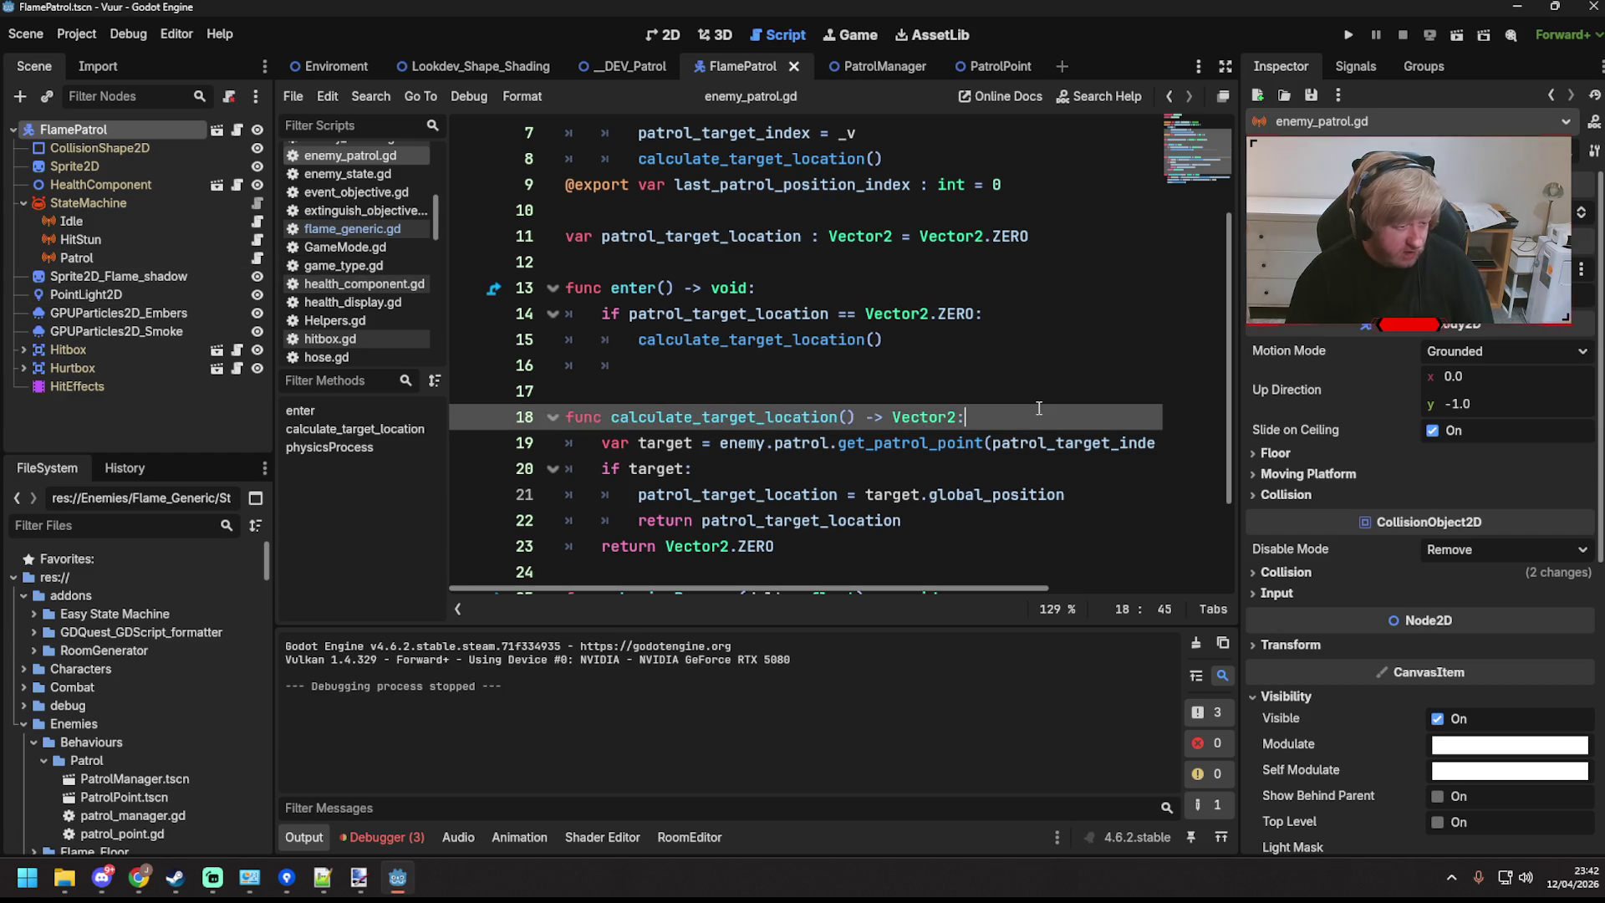
{"action": "scroll", "coordinate": [919, 409], "scroll_direction": "down", "scroll_amount": 2}
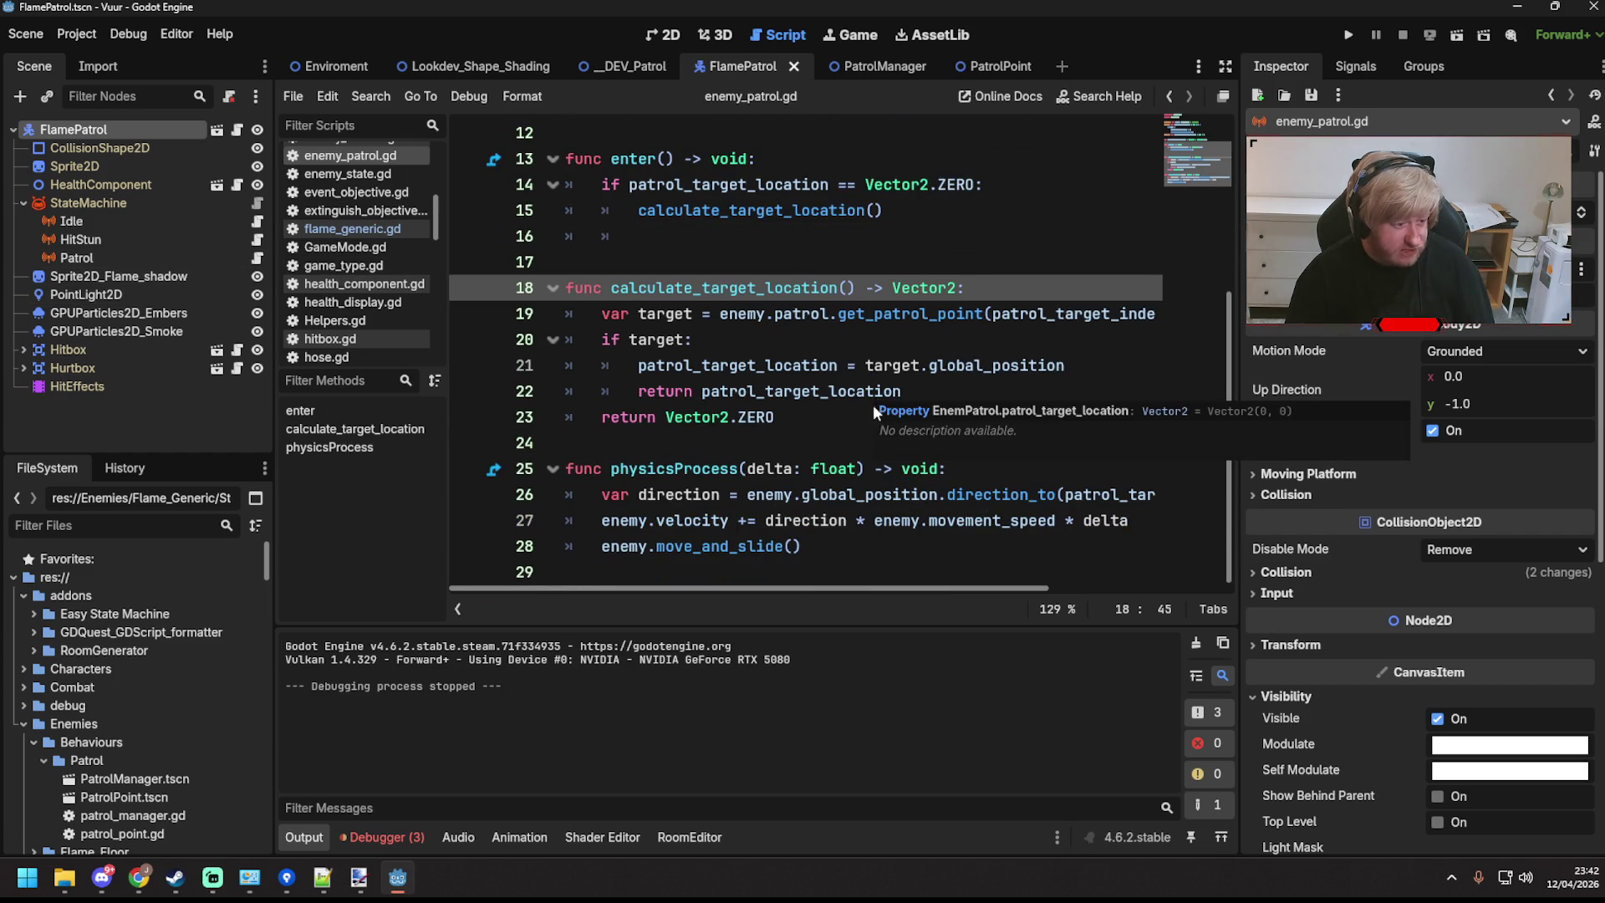
{"action": "left_click", "coordinate": [878, 409]}
{"action": "scroll", "coordinate": [907, 445], "scroll_direction": "up", "scroll_amount": 4}
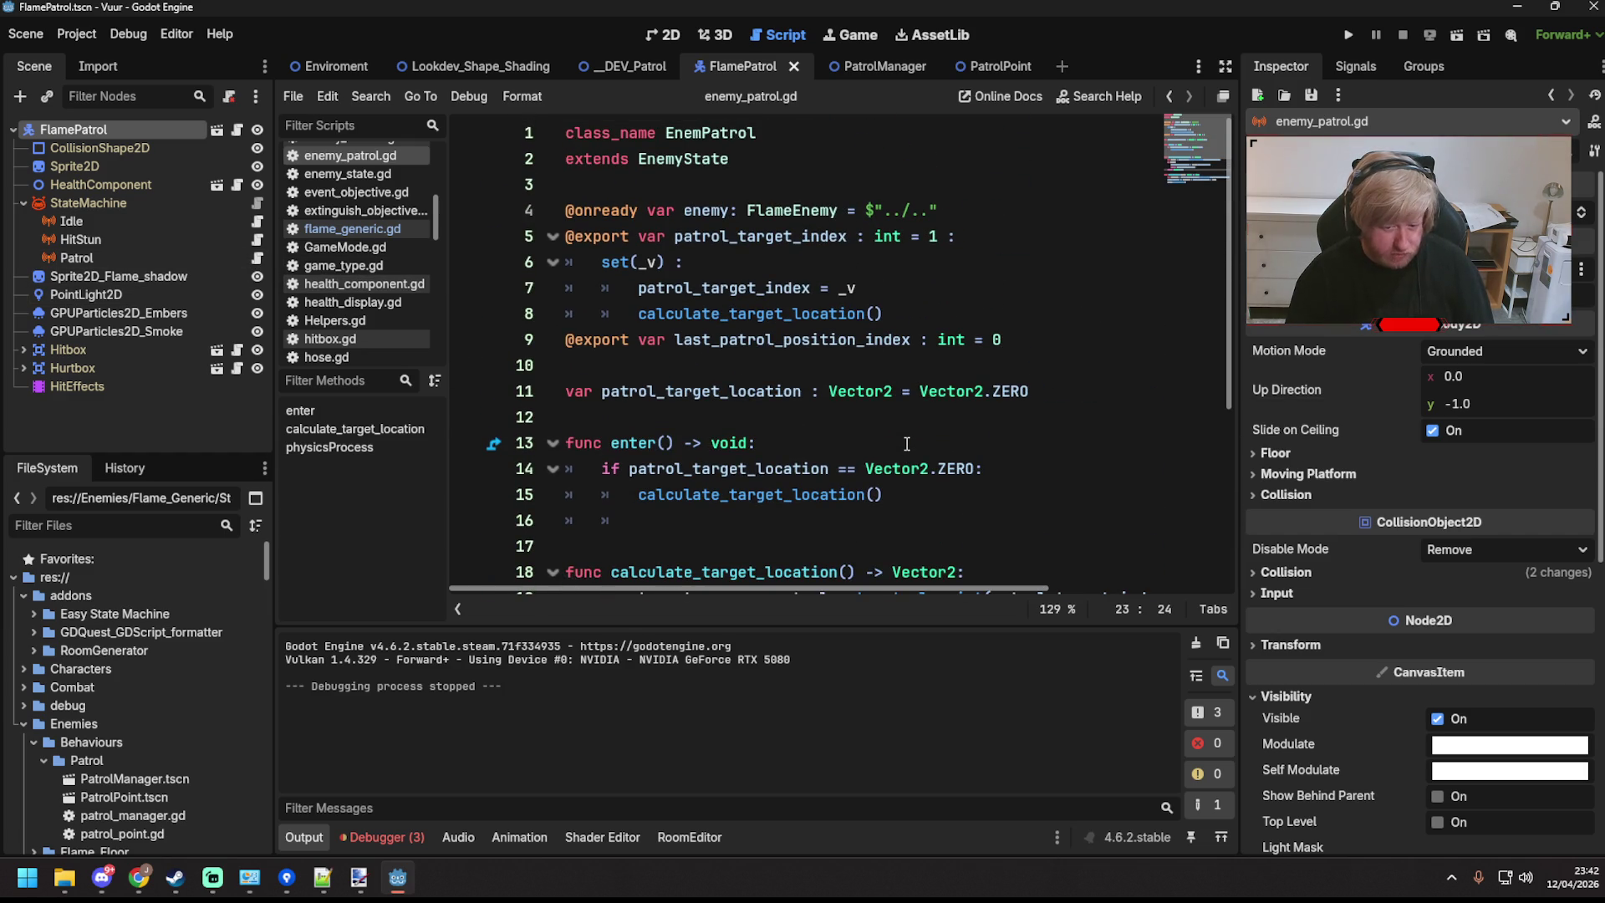
{"action": "left_click", "coordinate": [876, 371]}
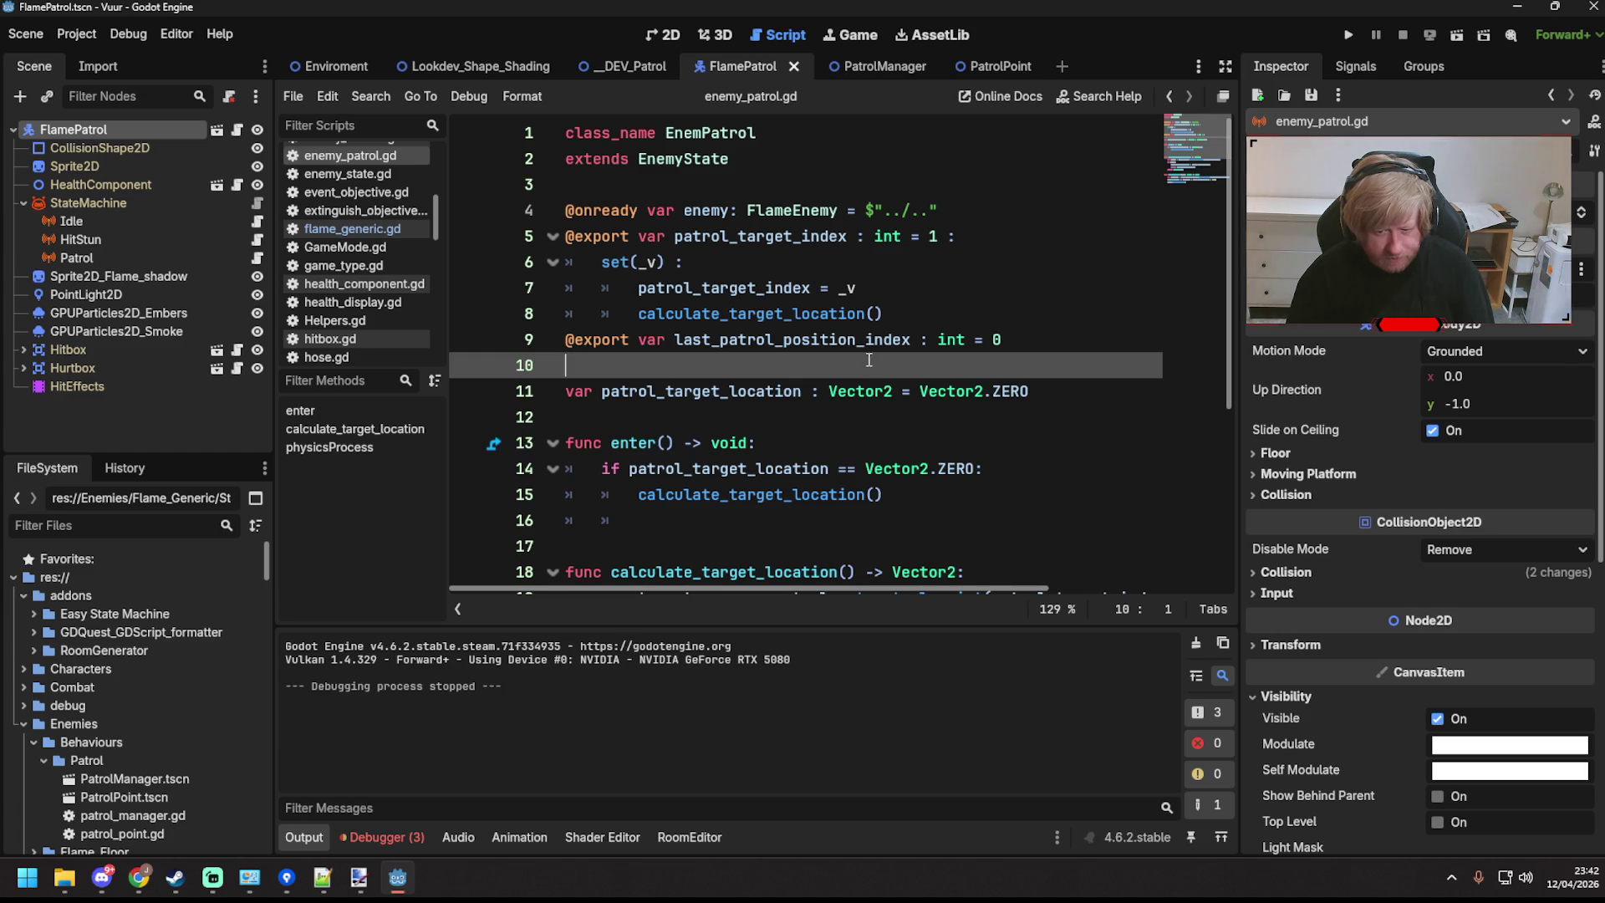
{"action": "scroll", "coordinate": [859, 353], "scroll_direction": "down", "scroll_amount": 4}
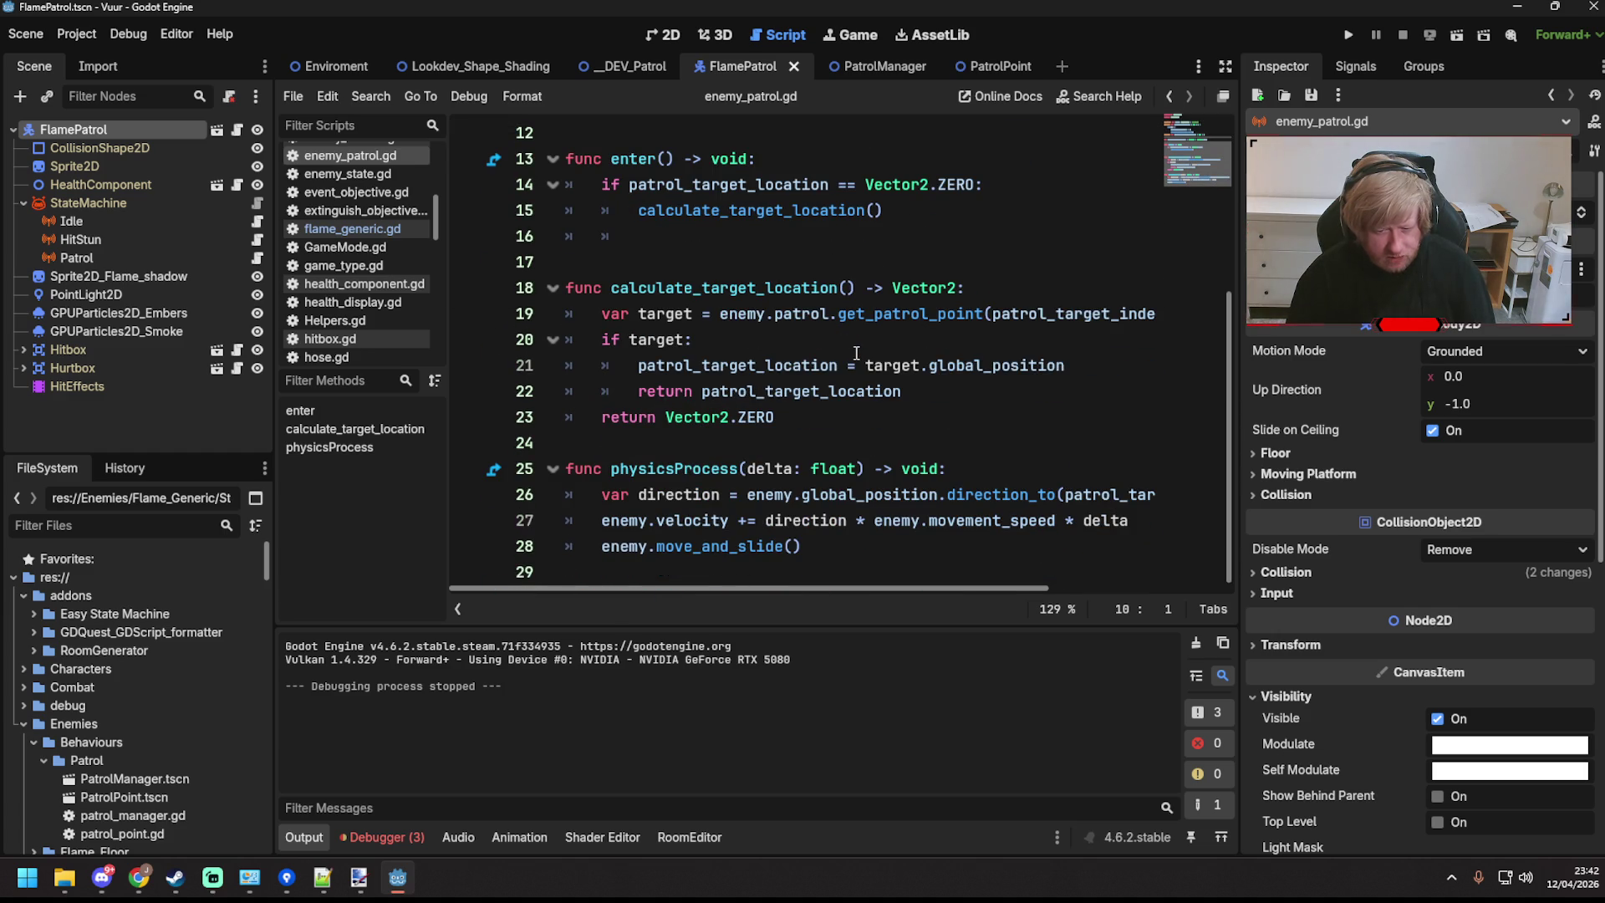
{"action": "mouse_move", "coordinate": [799, 315]}
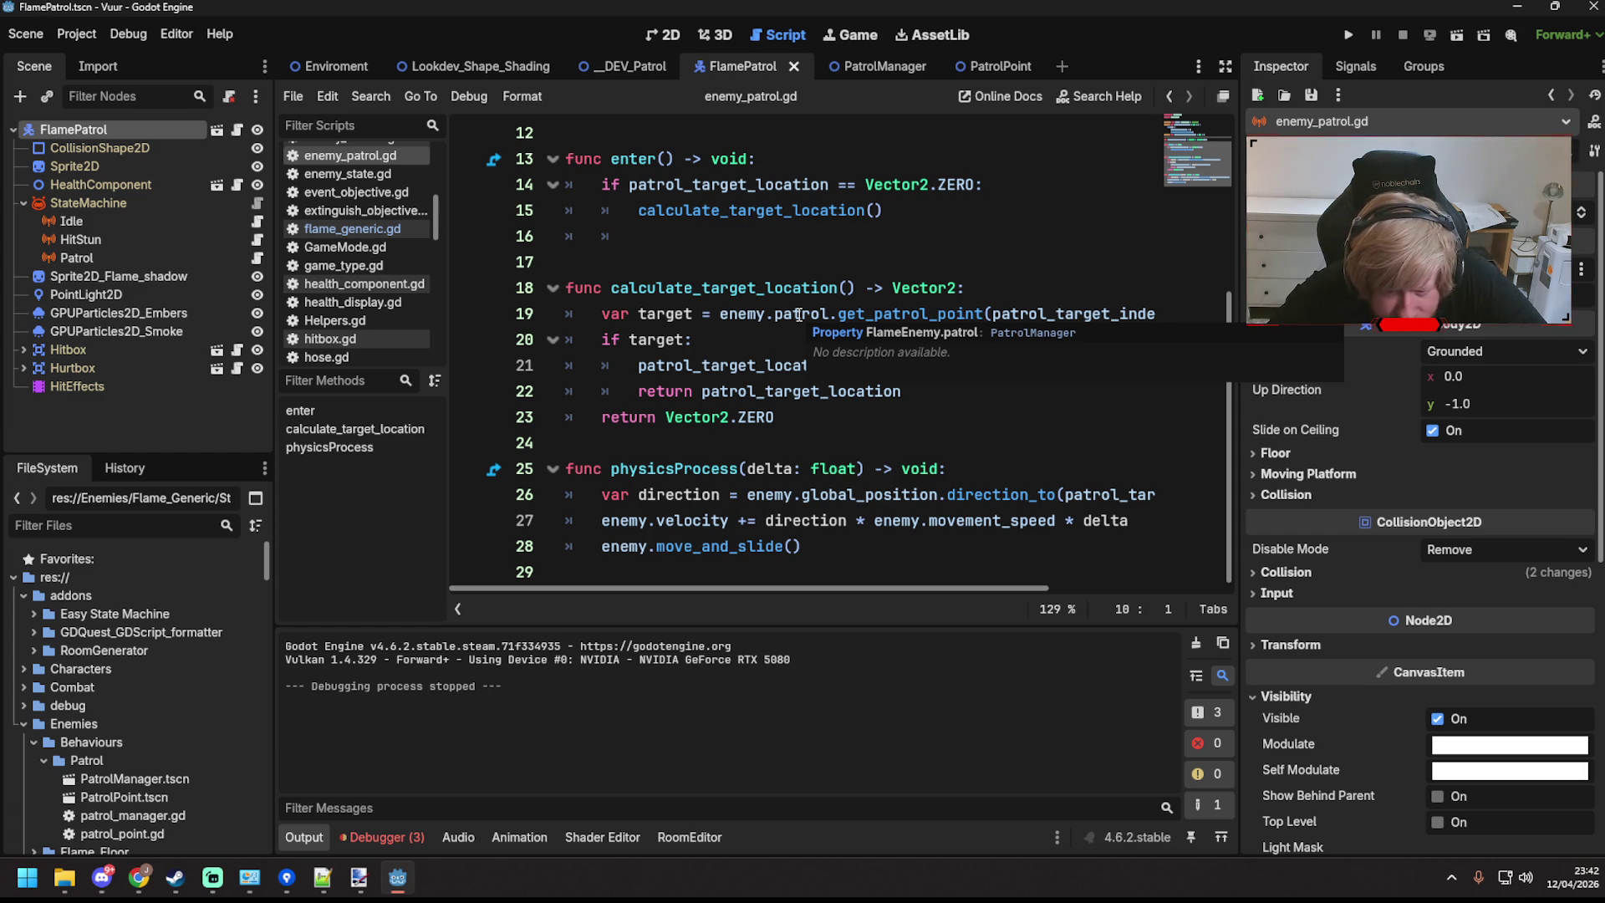
Review the end of calculate_target_location() and the physicsProcess() move_and_slide code
{"action": "left_click", "coordinate": [890, 428]}
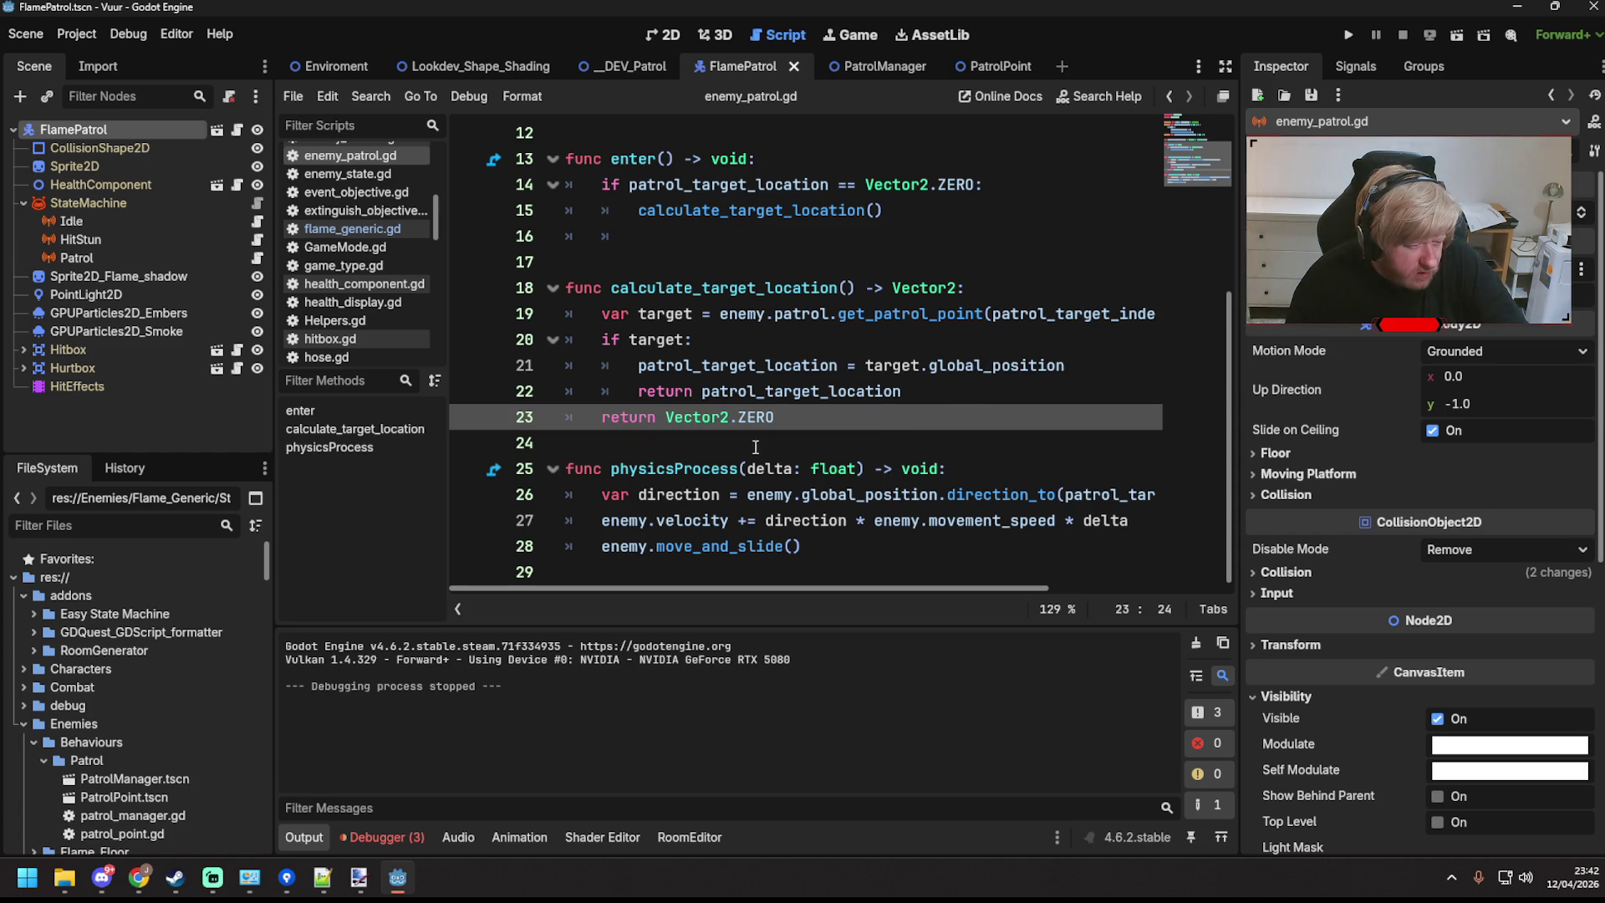
{"action": "left_click", "coordinate": [815, 544]}
{"action": "scroll", "coordinate": [717, 262], "scroll_direction": "up", "scroll_amount": 2}
{"action": "scroll", "coordinate": [736, 468], "scroll_direction": "down", "scroll_amount": 2}
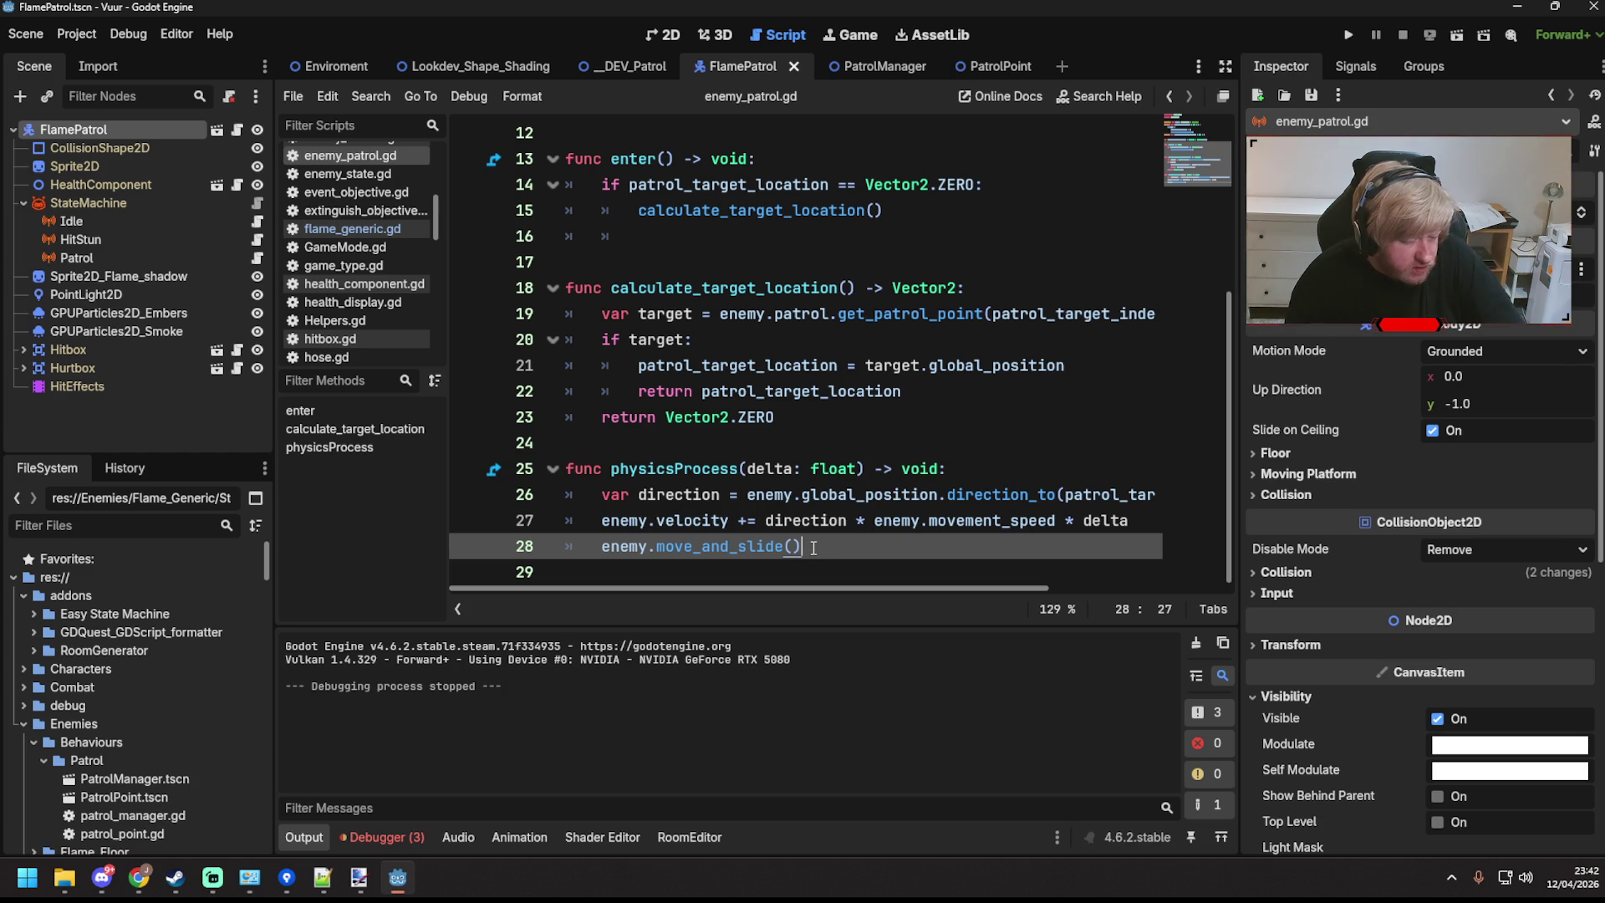
{"action": "scroll", "coordinate": [828, 545], "scroll_direction": "up", "scroll_amount": 3}
{"action": "scroll", "coordinate": [821, 543], "scroll_direction": "down", "scroll_amount": 3}
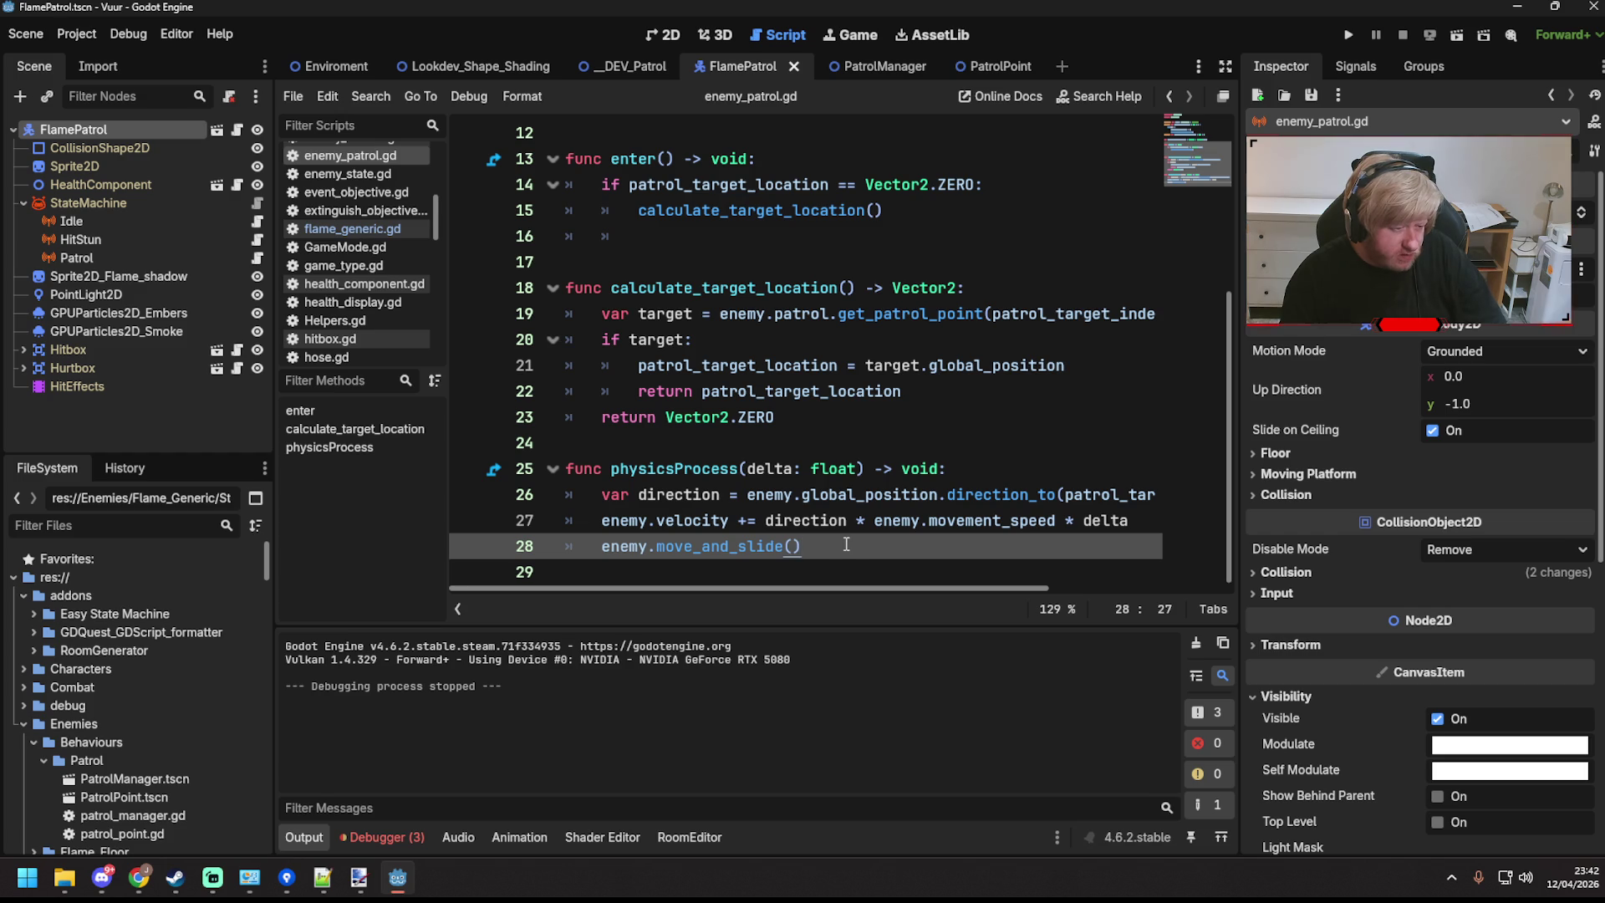
{"action": "left_click", "coordinate": [1009, 469]}
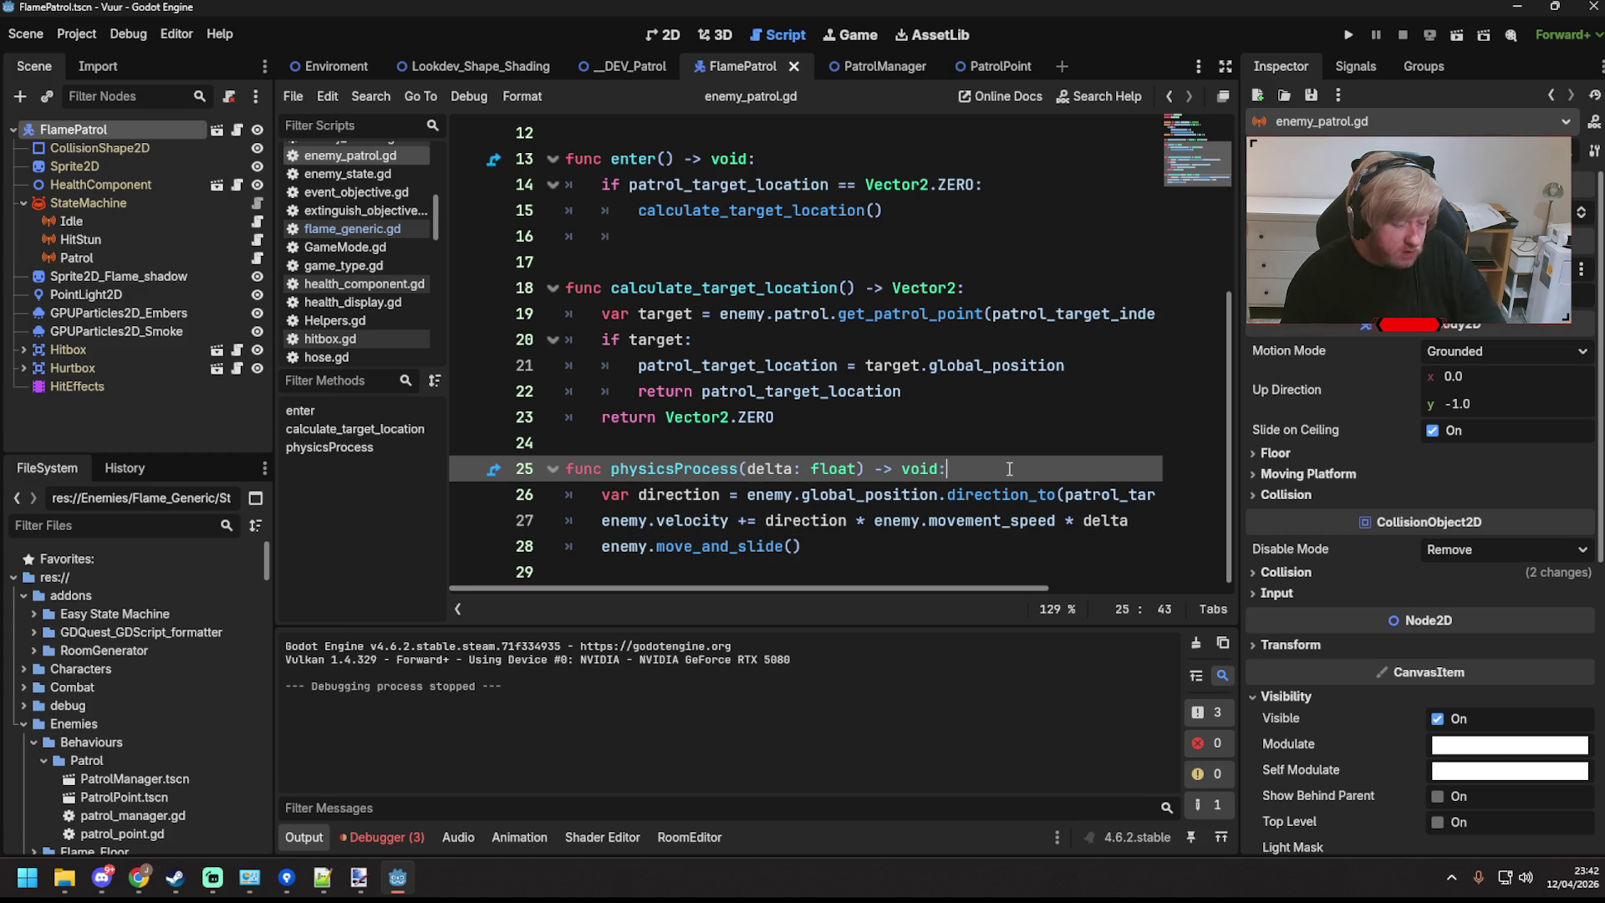
Start physicsProcess() with the condition 'if enemy.global_position == patrol_target_location'
{"action": "key", "text": "Return"}
{"action": "type", "text": "if ee"}
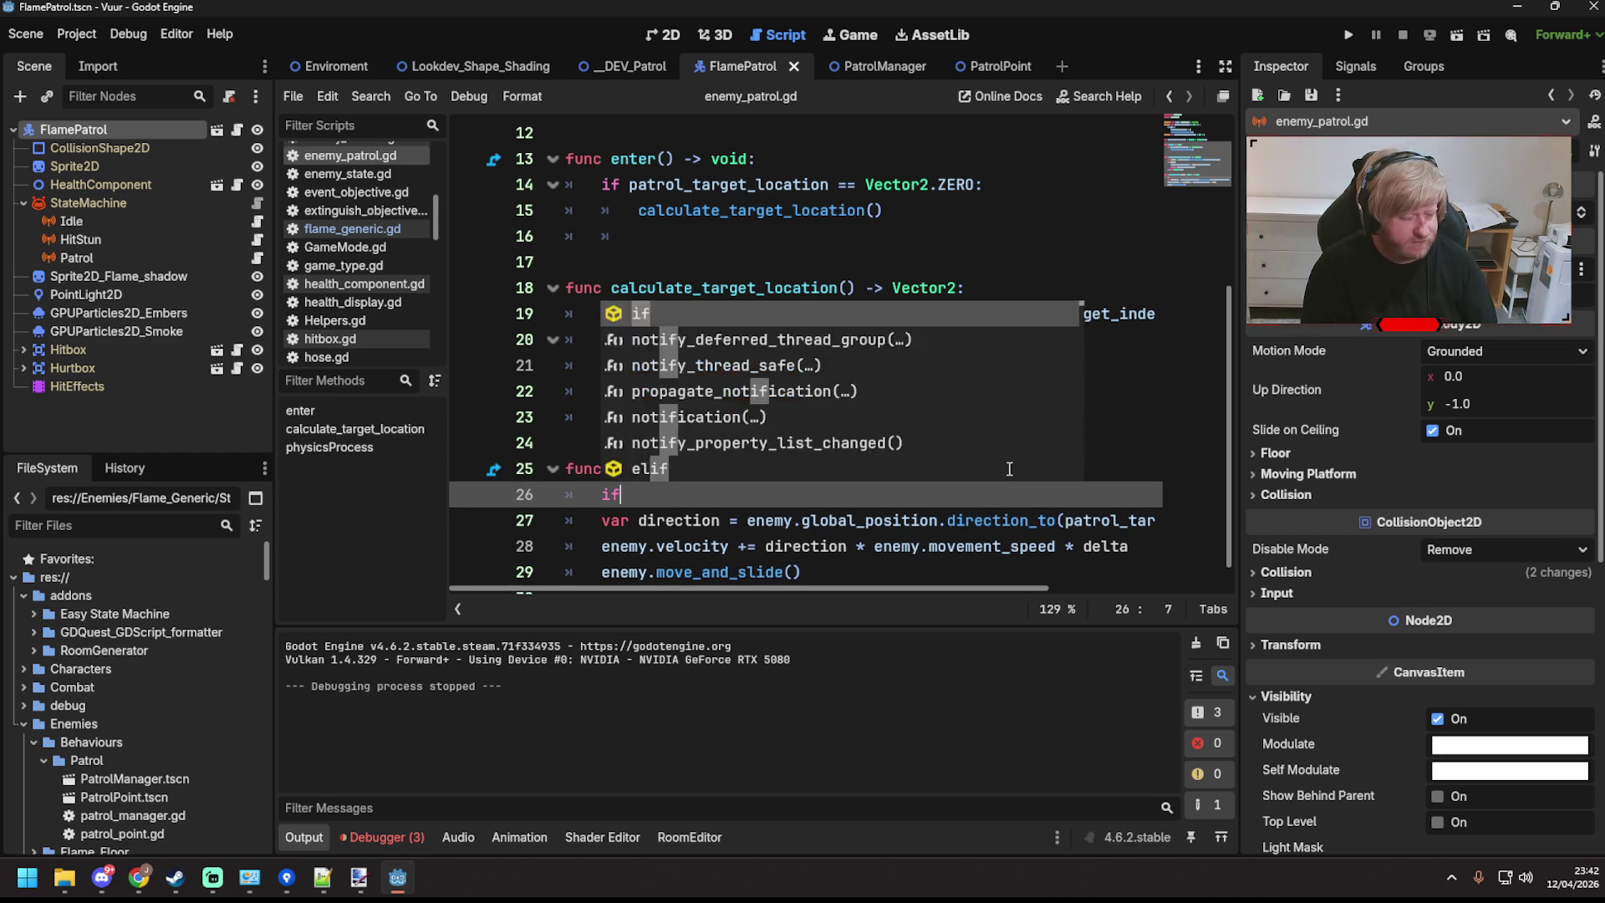
{"action": "key", "text": "BackSpace"}
{"action": "type", "text": "nemy."}
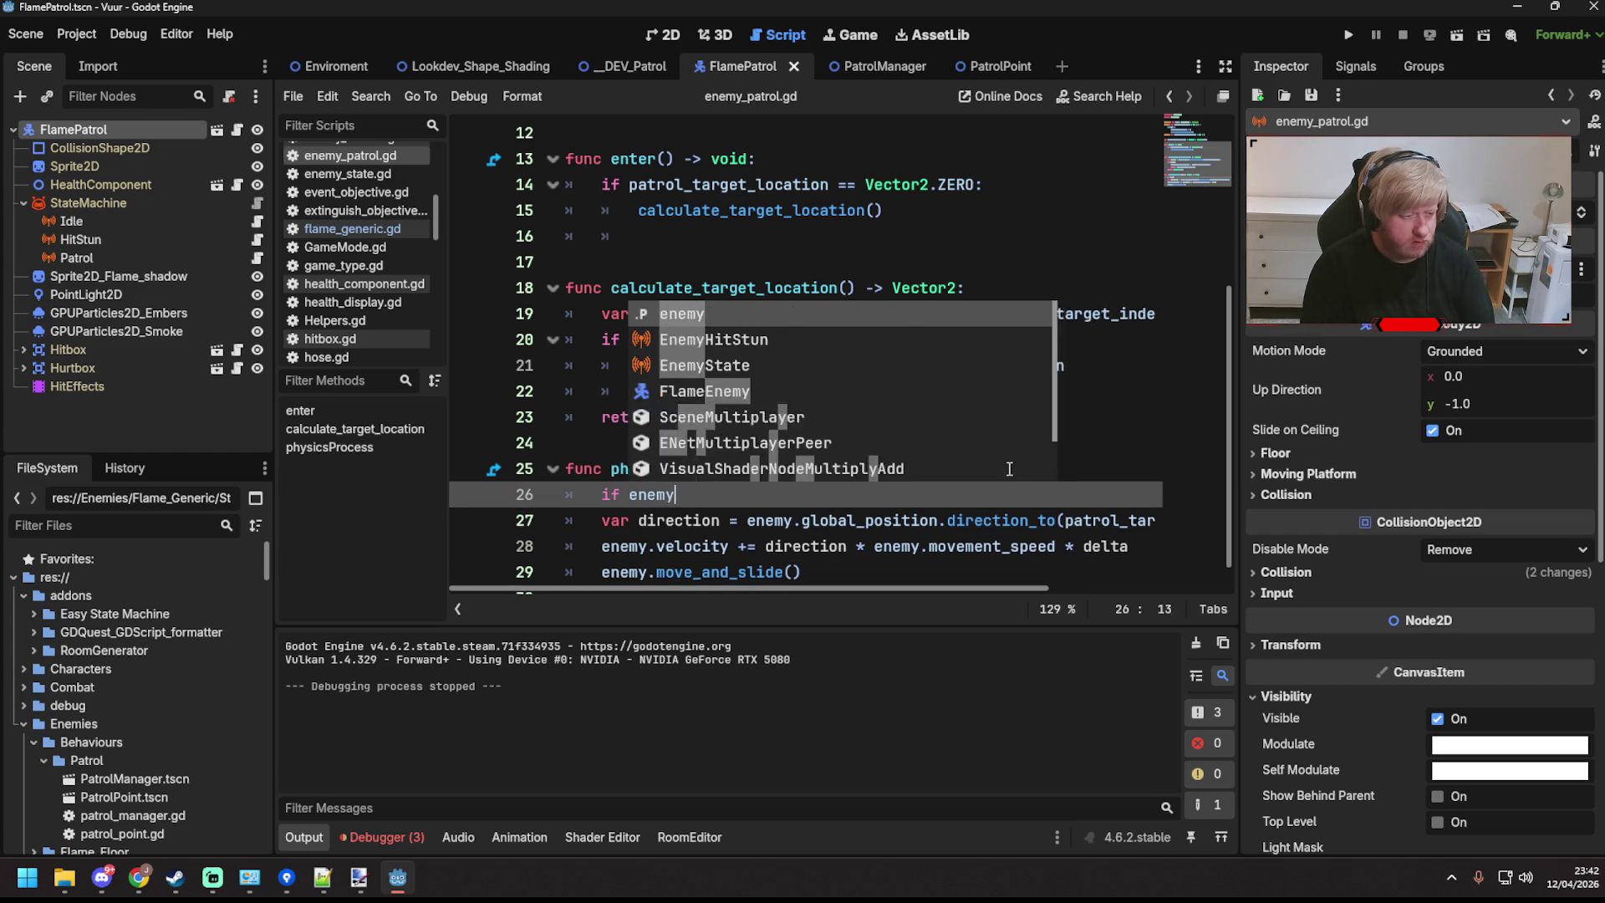
{"action": "type", "text": "global_position "}
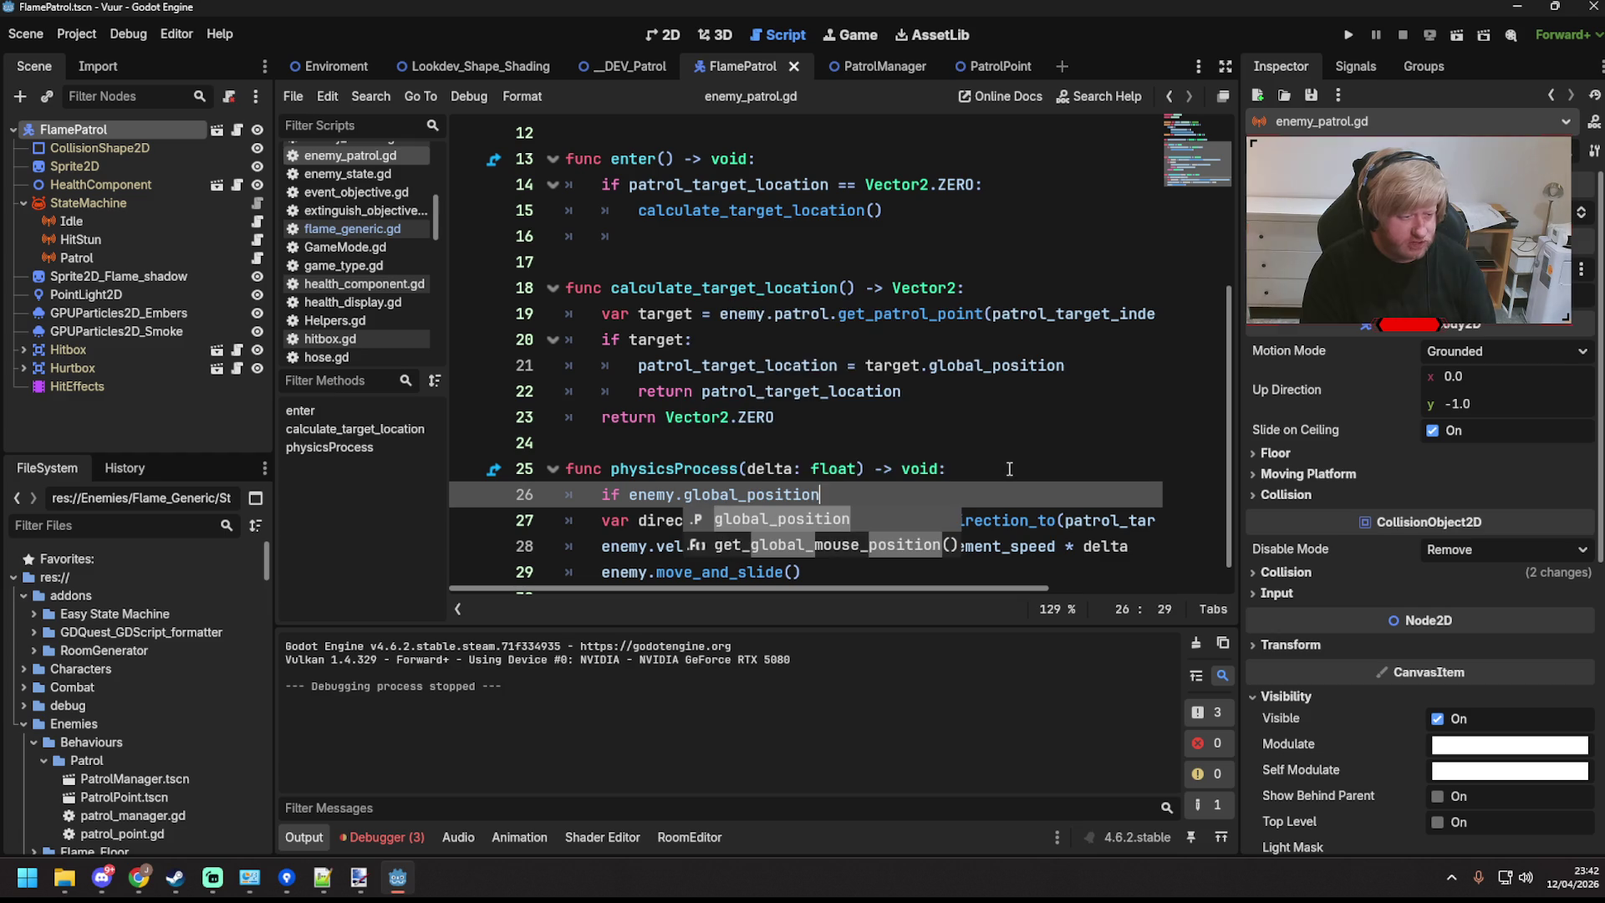
{"action": "type", "text": "== curre"}
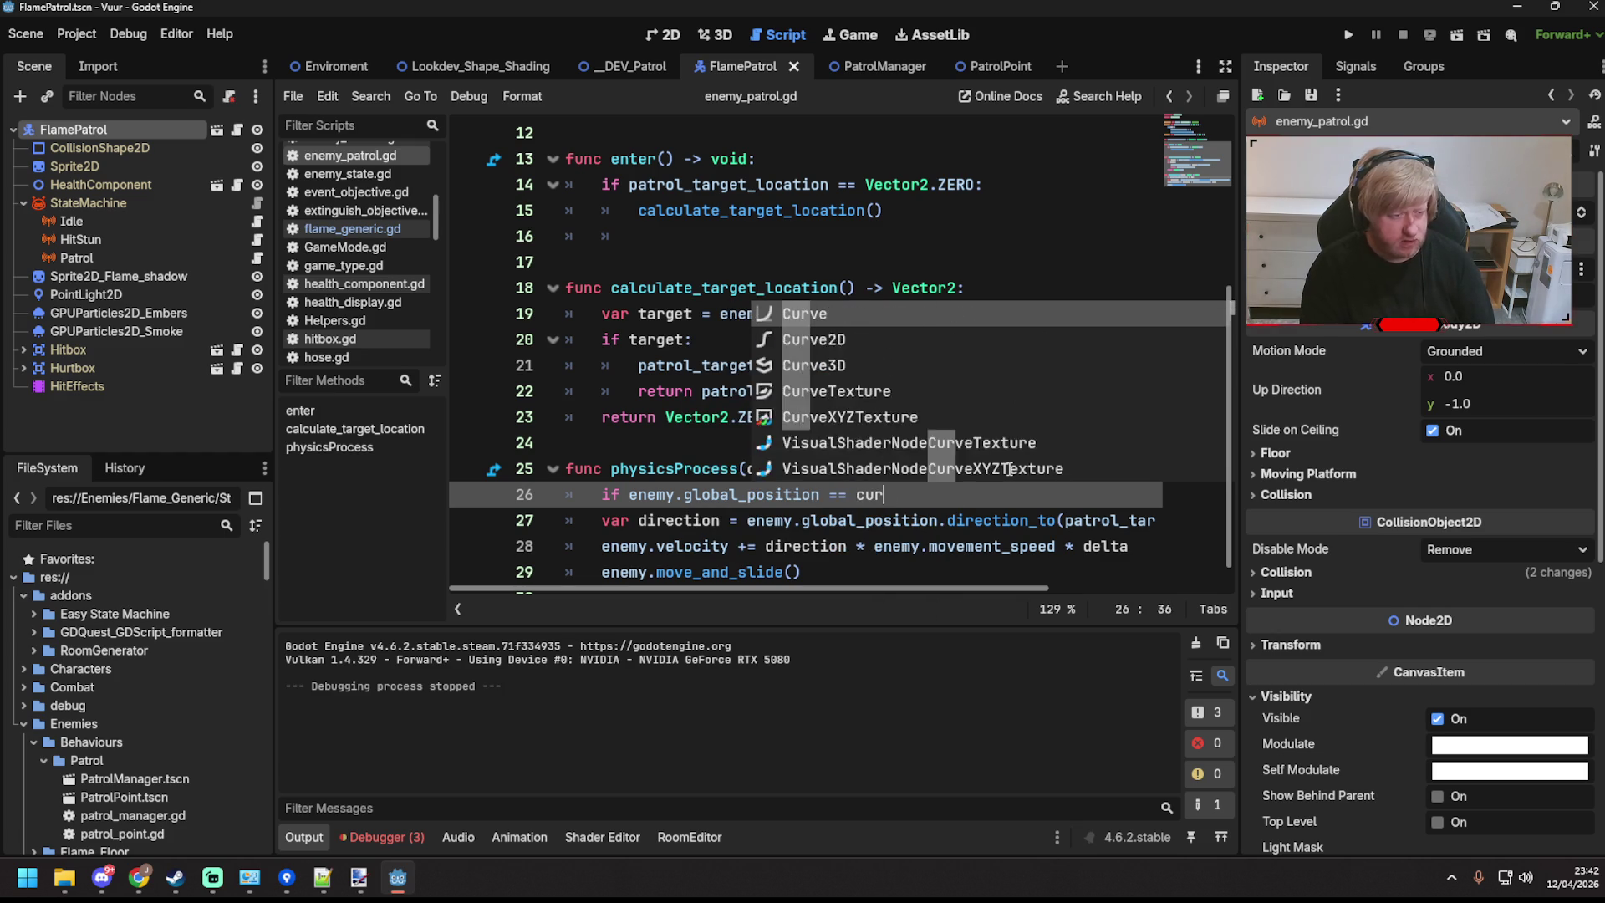
{"action": "type", "text": "nt_"}
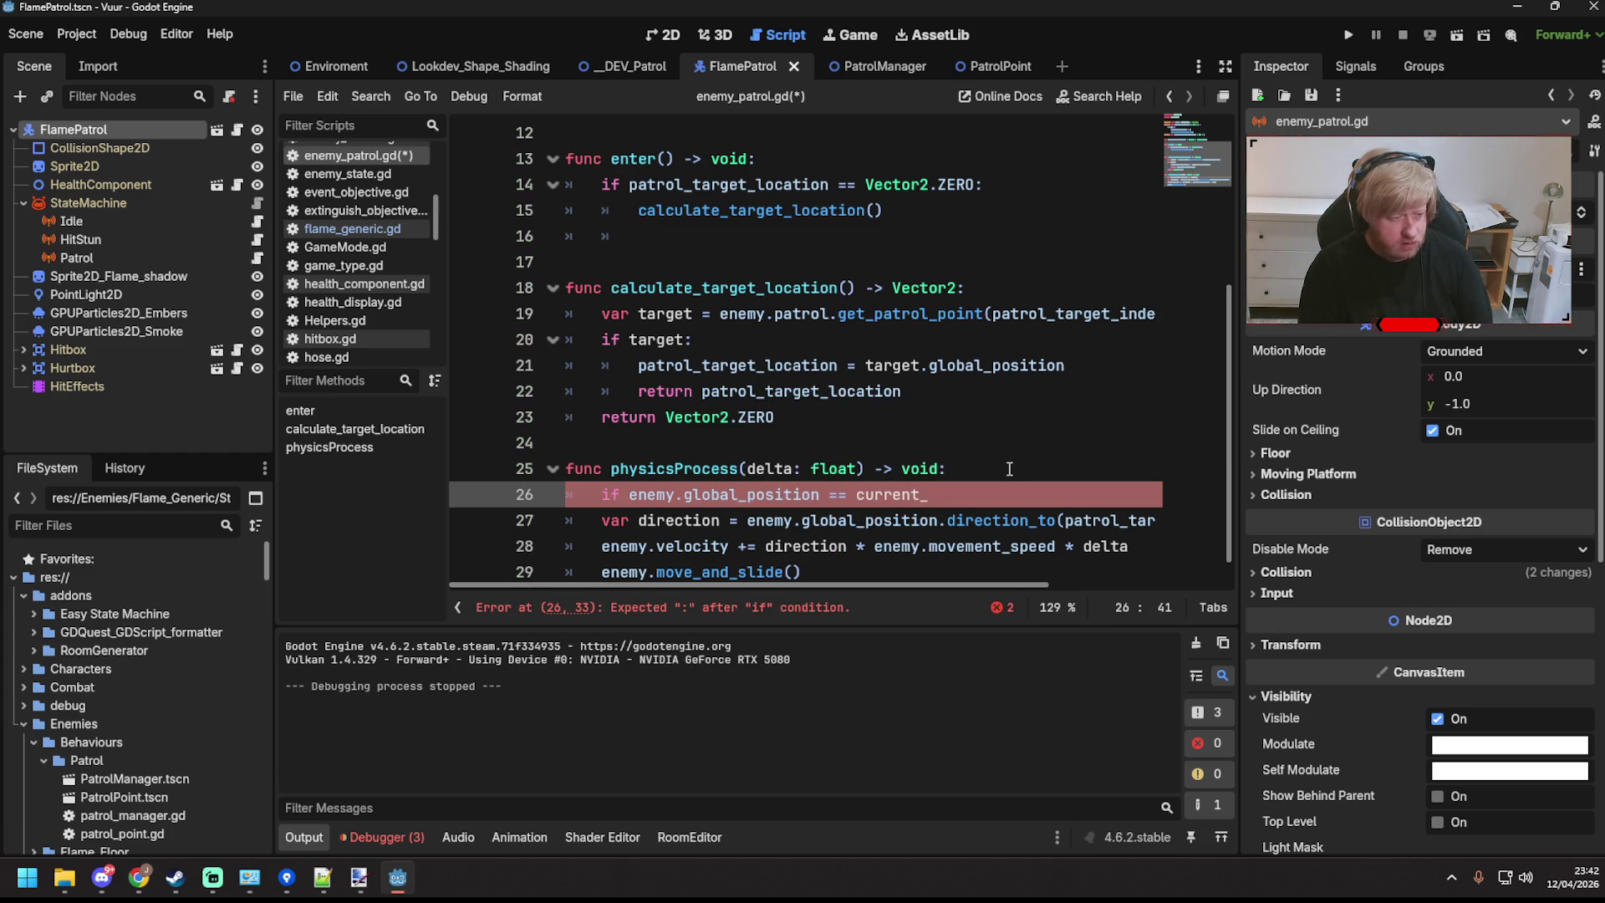
{"action": "key", "text": "BackSpace"}
{"action": "key", "text": "BackSpace"}
{"action": "key", "text": "BackSpace"}
{"action": "type", "text": "target"}
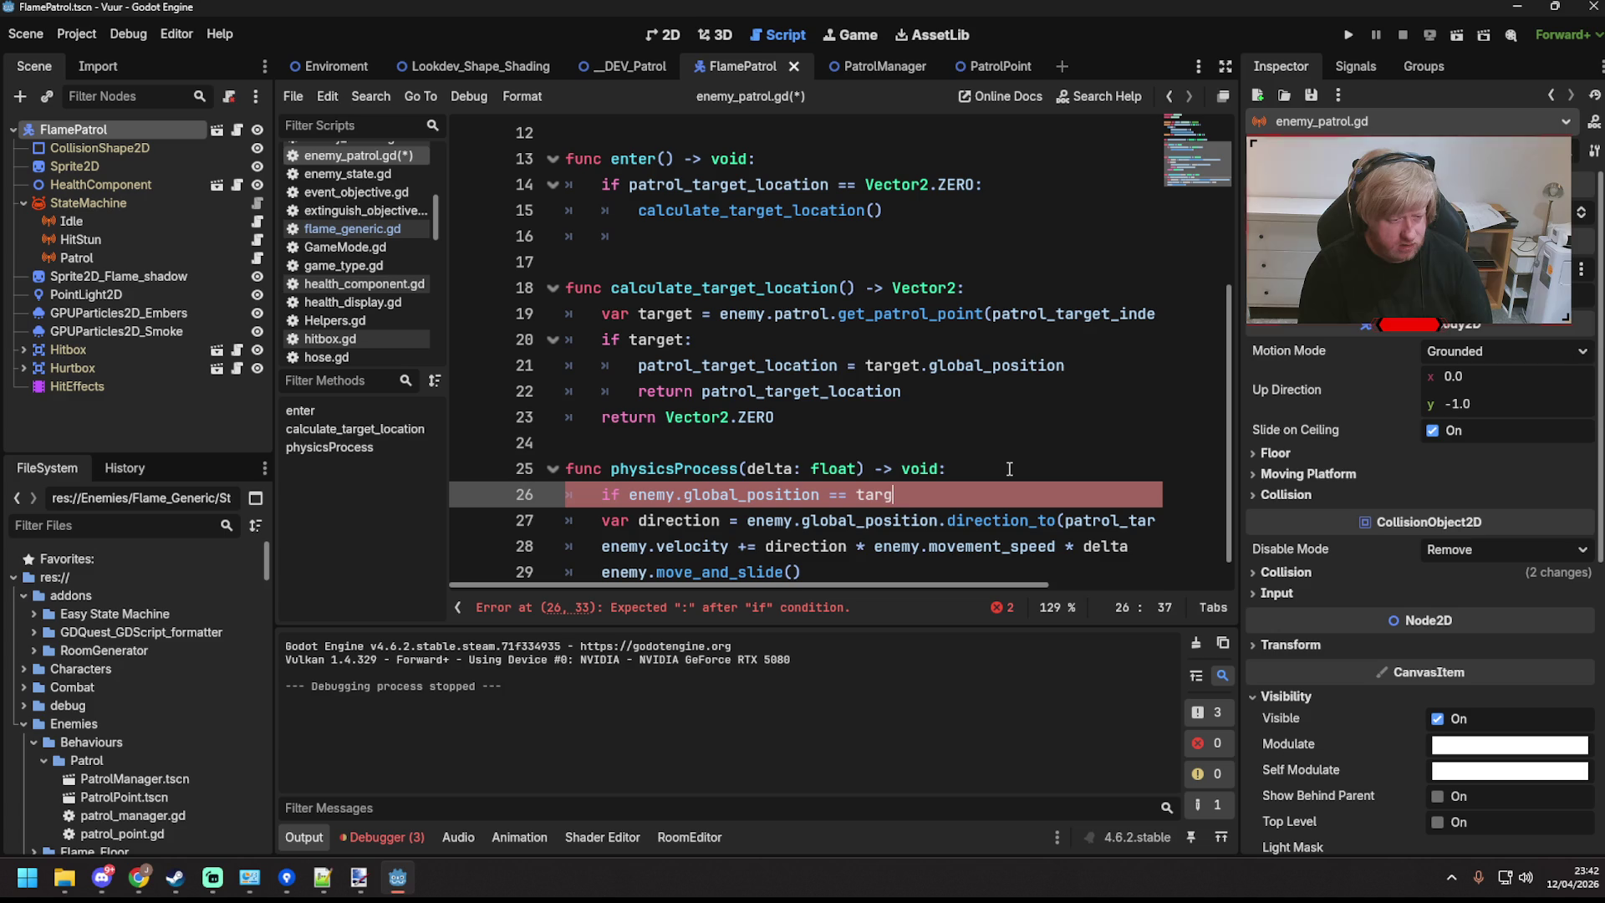
{"action": "key", "text": "Down"}
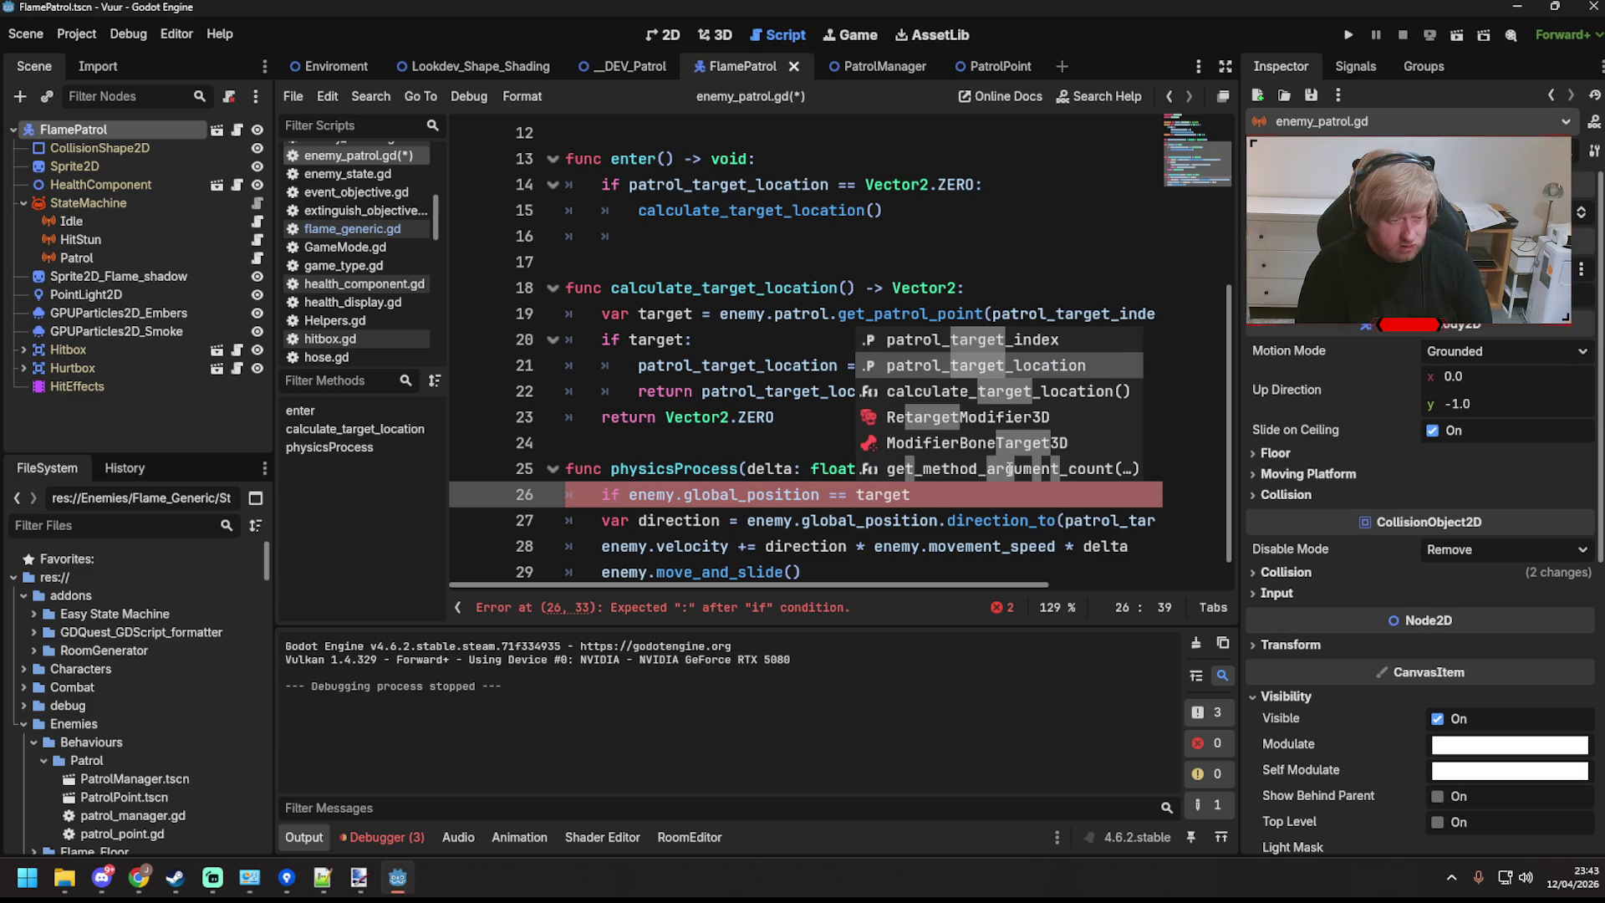
{"action": "key", "text": "Return"}
{"action": "key", "text": "Return"}
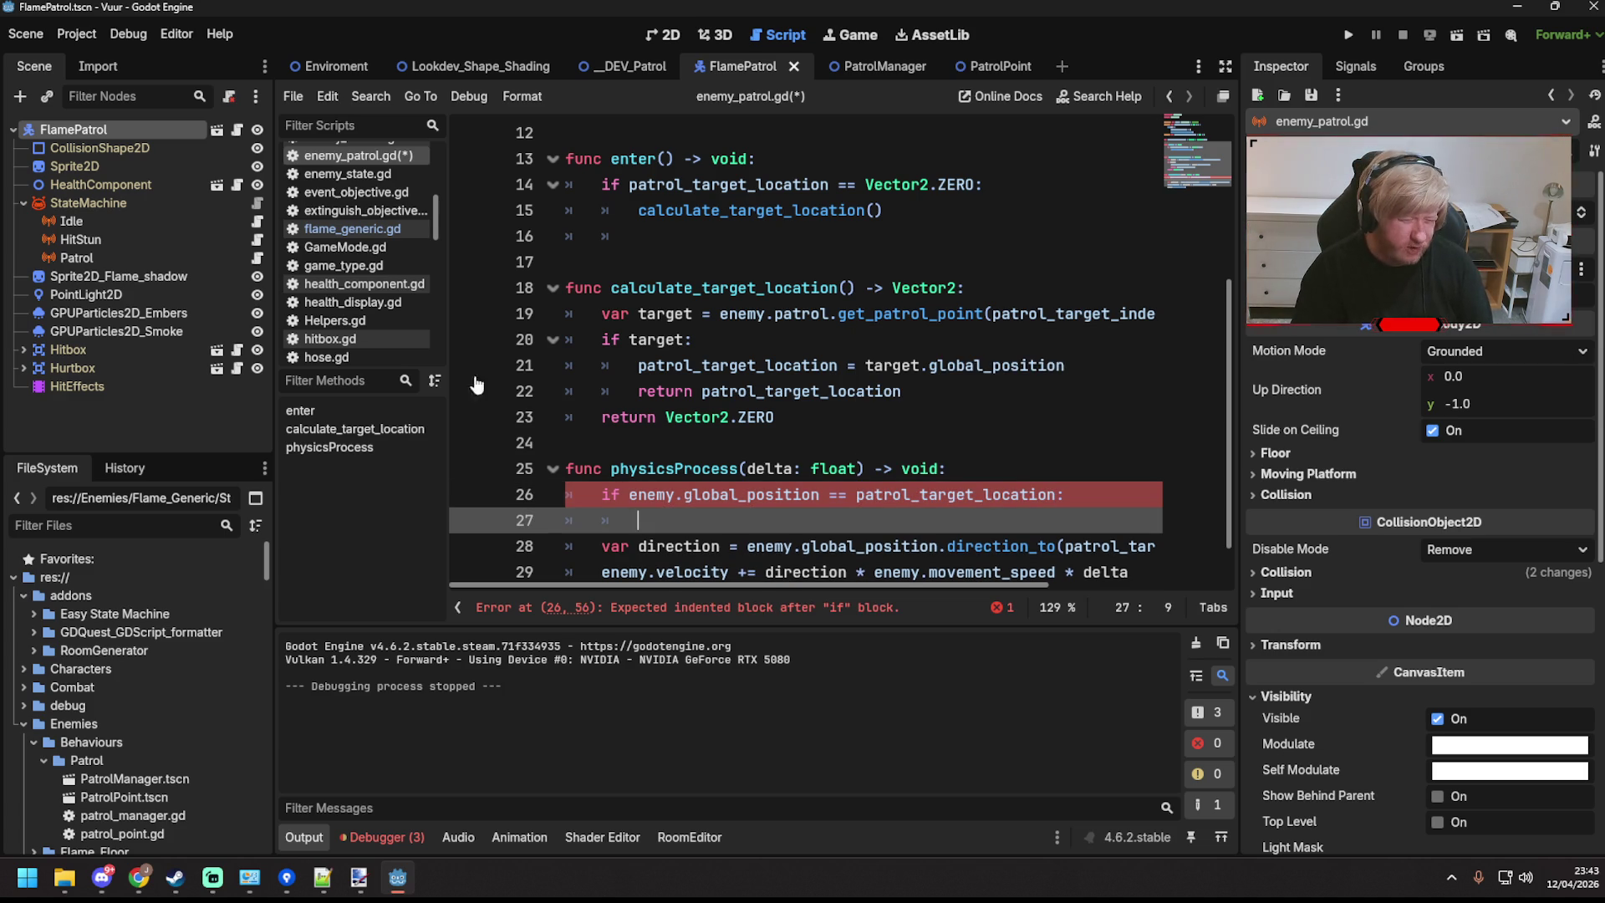
Change the comparison to global_position.is_equal_approx(patrol_target_location):, open the body, and save
{"action": "left_click", "coordinate": [820, 494]}
{"action": "type", "text": ".equ"}
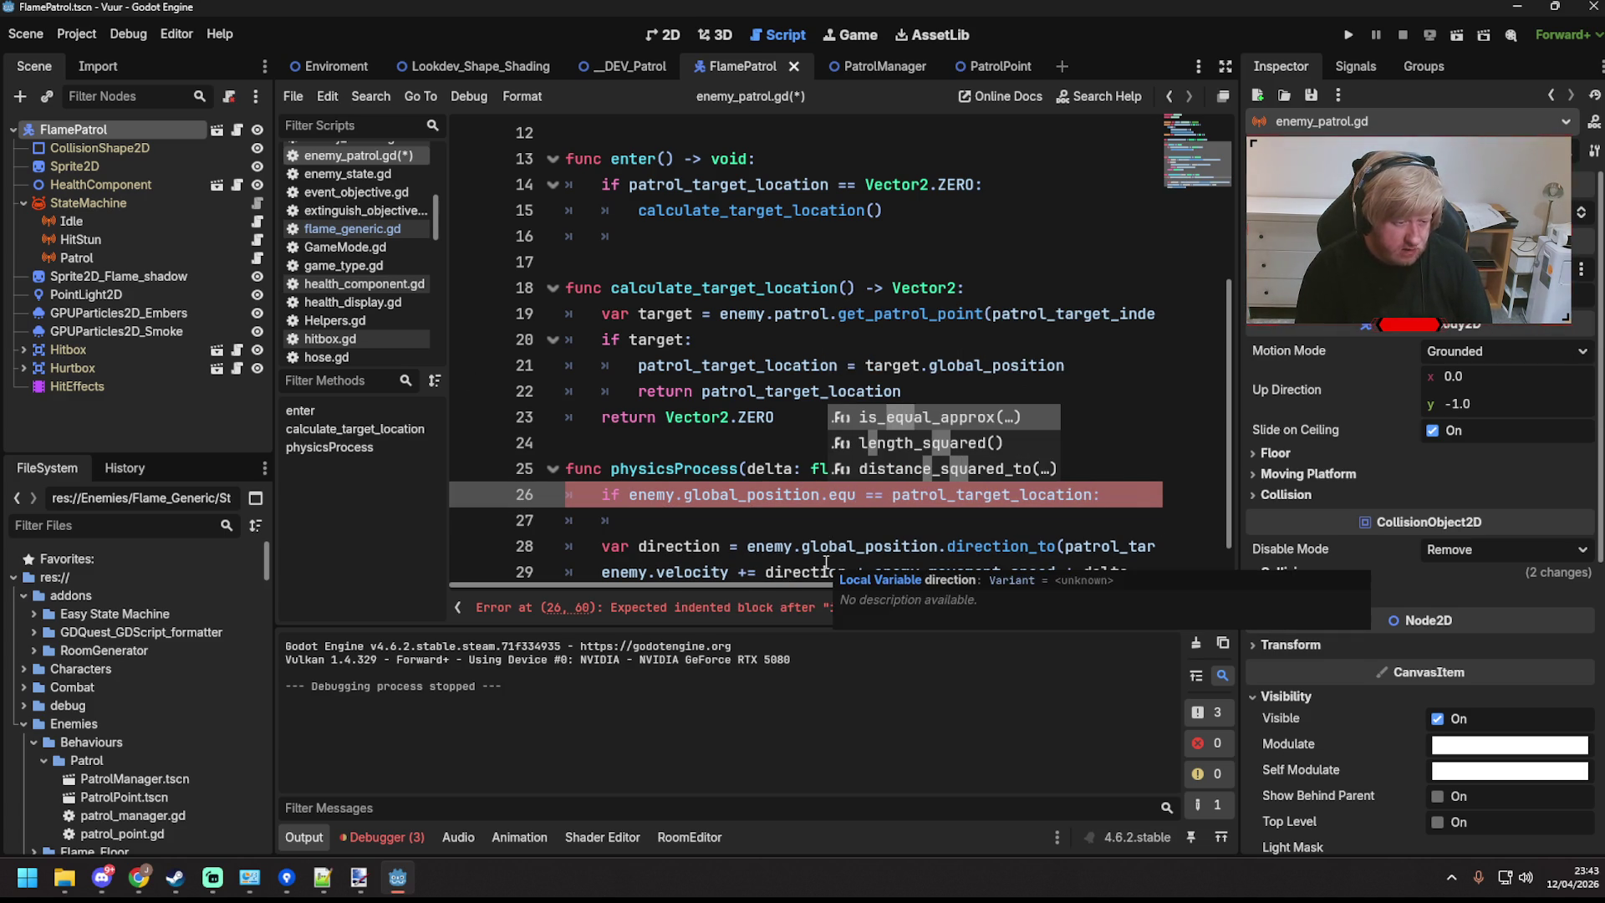
{"action": "key", "text": "Return"}
{"action": "key", "text": "End"}
{"action": "key", "text": "ctrl+x"}
{"action": "key", "text": "BackSpace"}
{"action": "key", "text": "BackSpace"}
{"action": "key", "text": "BackSpace"}
{"action": "left_click", "coordinate": [879, 494]}
{"action": "key", "text": "ctrl+v"}
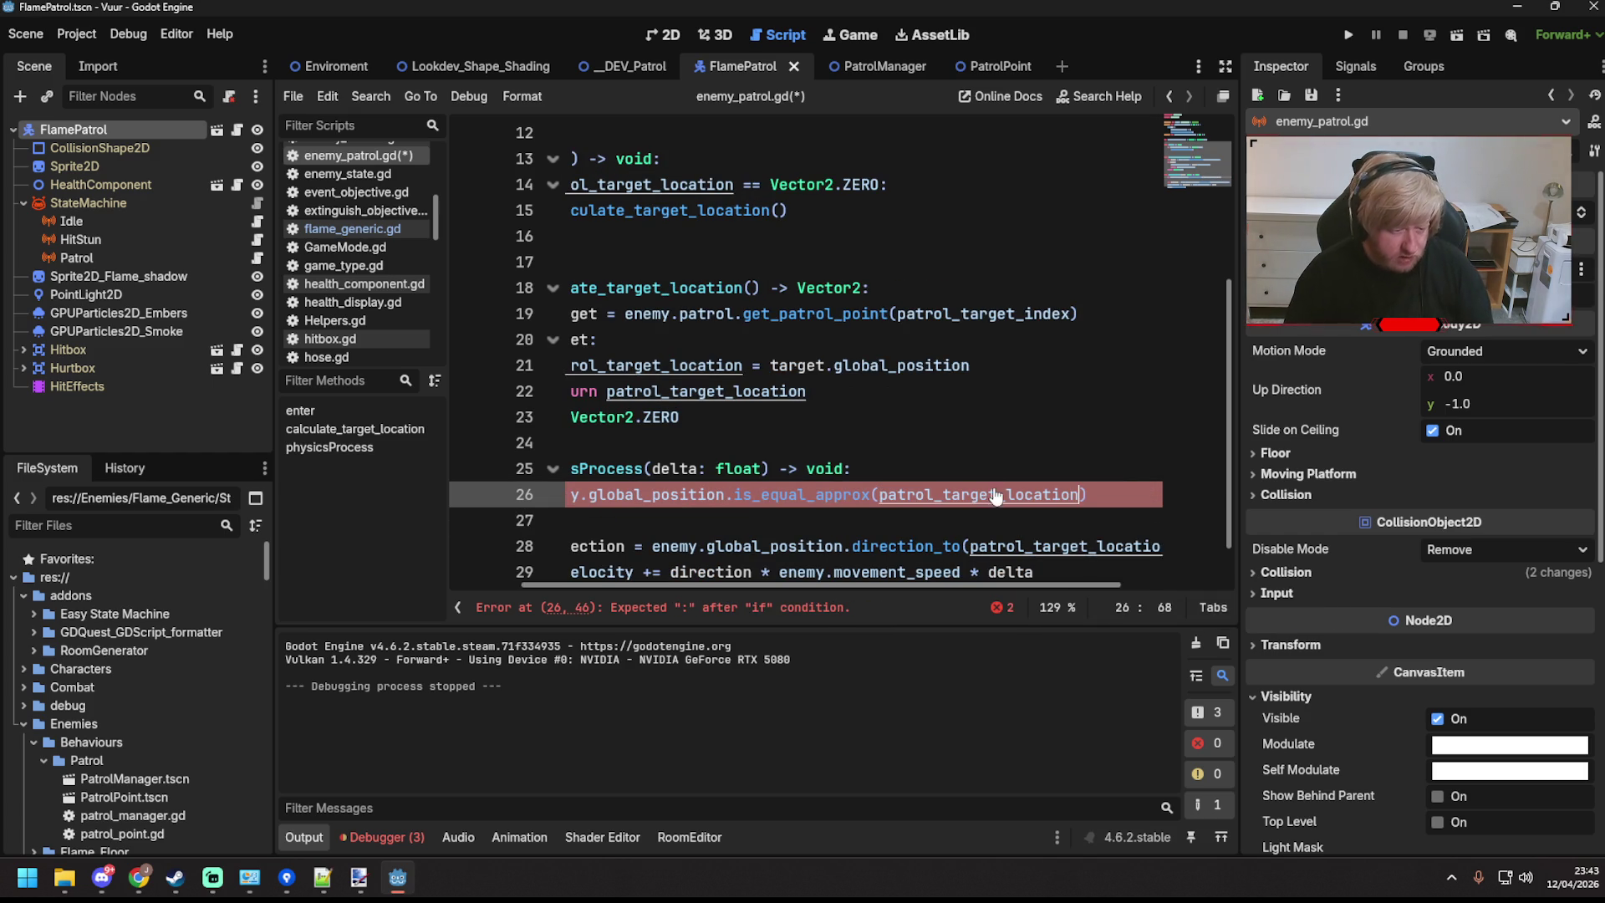
{"action": "type", "text": ":"}
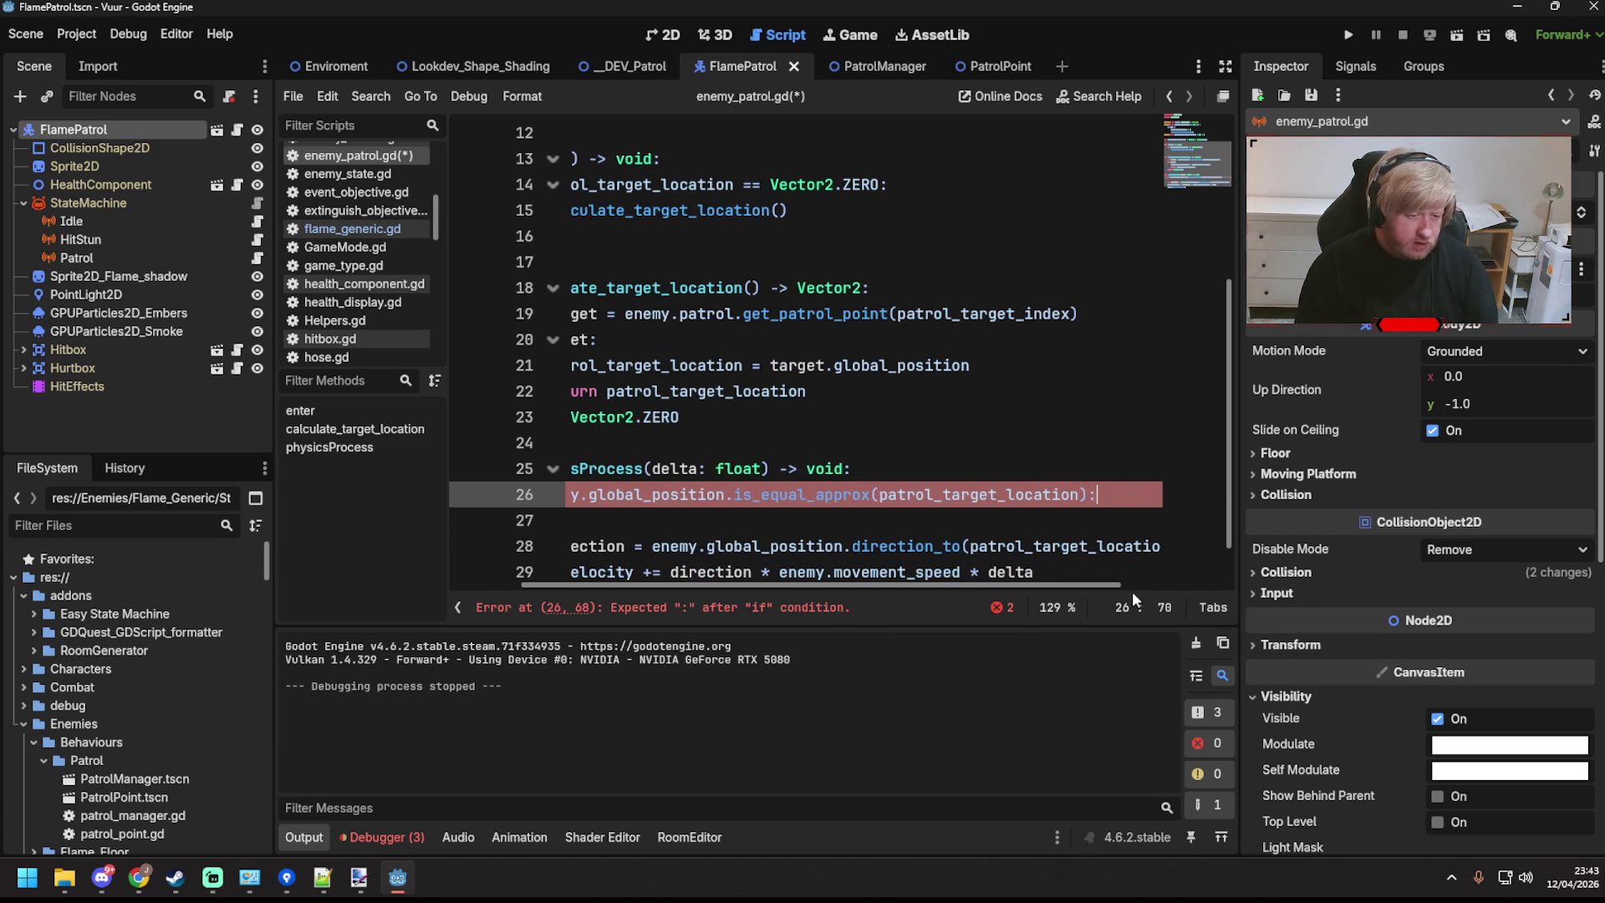
{"action": "key", "text": "Return"}
{"action": "left_click_drag", "start_coordinate": [718, 584], "coordinate": [662, 584]}
{"action": "key", "text": "ctrl+s"}
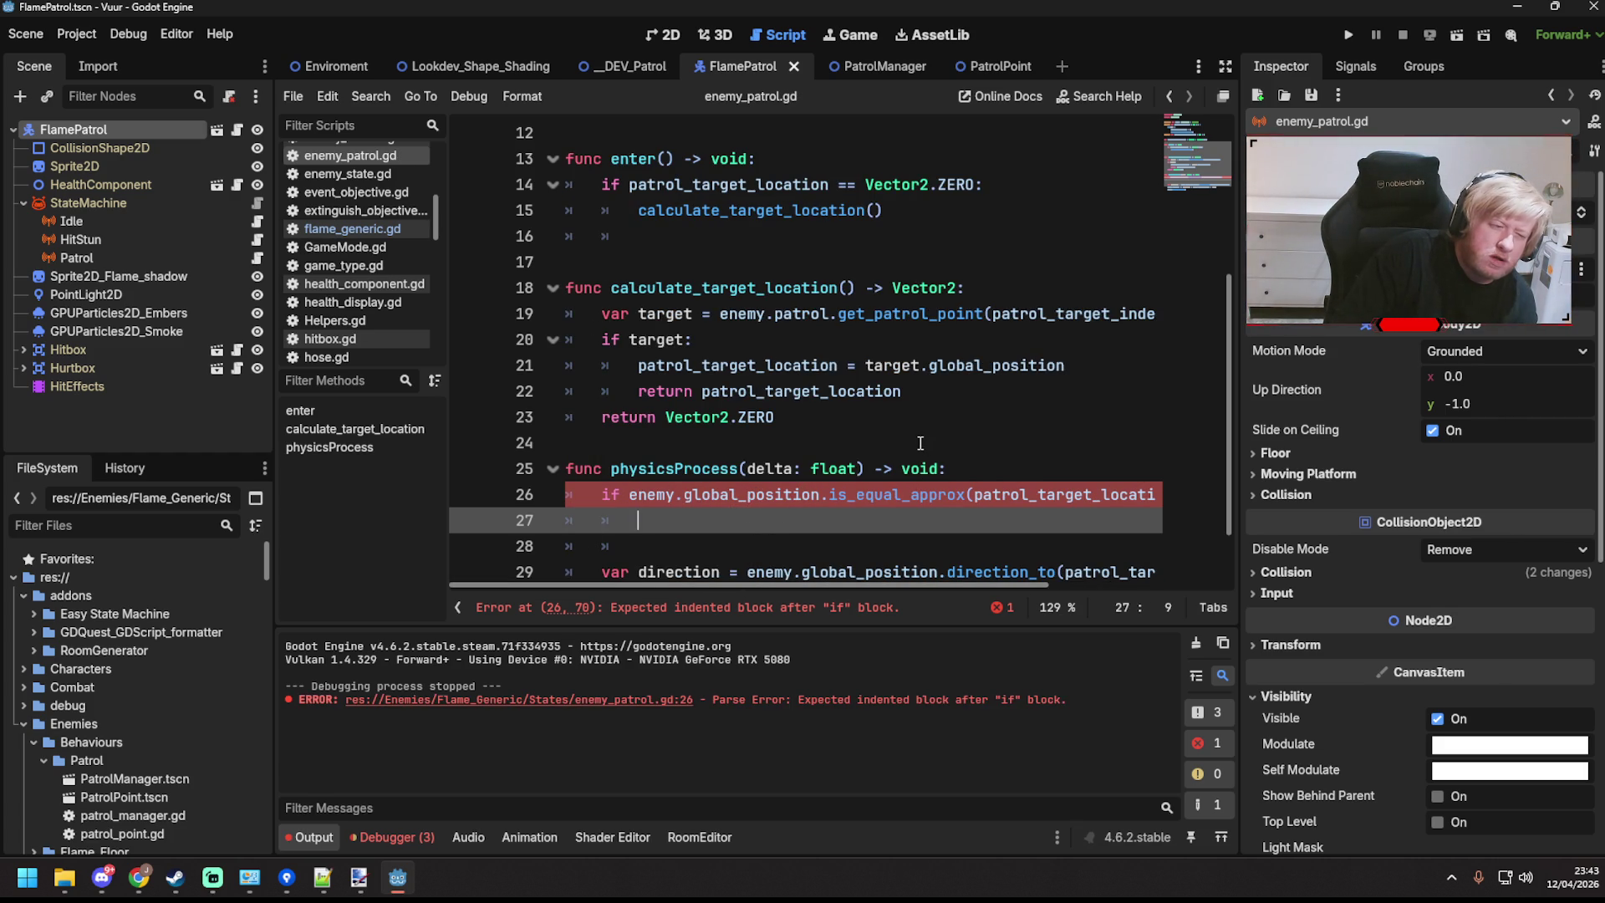
Review enemy_patrol.gd from calculate_target_location() to the empty if body, then open flame_generic.gd
{"action": "scroll", "coordinate": [867, 417], "scroll_direction": "down", "scroll_amount": 1}
{"action": "scroll", "coordinate": [861, 412], "scroll_direction": "up", "scroll_amount": 5}
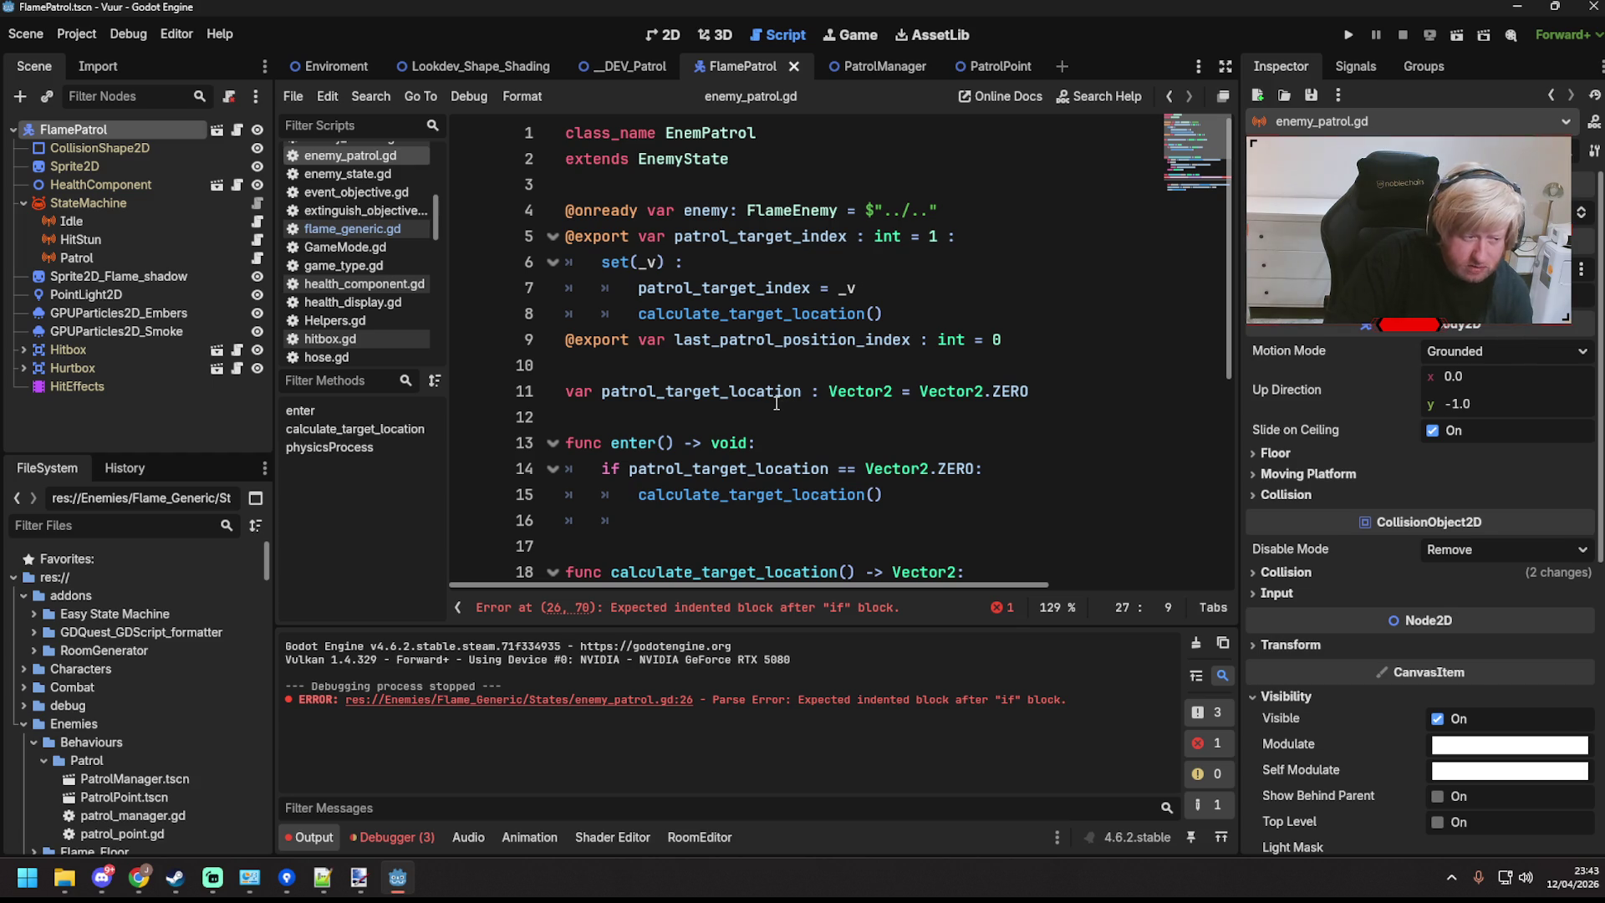
{"action": "scroll", "coordinate": [777, 404], "scroll_direction": "down", "scroll_amount": 1}
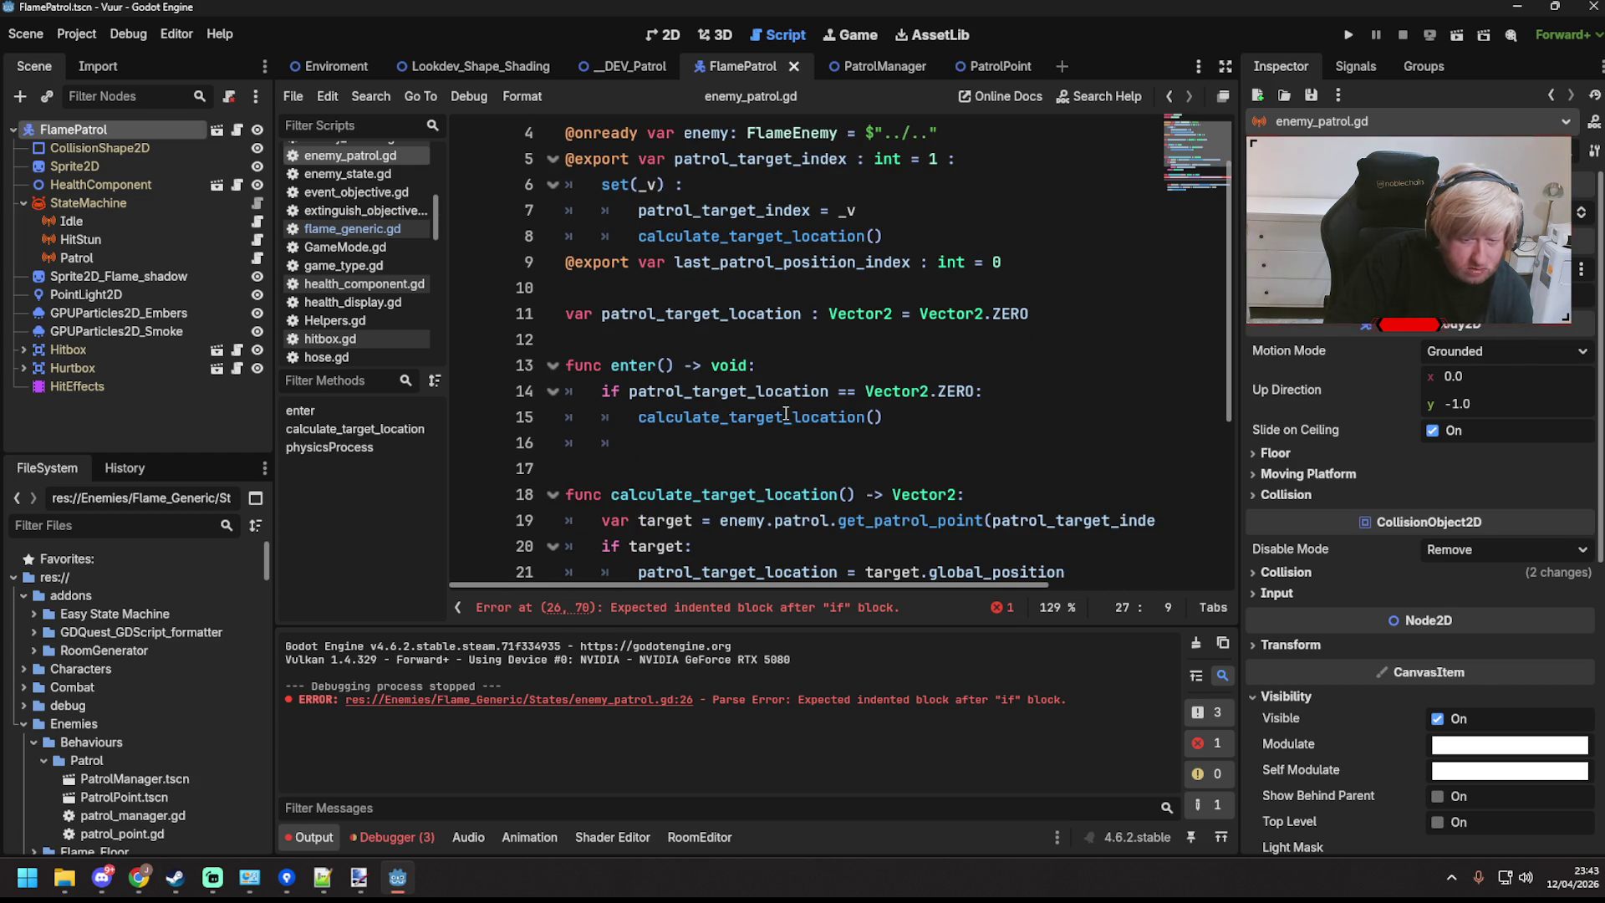
{"action": "mouse_move", "coordinate": [786, 414]}
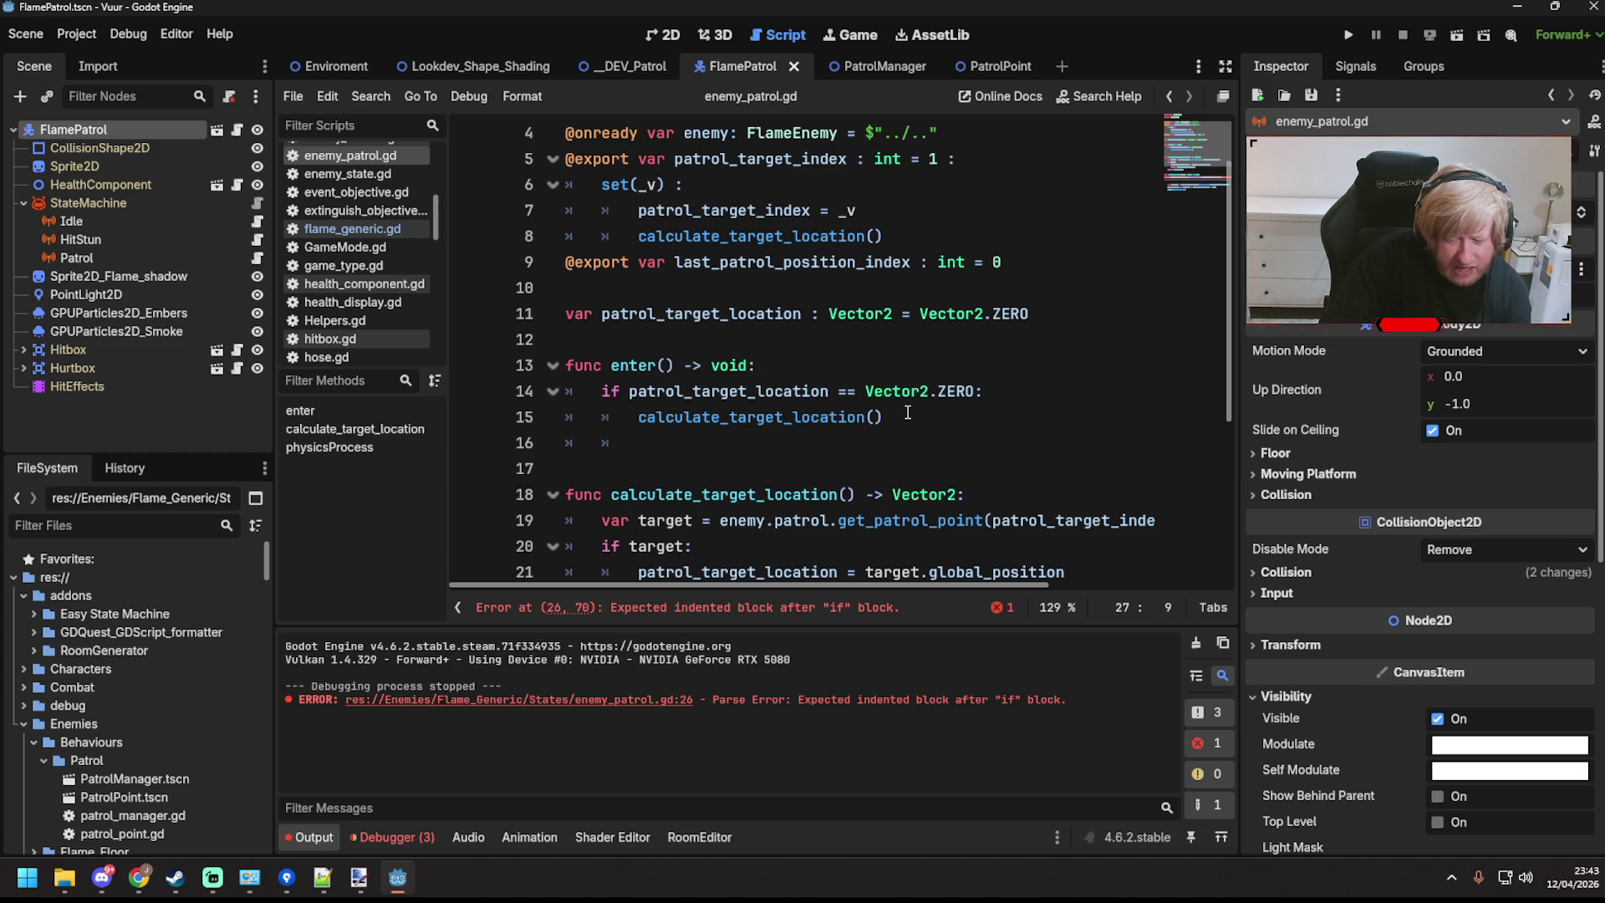
{"action": "left_click", "coordinate": [907, 413]}
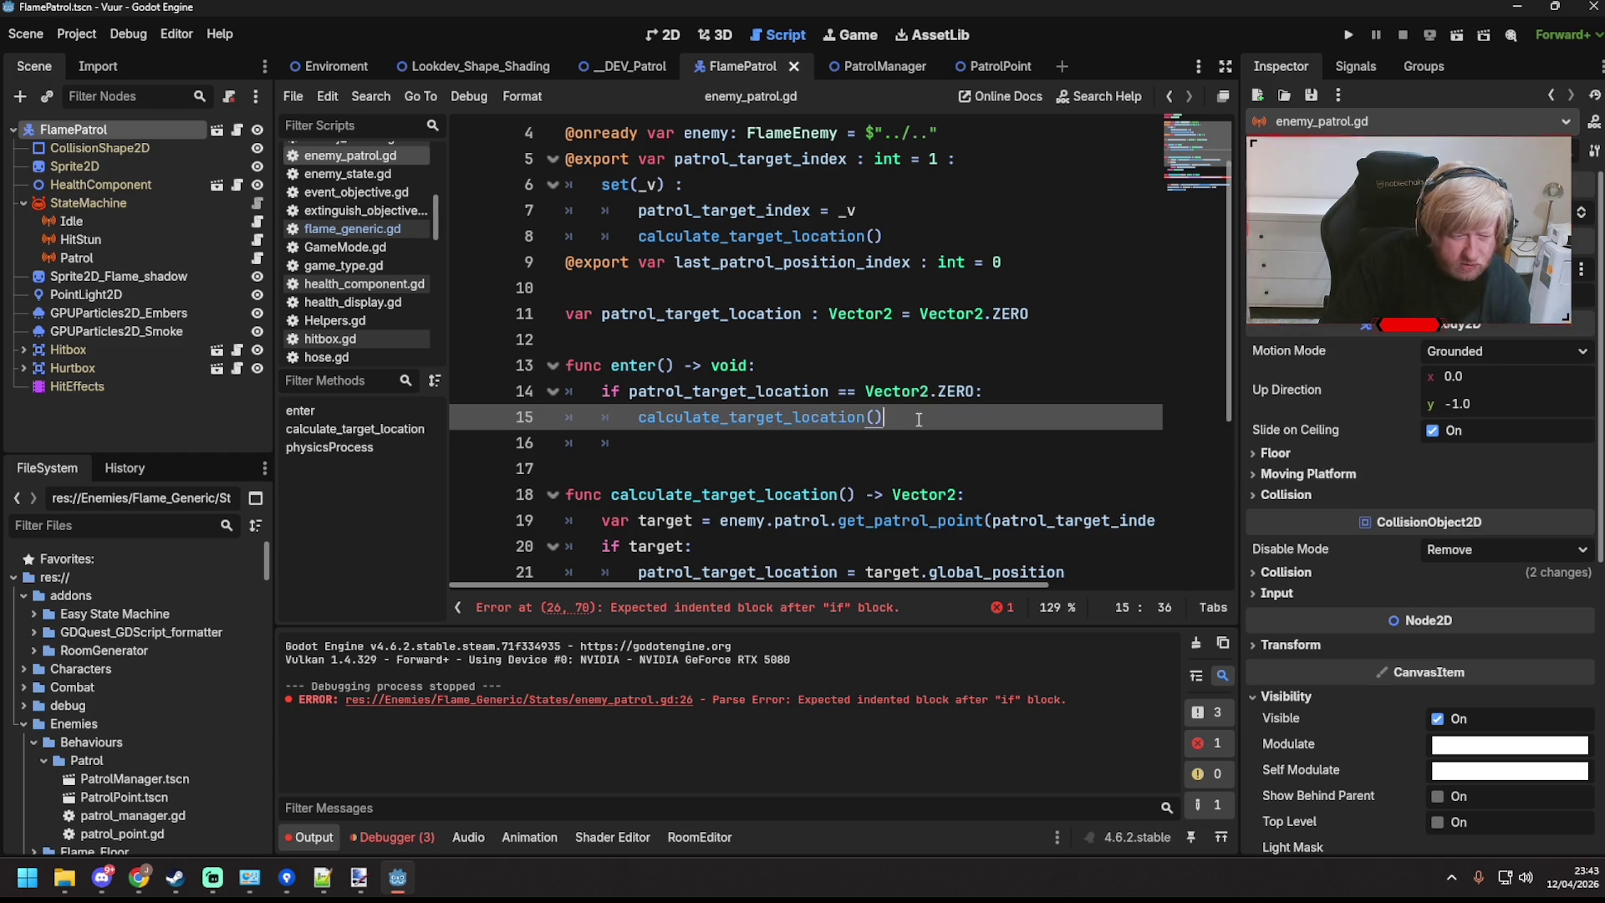
{"action": "scroll", "coordinate": [901, 433], "scroll_direction": "down", "scroll_amount": 4}
{"action": "left_click", "coordinate": [858, 453]}
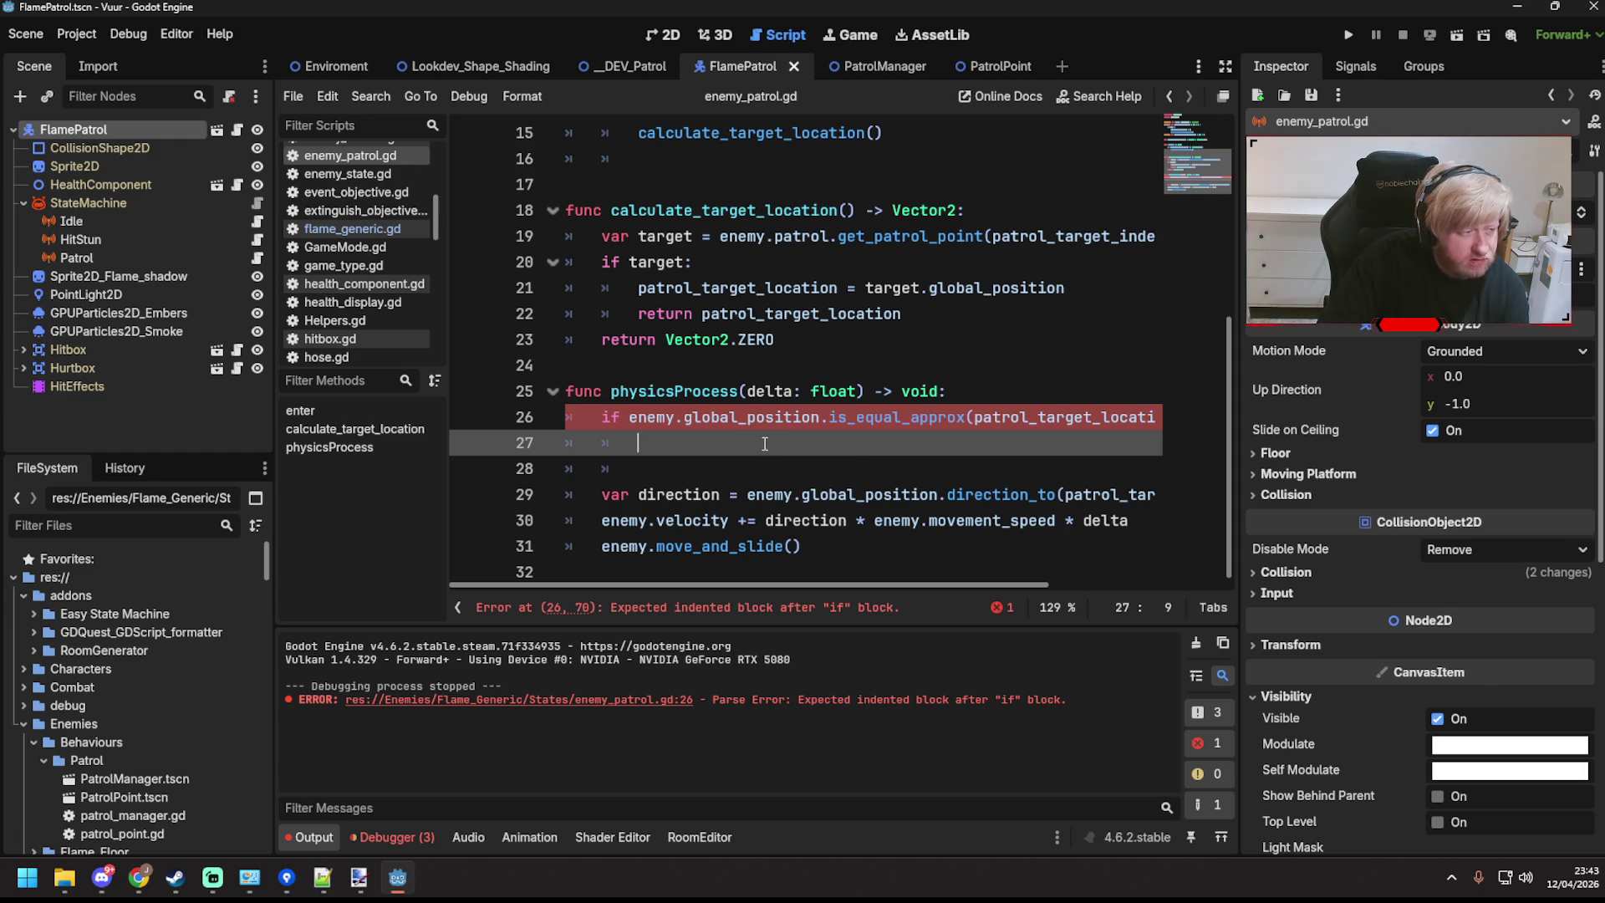
{"action": "scroll", "coordinate": [385, 315], "scroll_direction": "up", "scroll_amount": 3}
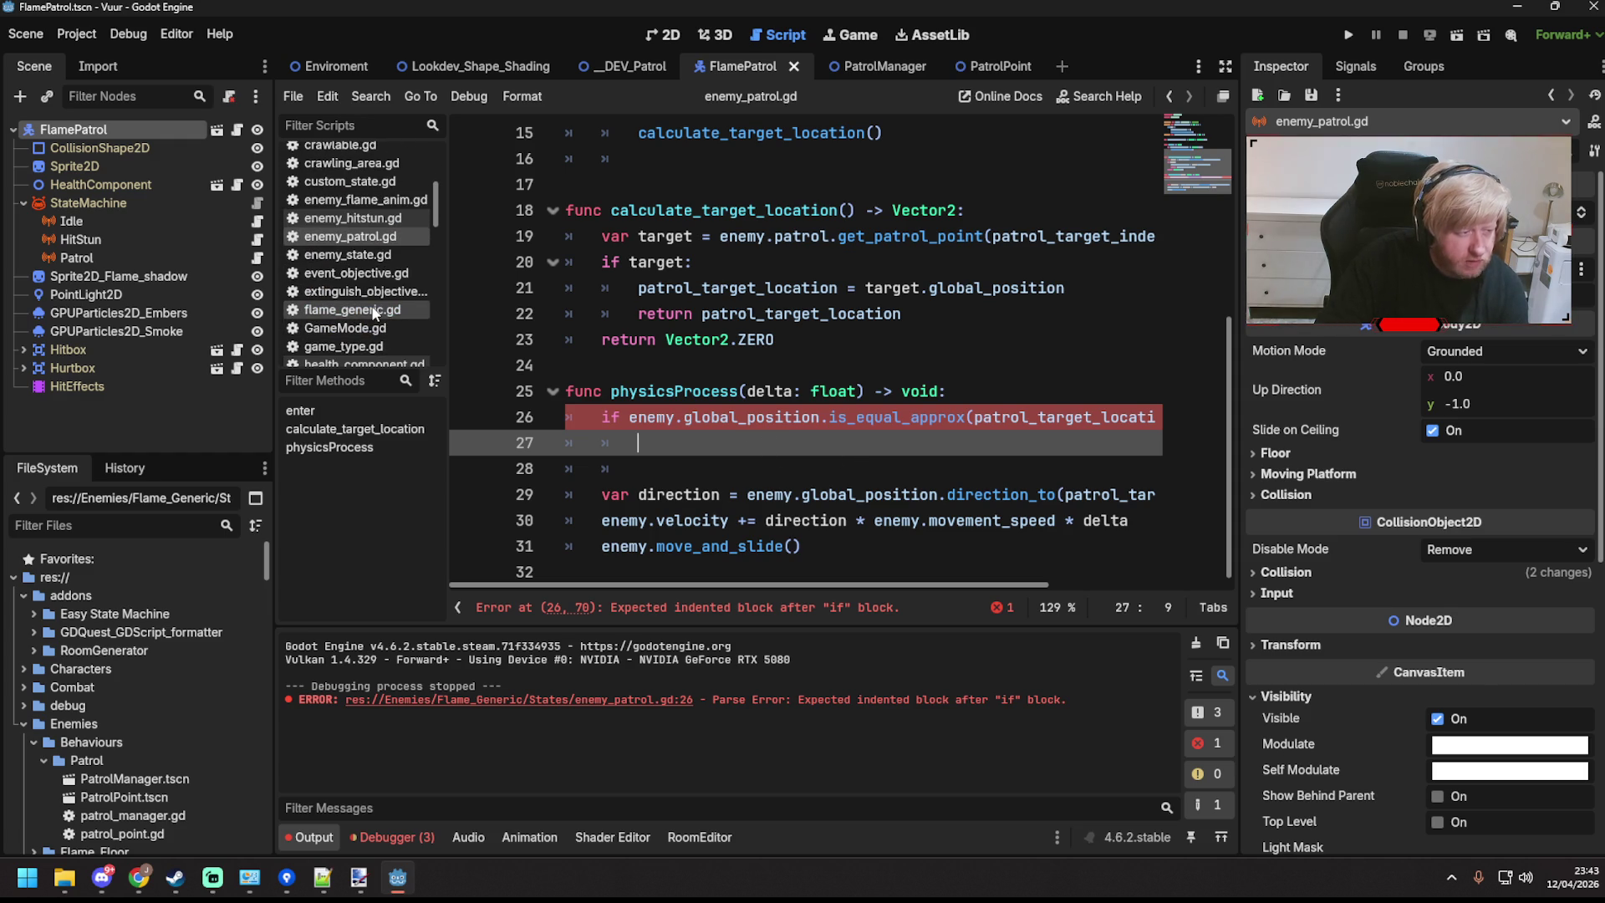
{"action": "left_click", "coordinate": [373, 308]}
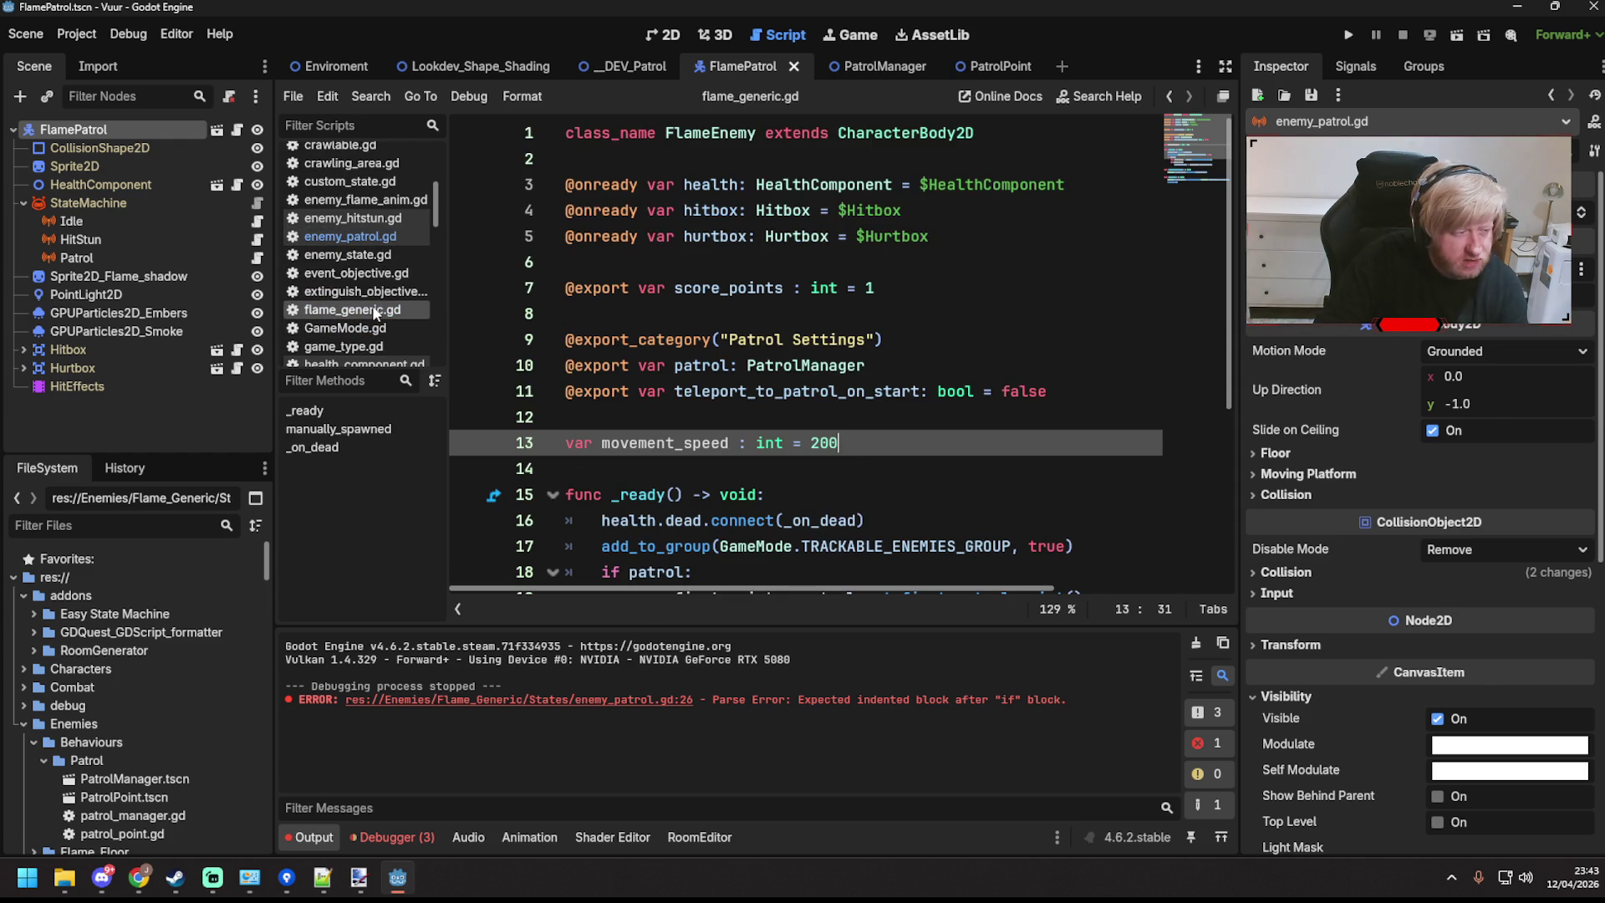
Glance through state_idle.gd and flame_generic.gd, then switch to the _DEV_Patrol scene
{"action": "scroll", "coordinate": [349, 289], "scroll_direction": "down", "scroll_amount": 10}
{"action": "scroll", "coordinate": [356, 219], "scroll_direction": "down", "scroll_amount": 7}
{"action": "left_click", "coordinate": [355, 219]}
{"action": "scroll", "coordinate": [356, 219], "scroll_direction": "up", "scroll_amount": 4}
{"action": "scroll", "coordinate": [355, 219], "scroll_direction": "up", "scroll_amount": 10}
{"action": "left_click", "coordinate": [353, 209]}
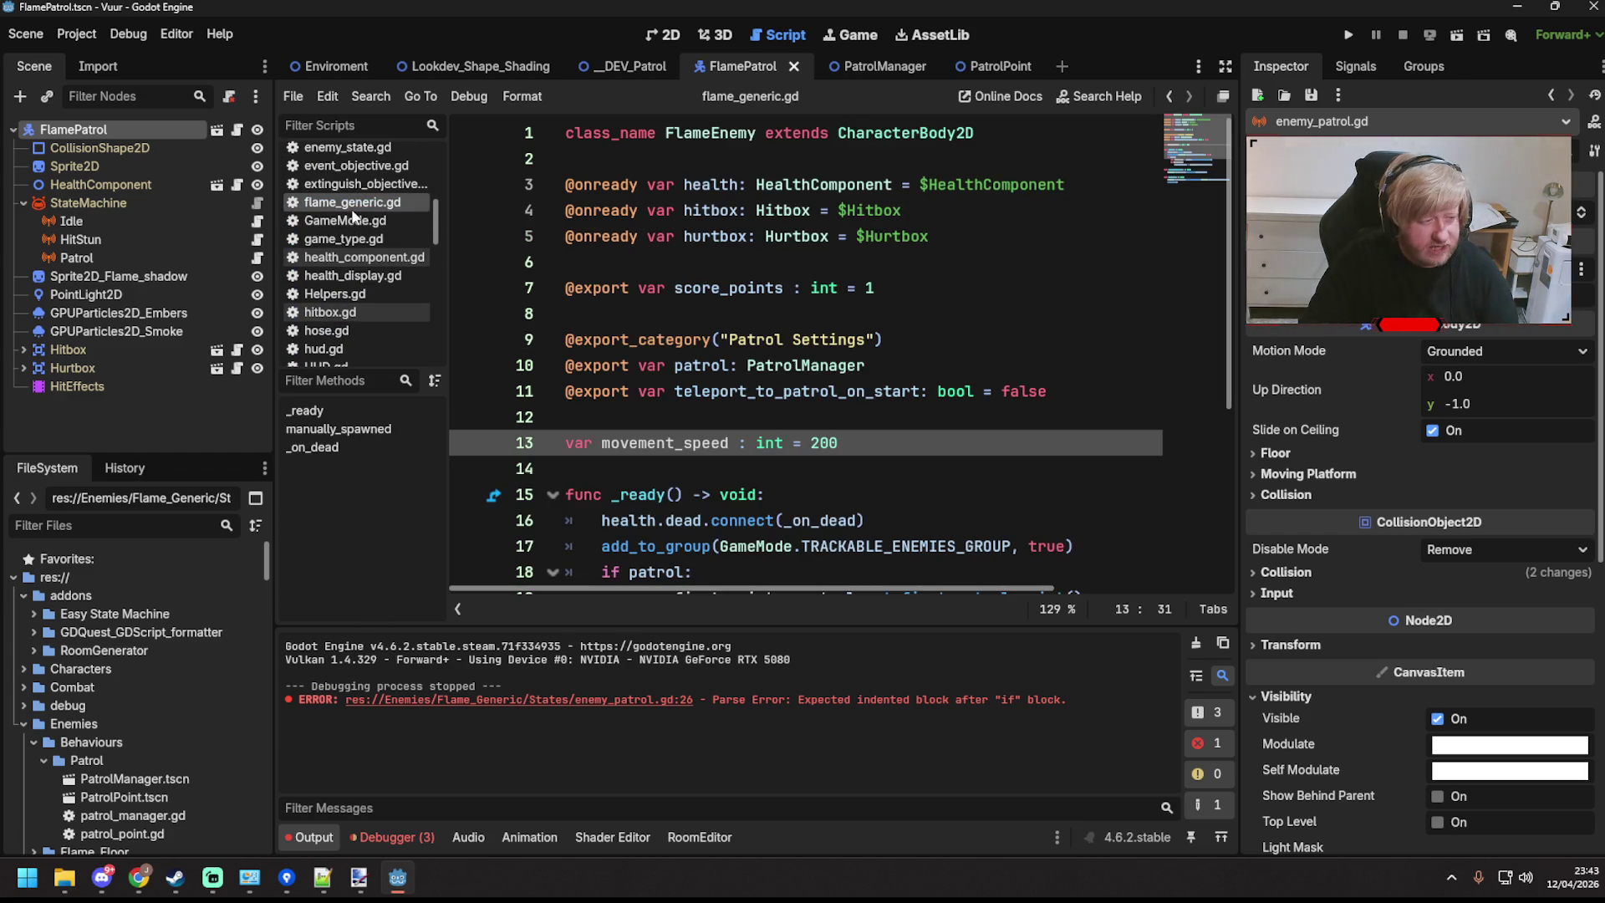
{"action": "scroll", "coordinate": [828, 423], "scroll_direction": "down", "scroll_amount": 4}
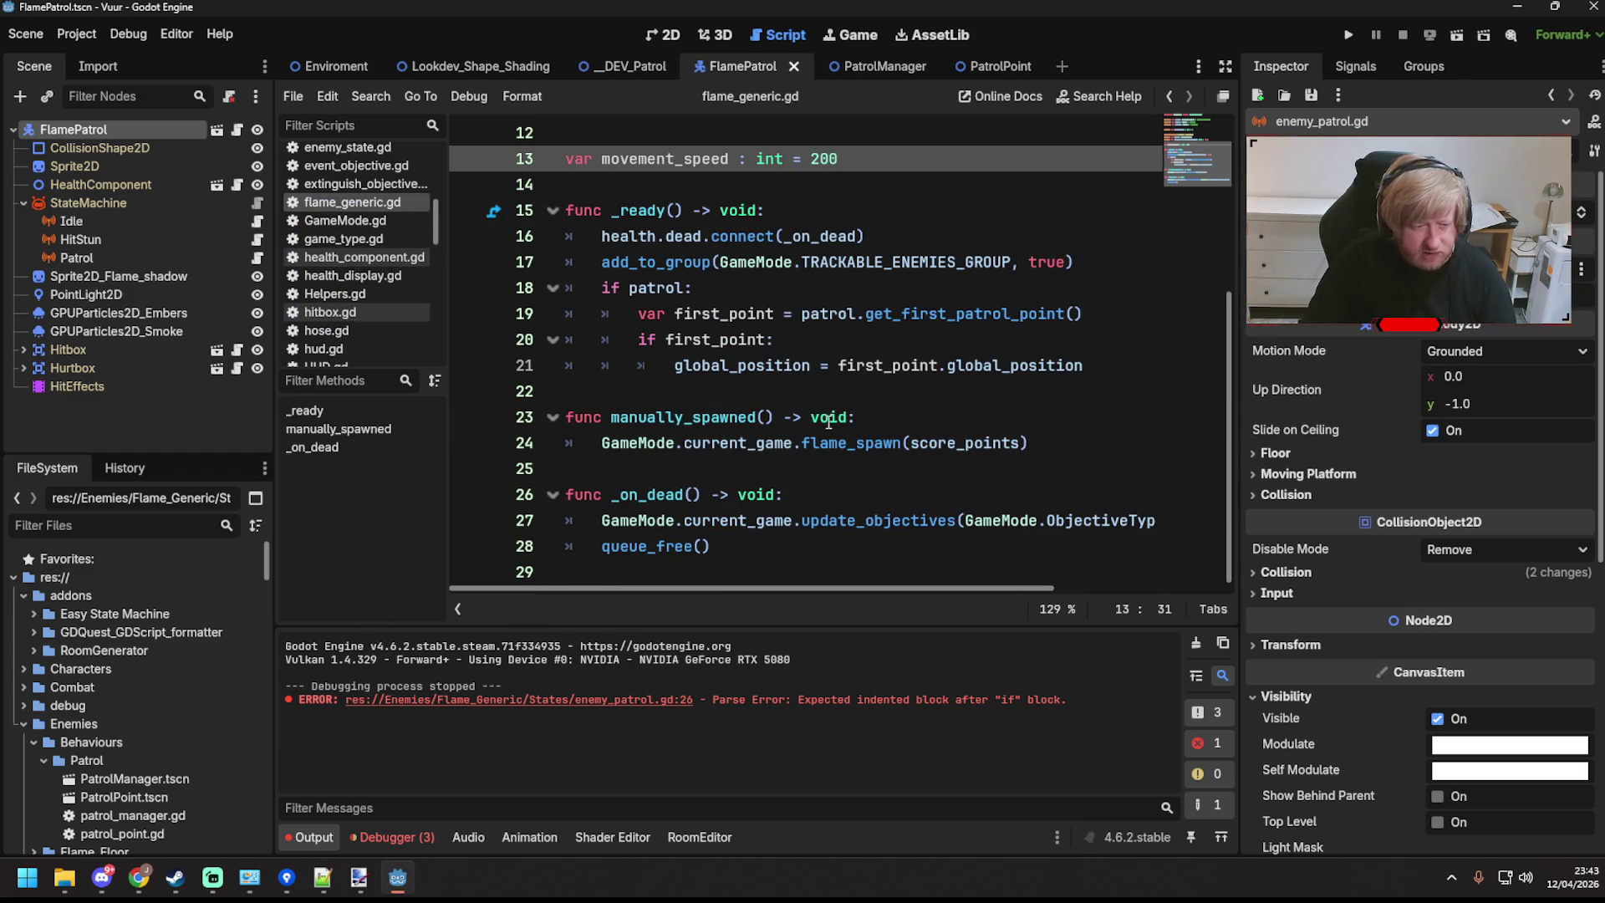
{"action": "left_click", "coordinate": [904, 462]}
{"action": "scroll", "coordinate": [836, 376], "scroll_direction": "up", "scroll_amount": 4}
{"action": "scroll", "coordinate": [355, 267], "scroll_direction": "up", "scroll_amount": 2}
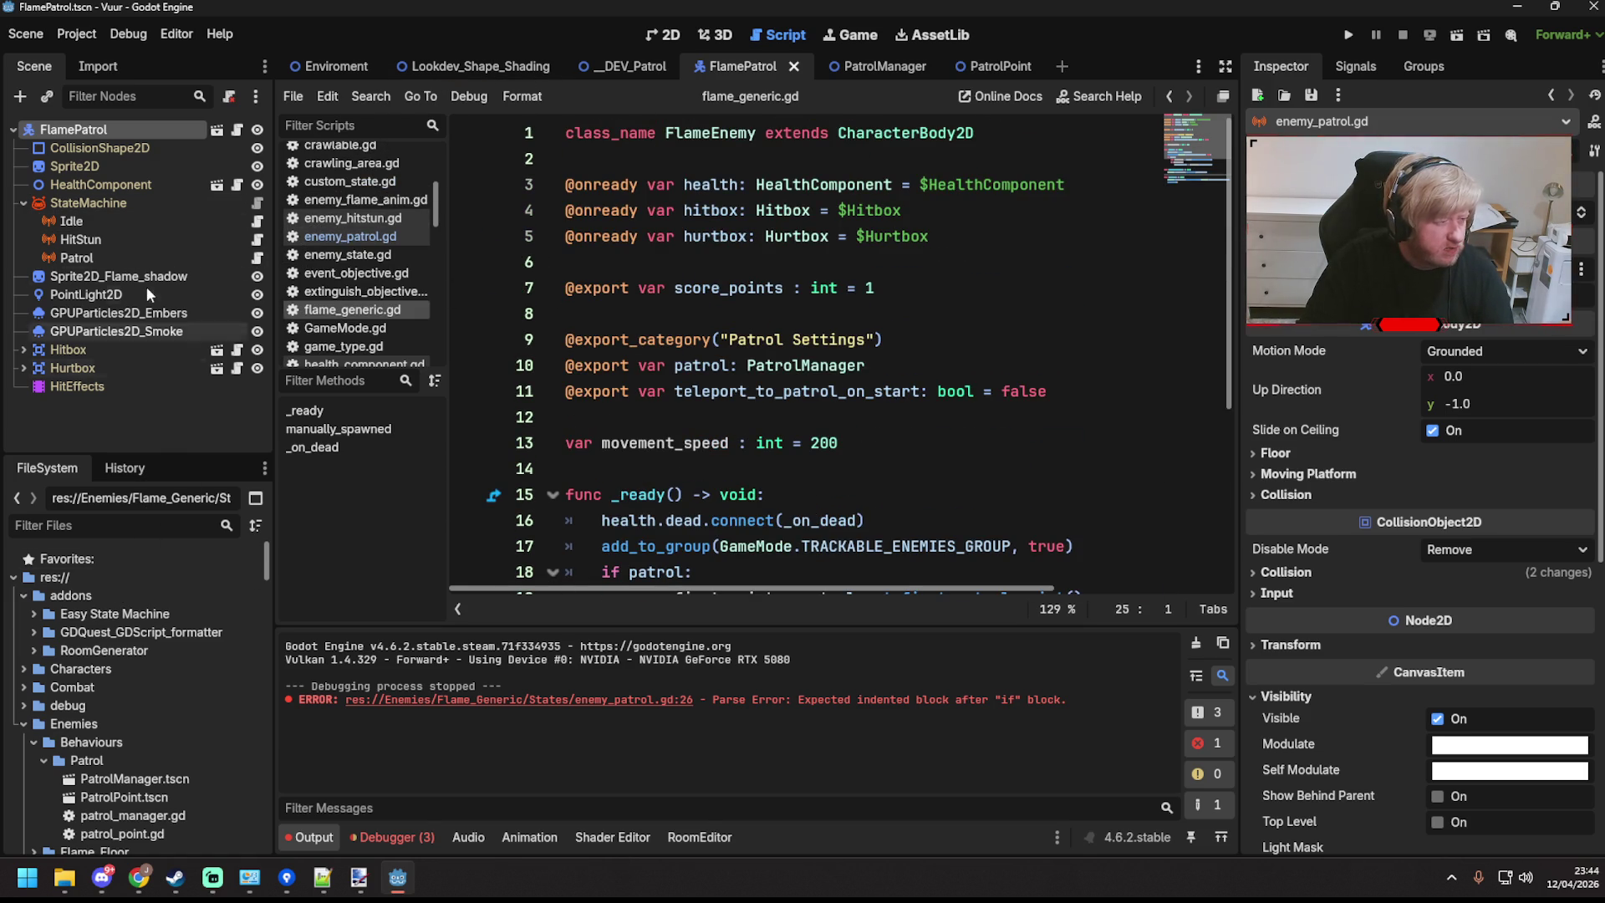
{"action": "left_click", "coordinate": [649, 68]}
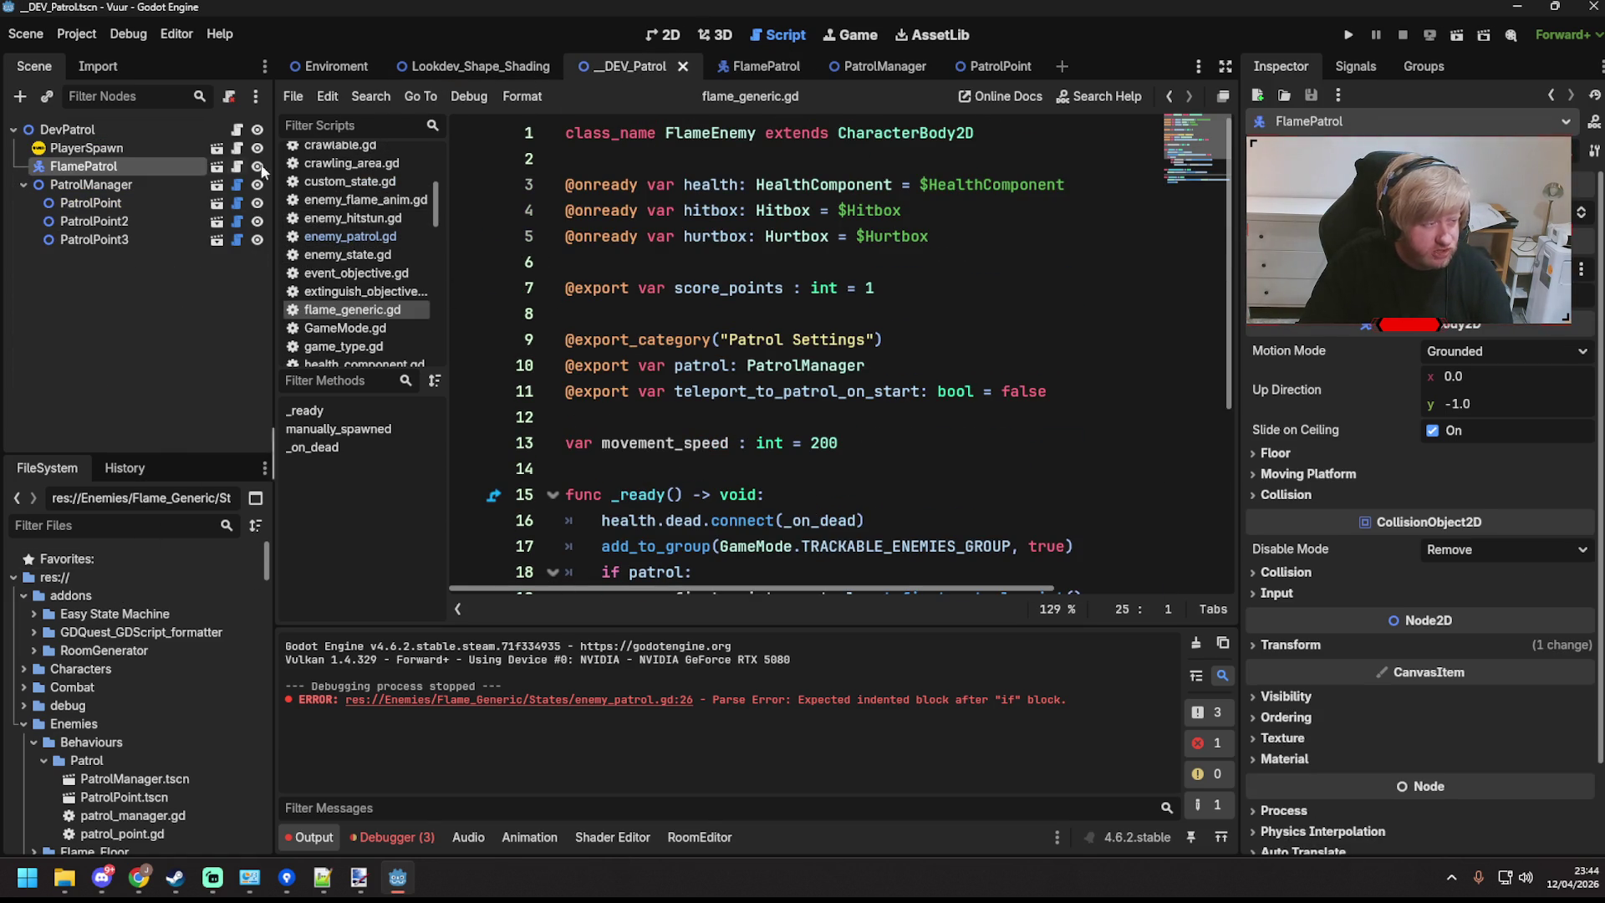
In patrol_manager.gd, start writing get_next_patrol_point(current_index: int) below line 39
{"action": "left_click", "coordinate": [237, 185]}
{"action": "left_click", "coordinate": [792, 551]}
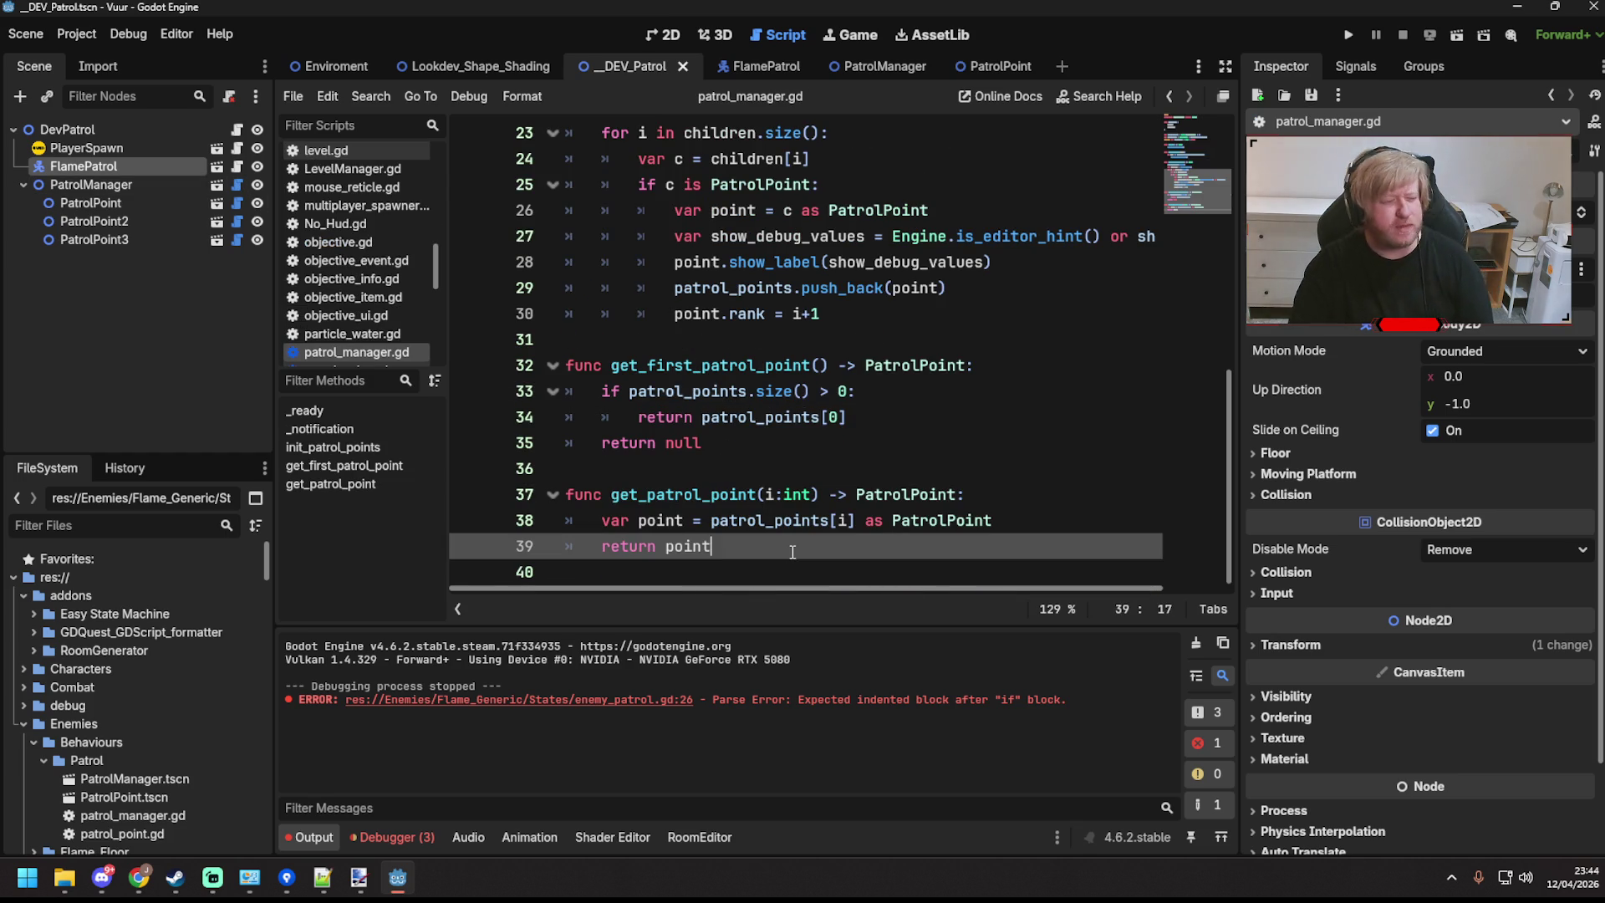
{"action": "key", "text": "Down"}
{"action": "key", "text": "Down"}
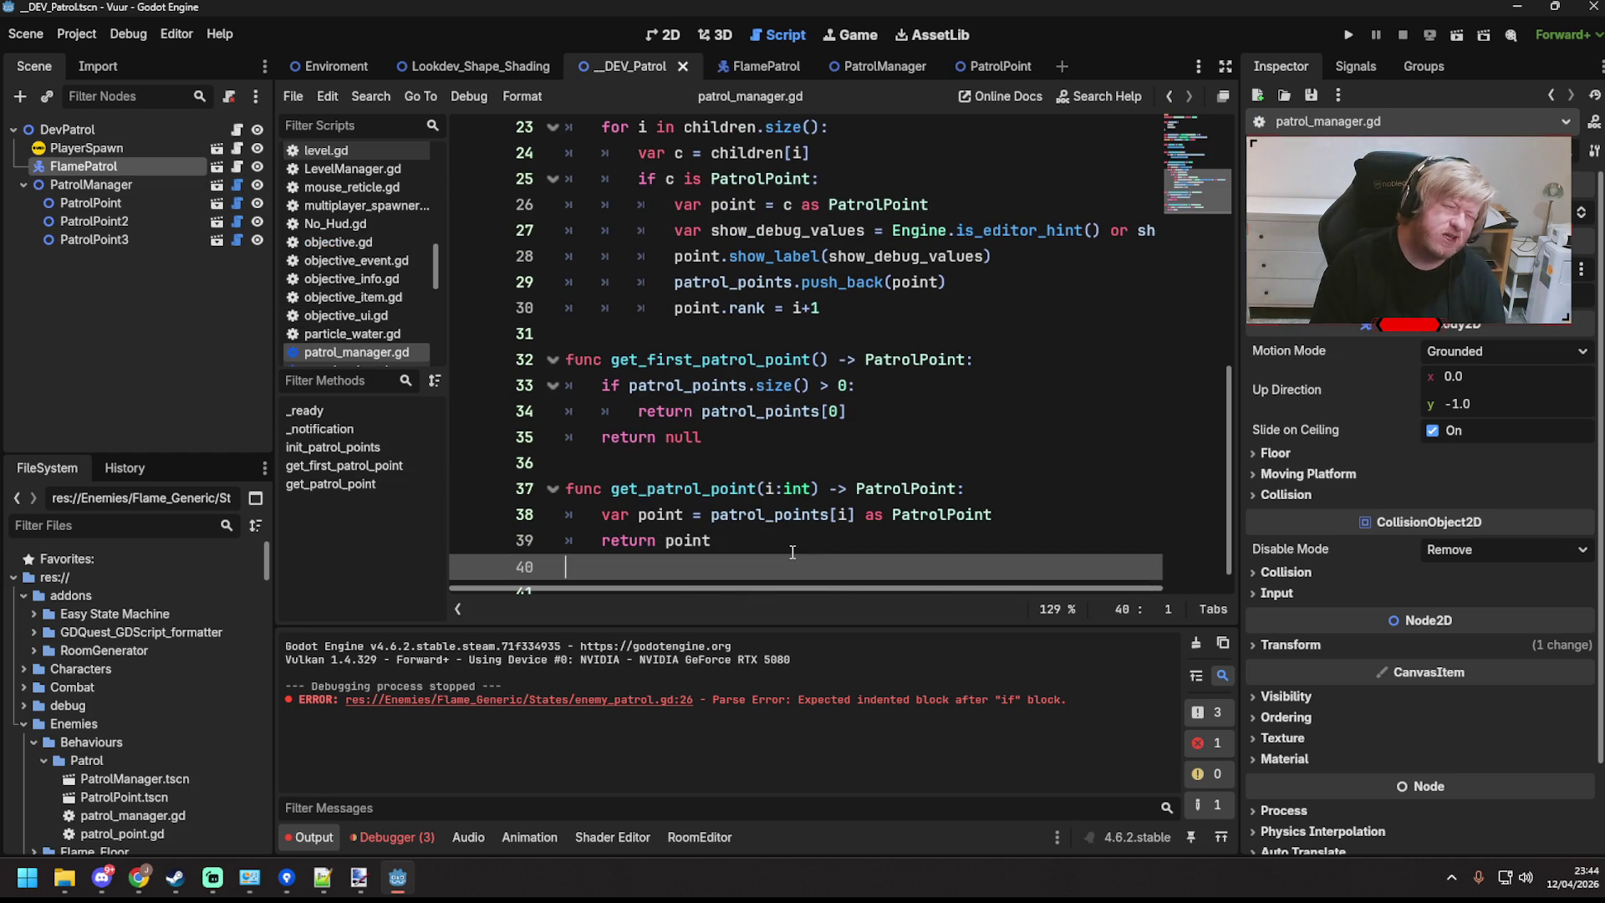
{"action": "type", "text": "func "}
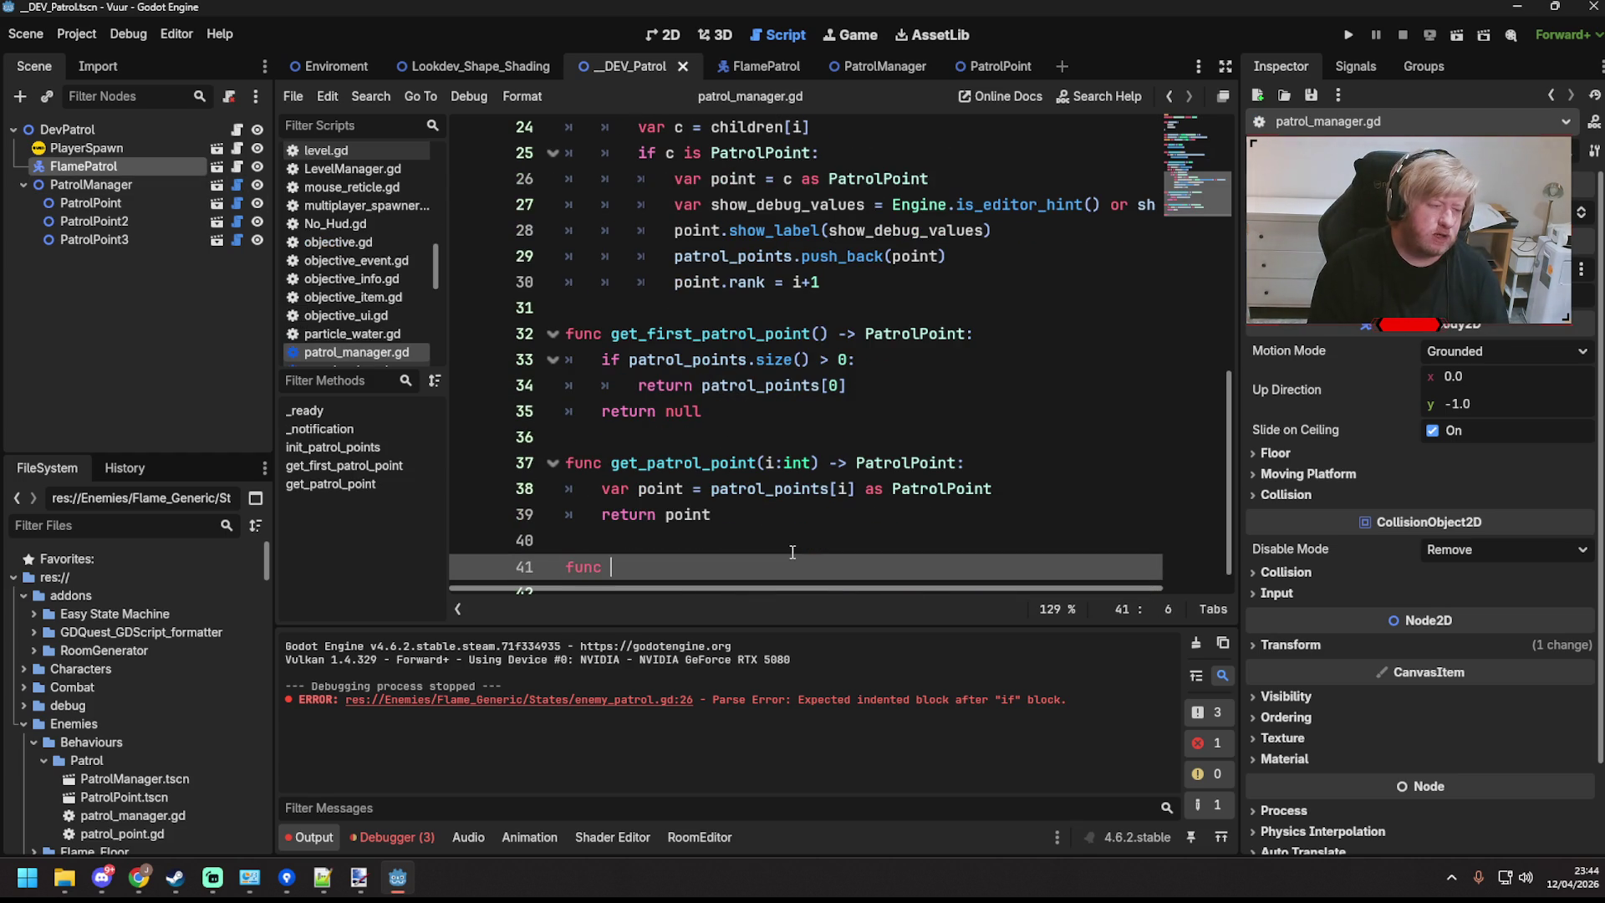
{"action": "type", "text": "get_next_"}
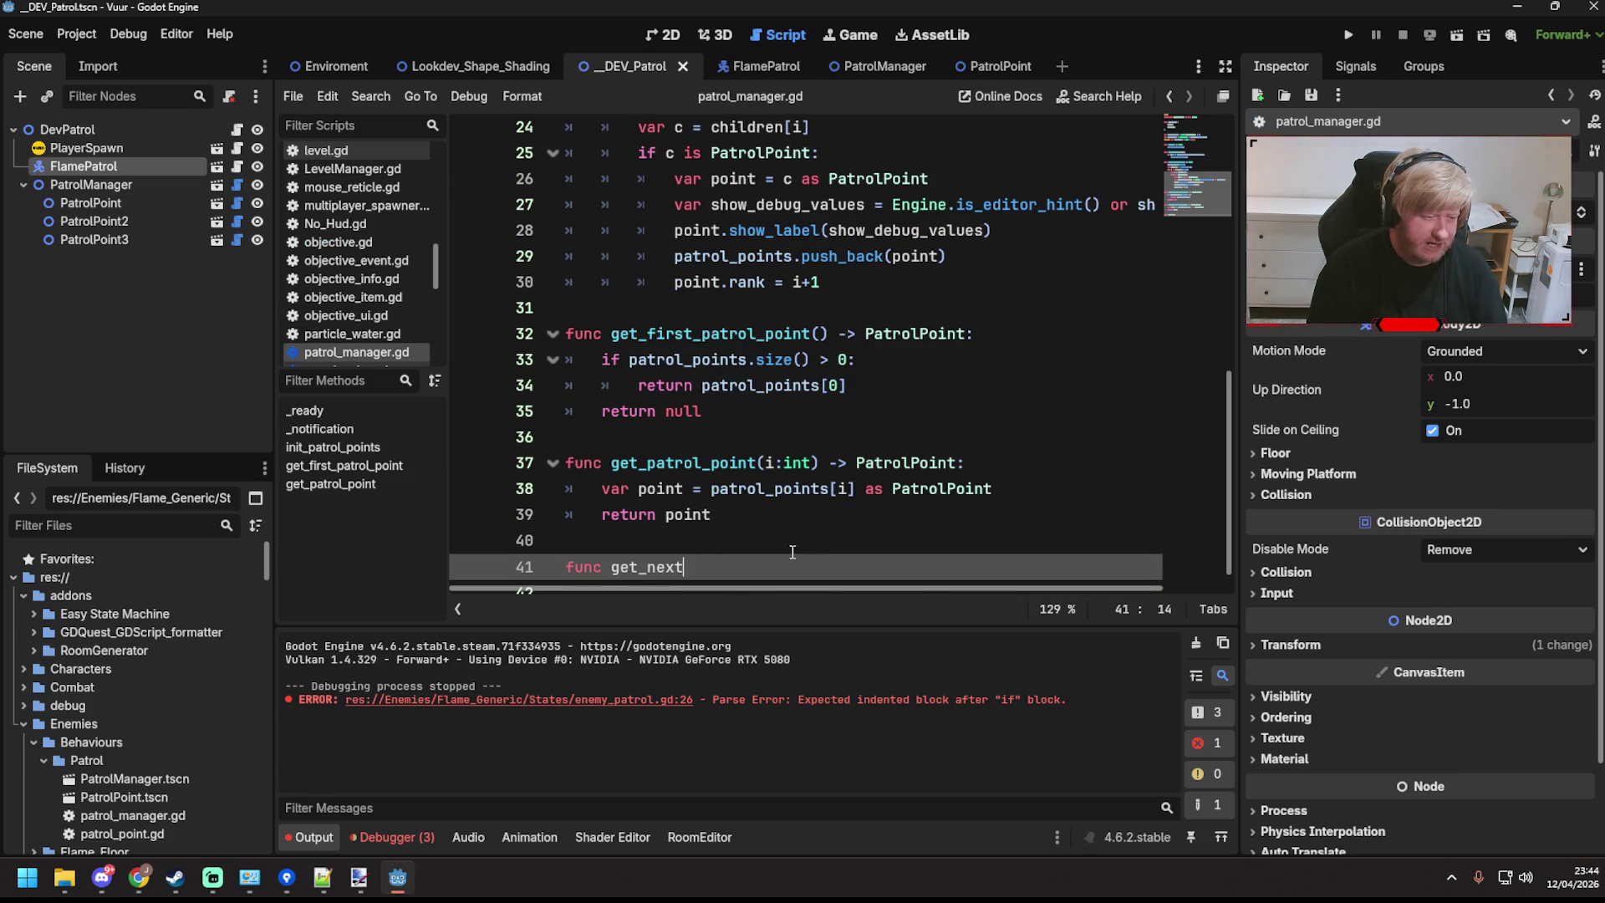
{"action": "type", "text": "patrol+_"}
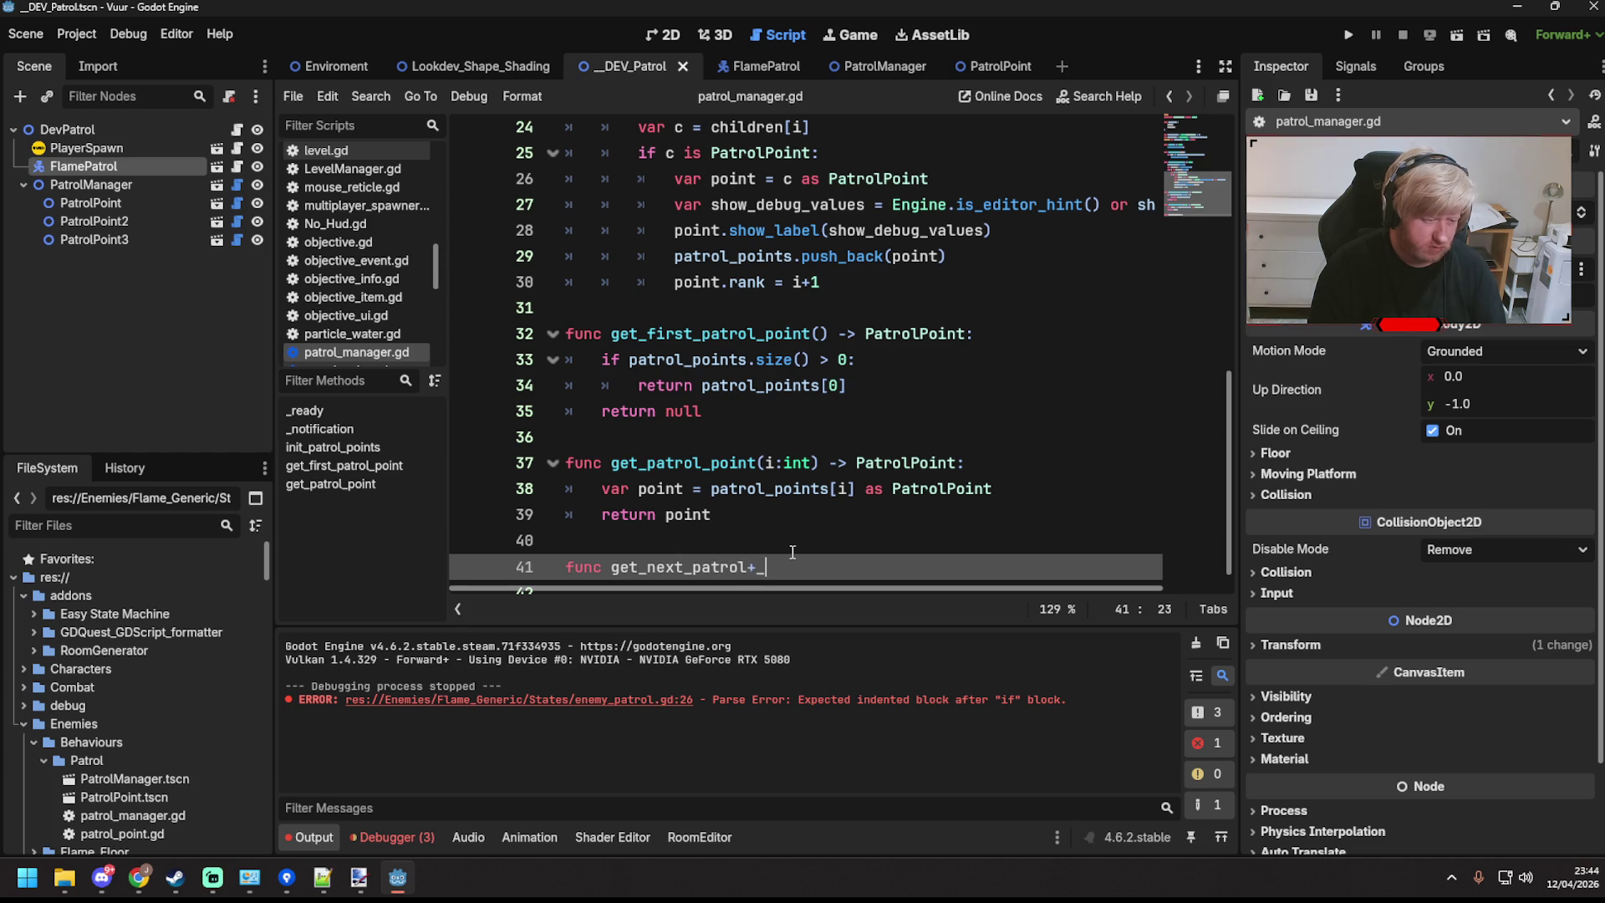
{"action": "key", "text": "BackSpace"}
{"action": "type", "text": "_point()"}
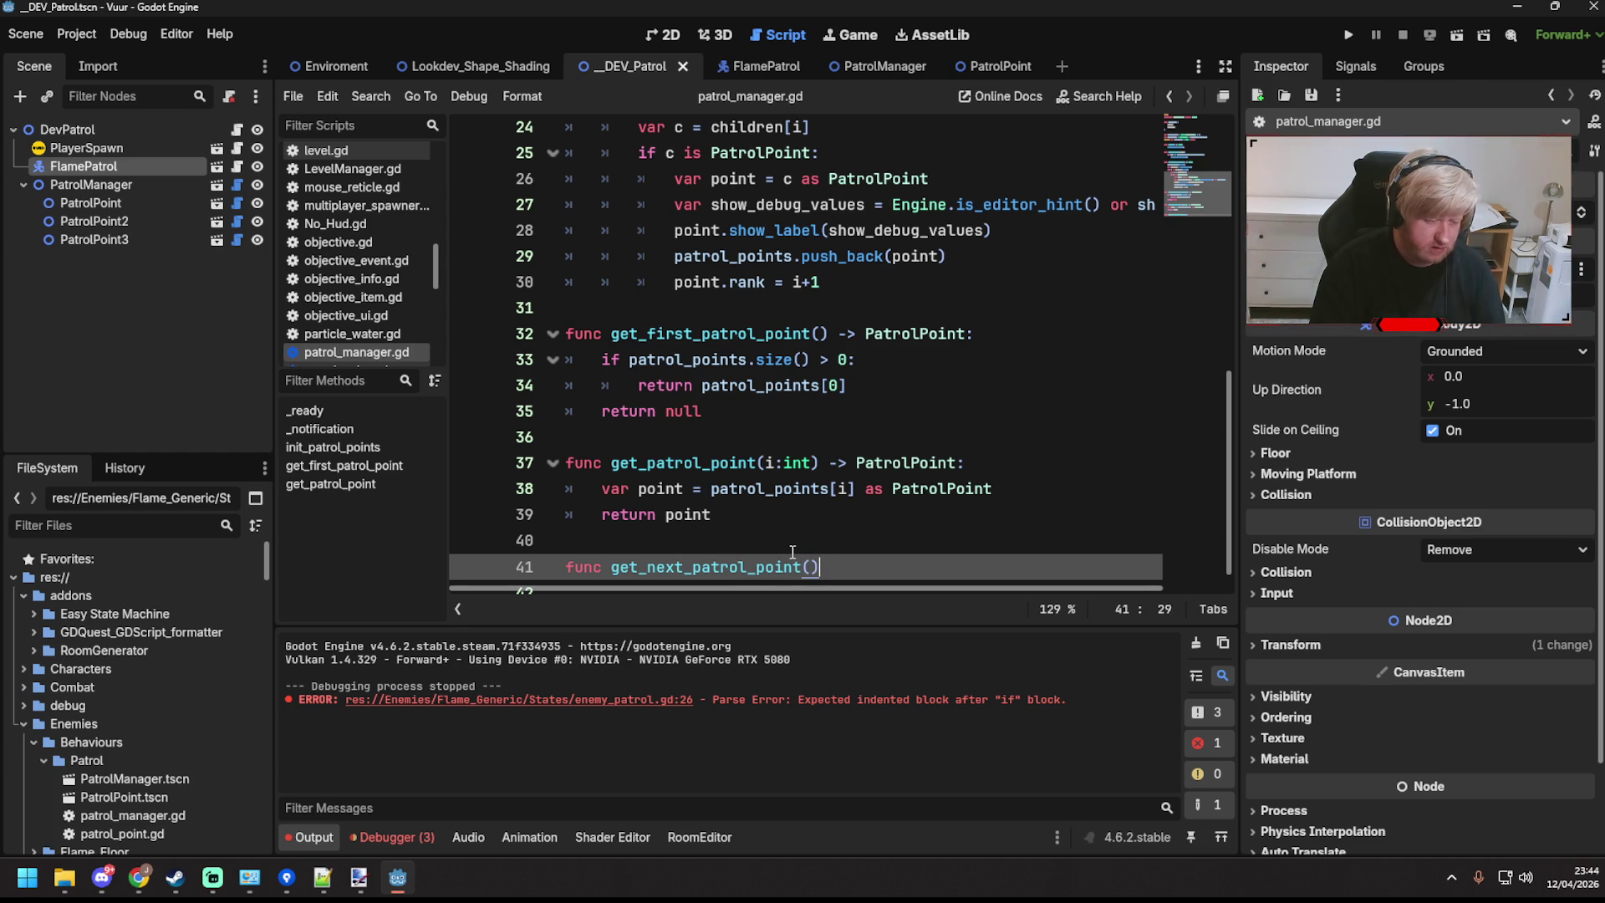
{"action": "type", "text": "urrent_index:"}
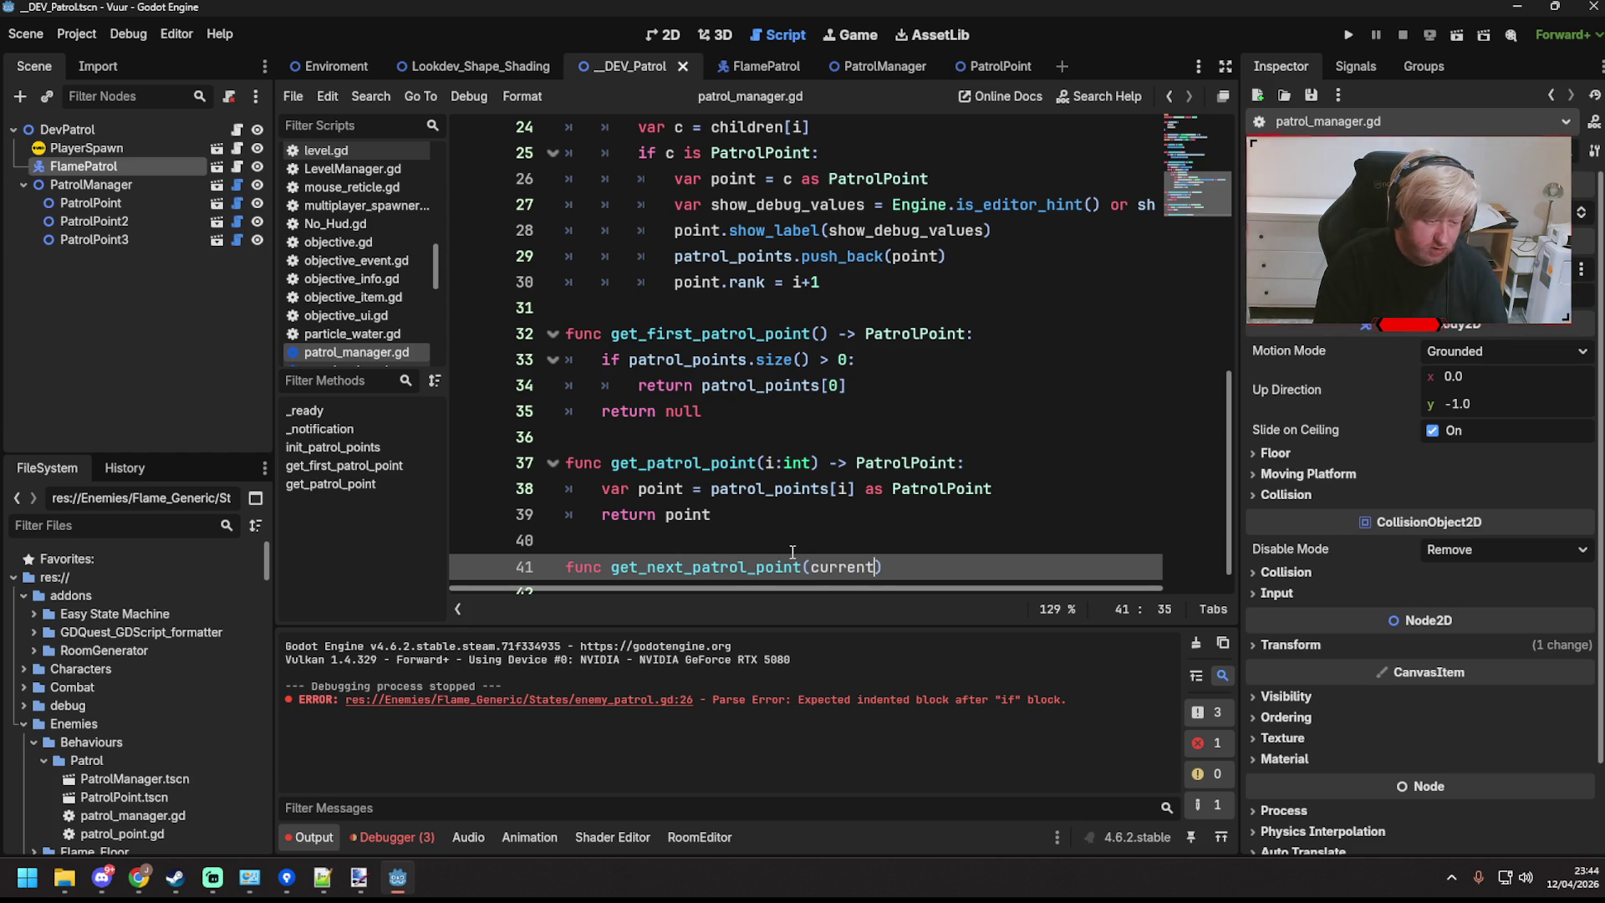
{"action": "type", "text": " int)"}
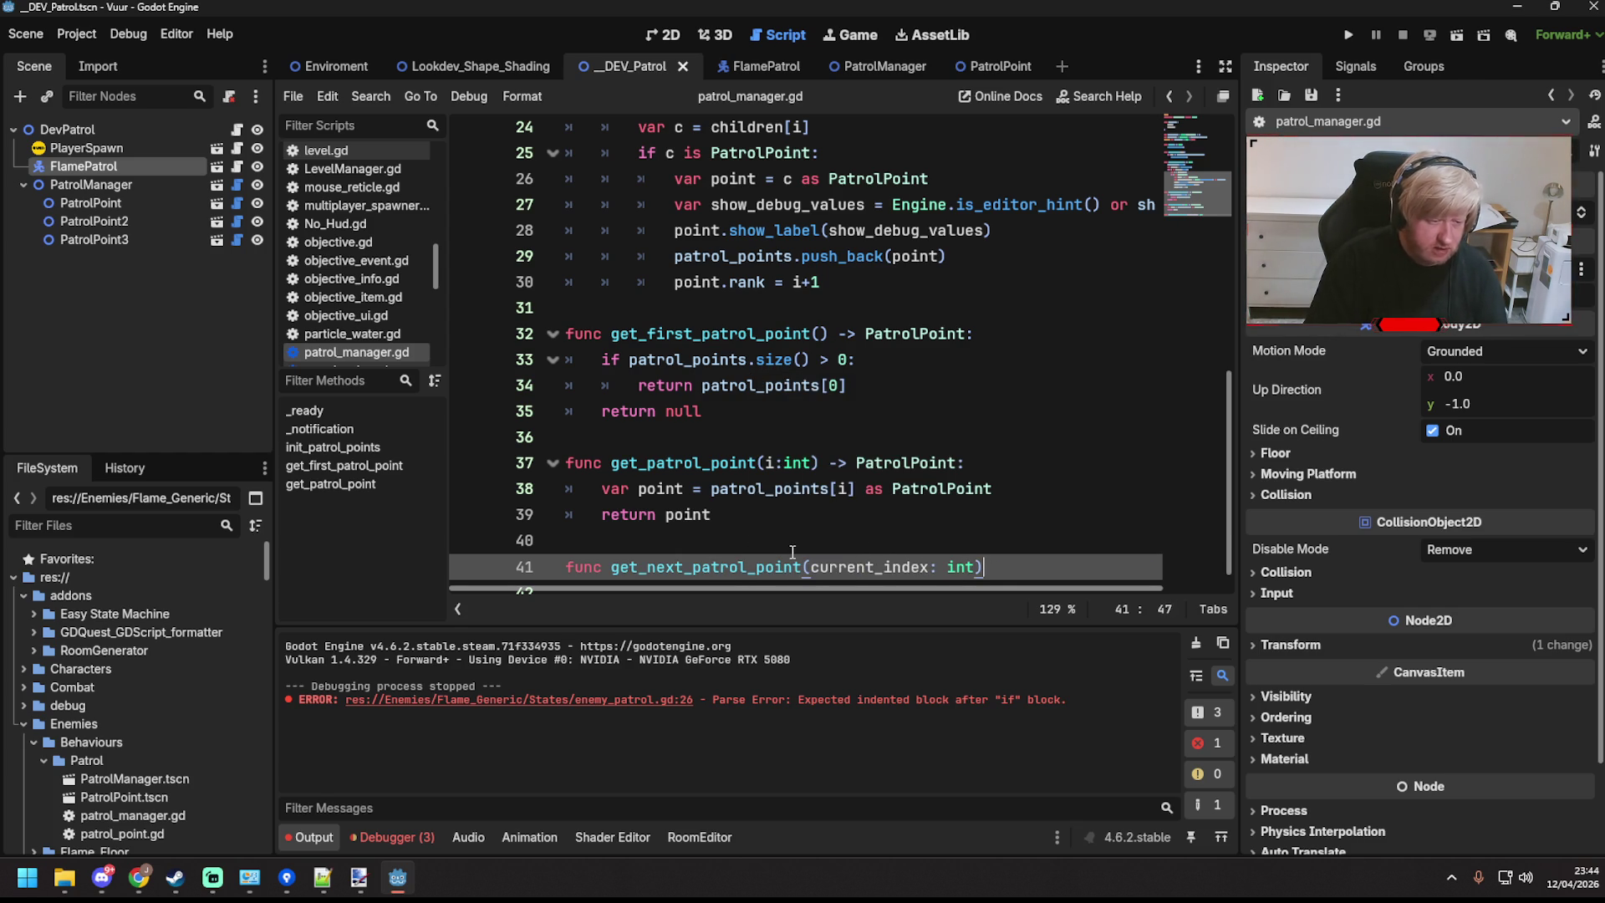
{"action": "type", "text": "-> Pat"}
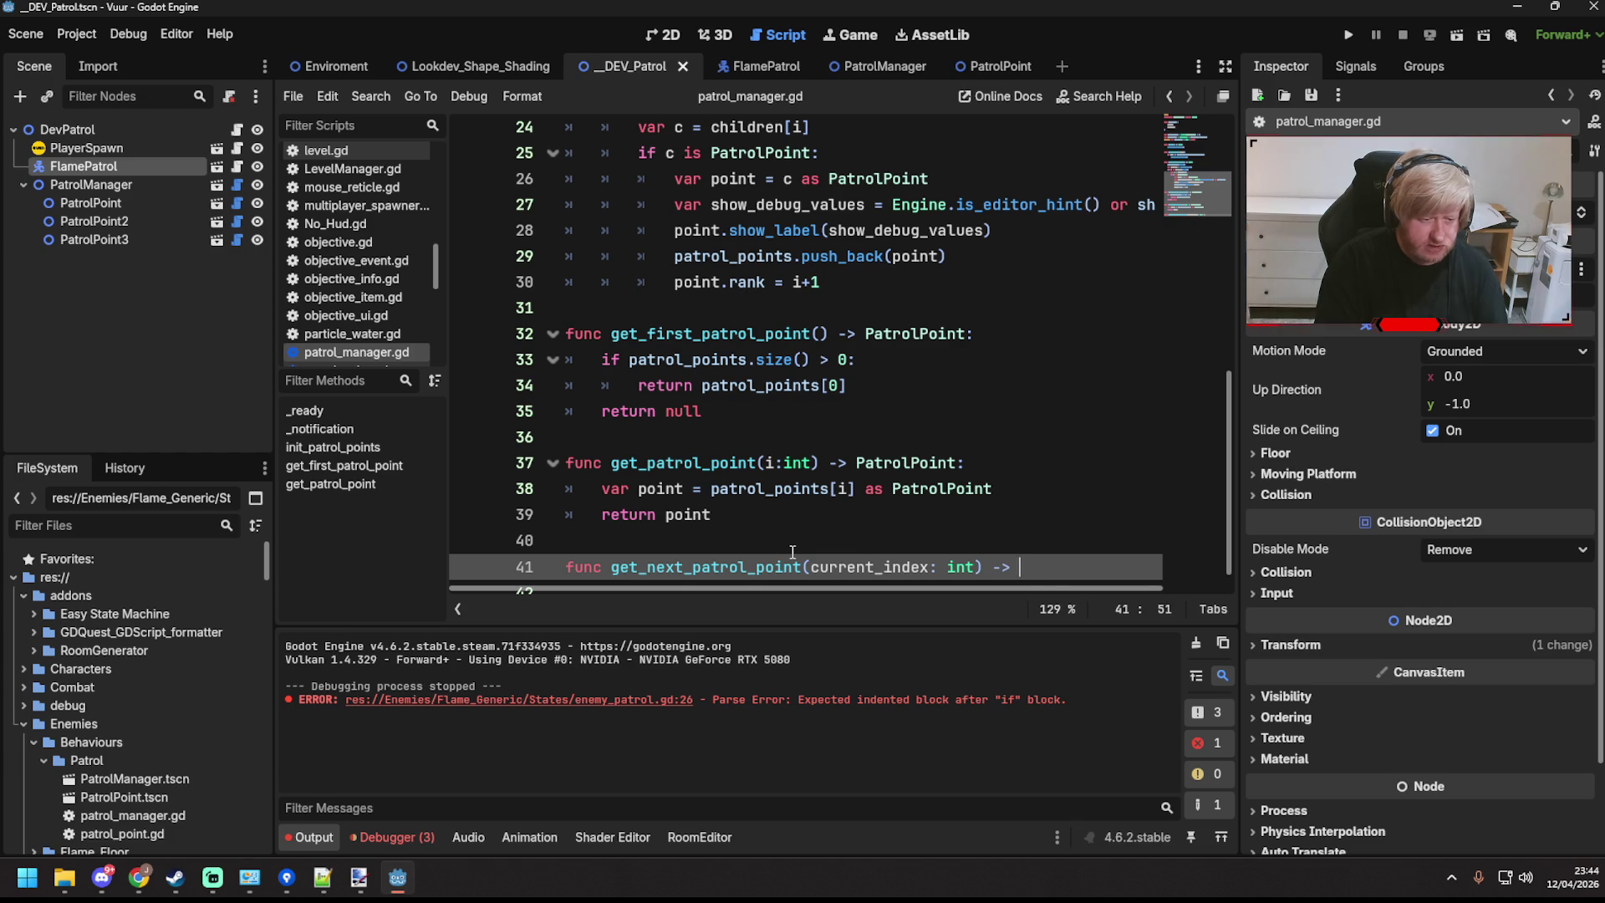
{"action": "type", "text": "rol"}
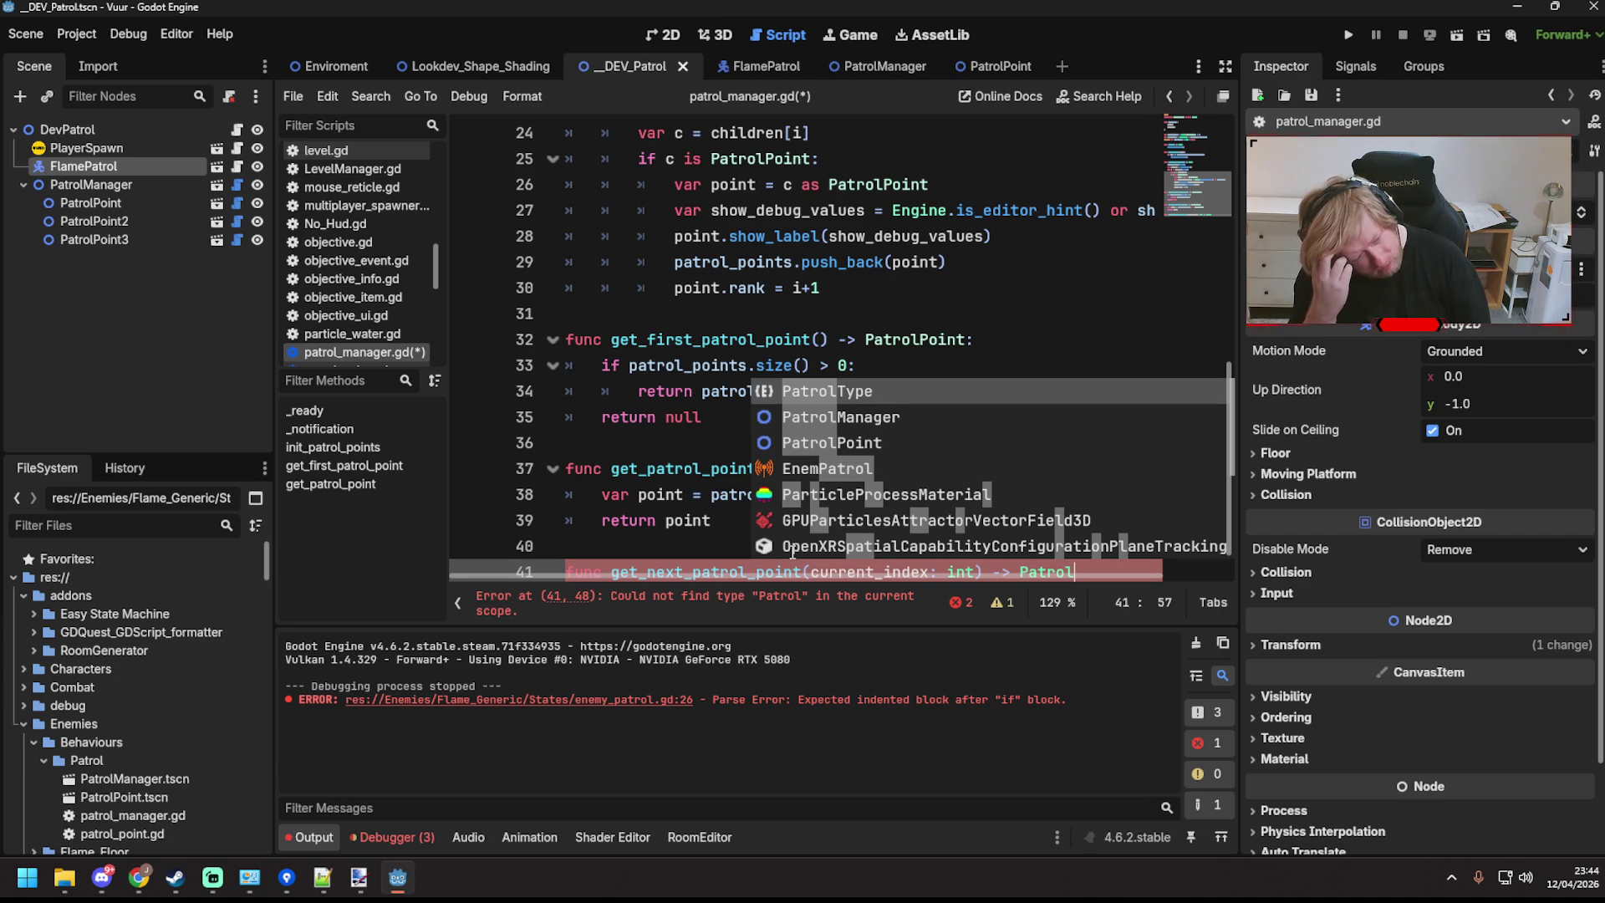
Set get_next_patrol_point's return type to int instead of Patrol
{"action": "key", "text": "BackSpace"}
{"action": "key", "text": "BackSpace"}
{"action": "key", "text": "BackSpace"}
{"action": "type", "text": "int"}
{"action": "key", "text": "Escape"}
{"action": "scroll", "coordinate": [539, 376], "scroll_direction": "down", "scroll_amount": 1}
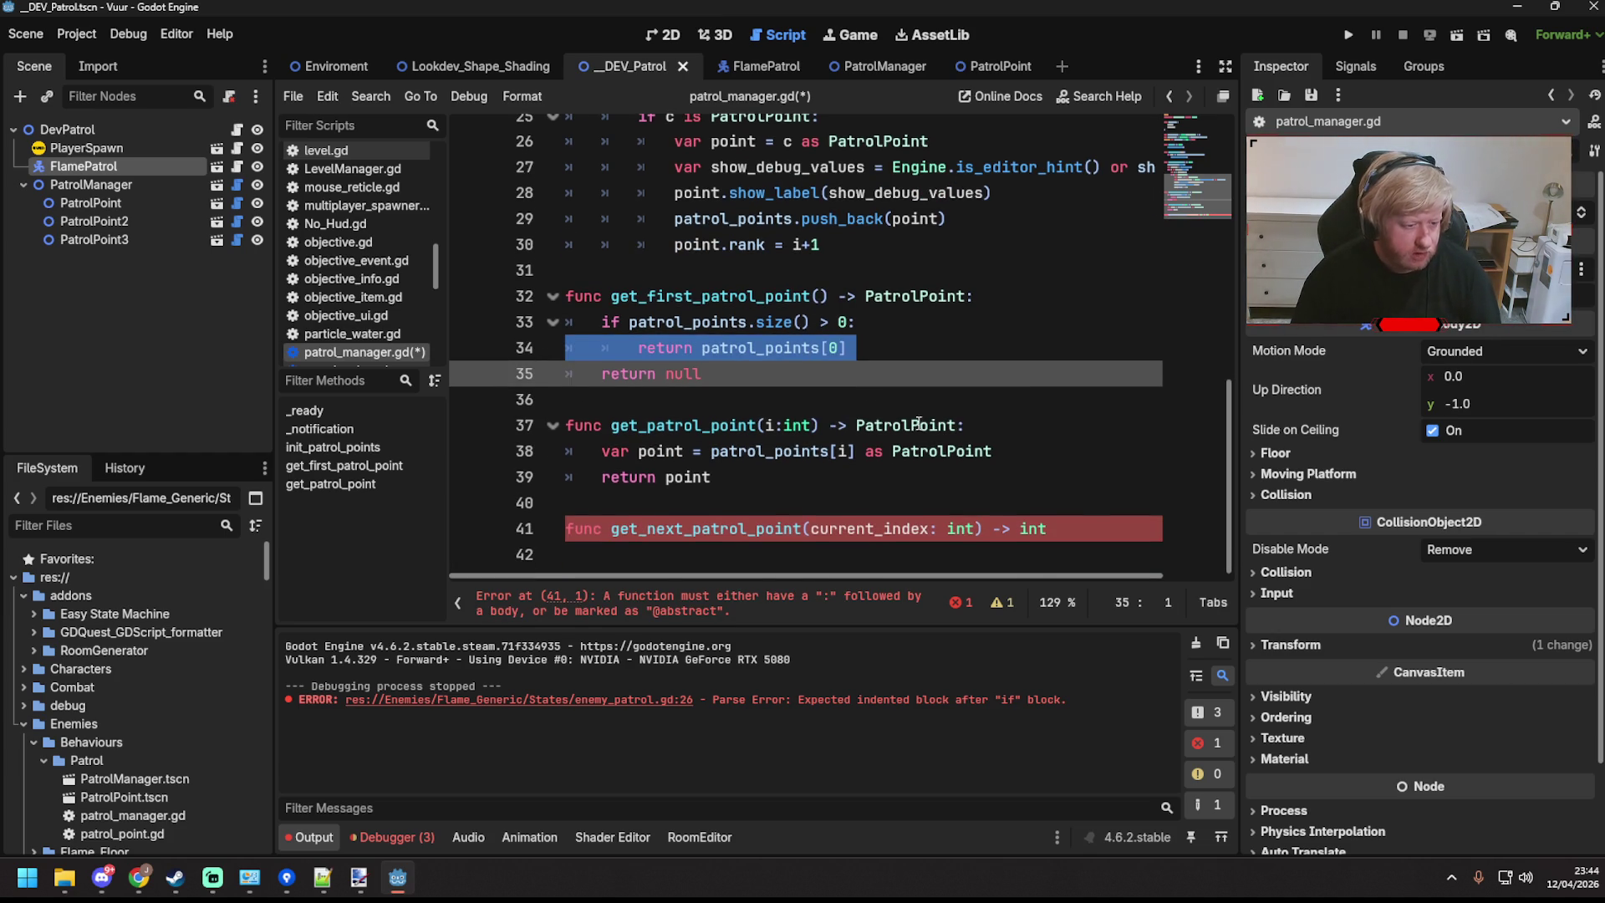
{"action": "key", "text": "BackSpace"}
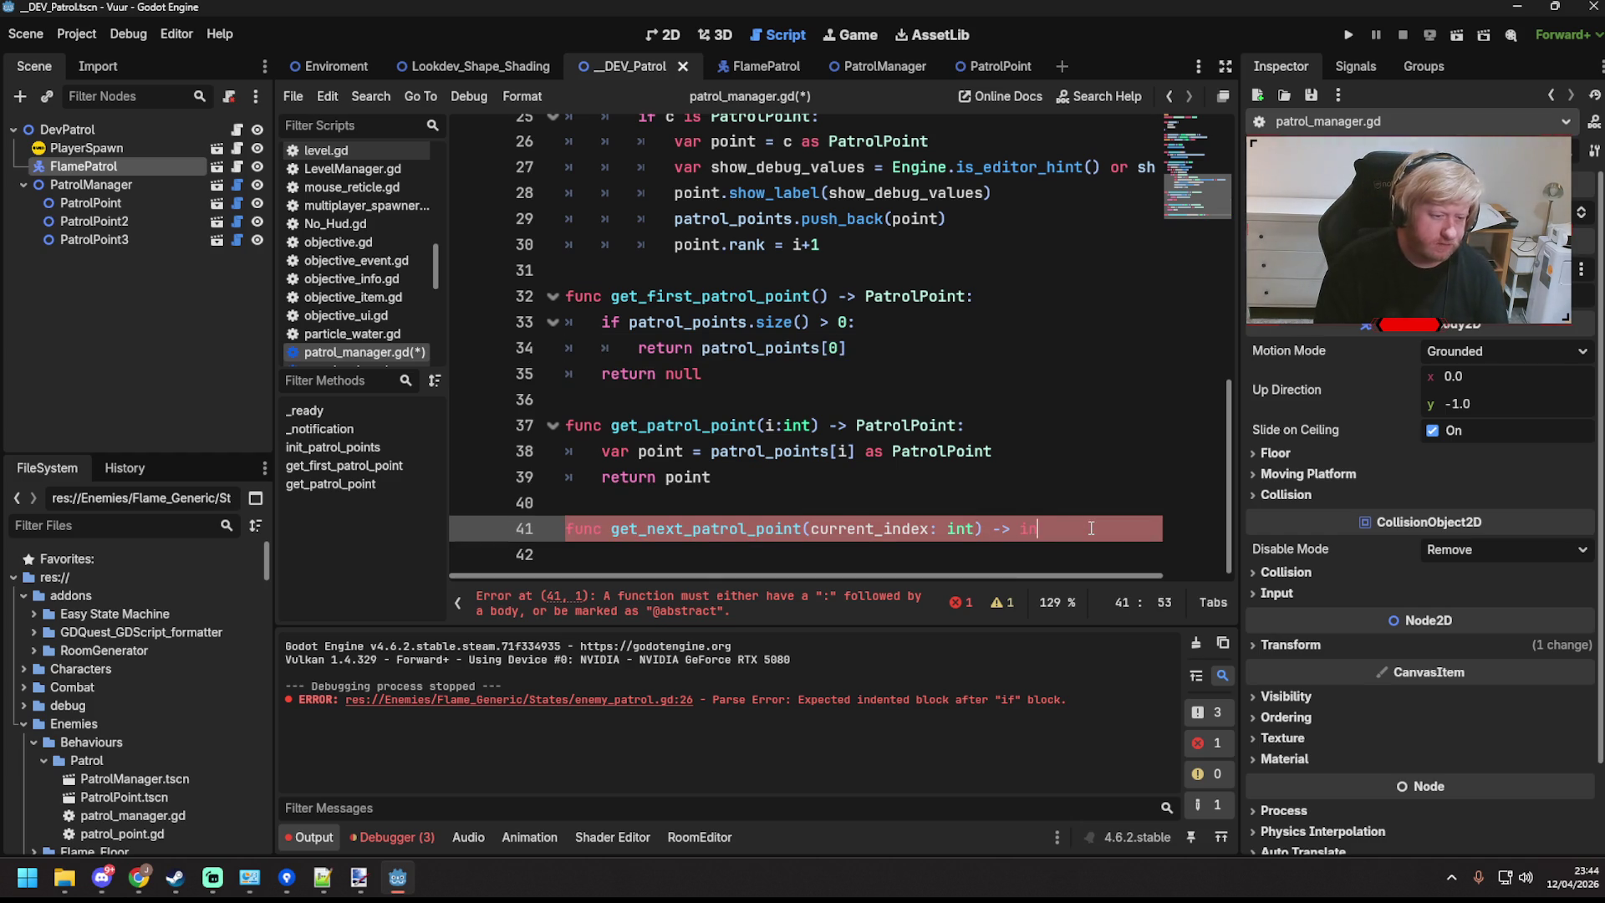
{"action": "scroll", "coordinate": [1091, 528], "scroll_direction": "up", "scroll_amount": 1}
{"action": "key", "text": "ctrl+space"}
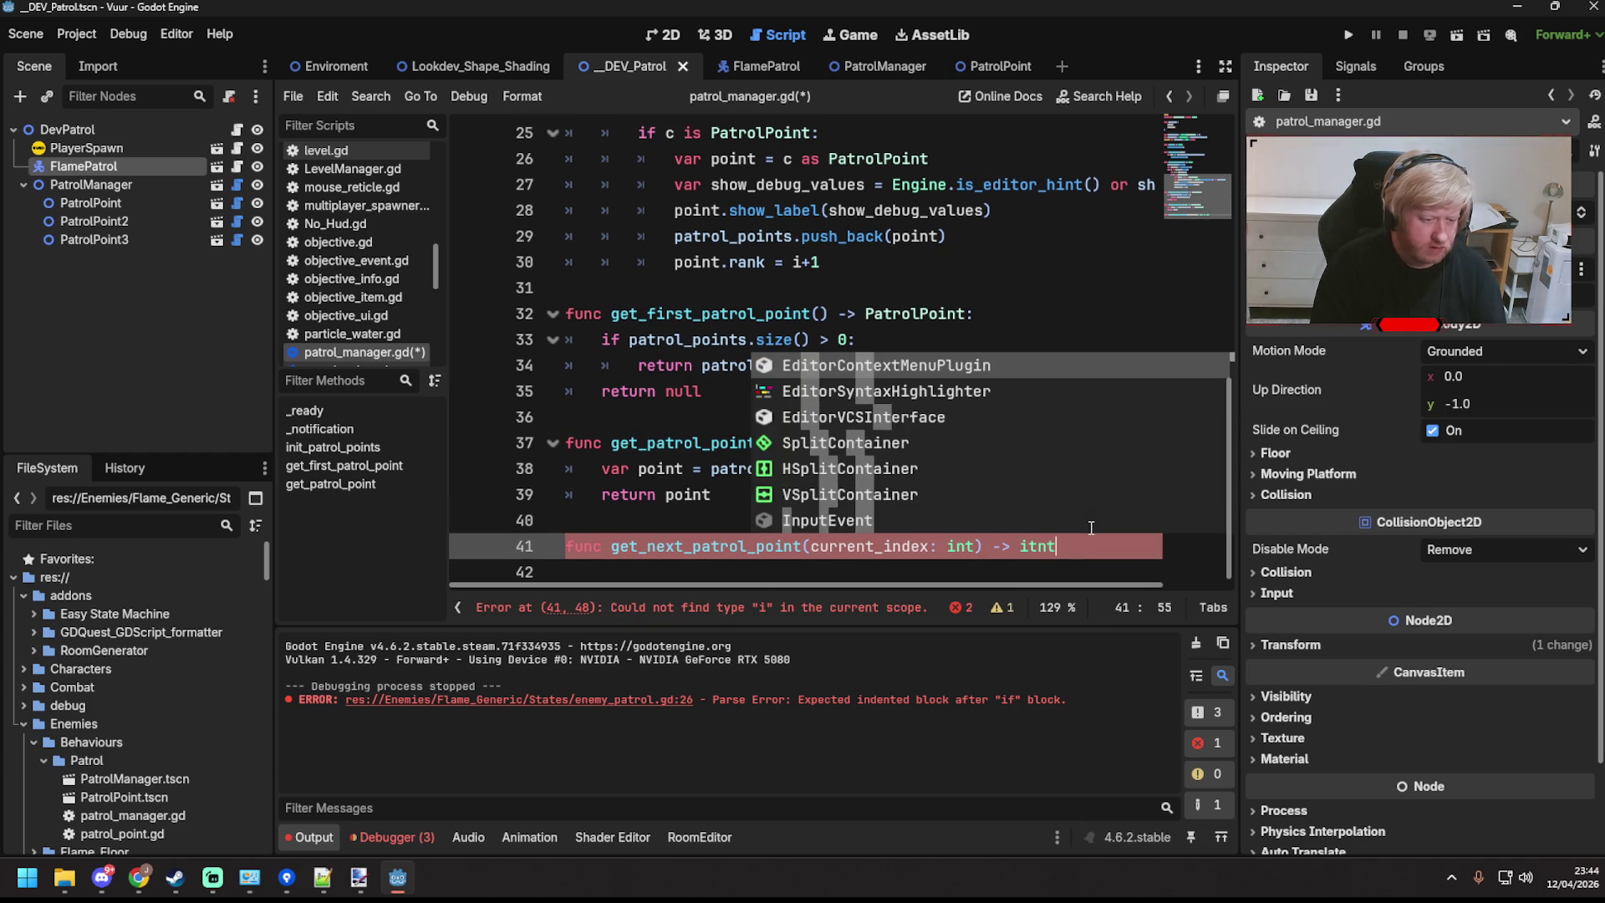
{"action": "key", "text": "Return"}
Replace the stray if in get_next_patrol_point with a match(patrol_type): statement
{"action": "type", "text": ":"}
{"action": "type", "text": "if"}
{"action": "key", "text": "BackSpace"}
{"action": "key", "text": "BackSpace"}
{"action": "type", "text": "match("}
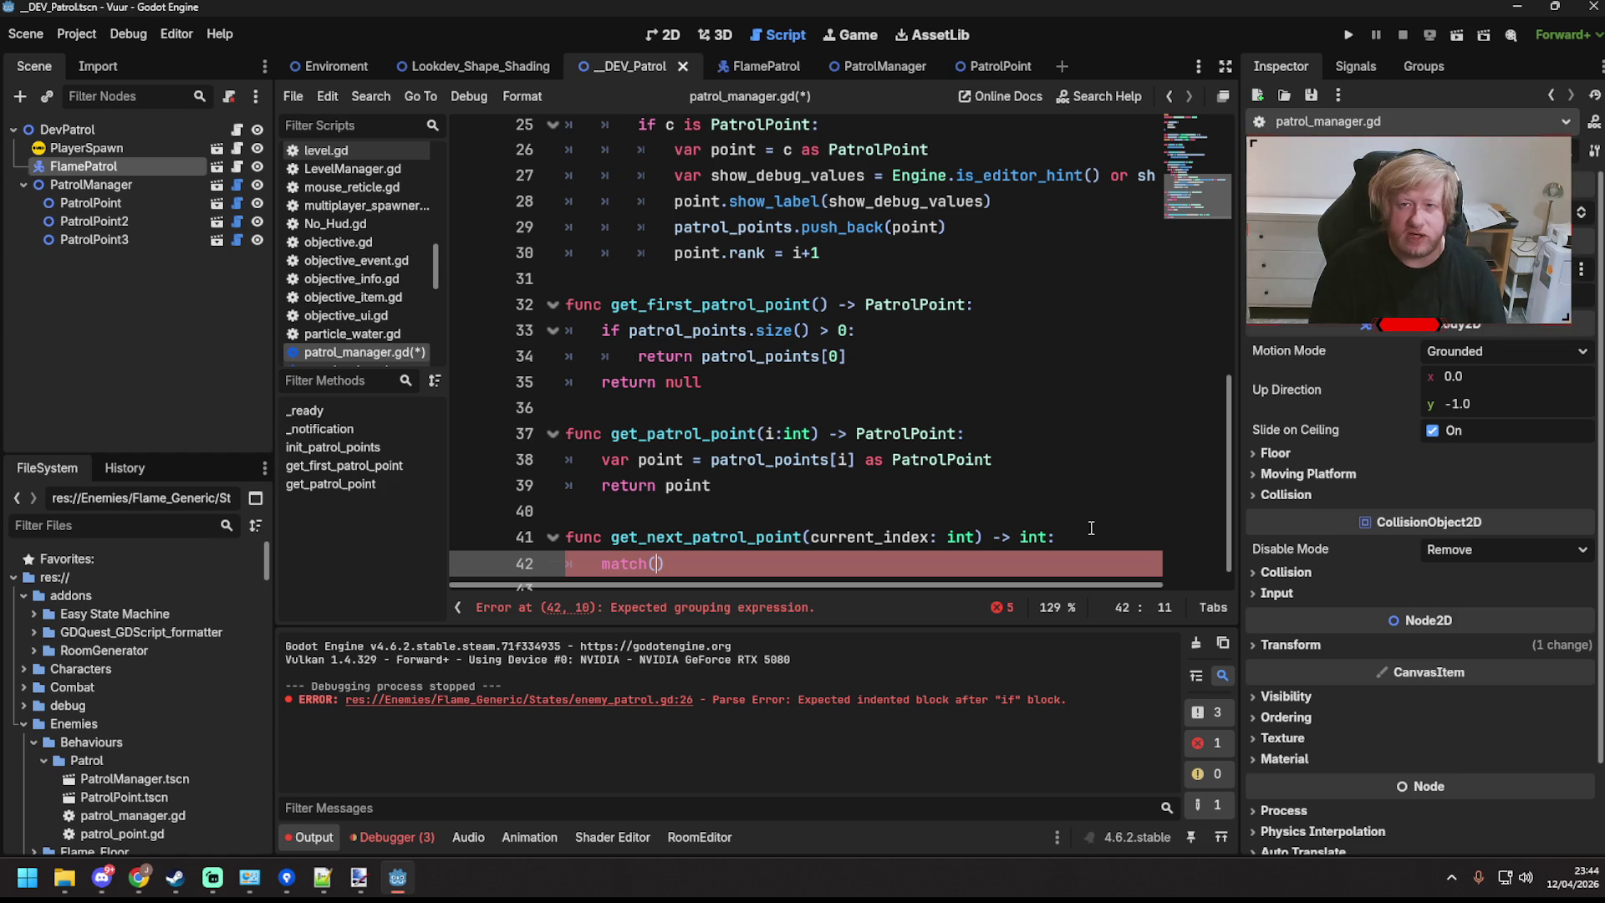
{"action": "scroll", "coordinate": [1083, 524], "scroll_direction": "up", "scroll_amount": 8}
{"action": "scroll", "coordinate": [791, 379], "scroll_direction": "down", "scroll_amount": 8}
{"action": "type", "text": "patrol"}
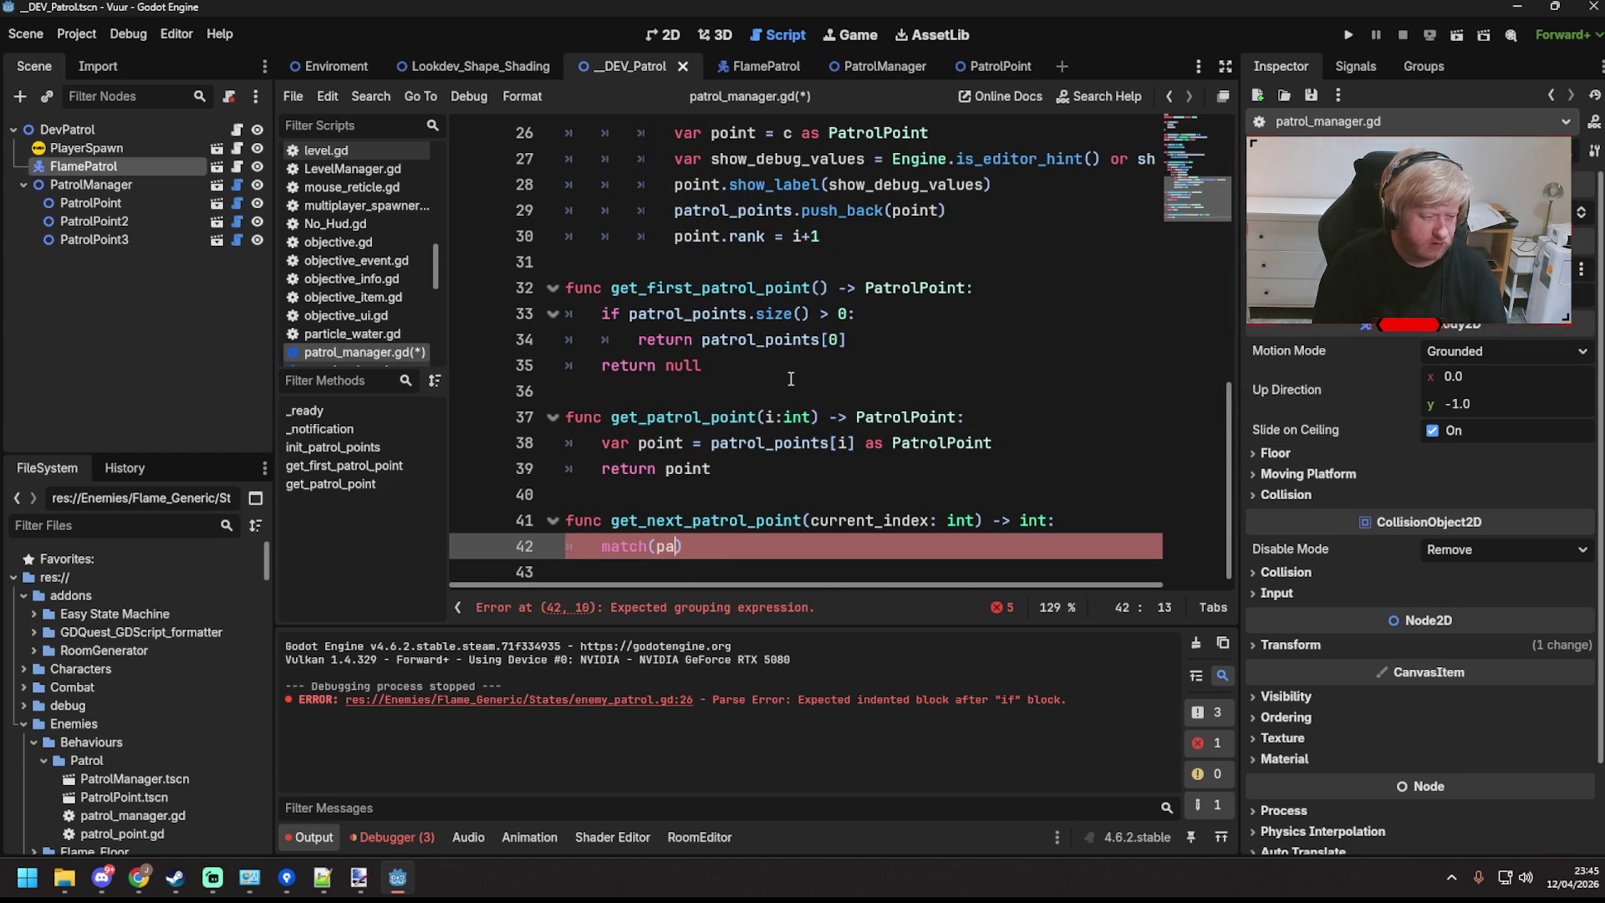
{"action": "type", "text": "_"}
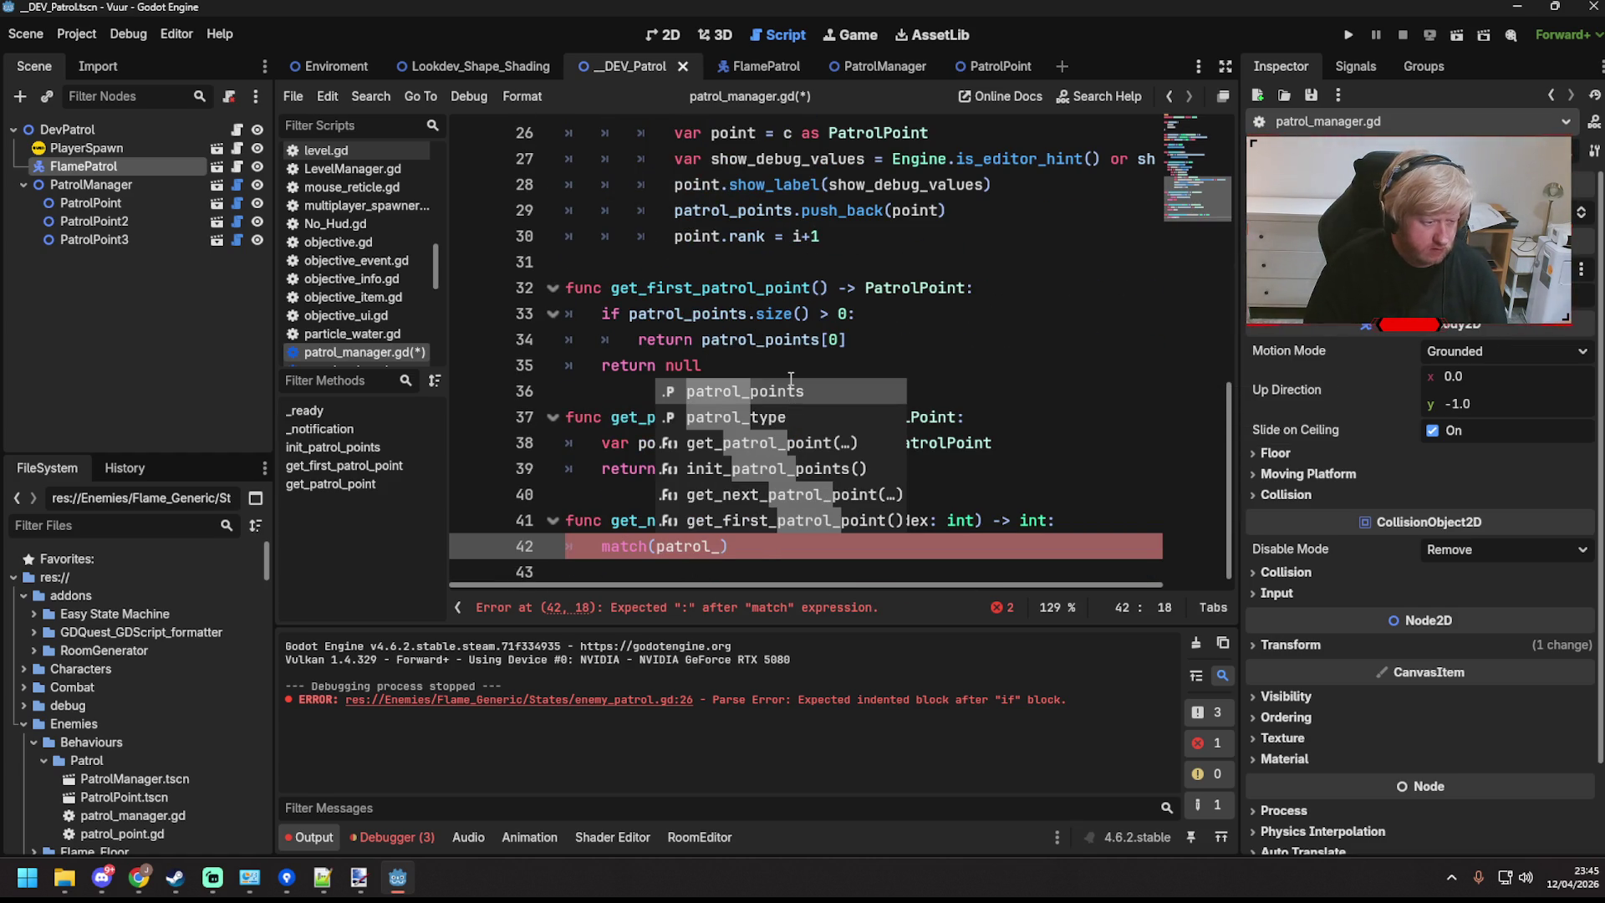
{"action": "type", "text": "type):"}
{"action": "key", "text": "Return"}
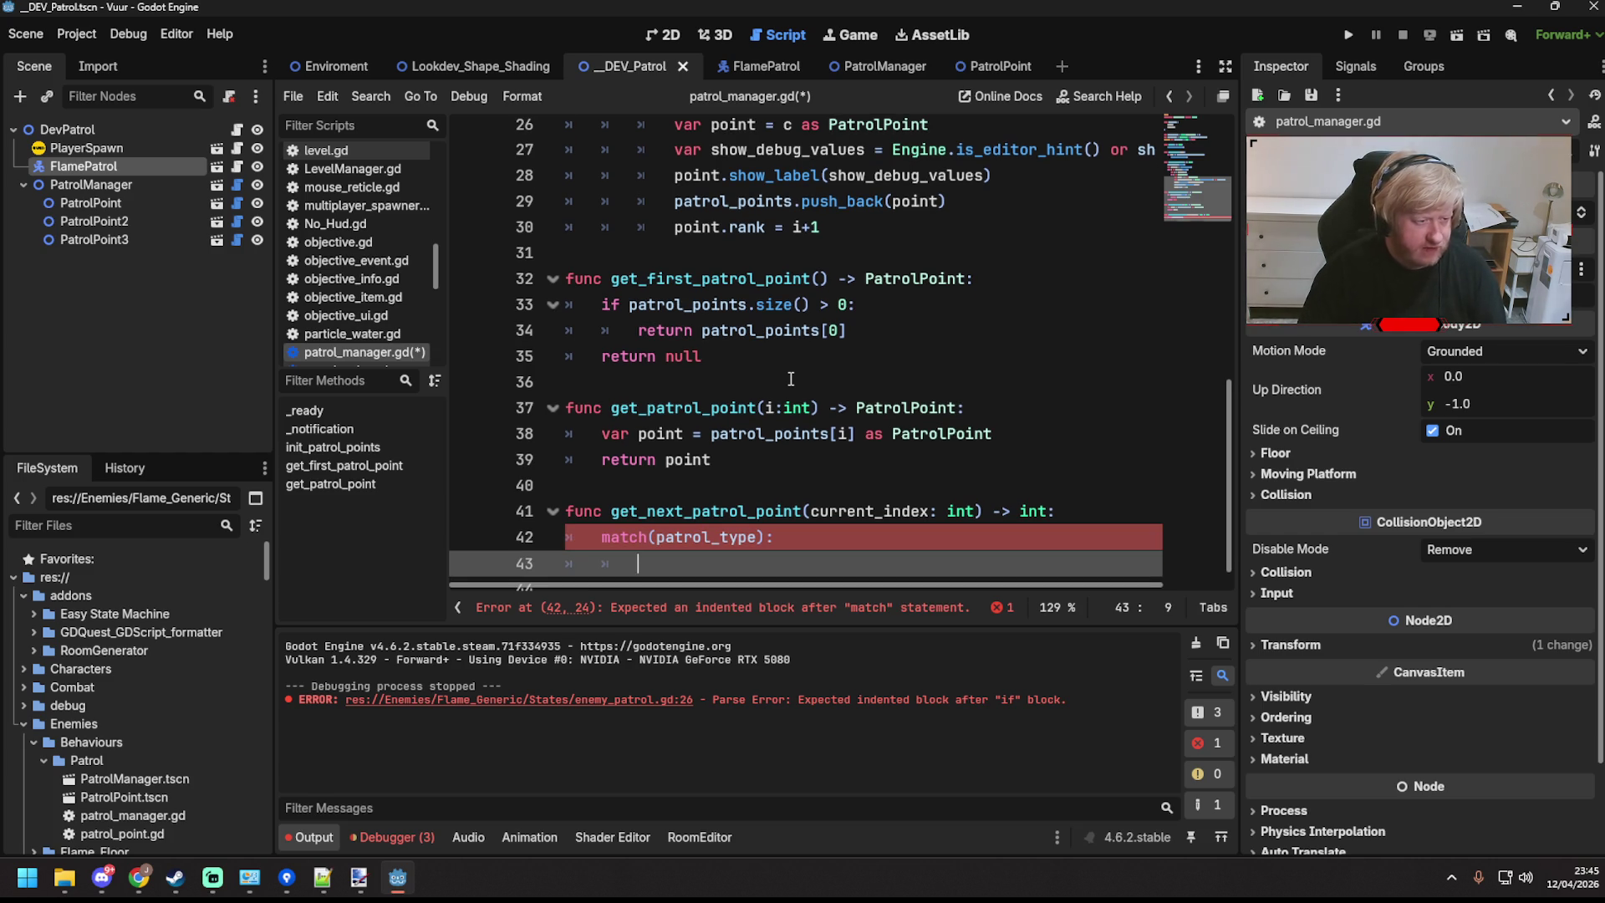
Add a PatrolType.LINEAR: case under the match
{"action": "scroll", "coordinate": [791, 379], "scroll_direction": "up", "scroll_amount": 8}
{"action": "scroll", "coordinate": [749, 374], "scroll_direction": "down", "scroll_amount": 8}
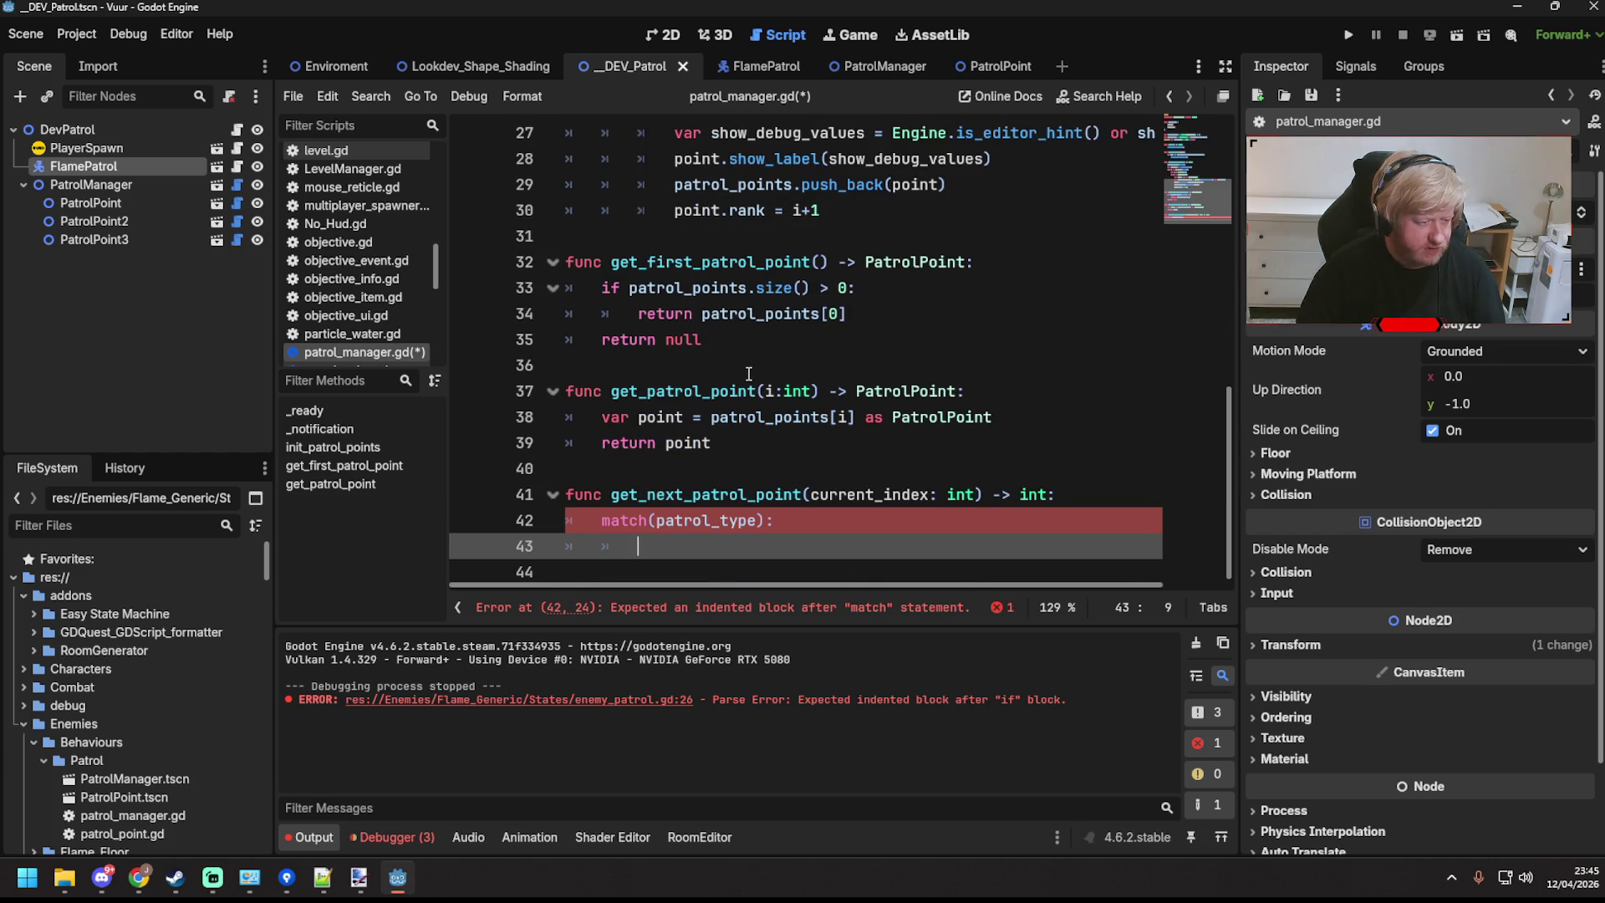
{"action": "type", "text": "PatrolType."}
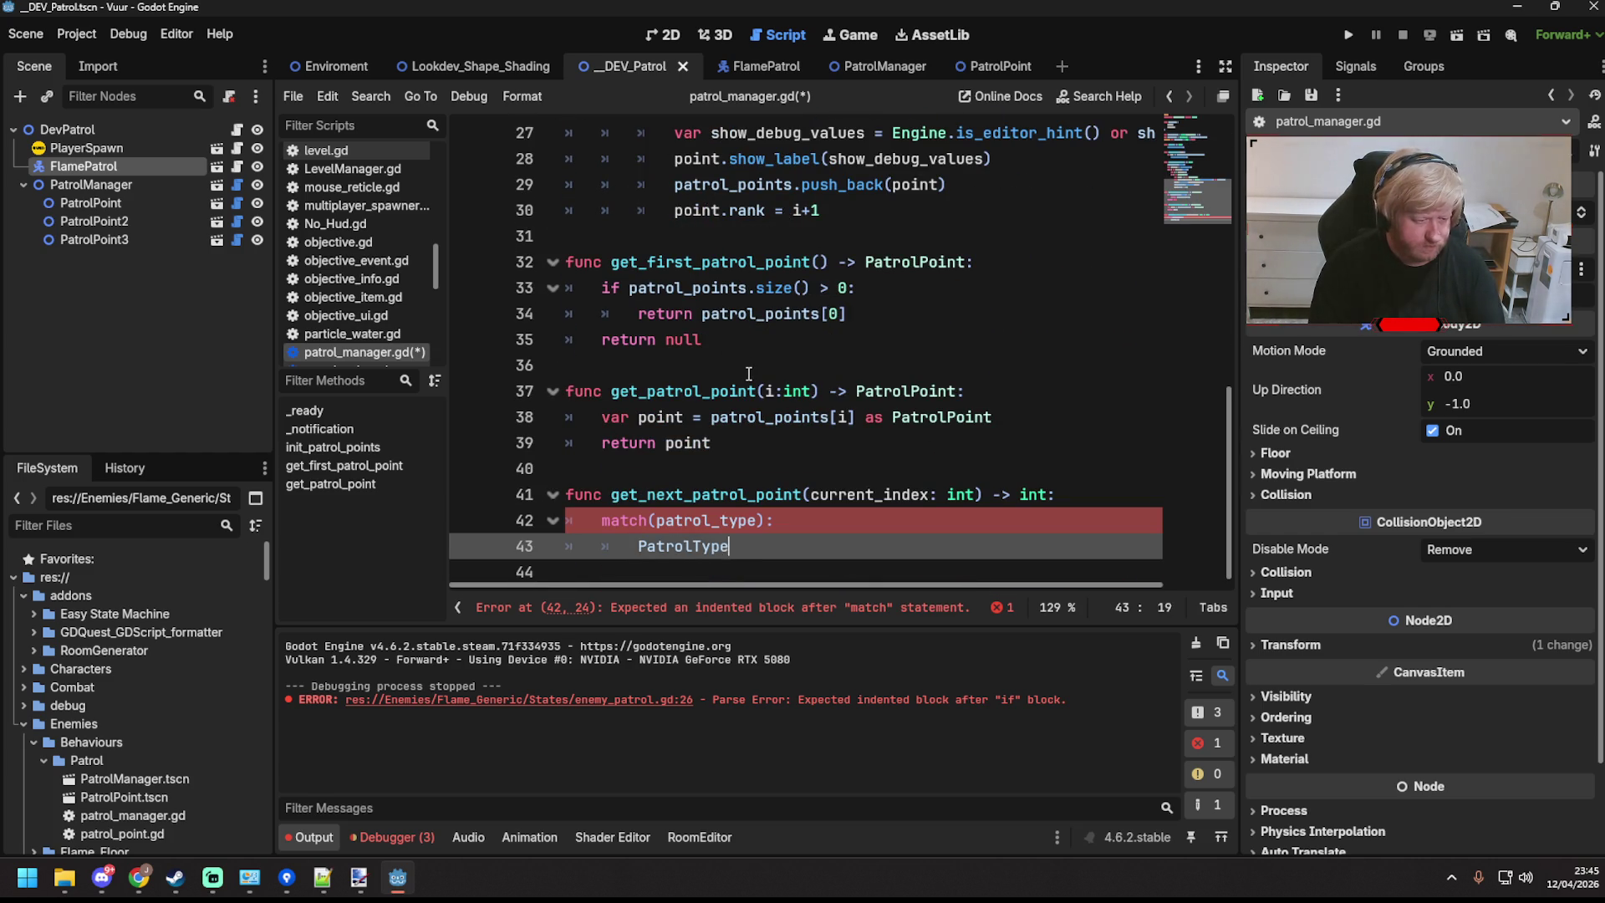
{"action": "type", "text": "LIN"}
{"action": "key", "text": "Return"}
{"action": "type", "text": ":"}
{"action": "key", "text": "Return"}
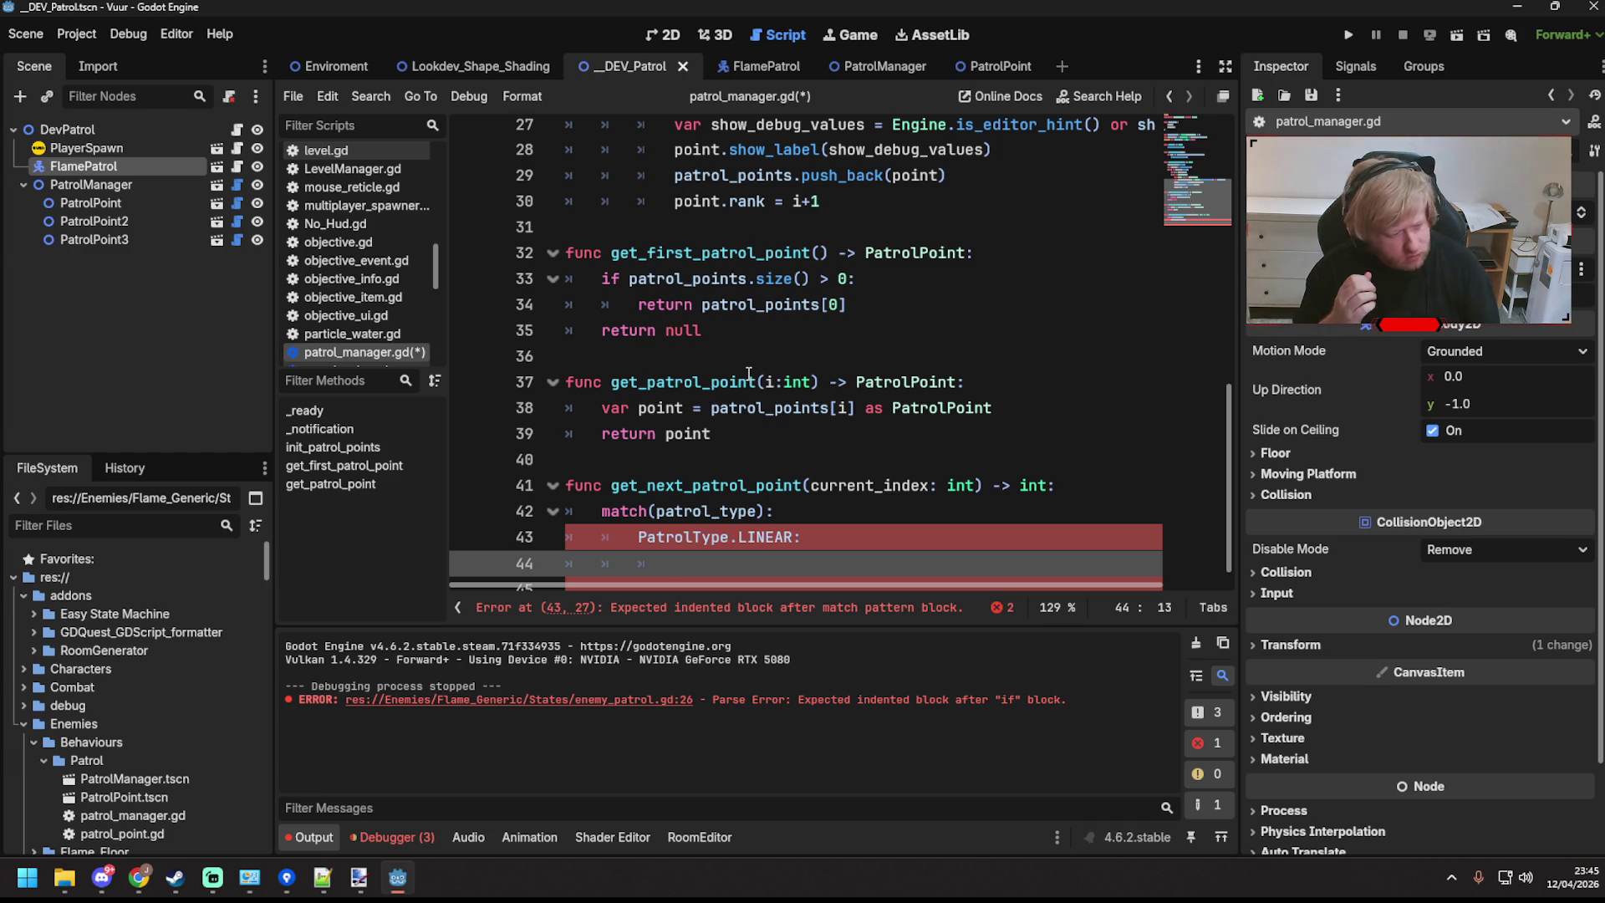
In the LINEAR case, check if current_index == patrol_points.size()-1
{"action": "scroll", "coordinate": [712, 371], "scroll_direction": "down", "scroll_amount": 1}
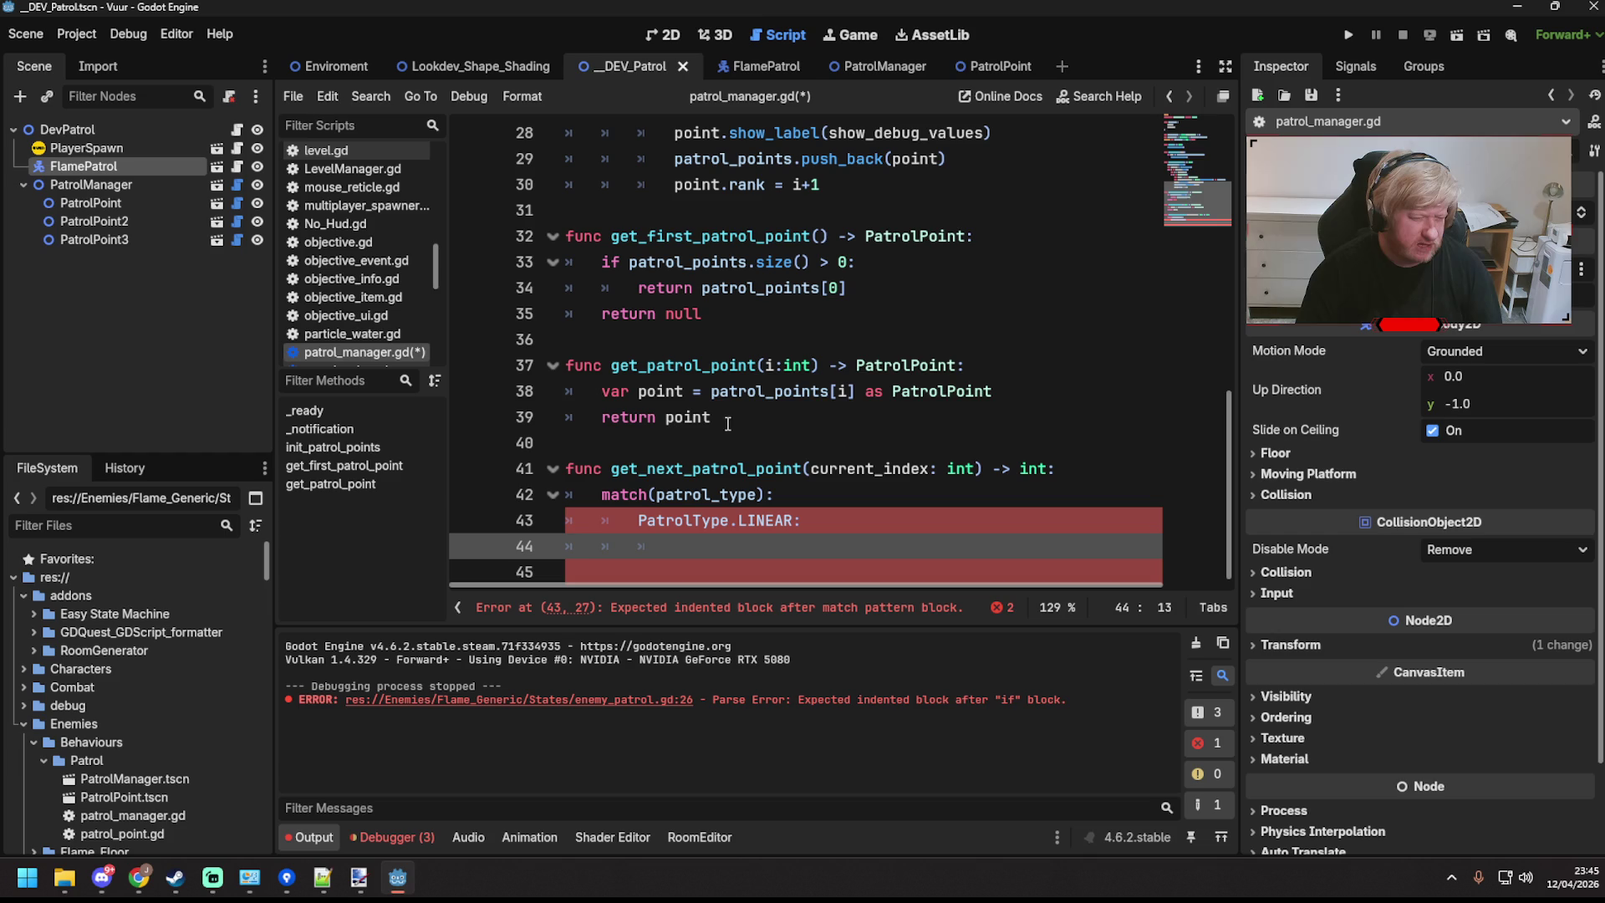
{"action": "type", "text": "current_index"}
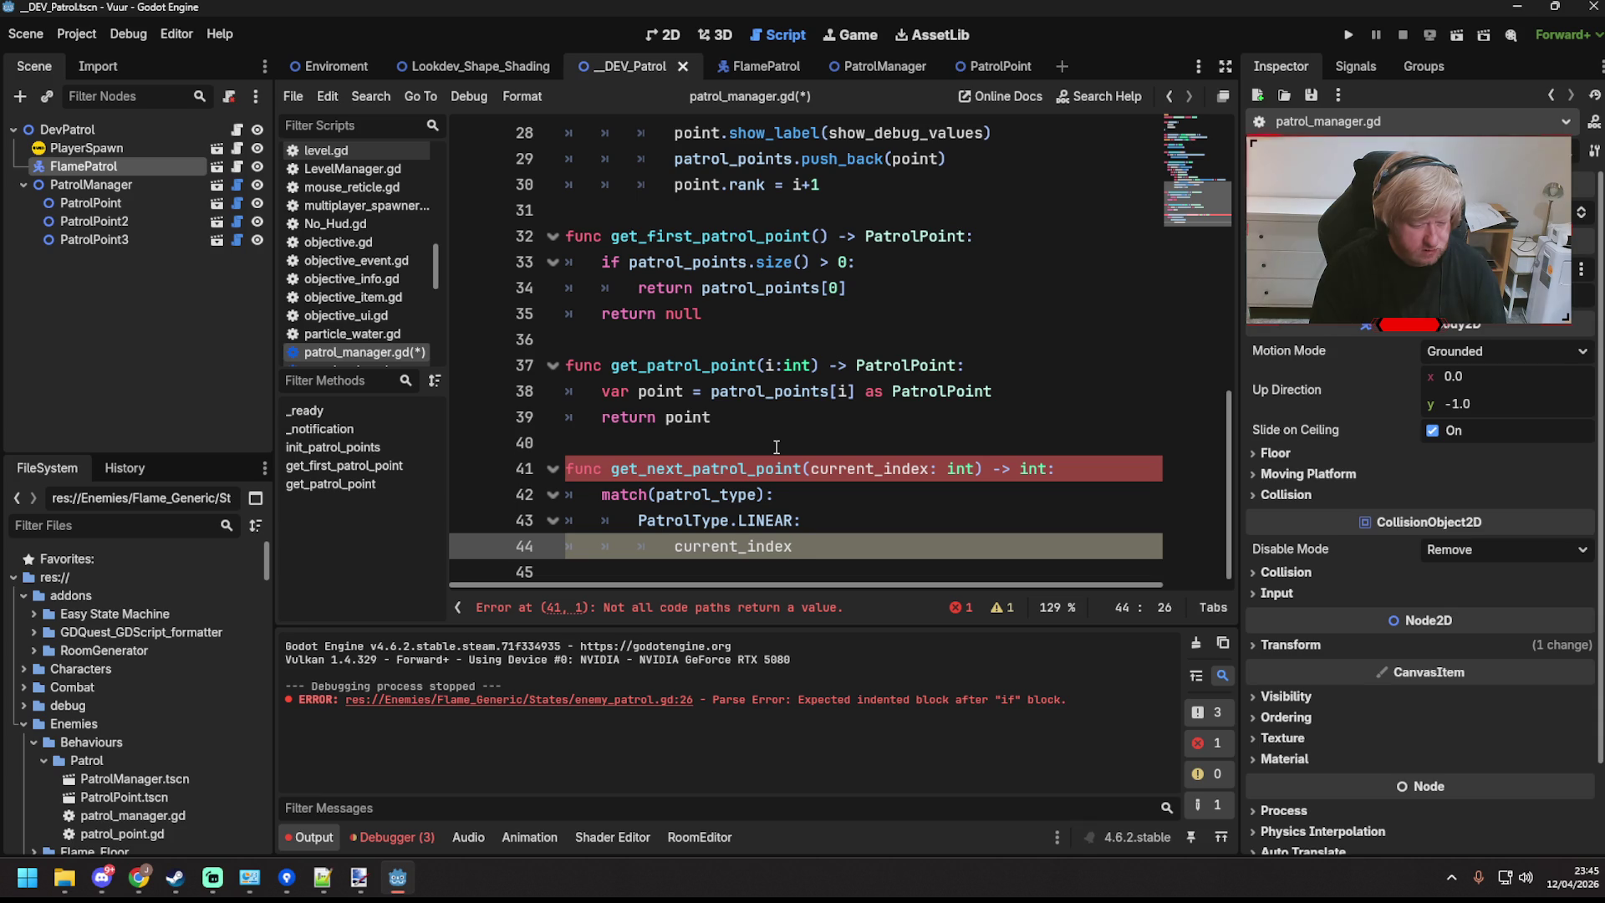
{"action": "key", "text": "BackSpace"}
{"action": "key", "text": "BackSpace"}
{"action": "key", "text": "BackSpace"}
{"action": "type", "text": "if current"}
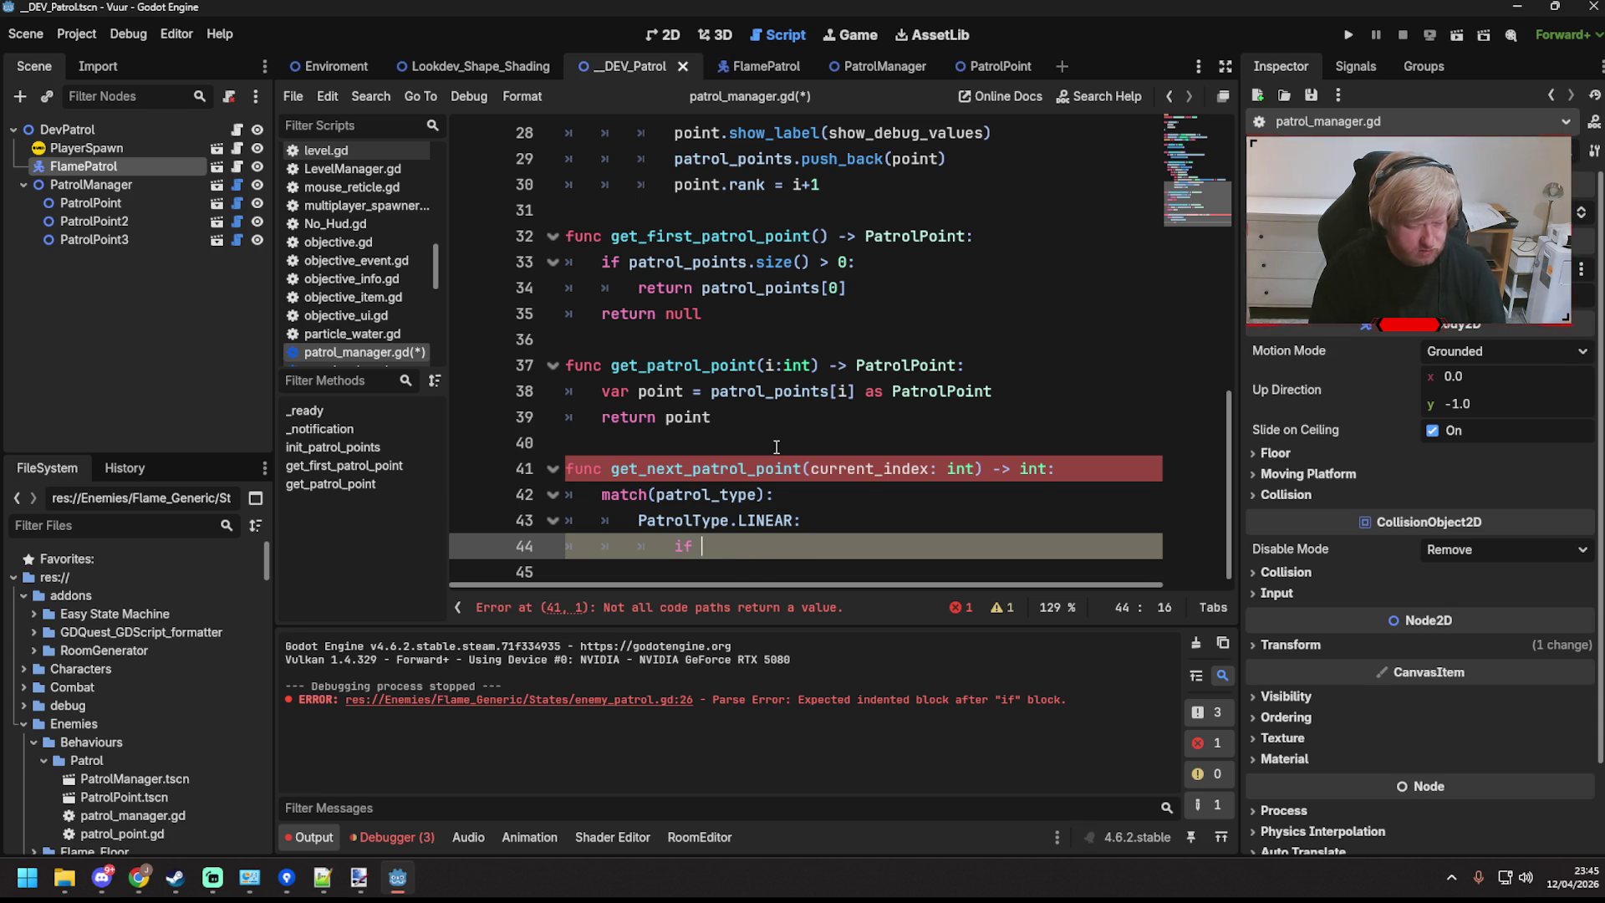
{"action": "type", "text": "_index == "}
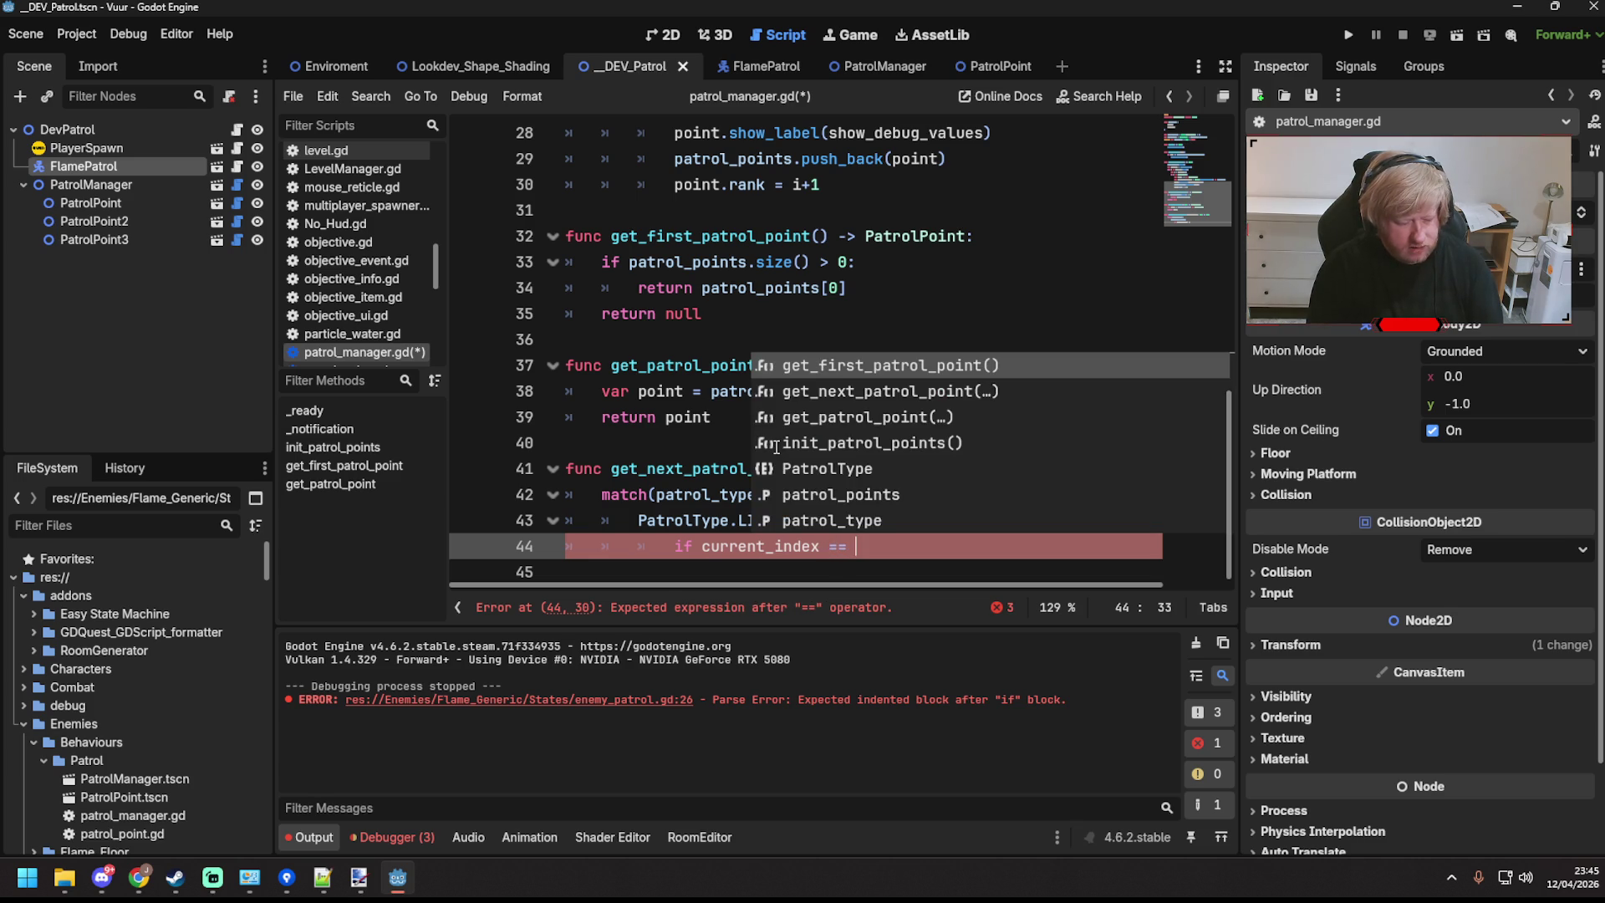
{"action": "type", "text": "patrol_po"}
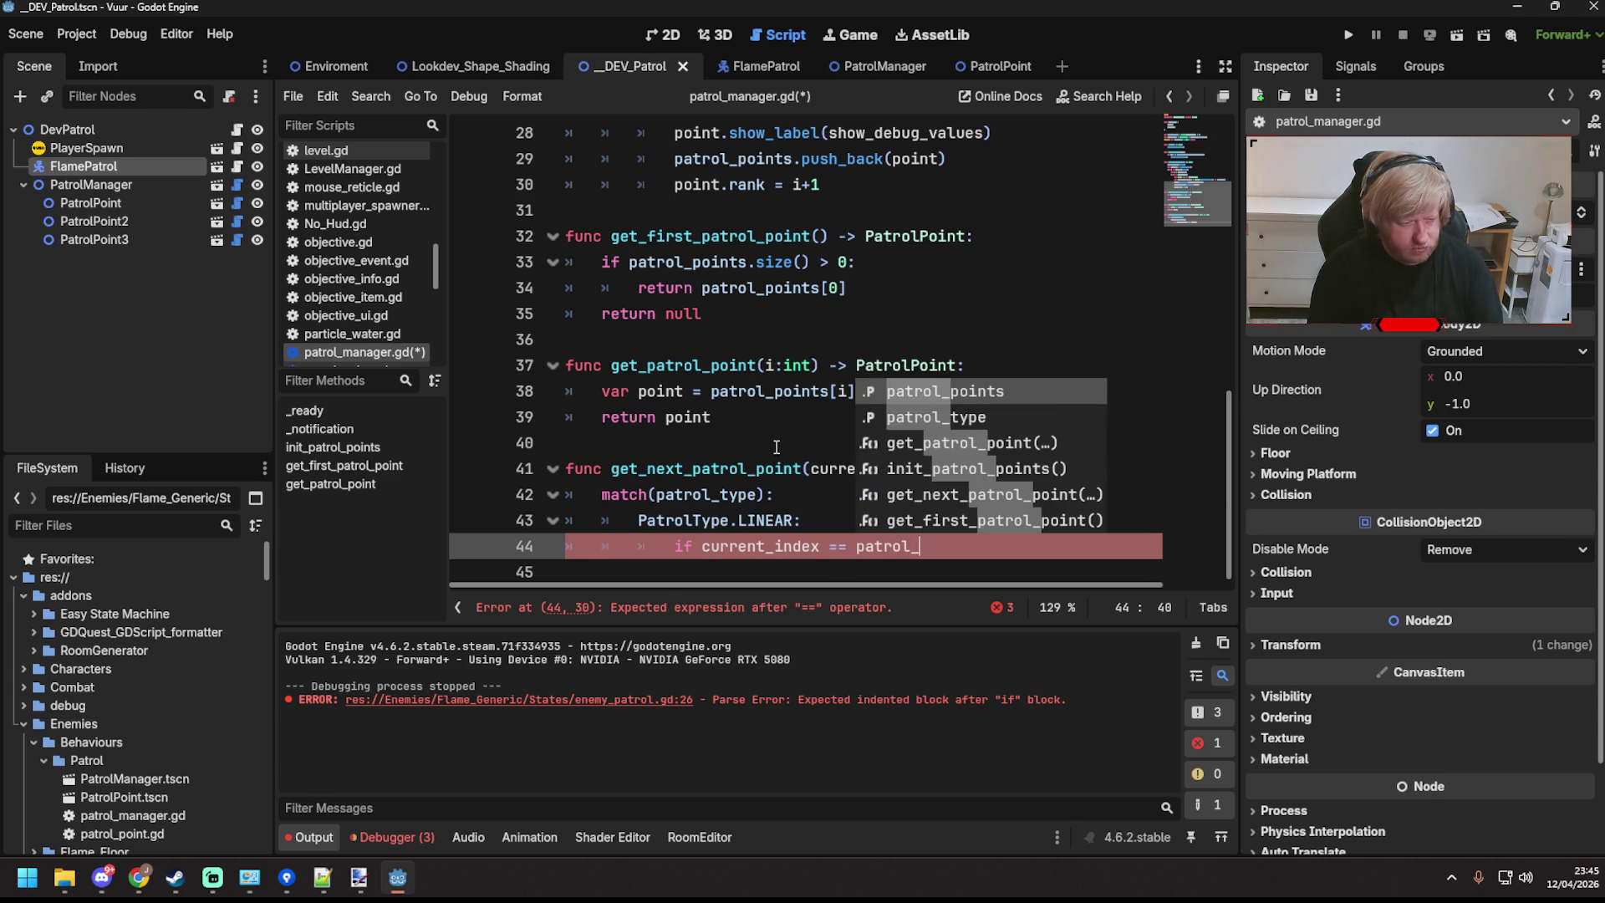
{"action": "key", "text": "Return"}
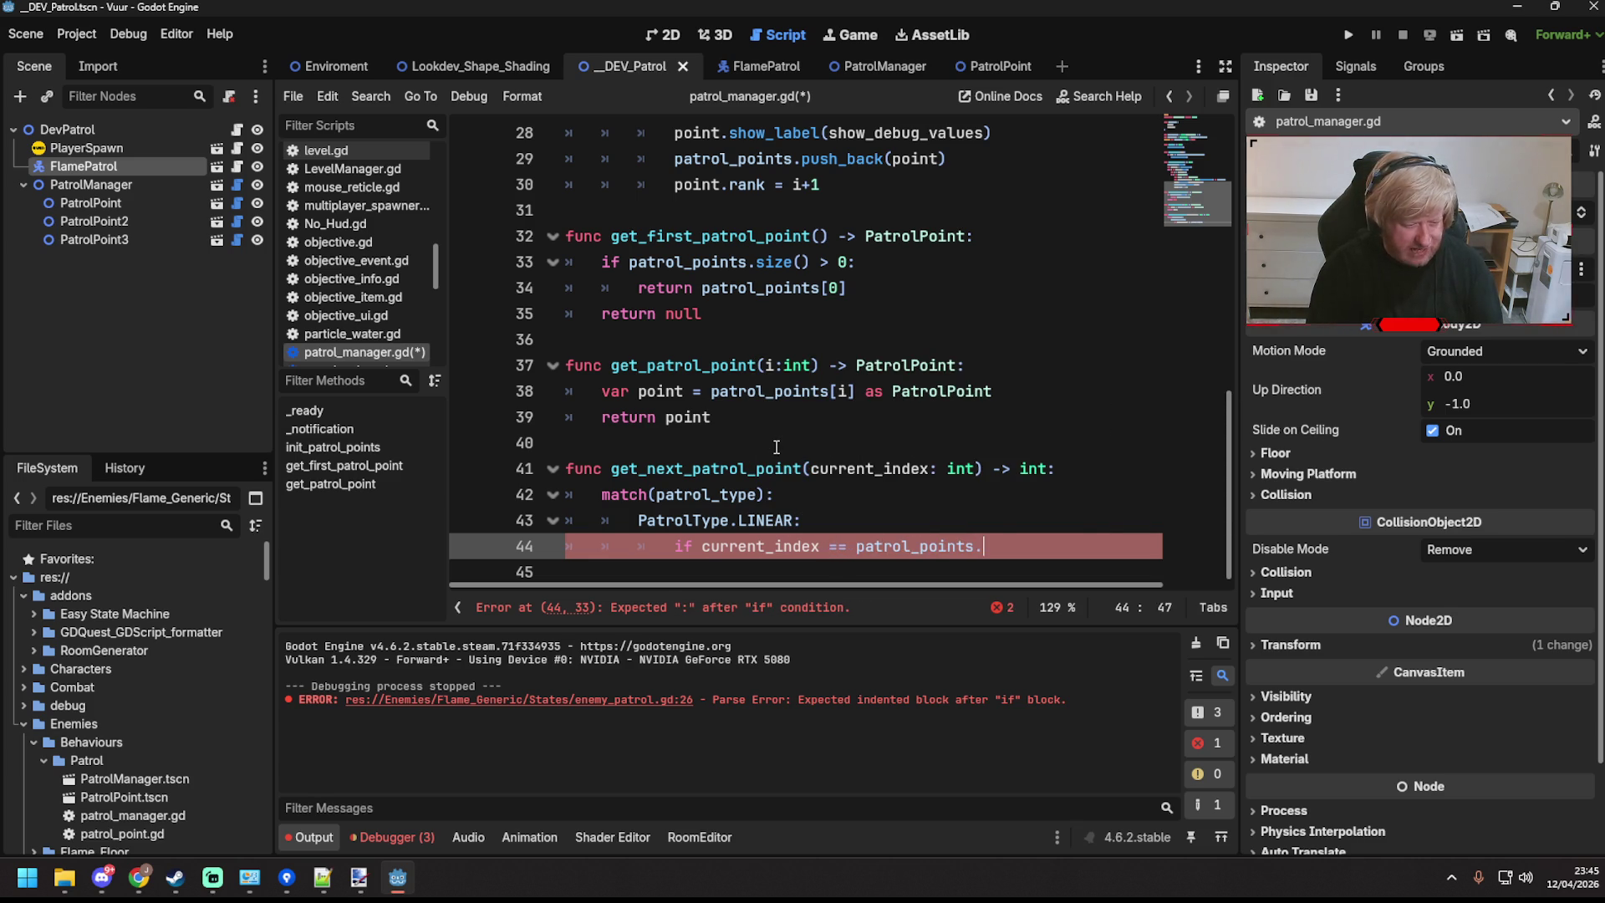
{"action": "type", "text": "last"}
{"action": "key", "text": "BackSpace"}
{"action": "key", "text": "BackSpace"}
{"action": "key", "text": "BackSpace"}
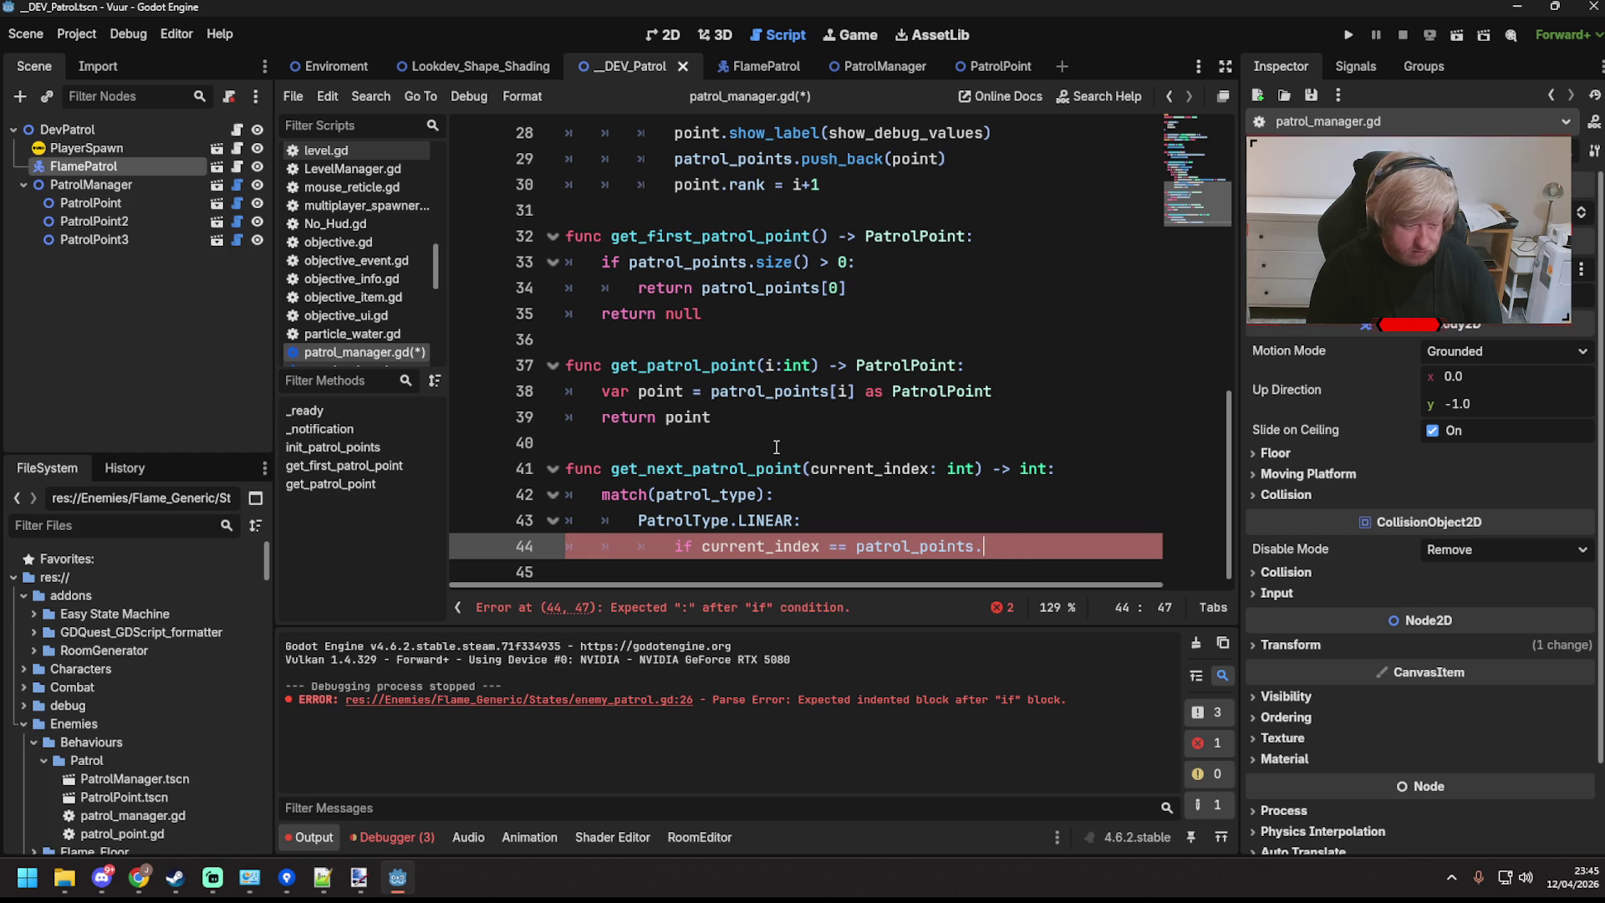
{"action": "type", "text": "si"}
{"action": "key", "text": "Return"}
{"action": "type", "text": "-1:"}
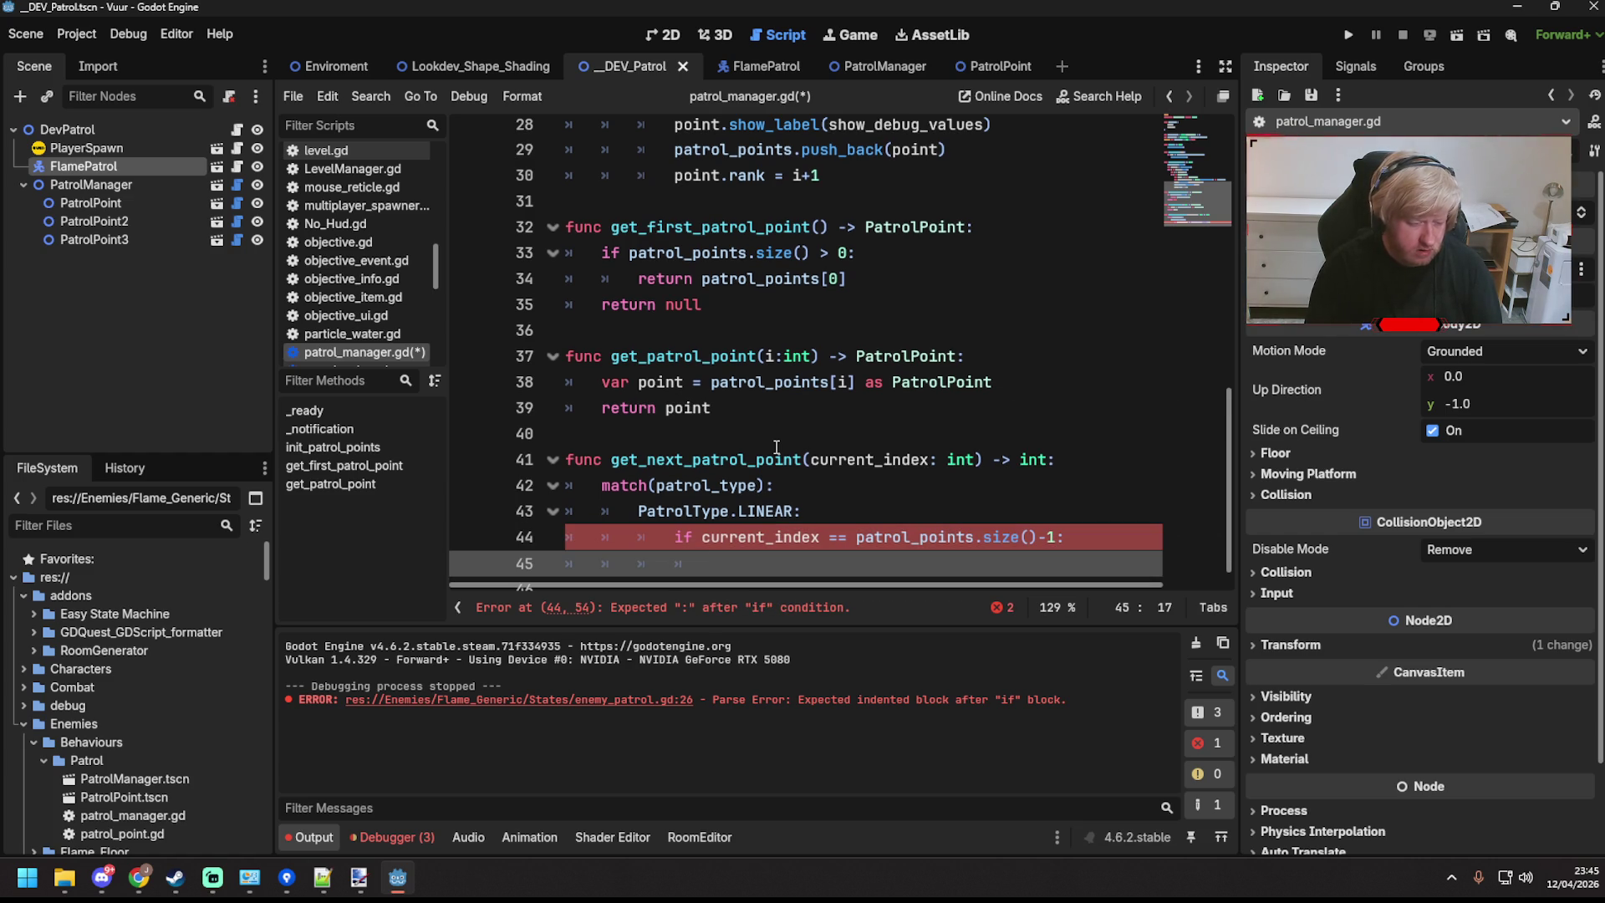
{"action": "key", "text": "Return"}
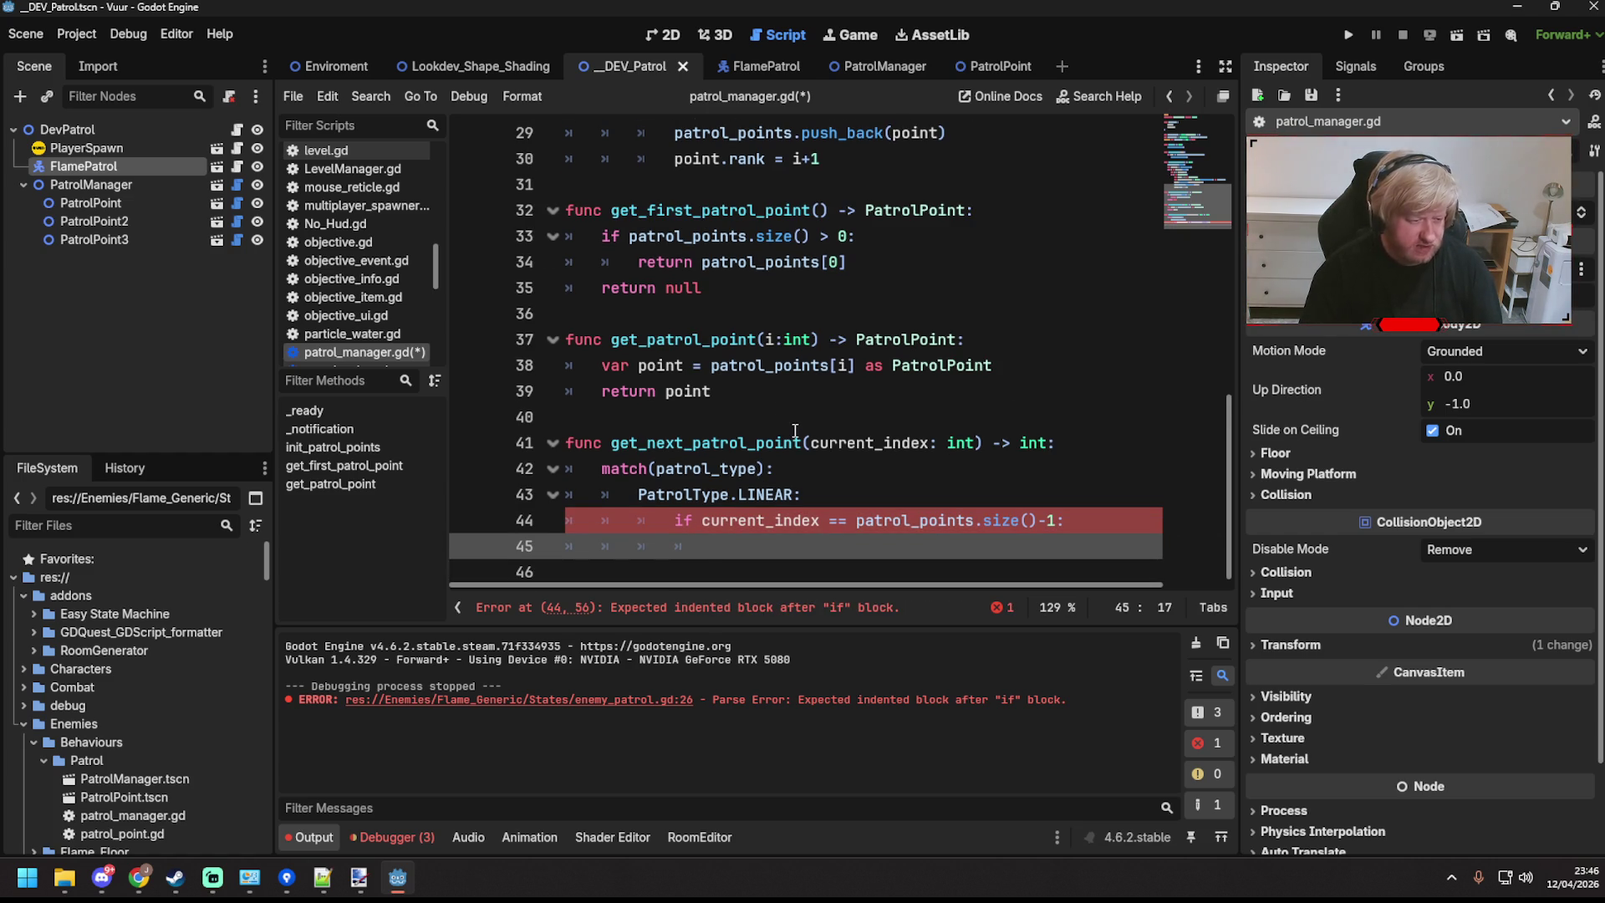
Return 0 in that branch, else return current_index + 1, then paste in a PatrolType.PING_PONG case
{"action": "type", "text": "return 0"}
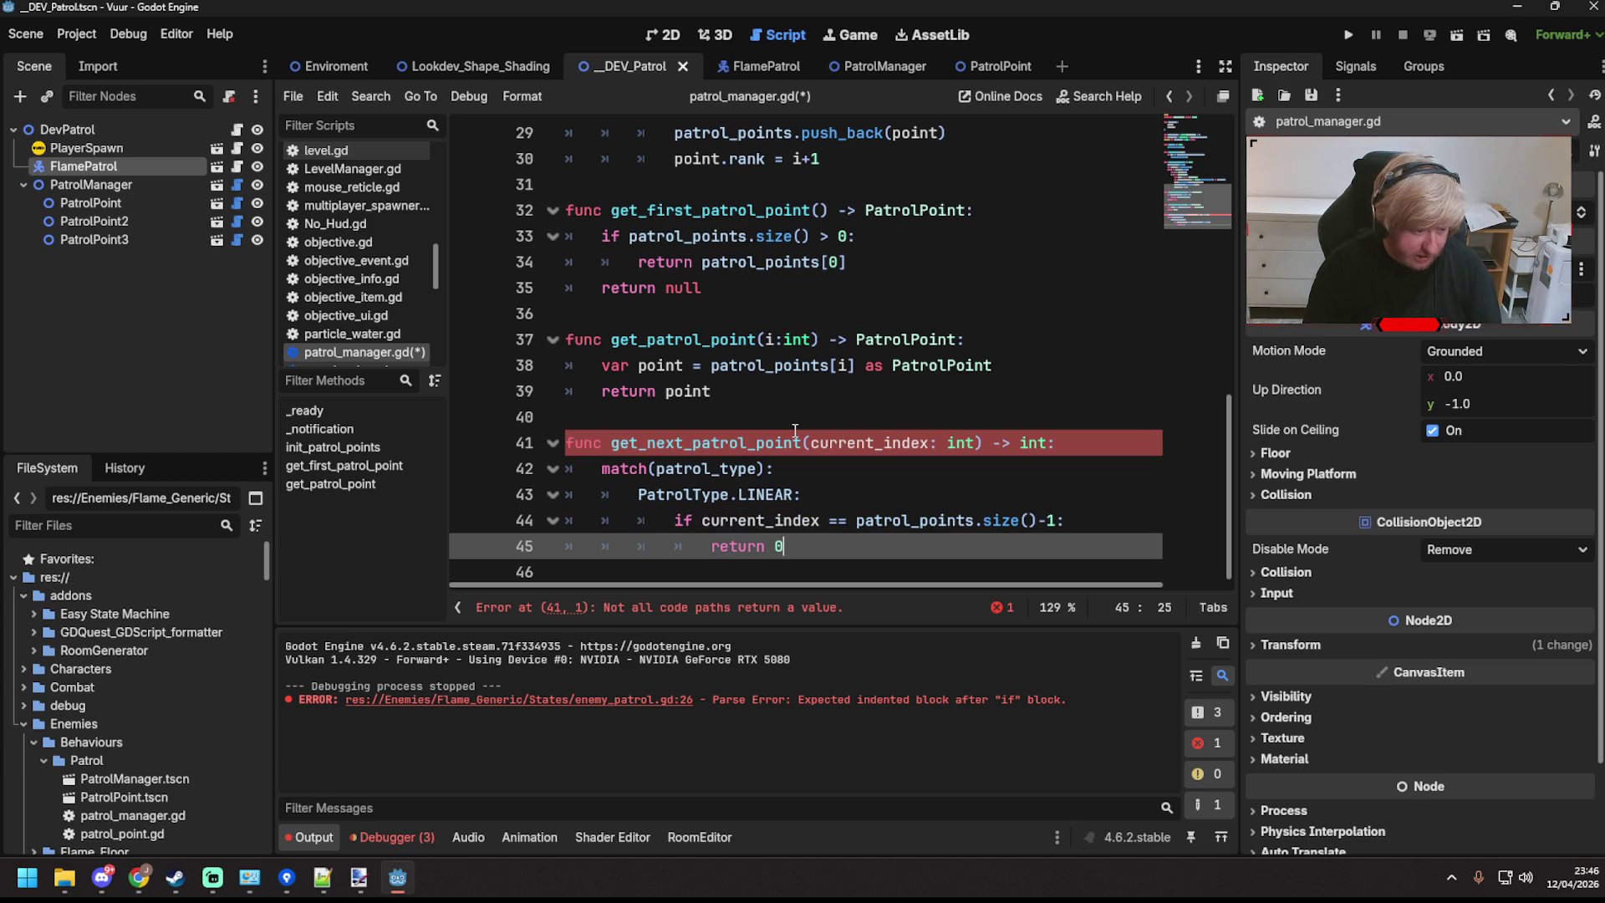
{"action": "key", "text": "Return"}
{"action": "type", "text": "lse:"}
{"action": "key", "text": "Return"}
{"action": "type", "text": "return current_"}
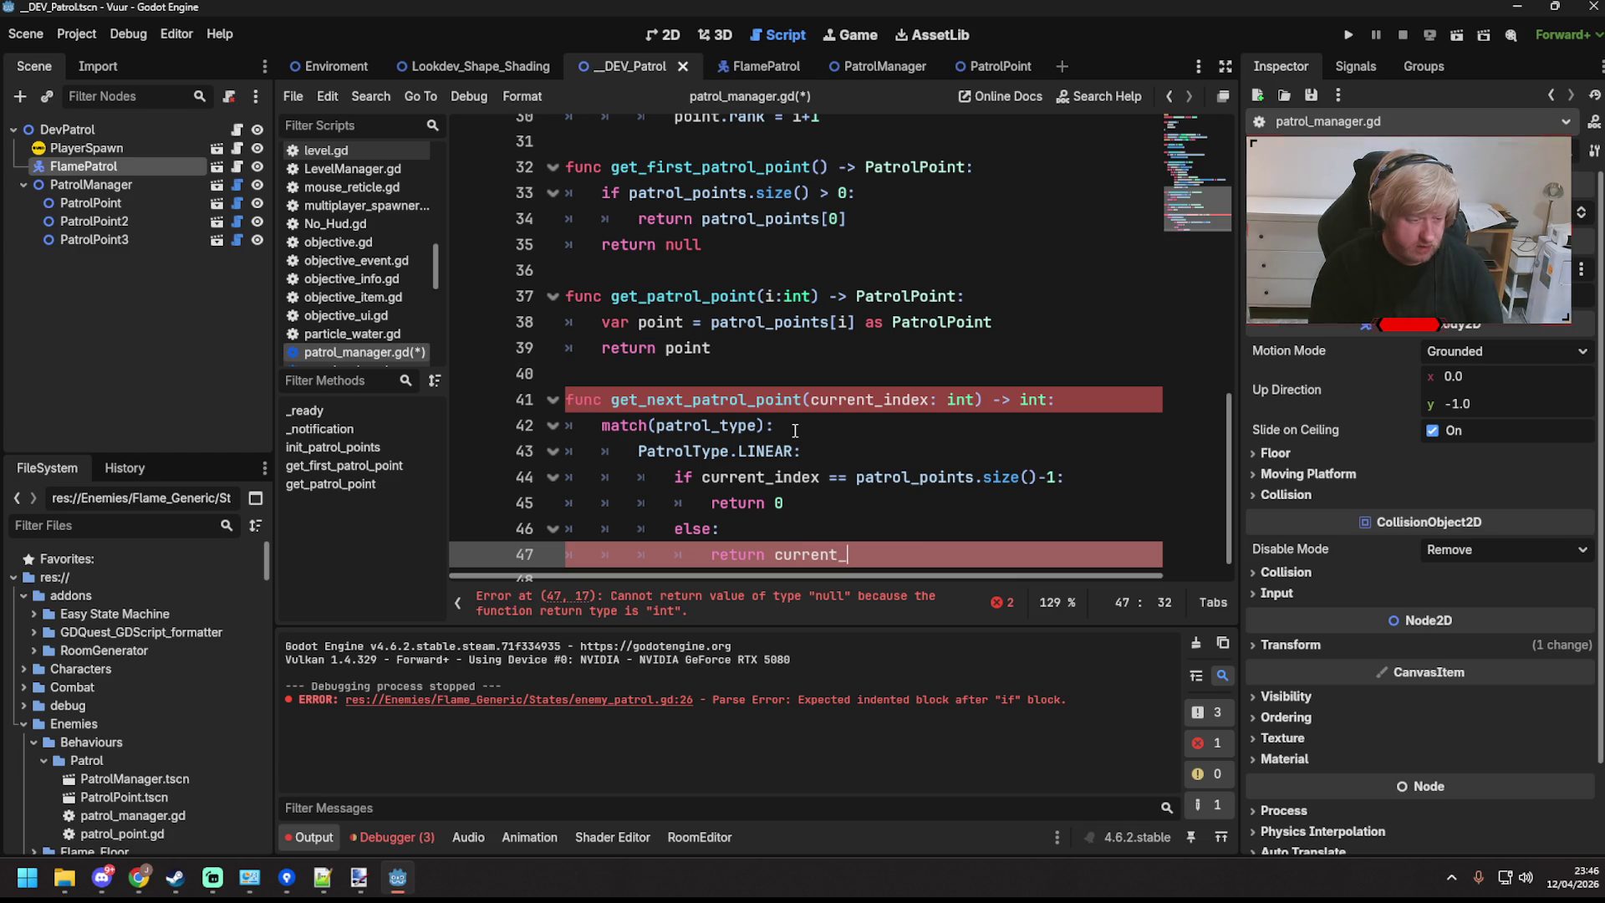
{"action": "type", "text": "index + 1"}
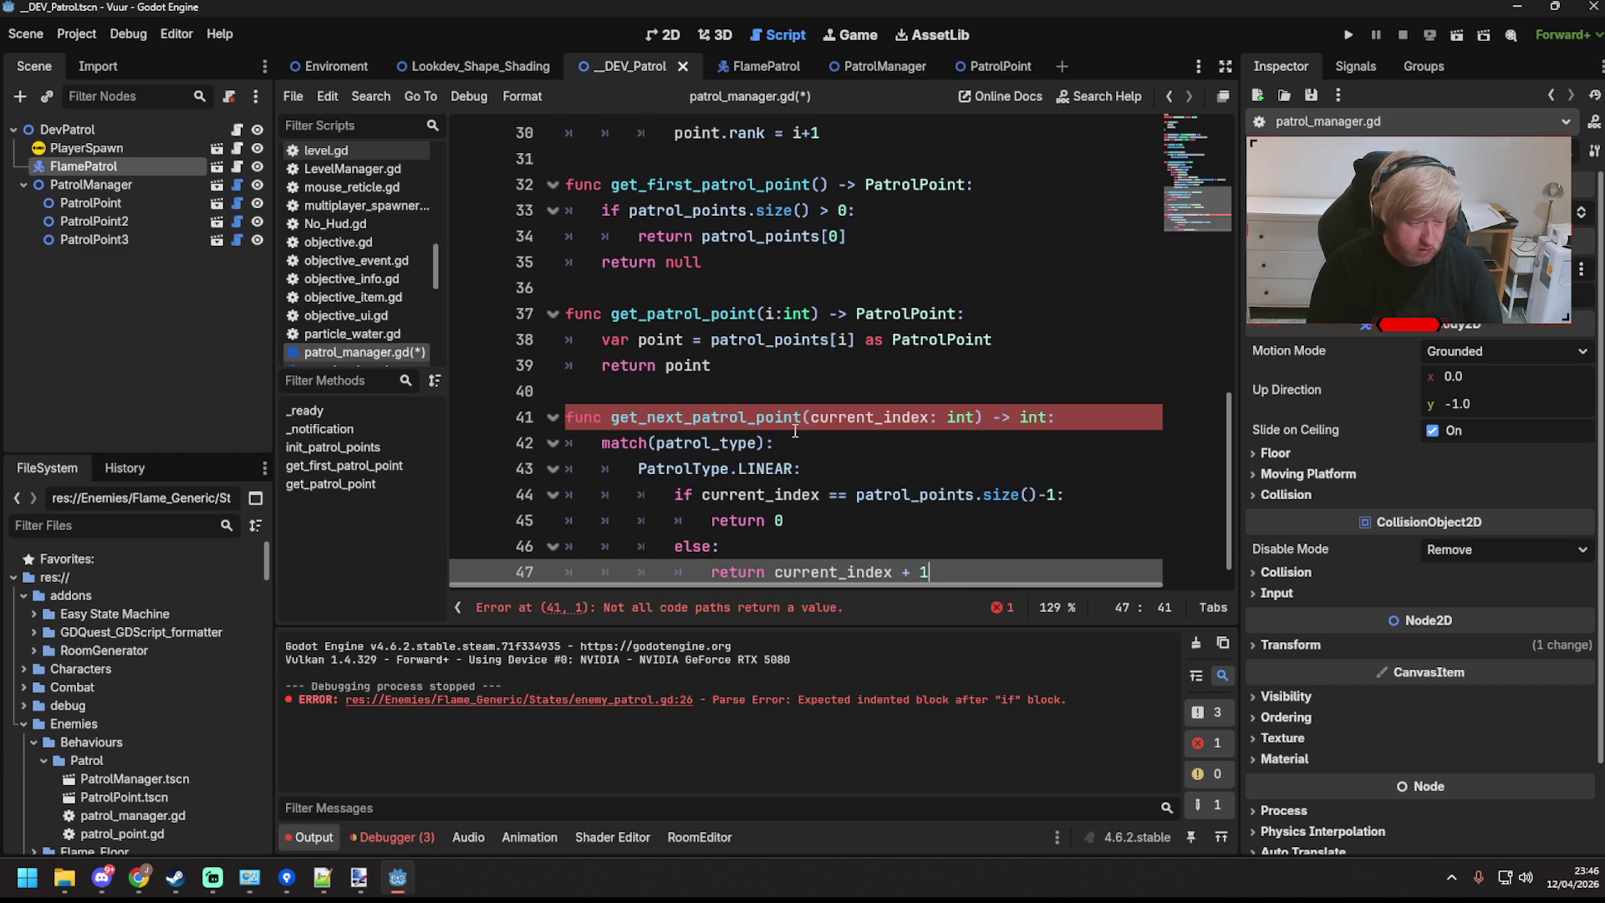
{"action": "key", "text": "Return"}
{"action": "type", "text": "PatrolType"}
{"action": "type", "text": ".PING_PONG: \t\t\tif current_index == patrol_points.size()-1: \t\t\t\treturn 0"}
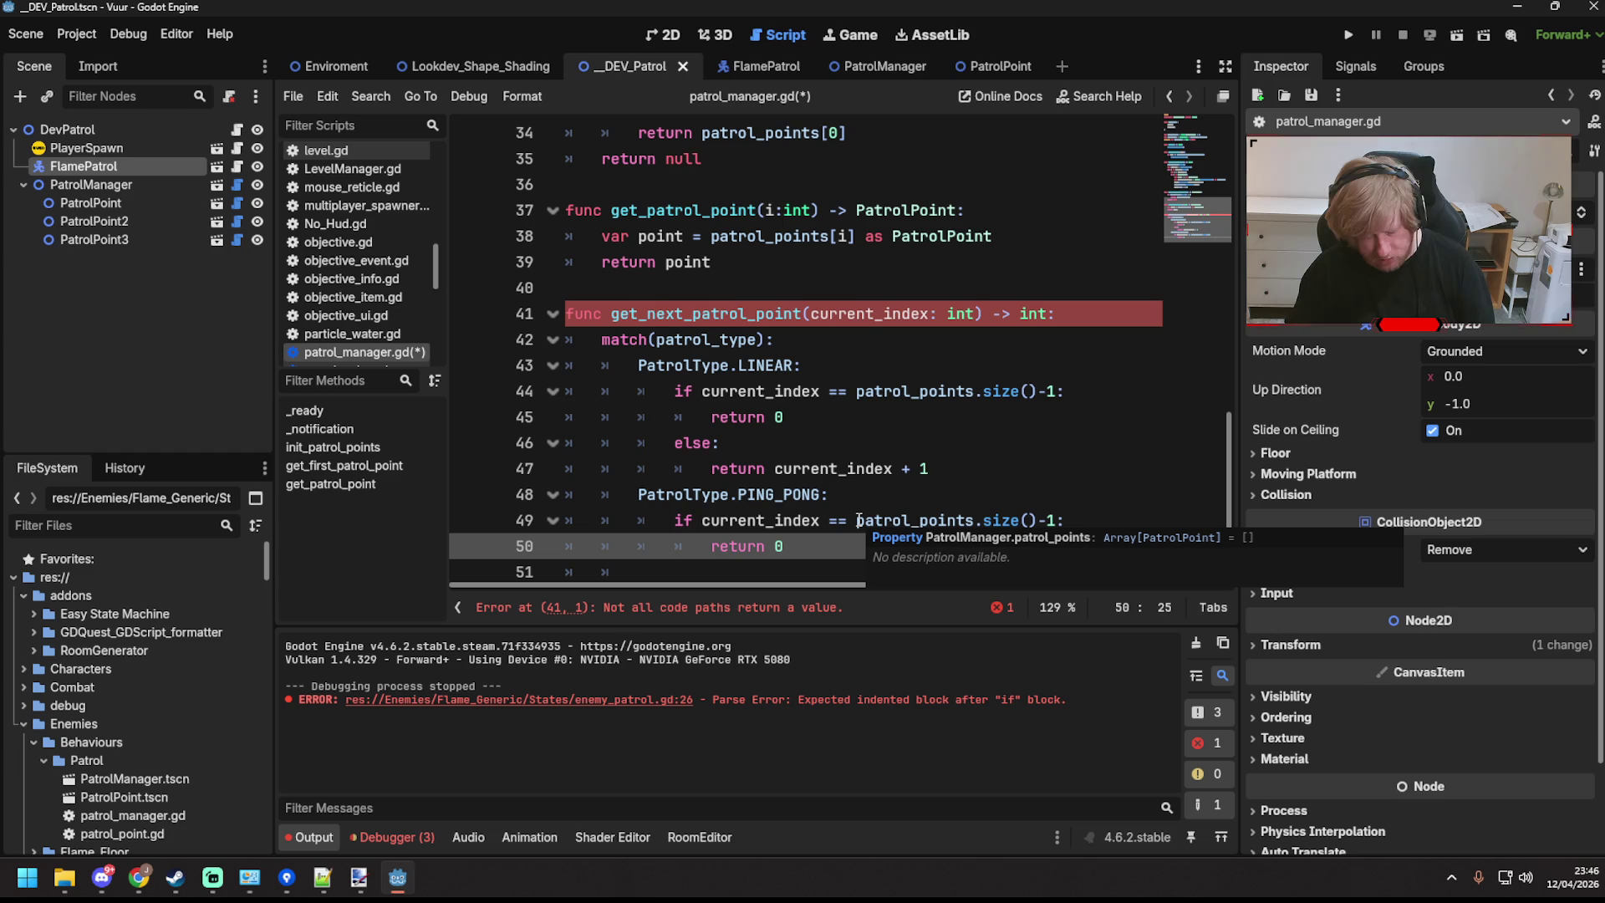
Make PING_PONG return current_index at the last point, else current_index + 1, saving the script midway
{"action": "key", "text": "BackSpace"}
{"action": "type", "text": "current_inde"}
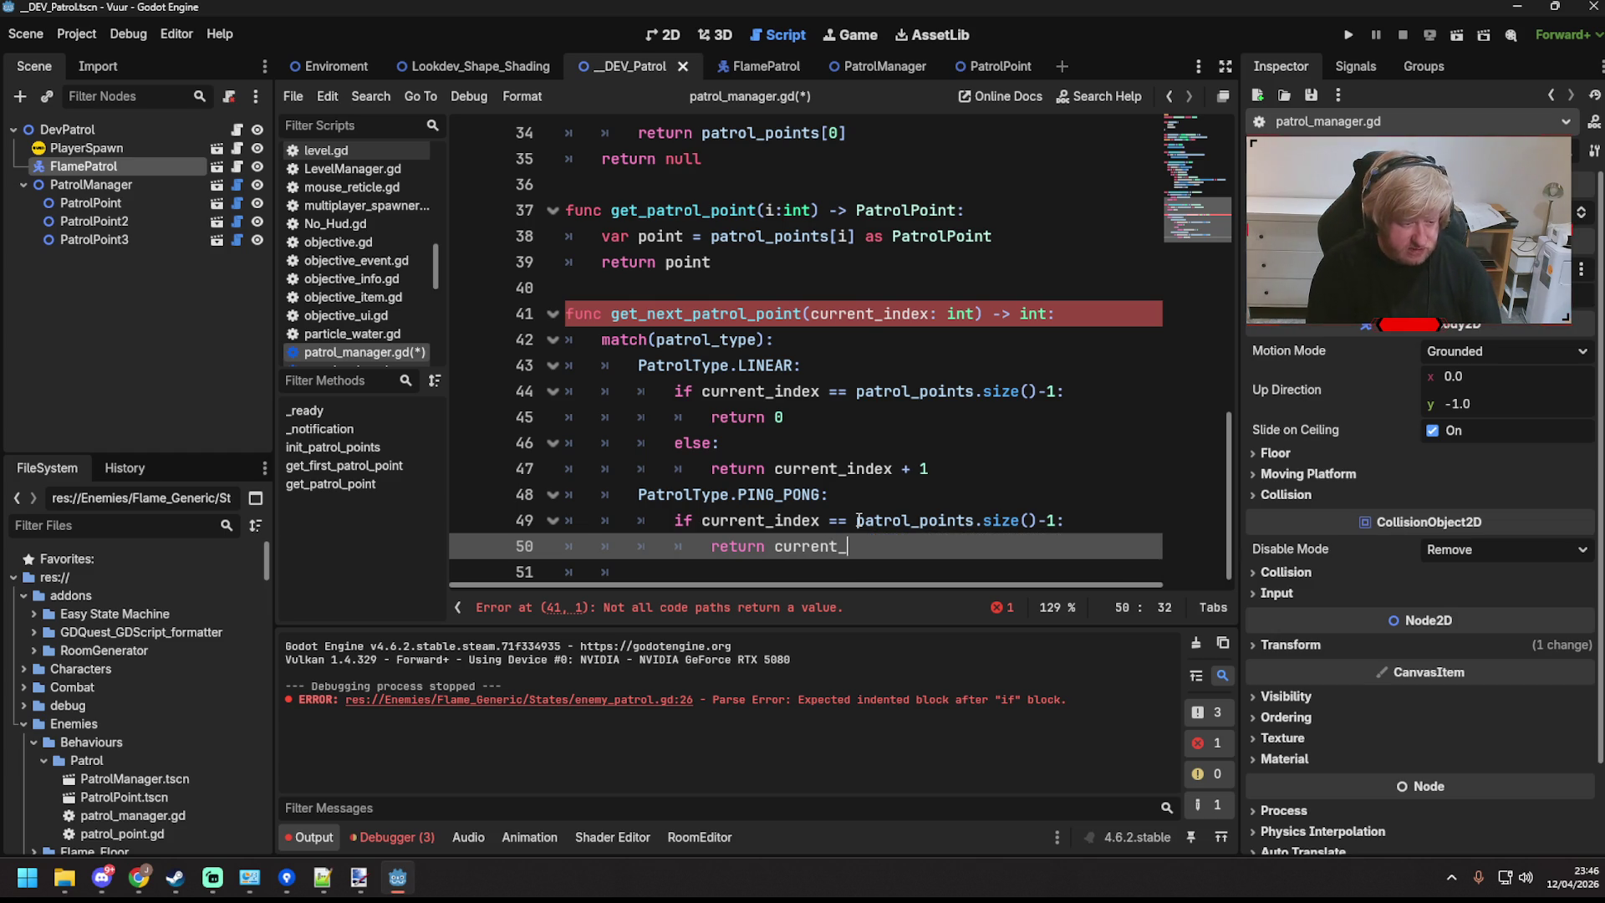
{"action": "type", "text": "x"}
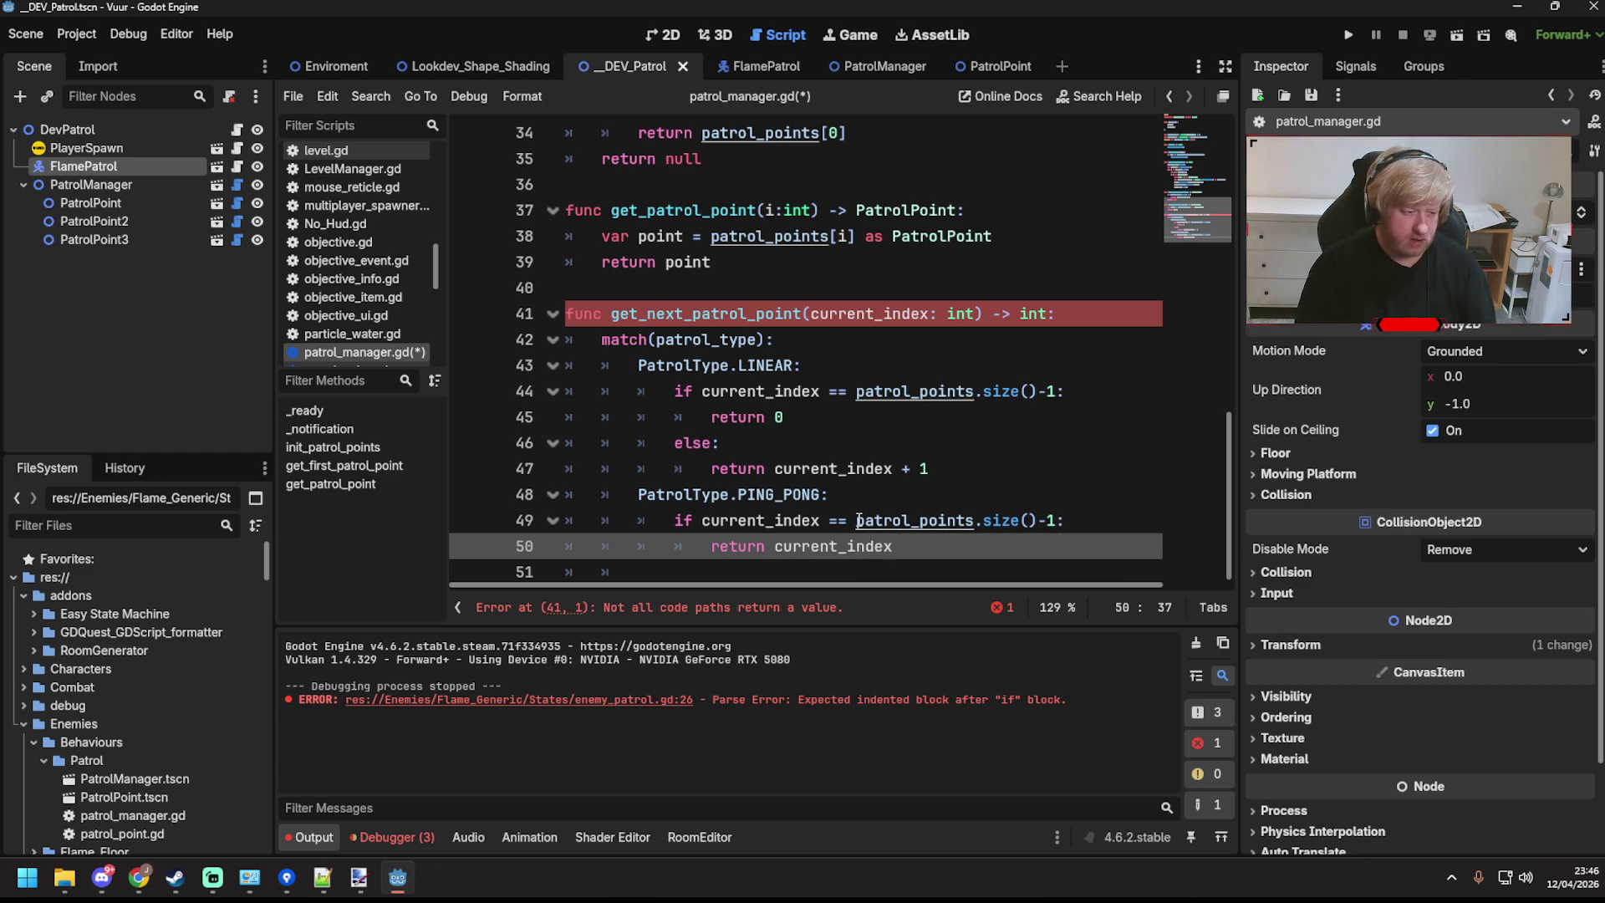
{"action": "key", "text": "ctrl+s"}
{"action": "key", "text": "Return"}
{"action": "type", "text": "else:"}
{"action": "key", "text": "Return"}
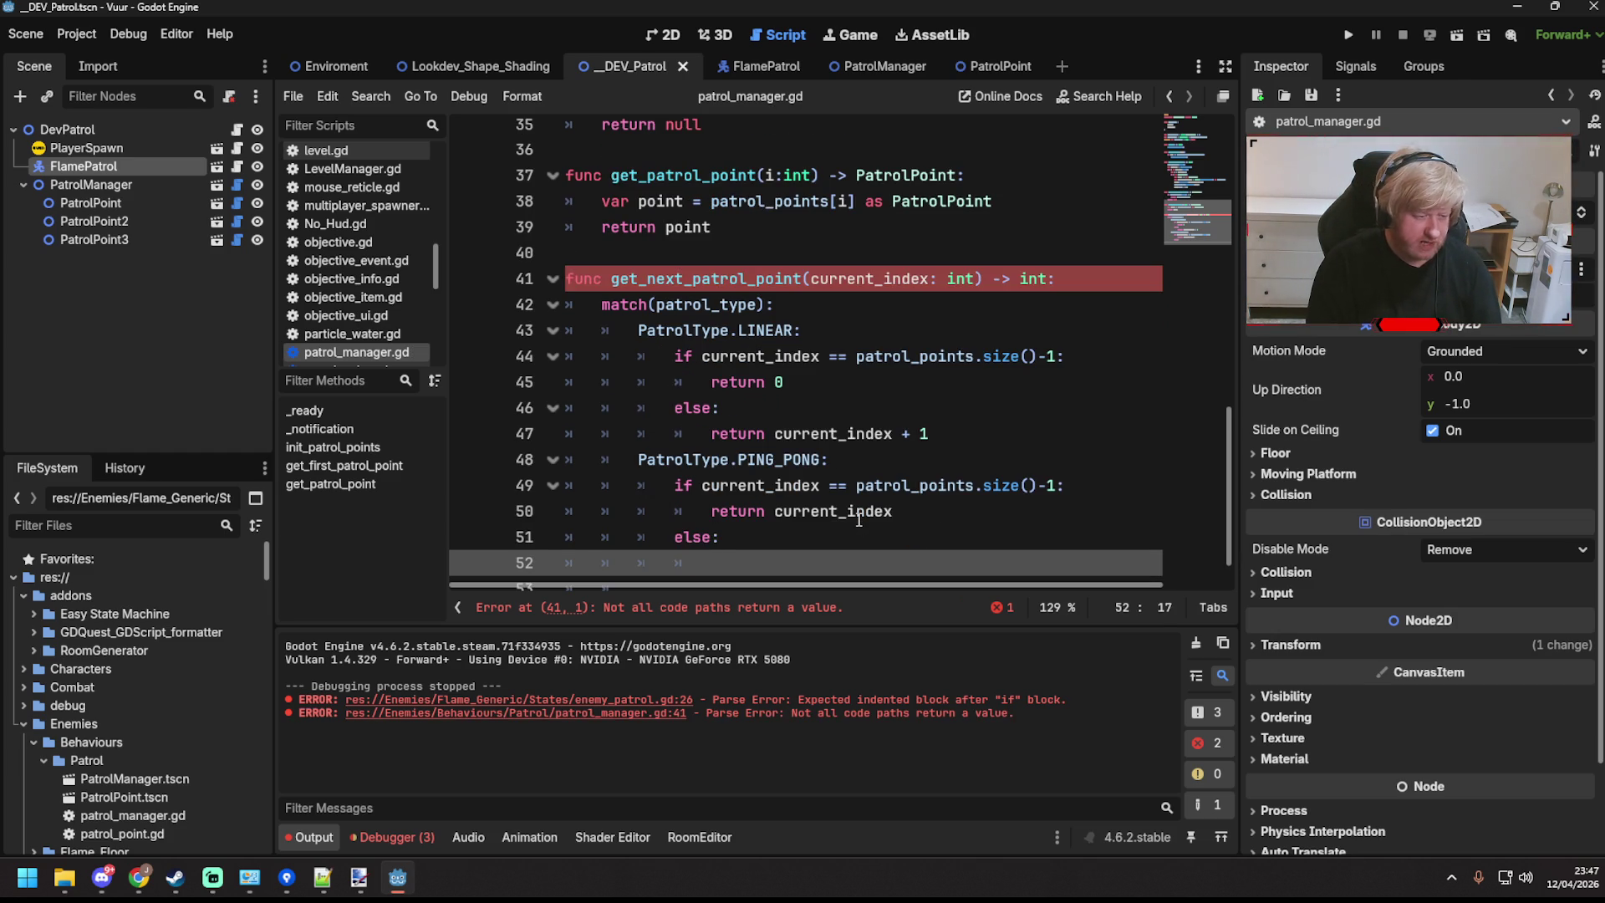
{"action": "type", "text": "return"}
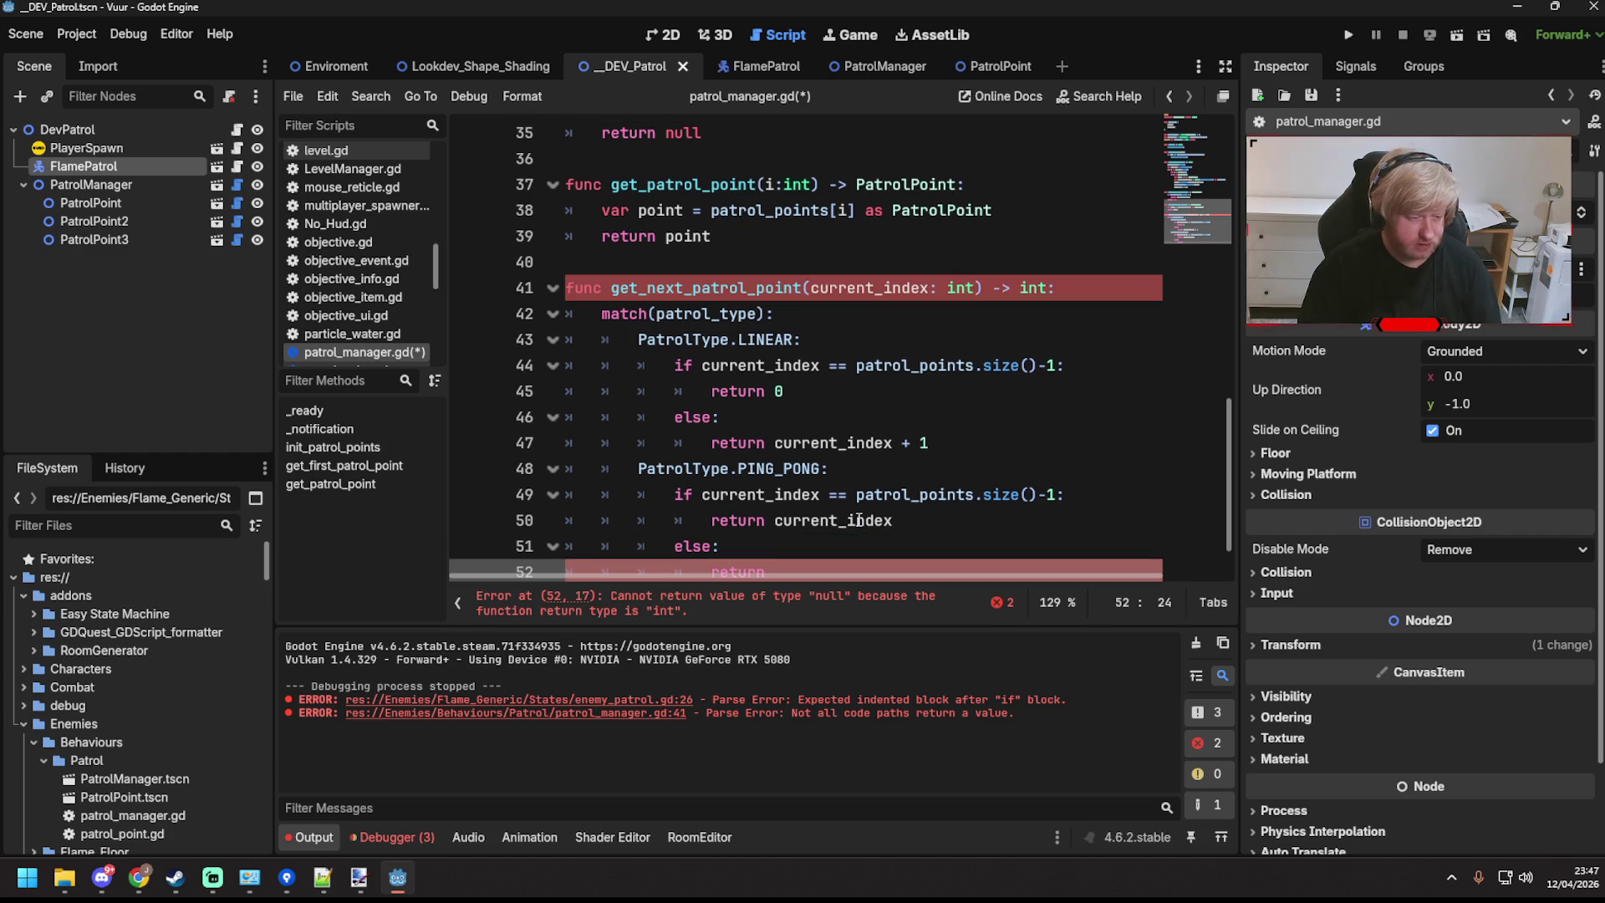
{"action": "scroll", "coordinate": [794, 476], "scroll_direction": "down", "scroll_amount": 1}
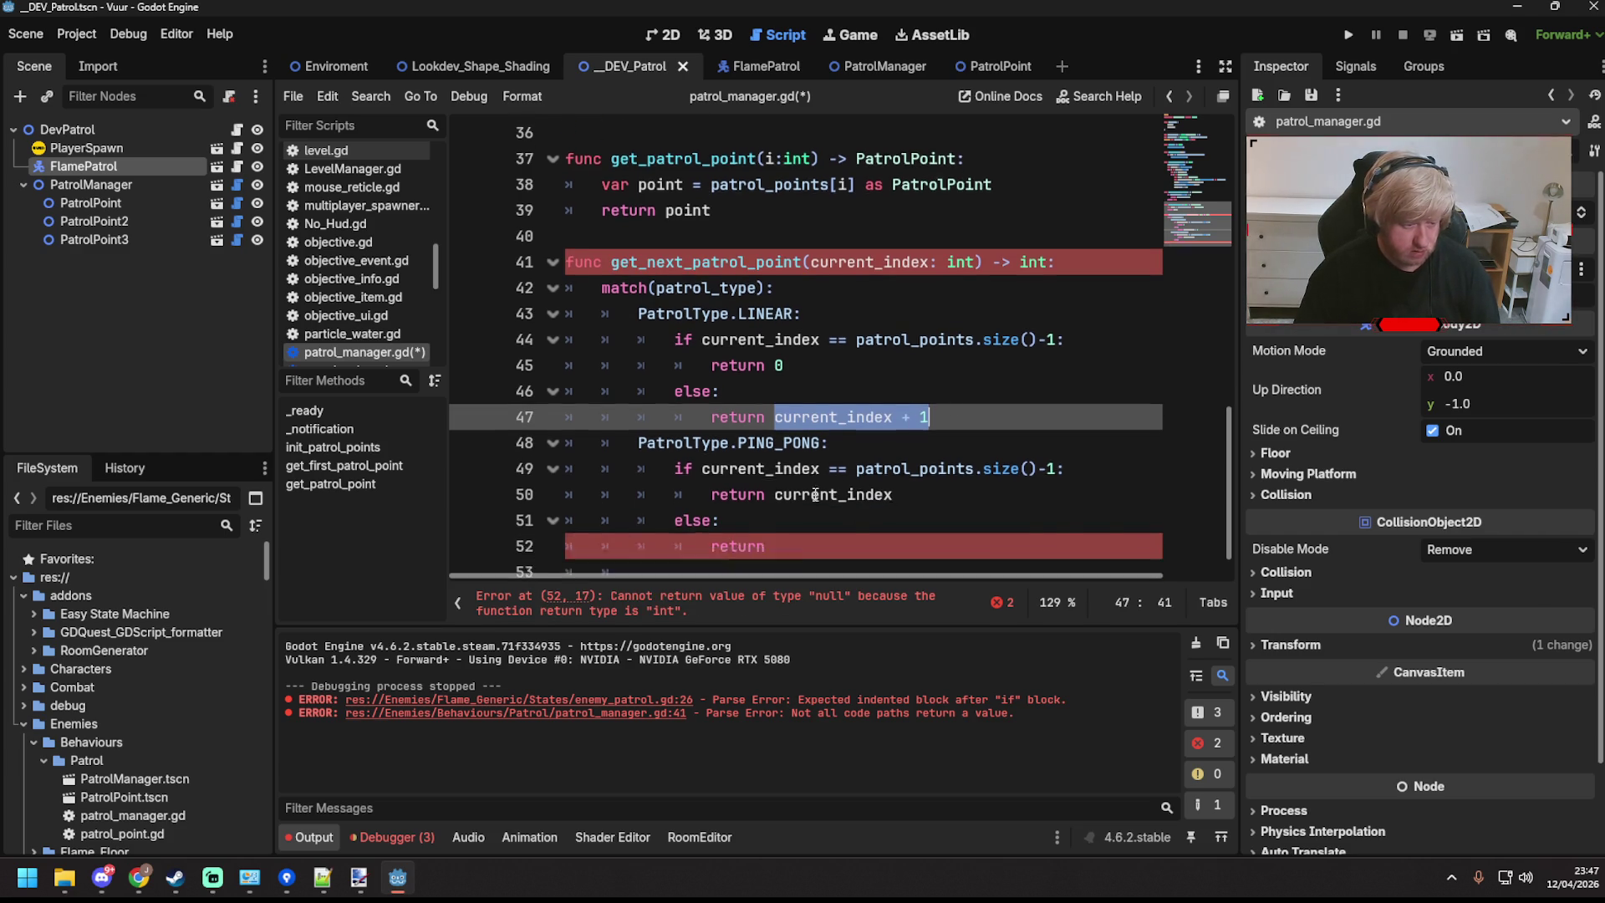
{"action": "type", "text": "current_index + 1"}
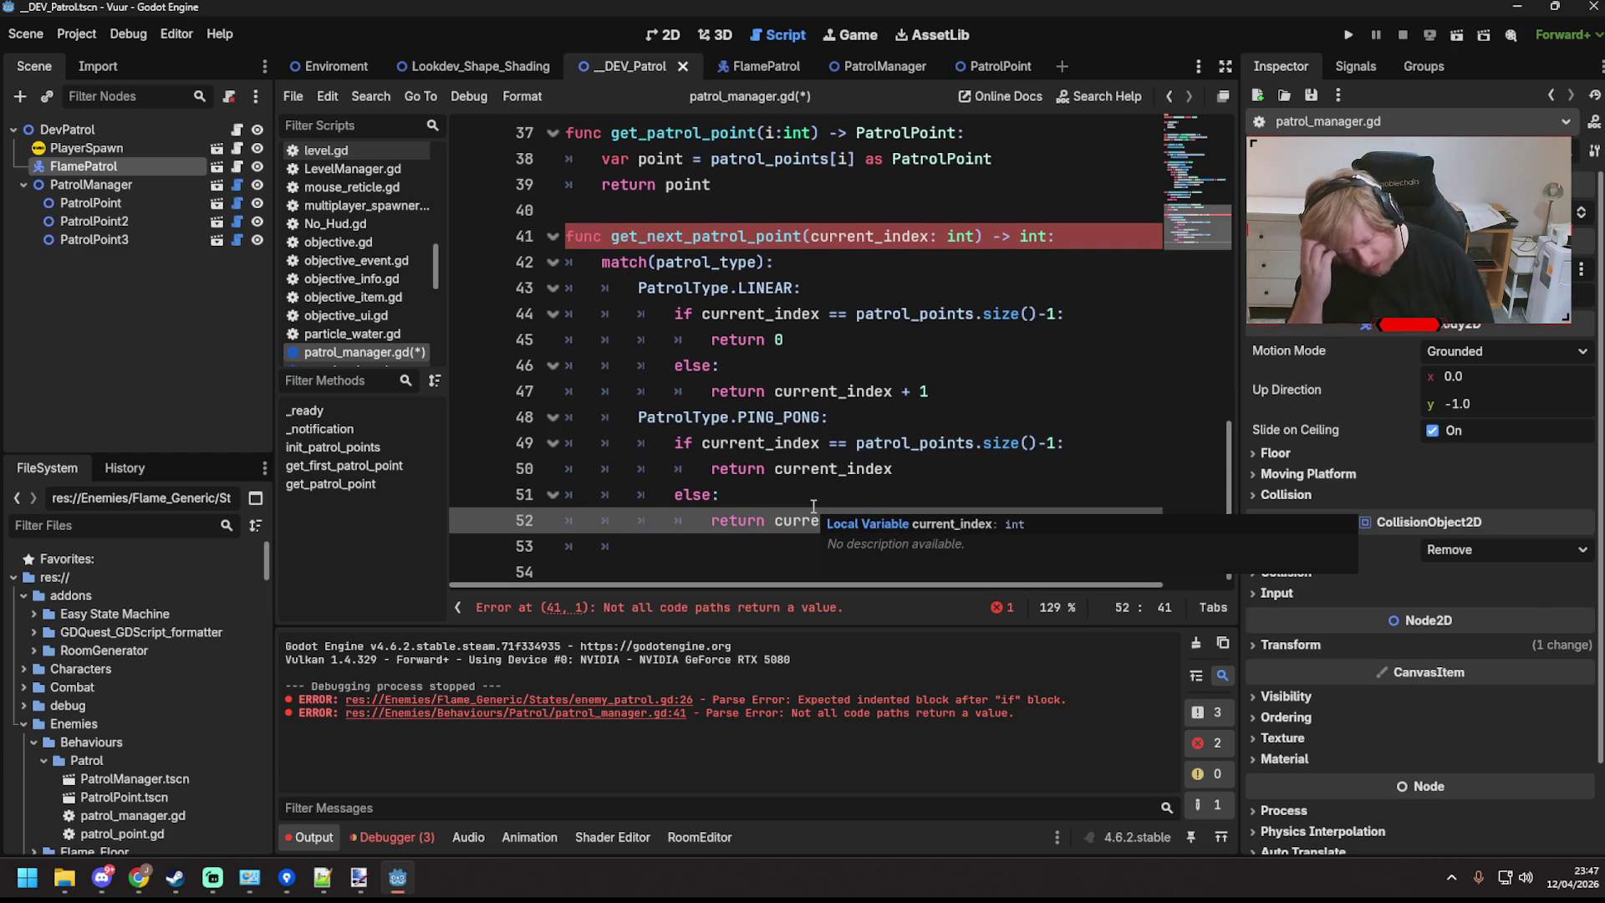
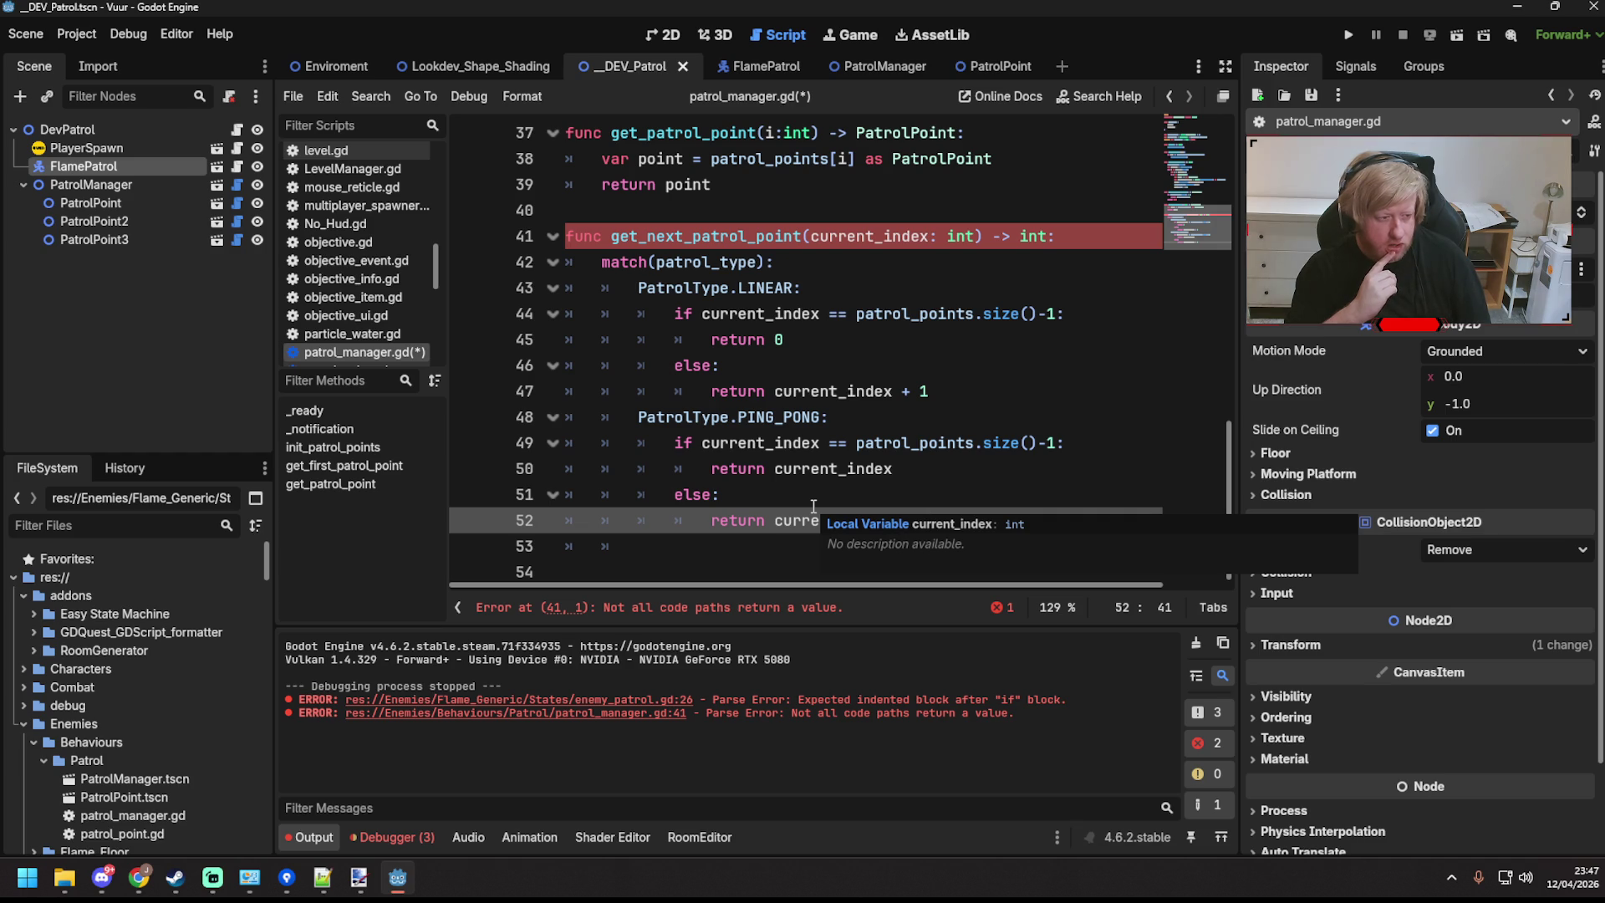
Make a blank line above the patrol_points declaration, discarding a half-typed movement variable
{"action": "scroll", "coordinate": [669, 468], "scroll_direction": "up", "scroll_amount": 9}
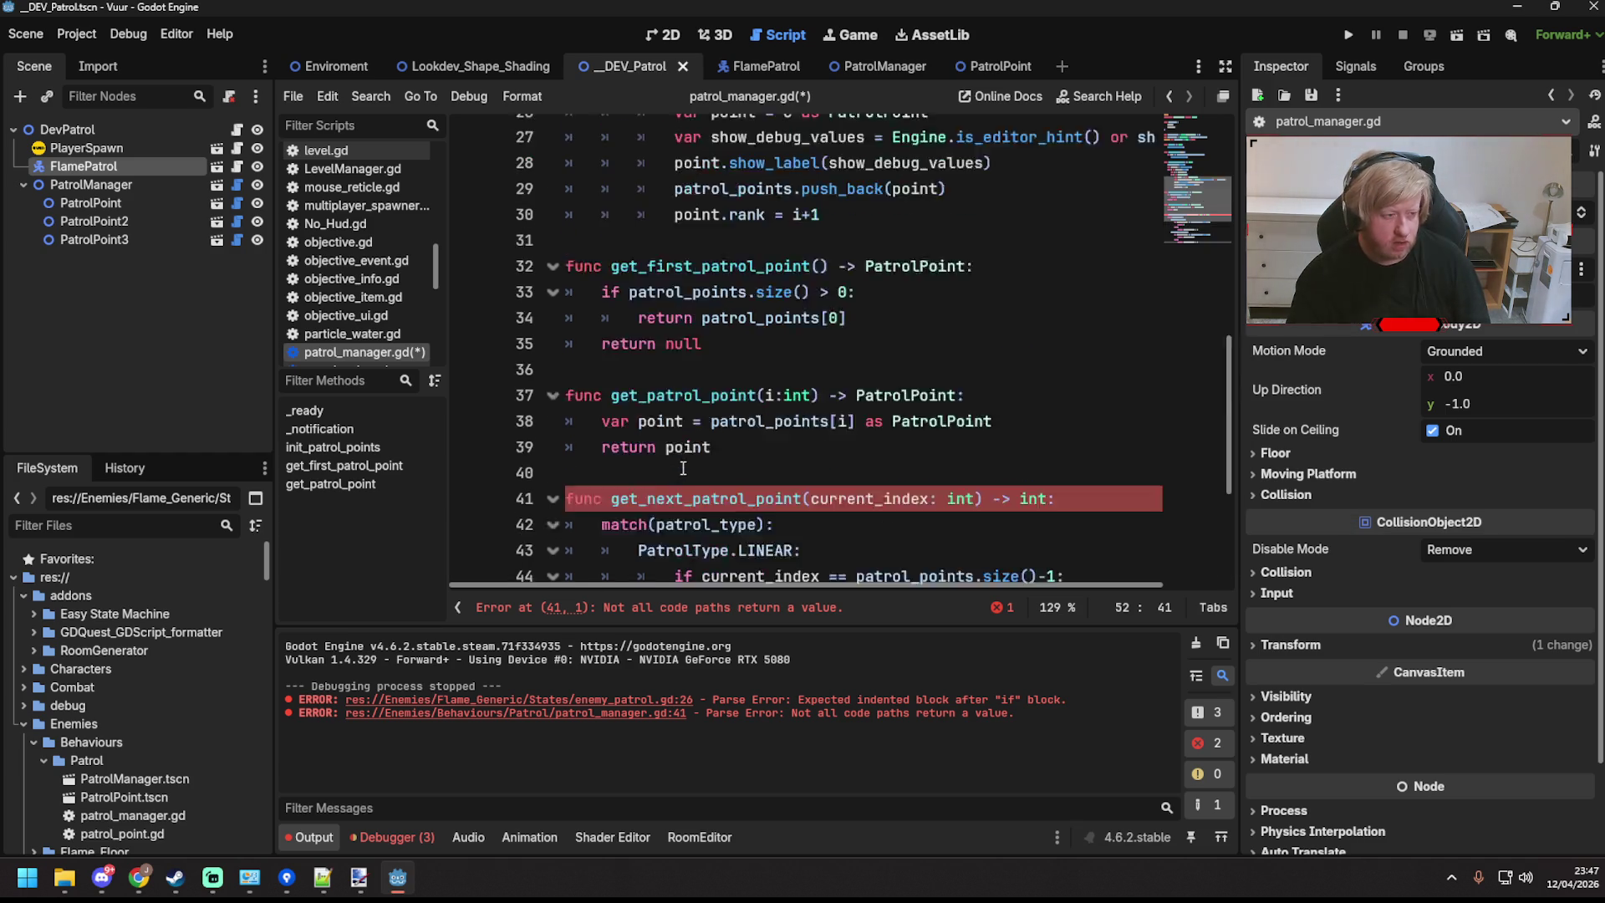
{"action": "scroll", "coordinate": [677, 470], "scroll_direction": "up", "scroll_amount": 3}
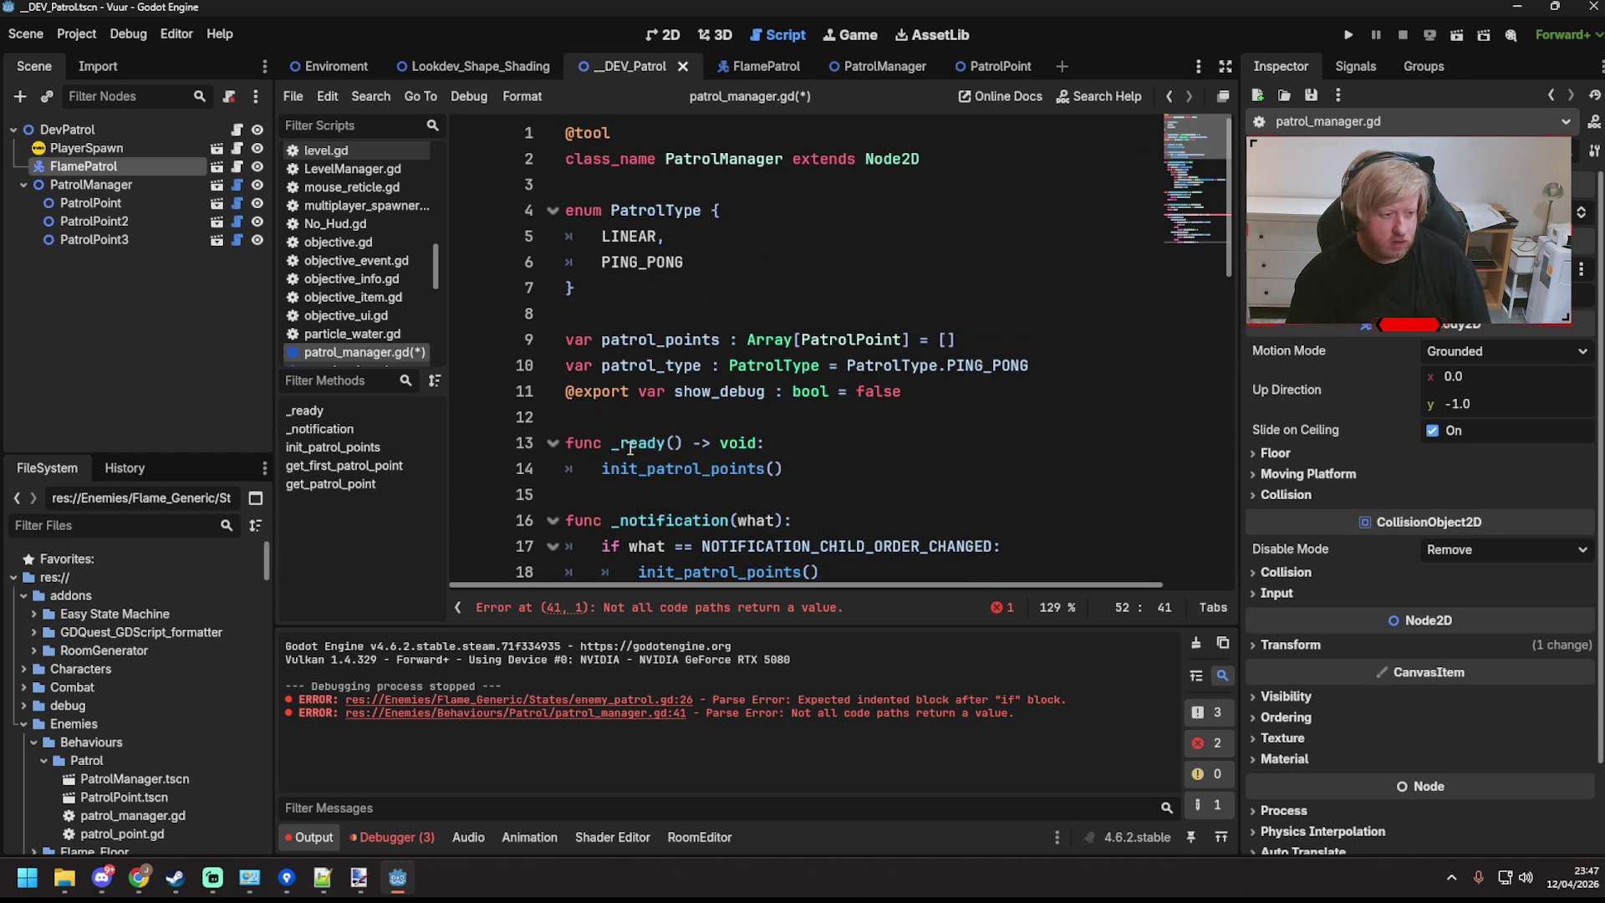
{"action": "left_click", "coordinate": [1045, 368]}
{"action": "key", "text": "Return"}
{"action": "type", "text": "var "}
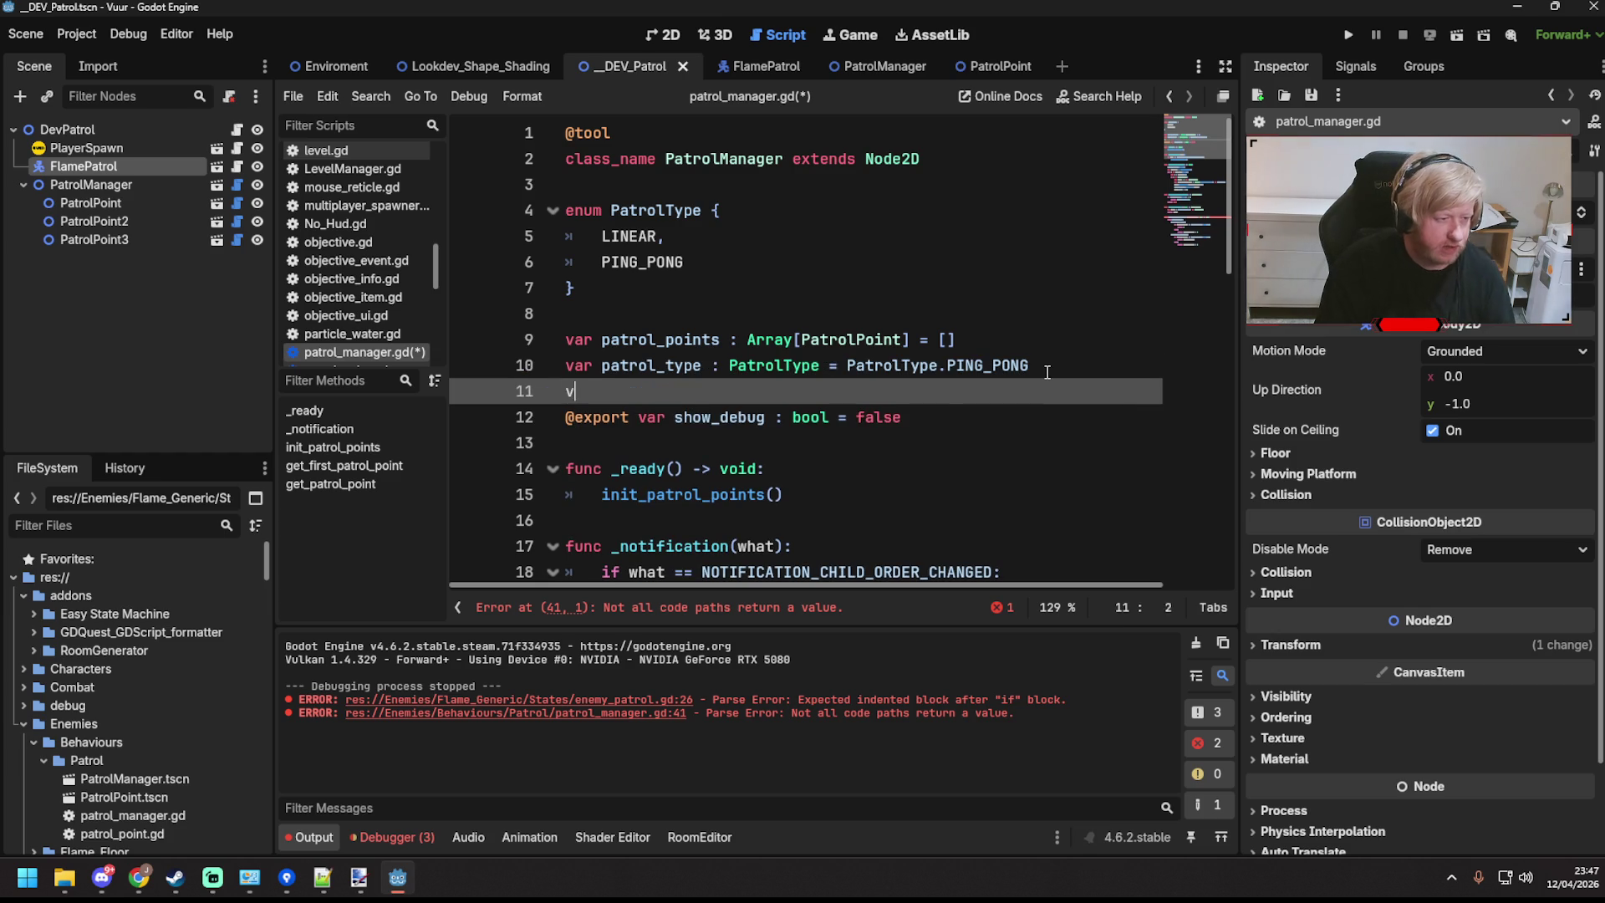
{"action": "type", "text": "movement"}
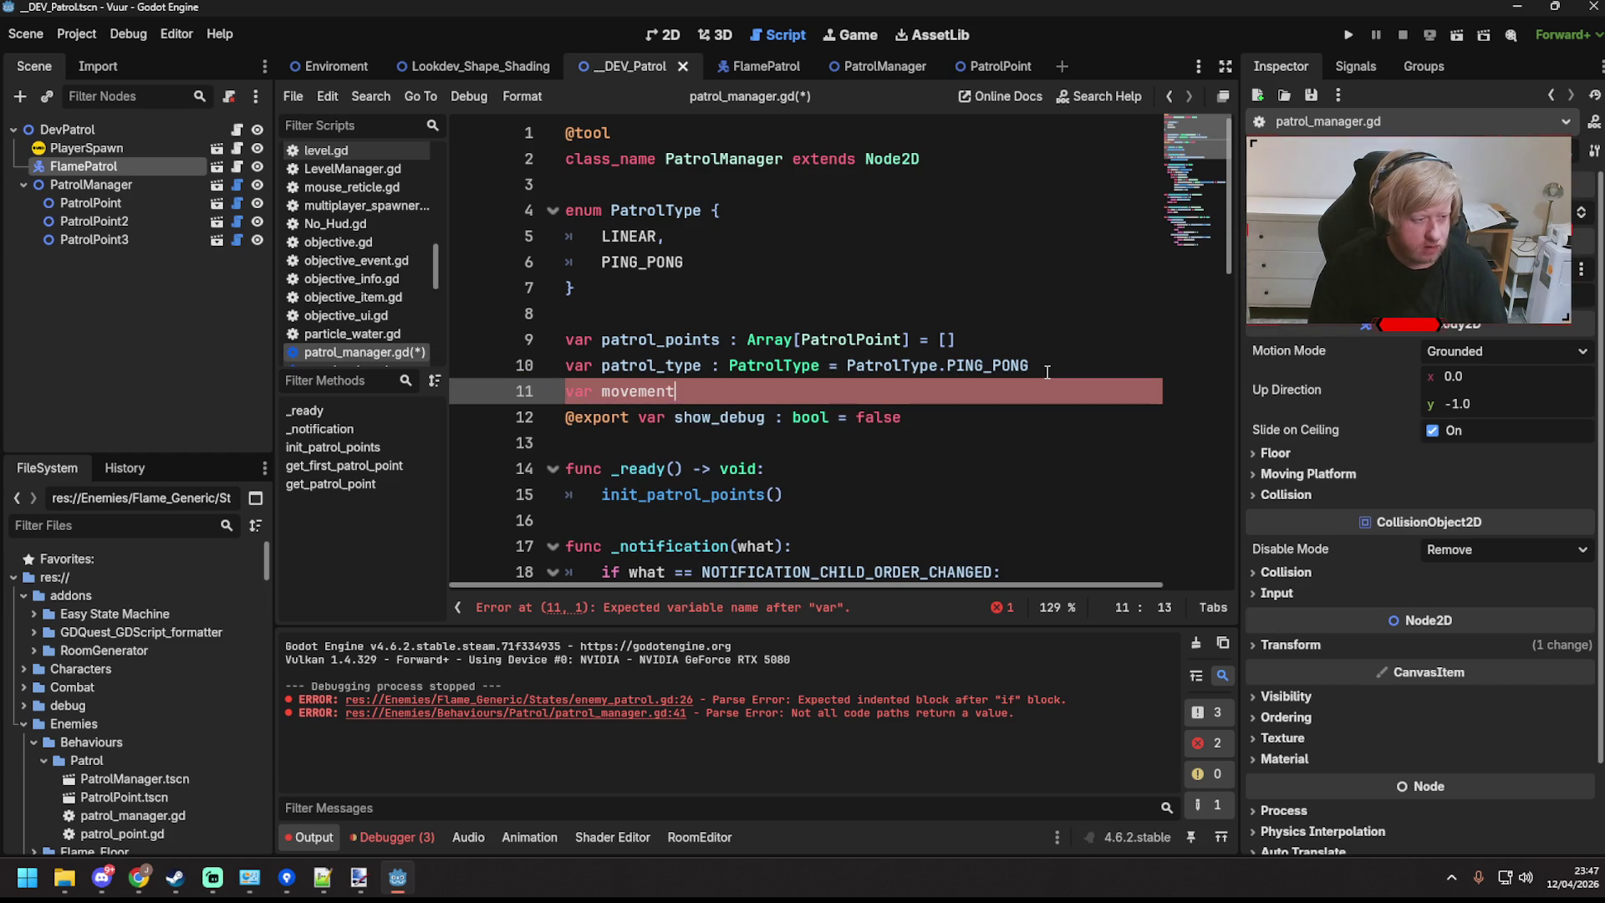
{"action": "key", "text": "BackSpace"}
{"action": "key", "text": "BackSpace"}
{"action": "key", "text": "BackSpace"}
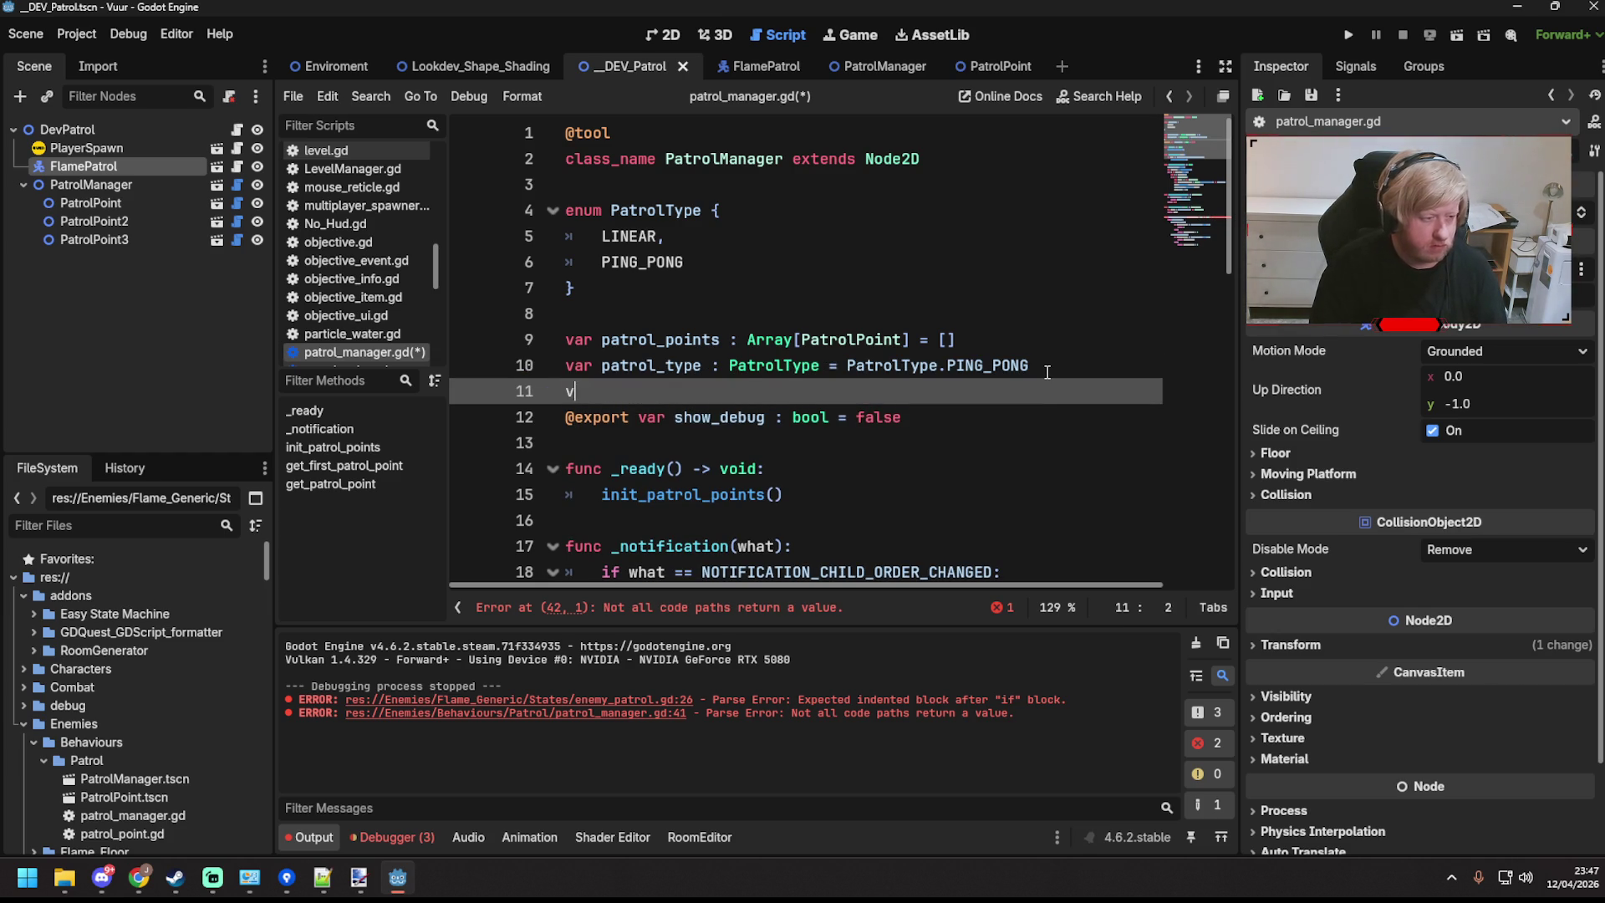
{"action": "key", "text": "Up"}
{"action": "key", "text": "Up"}
{"action": "key", "text": "Return"}
{"action": "key", "text": "Up"}
{"action": "key", "text": "Return"}
{"action": "key", "text": "Up"}
Start 'enum MovementType {' with FORWARD as its first value
{"action": "type", "text": "enum Movemne"}
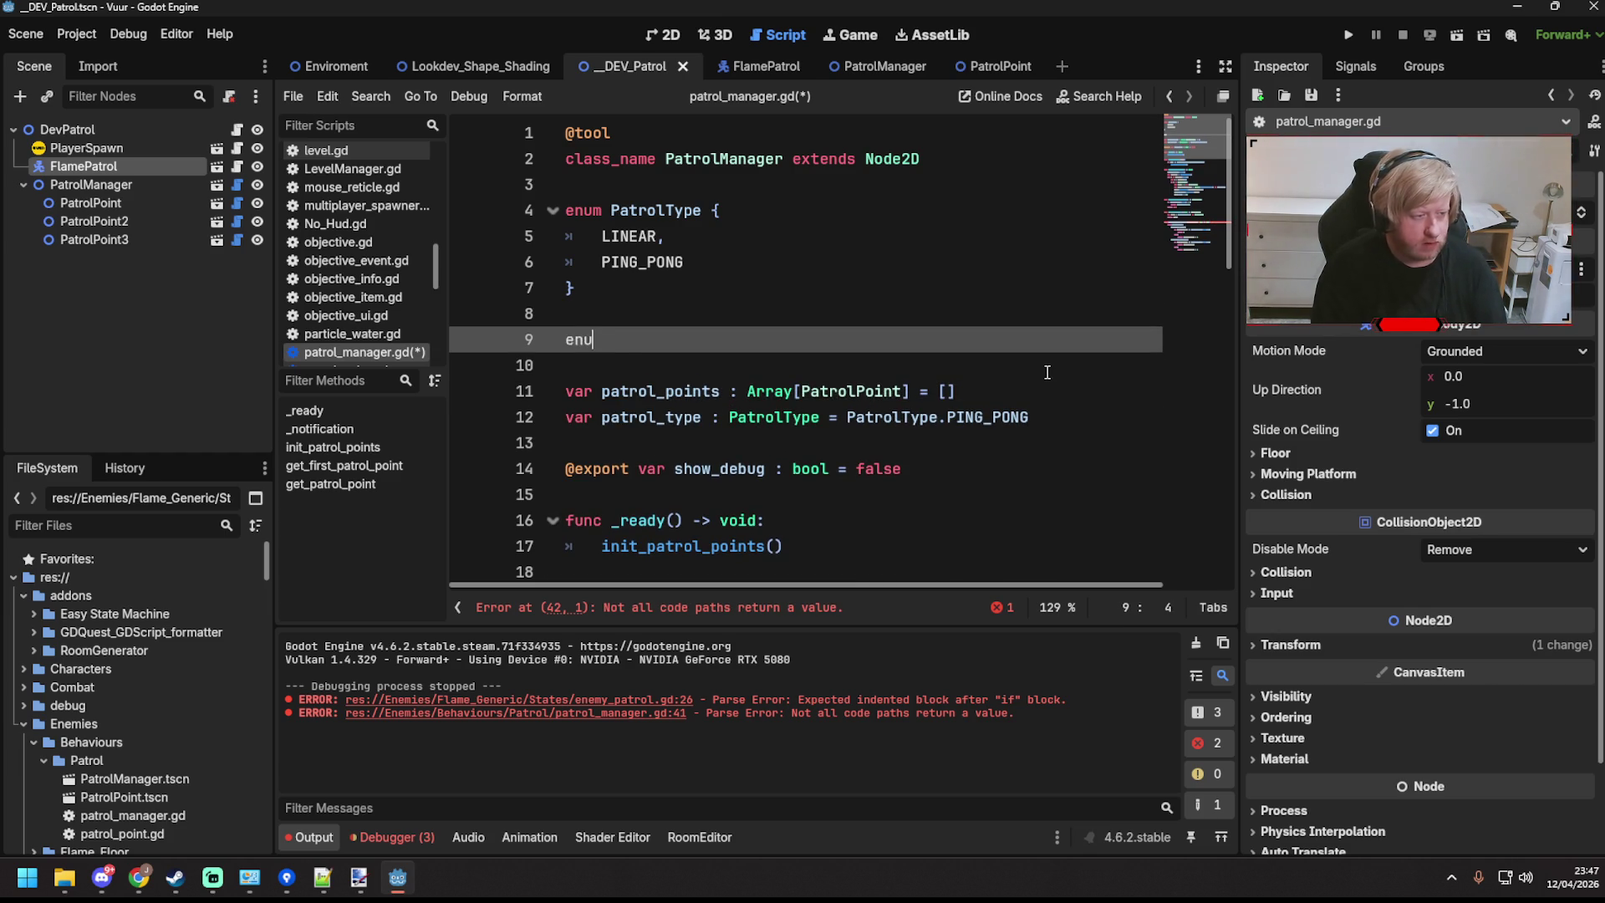
{"action": "type", "text": "t"}
{"action": "key", "text": "BackSpace"}
{"action": "key", "text": "BackSpace"}
{"action": "key", "text": "BackSpace"}
{"action": "type", "text": "entType {"}
{"action": "key", "text": "Return"}
{"action": "type", "text": "FORWARD,"}
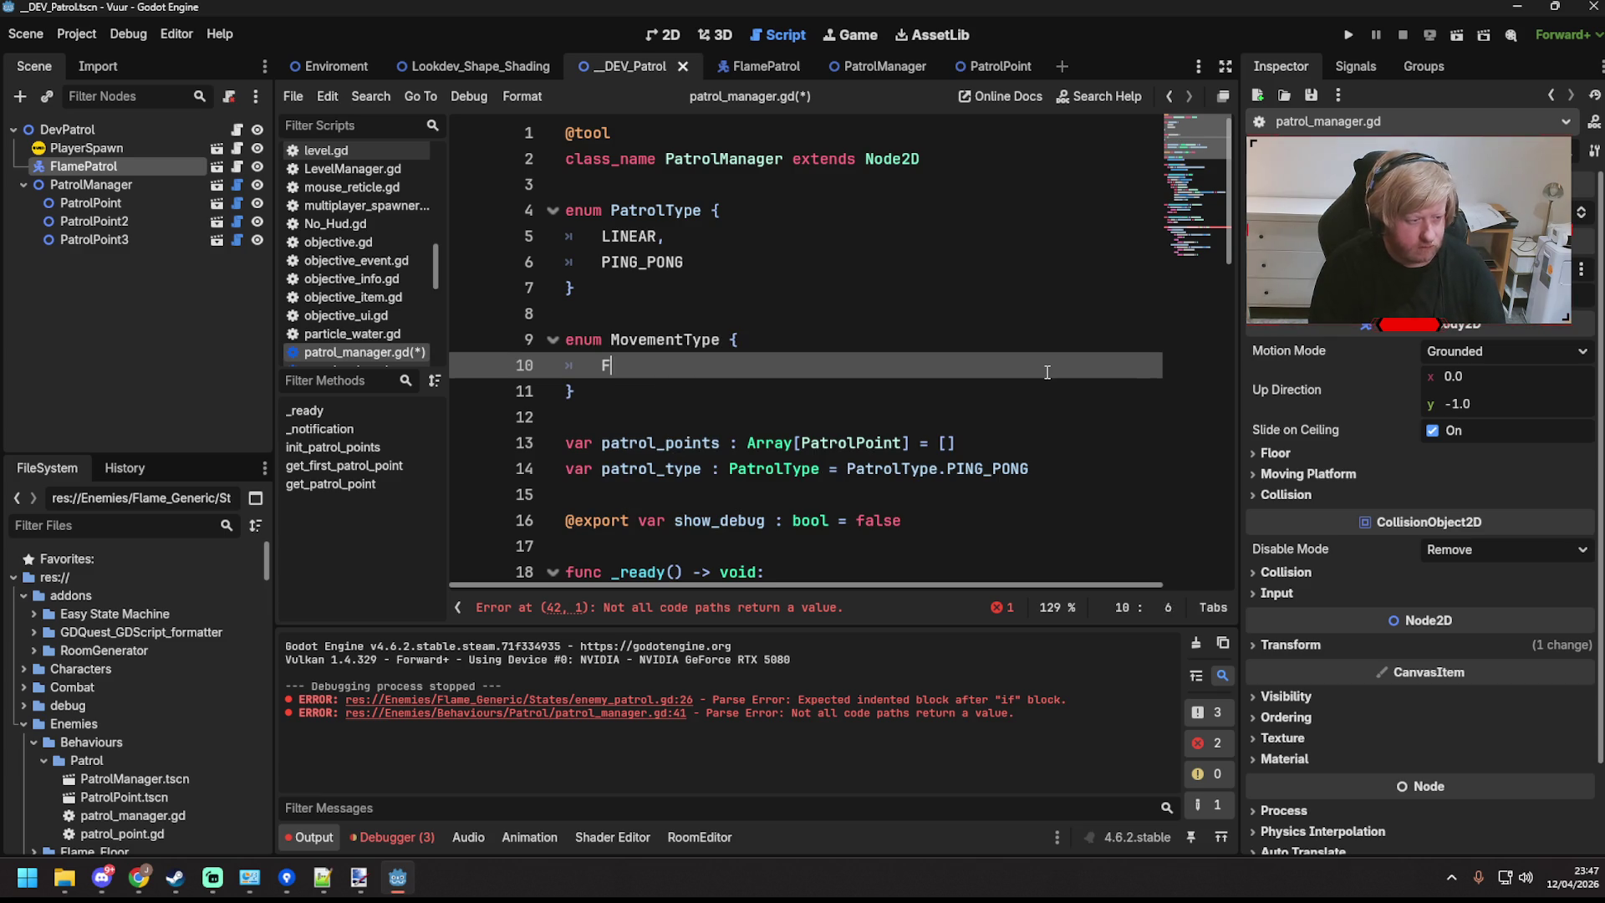
{"action": "key", "text": "Return"}
Finish the enum with REVERSE and start a 'movem' line in the ping-pong end-of-path check
{"action": "type", "text": "REVERSE"}
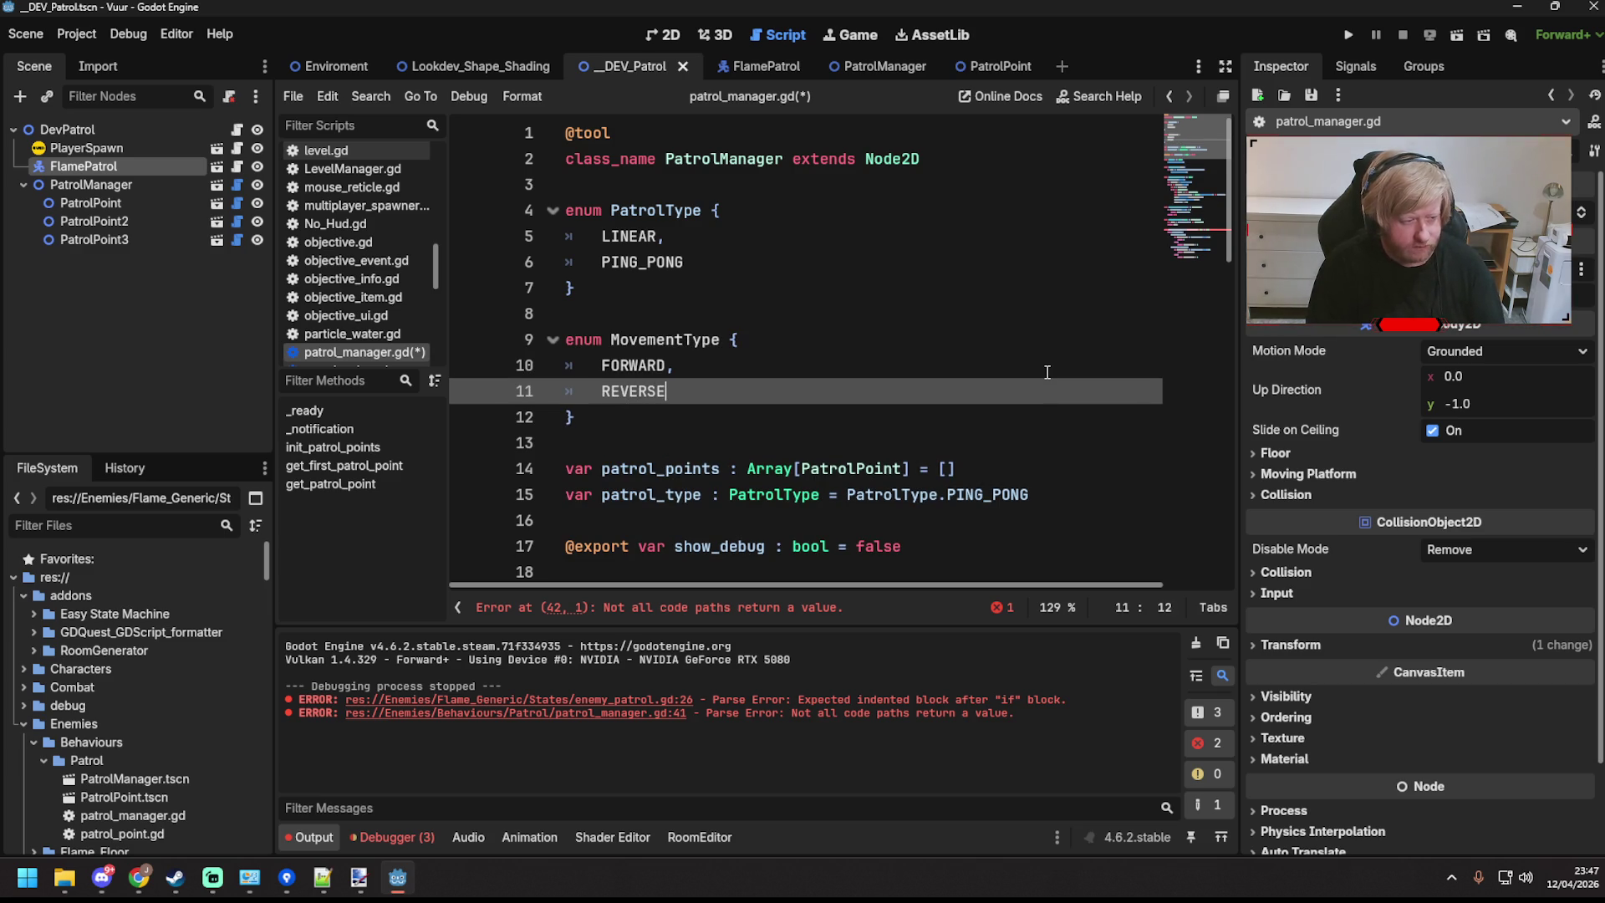
{"action": "scroll", "coordinate": [1046, 372], "scroll_direction": "down", "scroll_amount": 10}
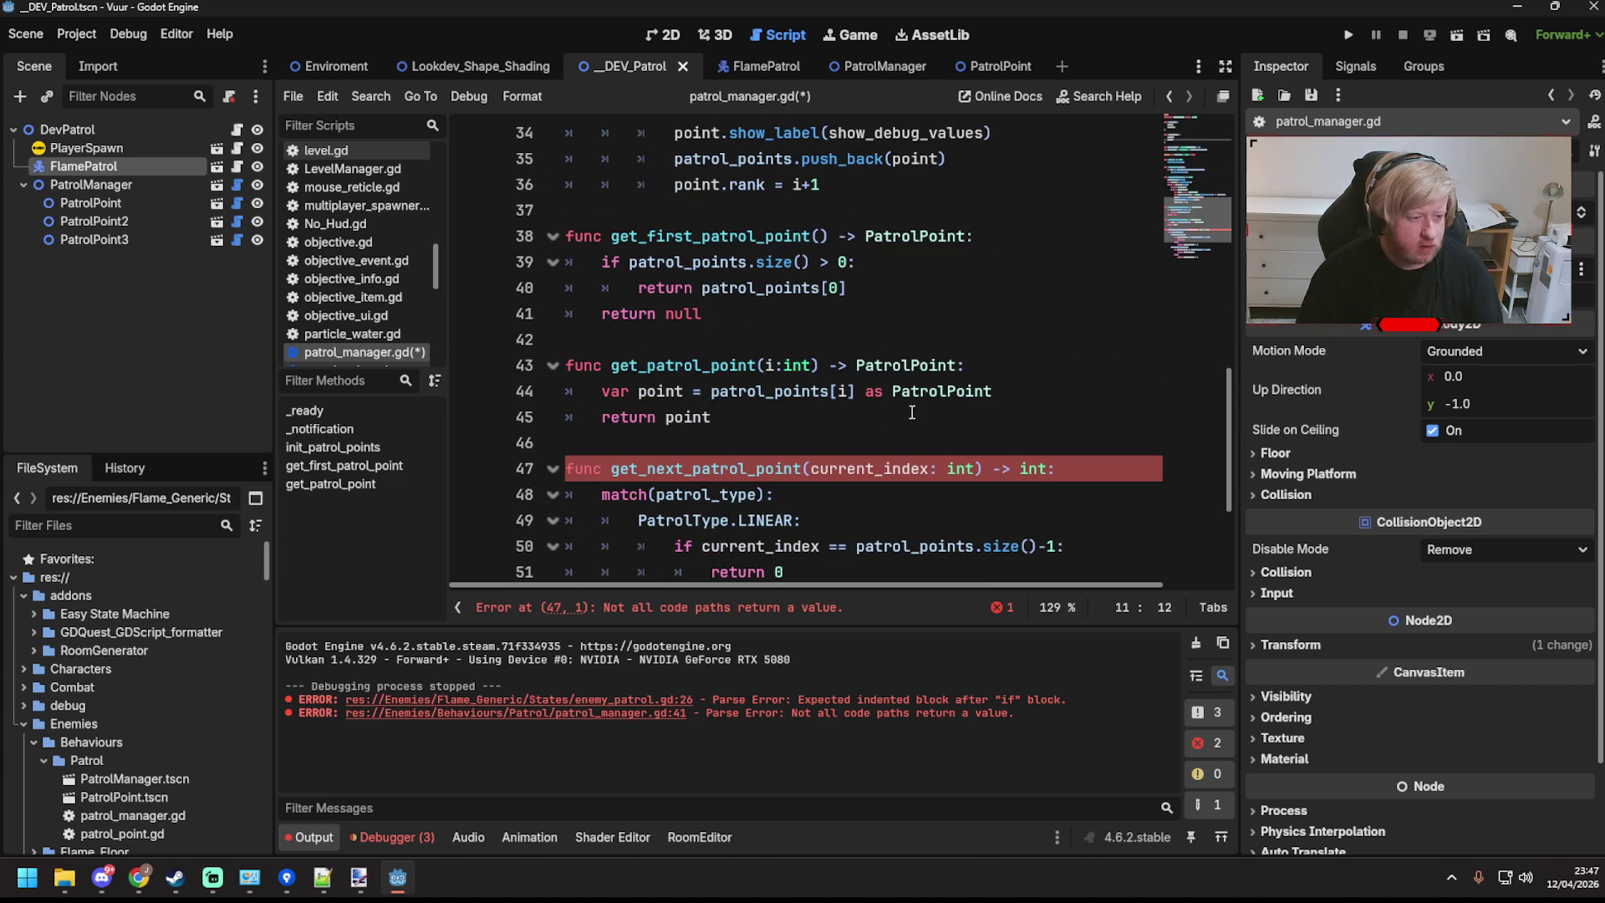
{"action": "scroll", "coordinate": [924, 449], "scroll_direction": "down", "scroll_amount": 3}
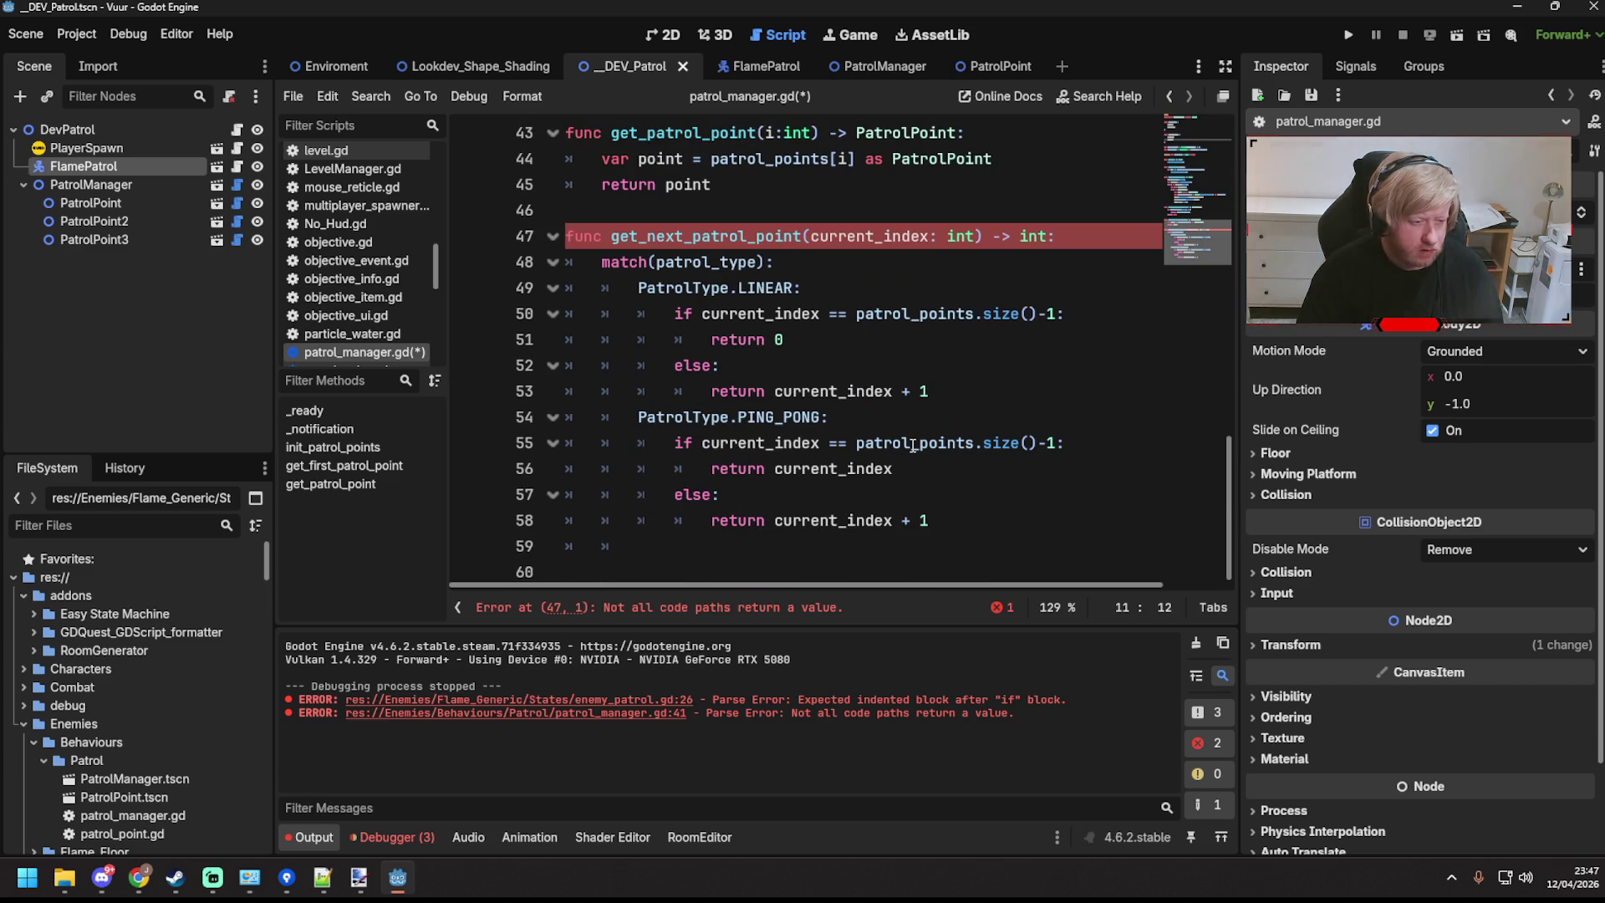
{"action": "left_click", "coordinate": [919, 465]}
{"action": "left_click", "coordinate": [1070, 444]}
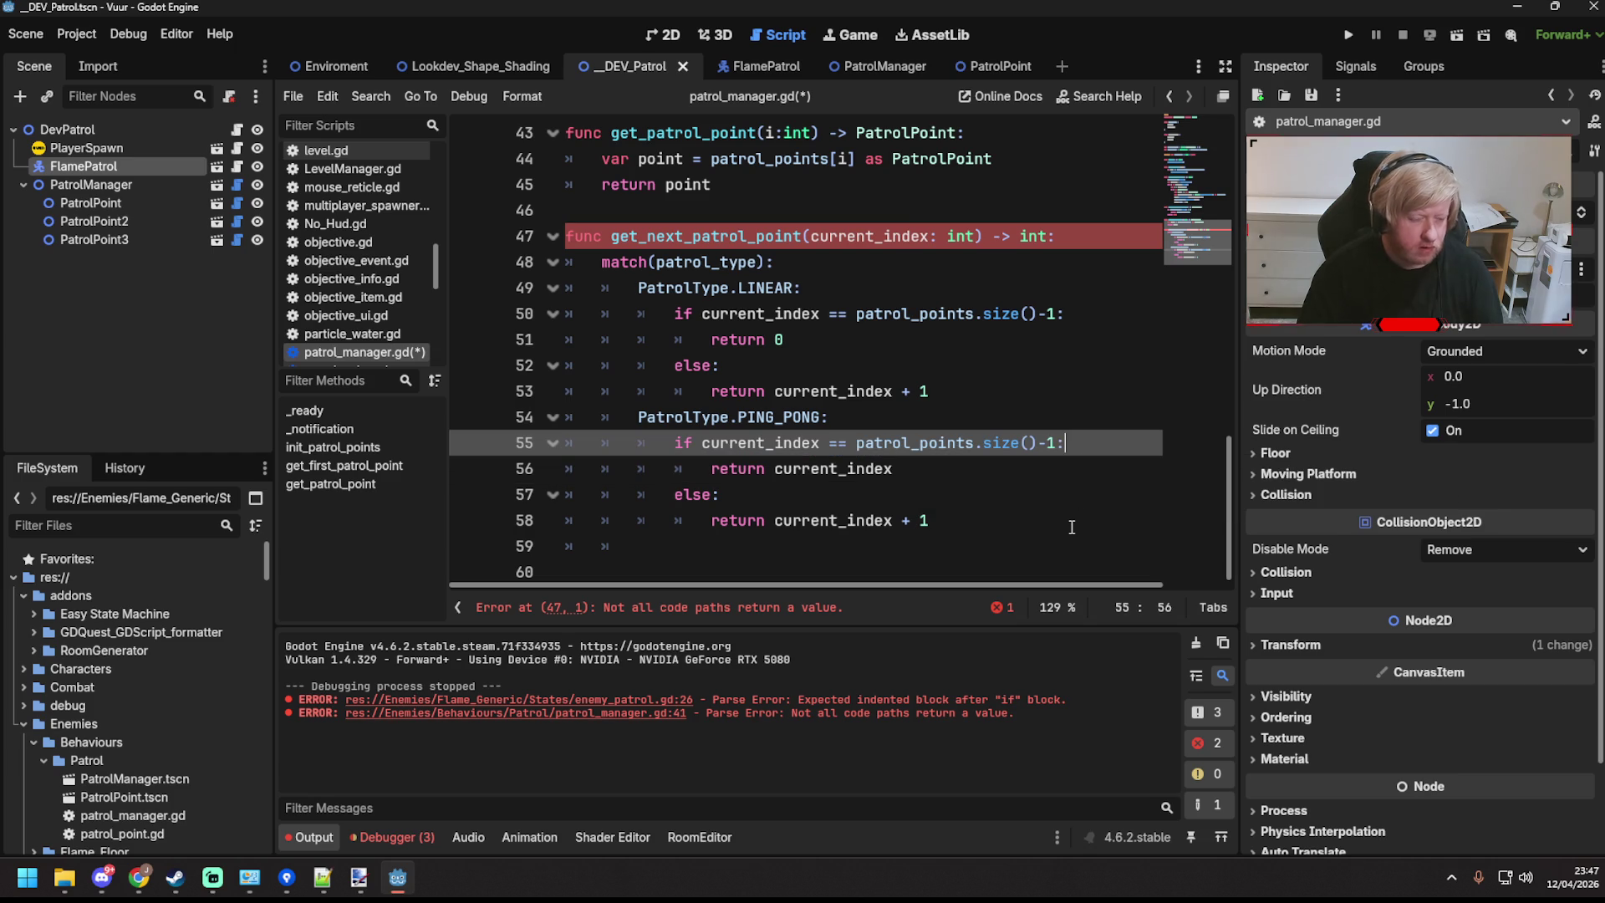
{"action": "key", "text": "Return"}
{"action": "type", "text": "mo"}
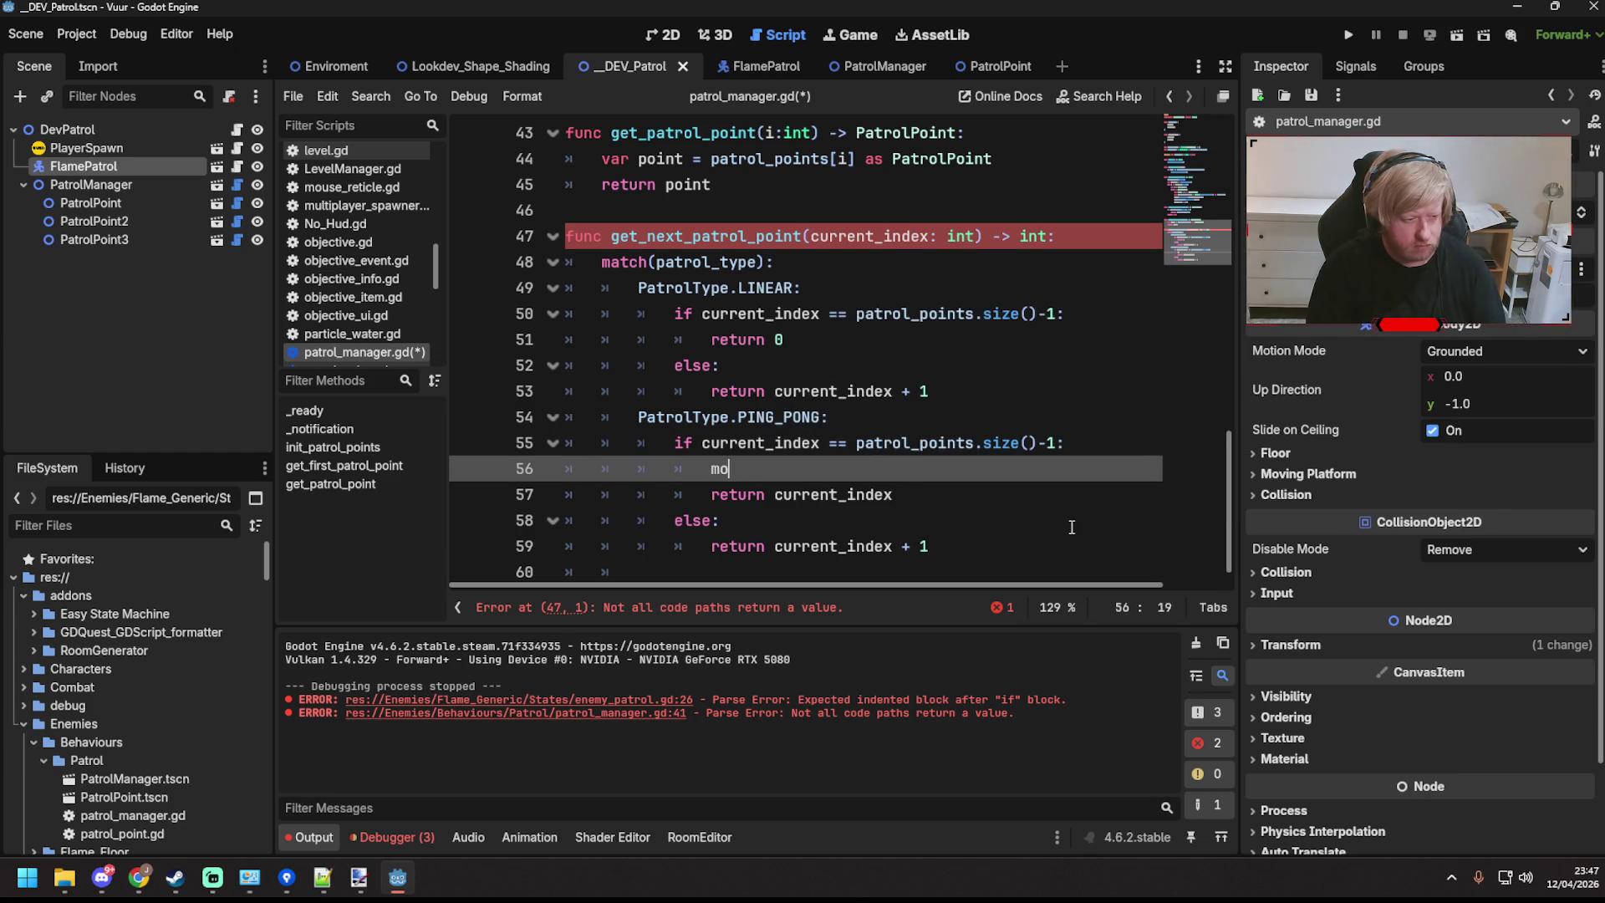
{"action": "type", "text": "vem"}
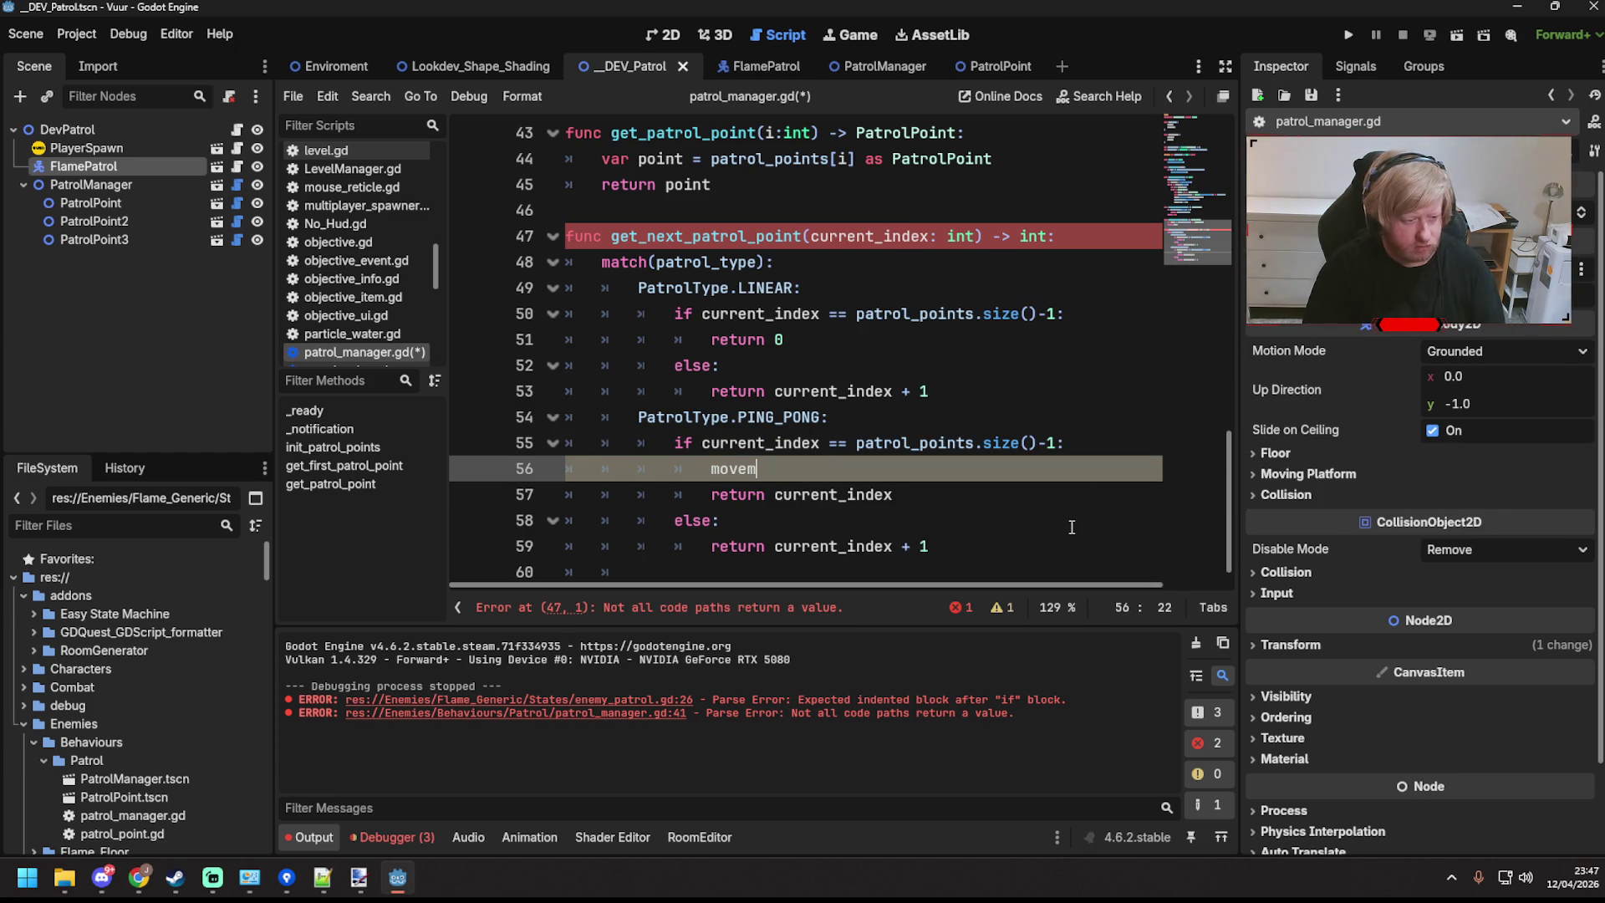
Declare 'var current_movement_type: MovementType = MovementType.FORWARD' below patrol_type and save
{"action": "scroll", "coordinate": [680, 403], "scroll_direction": "up", "scroll_amount": 14}
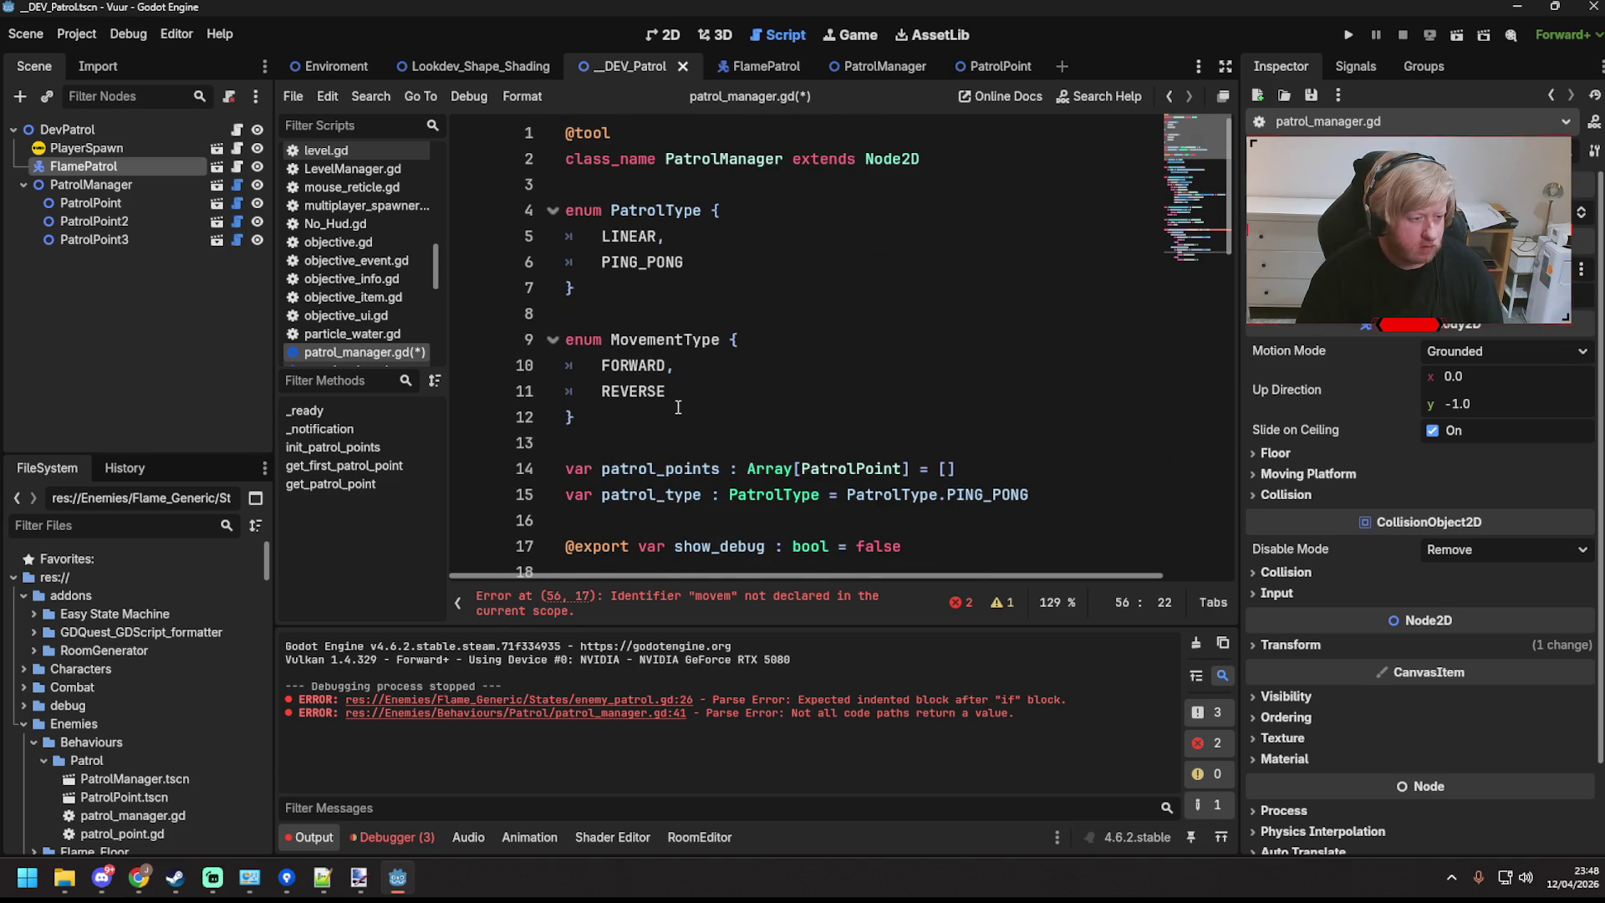
{"action": "scroll", "coordinate": [677, 415], "scroll_direction": "down", "scroll_amount": 2}
{"action": "scroll", "coordinate": [675, 428], "scroll_direction": "up", "scroll_amount": 1}
{"action": "scroll", "coordinate": [652, 393], "scroll_direction": "down", "scroll_amount": 1}
{"action": "left_click", "coordinate": [617, 365]}
{"action": "type", "text": "var current_movement_t"}
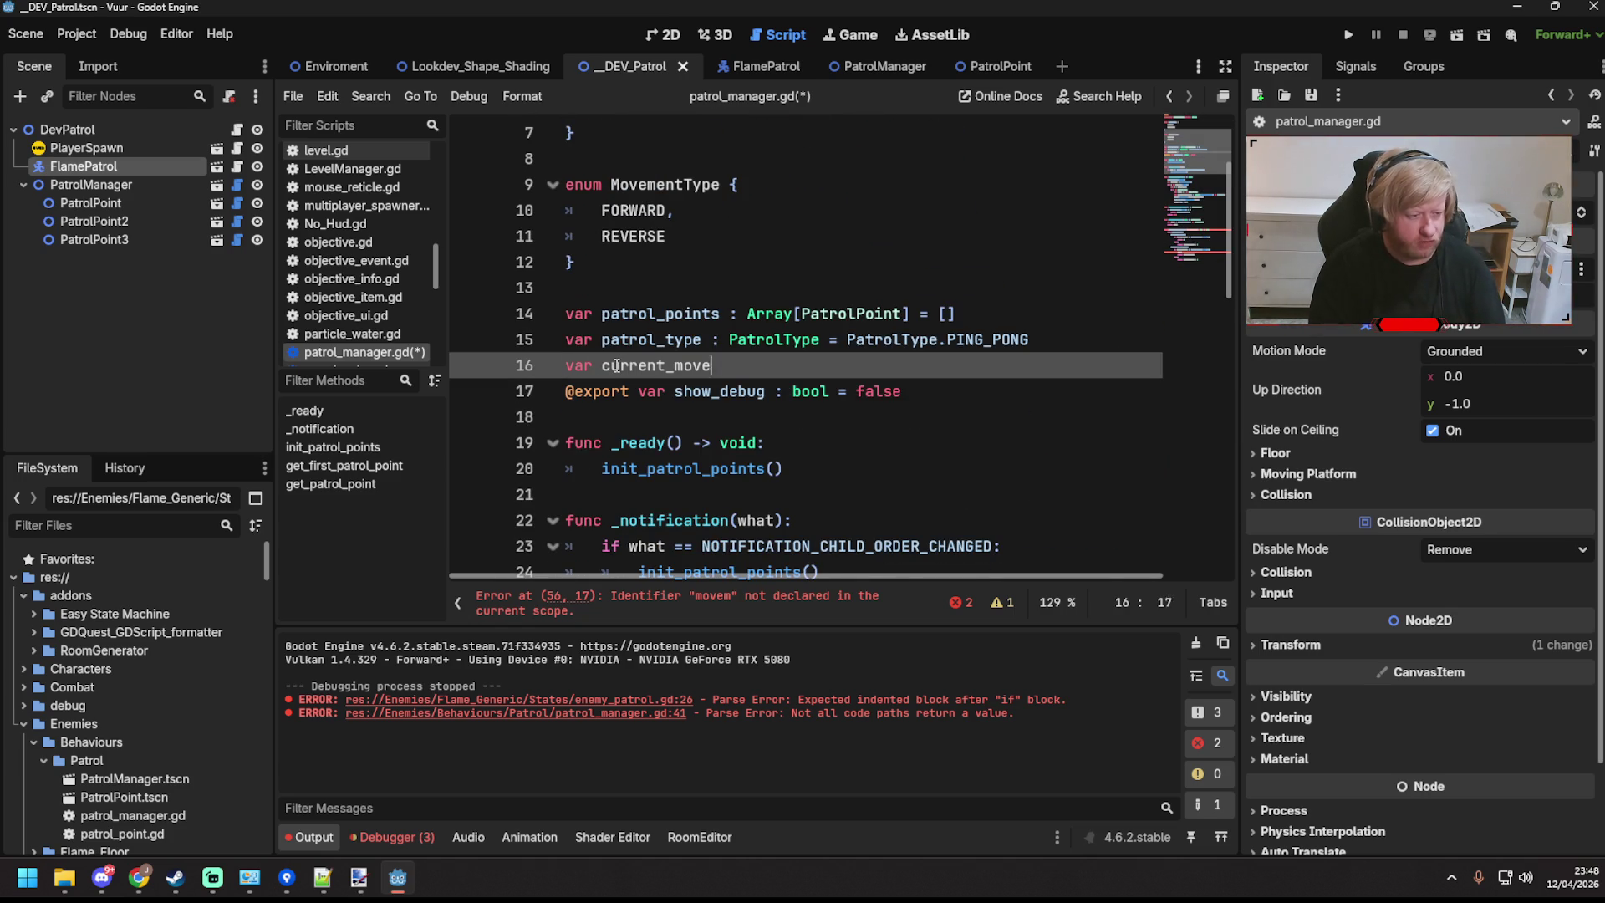
{"action": "type", "text": "ype: "}
{"action": "type", "text": "MovementType = "}
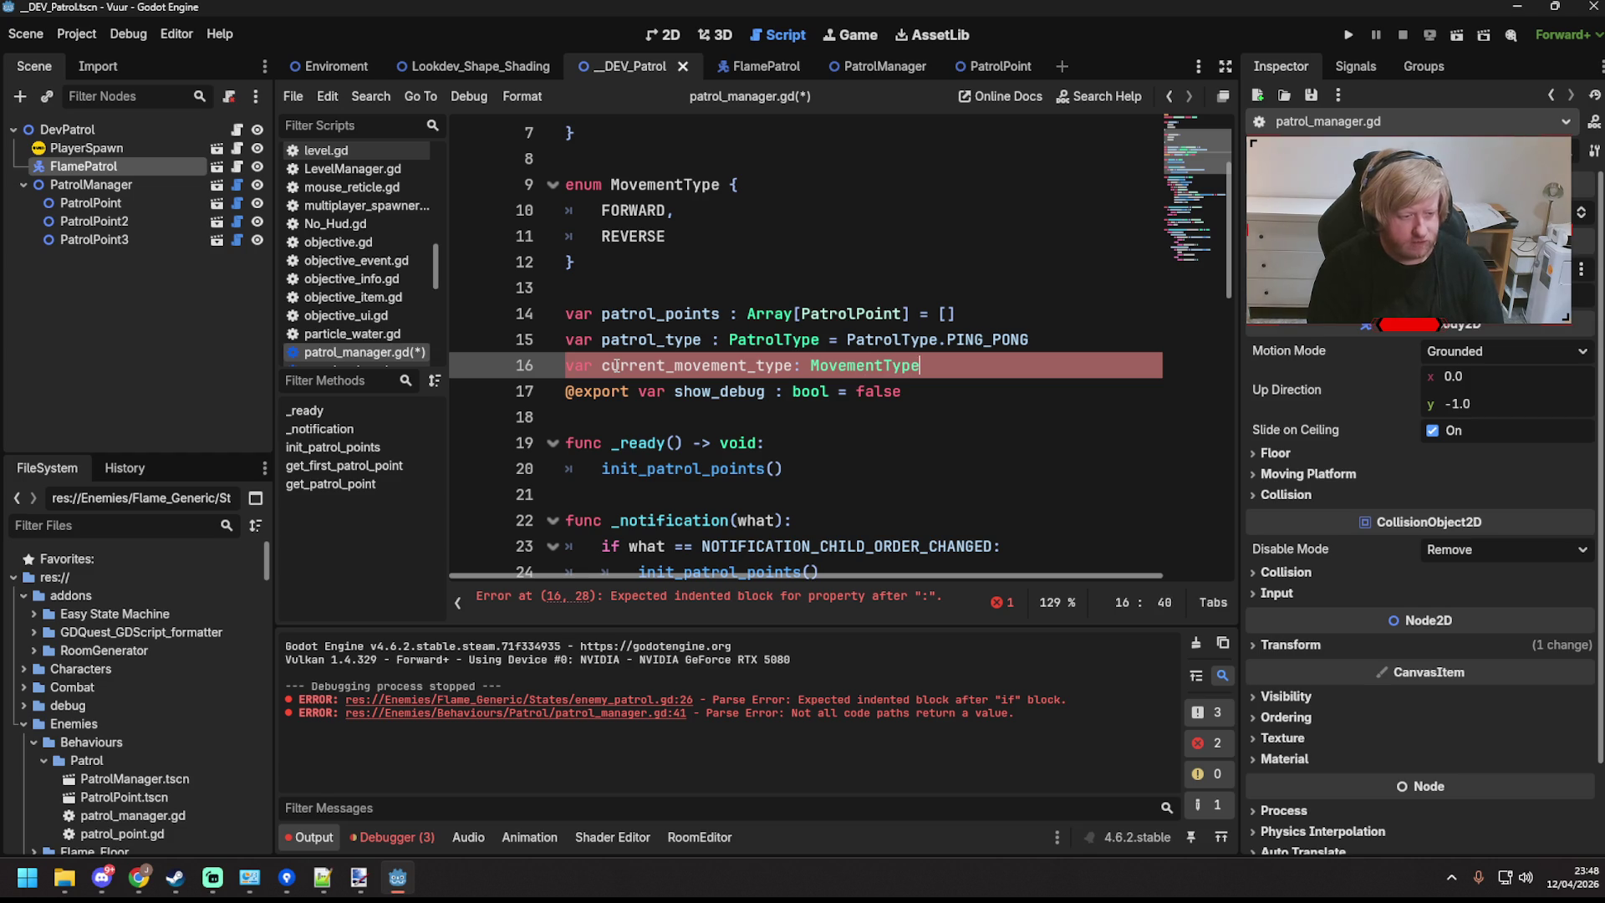
{"action": "type", "text": "Movement"}
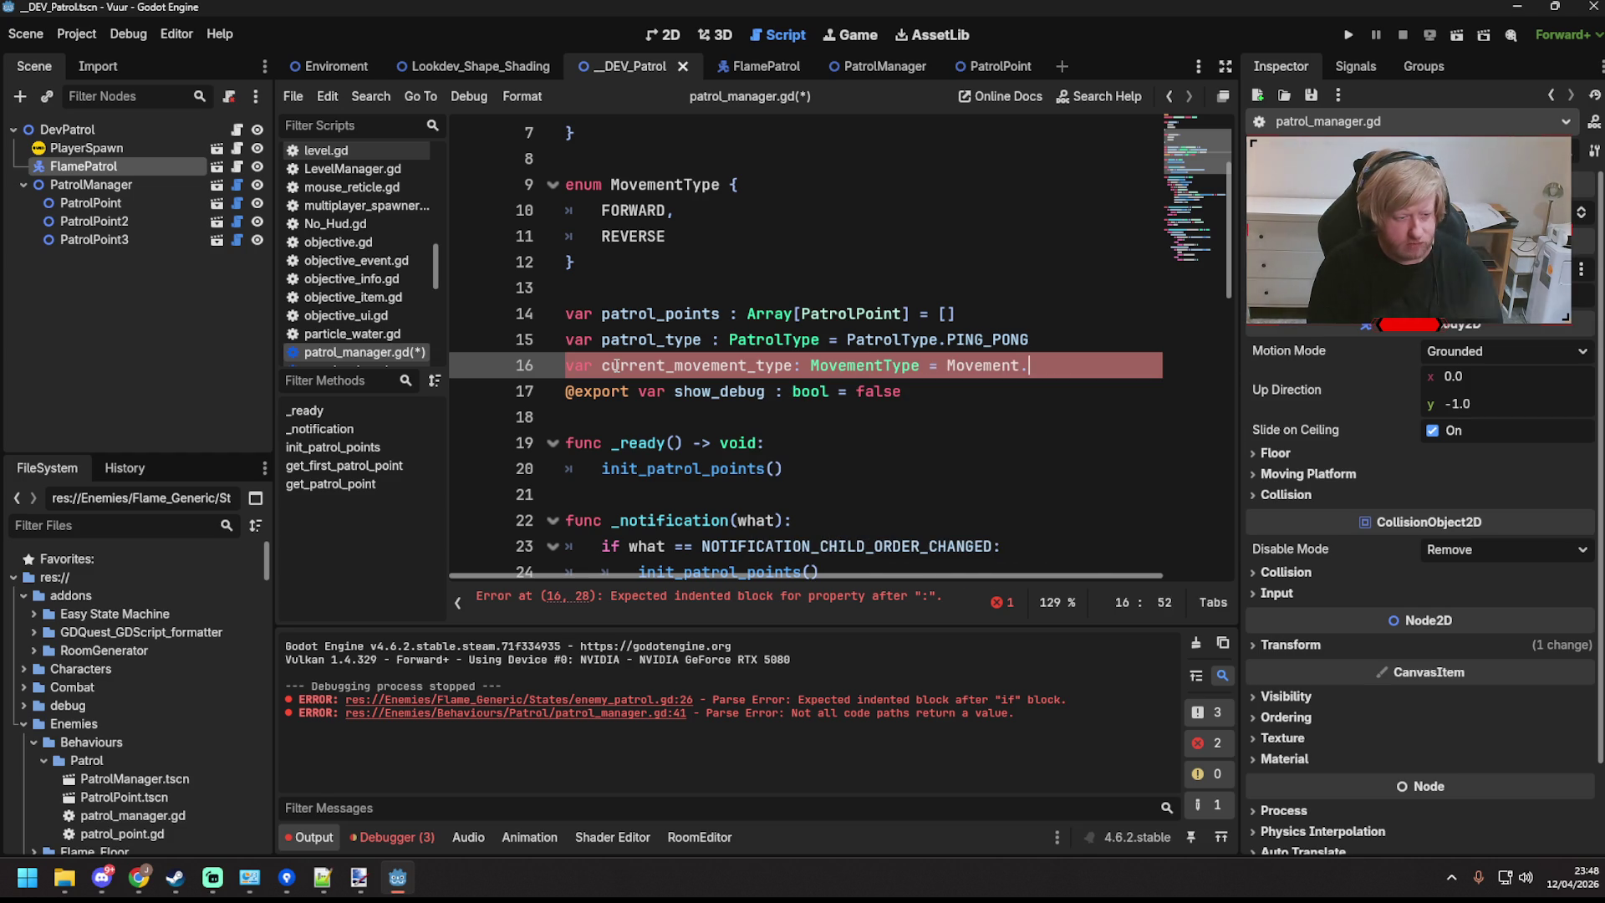
{"action": "type", "text": "Type."}
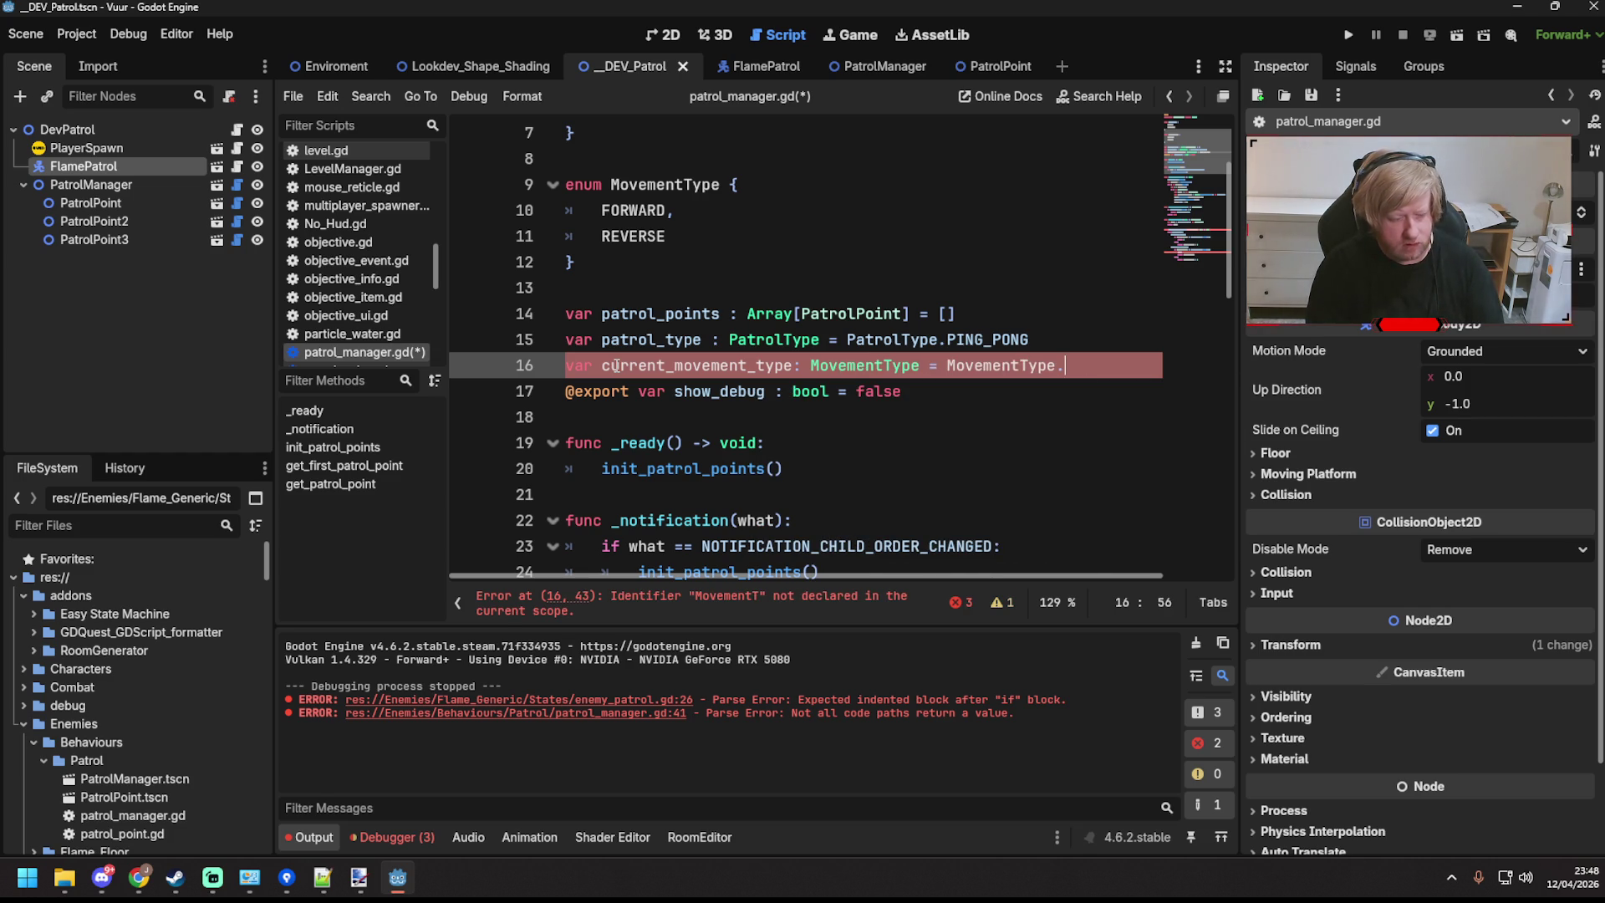
{"action": "key", "text": "Return"}
{"action": "key", "text": "ctrl+s"}
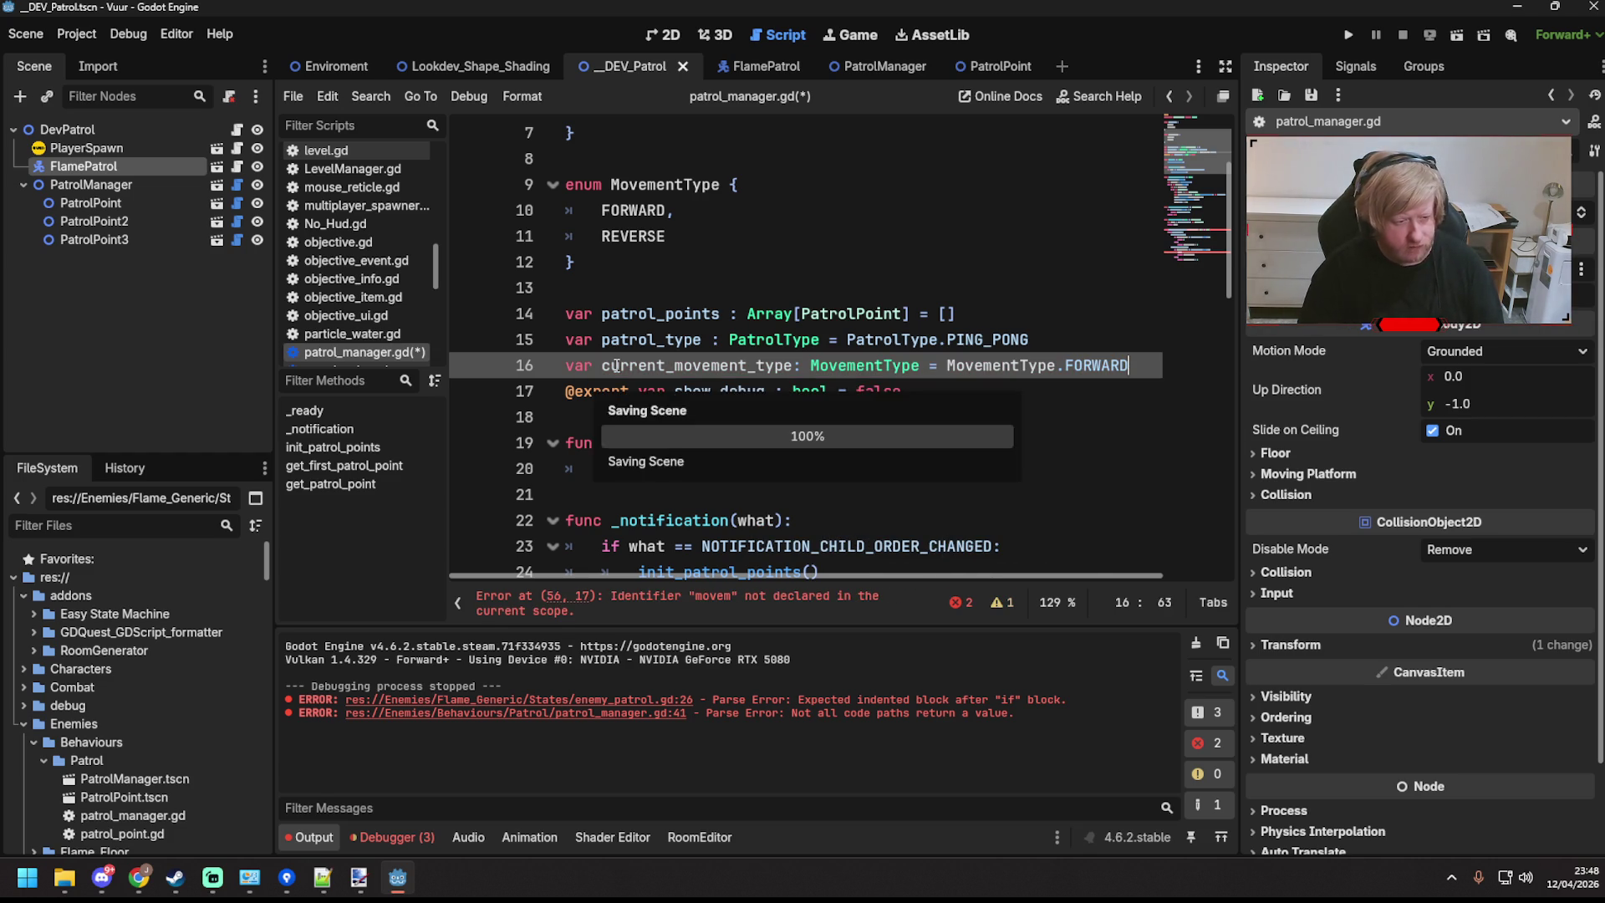
{"action": "key", "text": "Return"}
Replace the unfinished 'movem' on line 57 with current_movement_type and save
{"action": "left_click_drag", "start_coordinate": [602, 365], "coordinate": [792, 366]}
{"action": "scroll", "coordinate": [781, 453], "scroll_direction": "down", "scroll_amount": 12}
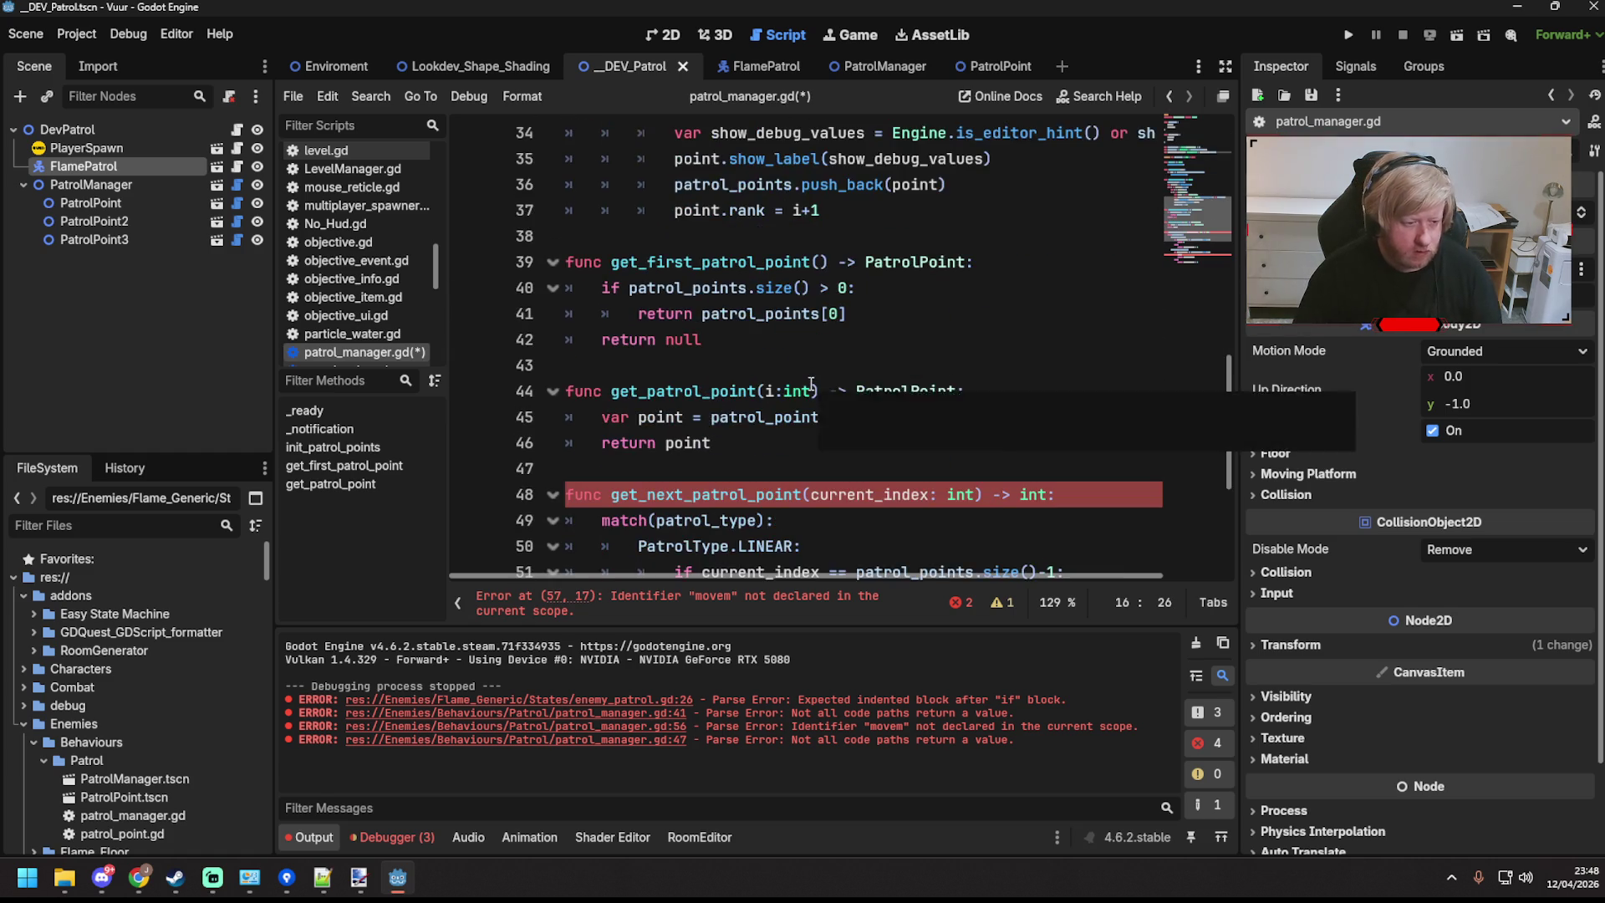
{"action": "left_click_drag", "start_coordinate": [713, 424], "coordinate": [762, 420]}
{"action": "type", "text": "current_movement_type"}
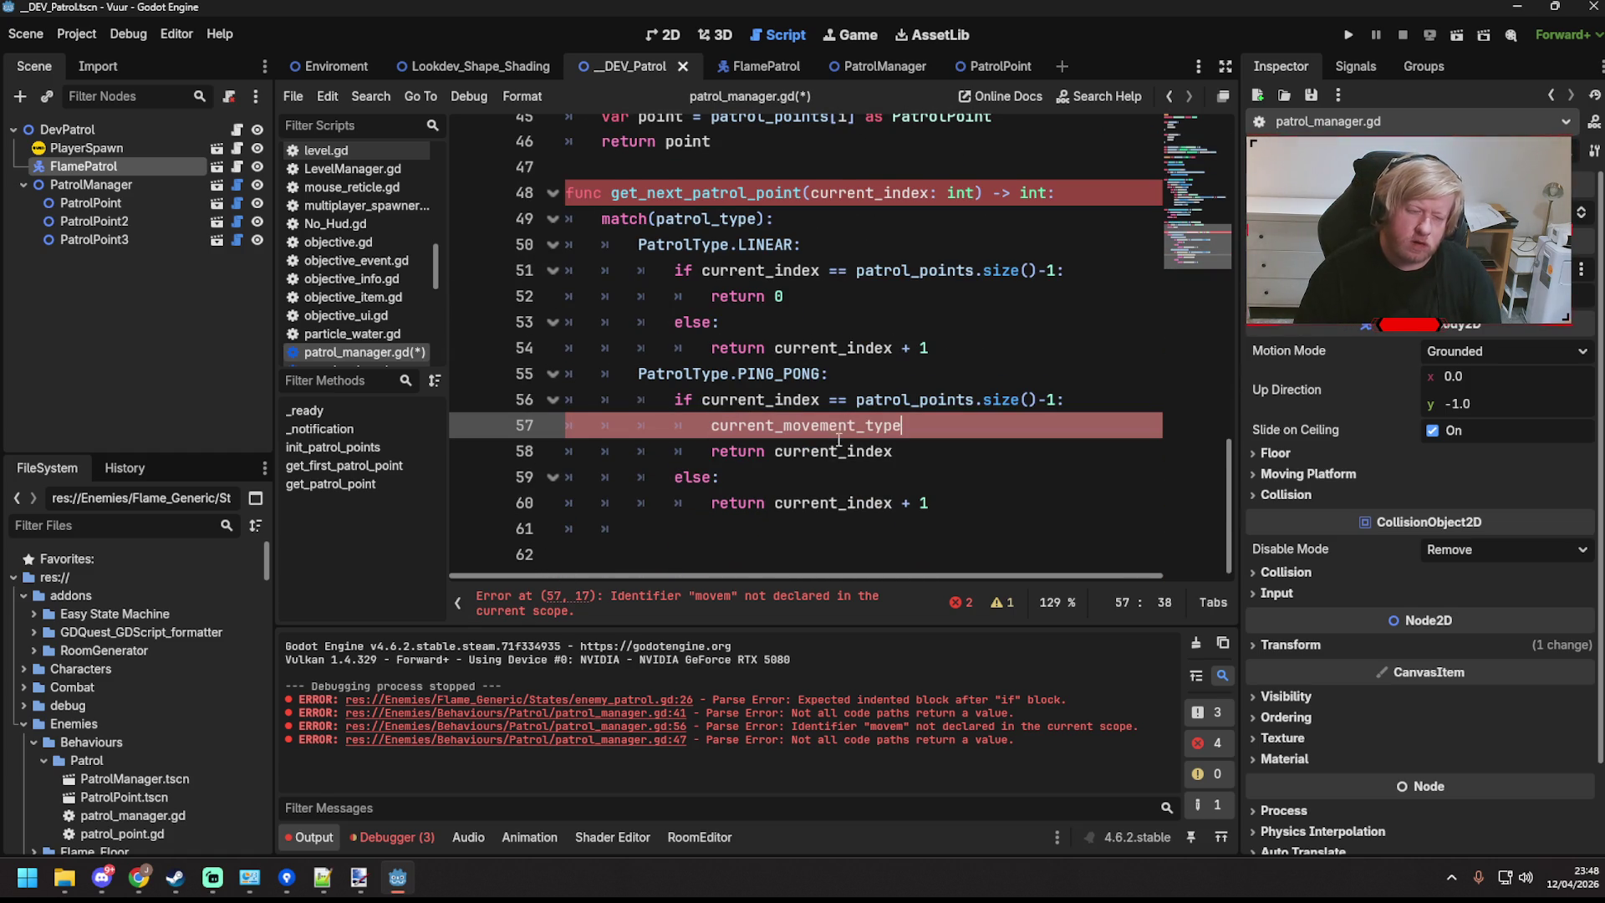
{"action": "key", "text": "ctrl+s"}
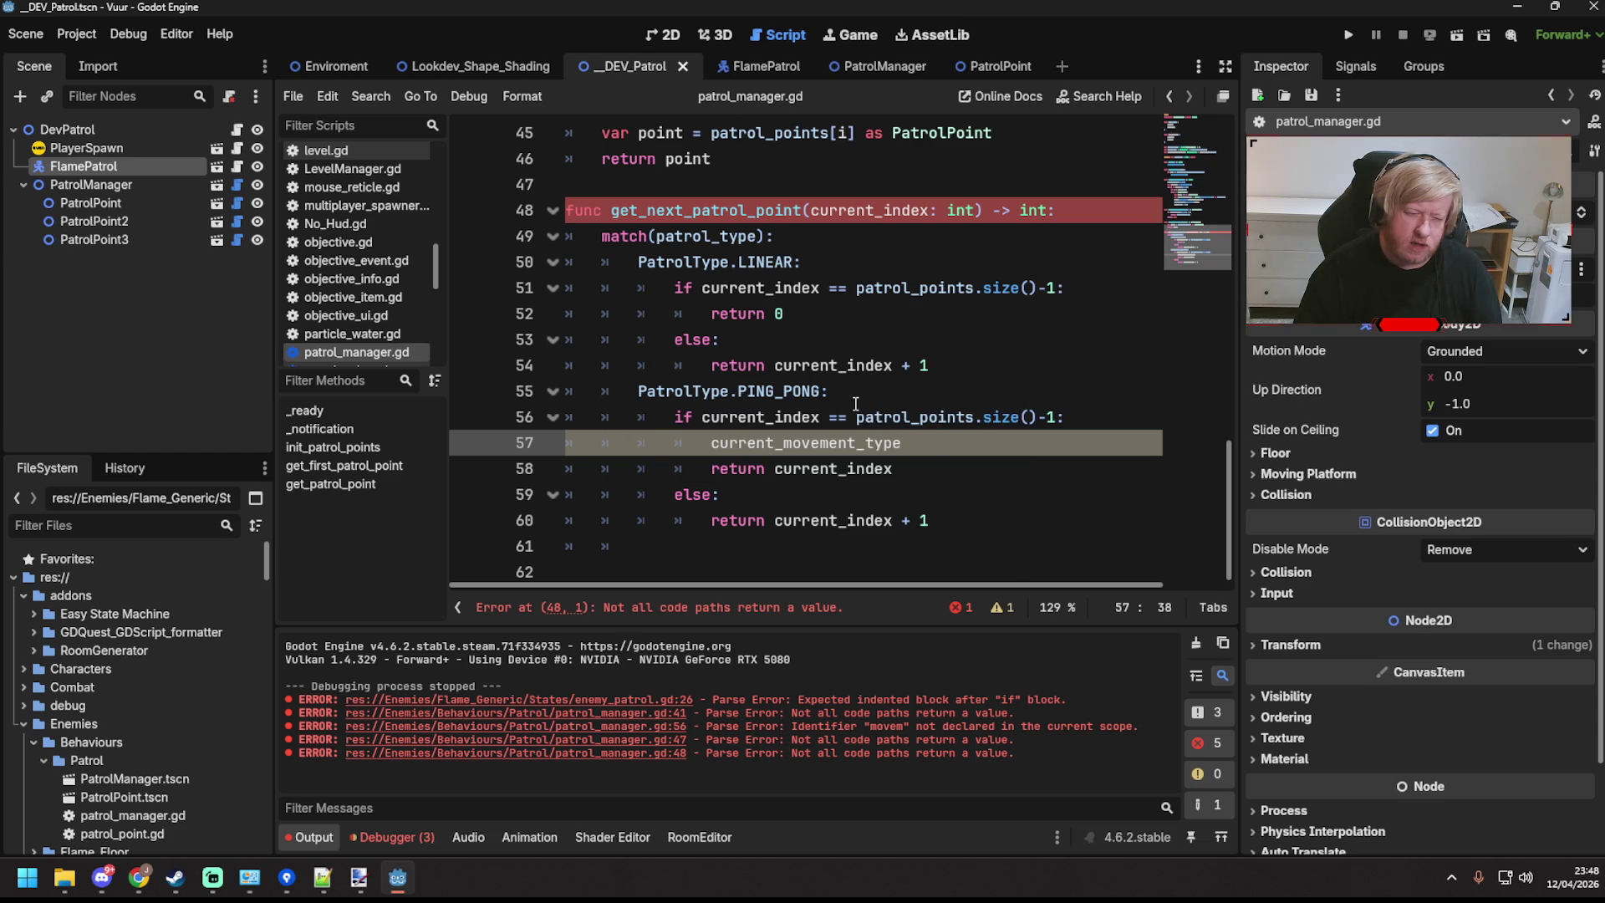
Delete the stray line and add 'if current_movement_type == MovementType.FORWARD:' under PING_PONG
{"action": "left_click", "coordinate": [515, 444]}
{"action": "key", "text": "BackSpace"}
{"action": "left_click", "coordinate": [849, 388]}
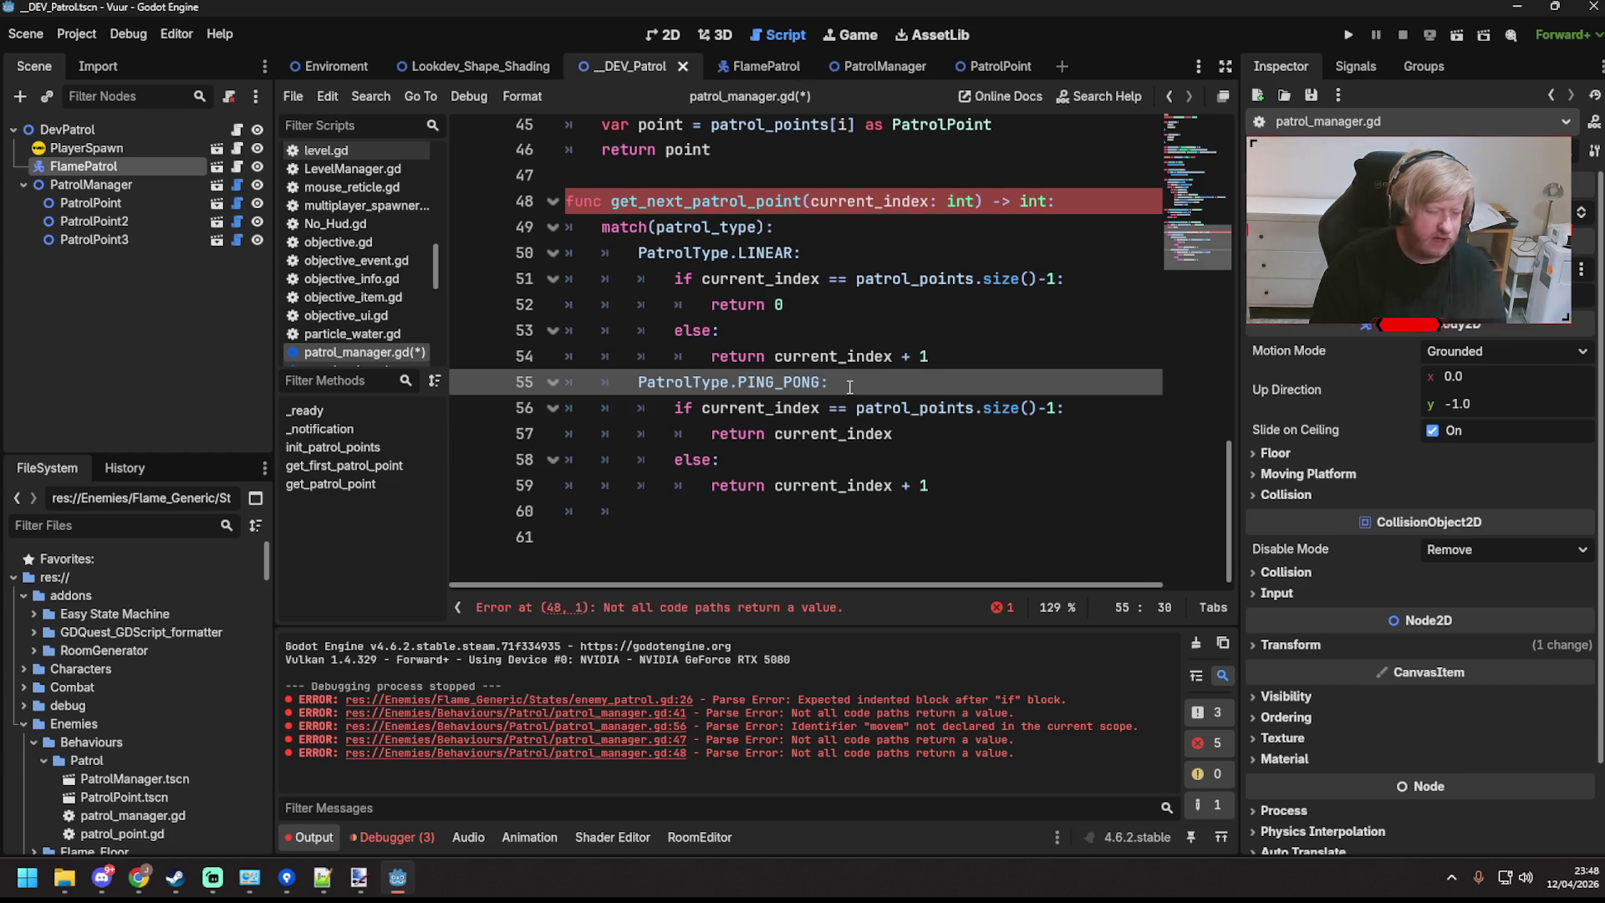
{"action": "key", "text": "Return"}
{"action": "type", "text": "if Movemen"}
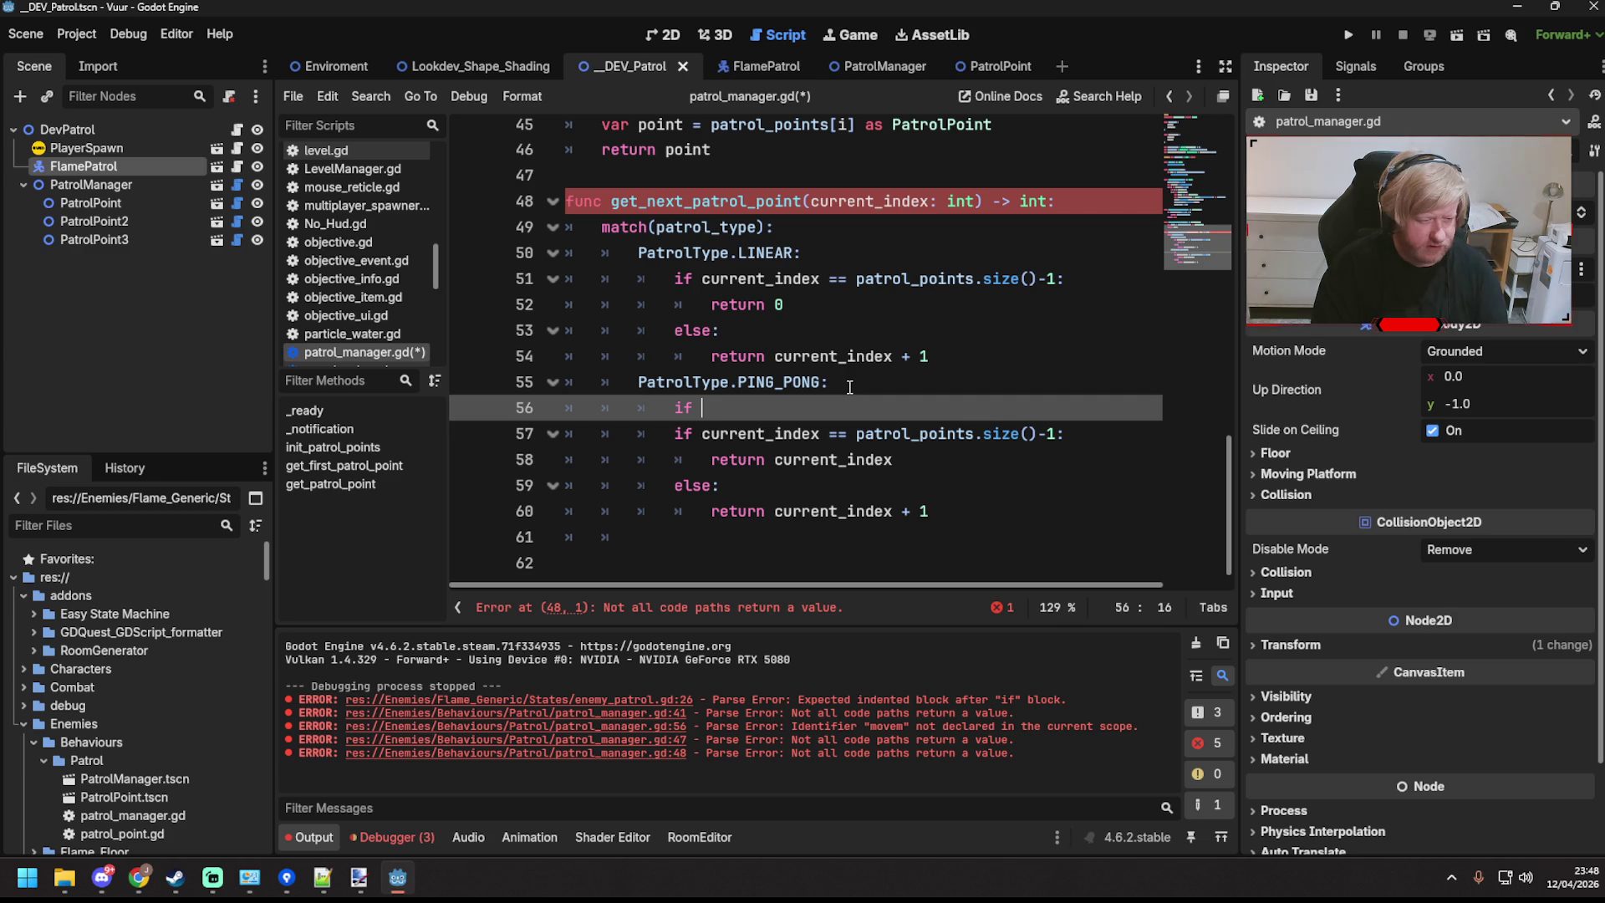
{"action": "key", "text": "BackSpace"}
{"action": "key", "text": "BackSpace"}
{"action": "key", "text": "BackSpace"}
{"action": "type", "text": "cu"}
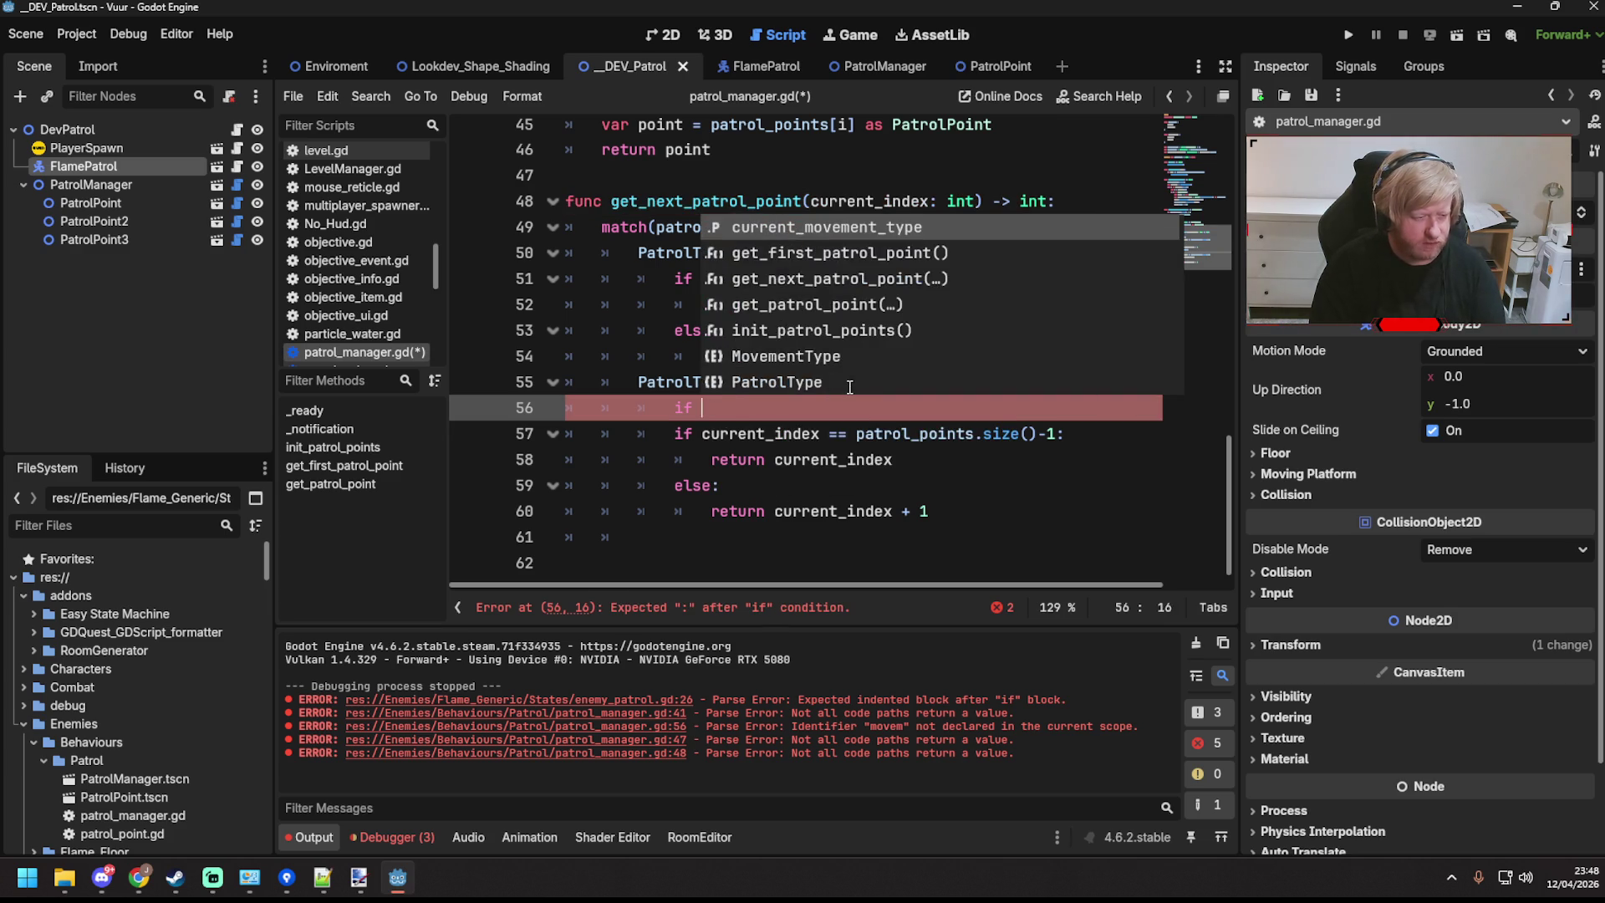
{"action": "key", "text": "Return"}
{"action": "type", "text": "=="}
{"action": "type", "text": " Movement"}
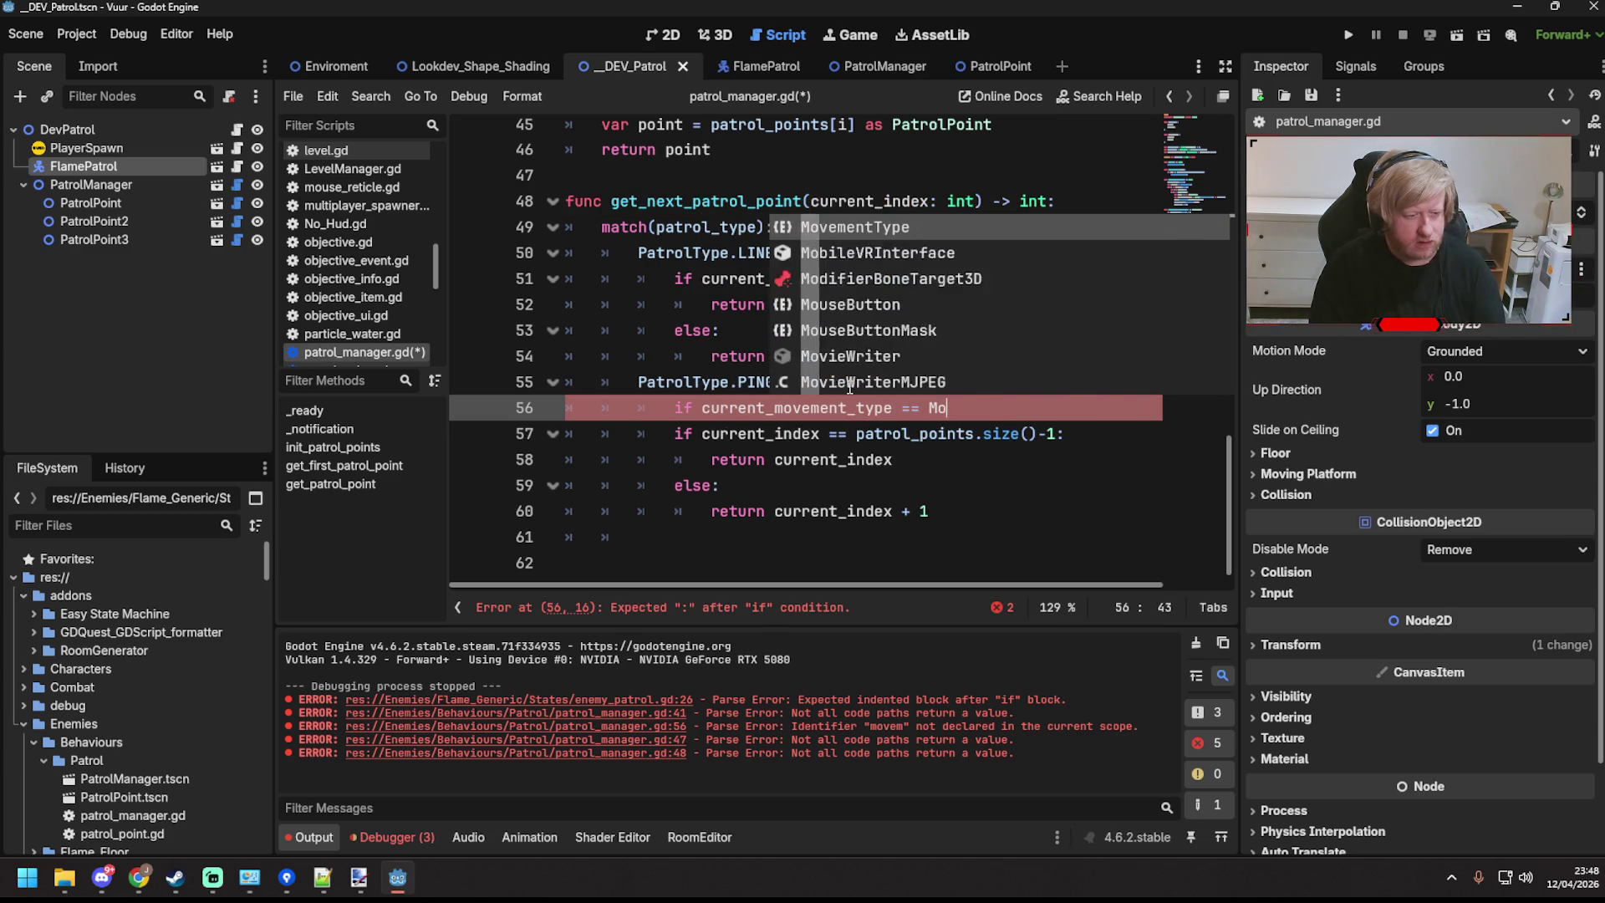
{"action": "type", "text": ".FORWARD:"}
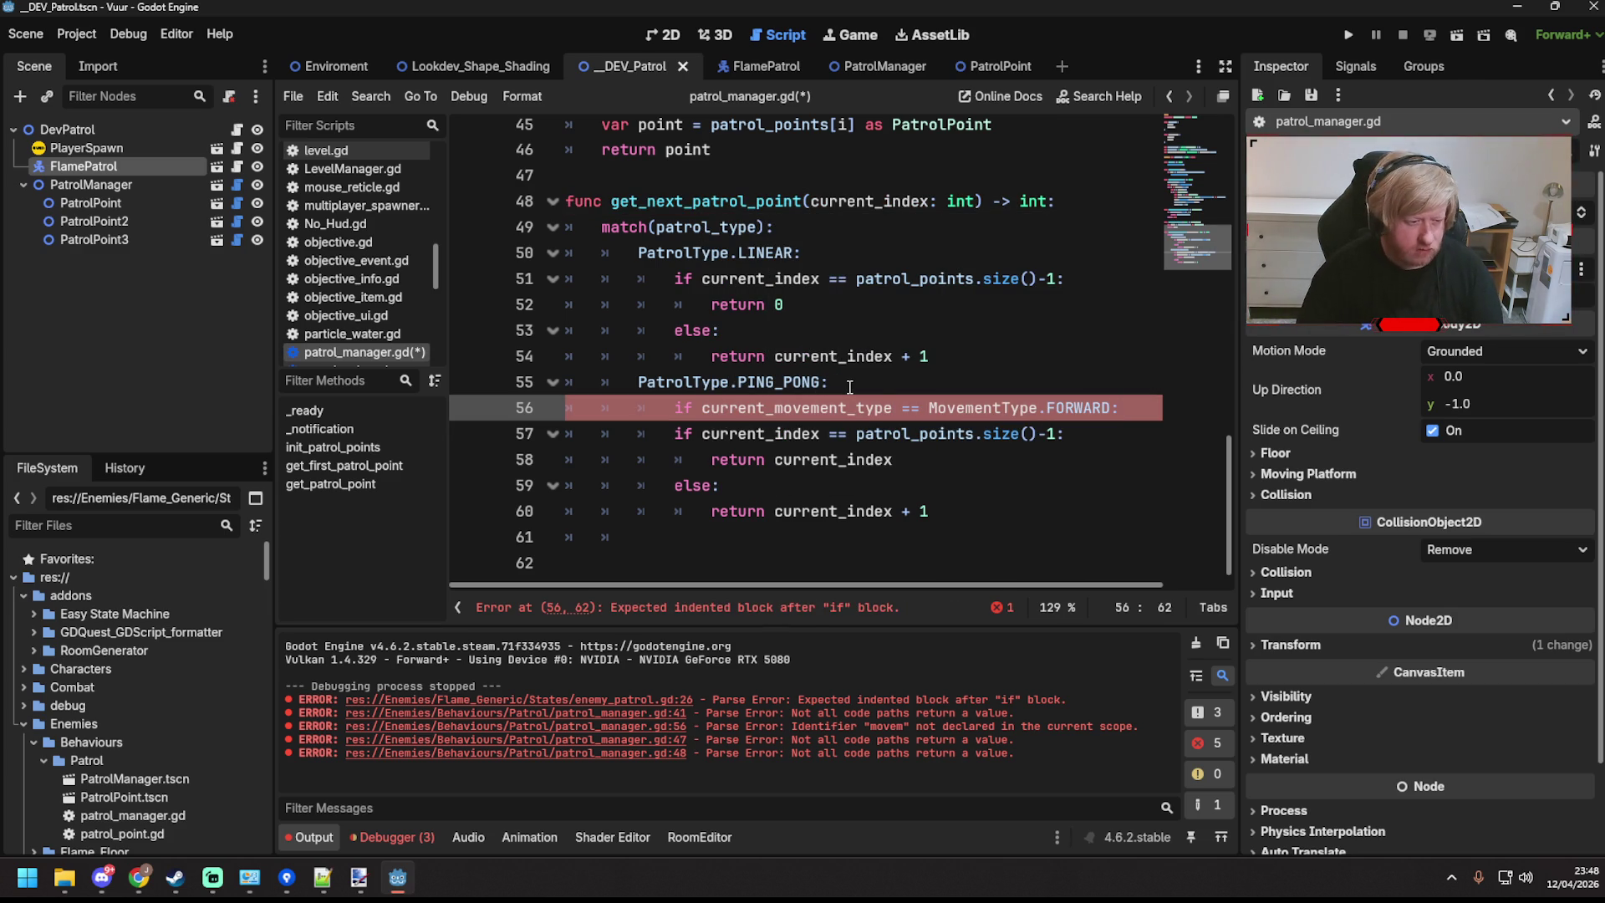
Indent the index checks under the FORWARD condition and add an 'else:' after them
{"action": "mouse_move", "coordinate": [933, 511]}
{"action": "left_mouse_down"}
{"action": "mouse_move", "coordinate": [474, 450]}
{"action": "mouse_move", "coordinate": [473, 434]}
{"action": "left_mouse_up"}
{"action": "key", "text": "Tab"}
{"action": "left_click", "coordinate": [984, 522]}
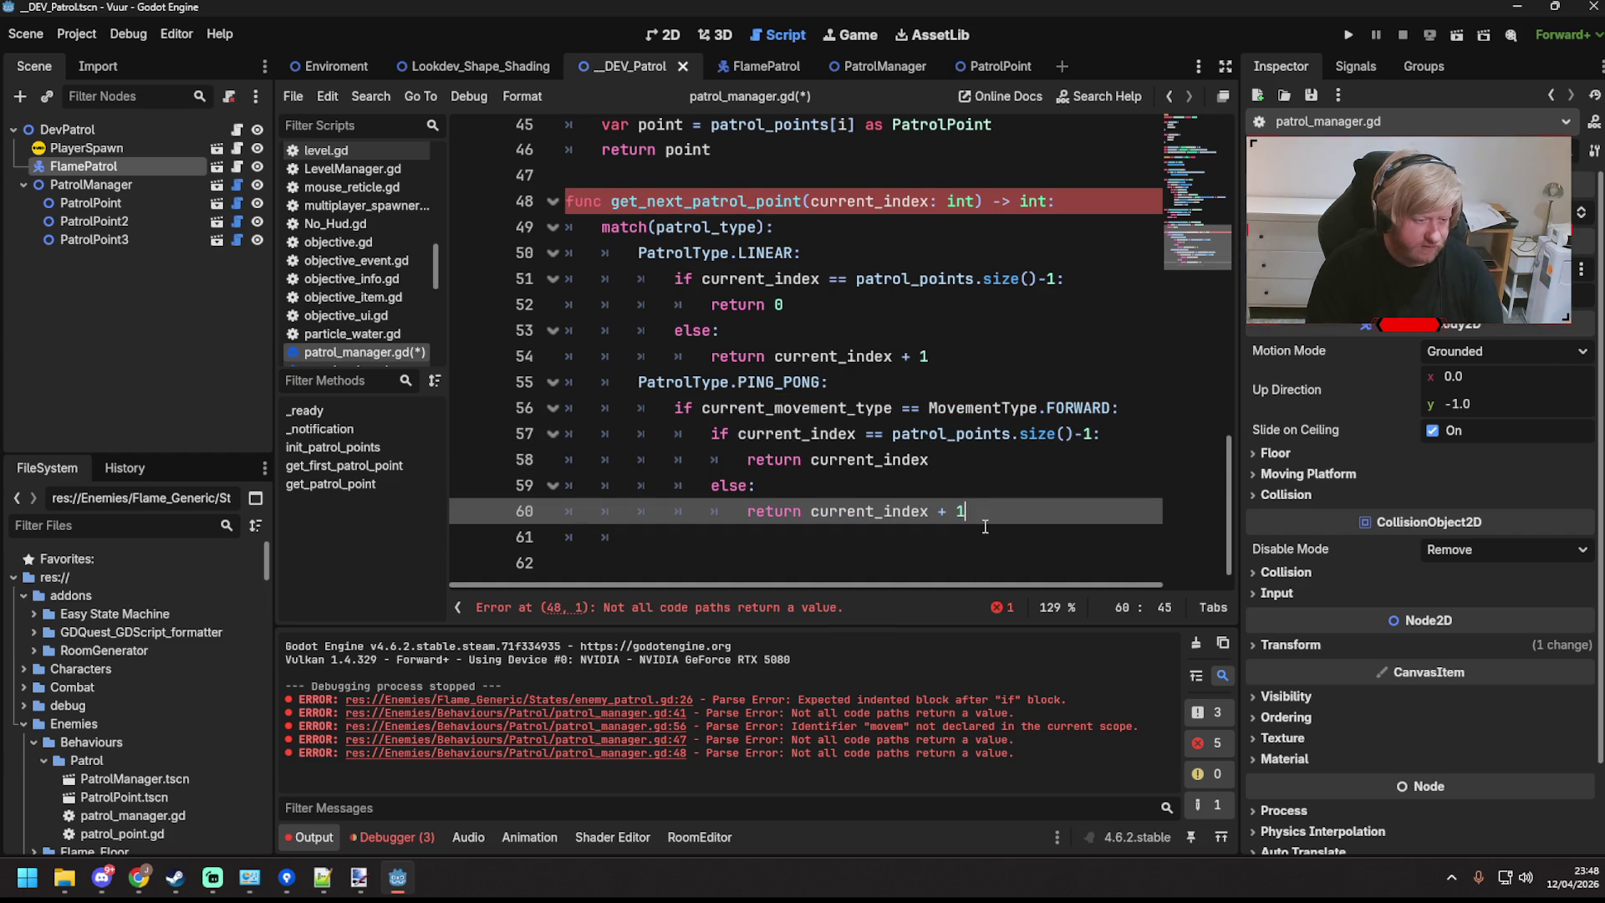
{"action": "key", "text": "Return"}
{"action": "key", "text": "BackSpace"}
{"action": "type", "text": "else:"}
{"action": "key", "text": "Return"}
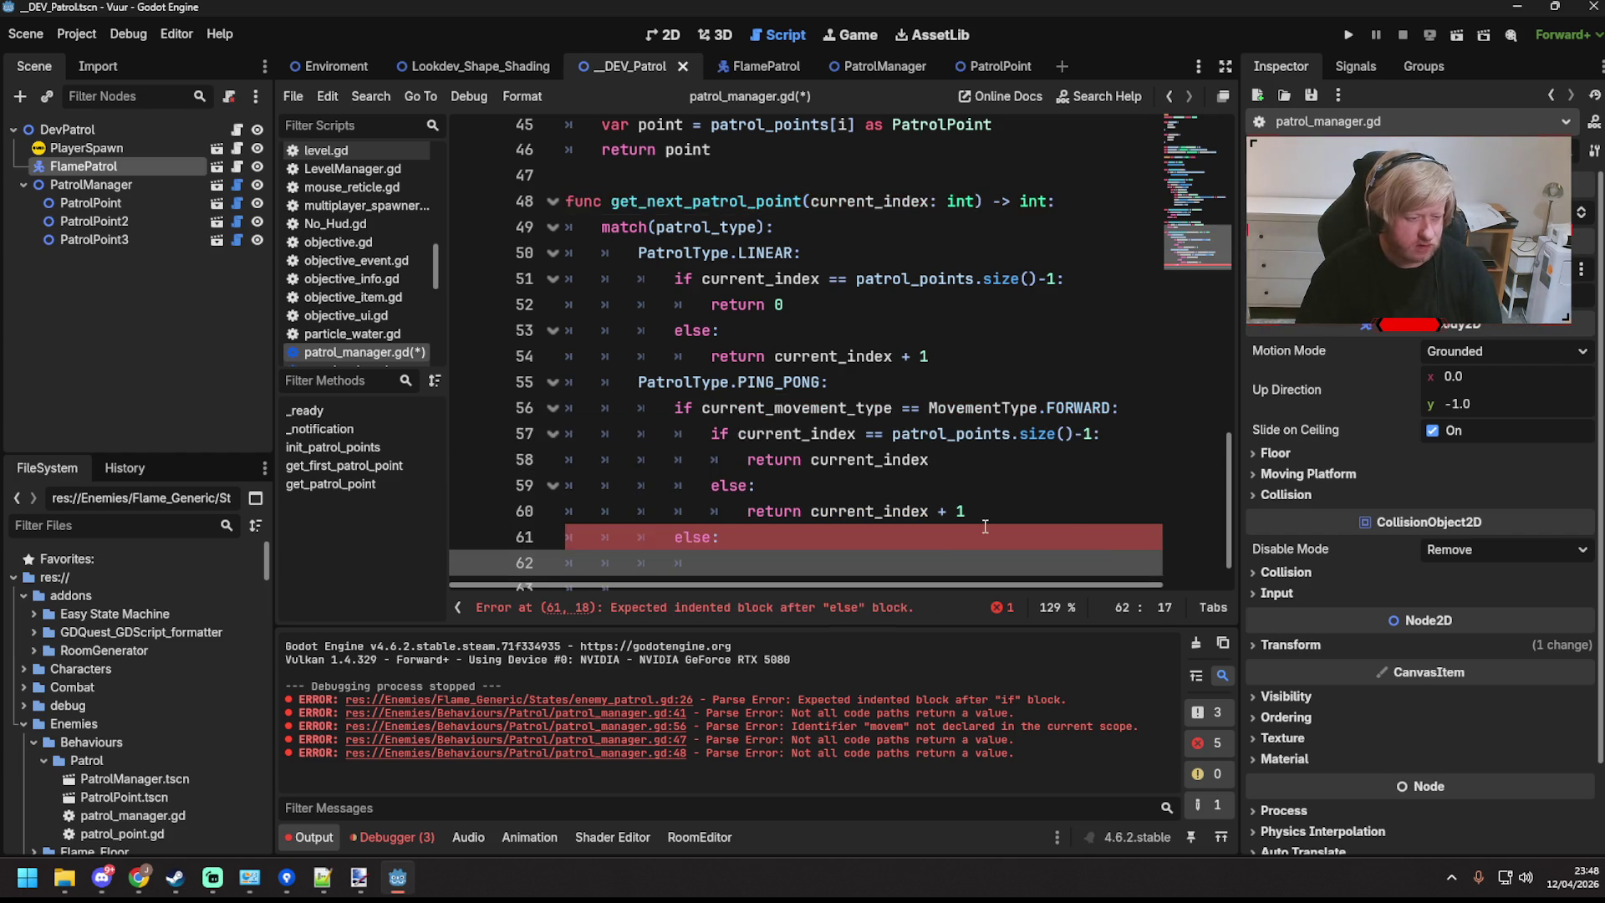
{"action": "scroll", "coordinate": [964, 444], "scroll_direction": "down", "scroll_amount": 1}
{"action": "mouse_move", "coordinate": [982, 467]}
{"action": "left_mouse_down"}
{"action": "mouse_move", "coordinate": [501, 416]}
{"action": "mouse_move", "coordinate": [468, 391]}
{"action": "left_mouse_up"}
{"action": "key", "text": "ctrl+c"}
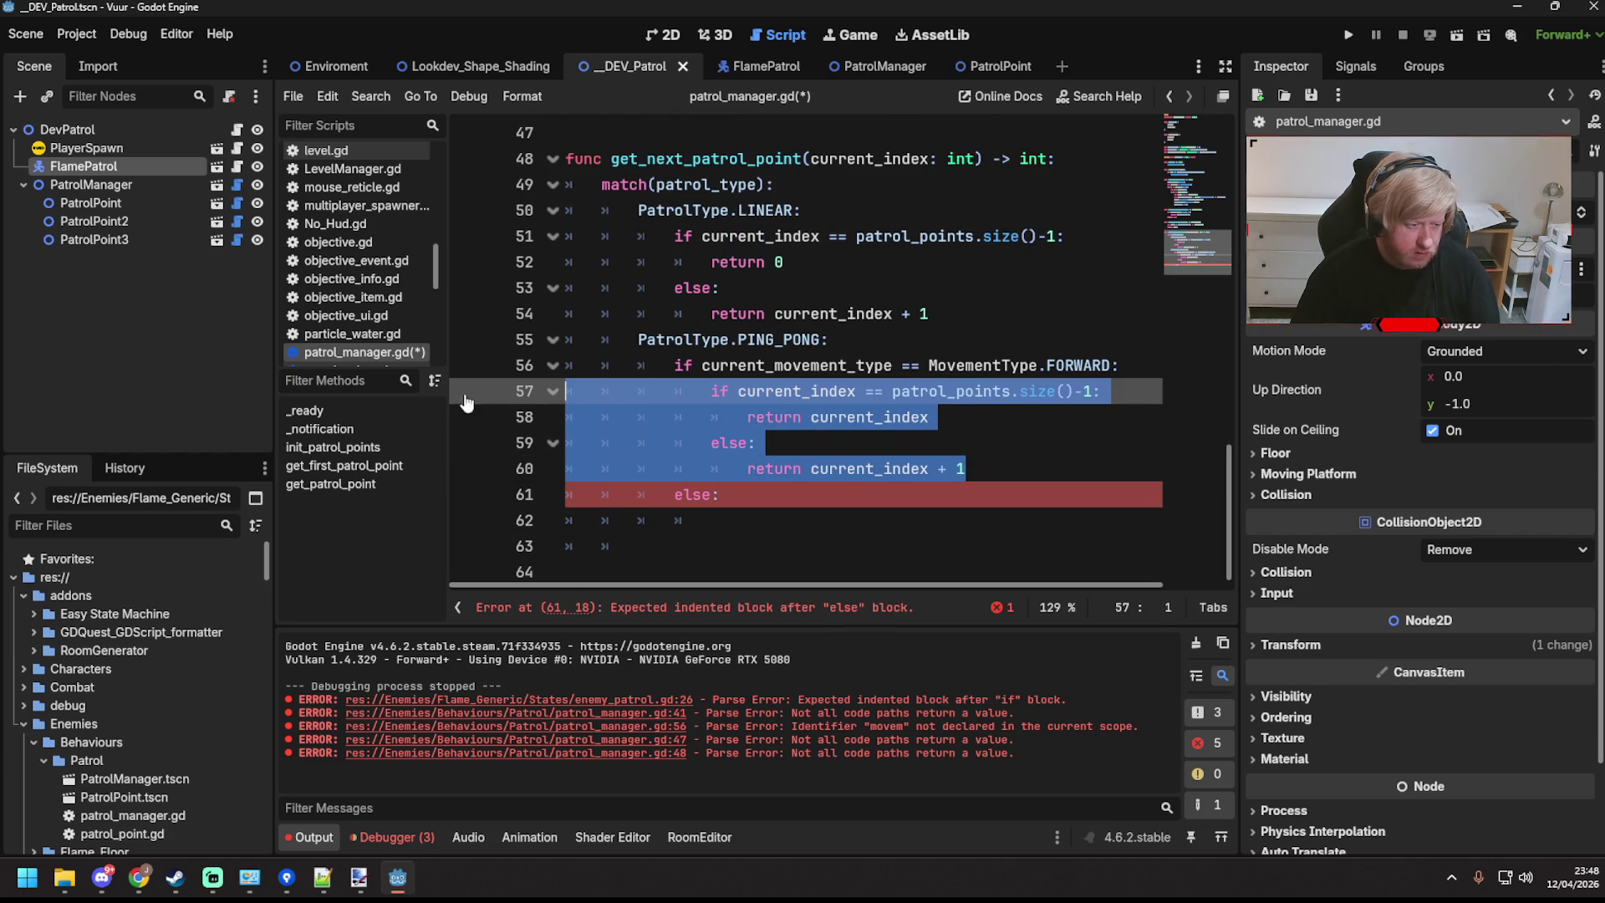
Paste the forward if/else into the else branch and change its condition to current_index == 0
{"action": "left_click", "coordinate": [719, 527]}
{"action": "key", "text": "ctrl+v"}
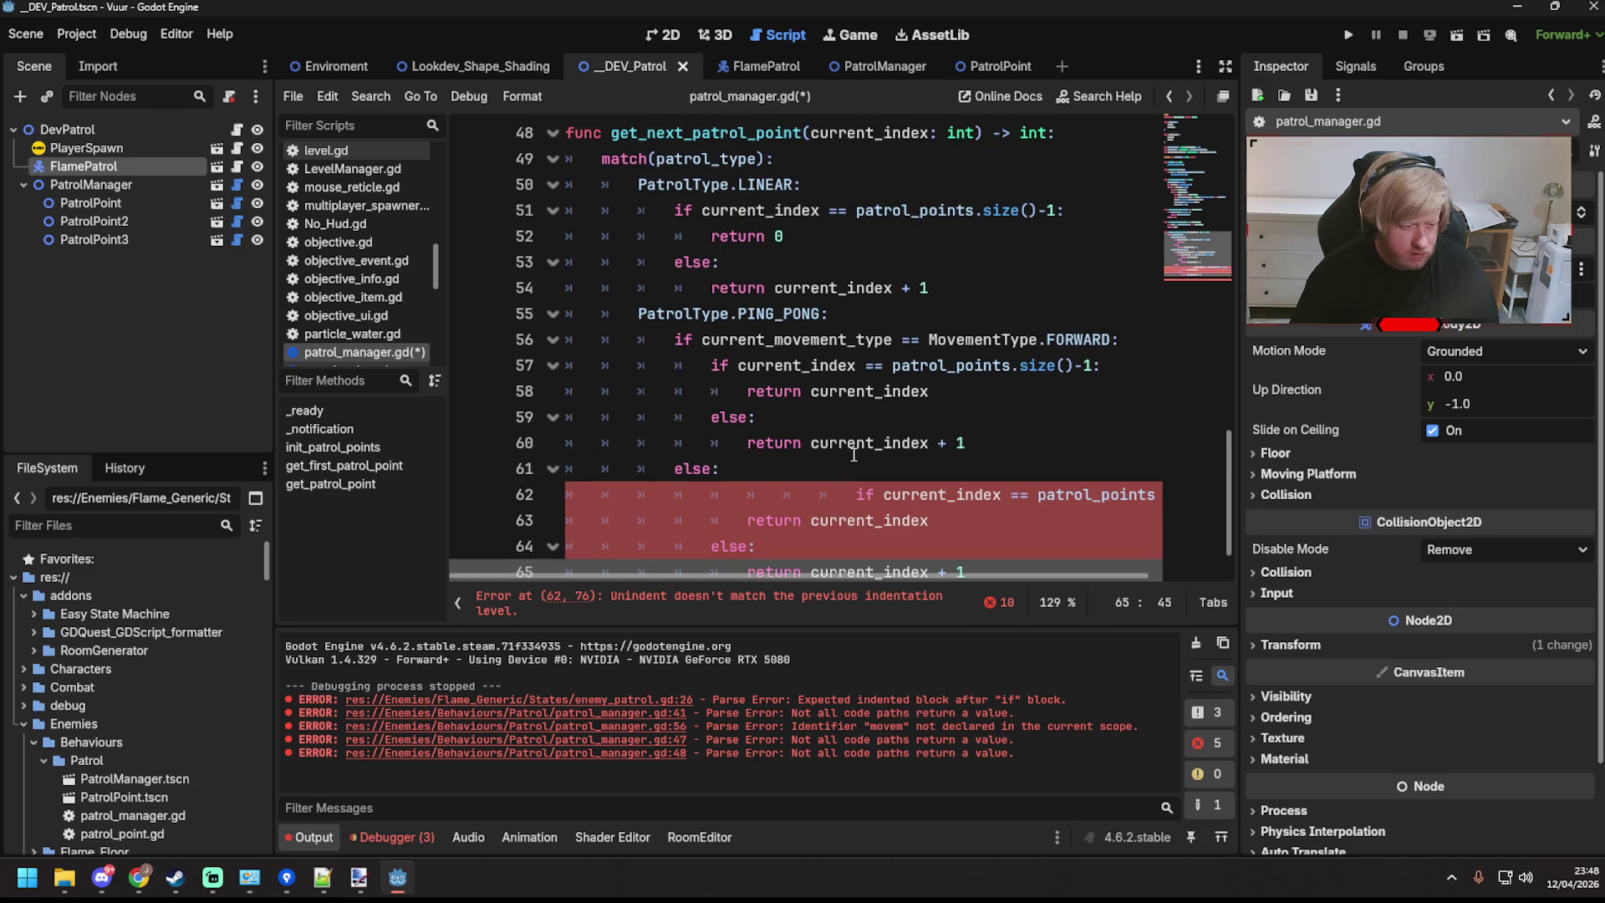
{"action": "key", "text": "BackSpace"}
{"action": "key", "text": "BackSpace"}
{"action": "key", "text": "BackSpace"}
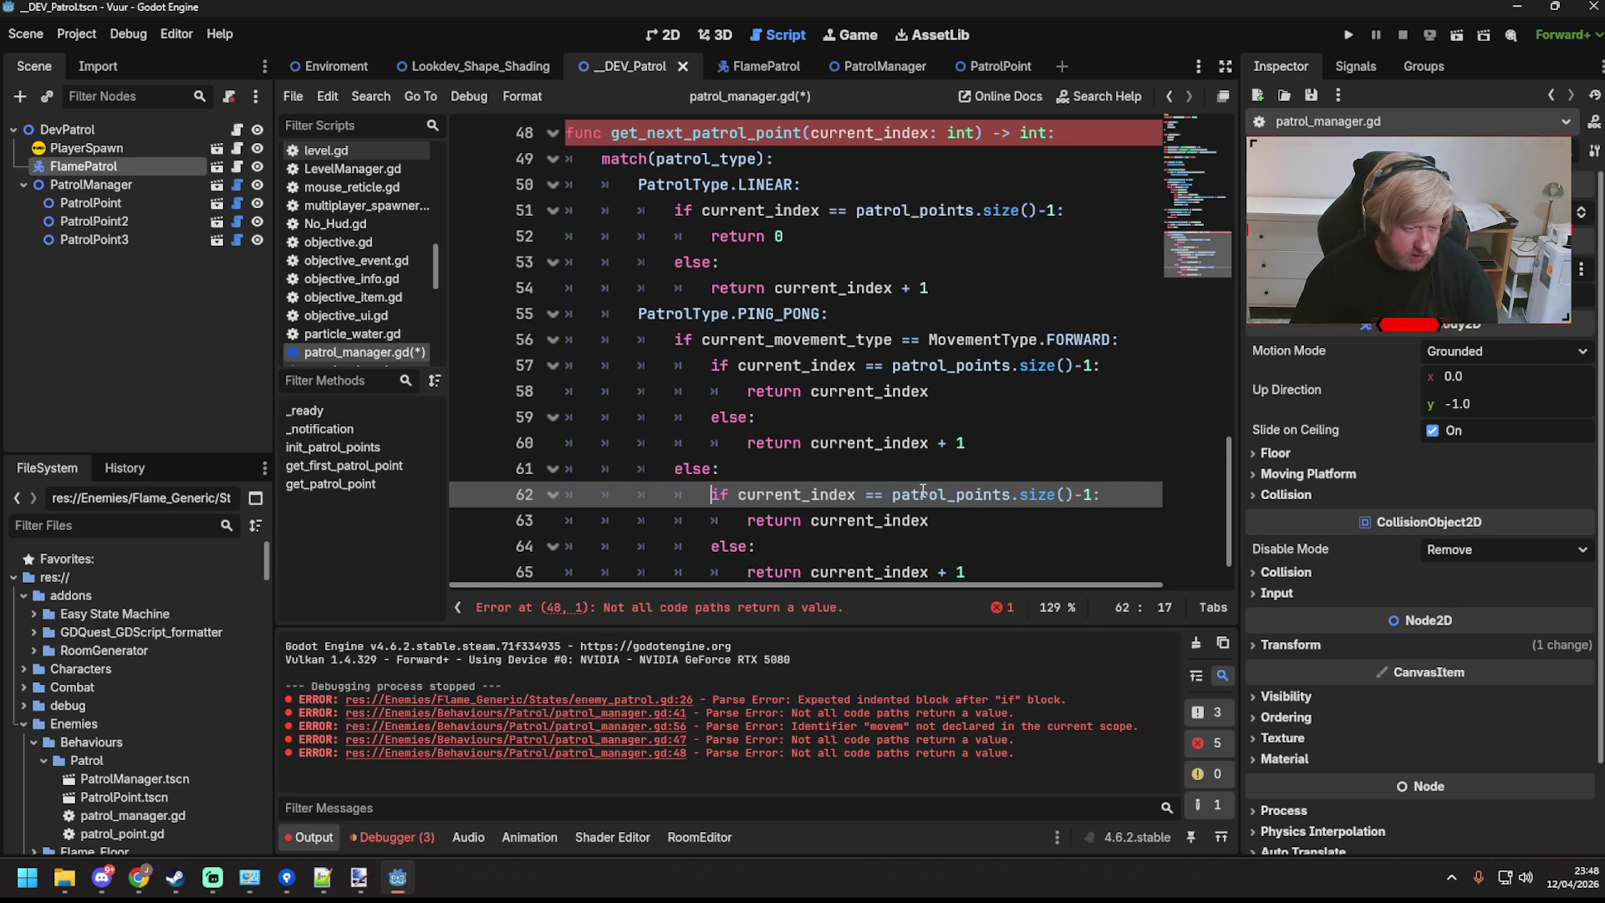
{"action": "left_click_drag", "start_coordinate": [891, 490], "coordinate": [1091, 493]}
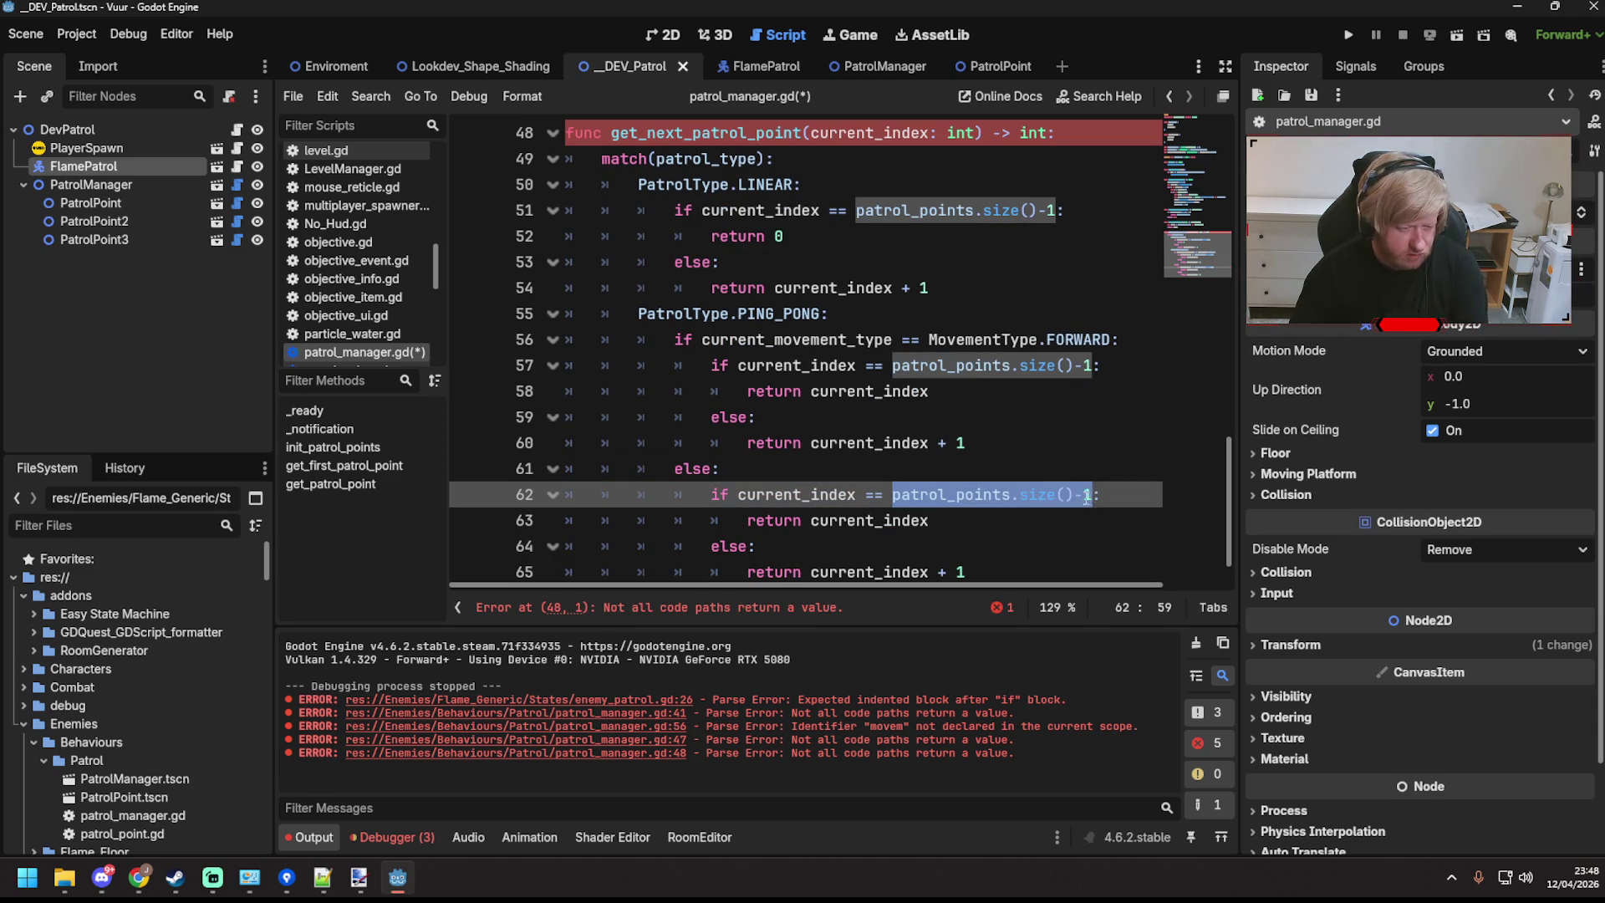
{"action": "type", "text": "0:"}
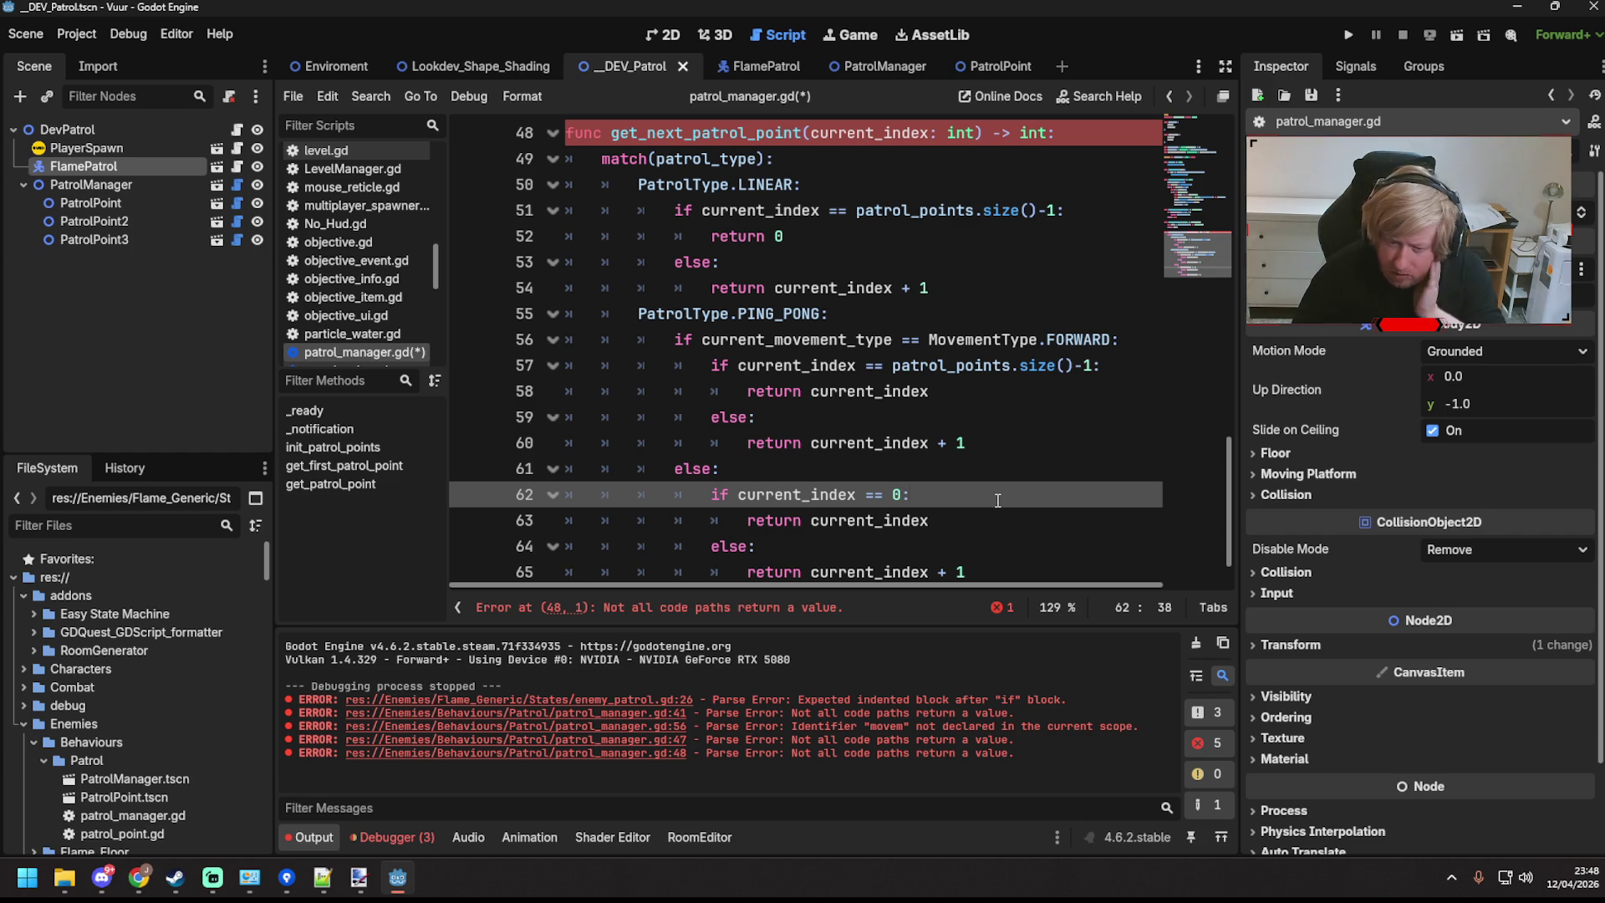
{"action": "left_click", "coordinate": [939, 490]}
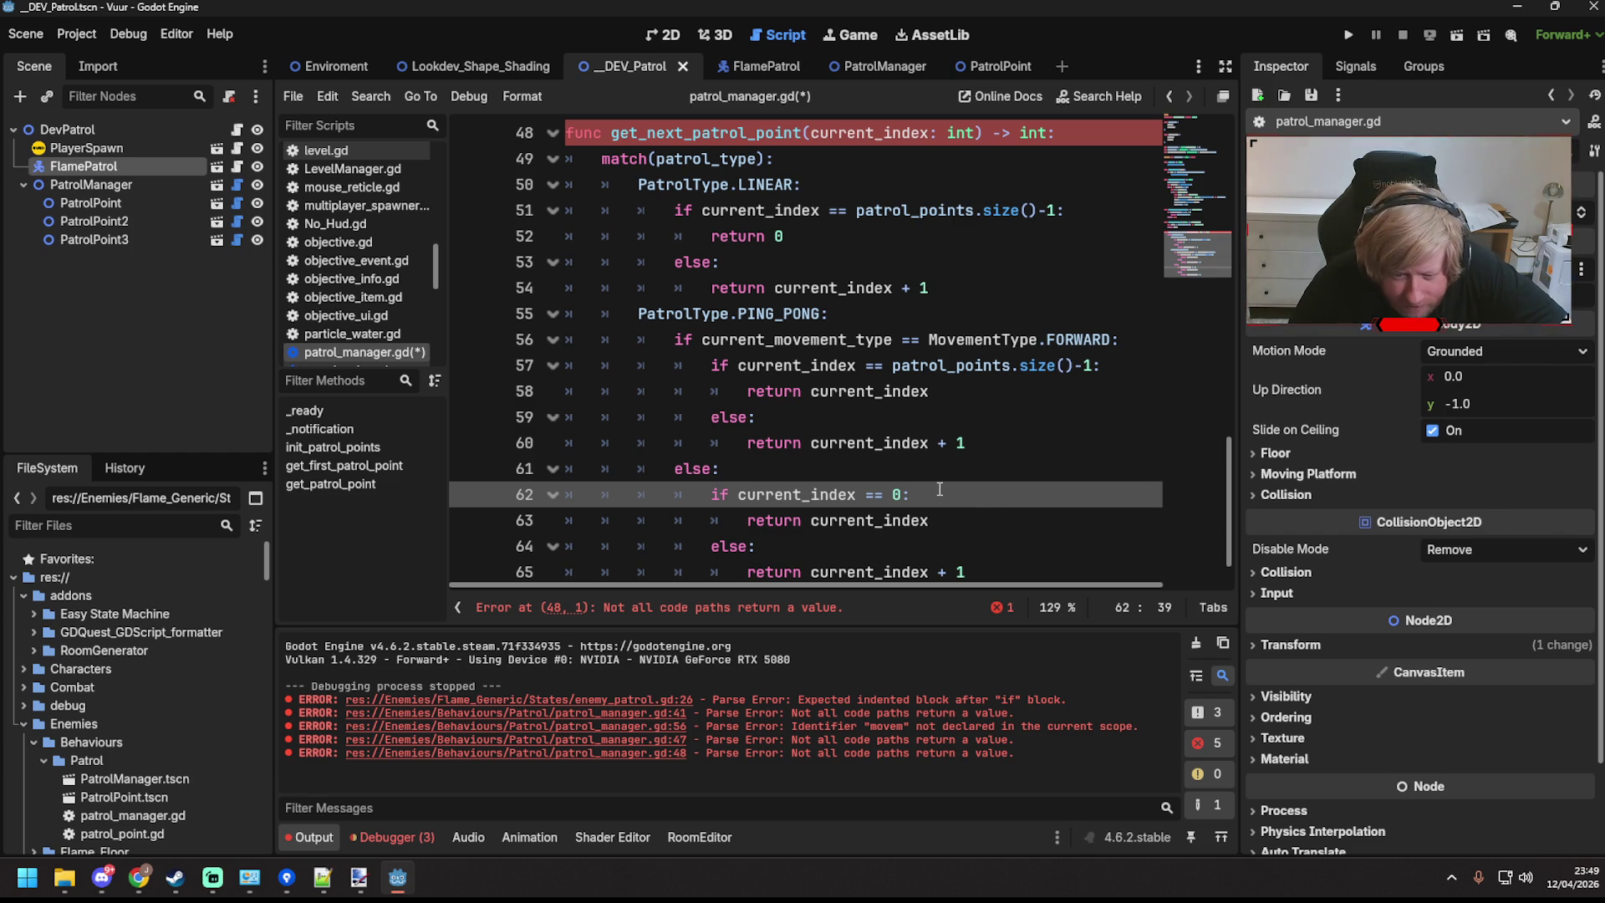
Review the pasted branch and leave the caret at line 64's else
{"action": "scroll", "coordinate": [930, 468], "scroll_direction": "up", "scroll_amount": 2}
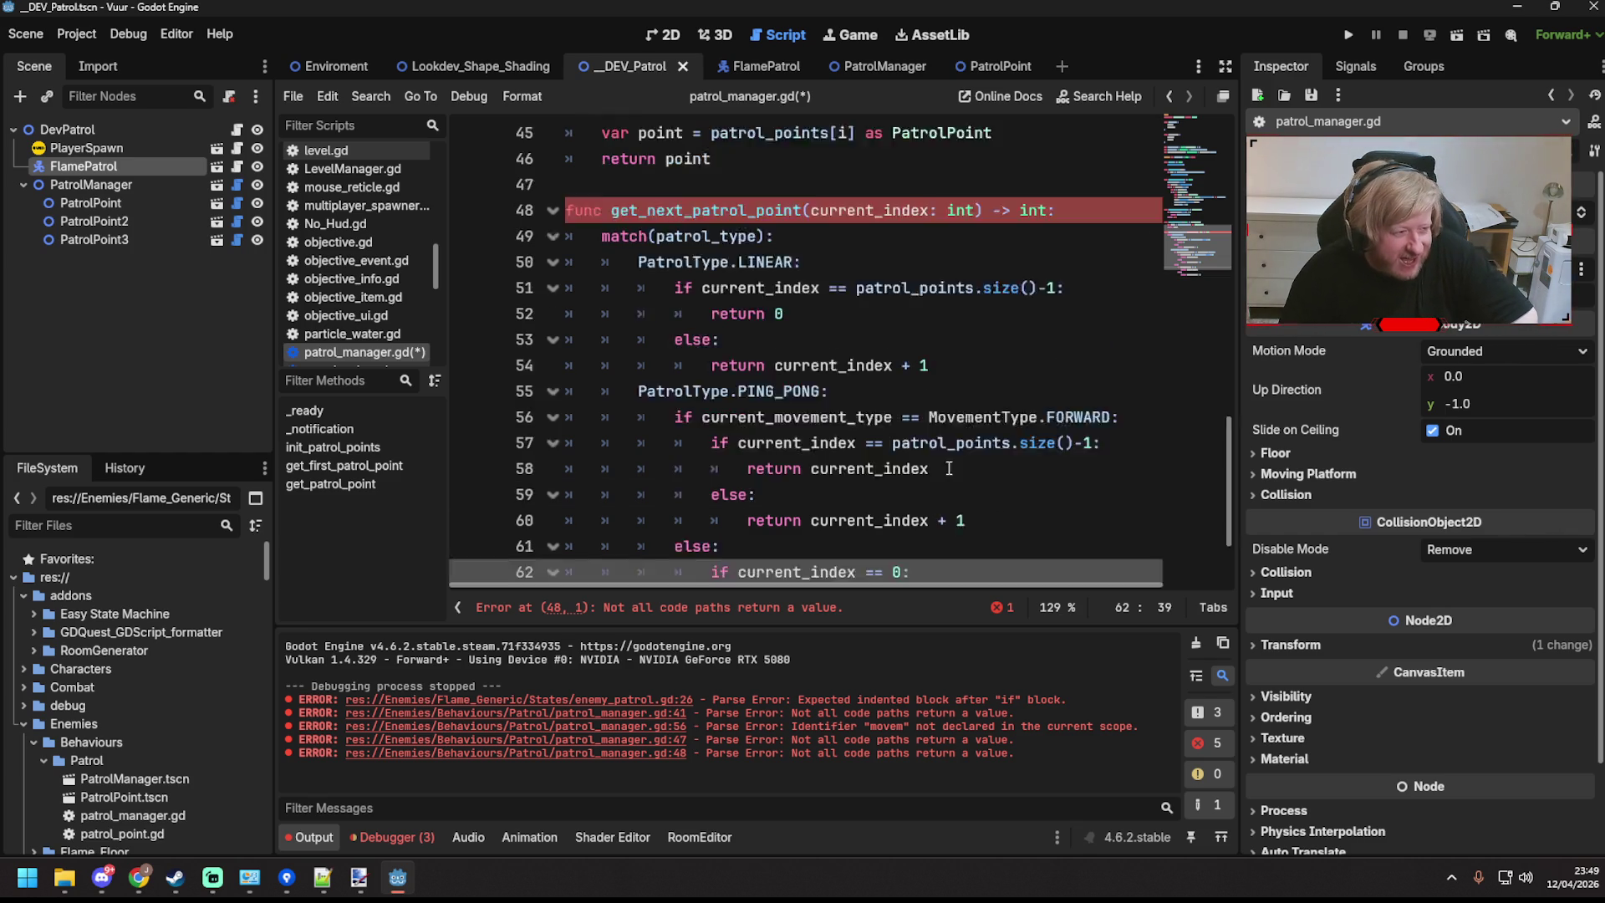
{"action": "scroll", "coordinate": [931, 384], "scroll_direction": "down", "scroll_amount": 3}
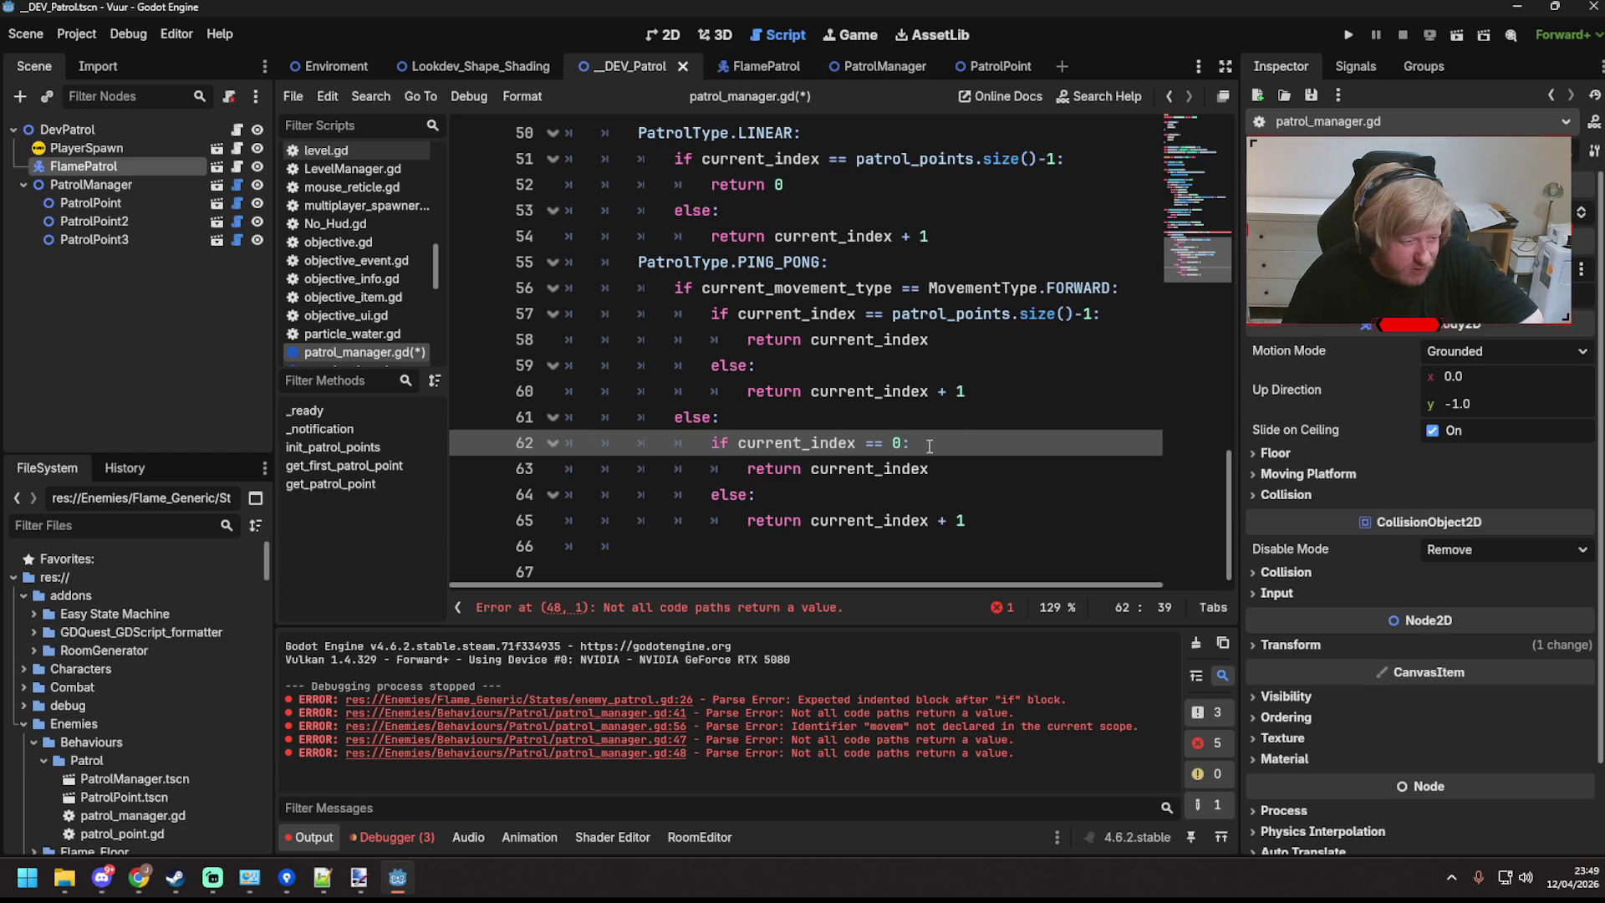
{"action": "scroll", "coordinate": [931, 446], "scroll_direction": "up", "scroll_amount": 1}
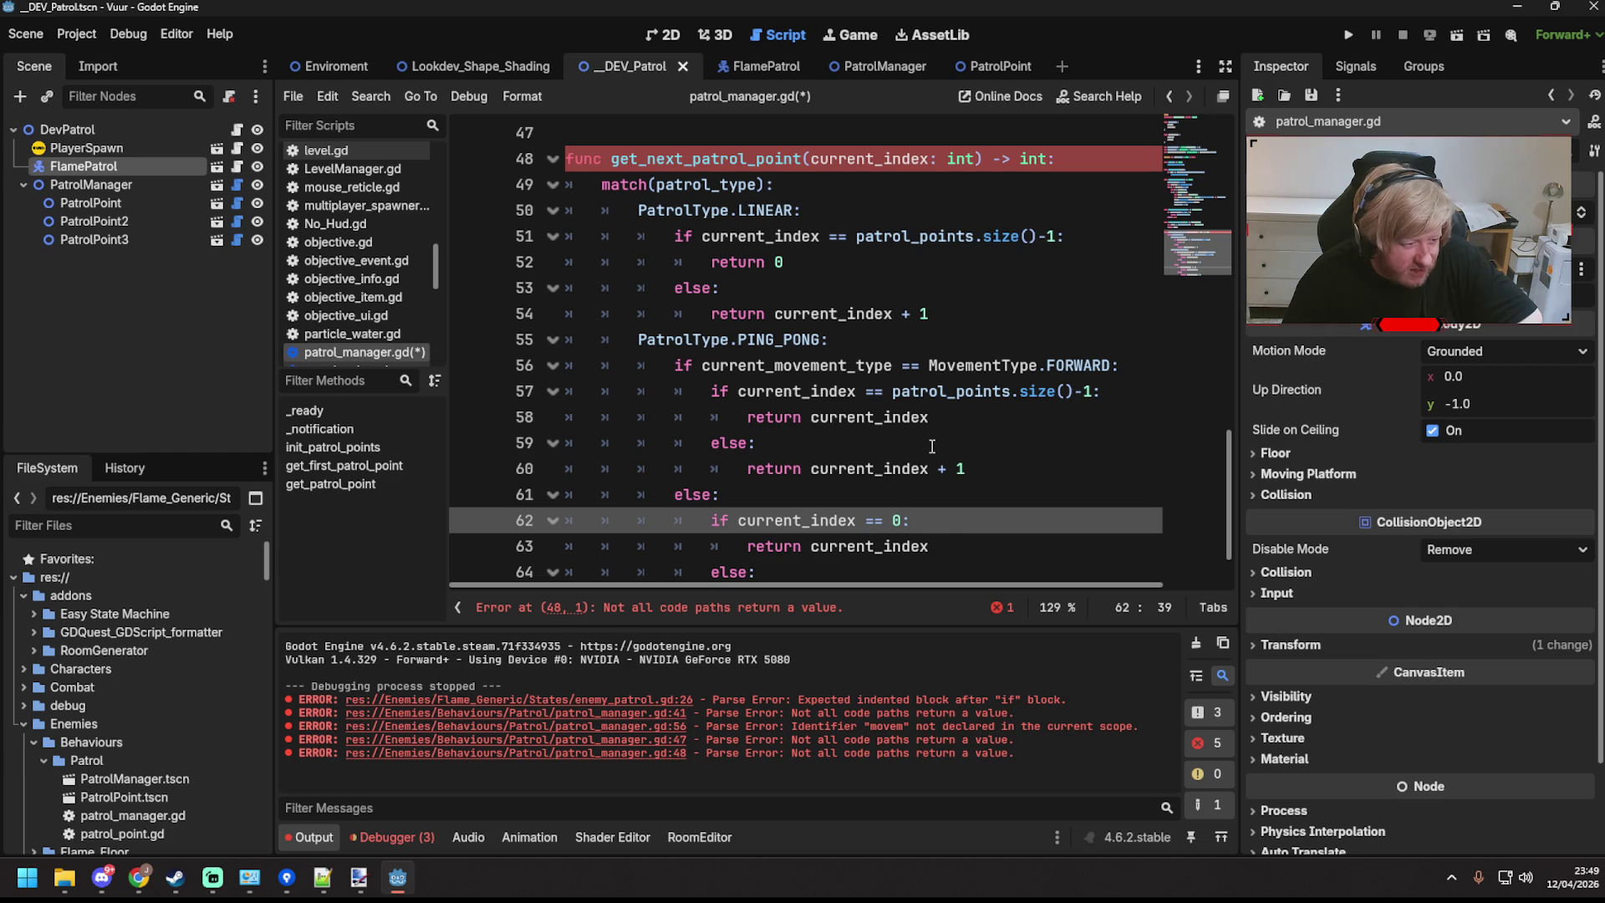
{"action": "scroll", "coordinate": [931, 446], "scroll_direction": "down", "scroll_amount": 1}
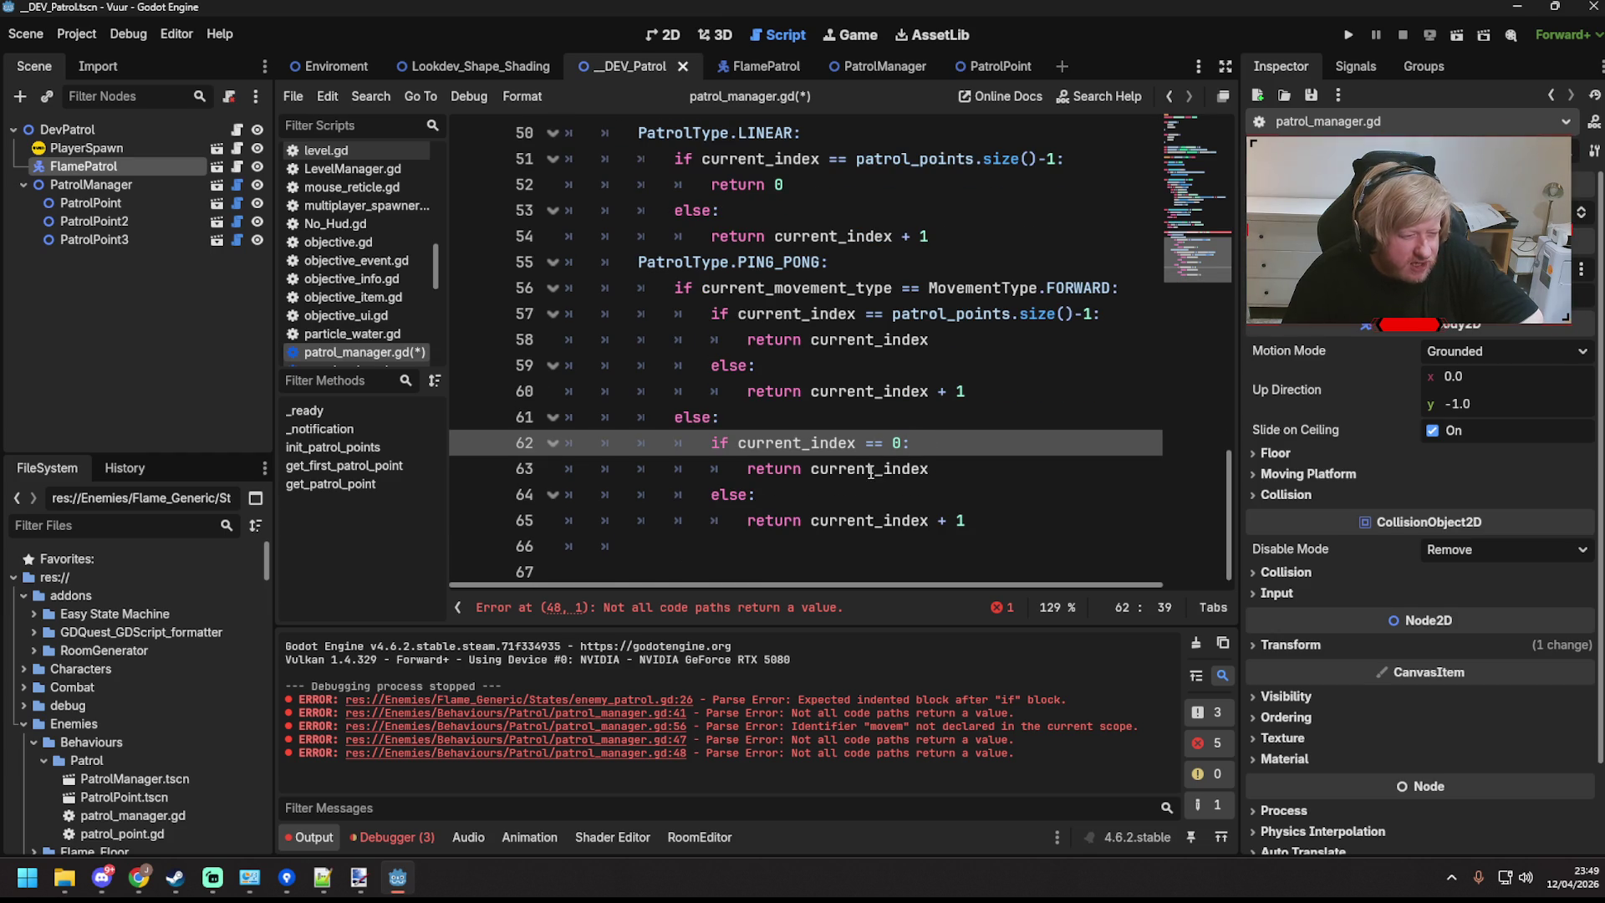
{"action": "scroll", "coordinate": [776, 393], "scroll_direction": "up", "scroll_amount": 3}
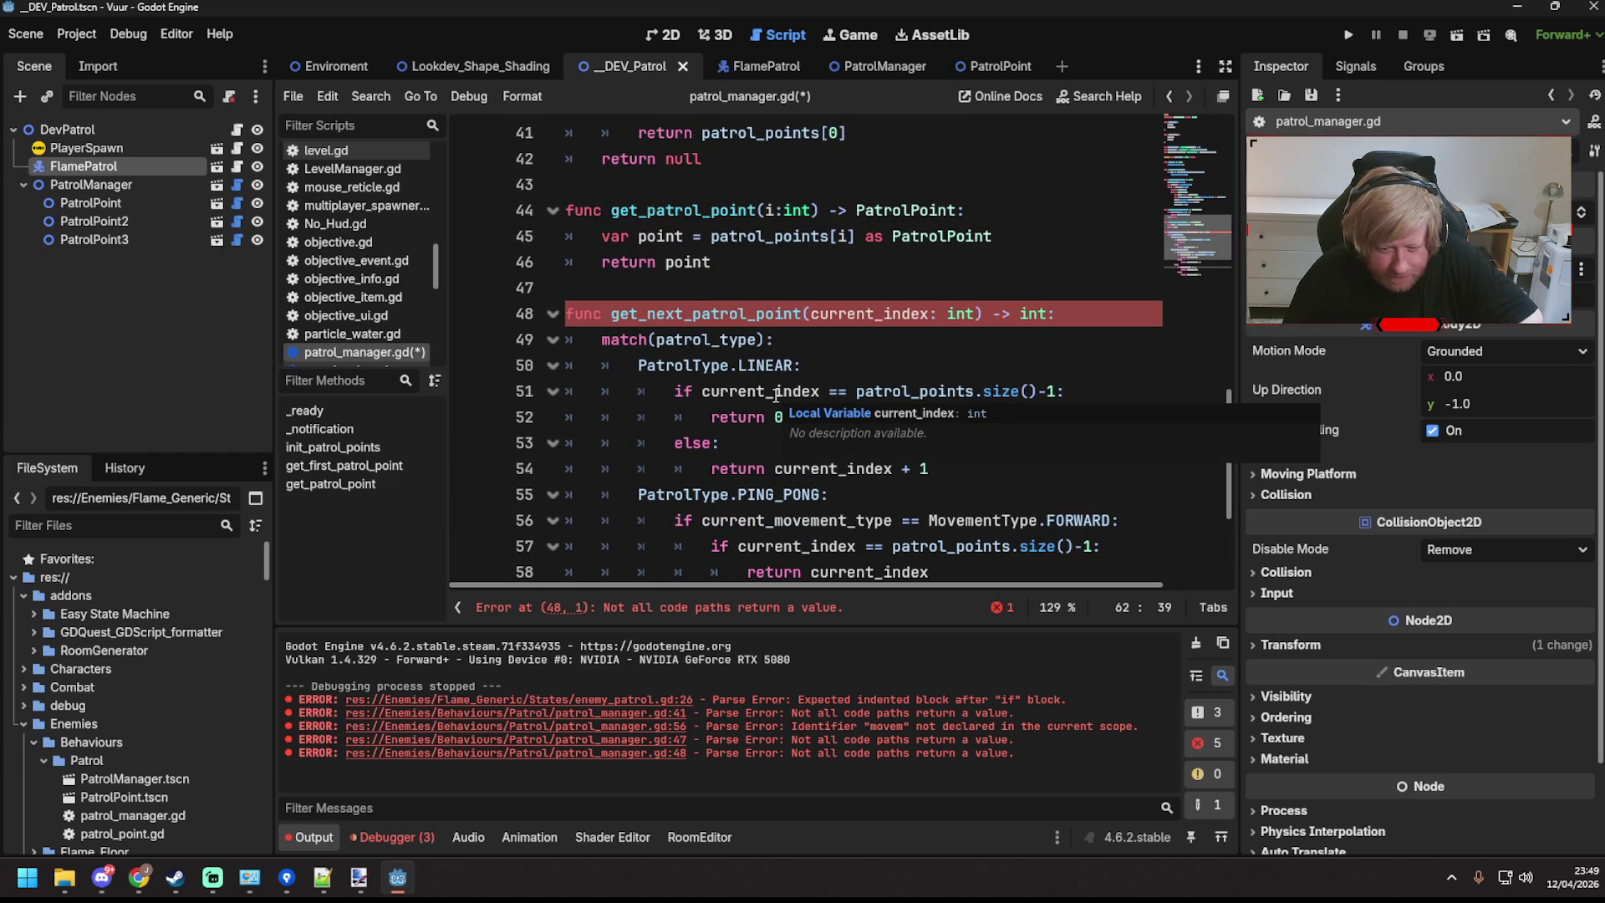
{"action": "scroll", "coordinate": [776, 394], "scroll_direction": "down", "scroll_amount": 3}
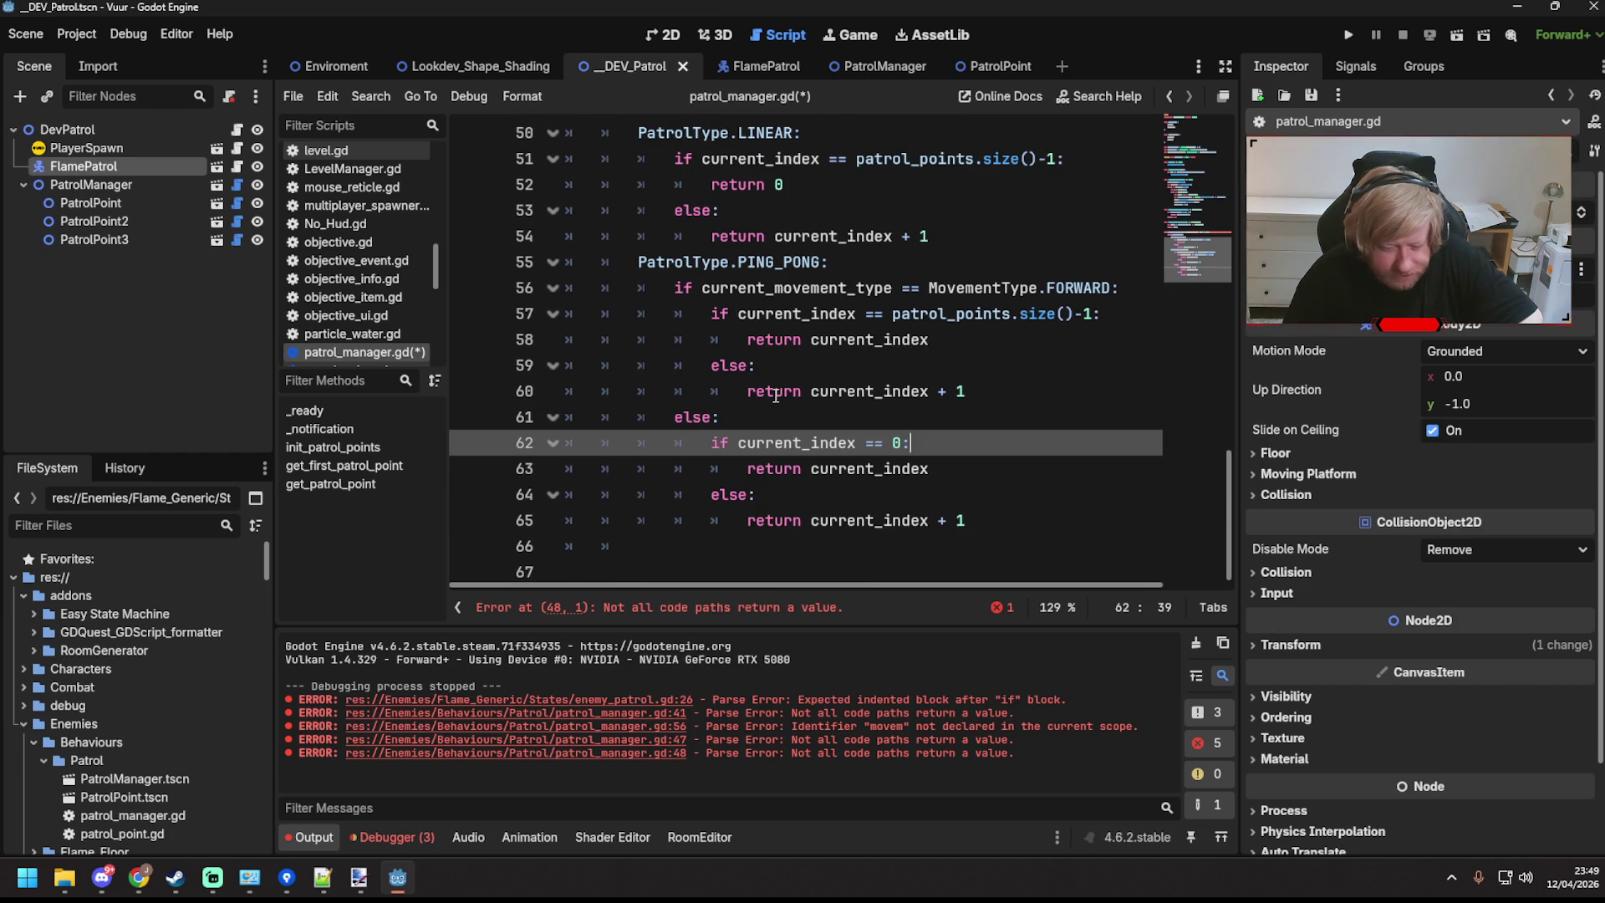
{"action": "left_click", "coordinate": [995, 520]}
{"action": "key", "text": "Up"}
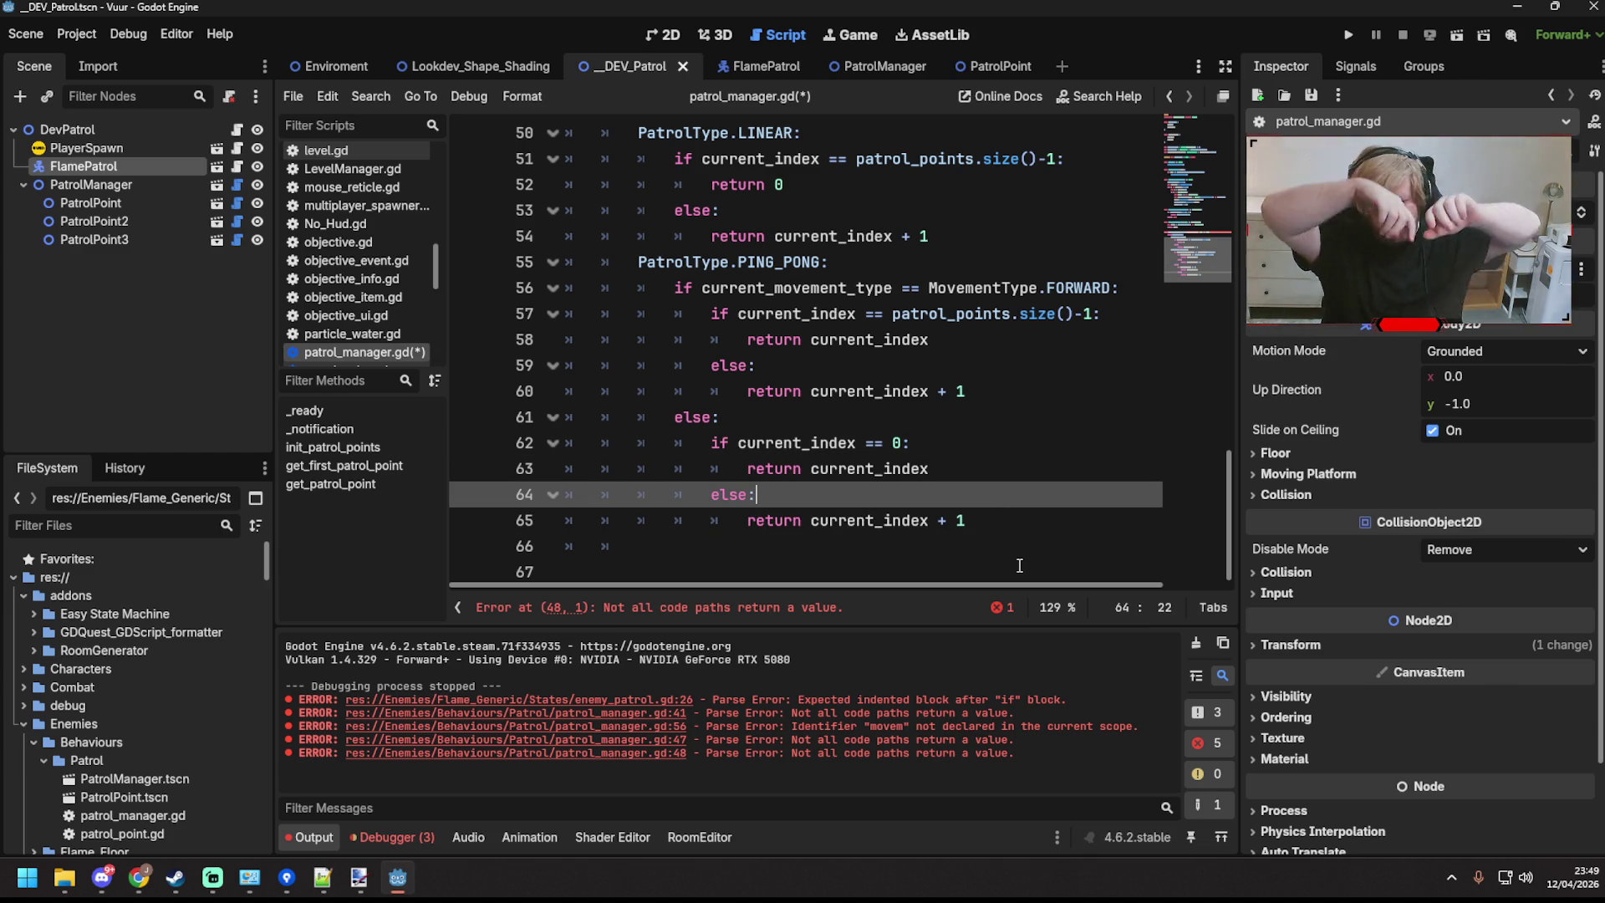
{"action": "left_click", "coordinate": [359, 877]}
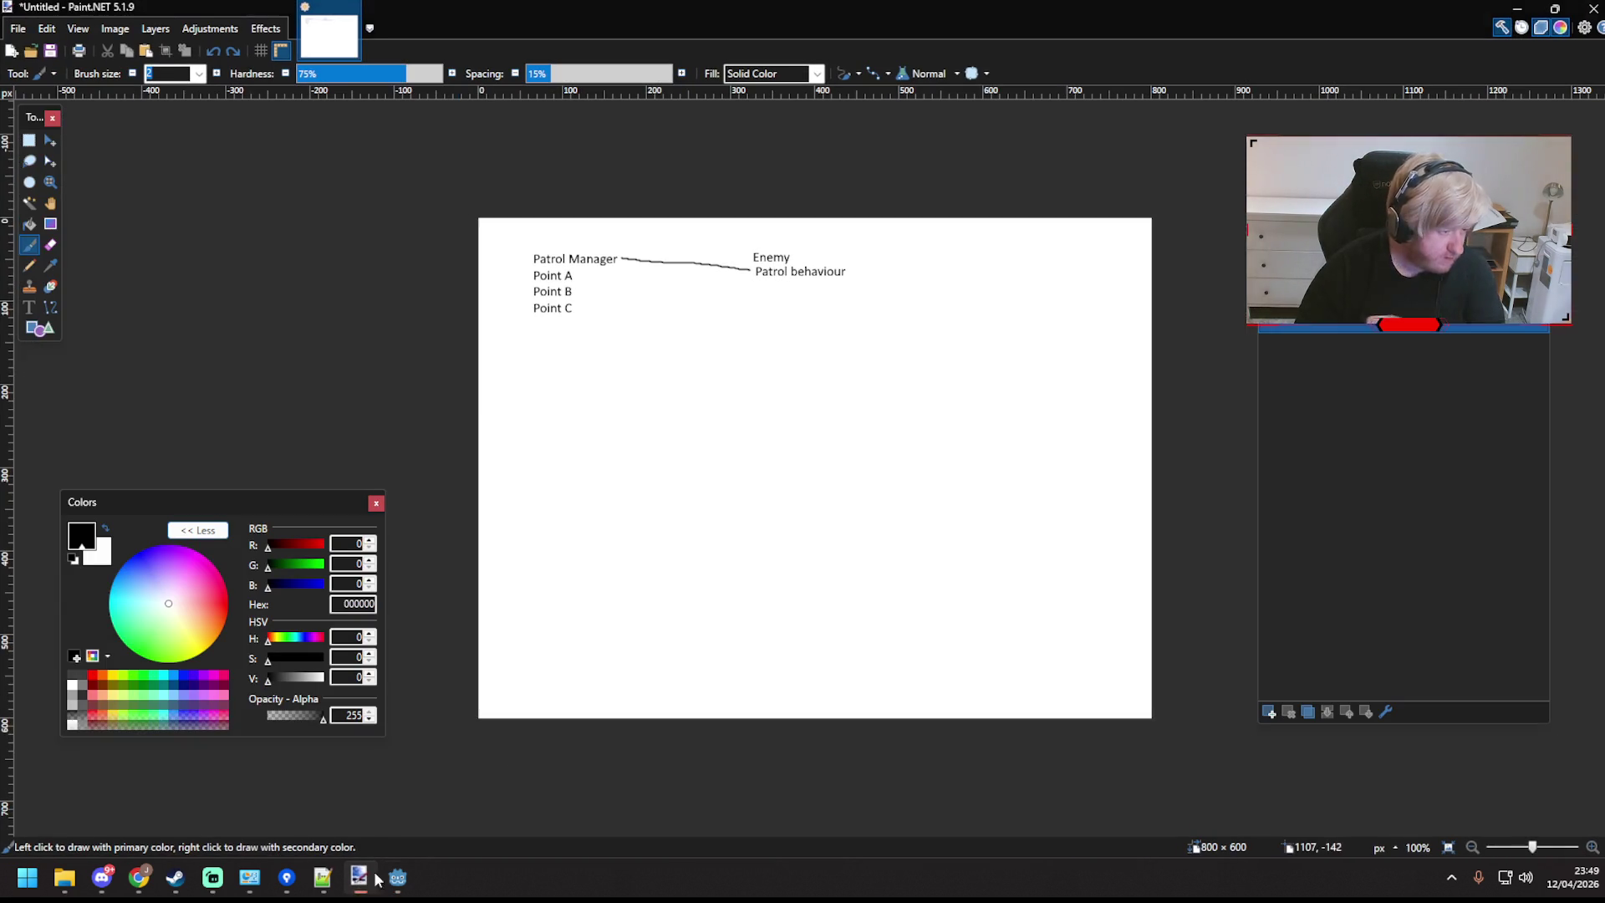
Clear the earlier patrol notes and paint point numbers 2 and 4 on the canvas
{"action": "key", "text": "ctrl+z"}
{"action": "key", "text": "ctrl+z"}
{"action": "key", "text": "ctrl+z"}
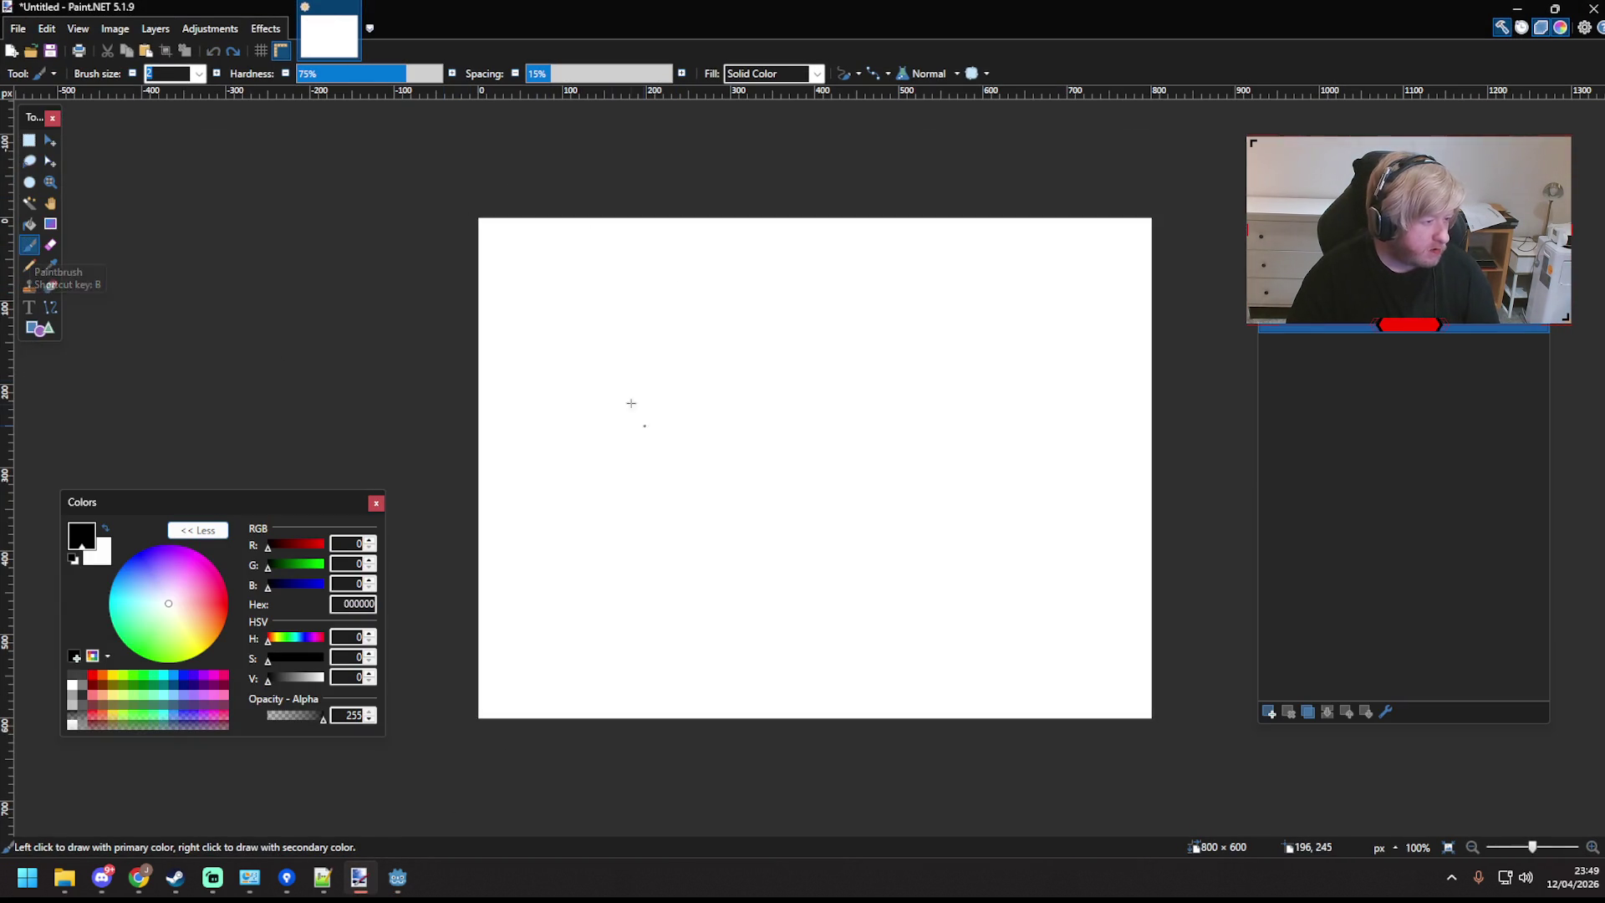
{"action": "left_click_drag", "start_coordinate": [716, 357], "coordinate": [741, 384]}
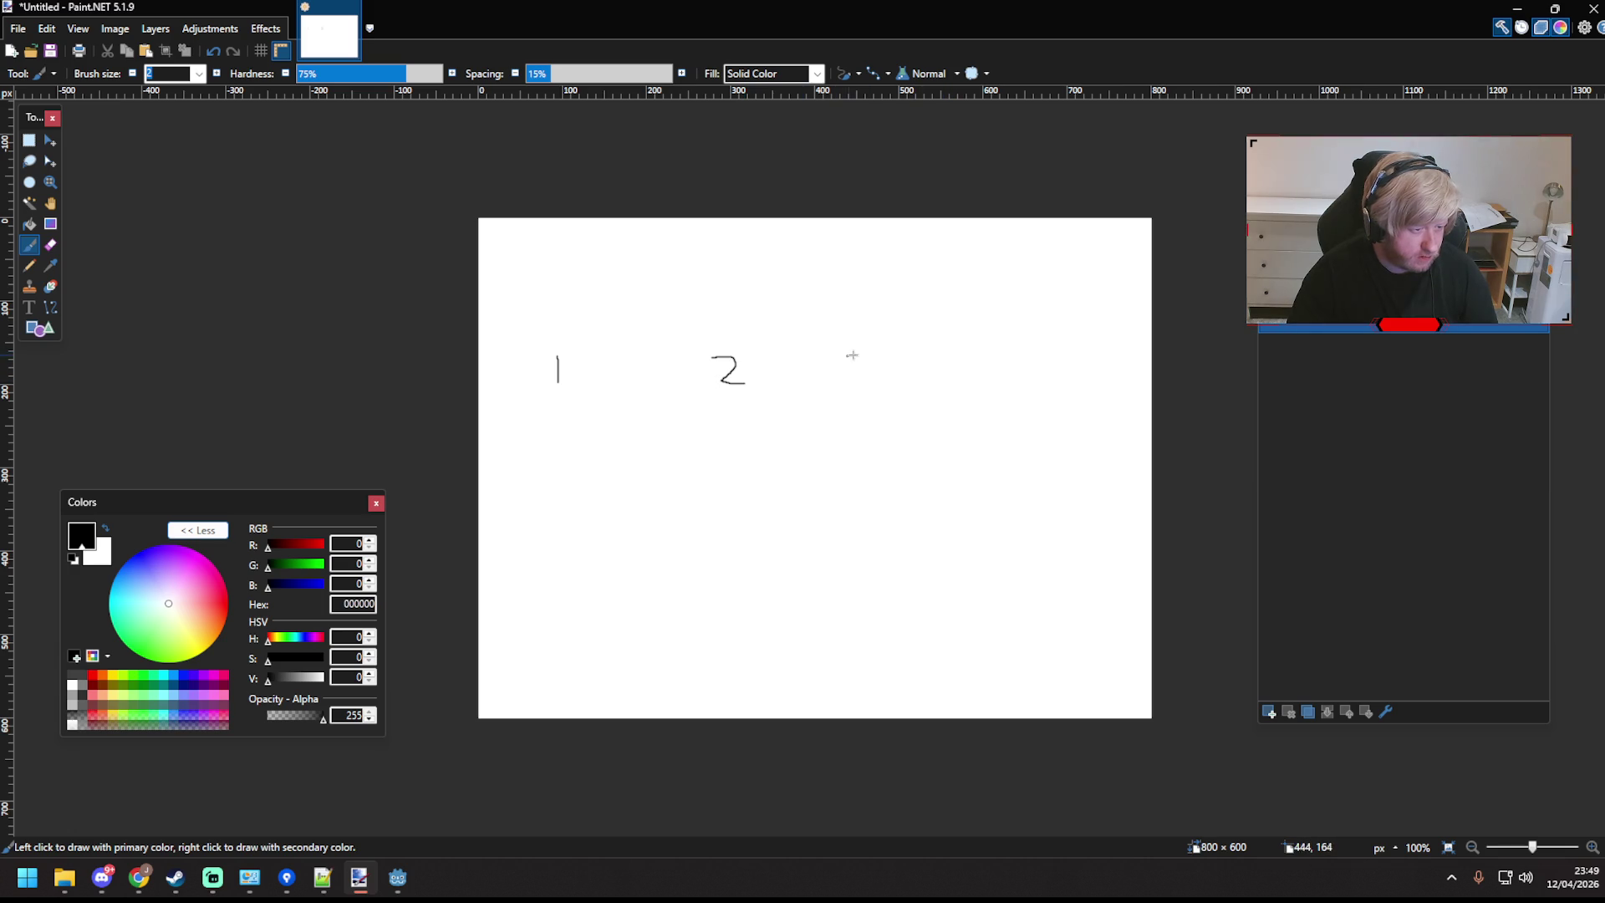
{"action": "left_click_drag", "start_coordinate": [982, 362], "coordinate": [1024, 389]}
{"action": "left_click_drag", "start_coordinate": [1003, 376], "coordinate": [1003, 415]}
Draw red arcs linking the points, from 1 toward 2 and looping back to 3
{"action": "left_click", "coordinate": [227, 601]}
{"action": "mouse_move", "coordinate": [560, 346]}
{"action": "left_mouse_down"}
{"action": "mouse_move", "coordinate": [818, 326]}
{"action": "mouse_move", "coordinate": [998, 340]}
{"action": "mouse_move", "coordinate": [971, 327]}
{"action": "mouse_move", "coordinate": [965, 346]}
{"action": "left_mouse_up"}
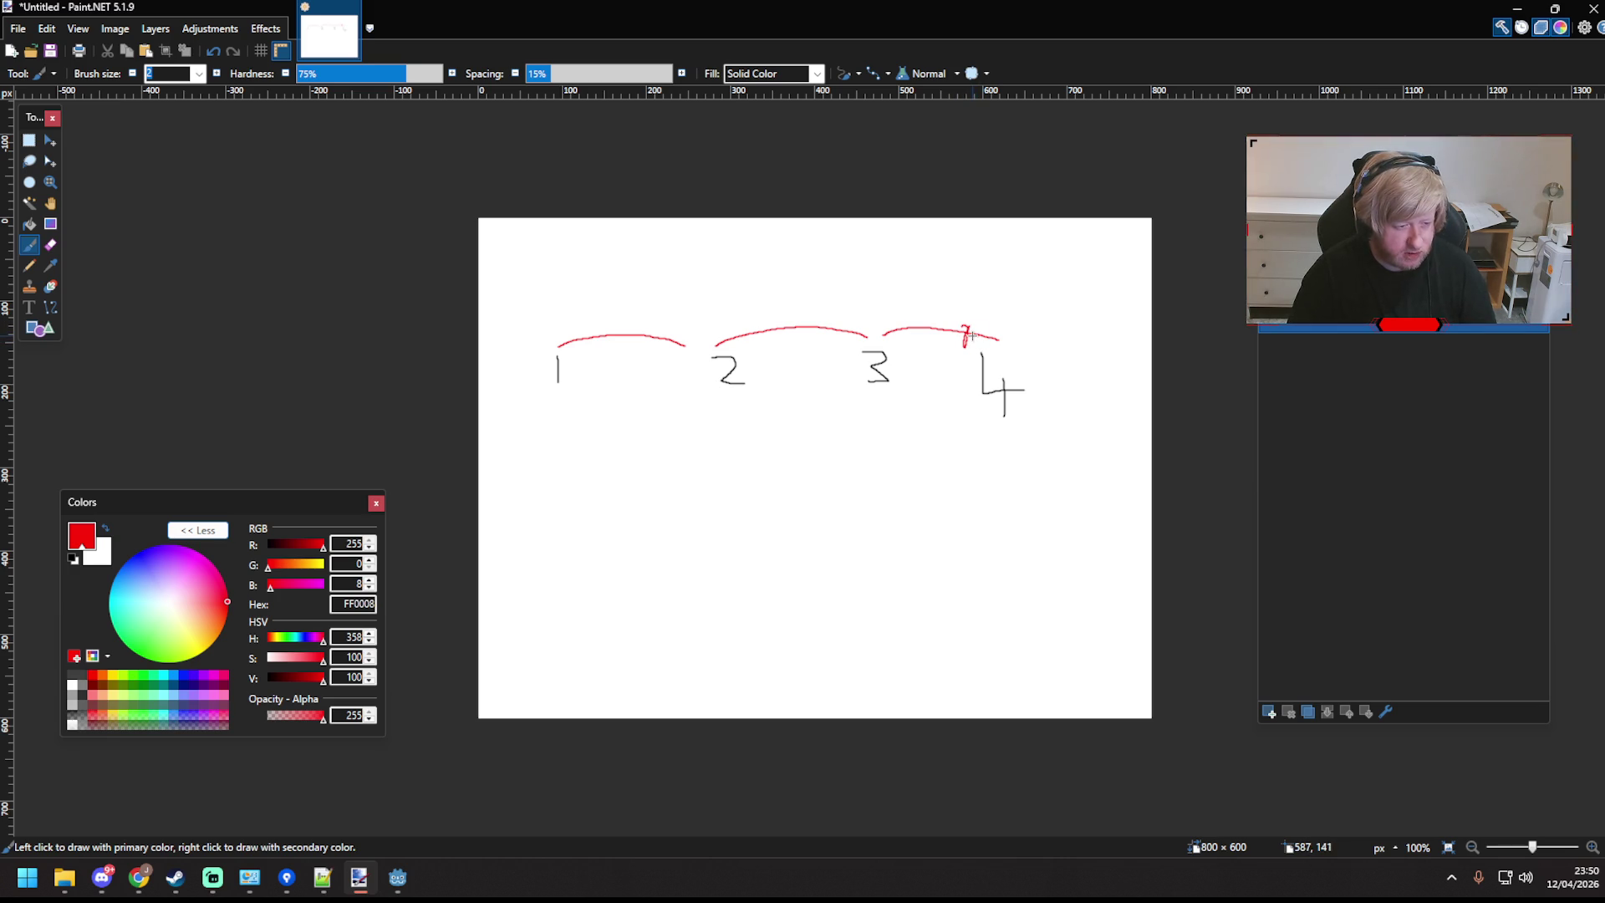
{"action": "left_click_drag", "start_coordinate": [930, 324], "coordinate": [871, 341]}
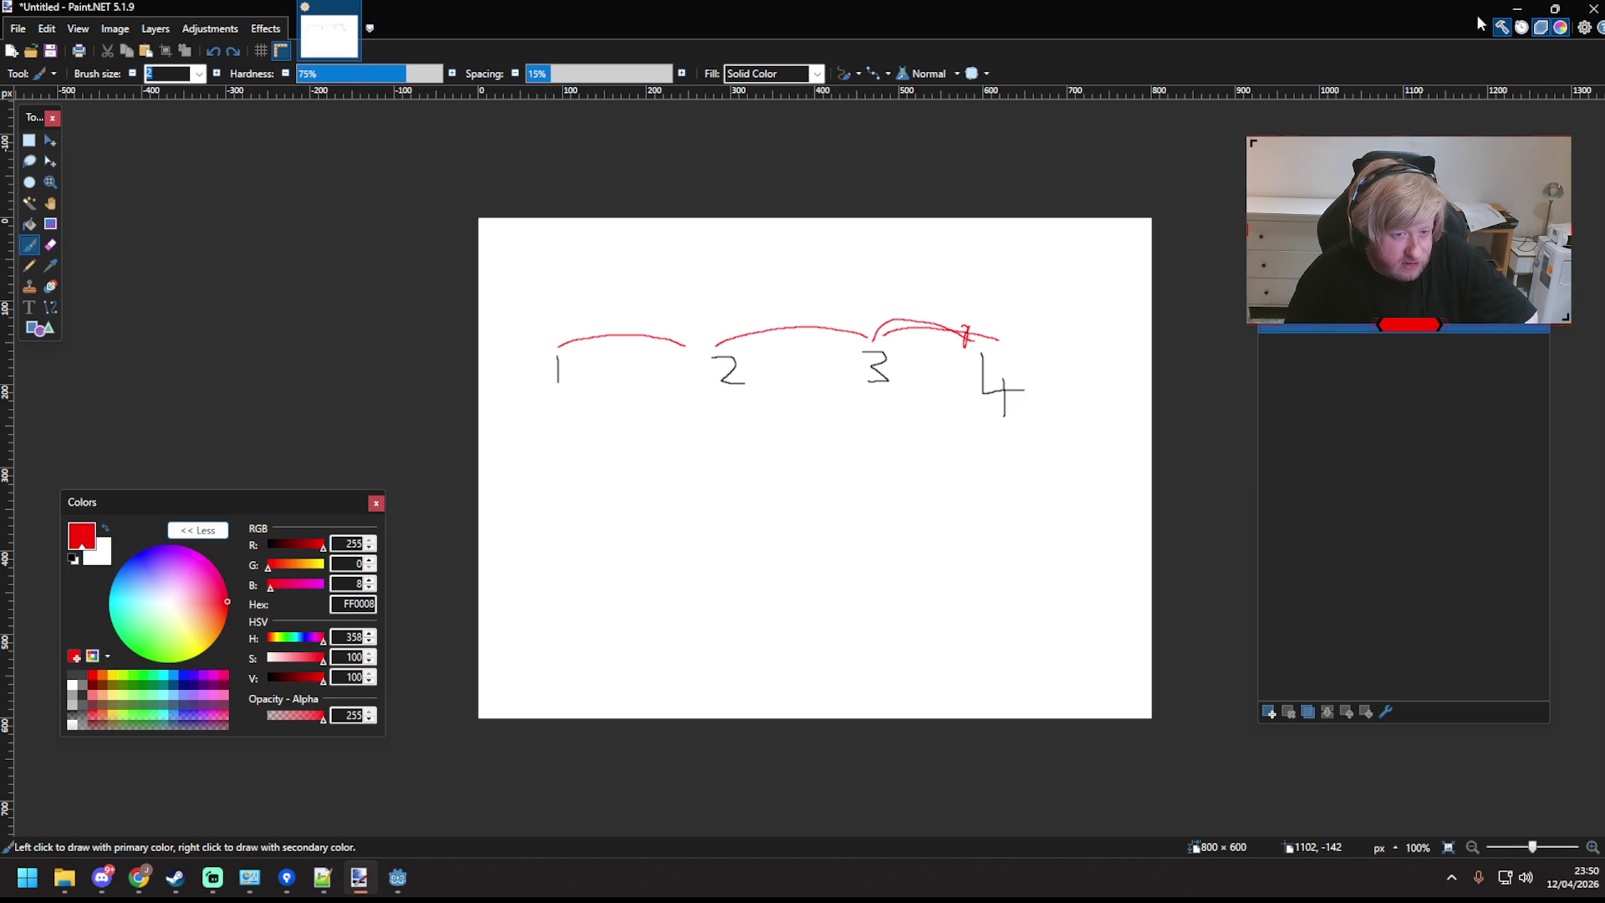
{"action": "key", "text": "alt+Tab"}
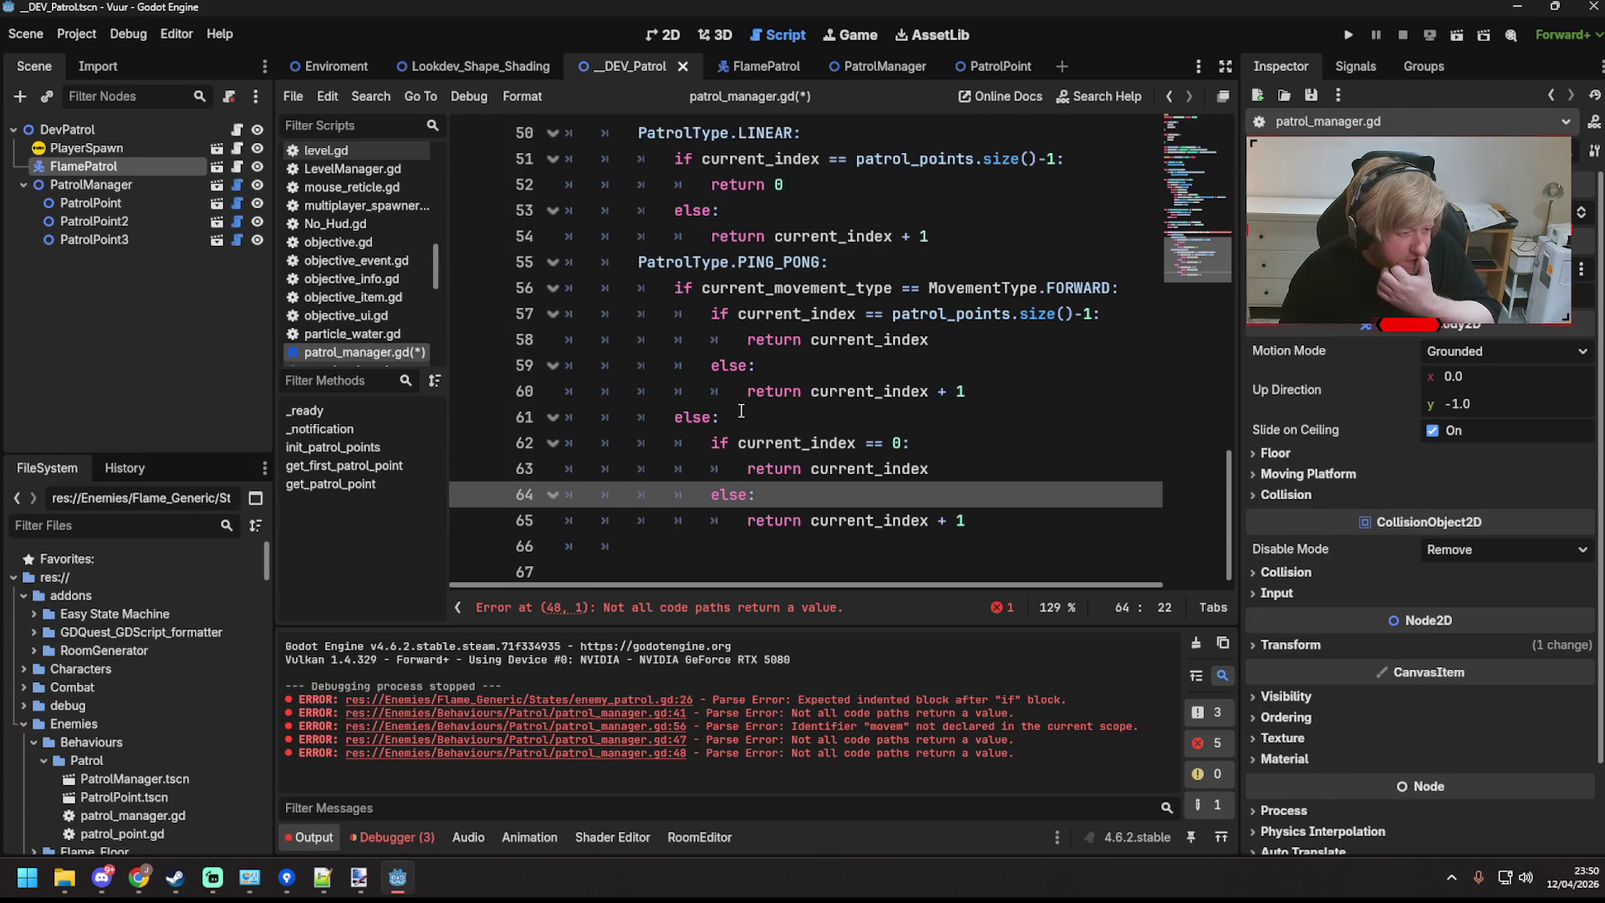
Inspect lines 60–62 of the ping-pong branch, restoring the accidentally deleted else on line 61
{"action": "left_click", "coordinate": [707, 417]}
{"action": "key", "text": "BackSpace"}
{"action": "key", "text": "BackSpace"}
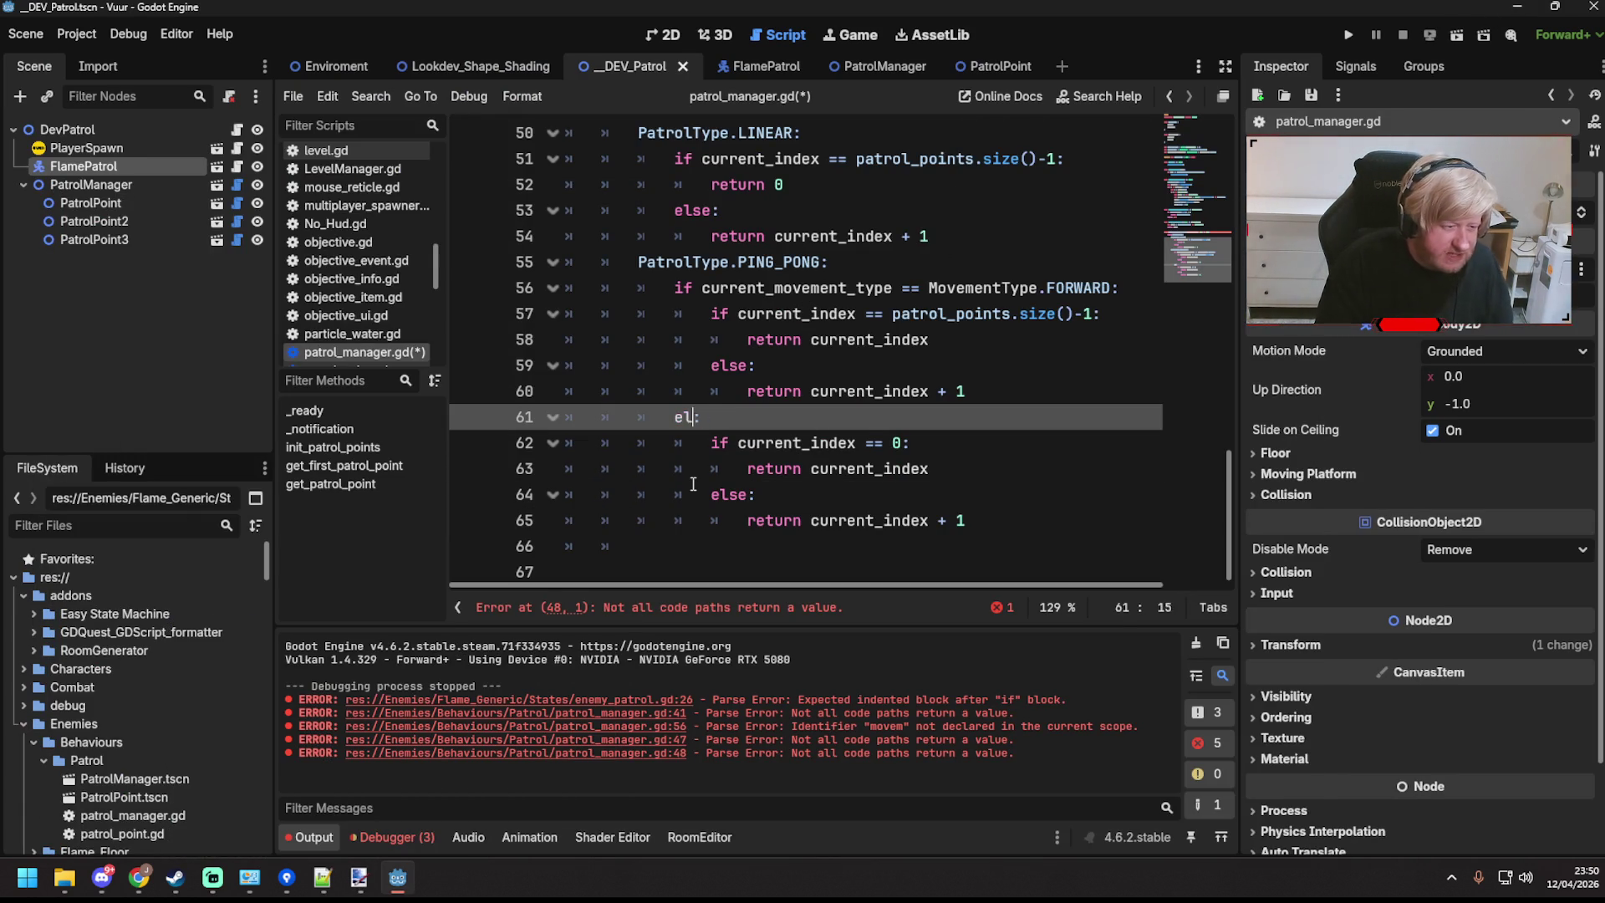
{"action": "key", "text": "Right"}
{"action": "key", "text": "ctrl+z"}
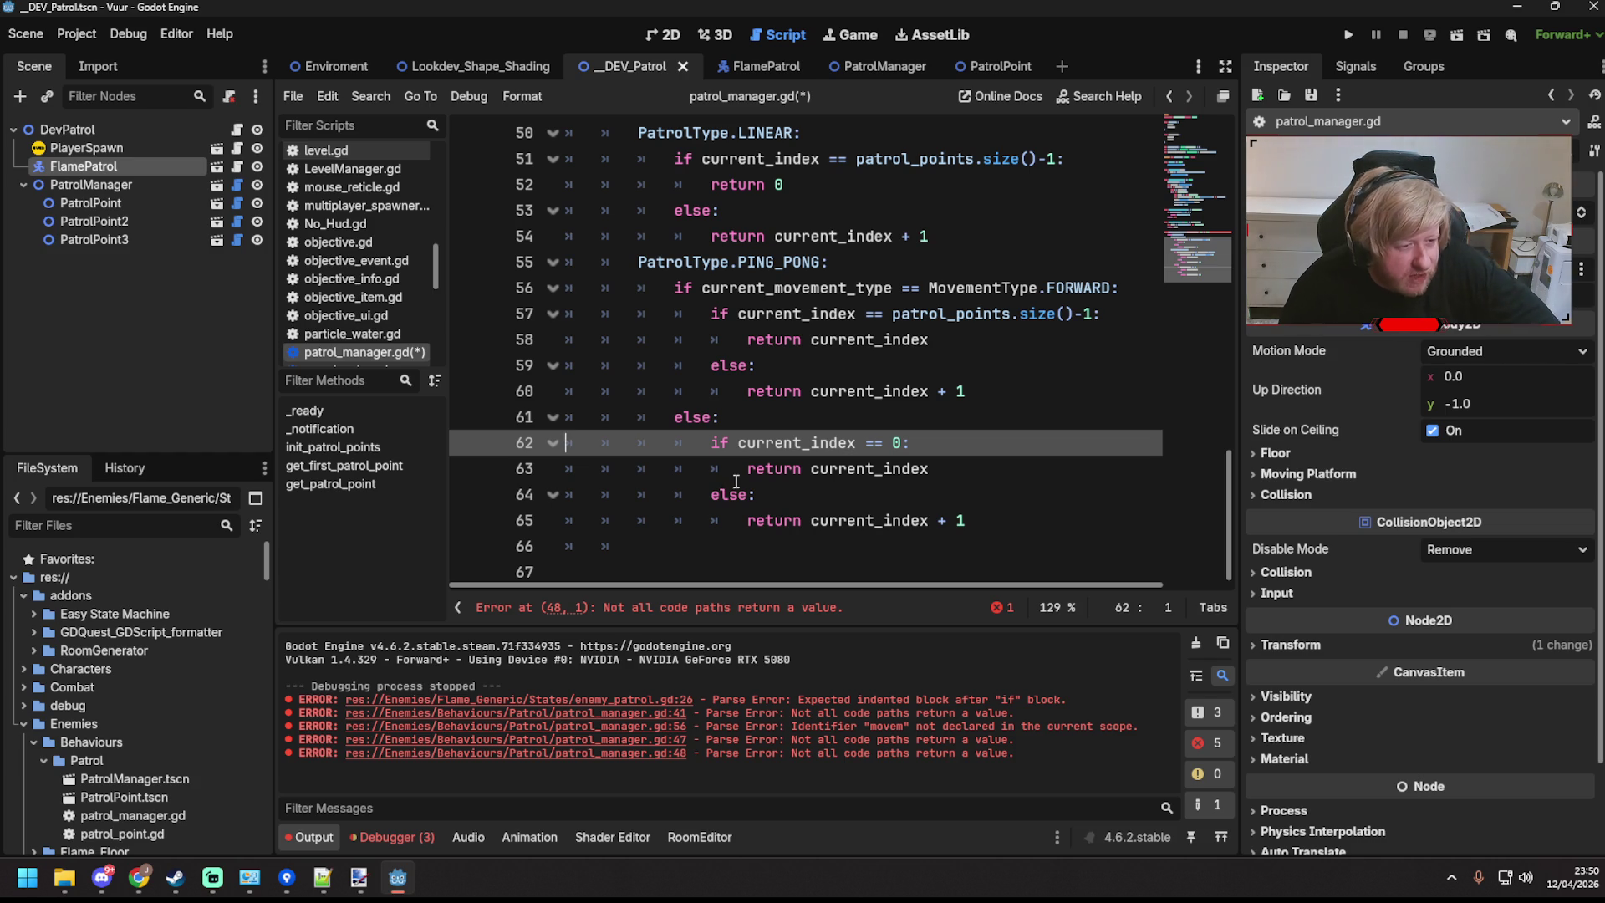
{"action": "left_click", "coordinate": [773, 416]}
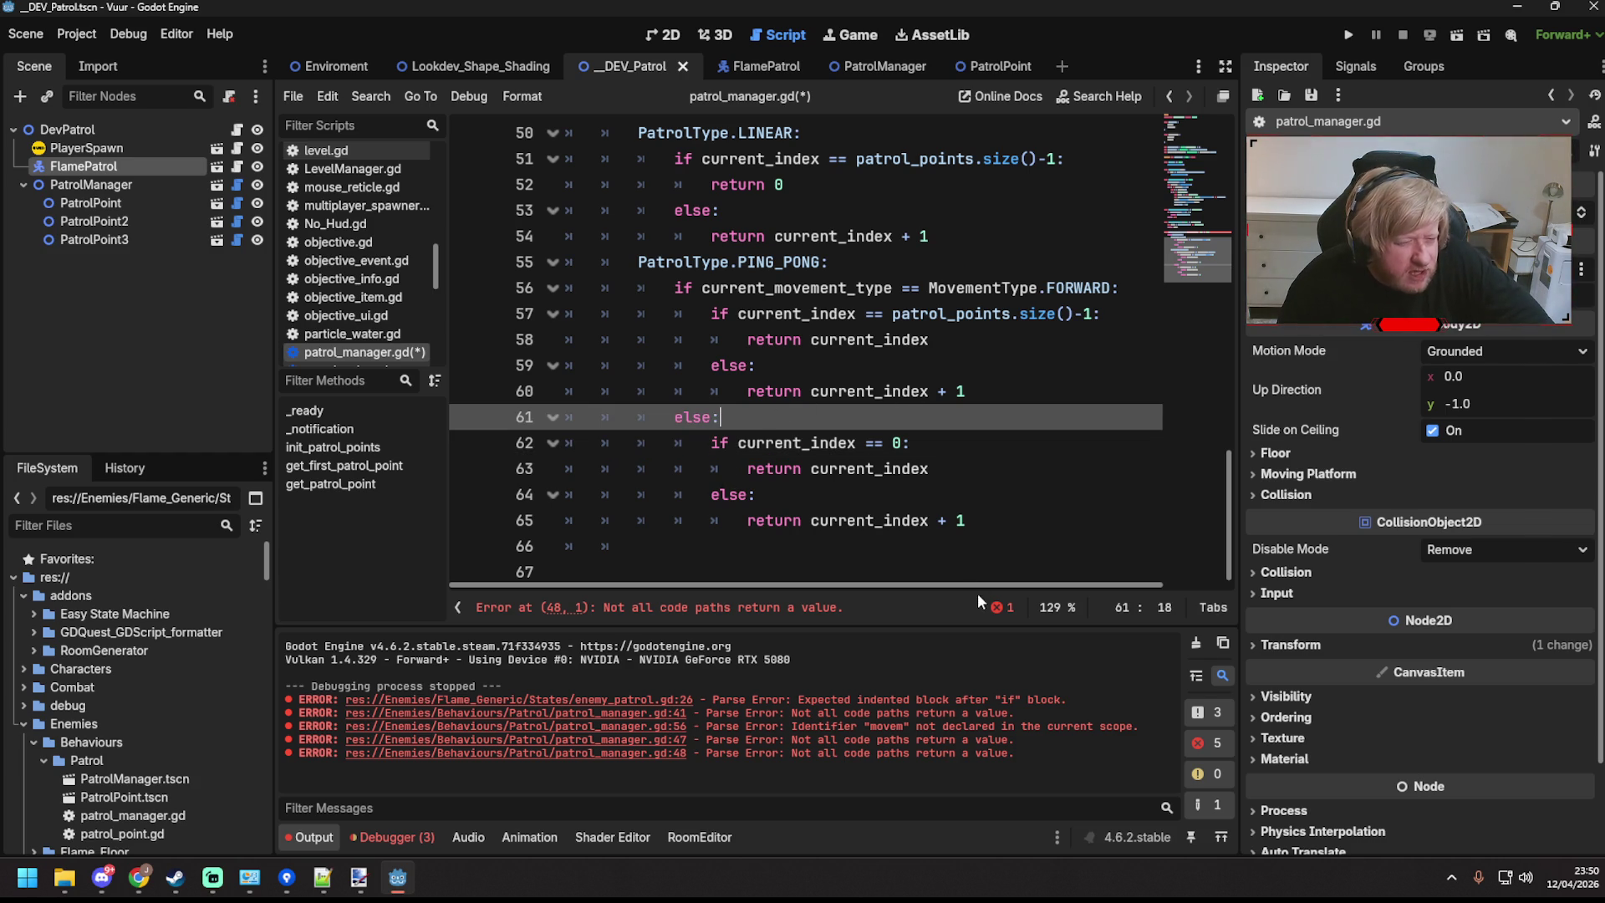
{"action": "scroll", "coordinate": [985, 585], "scroll_direction": "right", "scroll_amount": 2}
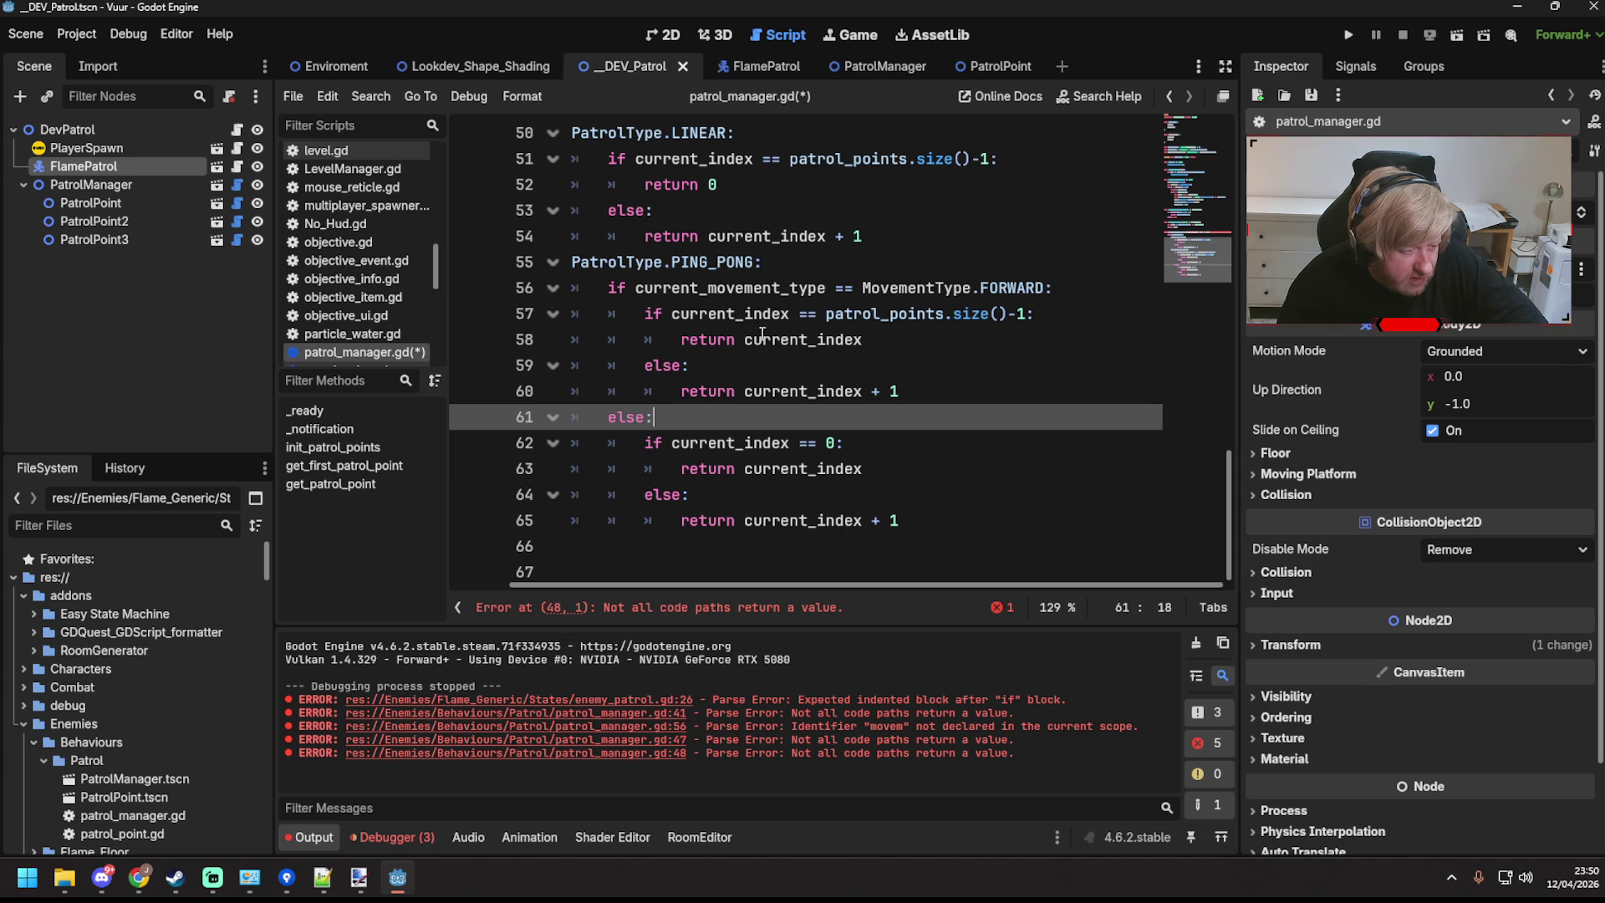
{"action": "left_click", "coordinate": [766, 332]}
{"action": "left_click_drag", "start_coordinate": [745, 390], "coordinate": [755, 390]}
{"action": "left_click", "coordinate": [931, 390]}
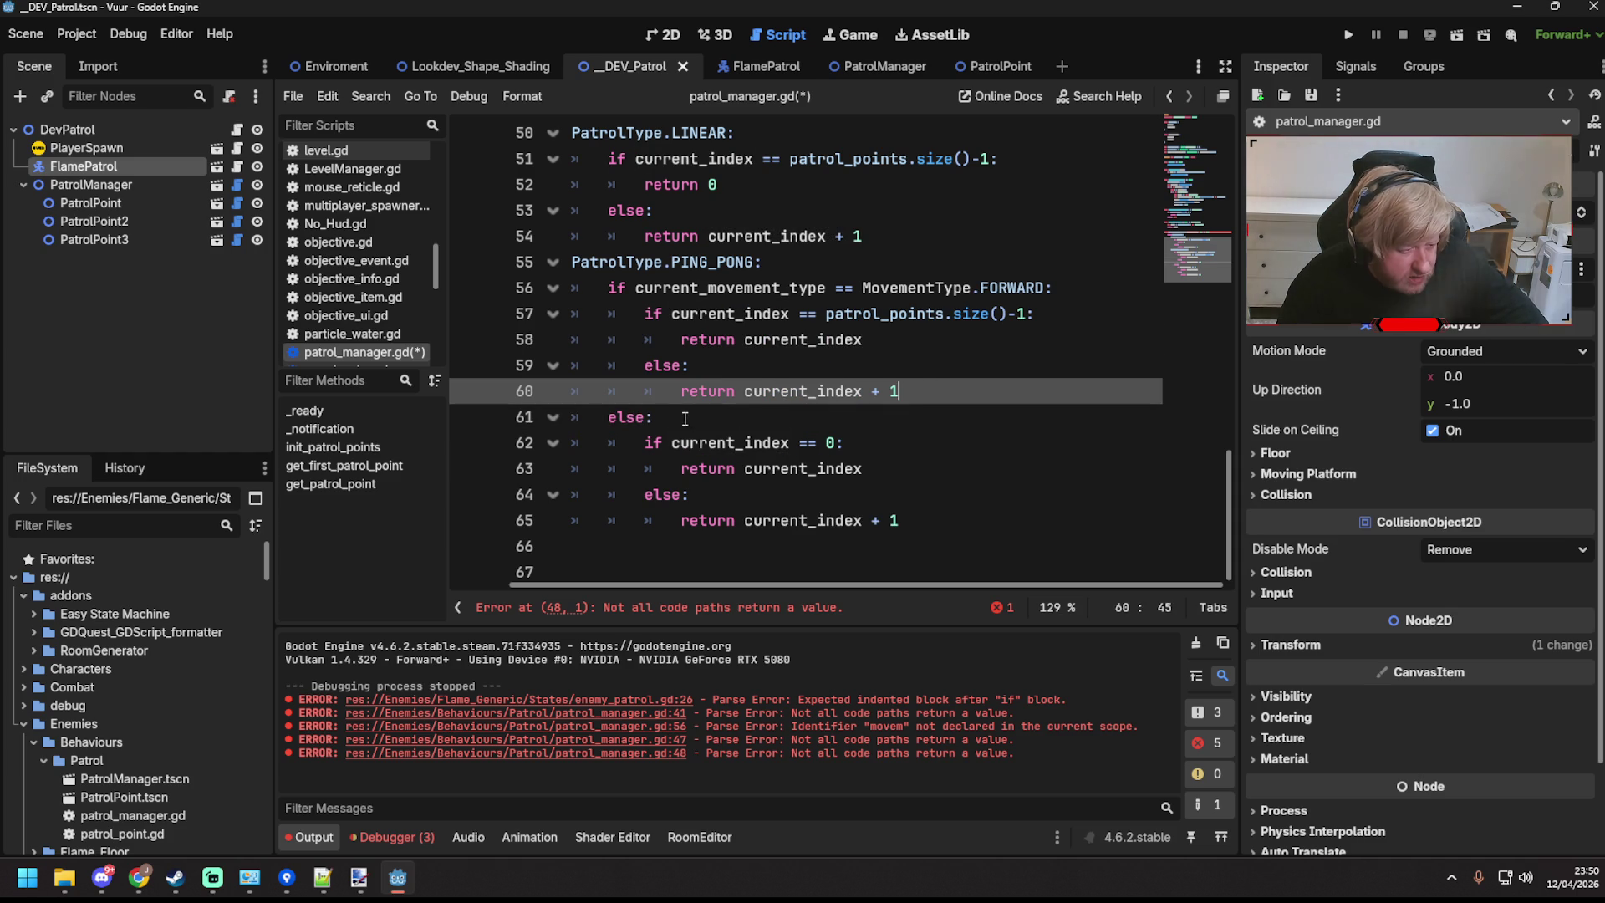
Make line 63 return 1 instead of current_index and save
{"action": "left_click_drag", "start_coordinate": [673, 442], "coordinate": [789, 442]}
{"action": "left_click", "coordinate": [777, 444]}
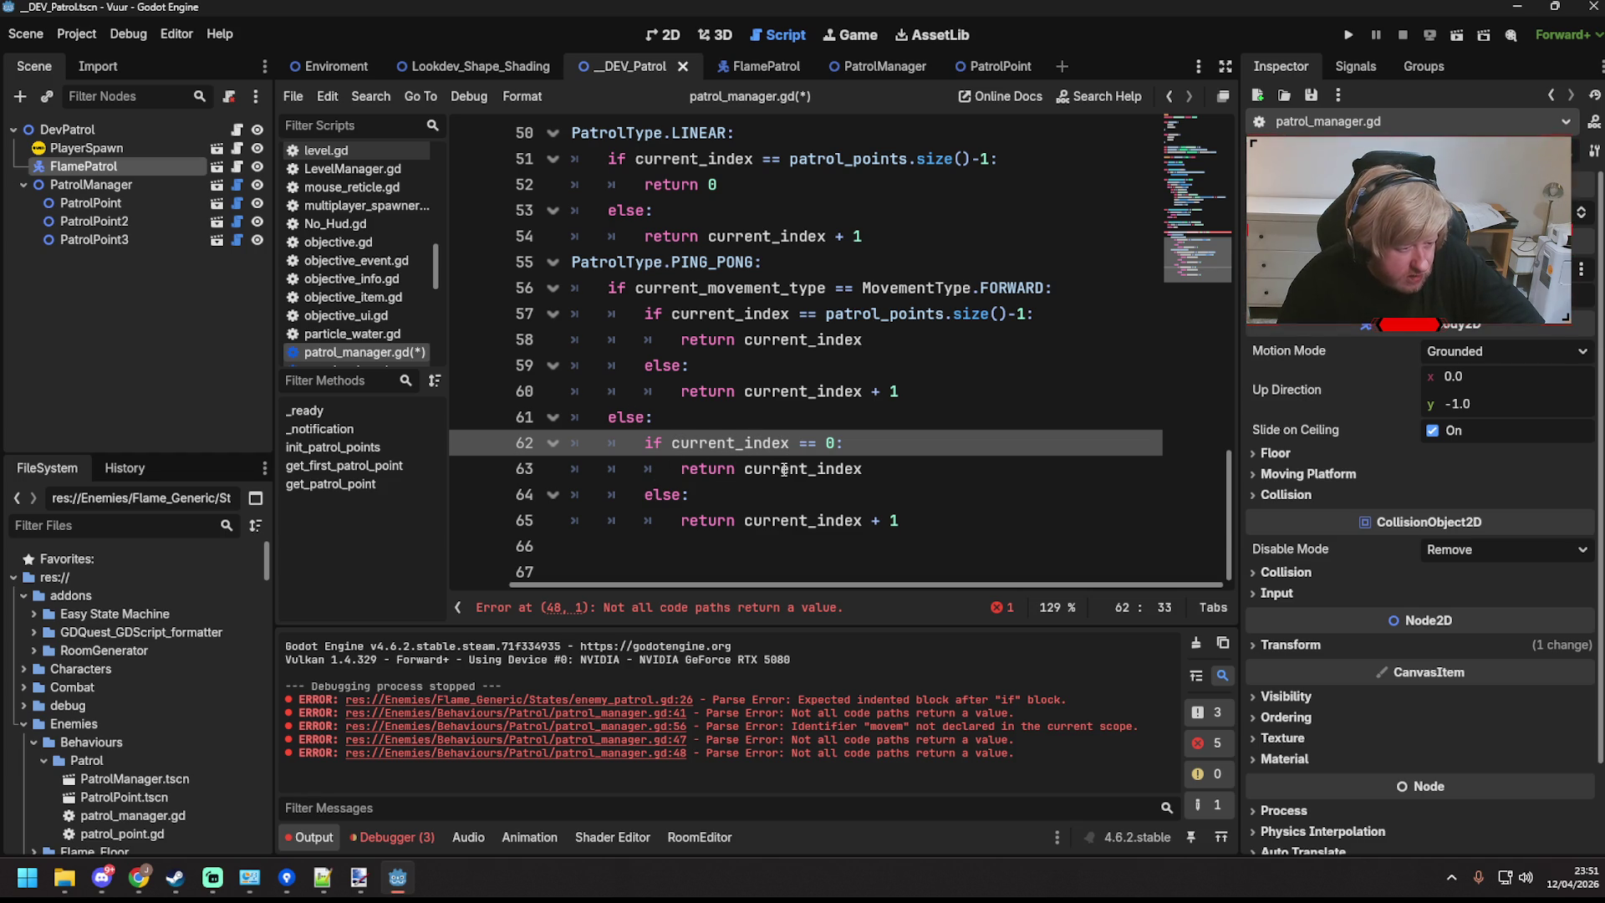
{"action": "left_click", "coordinate": [873, 467]}
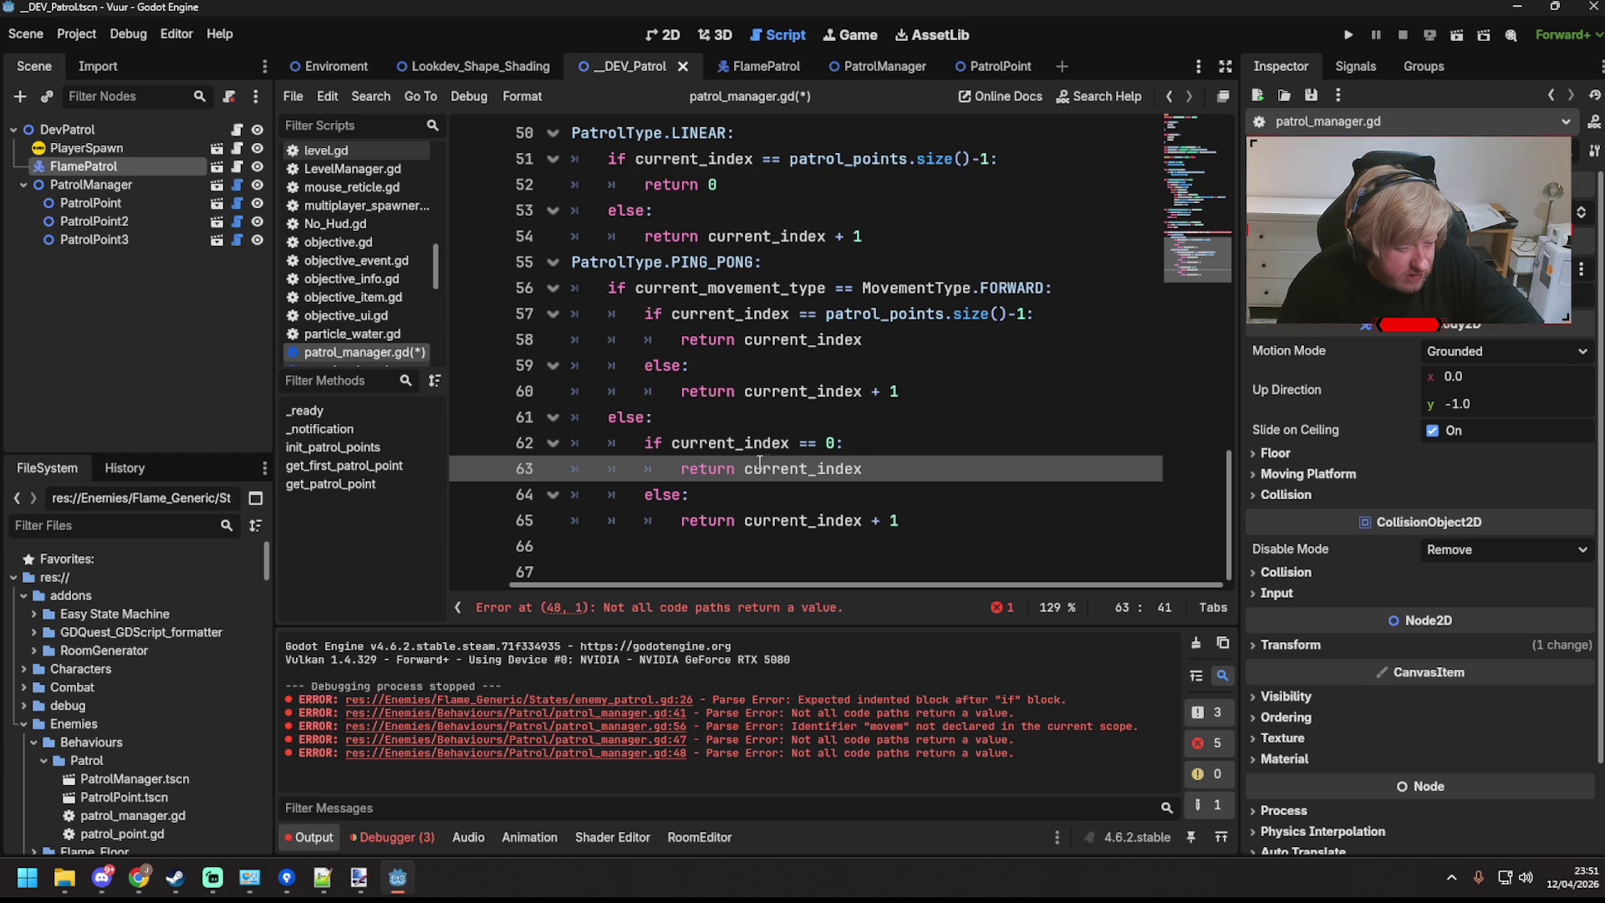
{"action": "left_click_drag", "start_coordinate": [743, 468], "coordinate": [863, 469]}
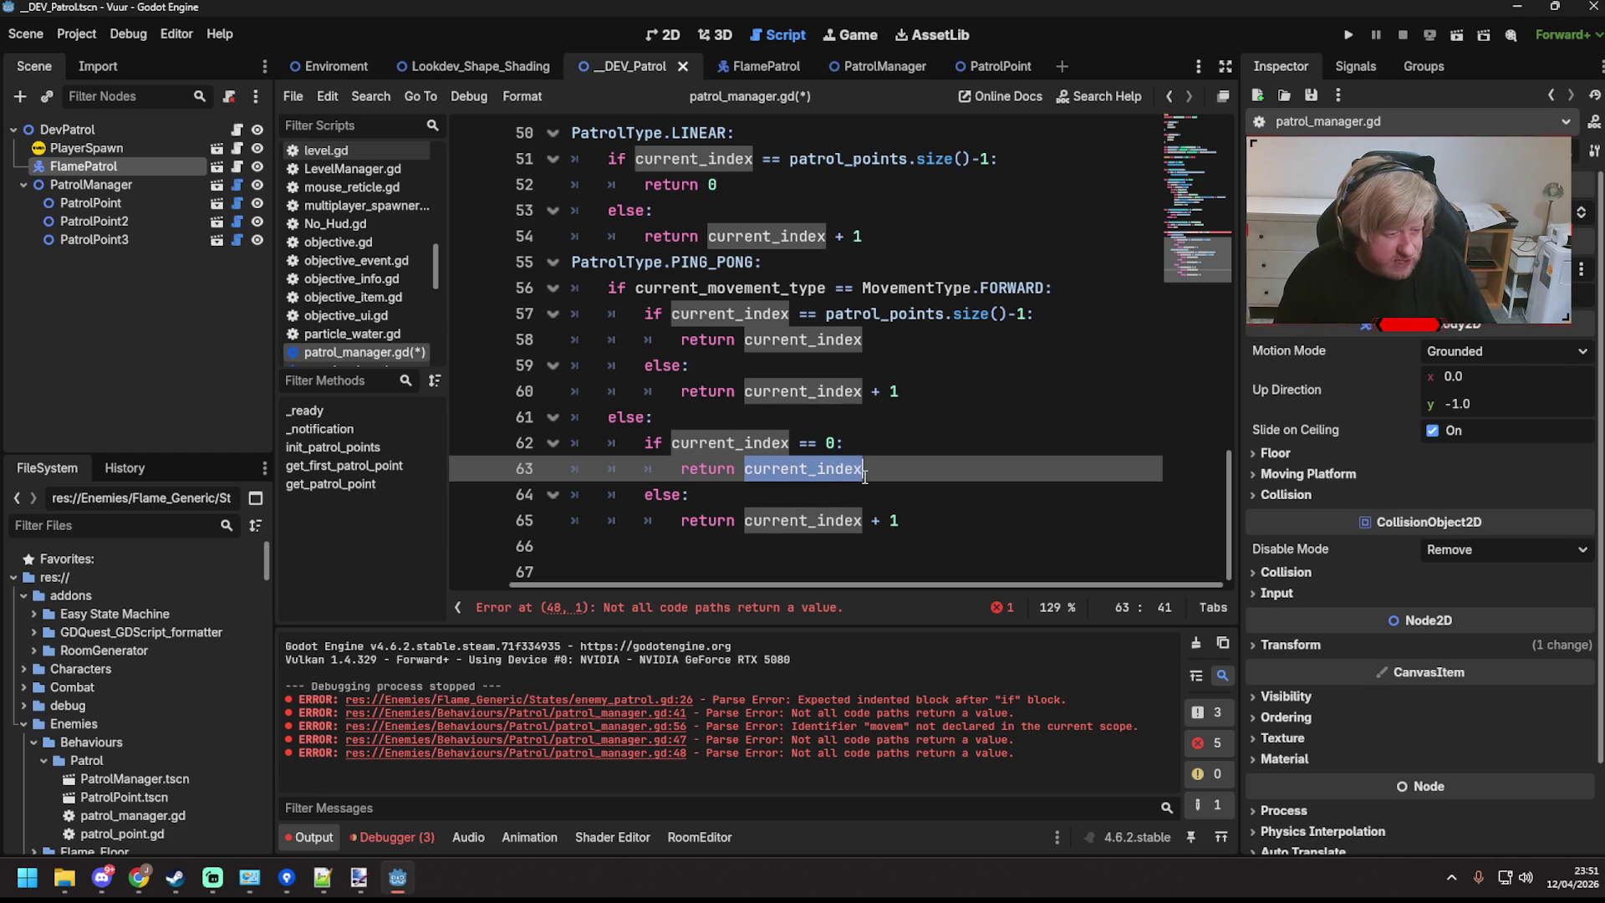
{"action": "type", "text": "1"}
{"action": "key", "text": "ctrl+s"}
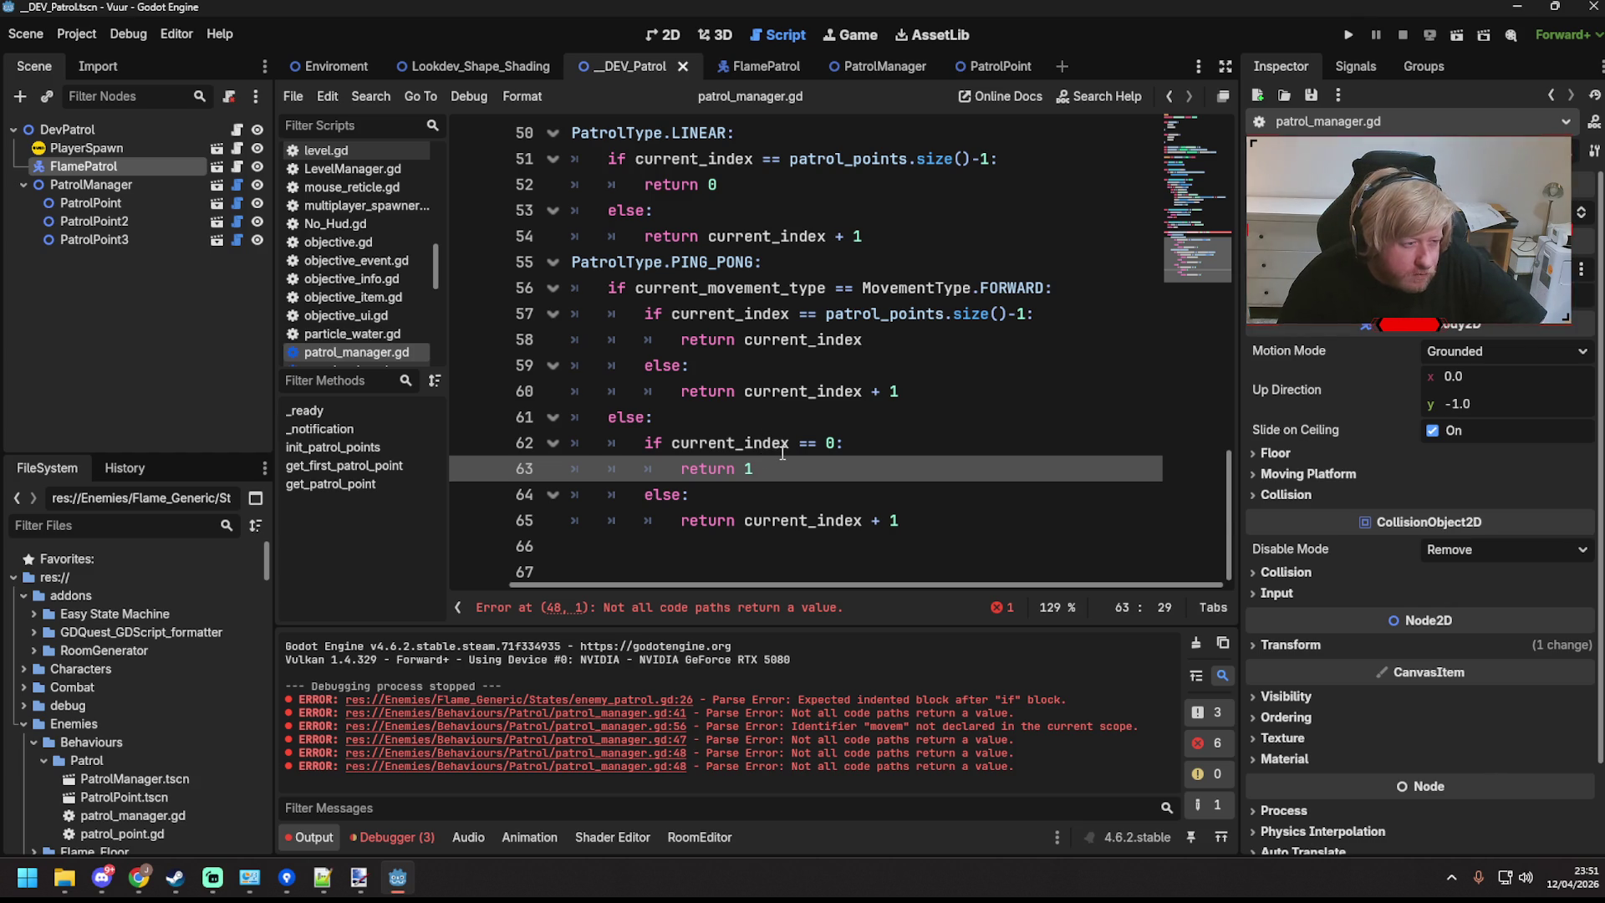
Change the + on line 65 to - so it returns current_index - 1, and save
{"action": "mouse_move", "coordinate": [781, 452]}
{"action": "left_click", "coordinate": [770, 520]}
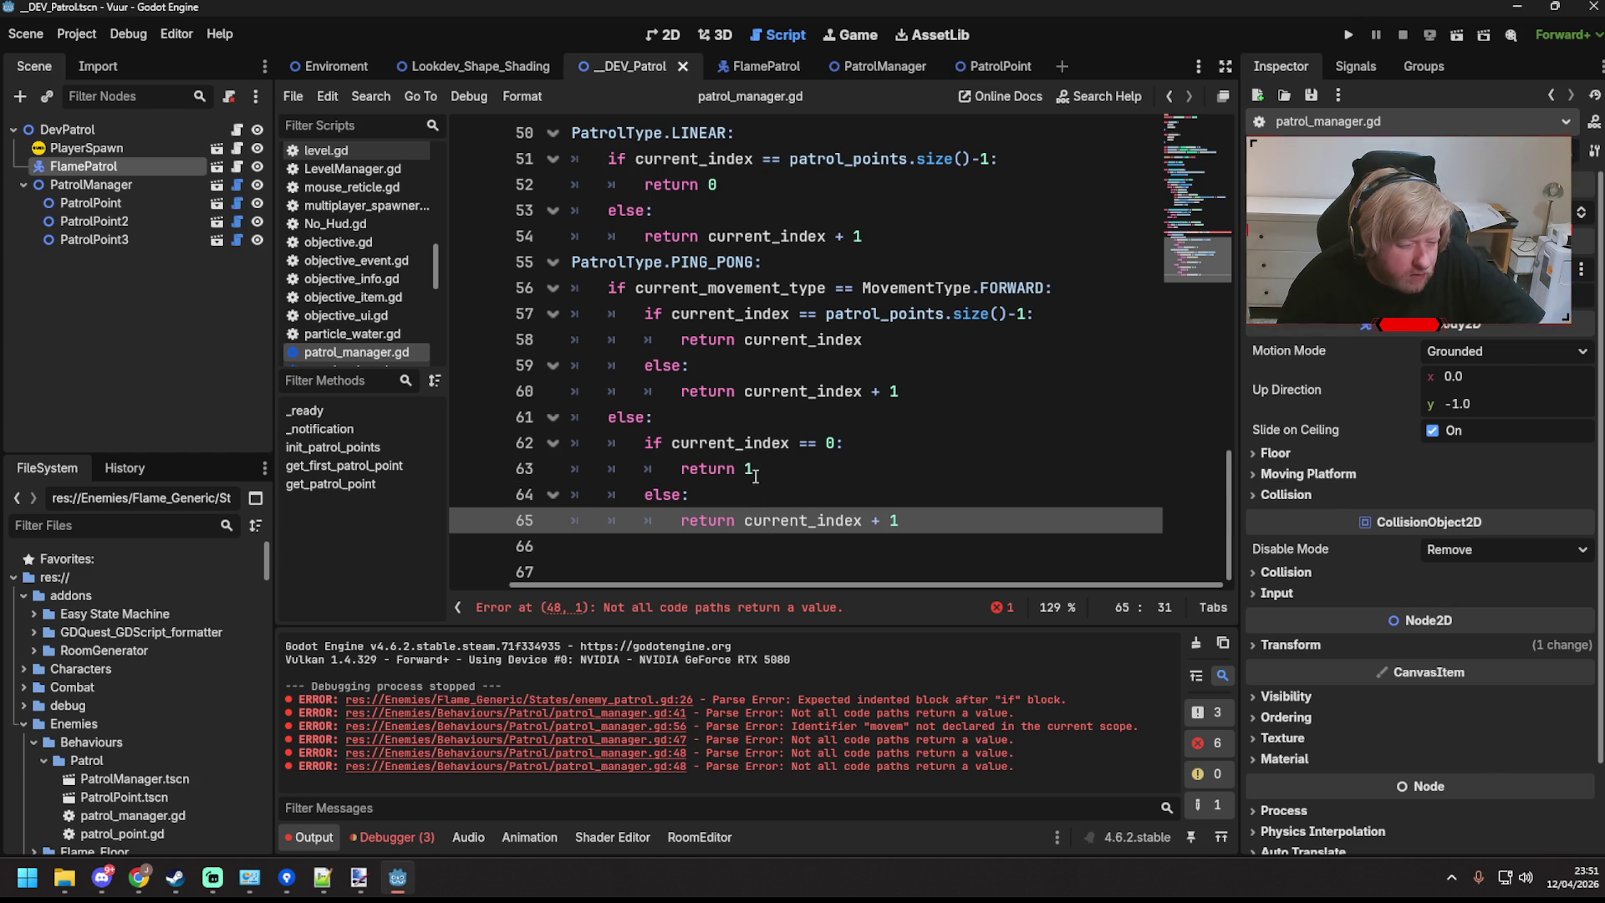
{"action": "double_click", "coordinate": [874, 520]}
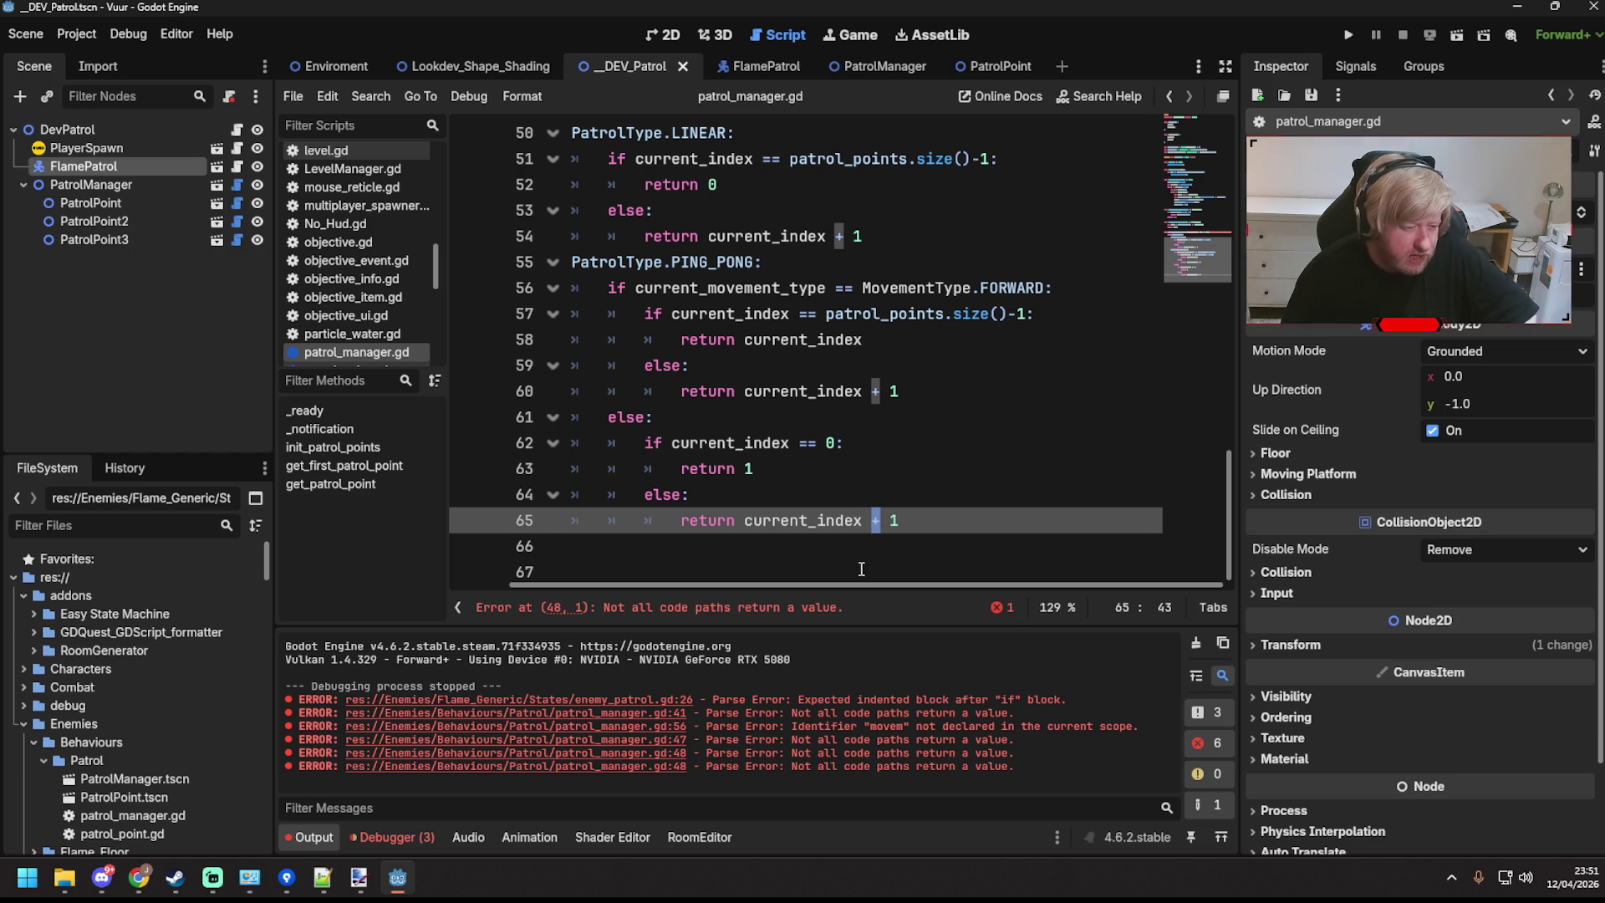
{"action": "type", "text": "-"}
{"action": "key", "text": "ctrl+s"}
Look through get_next_patrol_point, highlighting patrol_type in the match statement
{"action": "scroll", "coordinate": [903, 436], "scroll_direction": "up", "scroll_amount": 3}
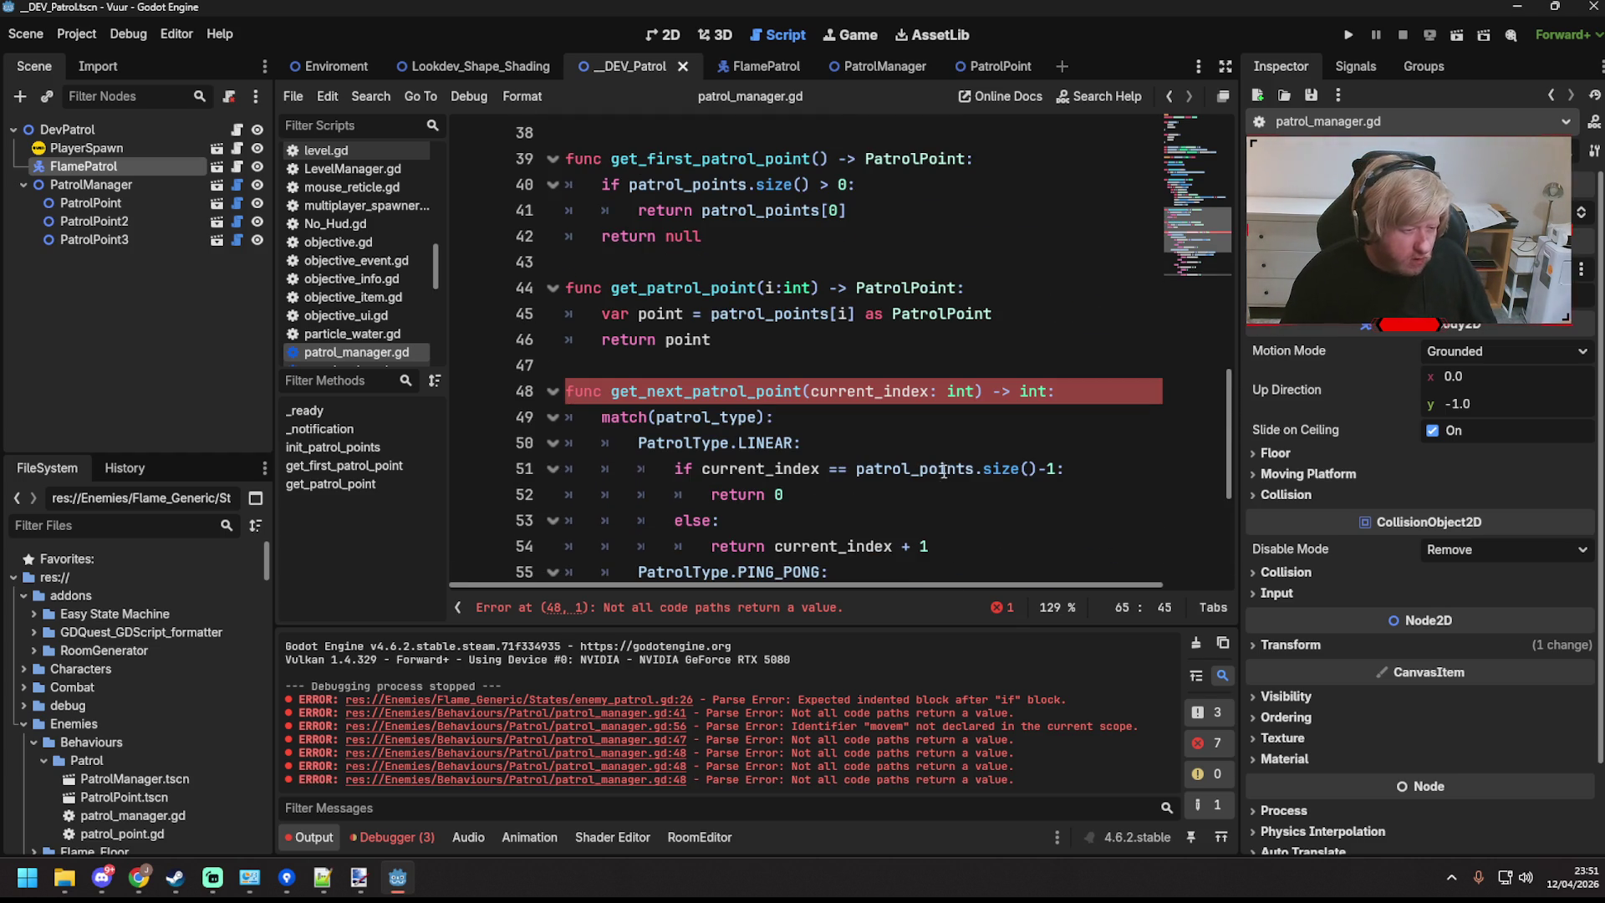
{"action": "scroll", "coordinate": [903, 436], "scroll_direction": "down", "scroll_amount": 1}
{"action": "scroll", "coordinate": [904, 437], "scroll_direction": "down", "scroll_amount": 2}
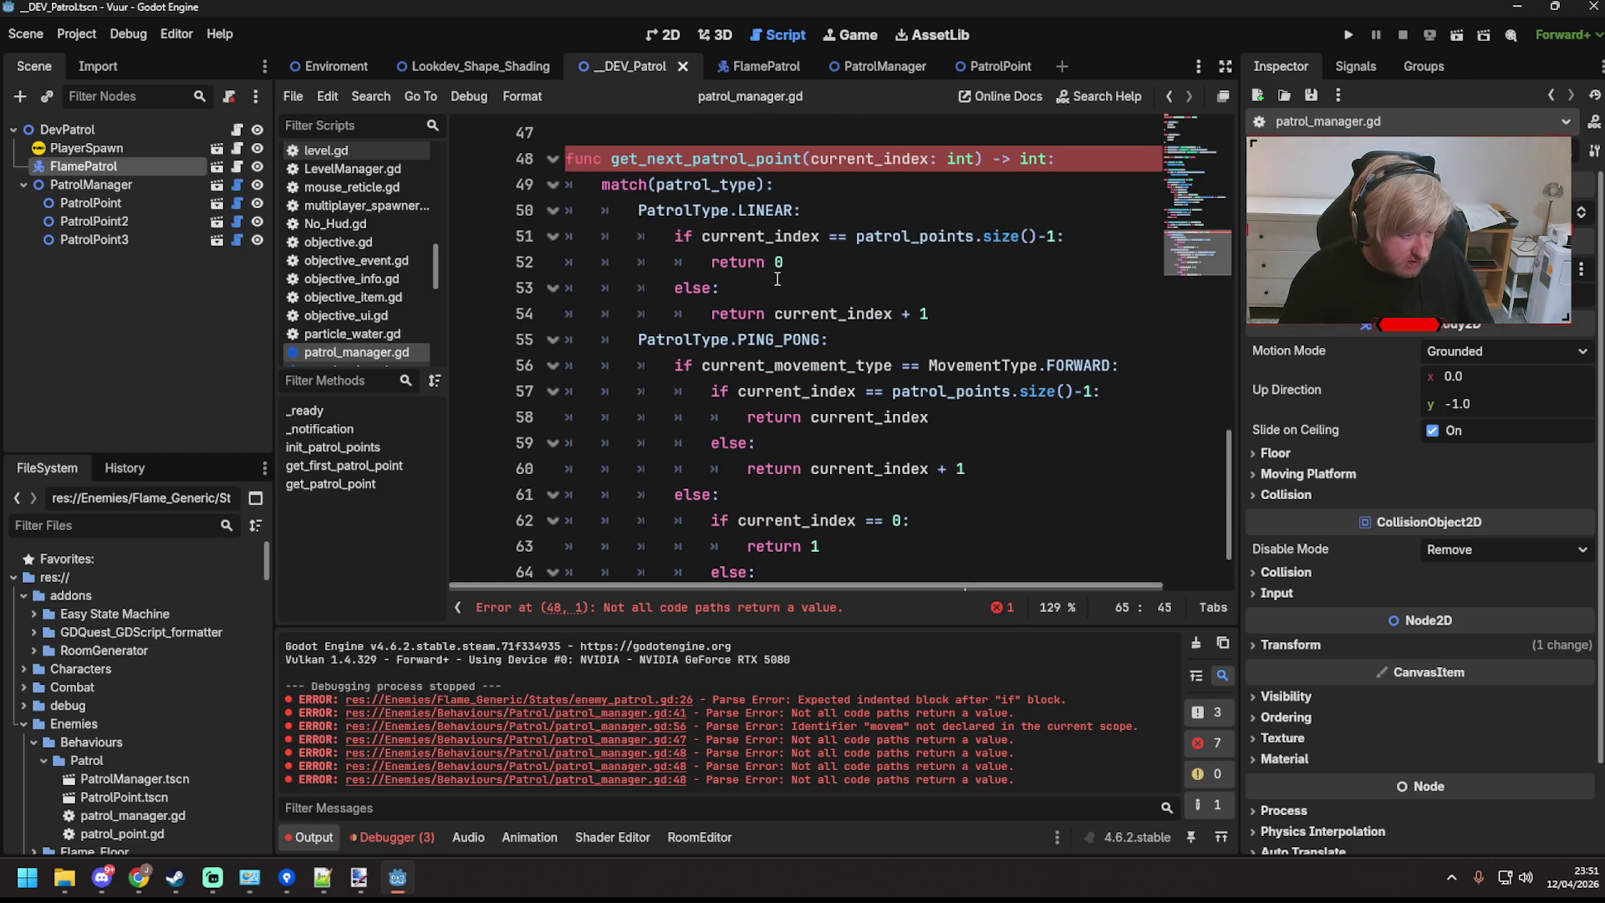
{"action": "scroll", "coordinate": [686, 234], "scroll_direction": "down", "scroll_amount": 1}
{"action": "scroll", "coordinate": [660, 261], "scroll_direction": "up", "scroll_amount": 1}
{"action": "left_click_drag", "start_coordinate": [657, 183], "coordinate": [757, 184]}
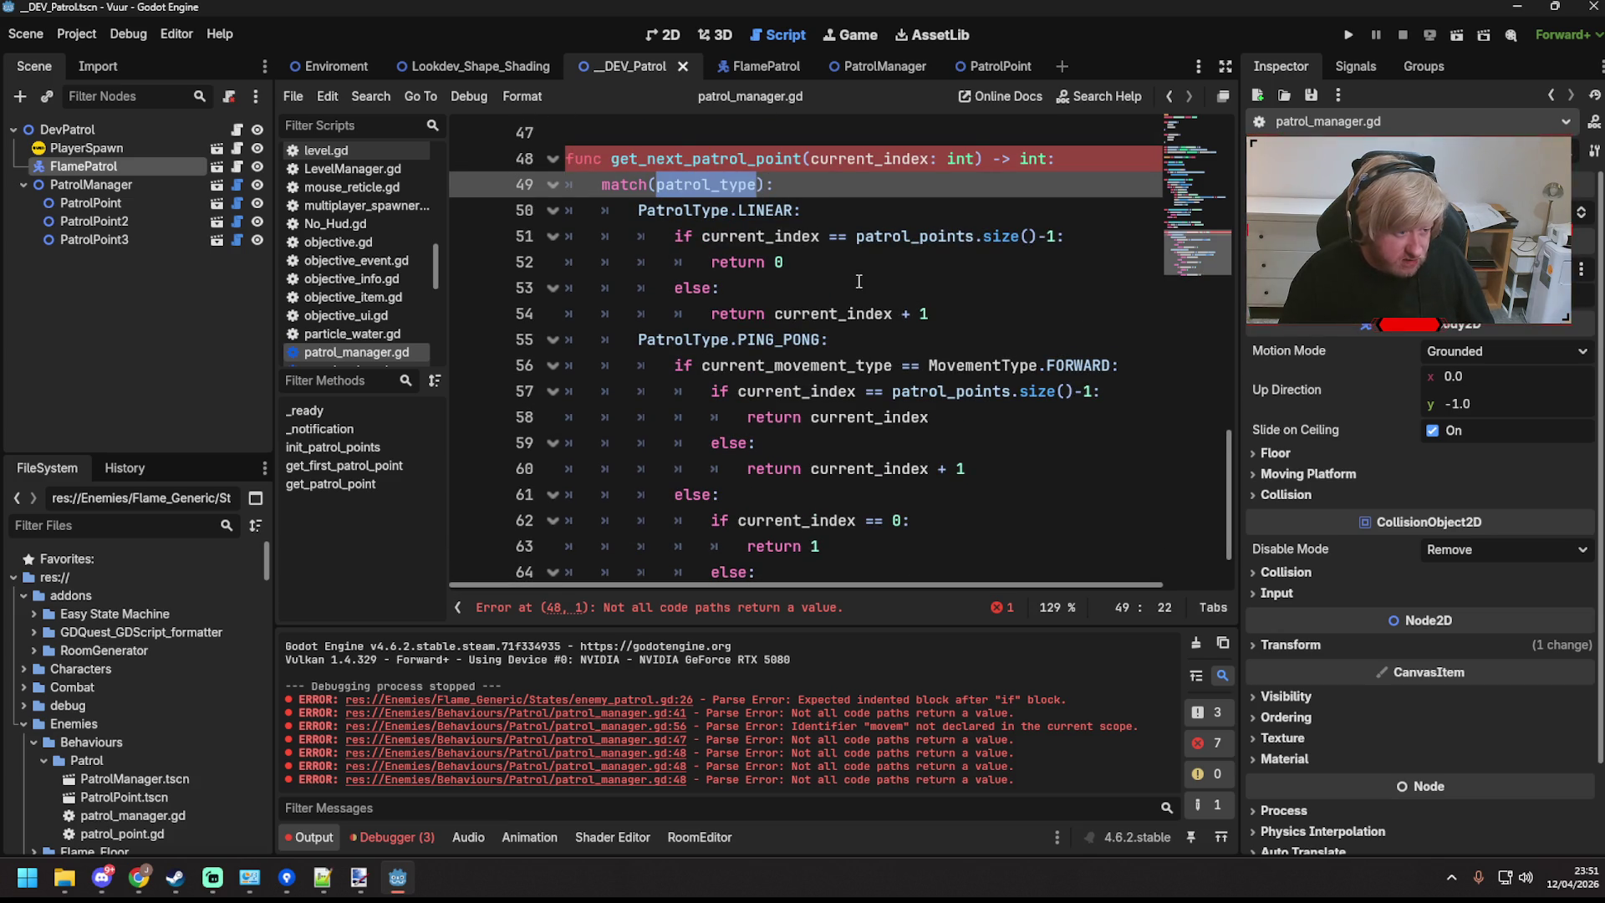
{"action": "scroll", "coordinate": [858, 281], "scroll_direction": "down", "scroll_amount": 1}
Add a function-level 'return 0' after the match and save patrol_manager.gd
{"action": "left_click", "coordinate": [1017, 521]}
{"action": "scroll", "coordinate": [1017, 531], "scroll_direction": "up", "scroll_amount": 1}
{"action": "scroll", "coordinate": [1006, 515], "scroll_direction": "down", "scroll_amount": 1}
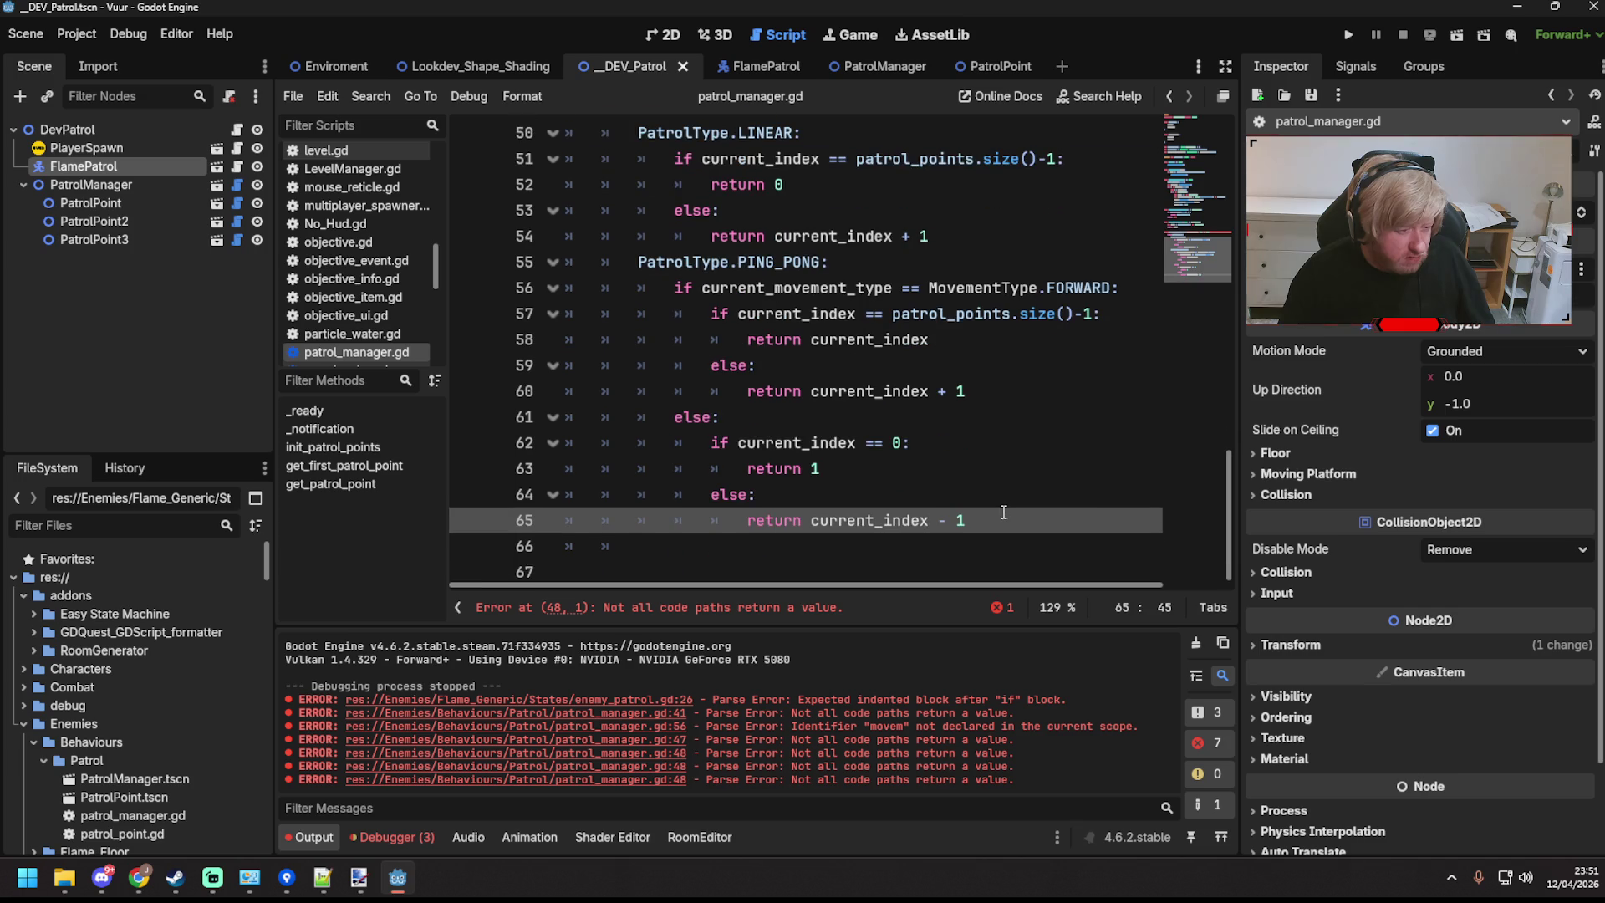
{"action": "key", "text": "Return"}
{"action": "key", "text": "BackSpace"}
{"action": "key", "text": "BackSpace"}
{"action": "key", "text": "BackSpace"}
{"action": "type", "text": "retur"}
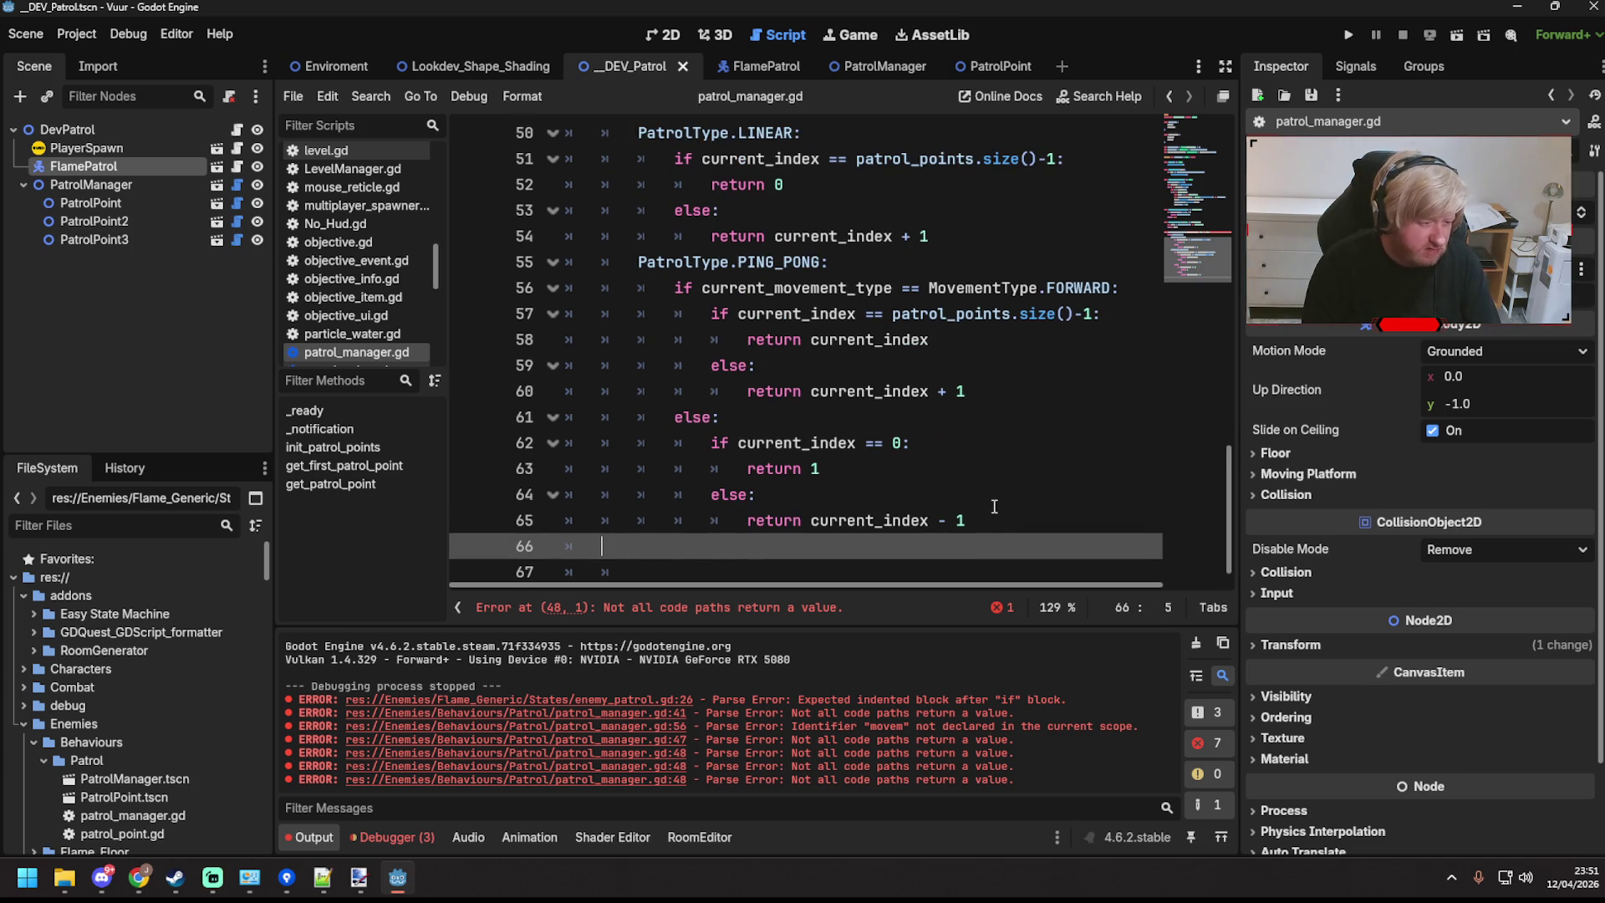
{"action": "type", "text": "n 0"}
{"action": "scroll", "coordinate": [640, 552], "scroll_direction": "down", "scroll_amount": 1}
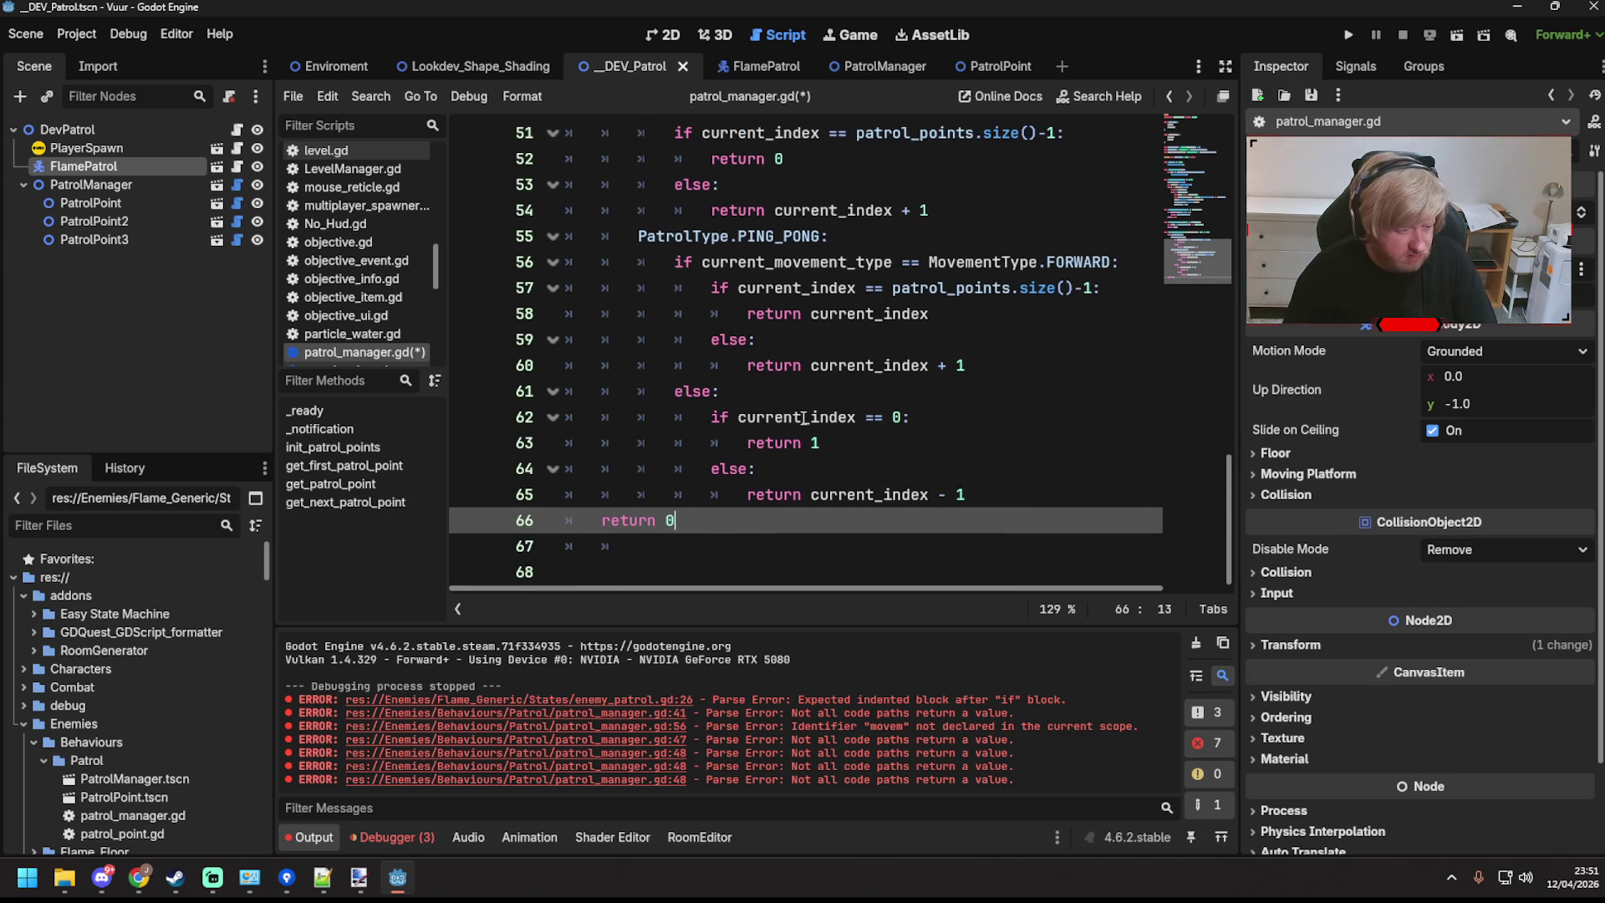
{"action": "key", "text": "Delete"}
{"action": "key", "text": "ctrl+s"}
Select the get_next_patrol_point function name to copy it
{"action": "scroll", "coordinate": [752, 484], "scroll_direction": "up", "scroll_amount": 3}
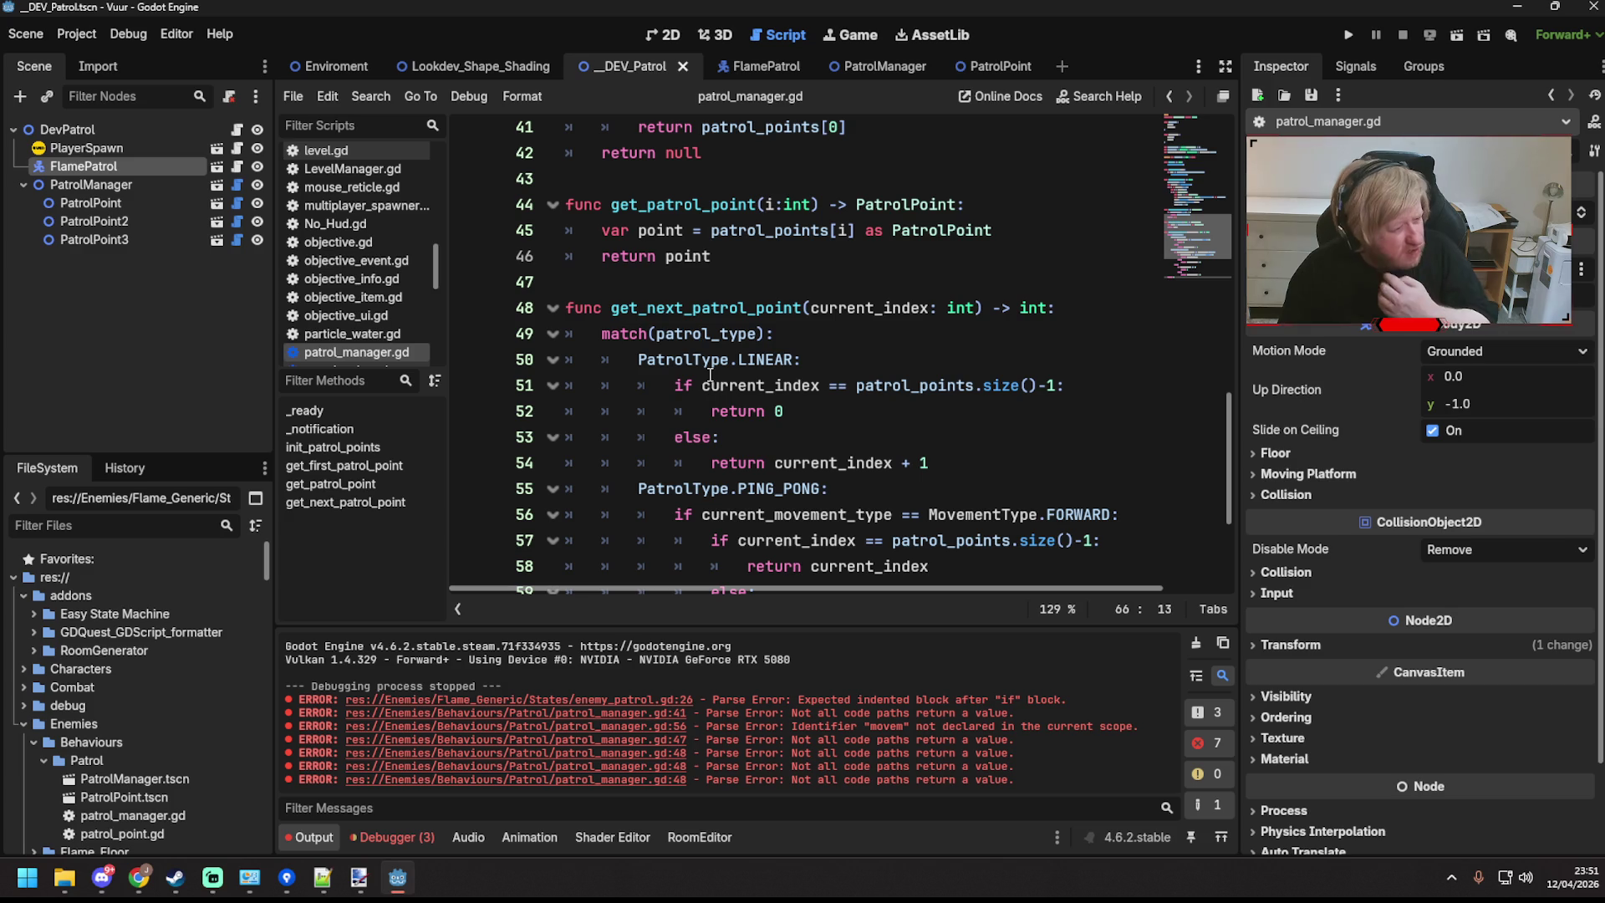
{"action": "left_click_drag", "start_coordinate": [611, 308], "coordinate": [803, 307]}
{"action": "key", "text": "ctrl+c"}
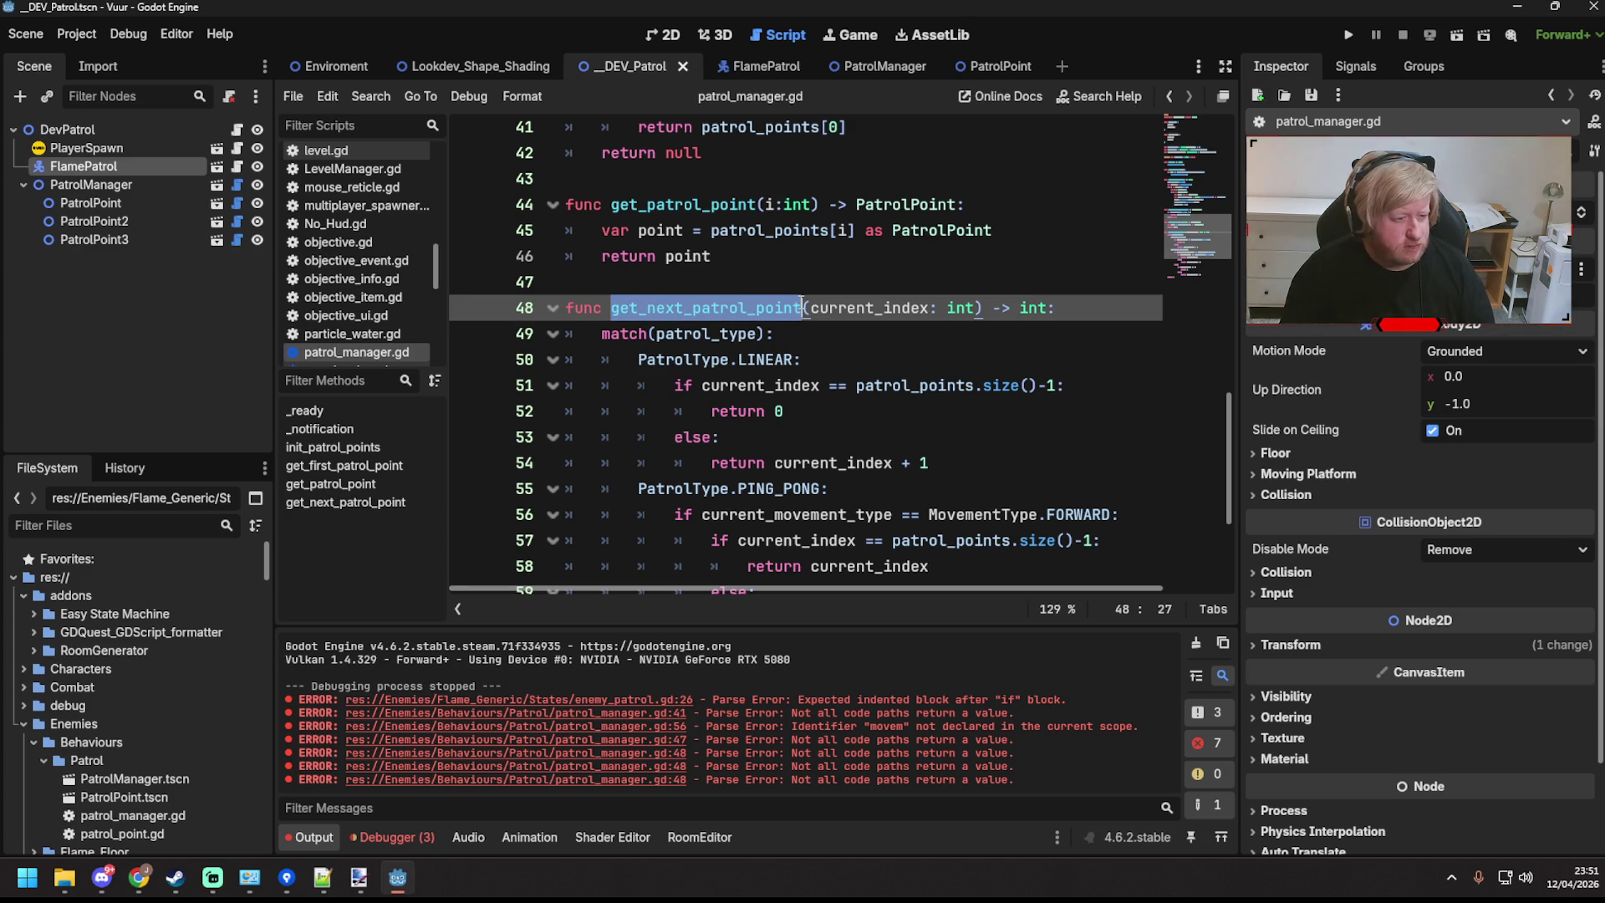
{"action": "scroll", "coordinate": [359, 318], "scroll_direction": "up", "scroll_amount": 3}
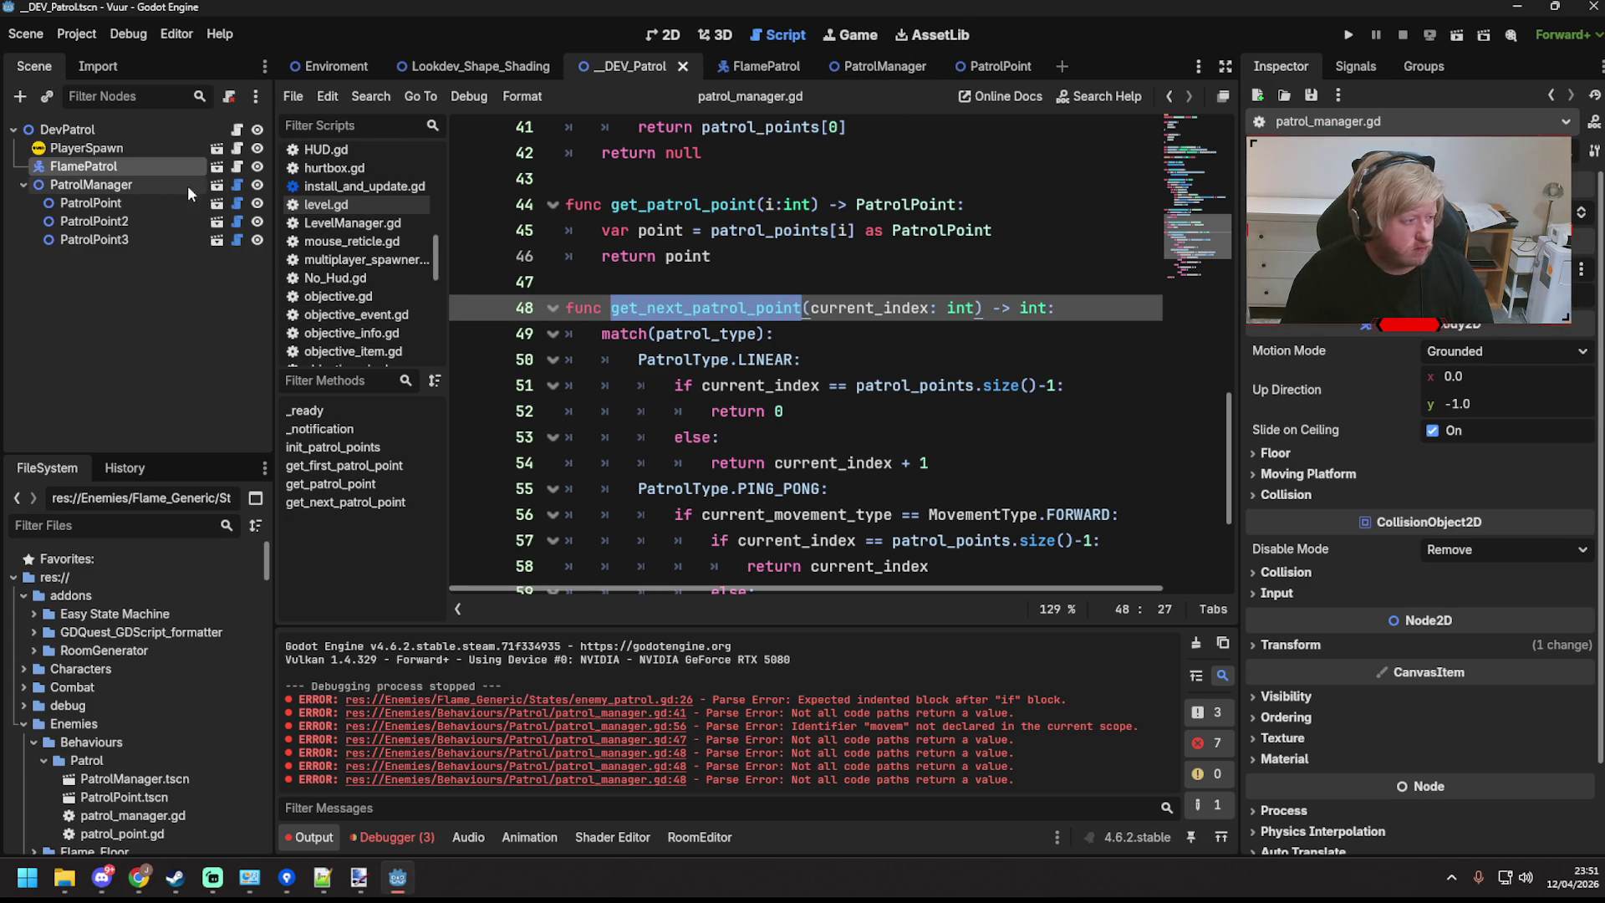
{"action": "left_click", "coordinate": [236, 185]}
Open enemy_patrol.gd from the Patrol state in the FlamePatrol scene
{"action": "left_click", "coordinate": [151, 184]}
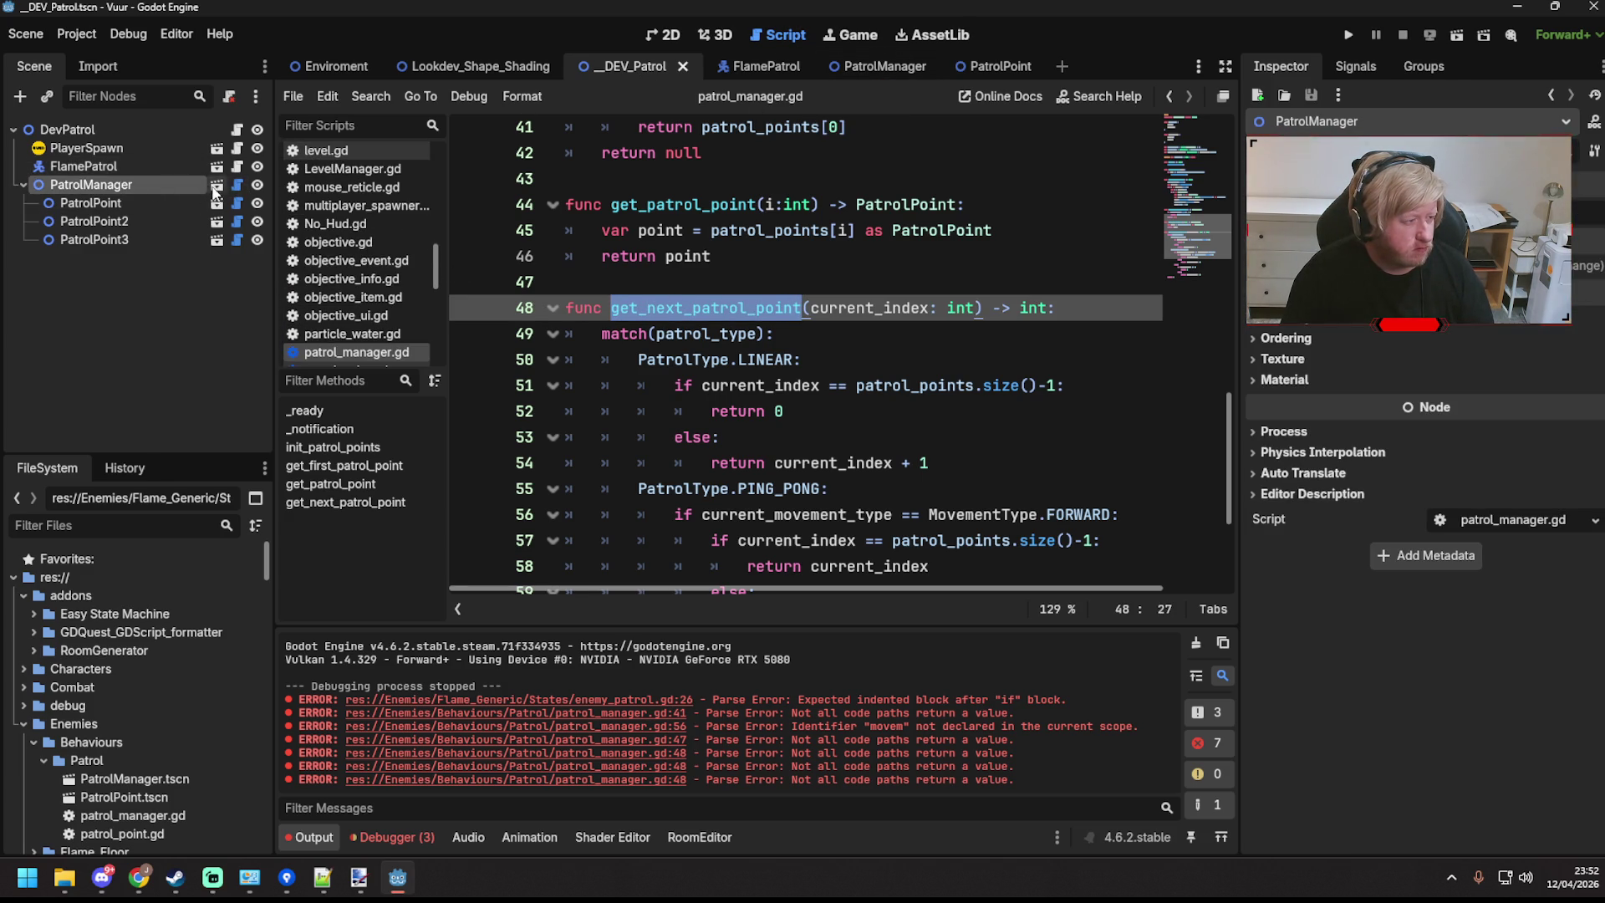
{"action": "double_click", "coordinate": [184, 184]}
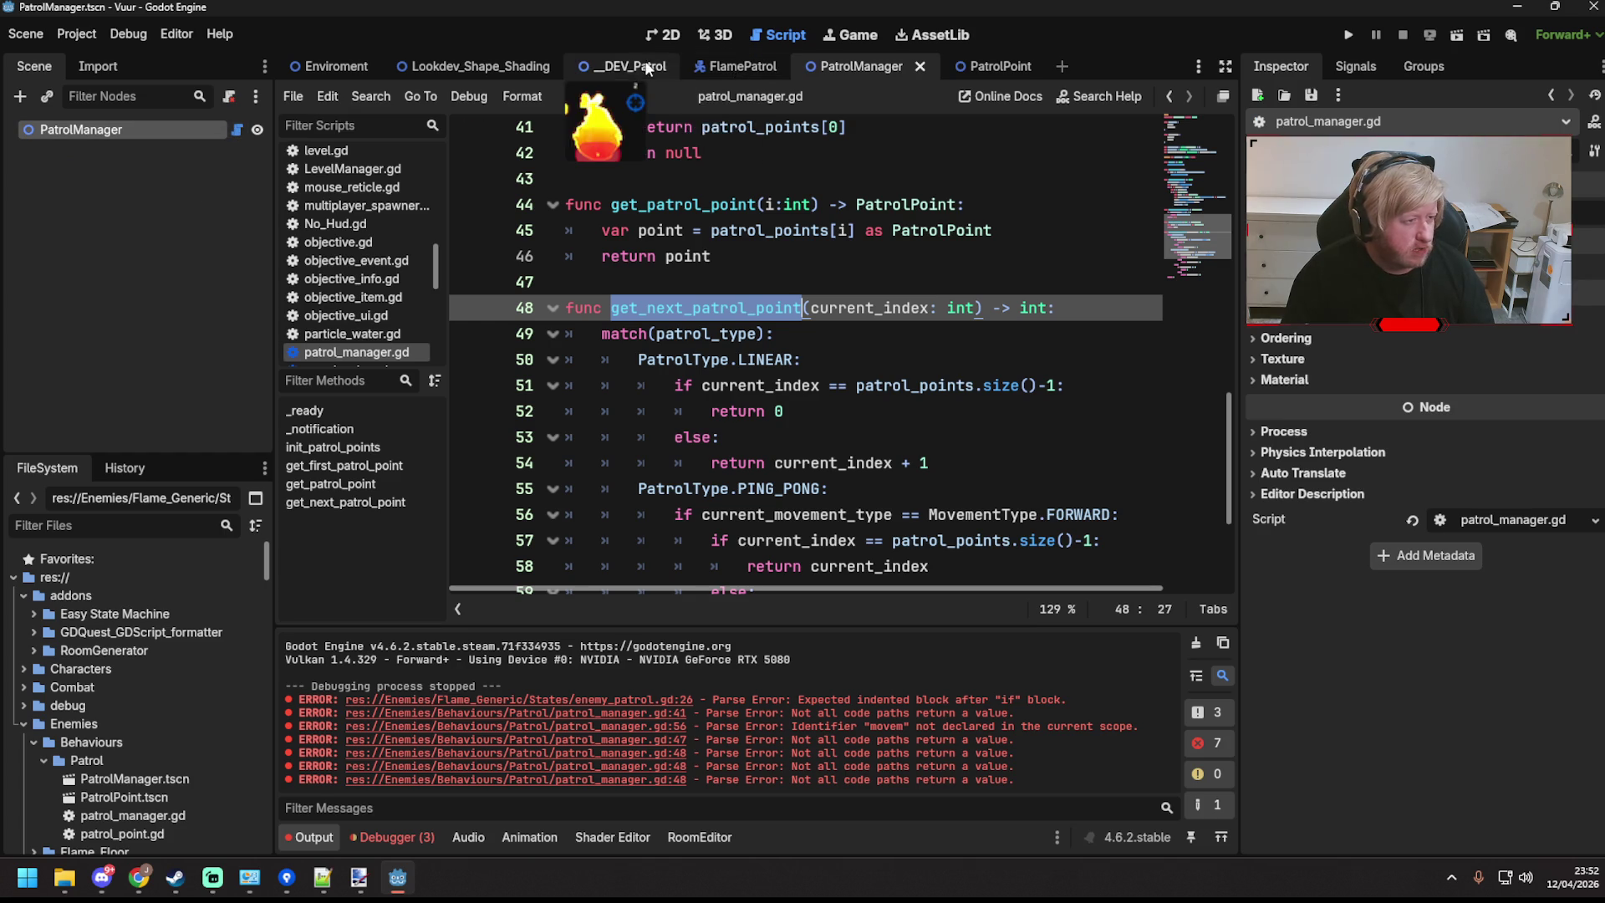
{"action": "left_click", "coordinate": [731, 62]}
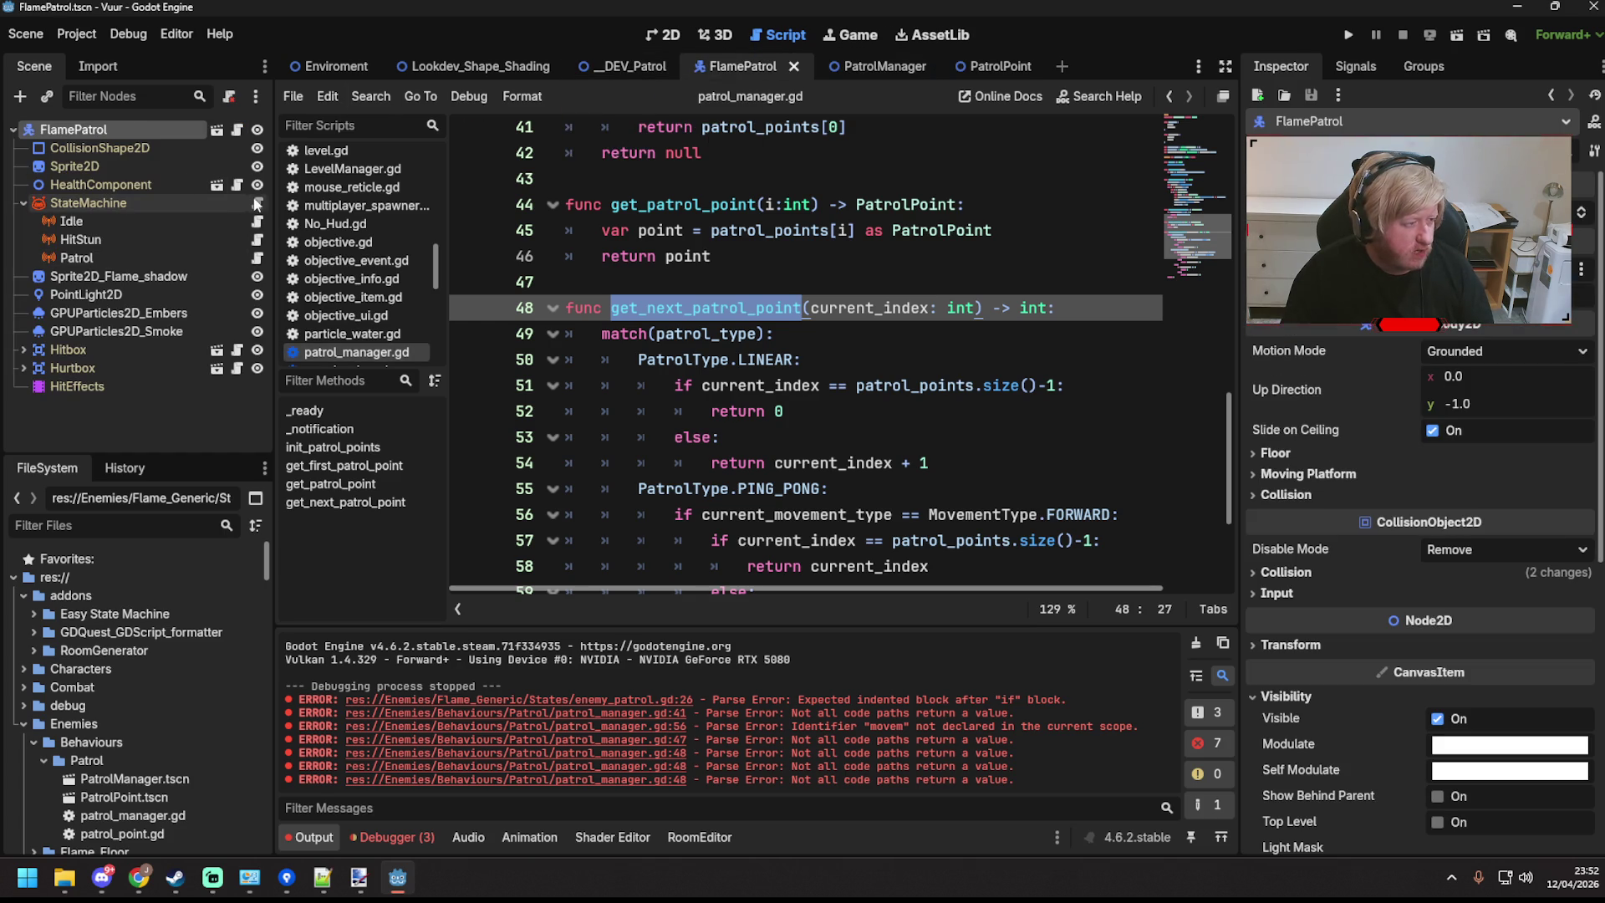
{"action": "left_click", "coordinate": [258, 259]}
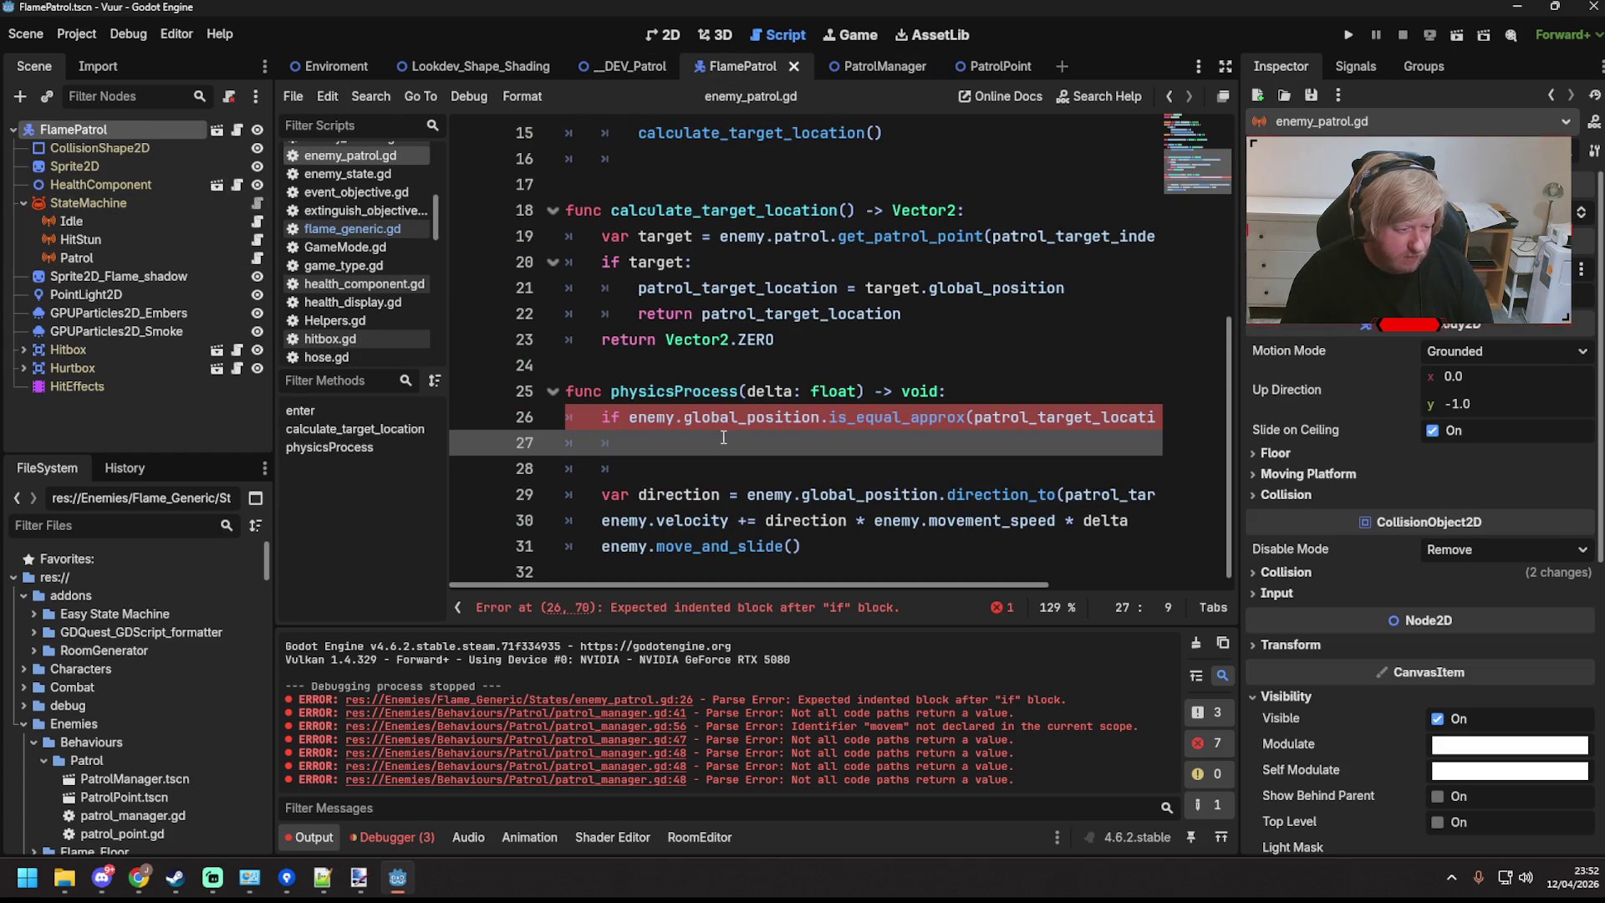
Write enemy.patrol.get_next_patrol_point() inside the if on line 27
{"action": "key", "text": "ctrl+v"}
{"action": "key", "text": "ctrl+z"}
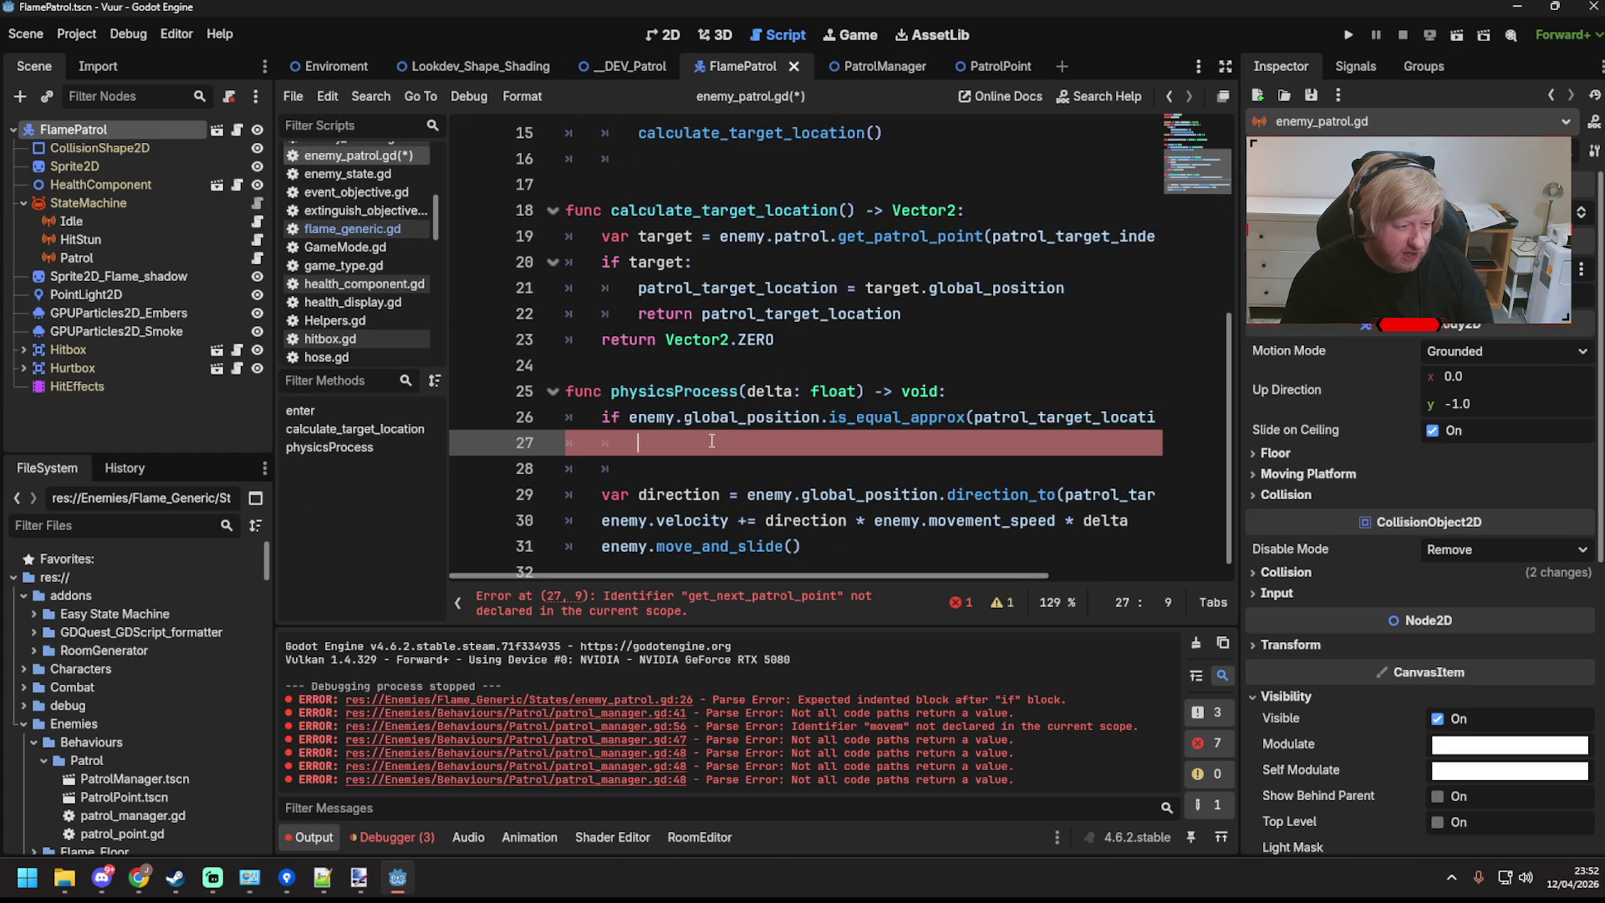
{"action": "key", "text": "ctrl+v"}
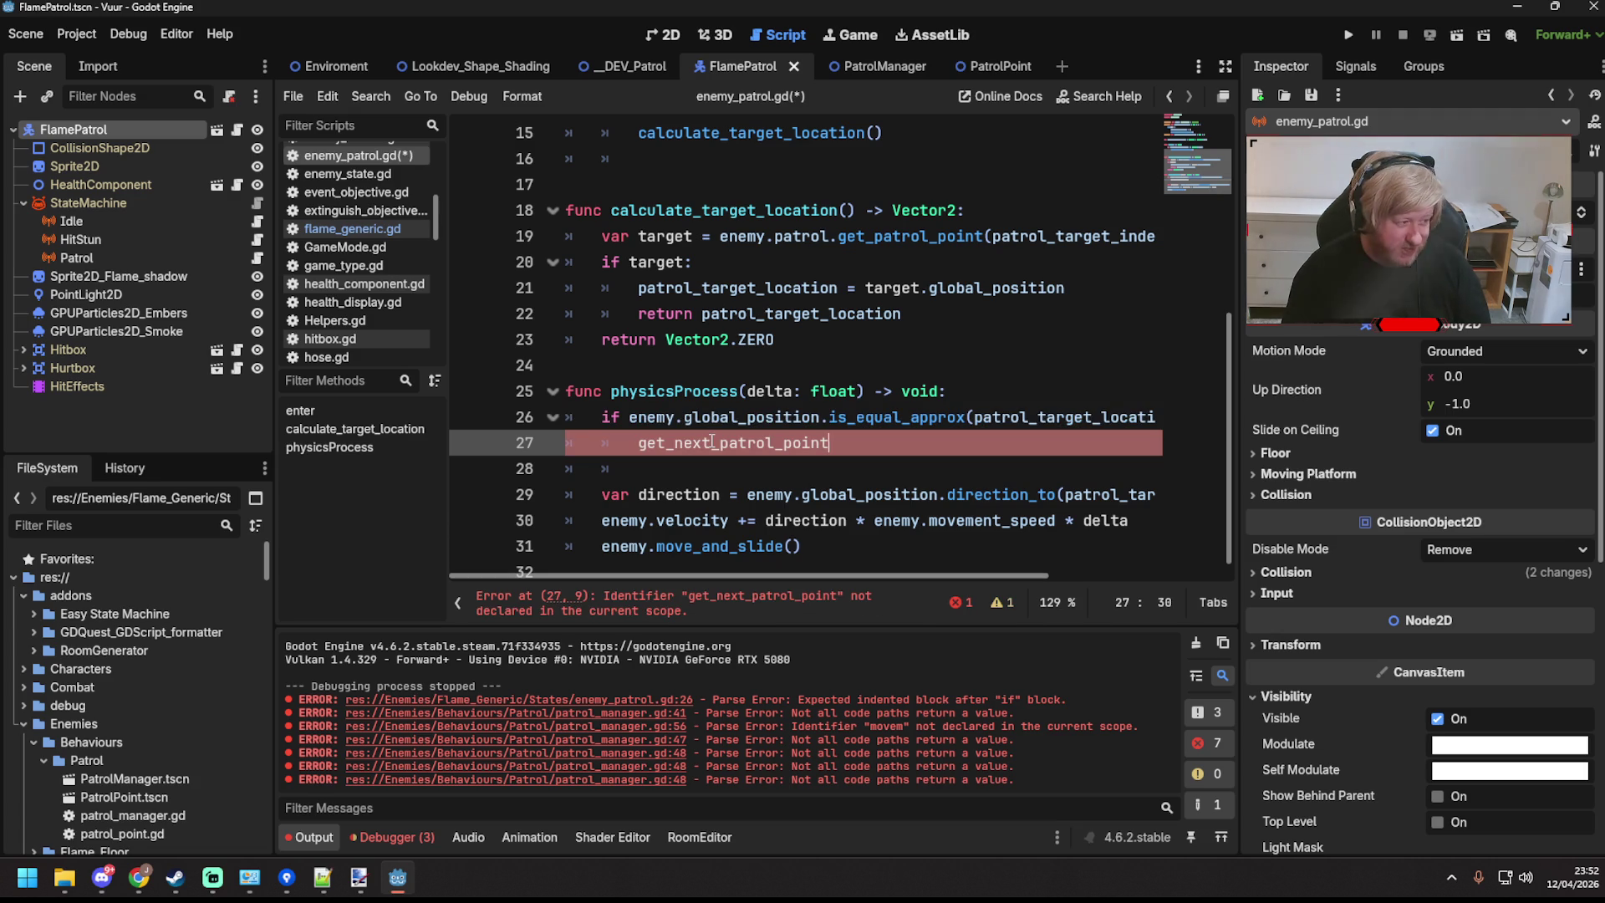
{"action": "key", "text": "ctrl+z"}
{"action": "type", "text": "enemy.patrol."}
{"action": "type", "text": "get_next_patrol_point"}
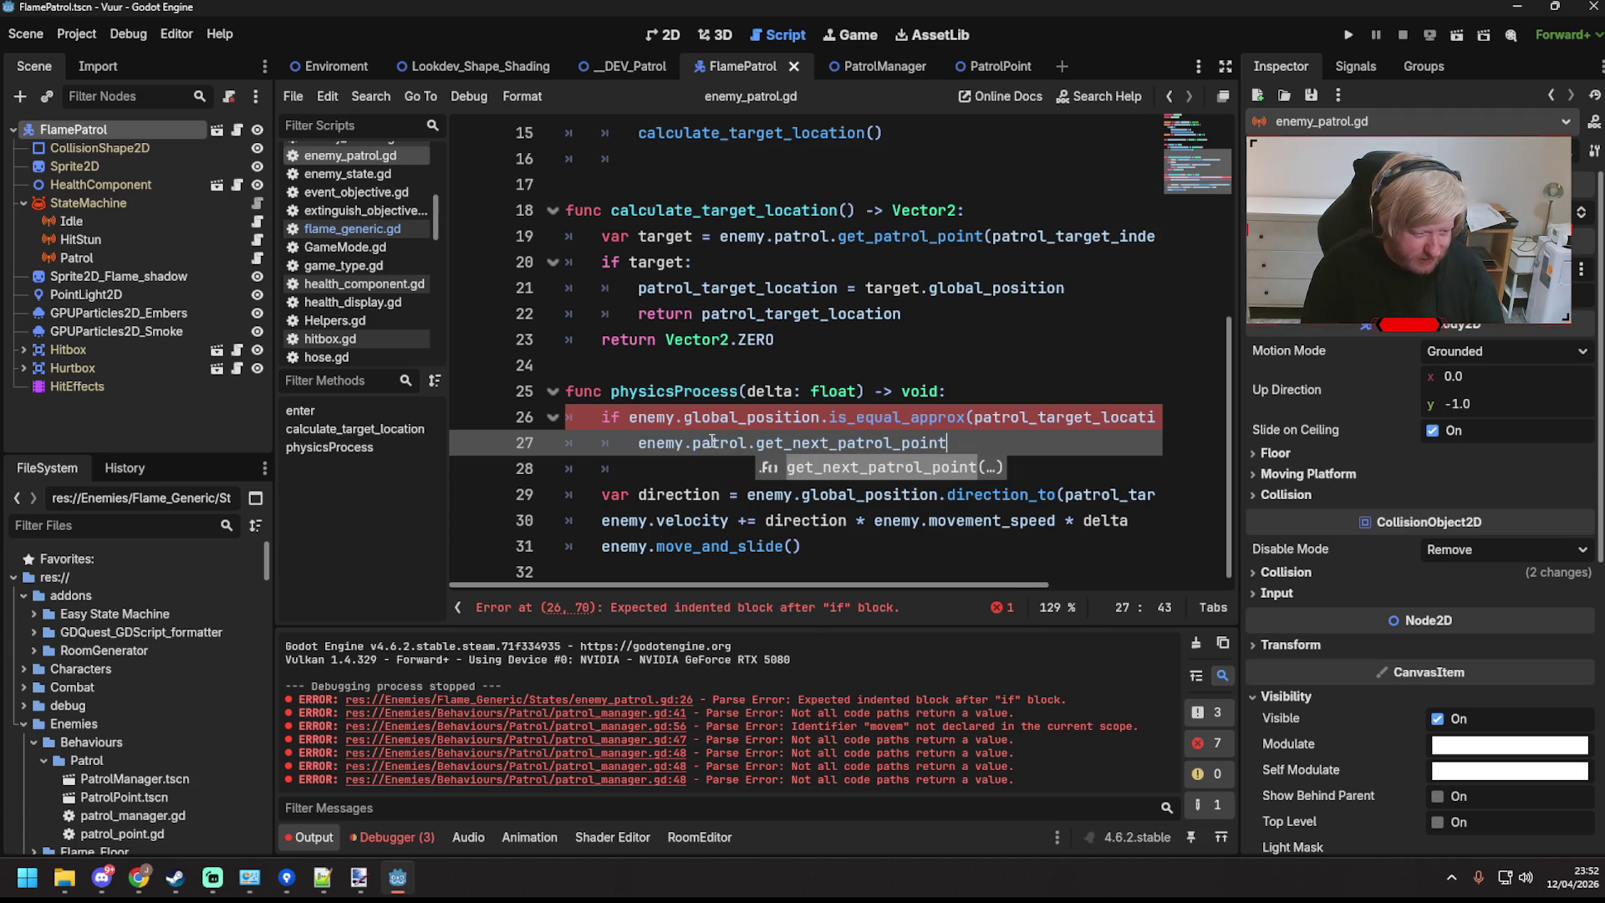
{"action": "key", "text": "ctrl+space"}
{"action": "key", "text": "Return"}
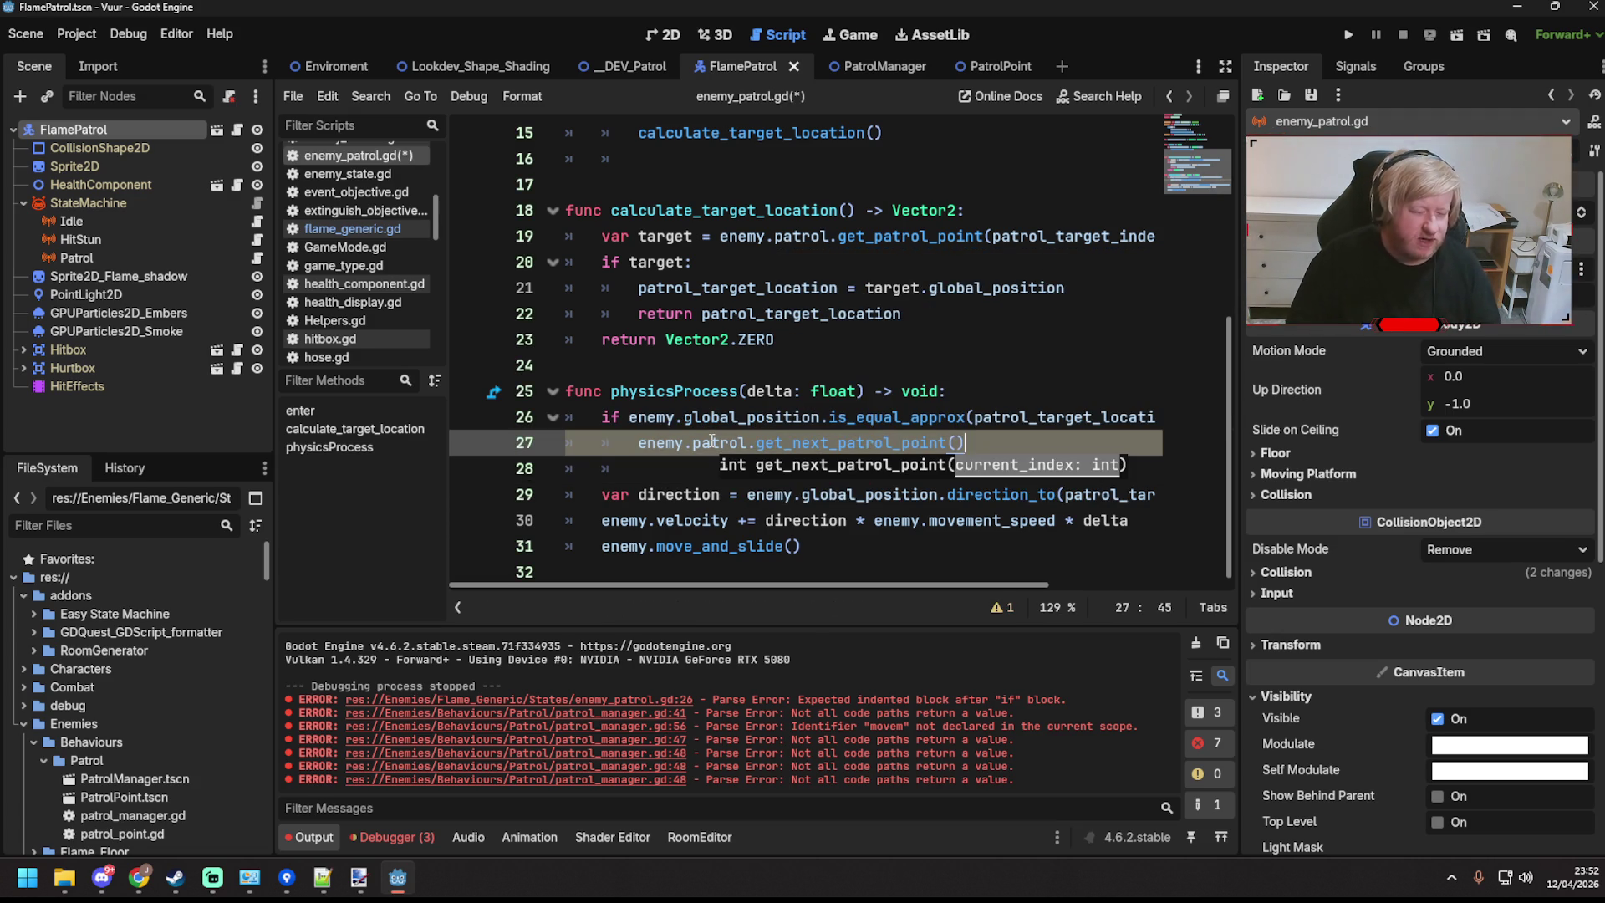
Select the last_patrol_position_index variable name, then return to the start of line 27
{"action": "scroll", "coordinate": [981, 572], "scroll_direction": "right", "scroll_amount": 1}
{"action": "scroll", "coordinate": [995, 574], "scroll_direction": "right", "scroll_amount": 2}
{"action": "scroll", "coordinate": [957, 574], "scroll_direction": "left", "scroll_amount": 2}
{"action": "scroll", "coordinate": [742, 371], "scroll_direction": "up", "scroll_amount": 5}
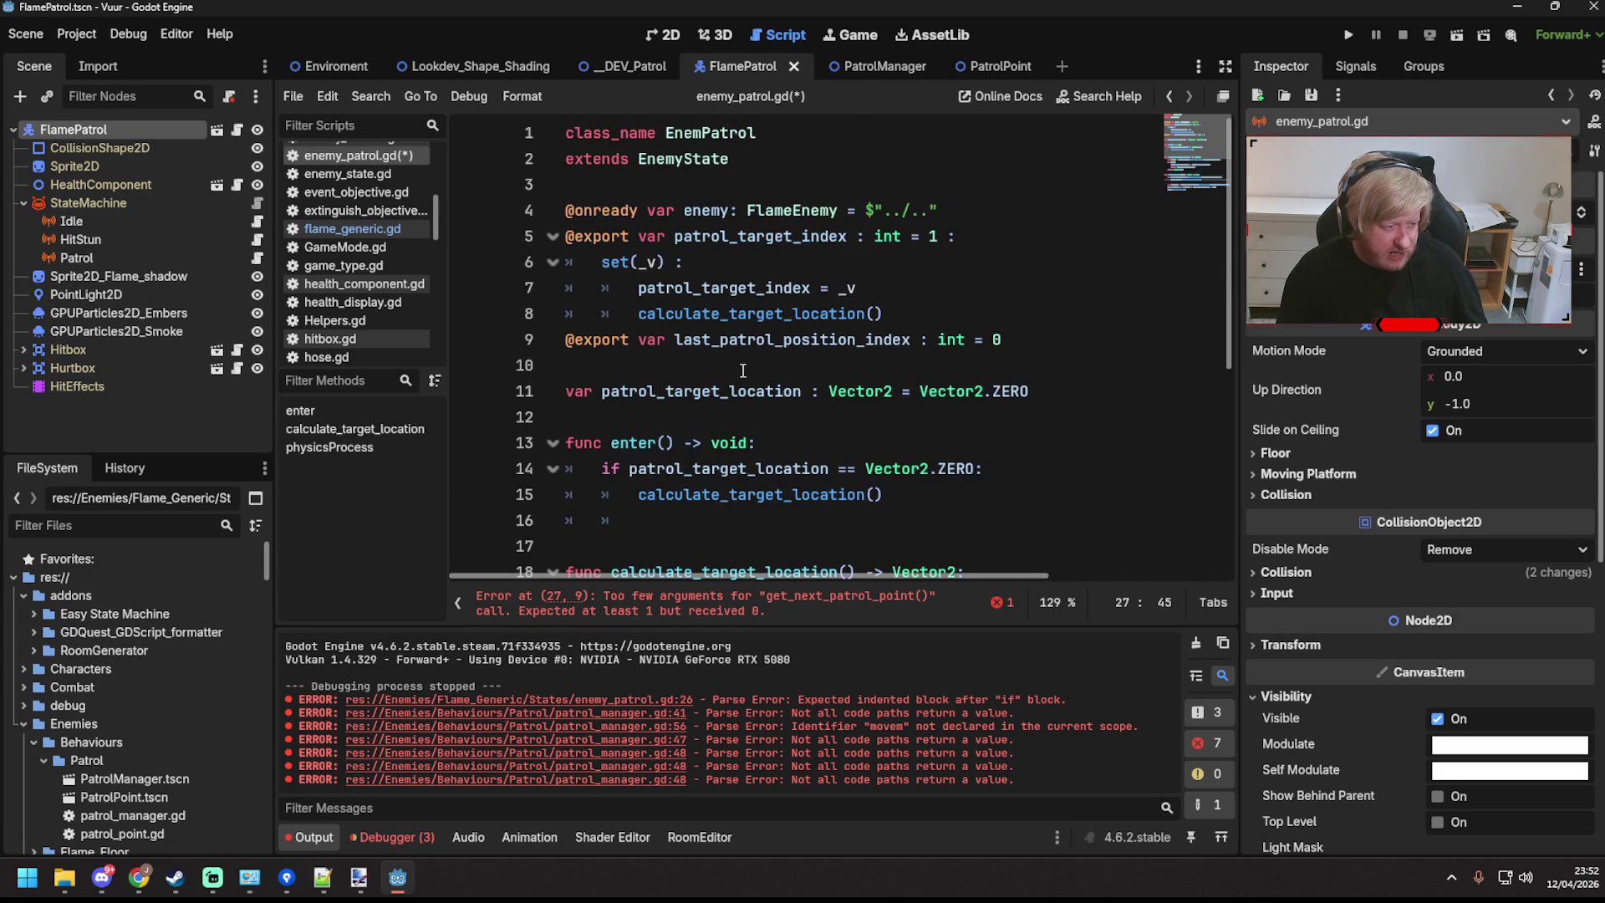
{"action": "scroll", "coordinate": [742, 371], "scroll_direction": "down", "scroll_amount": 5}
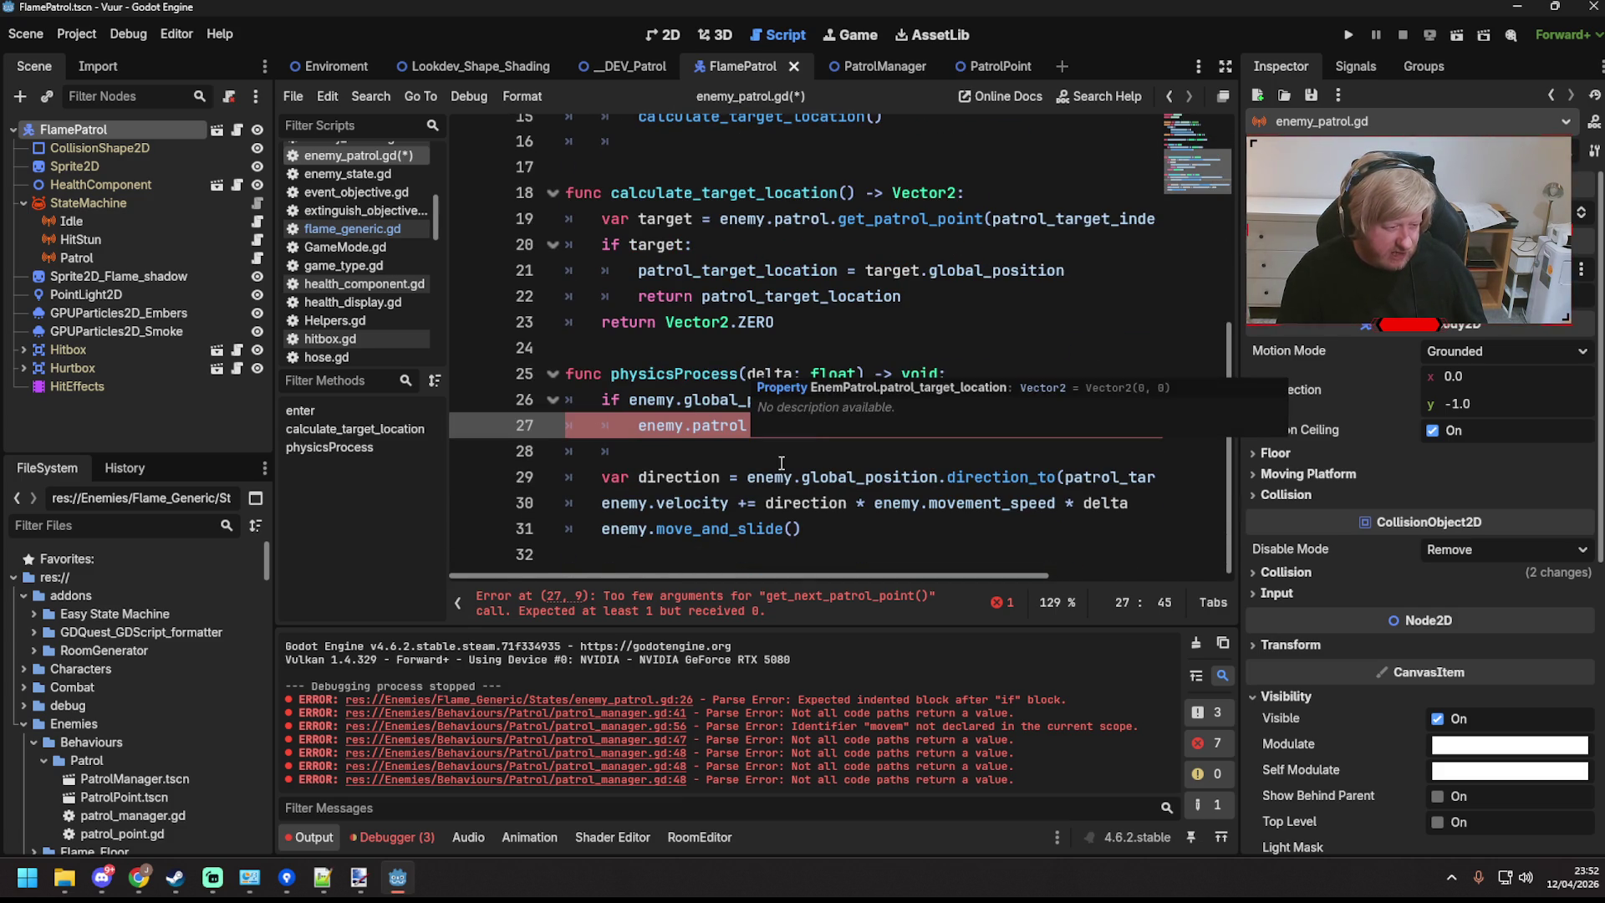
{"action": "scroll", "coordinate": [936, 446], "scroll_direction": "up", "scroll_amount": 4}
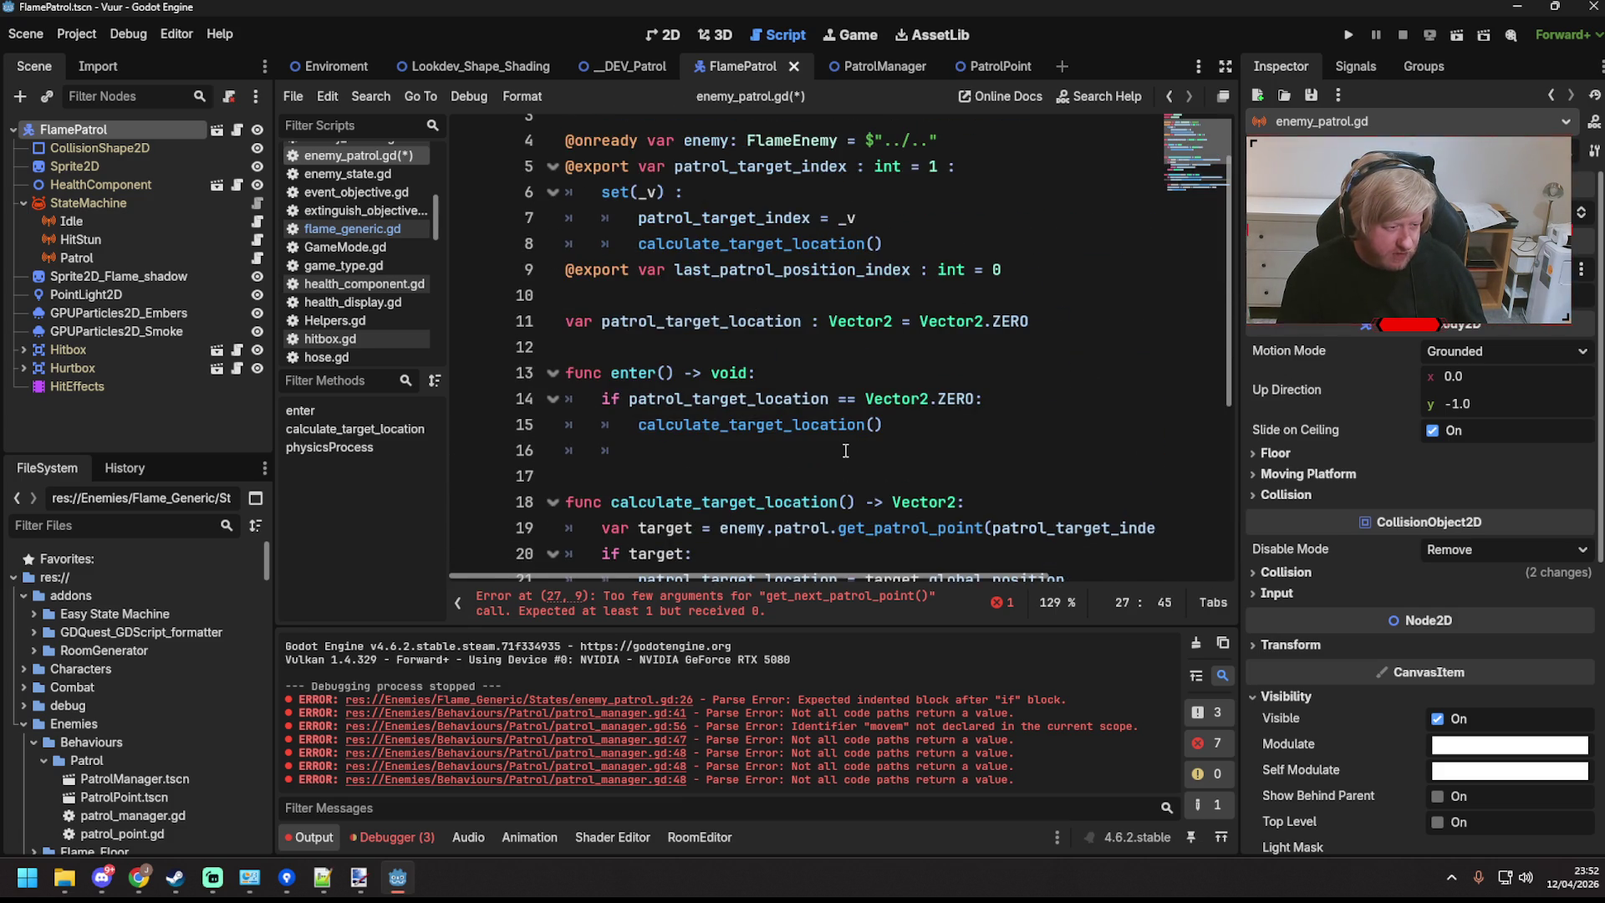
{"action": "scroll", "coordinate": [846, 450], "scroll_direction": "up", "scroll_amount": 1}
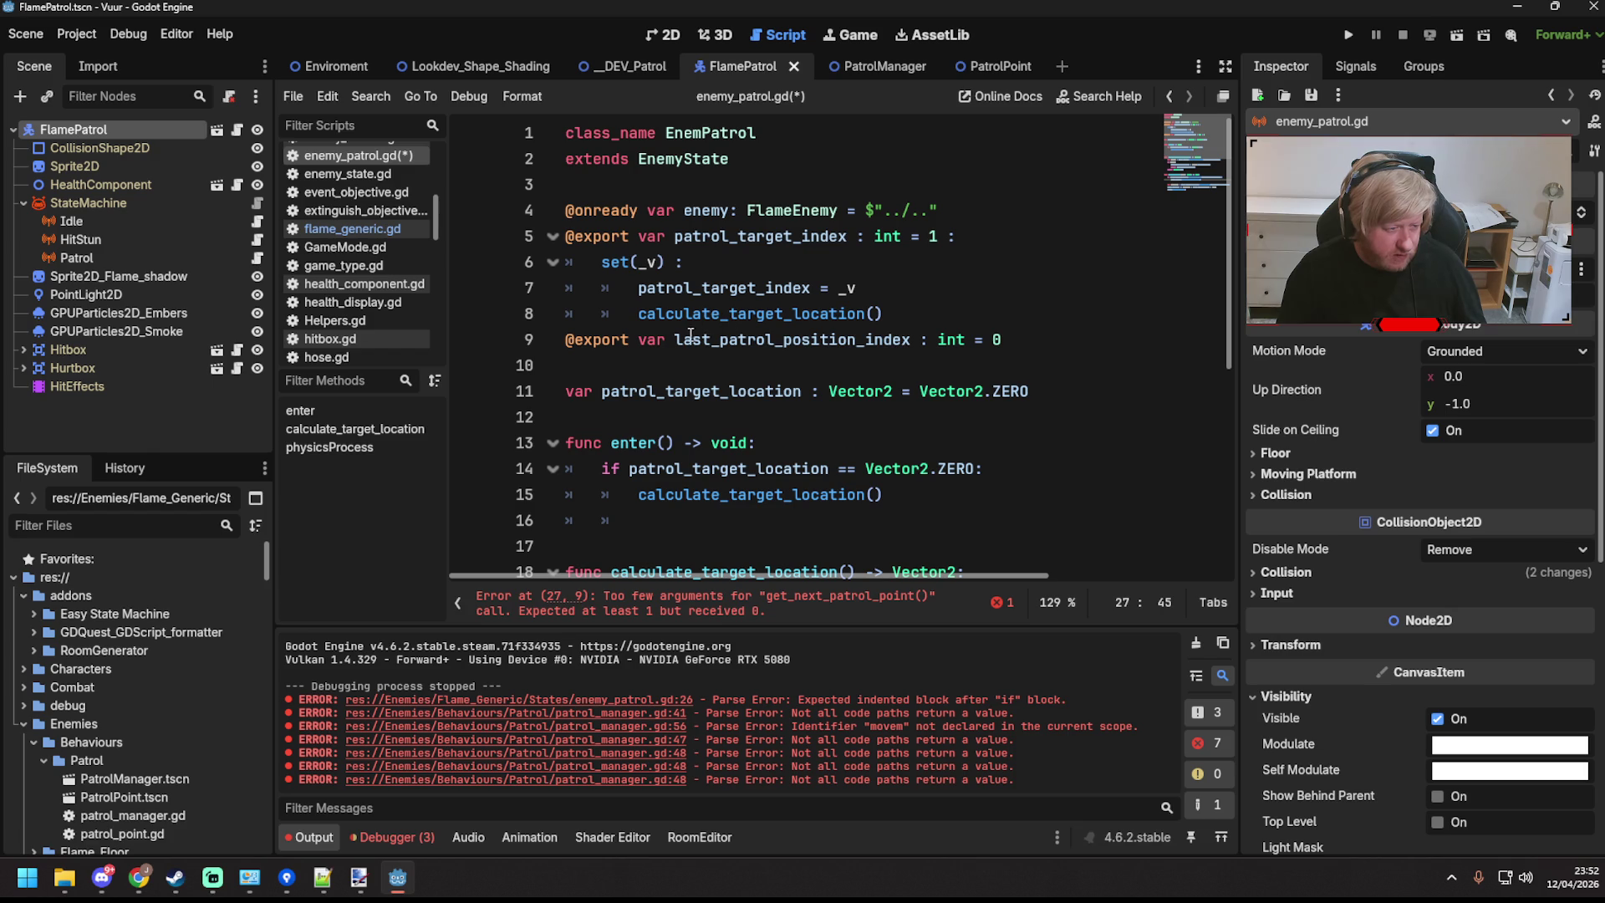
{"action": "left_click_drag", "start_coordinate": [674, 340], "coordinate": [916, 345]}
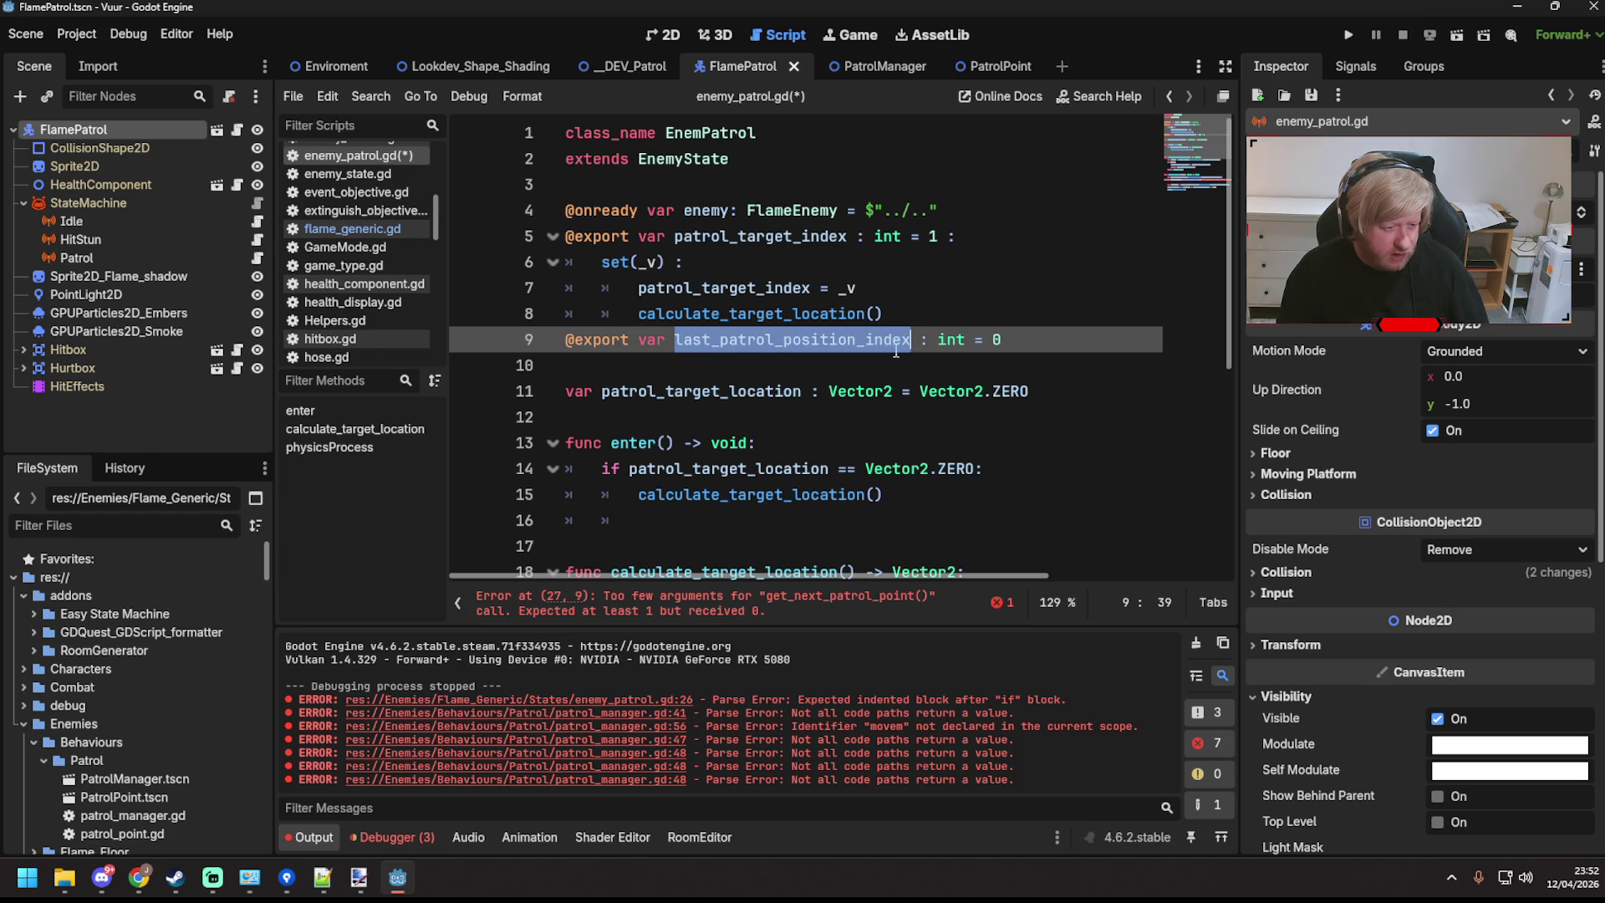
{"action": "scroll", "coordinate": [794, 399], "scroll_direction": "down", "scroll_amount": 5}
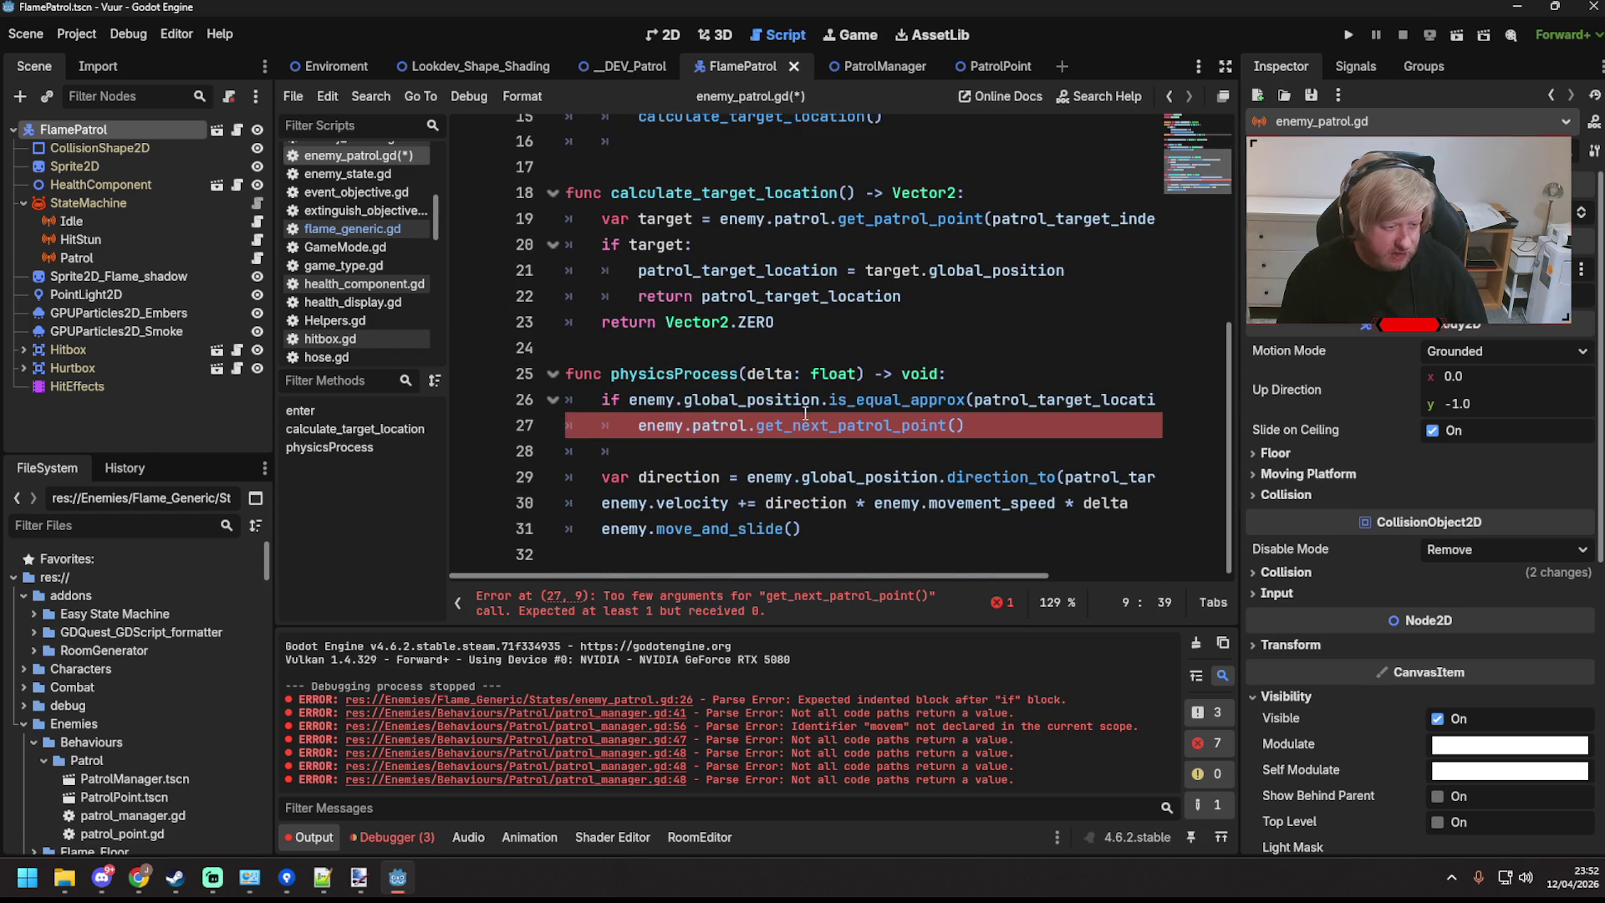
{"action": "left_click", "coordinate": [639, 424]}
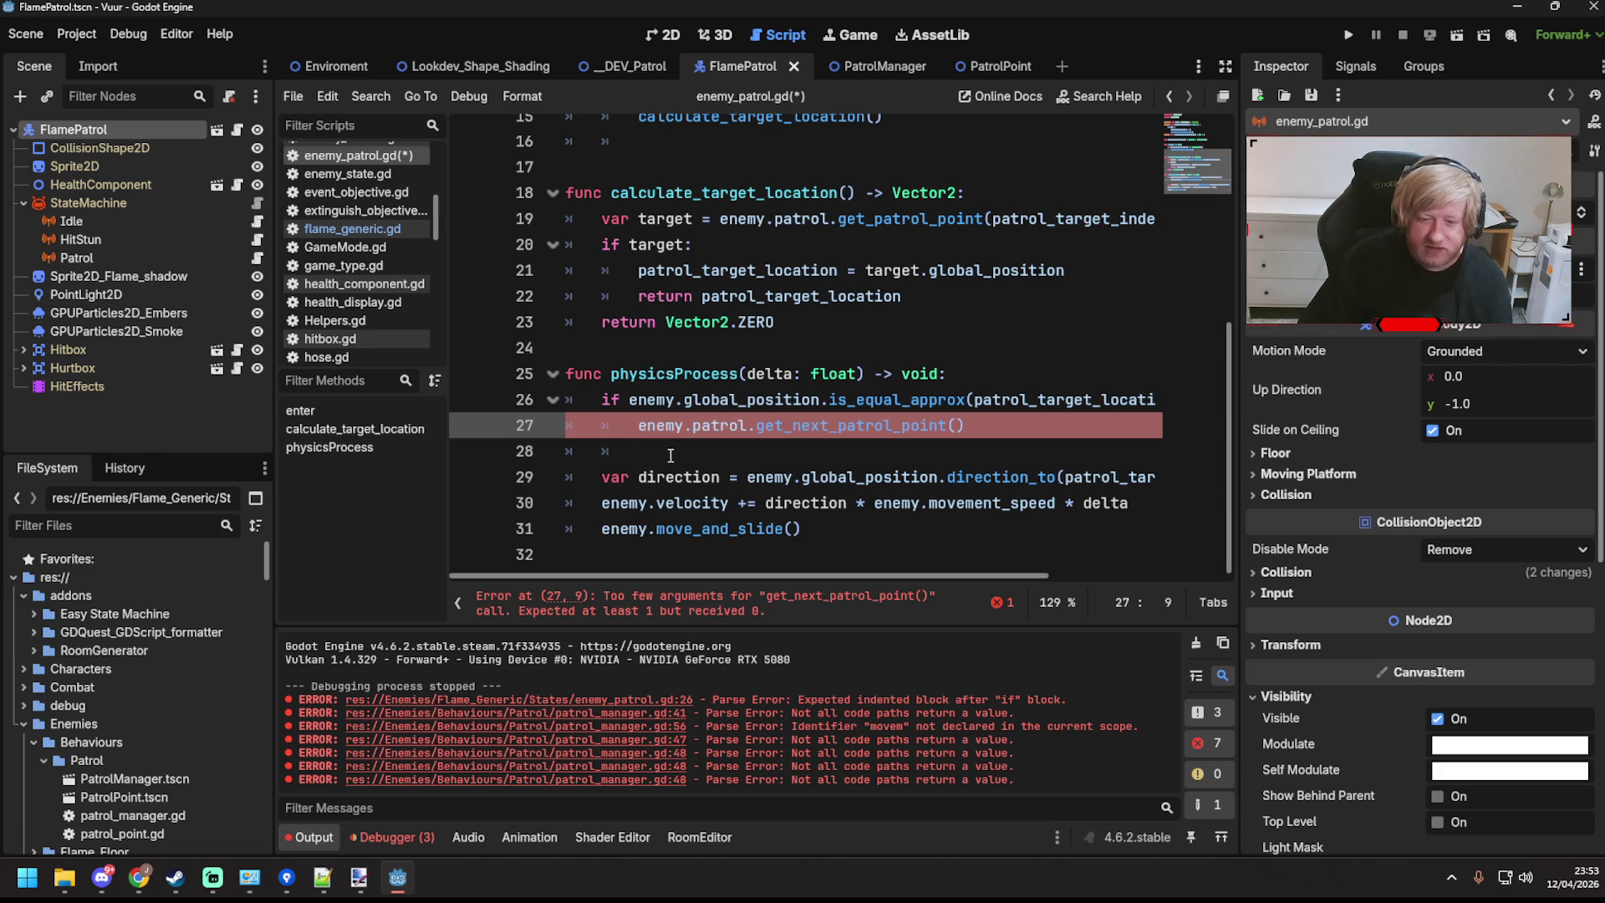
{"action": "key", "text": "alt+Tab"}
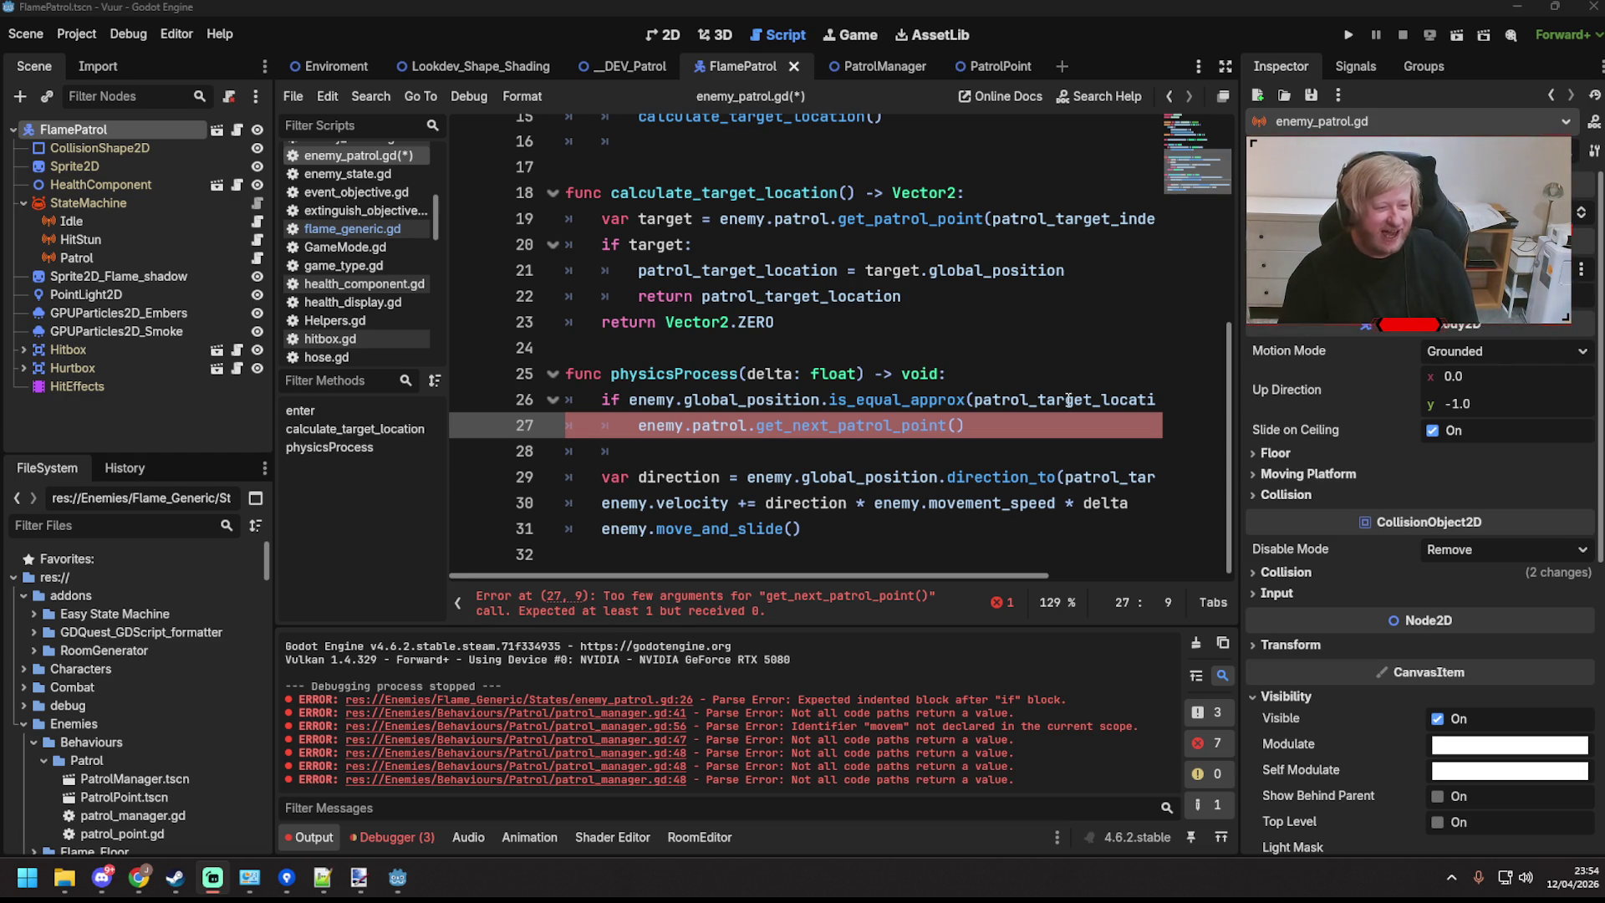
Store get_next_patrol_point(last_patrol_position_index) in var index and save enemy_patrol.gd
{"action": "left_click", "coordinate": [633, 434]}
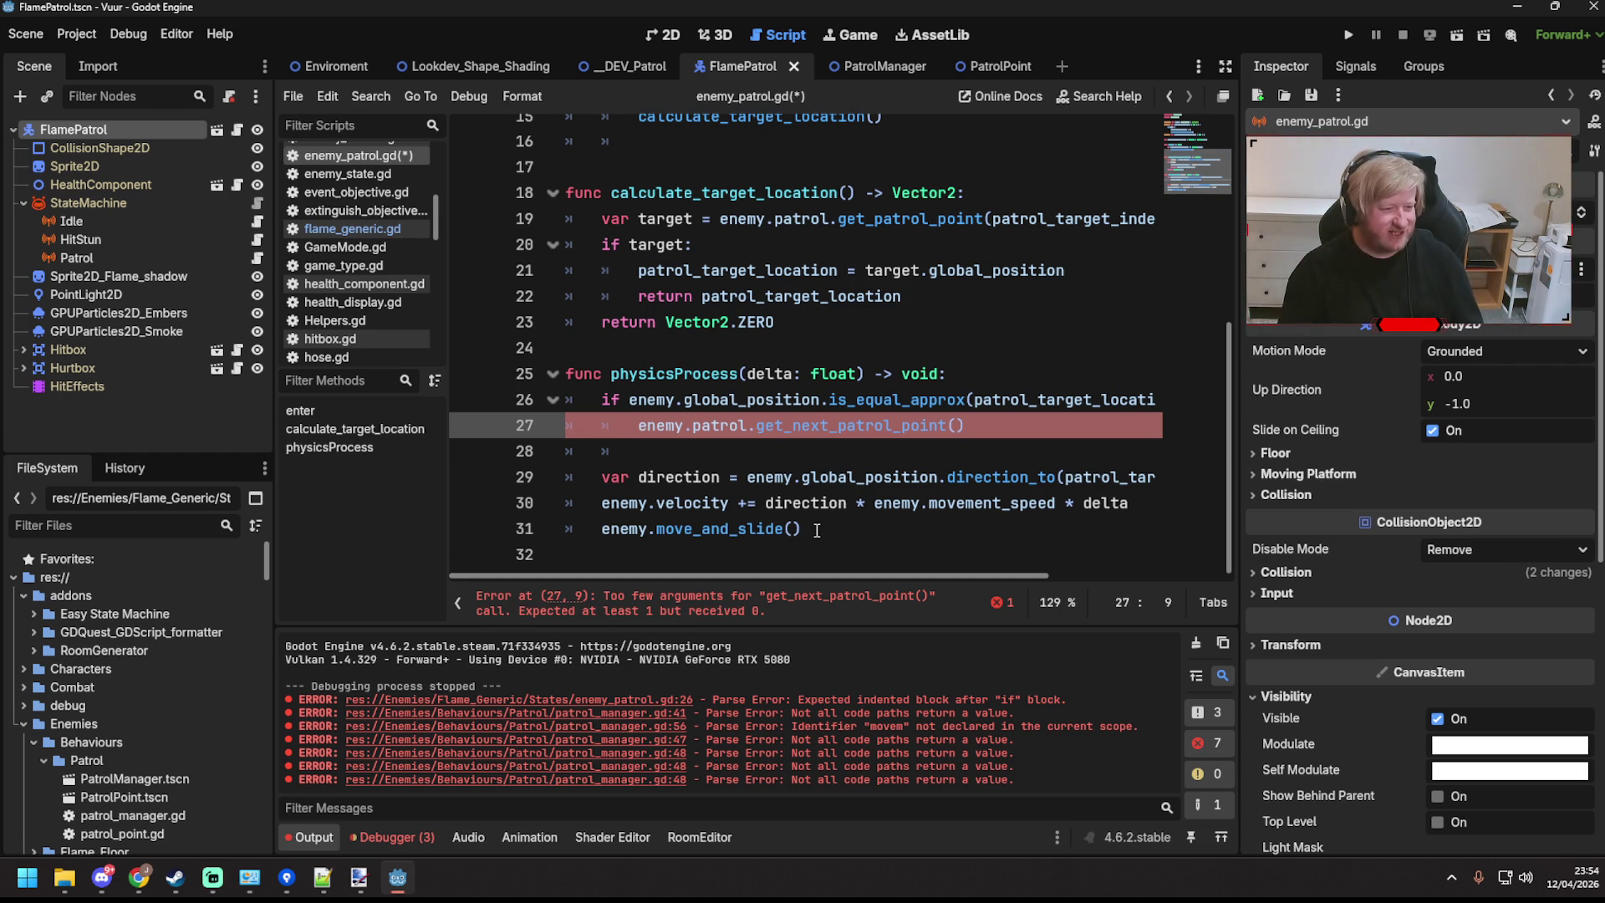
{"action": "type", "text": "var index ="}
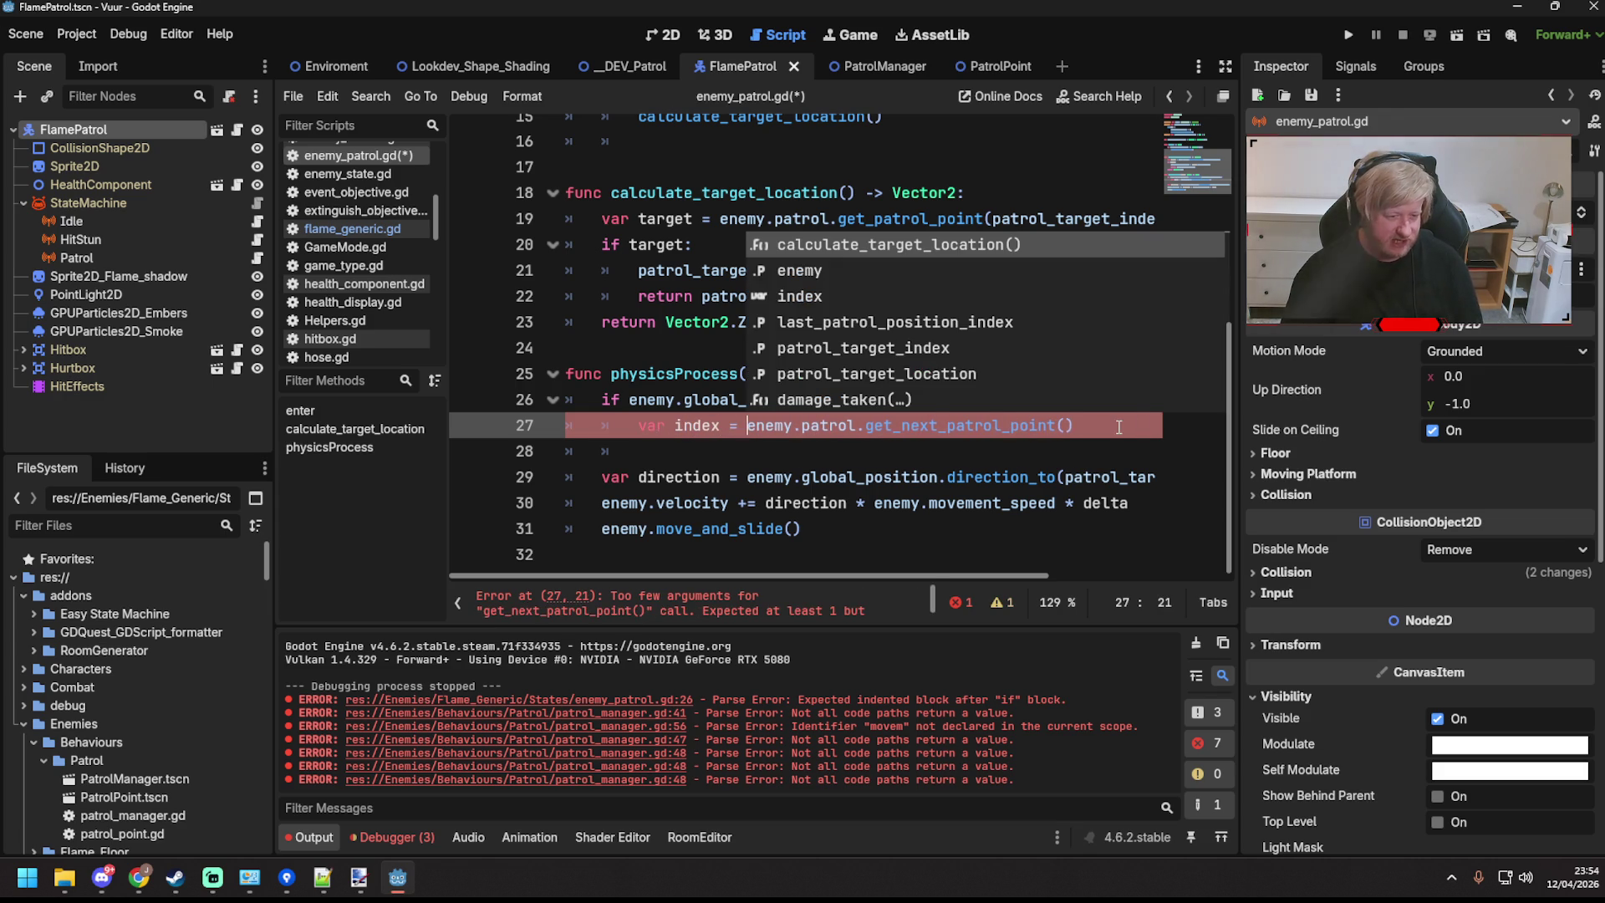
{"action": "left_click", "coordinate": [1114, 427]}
{"action": "key", "text": "Left"}
{"action": "type", "text": "last_patrol_position_index"}
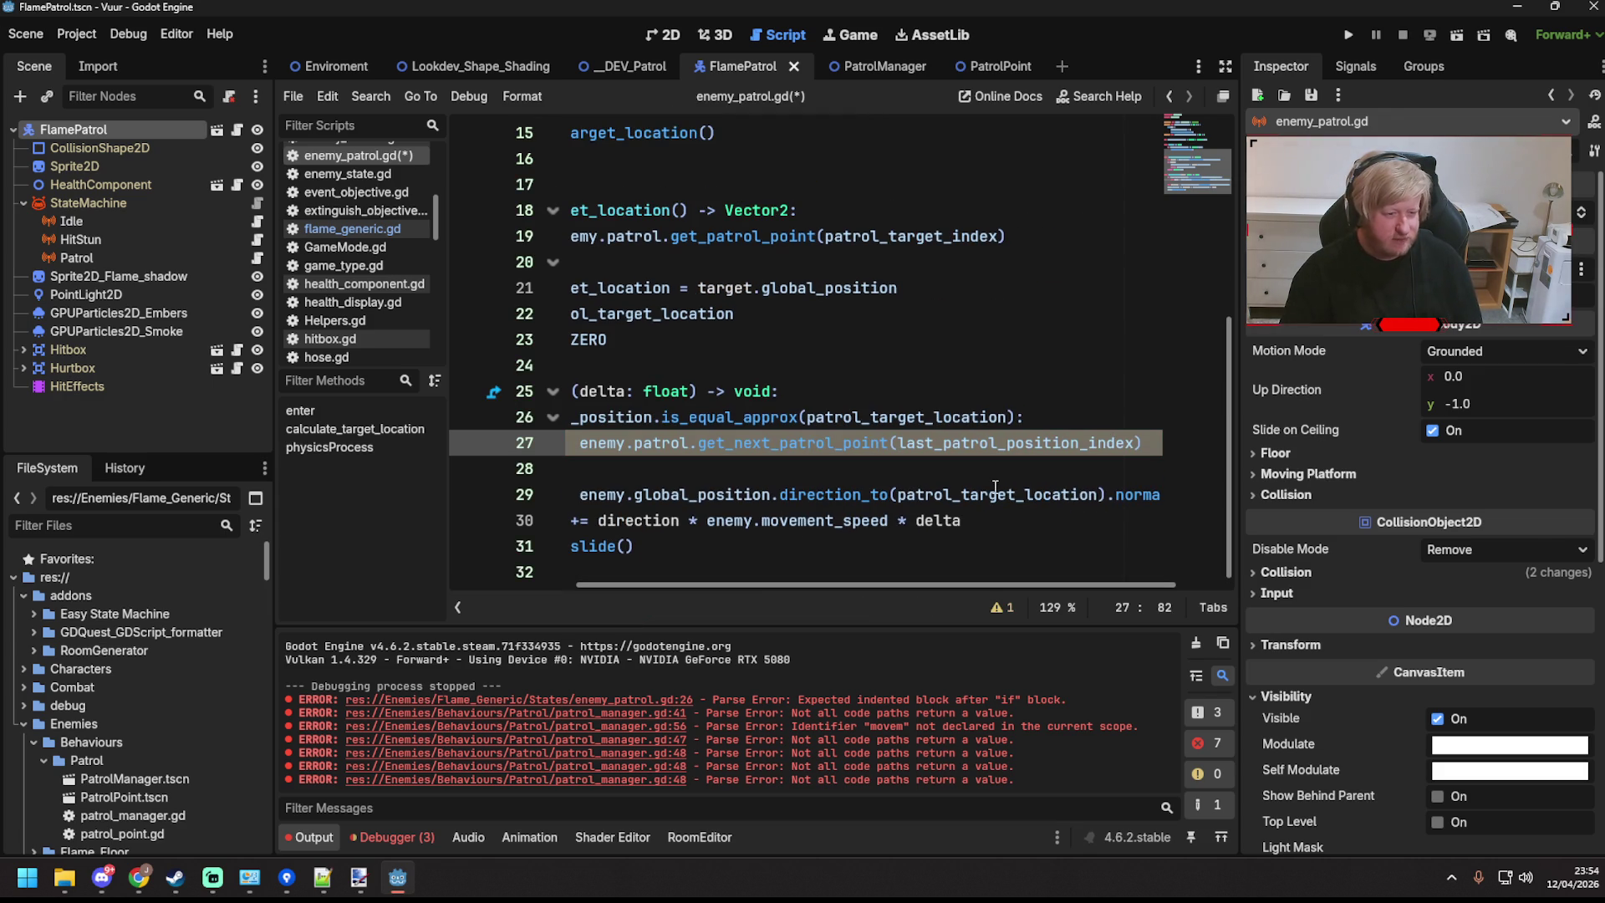
{"action": "key", "text": "ctrl+s"}
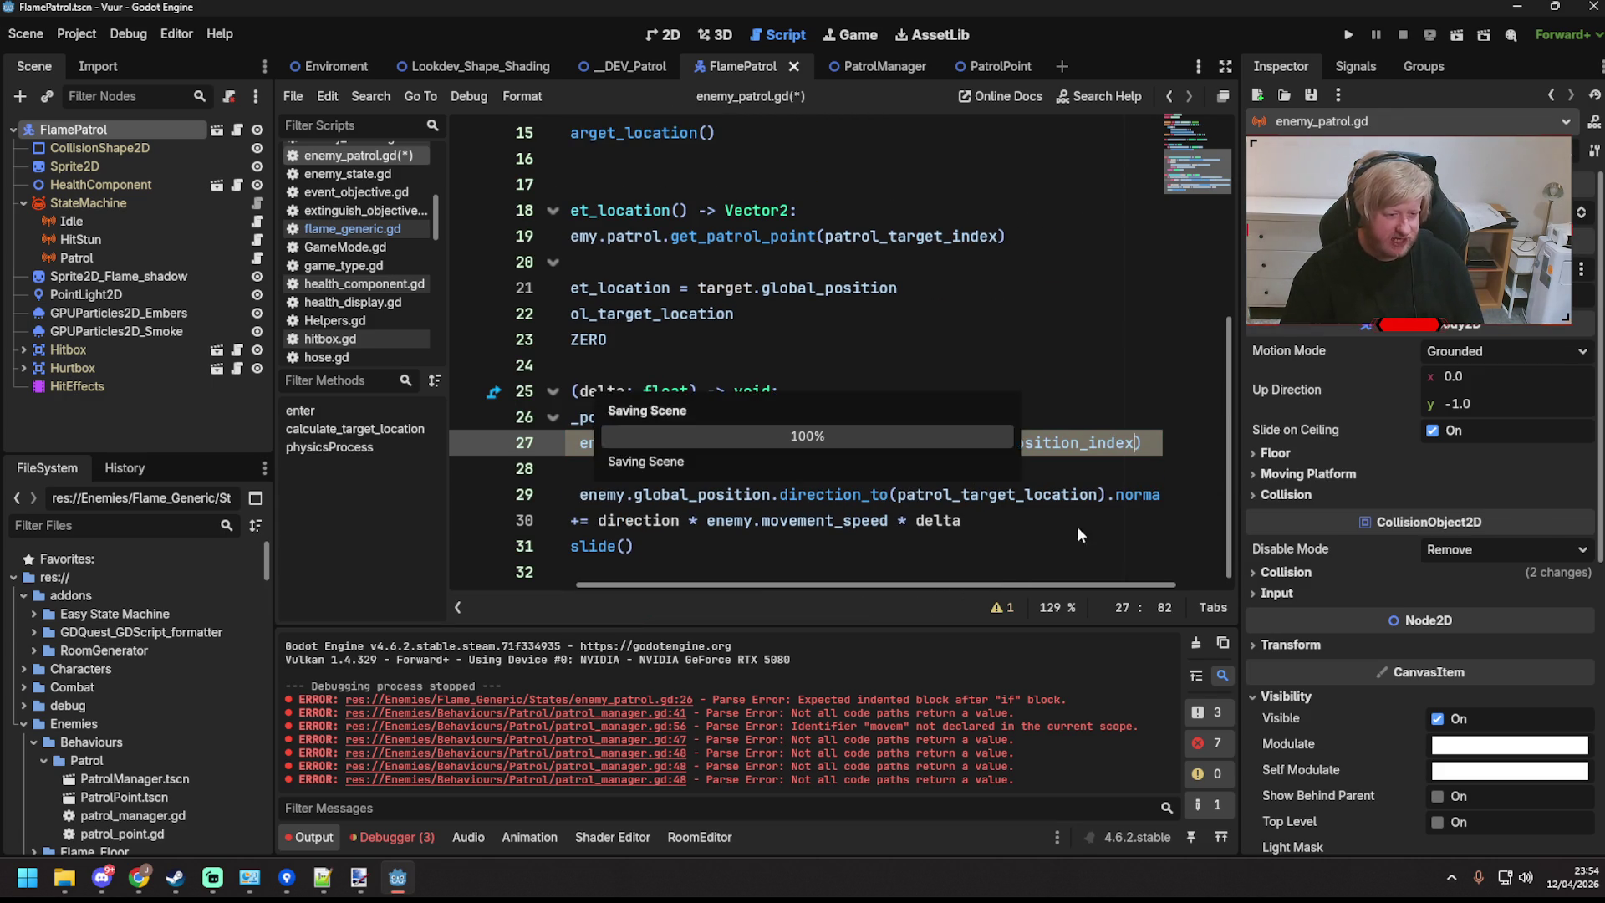
{"action": "key", "text": "Return"}
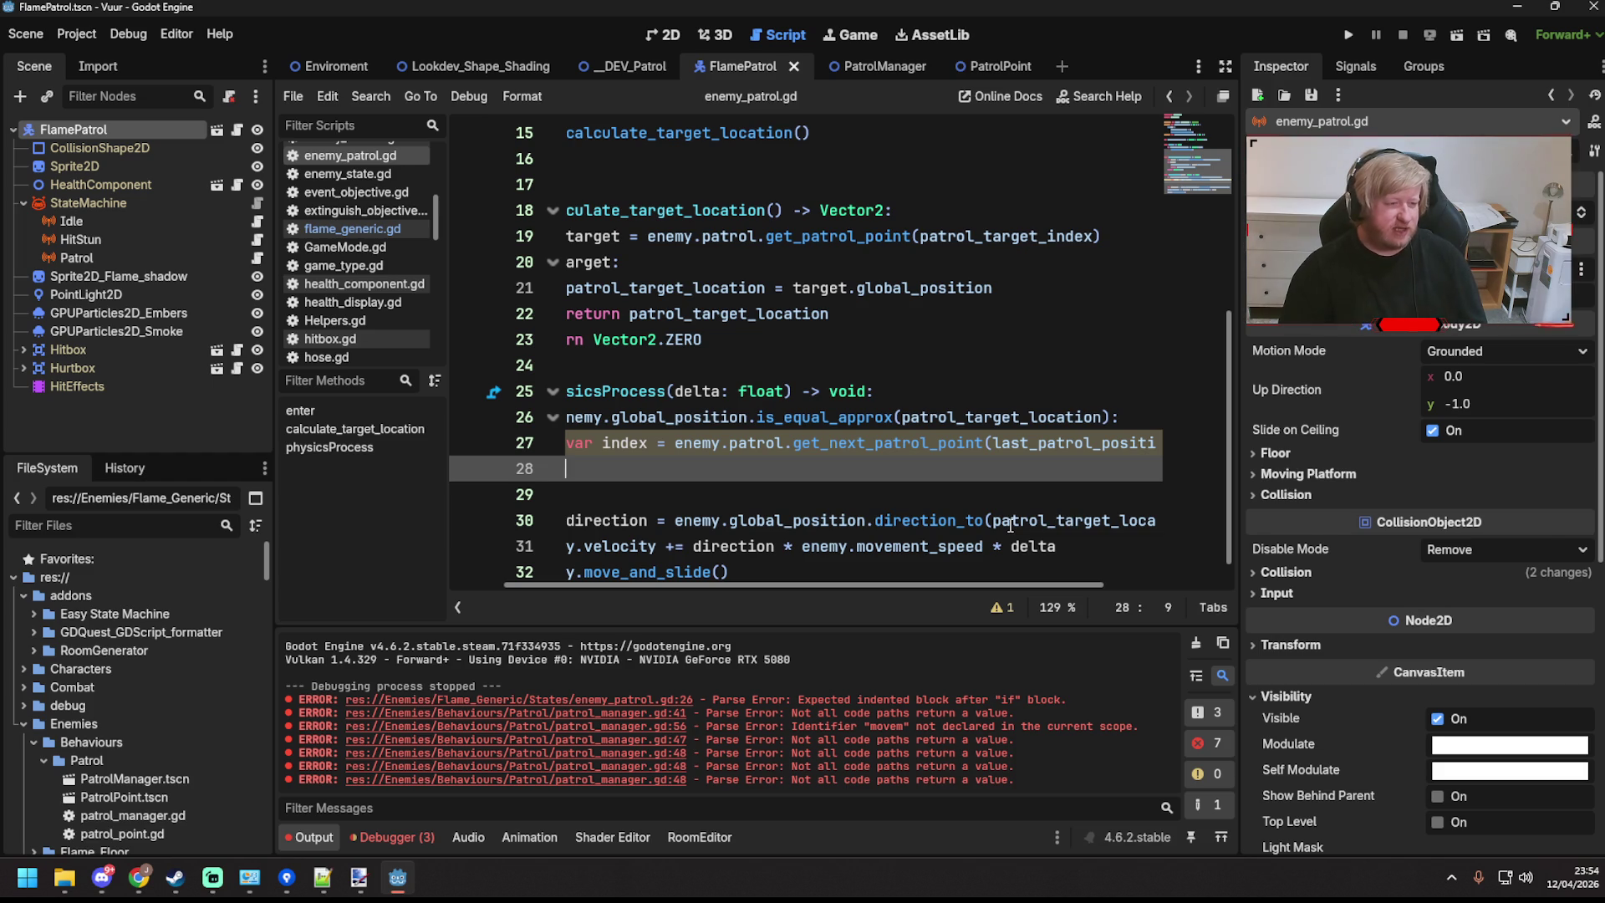
Add last_patrol_position_index = patrol_target_location and patrol_target_index = index below it
{"action": "type", "text": "last_patrol_position_index"}
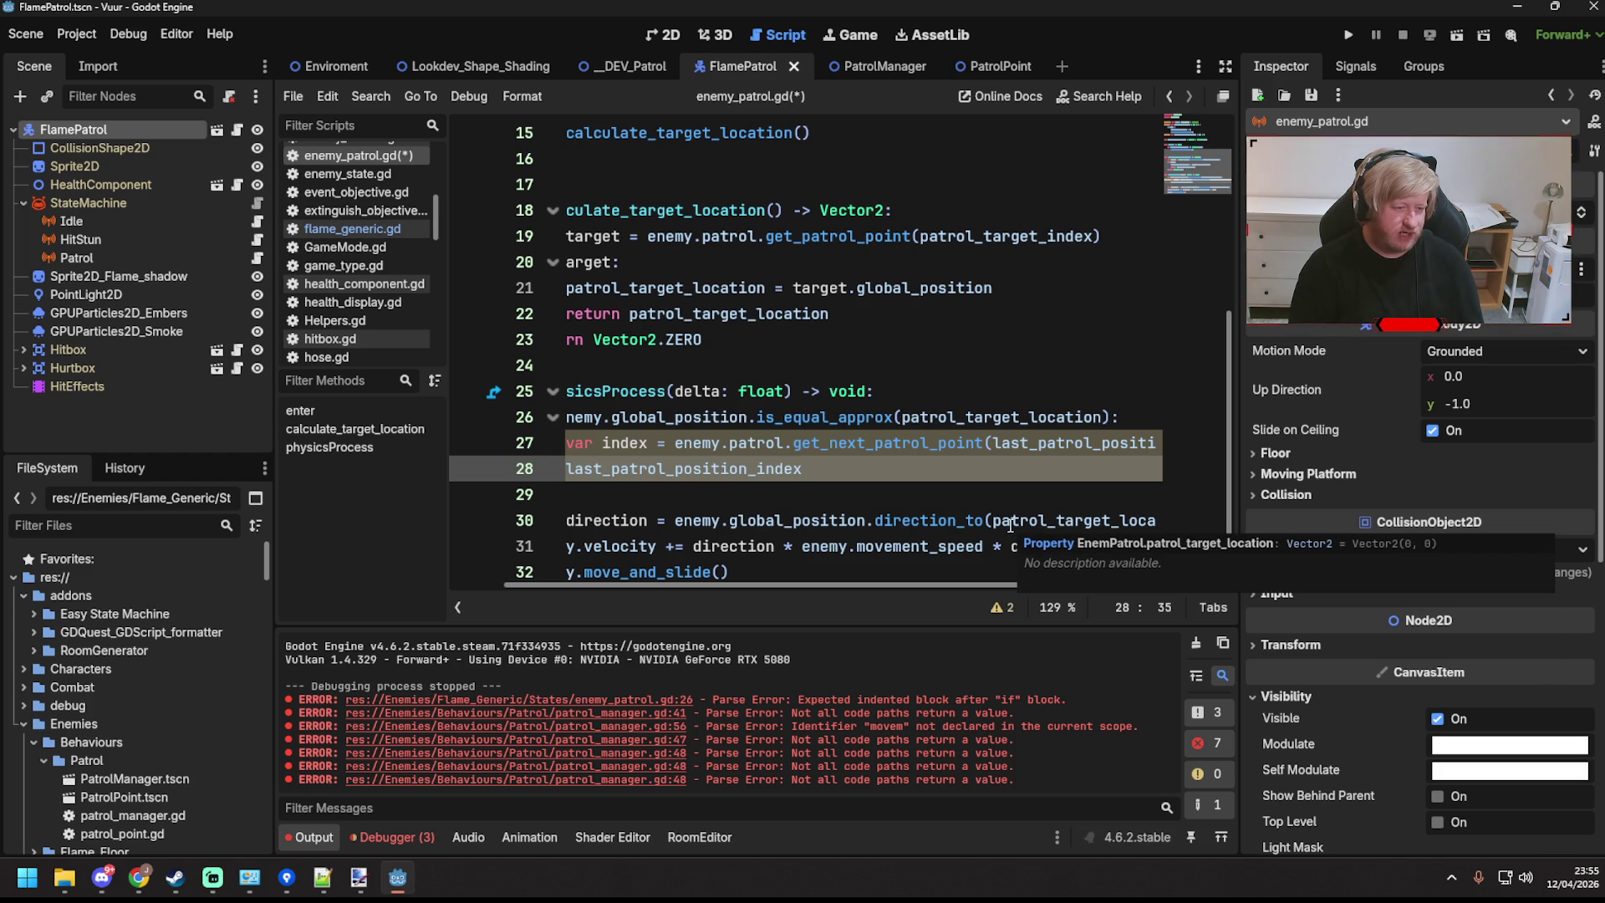
{"action": "type", "text": " = patrol_t"}
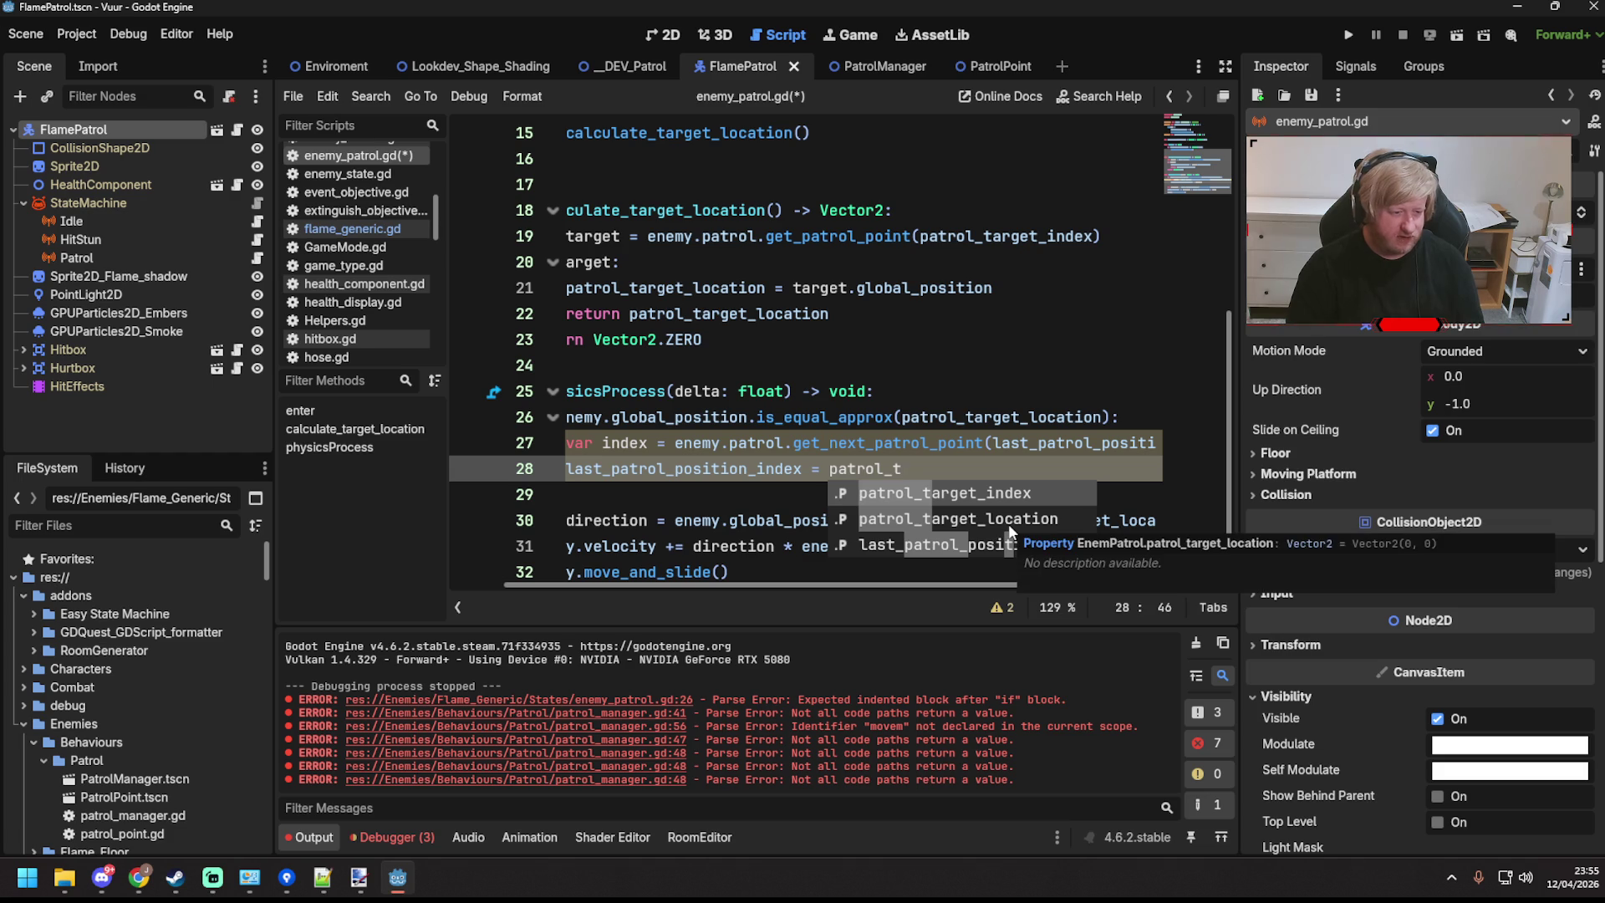
{"action": "key", "text": "Down"}
{"action": "key", "text": "Return"}
{"action": "key", "text": "Return"}
{"action": "type", "text": "patrol_target"}
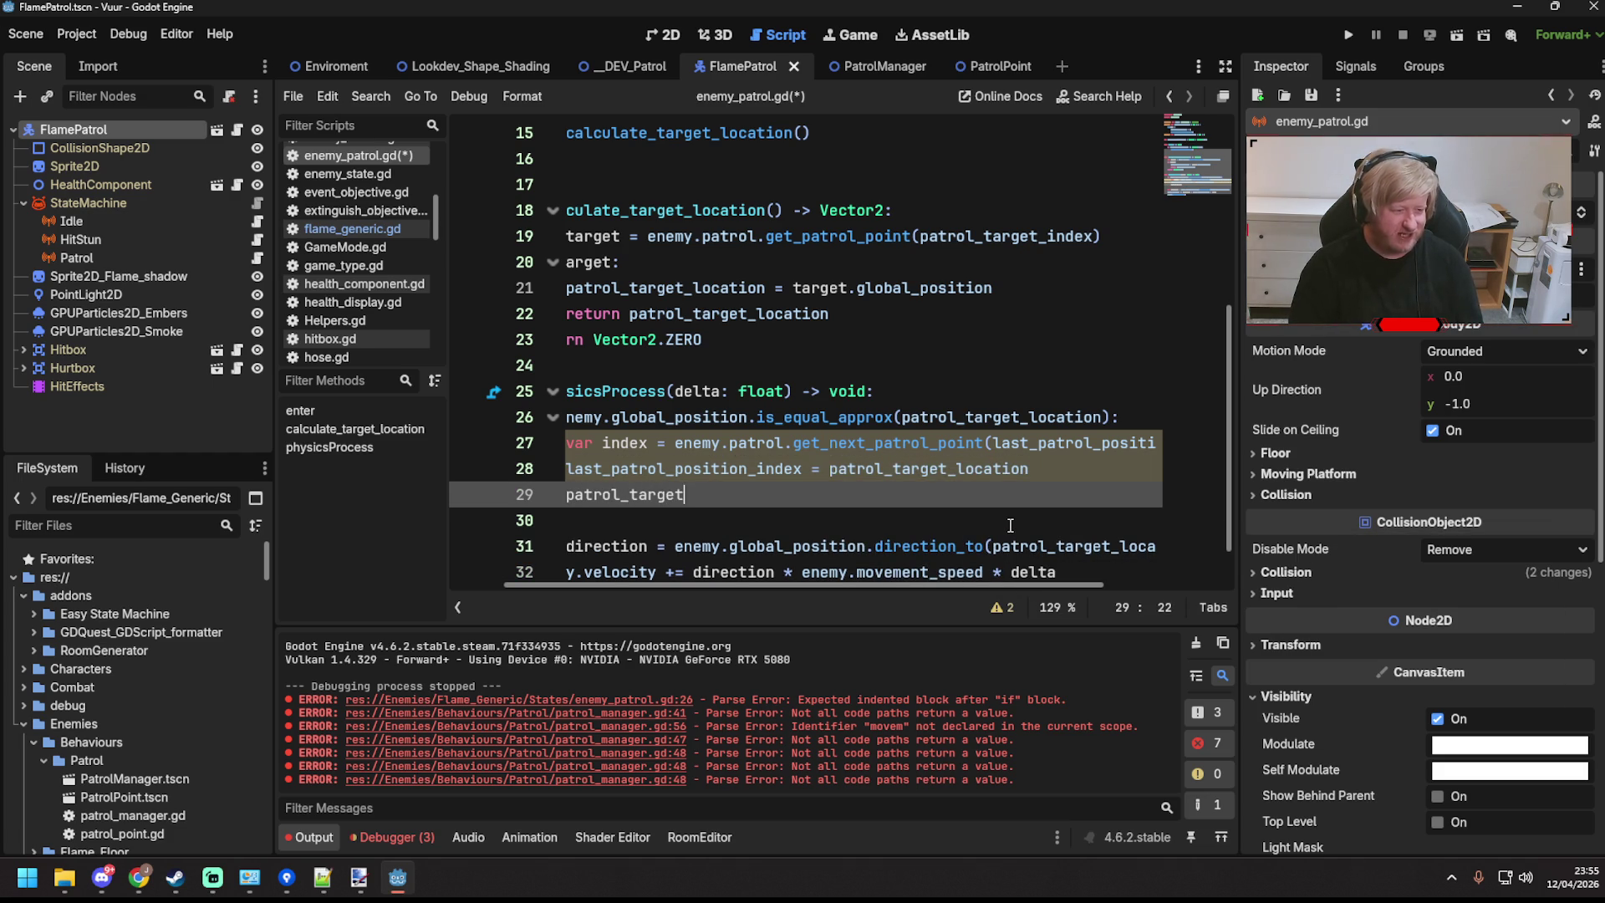
{"action": "type", "text": "_location"}
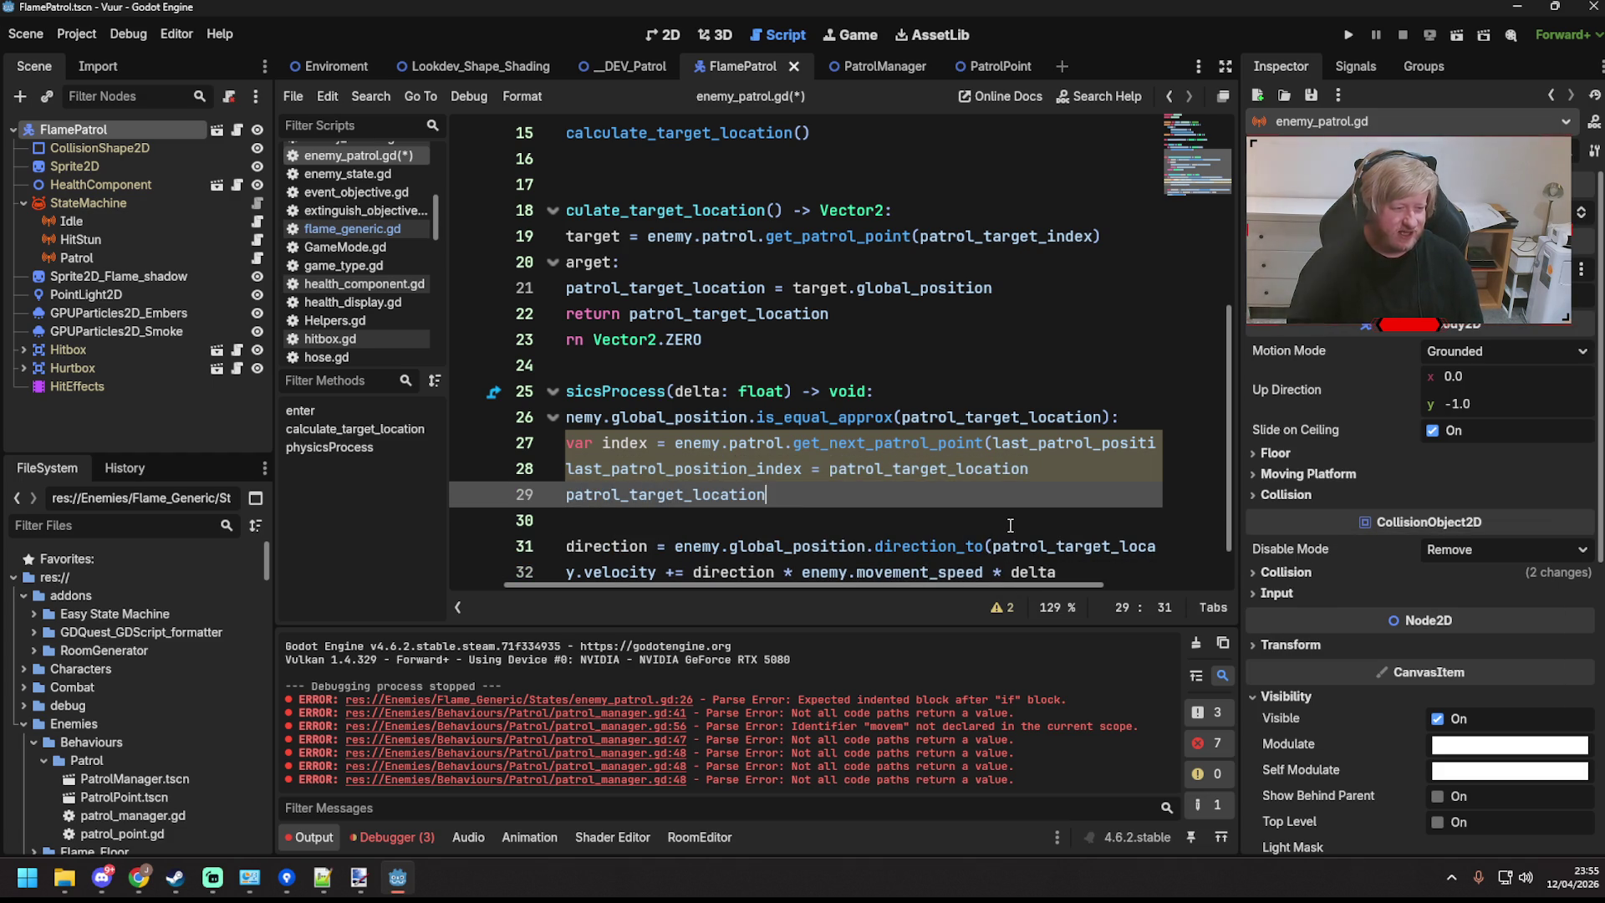
{"action": "key", "text": "BackSpace"}
{"action": "key", "text": "BackSpace"}
{"action": "key", "text": "BackSpace"}
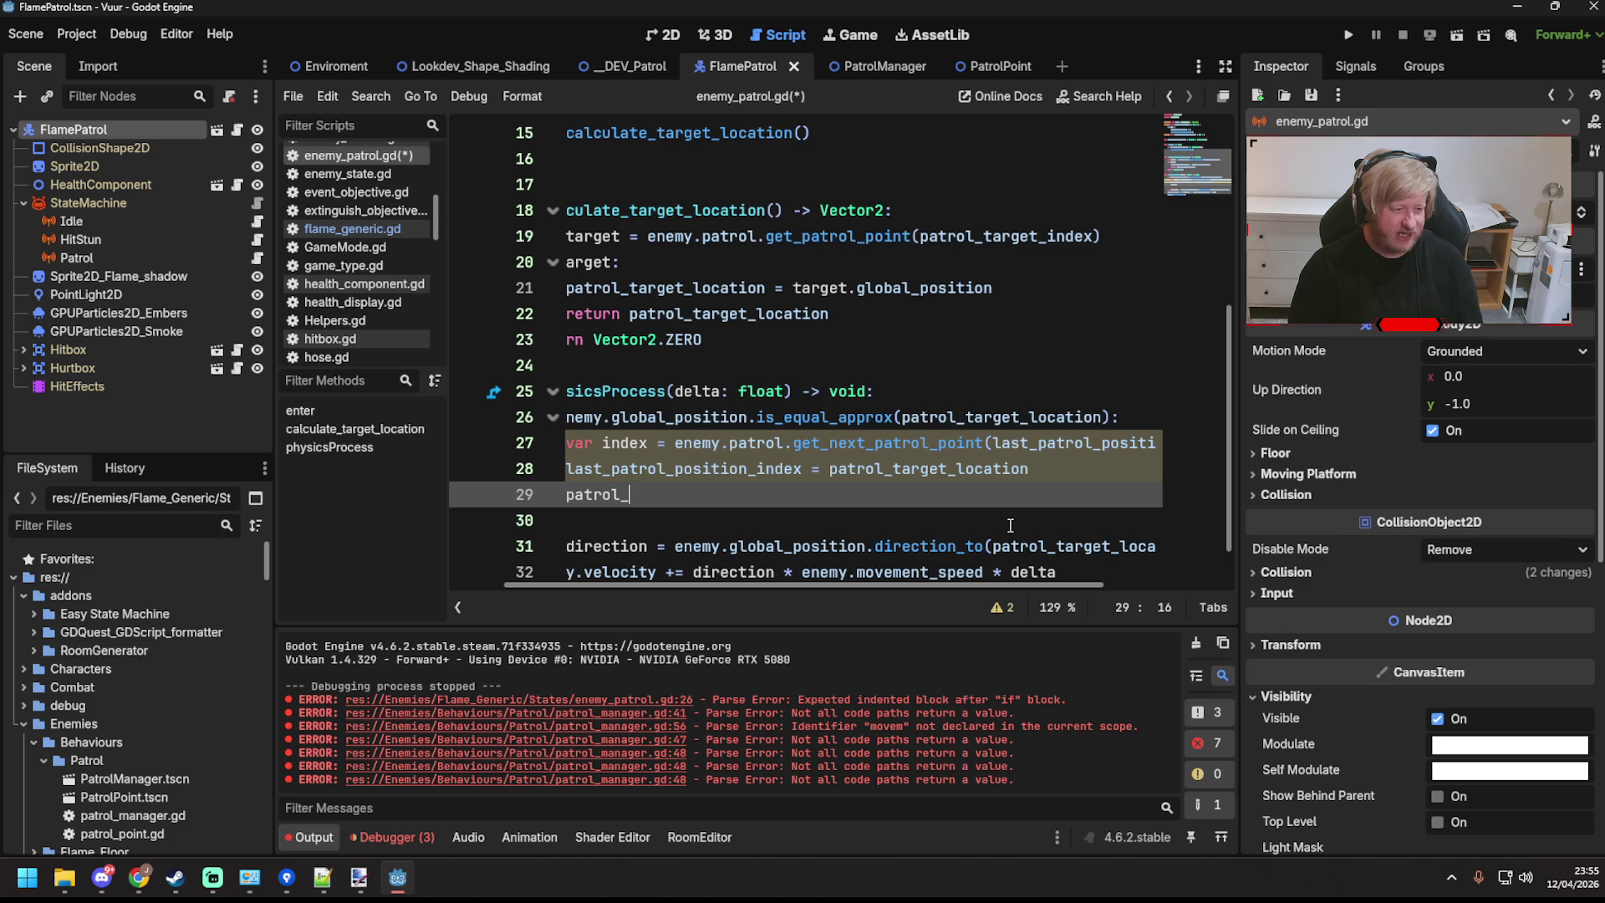
{"action": "type", "text": "target"}
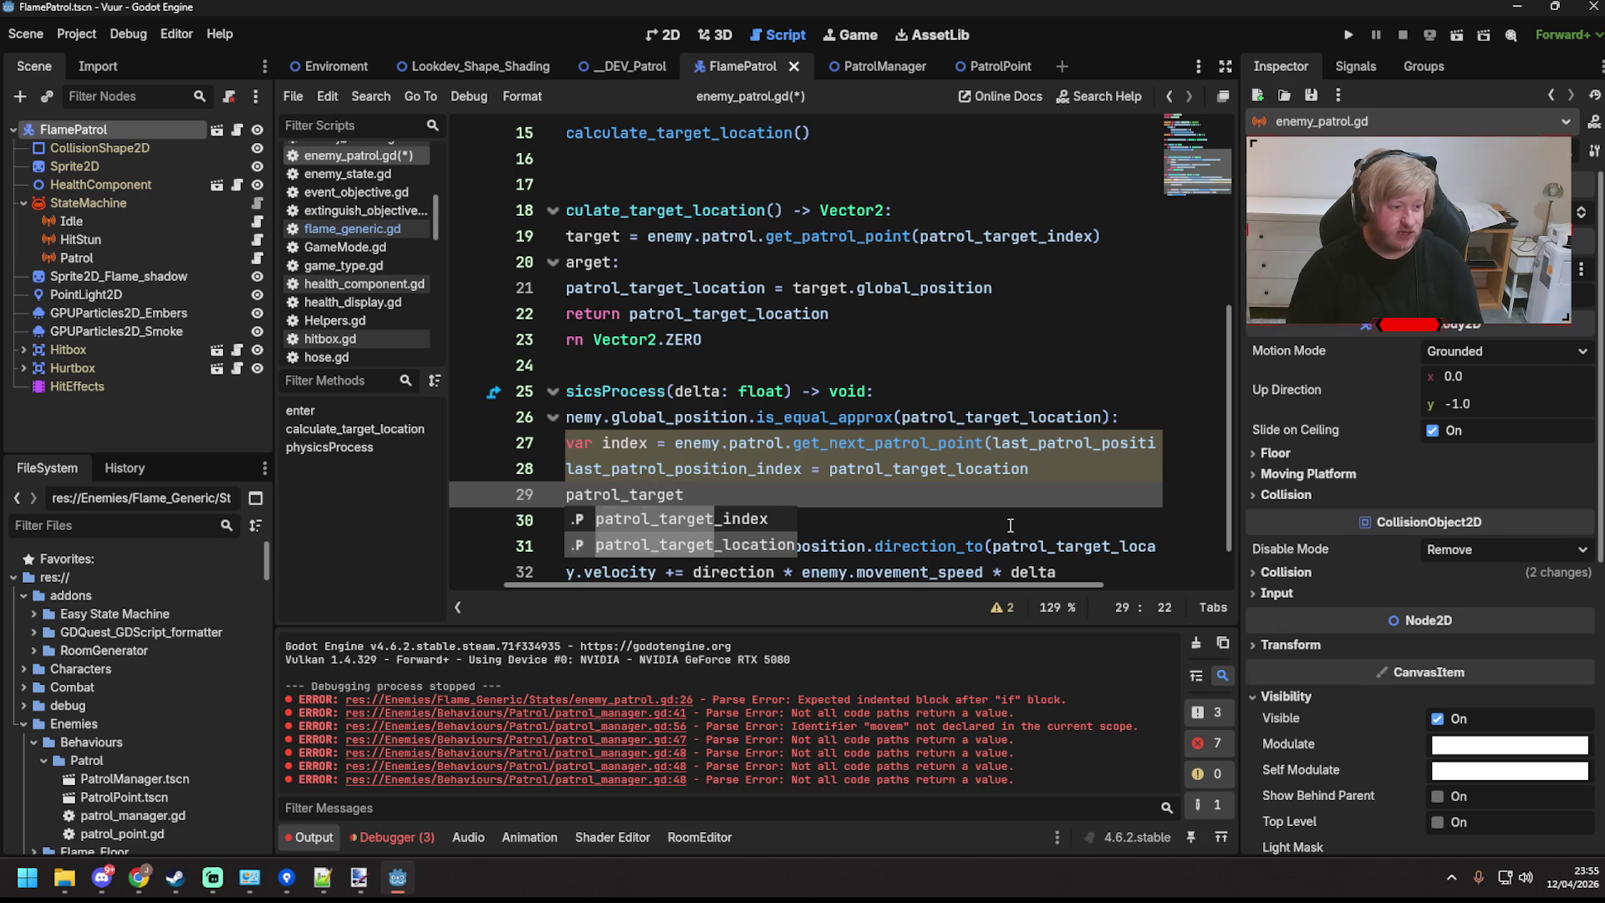
{"action": "key", "text": "Return"}
{"action": "type", "text": "= "}
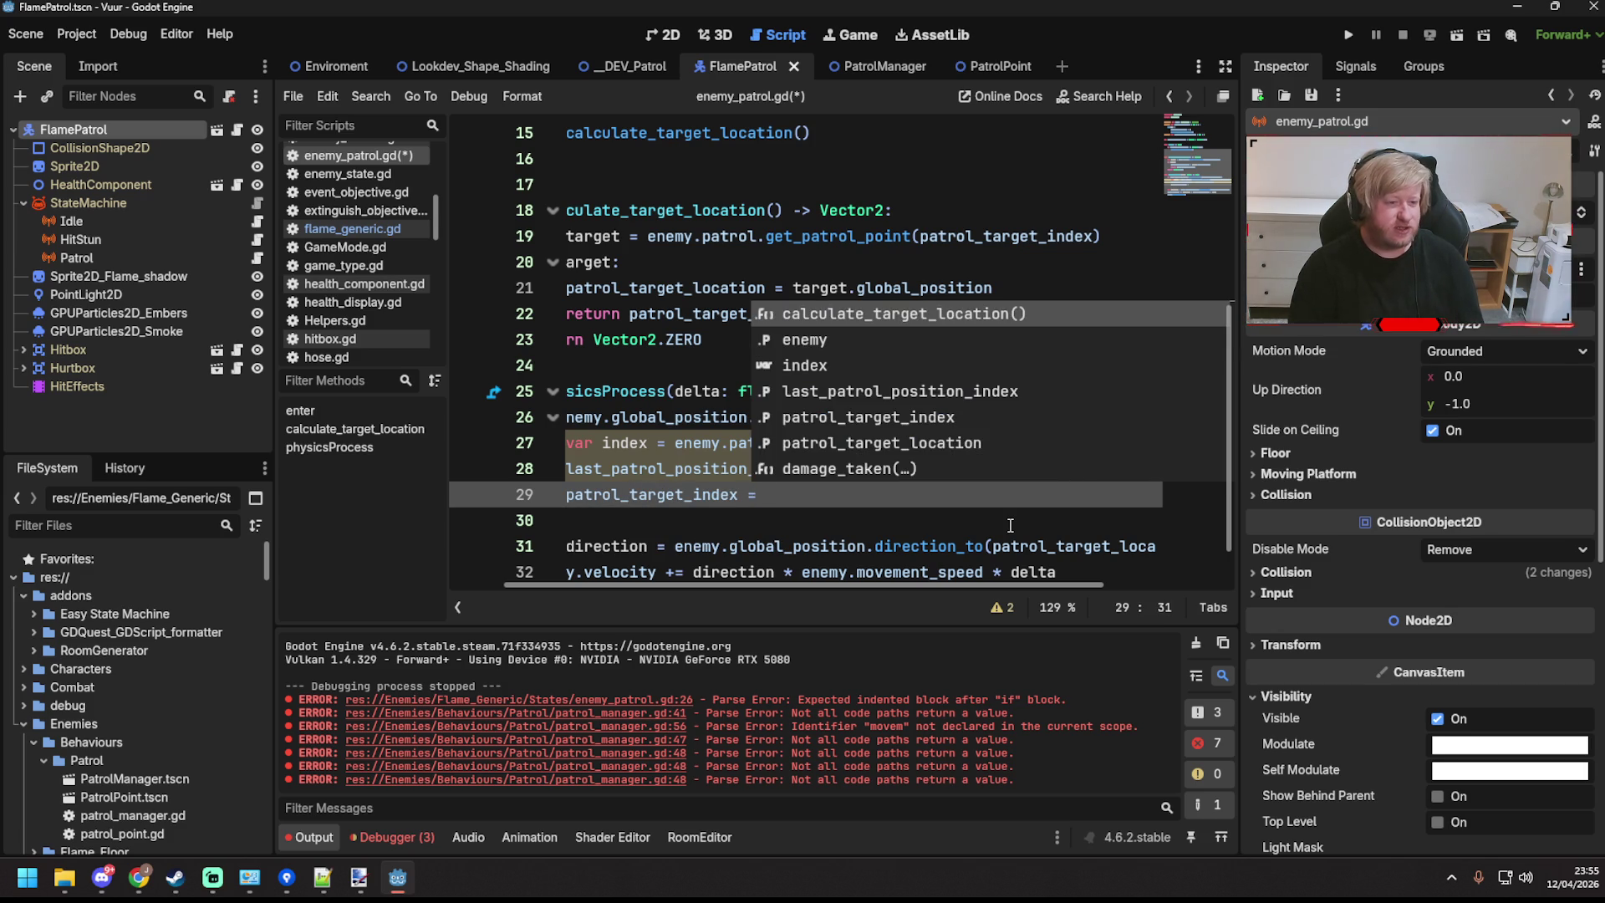
{"action": "type", "text": "in"}
{"action": "type", "text": "ex"}
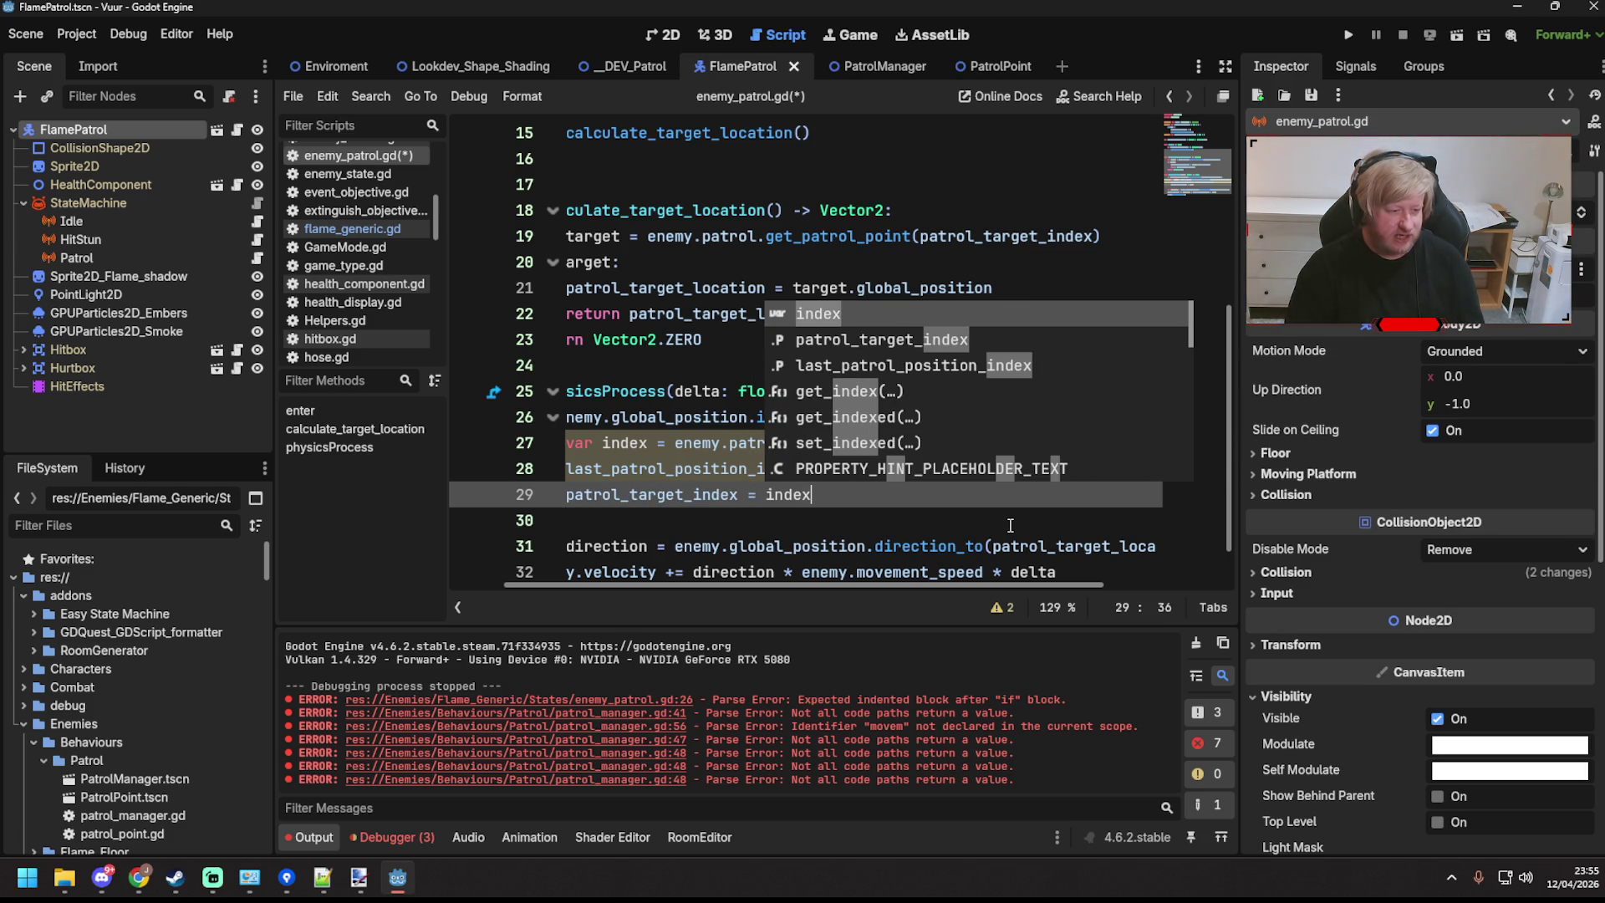
{"action": "key", "text": "Escape"}
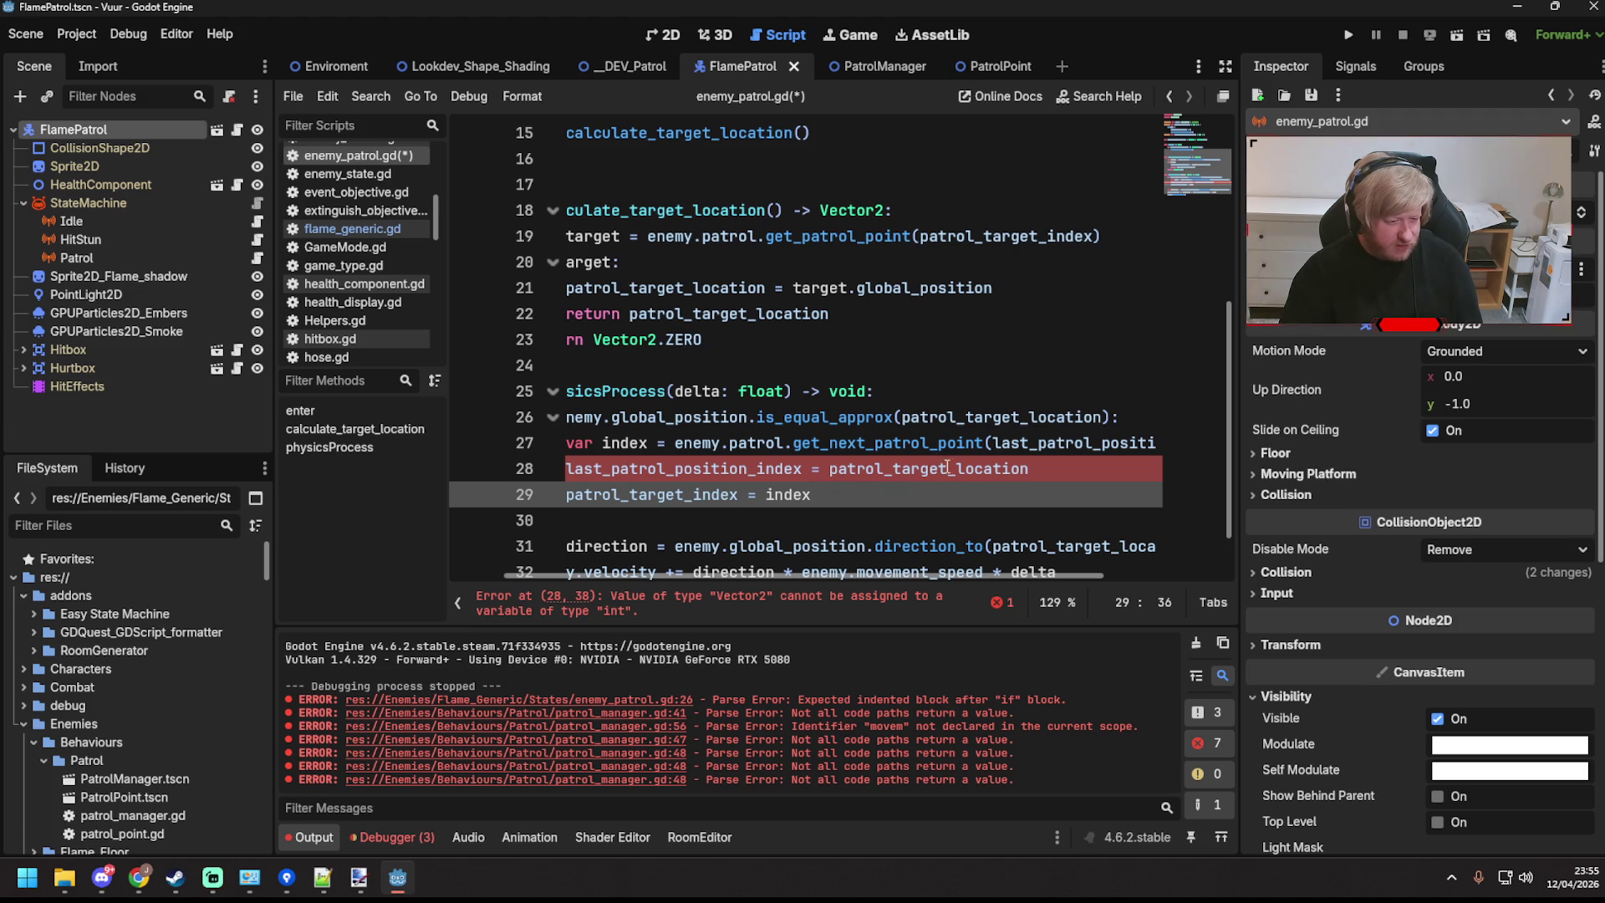
Assign patrol_target_index to last_patrol_position_index on line 28, save, and run with F5
{"action": "left_click_drag", "start_coordinate": [957, 468], "coordinate": [1034, 468]}
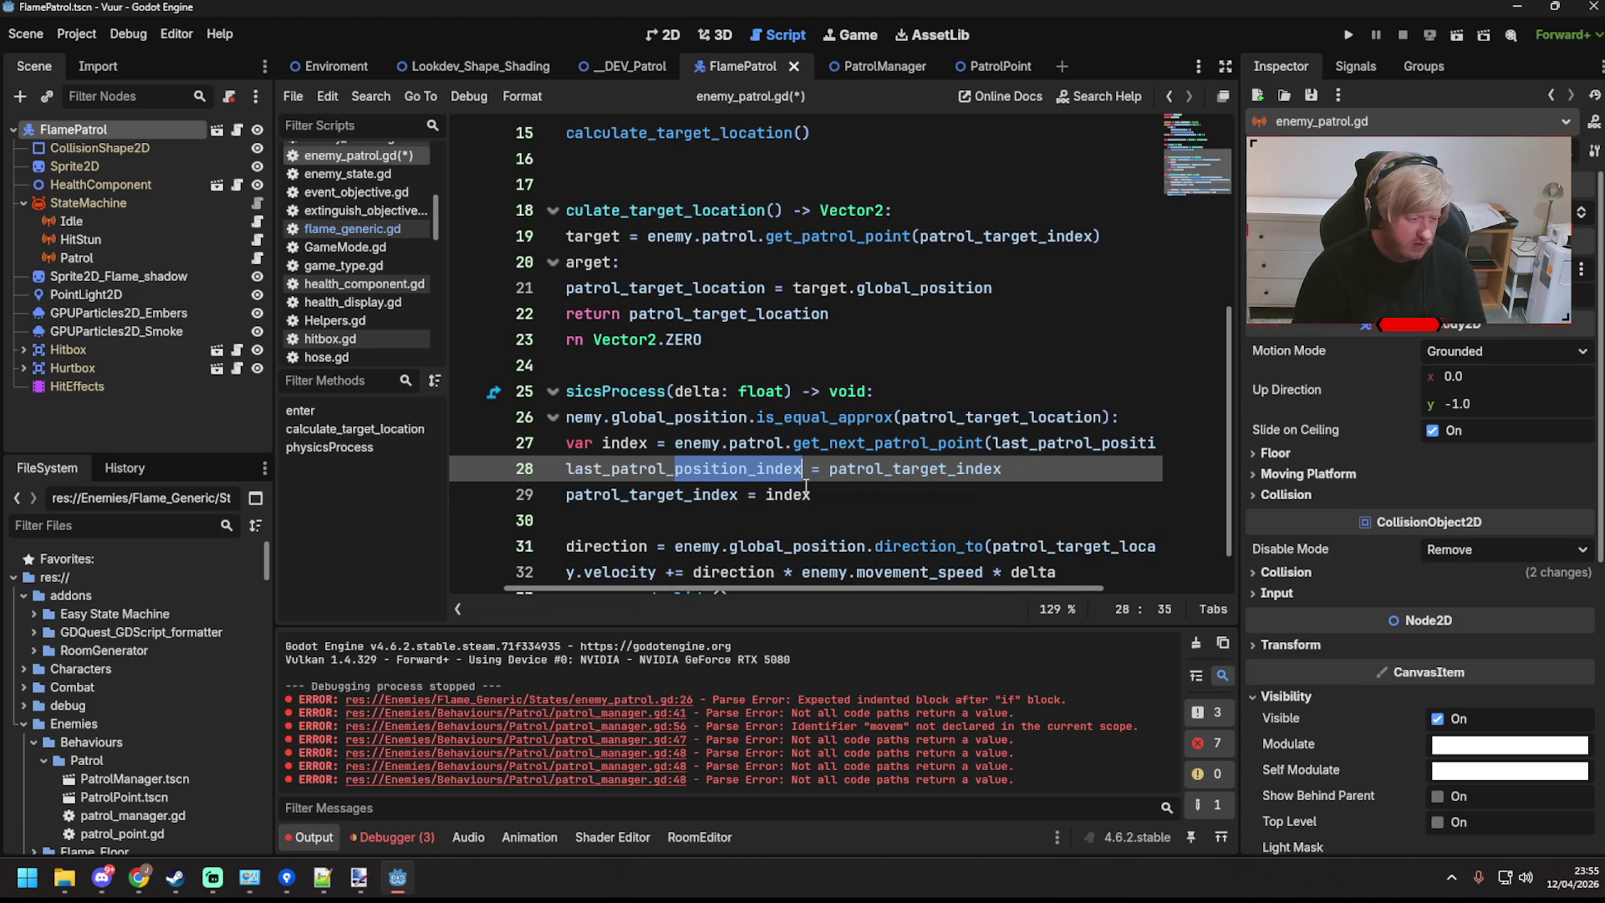
{"action": "key", "text": "BackSpace"}
{"action": "key", "text": "BackSpace"}
{"action": "key", "text": "Return"}
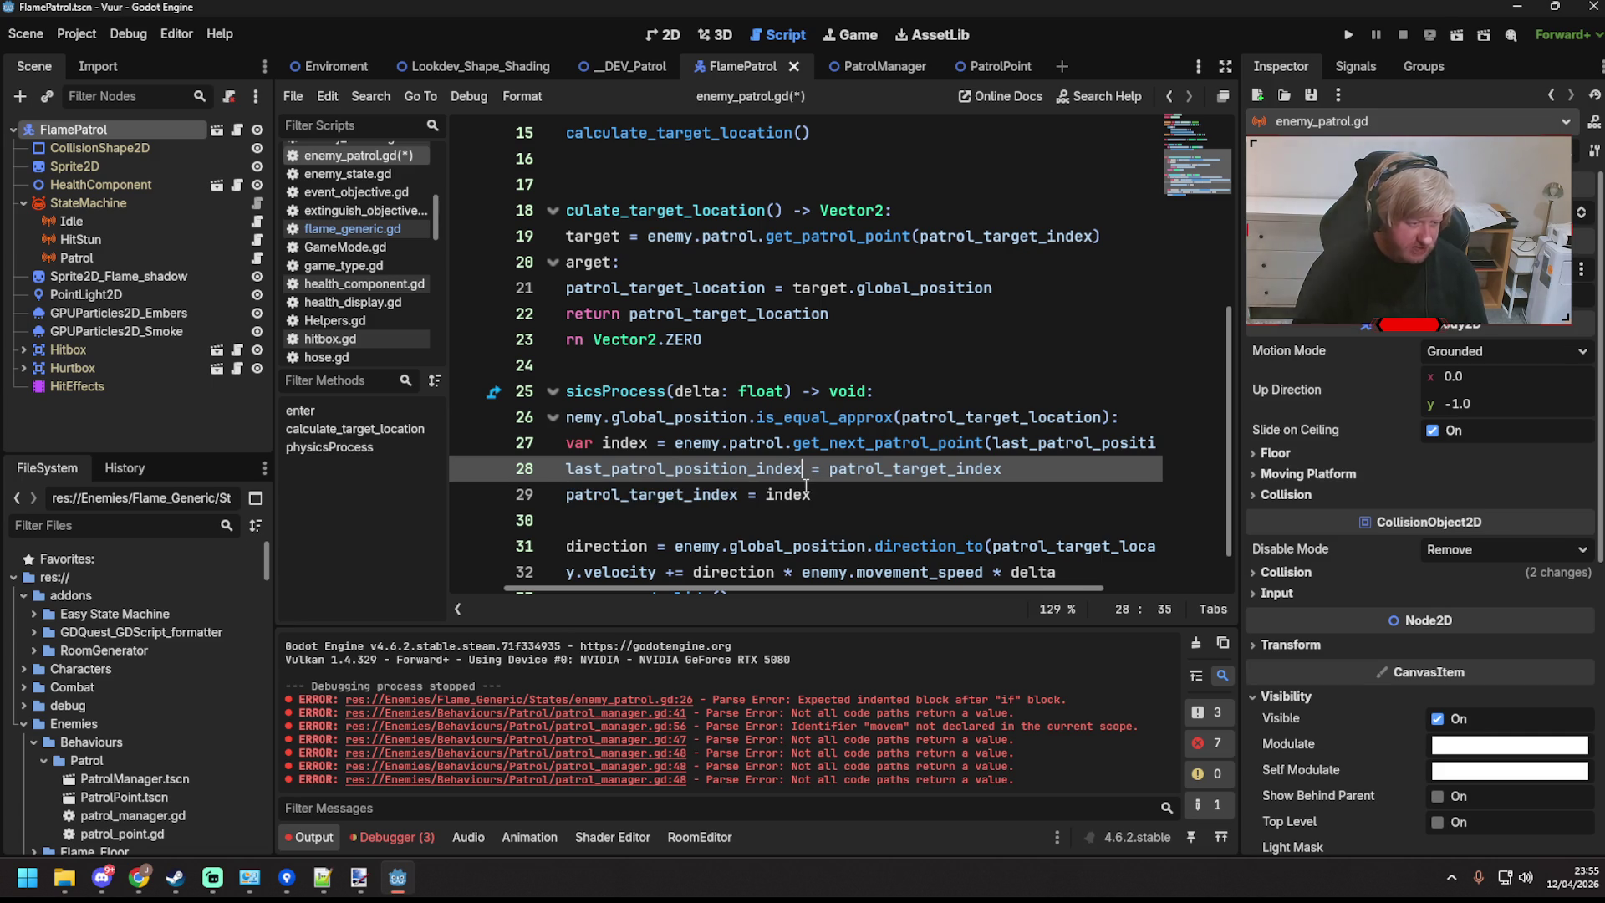
{"action": "key", "text": "ctrl+s"}
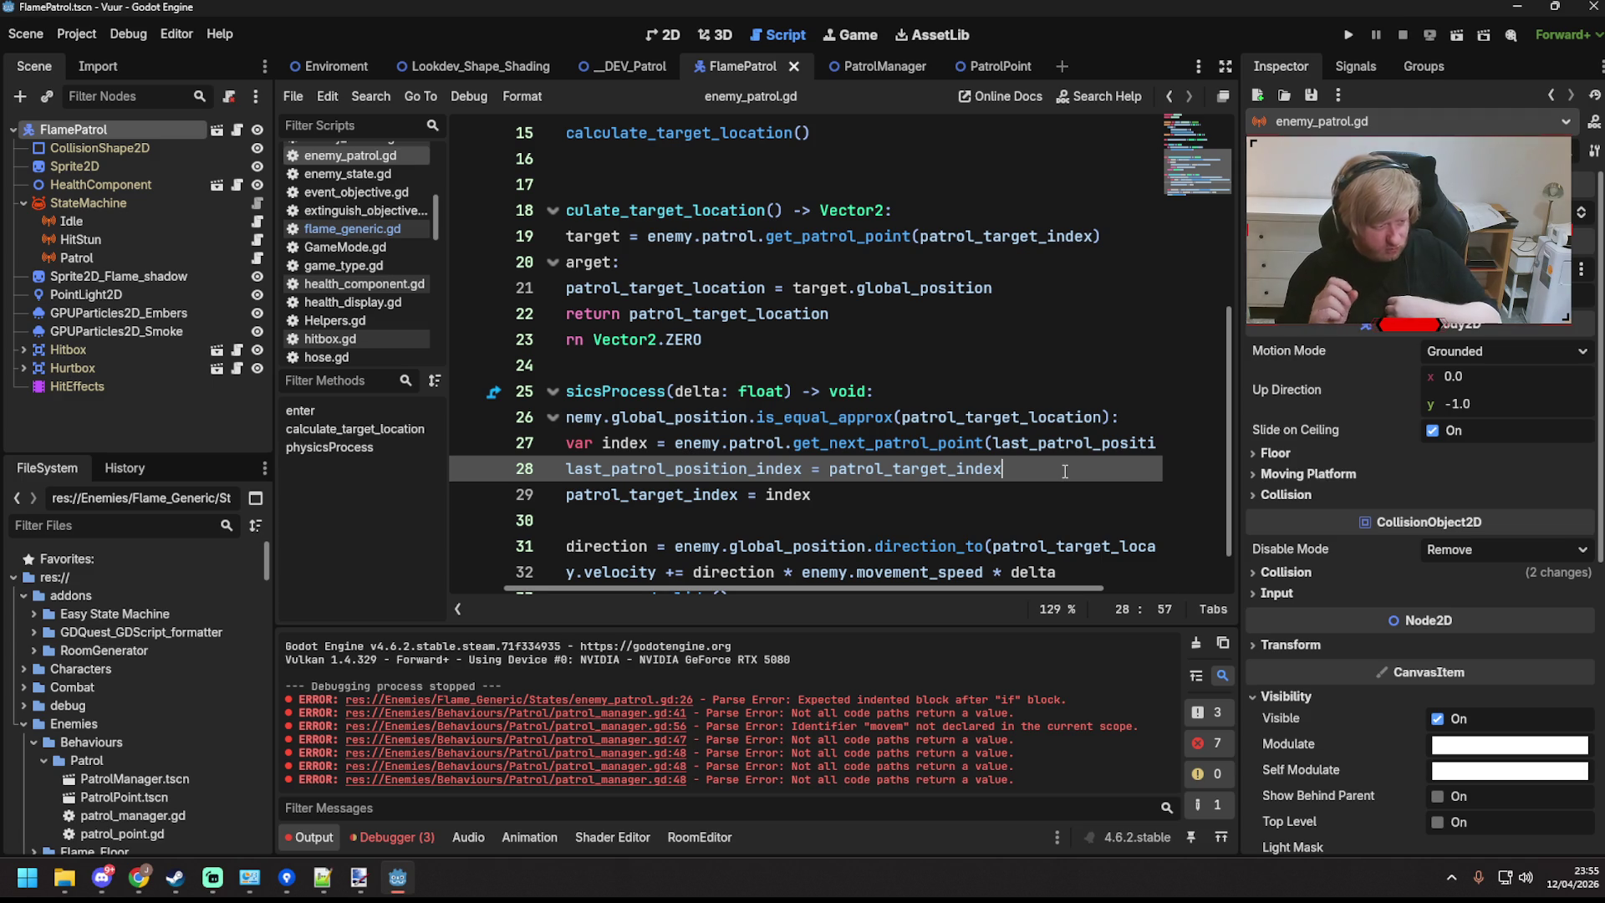
{"action": "left_click", "coordinate": [942, 494]}
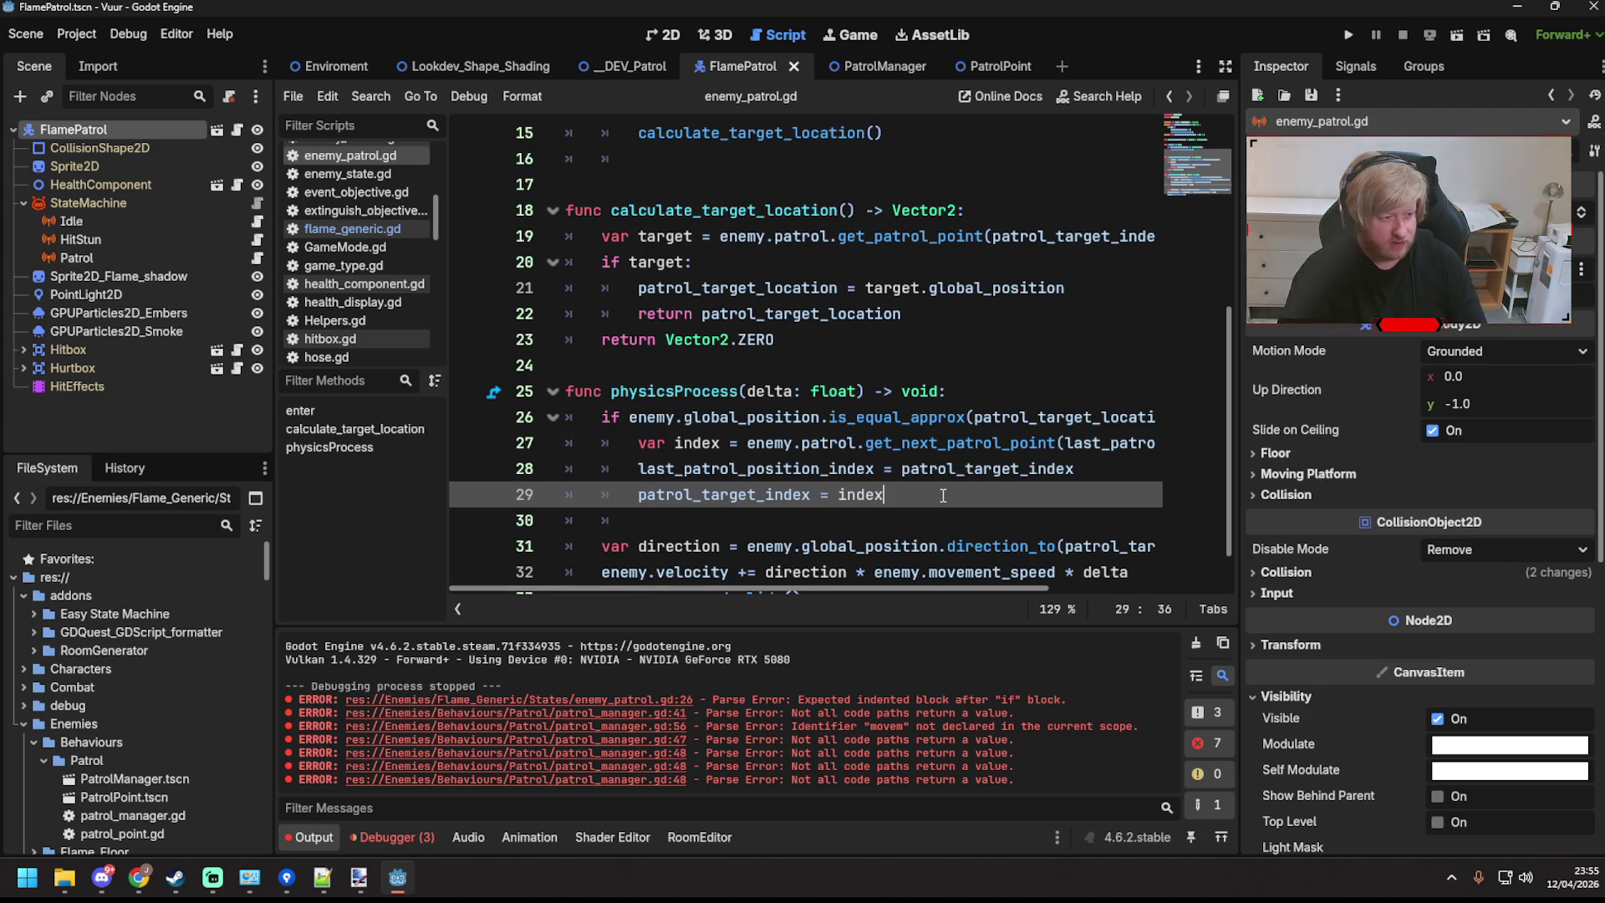
{"action": "key", "text": "F5"}
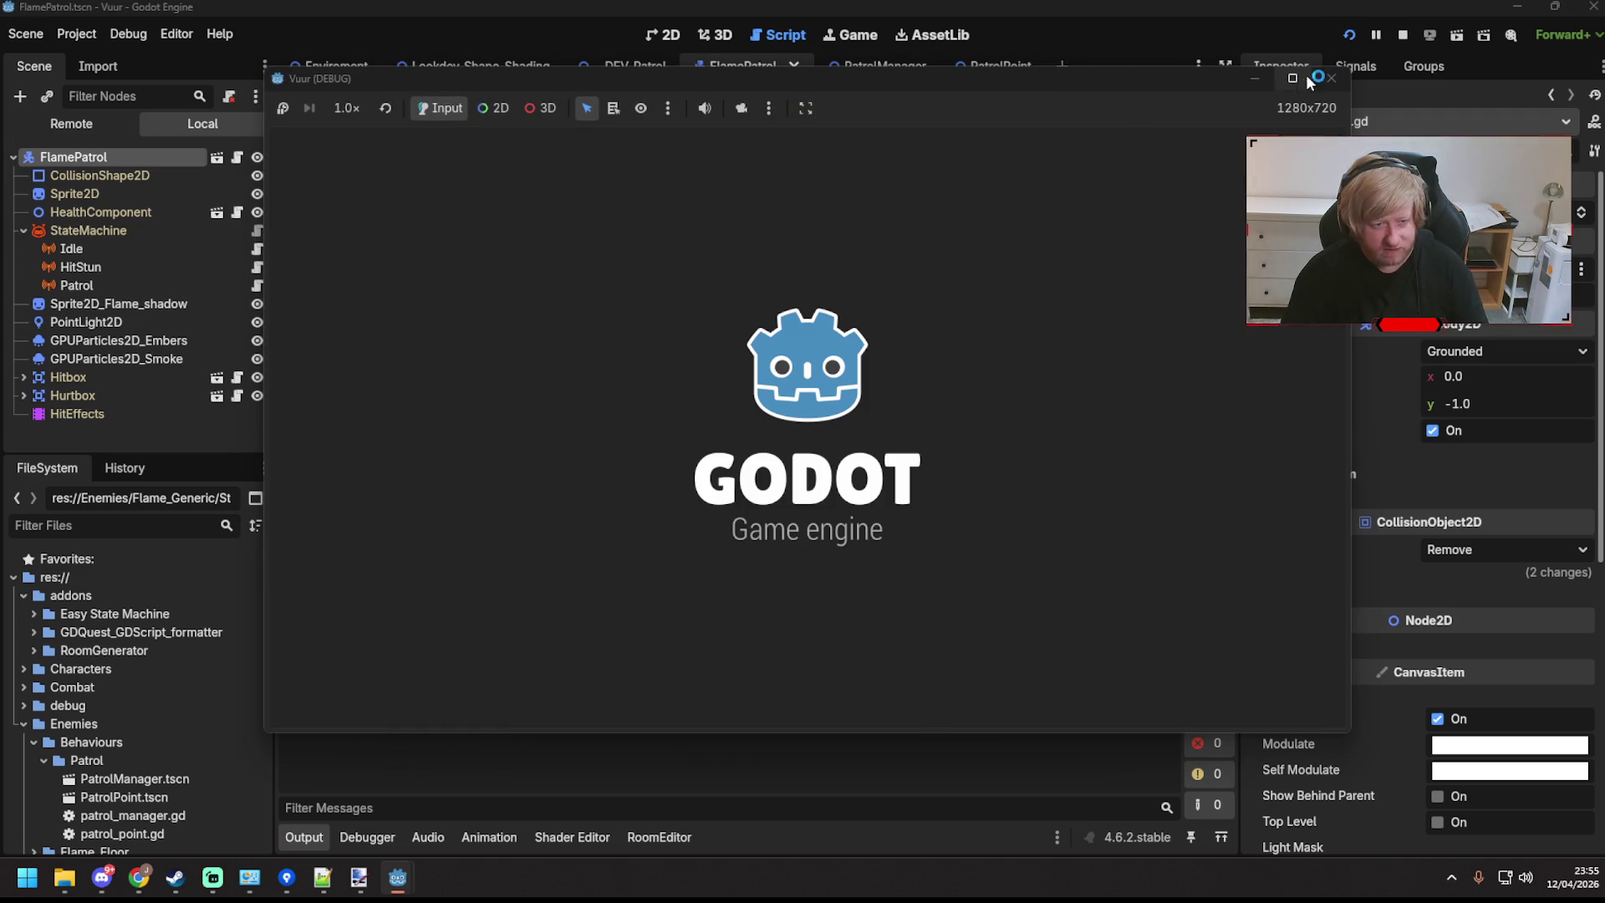
Run the _DEV_Patrol scene and walk the player to watch the flame visit markers 1–3
{"action": "left_click", "coordinate": [1332, 78]}
{"action": "key", "text": "F5"}
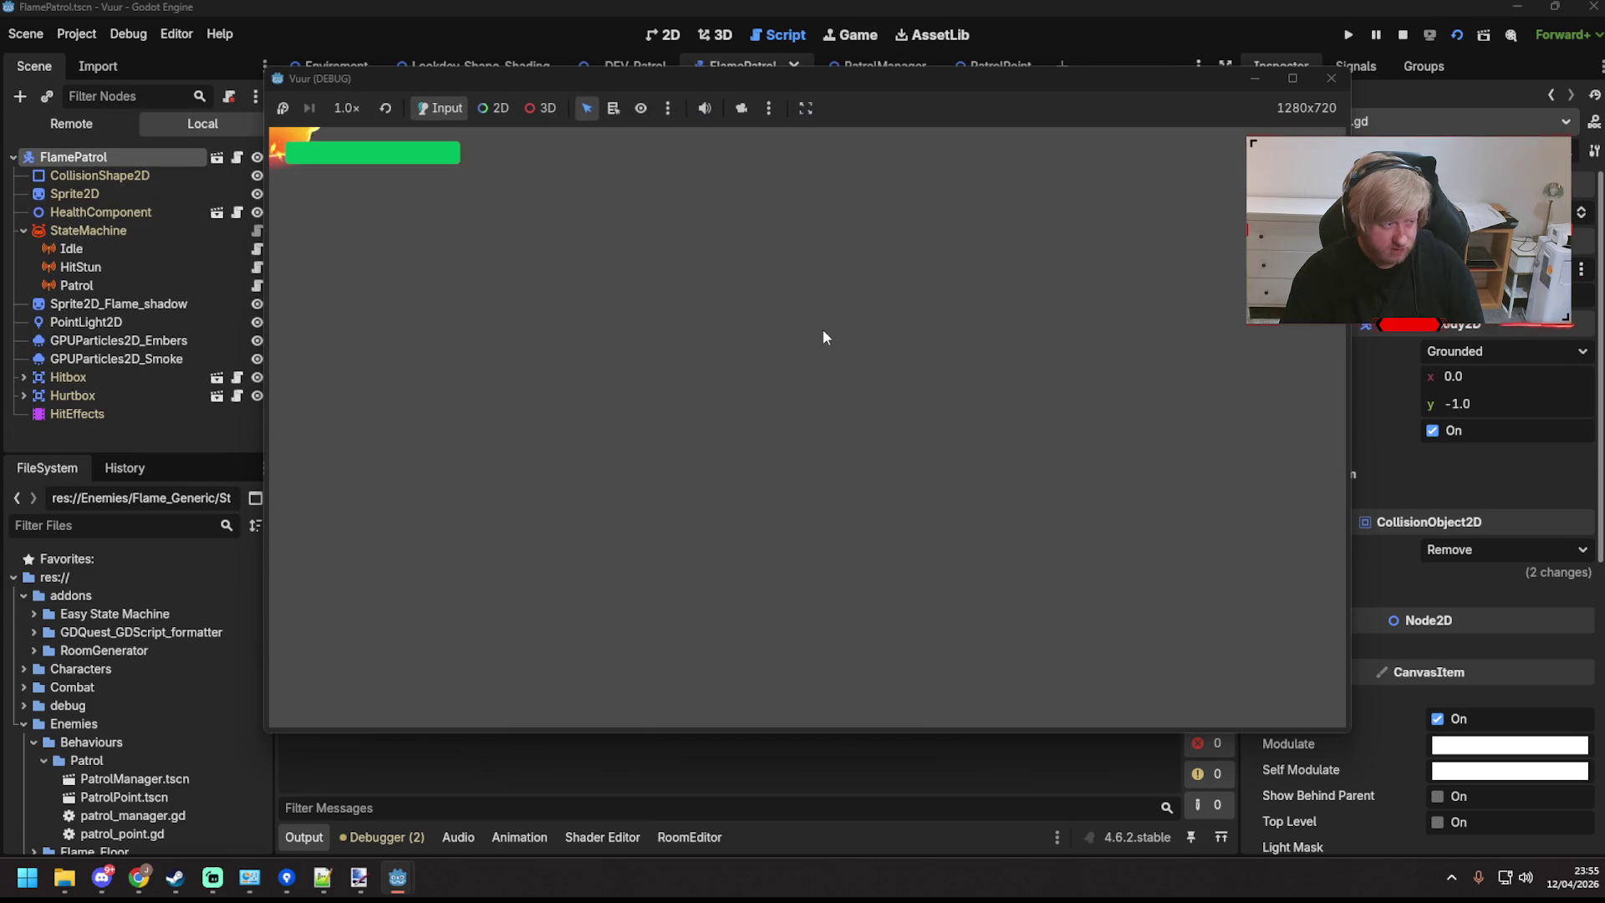
{"action": "left_click", "coordinate": [1331, 78]}
{"action": "left_click", "coordinate": [624, 66]}
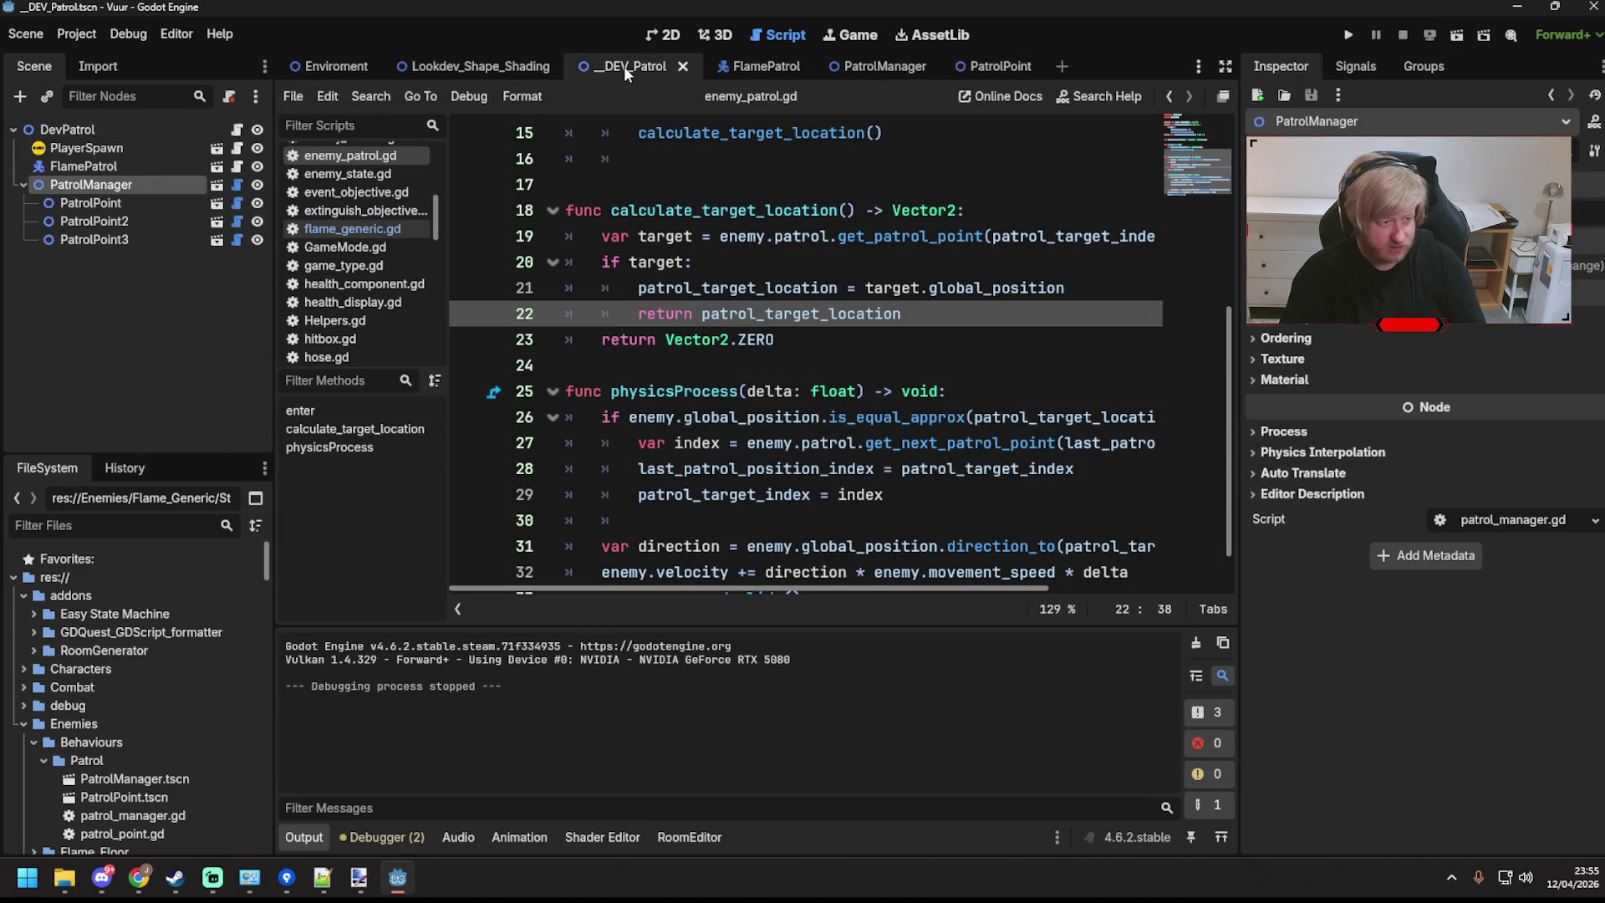
{"action": "key", "text": "F6"}
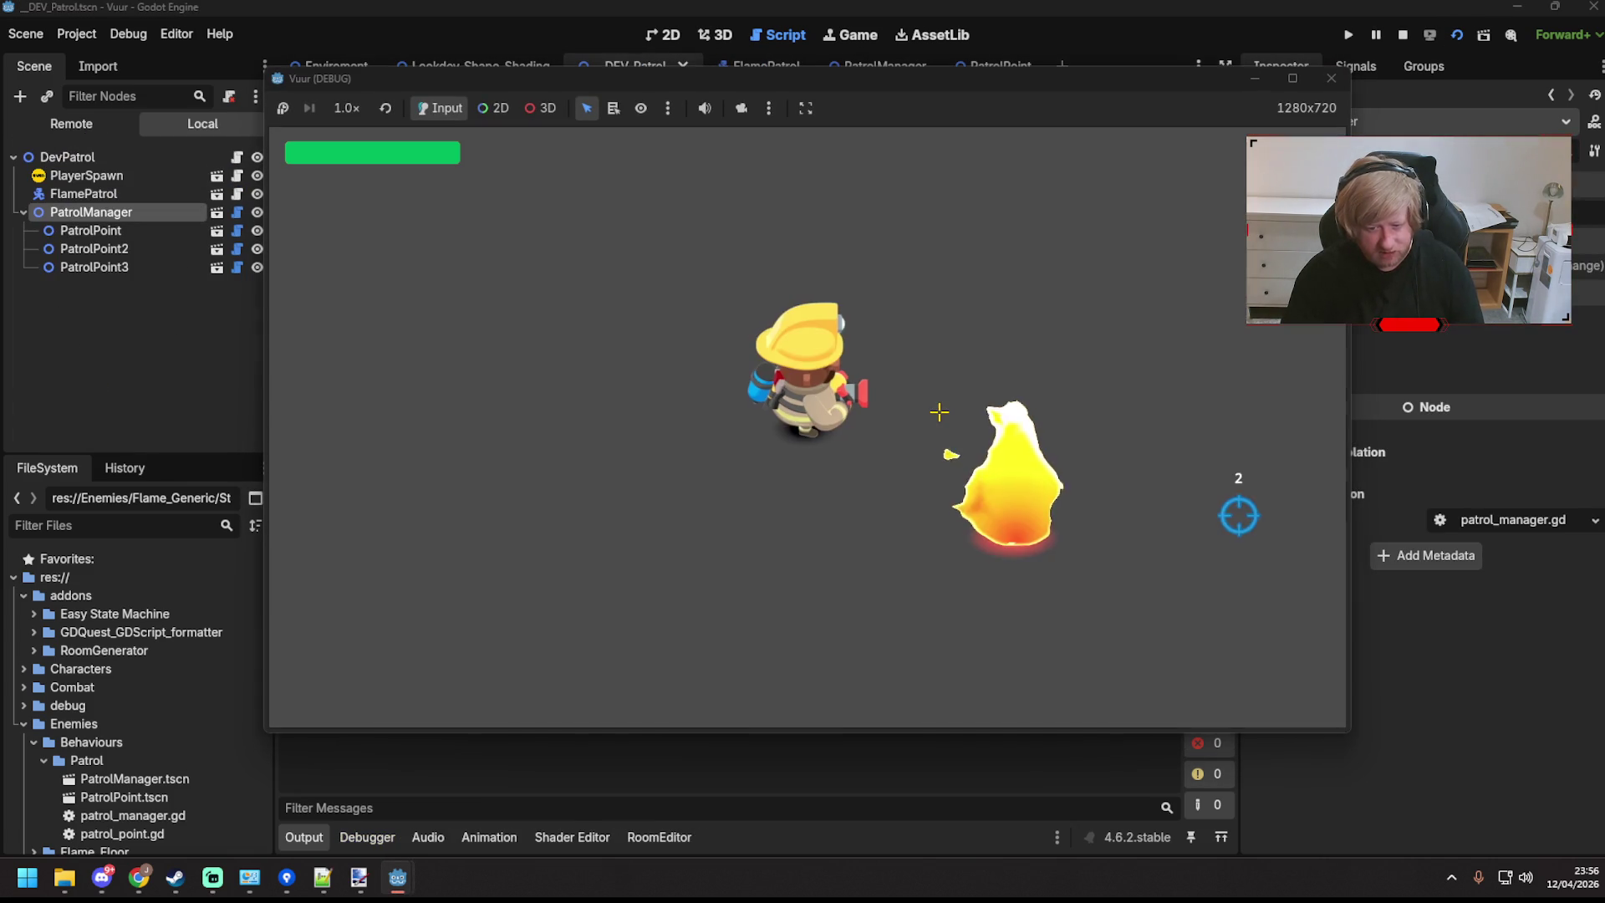
{"action": "key", "text": "s"}
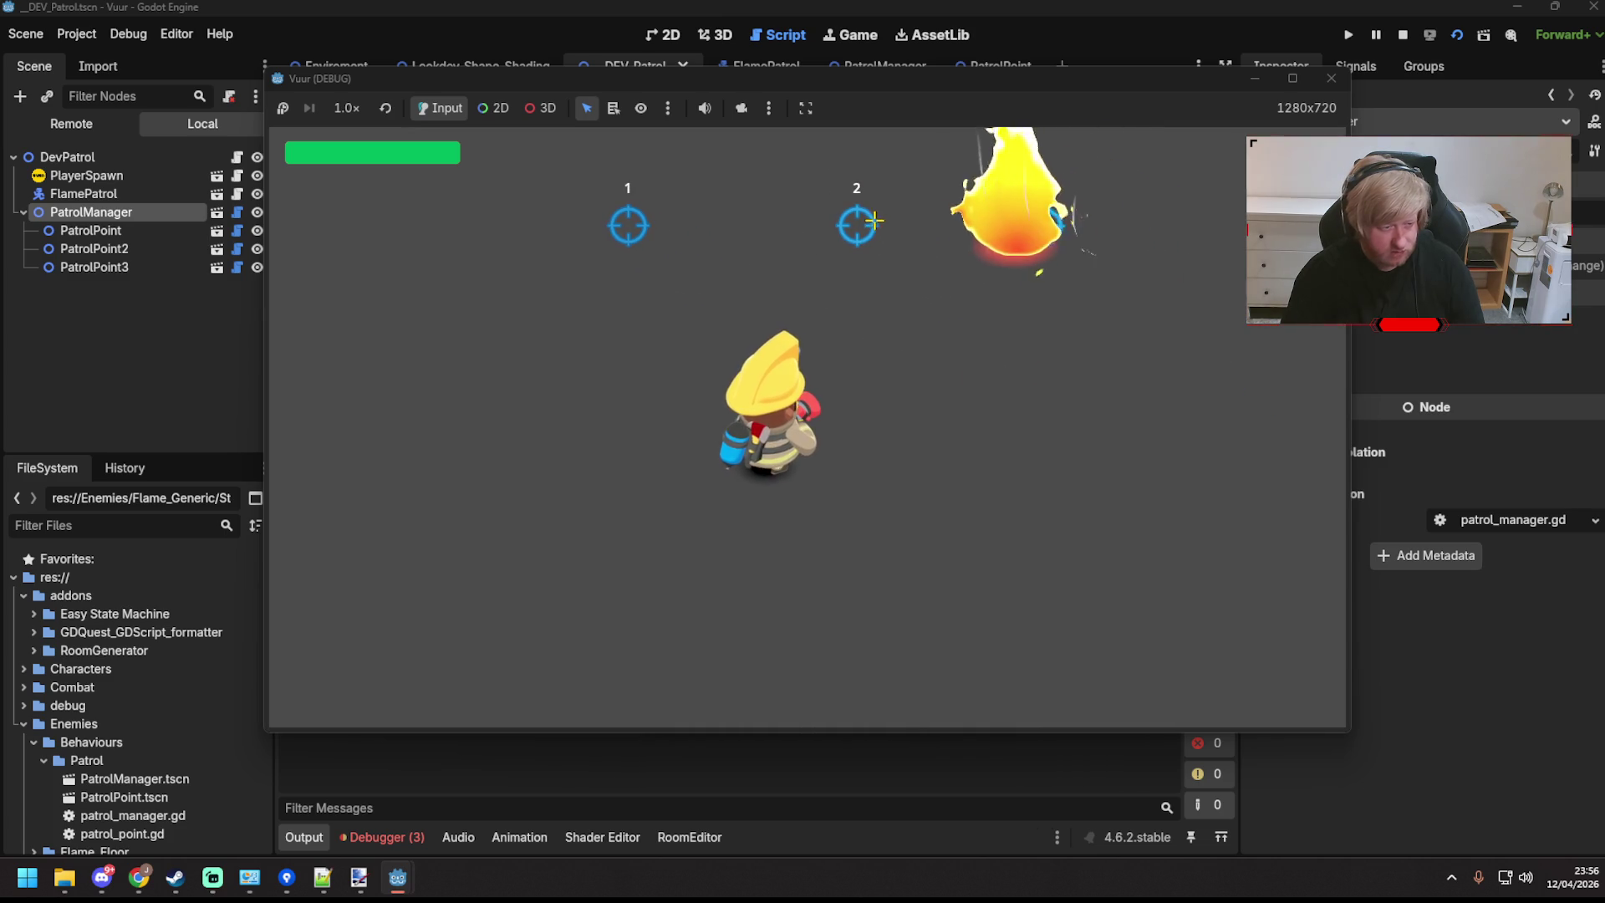
{"action": "key", "text": "w"}
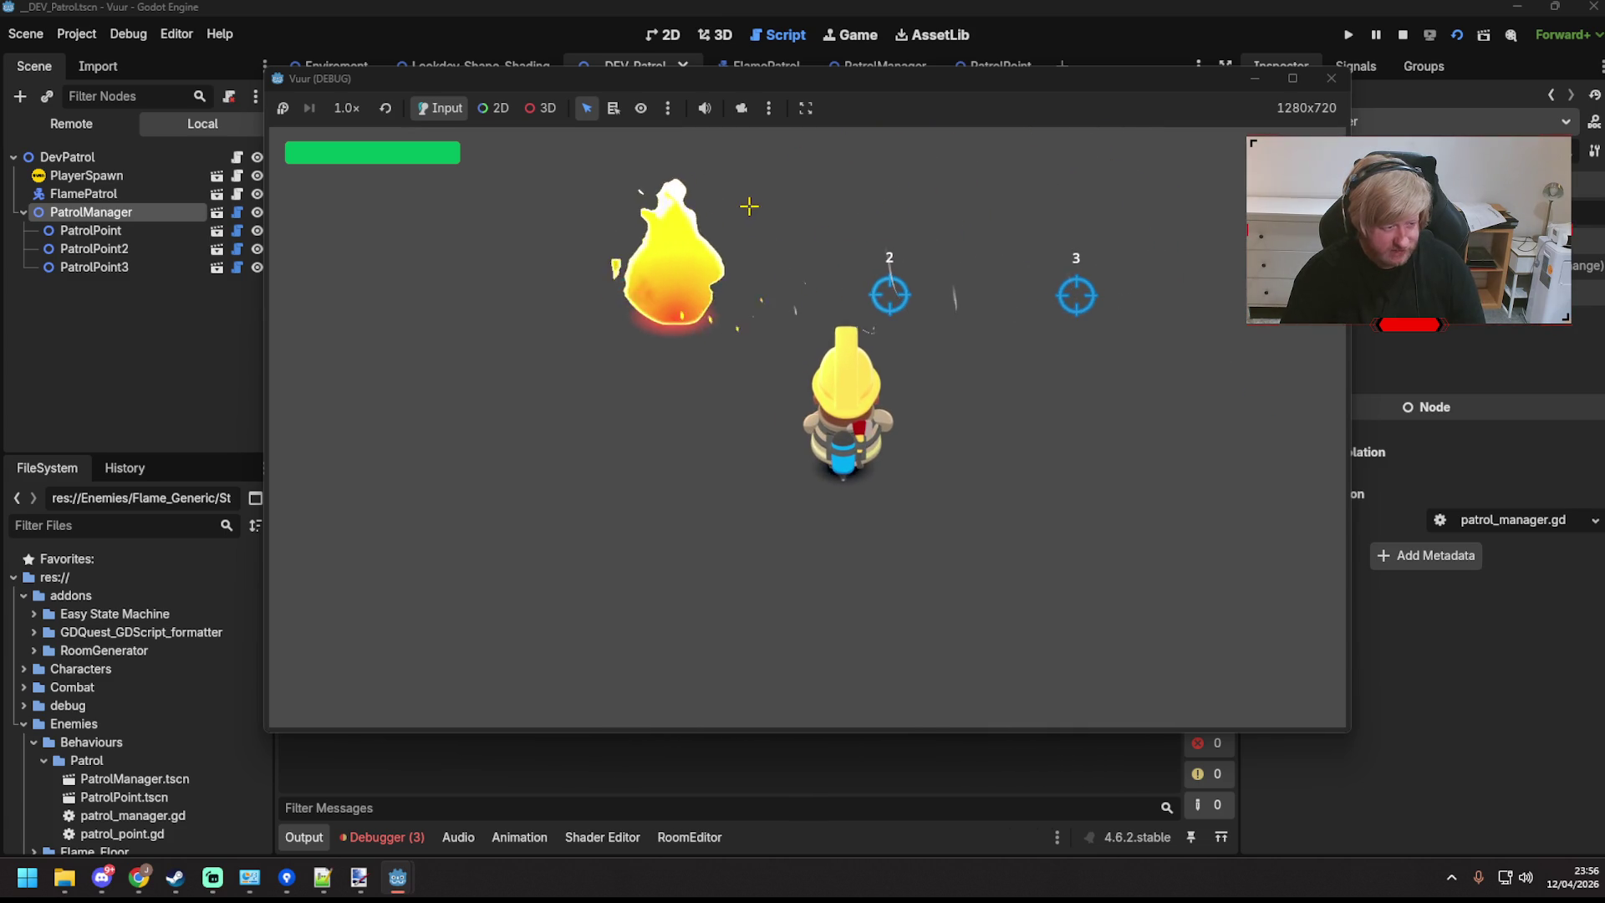
{"action": "key", "text": "d"}
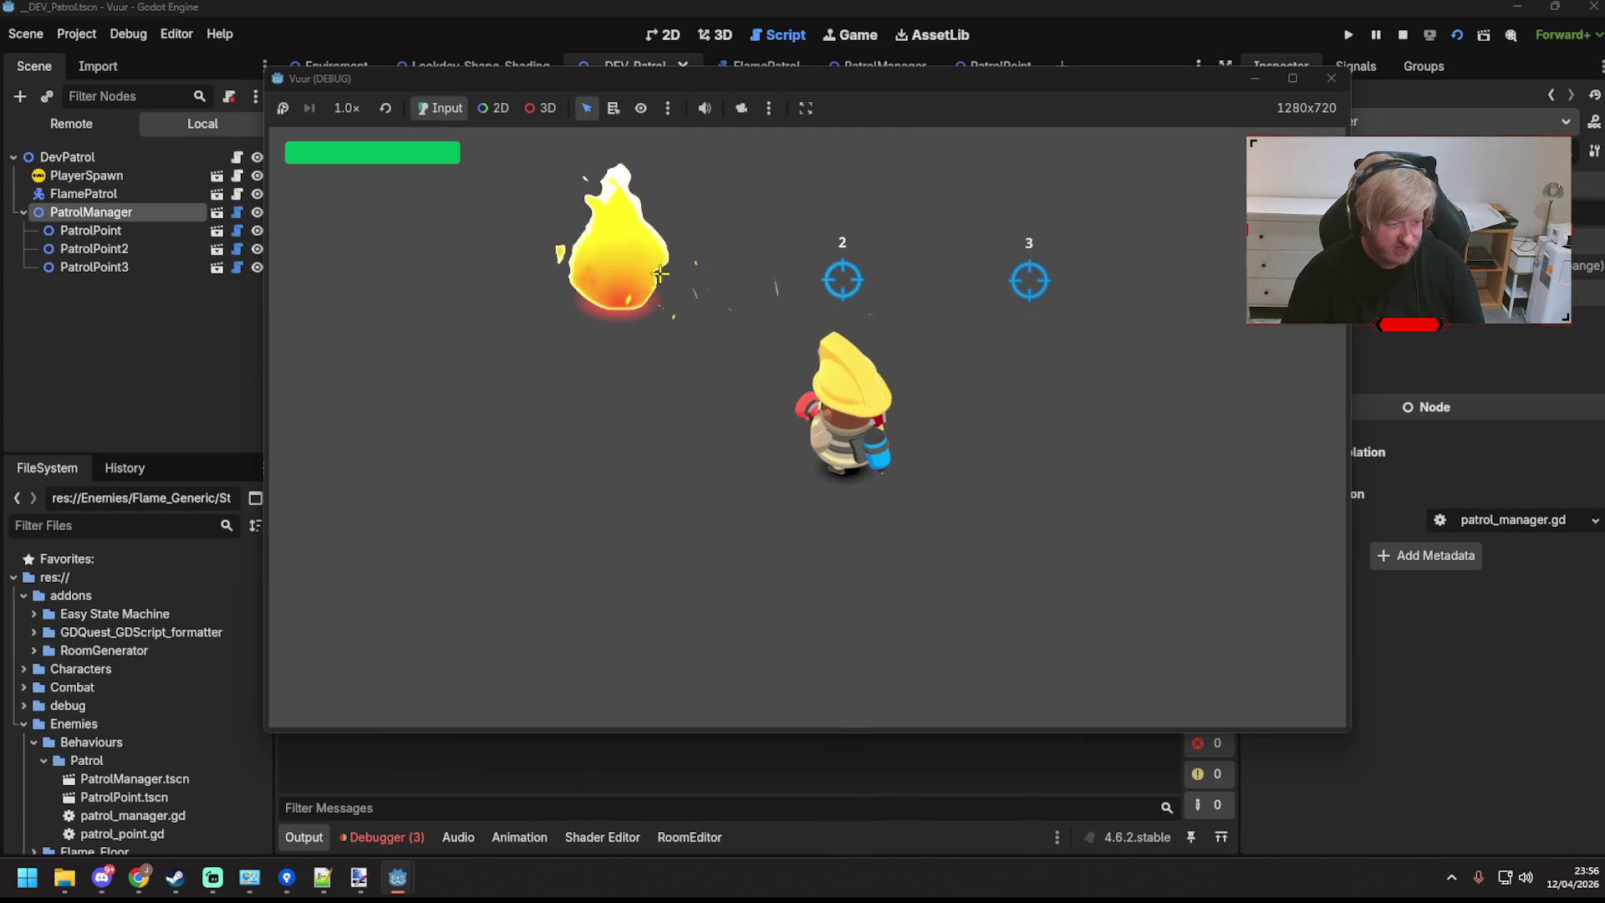
{"action": "left_click", "coordinate": [1331, 84]}
Save the scene, mark the velocity property on line 32, and view the level script
{"action": "key", "text": "ctrl+s"}
{"action": "left_click_drag", "start_coordinate": [654, 520], "coordinate": [694, 520]}
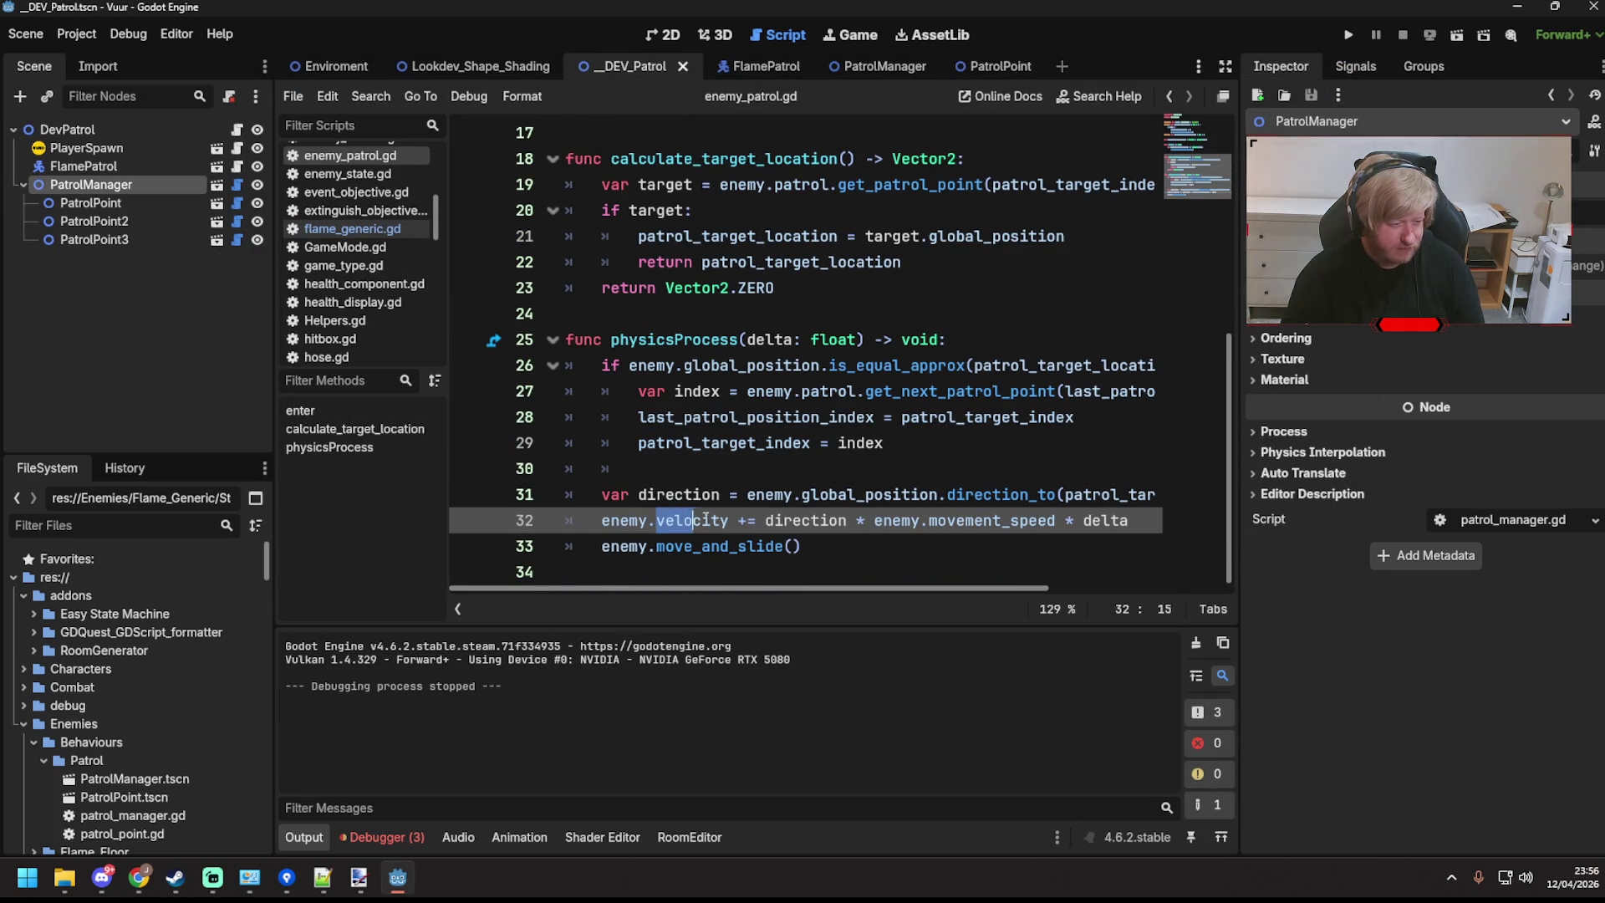
{"action": "mouse_move", "coordinate": [728, 520]}
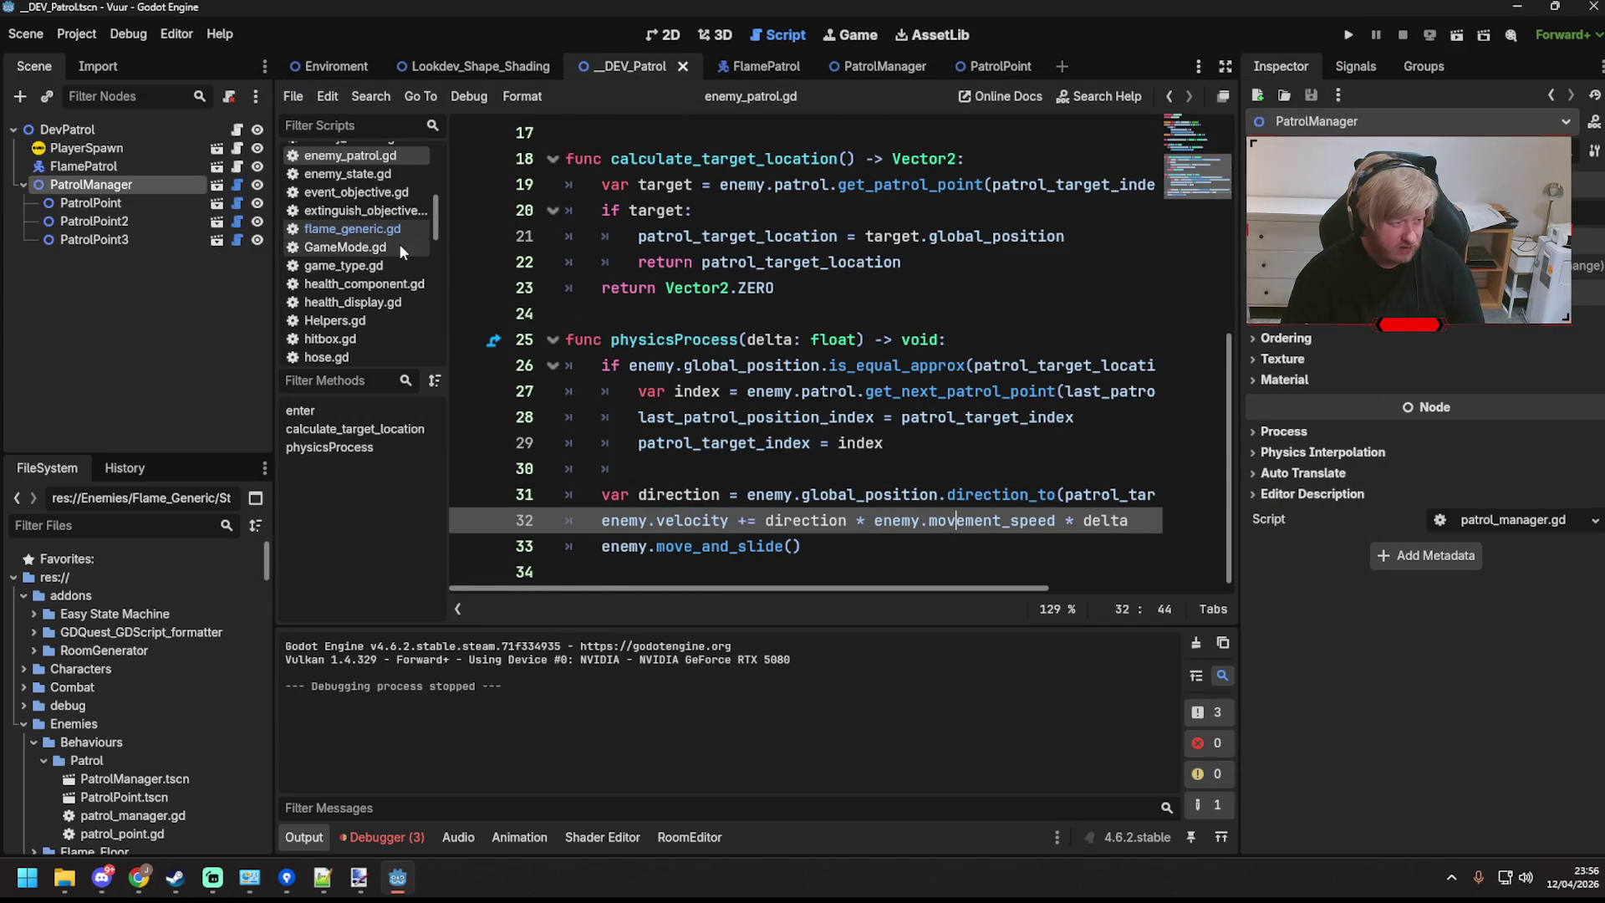
{"action": "left_click", "coordinate": [239, 130]}
Set movement_speed to 15 in flame_generic.gd, save, and rerun the _DEV_Patrol scene
{"action": "left_click", "coordinate": [738, 73]}
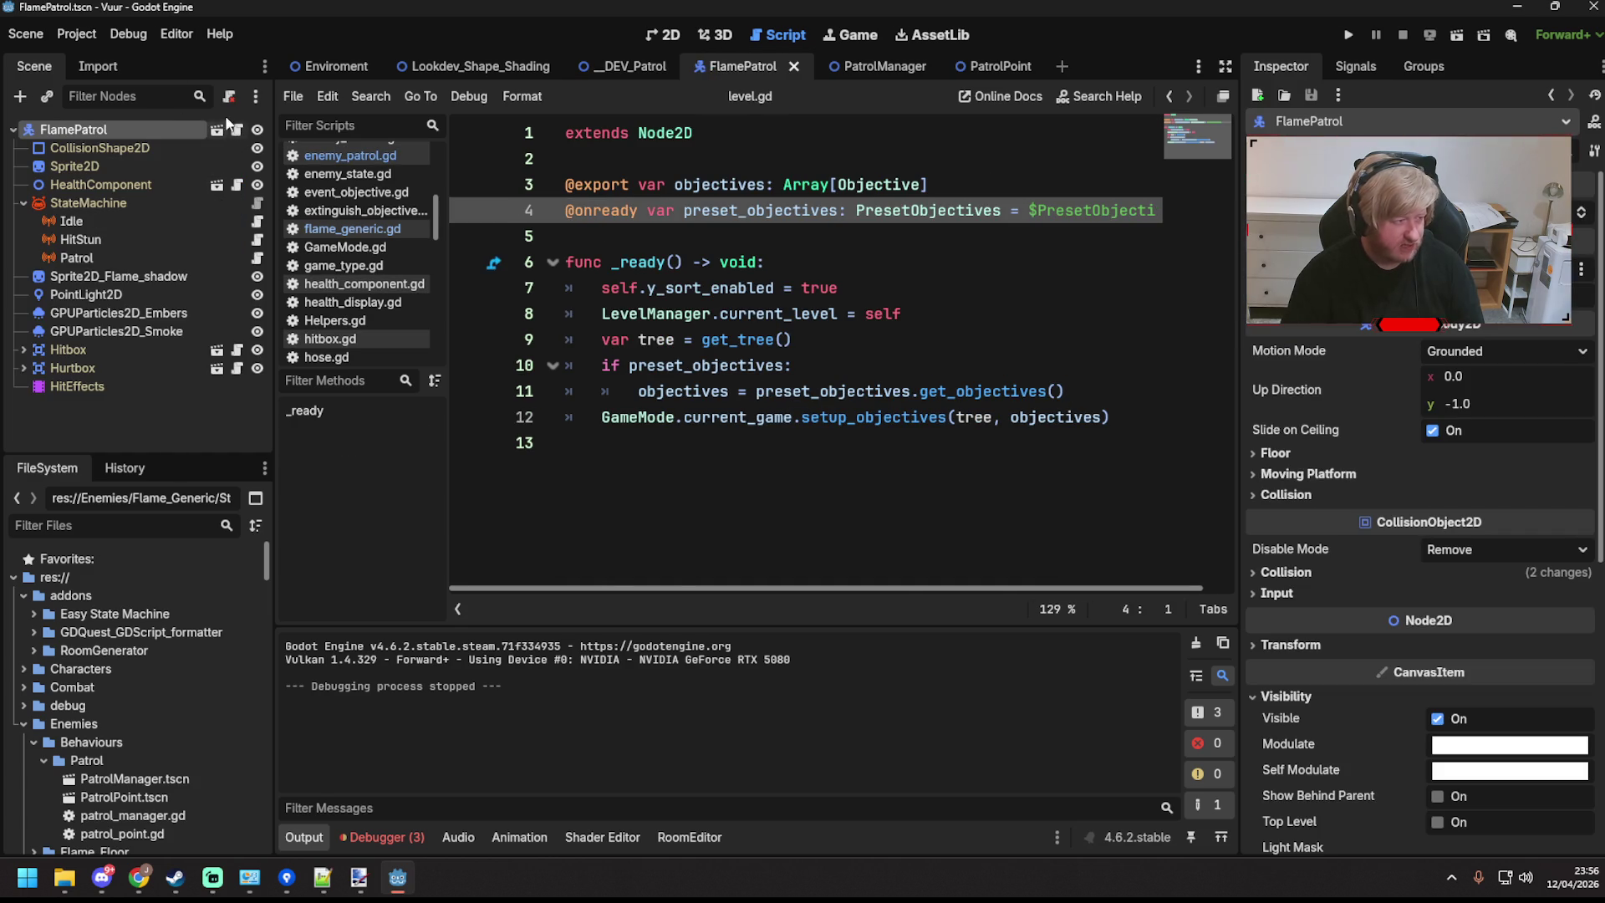
{"action": "left_click", "coordinate": [240, 131]}
{"action": "left_click", "coordinate": [811, 443]}
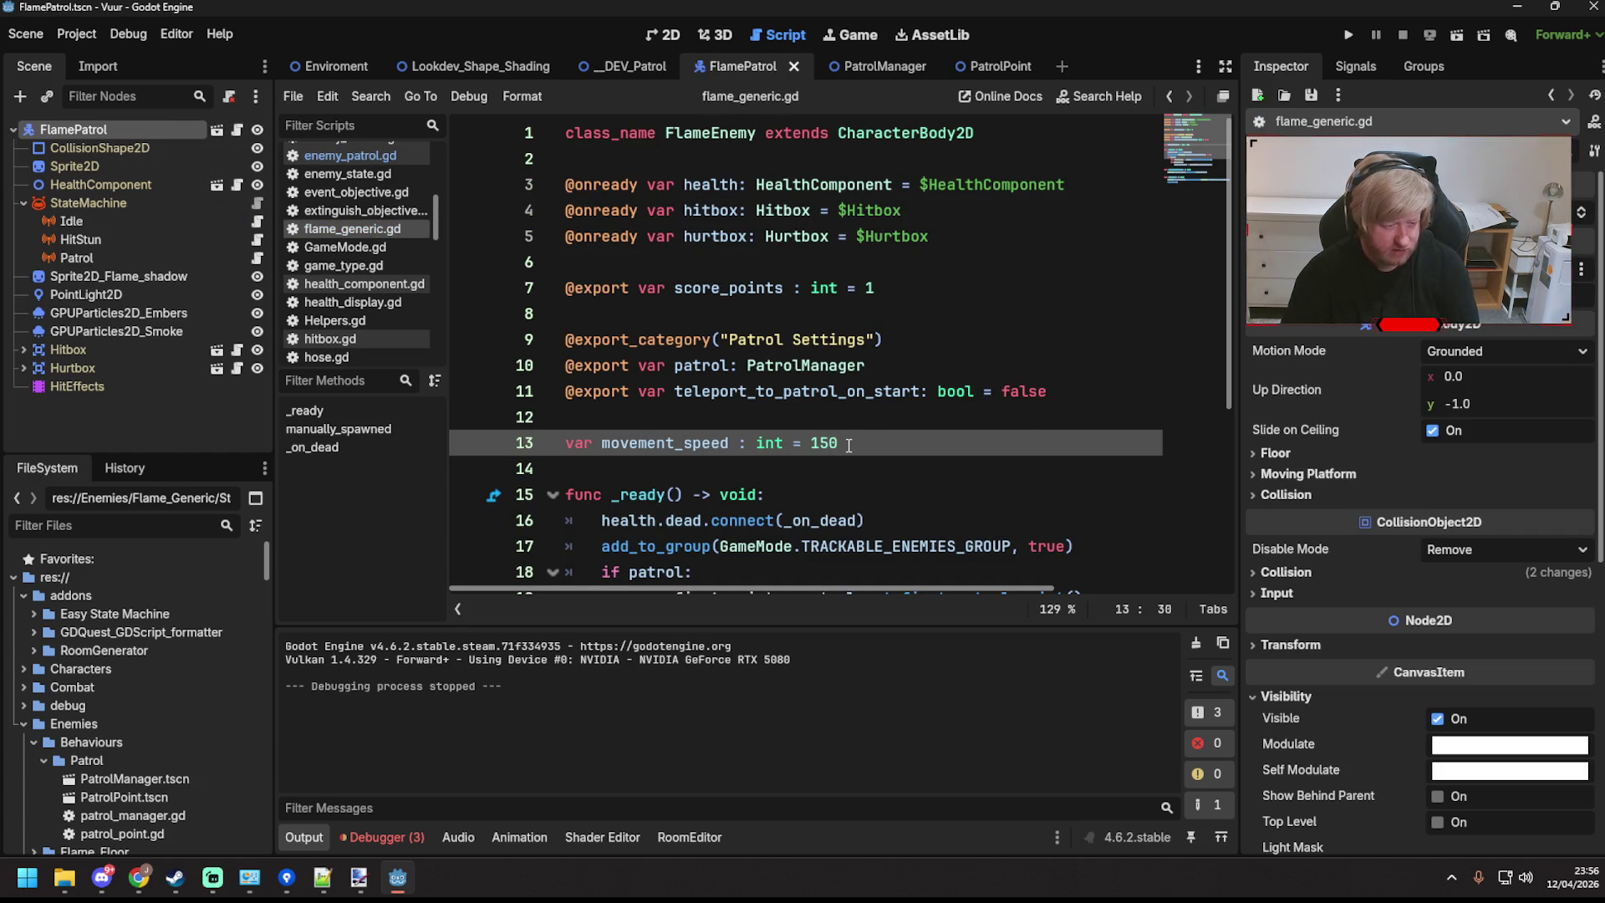
{"action": "key", "text": "ctrl+s"}
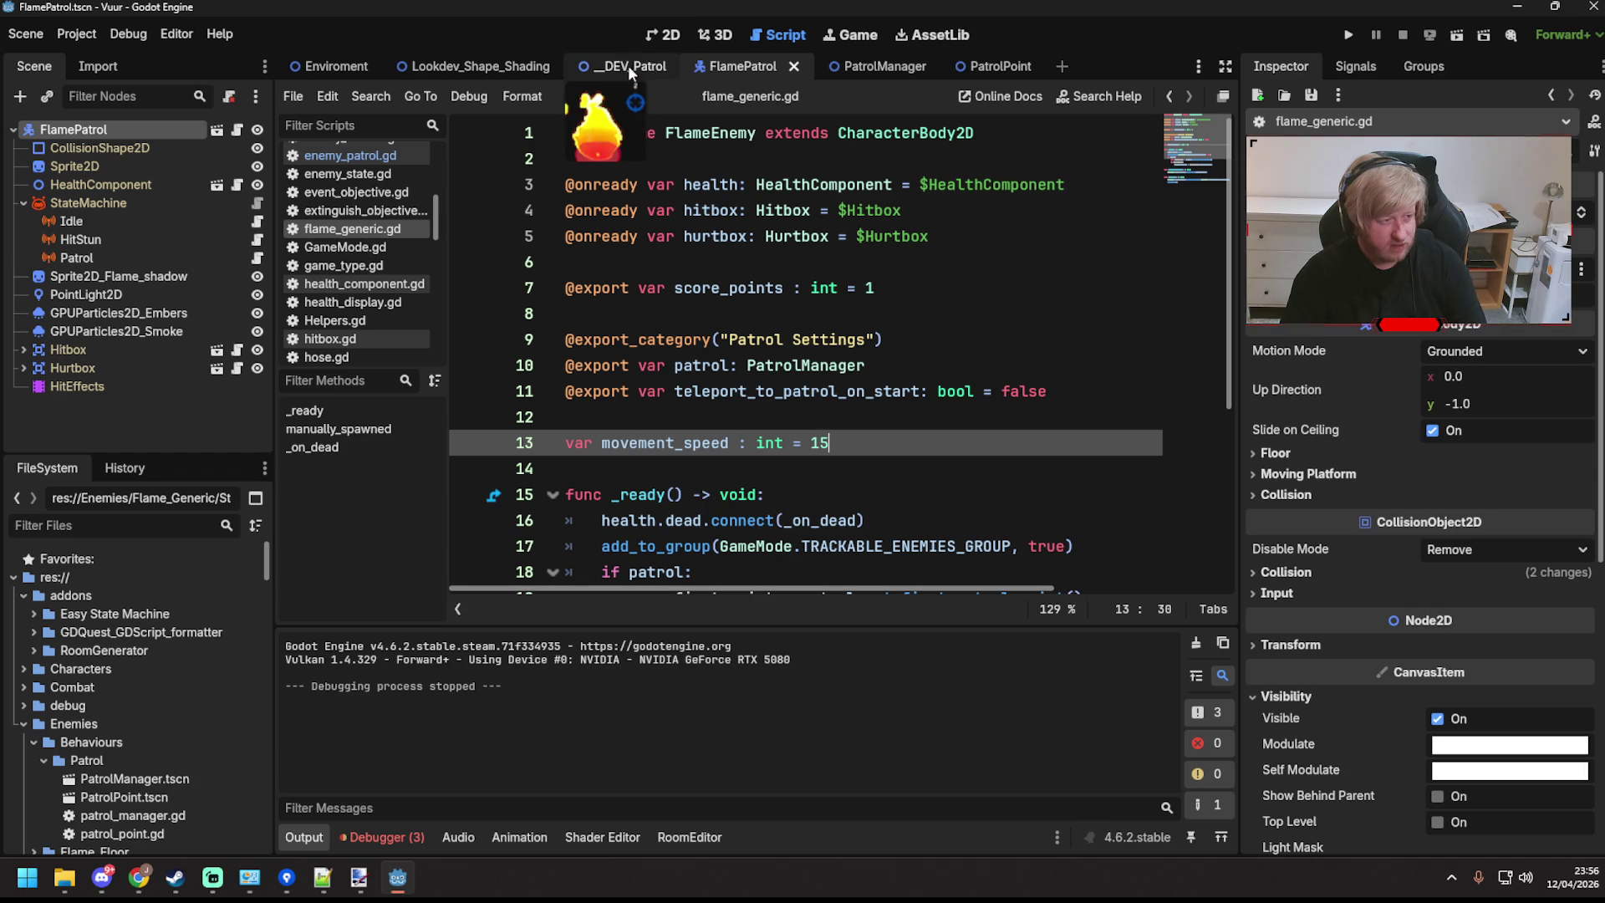
{"action": "left_click", "coordinate": [629, 73]}
{"action": "key", "text": "F6"}
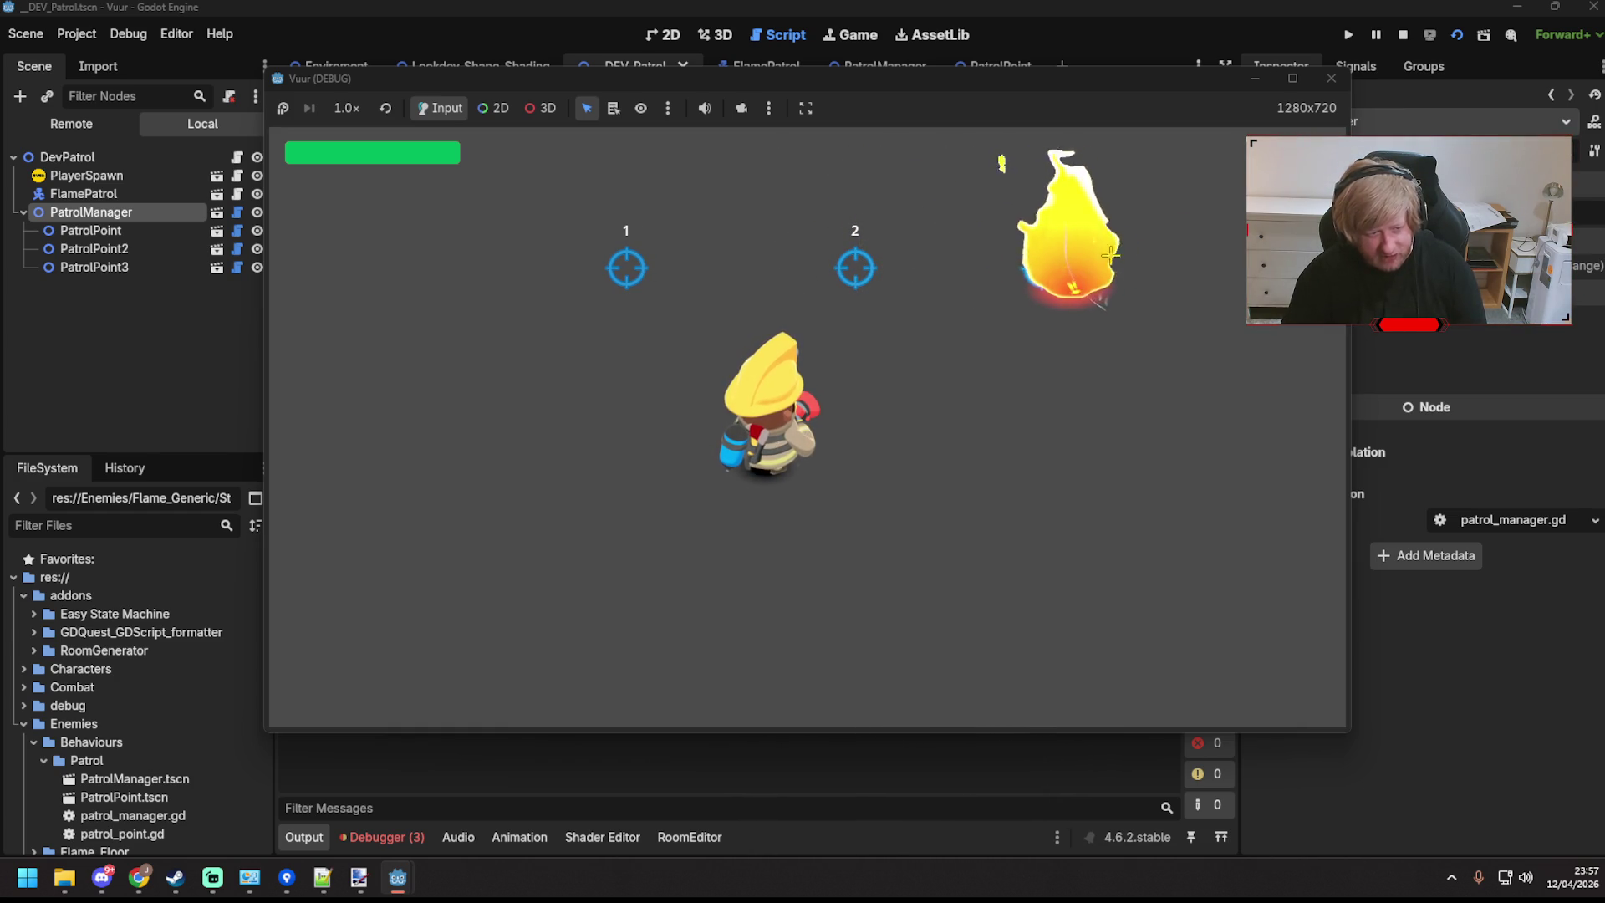
Relaunch _DEV_Patrol and walk the player right, down and left past the slower flame
{"action": "left_click", "coordinate": [1338, 87]}
{"action": "left_click", "coordinate": [909, 321]}
{"action": "key", "text": "F6"}
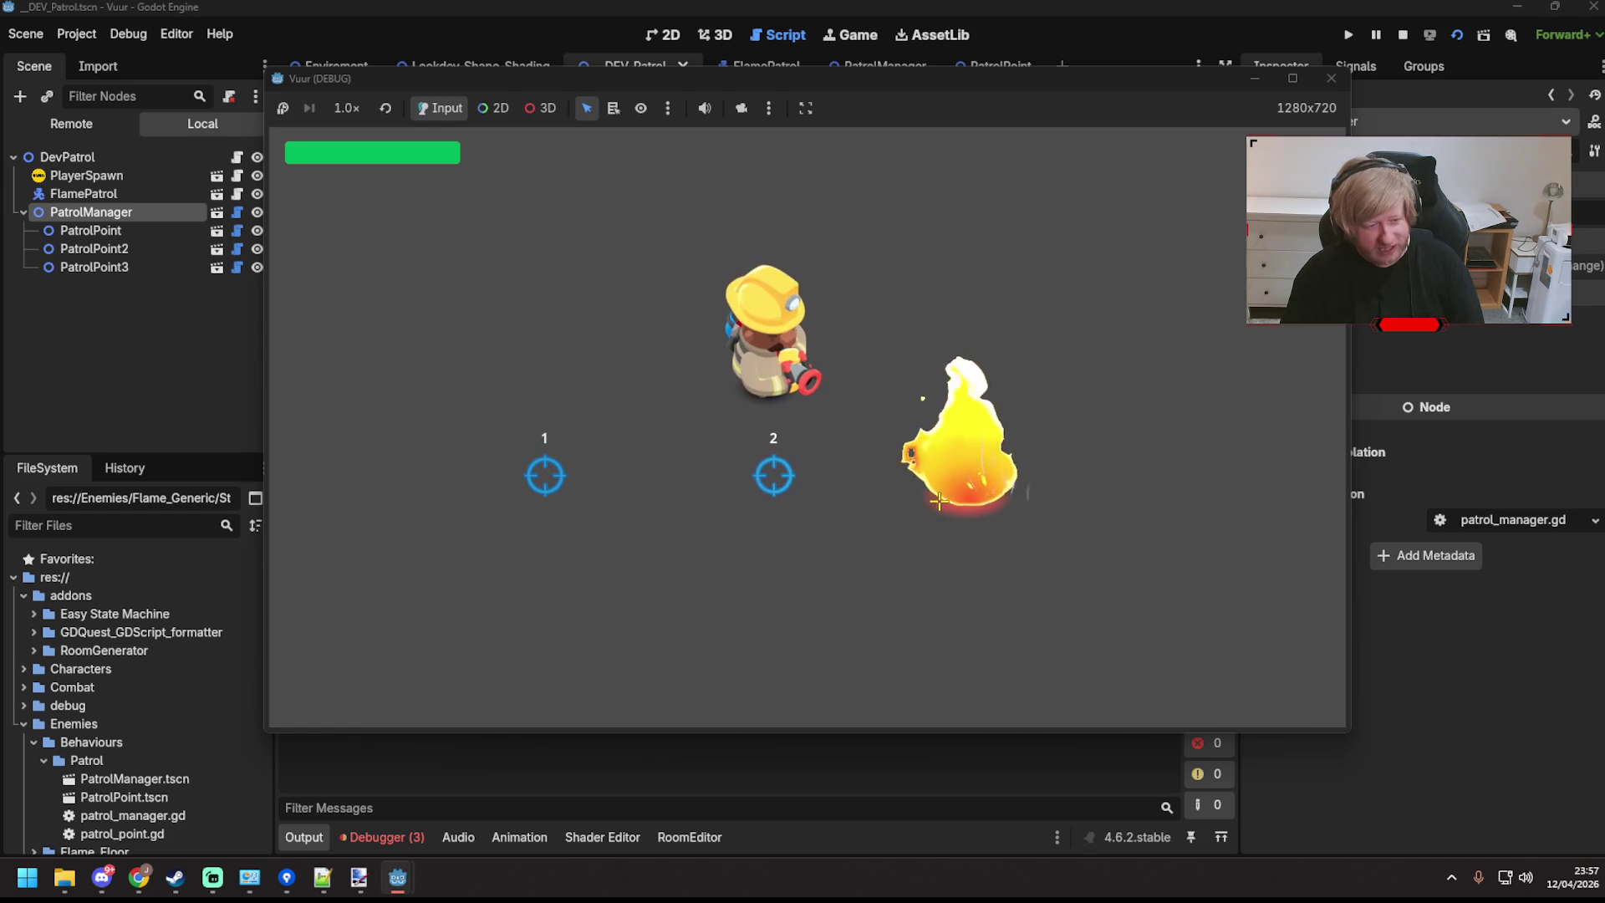
{"action": "key", "text": "d"}
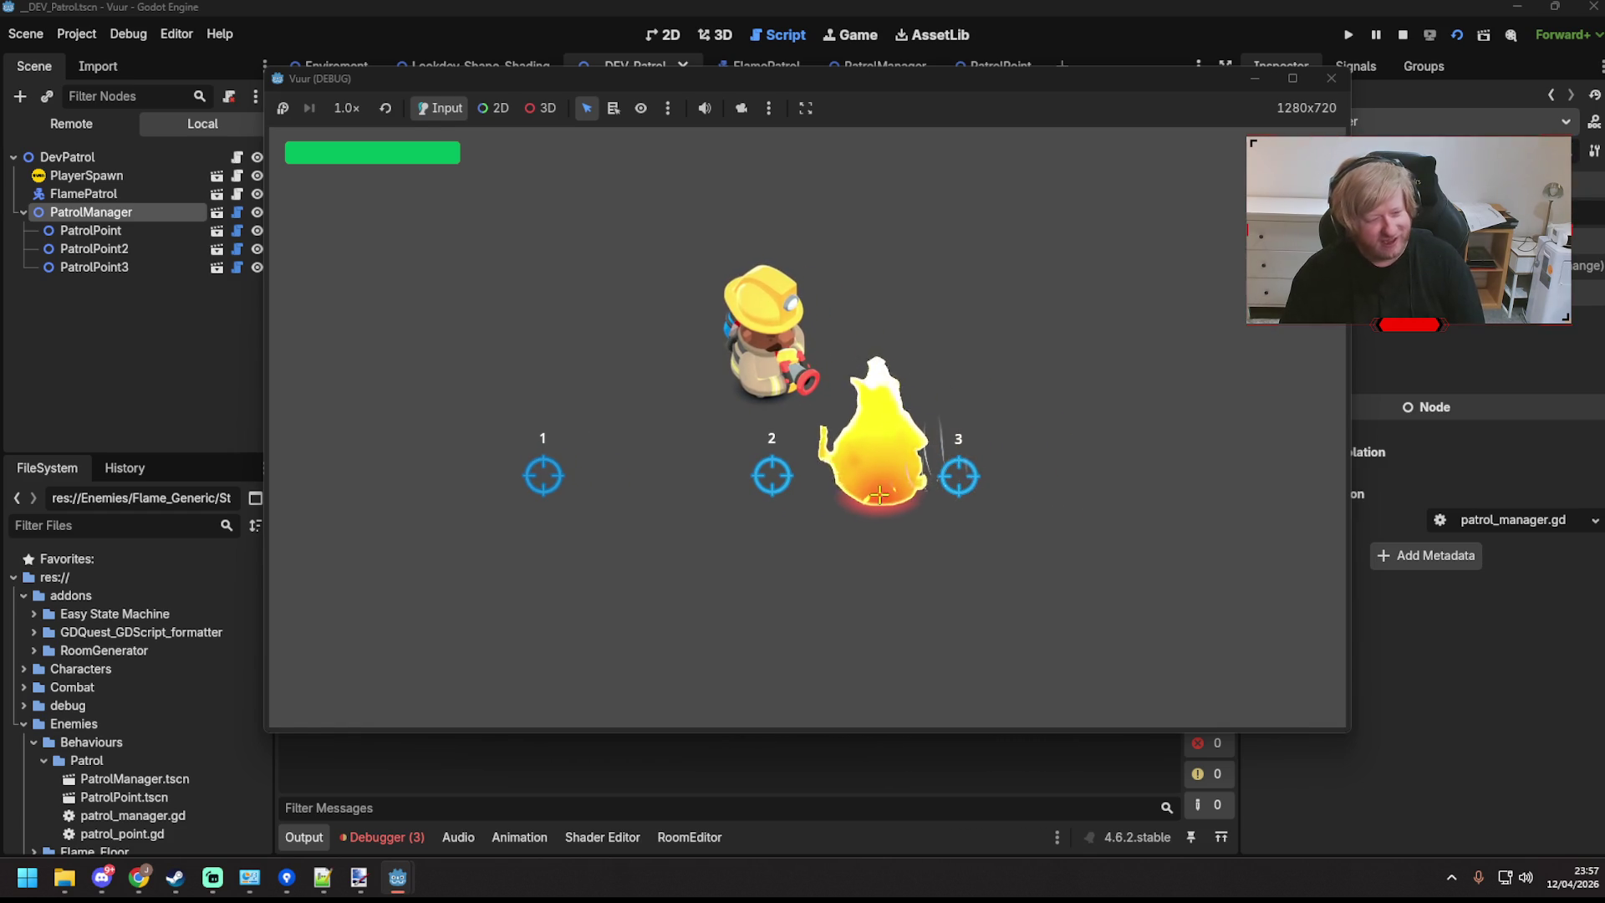
{"action": "key", "text": "s"}
{"action": "key", "text": "a"}
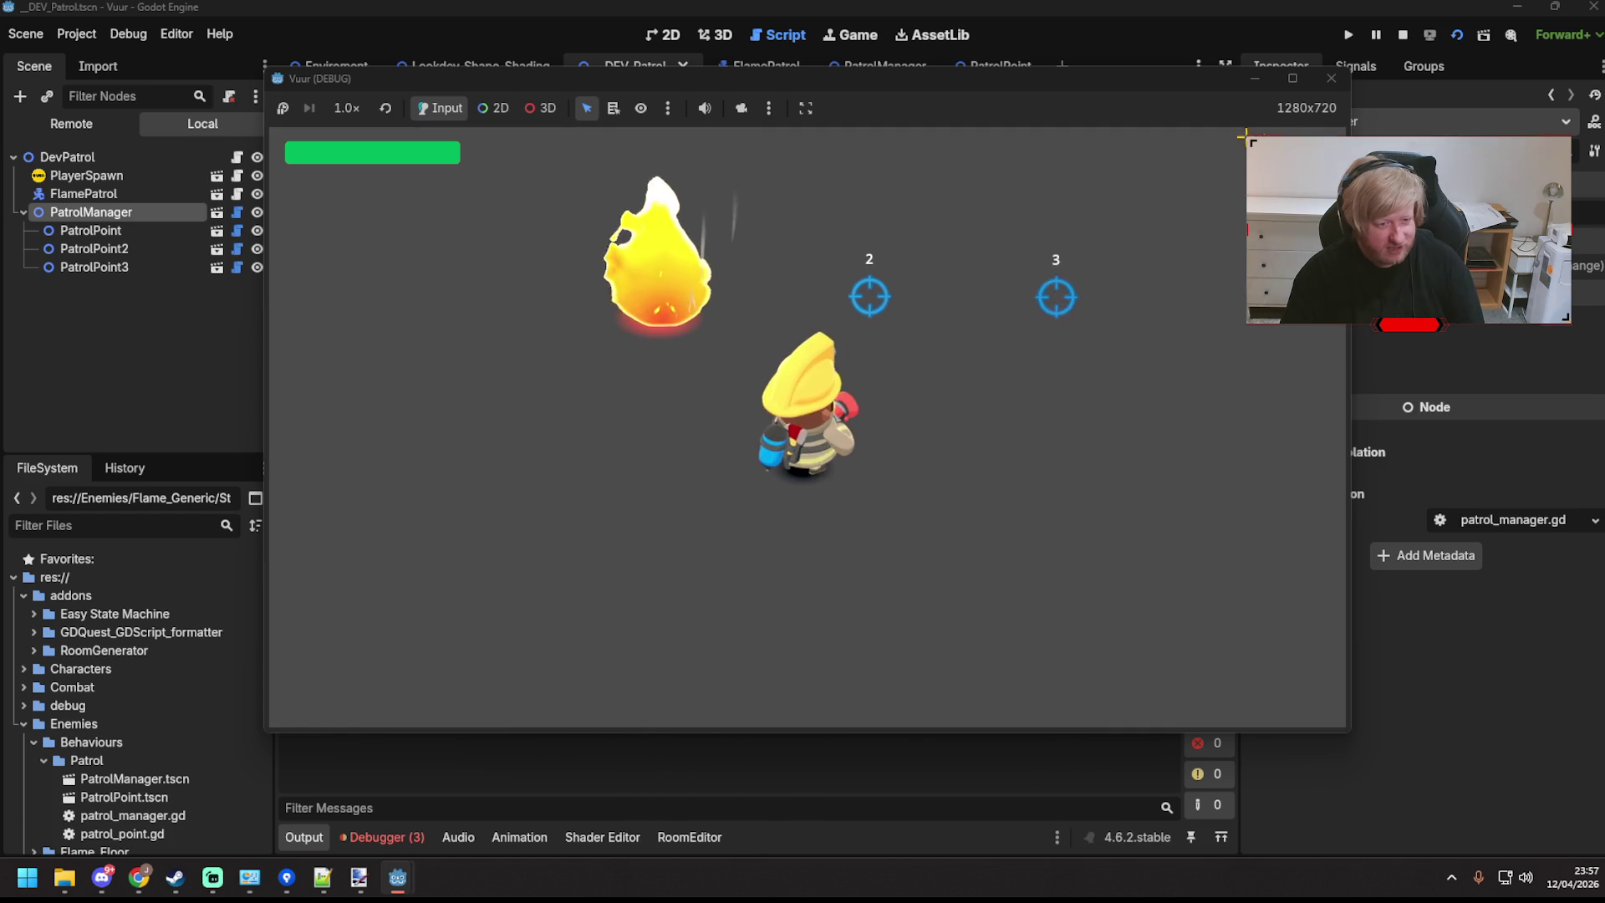
{"action": "left_click", "coordinate": [1331, 78]}
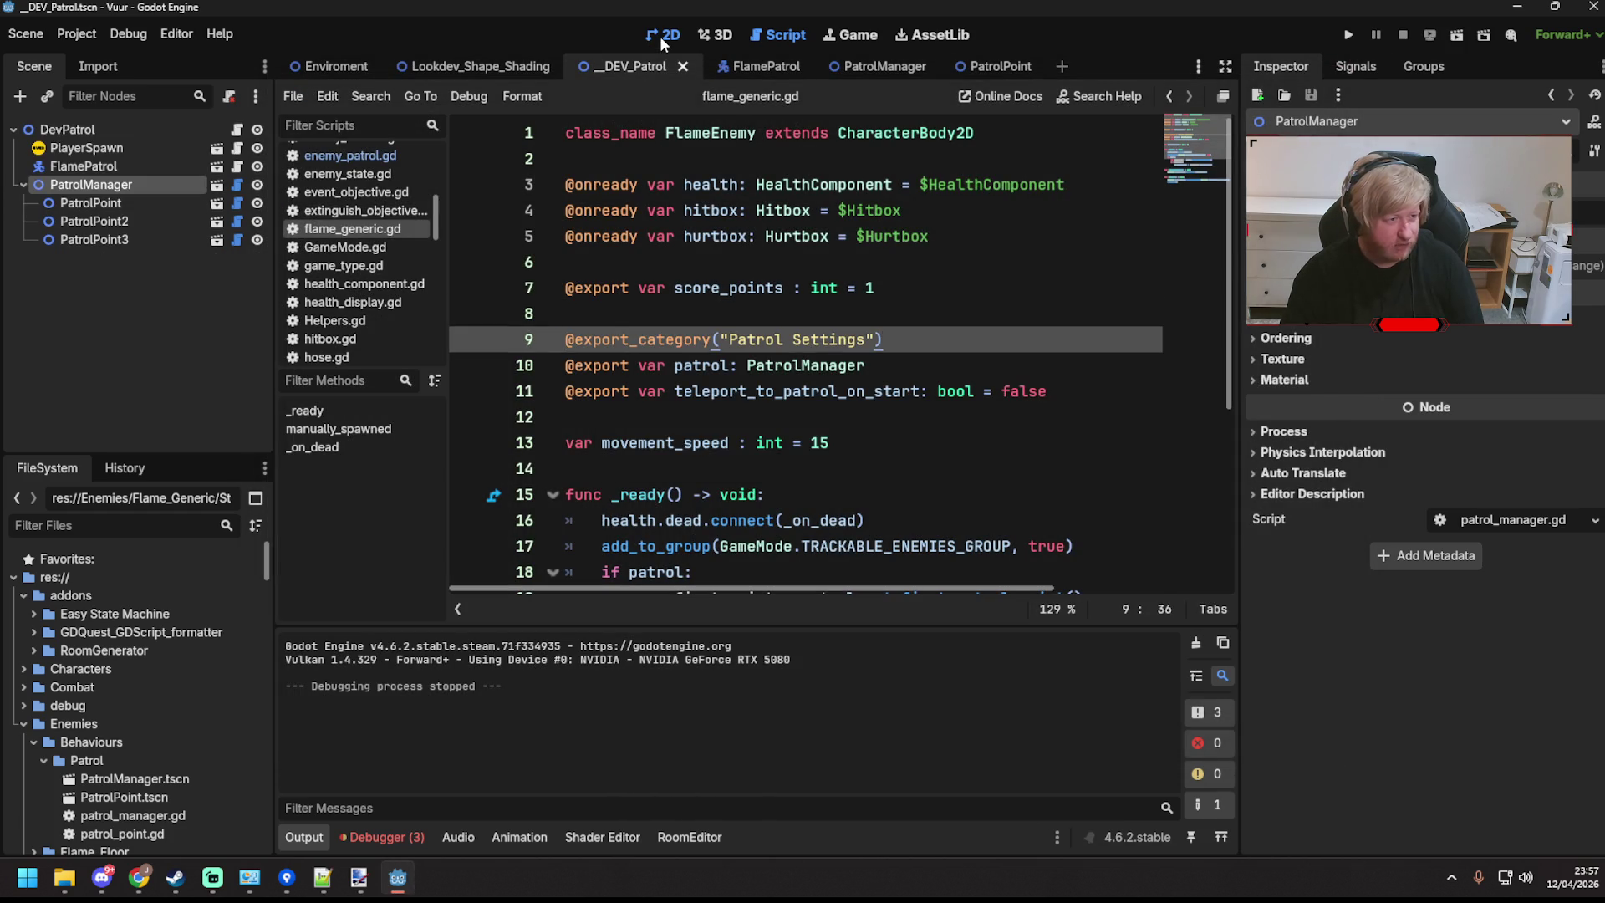
Move PatrolPoint3 to (653, 105) and PatrolPoint2 to (575, -173), then save DEV_Patrol
{"action": "left_click", "coordinate": [661, 35]}
{"action": "left_click", "coordinate": [84, 165]}
{"action": "left_click", "coordinate": [94, 240]}
{"action": "key", "text": "w"}
{"action": "left_click_drag", "start_coordinate": [1060, 319], "coordinate": [1076, 476]}
{"action": "key", "text": "q"}
{"action": "left_click", "coordinate": [836, 318]}
{"action": "left_click_drag", "start_coordinate": [836, 319], "coordinate": [997, 196]}
{"action": "key", "text": "ctrl+s"}
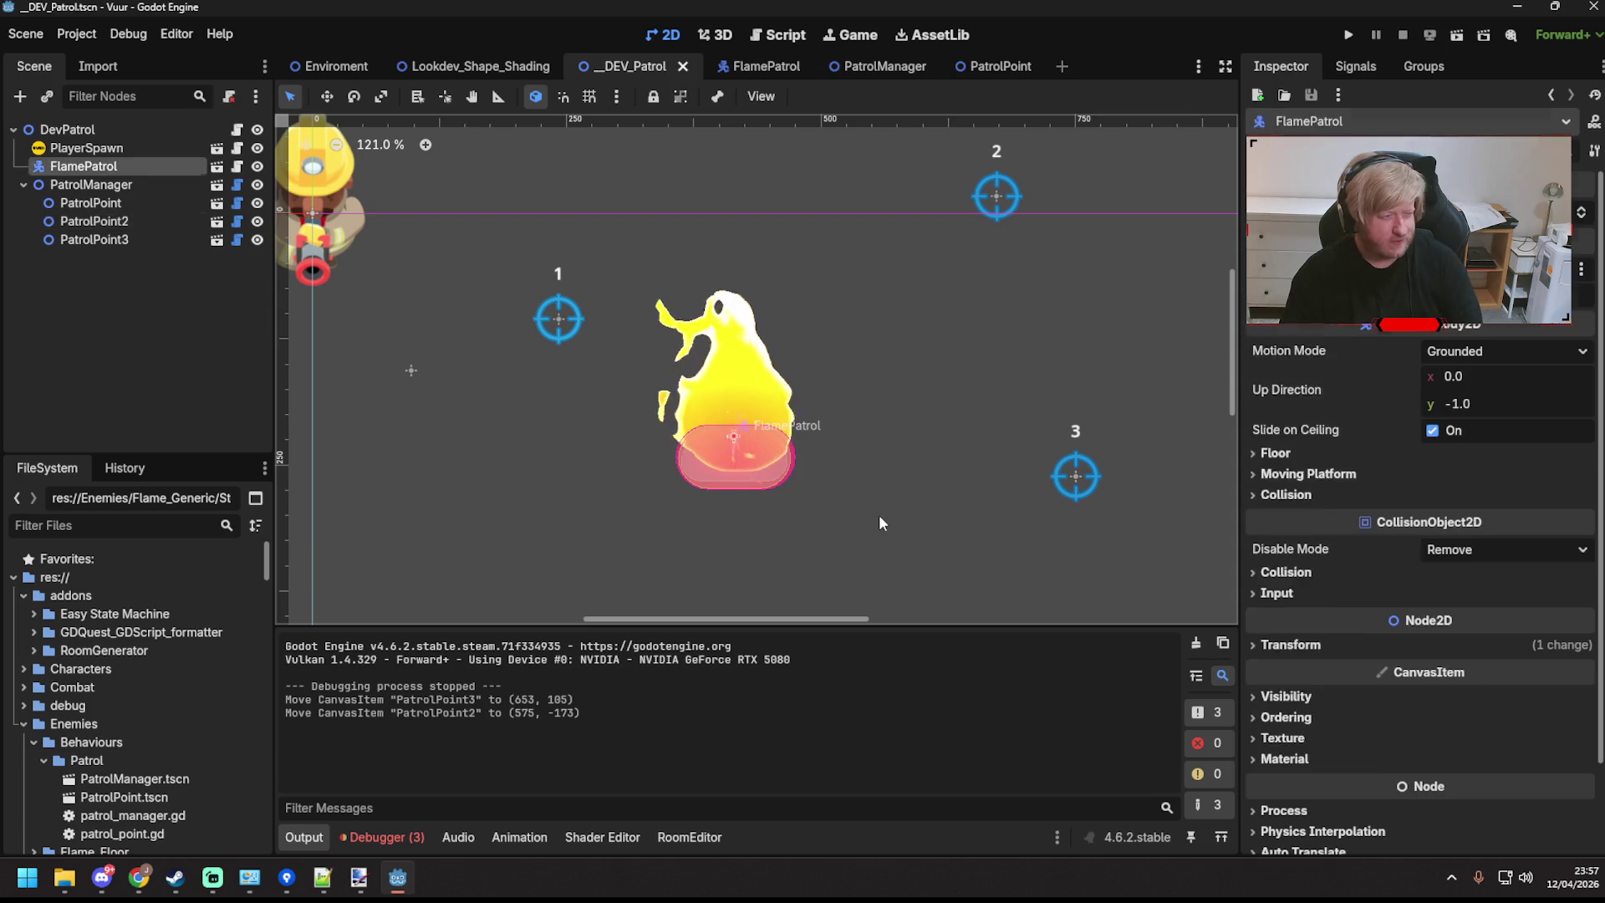
Briefly run the scene, stop it, and open FlamePatrol's flame_generic.gd
{"action": "key", "text": "F6"}
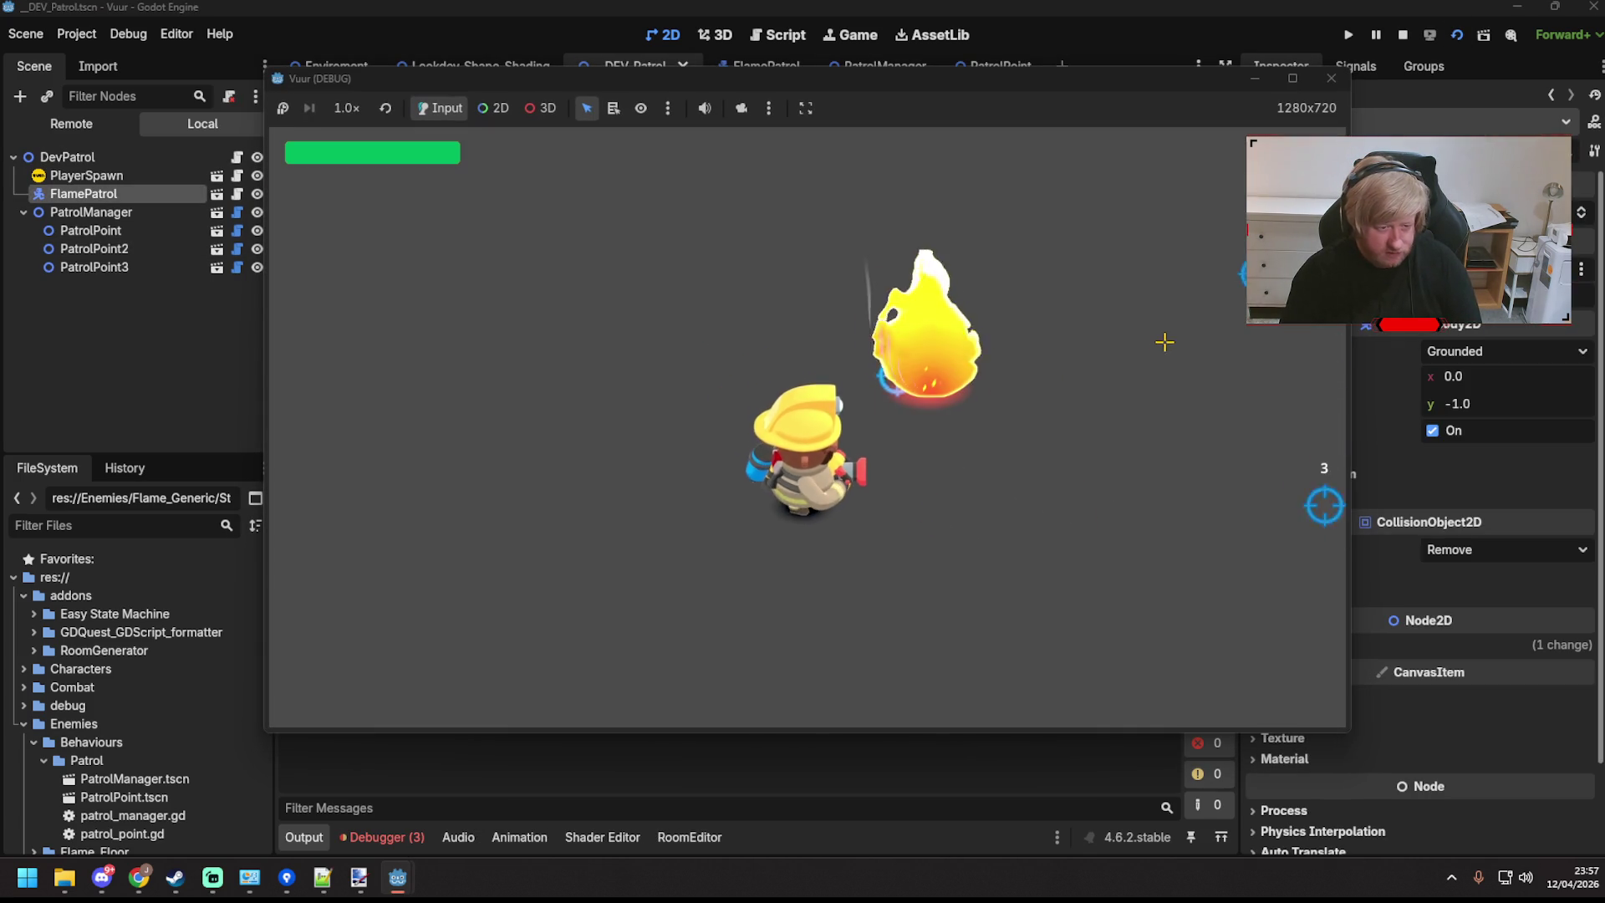
{"action": "key", "text": "F8"}
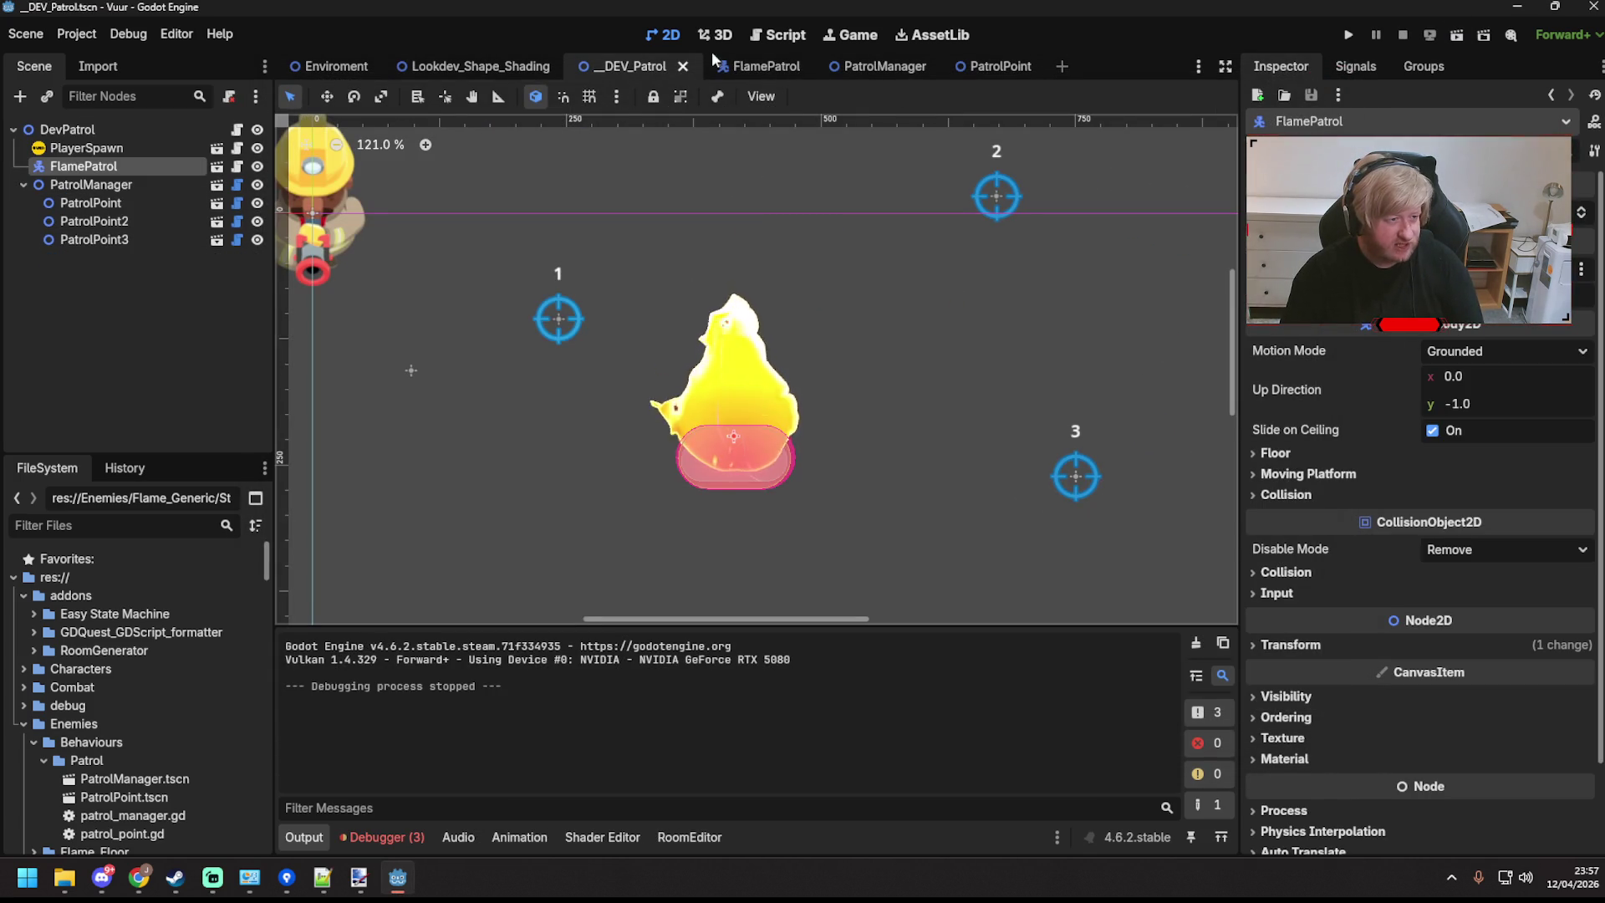
{"action": "left_click", "coordinate": [735, 66]}
{"action": "left_click", "coordinate": [778, 35]}
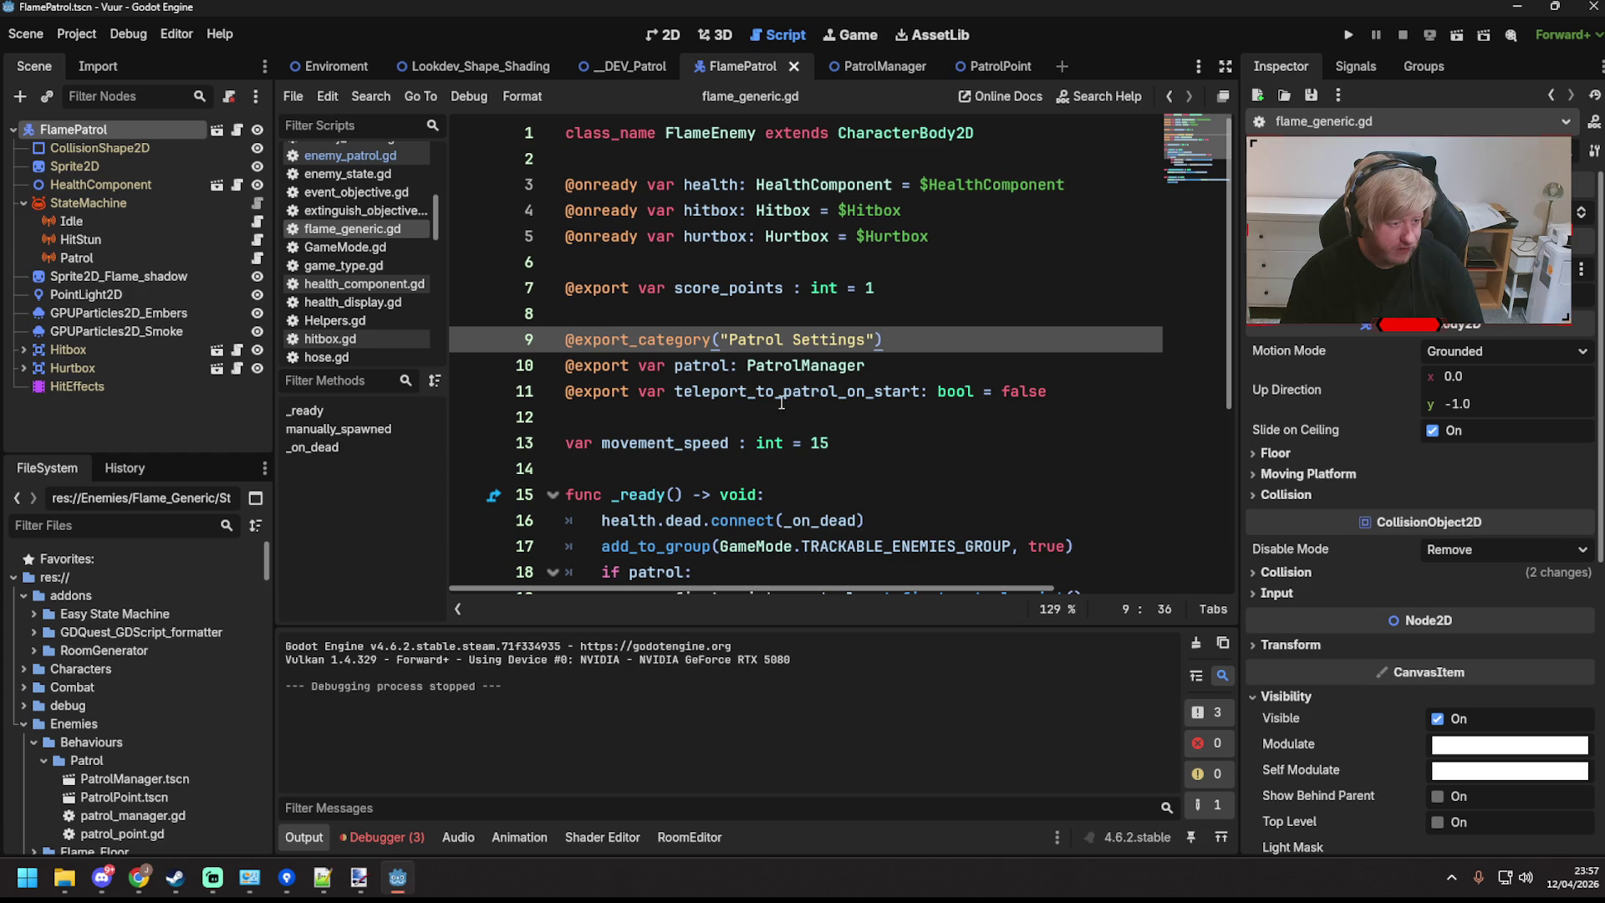
Change movement_speed from 15 to 86 and rerun the _DEV_Patrol scene
{"action": "double_click", "coordinate": [818, 442]}
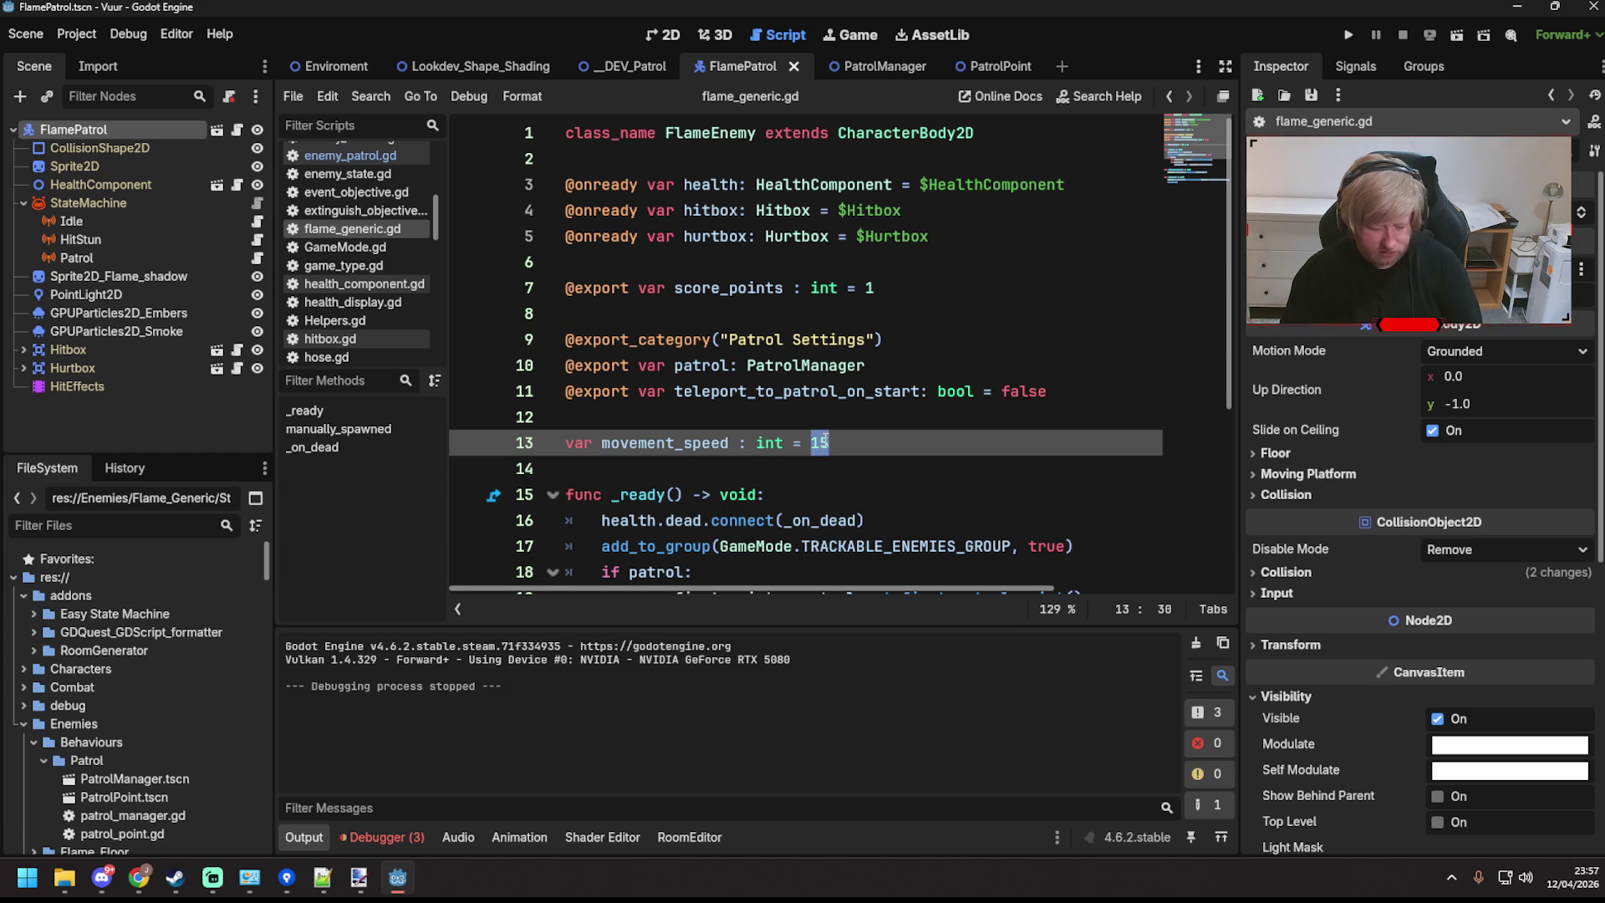
{"action": "type", "text": "86"}
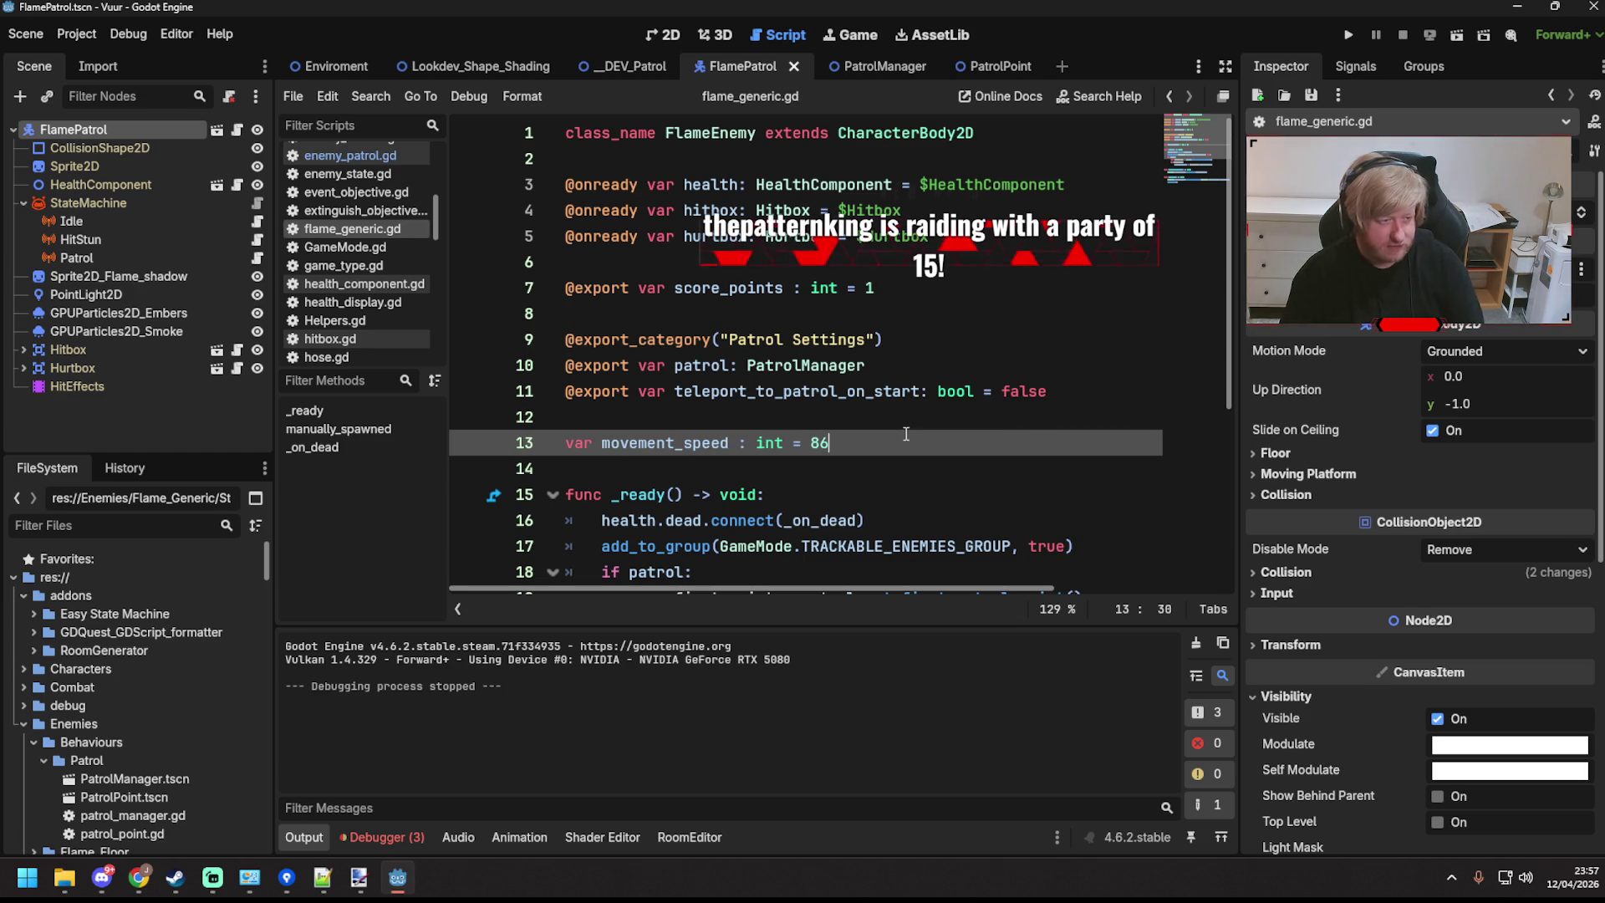
{"action": "left_click", "coordinate": [794, 288]}
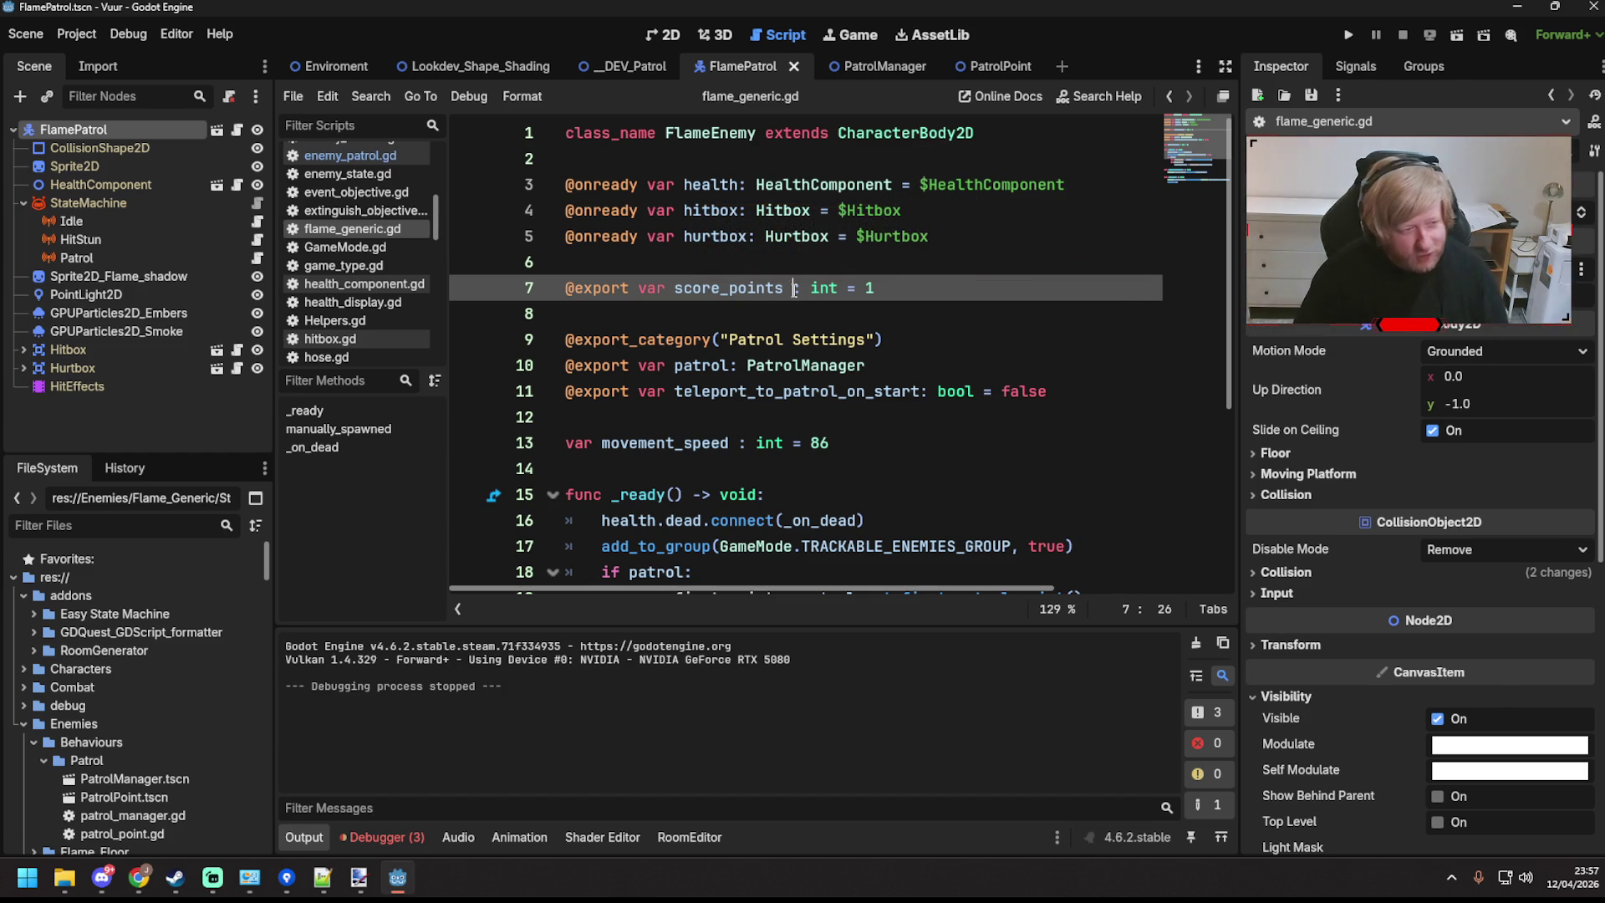
{"action": "left_click", "coordinate": [629, 63]}
{"action": "key", "text": "F6"}
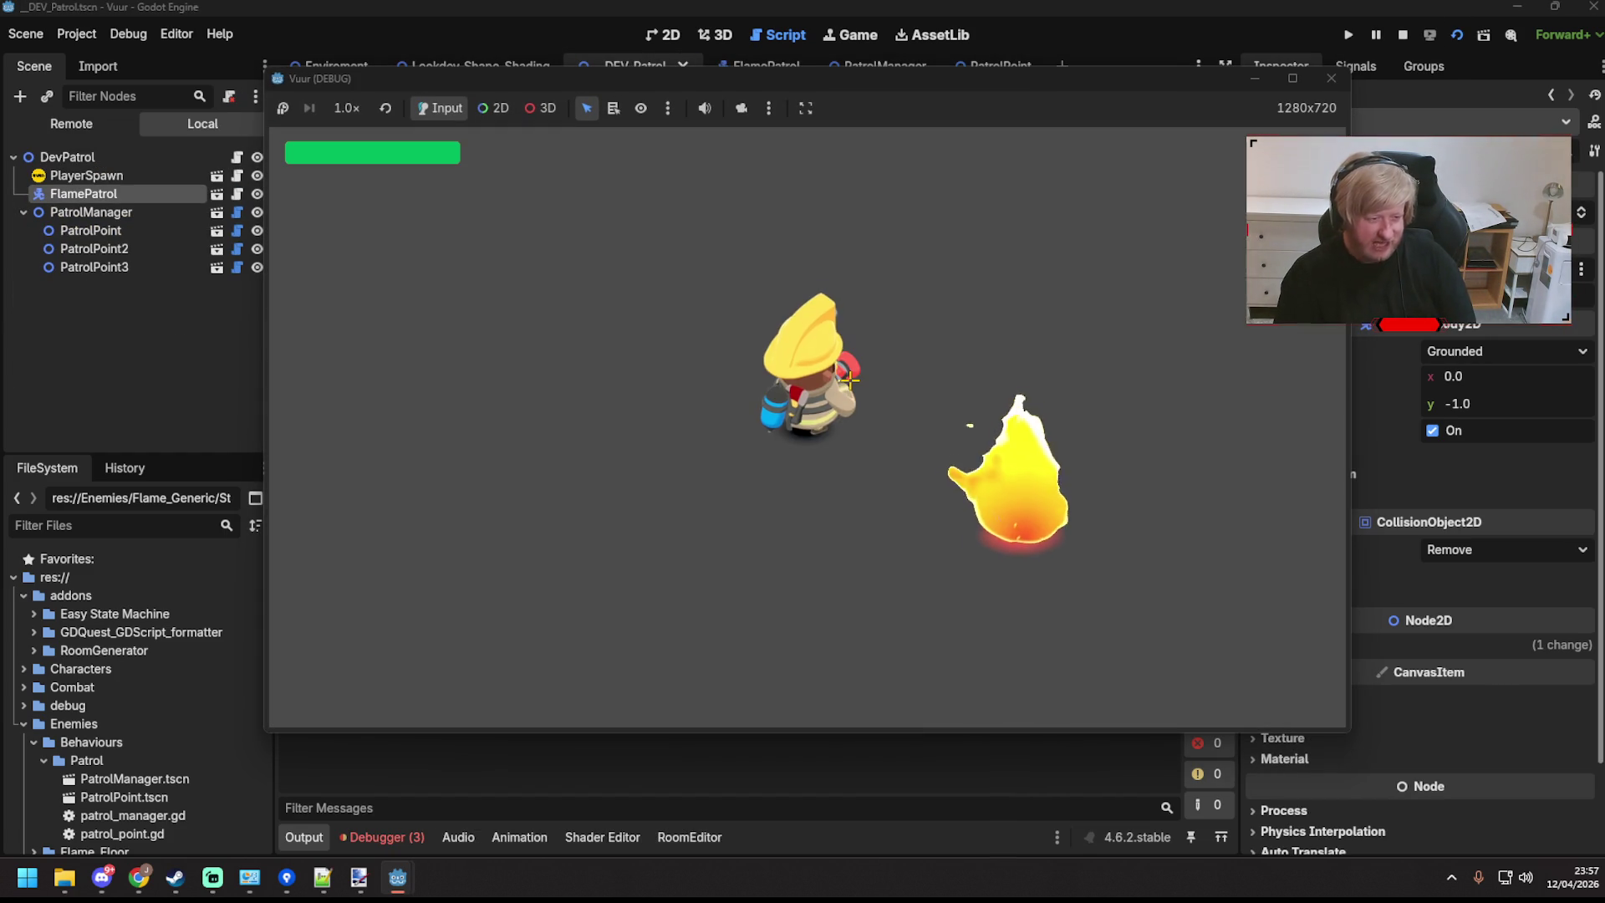
Walk the player around to watch the faster flame, then close the game
{"action": "key", "text": "d"}
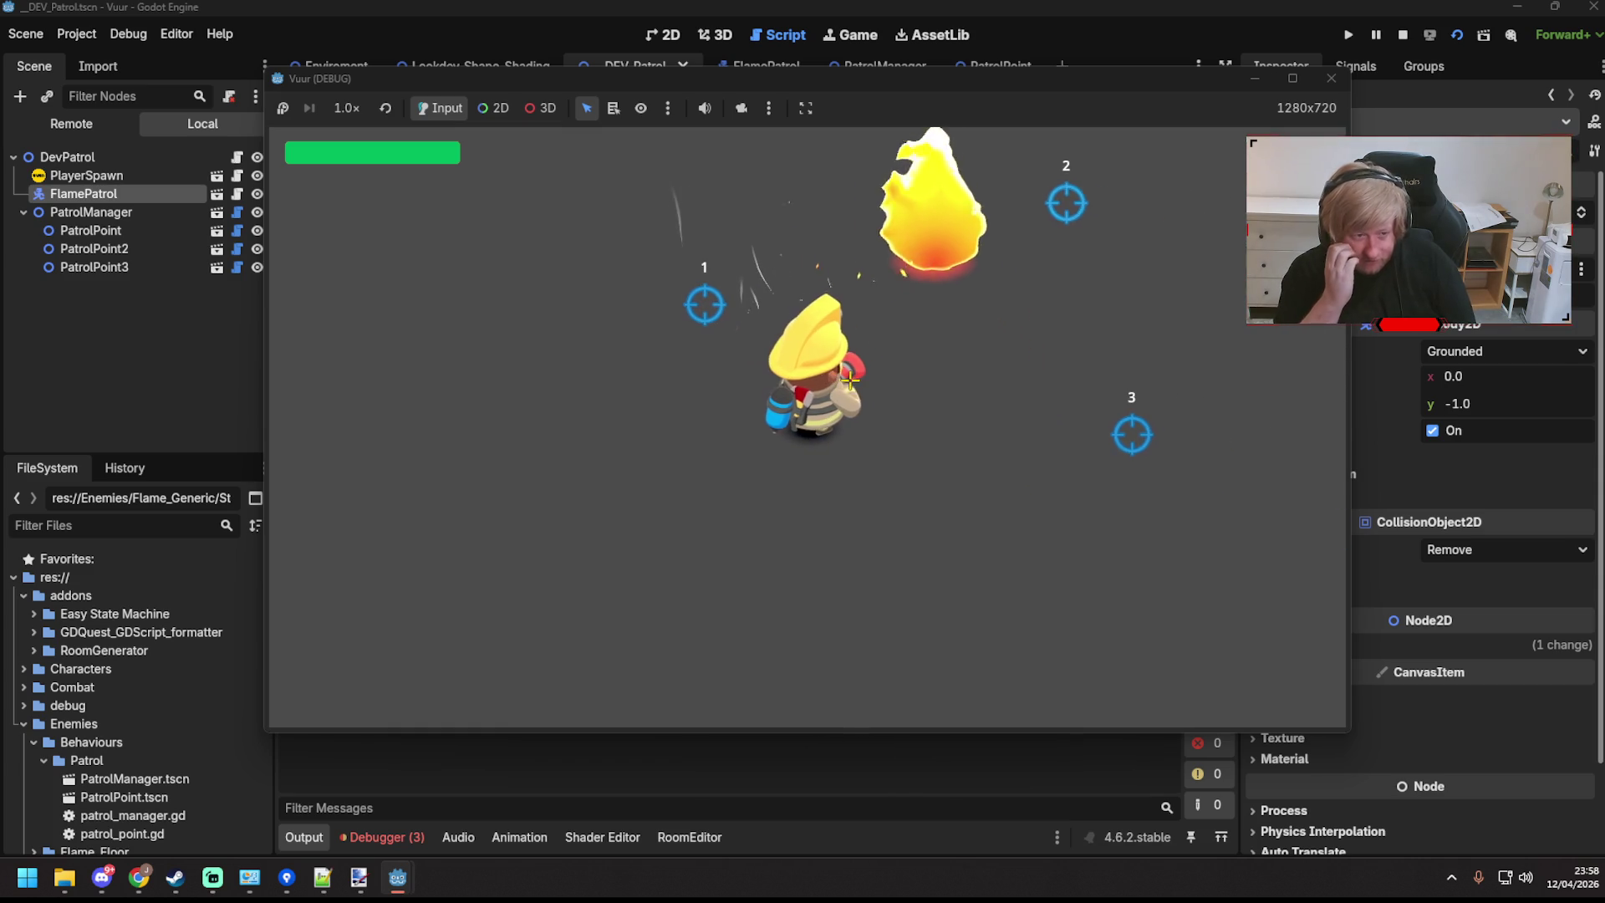
{"action": "key", "text": "w"}
{"action": "key", "text": "d"}
{"action": "key", "text": "w"}
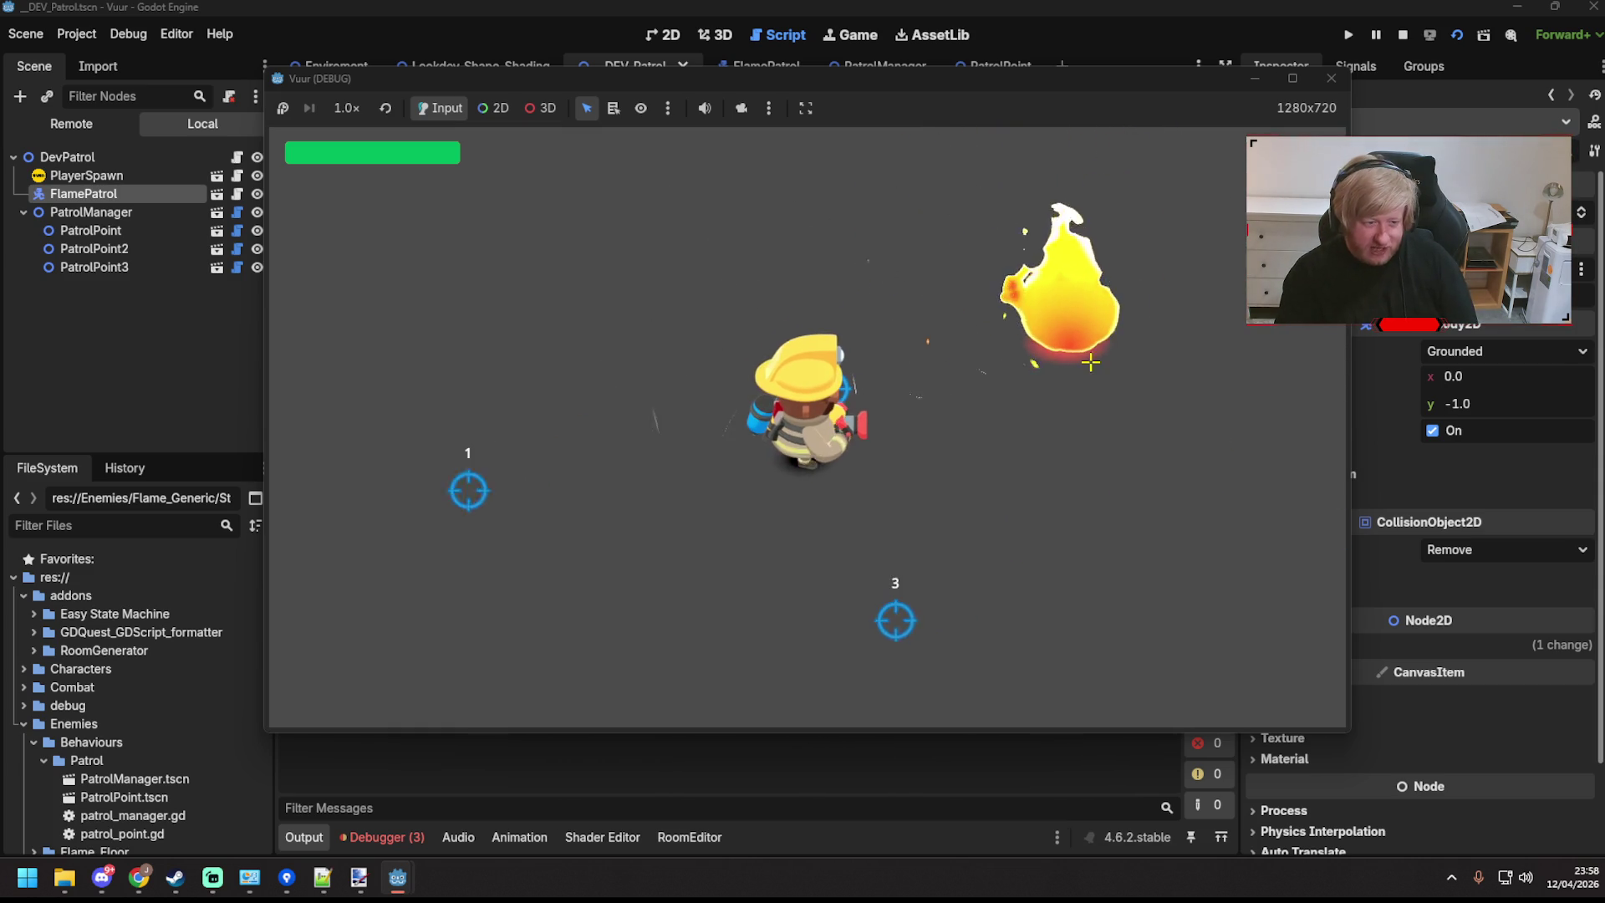
{"action": "key", "text": "a"}
{"action": "key", "text": "s"}
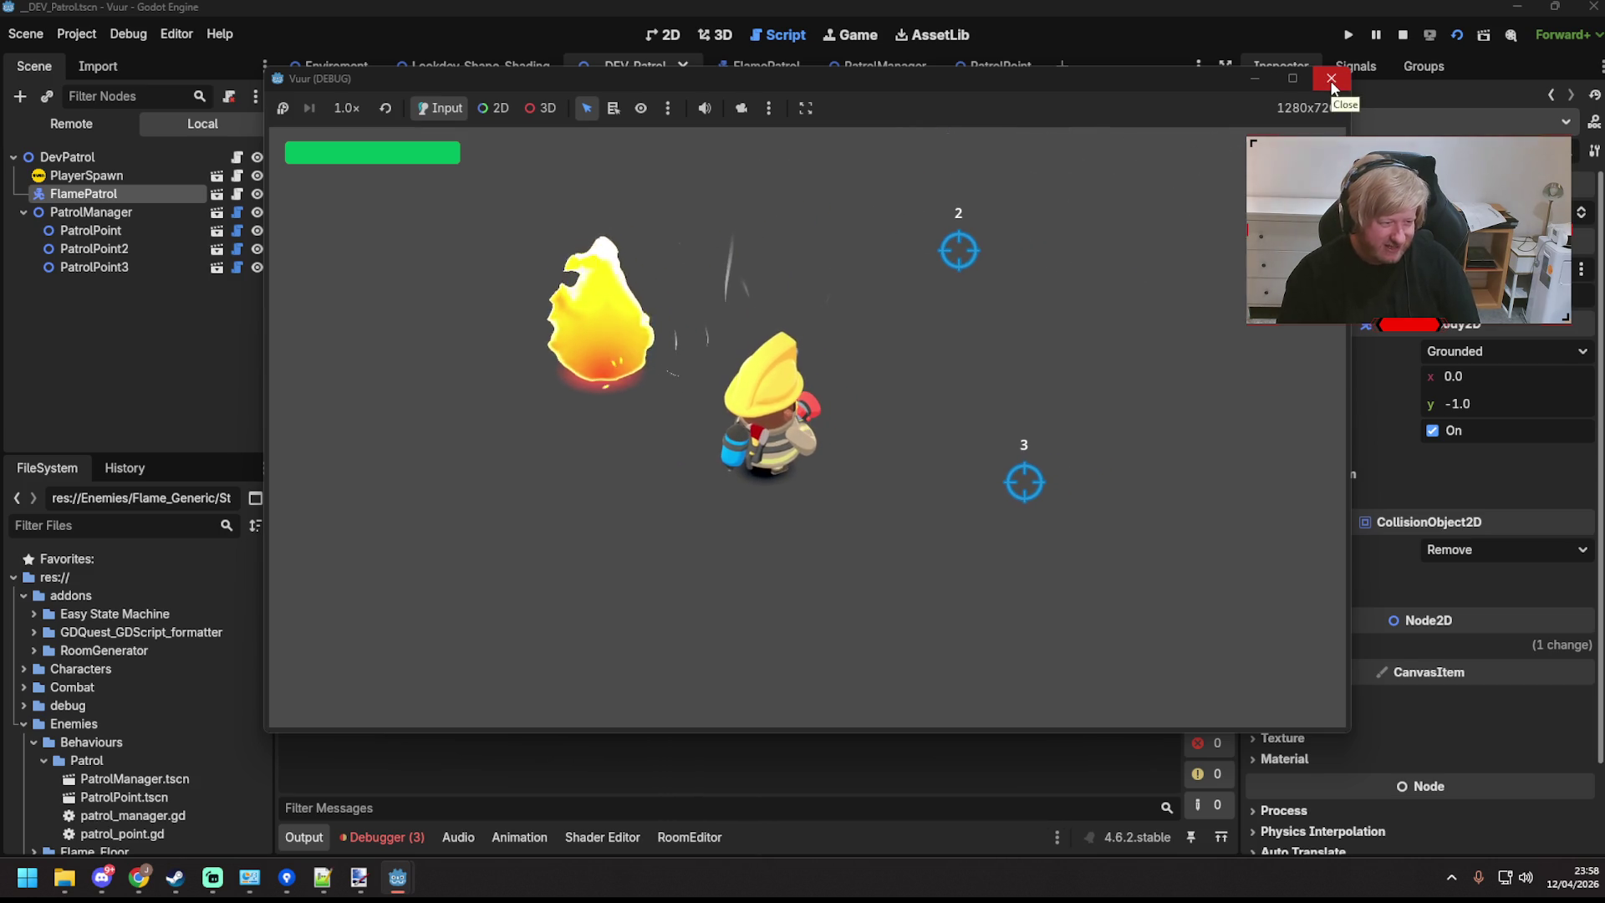
{"action": "left_click", "coordinate": [1332, 79]}
Open enemy_patrol.gd from the script list to inspect line 32
{"action": "scroll", "coordinate": [661, 498], "scroll_direction": "down", "scroll_amount": 1}
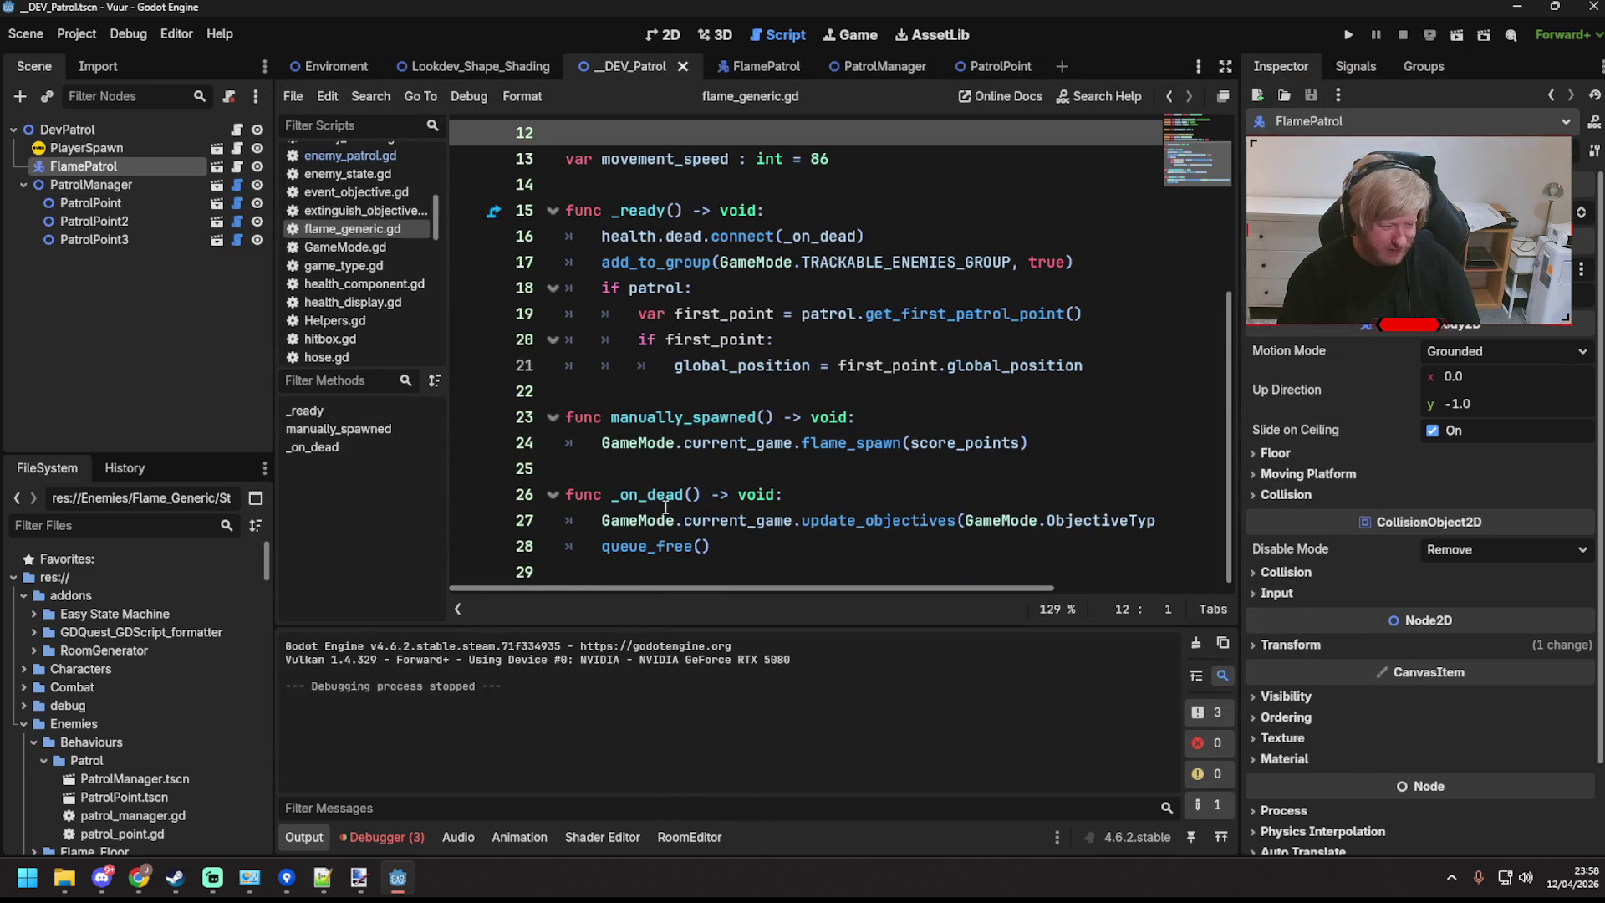
{"action": "scroll", "coordinate": [424, 172], "scroll_direction": "up", "scroll_amount": 1}
{"action": "left_click", "coordinate": [344, 211]}
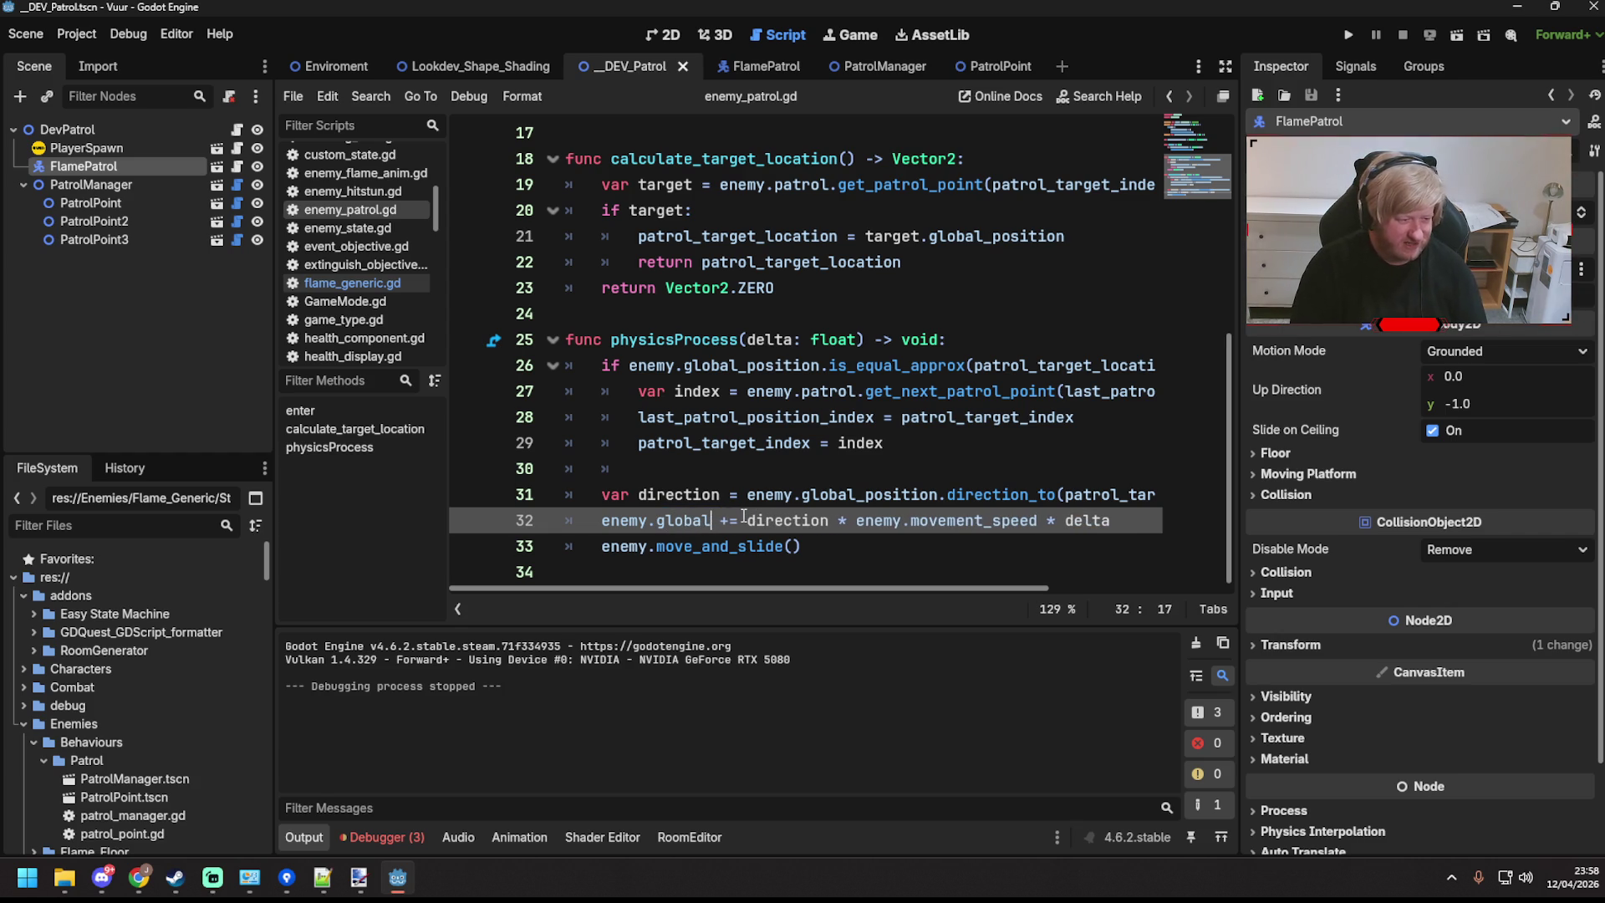
Change line 32 to add to enemy.global_position and run the patrol scene
{"action": "key", "text": "Return"}
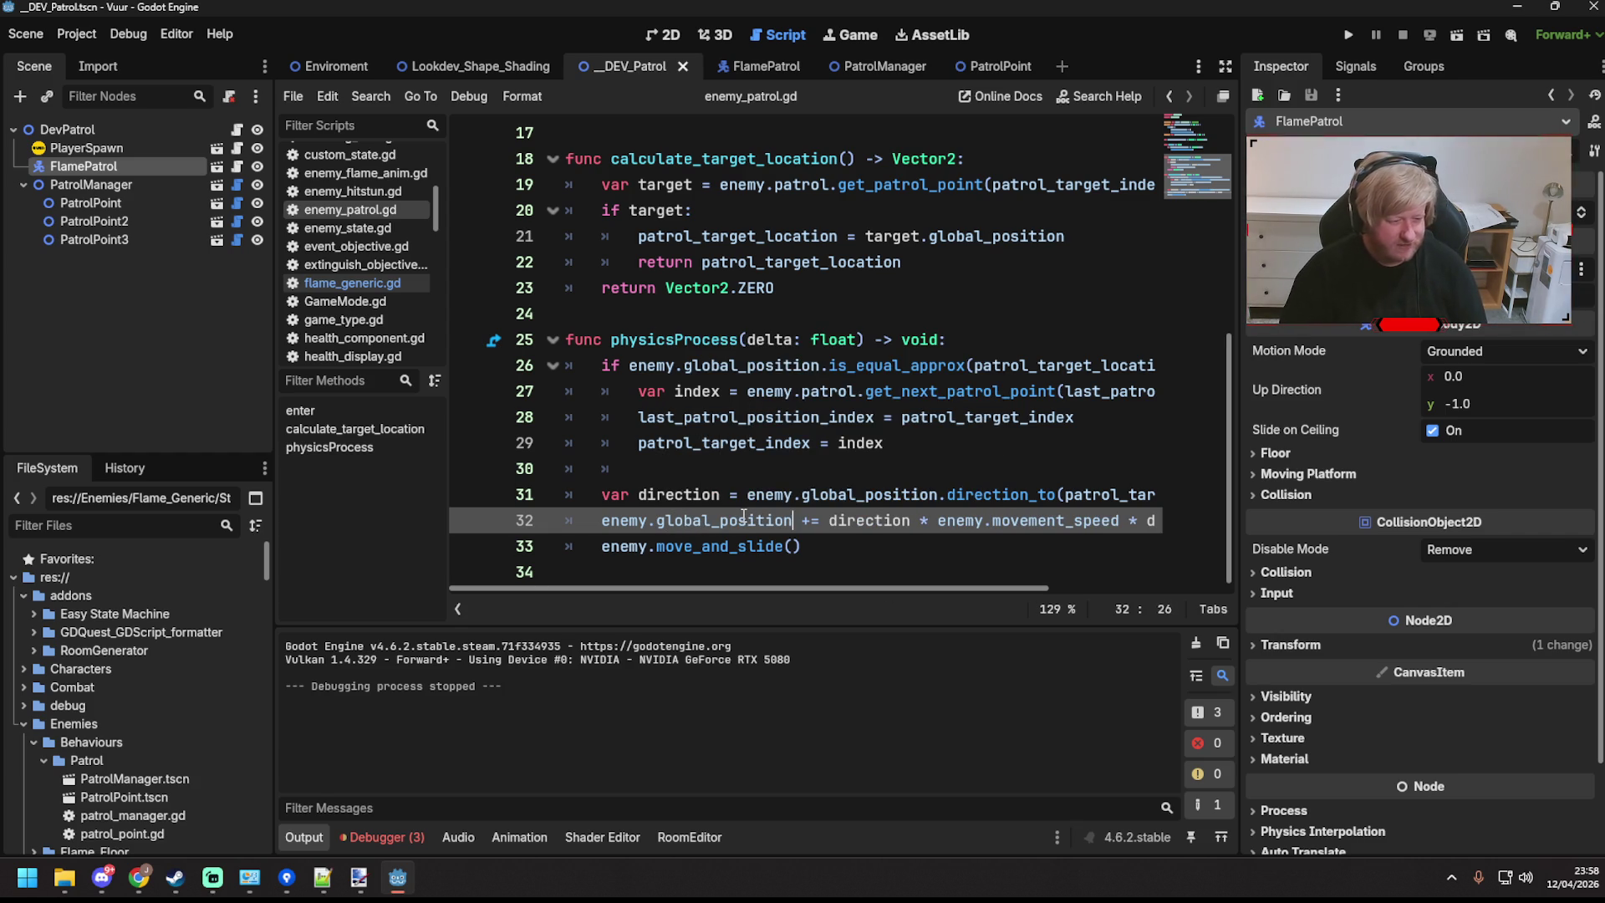
{"action": "left_click", "coordinate": [797, 339]}
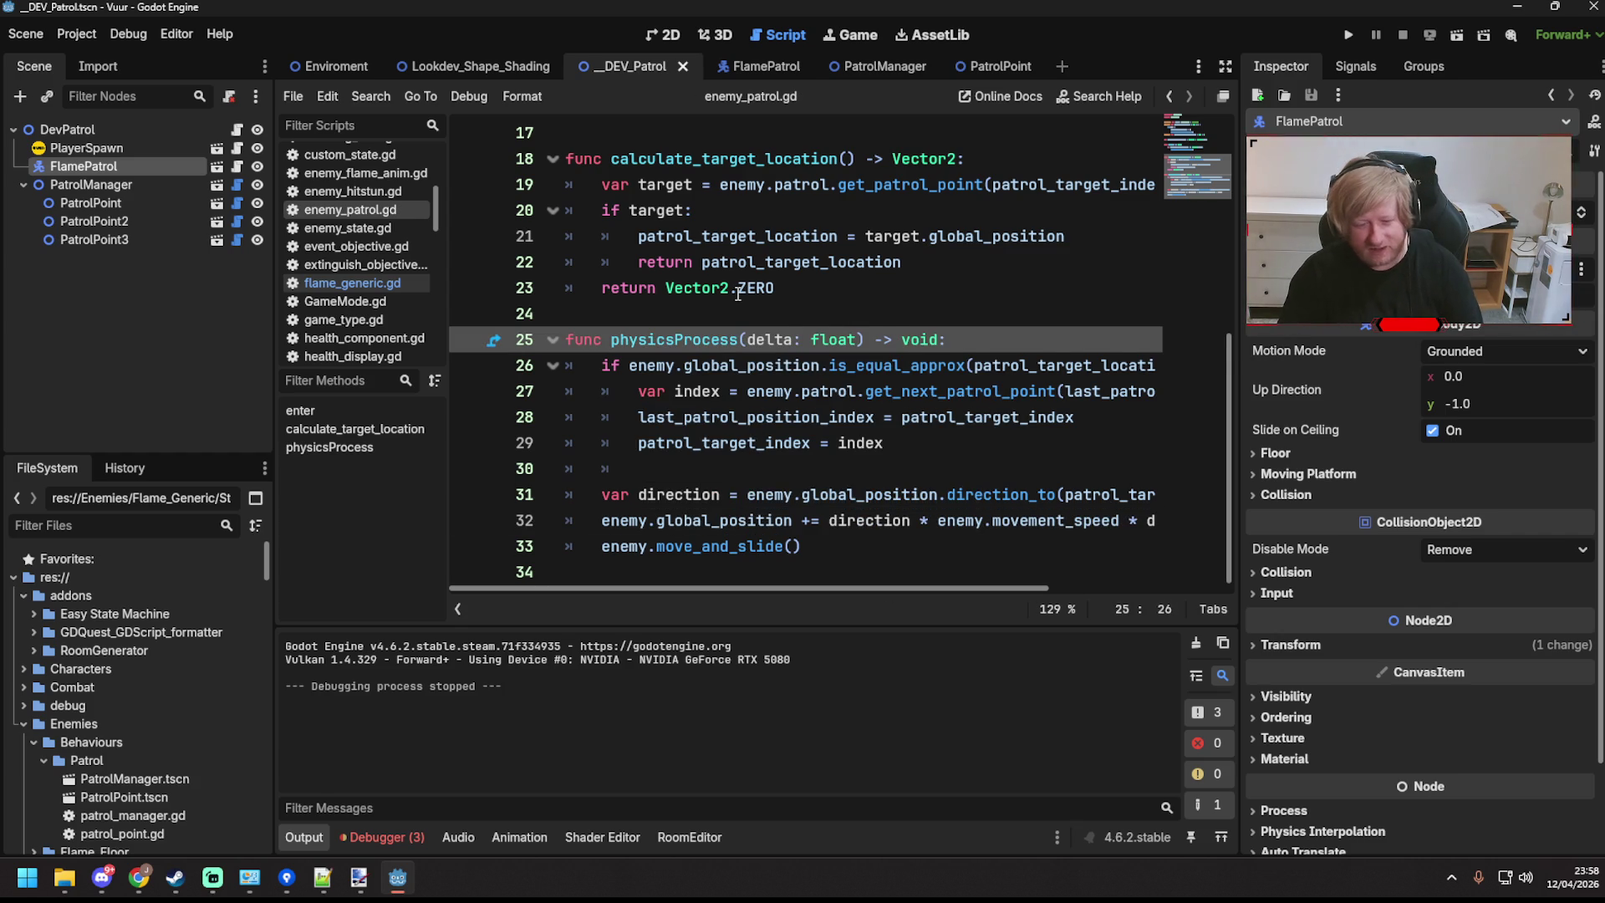
{"action": "mouse_move", "coordinate": [738, 293]}
{"action": "key", "text": "F6"}
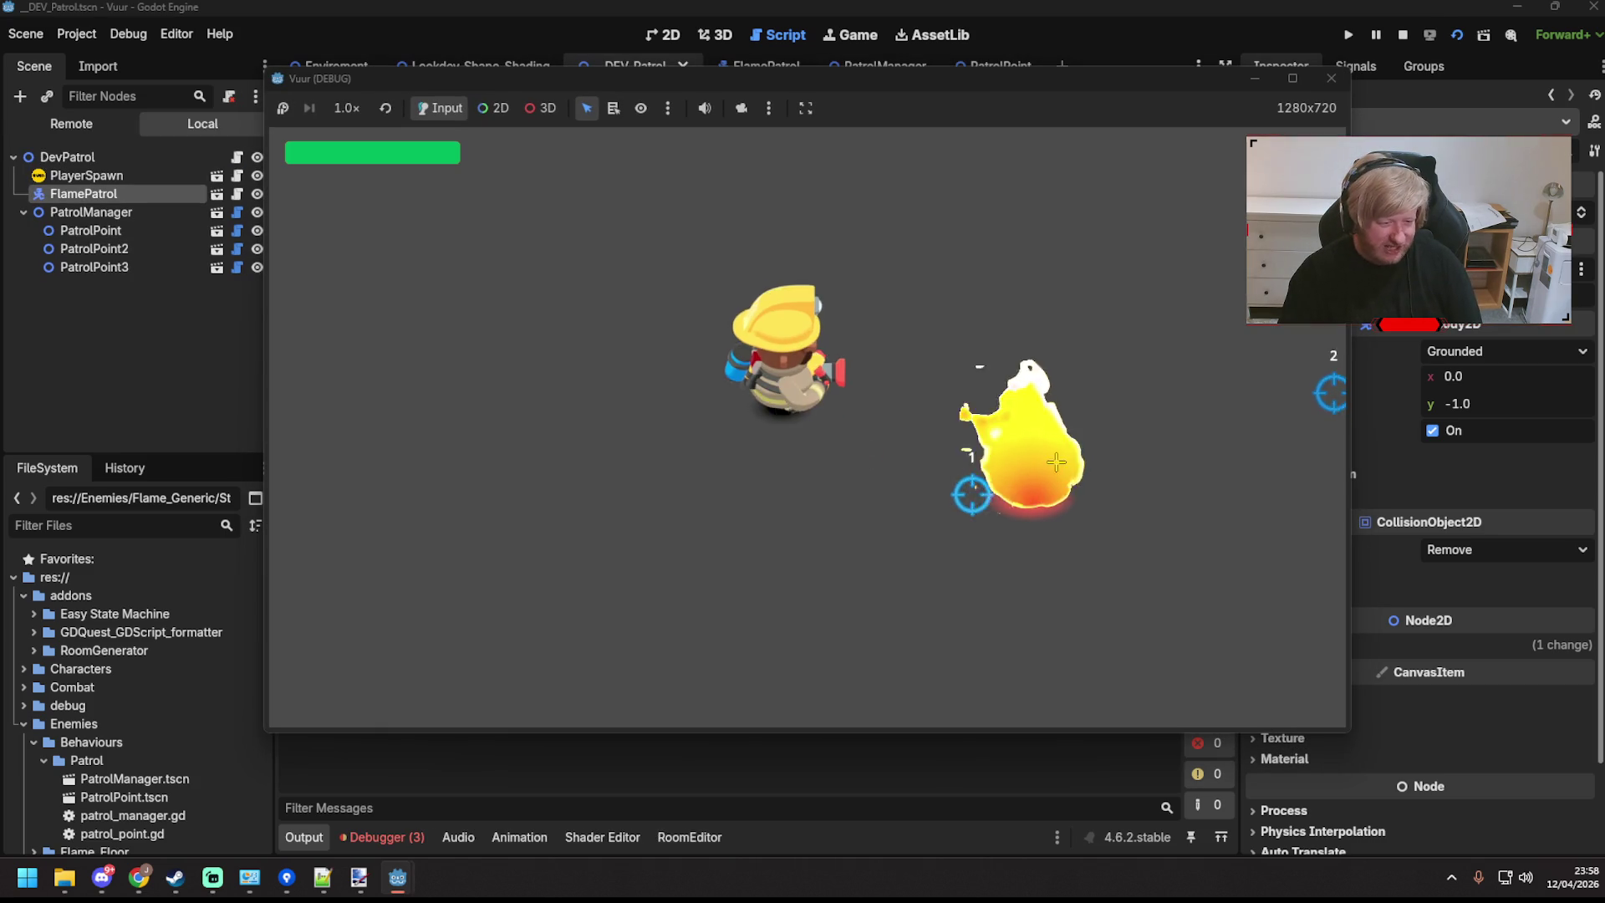
Walk the player around after the flame to check its movement, then close the game
{"action": "key", "text": "s"}
{"action": "key", "text": "d"}
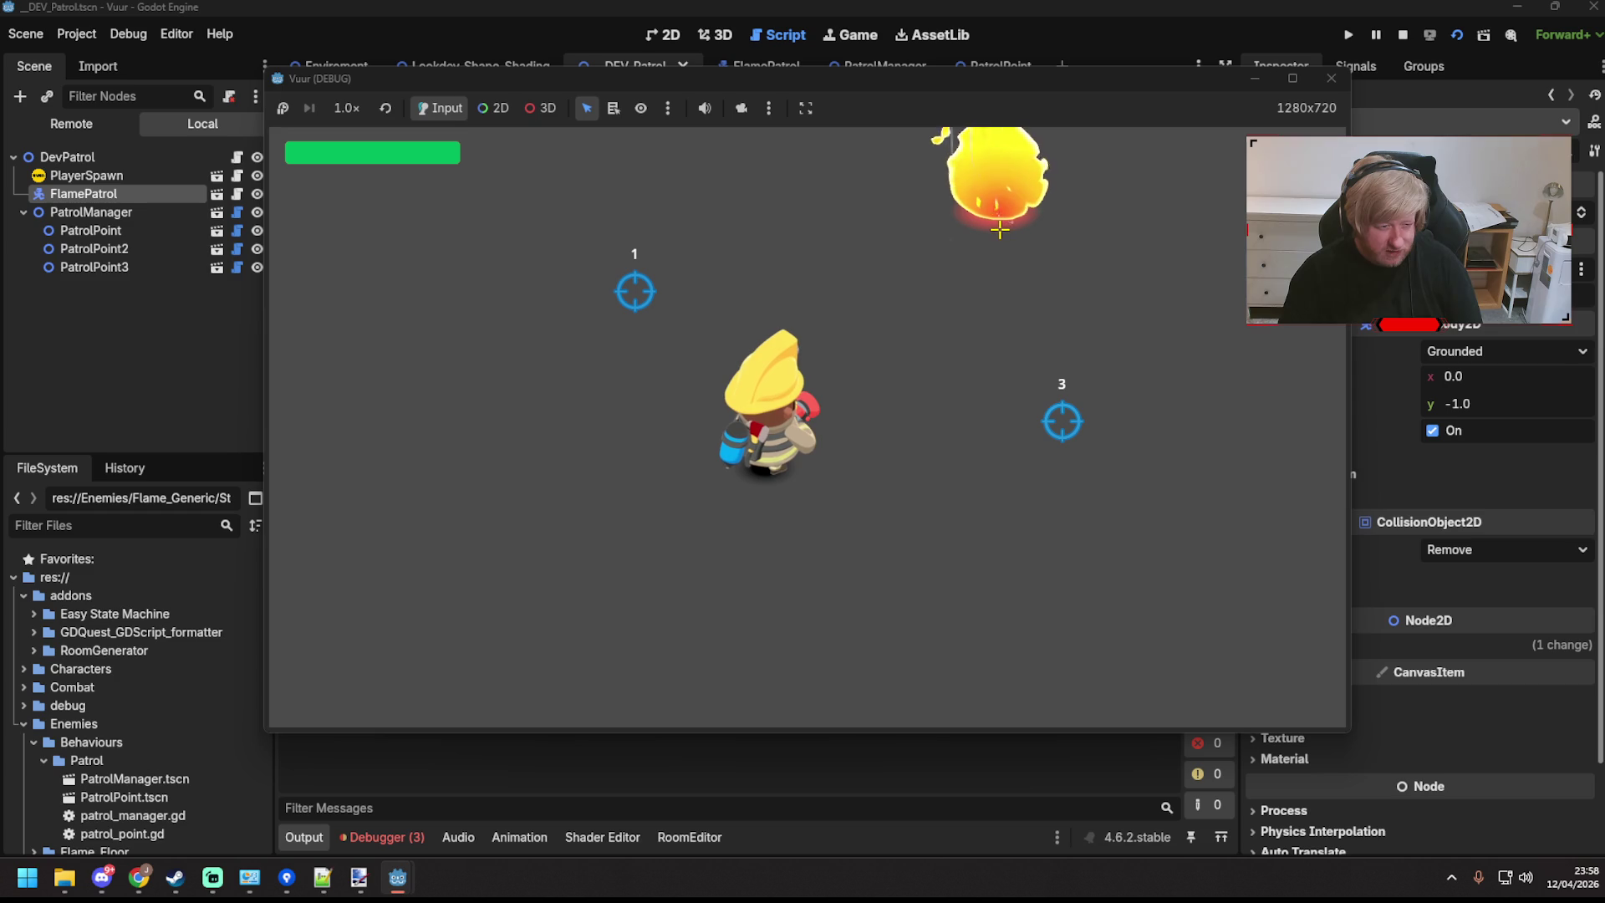
{"action": "key", "text": "w"}
{"action": "key", "text": "a"}
{"action": "key", "text": "d"}
{"action": "key", "text": "w"}
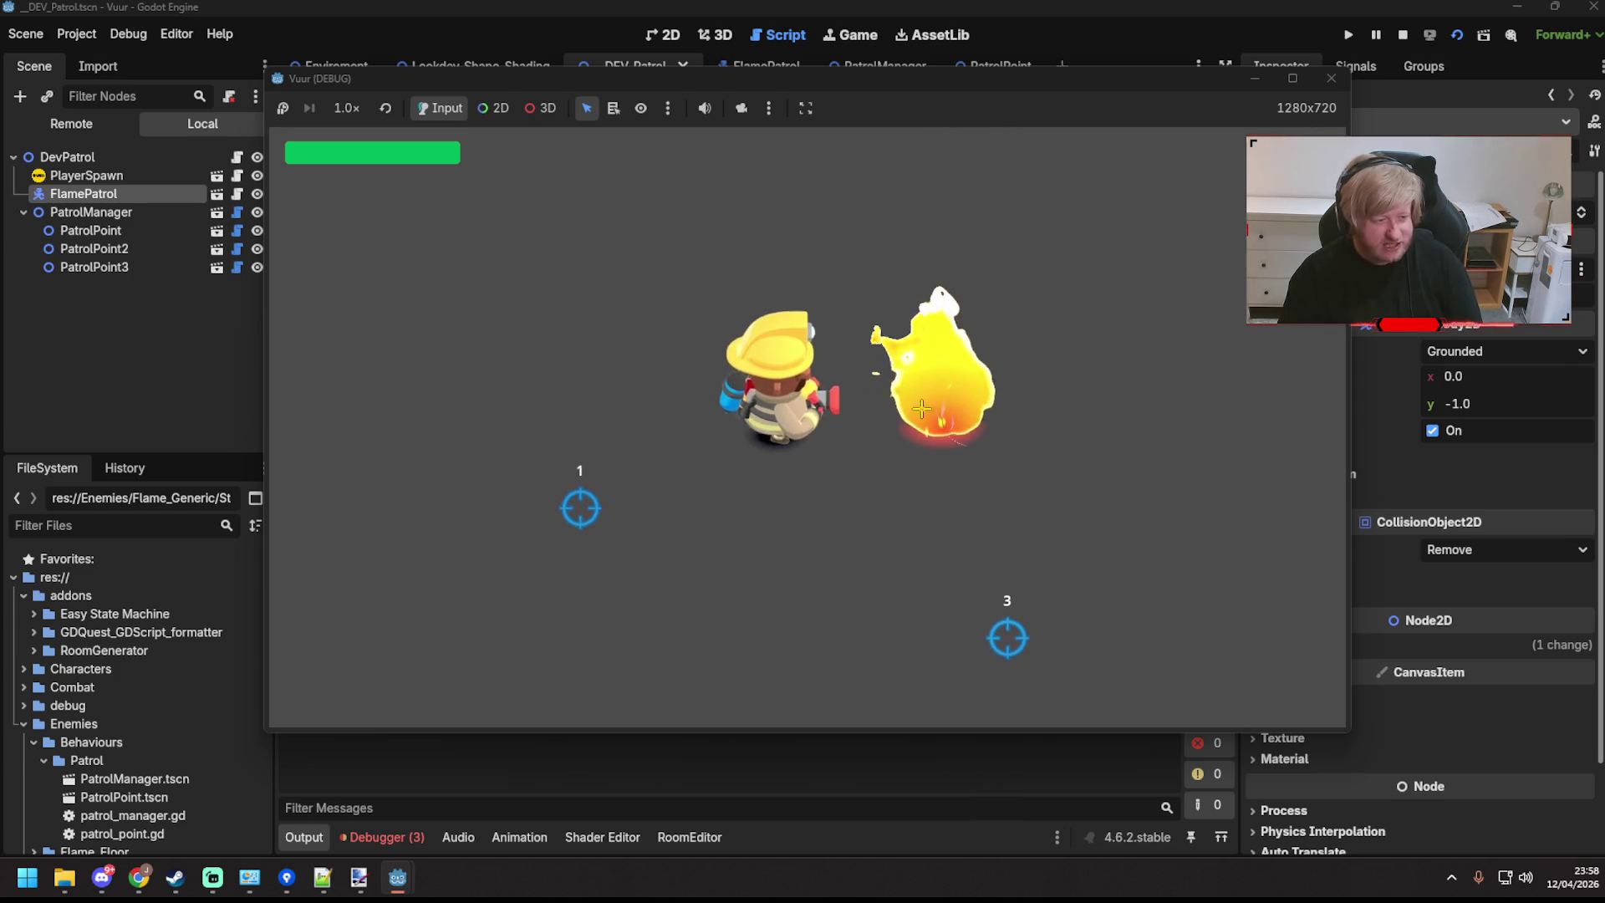
{"action": "key", "text": "s"}
{"action": "left_click", "coordinate": [1327, 81]}
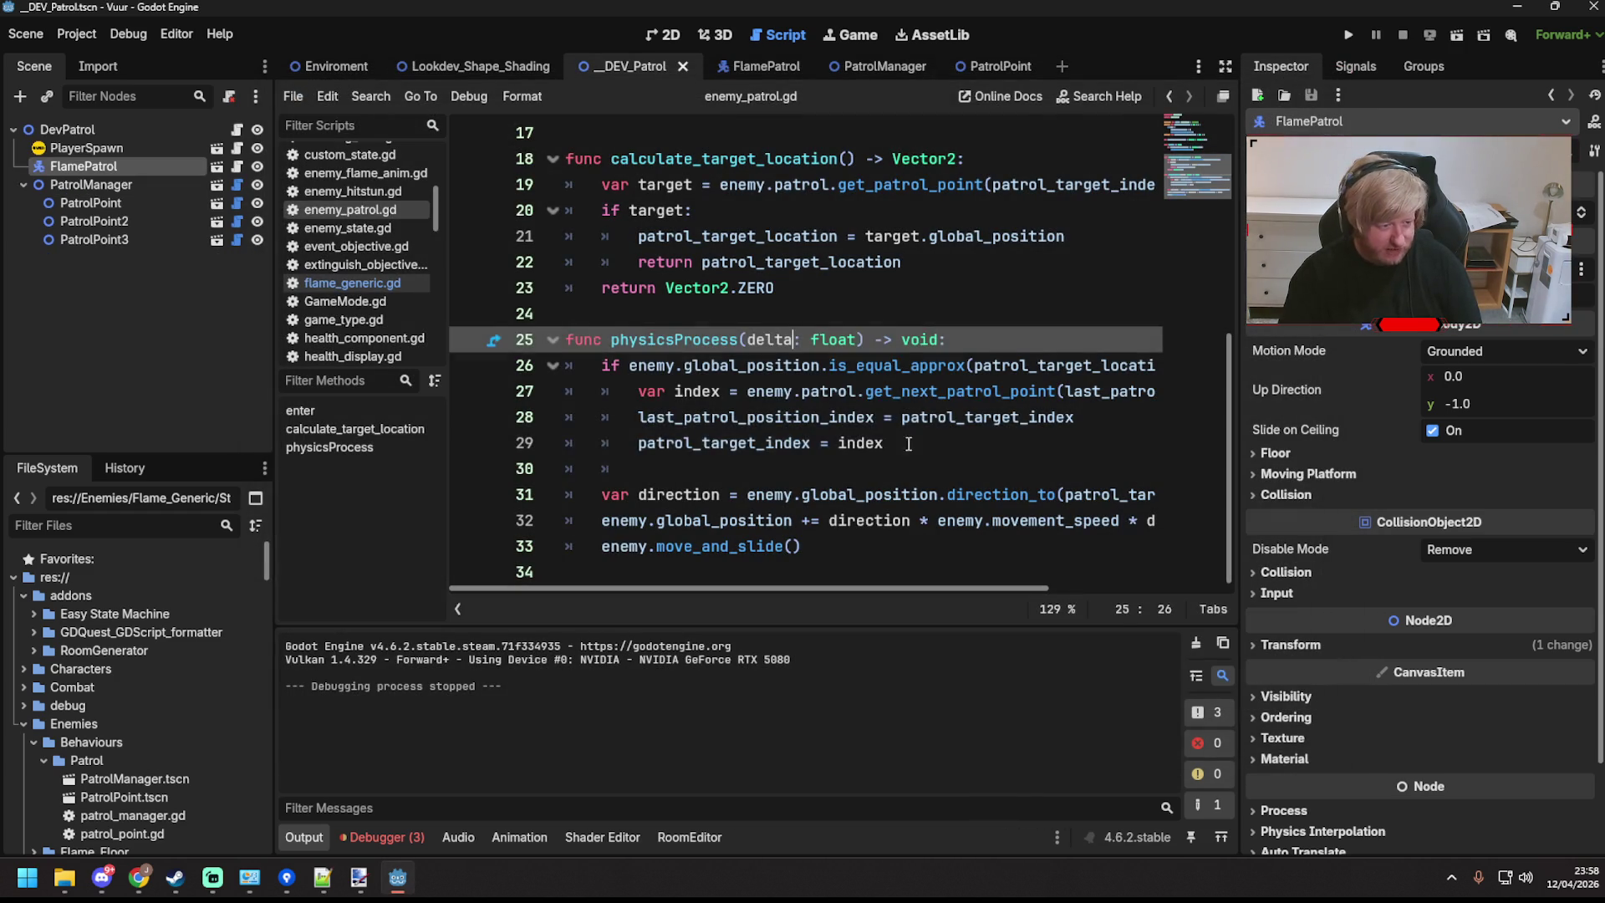
Select and review the patrol-point switching code on lines 27–29 of enemy_patrol.gd
{"action": "left_click", "coordinate": [910, 445]}
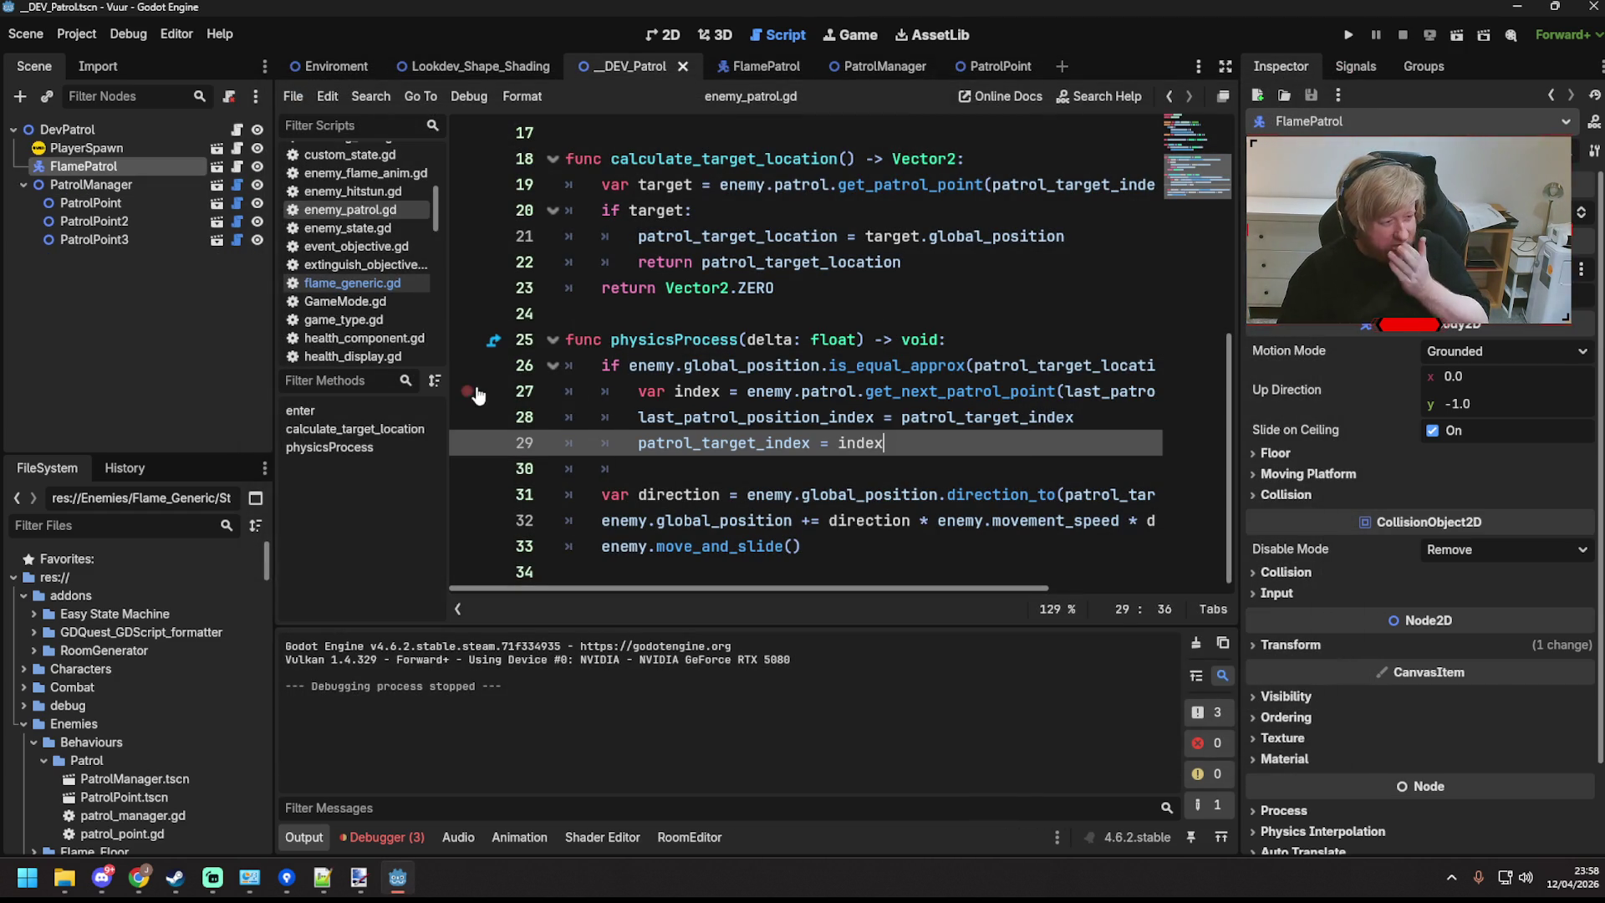
{"action": "mouse_move", "coordinate": [641, 389]}
{"action": "left_mouse_down"}
{"action": "mouse_move", "coordinate": [963, 454]}
{"action": "mouse_move", "coordinate": [639, 418]}
{"action": "mouse_move", "coordinate": [641, 391]}
{"action": "left_mouse_up"}
{"action": "left_click_drag", "start_coordinate": [900, 446], "coordinate": [642, 394]}
{"action": "left_click", "coordinate": [915, 449]}
{"action": "left_click", "coordinate": [719, 416]}
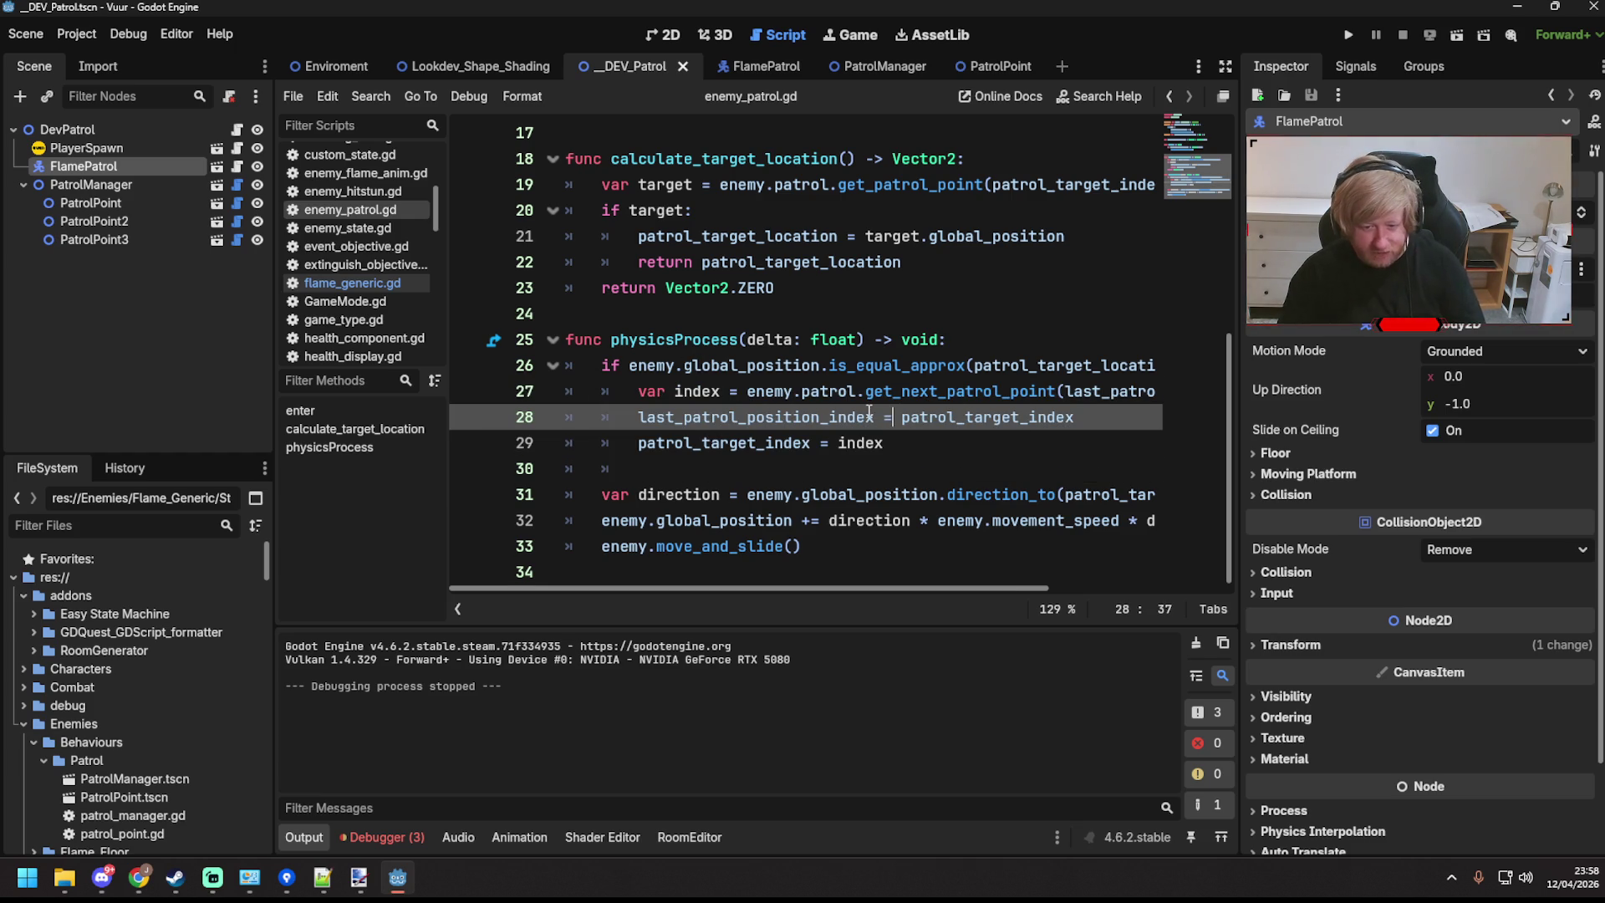
{"action": "mouse_move", "coordinate": [851, 409]}
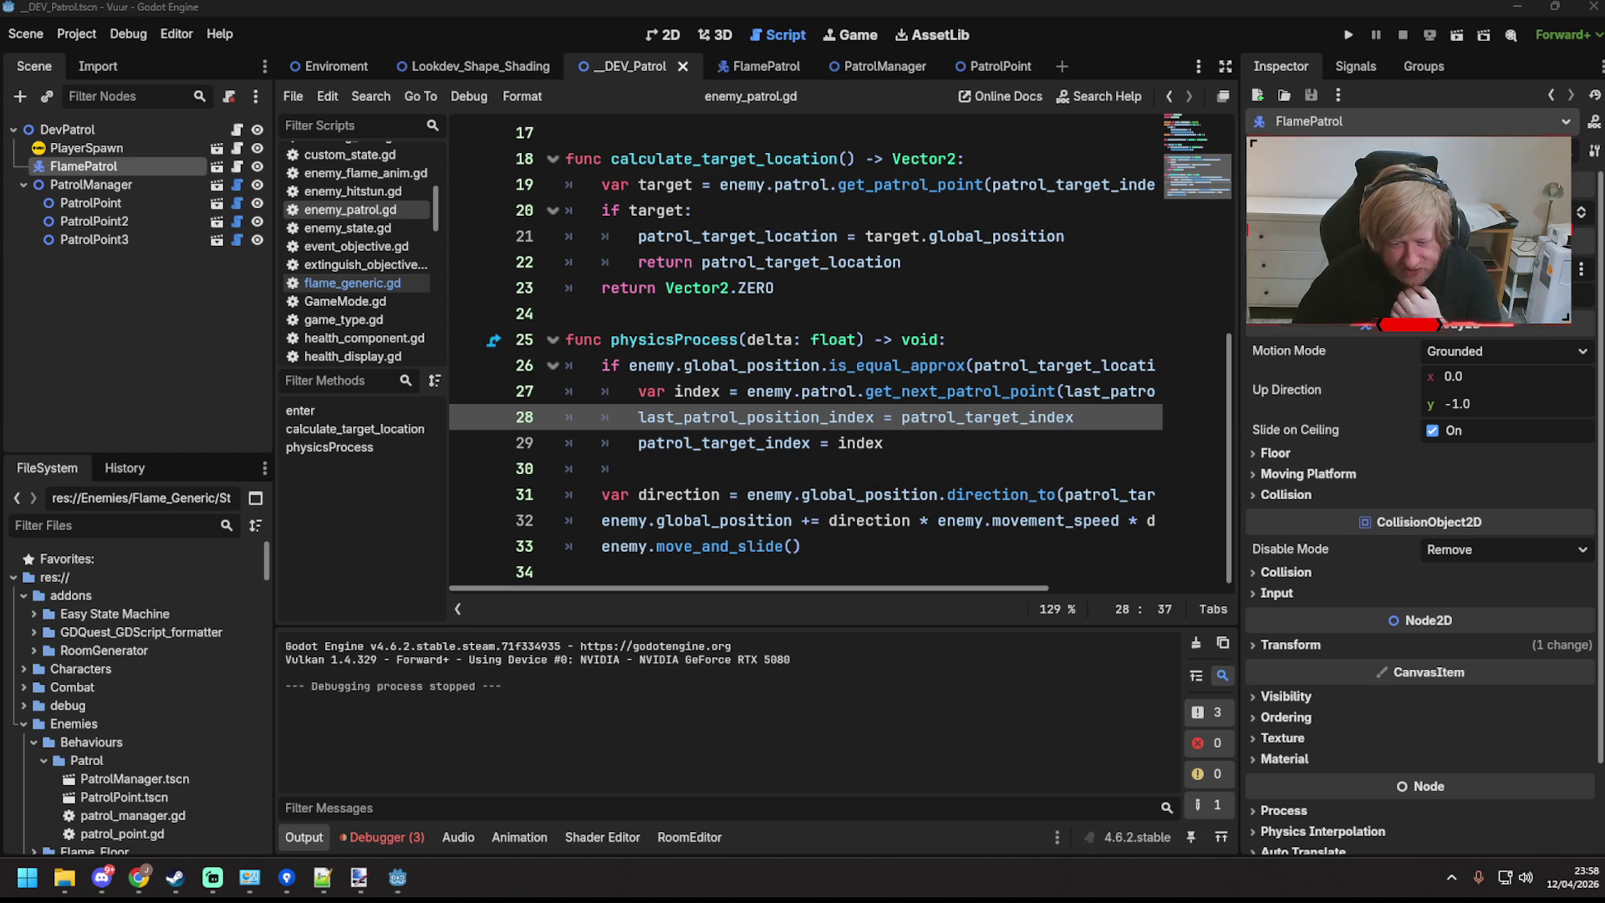
{"action": "key", "text": "super+d"}
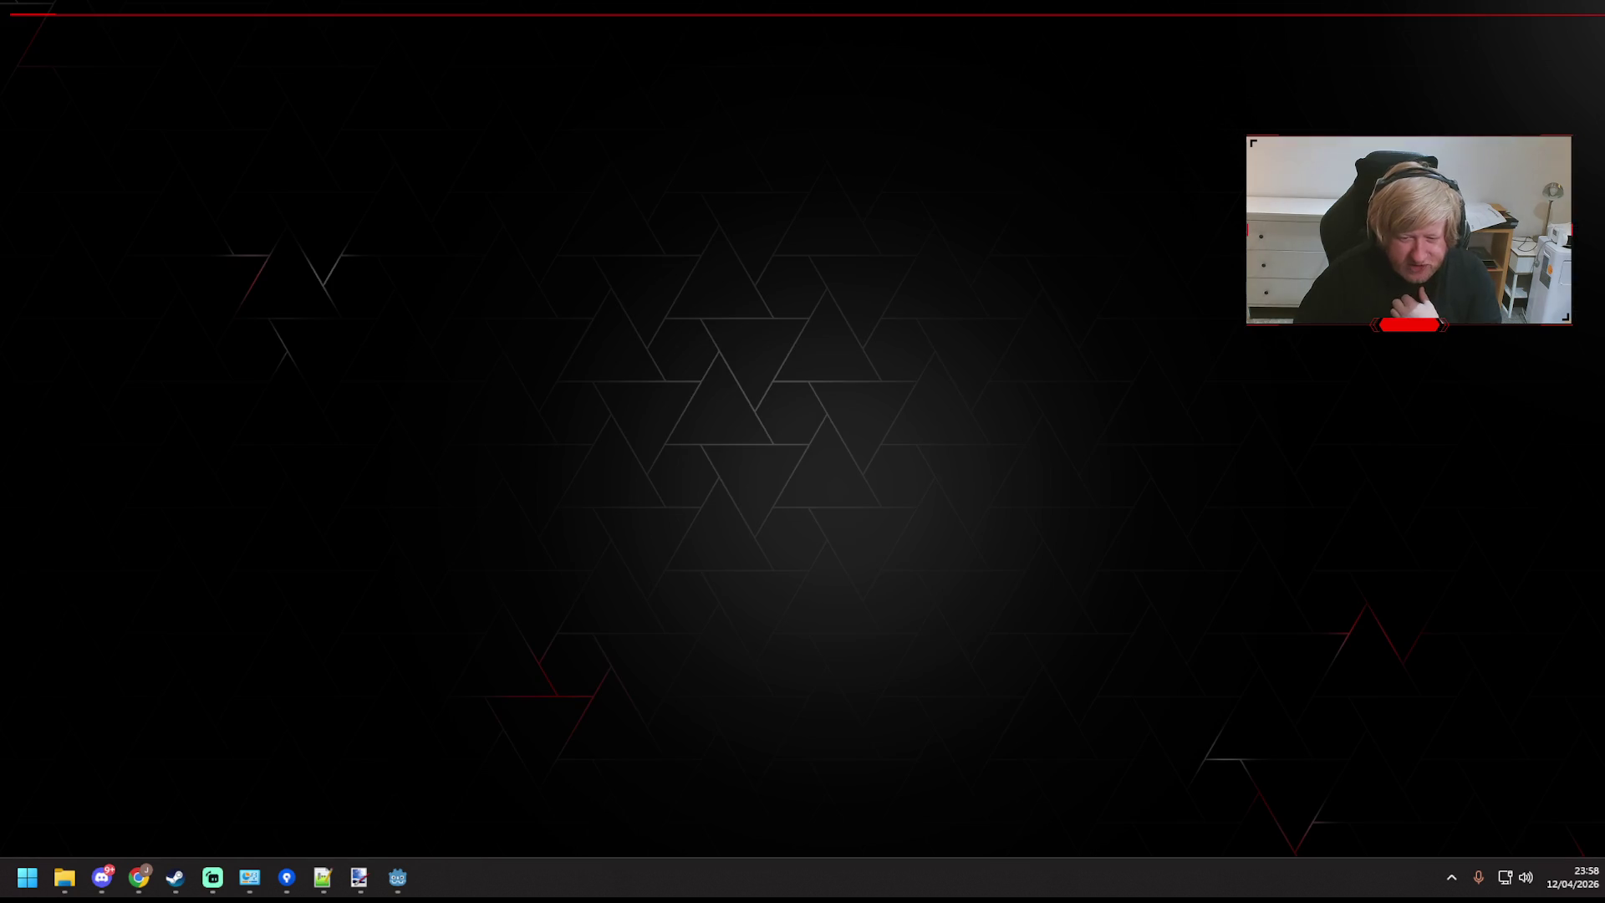
{"action": "key", "text": "super+d"}
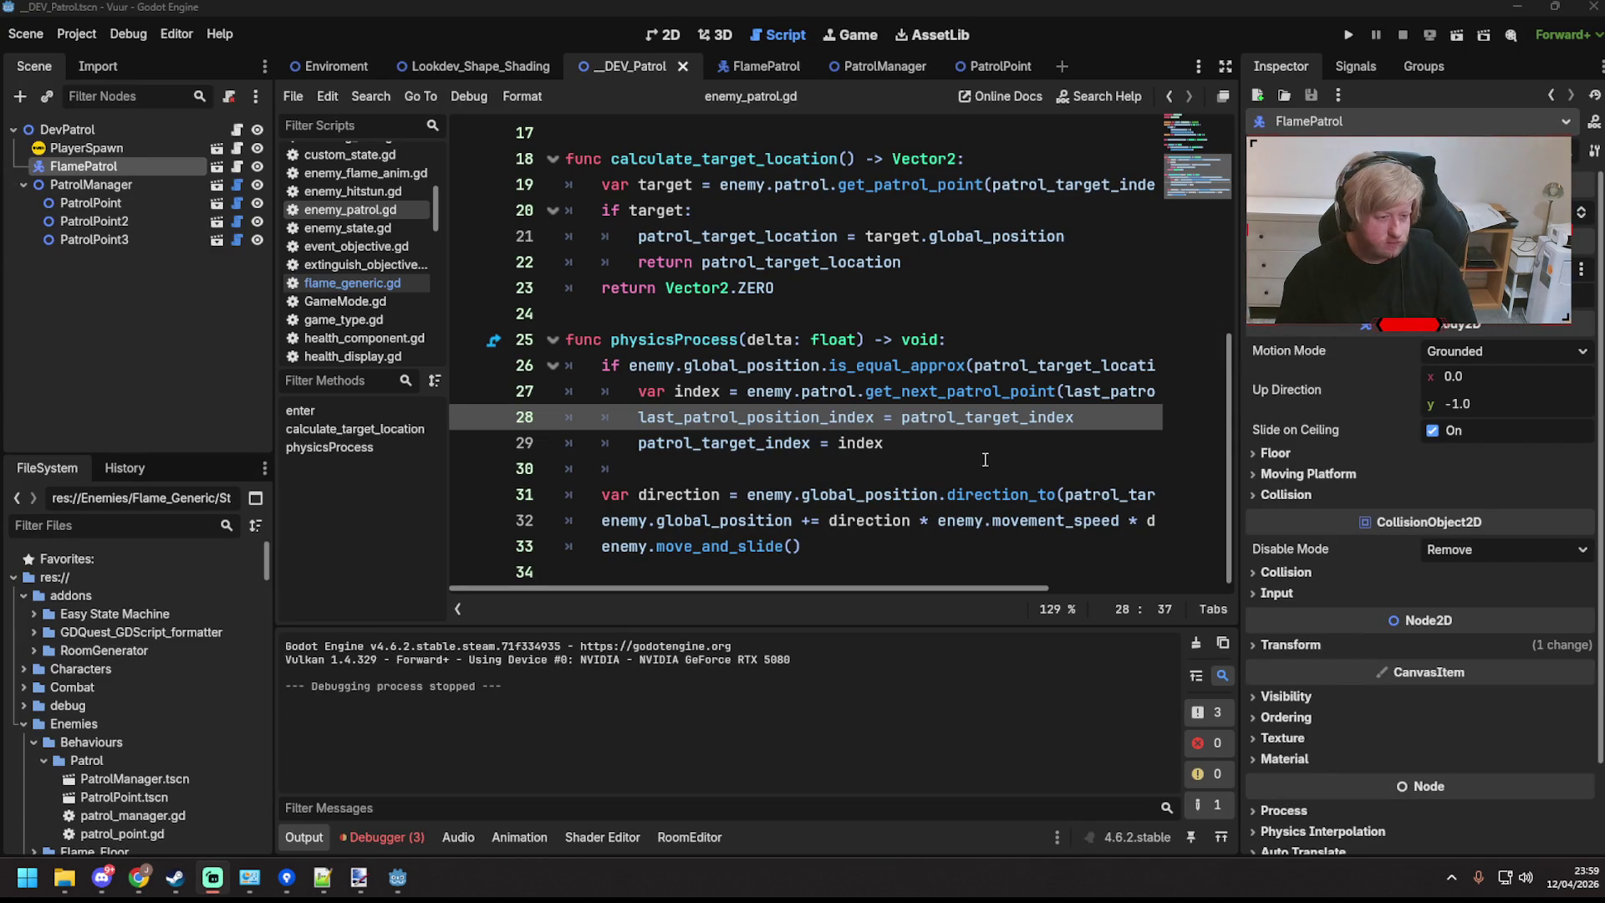
{"action": "key", "text": "Down"}
Set breakpoints on lines 27, 28 and 29, save, and run the patrol scene with F6
{"action": "left_click", "coordinate": [471, 392]}
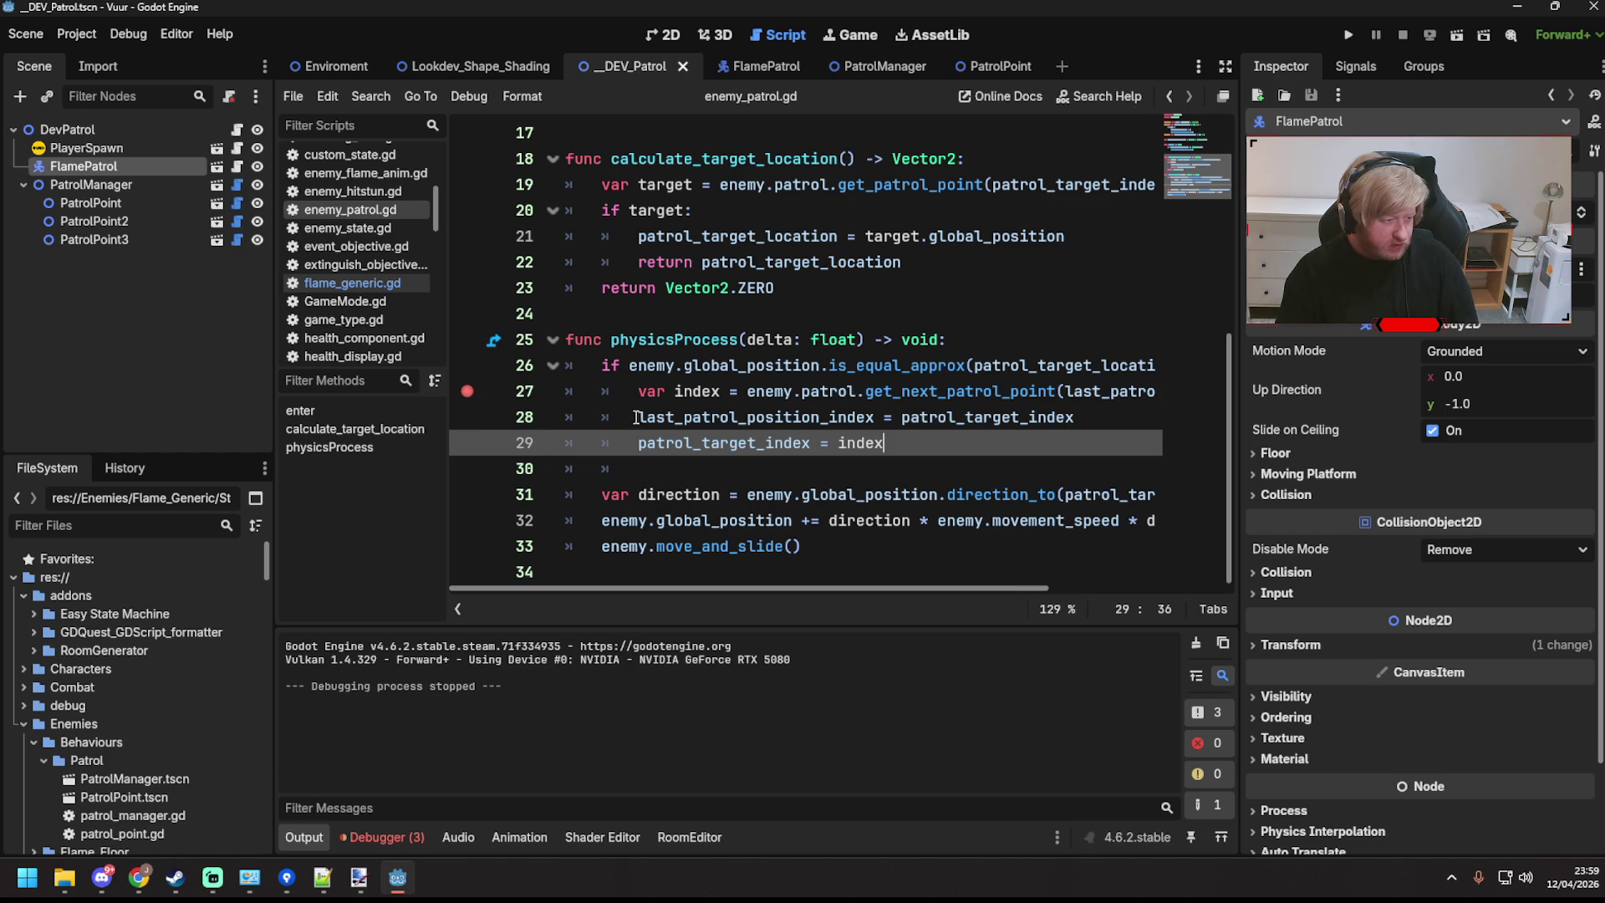
{"action": "left_click", "coordinate": [635, 365]}
{"action": "key", "text": "ctrl+s"}
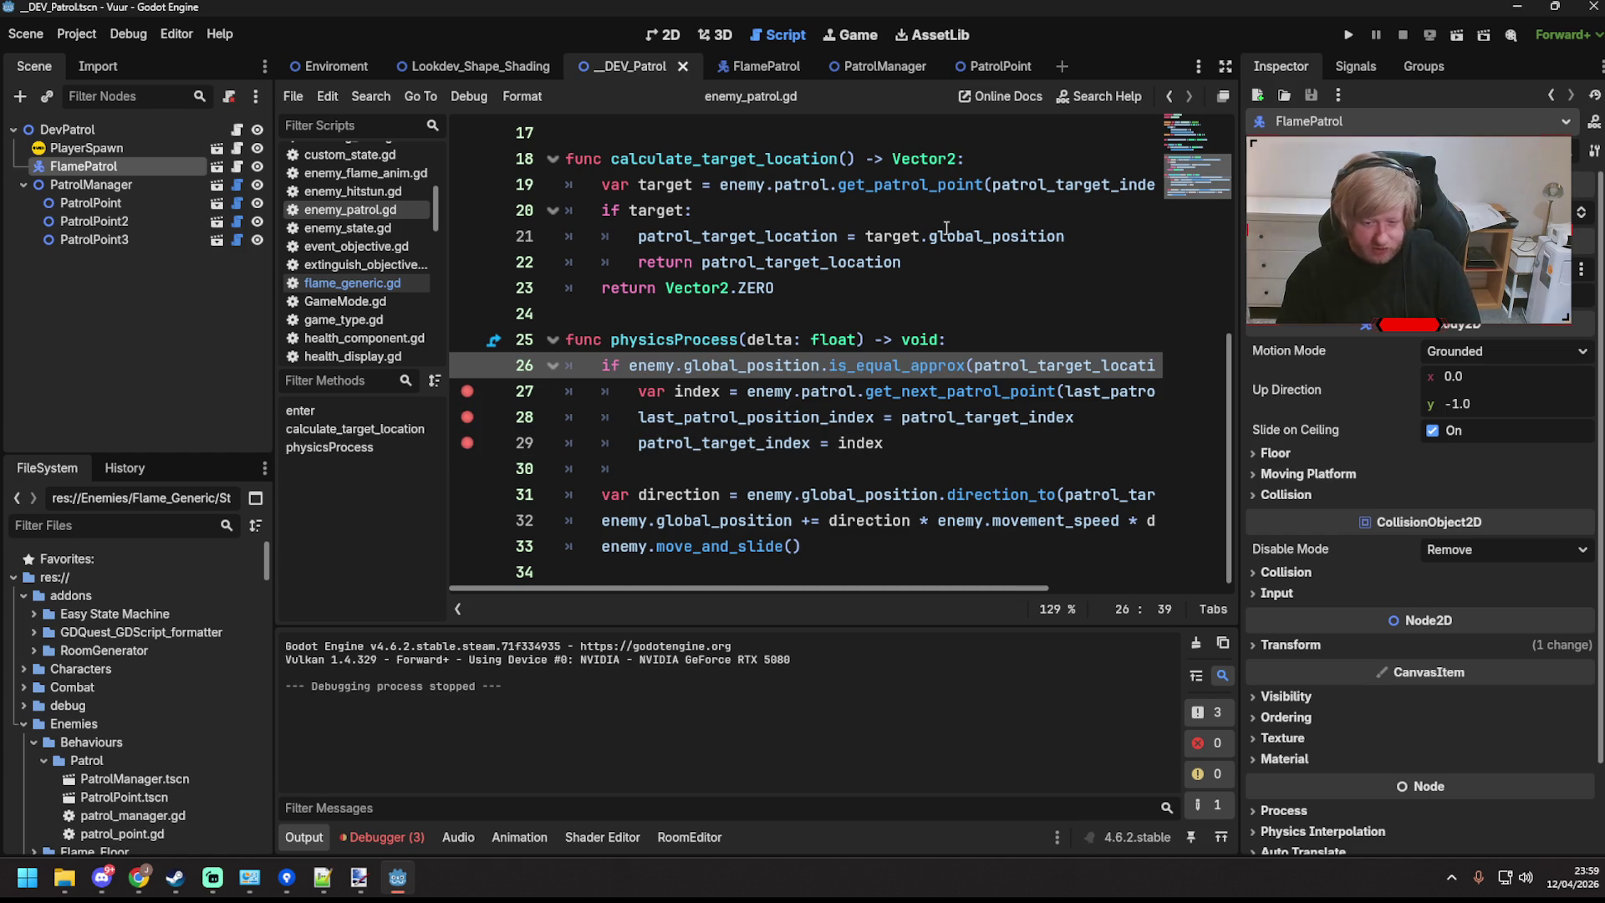
{"action": "left_click", "coordinate": [943, 255]}
{"action": "key", "text": "F6"}
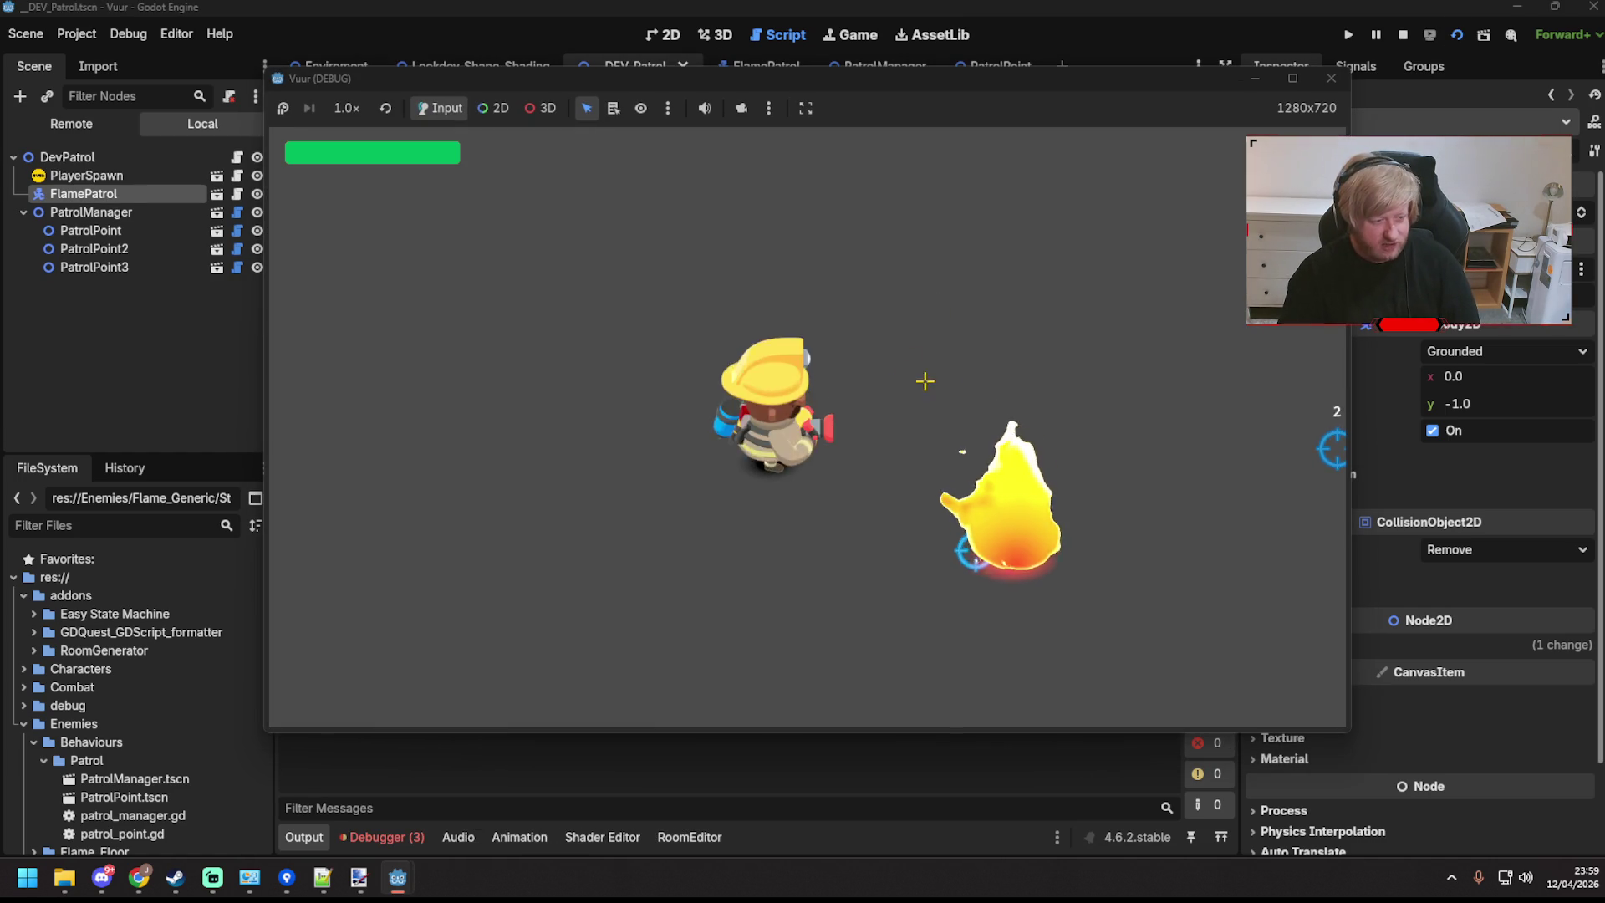
Spray water at the flame, walk the player right and up, then stop the game session
{"action": "left_click", "coordinate": [939, 375]}
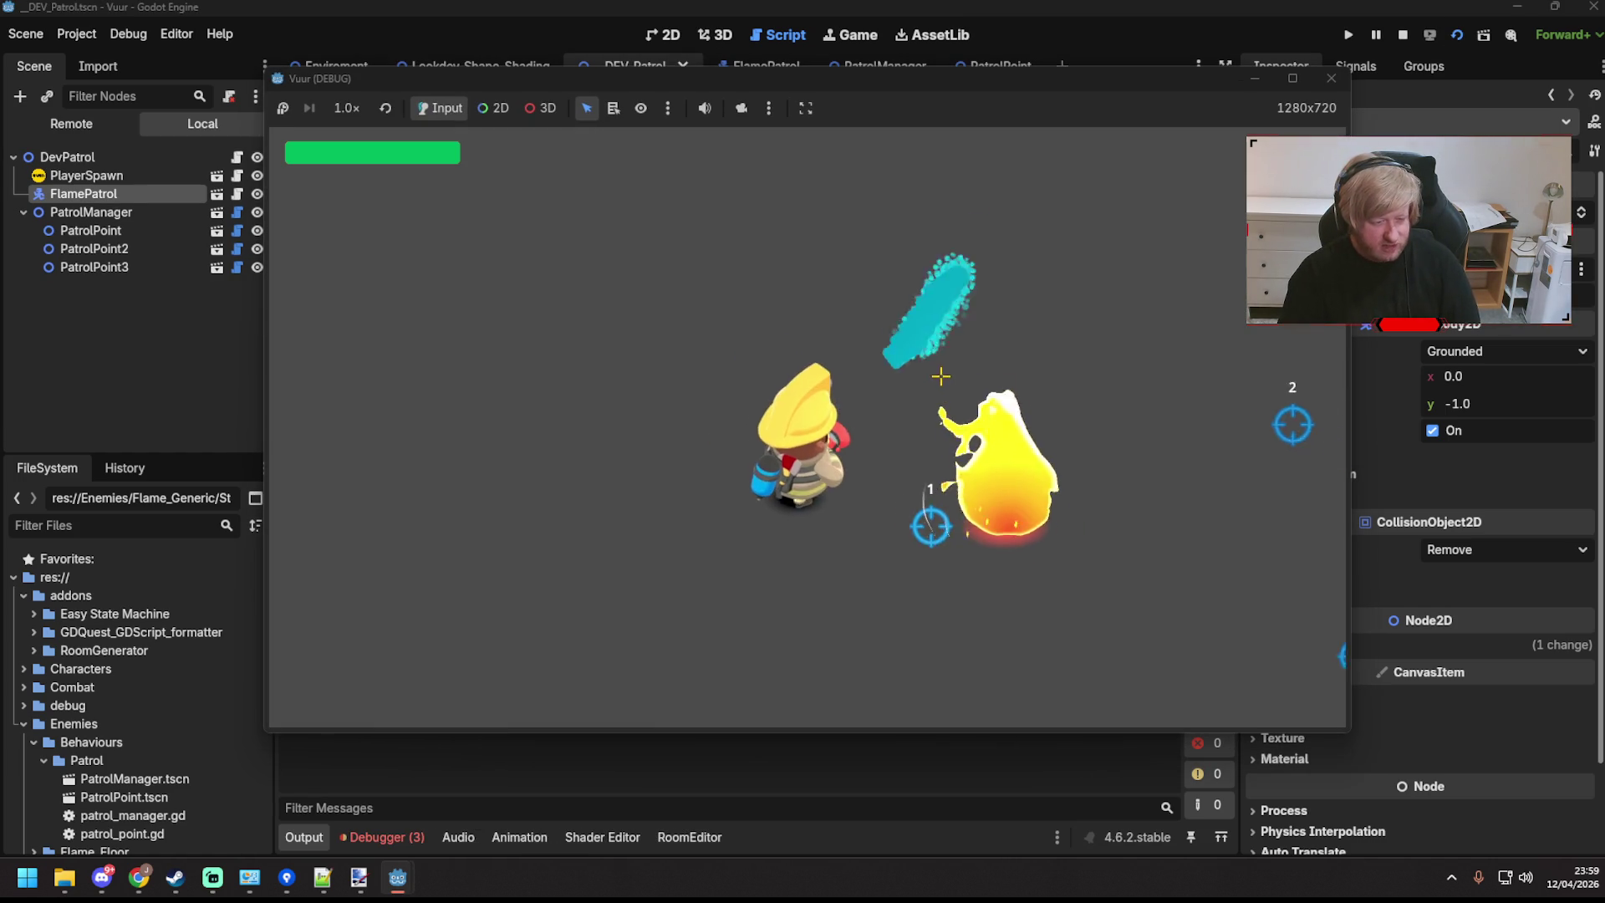
{"action": "key", "text": "d"}
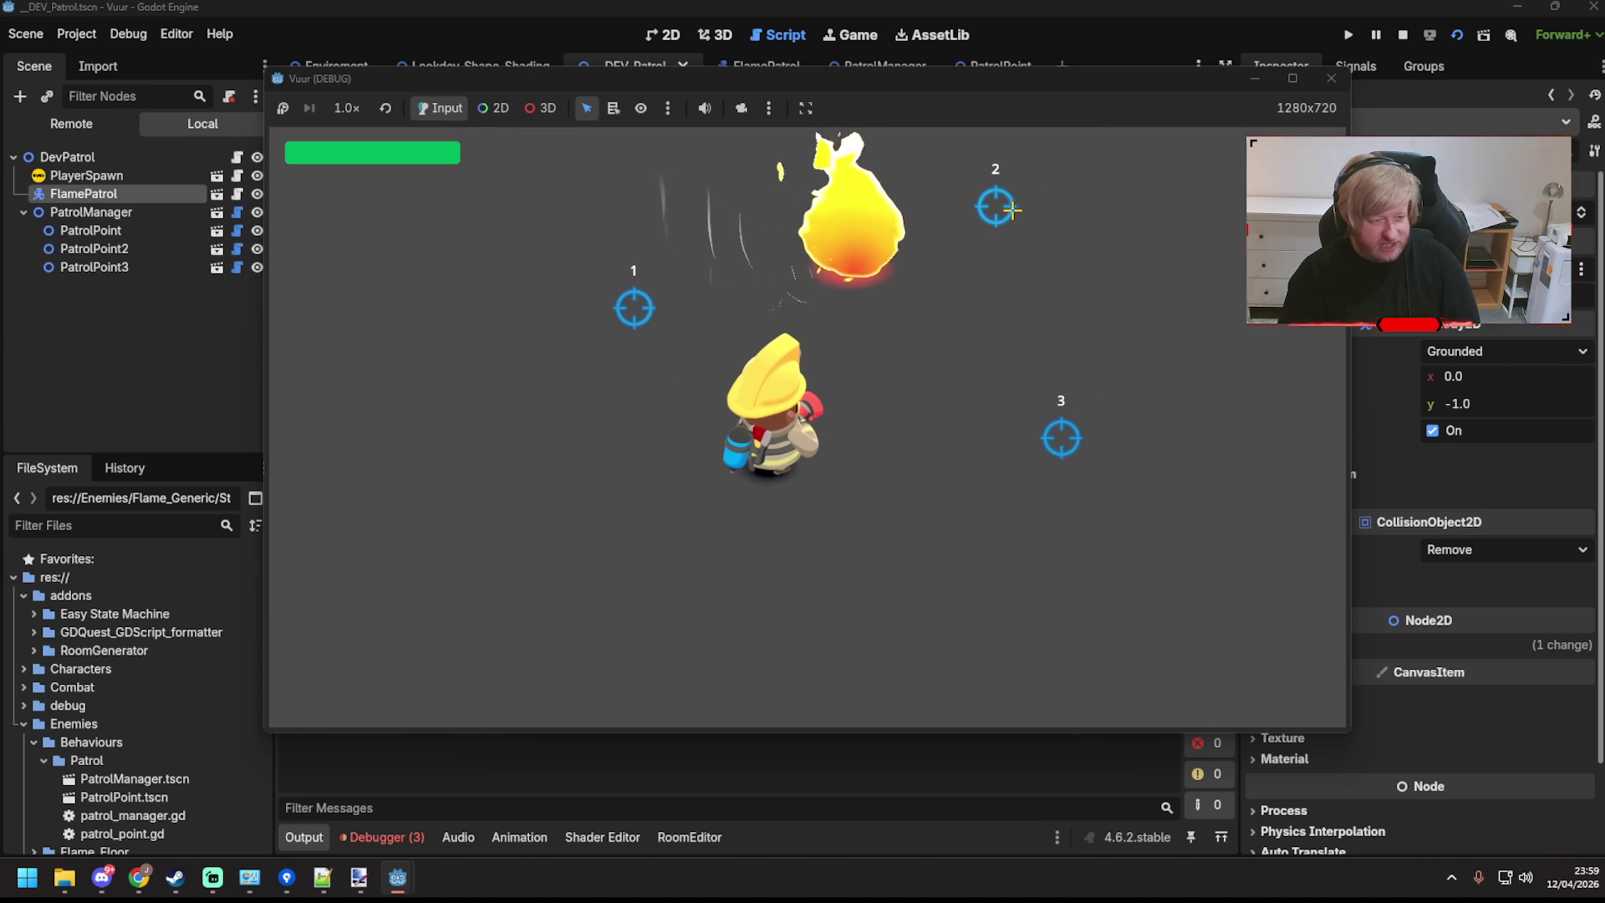
{"action": "key", "text": "w"}
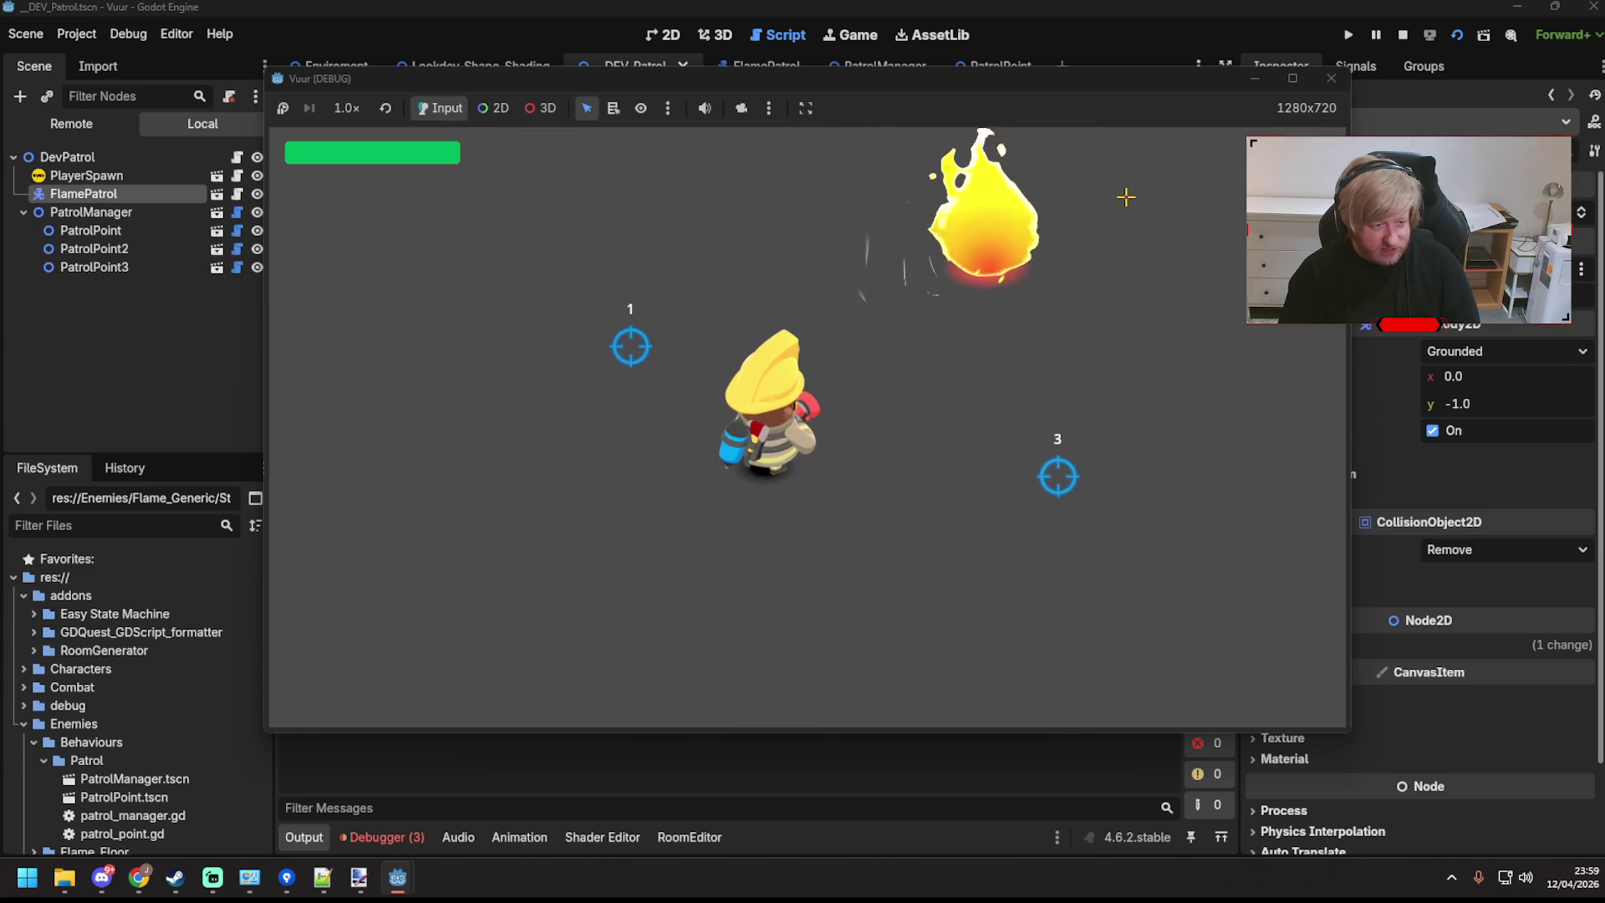
{"action": "left_click", "coordinate": [1331, 78]}
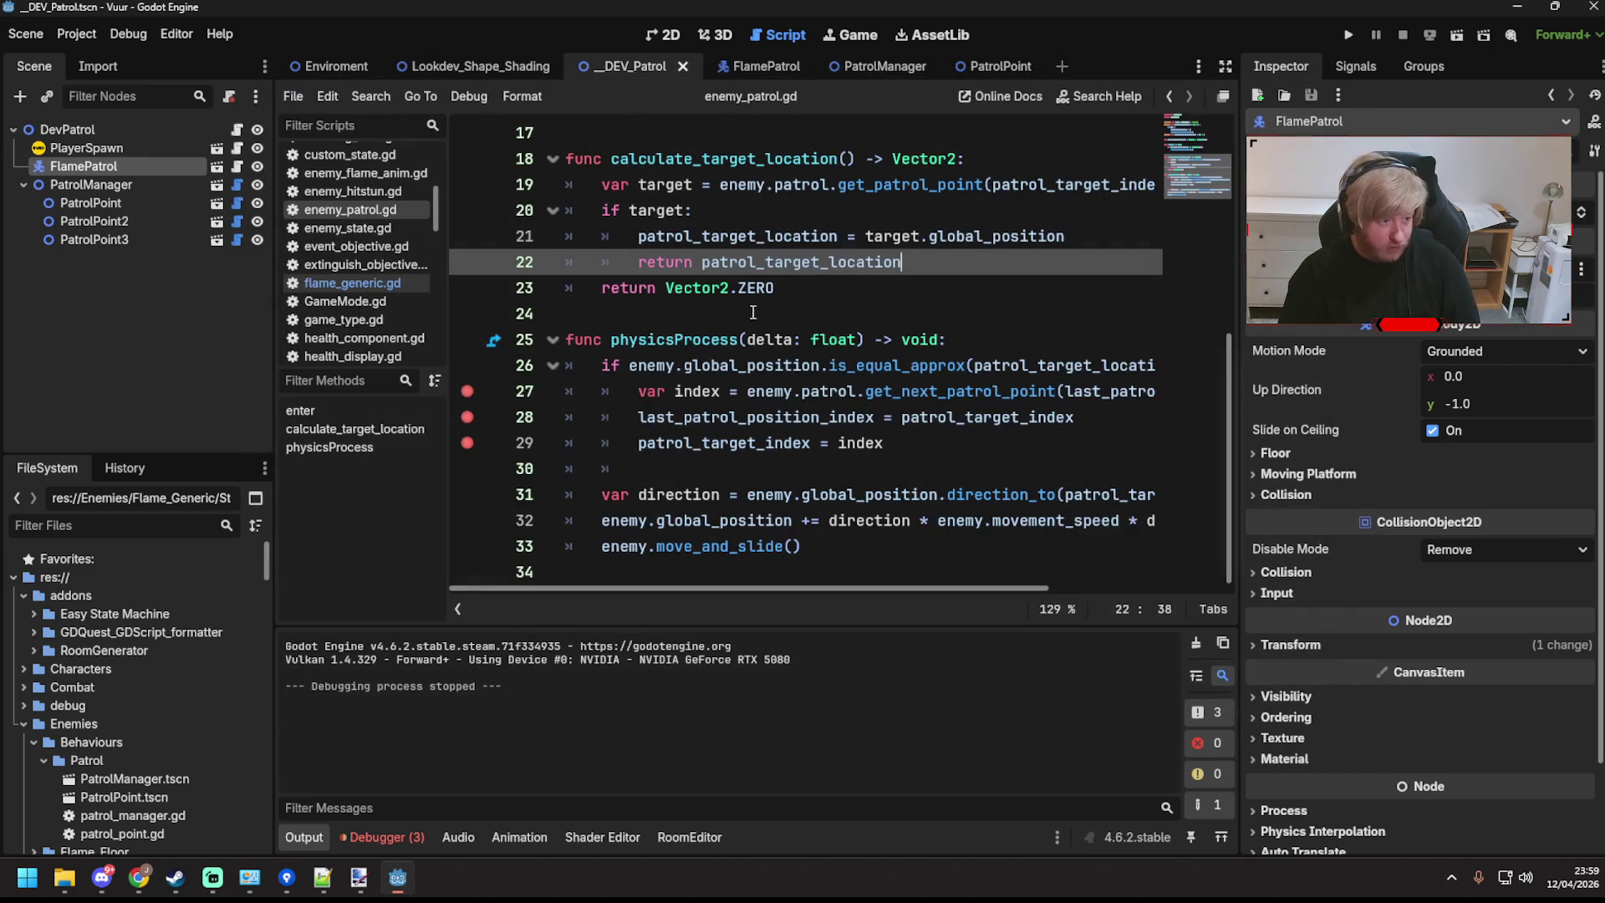
Review the patrol index code and calculate_target_location, then rerun the patrol scene for debugging
{"action": "left_click", "coordinate": [729, 391]}
{"action": "scroll", "coordinate": [746, 460], "scroll_direction": "up", "scroll_amount": 2}
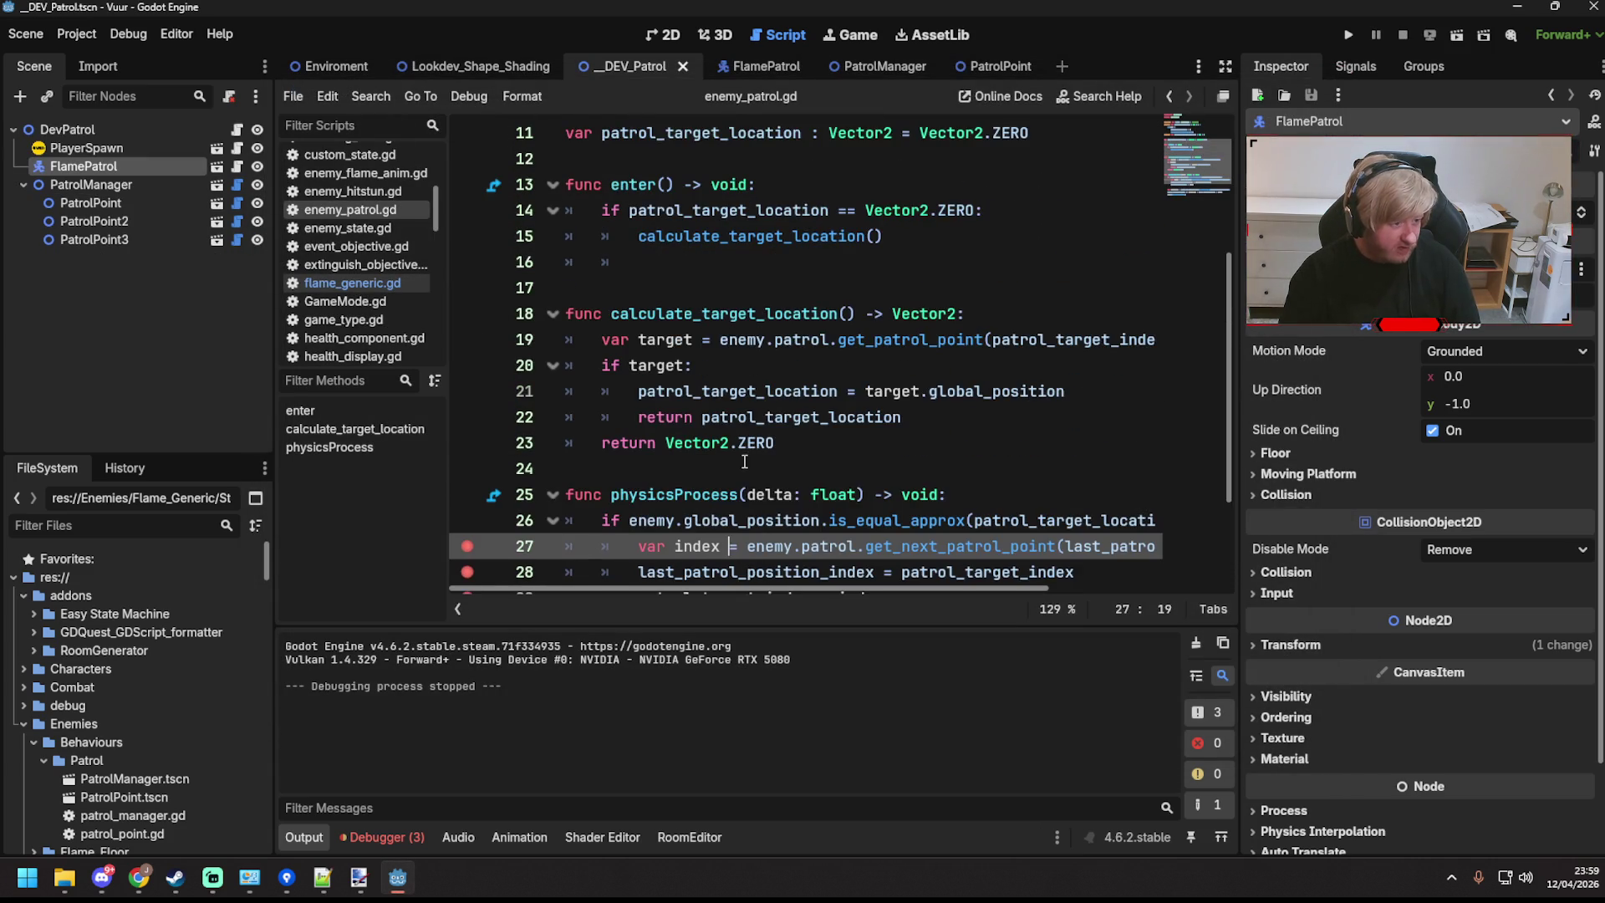
{"action": "scroll", "coordinate": [726, 463], "scroll_direction": "down", "scroll_amount": 2}
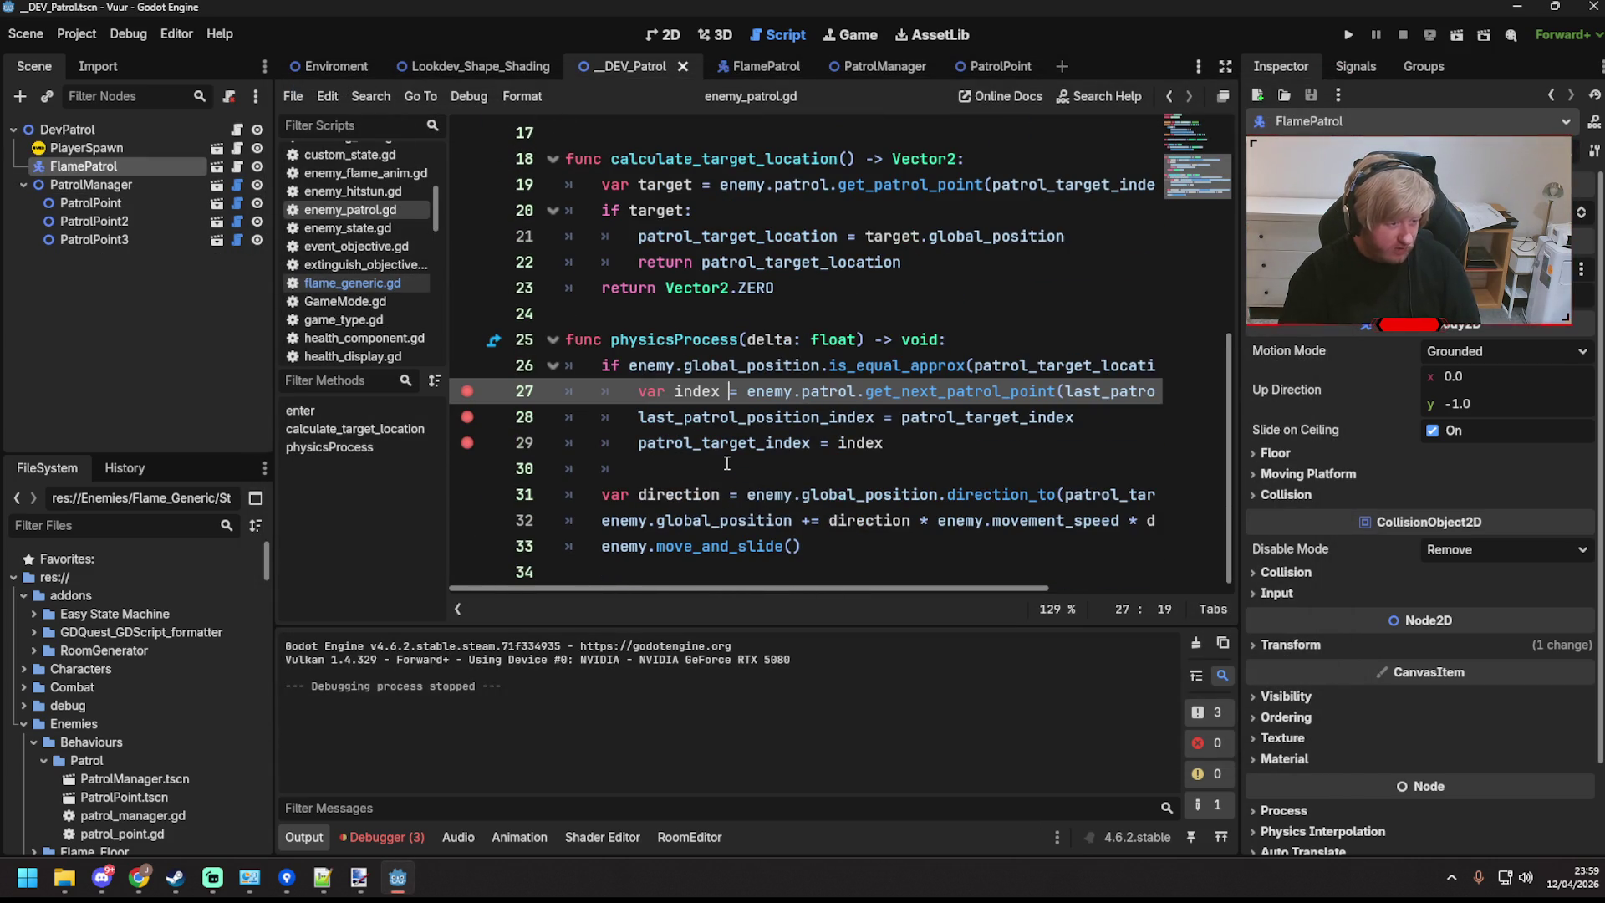
{"action": "left_click", "coordinate": [983, 418]}
{"action": "scroll", "coordinate": [731, 491], "scroll_direction": "up", "scroll_amount": 4}
{"action": "scroll", "coordinate": [732, 491], "scroll_direction": "down", "scroll_amount": 1}
{"action": "left_click", "coordinate": [636, 417]}
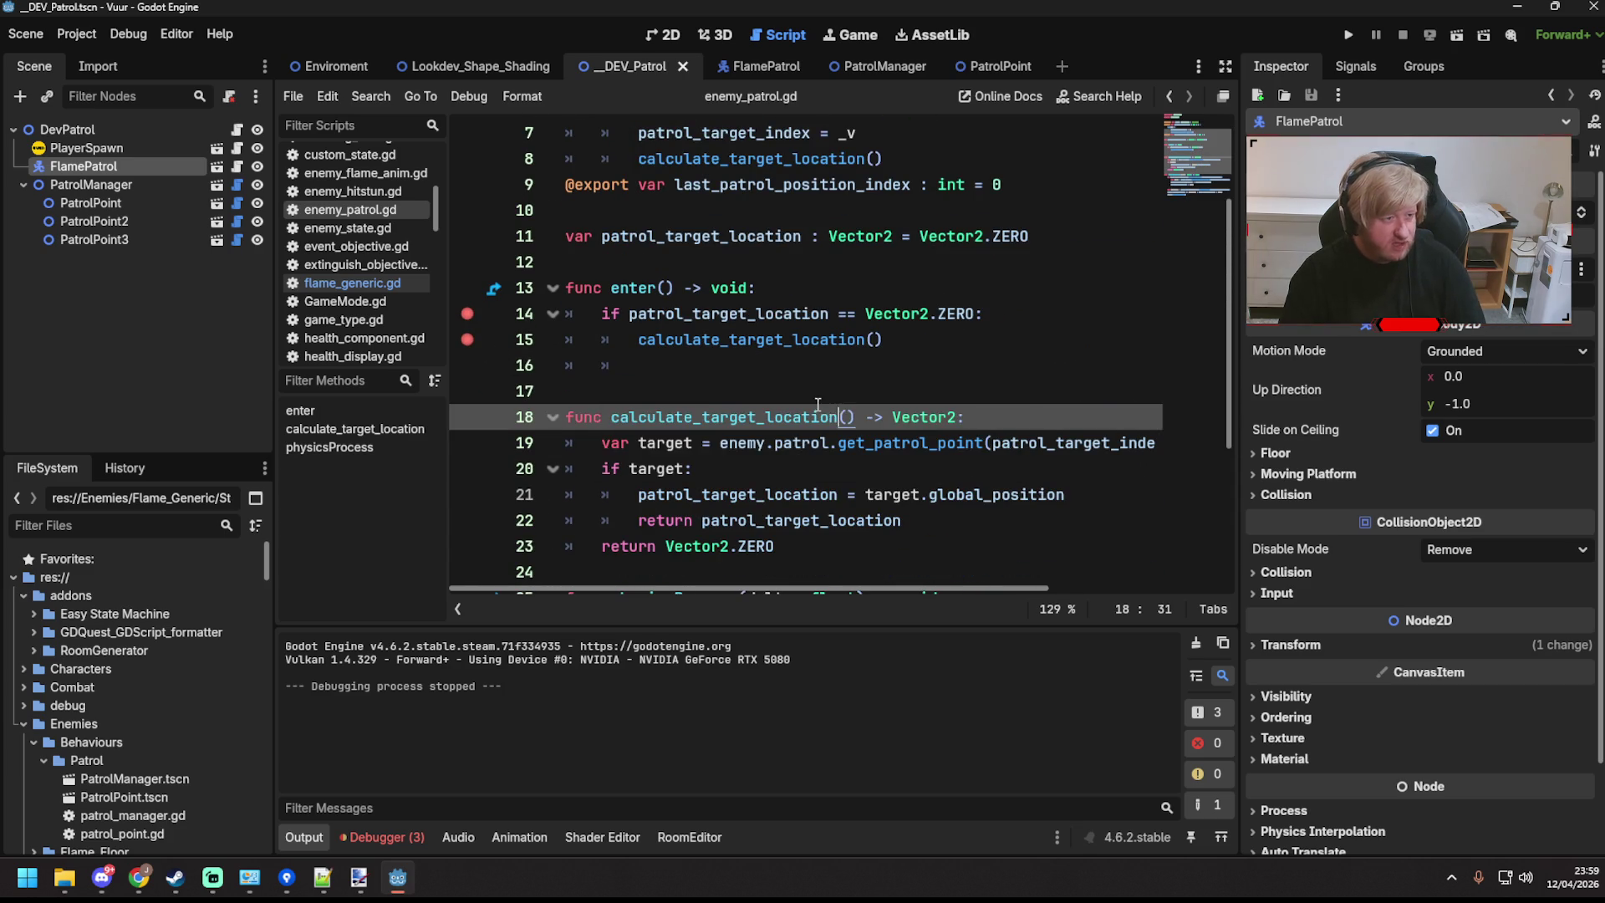
{"action": "key", "text": "F6"}
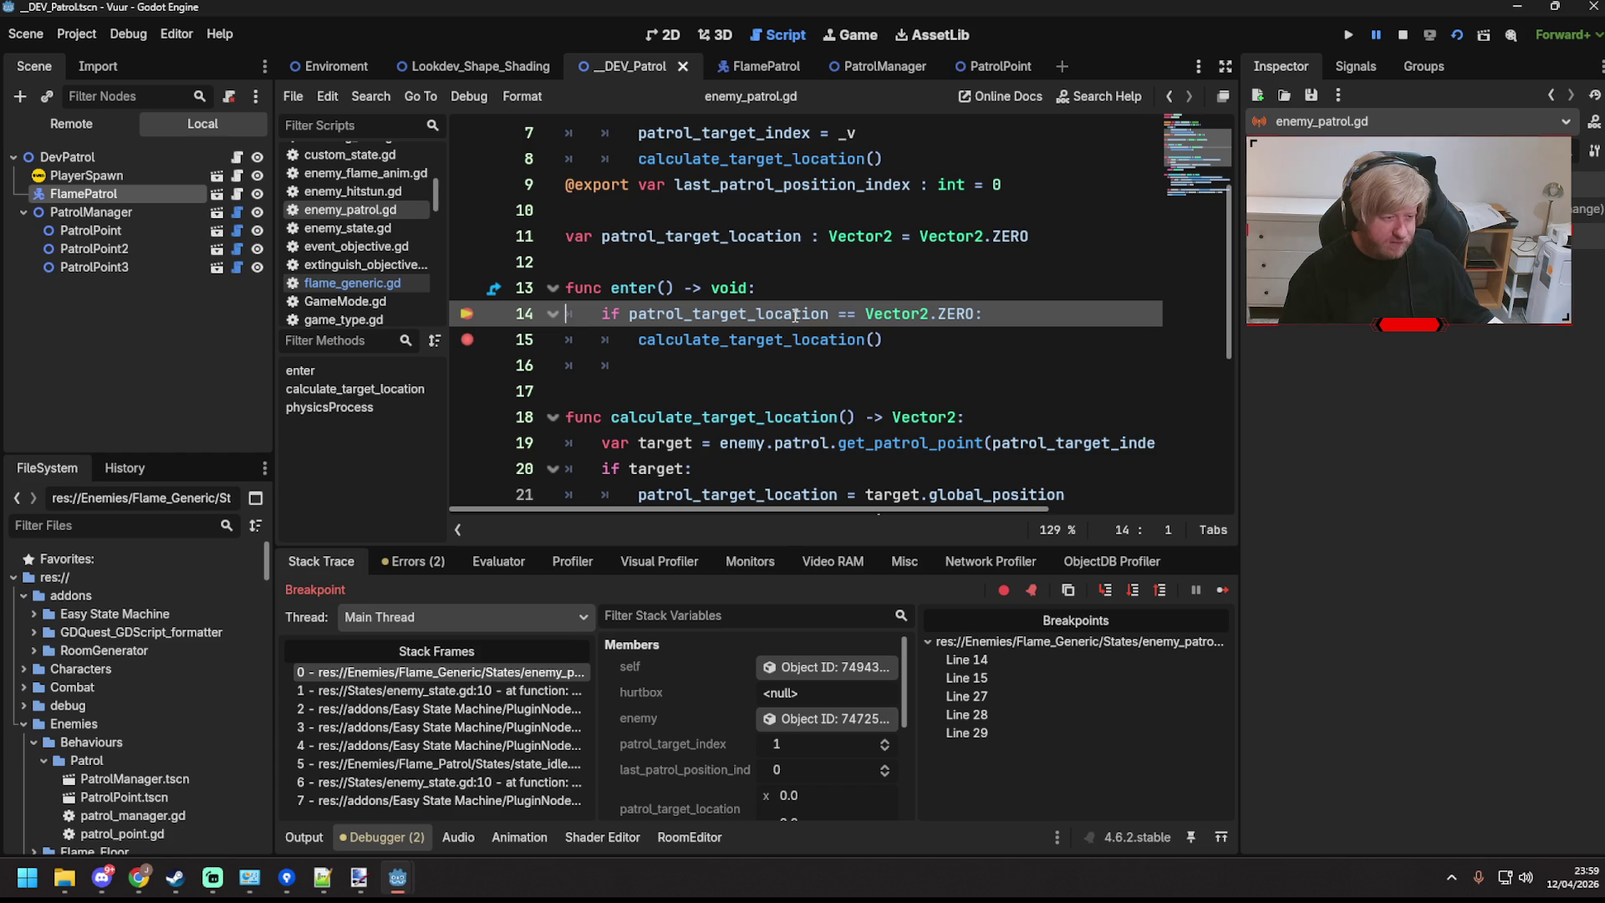
Continue past the first breakpoint, add breakpoints on lines 19, 20 and 23, and continue to line 20
{"action": "mouse_move", "coordinate": [795, 316]}
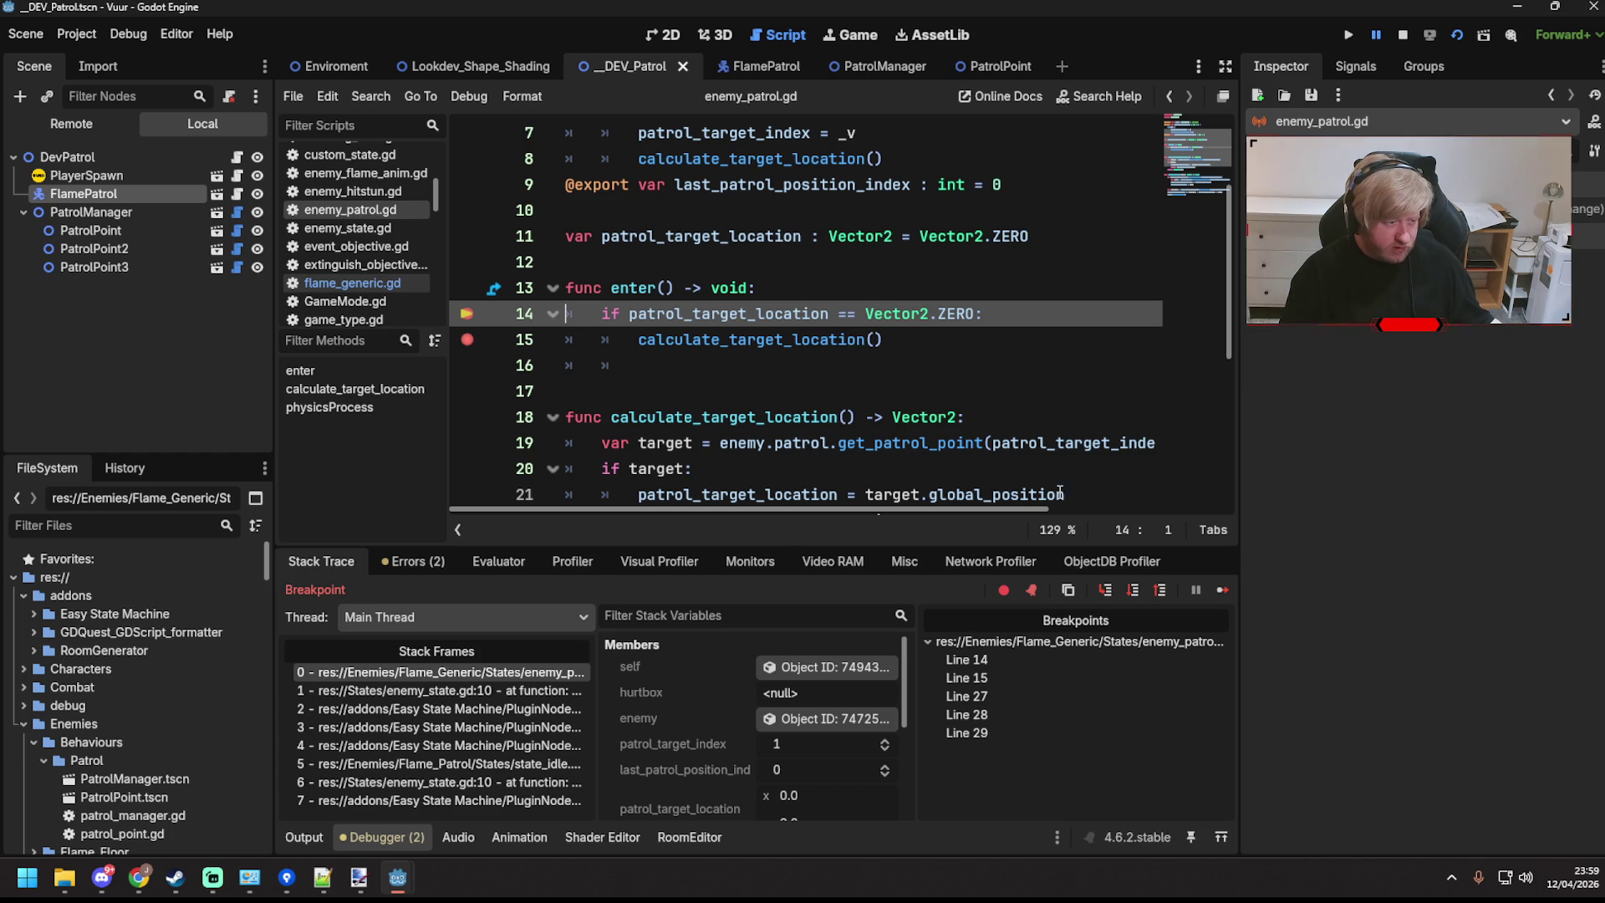
{"action": "left_click", "coordinate": [1212, 590]}
{"action": "scroll", "coordinate": [669, 334], "scroll_direction": "down", "scroll_amount": 3}
{"action": "left_click", "coordinate": [468, 185]}
{"action": "left_click", "coordinate": [468, 210]}
{"action": "left_click", "coordinate": [467, 288]}
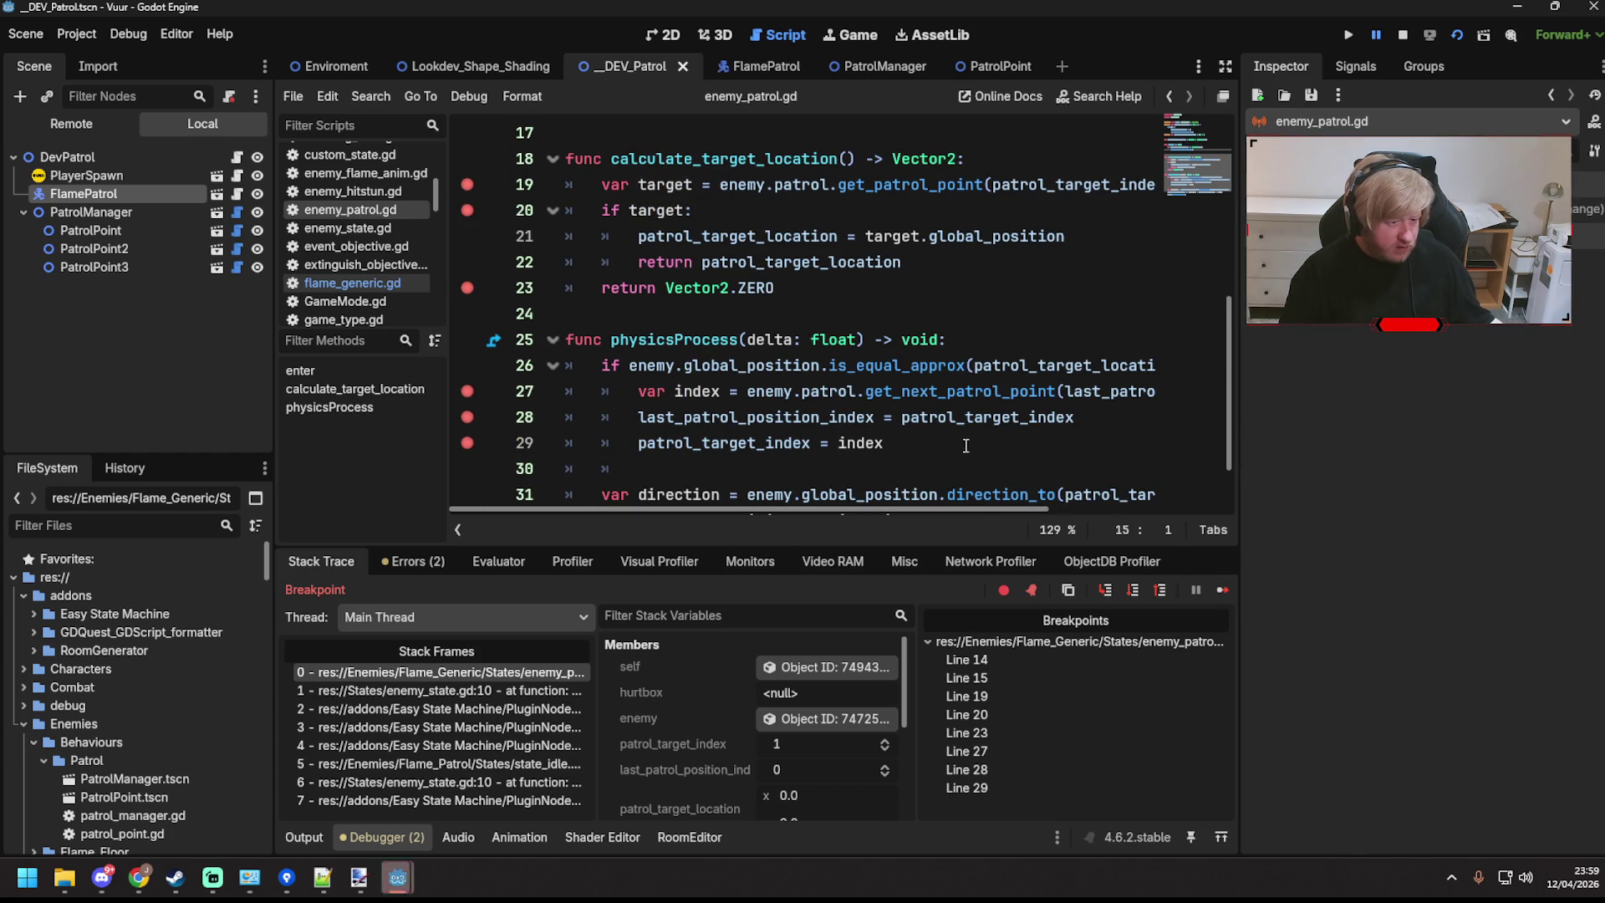
{"action": "left_click", "coordinate": [1222, 590]}
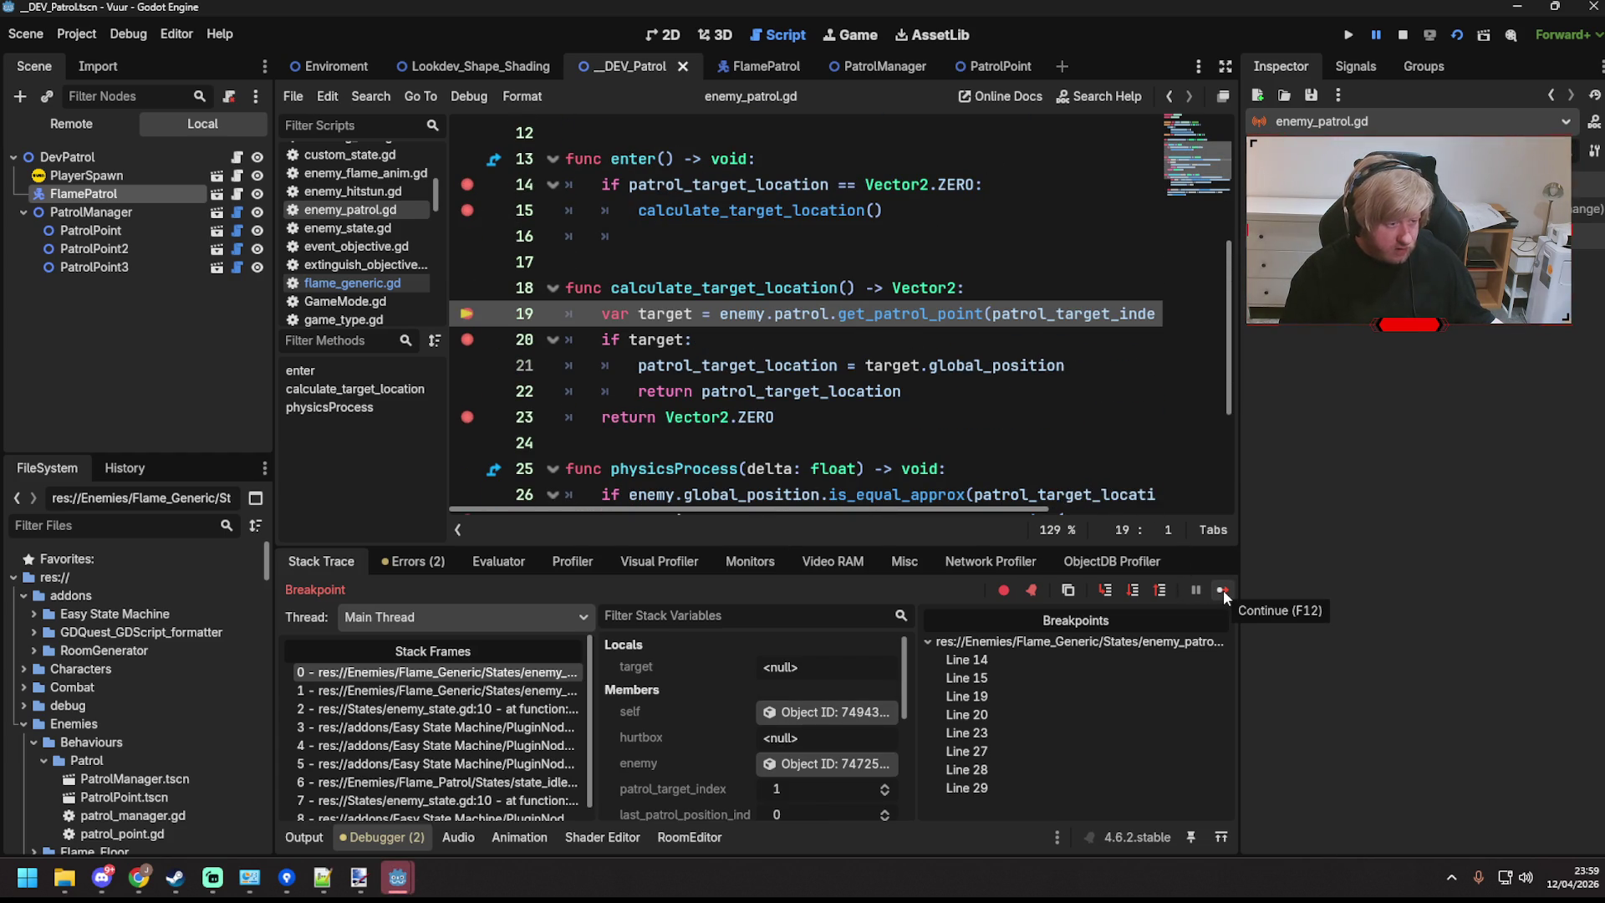
{"action": "left_click", "coordinate": [1222, 590]}
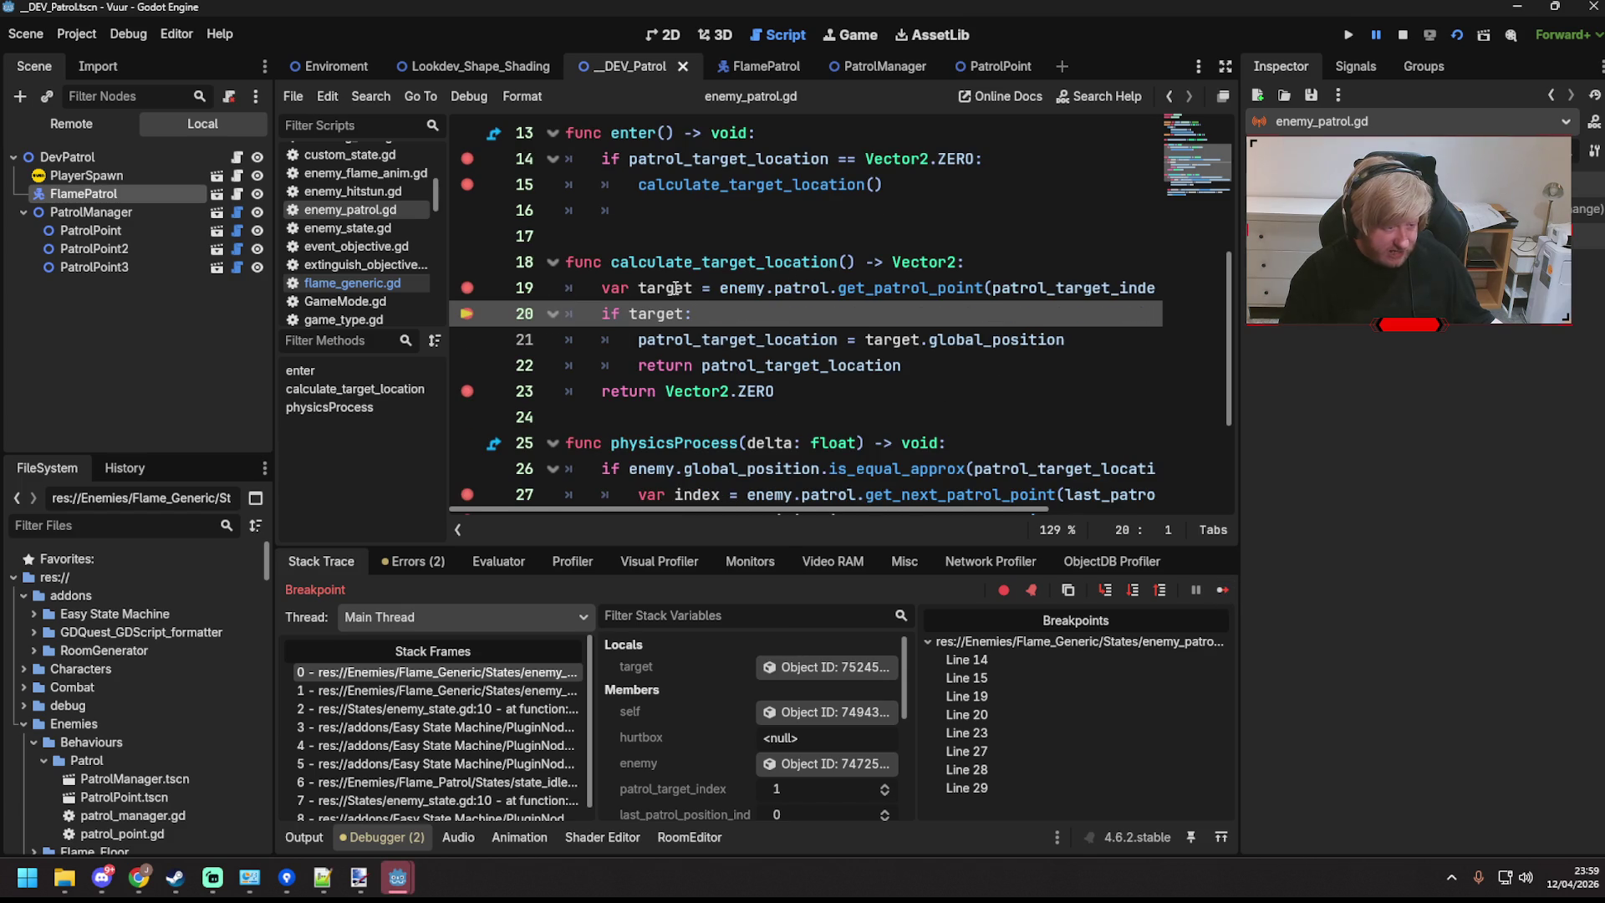
Add a breakpoint on line 22 and continue until execution halts in physicsProcess on line 26
{"action": "mouse_move", "coordinate": [676, 288]}
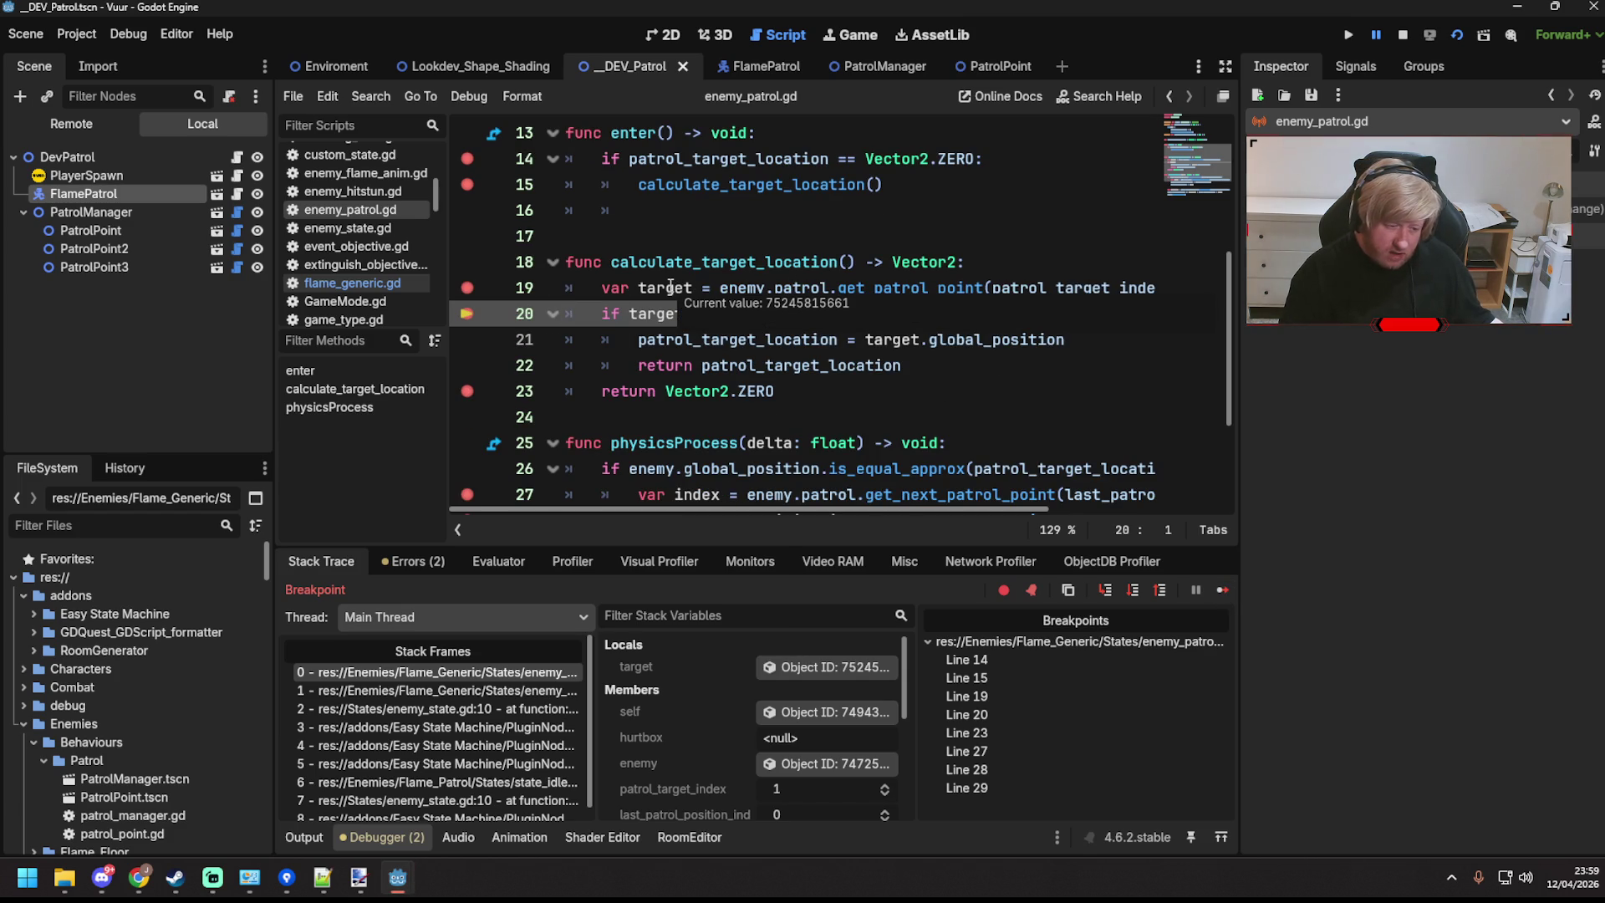
{"action": "left_click", "coordinate": [727, 365]}
{"action": "left_click", "coordinate": [468, 365]}
{"action": "left_click", "coordinate": [1222, 590]}
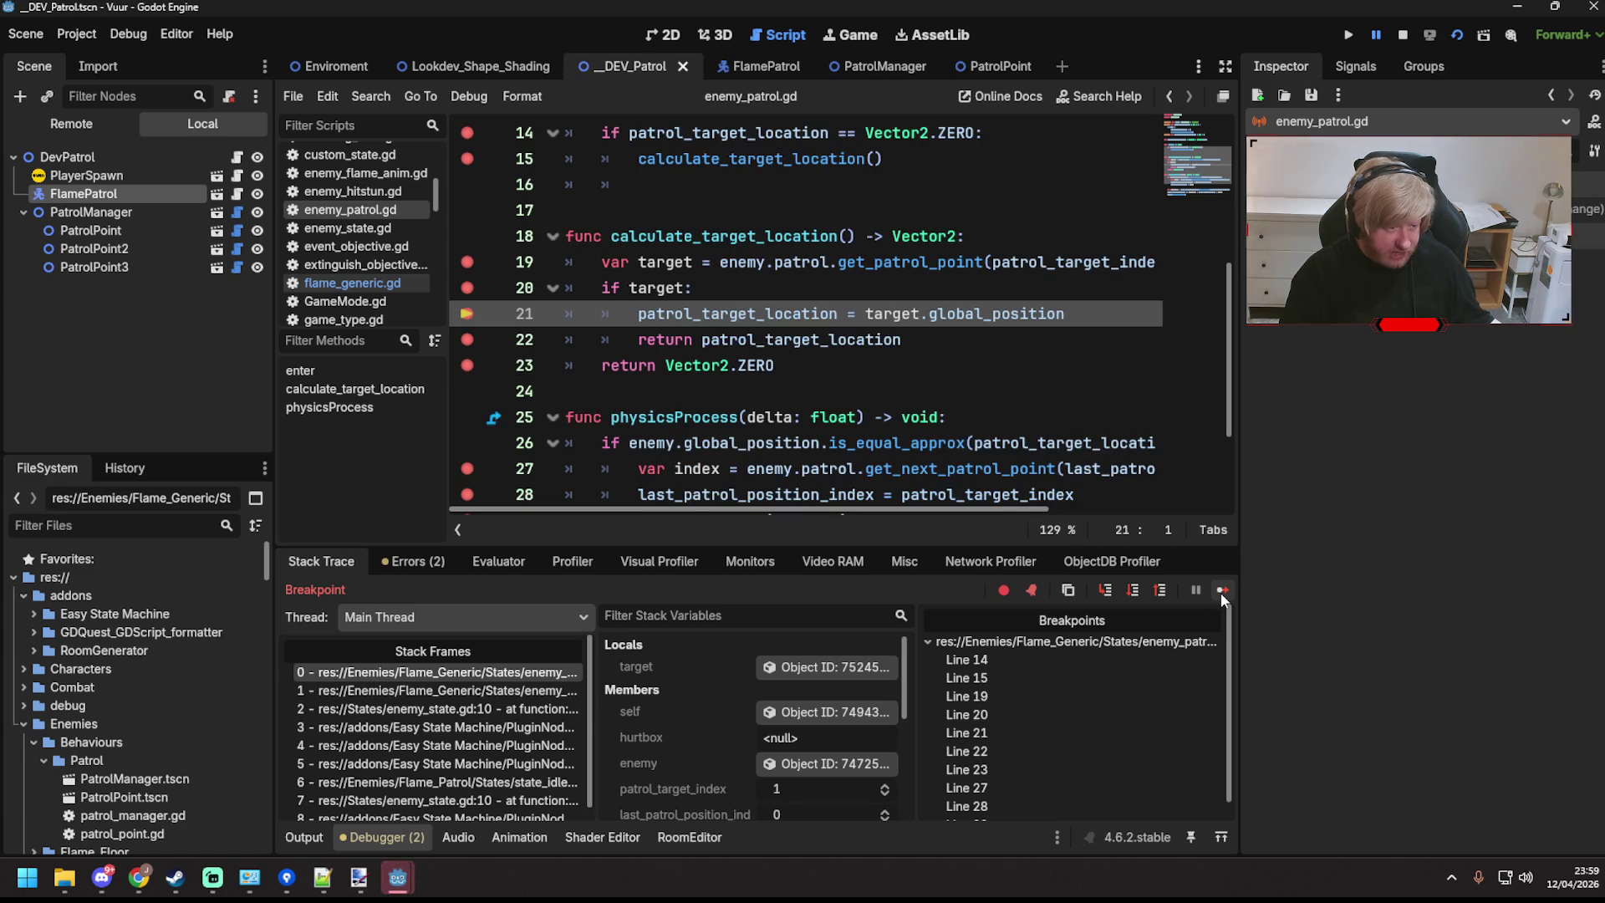
{"action": "left_click", "coordinate": [1221, 591]}
{"action": "mouse_move", "coordinate": [761, 290]}
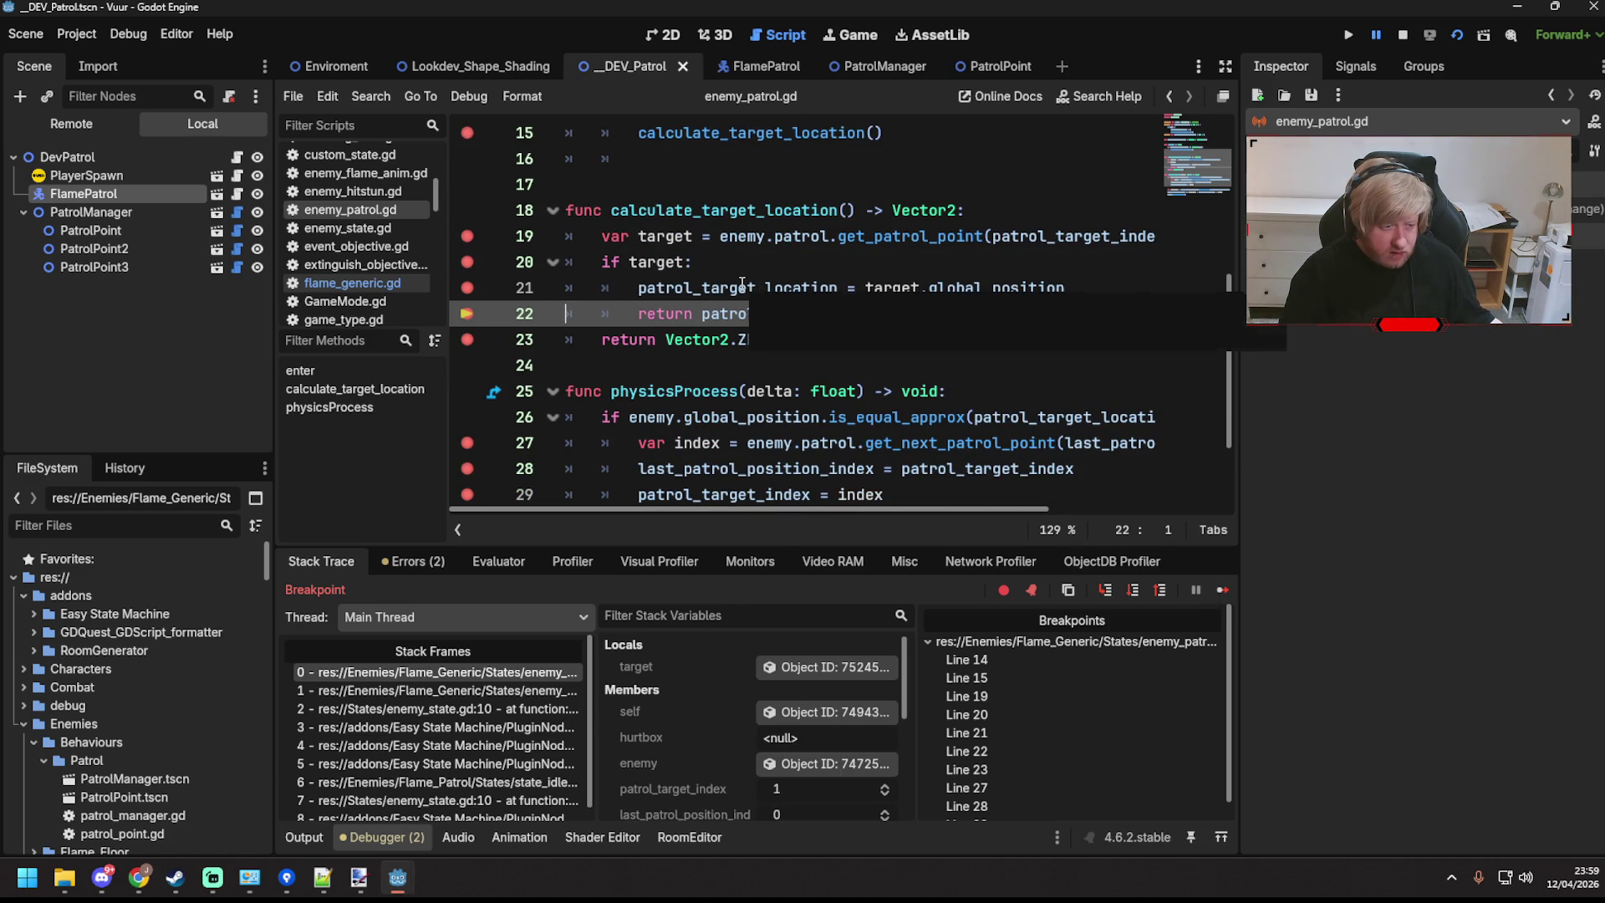
{"action": "left_click", "coordinate": [742, 287]}
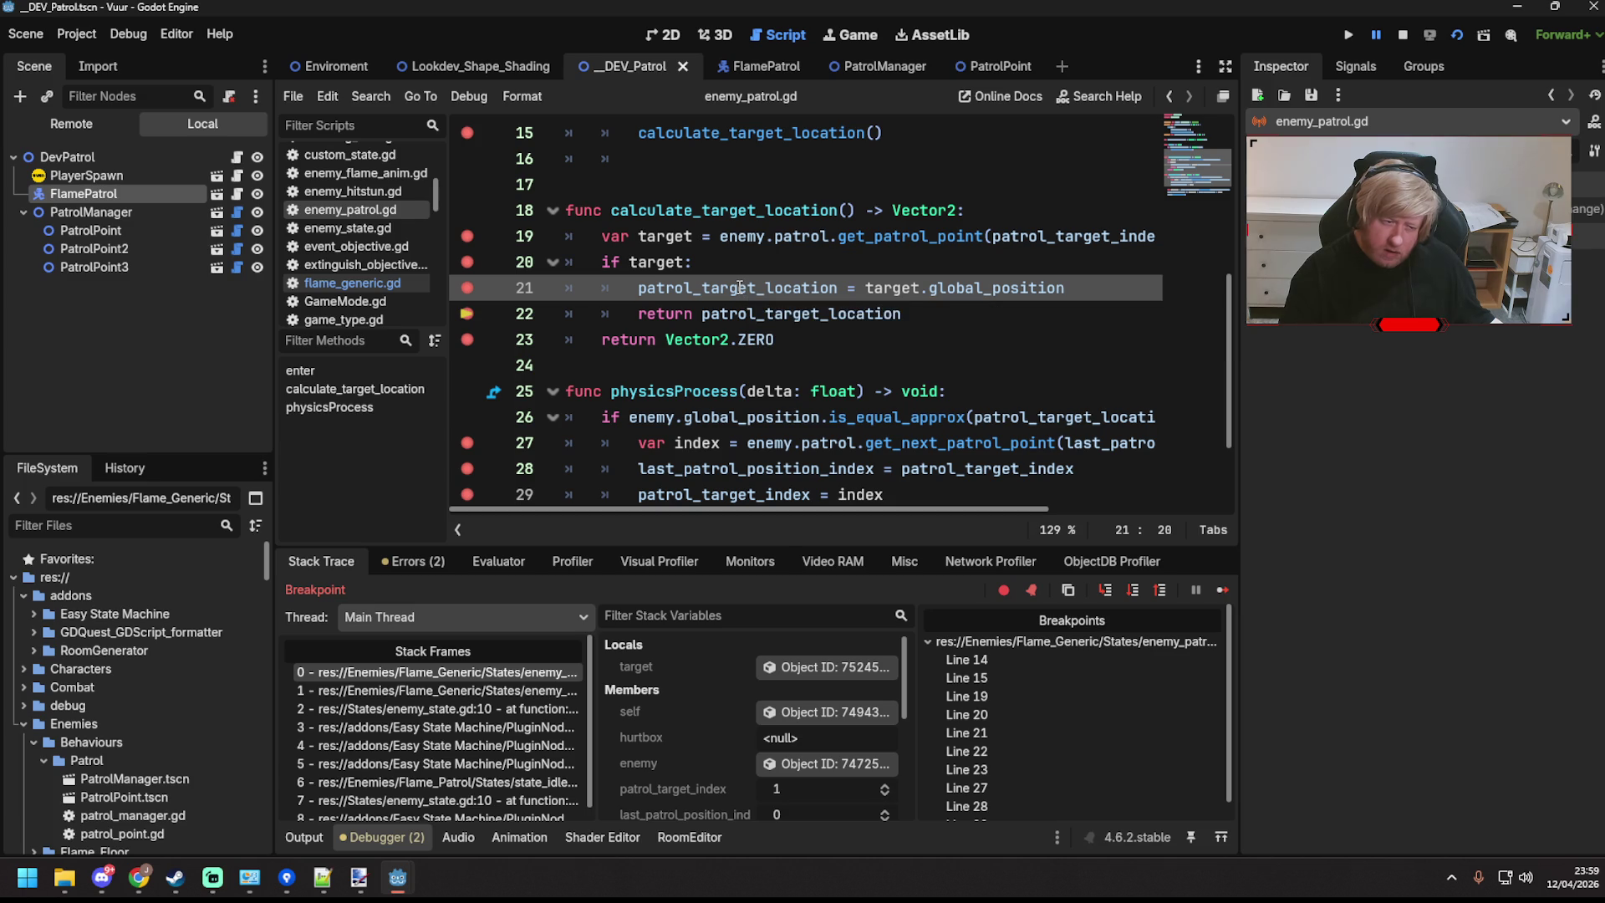
{"action": "key", "text": "F12"}
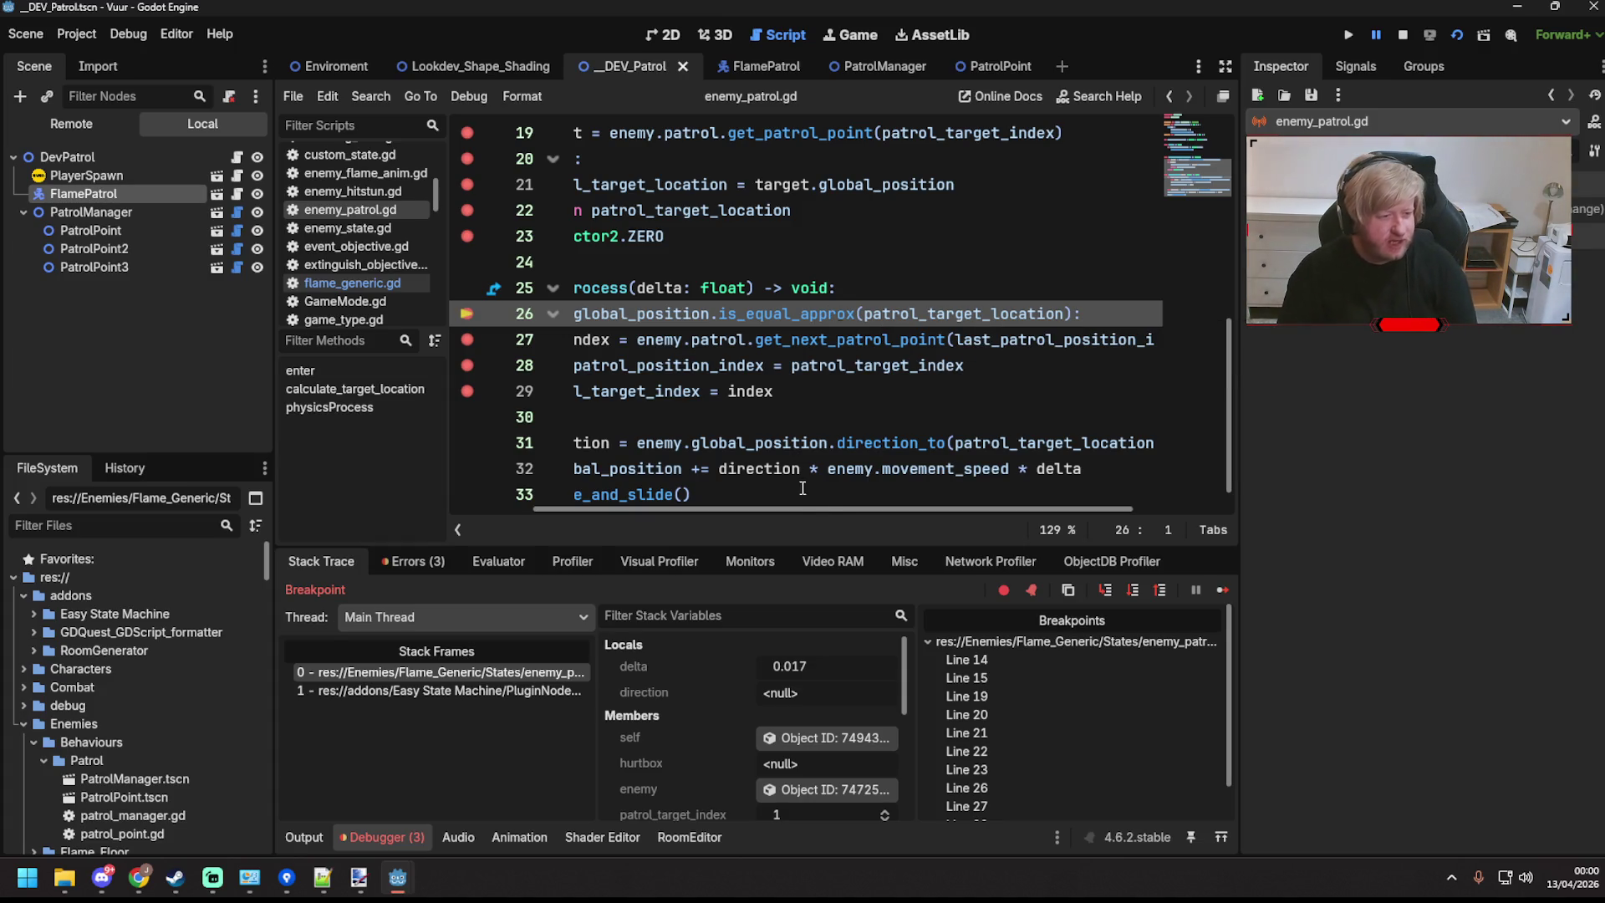
{"action": "mouse_move", "coordinate": [837, 510]}
{"action": "left_mouse_down"}
{"action": "mouse_move", "coordinate": [936, 508]}
{"action": "mouse_move", "coordinate": [709, 506]}
{"action": "left_mouse_up"}
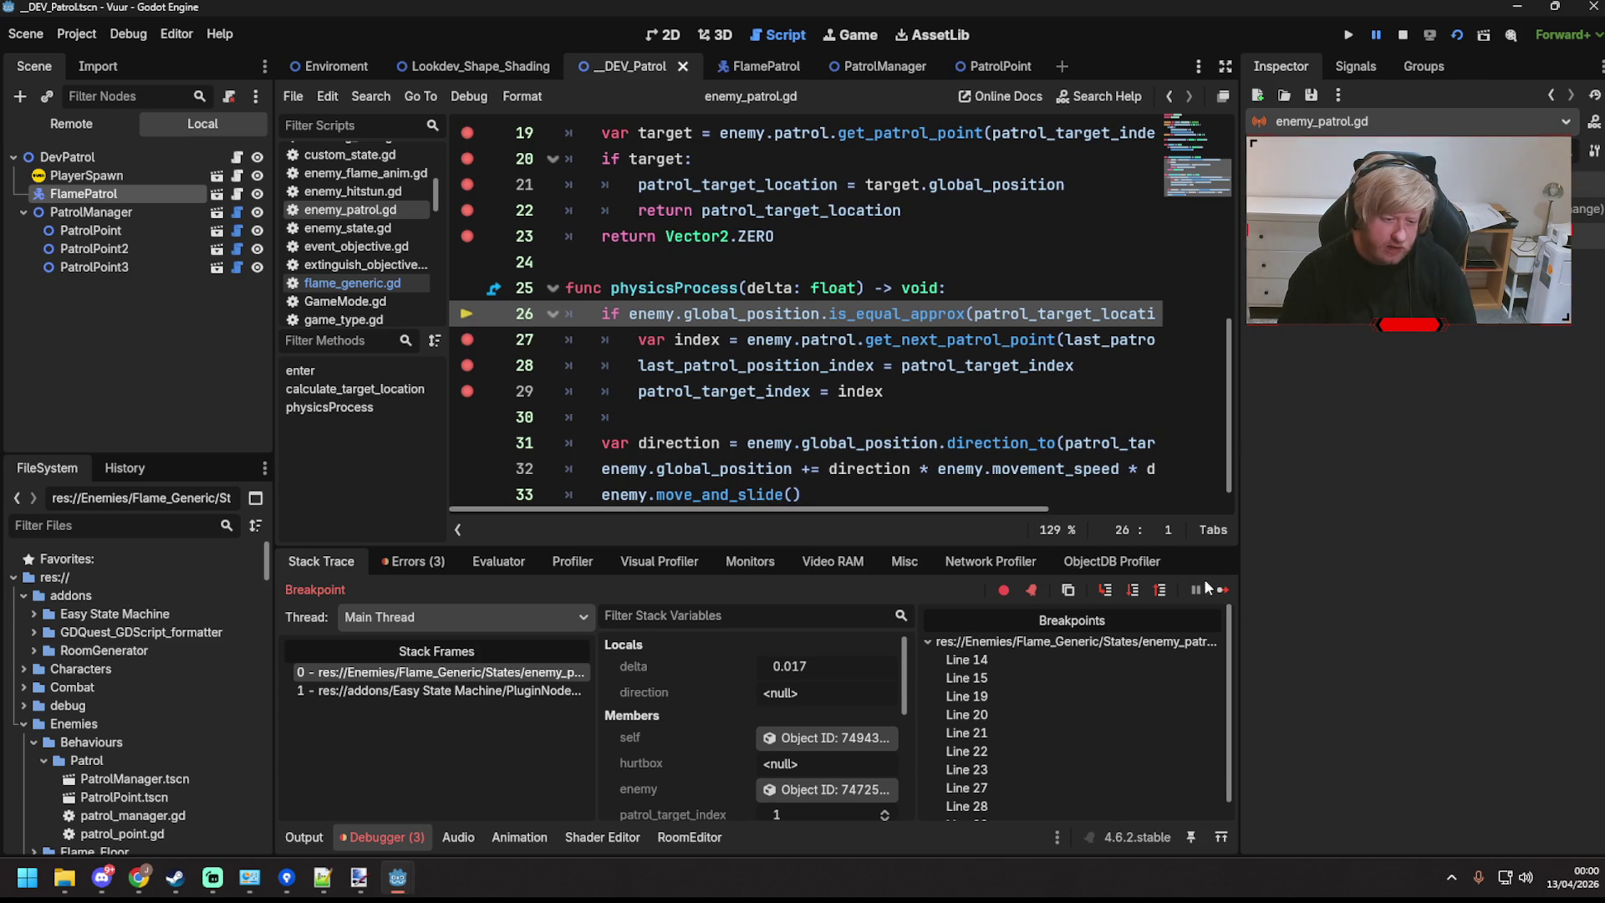
Resume the game, walk the player right, down and up, then minimize the game window
{"action": "left_click", "coordinate": [1197, 587]}
{"action": "key", "text": "d"}
{"action": "key", "text": "s"}
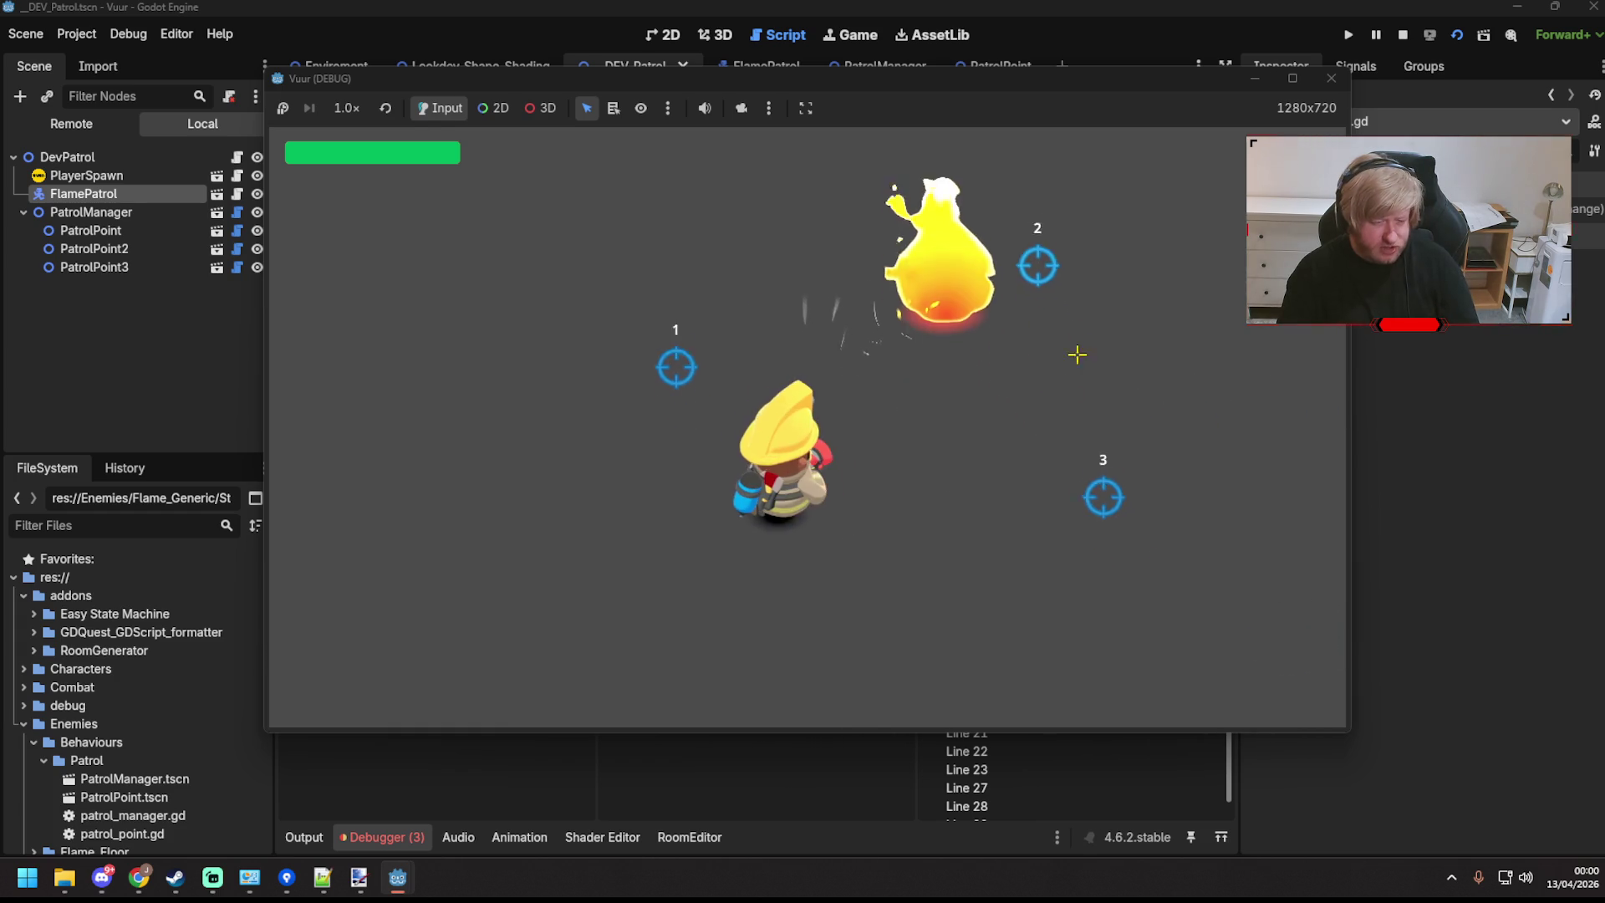
{"action": "key", "text": "w"}
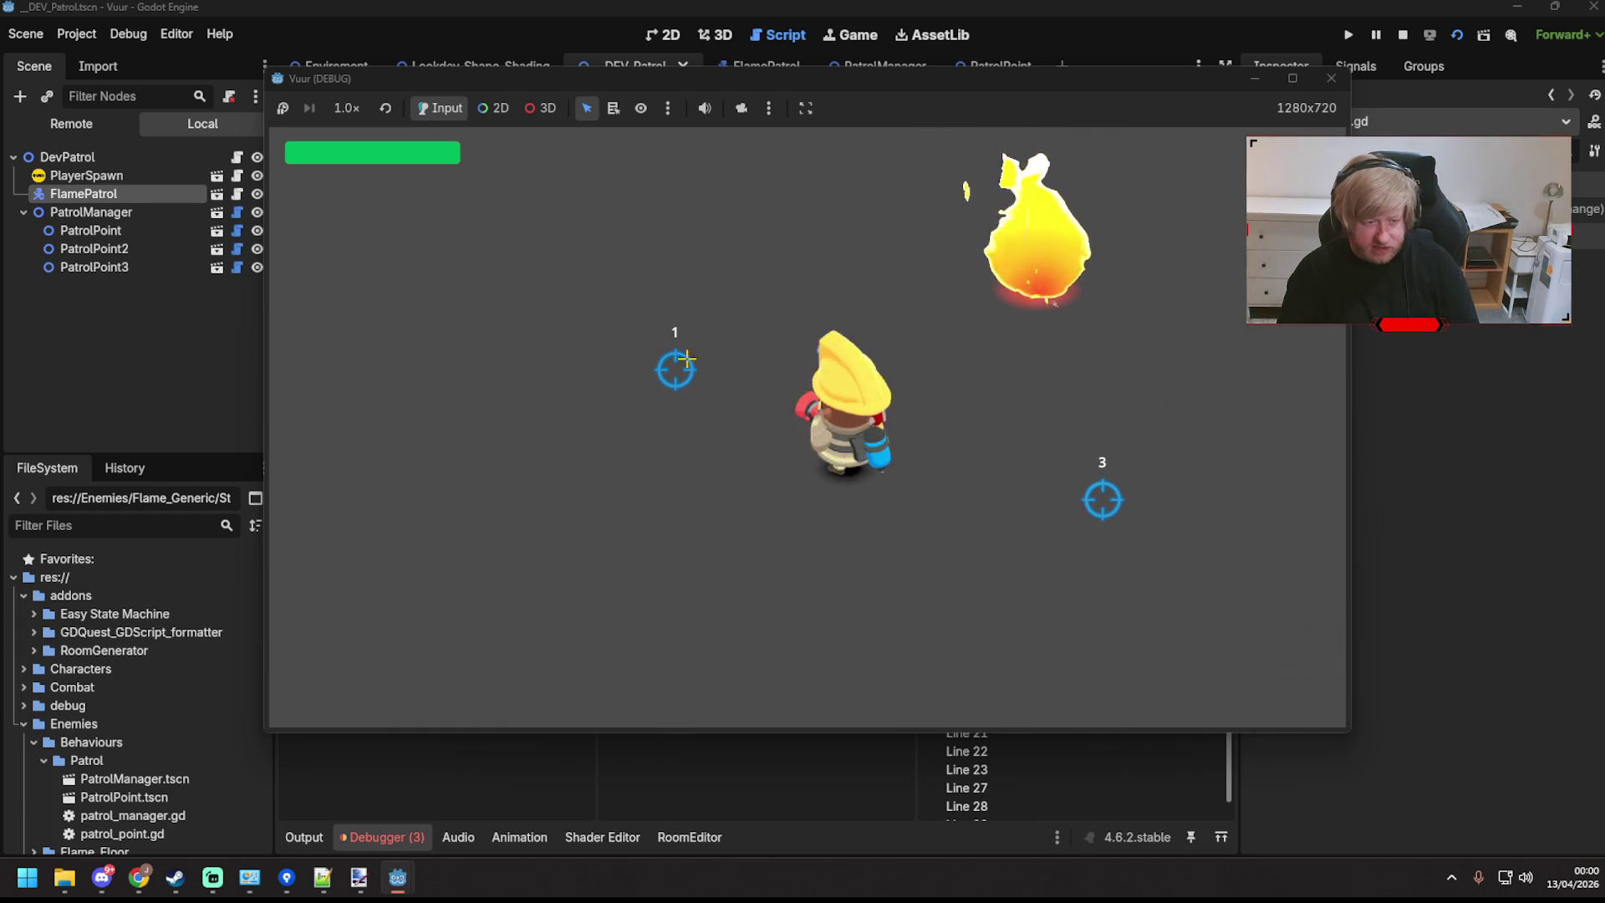
{"action": "left_click", "coordinate": [1257, 78]}
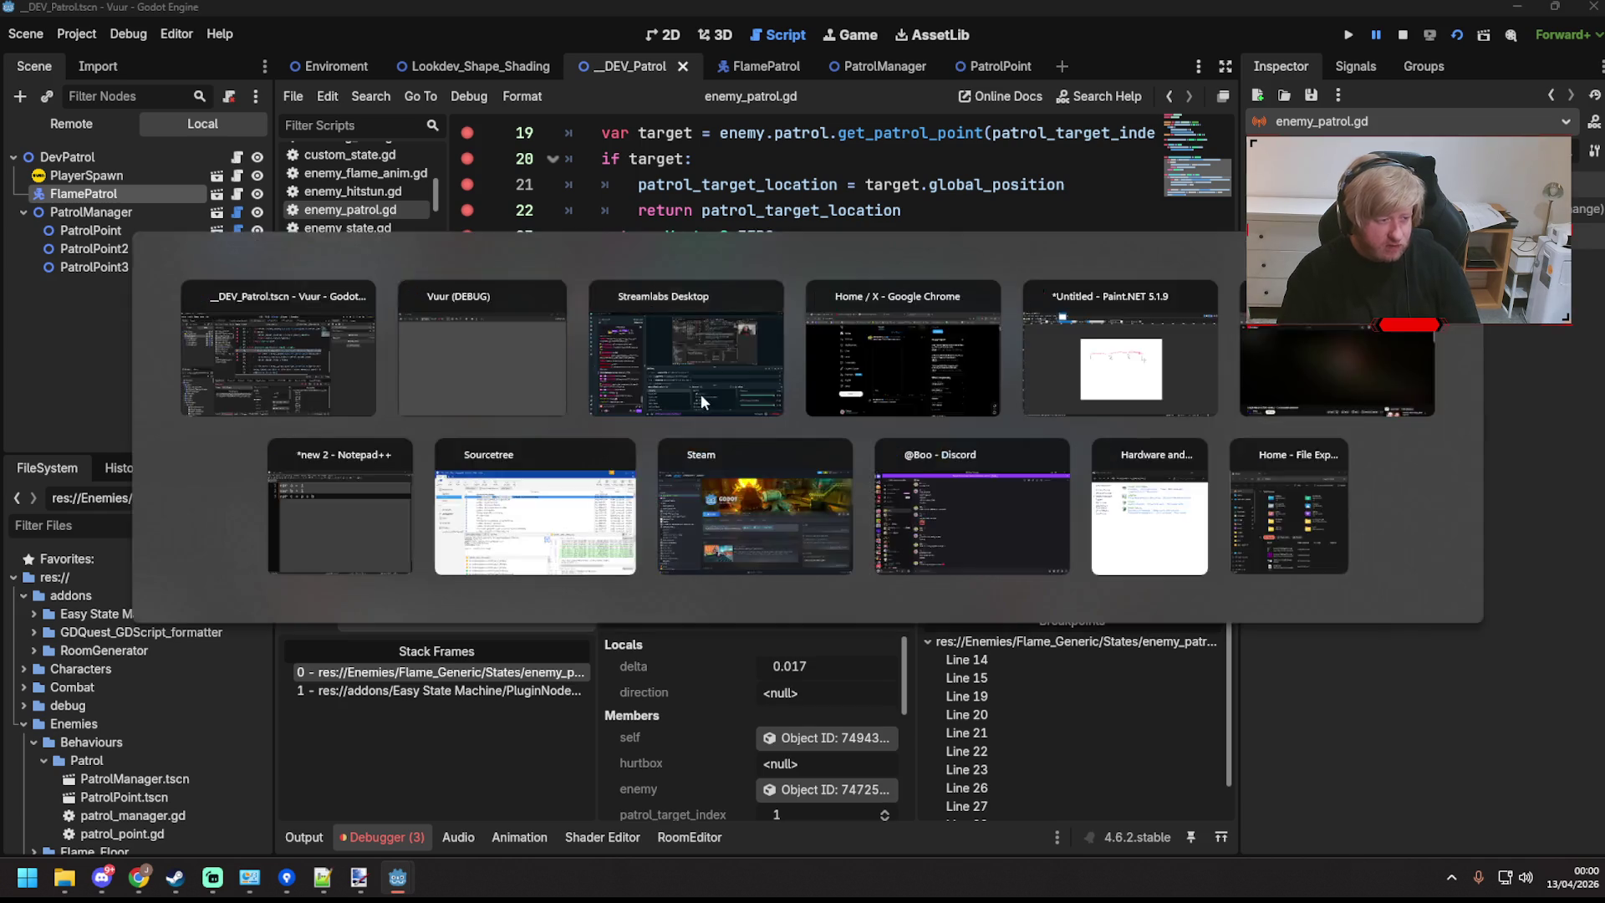
Resume past the breakpoint, check the script at line 27, then bring back and hide the game window
{"action": "key", "text": "F12"}
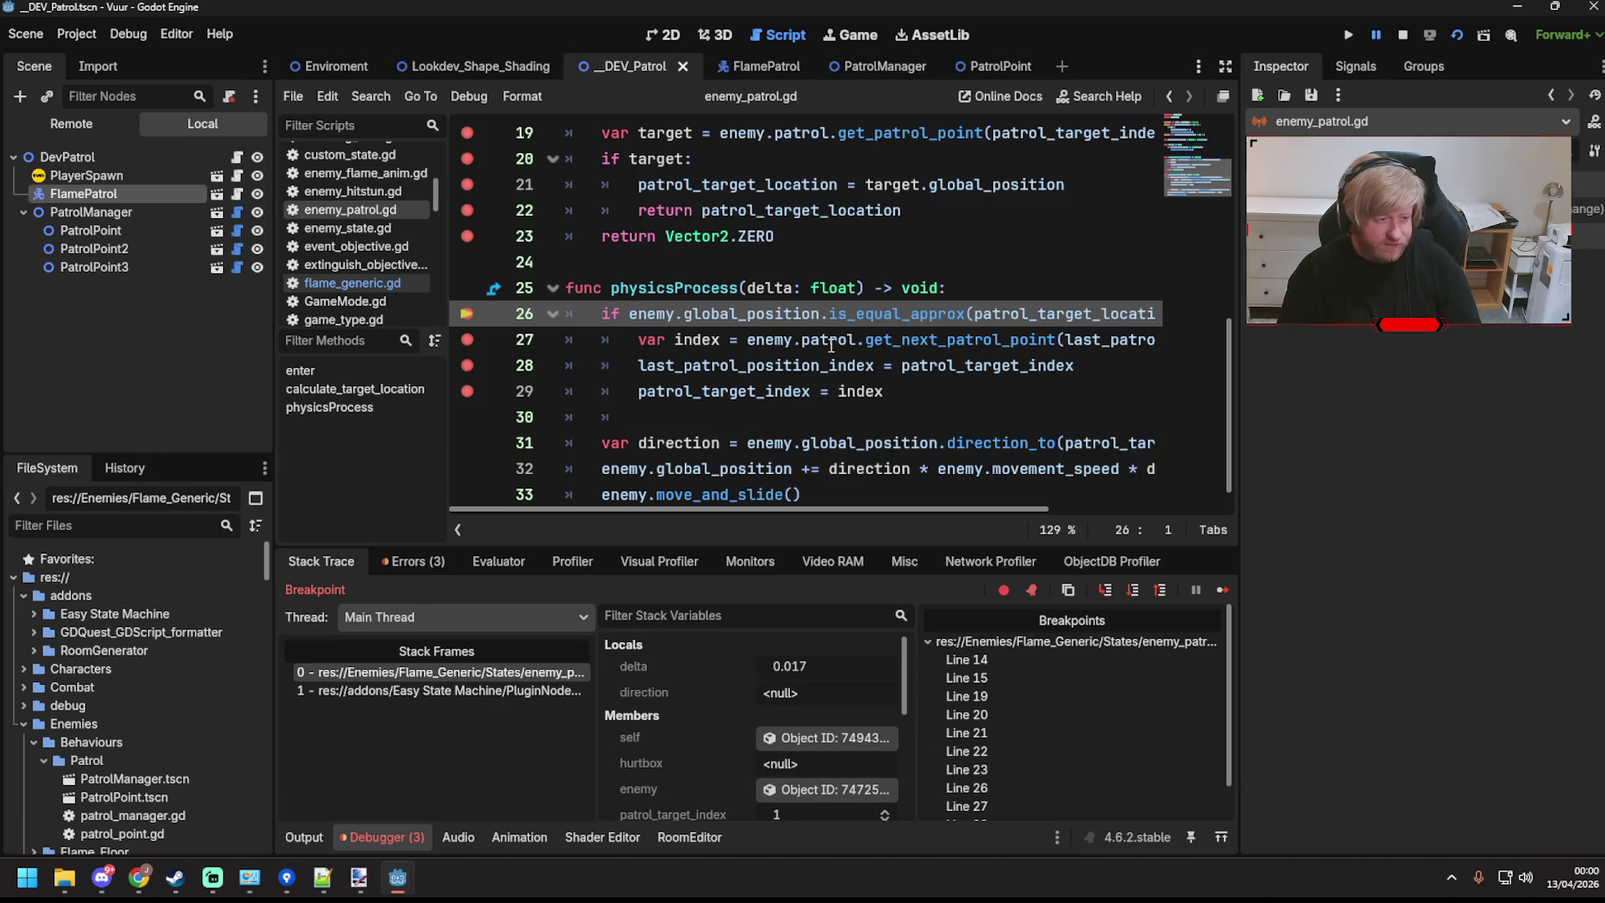
{"action": "left_click", "coordinate": [829, 339]}
{"action": "scroll", "coordinate": [885, 510], "scroll_direction": "right", "scroll_amount": 2}
{"action": "scroll", "coordinate": [885, 510], "scroll_direction": "left", "scroll_amount": 2}
{"action": "mouse_move", "coordinate": [396, 878]}
{"action": "left_click", "coordinate": [497, 803]}
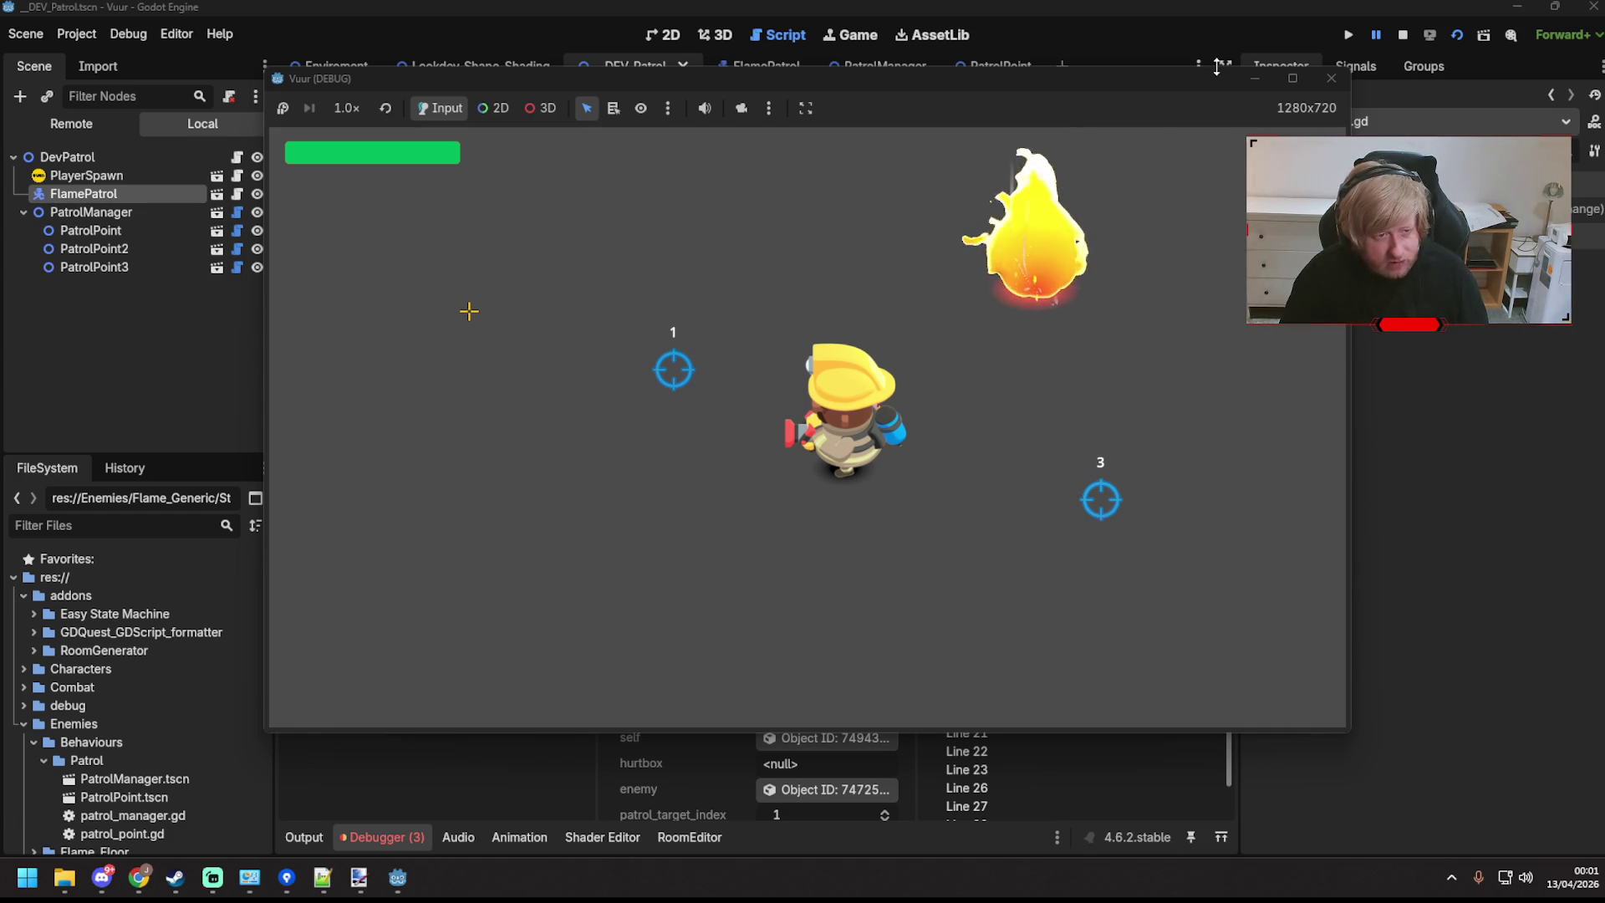
{"action": "left_click", "coordinate": [1255, 77]}
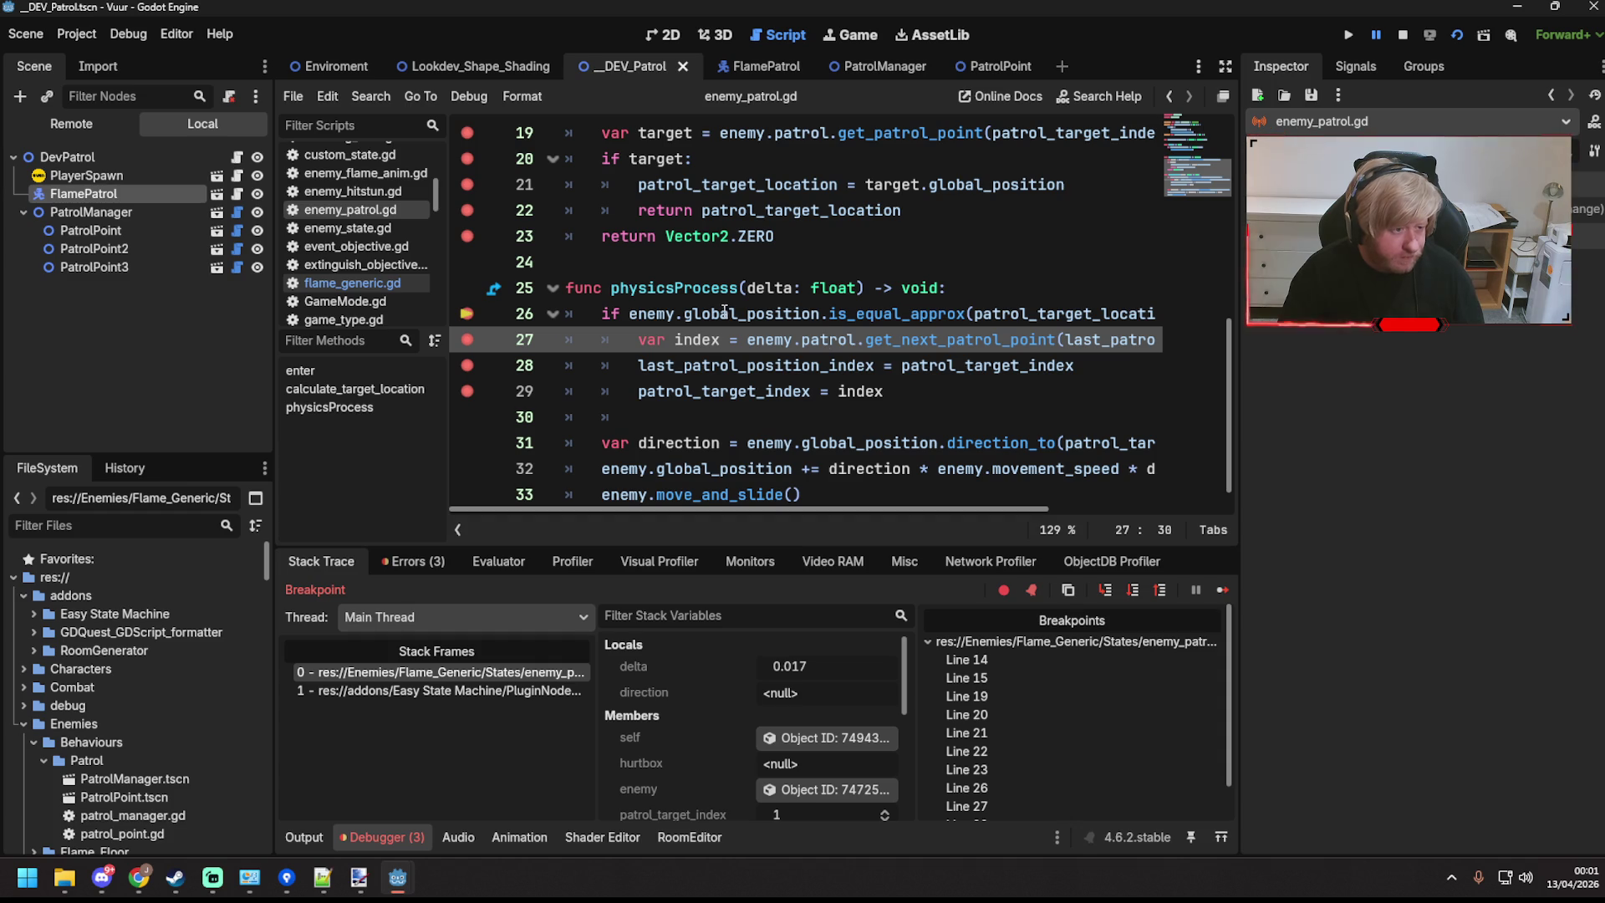
Inspect the enemy object's properties in the Stack Variables panel while paused at line 26
{"action": "mouse_move", "coordinate": [724, 312]}
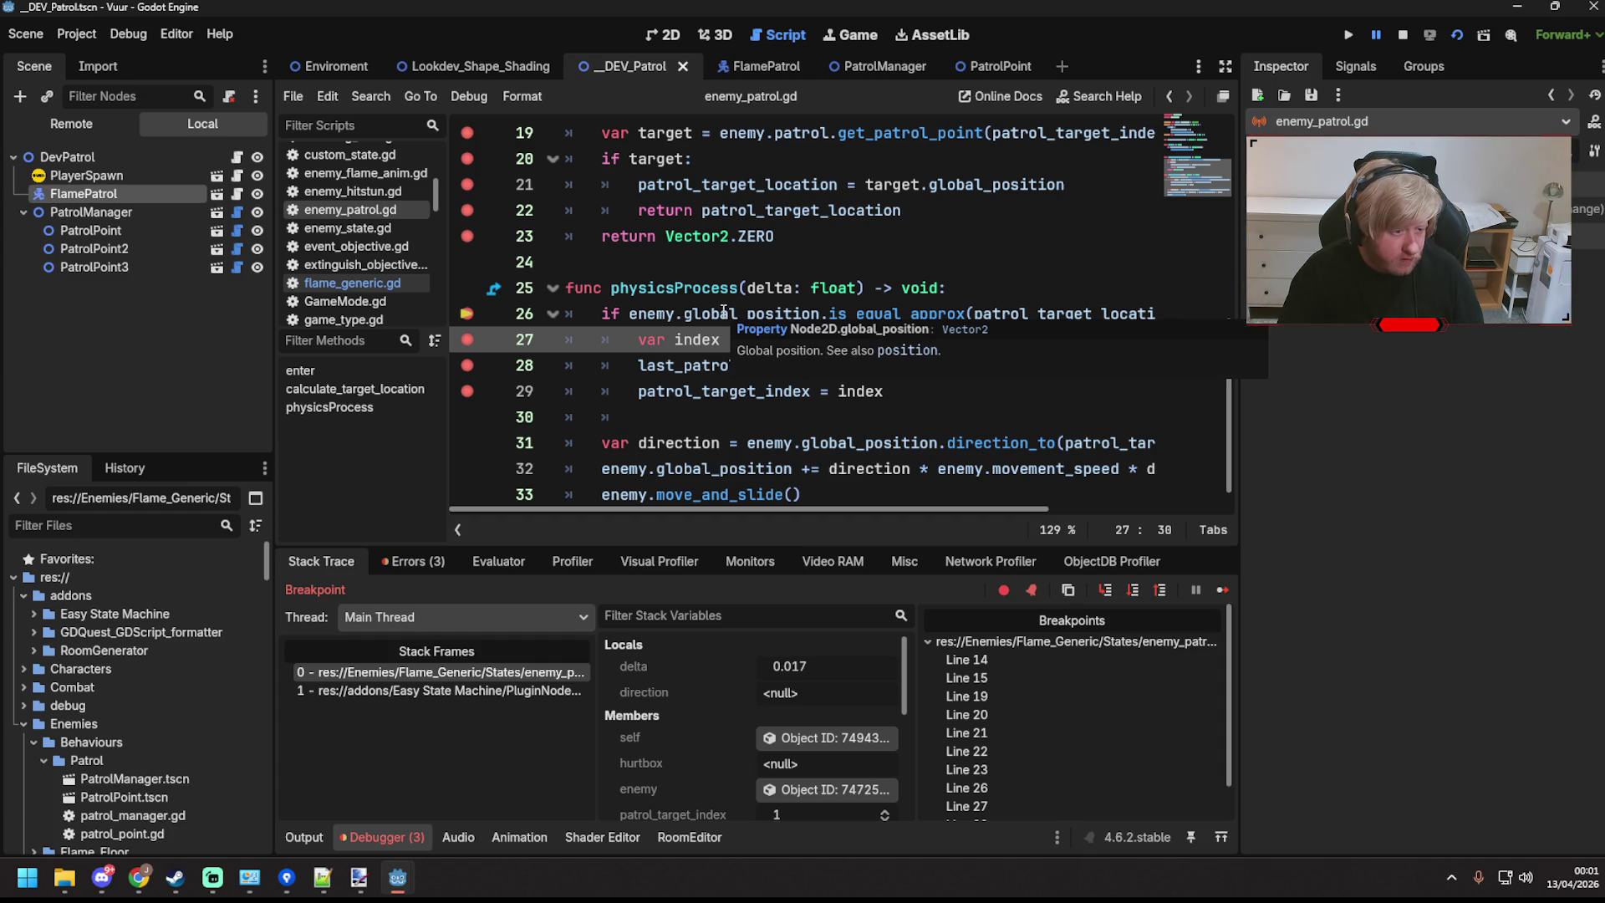
{"action": "left_click", "coordinate": [910, 411]}
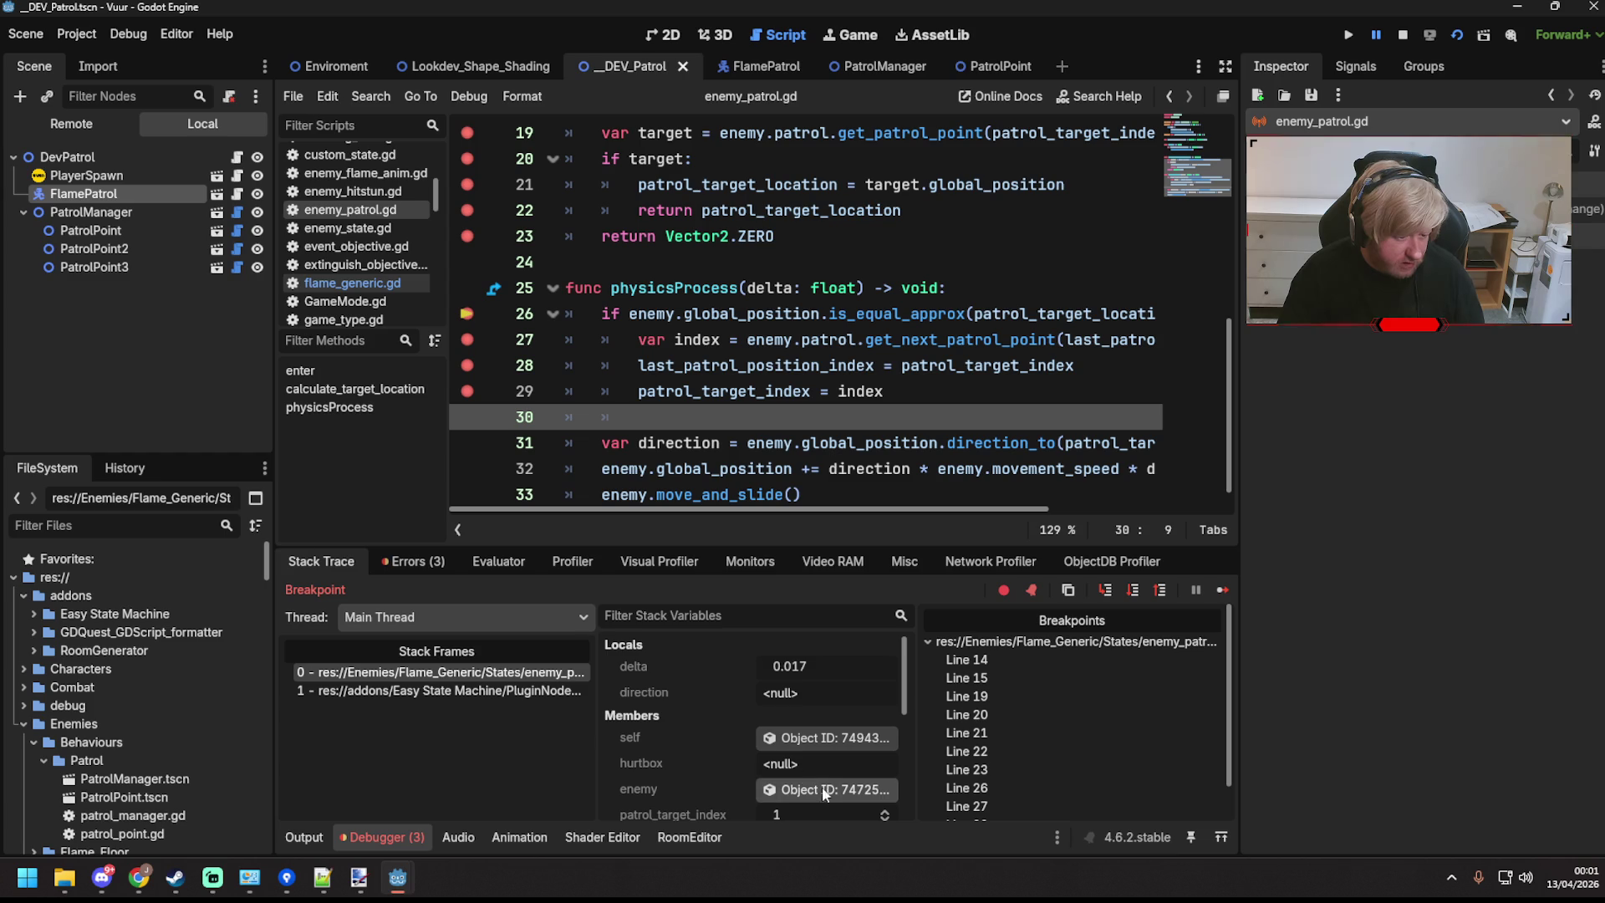
{"action": "left_click_drag", "start_coordinate": [904, 512], "coordinate": [996, 508]}
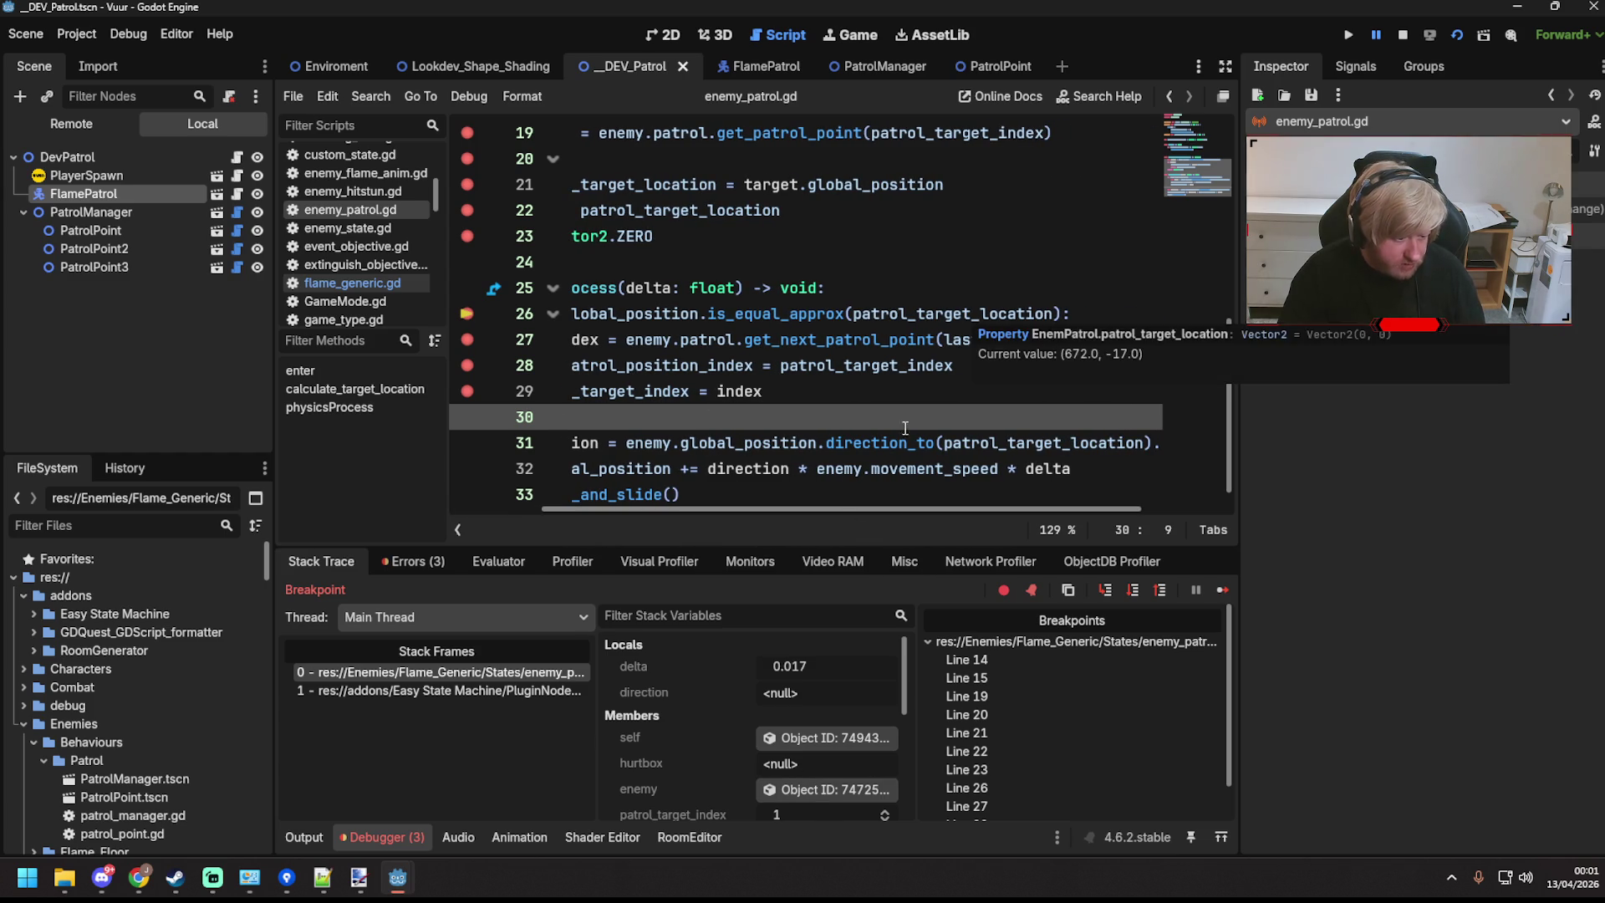
{"action": "scroll", "coordinate": [819, 705], "scroll_direction": "down", "scroll_amount": 4}
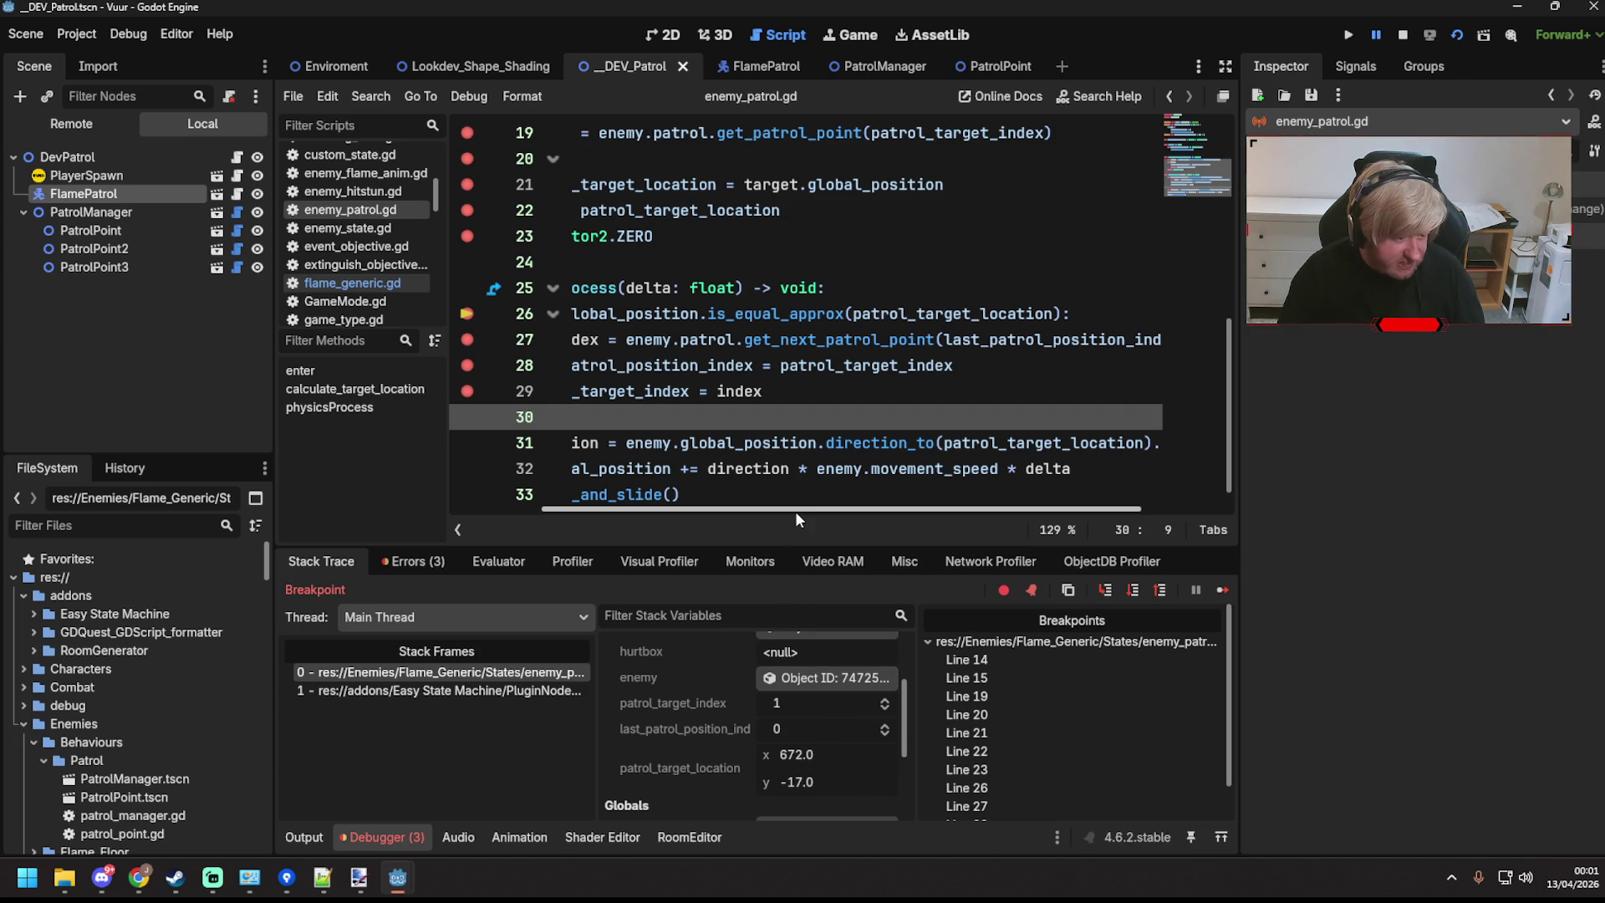
{"action": "left_click_drag", "start_coordinate": [795, 508], "coordinate": [699, 509]}
{"action": "scroll", "coordinate": [764, 722], "scroll_direction": "up", "scroll_amount": 3}
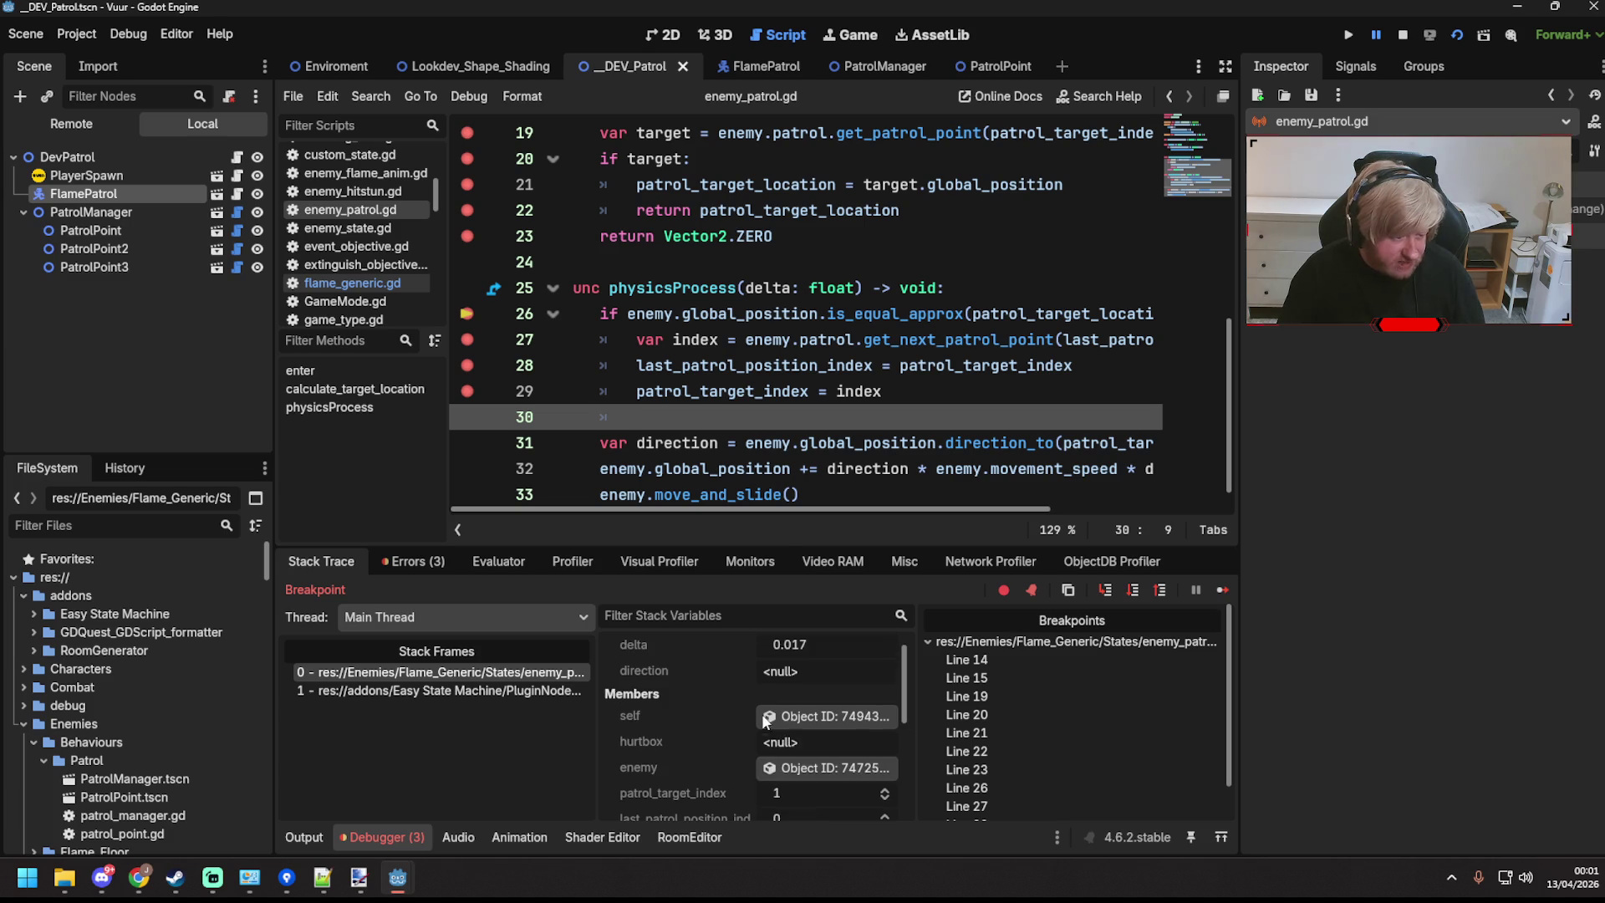
{"action": "left_click", "coordinate": [828, 768]}
{"action": "scroll", "coordinate": [1506, 496], "scroll_direction": "down", "scroll_amount": 10}
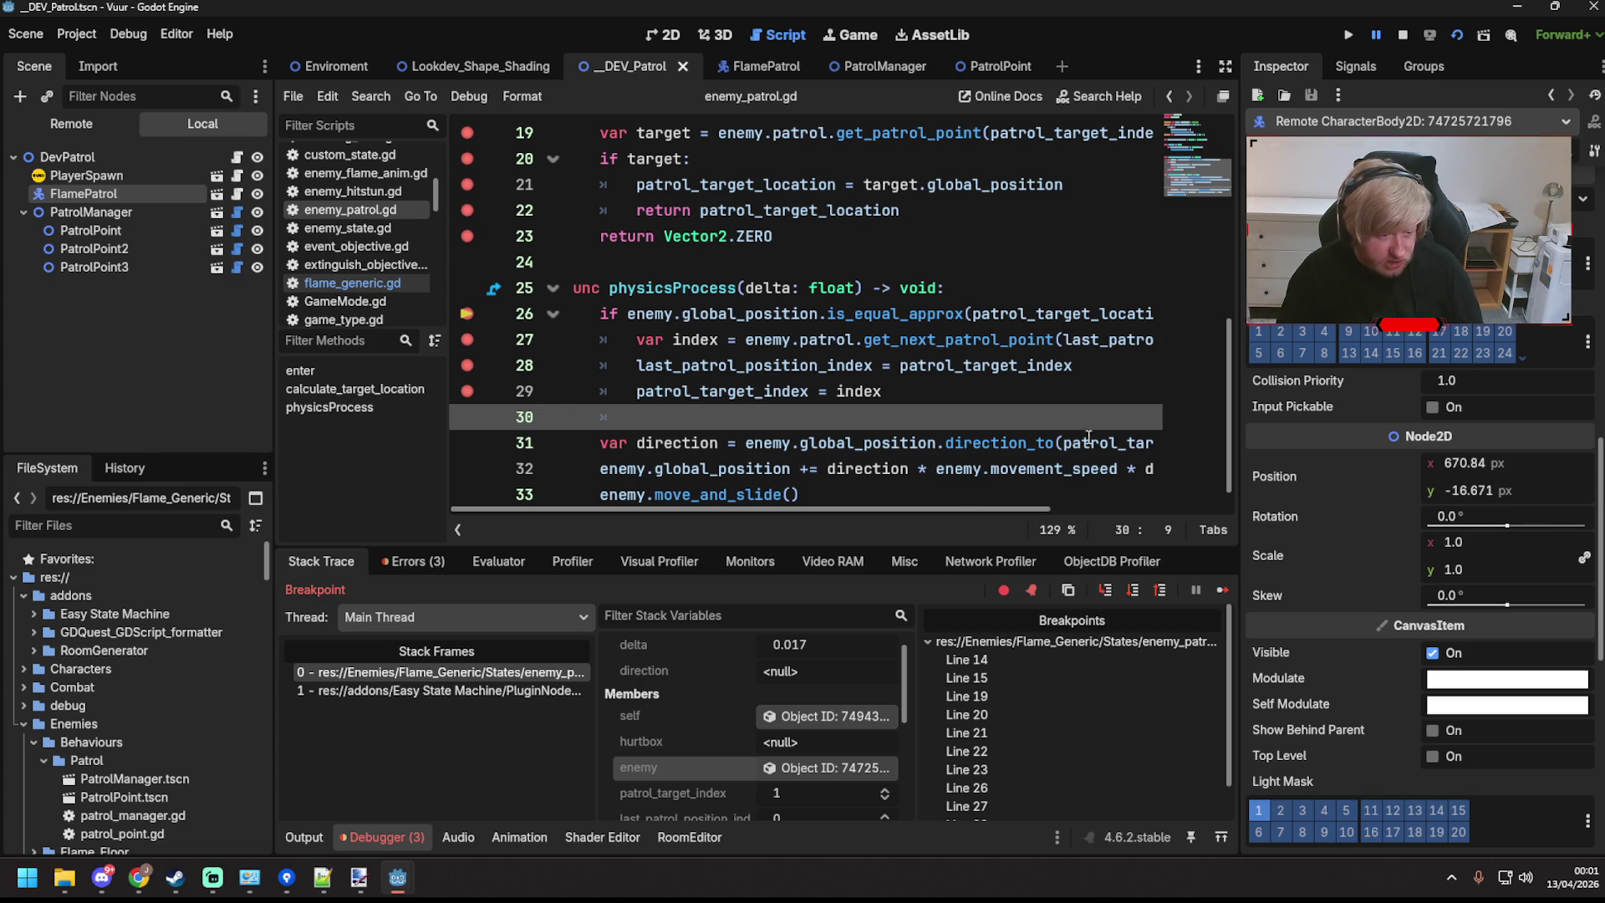
{"action": "mouse_move", "coordinate": [967, 508]}
{"action": "left_mouse_down"}
{"action": "mouse_move", "coordinate": [1145, 502]}
{"action": "mouse_move", "coordinate": [959, 510]}
{"action": "left_mouse_up"}
Continue past the line 26 breakpoint several times, then inspect the enemy's live properties
{"action": "left_click", "coordinate": [1222, 590]}
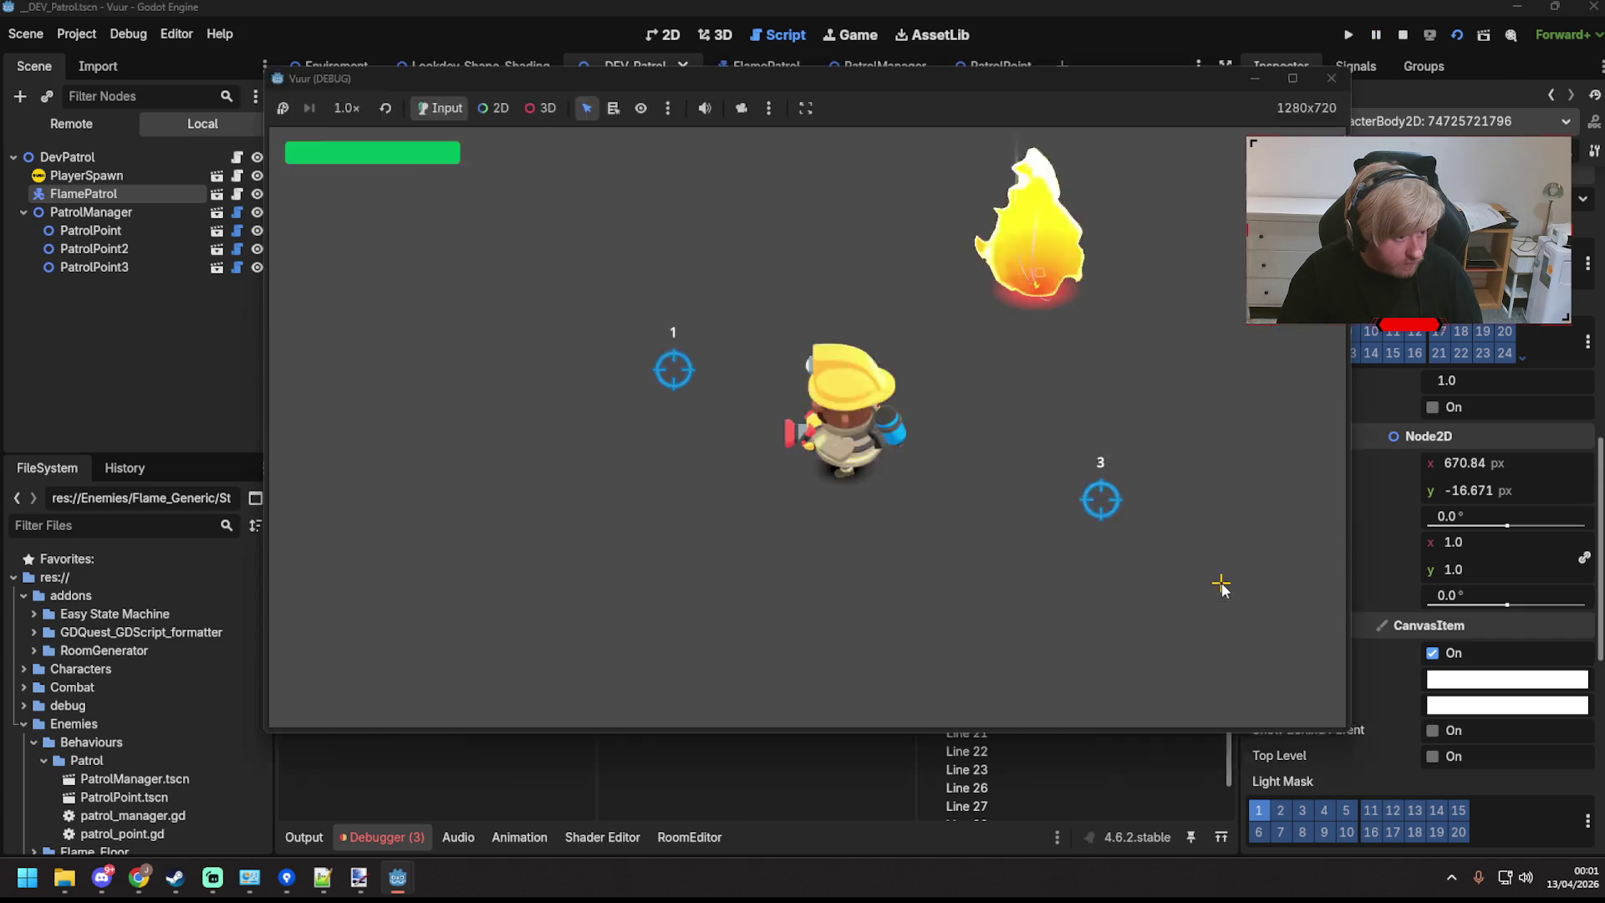
{"action": "left_click", "coordinate": [1222, 589]}
{"action": "left_click", "coordinate": [1223, 589]}
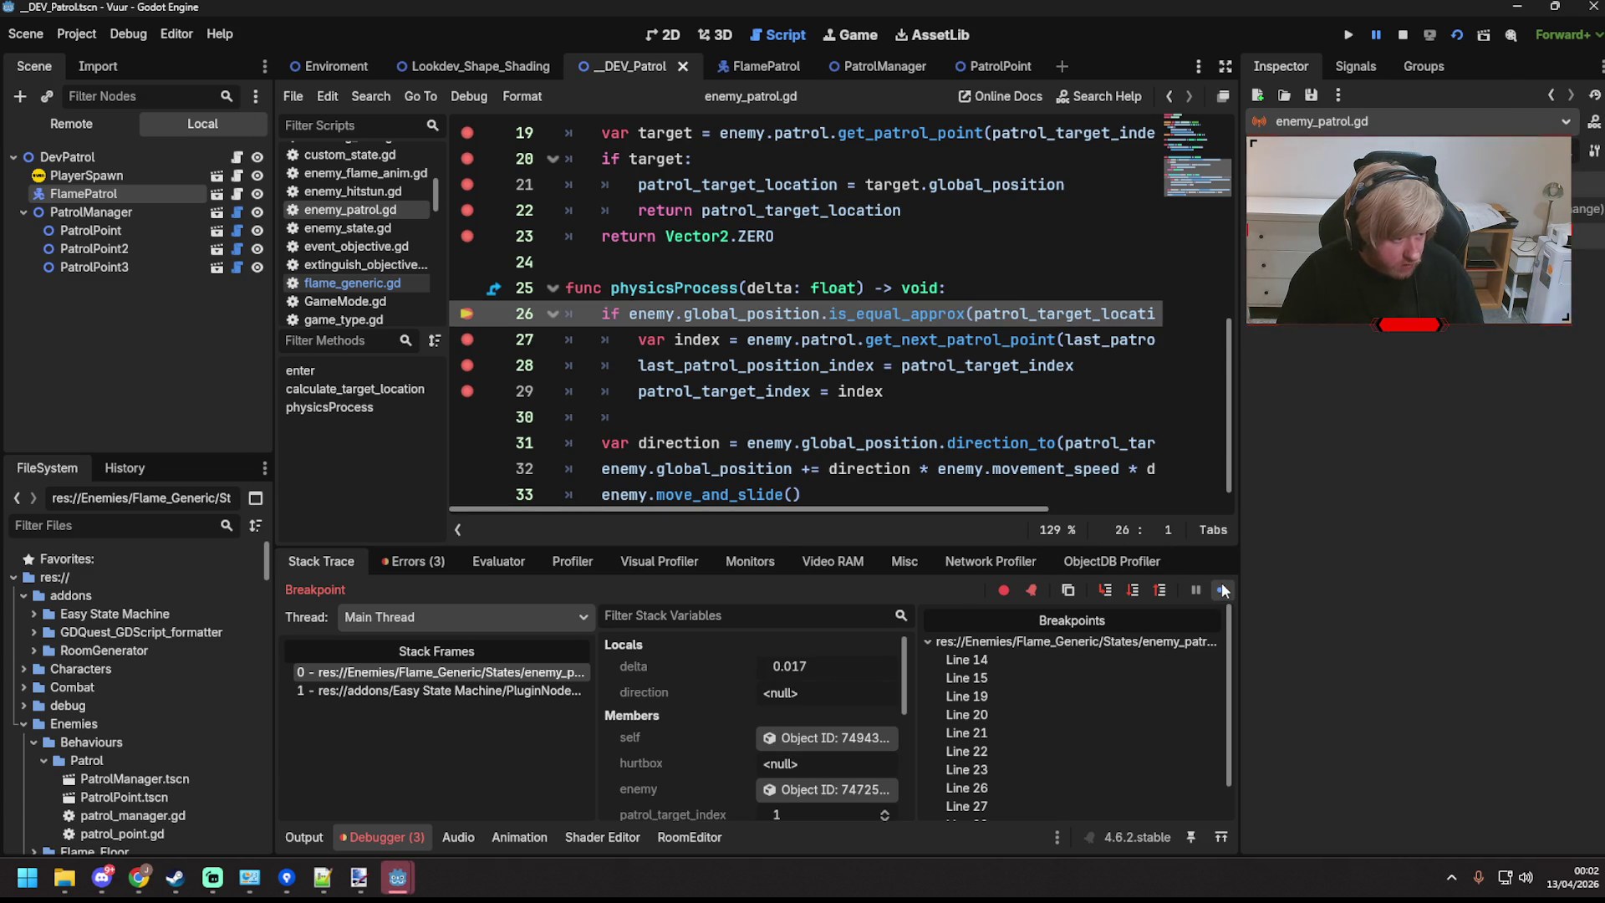
{"action": "left_click", "coordinate": [1222, 589]}
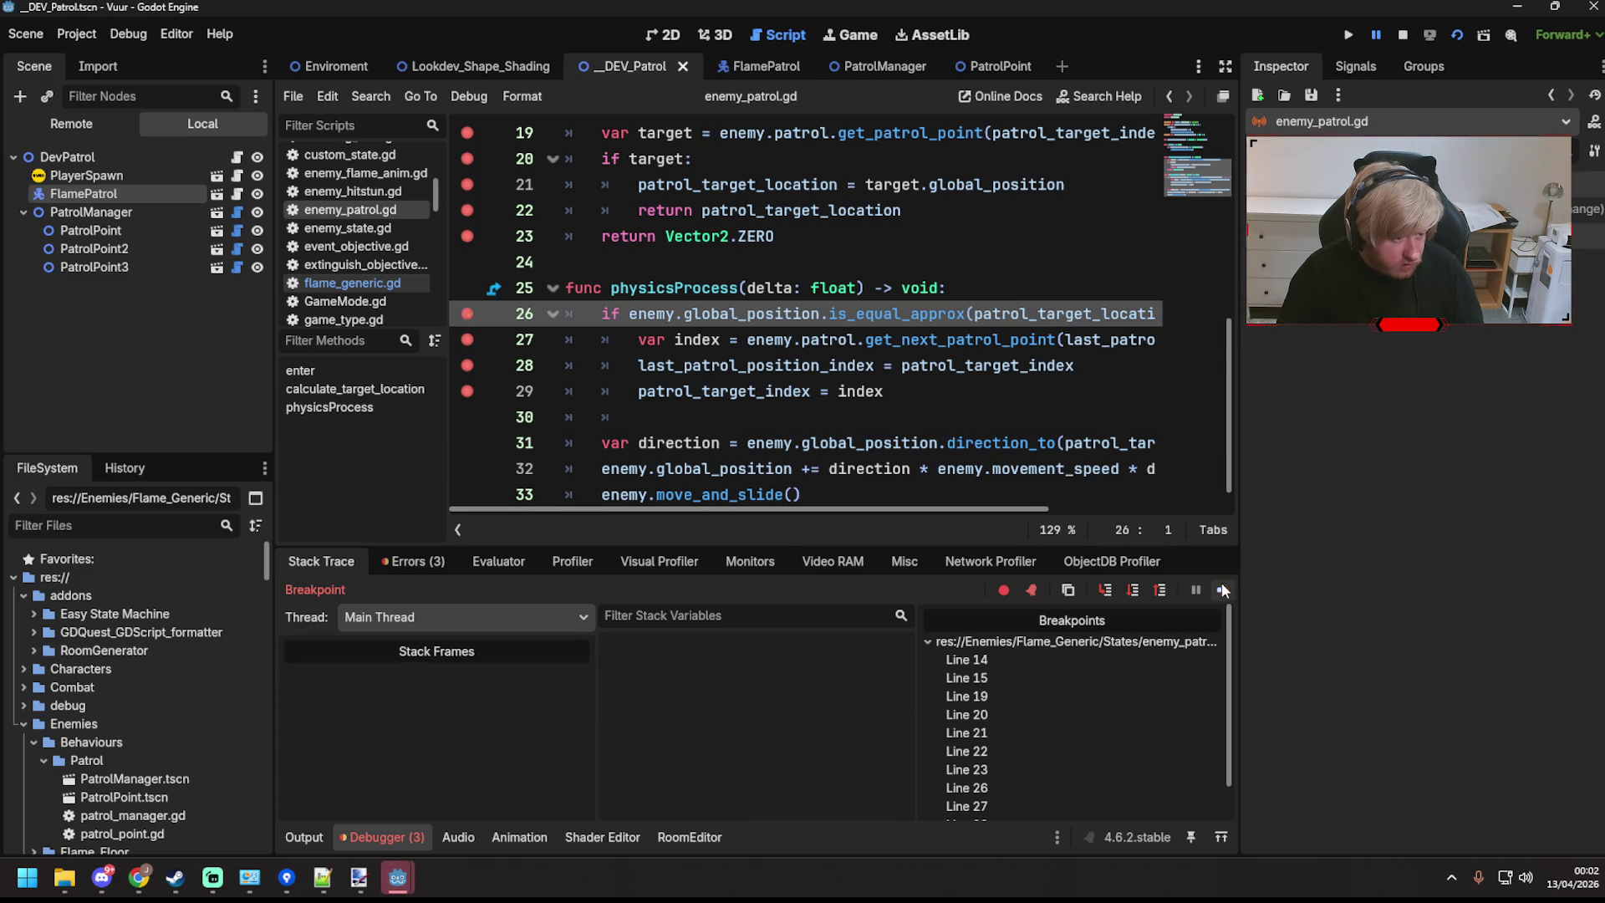
{"action": "left_click", "coordinate": [1222, 589]}
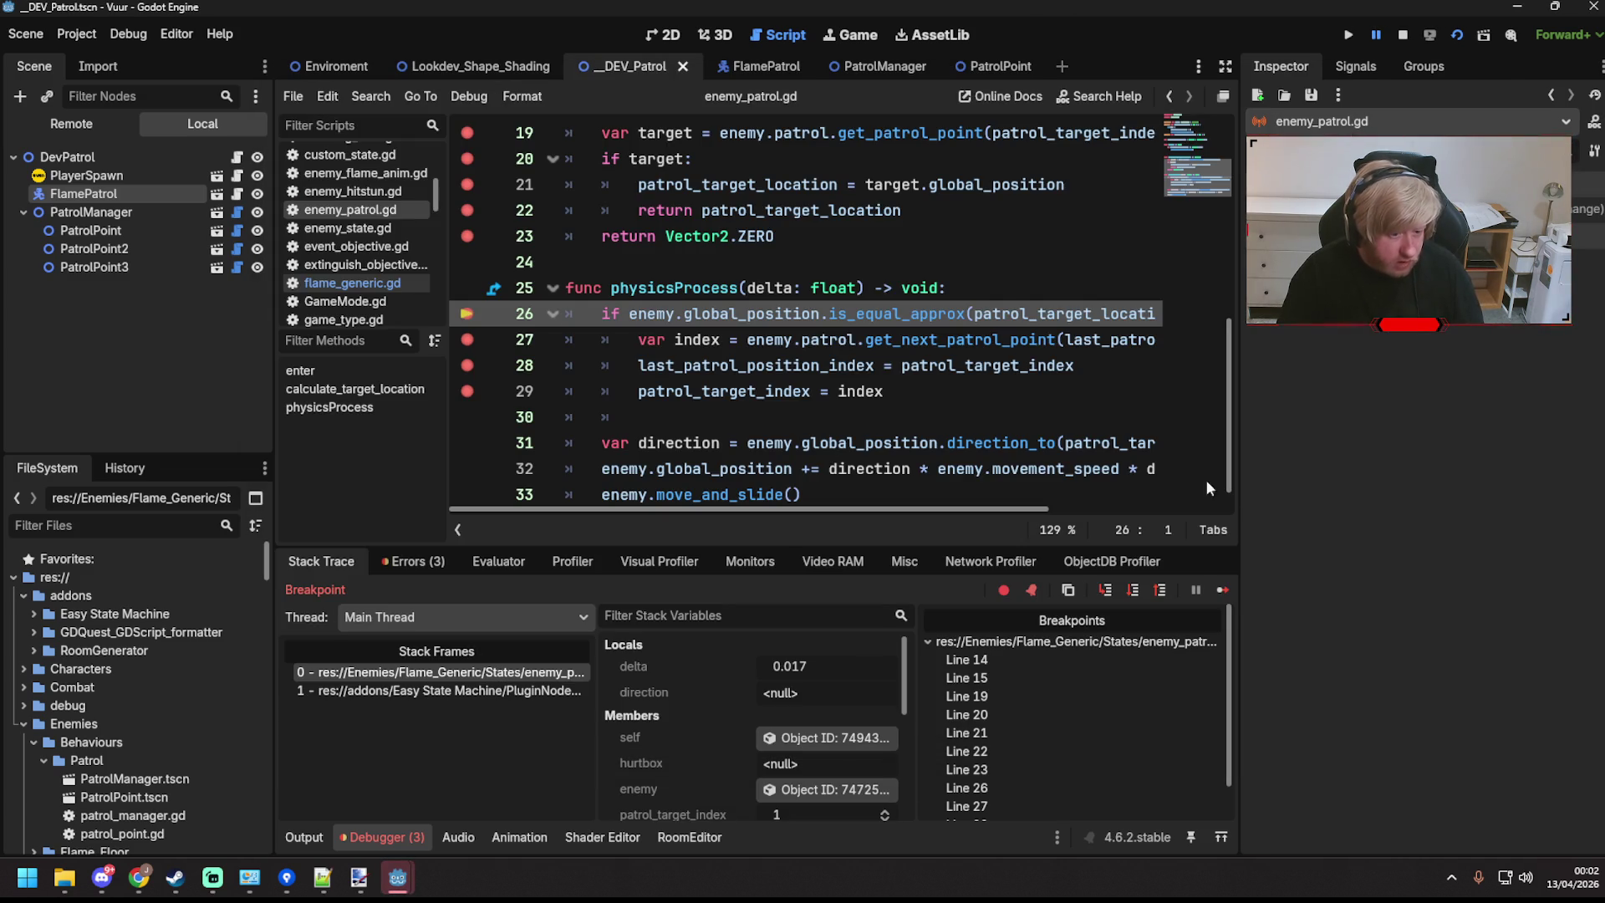
{"action": "scroll", "coordinate": [775, 746], "scroll_direction": "down", "scroll_amount": 2}
{"action": "left_click", "coordinate": [773, 722]}
Scroll the enemy's CharacterBody2D properties in the Inspector, then open the Vector2 is_equal_approx documentation
{"action": "scroll", "coordinate": [1426, 621], "scroll_direction": "down", "scroll_amount": 5}
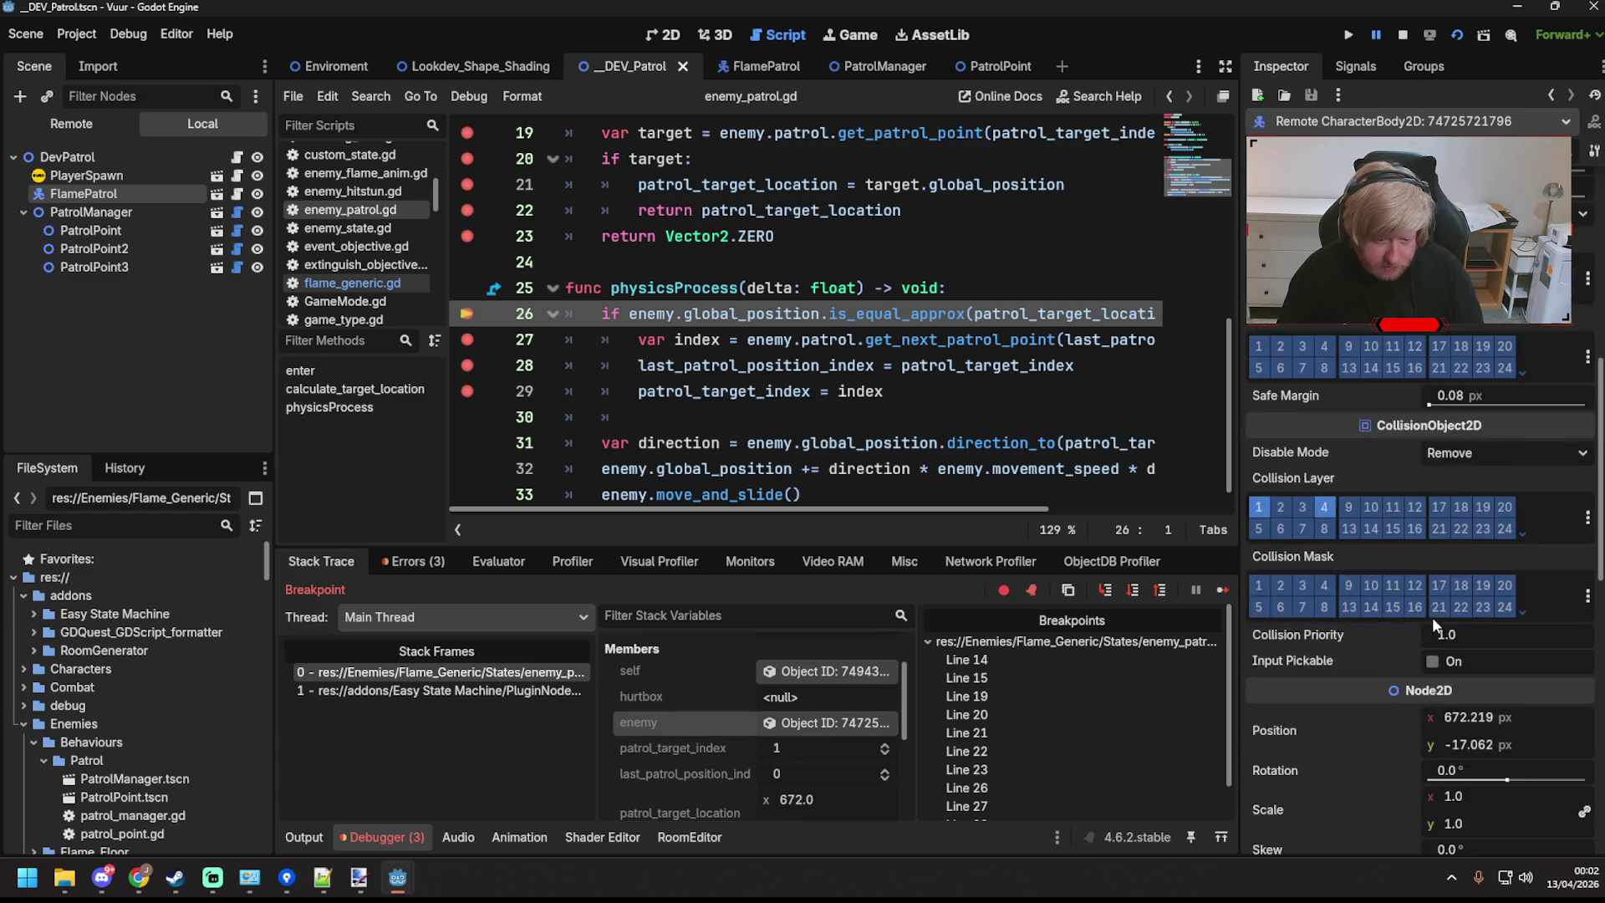
{"action": "scroll", "coordinate": [1434, 614], "scroll_direction": "down", "scroll_amount": 5}
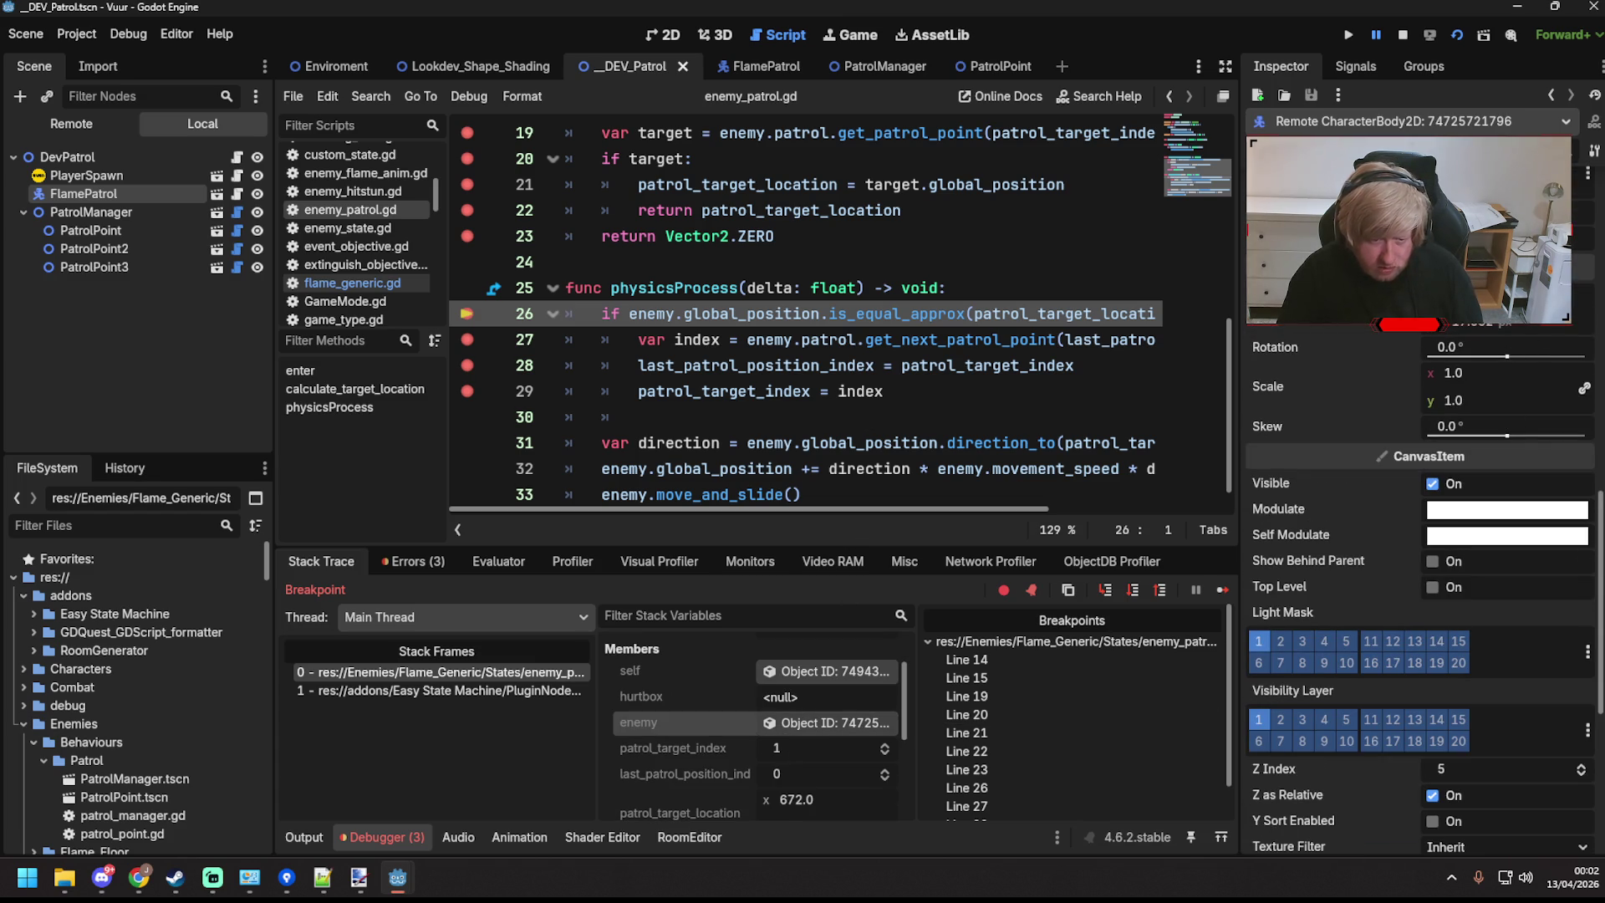
{"action": "scroll", "coordinate": [860, 424], "scroll_direction": "down", "scroll_amount": 1}
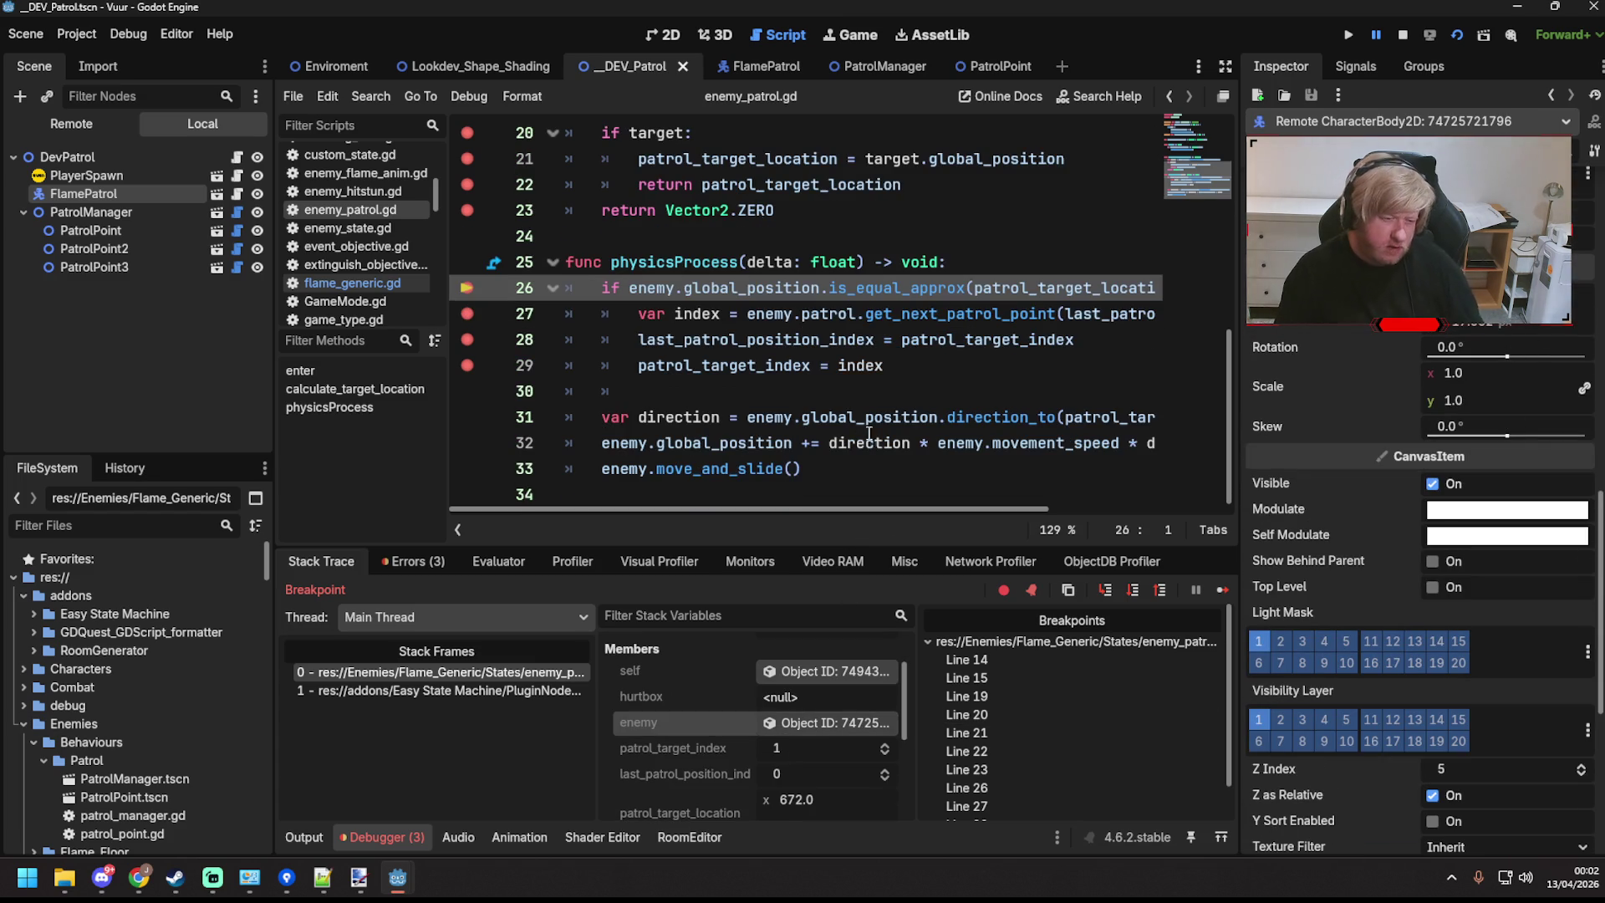
{"action": "mouse_move", "coordinate": [922, 508]}
{"action": "left_mouse_down"}
{"action": "mouse_move", "coordinate": [1040, 510]}
{"action": "mouse_move", "coordinate": [866, 504]}
{"action": "mouse_move", "coordinate": [1122, 507]}
{"action": "mouse_move", "coordinate": [939, 484]}
{"action": "mouse_move", "coordinate": [1004, 498]}
{"action": "left_mouse_up"}
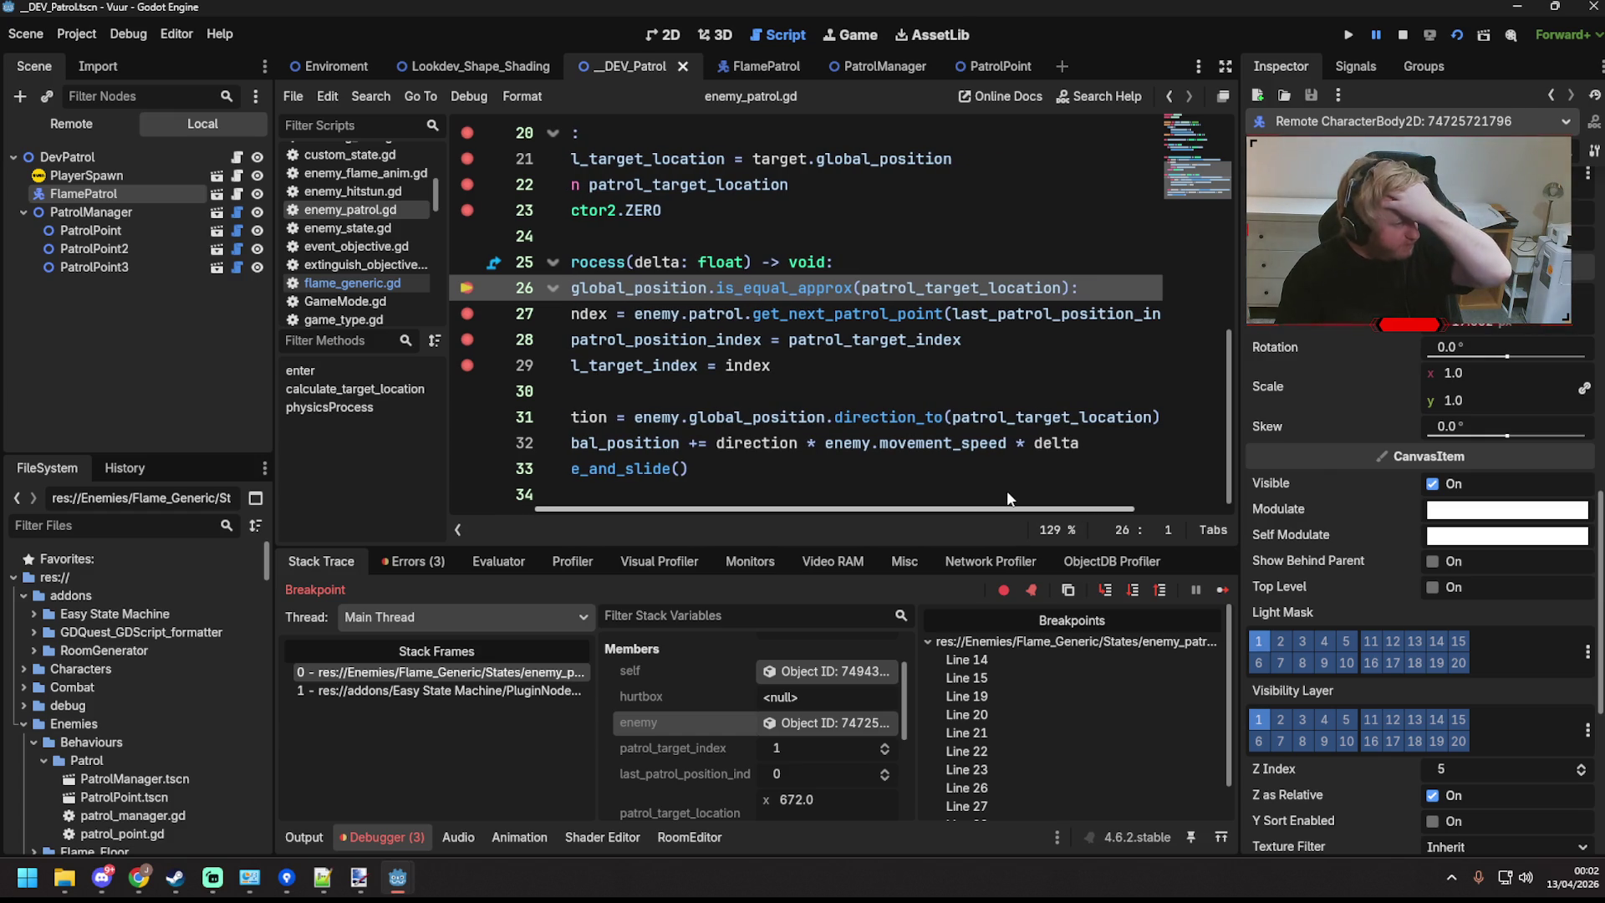
{"action": "mouse_move", "coordinate": [1007, 507]}
{"action": "left_mouse_down"}
{"action": "mouse_move", "coordinate": [926, 519]}
{"action": "mouse_move", "coordinate": [990, 509]}
{"action": "left_mouse_up"}
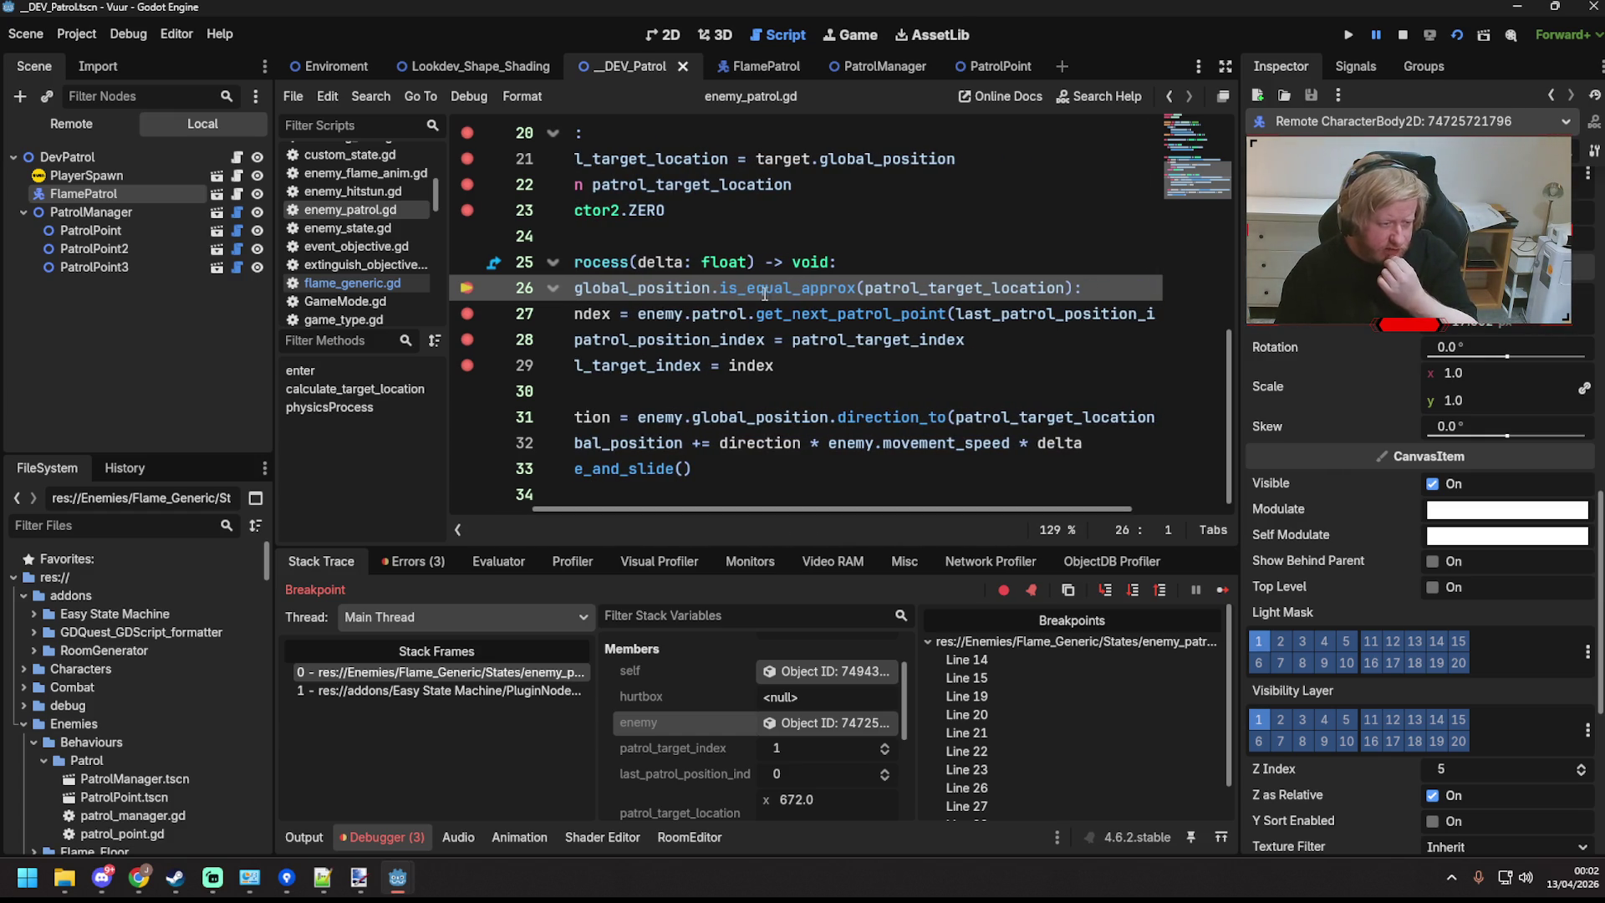
{"action": "mouse_move", "coordinate": [766, 287]}
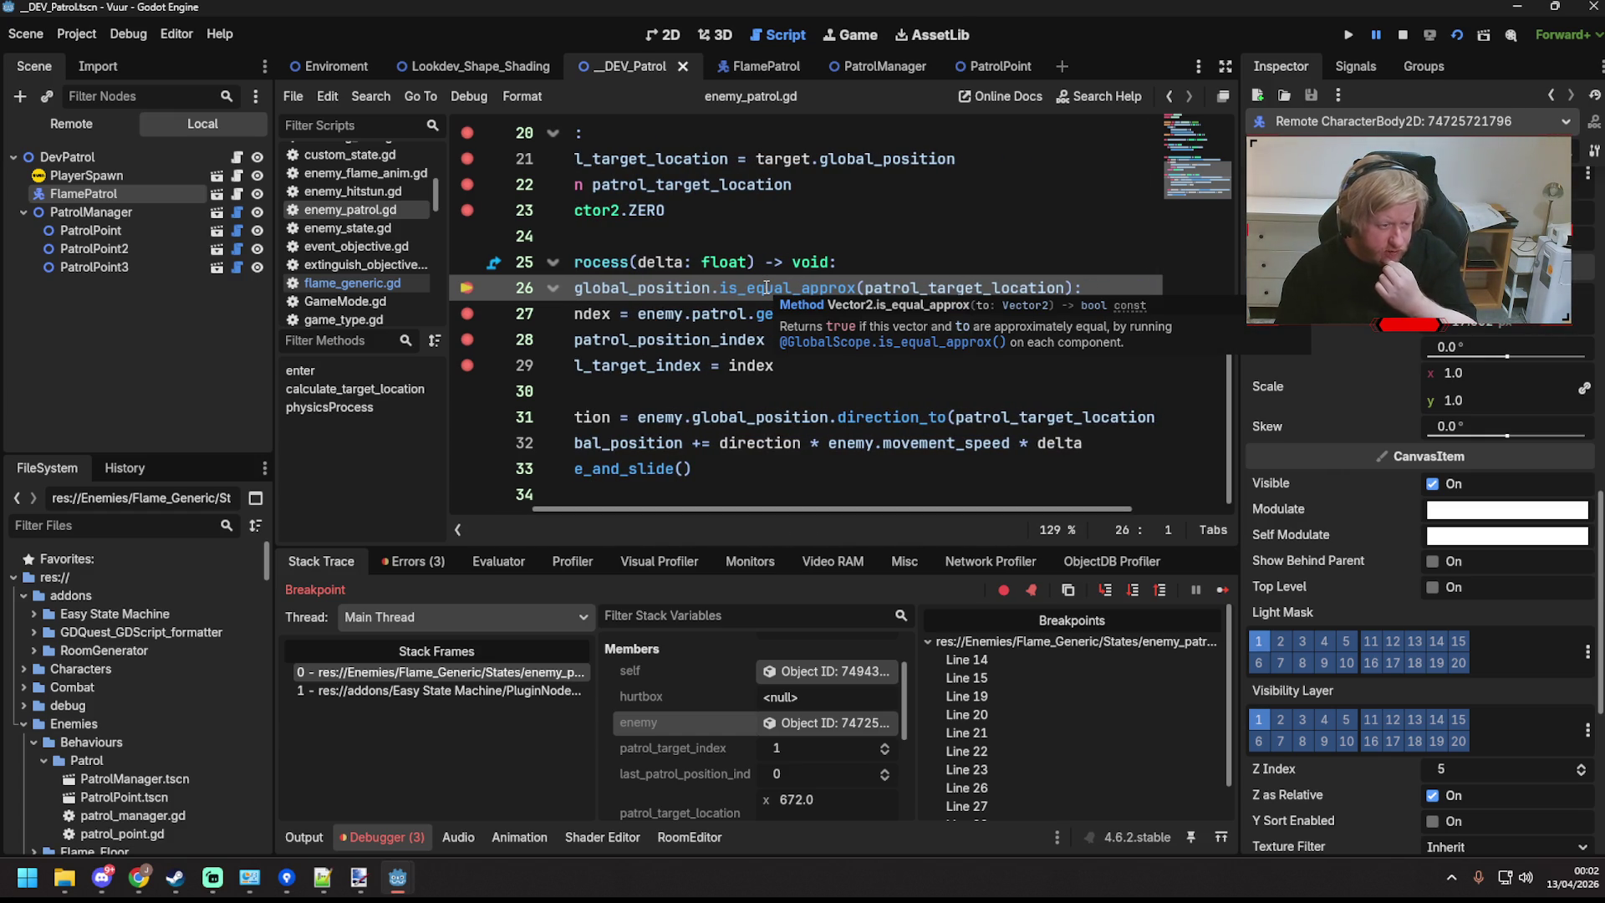
{"action": "left_click", "coordinate": [765, 288], "text": "ctrl"}
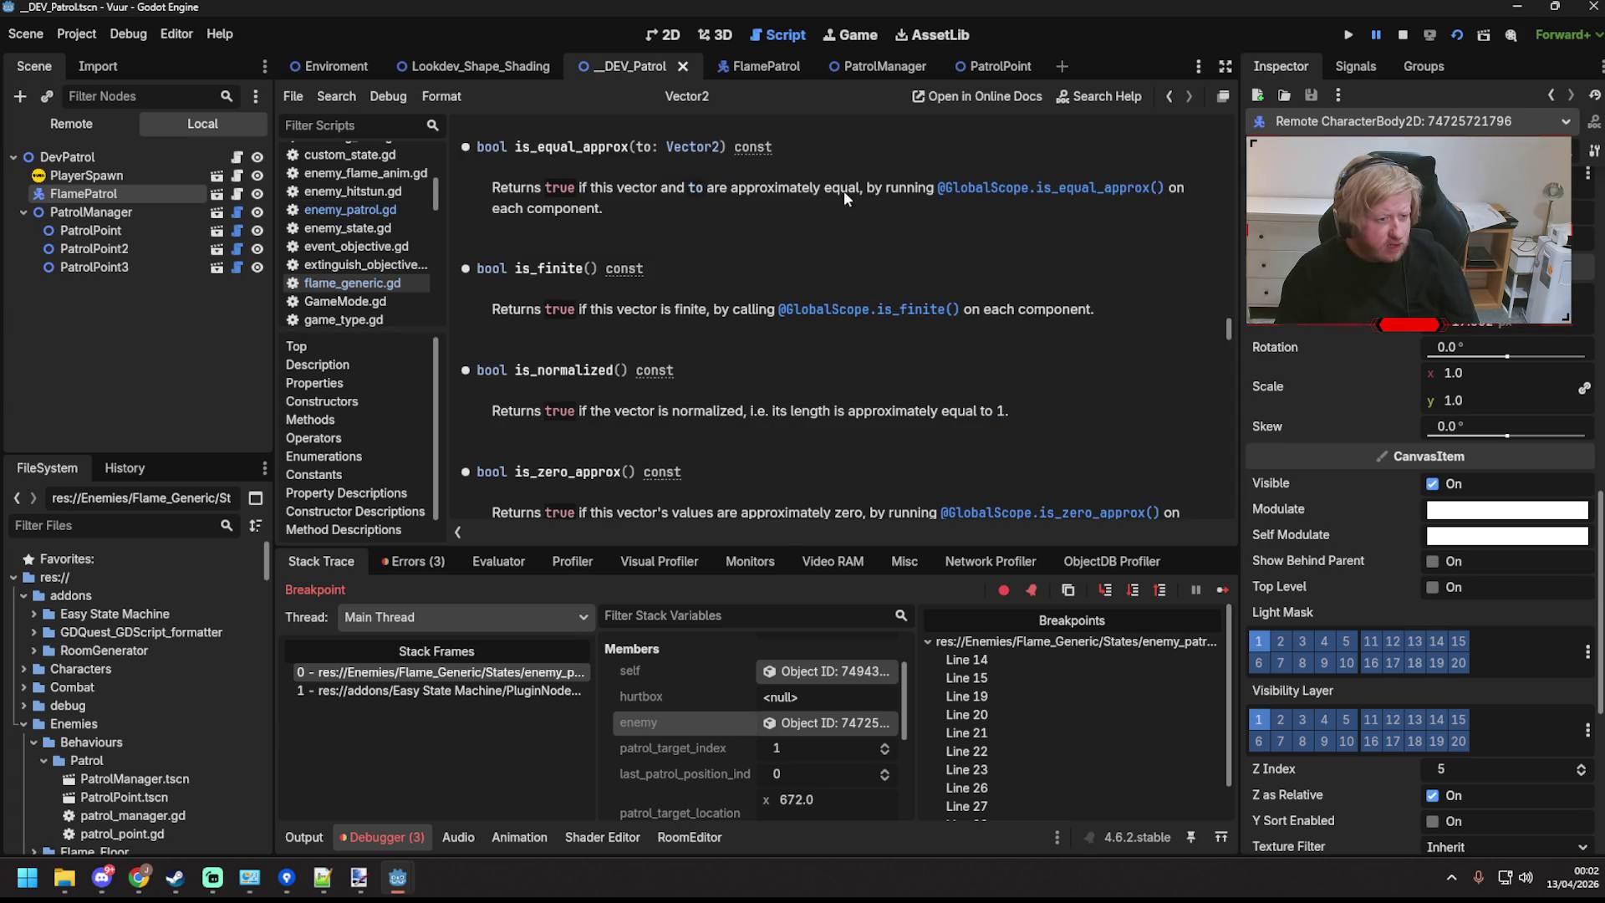
Check the float is_equal_approx docs, change line 26 to use ==, save, and resume the game
{"action": "left_click", "coordinate": [1069, 192]}
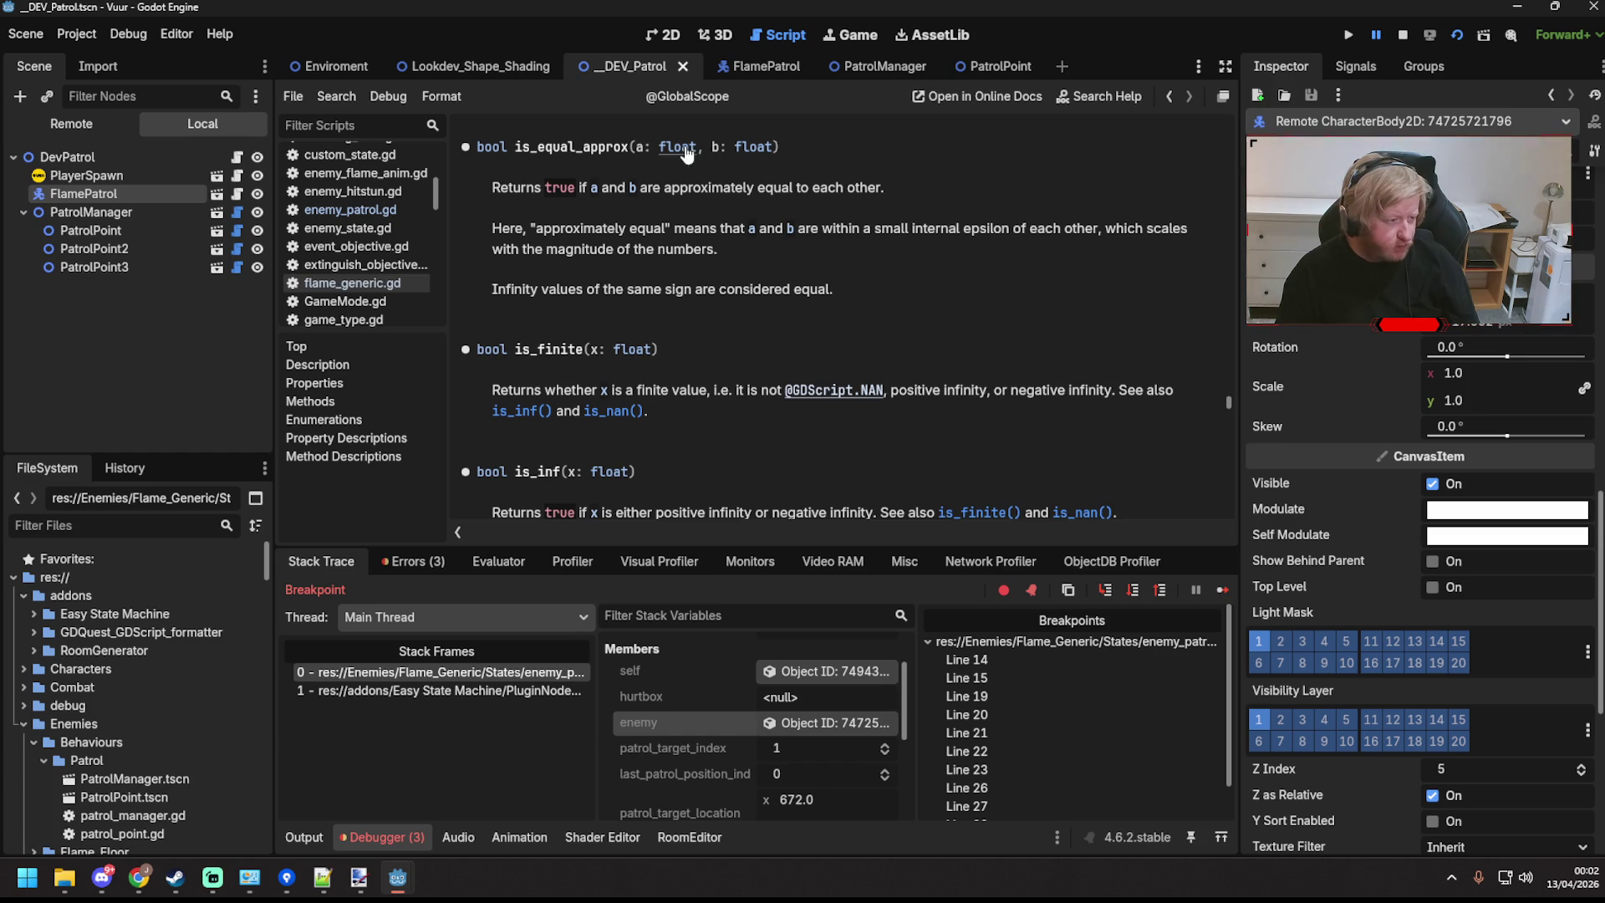
{"action": "left_click", "coordinate": [356, 211]}
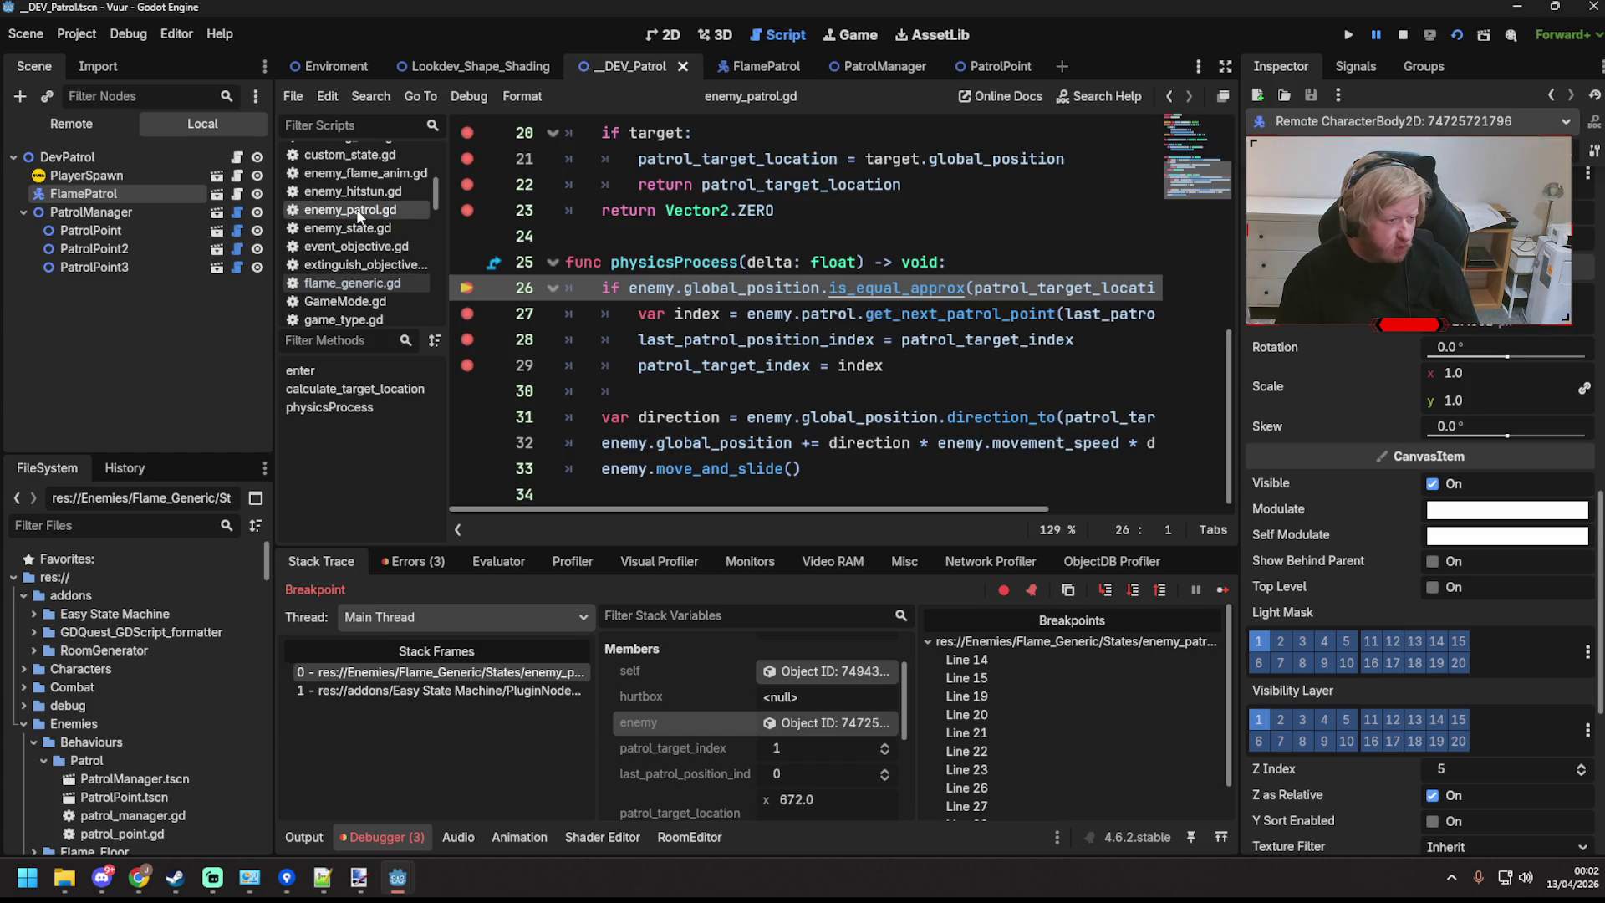
{"action": "left_click_drag", "start_coordinate": [828, 290], "coordinate": [973, 290]}
{"action": "key", "text": "BackSpace"}
{"action": "key", "text": "BackSpace"}
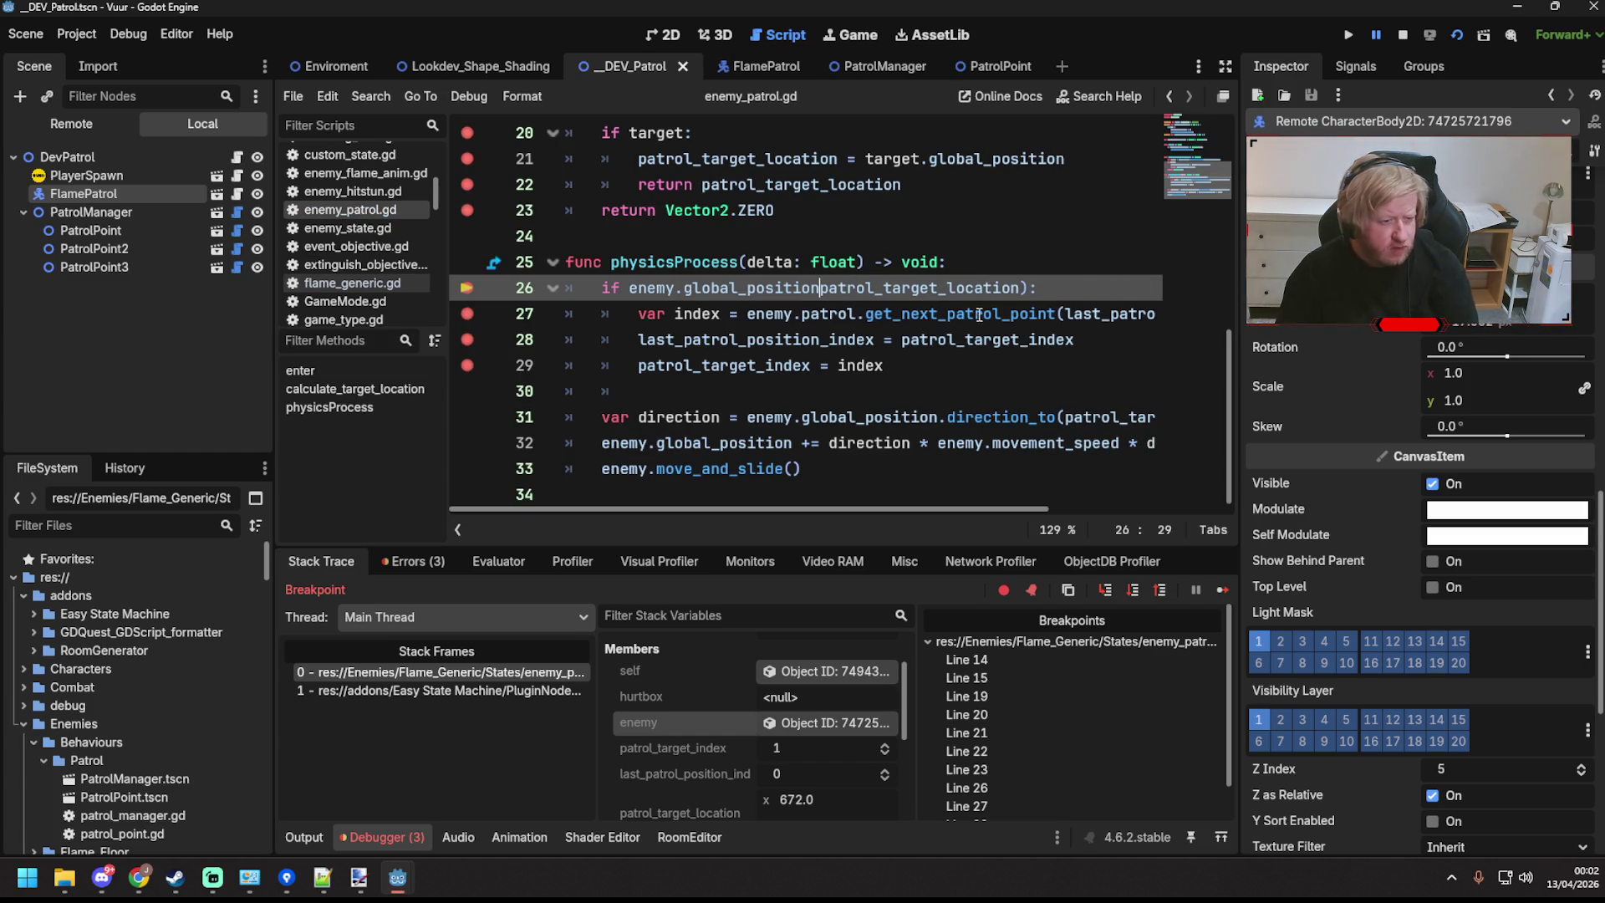
{"action": "key", "text": "BackSpace"}
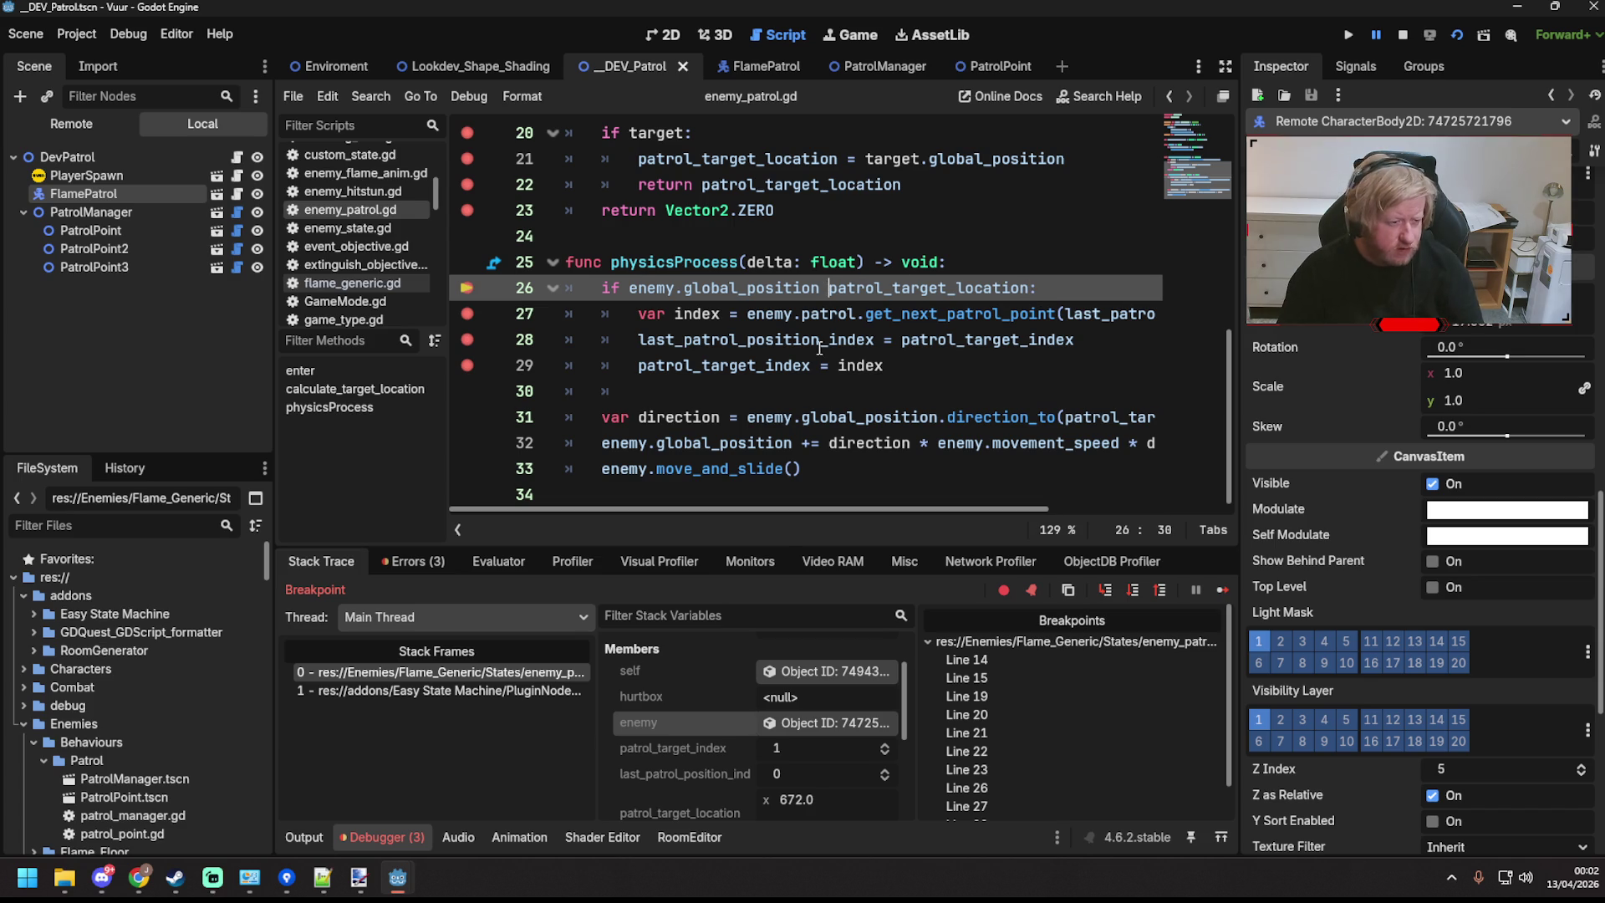
{"action": "type", "text": "=="}
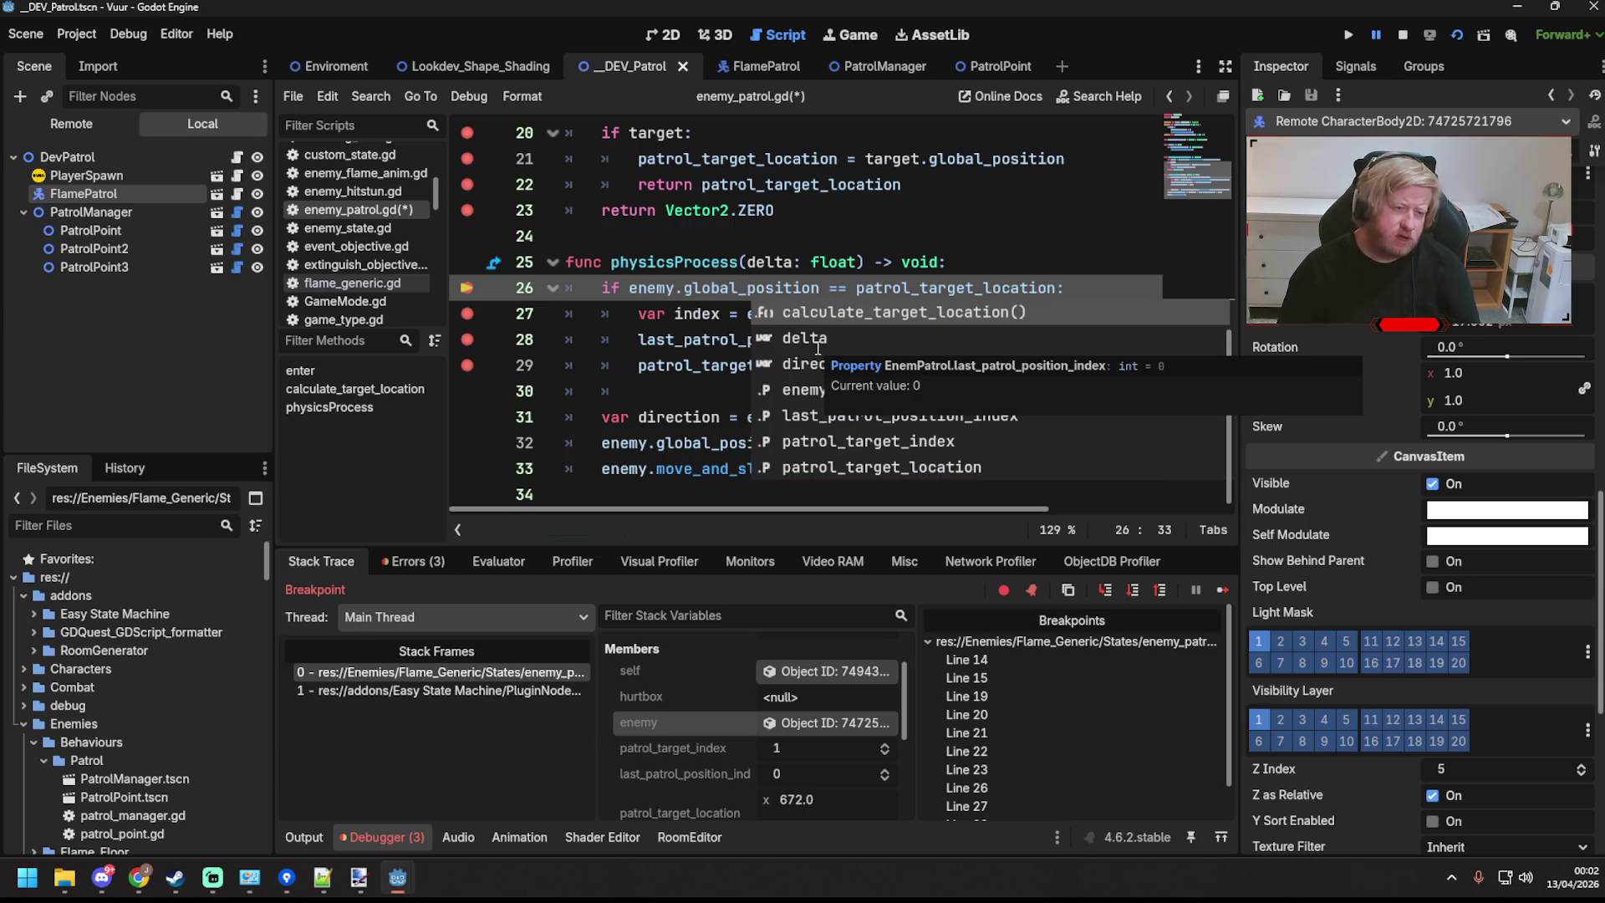
{"action": "left_click", "coordinate": [1069, 287]}
{"action": "key", "text": "ctrl+s"}
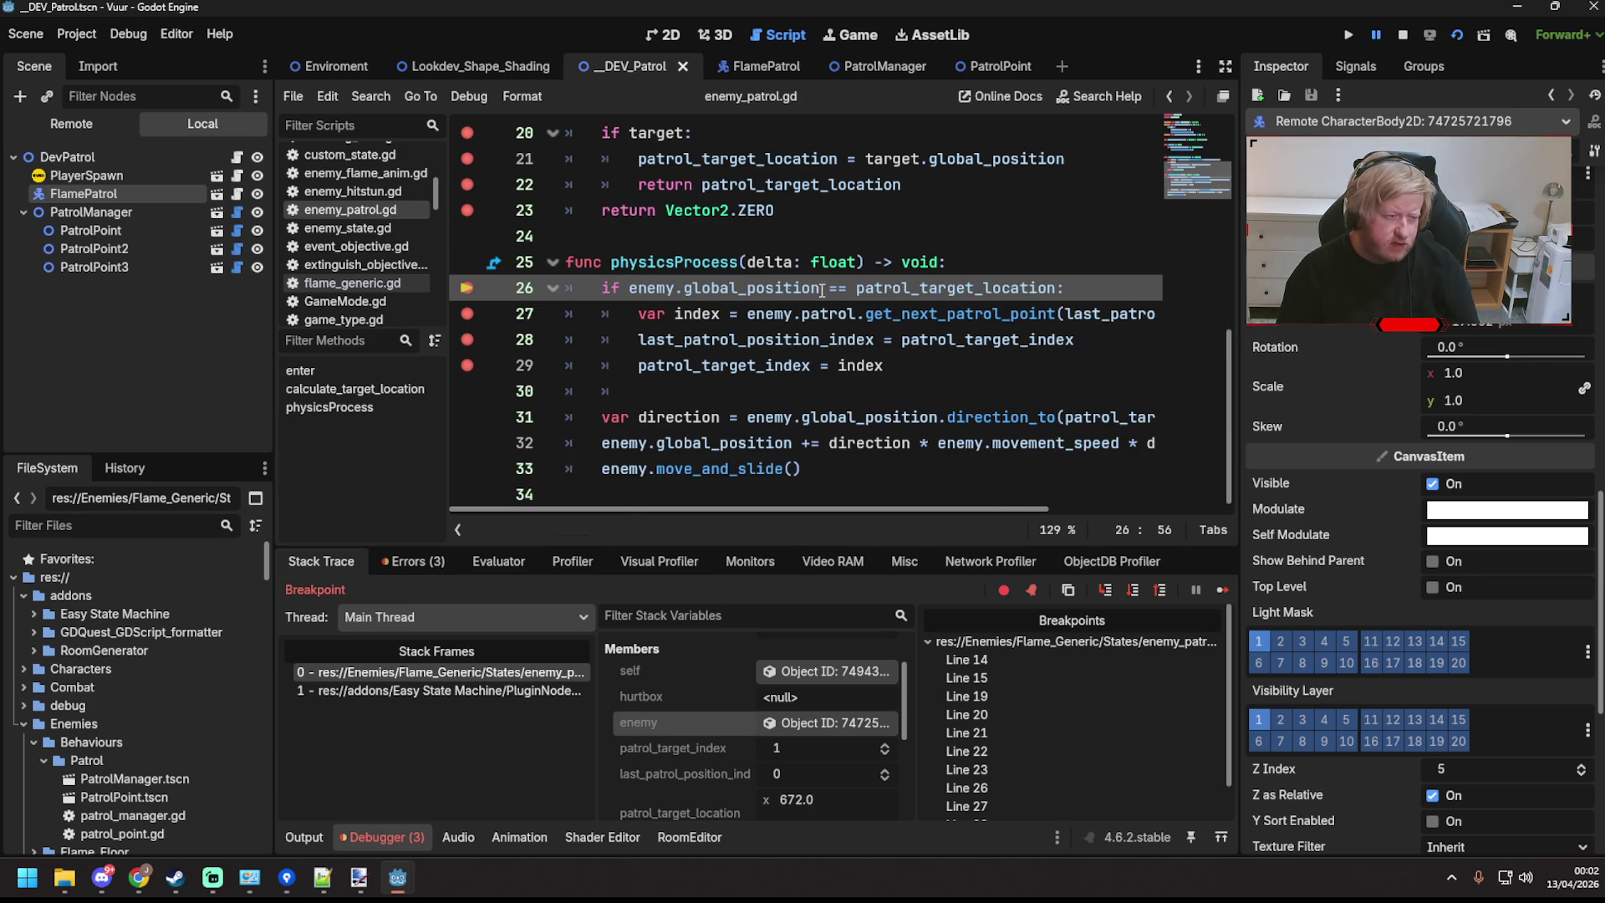
{"action": "left_click", "coordinate": [1222, 590]}
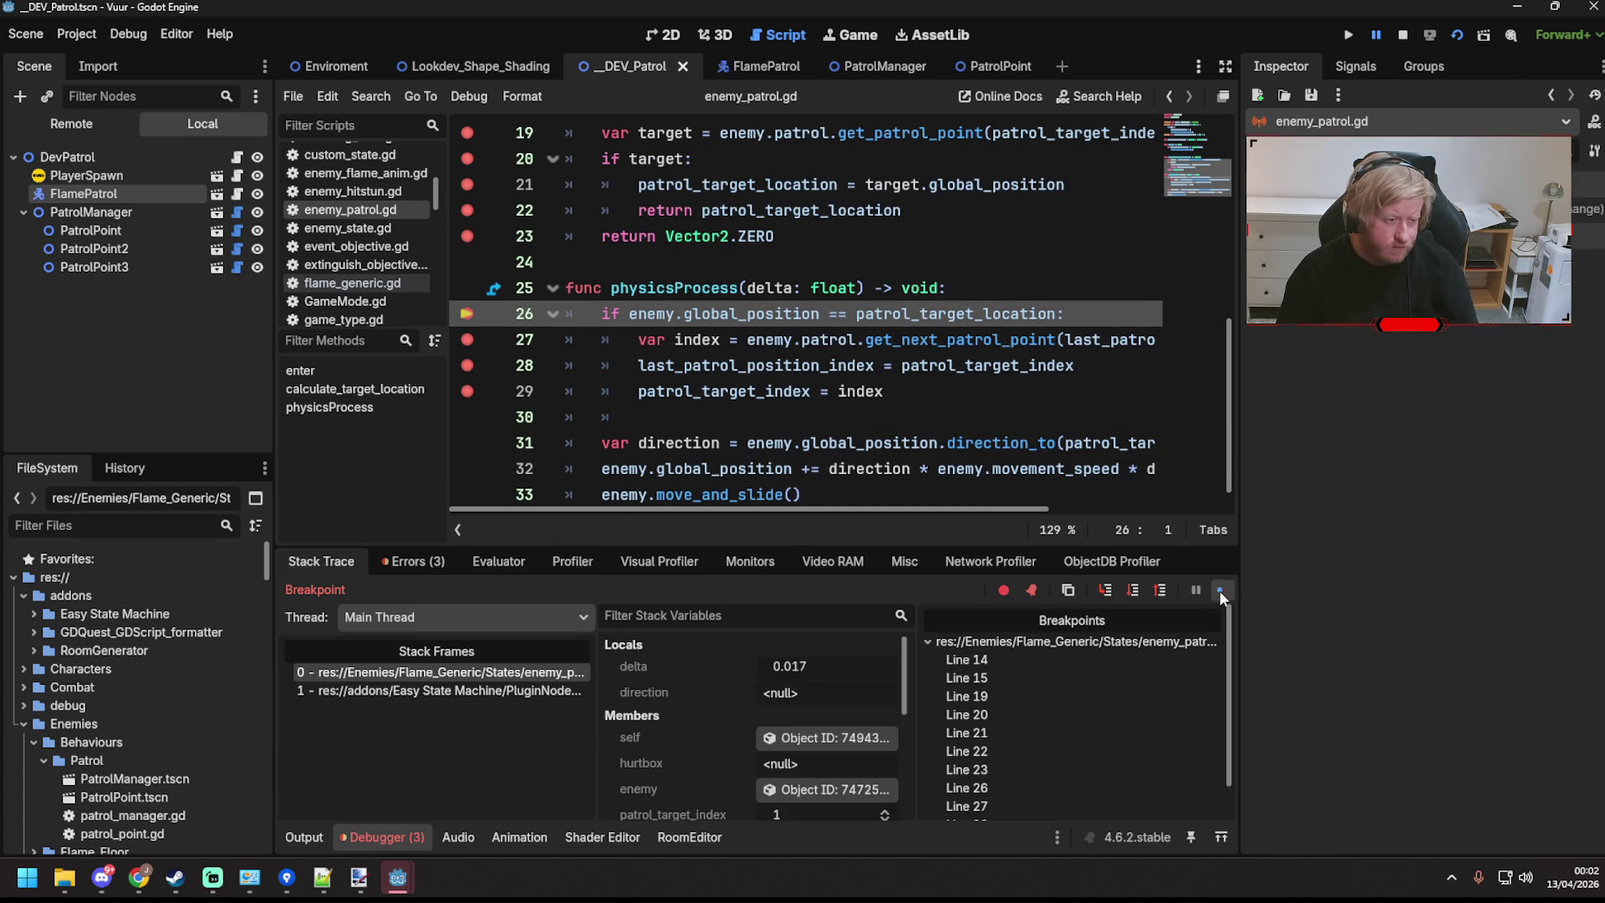
Resume the game until the breakpoint hits again and place the caret on line 26
{"action": "left_click", "coordinate": [1223, 591]}
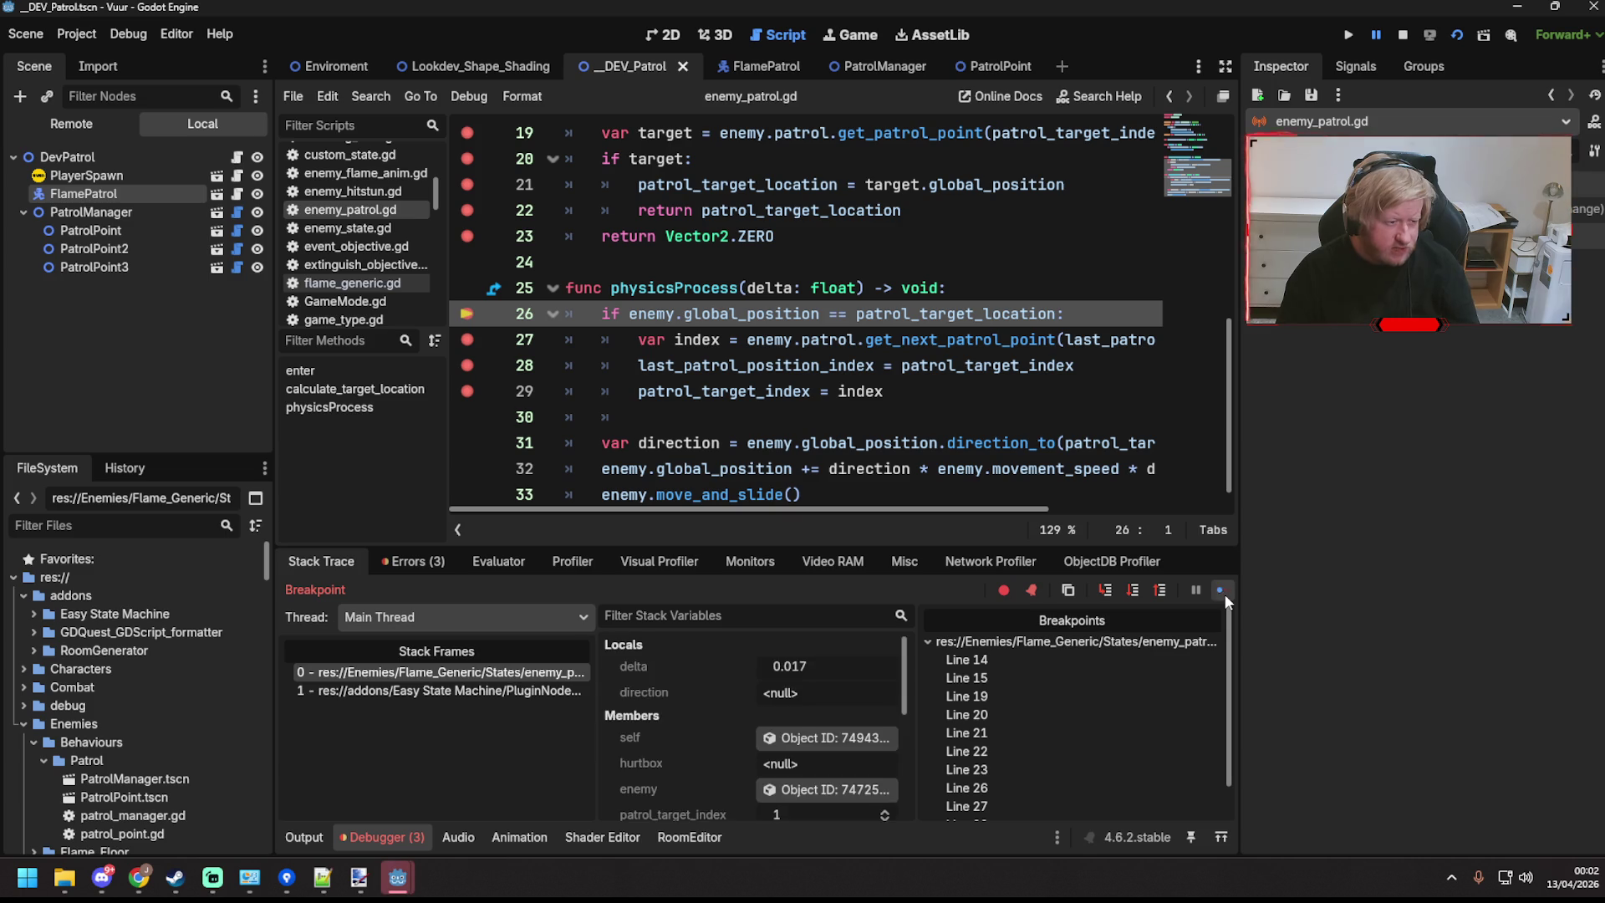
{"action": "left_click", "coordinate": [795, 314]}
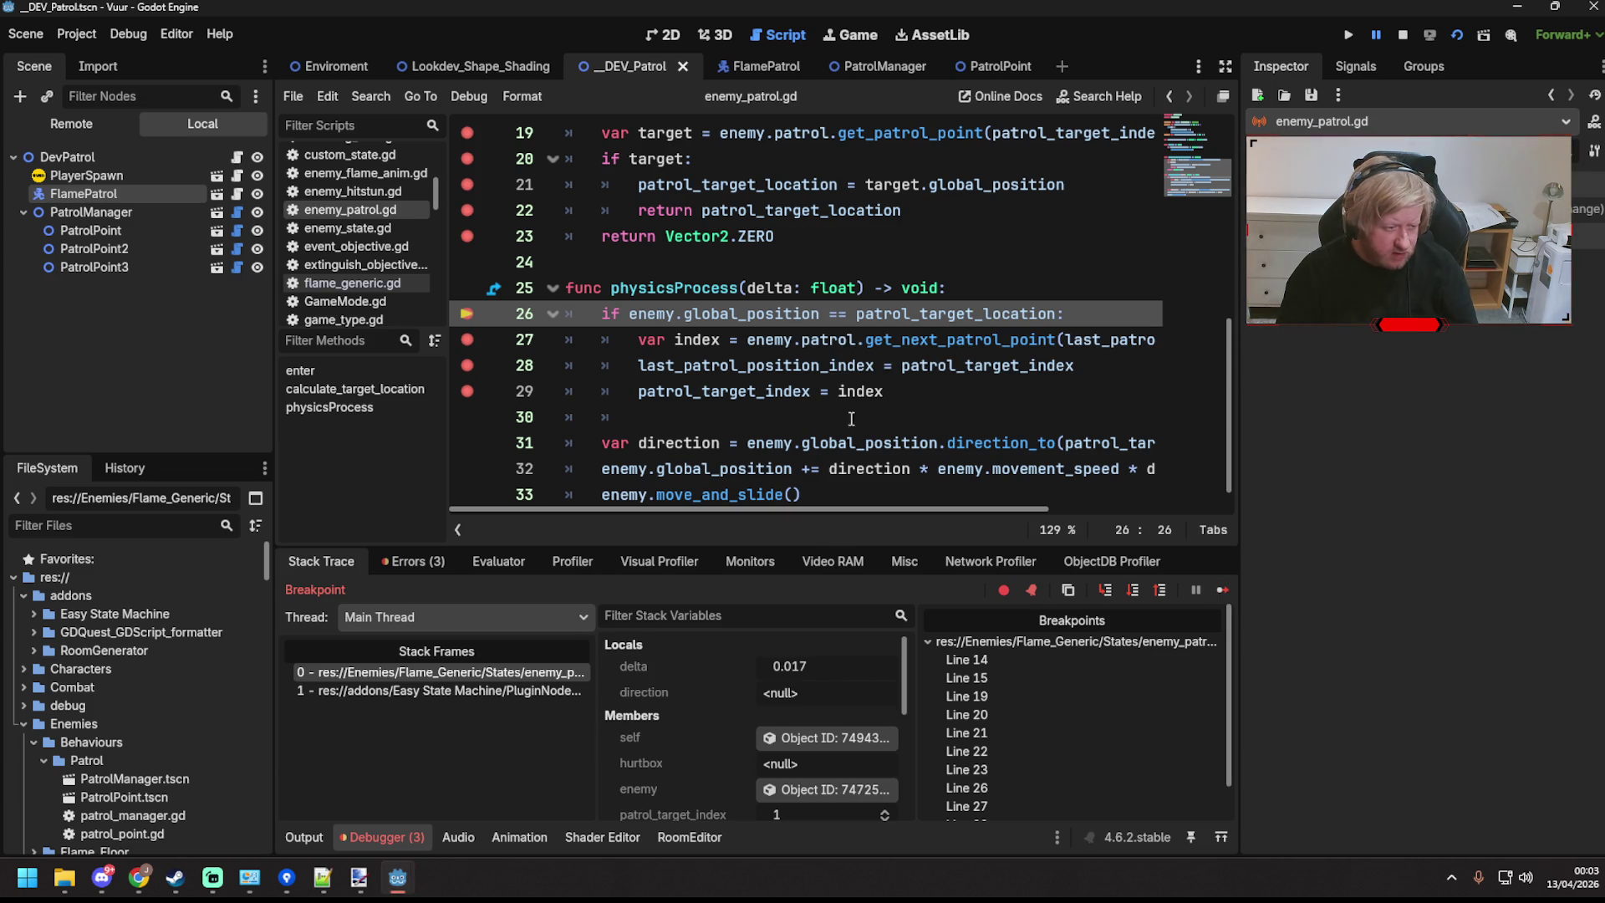
{"action": "mouse_move", "coordinate": [985, 308]}
{"action": "mouse_move", "coordinate": [704, 314]}
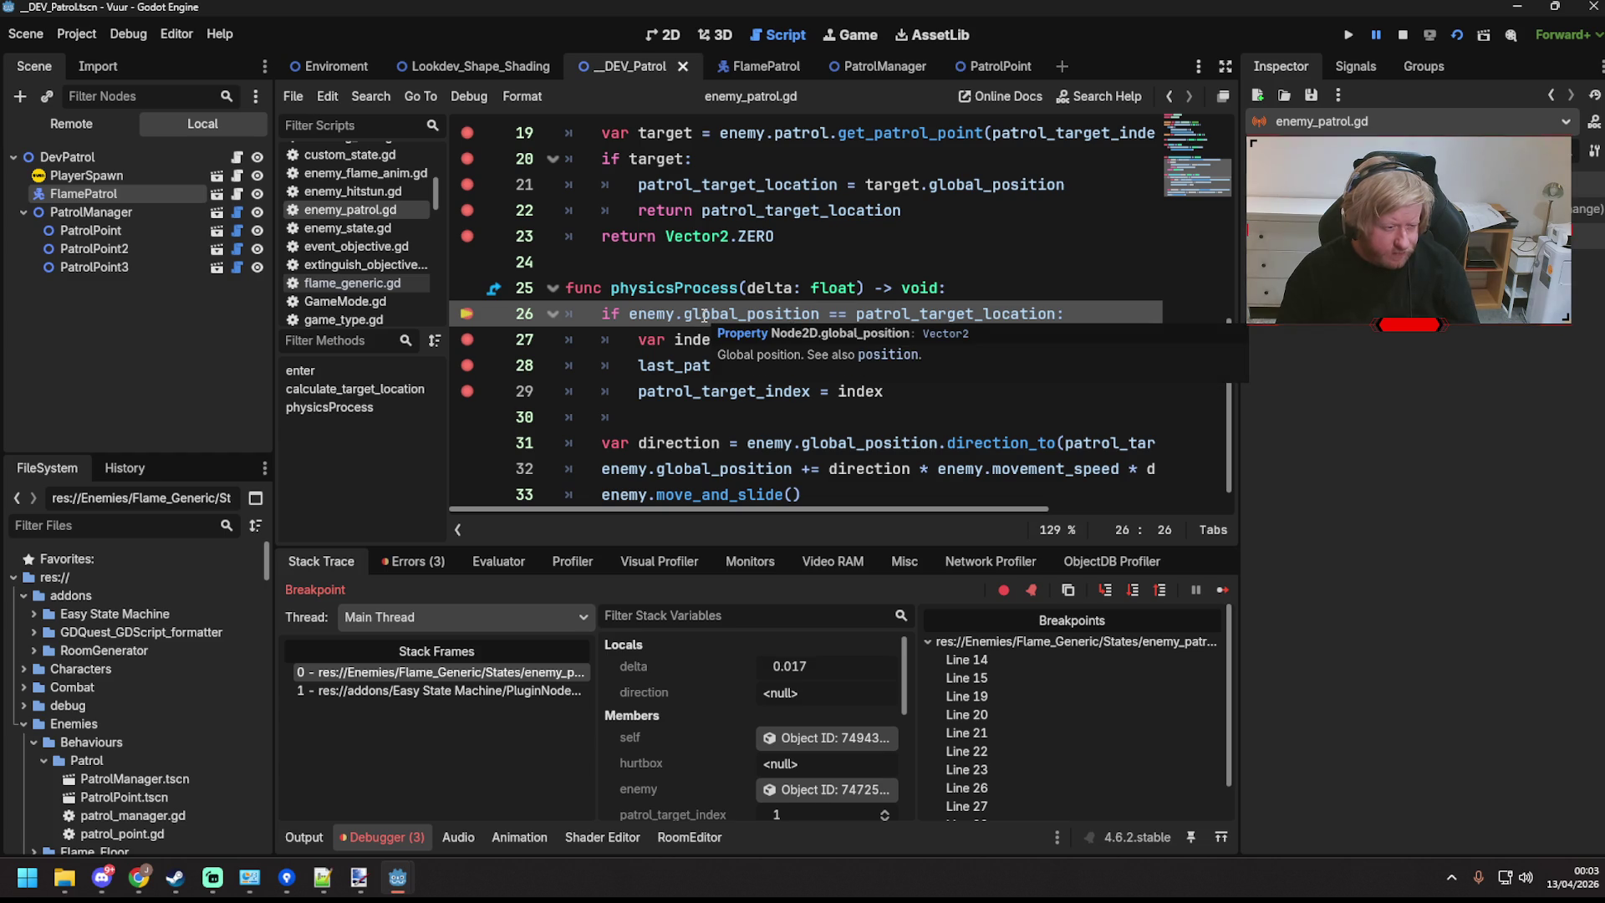
Add a Vector2.eq line at the top of physicsProcess and browse Vector2's autocomplete members
{"action": "left_click", "coordinate": [968, 289]}
{"action": "key", "text": "Return"}
{"action": "type", "text": "Vector2.eq"}
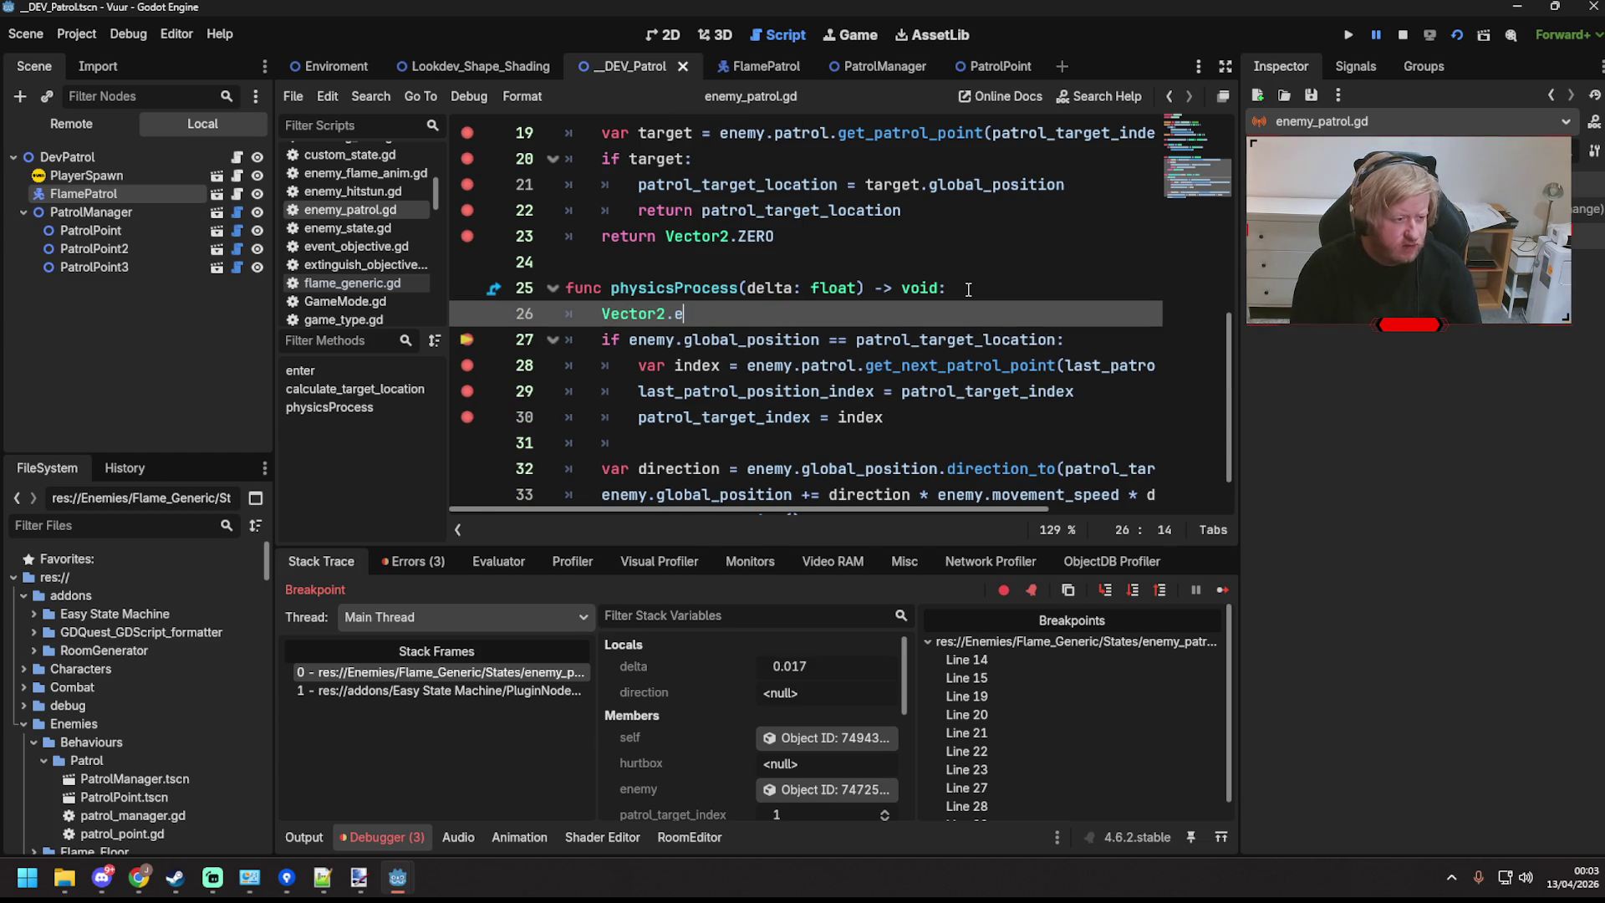
{"action": "key", "text": "ctrl+space"}
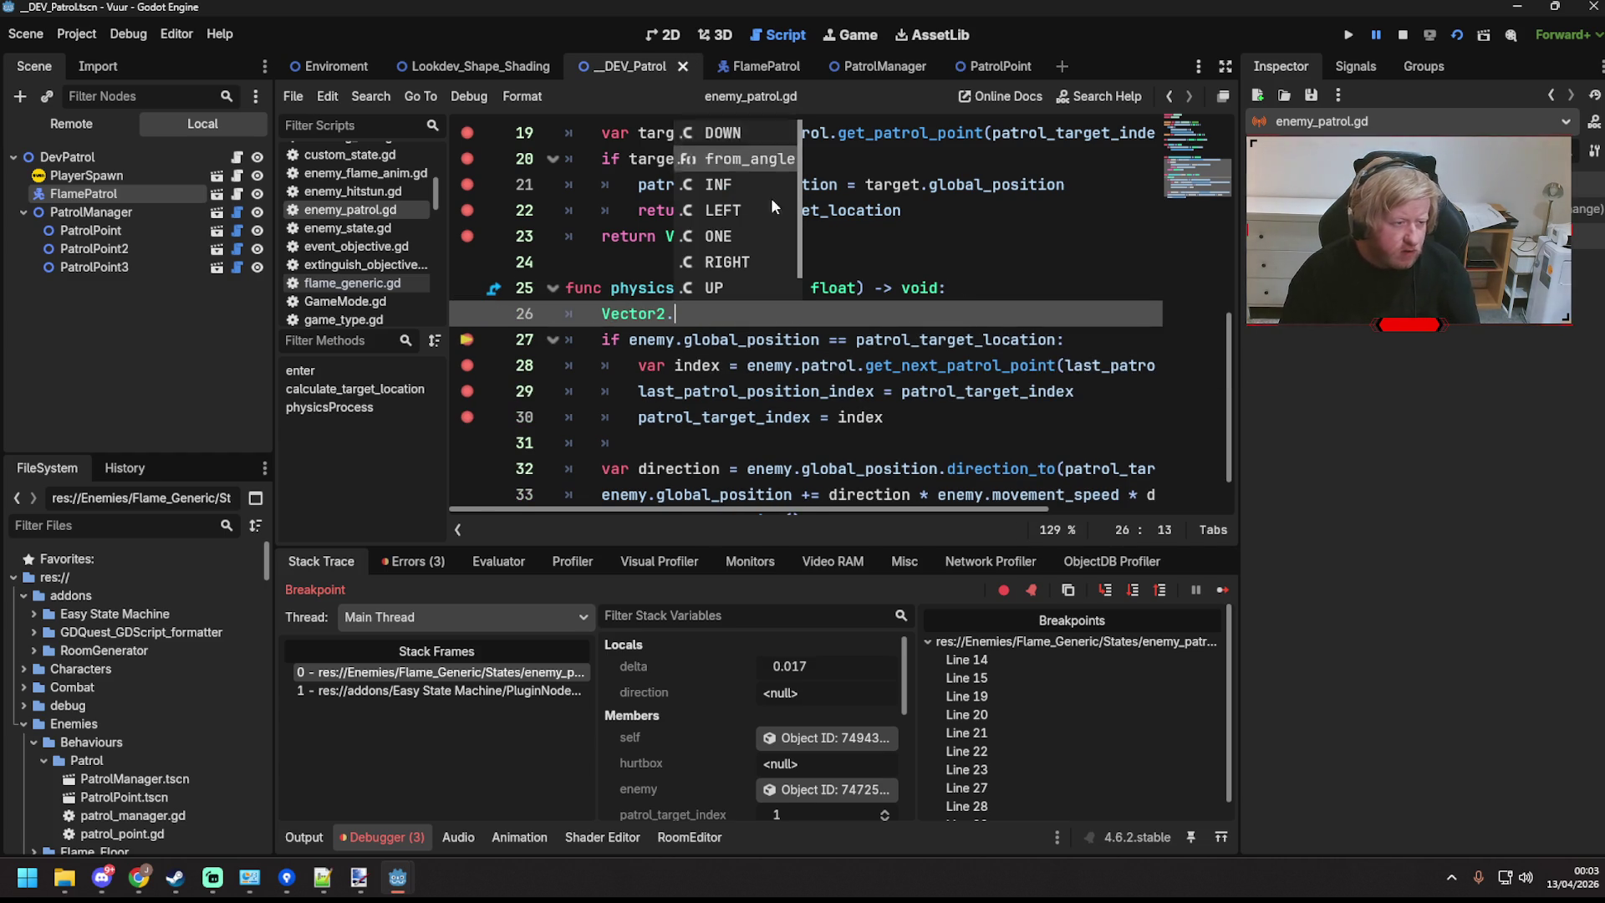
{"action": "scroll", "coordinate": [759, 199], "scroll_direction": "down", "scroll_amount": 1}
{"action": "scroll", "coordinate": [764, 205], "scroll_direction": "up", "scroll_amount": 1}
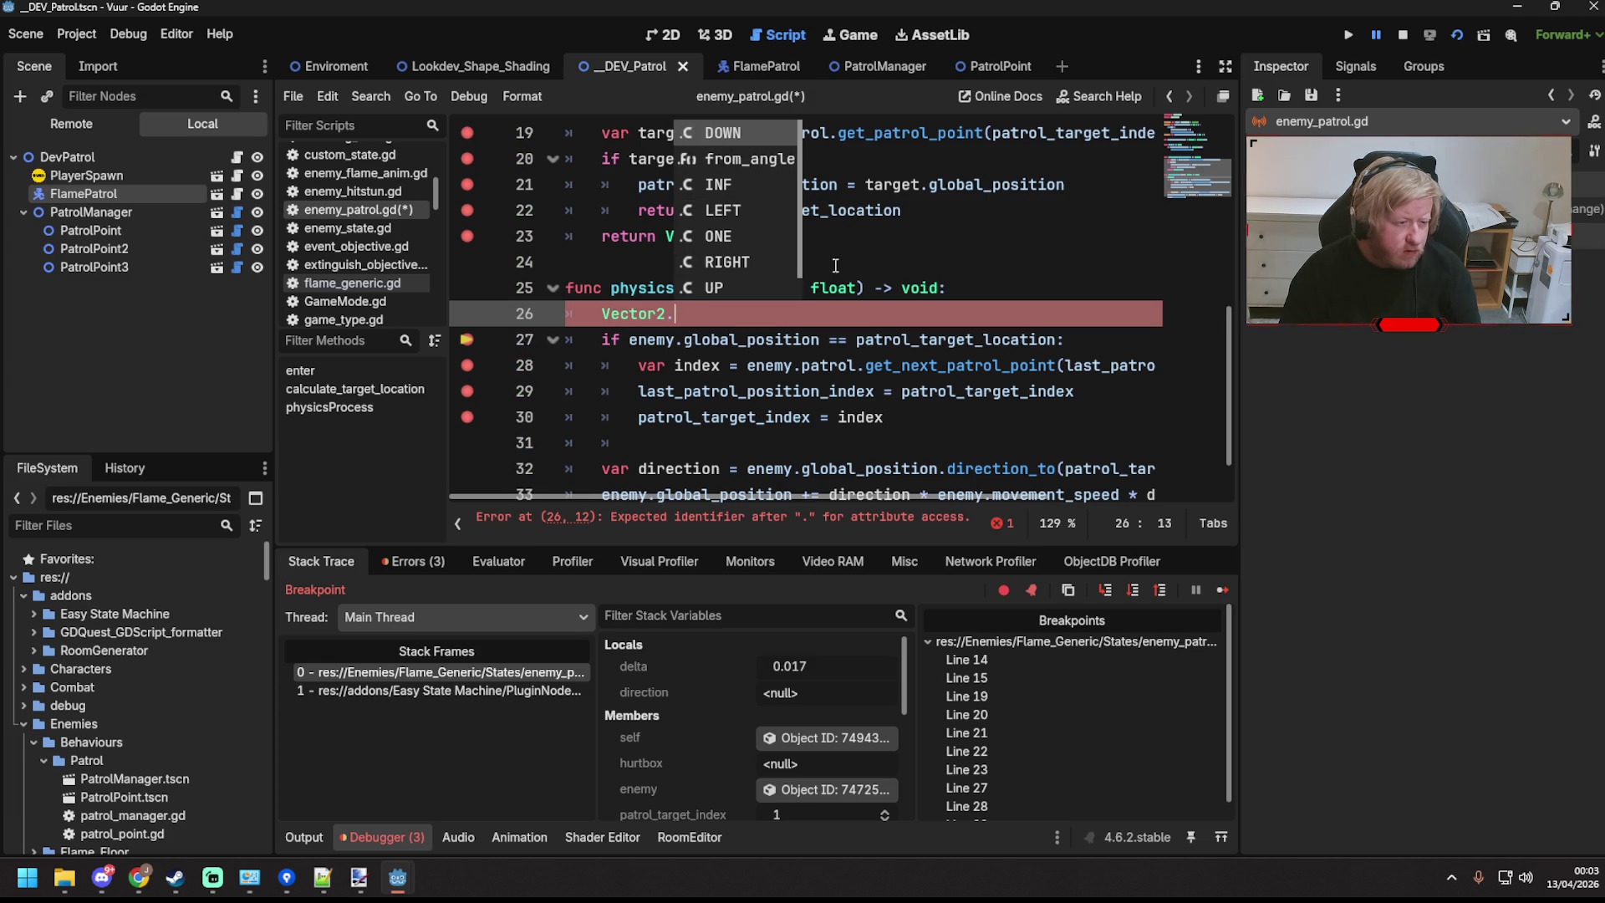
{"action": "key", "text": "Escape"}
{"action": "key", "text": "shift+Home"}
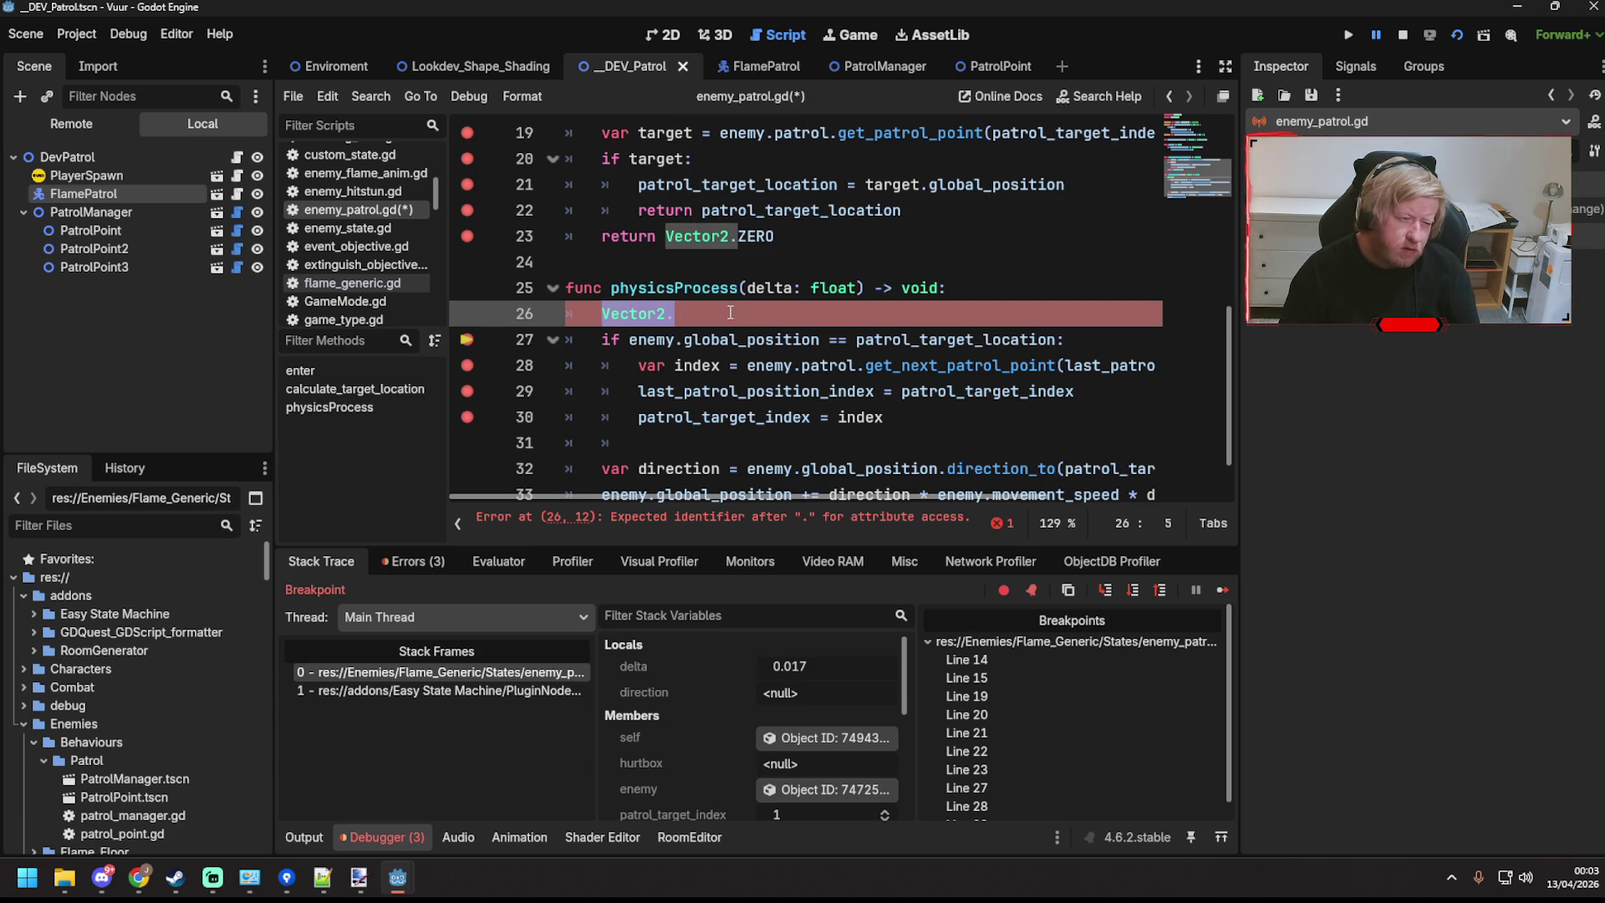
{"action": "left_click", "coordinate": [730, 313]}
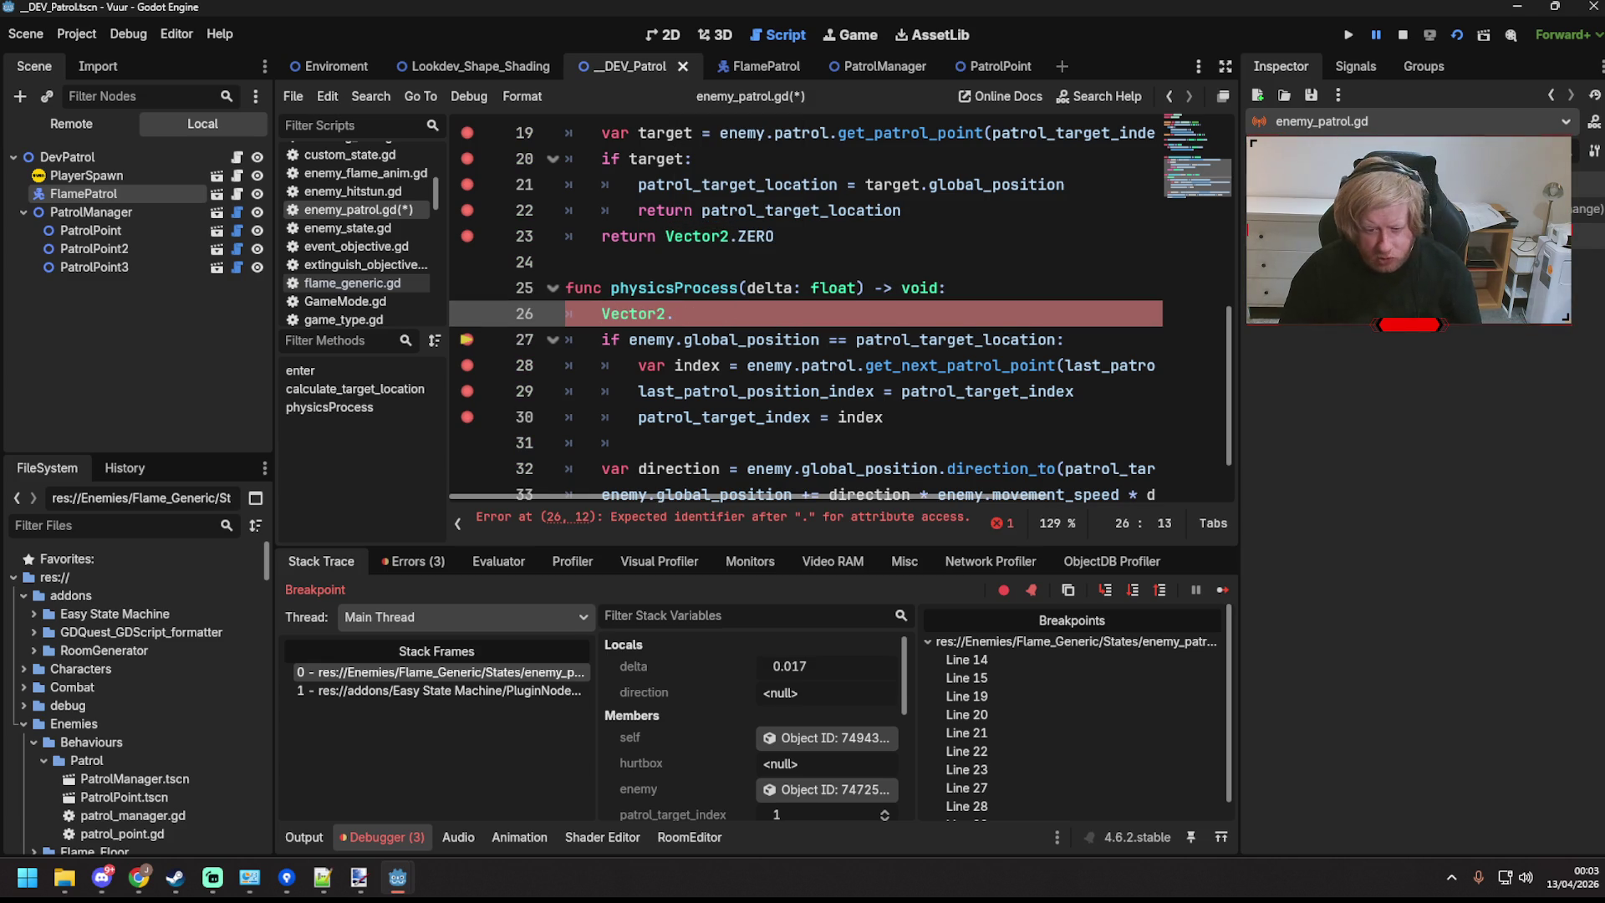
{"action": "key", "text": "alt+Tab"}
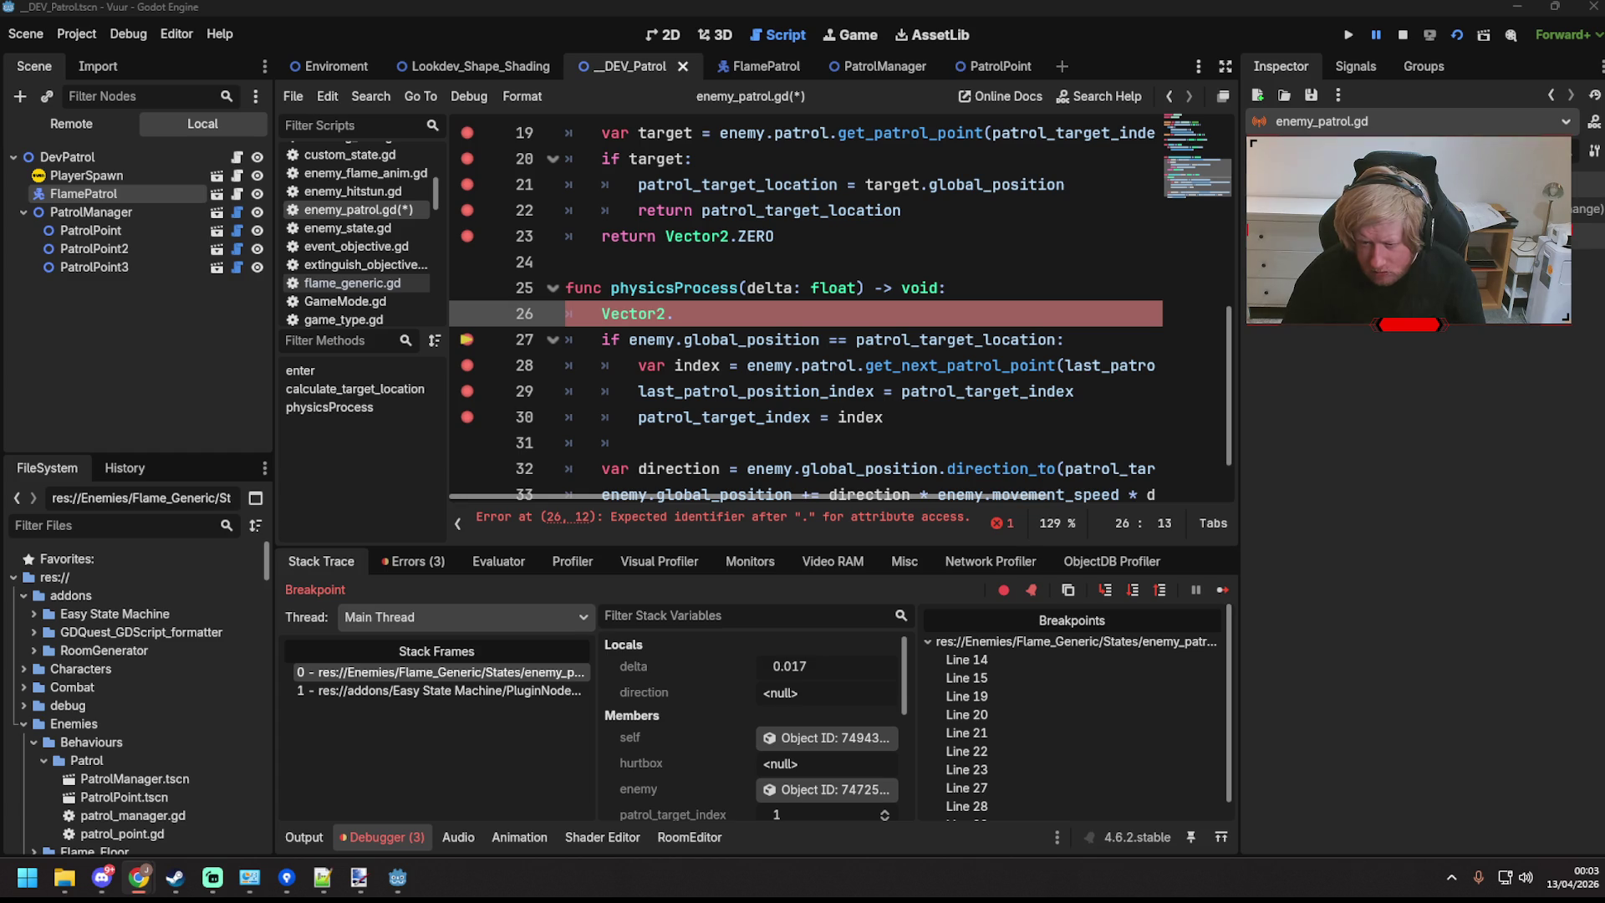
Delete the scratch Vector2. line and rewrite line 26 as global_position.distance_to(patrol_target_location)
{"action": "left_click_drag", "start_coordinate": [694, 314], "coordinate": [473, 309]}
{"action": "key", "text": "BackSpace"}
{"action": "key", "text": "BackSpace"}
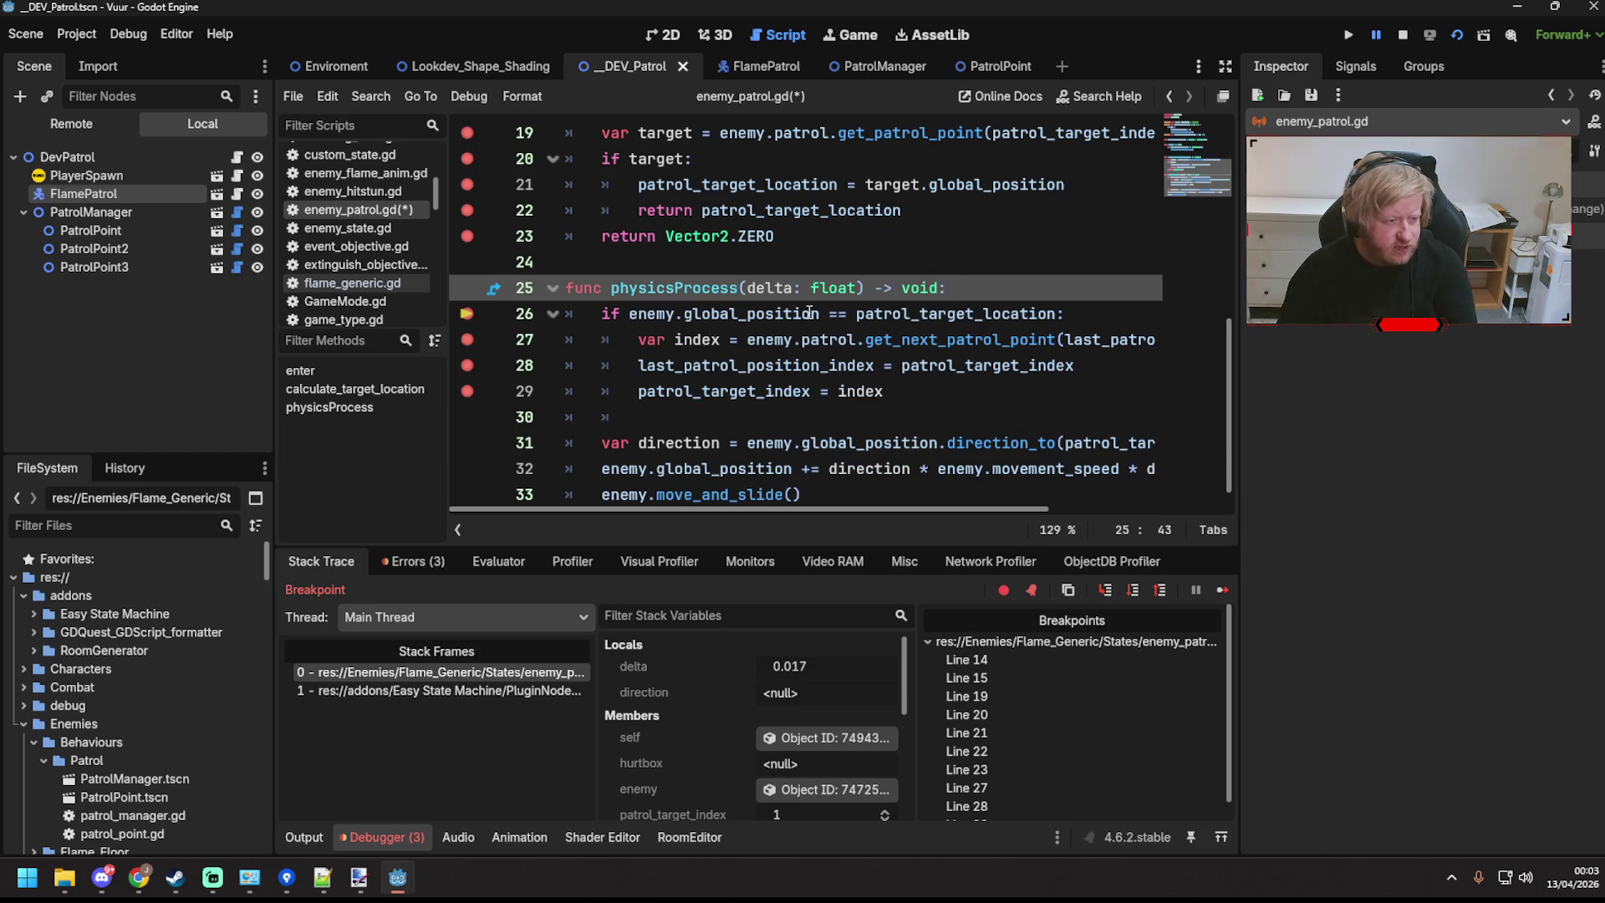
{"action": "left_click", "coordinate": [821, 316]}
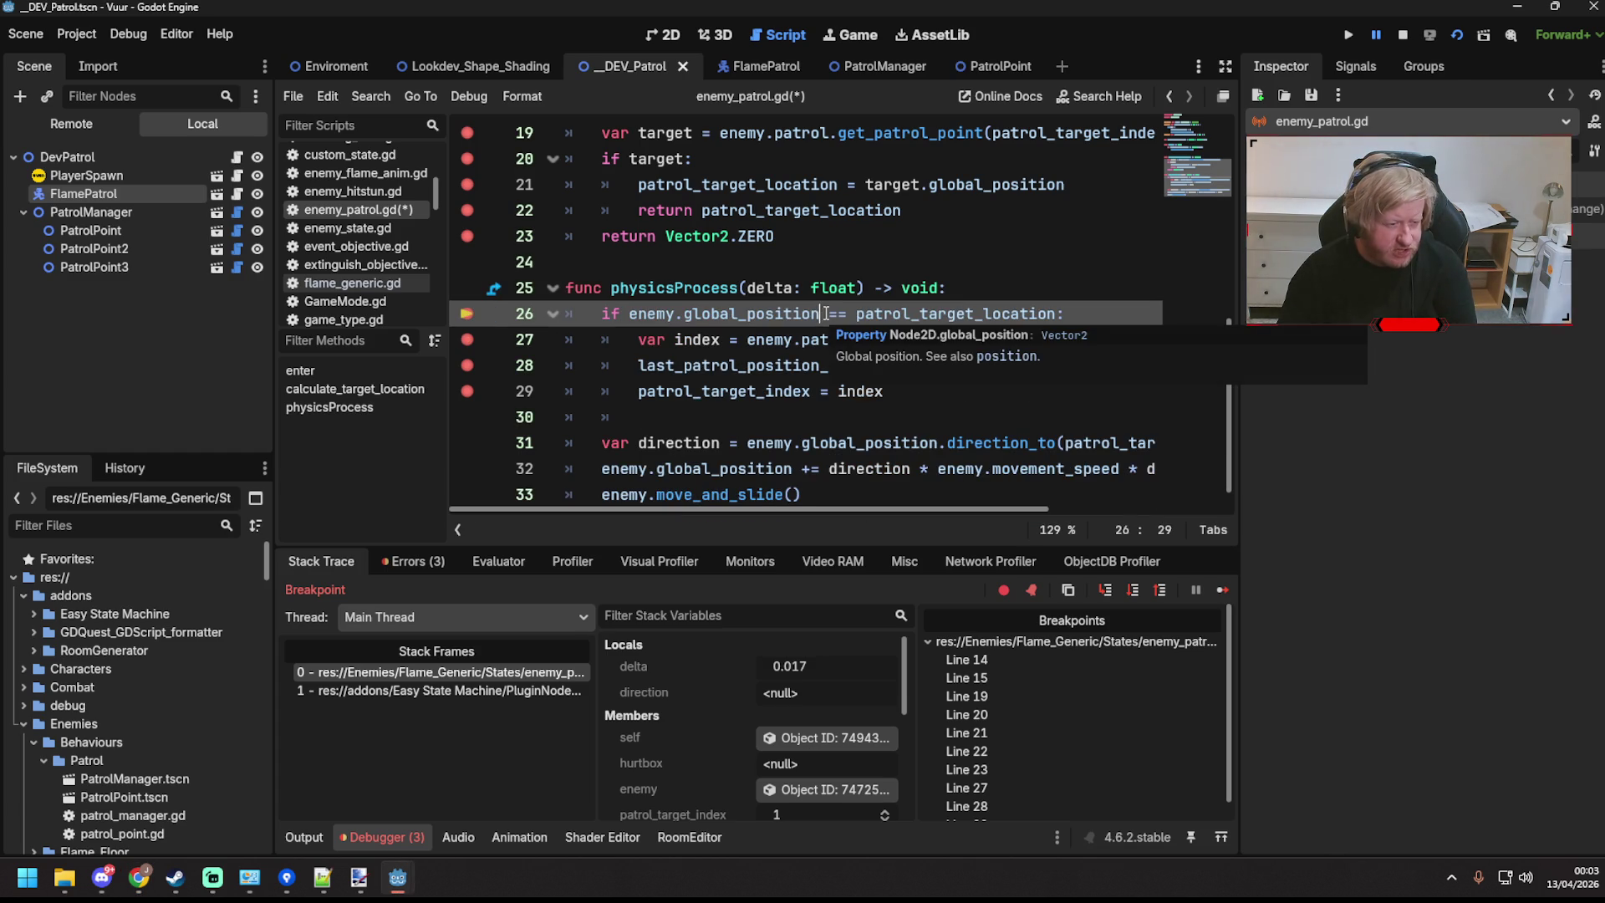
{"action": "type", "text": ".dista"}
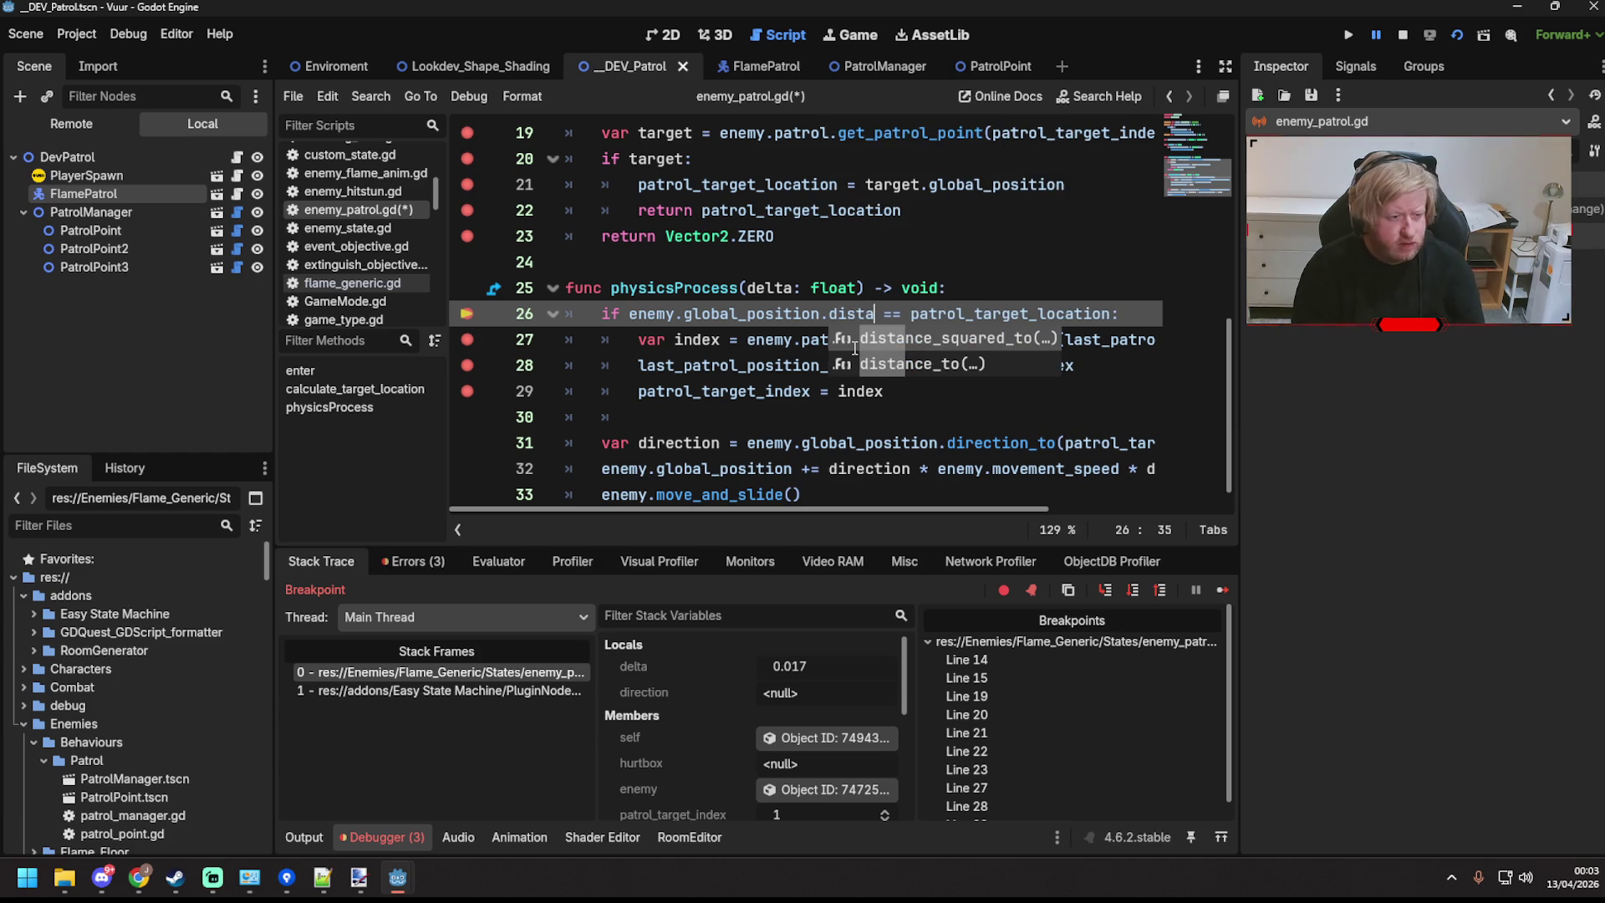
{"action": "key", "text": "Down"}
{"action": "key", "text": "Return"}
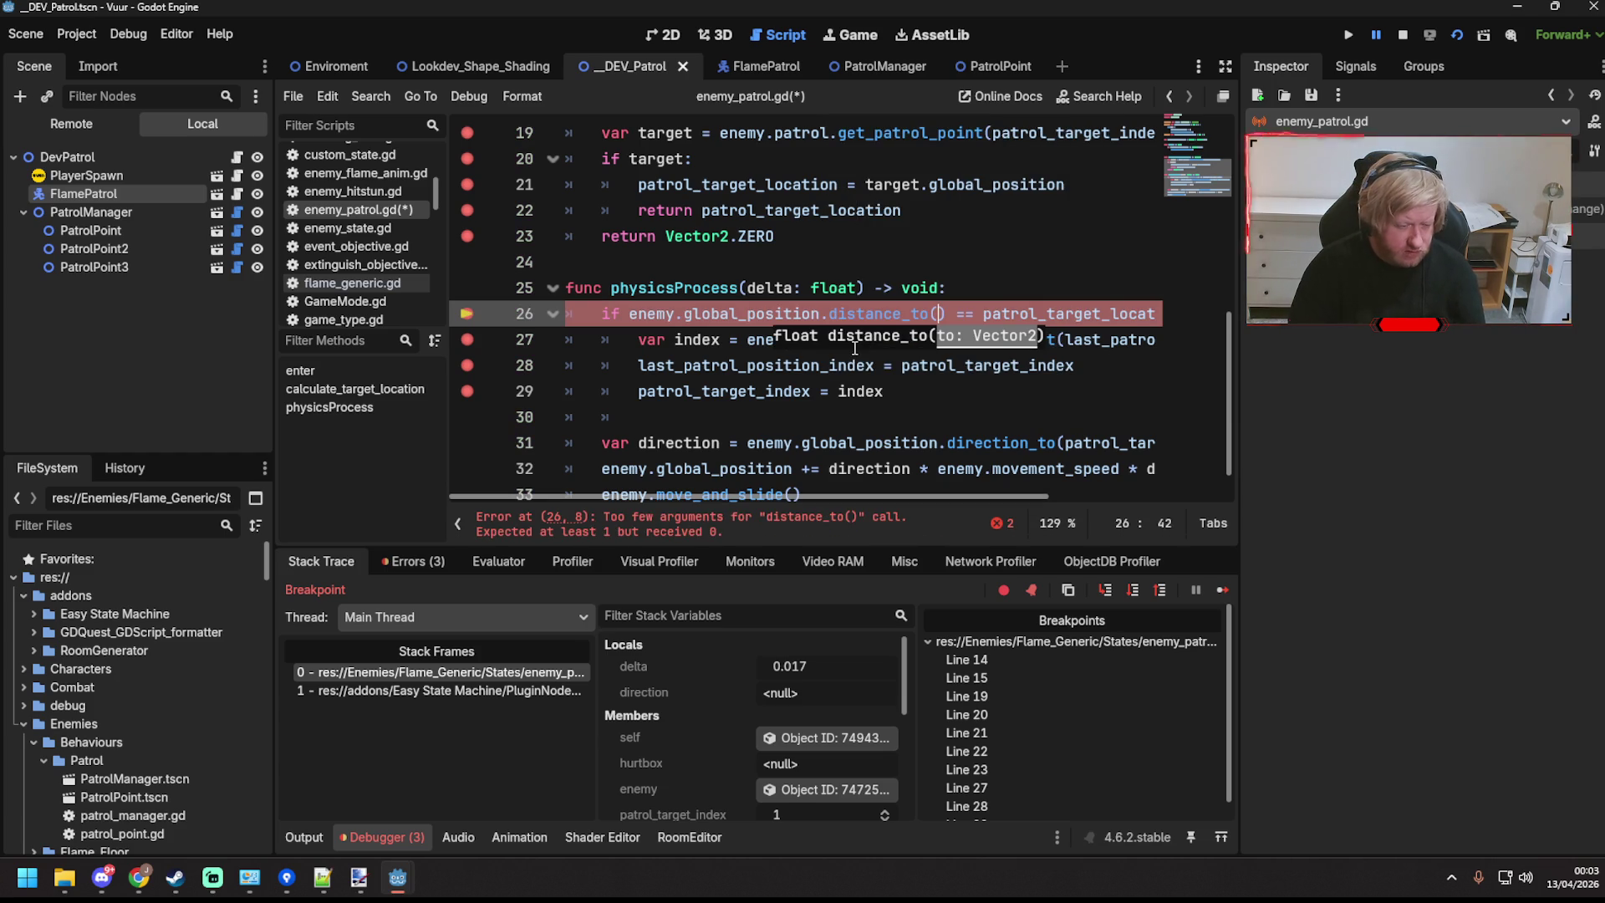
{"action": "mouse_move", "coordinate": [983, 312]}
{"action": "left_mouse_down"}
{"action": "mouse_move", "coordinate": [1158, 313]}
{"action": "mouse_move", "coordinate": [1127, 311]}
{"action": "left_mouse_up"}
{"action": "key", "text": "ctrl+c"}
{"action": "key", "text": "BackSpace"}
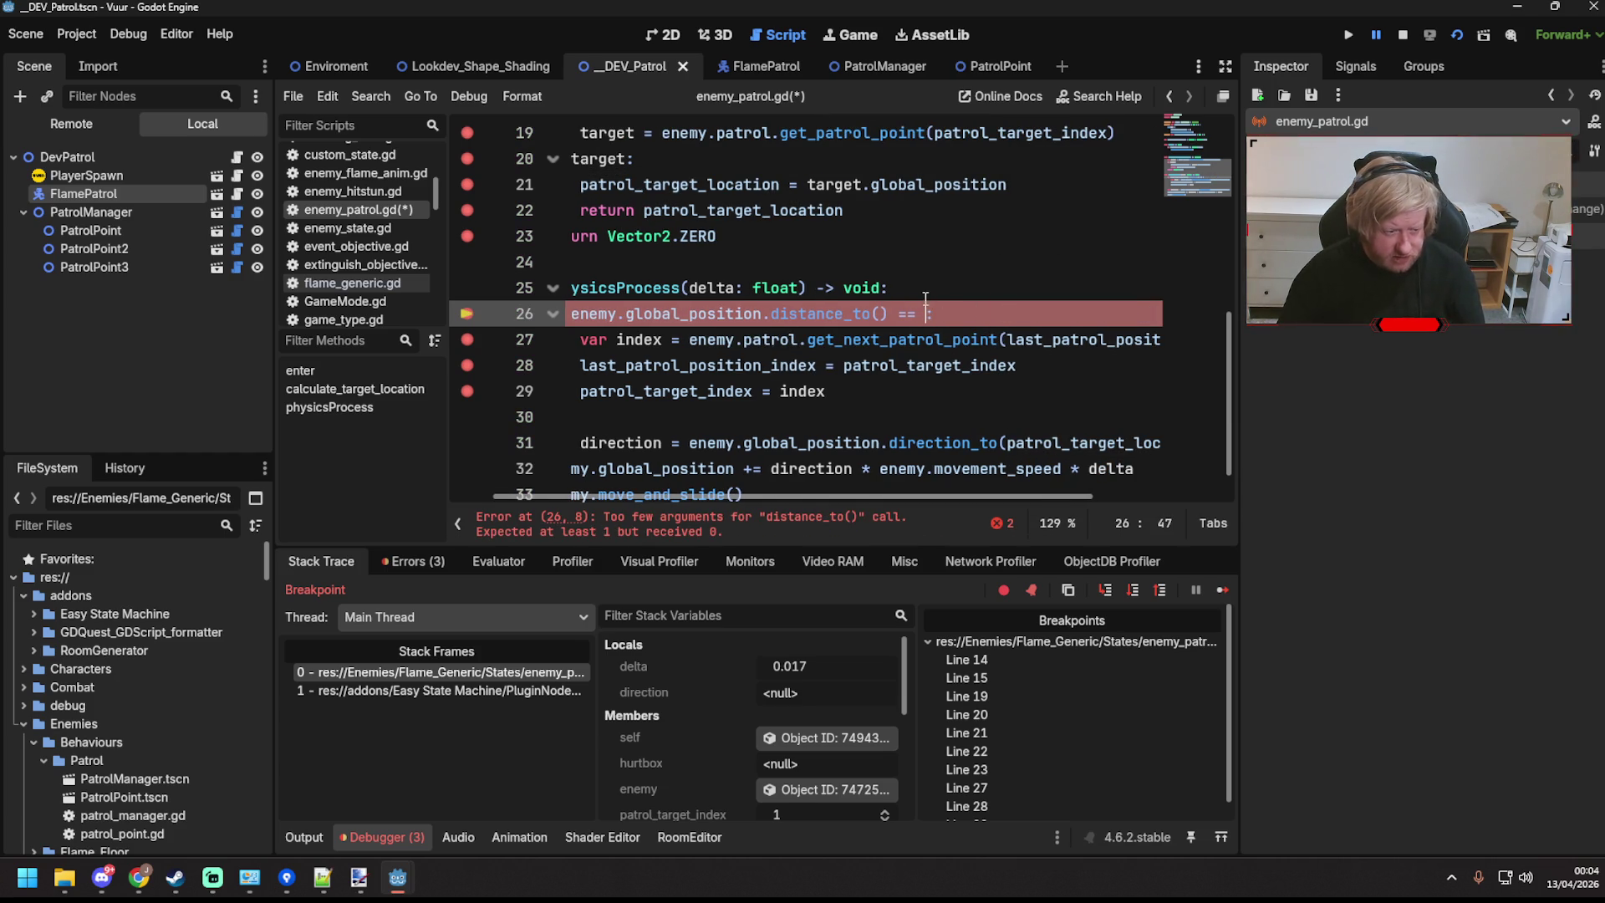
{"action": "key", "text": "ctrl+v"}
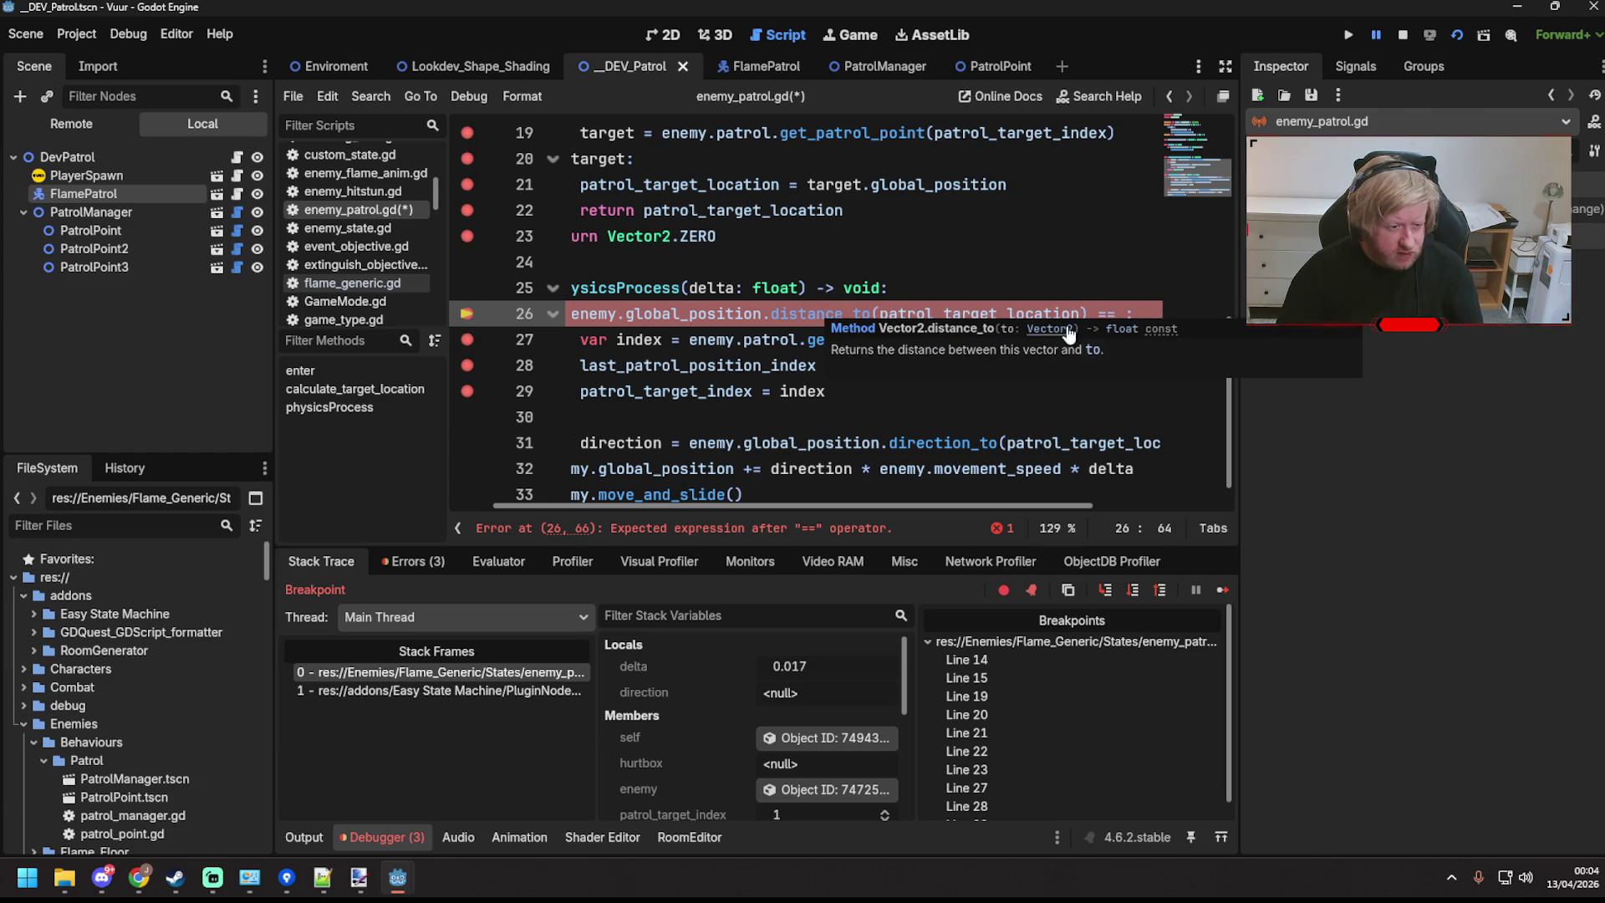
Replace == with < 2, save the script, and step over to line 27
{"action": "left_click_drag", "start_coordinate": [1098, 314], "coordinate": [1115, 314]}
{"action": "type", "text": "< 2"}
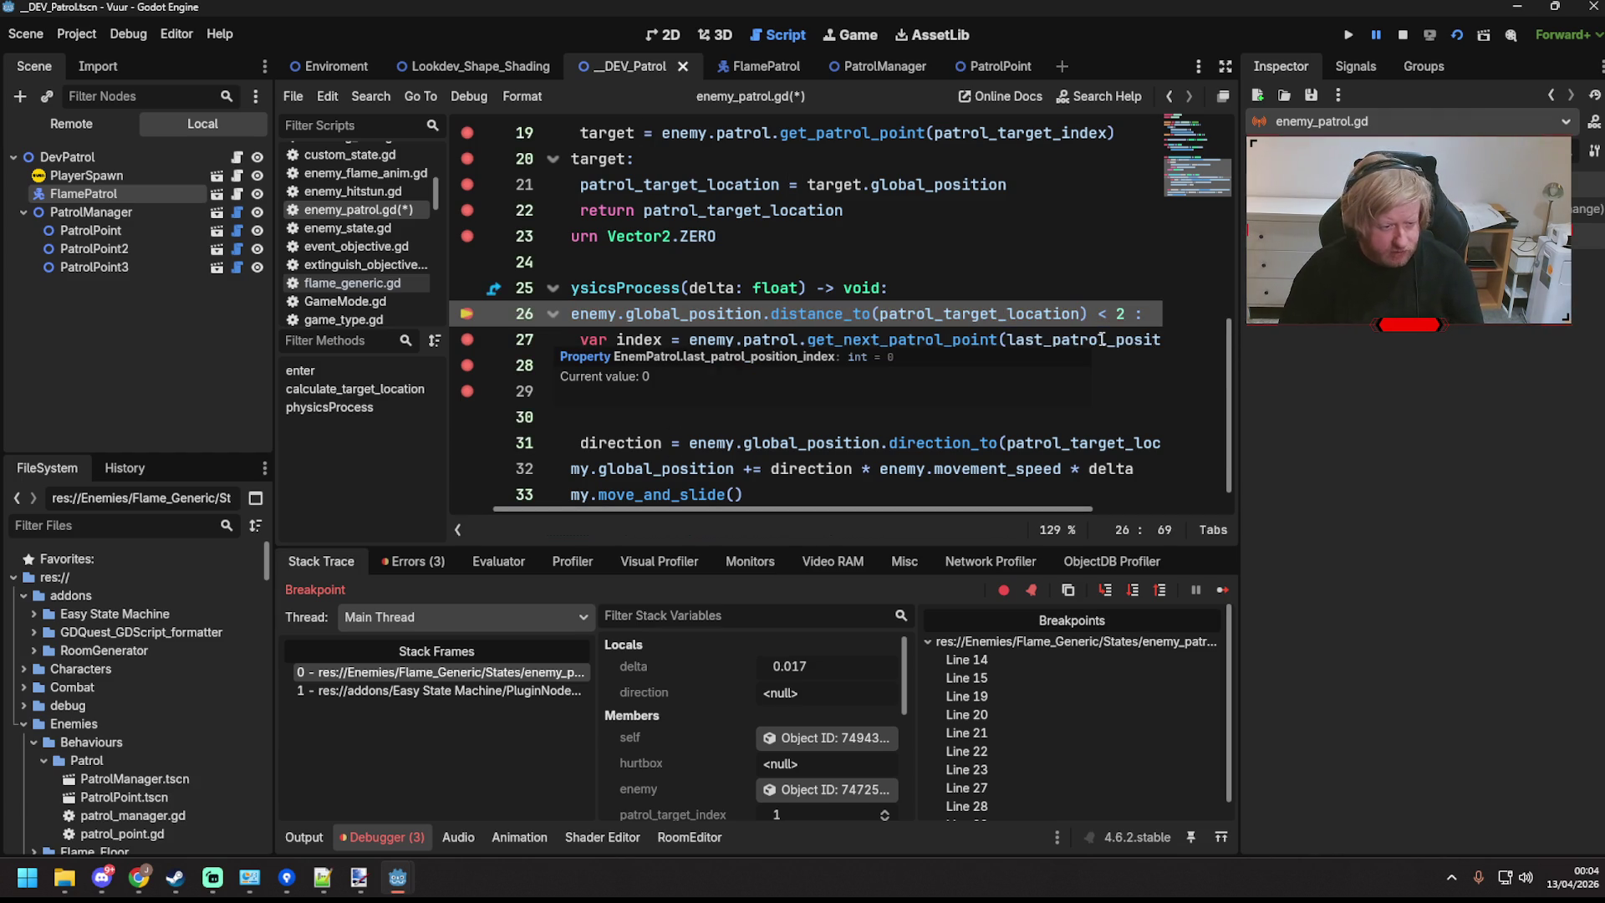
{"action": "left_click", "coordinate": [871, 314]}
{"action": "key", "text": "ctrl+s"}
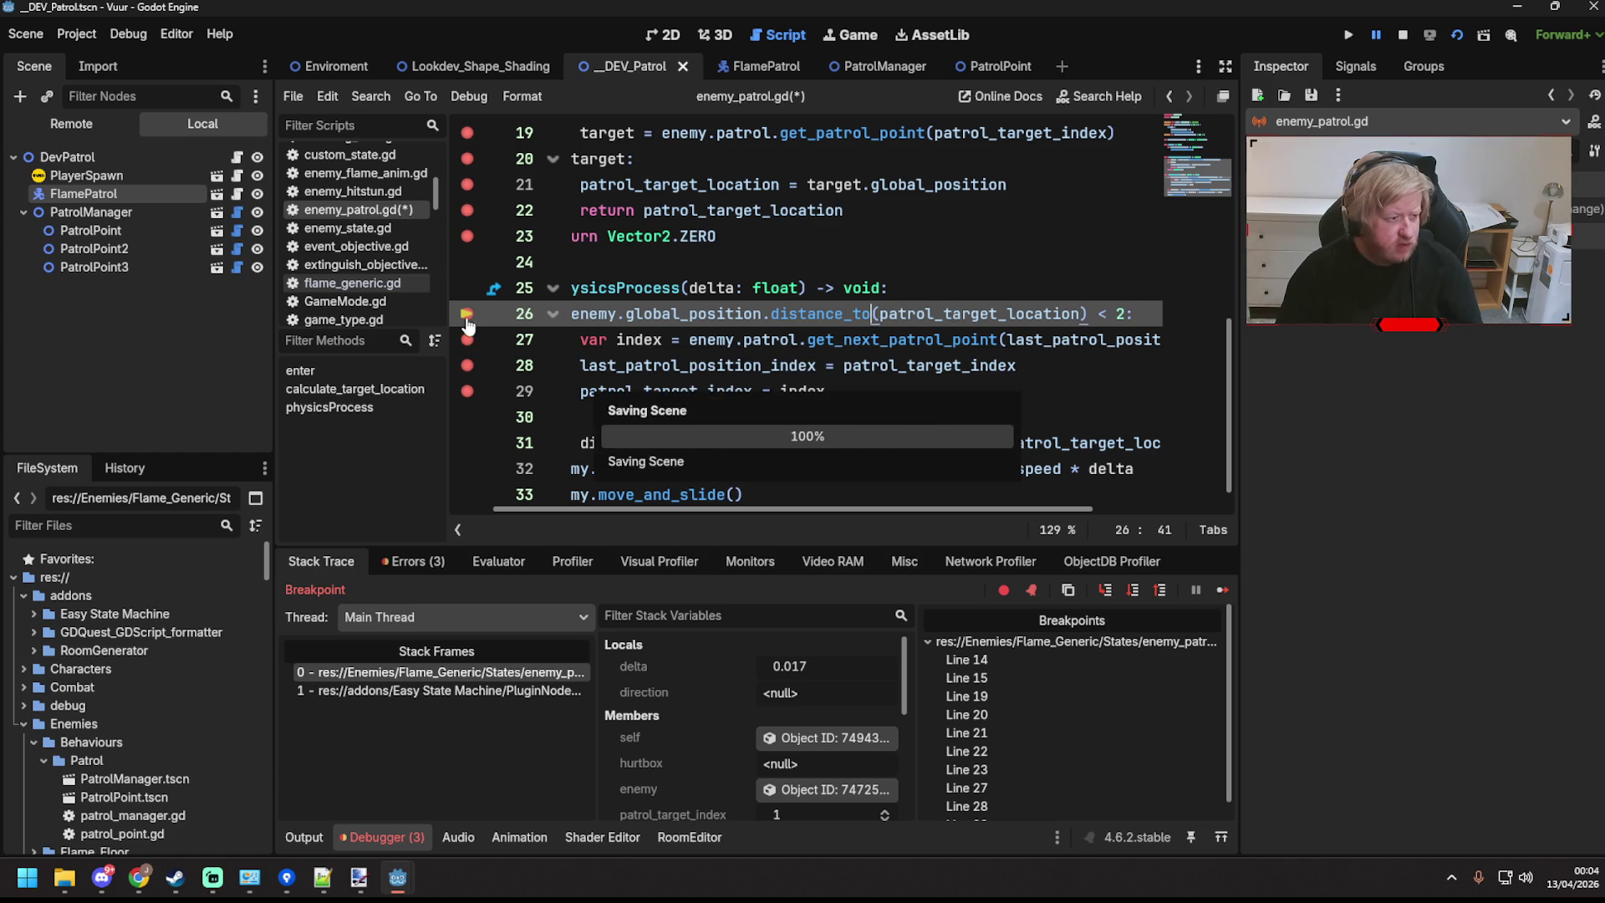
{"action": "left_click", "coordinate": [1159, 589]}
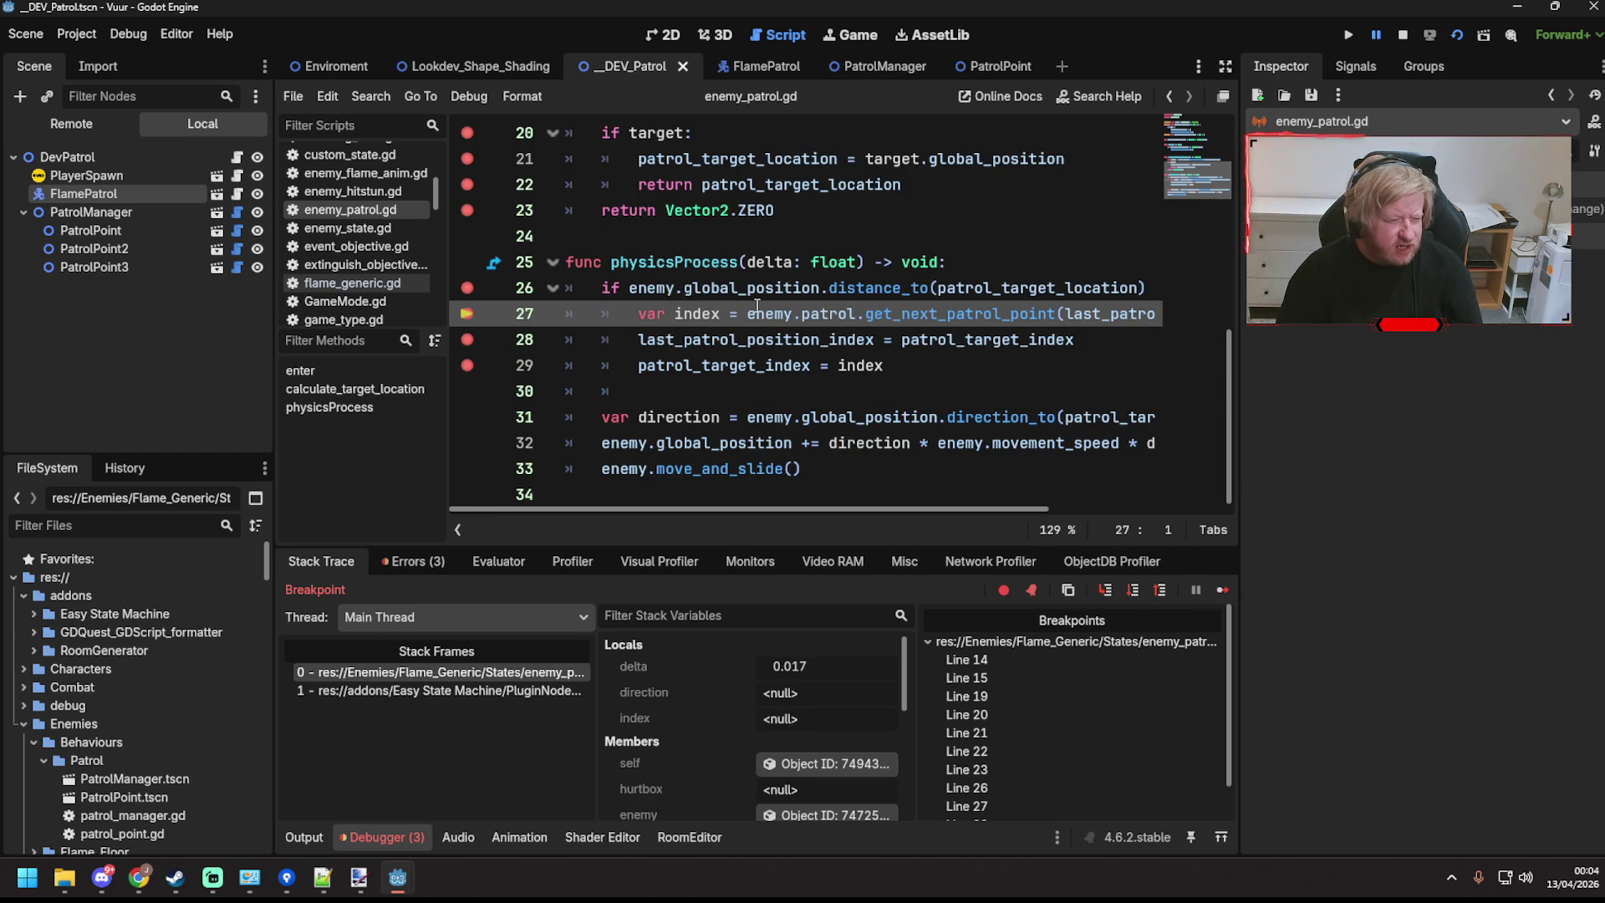
Replace line 27's get_next_patrol_point argument with patrol_target_index copied from line 28
{"action": "left_click", "coordinate": [1160, 589]}
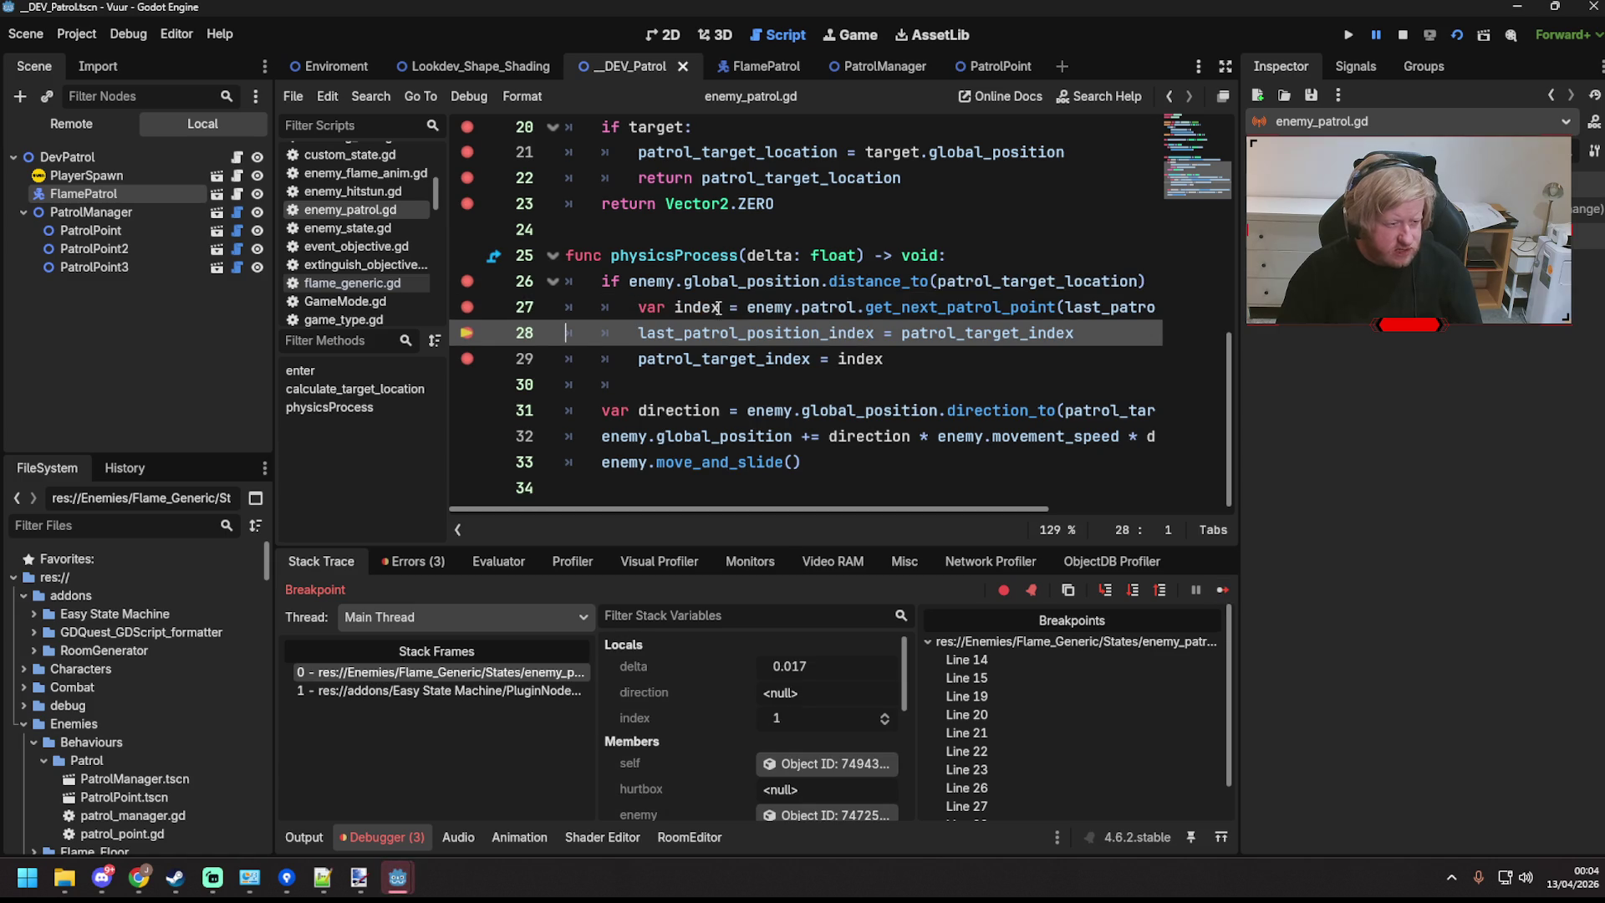
{"action": "mouse_move", "coordinate": [716, 307]}
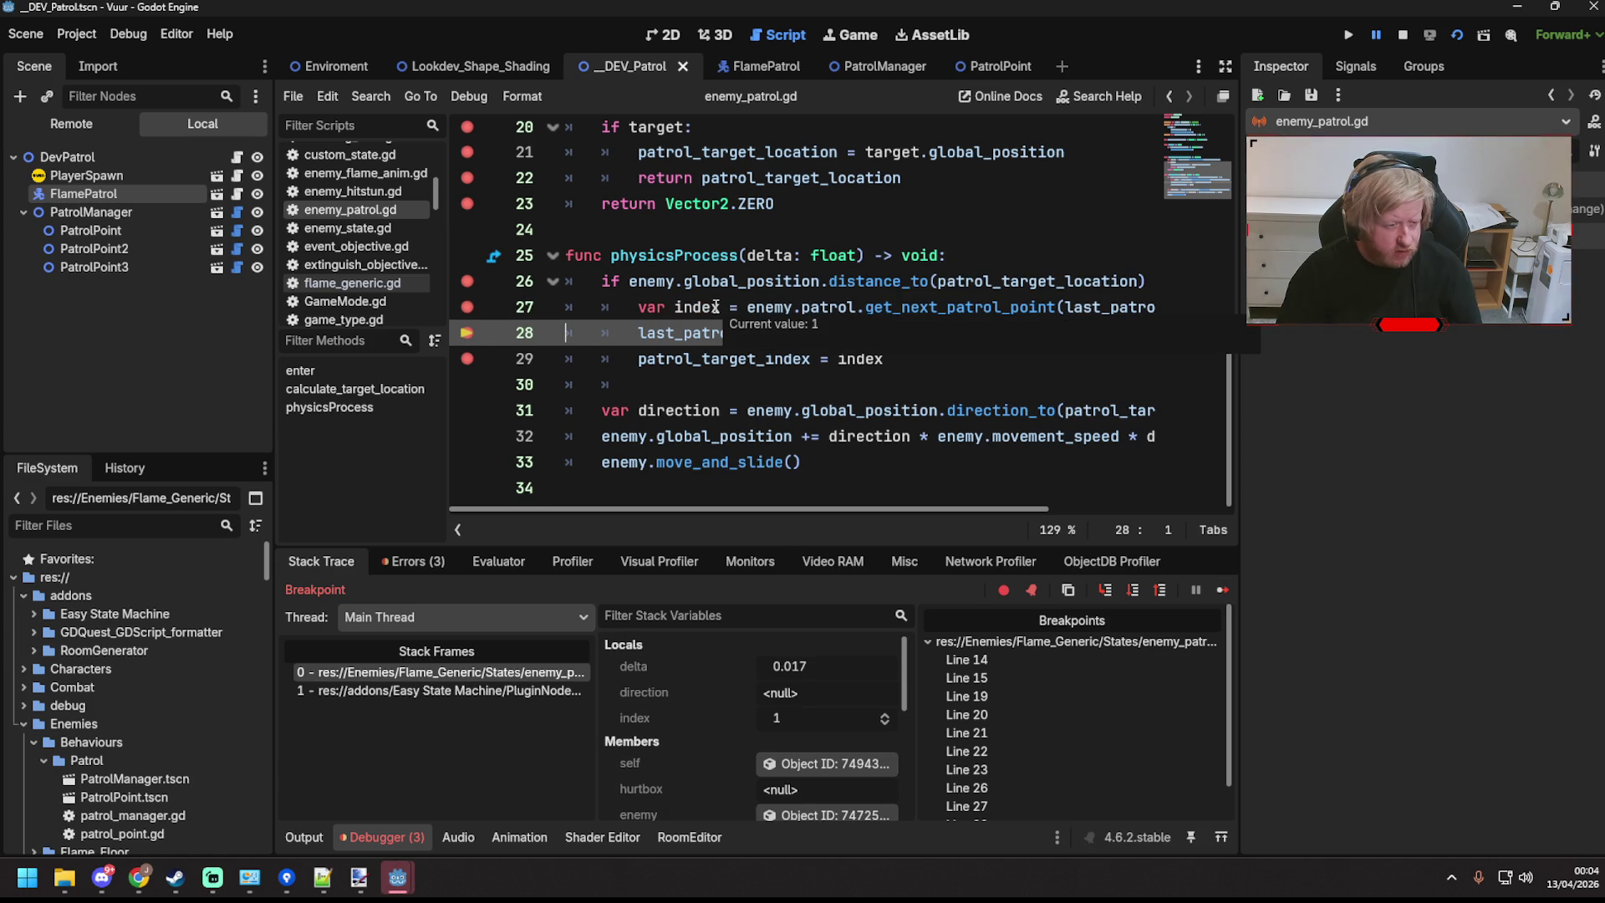
{"action": "scroll", "coordinate": [918, 509], "scroll_direction": "right", "scroll_amount": 2}
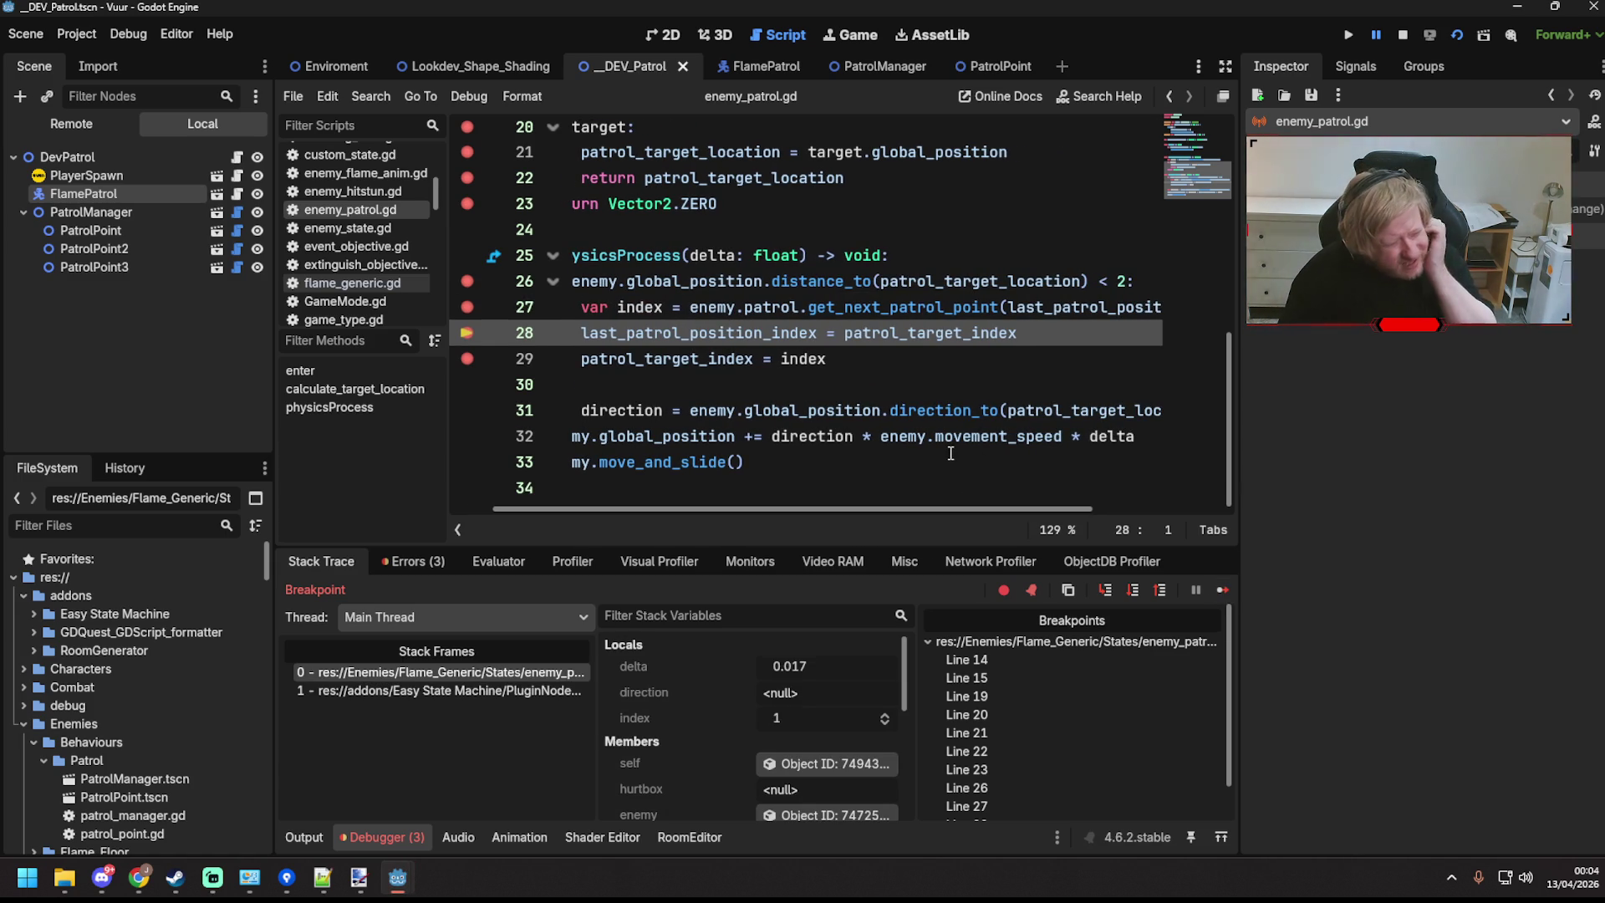
{"action": "mouse_move", "coordinate": [990, 511]}
{"action": "left_mouse_down"}
{"action": "mouse_move", "coordinate": [1069, 513]}
{"action": "mouse_move", "coordinate": [1028, 509]}
{"action": "mouse_move", "coordinate": [1016, 488]}
{"action": "mouse_move", "coordinate": [1125, 488]}
{"action": "mouse_move", "coordinate": [938, 492]}
{"action": "left_mouse_up"}
{"action": "left_click_drag", "start_coordinate": [873, 333], "coordinate": [1045, 335]}
{"action": "left_click_drag", "start_coordinate": [1037, 508], "coordinate": [1187, 507]}
{"action": "key", "text": "ctrl+c"}
{"action": "left_click_drag", "start_coordinate": [836, 306], "coordinate": [1079, 307]}
{"action": "key", "text": "ctrl+v"}
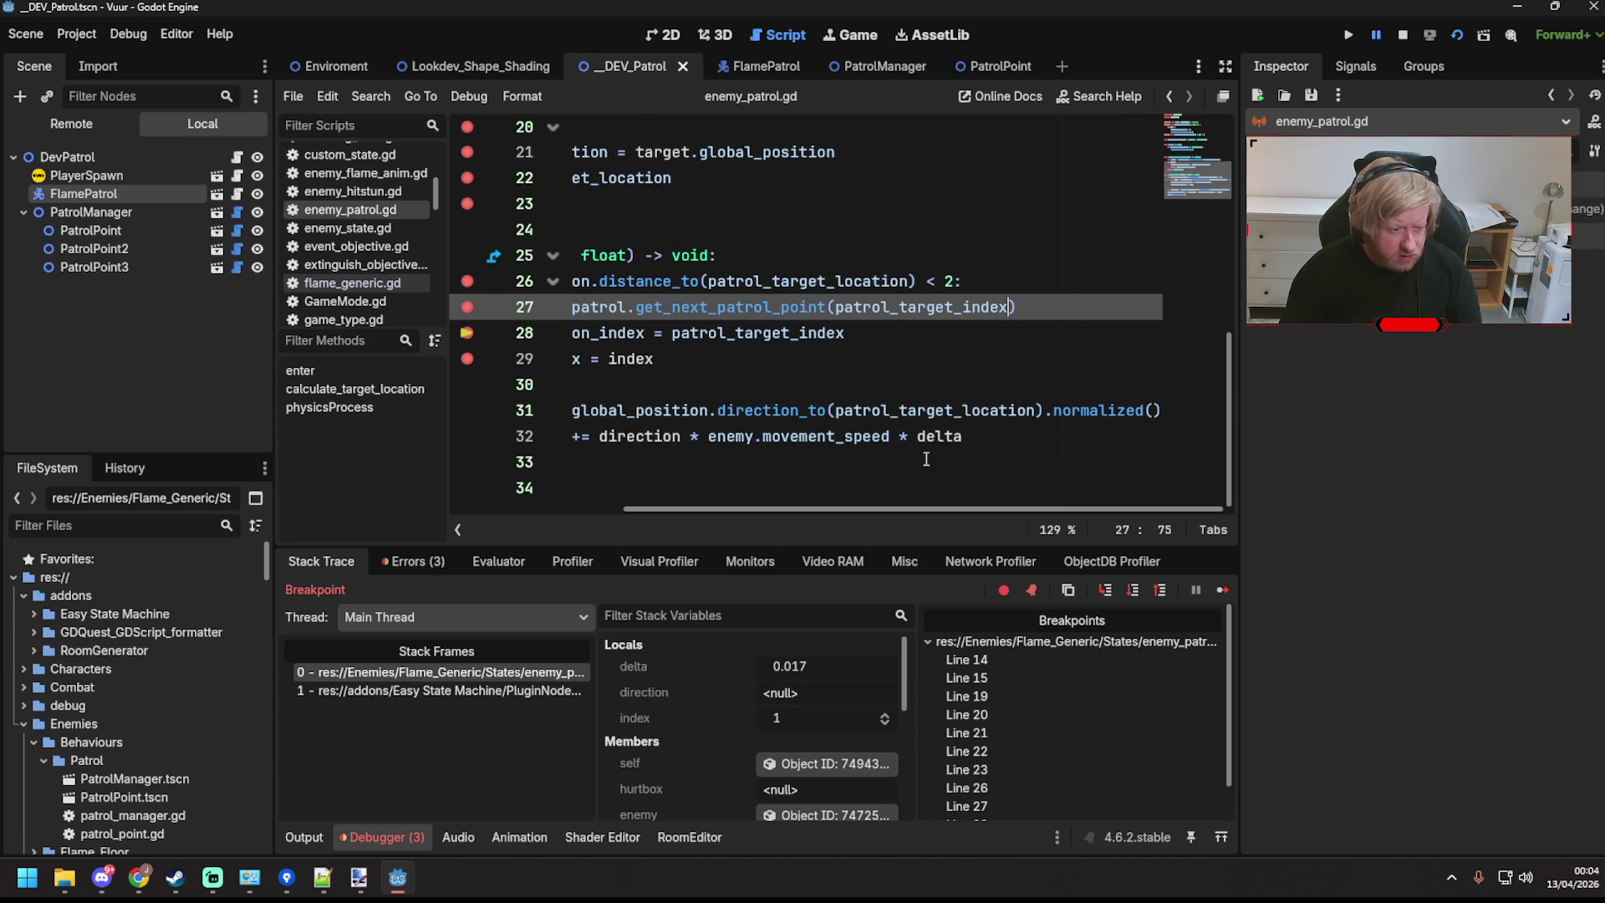
{"action": "key", "text": "Right"}
Step execution from line 28 to line 29, then resume the game
{"action": "left_click_drag", "start_coordinate": [831, 515], "coordinate": [671, 512]}
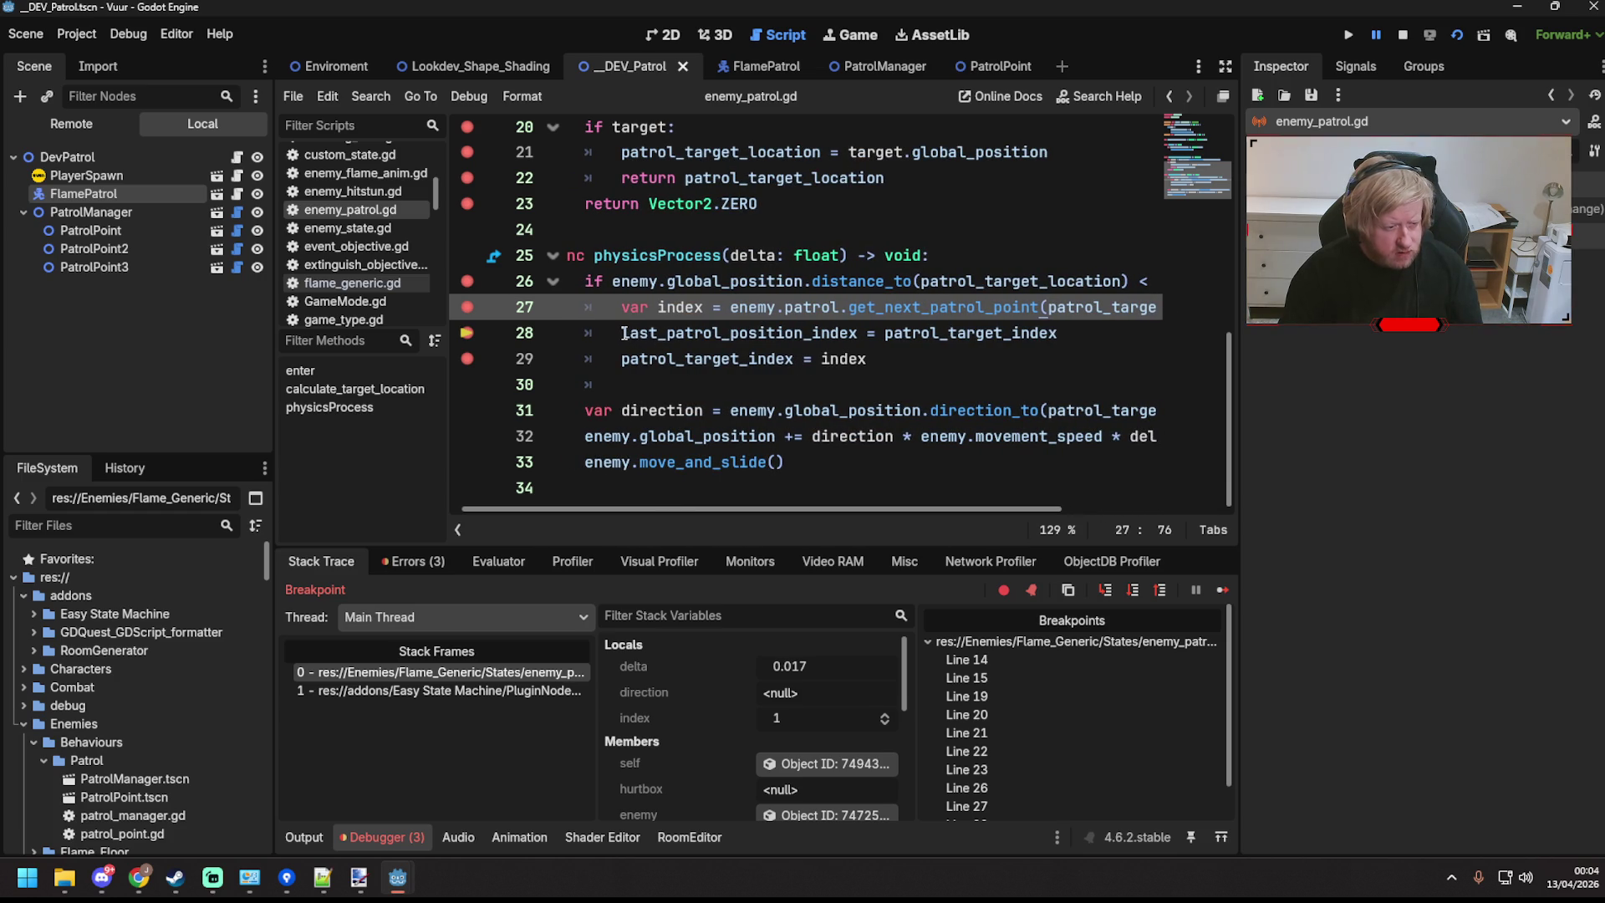
{"action": "mouse_move", "coordinate": [623, 333]}
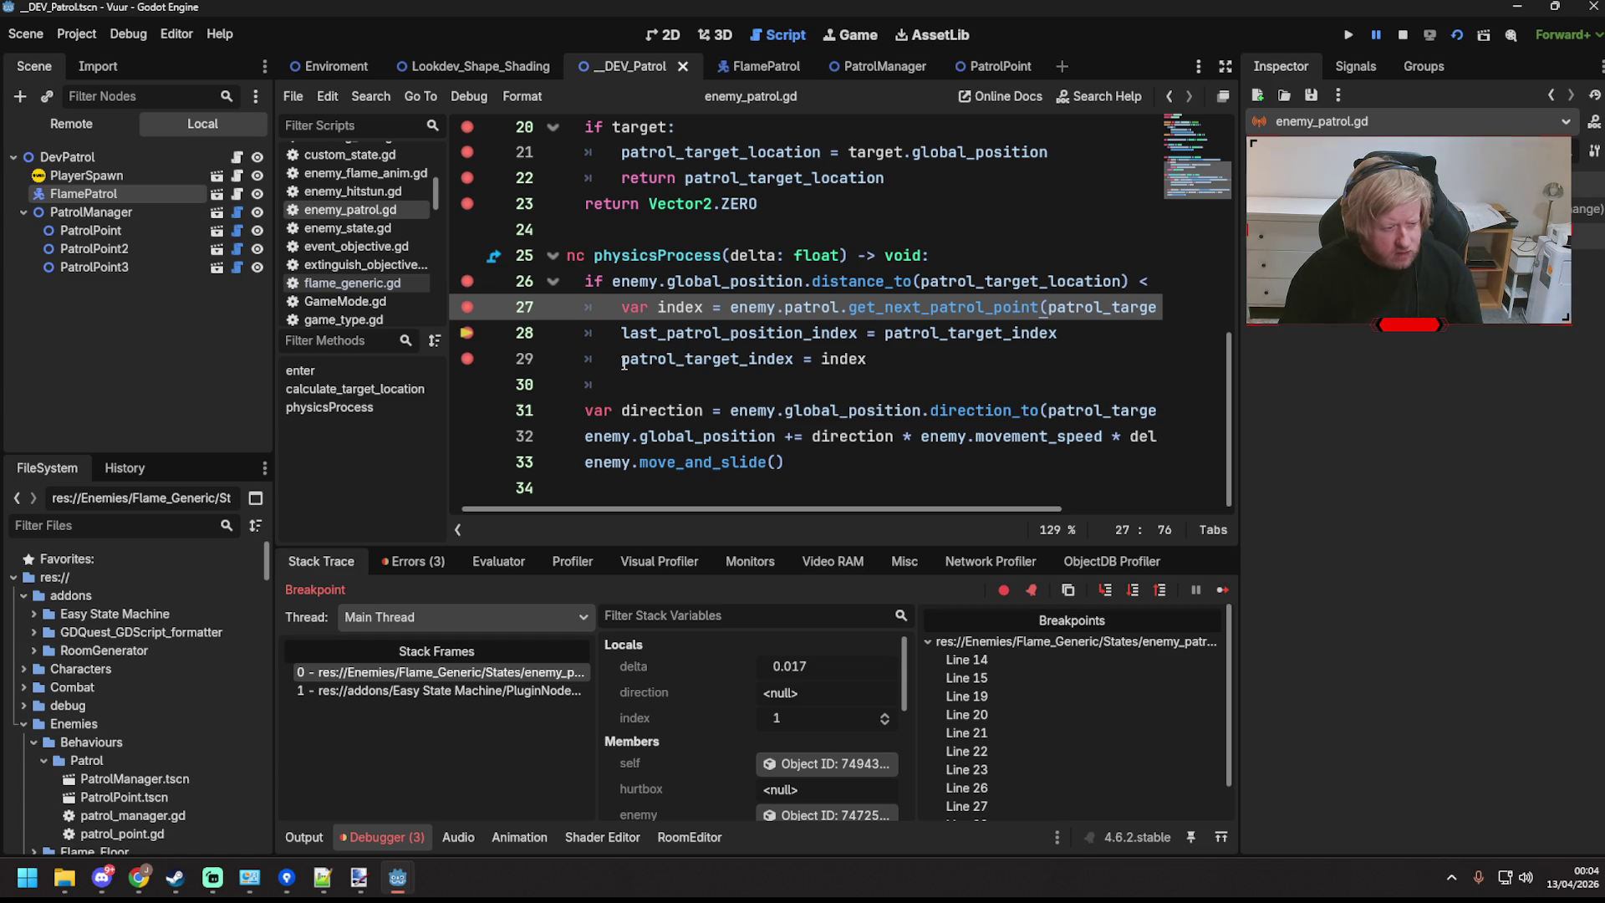
{"action": "mouse_move", "coordinate": [624, 363]}
{"action": "left_click", "coordinate": [1221, 588]}
{"action": "left_click", "coordinate": [1221, 589]}
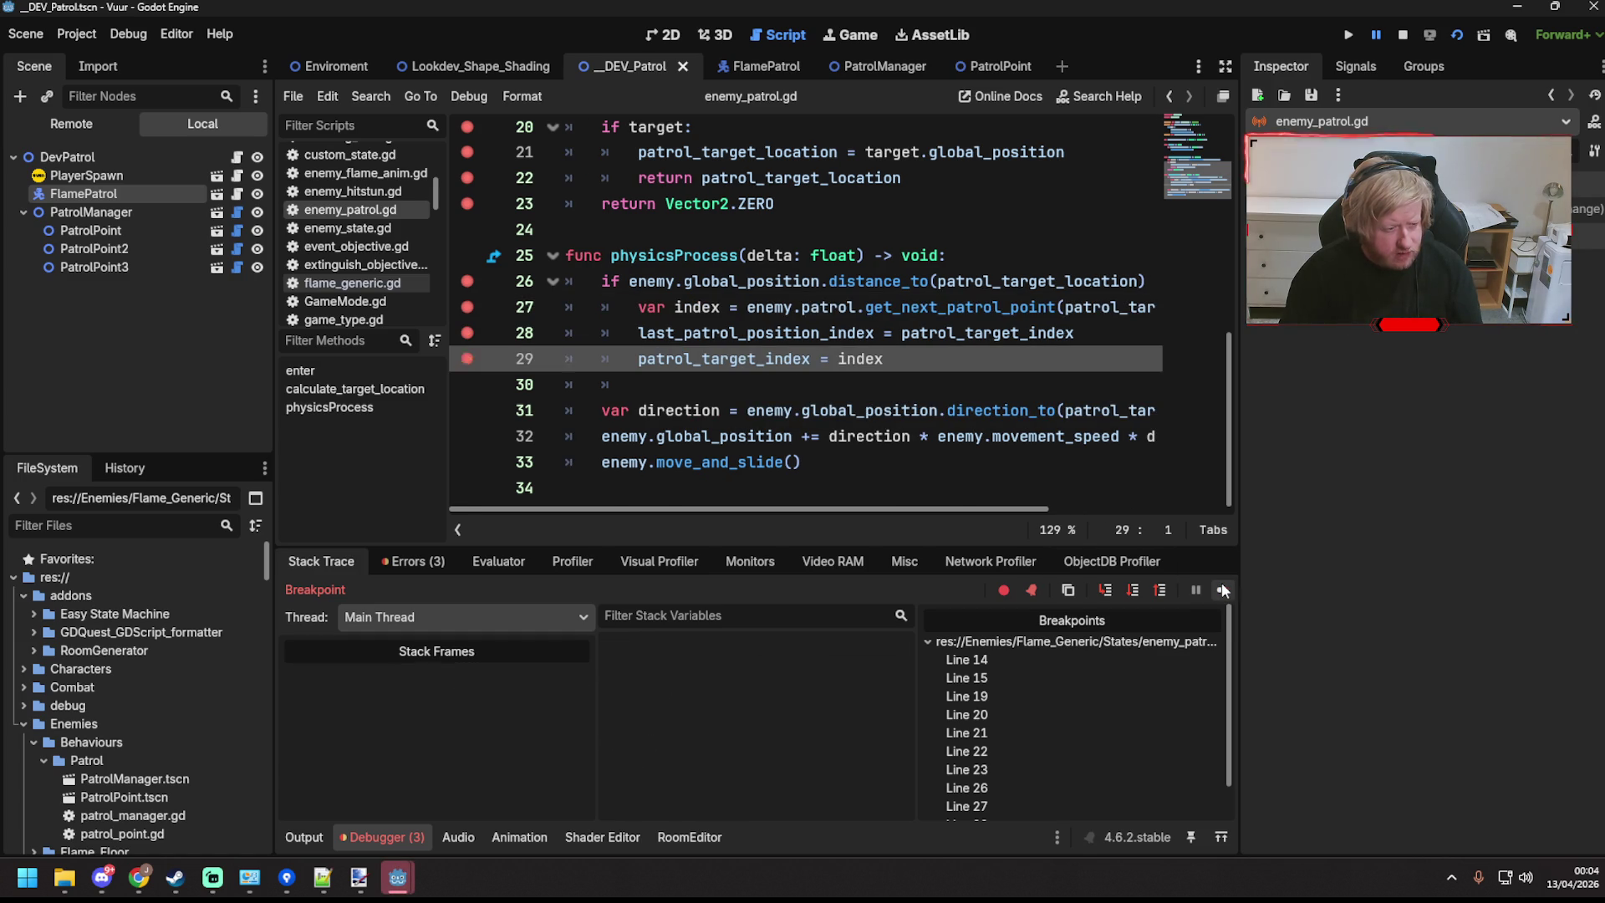
Remove all the old breakpoints, including line 15 and lines 26–29, from the script
{"action": "left_click", "coordinate": [467, 339]}
{"action": "left_click", "coordinate": [467, 365]}
{"action": "left_click", "coordinate": [468, 391]}
{"action": "left_click", "coordinate": [467, 417]}
{"action": "left_click", "coordinate": [468, 184]}
{"action": "left_click", "coordinate": [467, 209]}
{"action": "scroll", "coordinate": [467, 218], "scroll_direction": "down", "scroll_amount": 3}
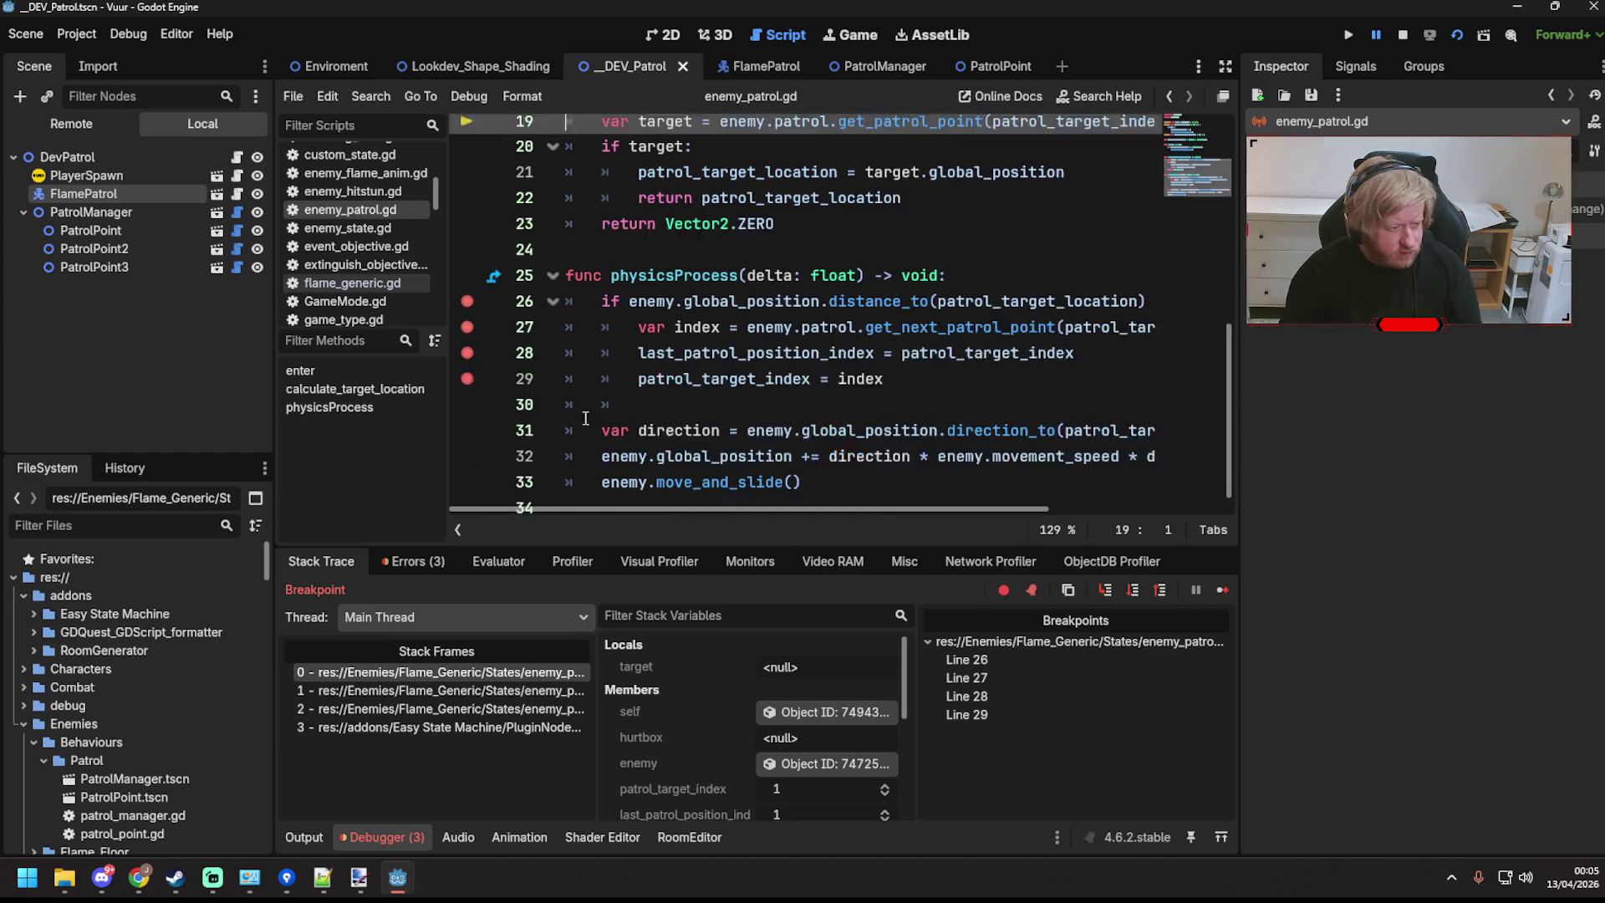
{"action": "left_click", "coordinate": [468, 287]}
{"action": "left_click", "coordinate": [468, 314]}
{"action": "left_click", "coordinate": [467, 340]}
{"action": "left_click", "coordinate": [467, 366]}
Run the game and walk the player right, down and up to watch the flame, then stop it
{"action": "left_click", "coordinate": [936, 325]}
{"action": "key", "text": "F6"}
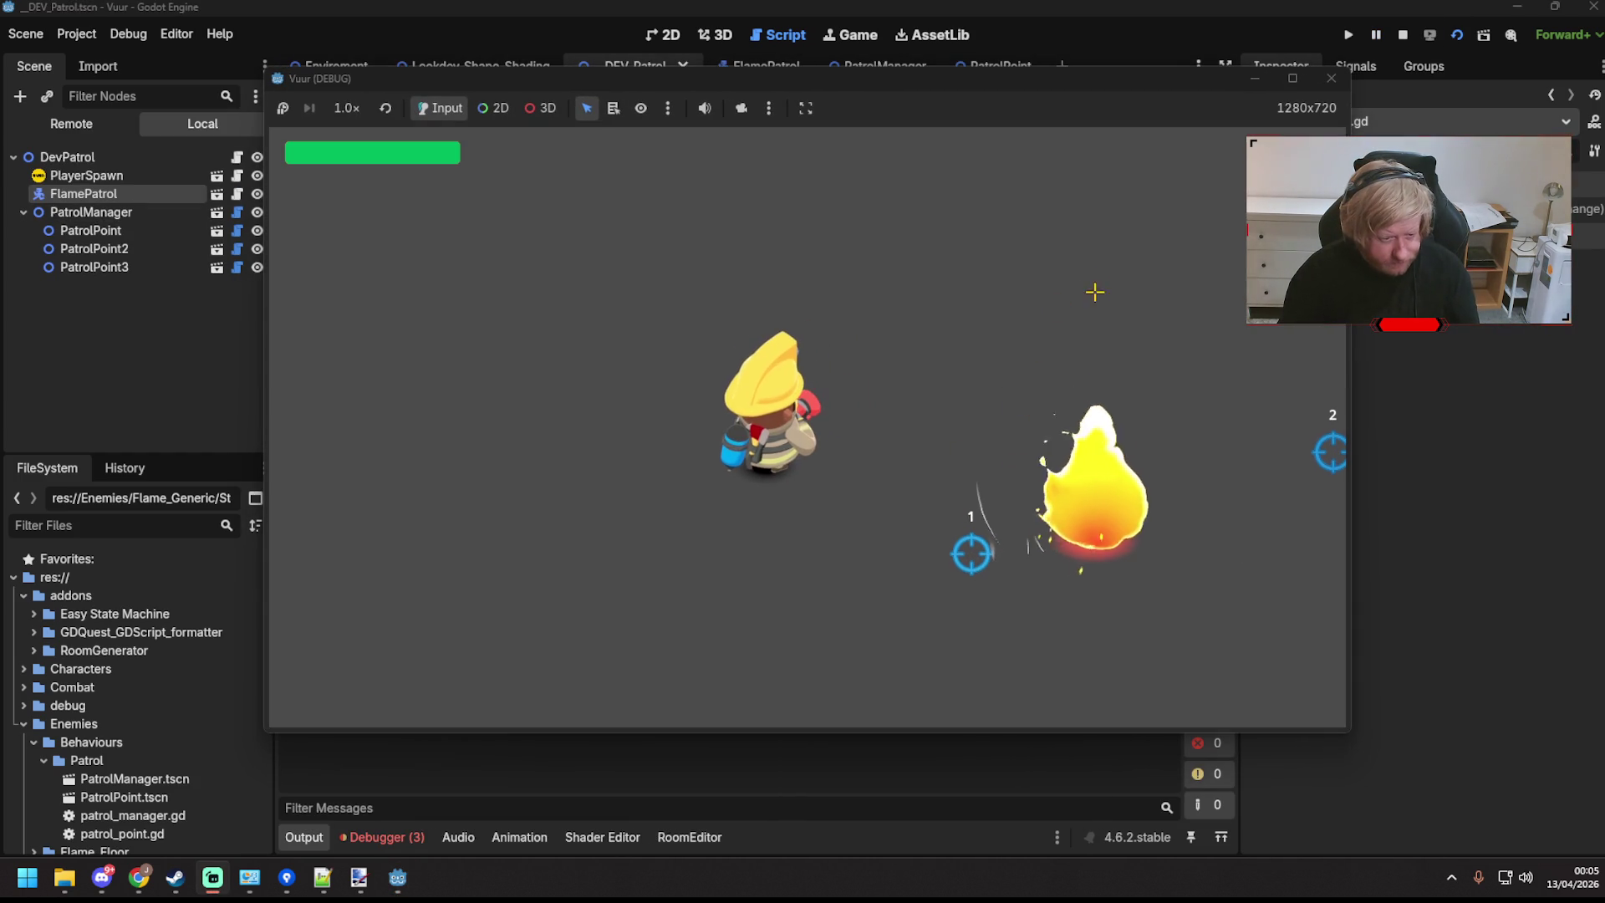
{"action": "key", "text": "d"}
{"action": "key", "text": "s"}
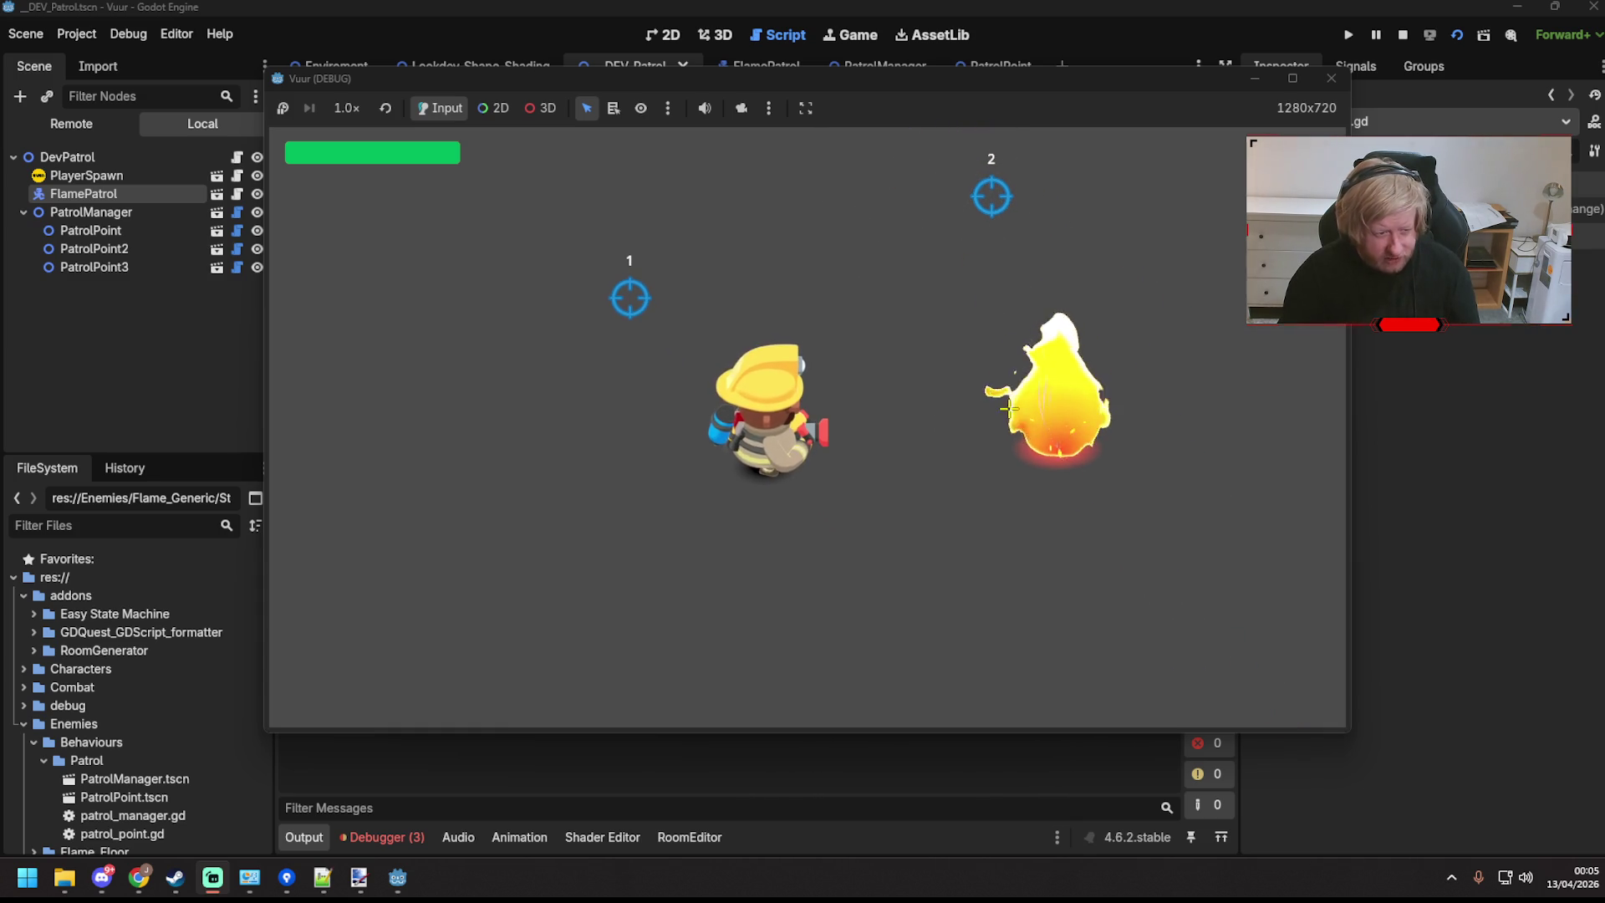
{"action": "key", "text": "w"}
{"action": "left_click", "coordinate": [1330, 78]}
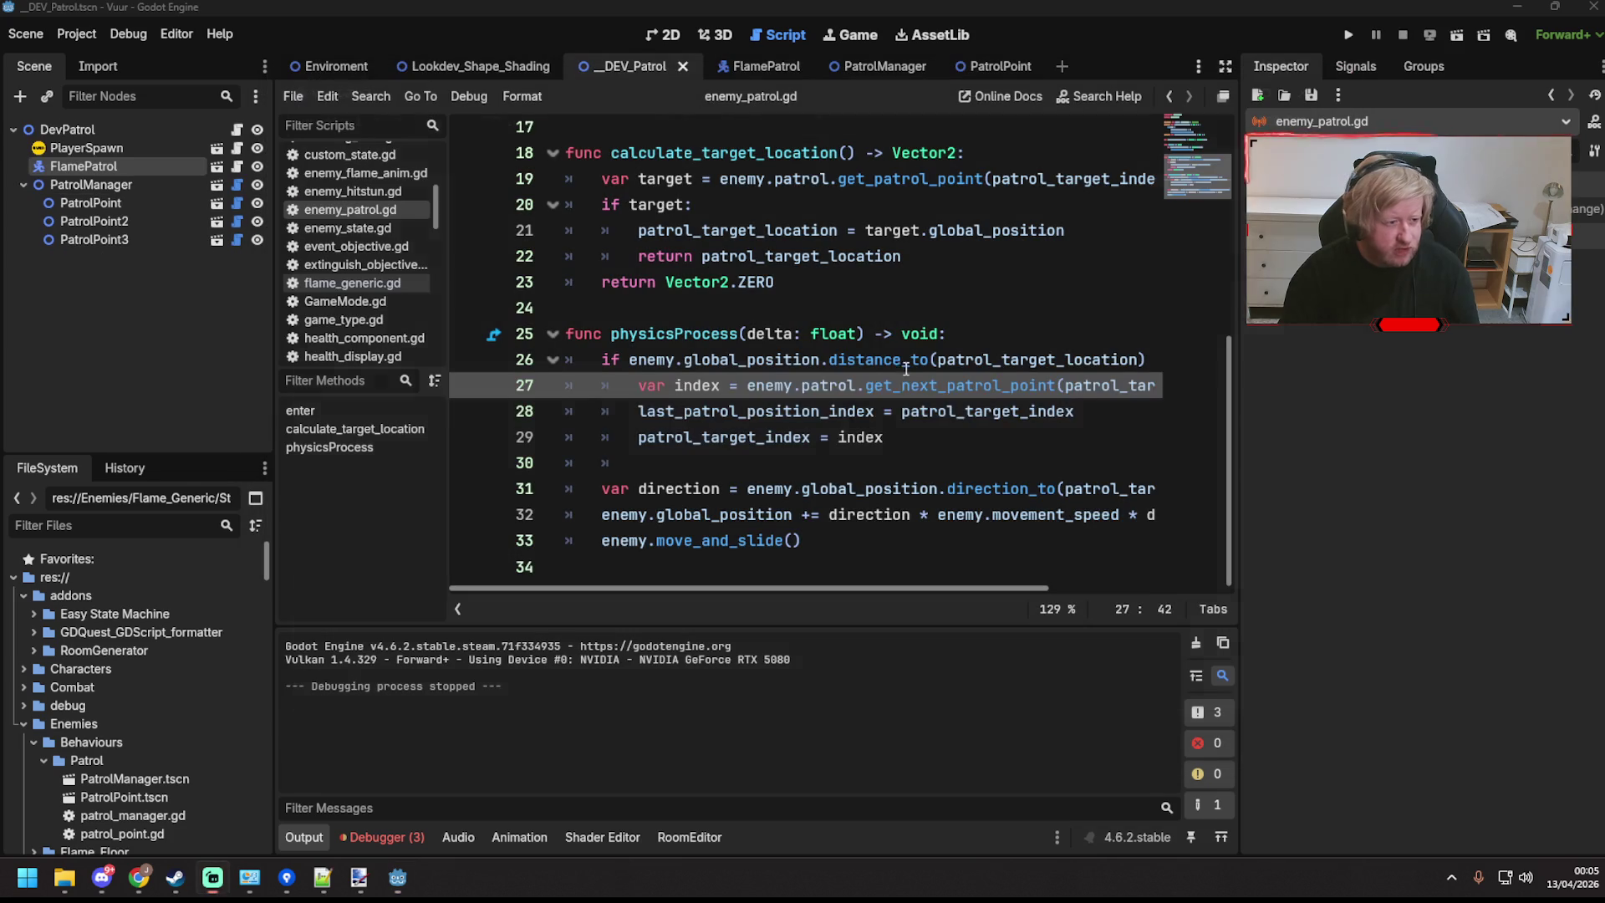
Relaunch the game, walk the player down-right, close it, and start an F5 debug run
{"action": "left_click", "coordinate": [938, 410]}
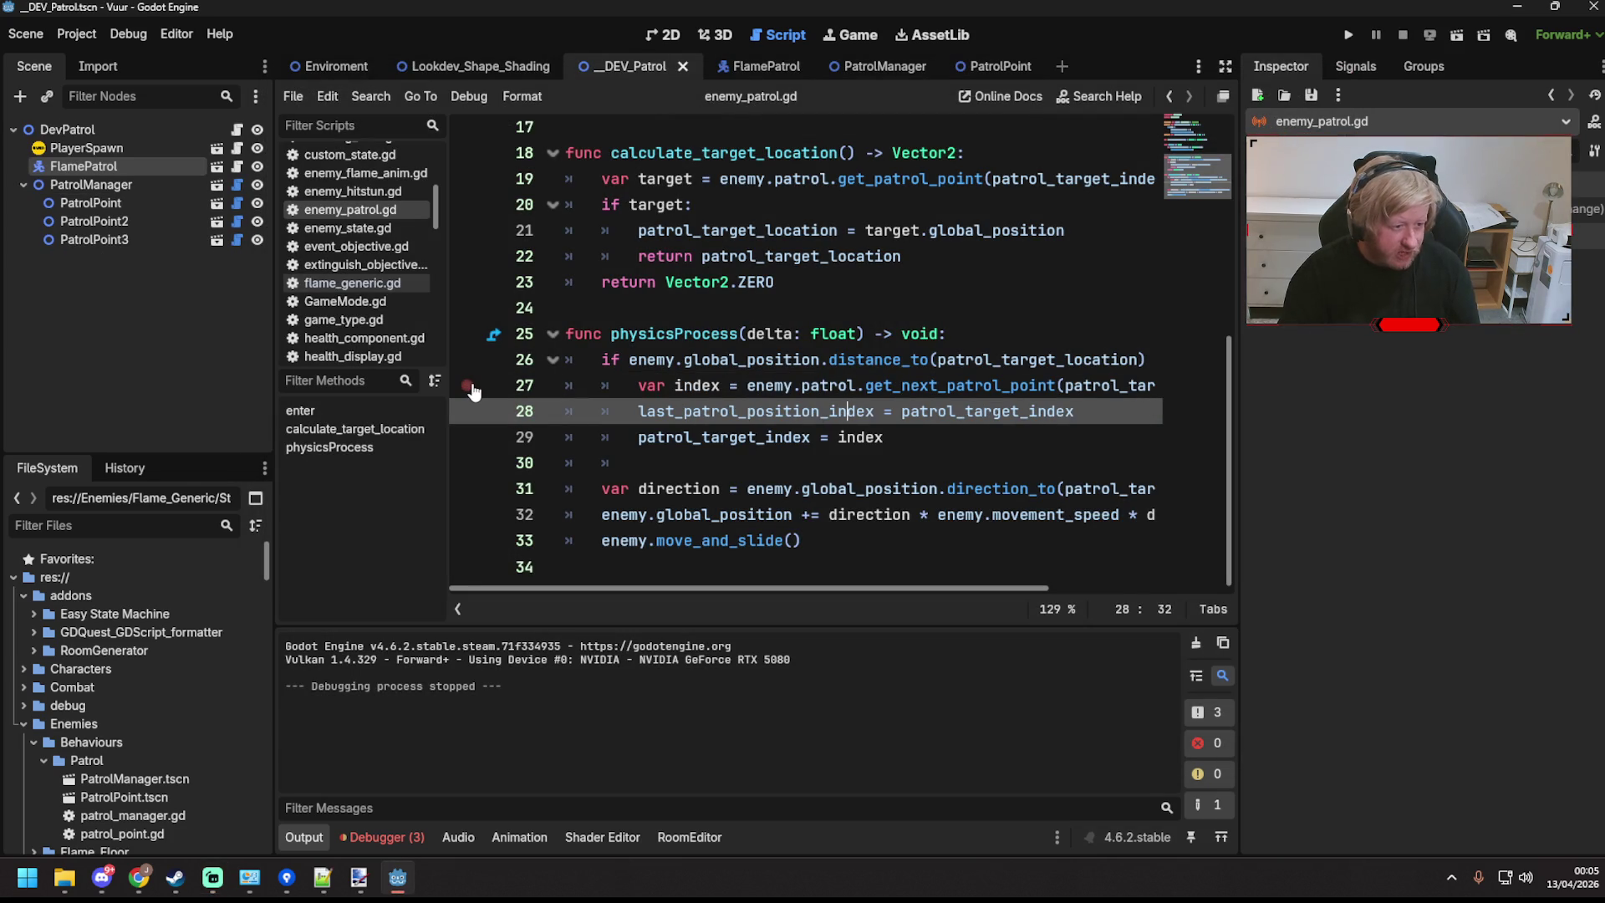
{"action": "left_click", "coordinate": [944, 447]}
{"action": "key", "text": "F6"}
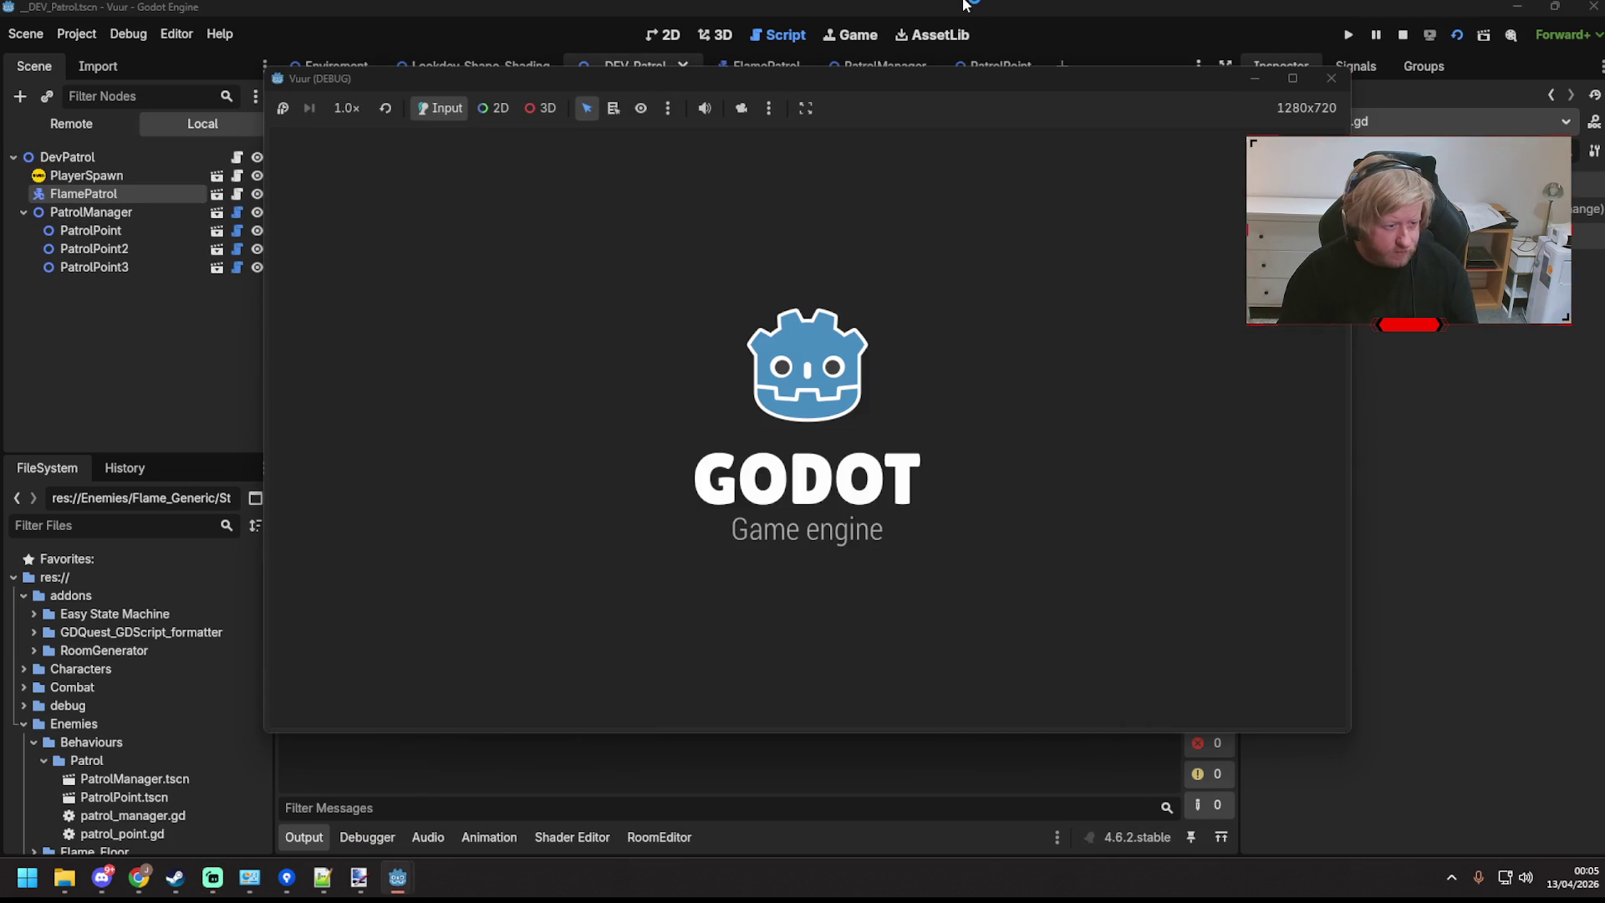
{"action": "key", "text": "s+d"}
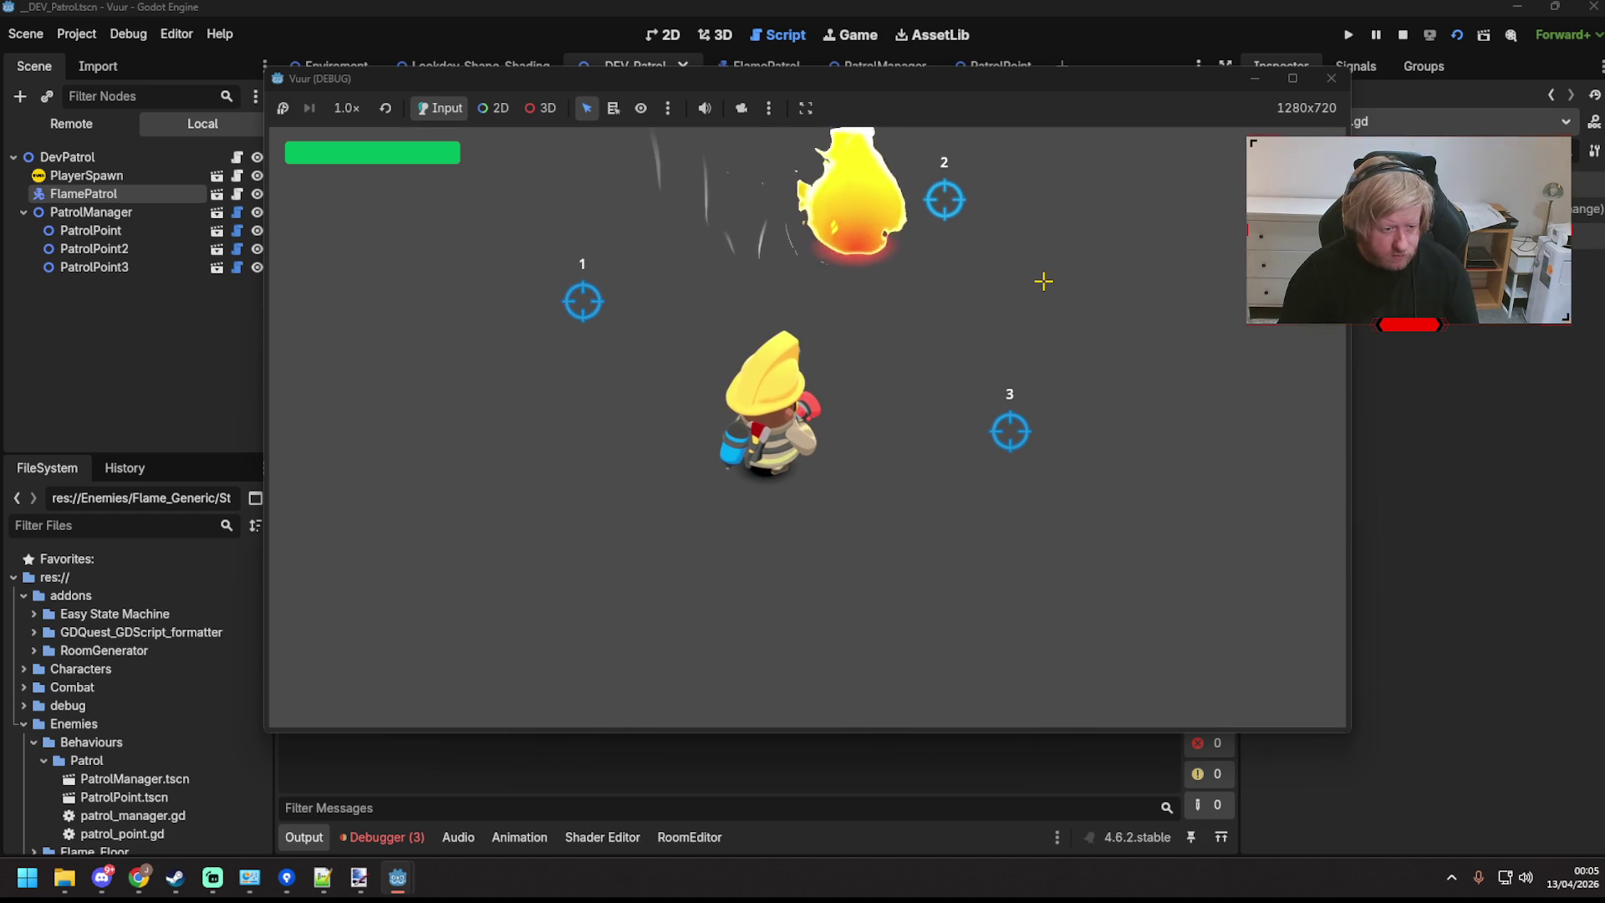
{"action": "key", "text": "F8"}
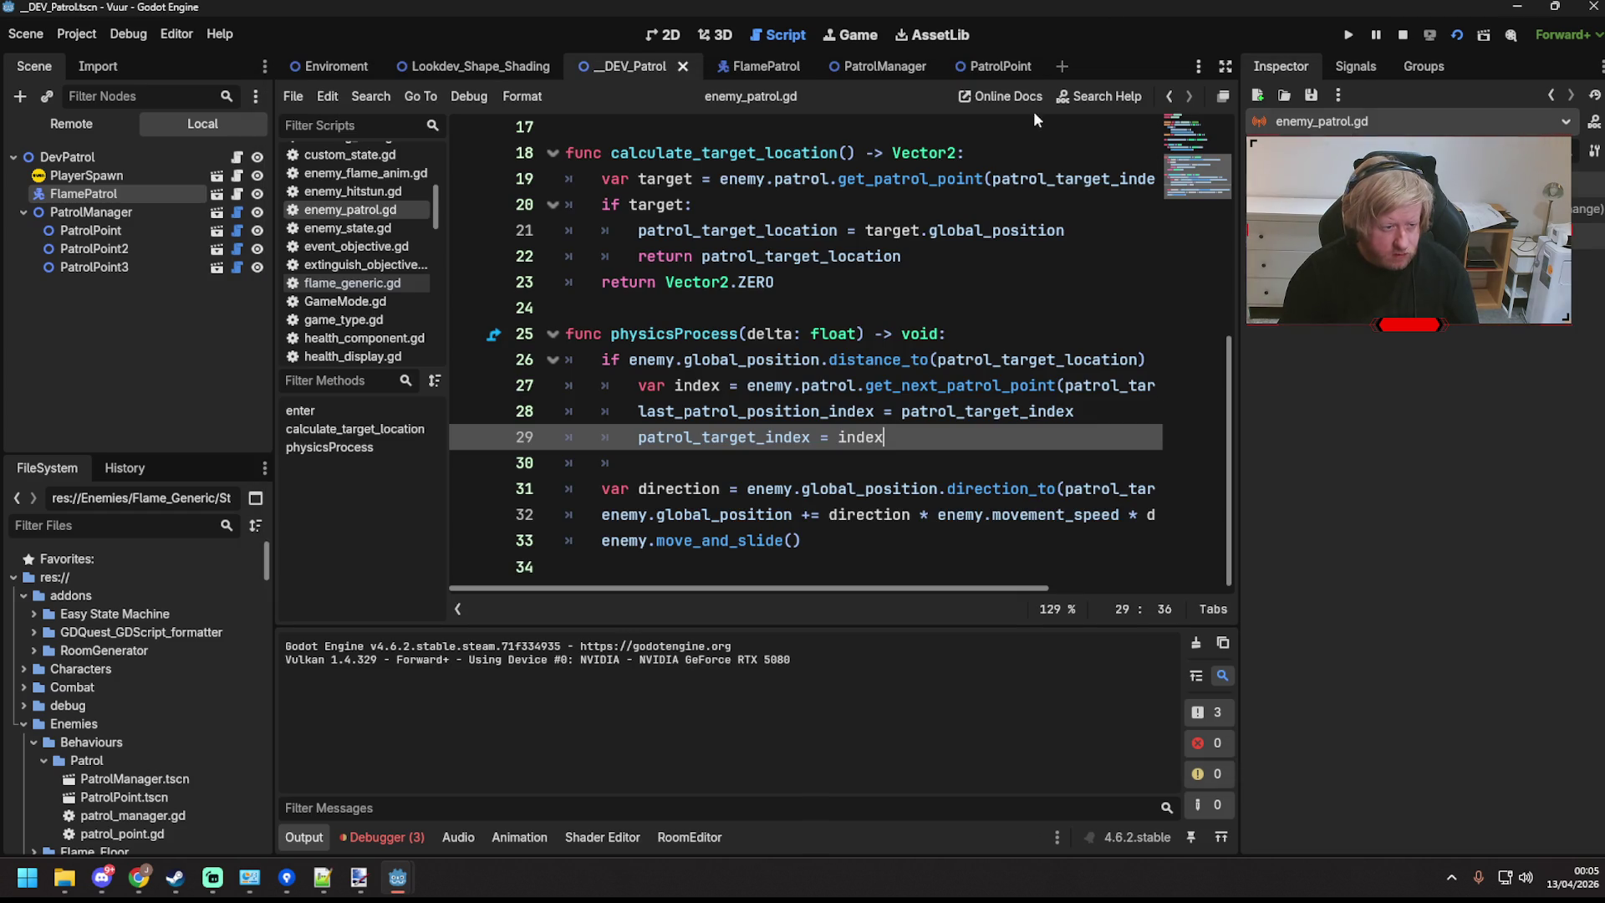
{"action": "key", "text": "F5"}
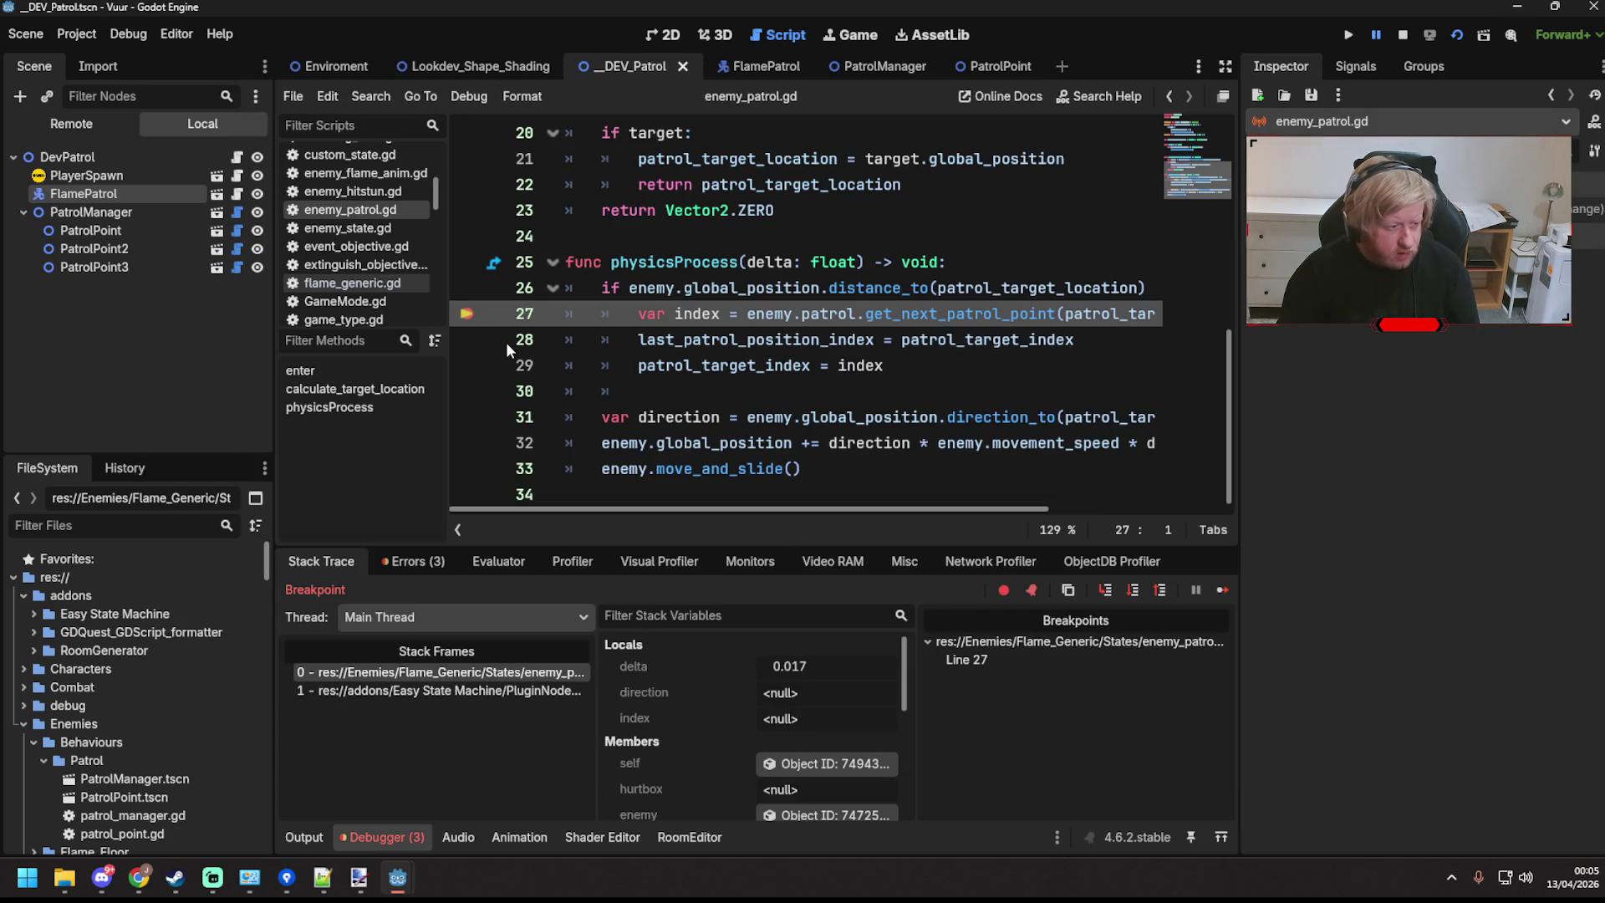
Add breakpoints on lines 28 and 29 and continue execution
{"action": "left_click", "coordinate": [466, 339]}
{"action": "left_click", "coordinate": [466, 365]}
{"action": "left_click", "coordinate": [1222, 589]}
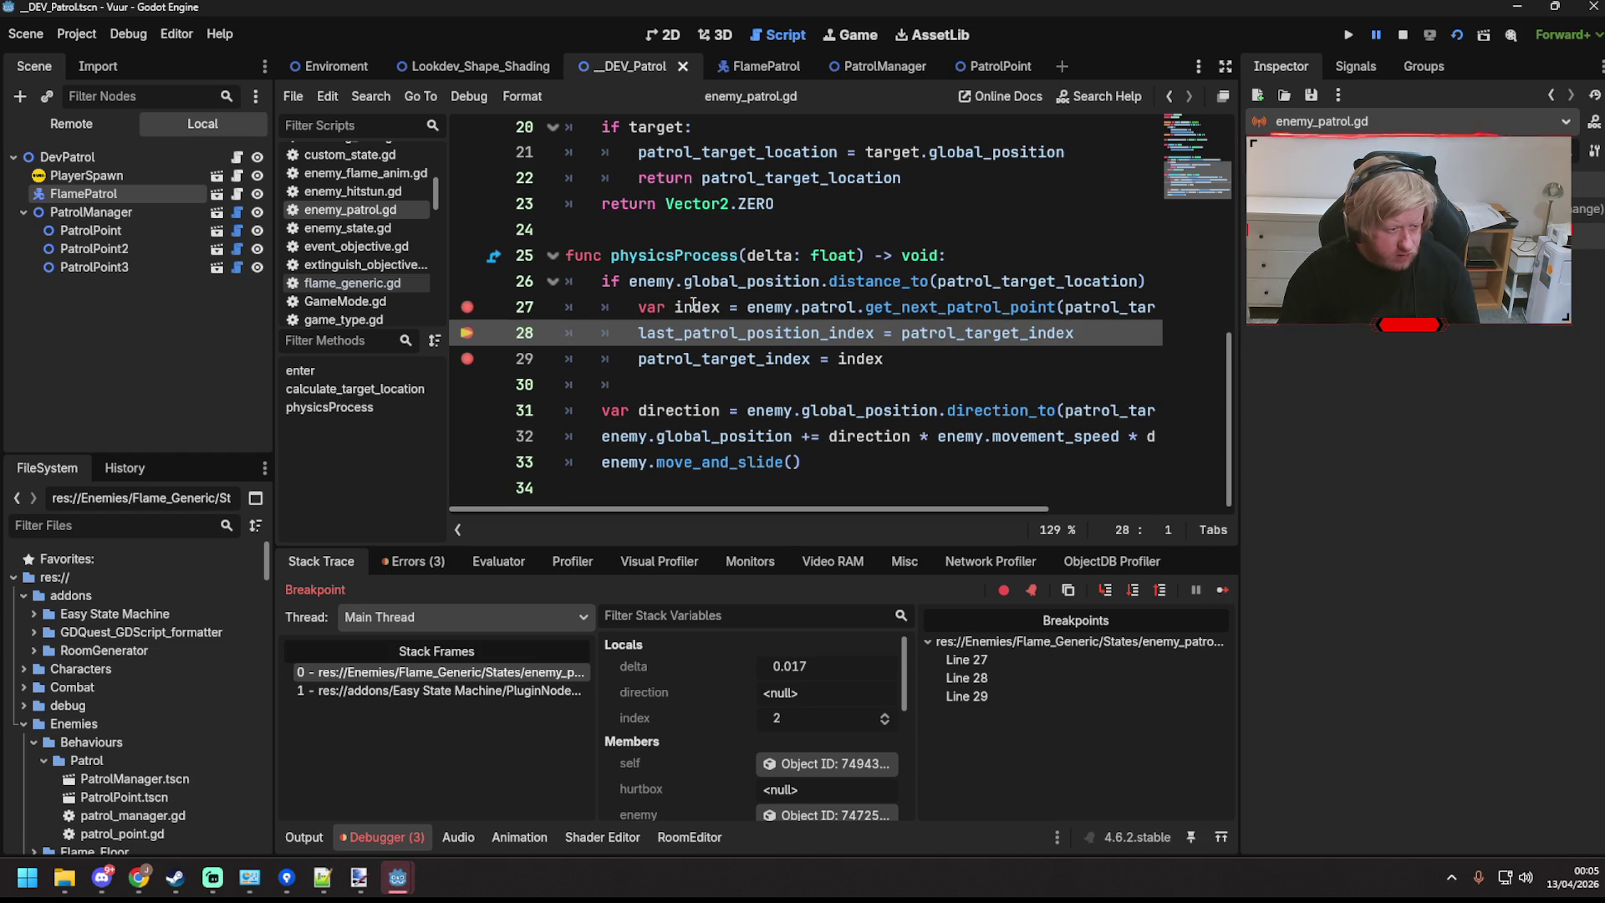
Jump to get_next_patrol_point in patrol_manager.gd, breakpoint line 56, and relaunch the game
{"action": "mouse_move", "coordinate": [693, 306]}
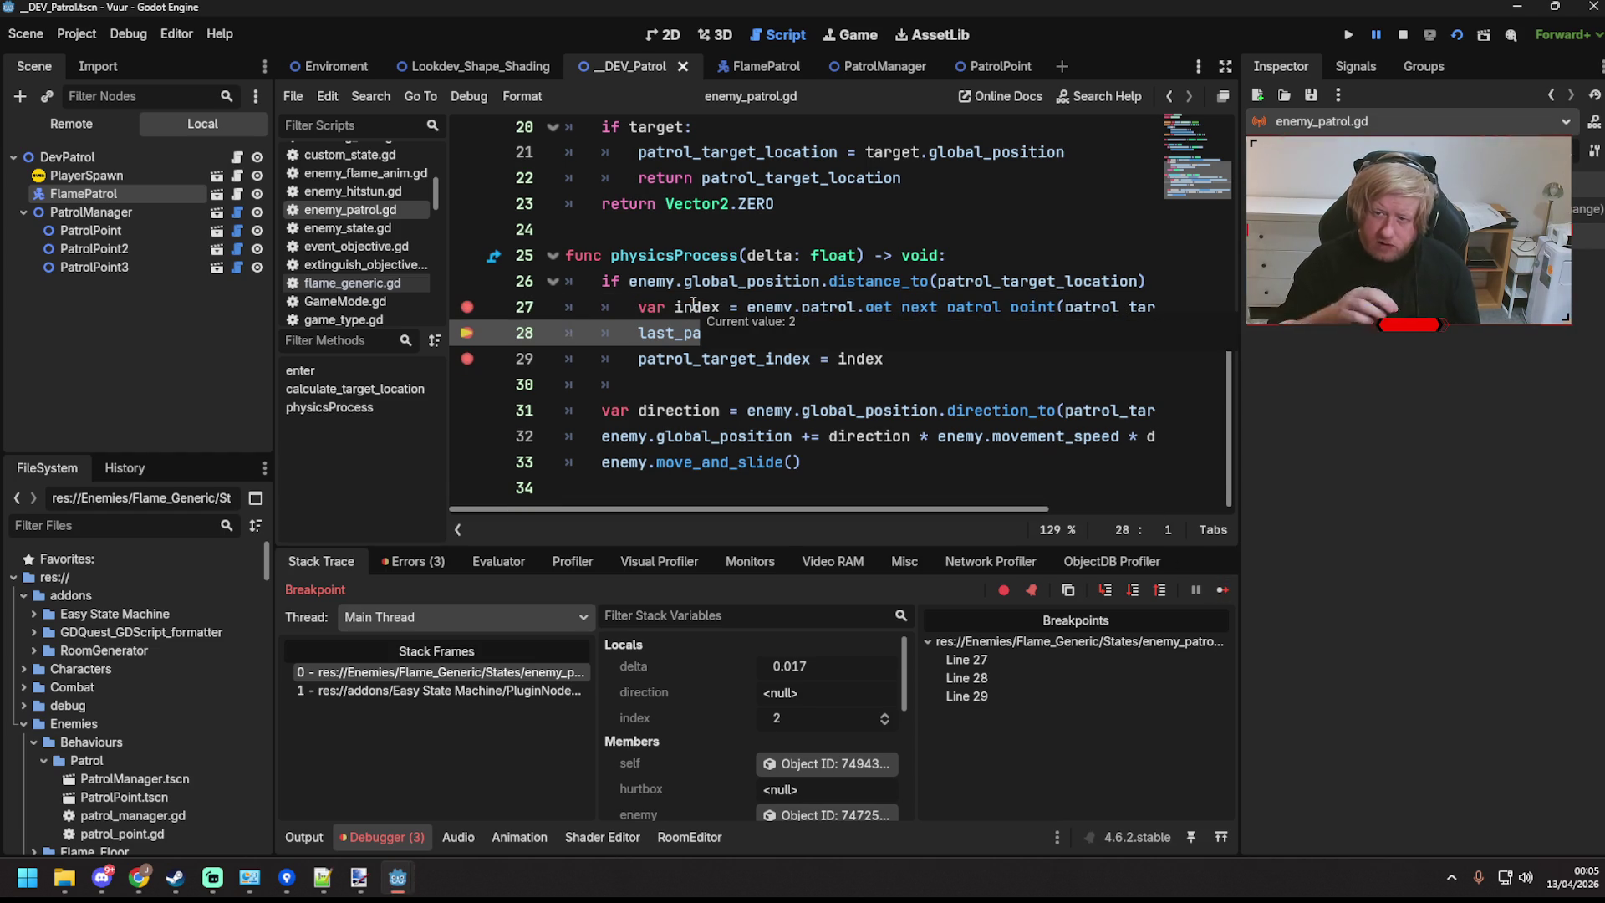
{"action": "left_click", "coordinate": [975, 307]}
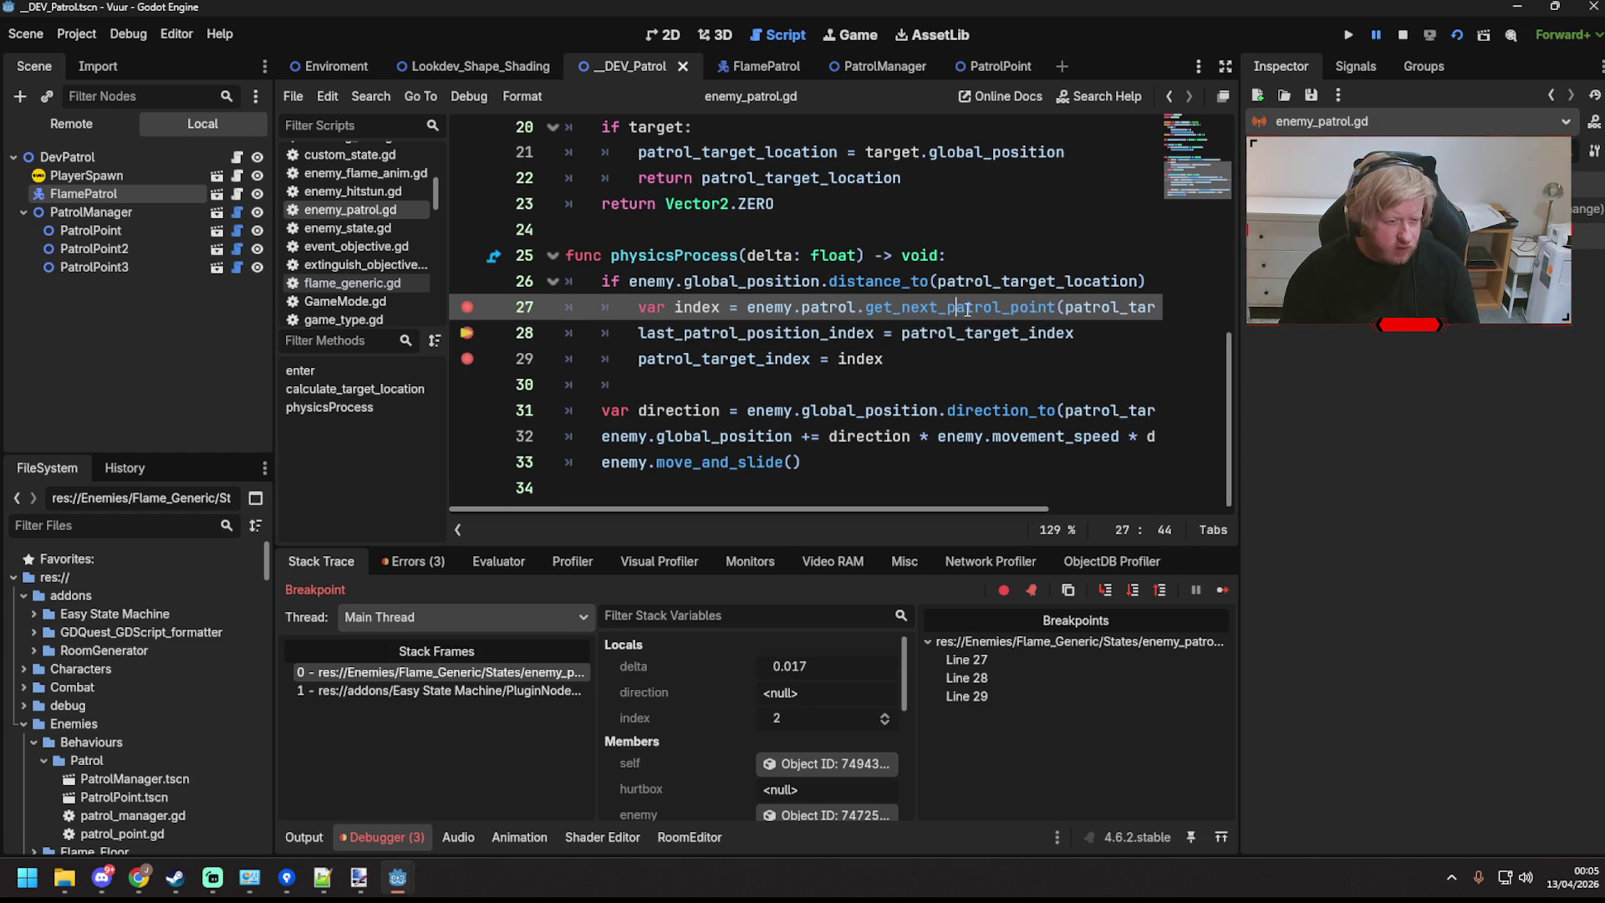
{"action": "left_click", "coordinate": [977, 308], "text": "ctrl"}
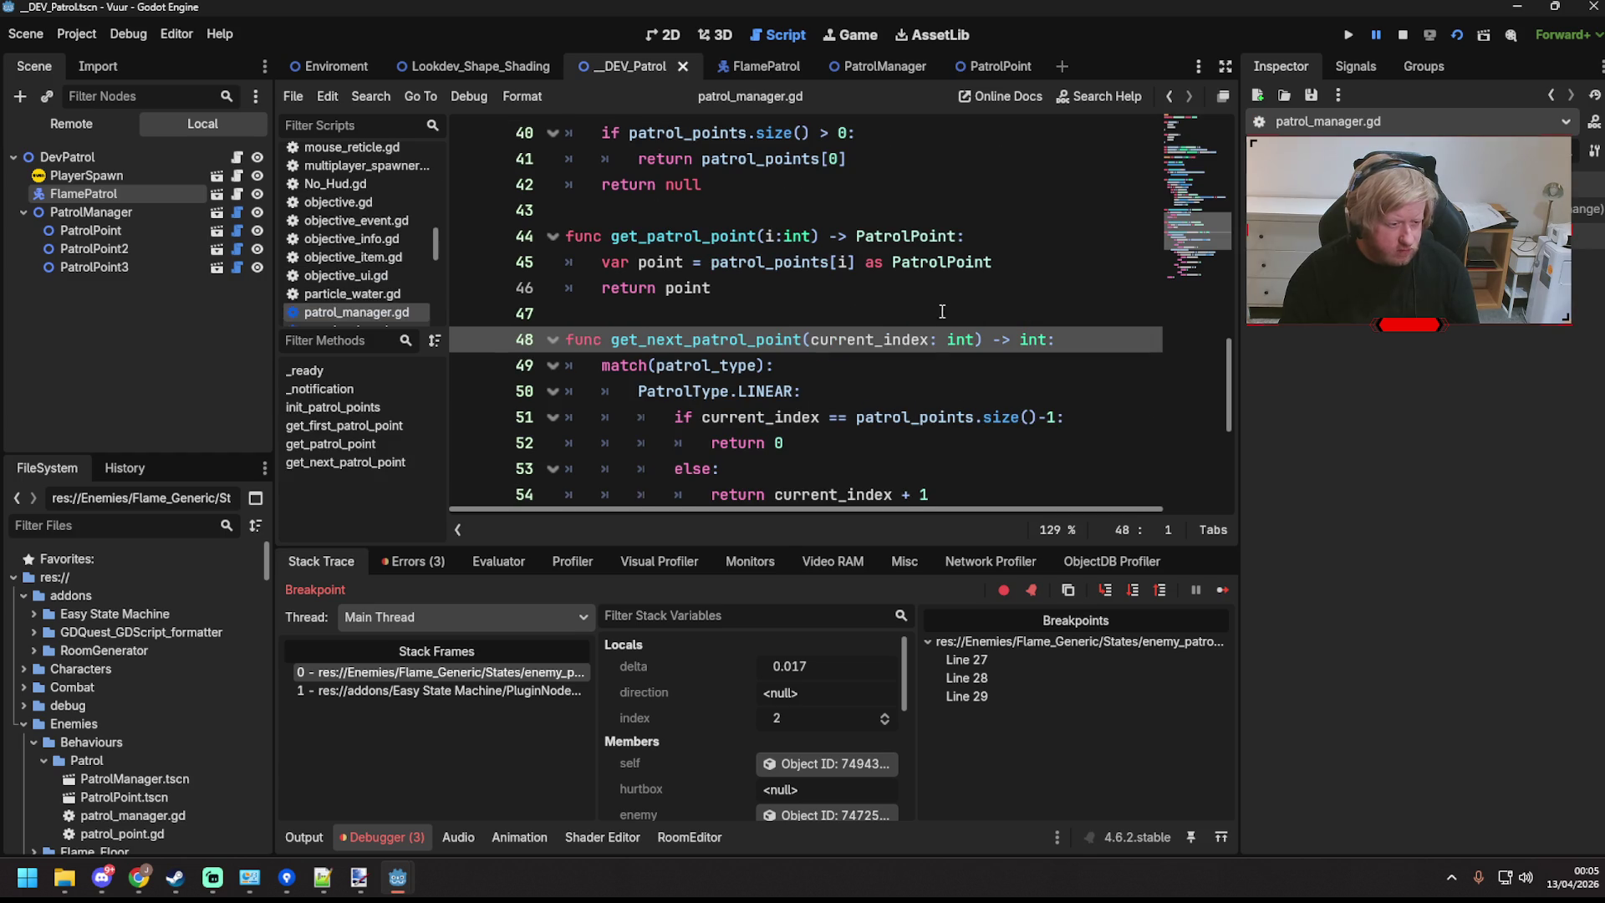
{"action": "scroll", "coordinate": [944, 308], "scroll_direction": "down", "scroll_amount": 3}
{"action": "scroll", "coordinate": [934, 416], "scroll_direction": "down", "scroll_amount": 1}
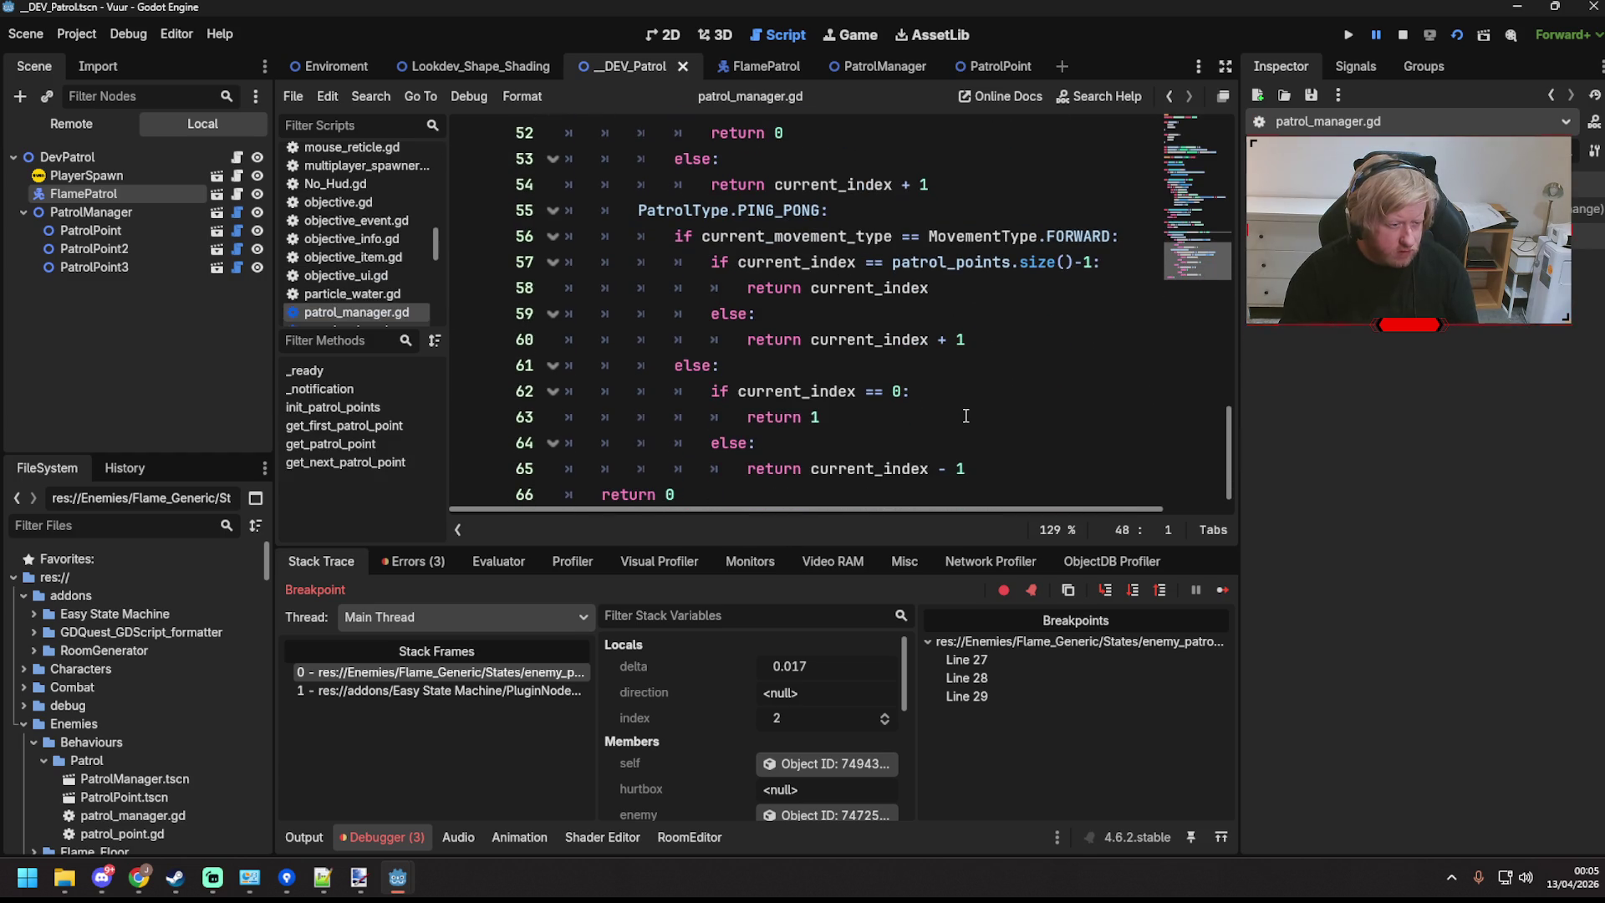
{"action": "scroll", "coordinate": [963, 416], "scroll_direction": "up", "scroll_amount": 1}
{"action": "scroll", "coordinate": [963, 415], "scroll_direction": "down", "scroll_amount": 1}
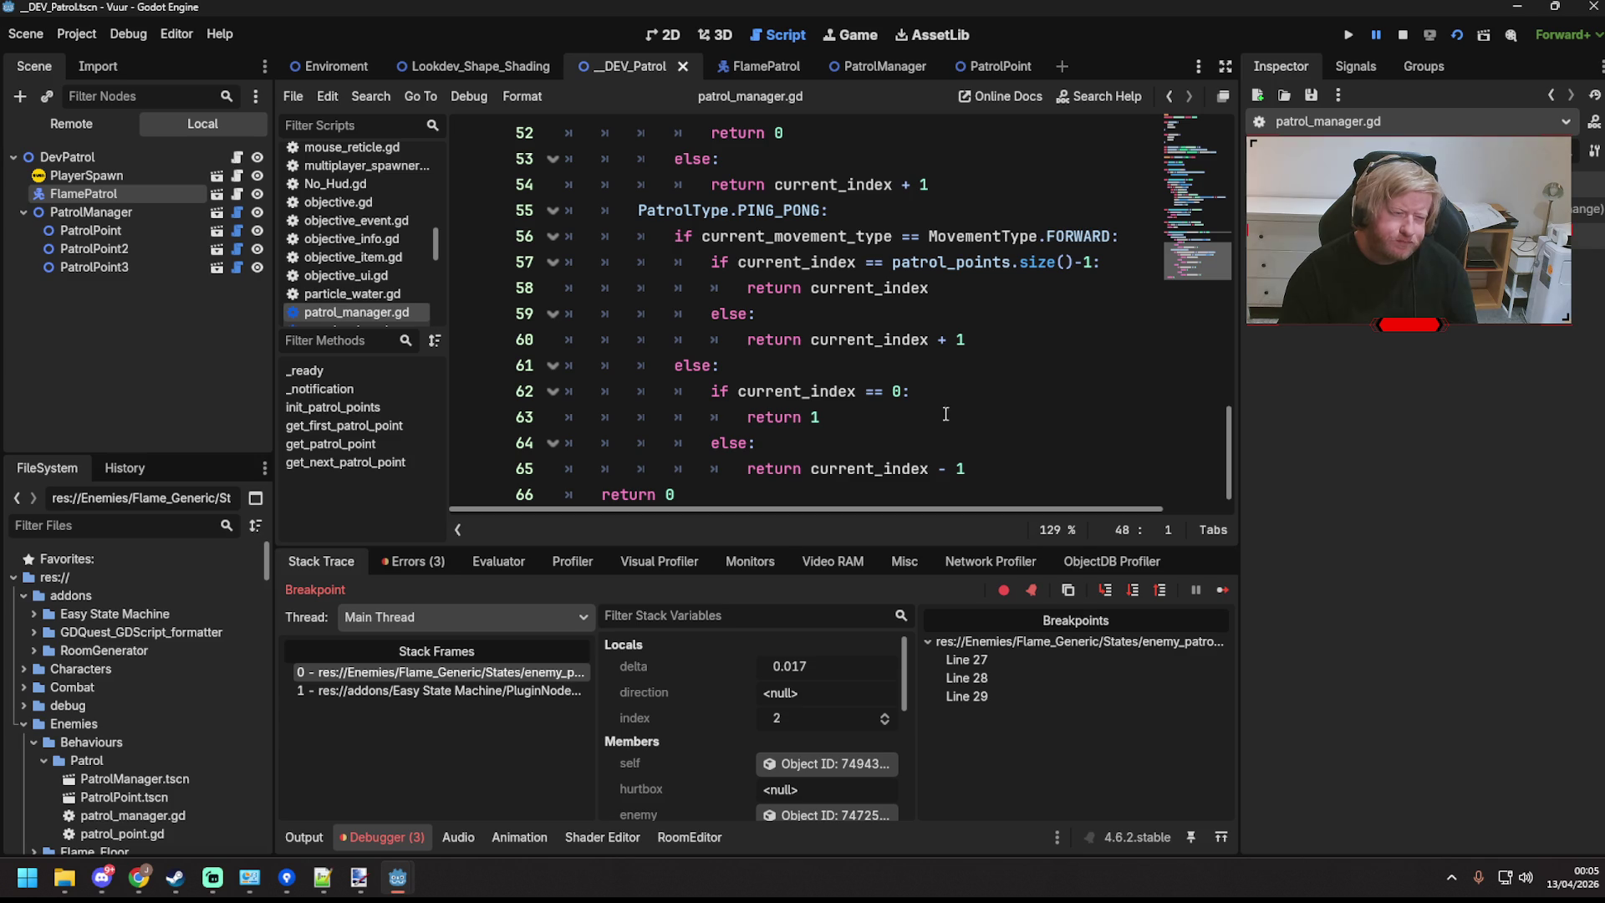
{"action": "left_click", "coordinate": [467, 238]}
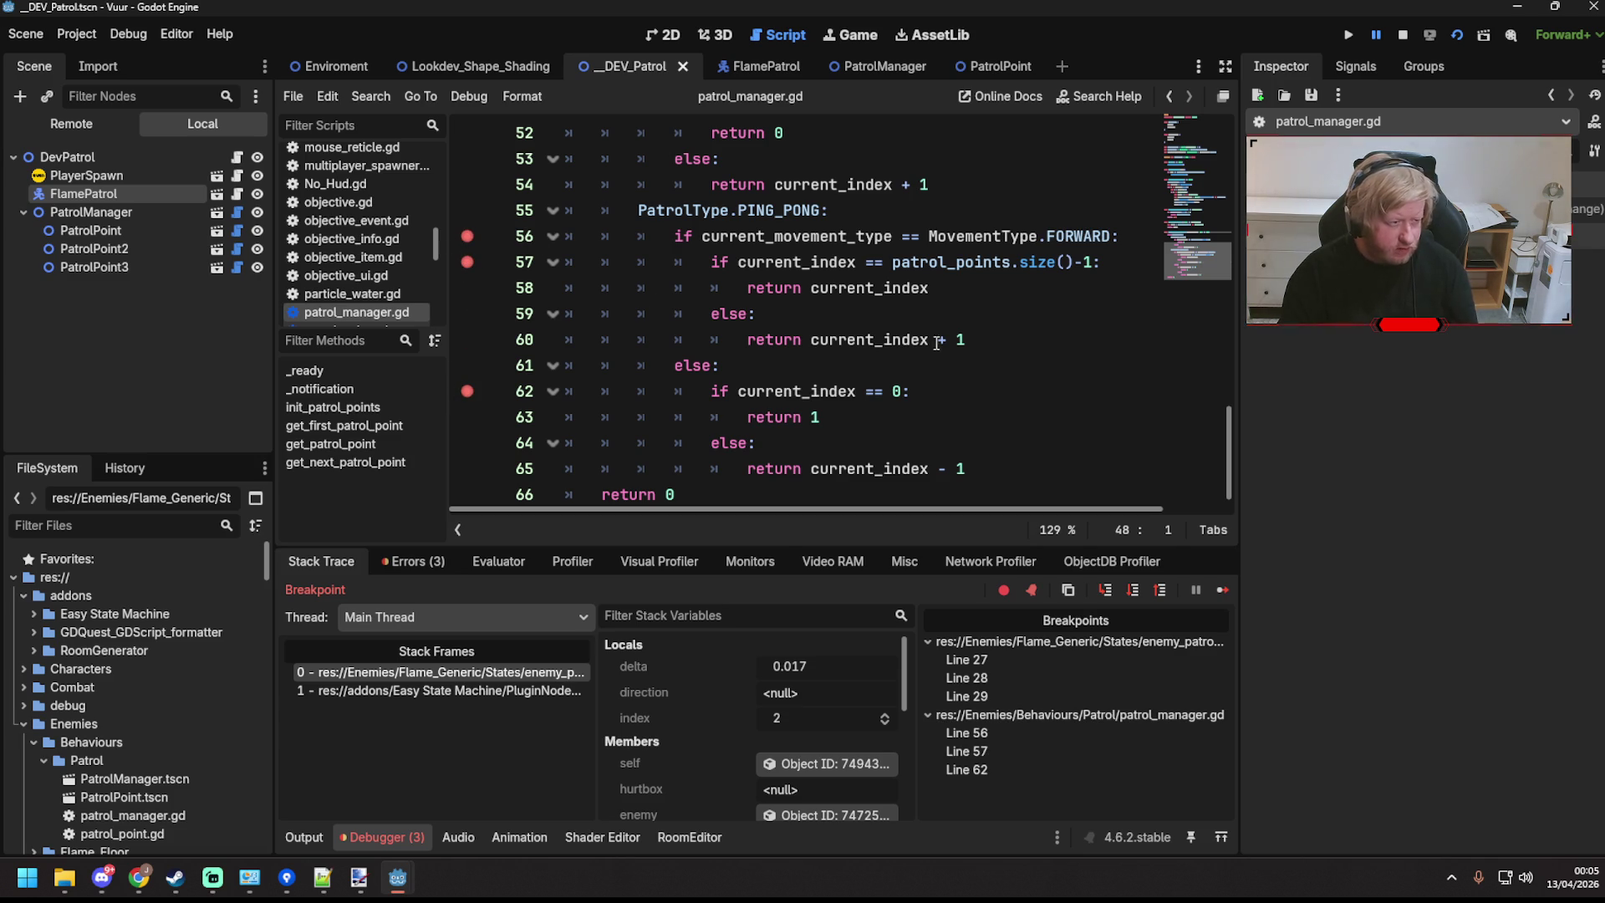
{"action": "left_click", "coordinate": [909, 339]}
{"action": "key", "text": "F6"}
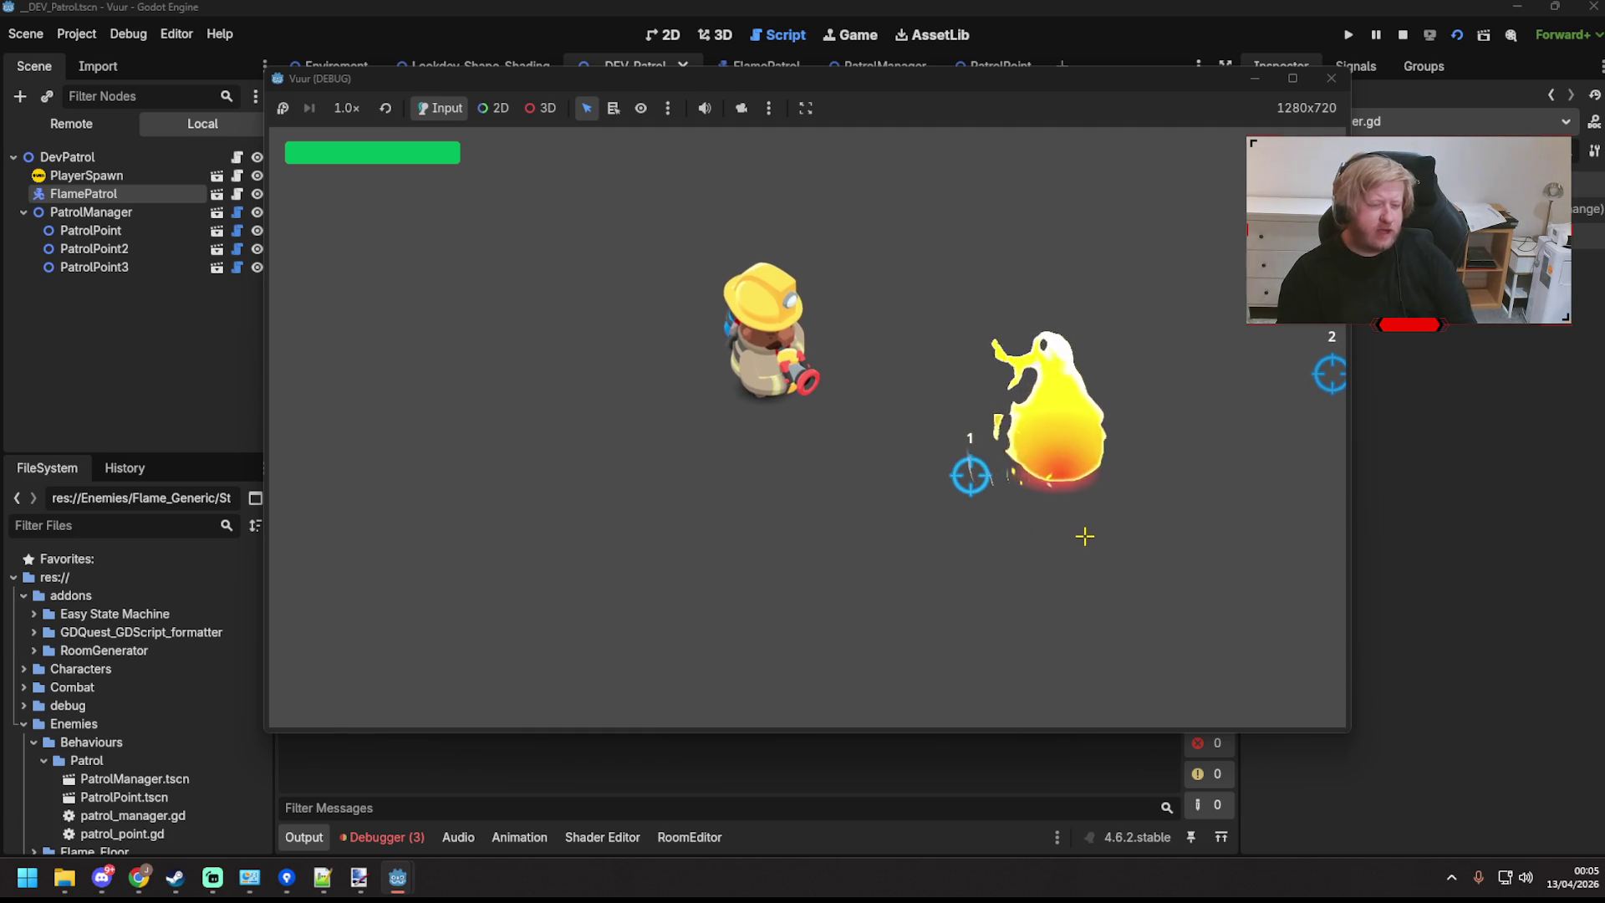
Walk the player toward the crosshair and continue through the breakpoints
{"action": "mouse_move", "coordinate": [1084, 536]}
{"action": "left_mouse_down"}
{"action": "mouse_move", "coordinate": [1132, 301]}
{"action": "mouse_move", "coordinate": [1050, 283]}
{"action": "left_mouse_up"}
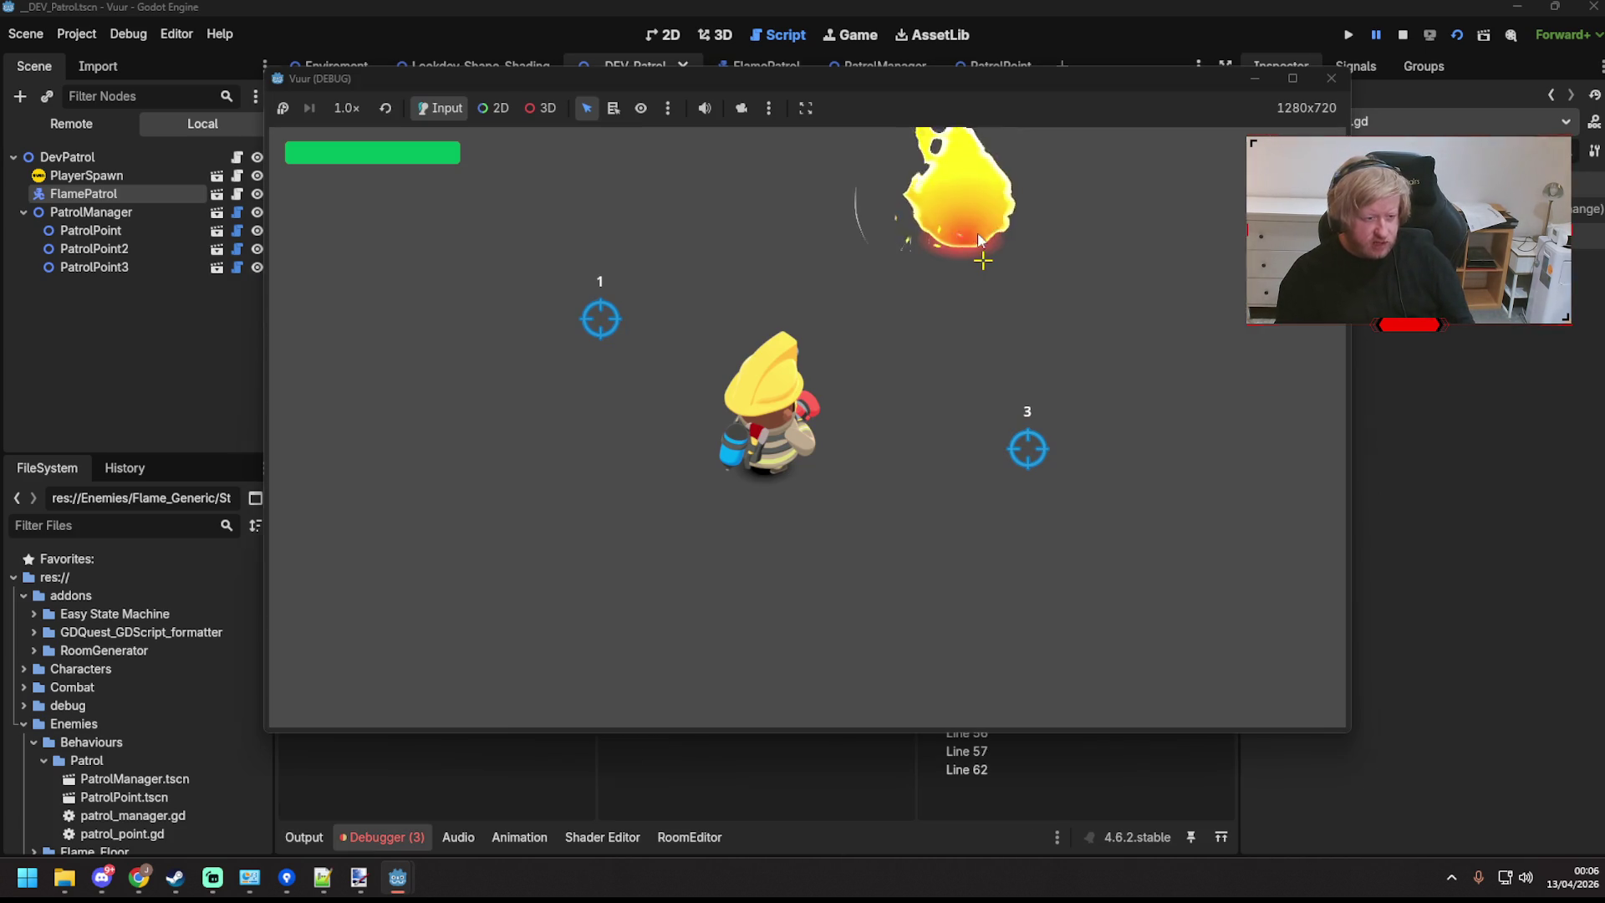
{"action": "key", "text": "F12"}
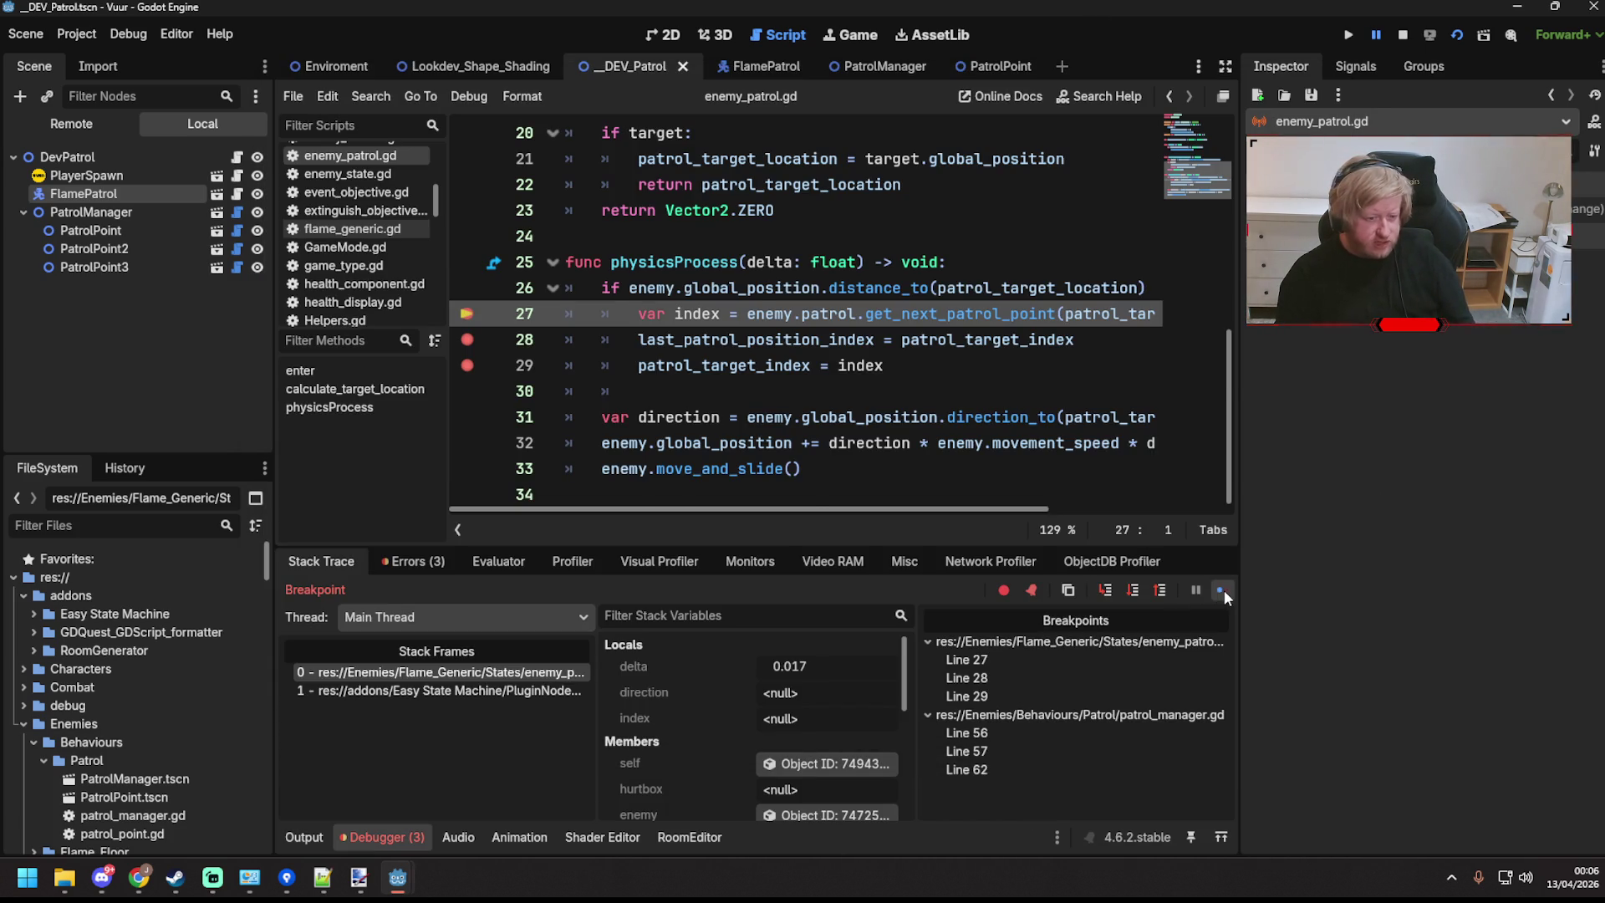
{"action": "left_click", "coordinate": [1222, 591]}
{"action": "left_click", "coordinate": [1223, 590]}
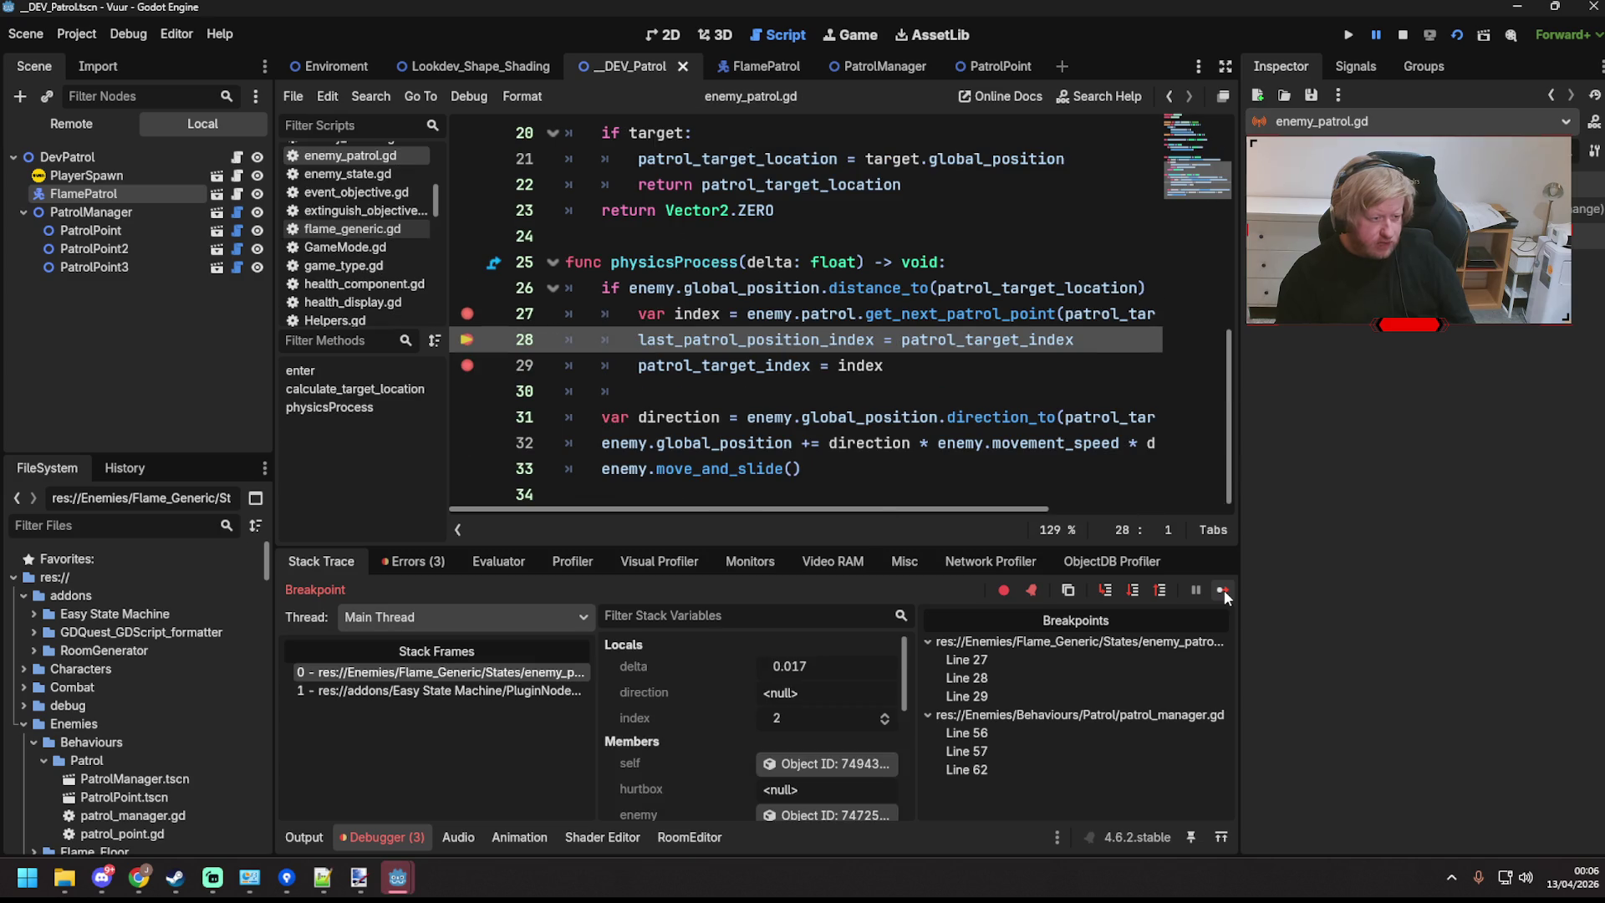
{"action": "left_click", "coordinate": [1222, 590]}
{"action": "left_click", "coordinate": [1222, 590]}
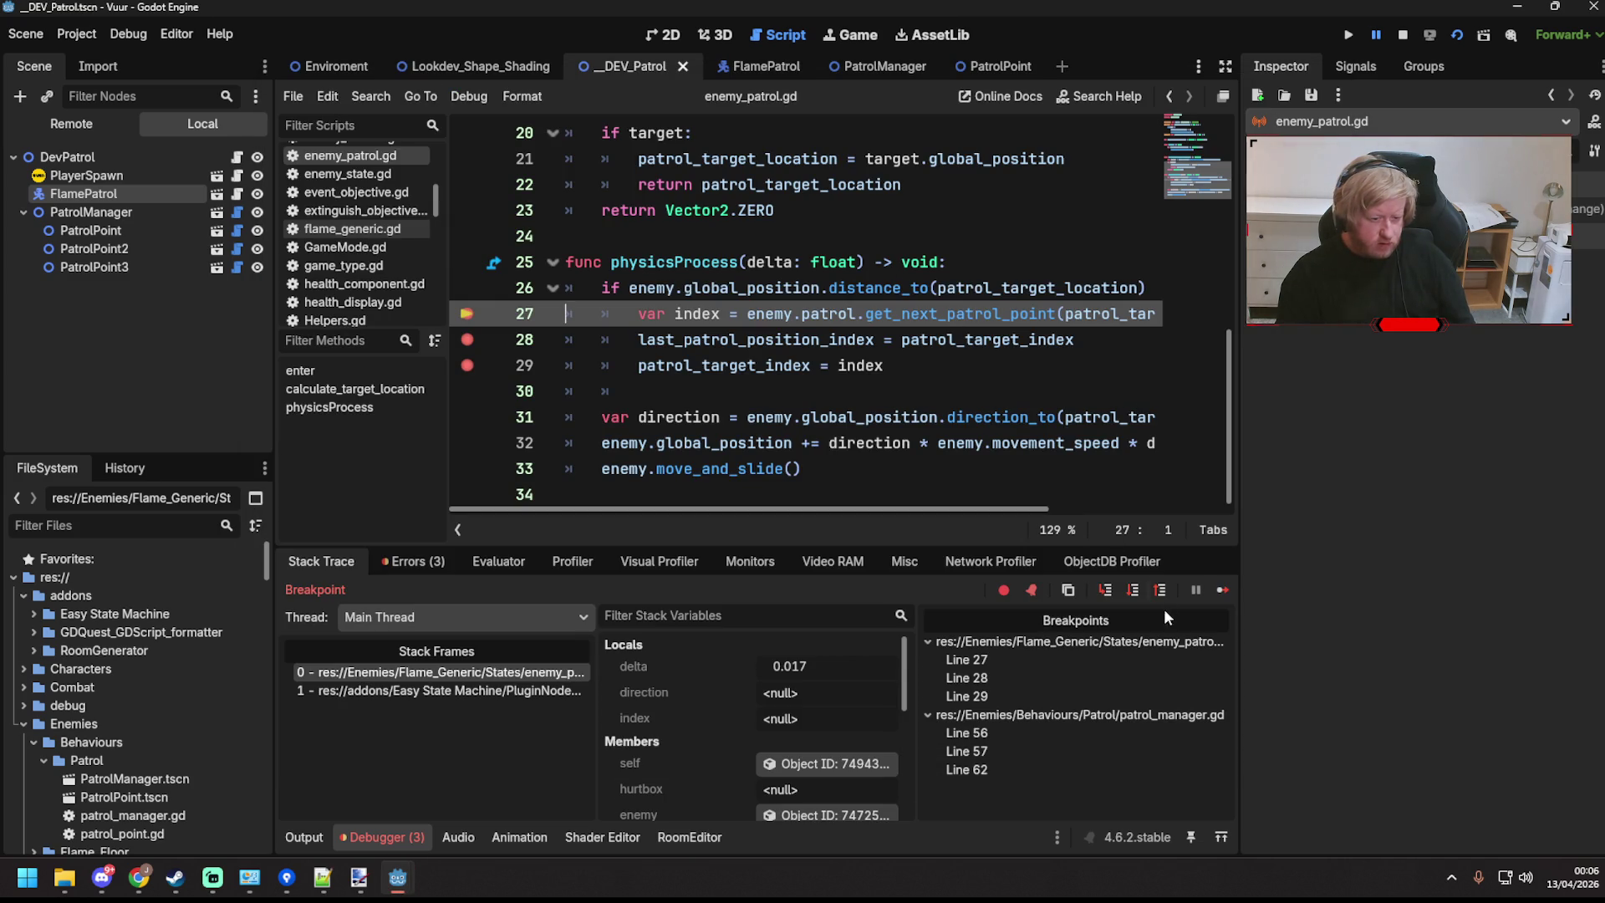
Step into get_next_patrol_point and reach line 57, inspecting current_index as 2
{"action": "left_click", "coordinate": [1224, 589]}
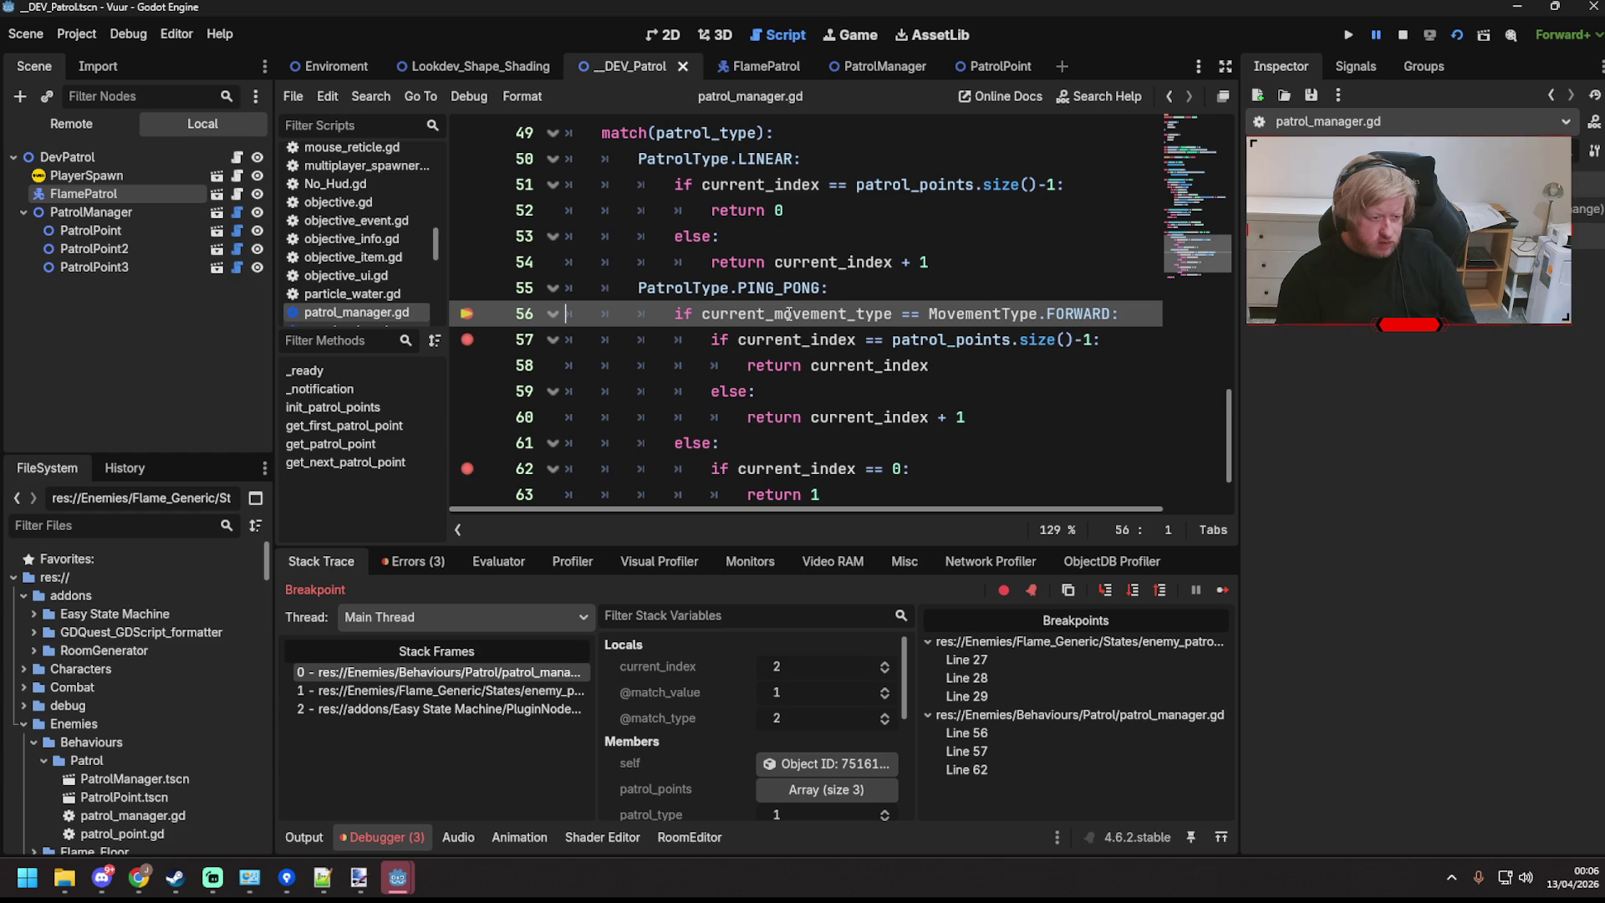
{"action": "mouse_move", "coordinate": [788, 314]}
{"action": "mouse_move", "coordinate": [931, 510]}
{"action": "left_mouse_down"}
{"action": "mouse_move", "coordinate": [1031, 509]}
{"action": "mouse_move", "coordinate": [980, 505]}
{"action": "left_mouse_up"}
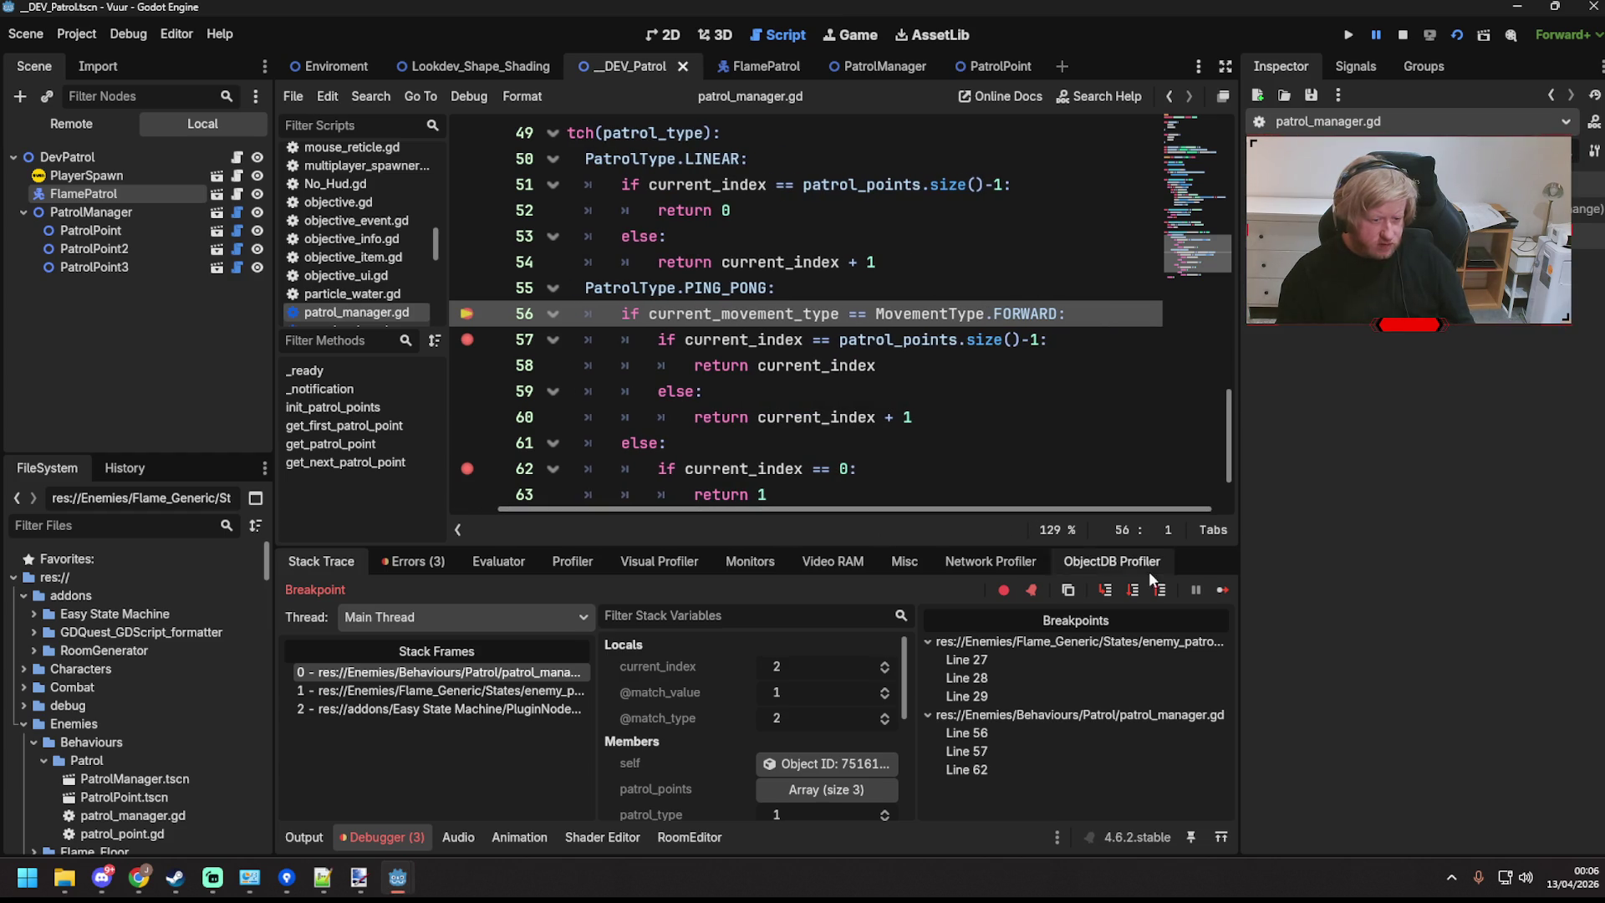
{"action": "left_click", "coordinate": [1222, 588]}
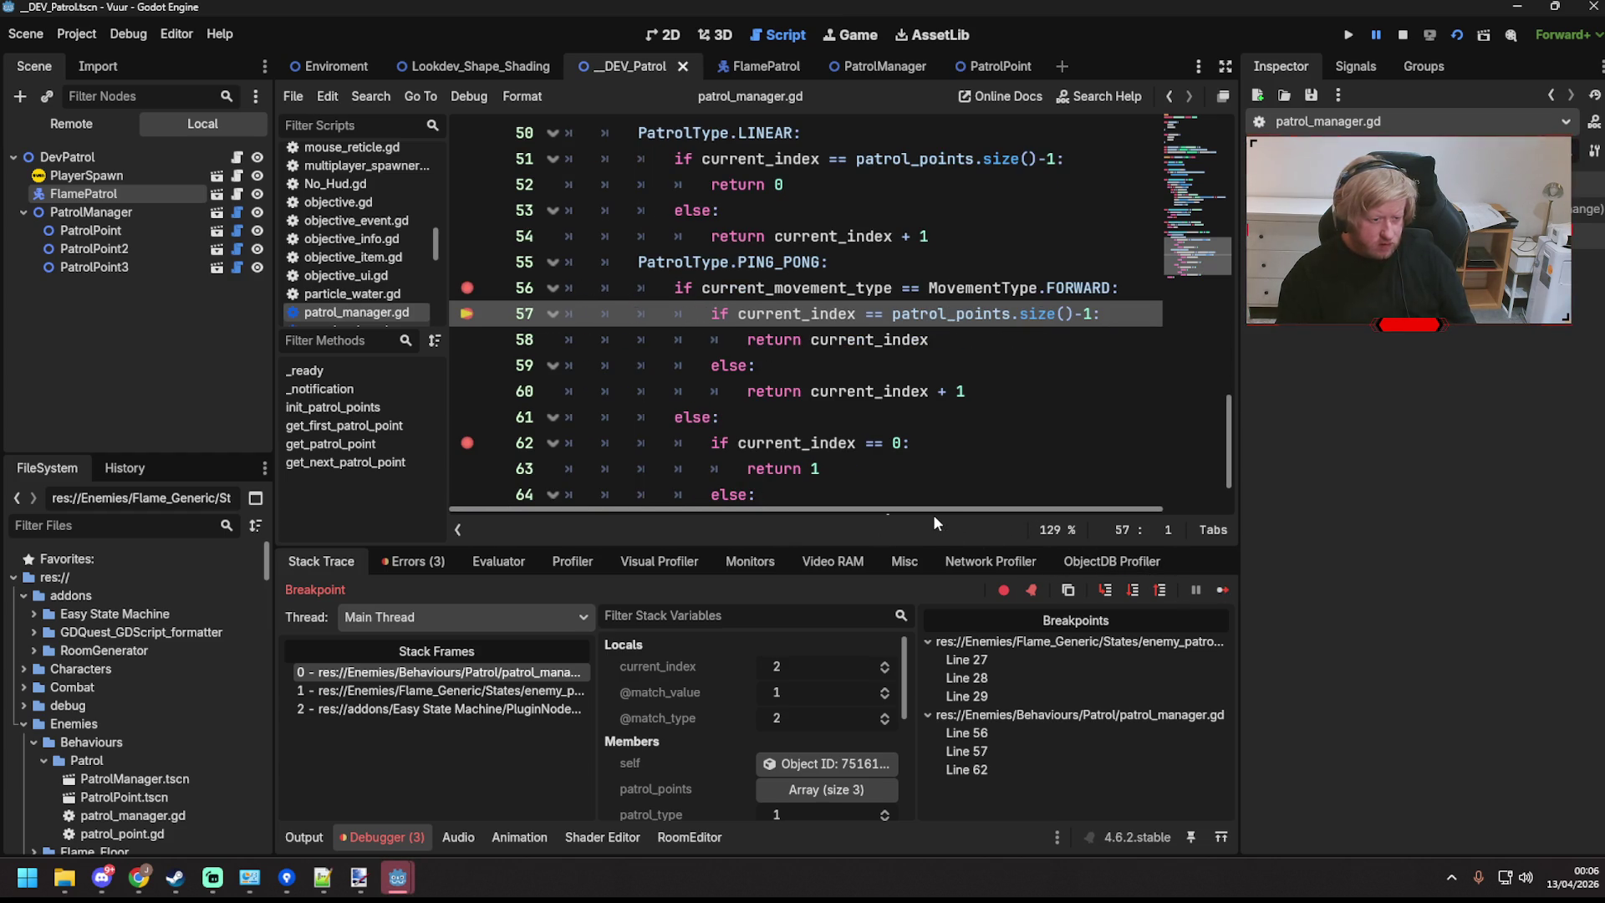
{"action": "mouse_move", "coordinate": [822, 312]}
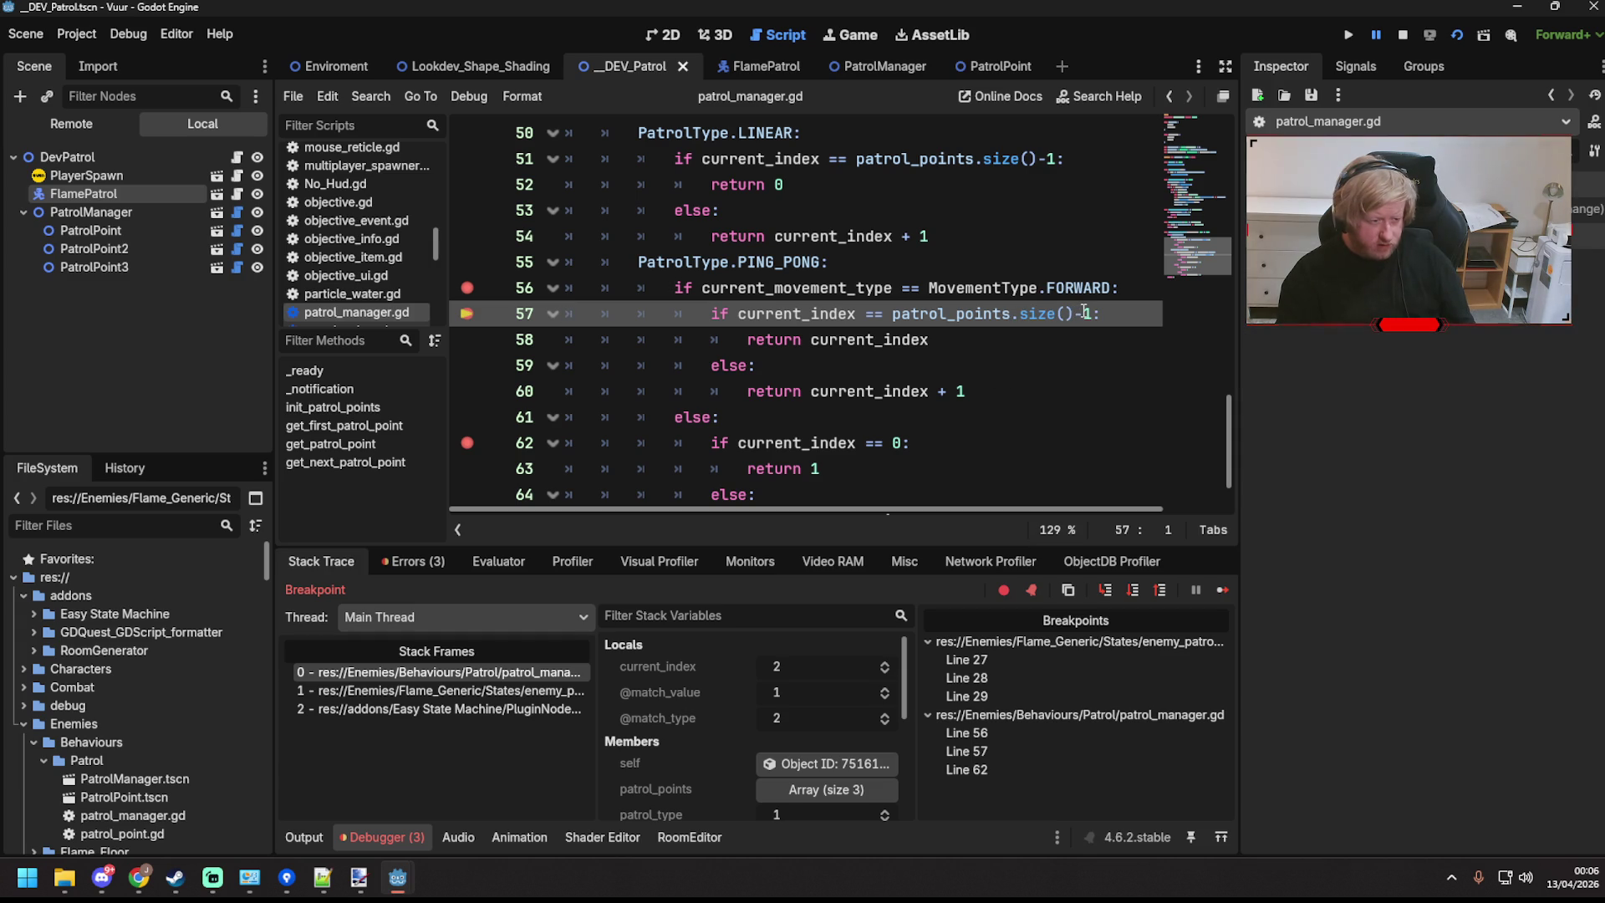
Set current_movement_type = MovementType.REVERSE under the last-point check and save
{"action": "left_click", "coordinate": [998, 339]}
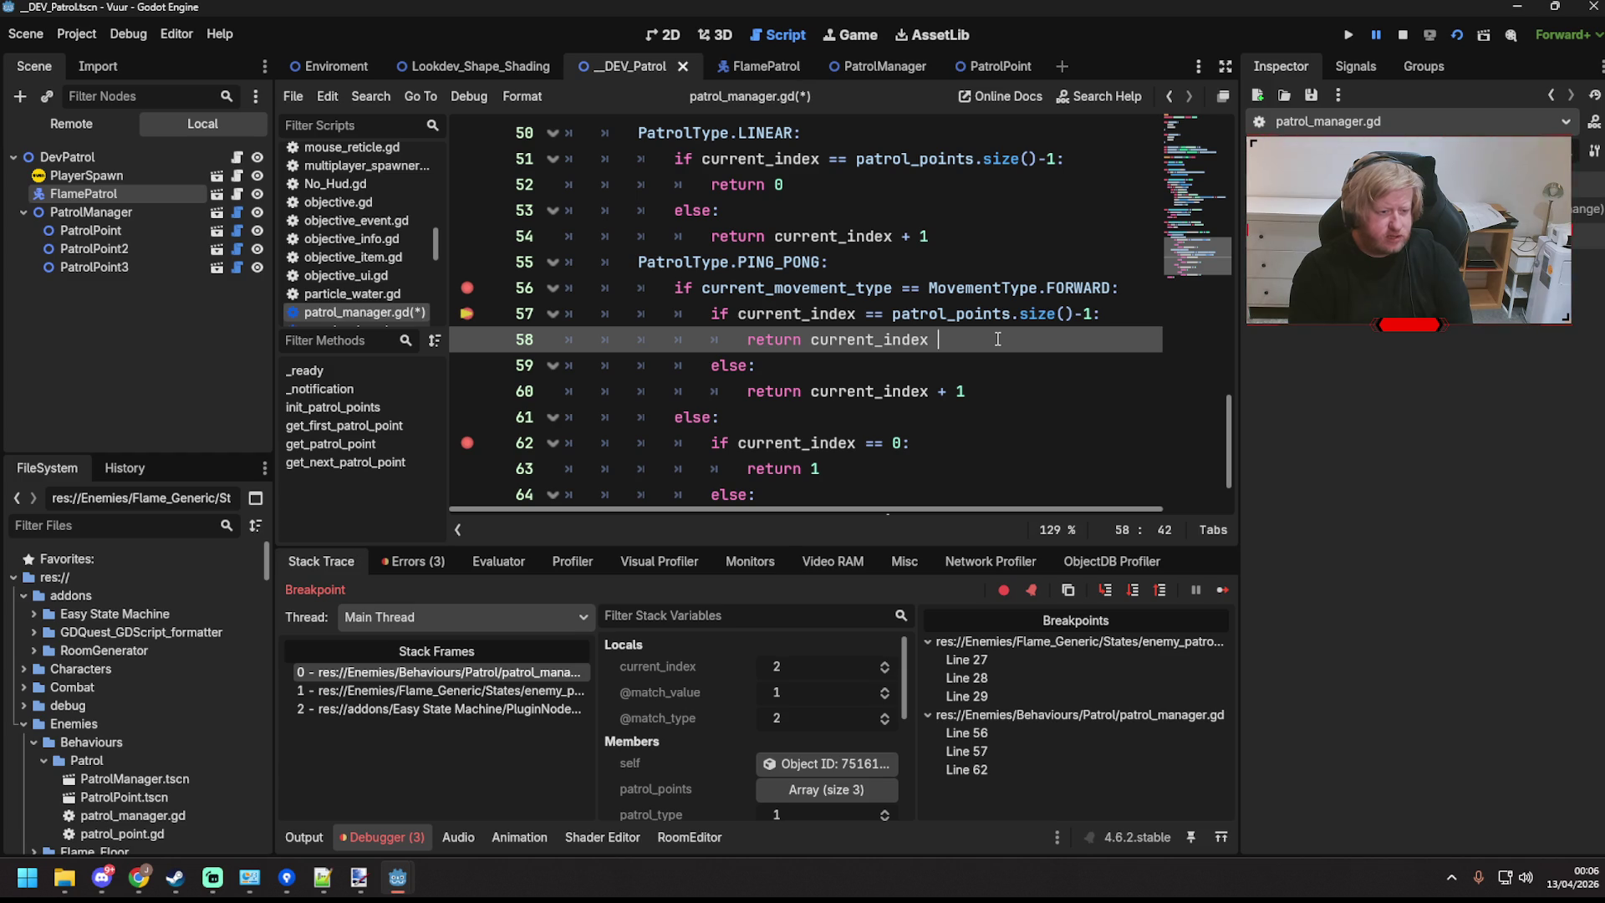
{"action": "left_click", "coordinate": [1113, 312]}
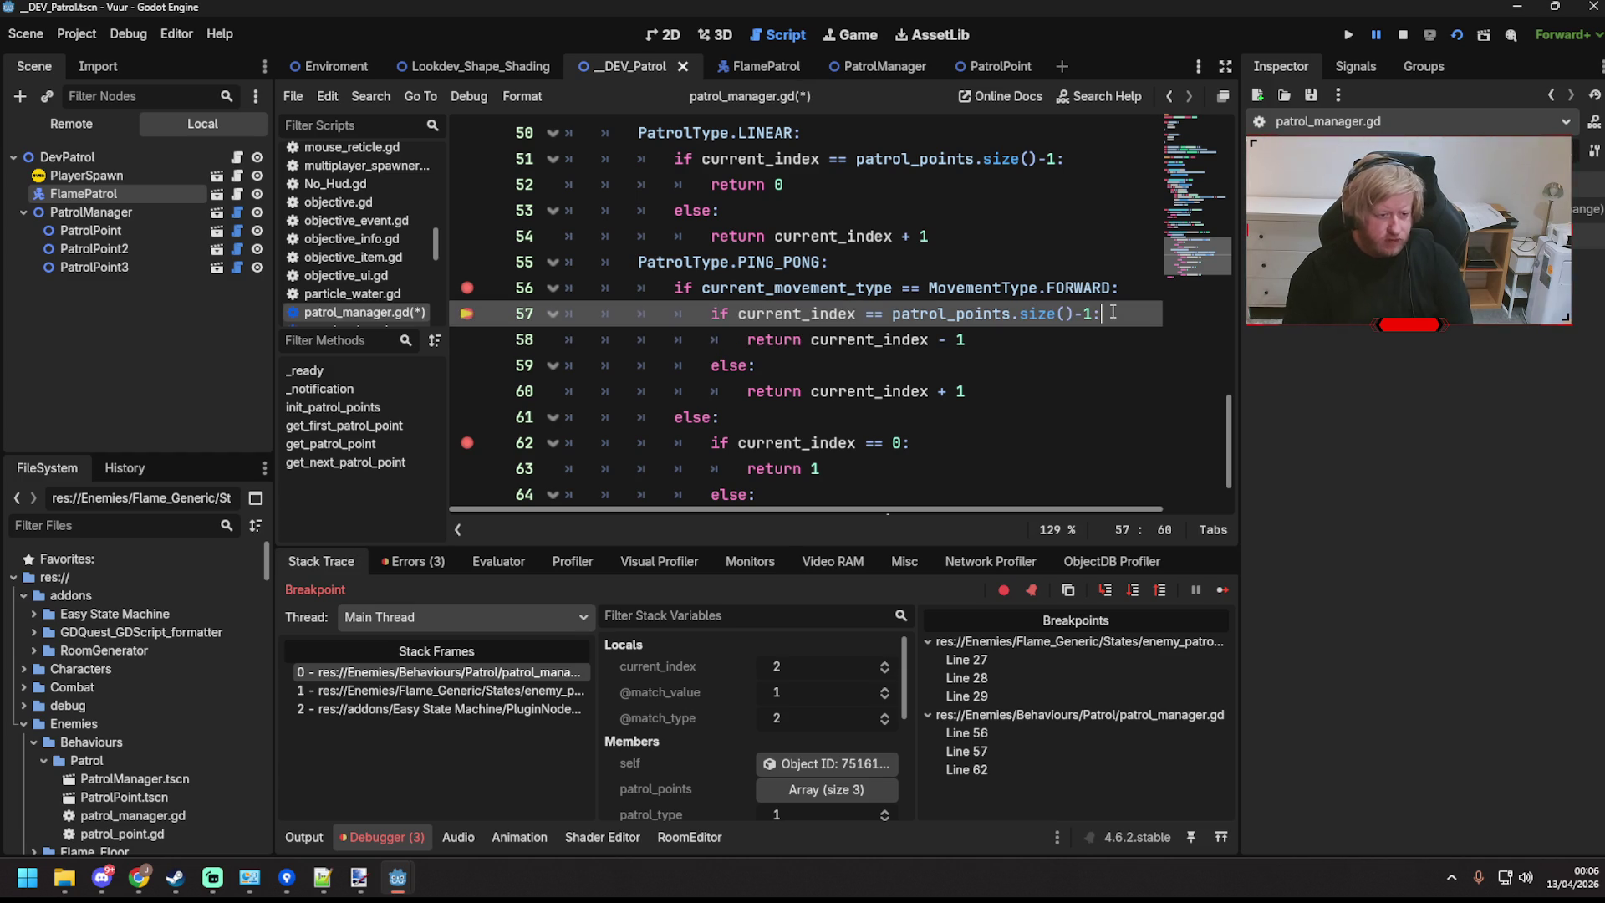
{"action": "key", "text": "Return"}
{"action": "type", "text": "current_move"}
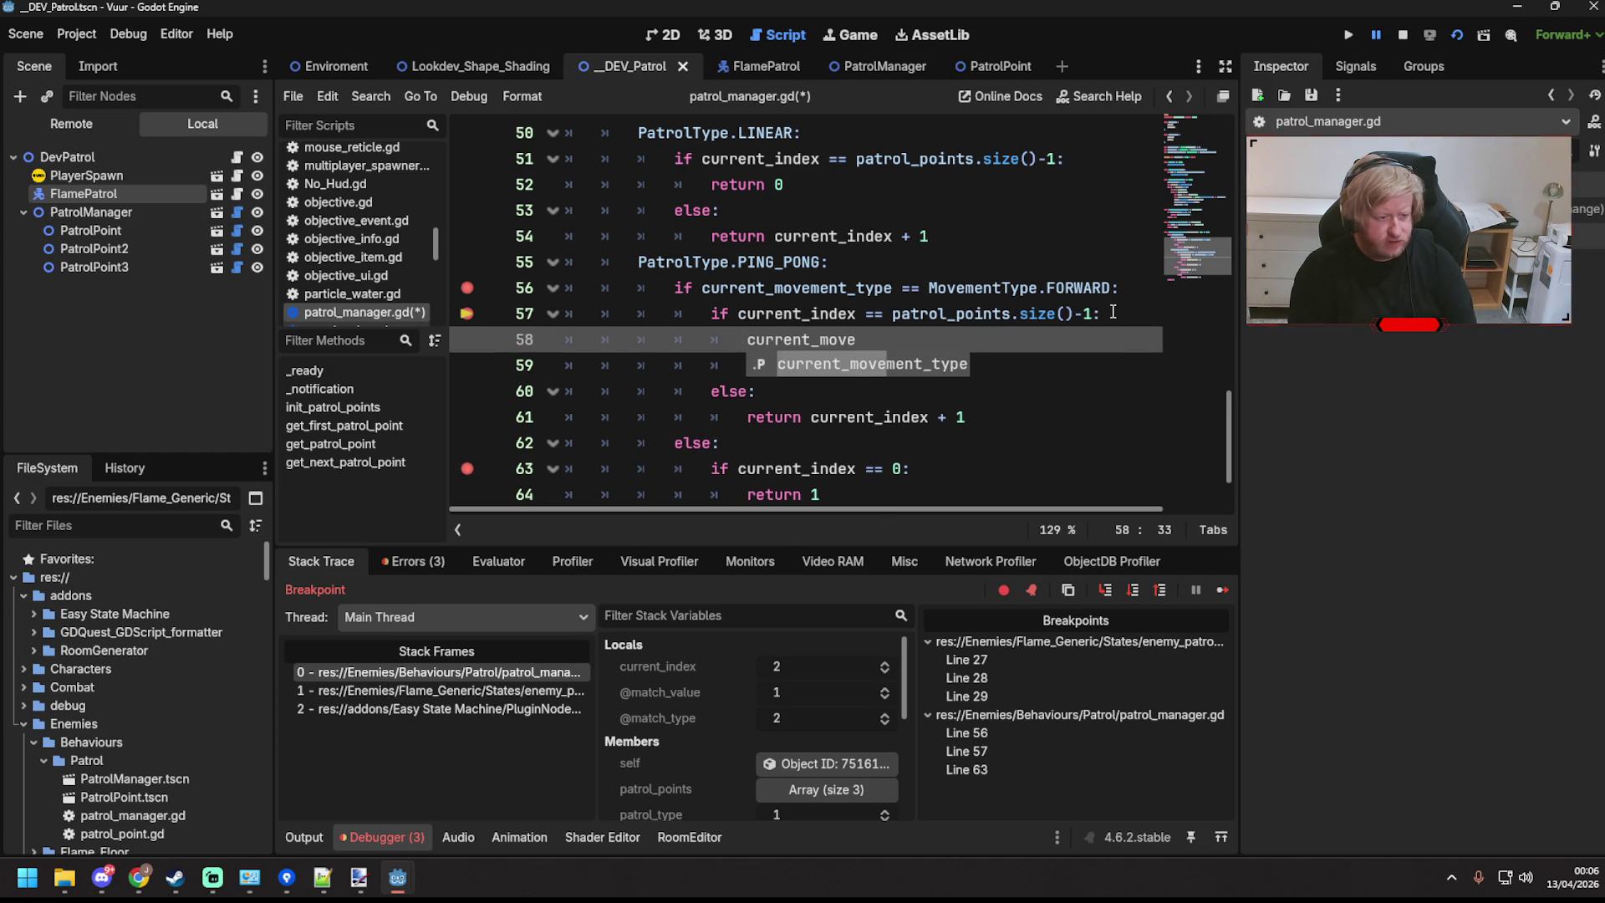
{"action": "key", "text": "Return"}
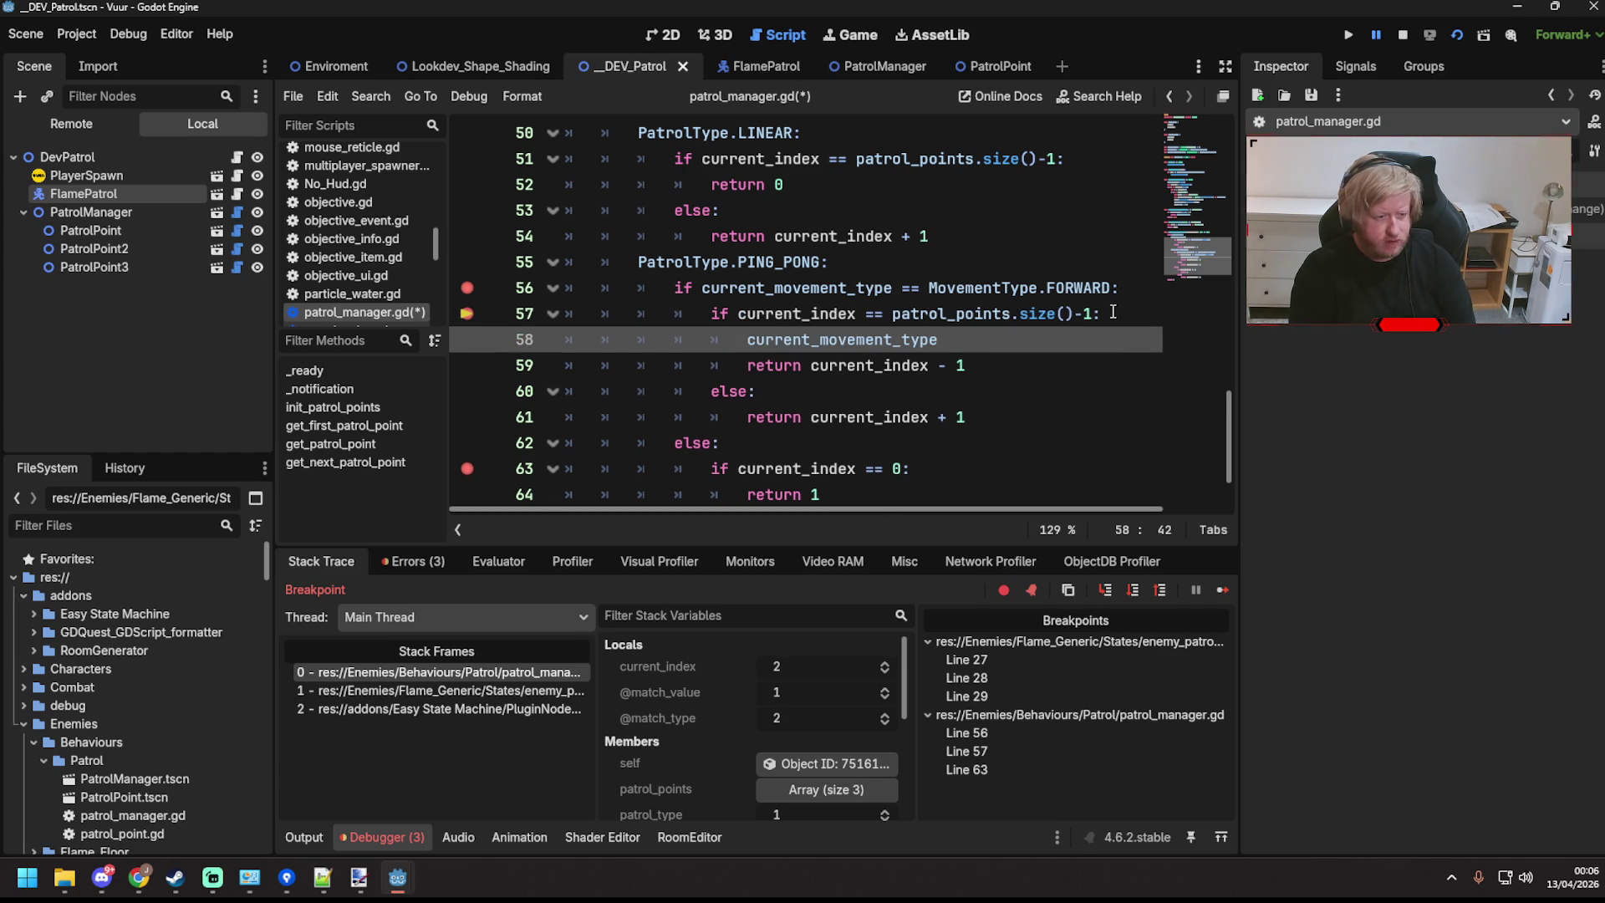
{"action": "type", "text": "MovementType."}
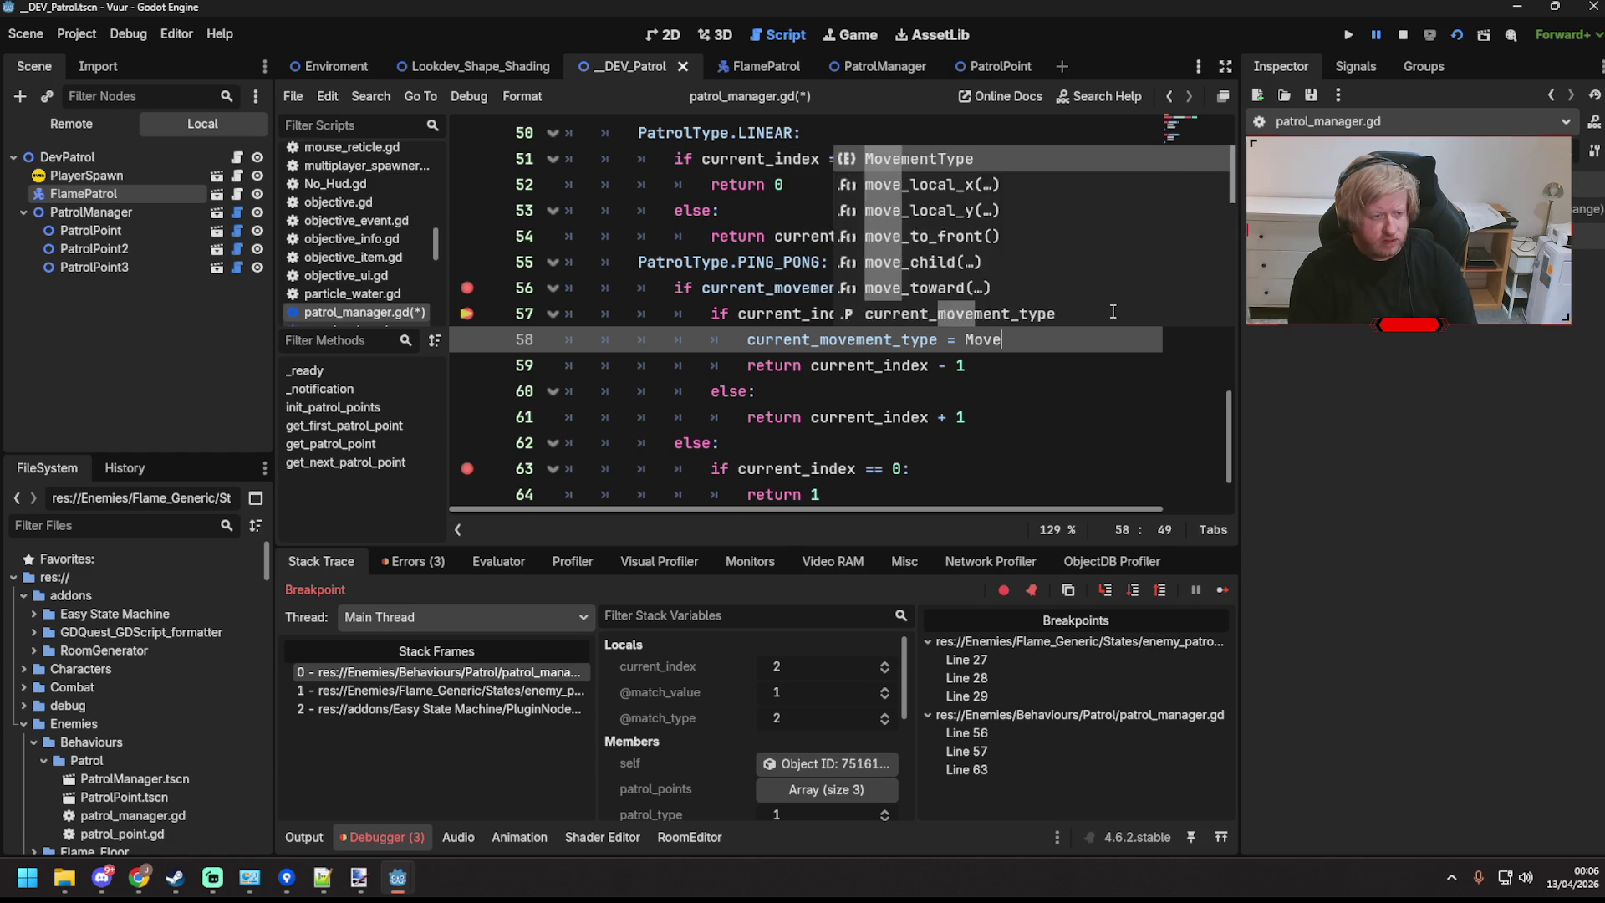
{"action": "type", "text": "RE"}
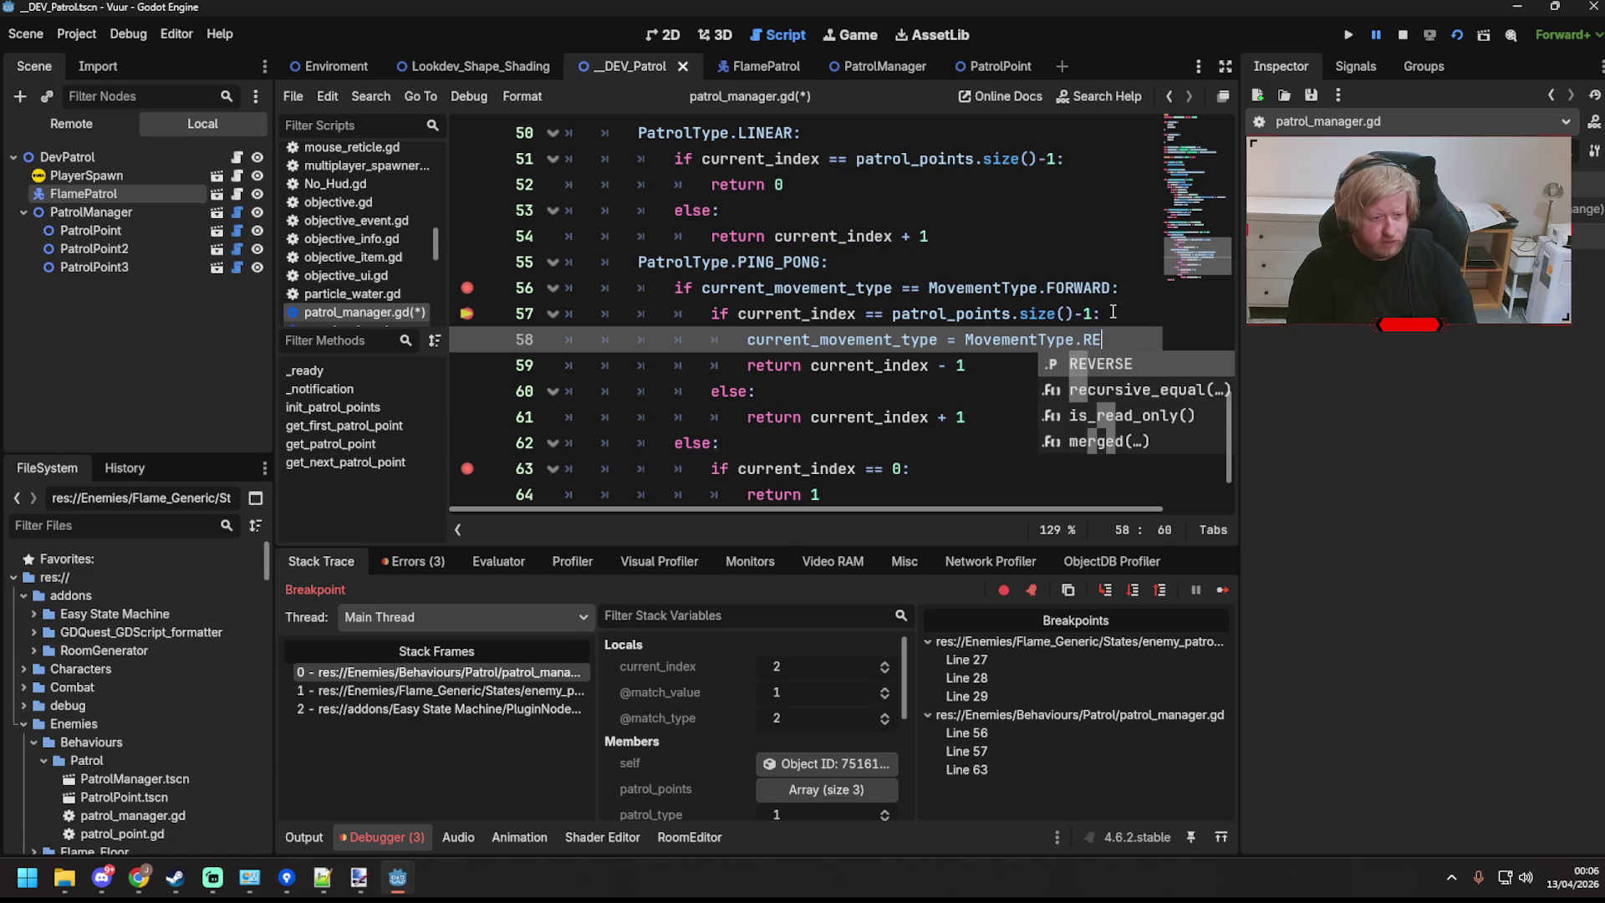
{"action": "key", "text": "Return"}
{"action": "key", "text": "ctrl+s"}
Reuse the assignment under the first-point check with FORWARD as the movement type, and save
{"action": "key", "text": "Down"}
{"action": "key", "text": "Down"}
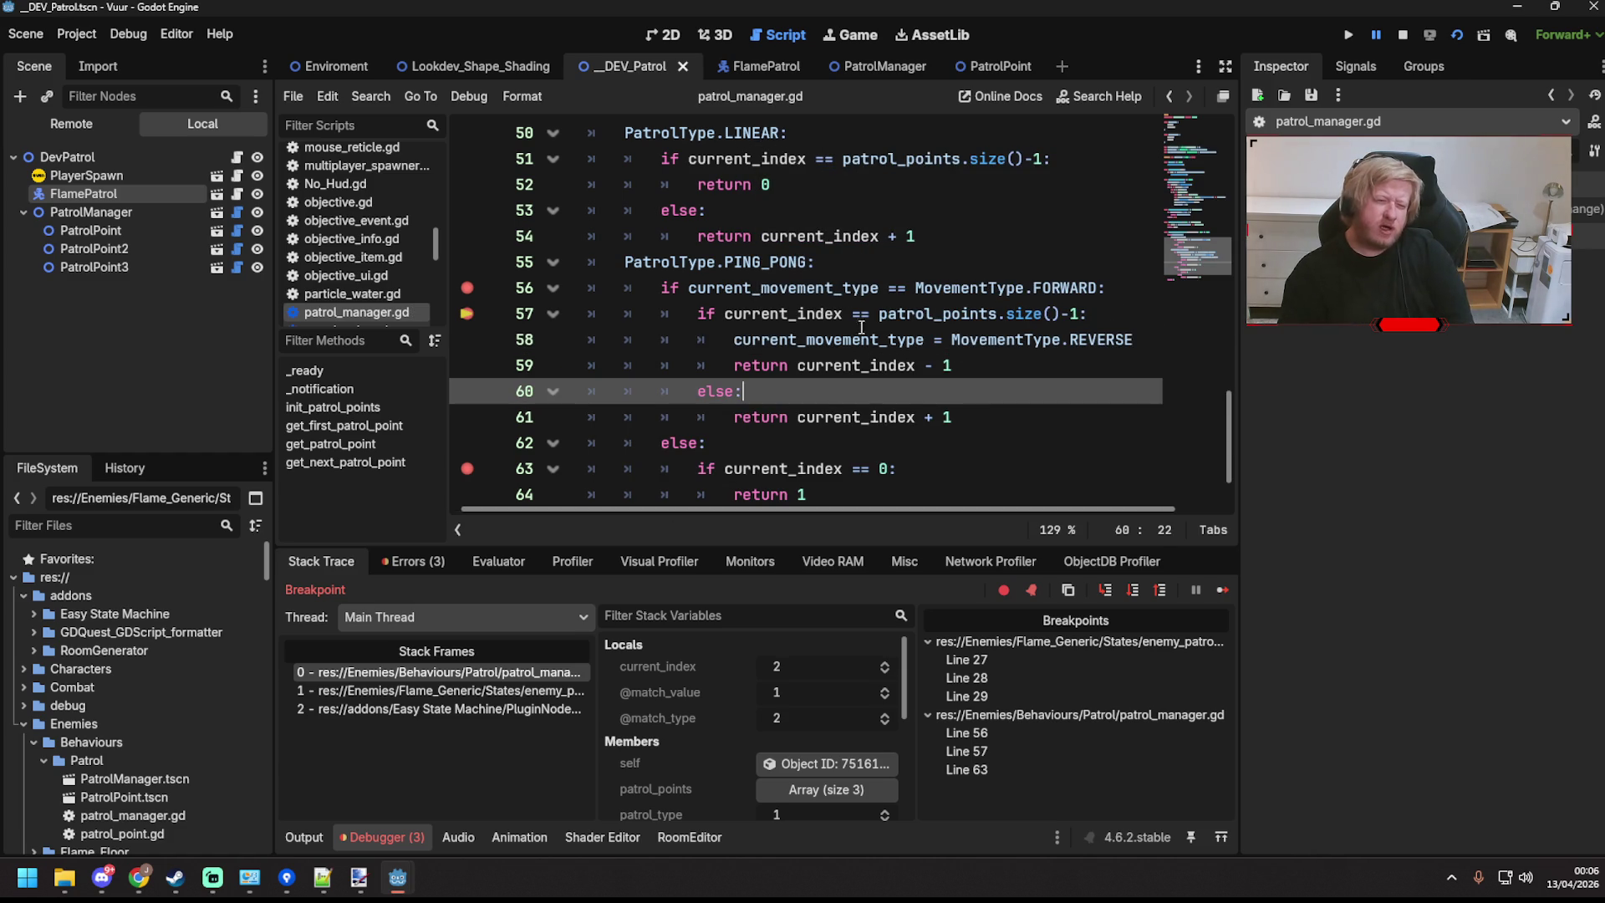
{"action": "scroll", "coordinate": [886, 298], "scroll_direction": "down", "scroll_amount": 2}
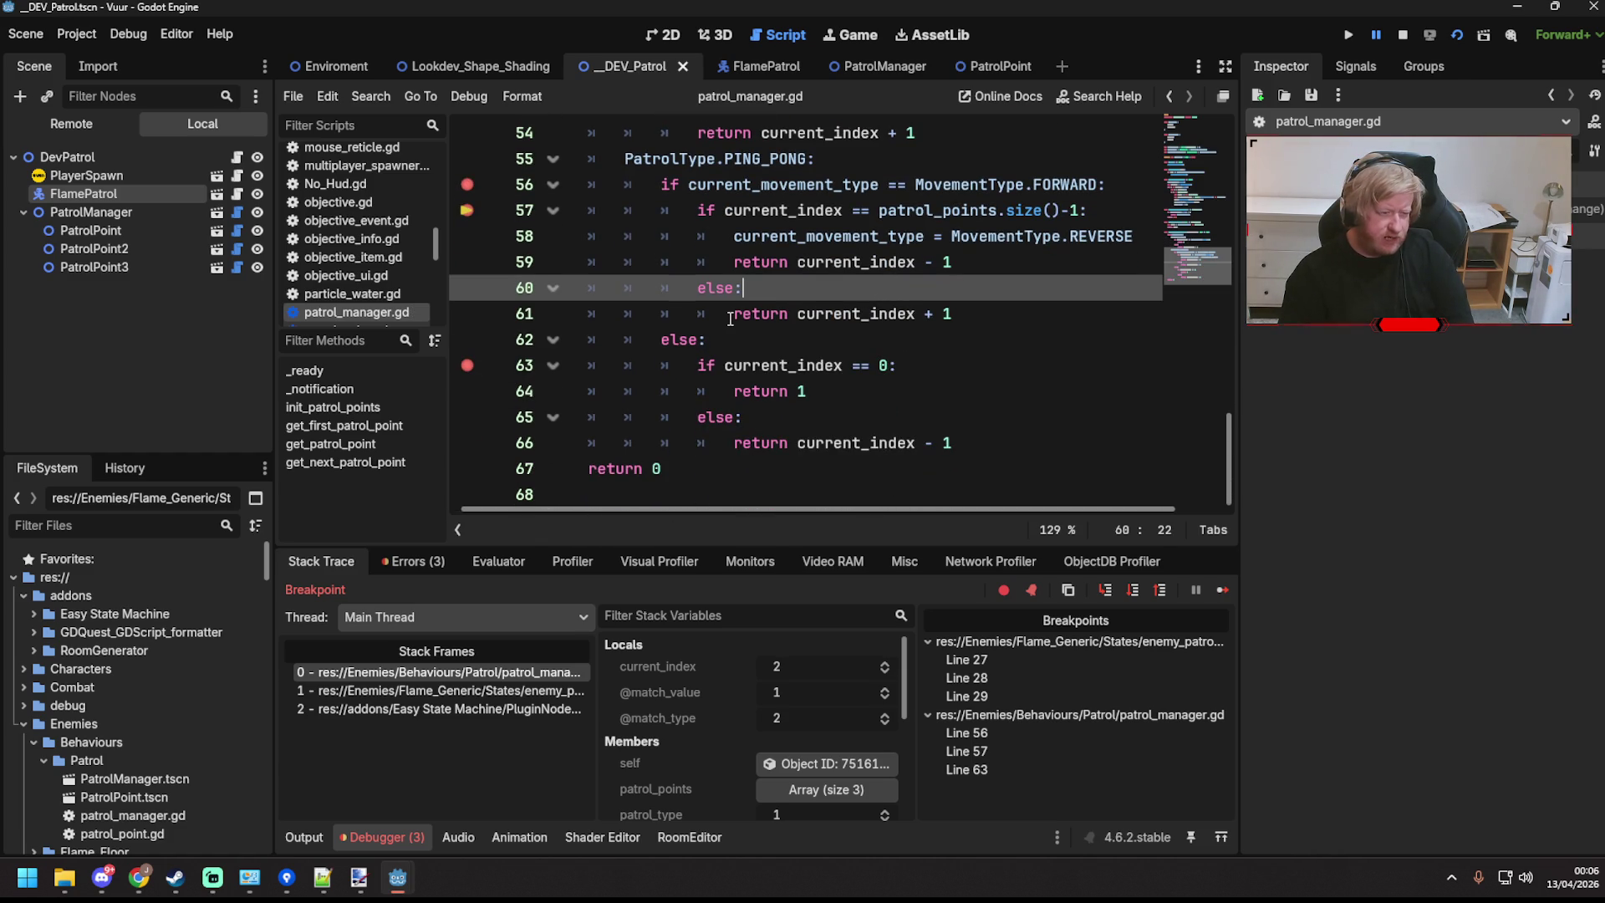
{"action": "left_click", "coordinate": [829, 387]}
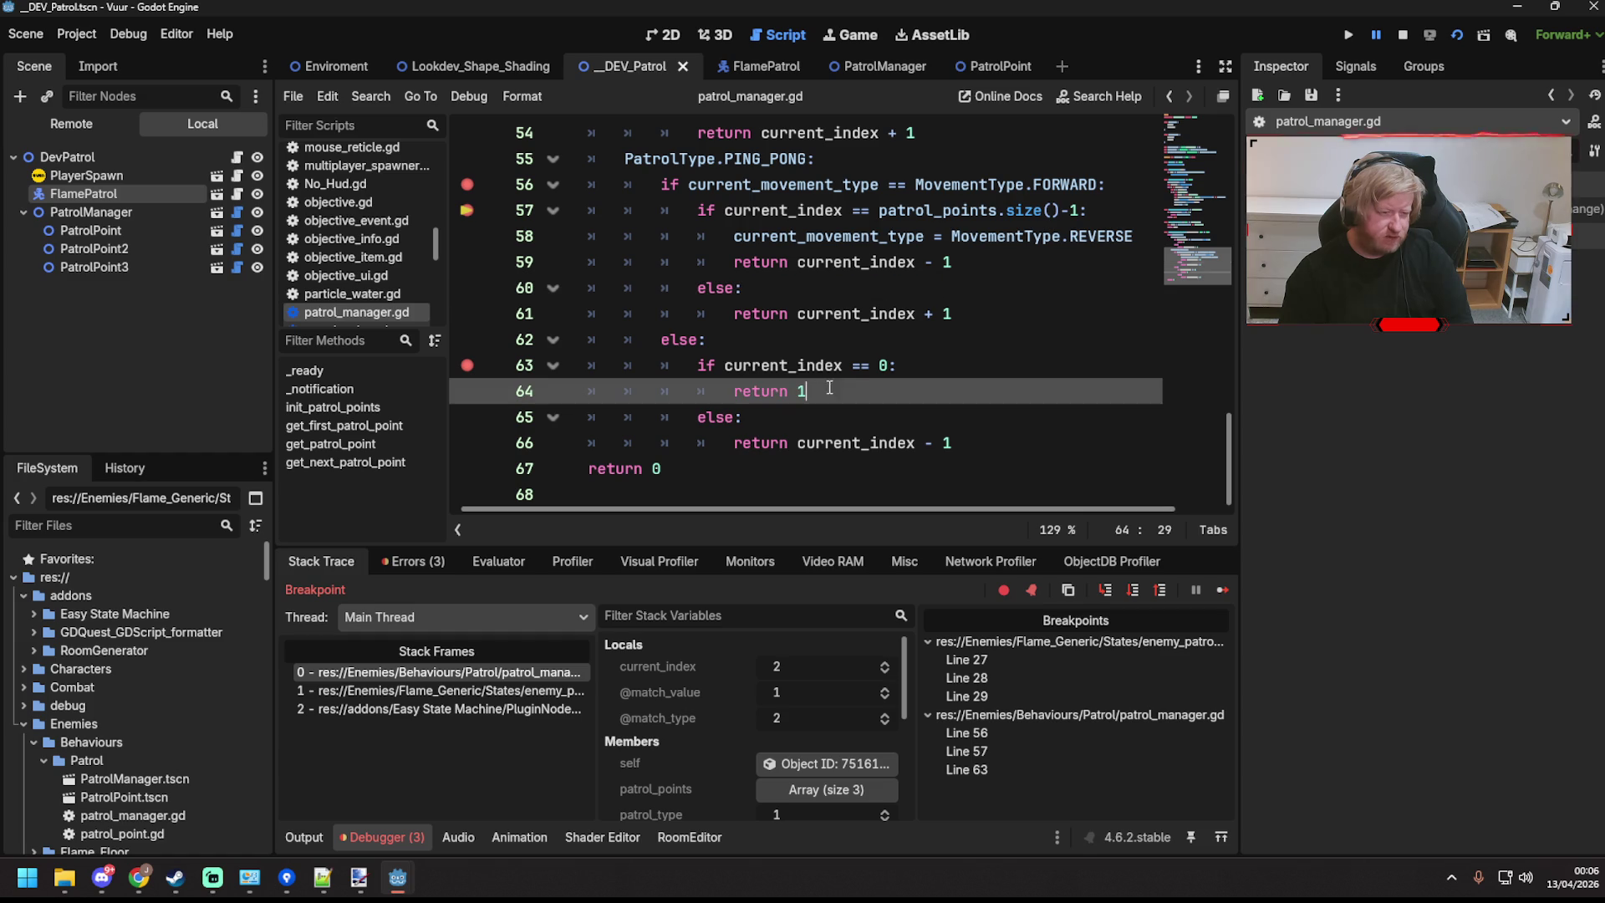
{"action": "triple_click", "coordinate": [734, 236]}
{"action": "key", "text": "ctrl+c"}
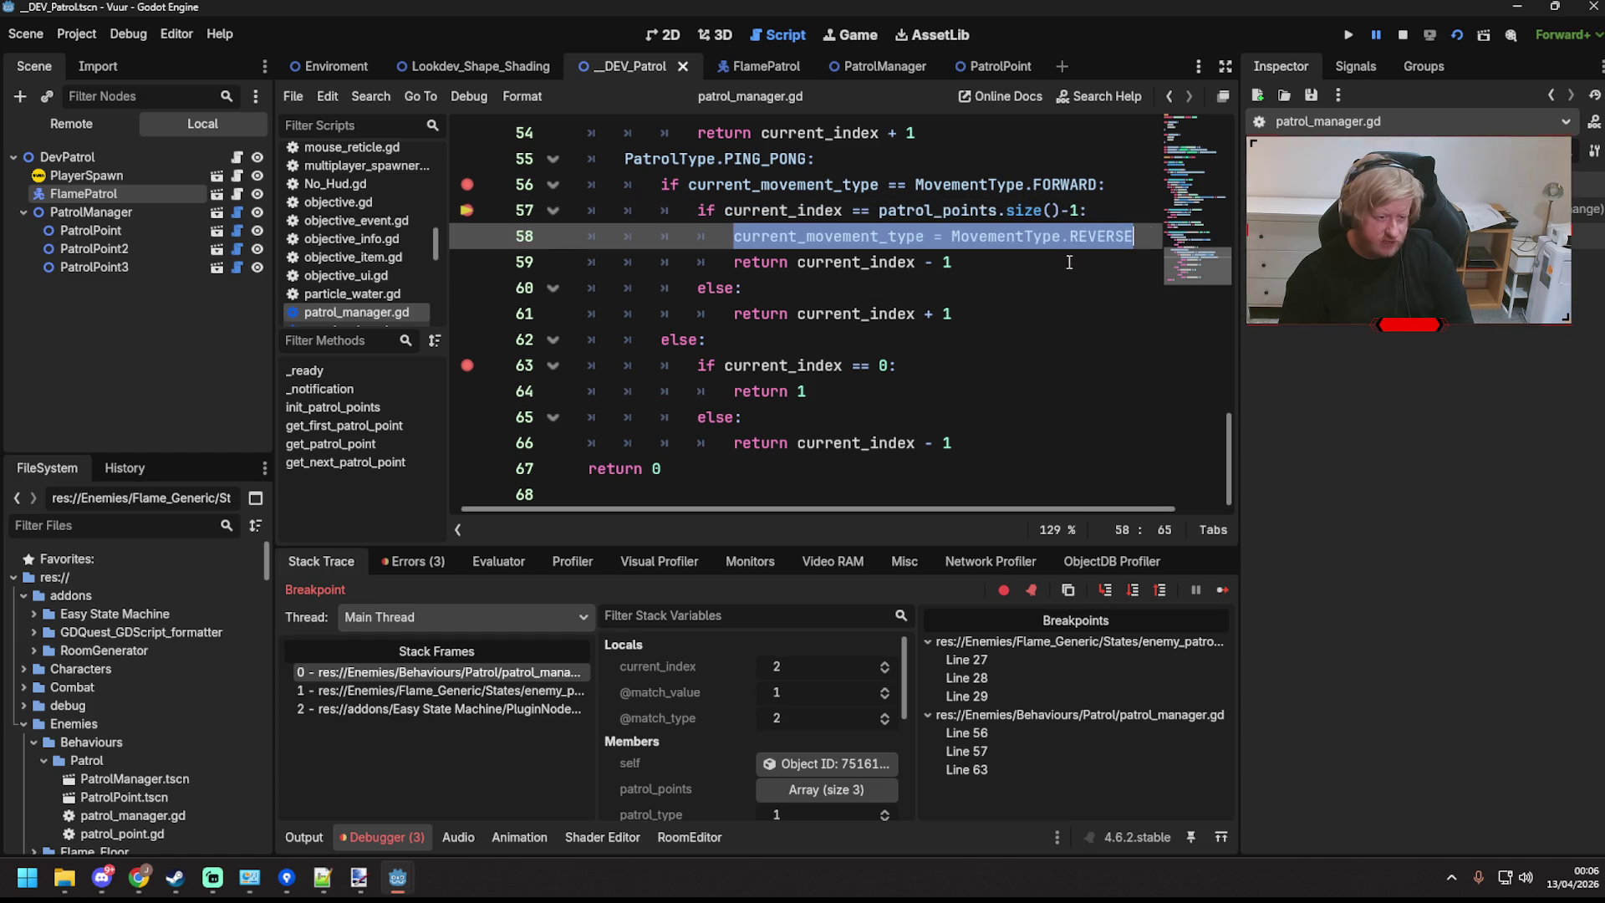
{"action": "left_click", "coordinate": [933, 362]}
{"action": "key", "text": "Return"}
{"action": "key", "text": "ctrl+v"}
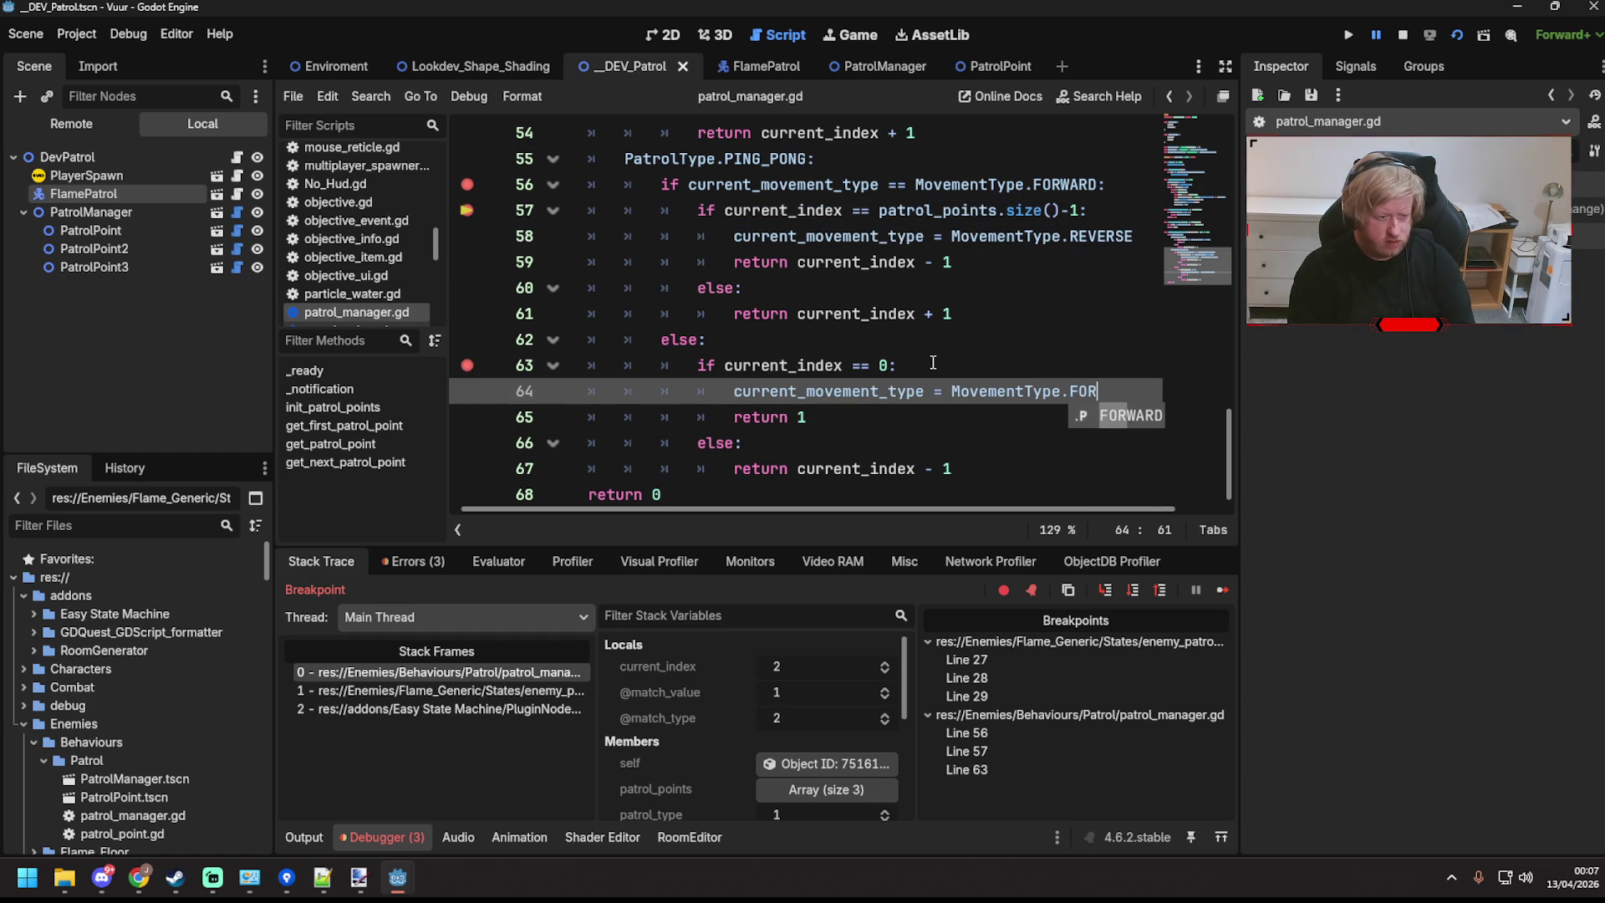
{"action": "key", "text": "Return"}
{"action": "key", "text": "ctrl+s"}
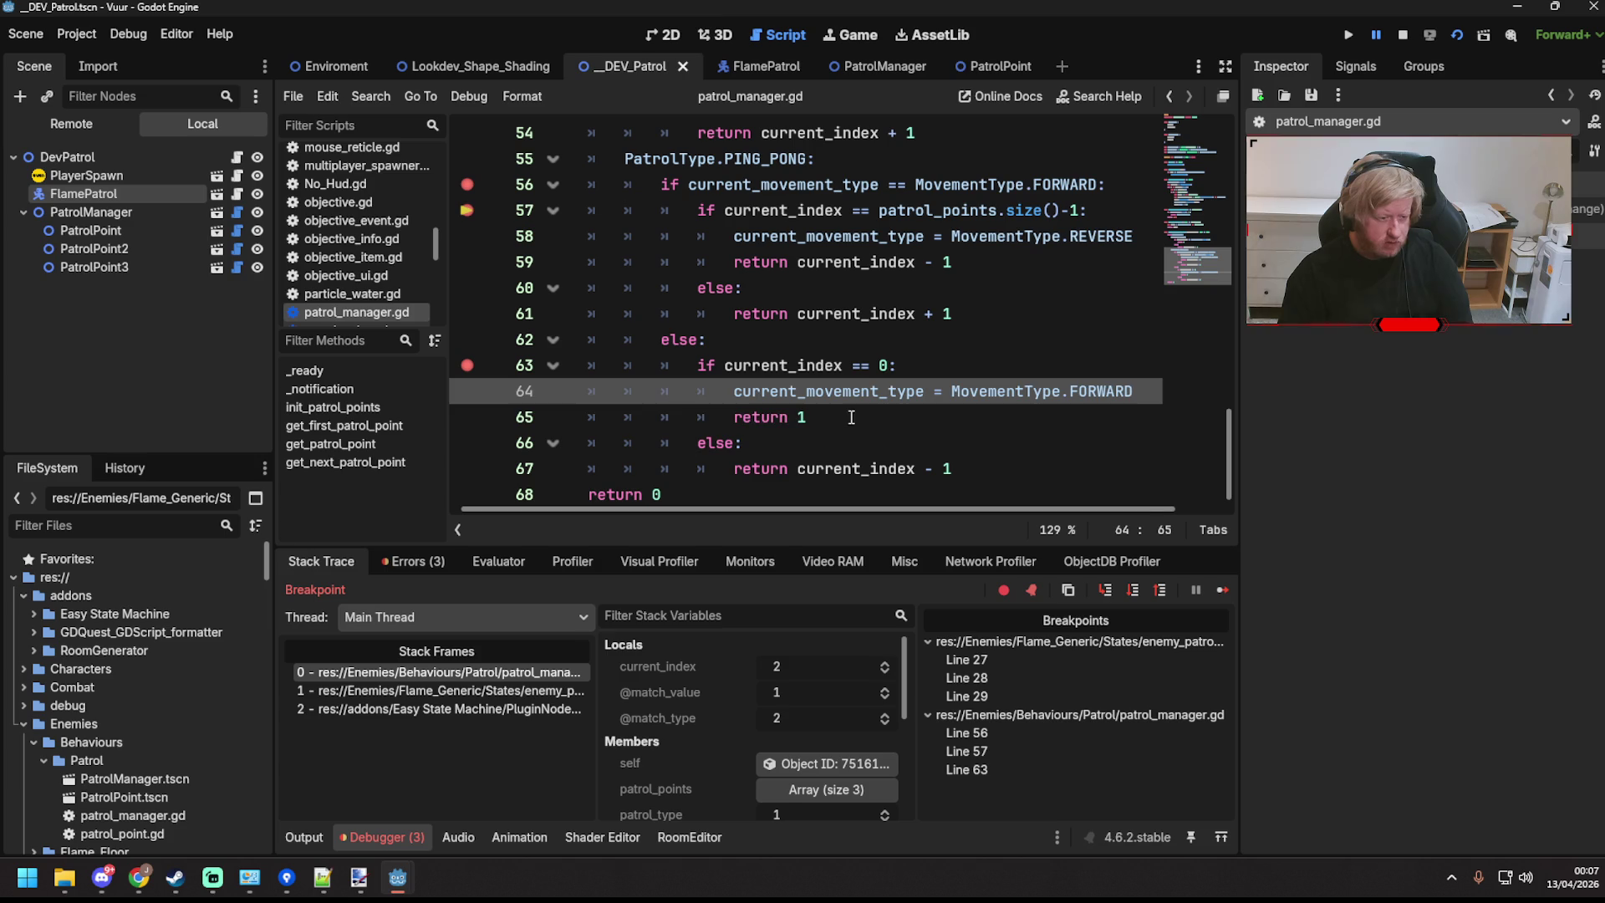
{"action": "key", "text": "Down"}
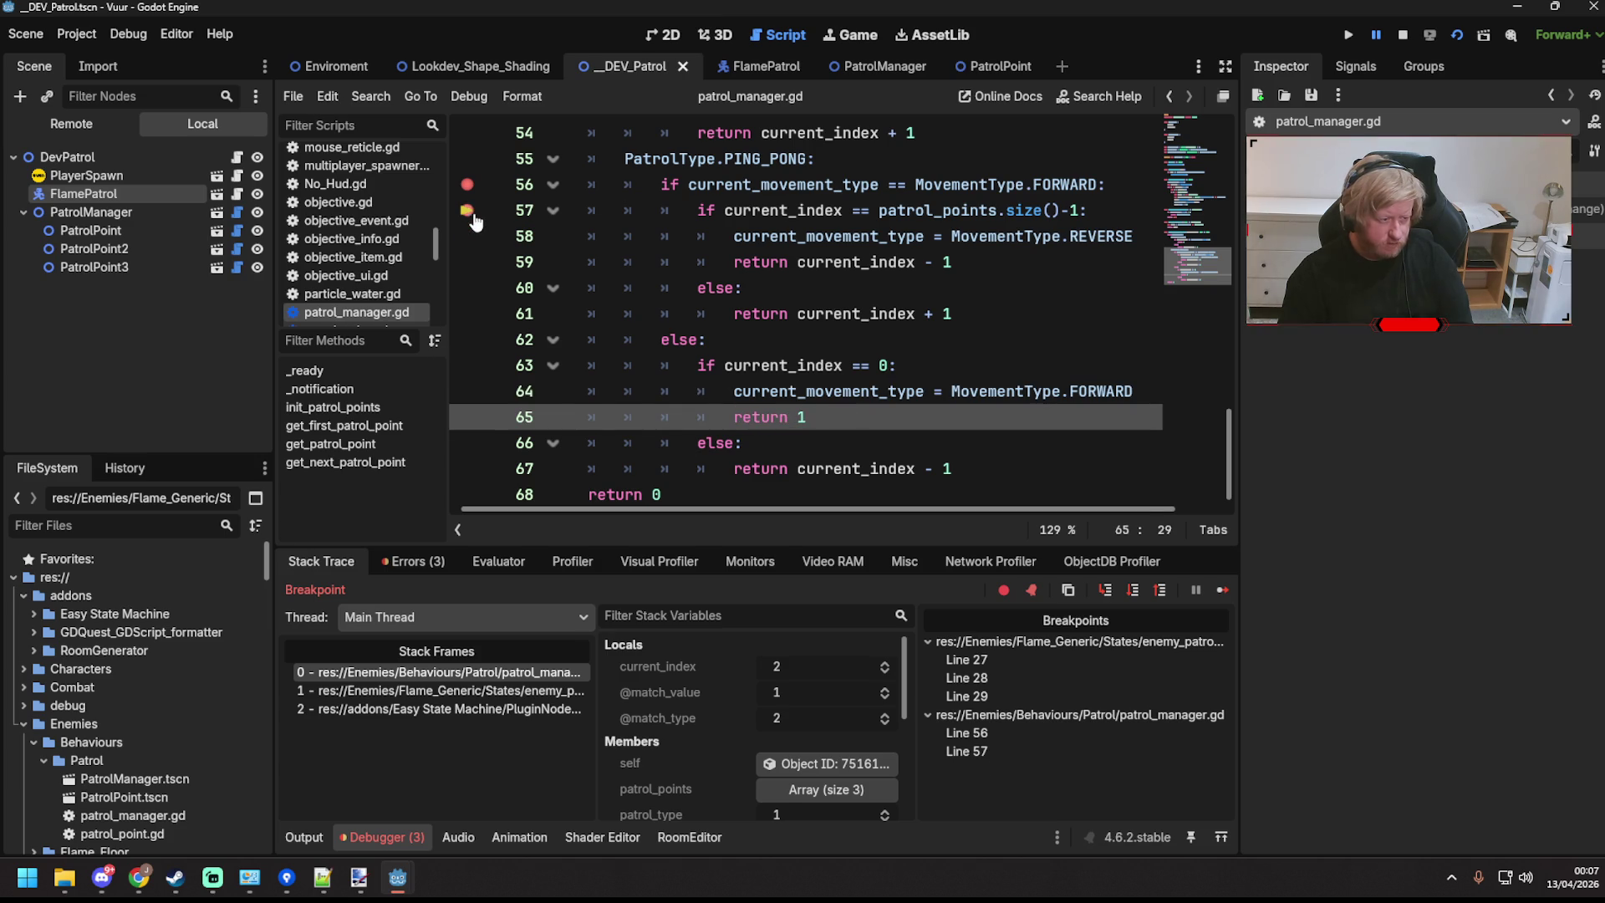
Remove breakpoints on lines 56, 57 and 29, resume, and walk the player down-right to watch the patrol
{"action": "left_click", "coordinate": [468, 211]}
{"action": "left_click", "coordinate": [468, 184]}
{"action": "left_click", "coordinate": [1024, 368]}
{"action": "left_click", "coordinate": [882, 468]}
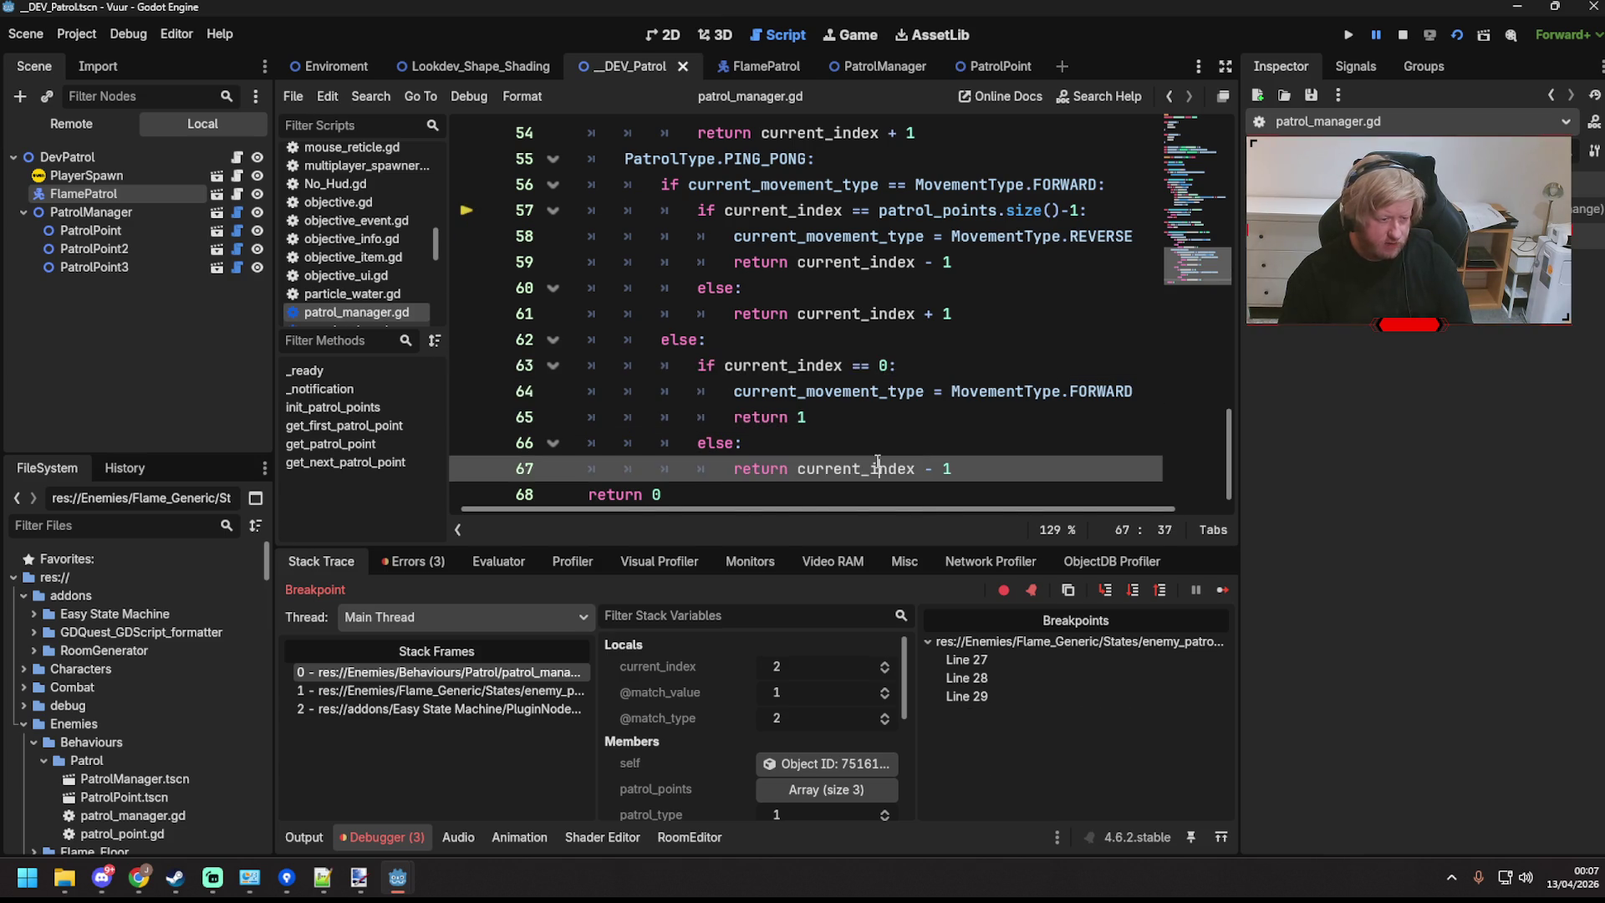
{"action": "scroll", "coordinate": [830, 420], "scroll_direction": "up", "scroll_amount": 3}
{"action": "left_click", "coordinate": [1223, 591]}
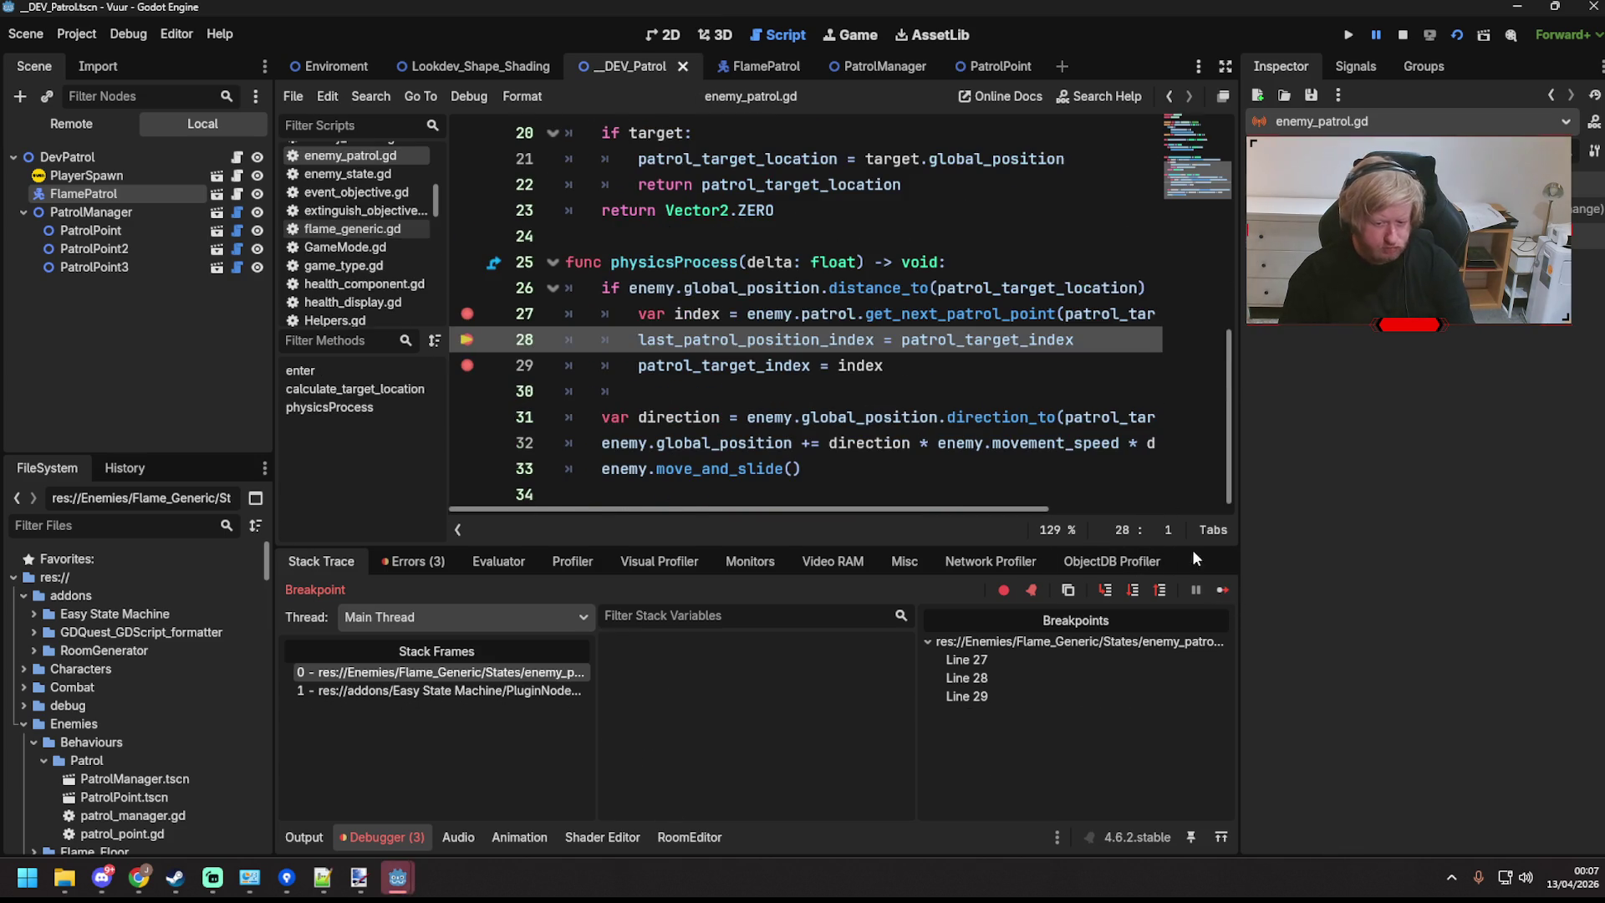
{"action": "left_click", "coordinate": [467, 359]}
{"action": "key", "text": "F6"}
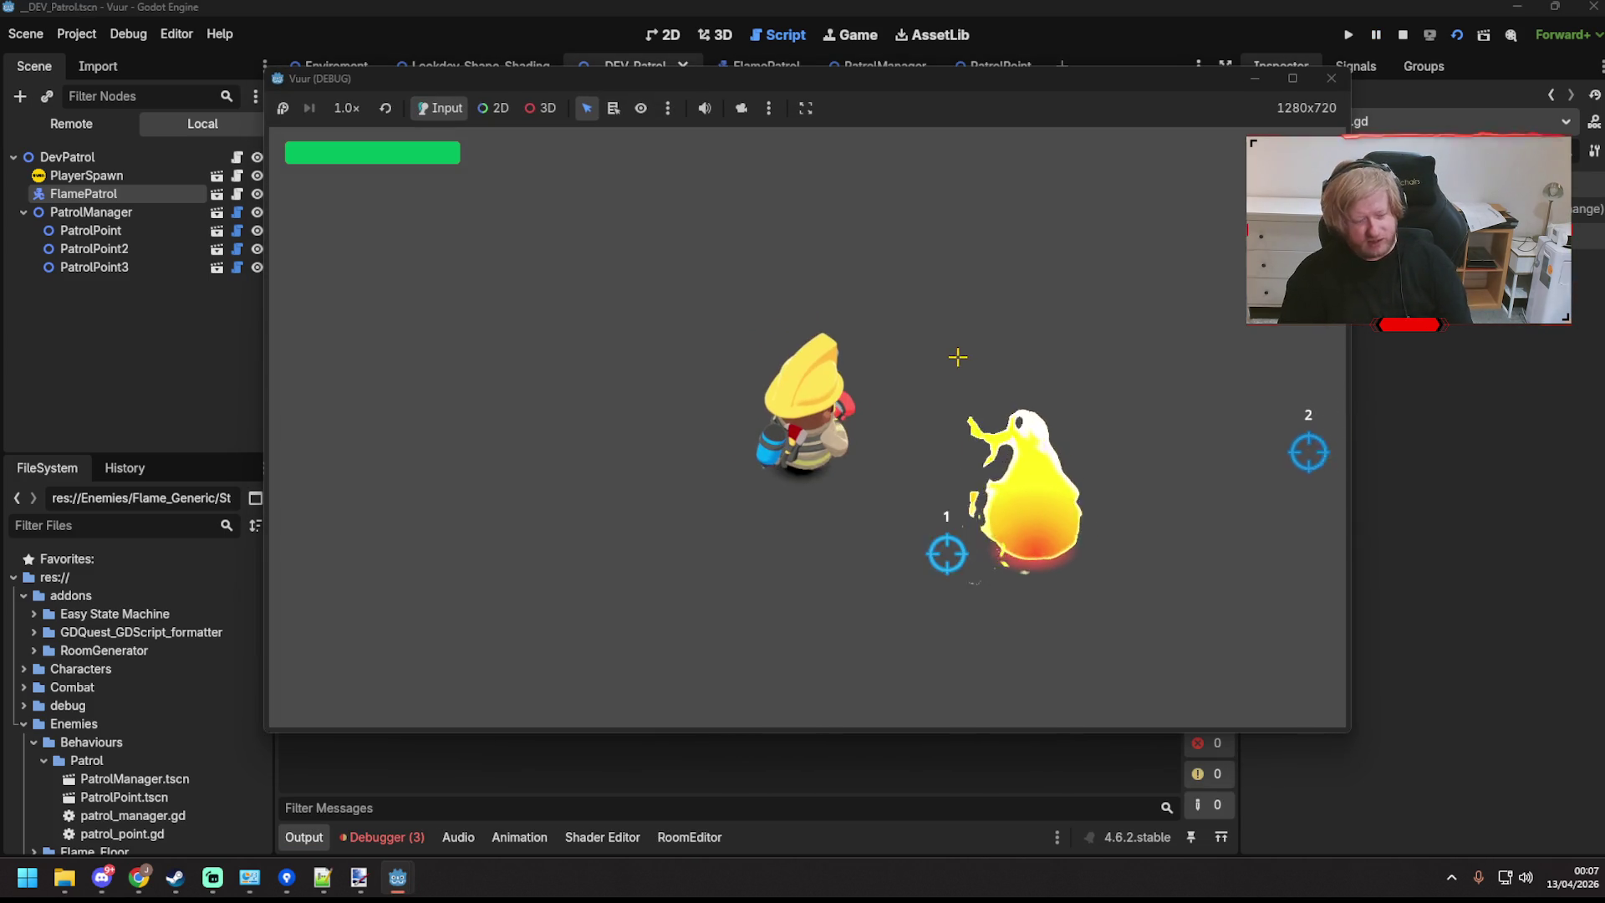
{"action": "key", "text": "s+d"}
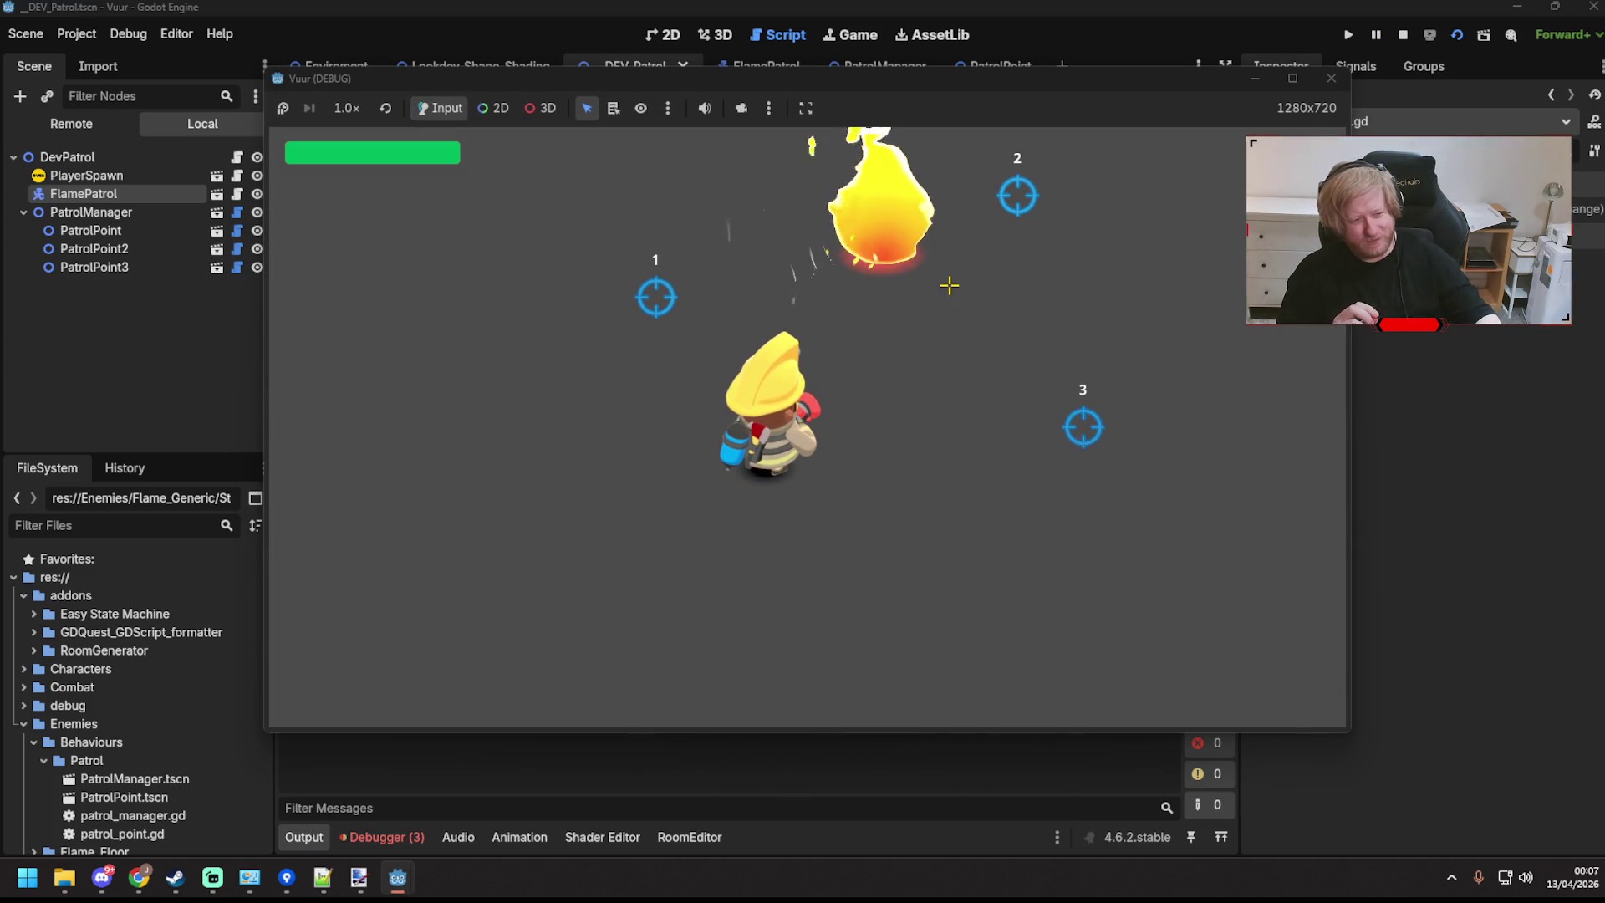
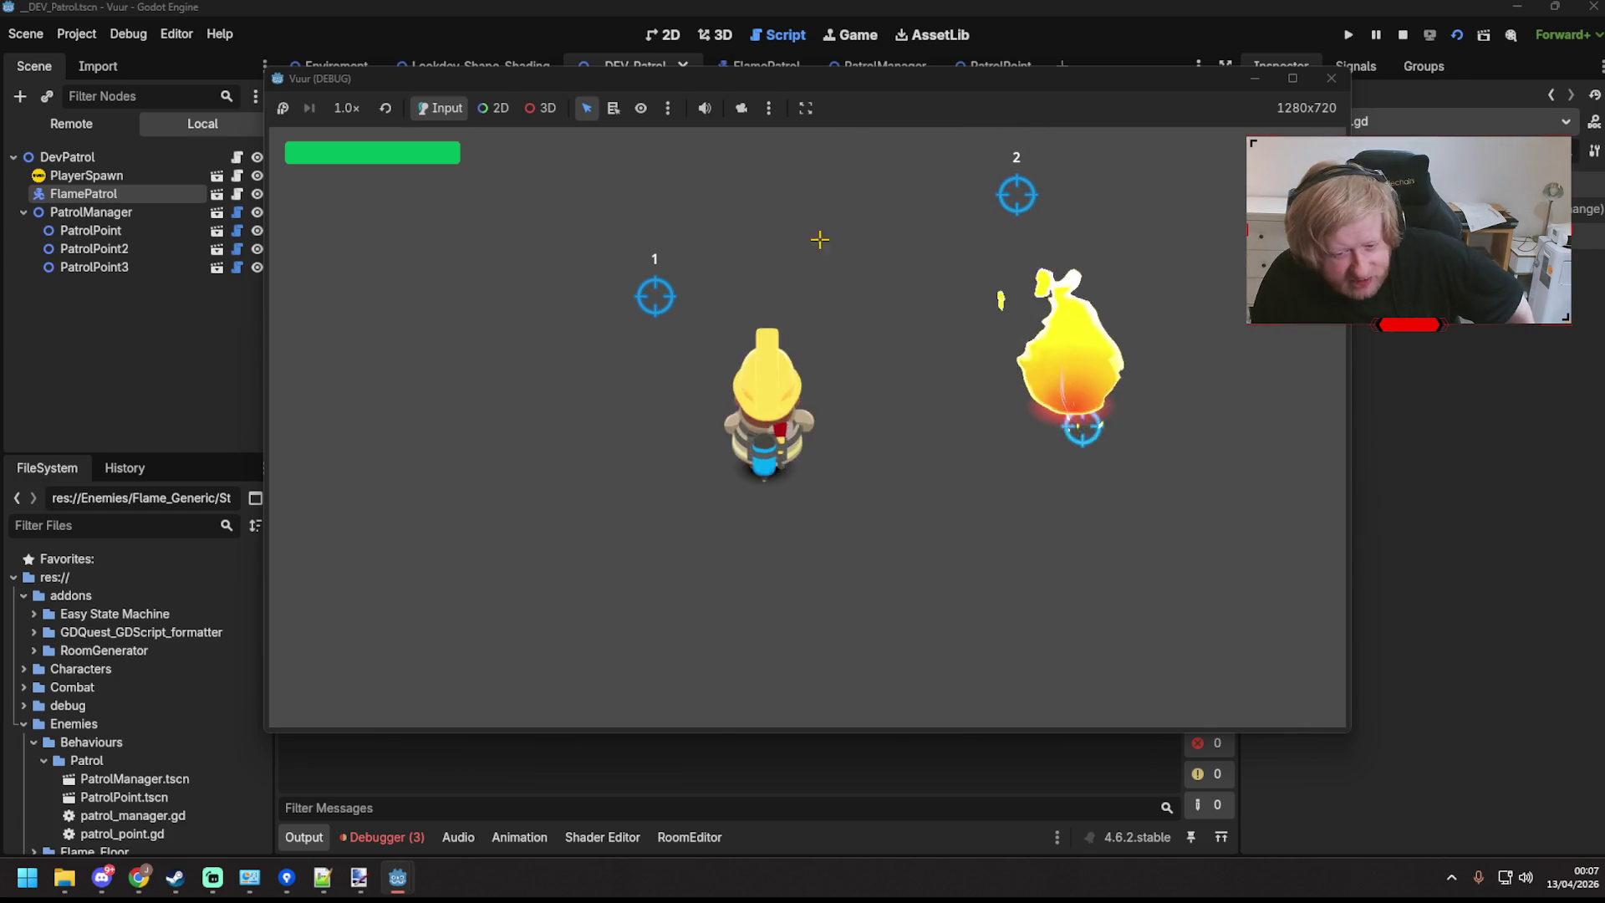
Stop the game and select PatrolManager in the 2D view to turn on show_debug
{"action": "left_click", "coordinate": [1334, 75]}
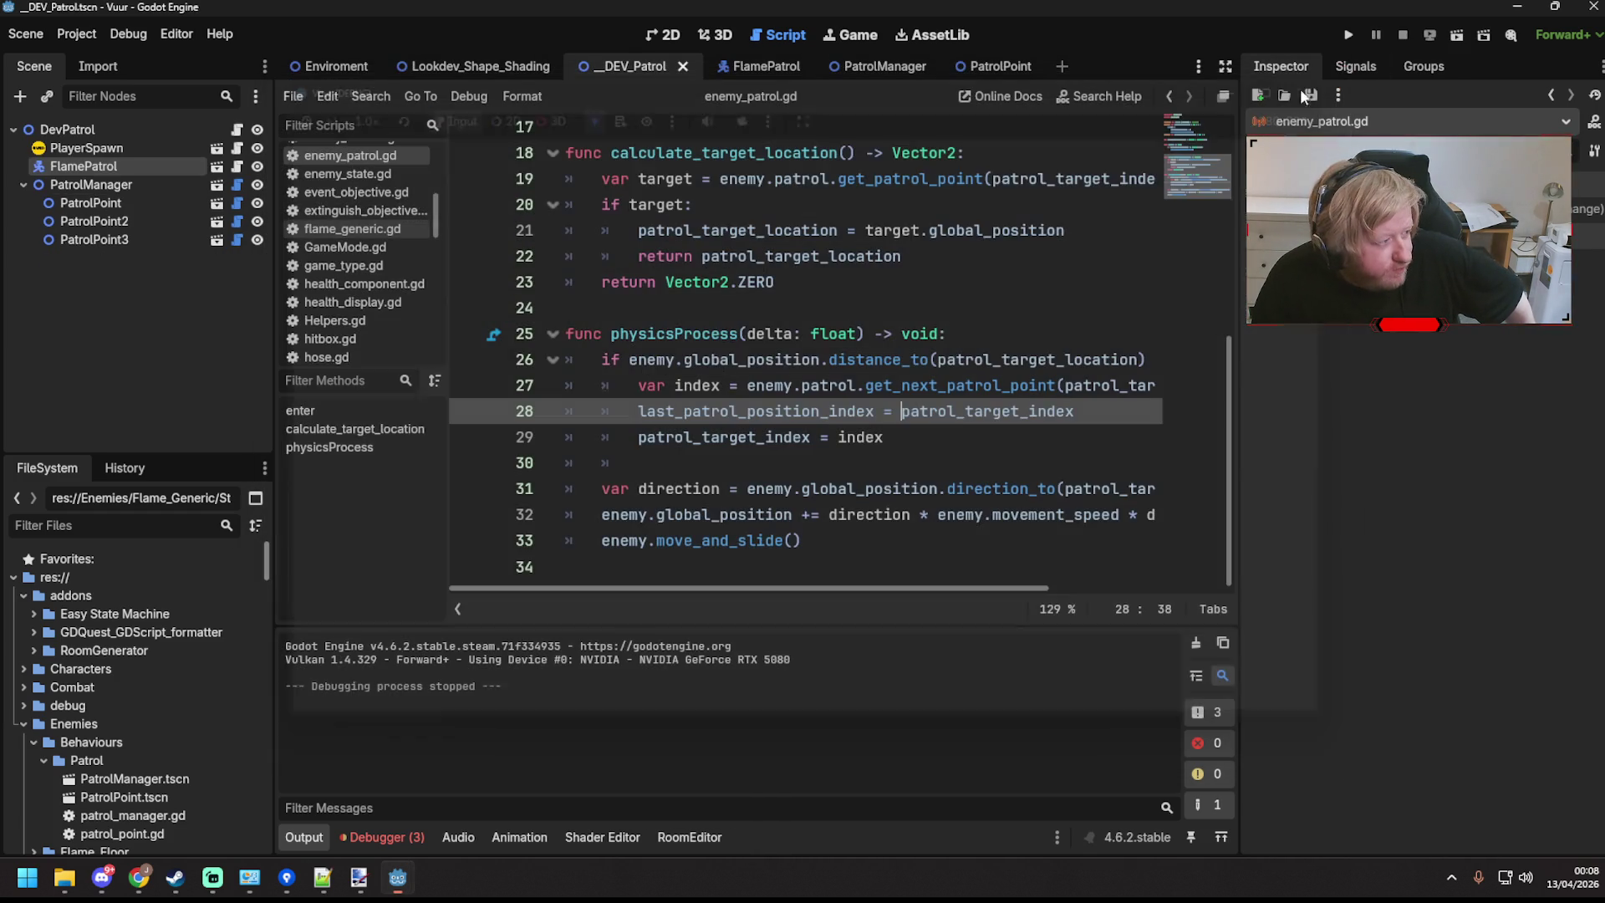
{"action": "key", "text": "Up"}
{"action": "key", "text": "Up"}
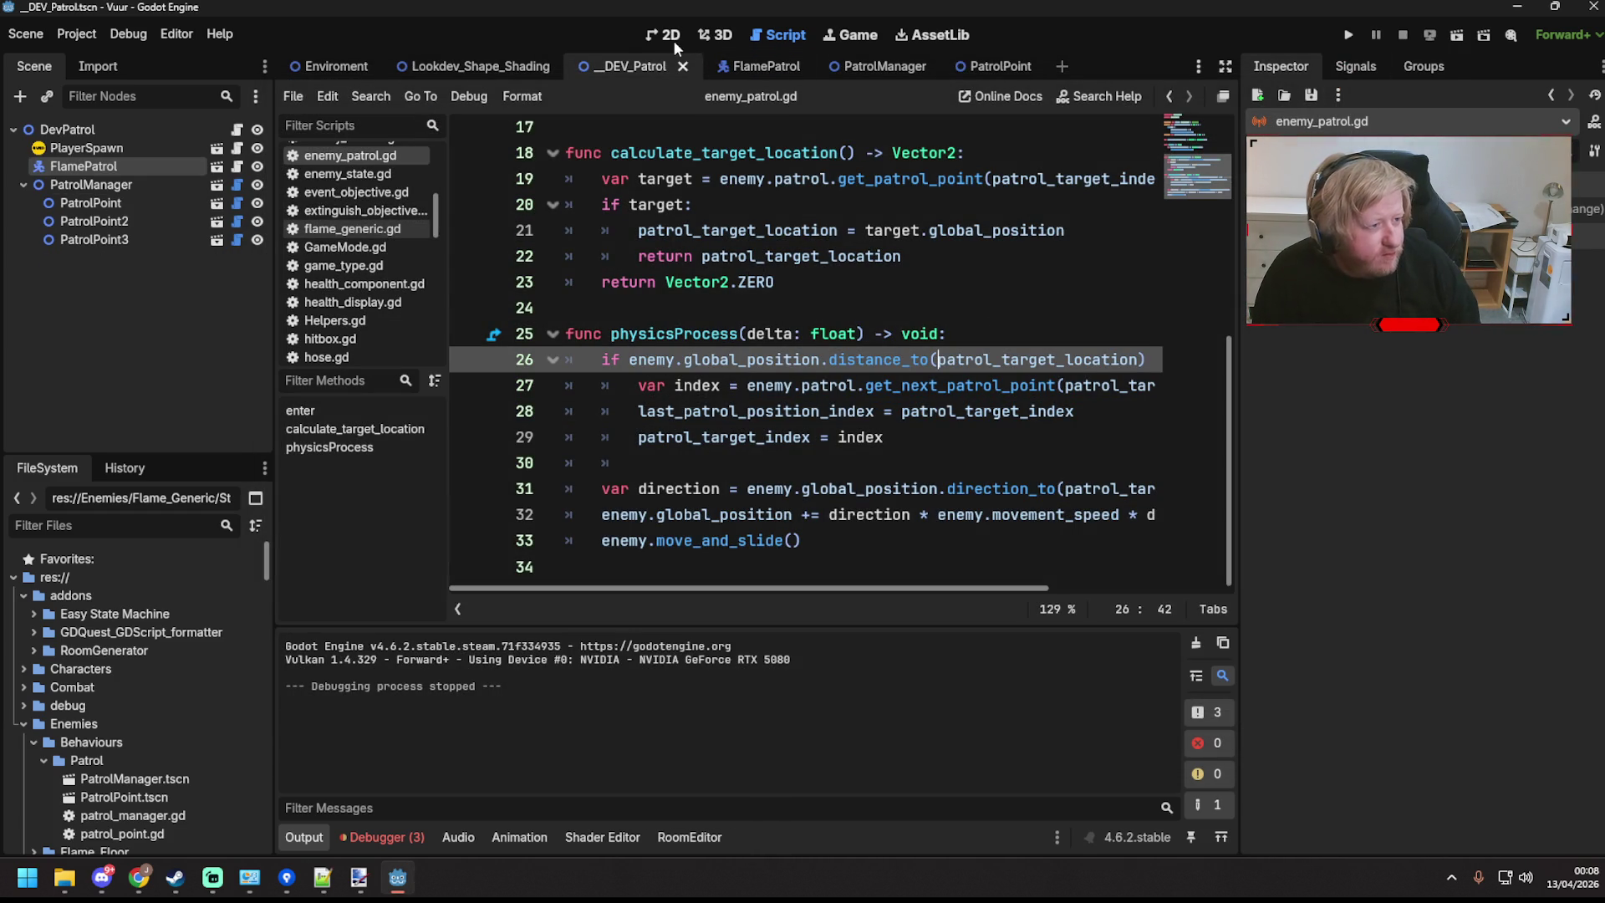
{"action": "left_click", "coordinate": [664, 35]}
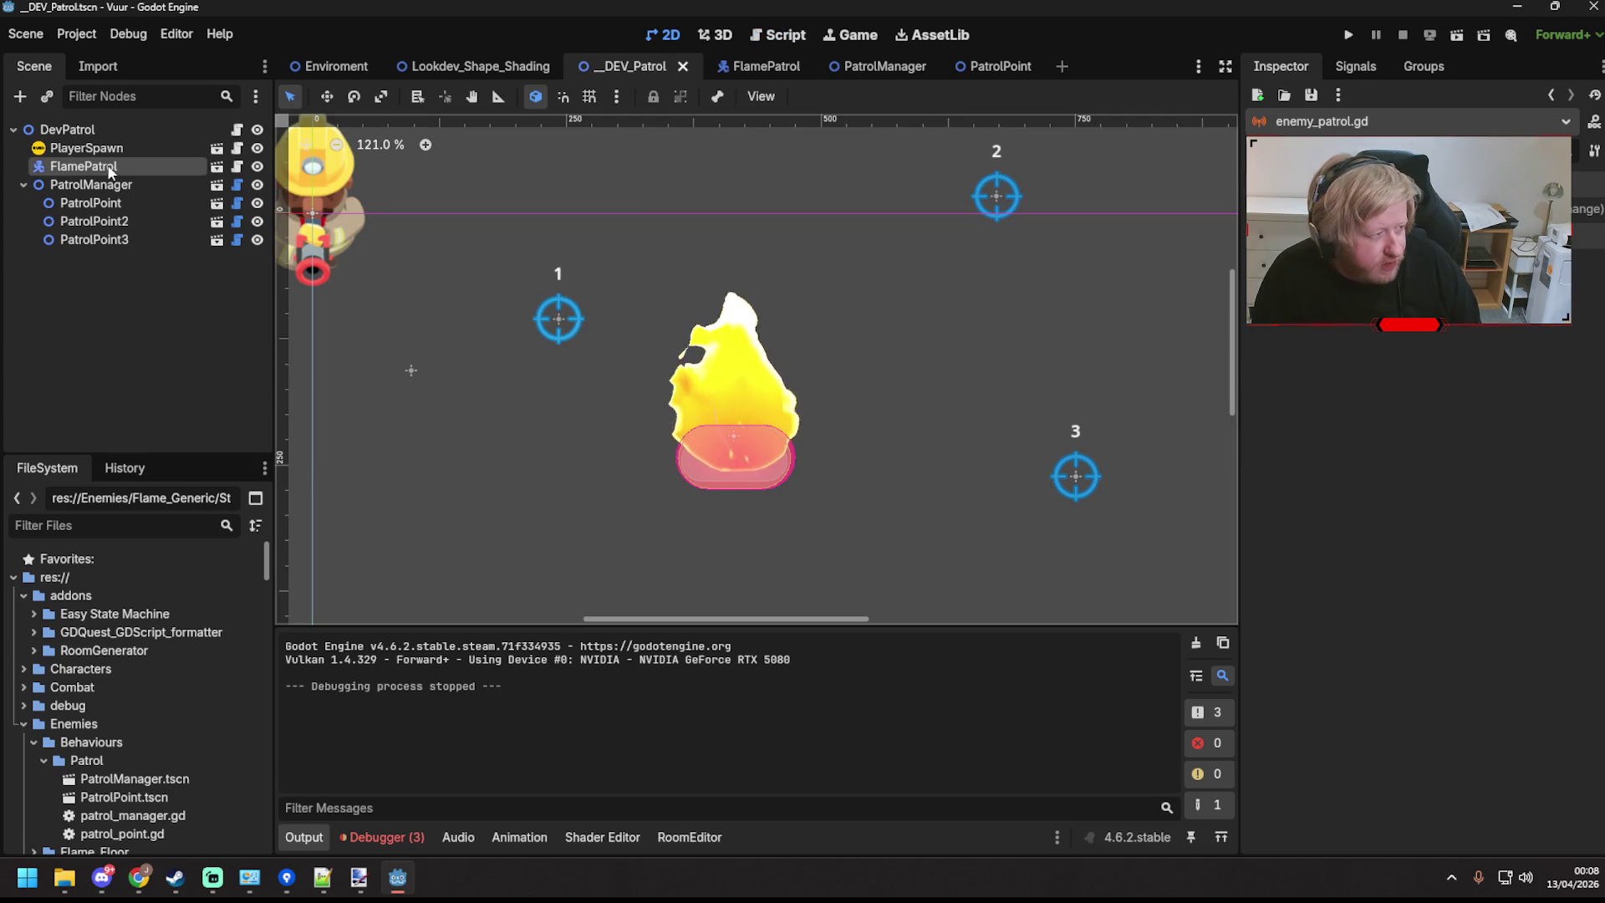
{"action": "left_click", "coordinate": [91, 185]}
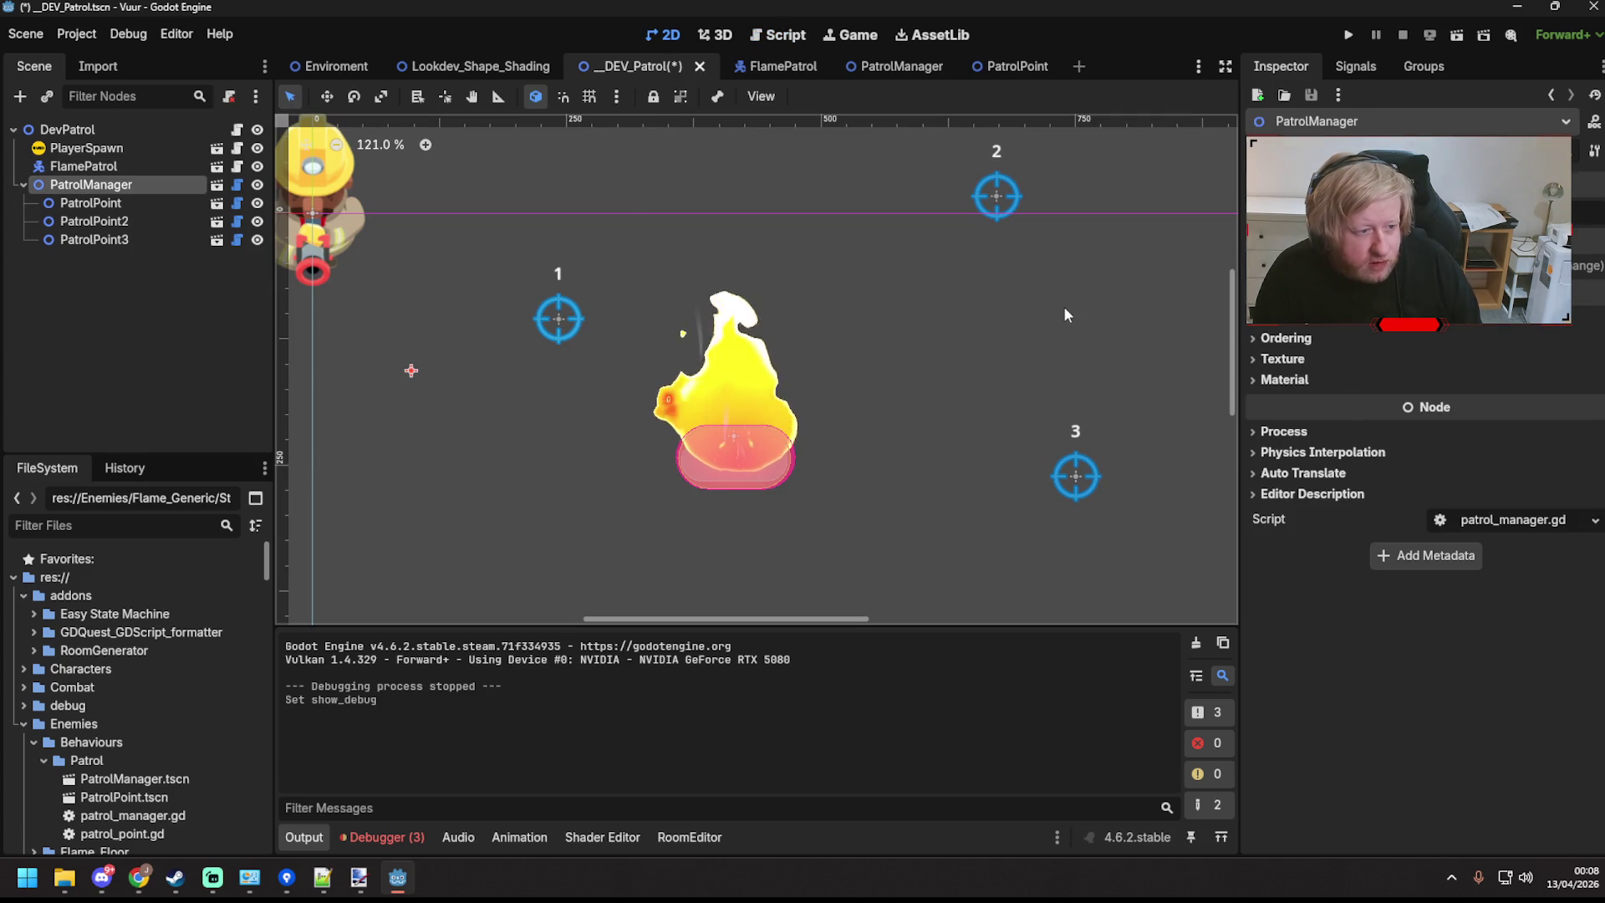
Save and run the DEV_Patrol scene, spray water at the flame enemy, then stop and select FlamePatrol
{"action": "key", "text": "F6"}
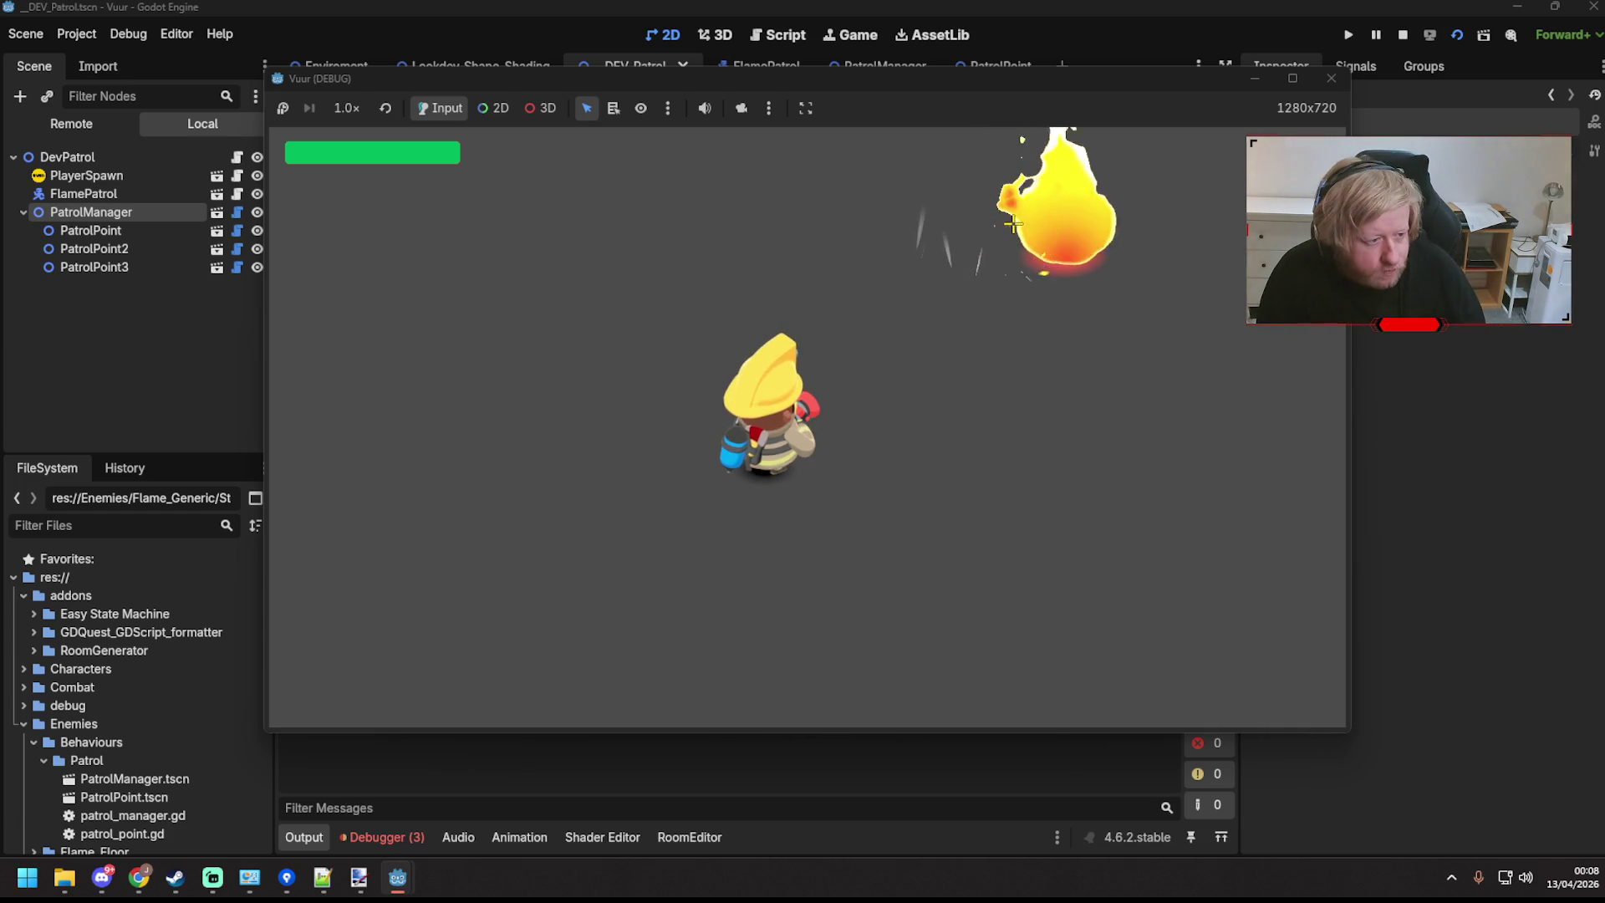
{"action": "left_click", "coordinate": [1145, 423]}
{"action": "mouse_move", "coordinate": [1145, 423]}
{"action": "left_mouse_down"}
{"action": "mouse_move", "coordinate": [1078, 480]}
{"action": "mouse_move", "coordinate": [1171, 379]}
{"action": "mouse_move", "coordinate": [969, 366]}
{"action": "mouse_move", "coordinate": [1103, 180]}
{"action": "mouse_move", "coordinate": [1120, 243]}
{"action": "left_mouse_up"}
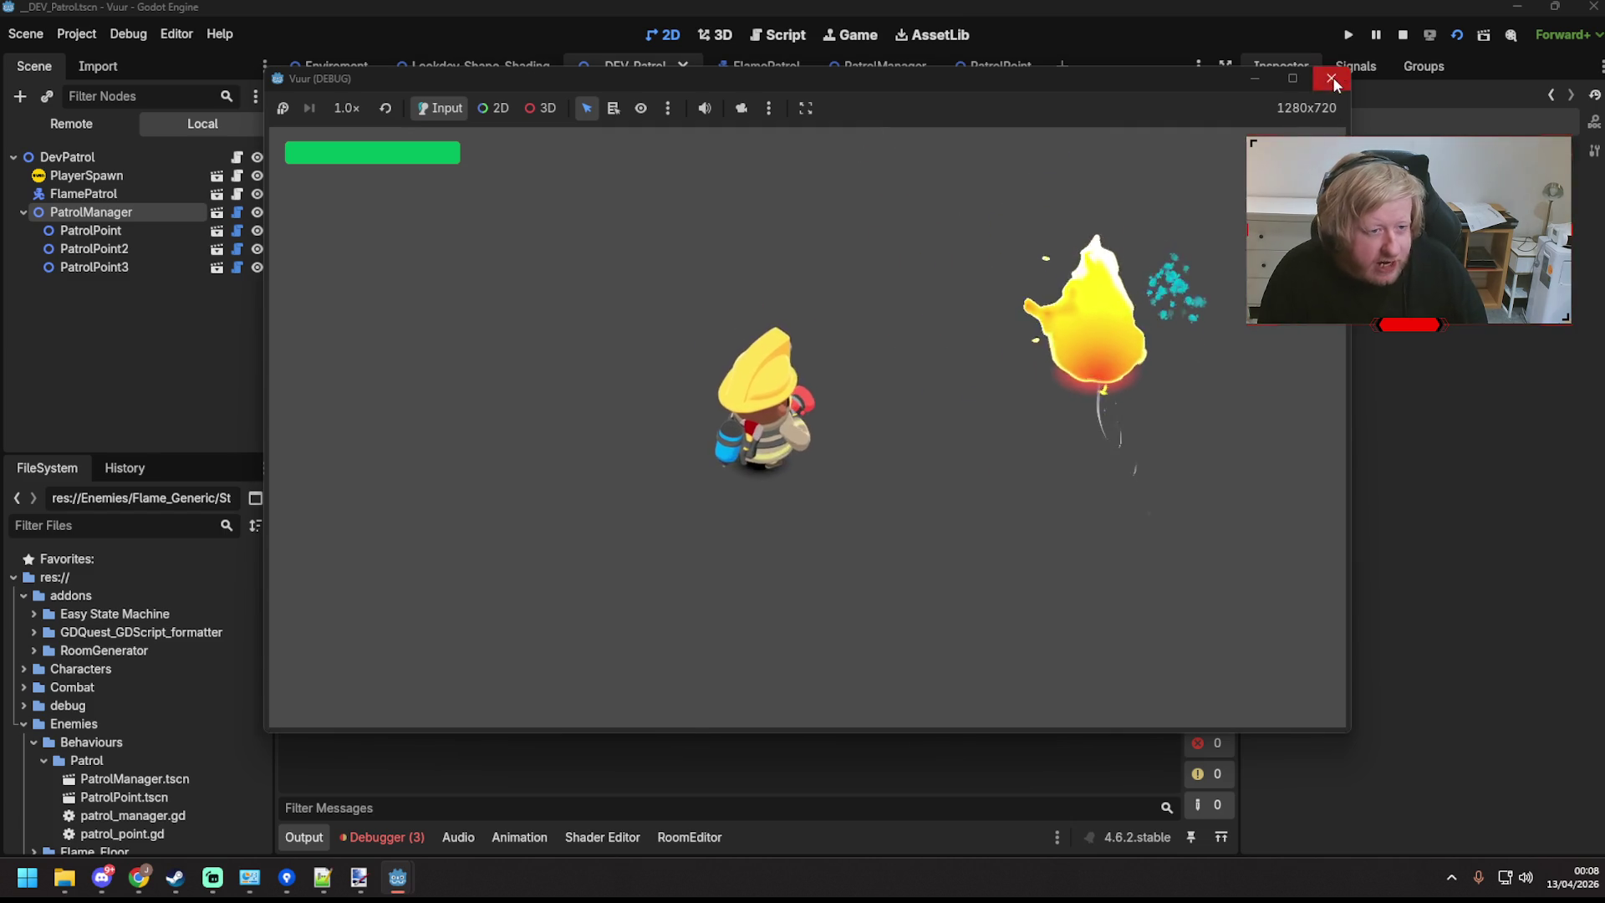
{"action": "left_click", "coordinate": [1332, 79]}
{"action": "left_click", "coordinate": [223, 165]}
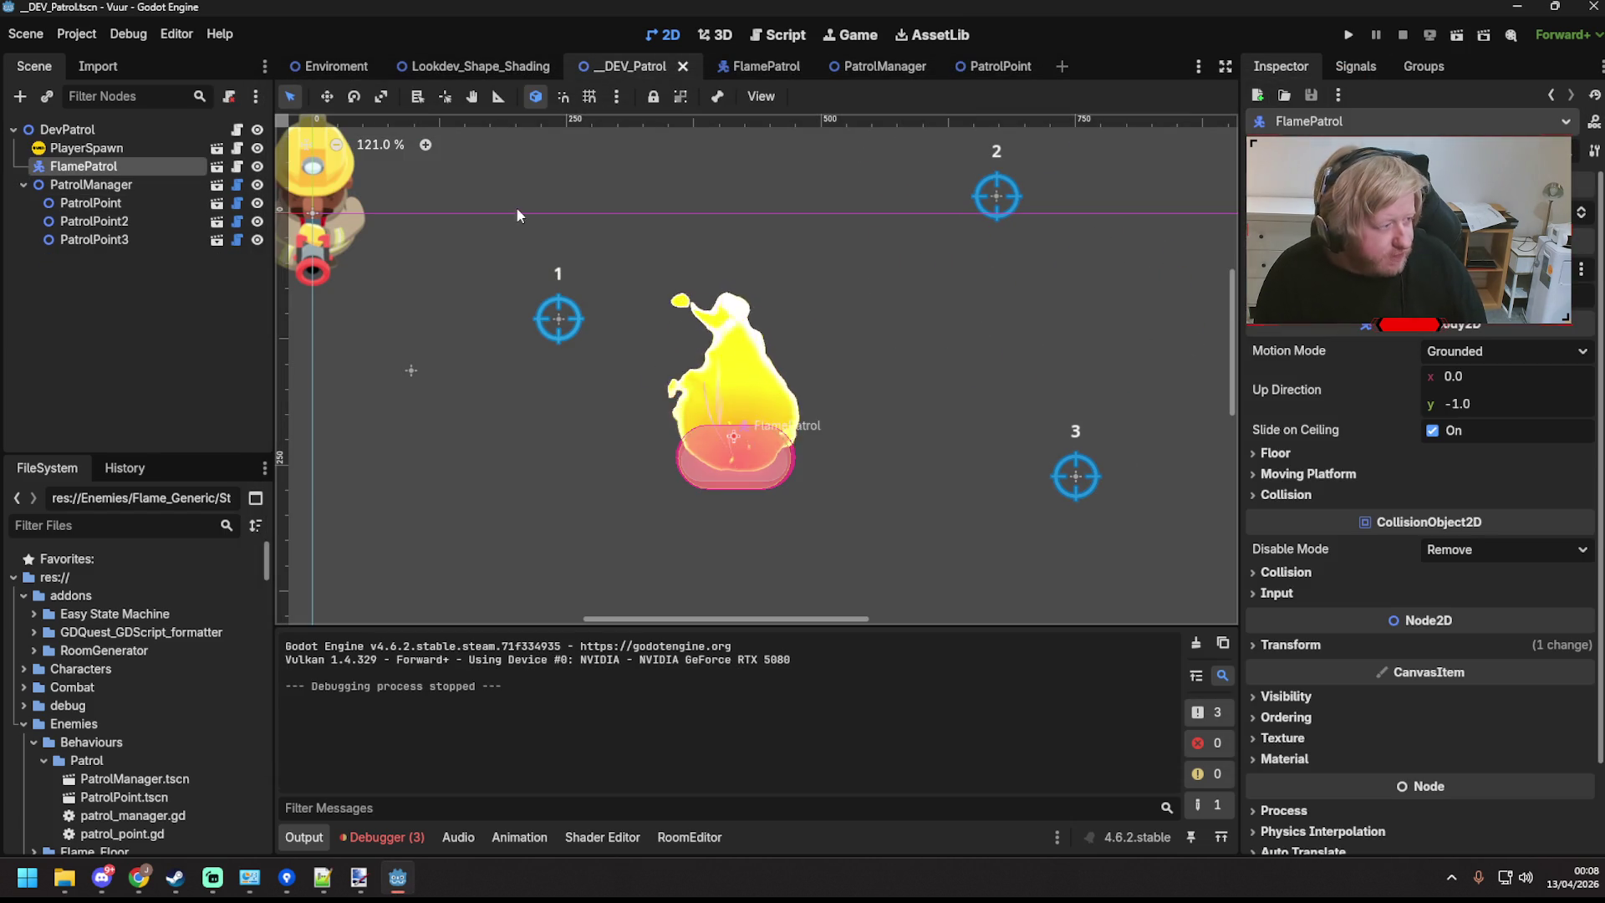
Copy the damage_taken function from the Idle state script to the end of the Patrol state script
{"action": "left_click", "coordinate": [237, 166]}
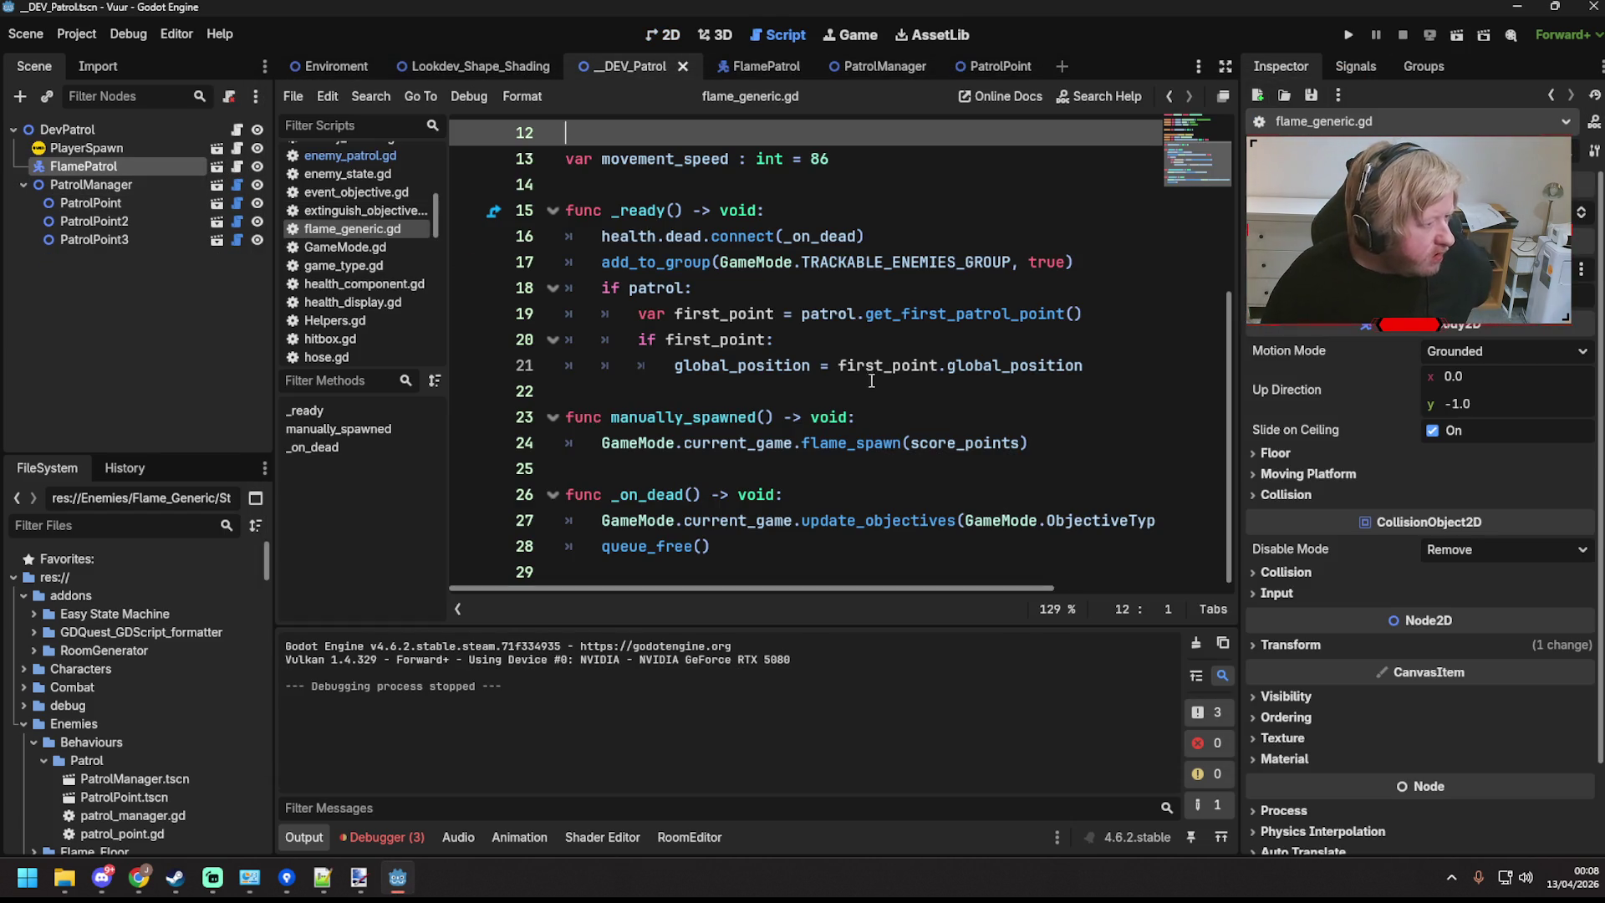
{"action": "left_click", "coordinate": [759, 64]}
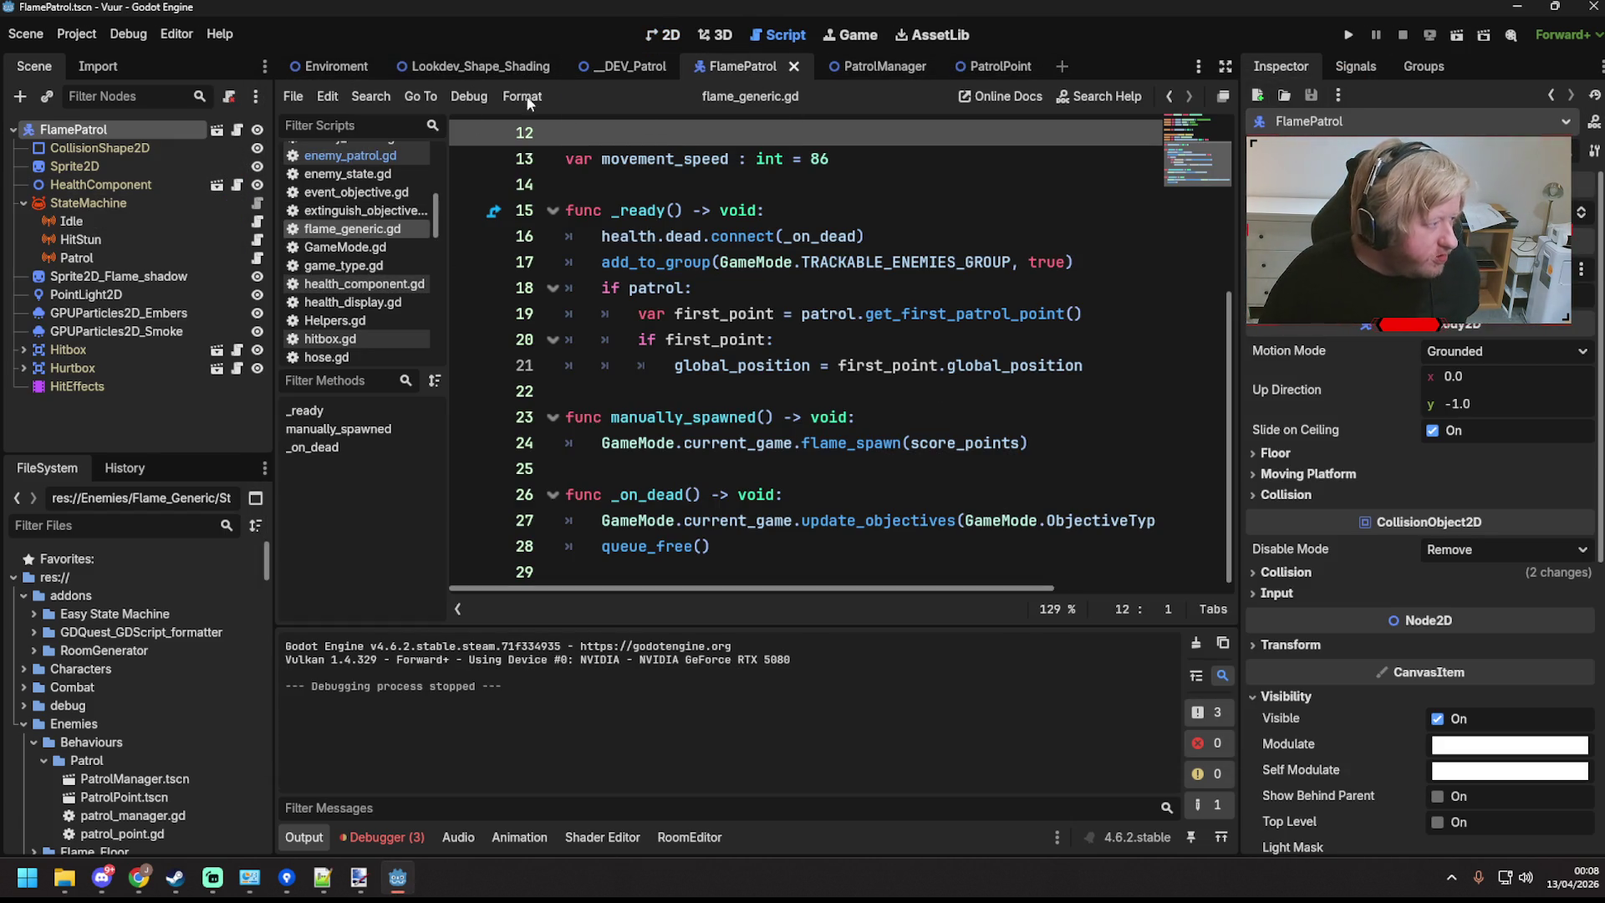
{"action": "left_click", "coordinate": [257, 221]}
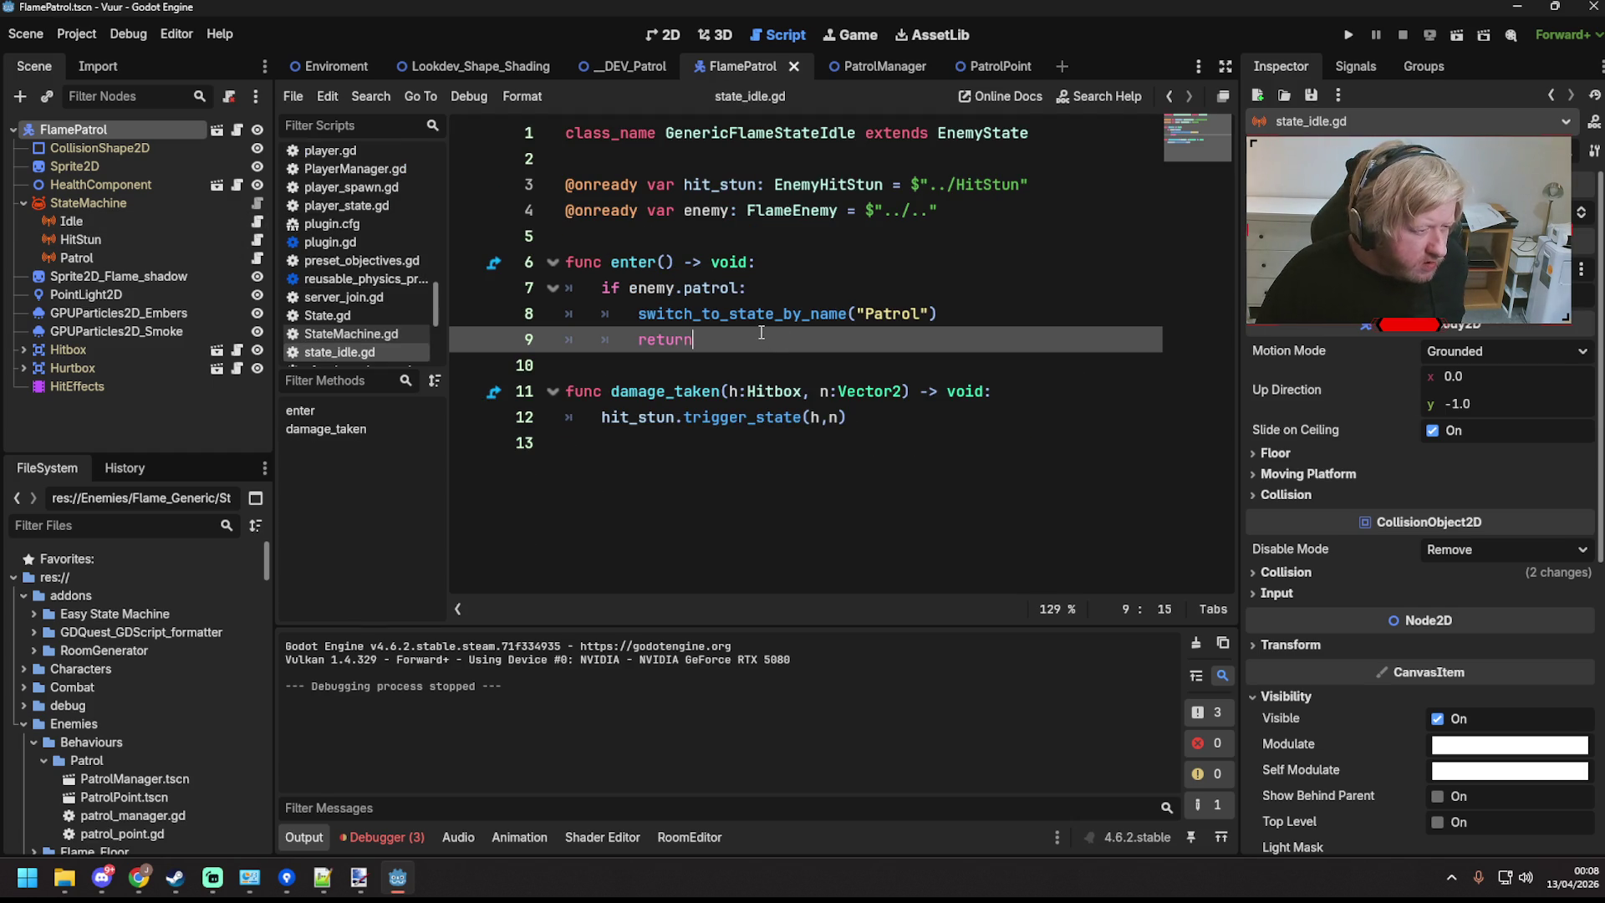
{"action": "left_click_drag", "start_coordinate": [846, 418], "coordinate": [565, 391]}
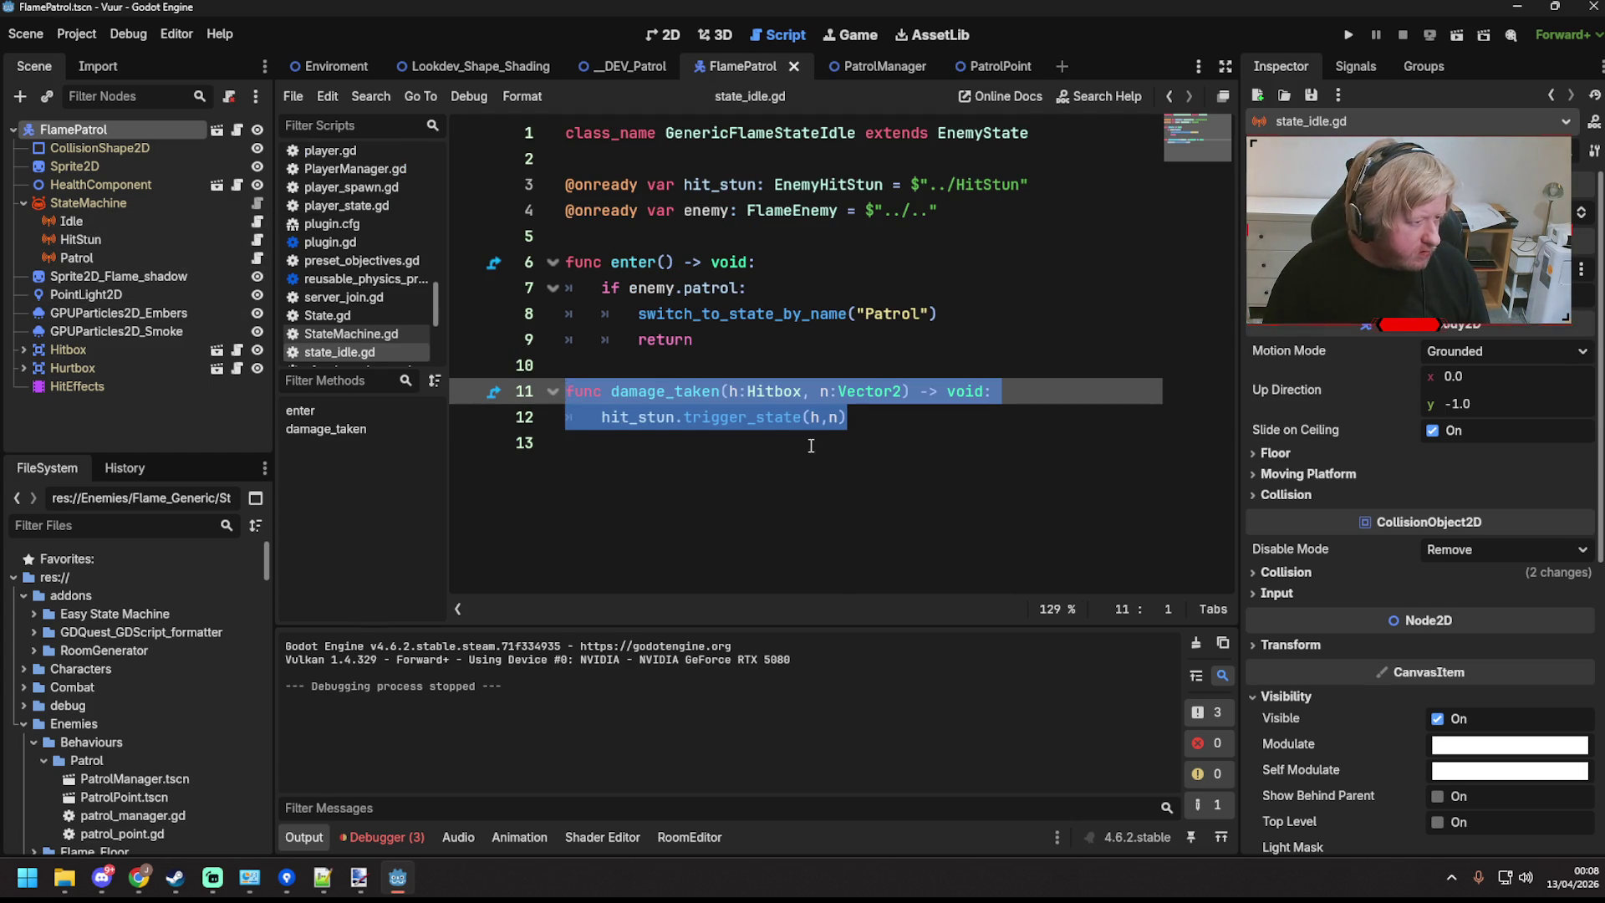
{"action": "left_click", "coordinate": [880, 443]}
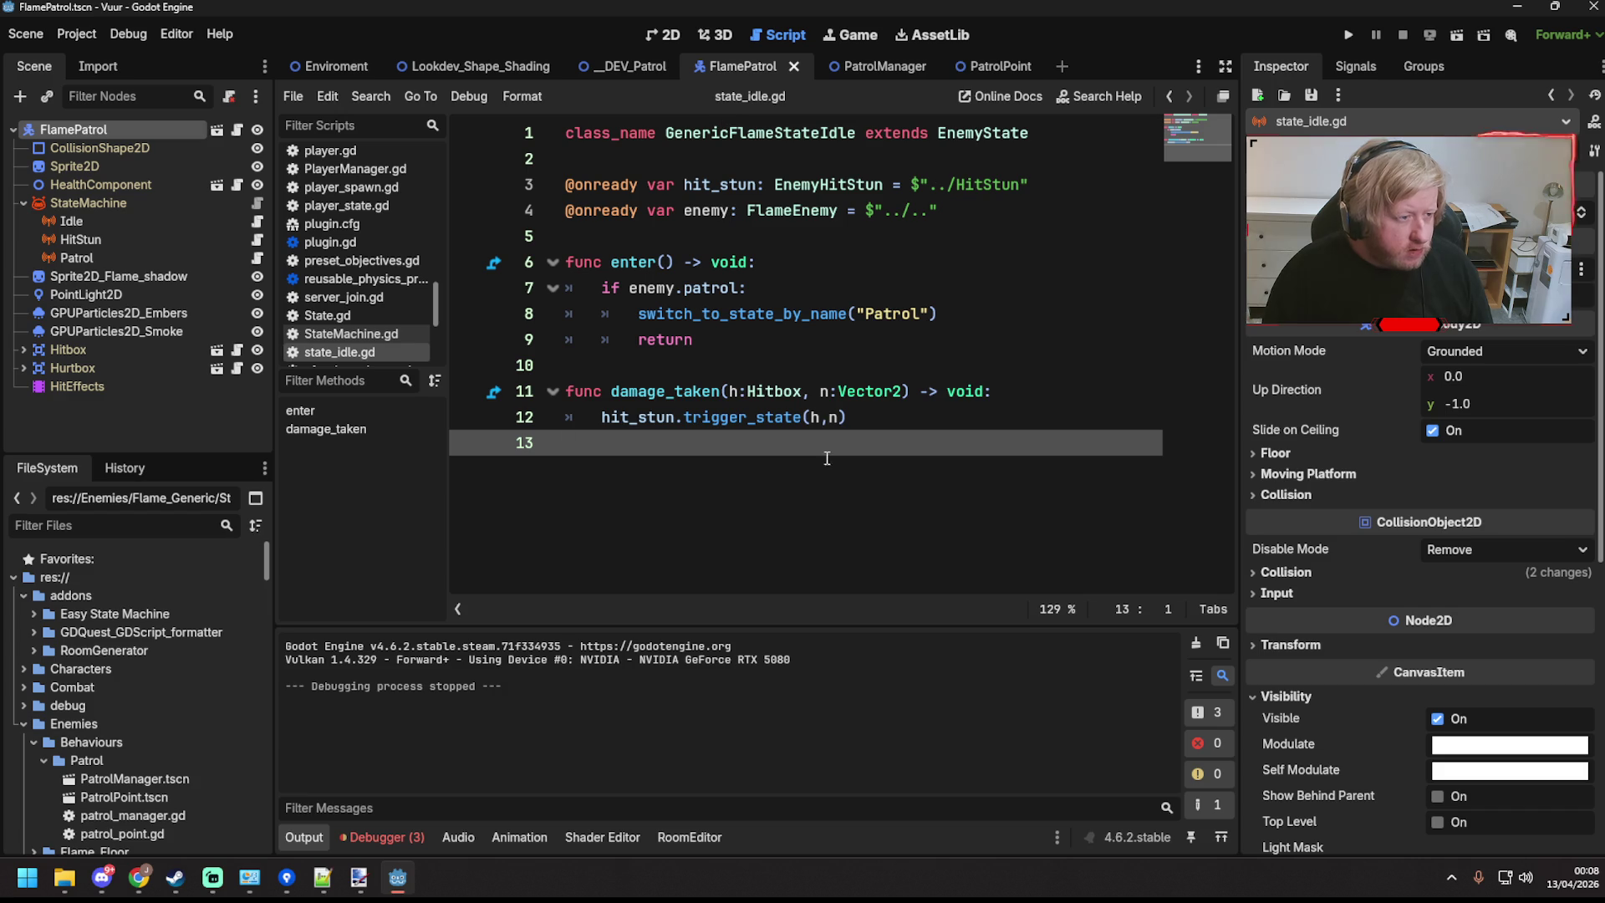
{"action": "left_click_drag", "start_coordinate": [896, 420], "coordinate": [479, 395]}
{"action": "key", "text": "ctrl+c"}
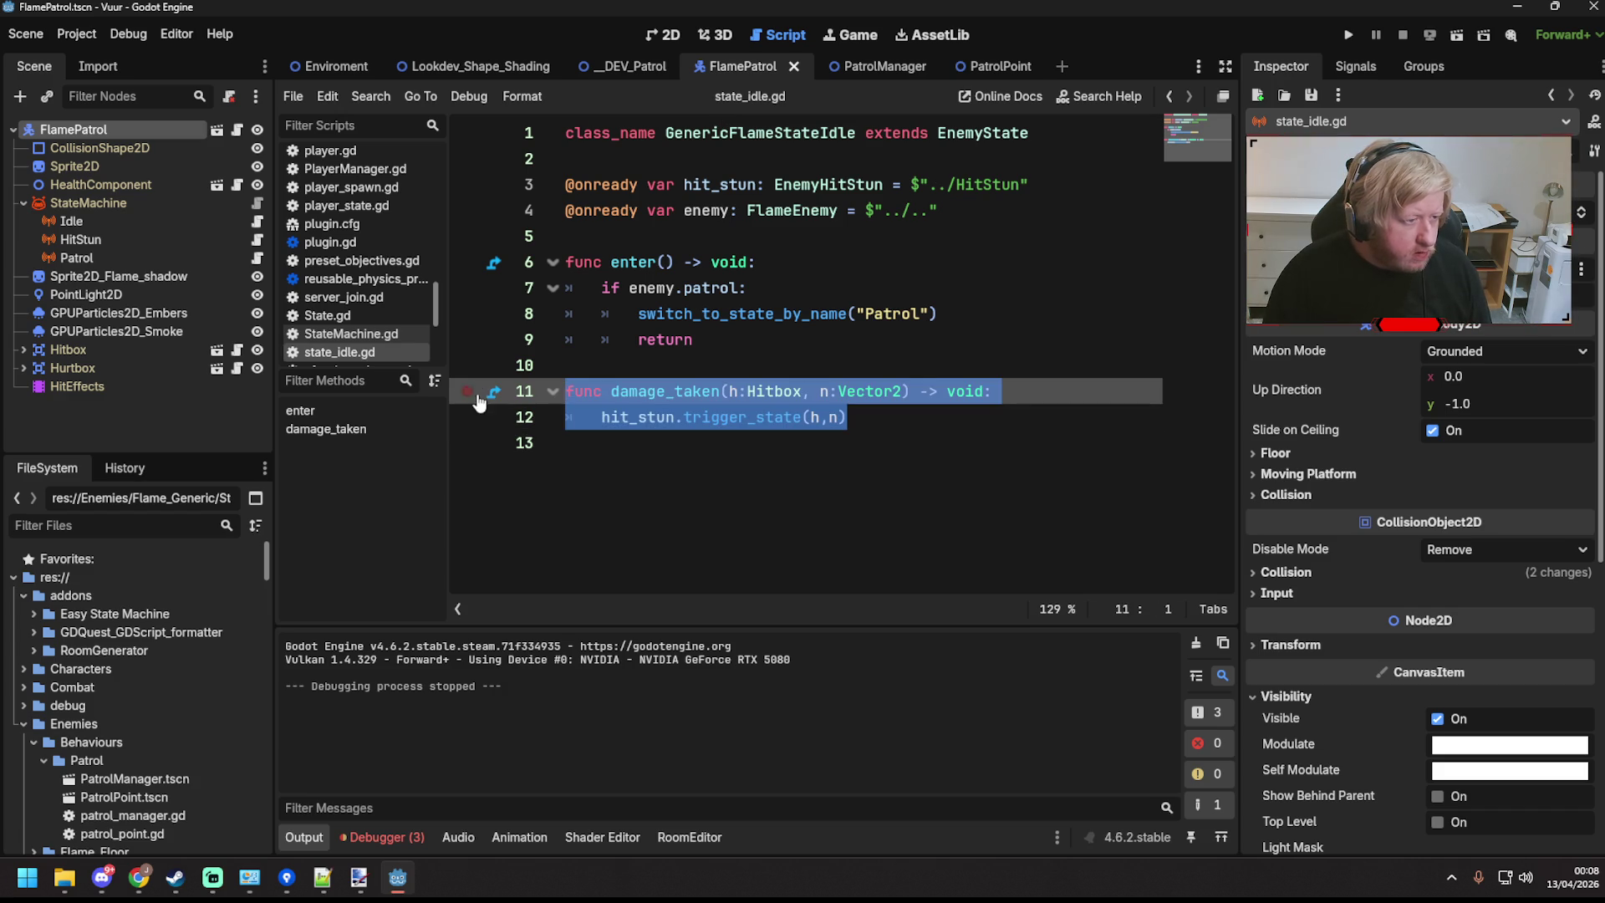
{"action": "left_click", "coordinate": [257, 258]}
{"action": "left_click", "coordinate": [653, 570]}
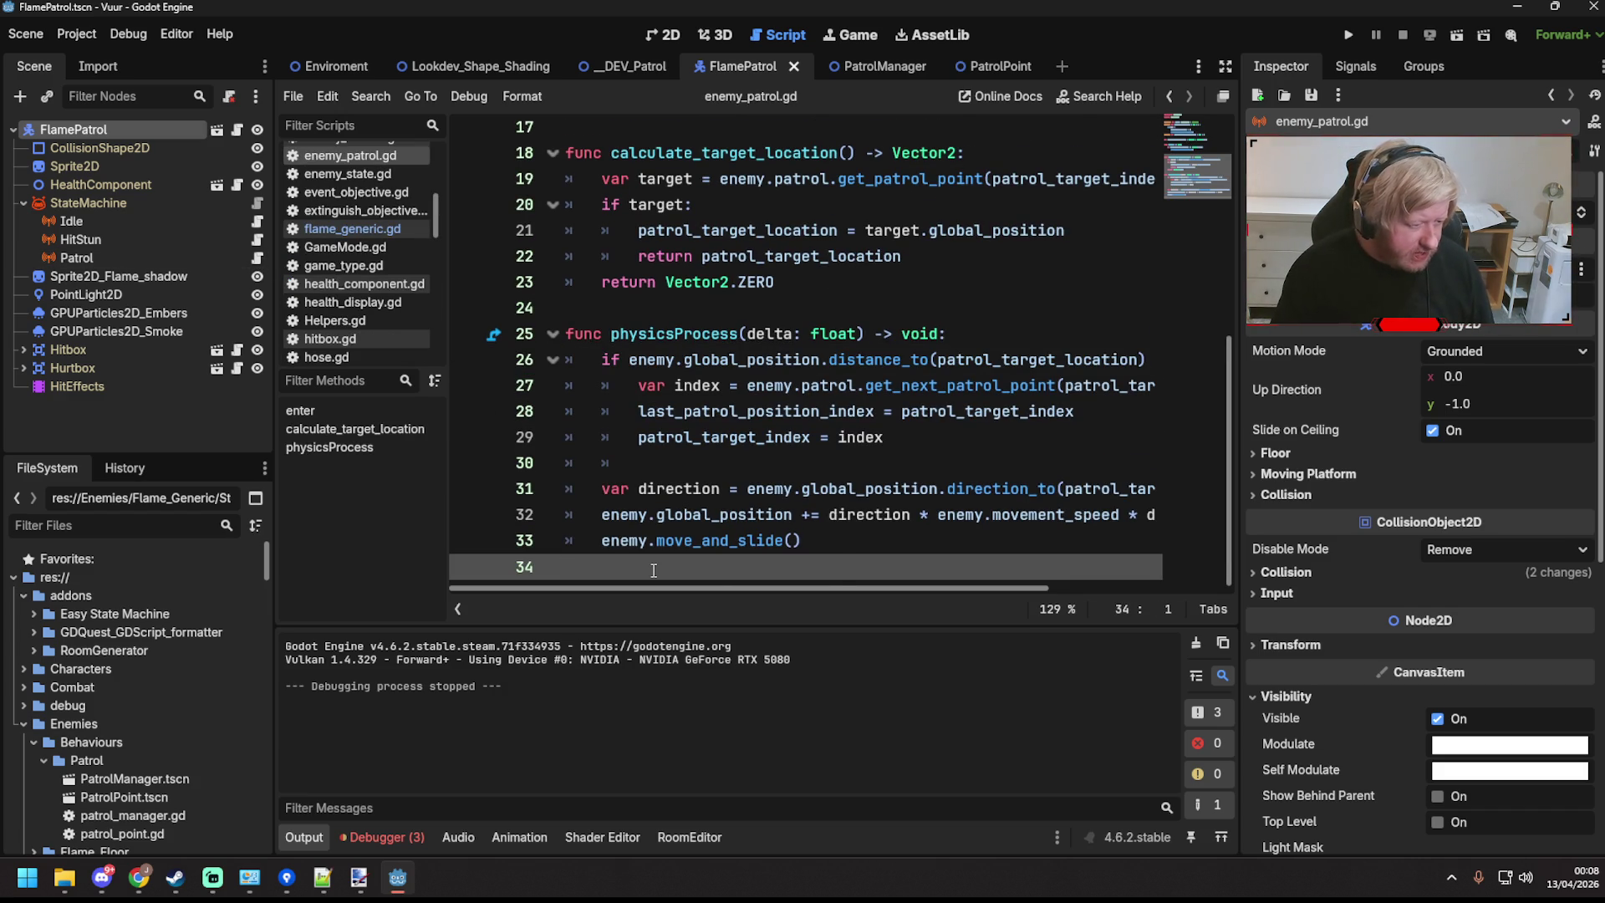
{"action": "key", "text": "ctrl+v"}
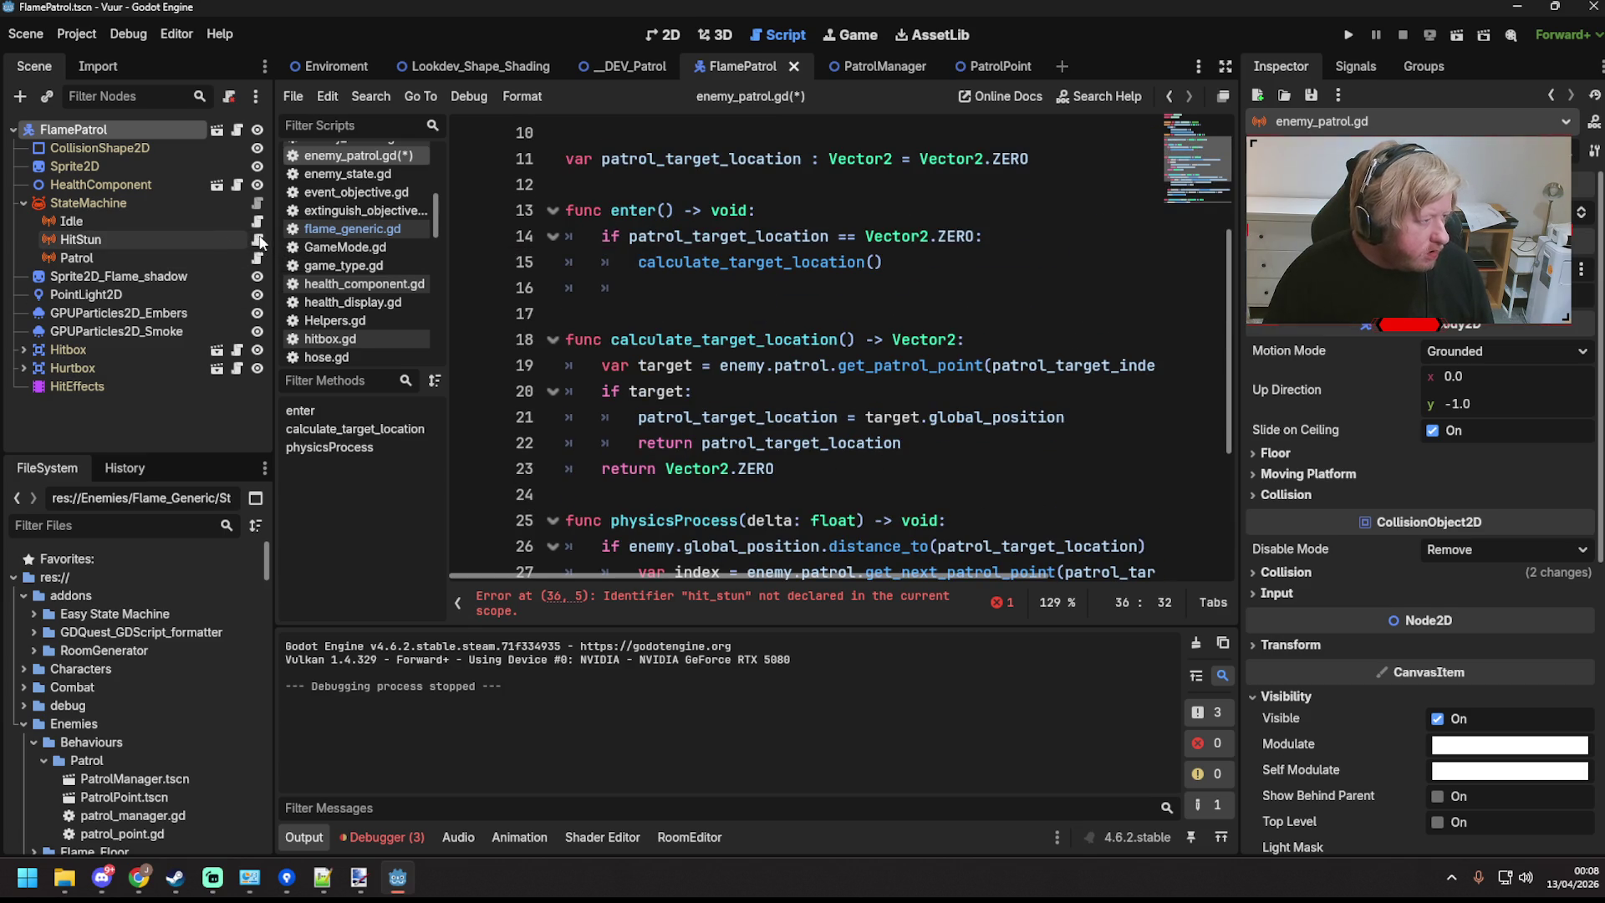
{"action": "mouse_move", "coordinate": [75, 239]}
{"action": "left_mouse_down"}
{"action": "mouse_move", "coordinate": [824, 204]}
{"action": "mouse_move", "coordinate": [827, 184]}
{"action": "left_mouse_up"}
{"action": "key", "text": "Return"}
{"action": "left_click", "coordinate": [832, 164]}
{"action": "key", "text": "Return"}
{"action": "left_click", "coordinate": [834, 242]}
{"action": "key", "text": "BackSpace"}
{"action": "scroll", "coordinate": [1055, 402], "scroll_direction": "down", "scroll_amount": 6}
{"action": "key", "text": "ctrl+s"}
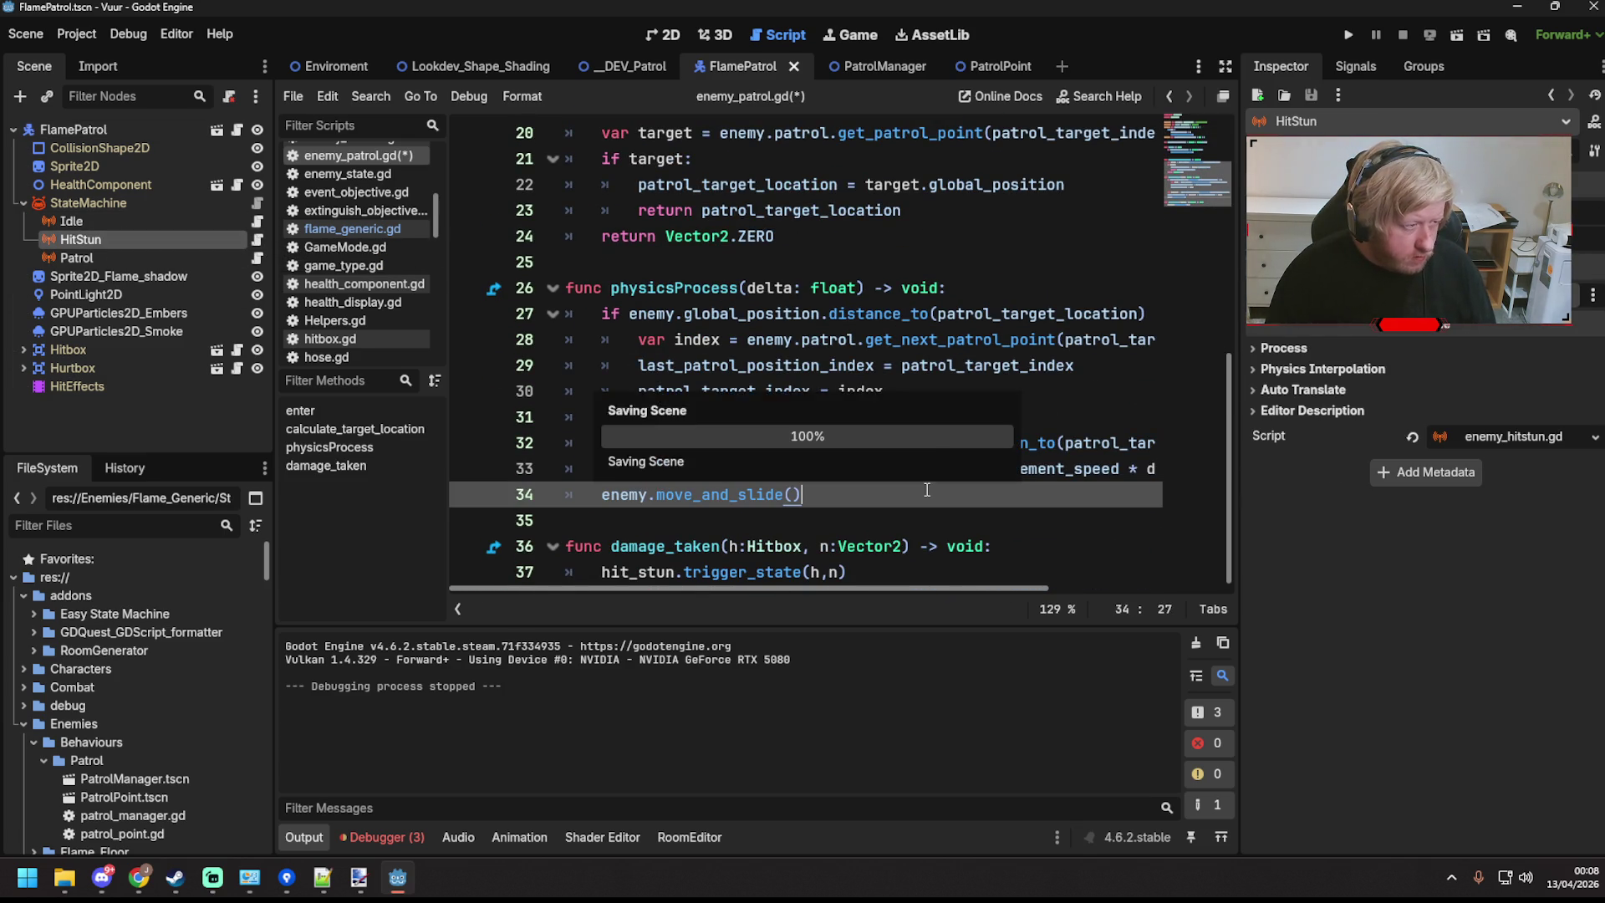
Review the patrol target logic and the HitStun state's transitions back to Idle
{"action": "left_click", "coordinate": [781, 240]}
{"action": "mouse_move", "coordinate": [641, 73]}
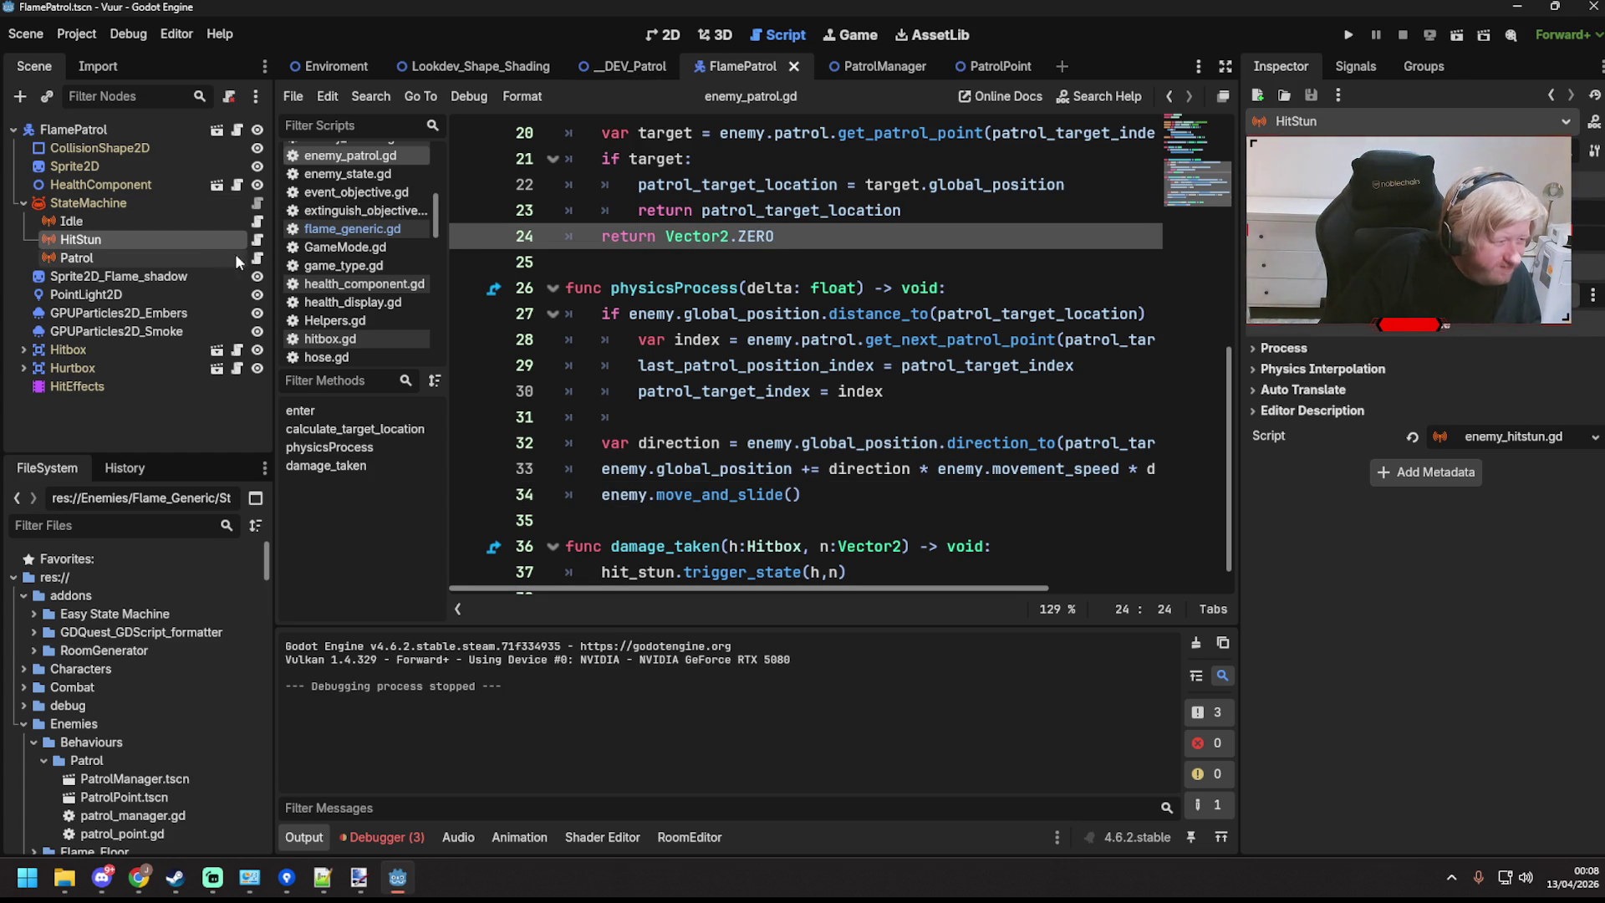
{"action": "left_click", "coordinate": [810, 390]}
{"action": "scroll", "coordinate": [810, 390], "scroll_direction": "down", "scroll_amount": 1}
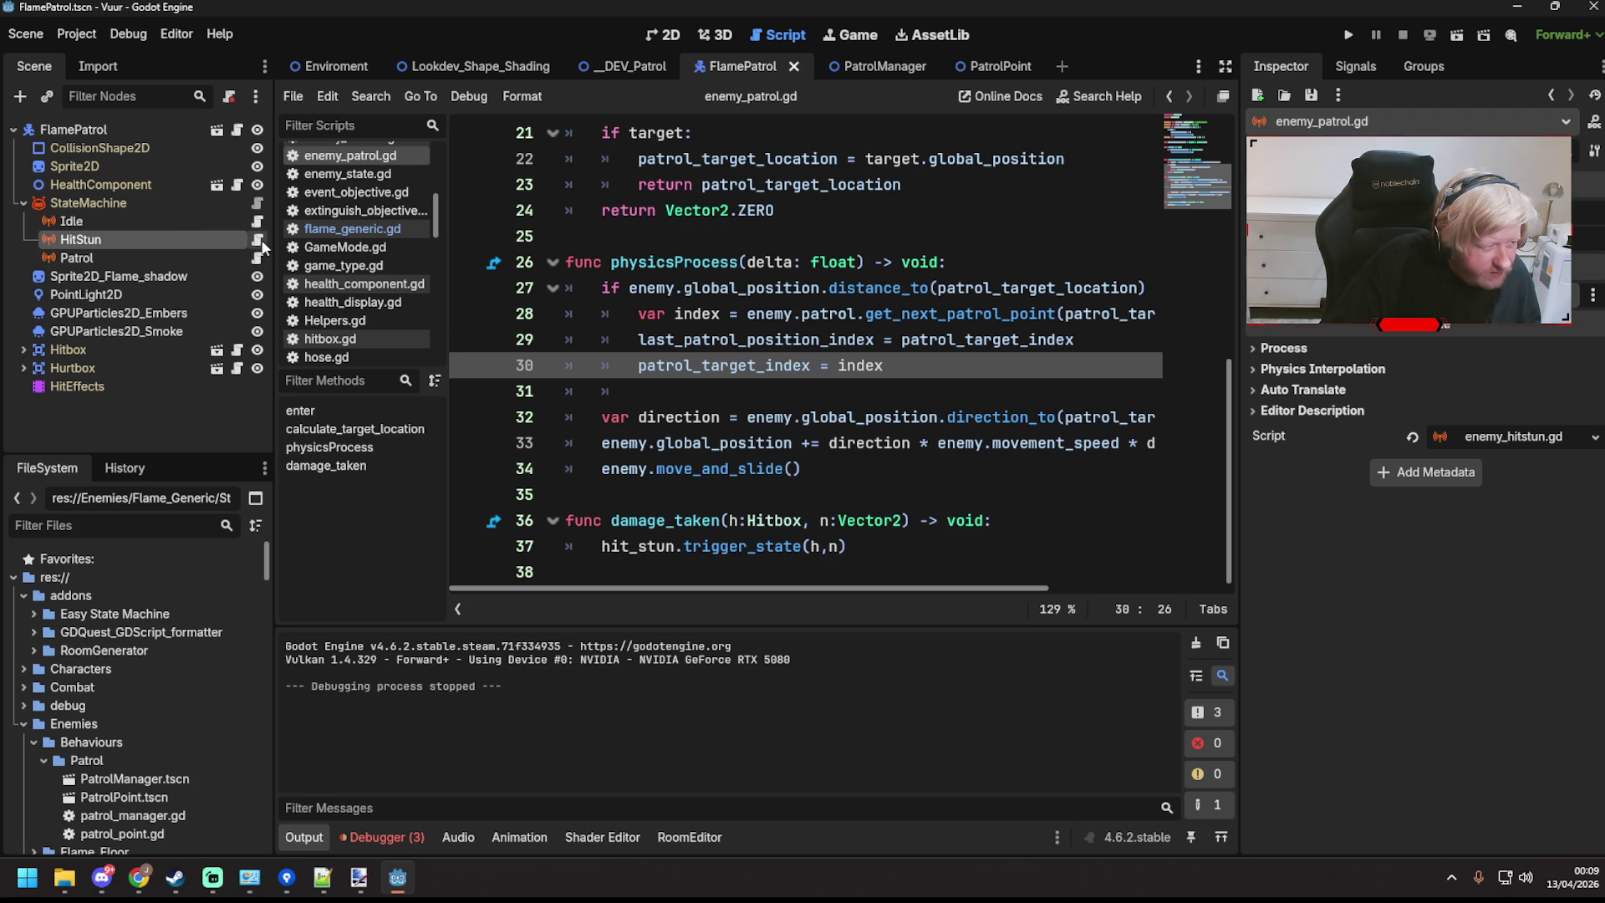
{"action": "left_click", "coordinate": [257, 239]}
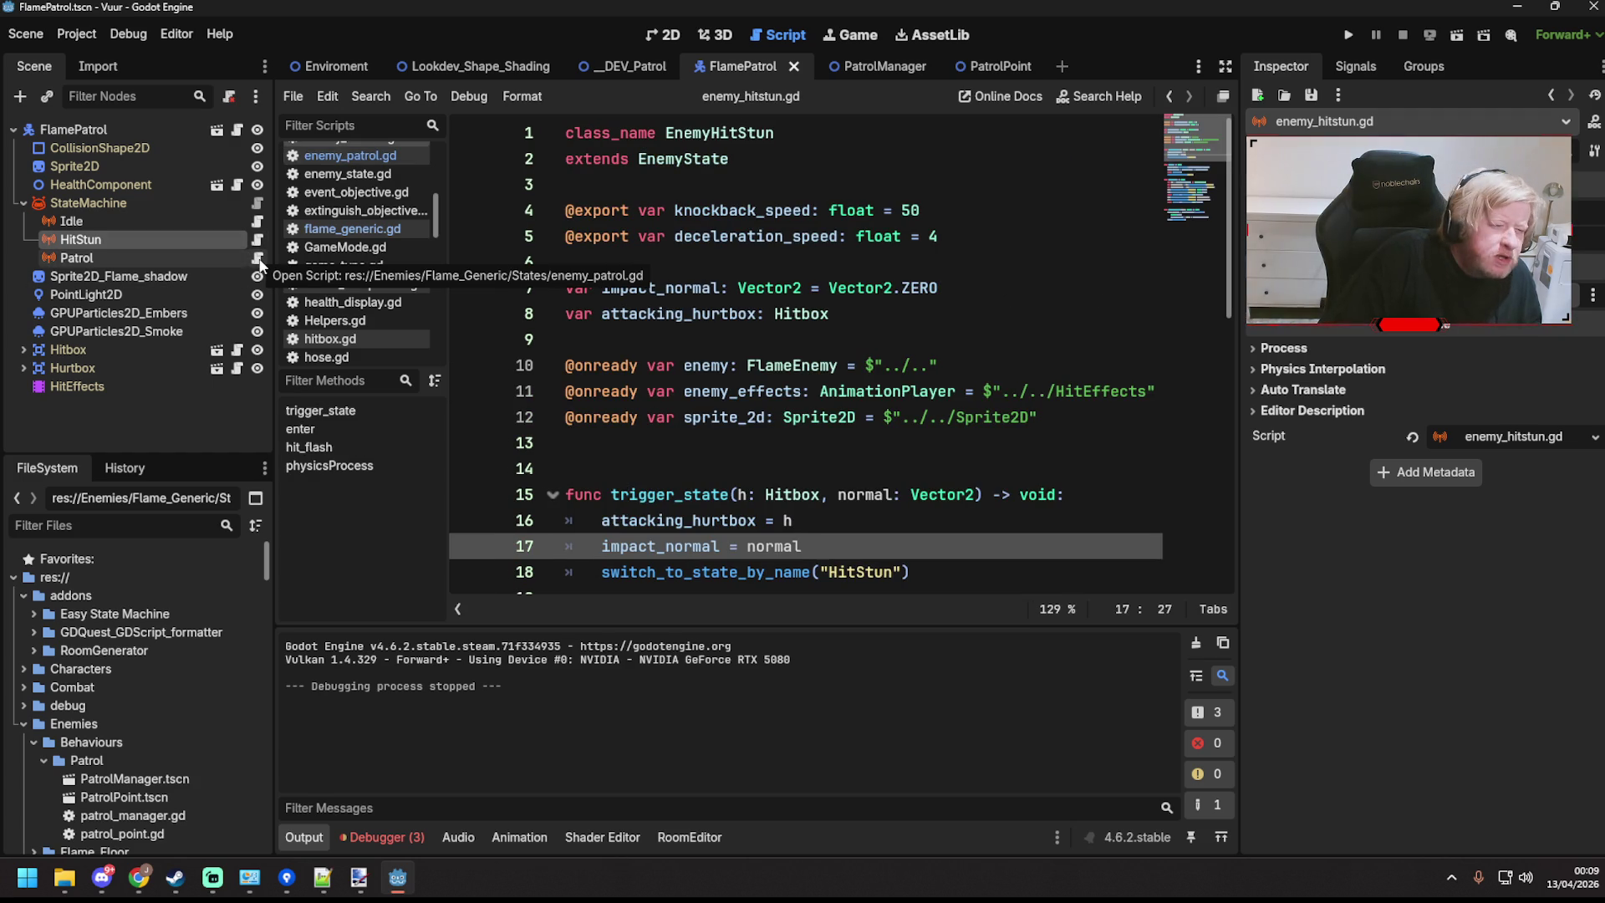
{"action": "scroll", "coordinate": [960, 427], "scroll_direction": "down", "scroll_amount": 4}
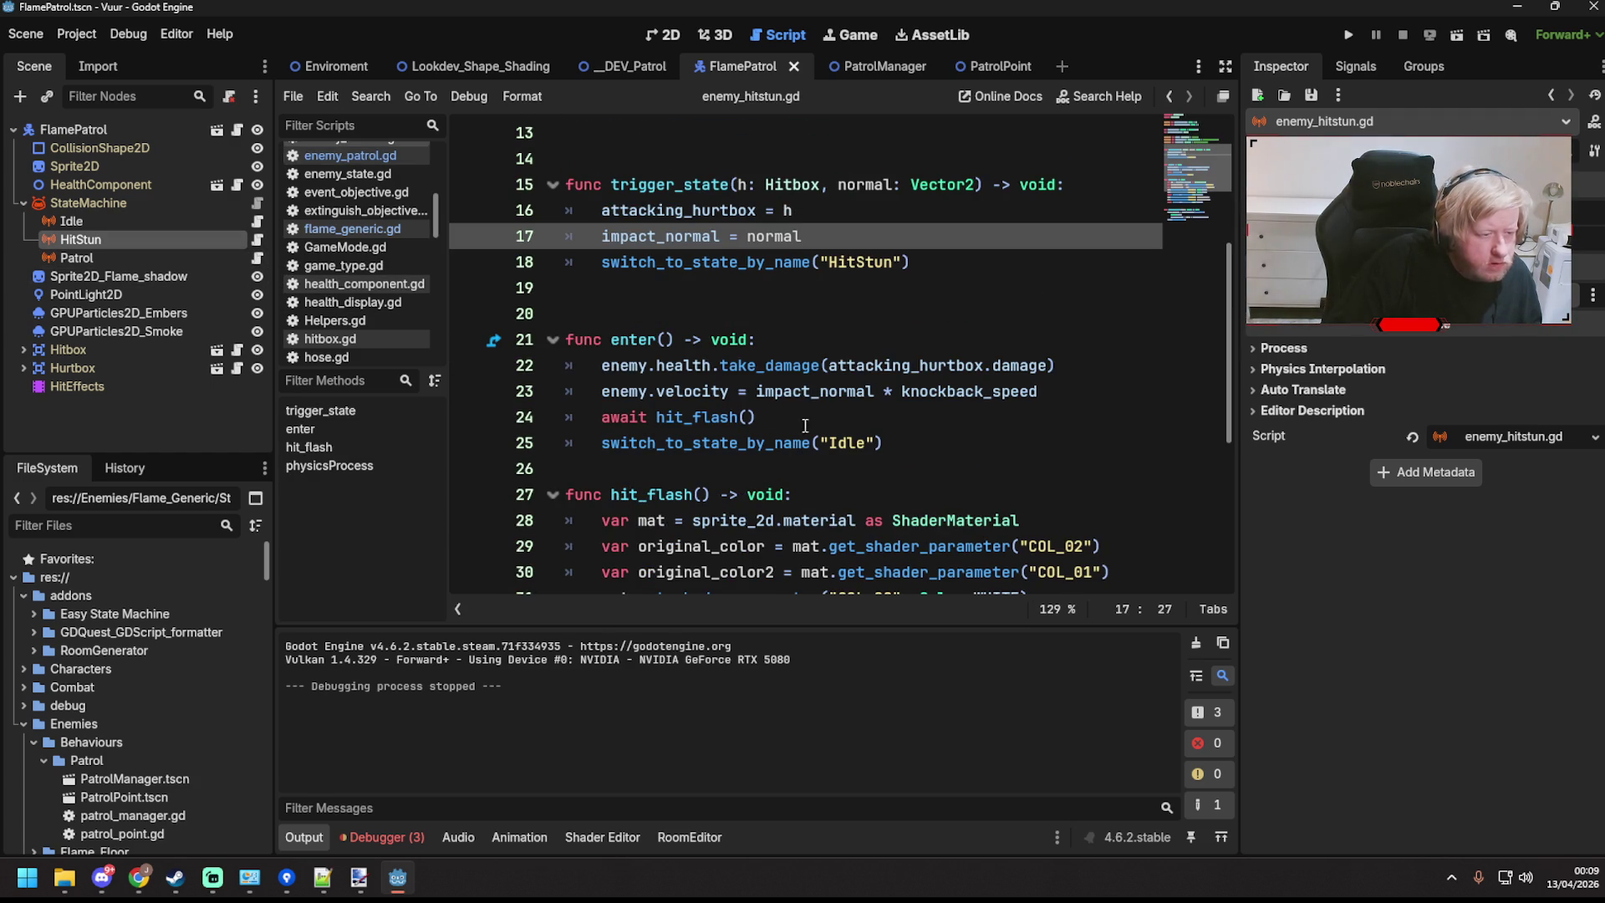
{"action": "left_click", "coordinate": [900, 435]}
{"action": "scroll", "coordinate": [918, 443], "scroll_direction": "up", "scroll_amount": 4}
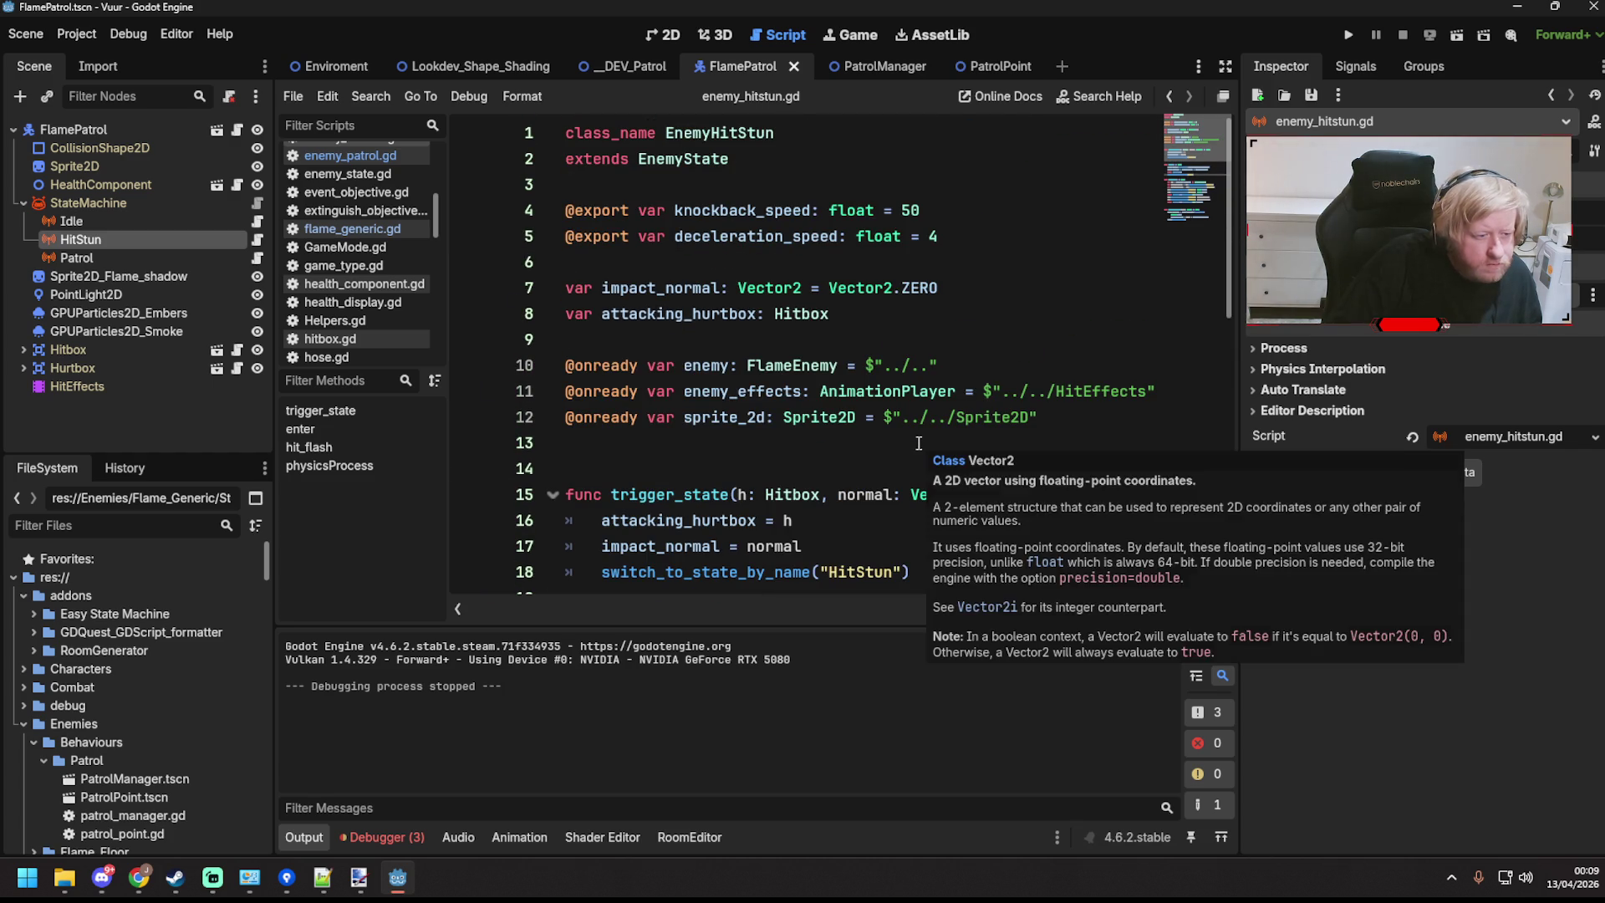
{"action": "scroll", "coordinate": [913, 430], "scroll_direction": "down", "scroll_amount": 4}
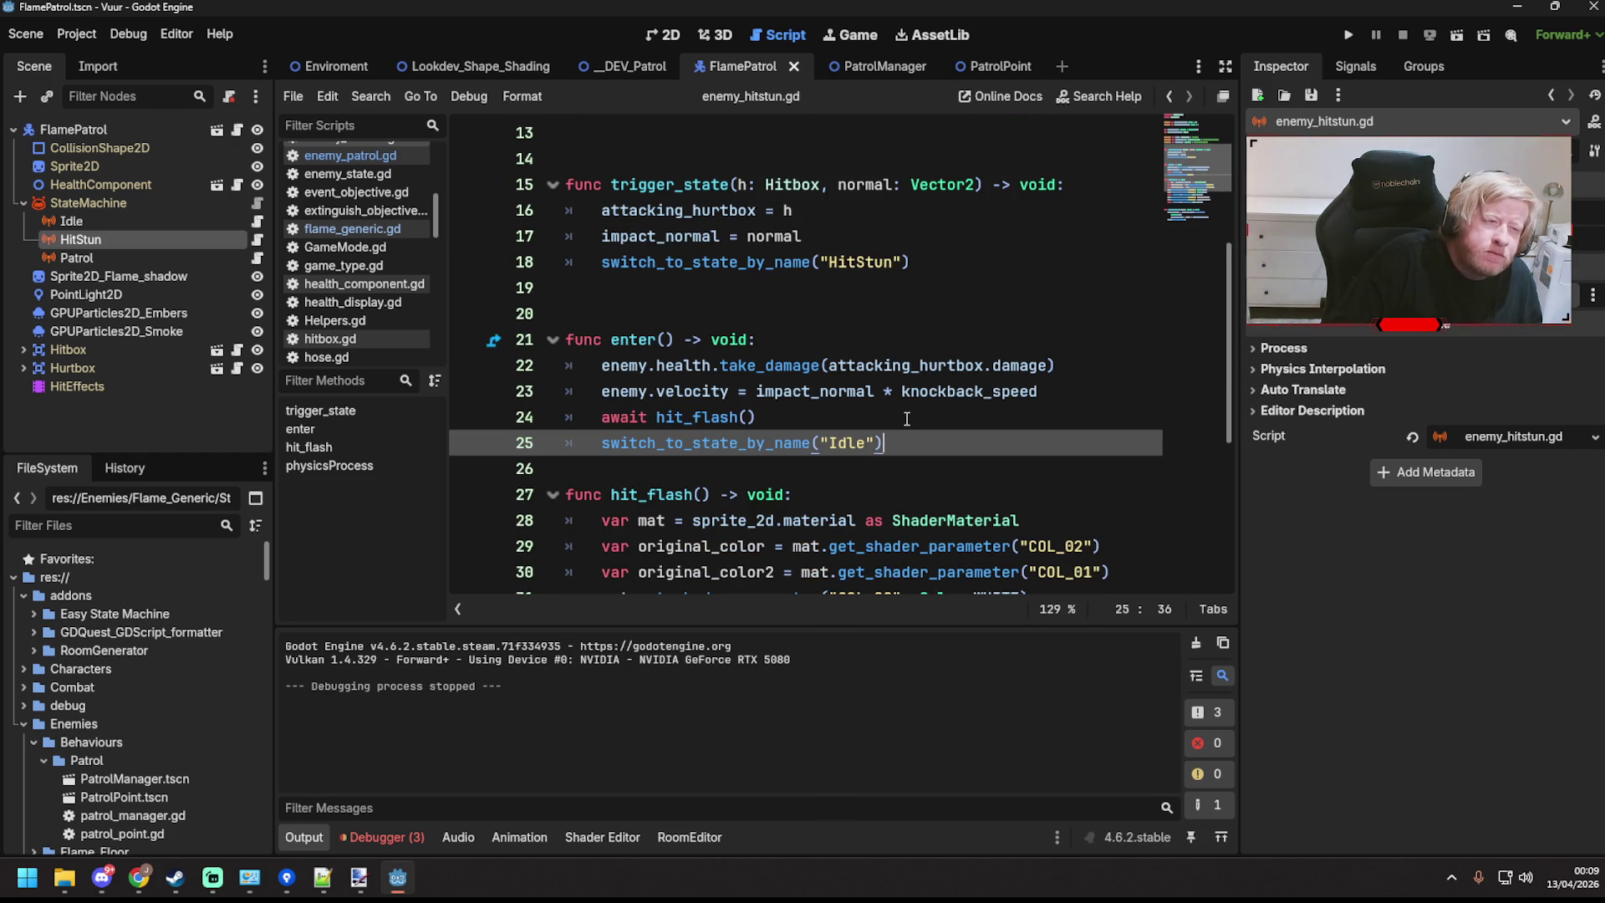
{"action": "left_click", "coordinate": [936, 264]}
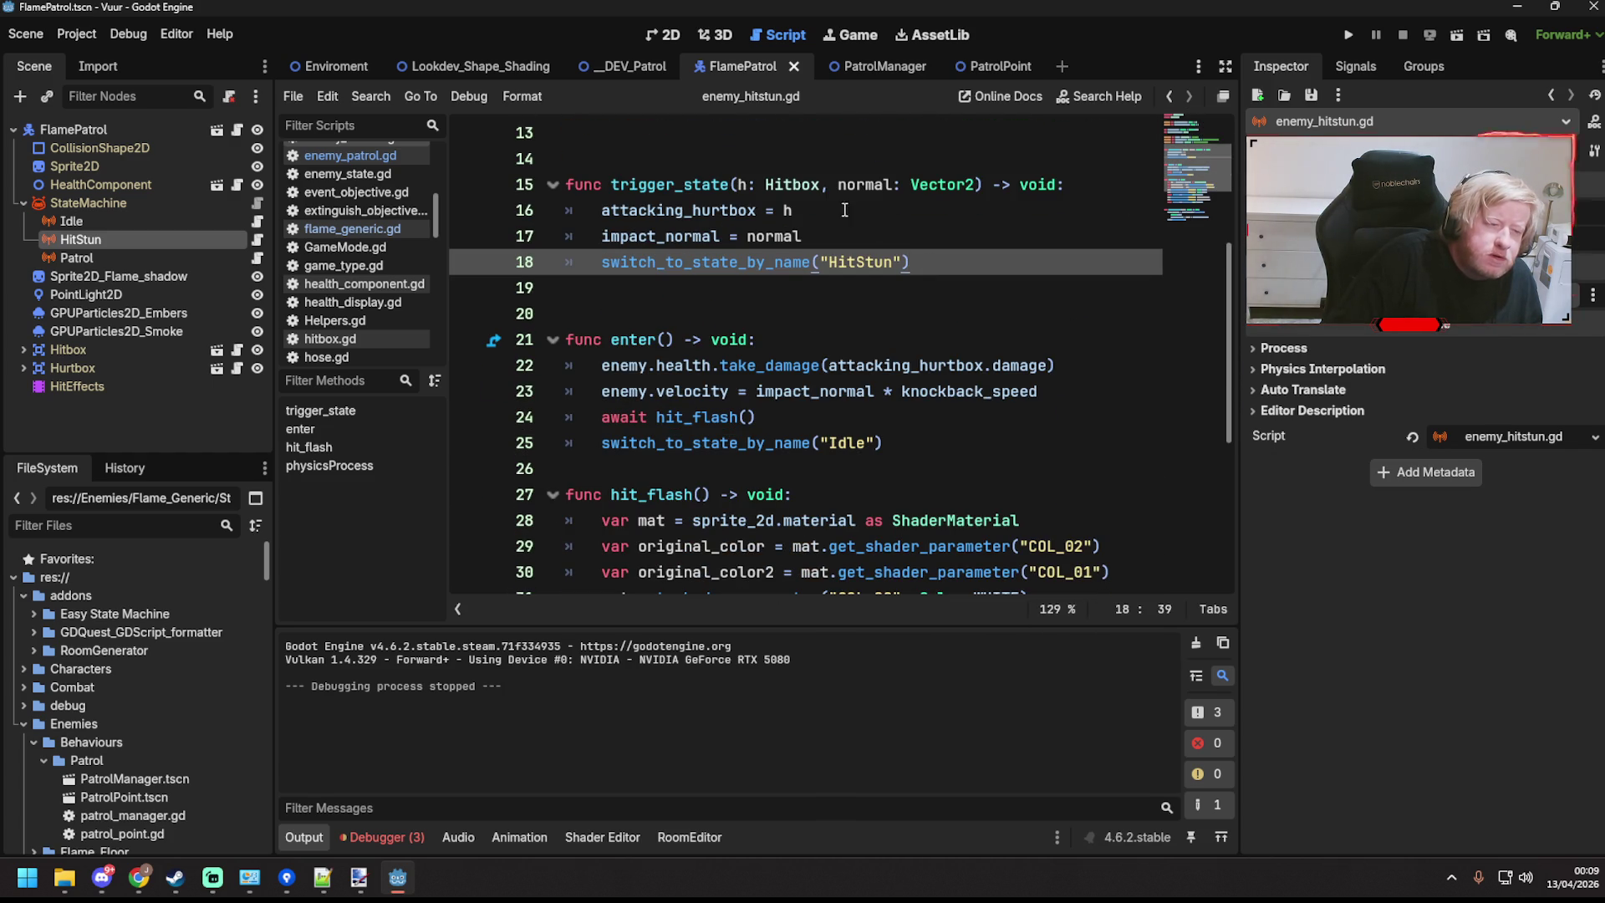
{"action": "left_click", "coordinate": [891, 431]}
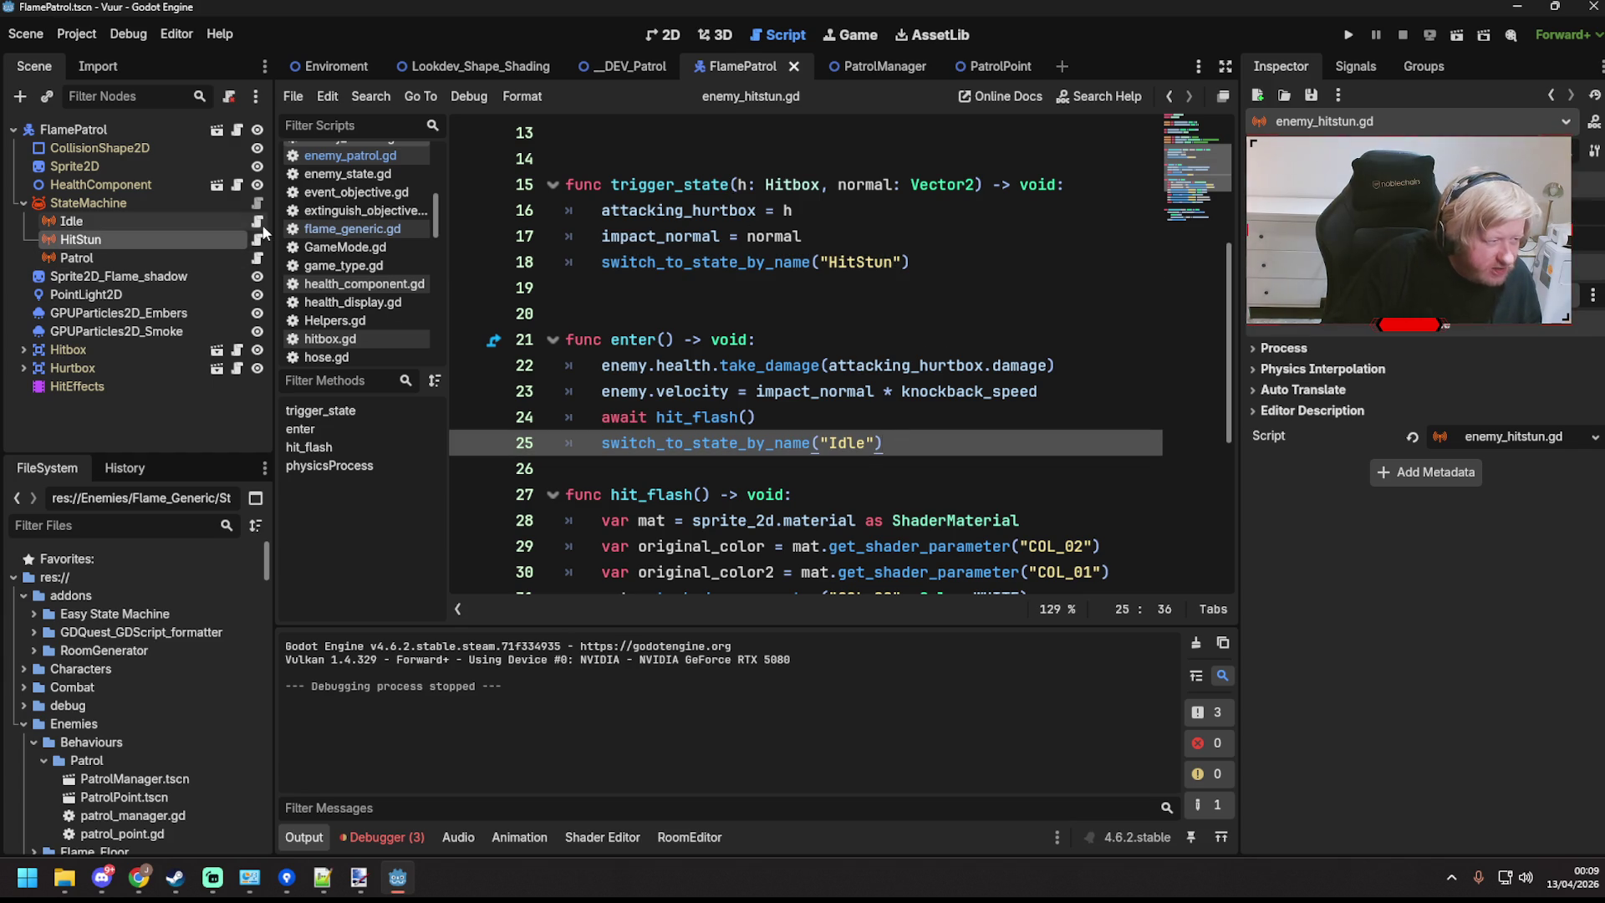
Check the patrol switch in the Idle state's enter function, then run the scene with F6
{"action": "left_click", "coordinate": [257, 221]}
{"action": "left_click_drag", "start_coordinate": [693, 340], "coordinate": [602, 314]}
{"action": "left_click", "coordinate": [507, 296]}
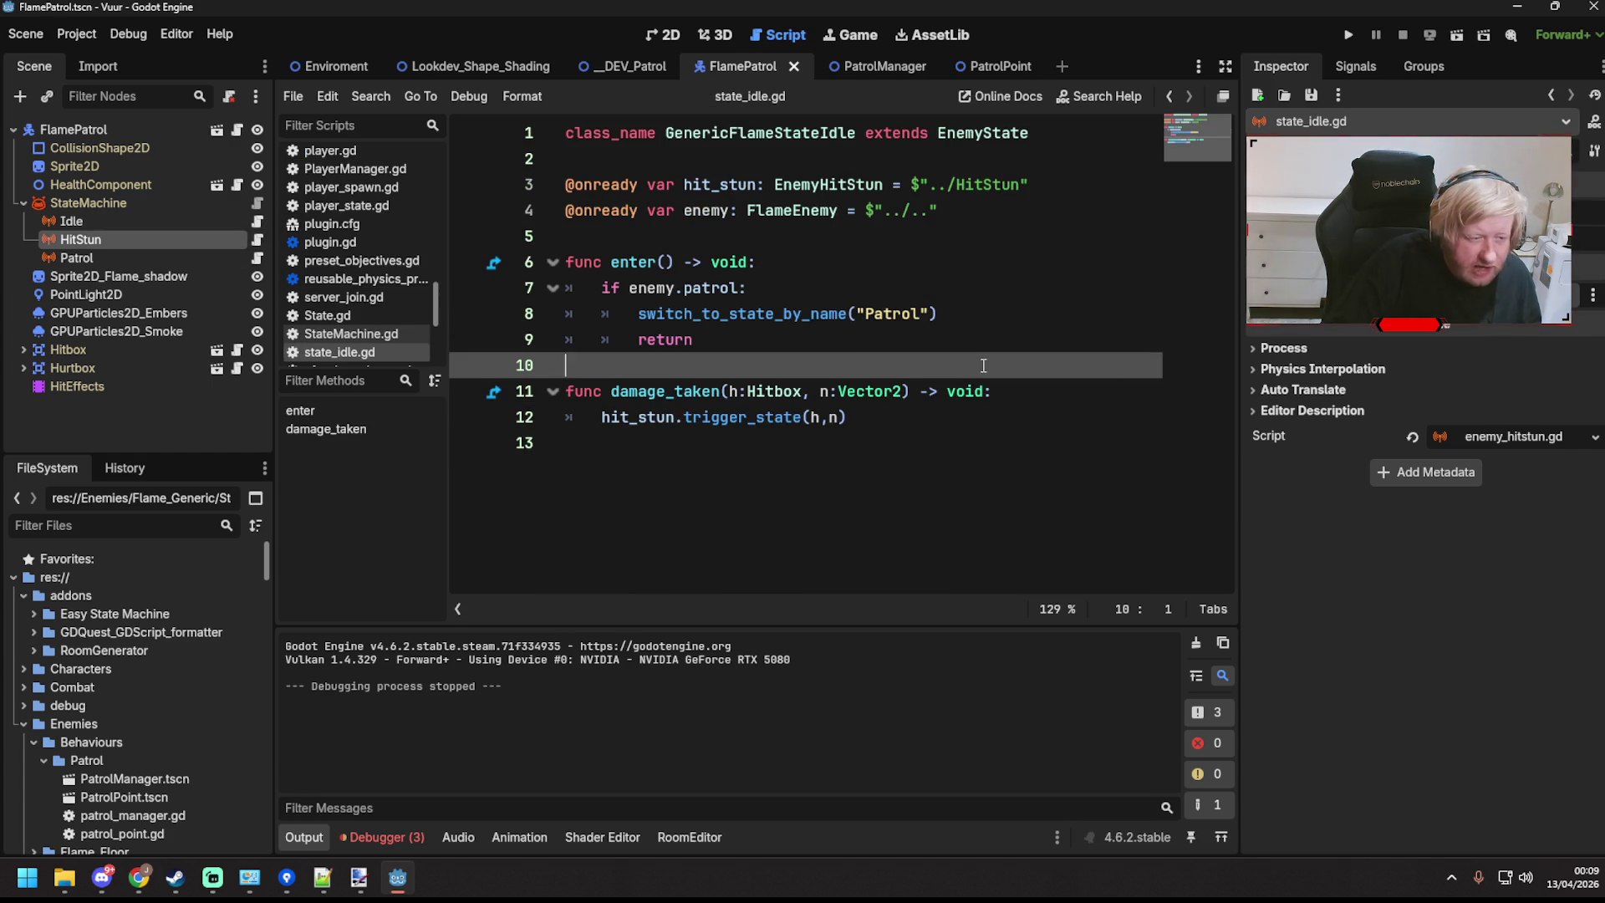
{"action": "left_click", "coordinate": [859, 343]}
{"action": "key", "text": "F6"}
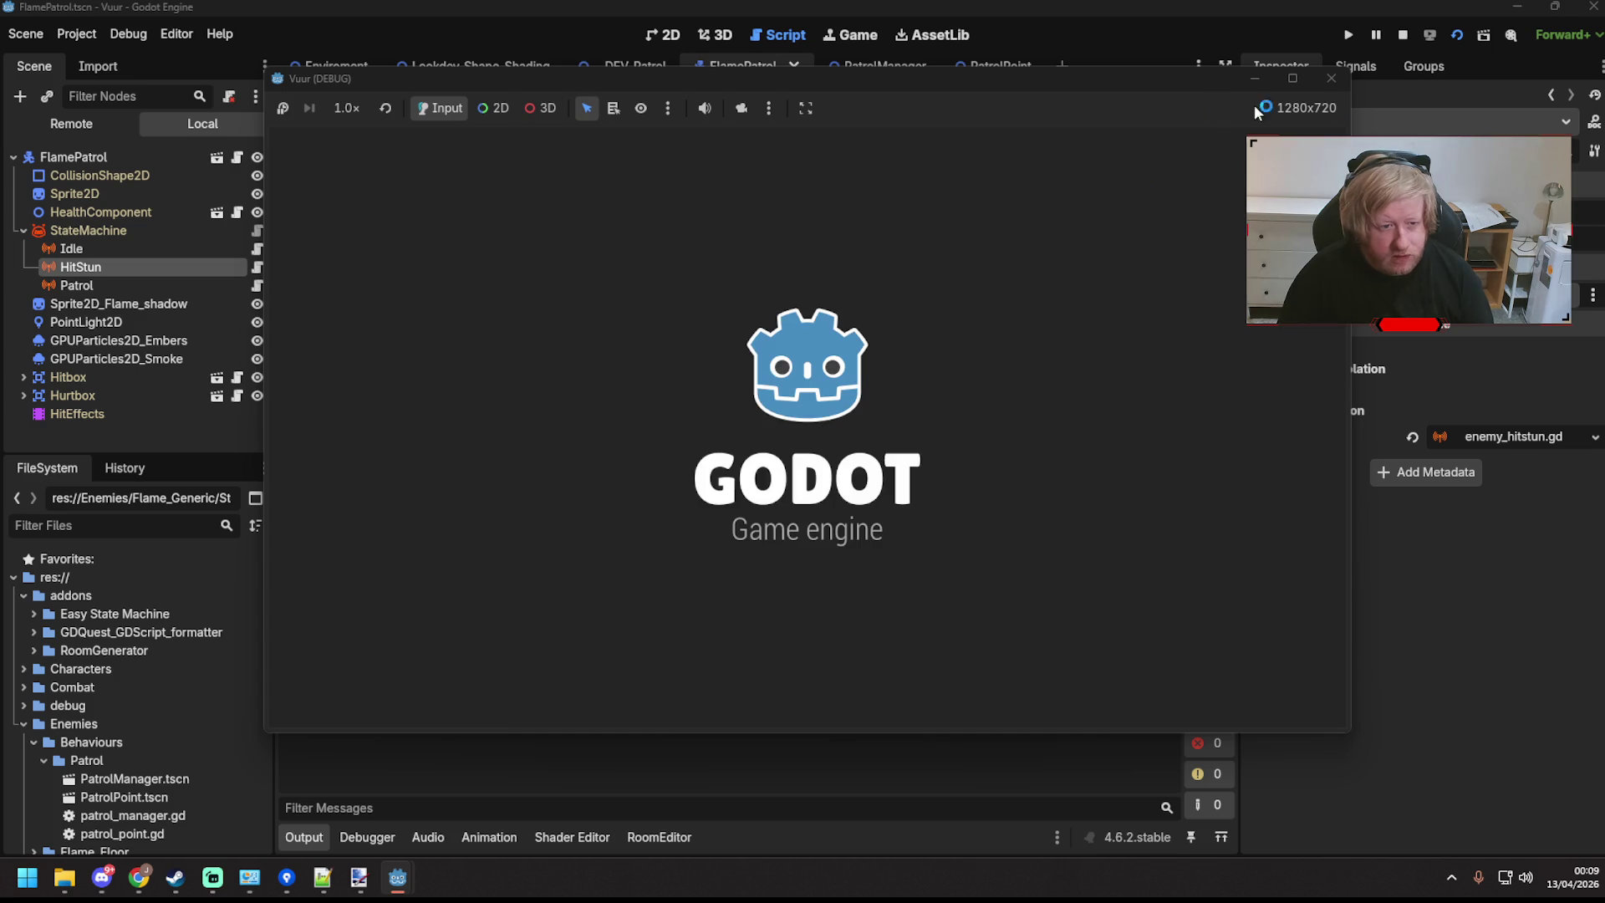
Stop the game, save all changes, and return to the _DEV_Patrol scene in 2D view
{"action": "left_click", "coordinate": [1331, 78]}
{"action": "key", "text": "ctrl+s"}
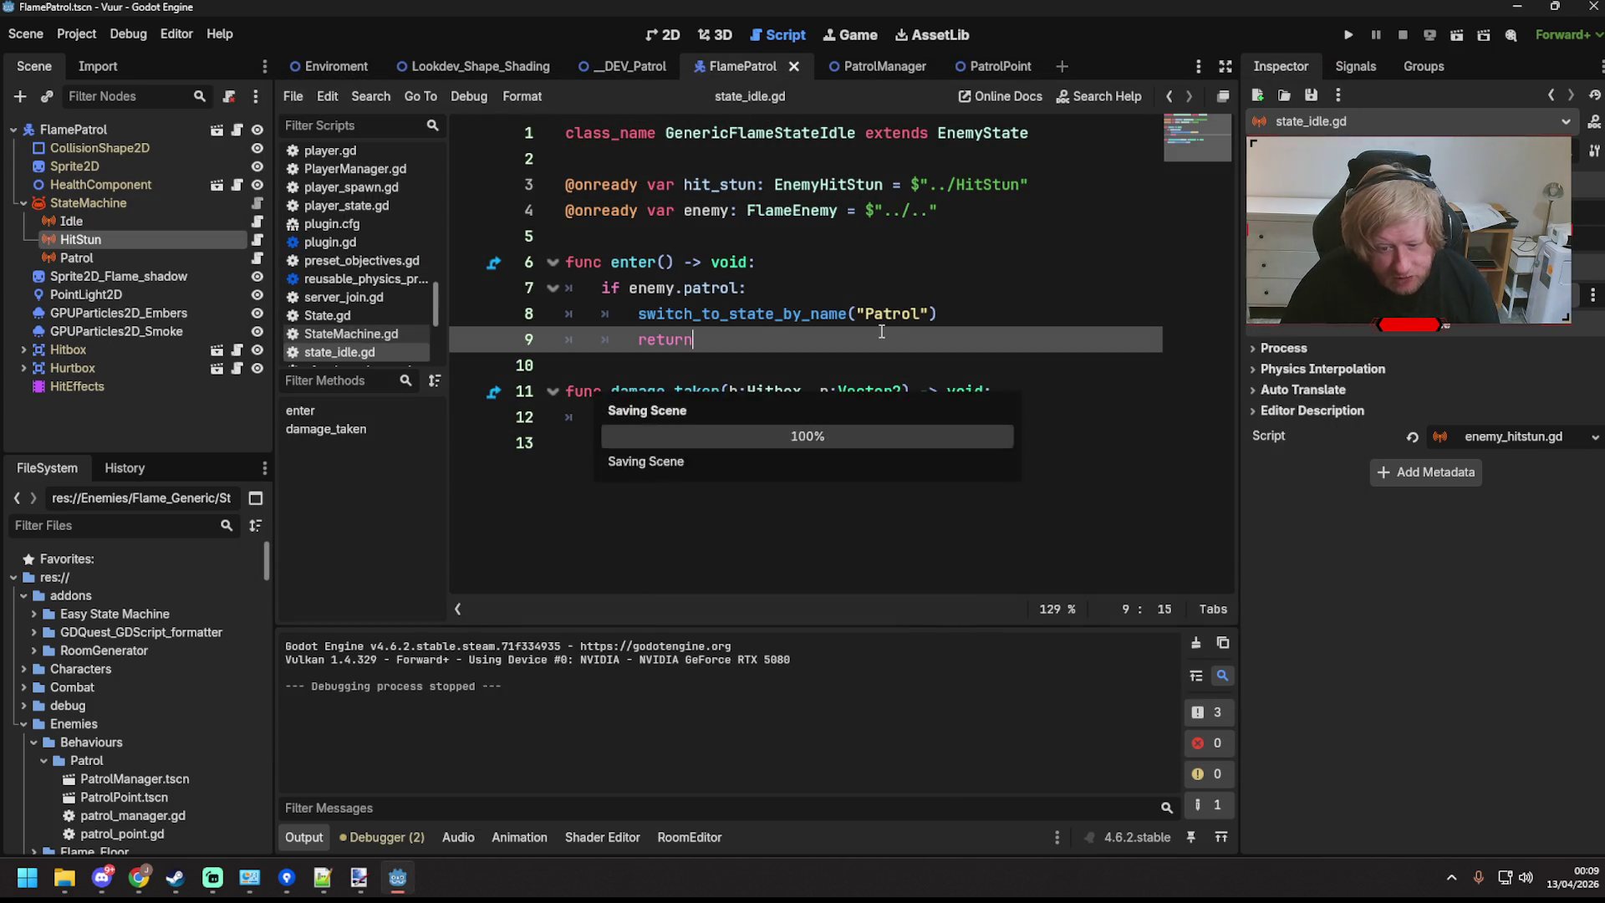
{"action": "left_click", "coordinate": [625, 66]}
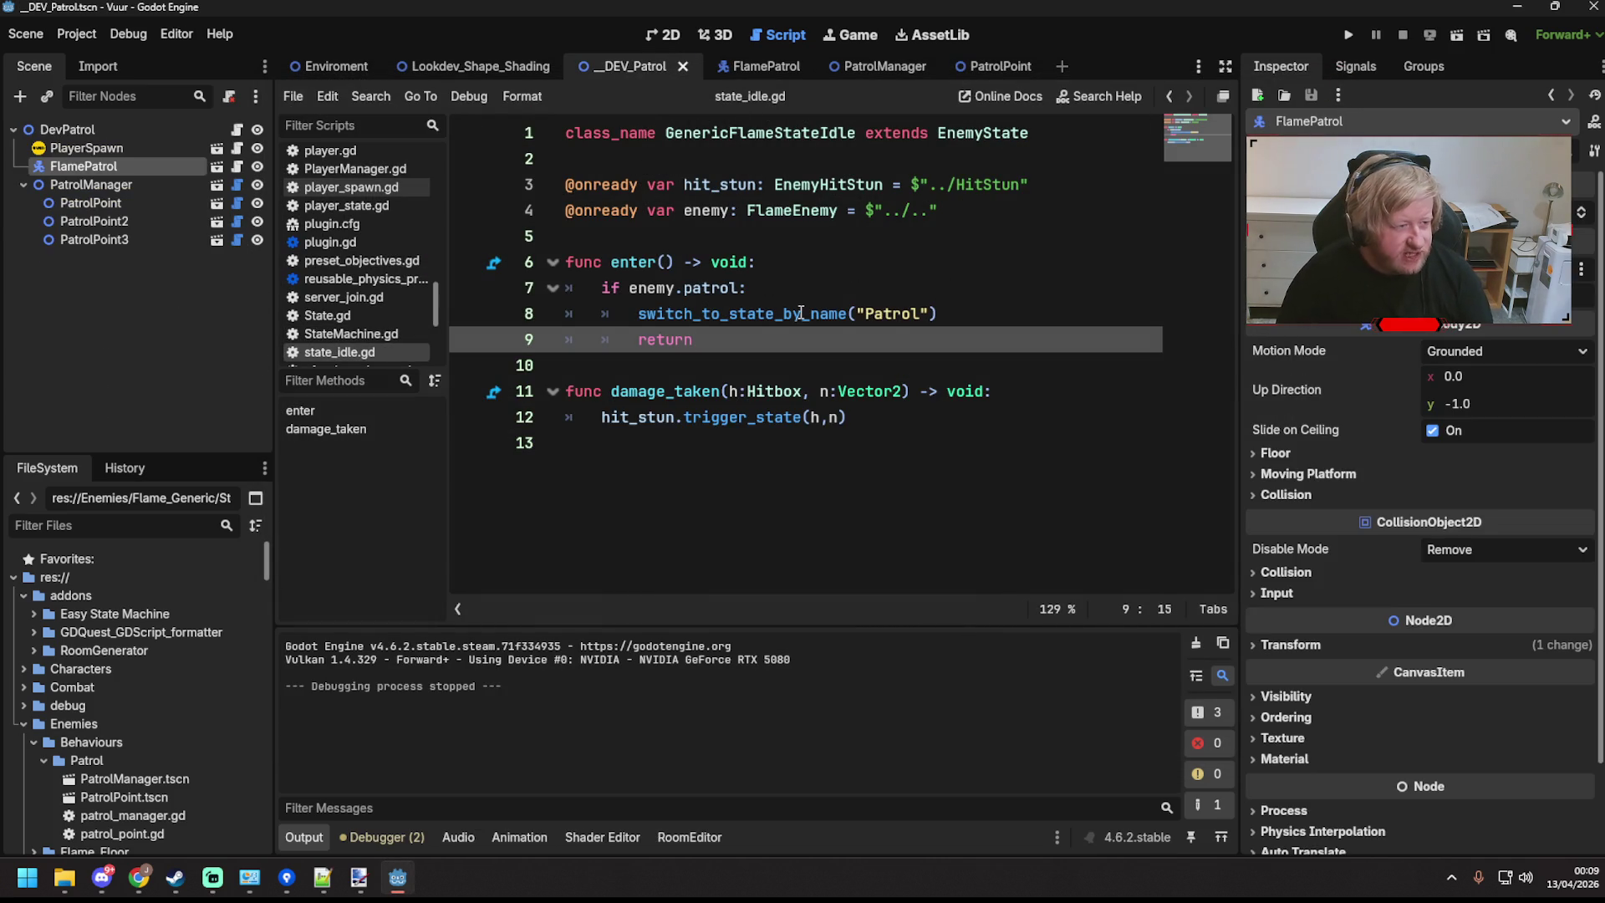
{"action": "left_click", "coordinate": [665, 35]}
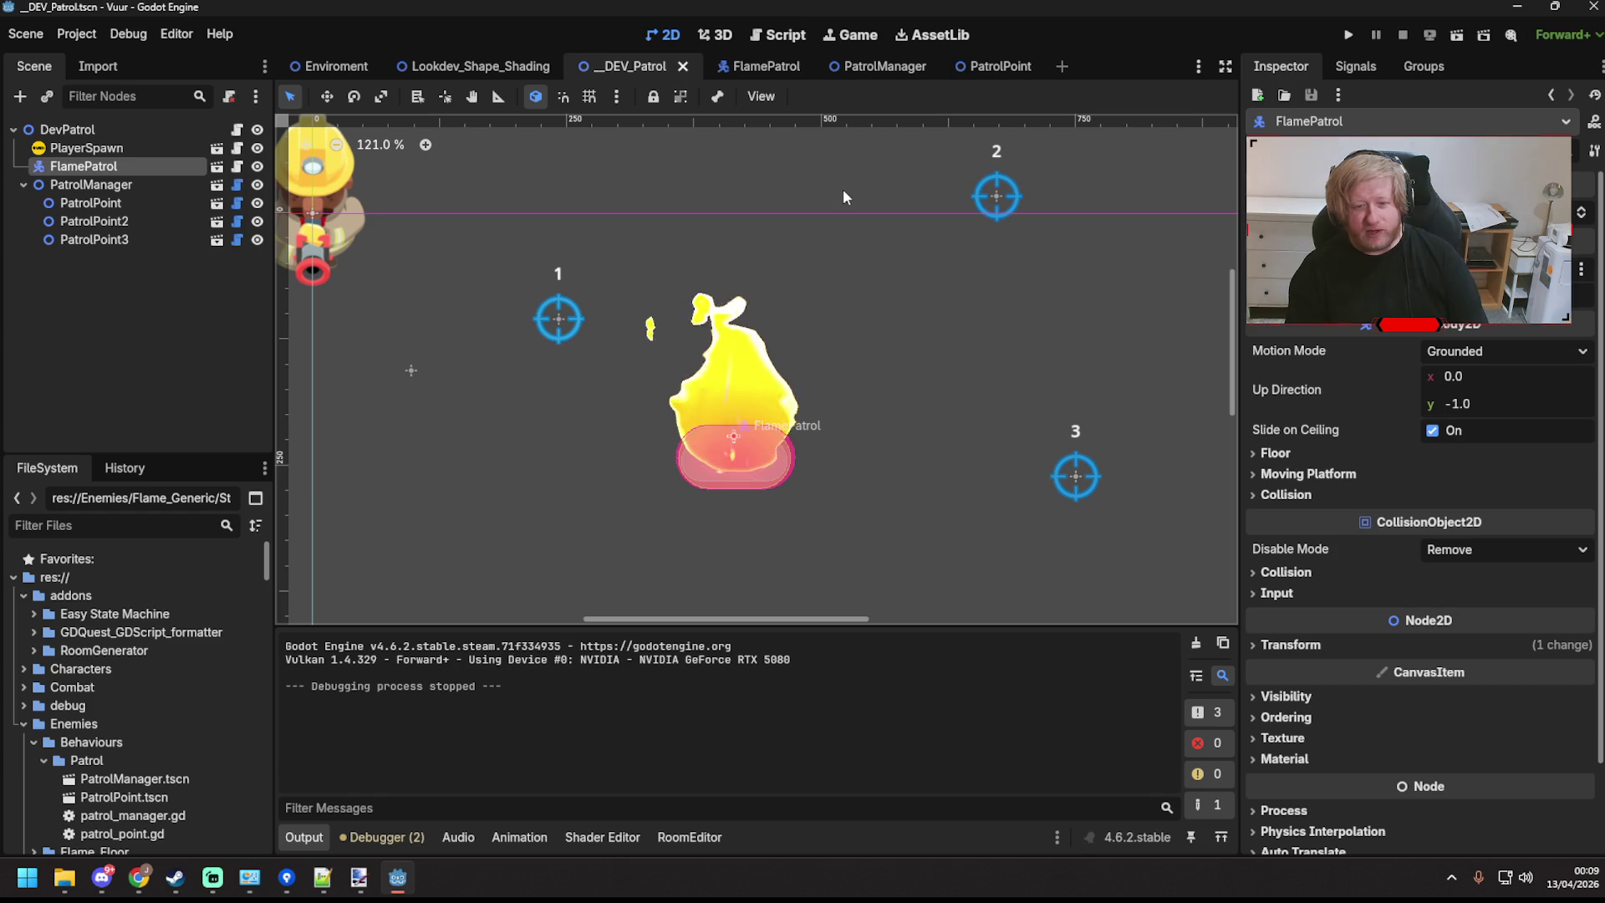
Run the scene, spray water at the patrolling flame enemy twice, then close the game
{"action": "key", "text": "F6"}
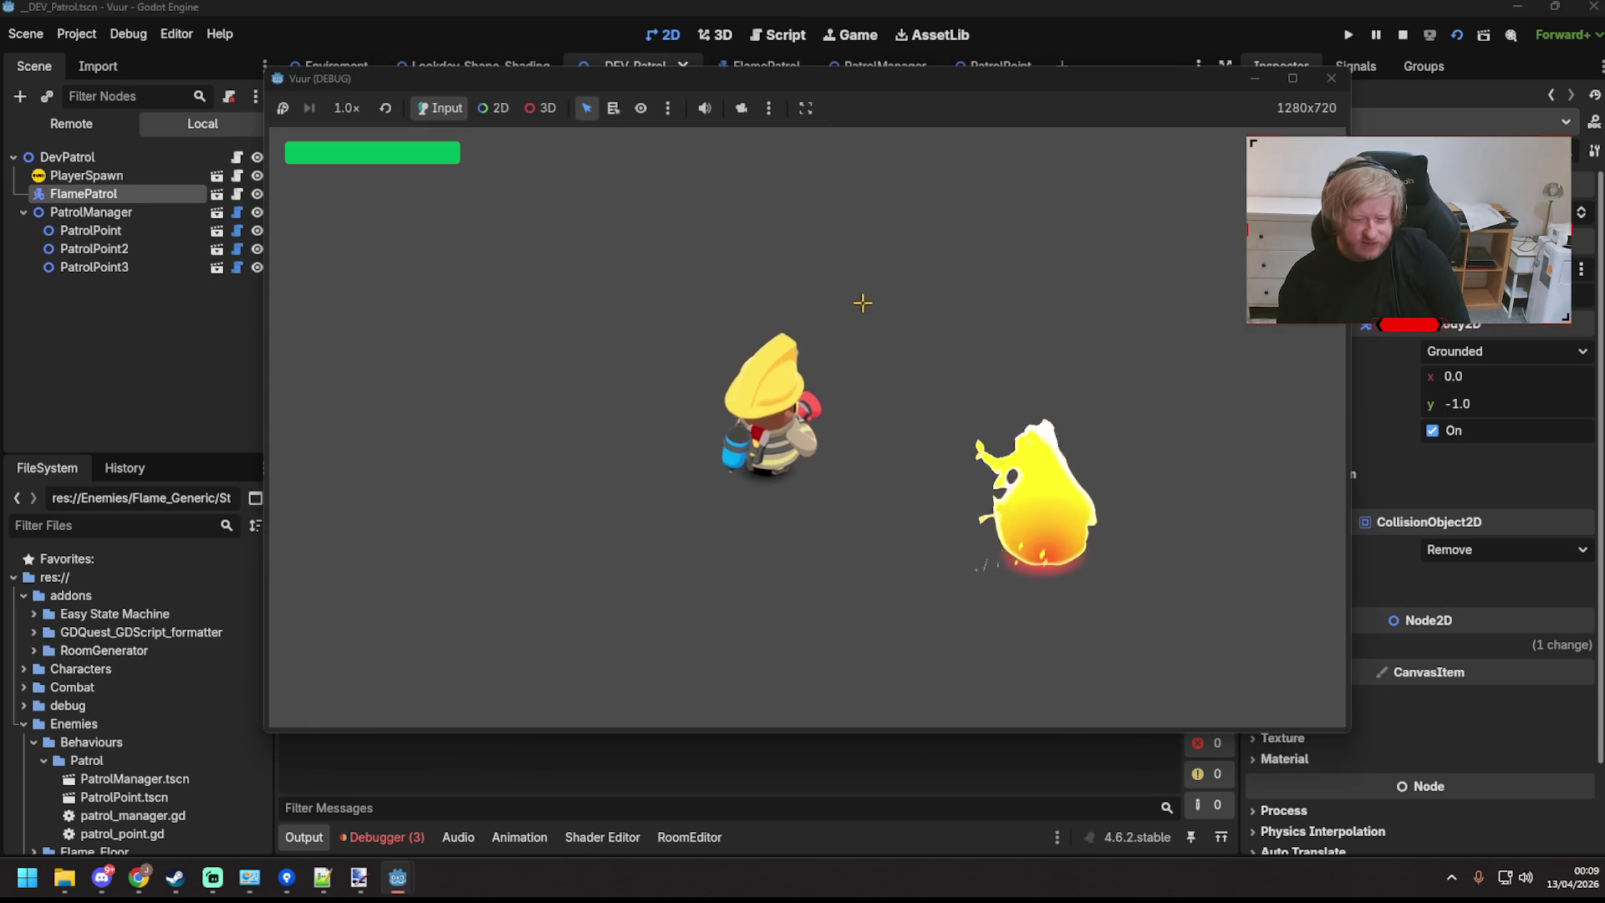
{"action": "mouse_move", "coordinate": [1139, 255]}
{"action": "left_mouse_down"}
{"action": "mouse_move", "coordinate": [1021, 208]}
{"action": "mouse_move", "coordinate": [1026, 177]}
{"action": "mouse_move", "coordinate": [1075, 137]}
{"action": "mouse_move", "coordinate": [1134, 234]}
{"action": "mouse_move", "coordinate": [1154, 286]}
{"action": "mouse_move", "coordinate": [1157, 426]}
{"action": "mouse_move", "coordinate": [1184, 379]}
{"action": "mouse_move", "coordinate": [1111, 315]}
{"action": "mouse_move", "coordinate": [1003, 276]}
{"action": "mouse_move", "coordinate": [949, 197]}
{"action": "mouse_move", "coordinate": [825, 287]}
{"action": "left_mouse_up"}
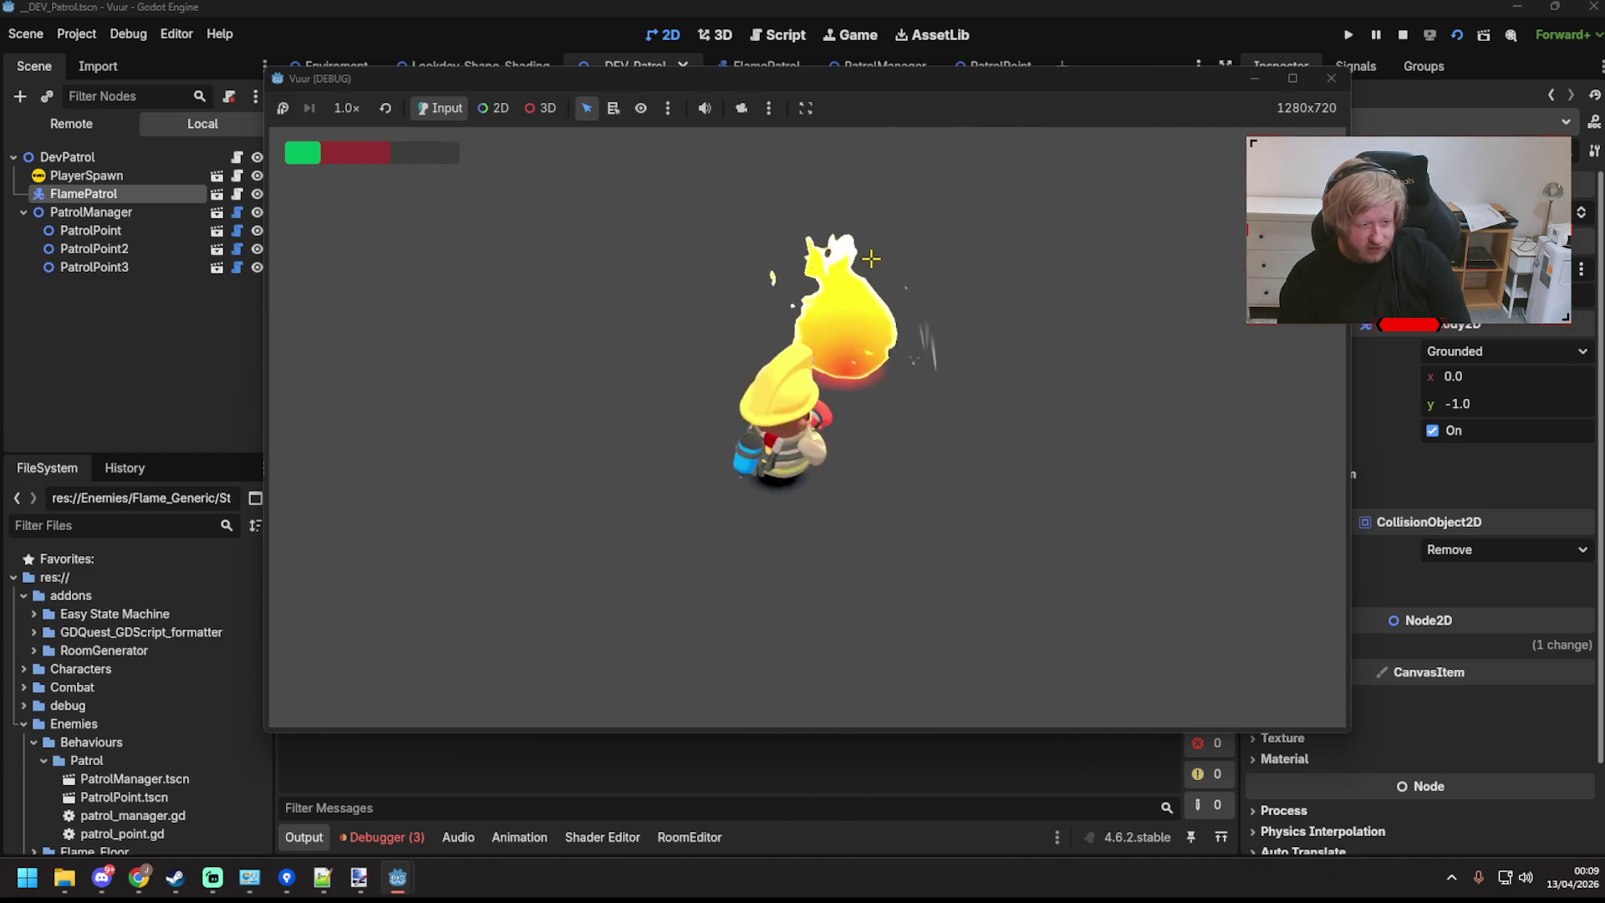
{"action": "mouse_move", "coordinate": [837, 455]}
{"action": "left_mouse_down"}
{"action": "mouse_move", "coordinate": [803, 284]}
{"action": "mouse_move", "coordinate": [840, 168]}
{"action": "mouse_move", "coordinate": [861, 150]}
{"action": "mouse_move", "coordinate": [942, 217]}
{"action": "left_mouse_up"}
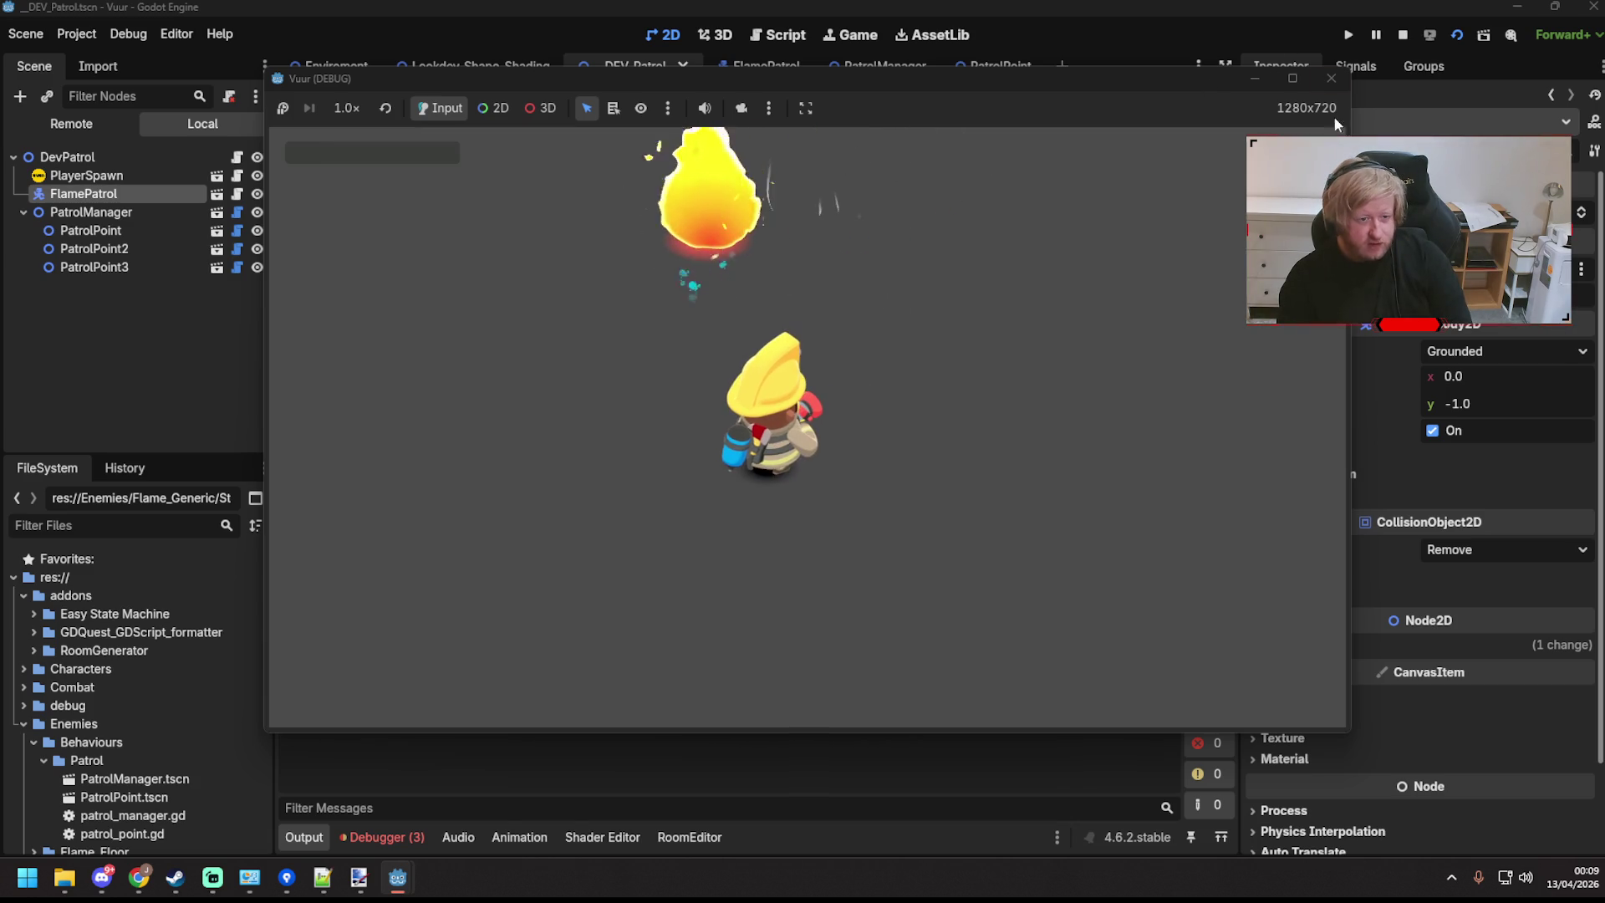
{"action": "left_click", "coordinate": [1329, 79]}
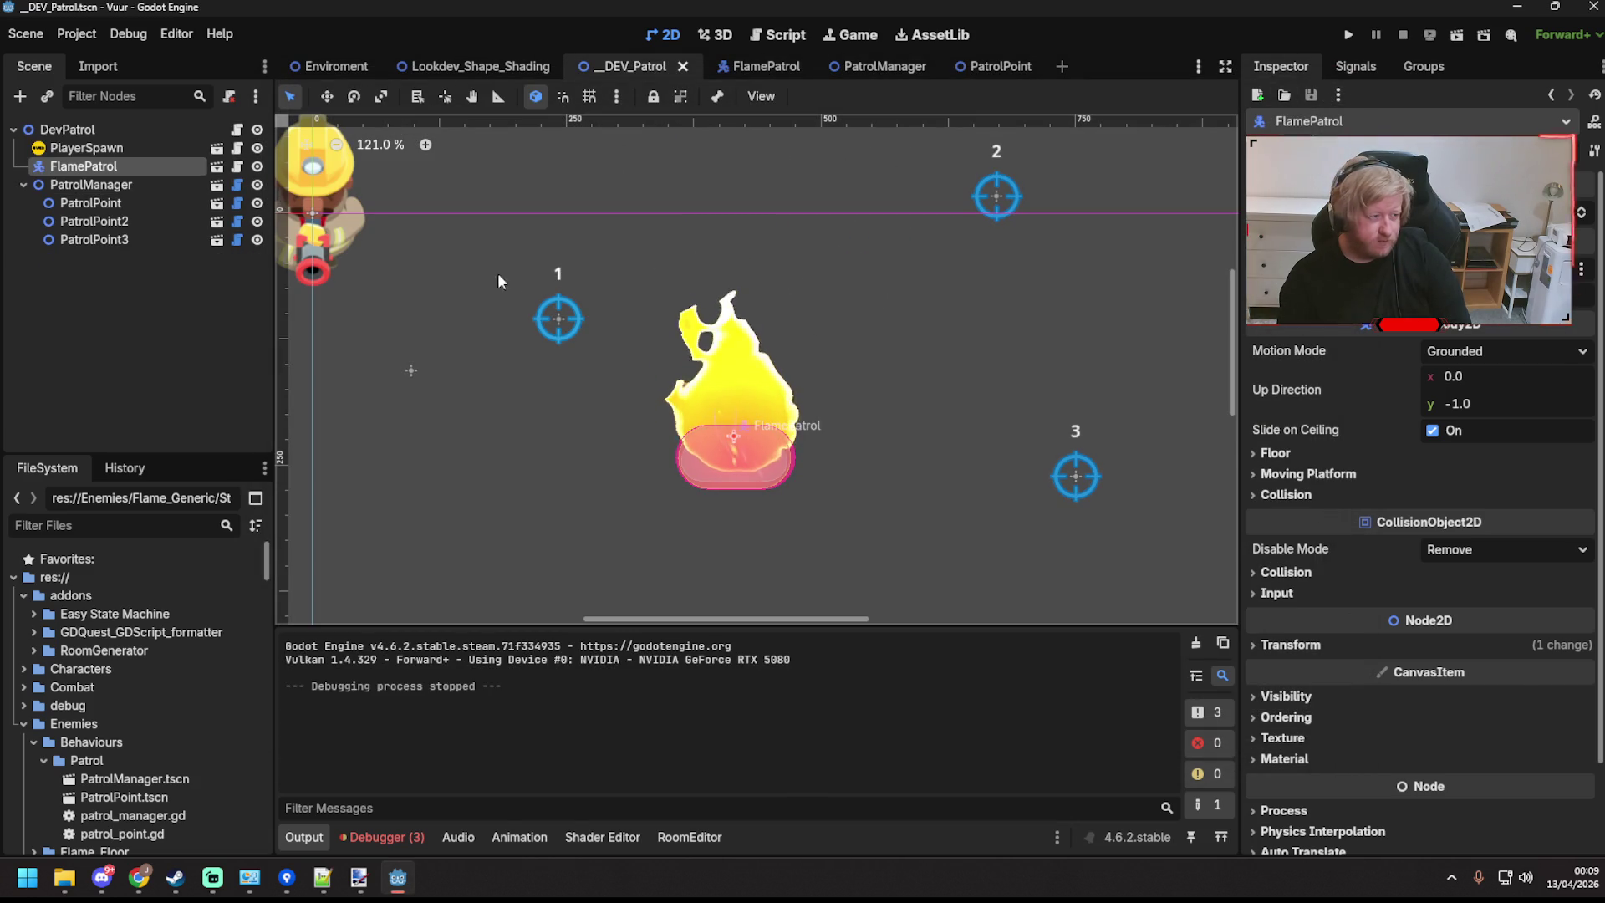
Select PatrolPoint, PatrolManager and FlamePatrol, then open patrol_manager.gd at line 67's ping pong logic
{"action": "left_click", "coordinate": [90, 203]}
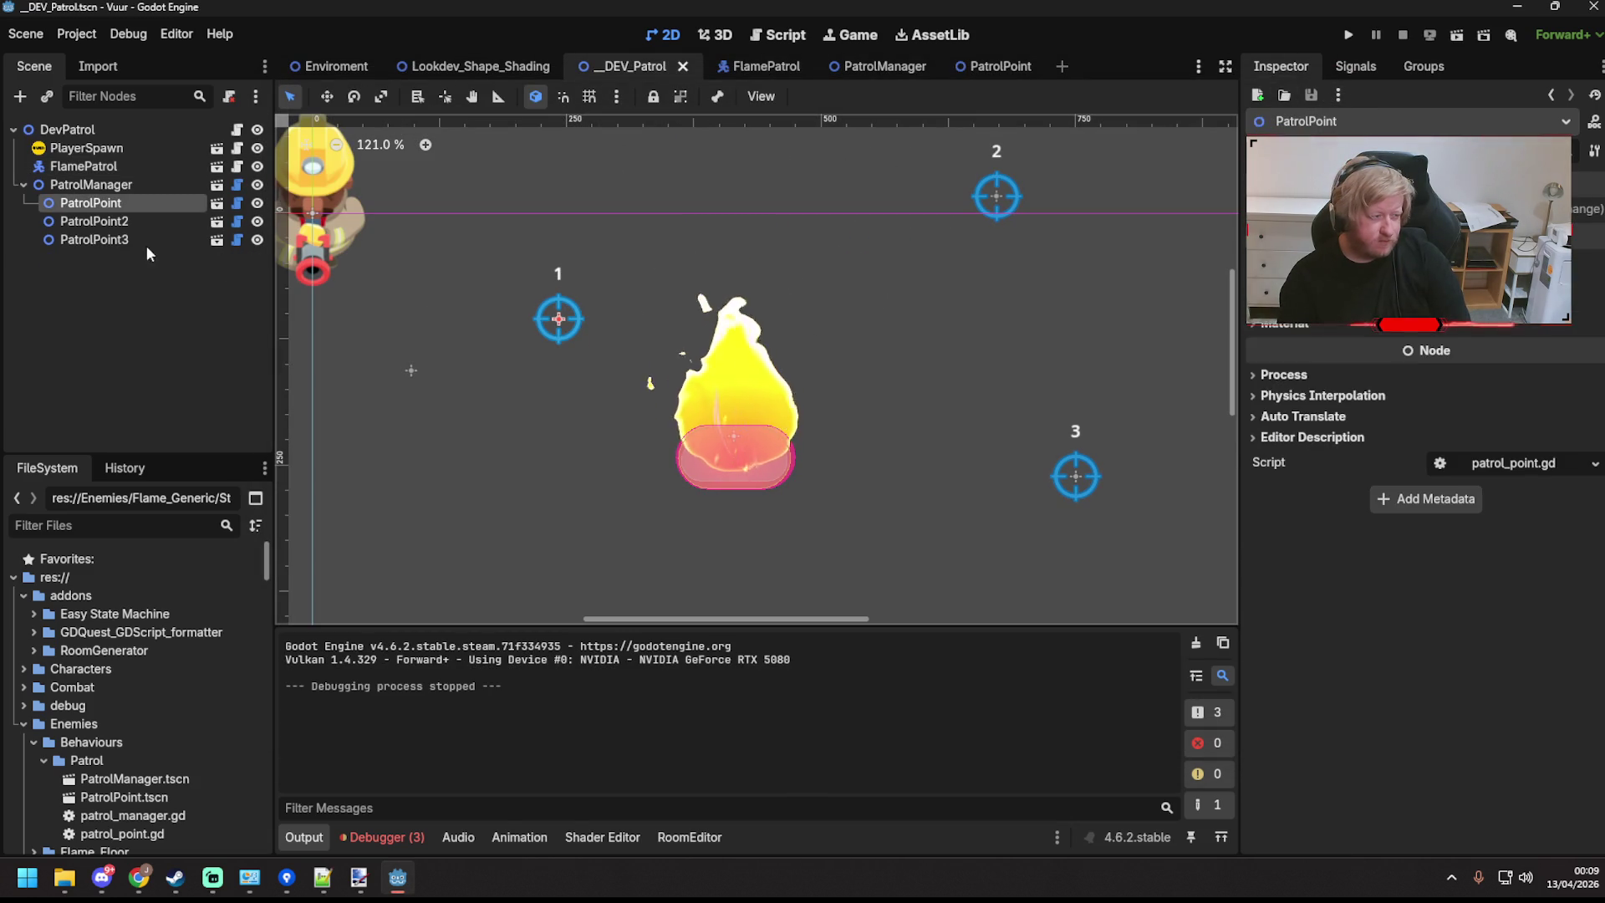
{"action": "left_click", "coordinate": [92, 184]}
{"action": "left_click", "coordinate": [115, 168]}
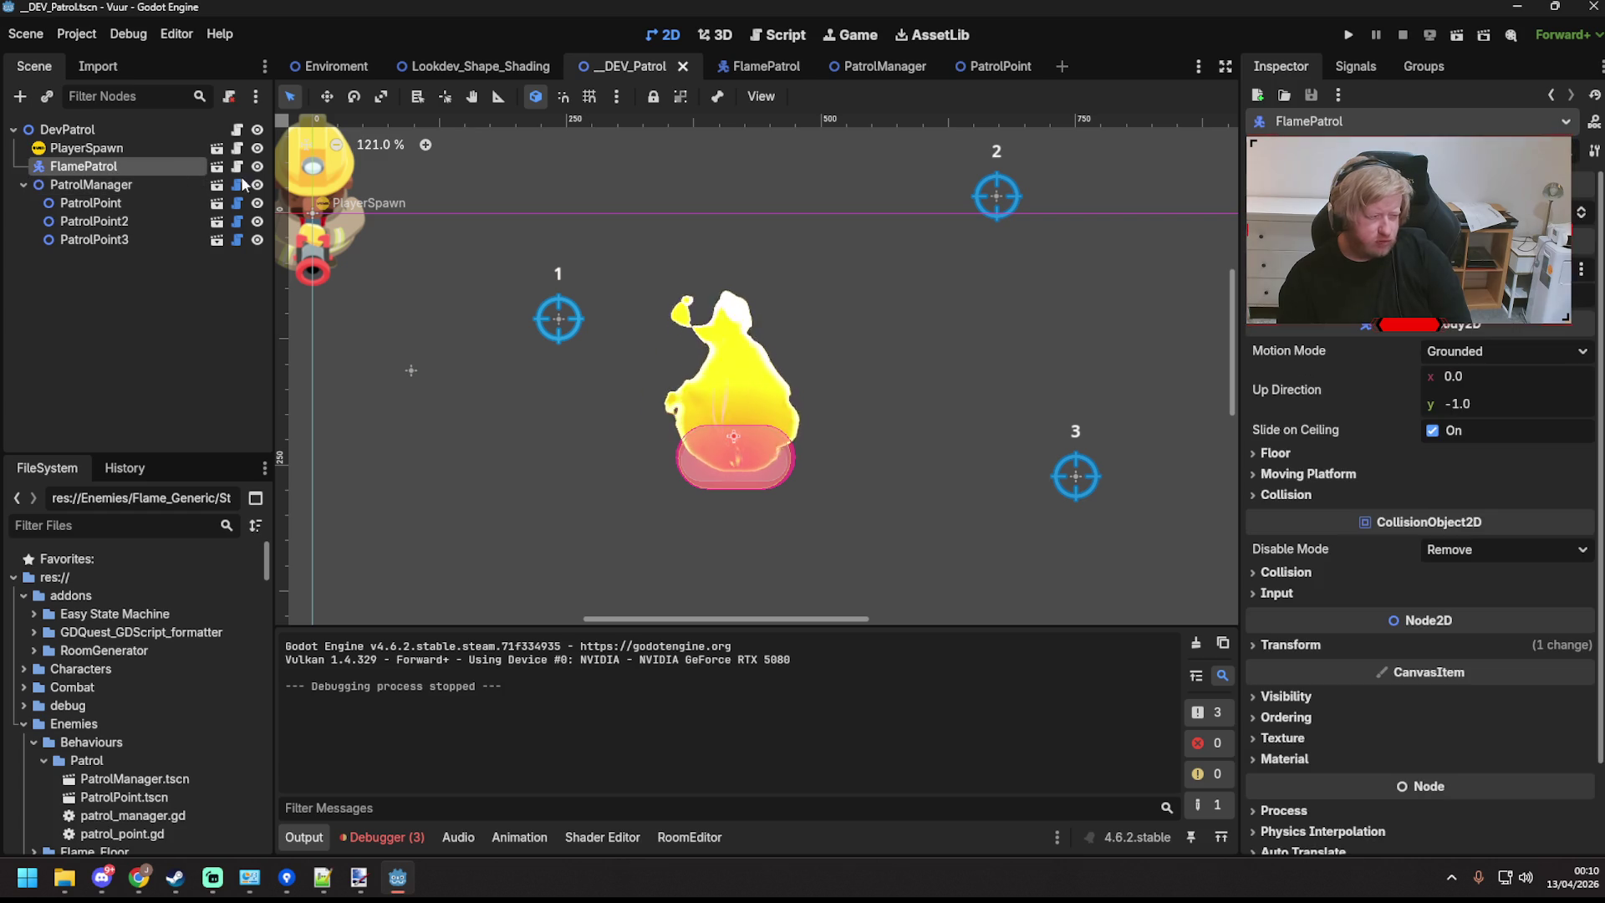
{"action": "left_click", "coordinate": [237, 167]}
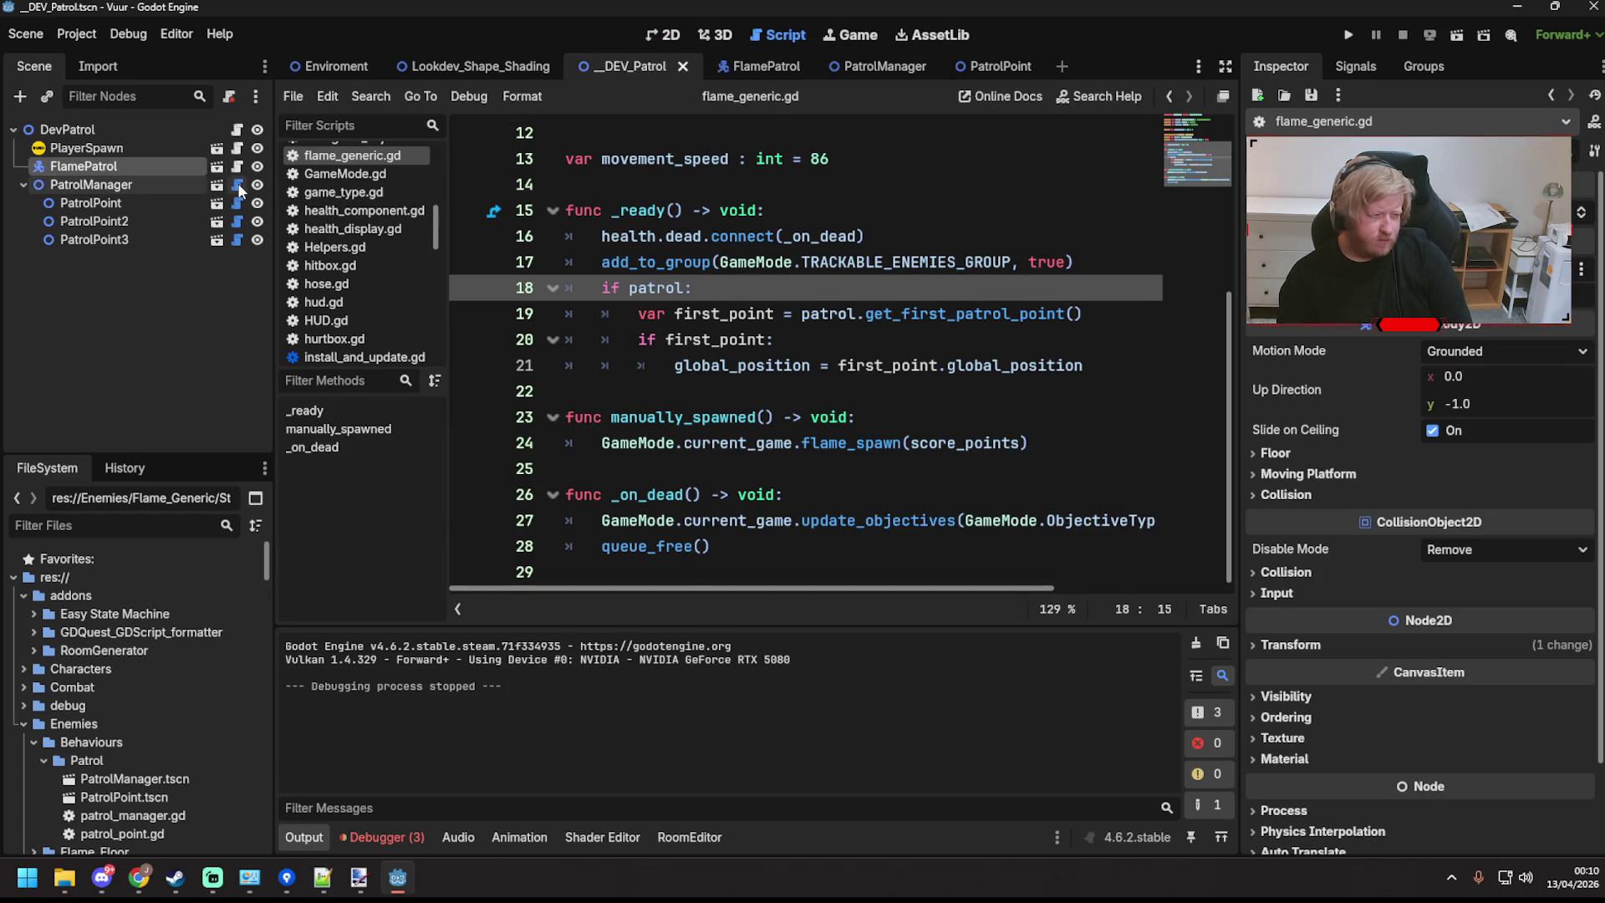
{"action": "left_click", "coordinate": [239, 185]}
{"action": "scroll", "coordinate": [795, 407], "scroll_direction": "down", "scroll_amount": 3}
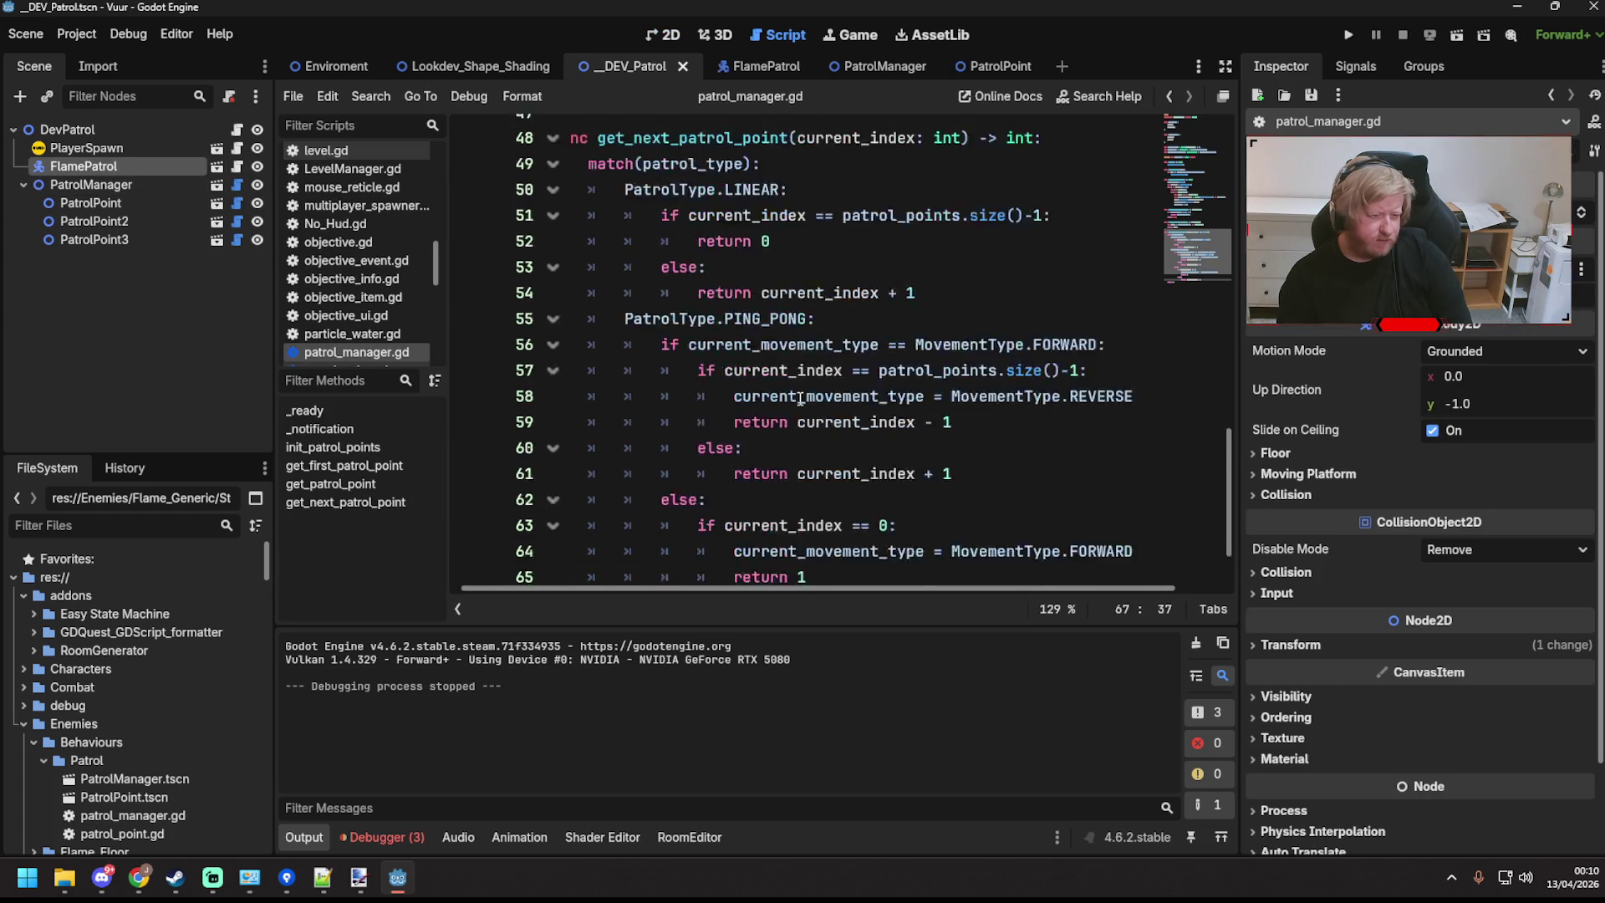
{"action": "left_click", "coordinate": [970, 510]}
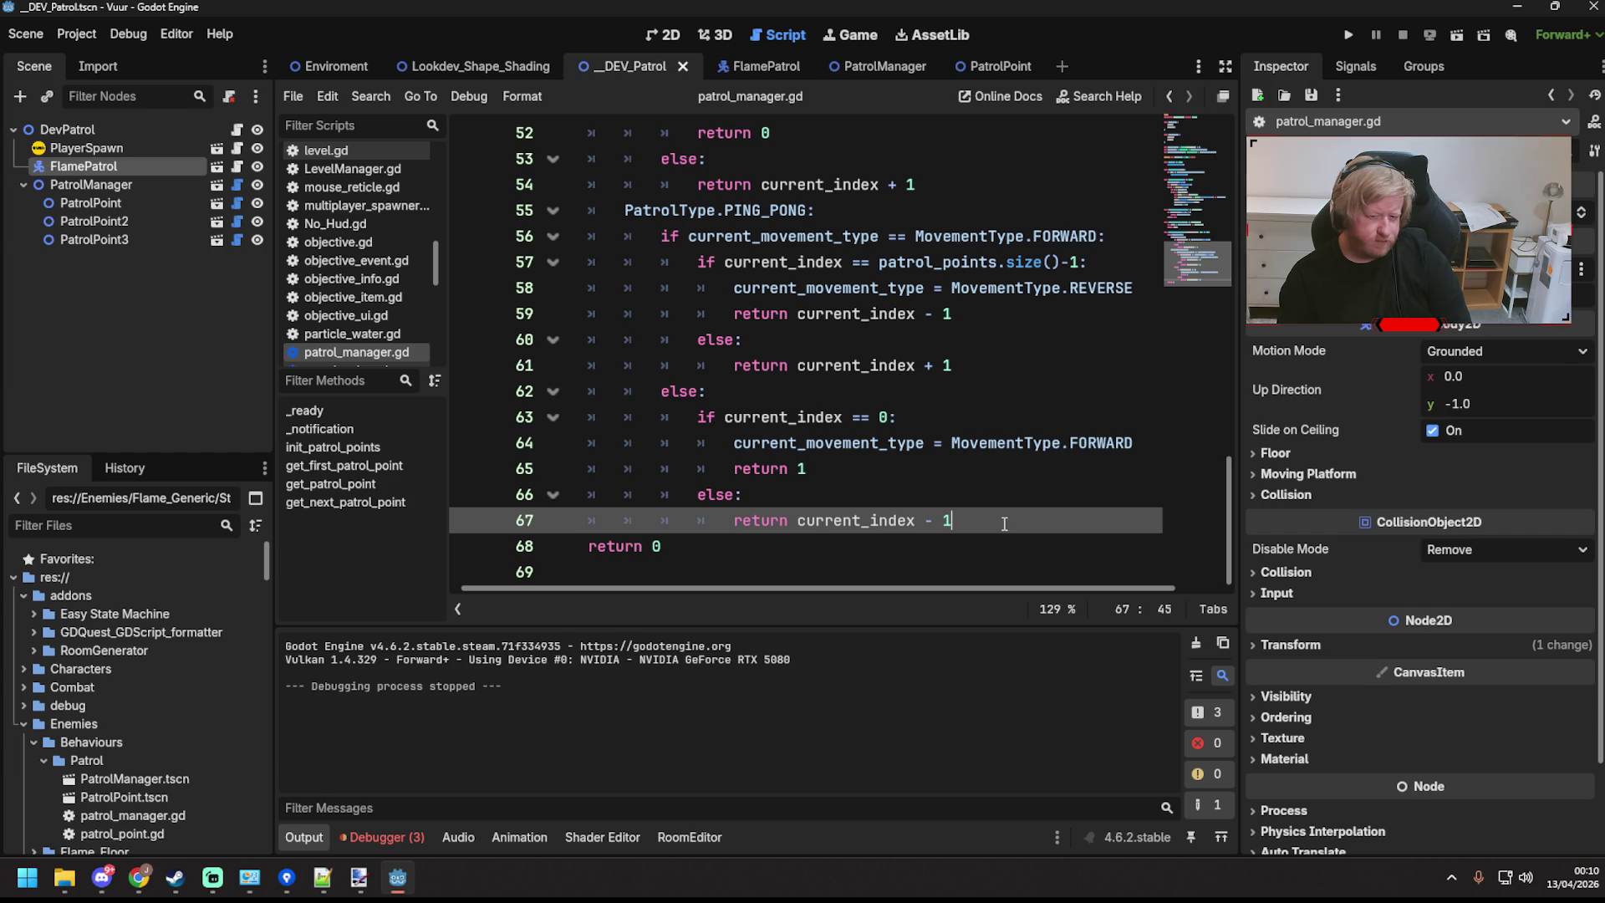
{"action": "key", "text": "alt+Tab"}
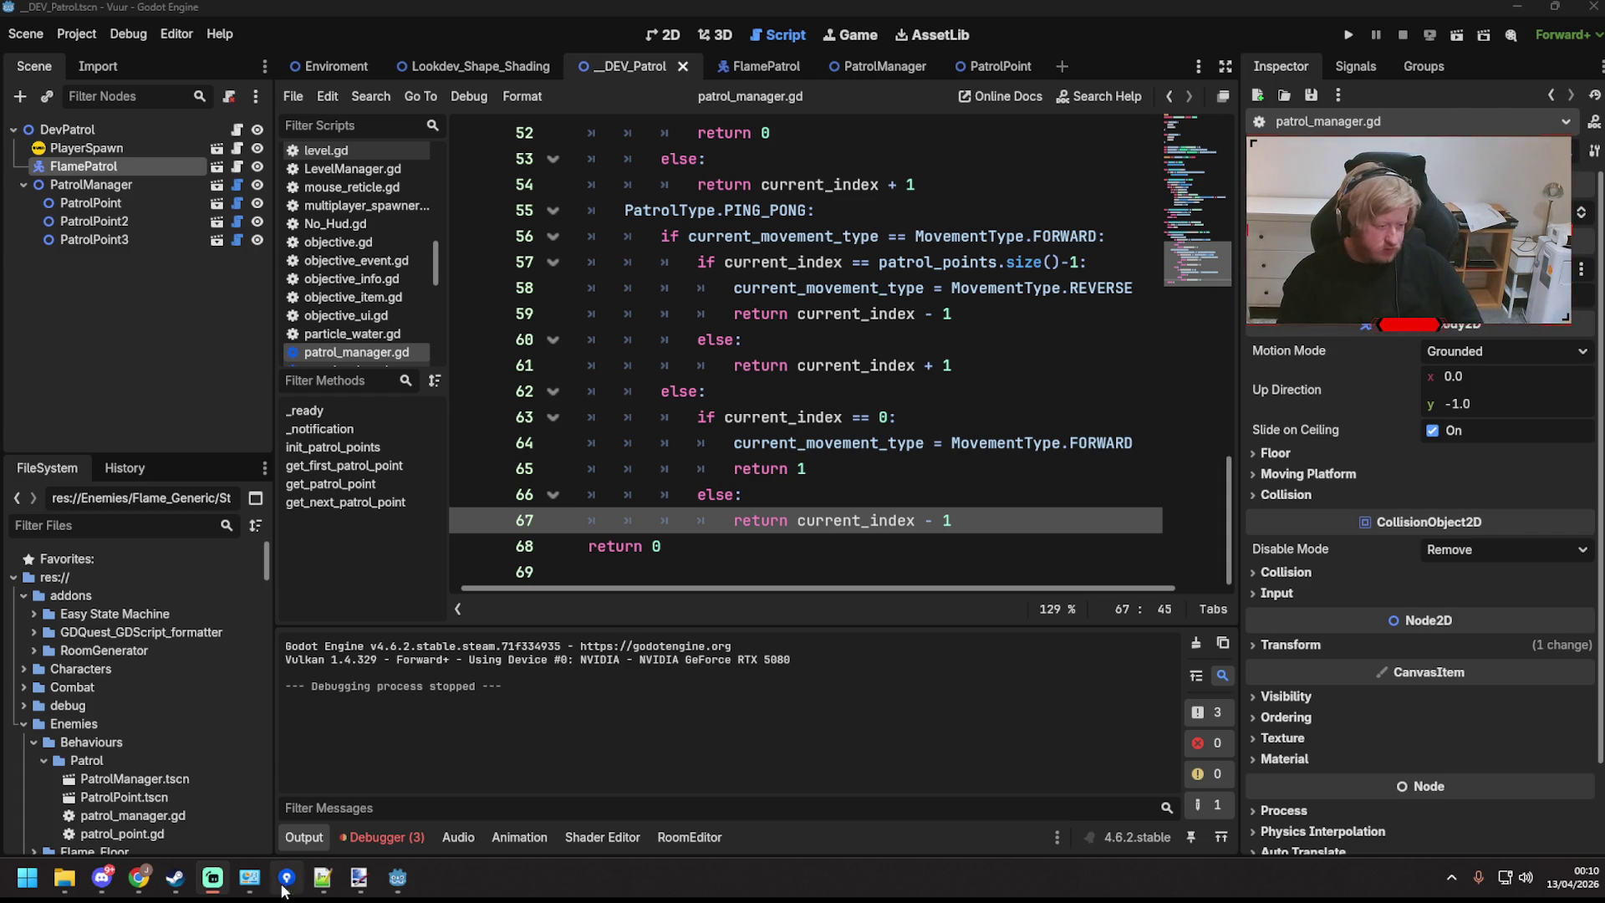
Scroll through the 19 unstaged files in Sourcetree, then return to Godot's RoomEditor panel
{"action": "left_click", "coordinate": [287, 877]}
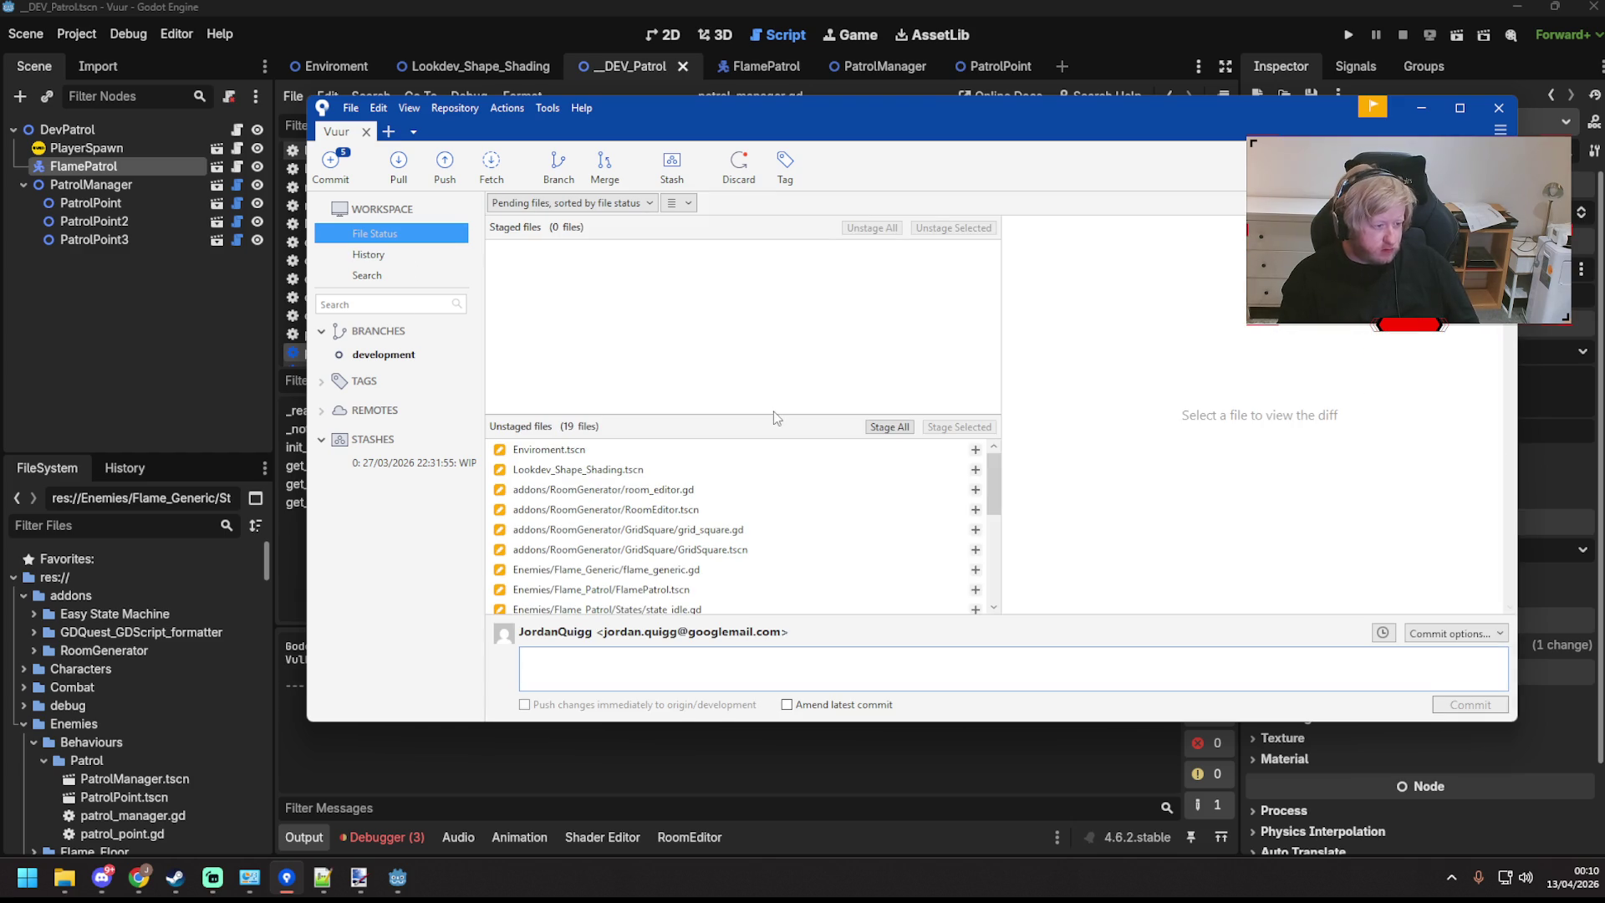
{"action": "scroll", "coordinate": [806, 552], "scroll_direction": "down", "scroll_amount": 5}
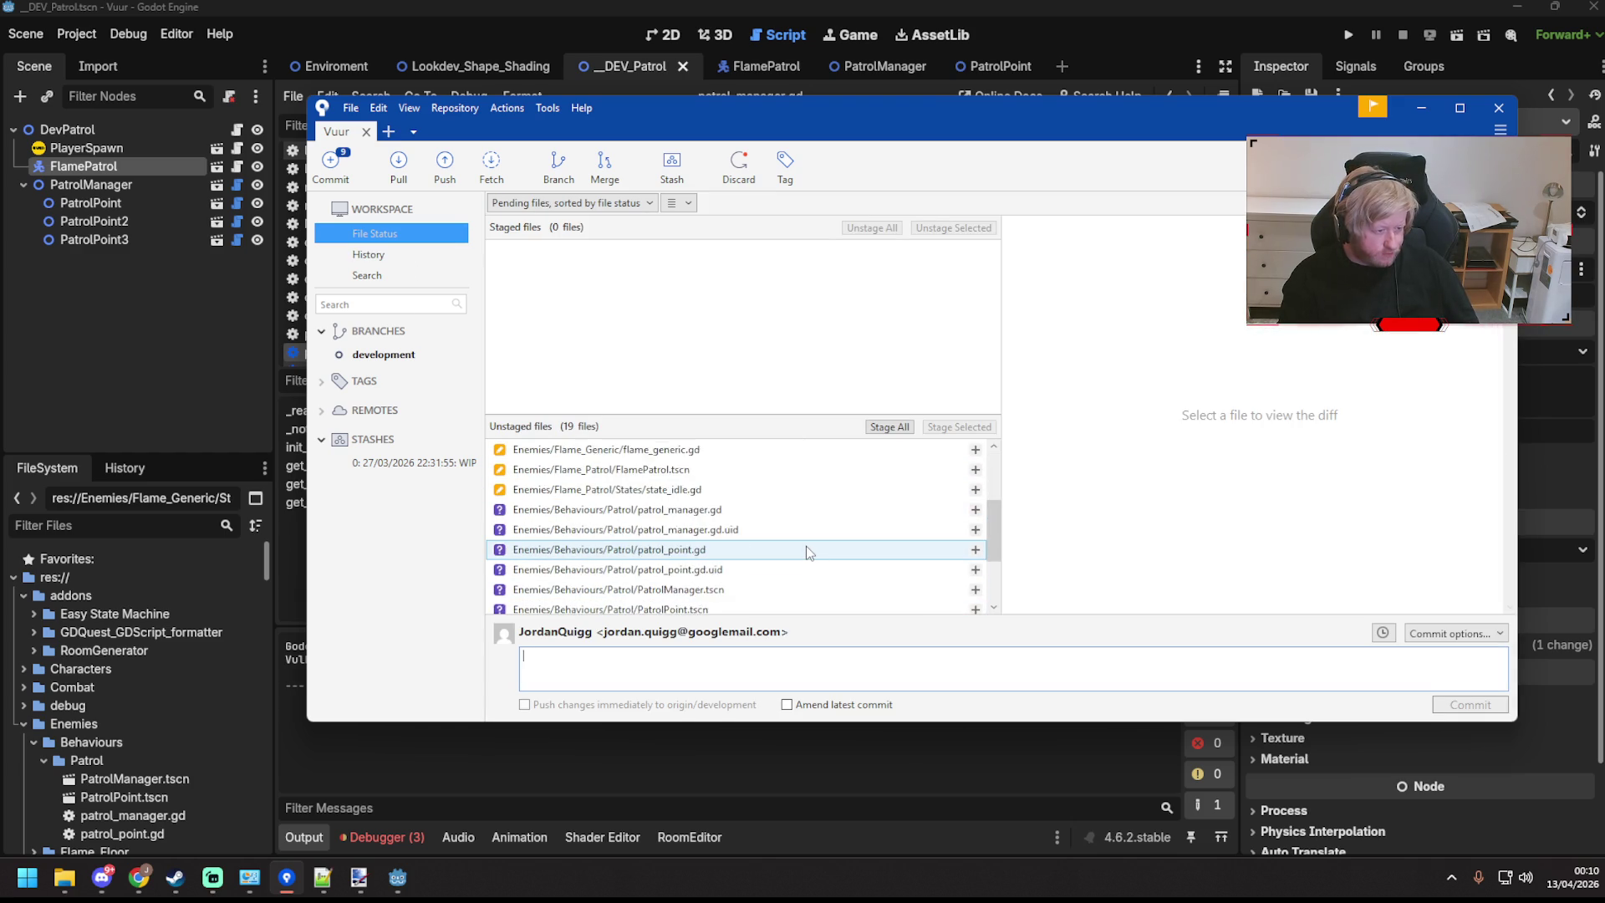
{"action": "scroll", "coordinate": [806, 552], "scroll_direction": "up", "scroll_amount": 5}
{"action": "key", "text": "alt+Tab"}
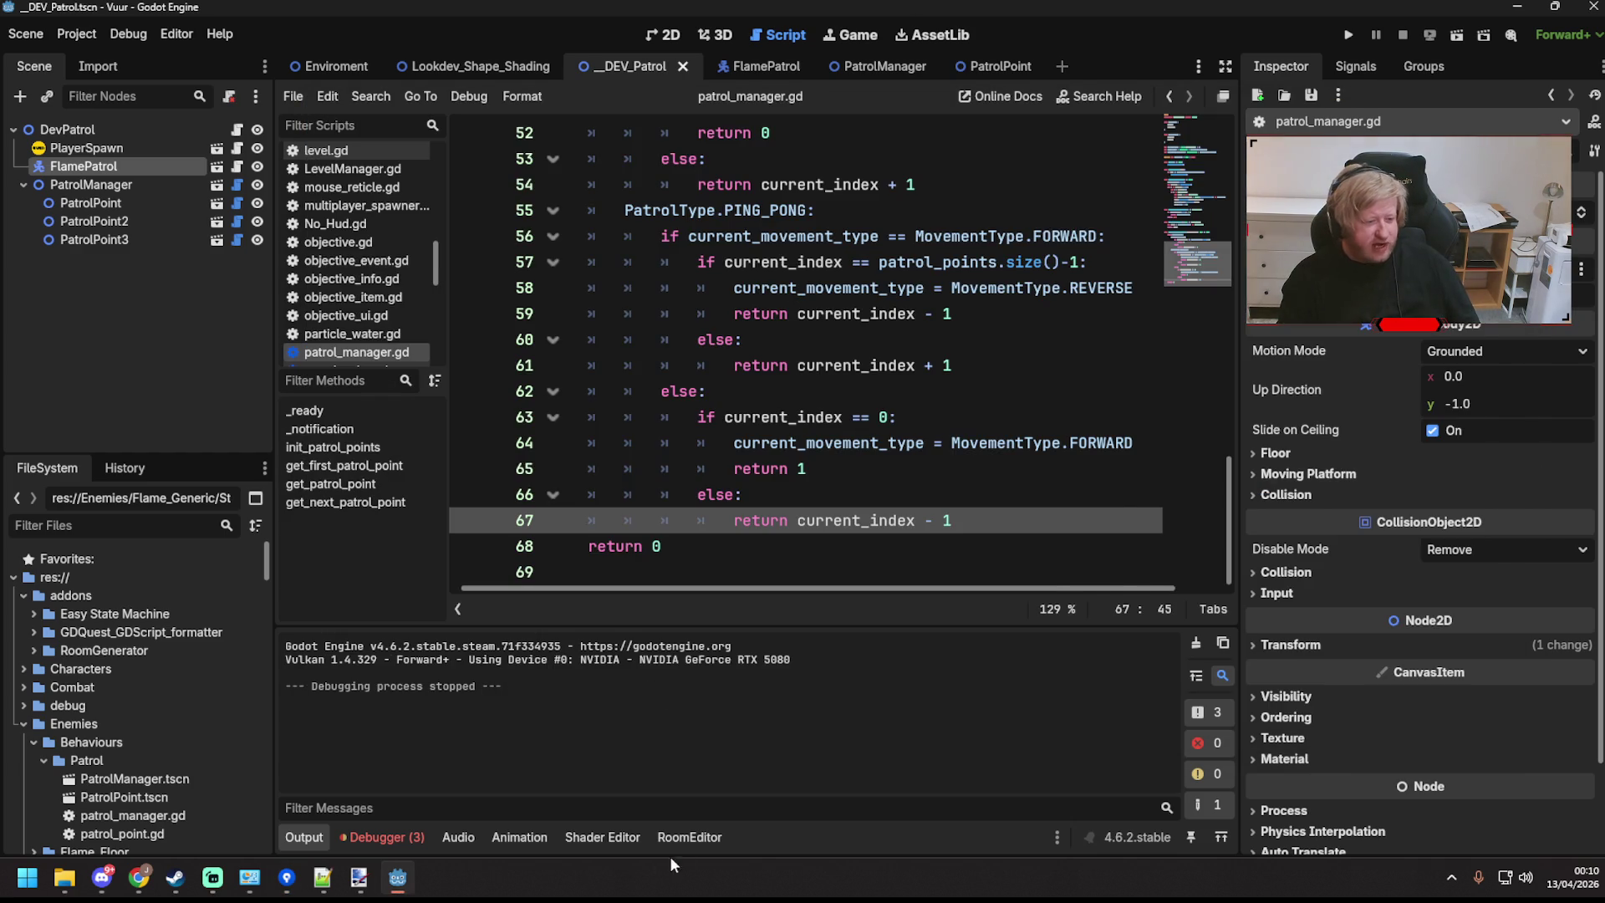
{"action": "left_click", "coordinate": [675, 836]}
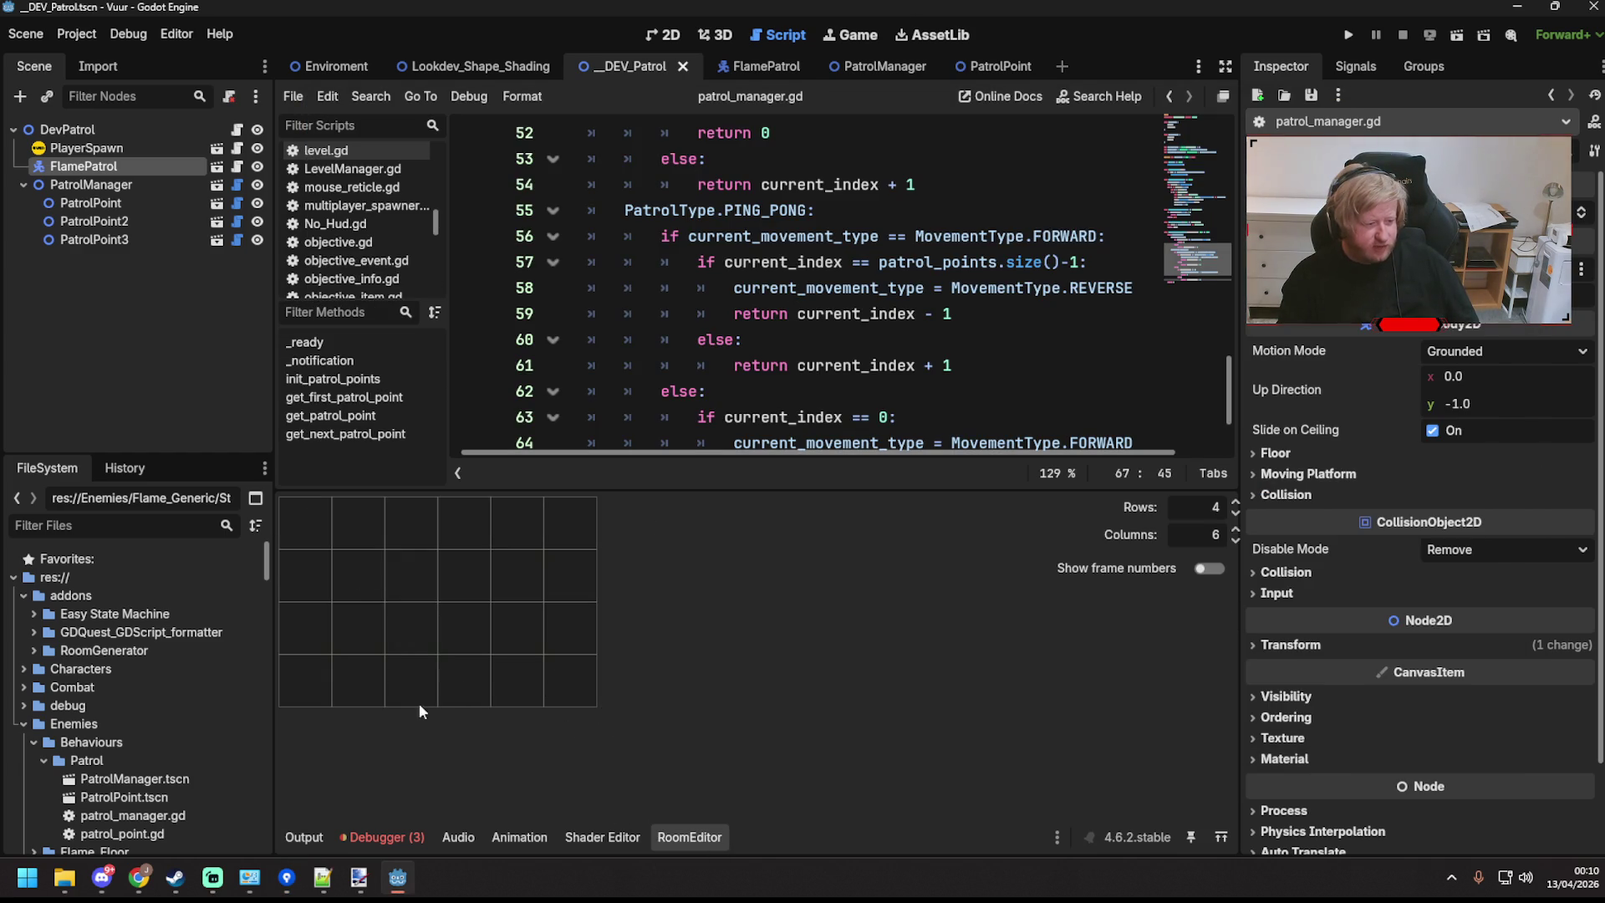
Set the room grid to 5 rows and 7 columns and paint a rectangular block of room cells
{"action": "left_click", "coordinate": [1235, 503]}
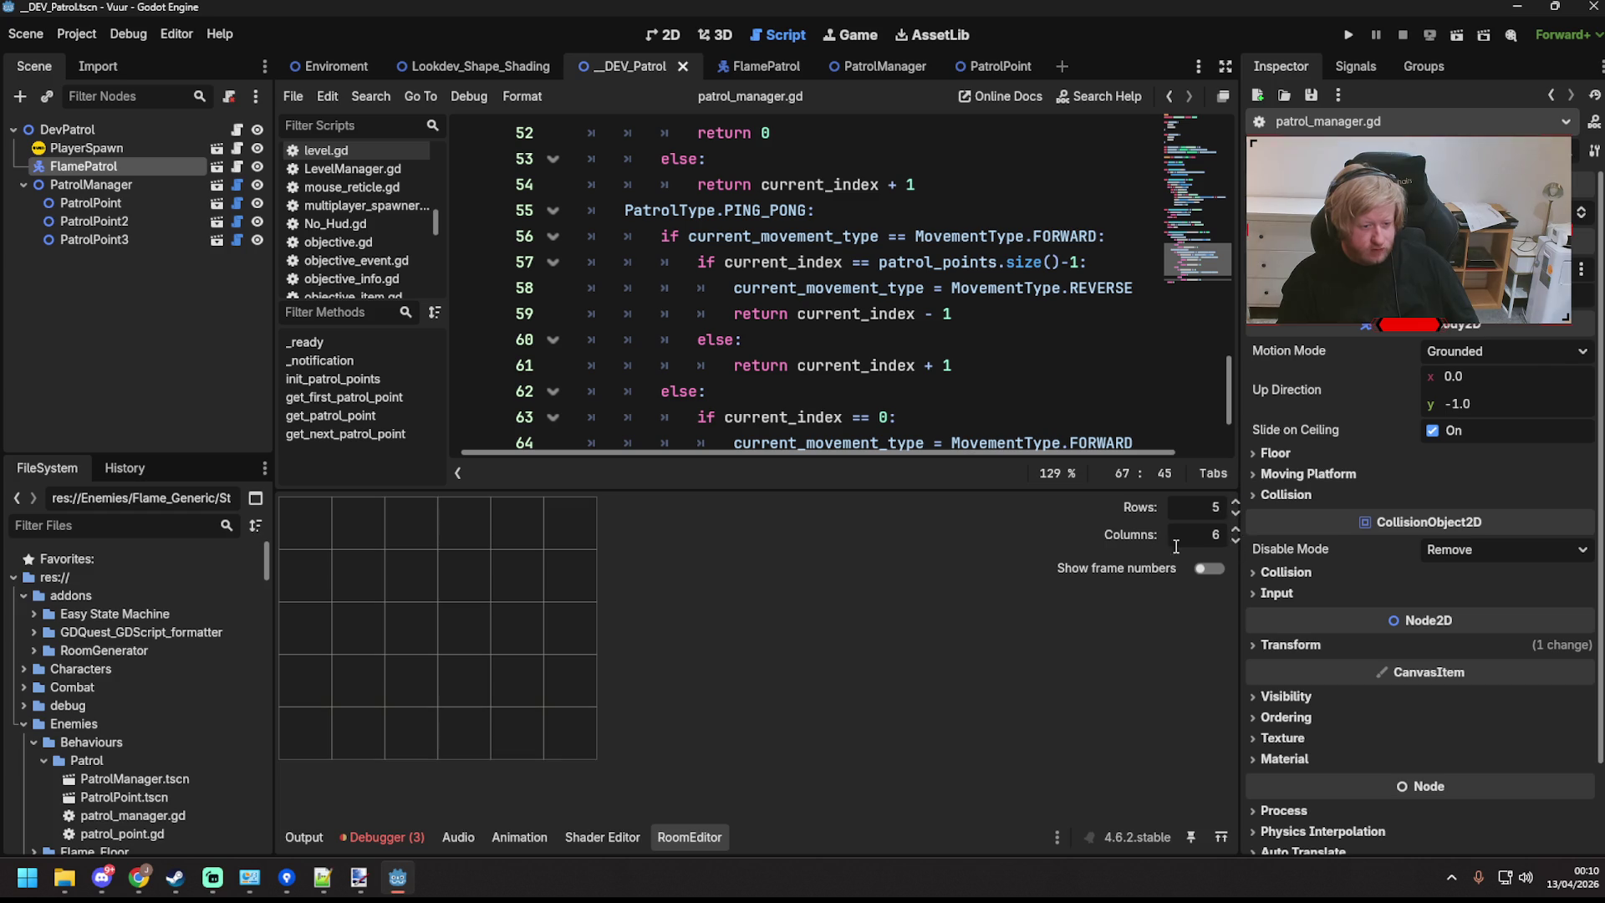
{"action": "left_click", "coordinate": [1236, 529]}
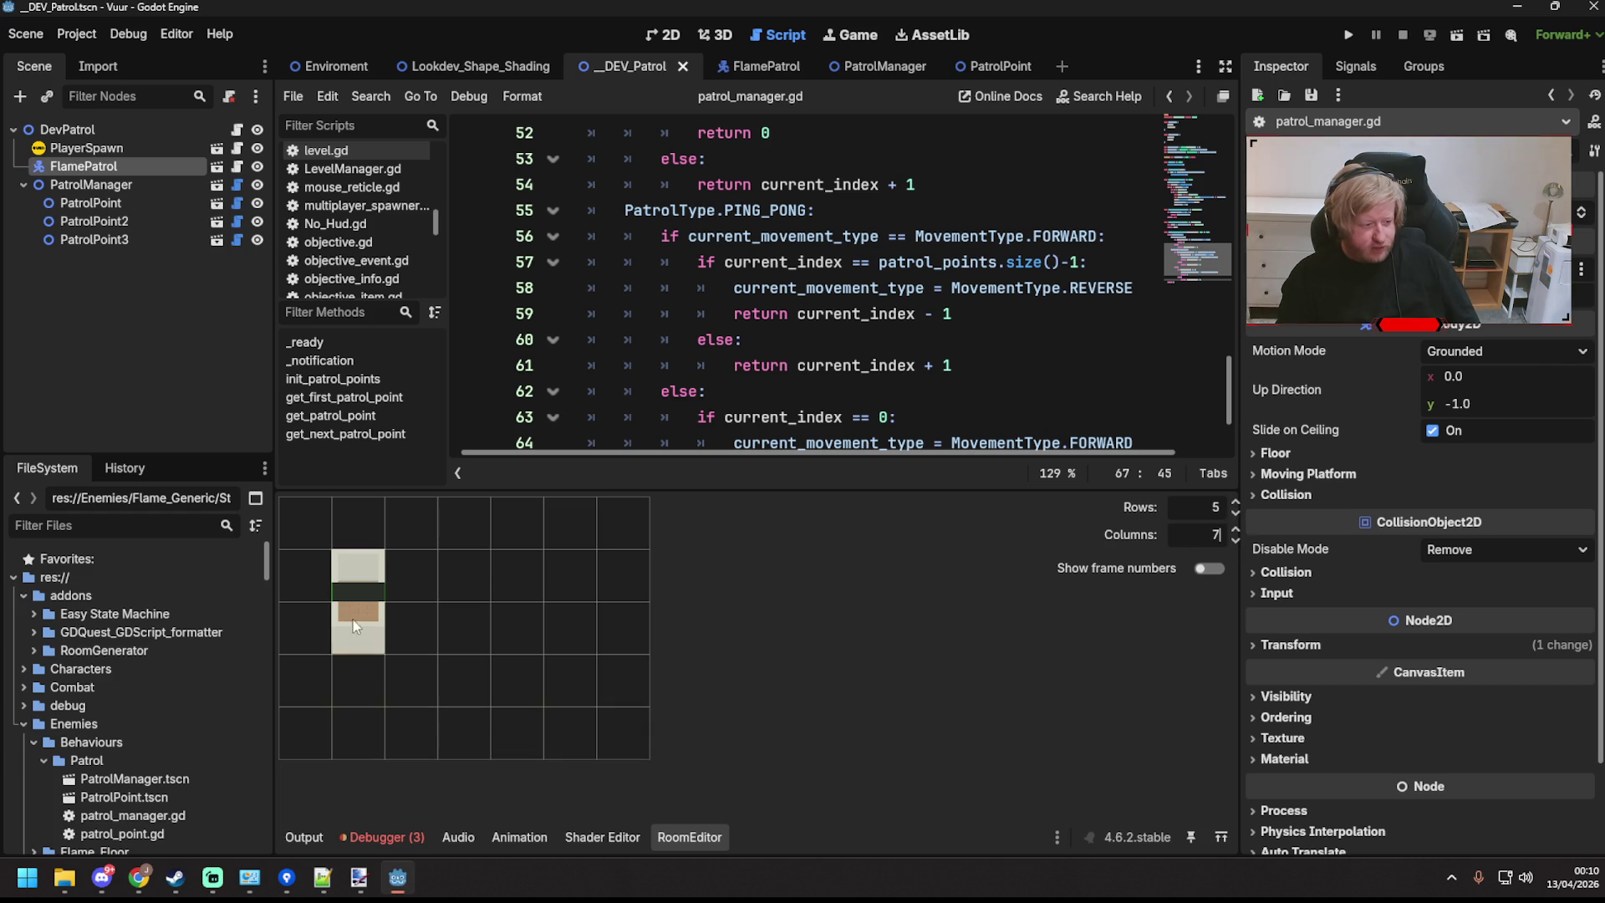
{"action": "mouse_move", "coordinate": [407, 693]}
{"action": "left_mouse_down"}
{"action": "mouse_move", "coordinate": [413, 585]}
{"action": "mouse_move", "coordinate": [464, 578]}
{"action": "mouse_move", "coordinate": [458, 691]}
{"action": "mouse_move", "coordinate": [576, 580]}
{"action": "mouse_move", "coordinate": [583, 673]}
{"action": "mouse_move", "coordinate": [491, 645]}
{"action": "left_mouse_up"}
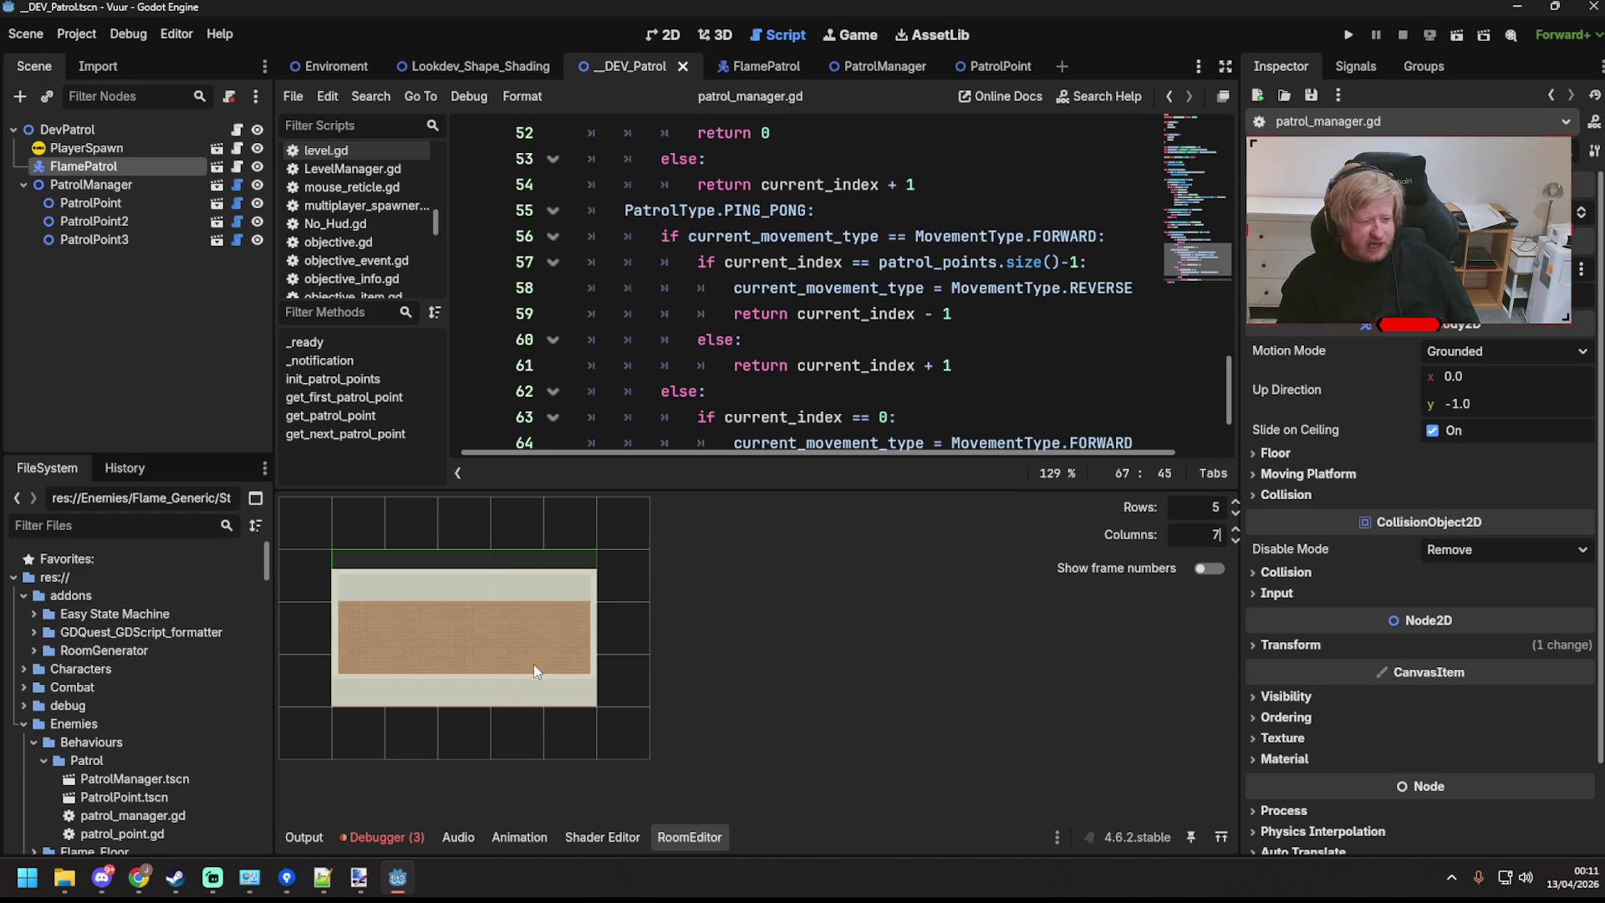
{"action": "right_click", "coordinate": [513, 687]}
{"action": "left_click", "coordinate": [509, 689]}
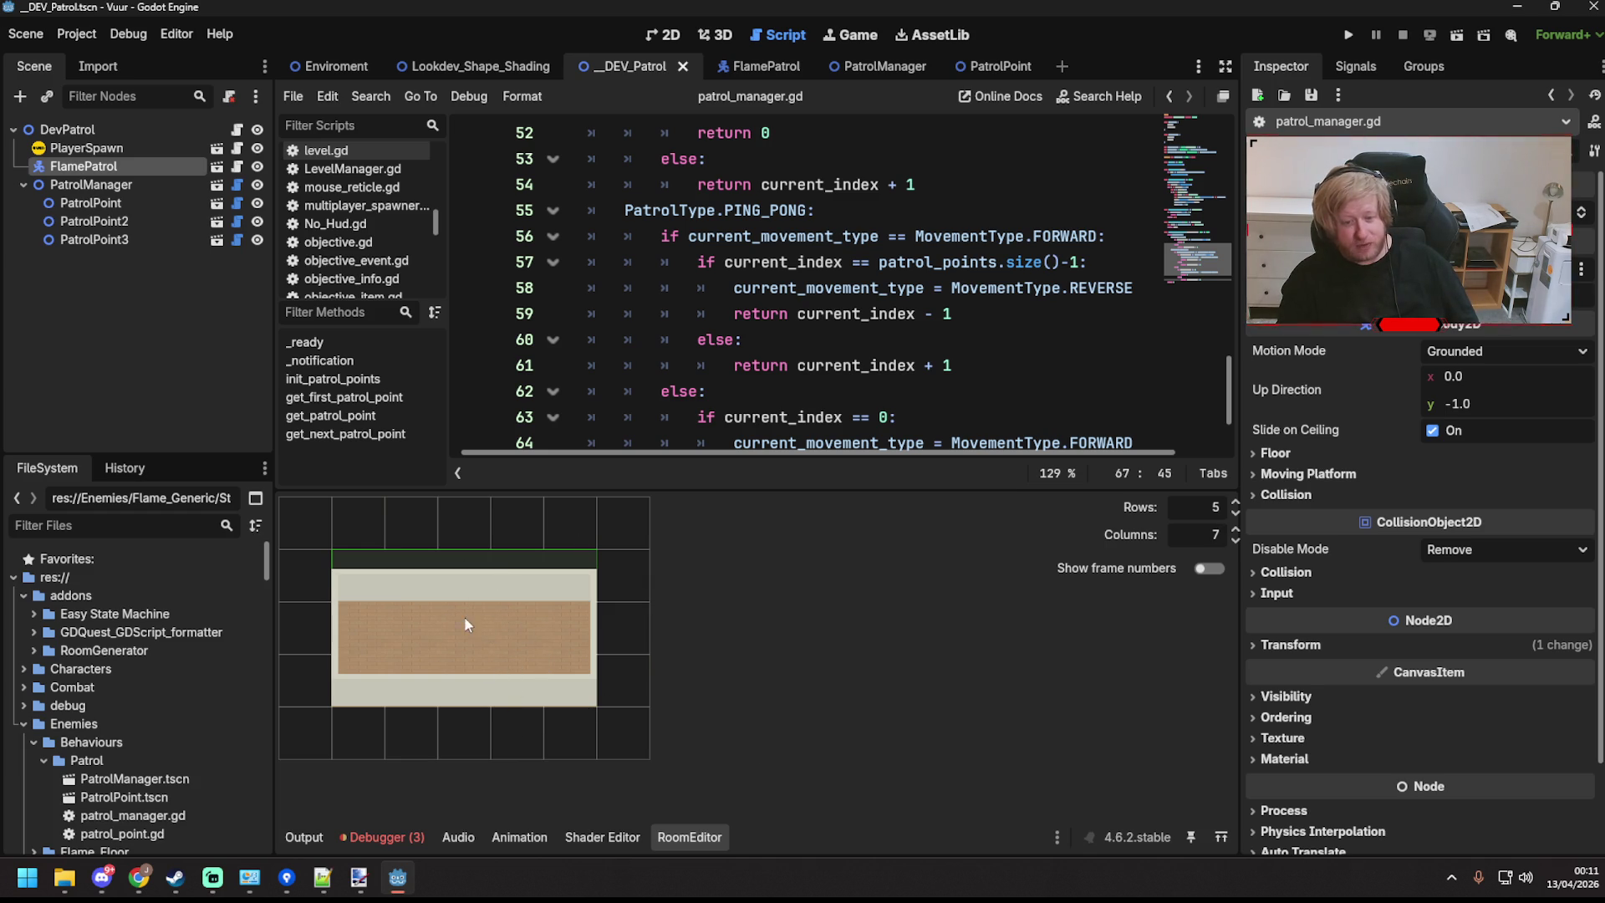
{"action": "right_click", "coordinate": [514, 684]}
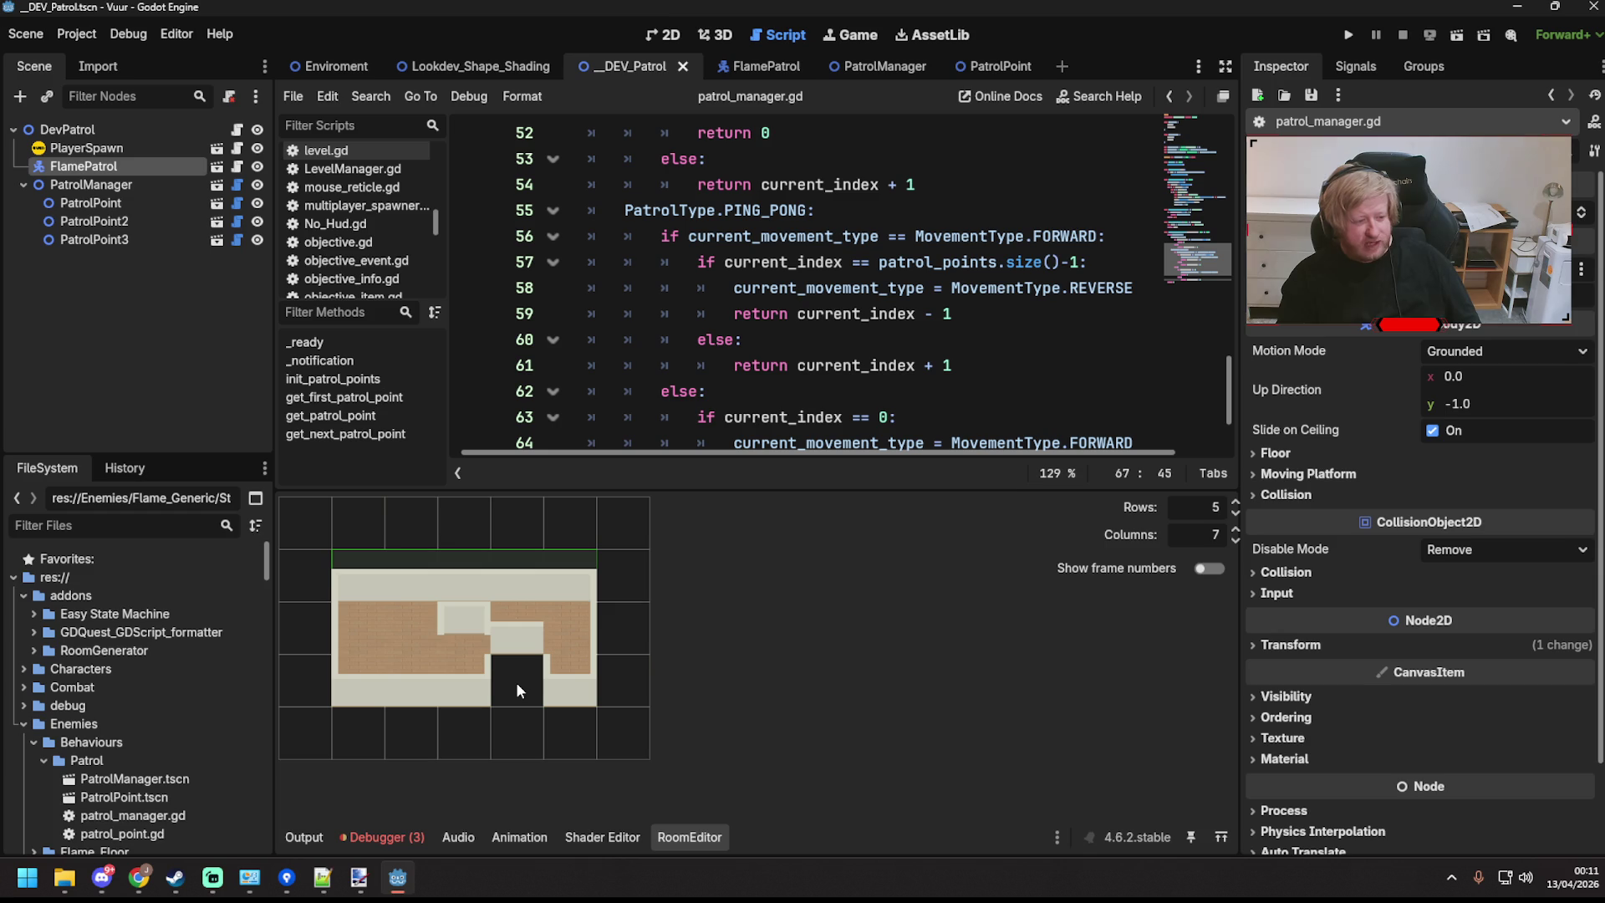
{"action": "left_click", "coordinate": [517, 687]}
{"action": "right_click", "coordinate": [518, 686]}
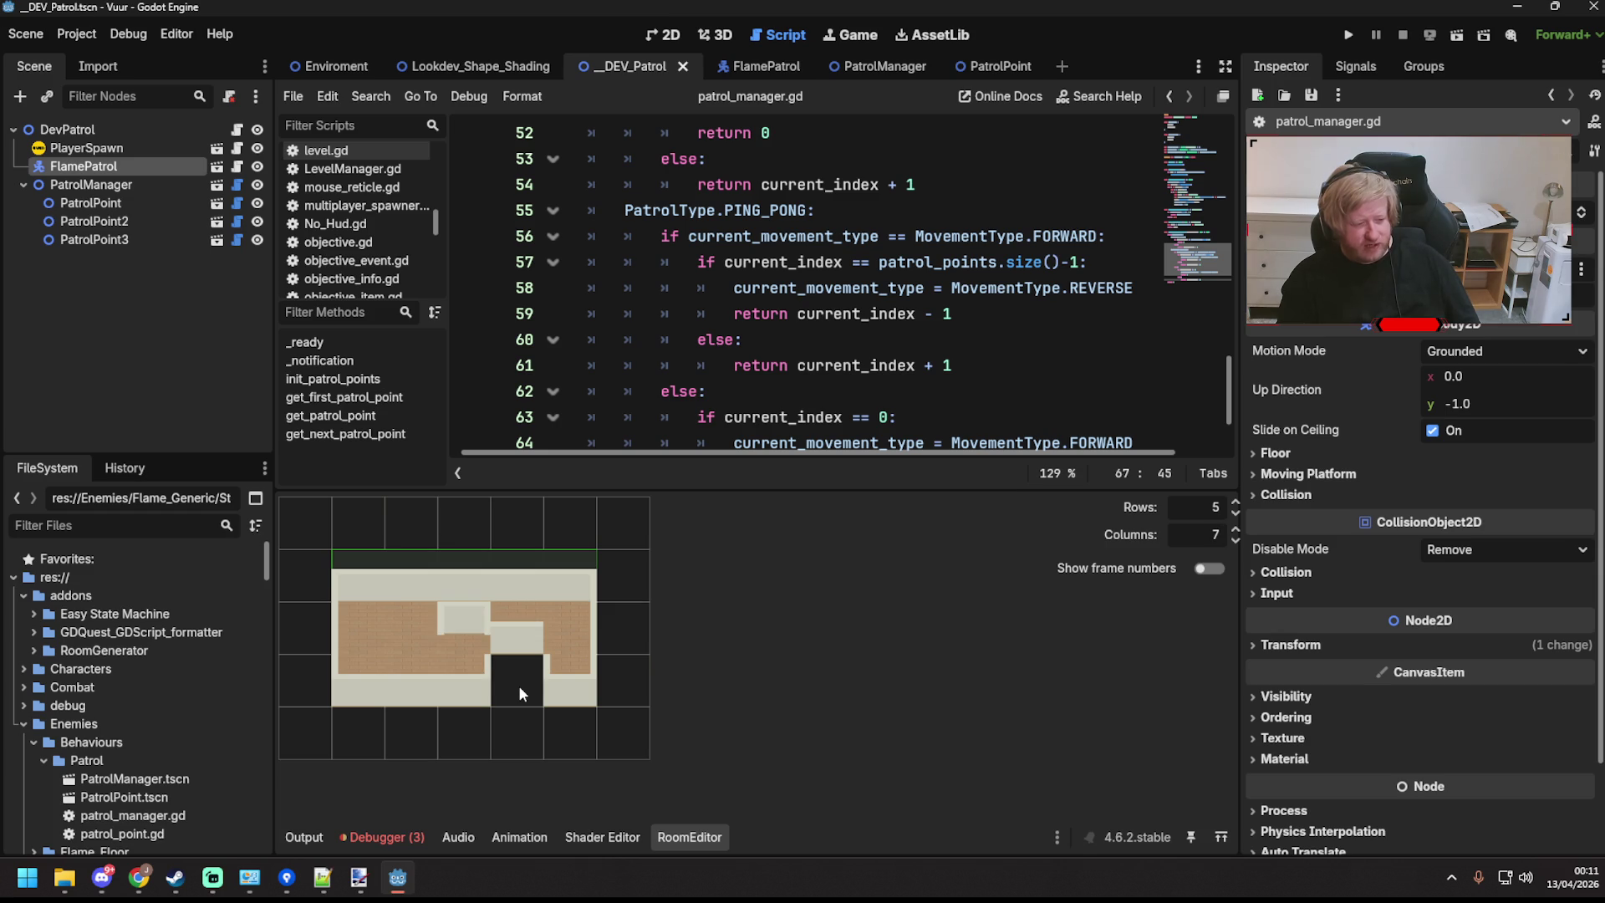
{"action": "left_click", "coordinate": [515, 677]}
{"action": "right_click", "coordinate": [358, 577]}
{"action": "left_click", "coordinate": [359, 571]}
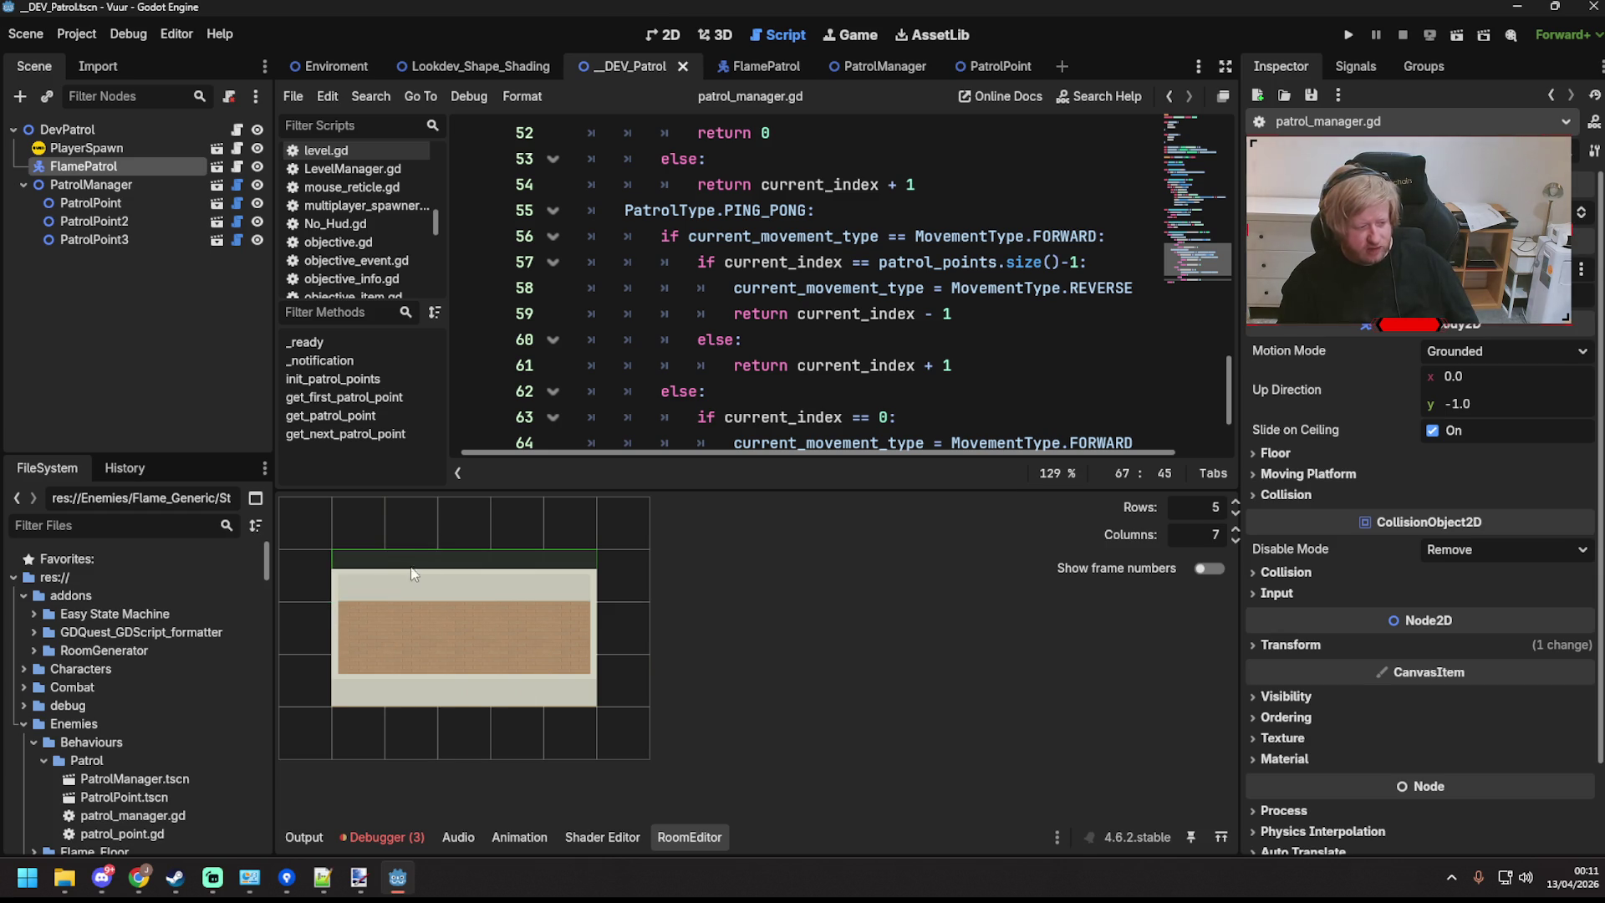
Try adding and removing cells above column two and at the bottom edges of the room
{"action": "left_click", "coordinate": [410, 530]}
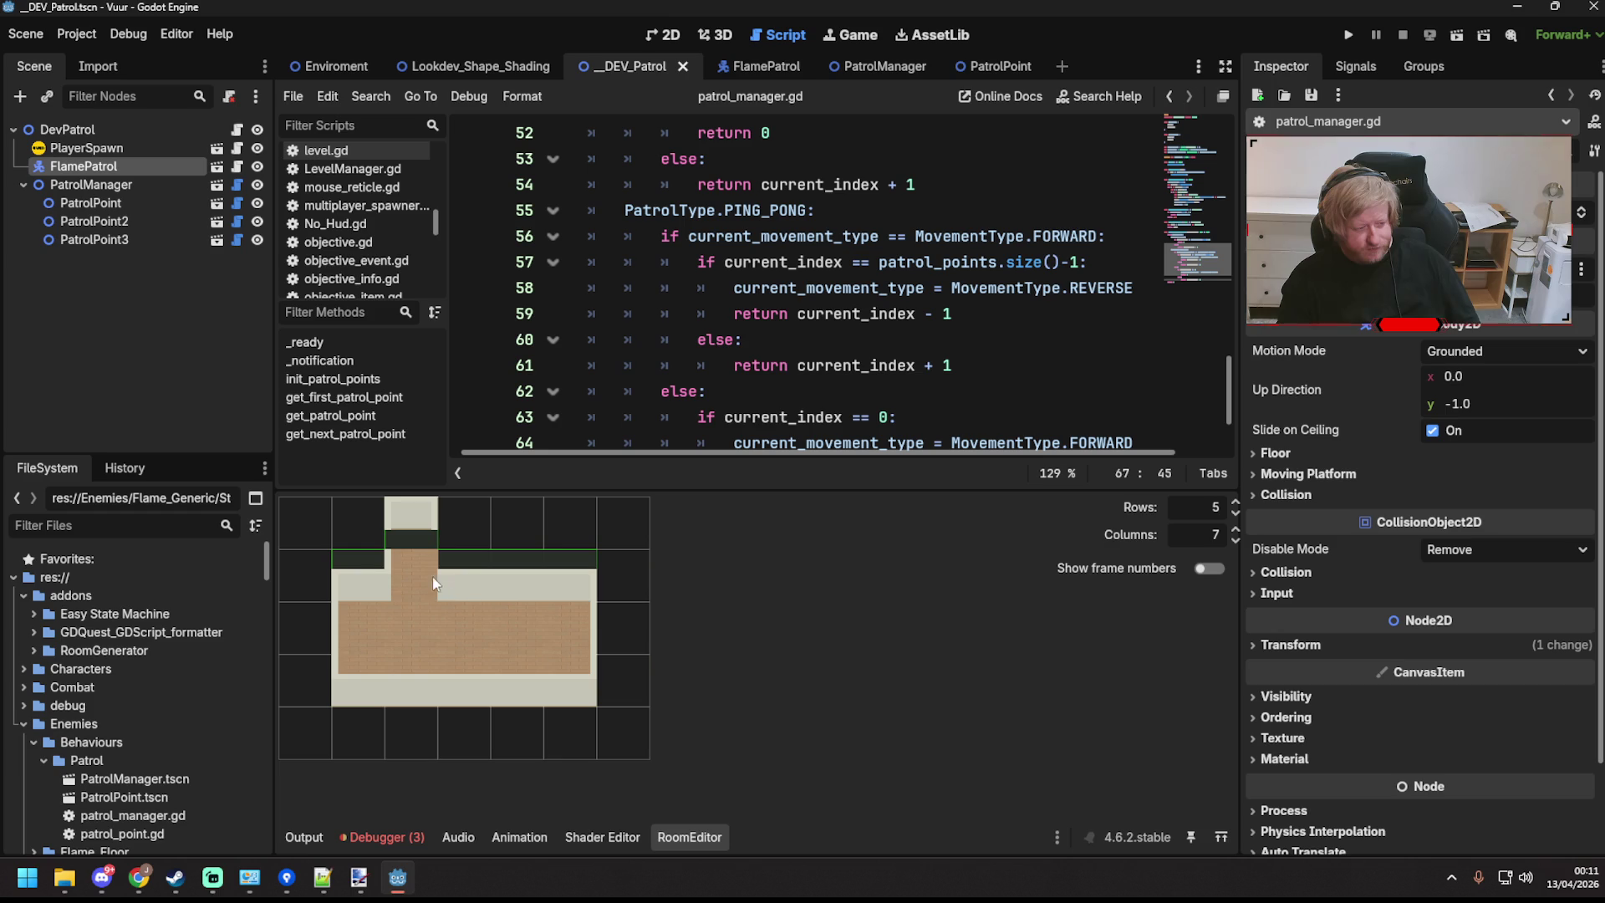
{"action": "left_click", "coordinate": [425, 522]}
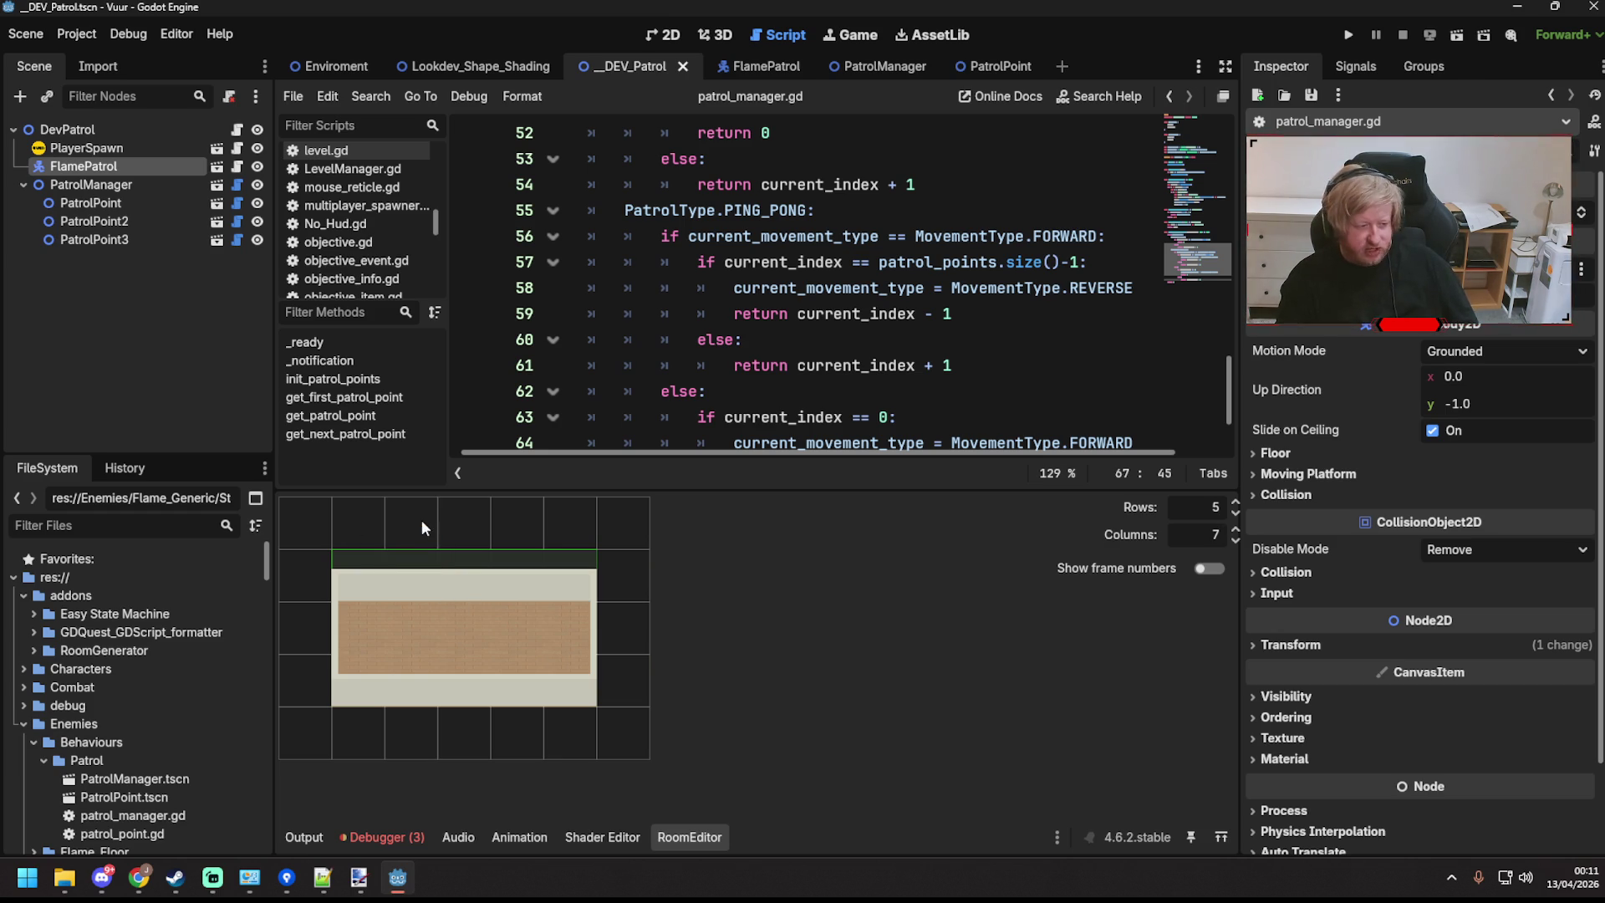
{"action": "left_click", "coordinate": [520, 670]}
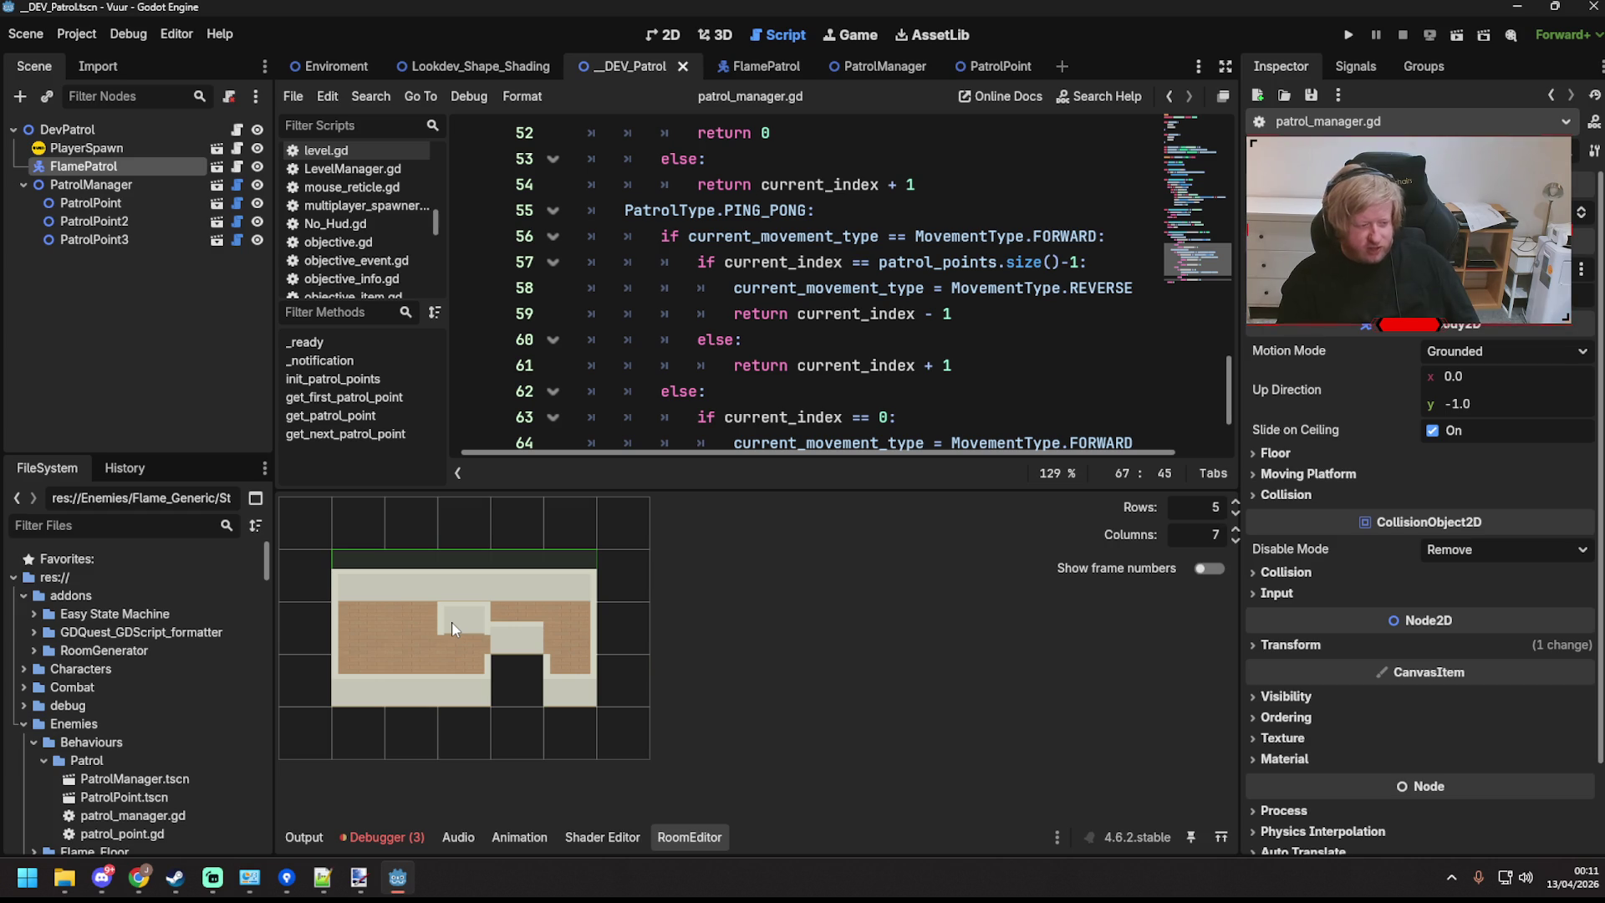
{"action": "left_click", "coordinate": [498, 674]}
{"action": "left_click", "coordinate": [409, 537]}
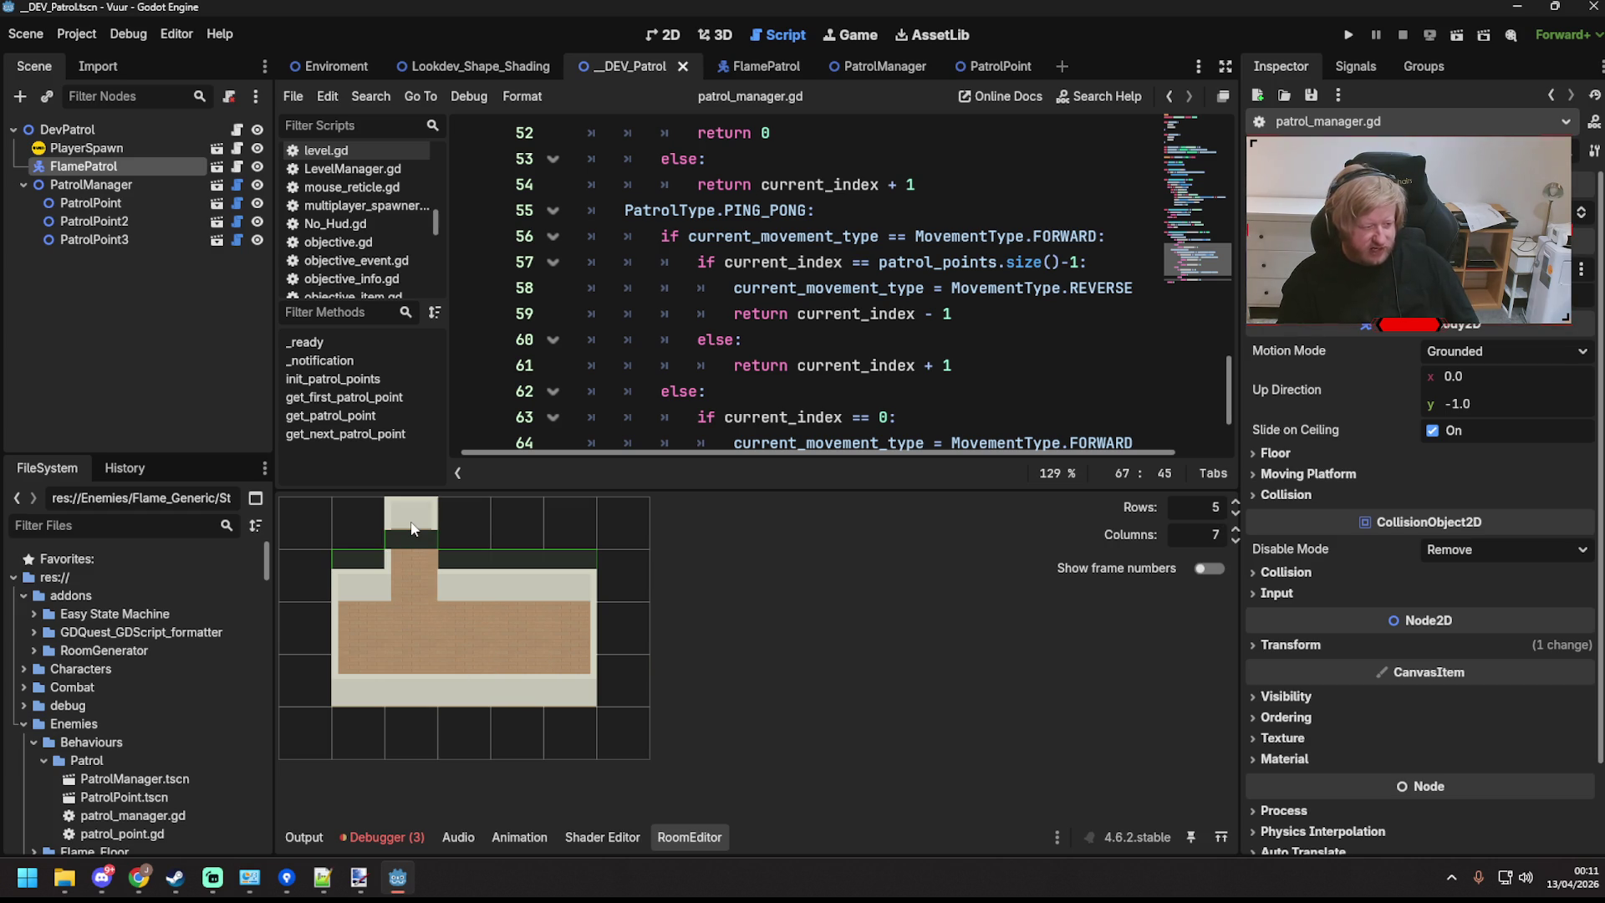
{"action": "left_click", "coordinate": [417, 524]}
{"action": "left_click", "coordinate": [580, 756]}
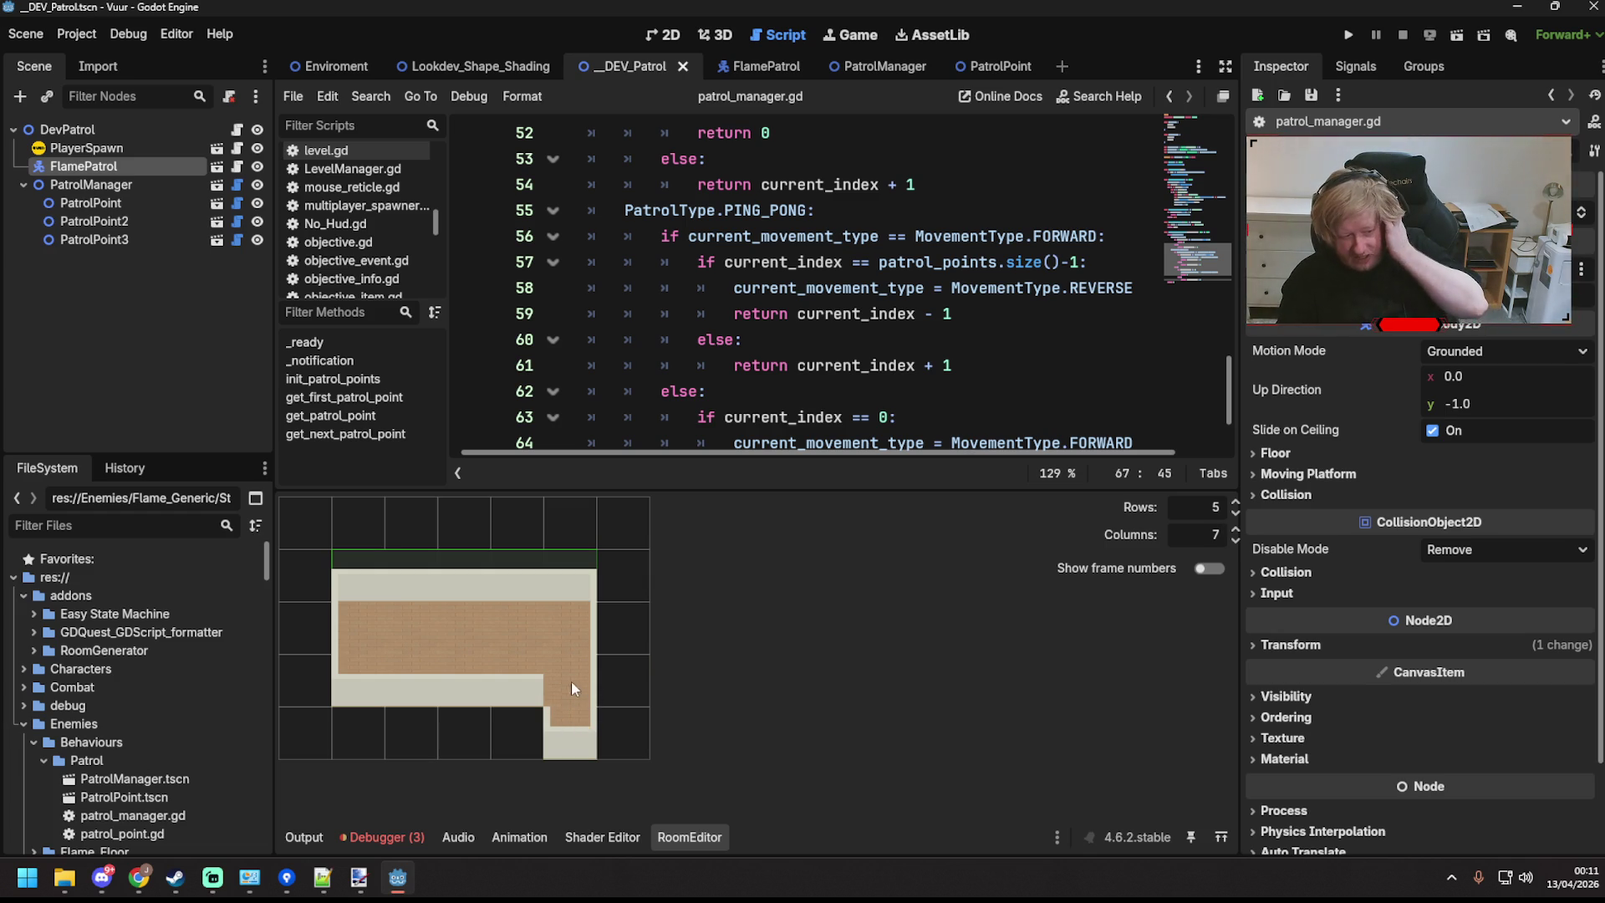
{"action": "left_click", "coordinate": [468, 588]}
{"action": "left_click", "coordinate": [460, 523]}
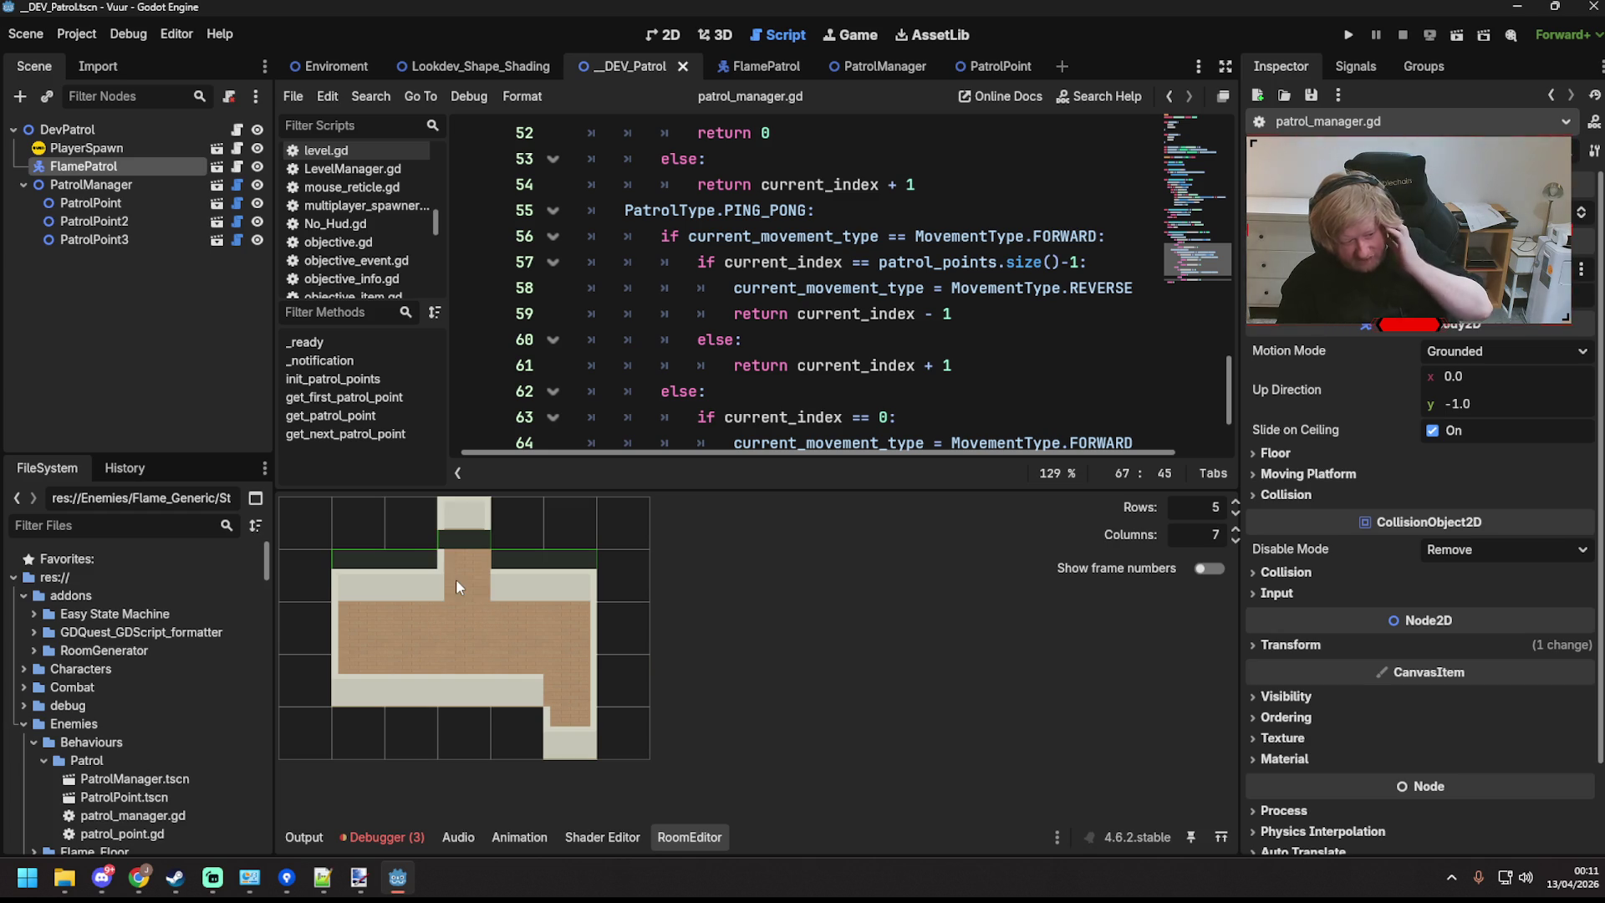
Remove the protruding top and bottom-right cells to keep the room rectangular, then show the Output and Debugger panels
{"action": "left_click", "coordinate": [403, 540]}
{"action": "left_click", "coordinate": [524, 534]}
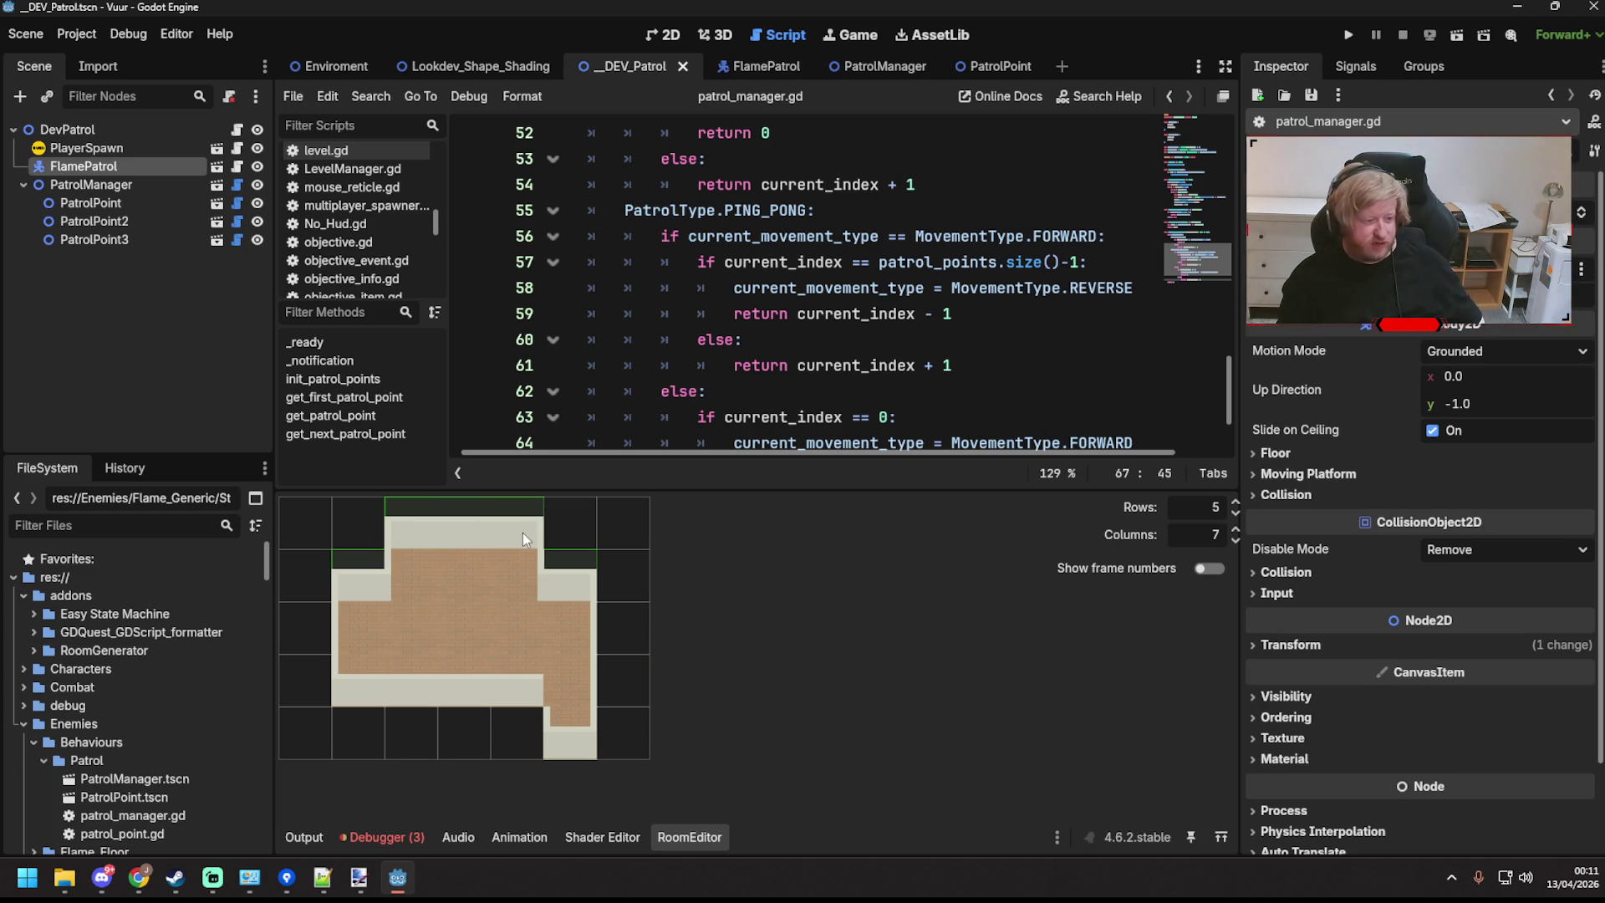
{"action": "left_click", "coordinate": [575, 749]}
{"action": "left_click", "coordinate": [447, 529]}
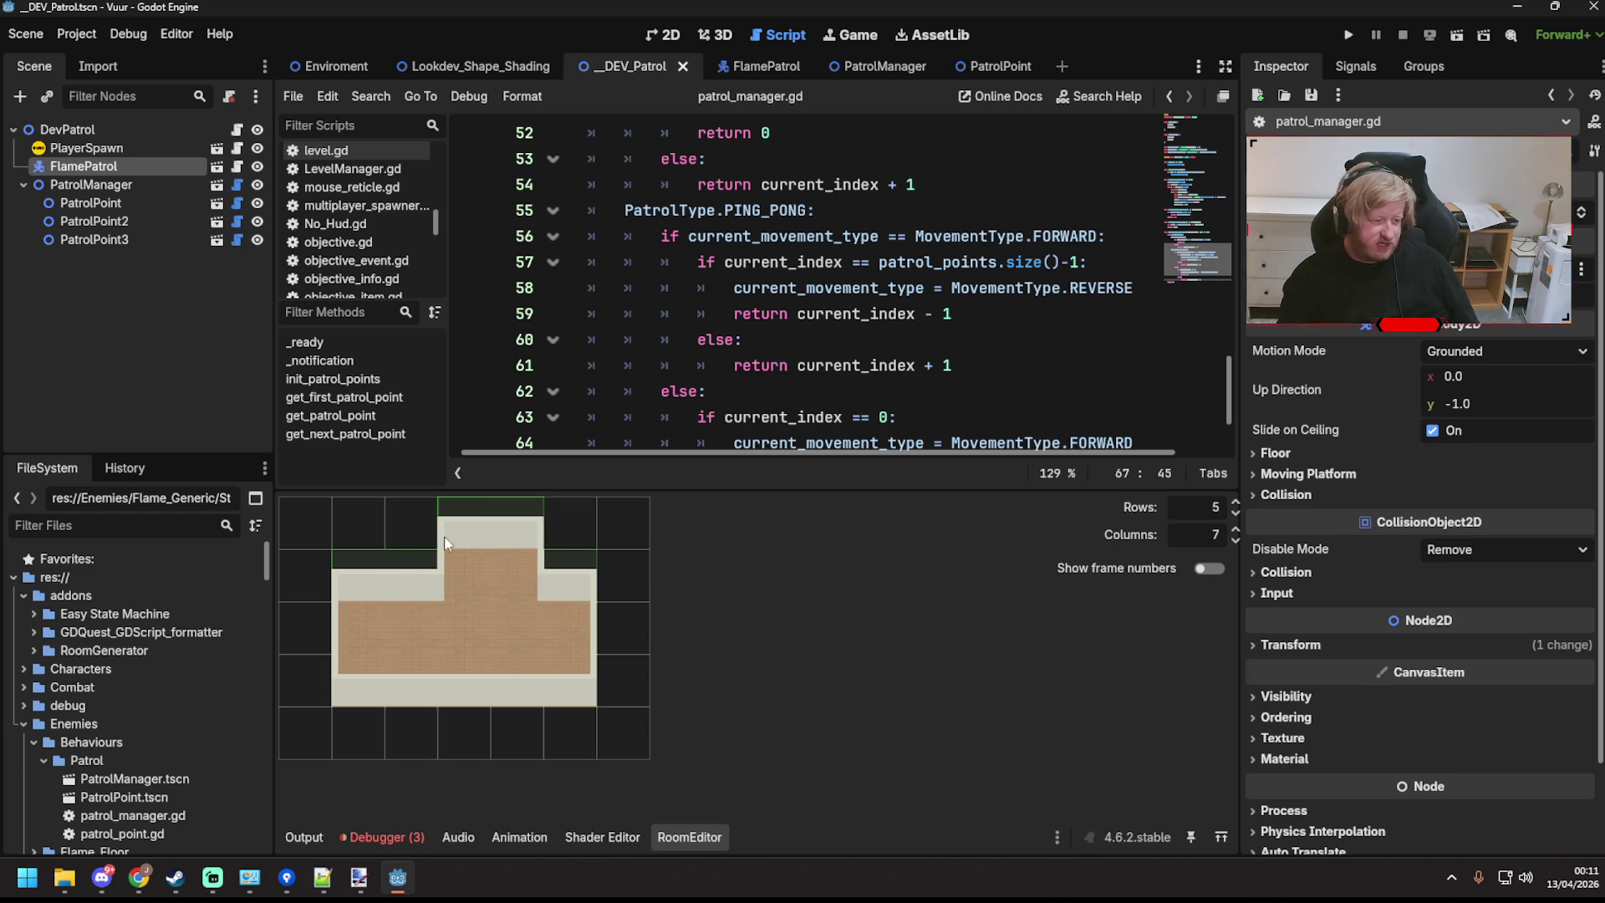
{"action": "left_click", "coordinate": [508, 530]}
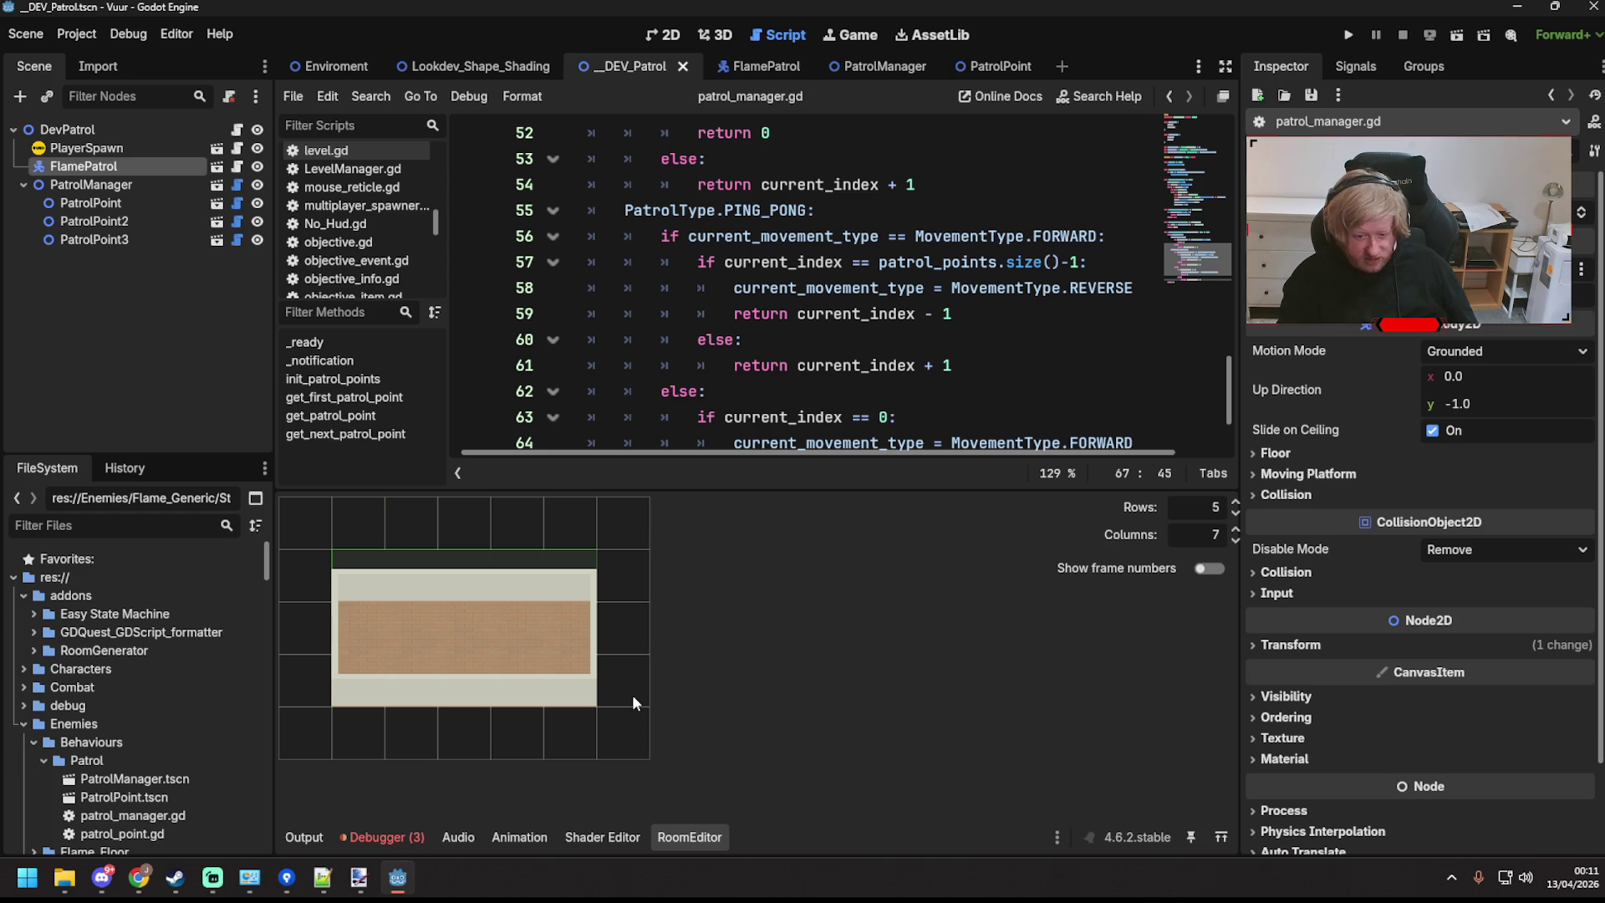
{"action": "left_click", "coordinate": [301, 837]}
{"action": "left_click", "coordinate": [383, 837]}
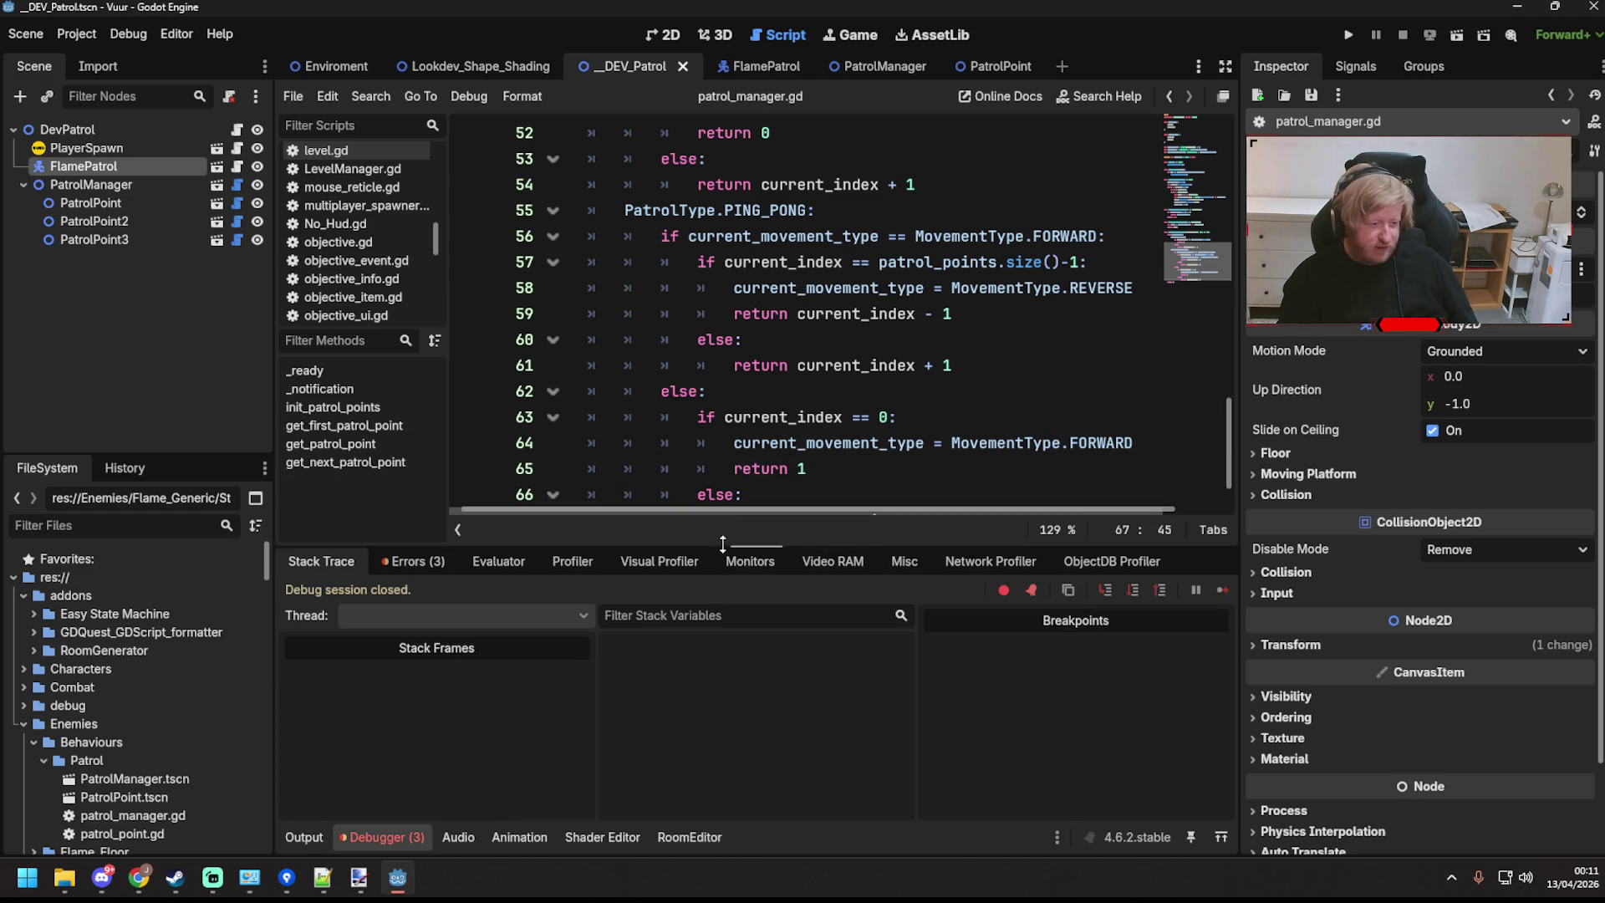
Enlarge the code area and step through the PING_PONG branch's direction reversal on lines 61-67
{"action": "left_click_drag", "start_coordinate": [723, 546], "coordinate": [729, 601]}
{"action": "left_click", "coordinate": [750, 540]}
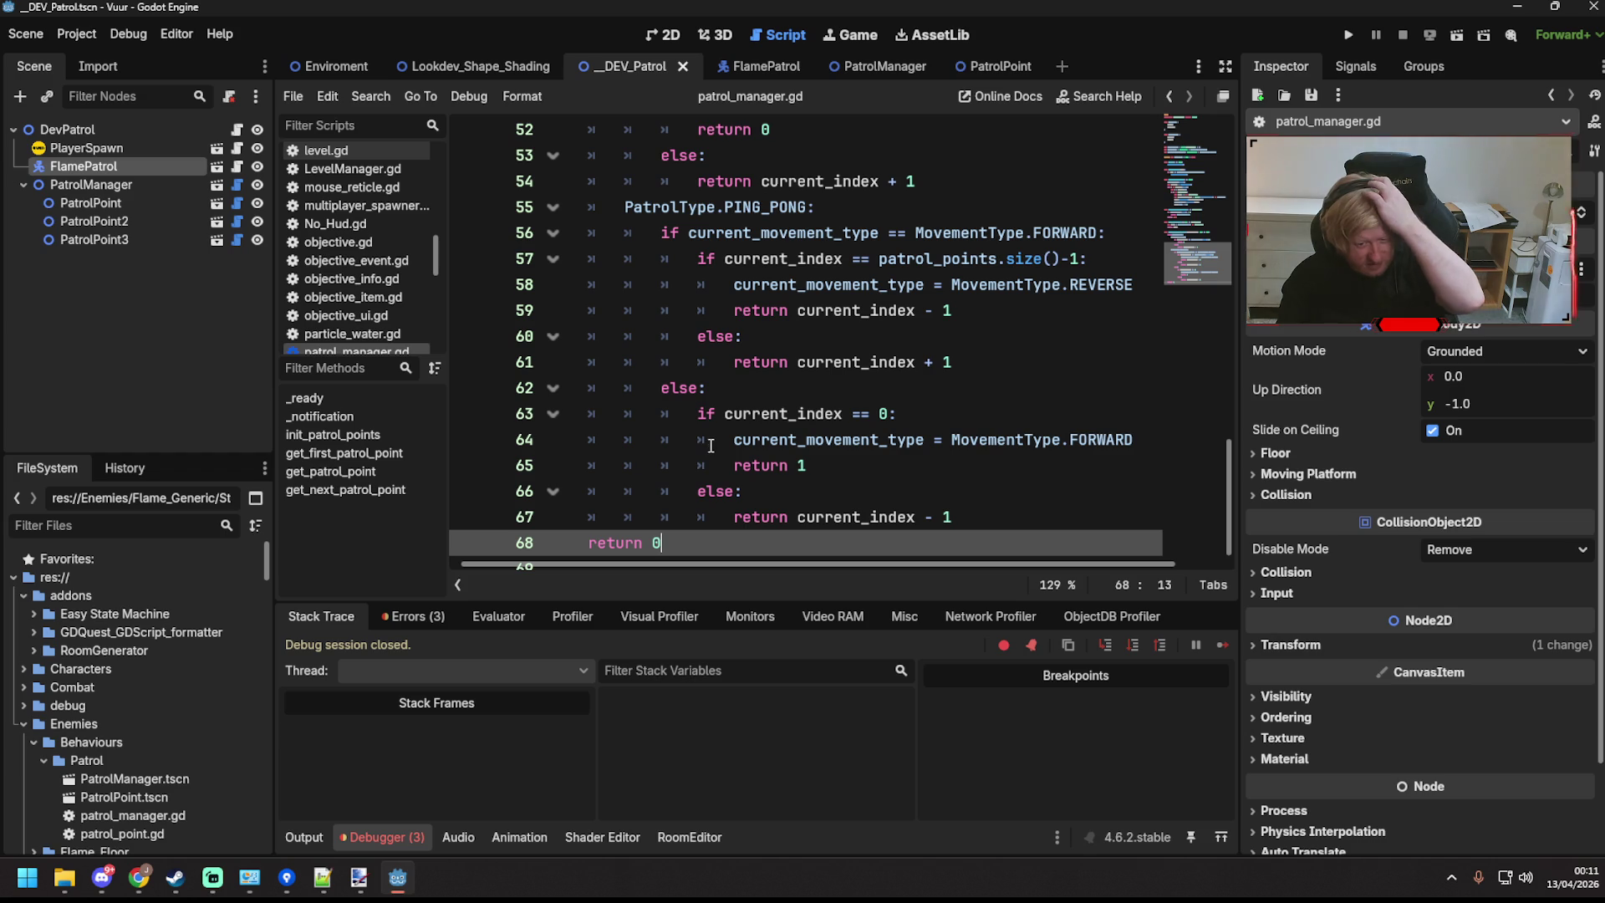
{"action": "left_click", "coordinate": [892, 364]}
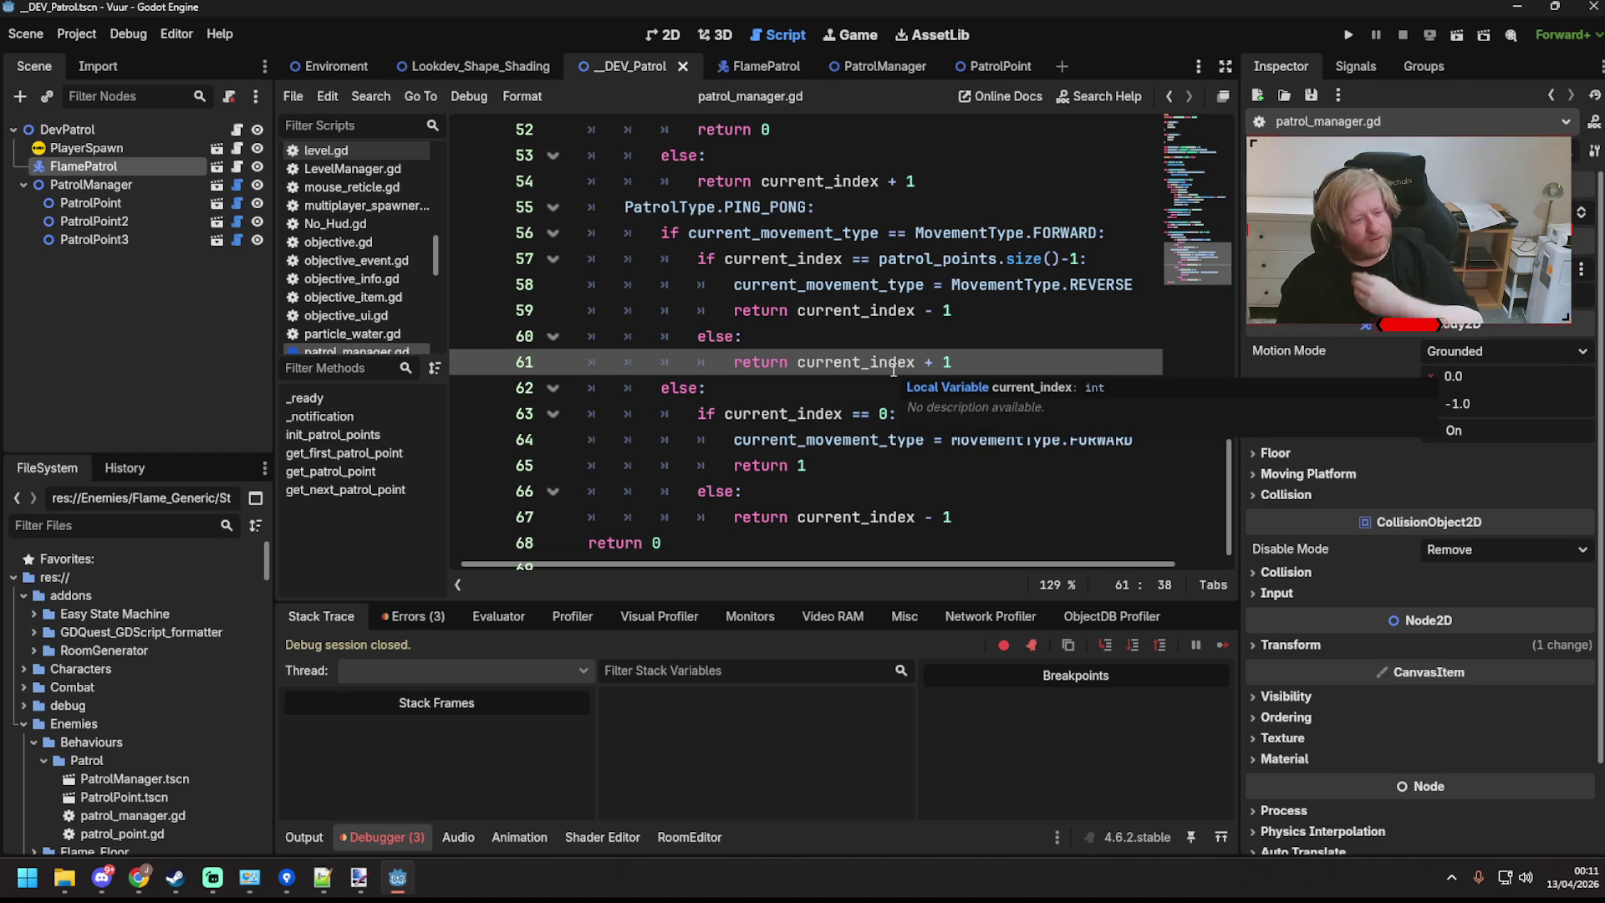
{"action": "scroll", "coordinate": [891, 364], "scroll_direction": "up", "scroll_amount": 3}
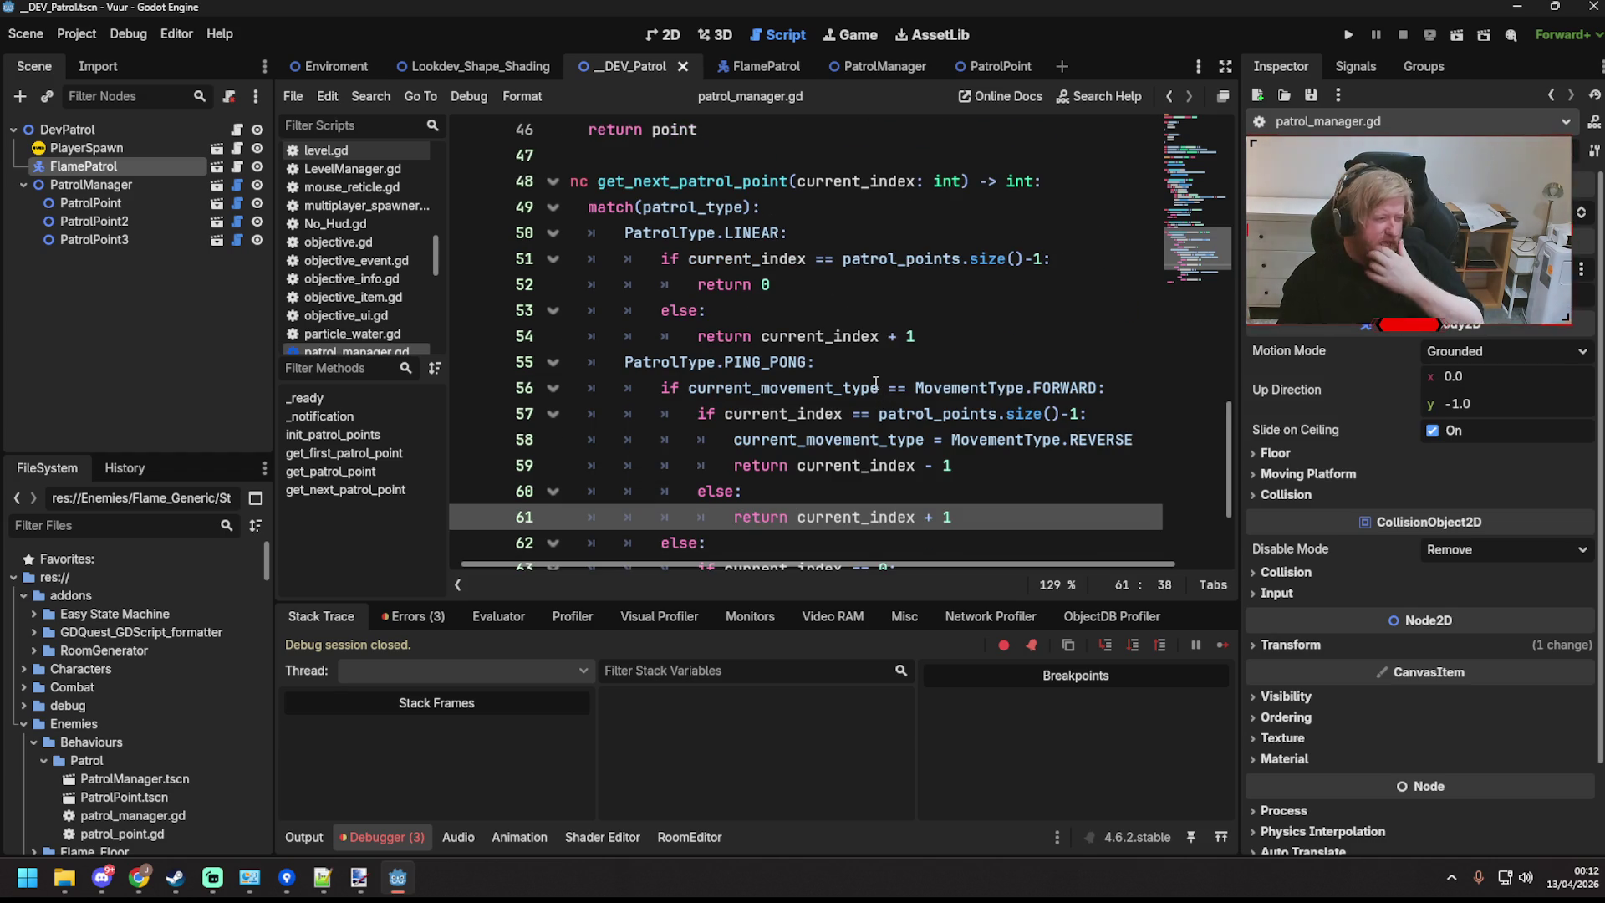
{"action": "scroll", "coordinate": [890, 357], "scroll_direction": "down", "scroll_amount": 3}
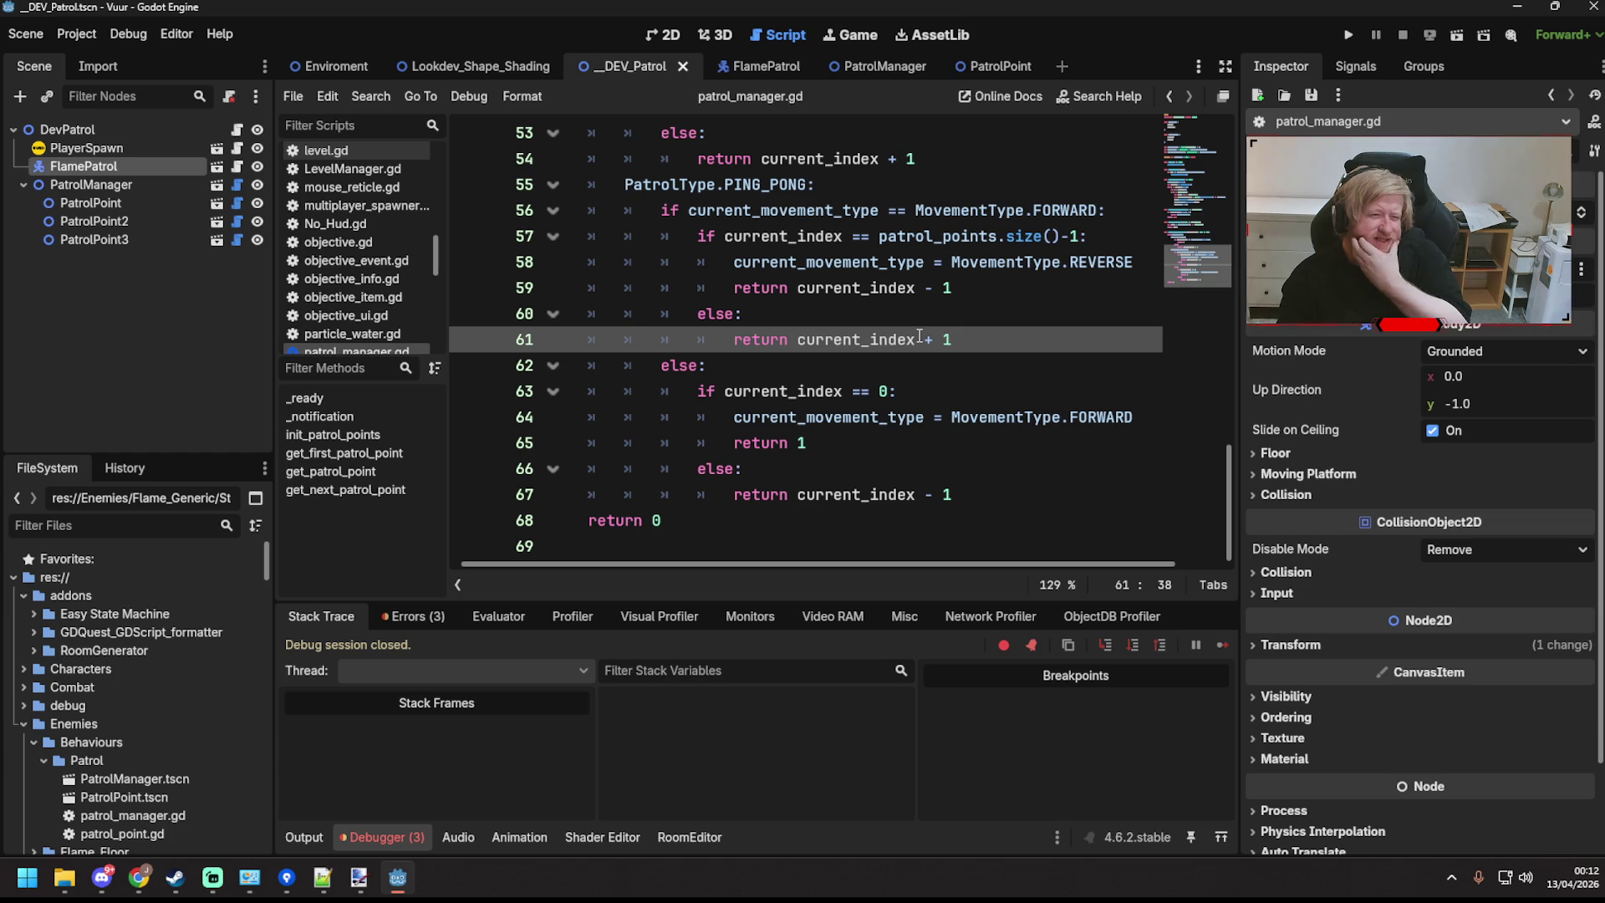
{"action": "mouse_move", "coordinate": [920, 337]}
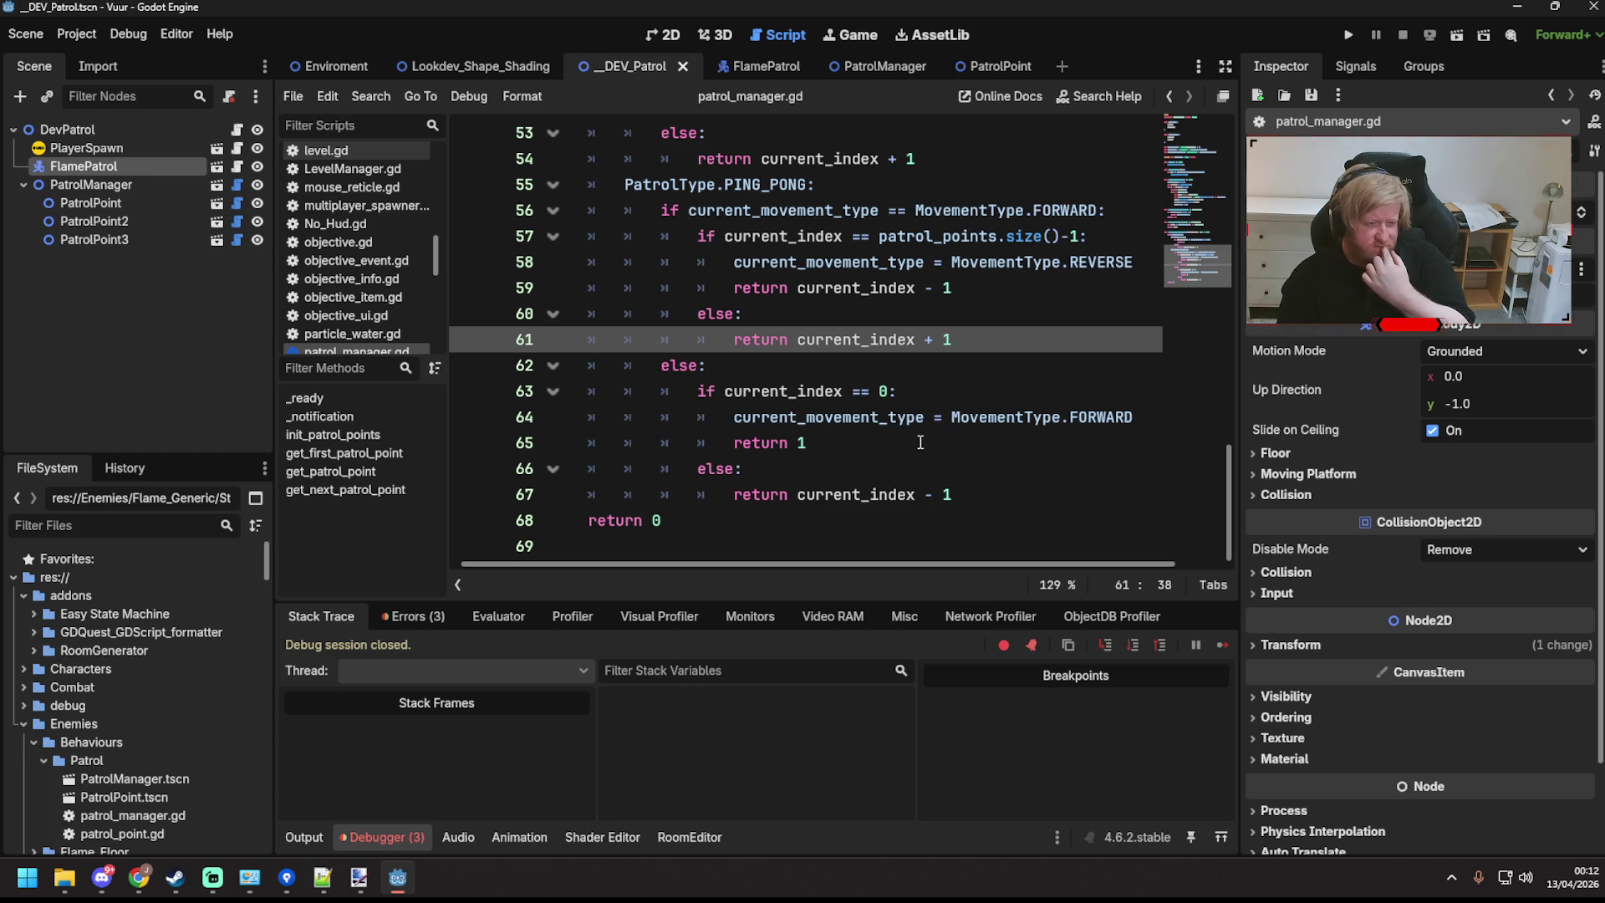
{"action": "left_click", "coordinate": [1017, 469]}
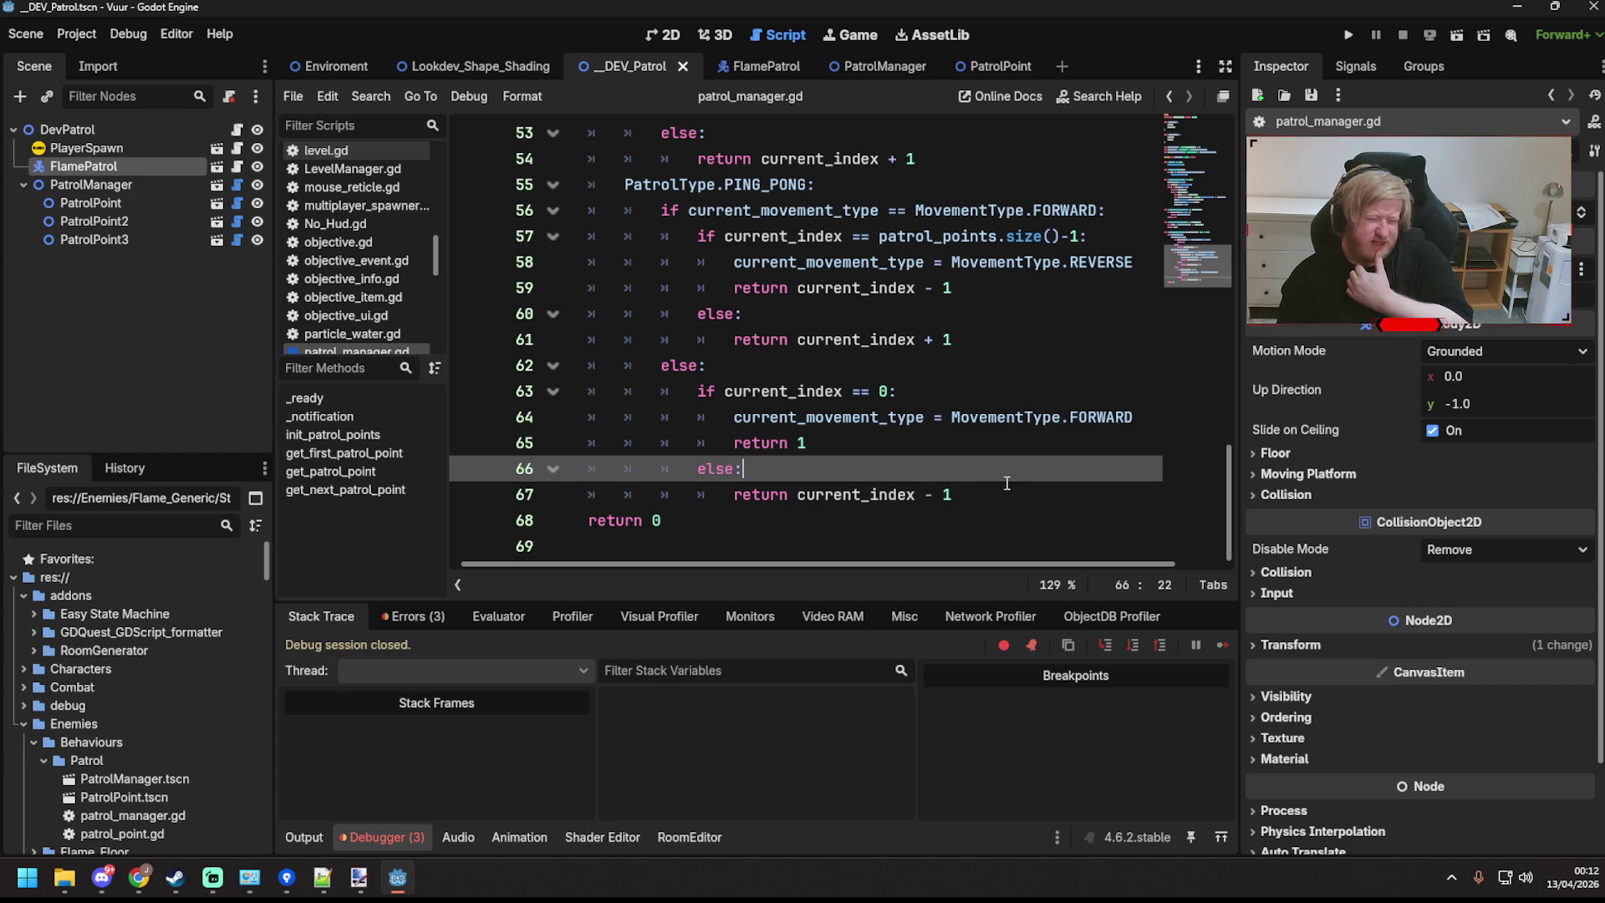
{"action": "left_click", "coordinate": [986, 485]}
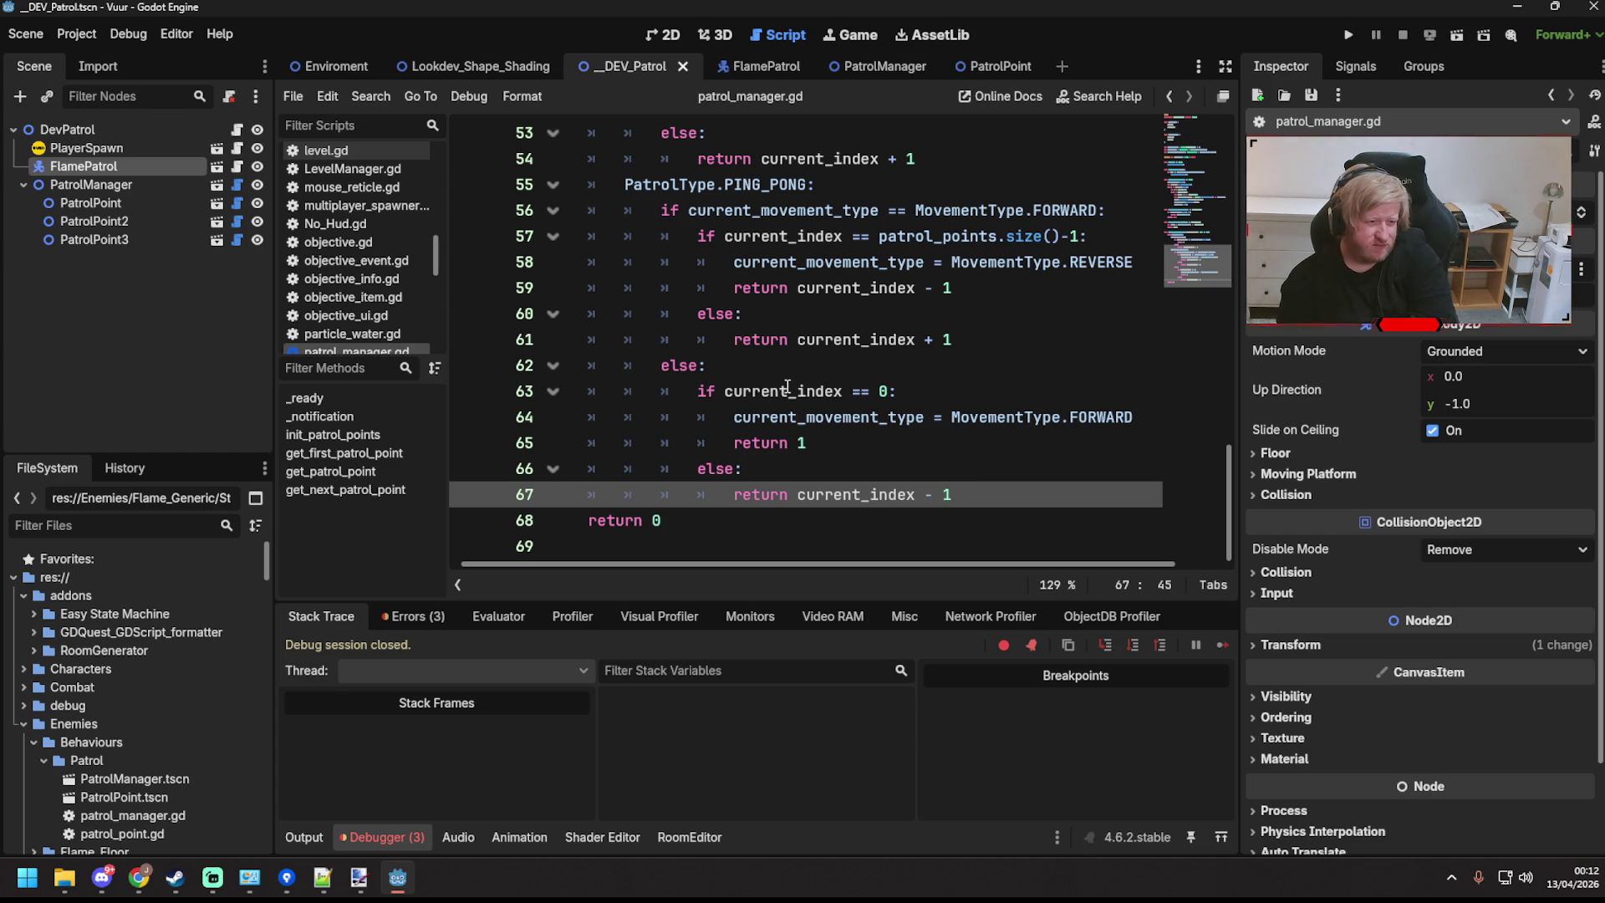
{"action": "scroll", "coordinate": [787, 387], "scroll_direction": "up", "scroll_amount": 1}
{"action": "left_click", "coordinate": [872, 263]}
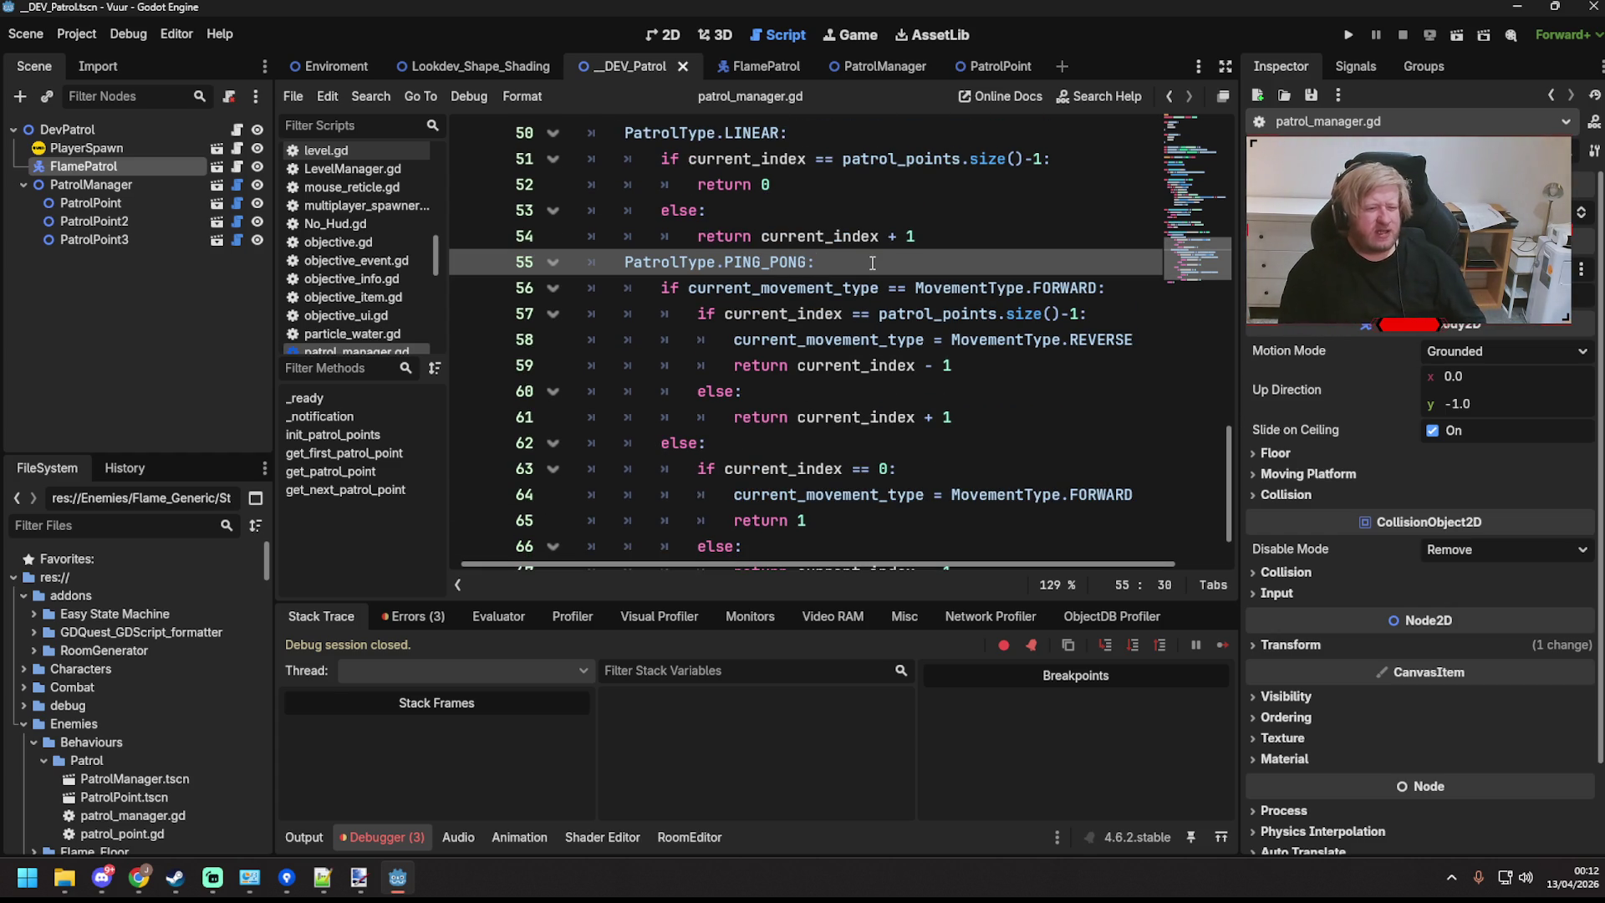
Add comments '#If moving forward' and '…final position, then reverse' under the PING_PONG case
{"action": "key", "text": "Return"}
{"action": "type", "text": "#If moving forward"}
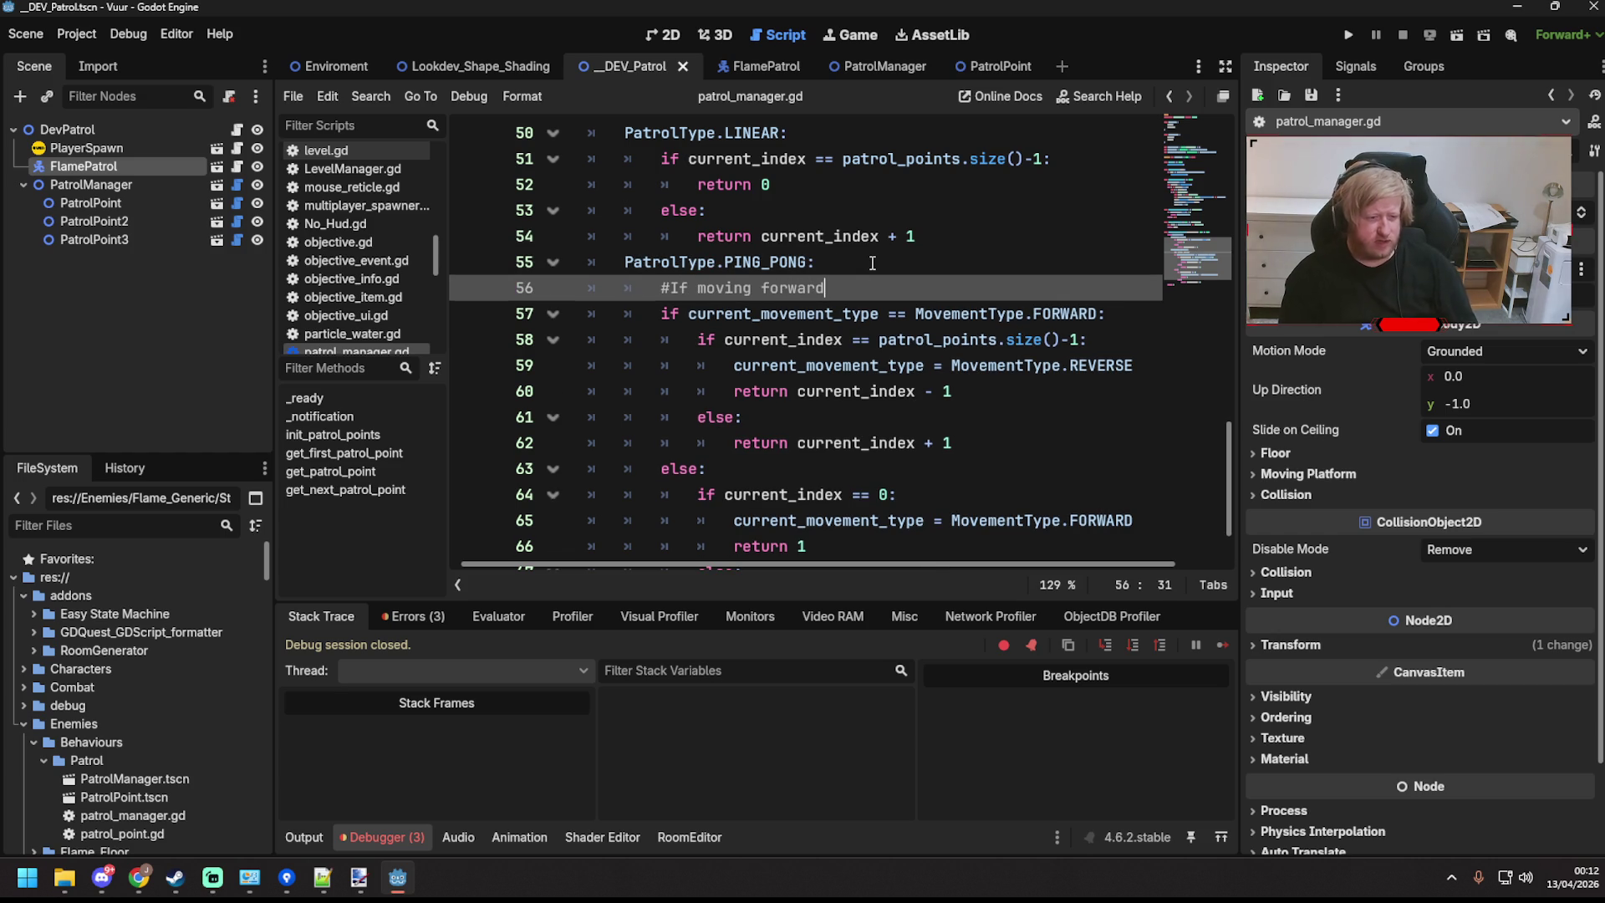
{"action": "left_click", "coordinate": [1130, 305]}
{"action": "key", "text": "Return"}
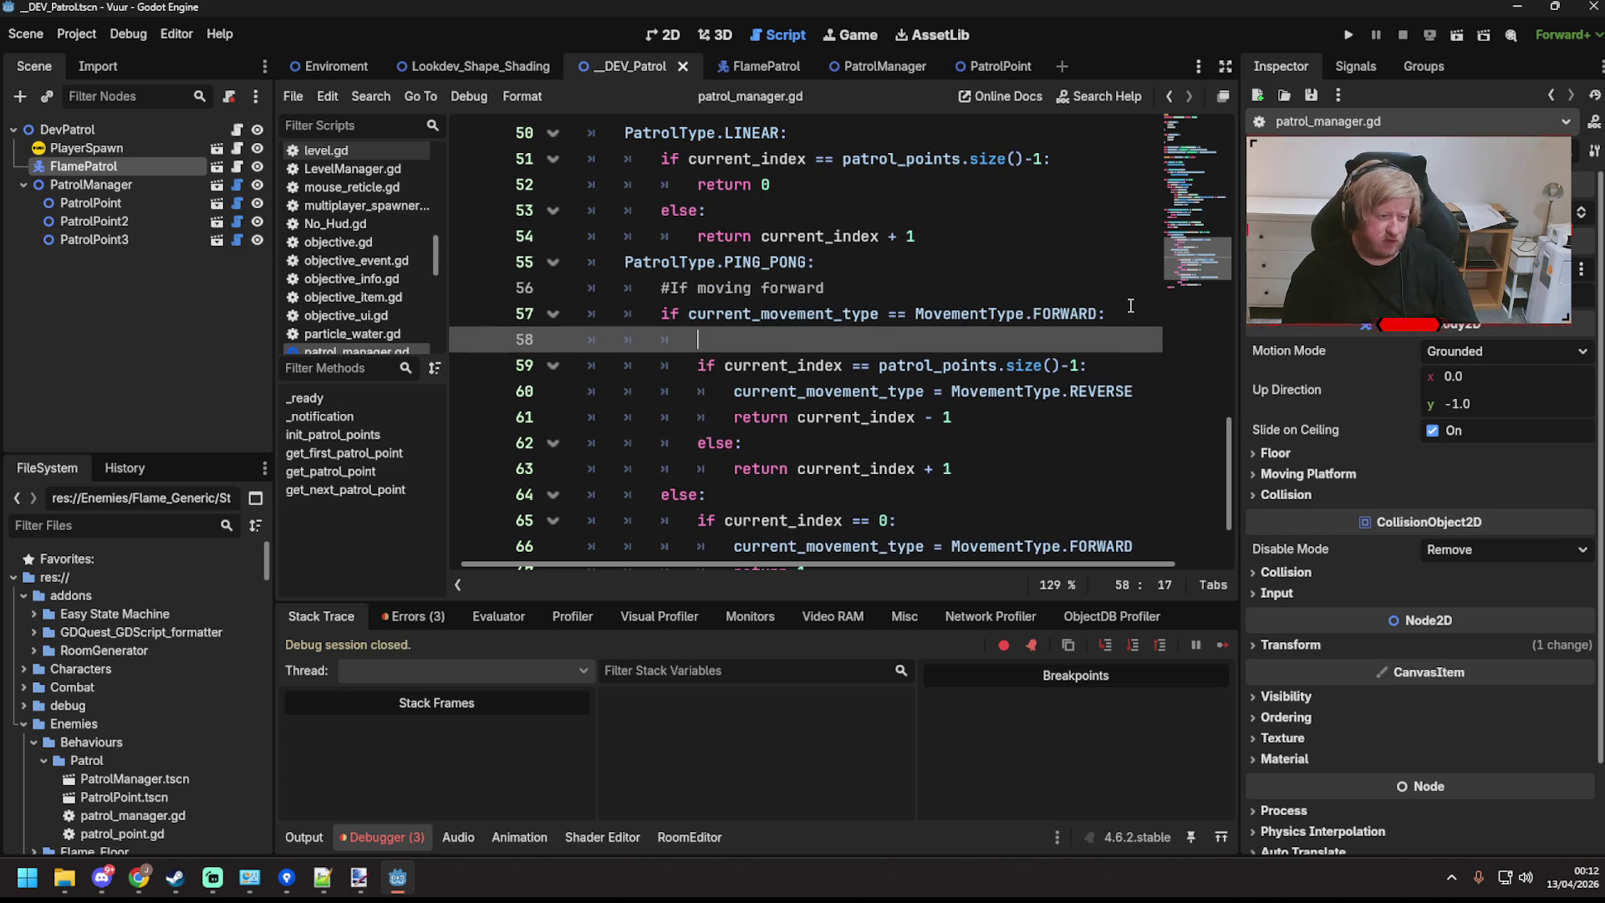
{"action": "type", "text": "f final "}
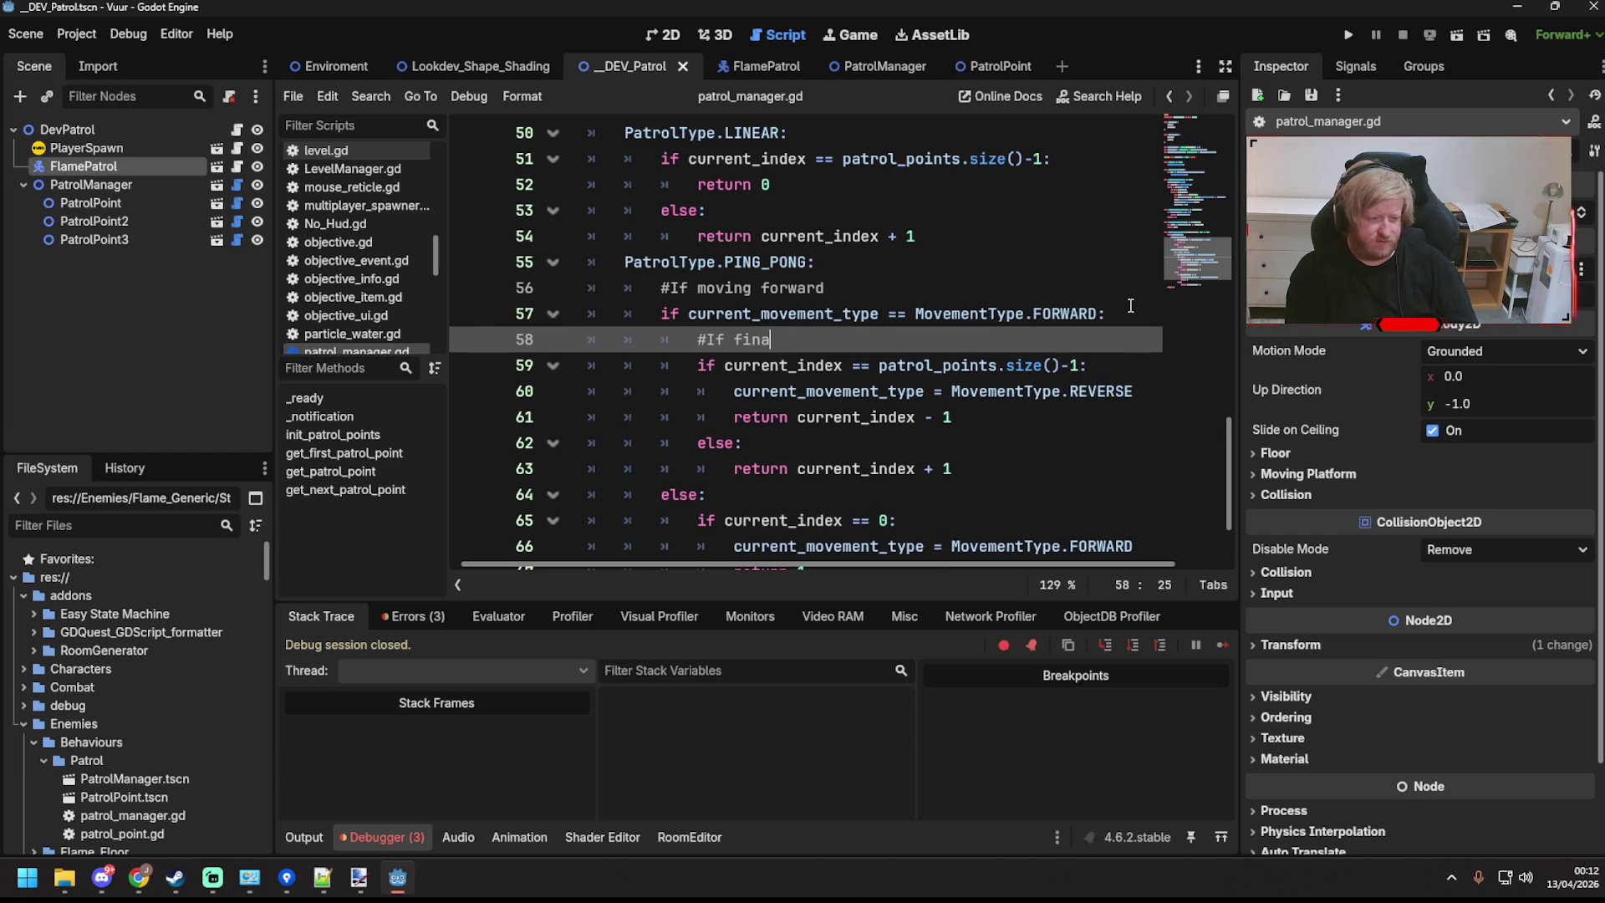
{"action": "type", "text": "position, t"}
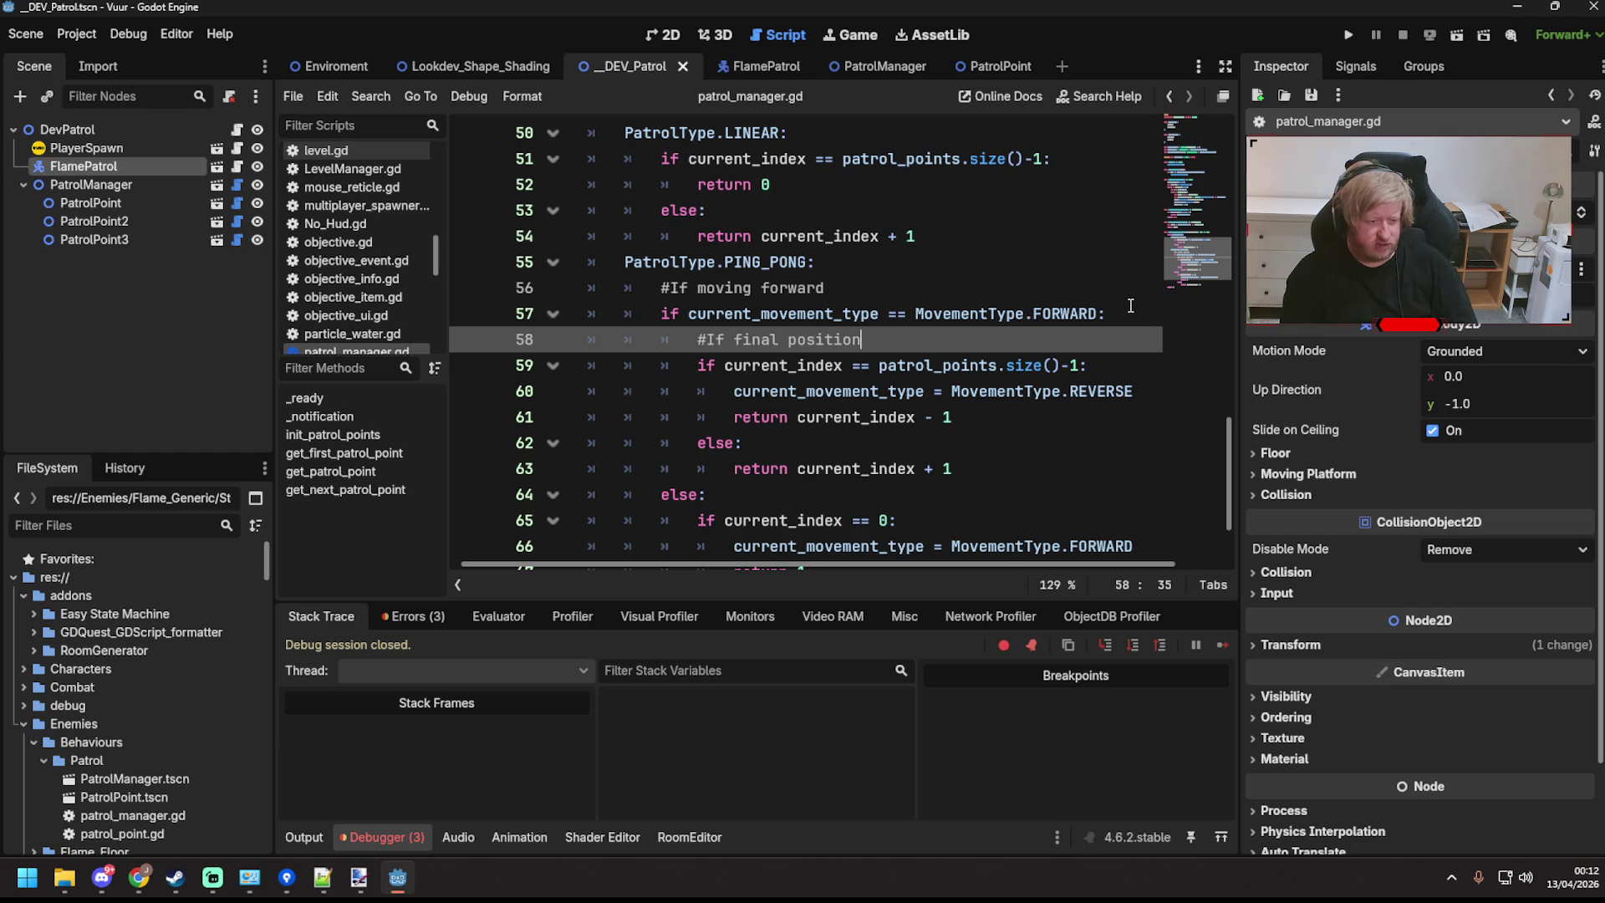
{"action": "type", "text": "hen reverse"}
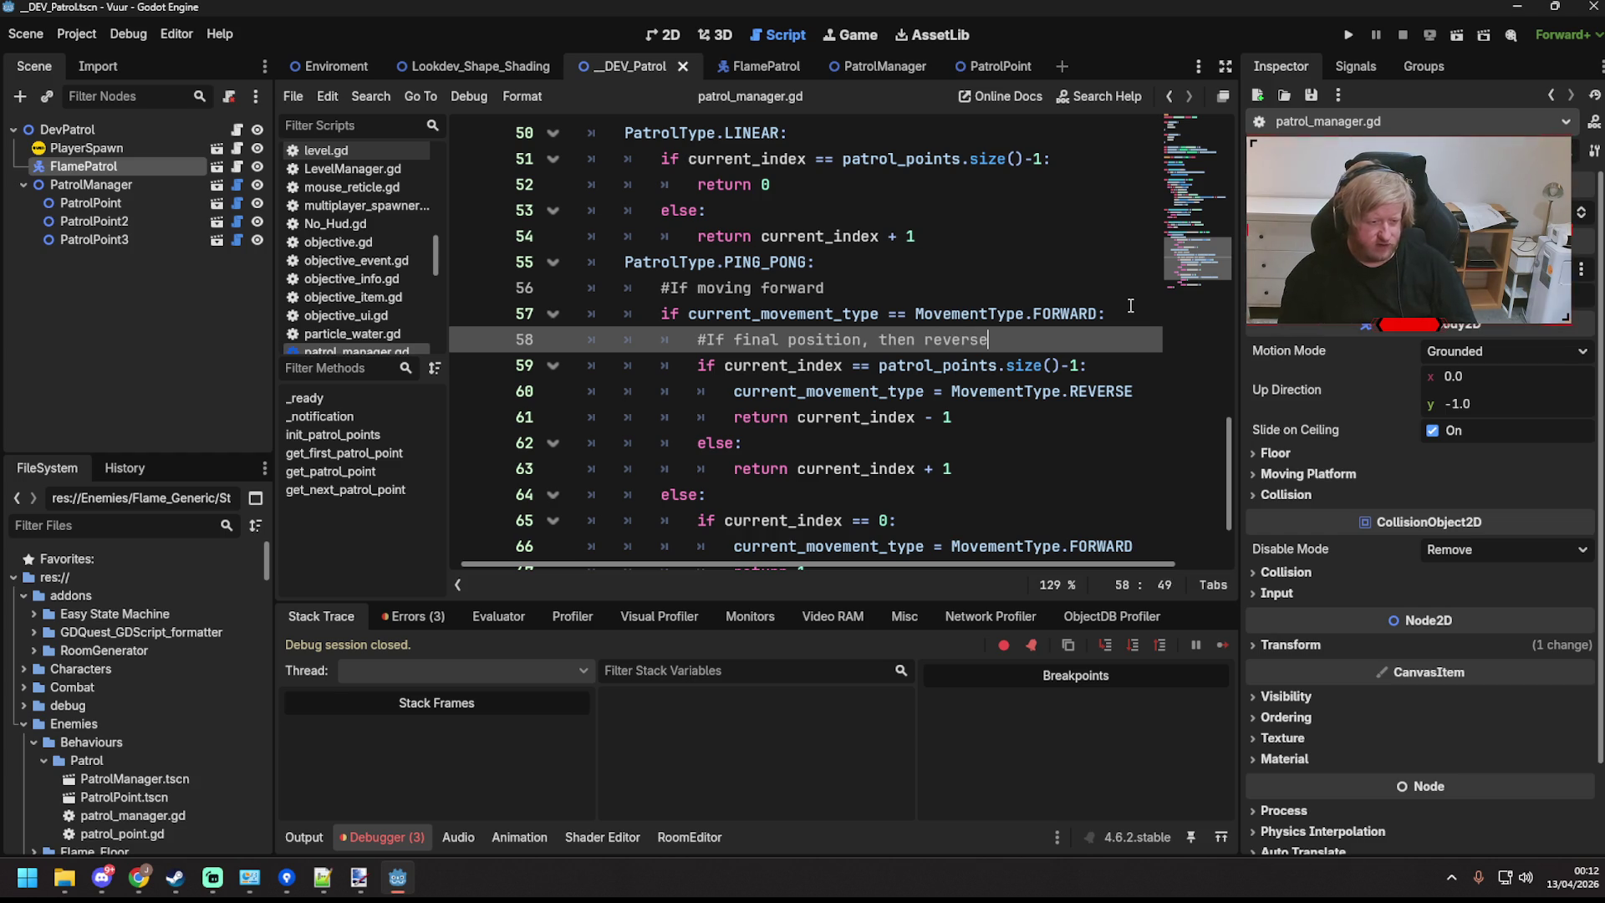
Start a 'Continue forward' comment inside the else branch after the reverse step
{"action": "left_click", "coordinate": [936, 437]}
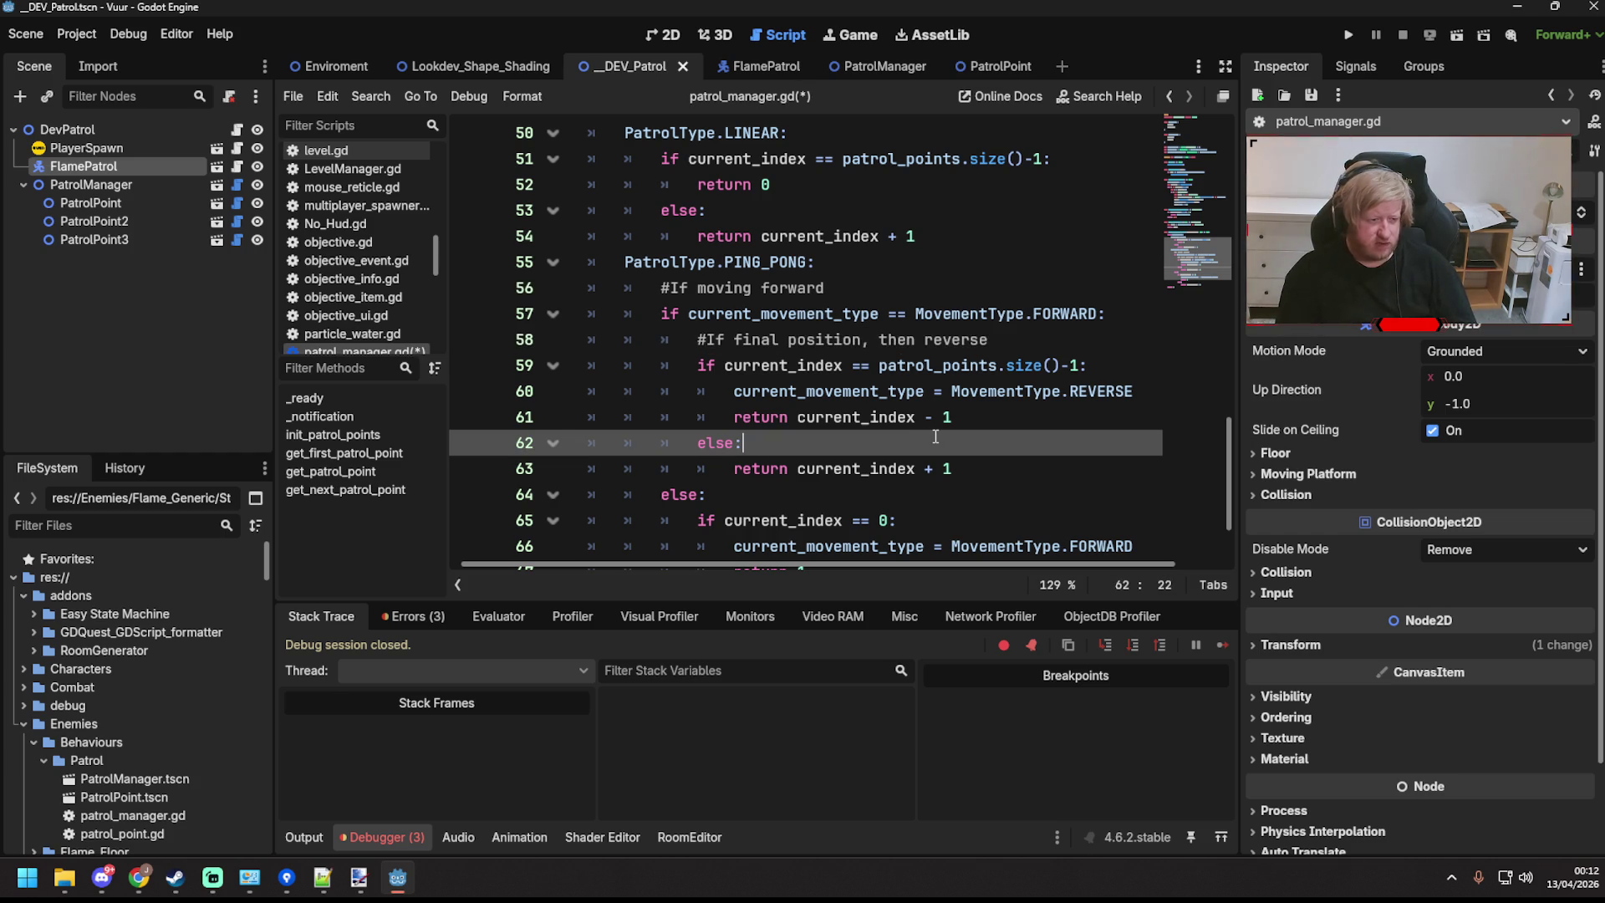
{"action": "key", "text": "Return"}
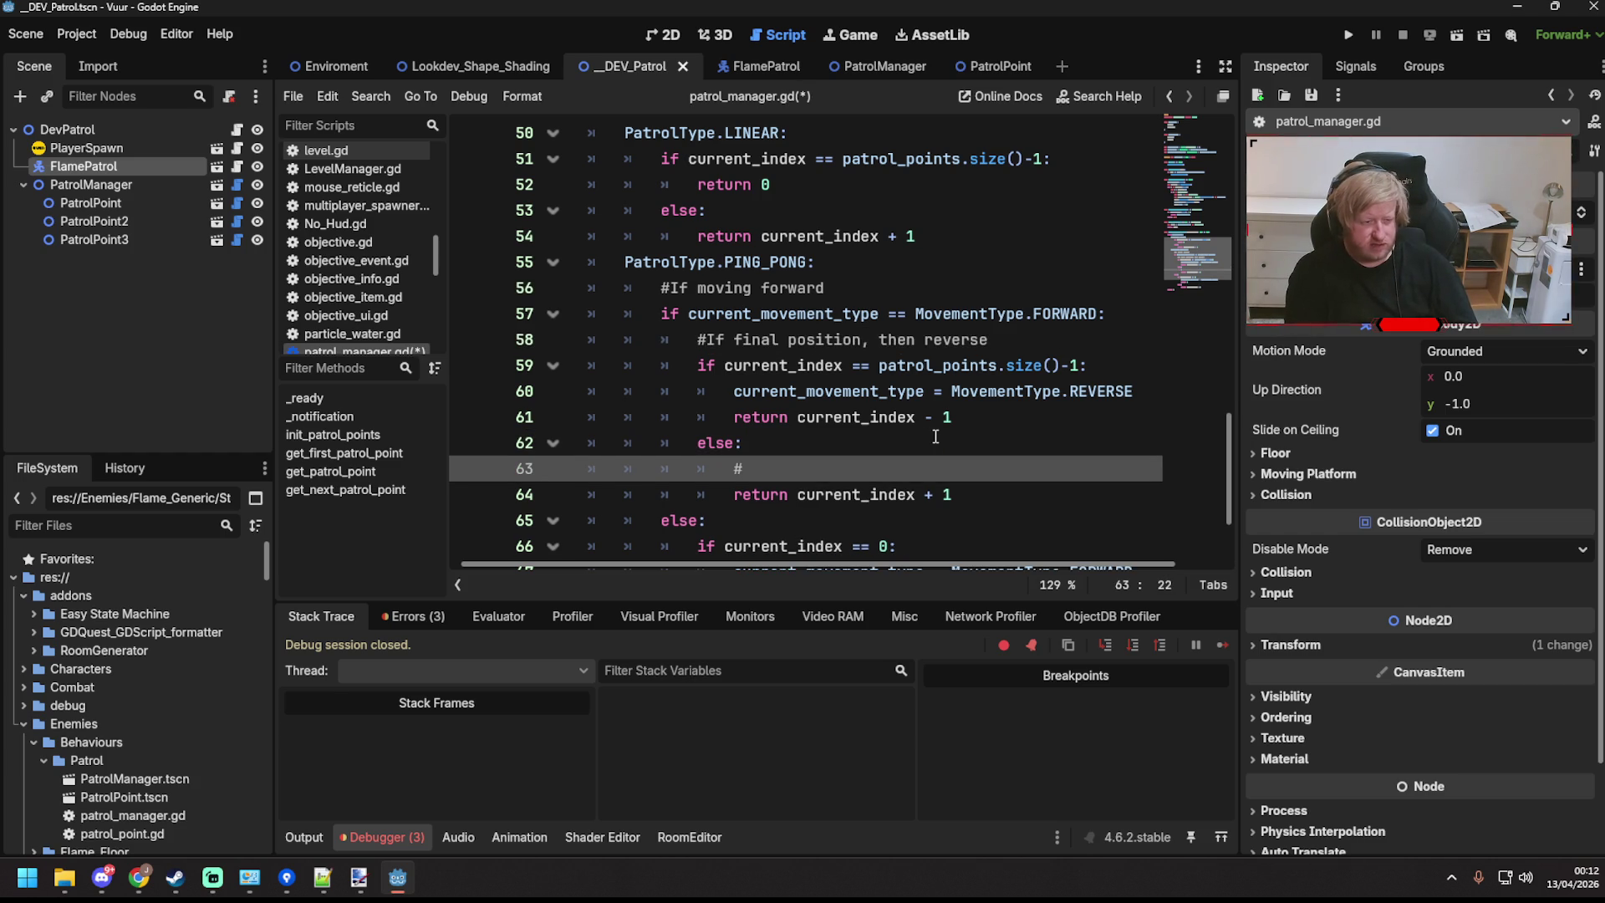
{"action": "type", "text": "Contin"}
{"action": "type", "text": "d"}
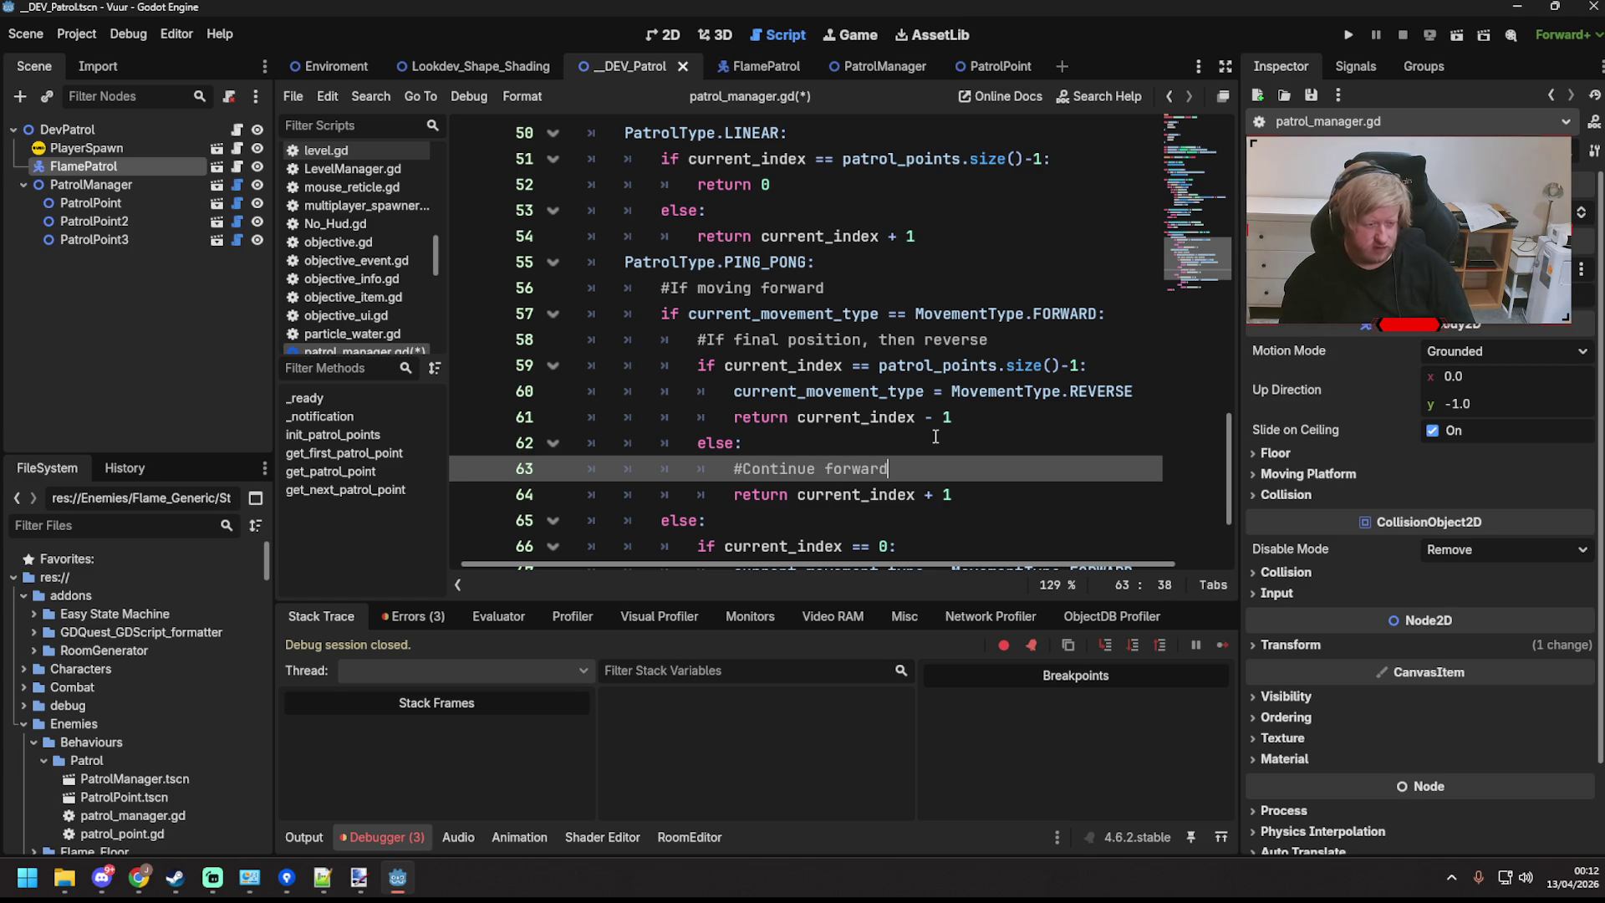
{"action": "scroll", "coordinate": [935, 436], "scroll_direction": "up", "scroll_amount": 1}
{"action": "scroll", "coordinate": [1011, 483], "scroll_direction": "down", "scroll_amount": 2}
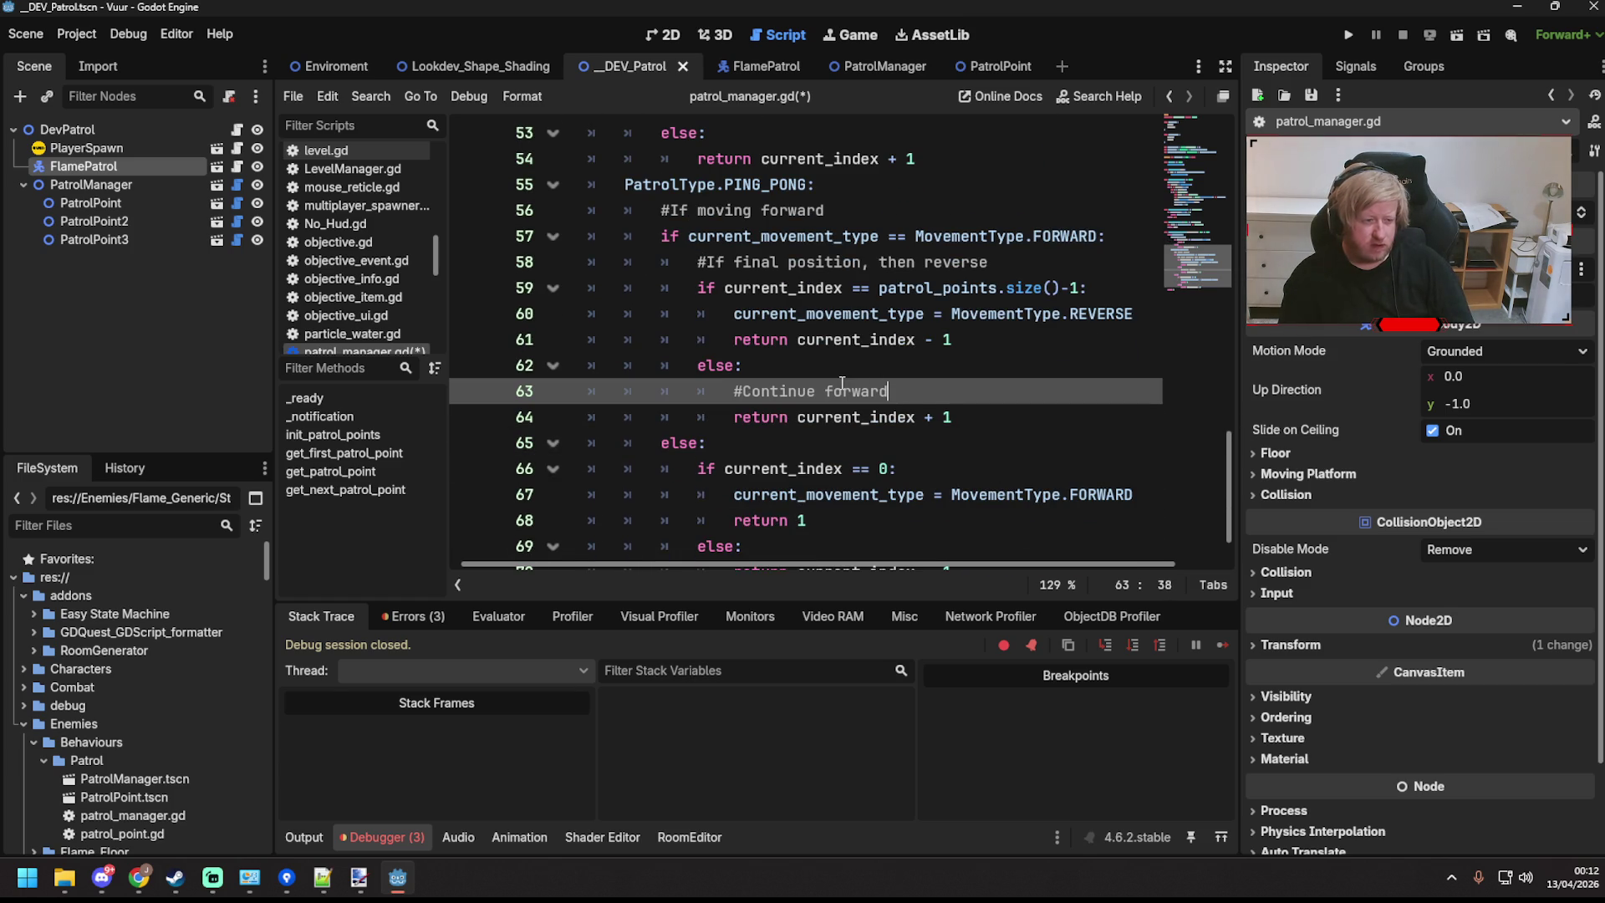
Move the 'Continue forward' comment above the else and save patrol_manager.gd
{"action": "key", "text": "shift+Home"}
{"action": "key", "text": "BackSpace"}
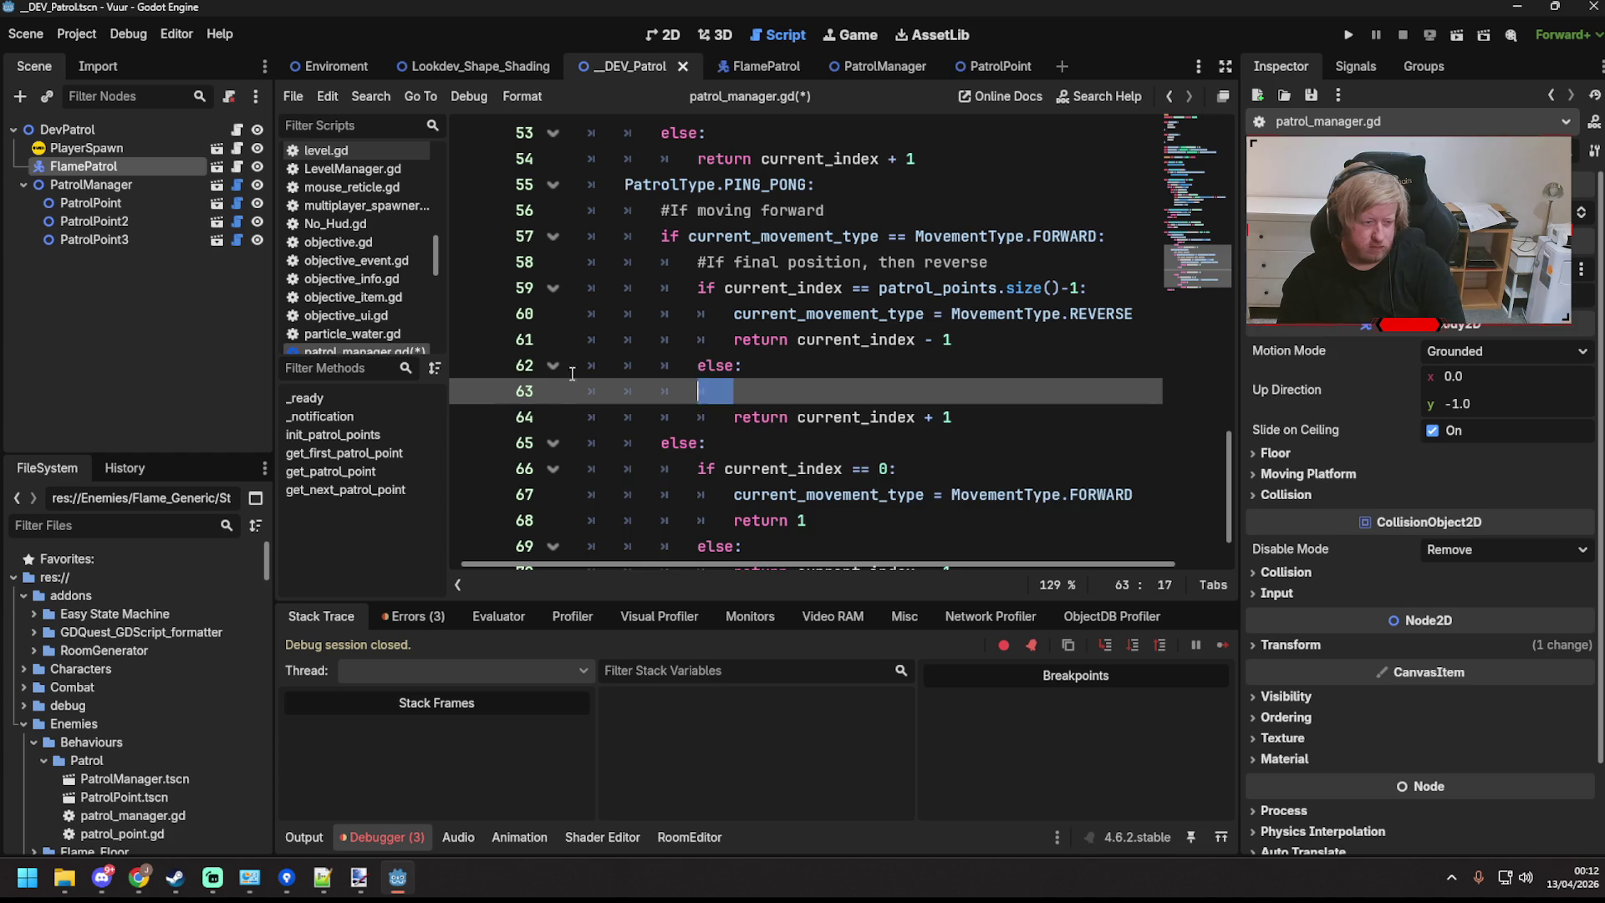
{"action": "key", "text": "shift+Home"}
{"action": "key", "text": "ctrl+c"}
{"action": "key", "text": "BackSpace"}
{"action": "key", "text": "BackSpace"}
{"action": "left_click", "coordinate": [967, 341]}
{"action": "key", "text": "Return"}
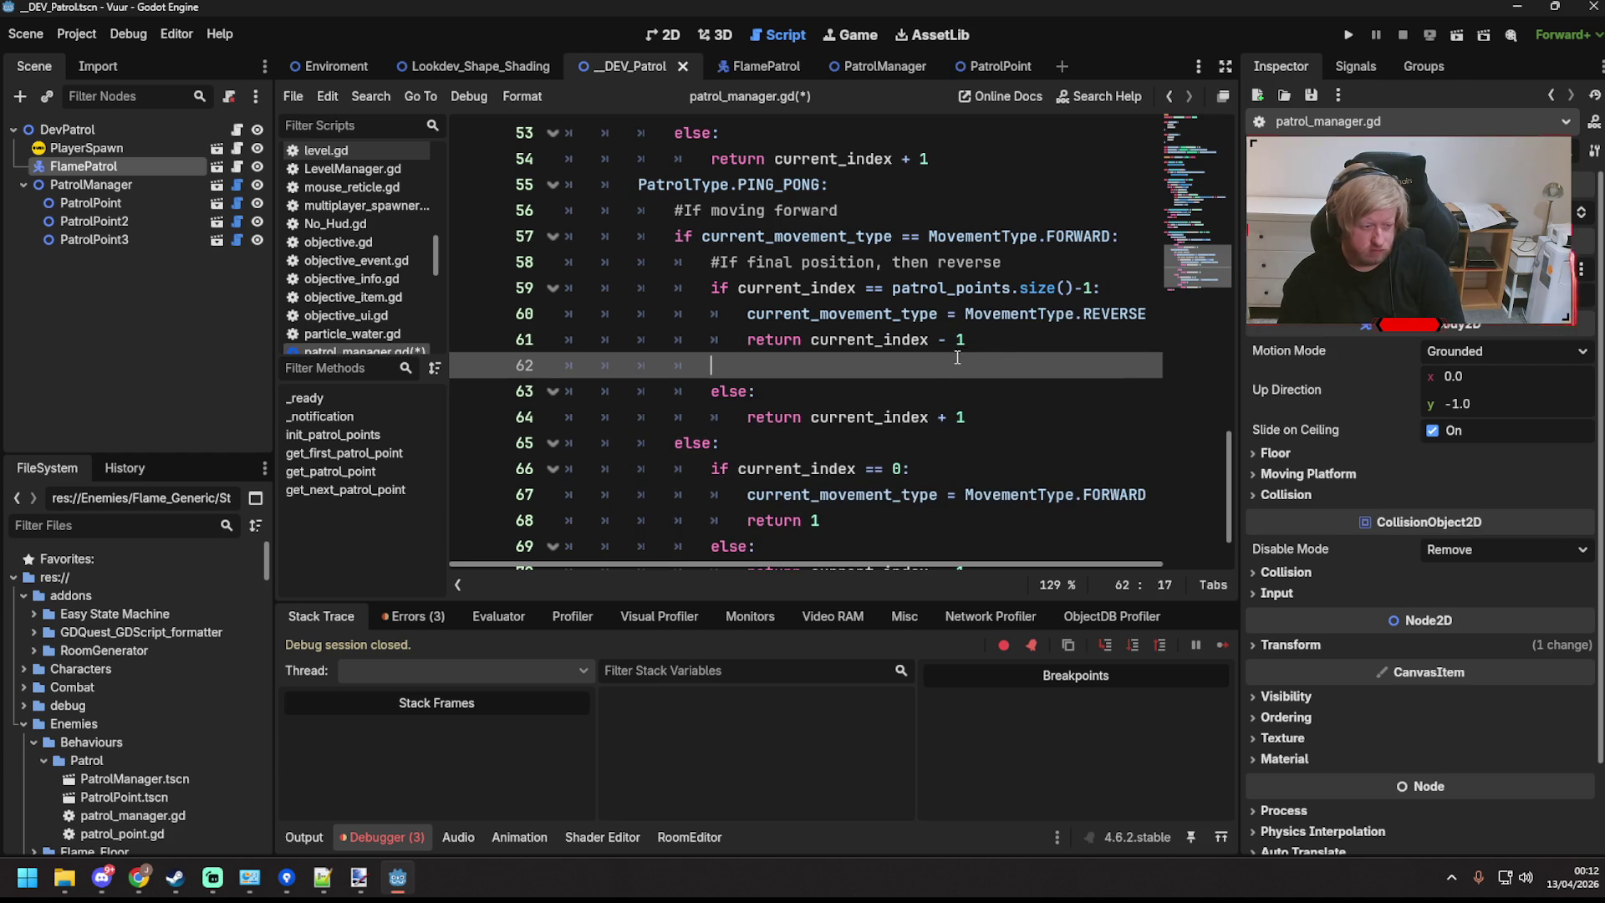
{"action": "key", "text": "ctrl+v"}
{"action": "left_click", "coordinate": [999, 417]}
{"action": "key", "text": "ctrl+s"}
Insert a 'Moving in reverse' comment above the reverse else branch
{"action": "scroll", "coordinate": [836, 415], "scroll_direction": "down", "scroll_amount": 1}
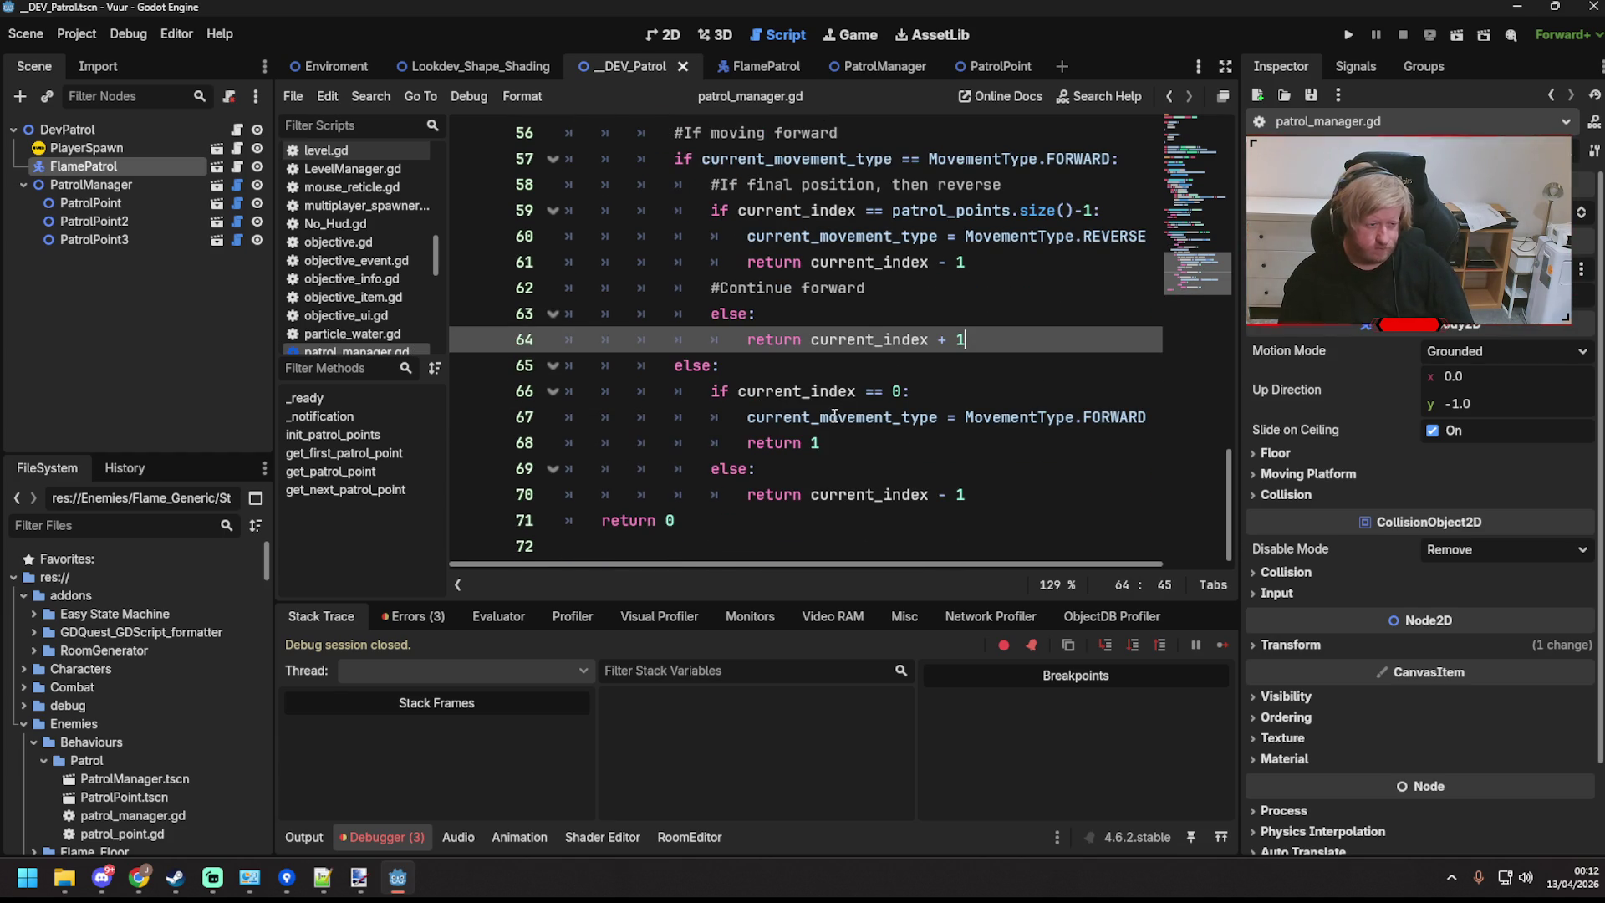
{"action": "left_click", "coordinate": [796, 369]}
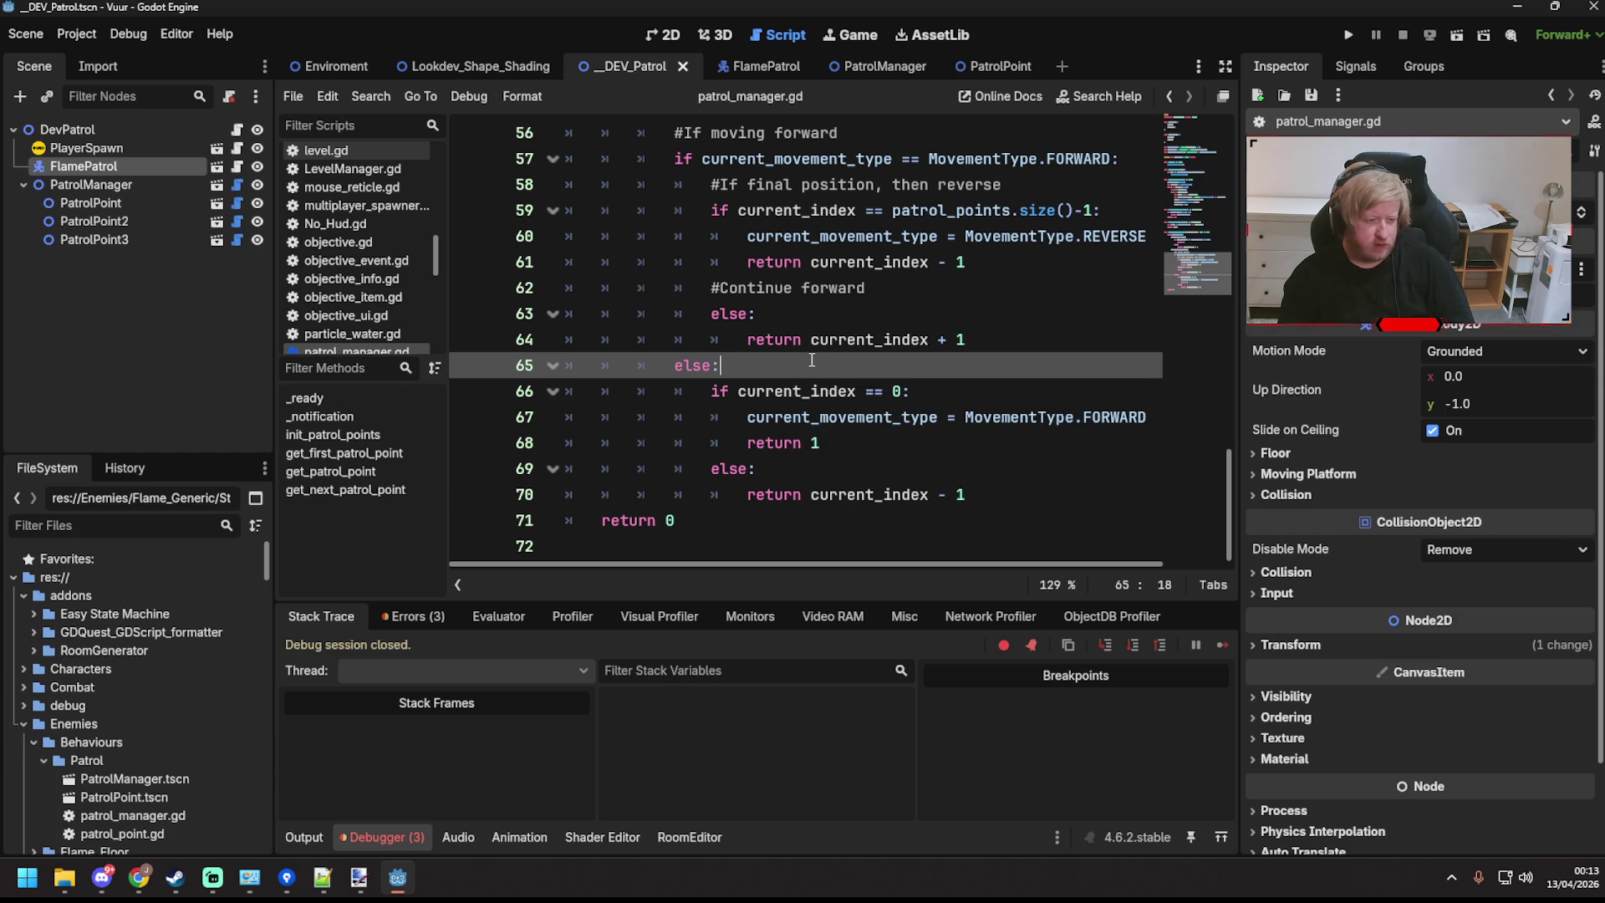
{"action": "key", "text": "Return"}
{"action": "type", "text": "#If"}
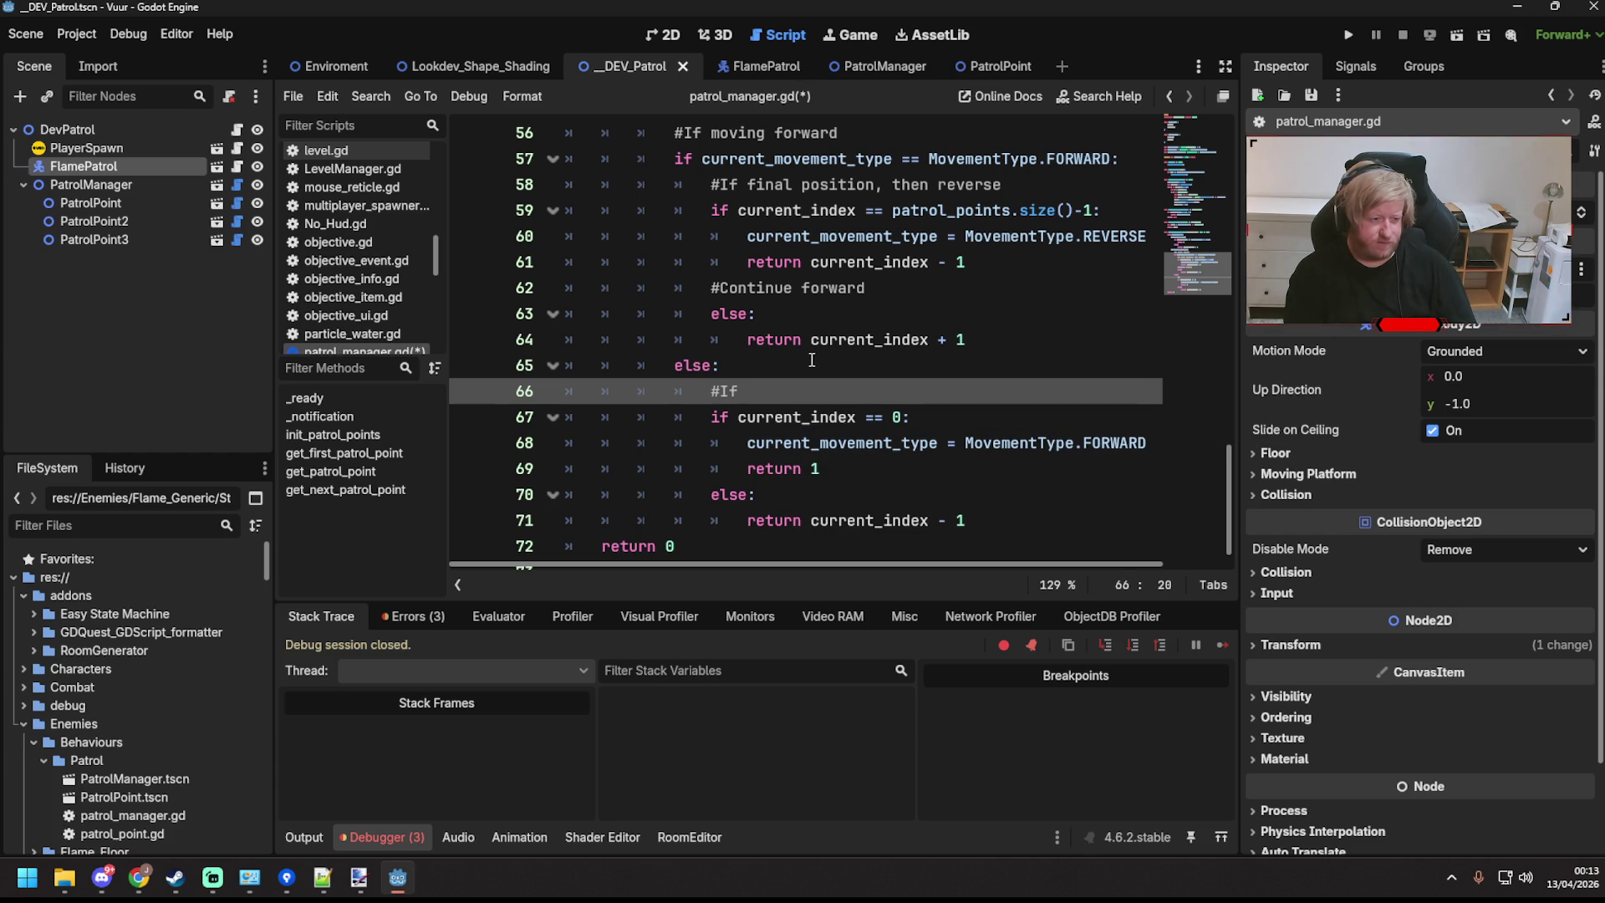
{"action": "key", "text": "BackSpace"}
{"action": "key", "text": "BackSpace"}
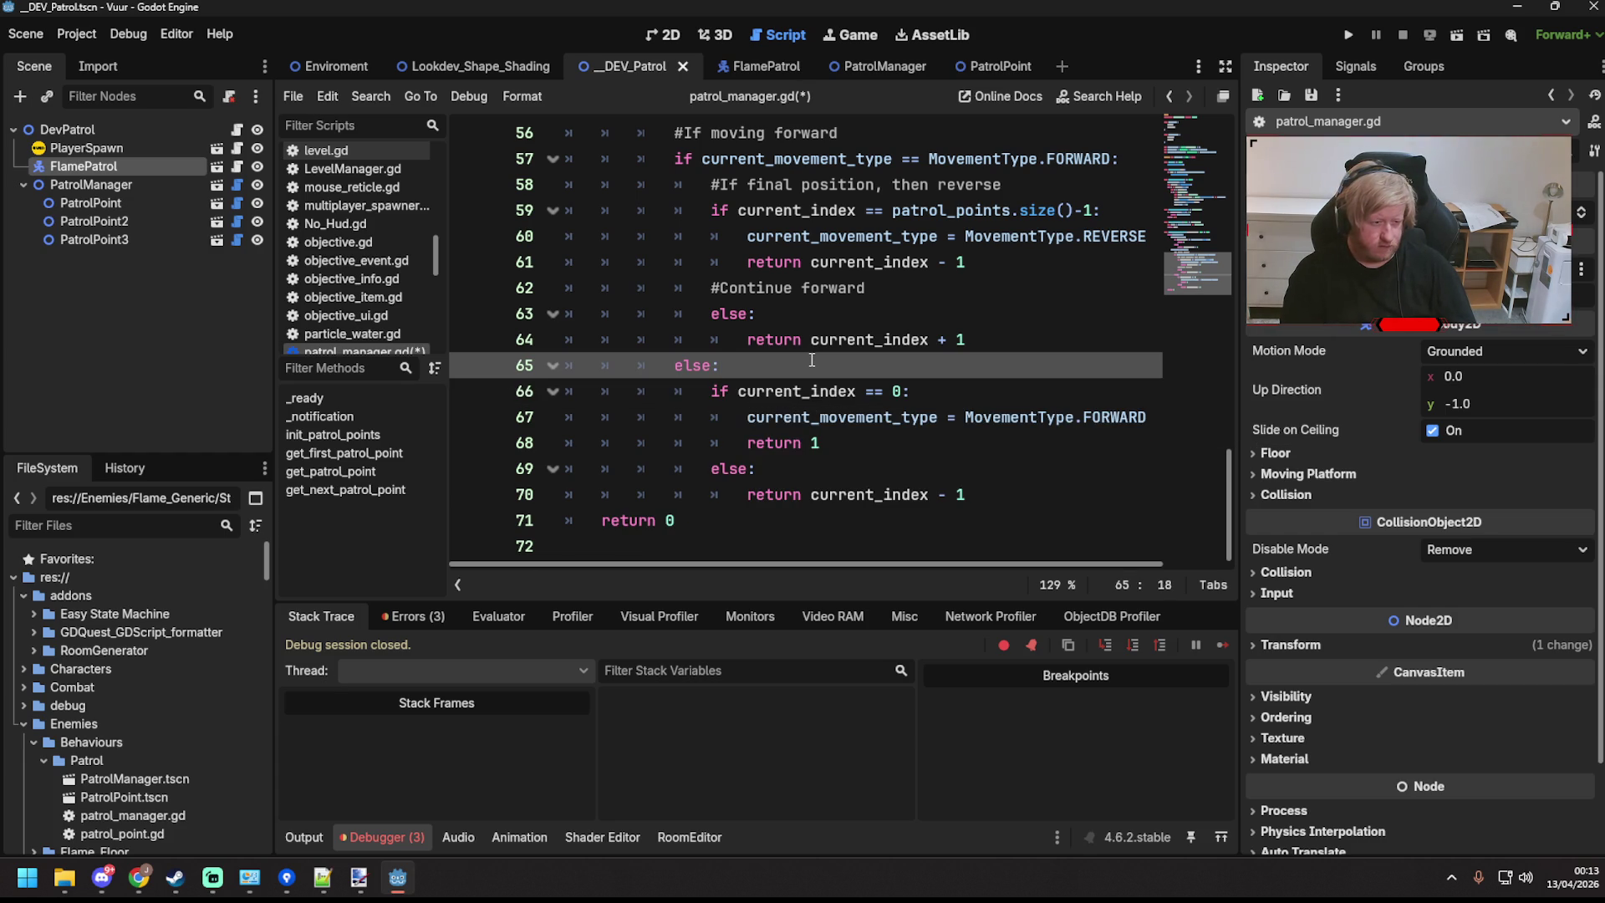
{"action": "key", "text": "Home"}
{"action": "key", "text": "Return"}
{"action": "key", "text": "Up"}
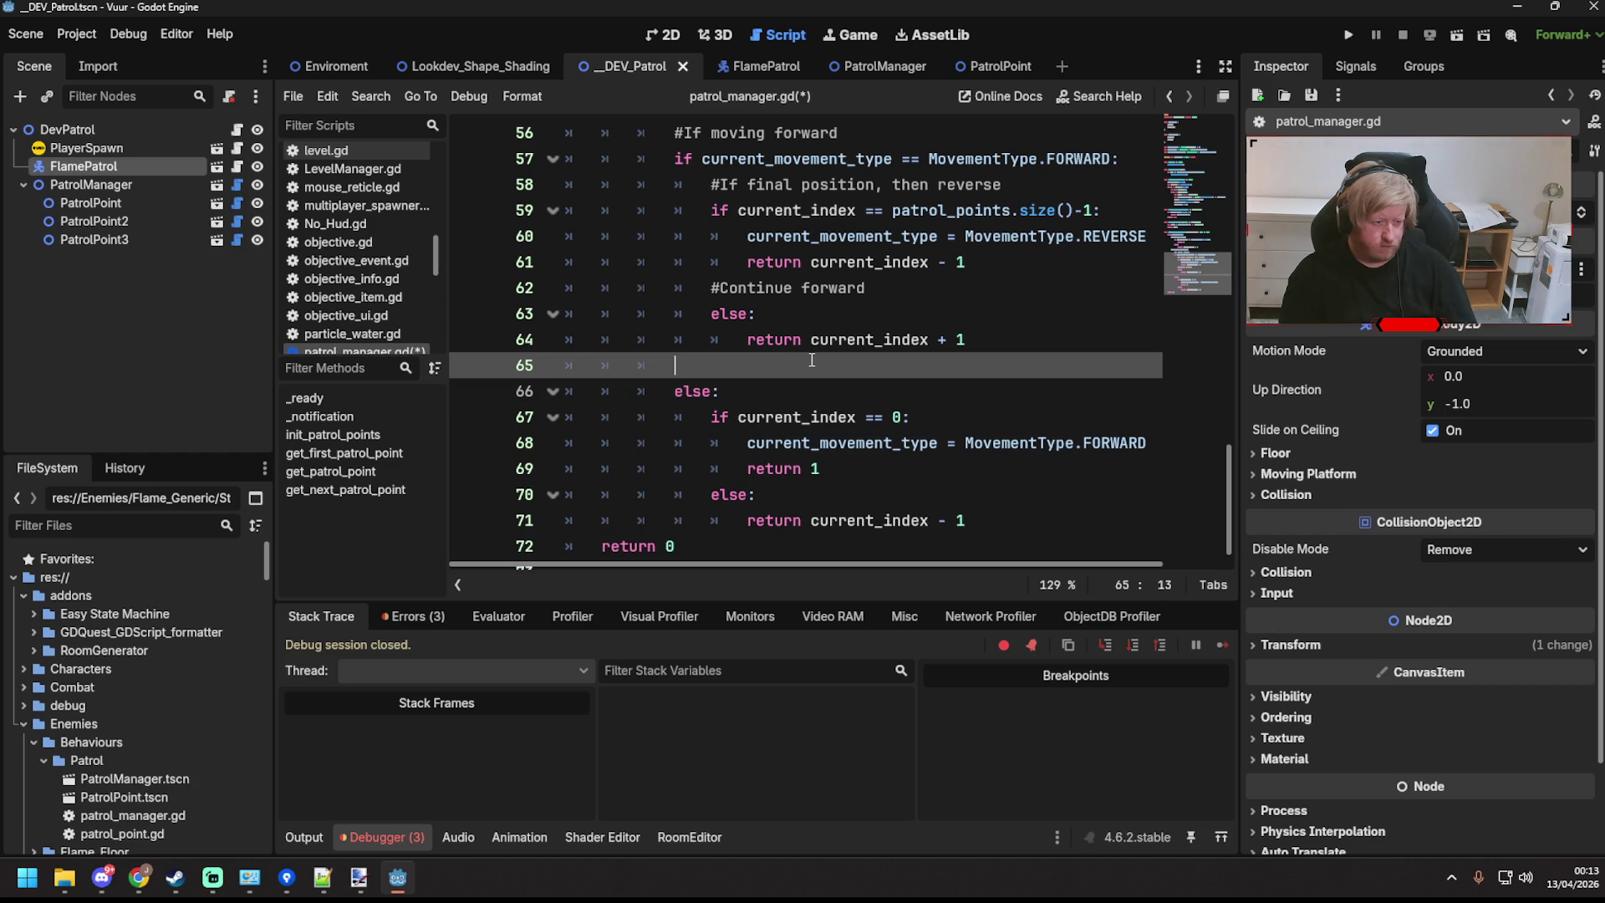
{"action": "type", "text": "ving in reverse"}
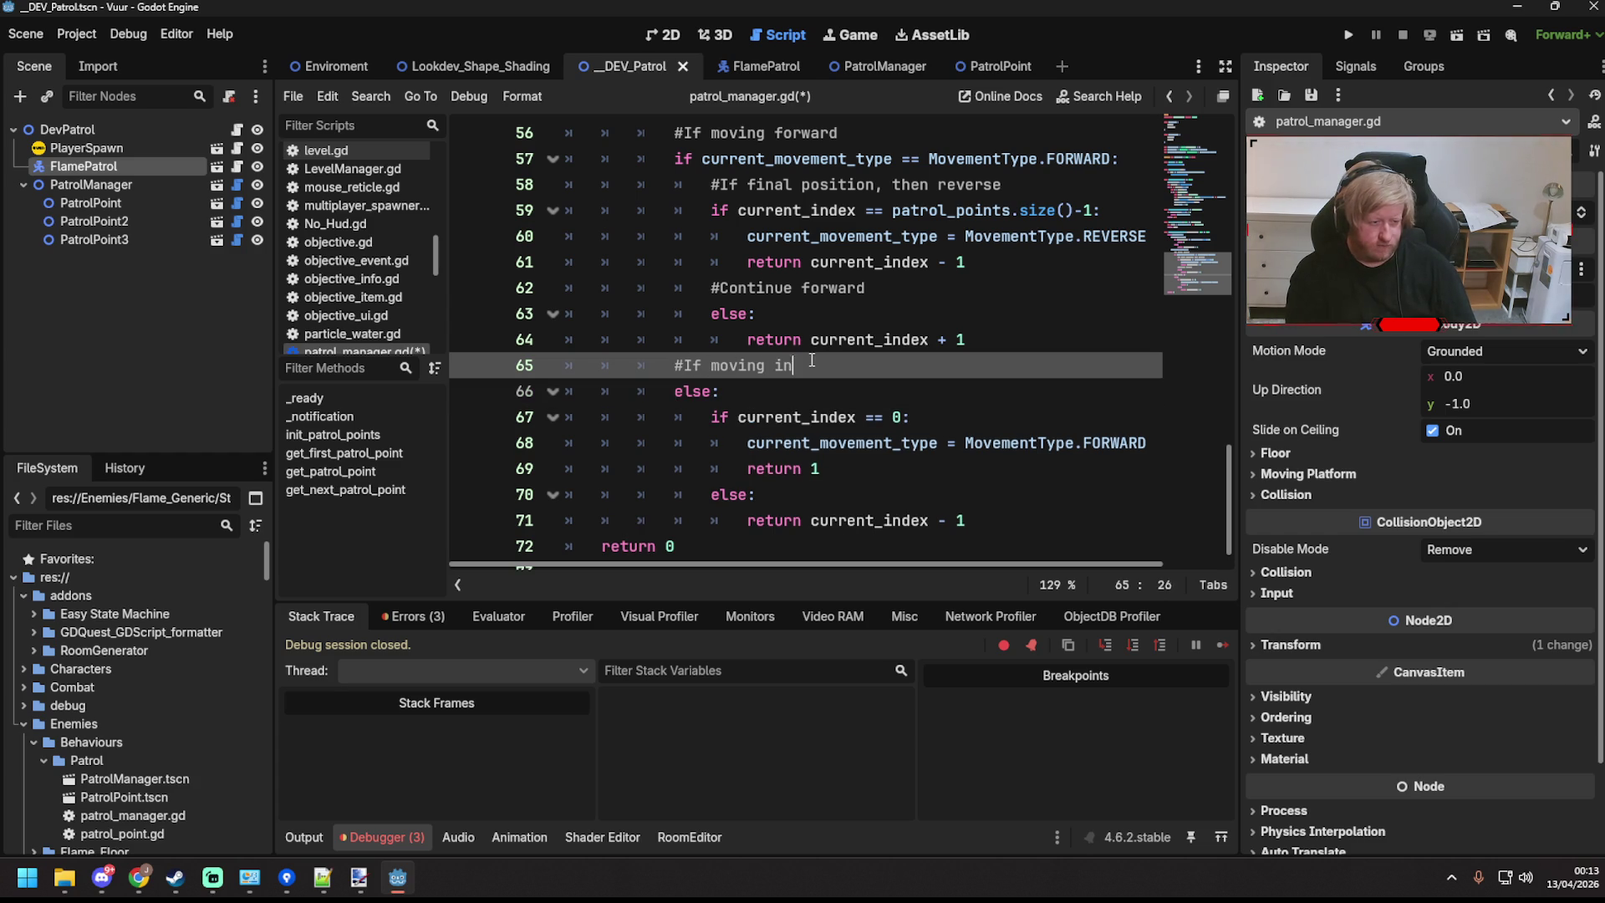
Add '#If first position, turn around' and a 'move backward' comment, then save the script
{"action": "key", "text": "Down"}
{"action": "key", "text": "Return"}
{"action": "type", "text": "#If first "}
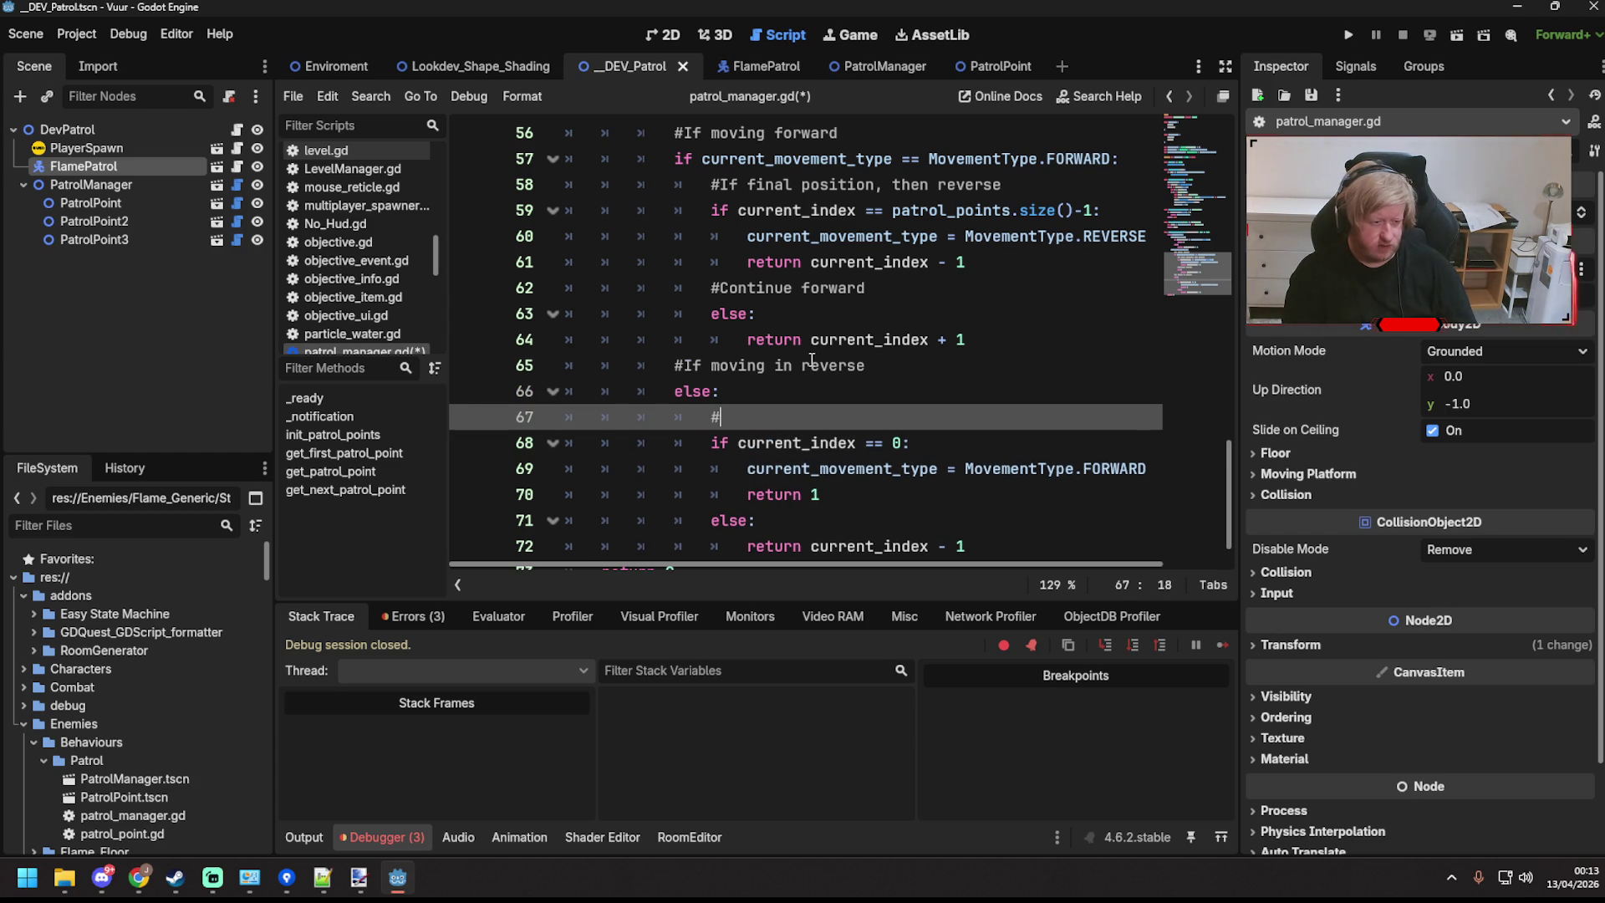
{"action": "type", "text": "position,"}
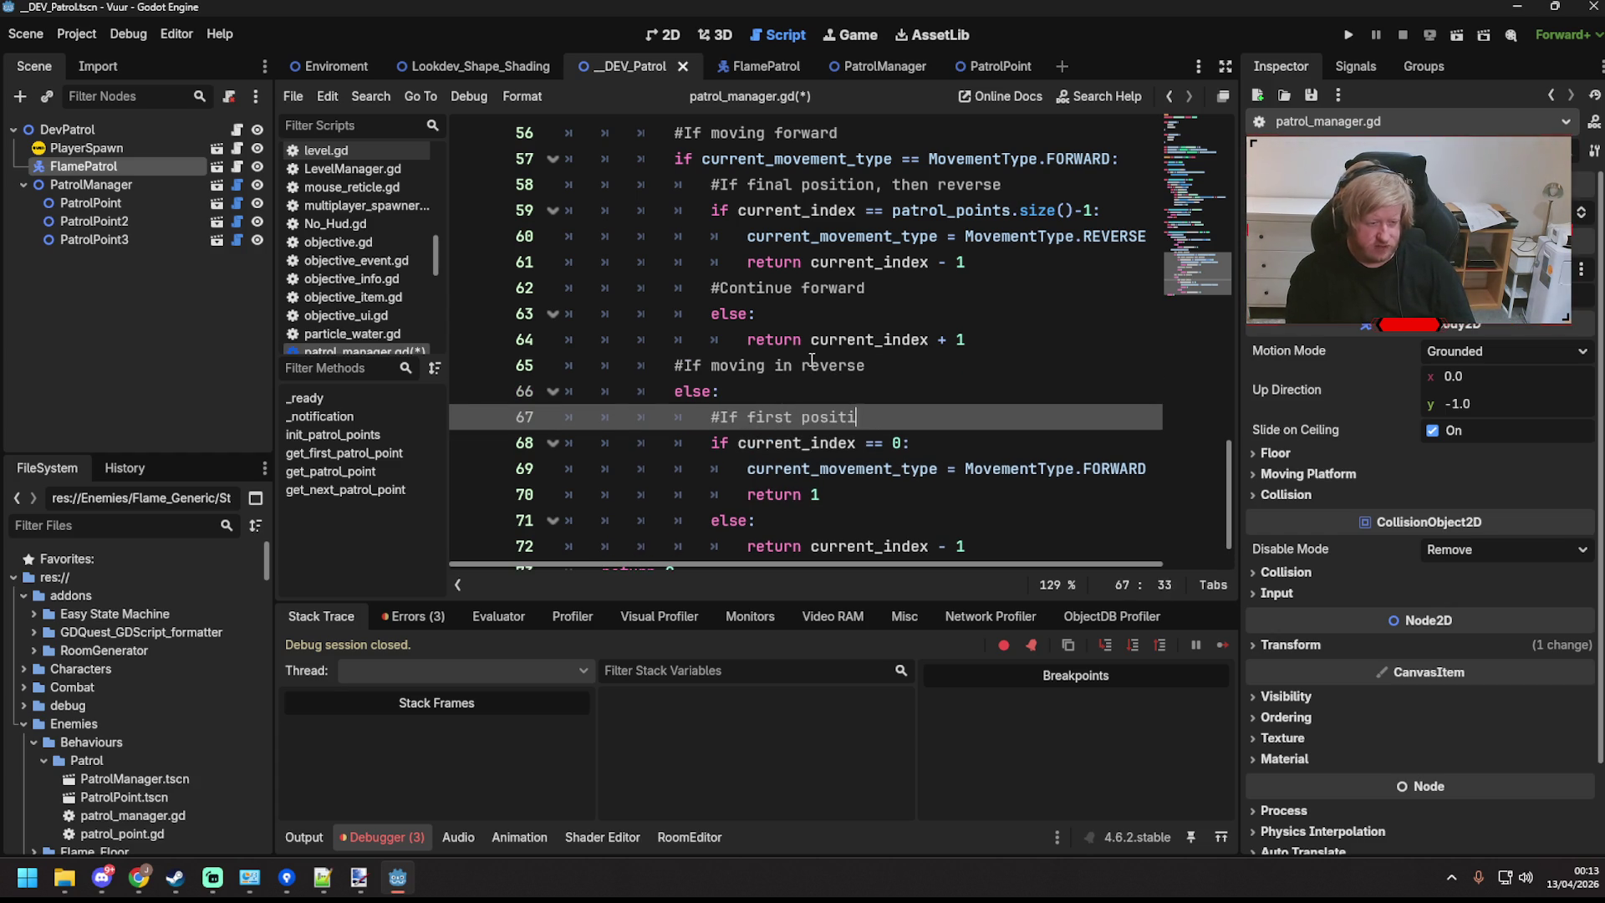
{"action": "type", "text": " turn around"}
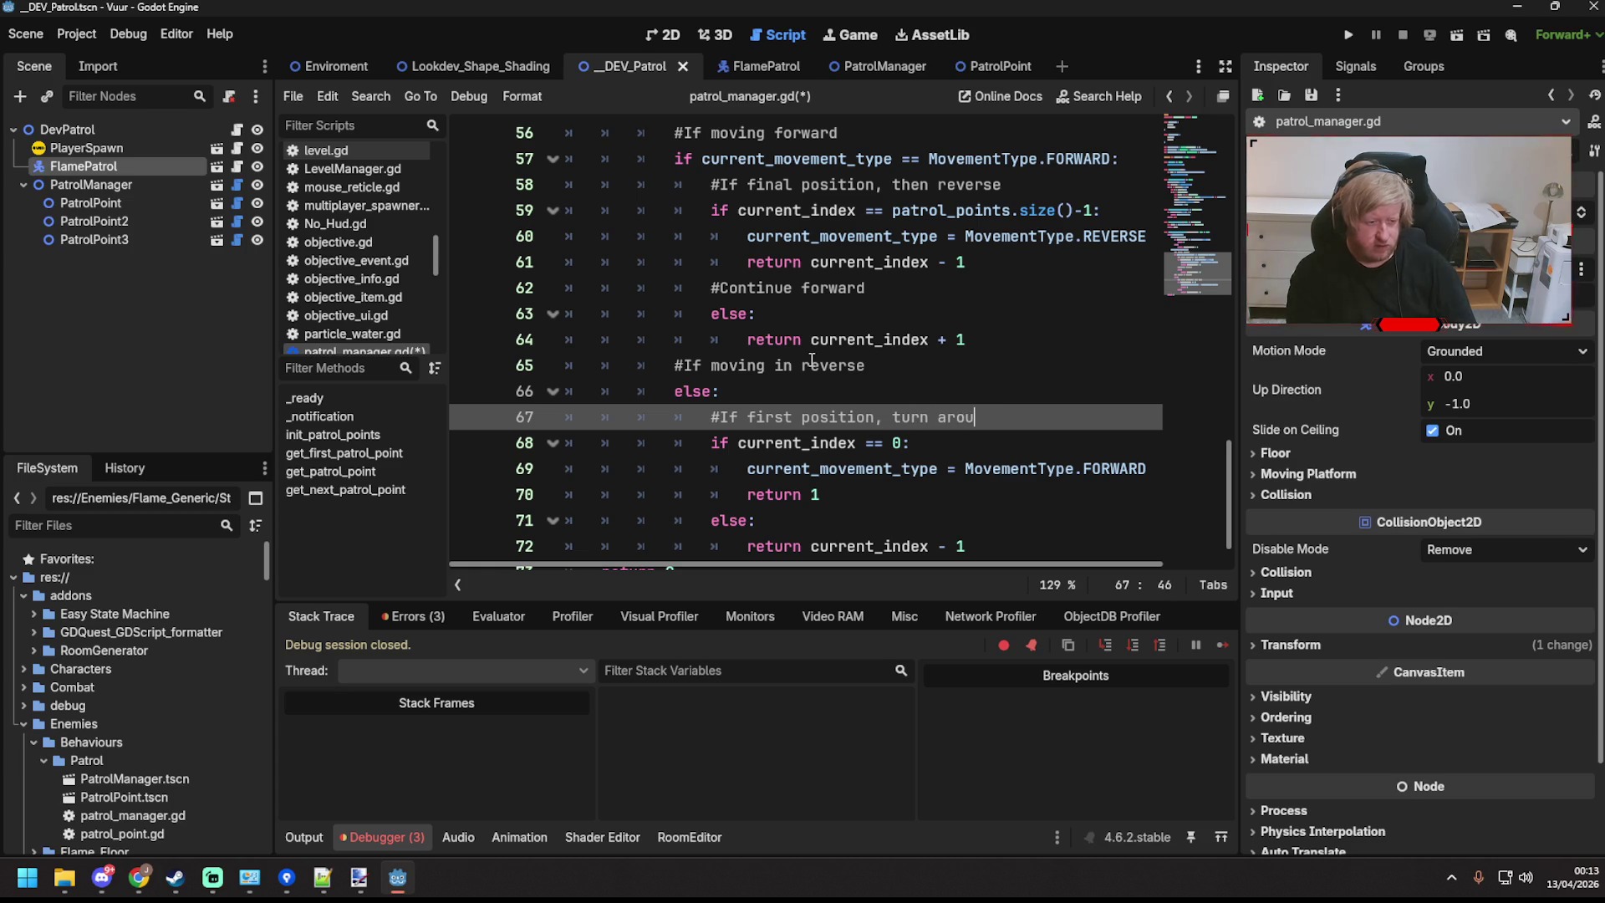
{"action": "key", "text": "Down"}
{"action": "key", "text": "Down"}
{"action": "key", "text": "Down"}
{"action": "key", "text": "Return"}
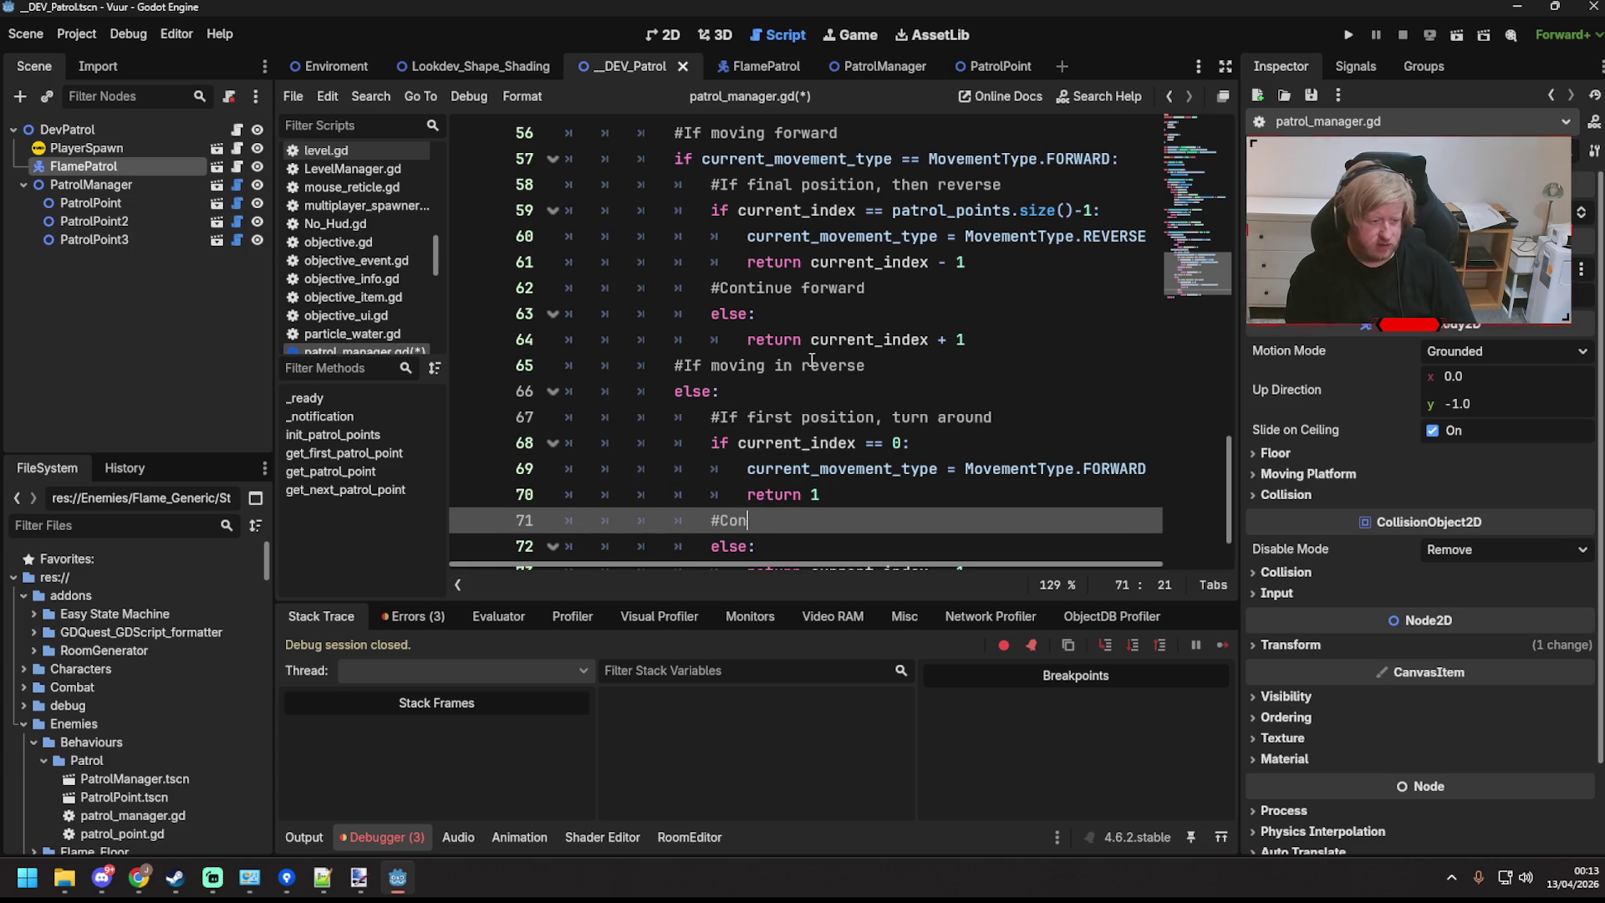
{"action": "type", "text": "e backwards"}
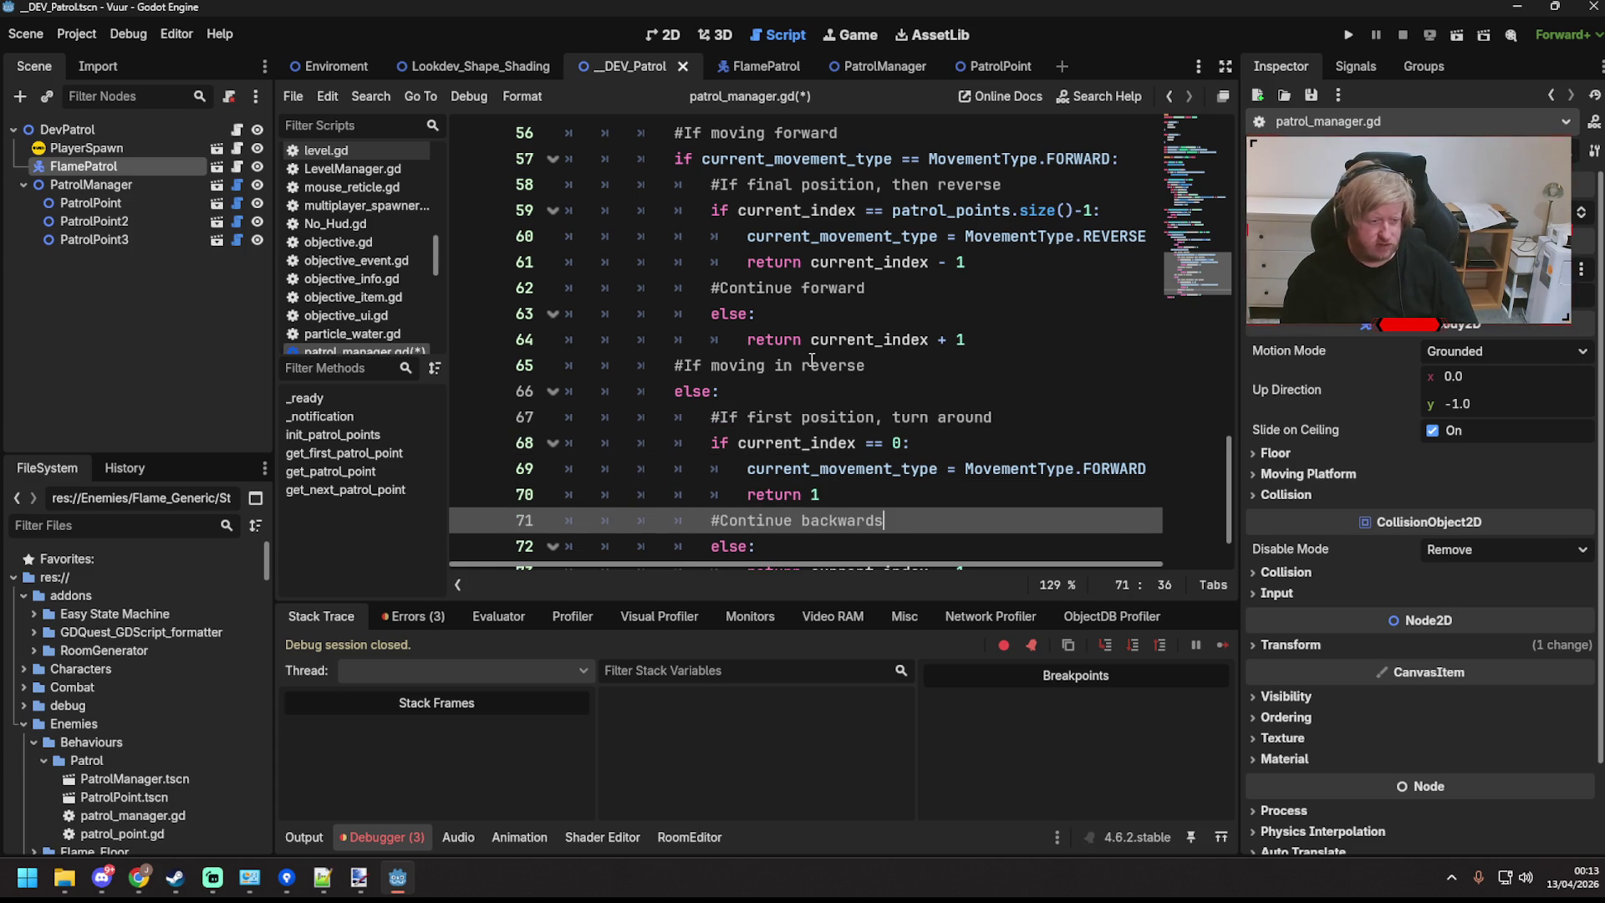
{"action": "key", "text": "ctrl+s"}
Auto-format patrol_manager.gd with Format Current Script
{"action": "left_click", "coordinate": [1037, 261]}
{"action": "scroll", "coordinate": [1037, 320], "scroll_direction": "up", "scroll_amount": 1}
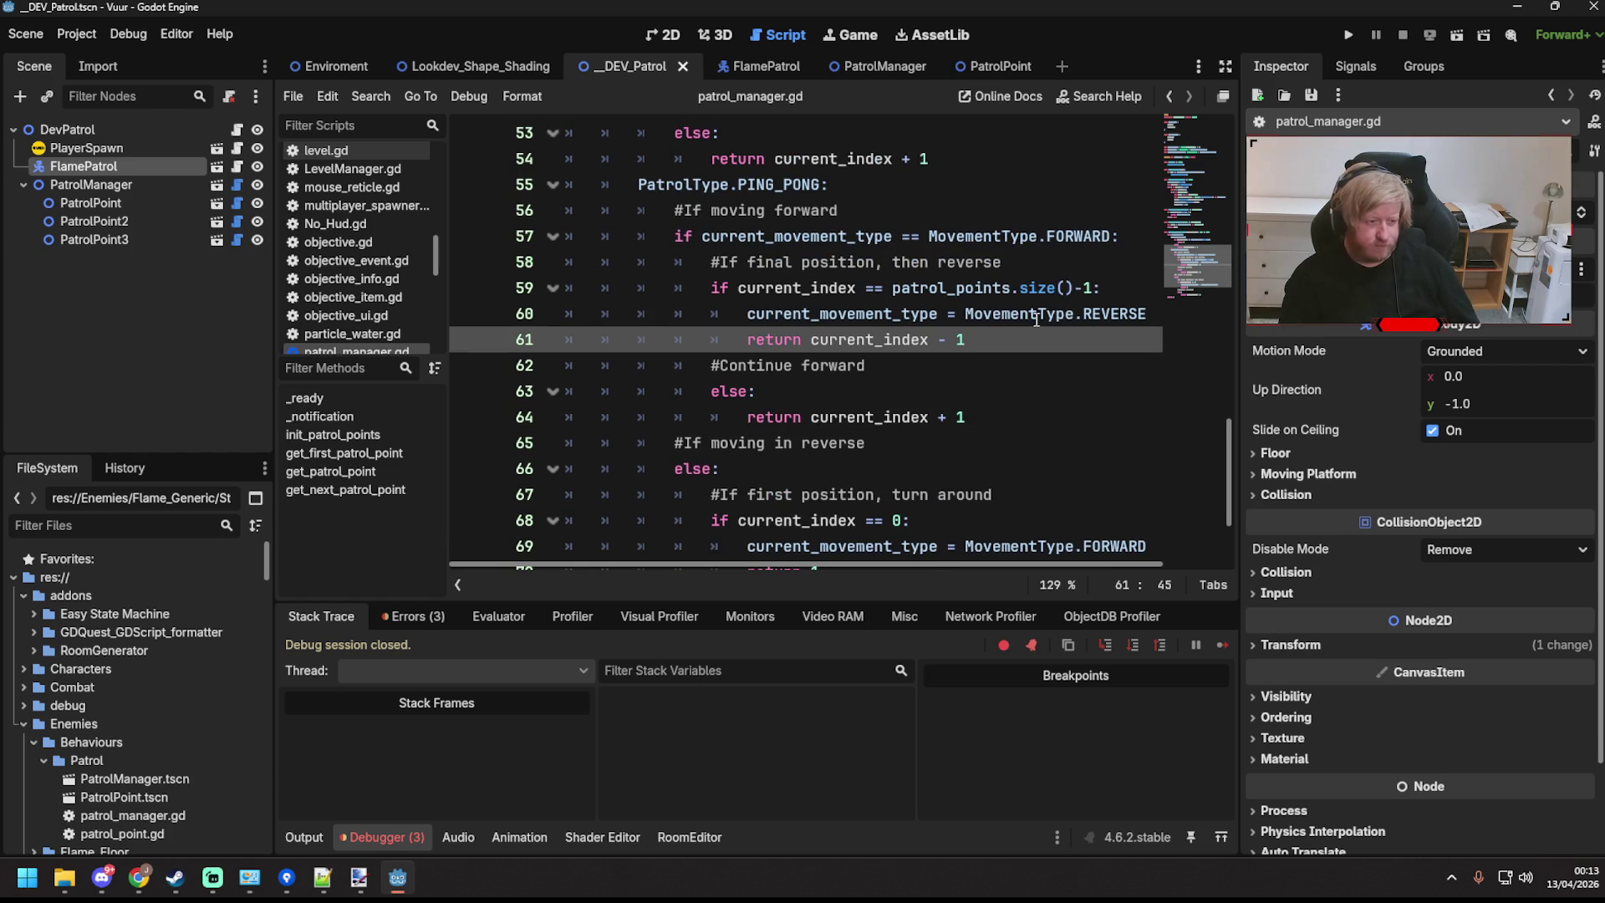
{"action": "mouse_move", "coordinate": [1036, 320]}
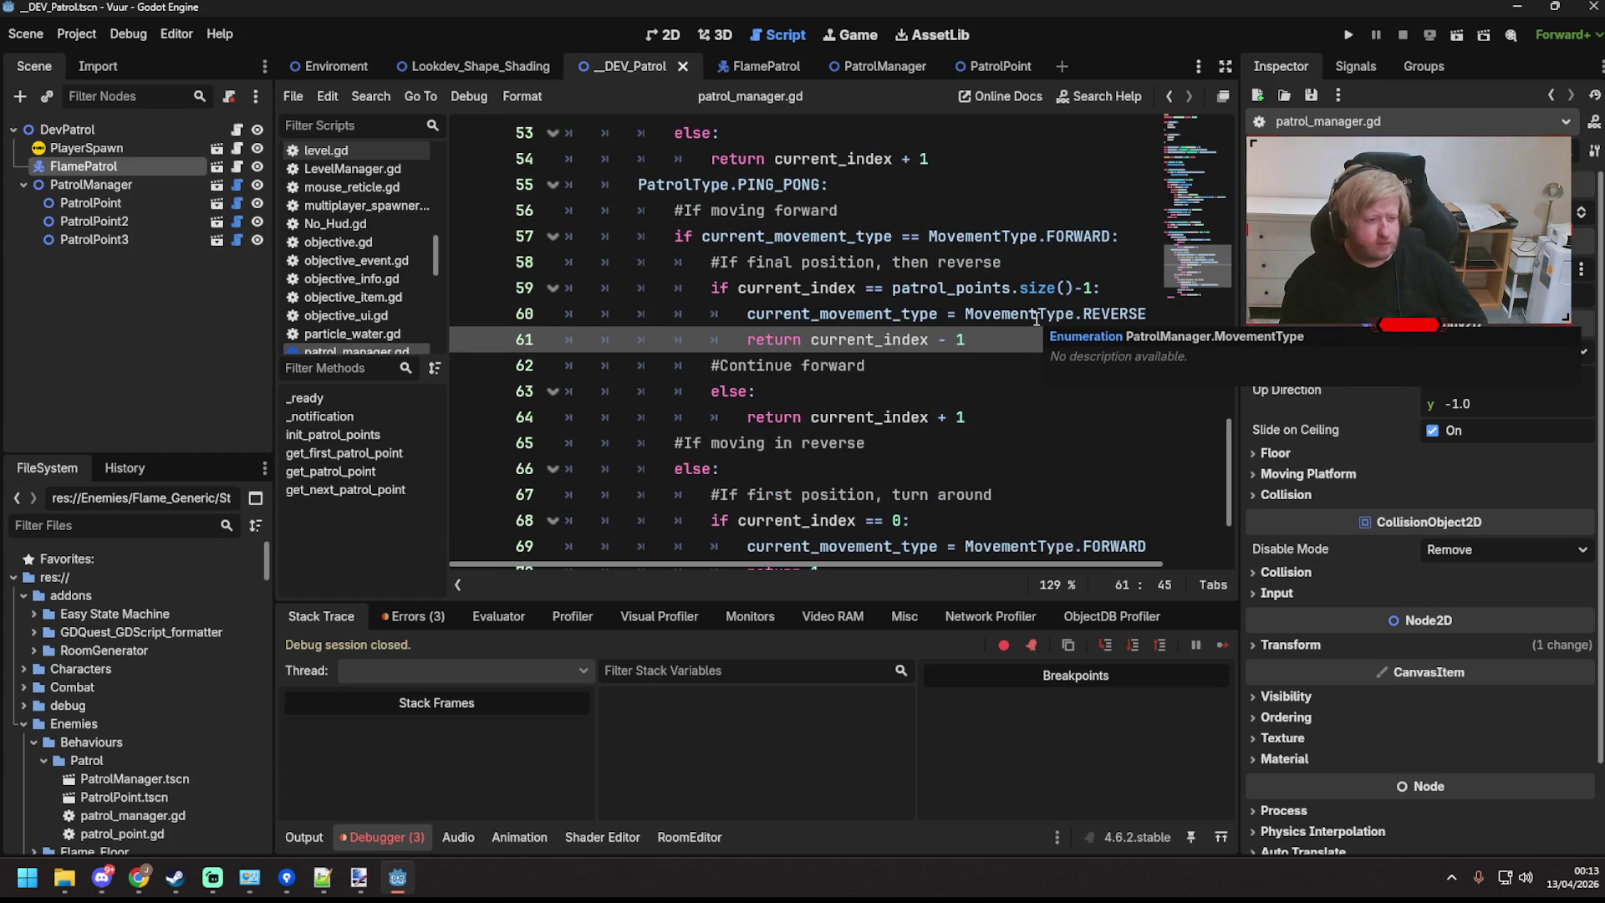
{"action": "scroll", "coordinate": [855, 274], "scroll_direction": "down", "scroll_amount": 2}
{"action": "left_click", "coordinate": [548, 93]}
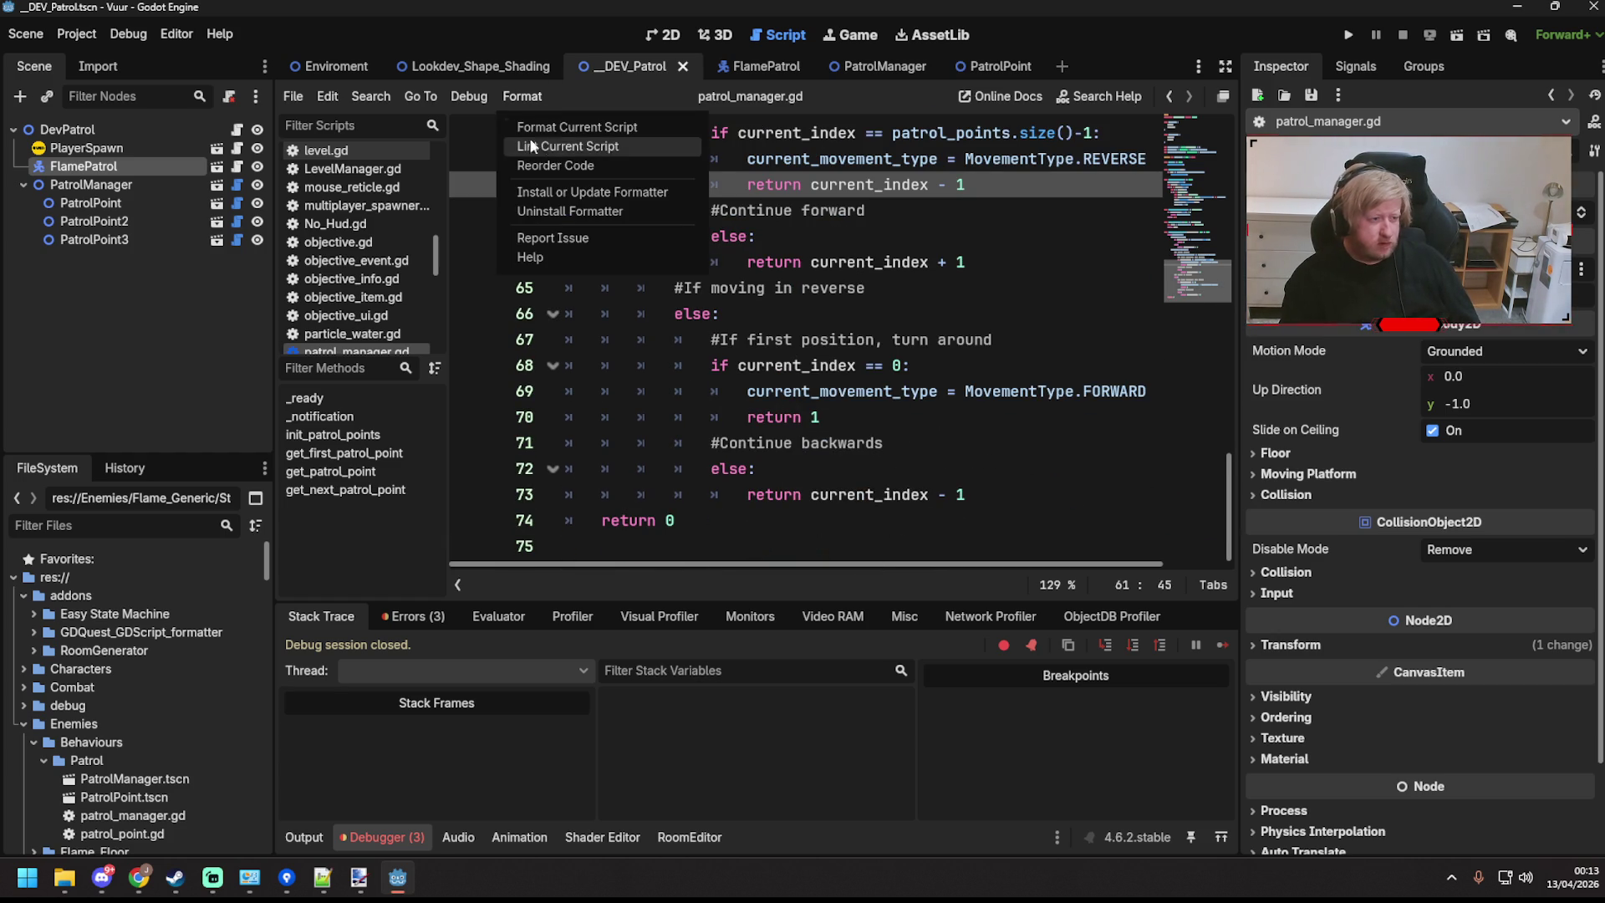
{"action": "left_click", "coordinate": [539, 125]}
Reorder the script's code sections, save, and return to the 2D scene view
{"action": "left_click", "coordinate": [522, 96]}
{"action": "left_click", "coordinate": [519, 99]}
{"action": "left_click", "coordinate": [519, 99]}
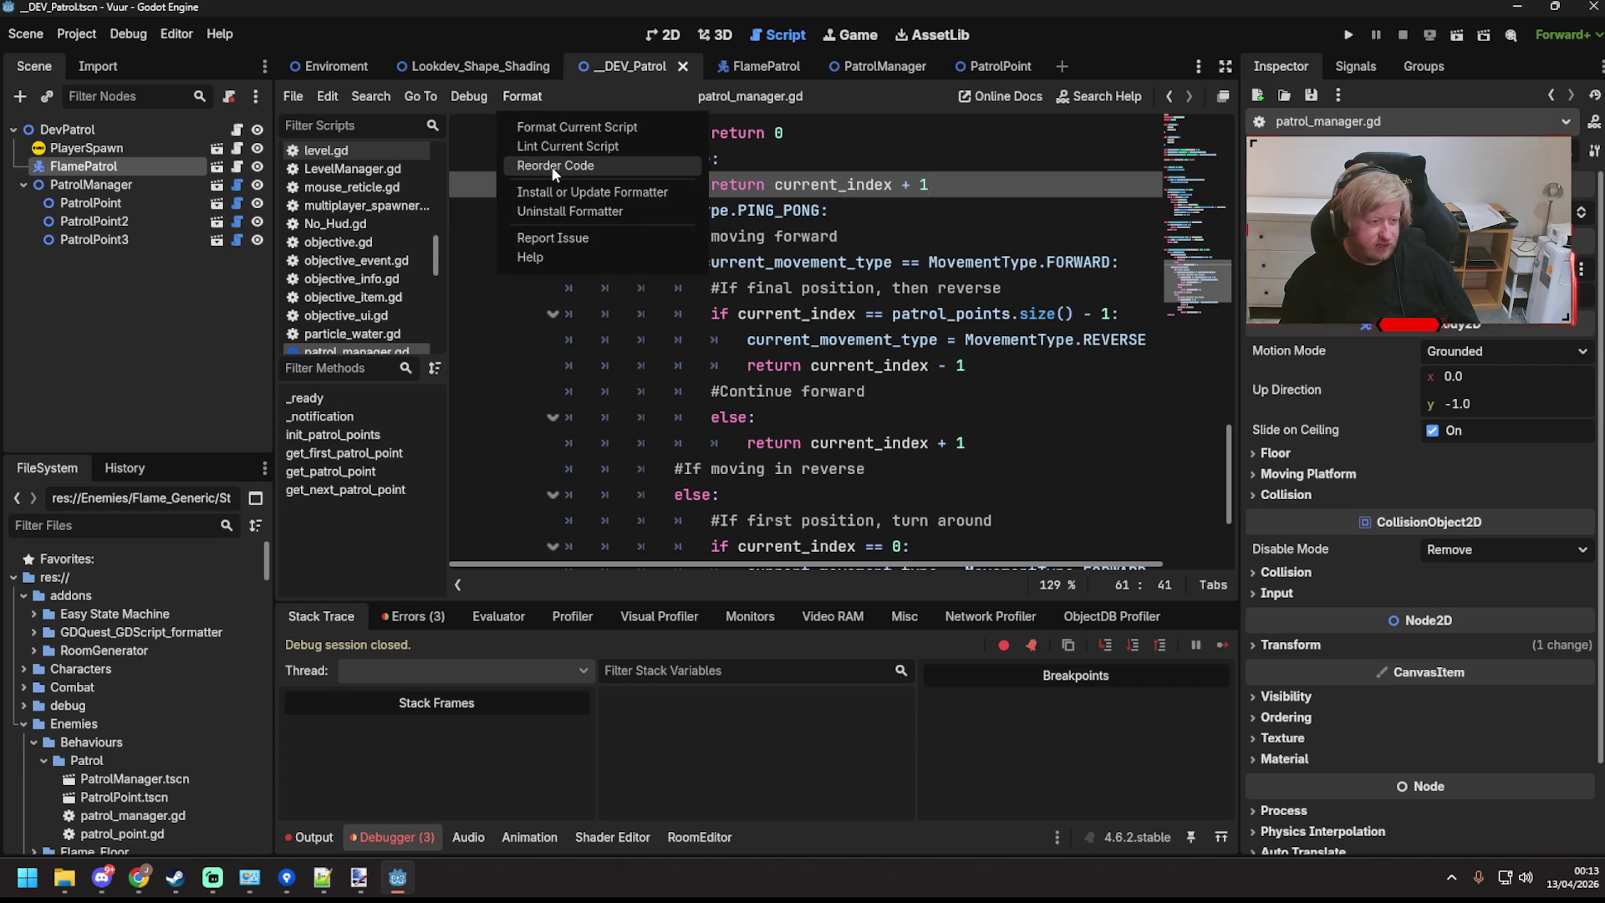
{"action": "left_click", "coordinate": [552, 167]}
{"action": "scroll", "coordinate": [841, 350], "scroll_direction": "up", "scroll_amount": 6}
{"action": "scroll", "coordinate": [841, 350], "scroll_direction": "up", "scroll_amount": 10}
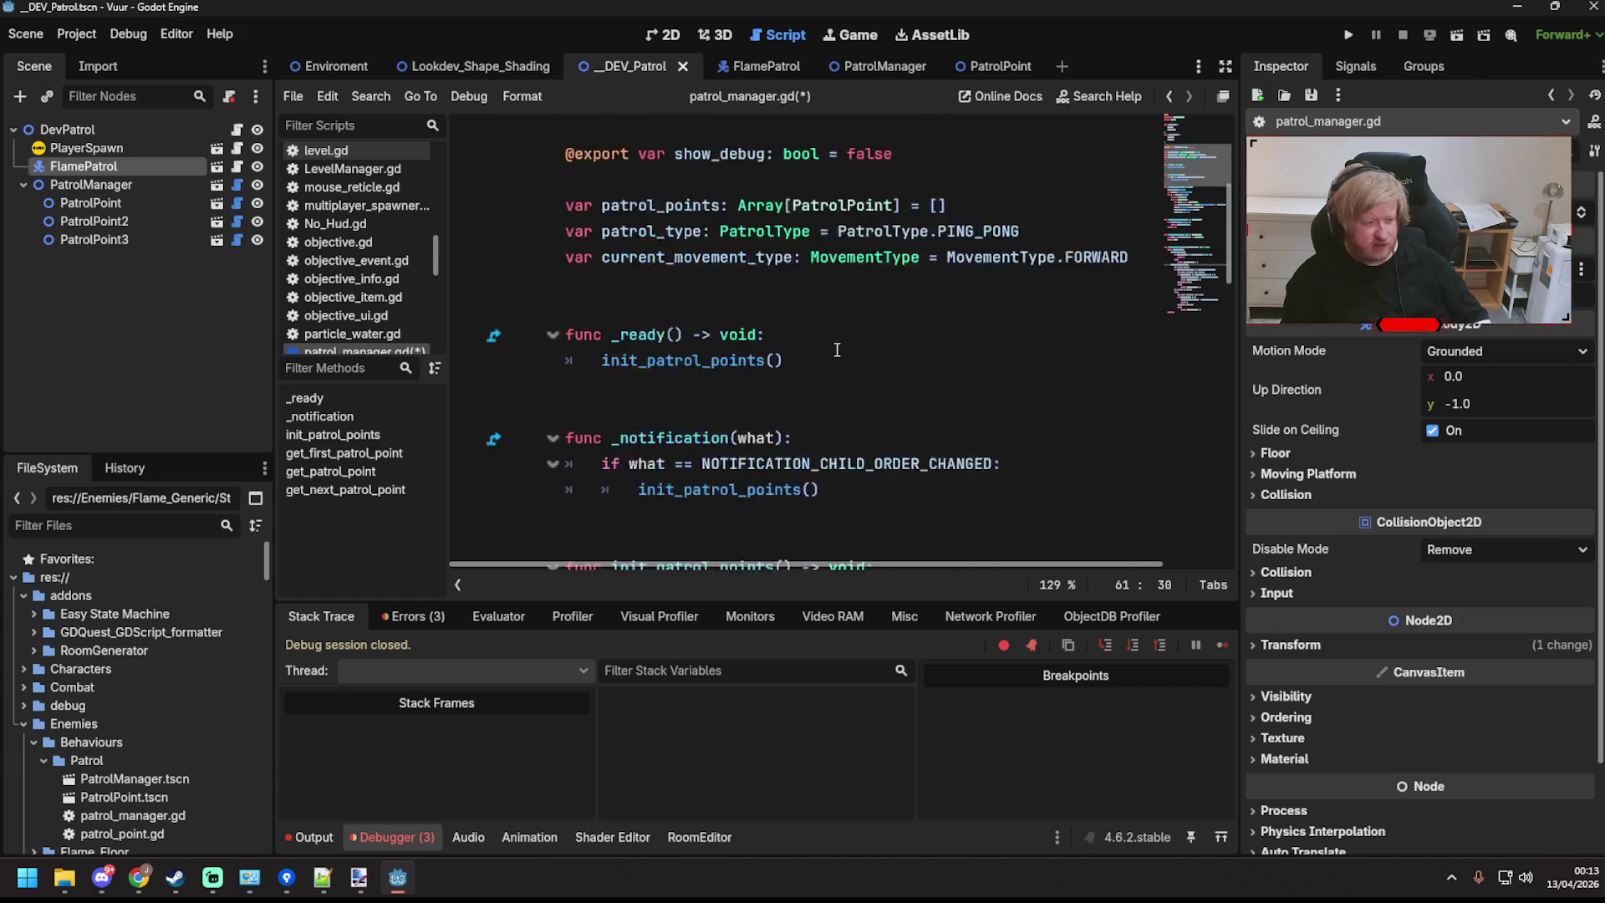
{"action": "key", "text": "ctrl+s"}
{"action": "scroll", "coordinate": [835, 350], "scroll_direction": "down", "scroll_amount": 3}
{"action": "left_click", "coordinate": [663, 35]}
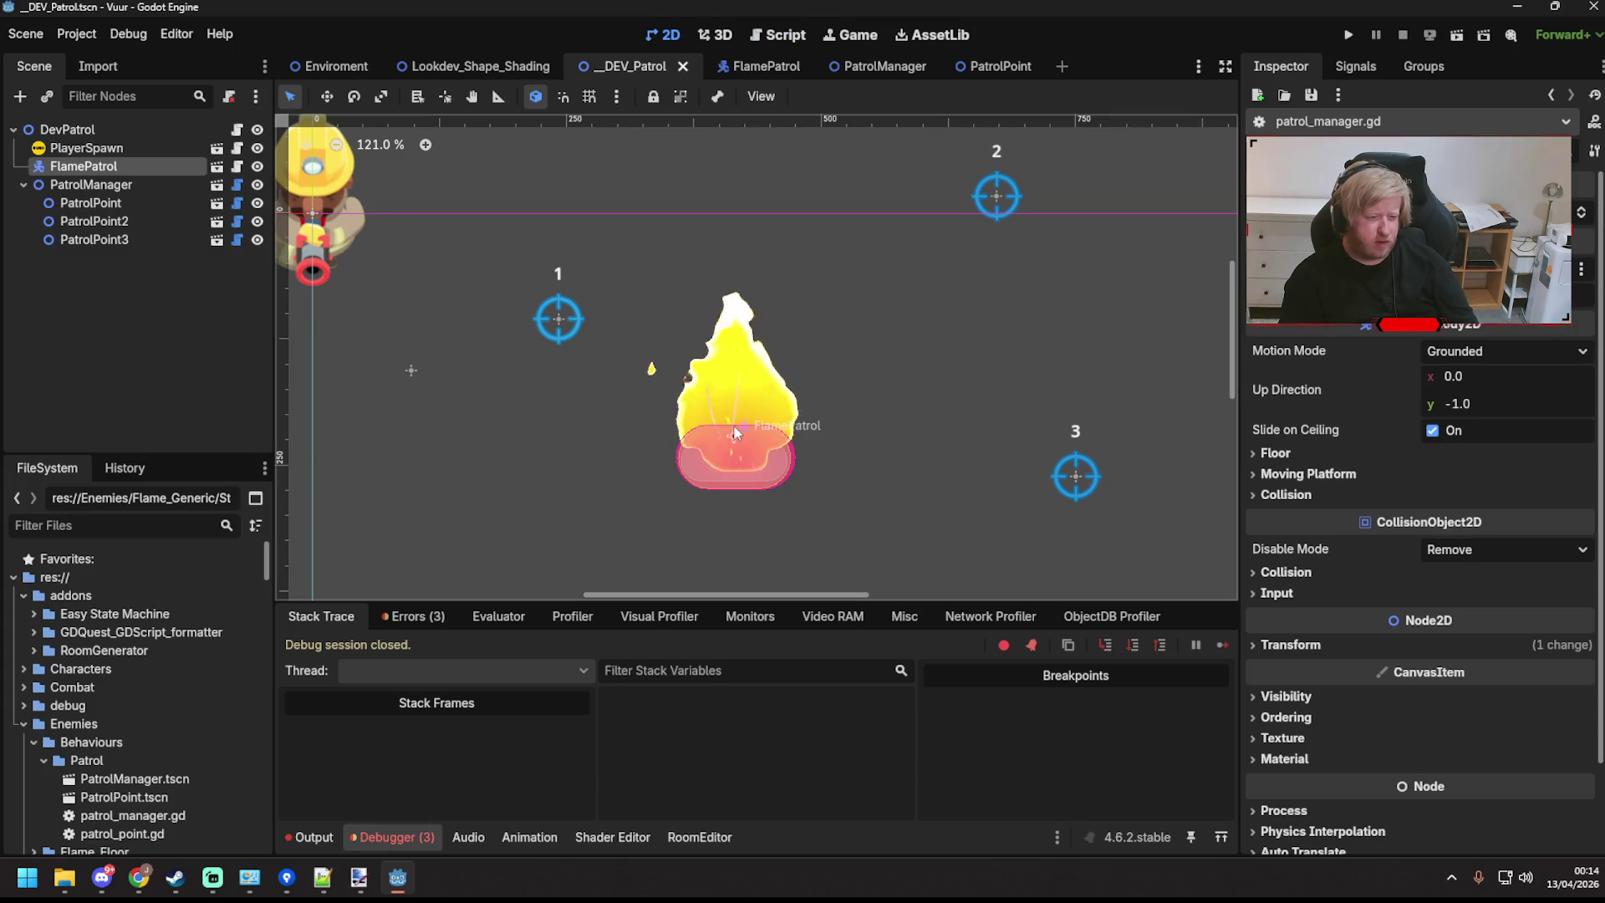
Run the patrol scene with F6, spray the flame enemy, then open the FlamePatrol scene
{"action": "key", "text": "F6"}
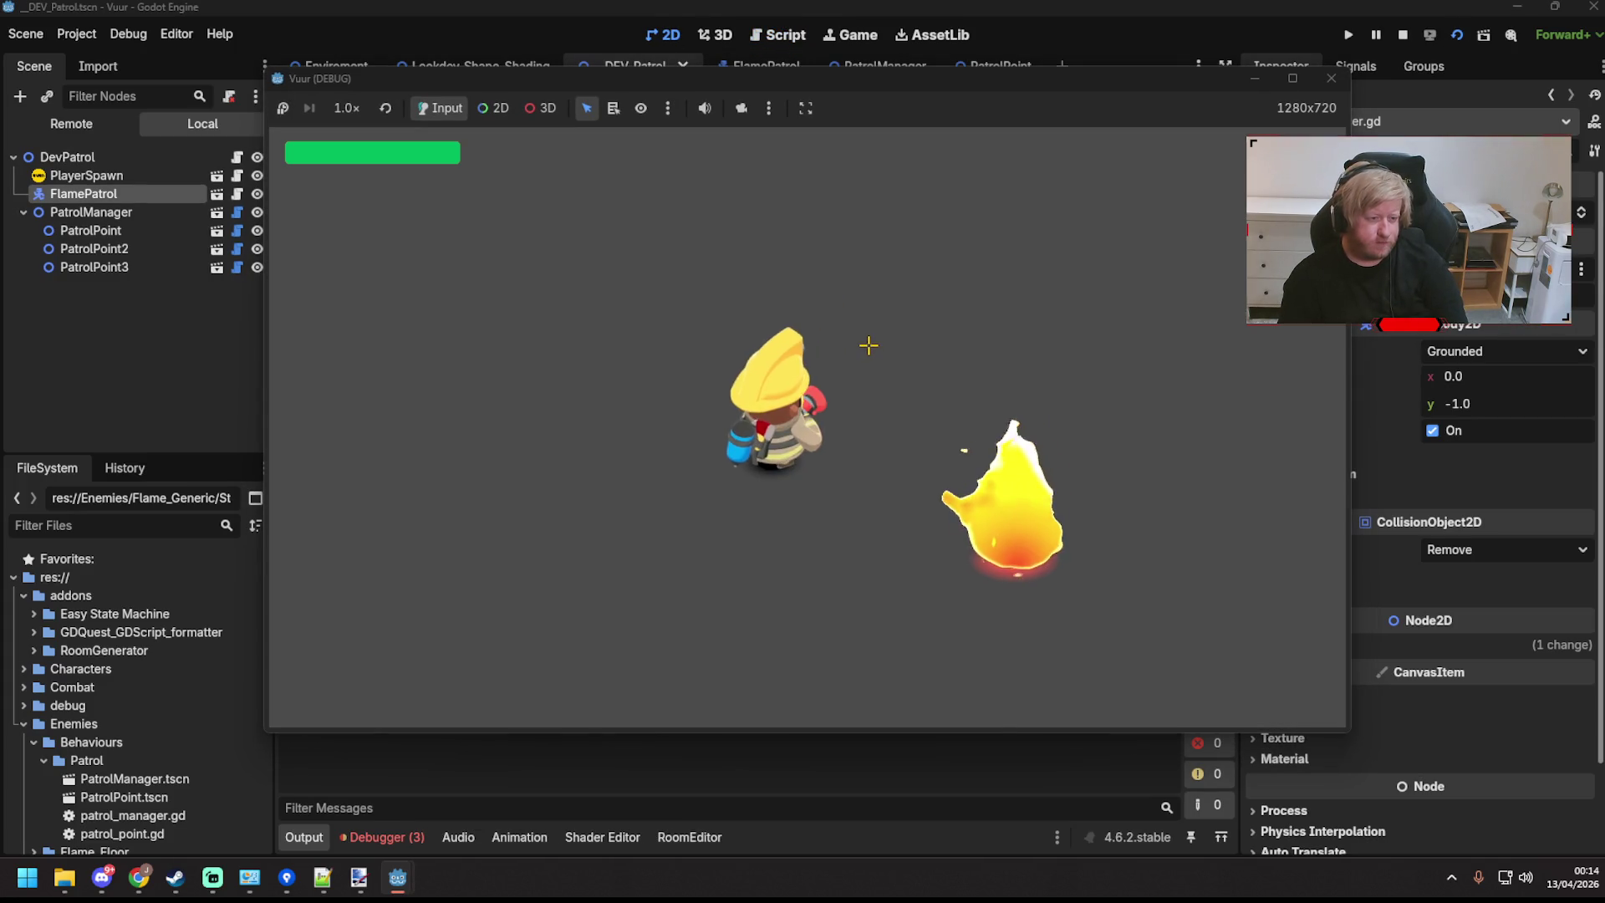
{"action": "left_click", "coordinate": [1039, 342]}
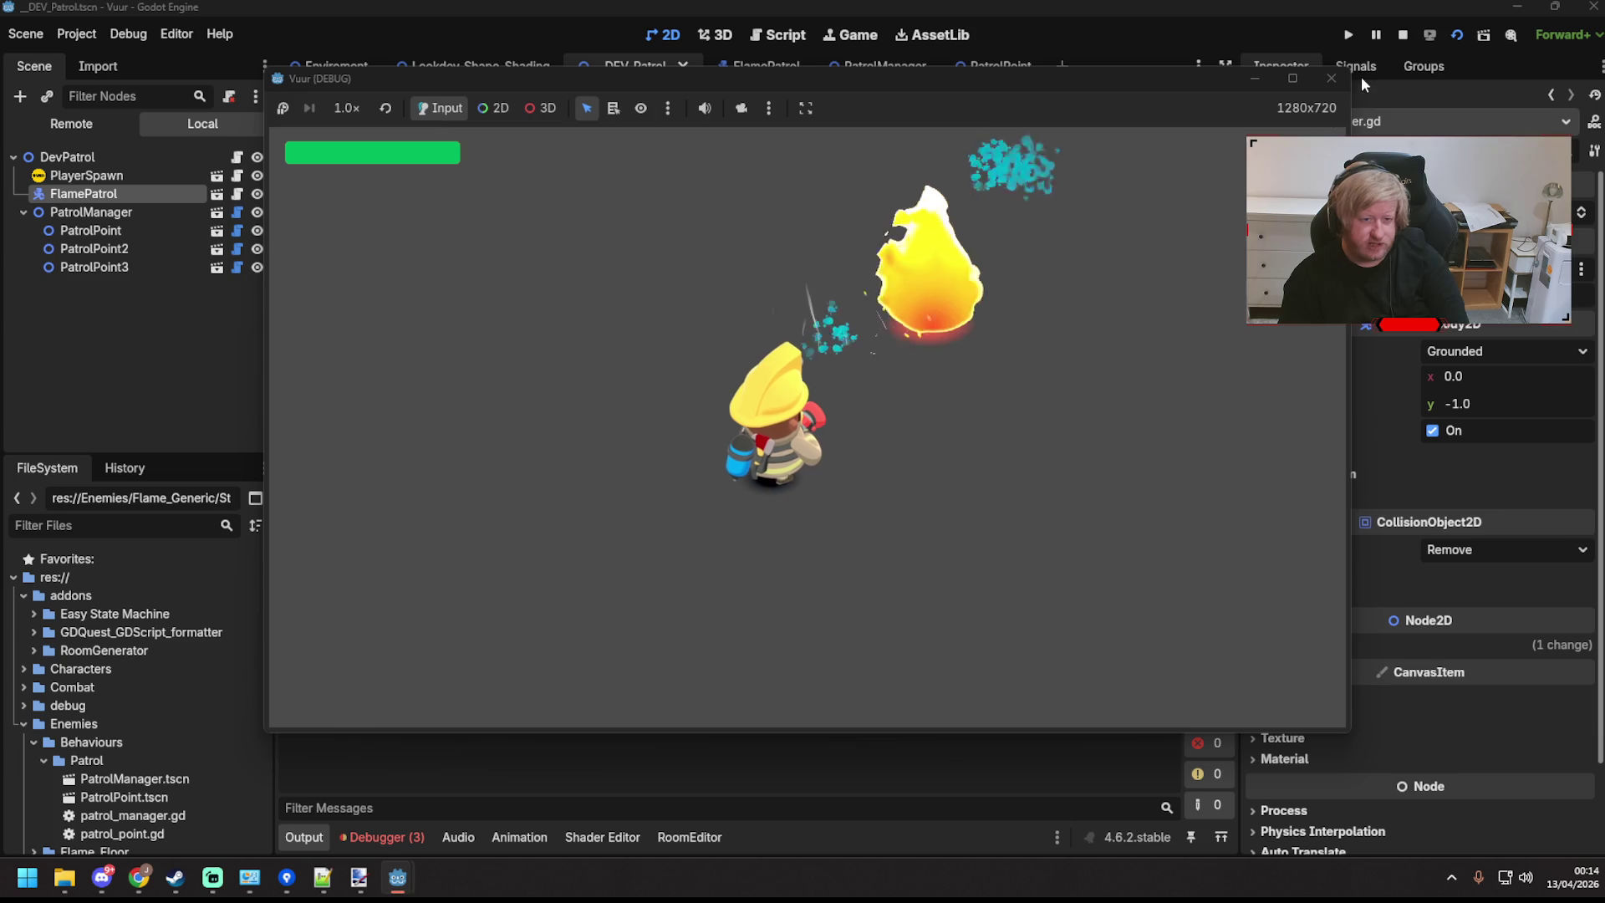
{"action": "left_click", "coordinate": [1332, 78]}
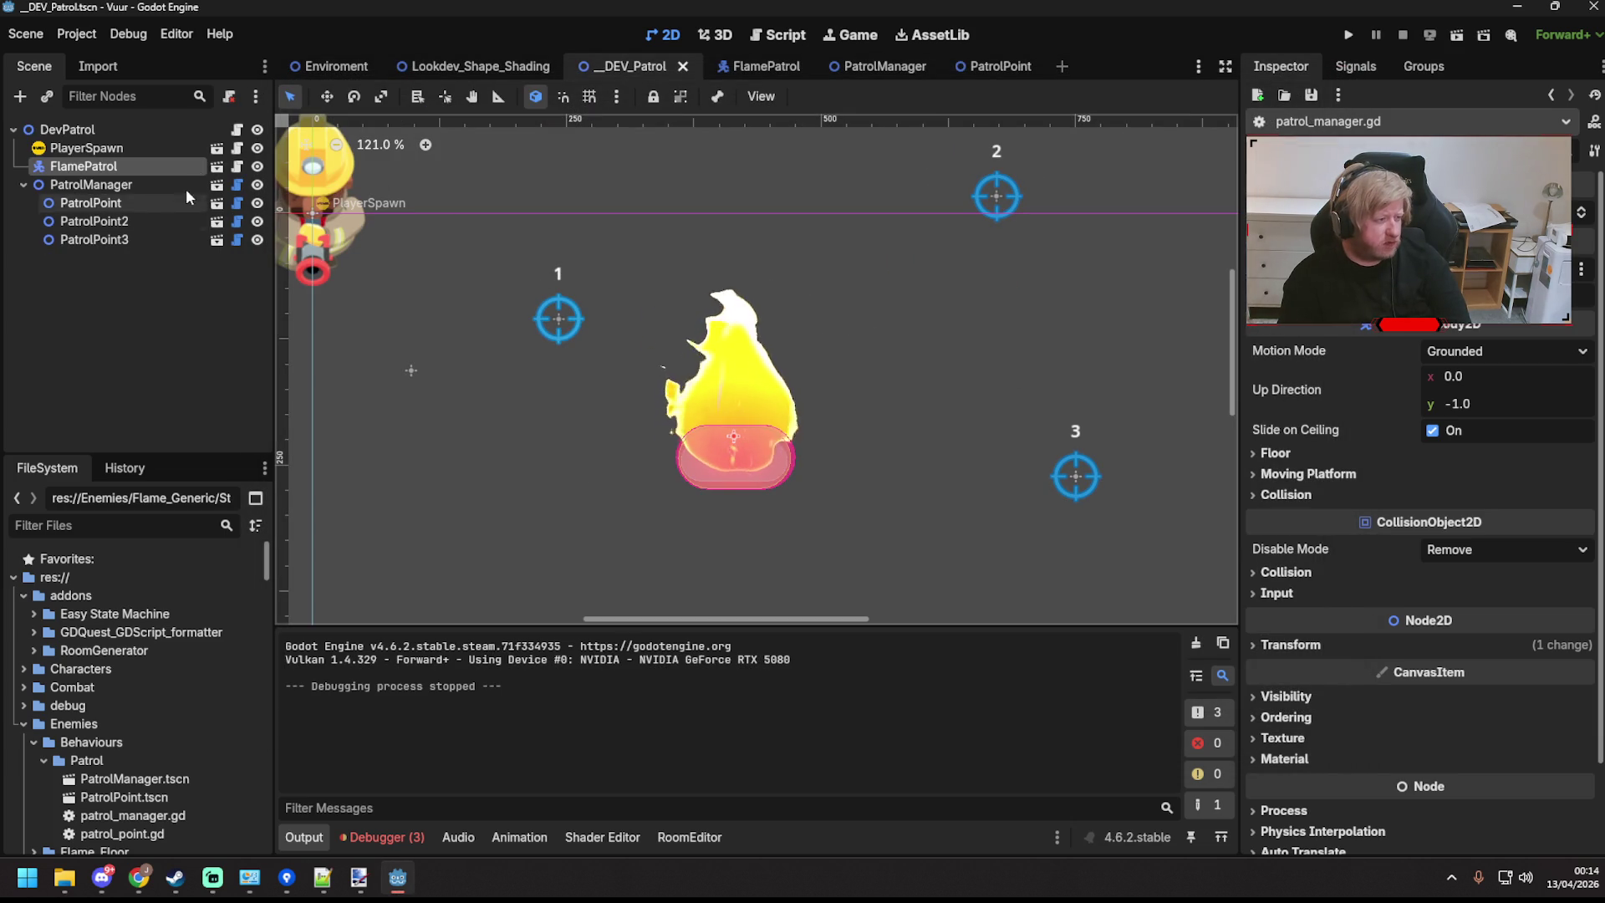
{"action": "left_click", "coordinate": [217, 166]}
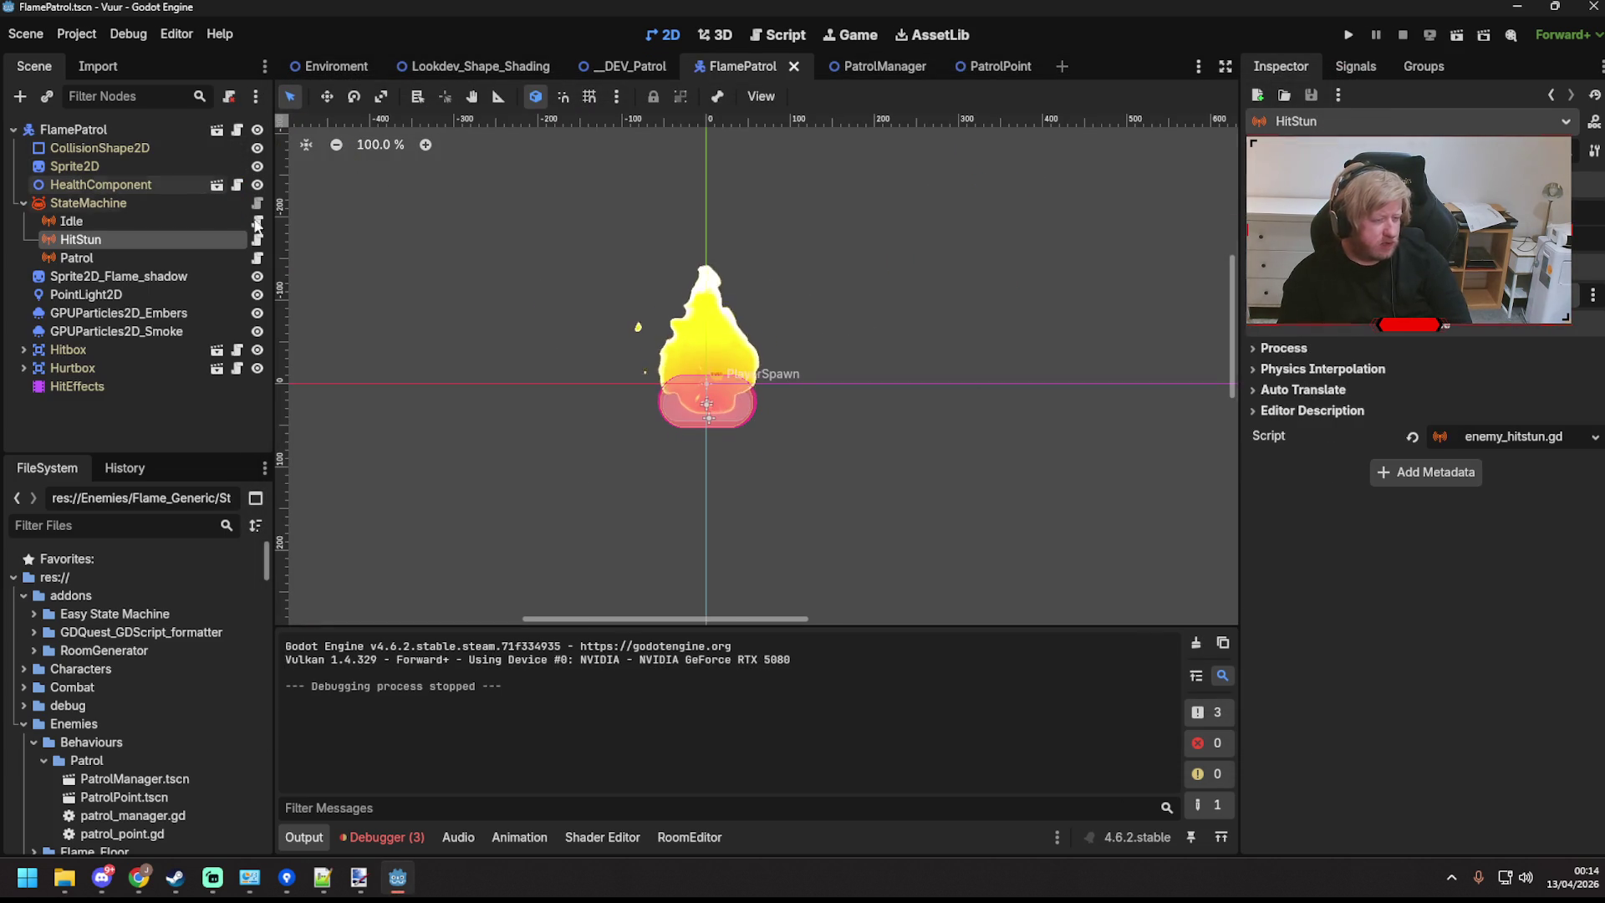
Open the Idle state's script and examine its return and damage_taken lines
{"action": "left_click", "coordinate": [258, 239]}
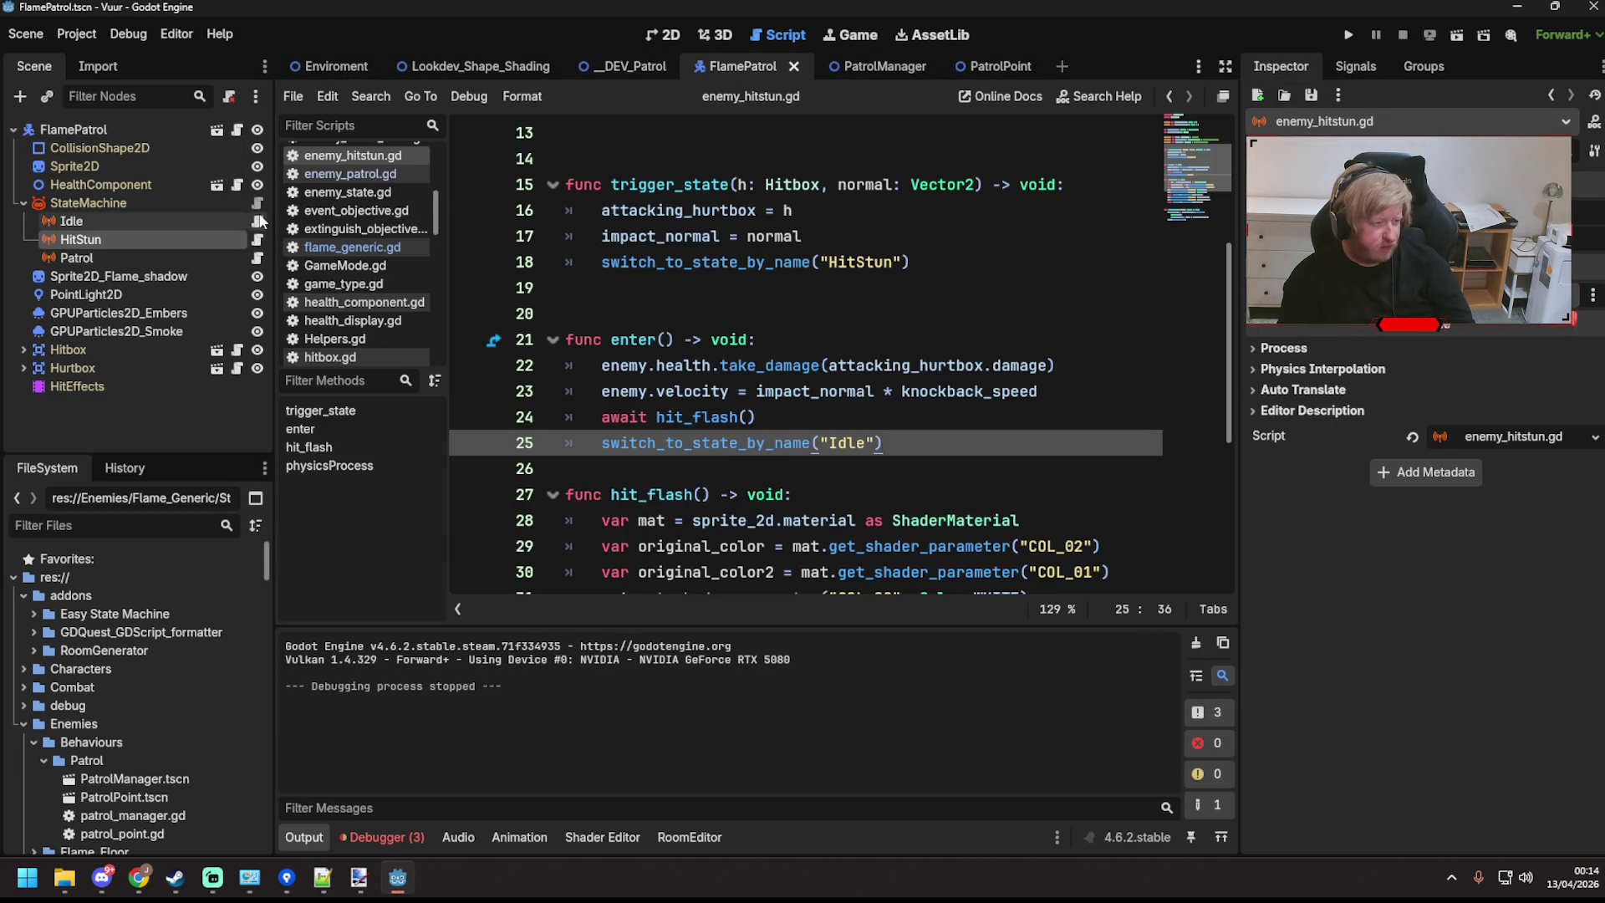
{"action": "left_click", "coordinate": [257, 221]}
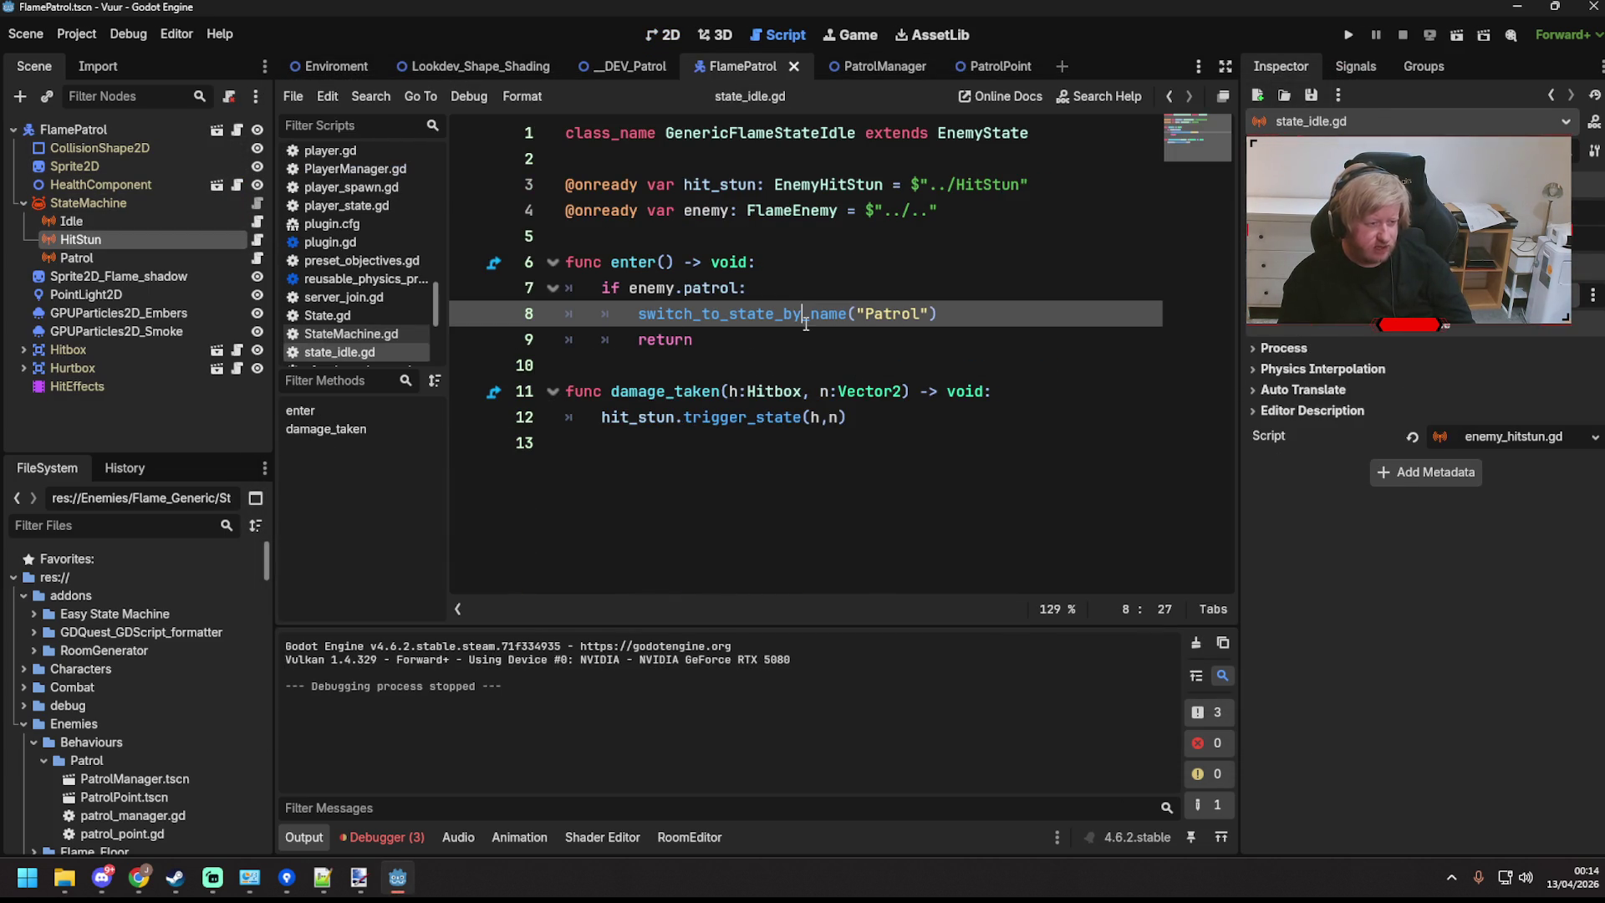
{"action": "left_click", "coordinate": [727, 339]}
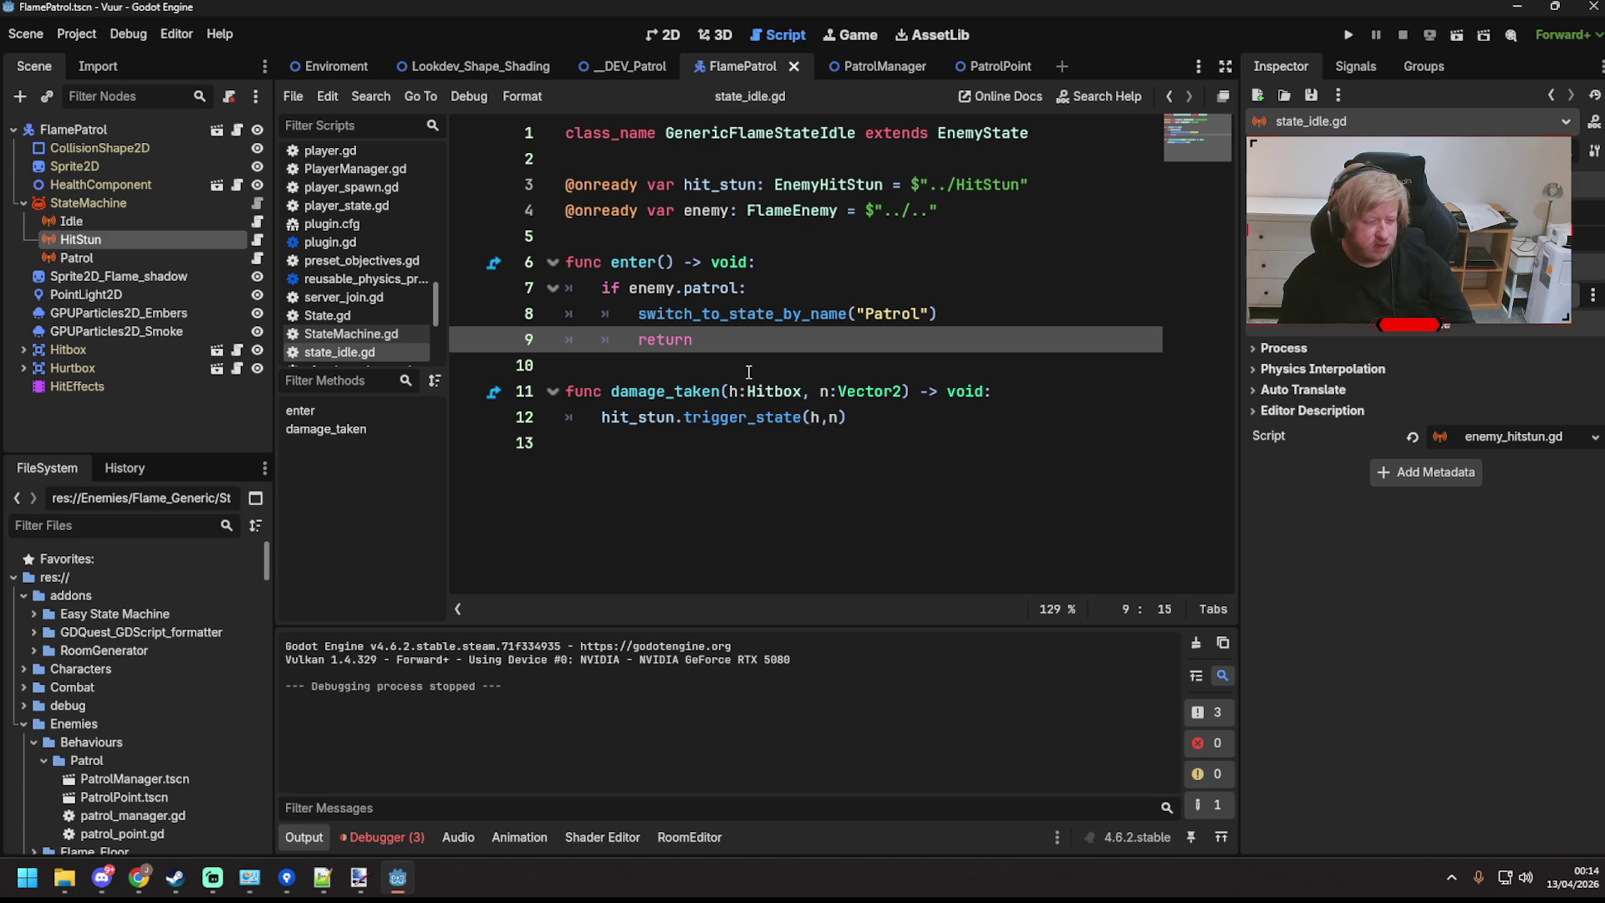
{"action": "left_click", "coordinate": [892, 418]}
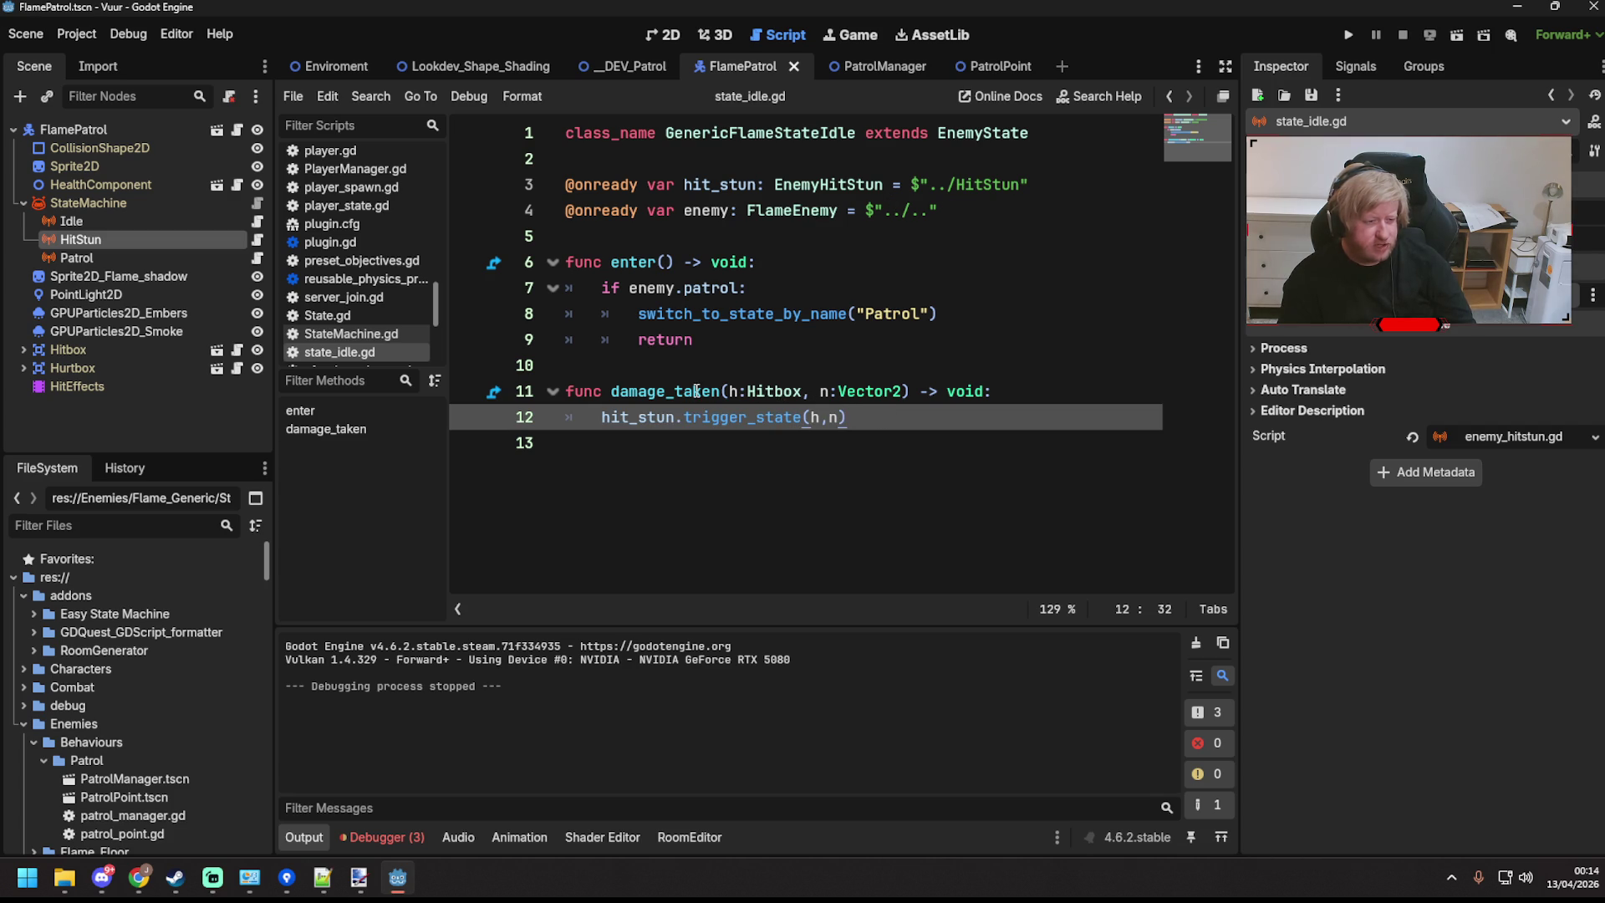
{"action": "left_click_drag", "start_coordinate": [726, 391], "coordinate": [909, 391]}
{"action": "left_click", "coordinate": [886, 418]}
Open the Patrol state's script enemy_patrol.gd and read through it
{"action": "left_click", "coordinate": [257, 257]}
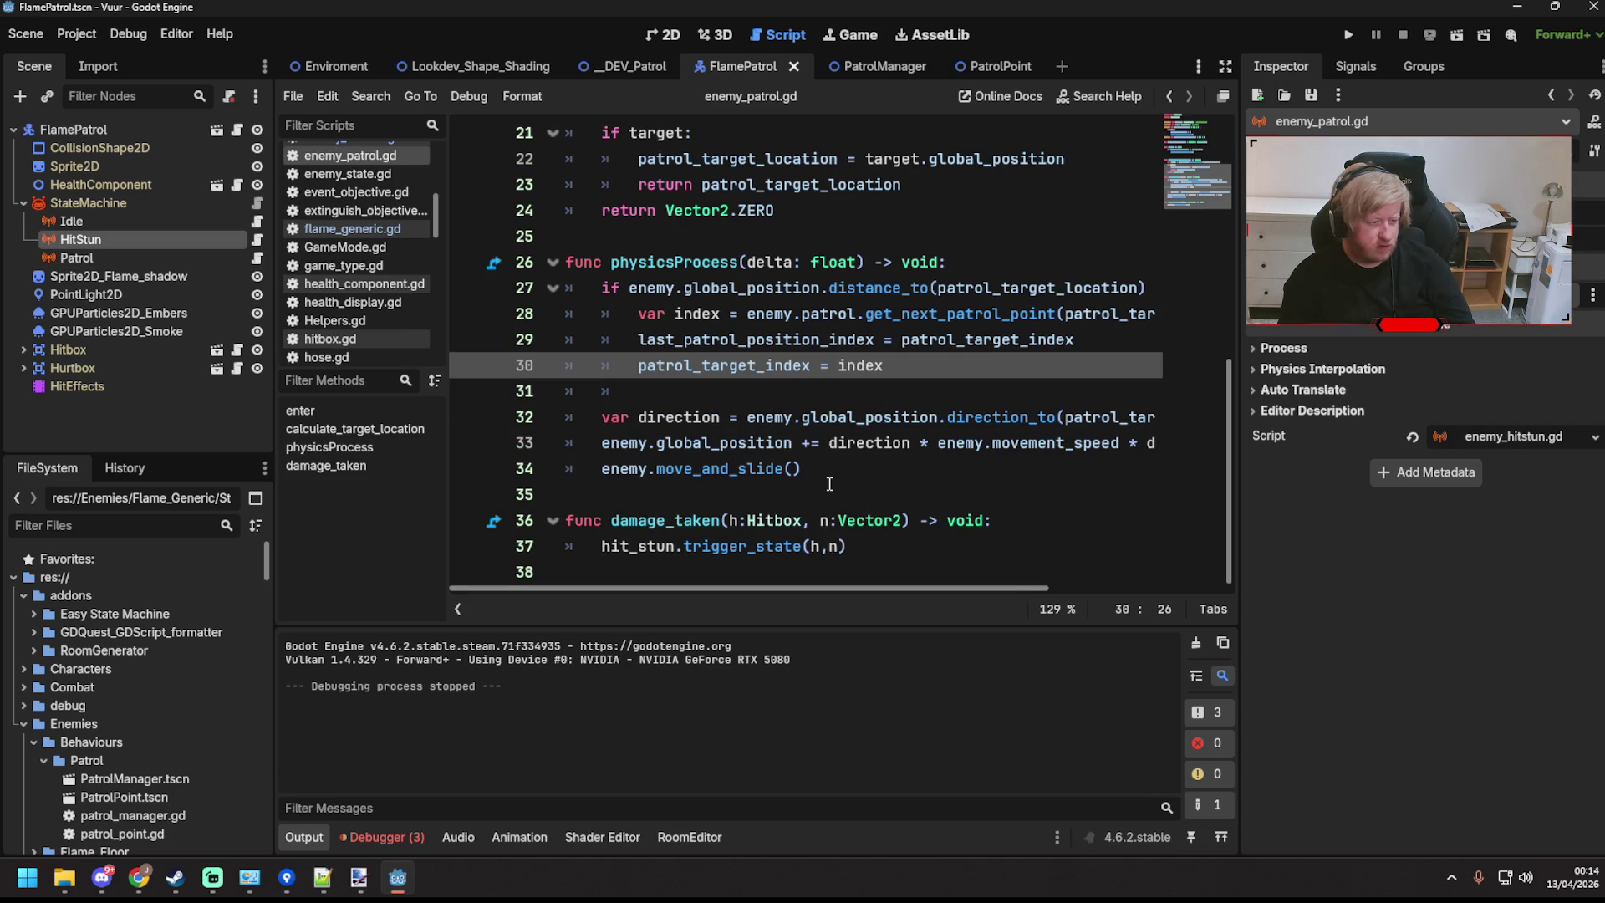
{"action": "left_click", "coordinate": [912, 545]}
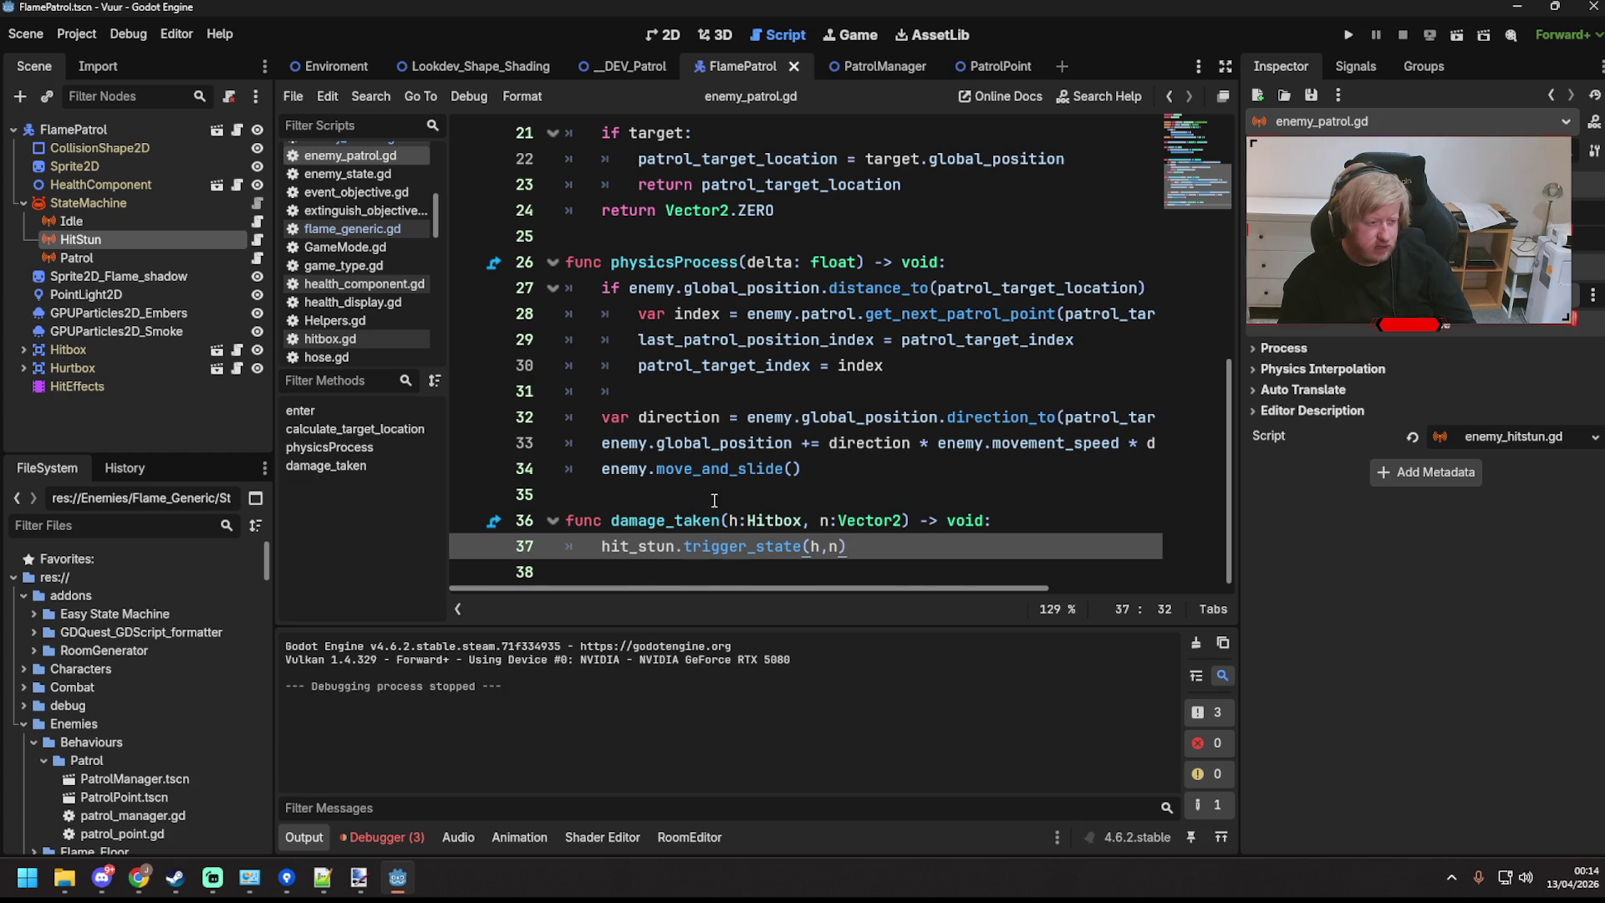
{"action": "scroll", "coordinate": [696, 507], "scroll_direction": "up", "scroll_amount": 7}
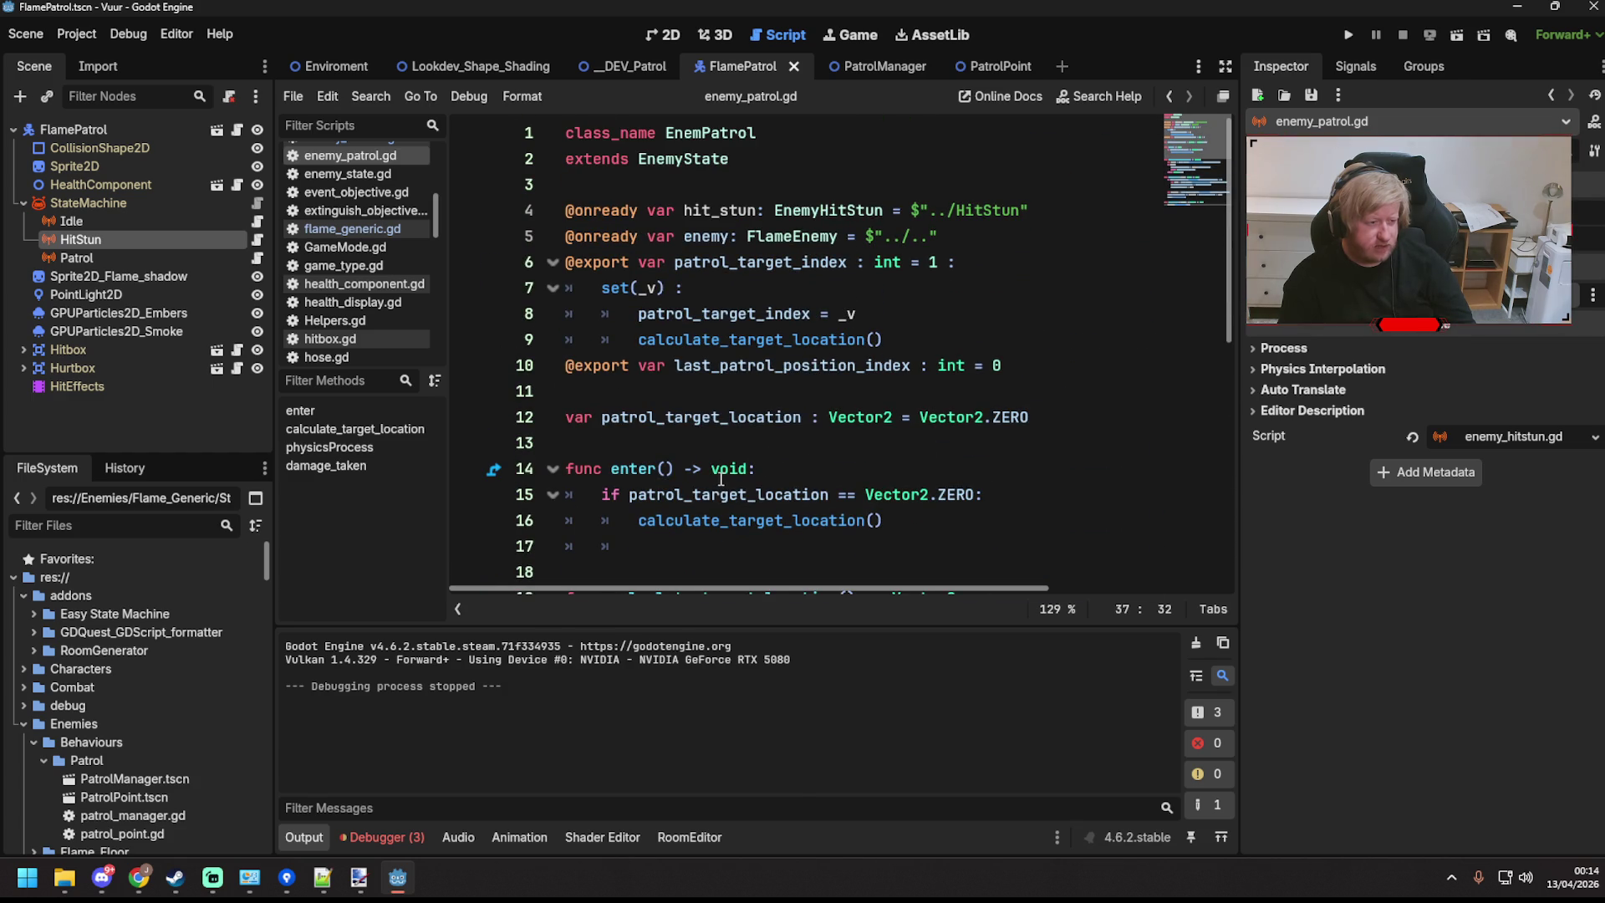
Open enemy_hitstun.gd and read its trigger_state lines 16–19
{"action": "left_click", "coordinate": [256, 239]}
{"action": "left_click", "coordinate": [854, 284]}
{"action": "scroll", "coordinate": [854, 279], "scroll_direction": "up", "scroll_amount": 1}
{"action": "scroll", "coordinate": [836, 318], "scroll_direction": "down", "scroll_amount": 3}
{"action": "scroll", "coordinate": [808, 381], "scroll_direction": "up", "scroll_amount": 5}
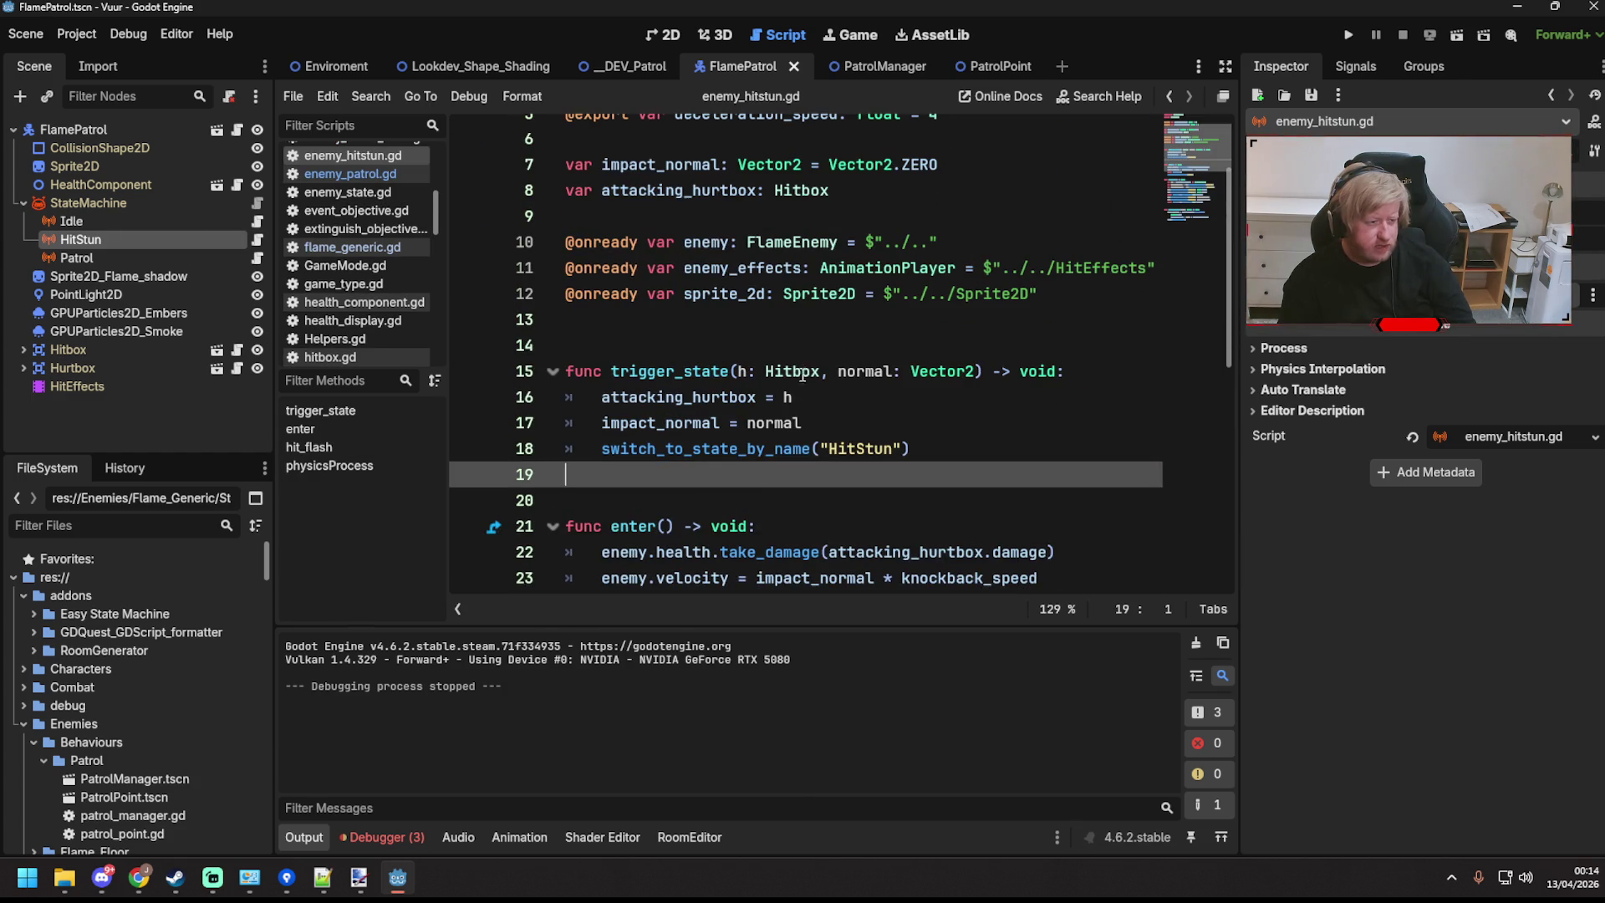
{"action": "left_click", "coordinate": [825, 392]}
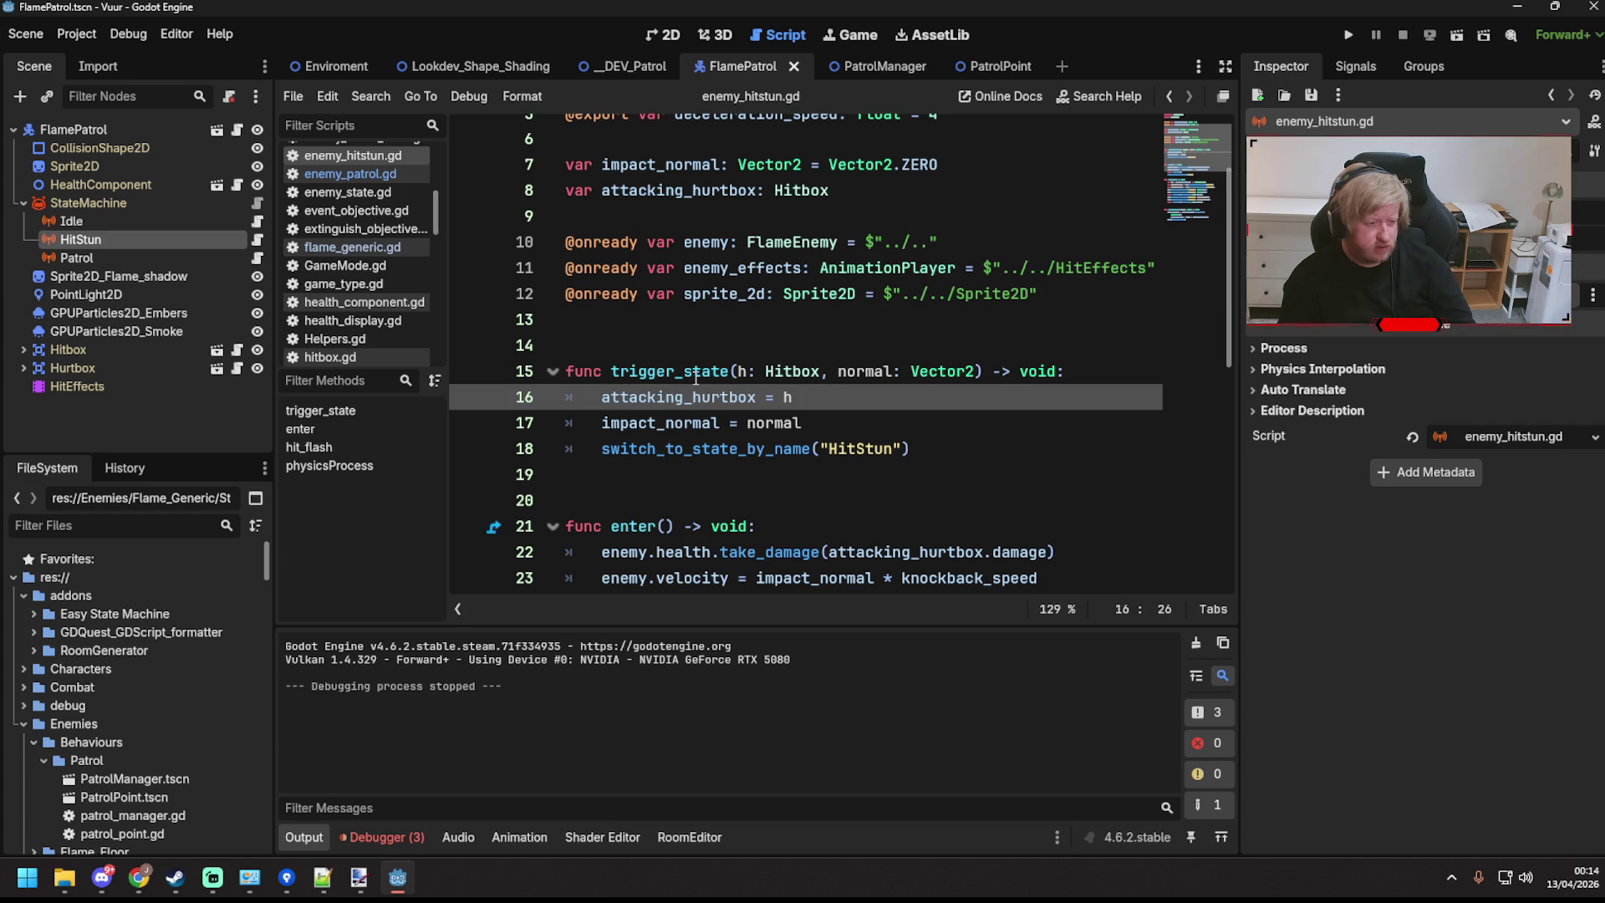
{"action": "left_click_drag", "start_coordinate": [609, 419], "coordinate": [911, 449]}
{"action": "left_click", "coordinate": [887, 429]}
{"action": "scroll", "coordinate": [956, 382], "scroll_direction": "down", "scroll_amount": 1}
{"action": "left_click", "coordinate": [987, 382]}
{"action": "scroll", "coordinate": [961, 389], "scroll_direction": "up", "scroll_amount": 3}
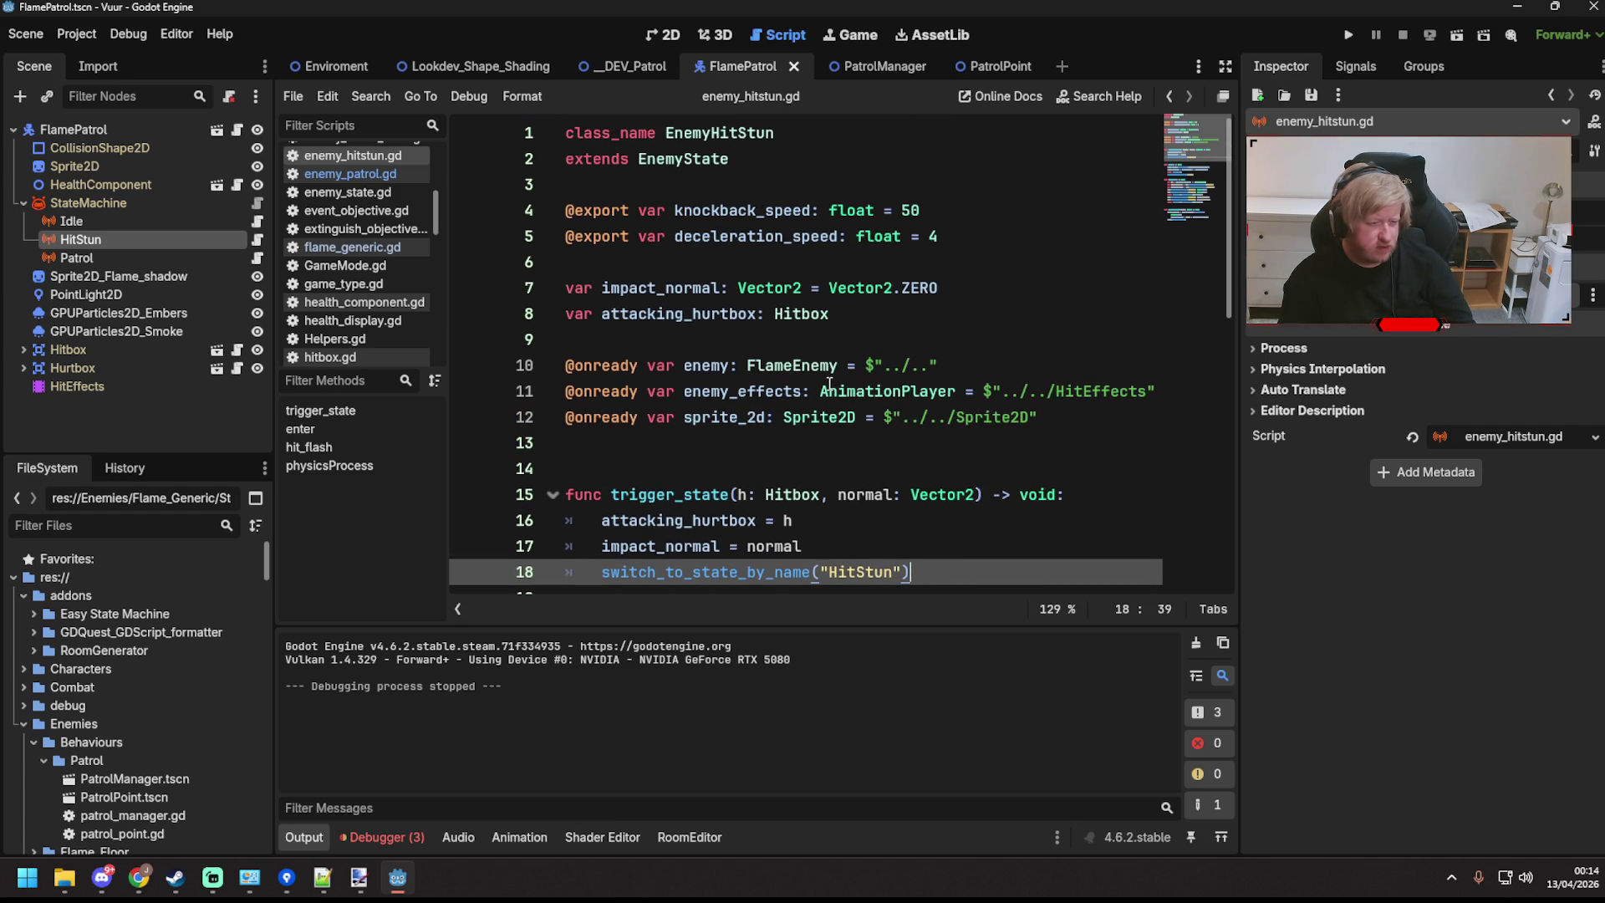
{"action": "scroll", "coordinate": [968, 410], "scroll_direction": "down", "scroll_amount": 1}
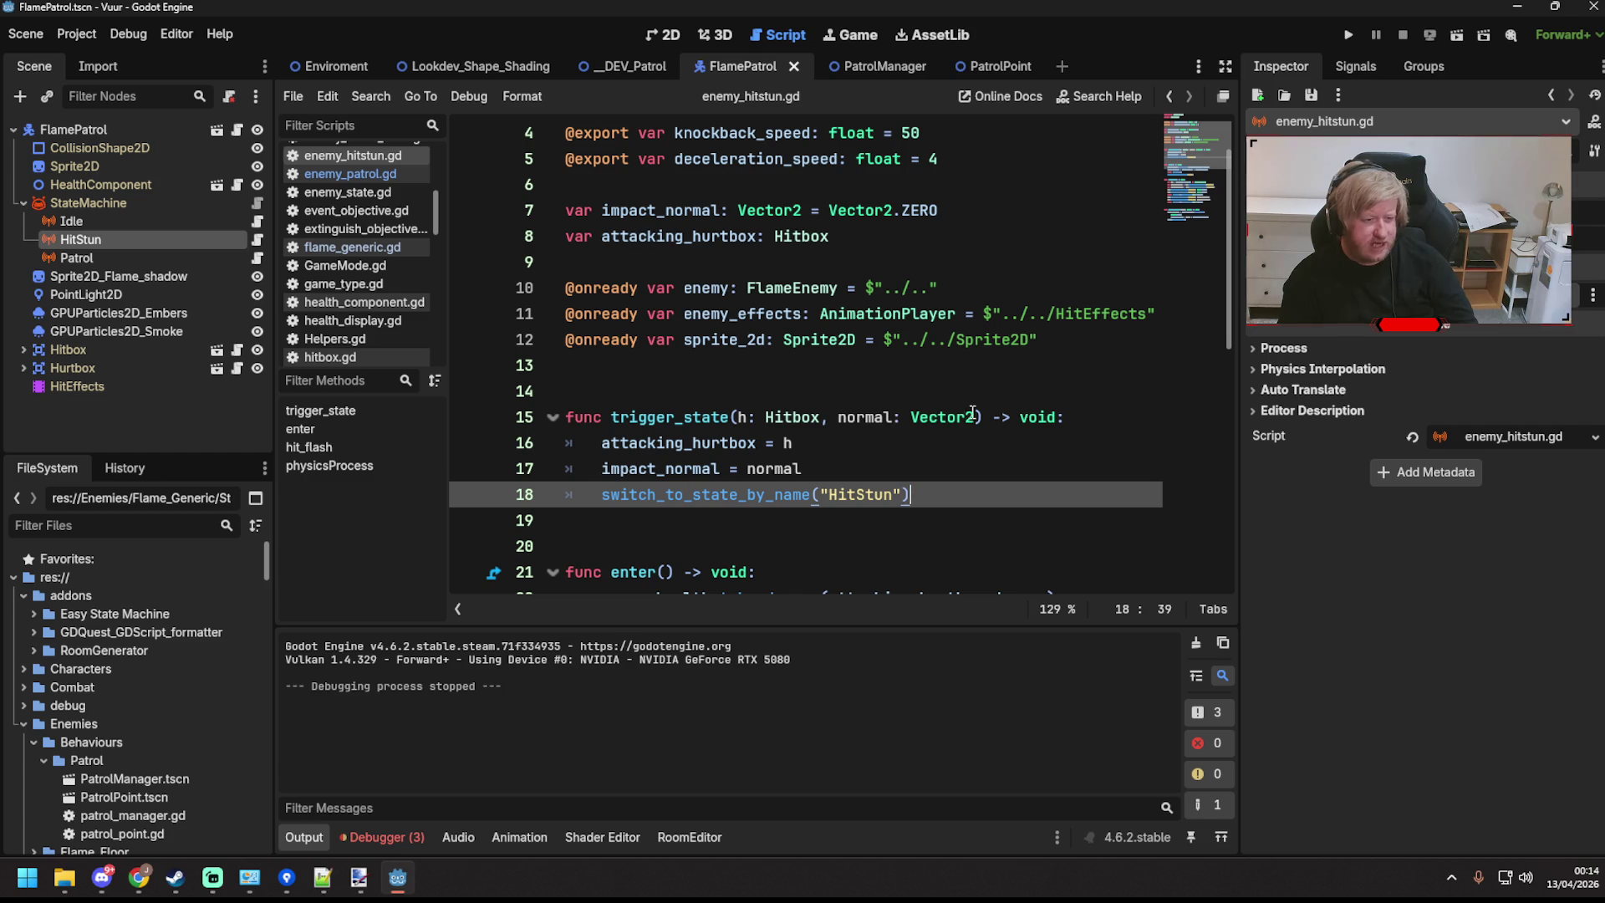
Add a return_to_state: String parameter to trigger_state and a matching return_to_state variable
{"action": "left_click", "coordinate": [975, 418]}
{"action": "type", "text": ", "}
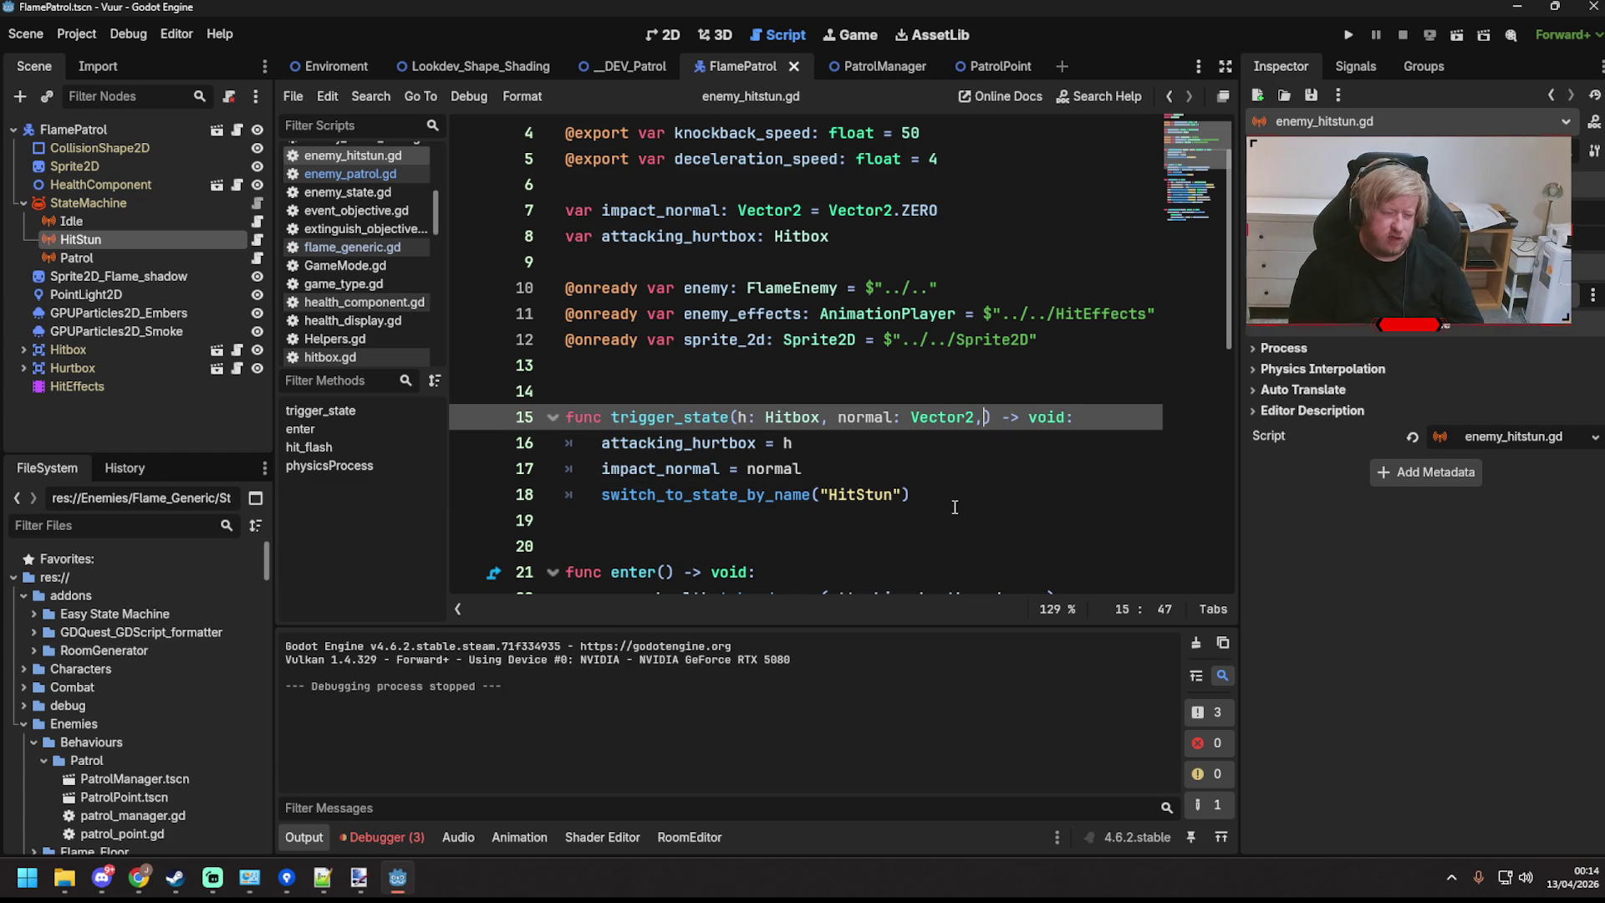
{"action": "type", "text": "return_to"}
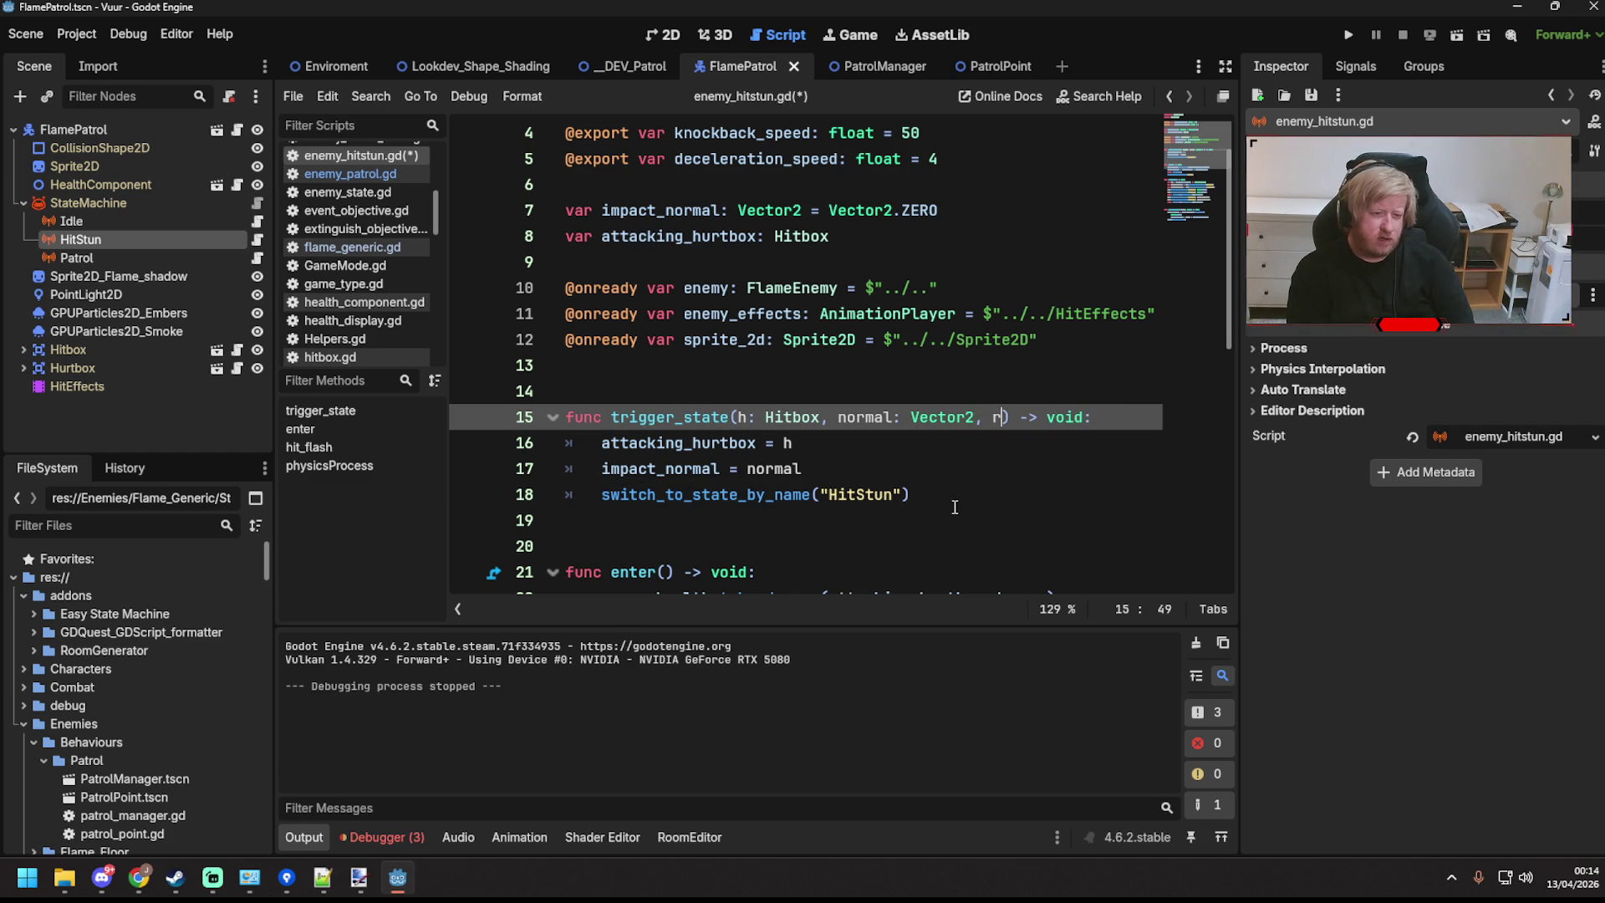
{"action": "type", "text": "_state: \""}
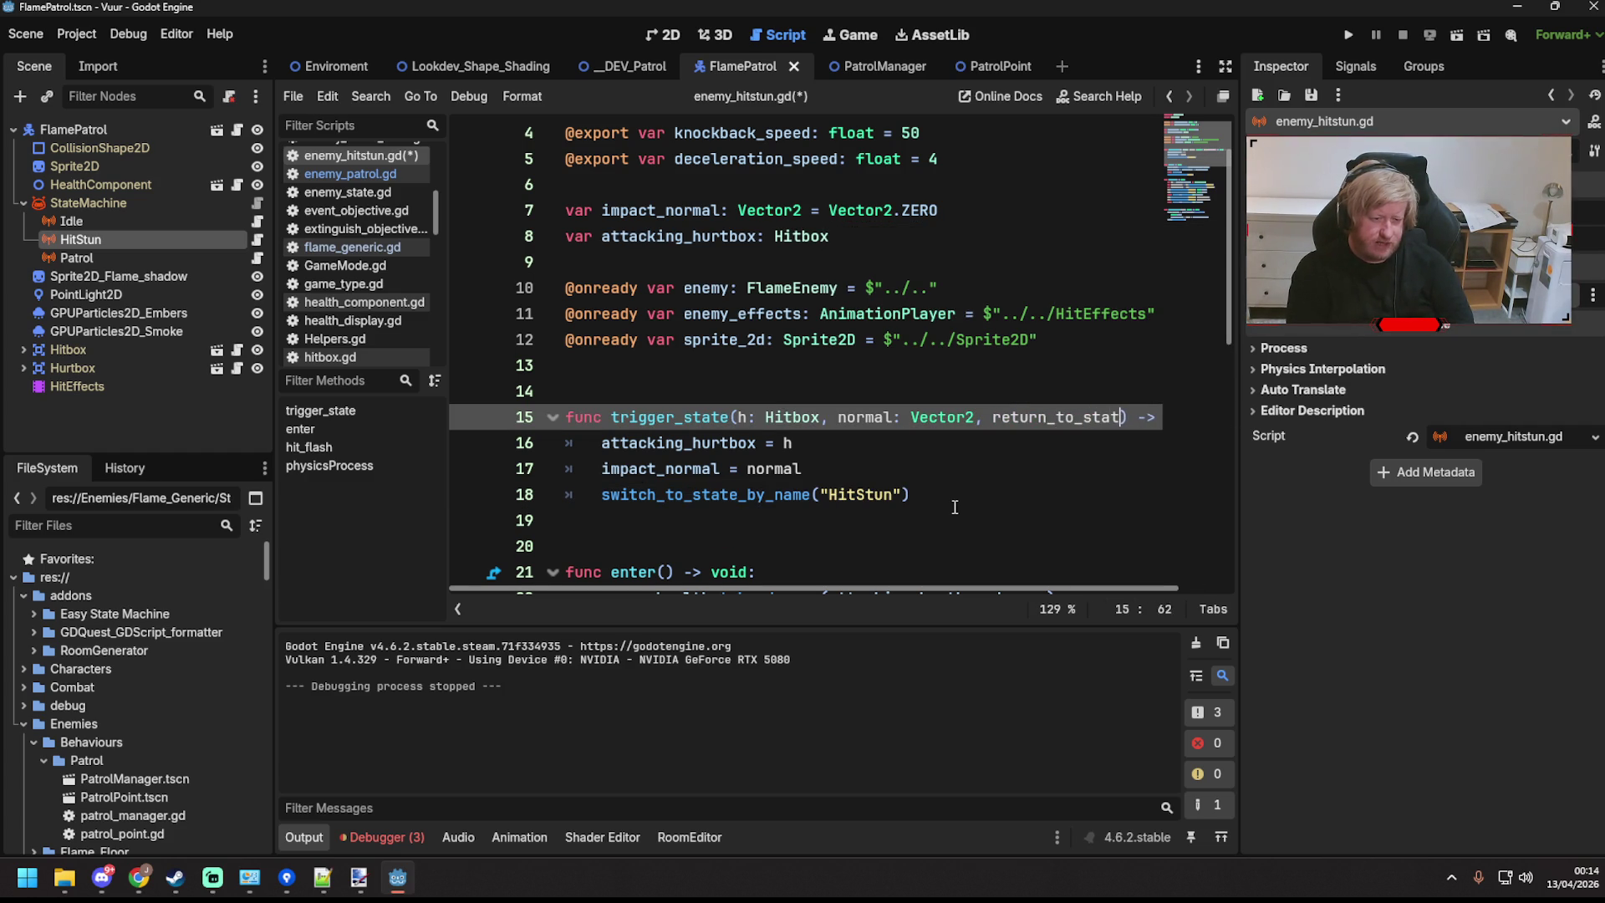
{"action": "key", "text": "BackSpace"}
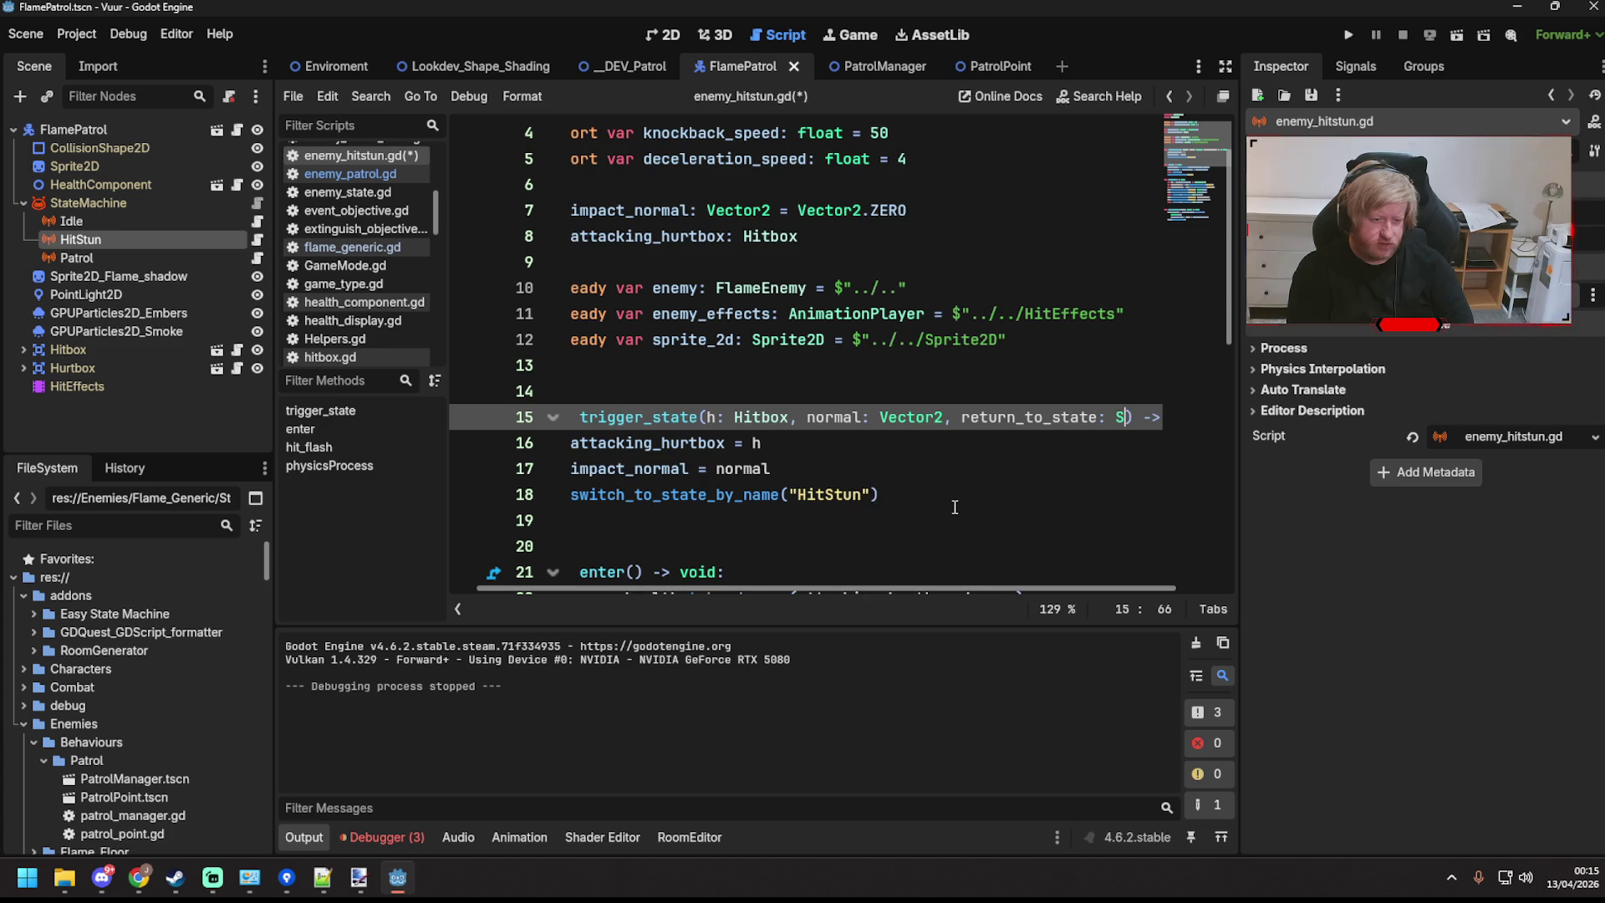
{"action": "type", "text": "String"}
{"action": "left_click", "coordinate": [839, 465]}
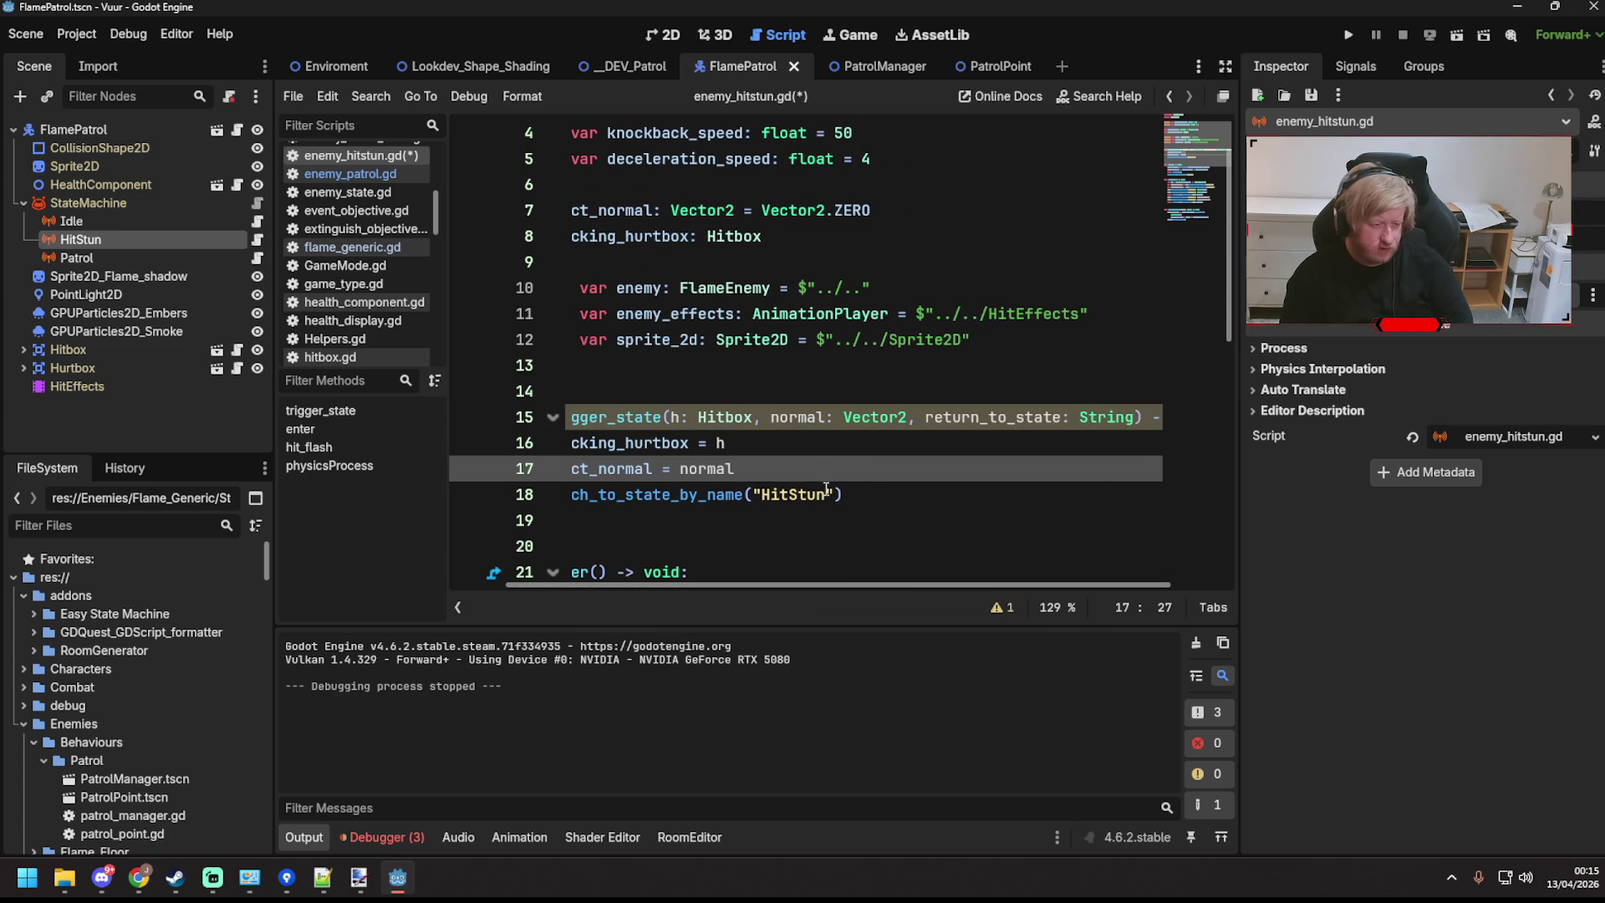
{"action": "scroll", "coordinate": [840, 465], "scroll_direction": "down", "scroll_amount": 1}
{"action": "scroll", "coordinate": [753, 452], "scroll_direction": "up", "scroll_amount": 2}
{"action": "left_click", "coordinate": [639, 446]}
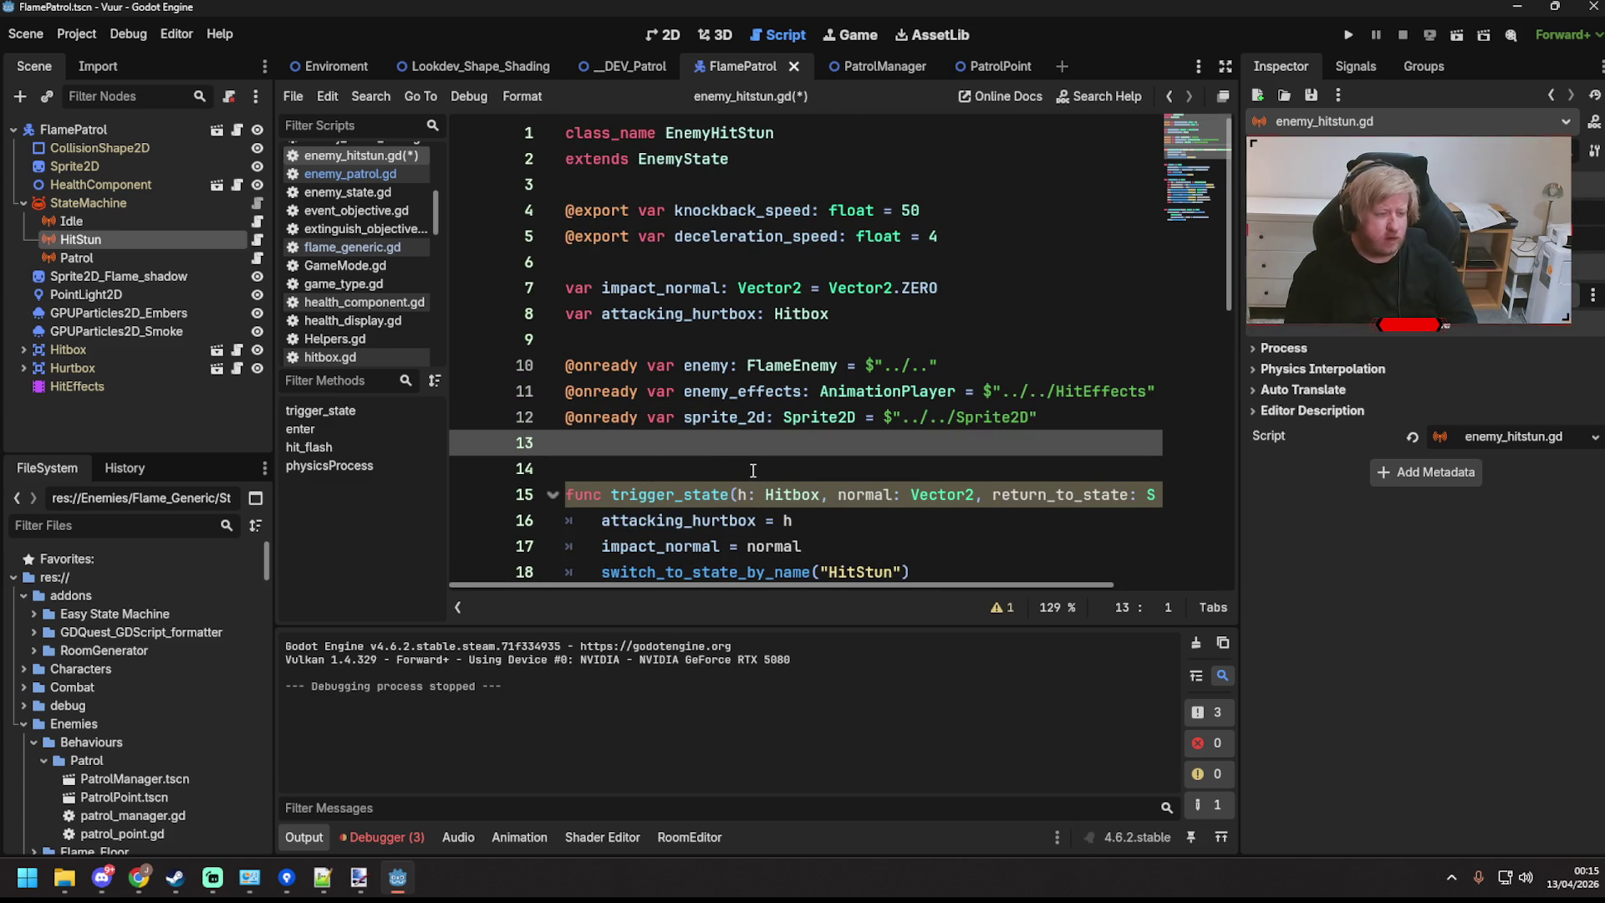
{"action": "key", "text": "Return"}
{"action": "type", "text": "var return_to_state: String"}
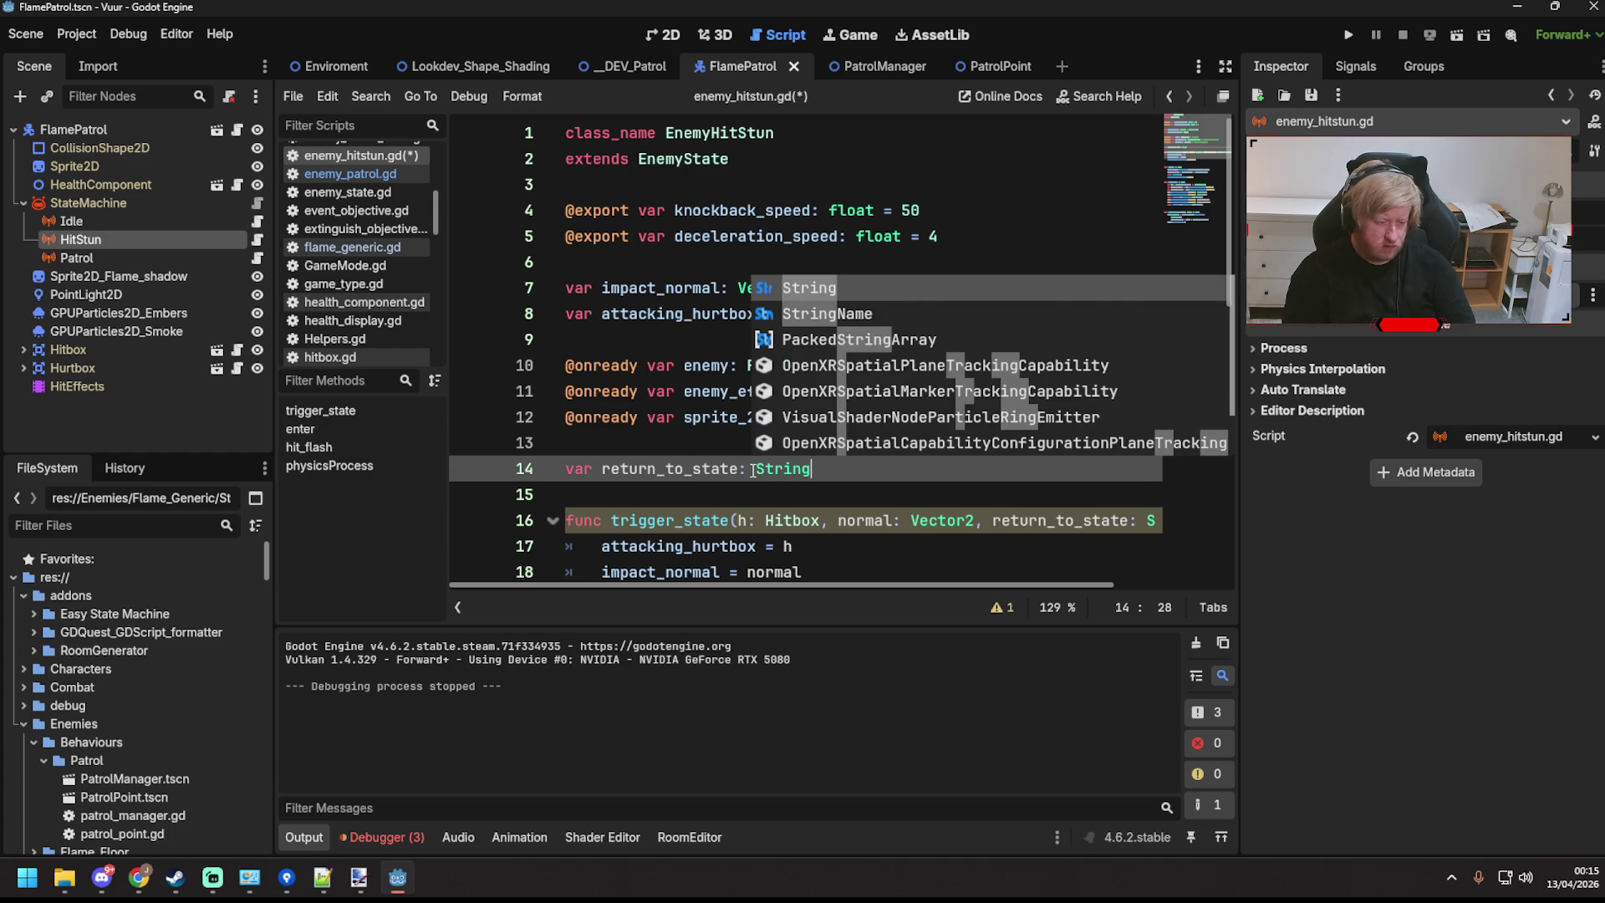
{"action": "key", "text": "Escape"}
Delete the return_to_state variable and parameter again, then save enemy_hitstun.gd
{"action": "scroll", "coordinate": [844, 320], "scroll_direction": "down", "scroll_amount": 2}
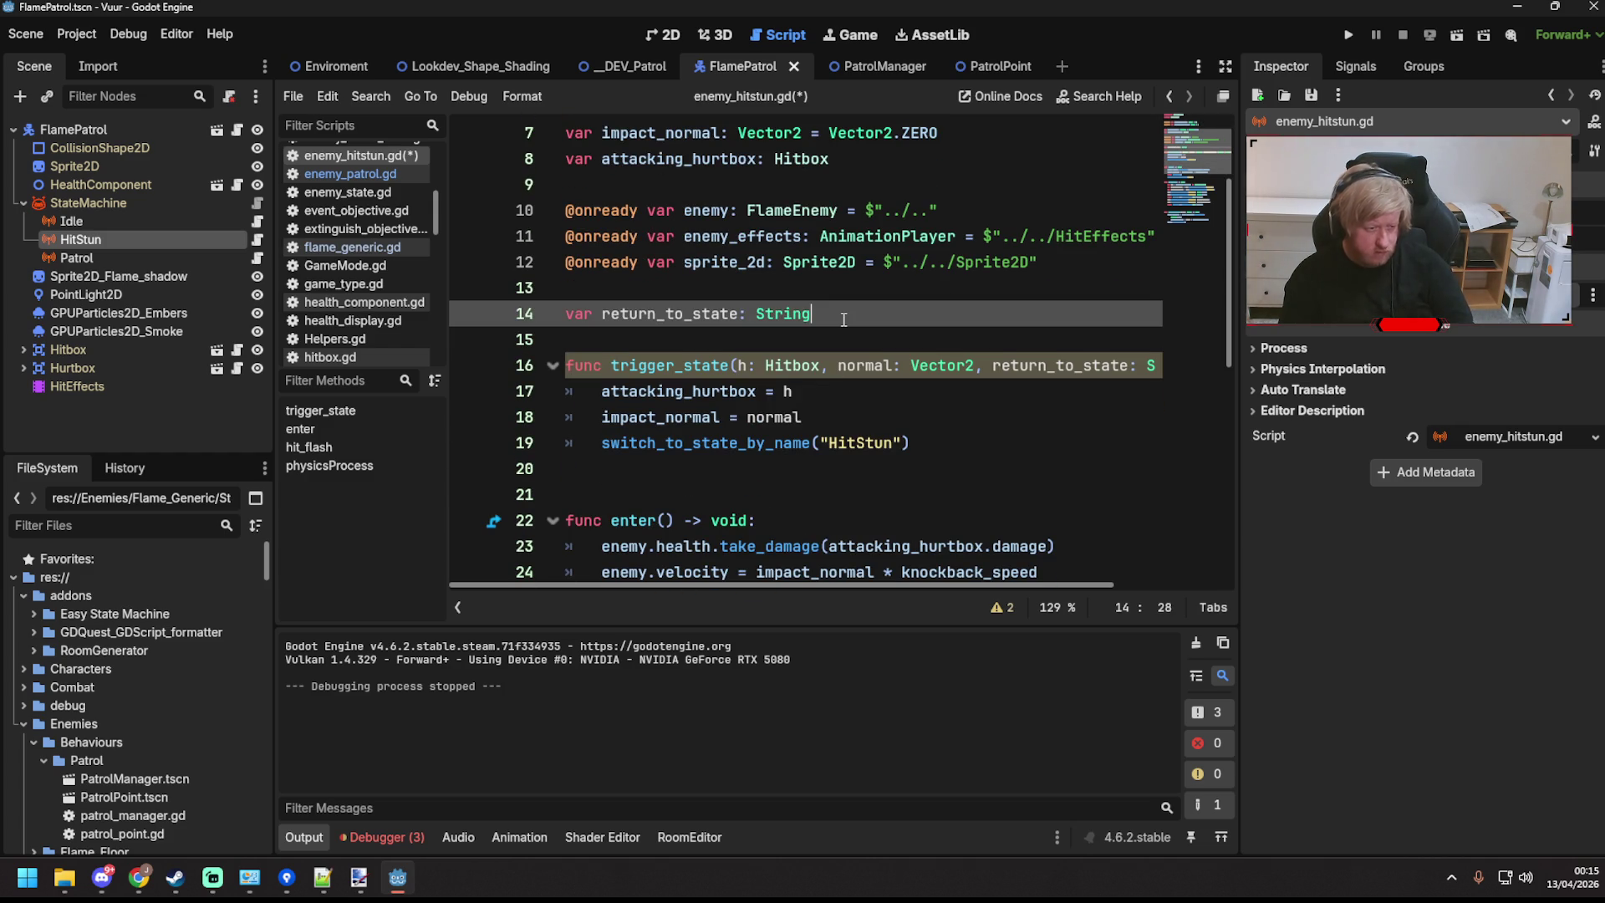
{"action": "type", "text": "Idle\""}
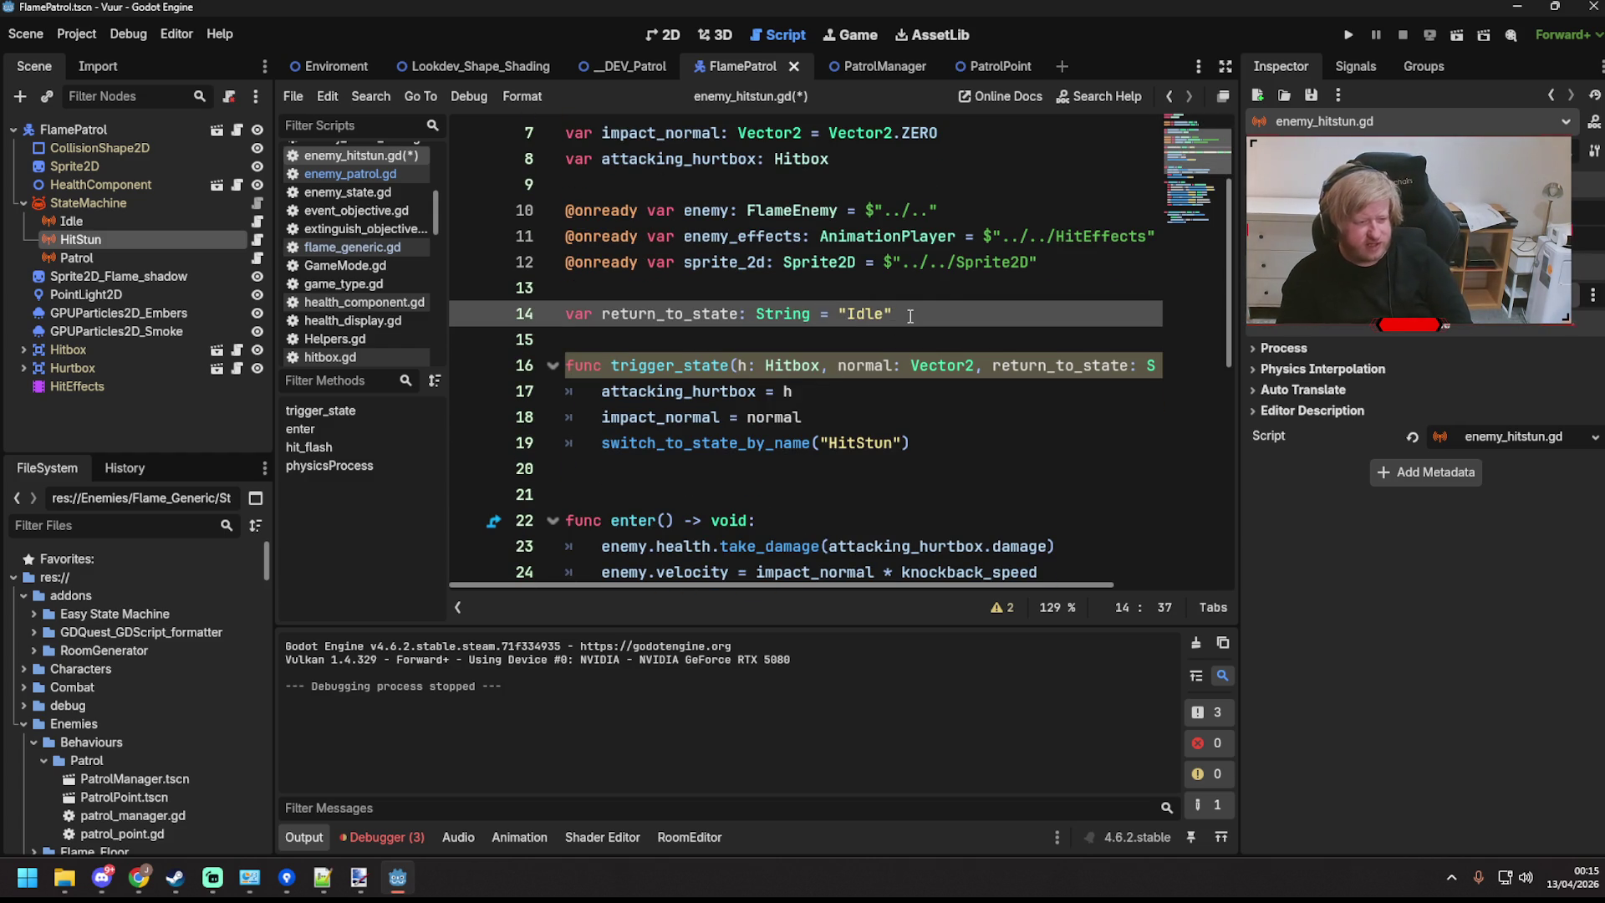
{"action": "left_click_drag", "start_coordinate": [910, 316], "coordinate": [546, 311]}
{"action": "key", "text": "BackSpace"}
{"action": "key", "text": "BackSpace"}
{"action": "key", "text": "BackSpace"}
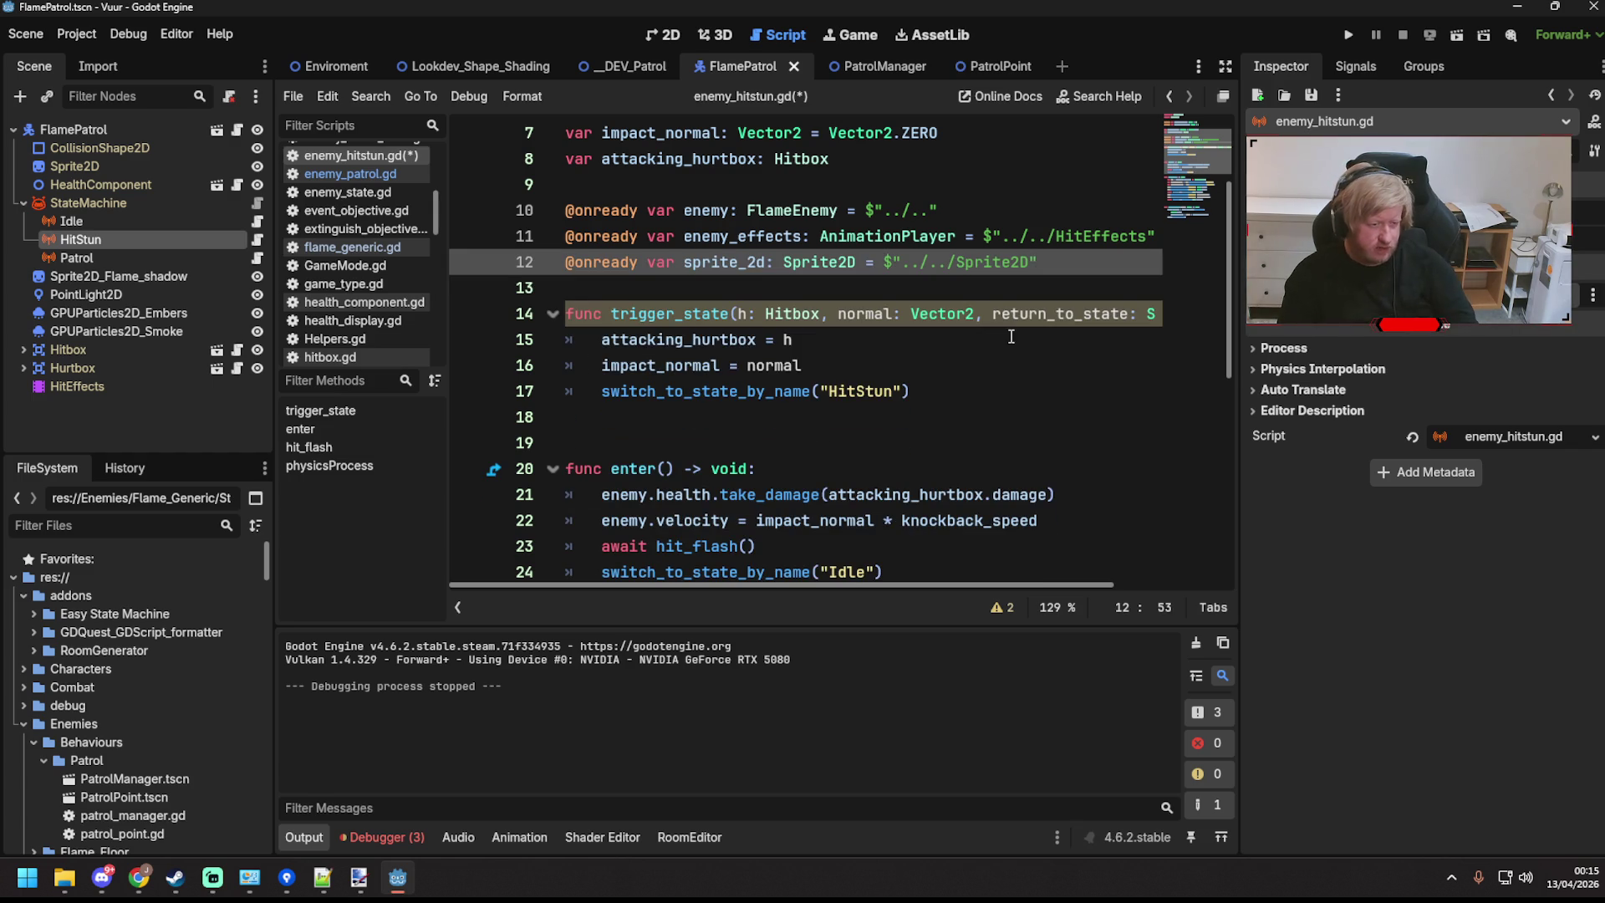
{"action": "left_click", "coordinate": [1009, 334]}
{"action": "left_click_drag", "start_coordinate": [991, 313], "coordinate": [1146, 313]}
{"action": "key", "text": "Delete"}
{"action": "key", "text": "Delete"}
{"action": "key", "text": "Delete"}
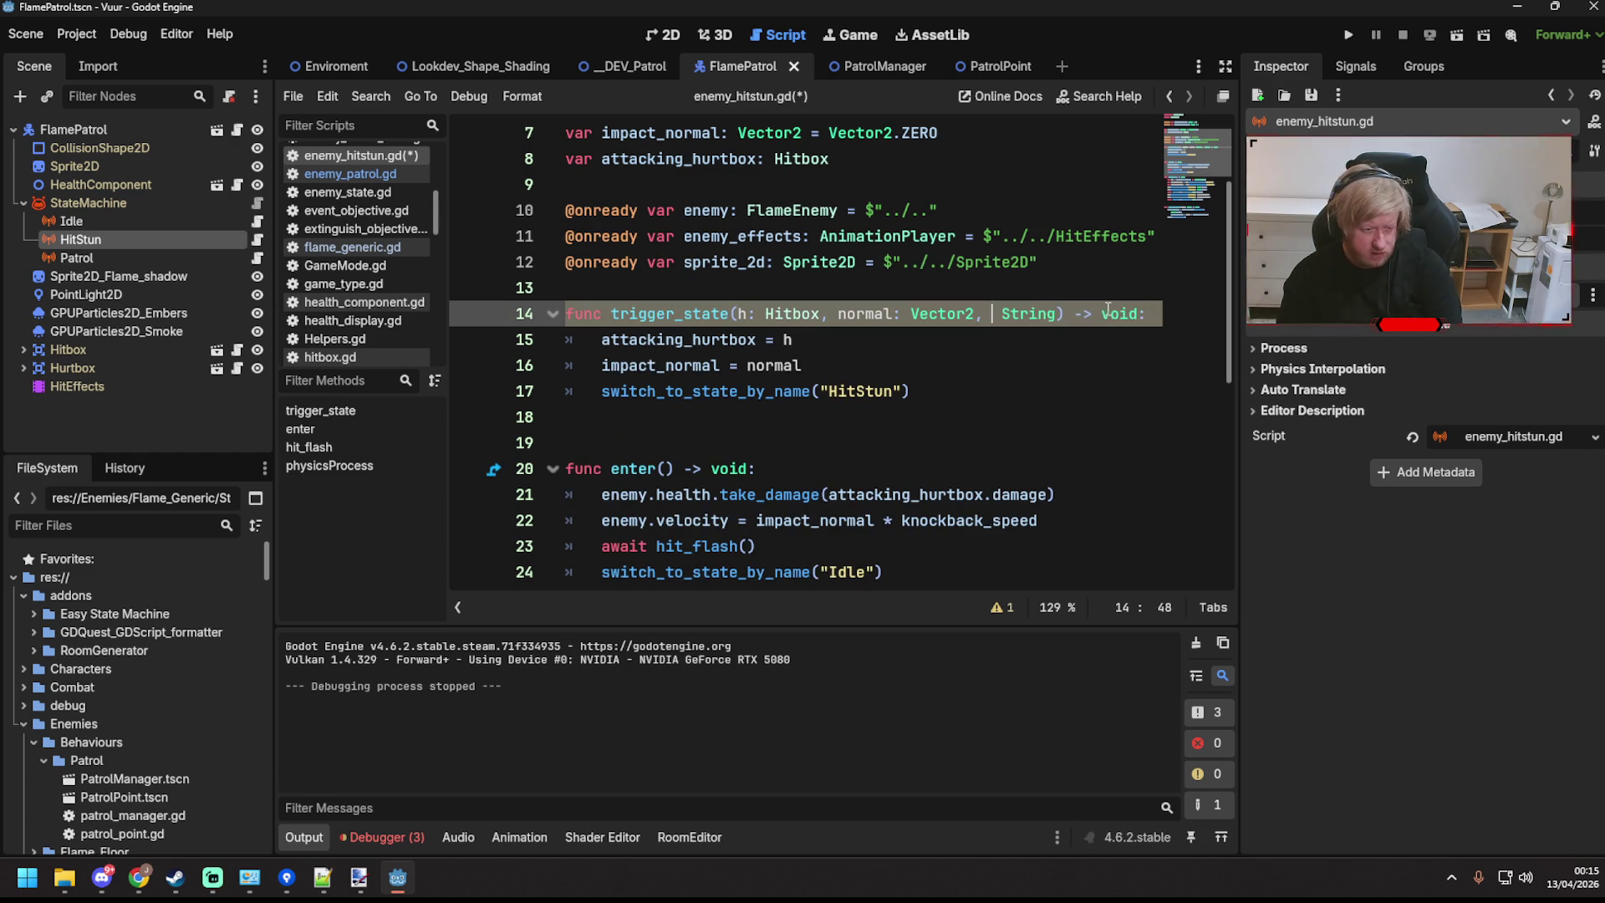
{"action": "key", "text": "Delete"}
{"action": "key", "text": "BackSpace"}
{"action": "key", "text": "BackSpace"}
{"action": "left_click", "coordinate": [956, 391]}
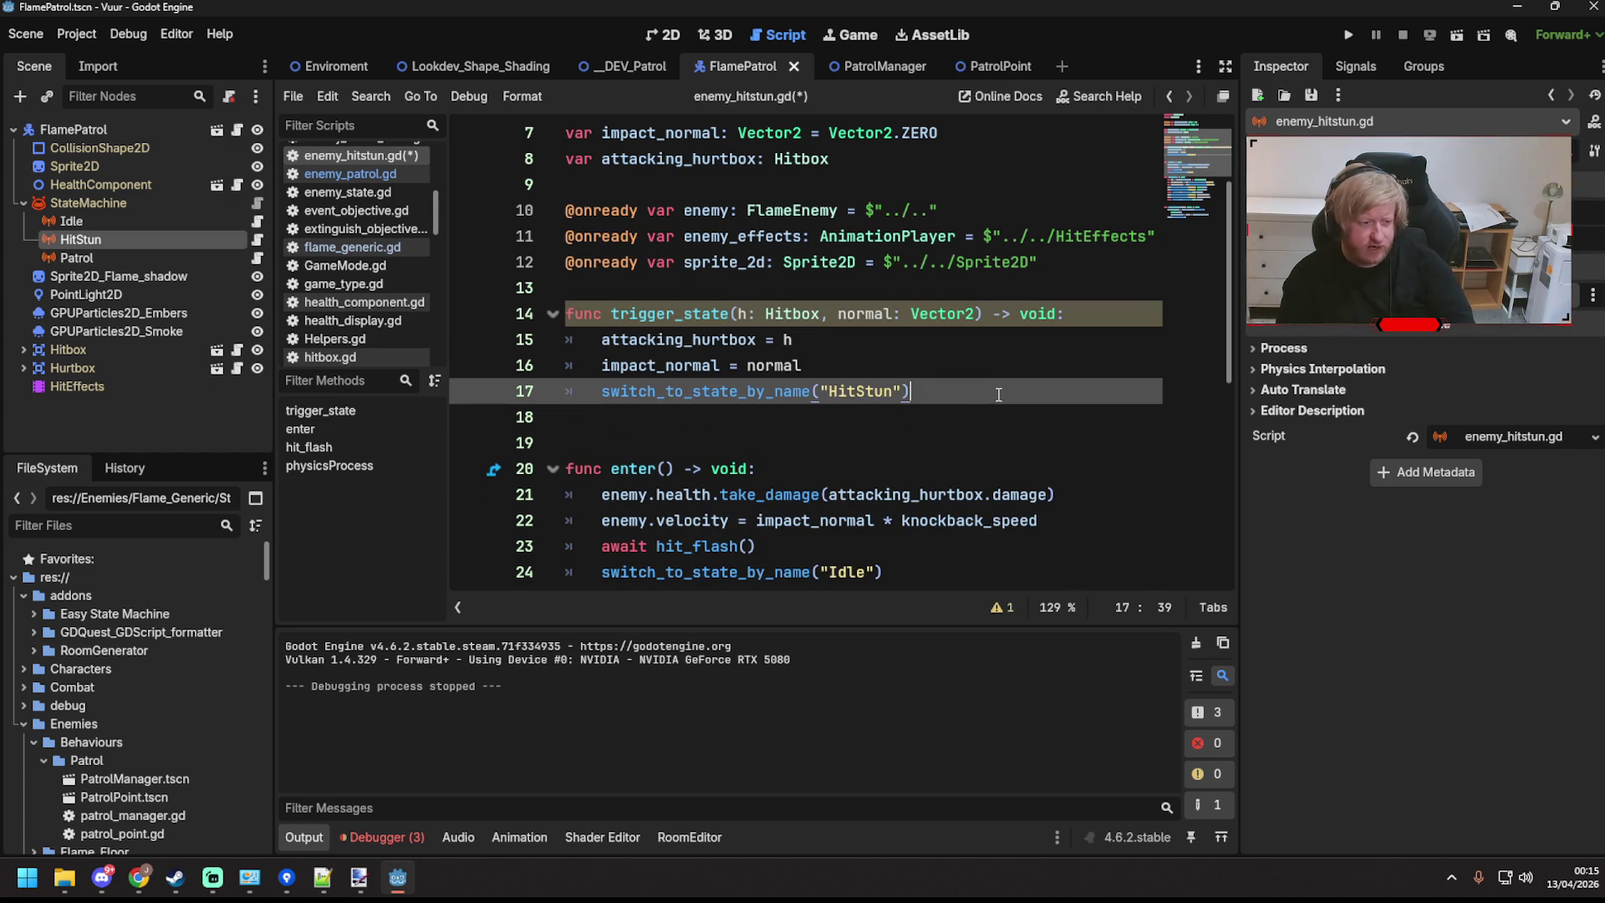
{"action": "key", "text": "ctrl+s"}
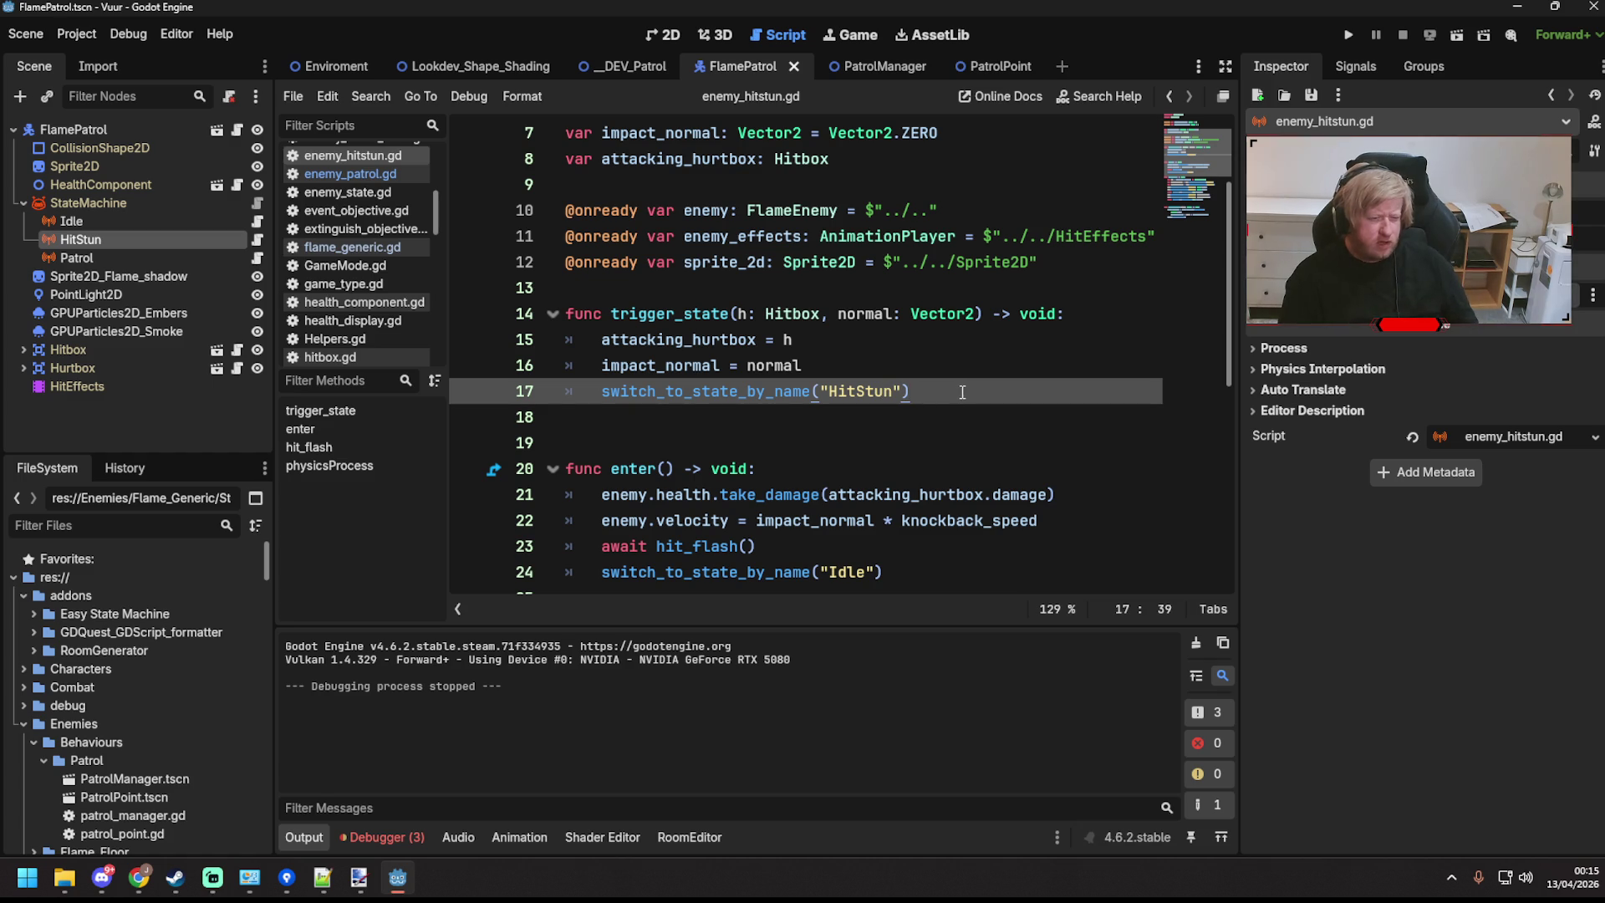
Select the Idle state node and open its script state_idle.gd
{"action": "scroll", "coordinate": [961, 392], "scroll_direction": "down", "scroll_amount": 3}
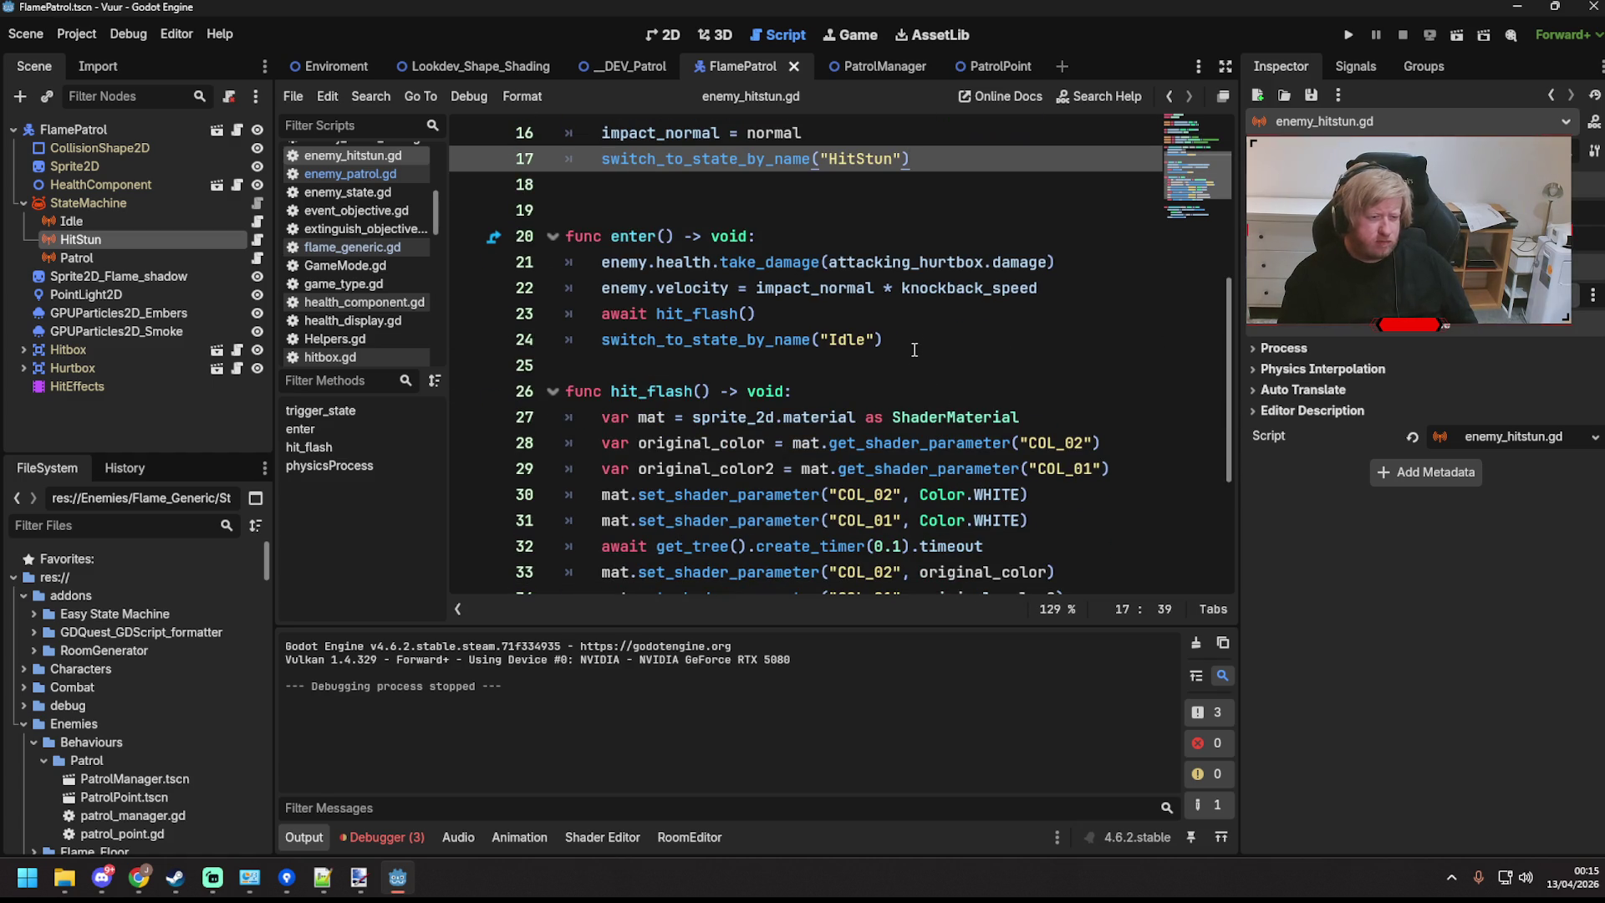
{"action": "scroll", "coordinate": [911, 330], "scroll_direction": "up", "scroll_amount": 1}
{"action": "scroll", "coordinate": [912, 330], "scroll_direction": "down", "scroll_amount": 4}
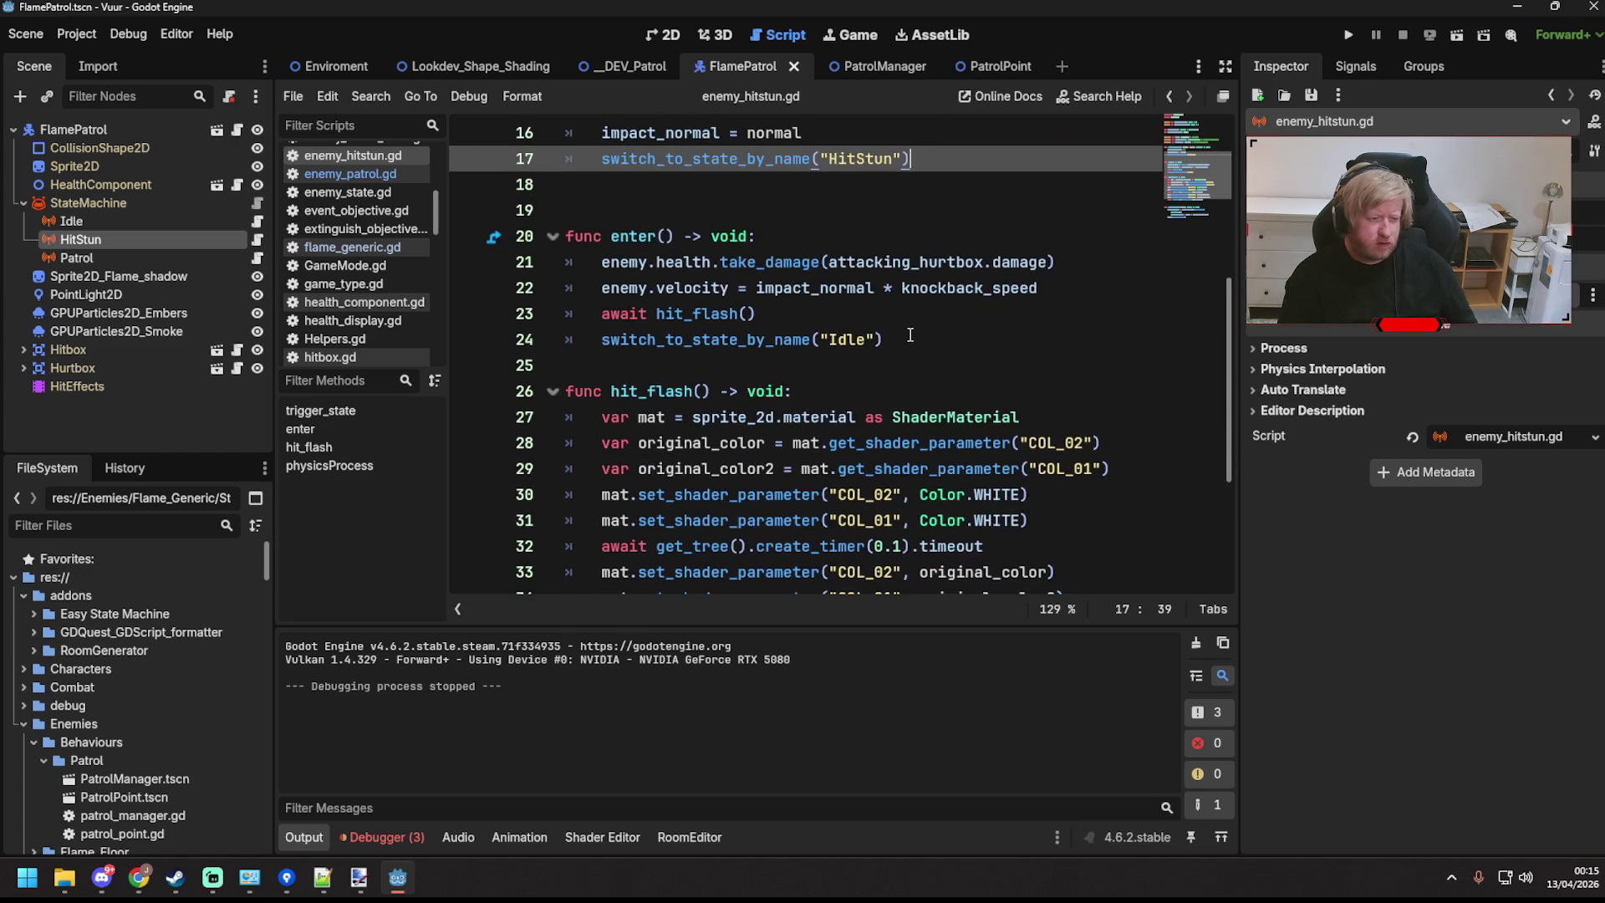
{"action": "left_click", "coordinate": [174, 220]}
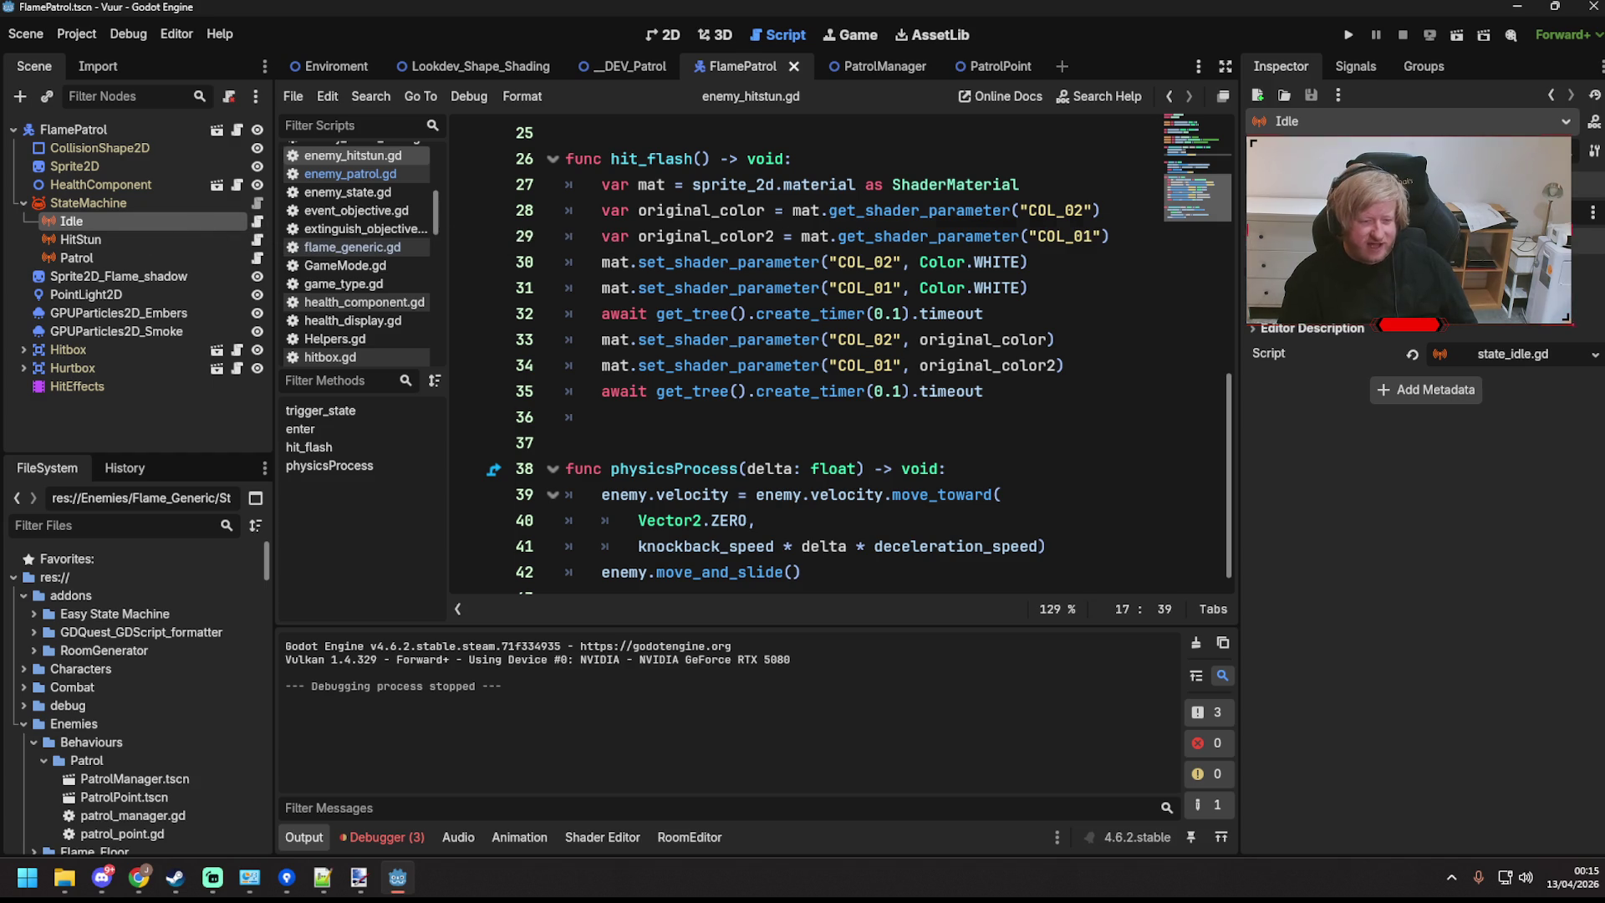
{"action": "left_click", "coordinate": [256, 222]}
{"action": "left_click", "coordinate": [889, 338]}
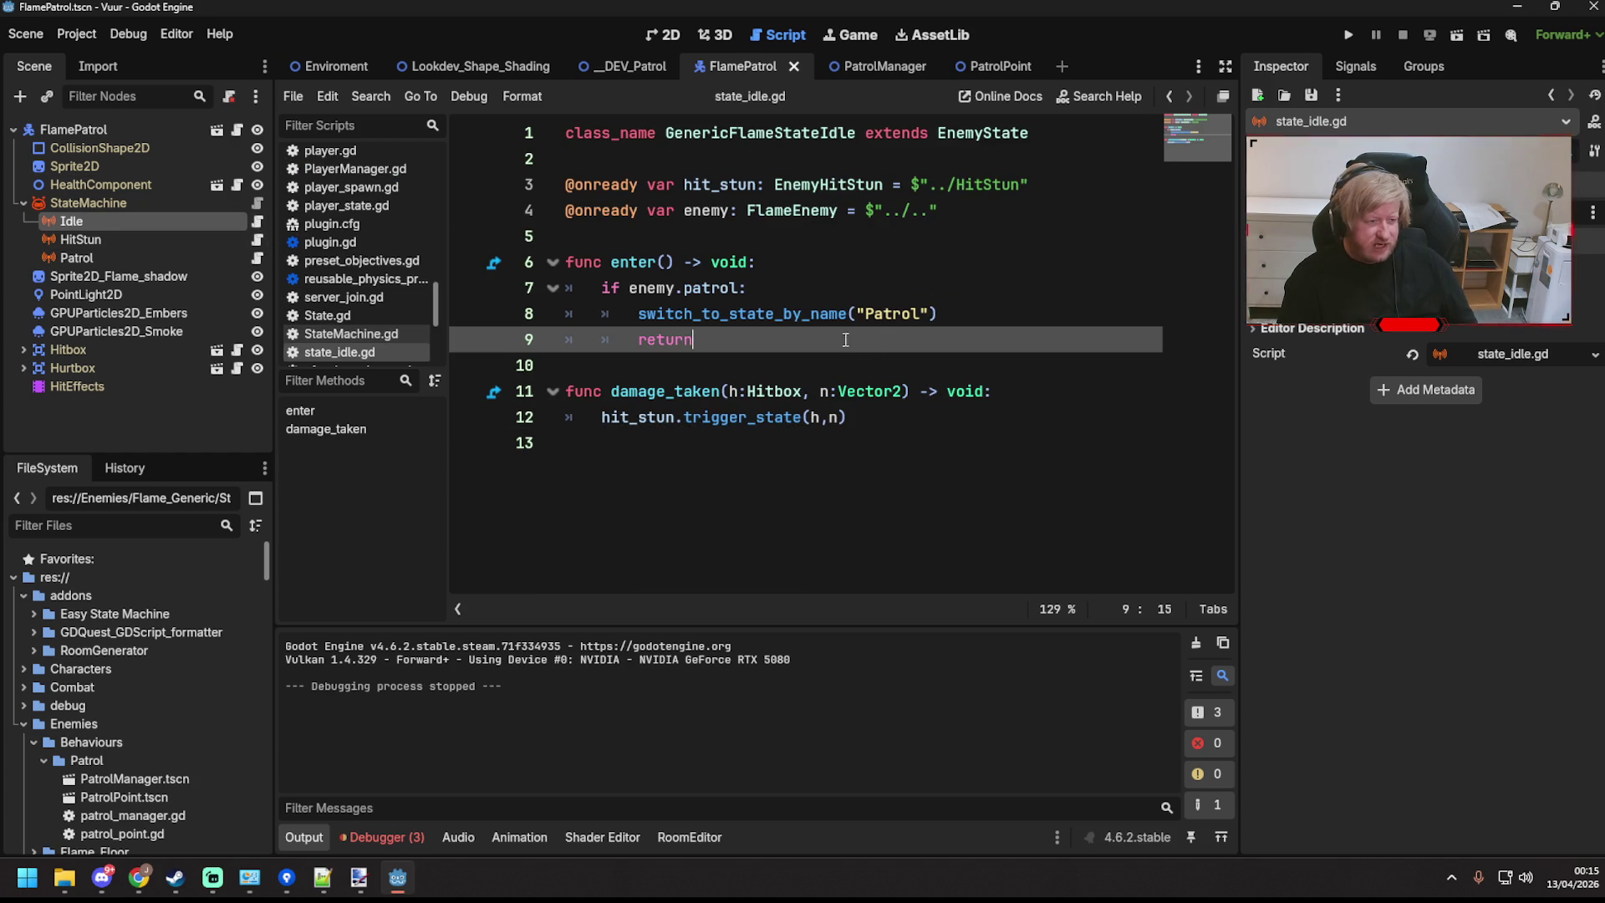
Assign Hurtbox as the Patrol state's node path and save the scene
{"action": "left_click", "coordinate": [124, 255]}
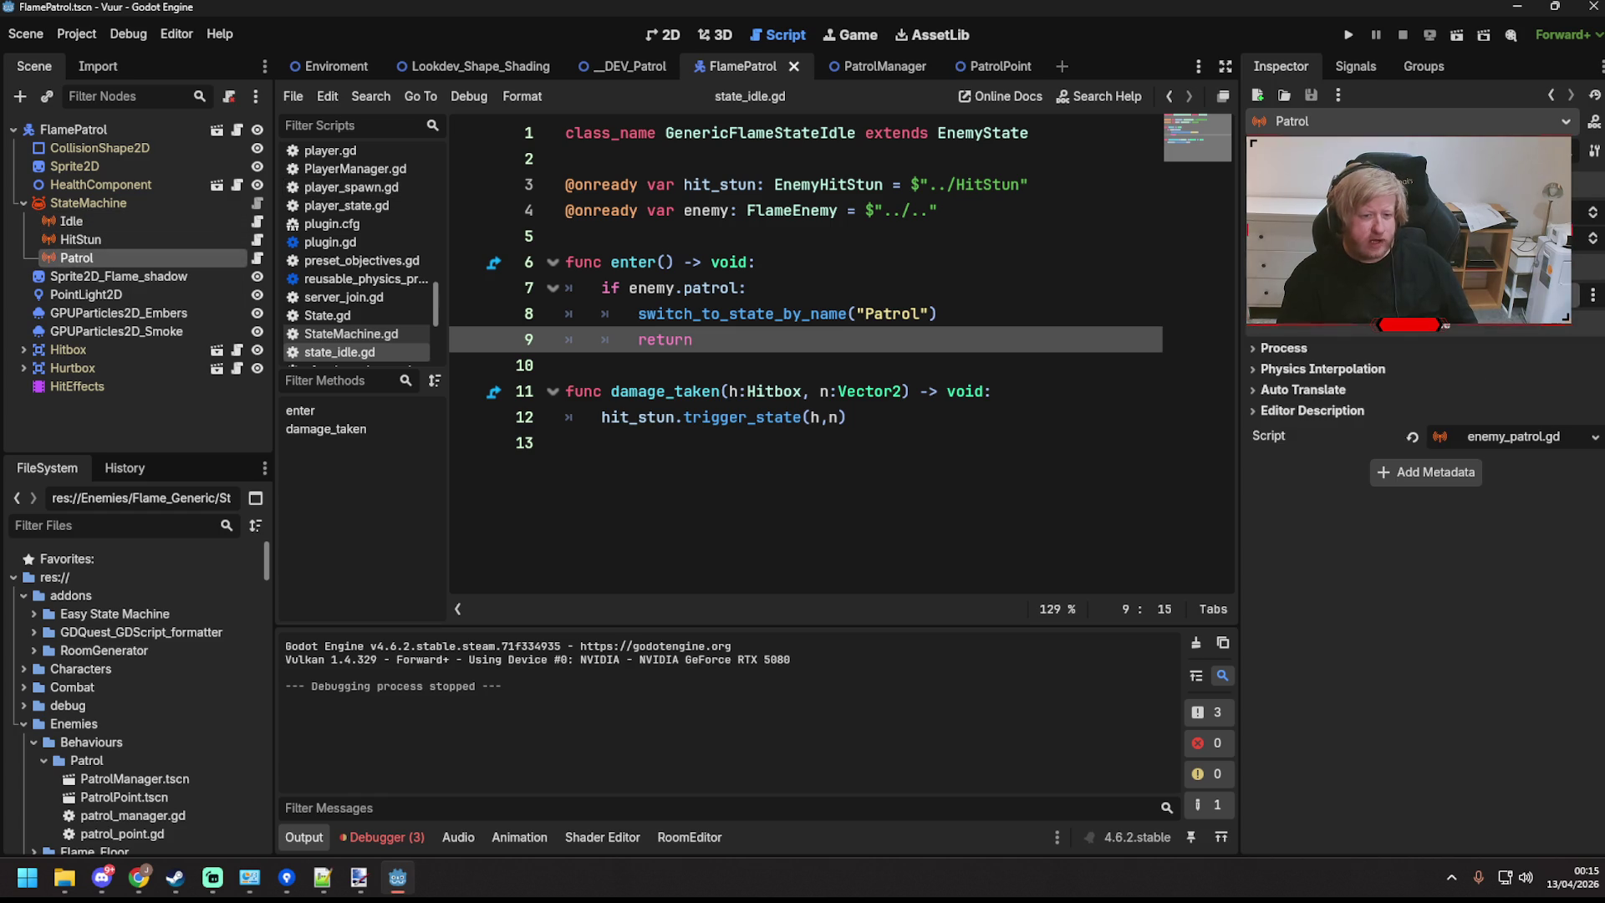
{"action": "key", "text": "ctrl+shift+x"}
{"action": "left_click", "coordinate": [720, 249]}
{"action": "double_click", "coordinate": [721, 249]}
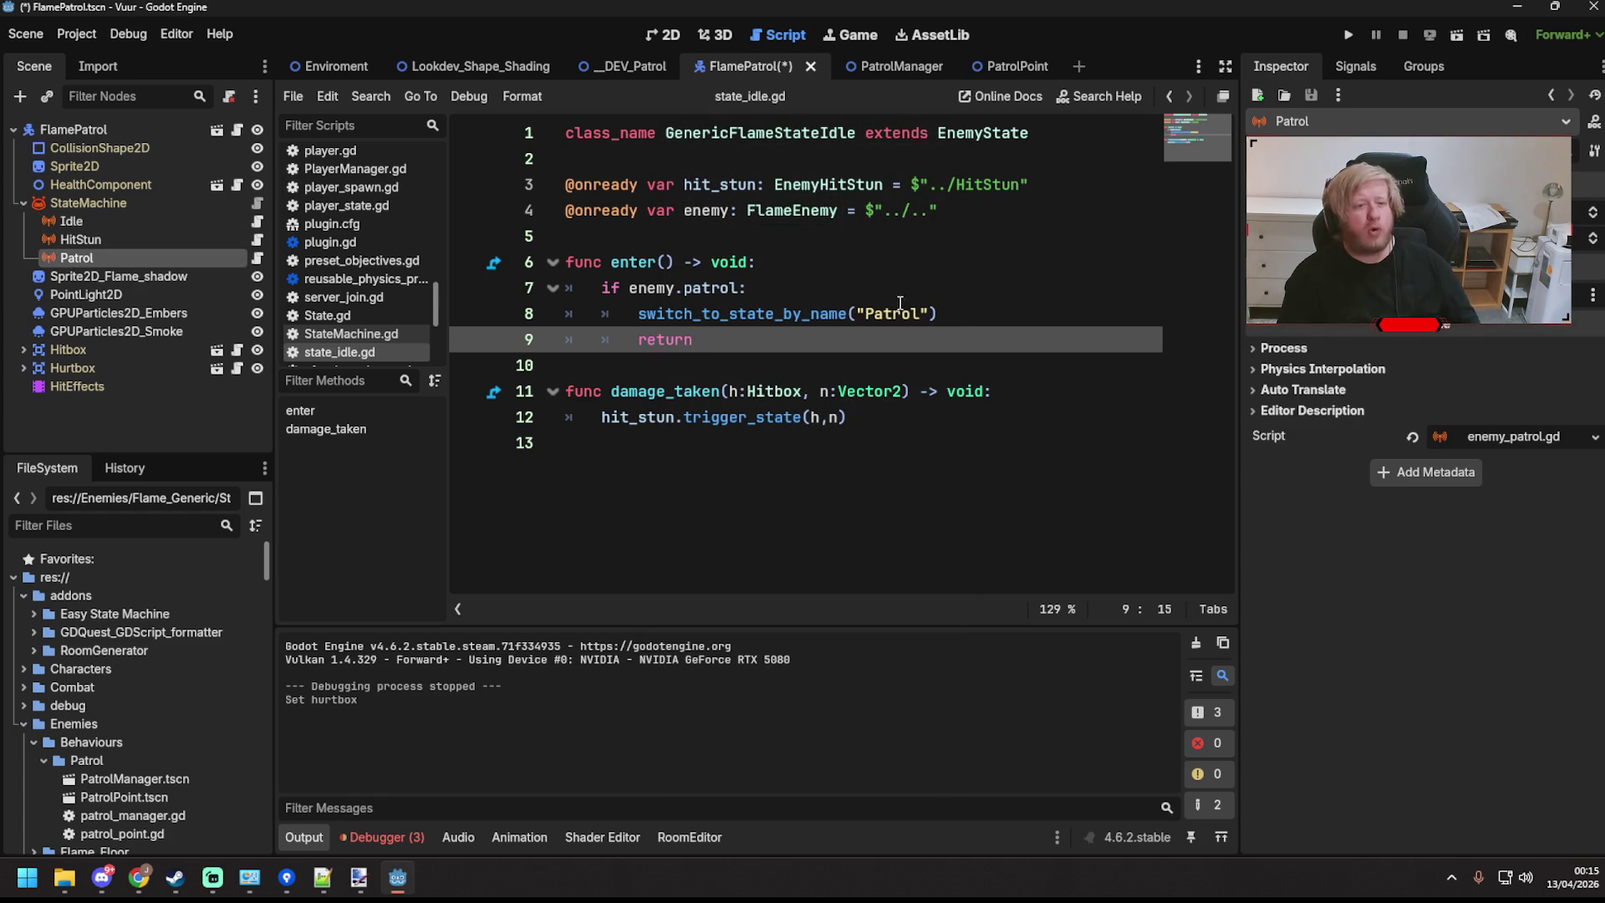
{"action": "double_click", "coordinate": [703, 314]}
{"action": "left_click", "coordinate": [849, 262]}
{"action": "key", "text": "ctrl+s"}
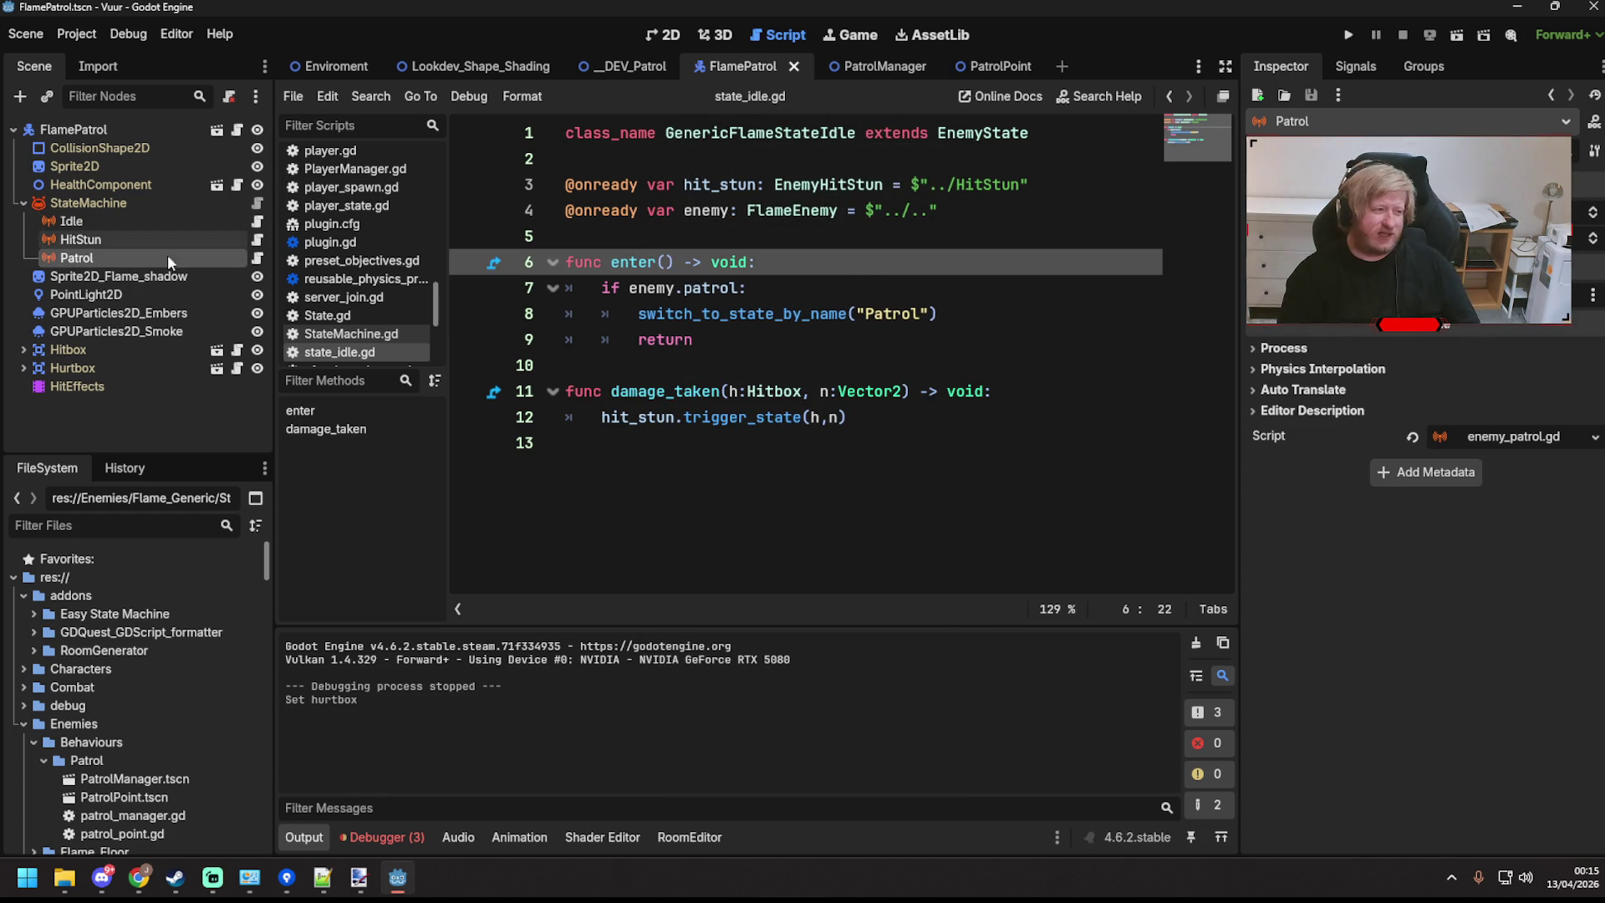
Review the HitStun and Idle state scripts, save, and return to the _DEV_Patrol scene
{"action": "left_click", "coordinate": [235, 240]}
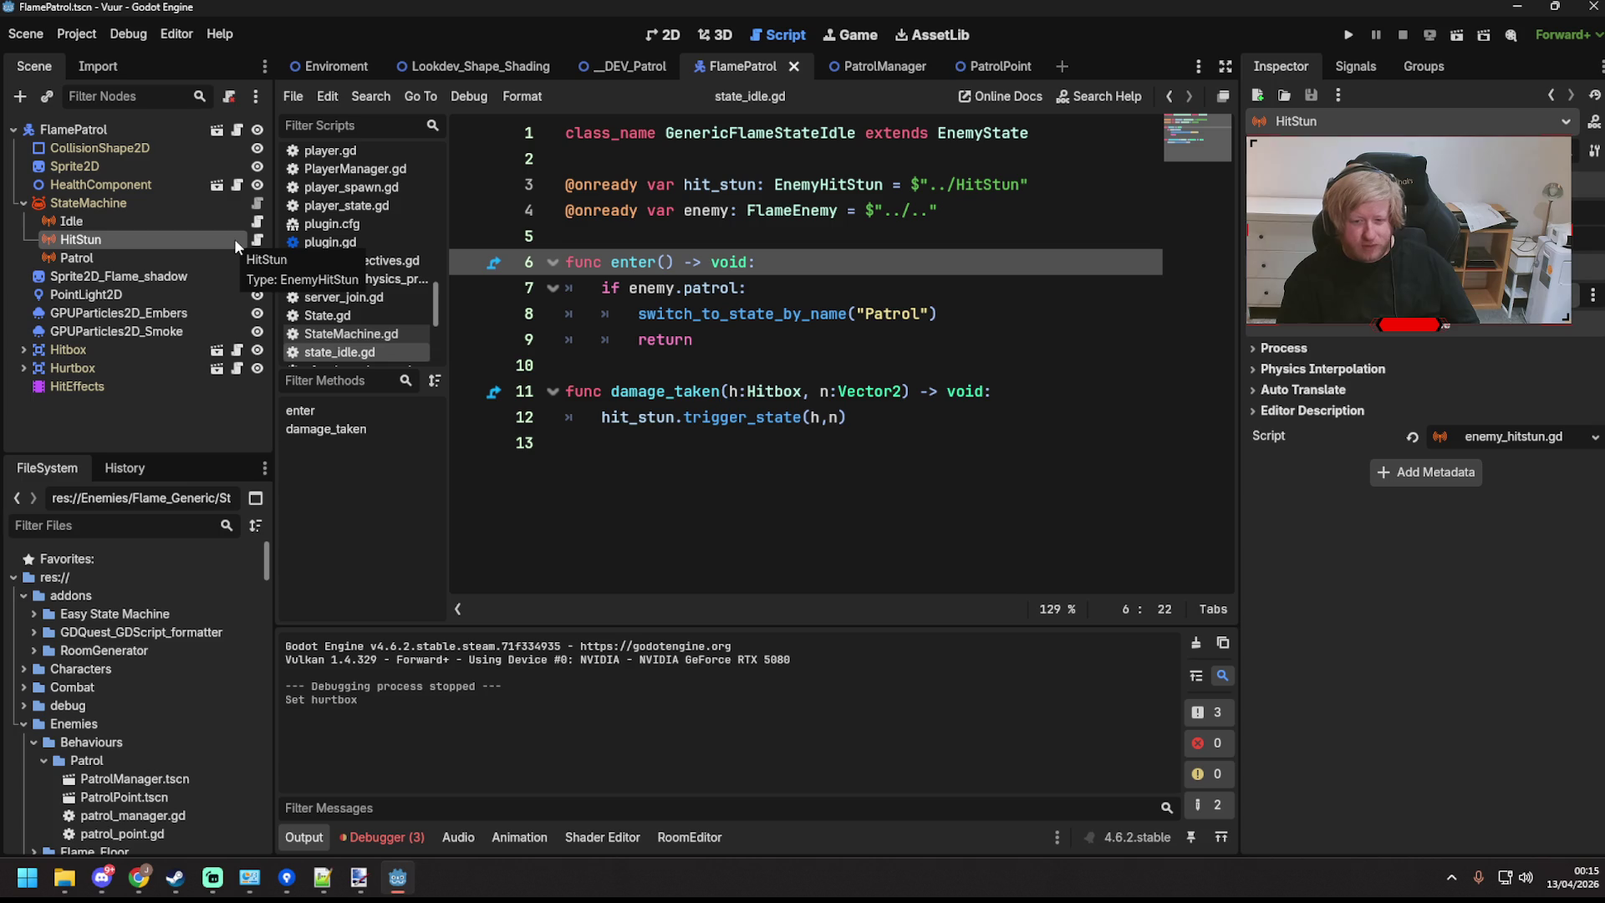
{"action": "left_click", "coordinate": [863, 290]}
{"action": "left_click", "coordinate": [843, 272]}
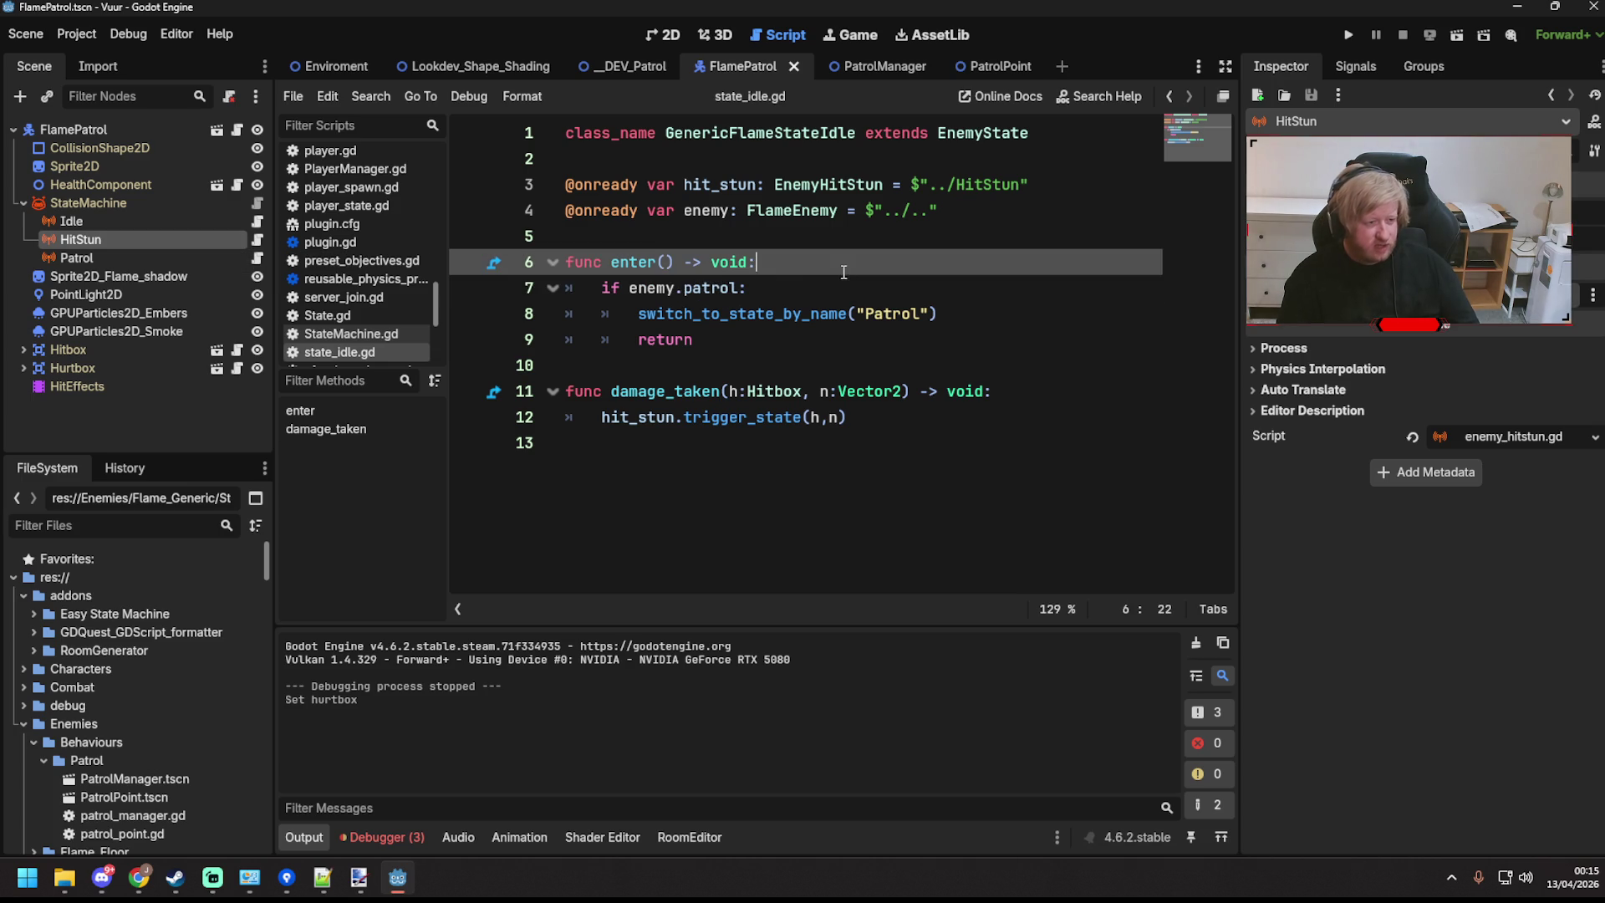
{"action": "left_click", "coordinate": [728, 322]}
{"action": "left_click", "coordinate": [71, 221]}
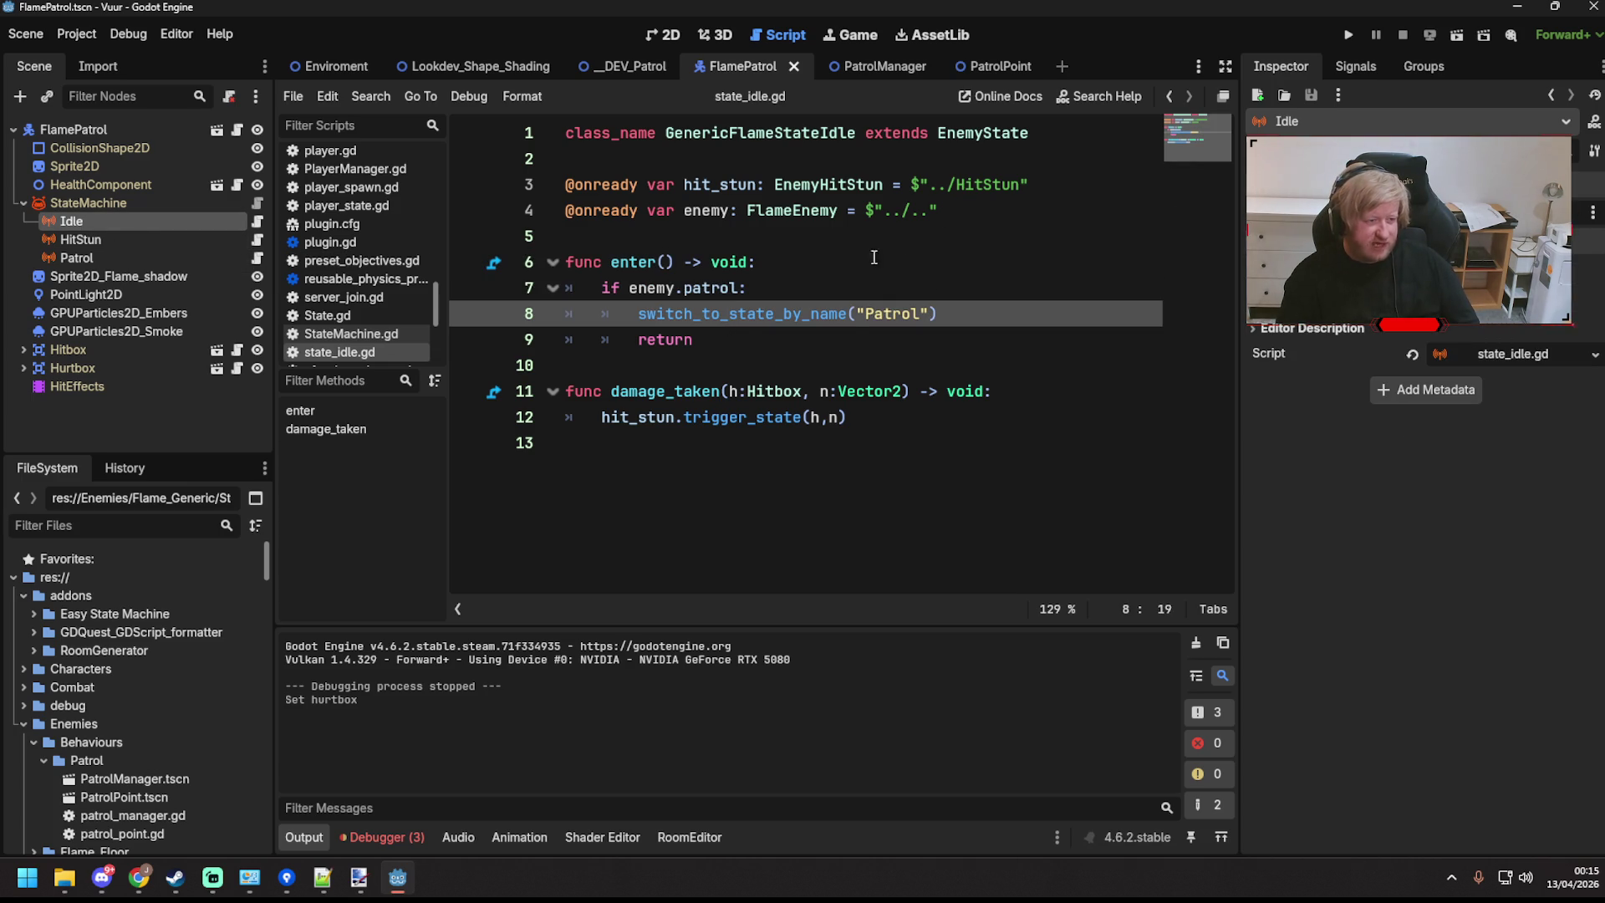
{"action": "left_click", "coordinate": [840, 287]}
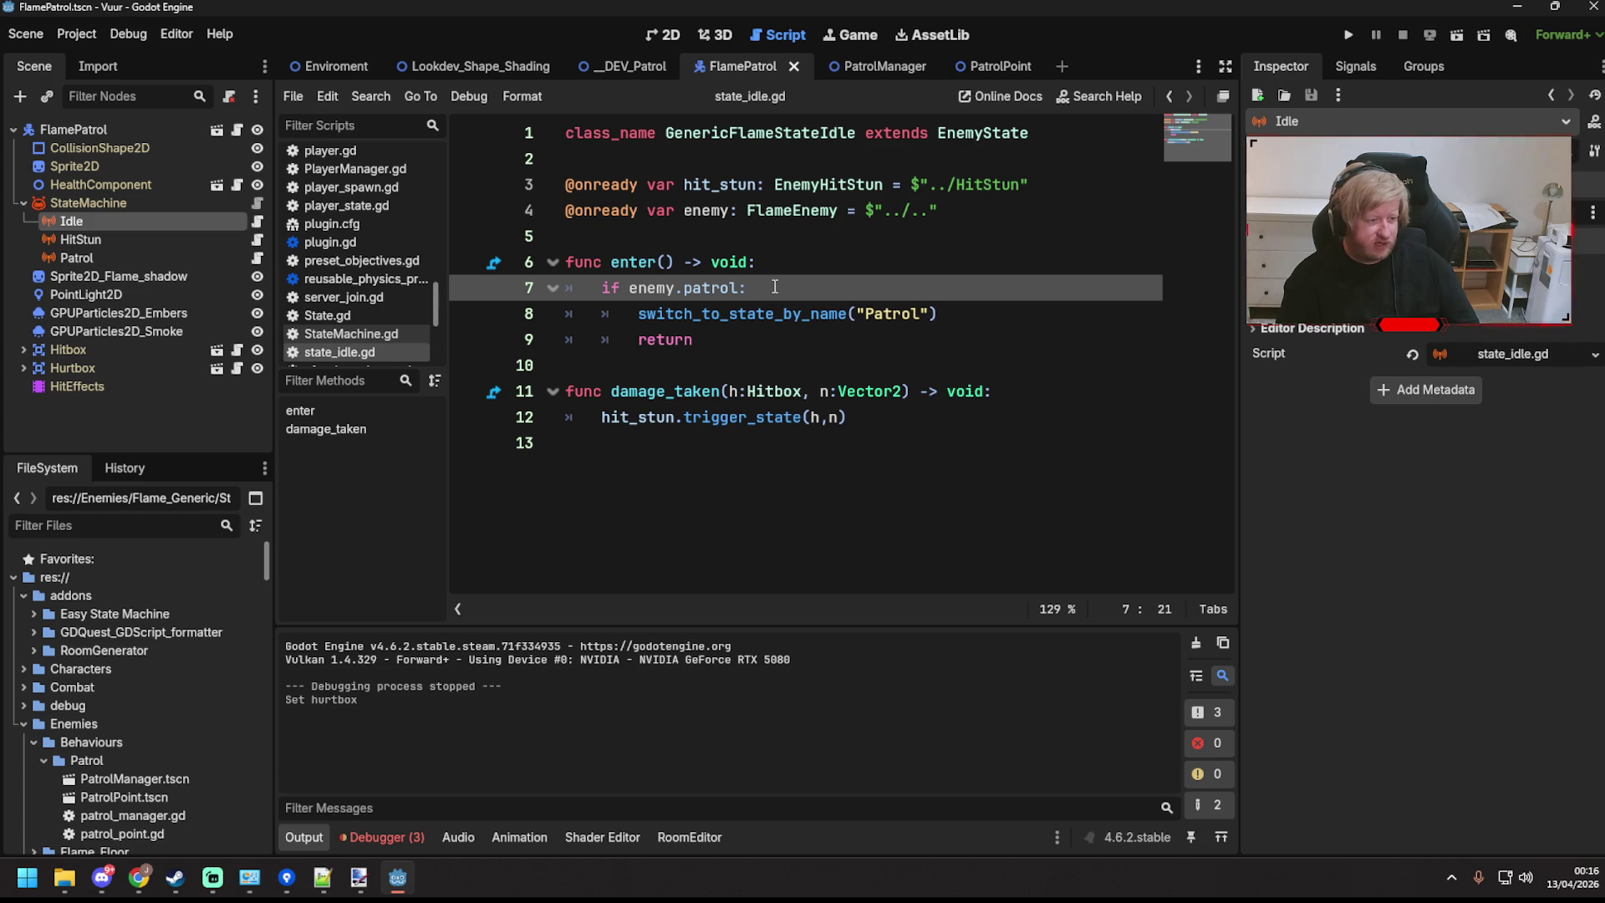
{"action": "key", "text": "ctrl+s"}
{"action": "left_click", "coordinate": [614, 66]}
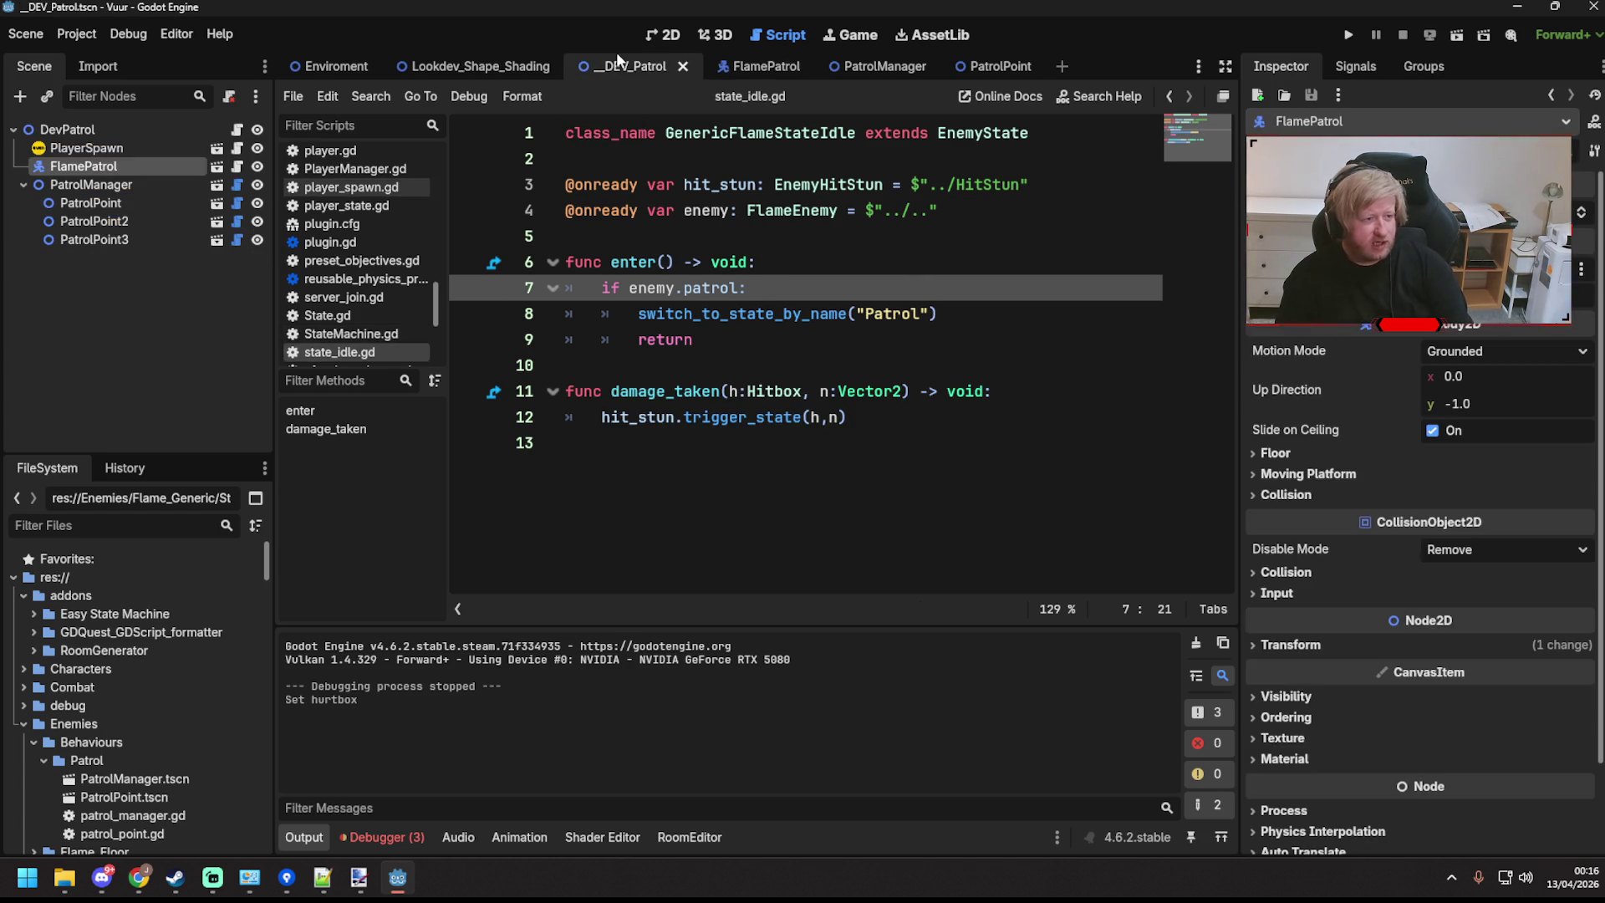
{"action": "key", "text": "F6"}
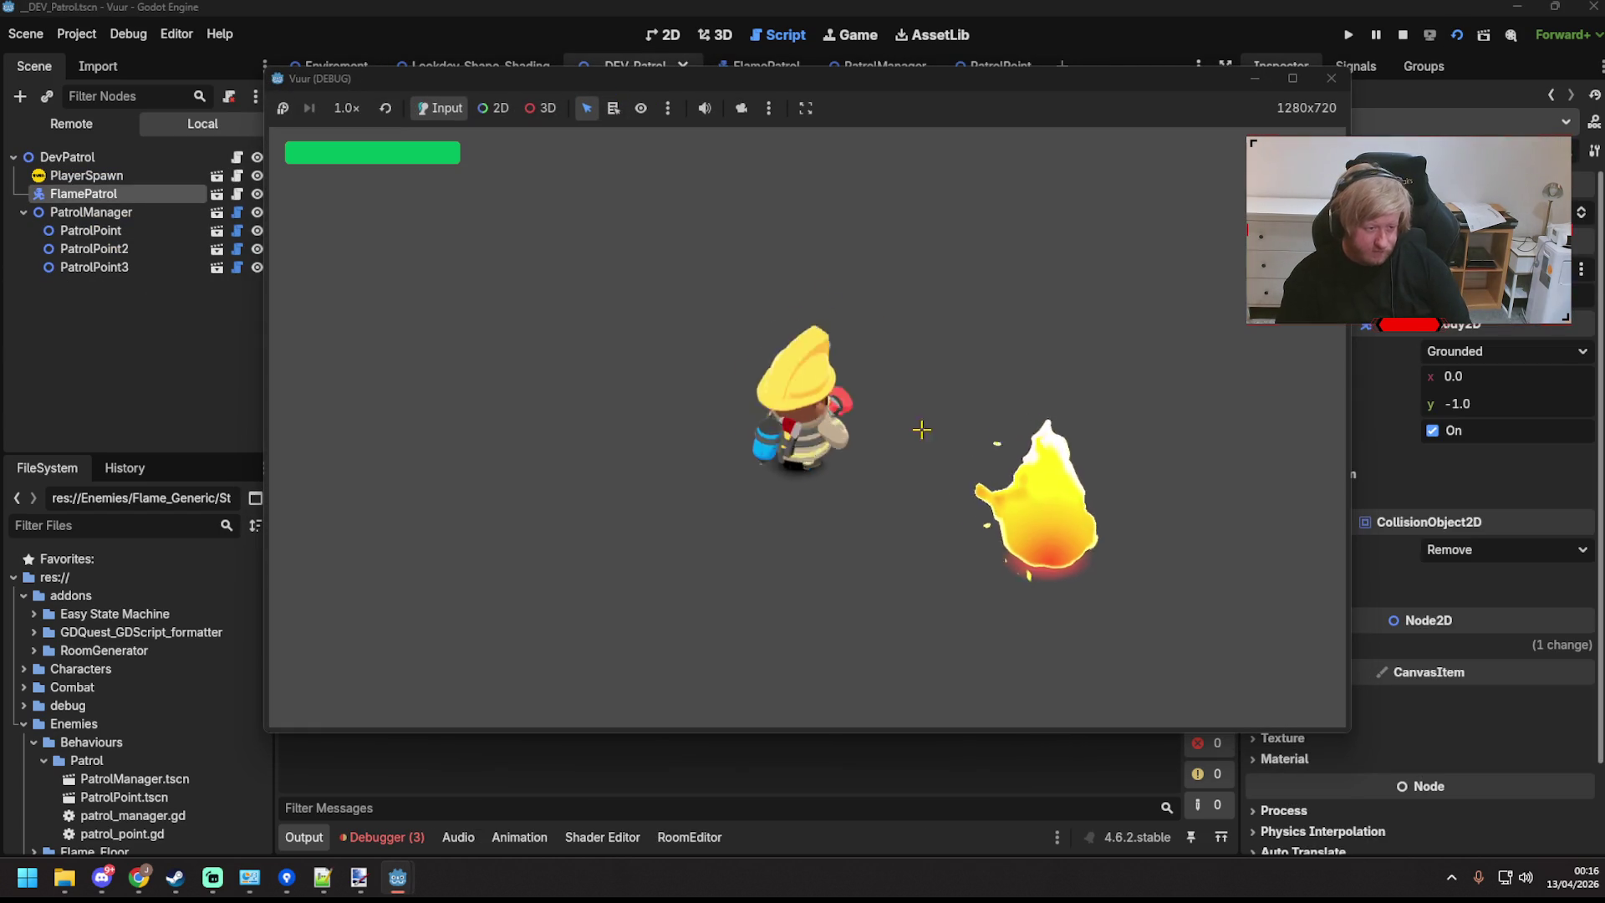
{"action": "mouse_move", "coordinate": [926, 430]}
{"action": "left_mouse_down"}
{"action": "mouse_move", "coordinate": [1173, 459]}
{"action": "mouse_move", "coordinate": [1140, 345]}
{"action": "mouse_move", "coordinate": [1052, 319]}
{"action": "mouse_move", "coordinate": [1079, 250]}
{"action": "mouse_move", "coordinate": [1079, 142]}
{"action": "mouse_move", "coordinate": [1003, 218]}
{"action": "left_mouse_up"}
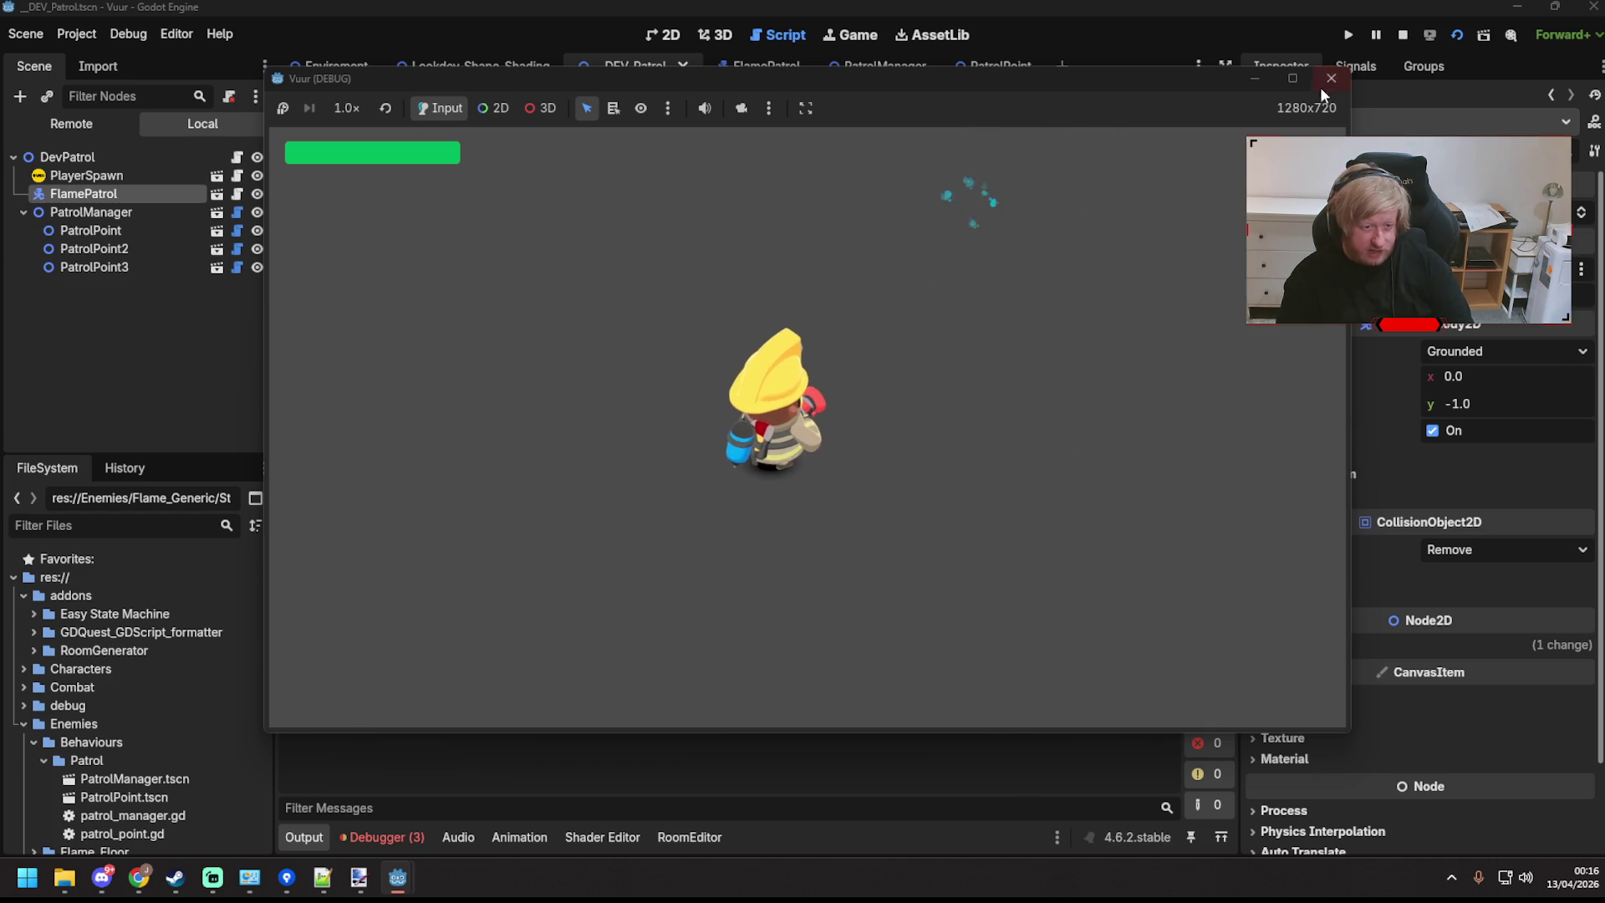
{"action": "key", "text": "F6"}
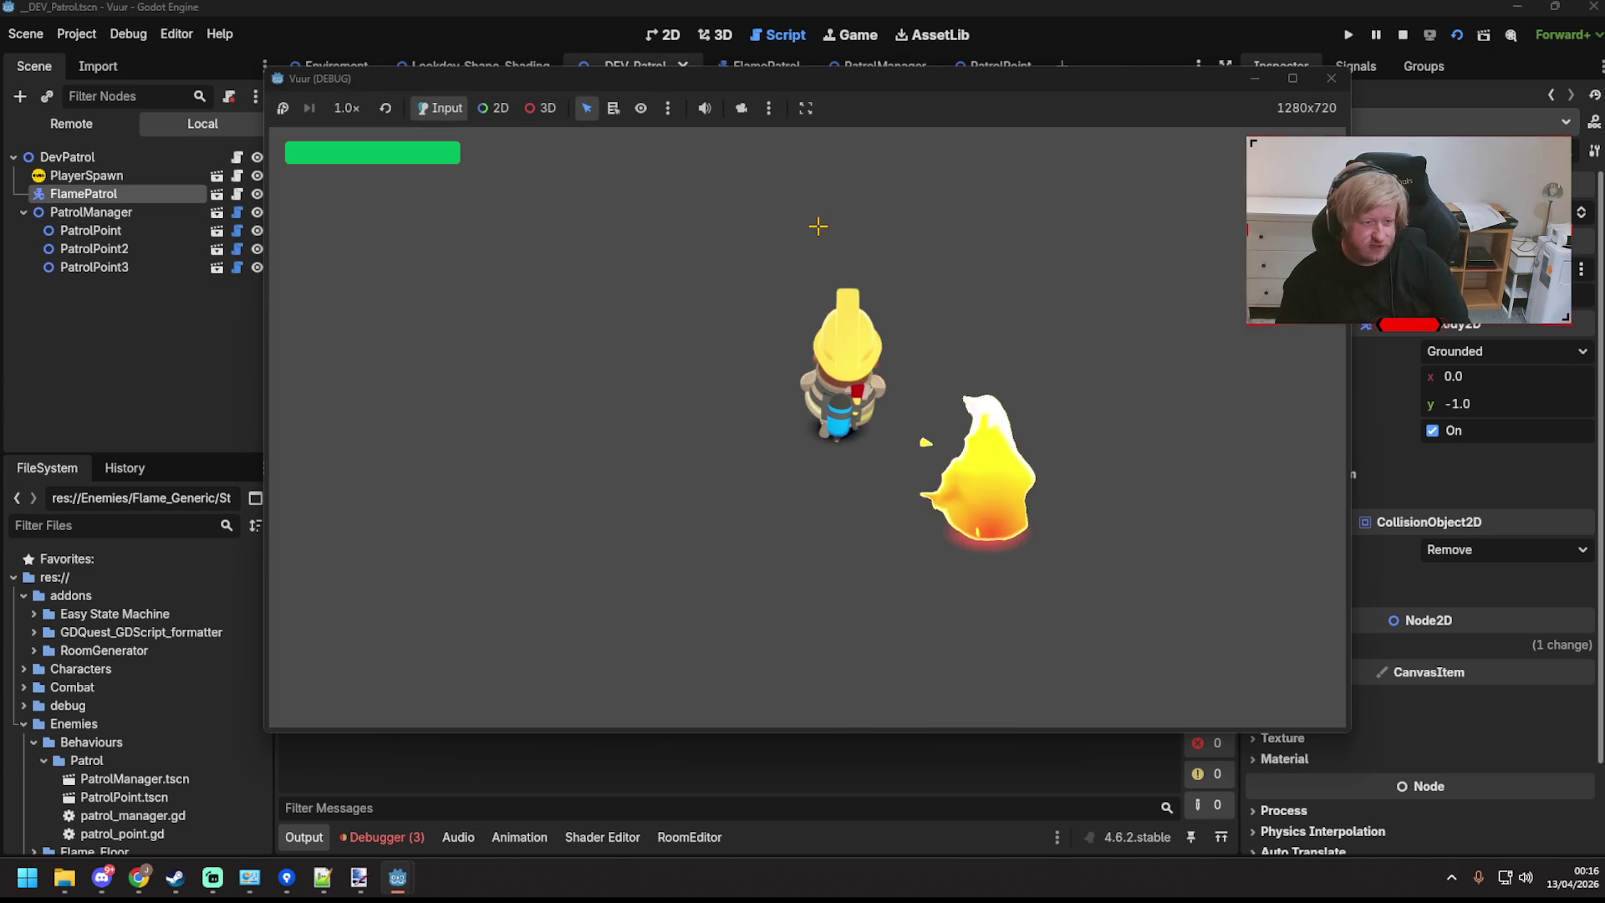
{"action": "mouse_move", "coordinate": [817, 226]}
{"action": "left_mouse_down"}
{"action": "mouse_move", "coordinate": [989, 541]}
{"action": "mouse_move", "coordinate": [1014, 544]}
{"action": "mouse_move", "coordinate": [978, 566]}
{"action": "mouse_move", "coordinate": [956, 644]}
{"action": "mouse_move", "coordinate": [914, 655]}
{"action": "left_mouse_up"}
{"action": "key", "text": "a"}
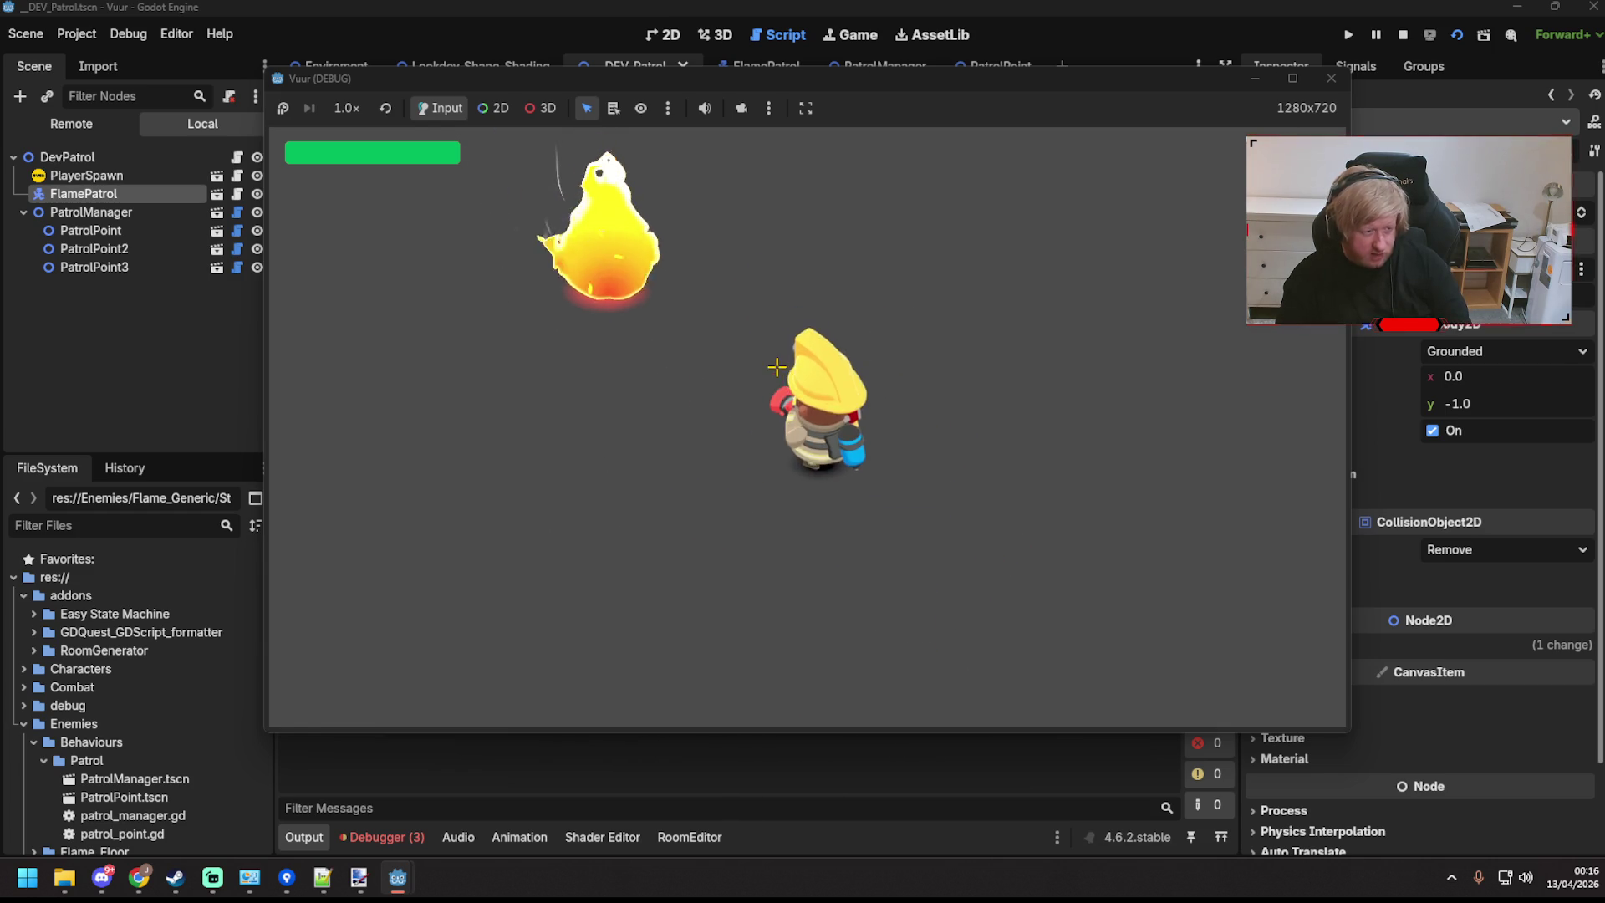
{"action": "left_click_drag", "start_coordinate": [610, 429], "coordinate": [591, 451]}
{"action": "key", "text": "a"}
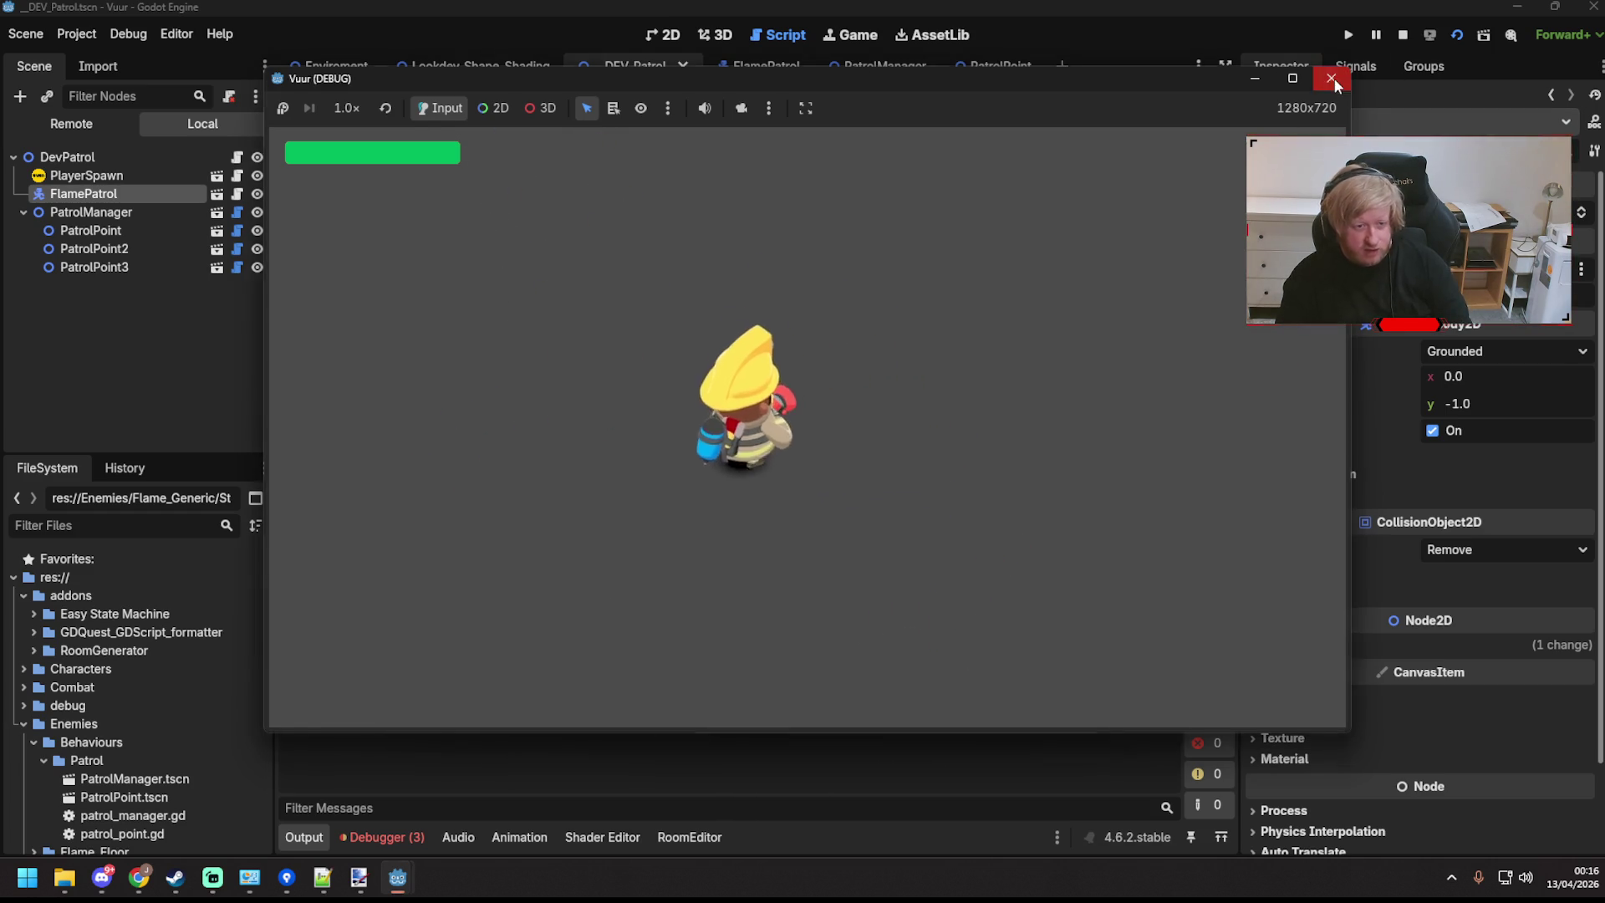
{"action": "left_click", "coordinate": [1332, 78]}
{"action": "left_click", "coordinate": [815, 355]}
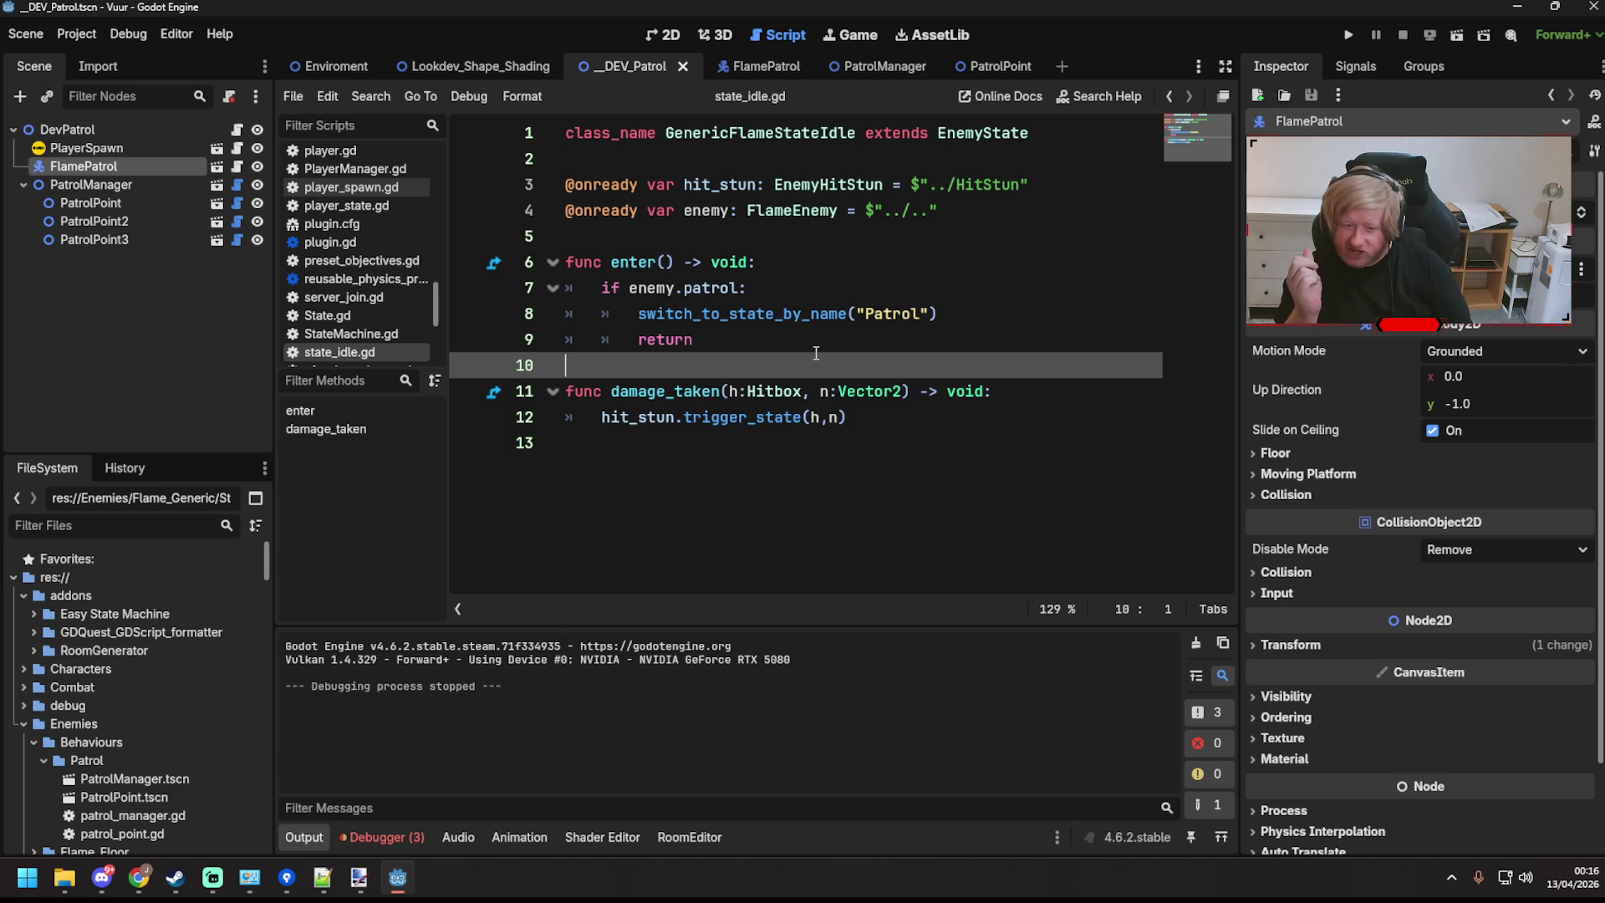
{"action": "left_click", "coordinate": [794, 341]}
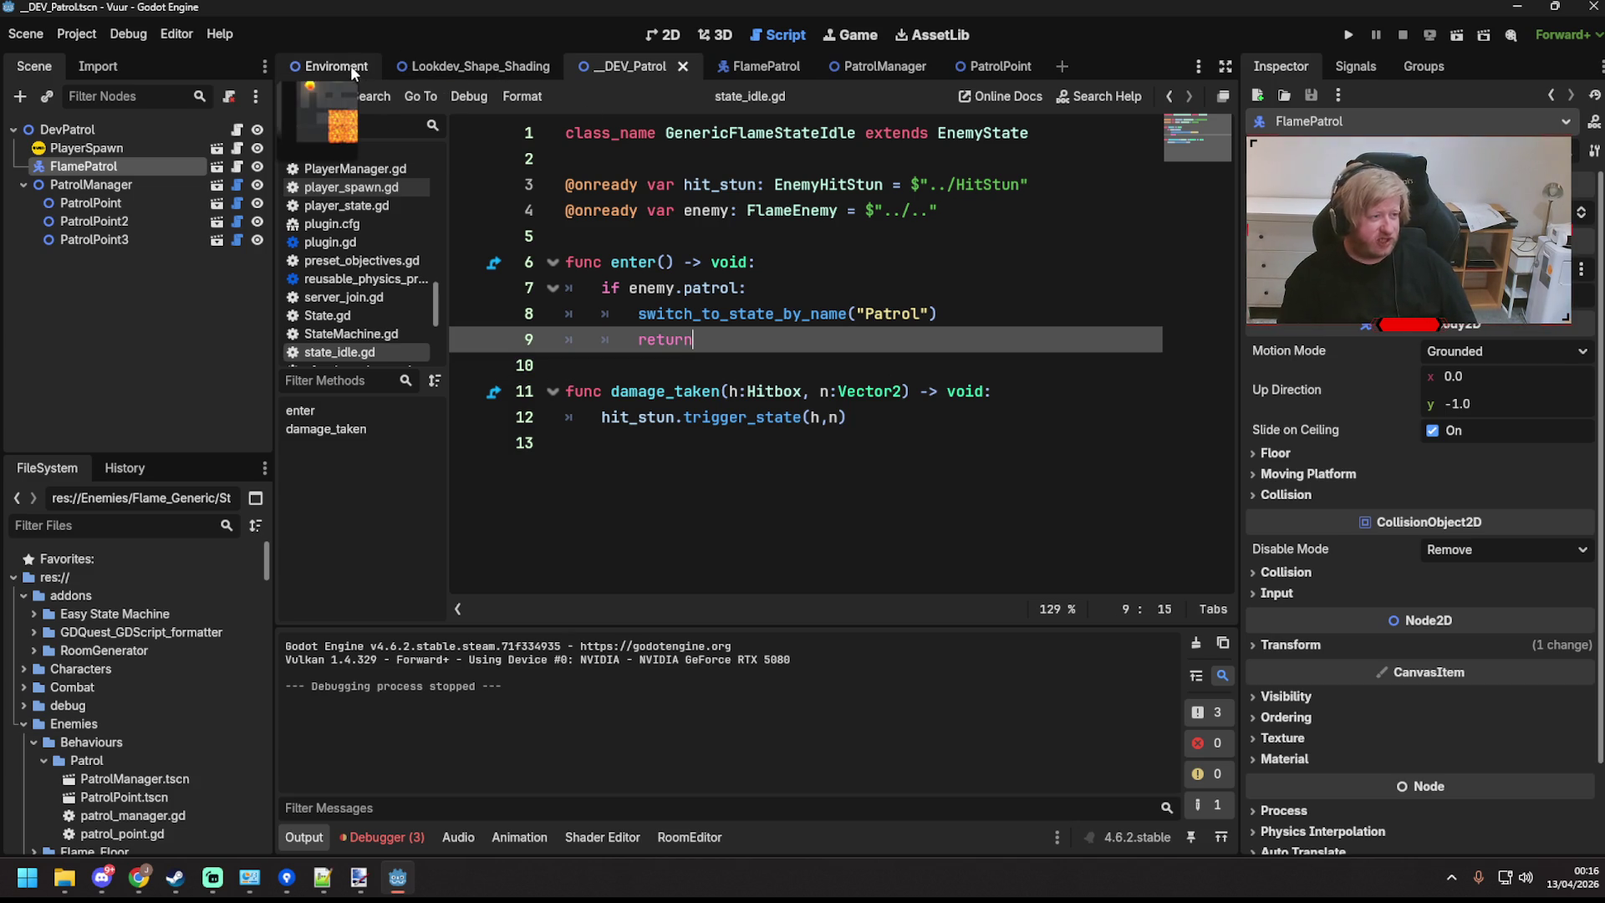
Show _DEV_Patrol in 2D and check the assigned node path options in the Inspector
{"action": "left_click", "coordinate": [663, 34]}
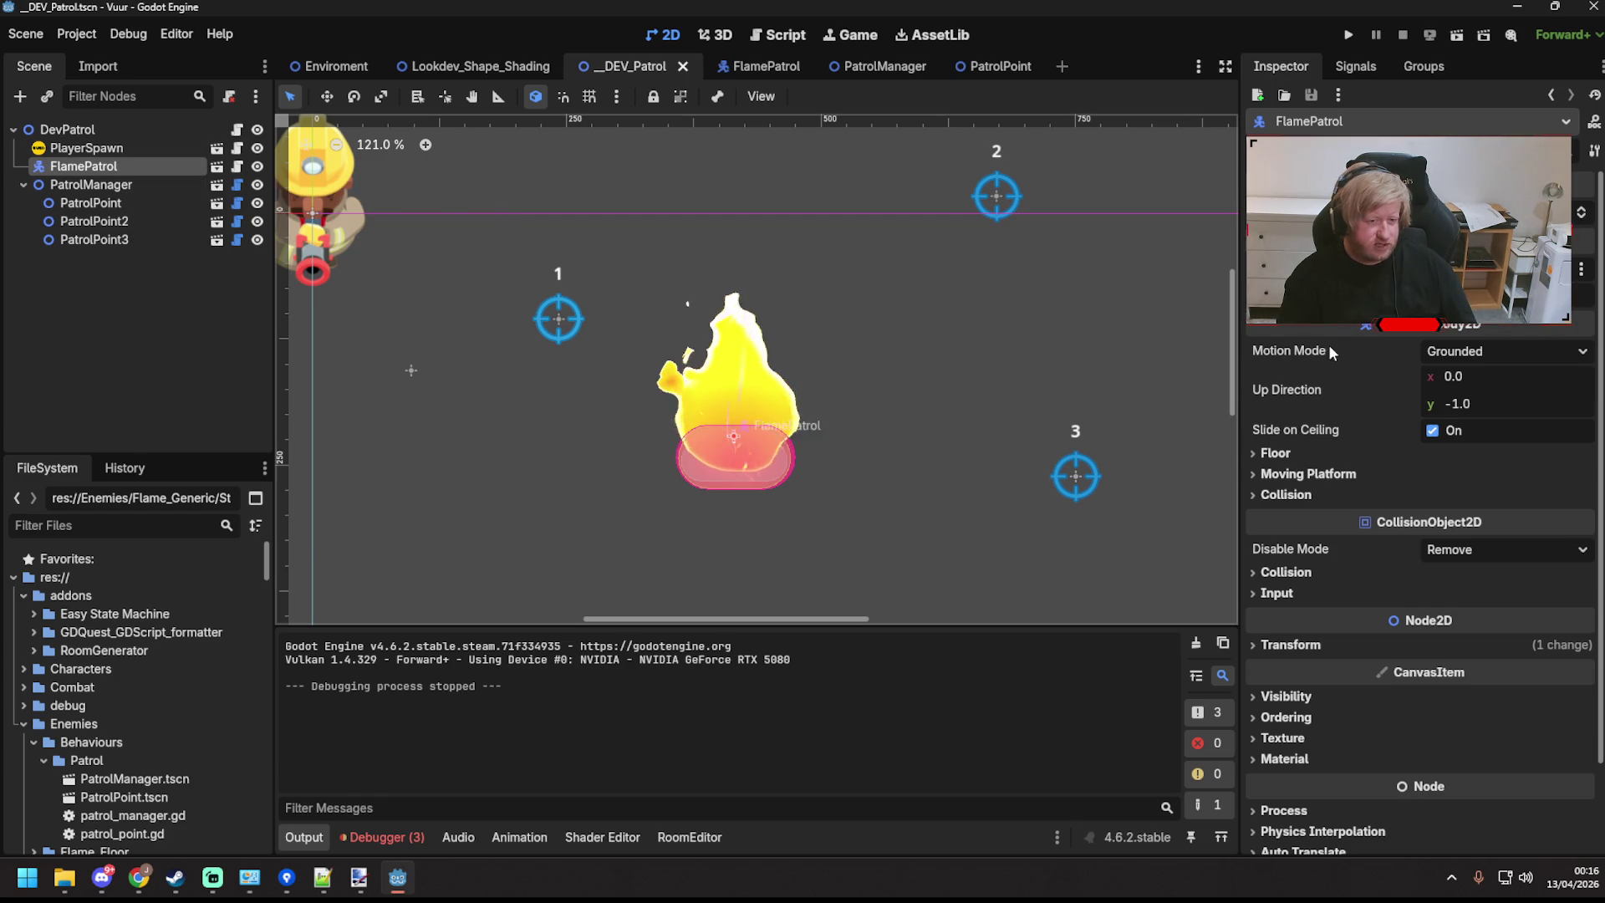
{"action": "left_click", "coordinate": [1446, 326]}
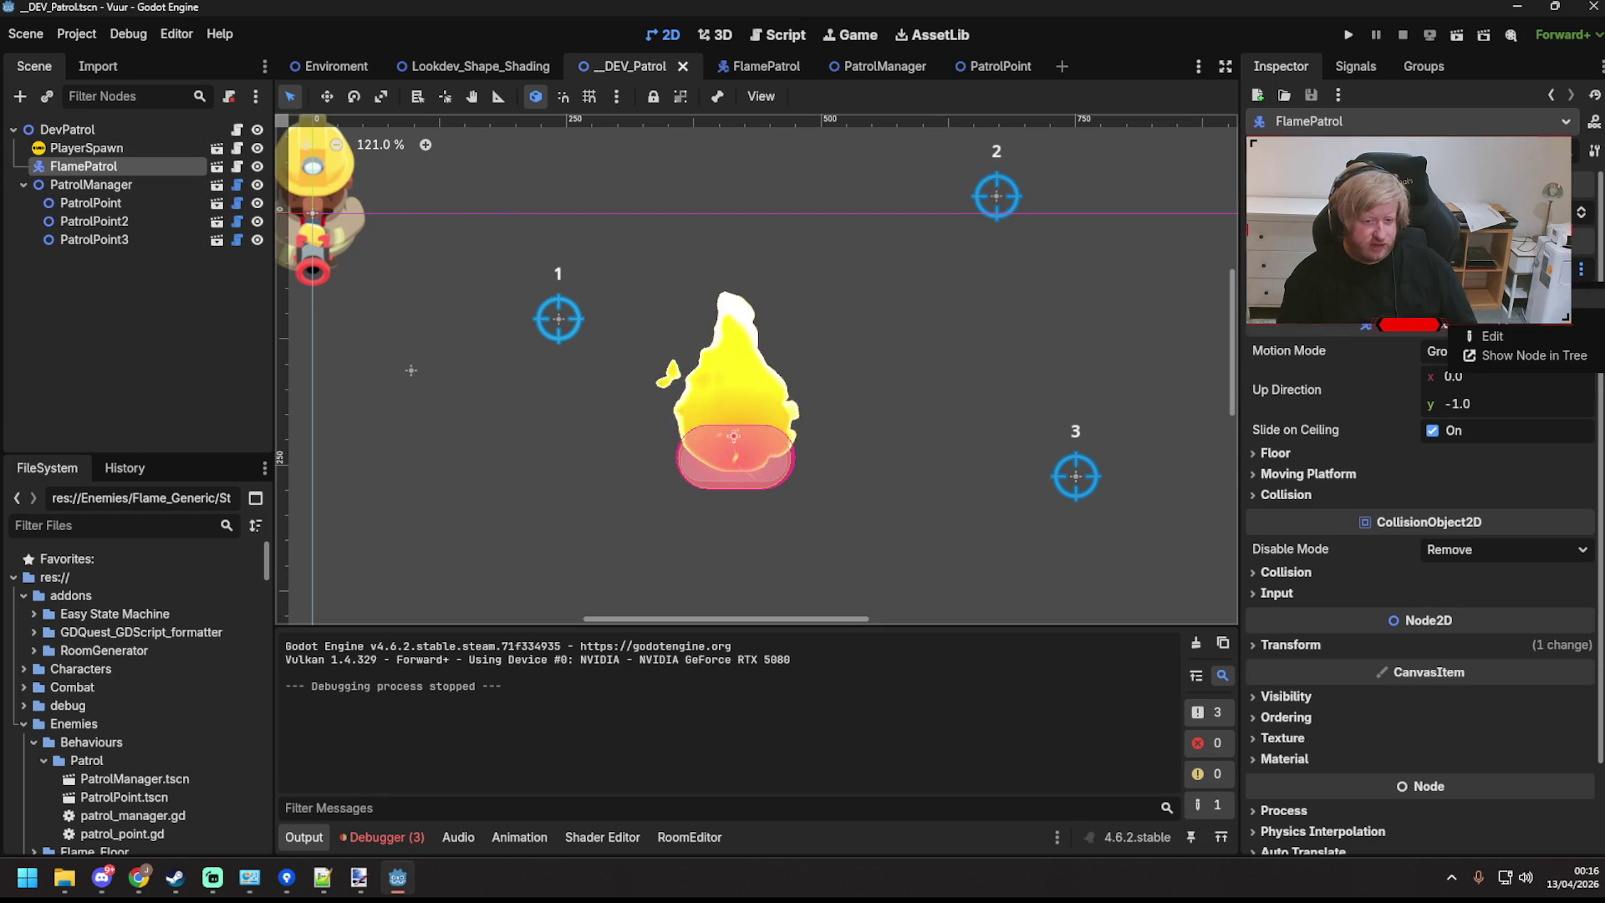
{"action": "key", "text": "Escape"}
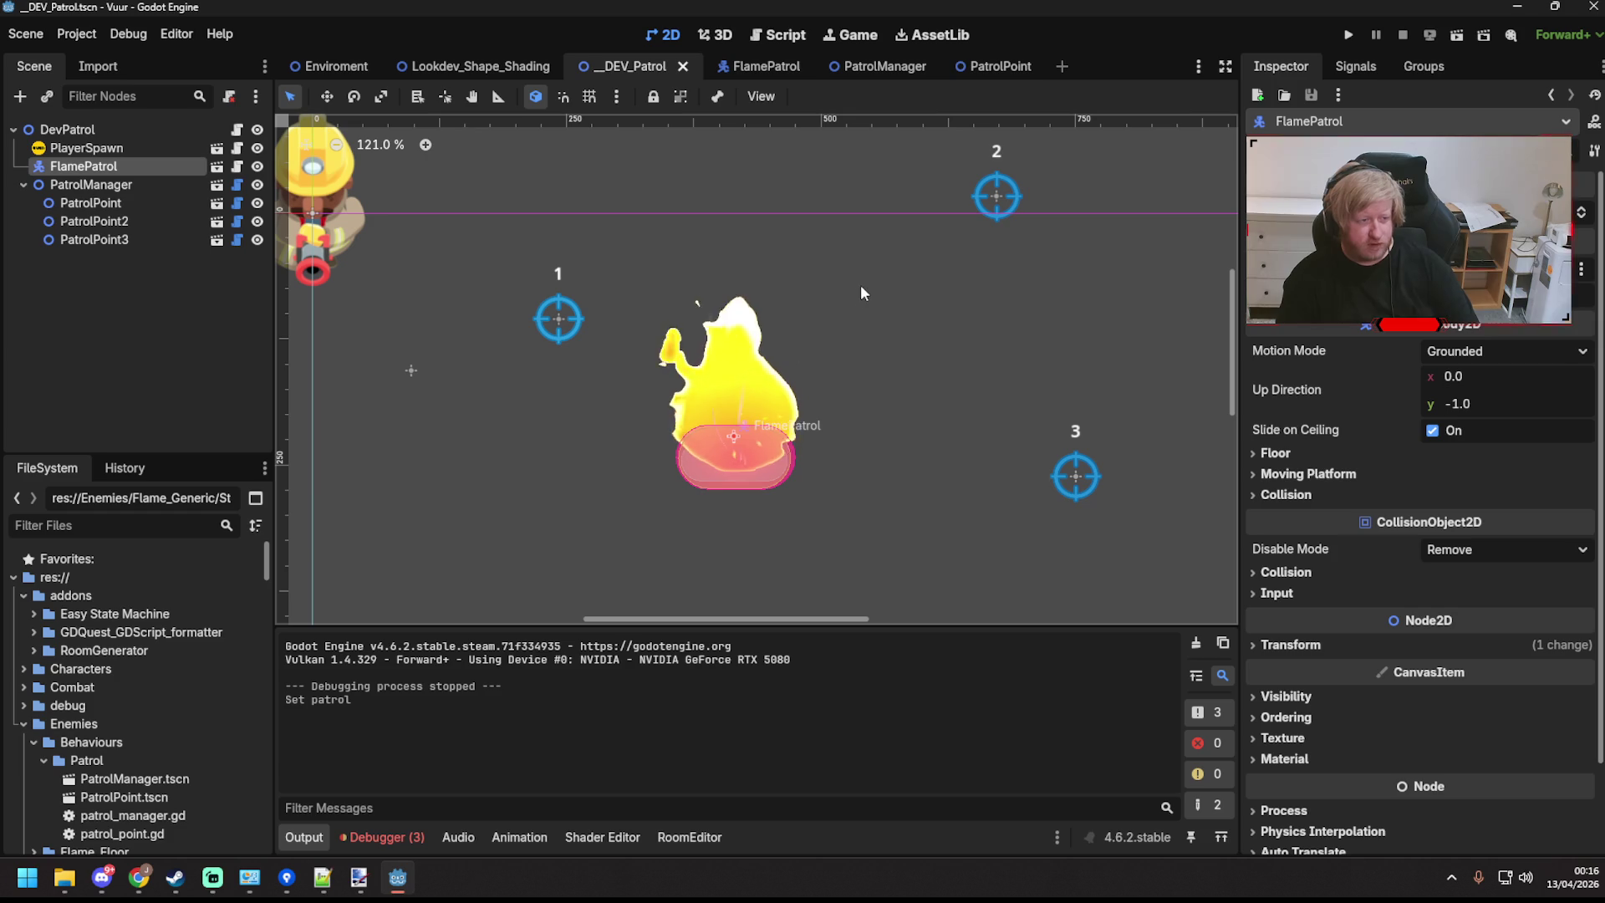
Playtest with F6 spraying the flame, then view the 3 errors in the Debugger
{"action": "key", "text": "F6"}
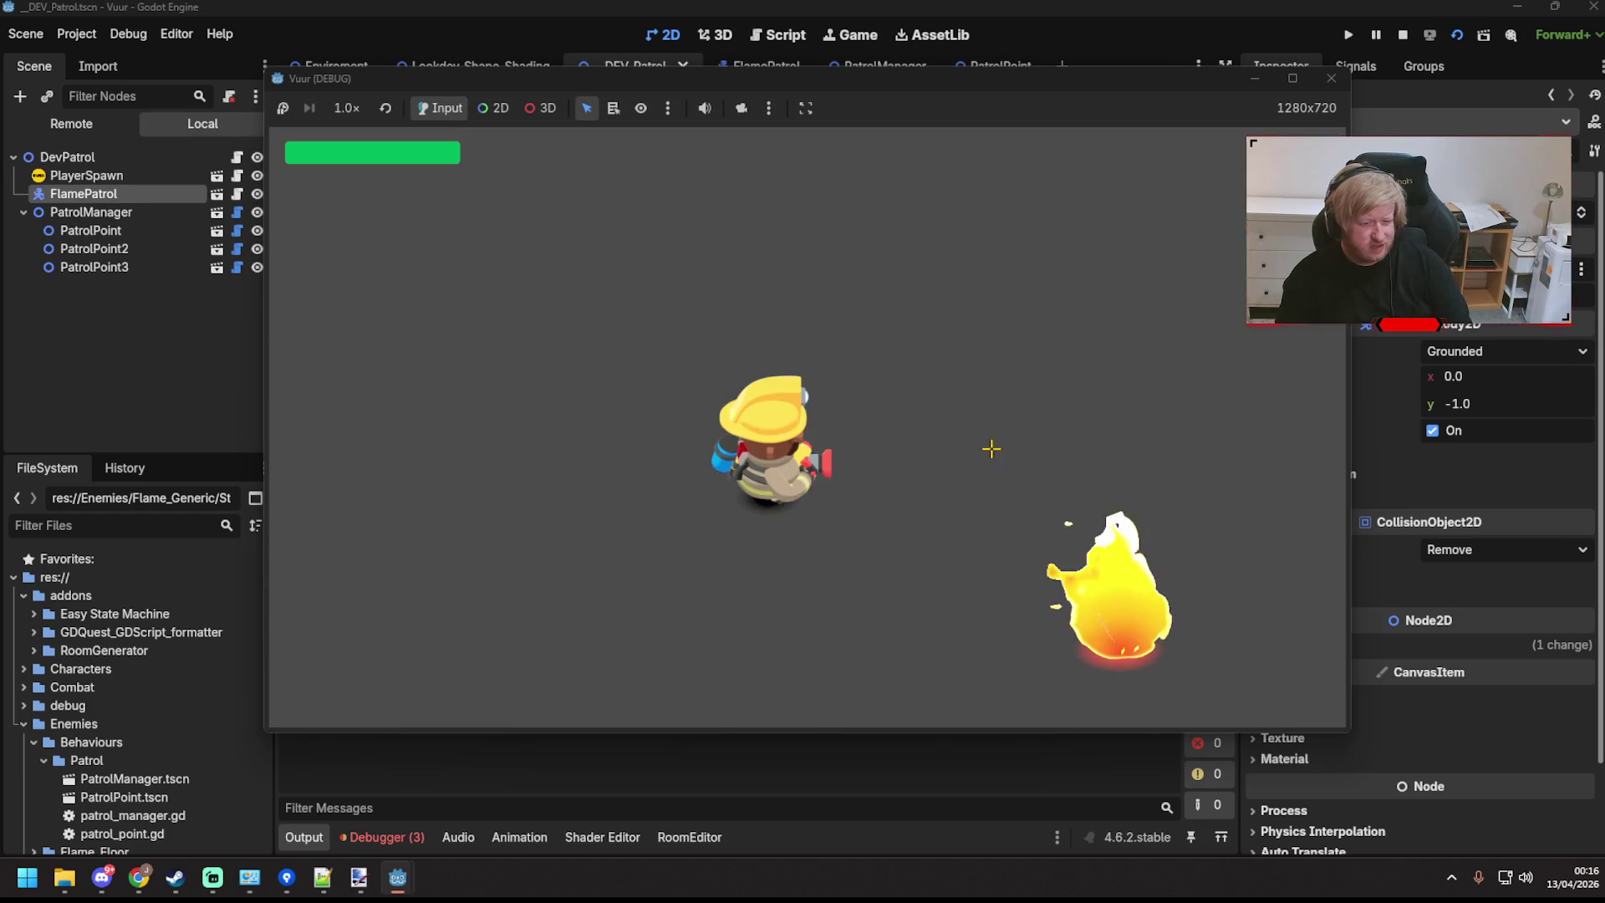
{"action": "mouse_move", "coordinate": [989, 448]}
{"action": "left_mouse_down"}
{"action": "mouse_move", "coordinate": [1119, 500]}
{"action": "mouse_move", "coordinate": [1087, 485]}
{"action": "mouse_move", "coordinate": [999, 509]}
{"action": "mouse_move", "coordinate": [919, 501]}
{"action": "mouse_move", "coordinate": [836, 543]}
{"action": "left_mouse_up"}
{"action": "key", "text": "w"}
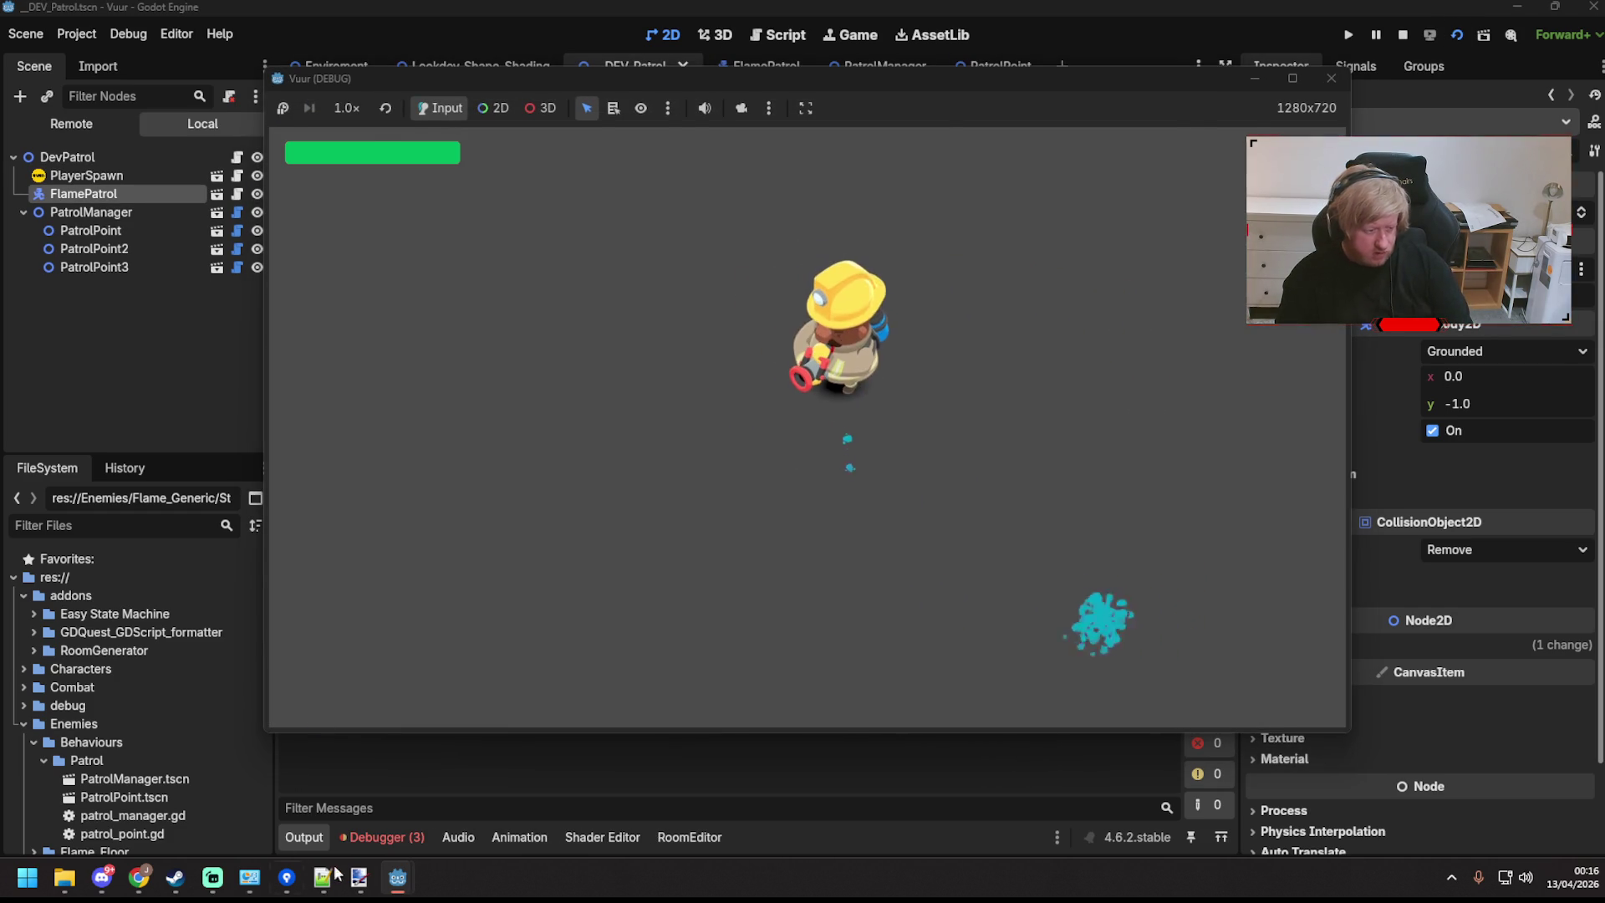
{"action": "left_click", "coordinate": [286, 846]}
{"action": "left_click", "coordinate": [385, 839]}
{"action": "left_click", "coordinate": [415, 618]}
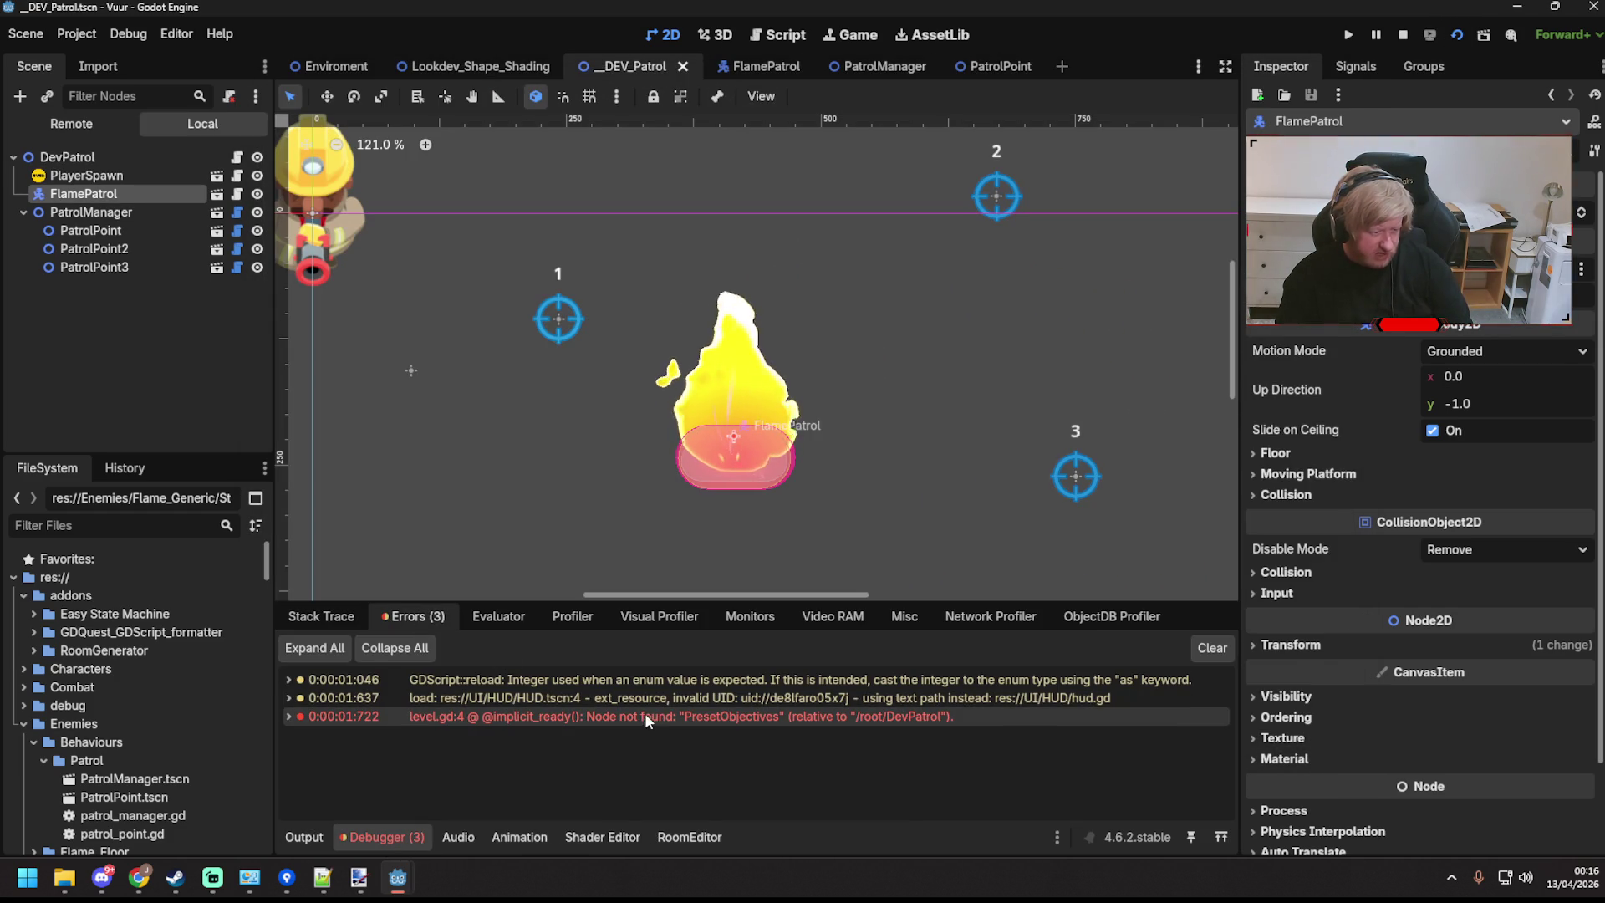
Select PatrolManager's three patrol points, then cancel deleting them
{"action": "left_click", "coordinate": [237, 194]}
{"action": "left_click", "coordinate": [134, 213]}
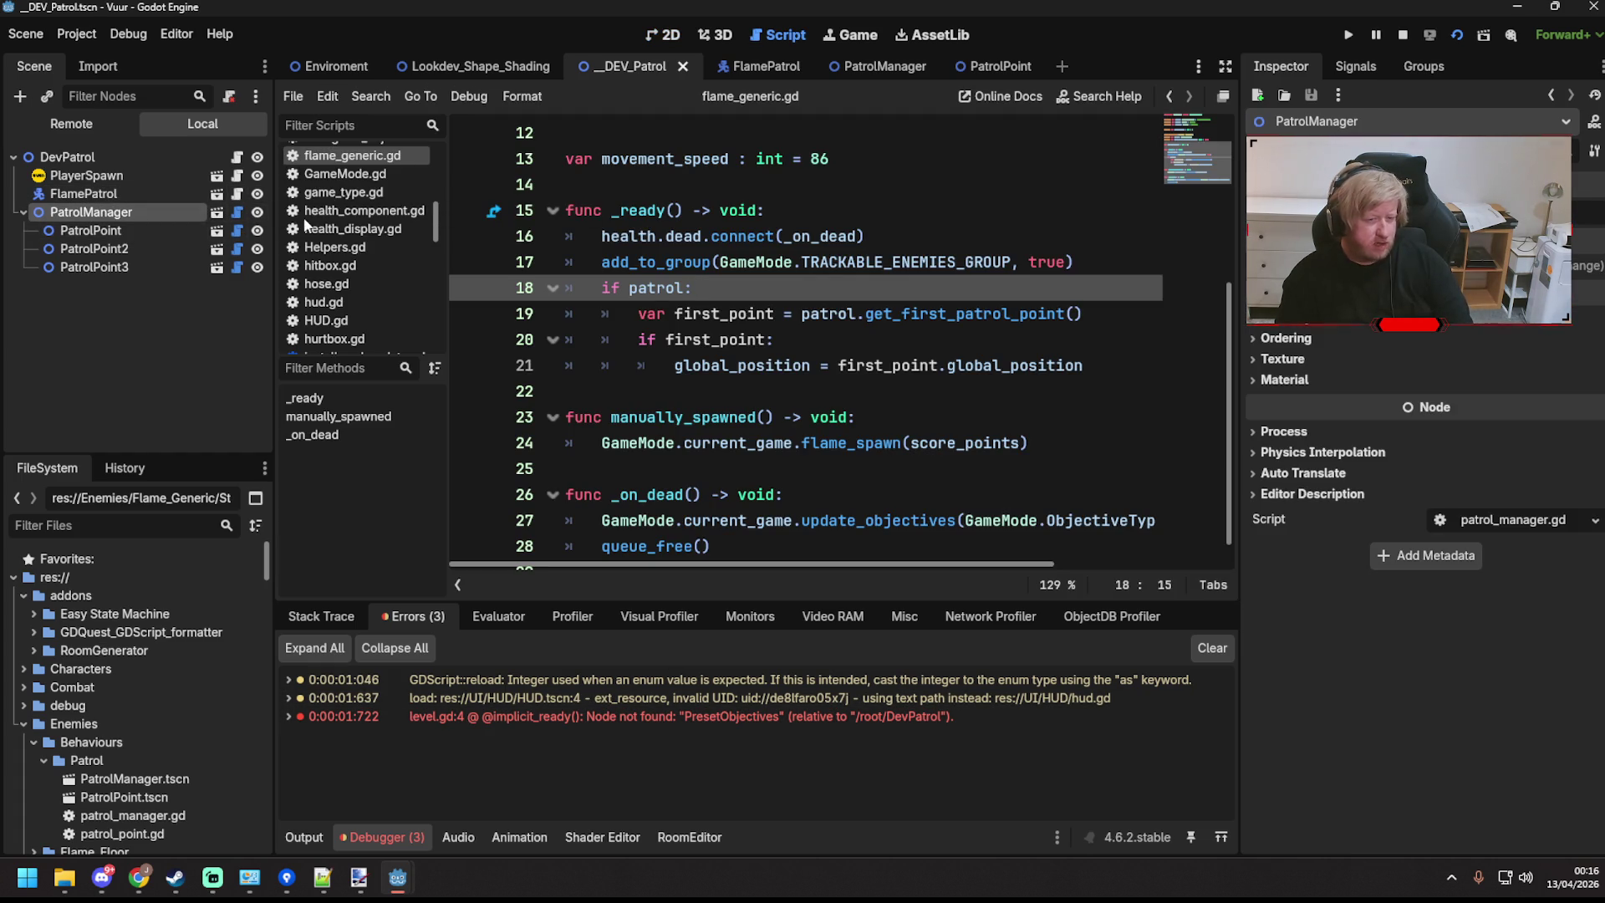
{"action": "left_click", "coordinate": [150, 231]}
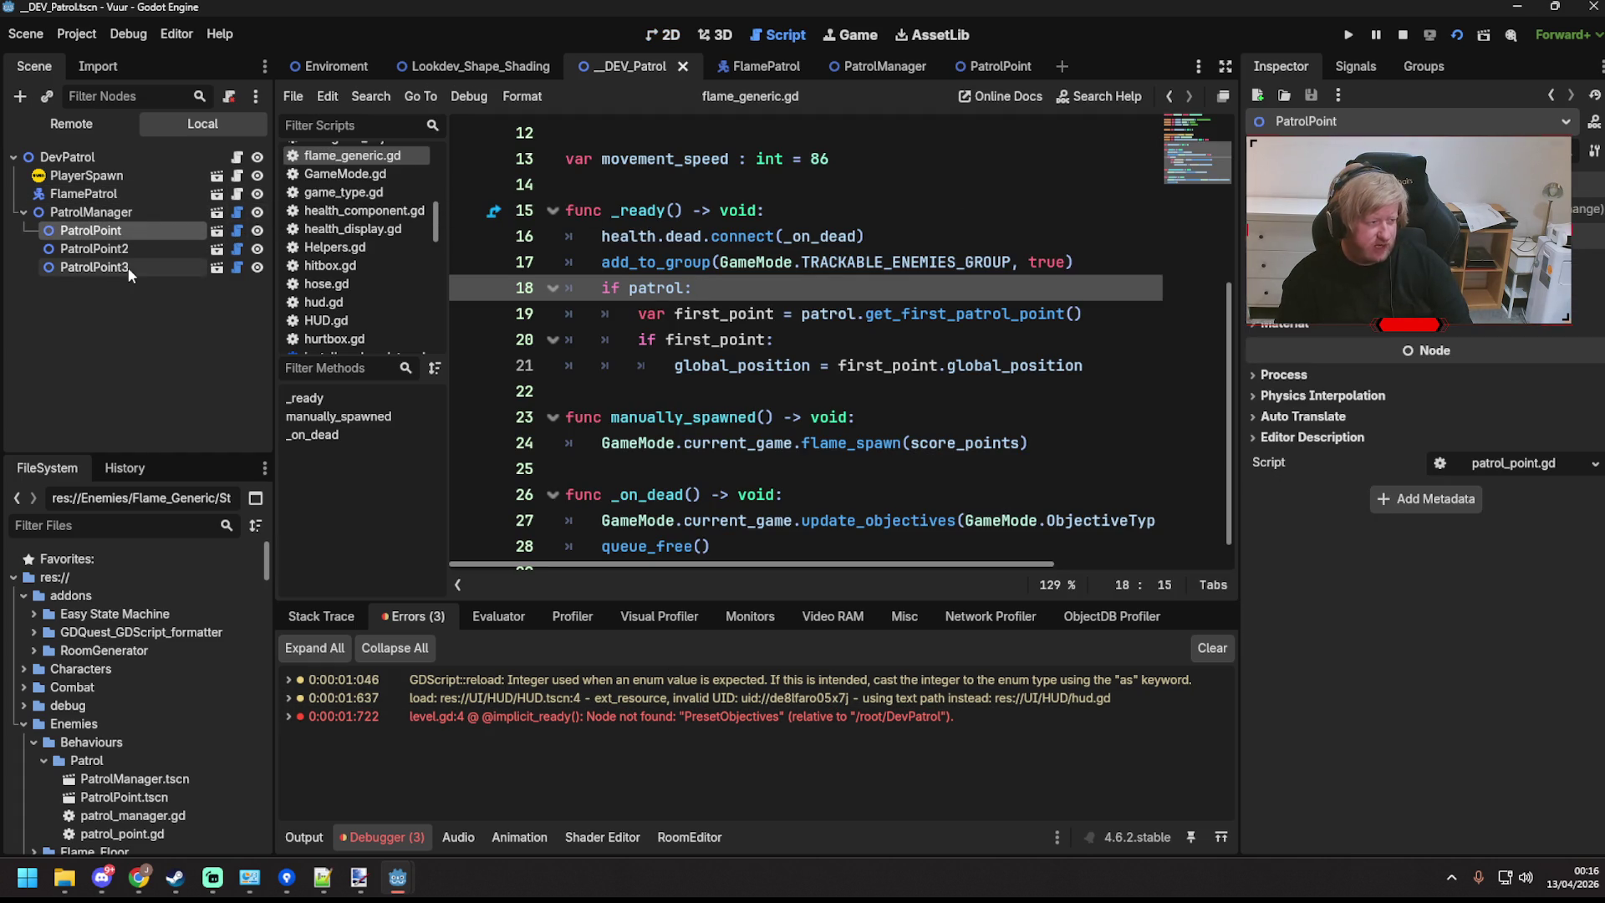
{"action": "left_click", "coordinate": [129, 265], "text": "shift"}
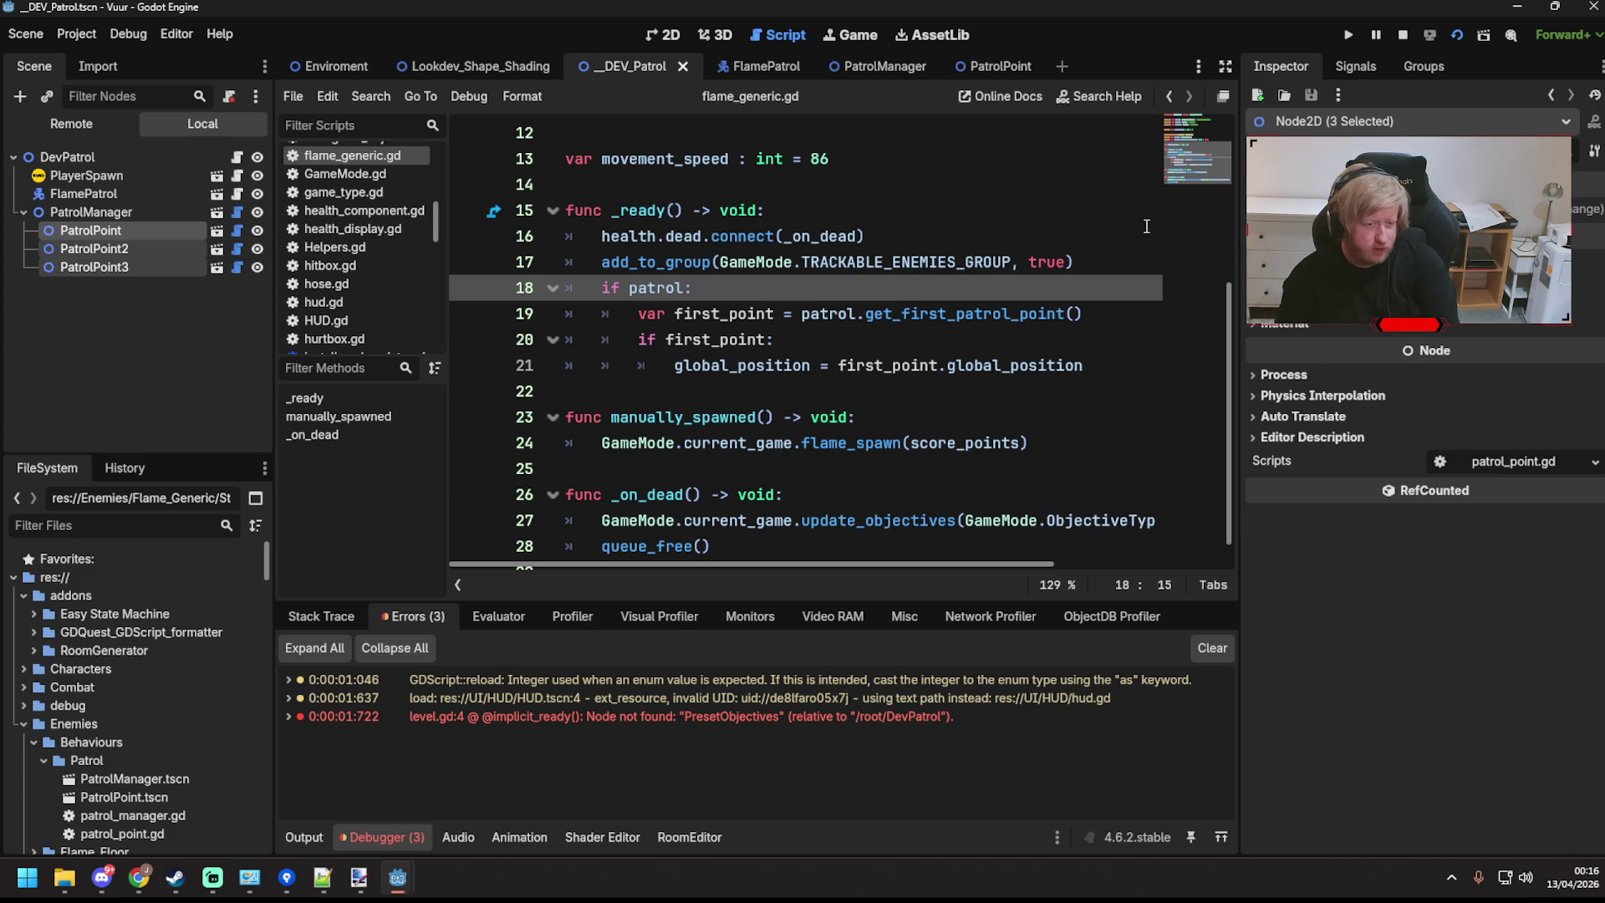
{"action": "key", "text": "Delete"}
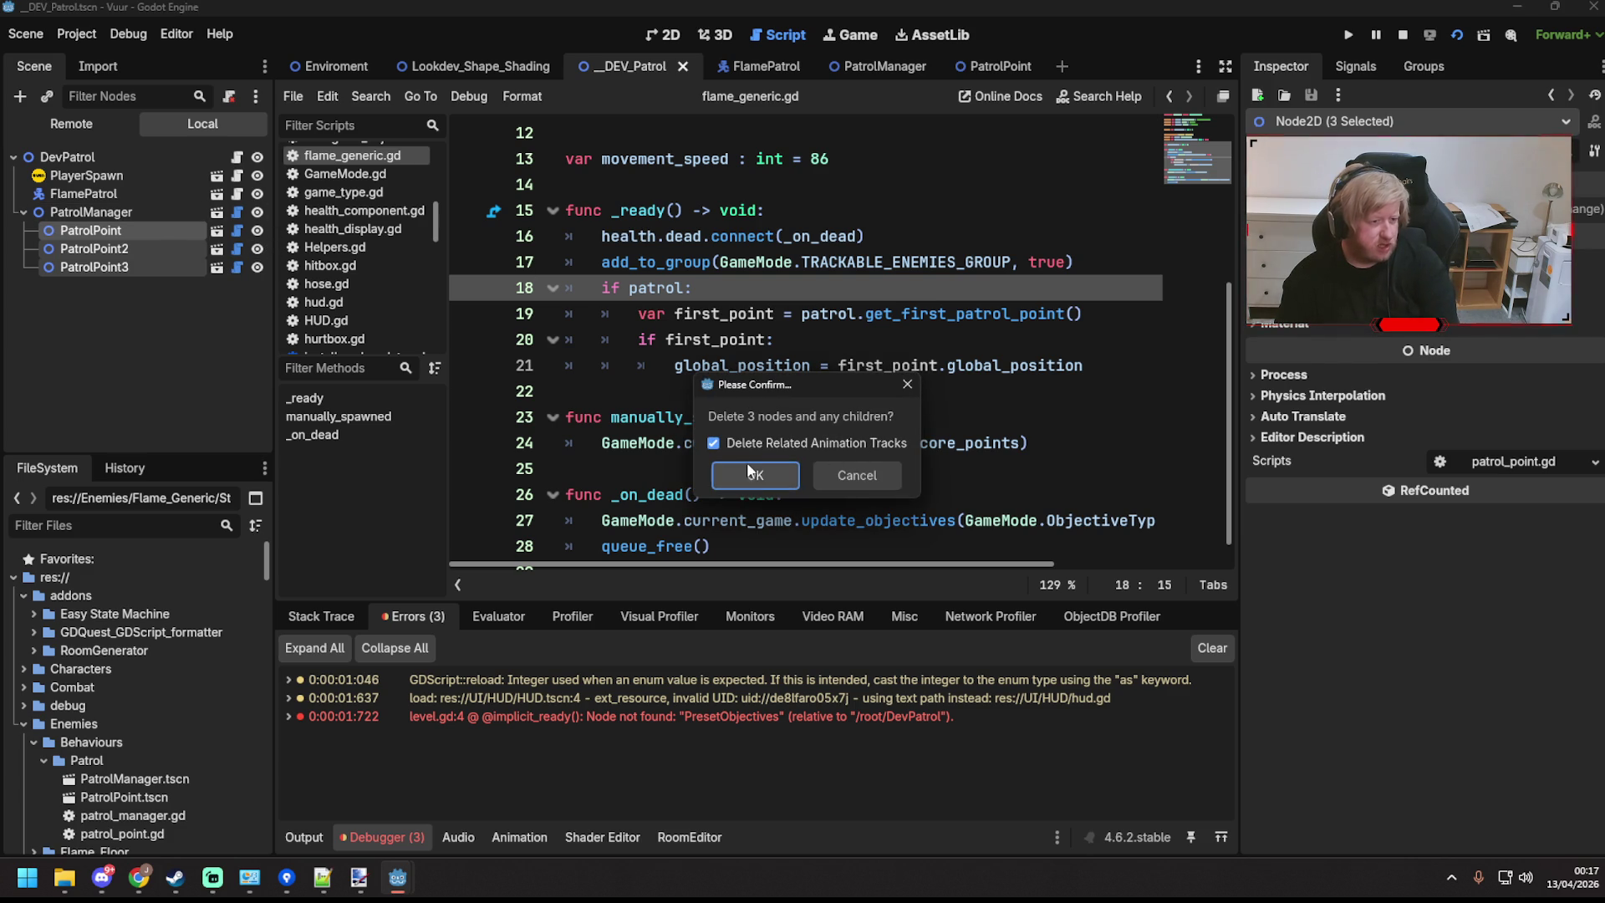
{"action": "left_click", "coordinate": [840, 474]}
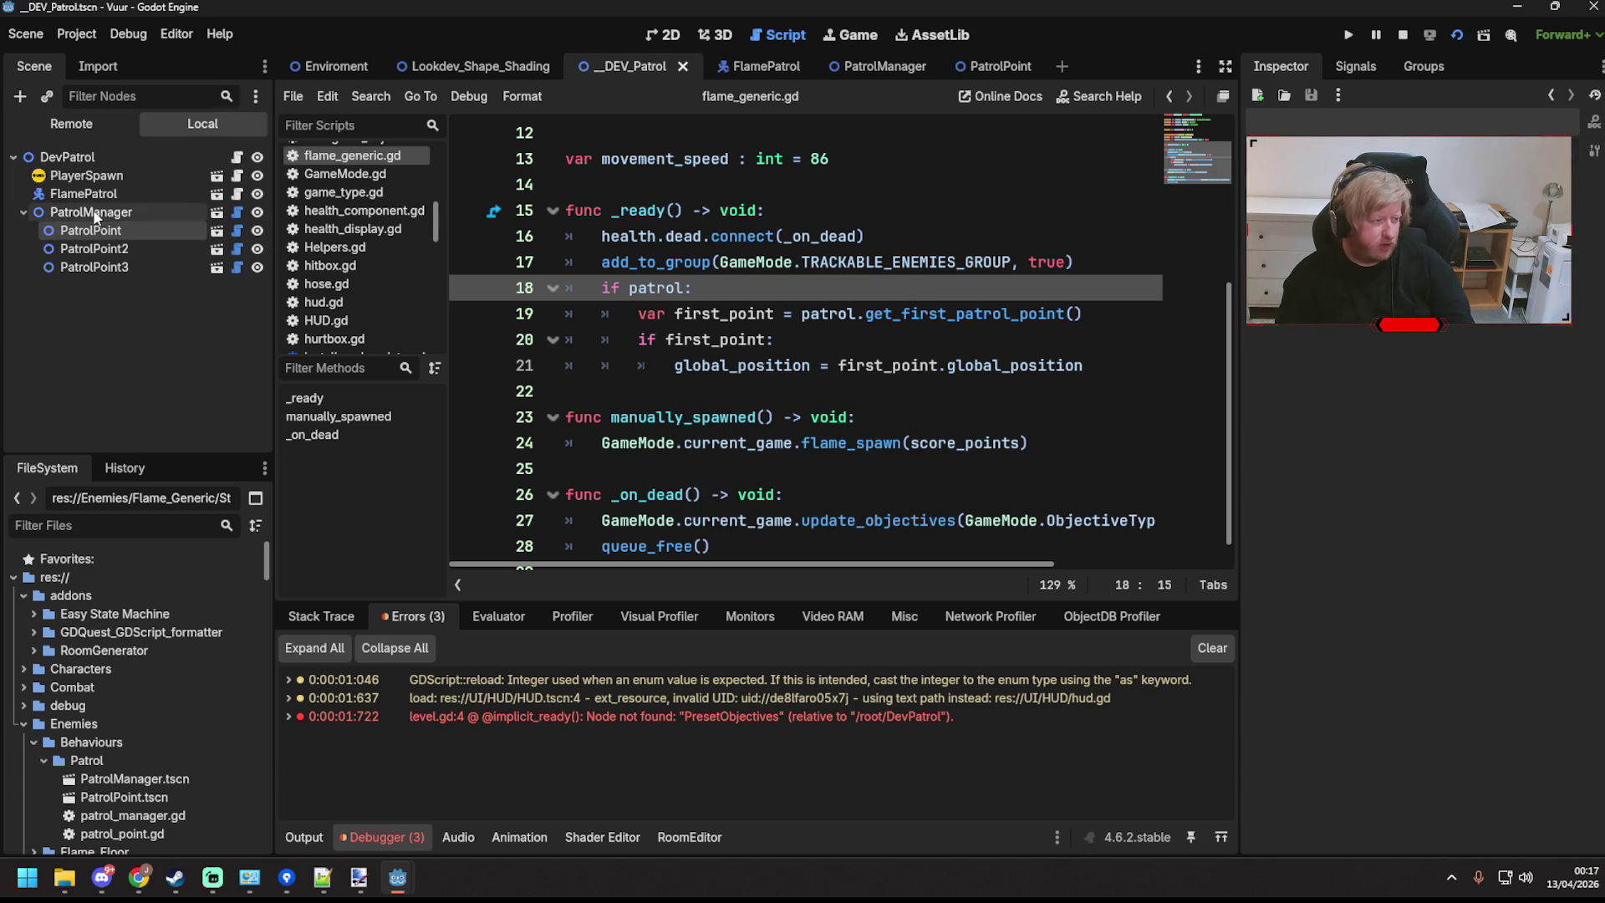
Duplicate PatrolManager, delete the copy's three patrol points to leave an empty PatrolManager2, and save
{"action": "left_click", "coordinate": [92, 213]}
{"action": "left_click", "coordinate": [85, 157]}
{"action": "key", "text": "ctrl+v"}
{"action": "left_click", "coordinate": [92, 303]}
{"action": "left_click", "coordinate": [116, 341], "text": "shift"}
{"action": "key", "text": "Delete"}
{"action": "key", "text": "Return"}
{"action": "left_click", "coordinate": [119, 289]}
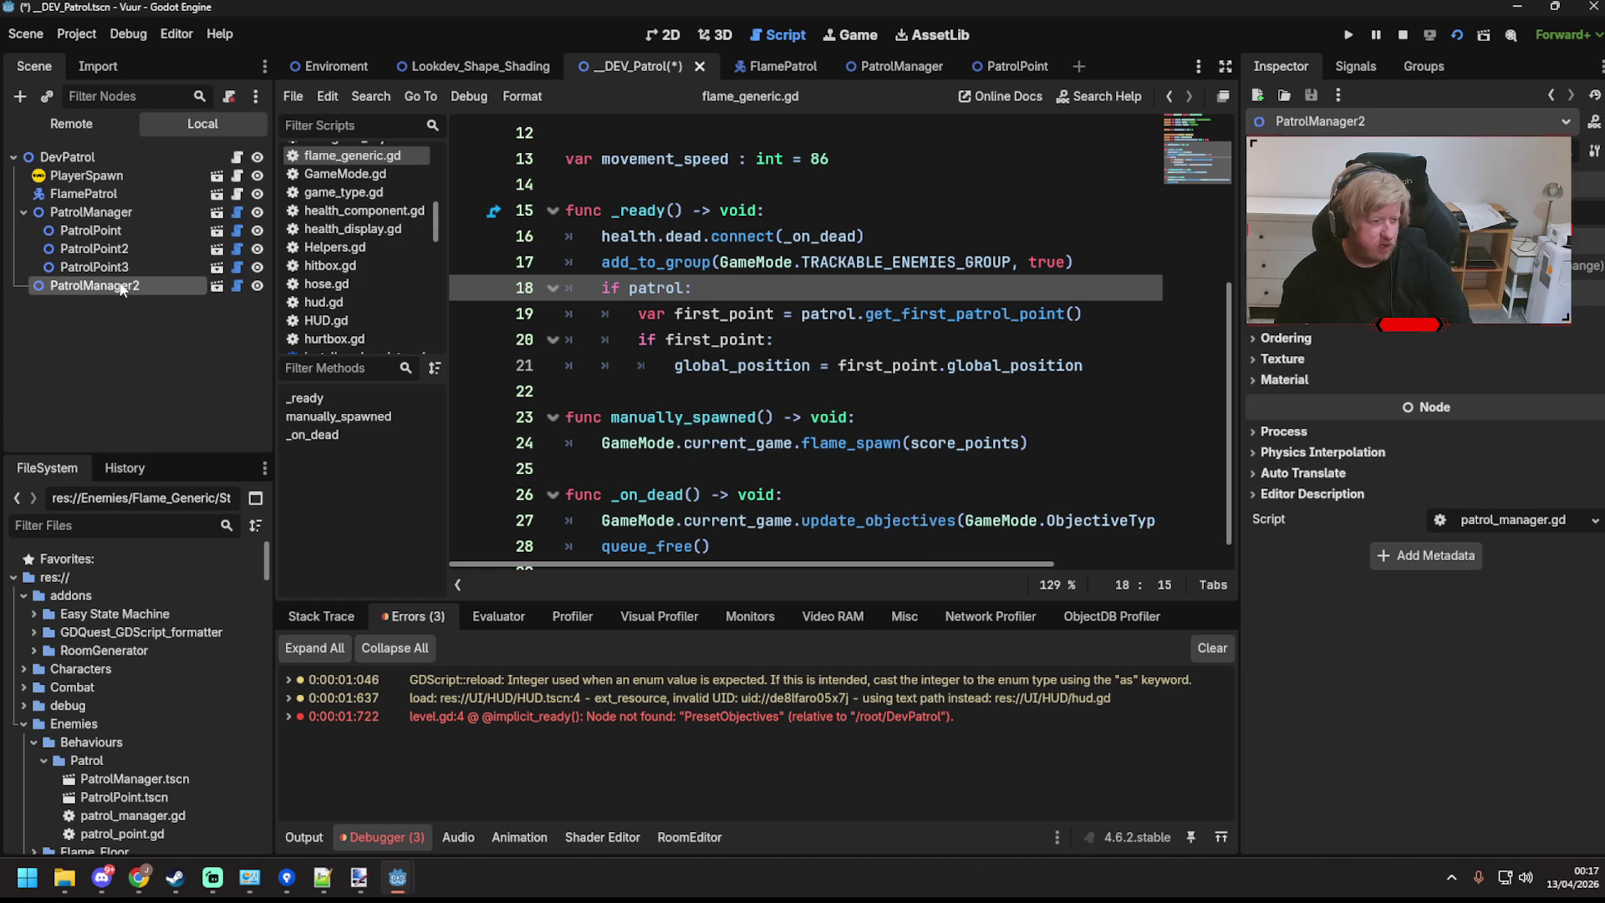
{"action": "key", "text": "ctrl+s"}
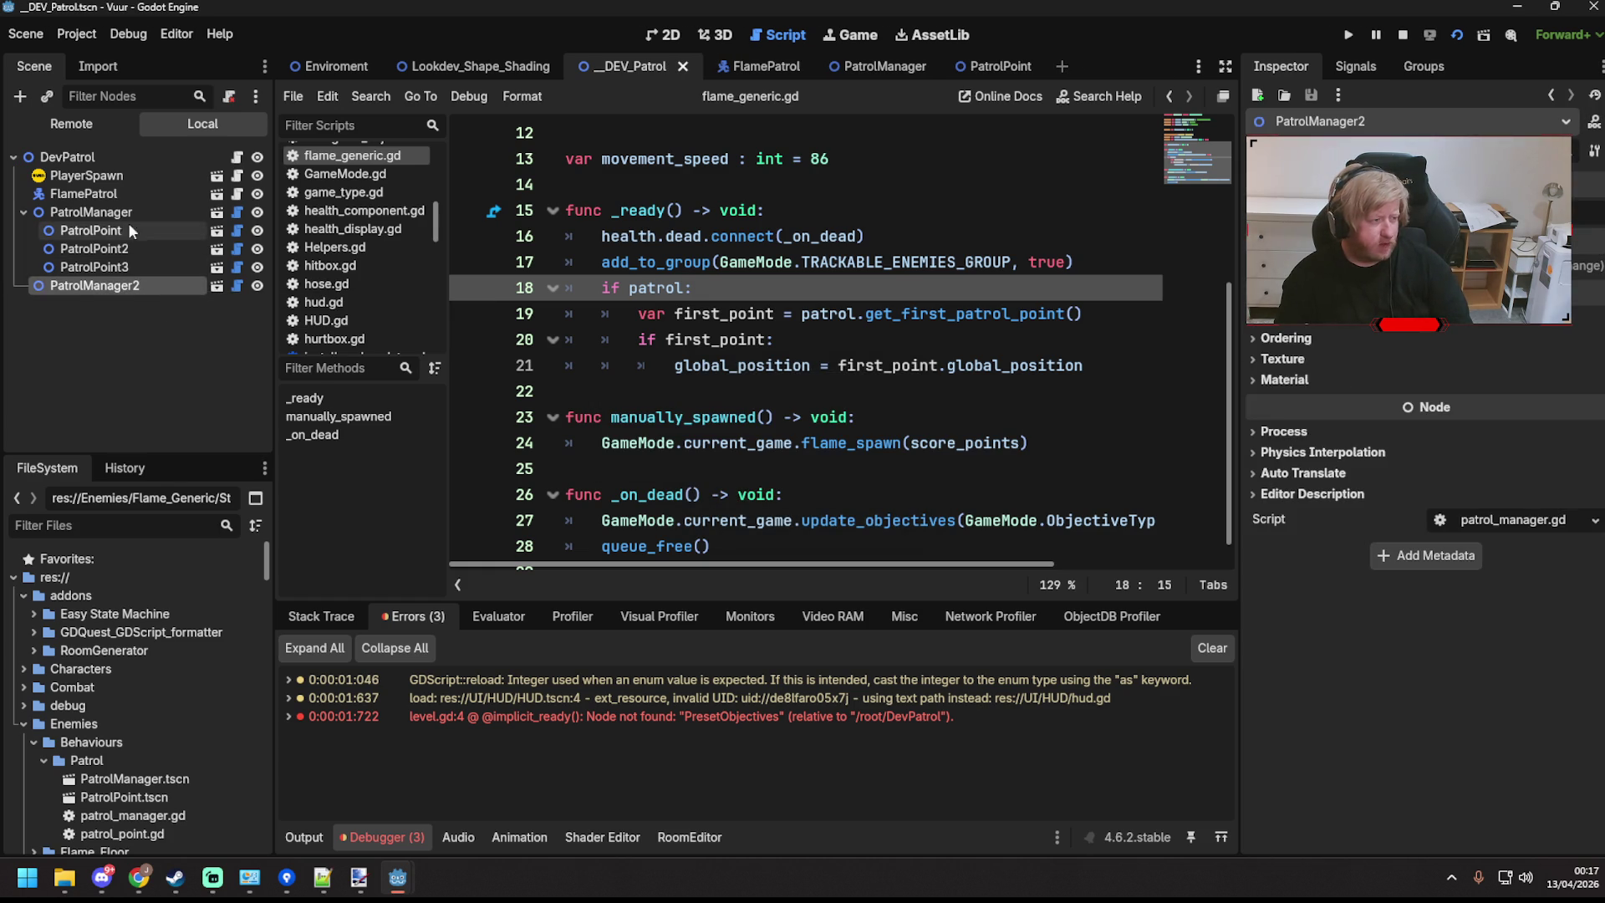
Assign PatrolManager2 as FlamePatrol's patrol and launch the game
{"action": "left_click", "coordinate": [123, 193]}
{"action": "left_click", "coordinate": [1488, 294]}
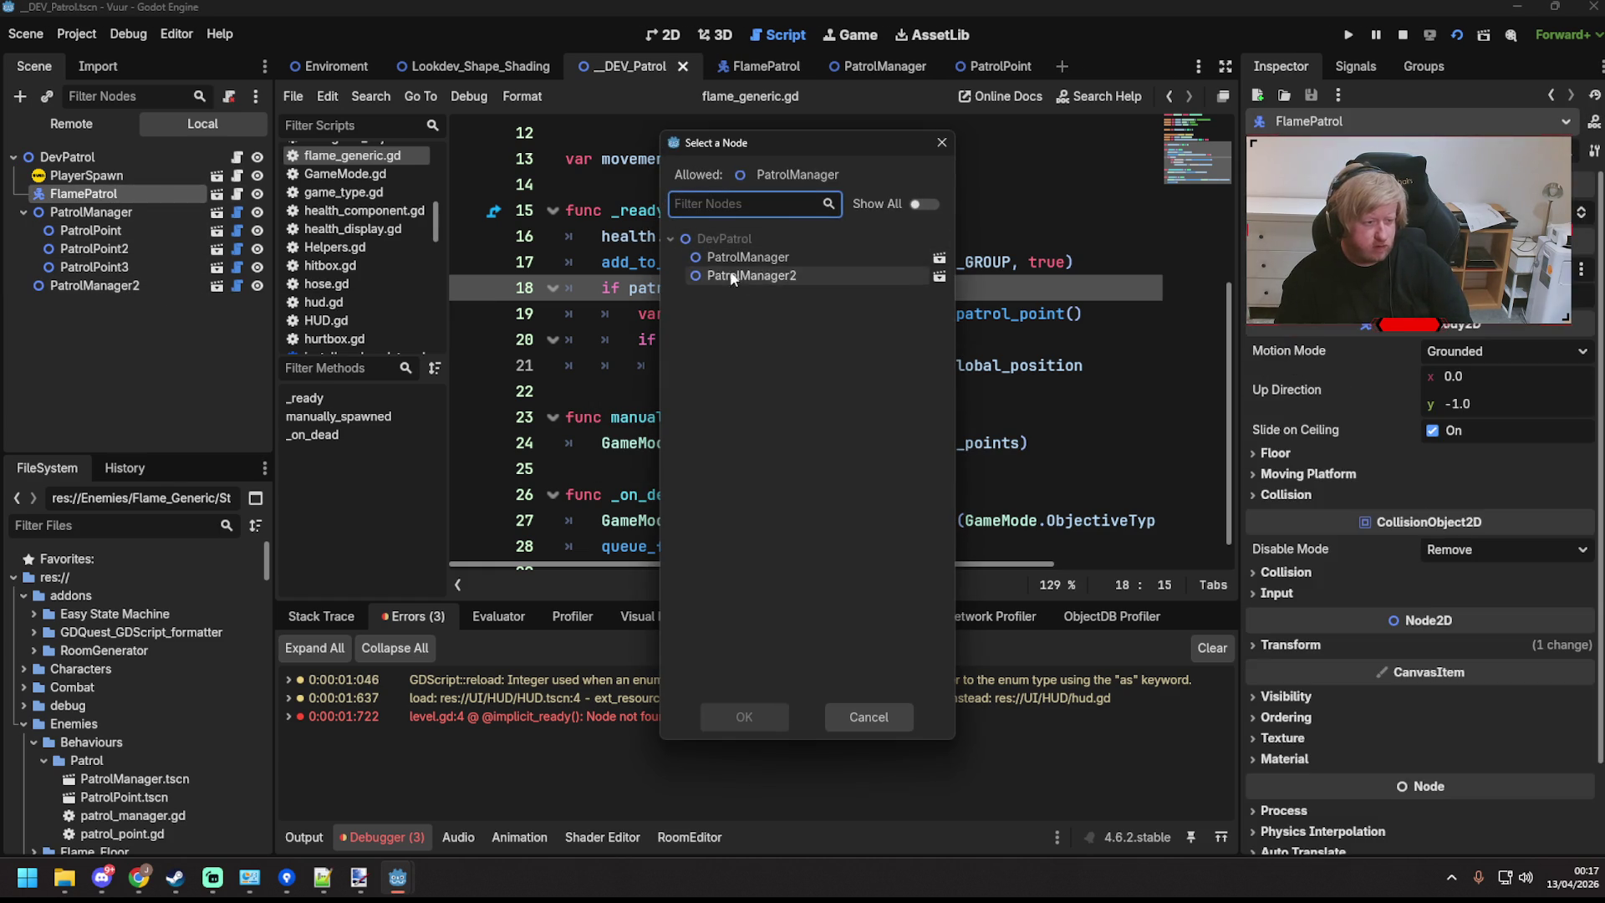
{"action": "double_click", "coordinate": [720, 262]}
{"action": "left_click", "coordinate": [810, 316]}
{"action": "key", "text": "F6"}
{"action": "left_click", "coordinate": [784, 213]}
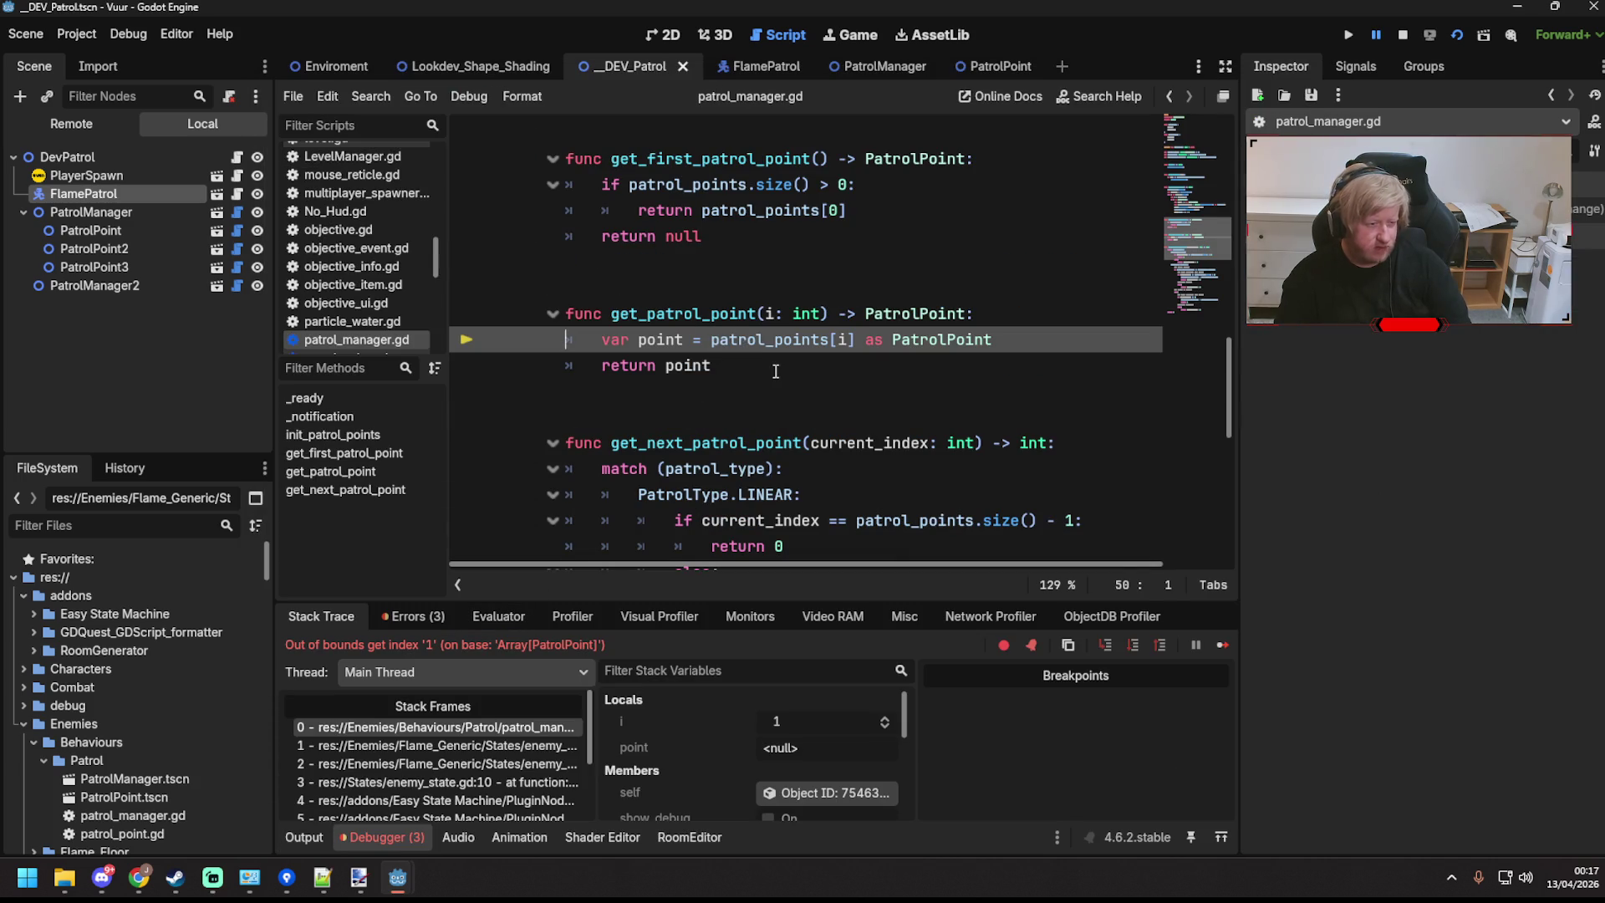
Select get_patrol_point on line 49 and open Find in Files with it as the search term
{"action": "left_click", "coordinate": [774, 371]}
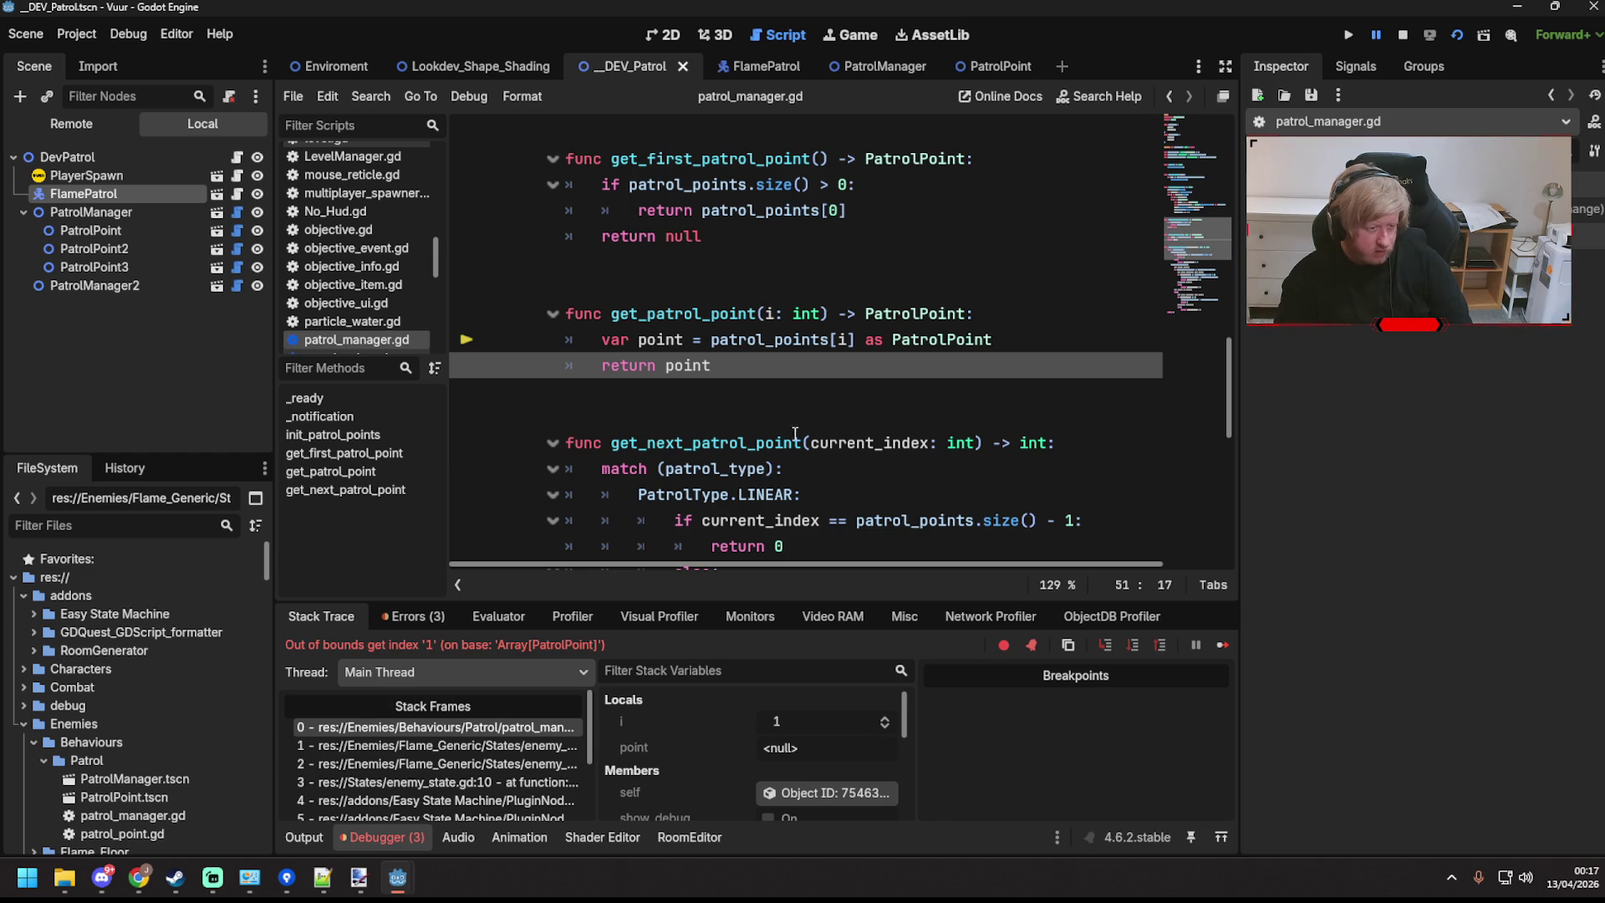
{"action": "left_click", "coordinate": [1012, 316]}
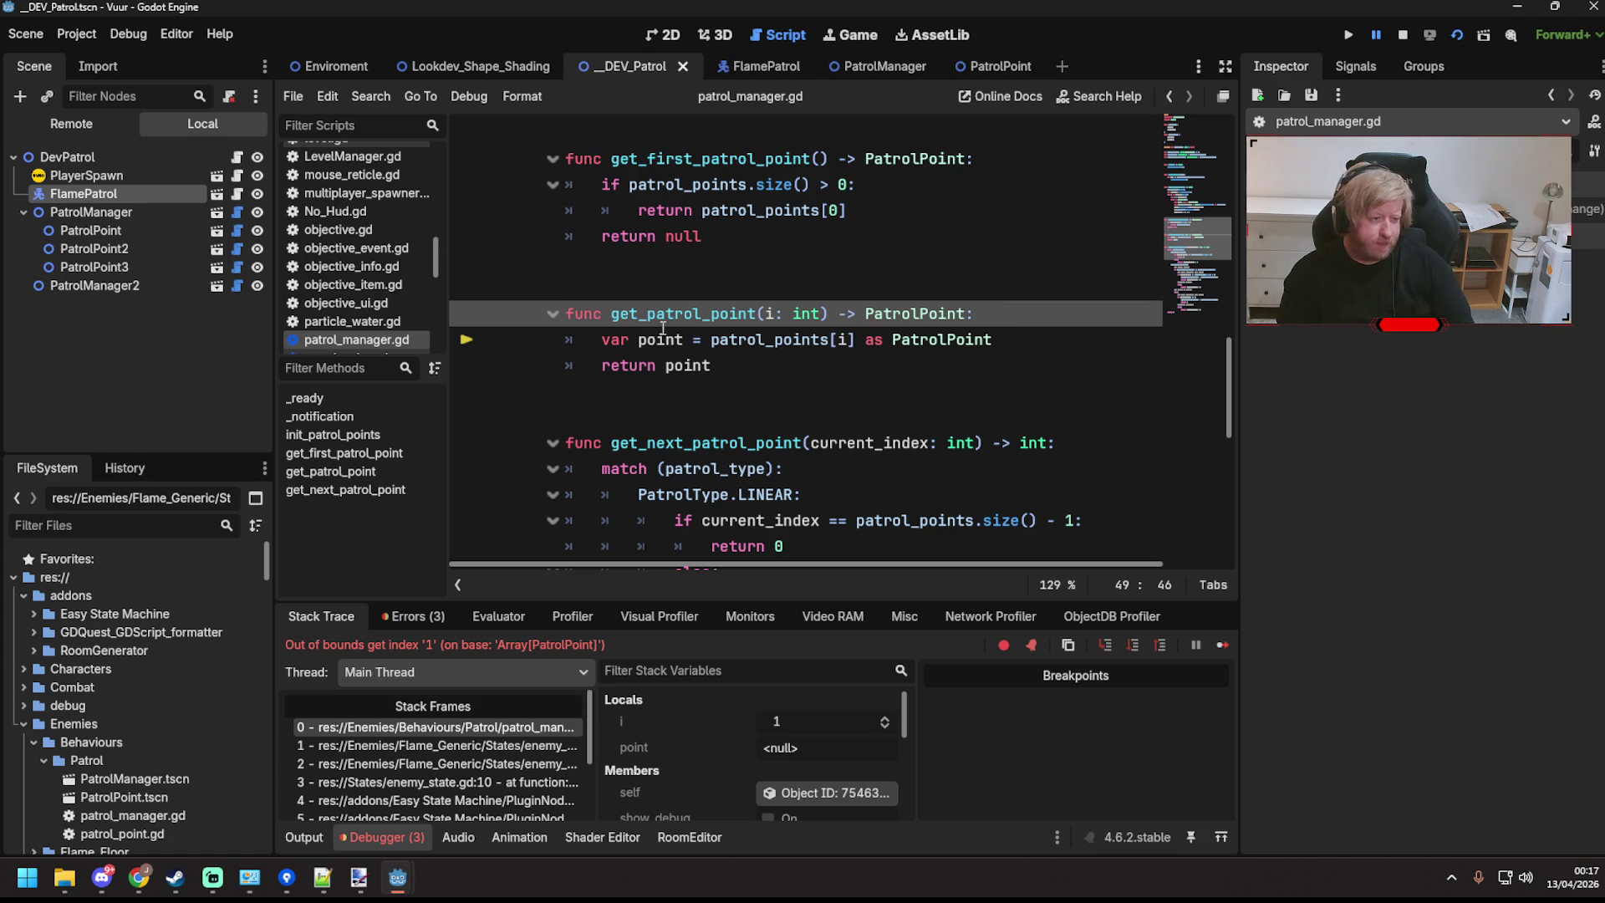
{"action": "left_click_drag", "start_coordinate": [613, 313], "coordinate": [759, 313]}
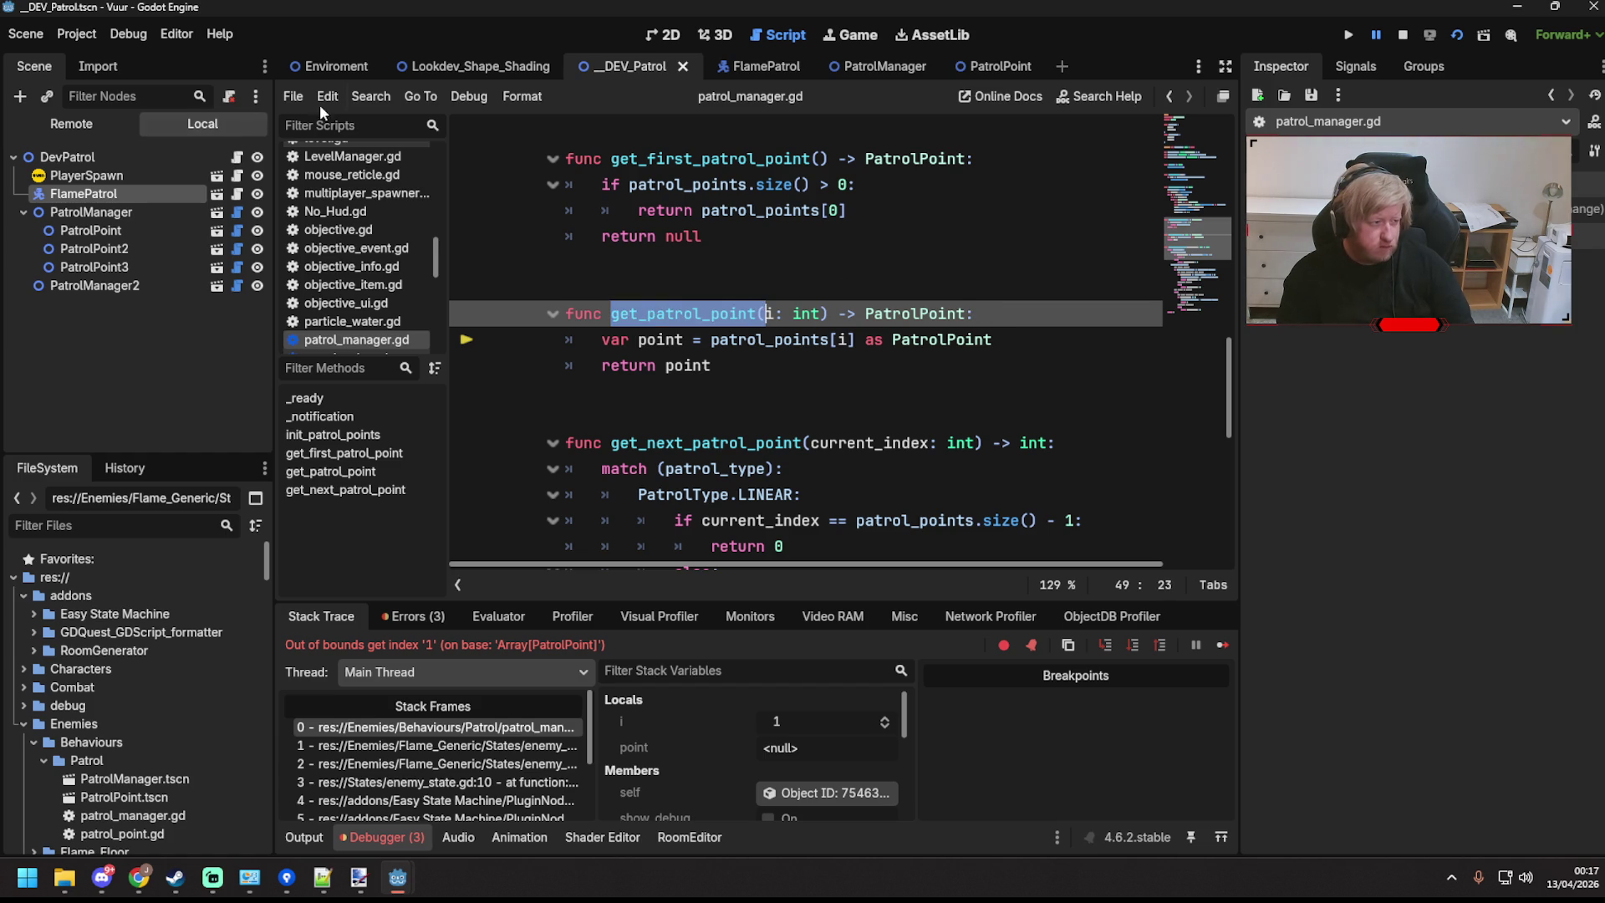
{"action": "left_click", "coordinate": [377, 97]}
{"action": "left_click", "coordinate": [415, 198]}
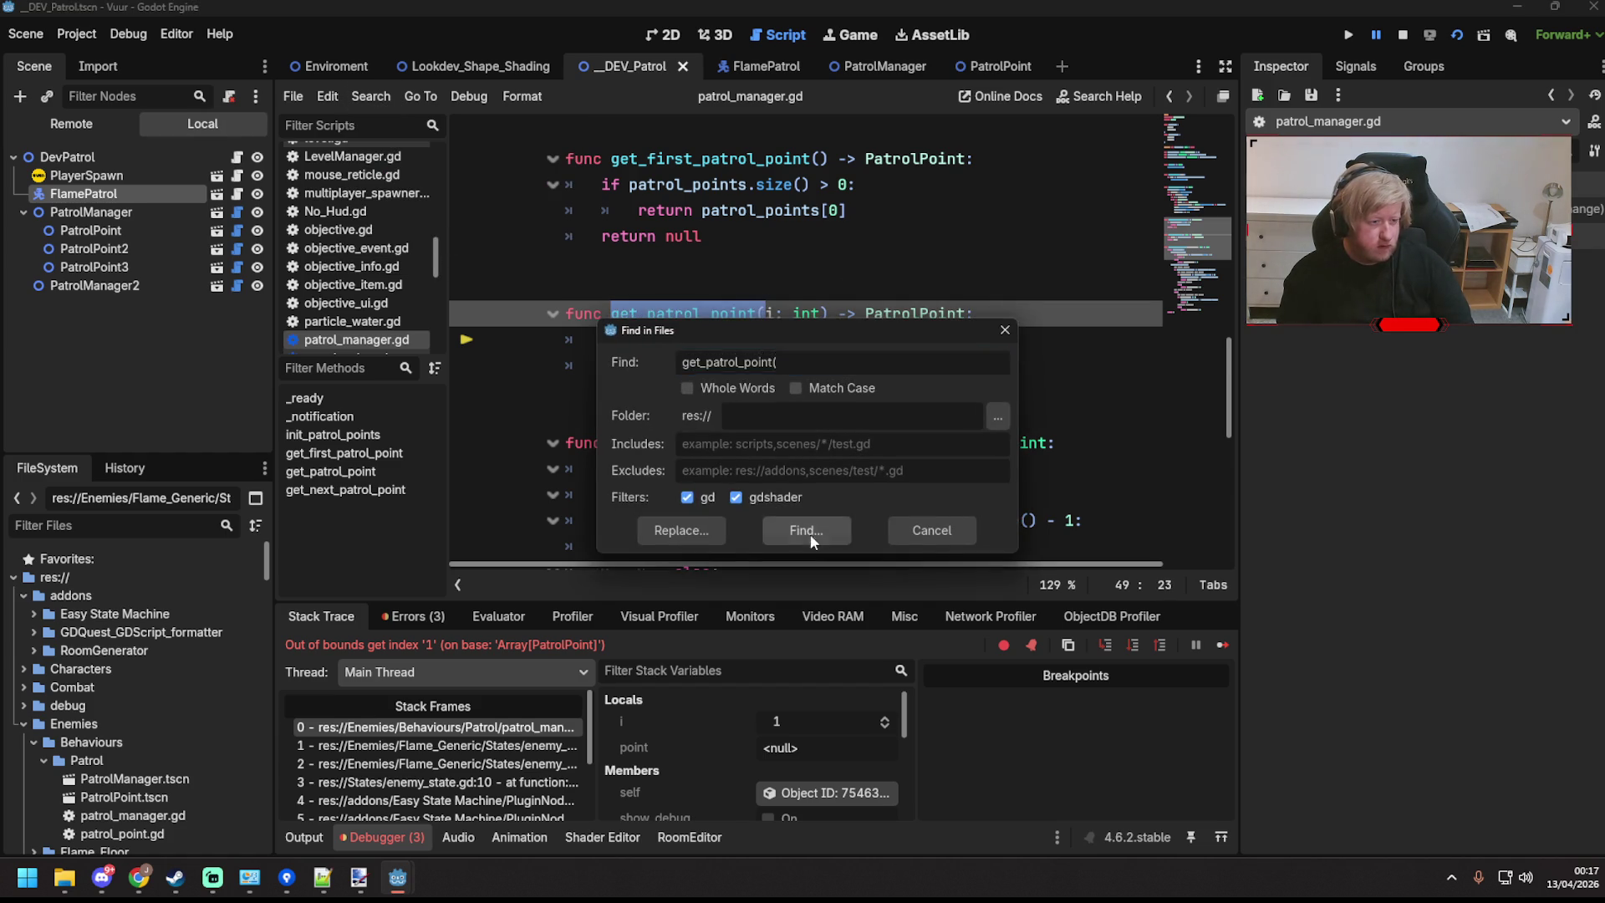
Search for get_patrol_point( and review the enemy_patrol.gd match around calculate_target_location
{"action": "left_click", "coordinate": [808, 533]}
{"action": "left_click", "coordinate": [592, 763]}
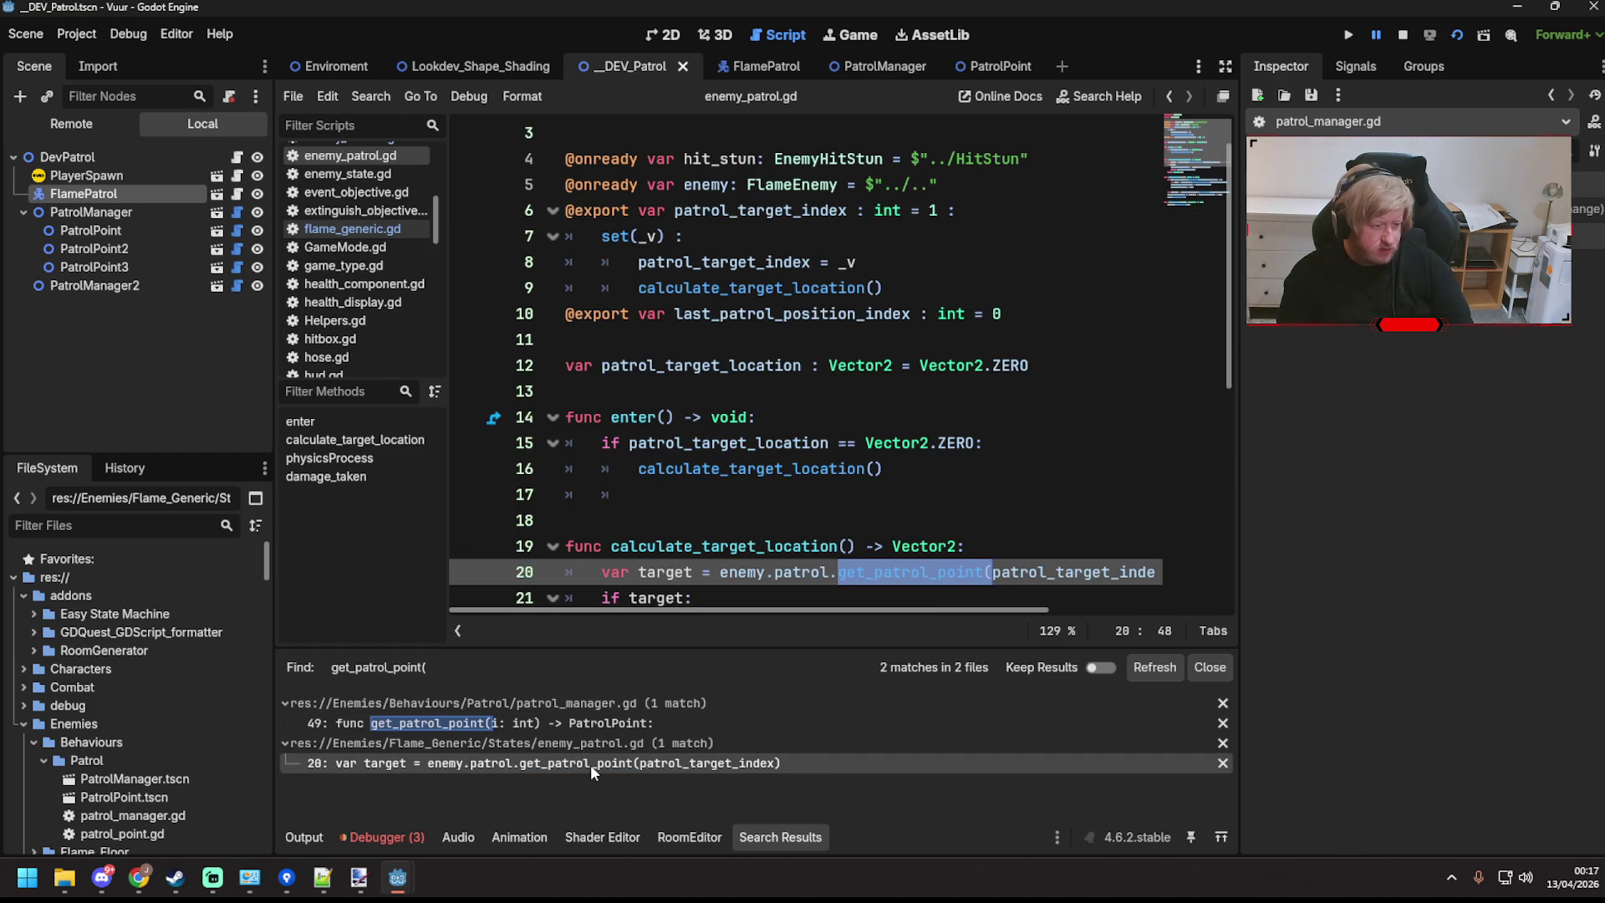
{"action": "left_click", "coordinate": [825, 520]}
{"action": "scroll", "coordinate": [1000, 337], "scroll_direction": "down", "scroll_amount": 3}
{"action": "left_click", "coordinate": [1003, 303]}
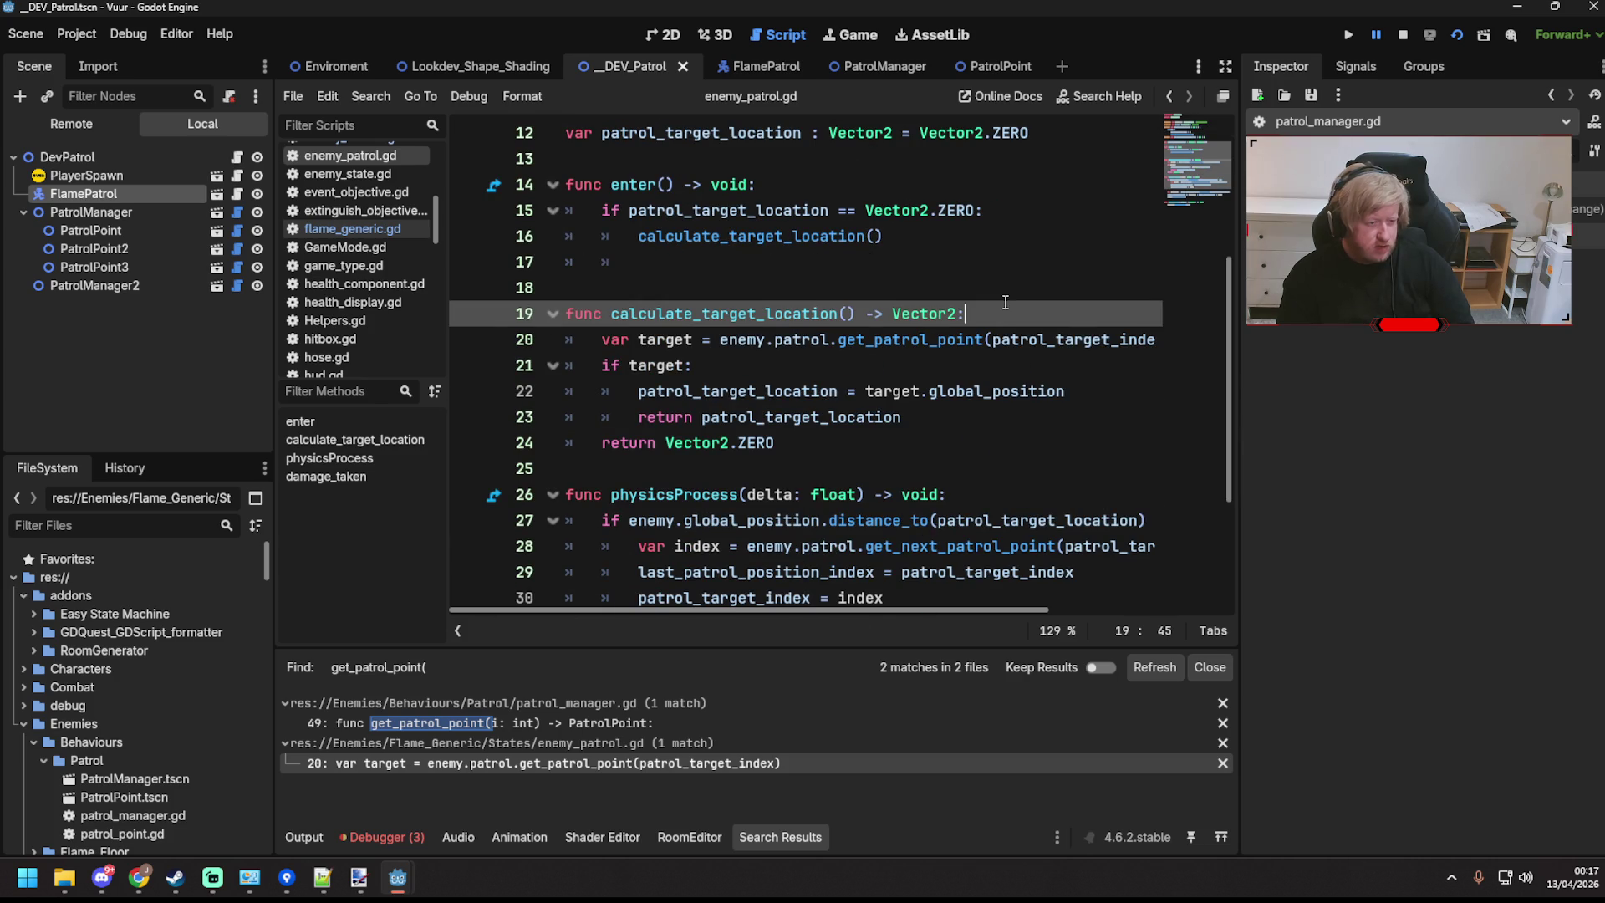
{"action": "left_click", "coordinate": [924, 239]}
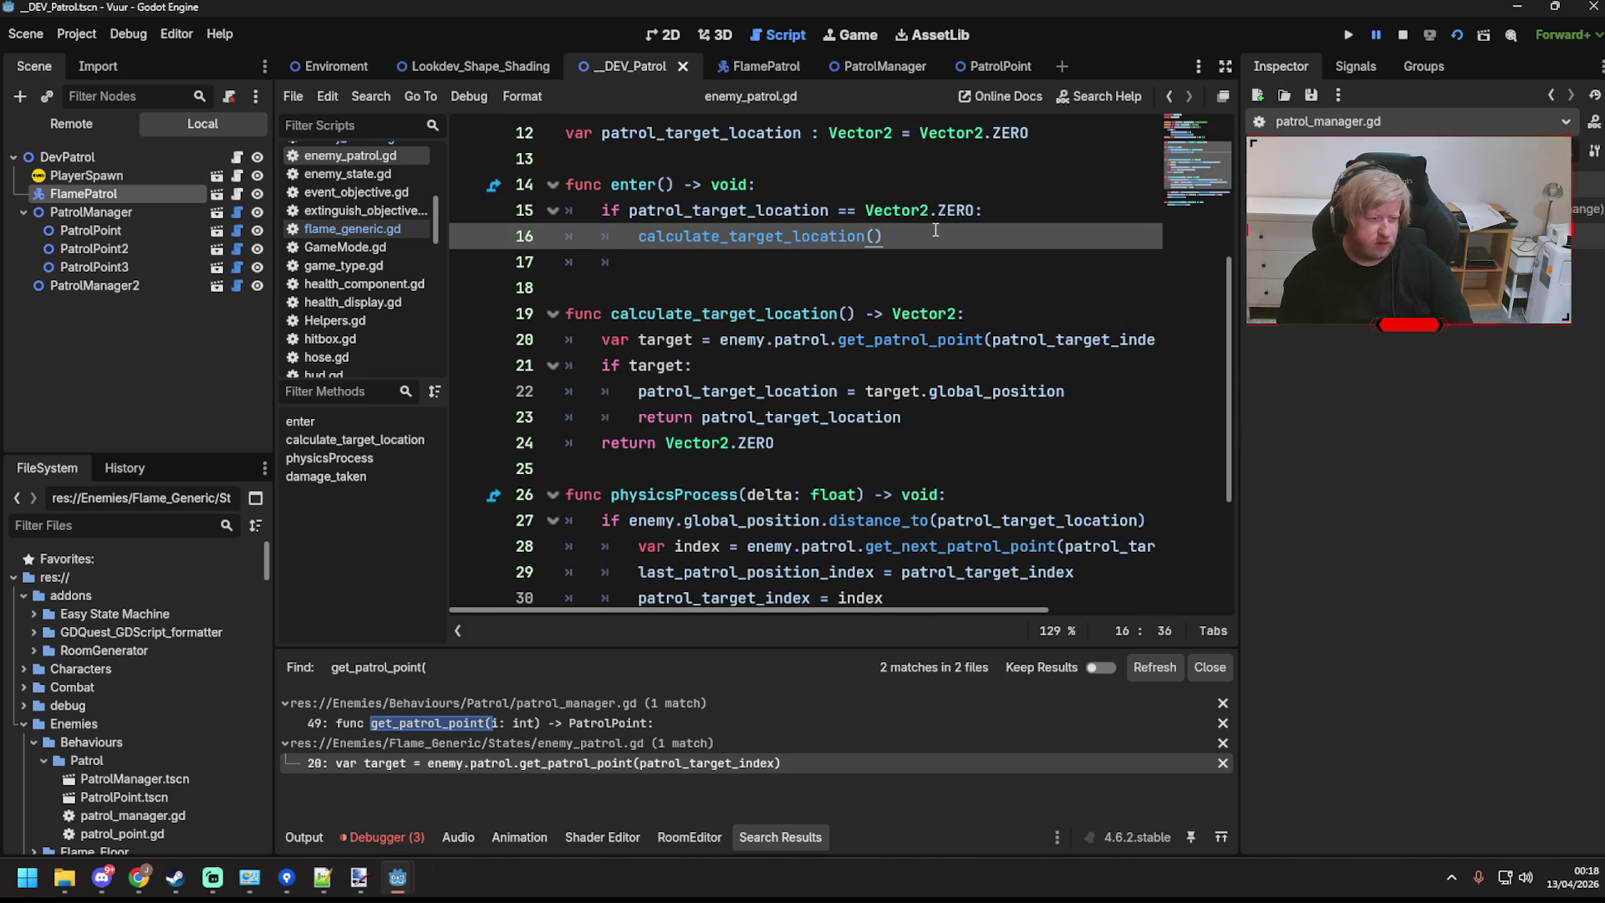
{"action": "scroll", "coordinate": [939, 255], "scroll_direction": "up", "scroll_amount": 1}
{"action": "key", "text": "ctrl+s"}
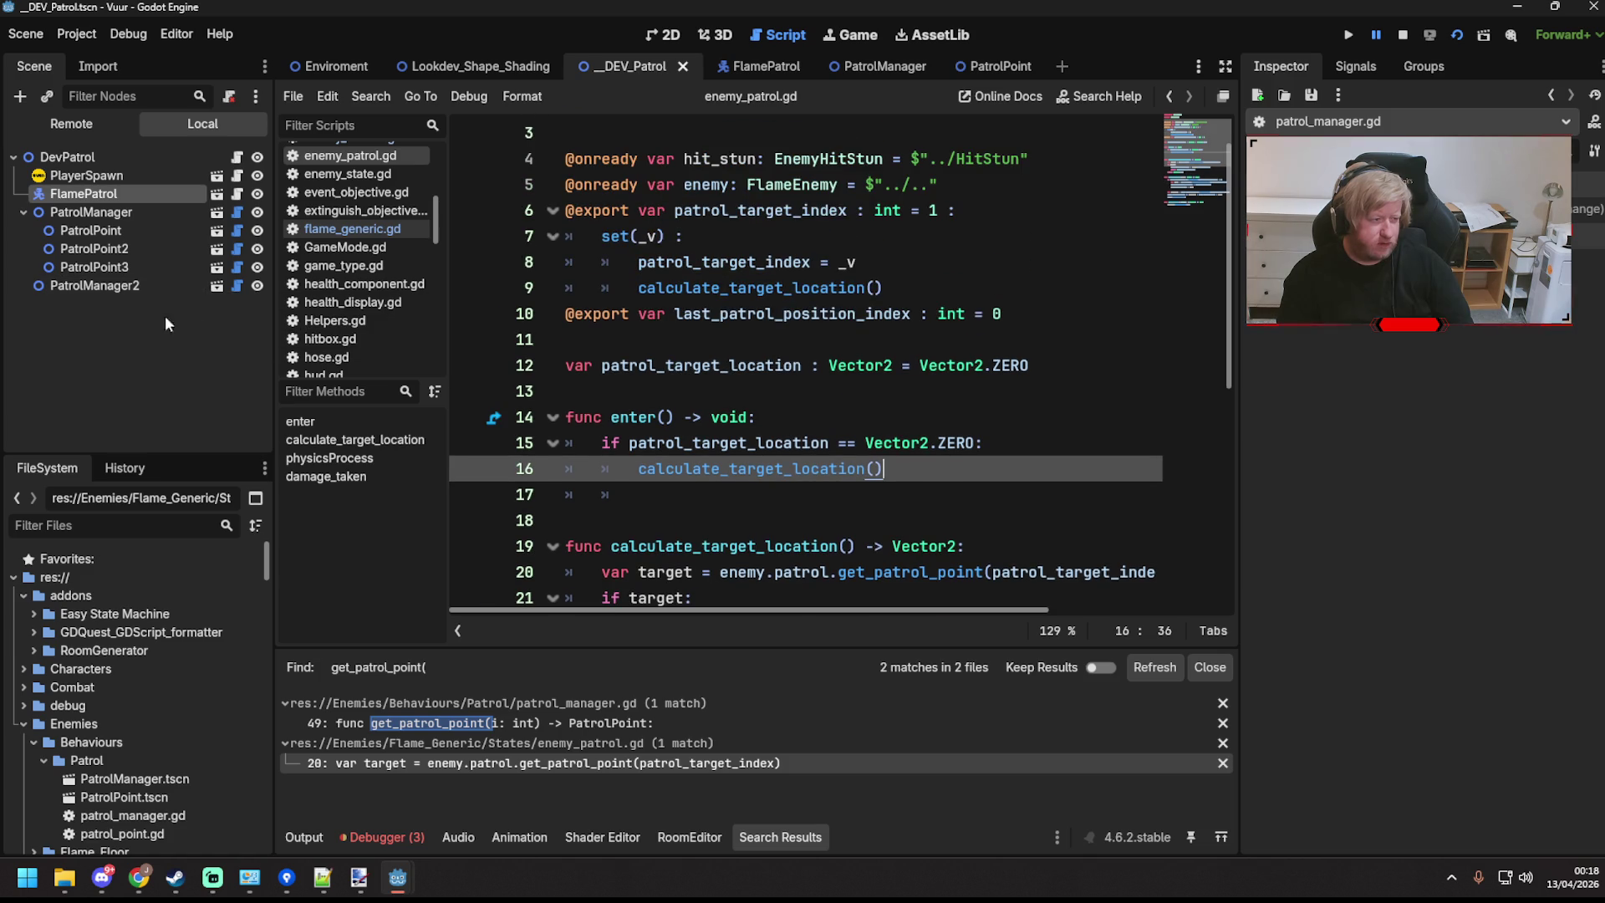
Open PatrolManager2's patrol_manager.gd and start a new var line below current_movement_type
{"action": "left_click", "coordinate": [116, 288]}
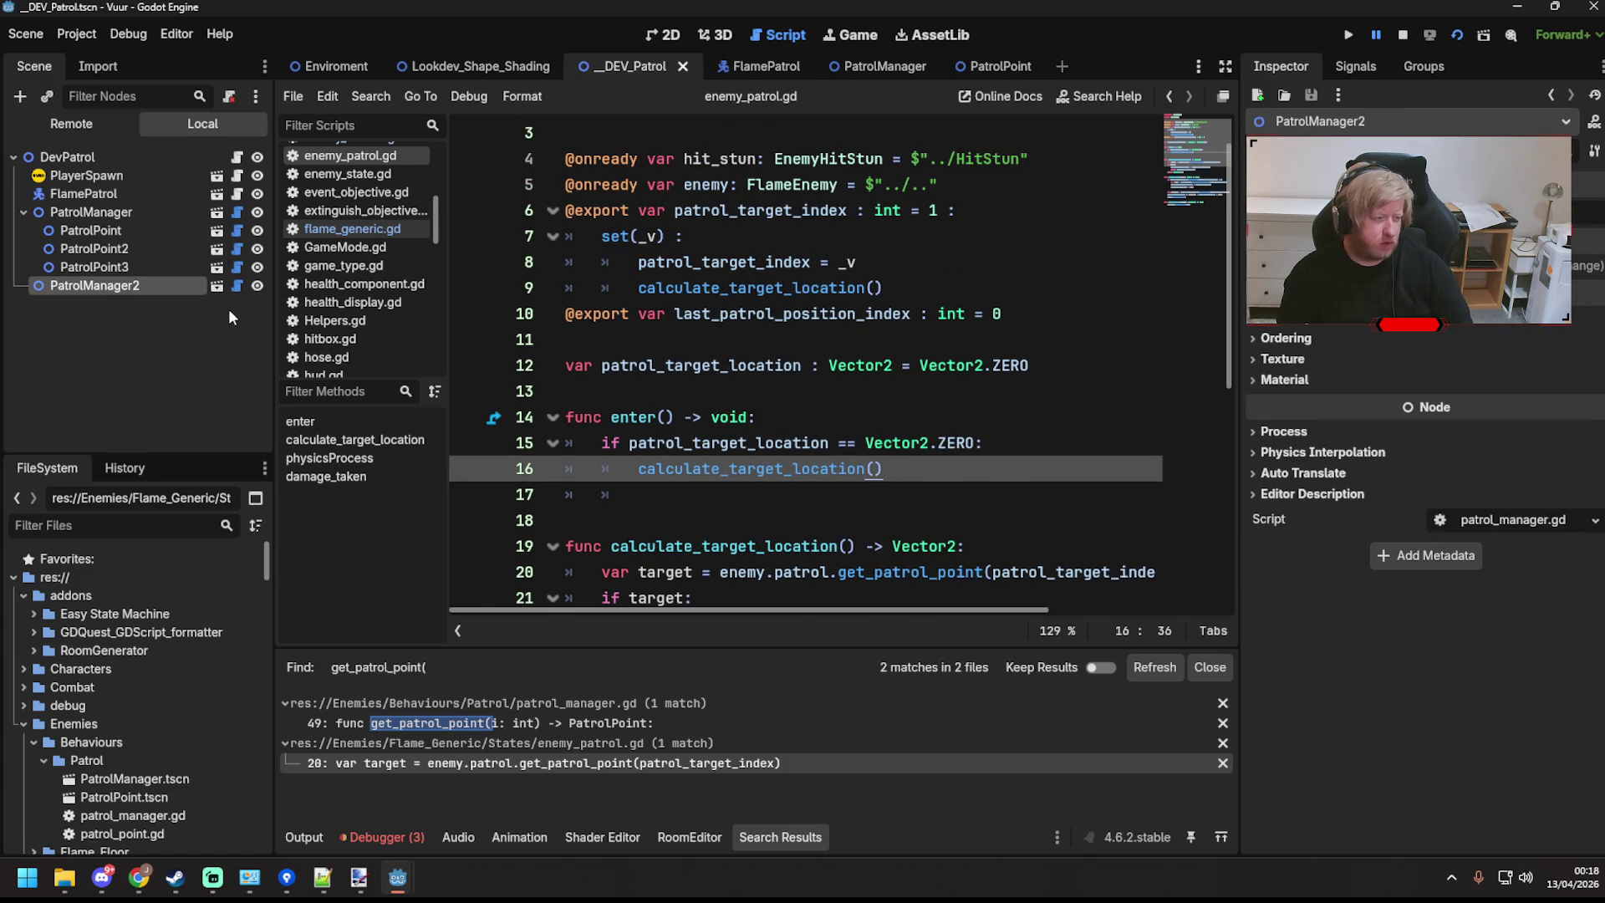
{"action": "left_click", "coordinate": [237, 287]}
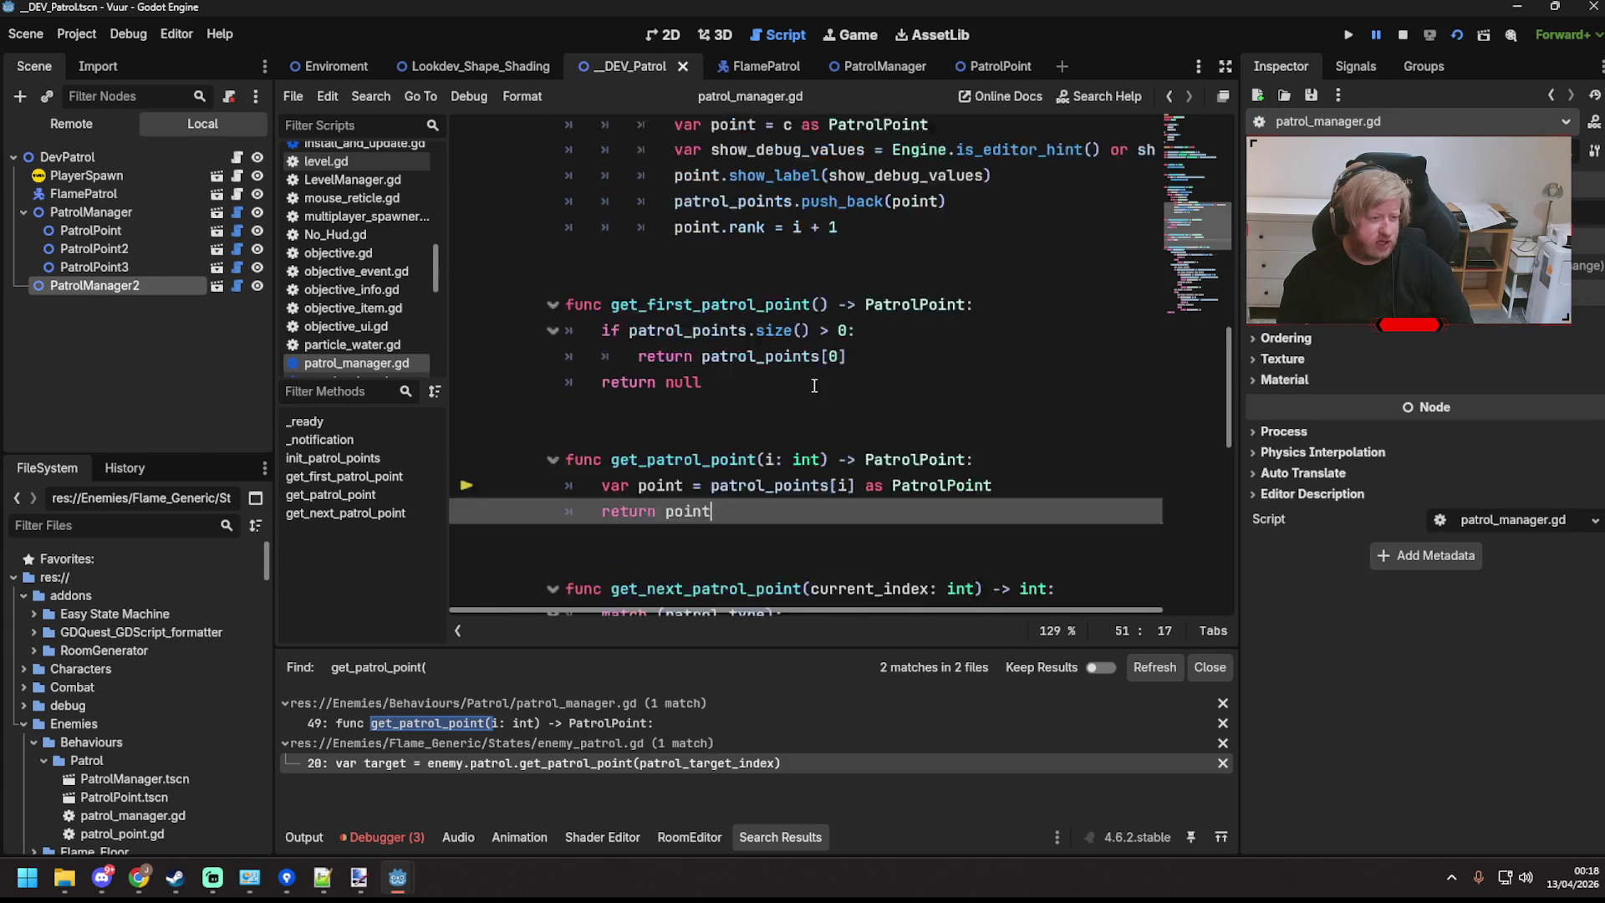
{"action": "scroll", "coordinate": [814, 255], "scroll_direction": "up", "scroll_amount": 5}
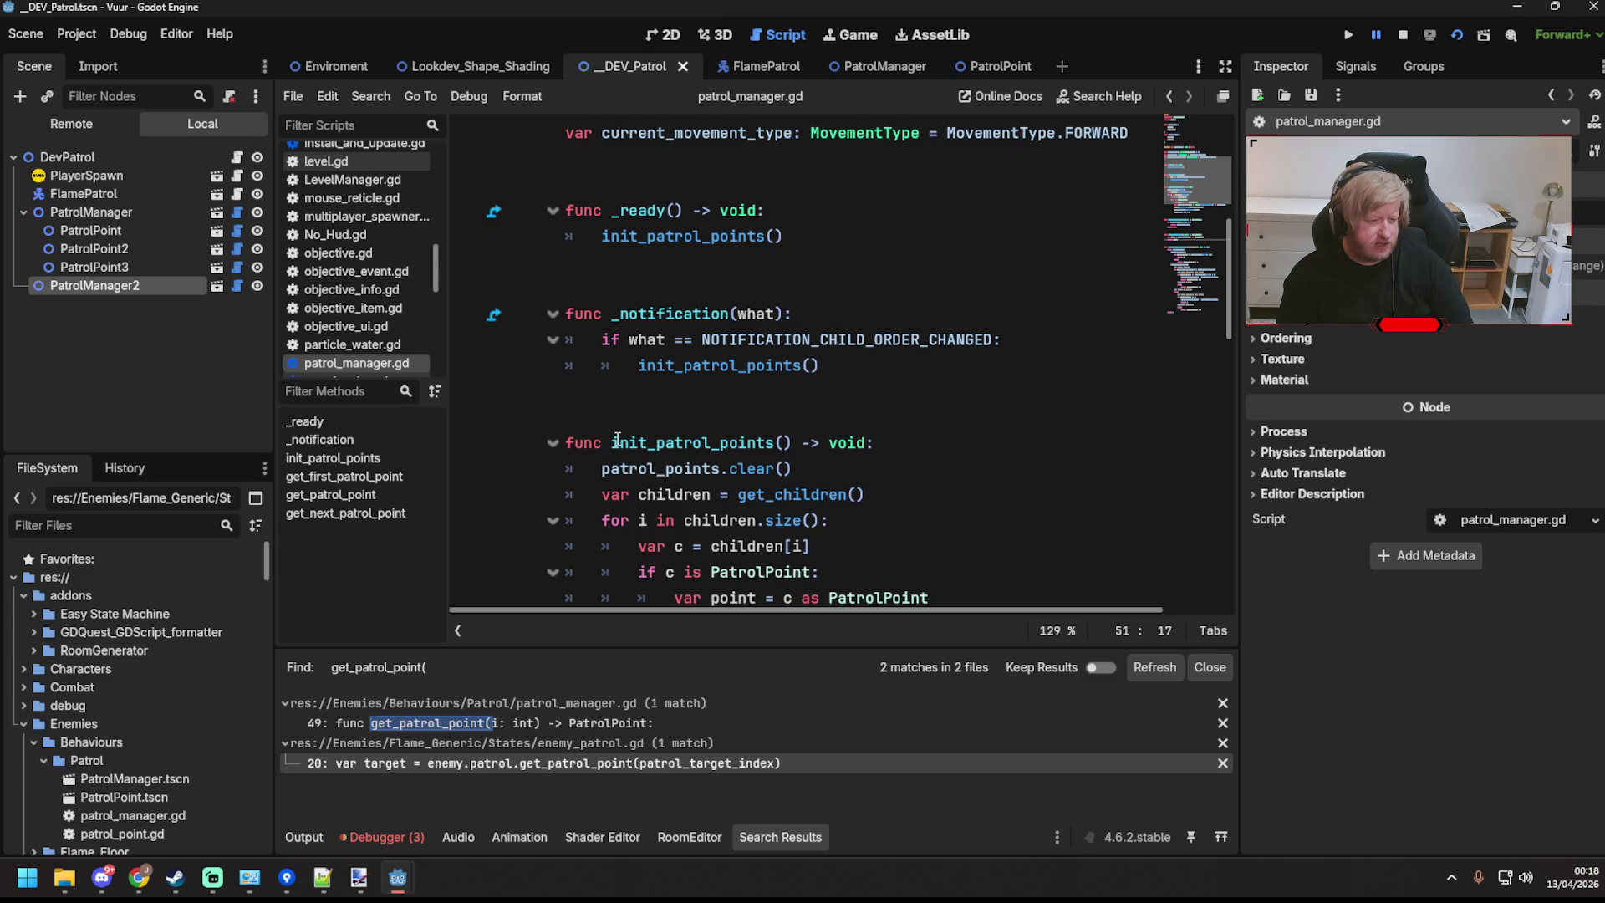
{"action": "scroll", "coordinate": [617, 440], "scroll_direction": "up", "scroll_amount": 5}
{"action": "scroll", "coordinate": [759, 369], "scroll_direction": "down", "scroll_amount": 3}
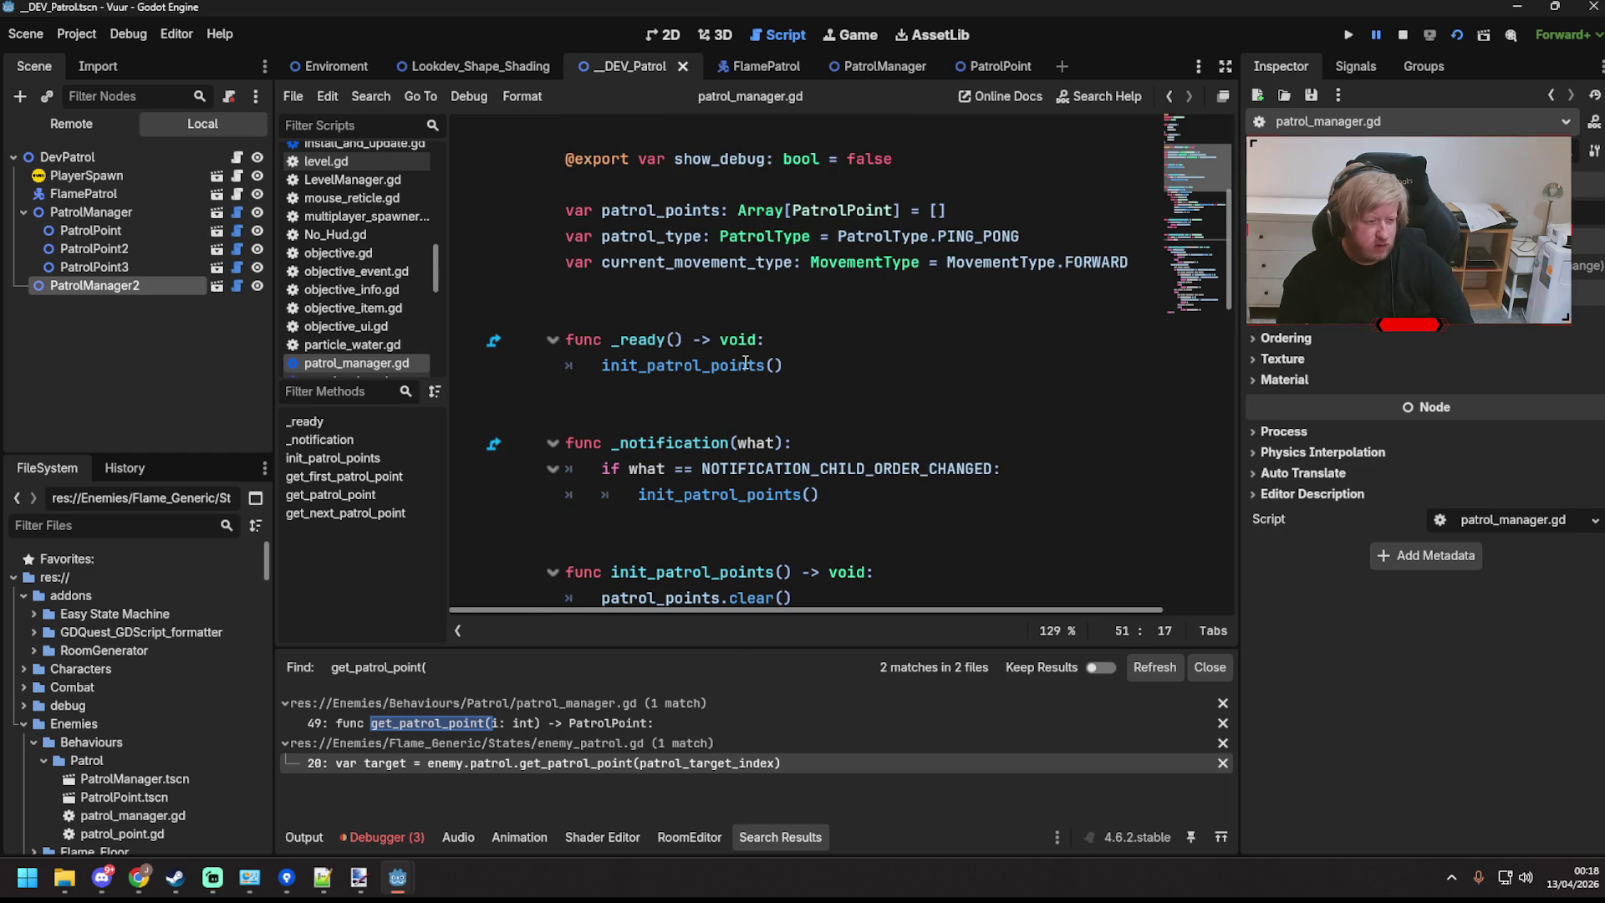
{"action": "left_click", "coordinate": [802, 365]}
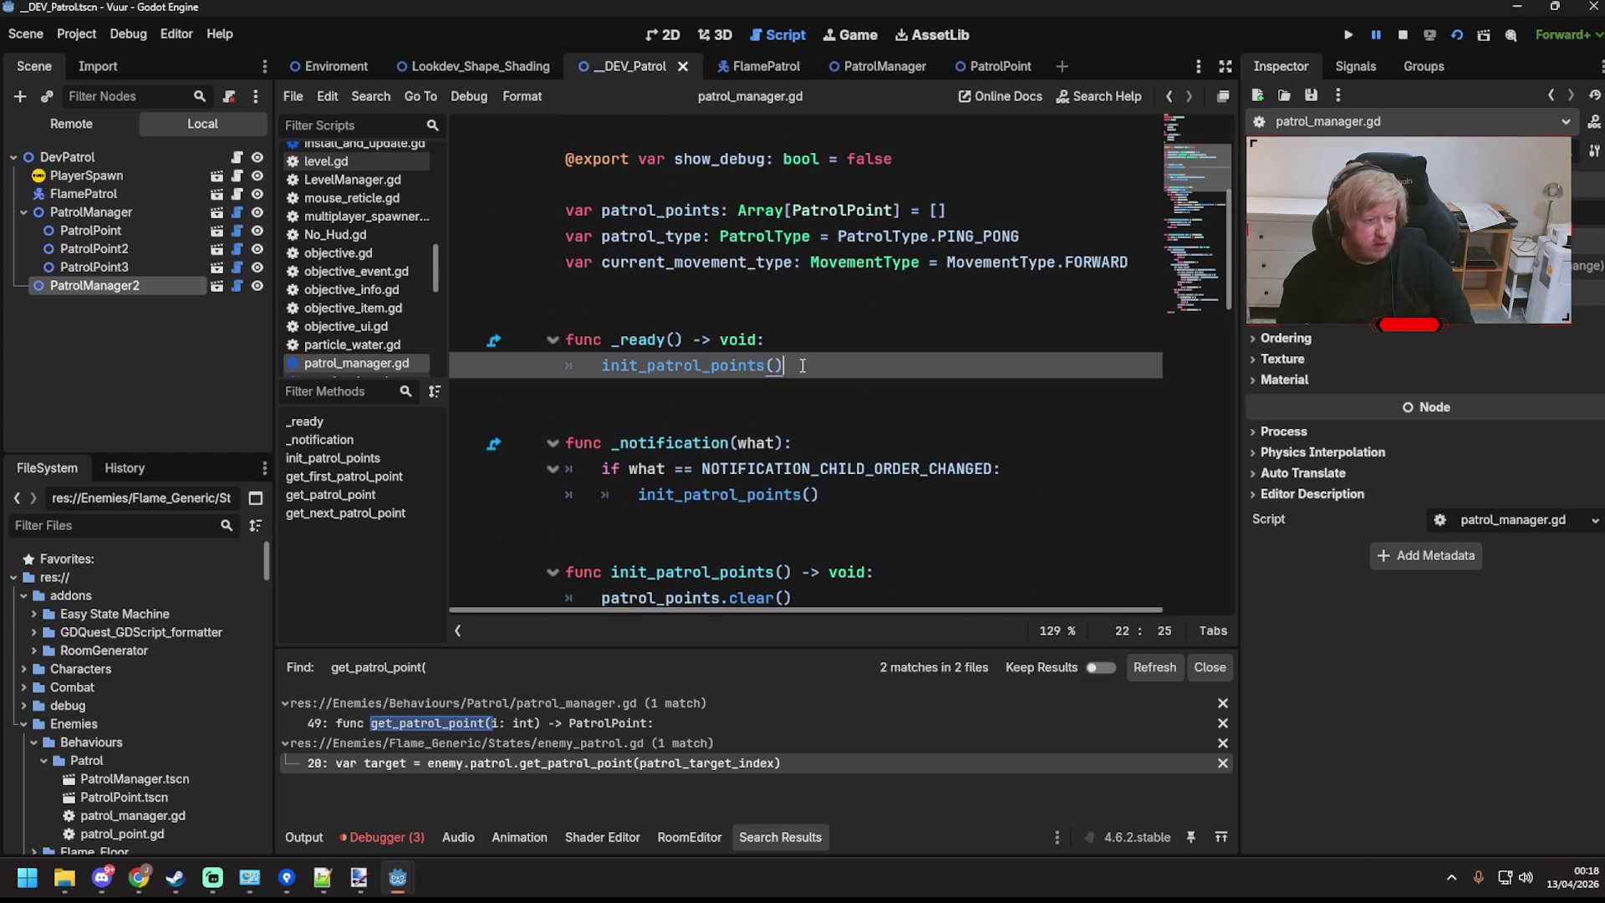
{"action": "left_click", "coordinate": [673, 288]}
{"action": "type", "text": "var has_contro"}
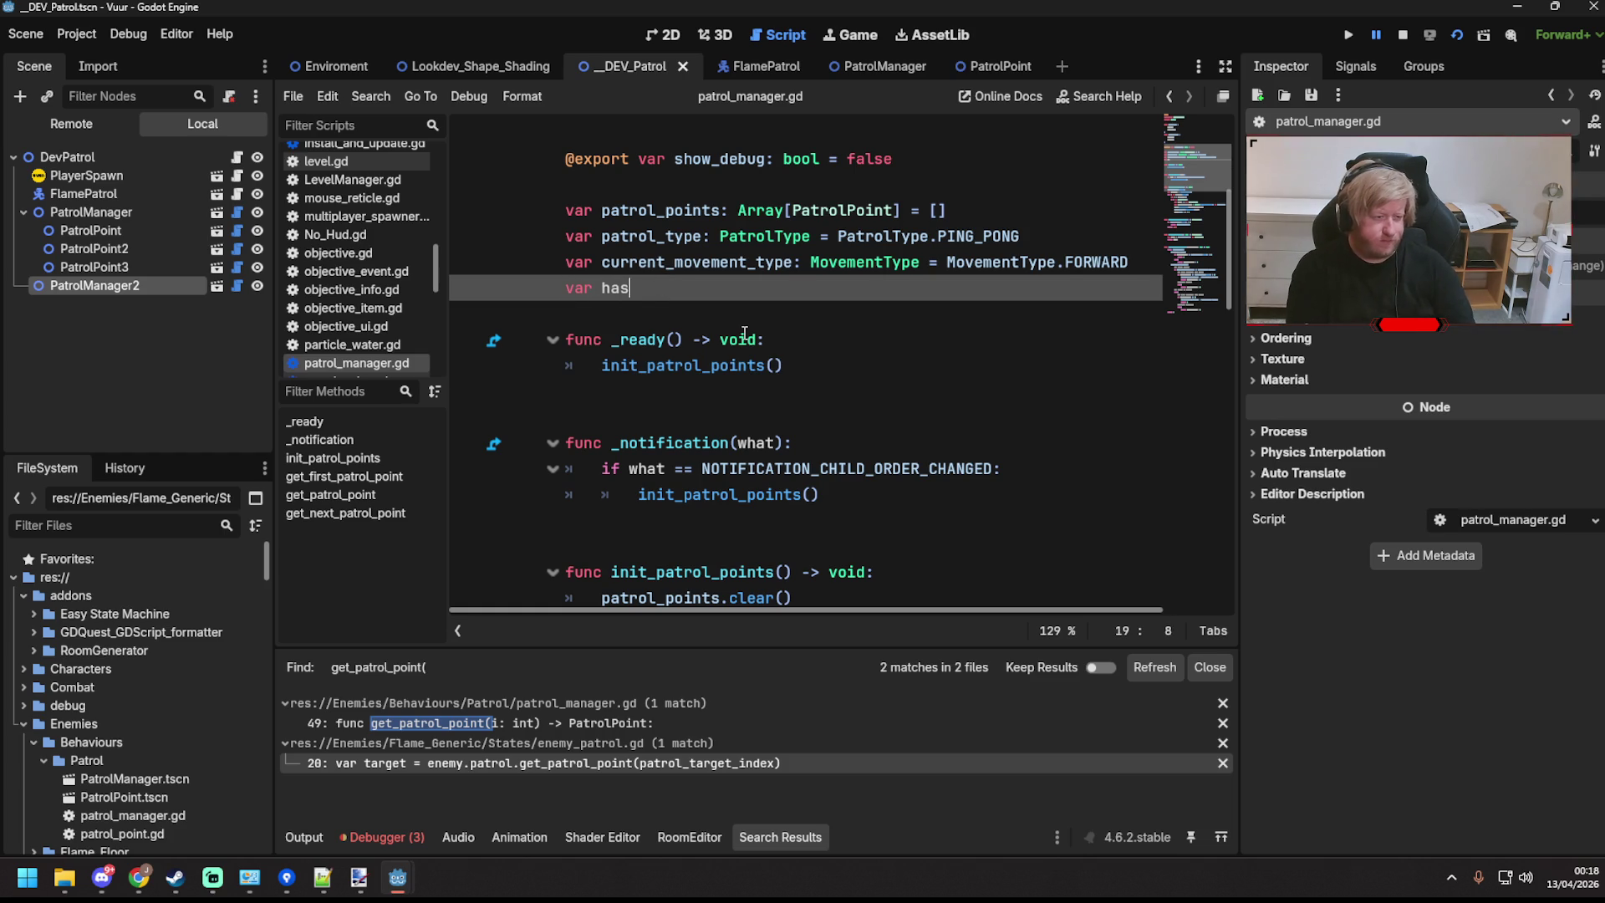
{"action": "type", "text": "l)"}
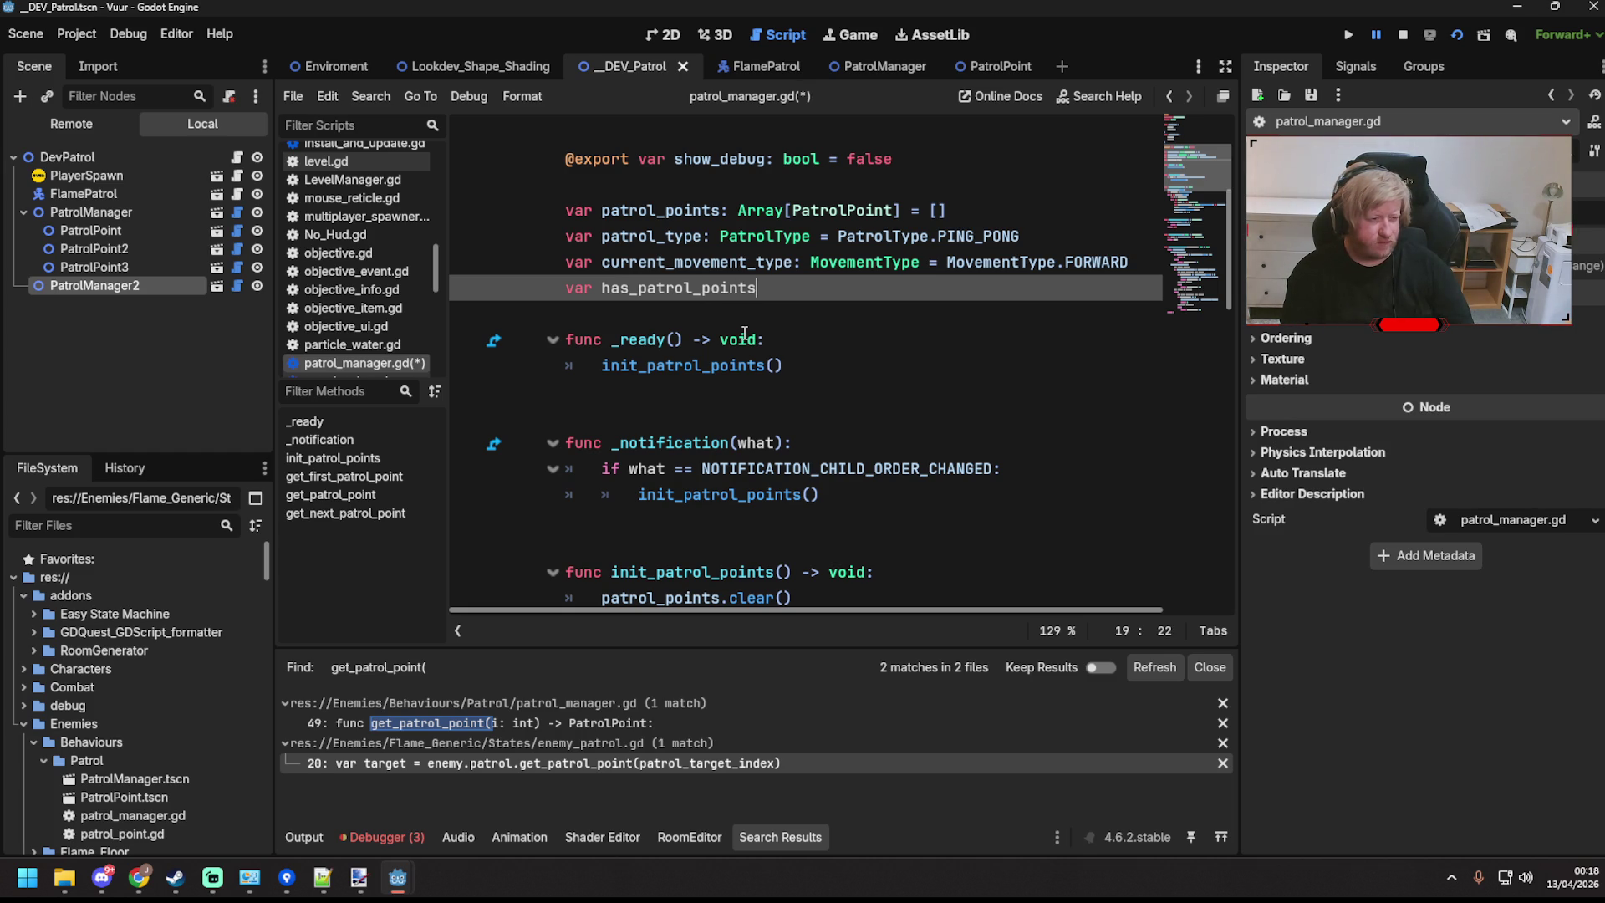
Declare has_patrol_points as a bool defaulting to false and save
{"action": "type", "text": ": bool"}
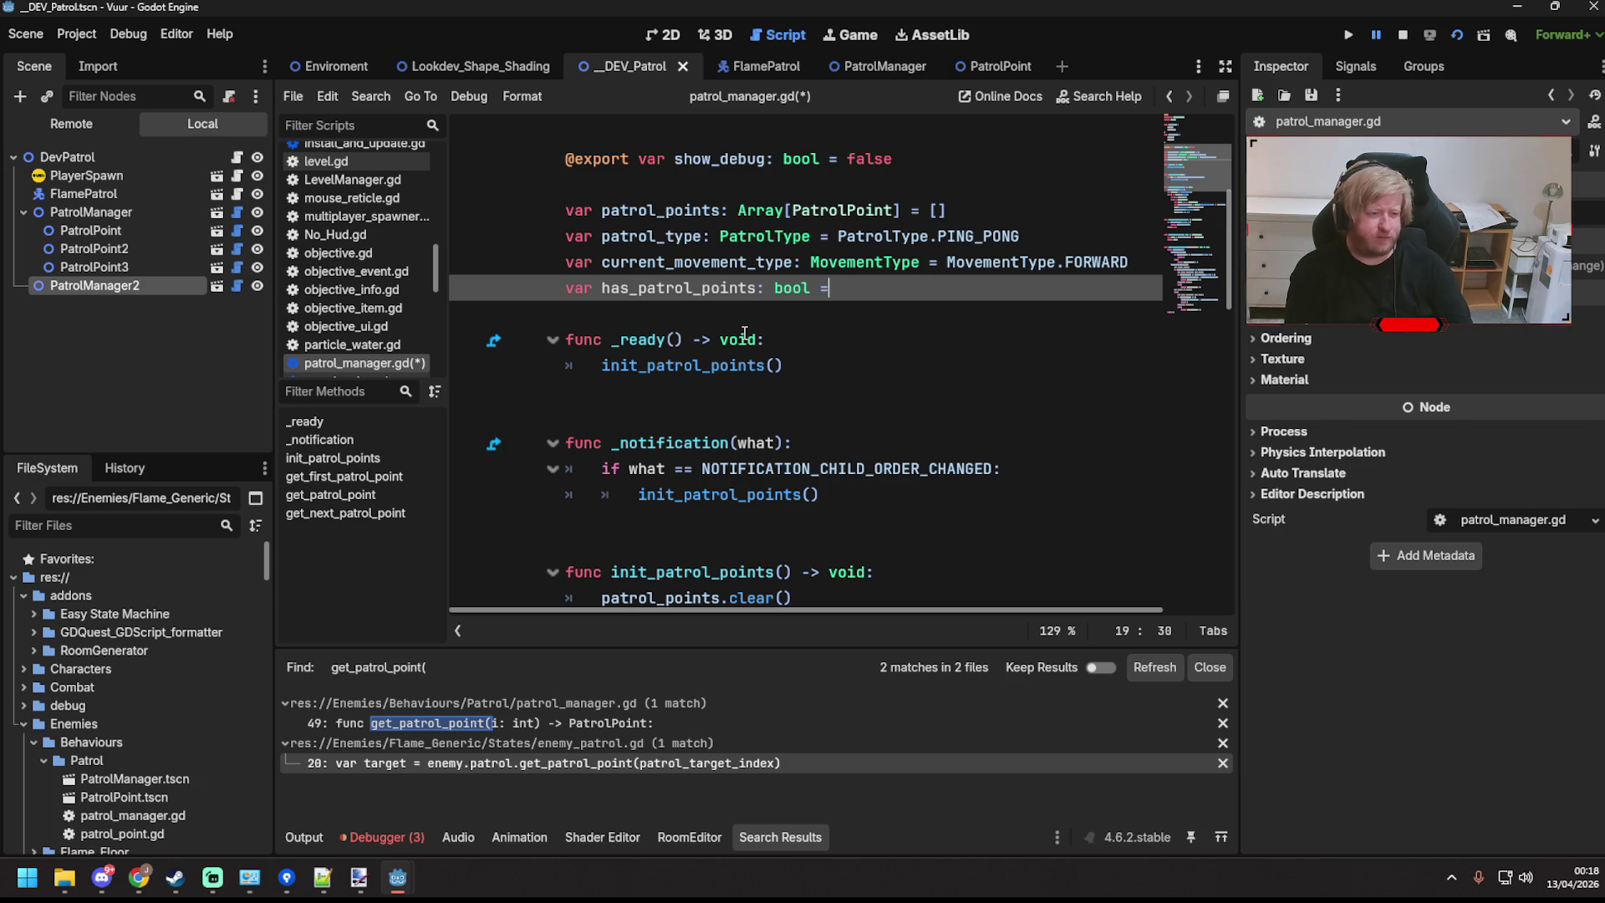
{"action": "type", "text": " = false"}
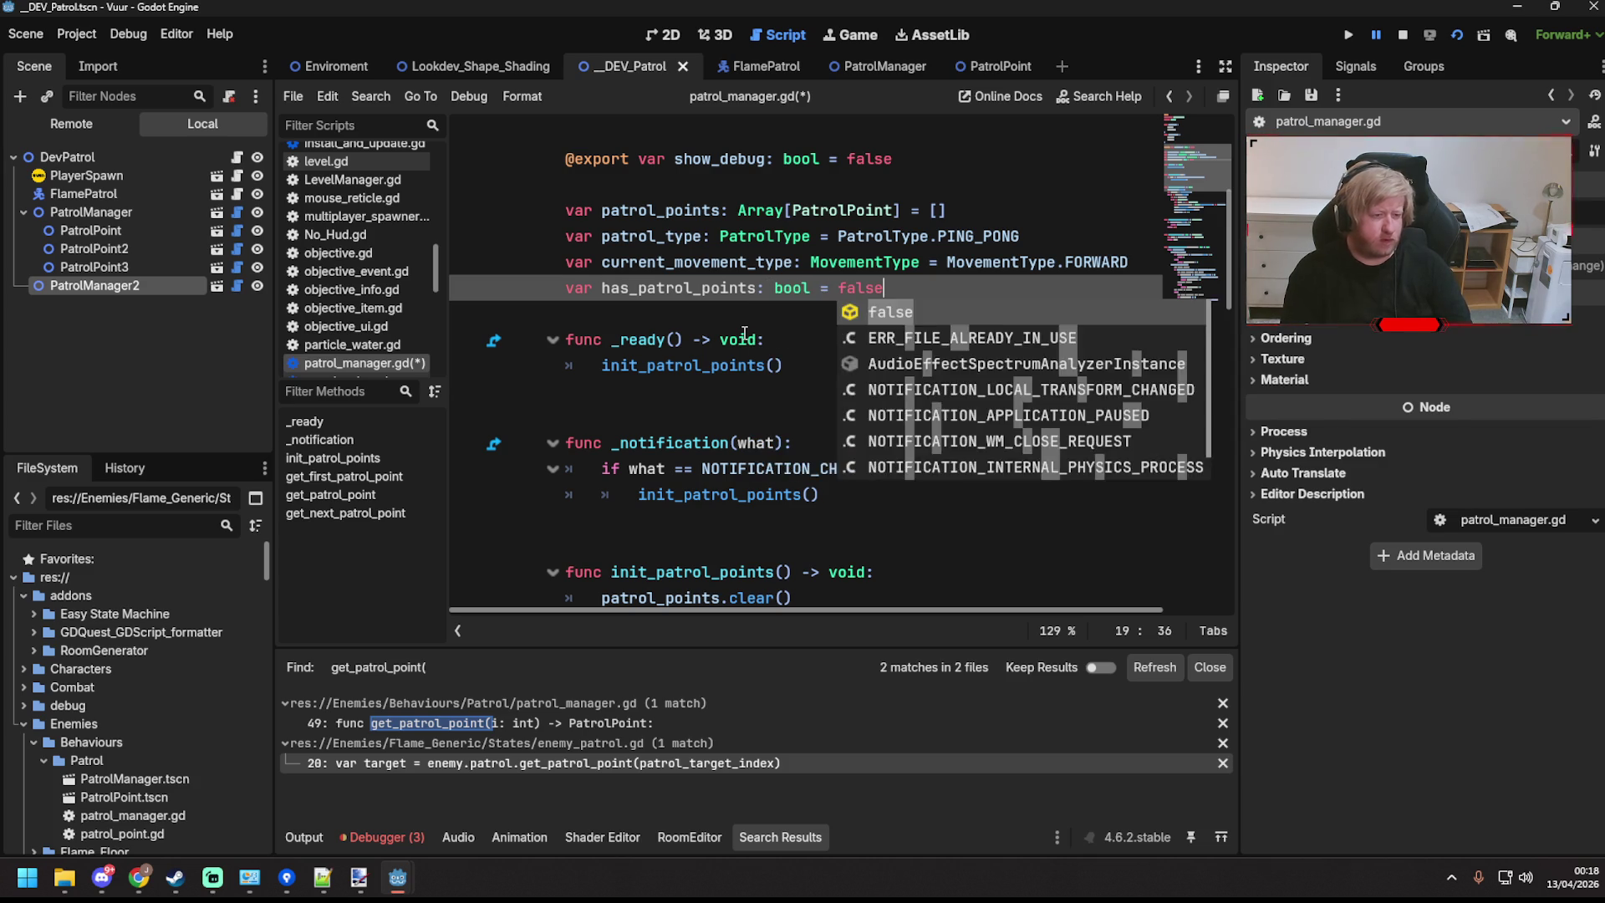
{"action": "key", "text": "ctrl+s"}
{"action": "left_click", "coordinate": [749, 365], "text": "shift"}
{"action": "left_click", "coordinate": [750, 365]}
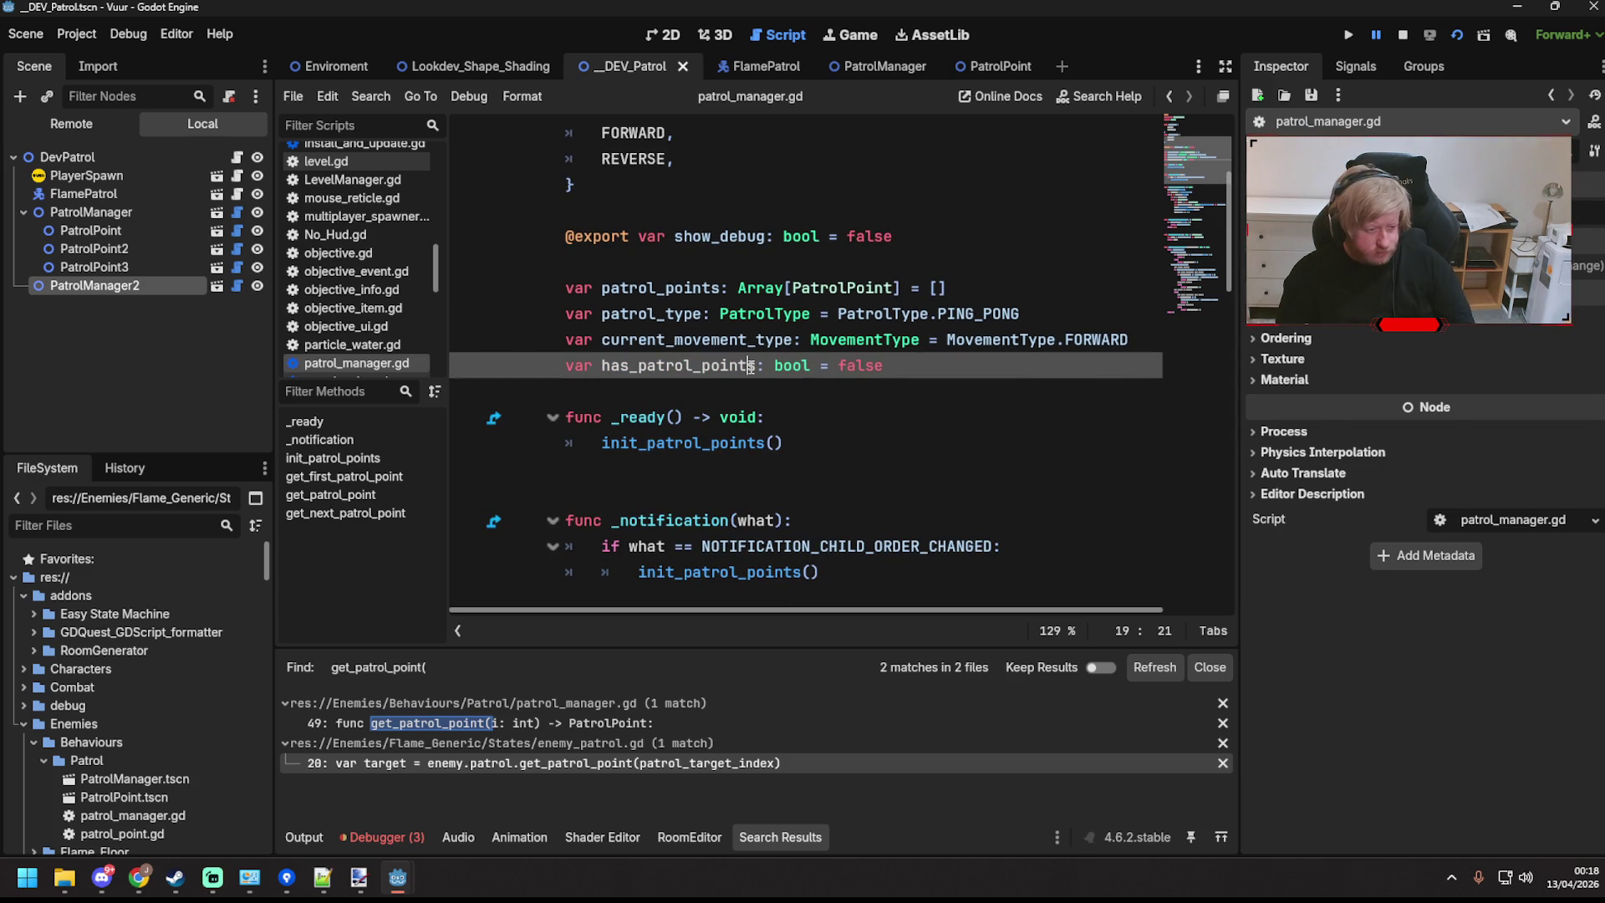
{"action": "left_click", "coordinate": [605, 364], "text": "shift"}
{"action": "scroll", "coordinate": [946, 440], "scroll_direction": "down", "scroll_amount": 12}
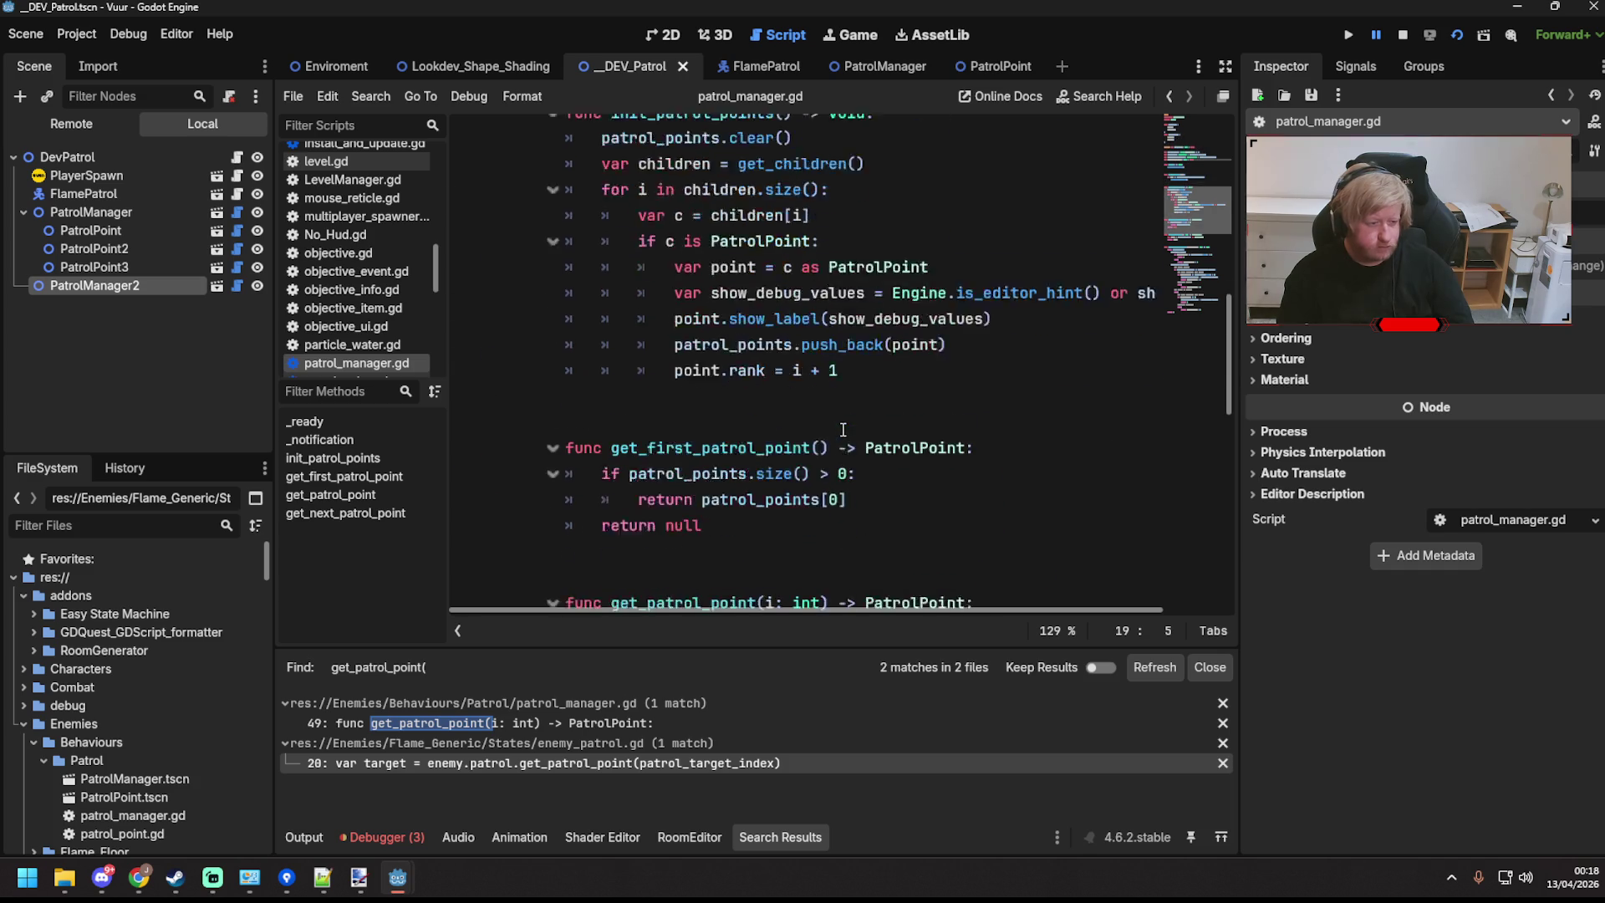
{"action": "scroll", "coordinate": [847, 436], "scroll_direction": "up", "scroll_amount": 7}
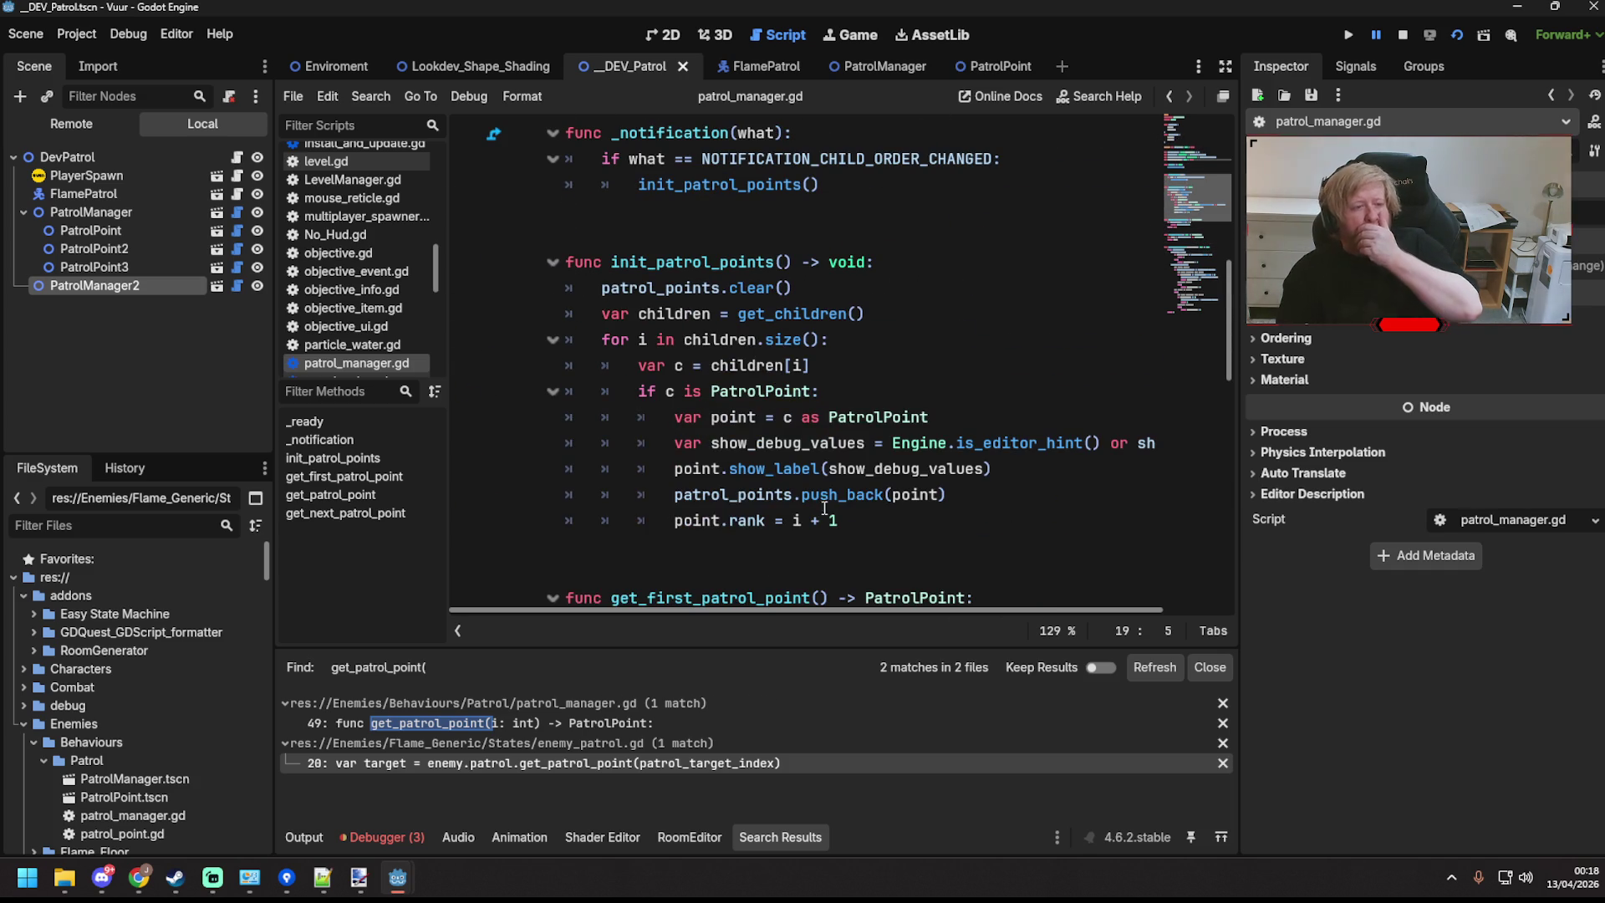
Add has_patrol_points = patrol_points.size() > 0 after the rank assignment in init_patrol_points, and save
{"action": "left_click", "coordinate": [861, 523]}
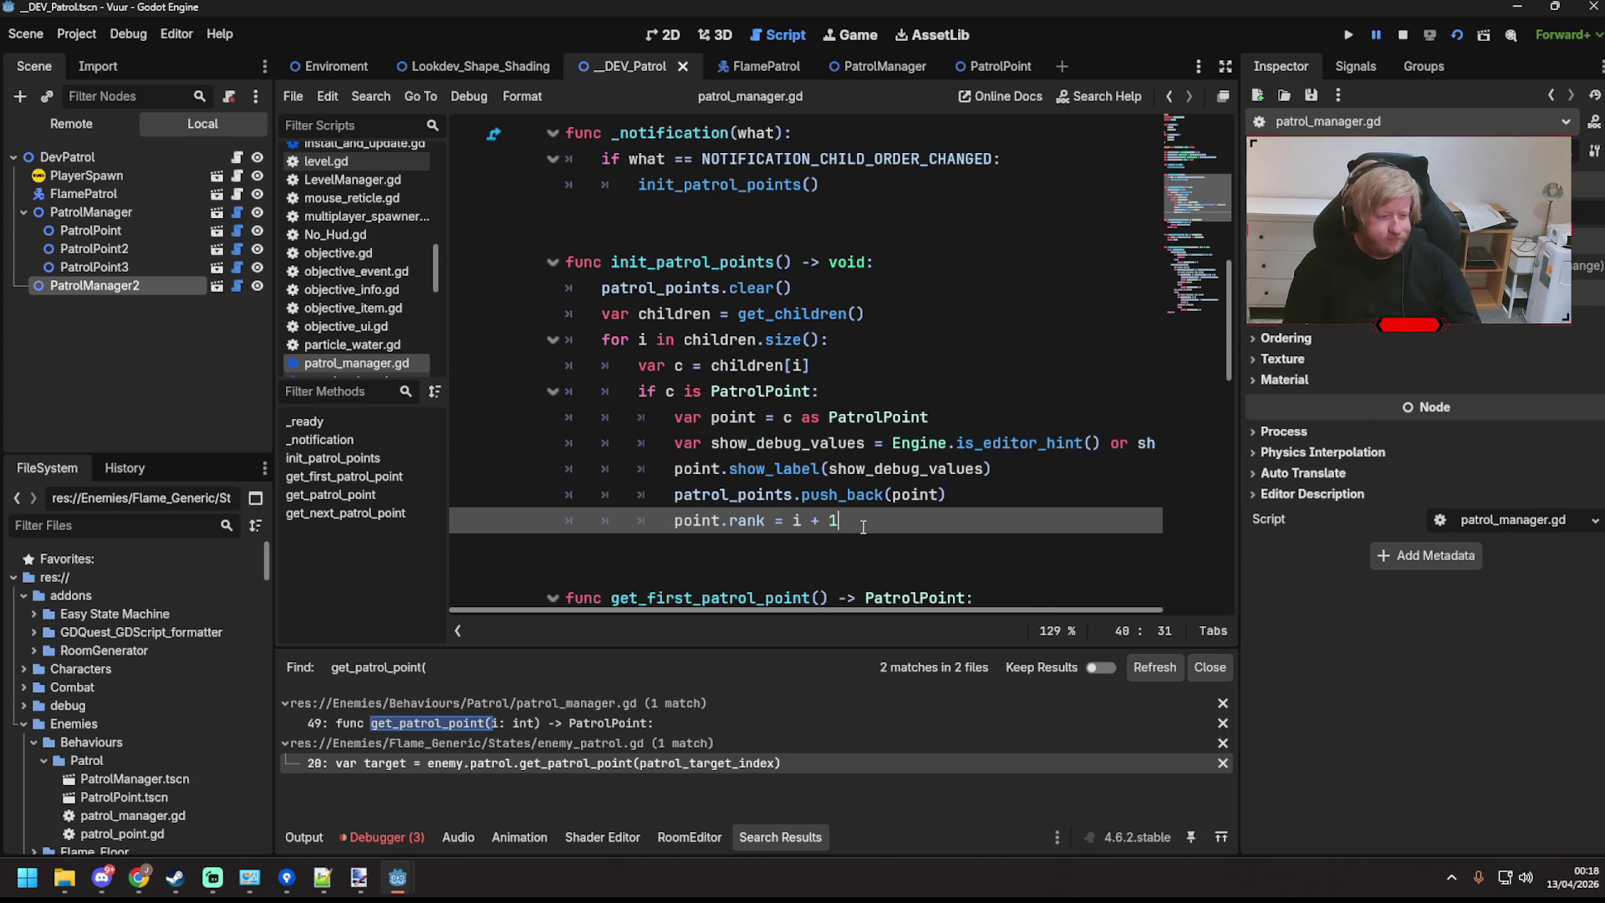
{"action": "key", "text": "Return"}
{"action": "type", "text": "has_patrol_points"}
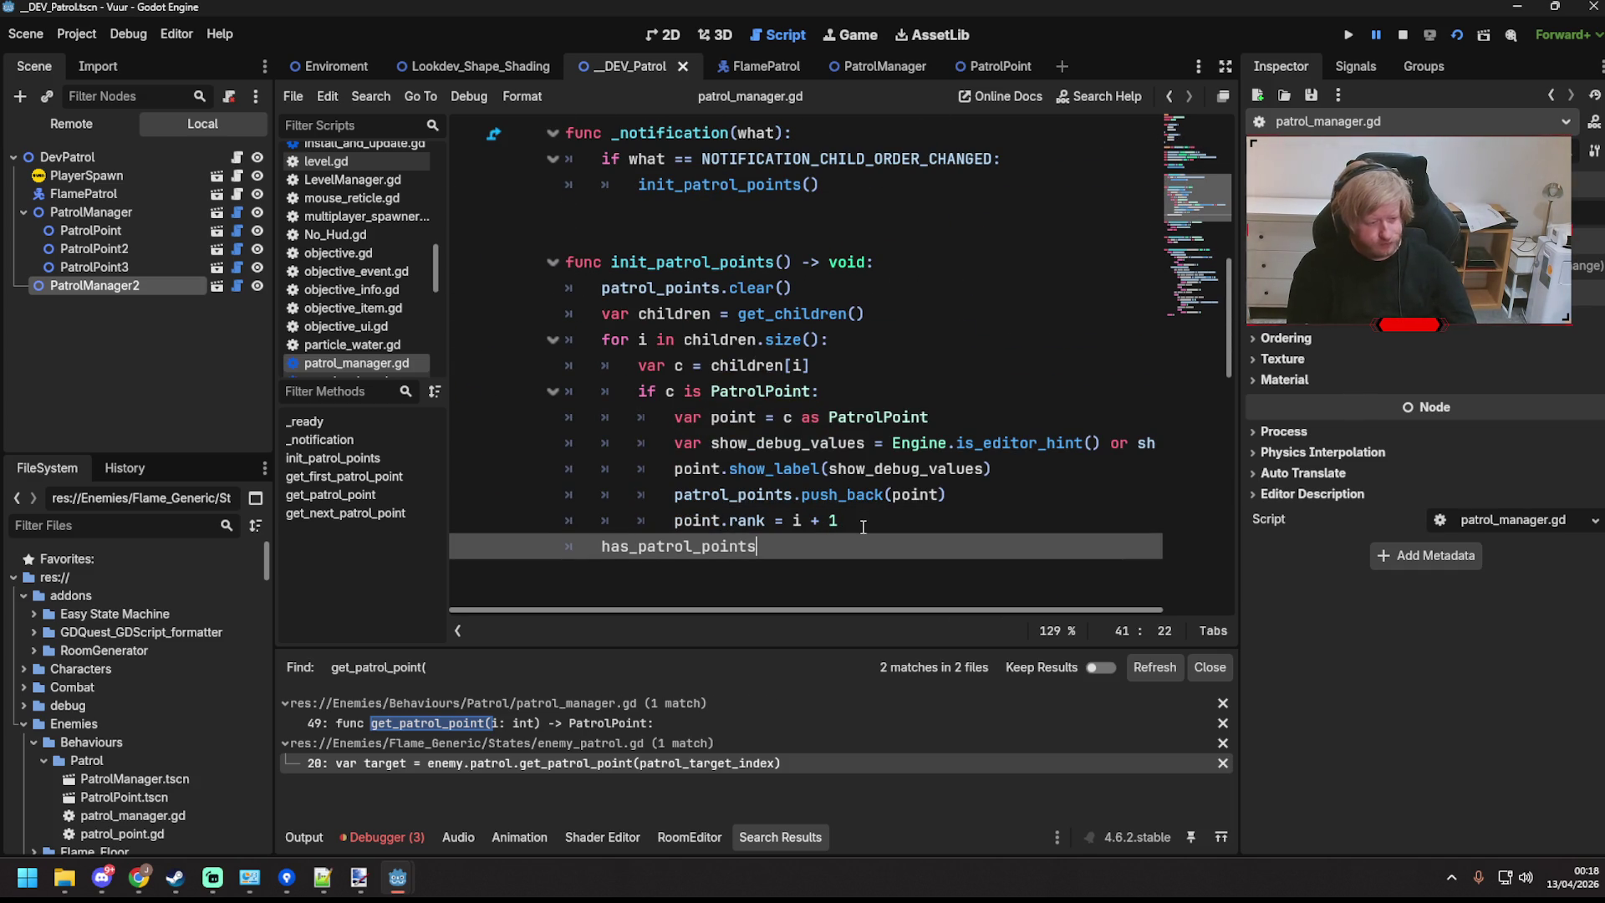
{"action": "type", "text": " = "}
{"action": "type", "text": "patrol"}
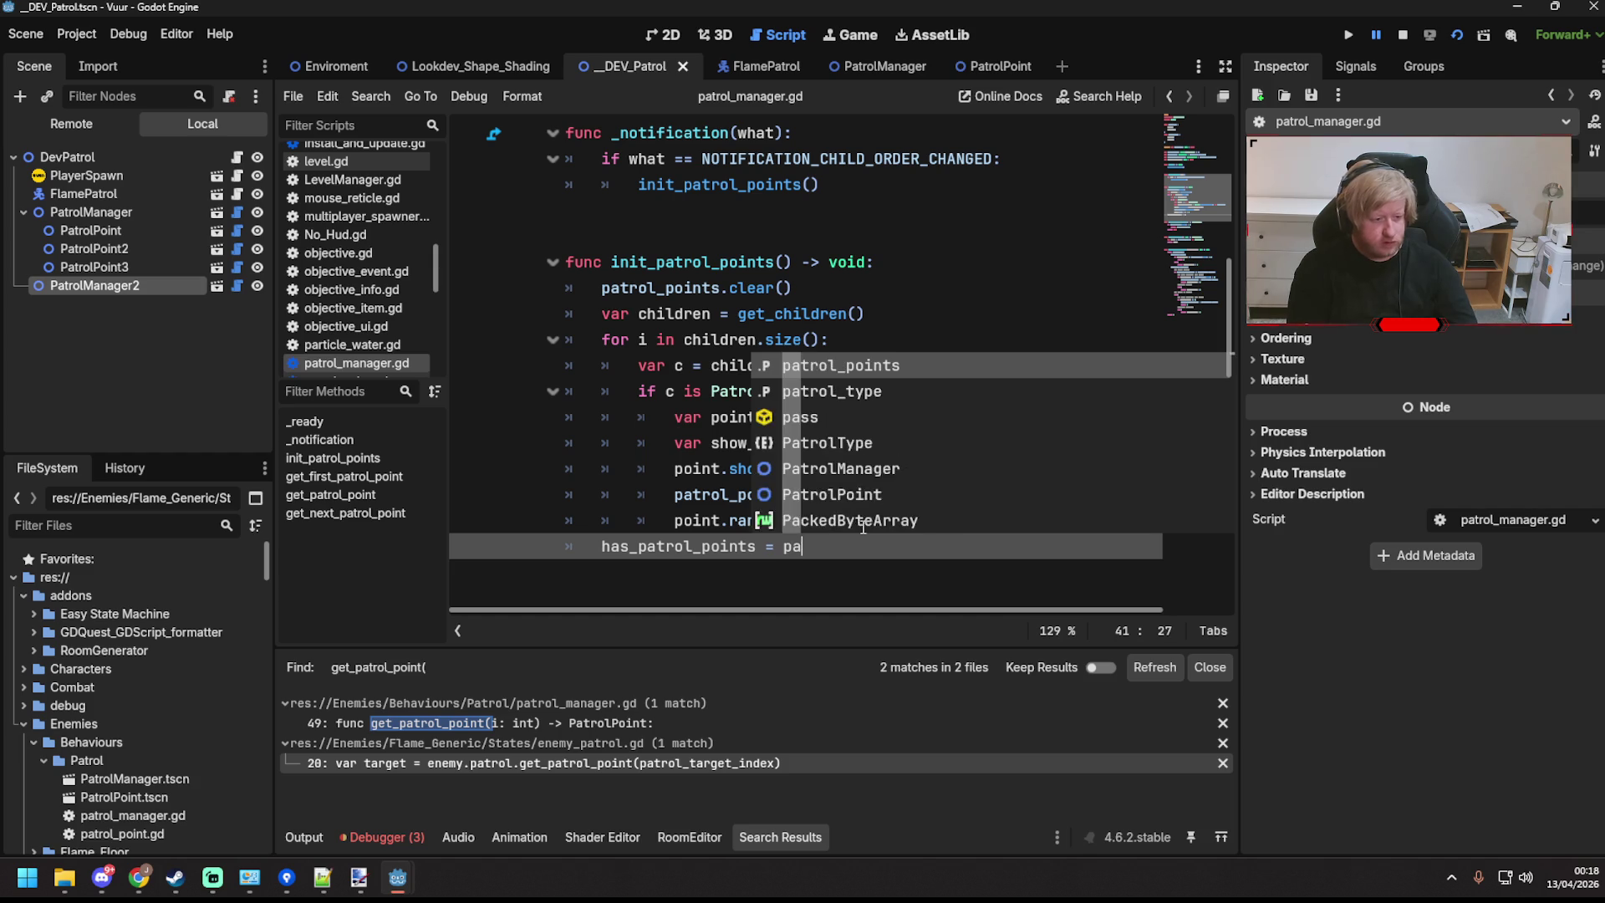
{"action": "key", "text": "Return"}
{"action": "type", "text": "() > 0"}
{"action": "key", "text": "ctrl+s"}
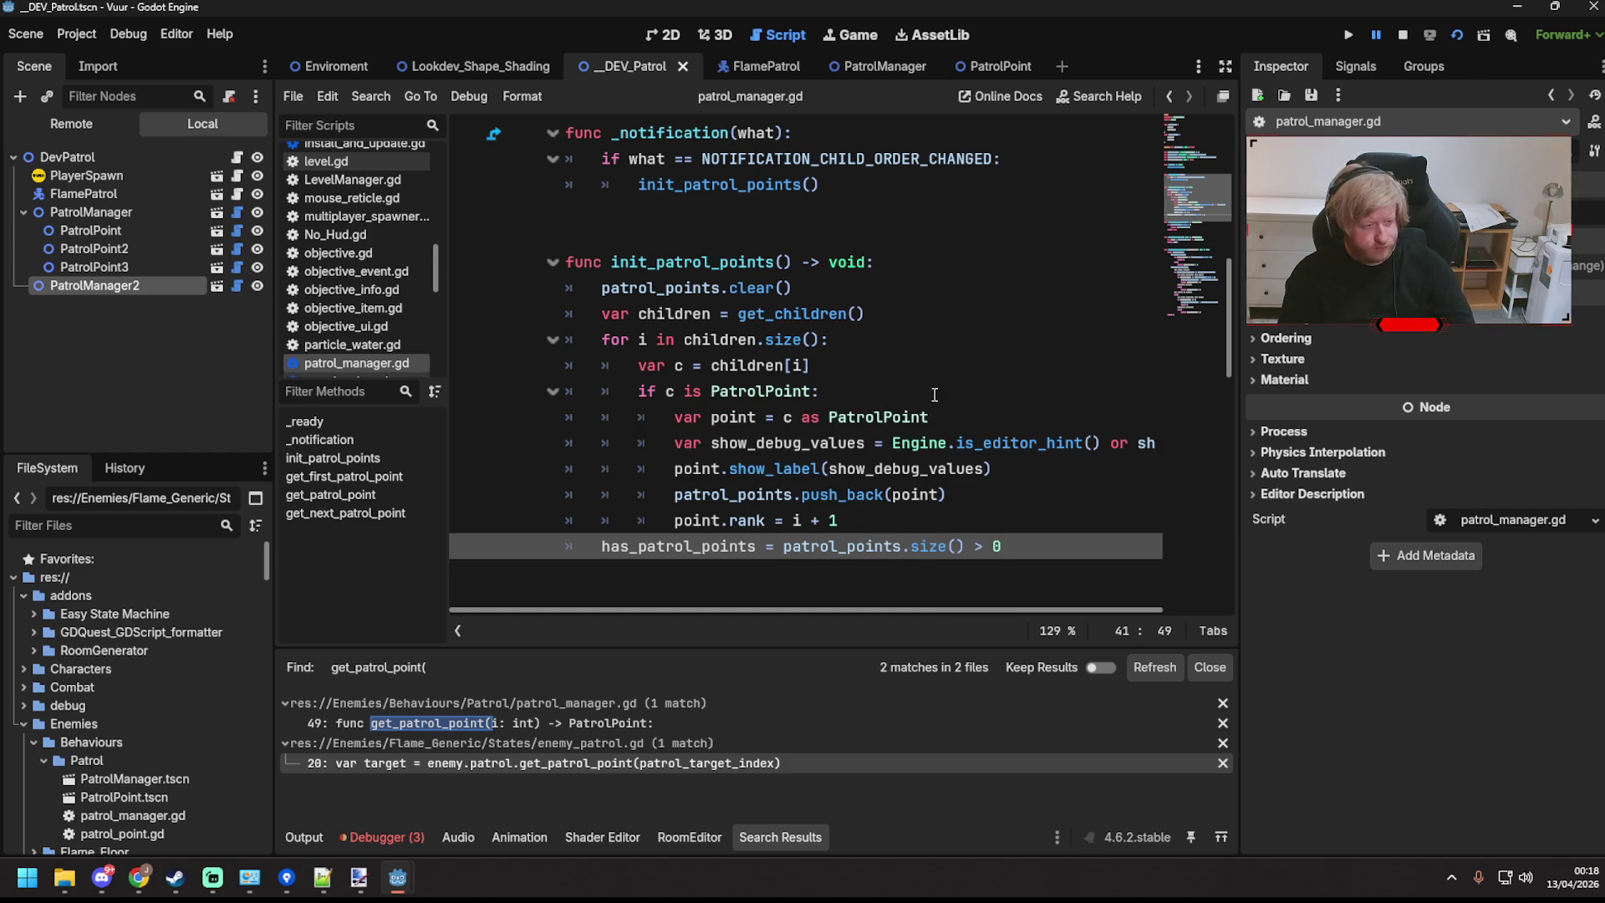
{"action": "scroll", "coordinate": [931, 395], "scroll_direction": "up", "scroll_amount": 8}
{"action": "left_click", "coordinate": [931, 262]}
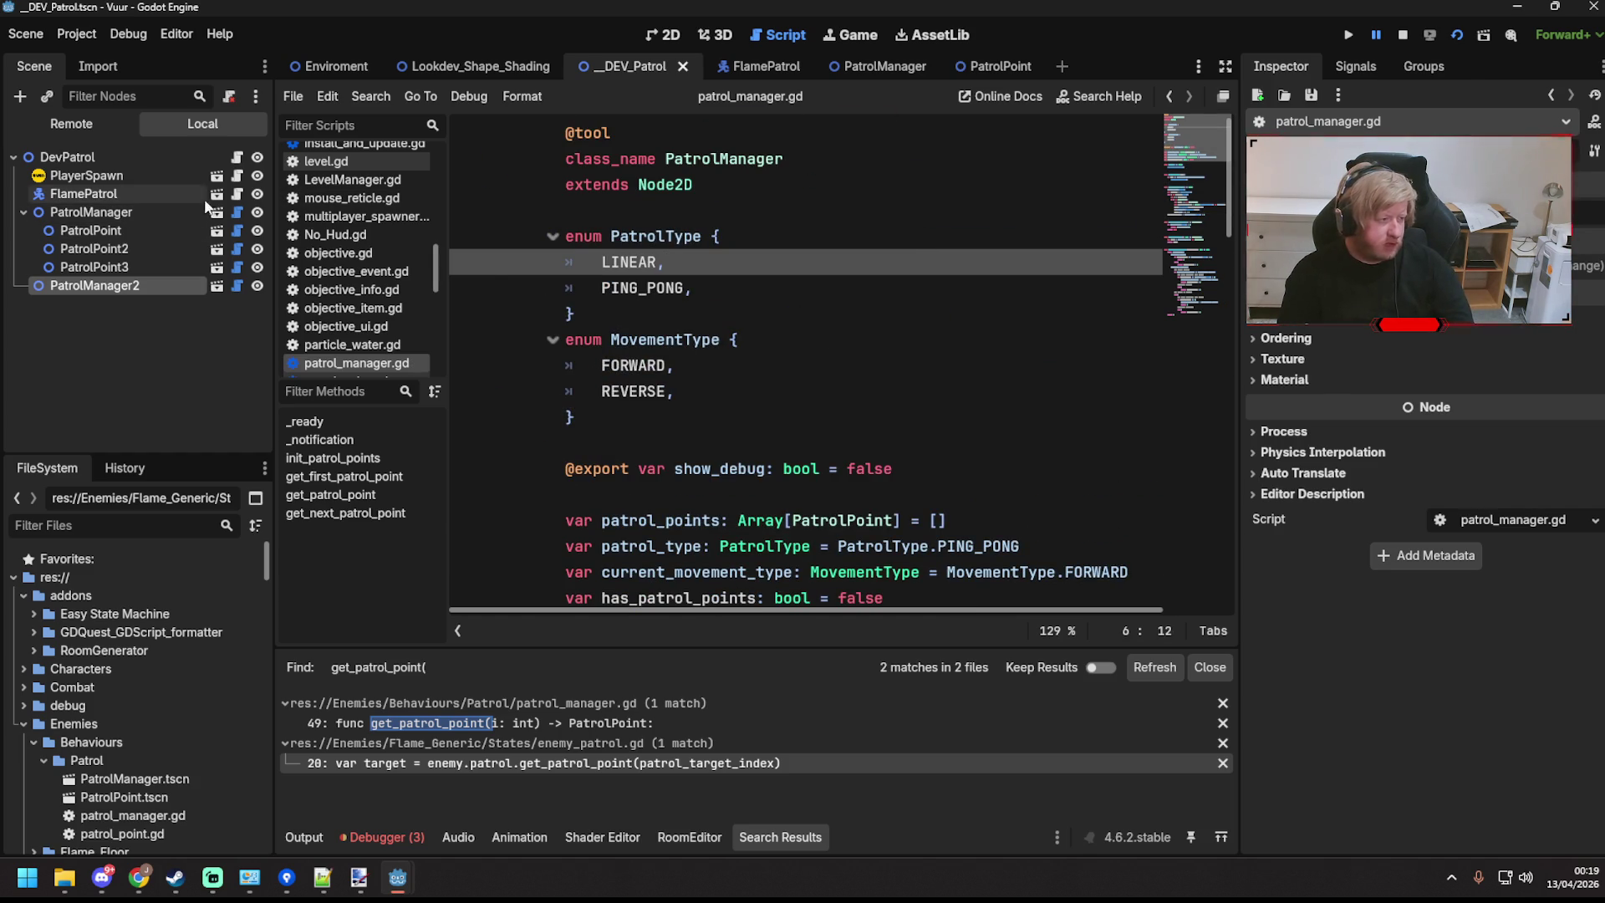
Look over FlamePatrol's script and the Patrol state's enemy_patrol.gd
{"action": "left_click", "coordinate": [242, 194]}
{"action": "left_click", "coordinate": [755, 368]}
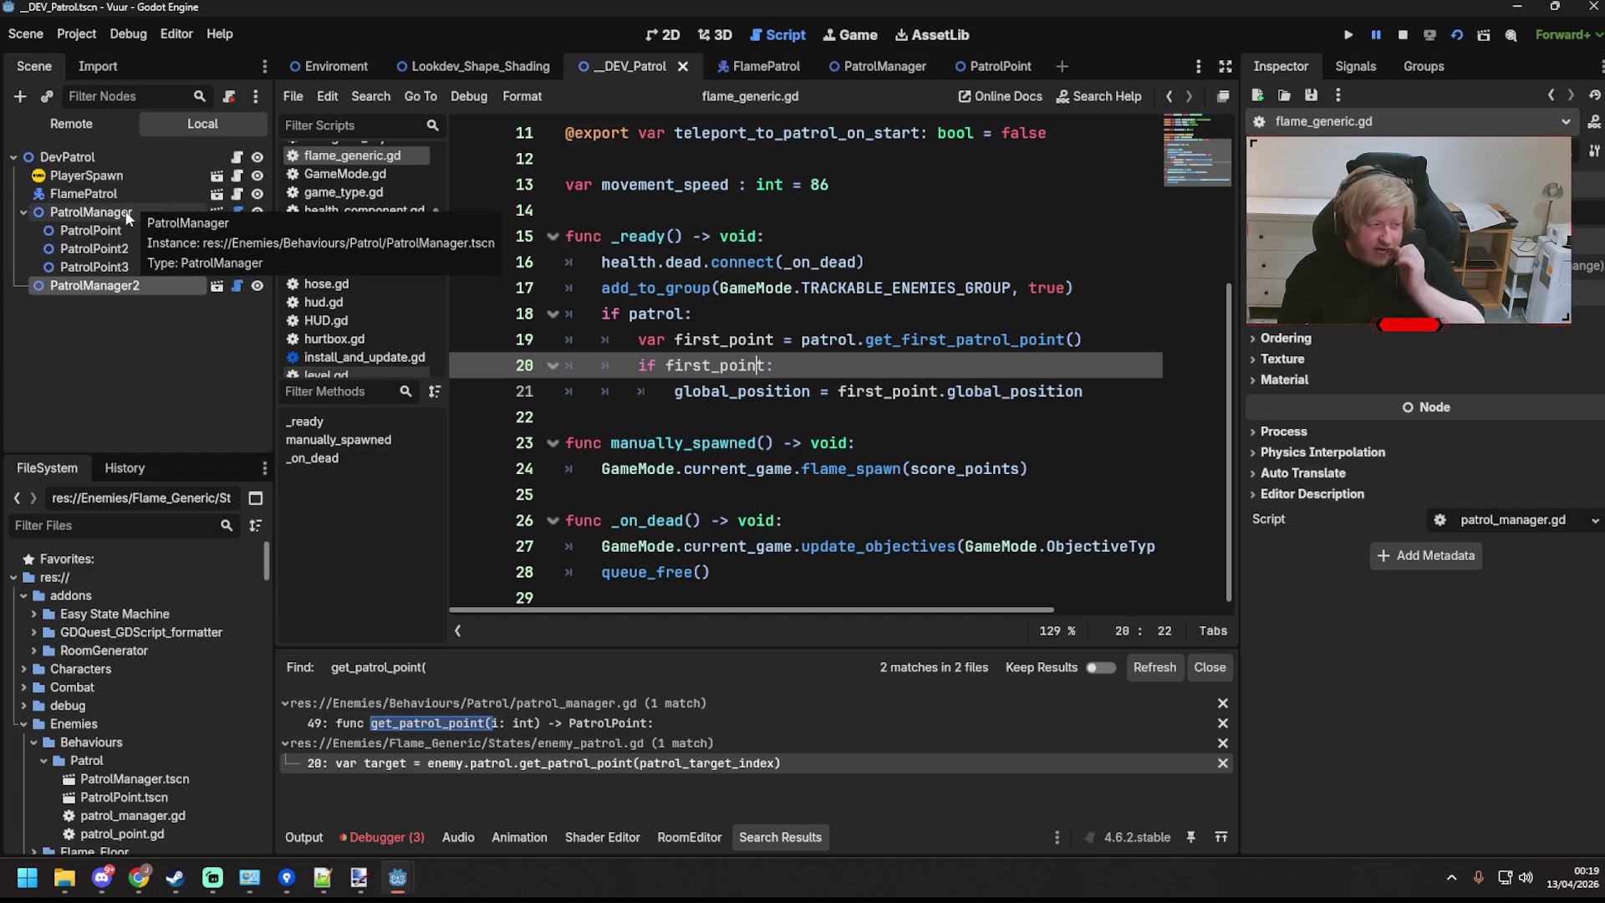
{"action": "left_click", "coordinate": [237, 194]}
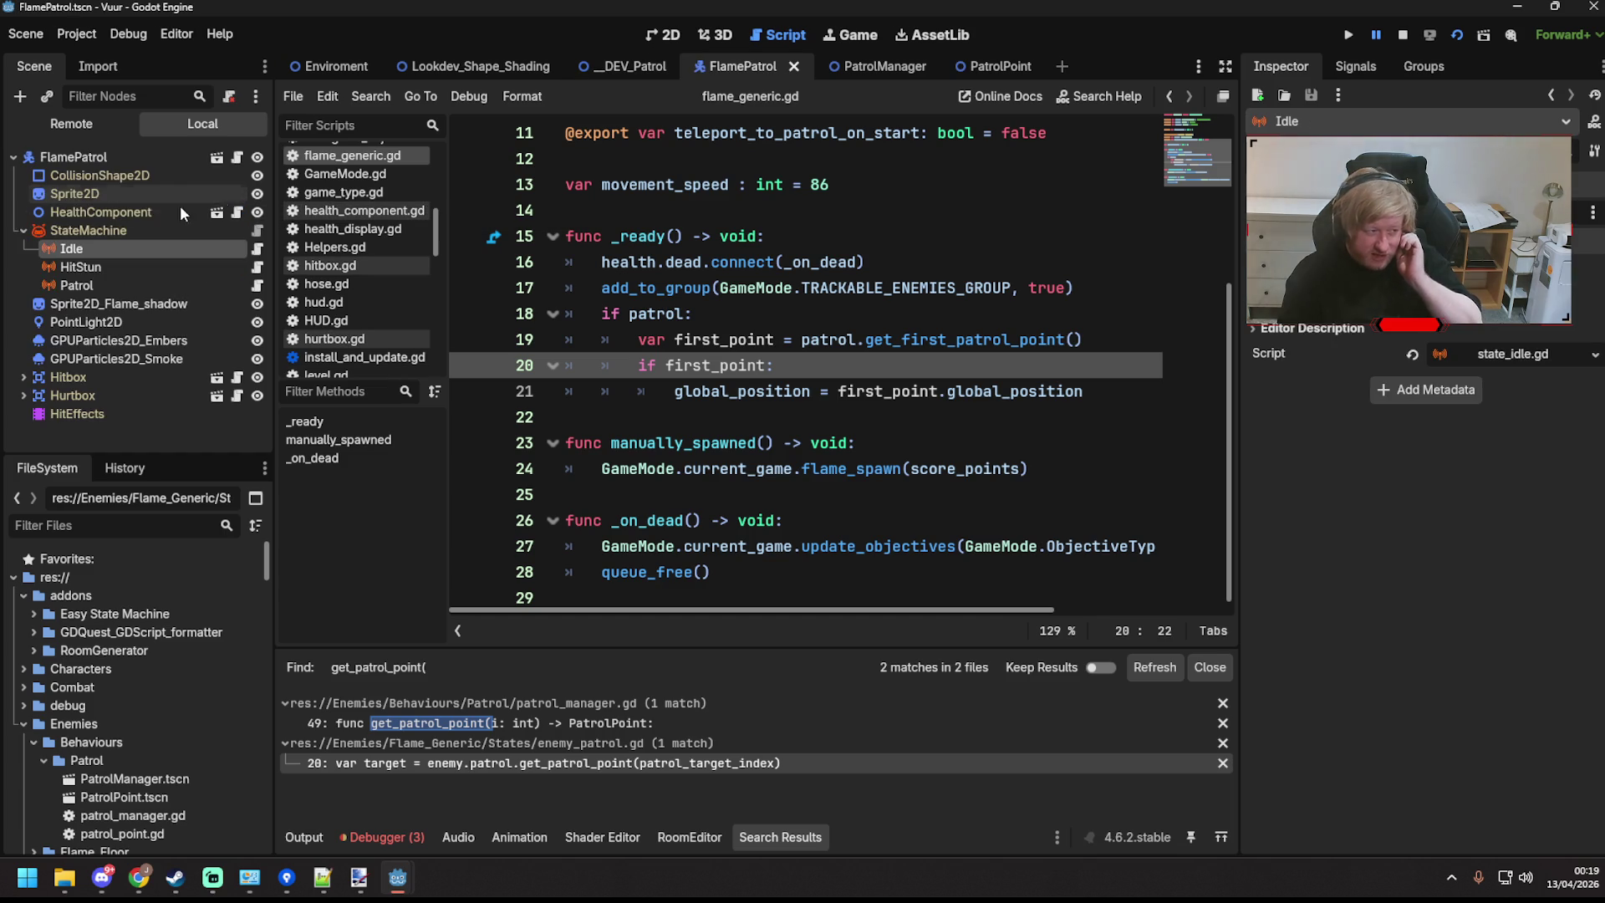
{"action": "left_click", "coordinate": [260, 285]}
{"action": "scroll", "coordinate": [784, 410], "scroll_direction": "up", "scroll_amount": 1}
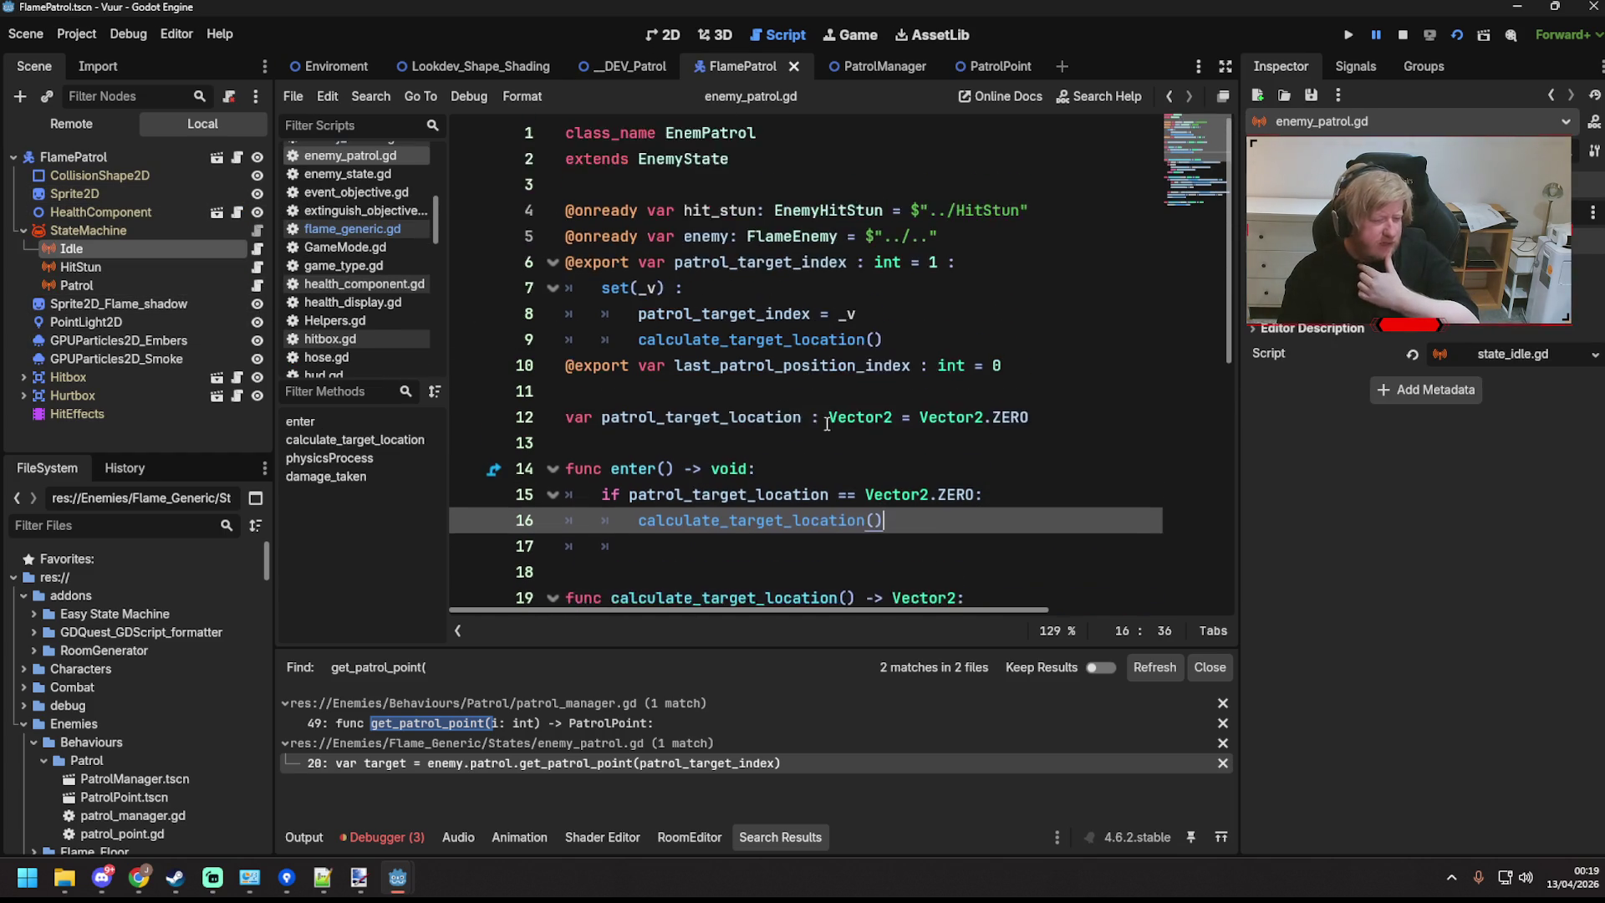
{"action": "scroll", "coordinate": [937, 444], "scroll_direction": "down", "scroll_amount": 1}
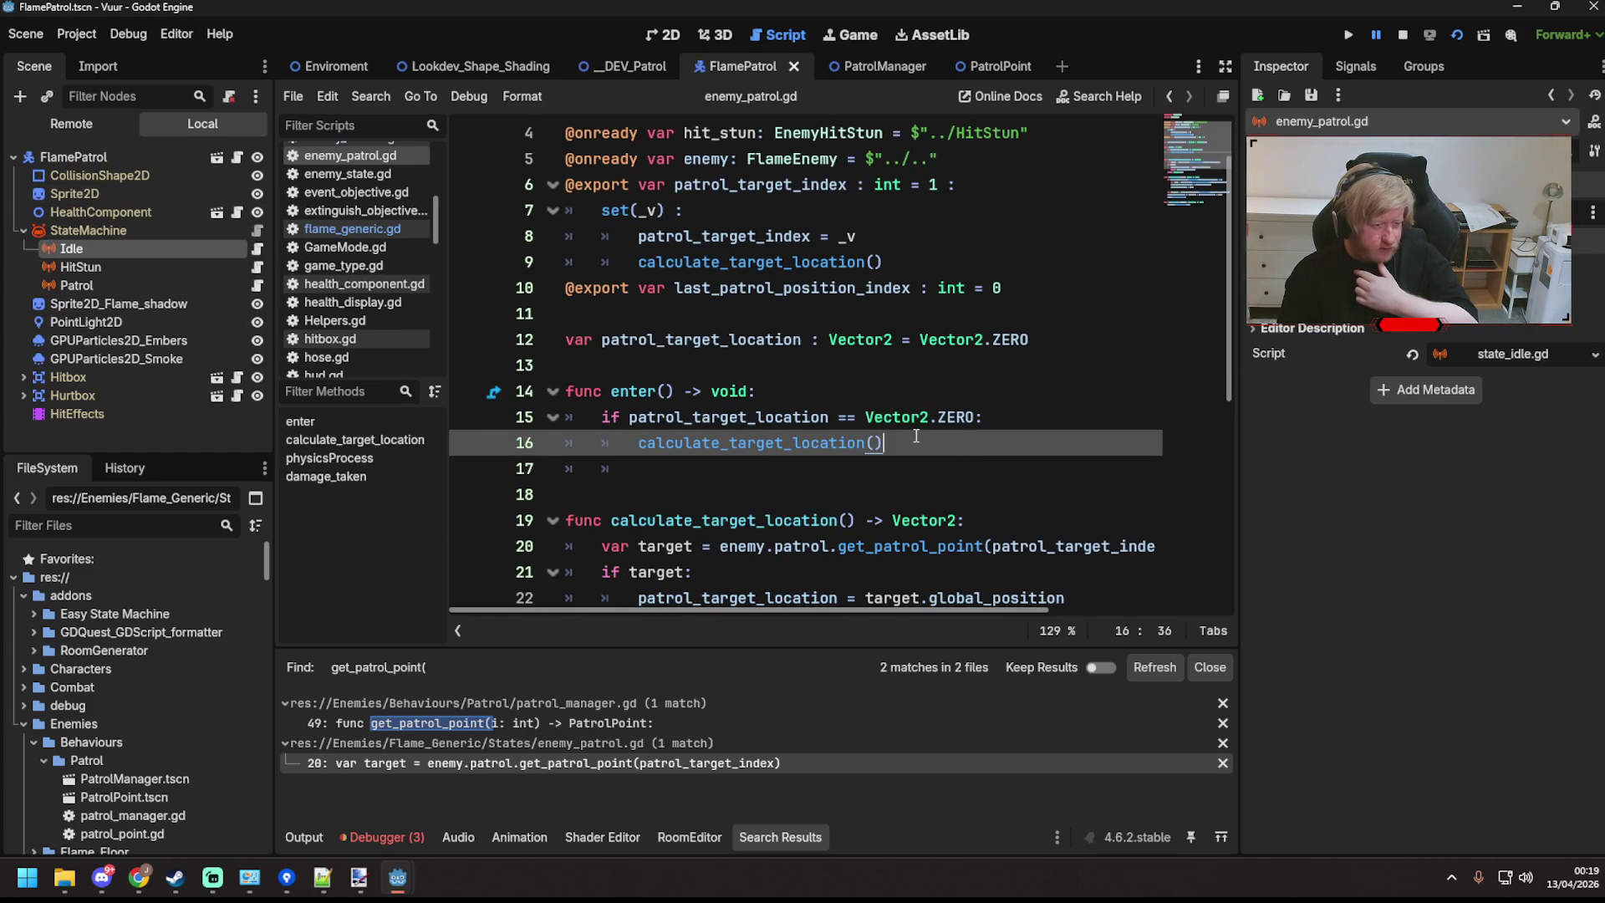
Change state_idle.gd line 7 to also require enemy.patrol.has_patrol_points, save, and run _DEV_Patrol
{"action": "left_click", "coordinate": [258, 248]}
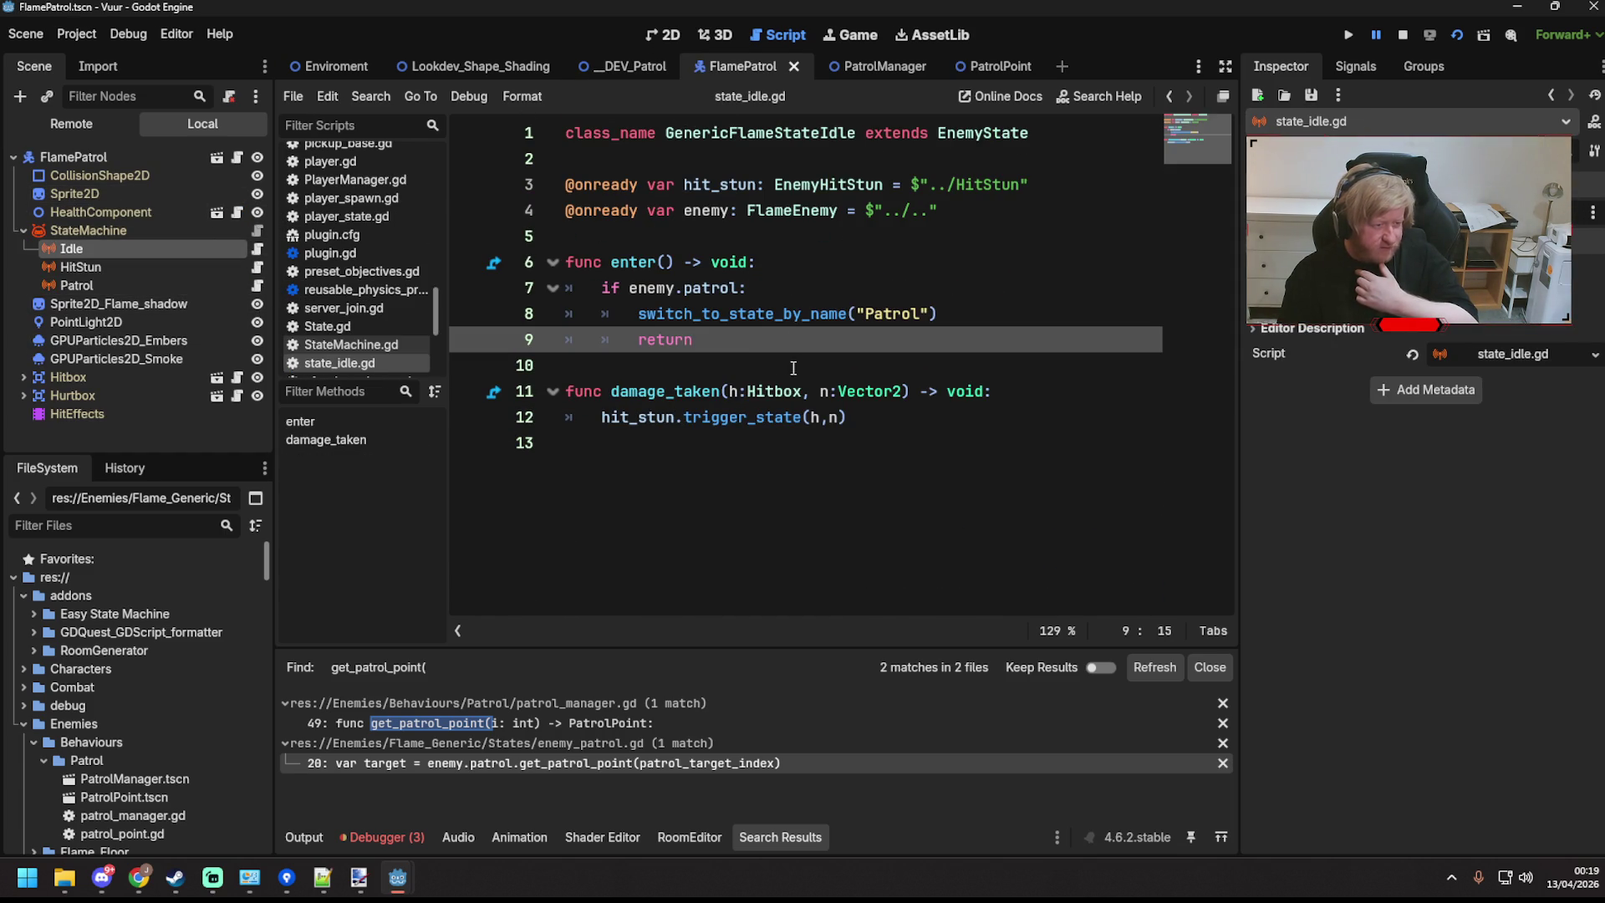
{"action": "left_click", "coordinate": [739, 291]}
{"action": "type", "text": "and enemy.patr"}
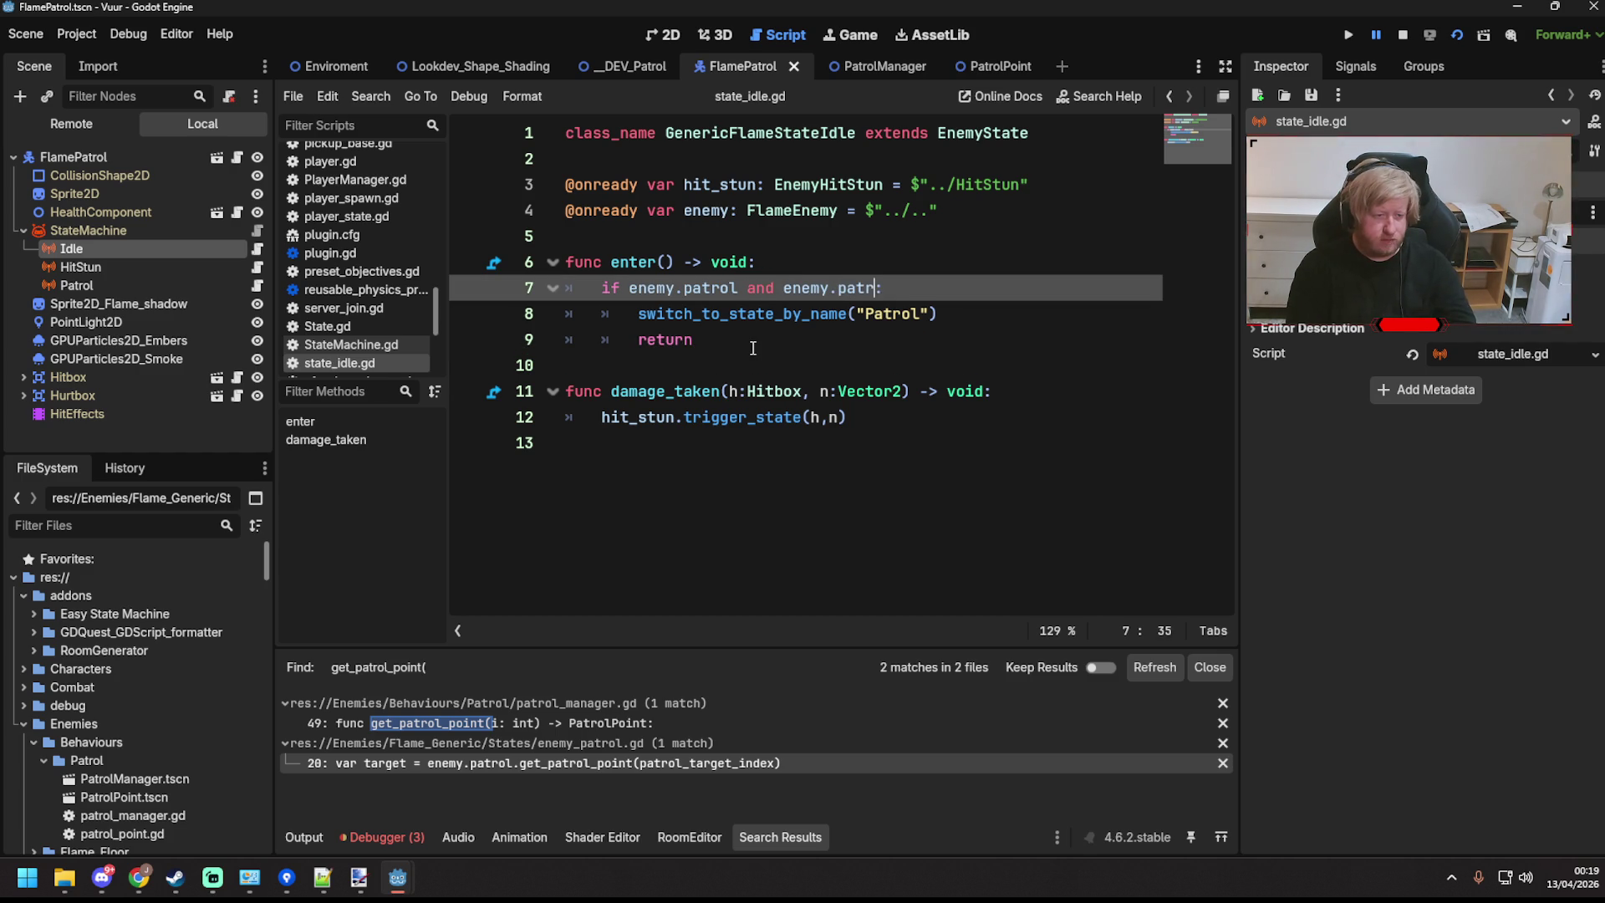
{"action": "type", "text": ".has"}
{"action": "key", "text": "Return"}
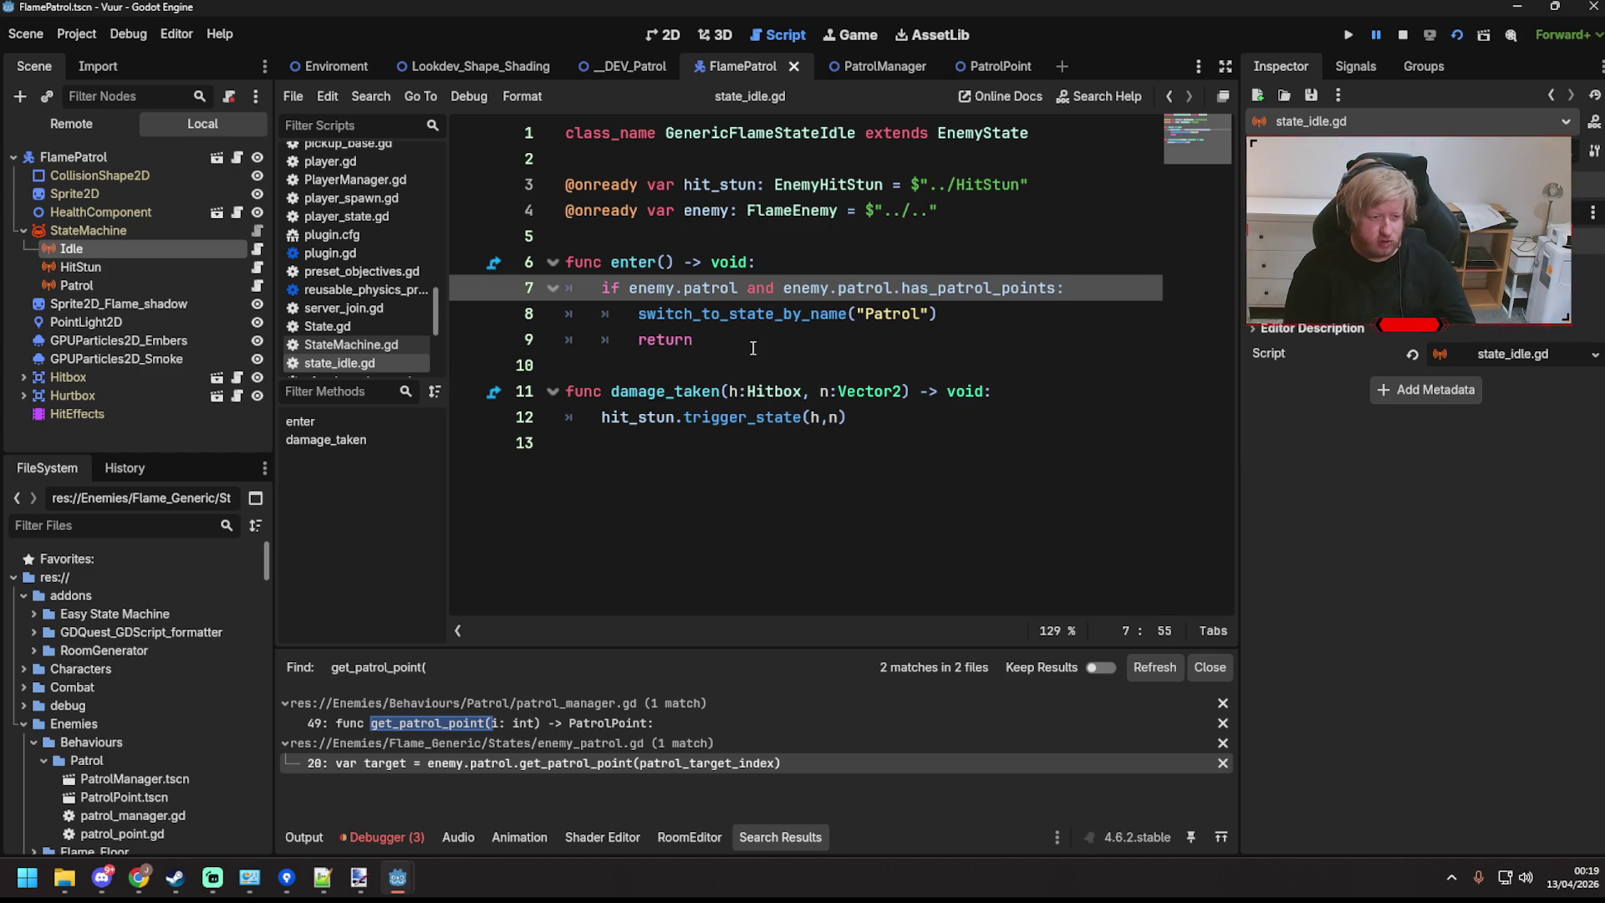
{"action": "key", "text": "ctrl+s"}
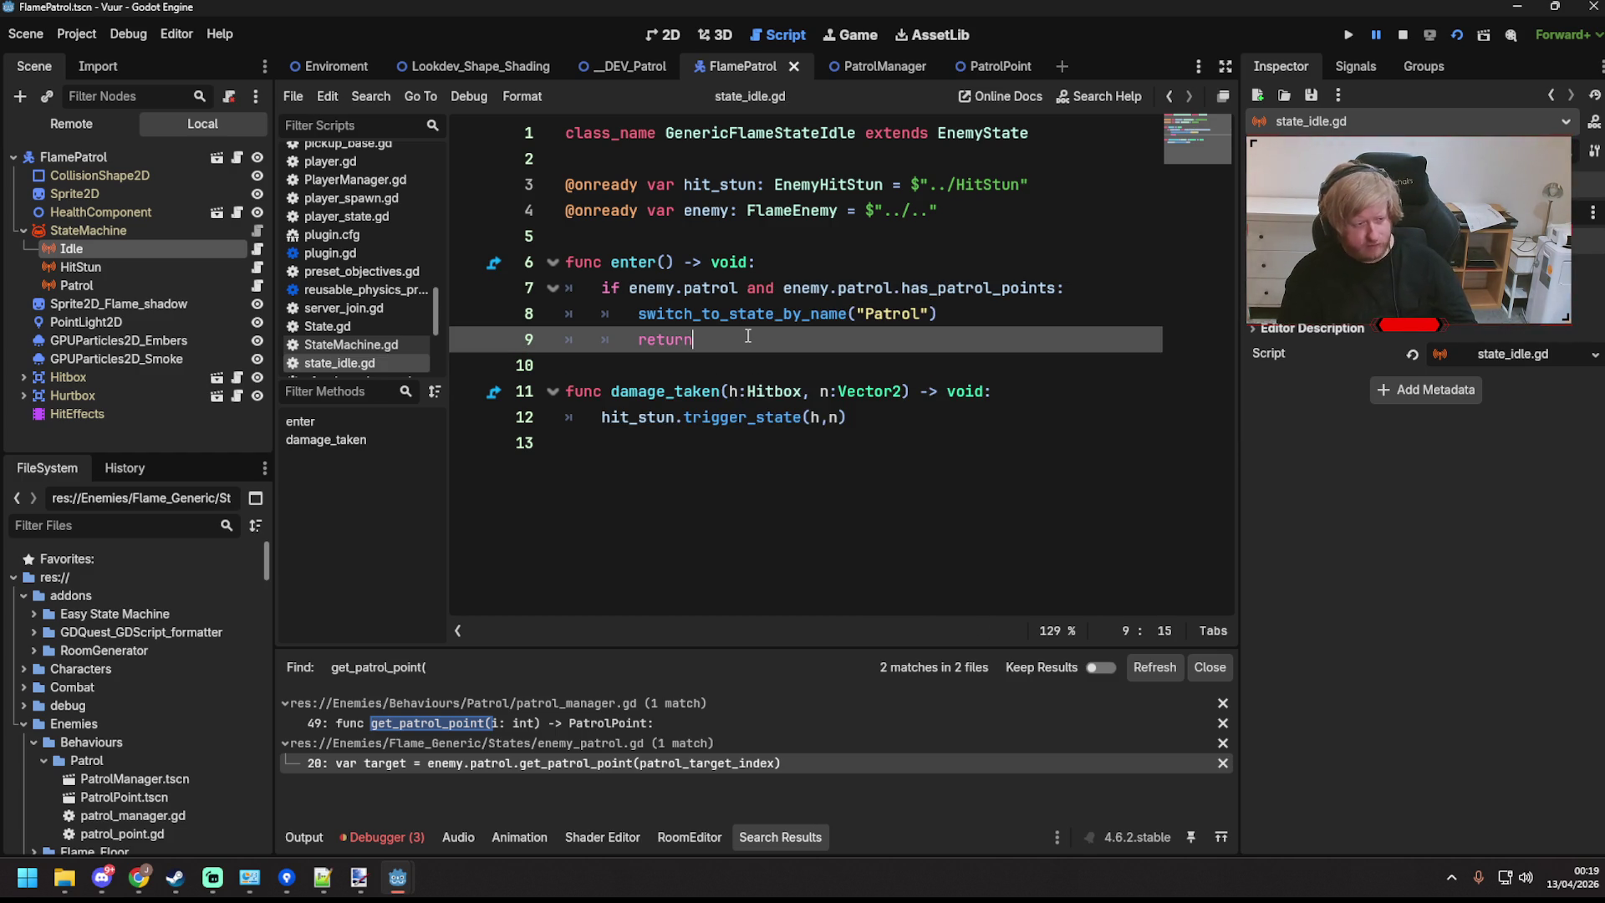
{"action": "left_click", "coordinate": [631, 65]}
{"action": "key", "text": "F6"}
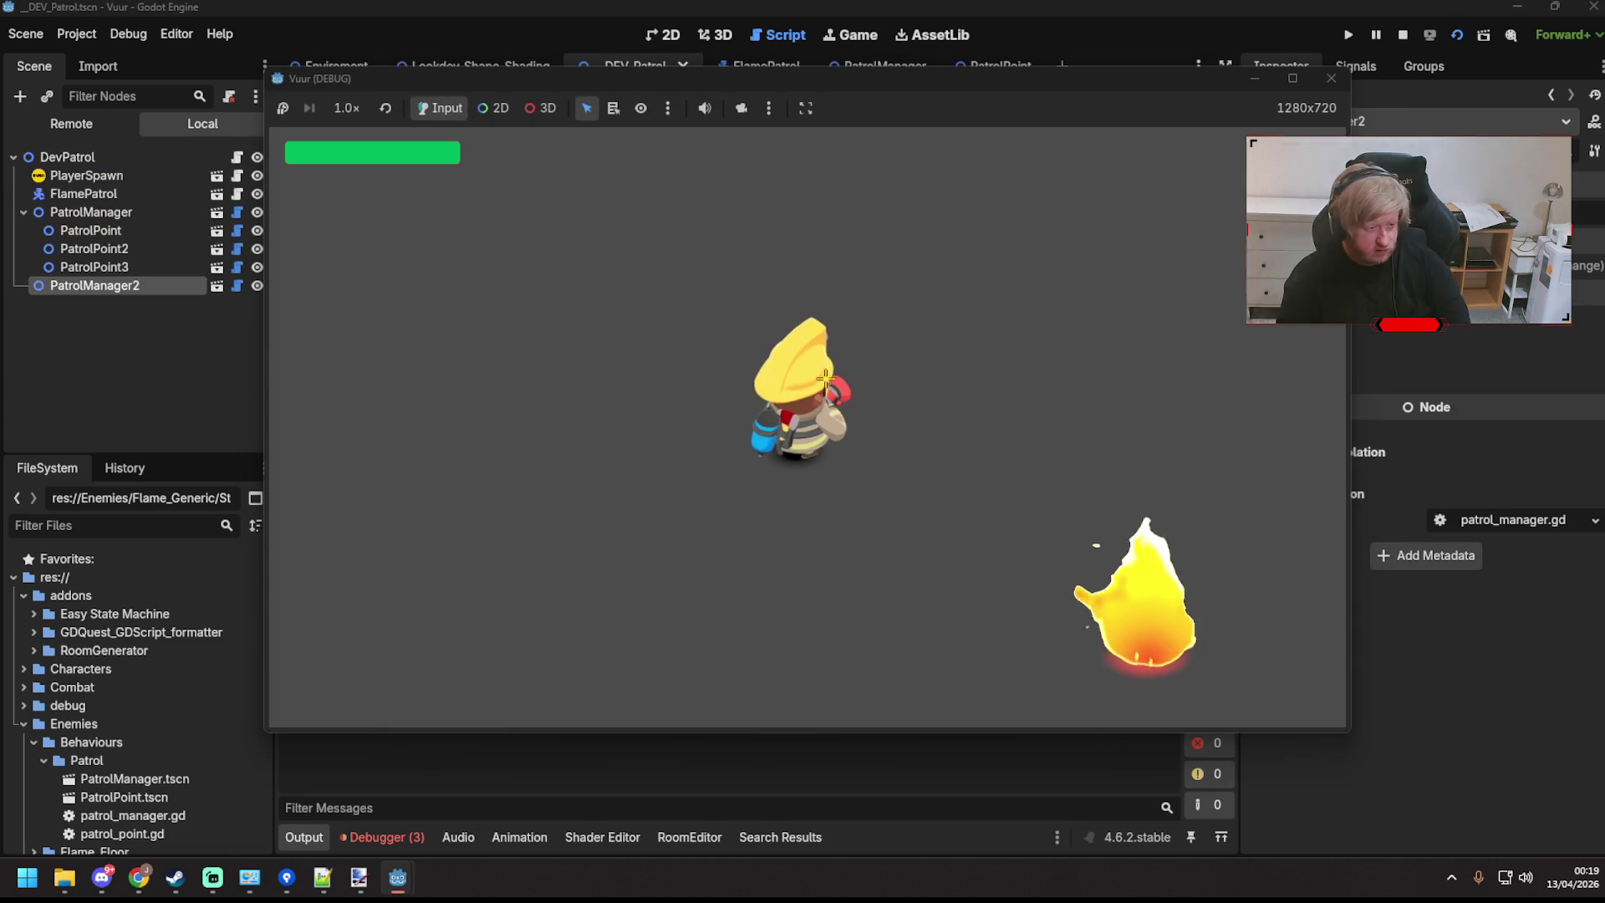
Close the running game window to end the test run
{"action": "mouse_move", "coordinate": [1044, 518]}
{"action": "left_mouse_down"}
{"action": "mouse_move", "coordinate": [1087, 535]}
{"action": "mouse_move", "coordinate": [1146, 473]}
{"action": "mouse_move", "coordinate": [1071, 380]}
{"action": "mouse_move", "coordinate": [874, 580]}
{"action": "left_mouse_up"}
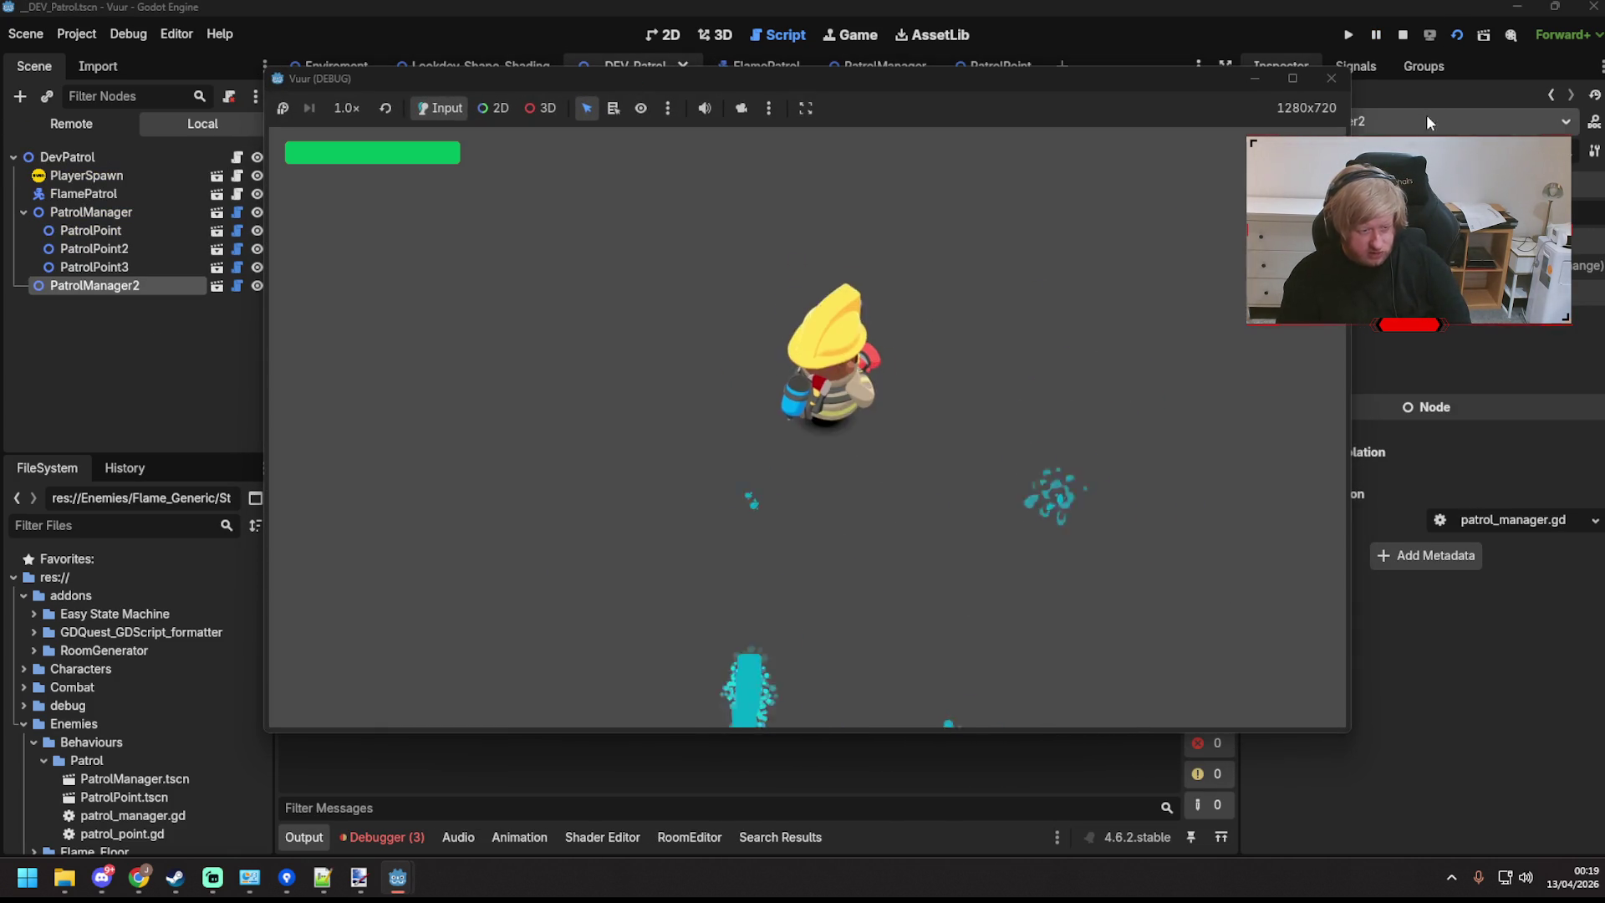
{"action": "left_click", "coordinate": [1332, 78]}
{"action": "key", "text": "ctrl+s"}
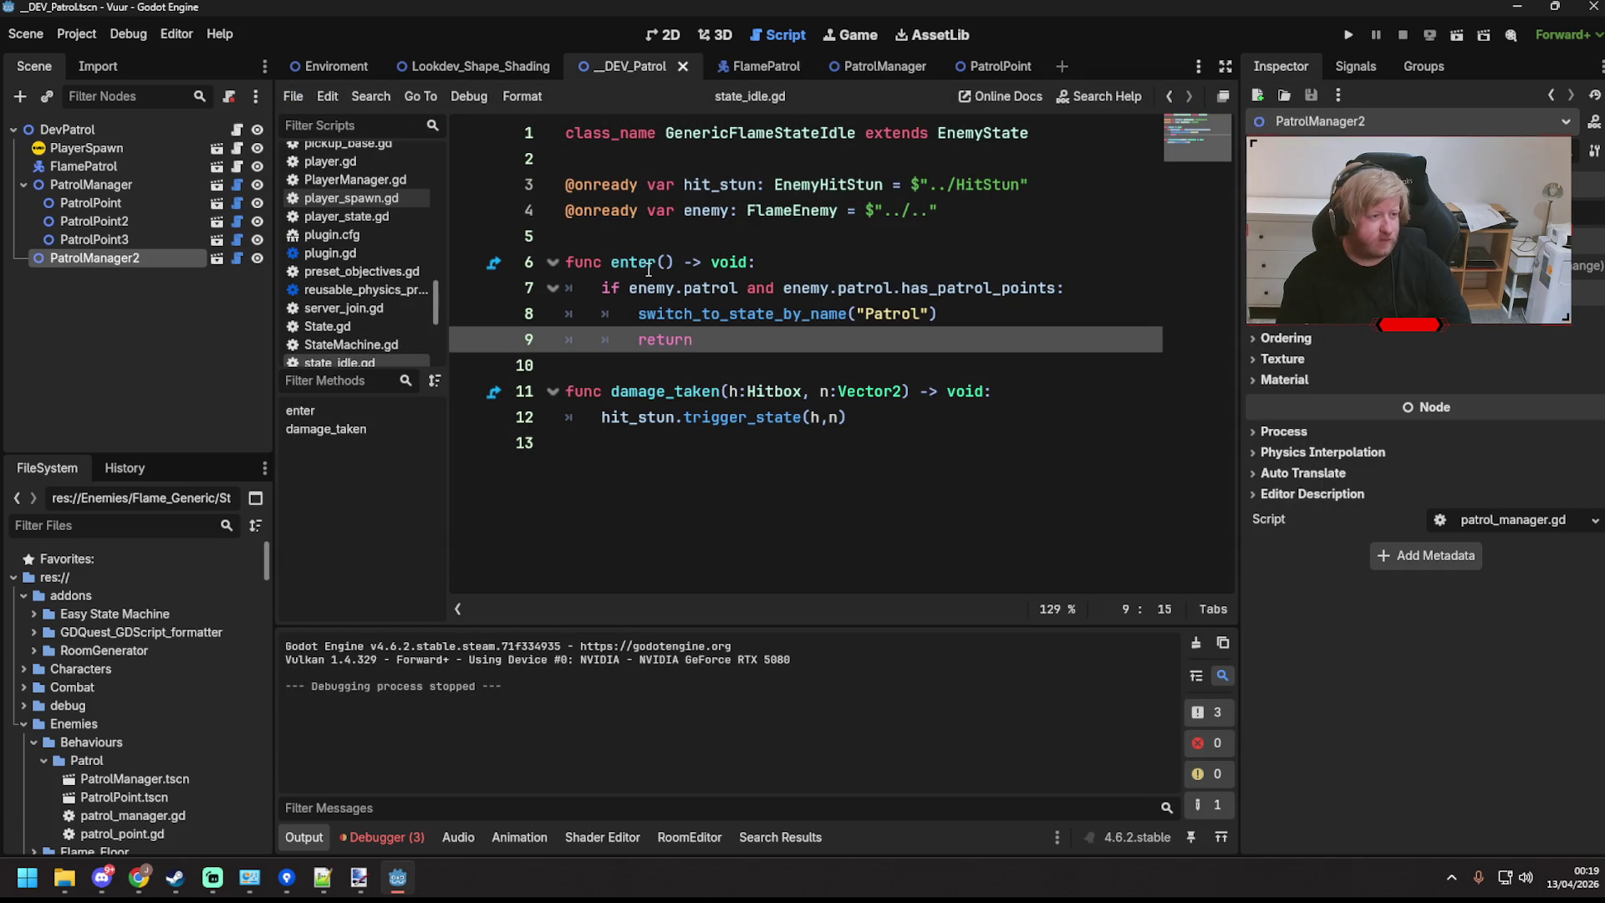
Review the enter function's return line in state_idle.gd, then return to the _DEV_Patrol scene
{"action": "left_click", "coordinate": [651, 262]}
{"action": "left_click", "coordinate": [770, 339]}
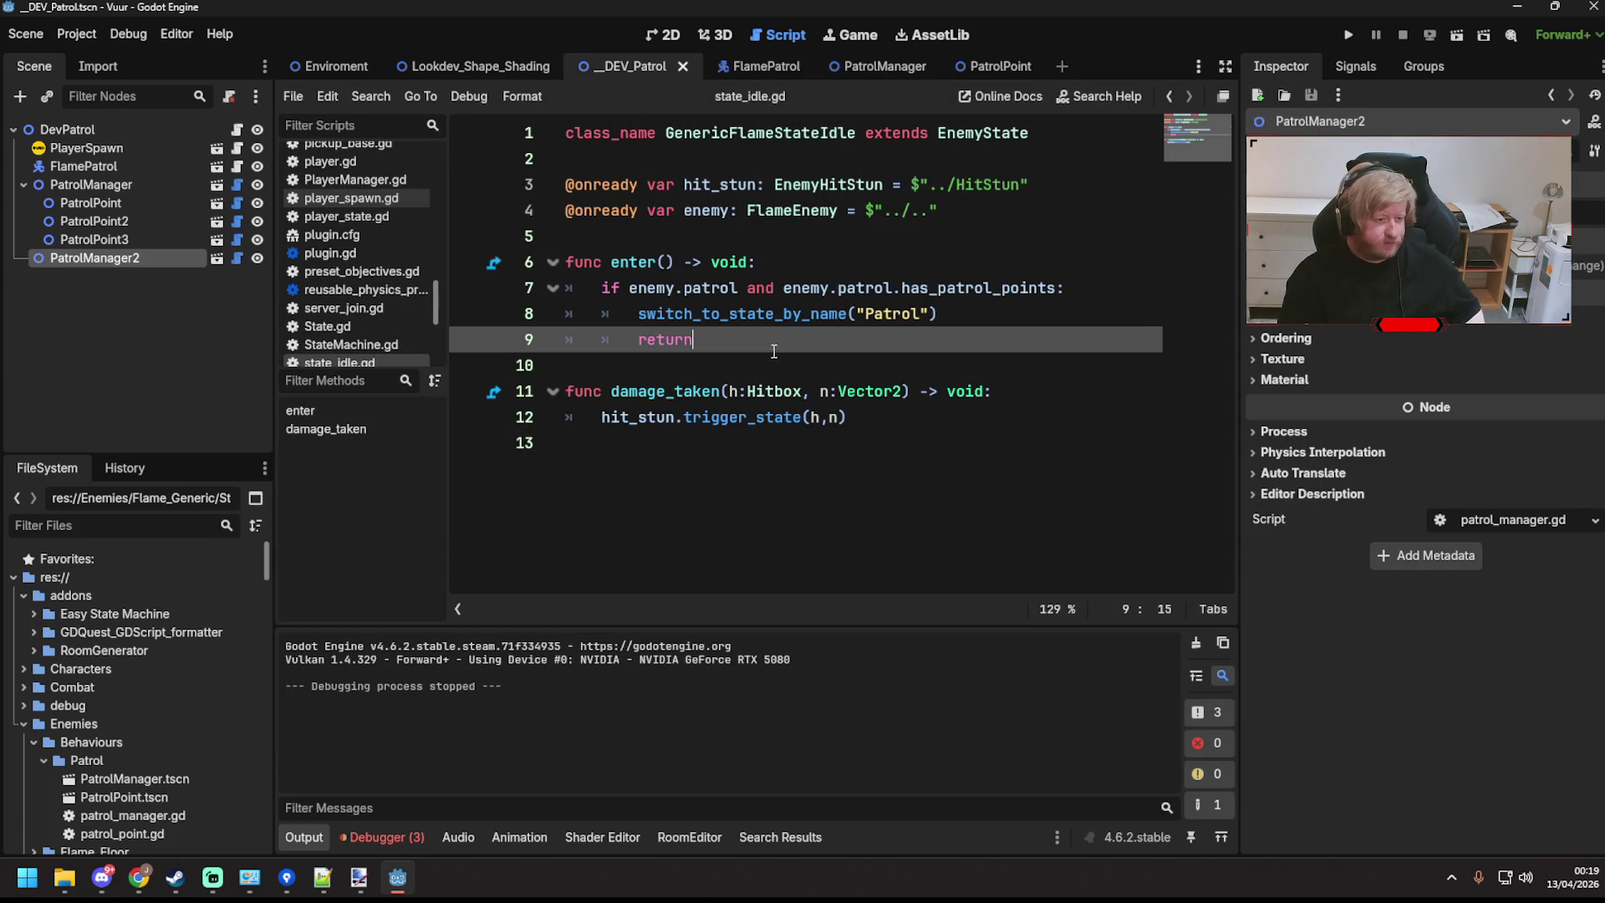
{"action": "left_click", "coordinate": [774, 354]}
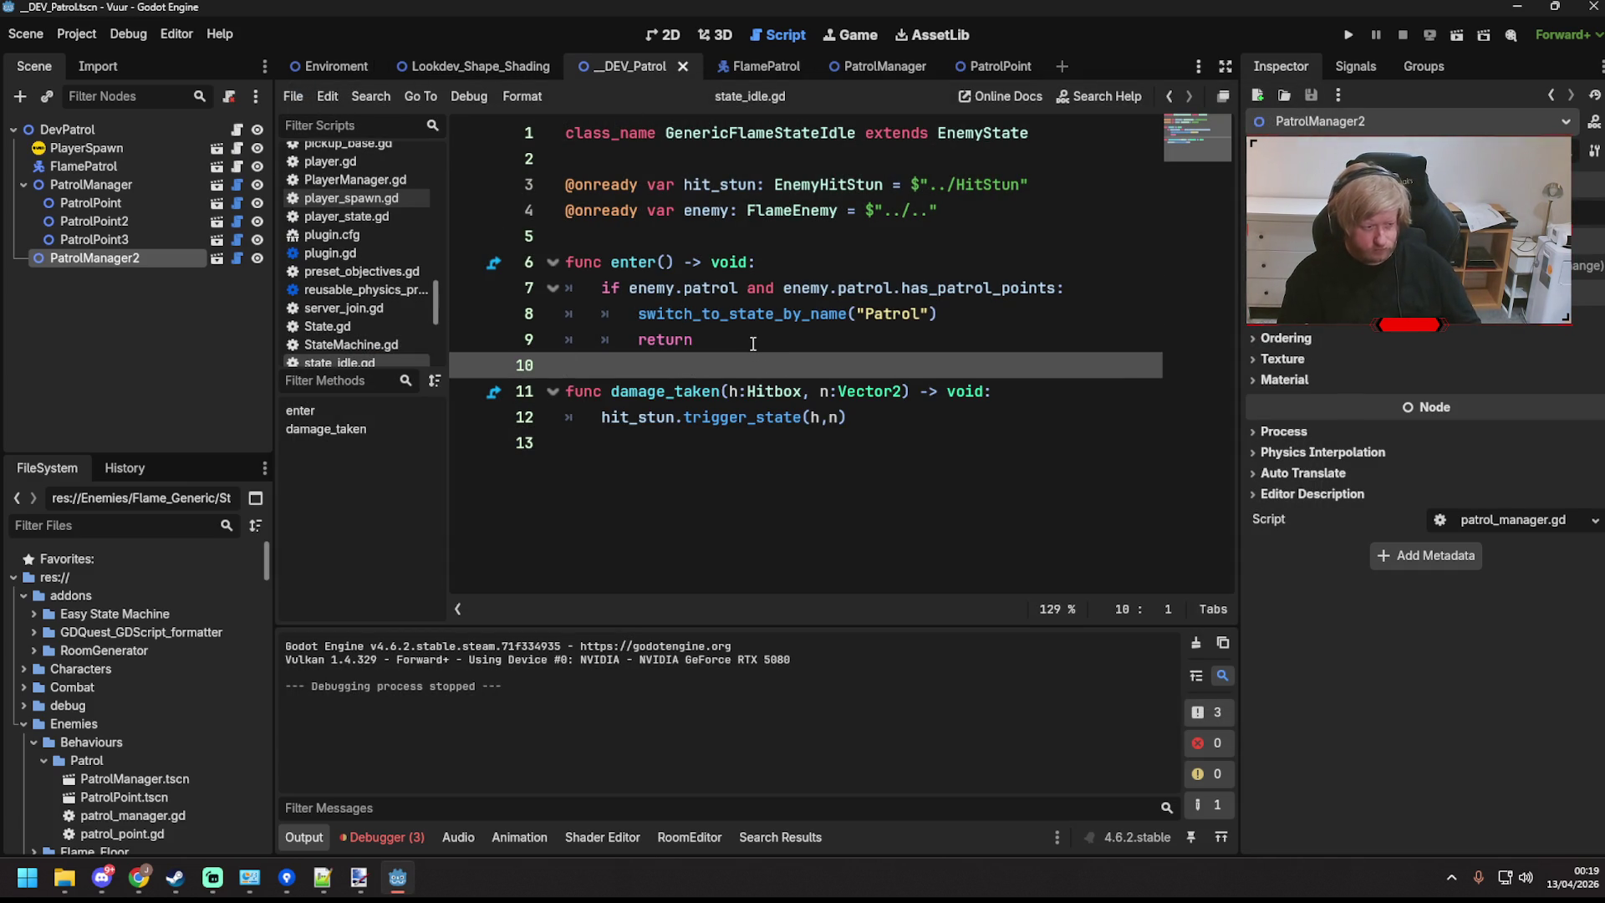
{"action": "left_click", "coordinate": [755, 338]}
{"action": "scroll", "coordinate": [344, 283], "scroll_direction": "up", "scroll_amount": 3}
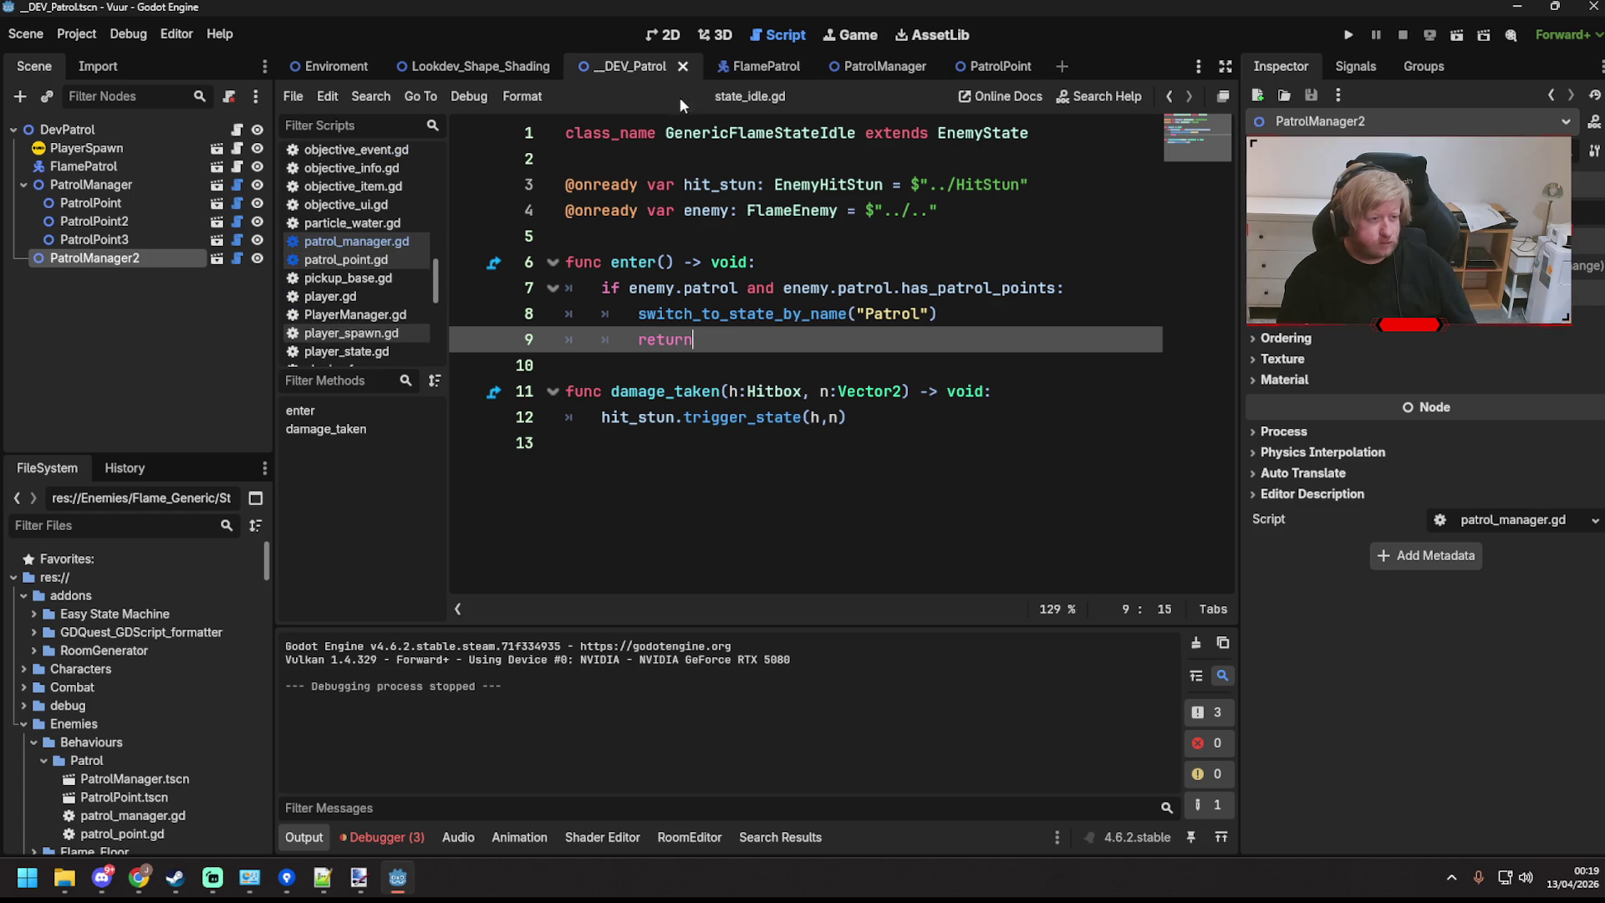
{"action": "left_click", "coordinate": [735, 67]}
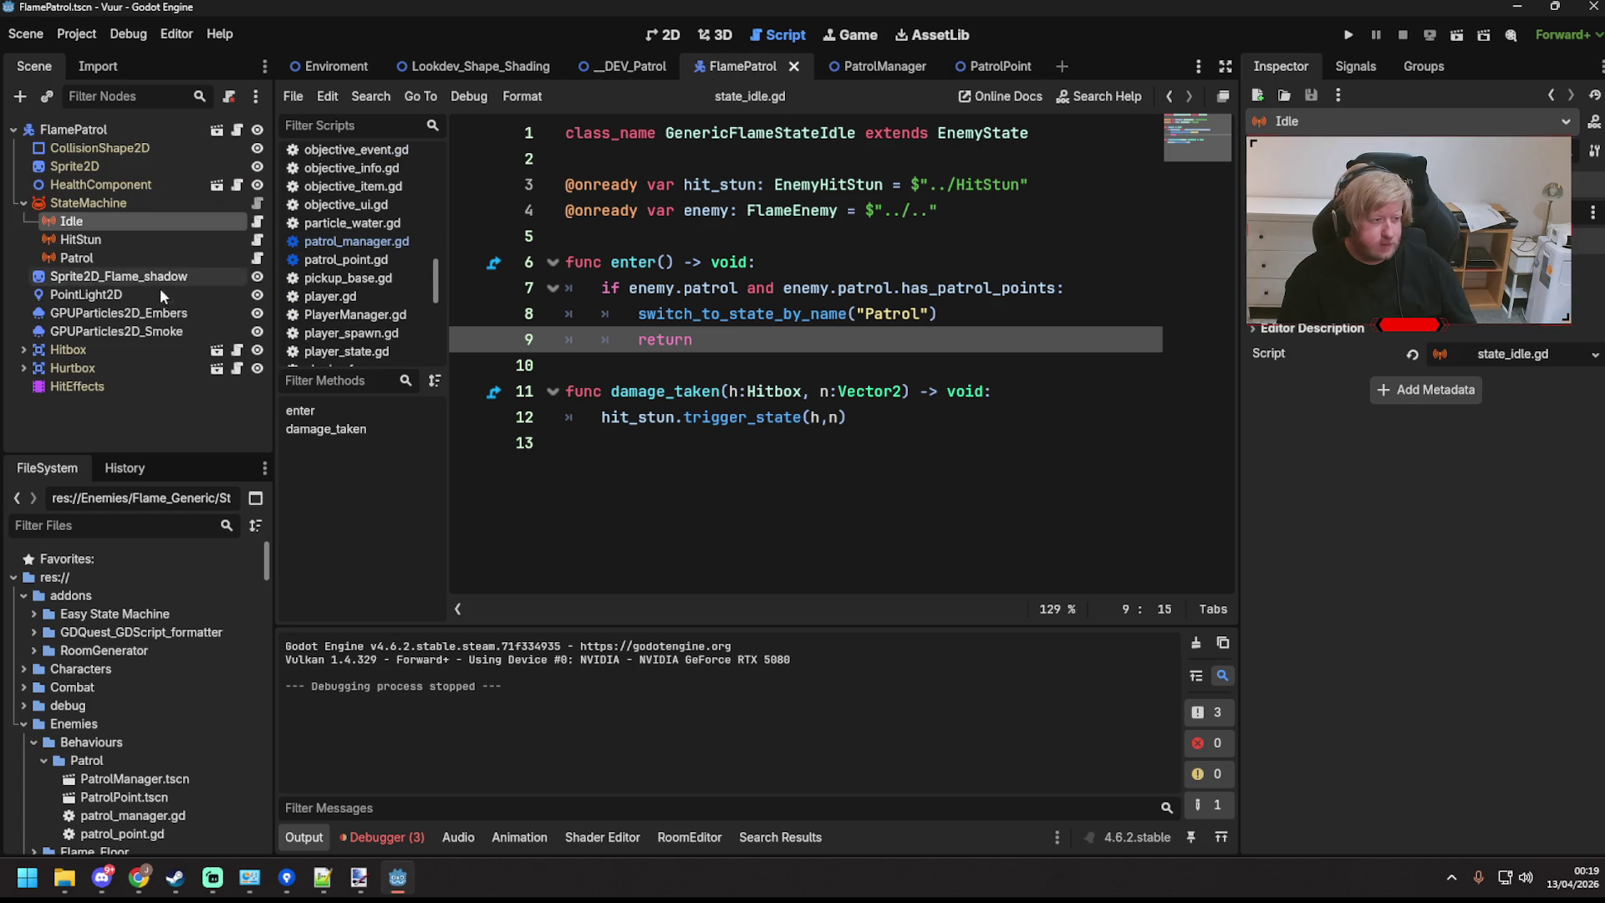
{"action": "left_click", "coordinate": [599, 68]}
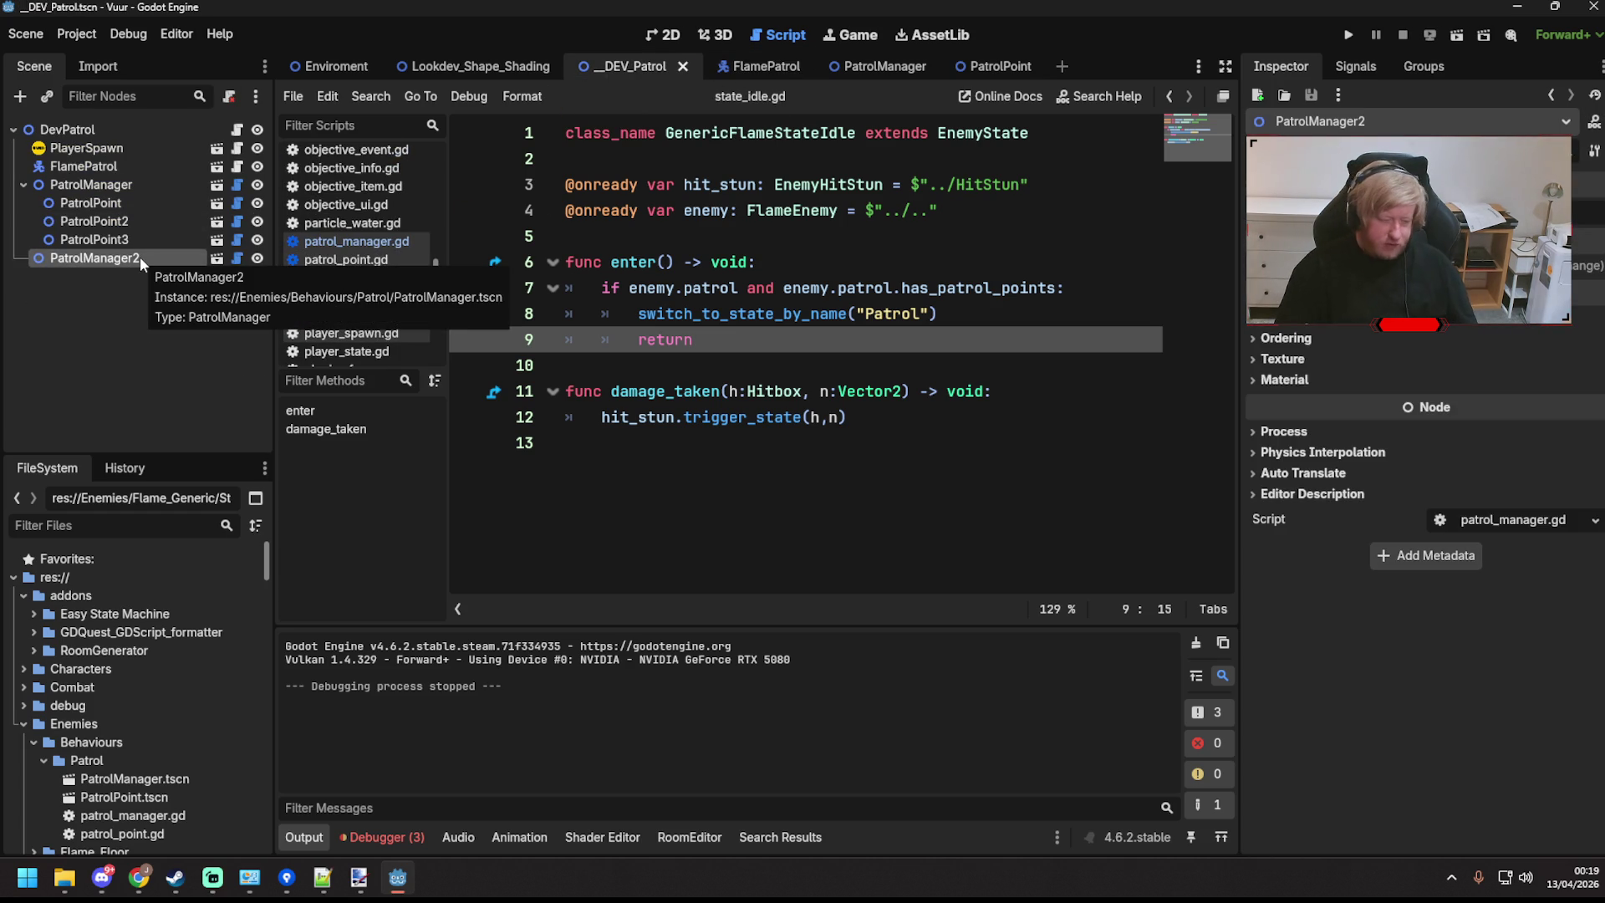
Delete the PatrolManager2 node and save the DEV_Patrol scene
{"action": "key", "text": "Delete"}
{"action": "key", "text": "Return"}
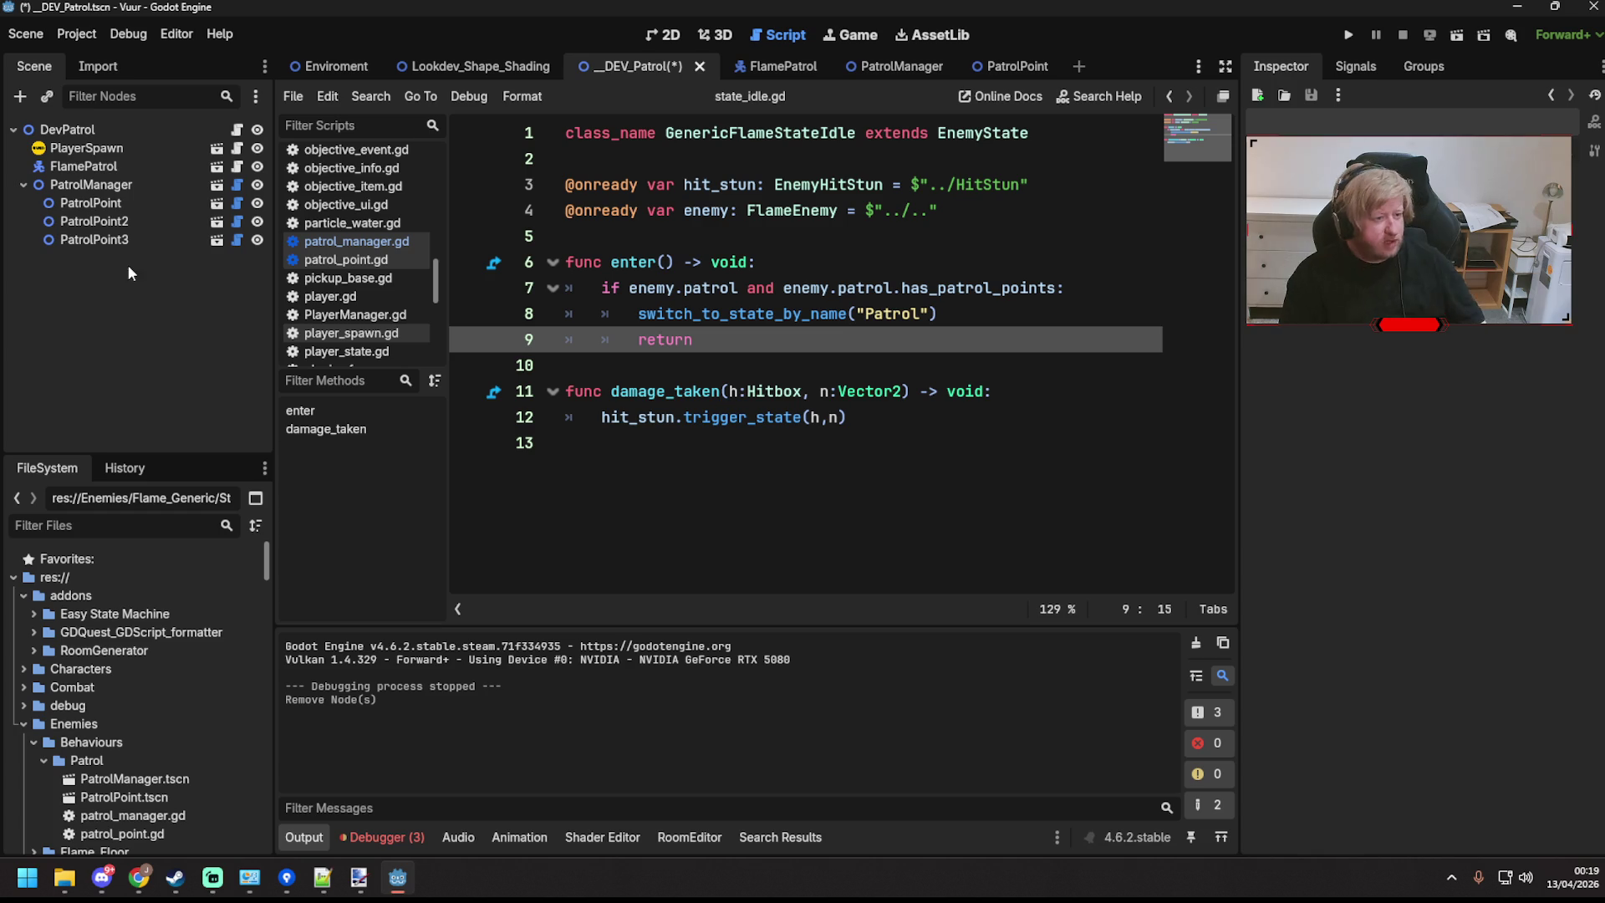
{"action": "key", "text": "ctrl+s"}
{"action": "left_click", "coordinate": [127, 187]}
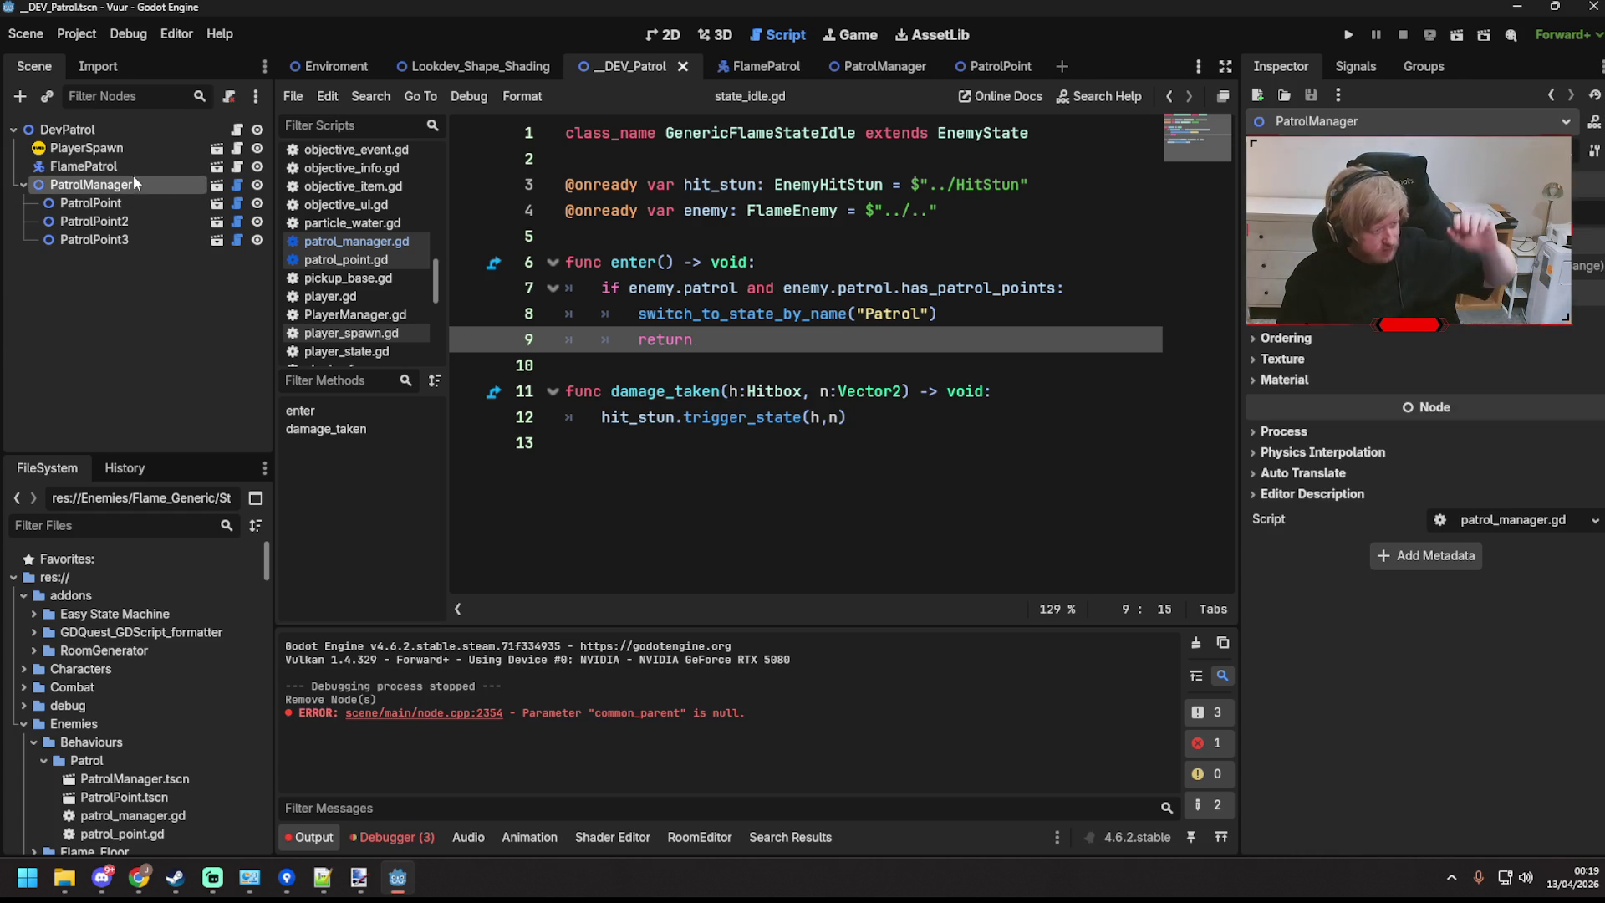
{"action": "left_click", "coordinate": [237, 184]}
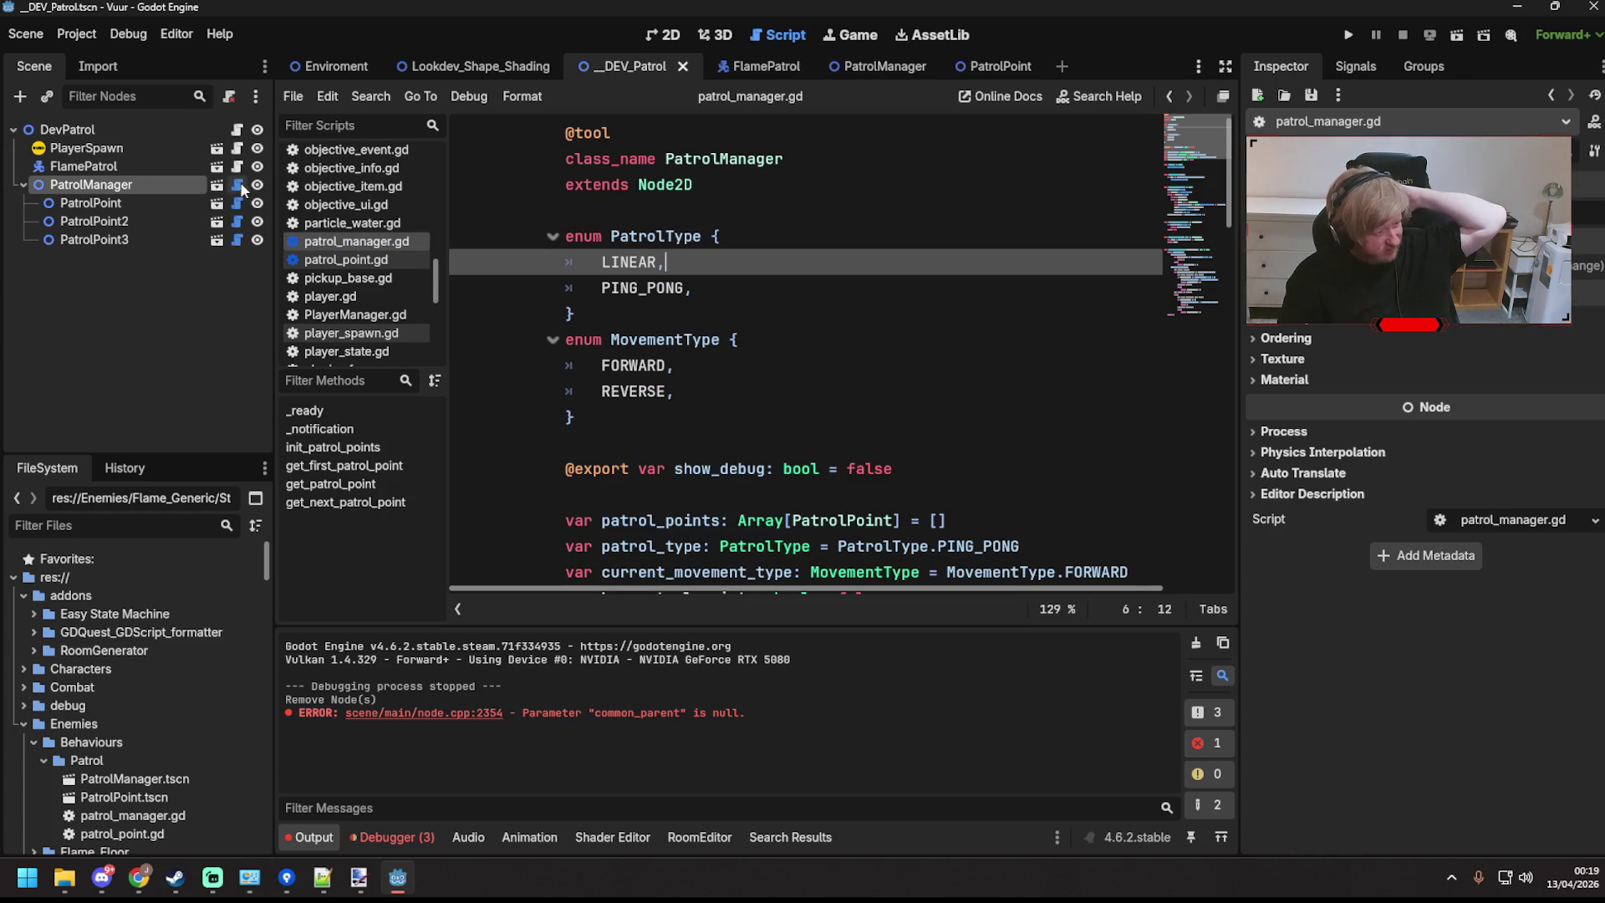
{"action": "scroll", "coordinate": [797, 466], "scroll_direction": "down", "scroll_amount": 2}
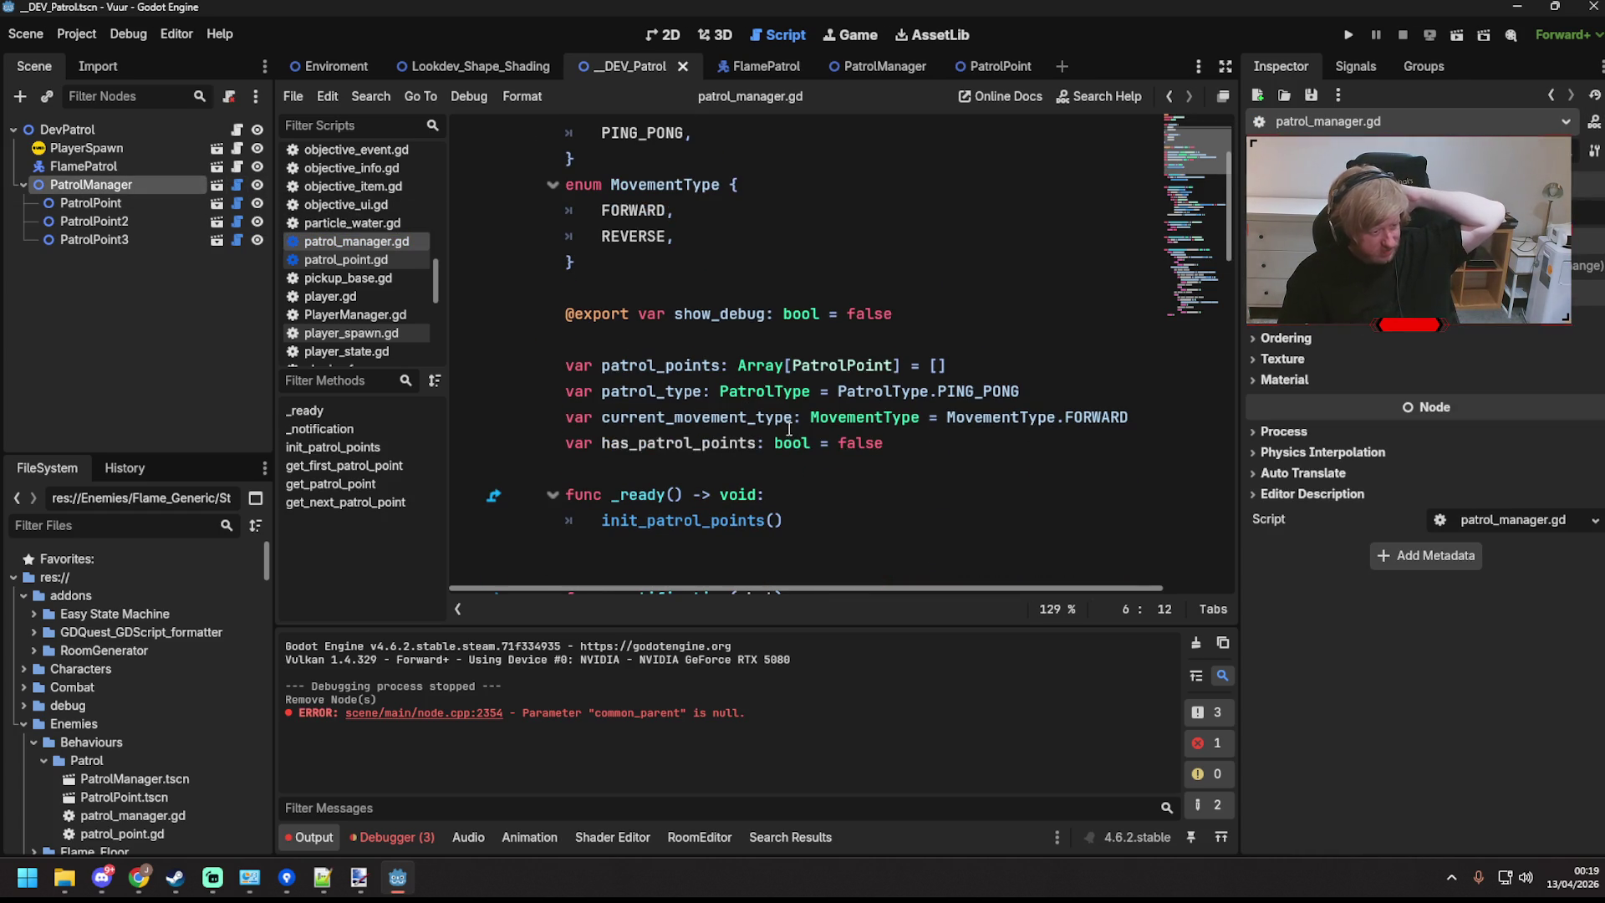
{"action": "scroll", "coordinate": [752, 428], "scroll_direction": "up", "scroll_amount": 2}
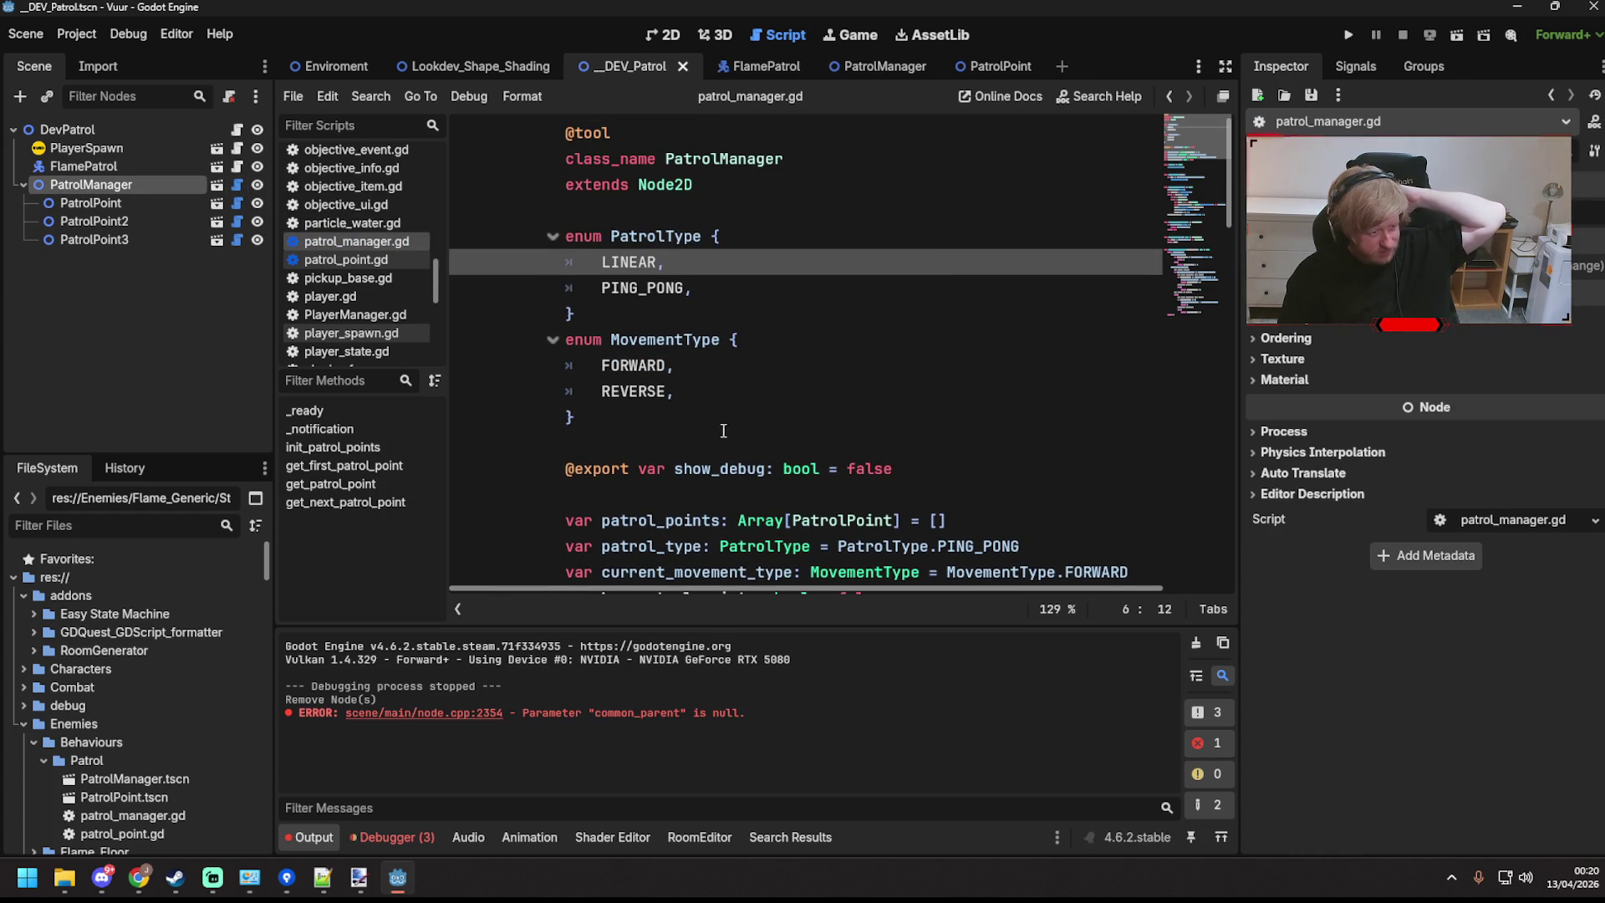
{"action": "left_click", "coordinate": [568, 545]}
{"action": "type", "text": "@export"}
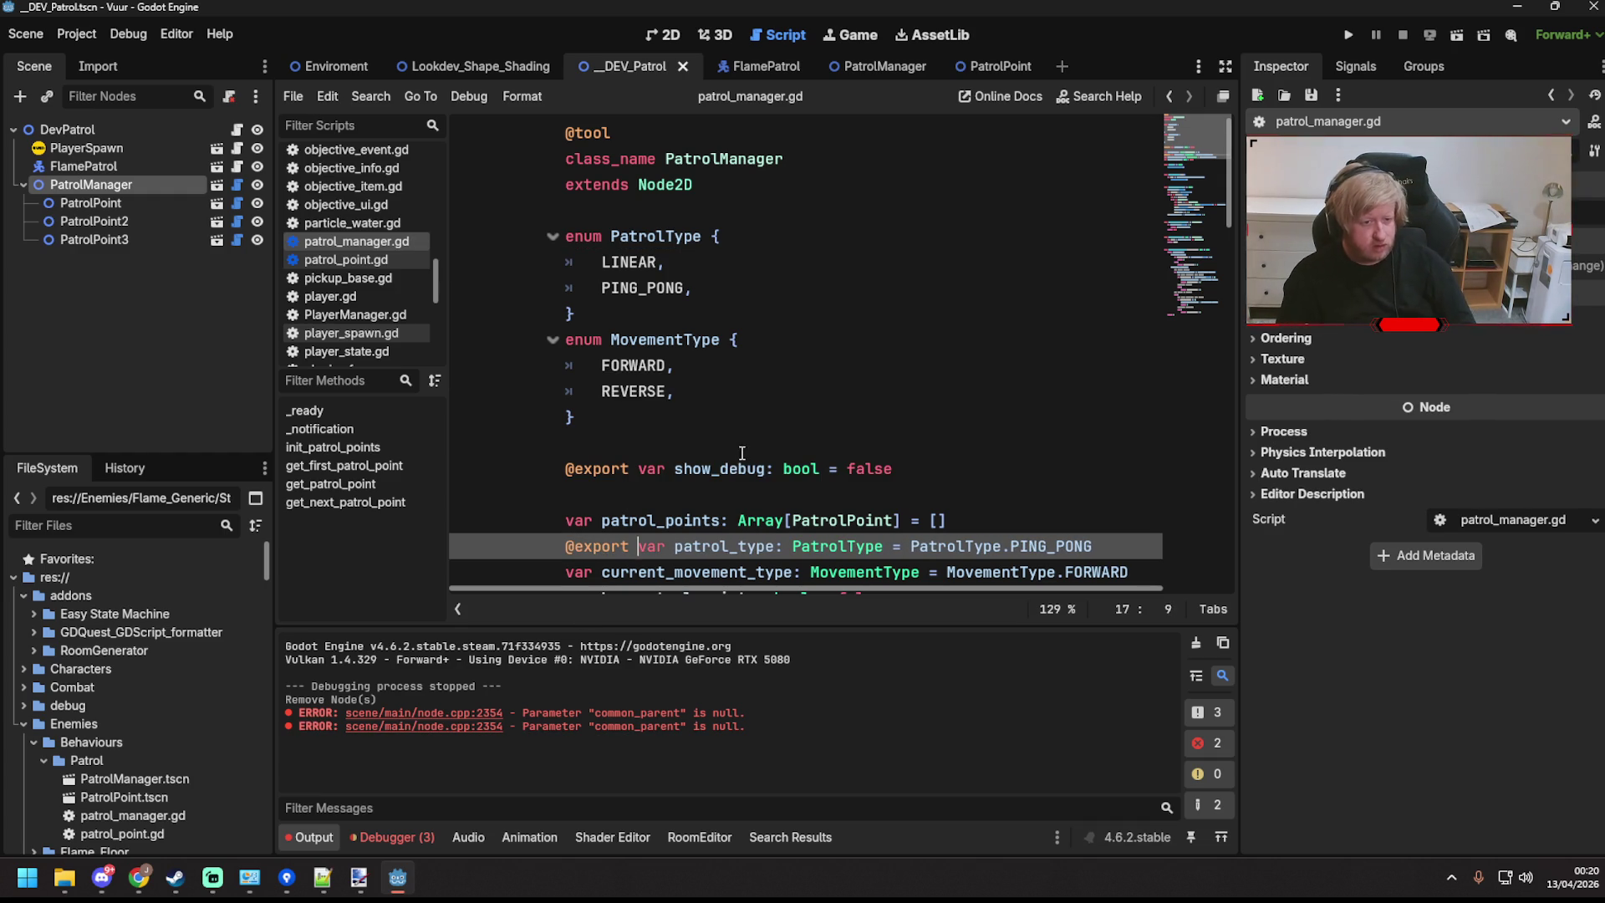
{"action": "left_click", "coordinate": [742, 452]}
Check FlamePatrol in the 2D view, review the patrol_type default, then run the scene
{"action": "left_click", "coordinate": [664, 35]}
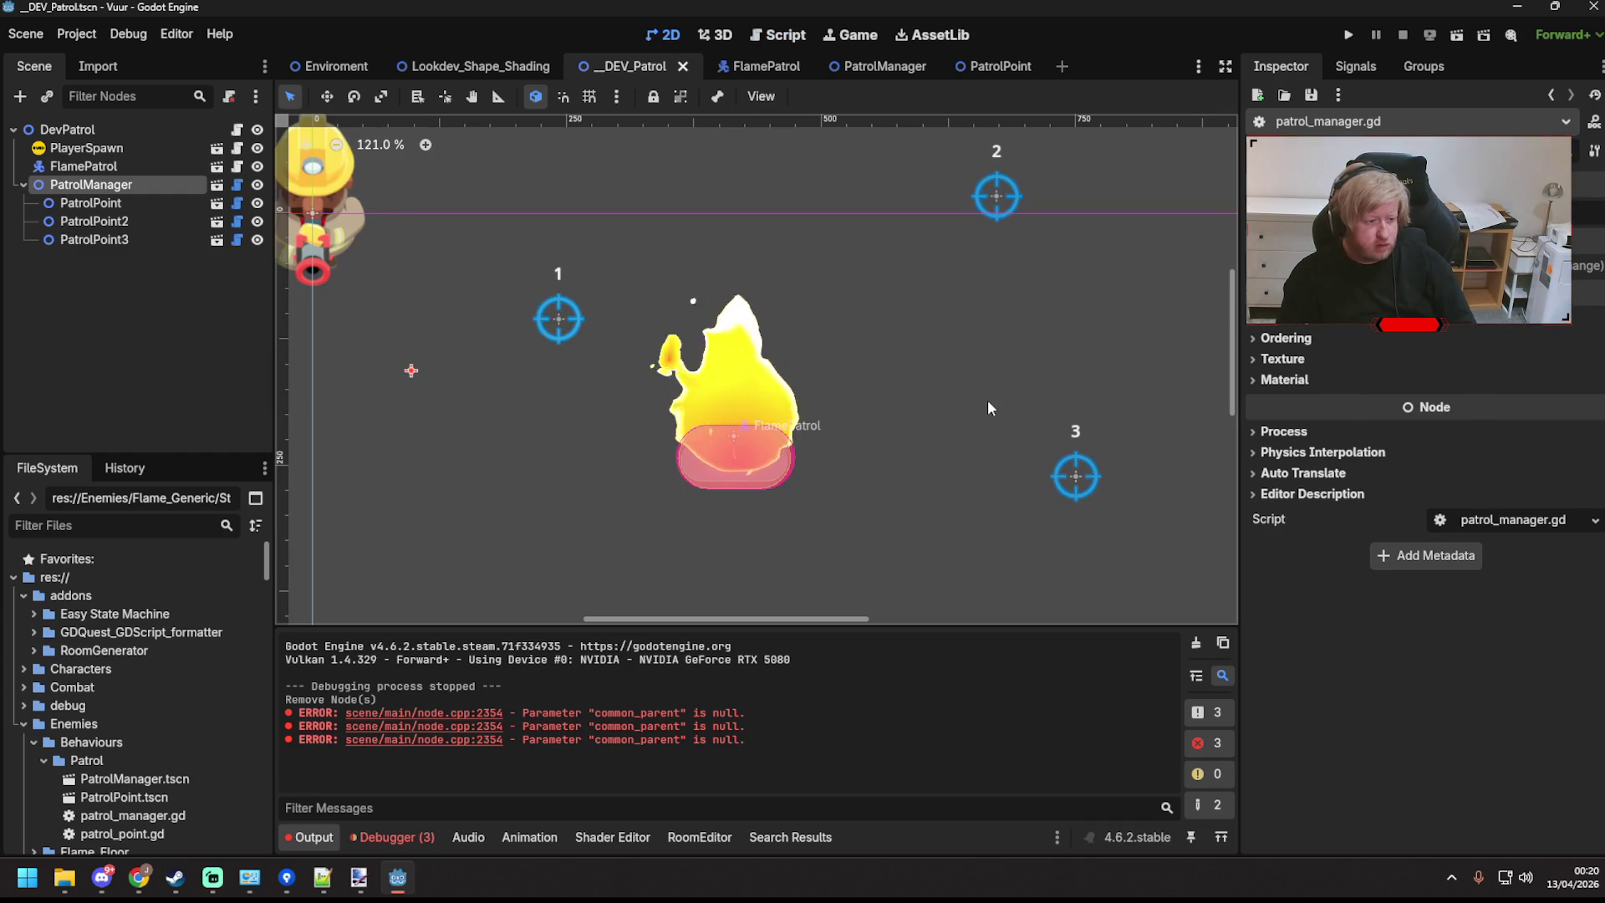
{"action": "left_click", "coordinate": [936, 408]}
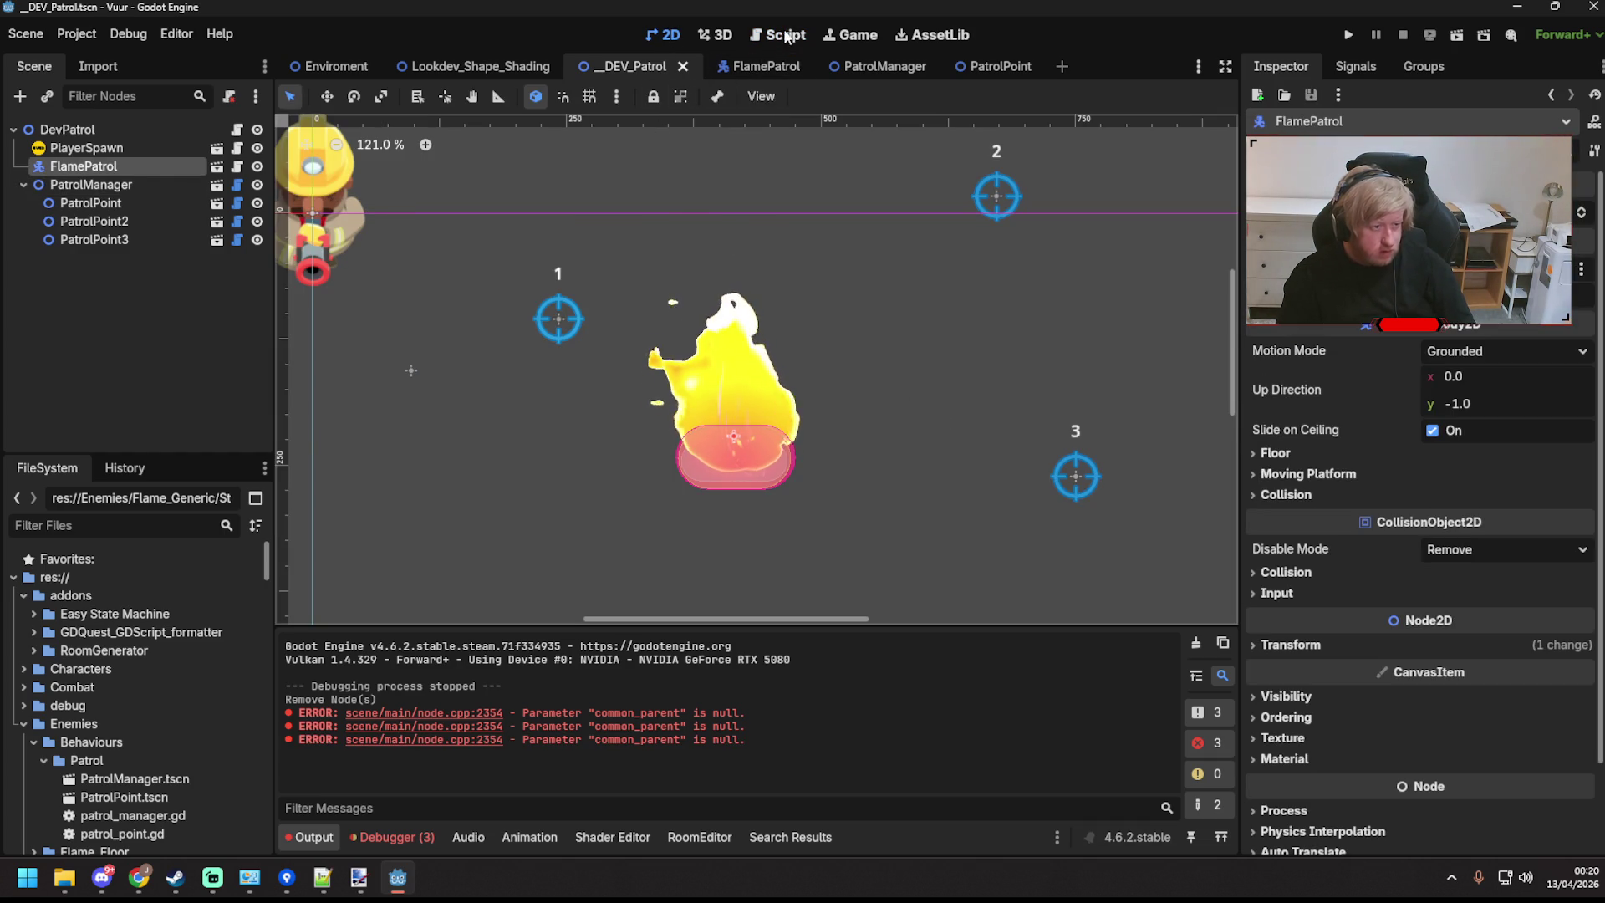
{"action": "left_click", "coordinate": [771, 35]}
{"action": "scroll", "coordinate": [846, 451], "scroll_direction": "down", "scroll_amount": 2}
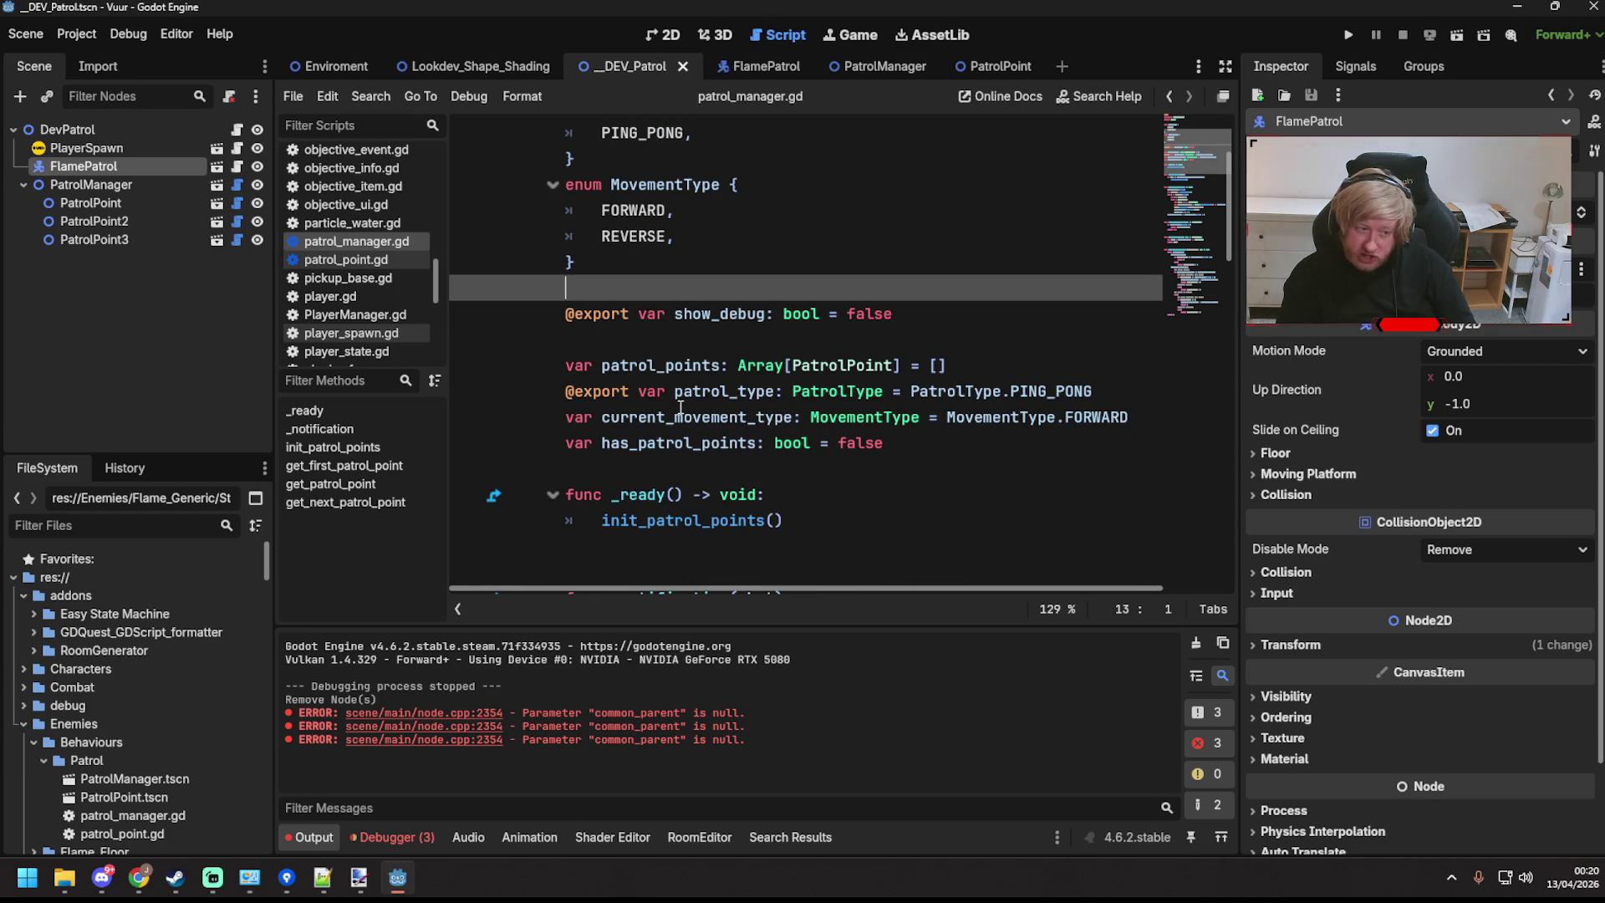
{"action": "left_click", "coordinate": [946, 391]}
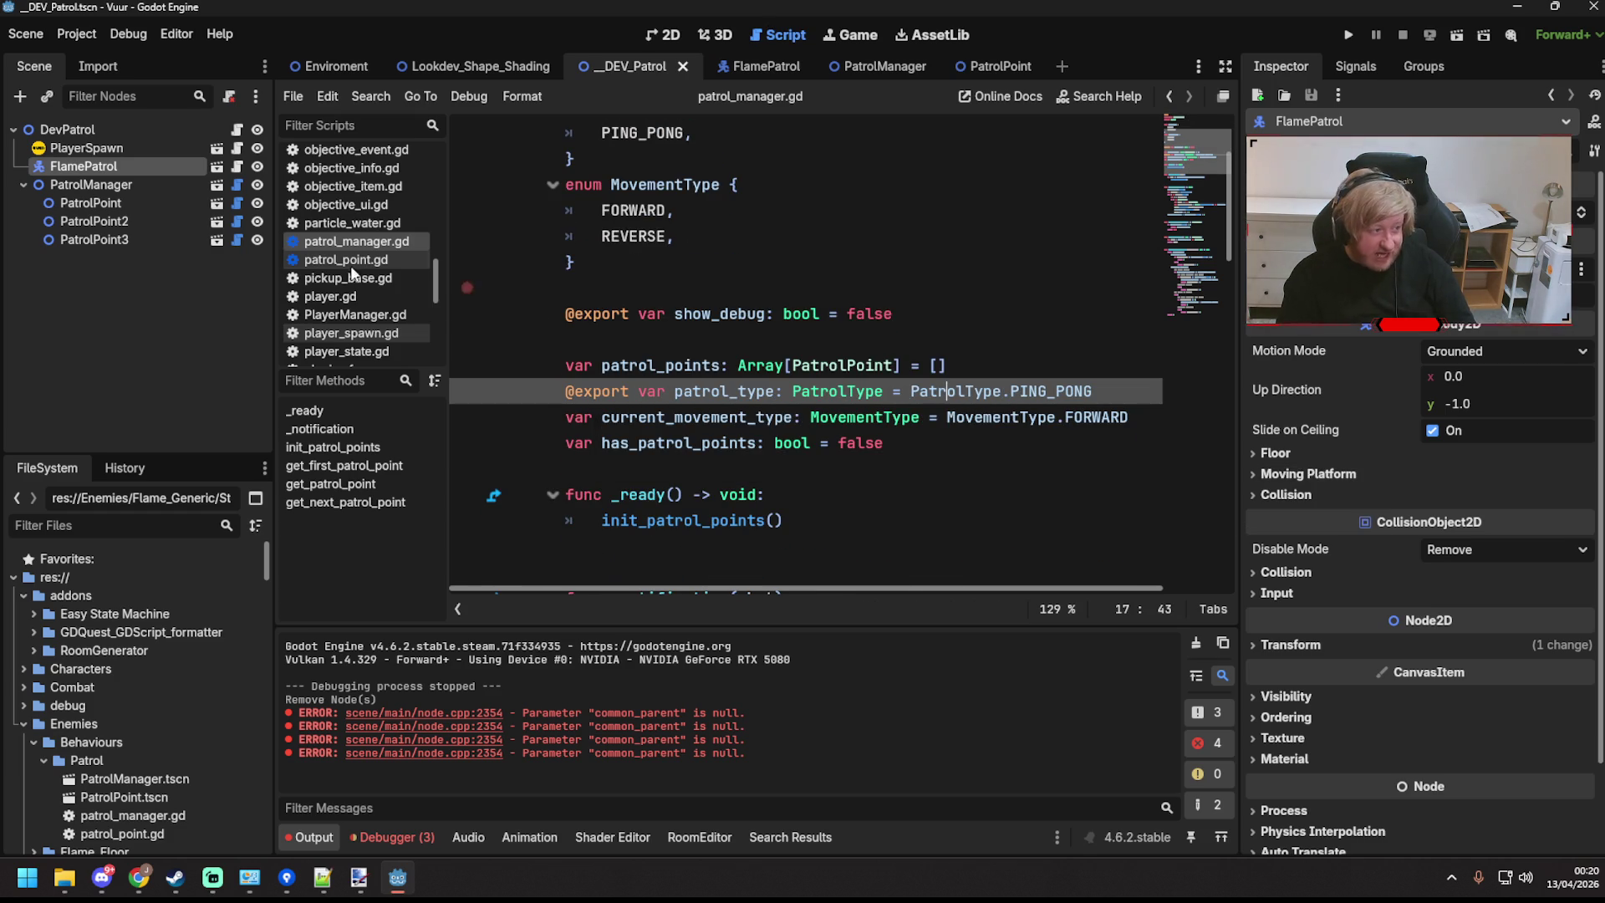
{"action": "left_click", "coordinate": [151, 186]}
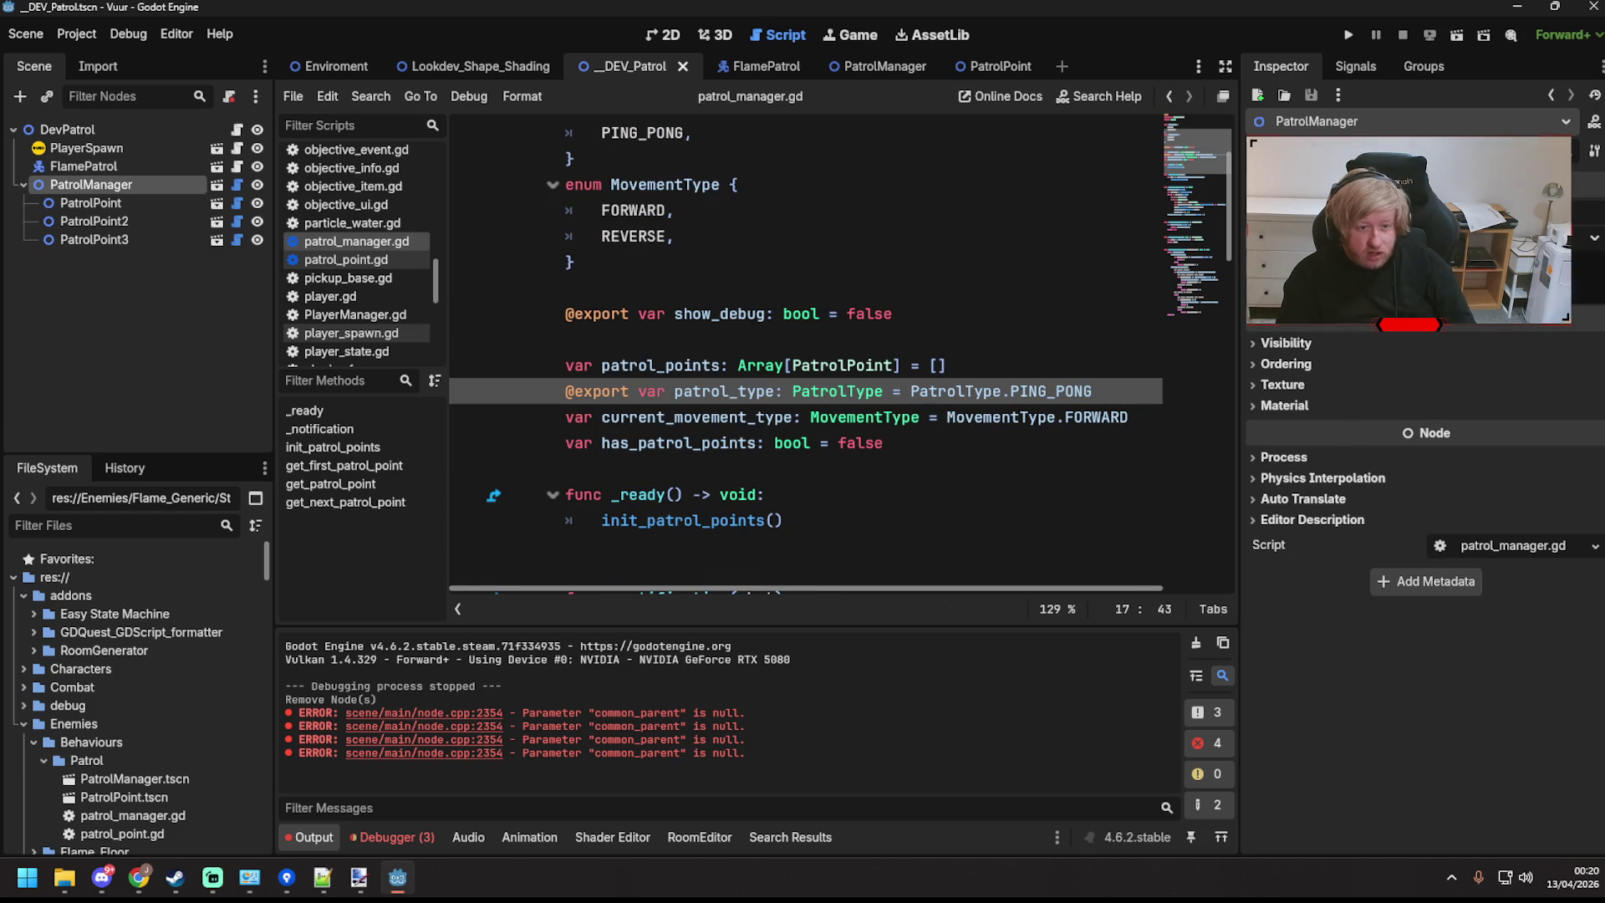
{"action": "key", "text": "F6"}
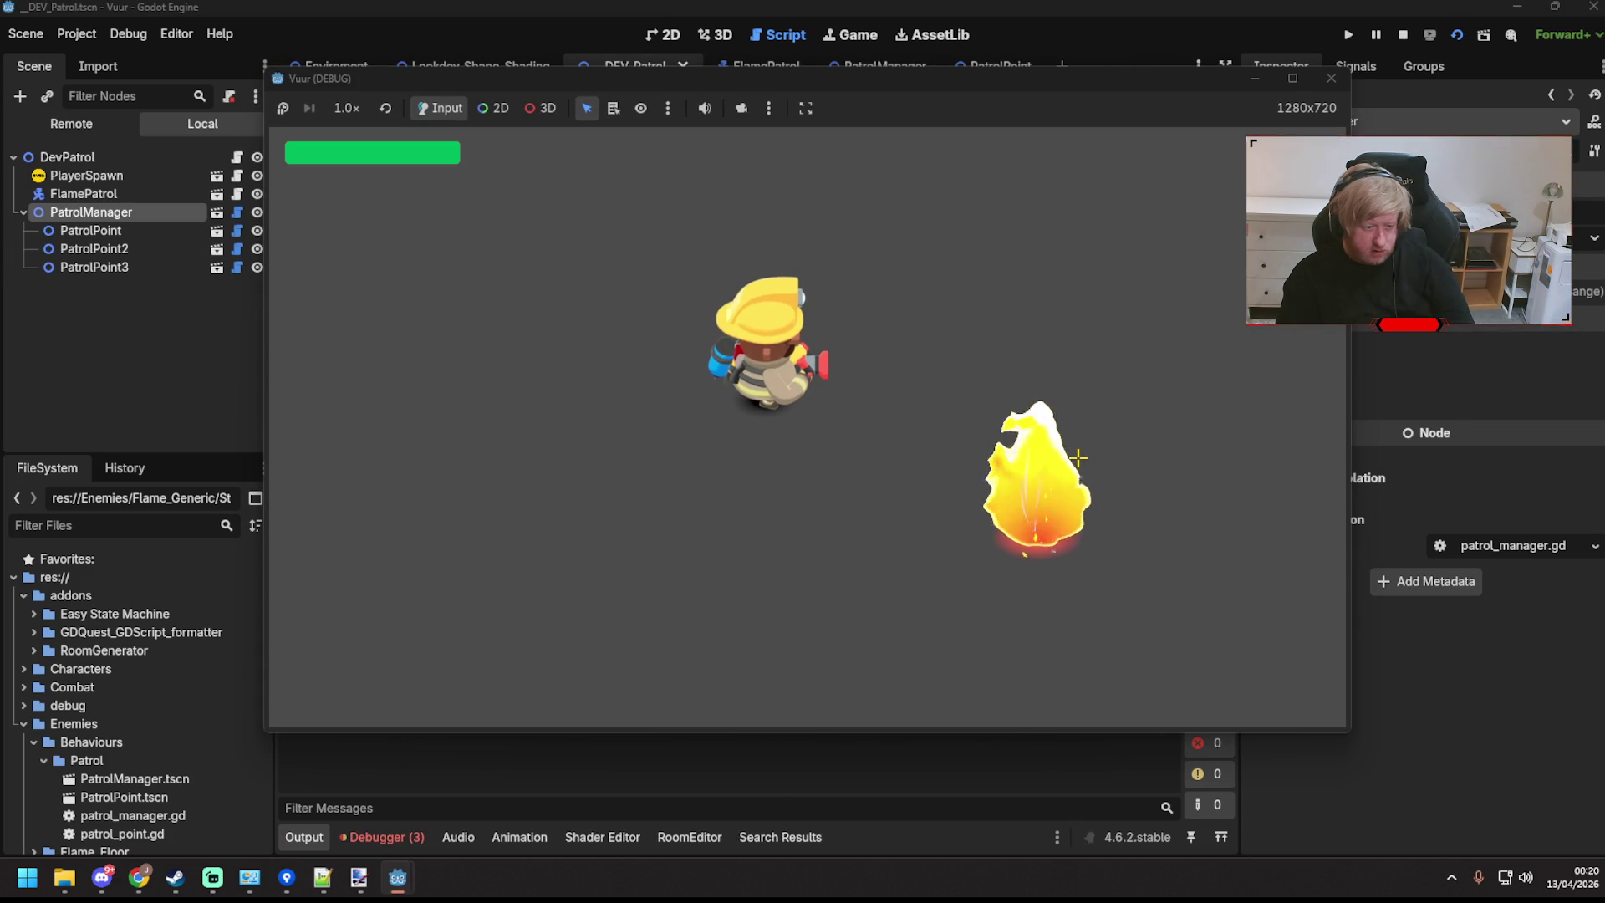
Assign the original PatrolManager as FlamePatrol's patrol, then run and stop the scene
{"action": "key", "text": "F8"}
{"action": "left_click", "coordinate": [83, 165]}
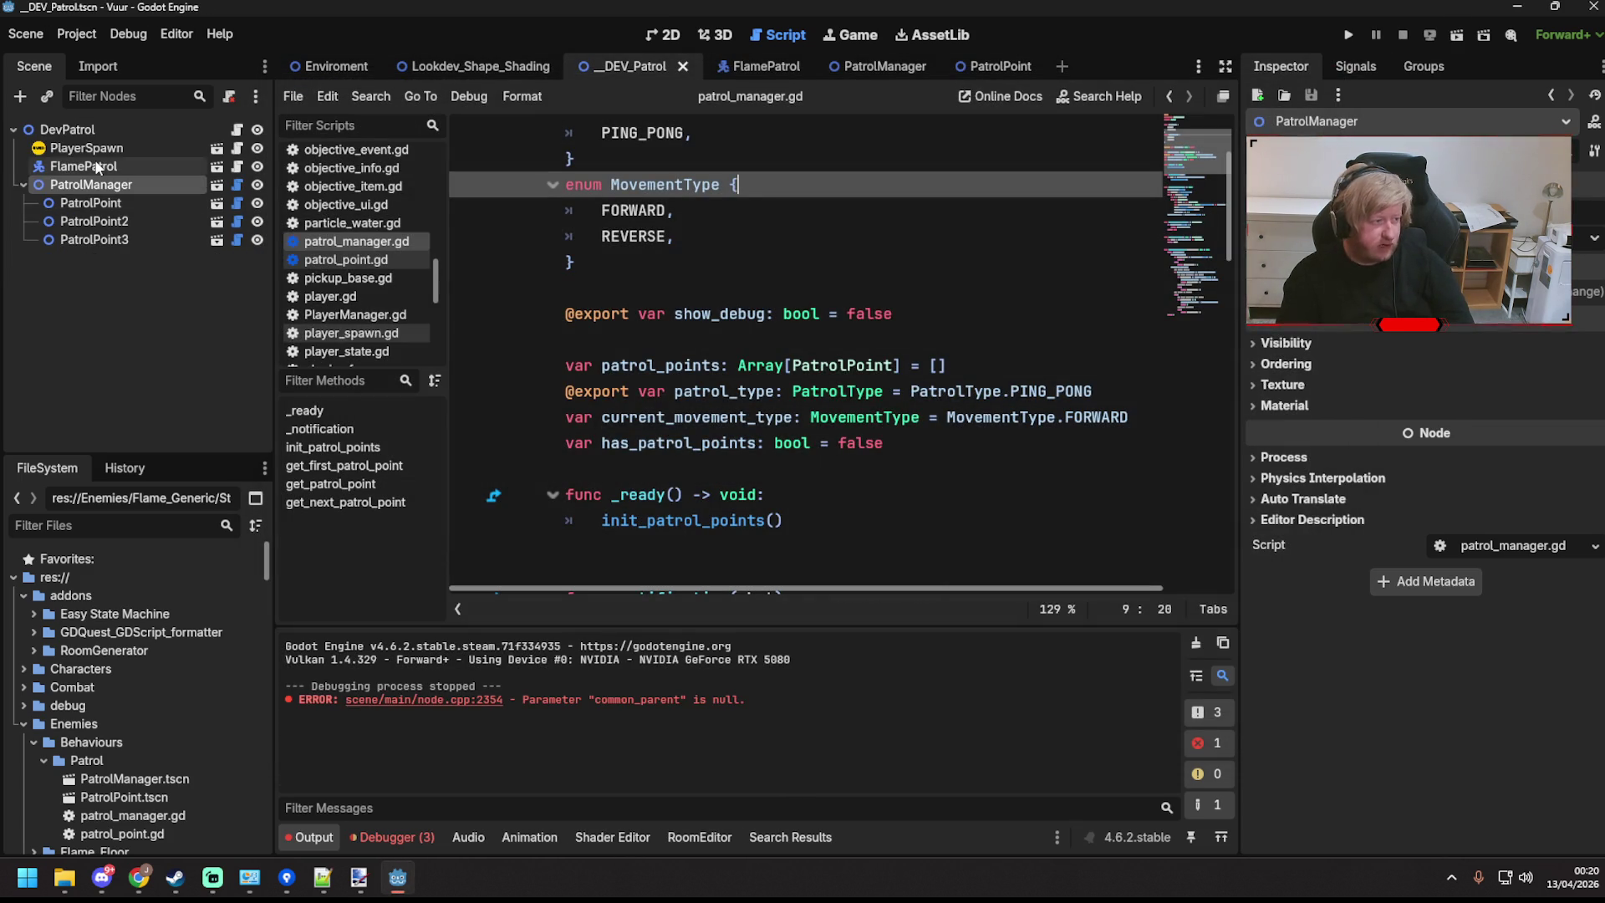
{"action": "left_click", "coordinate": [1496, 180]}
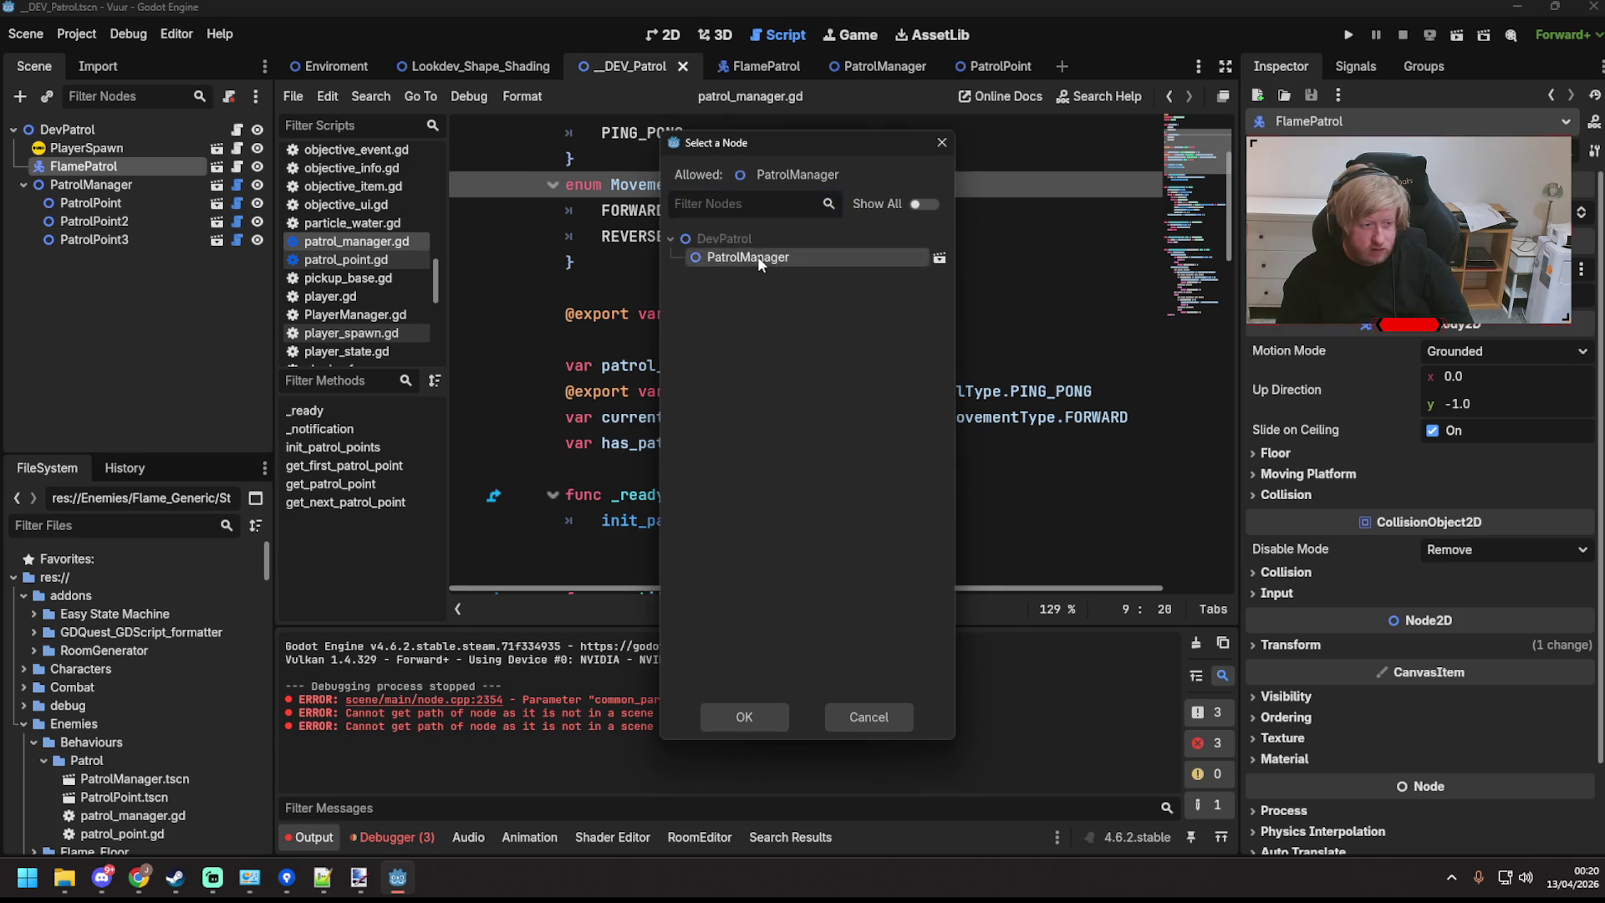
{"action": "double_click", "coordinate": [758, 256]}
{"action": "key", "text": "F6"}
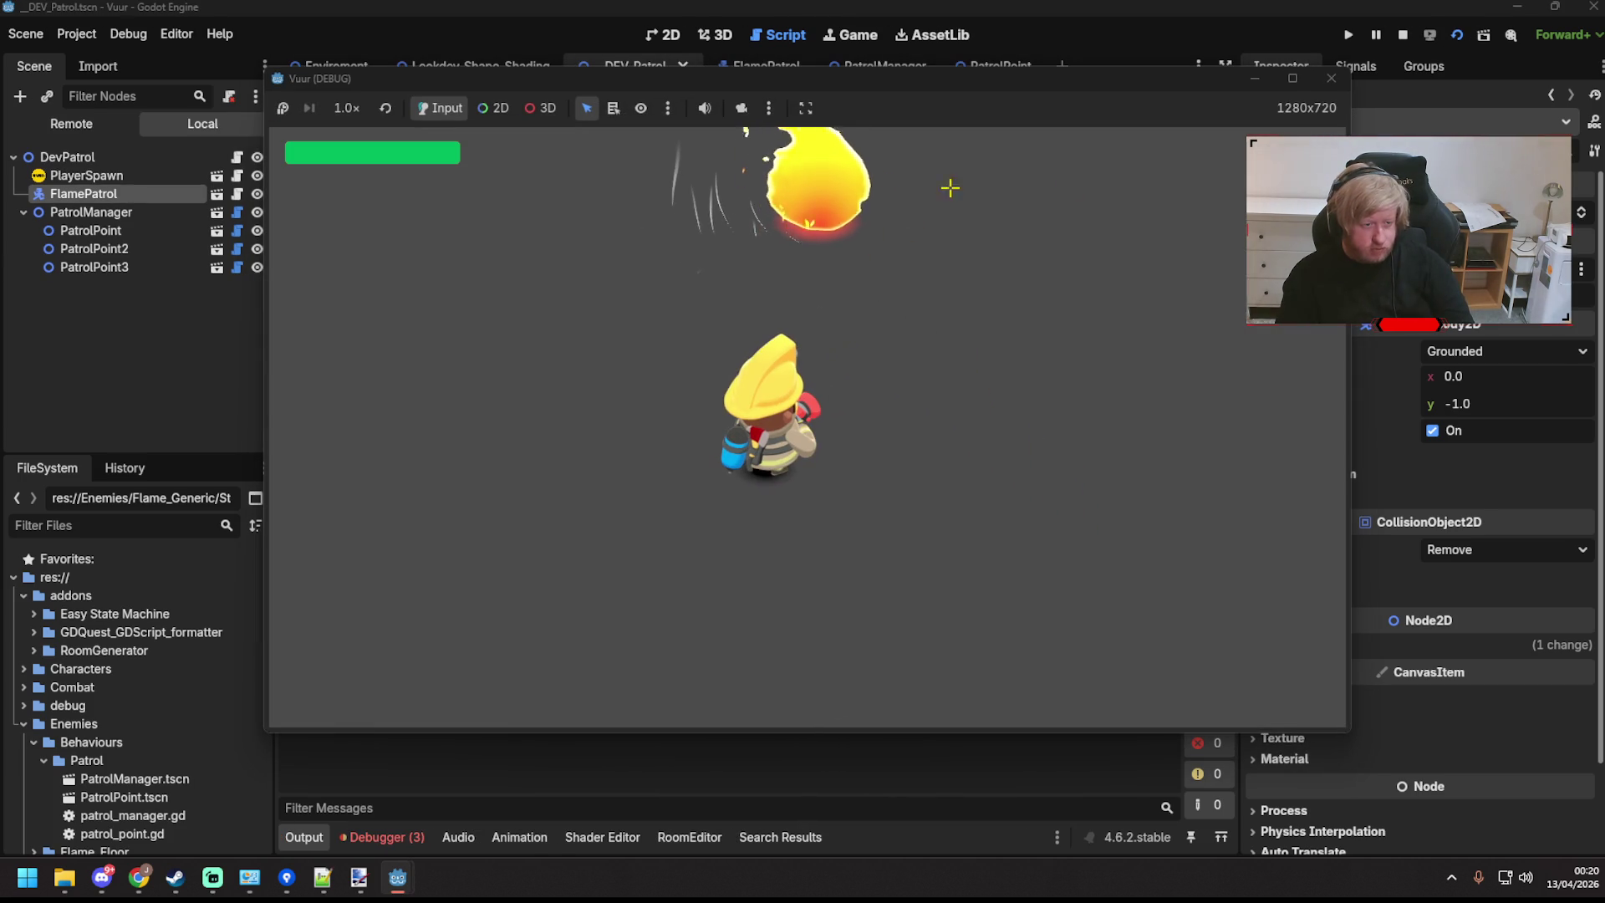
{"action": "key", "text": "F8"}
{"action": "left_click", "coordinate": [167, 183]}
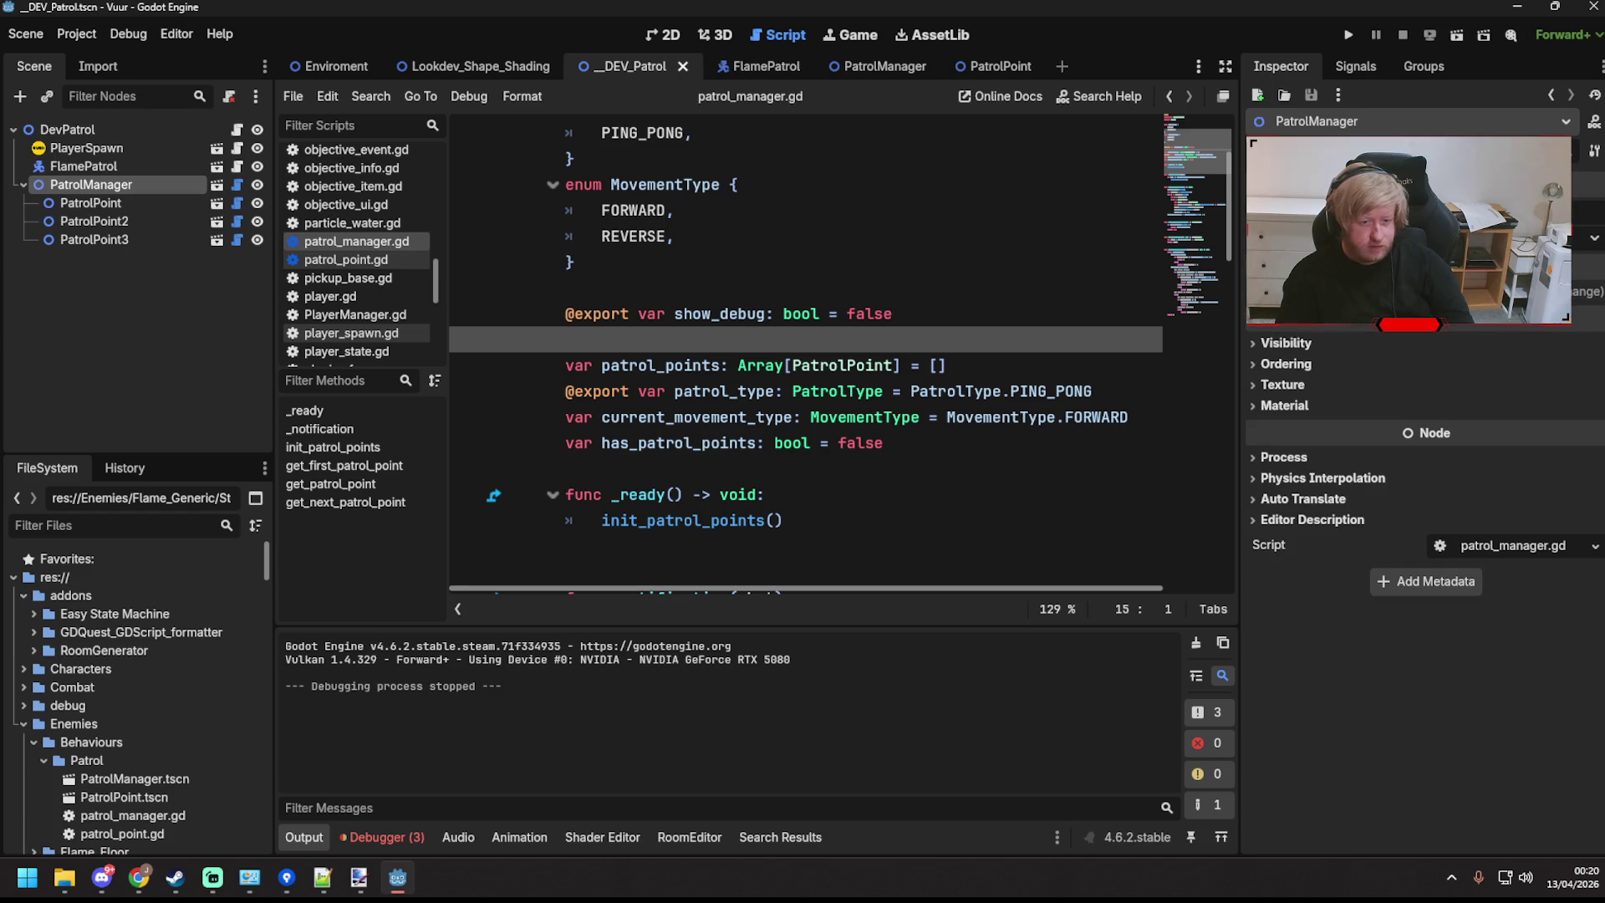
Run the scene, move the player with W, D, S, A around the patrolling flame, stop, and save
{"action": "left_click", "coordinate": [745, 237]}
{"action": "key", "text": "F6"}
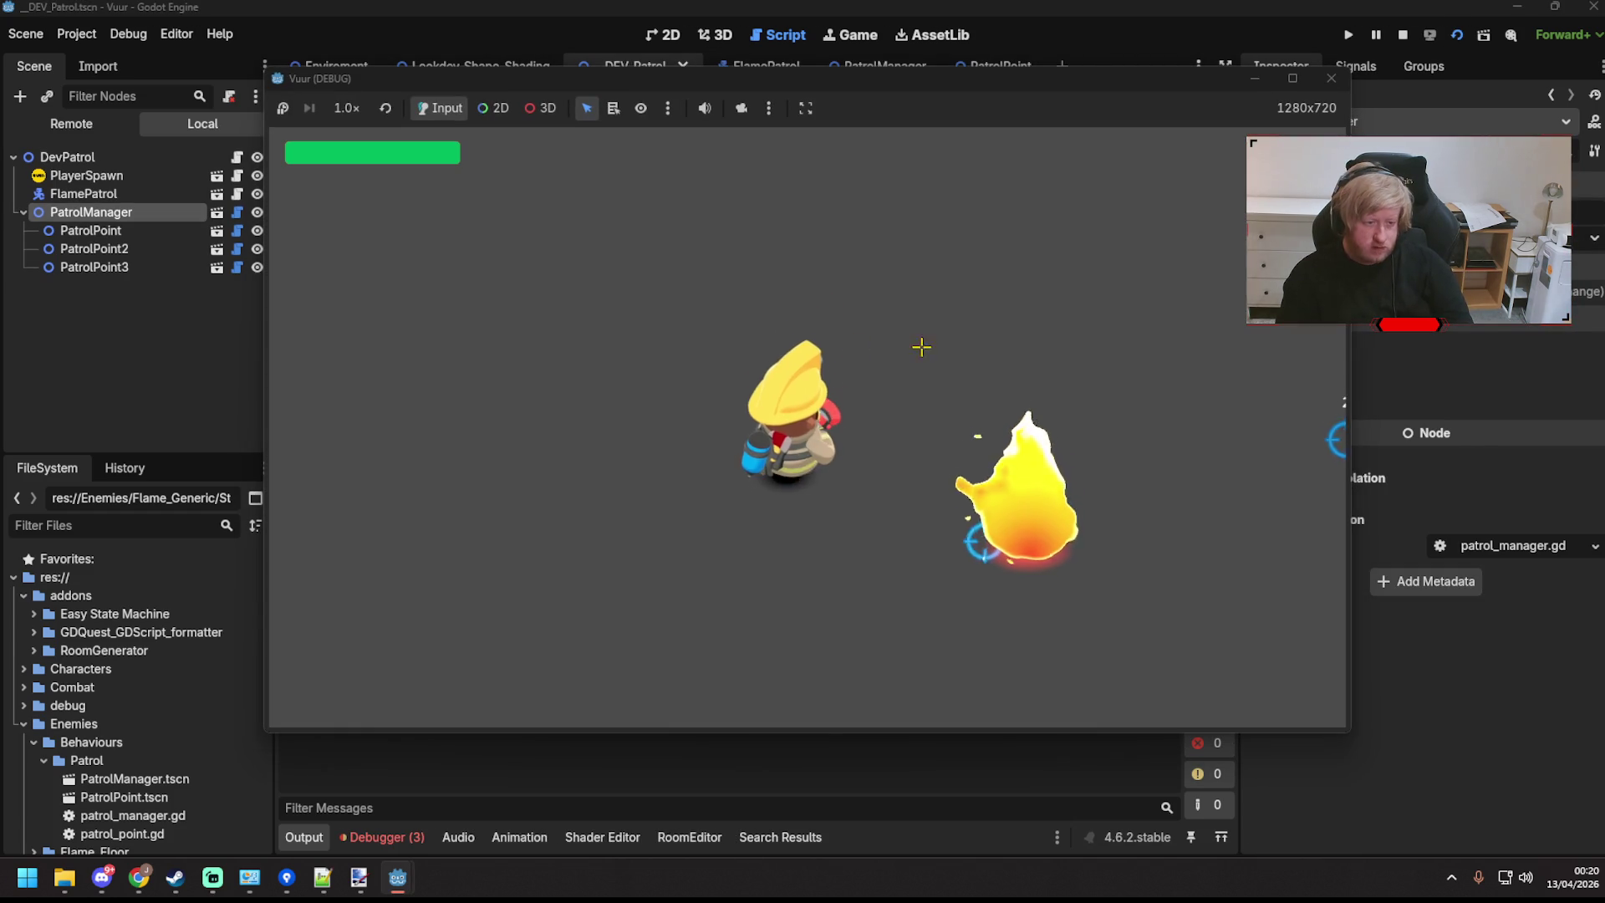
{"action": "key", "text": "w"}
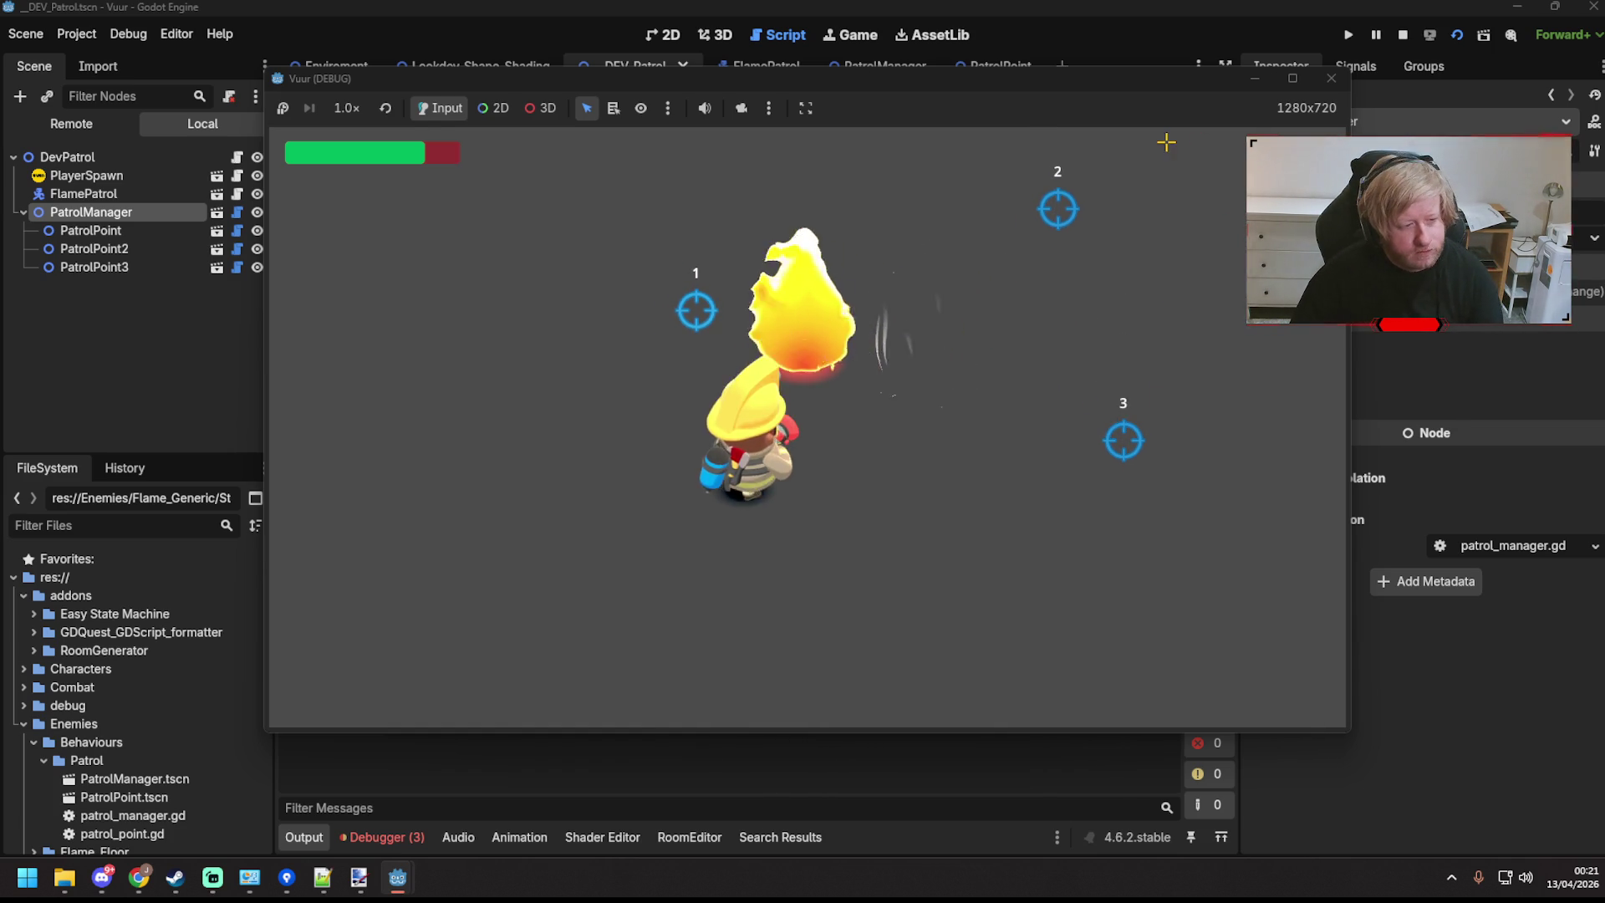
{"action": "key", "text": "d"}
{"action": "key", "text": "d"}
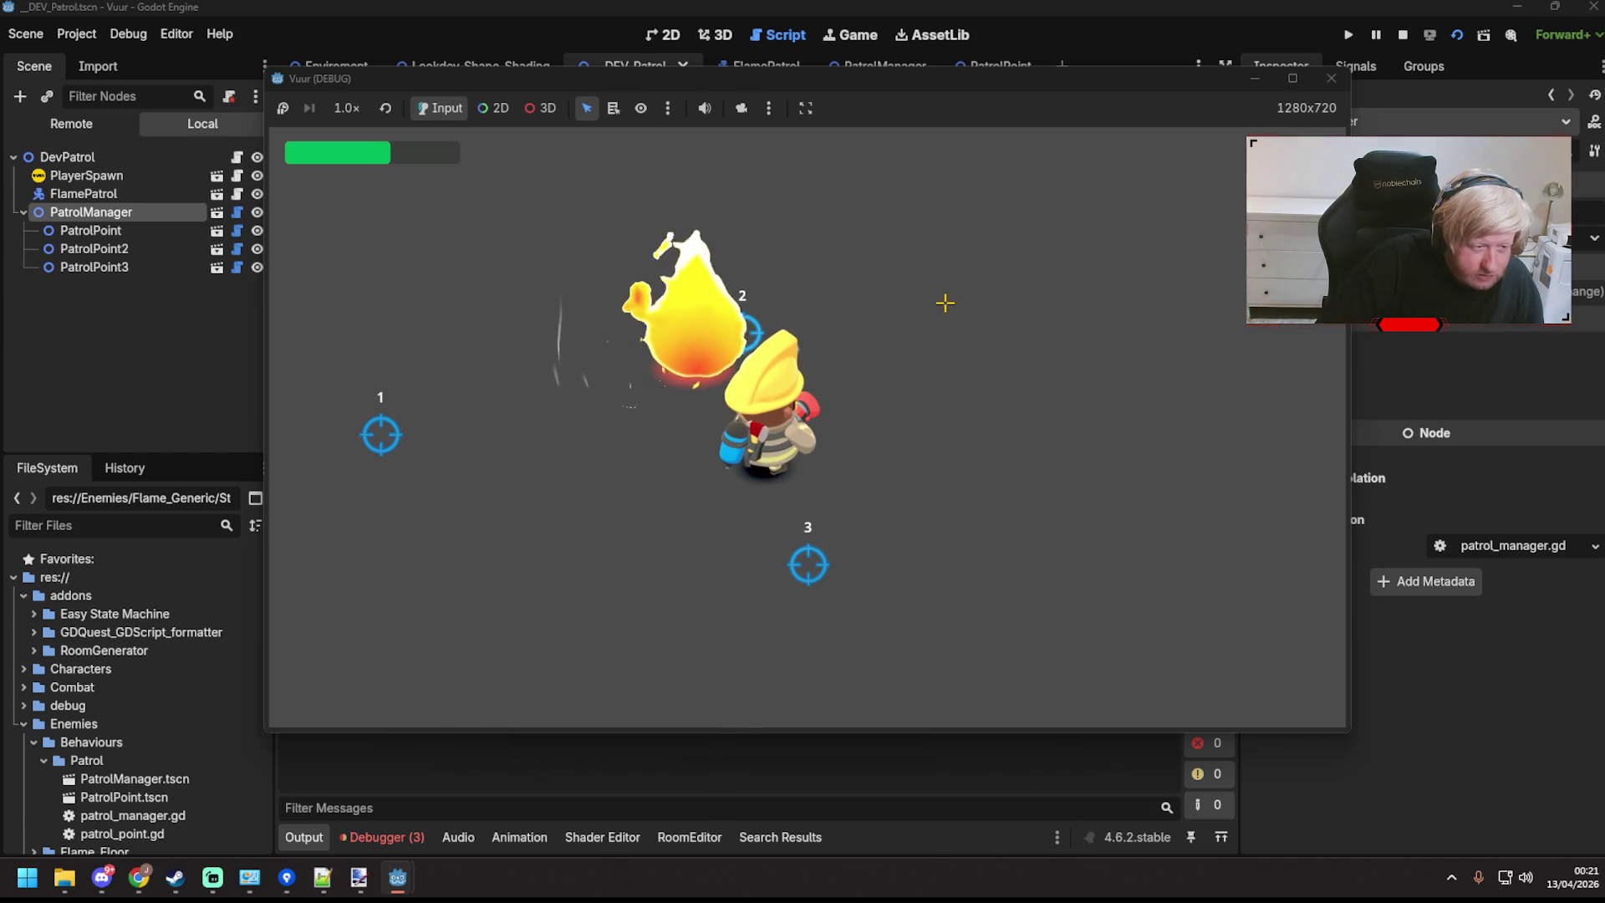
{"action": "key", "text": "s"}
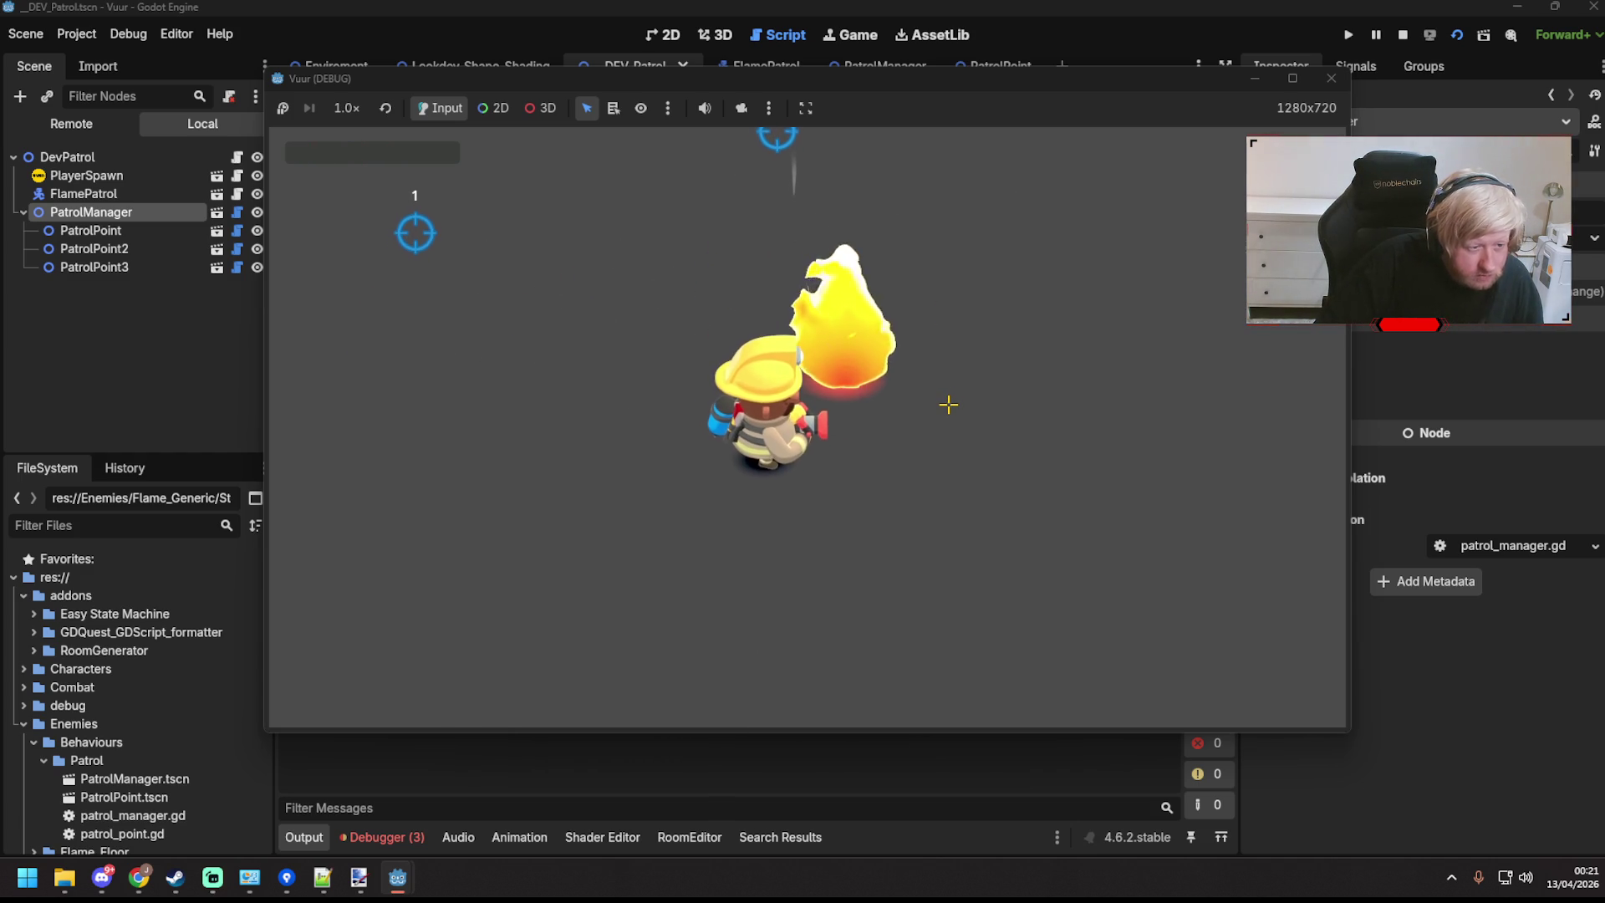
{"action": "key", "text": "a"}
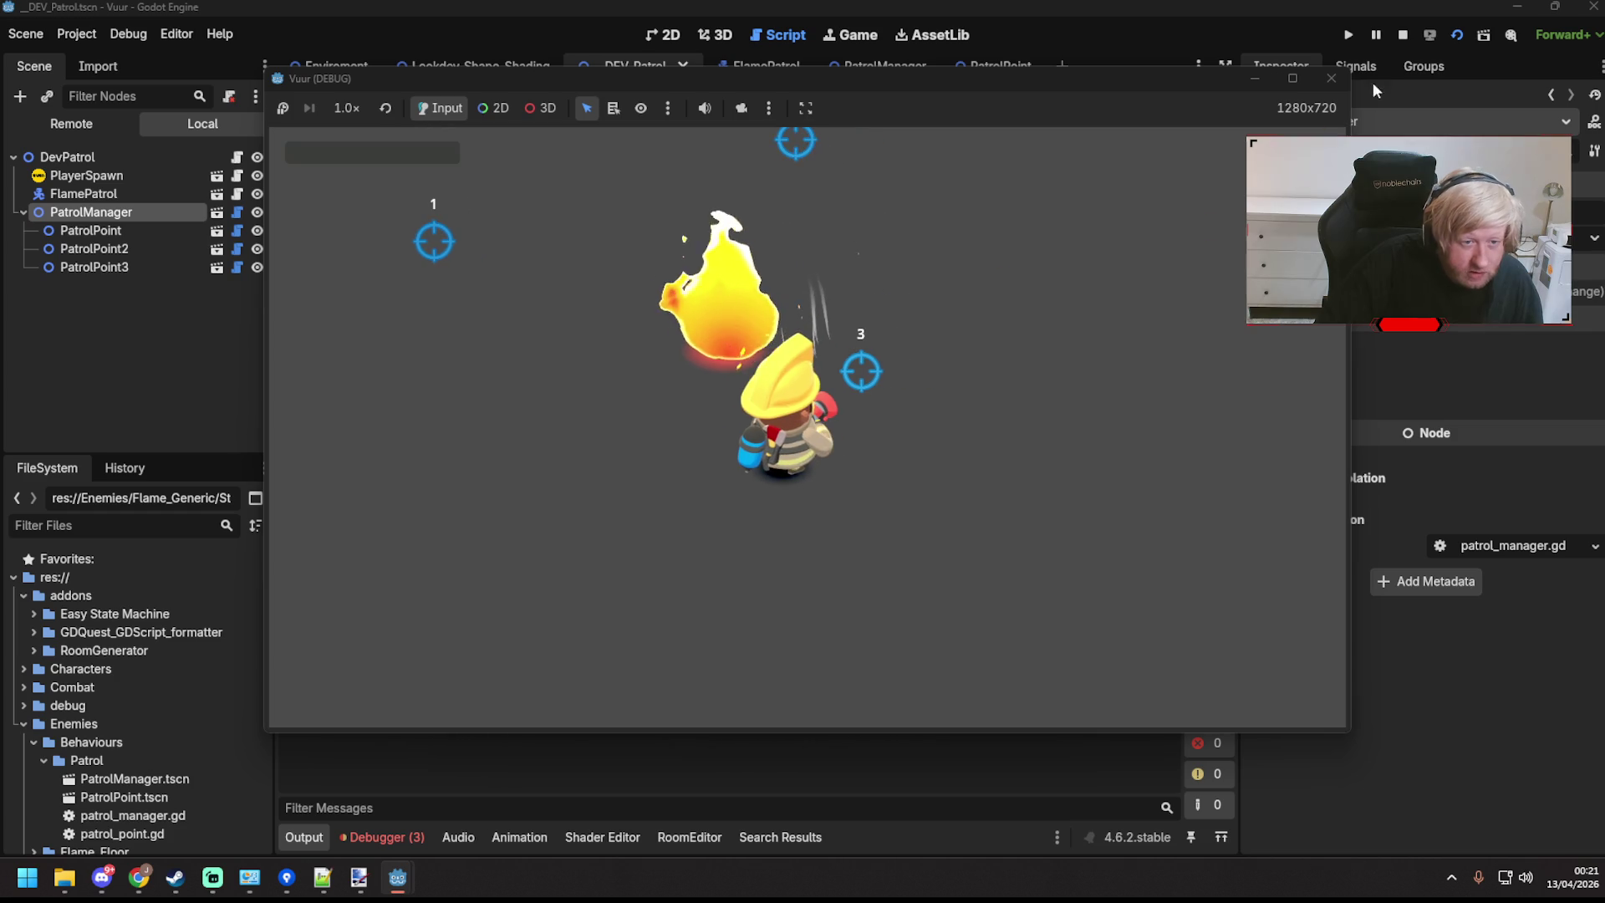
{"action": "key", "text": "F8"}
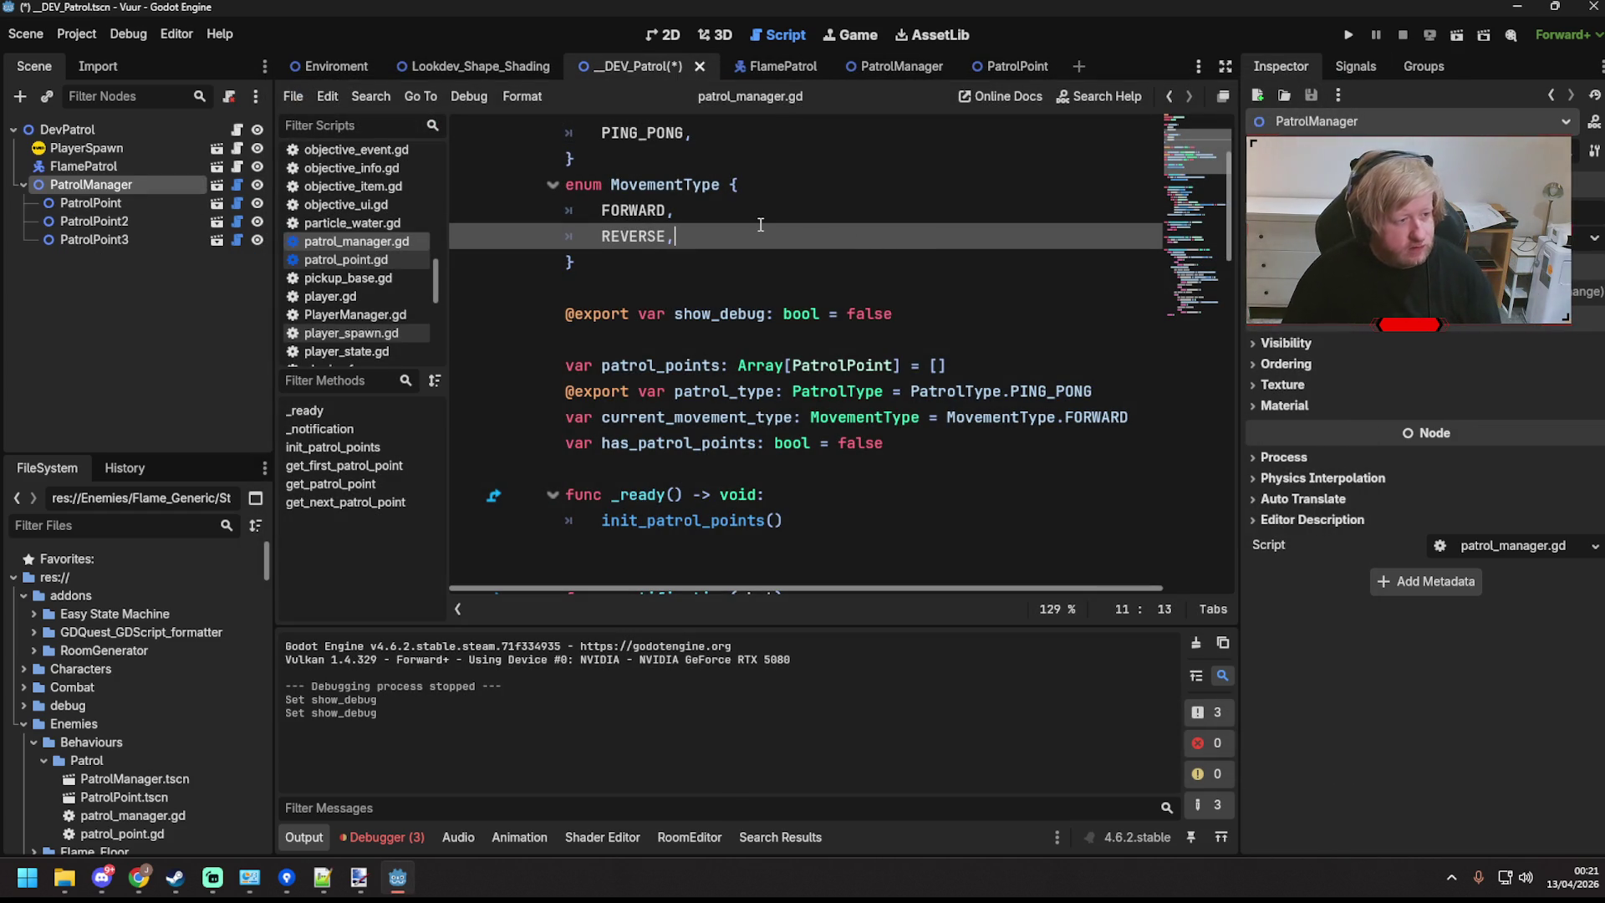
{"action": "key", "text": "ctrl+s"}
In Fork, review the changes and stage the four flame enemy files including flame_generic.gd and enemy_hitstun.gd
{"action": "left_click", "coordinate": [286, 878]}
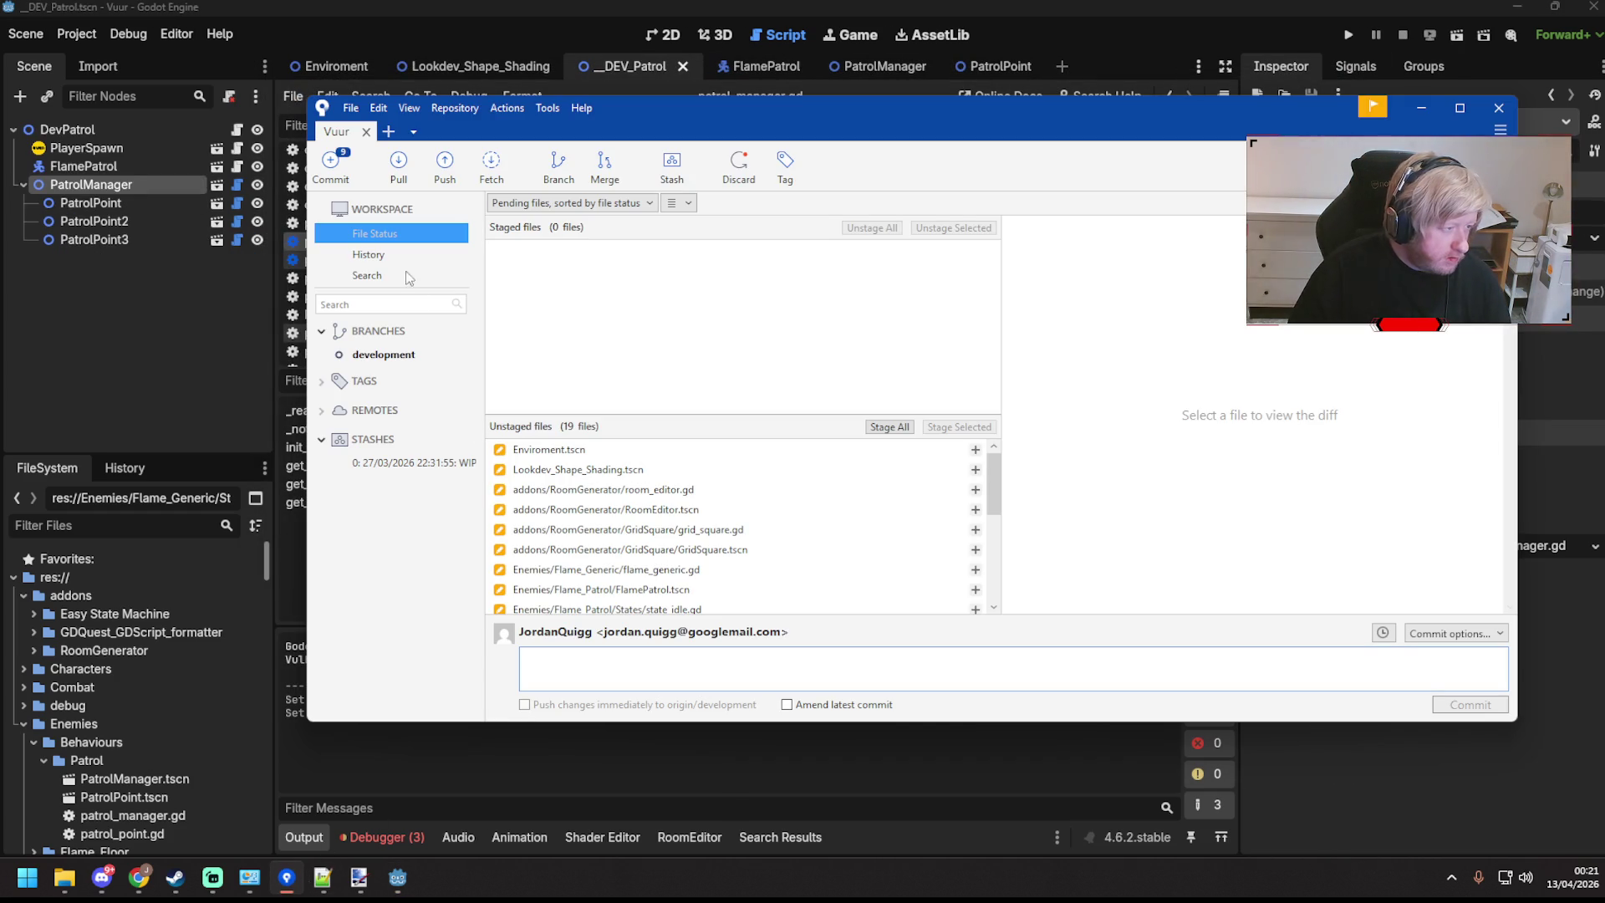
{"action": "left_click", "coordinate": [657, 468]}
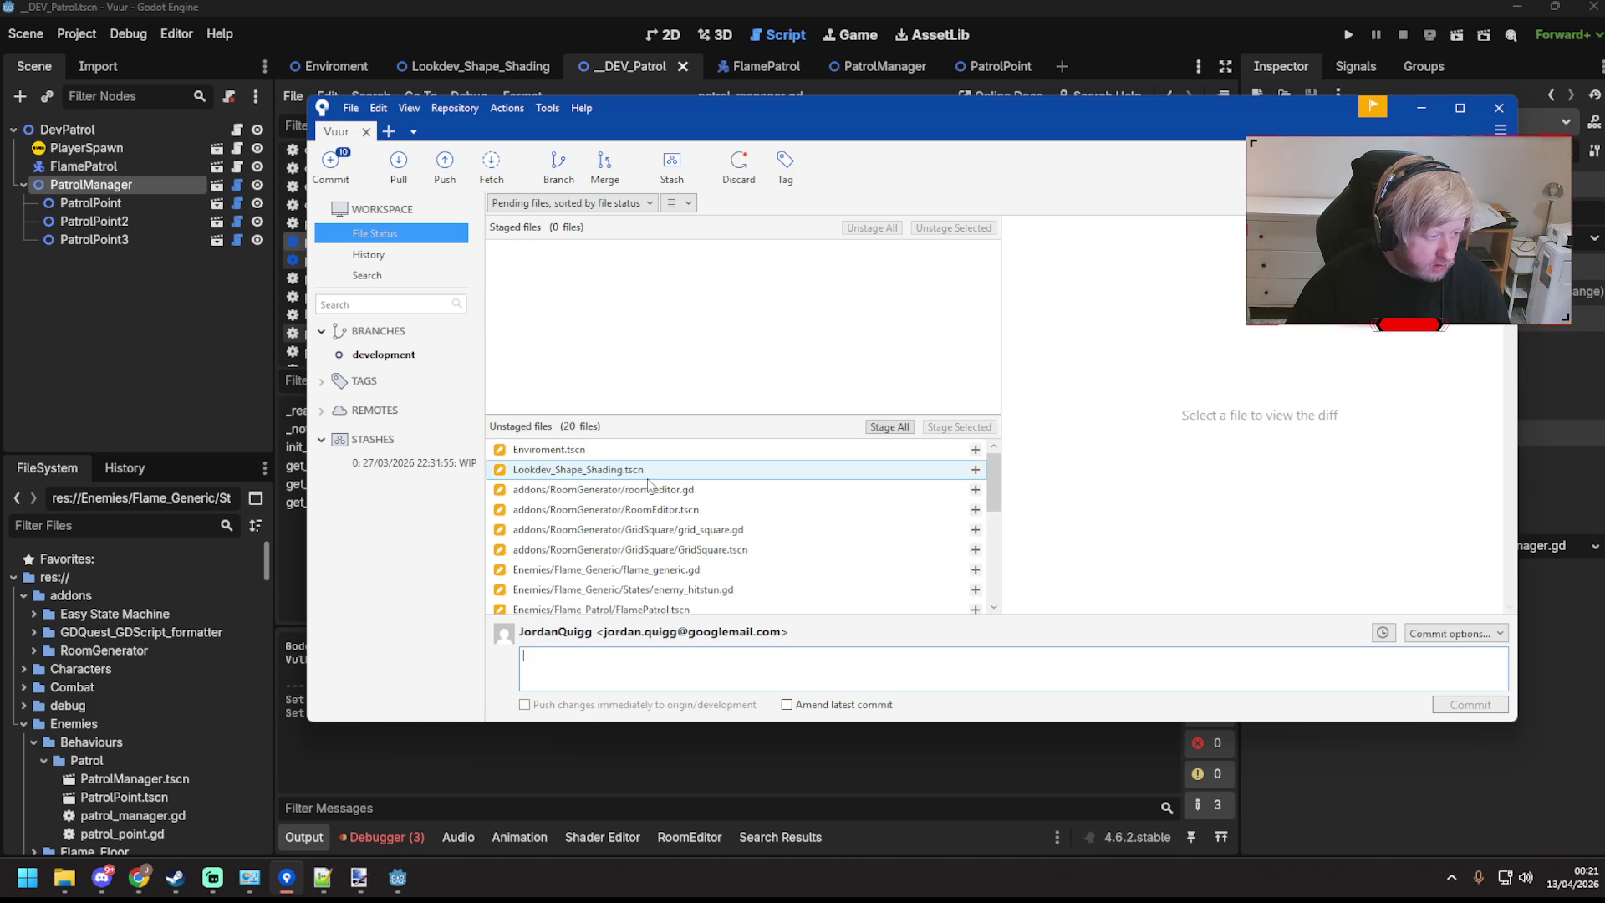
{"action": "left_click", "coordinate": [660, 450]}
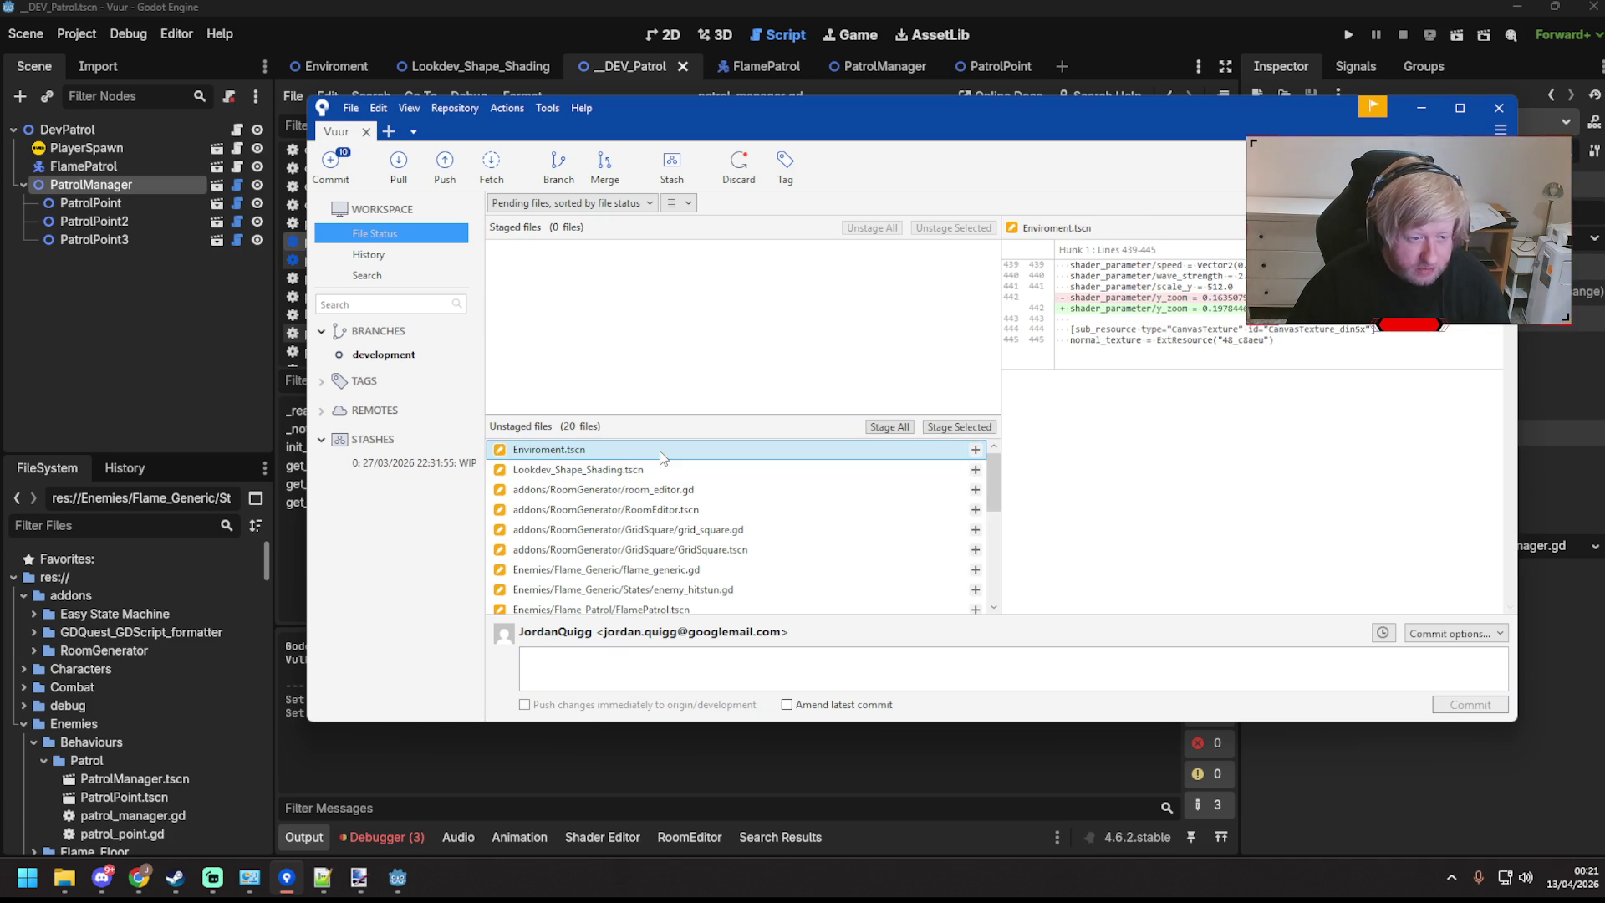
{"action": "scroll", "coordinate": [693, 563], "scroll_direction": "down", "scroll_amount": 3}
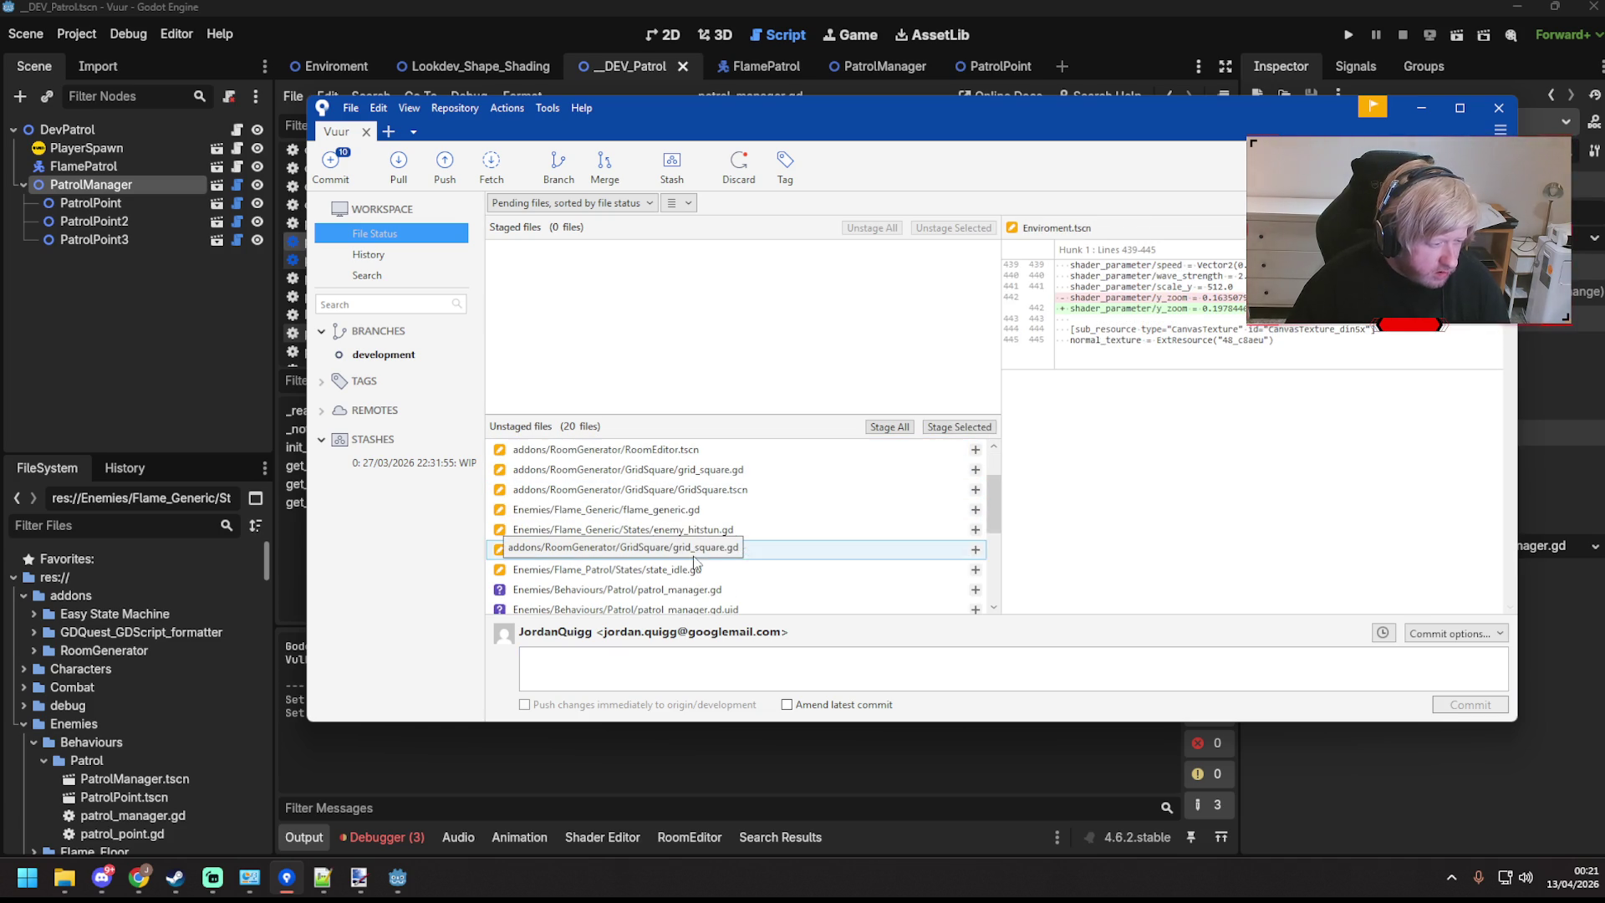
{"action": "left_click", "coordinate": [694, 511]}
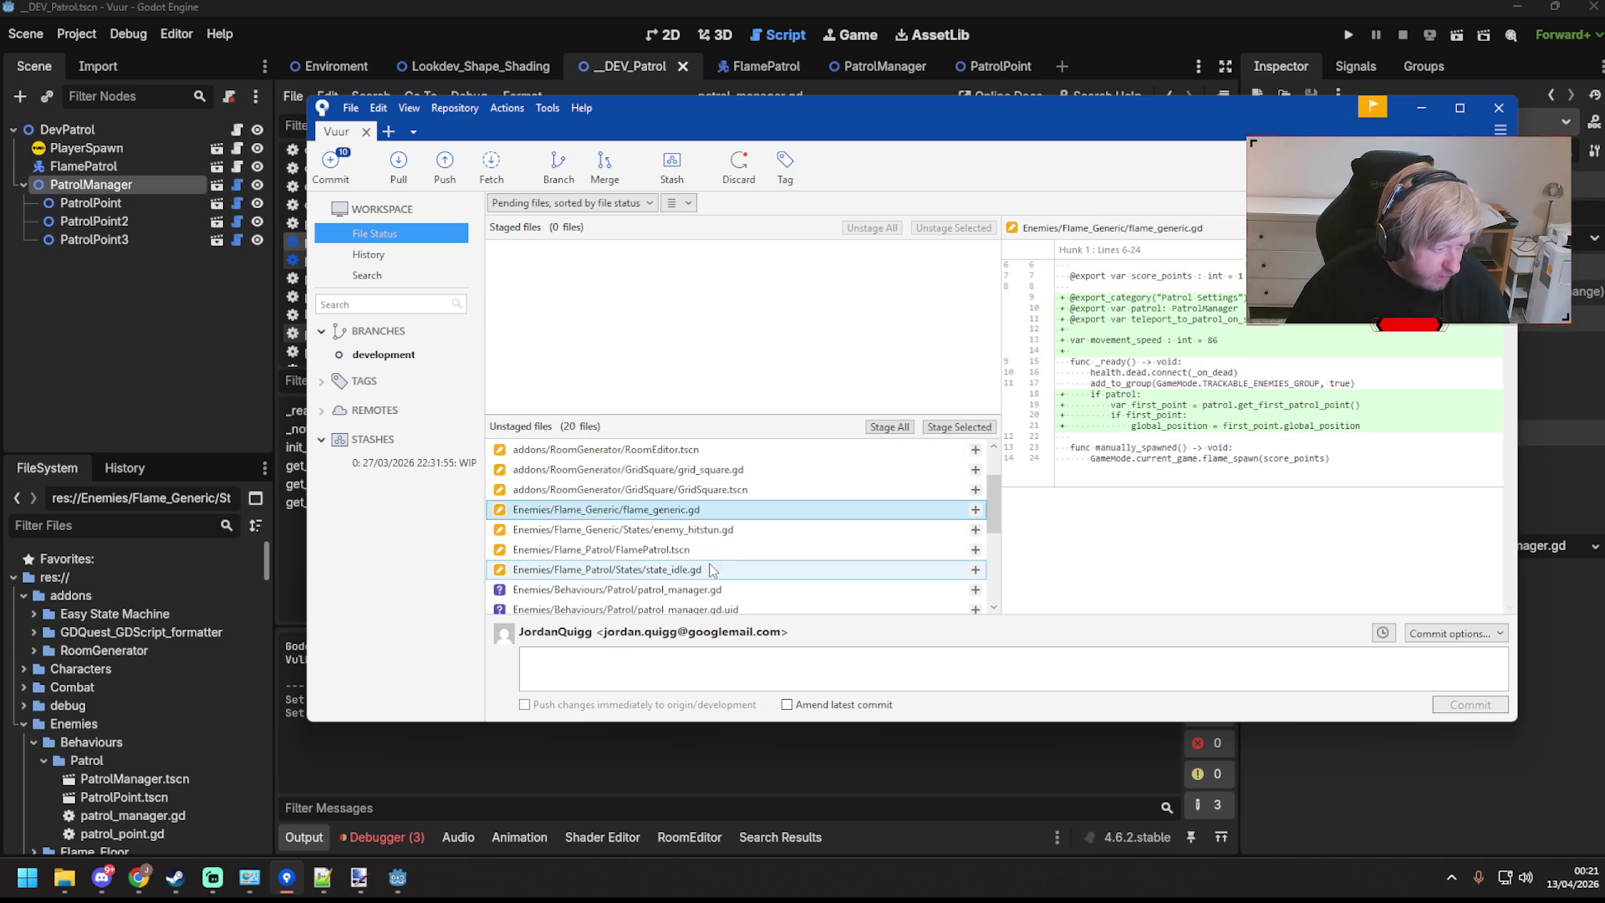
{"action": "left_click", "coordinate": [700, 529], "text": "ctrl"}
{"action": "right_click", "coordinate": [699, 528]}
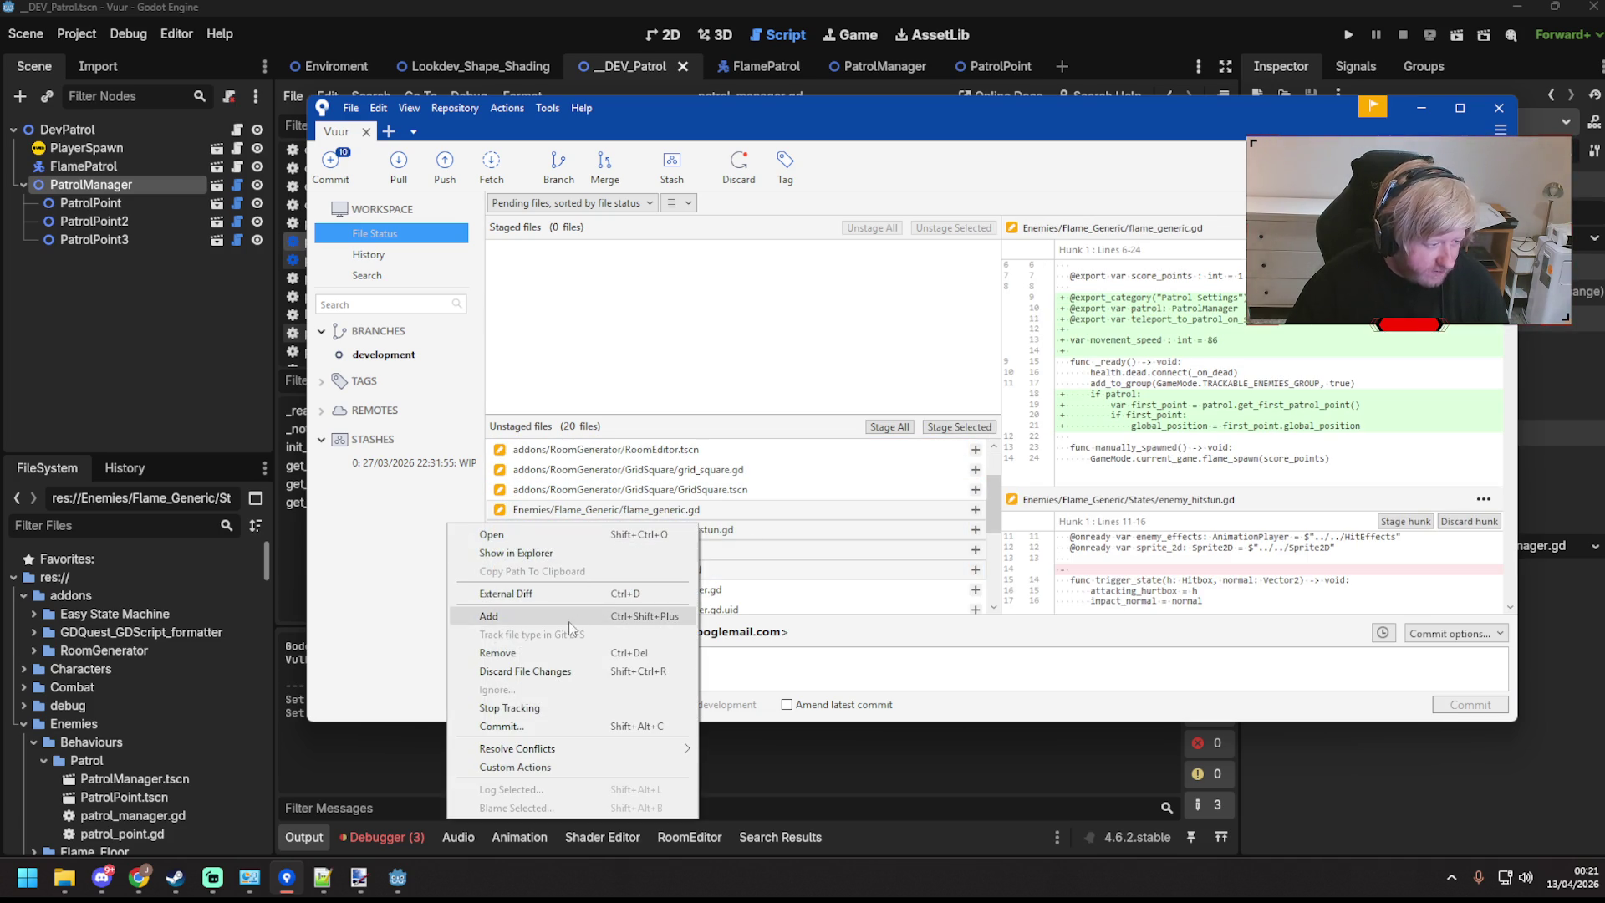
{"action": "left_click", "coordinate": [571, 621]}
Stage the patrol manager, patrol point, enemy_patrol.gd and _DEV_Patrol level files
{"action": "left_click", "coordinate": [815, 510]}
{"action": "left_click", "coordinate": [819, 530], "text": "ctrl"}
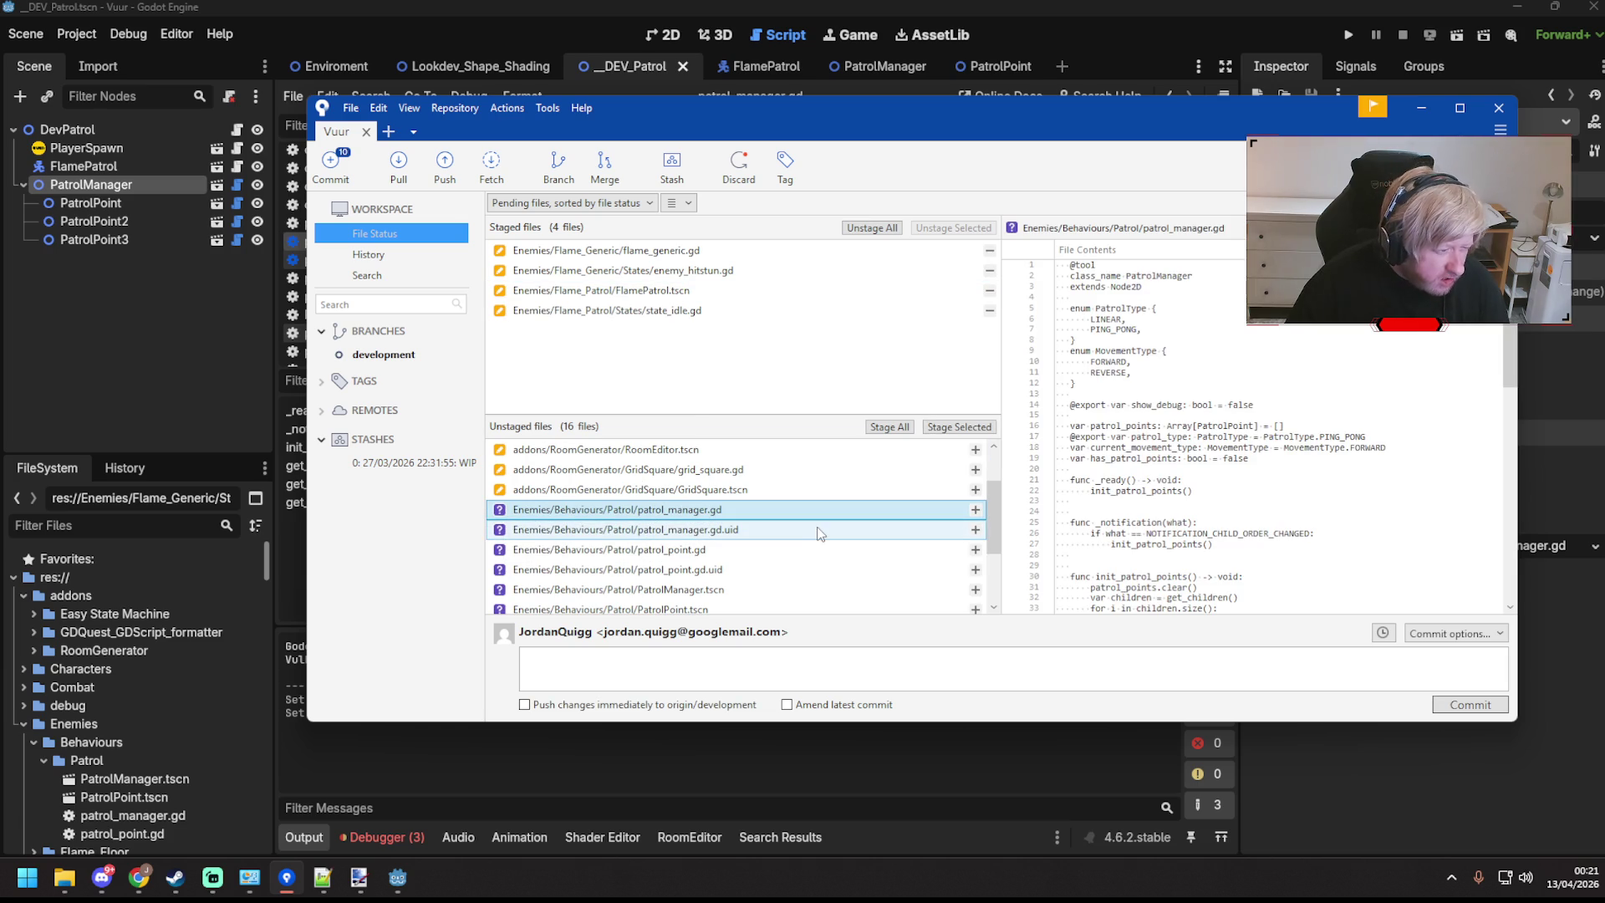
{"action": "scroll", "coordinate": [840, 537], "scroll_direction": "down", "scroll_amount": 3}
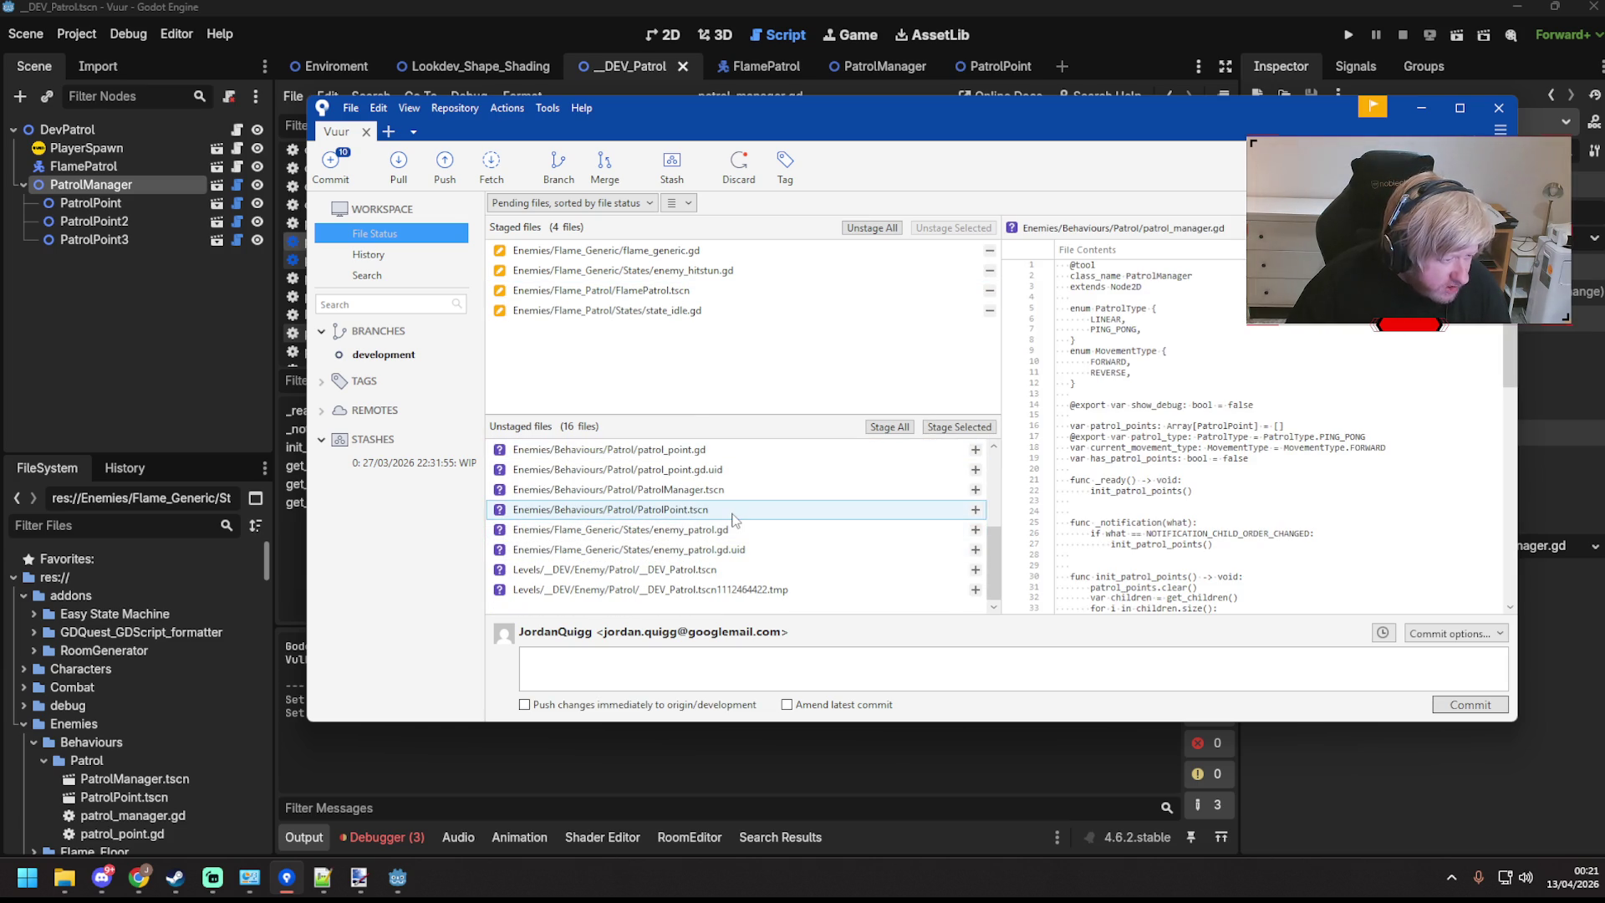
{"action": "left_click", "coordinate": [733, 512], "text": "shift"}
{"action": "left_click", "coordinate": [749, 550], "text": "shift"}
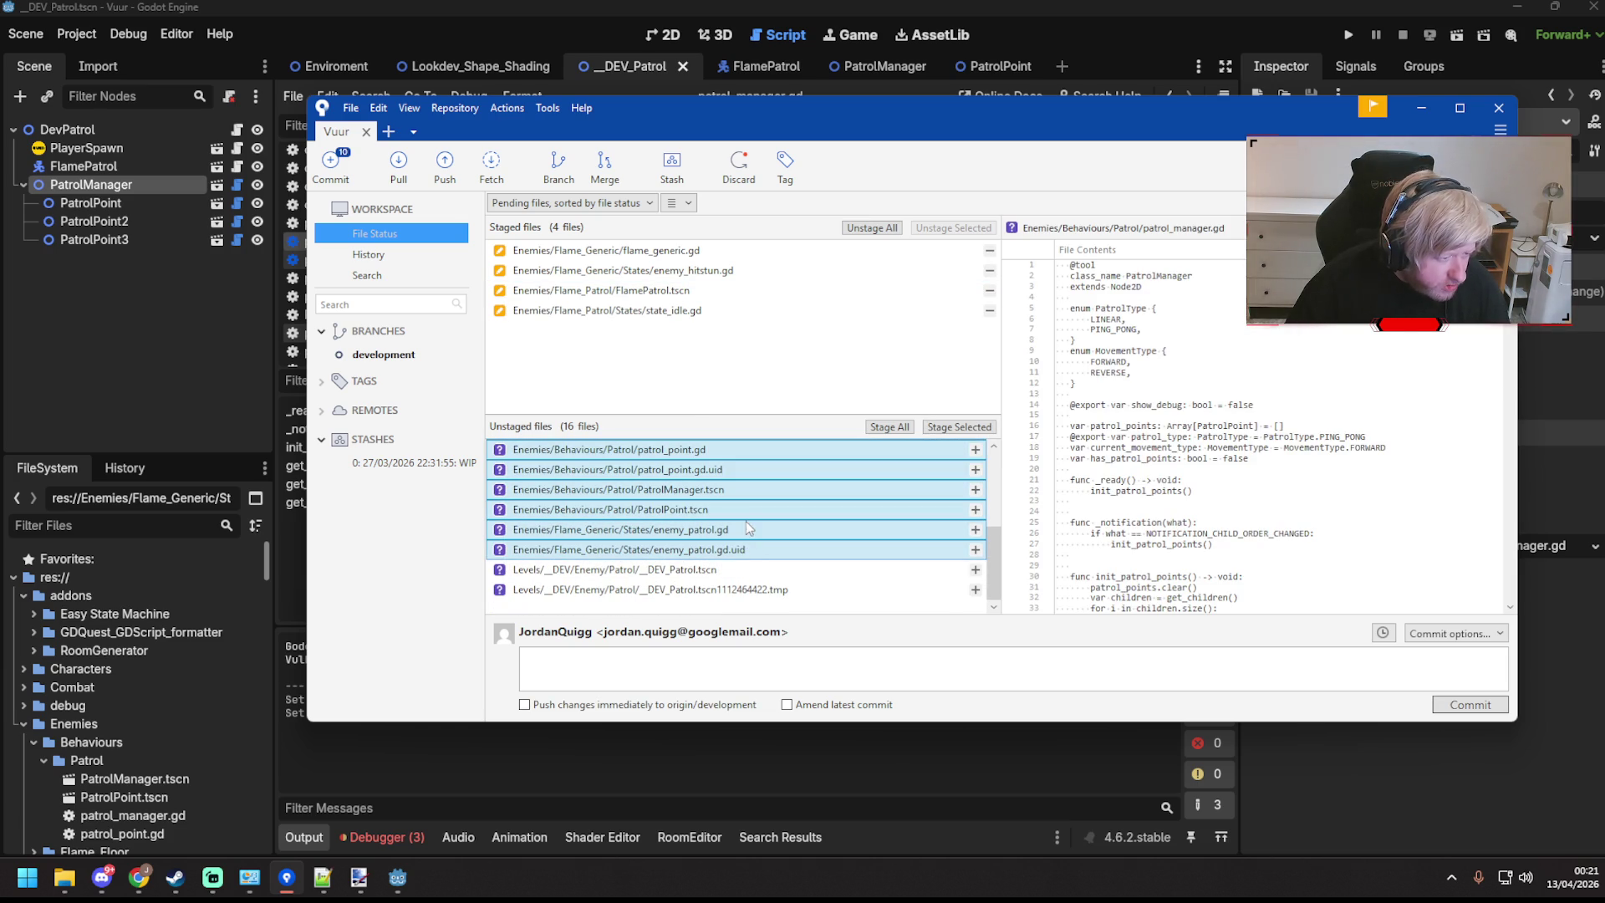
{"action": "left_click", "coordinate": [759, 569], "text": "shift"}
{"action": "left_click", "coordinate": [761, 589], "text": "shift"}
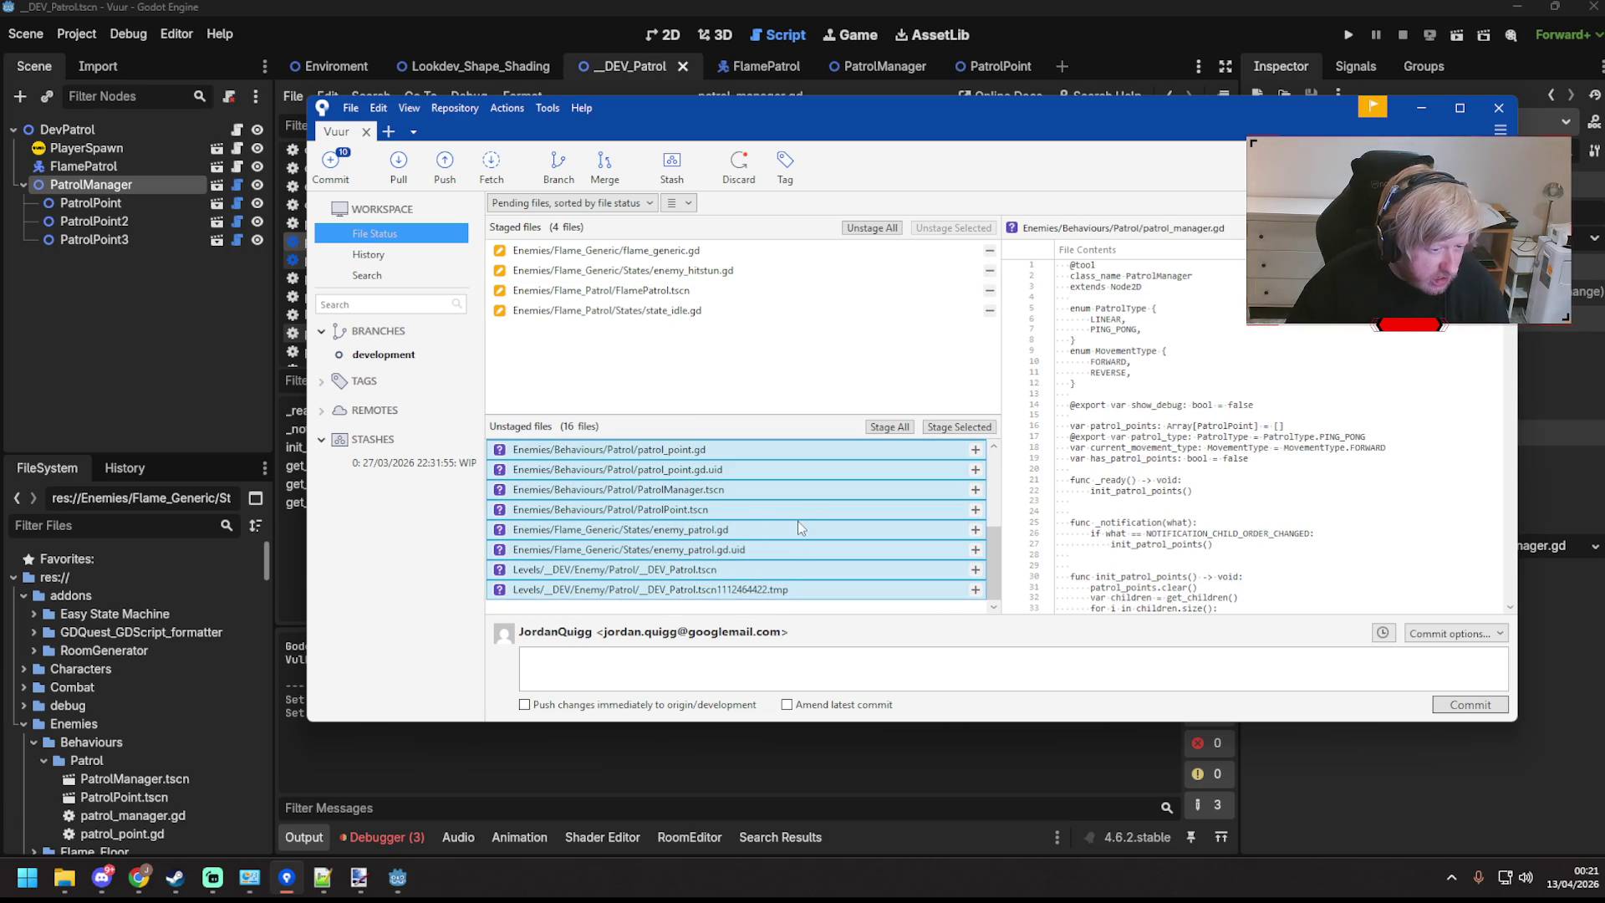
{"action": "scroll", "coordinate": [794, 523], "scroll_direction": "up", "scroll_amount": 3}
{"action": "right_click", "coordinate": [753, 577]}
{"action": "left_click", "coordinate": [669, 392]}
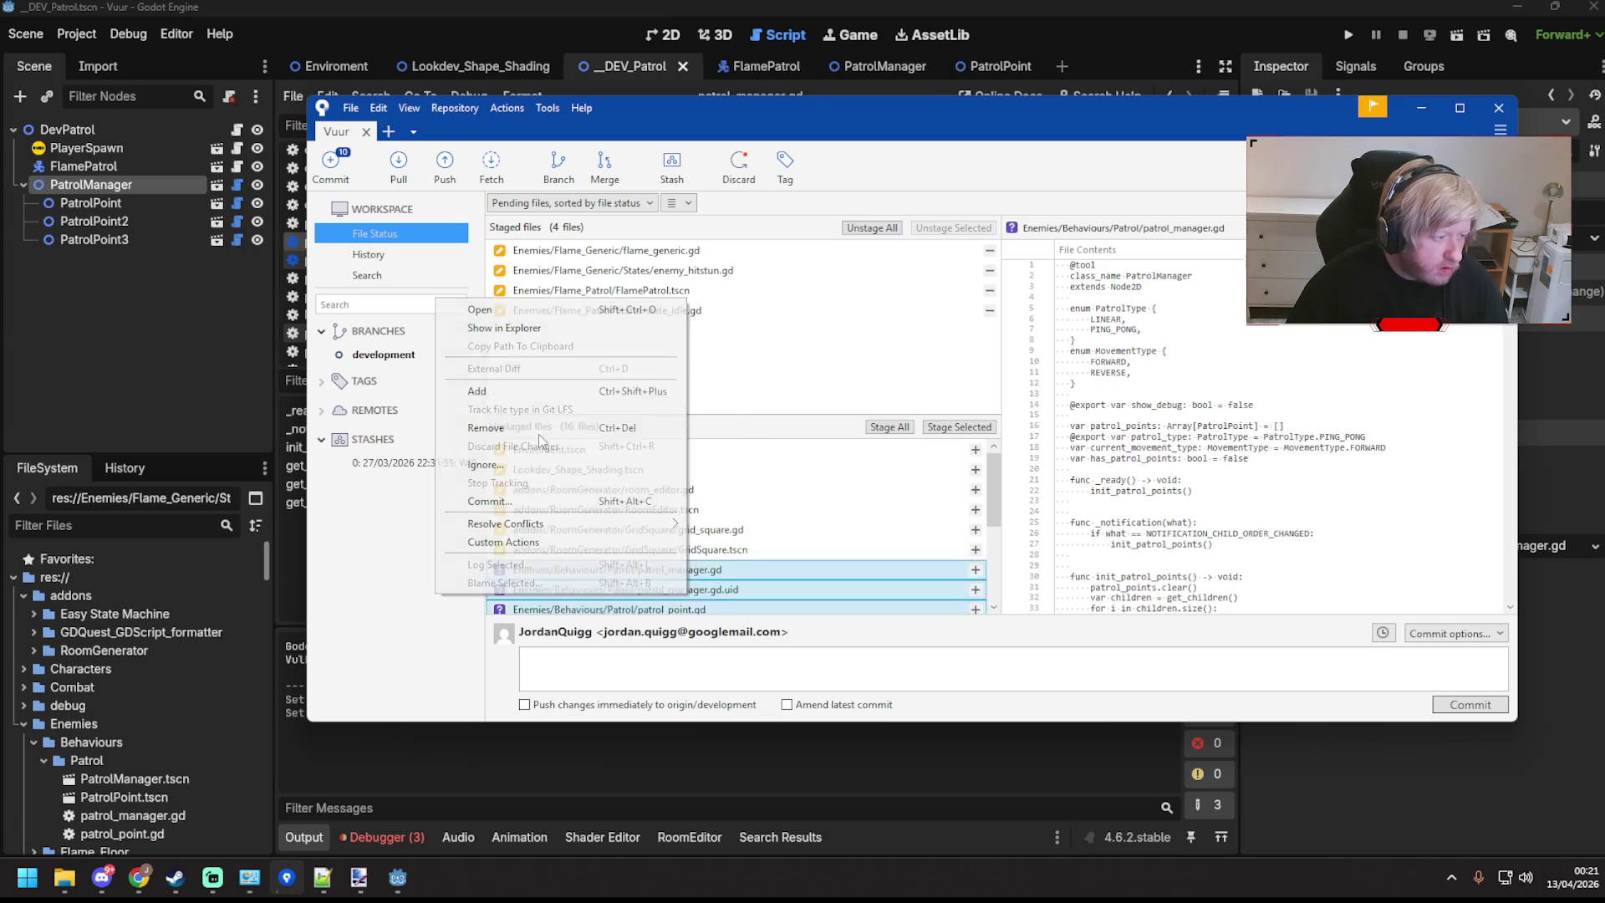
Write the commit message about basic flame-enemy patrol behaviour, then return to Godot
{"action": "left_click", "coordinate": [653, 669]}
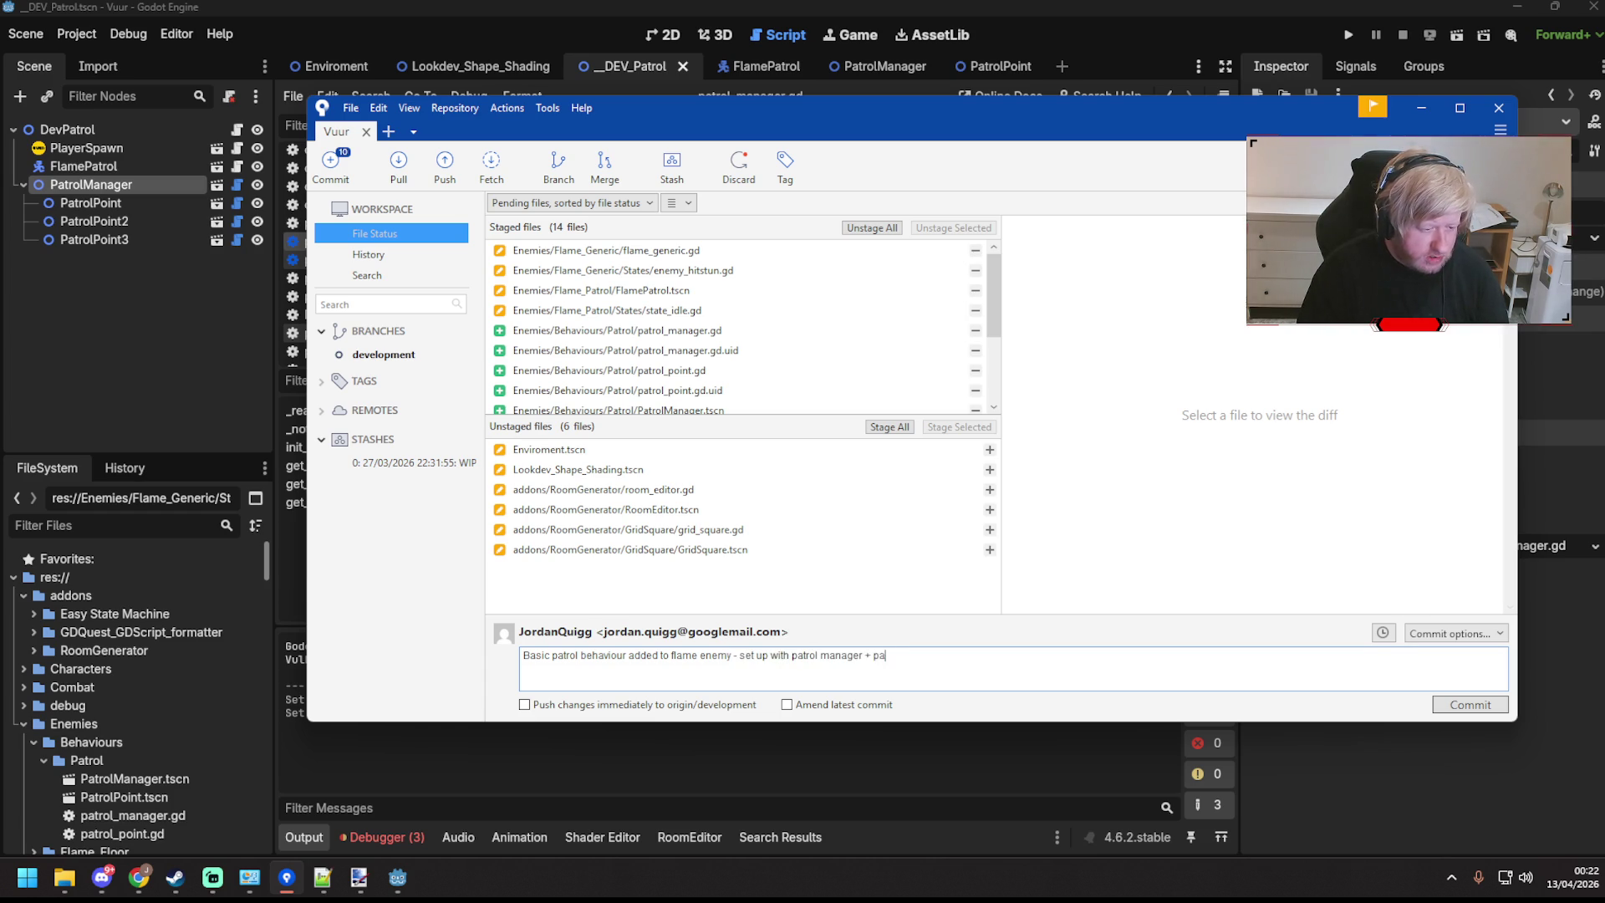
{"action": "left_click", "coordinate": [151, 349]}
{"action": "scroll", "coordinate": [911, 494], "scroll_direction": "up", "scroll_amount": 2}
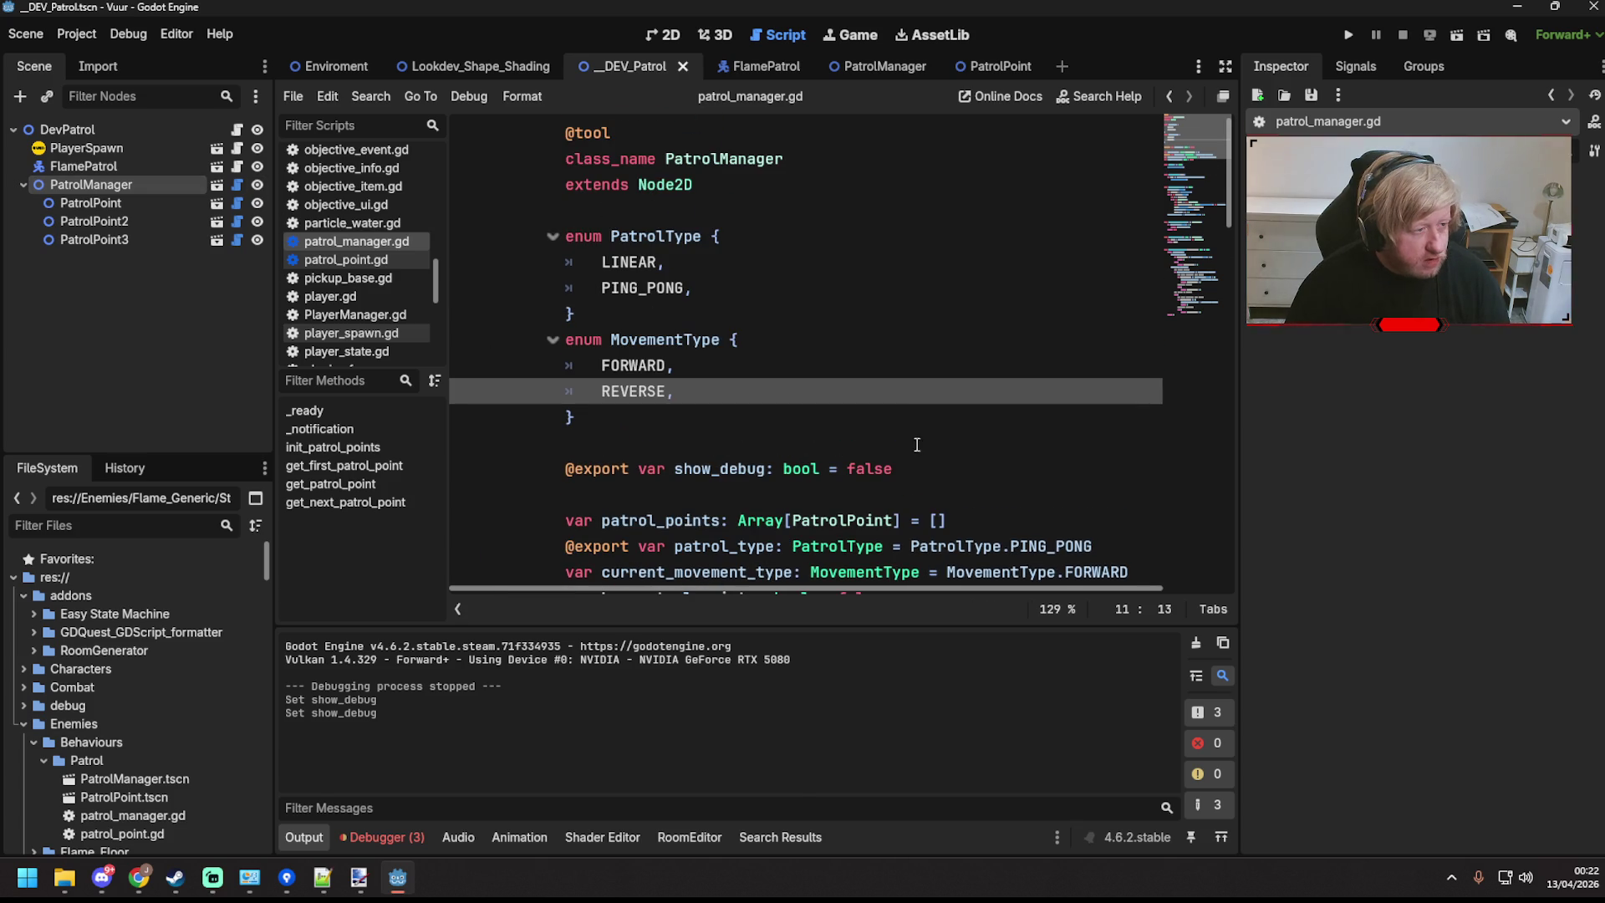
Insert blank lines below extends Node2D, above enum PatrolType, for the header comment
{"action": "left_click", "coordinate": [570, 194]}
{"action": "left_click", "coordinate": [583, 219]}
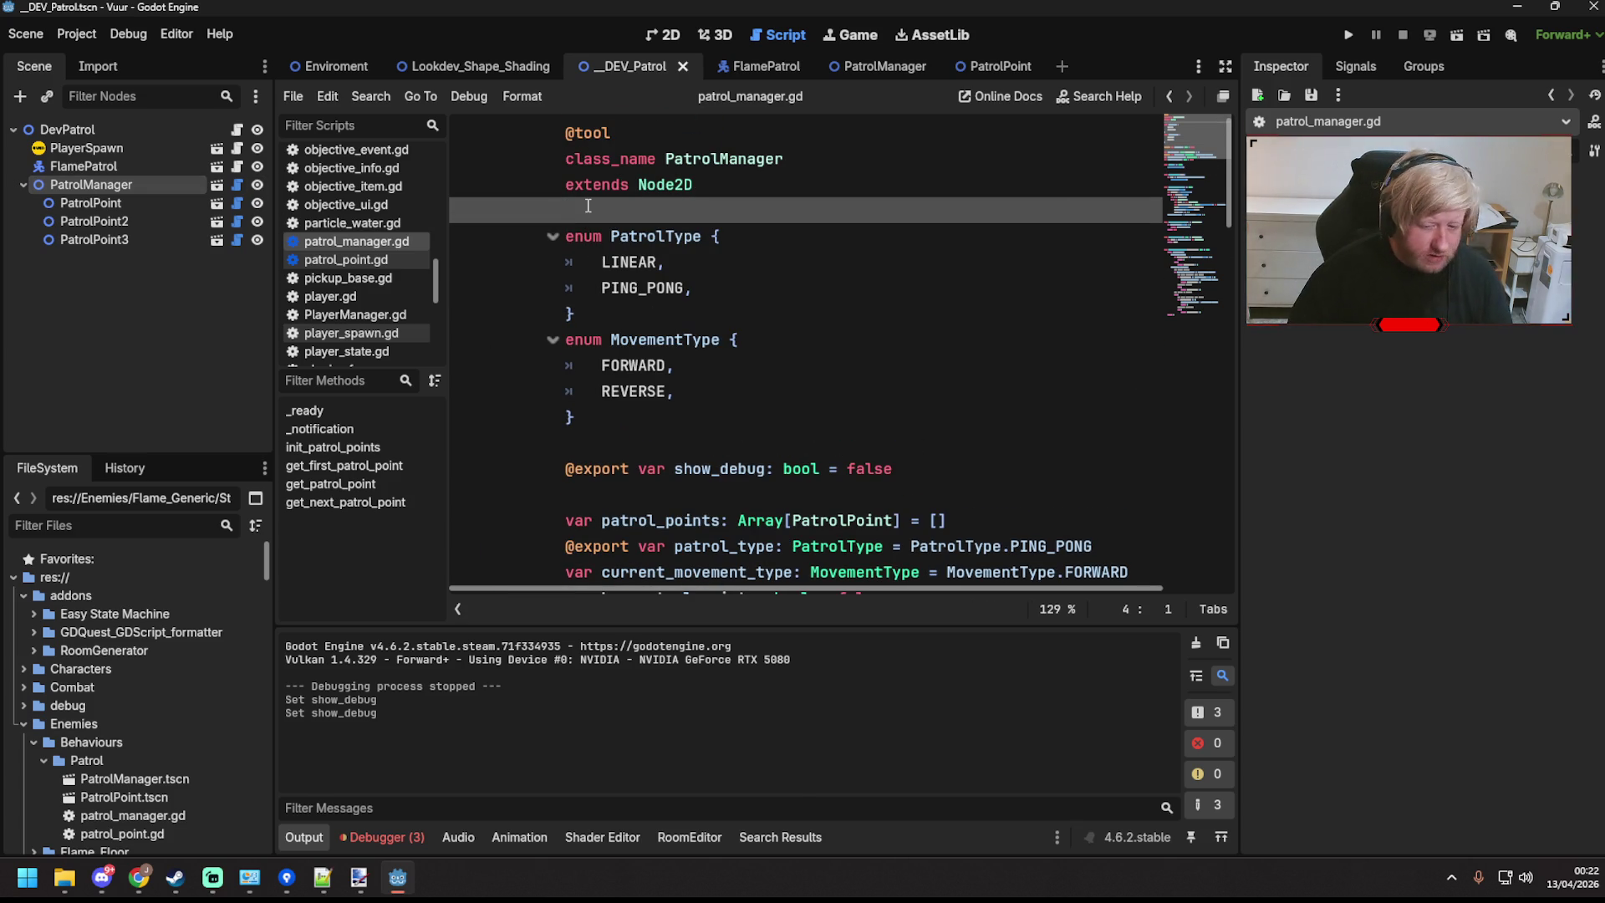
{"action": "key", "text": "Return"}
{"action": "key", "text": "Return"}
{"action": "key", "text": "Up"}
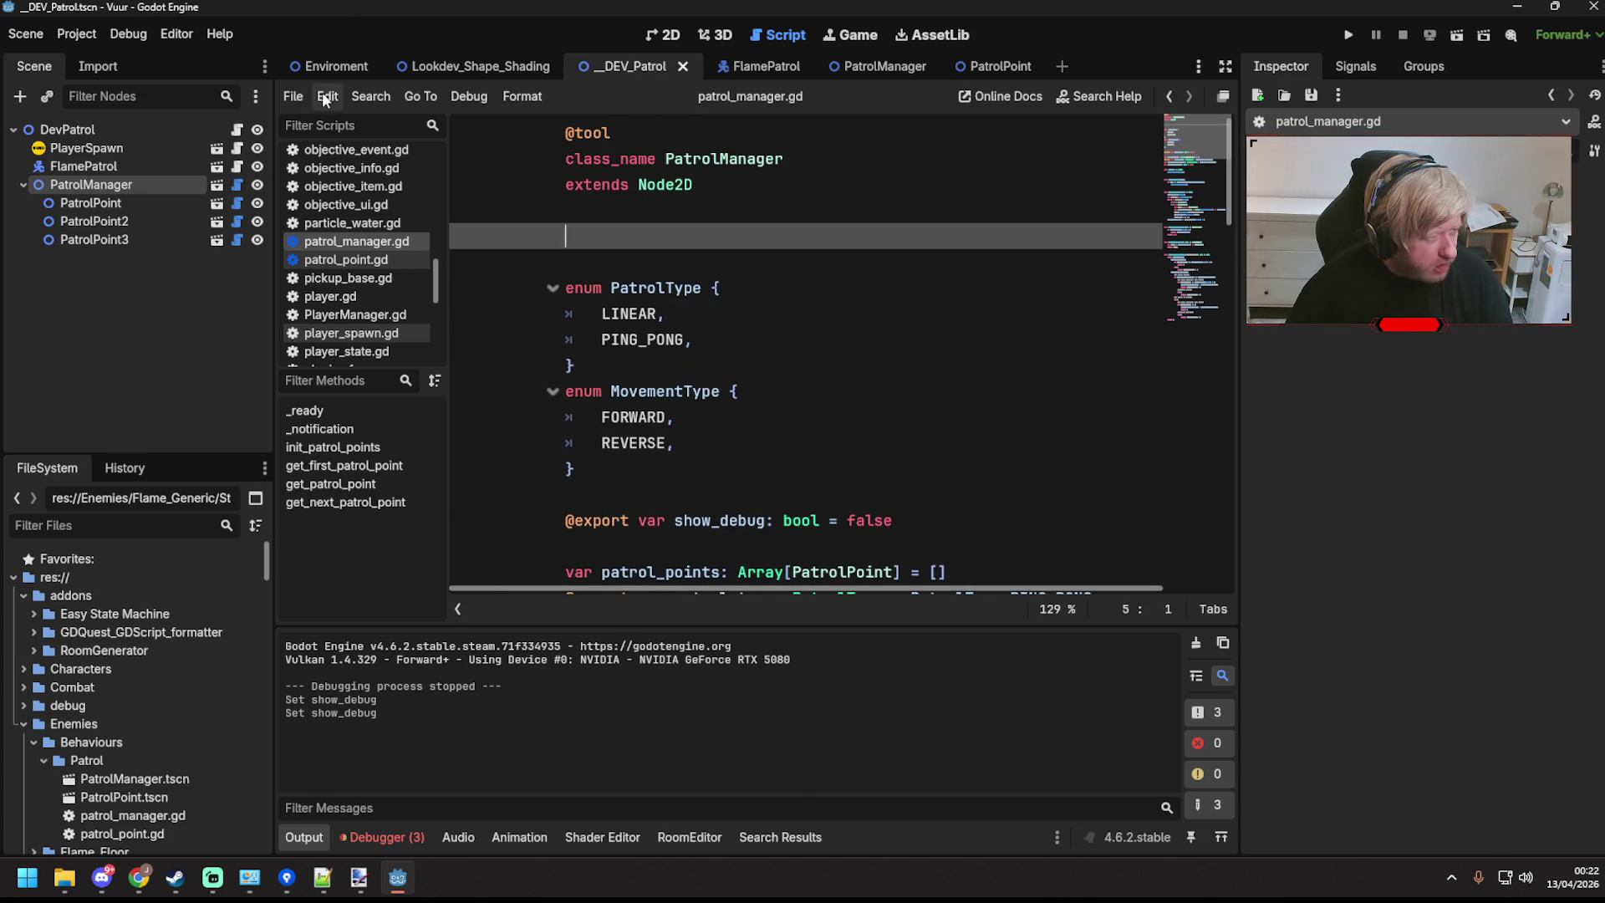
{"action": "left_click", "coordinate": [326, 98]}
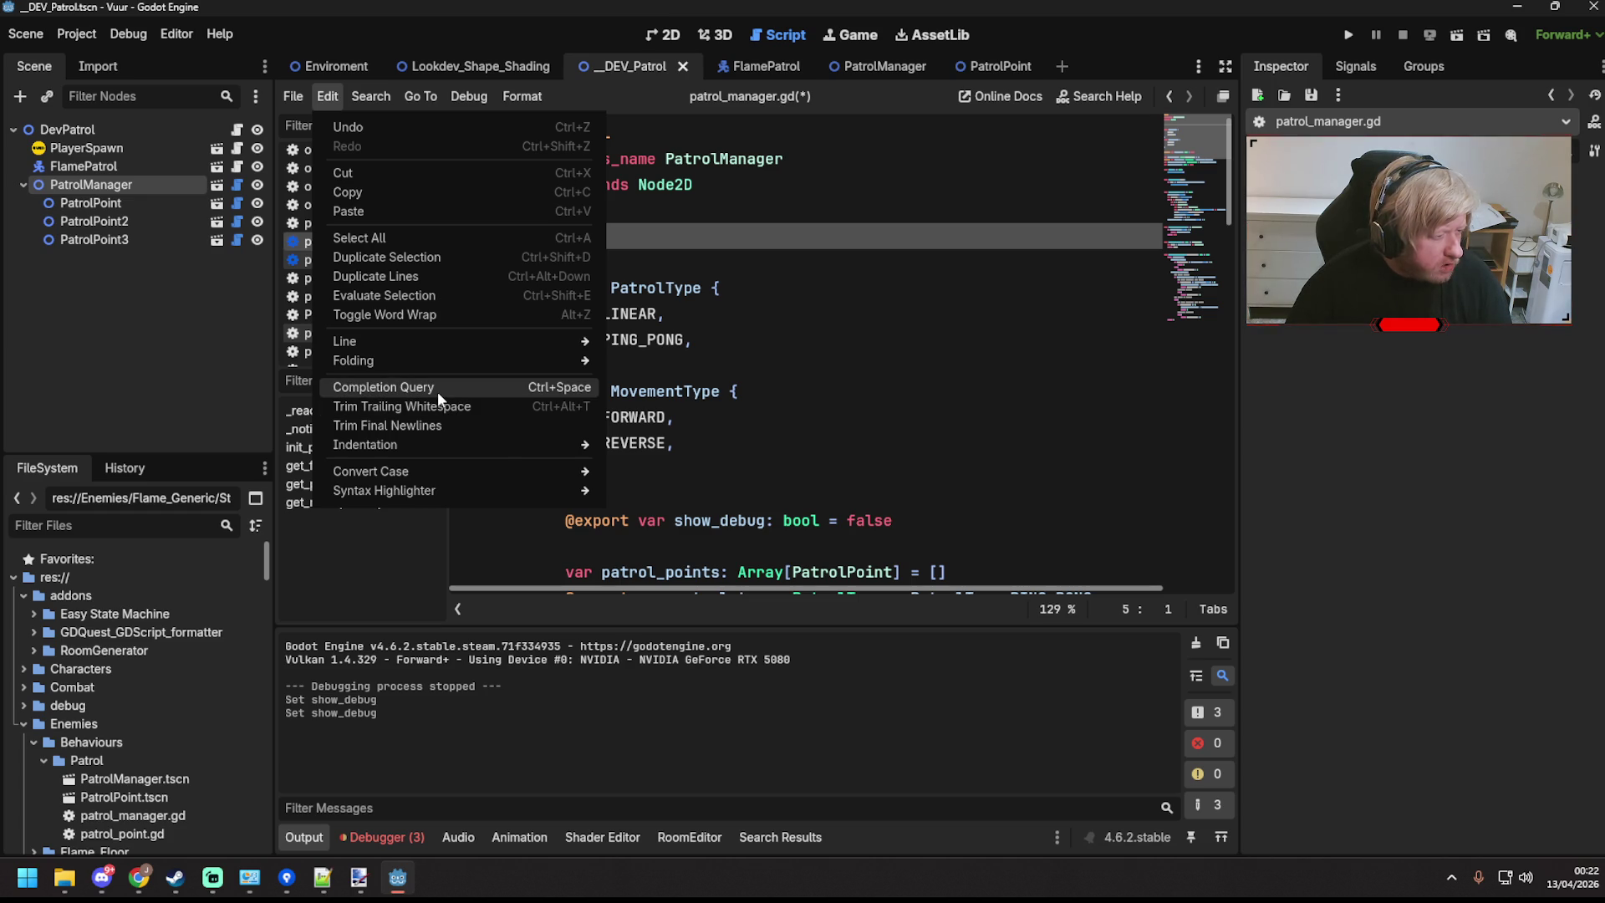
{"action": "mouse_move", "coordinate": [484, 338]}
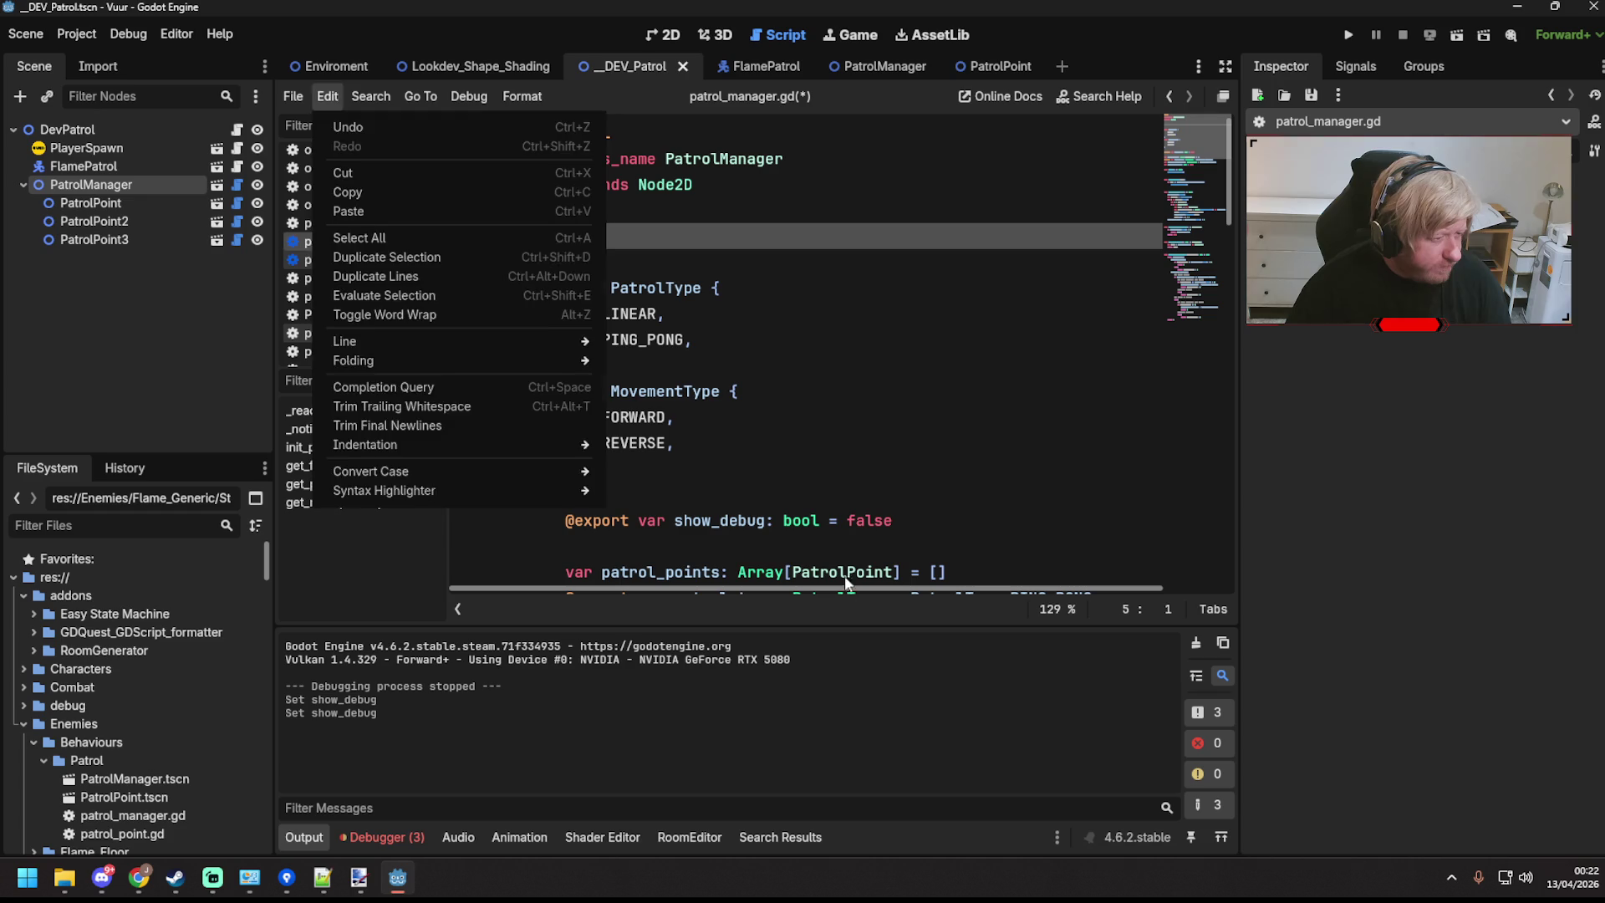
{"action": "left_click", "coordinate": [683, 498]}
{"action": "left_click", "coordinate": [684, 497]}
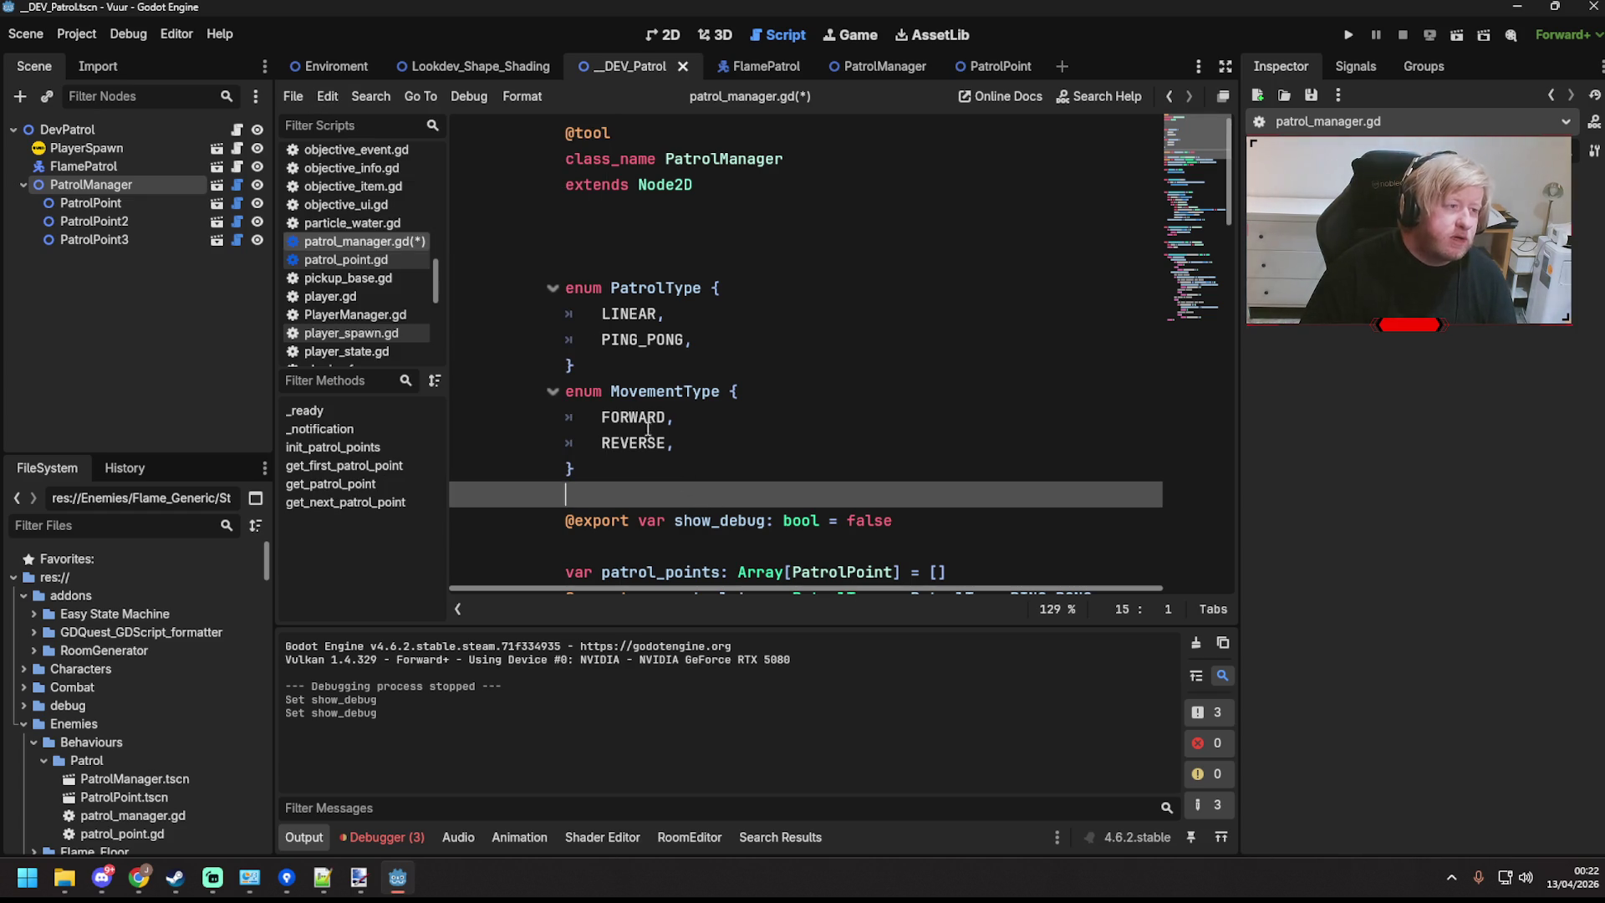
{"action": "left_click", "coordinate": [611, 212]}
{"action": "key", "text": "Down"}
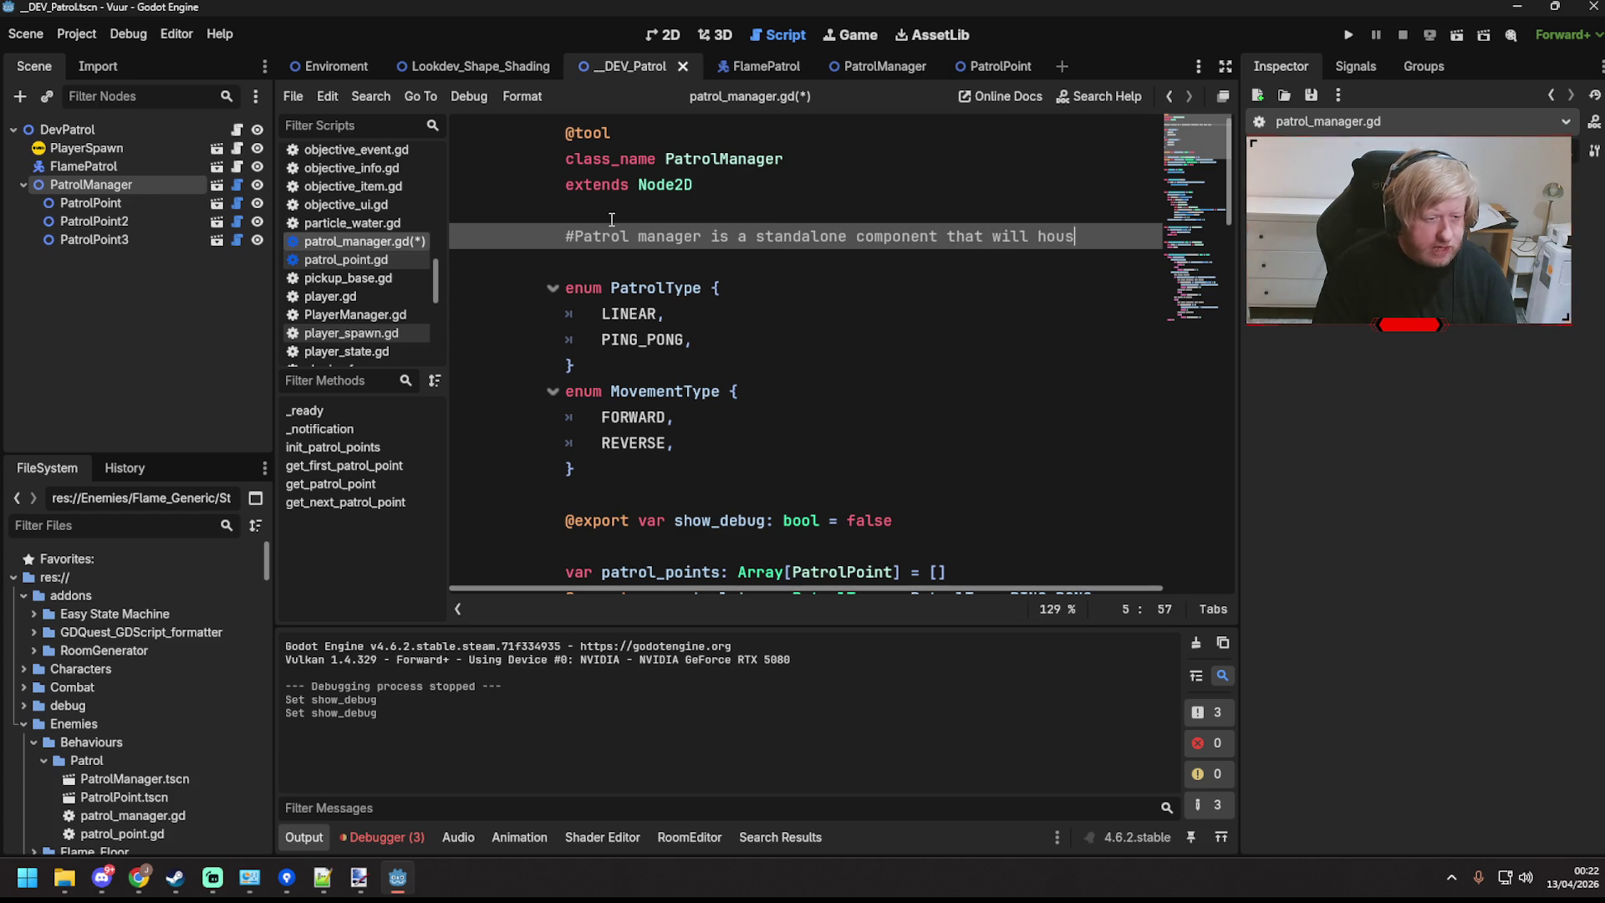
Comment that PatrolPoints are children displayed in their scene tree order
{"action": "type", "text": "e"}
{"action": "key", "text": "Return"}
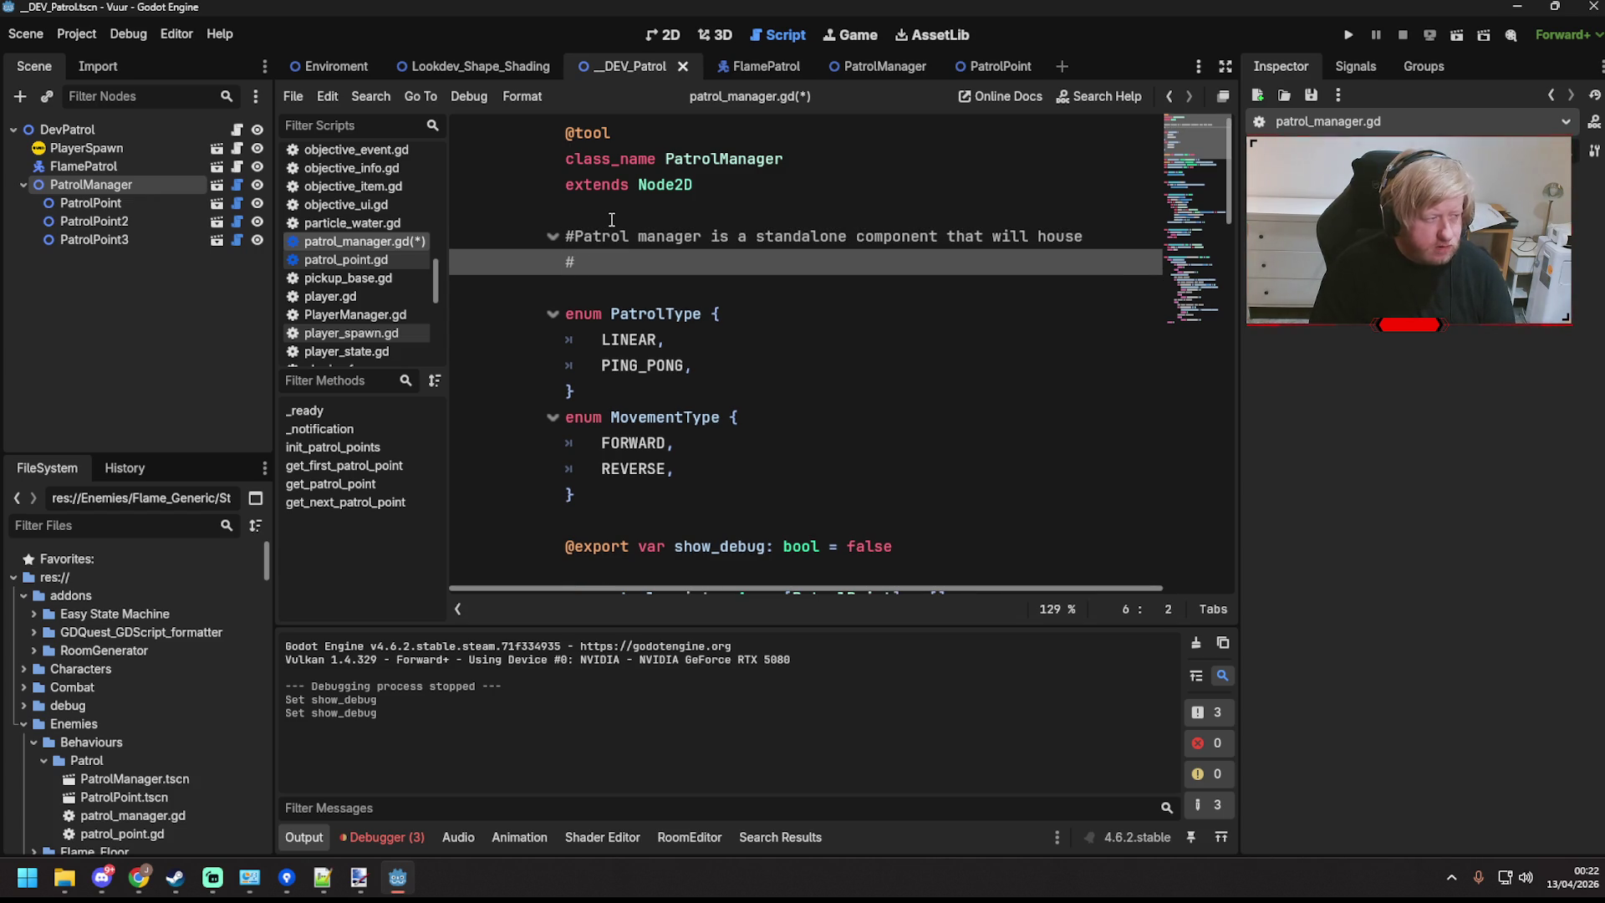
{"action": "type", "text": "lPoint "}
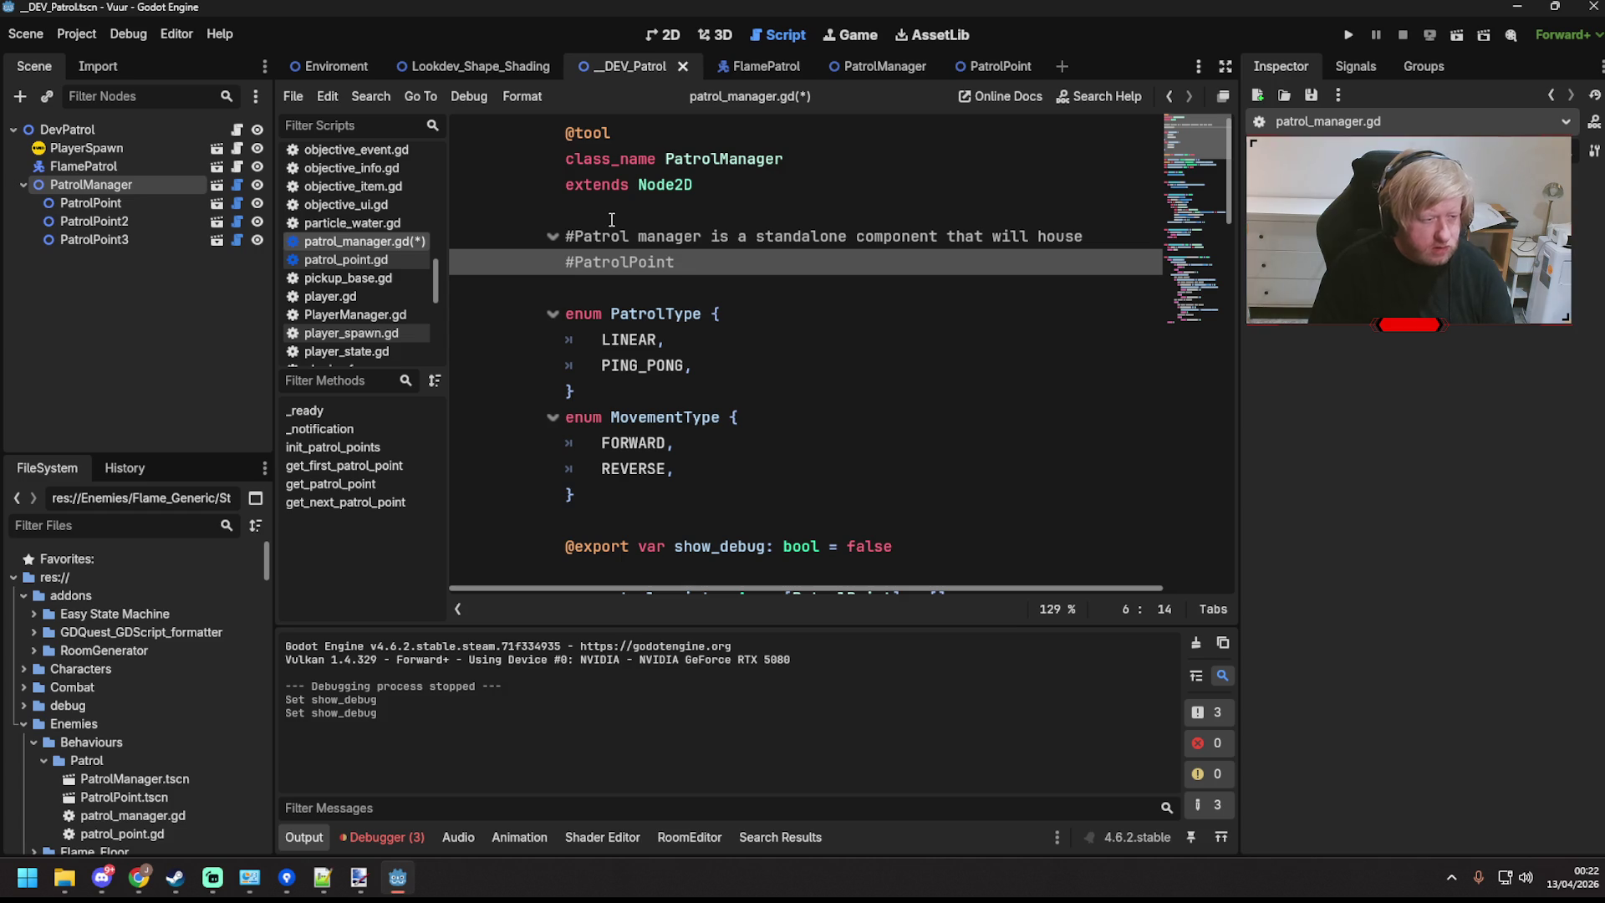
{"action": "type", "text": "objects as childre"}
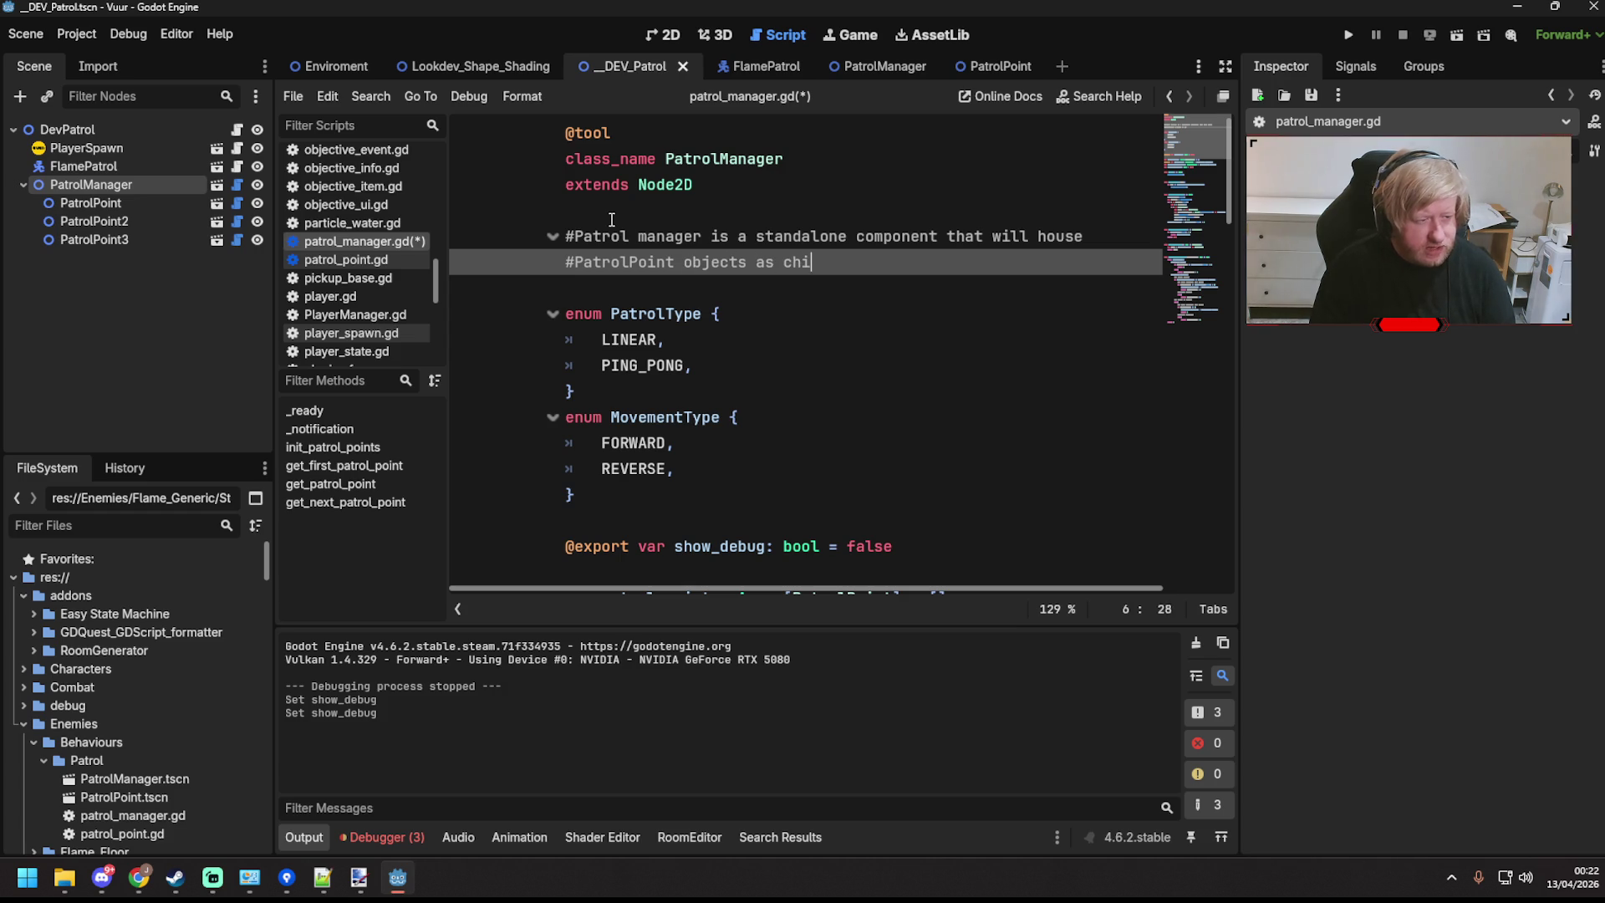
{"action": "type", "text": "n. These pa"}
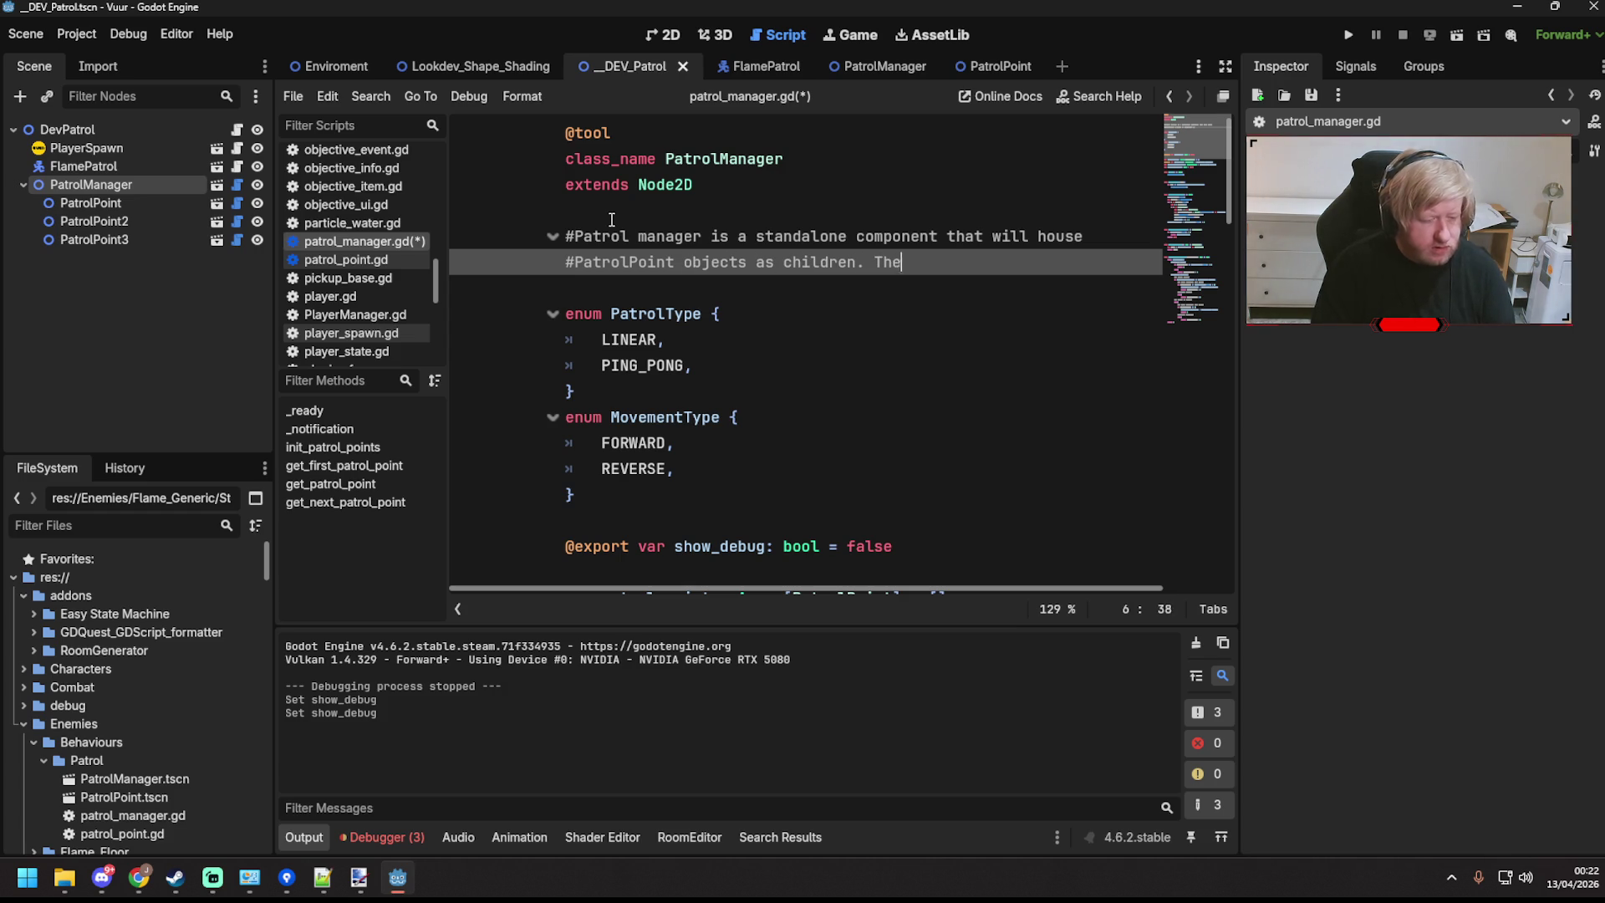
{"action": "key", "text": "BackSpace"}
{"action": "key", "text": "BackSpace"}
{"action": "type", "text": "PatrolP"}
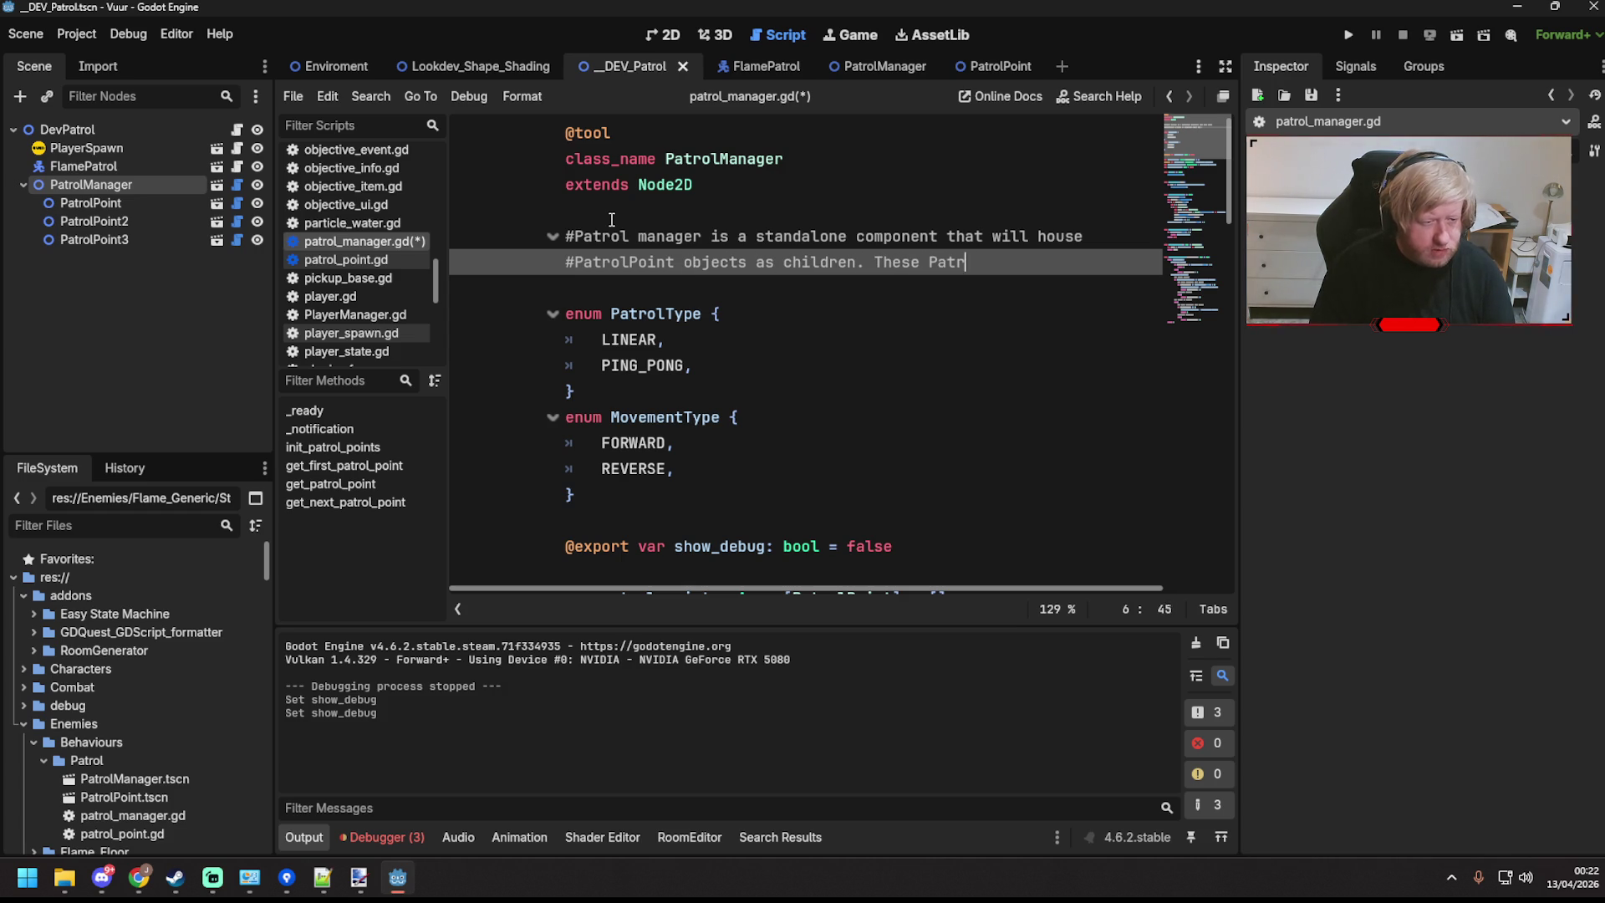
{"action": "type", "text": "oints will"}
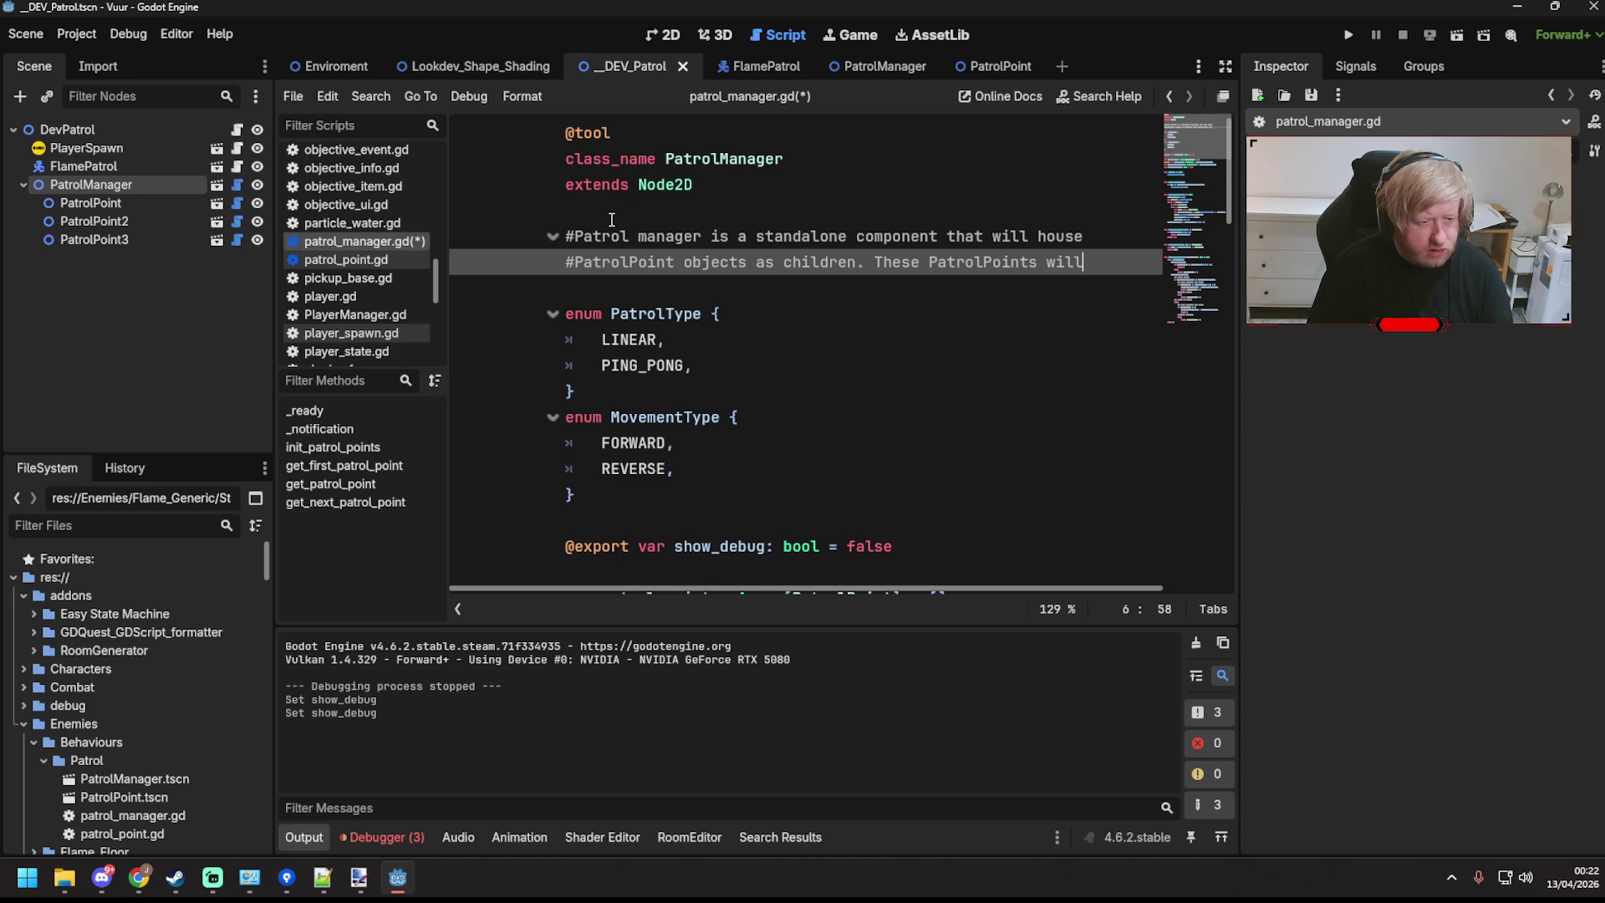
{"action": "key", "text": "Return"}
{"action": "type", "text": "#Be ordered"}
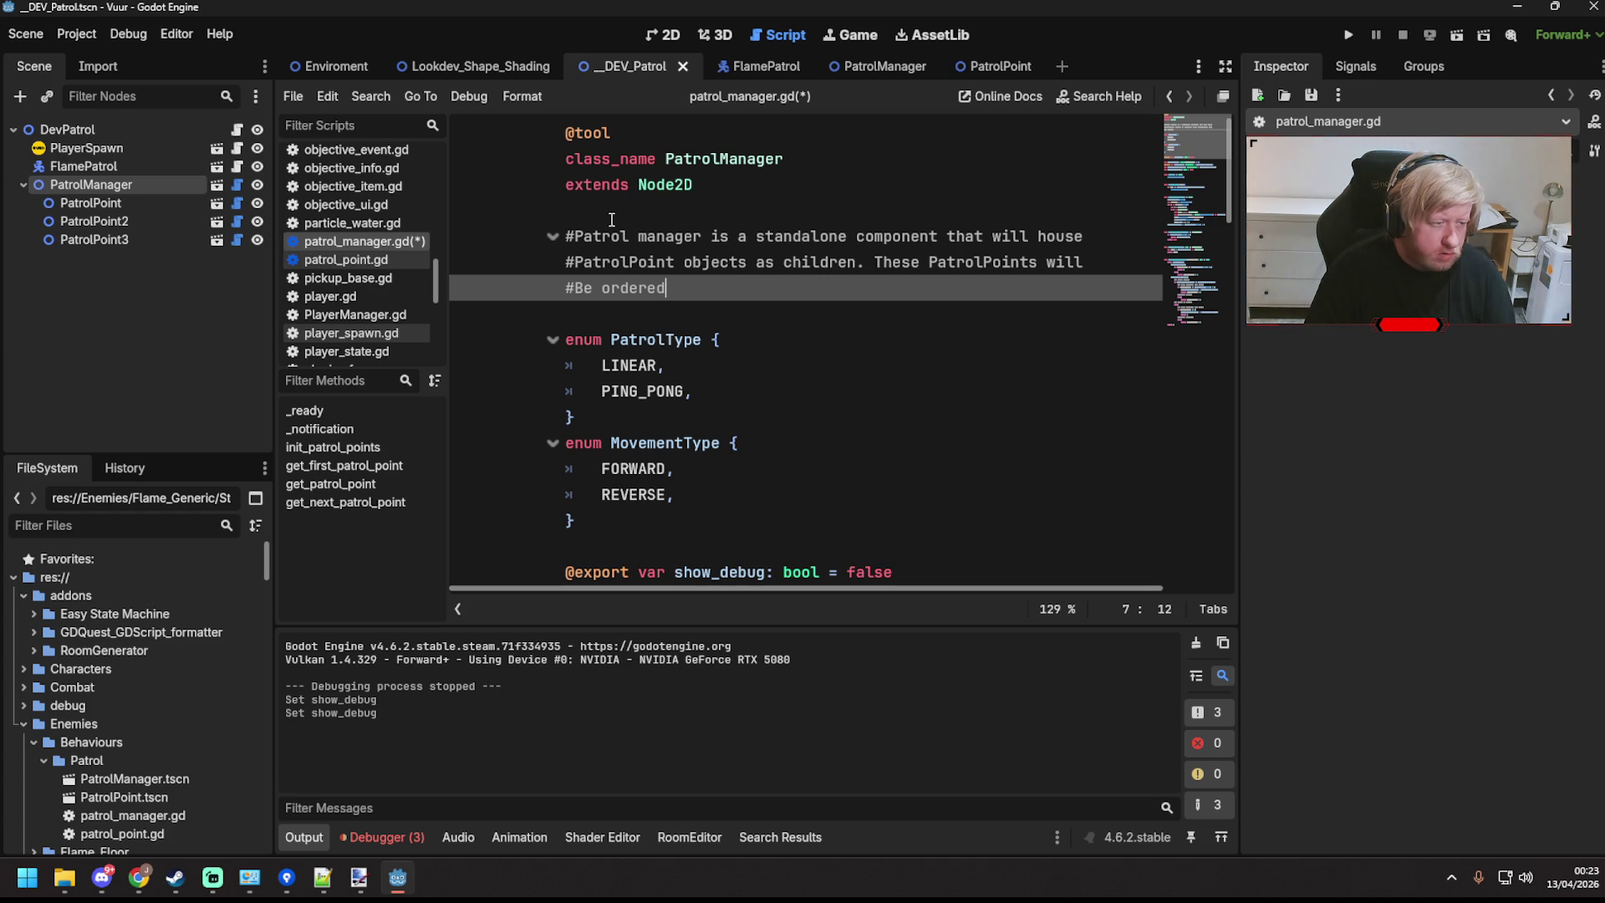
{"action": "key", "text": "BackSpace"}
{"action": "key", "text": "BackSpace"}
{"action": "key", "text": "BackSpace"}
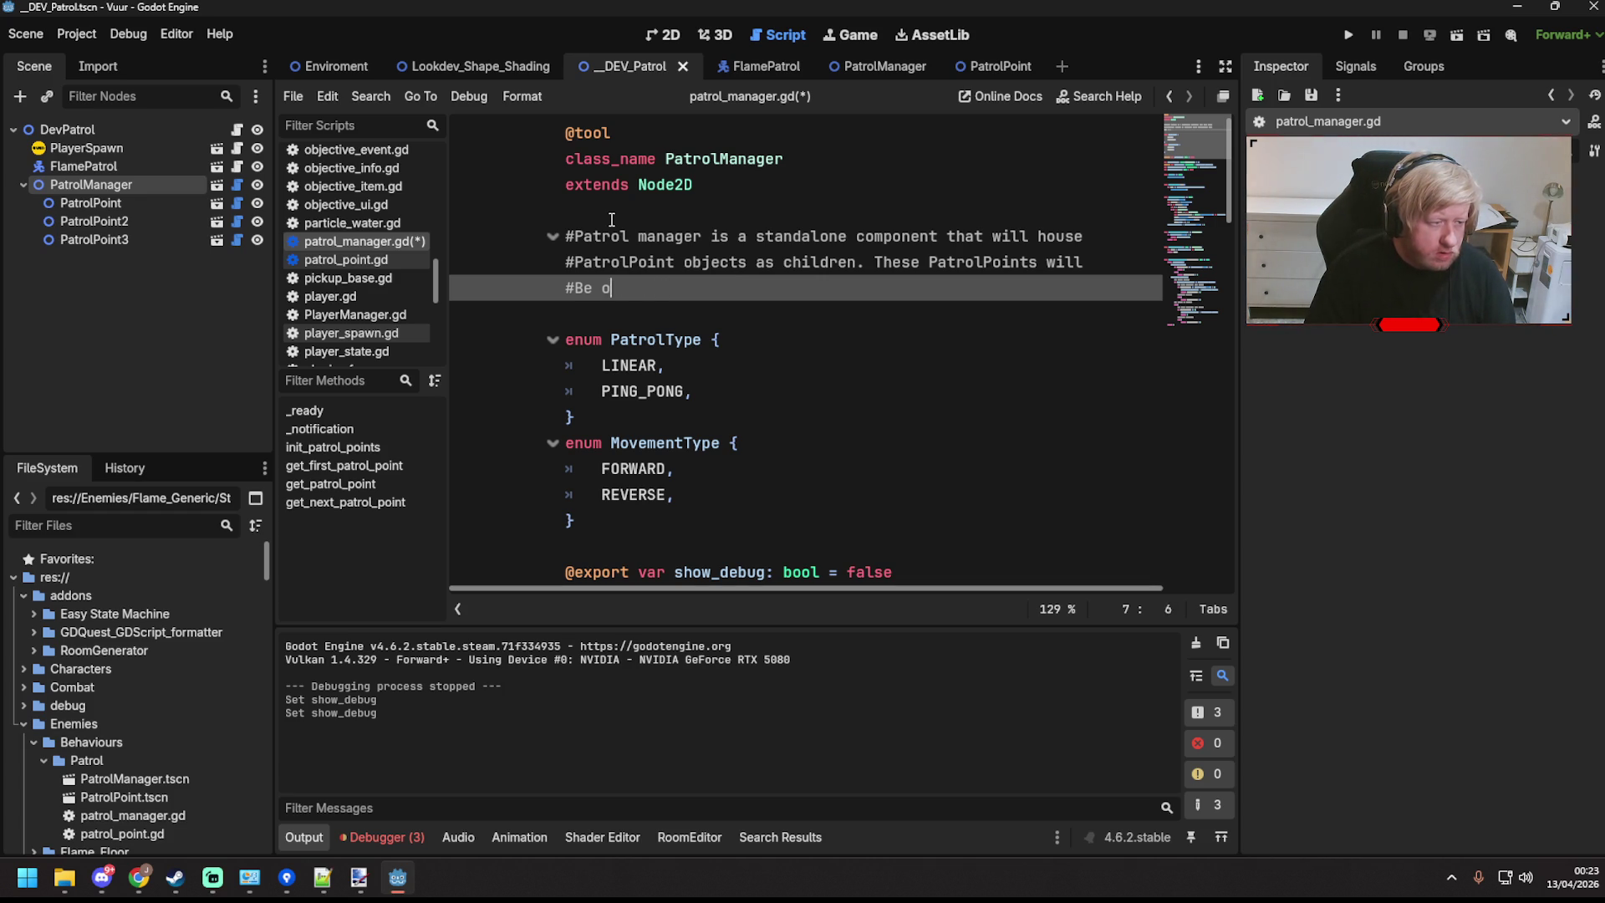
{"action": "type", "text": "Display in the order t"}
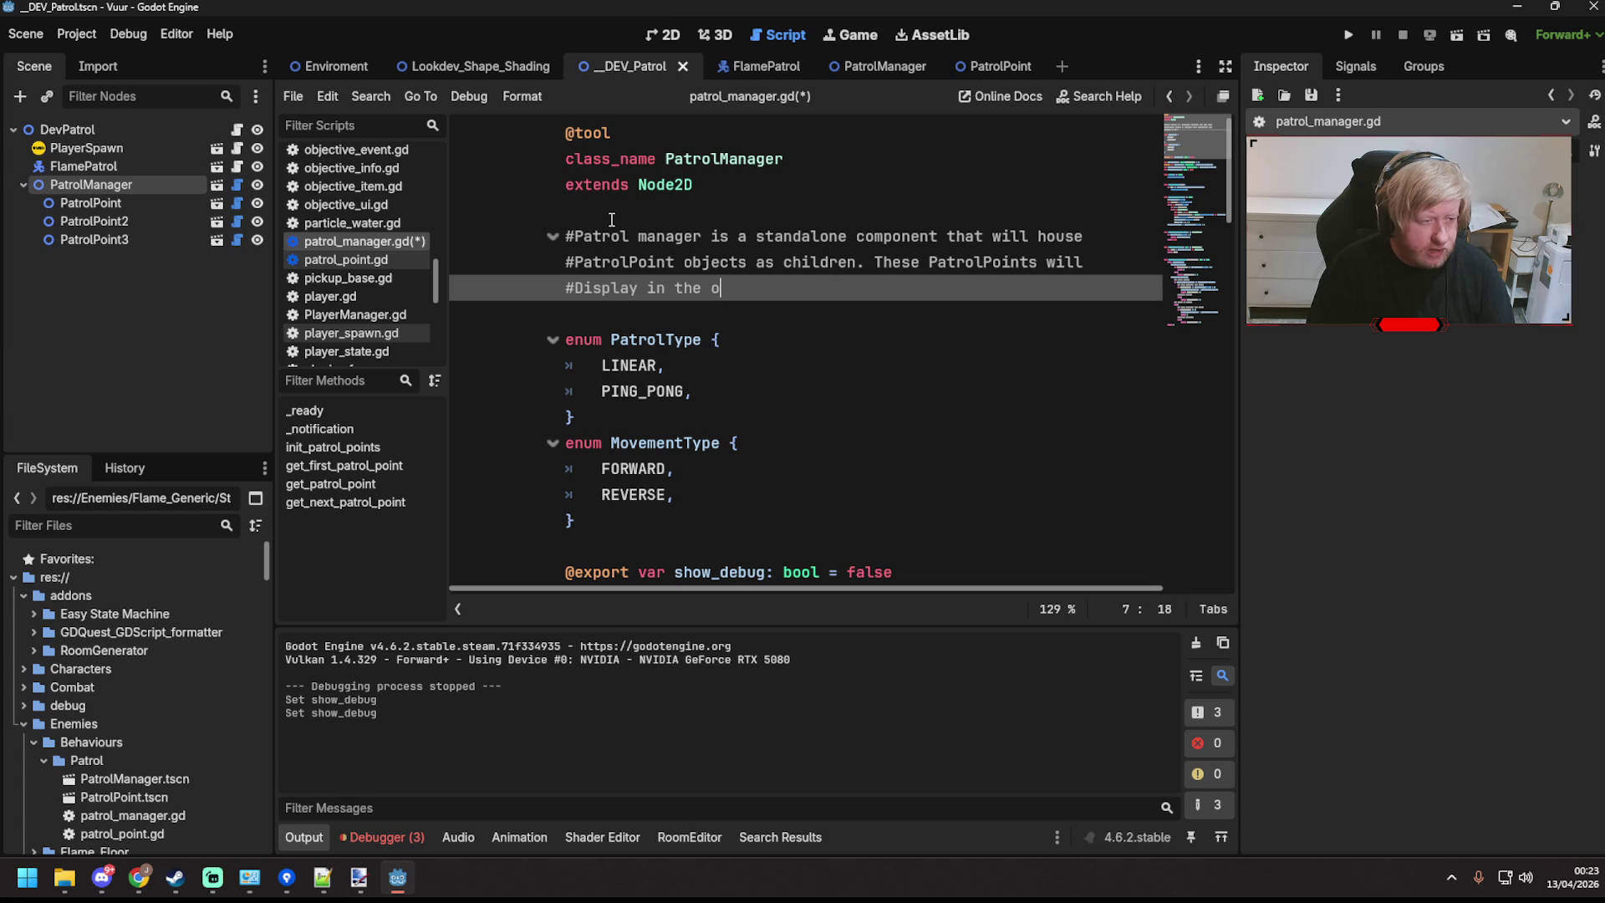
{"action": "type", "text": "hat they are placed "}
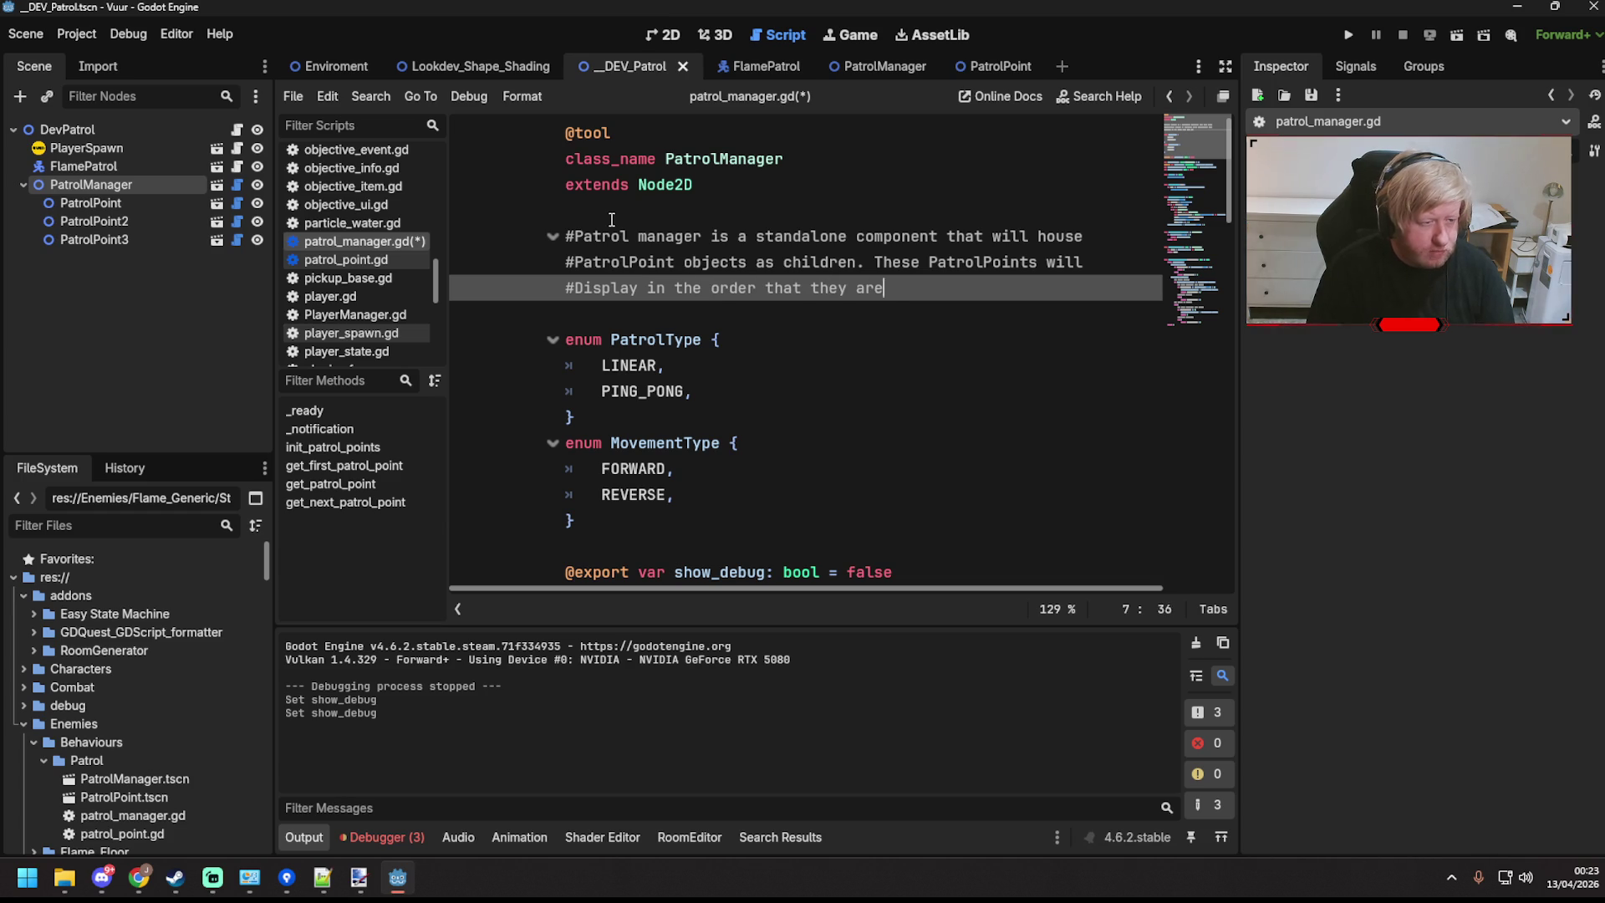
{"action": "type", "text": "in the scene tree."}
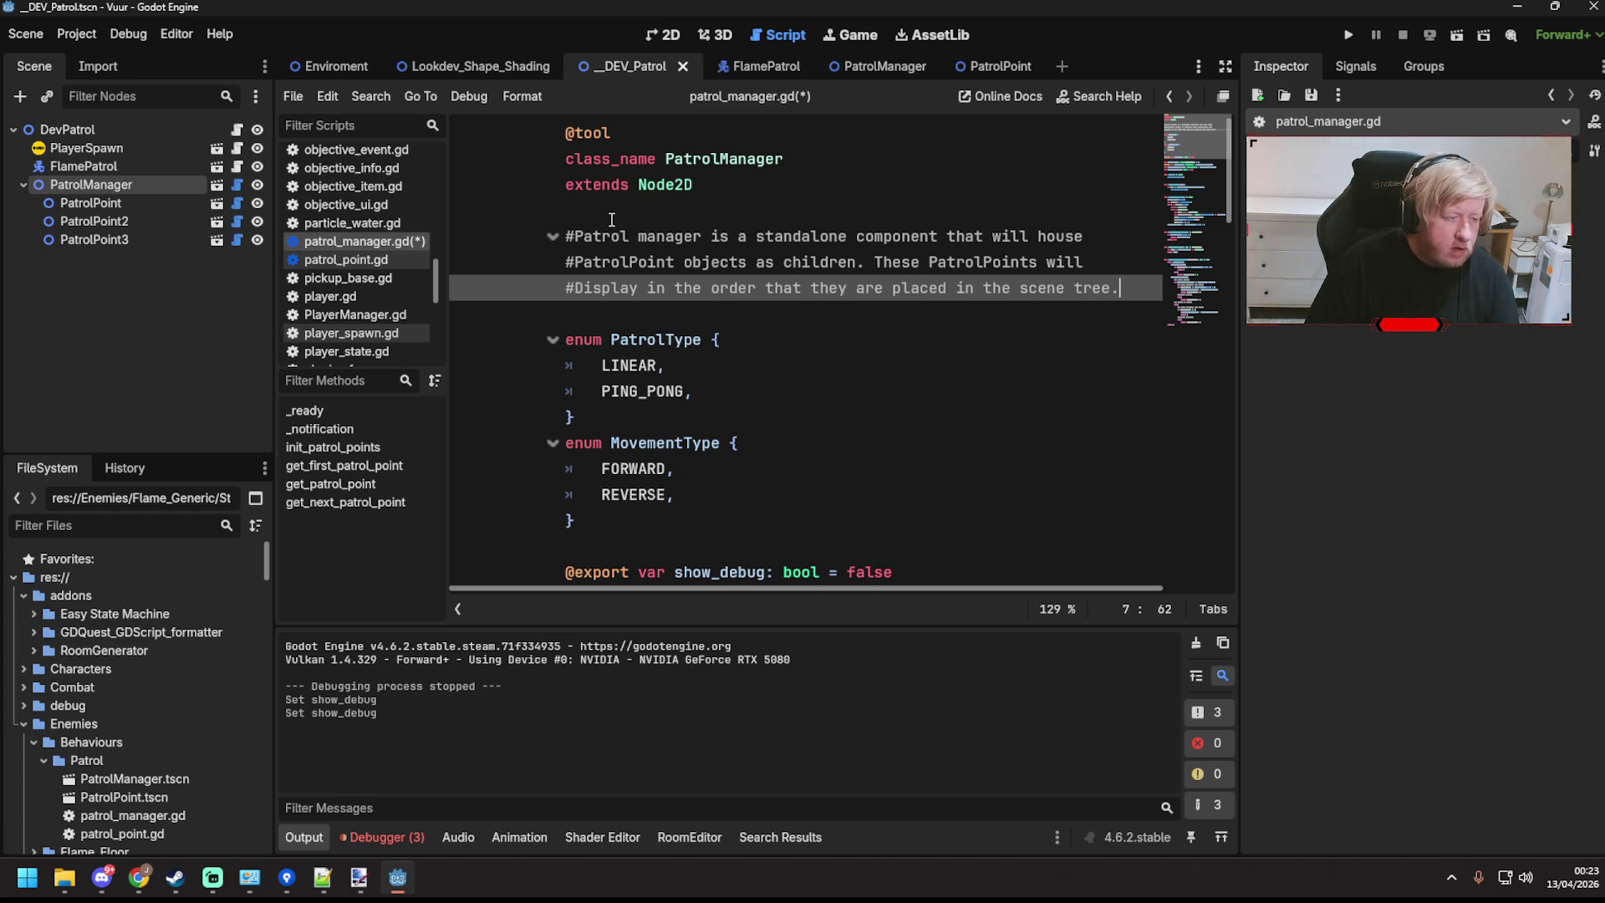
{"action": "key", "text": "Return"}
{"action": "type", "text": "#"}
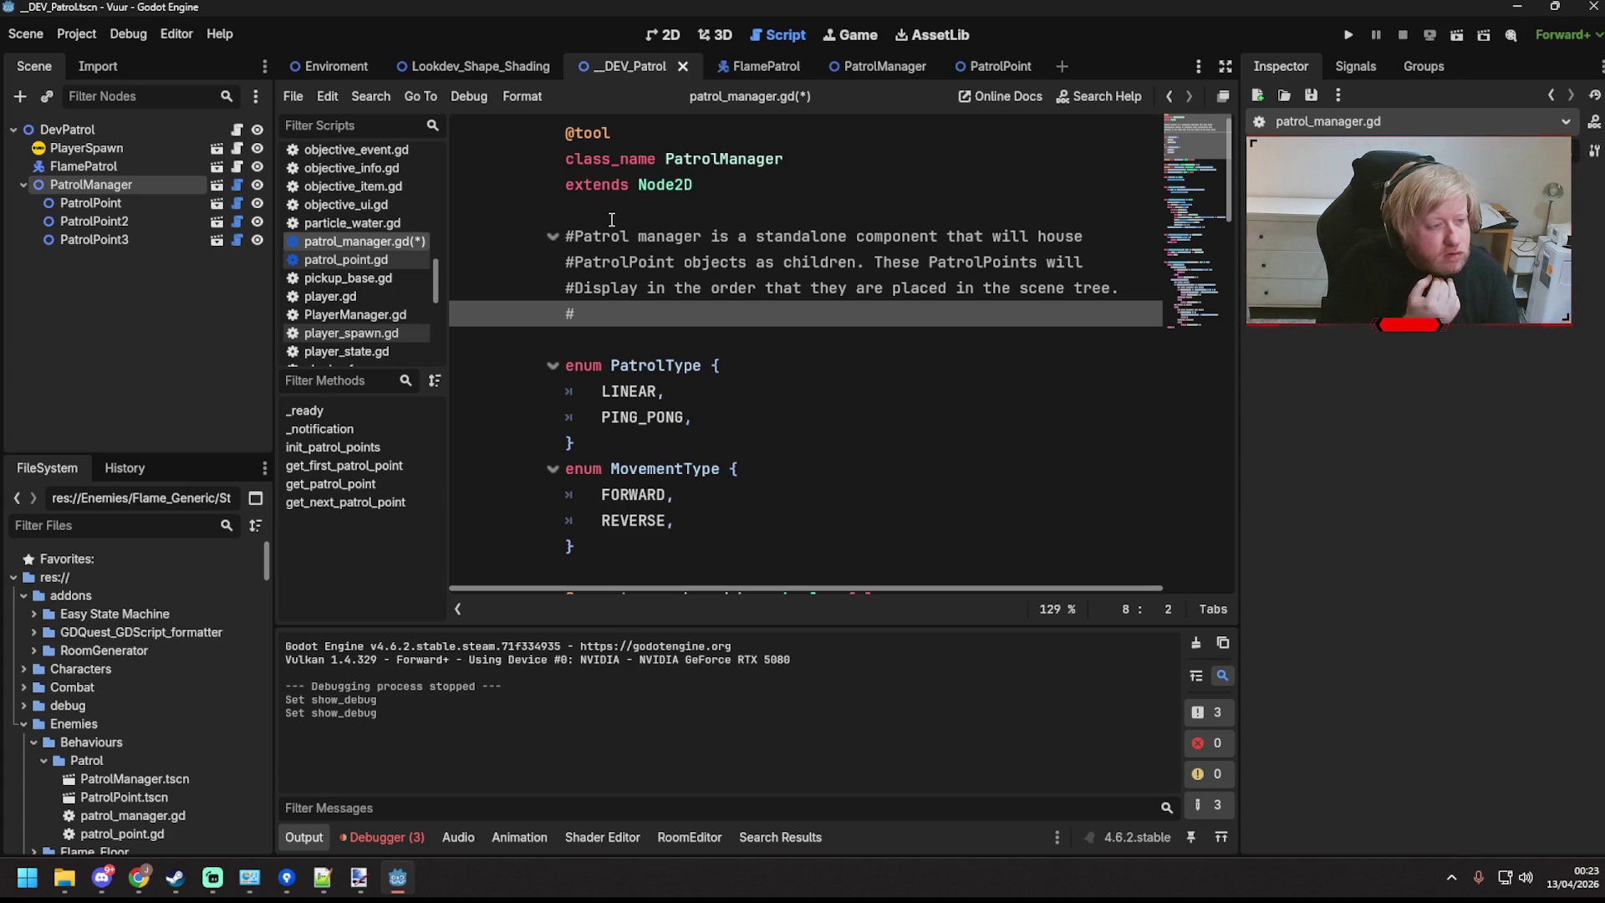
Comment that the movement type variable changes the next_patrol_point function's behaviour
{"action": "left_click", "coordinate": [611, 219]}
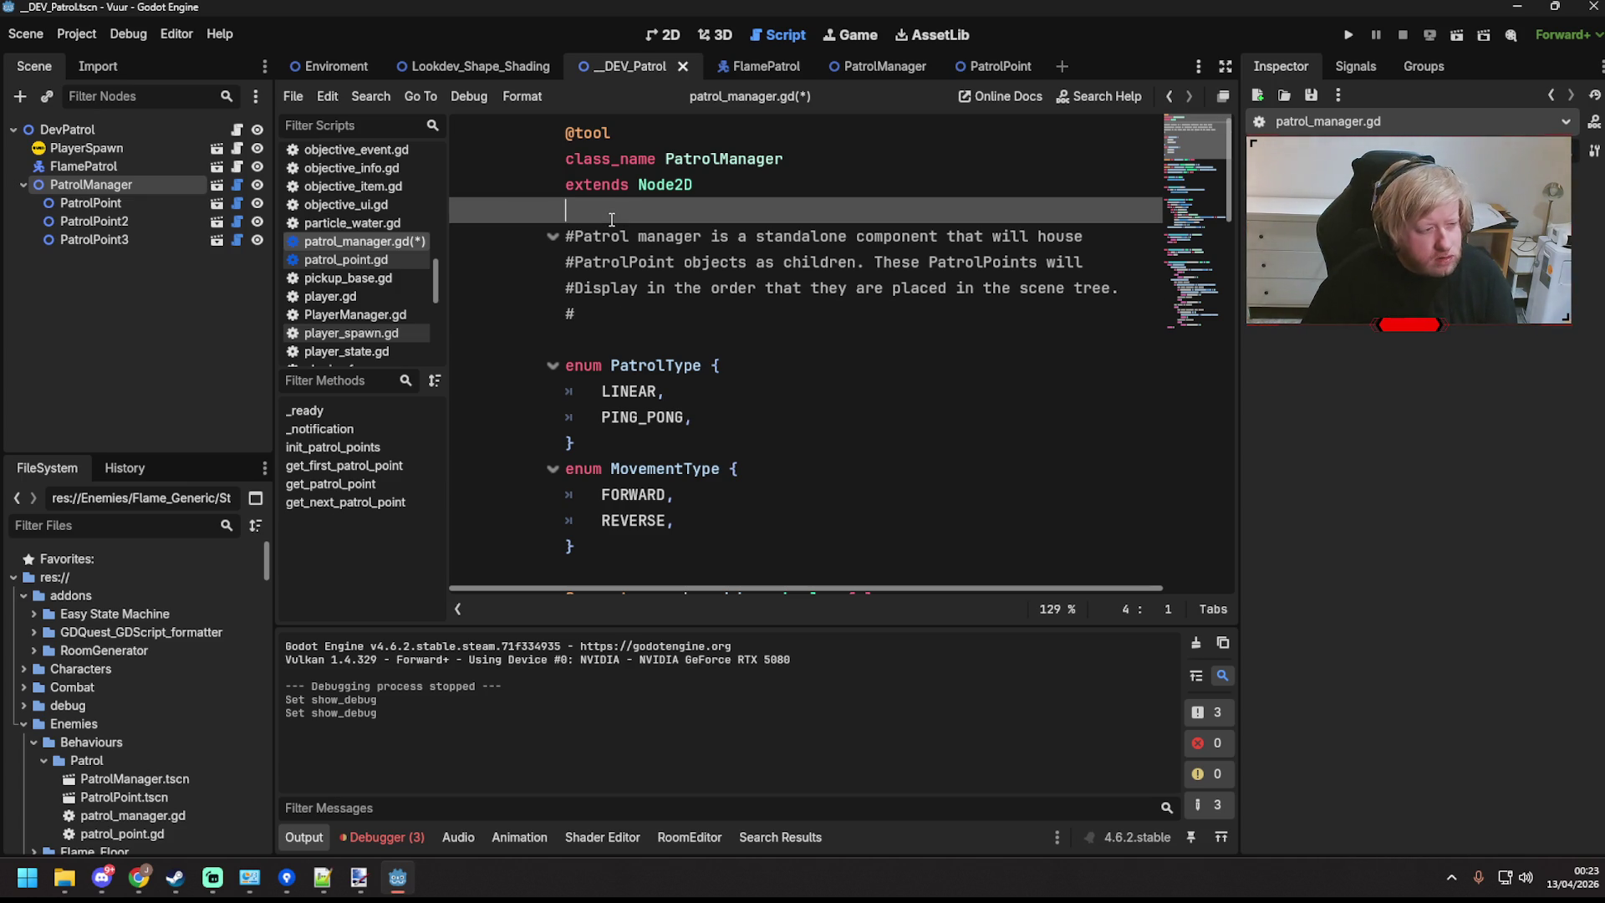
{"action": "left_click", "coordinate": [665, 310]}
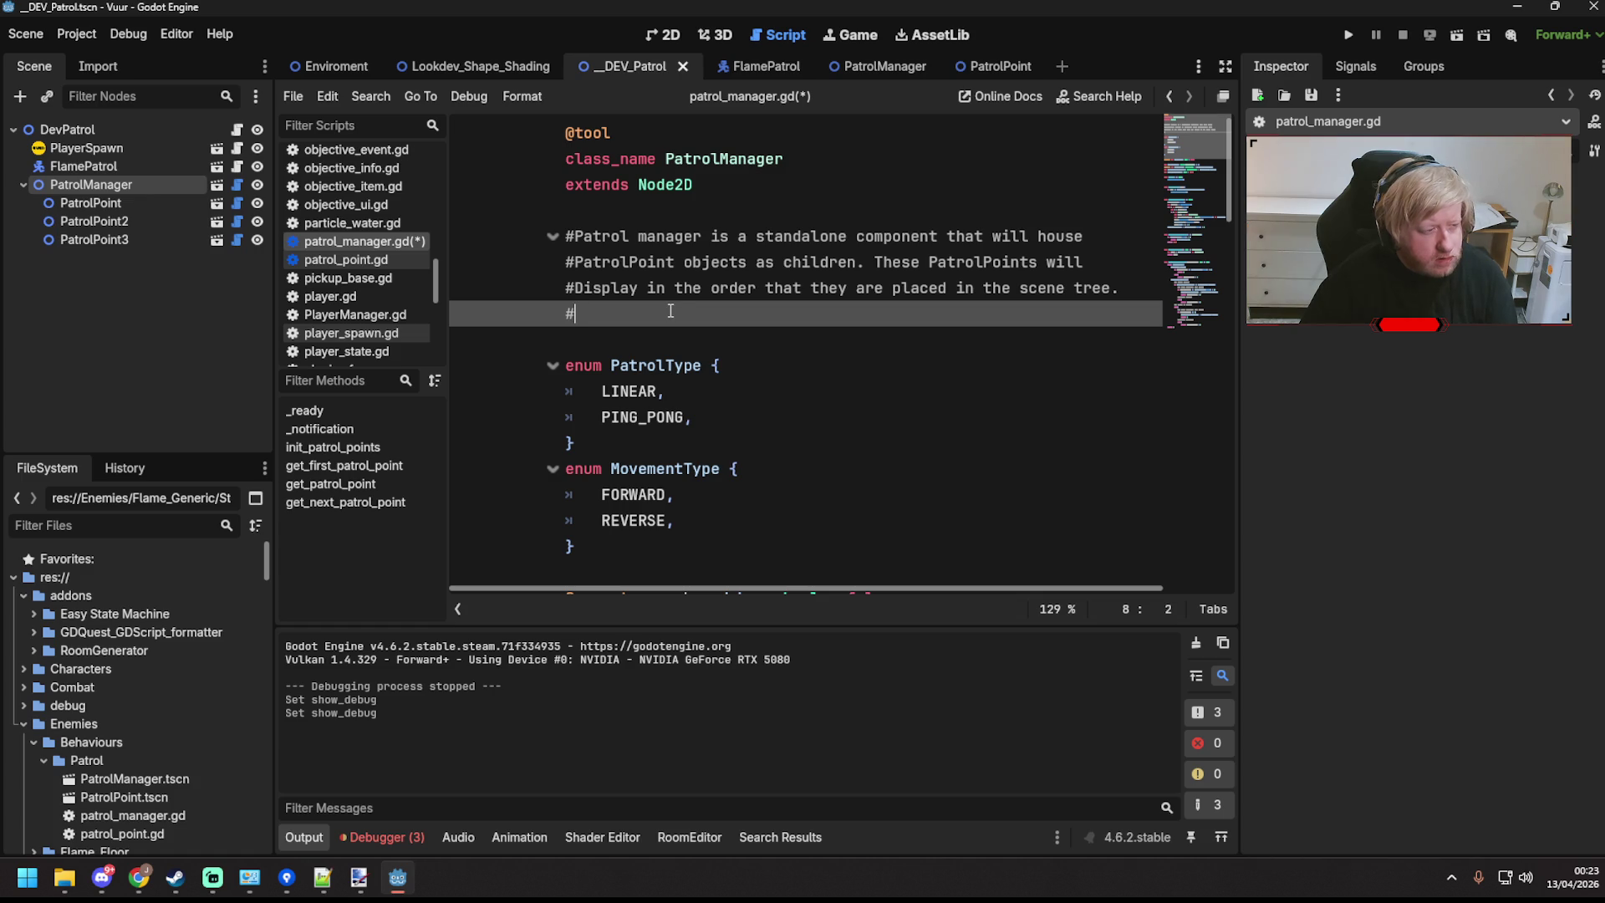
{"action": "type", "text": "You can use the "}
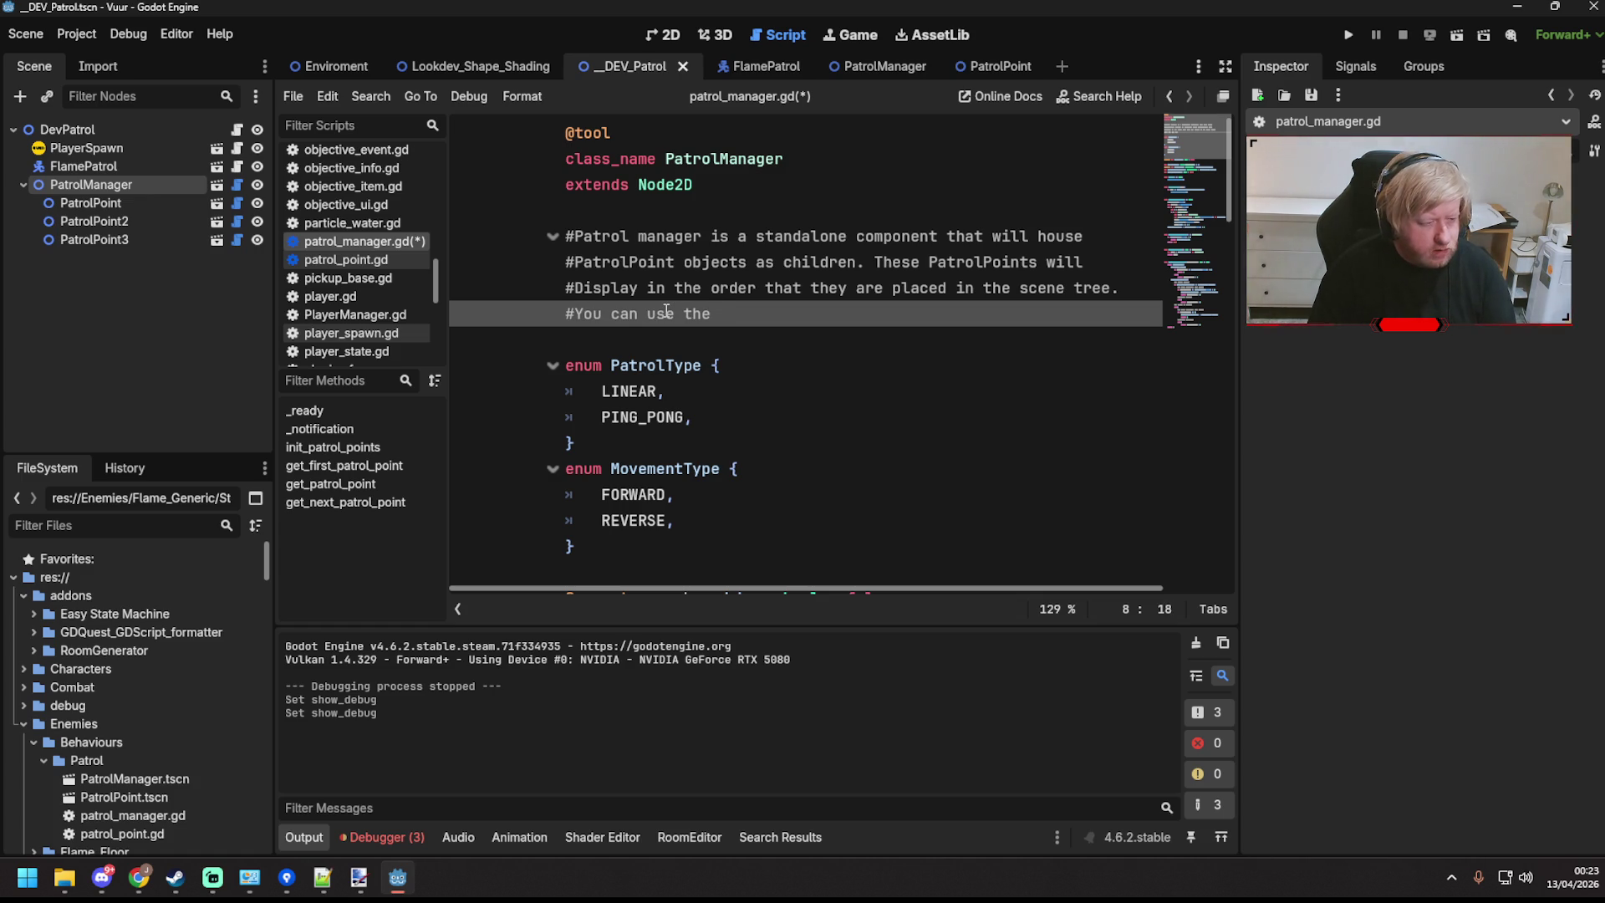
{"action": "type", "text": "movement type varia"}
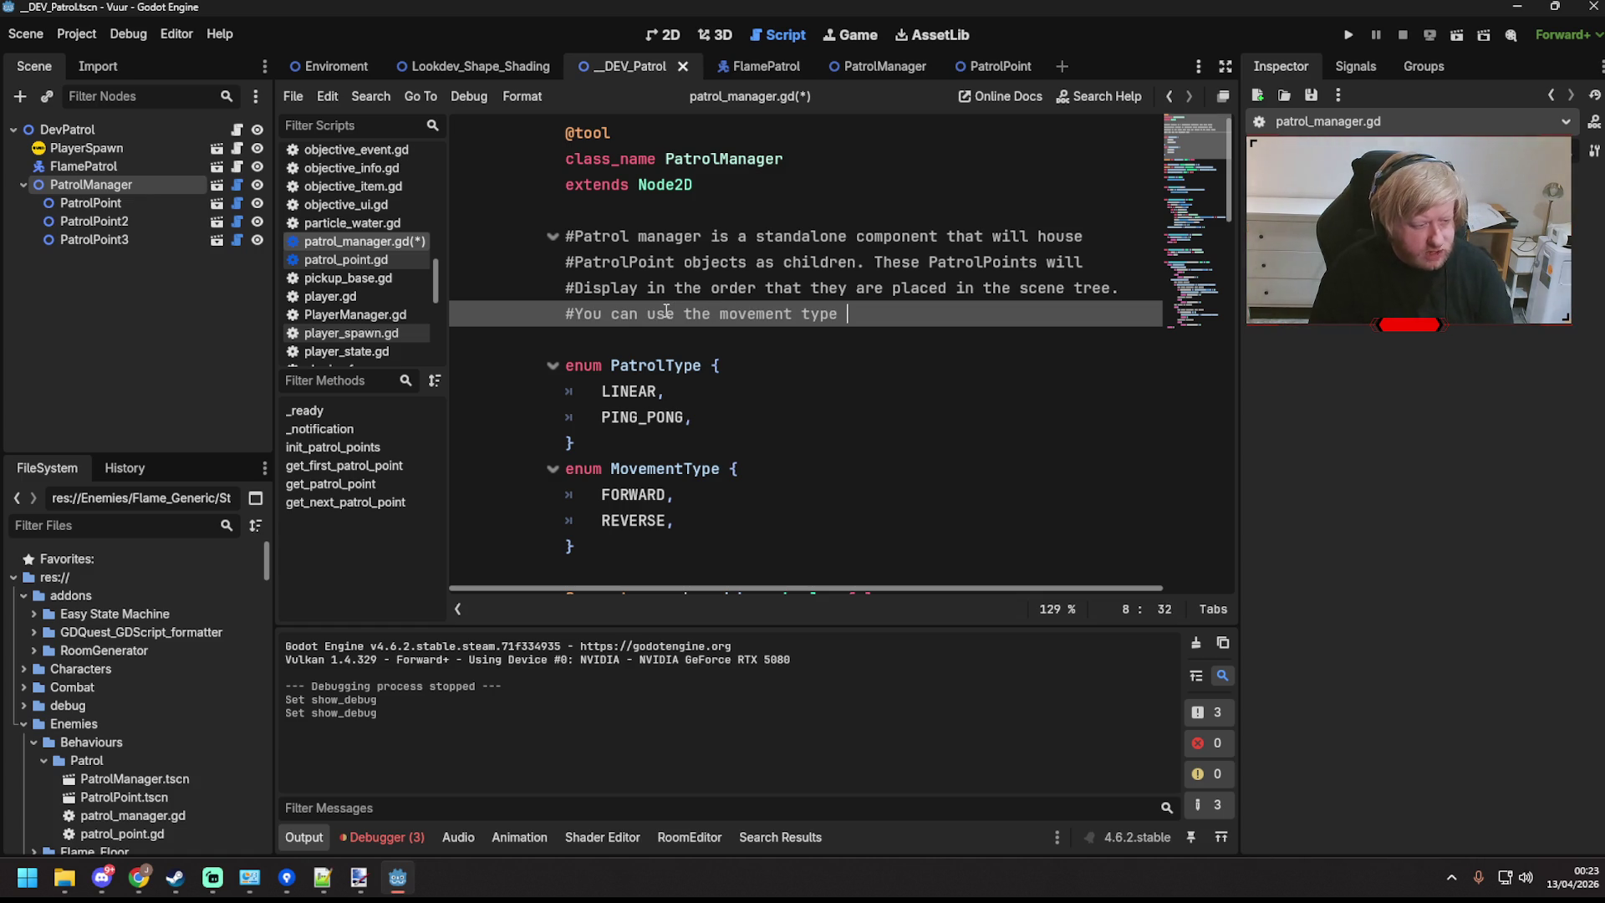
{"action": "type", "text": "ble to change whet"}
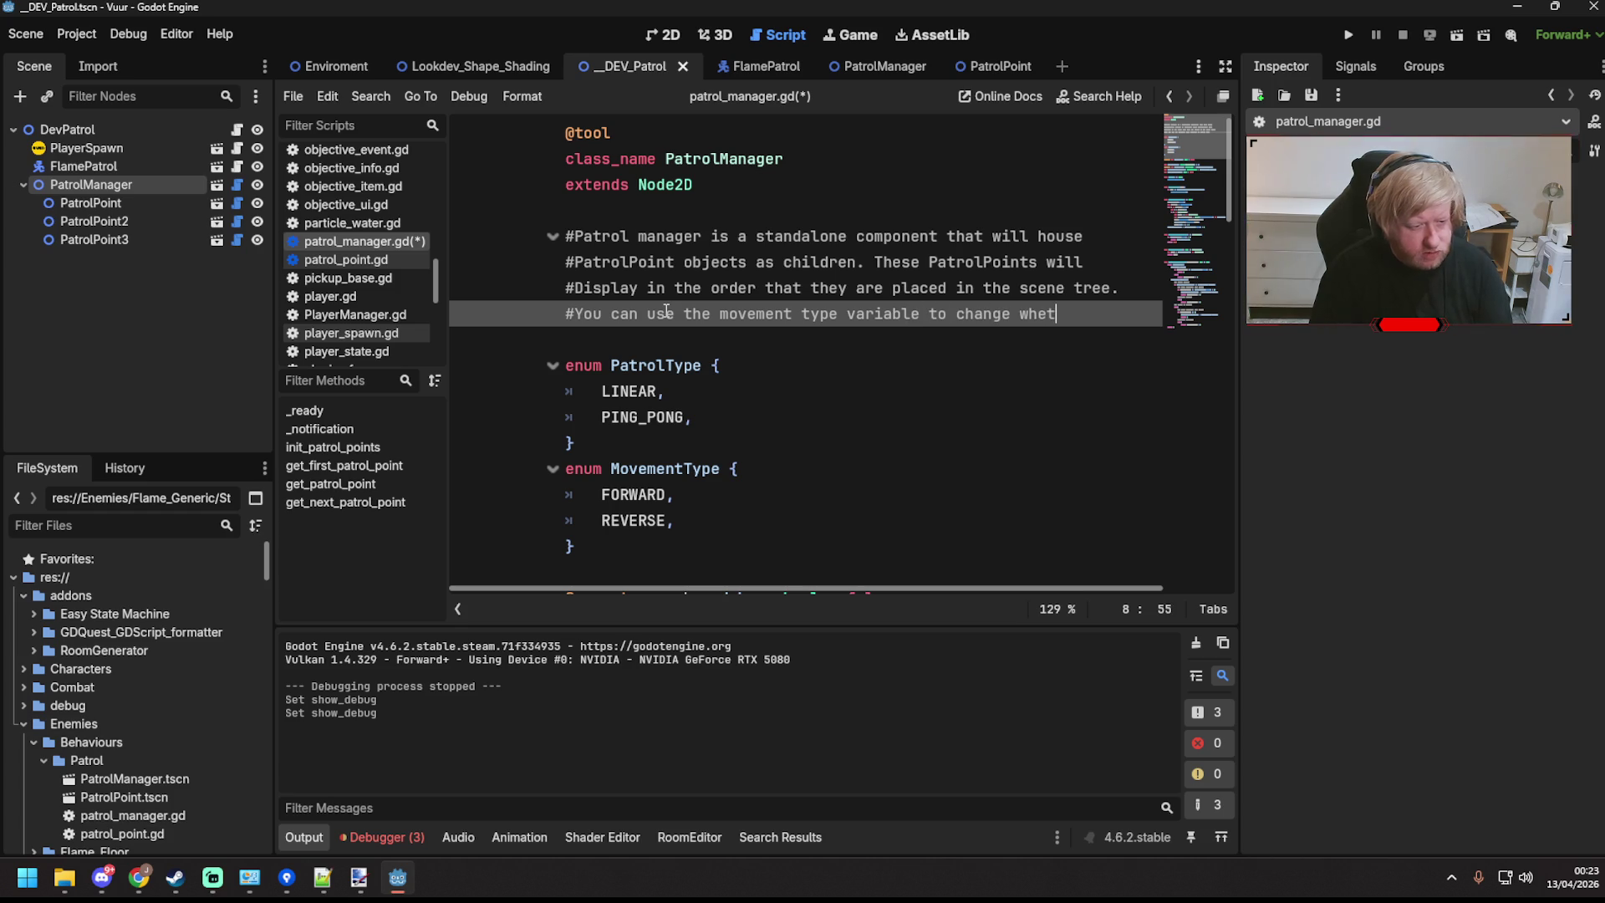
{"action": "key", "text": "BackSpace"}
{"action": "key", "text": "BackSpace"}
{"action": "key", "text": "BackSpace"}
{"action": "type", "text": "the way"}
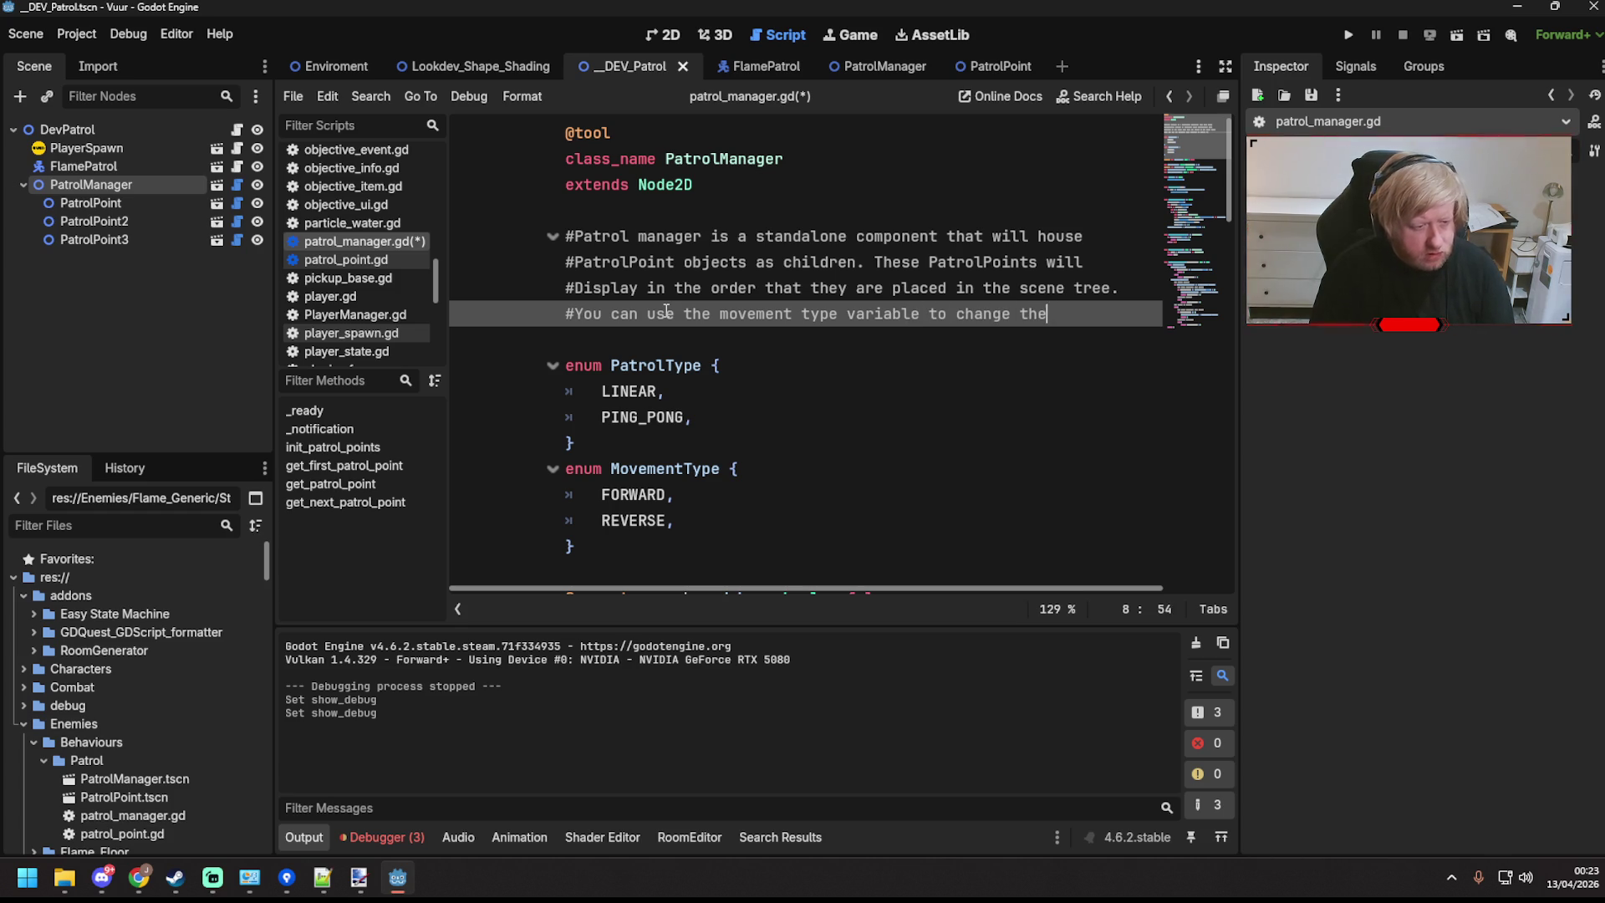
{"action": "key", "text": "BackSpace"}
{"action": "key", "text": "BackSpace"}
{"action": "key", "text": "BackSpace"}
{"action": "type", "text": "behaviour"}
{"action": "key", "text": "Return"}
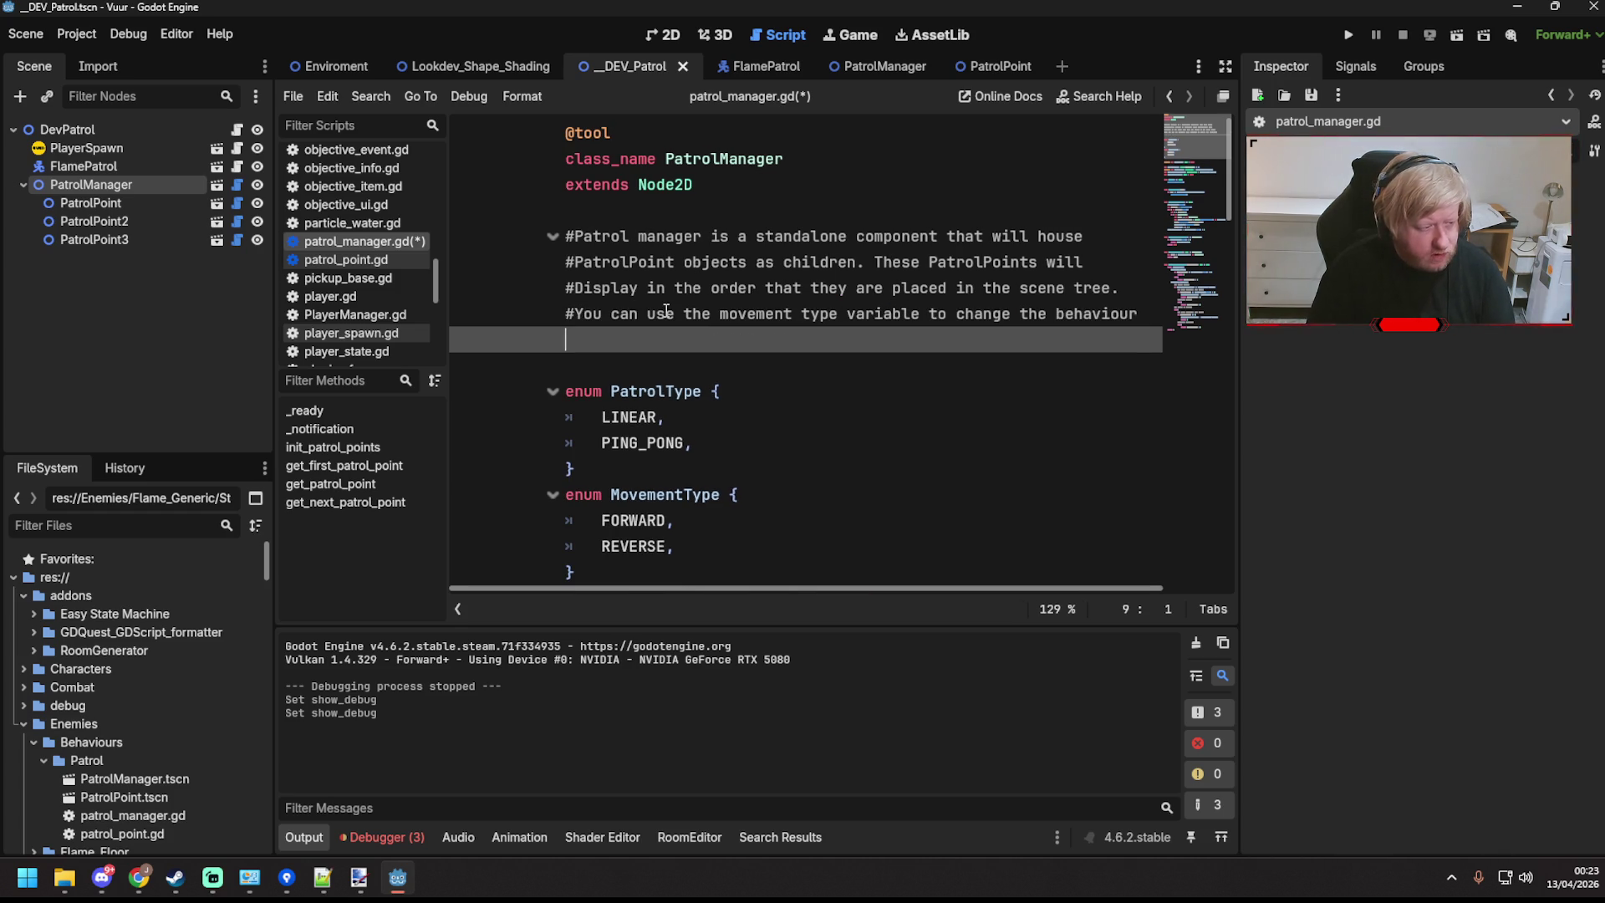
{"action": "type", "text": "#of the nect"}
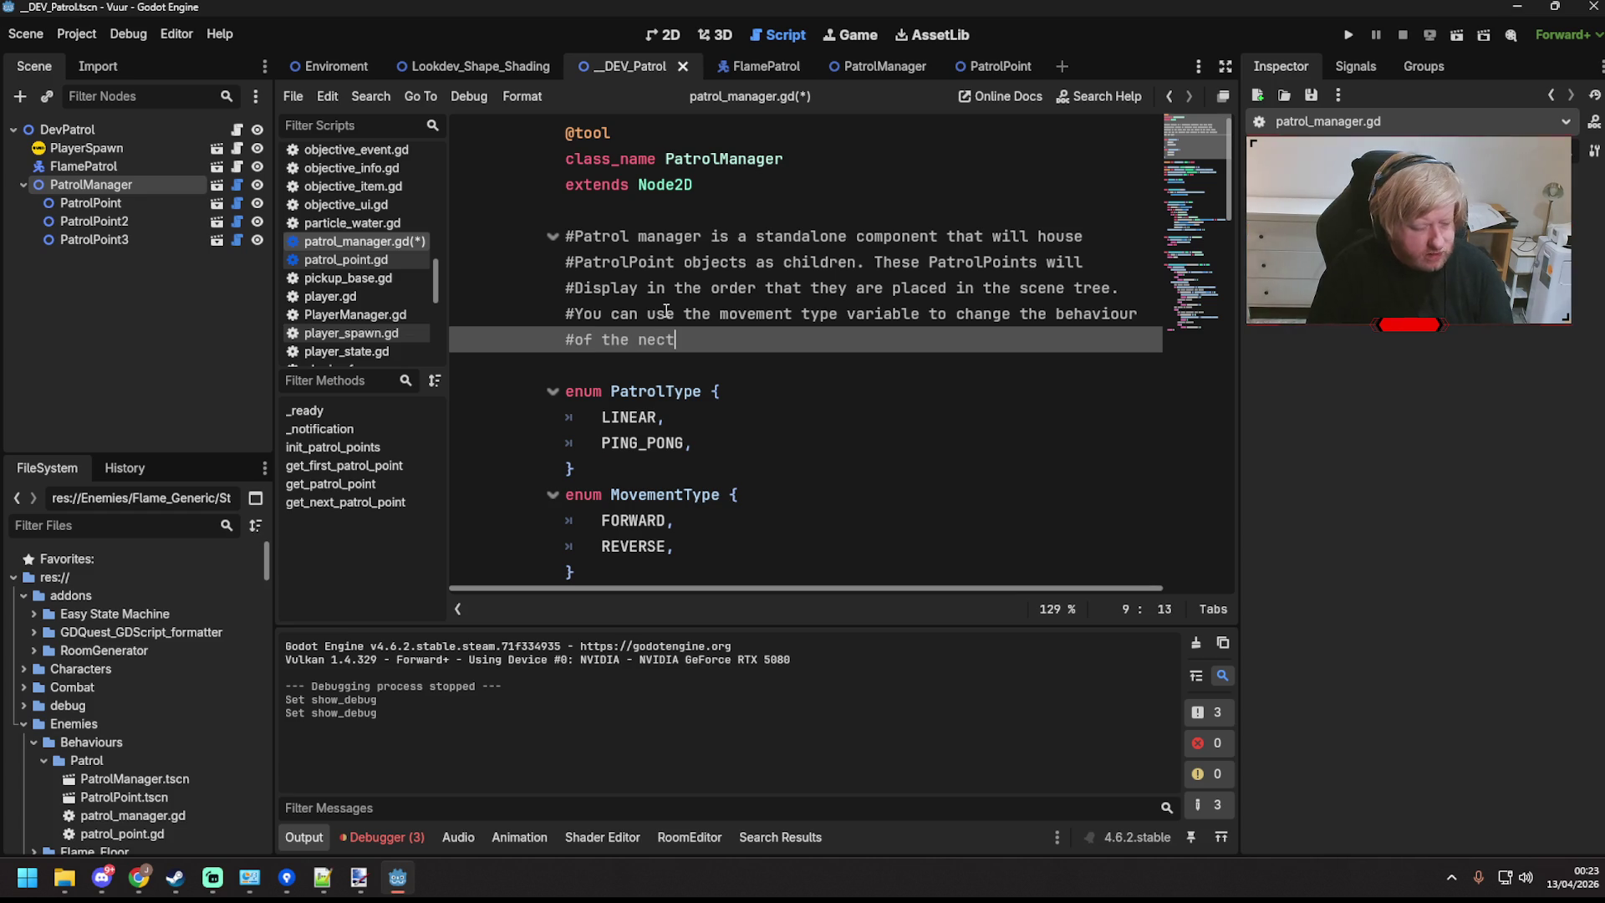
{"action": "key", "text": "BackSpace"}
{"action": "key", "text": "BackSpace"}
{"action": "key", "text": "BackSpace"}
{"action": "type", "text": "xt_patro"}
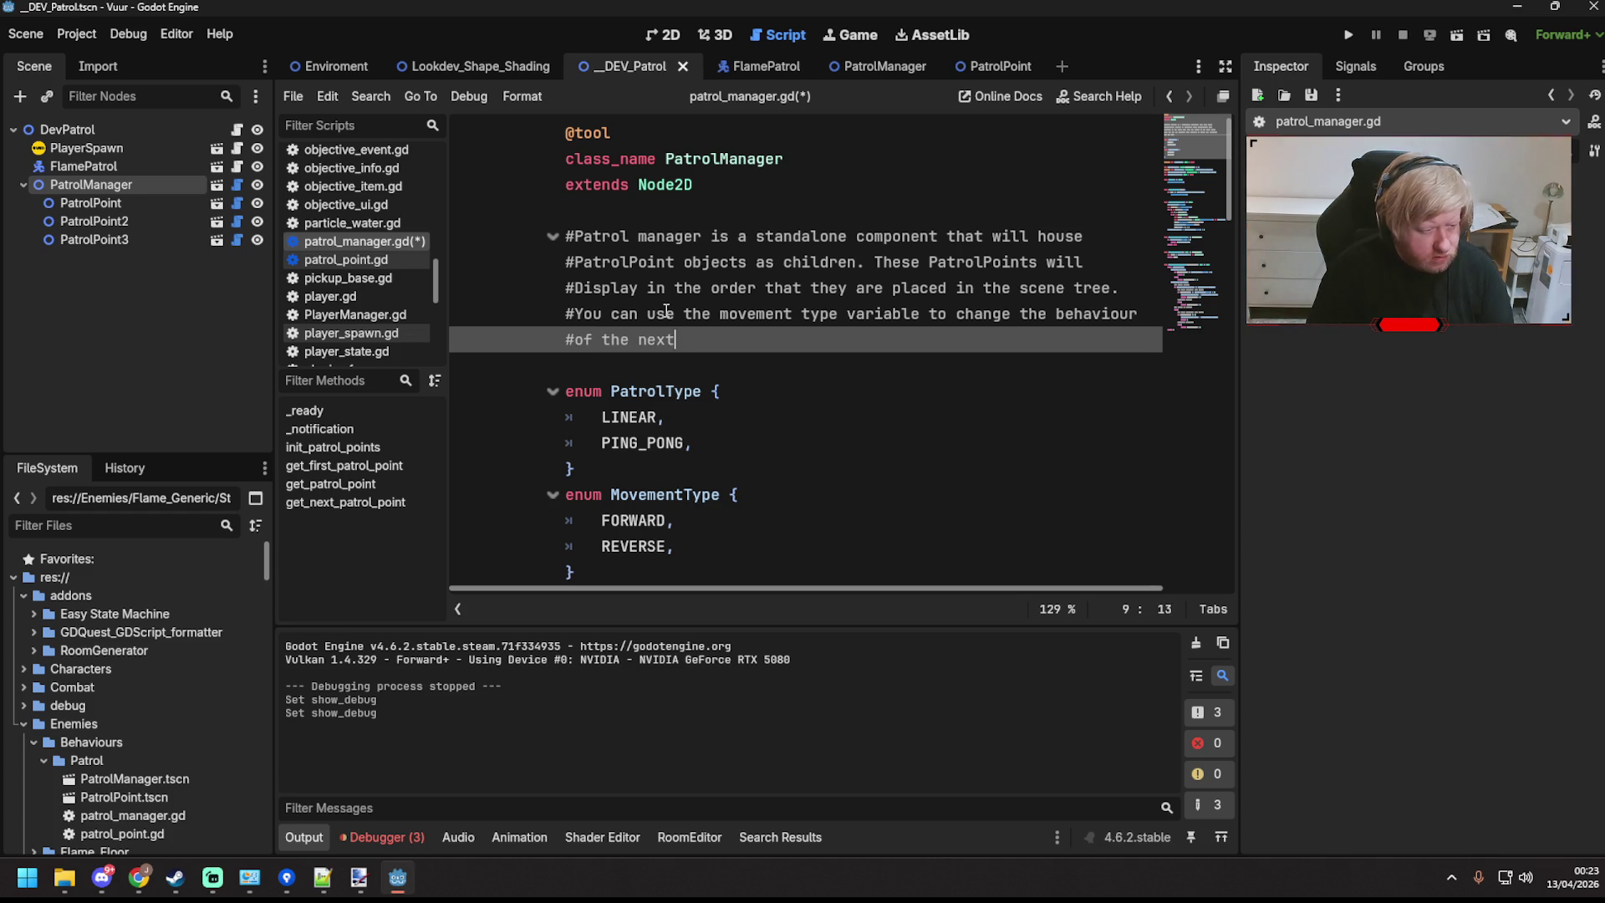
{"action": "type", "text": "l_point function."}
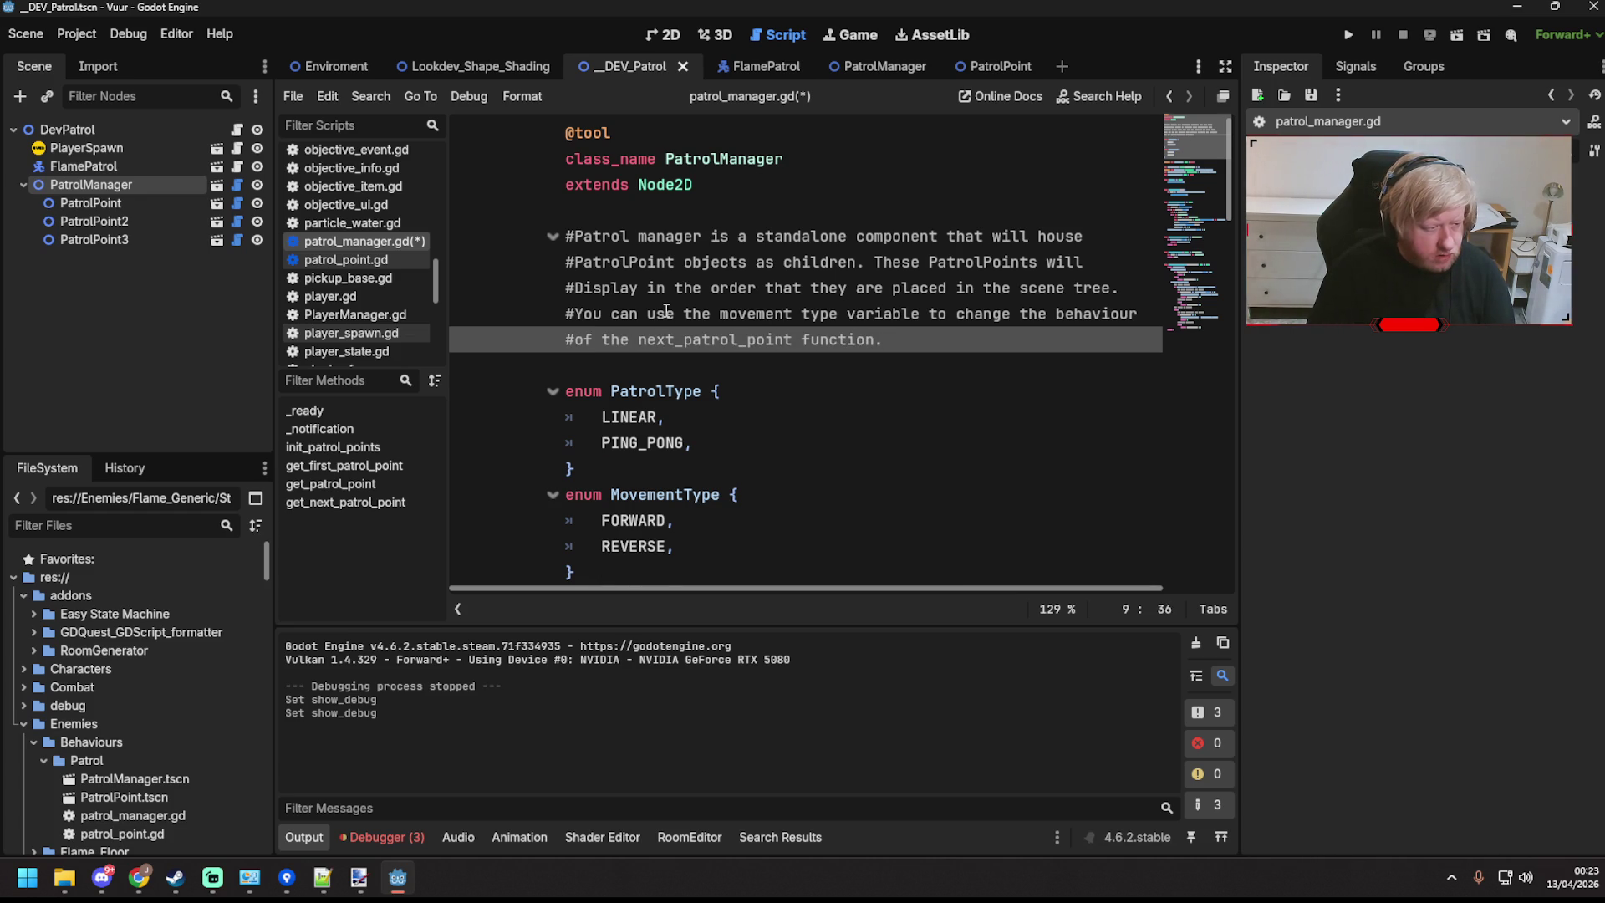
Add #Linear (return to start) and Ping pong (backtrack in reverse) mode comment lines
{"action": "key", "text": "Return"}
{"action": "type", "text": "#Linear: "}
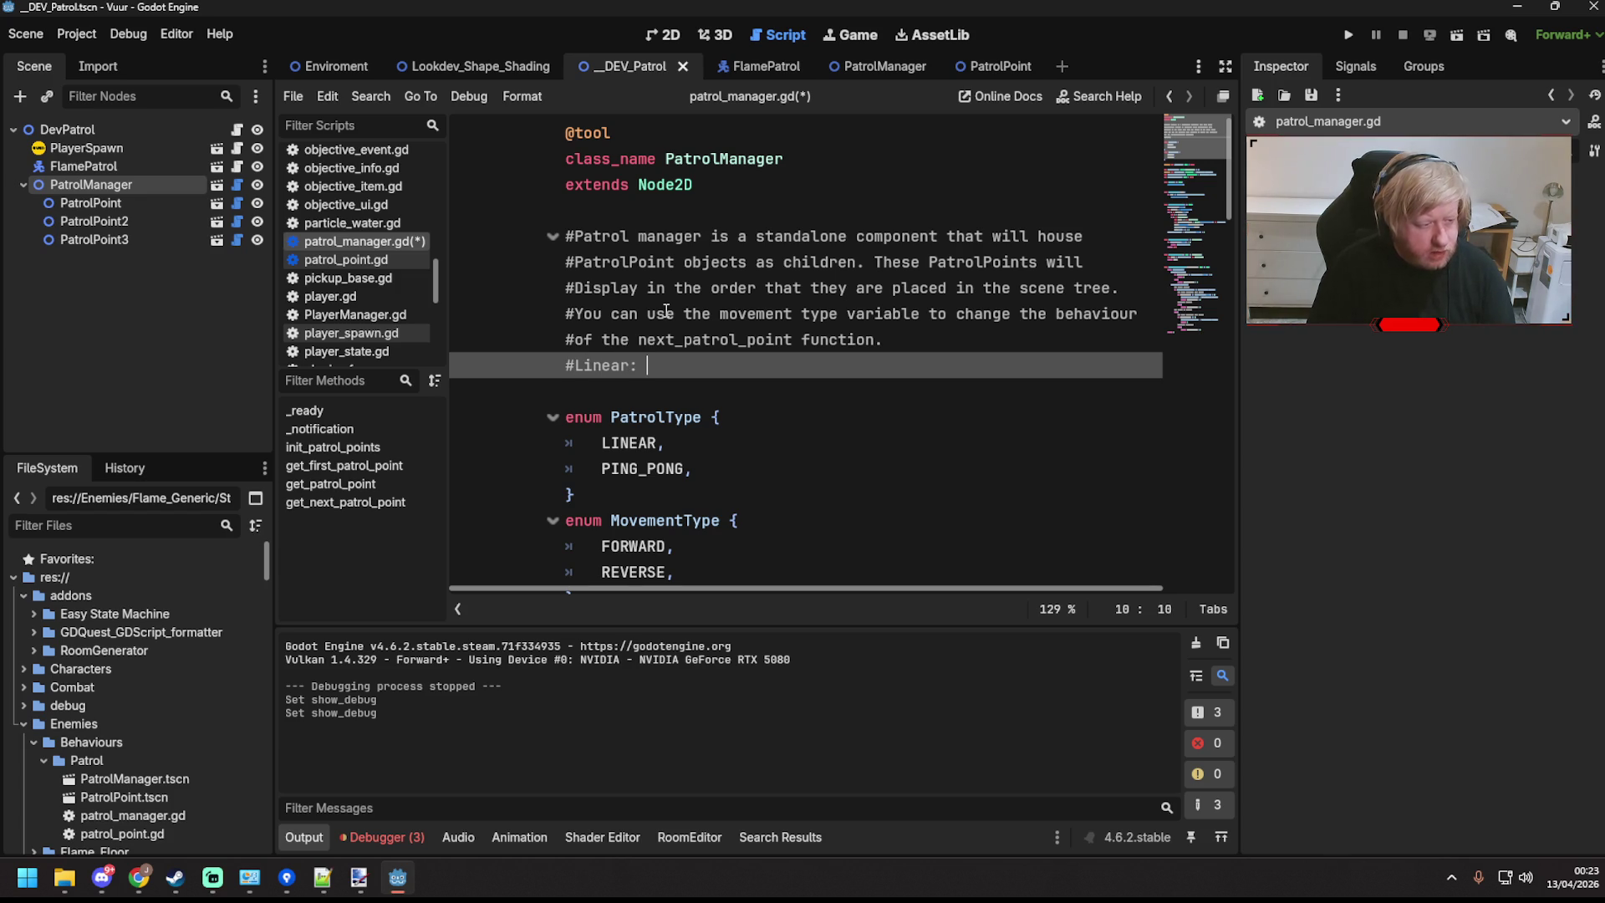
{"action": "type", "text": "Moves "}
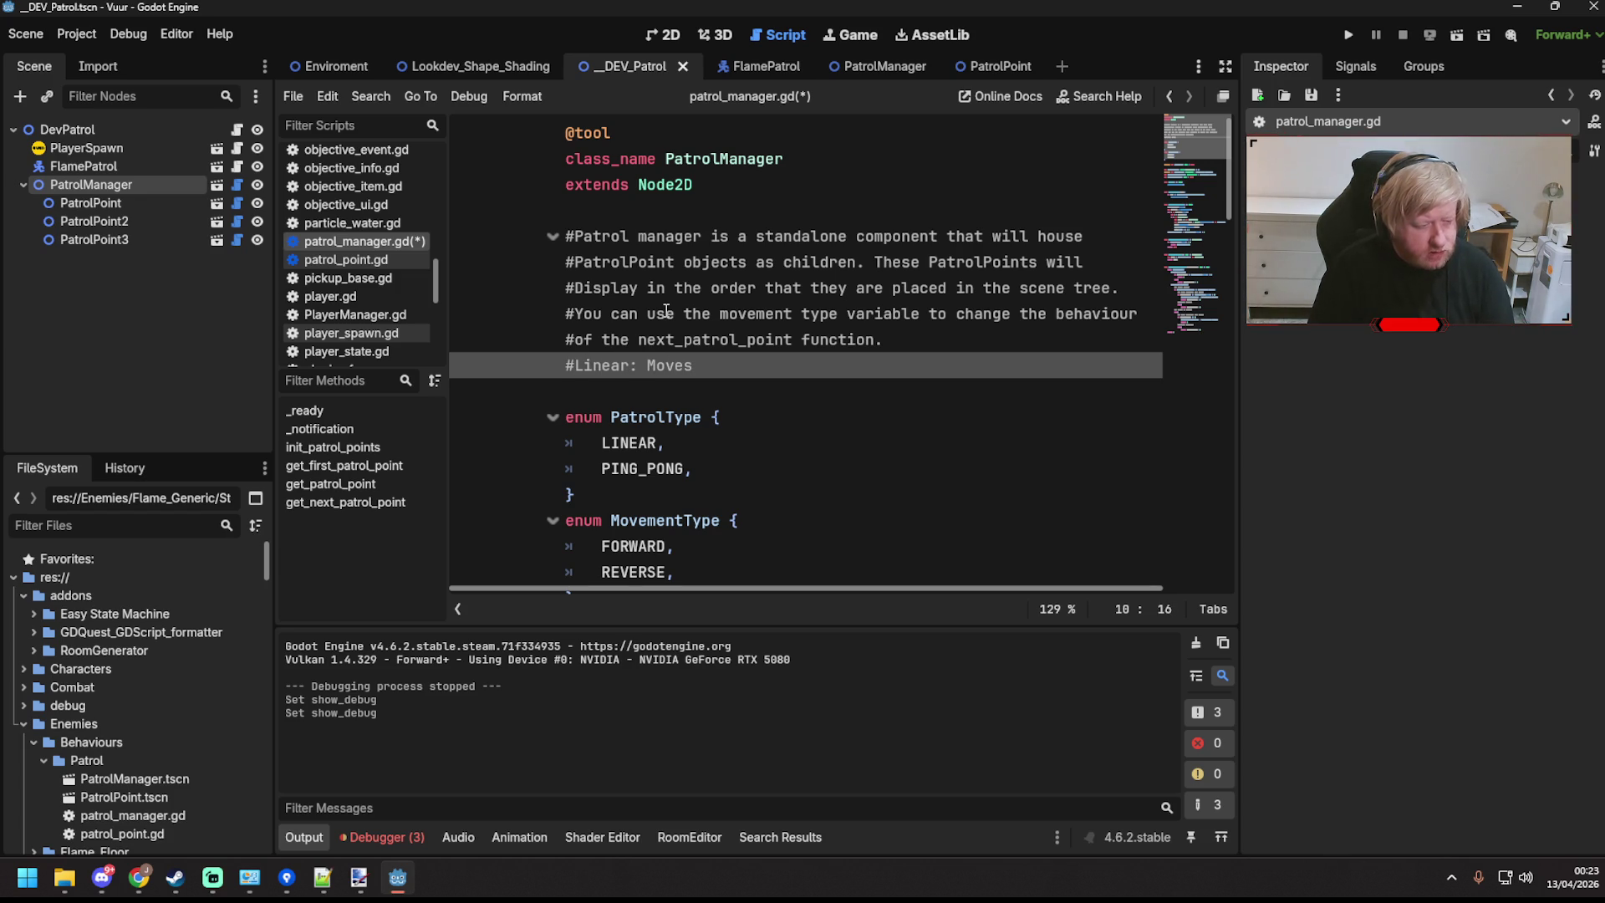
{"action": "type", "text": "through the points in "}
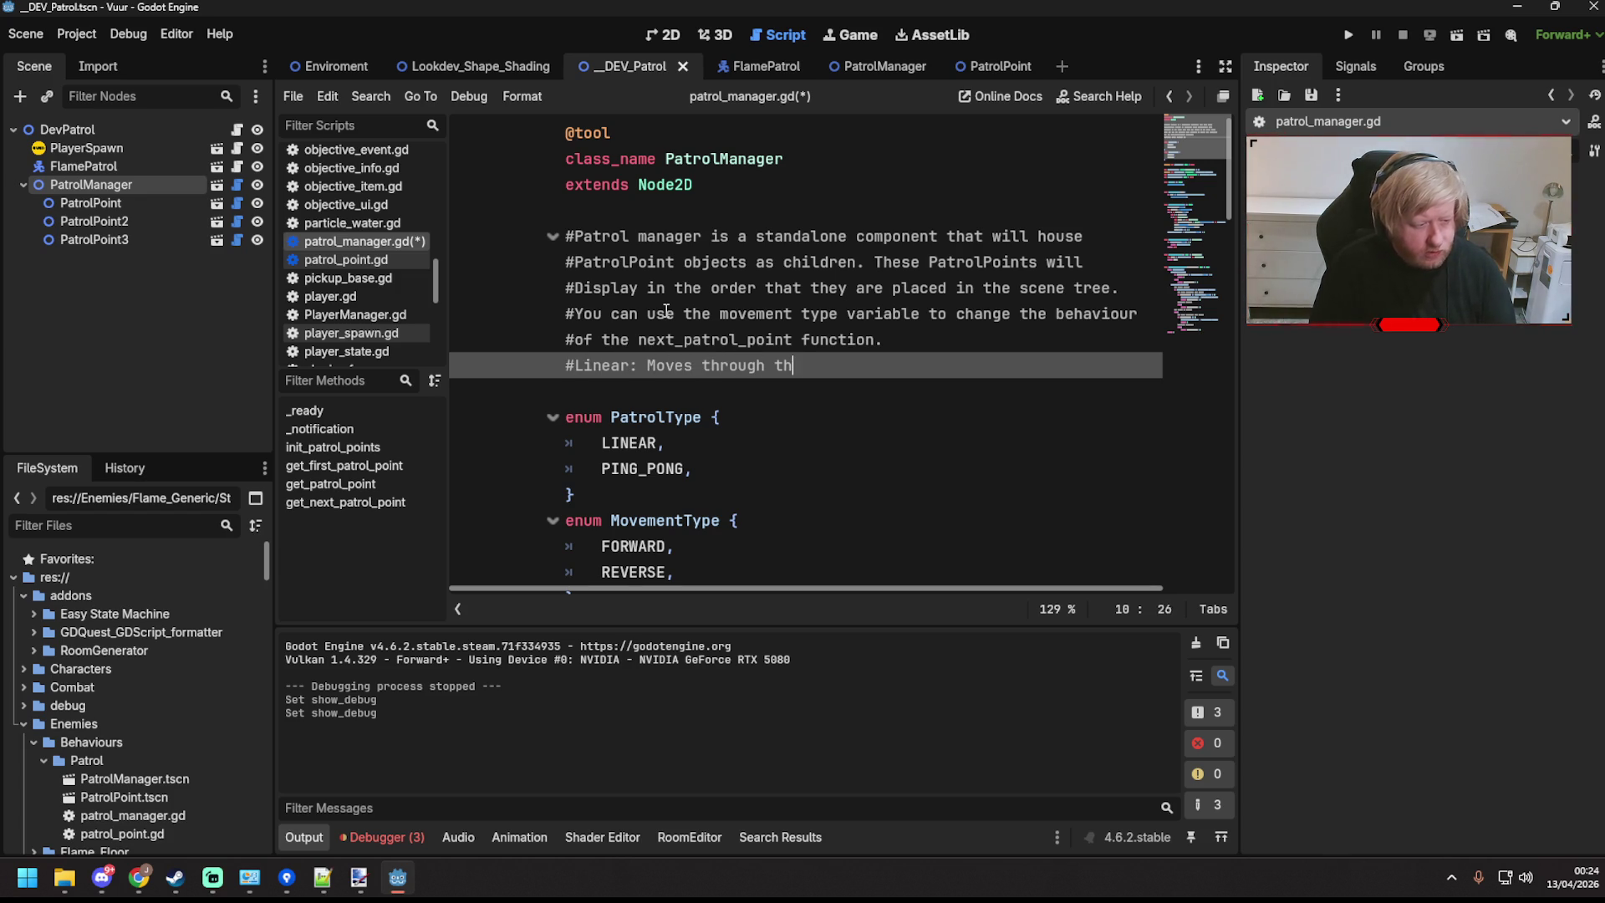
{"action": "type", "text": "order then returtn"}
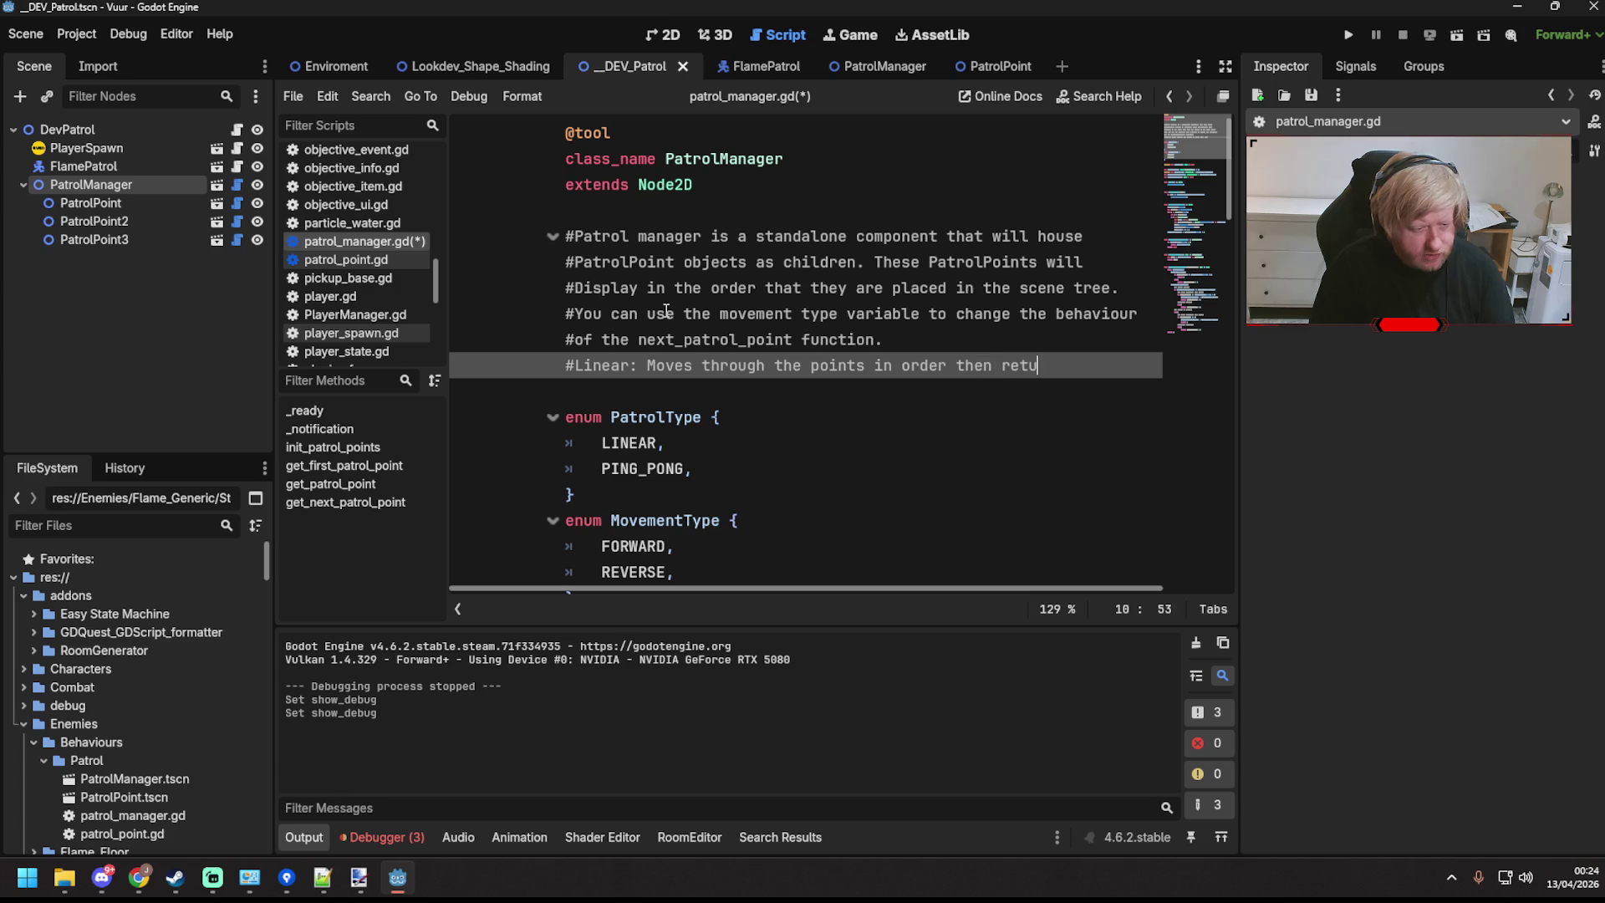
{"action": "key", "text": "BackSpace"}
{"action": "key", "text": "BackSpace"}
{"action": "type", "text": "ns t"}
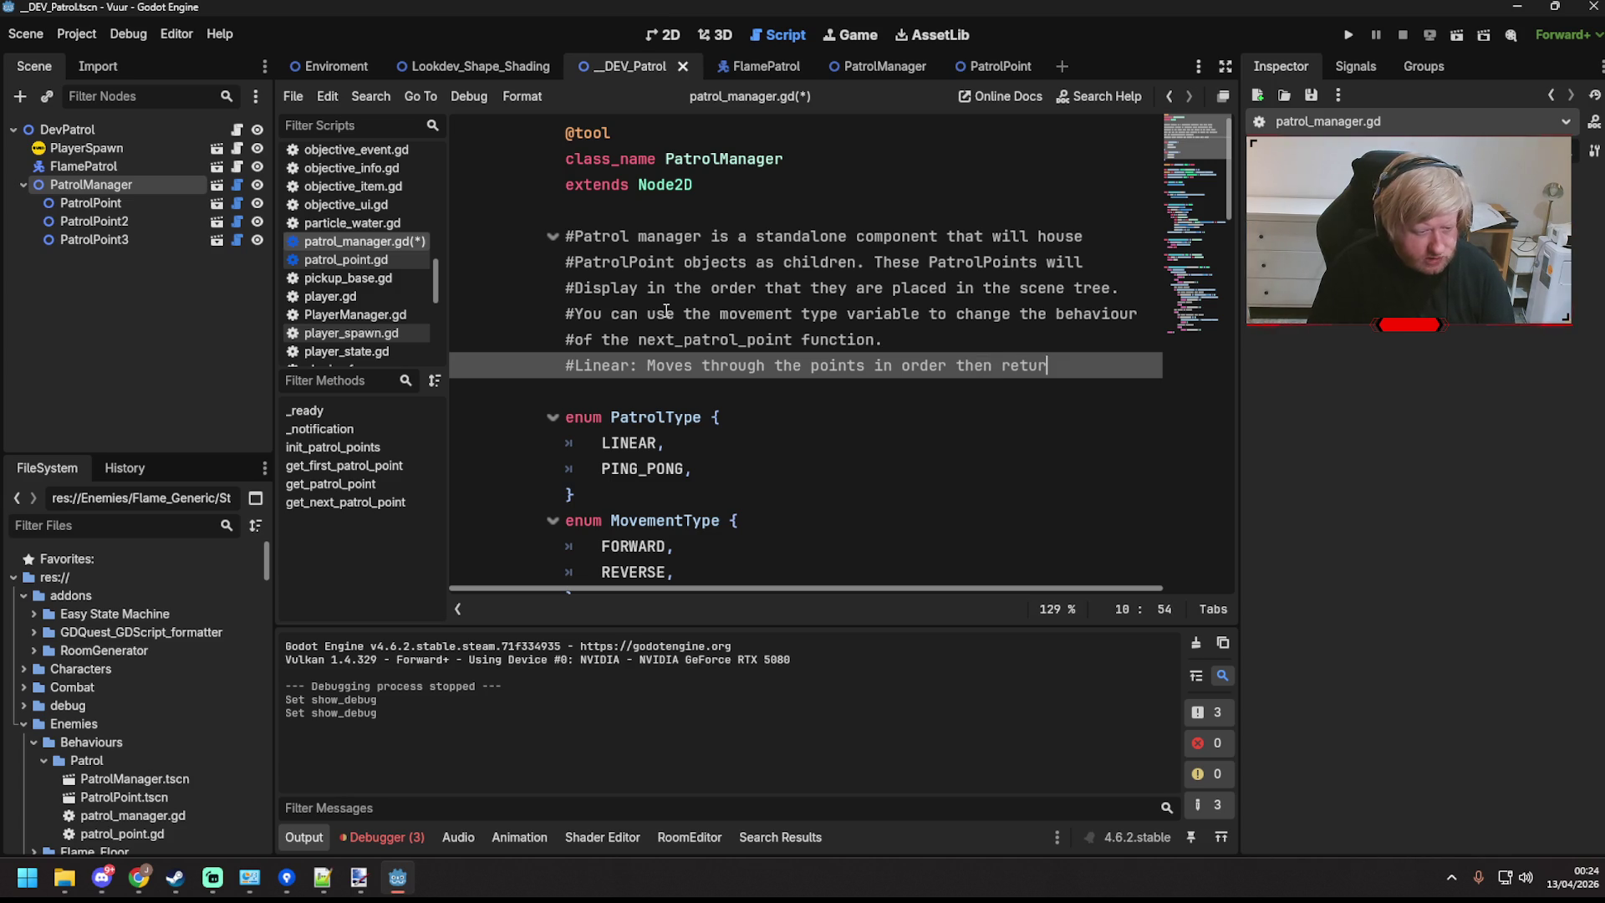
{"action": "type", "text": "o the start"}
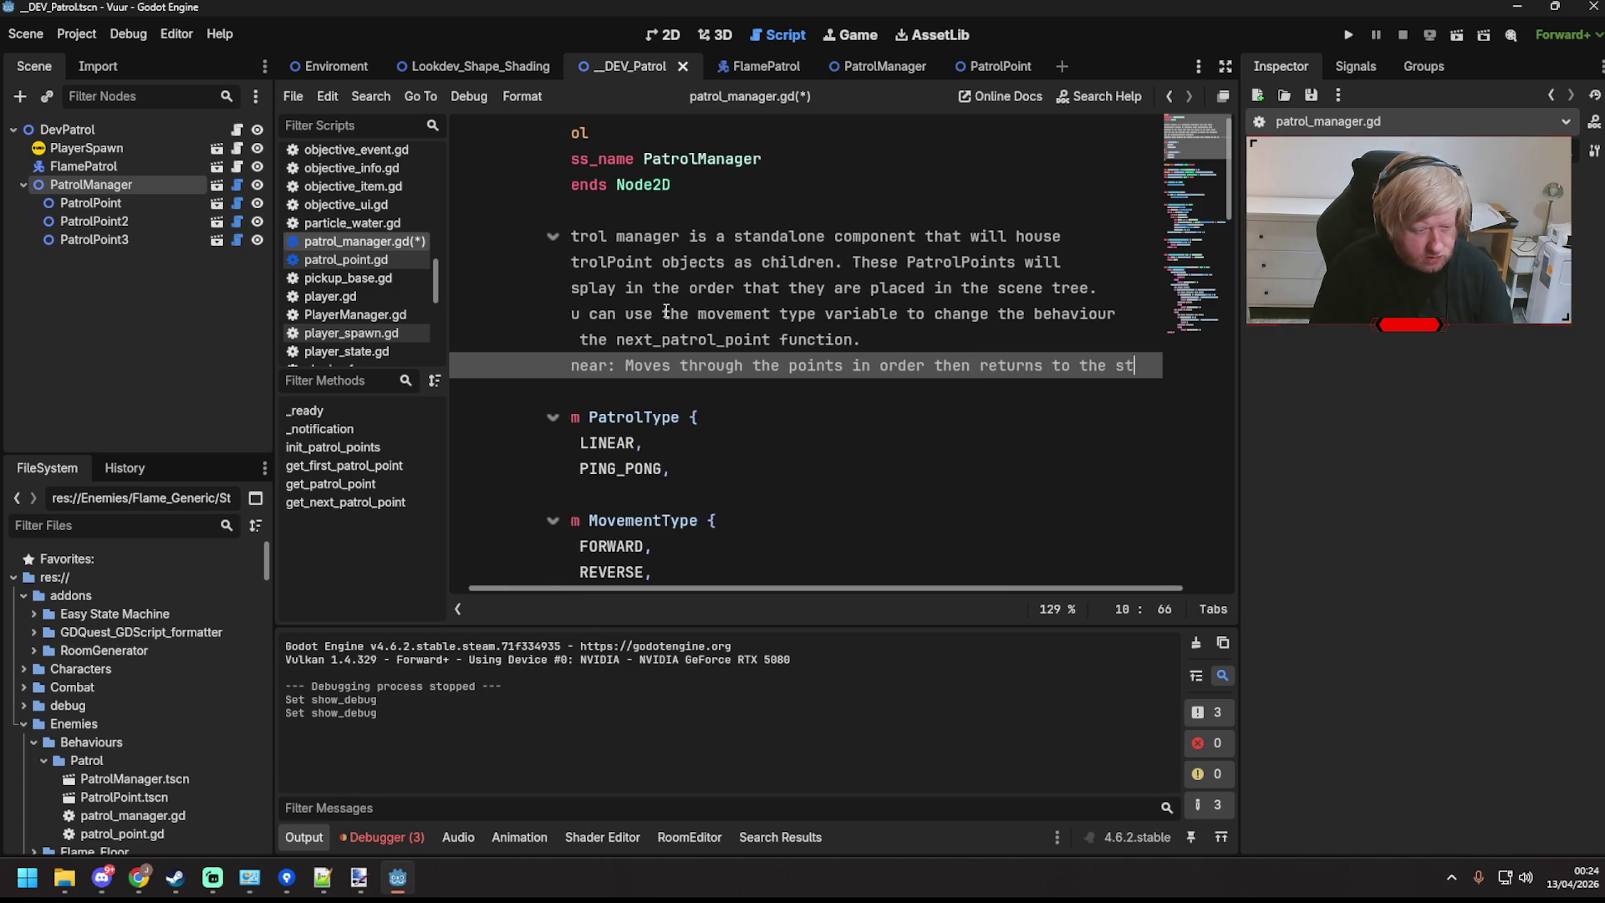
{"action": "key", "text": "Return"}
{"action": "type", "text": "Ping pong:Moves through th"}
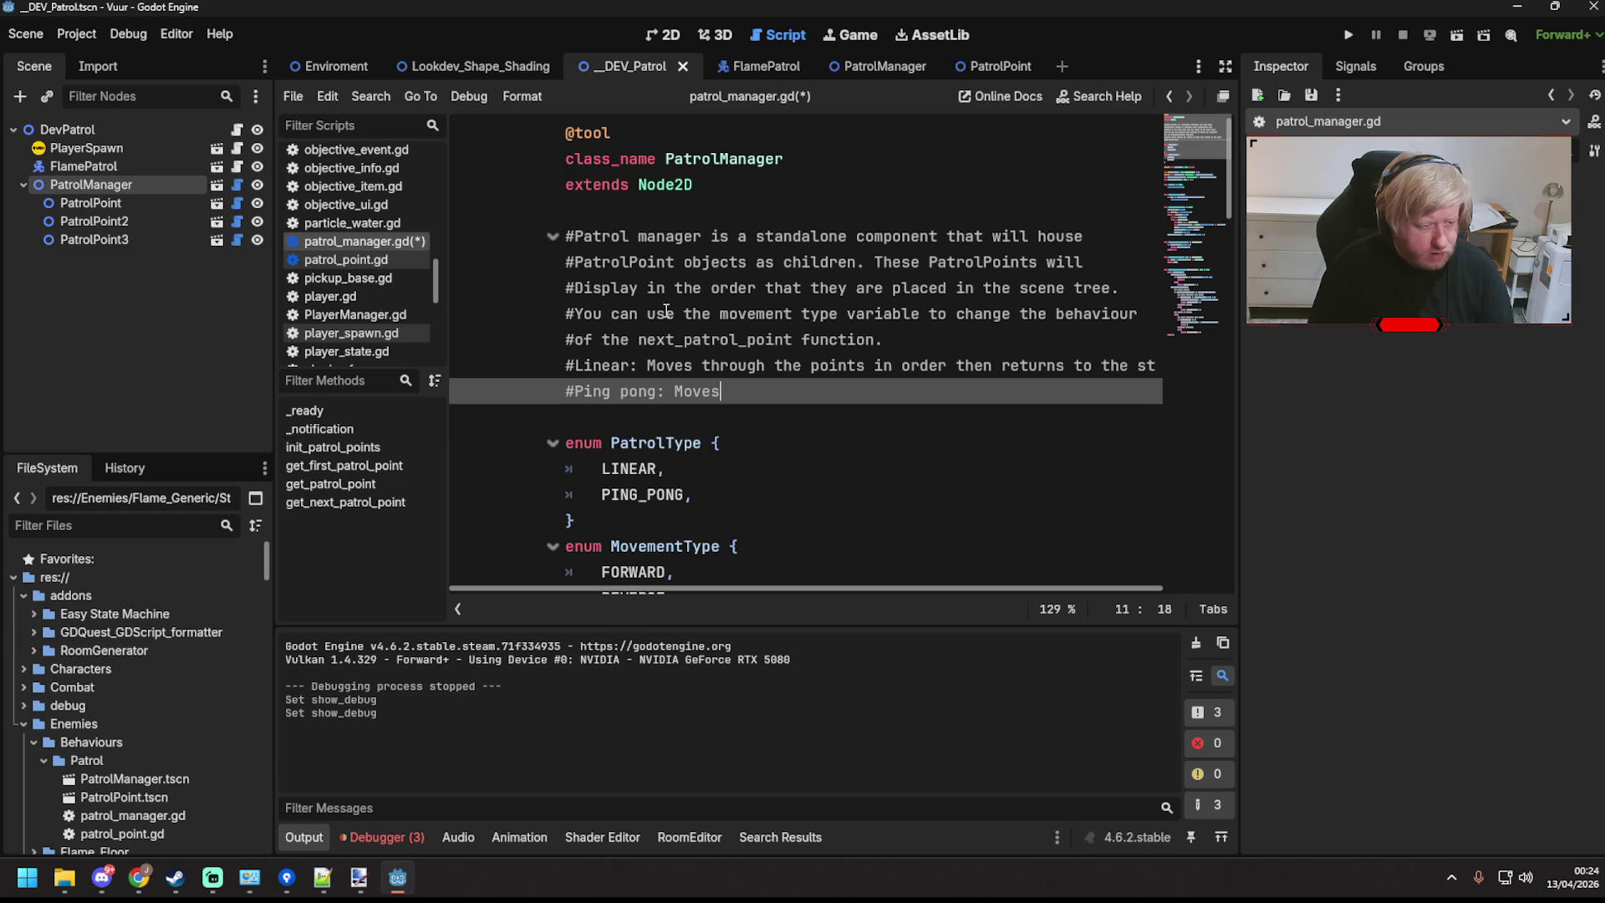
{"action": "type", "text": "e points and then bac"}
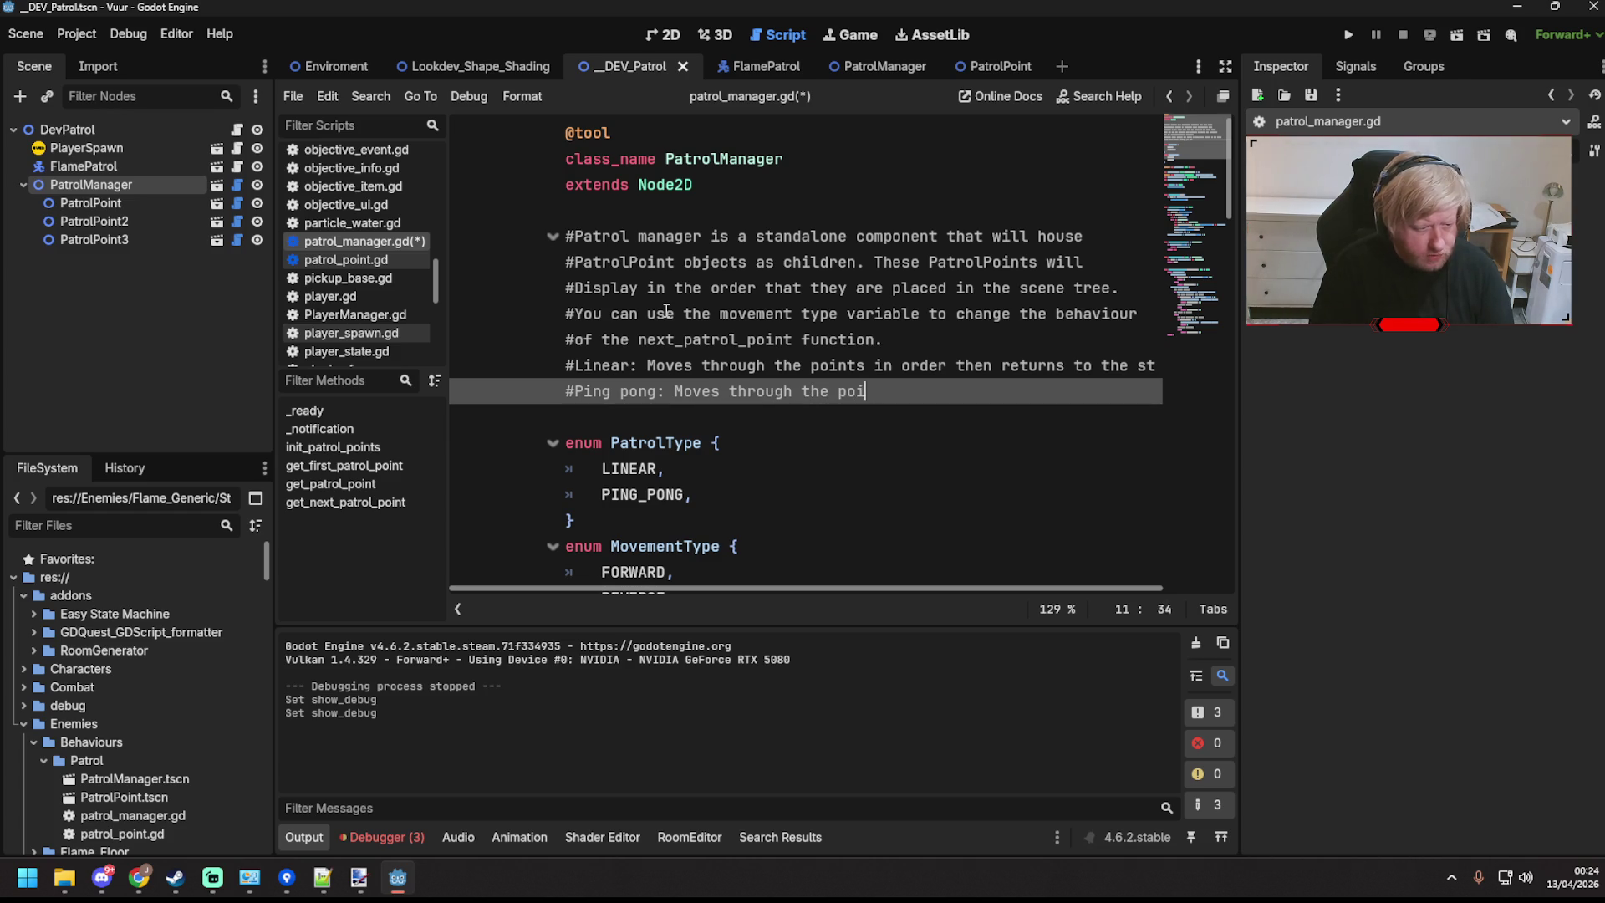
{"action": "type", "text": "ktracks through t"}
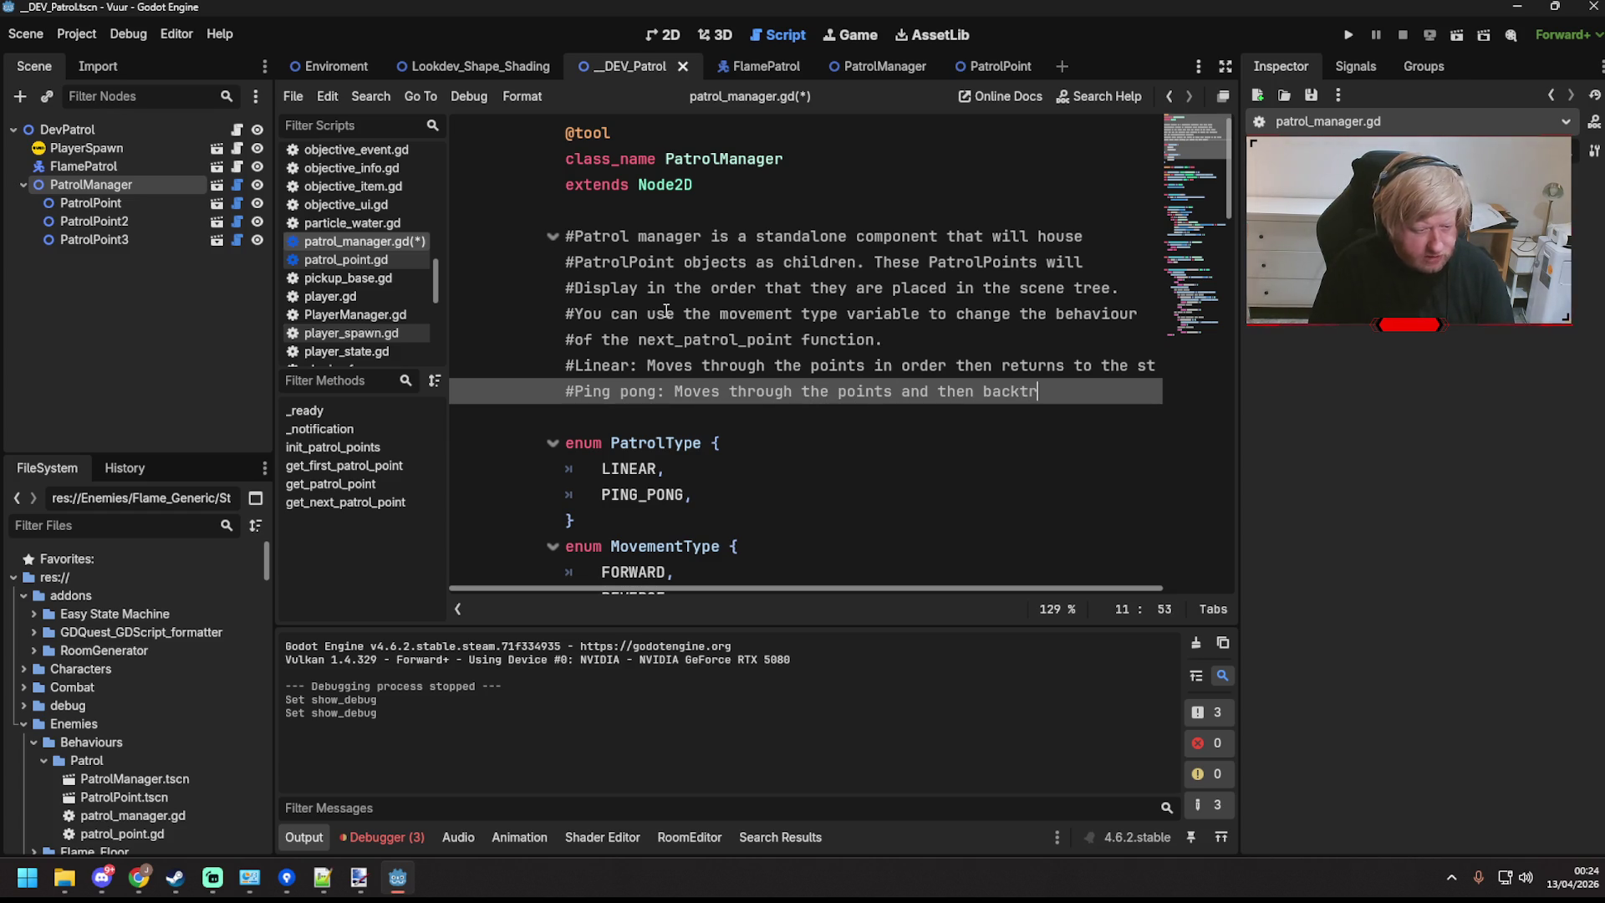
{"action": "type", "text": "hem in reverse"}
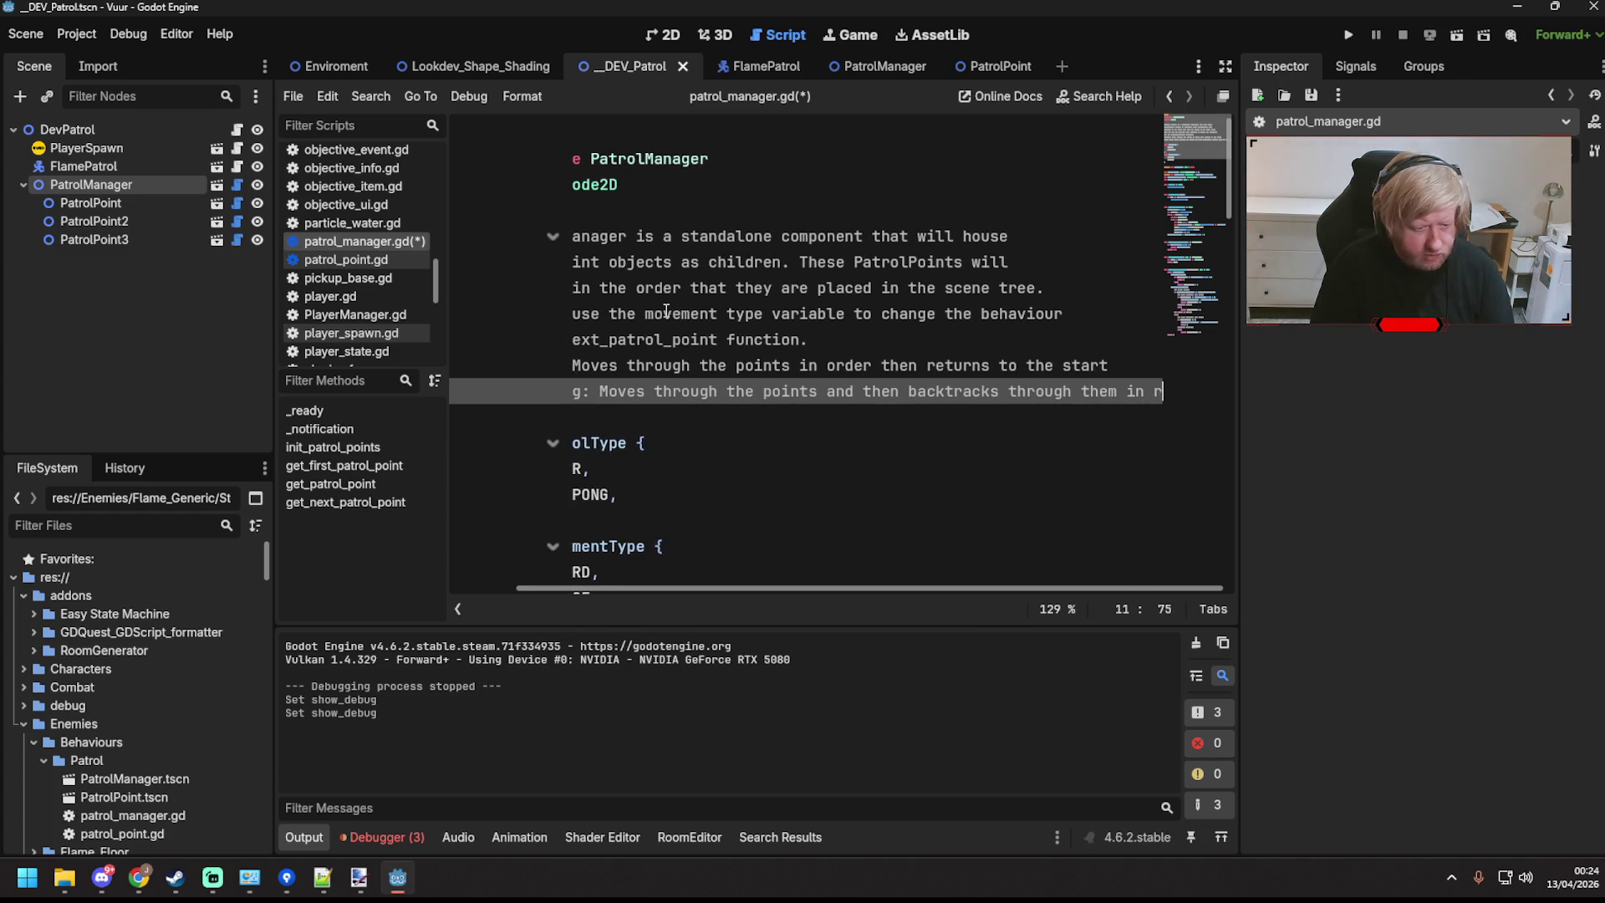
{"action": "key", "text": "Return"}
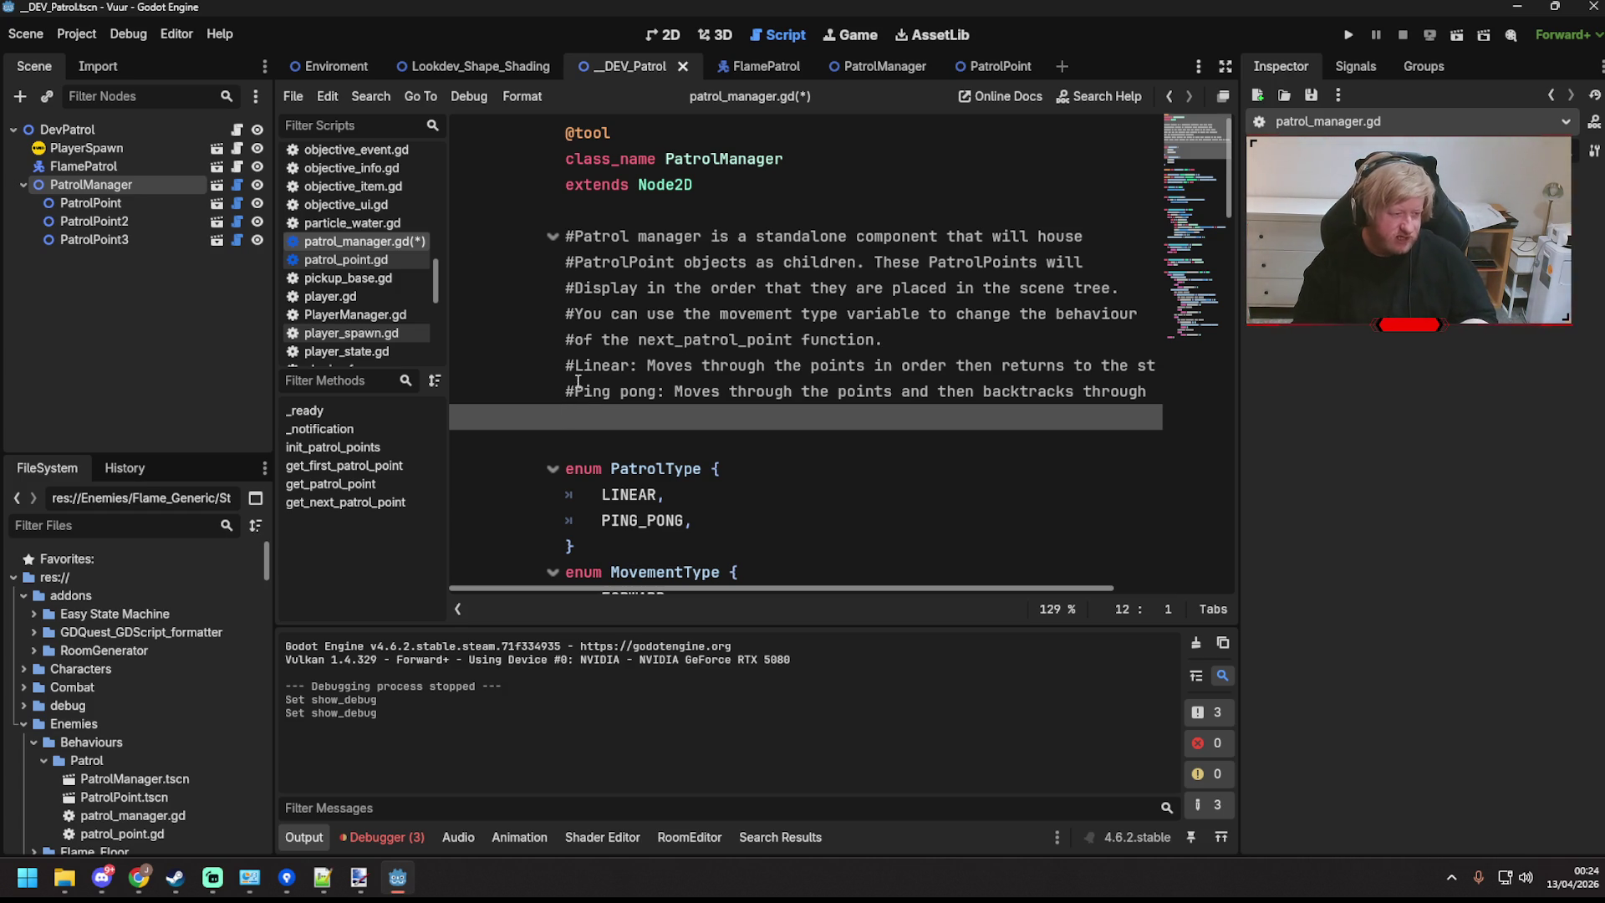
Move the movement-mode comments directly above enum MovementType and save patrol_manager.gd
{"action": "scroll", "coordinate": [610, 439], "scroll_direction": "down", "scroll_amount": 3}
{"action": "left_click", "coordinate": [615, 408]}
{"action": "left_click", "coordinate": [616, 400]}
{"action": "key", "text": "Return"}
{"action": "key", "text": "Return"}
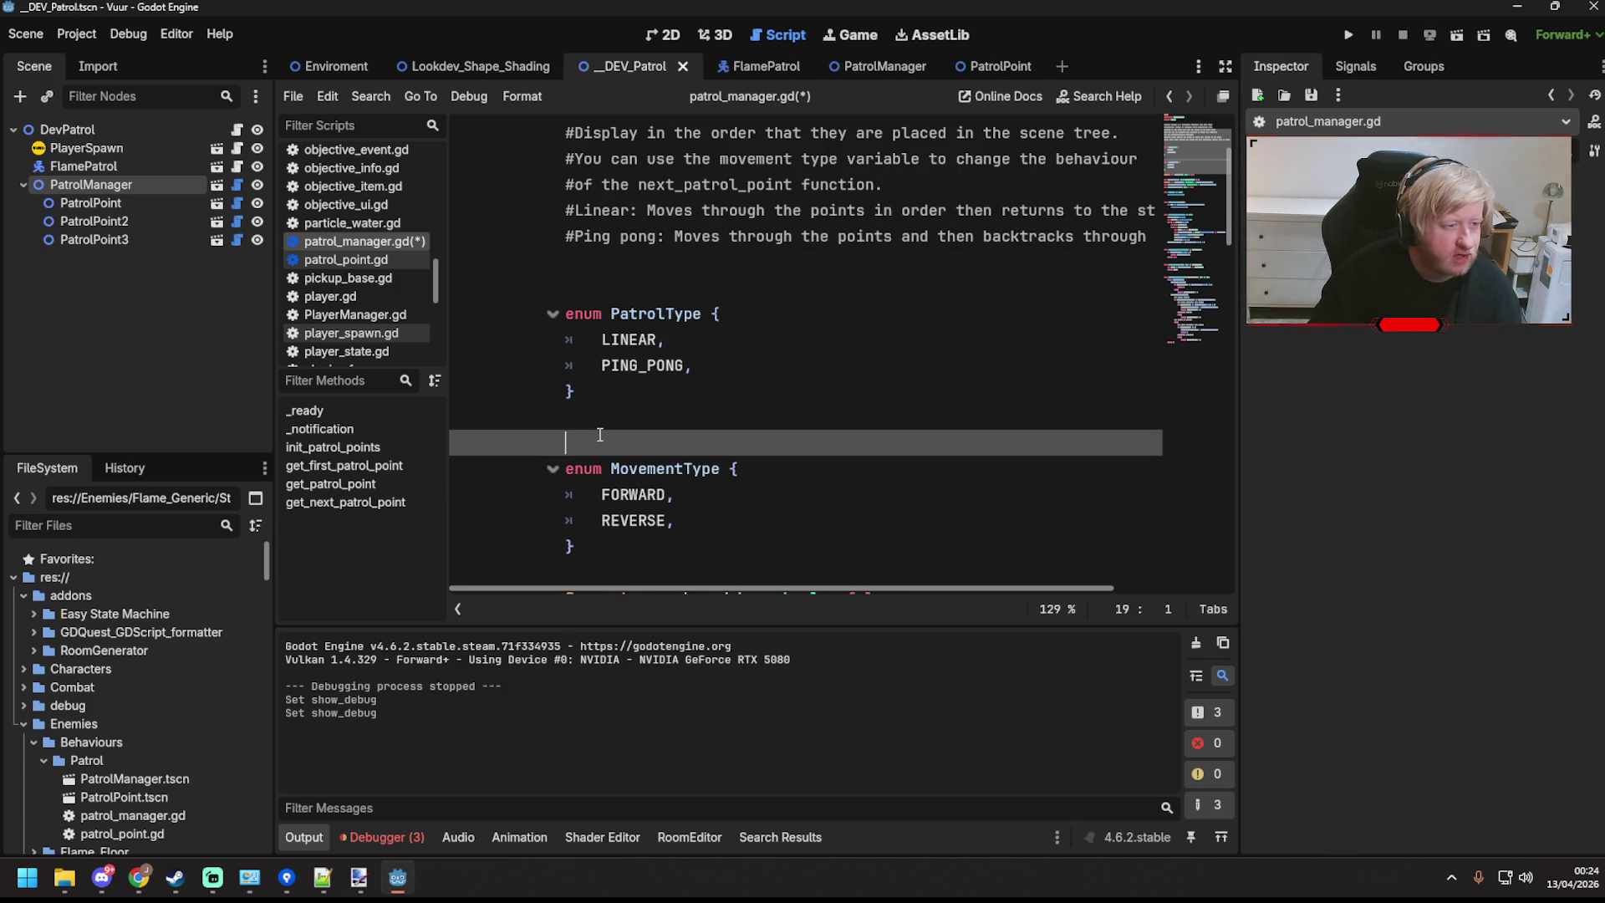
{"action": "left_click", "coordinate": [891, 182]}
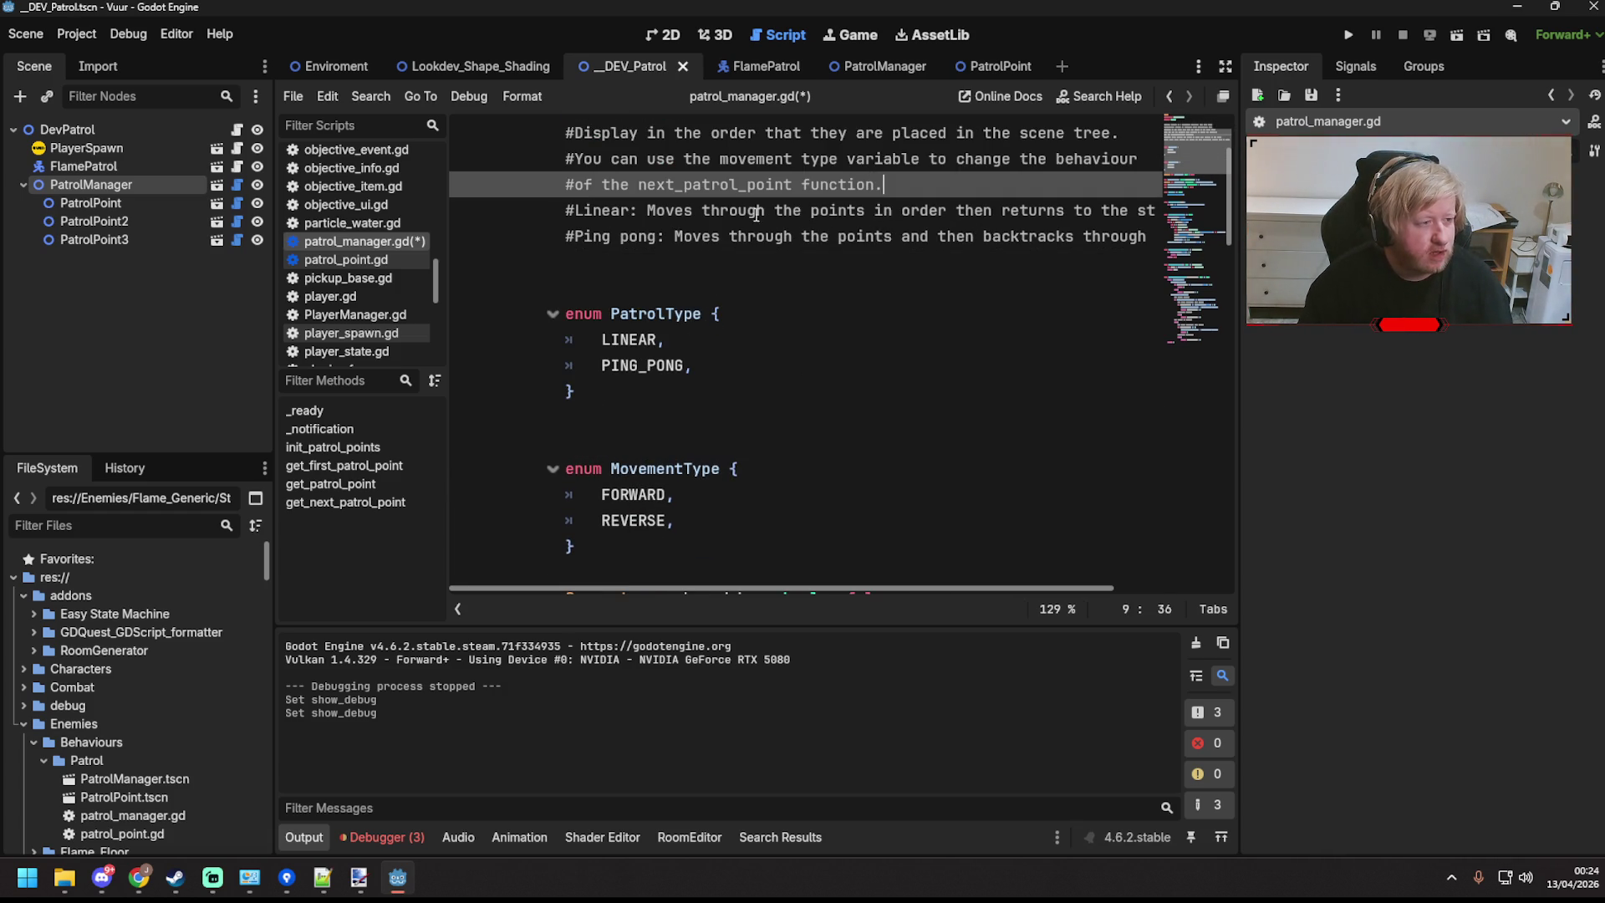
{"action": "left_click_drag", "start_coordinate": [570, 255], "coordinate": [565, 158]}
{"action": "key", "text": "BackSpace"}
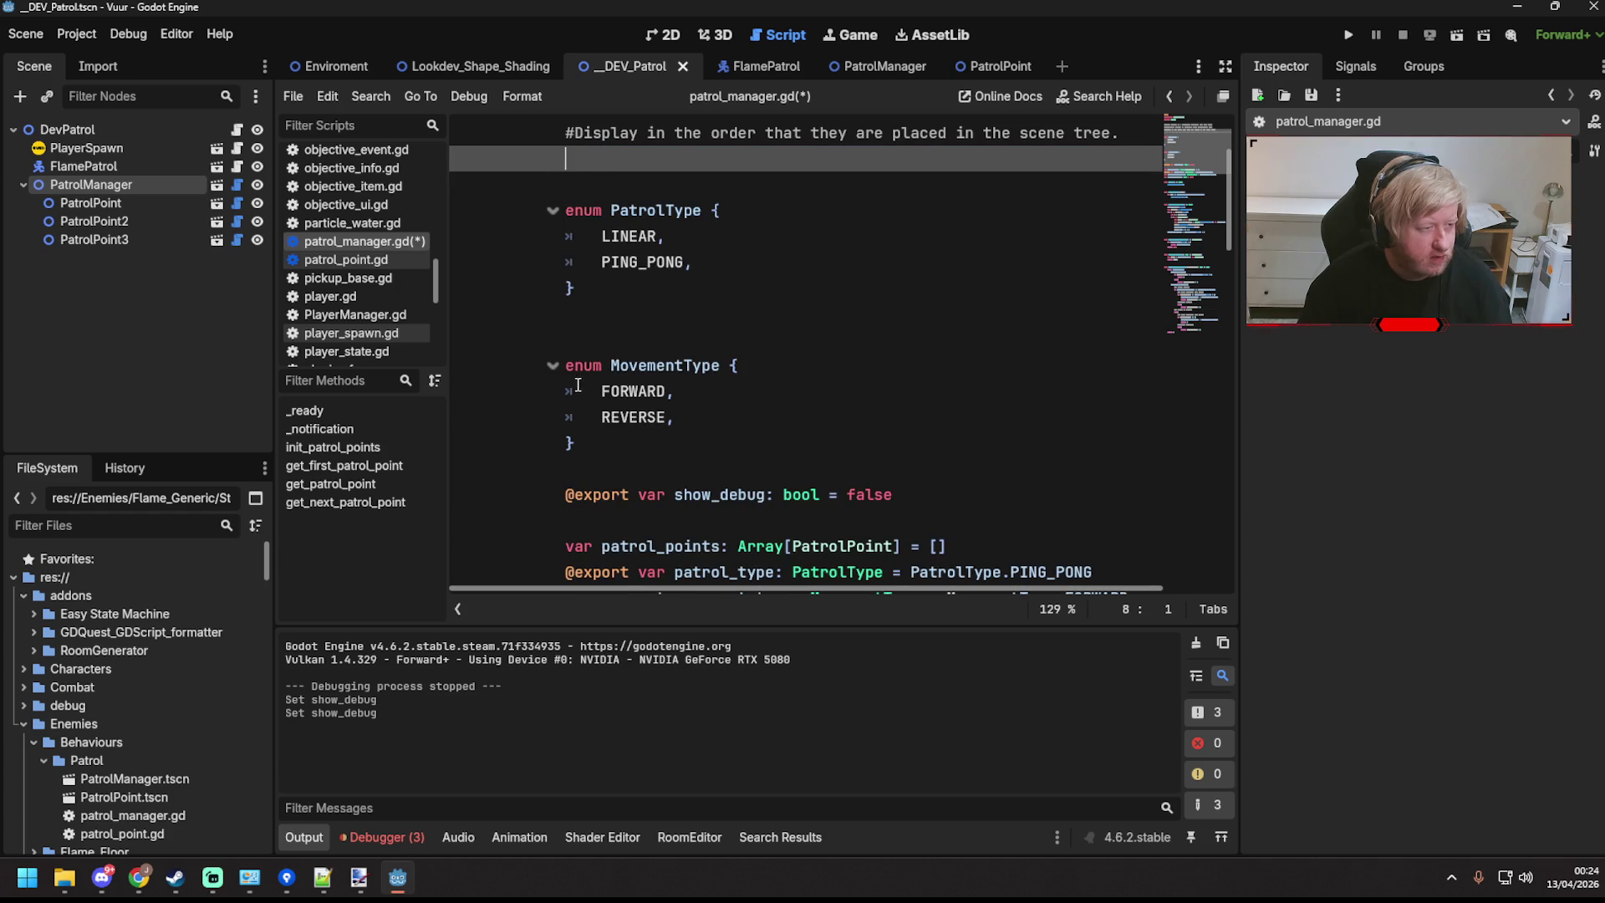
{"action": "left_click", "coordinate": [578, 339]}
{"action": "key", "text": "ctrl+v"}
{"action": "scroll", "coordinate": [730, 485], "scroll_direction": "up", "scroll_amount": 3}
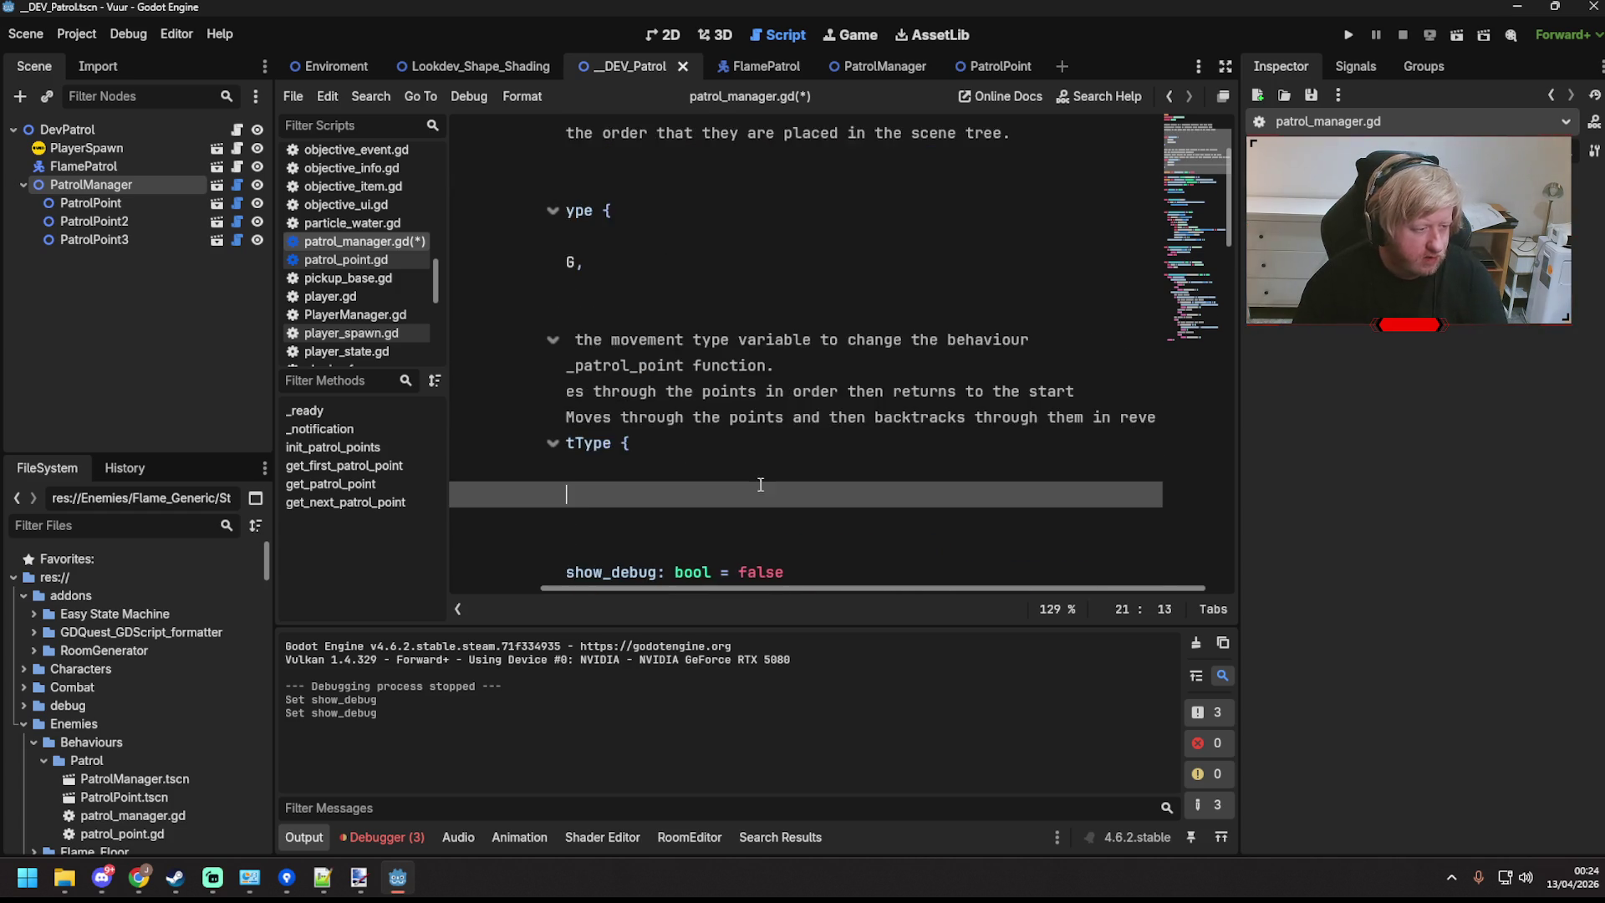
{"action": "key", "text": "ctrl+s"}
Check the commented MovementType enum, then switch to the FlamePatrol scene
{"action": "scroll", "coordinate": [707, 543], "scroll_direction": "down", "scroll_amount": 4}
{"action": "left_click_drag", "start_coordinate": [707, 585], "coordinate": [635, 585]}
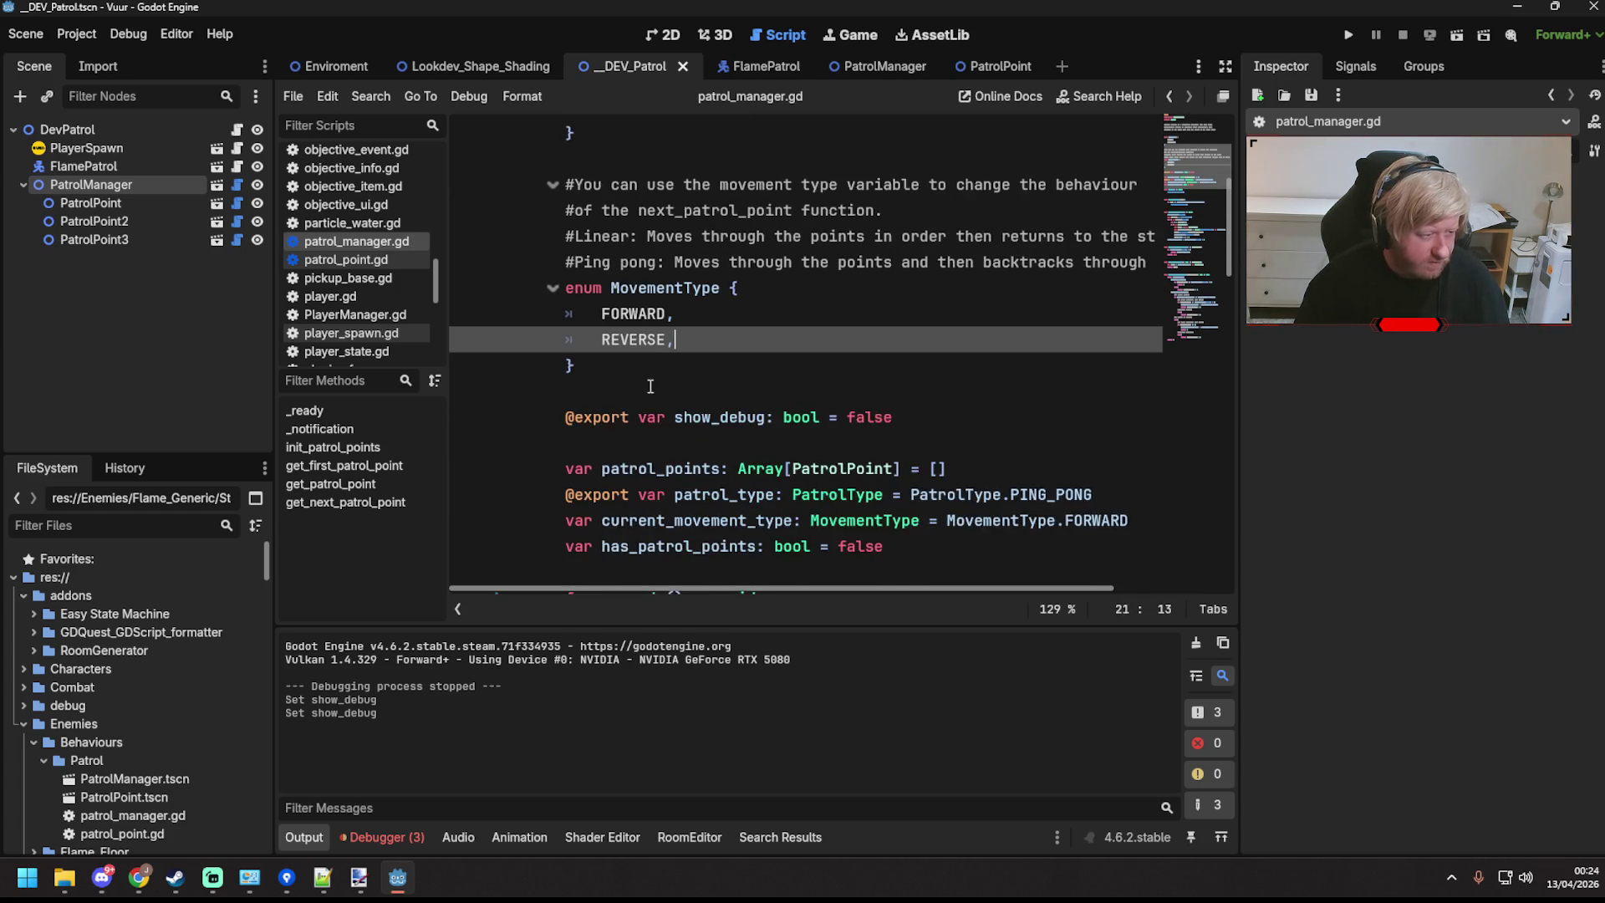
{"action": "scroll", "coordinate": [649, 391], "scroll_direction": "up", "scroll_amount": 1}
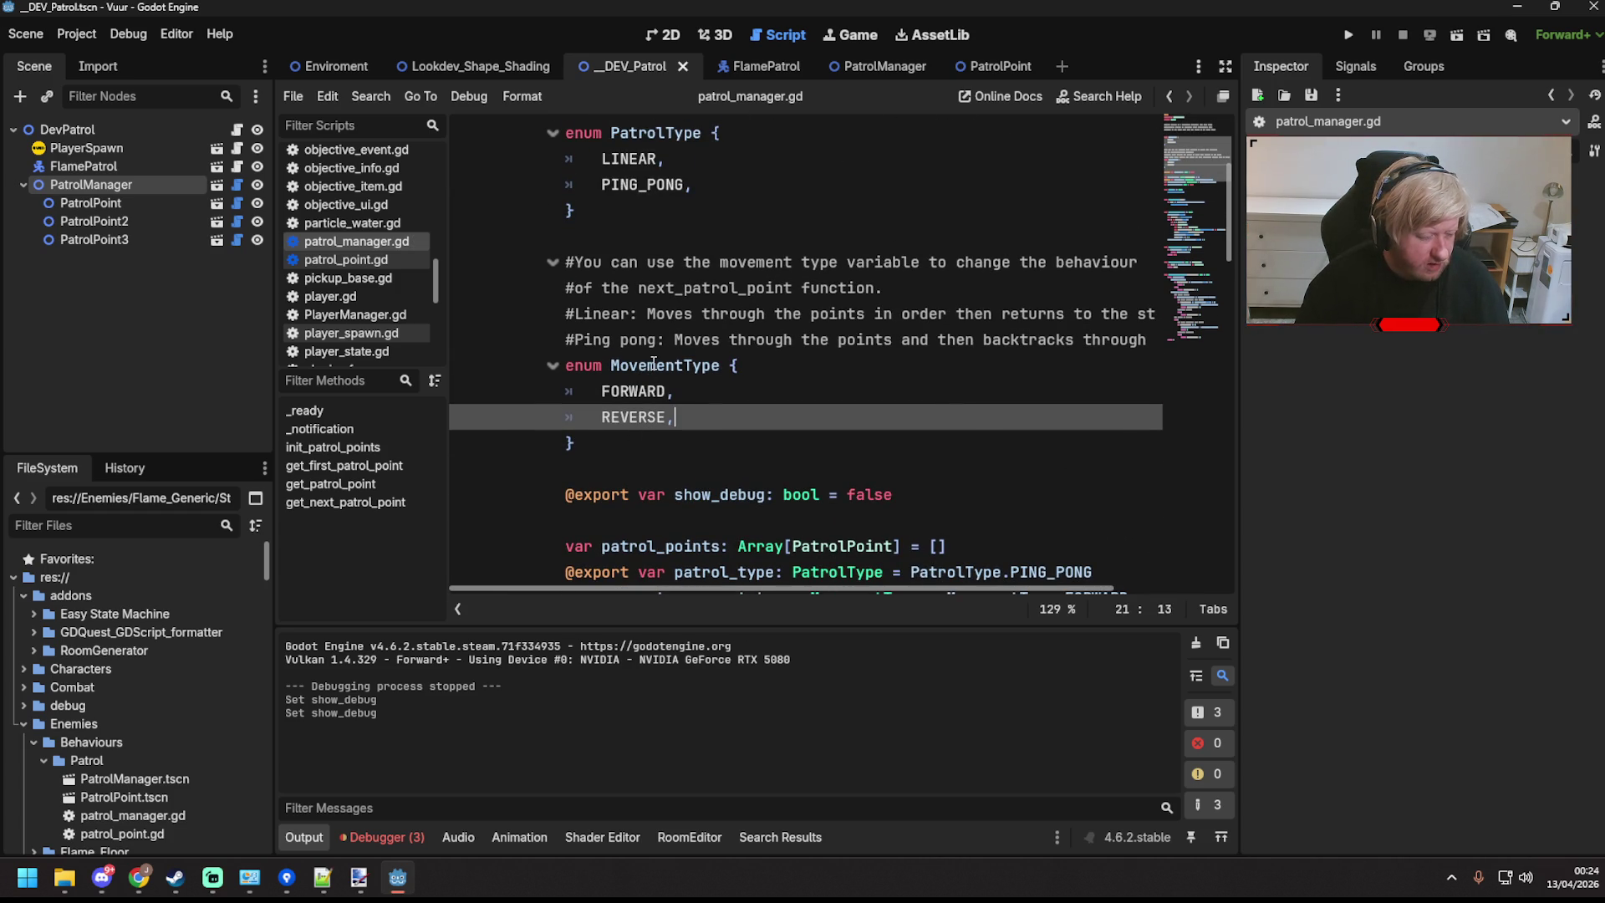
{"action": "left_click", "coordinate": [647, 365]}
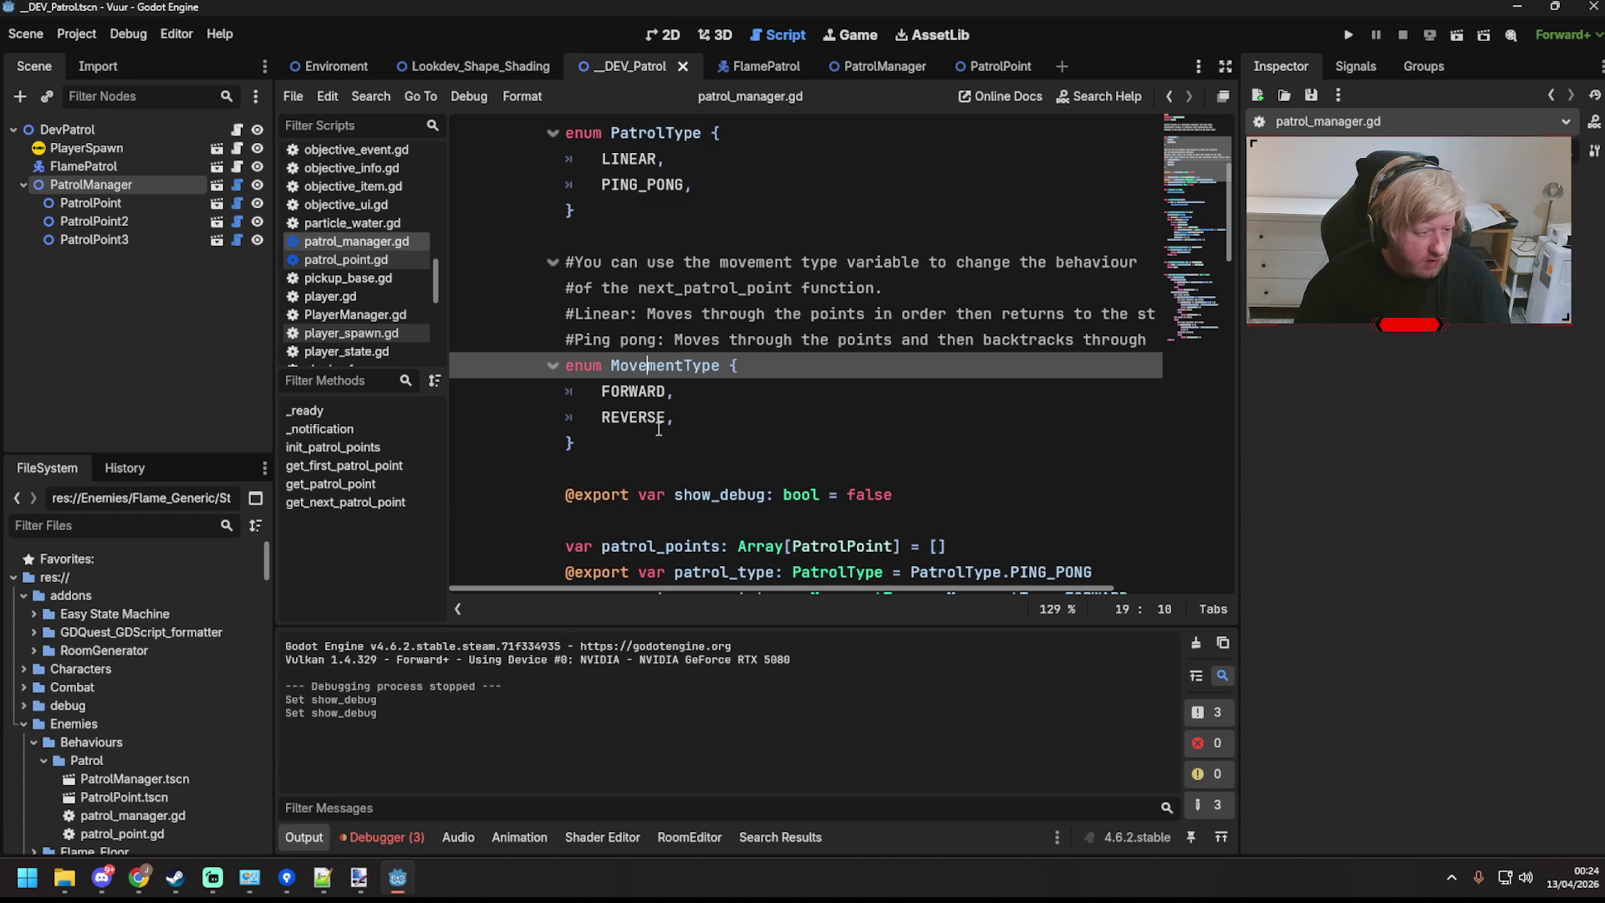
{"action": "left_click", "coordinate": [719, 495]}
{"action": "left_click", "coordinate": [623, 340]}
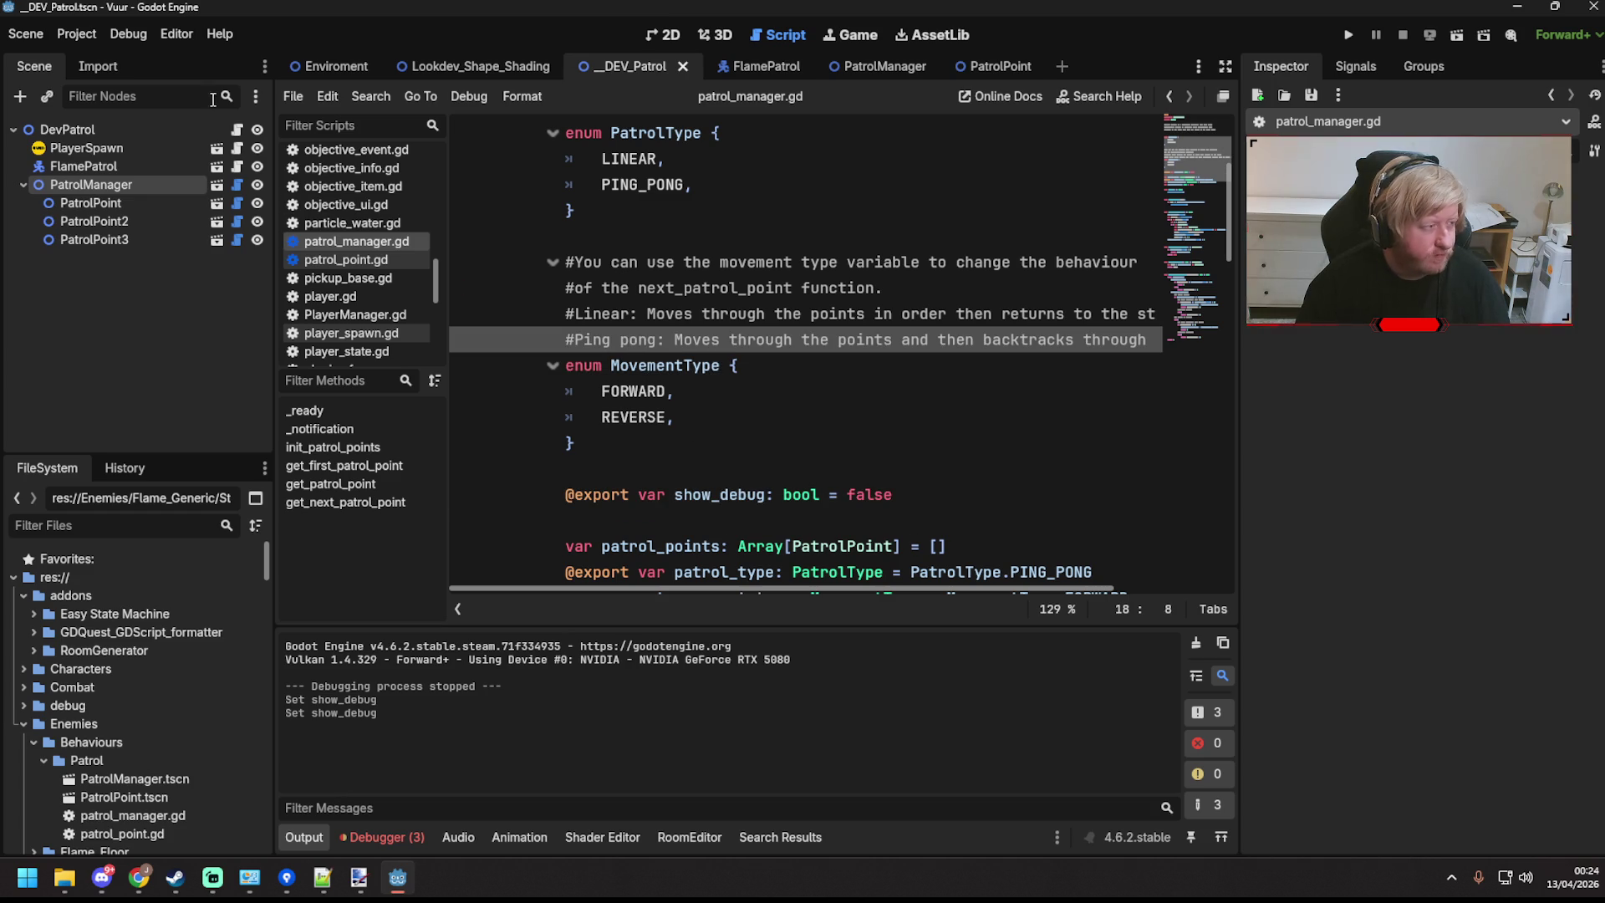
{"action": "left_click", "coordinate": [219, 168]}
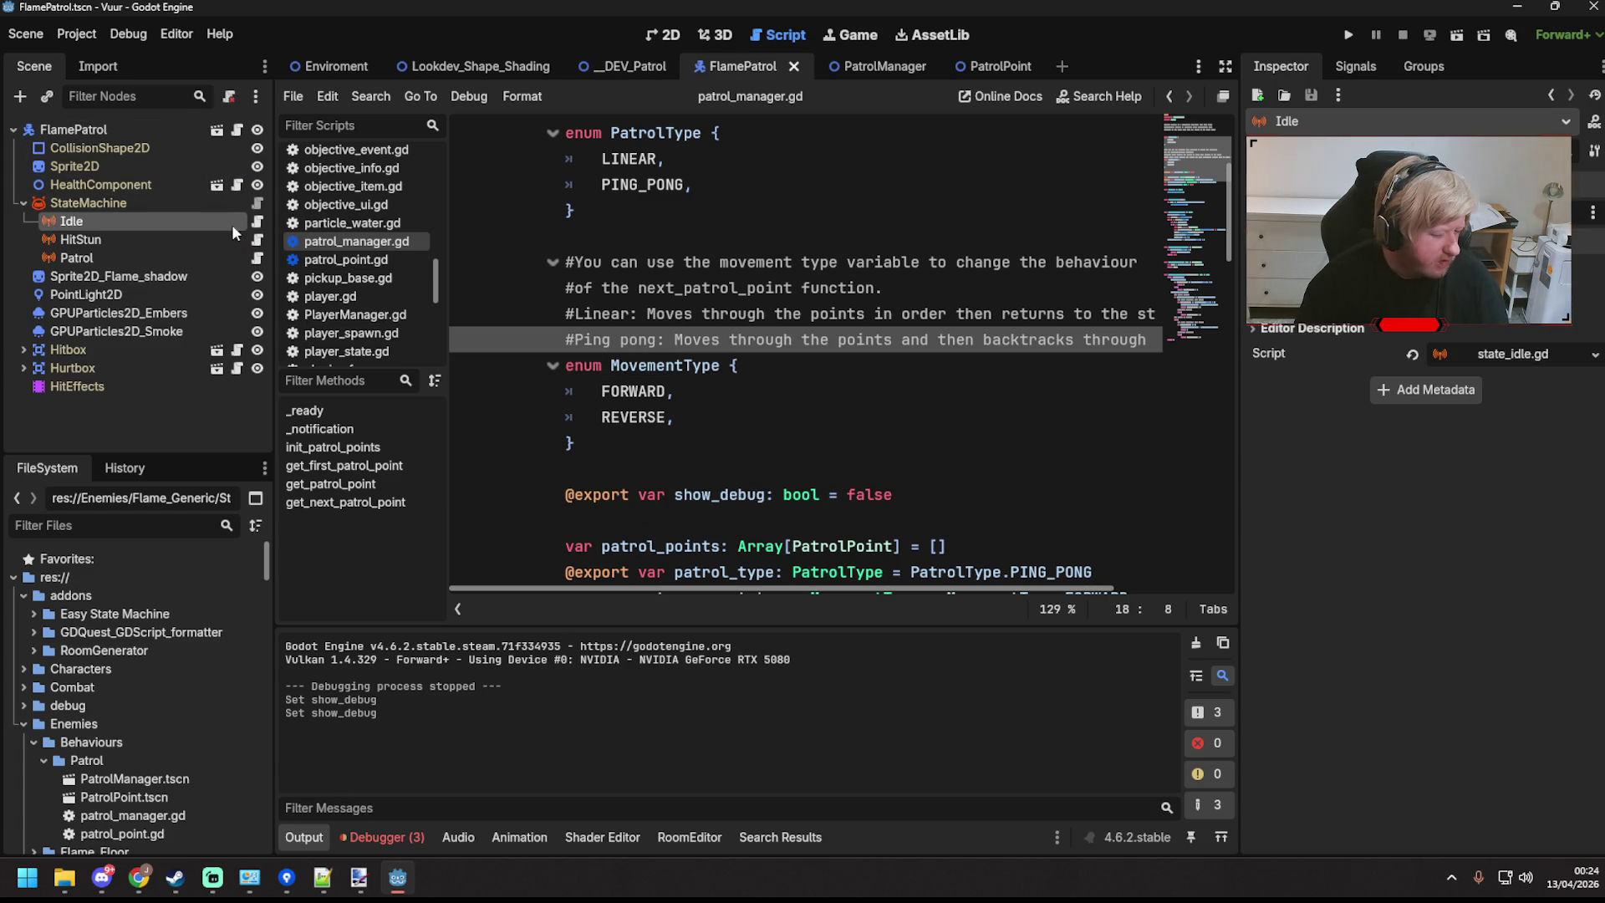
Open the Patrol state's enemy_patrol.gd and scroll through its patrol logic
{"action": "left_click", "coordinate": [258, 268]}
{"action": "scroll", "coordinate": [787, 475], "scroll_direction": "down", "scroll_amount": 3}
{"action": "scroll", "coordinate": [787, 474], "scroll_direction": "up", "scroll_amount": 5}
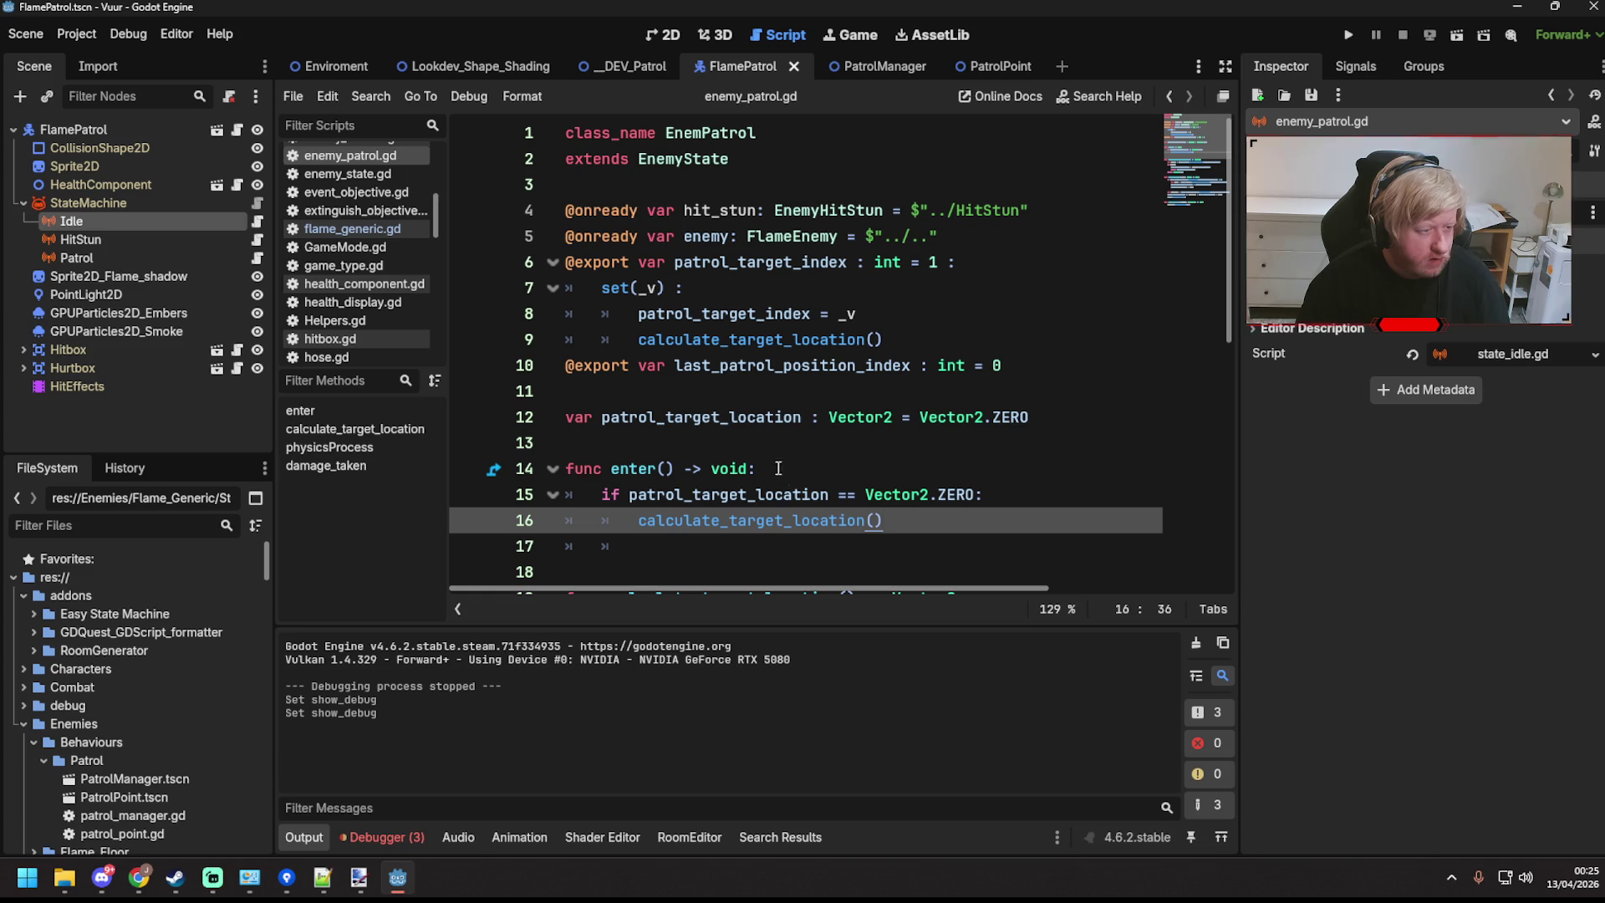
{"action": "scroll", "coordinate": [750, 429], "scroll_direction": "down", "scroll_amount": 4}
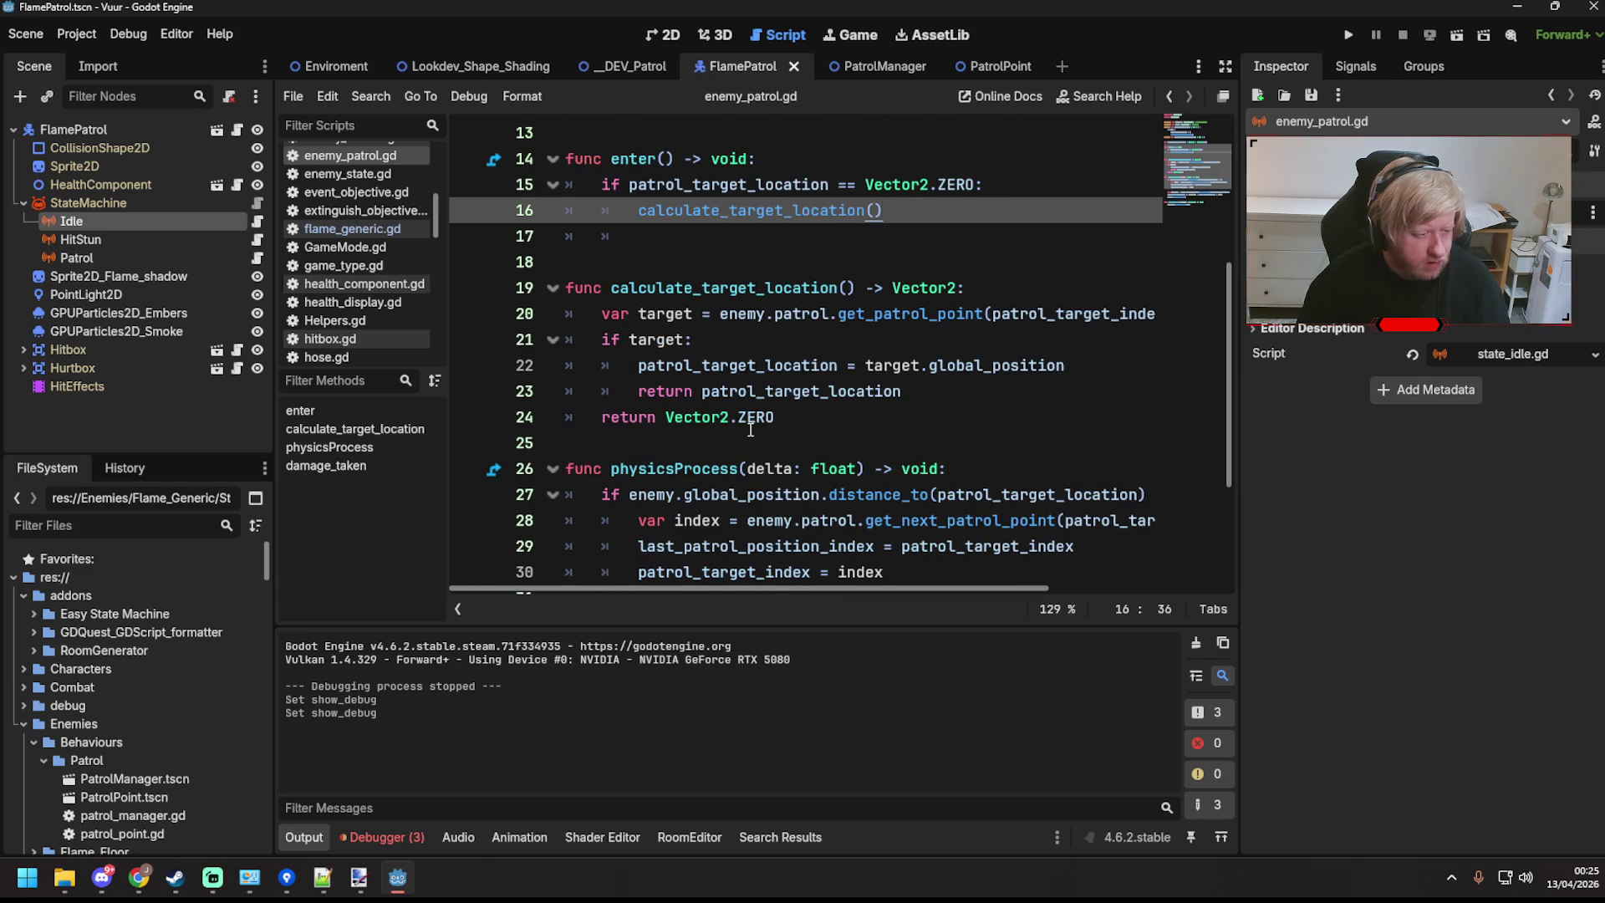
{"action": "scroll", "coordinate": [757, 401], "scroll_direction": "down", "scroll_amount": 3}
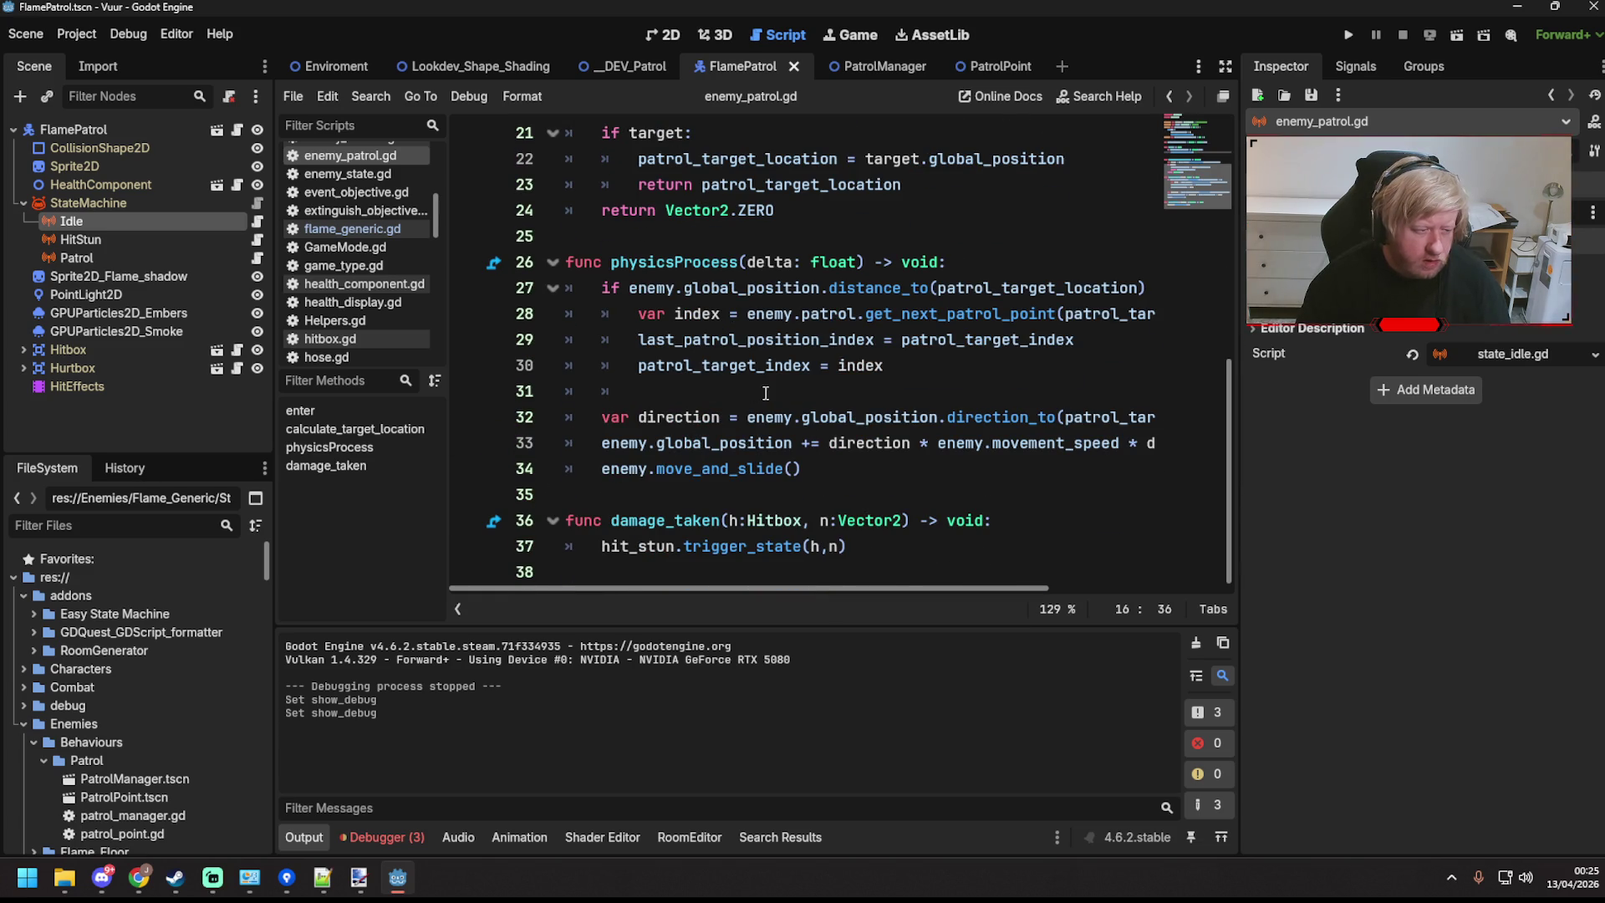
Add a trial enemy.patrol.MovementType line after move_and_slide, delete it, and save
{"action": "left_click", "coordinate": [846, 472]}
{"action": "key", "text": "Return"}
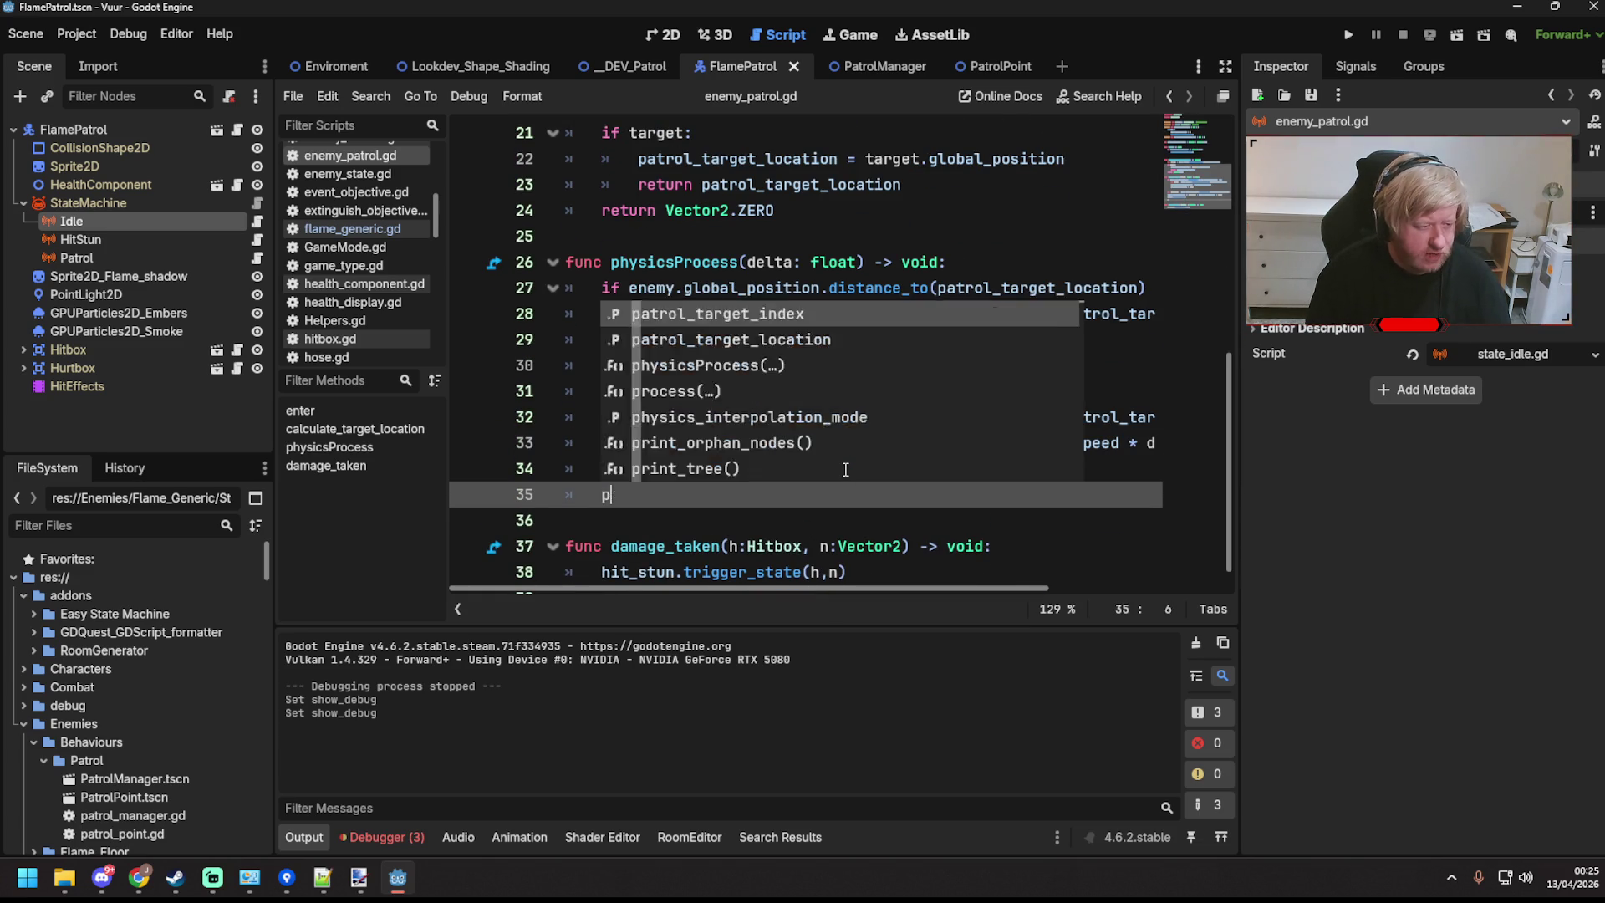
{"action": "type", "text": "enemy.pa"}
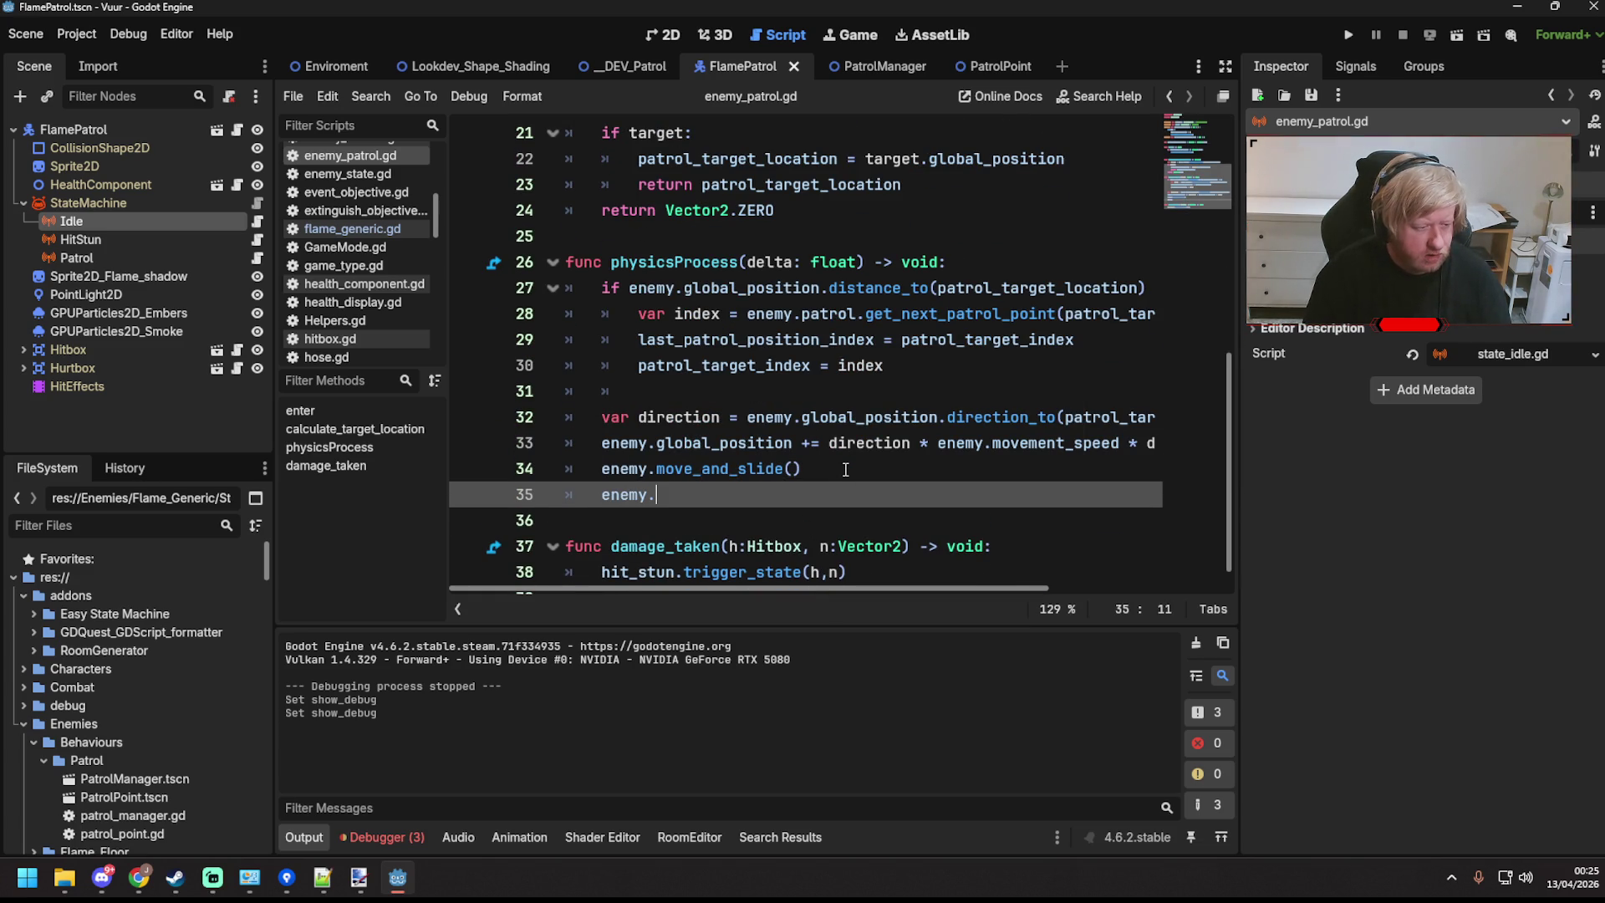
{"action": "type", "text": "trol."}
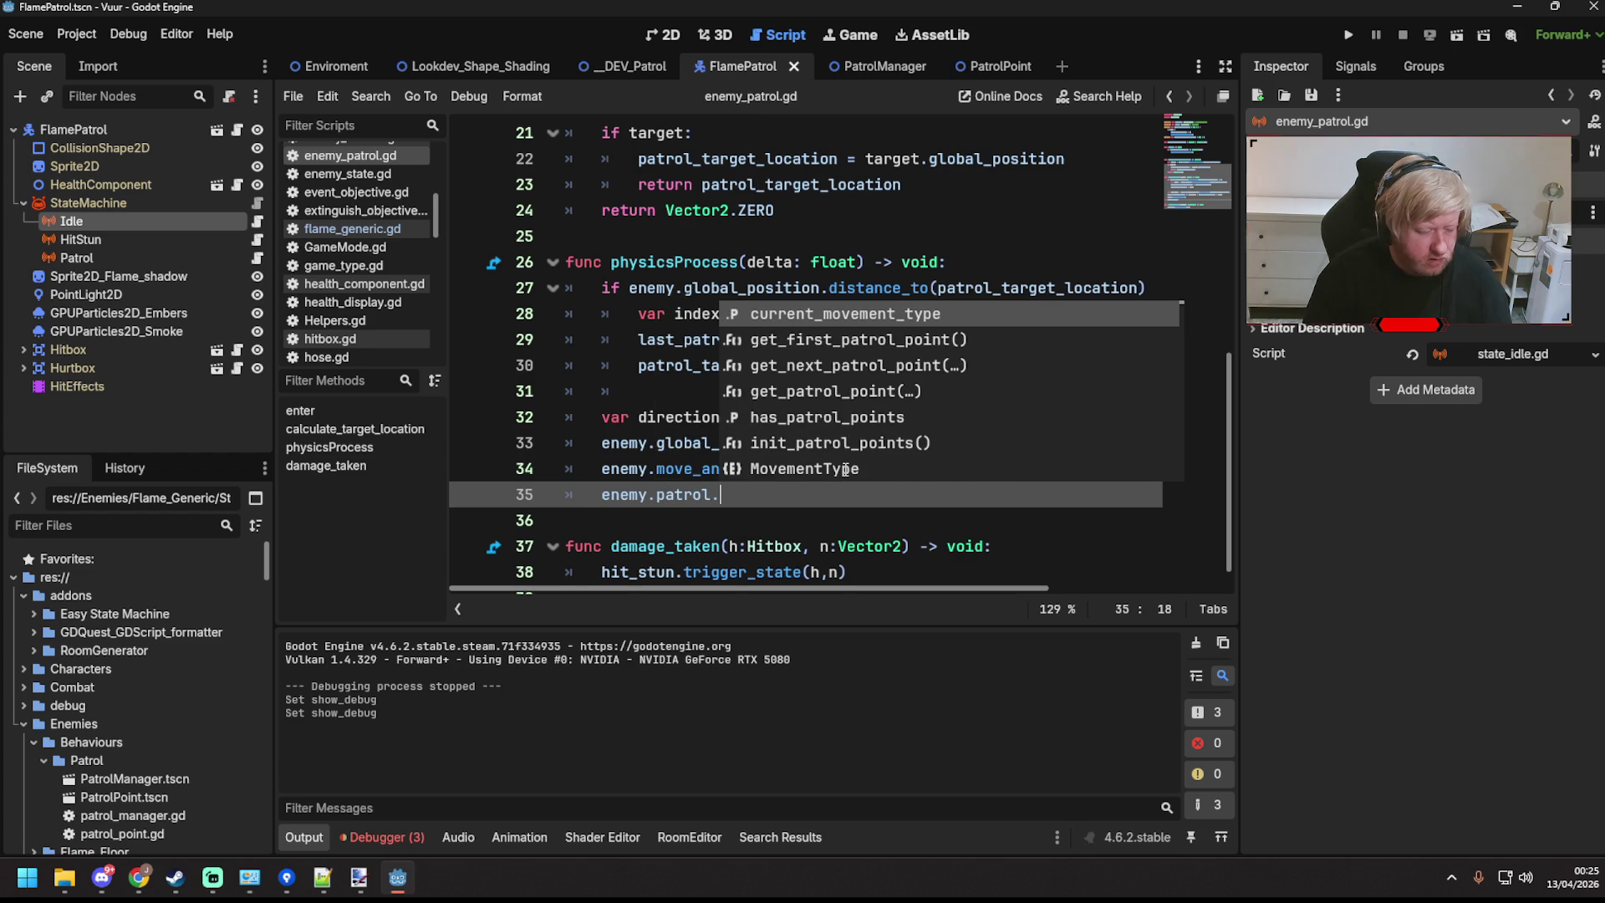
{"action": "type", "text": "Movement"}
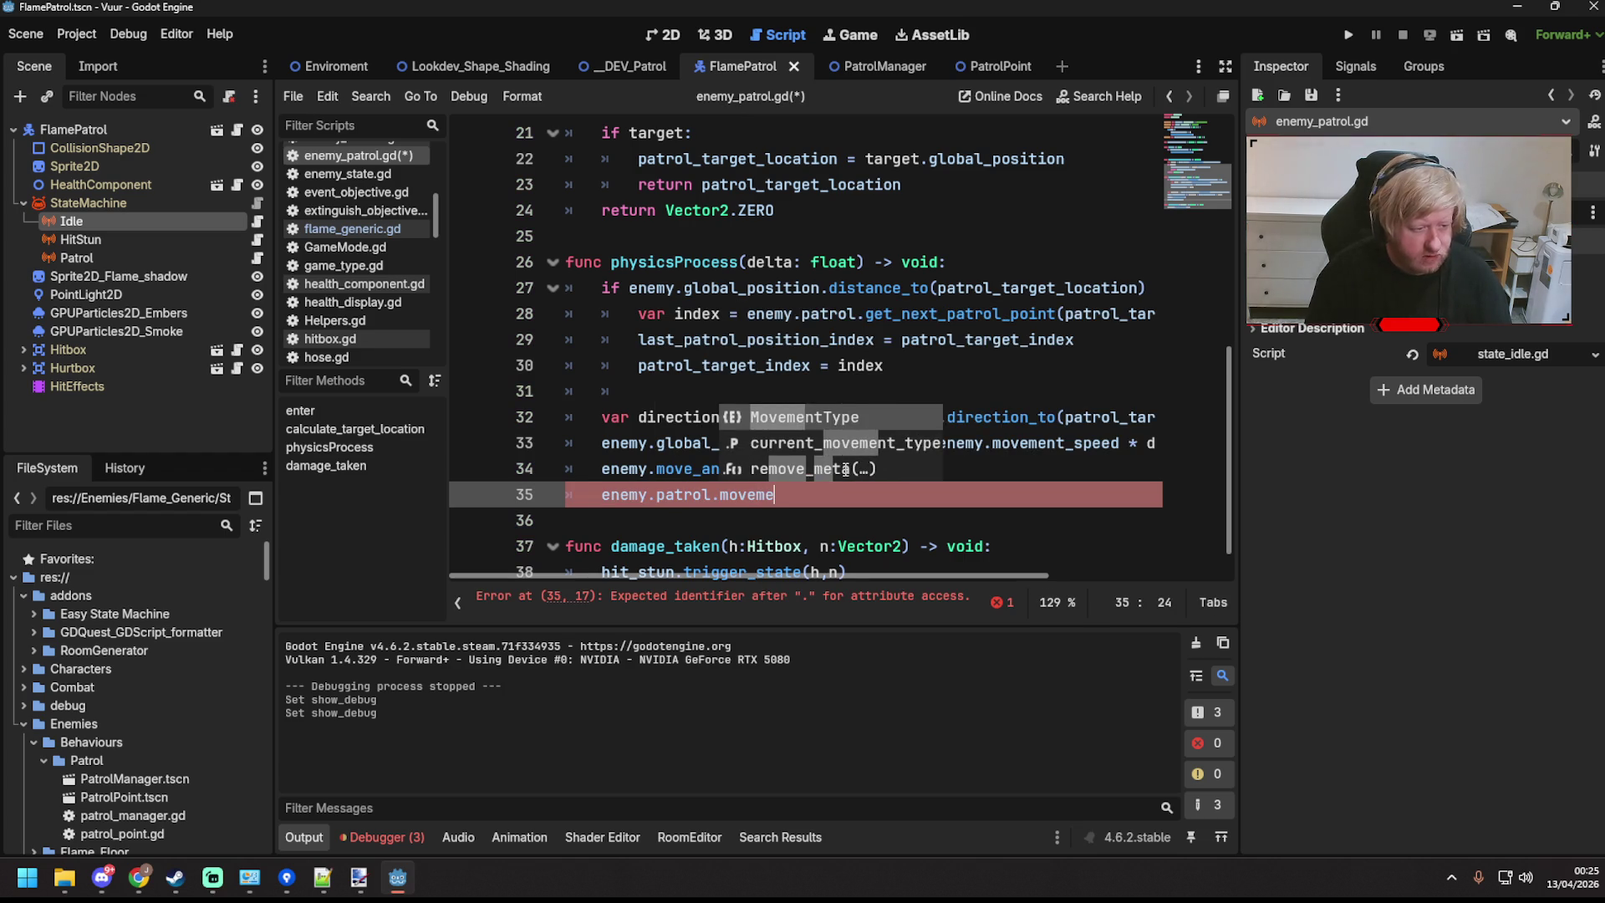
{"action": "key", "text": "Return"}
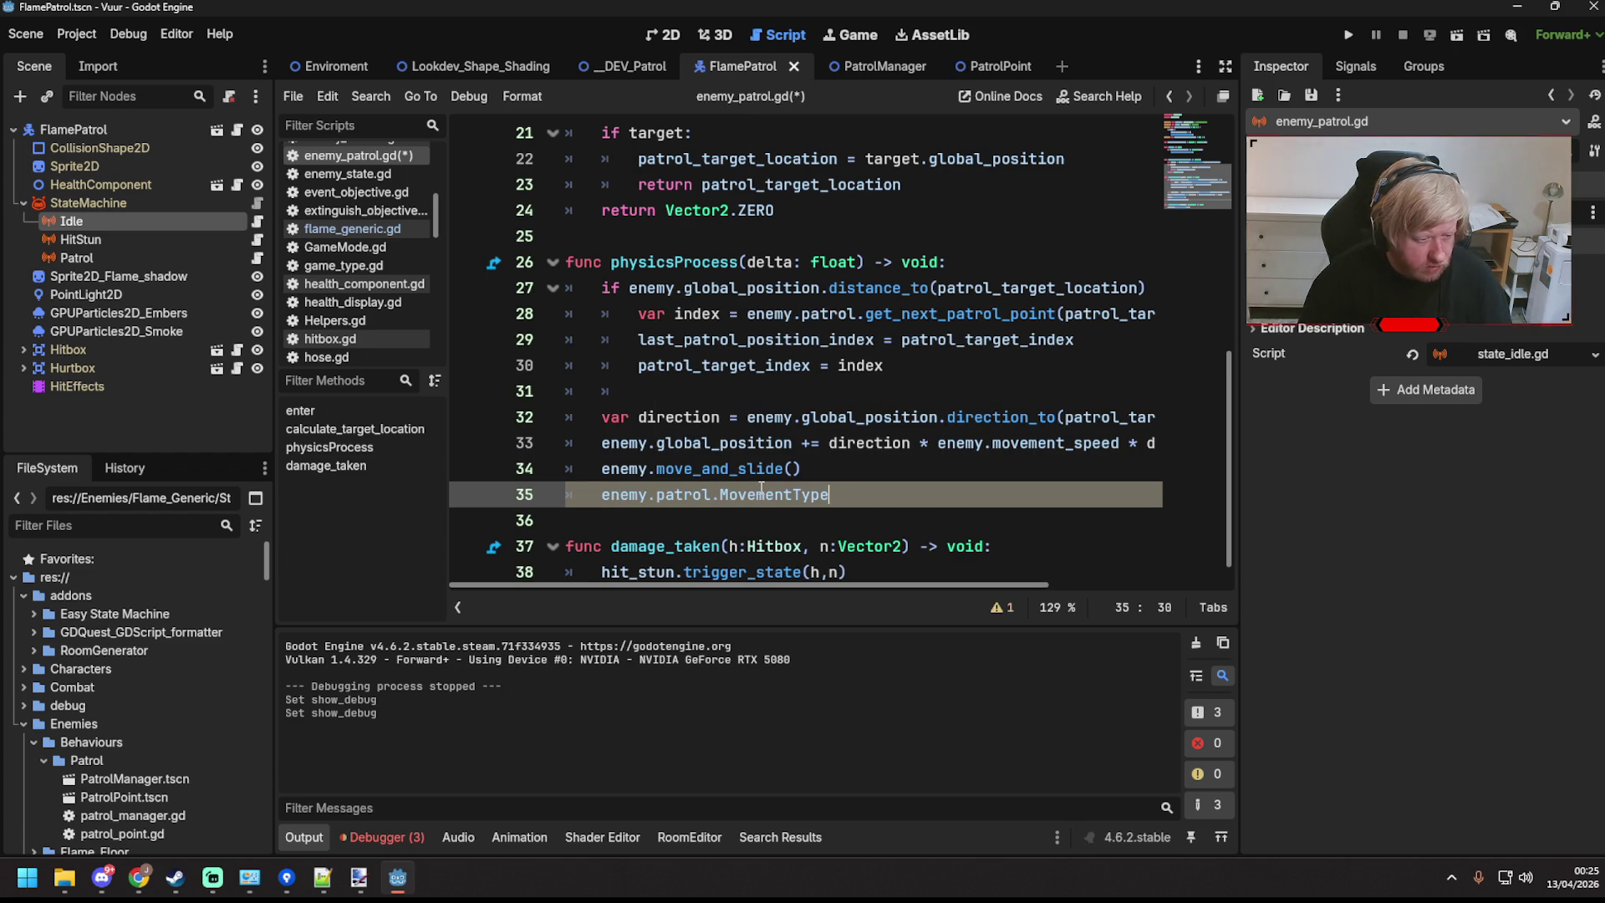
{"action": "mouse_move", "coordinate": [761, 488]}
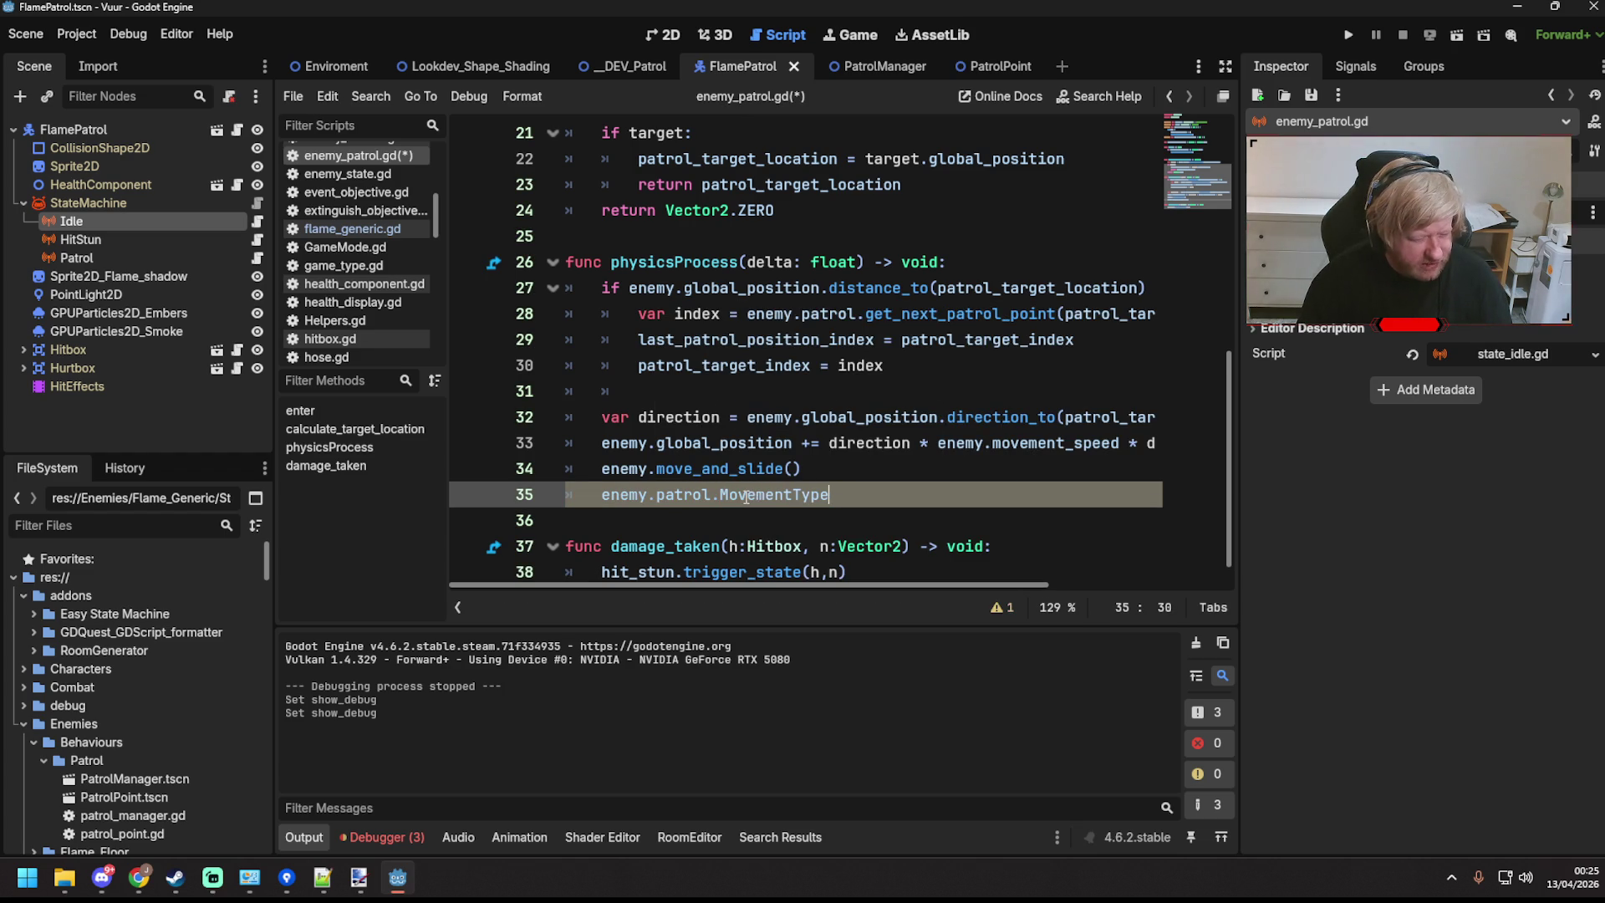
{"action": "key", "text": "shift+Home"}
{"action": "key", "text": "BackSpace"}
{"action": "key", "text": "BackSpace"}
{"action": "key", "text": "ctrl+s"}
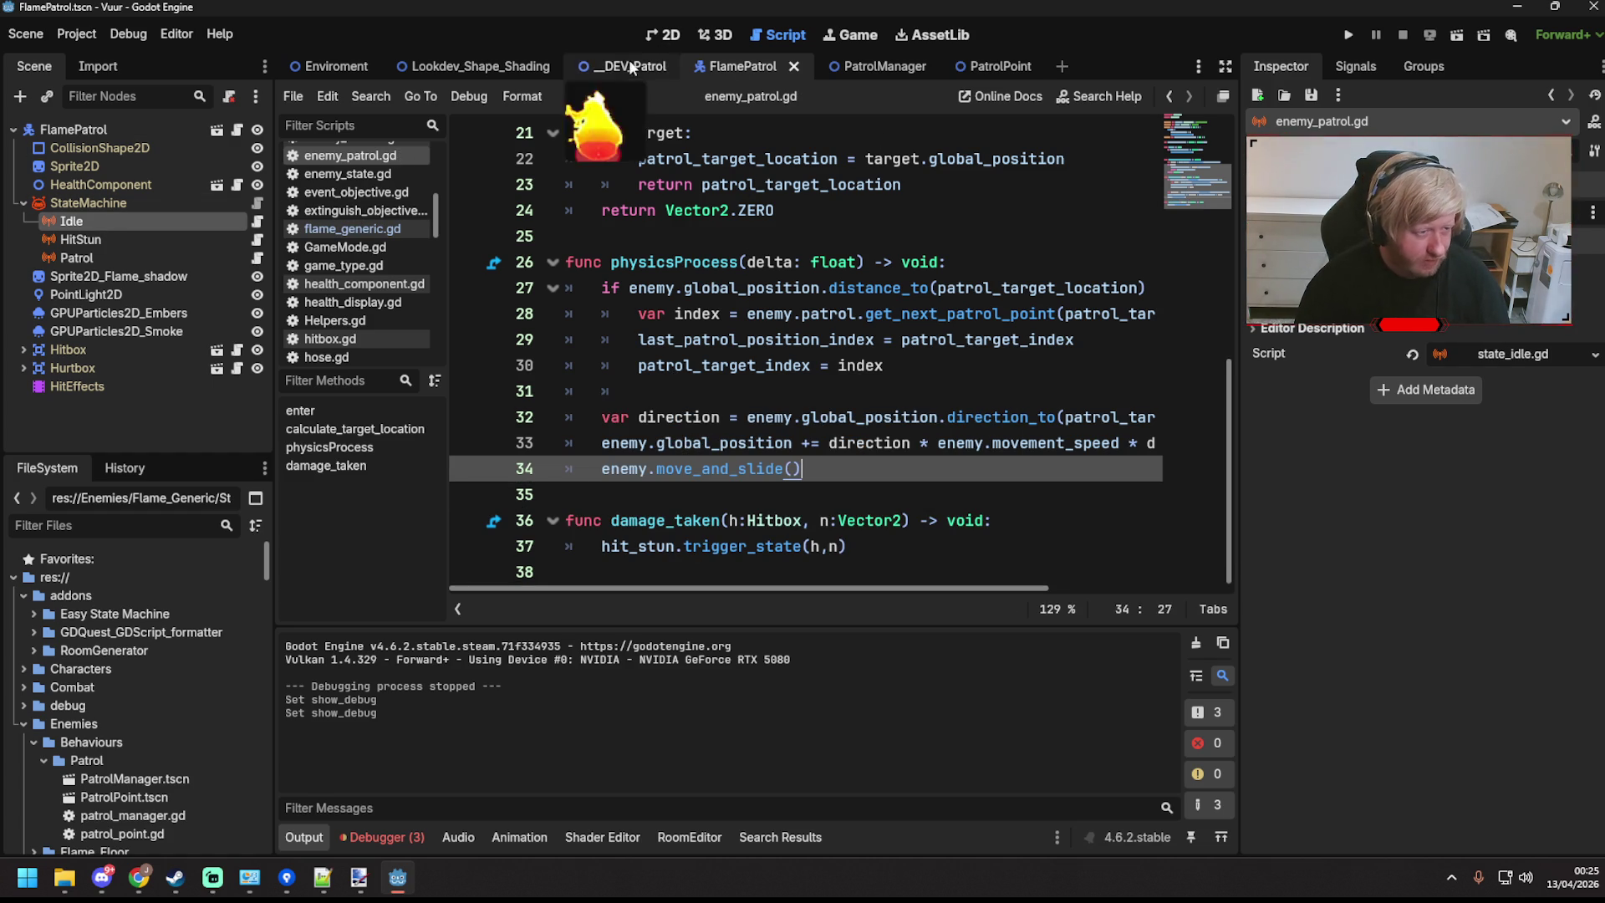
Switch to the PatrolManager scene and open patrol_manager.gd, then leave Godot
{"action": "left_click", "coordinate": [873, 66]}
{"action": "left_click", "coordinate": [237, 129]}
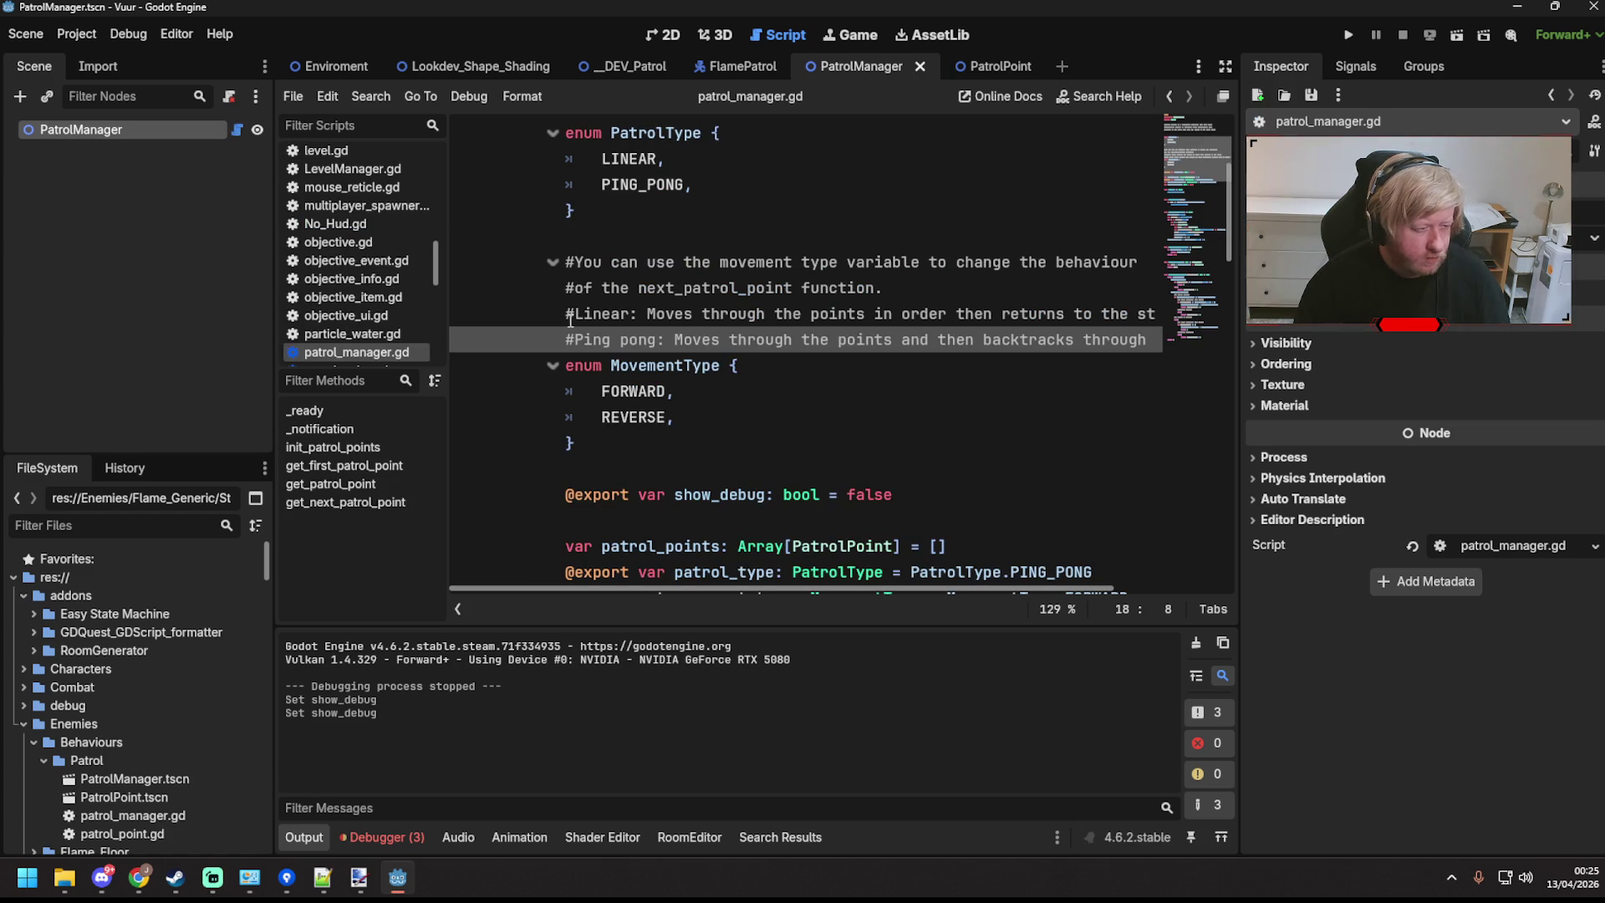
{"action": "key", "text": "alt+Tab"}
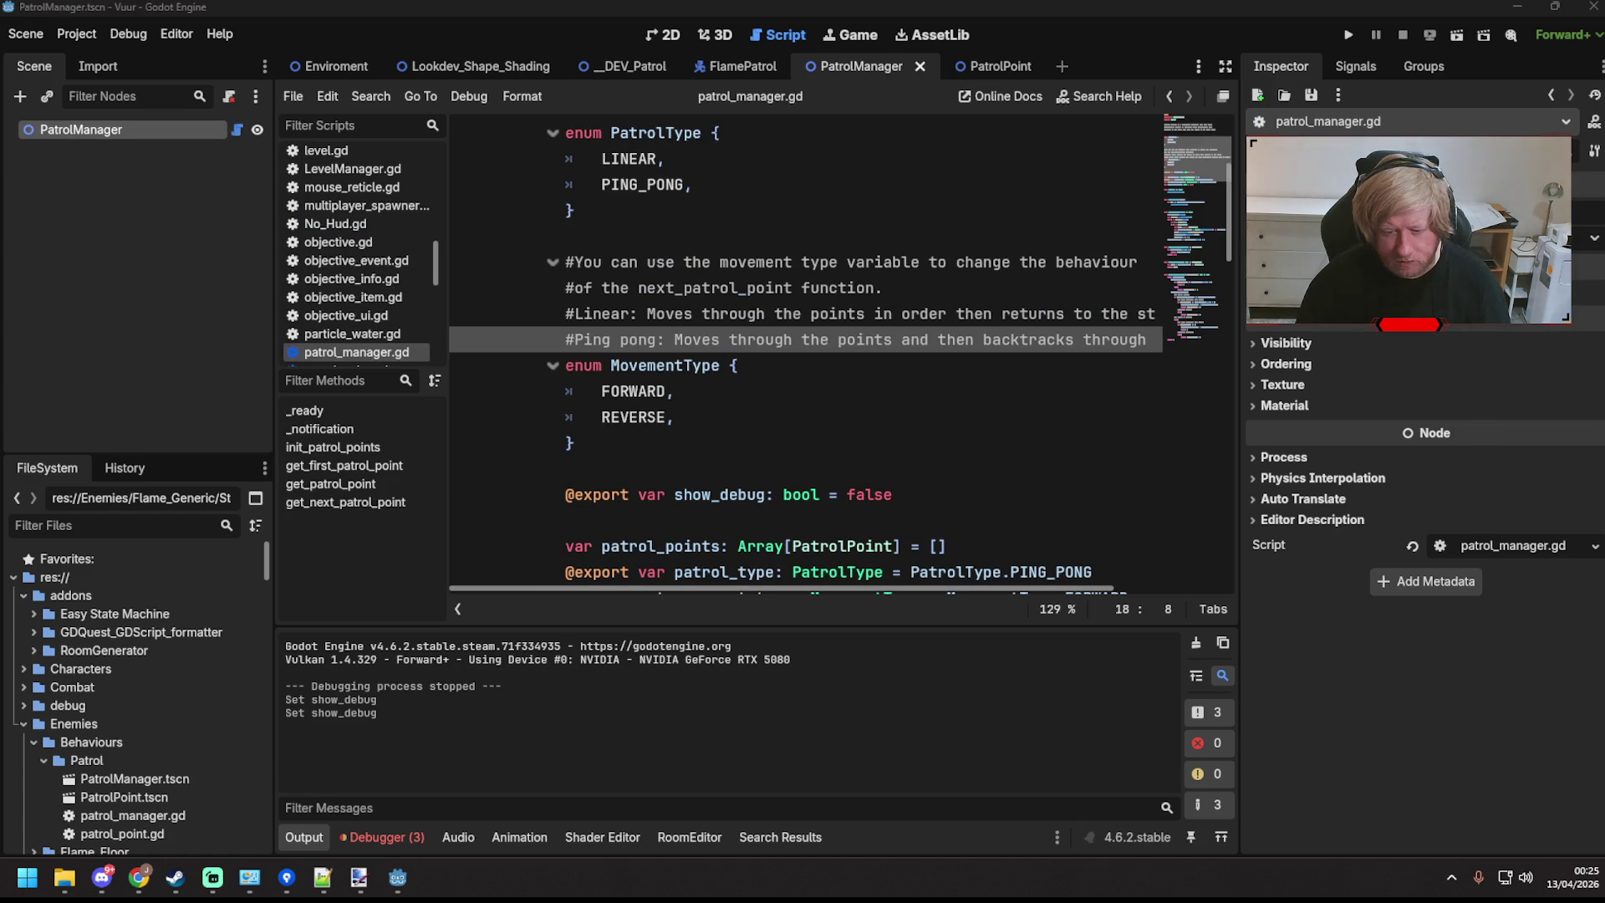
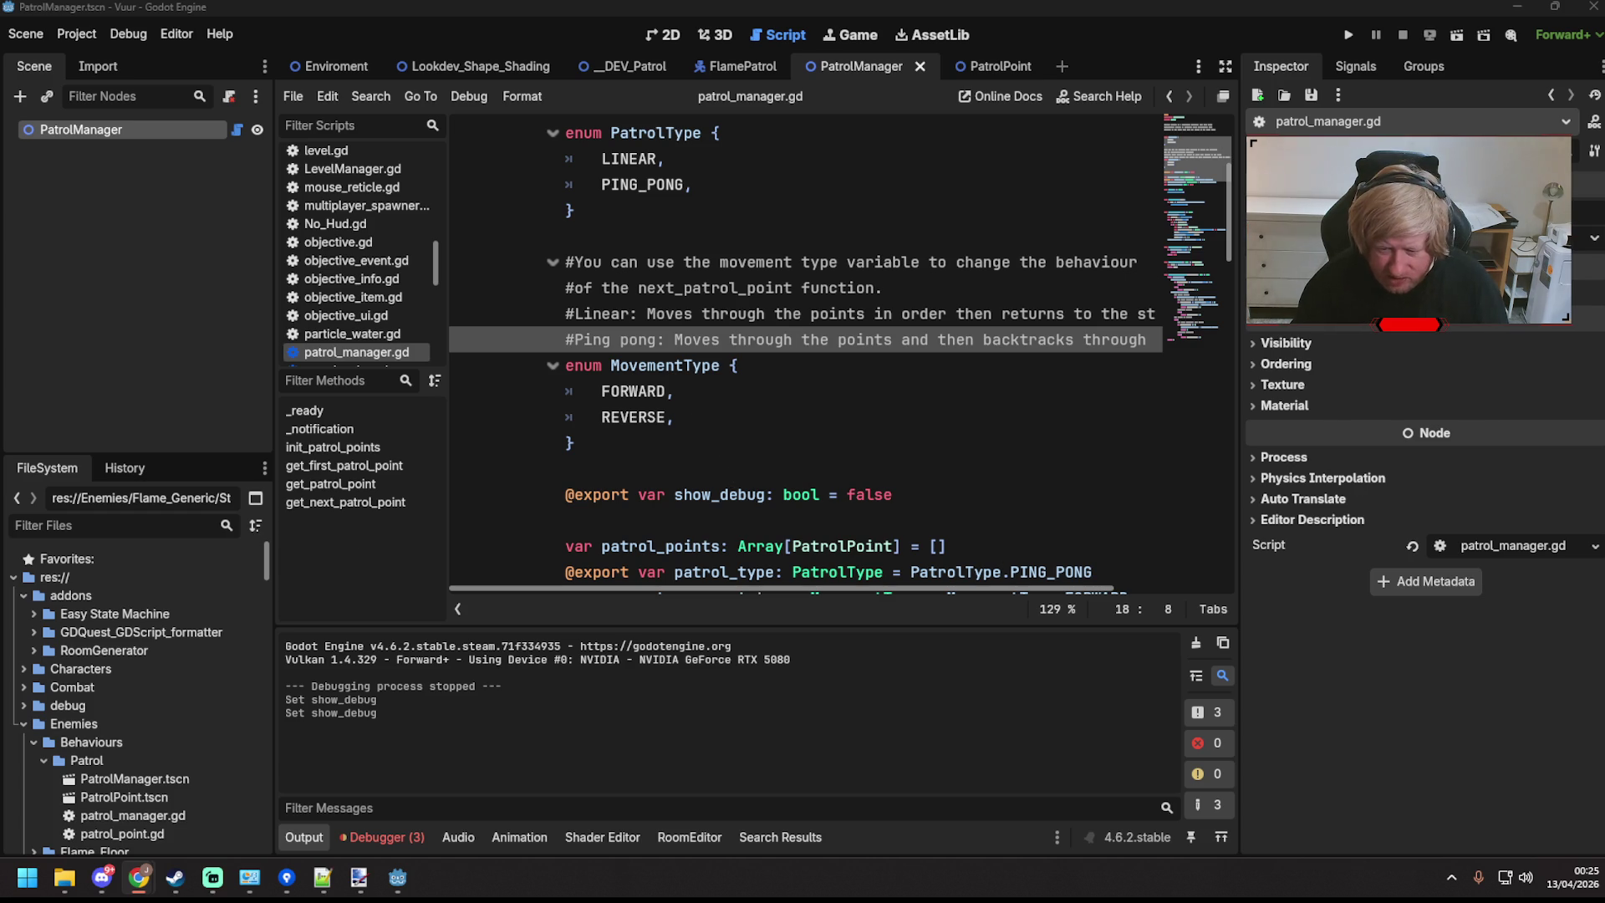
Type ## after the MovementType enum's closing brace and select the Linear and Ping pong comment lines above it
{"action": "left_click", "coordinate": [600, 450]}
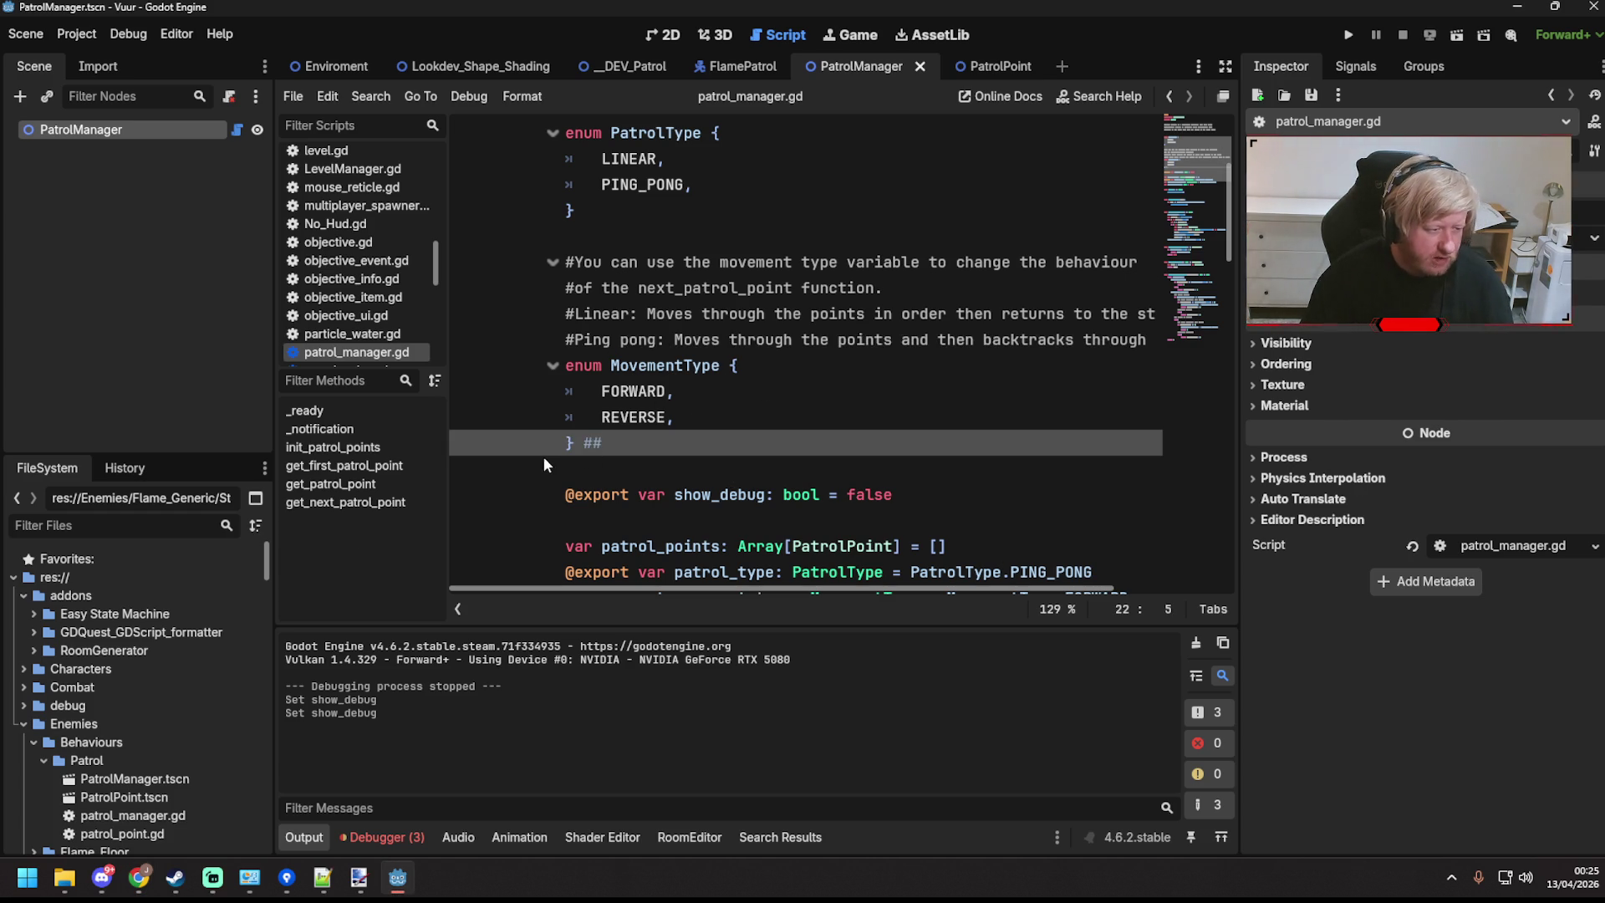
{"action": "type", "text": "##"}
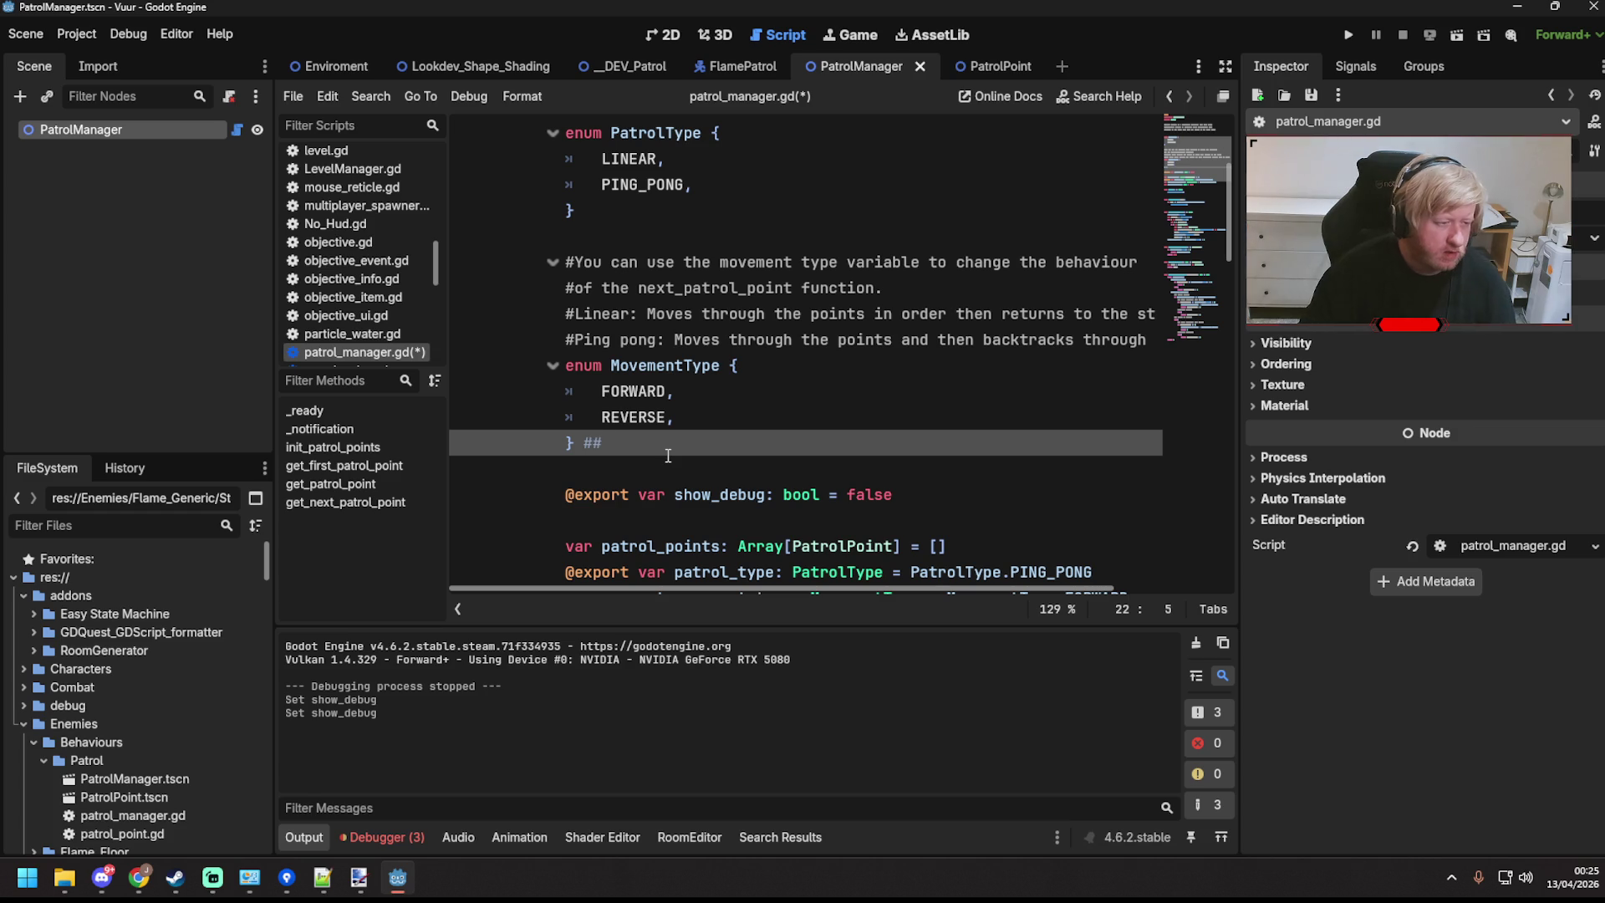
{"action": "left_click", "coordinate": [1155, 339]}
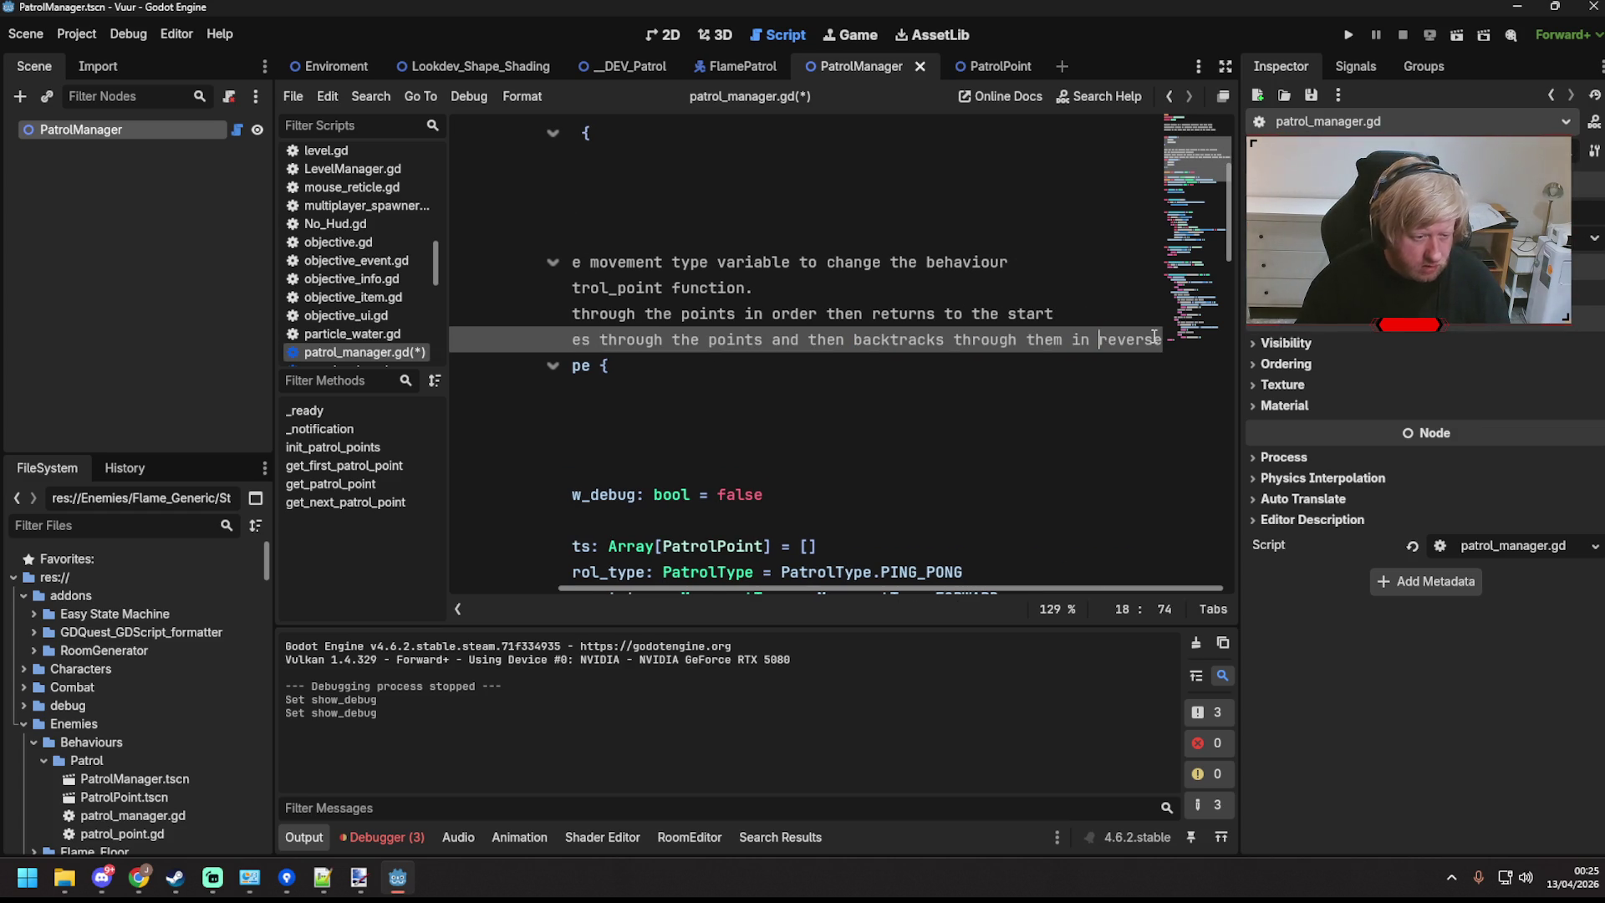
{"action": "left_click_drag", "start_coordinate": [1154, 337], "coordinate": [489, 308]}
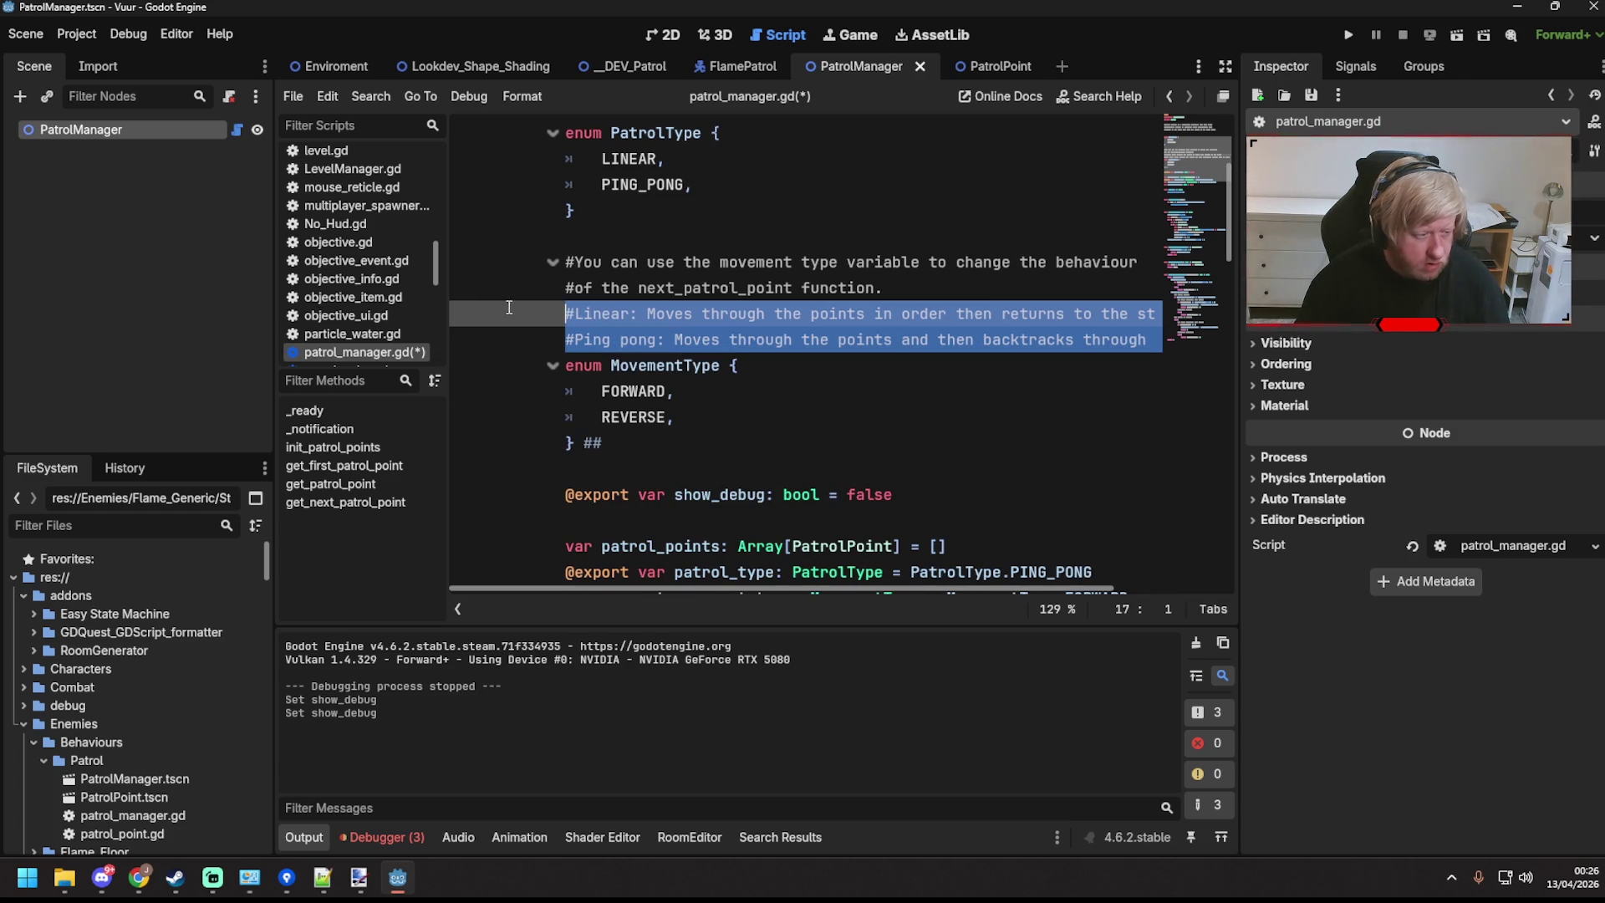
{"action": "left_click", "coordinate": [610, 365]}
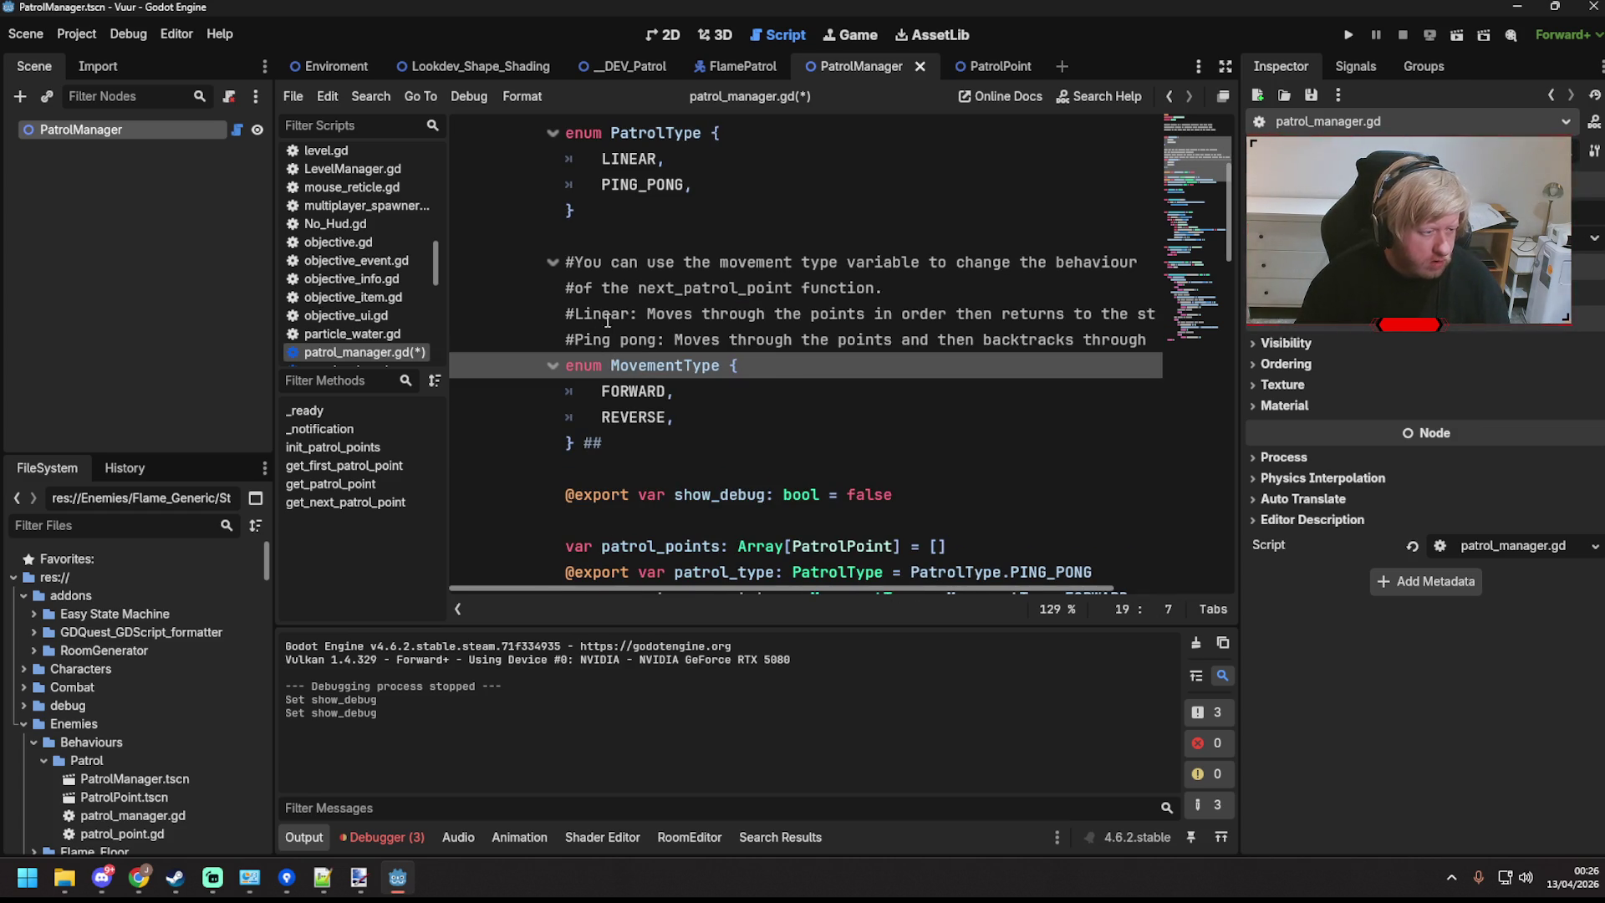
{"action": "left_click_drag", "start_coordinate": [602, 340], "coordinate": [1181, 334]}
{"action": "scroll", "coordinate": [1181, 333], "scroll_direction": "down", "scroll_amount": 10}
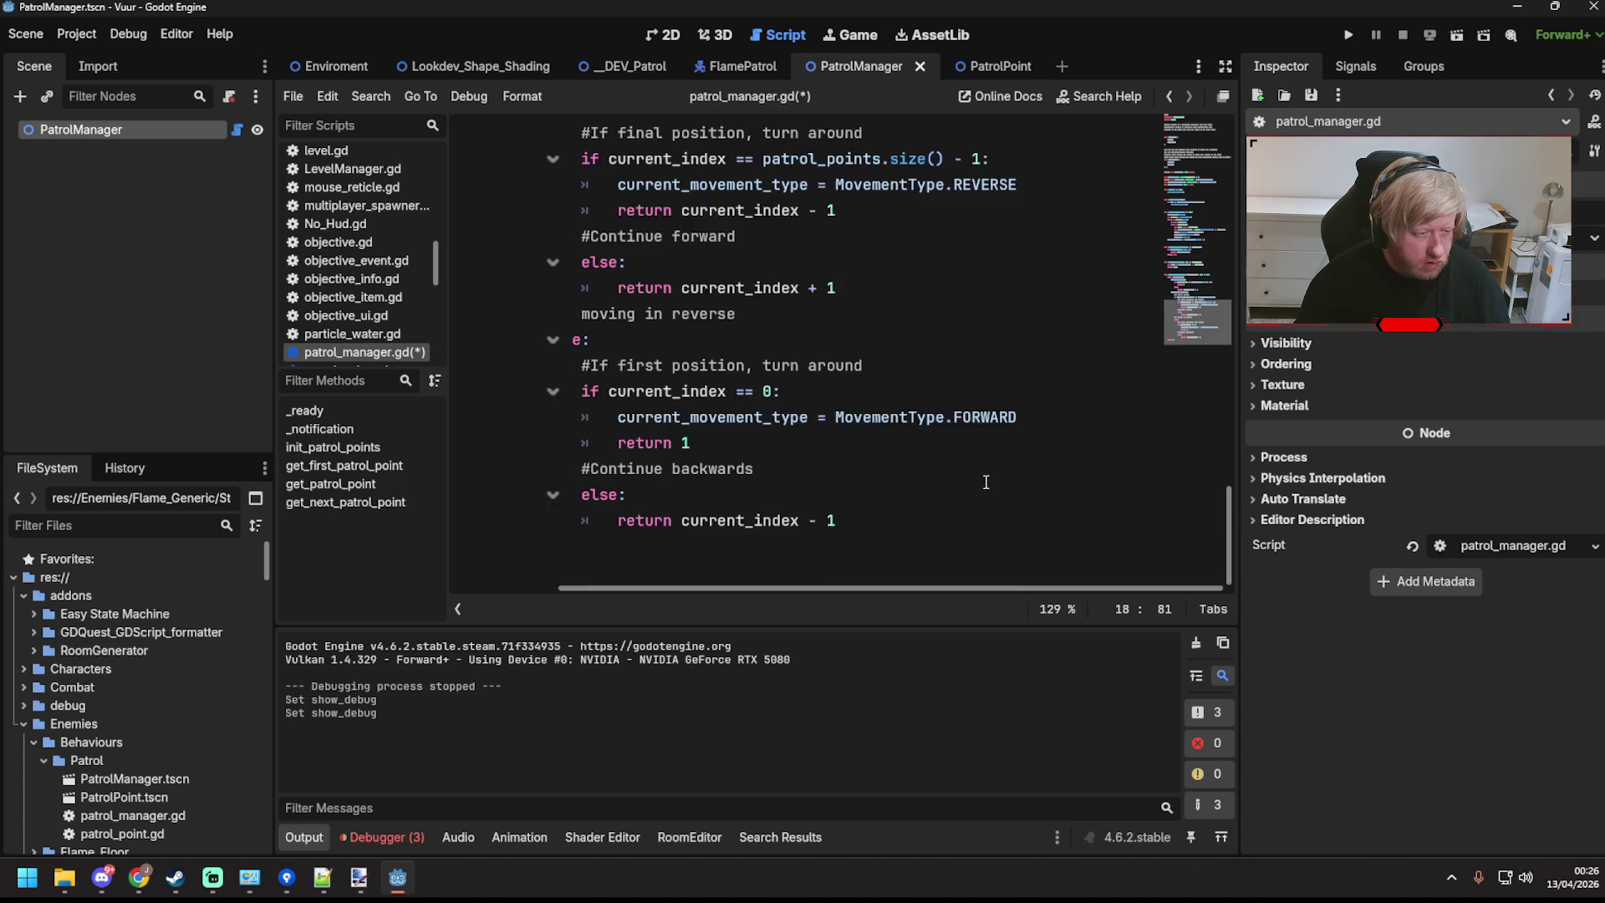
{"action": "scroll", "coordinate": [1007, 499], "scroll_direction": "up", "scroll_amount": 15}
{"action": "scroll", "coordinate": [808, 434], "scroll_direction": "down", "scroll_amount": 2}
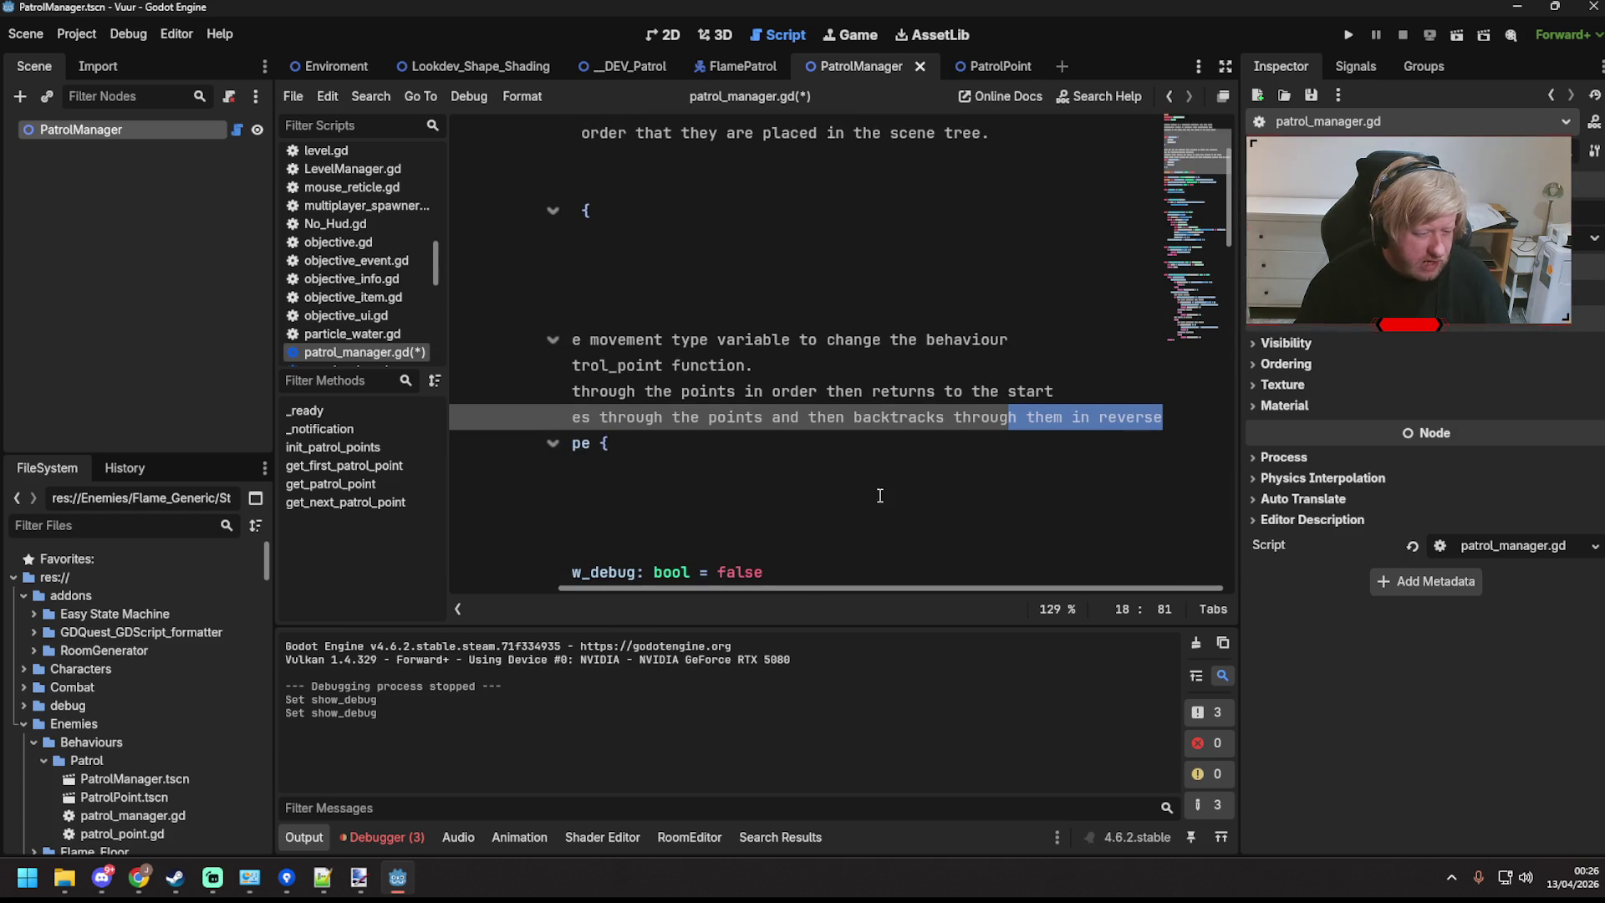
{"action": "left_click_drag", "start_coordinate": [893, 585], "coordinate": [704, 583]}
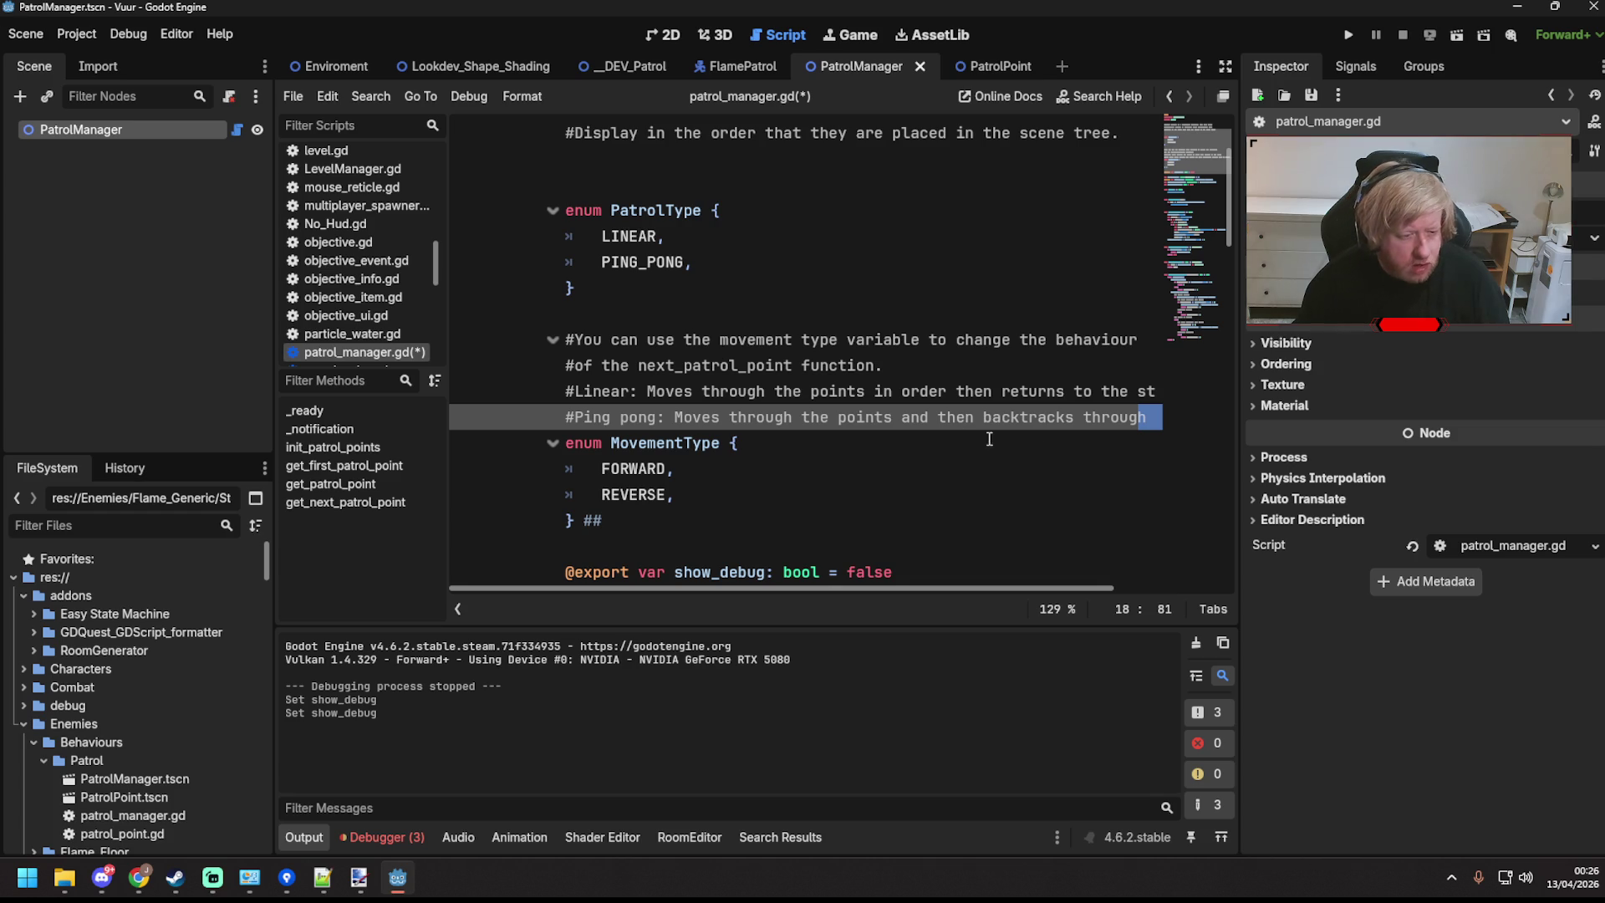
{"action": "type", "text": "them in reverse"}
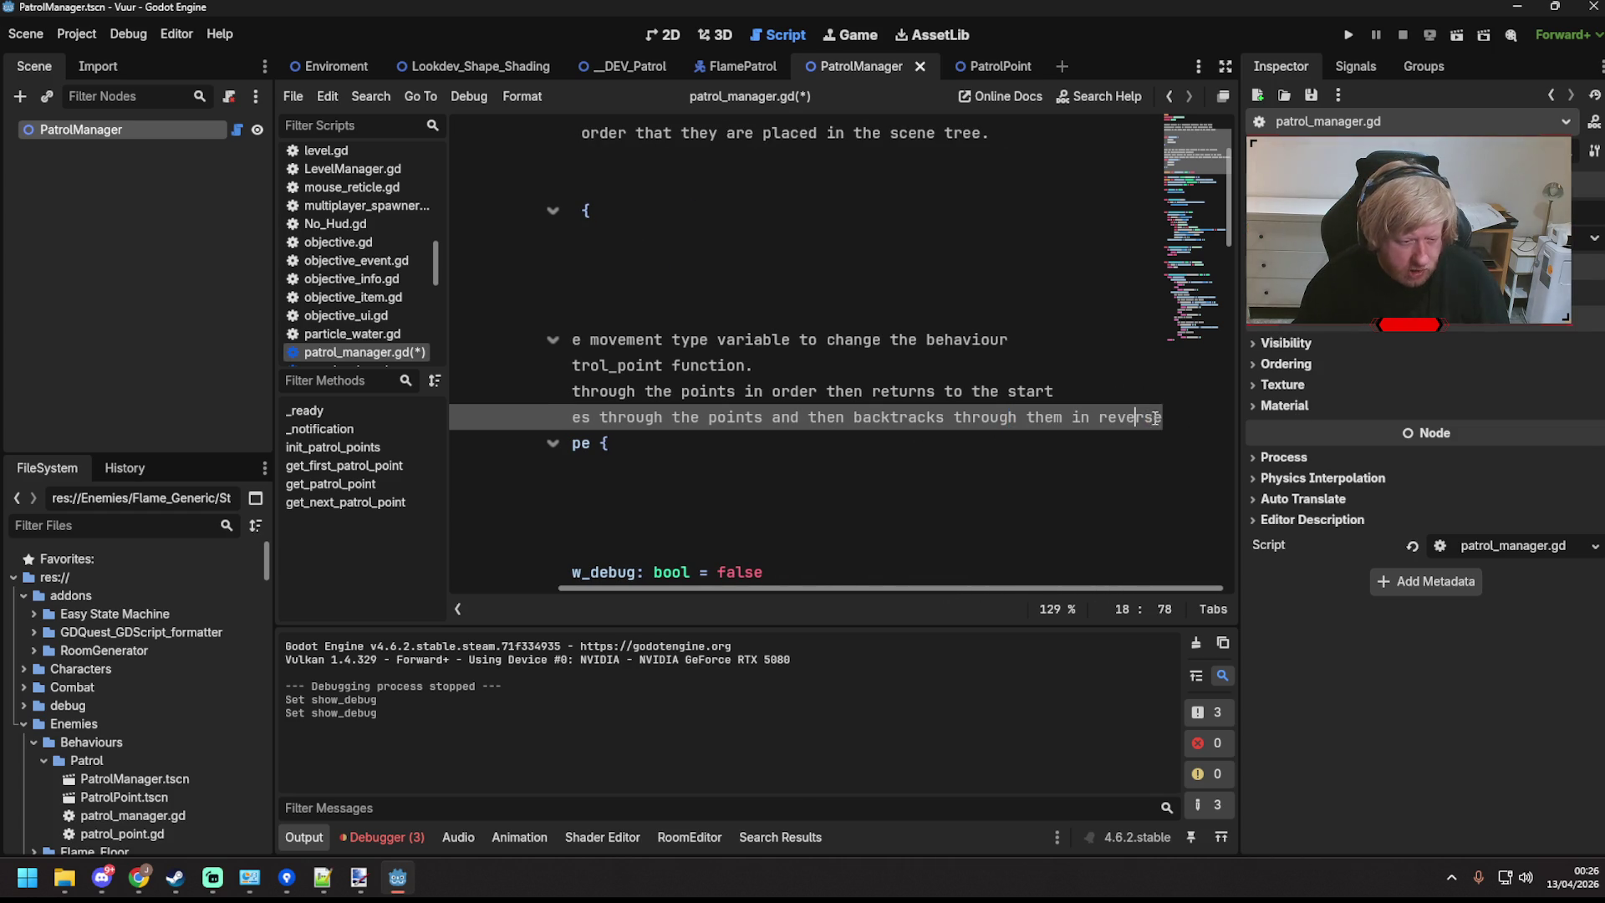
{"action": "key", "text": "shift+Up"}
{"action": "key", "text": "shift+Up"}
{"action": "key", "text": "shift+Up"}
Move the Linear and Ping pong comments from above MovementType into the header comment block and save
{"action": "key", "text": "BackSpace"}
{"action": "key", "text": "BackSpace"}
{"action": "scroll", "coordinate": [666, 315], "scroll_direction": "up", "scroll_amount": 2}
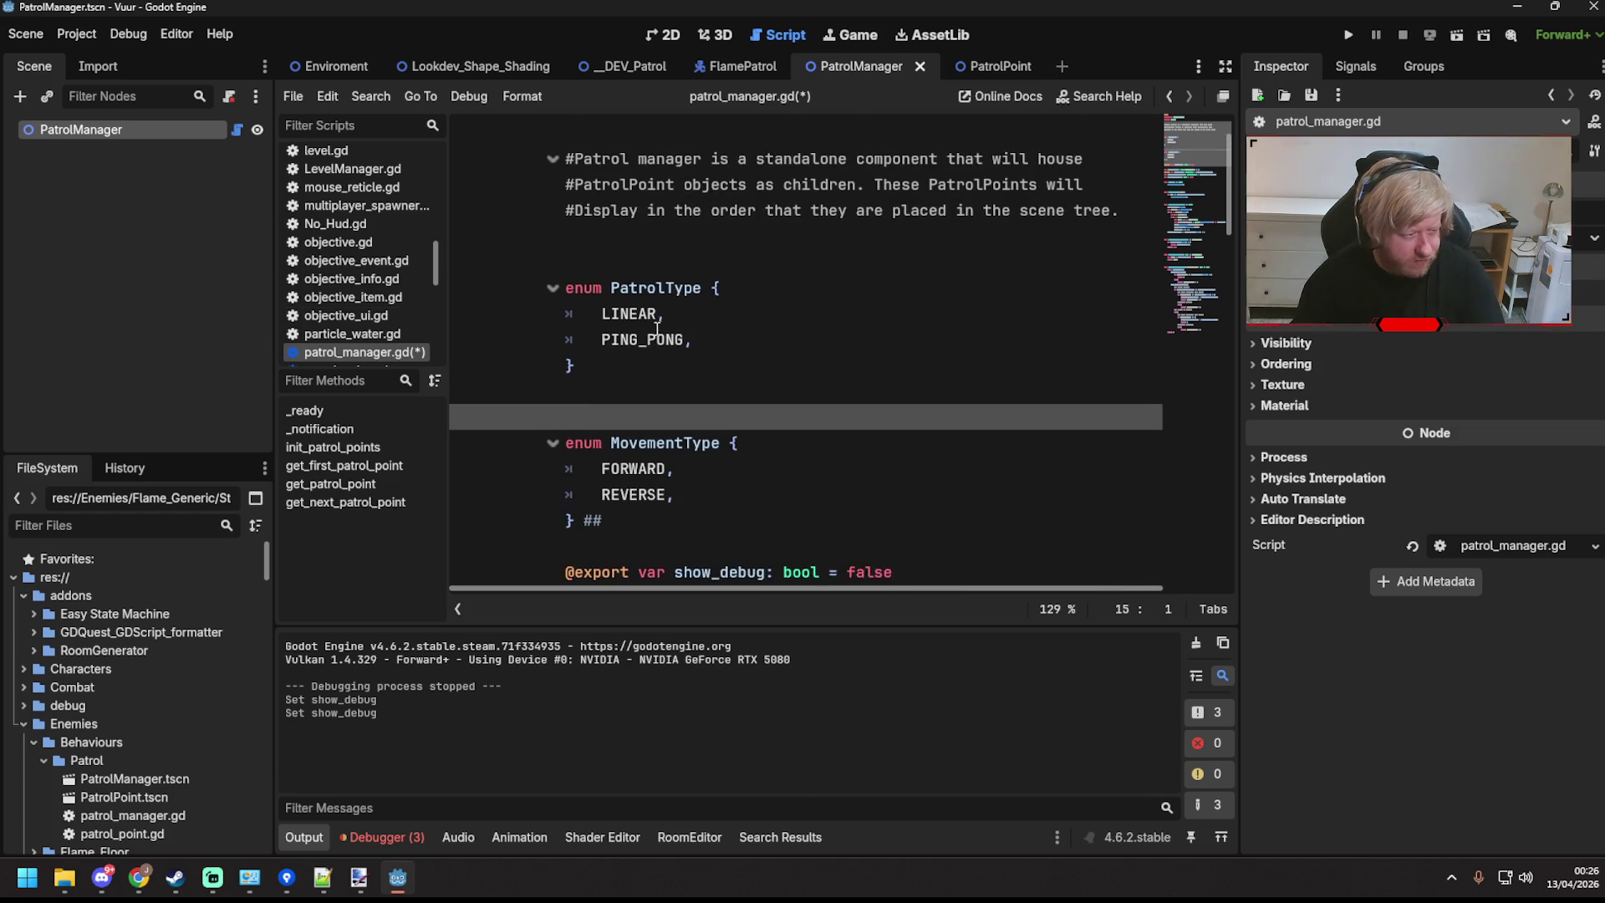
{"action": "scroll", "coordinate": [666, 315], "scroll_direction": "up", "scroll_amount": 2}
{"action": "key", "text": "ctrl+z"}
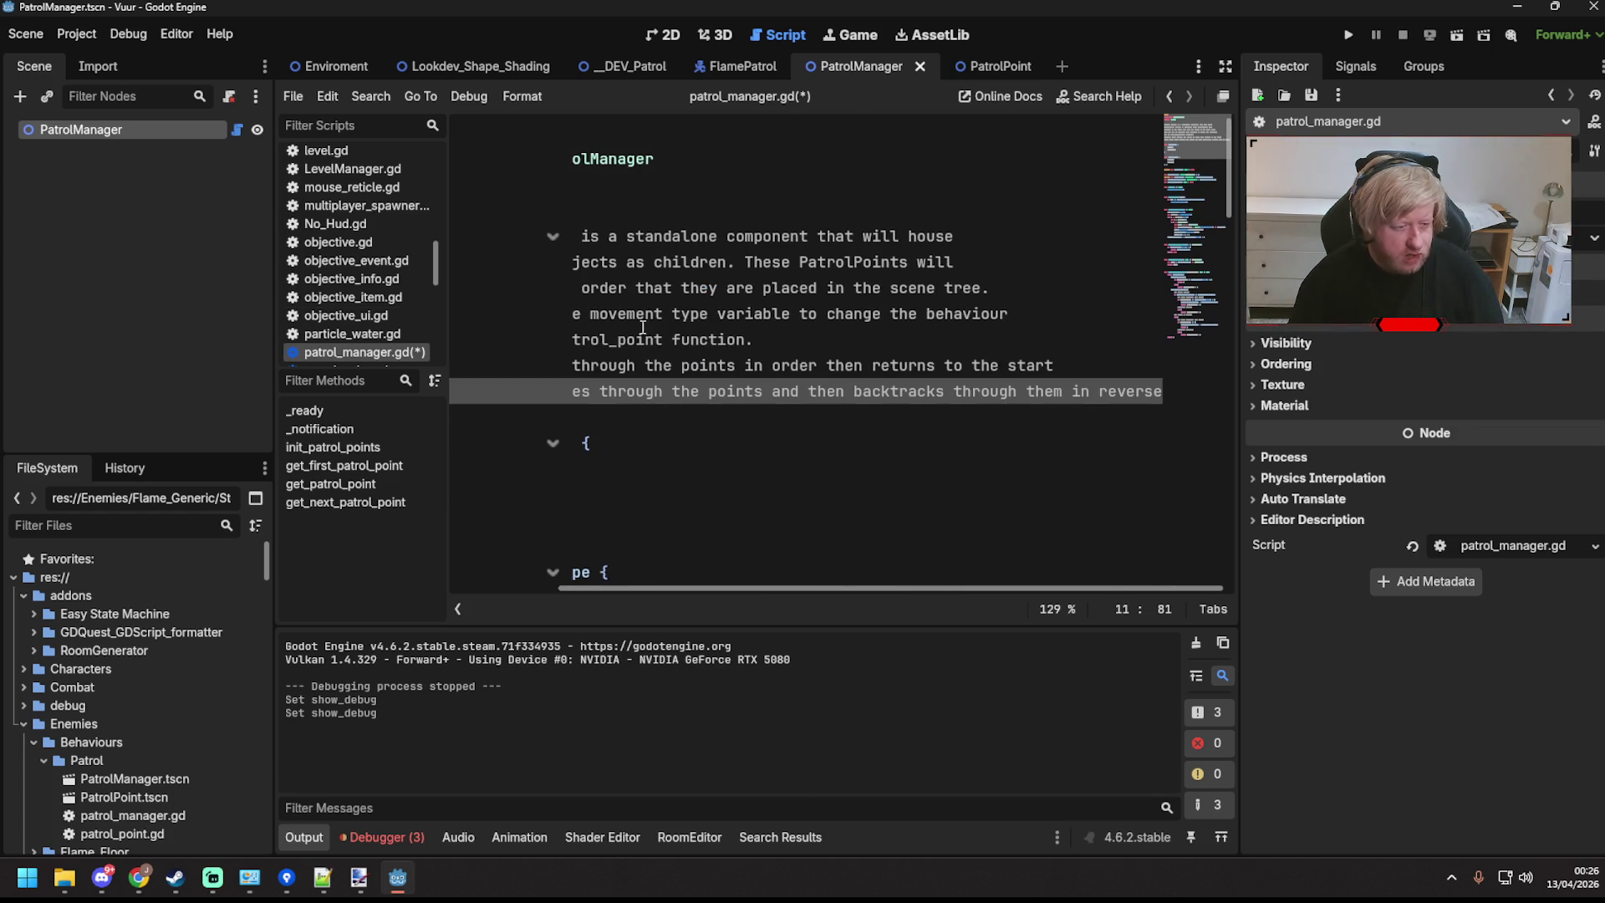
{"action": "left_click", "coordinate": [594, 262]}
{"action": "key", "text": "ctrl+s"}
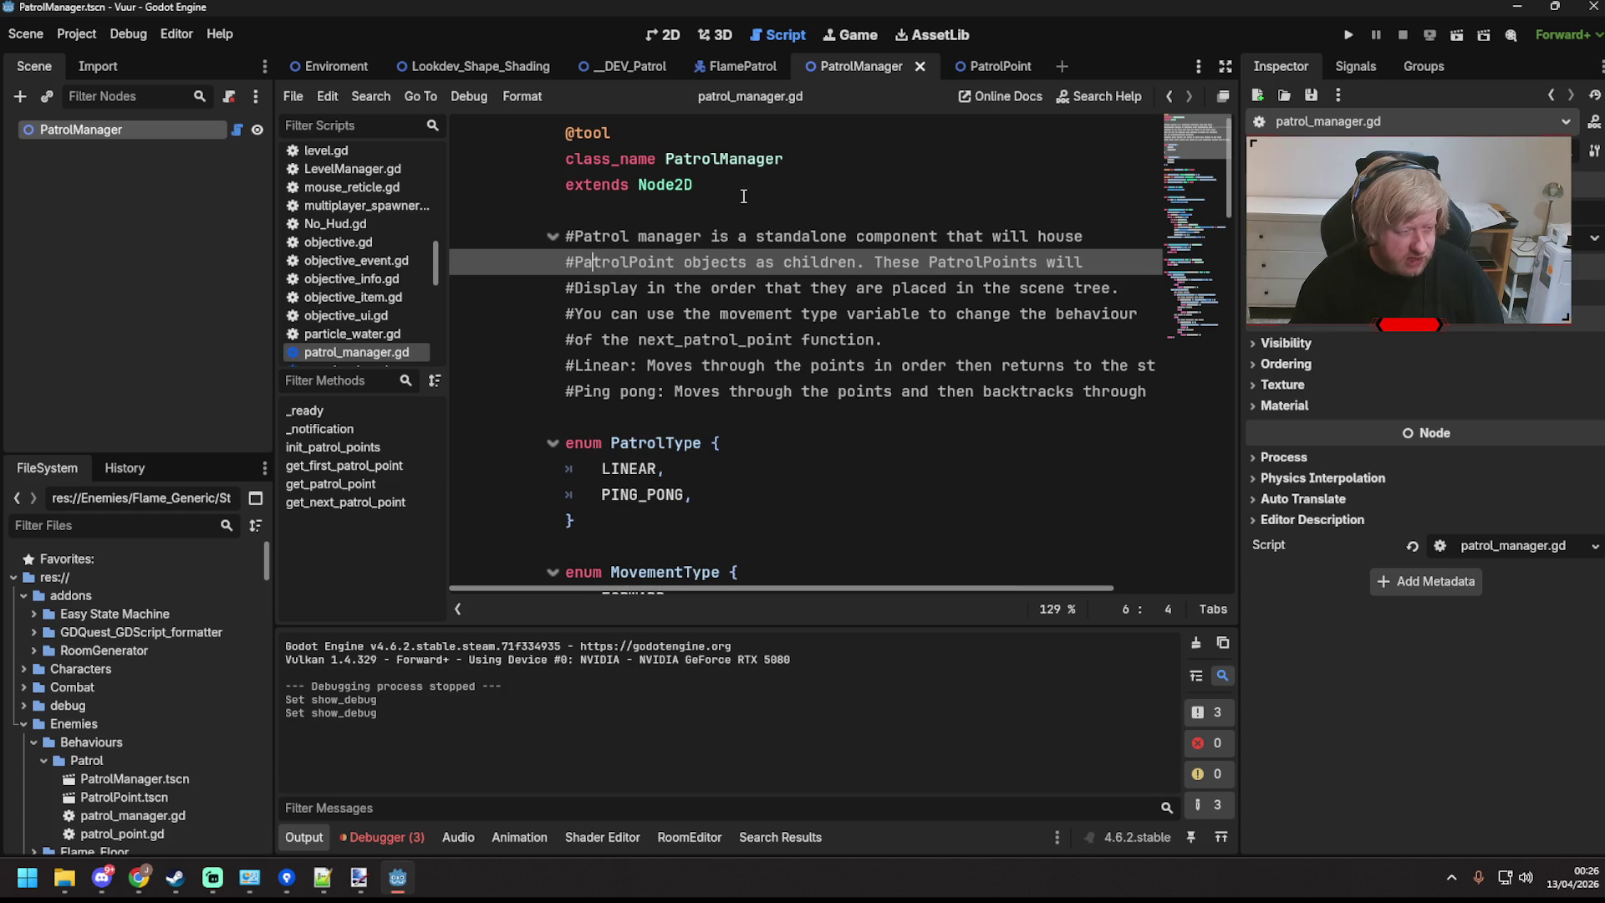
{"action": "left_click", "coordinate": [731, 159]}
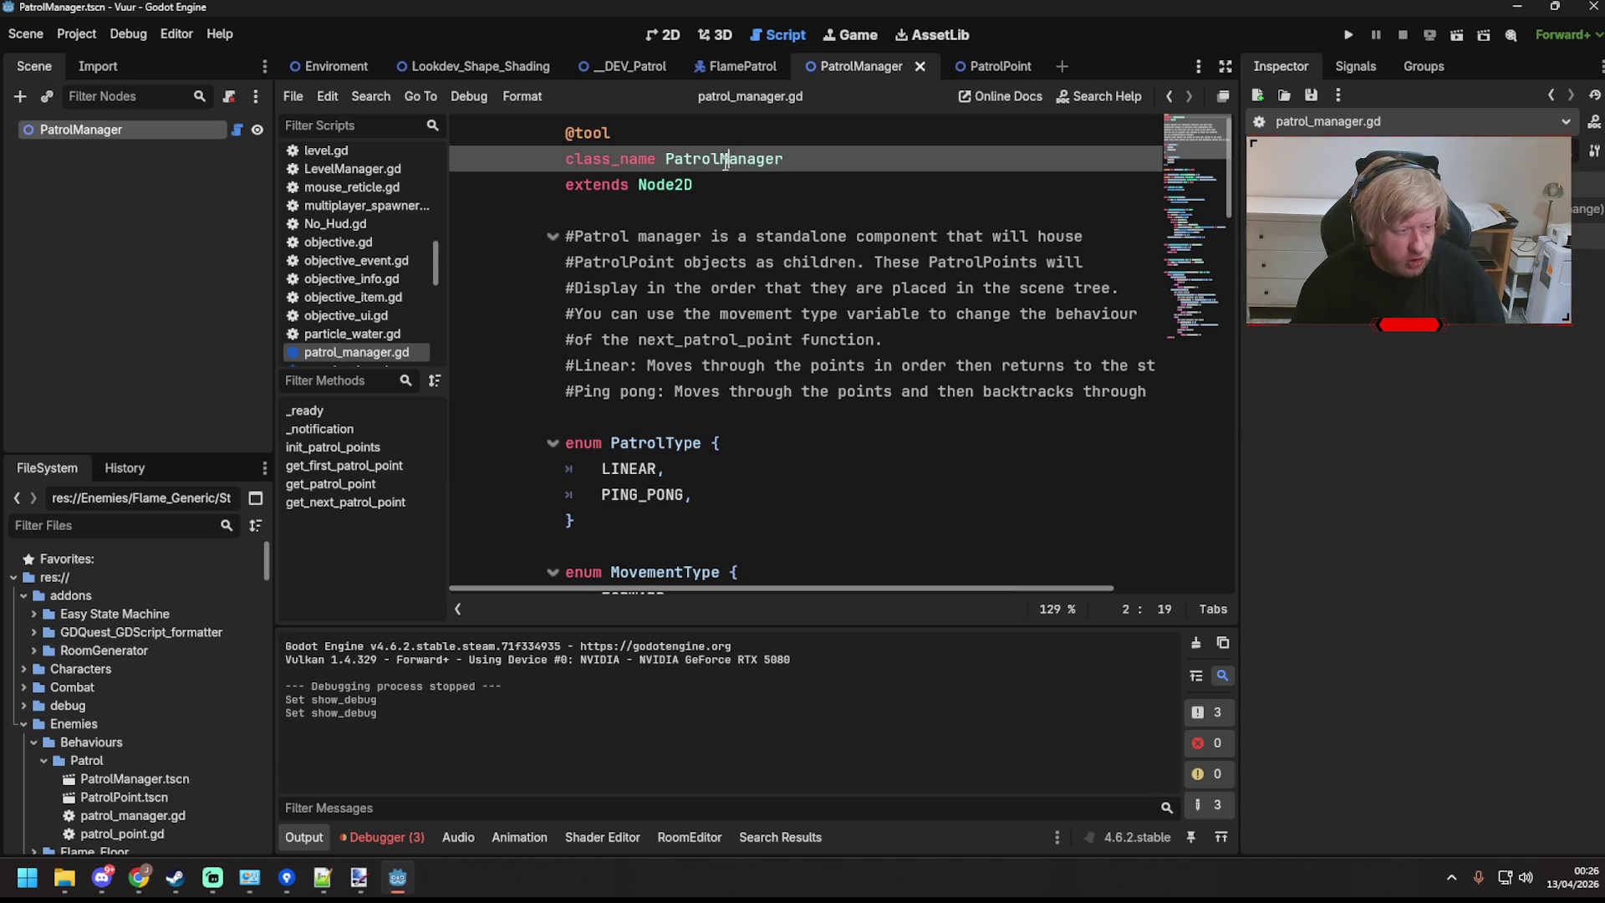
{"action": "left_click", "coordinate": [669, 213]}
{"action": "key", "text": "alt+Tab"}
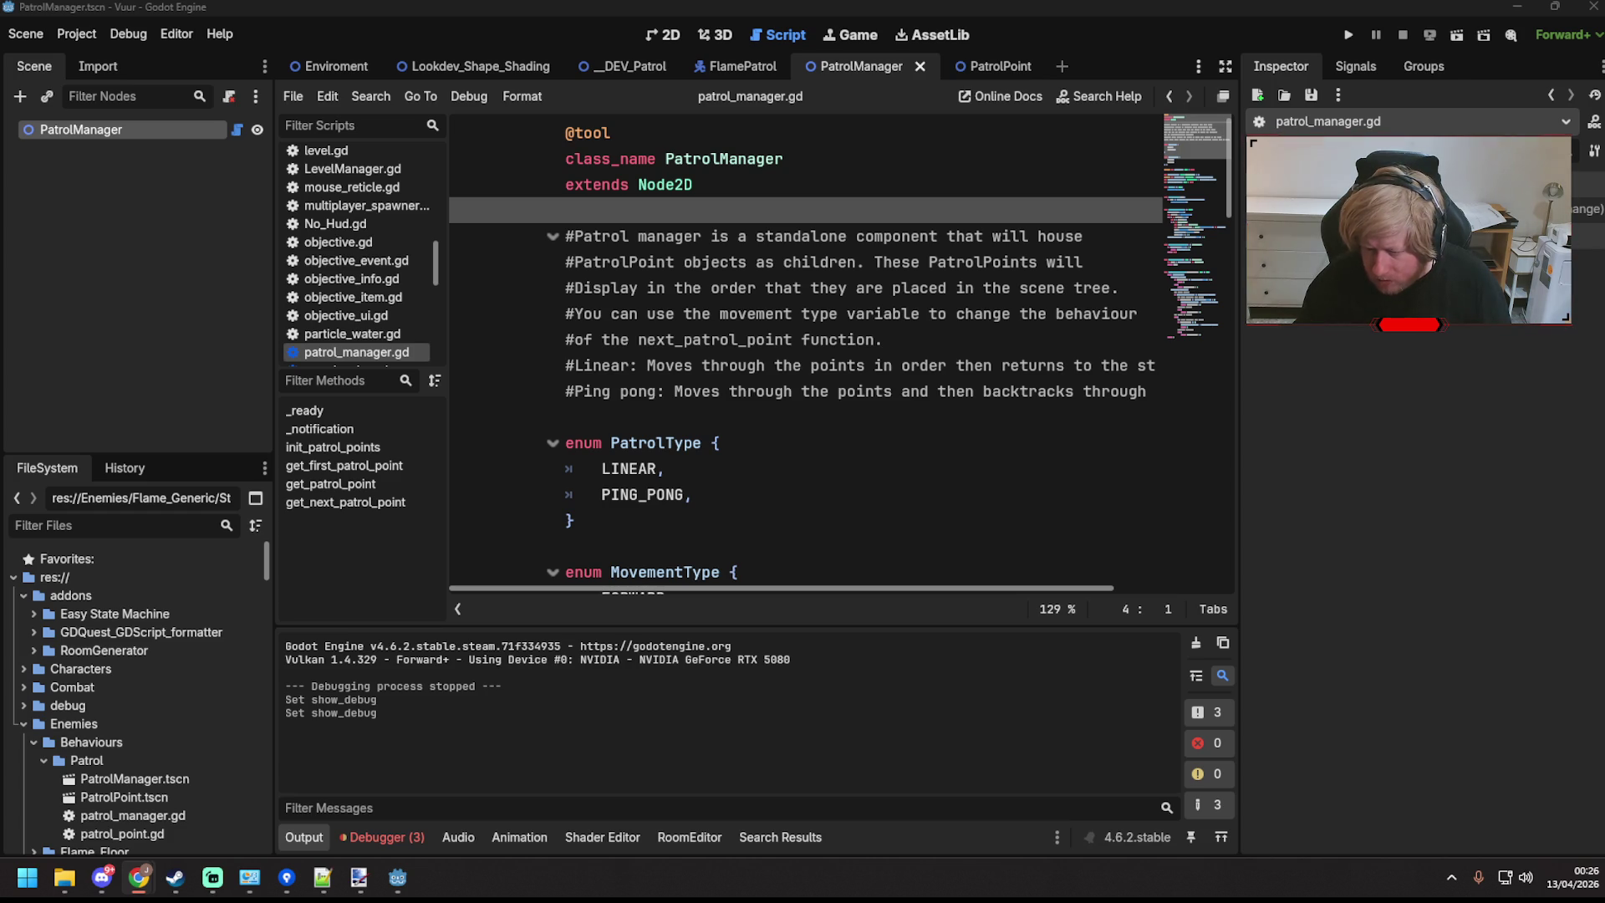
Turn all seven header comment lines, down to Ping pong, into ## comments and save
{"action": "left_click", "coordinate": [581, 243]}
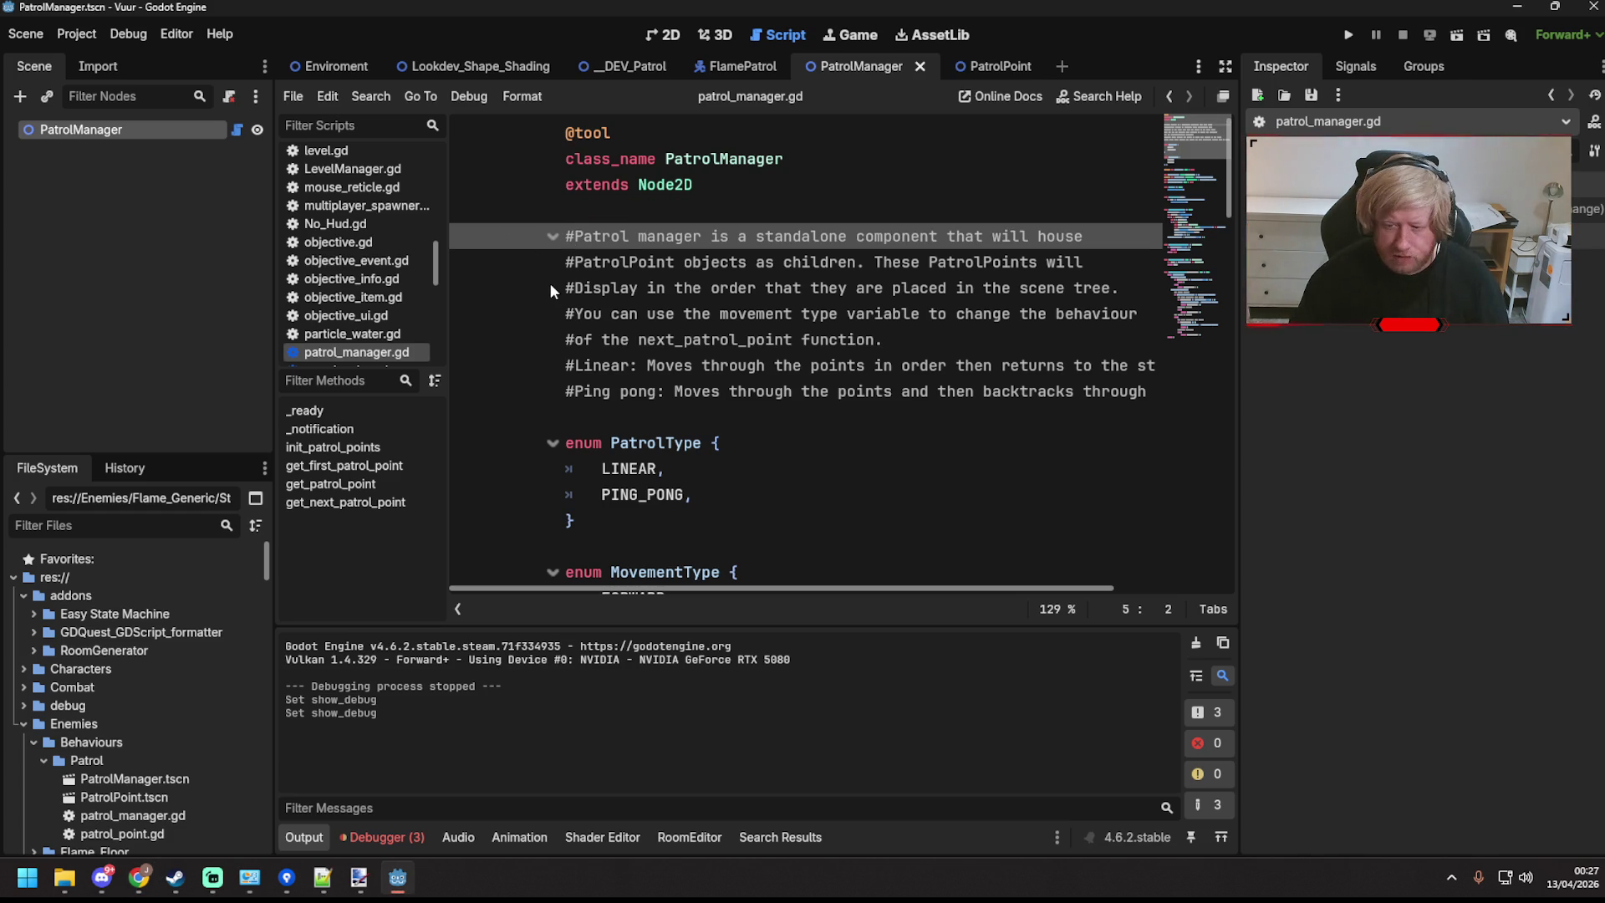
{"action": "type", "text": "#"}
{"action": "key", "text": "Down"}
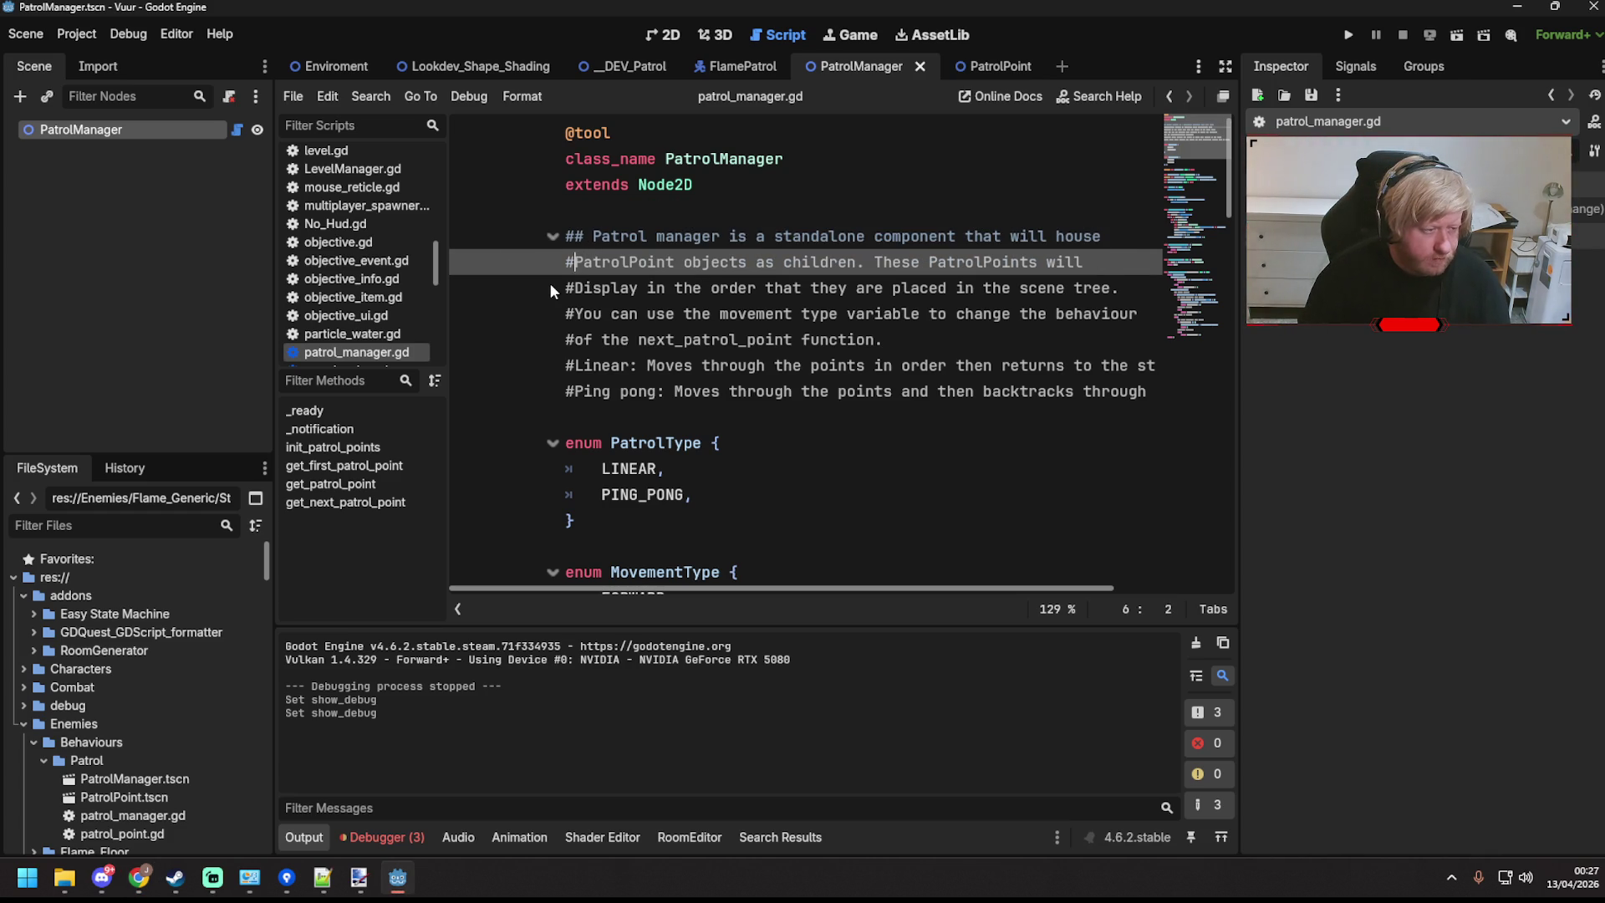
{"action": "key", "text": "Left"}
{"action": "key", "text": "Left"}
{"action": "type", "text": "#"}
{"action": "key", "text": "Down"}
{"action": "key", "text": "Left"}
{"action": "key", "text": "Left"}
{"action": "type", "text": "#"}
{"action": "key", "text": "Down"}
{"action": "key", "text": "Left"}
{"action": "key", "text": "Left"}
{"action": "type", "text": "#"}
{"action": "key", "text": "Down"}
{"action": "key", "text": "Left"}
{"action": "key", "text": "Left"}
{"action": "type", "text": "#"}
{"action": "key", "text": "Down"}
{"action": "key", "text": "Left"}
{"action": "key", "text": "Left"}
{"action": "type", "text": "#"}
{"action": "key", "text": "Down"}
{"action": "key", "text": "Left"}
{"action": "type", "text": "#"}
{"action": "key", "text": "Right"}
{"action": "key", "text": "ctrl+s"}
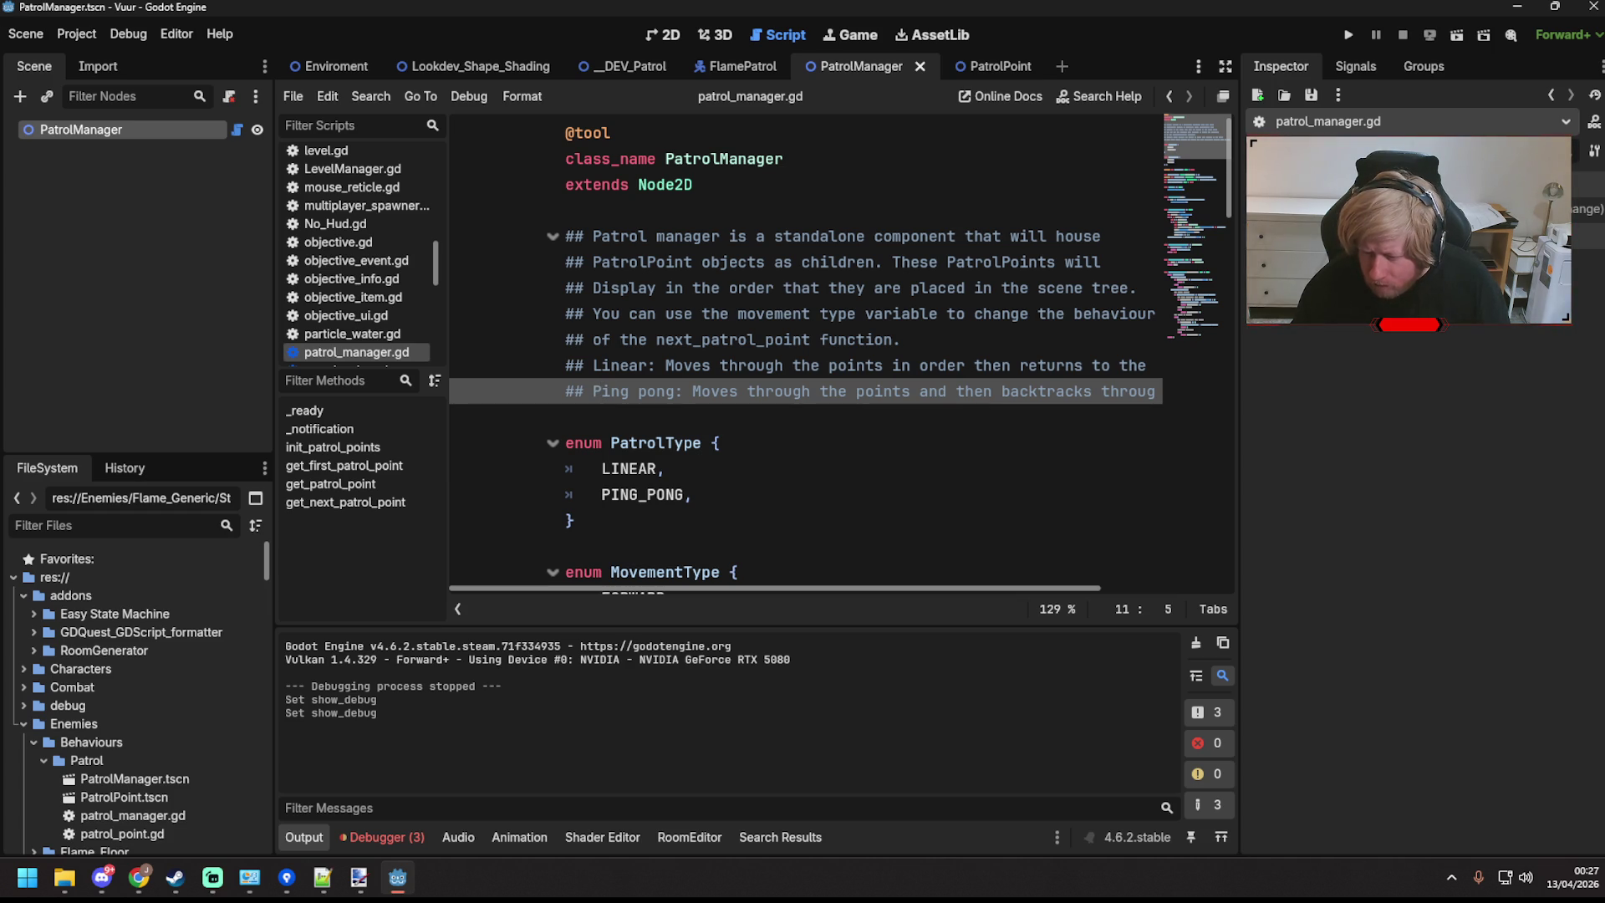
Add a ## line inside enum PatrolType and move the Linear comment onto it
{"action": "left_click", "coordinate": [738, 450]}
{"action": "key", "text": "Return"}
{"action": "type", "text": "##"}
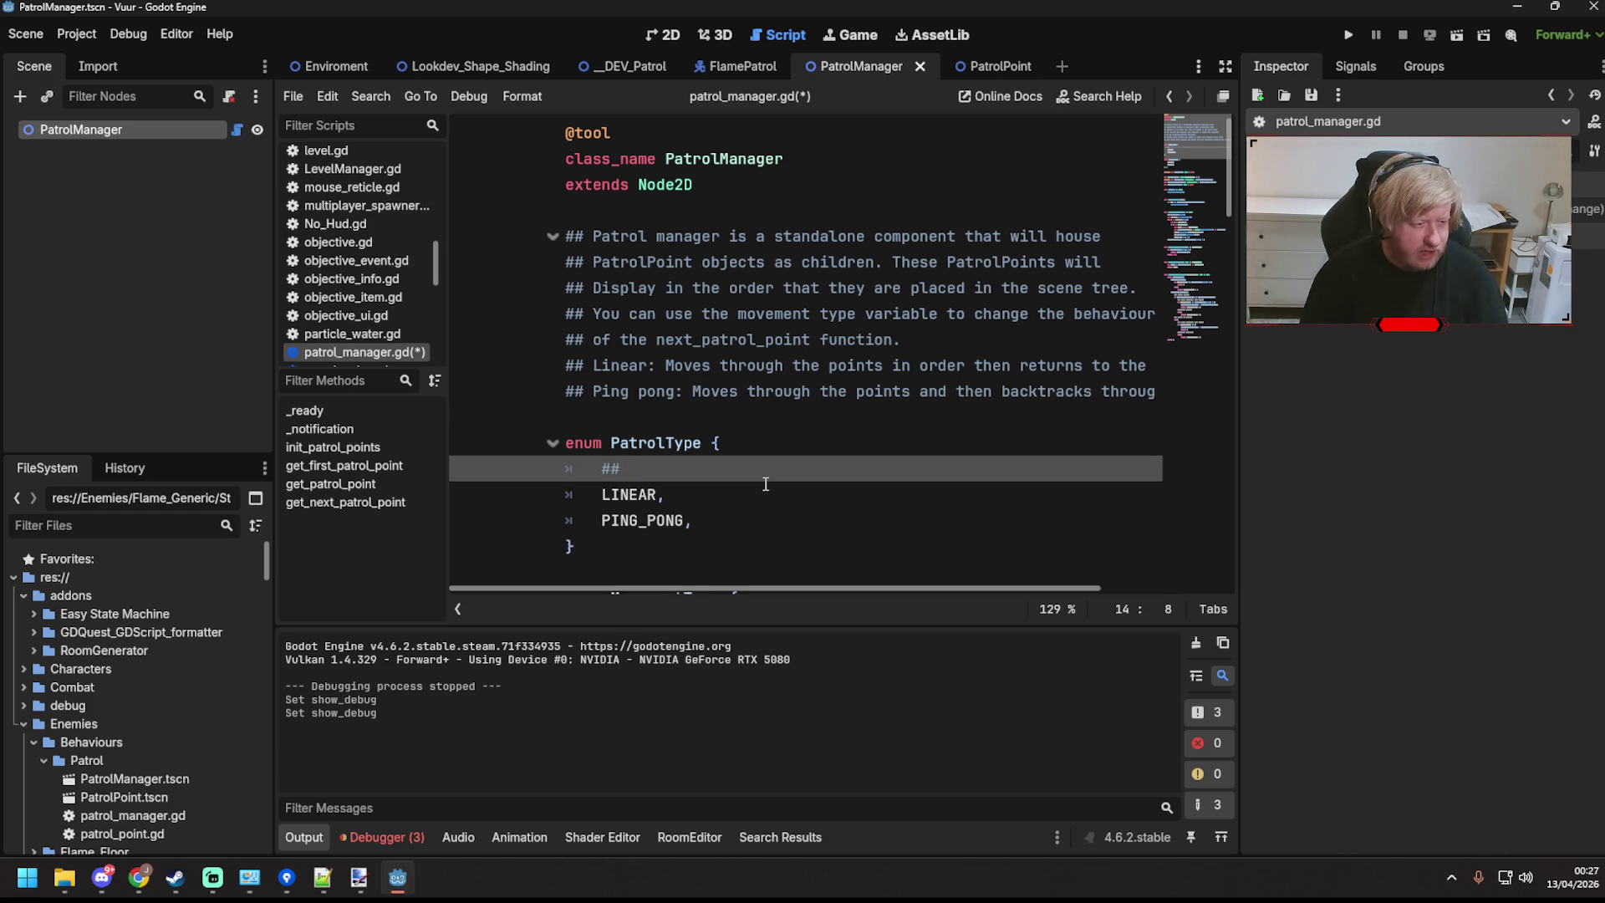
{"action": "mouse_move", "coordinate": [592, 366]}
{"action": "left_mouse_down"}
{"action": "mouse_move", "coordinate": [1158, 391]}
{"action": "mouse_move", "coordinate": [1078, 368]}
{"action": "left_mouse_up"}
{"action": "key", "text": "BackSpace"}
{"action": "key", "text": "BackSpace"}
{"action": "key", "text": "BackSpace"}
{"action": "left_click", "coordinate": [644, 443]}
{"action": "key", "text": "ctrl+v"}
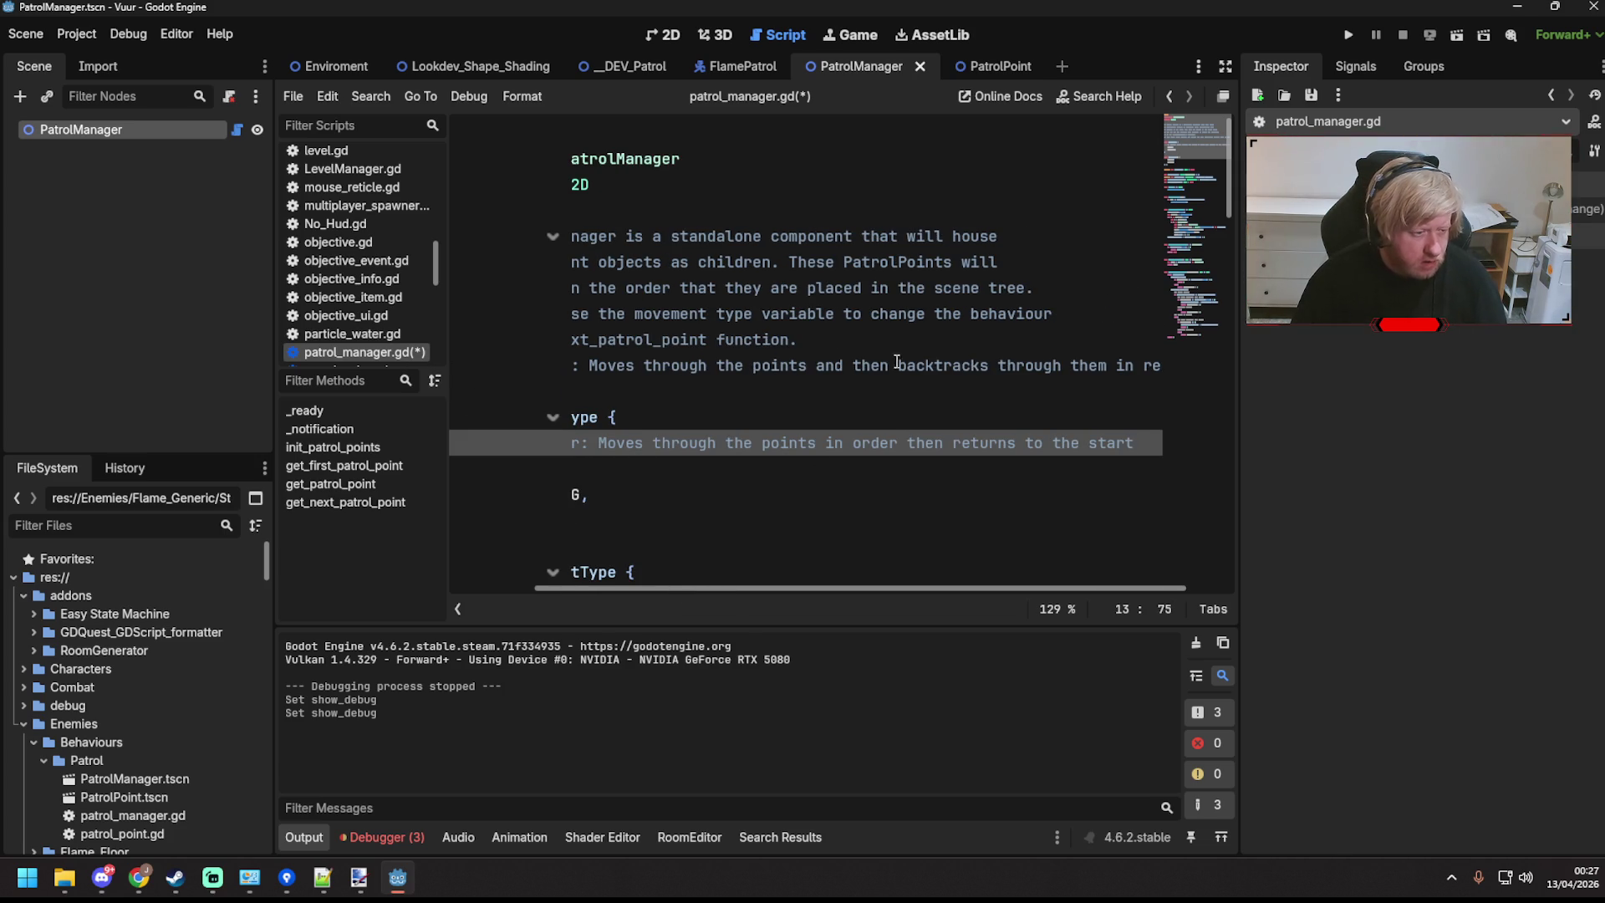
{"action": "left_click_drag", "start_coordinate": [929, 365], "coordinate": [704, 380]}
{"action": "left_click", "coordinate": [705, 380]}
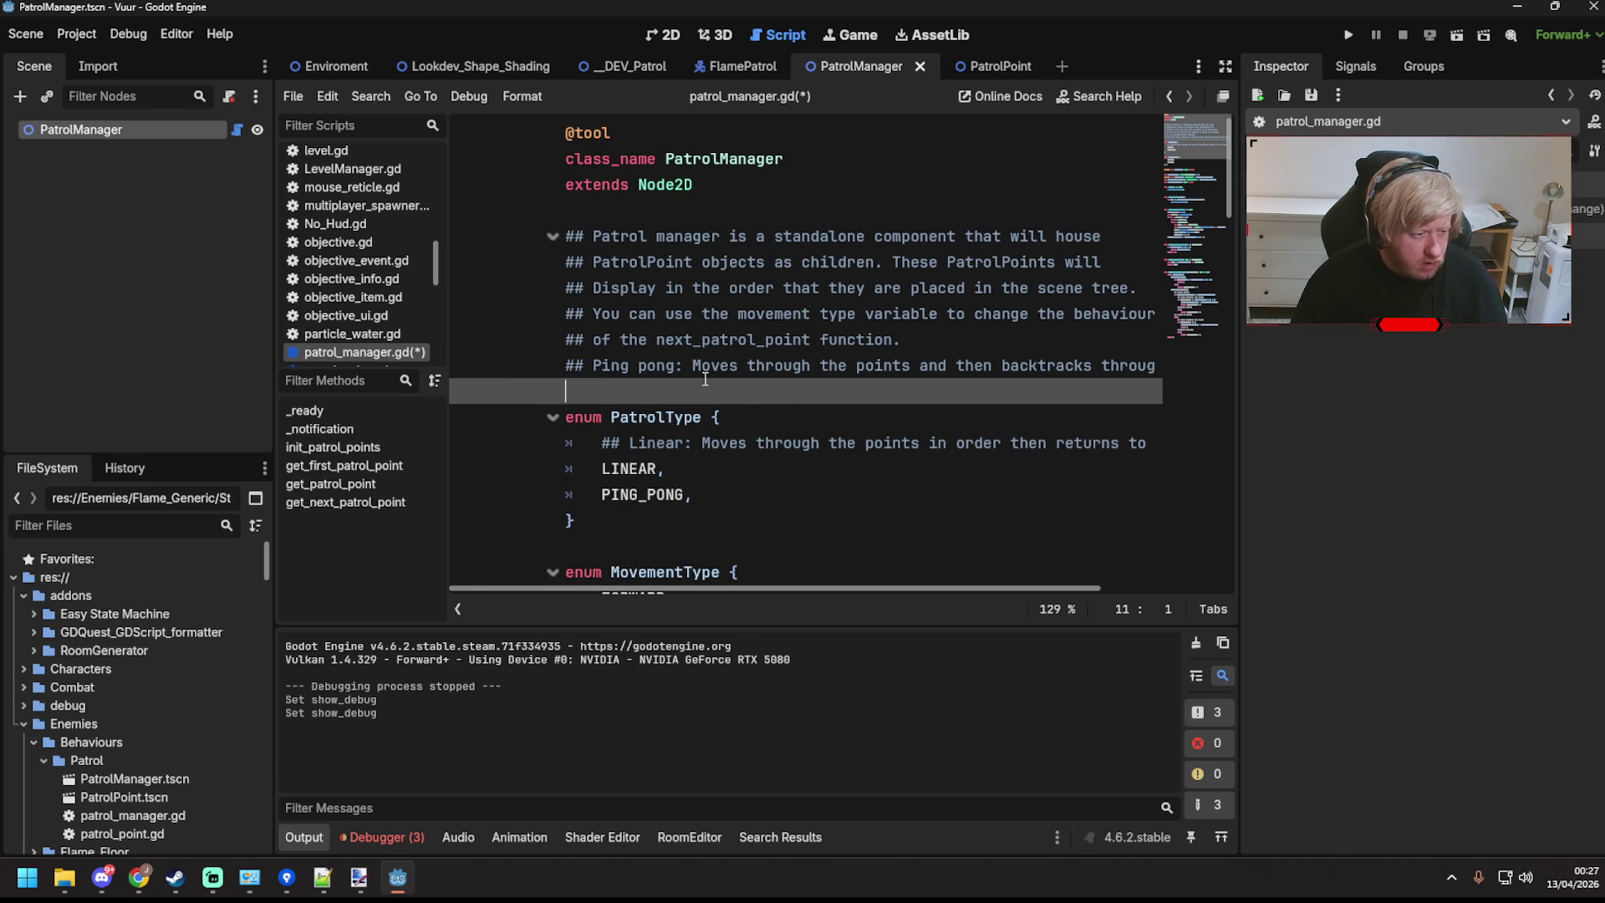
Move the Ping pong comment into the PatrolType enum below LINEAR
{"action": "left_click", "coordinate": [568, 365]}
{"action": "left_click_drag", "start_coordinate": [567, 365], "coordinate": [1294, 362]}
{"action": "key", "text": "BackSpace"}
{"action": "key", "text": "BackSpace"}
{"action": "left_click", "coordinate": [686, 454]}
{"action": "key", "text": "Return"}
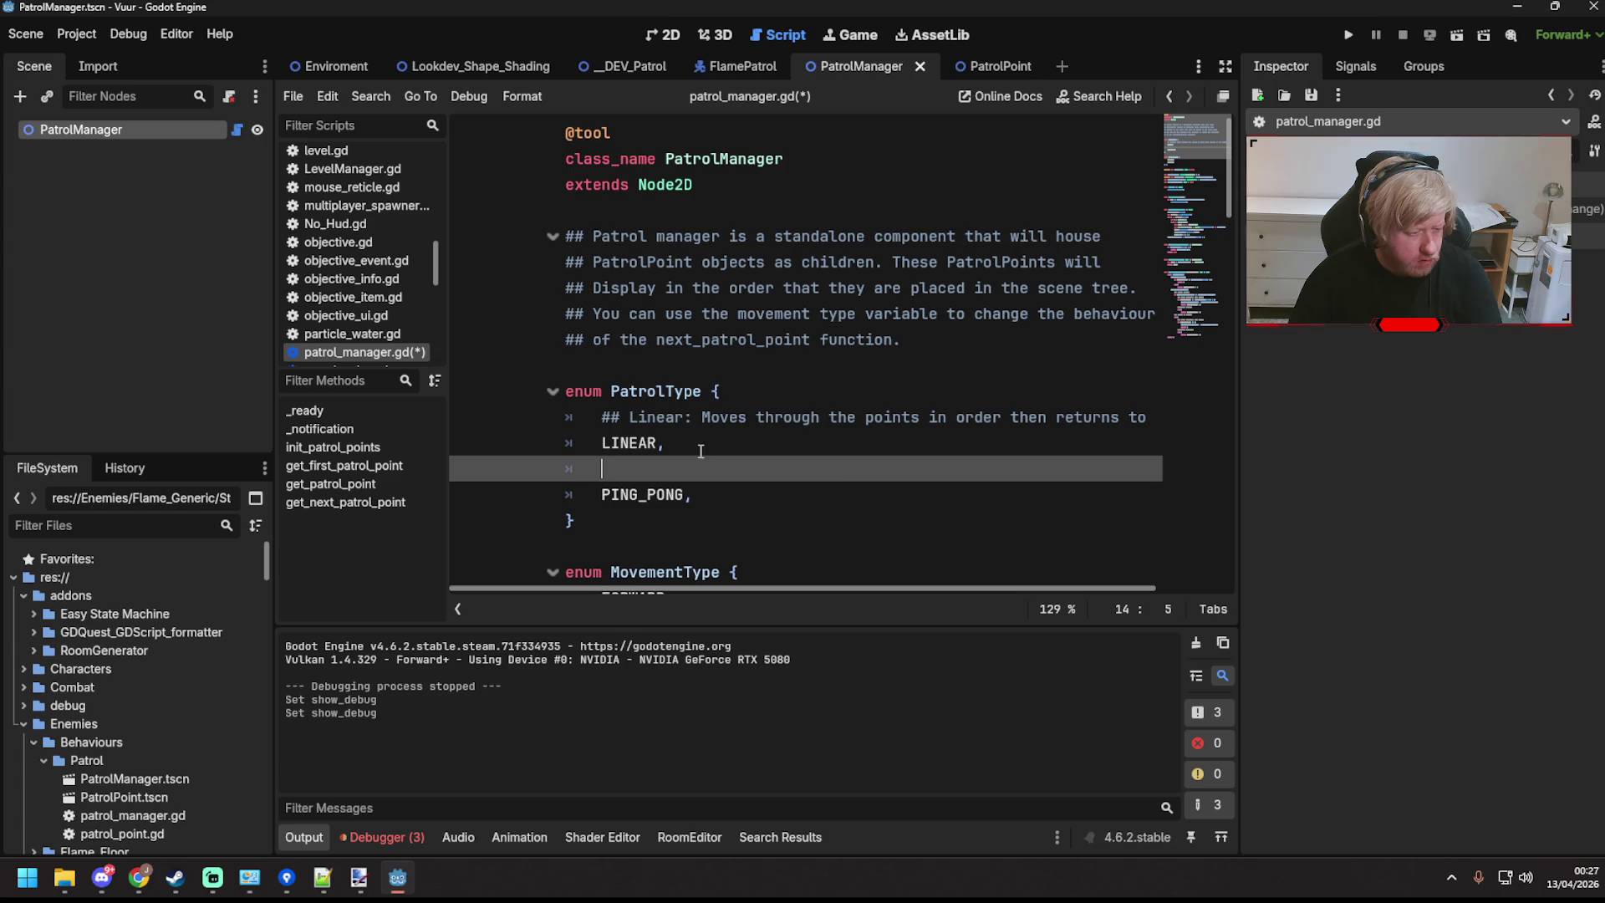
{"action": "type", "text": "## Ping pong: Moves through the points and then backtracks through them in reverse"}
{"action": "left_click_drag", "start_coordinate": [689, 452], "coordinate": [212, 431]}
Save the script and restore the single-line patrol type intro comment
{"action": "left_click", "coordinate": [614, 443]}
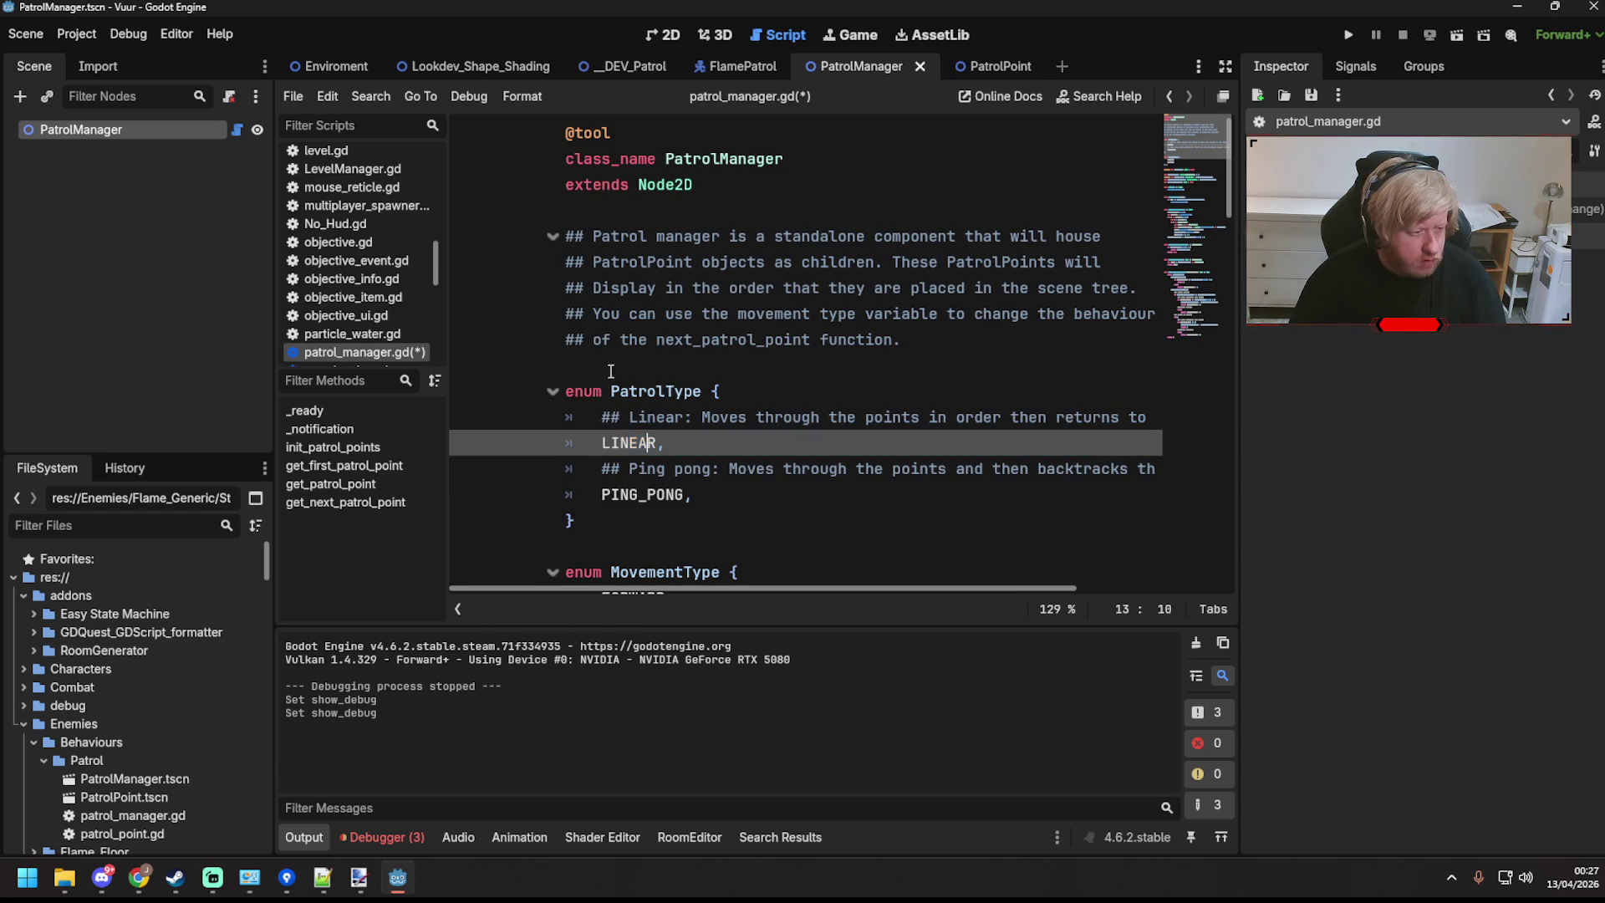
{"action": "left_click", "coordinate": [716, 355]}
{"action": "key", "text": "ctrl+s"}
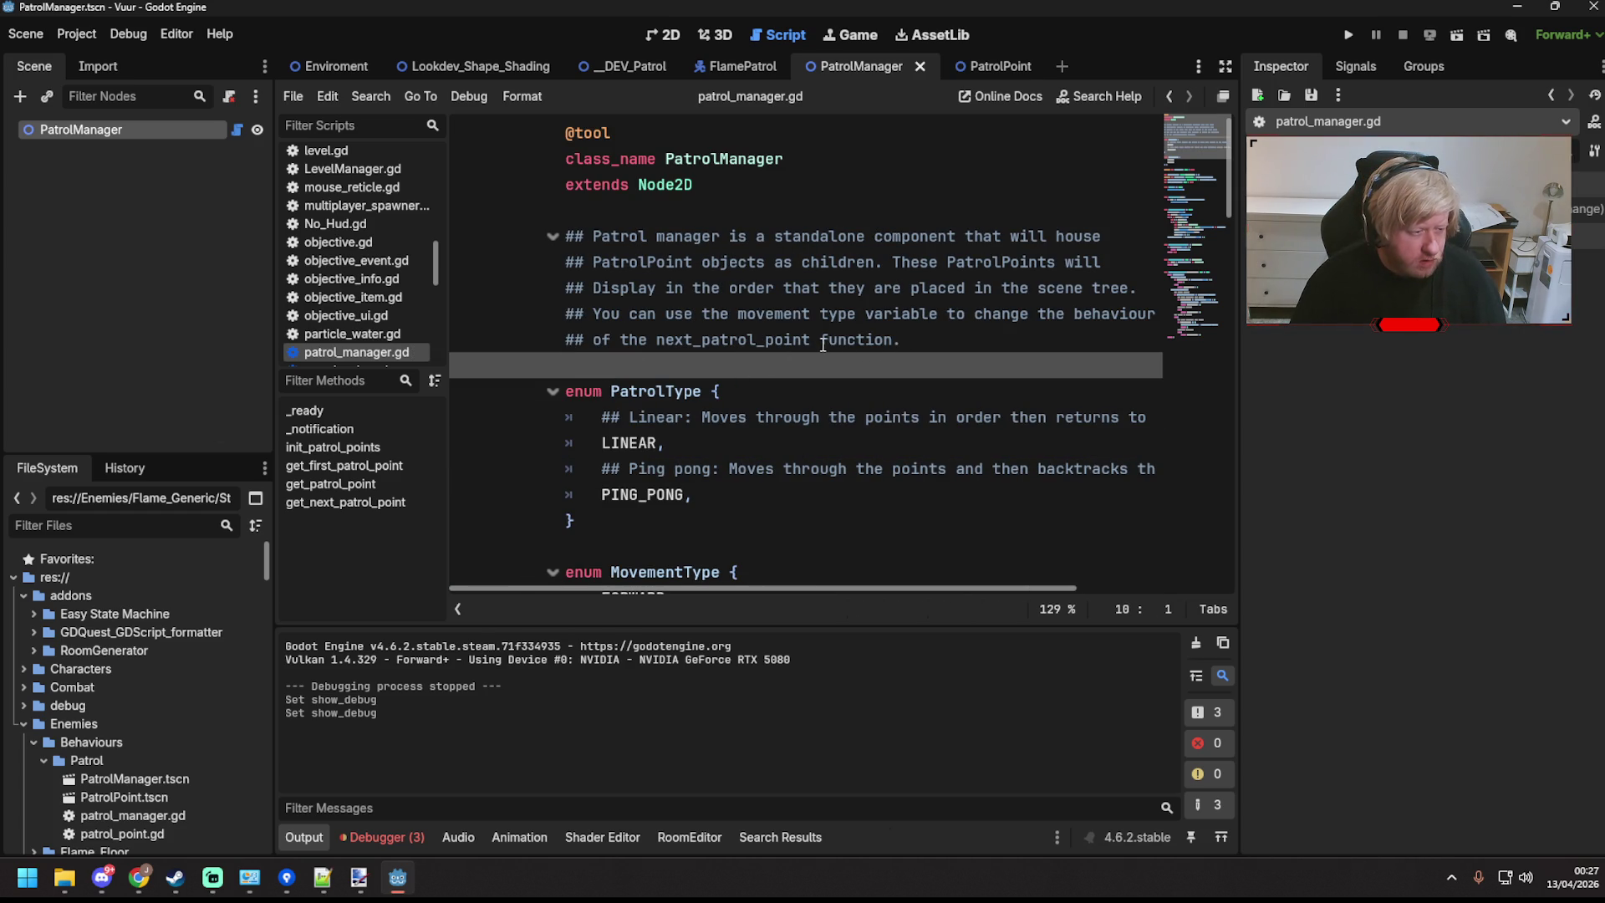
{"action": "key", "text": "ctrl+z"}
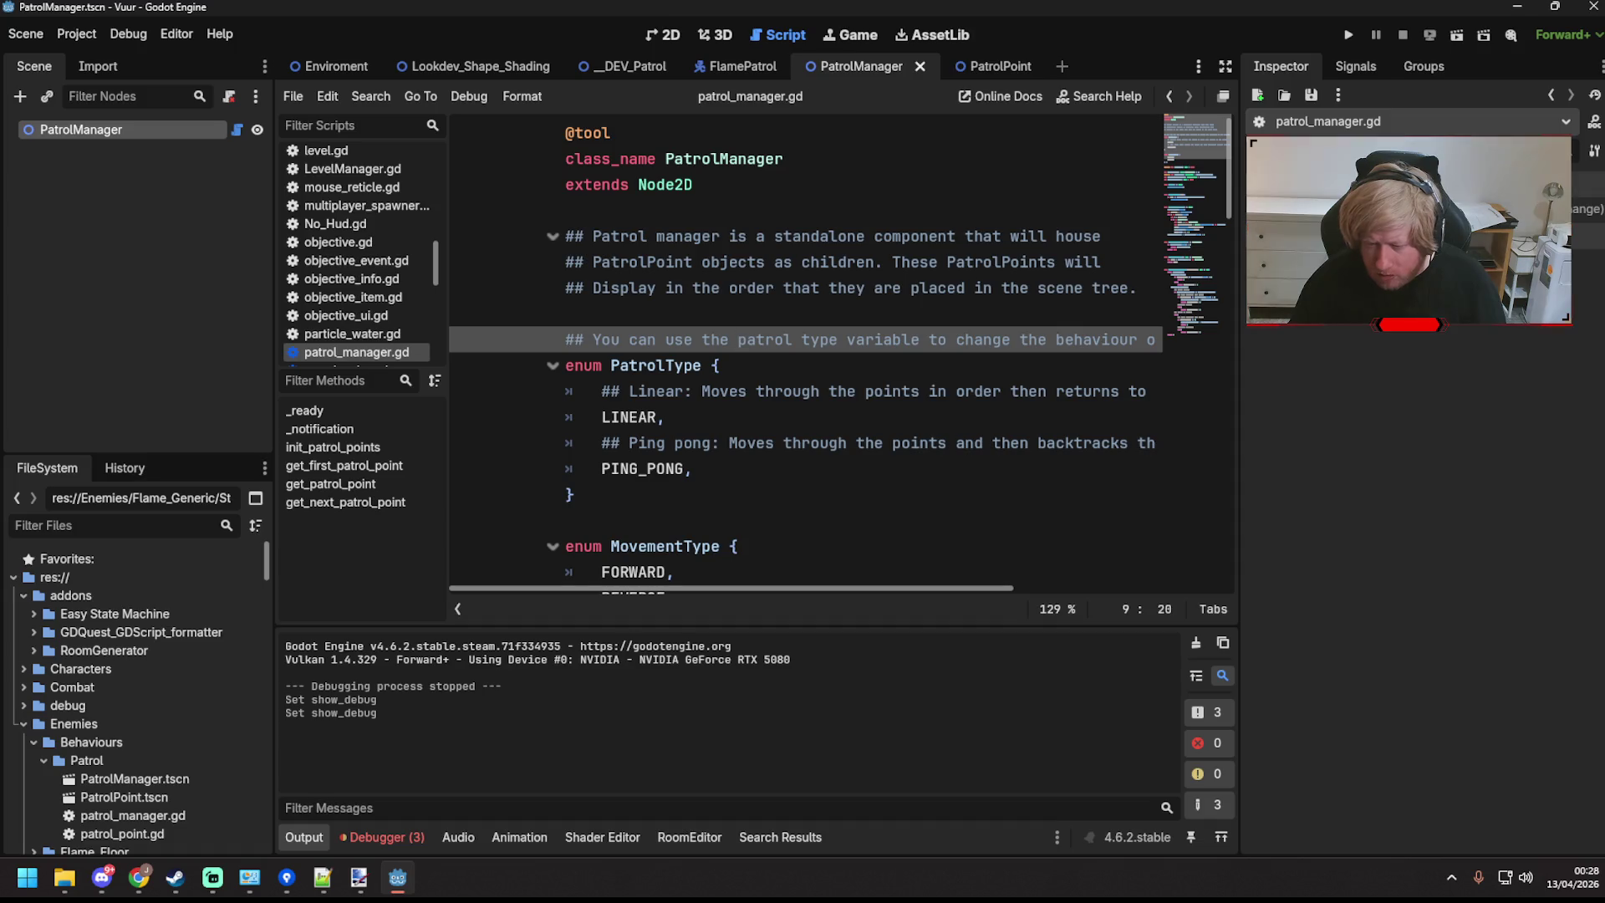
Switch over to the Google Chrome window
{"action": "key", "text": "alt+Tab"}
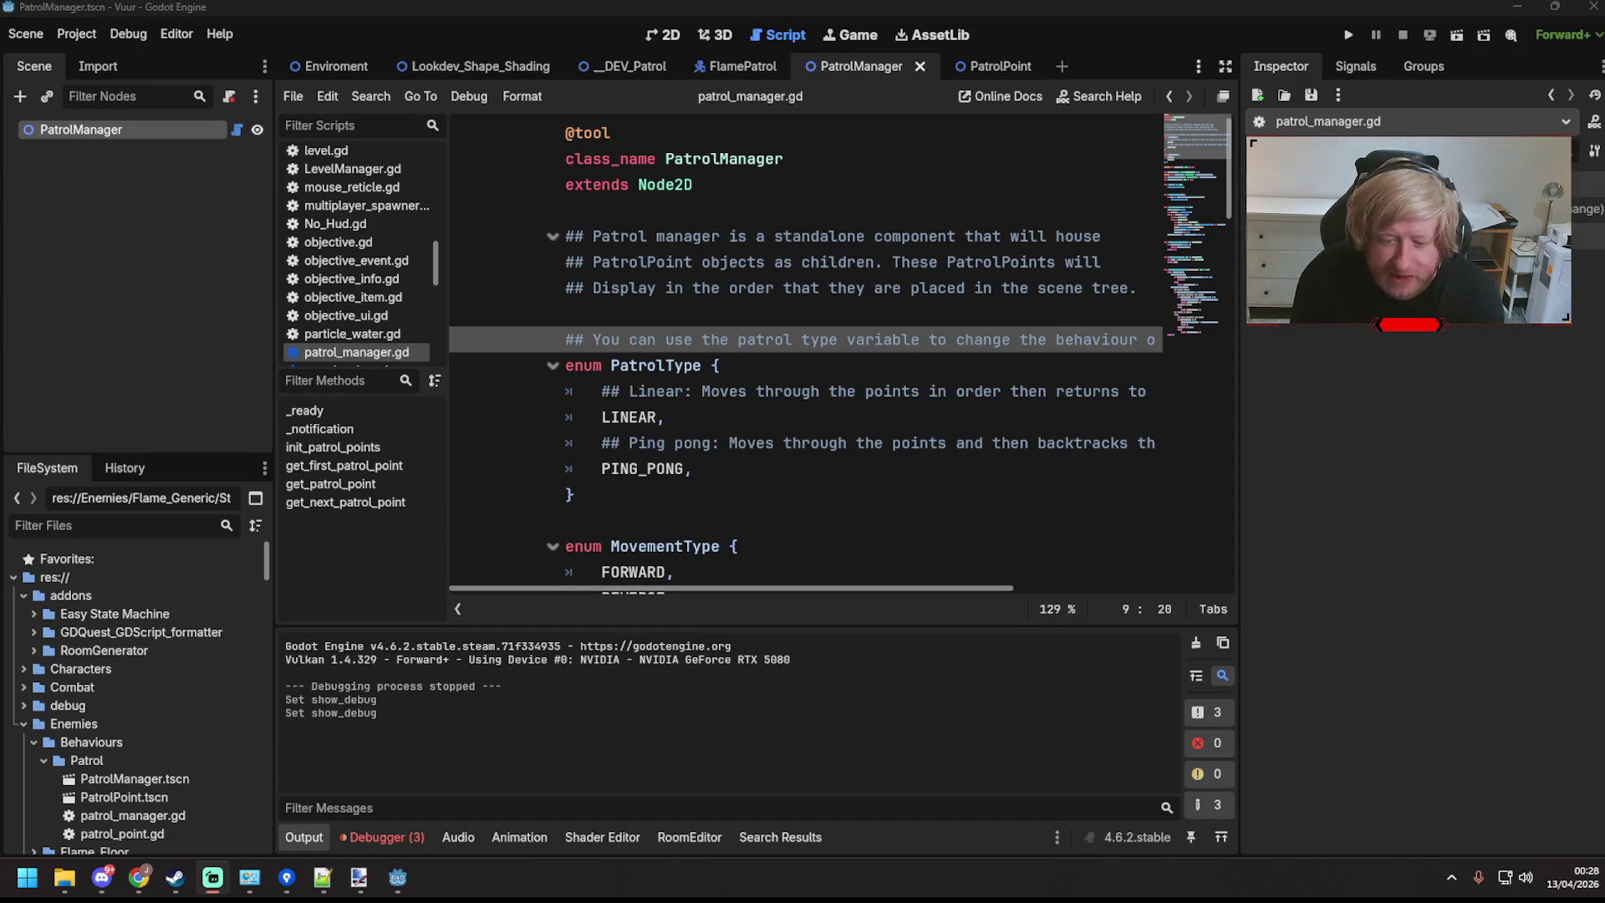
{"action": "left_click", "coordinate": [993, 511]}
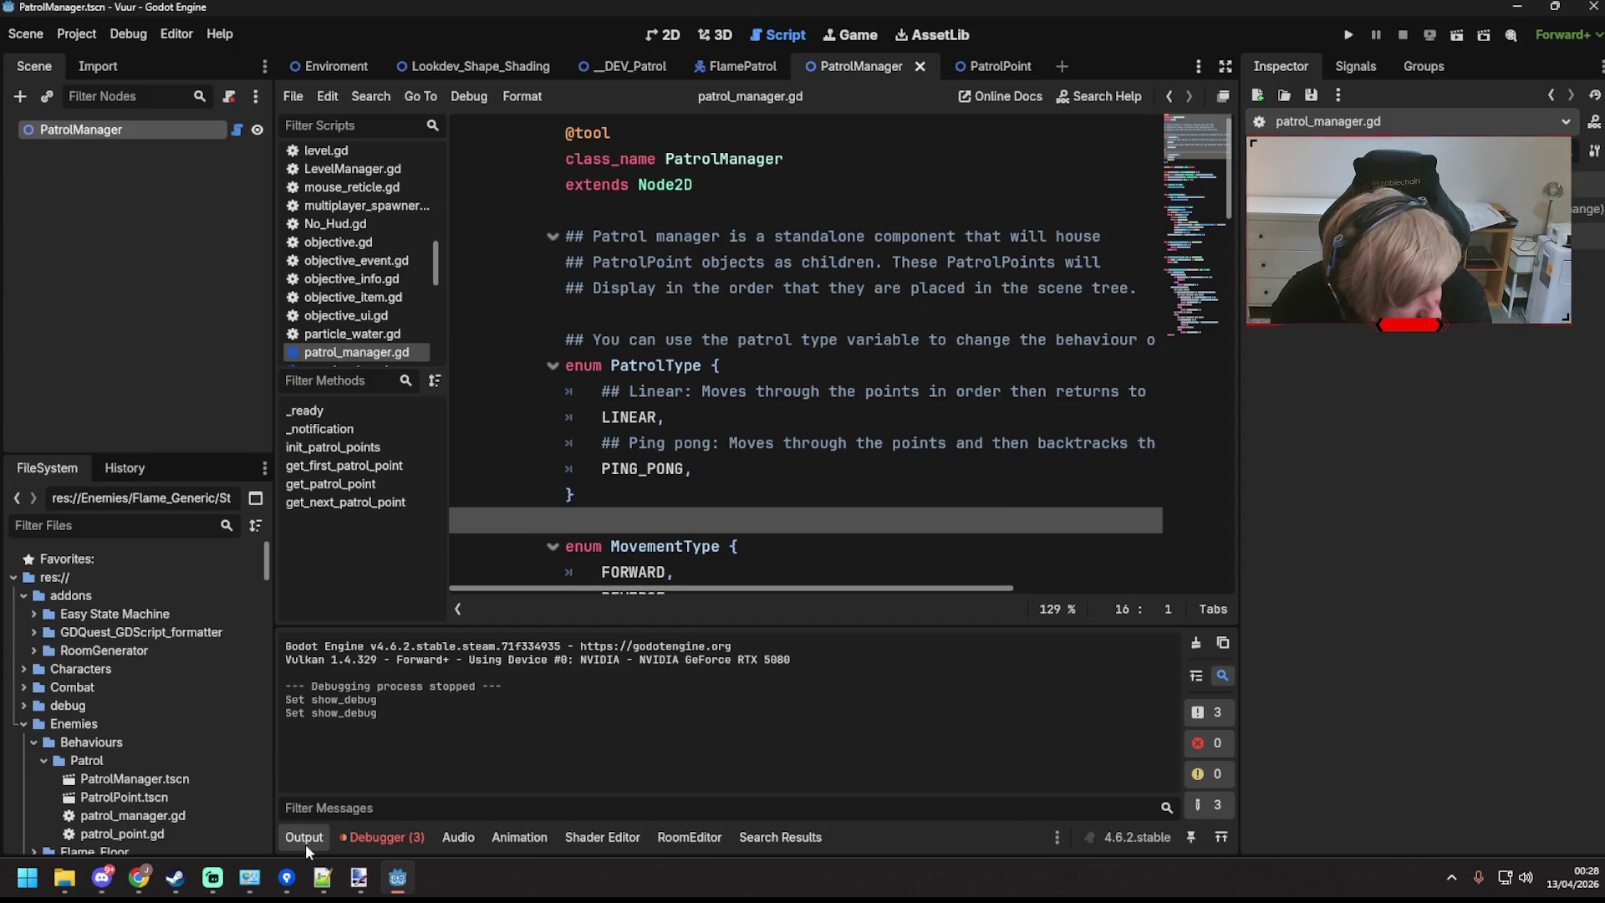
{"action": "mouse_move", "coordinate": [139, 877]}
{"action": "left_click", "coordinate": [265, 821]}
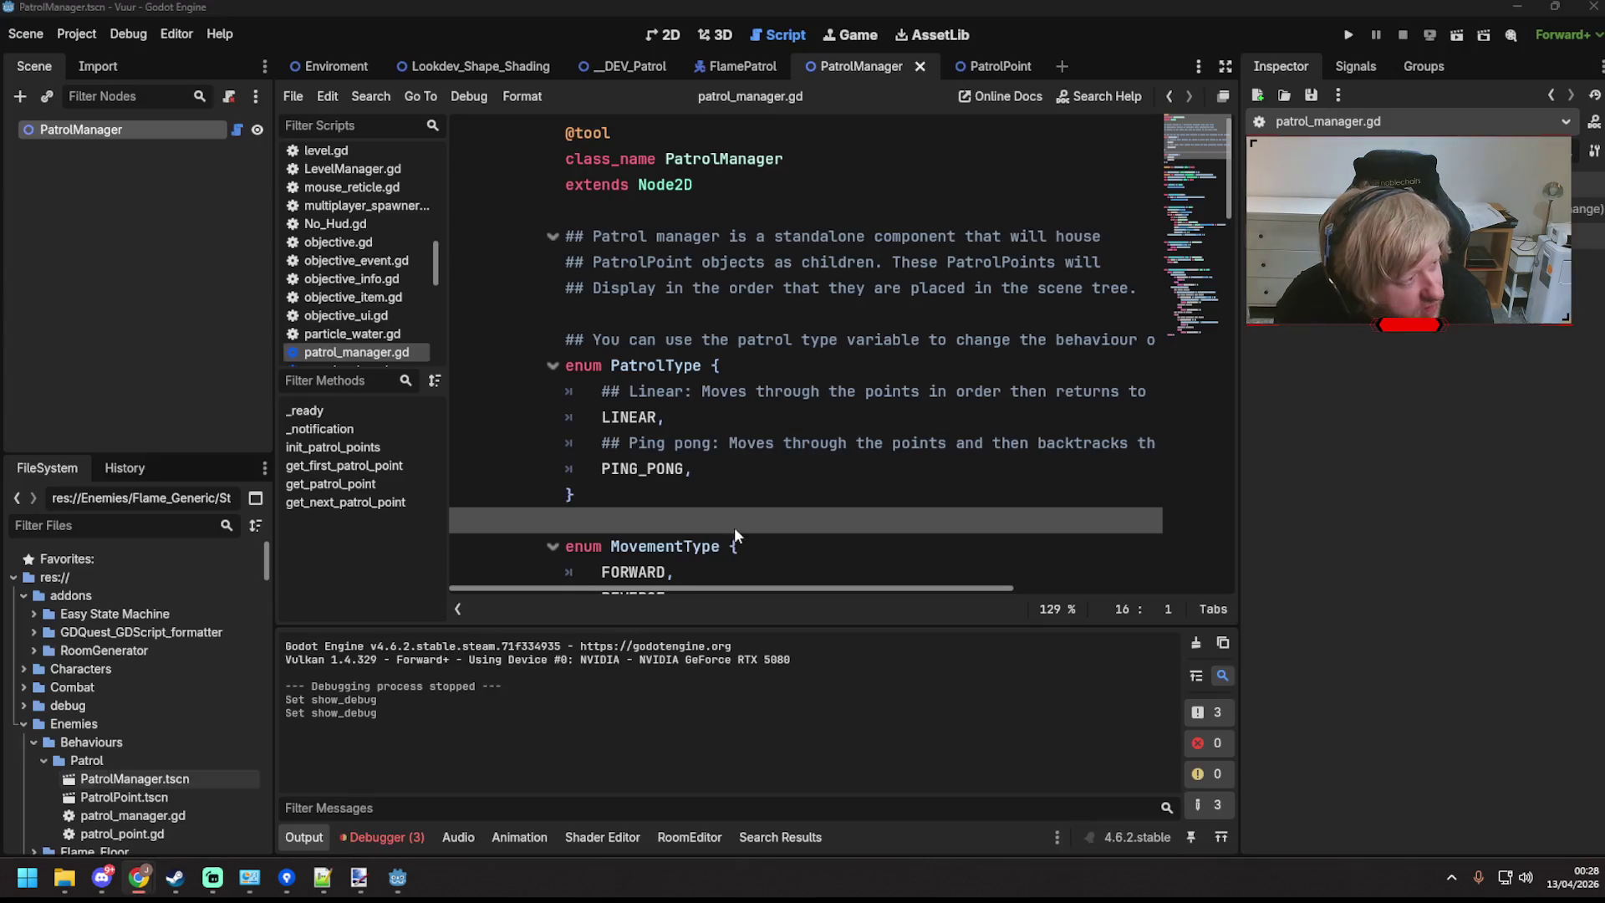
Search Google for 'fizzy ribena'
{"action": "key", "text": "slash"}
{"action": "type", "text": "f"}
{"action": "type", "text": "uj"}
{"action": "key", "text": "BackSpace"}
{"action": "key", "text": "BackSpace"}
{"action": "type", "text": "izzy ribena"}
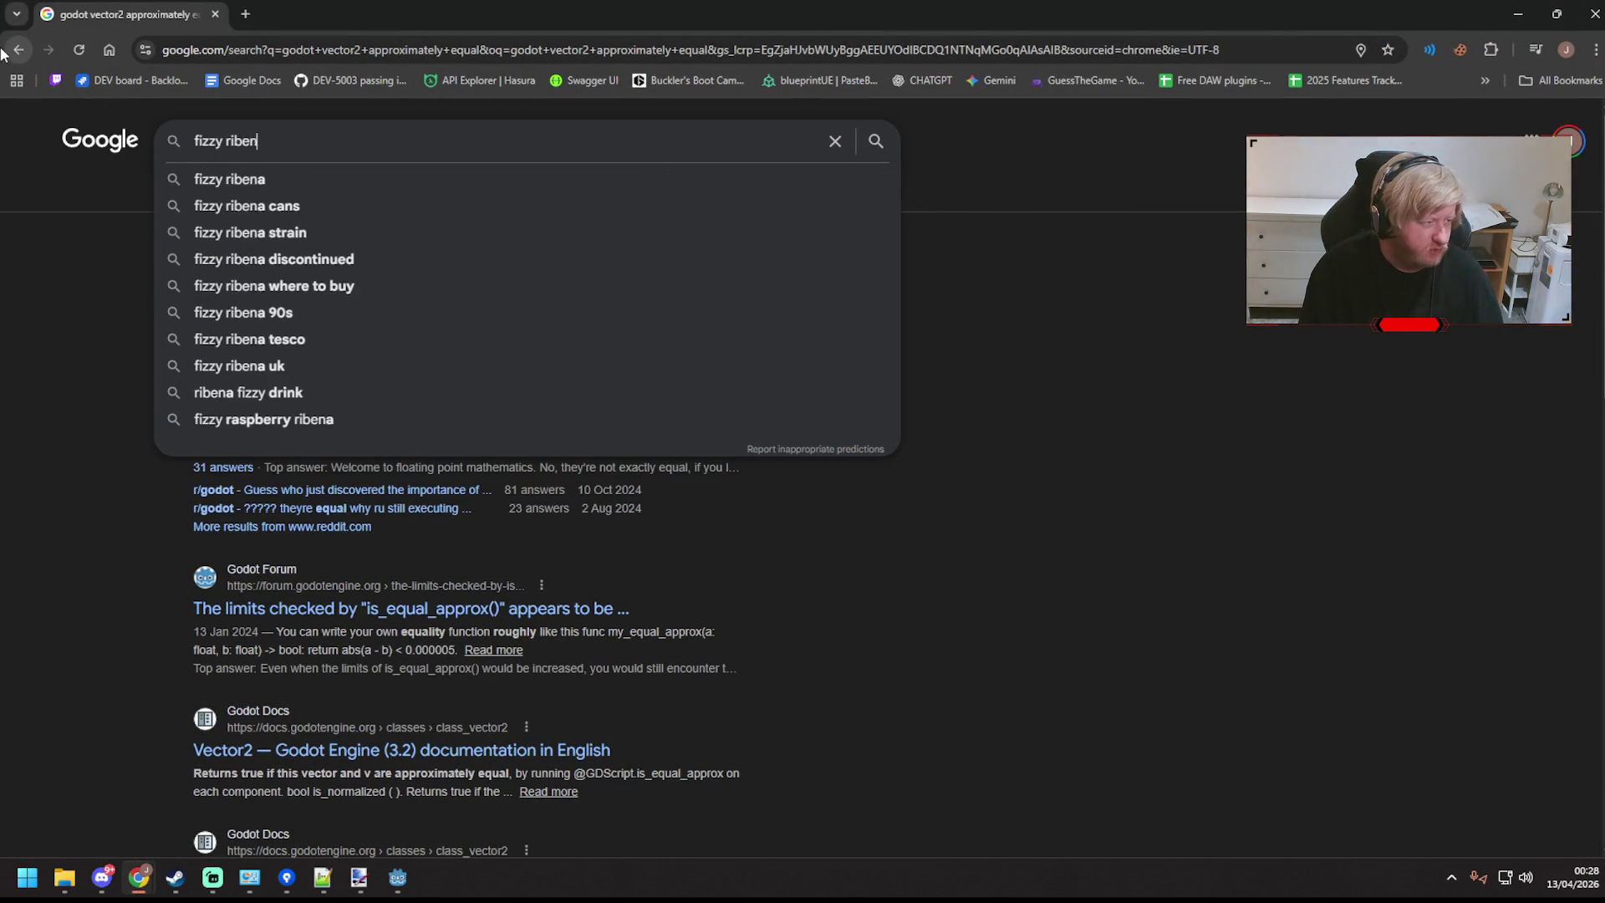
{"action": "key", "text": "Return"}
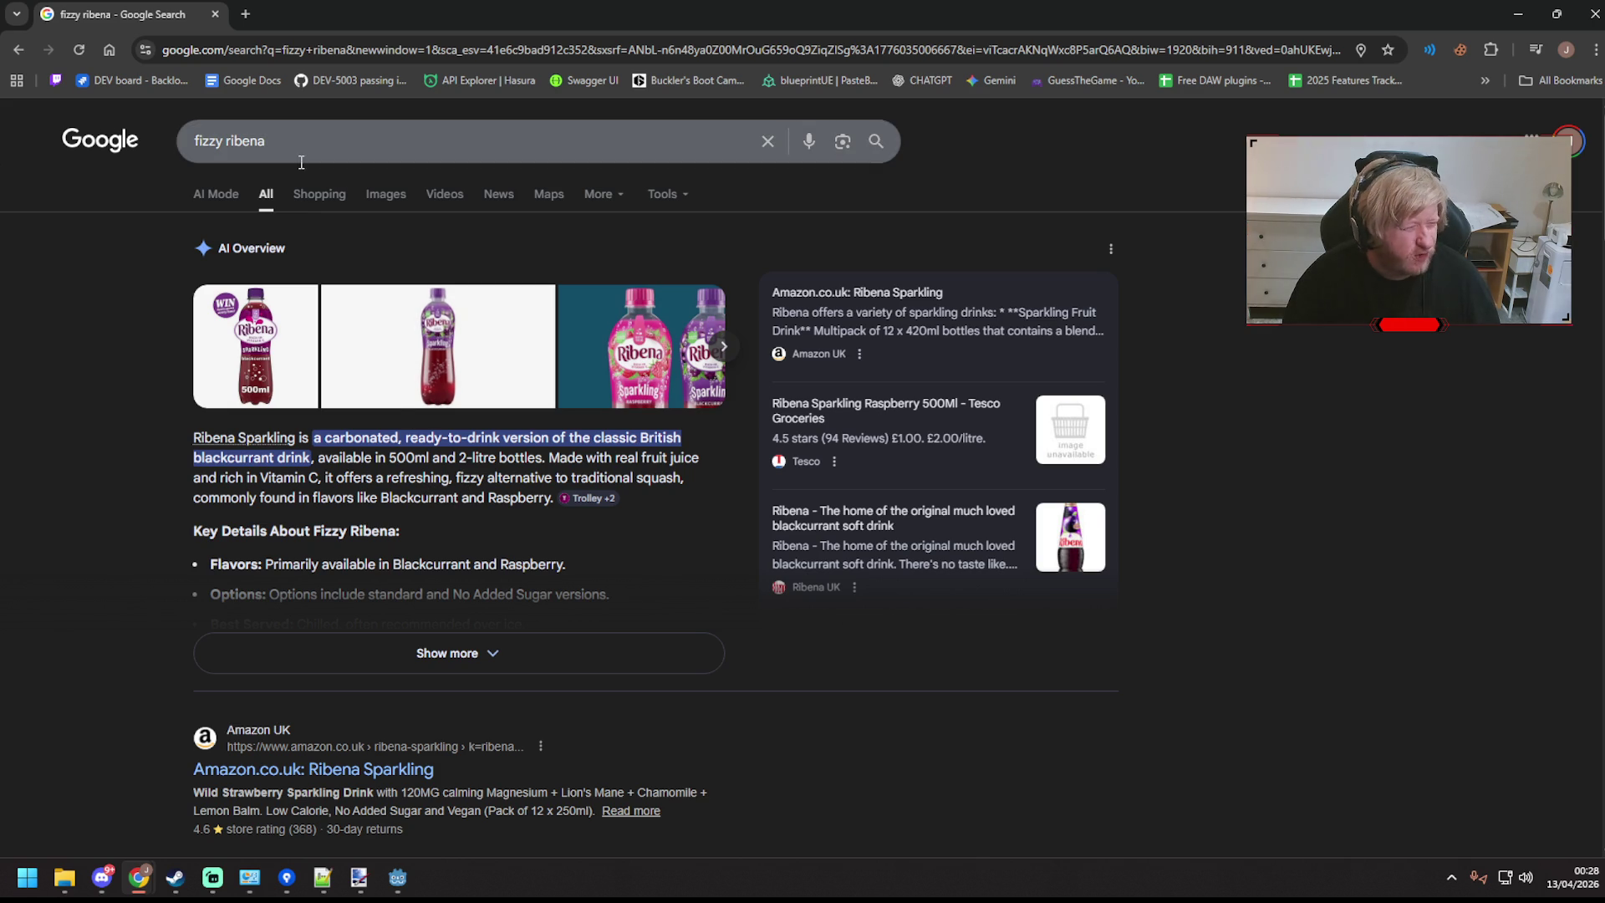
View the image results, then return to All results and expand the AI Overview
{"action": "left_click", "coordinate": [373, 197]}
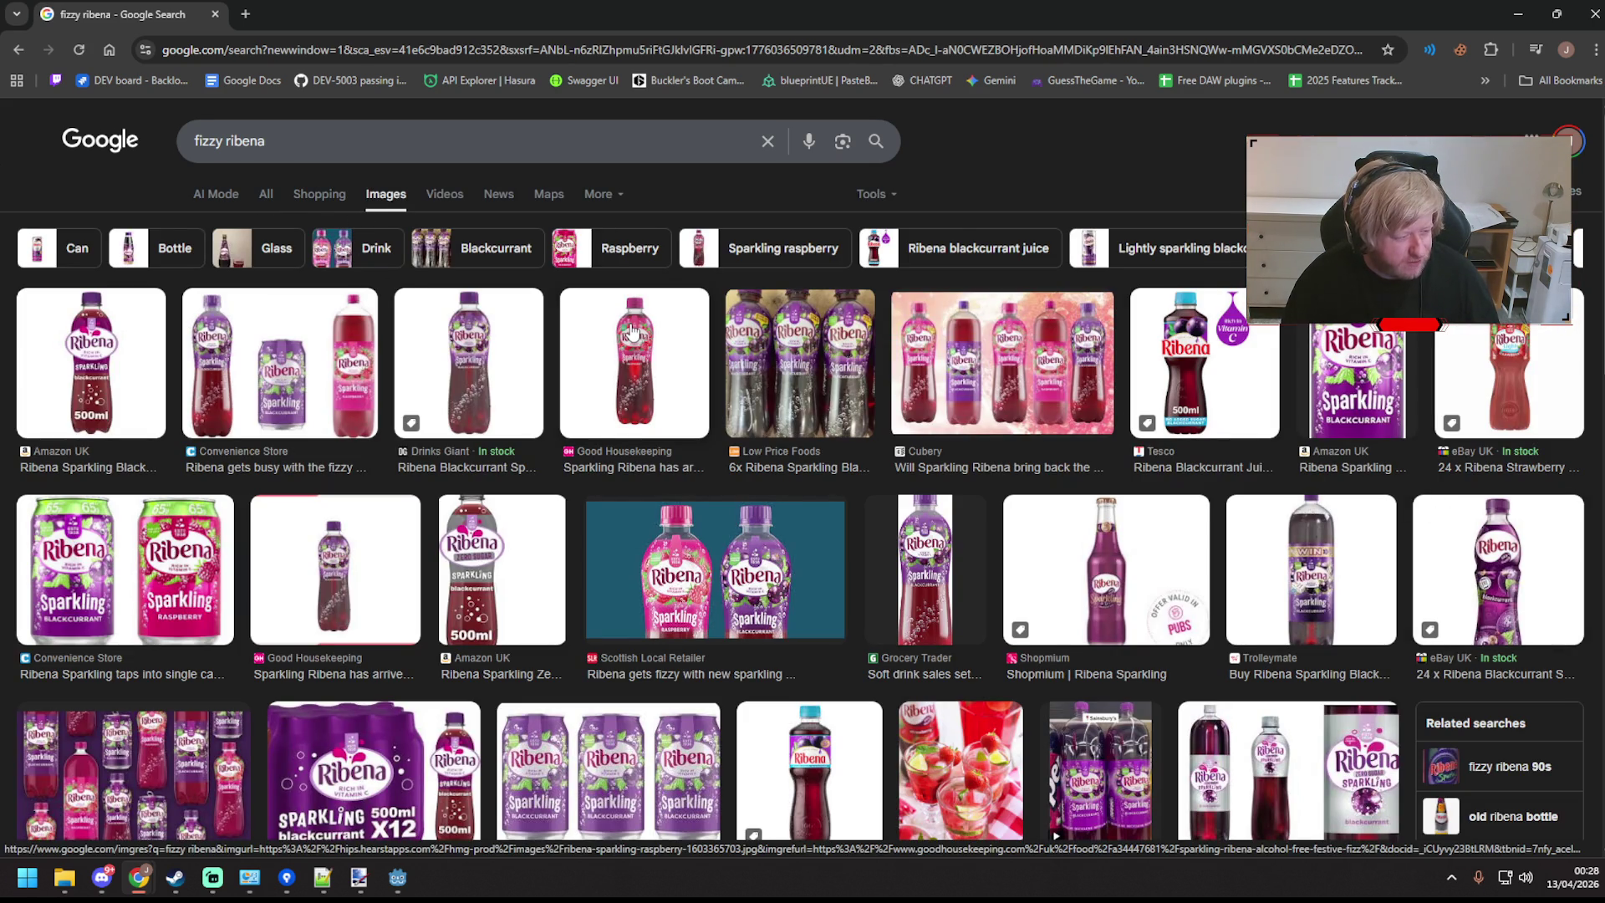
{"action": "scroll", "coordinate": [633, 333], "scroll_direction": "down", "scroll_amount": 8}
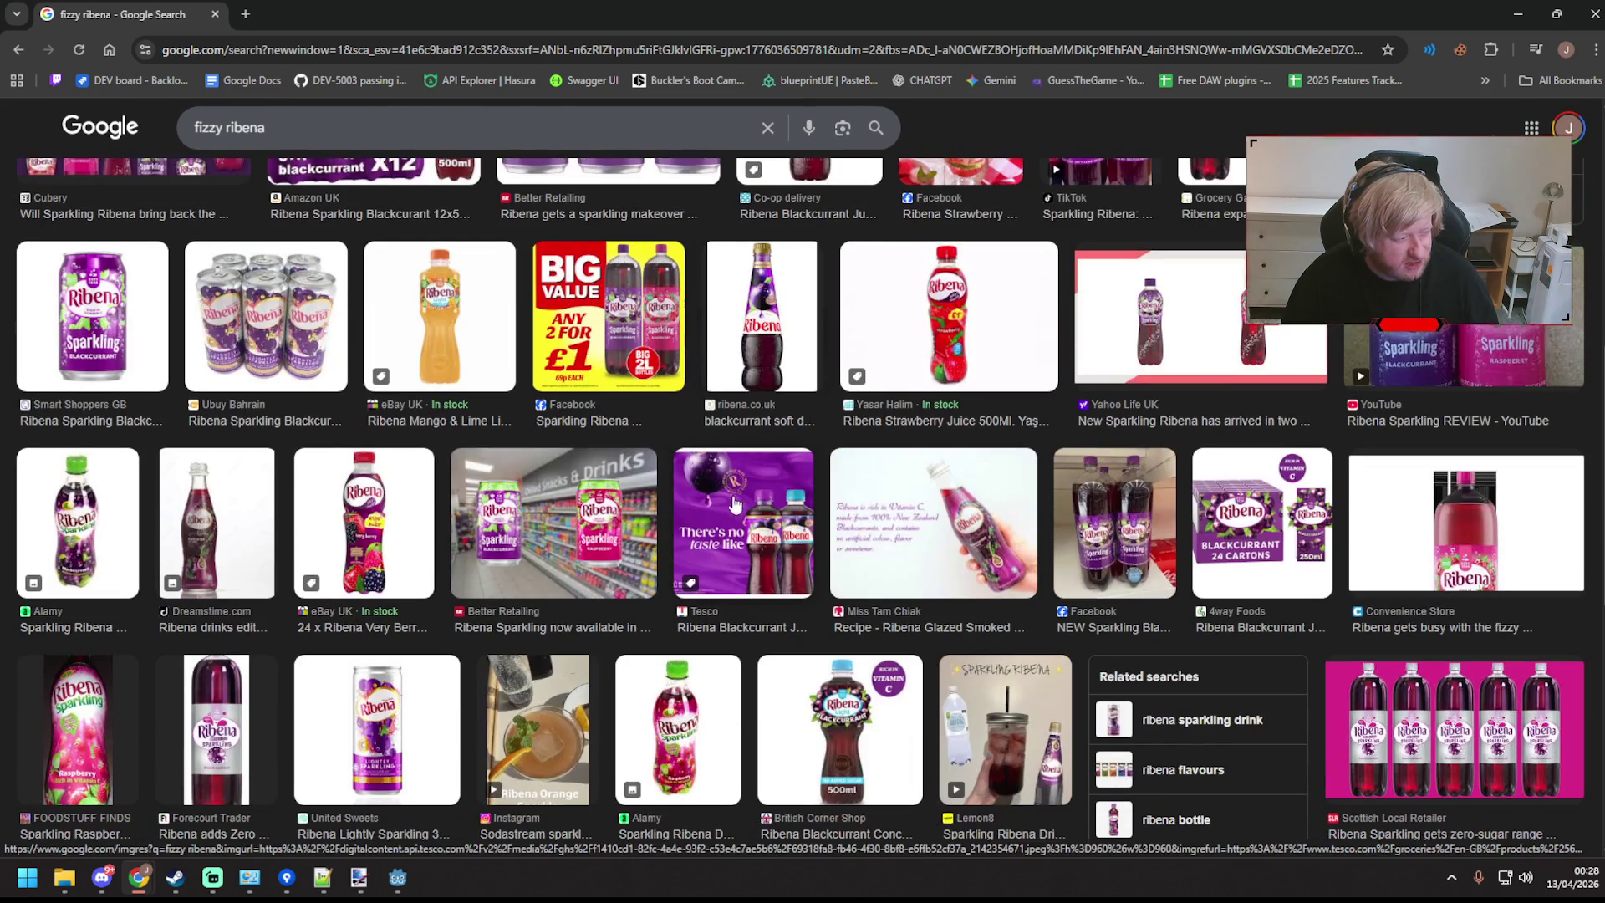
{"action": "scroll", "coordinate": [405, 604], "scroll_direction": "down", "scroll_amount": 4}
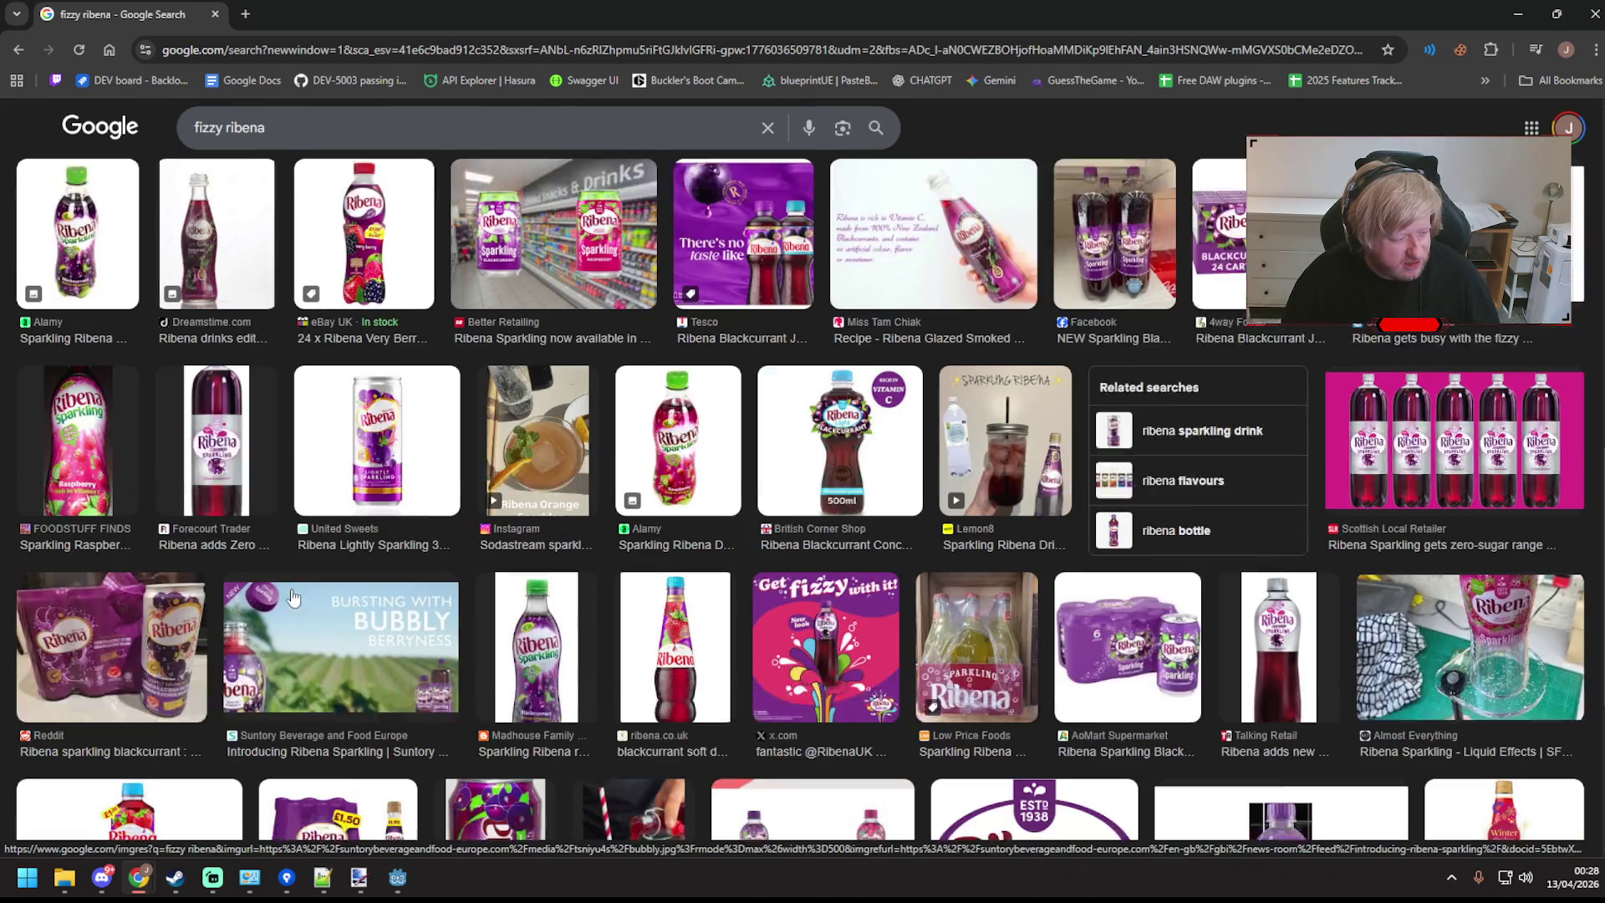
{"action": "scroll", "coordinate": [301, 585], "scroll_direction": "up", "scroll_amount": 15}
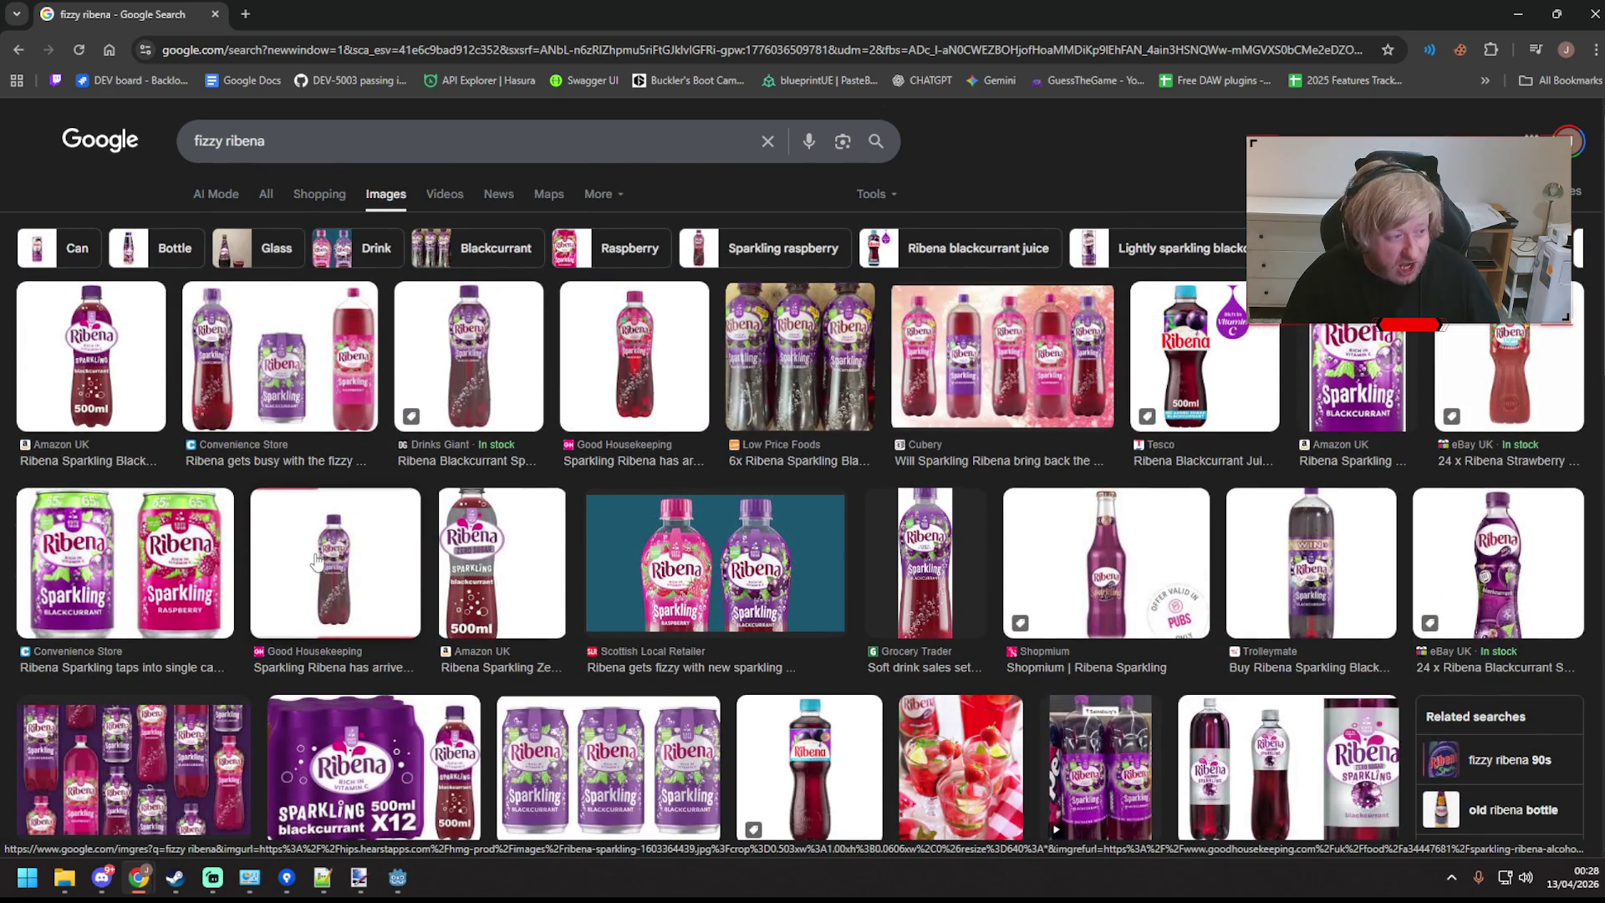
{"action": "left_click", "coordinate": [266, 194]}
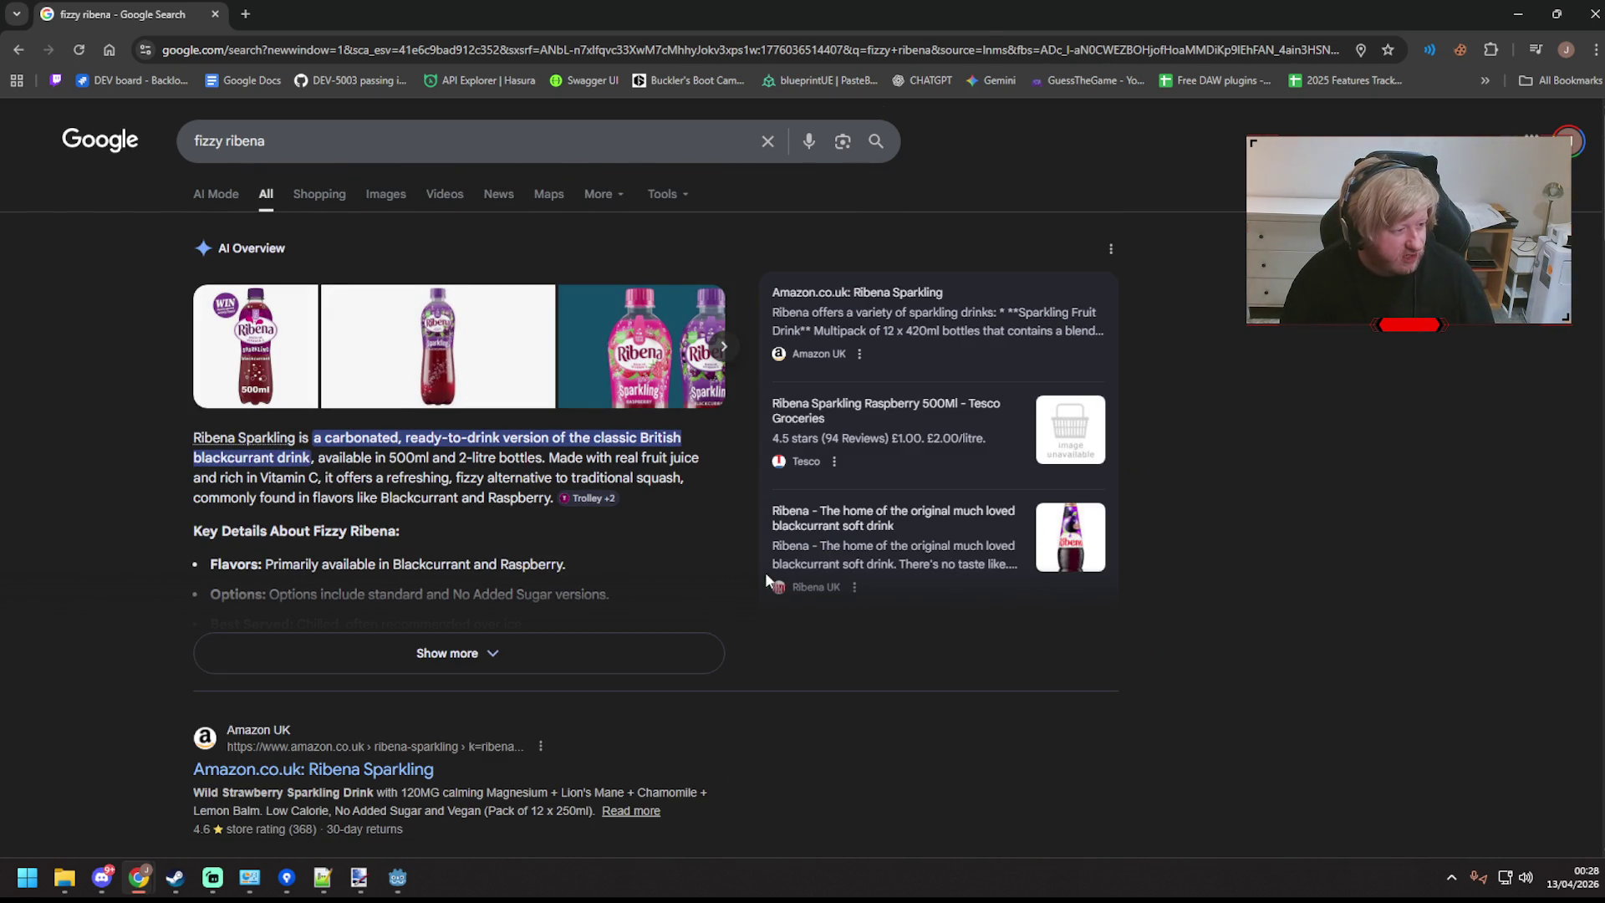
{"action": "left_click", "coordinate": [719, 655]}
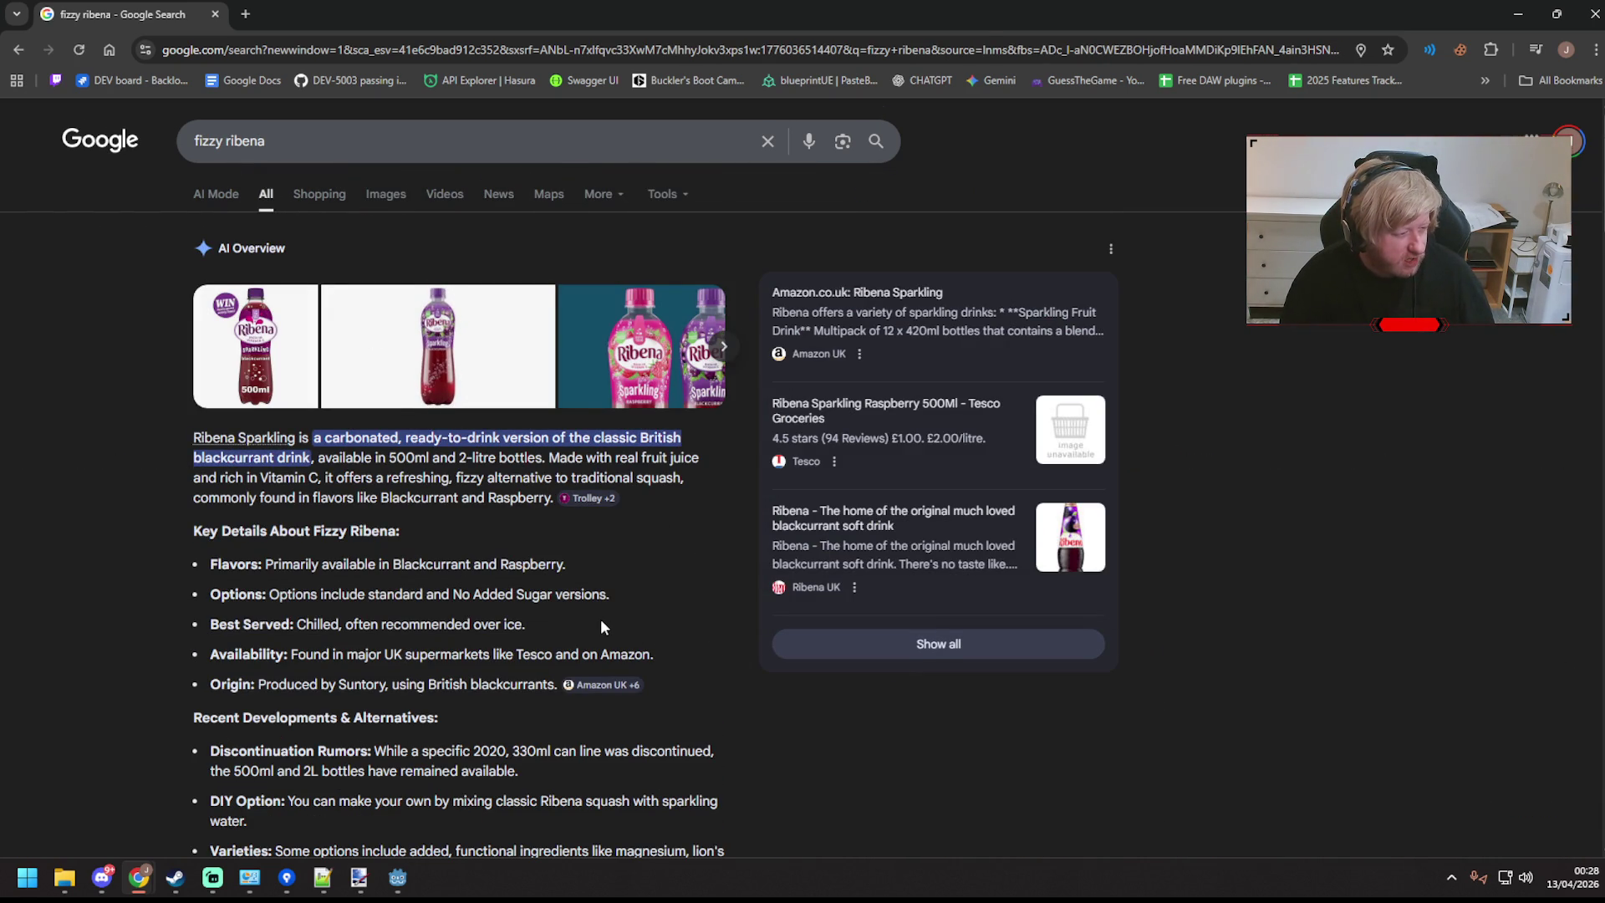
{"action": "scroll", "coordinate": [600, 627], "scroll_direction": "down", "scroll_amount": 2}
{"action": "scroll", "coordinate": [594, 610], "scroll_direction": "up", "scroll_amount": 2}
Return to Godot with the caret back in the script code
{"action": "key", "text": "alt+Tab"}
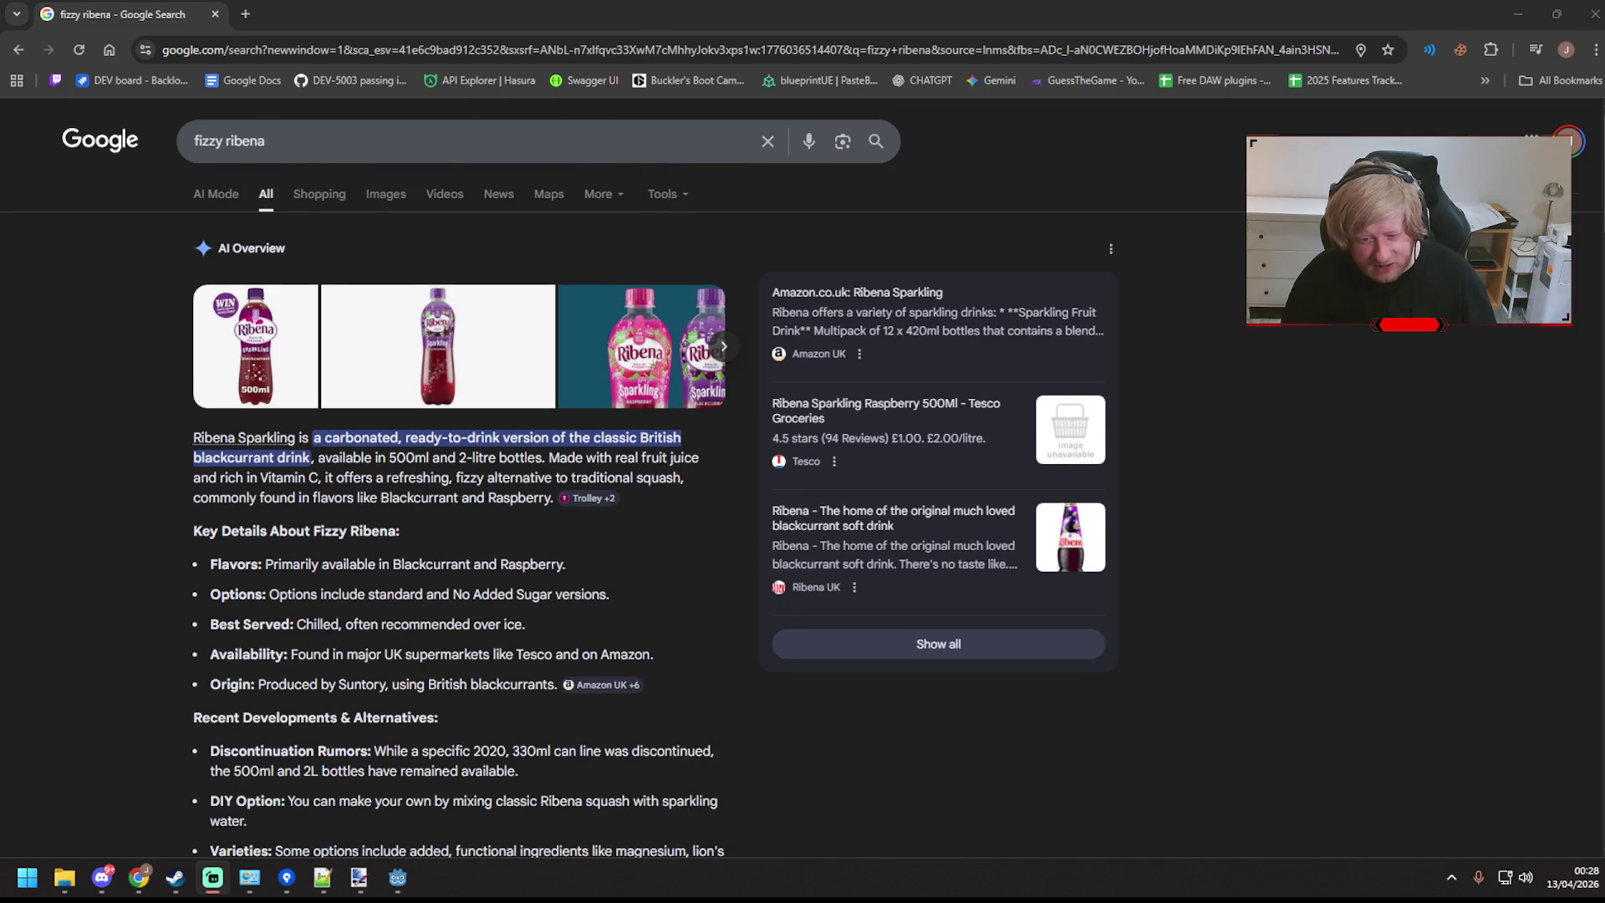
{"action": "key", "text": "alt+Tab"}
{"action": "left_click", "coordinate": [831, 443]}
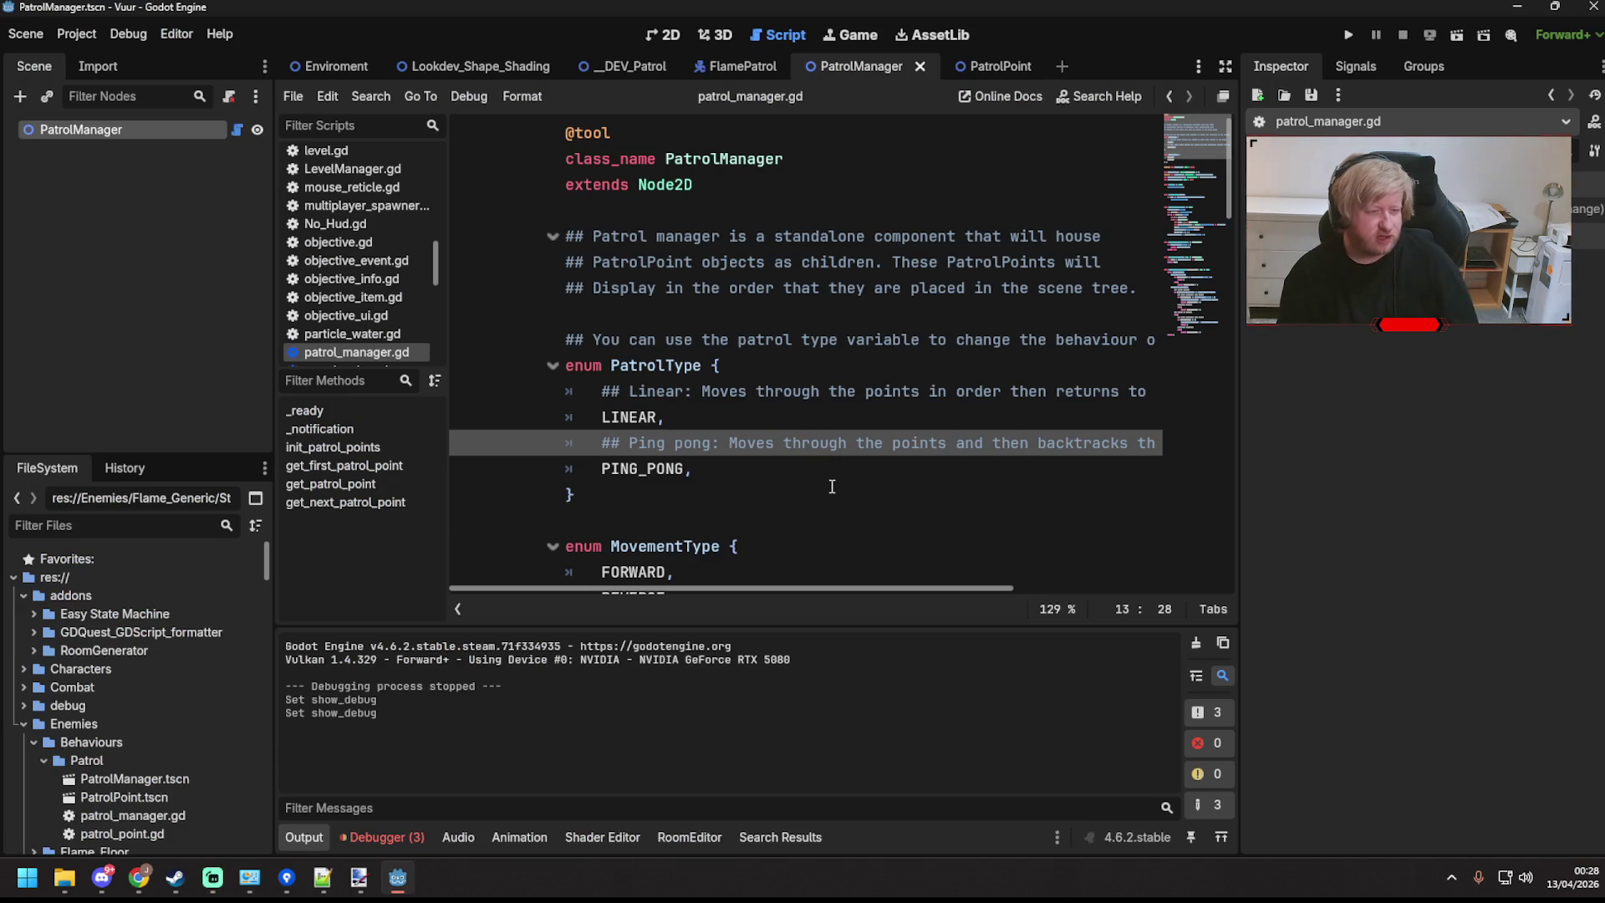
Open the GDScript class reference from the Inspector's help button, after briefly checking its ⋮ menu
{"action": "left_click", "coordinate": [694, 185]}
{"action": "left_click", "coordinate": [793, 237]}
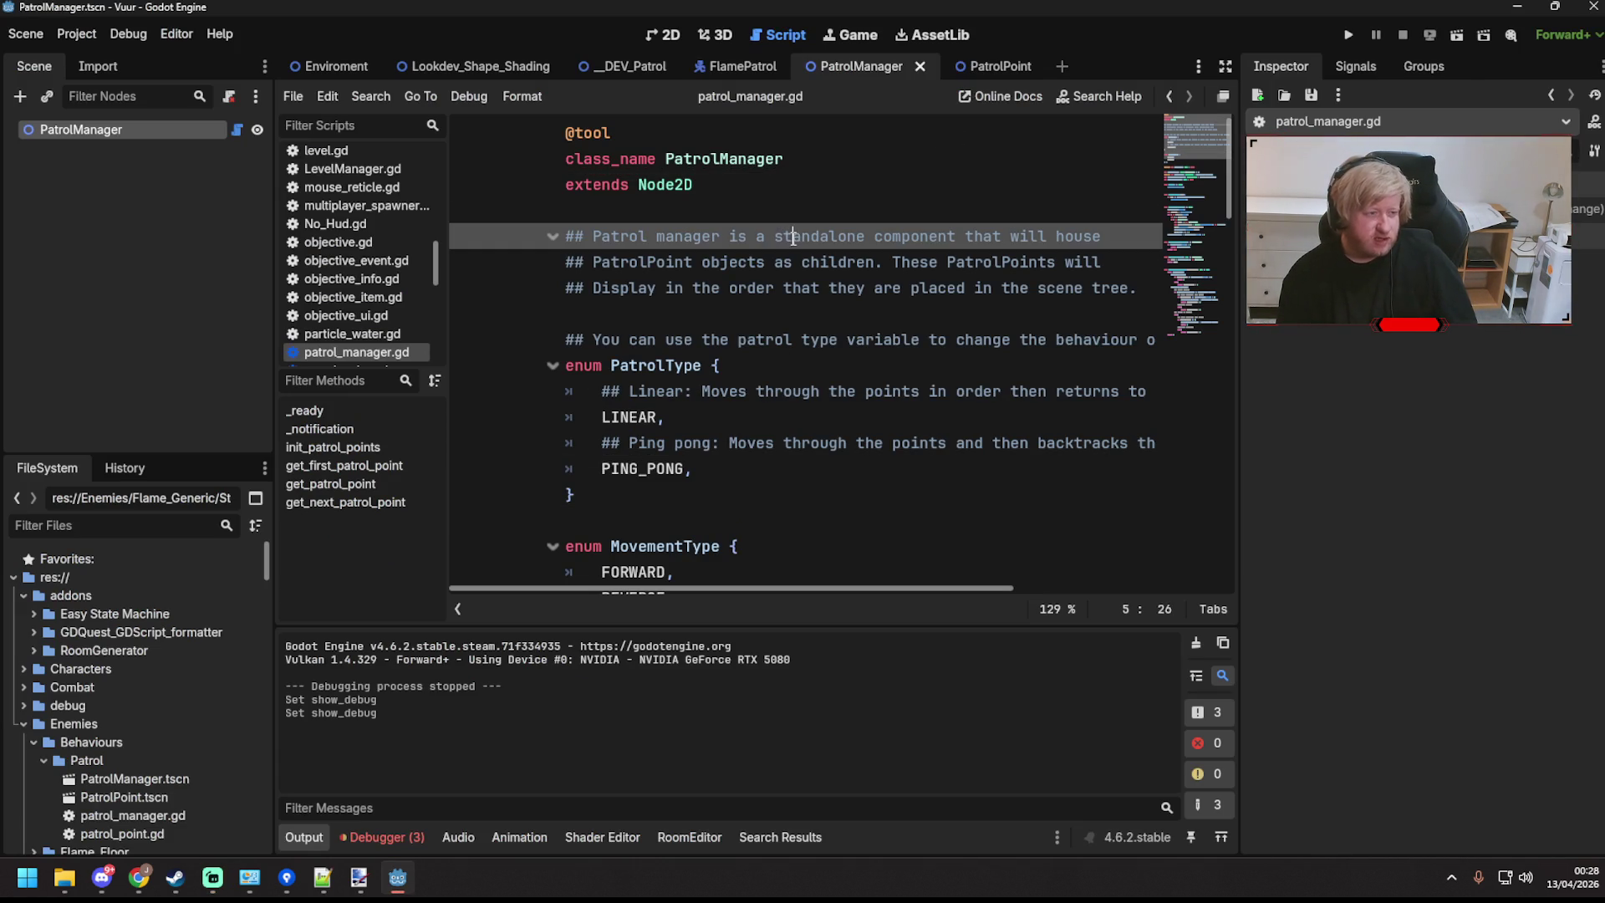
{"action": "left_click", "coordinate": [707, 209]}
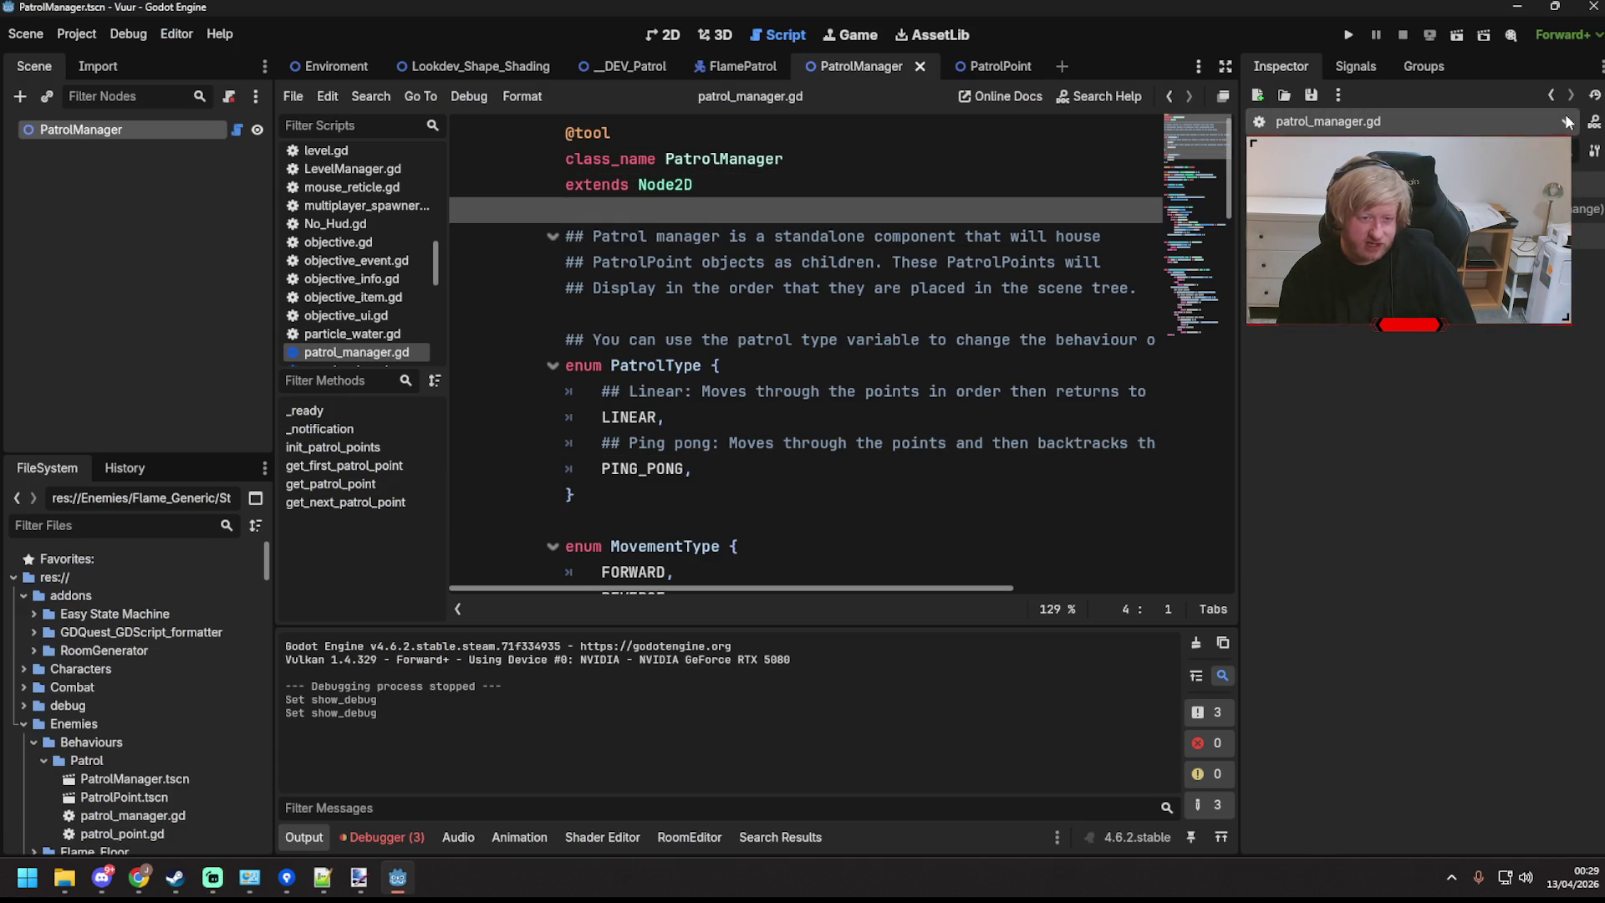
{"action": "left_click", "coordinate": [1338, 95]}
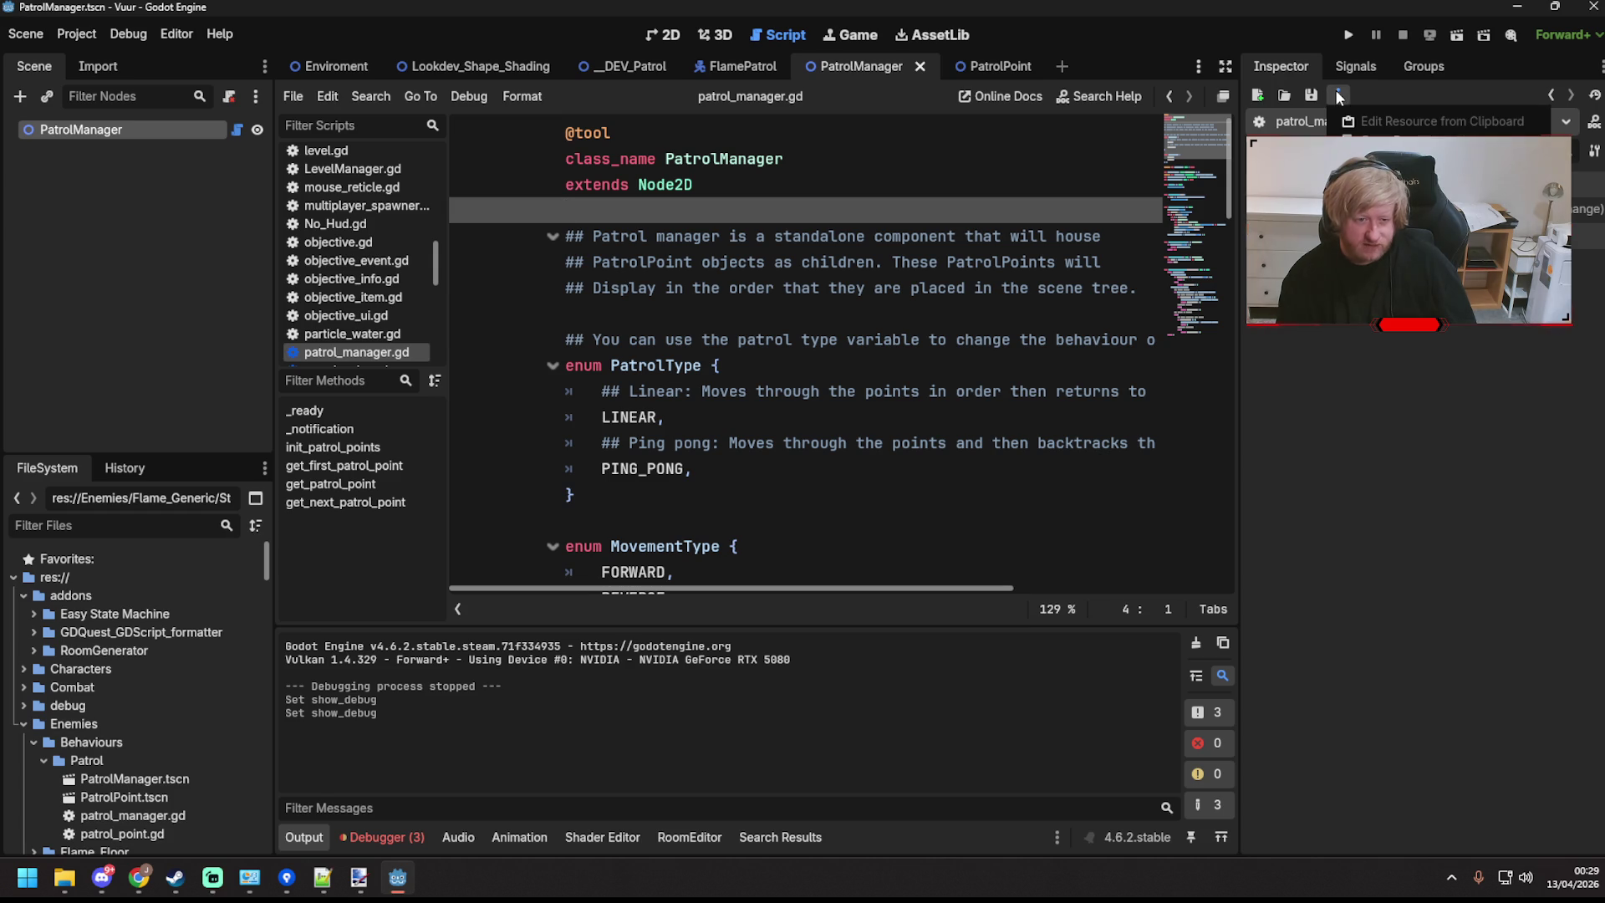
{"action": "left_click", "coordinate": [1388, 147]}
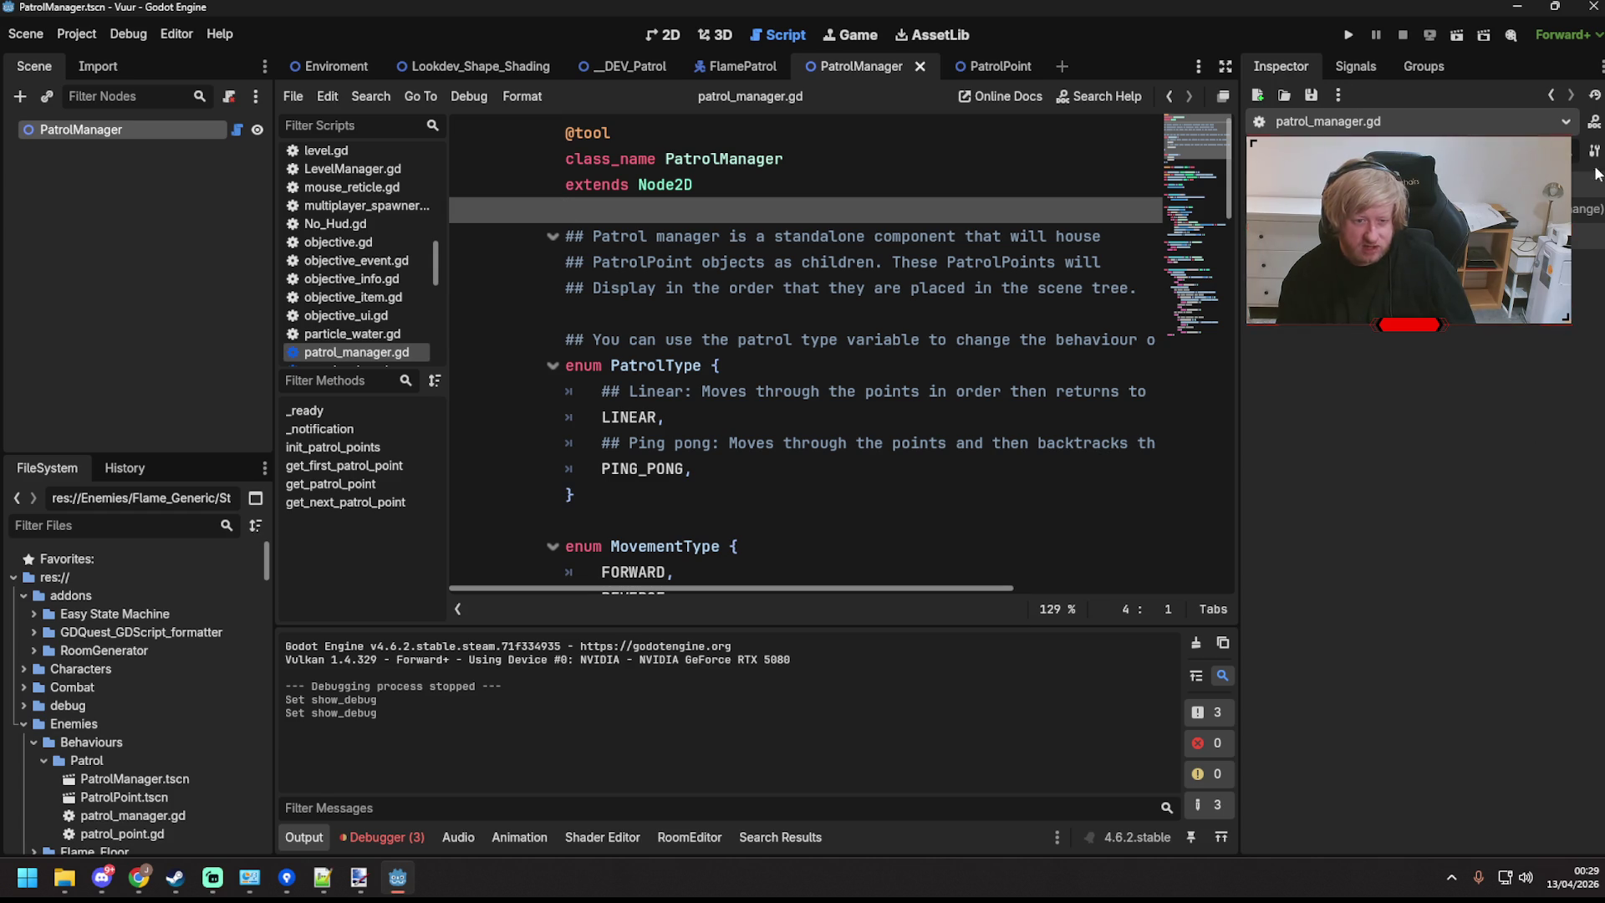
{"action": "left_click", "coordinate": [1594, 126]}
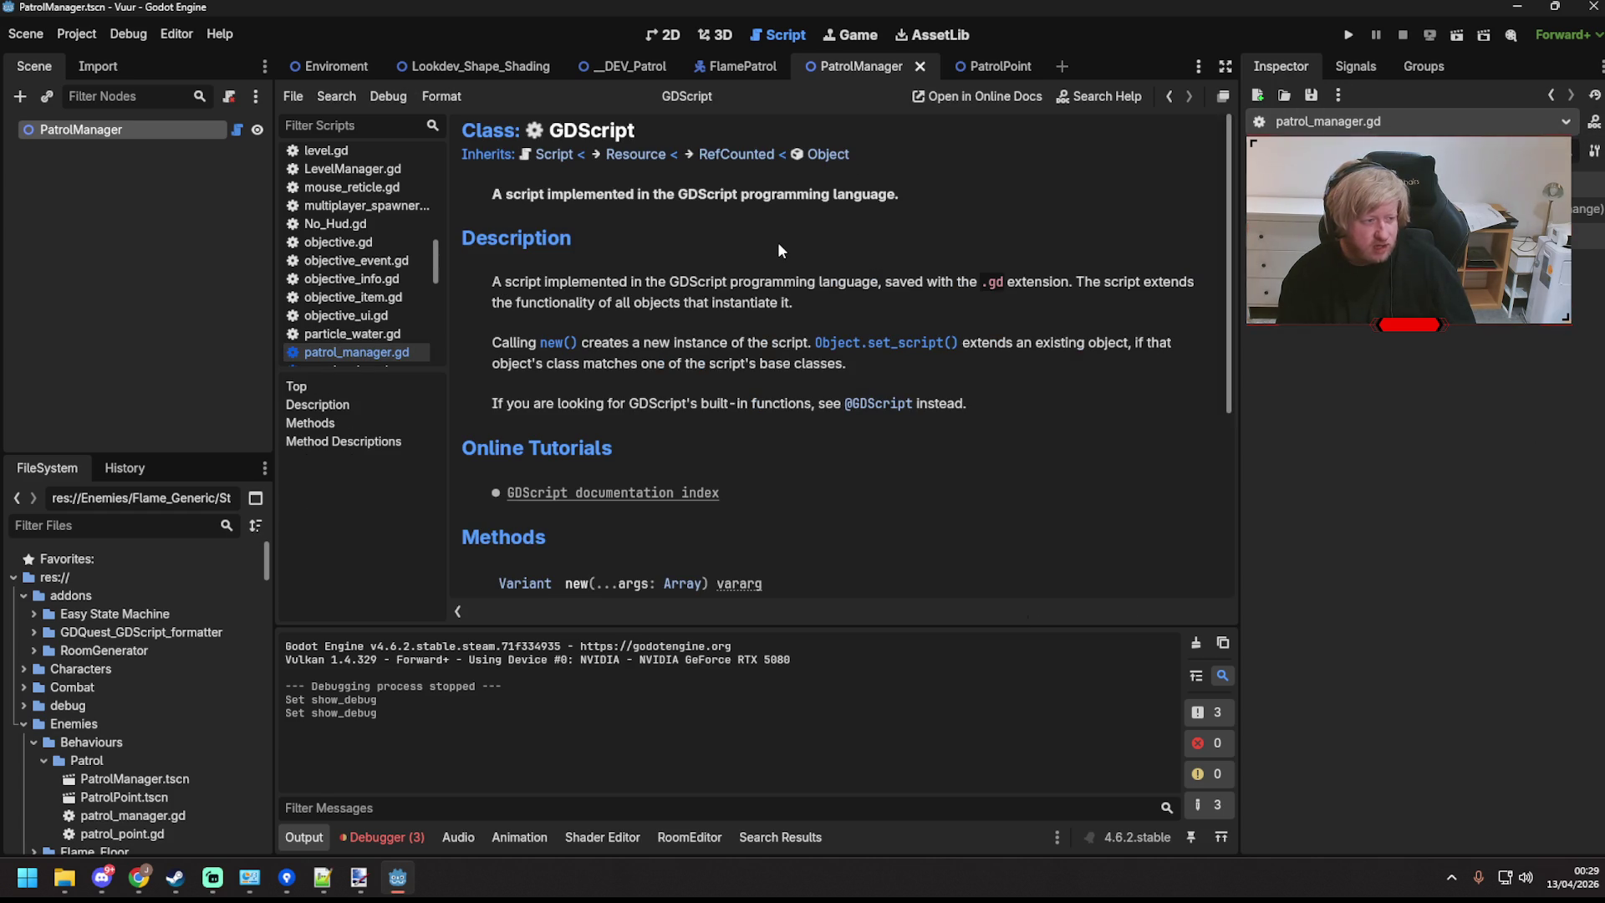
Glance at the Resource class reference via the Inherits link, then reopen patrol_manager.gd from the Scripts list
{"action": "scroll", "coordinate": [789, 242], "scroll_direction": "down", "scroll_amount": 5}
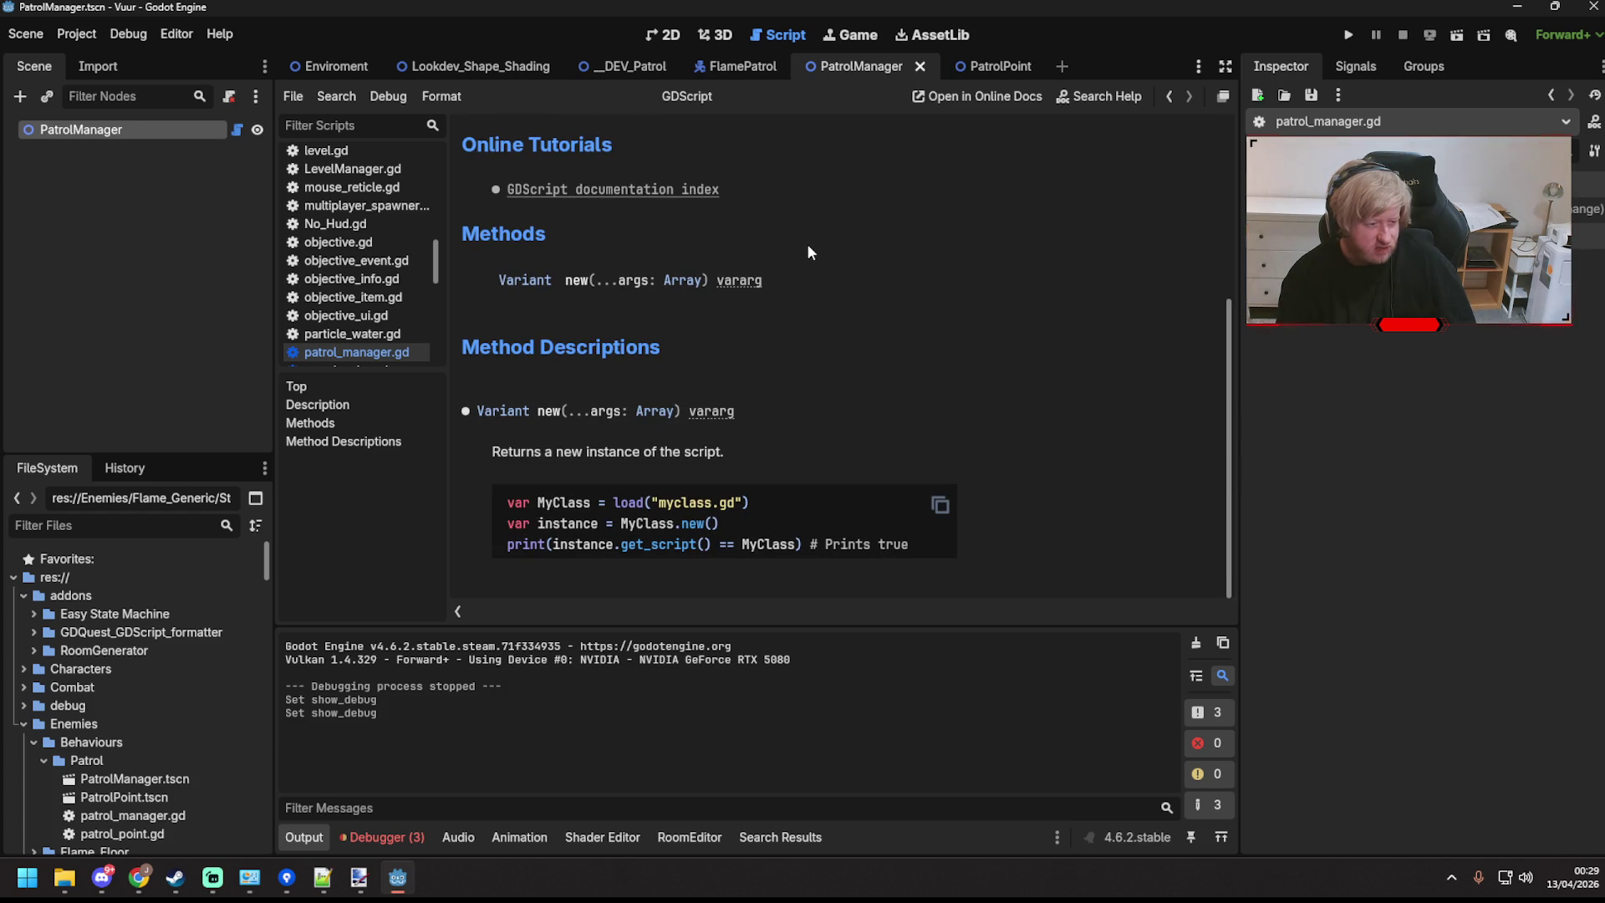
{"action": "scroll", "coordinate": [744, 393], "scroll_direction": "up", "scroll_amount": 4}
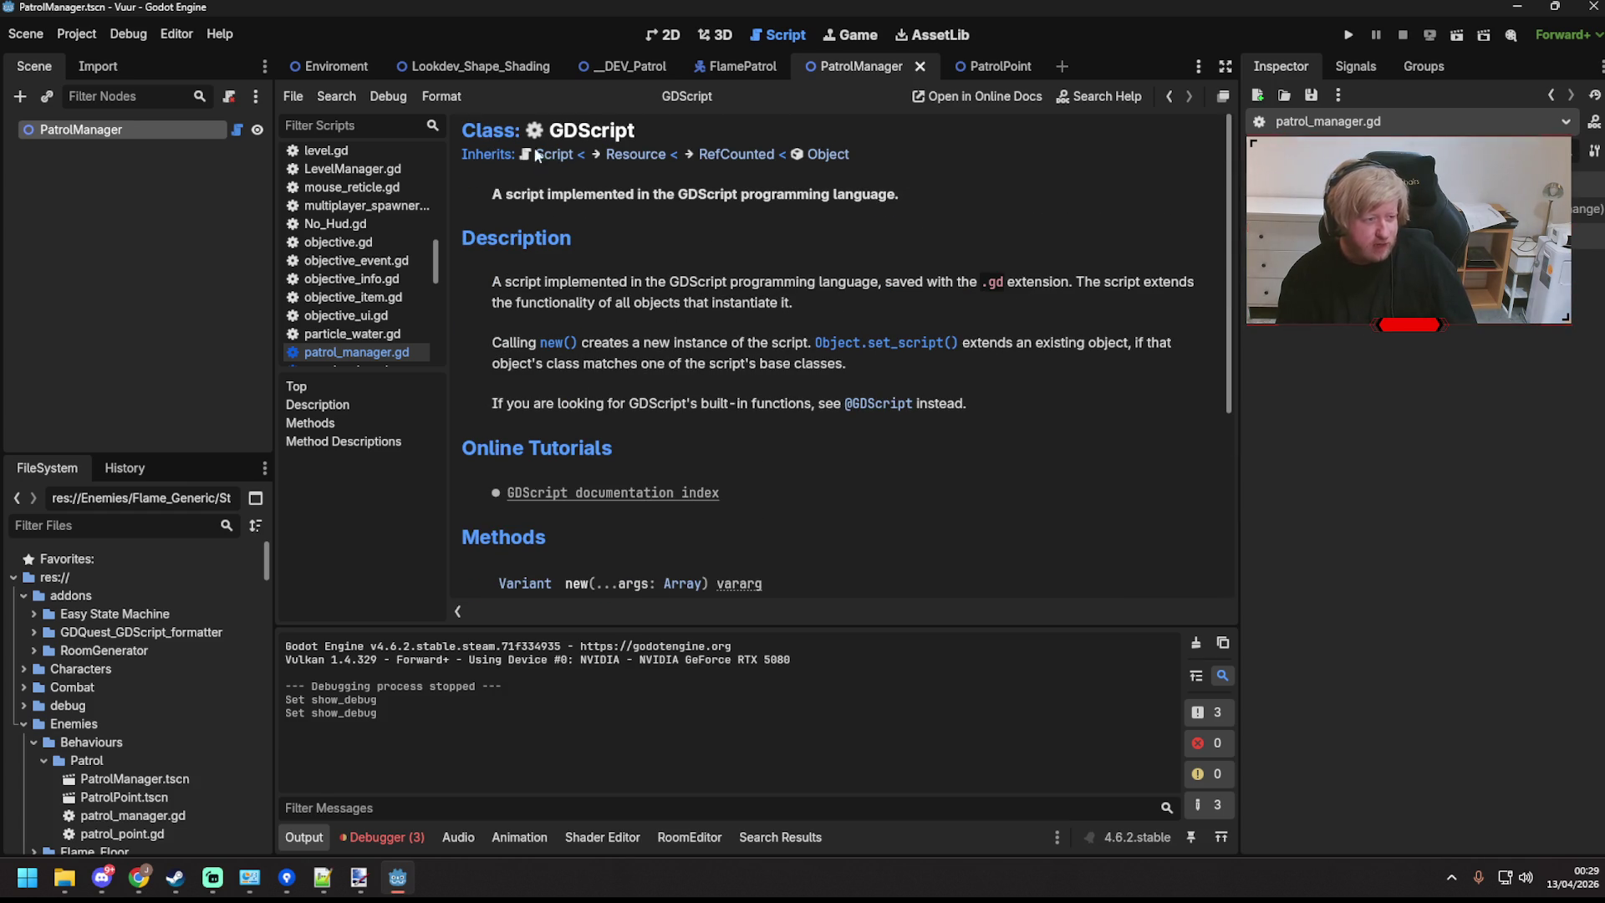
{"action": "left_click", "coordinate": [629, 154]}
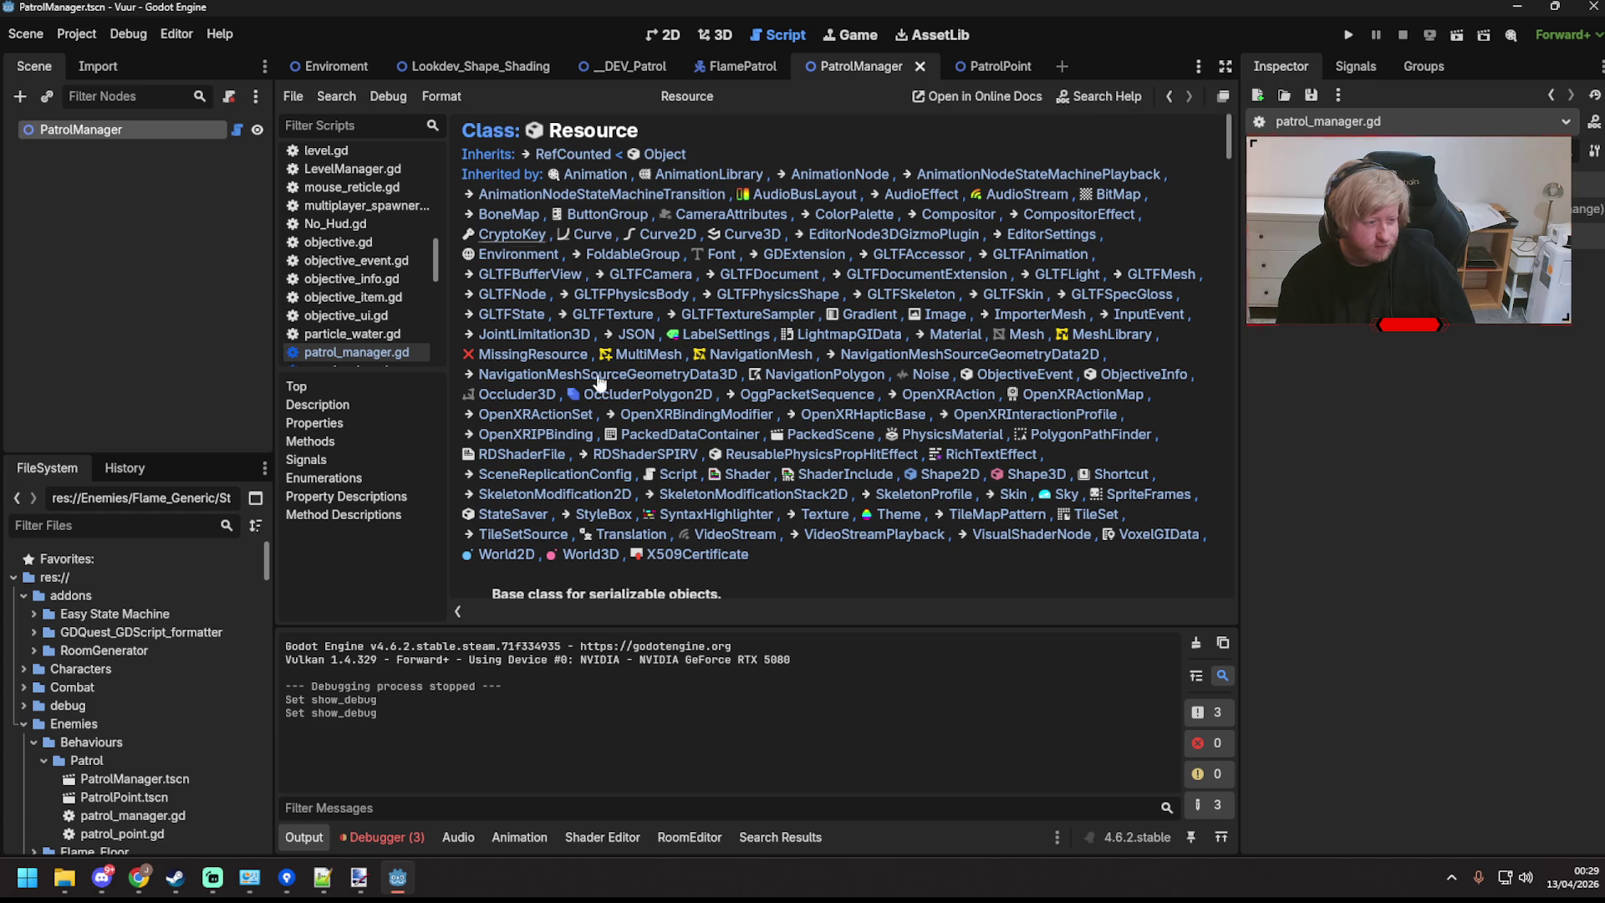
{"action": "scroll", "coordinate": [719, 359], "scroll_direction": "down", "scroll_amount": 3}
{"action": "left_click", "coordinate": [374, 352]}
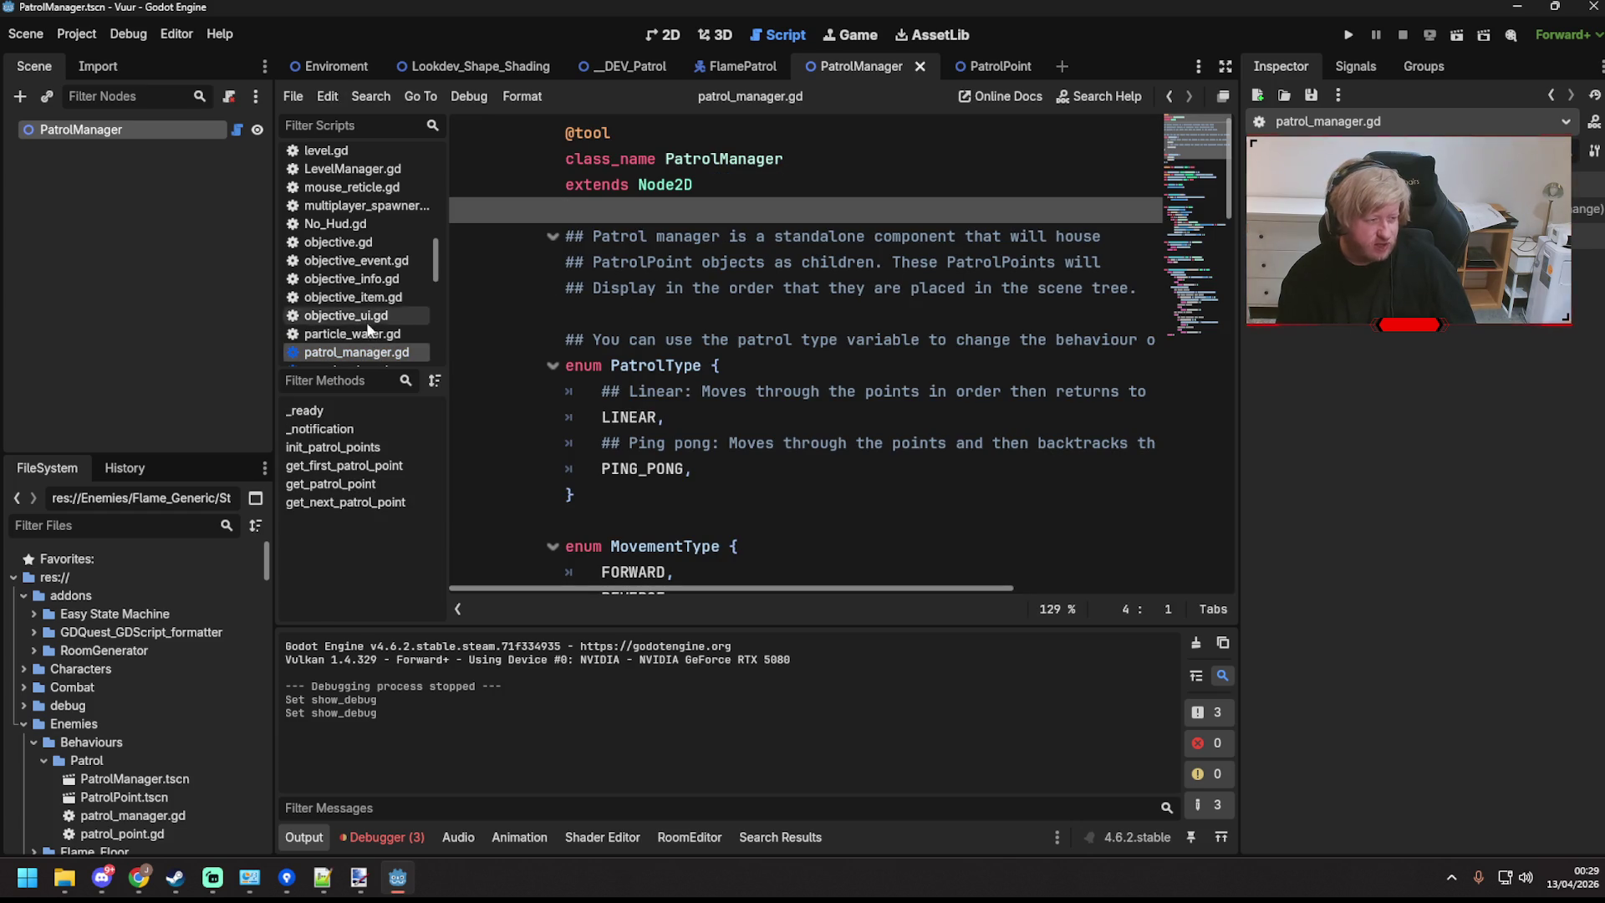
Check the class_name and extends lines, briefly open particle_water.gd, then return to patrol_manager.gd
{"action": "double_click", "coordinate": [750, 167]}
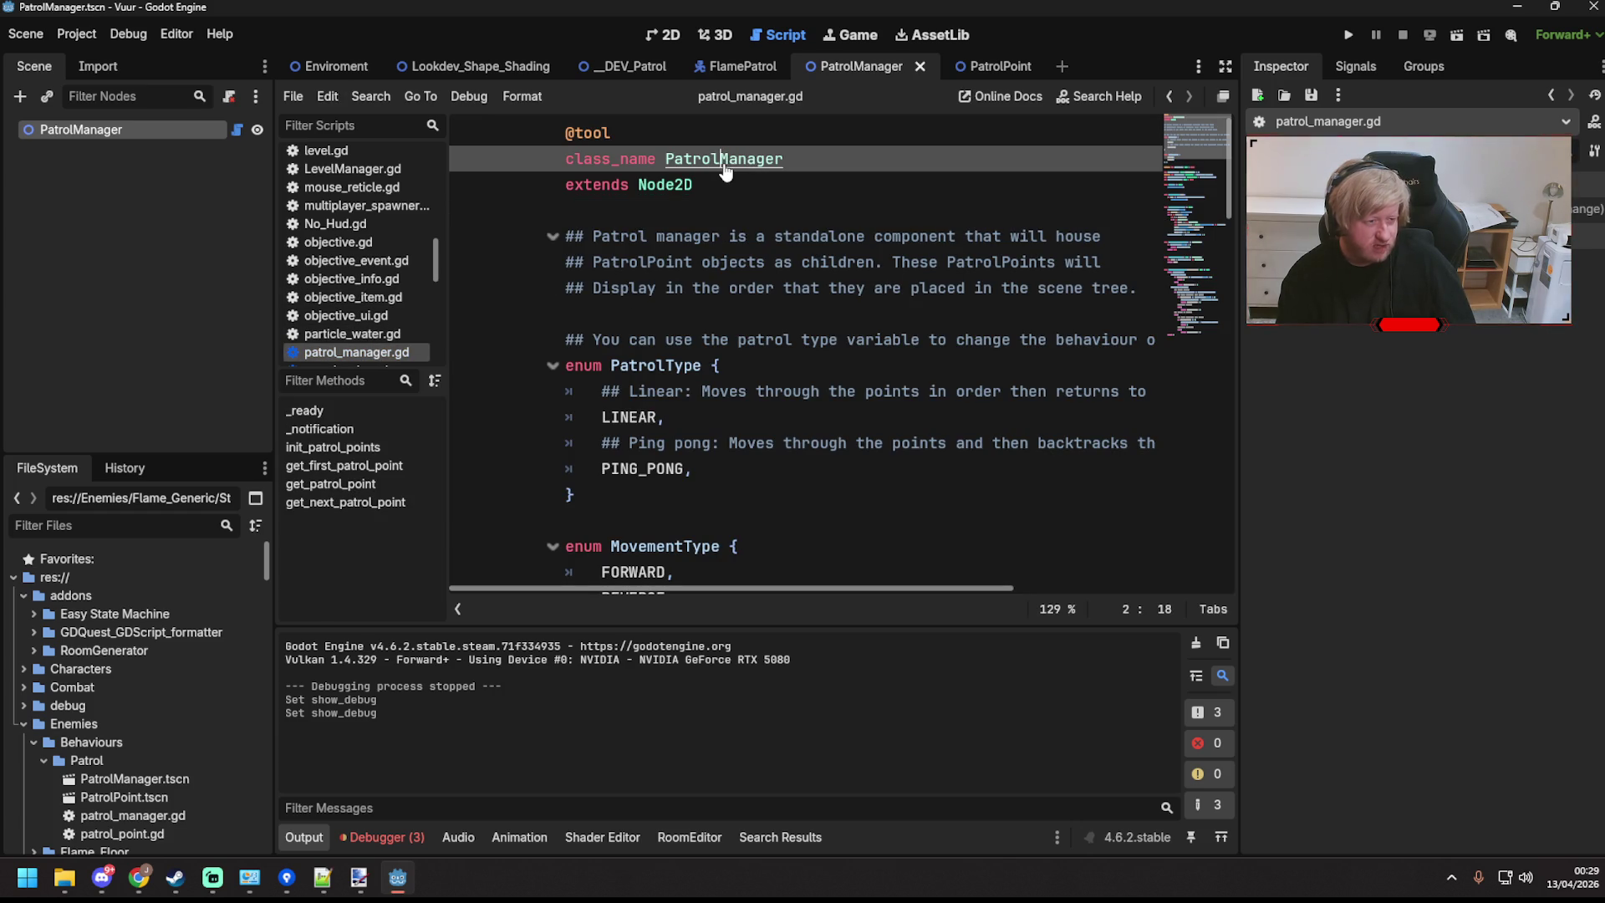
{"action": "key", "text": "Down"}
{"action": "double_click", "coordinate": [740, 167]}
{"action": "key", "text": "Down"}
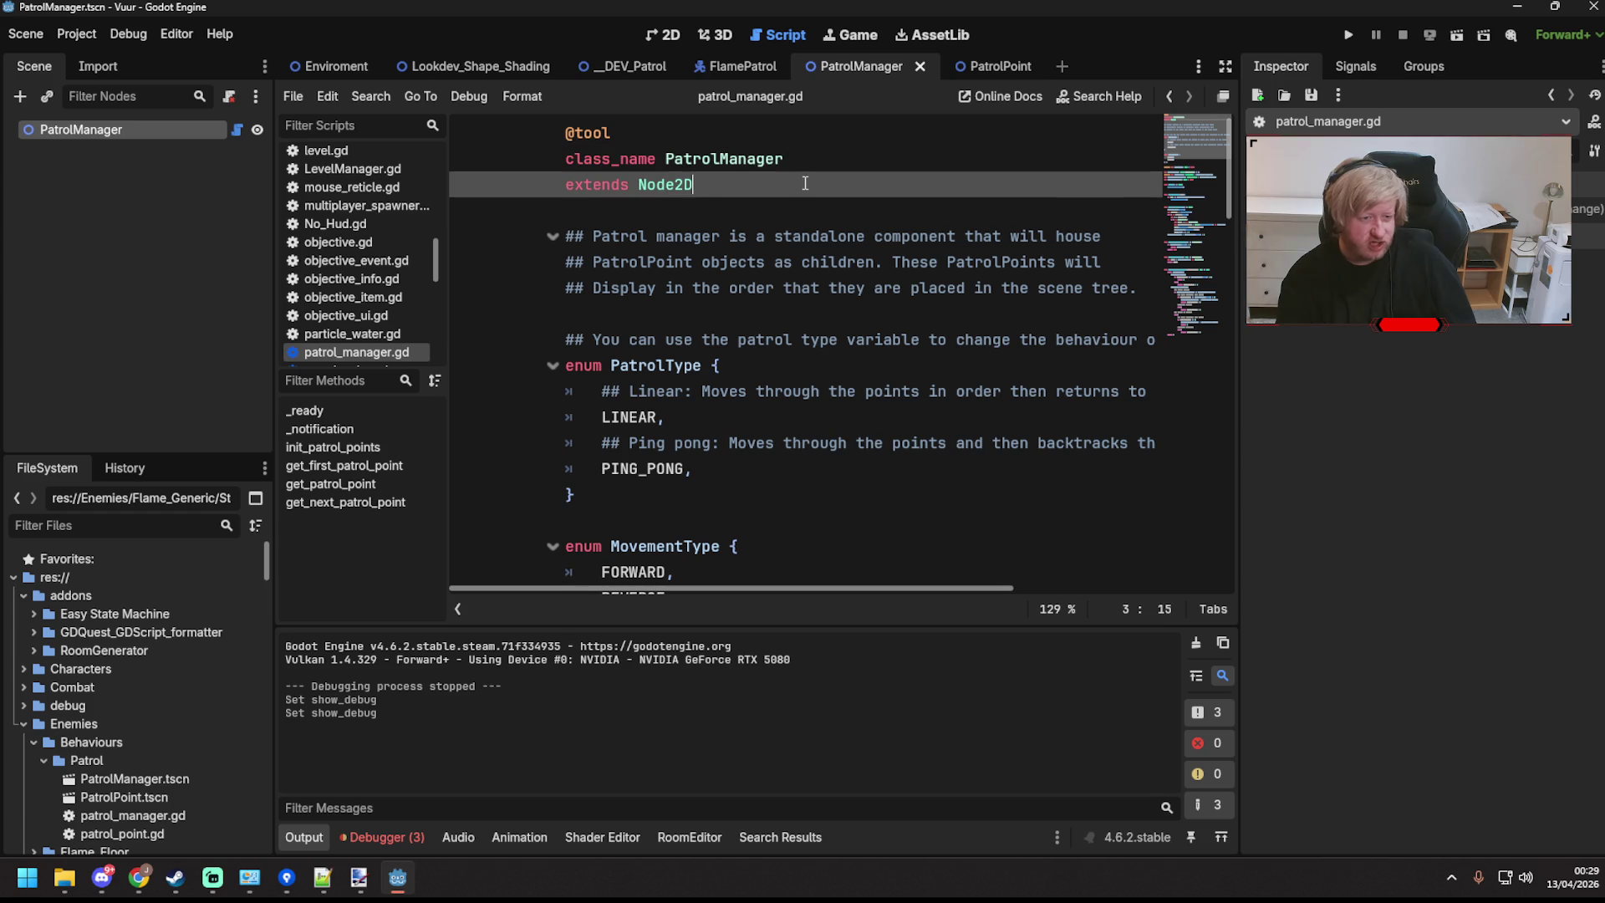
{"action": "key", "text": "Down"}
{"action": "key", "text": "Up"}
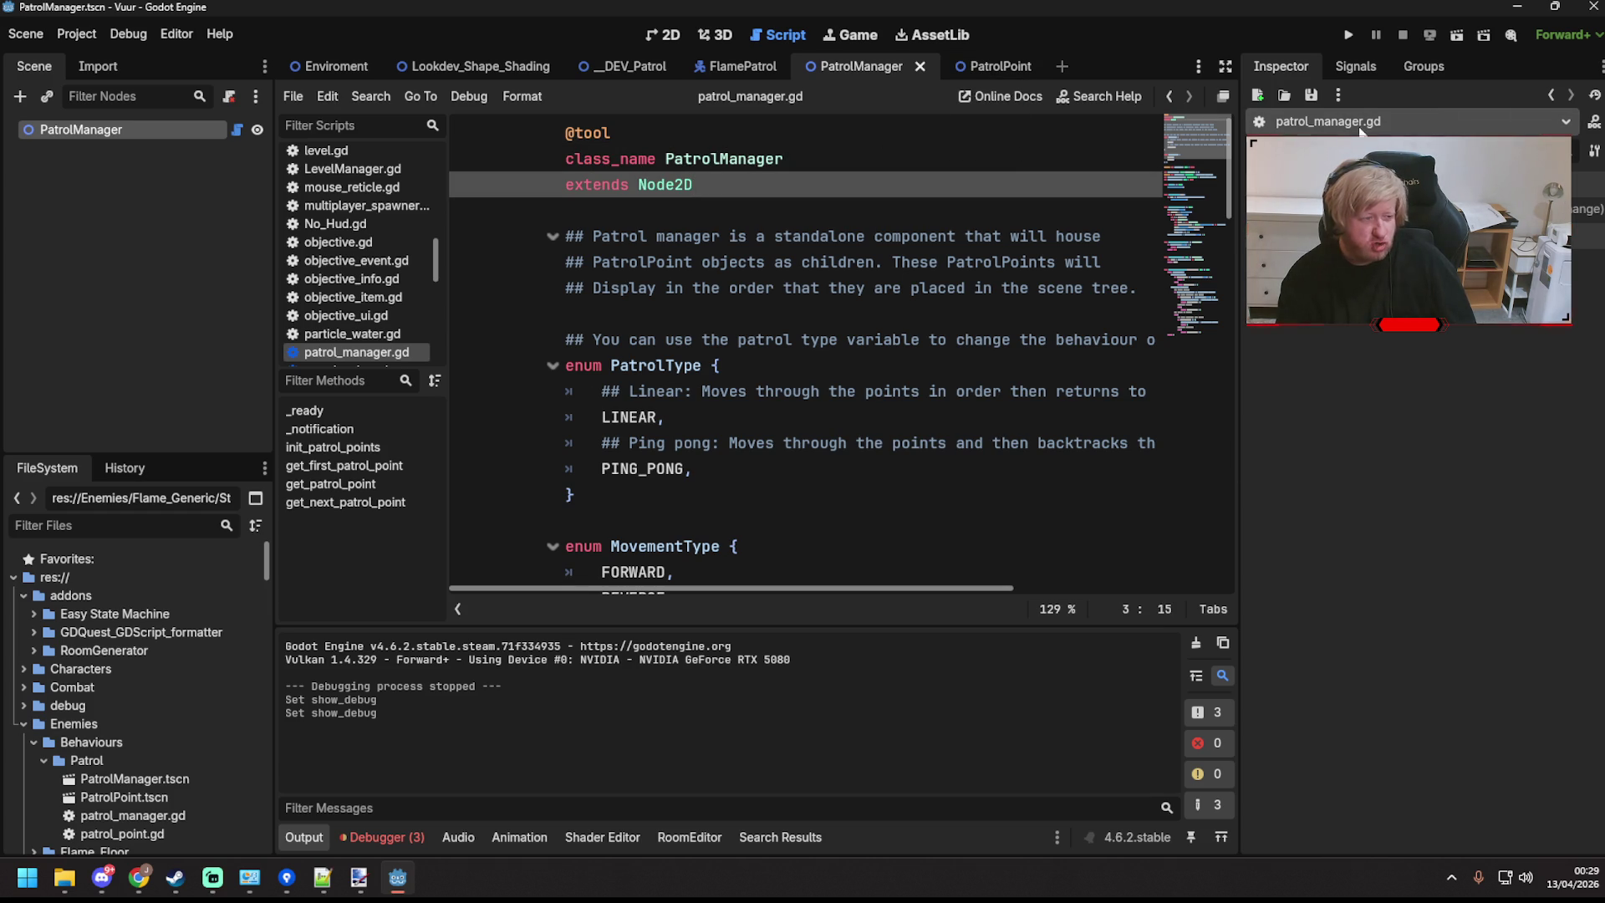
{"action": "left_click", "coordinate": [363, 333]}
{"action": "left_click", "coordinate": [386, 353]}
Delete the stray ## after the MovementType closing brace and save the script
{"action": "left_click", "coordinate": [770, 340]}
{"action": "scroll", "coordinate": [771, 337], "scroll_direction": "down", "scroll_amount": 5}
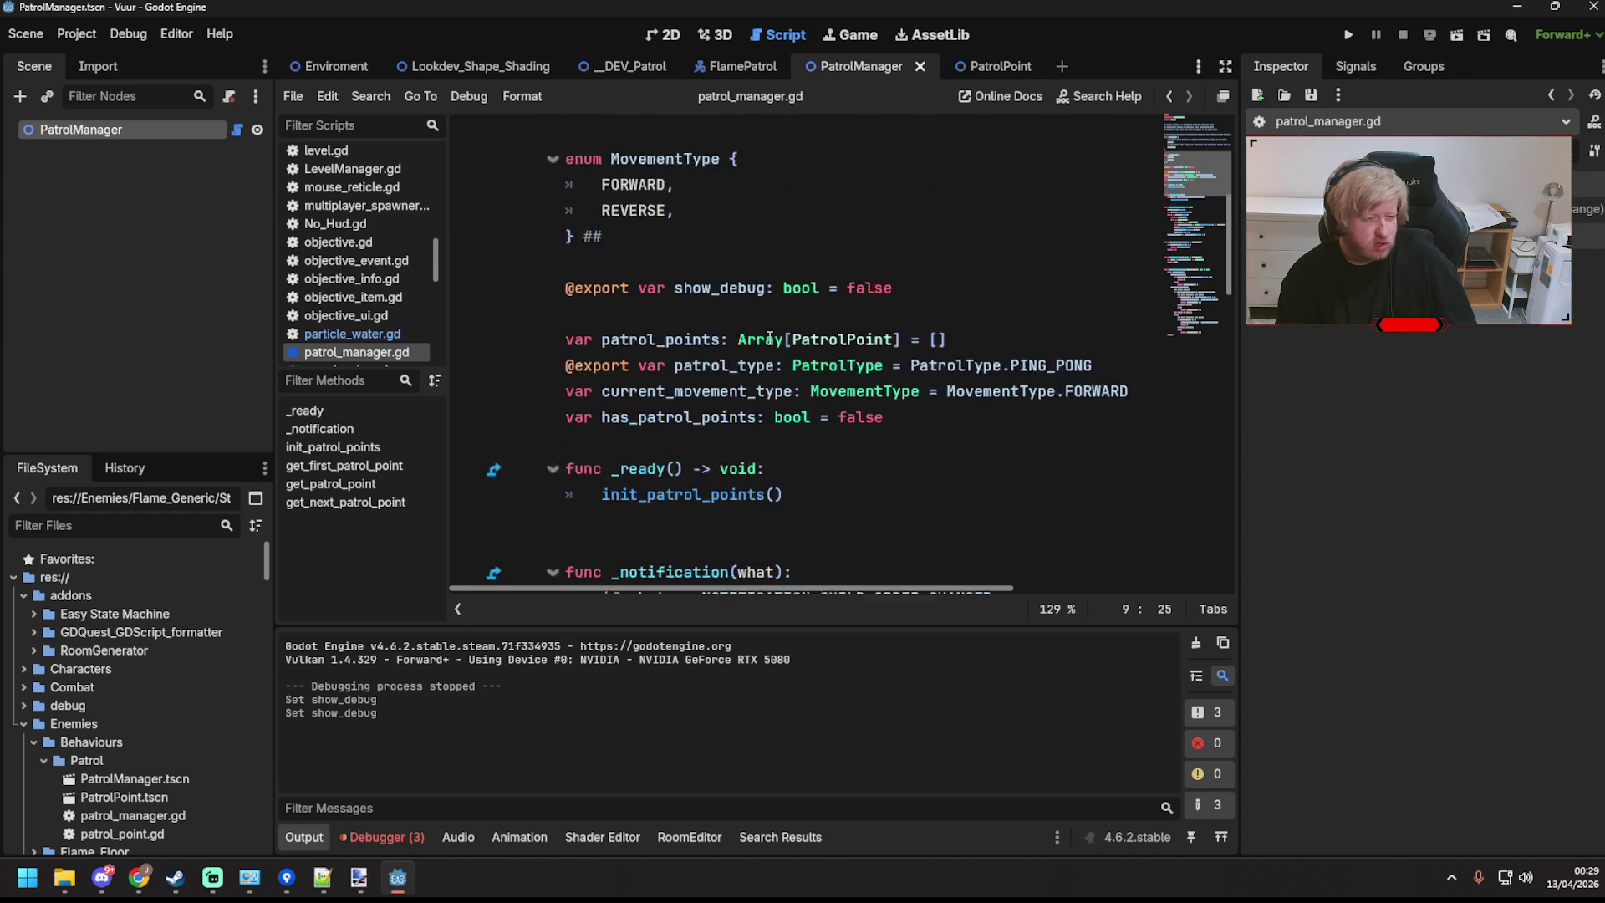
{"action": "scroll", "coordinate": [770, 337], "scroll_direction": "up", "scroll_amount": 2}
{"action": "left_click", "coordinate": [588, 395]}
{"action": "key", "text": "Delete"}
{"action": "key", "text": "Delete"}
{"action": "key", "text": "BackSpace"}
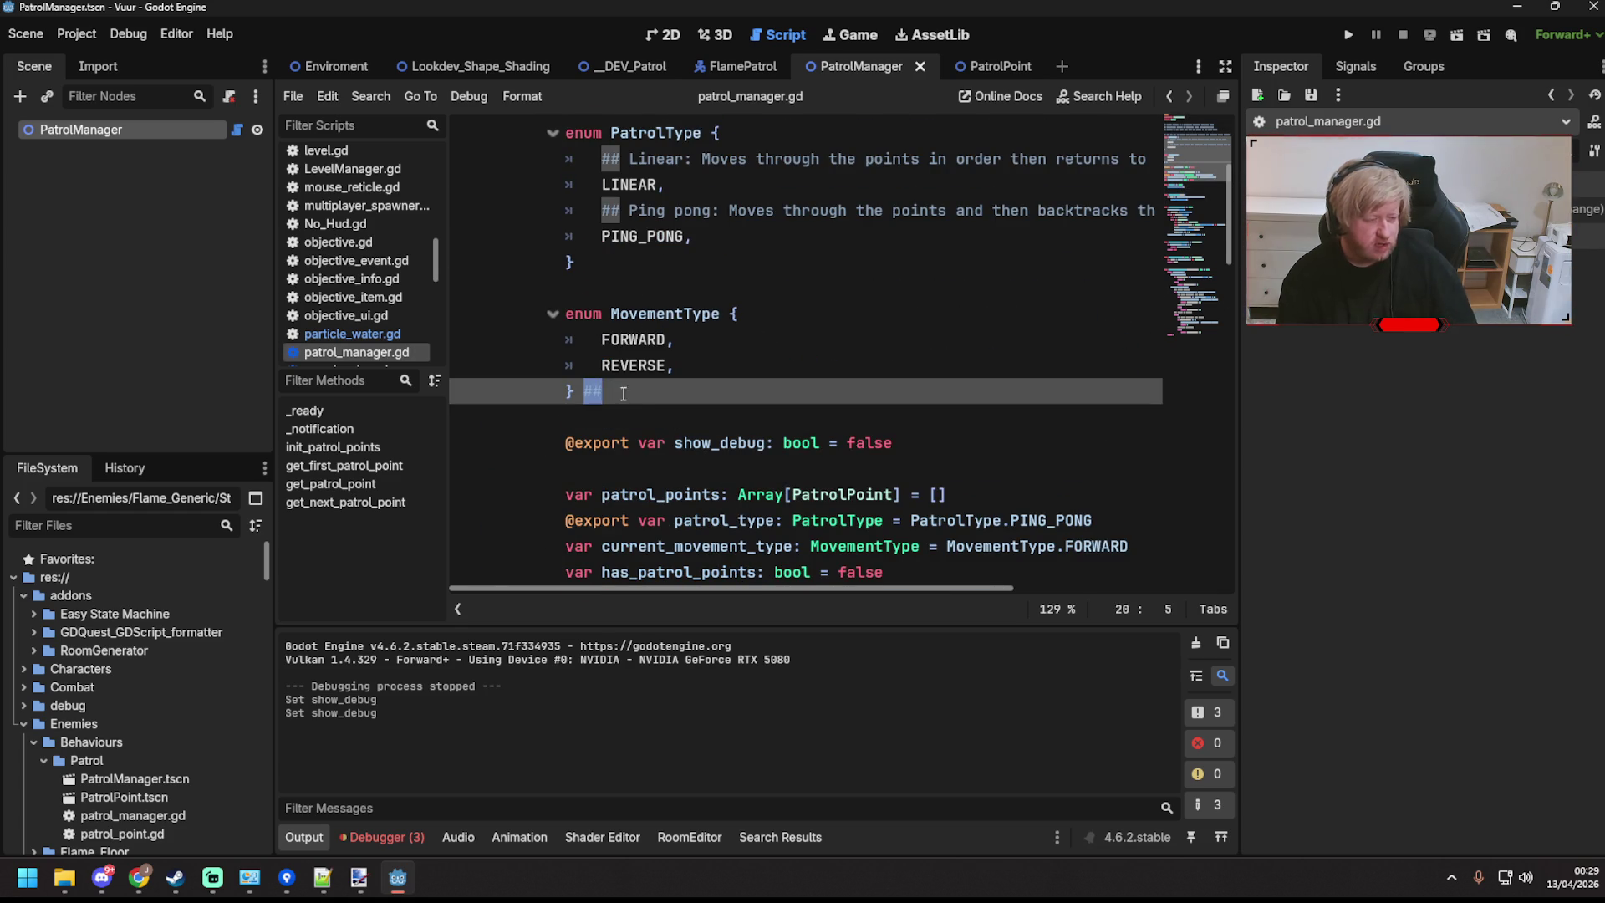
{"action": "key", "text": "ctrl+s"}
{"action": "scroll", "coordinate": [726, 385], "scroll_direction": "down", "scroll_amount": 1}
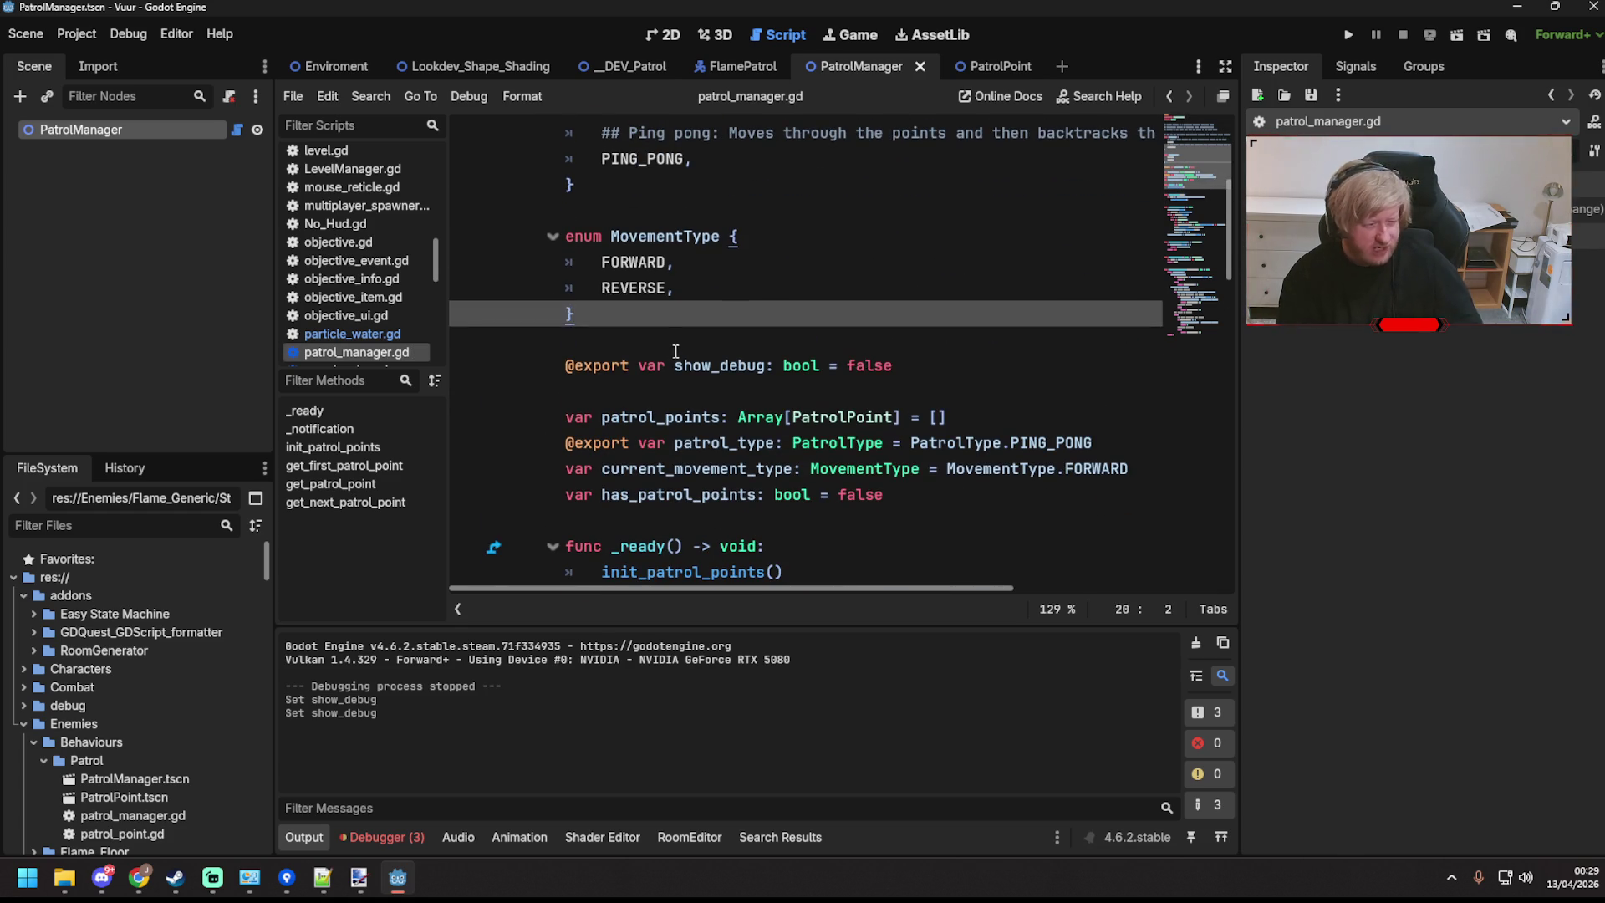
{"action": "left_click", "coordinate": [669, 338]}
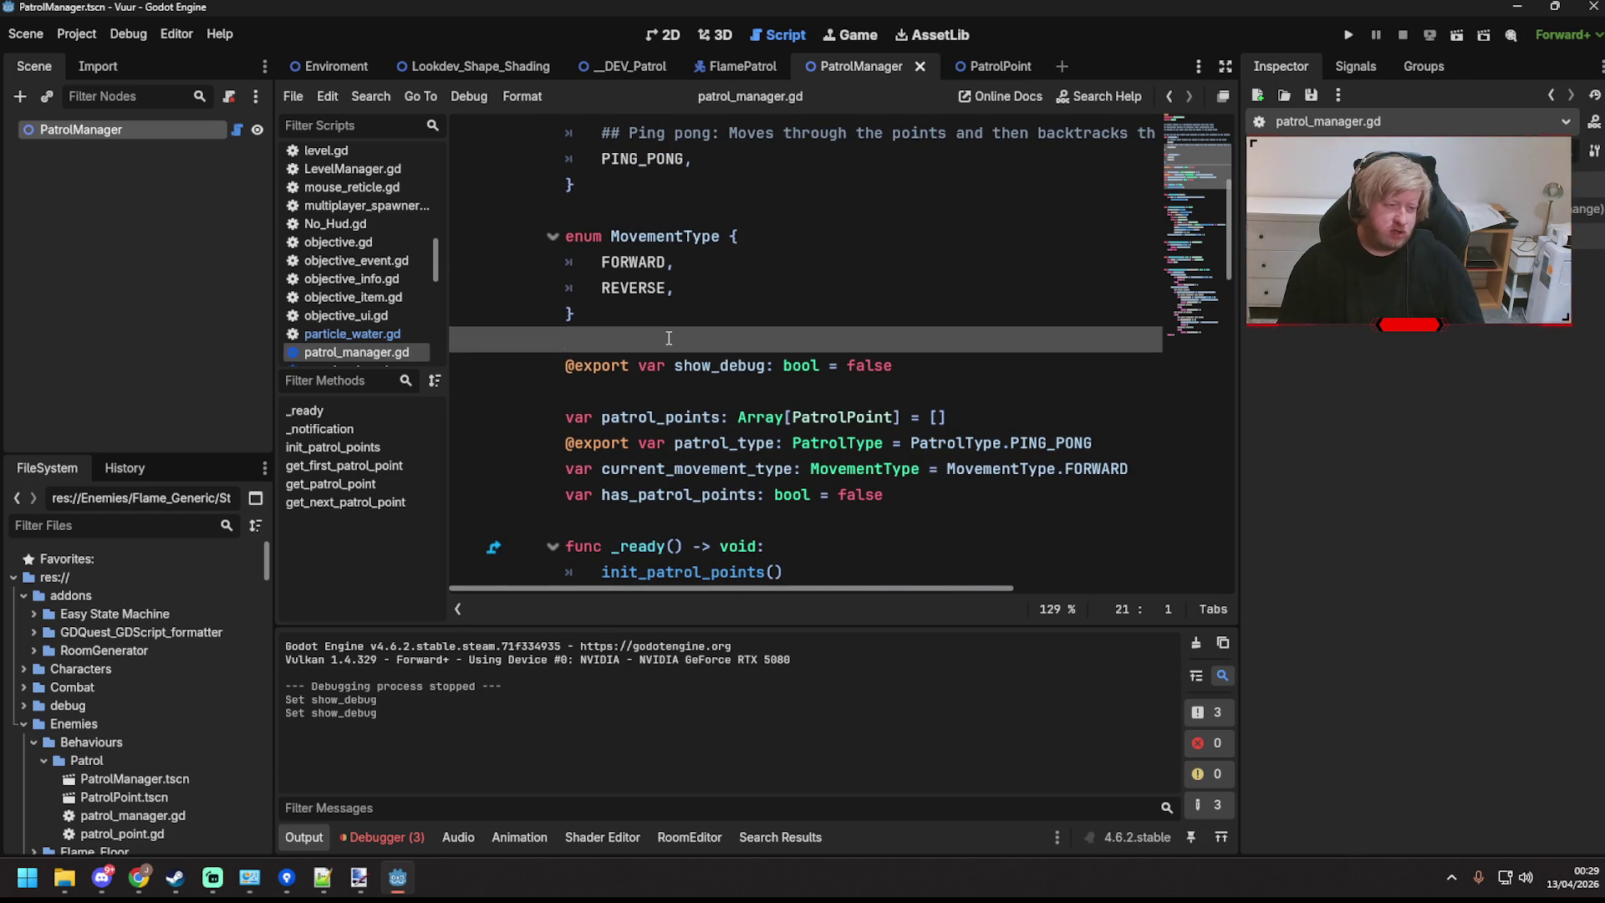
Add a ## doc comment for show_debug about showing labels in-game, and save
{"action": "key", "text": "Return"}
{"action": "type", "text": "## Sw"}
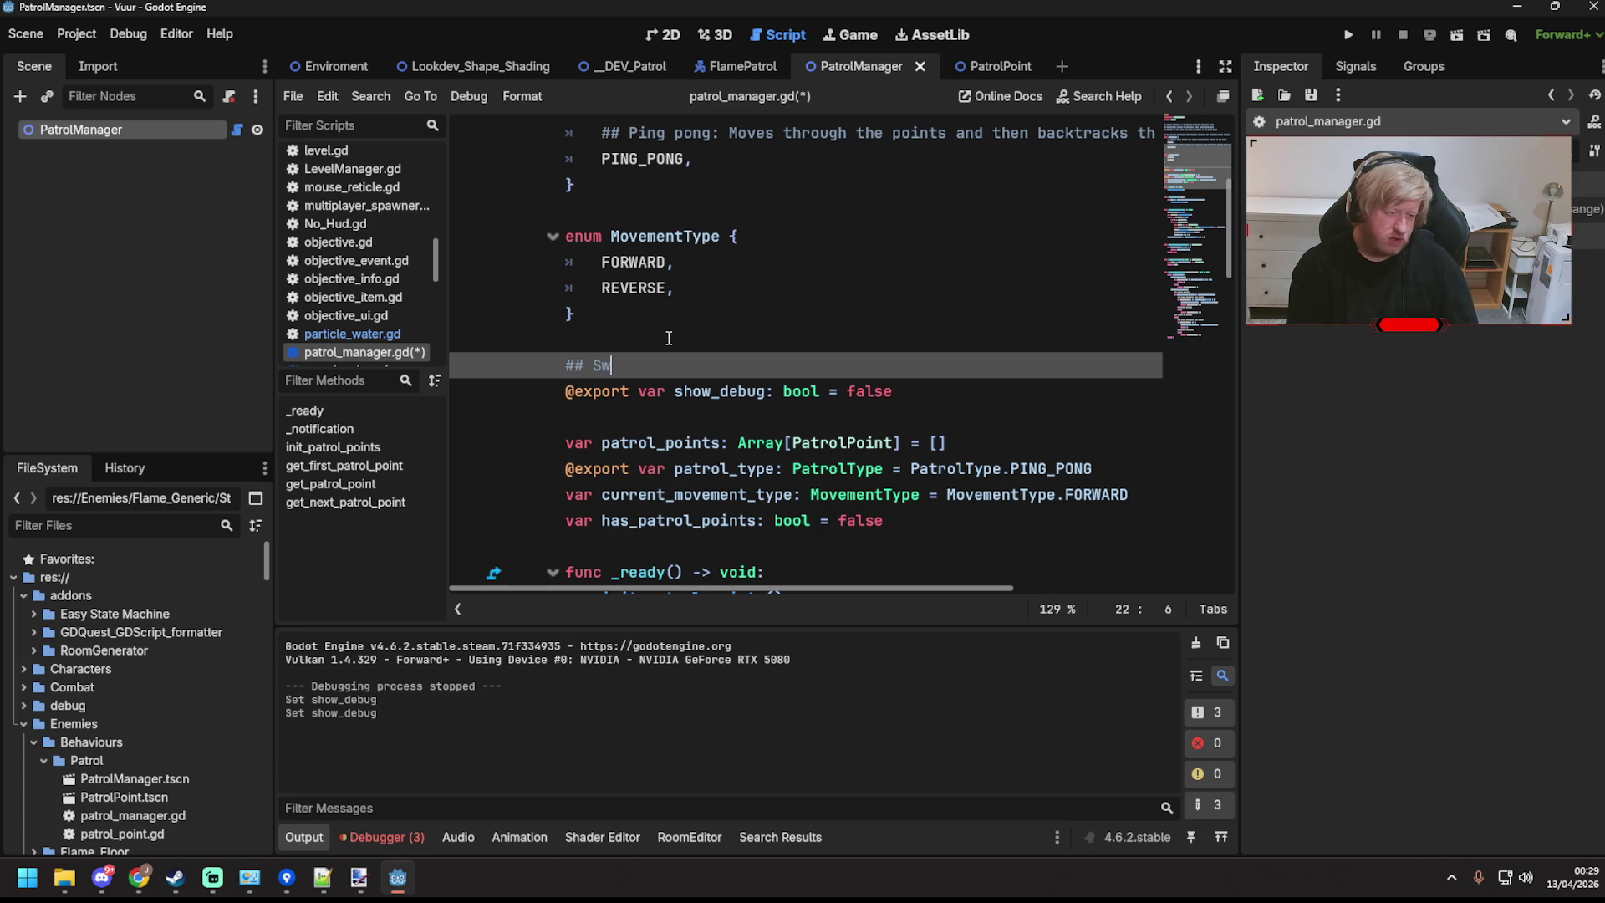
{"action": "key", "text": "BackSpace"}
{"action": "type", "text": "hows"}
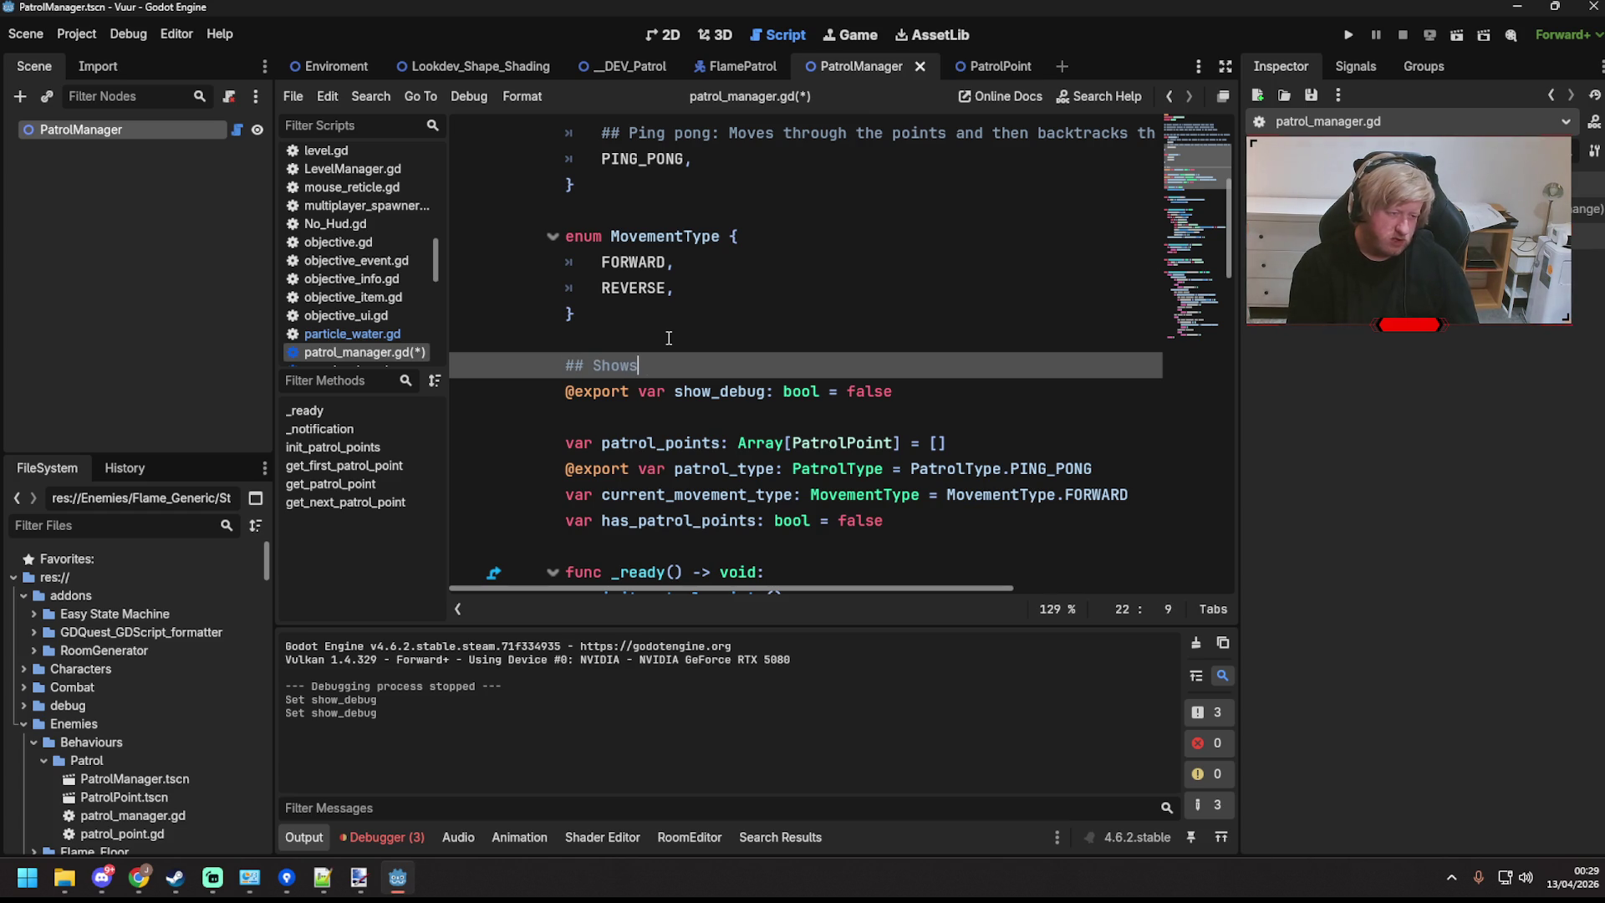
{"action": "type", "text": "arkers"}
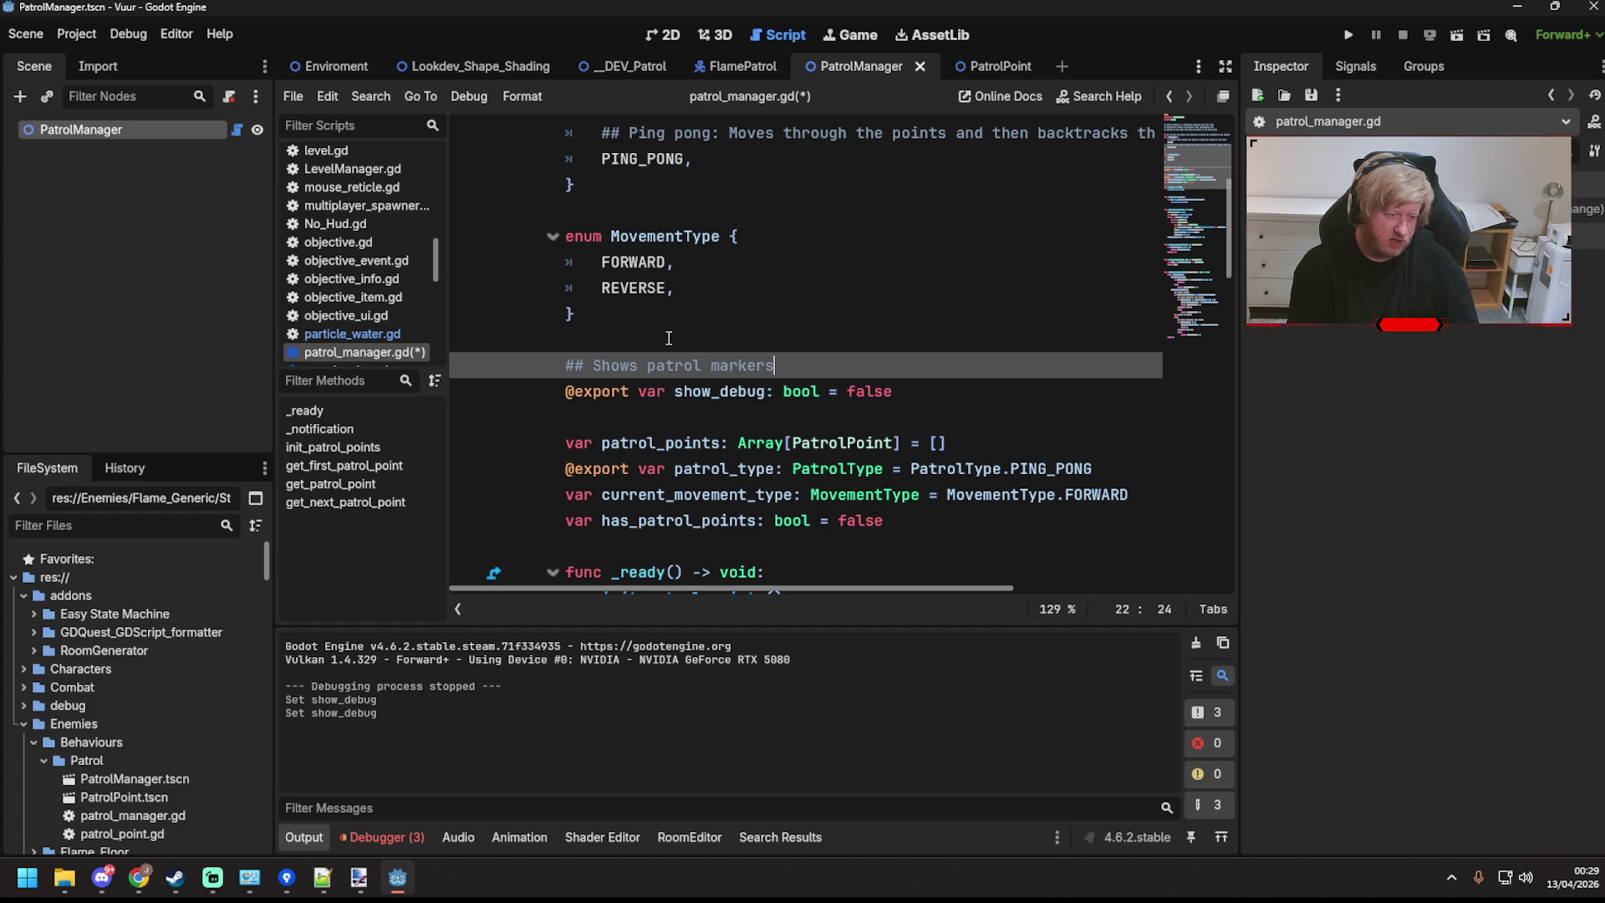
{"action": "type", "text": "rder labels in-game"}
{"action": "key", "text": "ctrl+s"}
Add a comment line for the patrol type variable below patrol_points and save
{"action": "scroll", "coordinate": [919, 395], "scroll_direction": "down", "scroll_amount": 4}
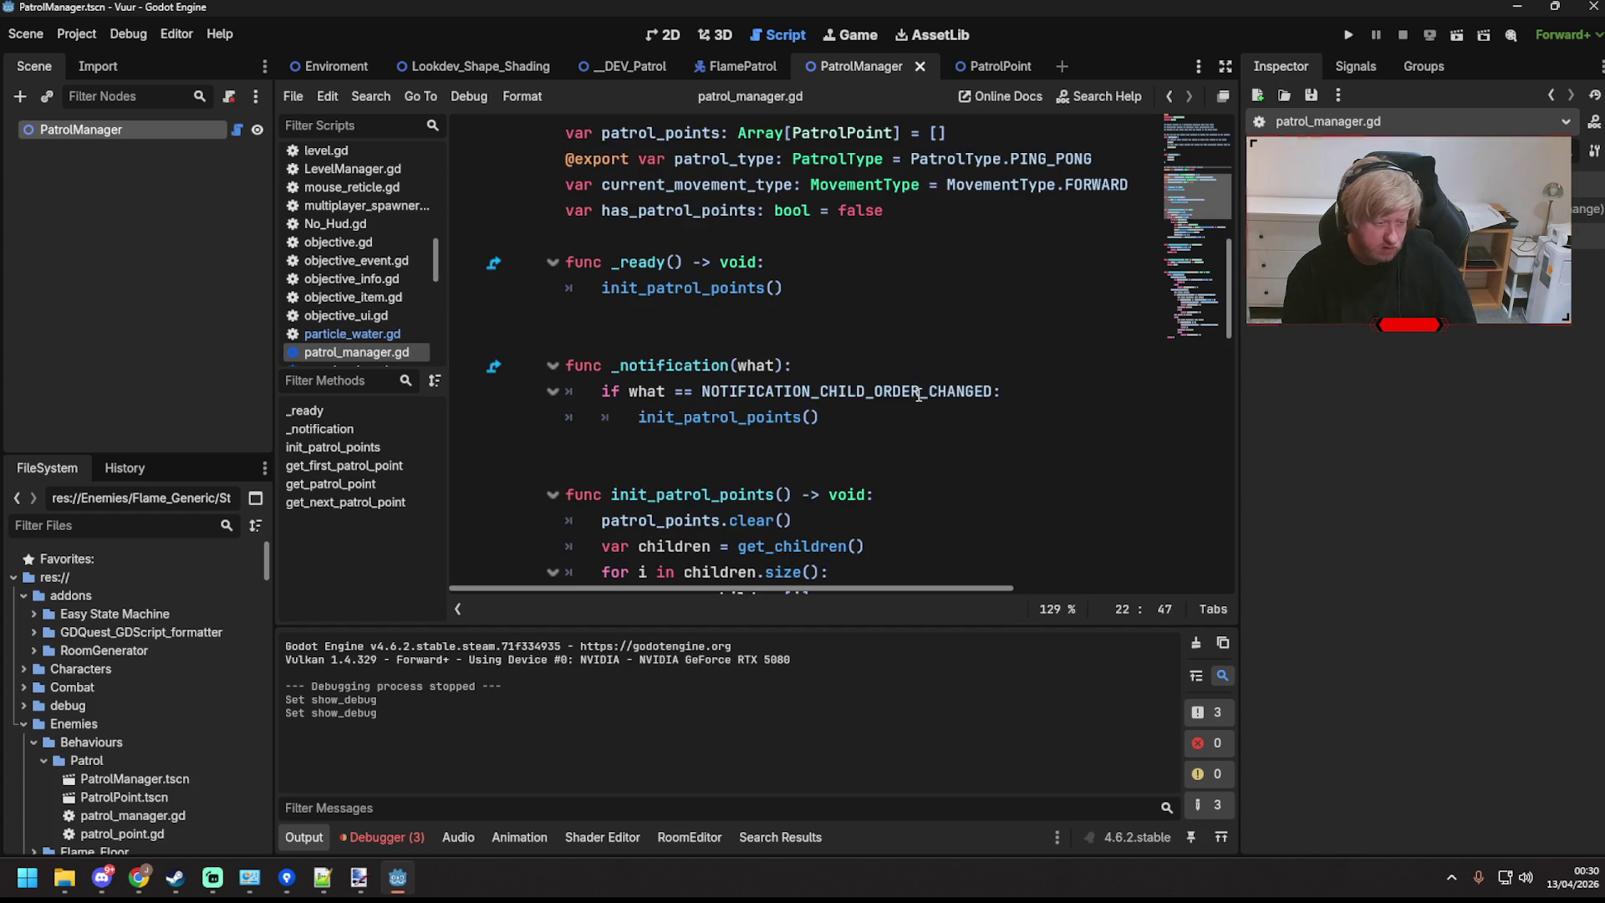
{"action": "scroll", "coordinate": [880, 260], "scroll_direction": "up", "scroll_amount": 1}
{"action": "left_click", "coordinate": [957, 265]}
{"action": "left_click", "coordinate": [928, 286]}
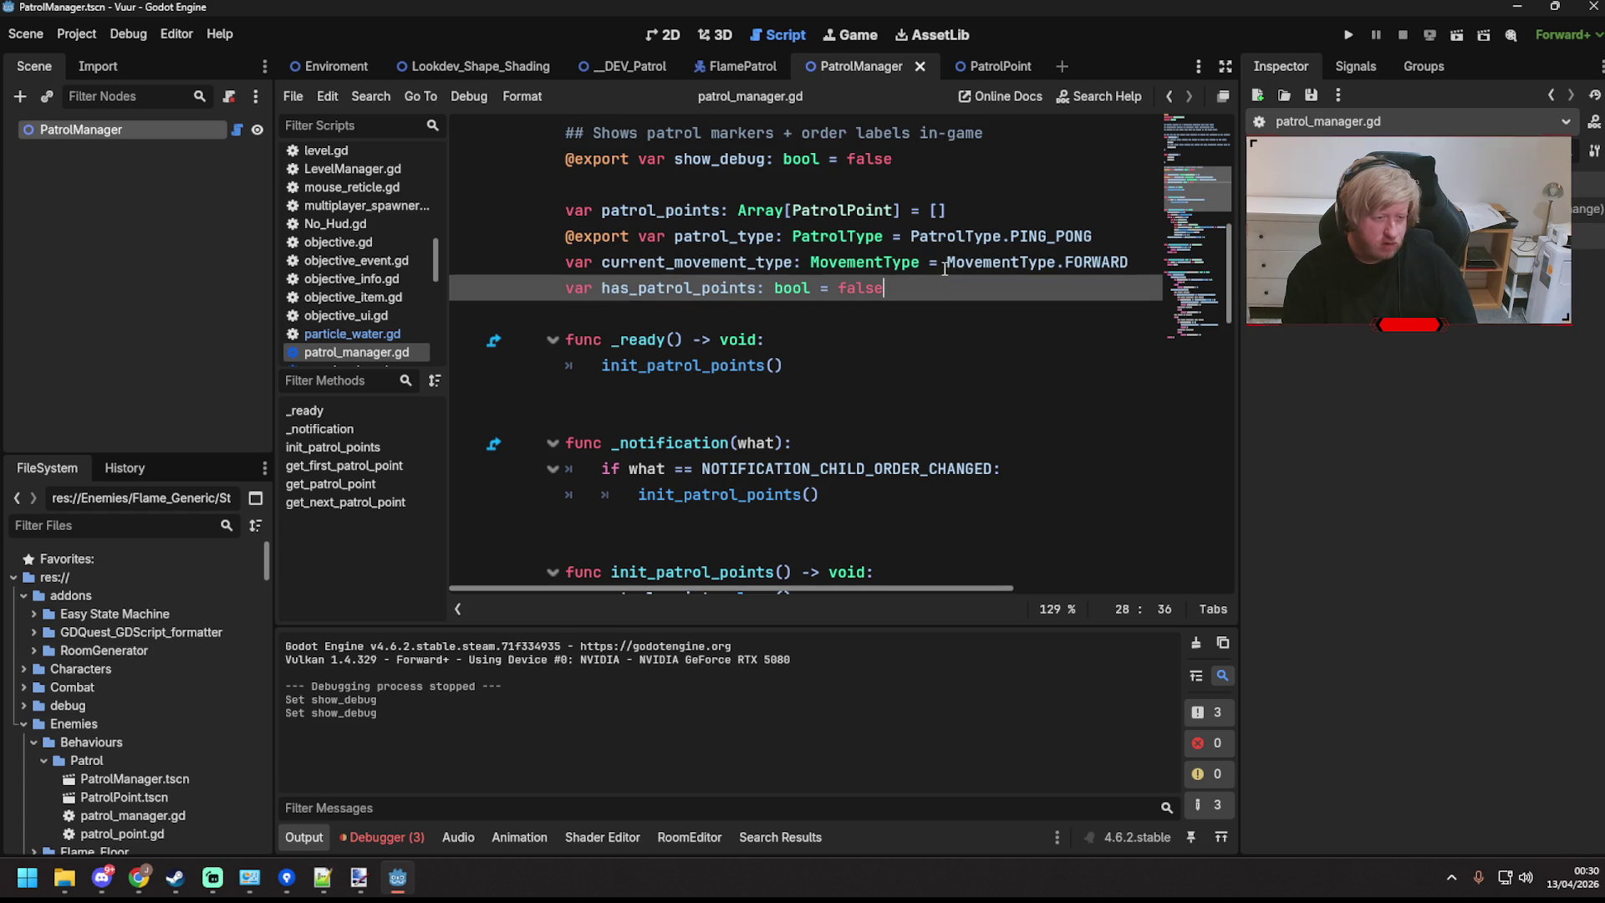
{"action": "left_click", "coordinate": [976, 215]}
{"action": "key", "text": "Return"}
{"action": "key", "text": "Return"}
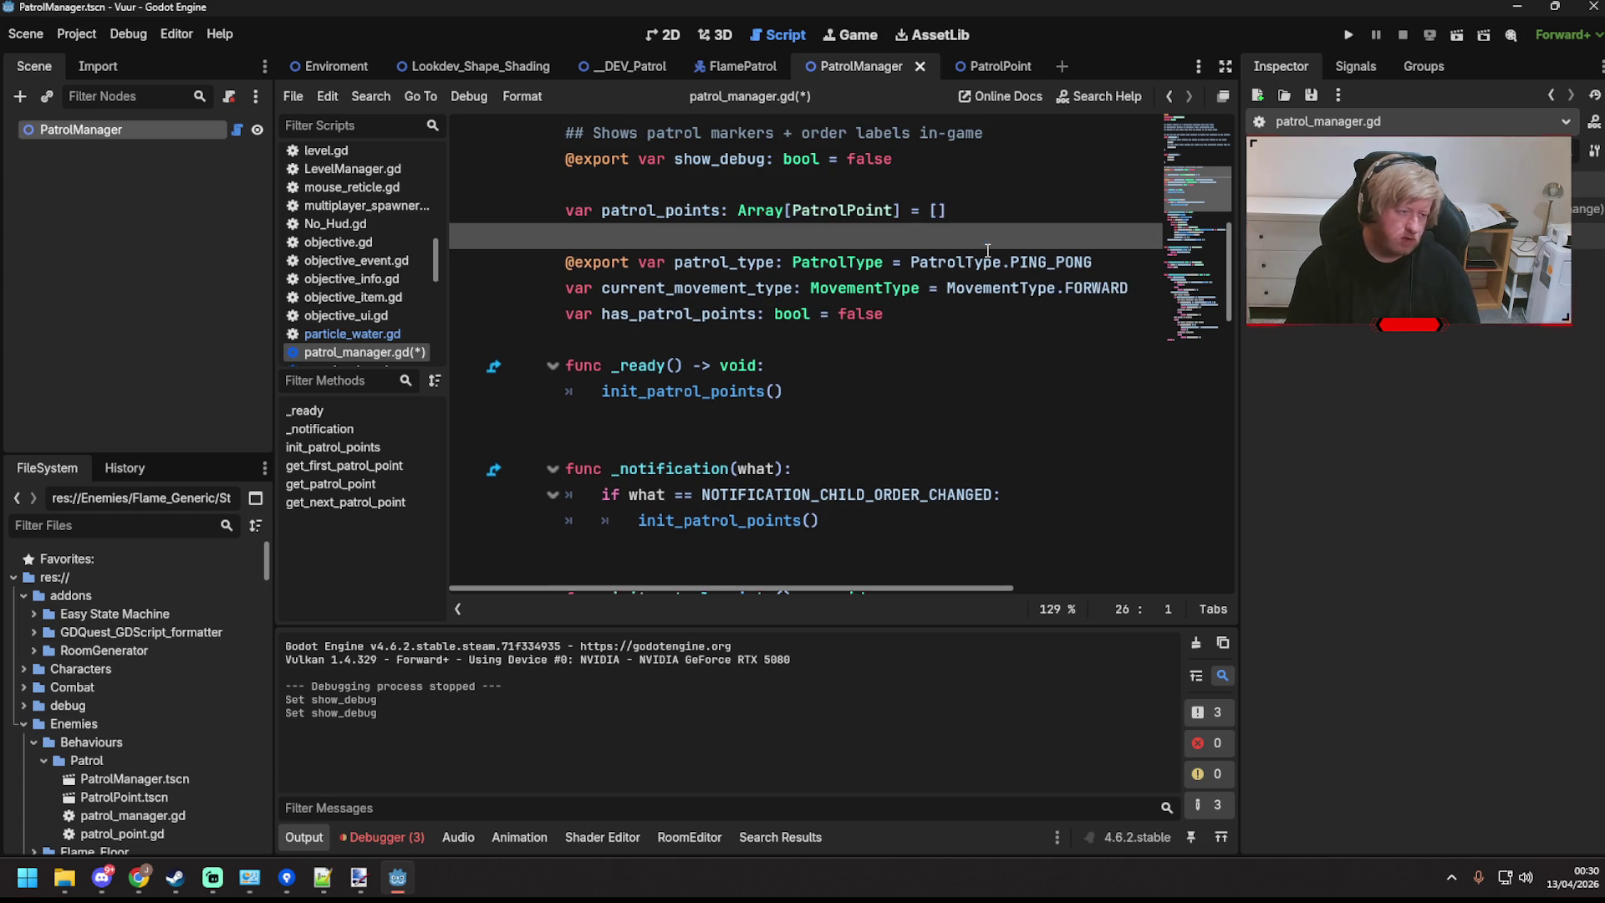
{"action": "type", "text": "## Selected"}
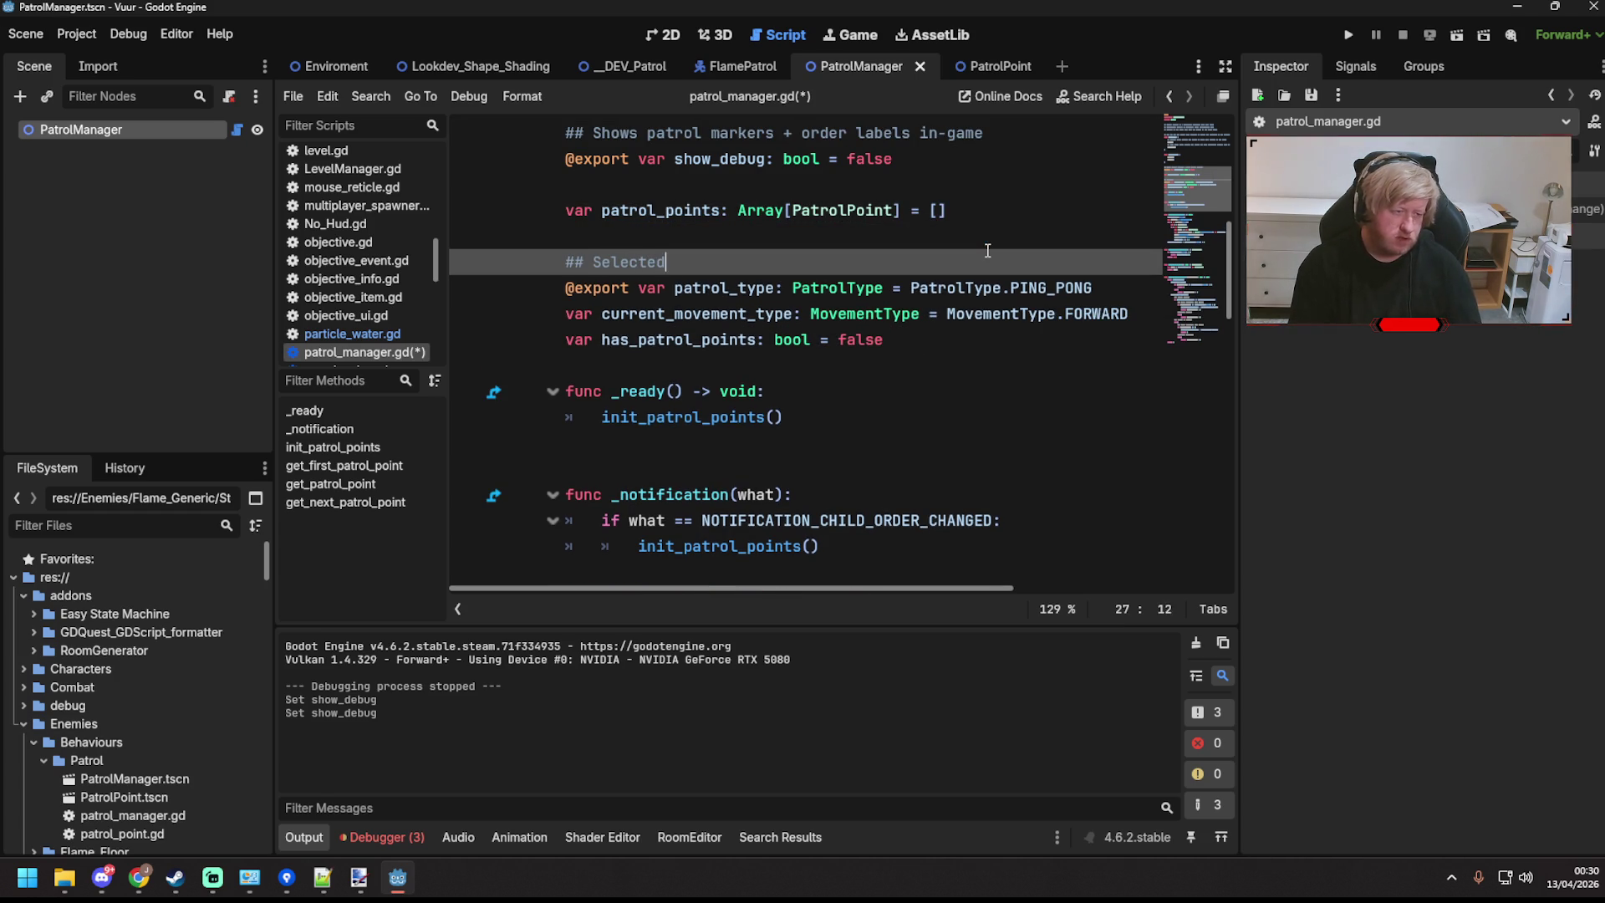
{"action": "type", "text": "ype"}
{"action": "key", "text": "ctrl+s"}
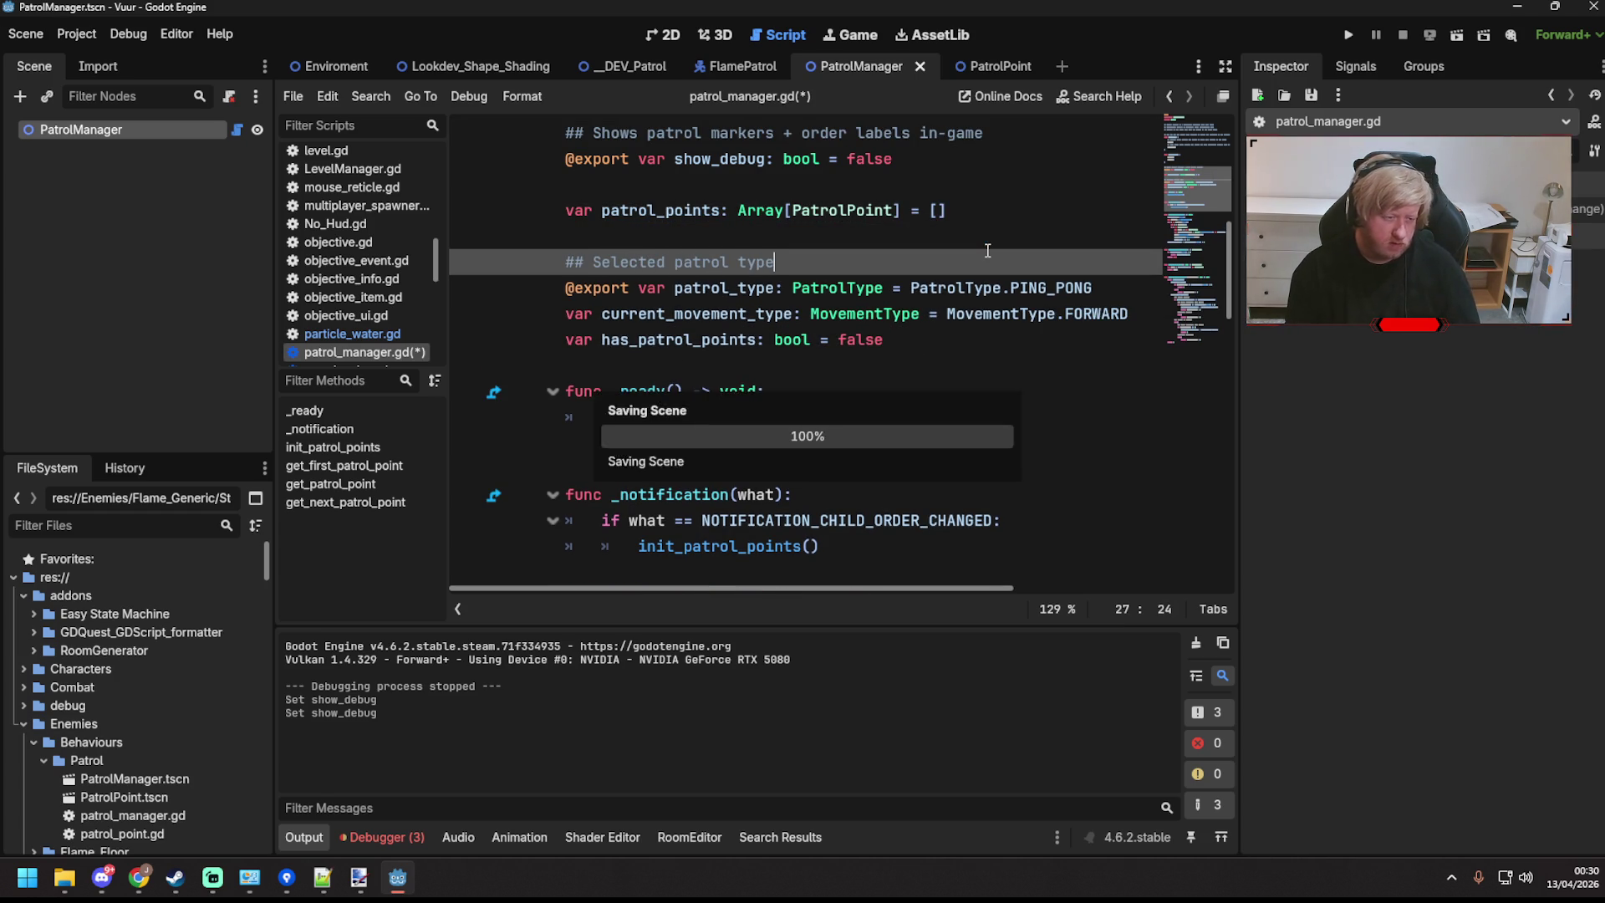
Add a comment on moving forwards or backwards above current_movement_type and save
{"action": "left_click", "coordinate": [1133, 284]}
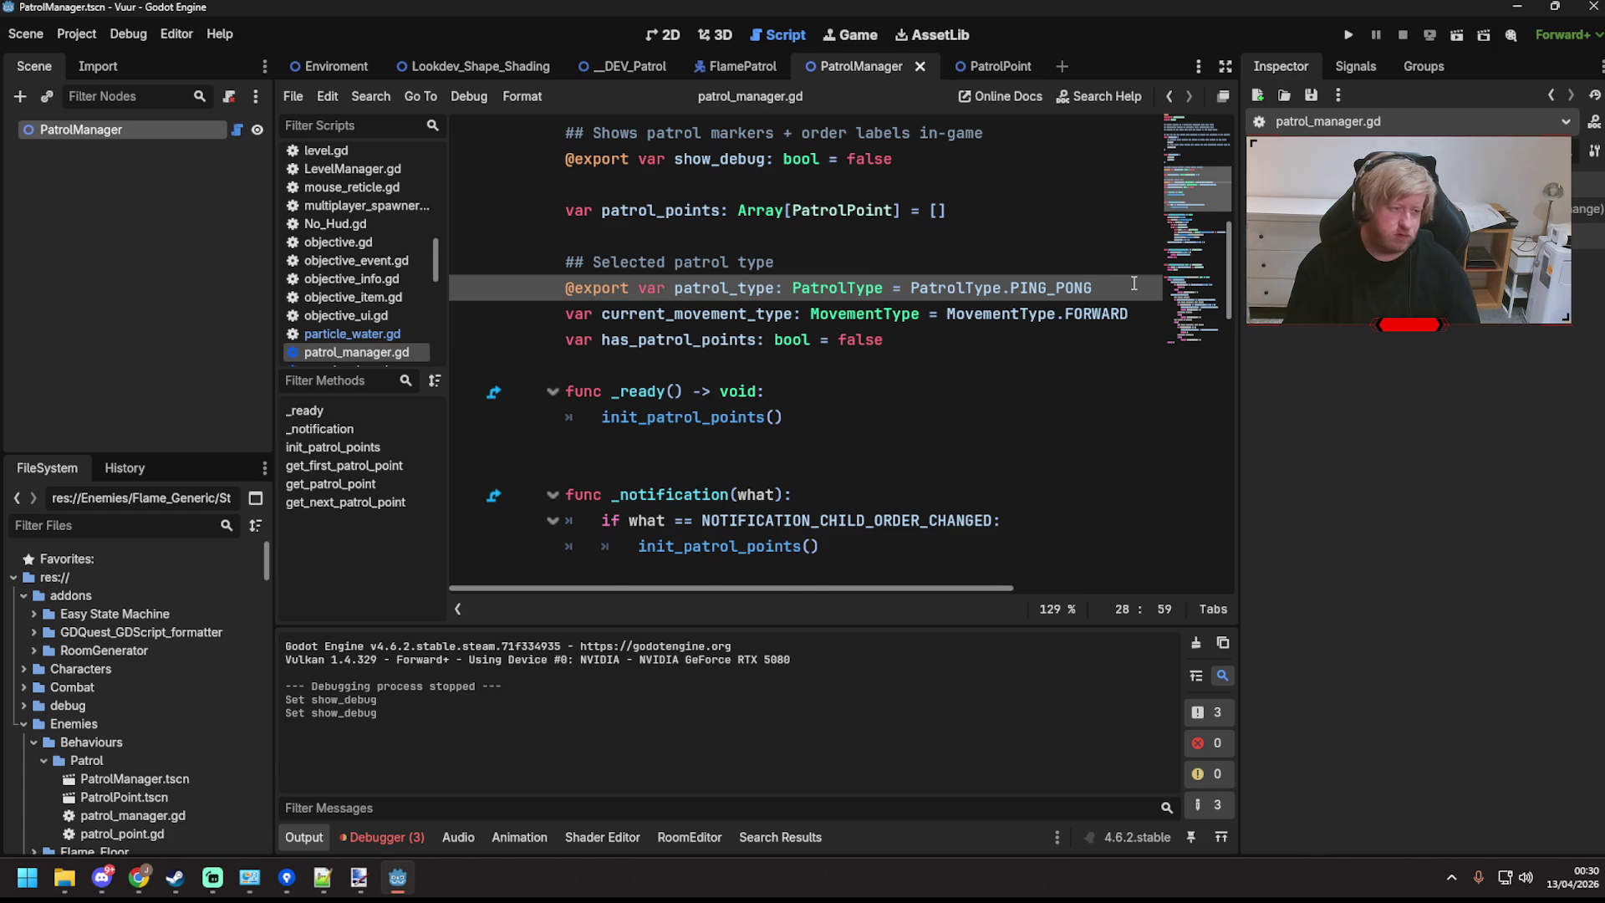
{"action": "key", "text": "Return"}
{"action": "key", "text": "Return"}
{"action": "type", "text": "# Whether it"}
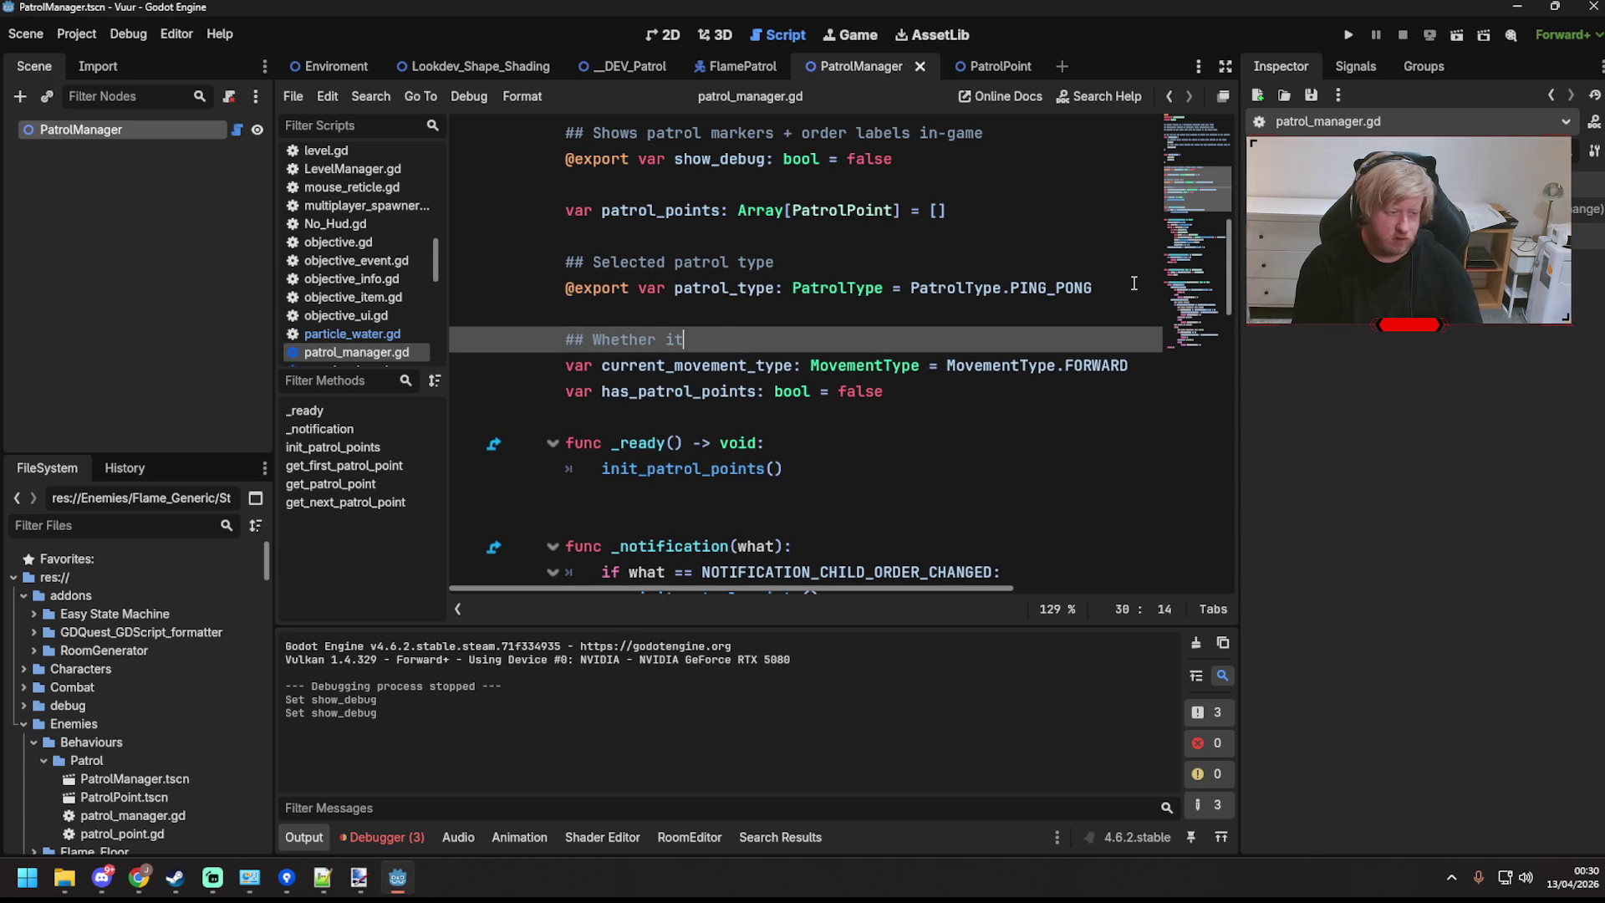
{"action": "type", "text": "ing forwar"}
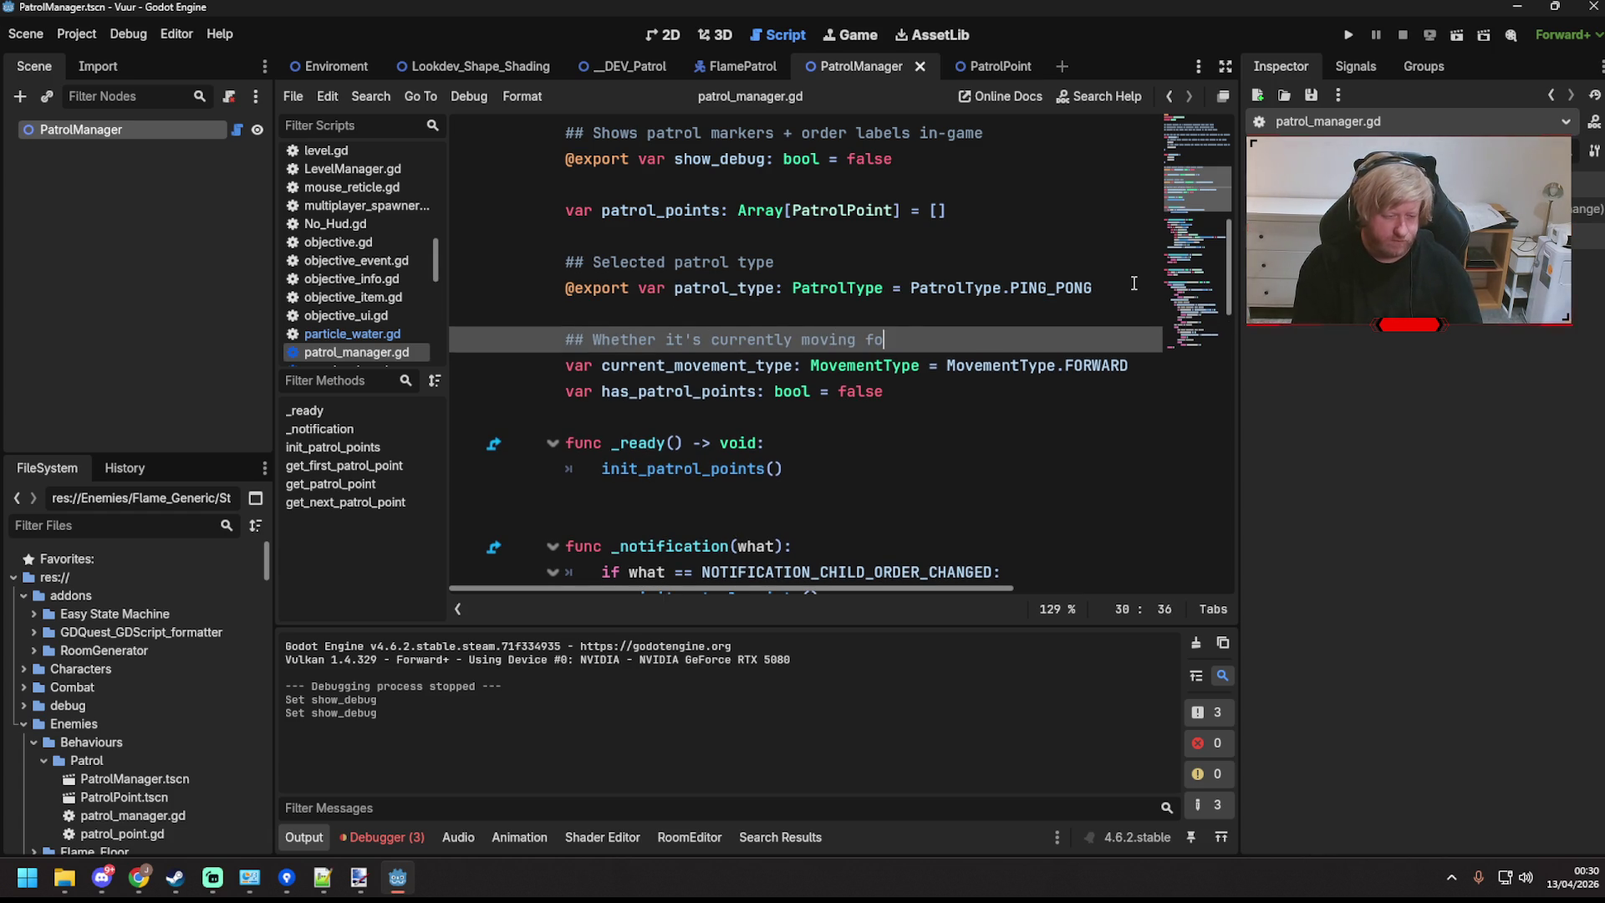
{"action": "type", "text": " backwards"}
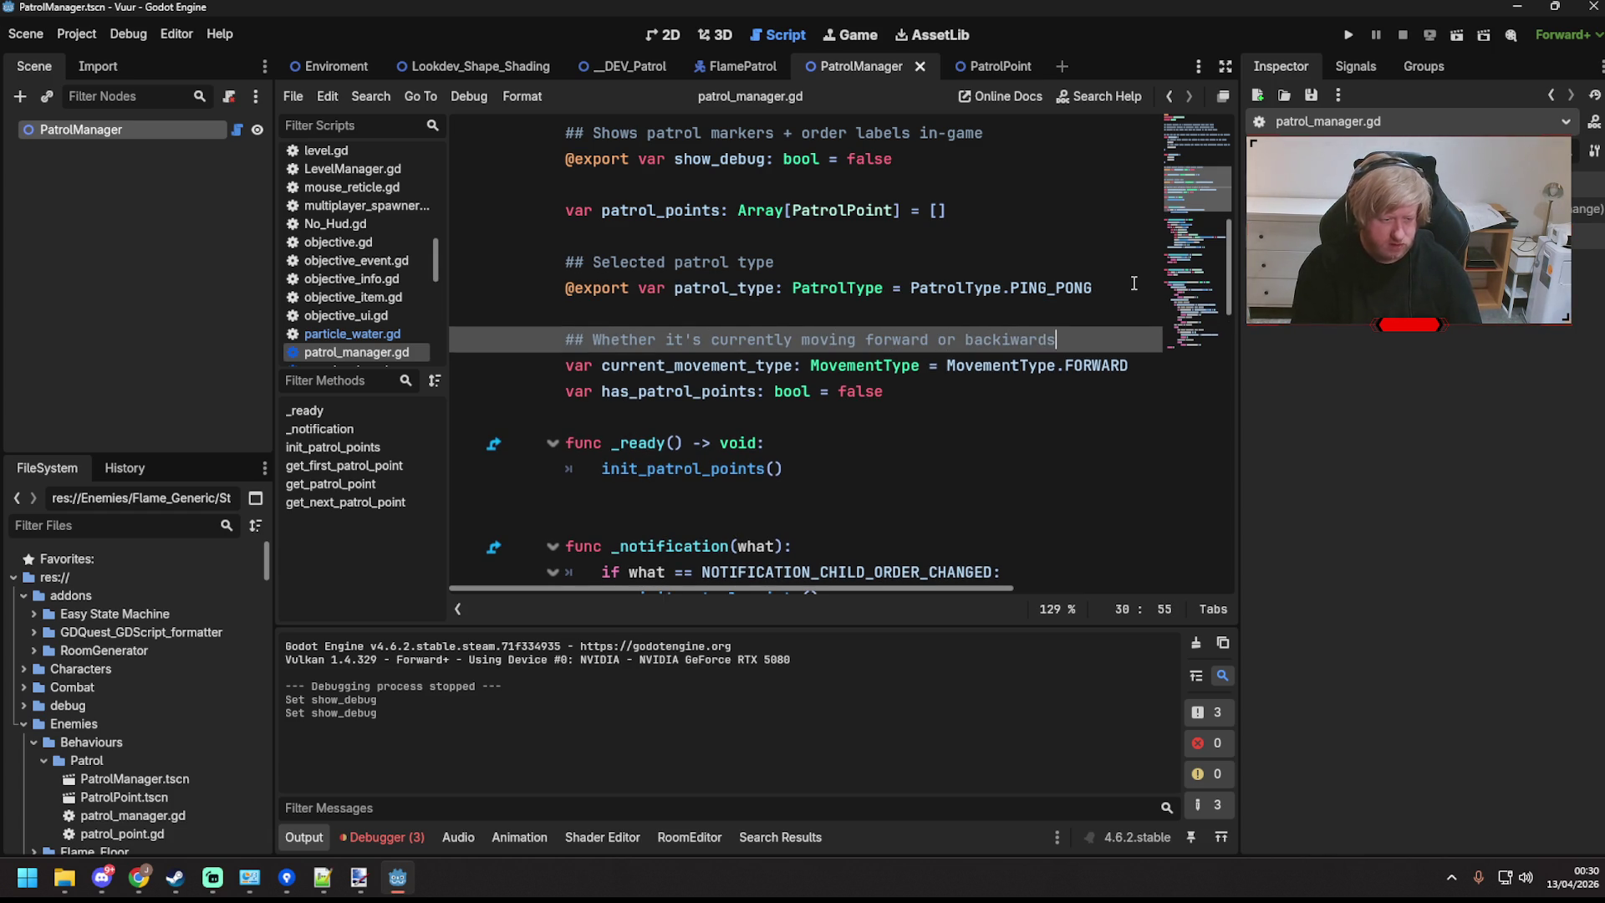
{"action": "key", "text": "BackSpace"}
{"action": "key", "text": "BackSpace"}
{"action": "key", "text": "BackSpace"}
{"action": "type", "text": "ward"}
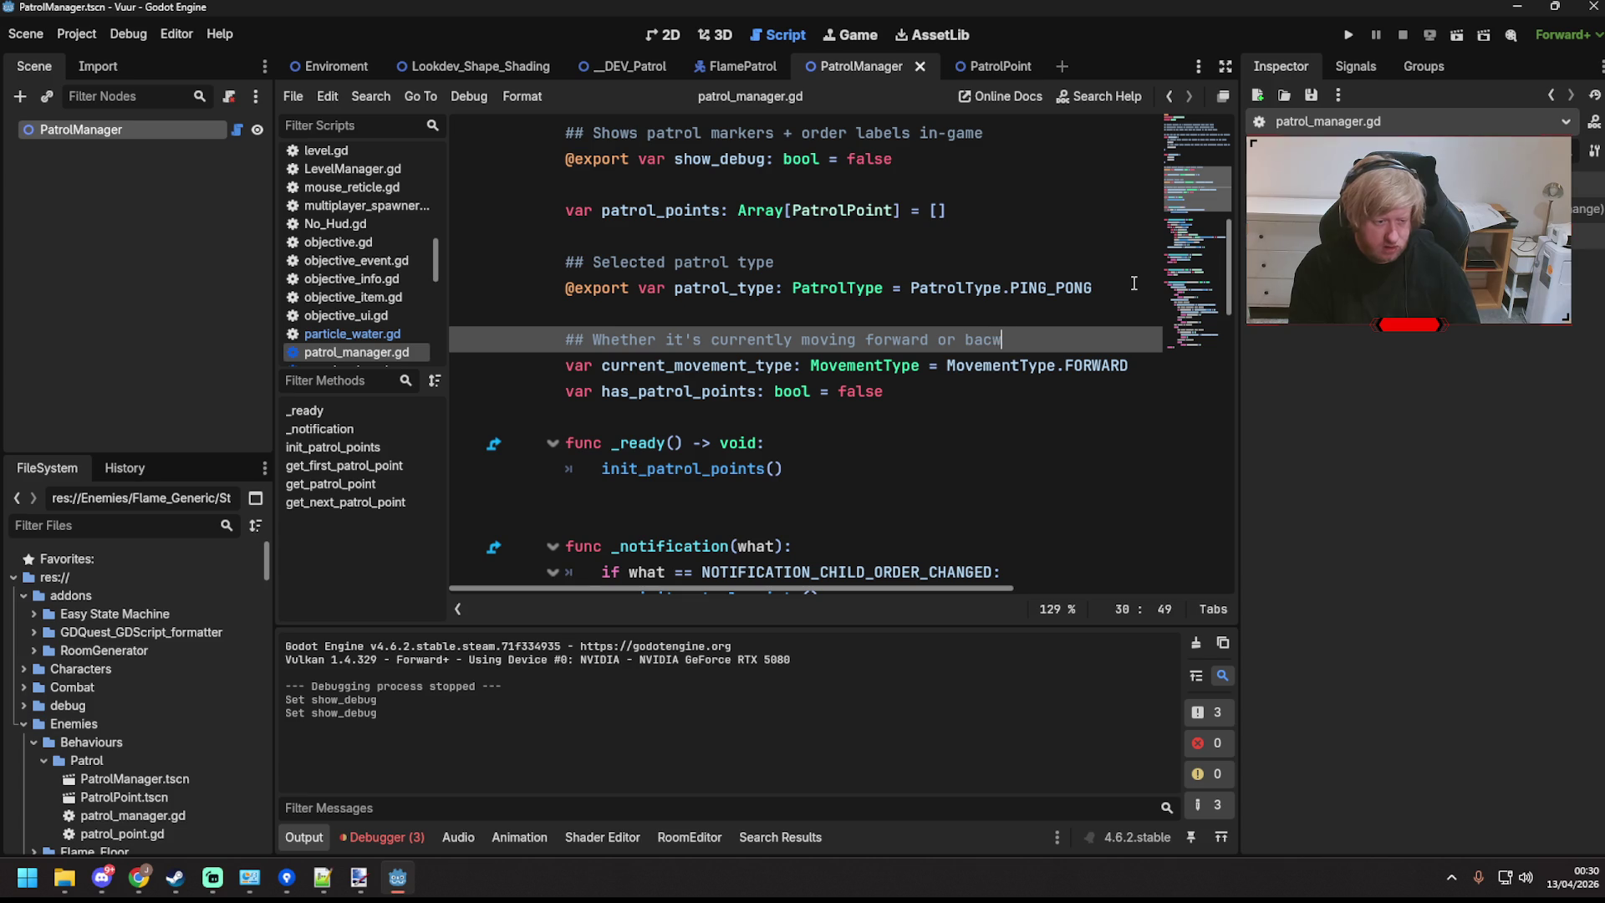
{"action": "type", "text": "s"}
{"action": "key", "text": "ctrl+s"}
Add the 'Helper boolean for if patrol has points' doc comment above has_patrol_points and save
{"action": "scroll", "coordinate": [1044, 237], "scroll_direction": "down", "scroll_amount": 2}
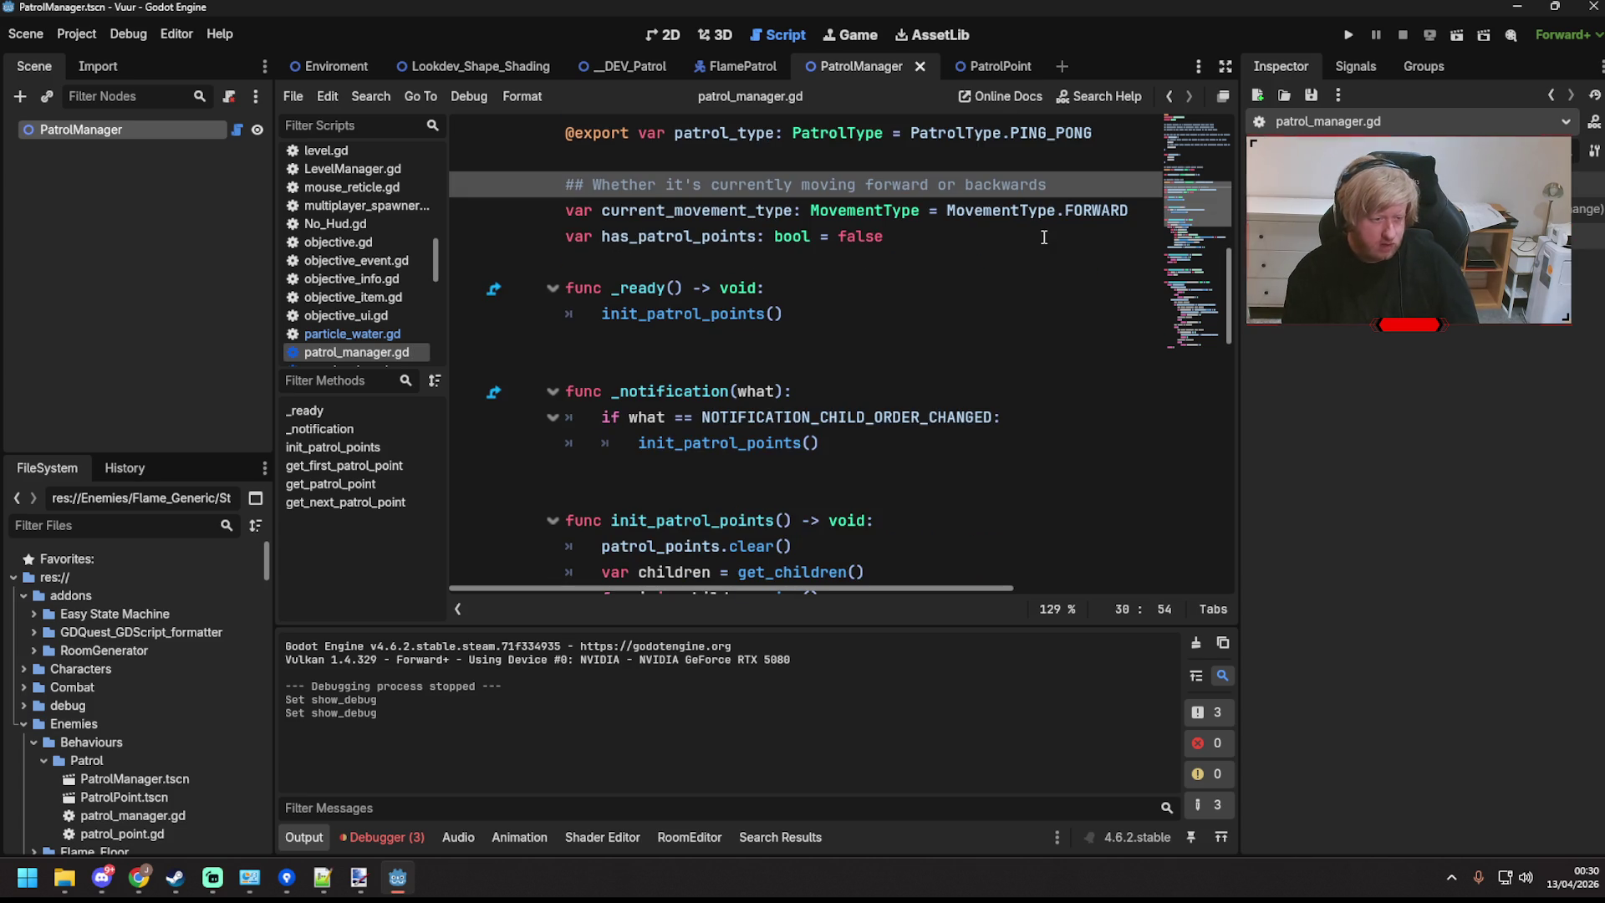
{"action": "left_click", "coordinate": [923, 235]}
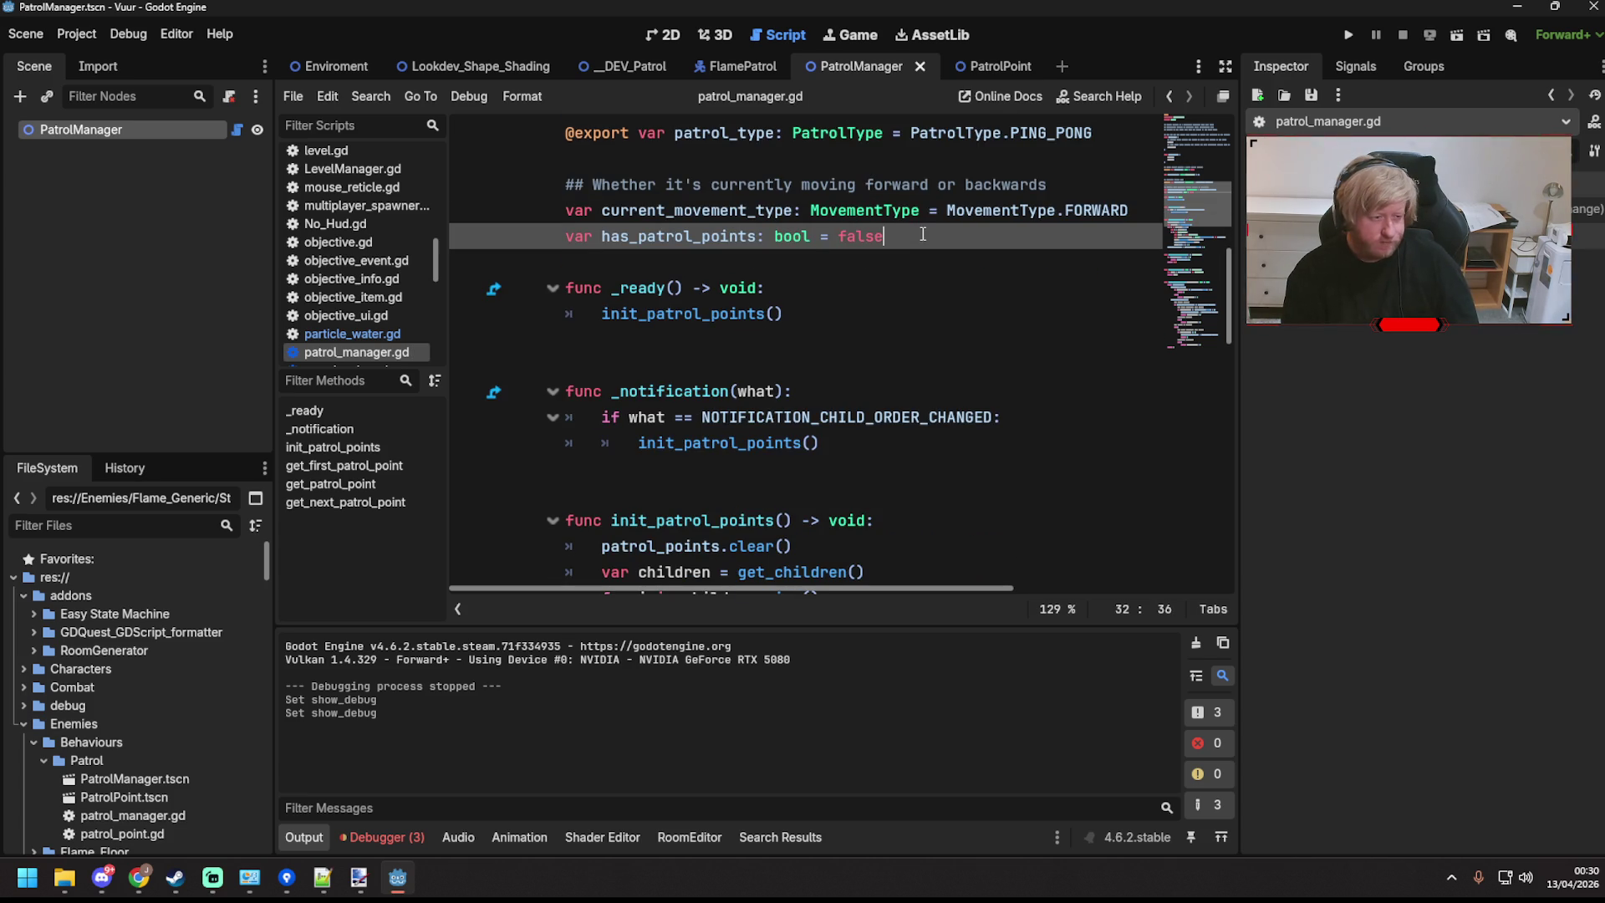
{"action": "left_click", "coordinate": [1134, 210]}
{"action": "key", "text": "Return"}
{"action": "type", "text": "##"}
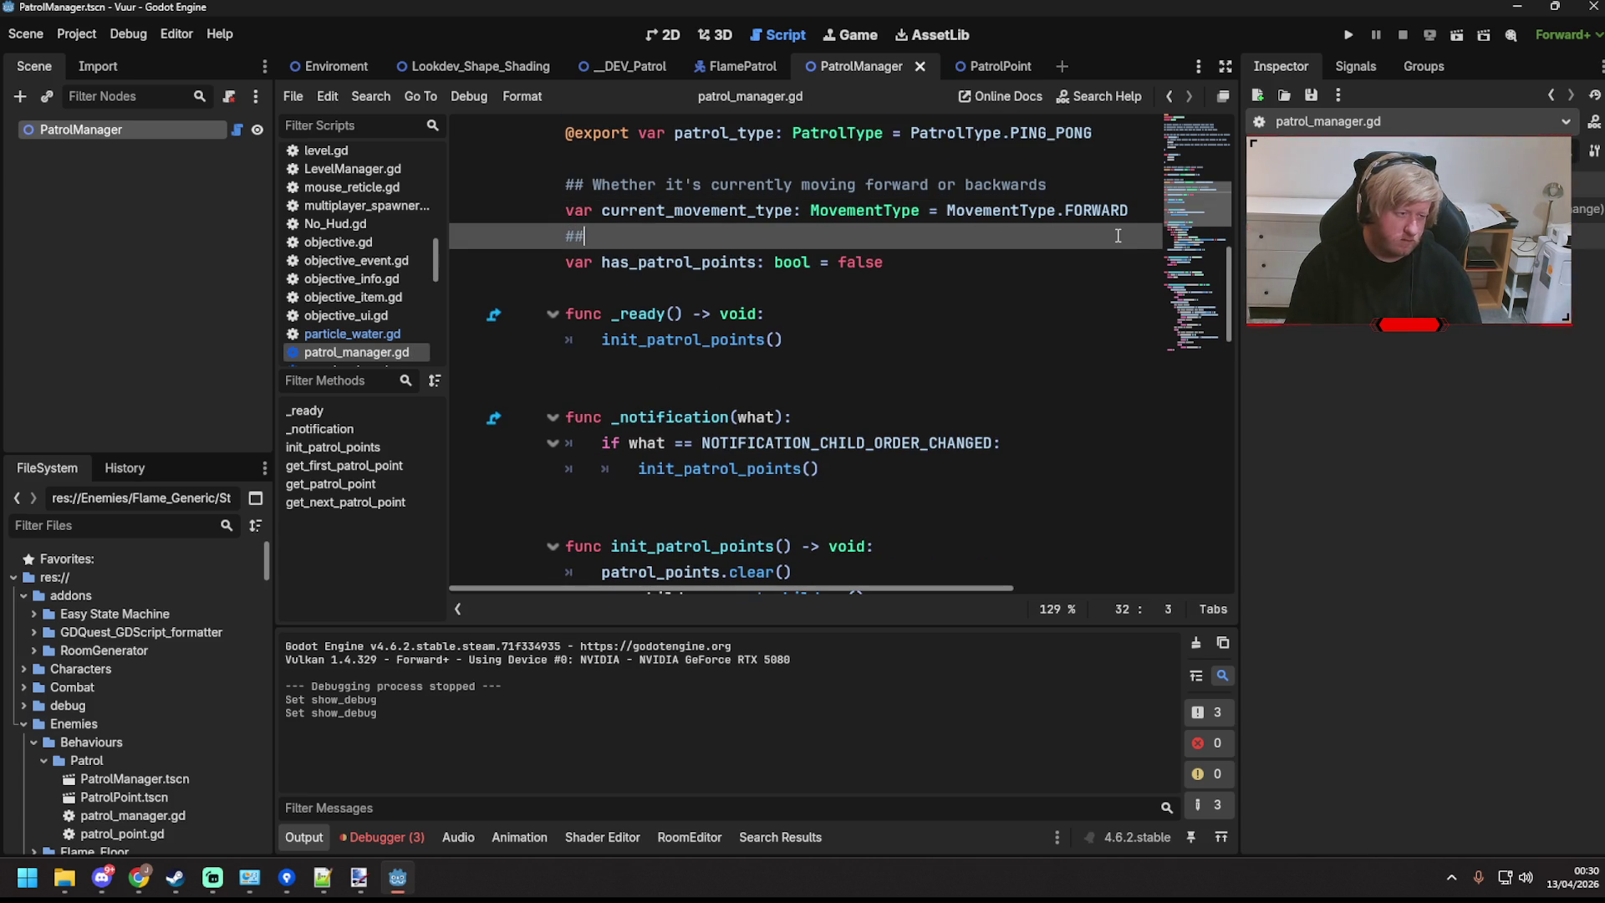
{"action": "type", "text": "Helpe"}
{"action": "type", "text": "for "}
{"action": "type", "text": "atrol"}
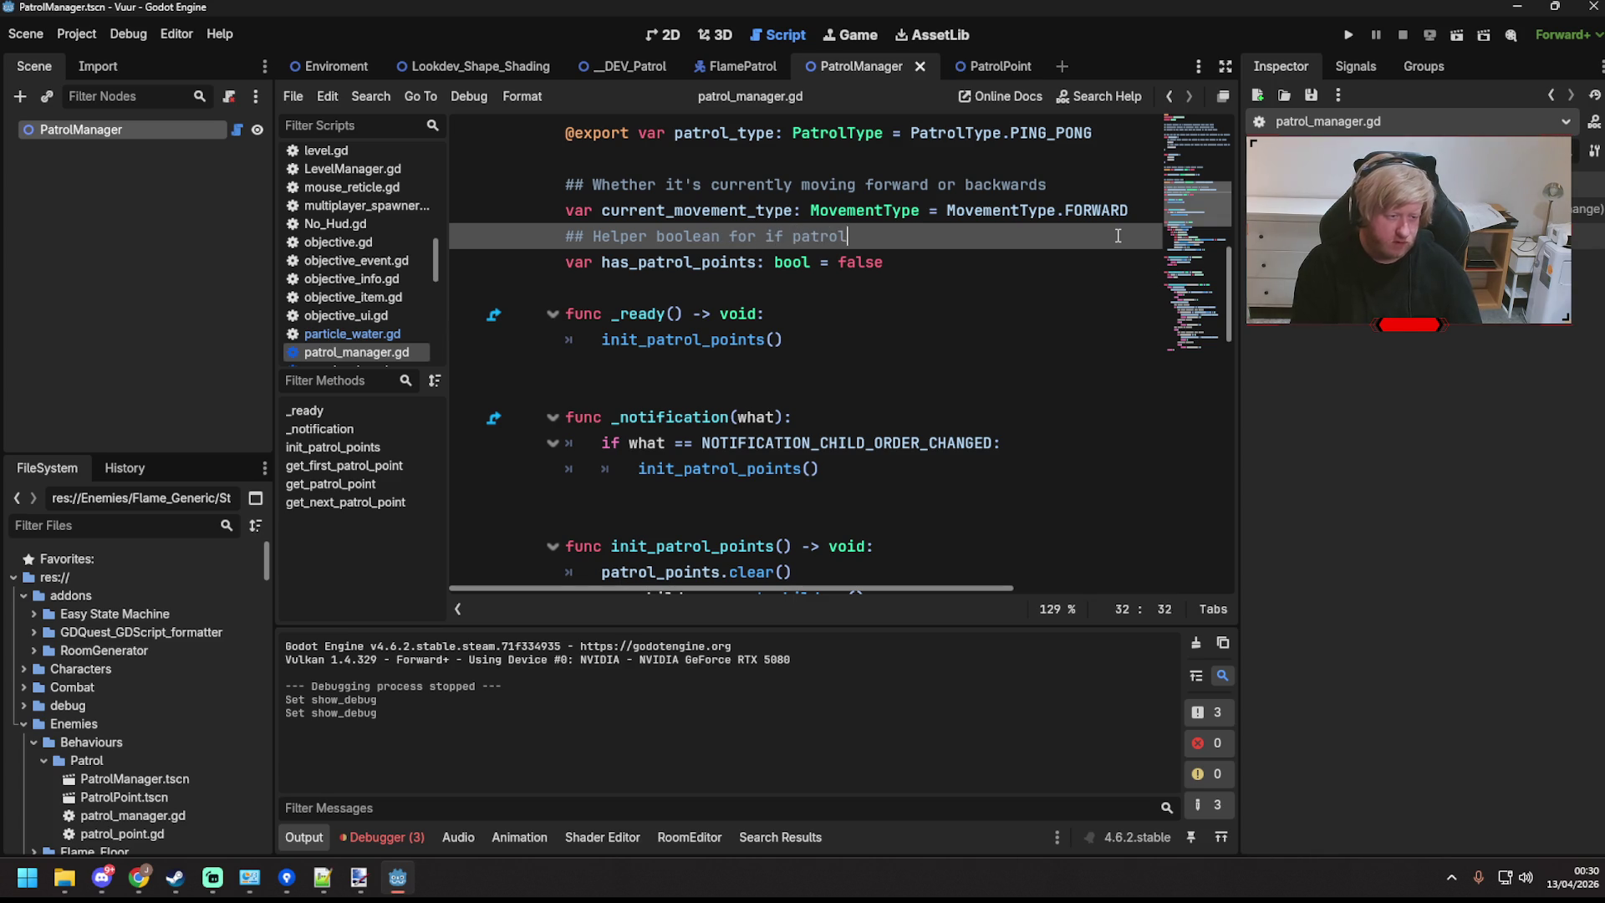
{"action": "type", "text": "ints"}
{"action": "key", "text": "ctrl+s"}
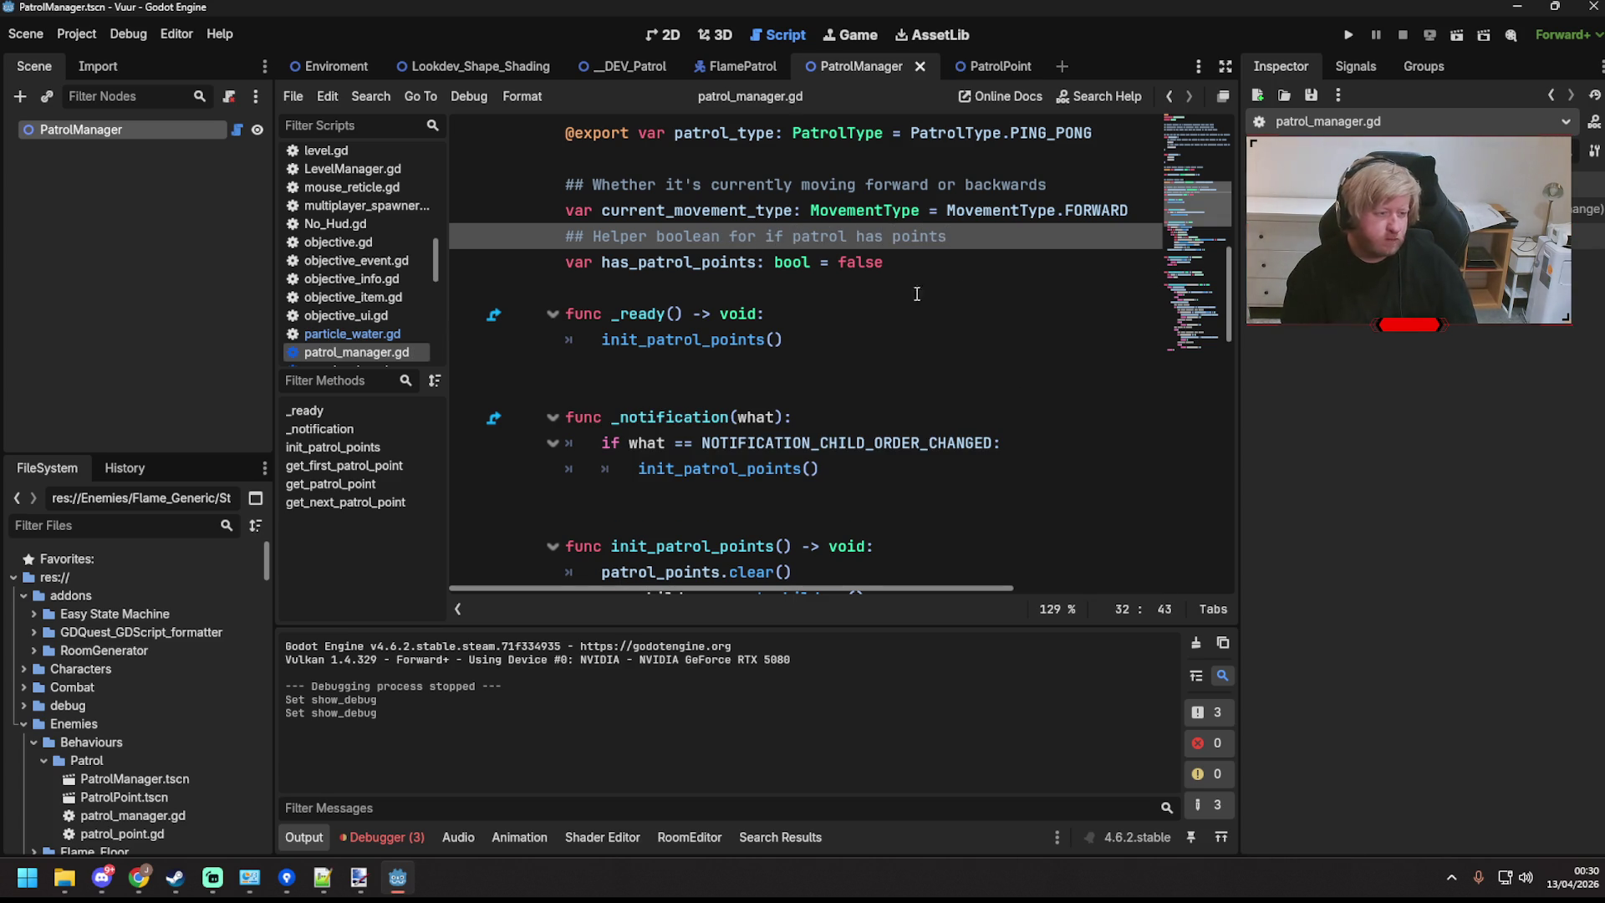
{"action": "scroll", "coordinate": [1117, 236], "scroll_direction": "down", "scroll_amount": 5}
{"action": "scroll", "coordinate": [553, 114], "scroll_direction": "up", "scroll_amount": 7}
Lint patrol_manager.gd (three NO-ELSE-RETURN warnings), reorder its code and save it
{"action": "left_click", "coordinate": [521, 96]}
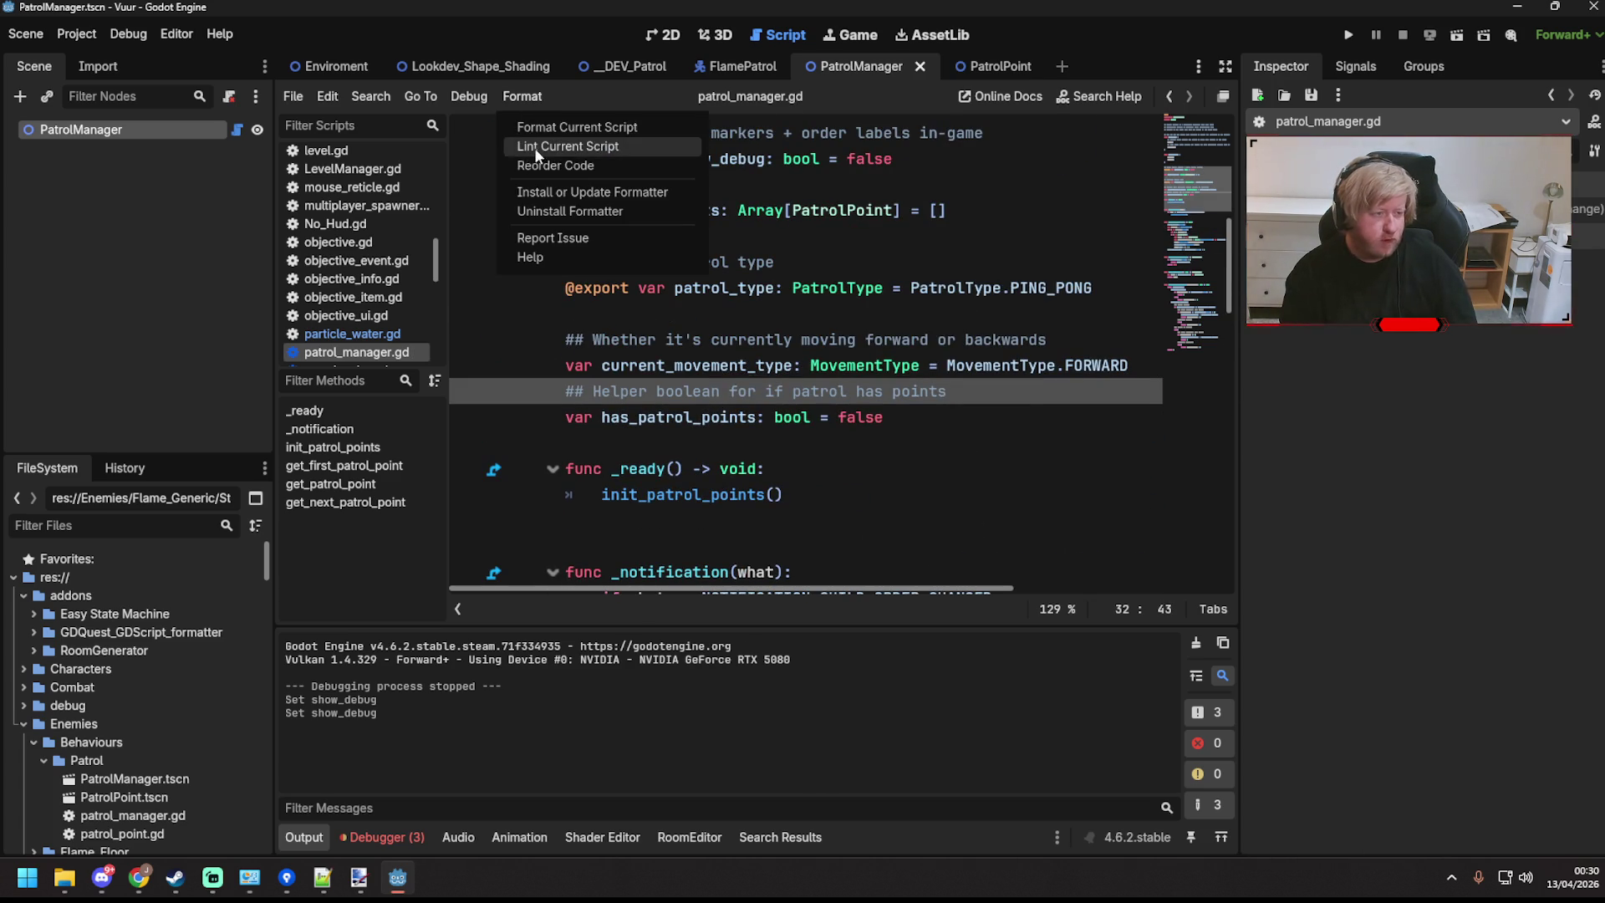
{"action": "left_click", "coordinate": [552, 147]}
{"action": "left_click", "coordinate": [519, 95]}
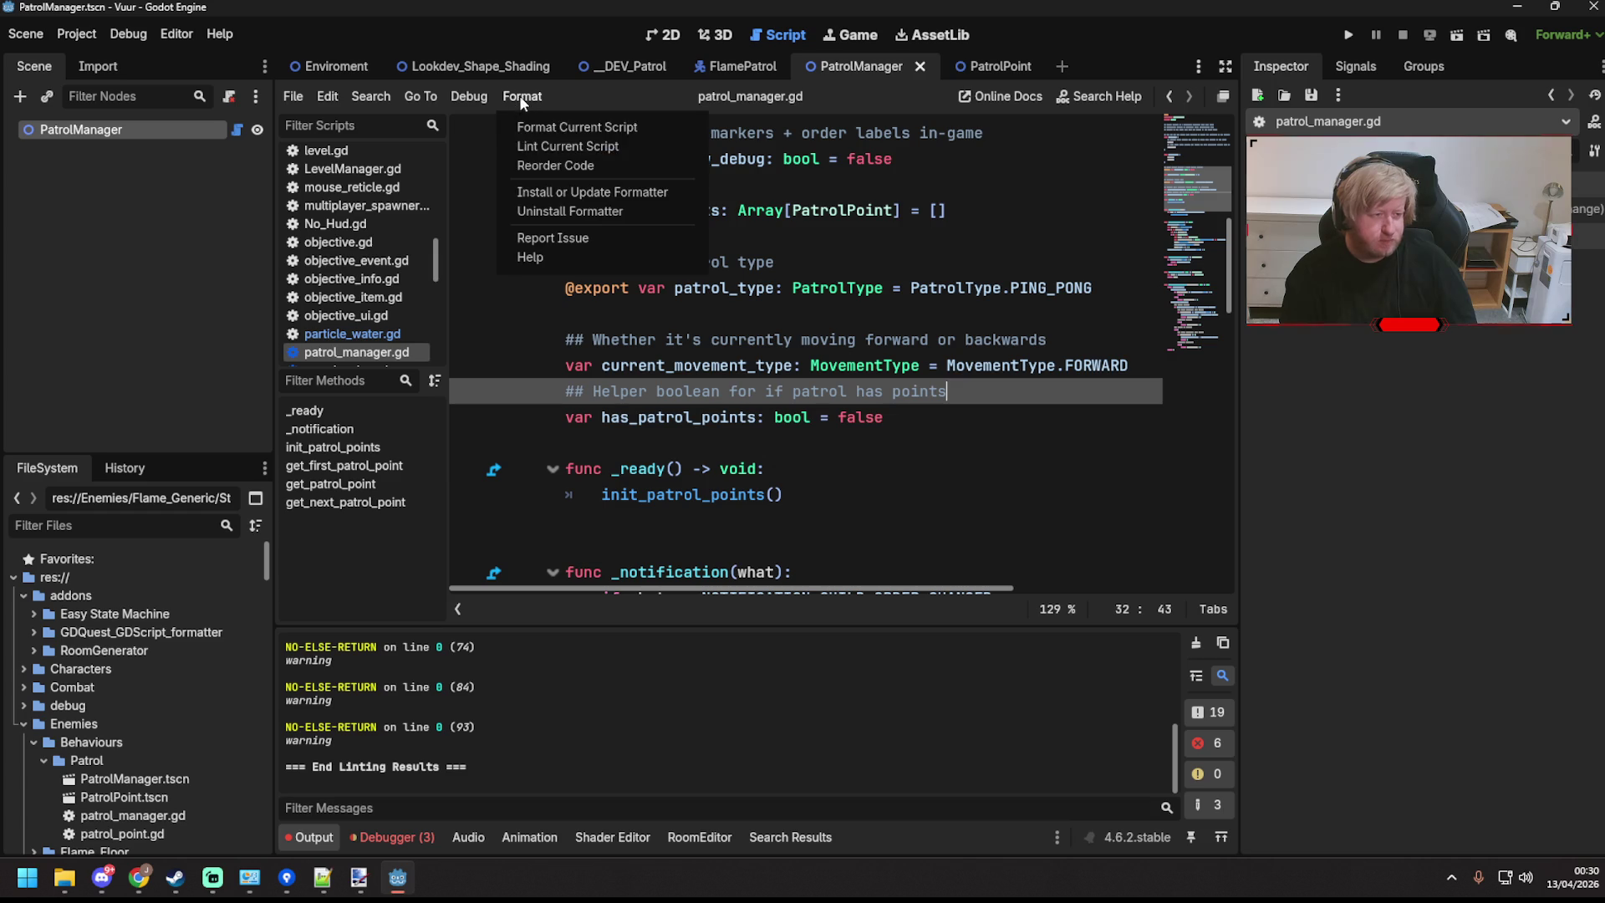
{"action": "left_click", "coordinate": [550, 166]}
{"action": "scroll", "coordinate": [731, 367], "scroll_direction": "up", "scroll_amount": 4}
{"action": "key", "text": "ctrl+s"}
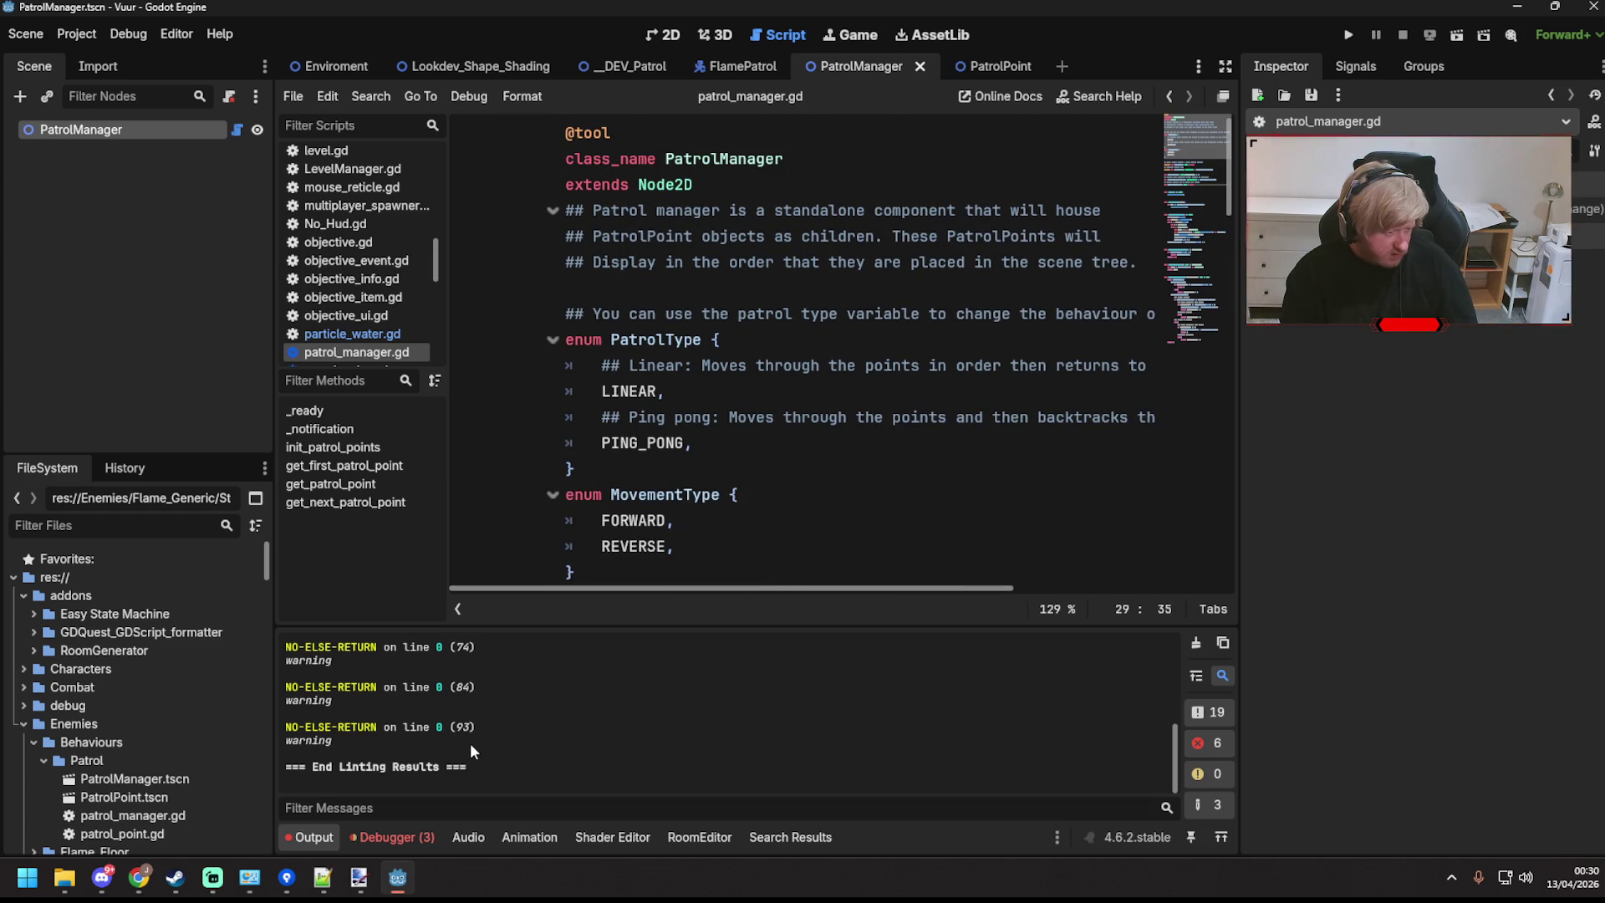
{"action": "scroll", "coordinate": [469, 742], "scroll_direction": "up", "scroll_amount": 1}
{"action": "scroll", "coordinate": [753, 377], "scroll_direction": "down", "scroll_amount": 12}
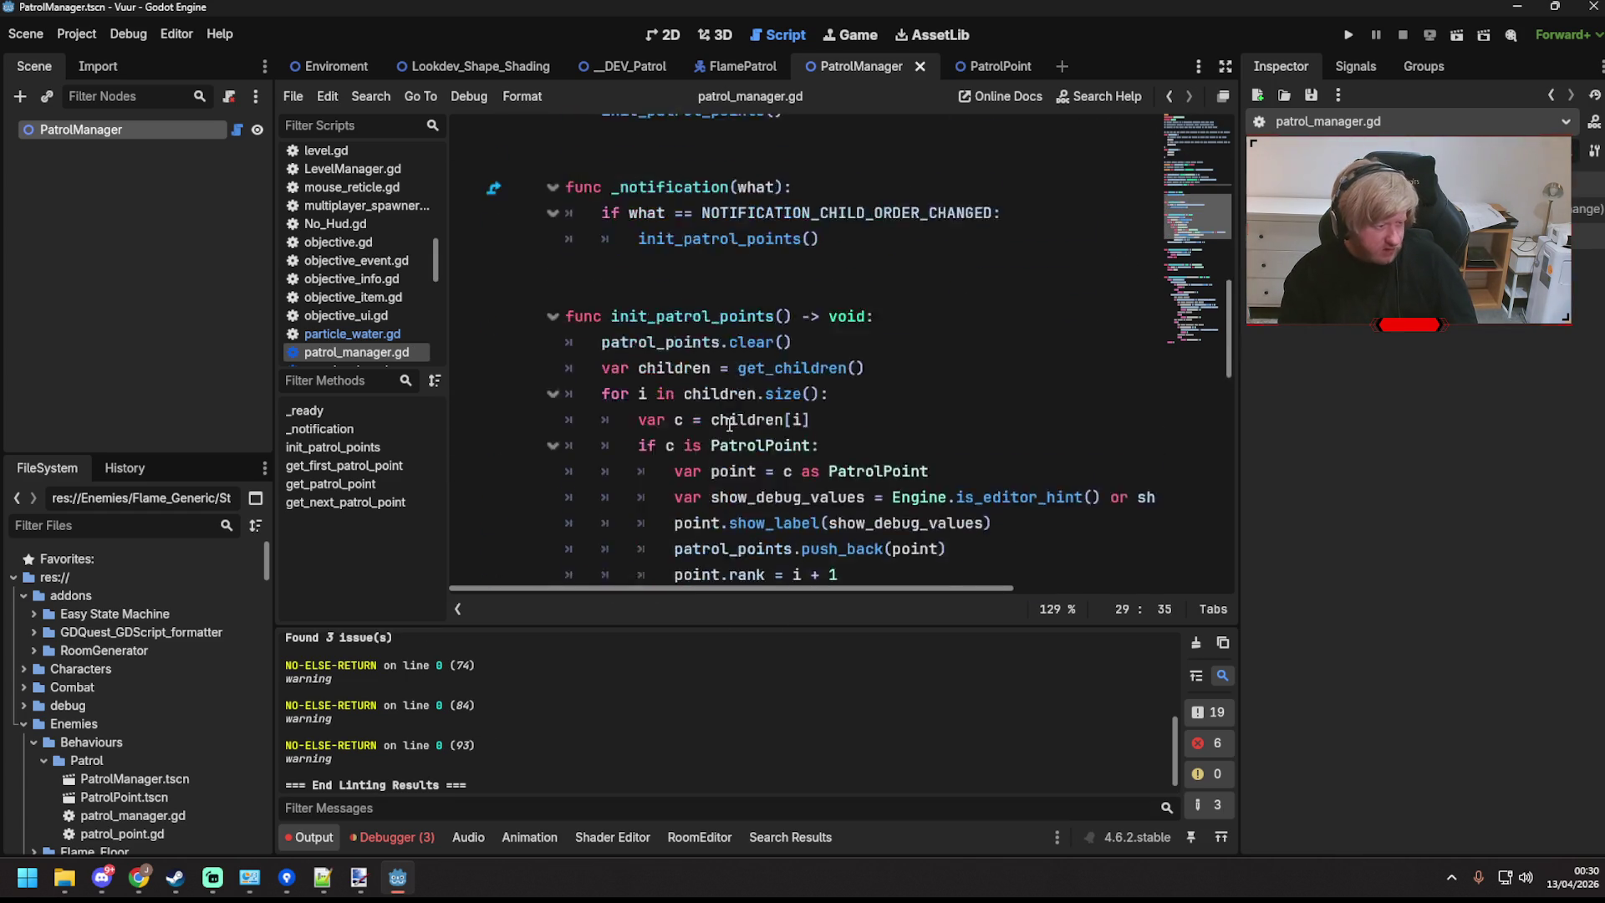
Glance at objective_ui.gd and particle_water.gd, then scroll back through patrol_manager.gd
{"action": "left_click", "coordinate": [338, 316]}
{"action": "left_click", "coordinate": [343, 334]}
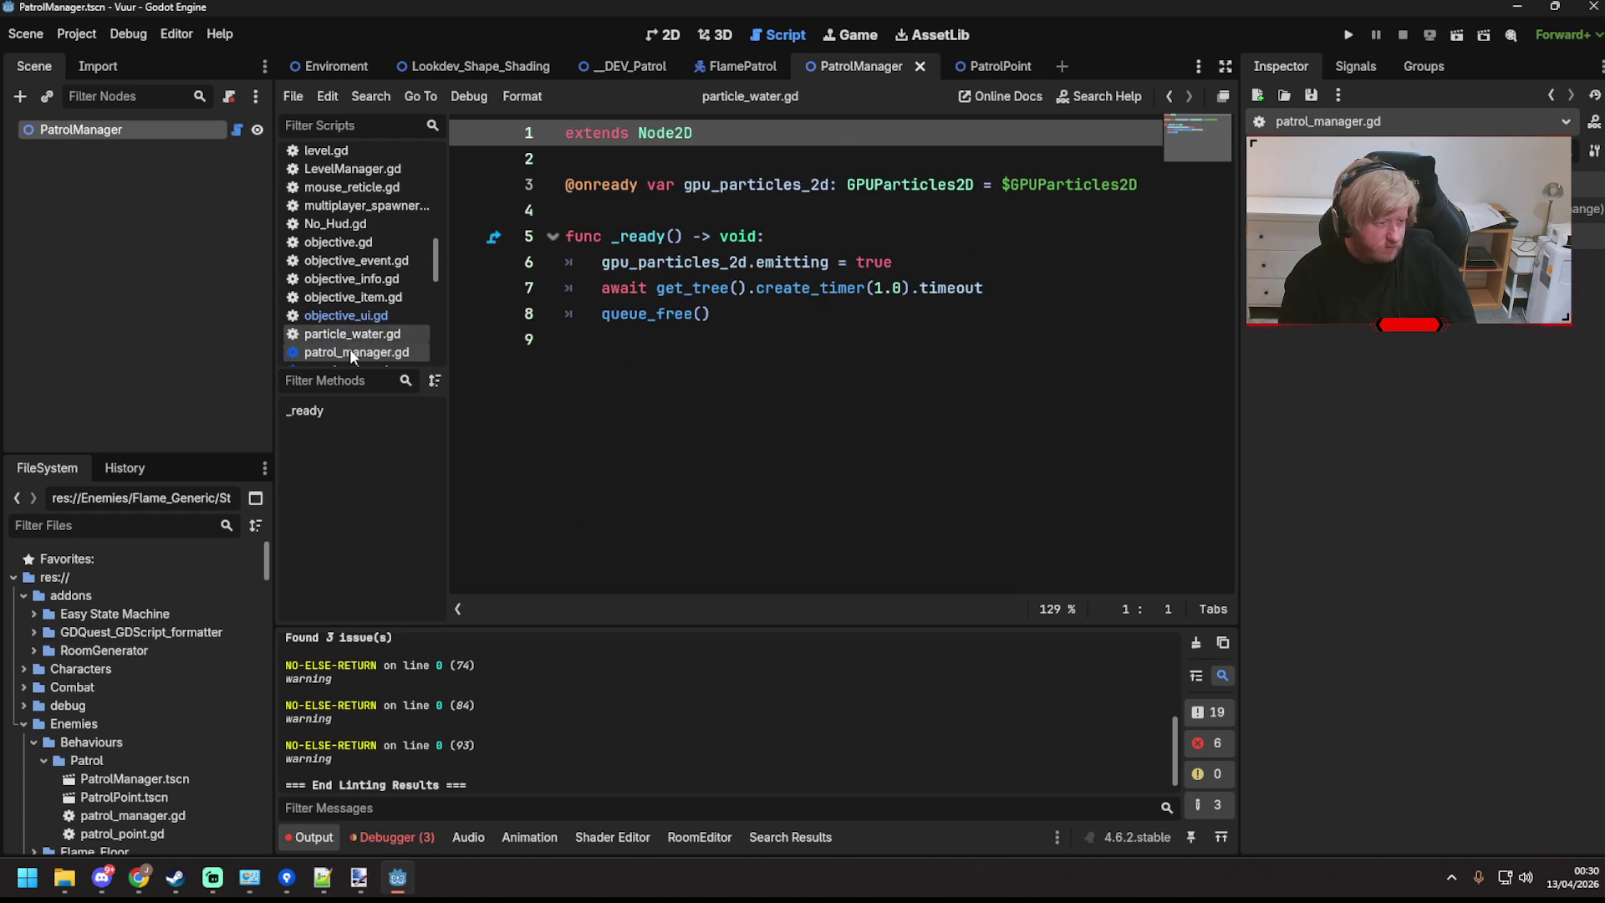
{"action": "left_click", "coordinate": [352, 352]}
{"action": "scroll", "coordinate": [772, 474], "scroll_direction": "down", "scroll_amount": 5}
{"action": "scroll", "coordinate": [771, 474], "scroll_direction": "down", "scroll_amount": 3}
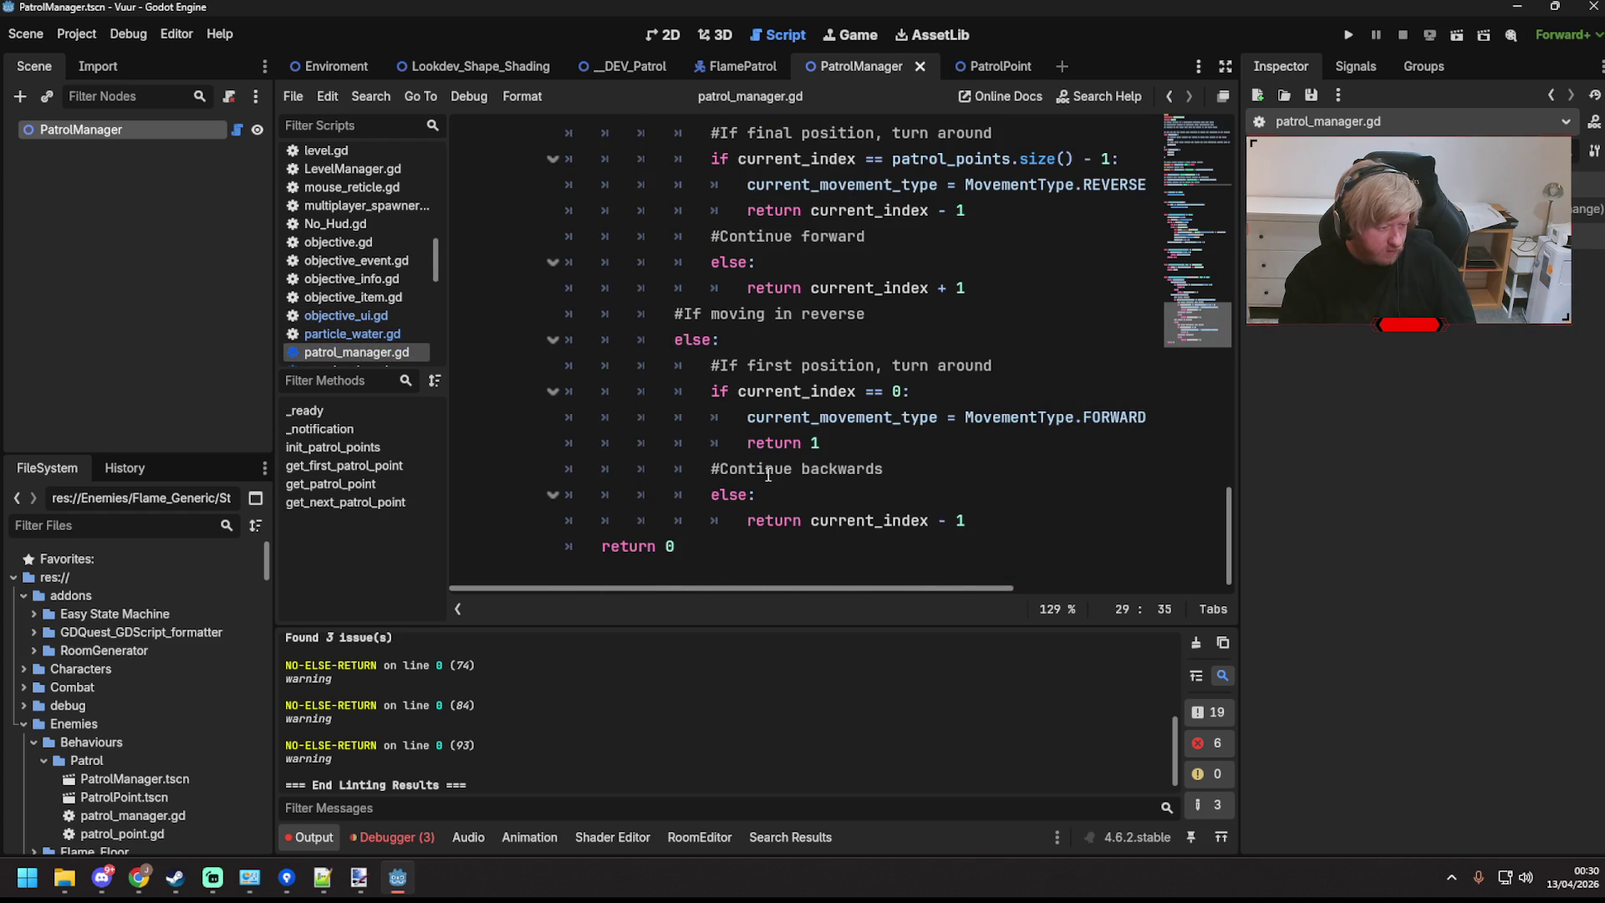
{"action": "scroll", "coordinate": [768, 474], "scroll_direction": "up", "scroll_amount": 2}
{"action": "scroll", "coordinate": [767, 478], "scroll_direction": "up", "scroll_amount": 3}
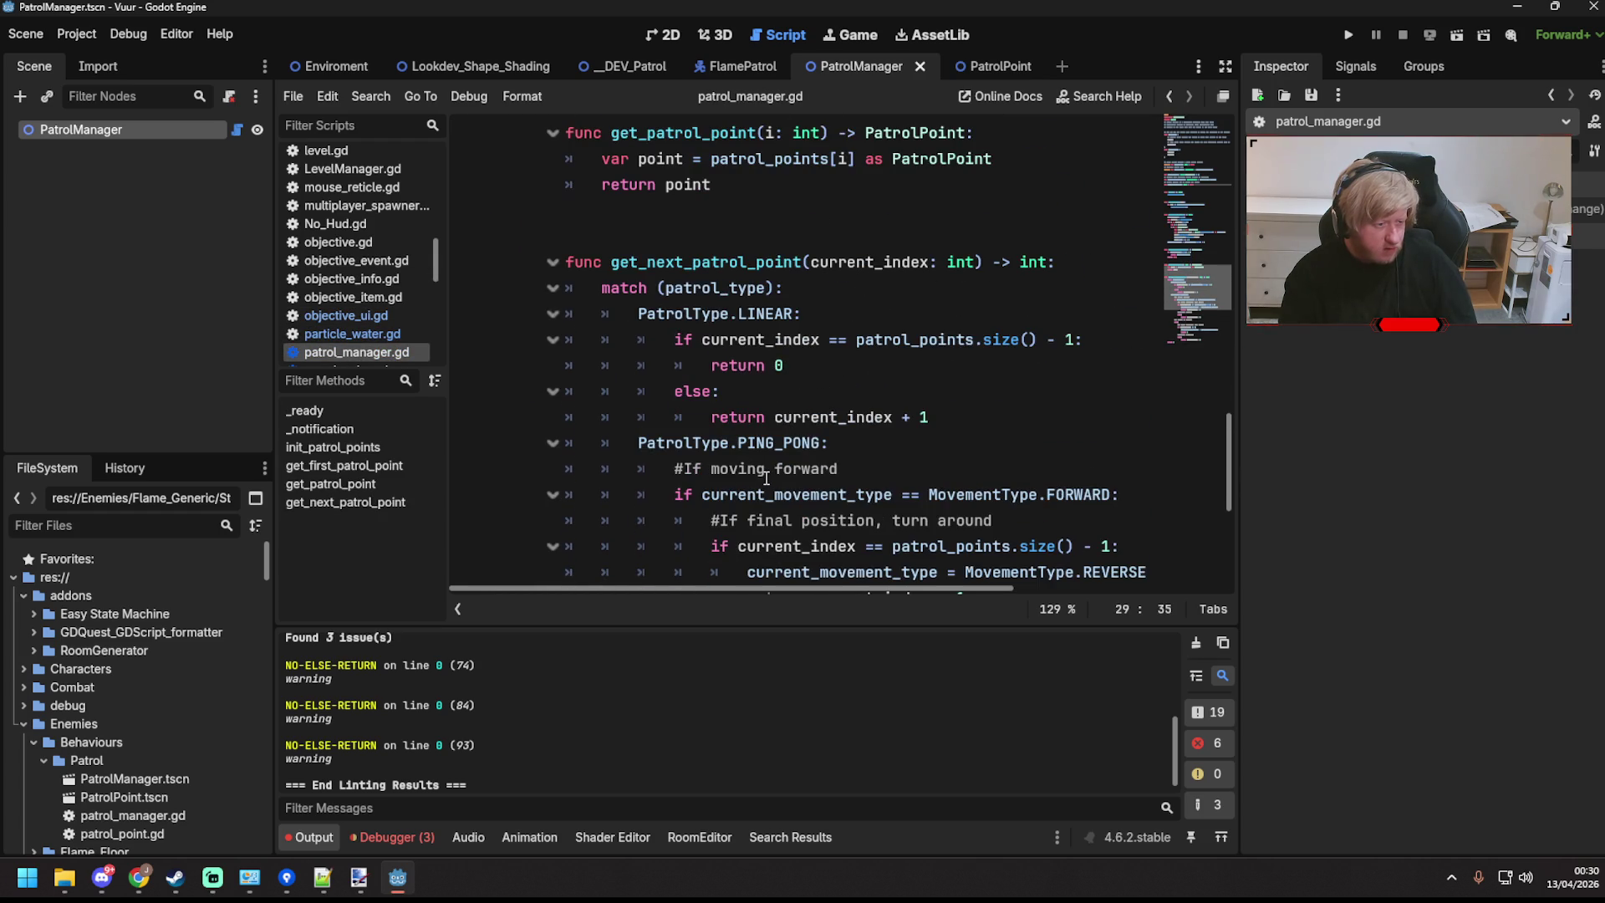
{"action": "scroll", "coordinate": [767, 477], "scroll_direction": "up", "scroll_amount": 5}
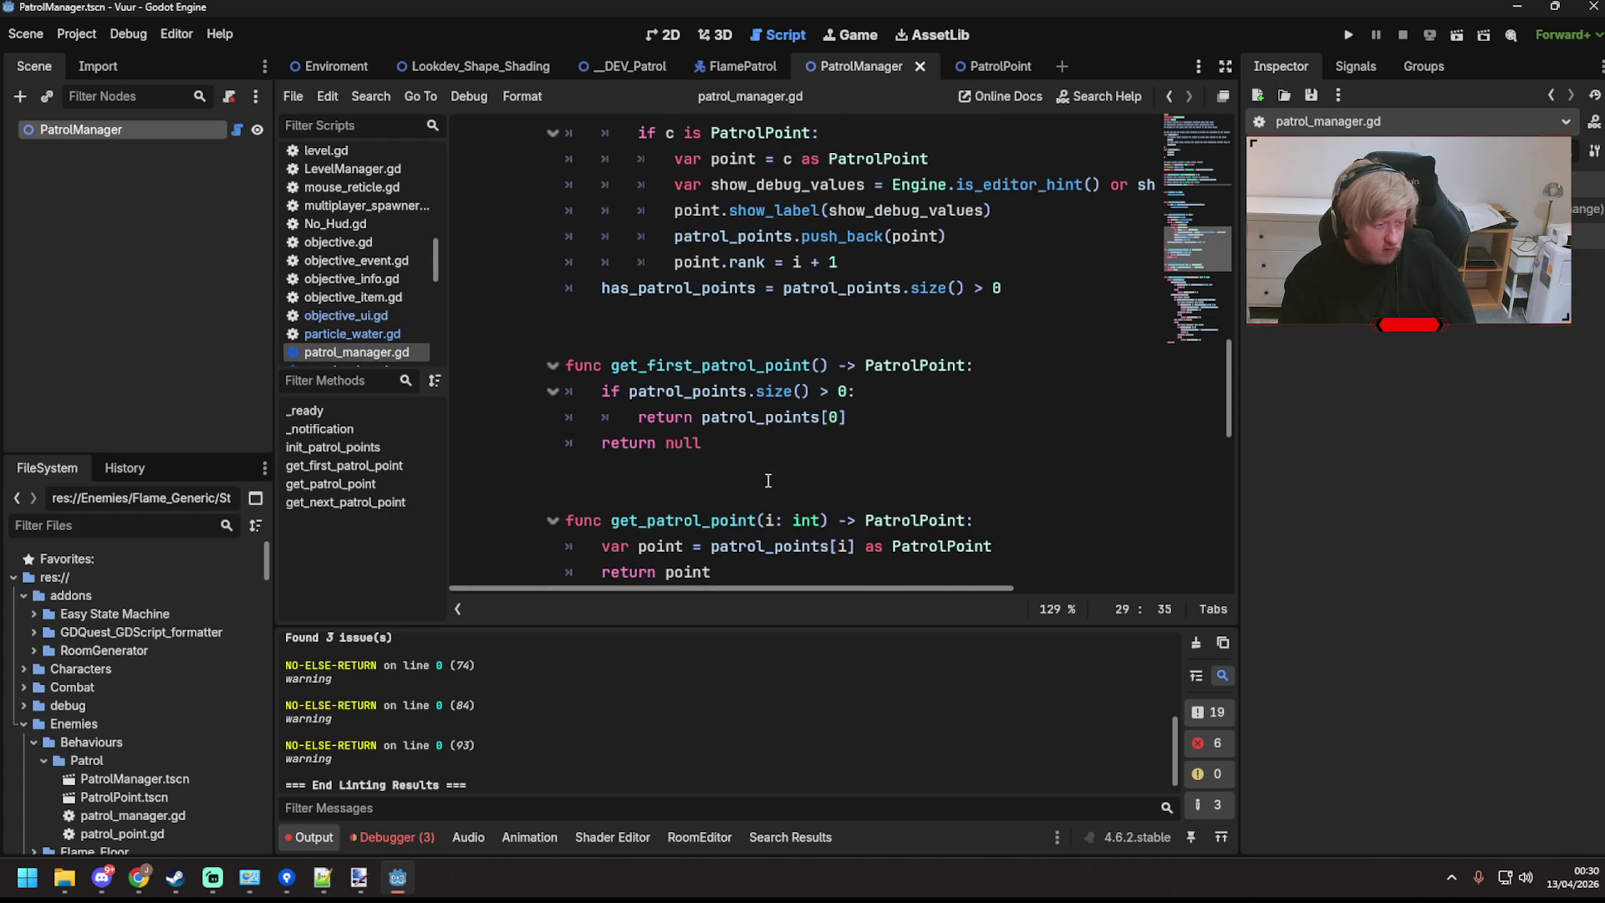
{"action": "scroll", "coordinate": [768, 479], "scroll_direction": "up", "scroll_amount": 2}
{"action": "scroll", "coordinate": [757, 473], "scroll_direction": "up", "scroll_amount": 3}
{"action": "scroll", "coordinate": [757, 472], "scroll_direction": "up", "scroll_amount": 2}
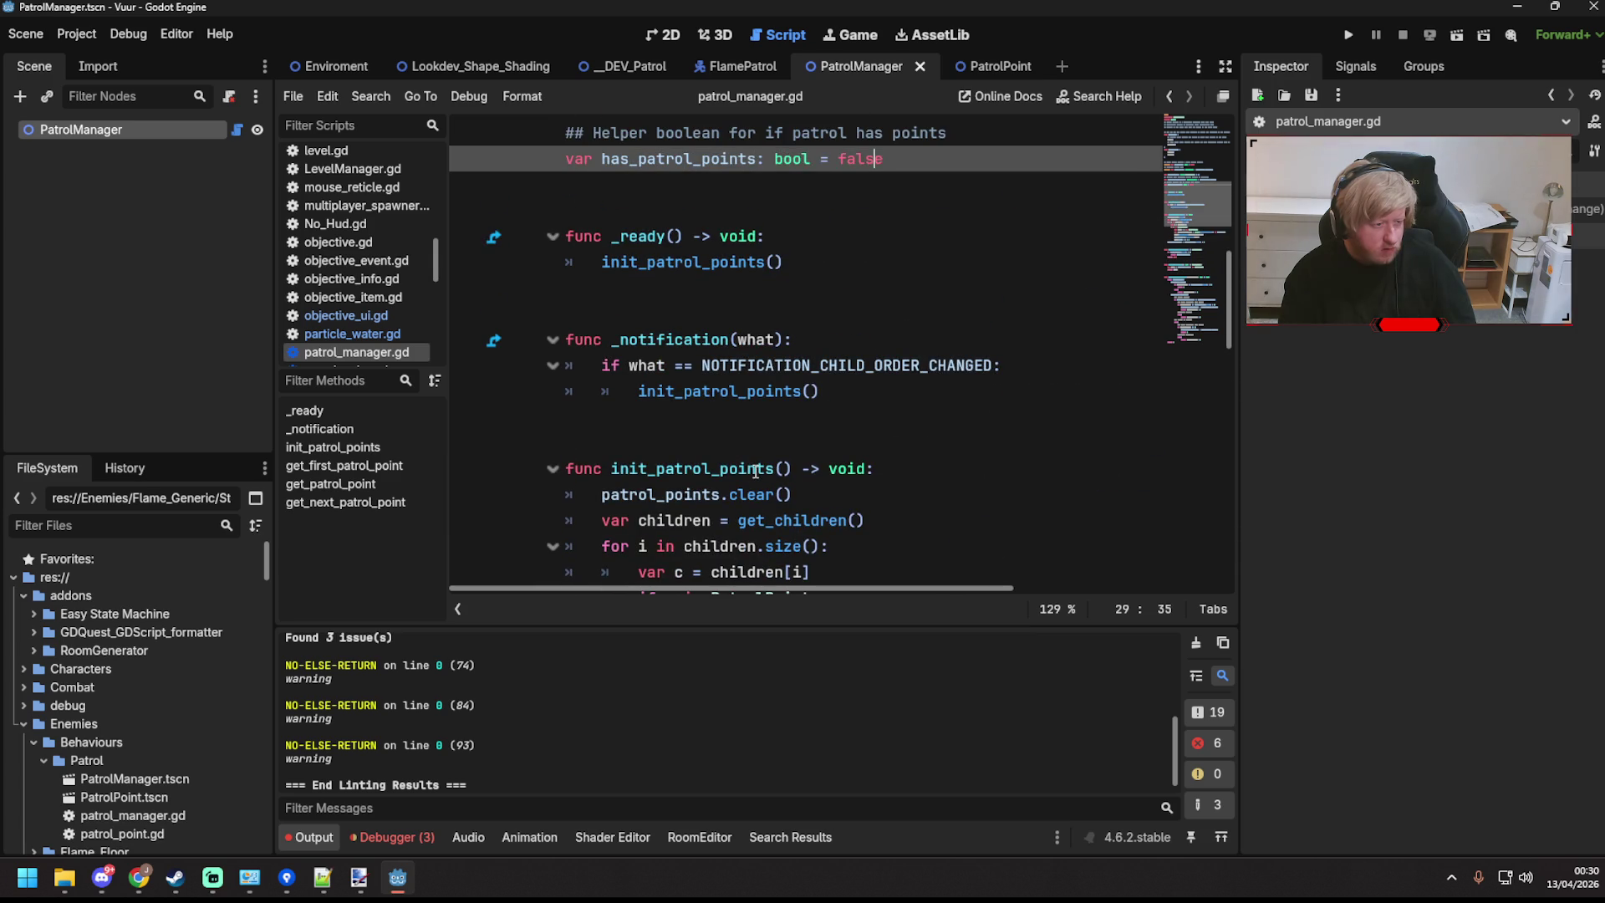
Check the enum and grouped exported variable declarations at the top of patrol_manager.gd
{"action": "left_click", "coordinate": [711, 391]}
{"action": "scroll", "coordinate": [735, 384], "scroll_direction": "up", "scroll_amount": 3}
{"action": "left_click", "coordinate": [779, 288]}
{"action": "scroll", "coordinate": [777, 374], "scroll_direction": "up", "scroll_amount": 6}
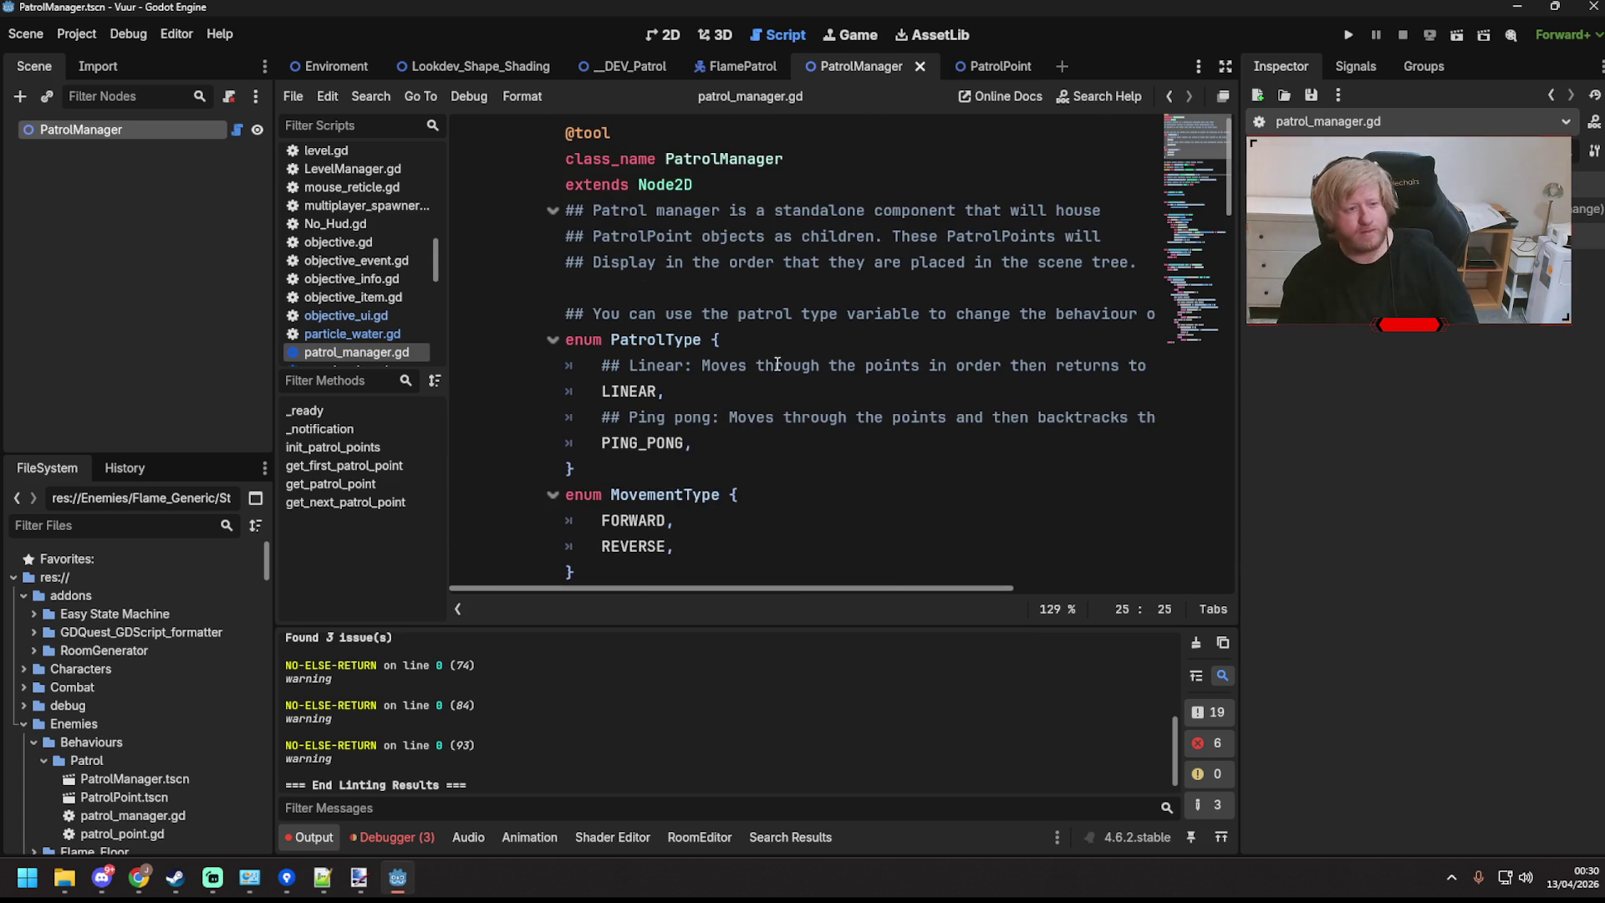
{"action": "scroll", "coordinate": [559, 482], "scroll_direction": "down", "scroll_amount": 2}
{"action": "scroll", "coordinate": [559, 478], "scroll_direction": "down", "scroll_amount": 2}
{"action": "left_click", "coordinate": [287, 877]}
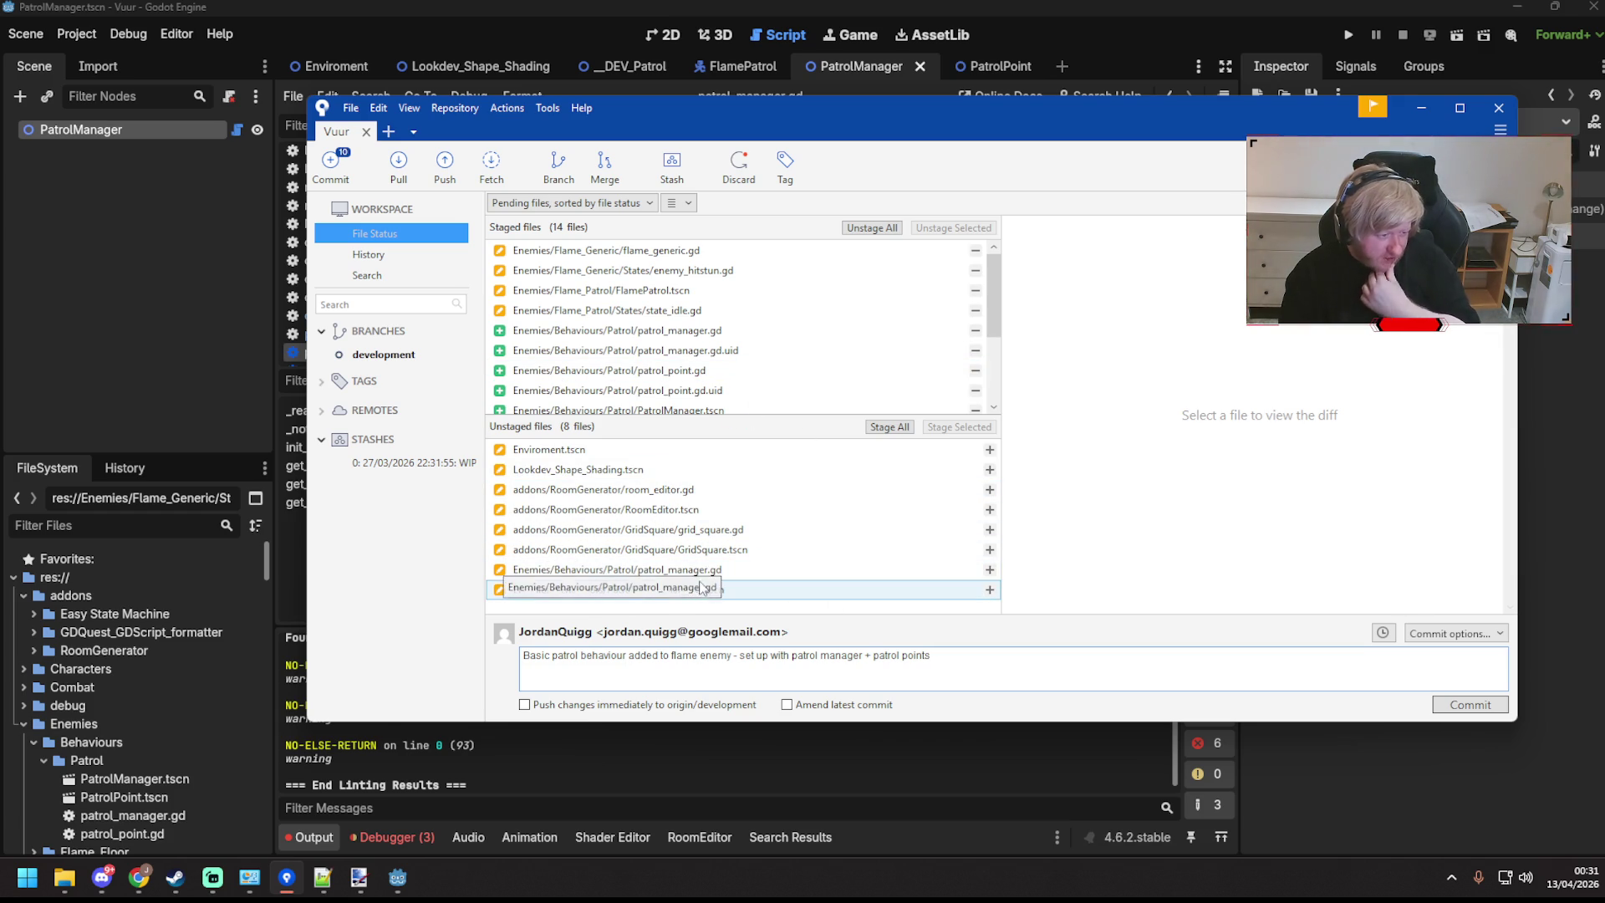
Stage the patrol_manager.gd changes and commit them, pushing immediately to origin/development
{"action": "left_click", "coordinate": [701, 587]}
{"action": "right_click", "coordinate": [715, 569]}
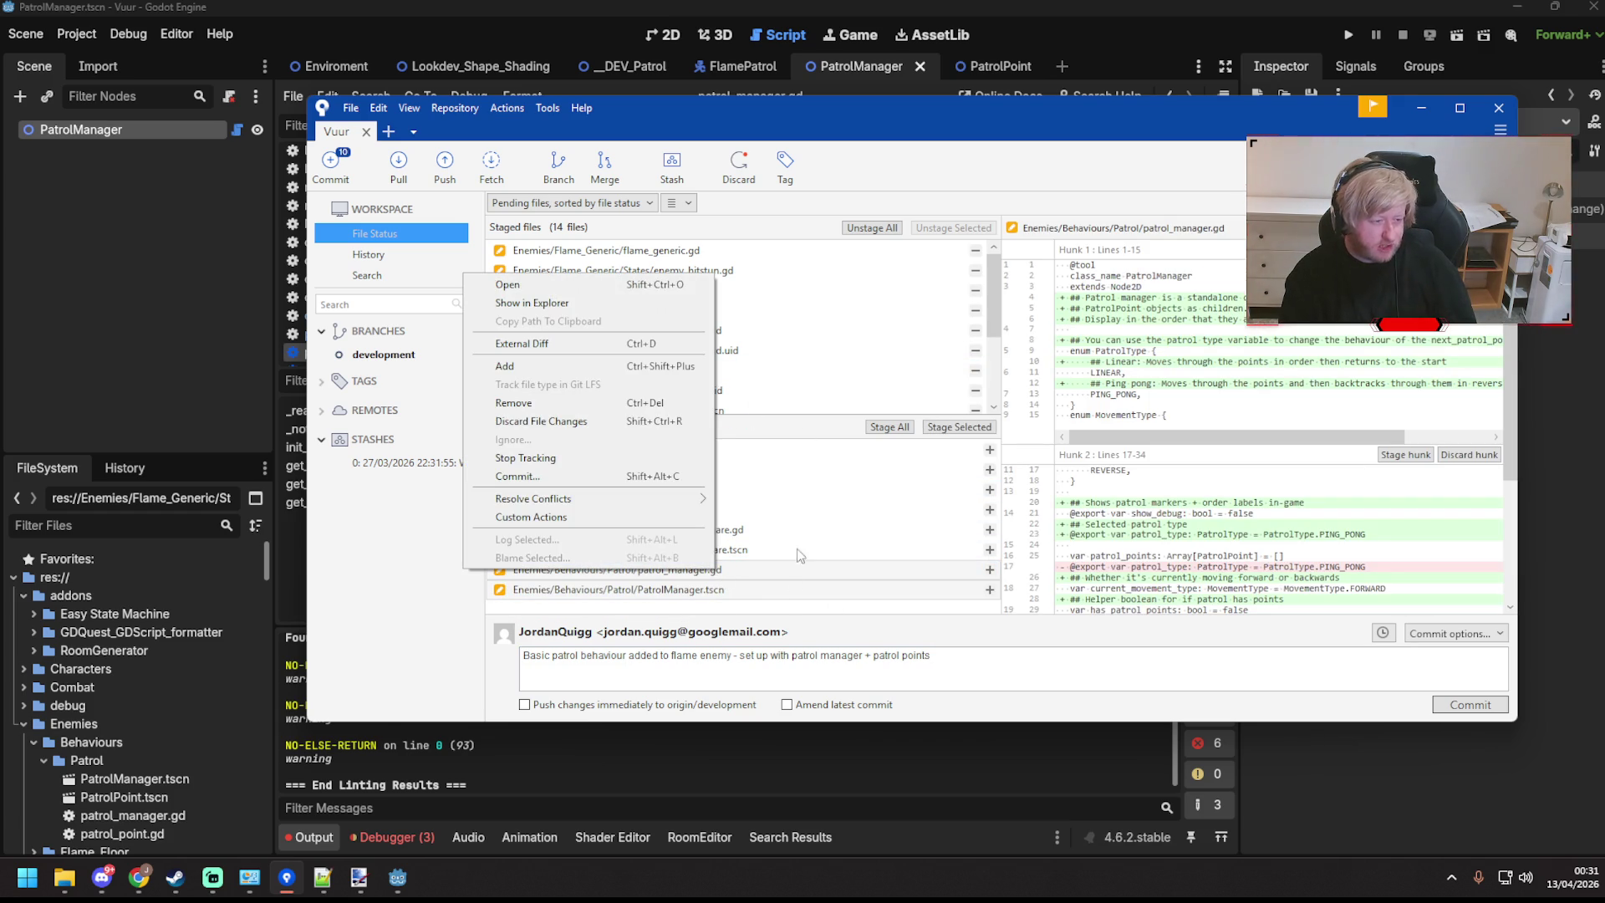
{"action": "left_click", "coordinate": [610, 366]}
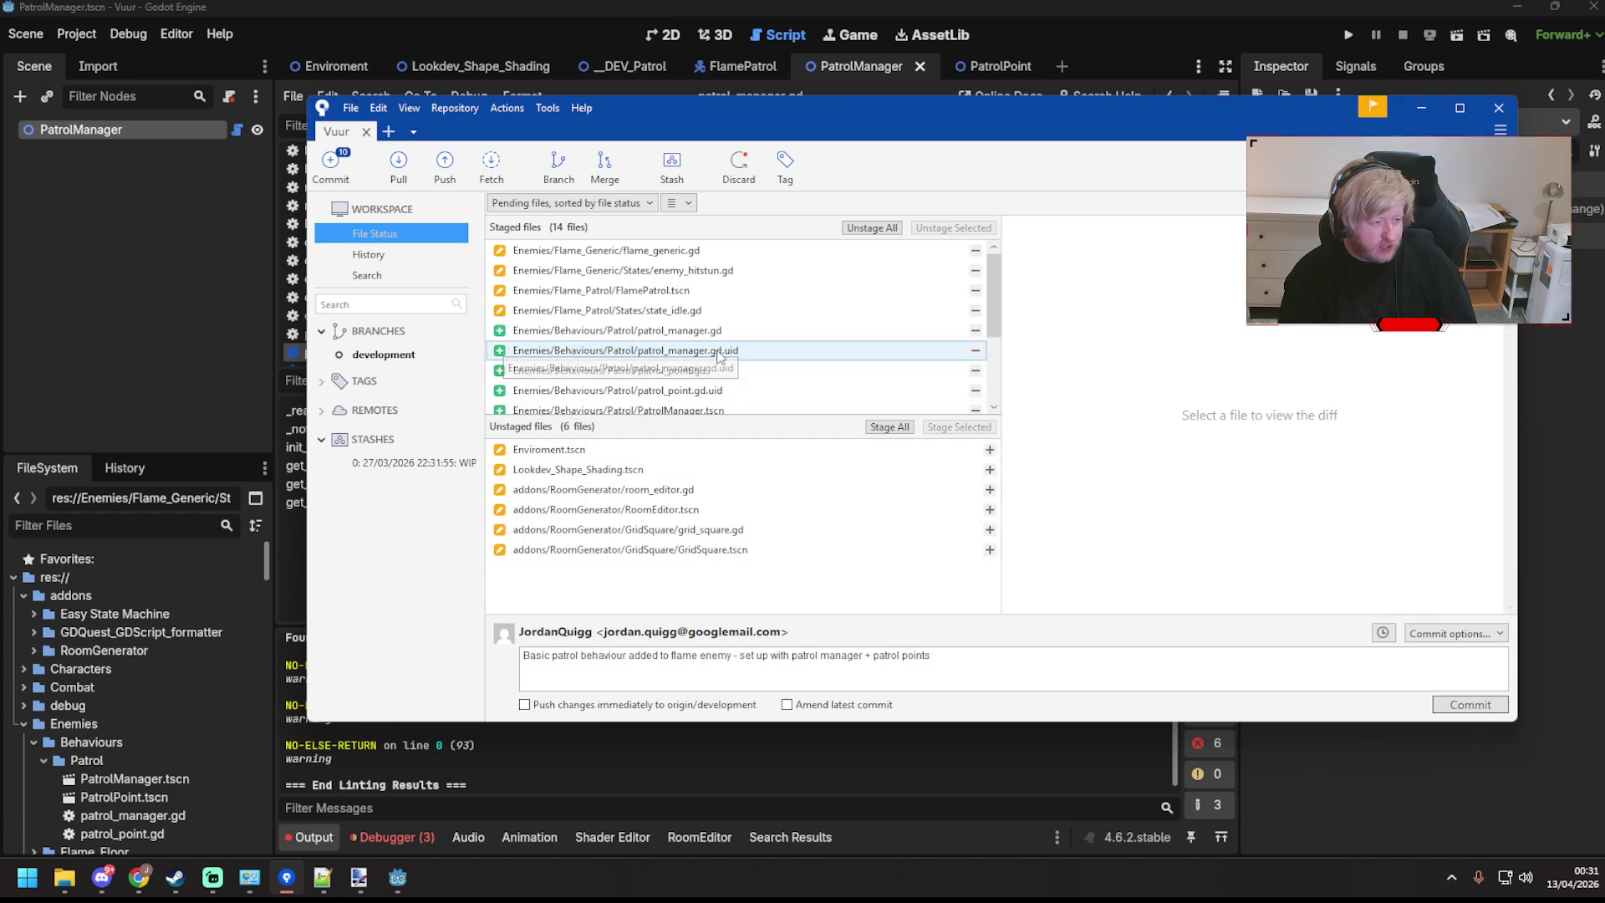
{"action": "left_click", "coordinate": [677, 704]}
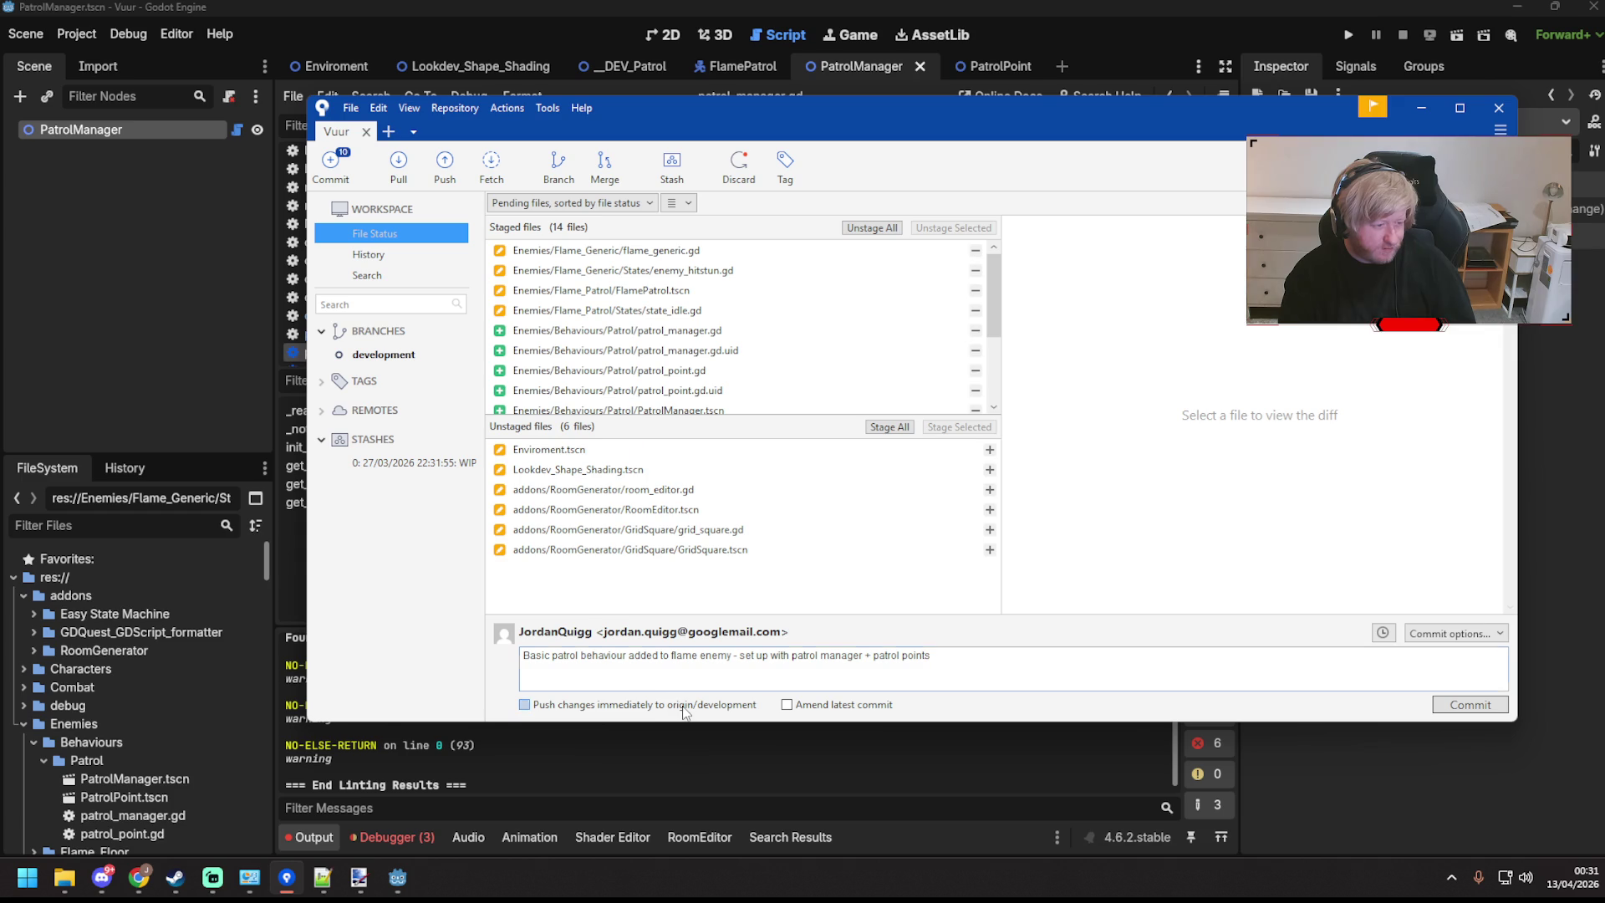
{"action": "left_click", "coordinate": [1470, 704]}
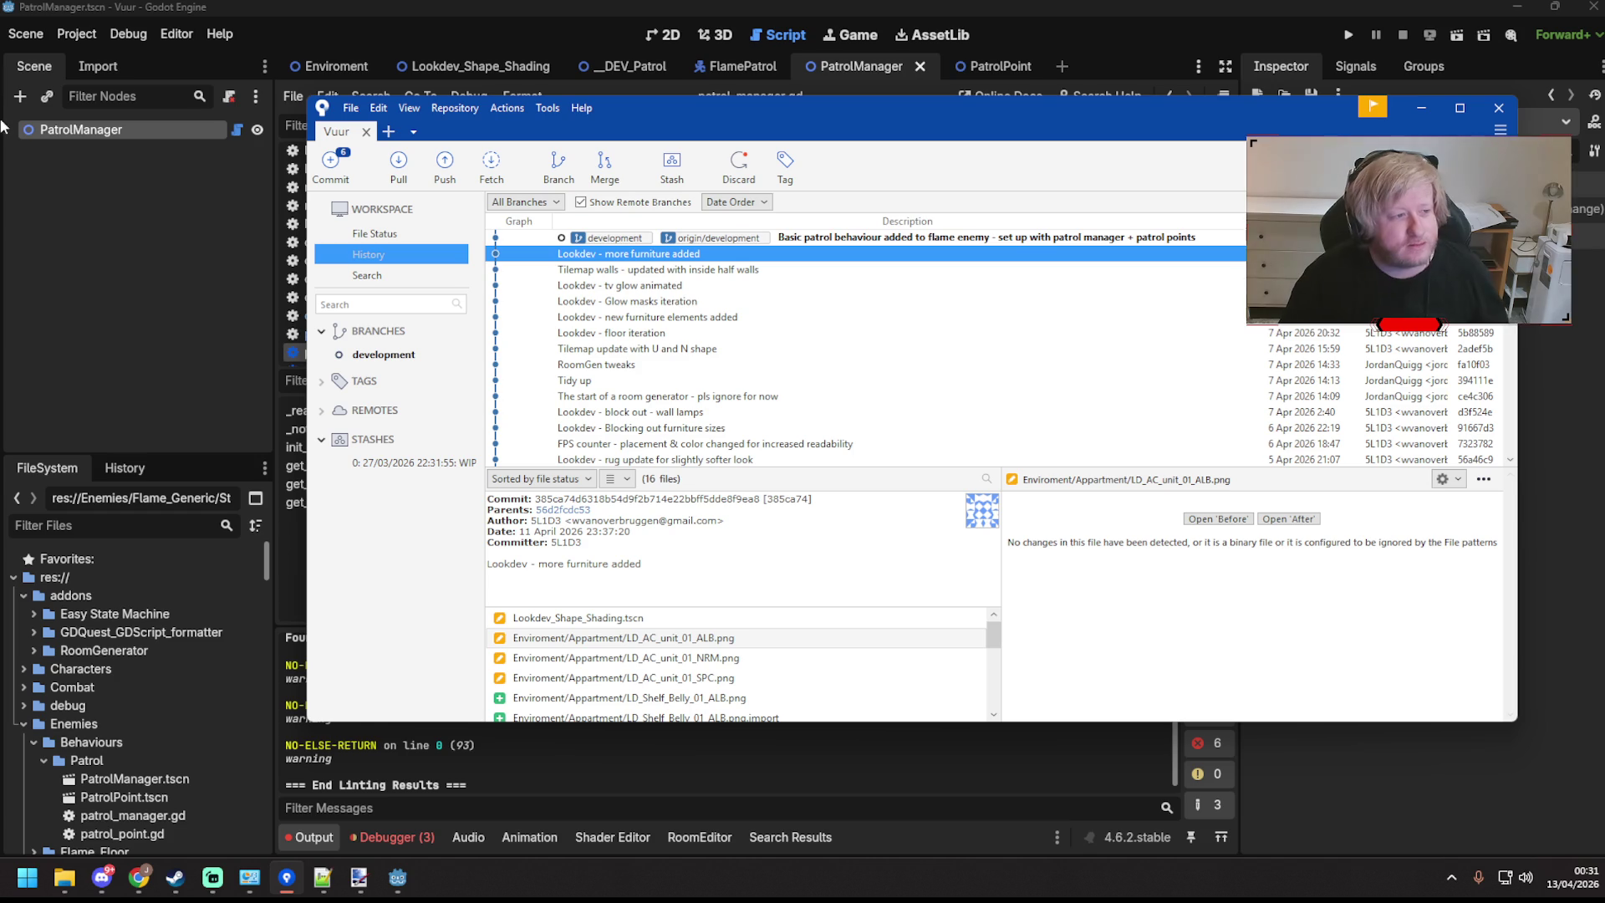
{"action": "left_click", "coordinate": [866, 239]}
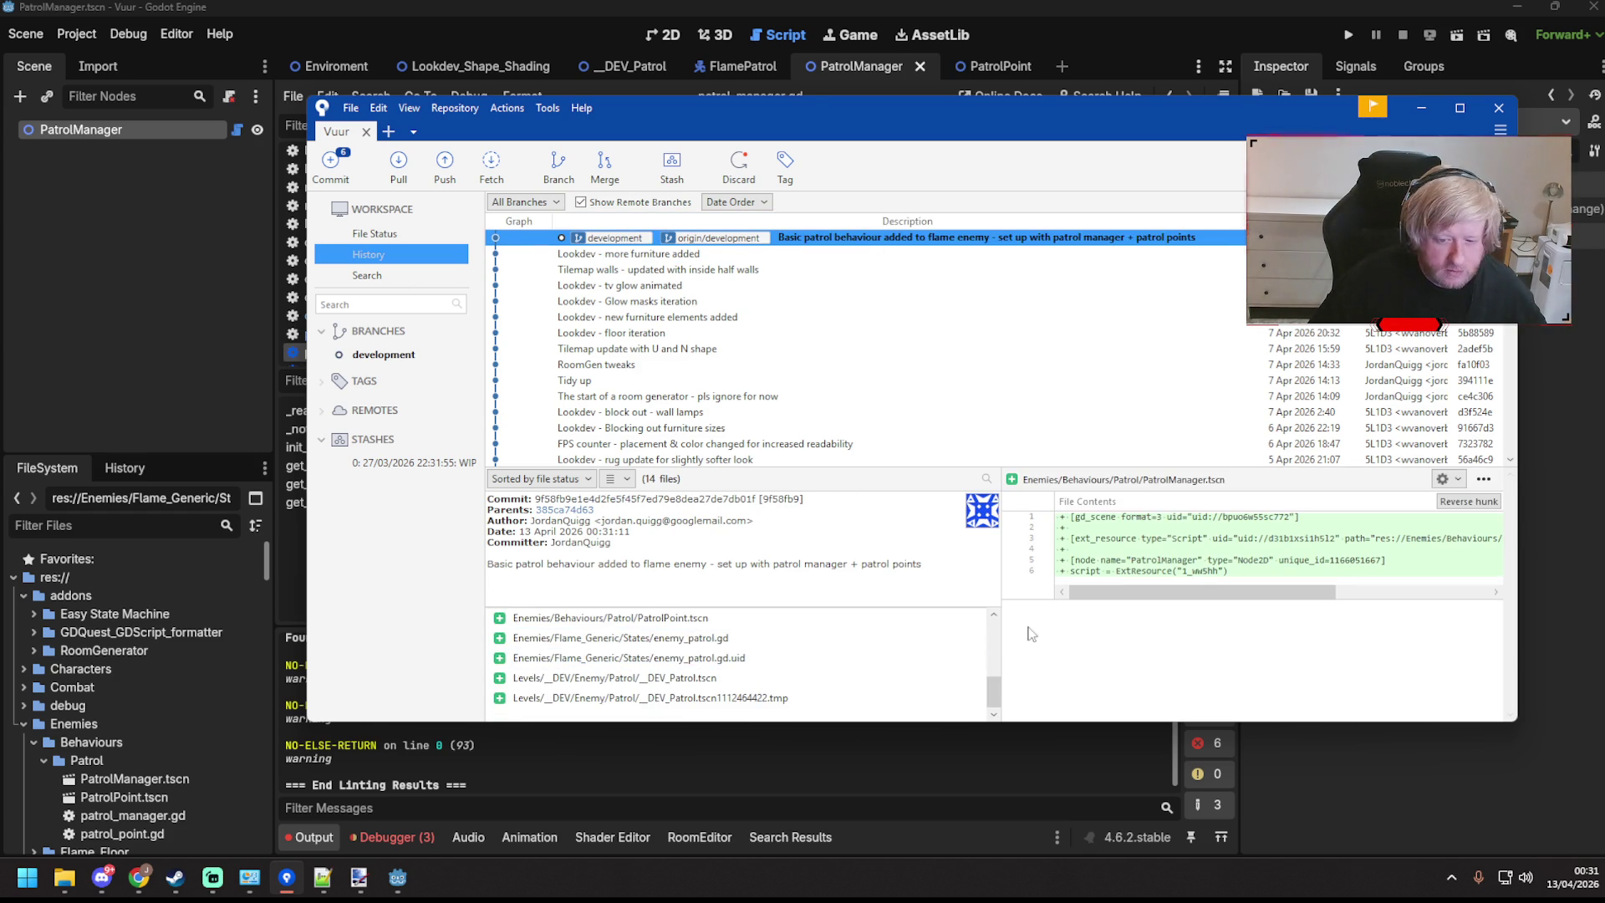
{"action": "left_click", "coordinate": [614, 82]}
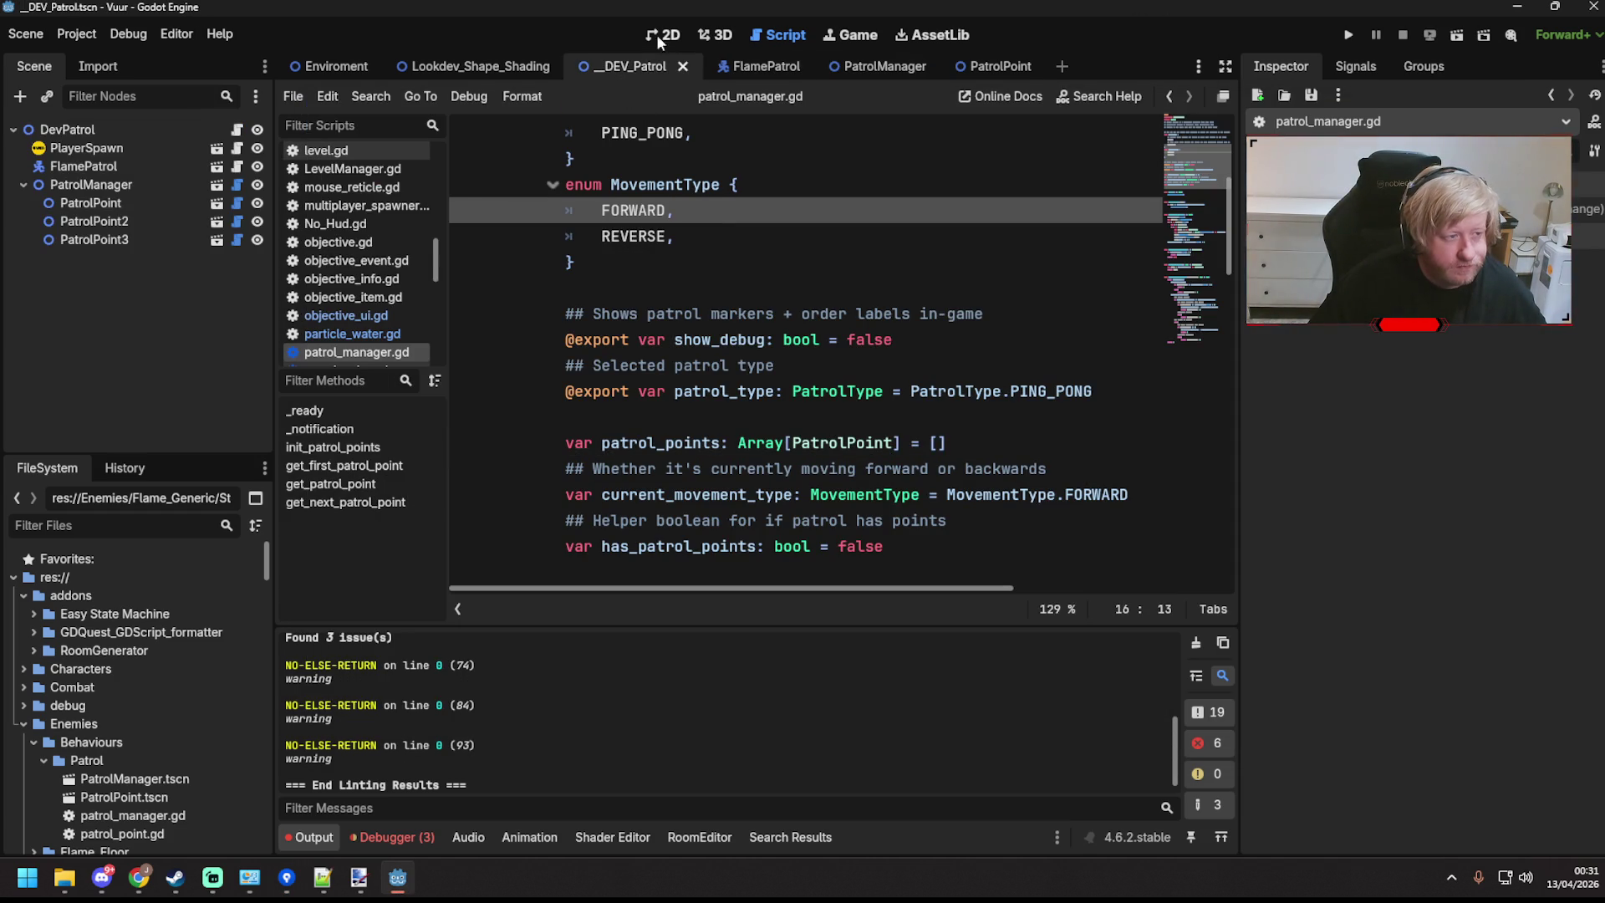
Show the Lookdev_Shape_Shading scene in the 2D workspace, then Alt+Tab to the Vuur repository history
{"action": "left_click", "coordinate": [465, 66]}
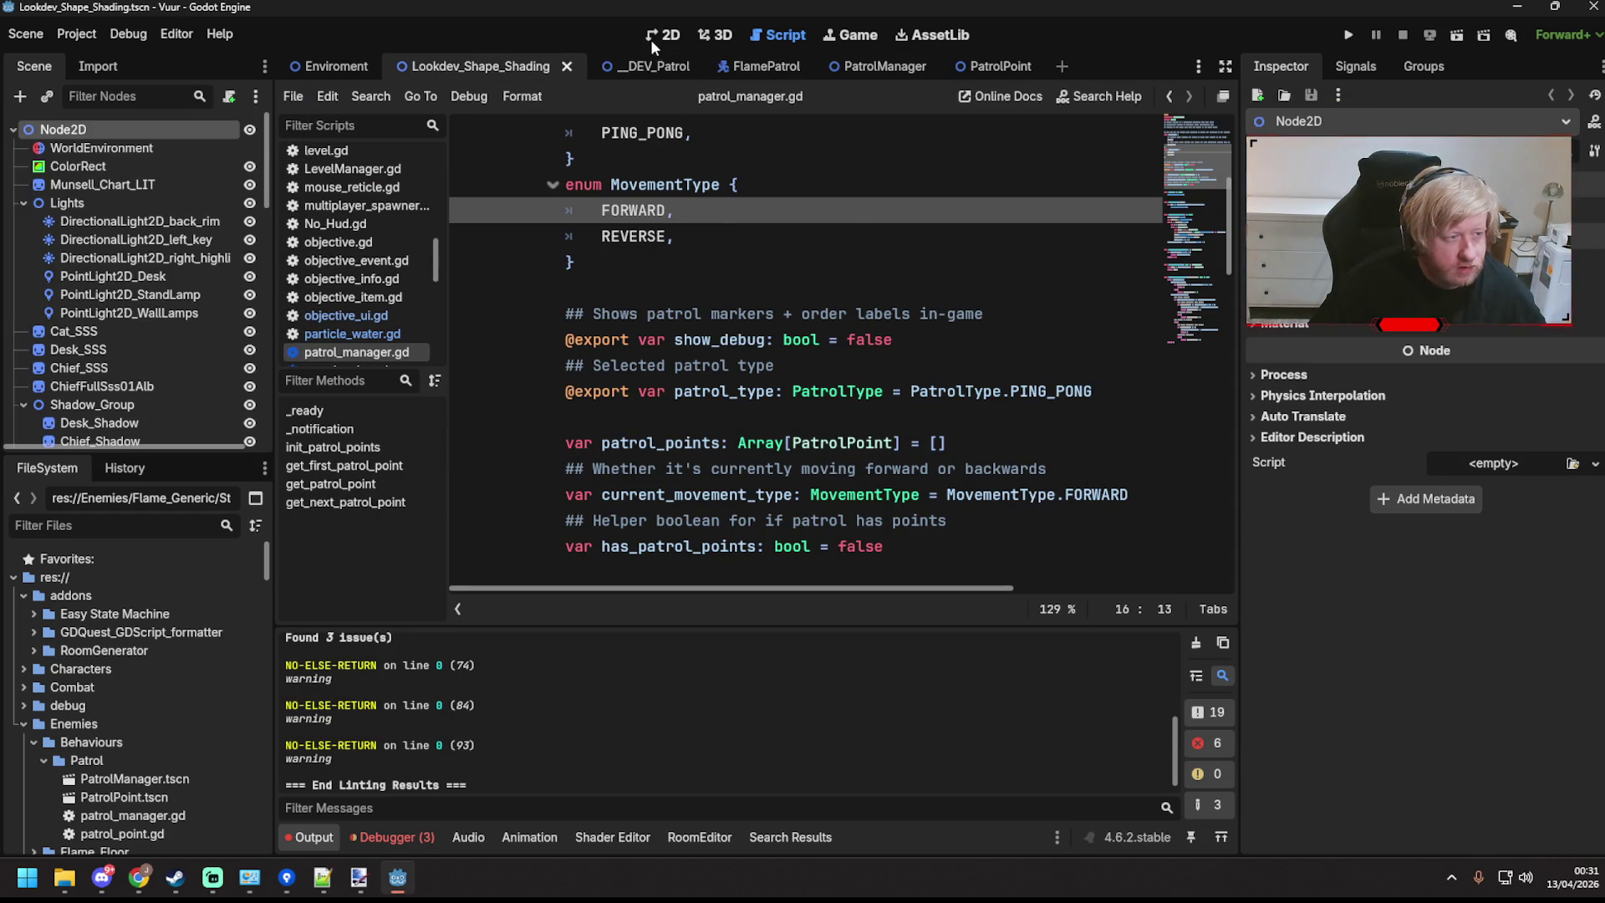
{"action": "left_click", "coordinate": [650, 41]}
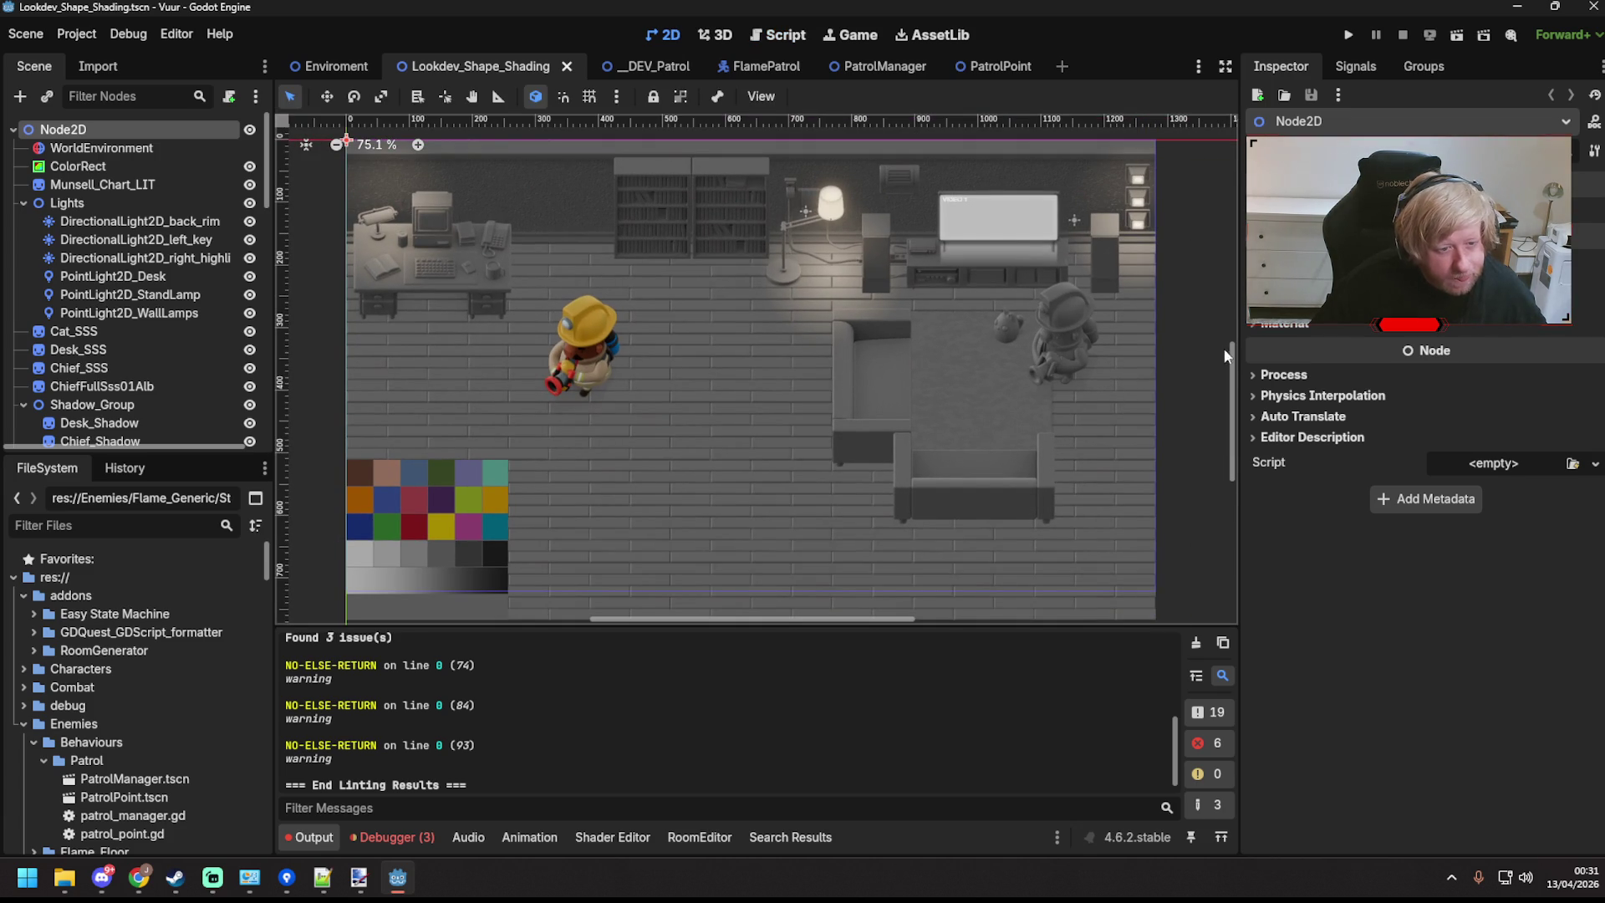
{"action": "scroll", "coordinate": [1230, 370], "scroll_direction": "down", "scroll_amount": 1}
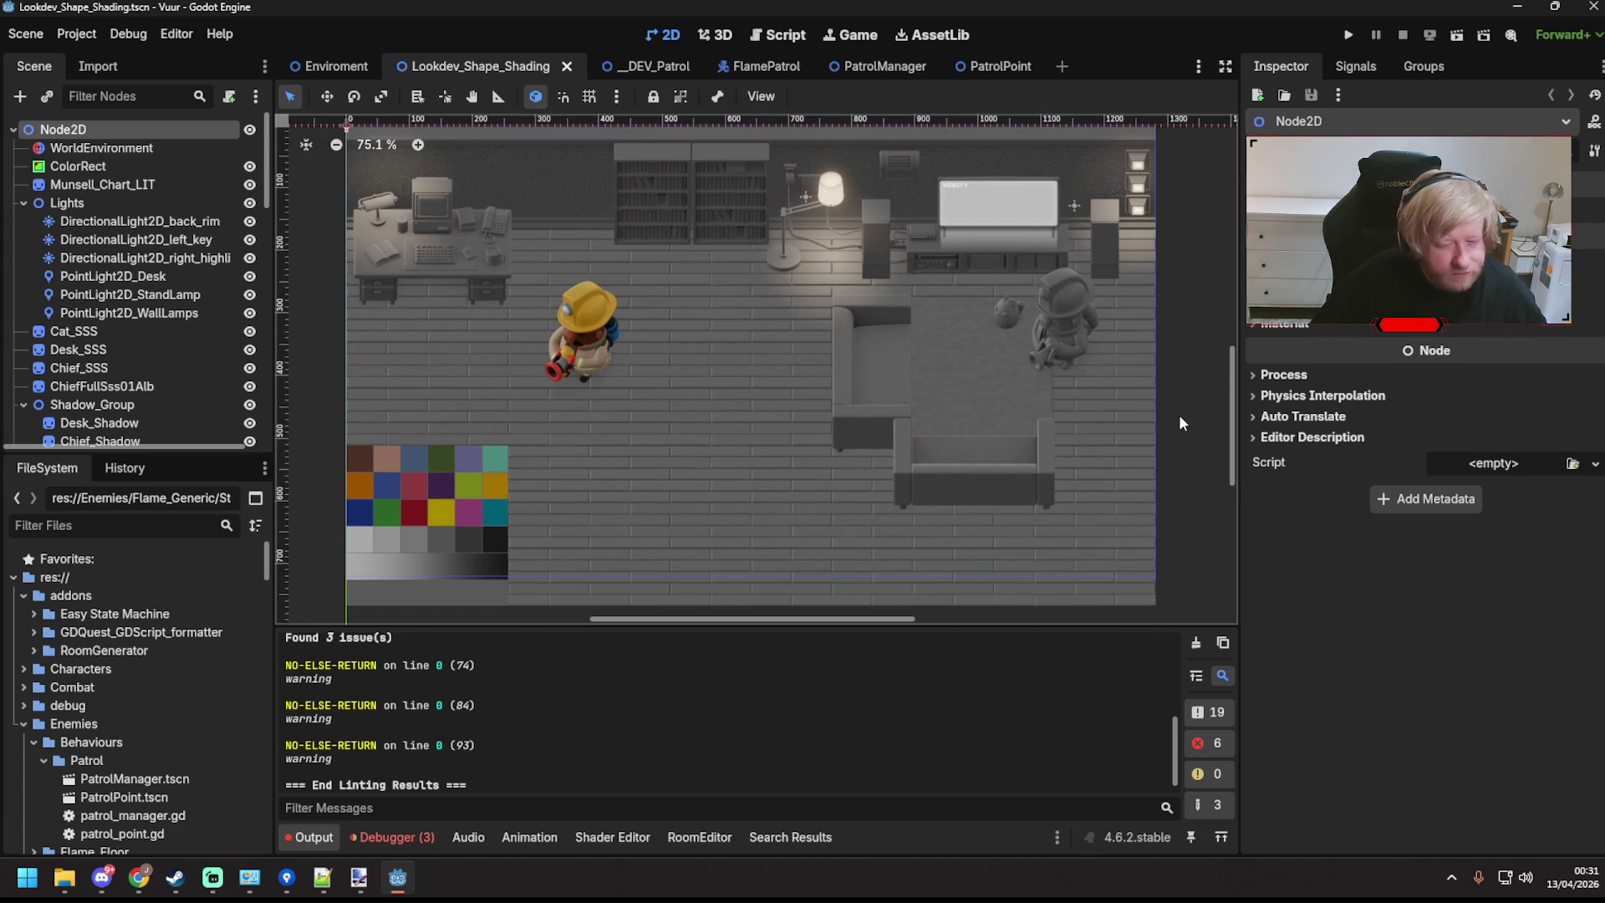
{"action": "key", "text": "alt+Tab"}
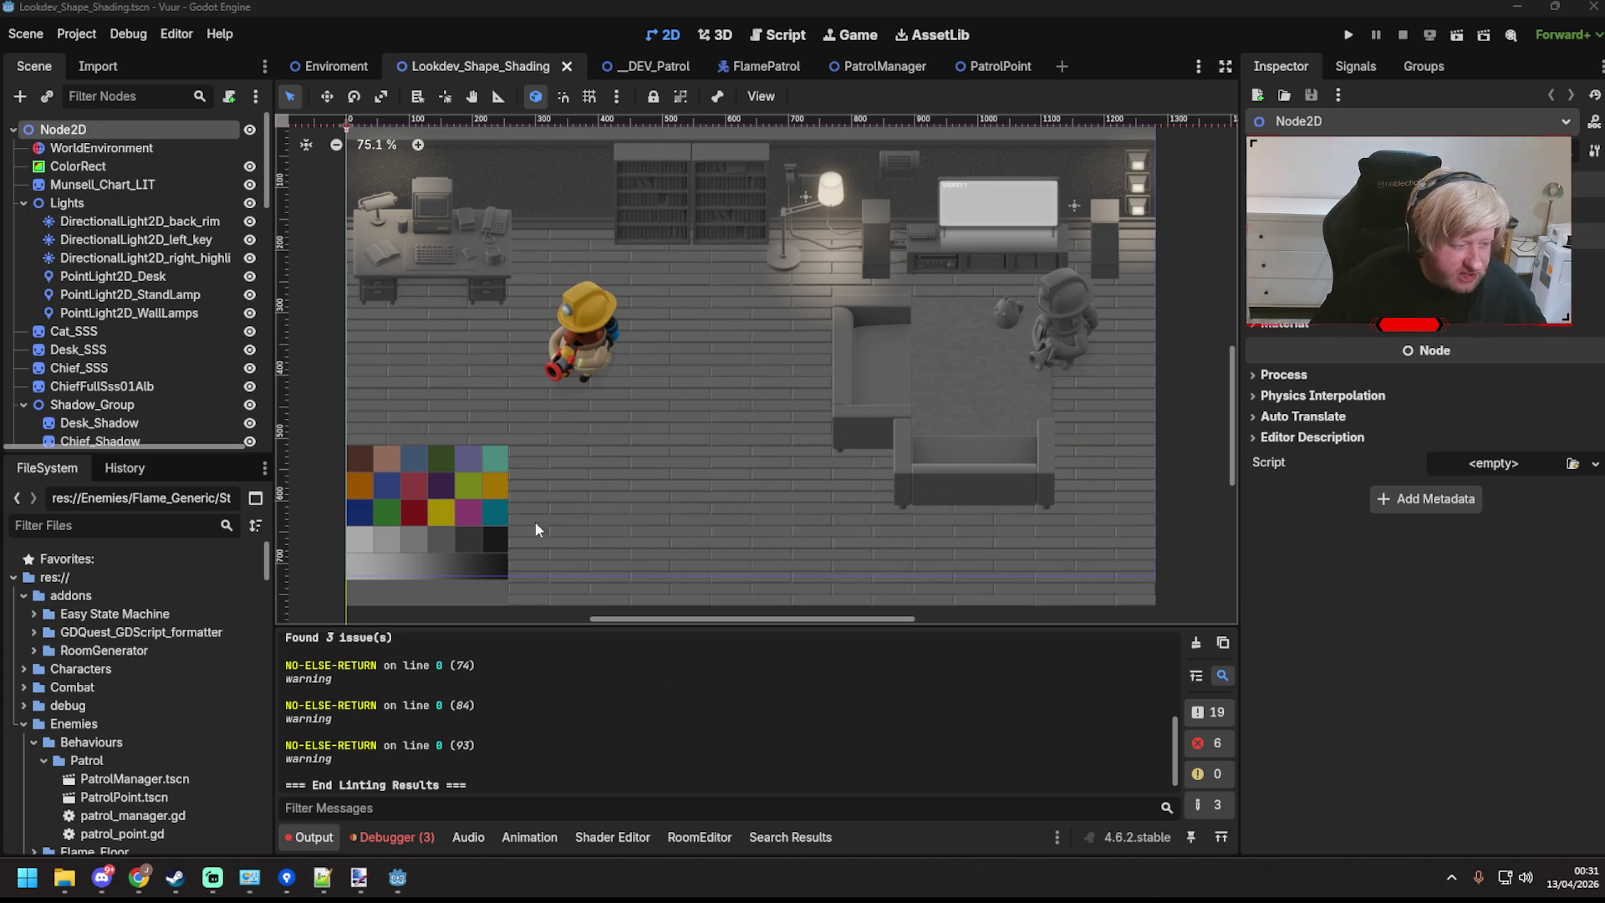
{"action": "key", "text": "alt+Tab"}
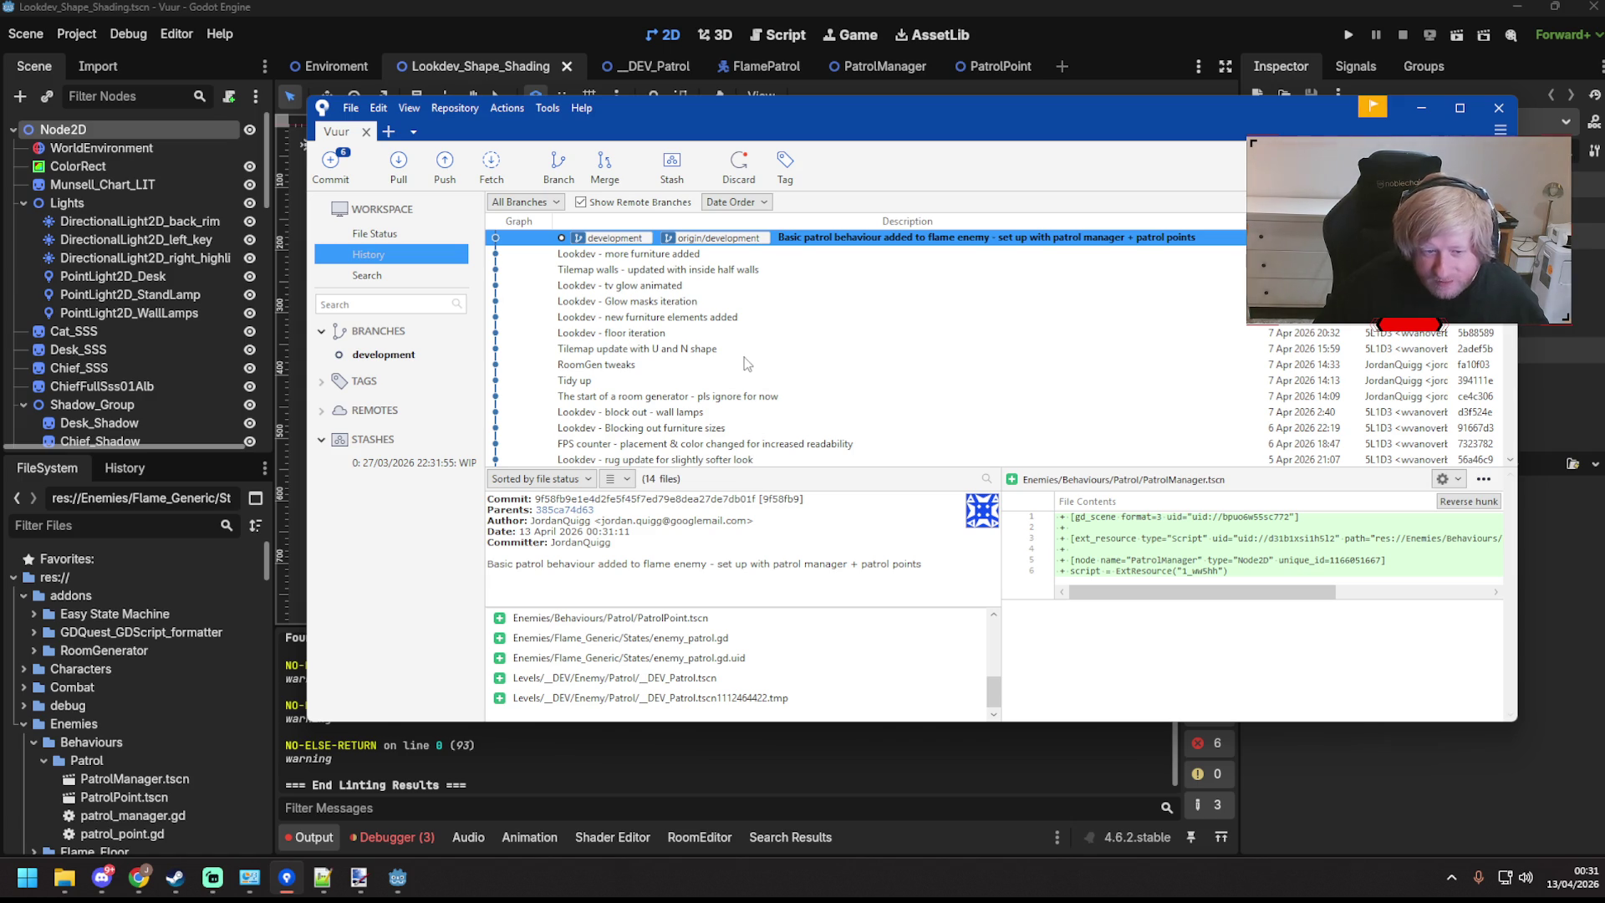
Minimize SourceTree to check Godot, then reopen it on File Status with six unstaged files
{"action": "scroll", "coordinate": [794, 256], "scroll_direction": "down", "scroll_amount": 1}
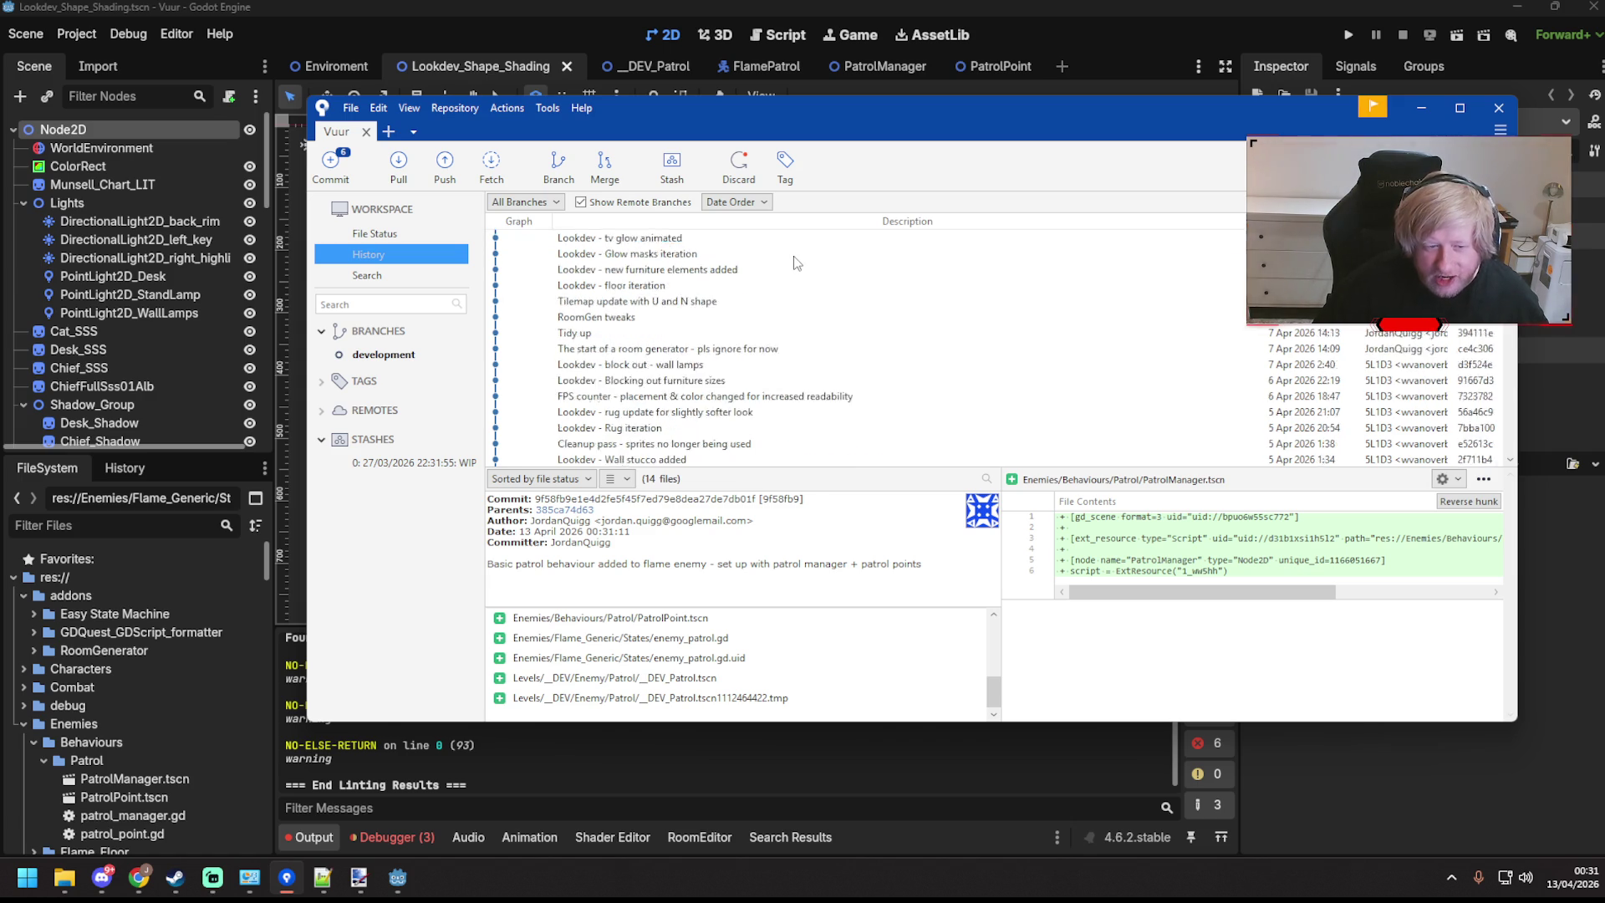
{"action": "scroll", "coordinate": [795, 255], "scroll_direction": "up", "scroll_amount": 2}
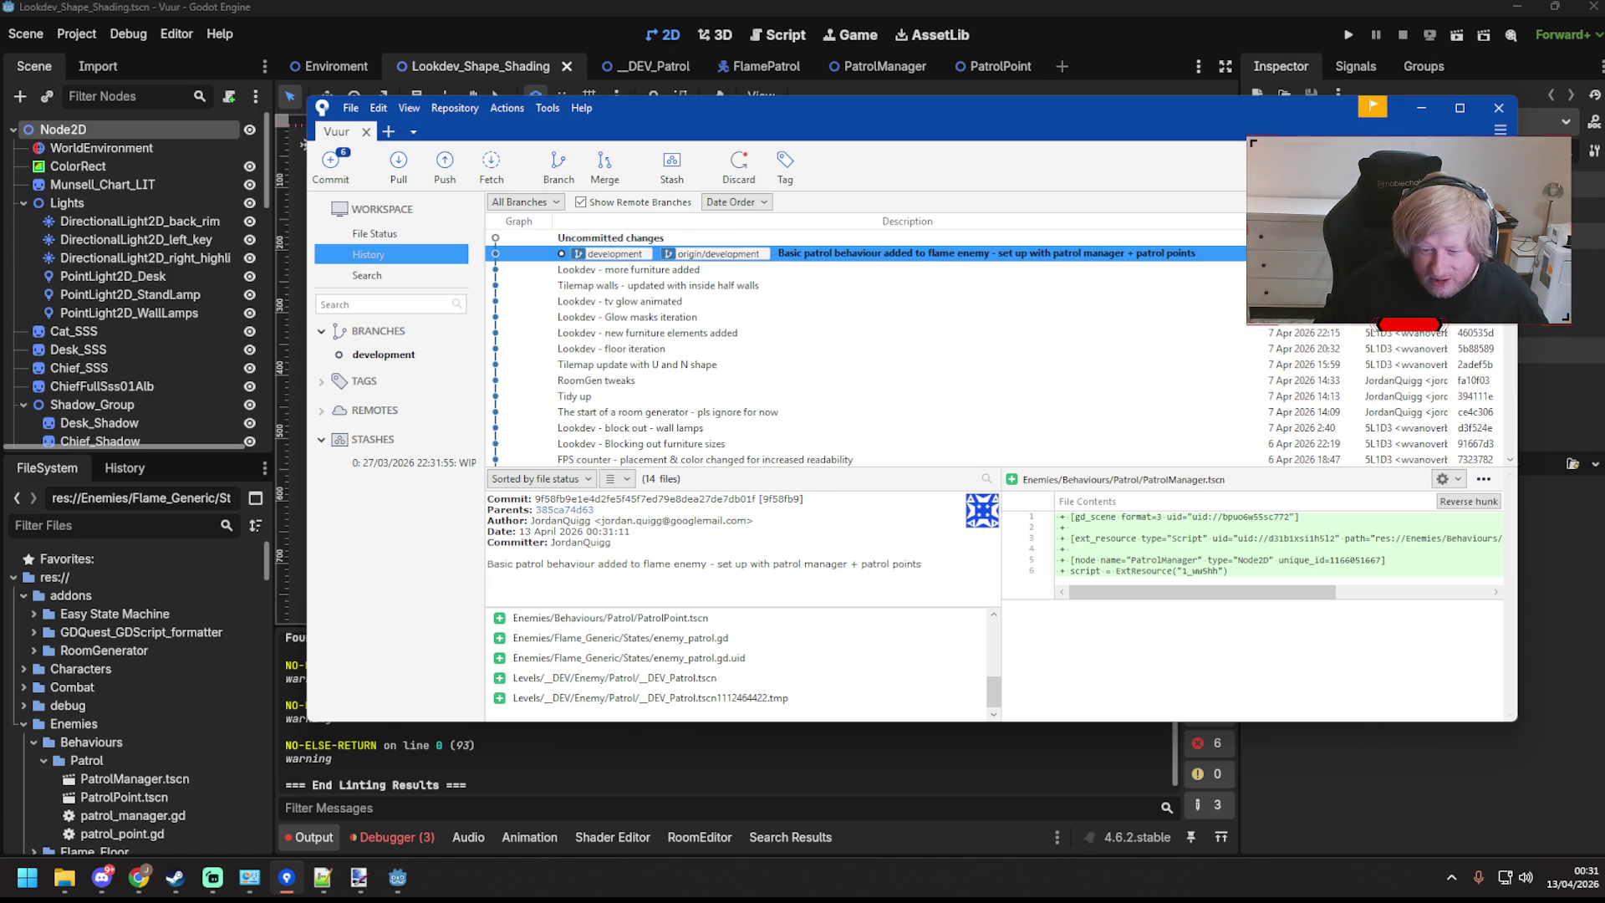
{"action": "left_click", "coordinate": [1421, 108]}
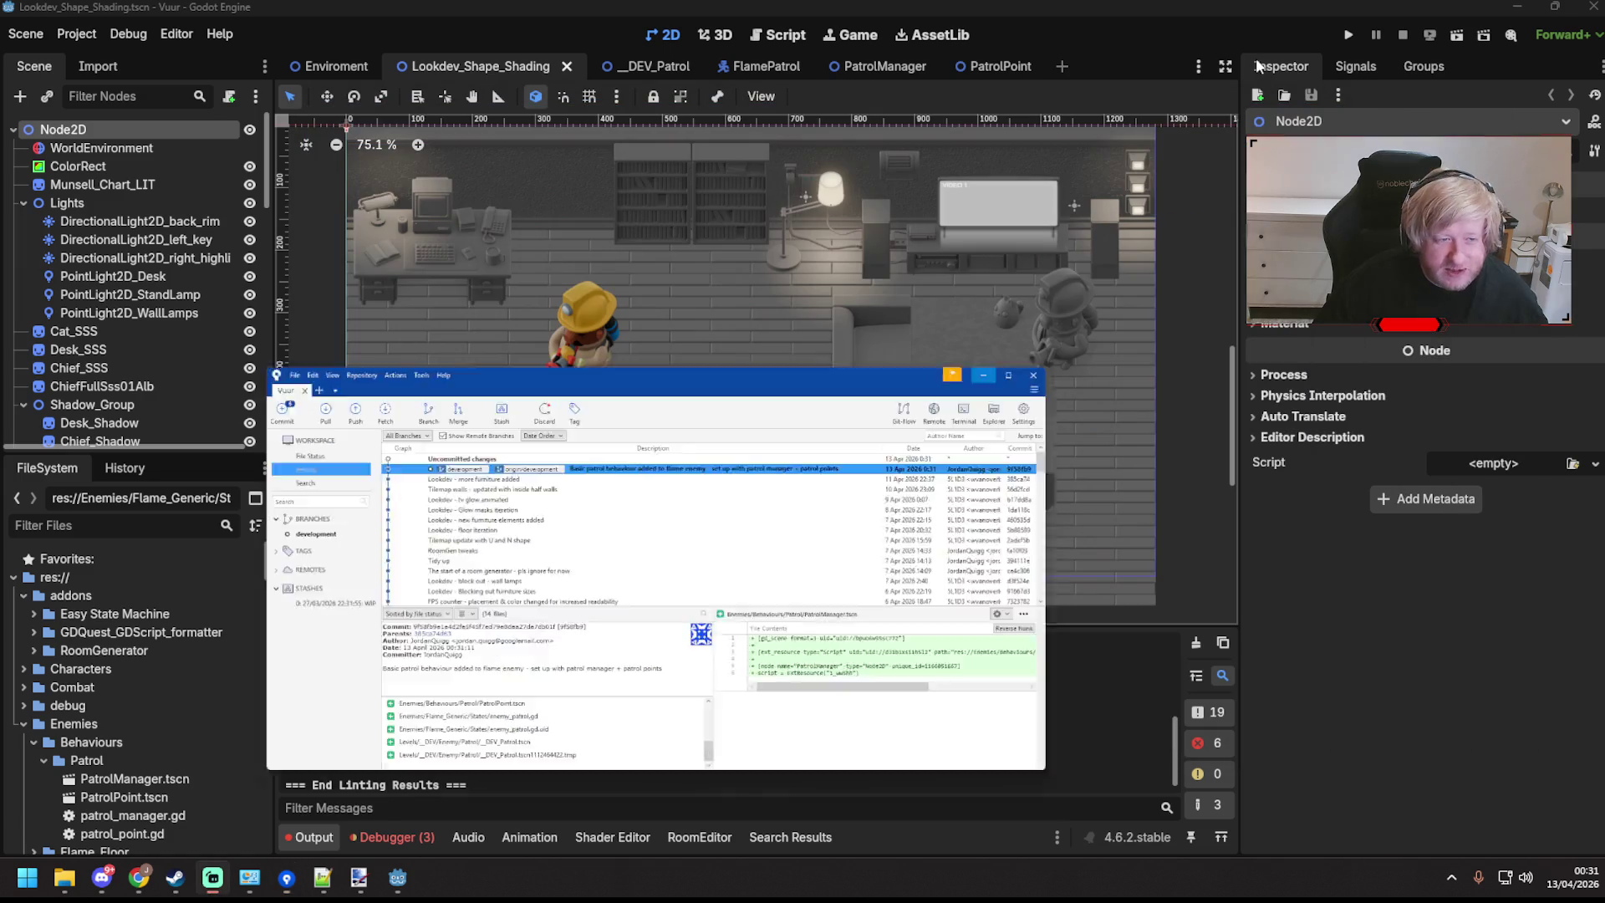
{"action": "scroll", "coordinate": [861, 189], "scroll_direction": "up", "scroll_amount": 1}
{"action": "scroll", "coordinate": [861, 224], "scroll_direction": "down", "scroll_amount": 1}
{"action": "scroll", "coordinate": [862, 227], "scroll_direction": "down", "scroll_amount": 1}
{"action": "scroll", "coordinate": [864, 233], "scroll_direction": "up", "scroll_amount": 2}
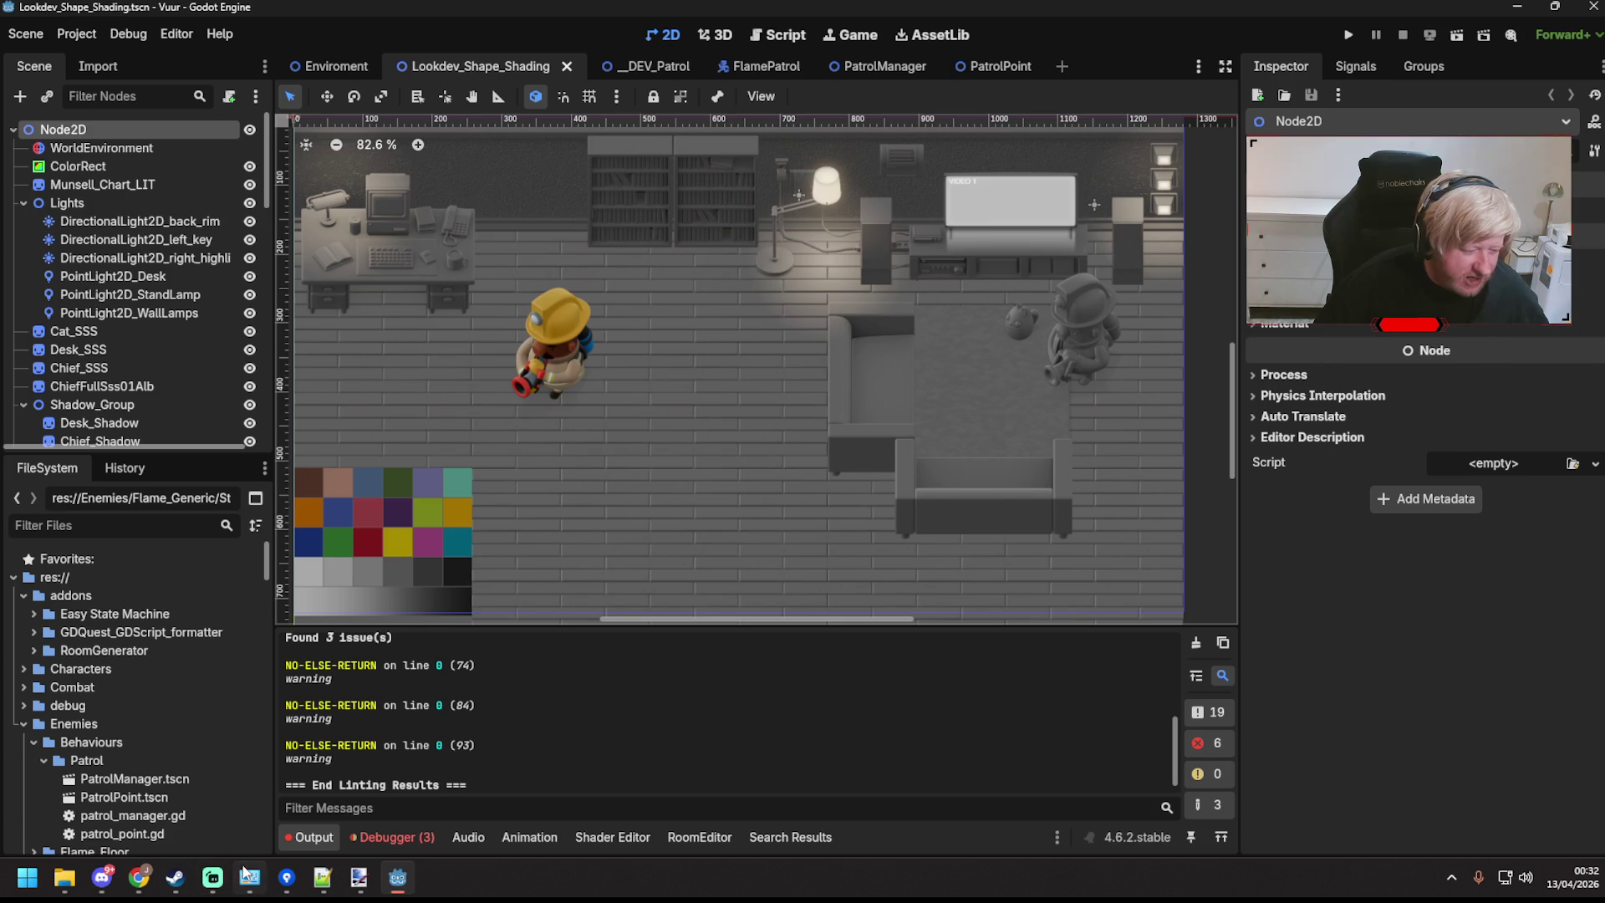
{"action": "left_click", "coordinate": [284, 878]}
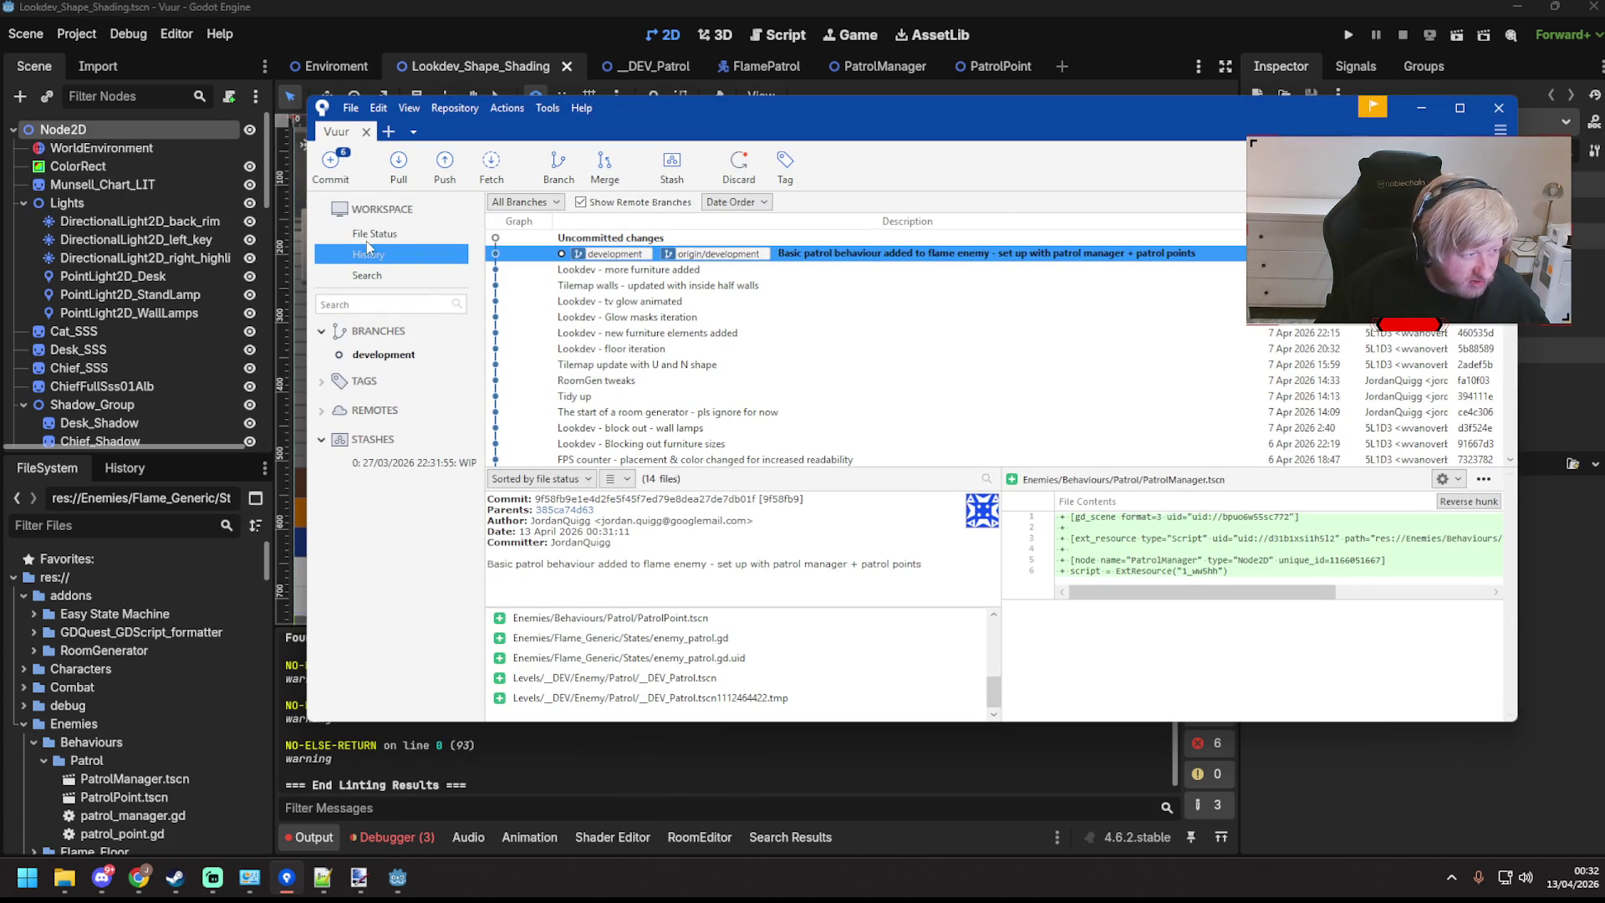
{"action": "left_click", "coordinate": [368, 234]}
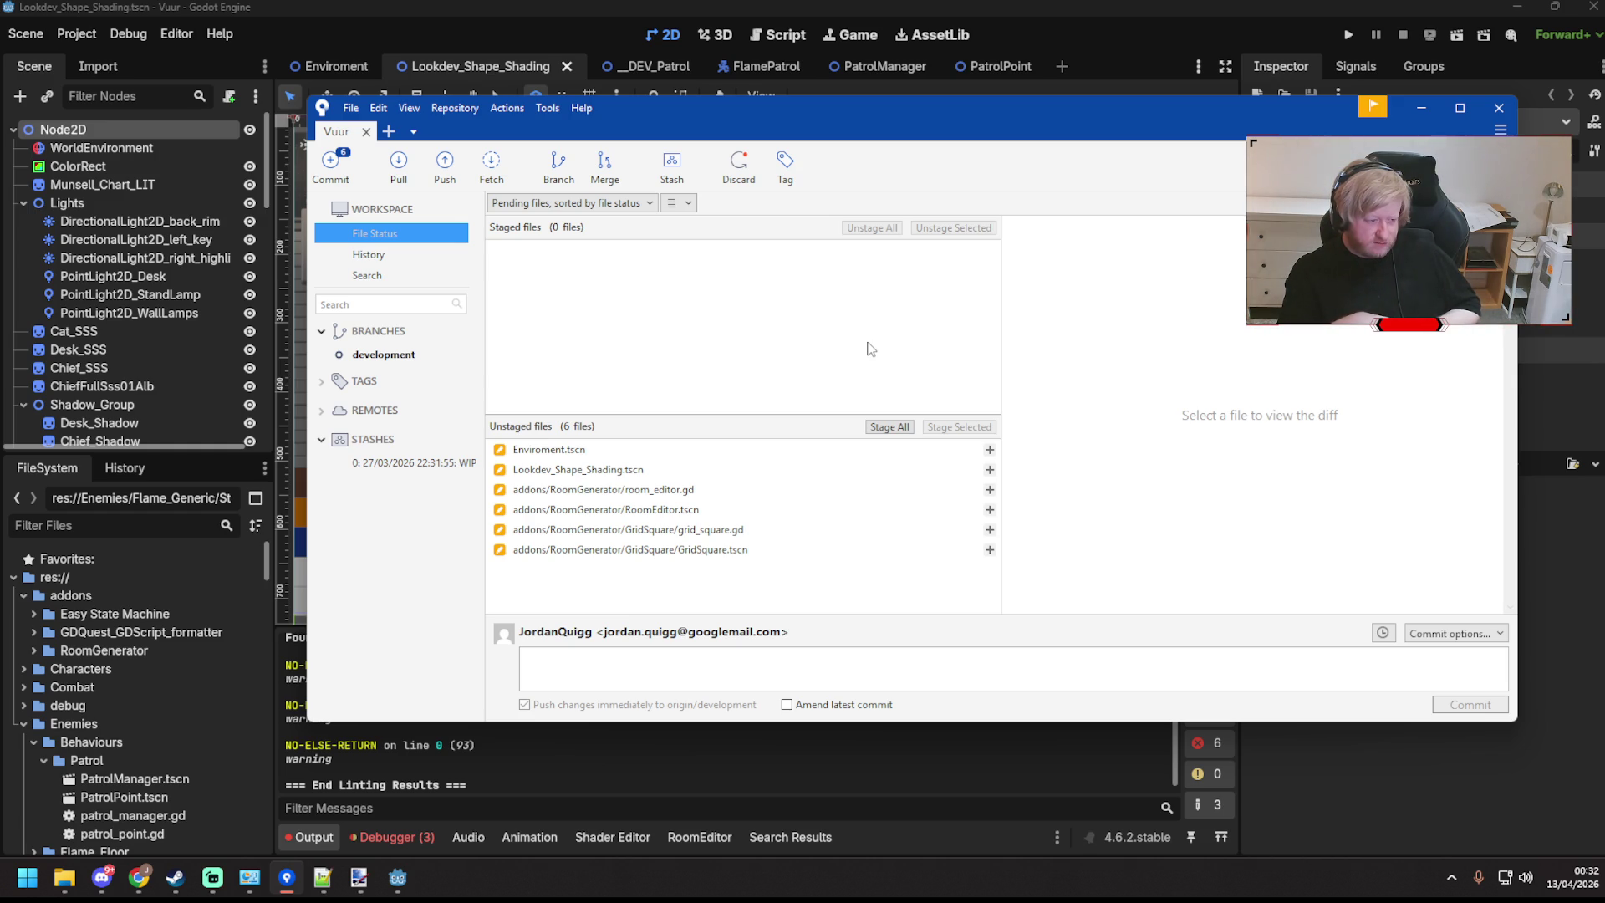
Review diffs of room_editor.gd, RoomEditor.tscn, grid_square.gd, GridSquare.tscn and Lookdev_Shape_Shading.tscn, then return to History
{"action": "left_click", "coordinate": [698, 490]}
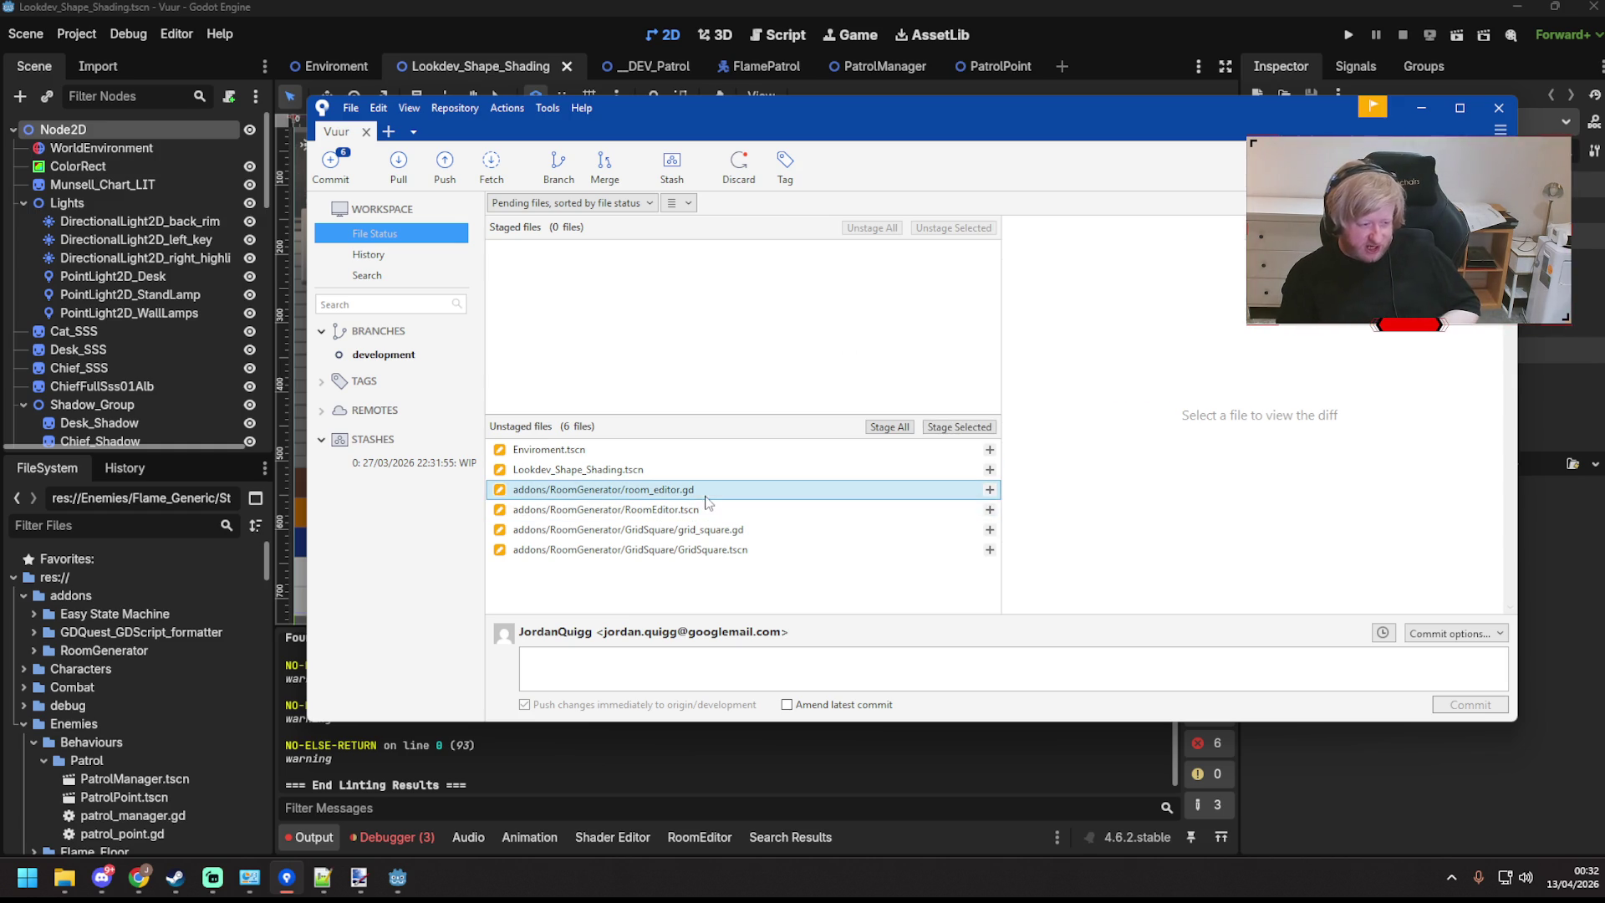
{"action": "left_click", "coordinate": [701, 511]}
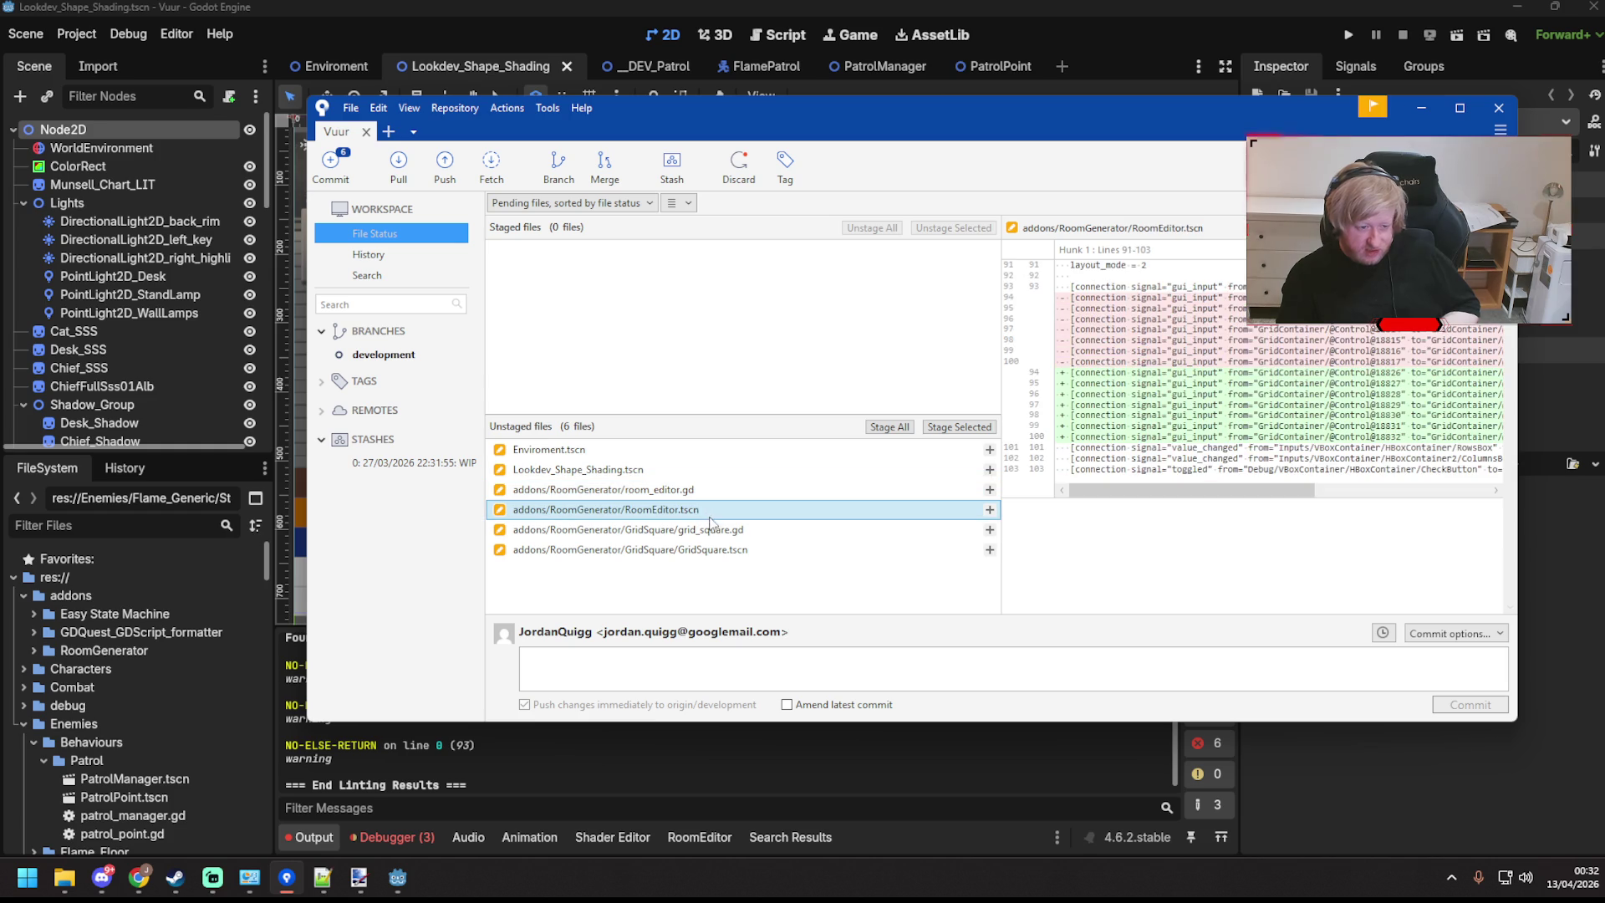
{"action": "left_click", "coordinate": [715, 532]}
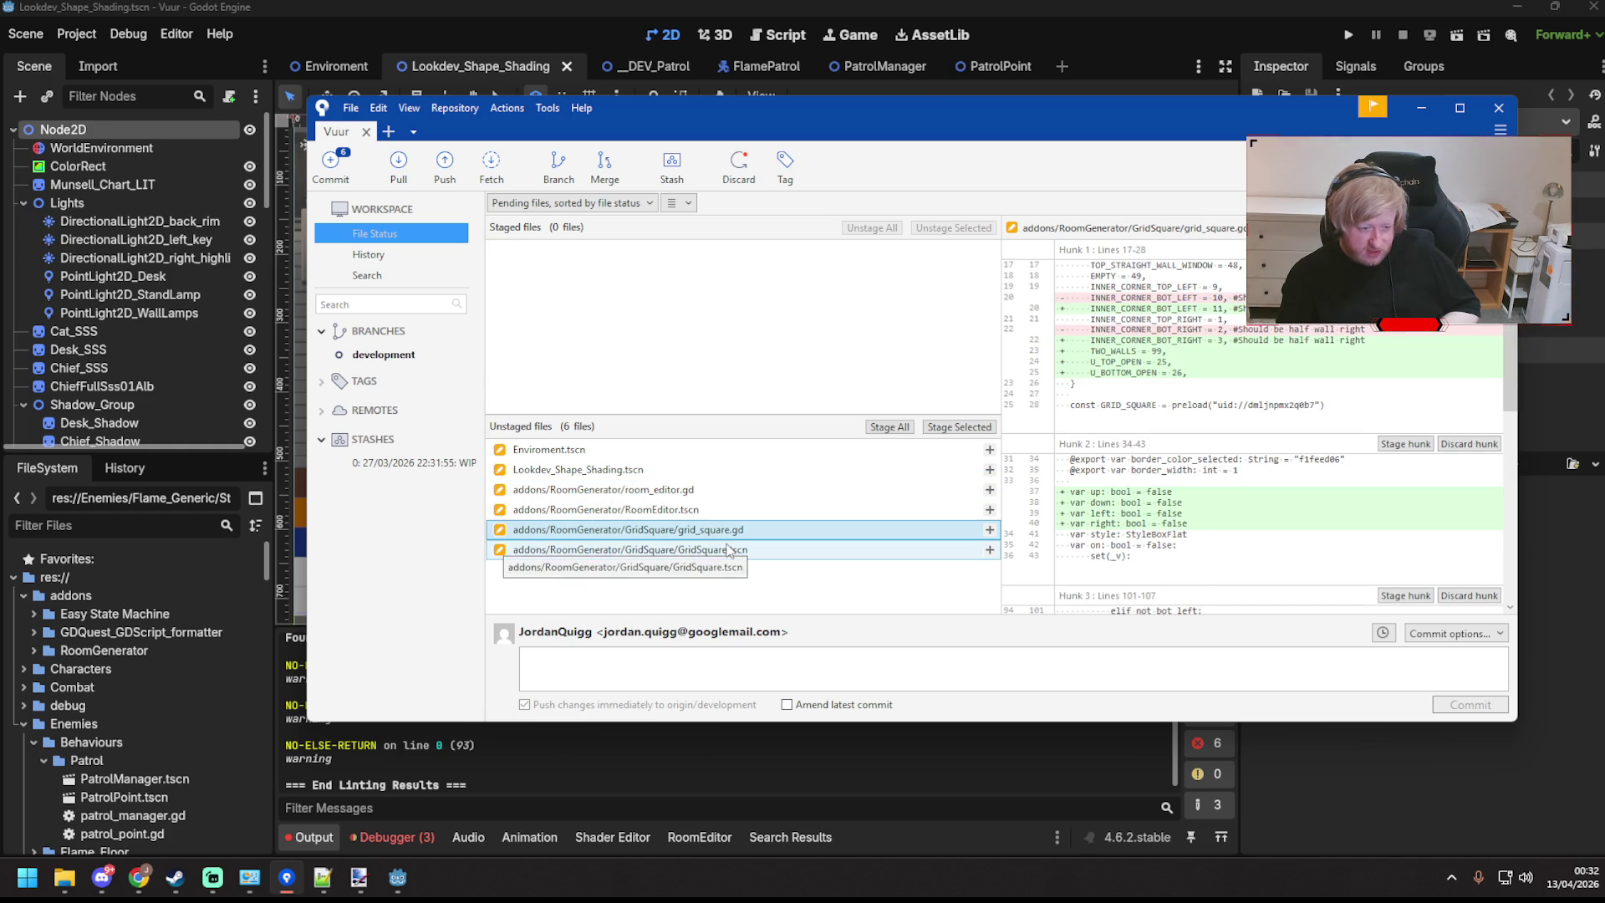
{"action": "left_click", "coordinate": [727, 549]}
{"action": "left_click", "coordinate": [734, 531]}
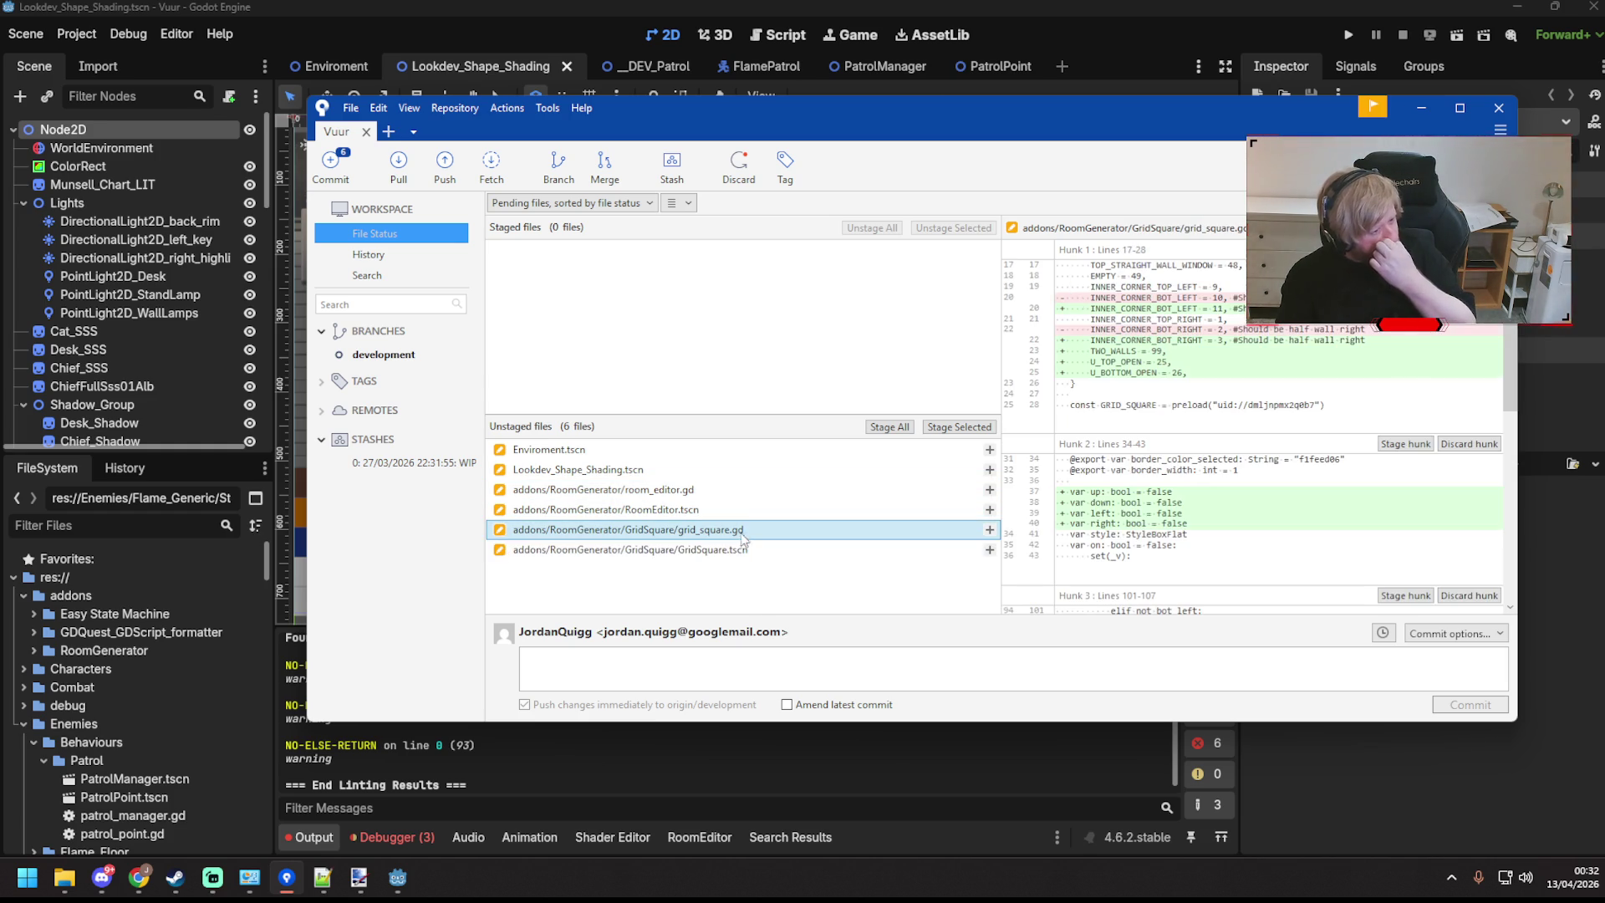
{"action": "left_click", "coordinate": [780, 469]}
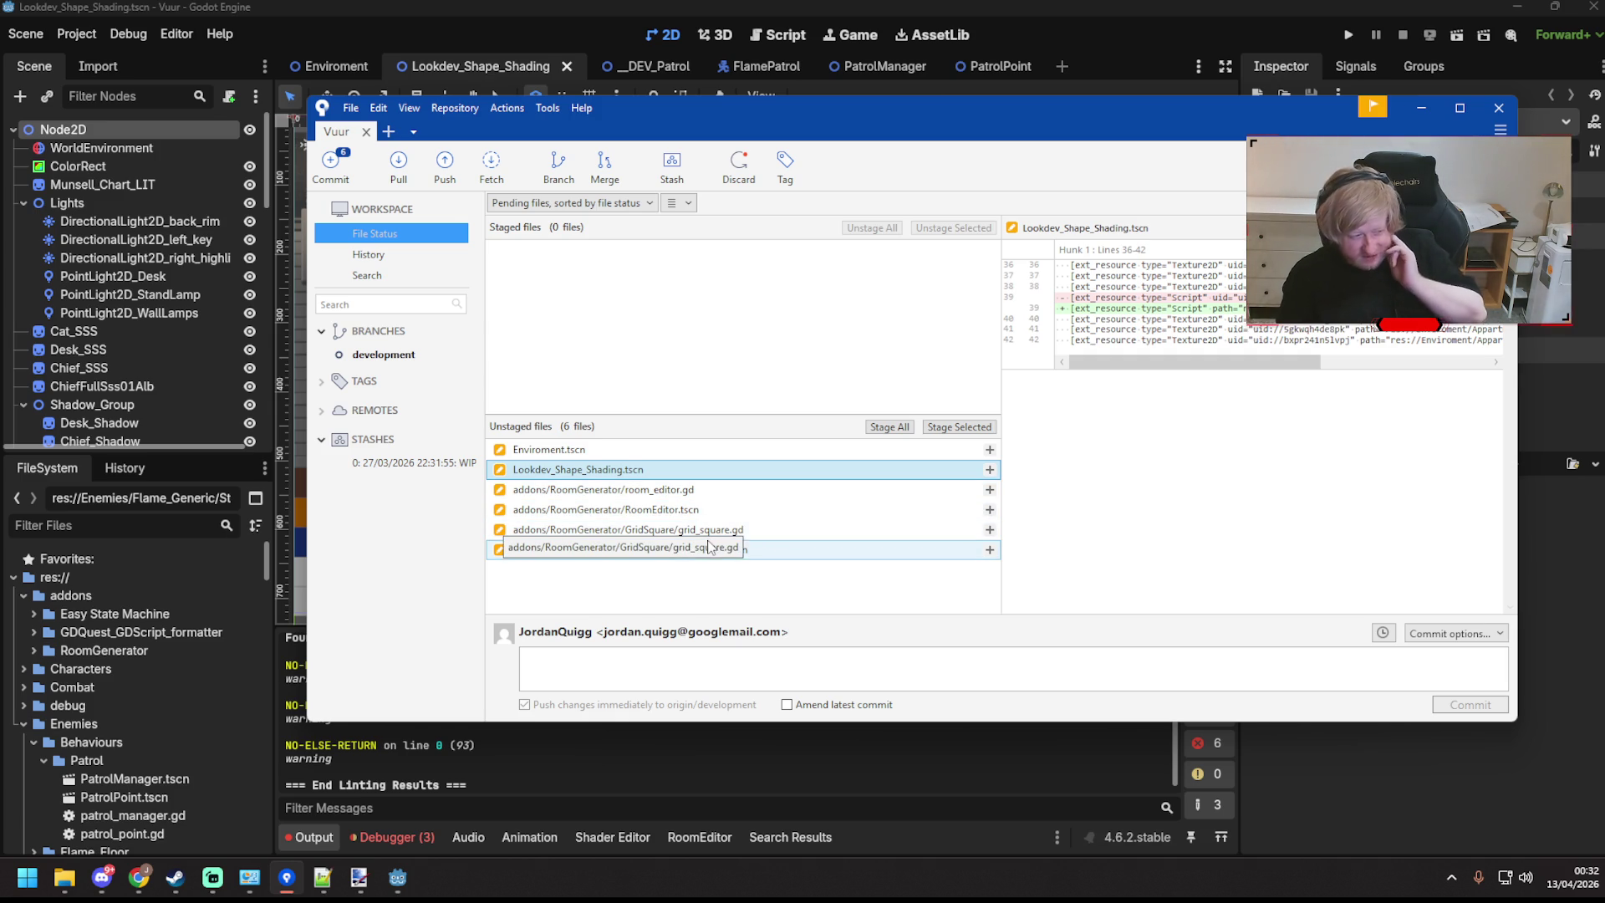
{"action": "left_click", "coordinate": [694, 341]}
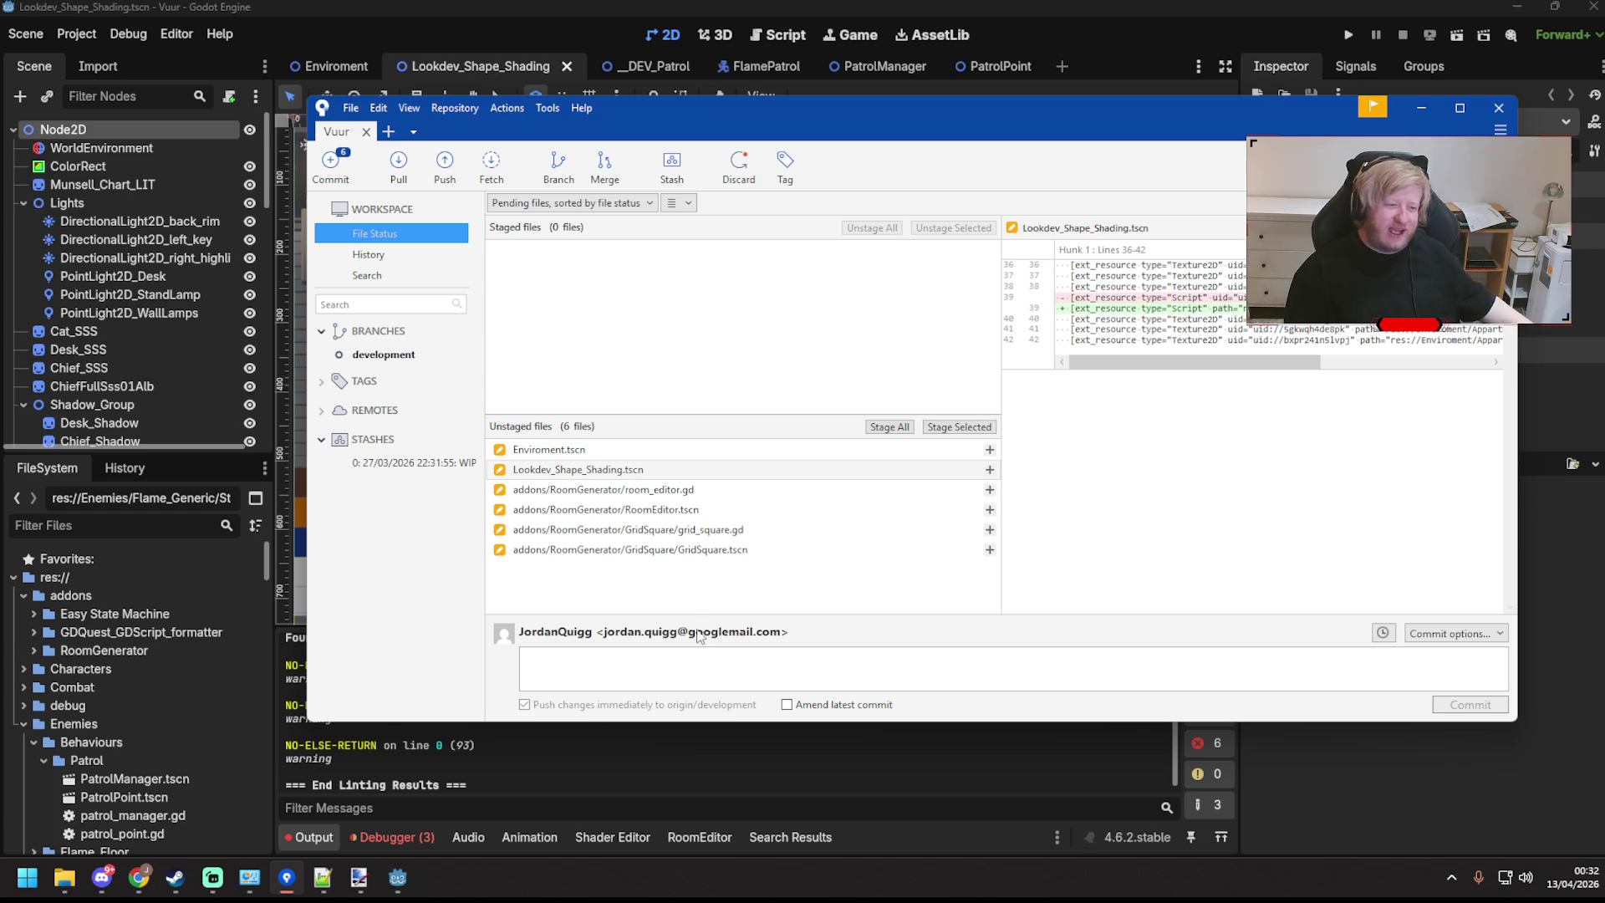
{"action": "left_click", "coordinate": [672, 600]}
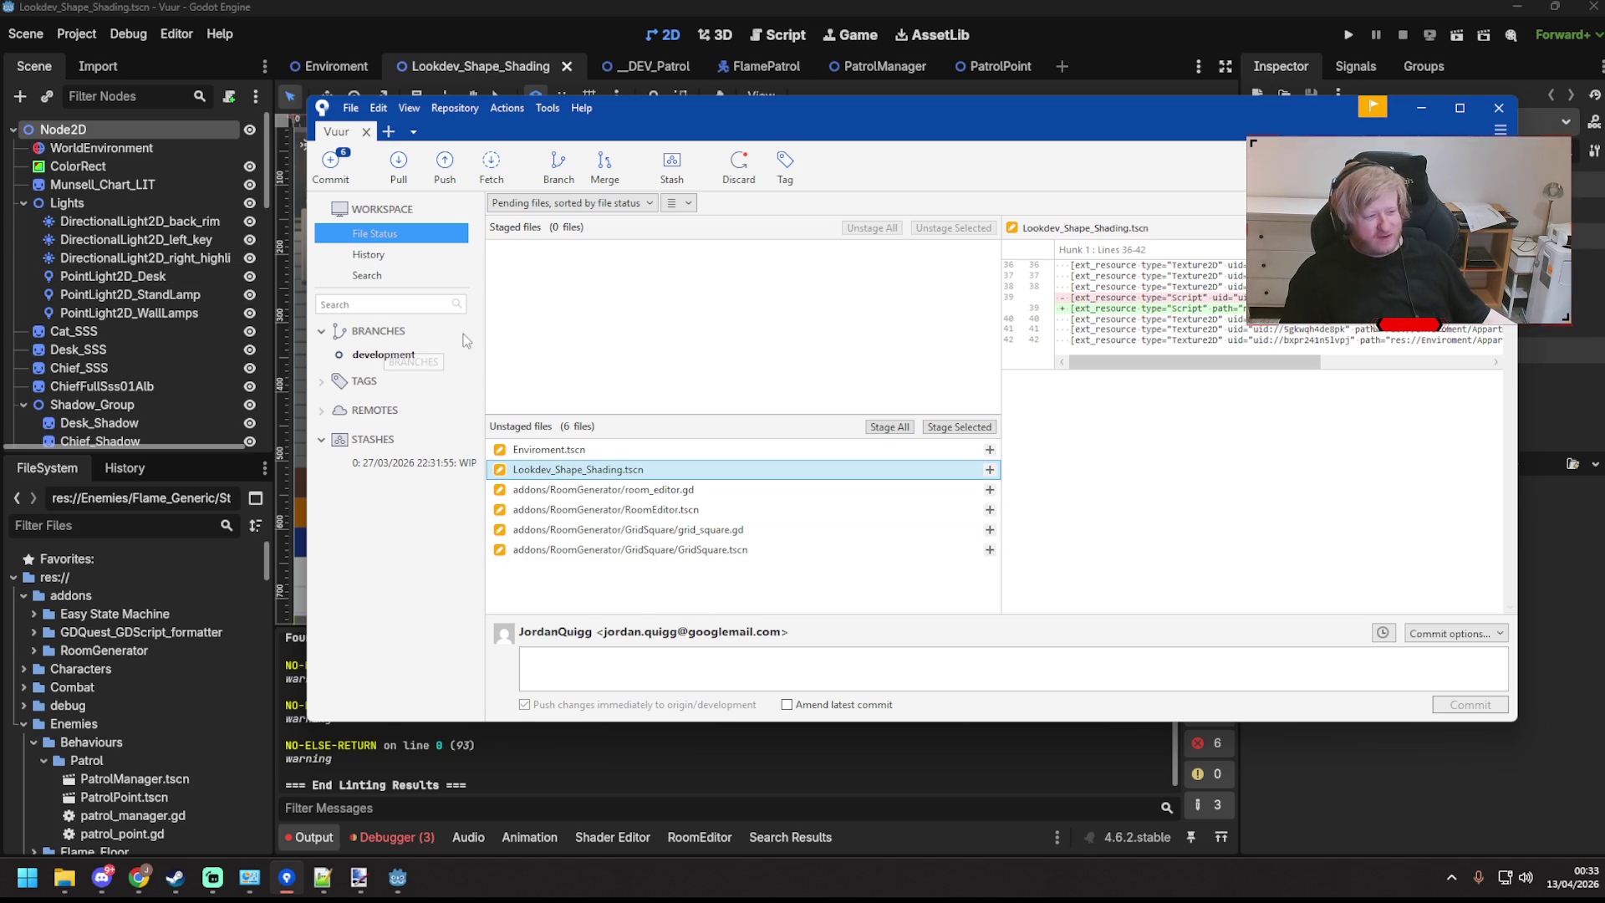
{"action": "left_click", "coordinate": [378, 259]}
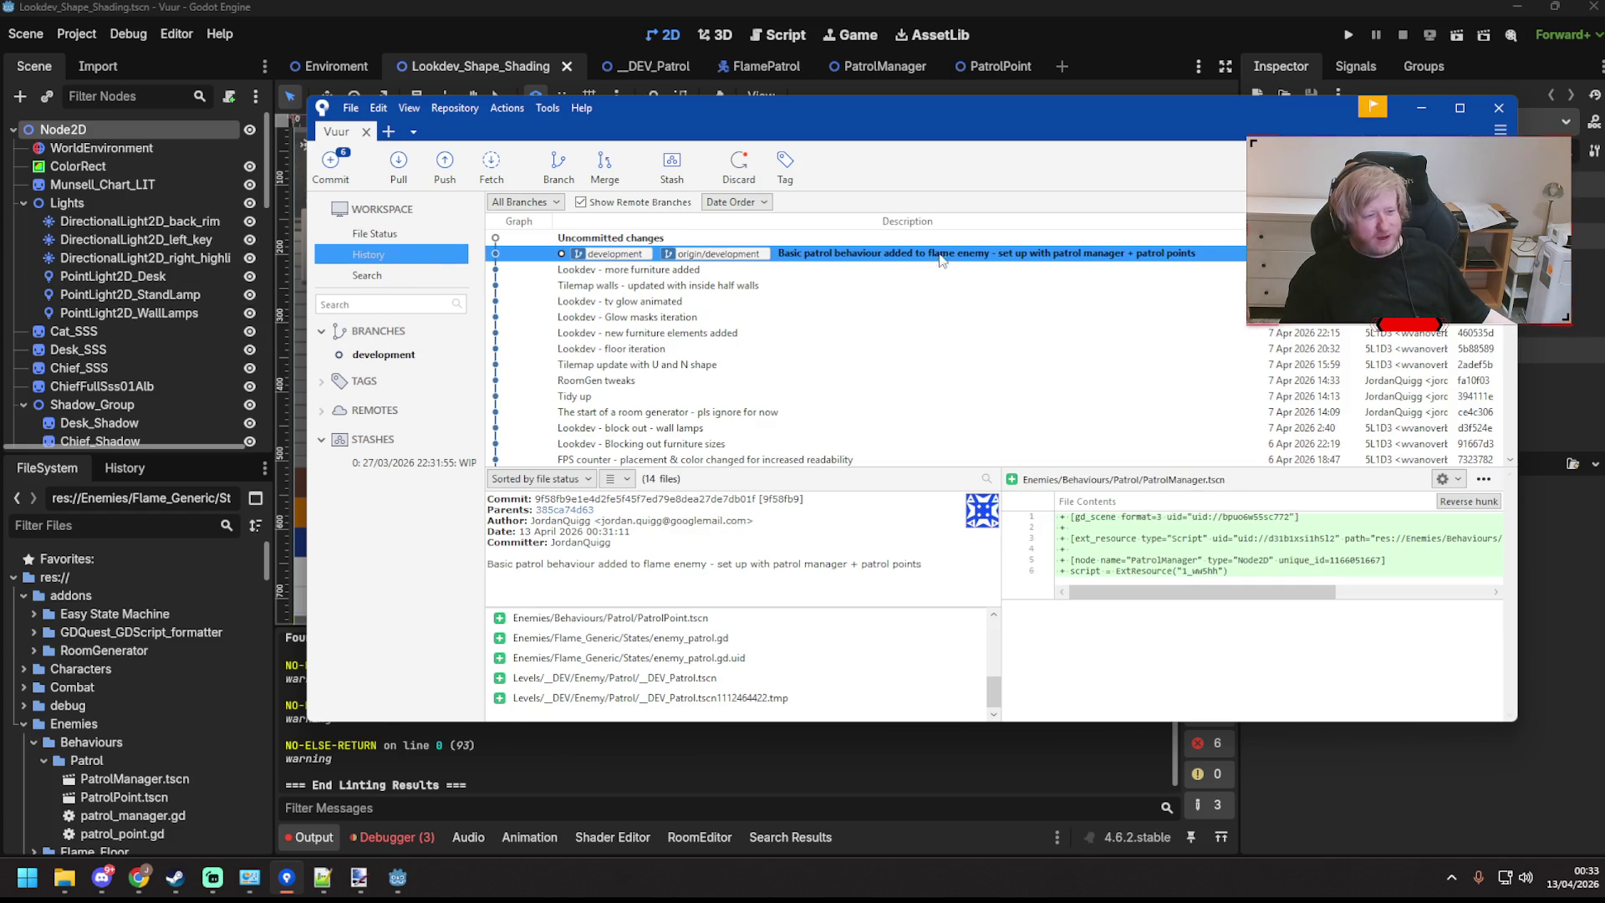
{"action": "right_click", "coordinate": [700, 271]}
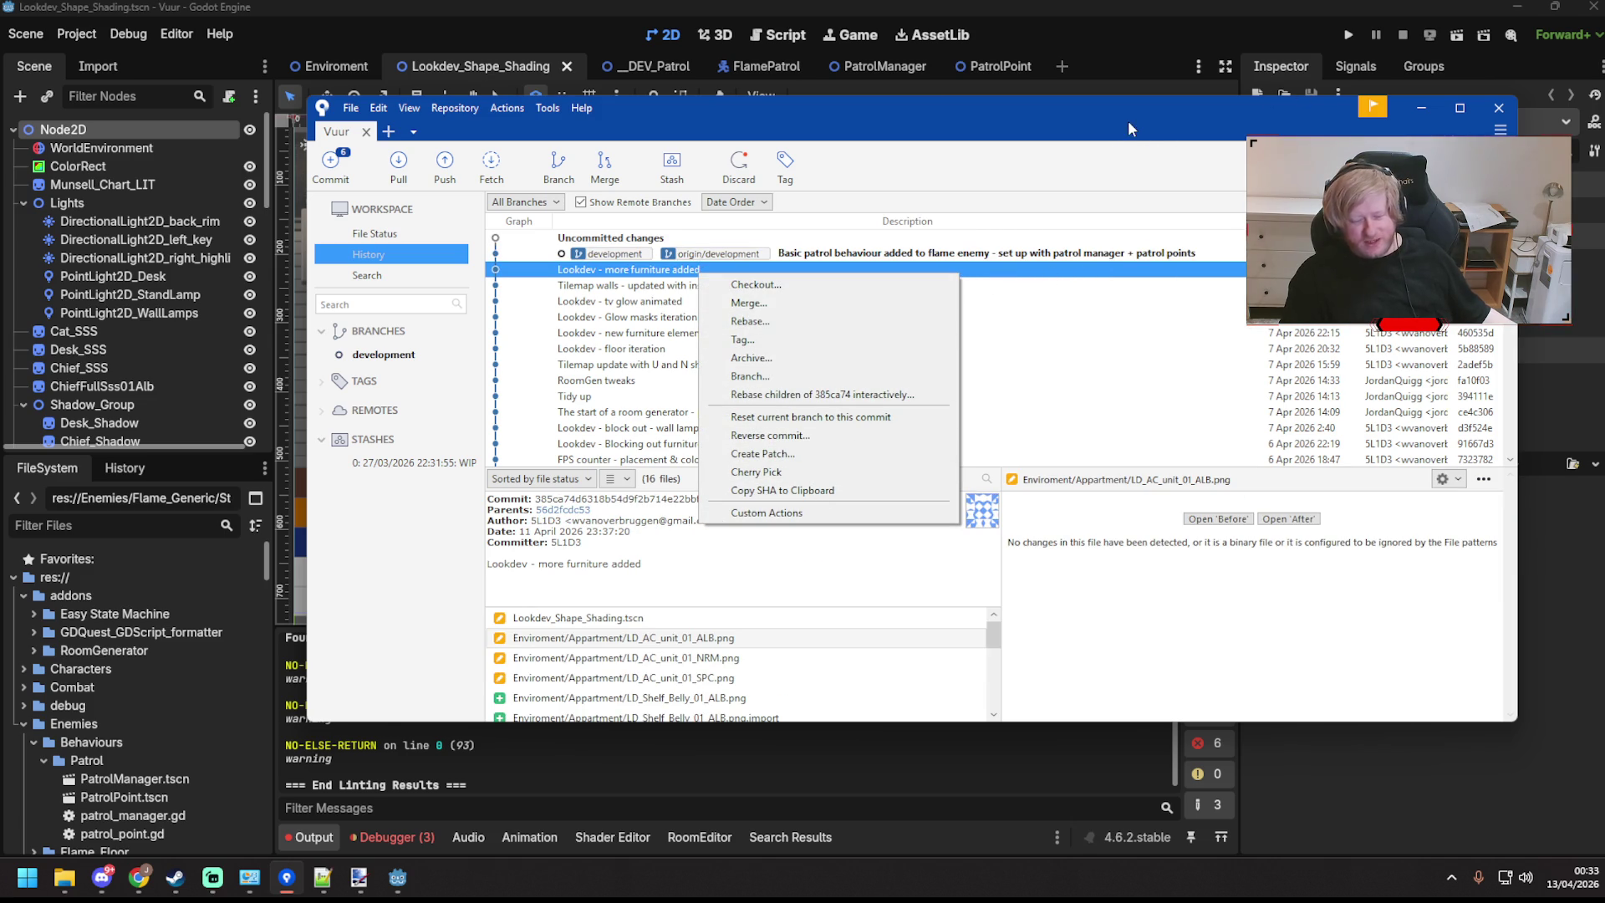
{"action": "left_click", "coordinate": [1107, 113]}
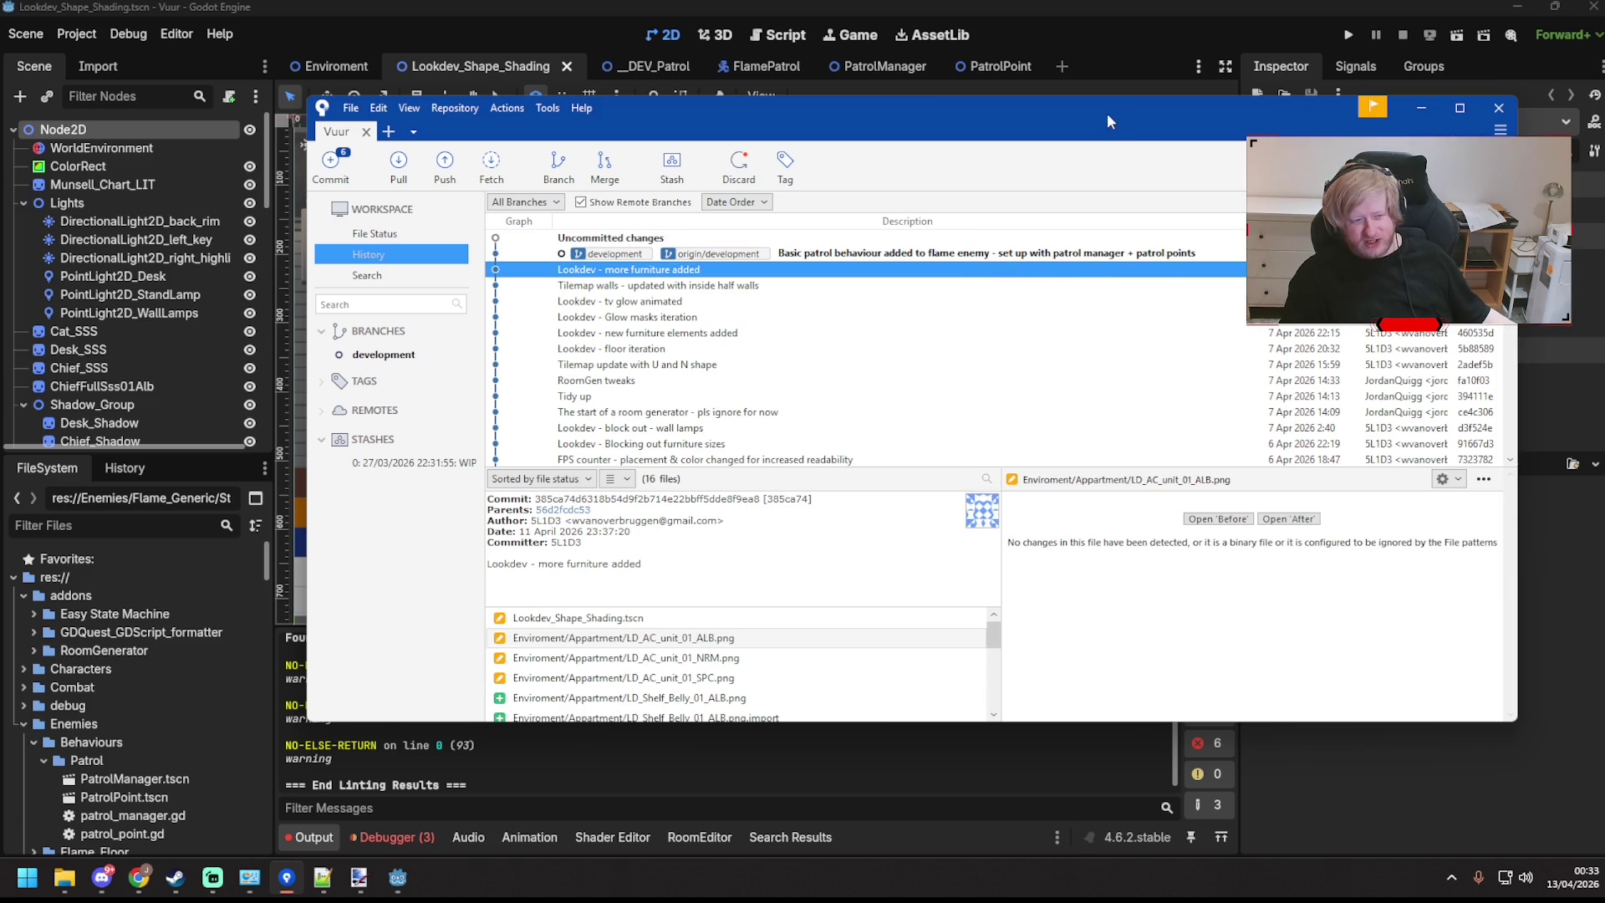
{"action": "left_click", "coordinate": [937, 254]}
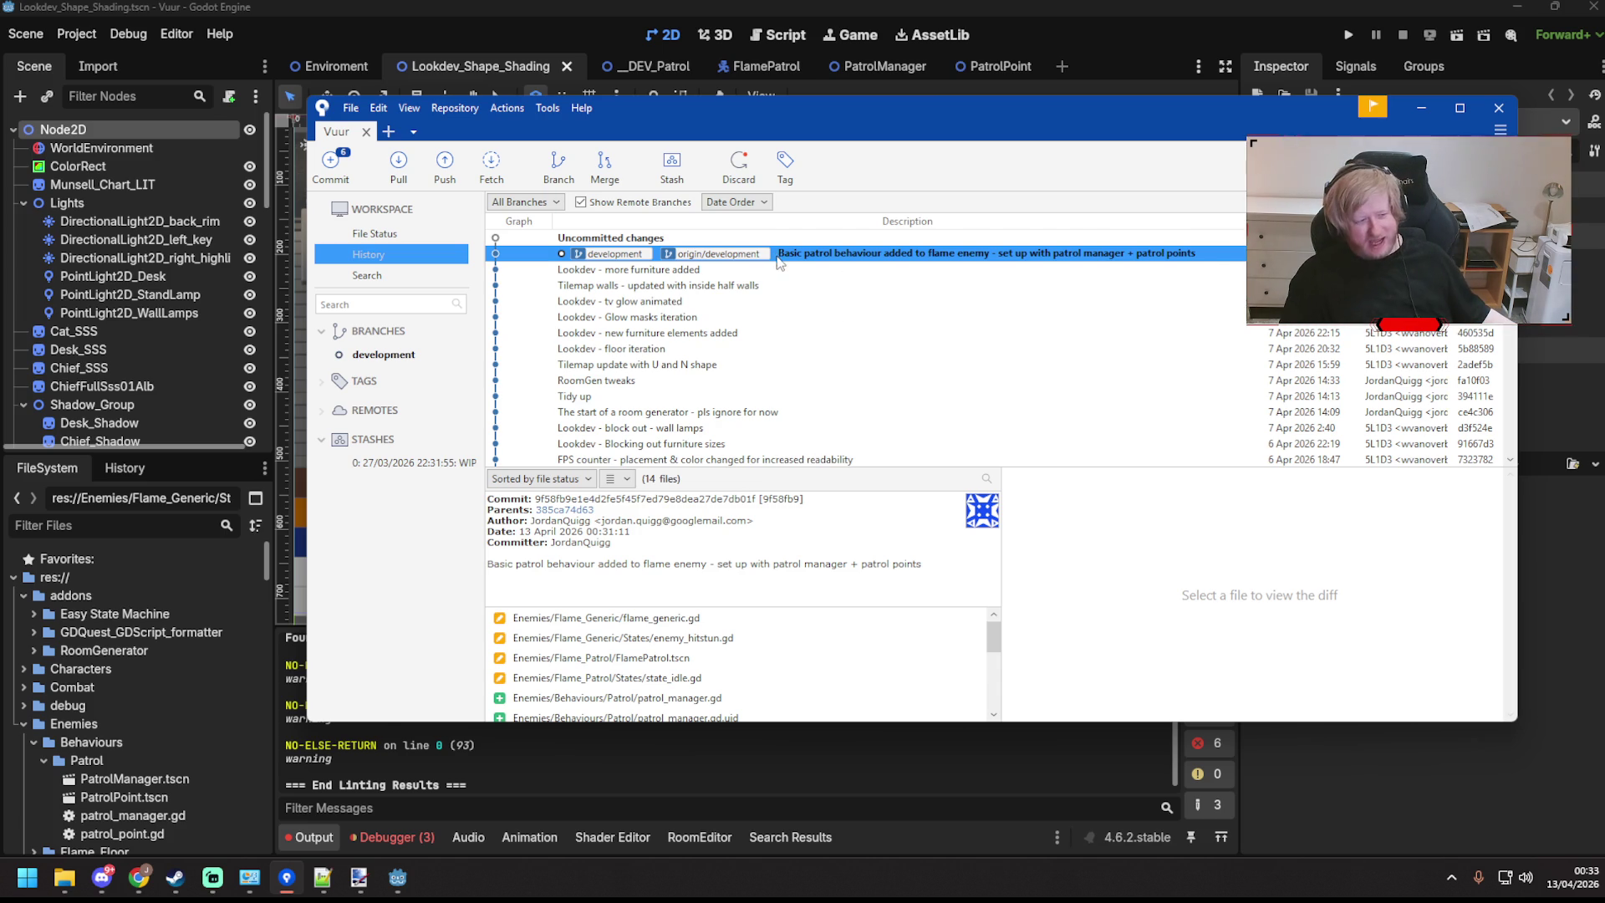
{"action": "left_click", "coordinate": [727, 317]}
{"action": "right_click", "coordinate": [528, 321]}
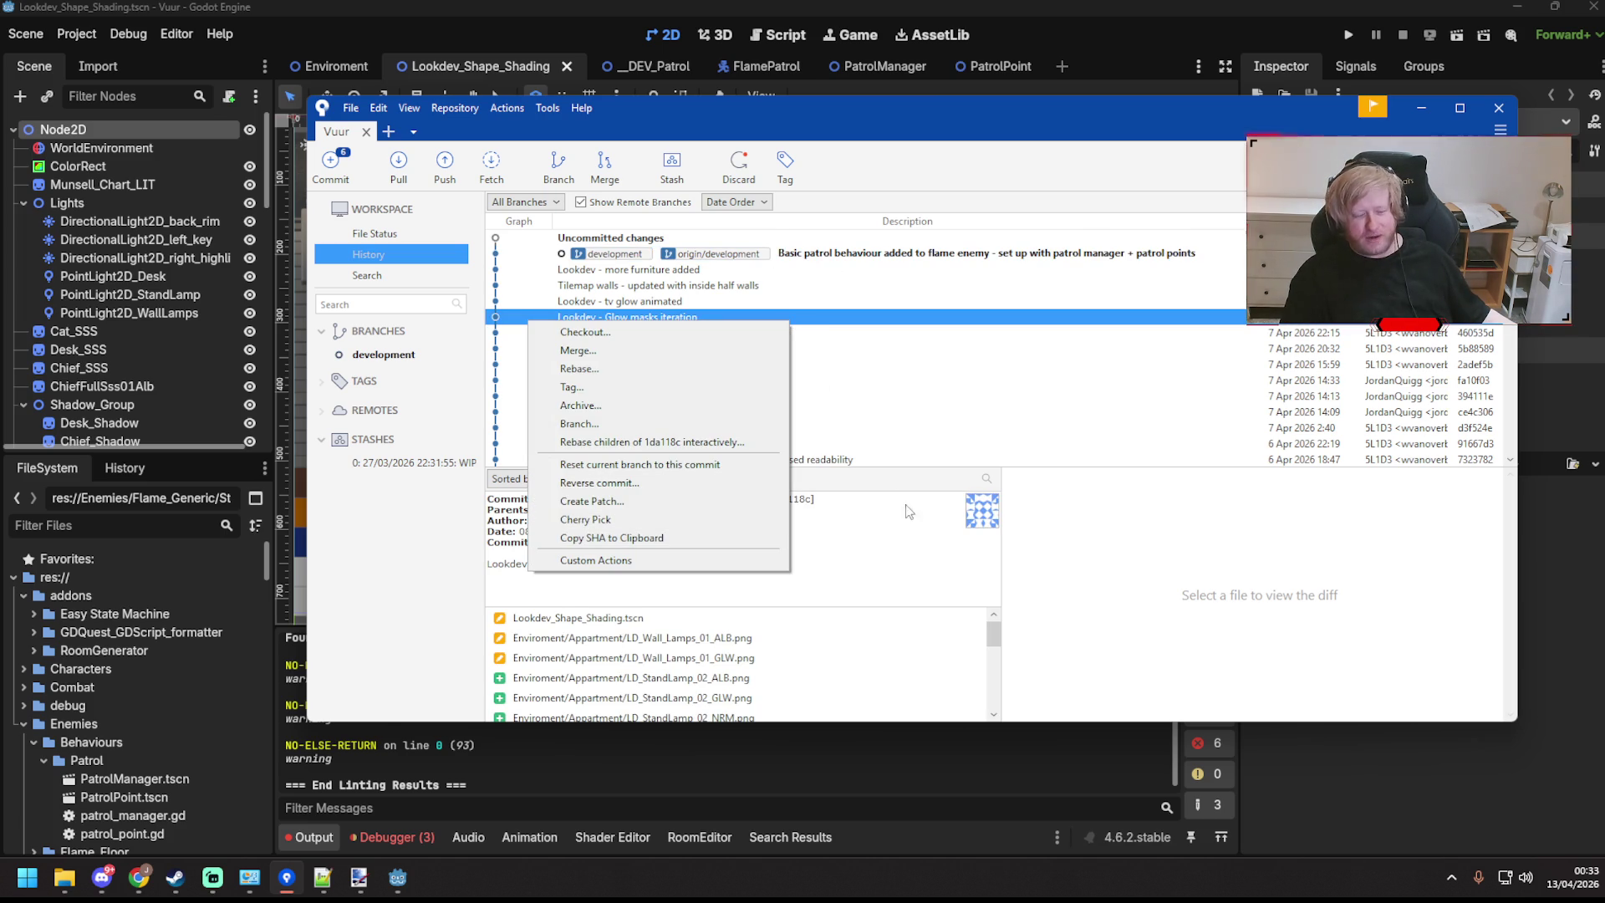
{"action": "left_click", "coordinate": [962, 303]}
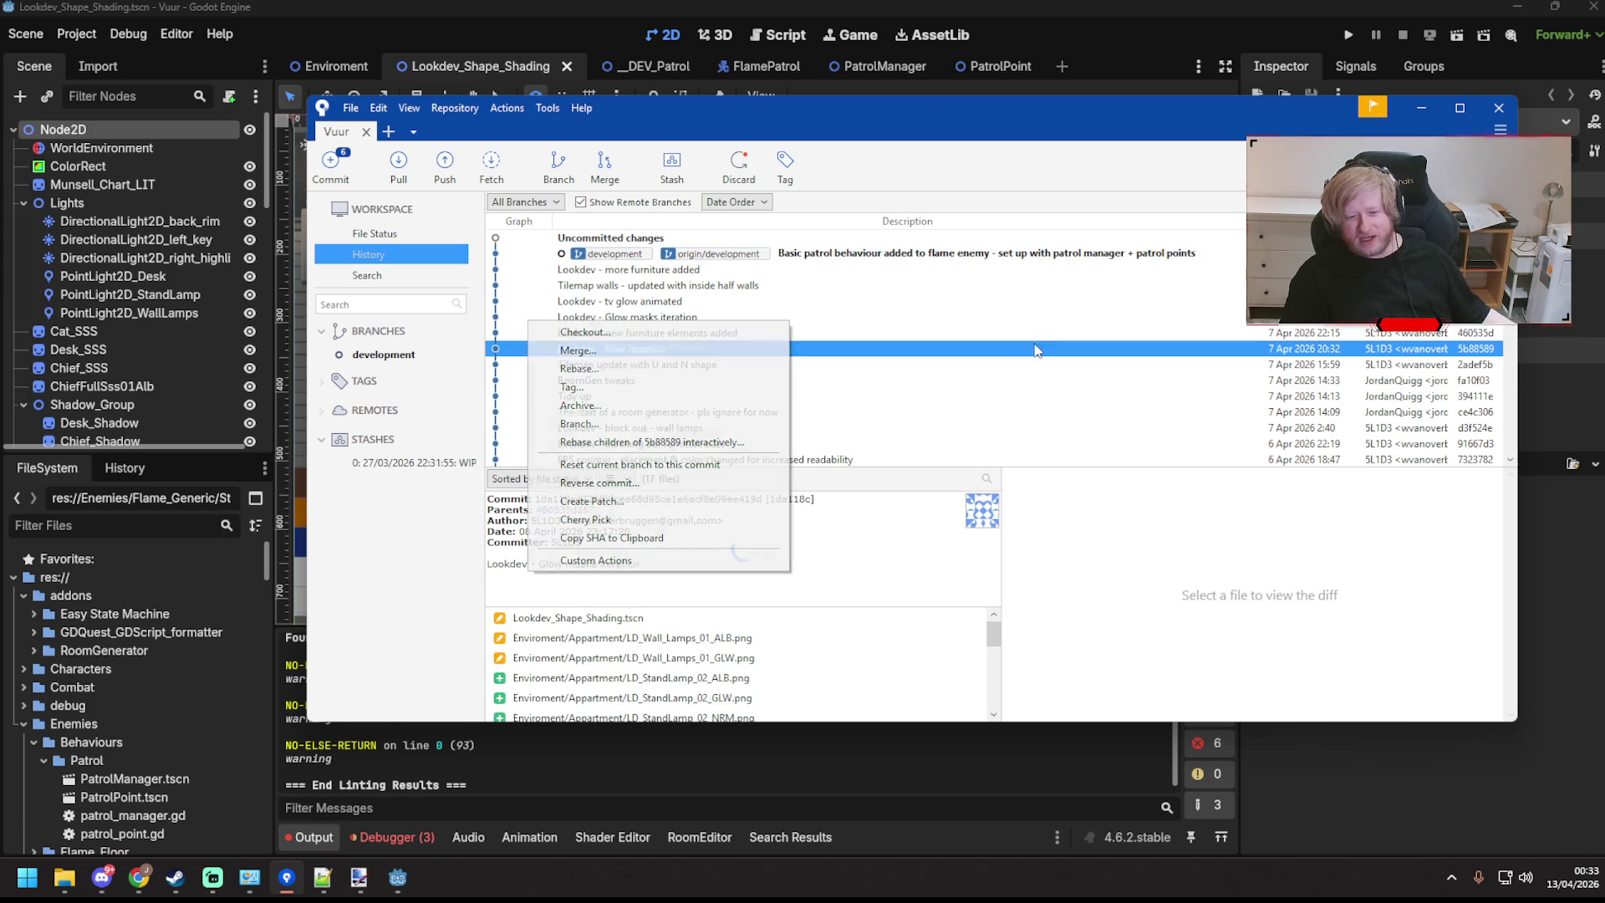
{"action": "right_click", "coordinate": [939, 320]}
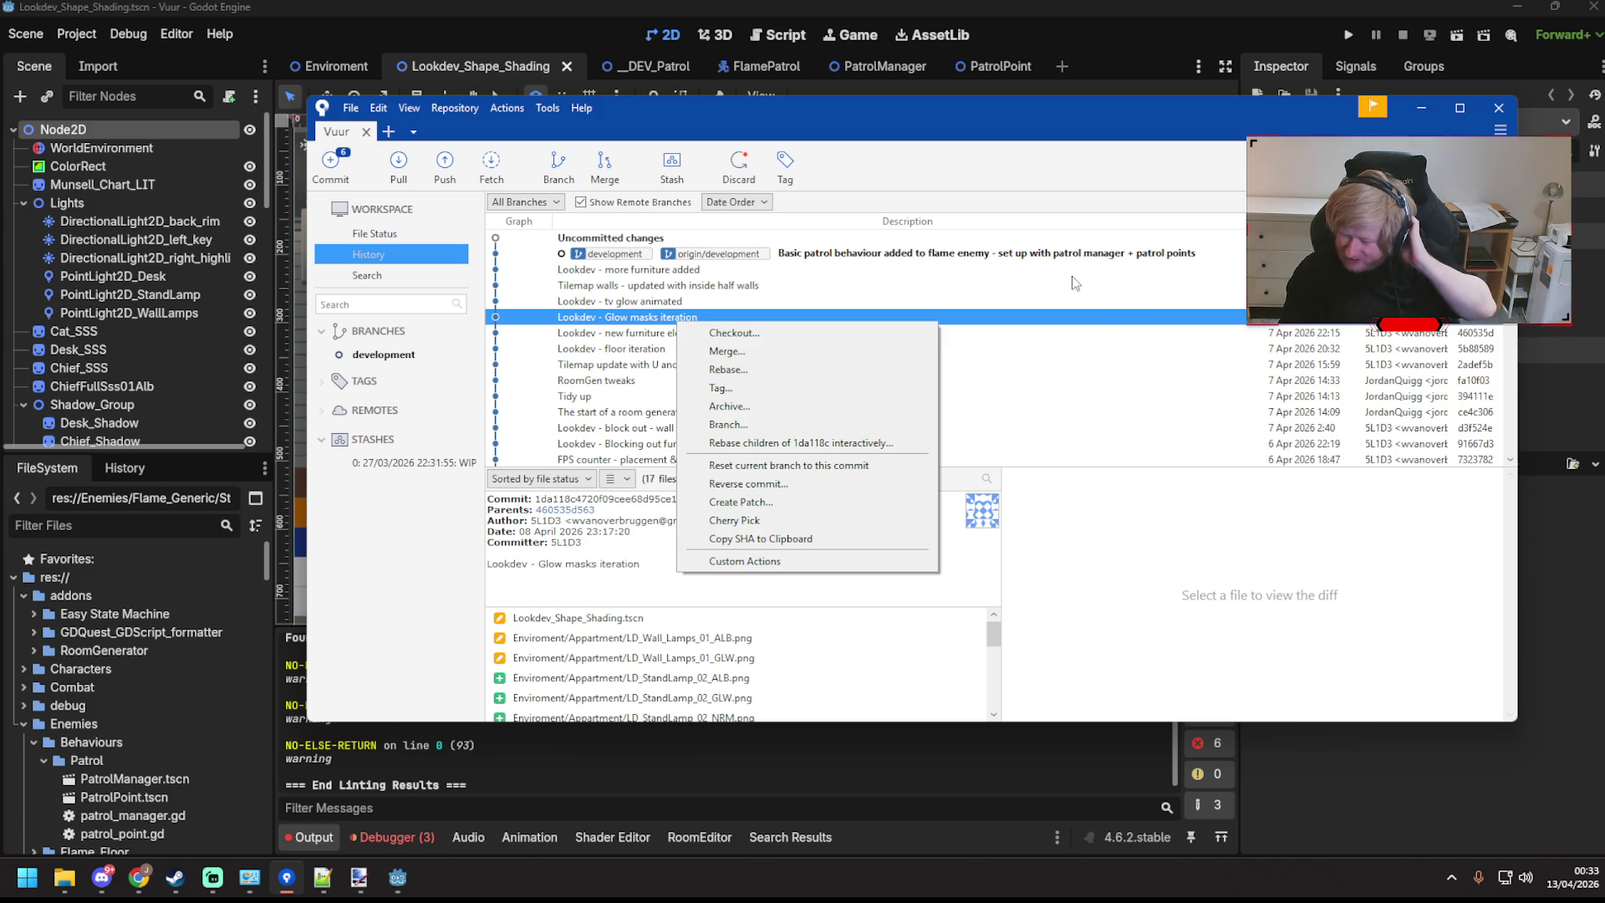
{"action": "left_click", "coordinate": [962, 312]}
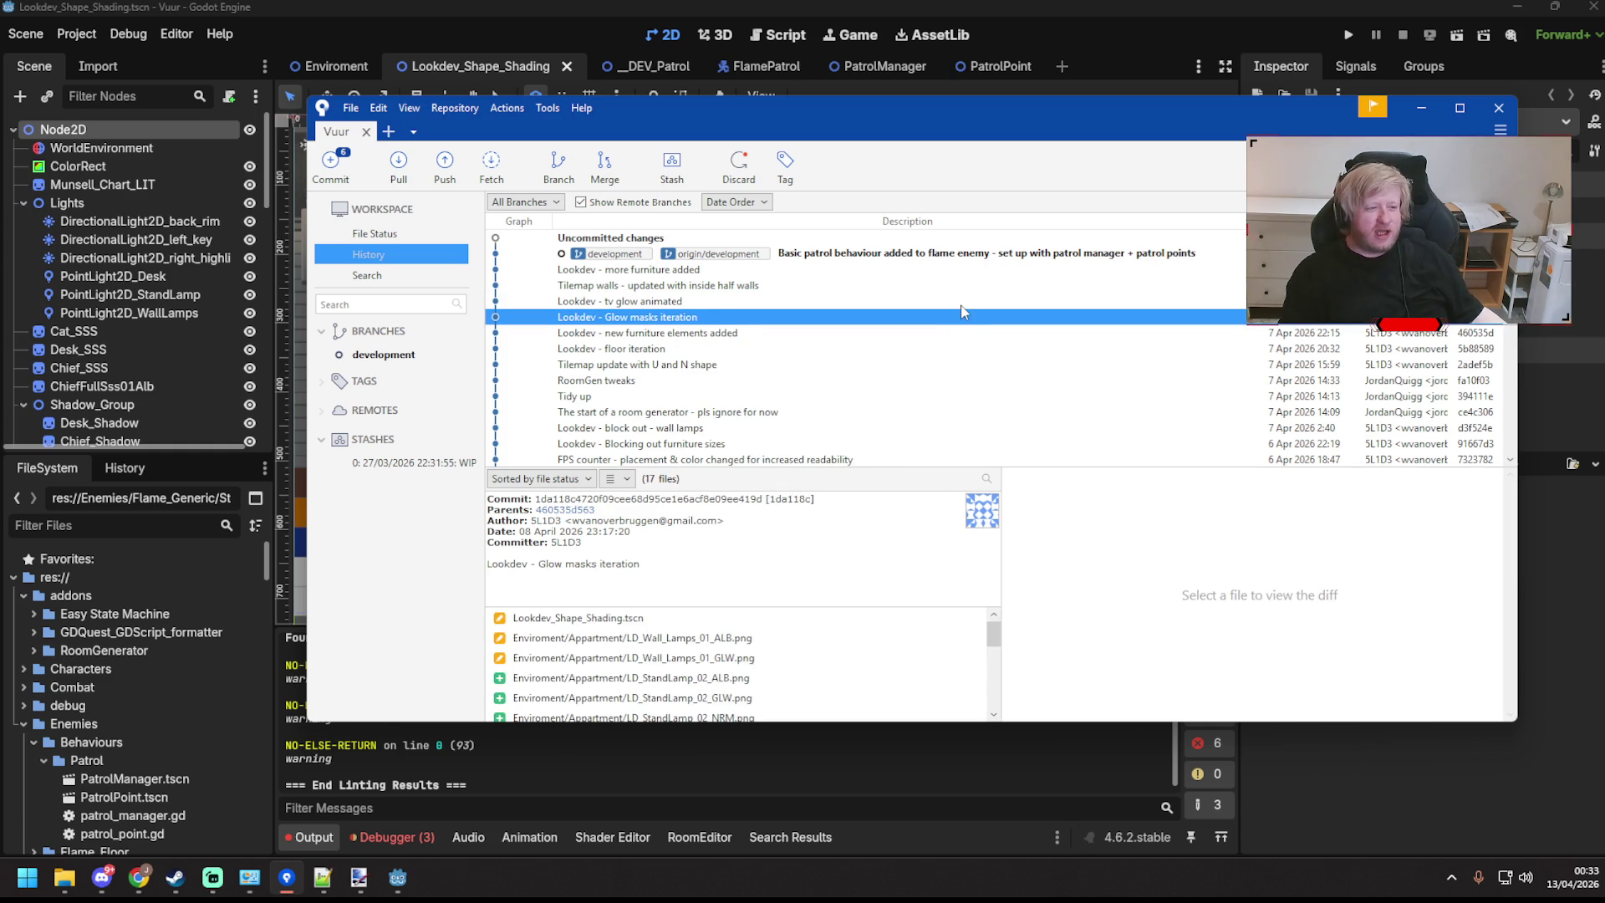
{"action": "key", "text": "Up"}
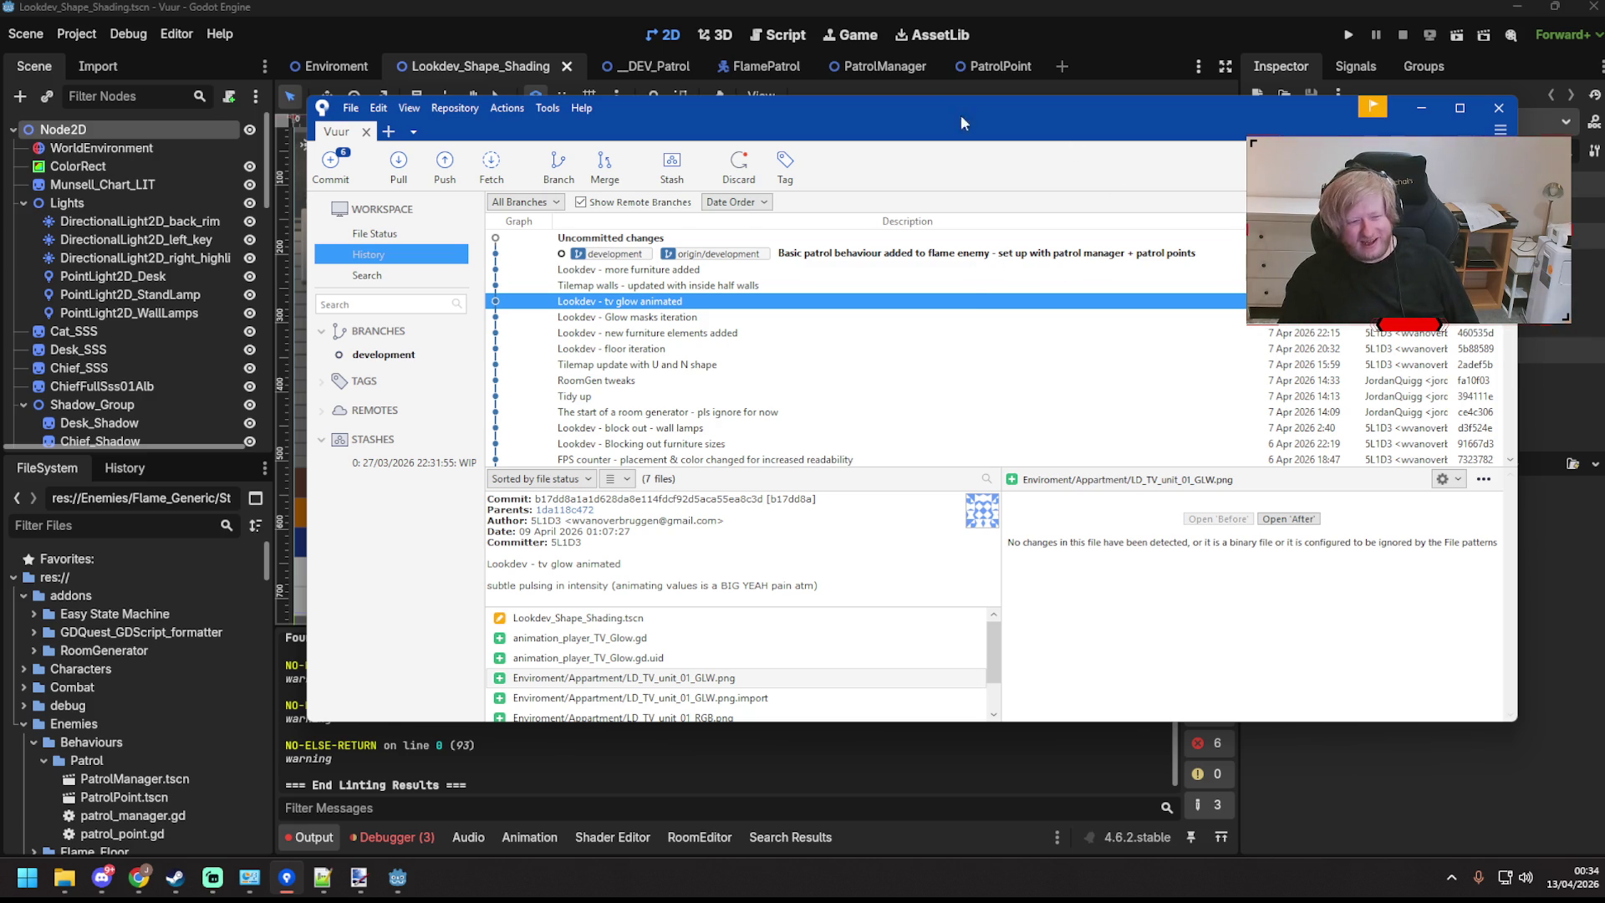
{"action": "left_click", "coordinate": [858, 255]}
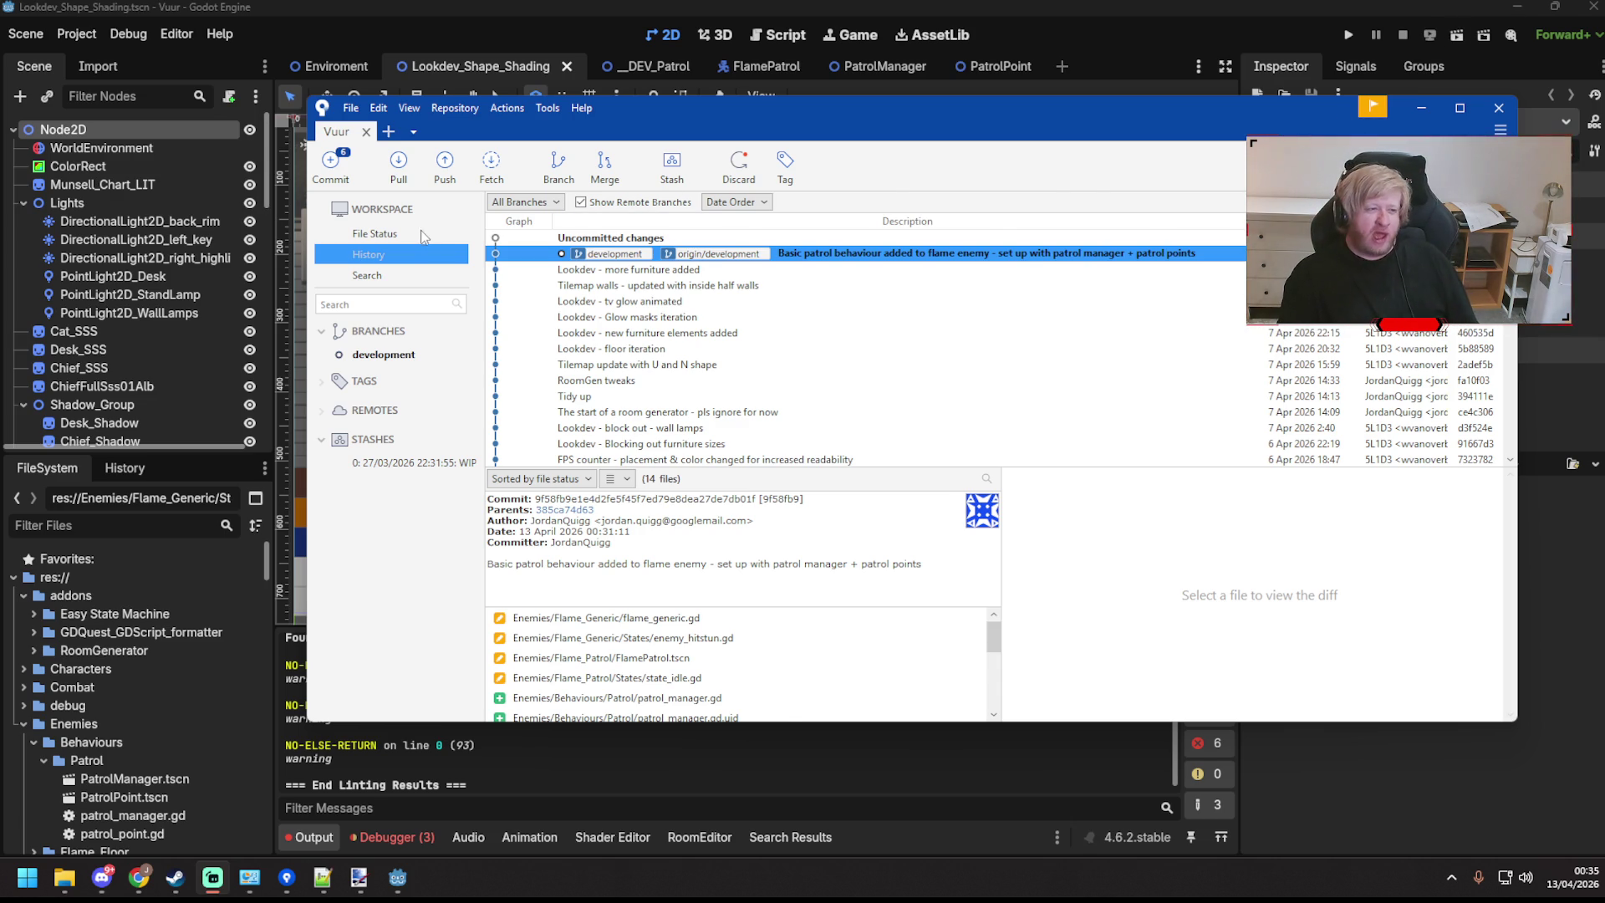
Check File Status for the six pending changes, then Alt+Tab back to Godot
{"action": "left_click", "coordinate": [417, 235]}
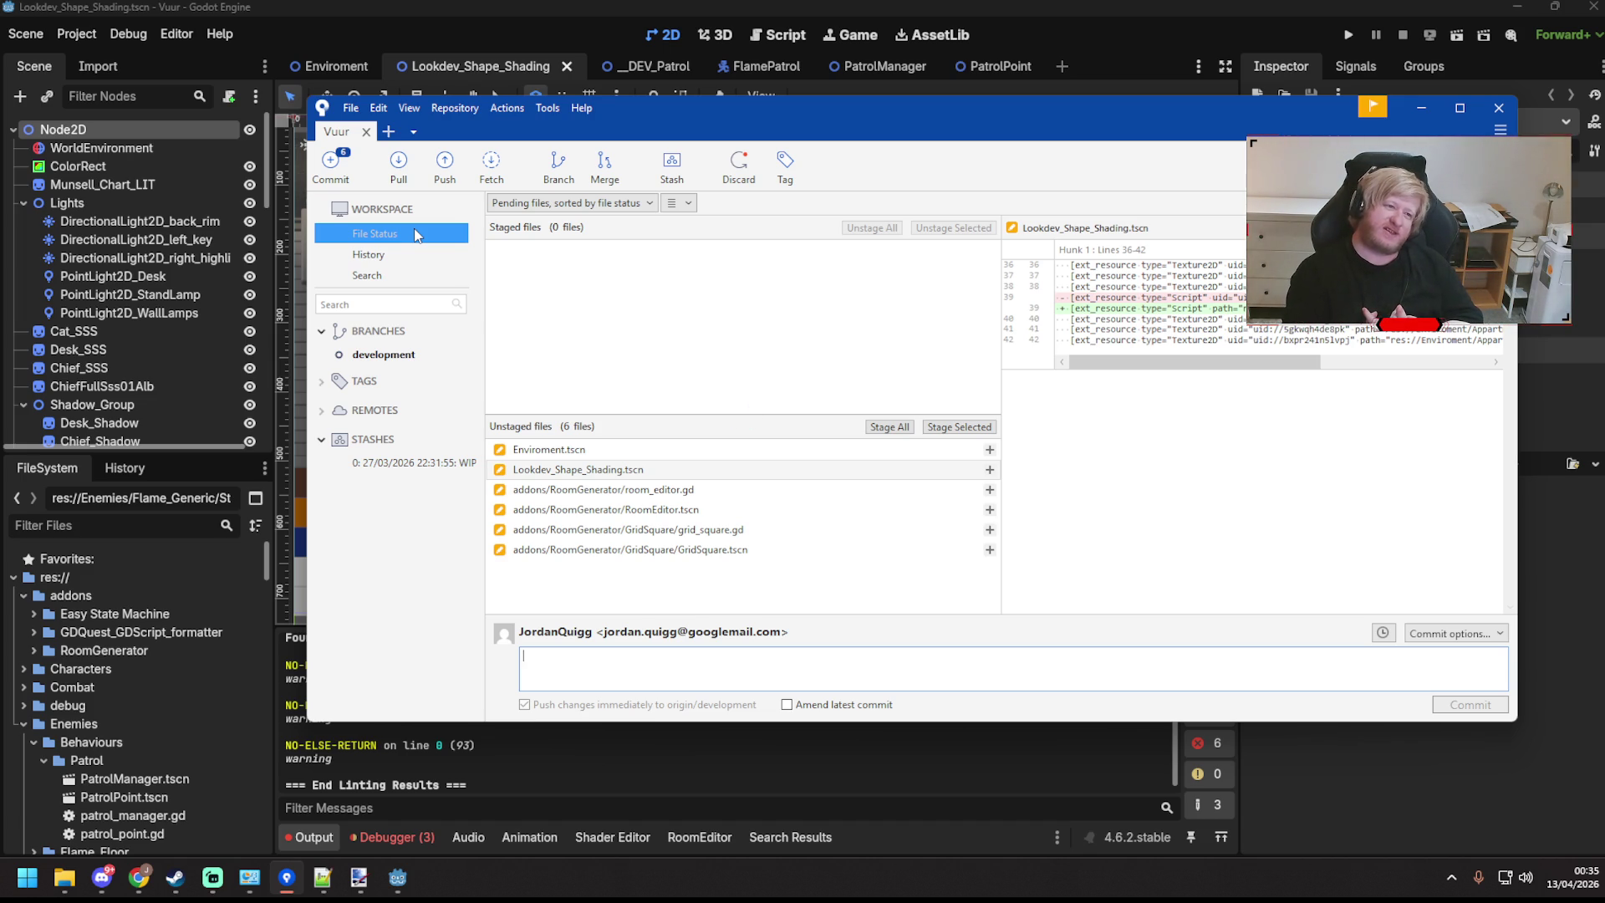
{"action": "key", "text": "alt+Tab"}
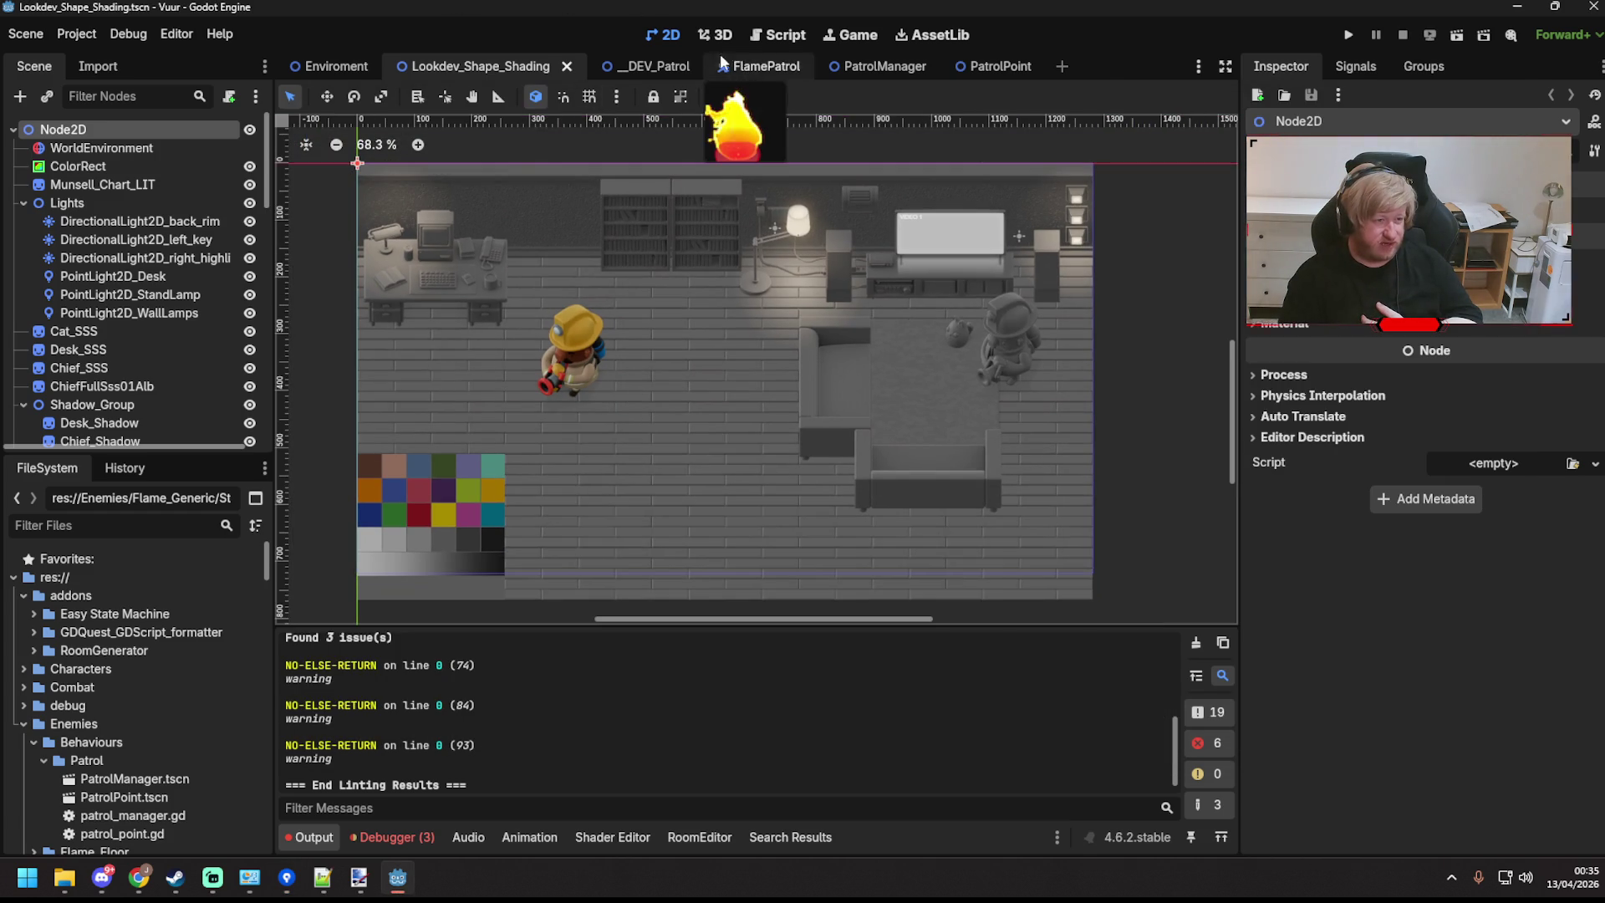
Open the FlamePatrol scene's patrol_manager.gd in the Script workspace and scroll around the patrol markers comment
{"action": "left_click", "coordinate": [656, 62]}
{"action": "left_click", "coordinate": [743, 66]}
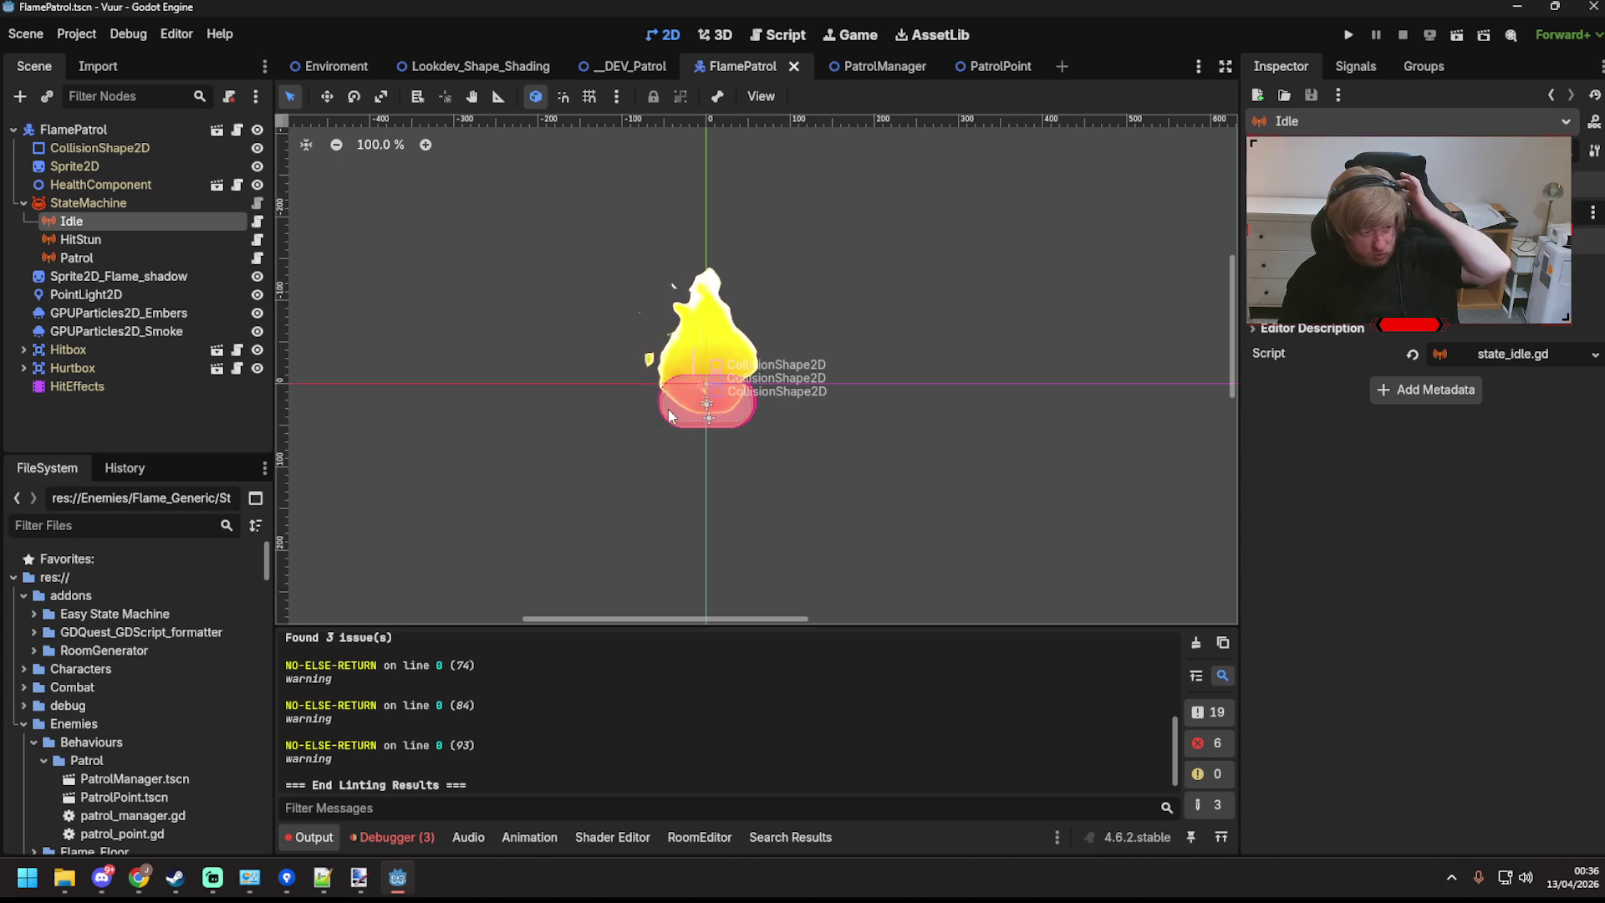
{"action": "left_click", "coordinate": [791, 33]}
{"action": "left_click", "coordinate": [731, 314]}
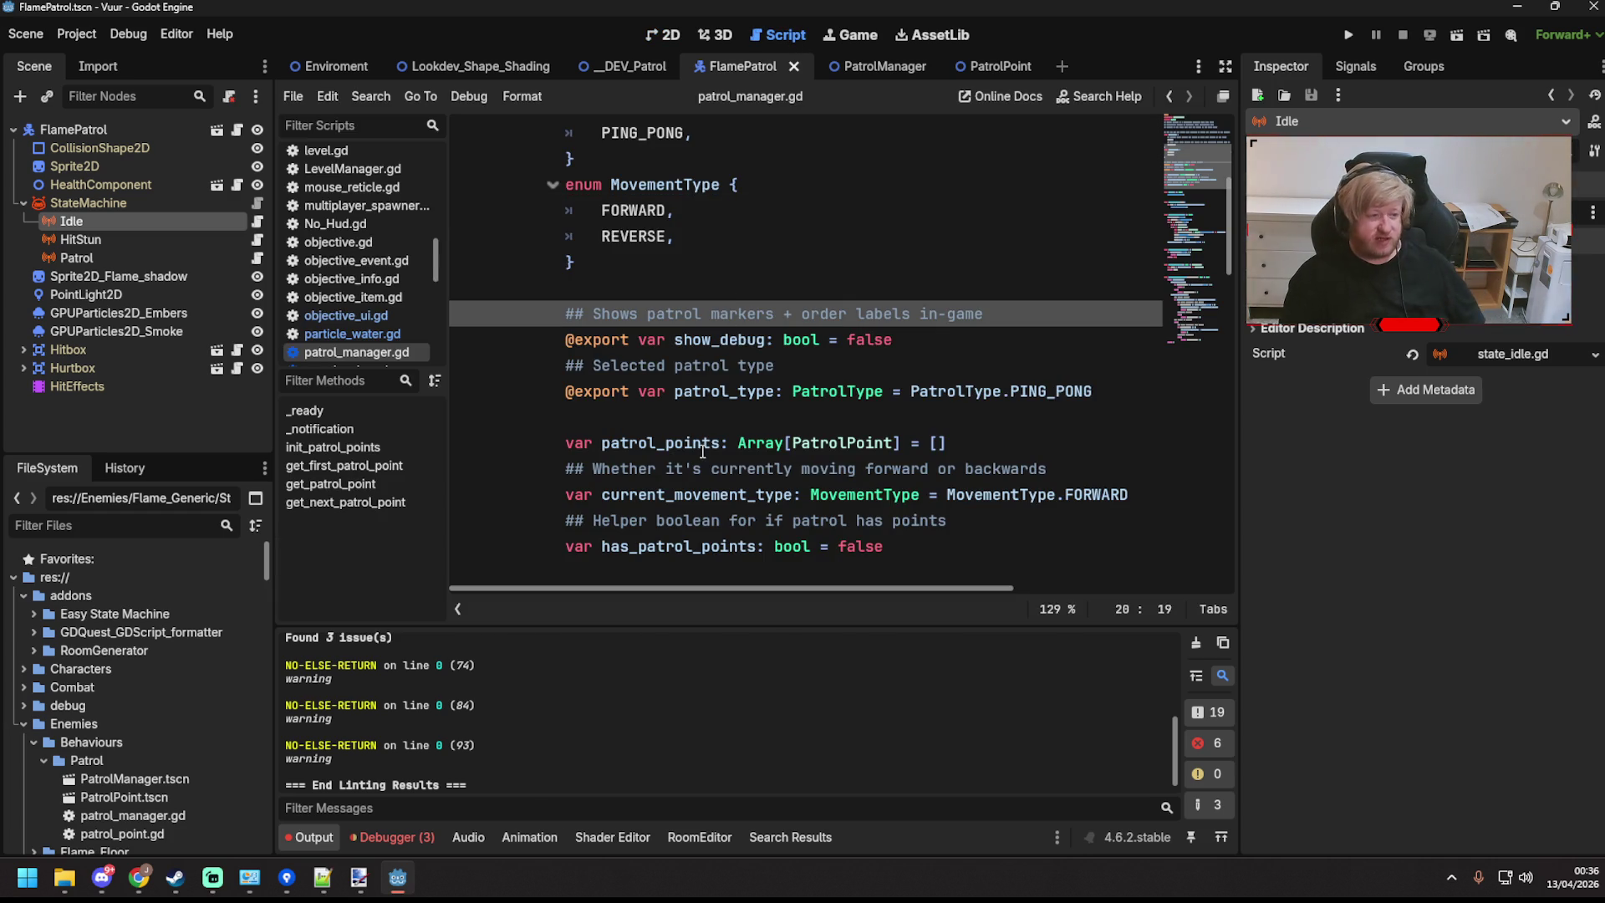
{"action": "scroll", "coordinate": [712, 520], "scroll_direction": "up", "scroll_amount": 4}
{"action": "scroll", "coordinate": [711, 520], "scroll_direction": "down", "scroll_amount": 15}
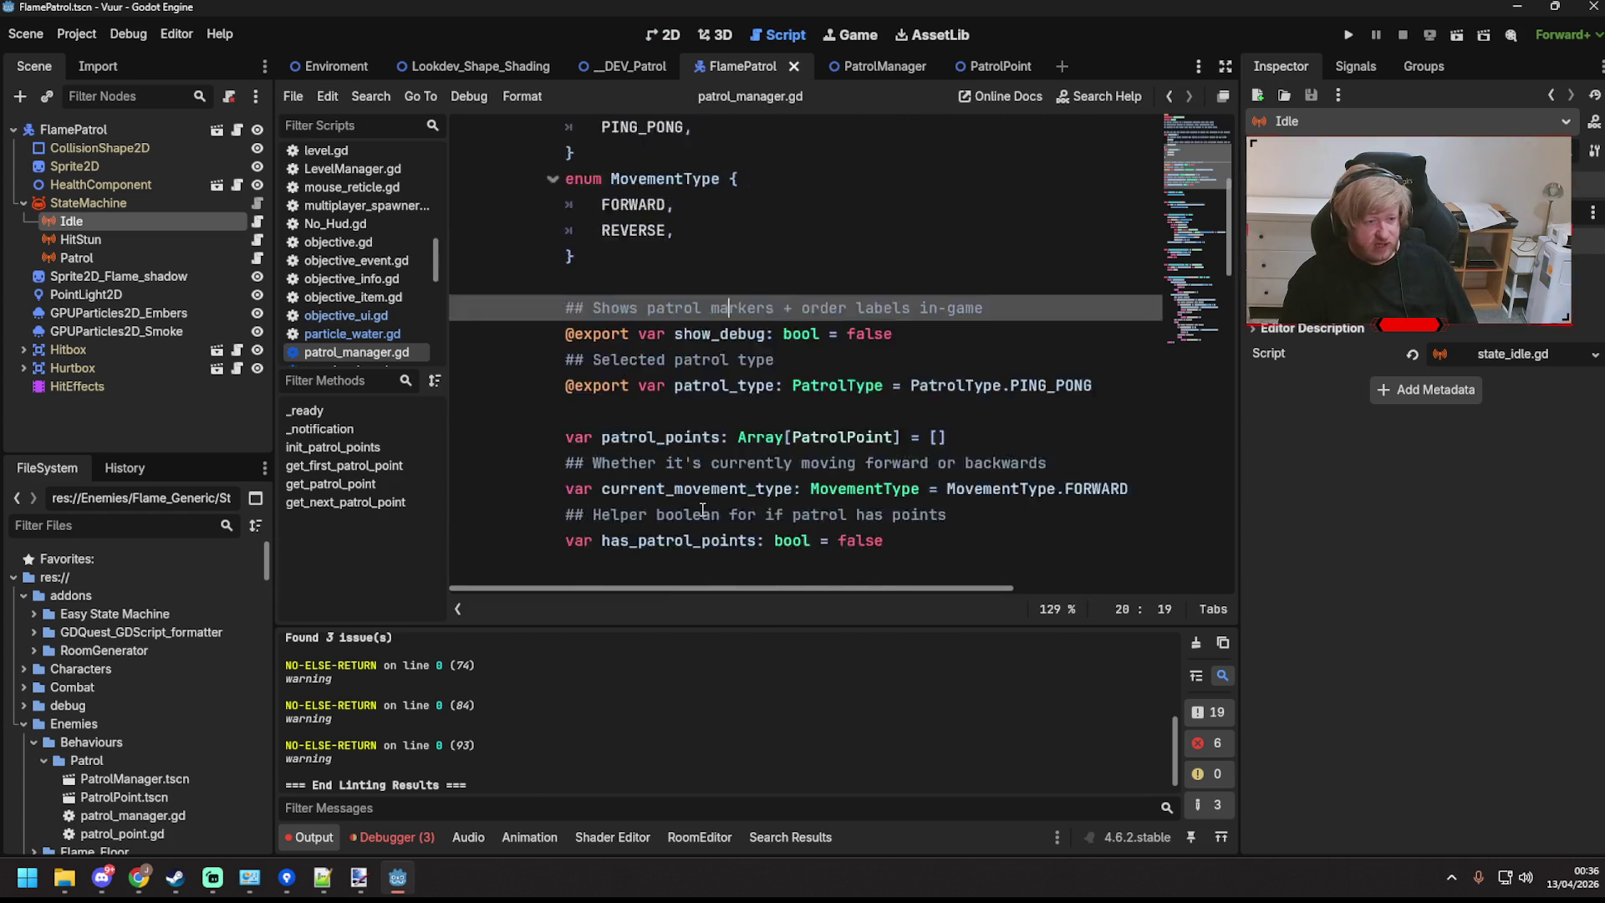
{"action": "scroll", "coordinate": [711, 538], "scroll_direction": "down", "scroll_amount": 7}
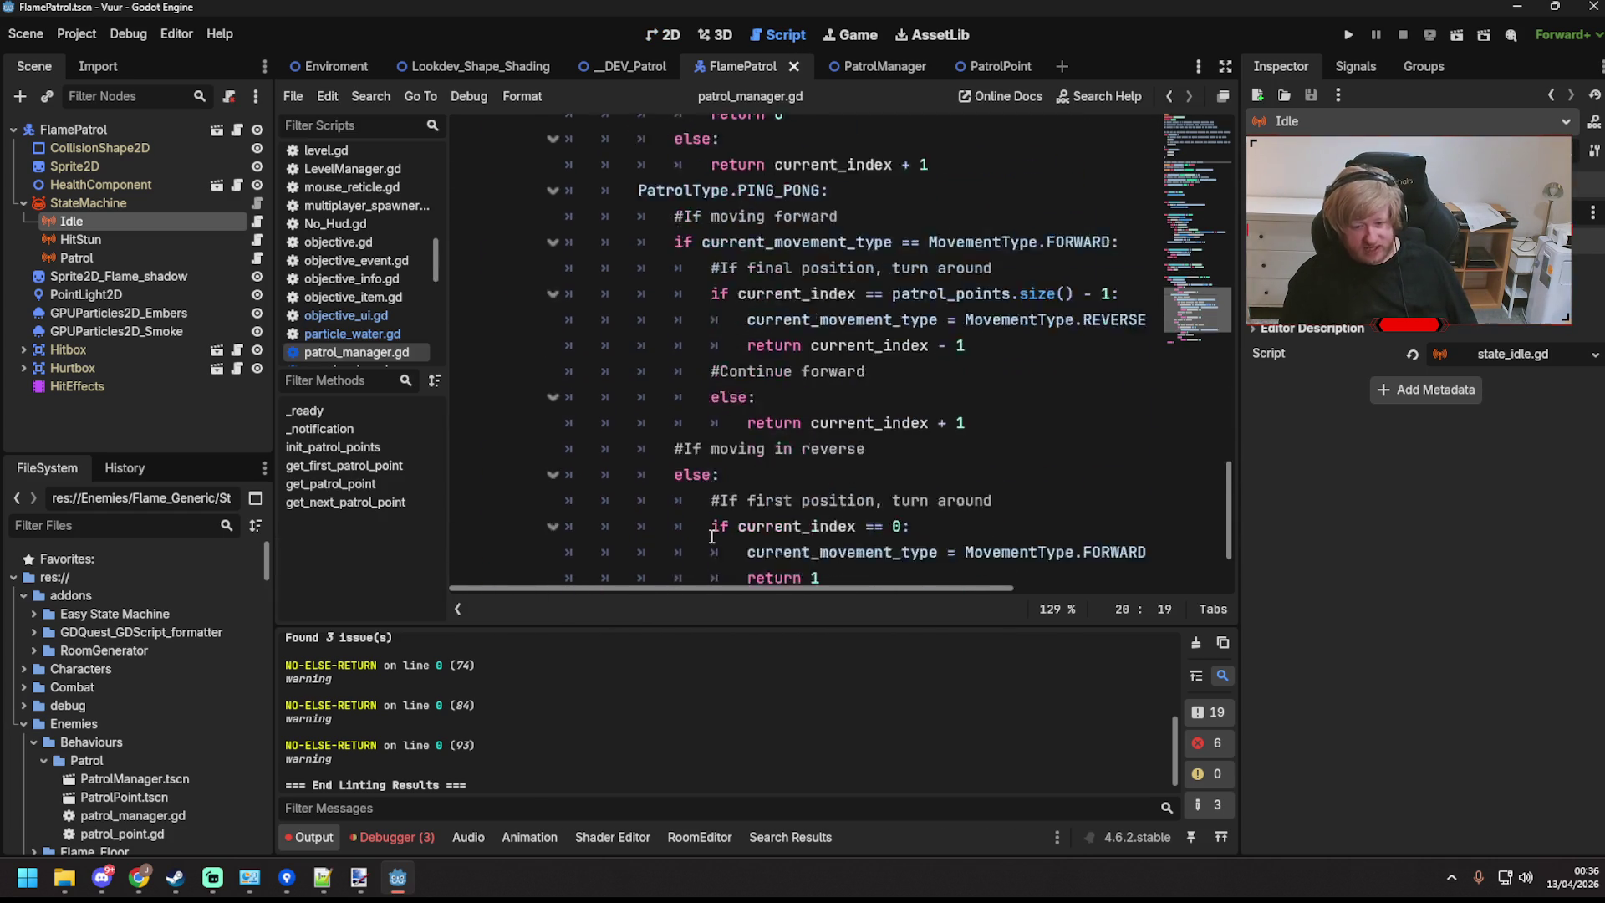
{"action": "scroll", "coordinate": [711, 537], "scroll_direction": "up", "scroll_amount": 20}
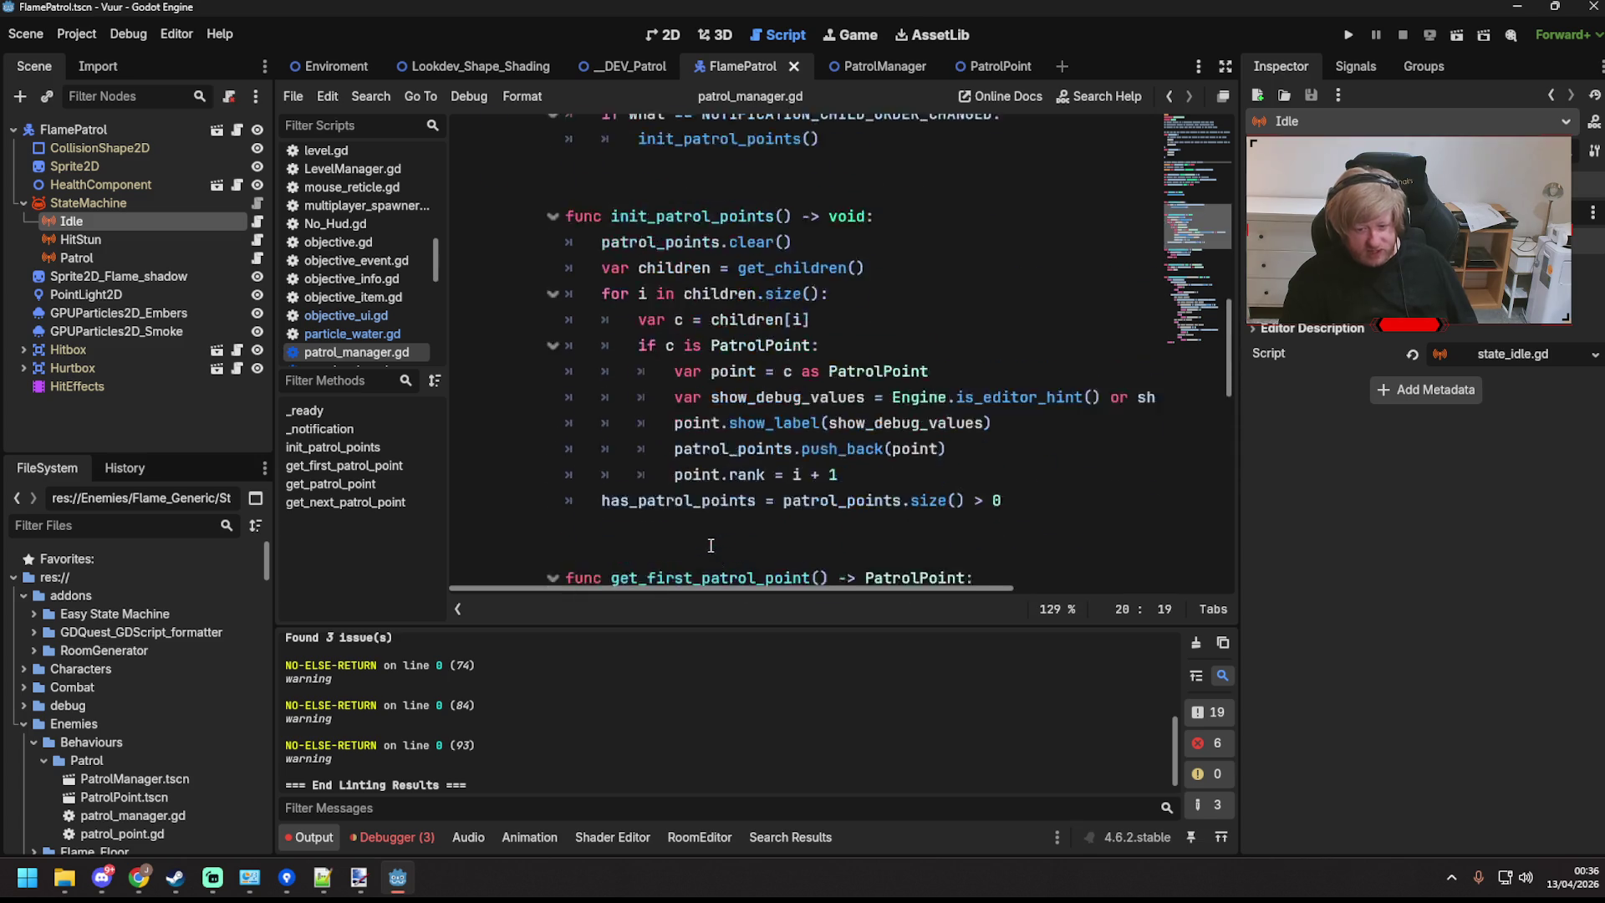
Look over the Notepad++ scratch notes, selecting all their text, between checks of patrol_manager.gd
{"action": "left_click", "coordinate": [323, 877]}
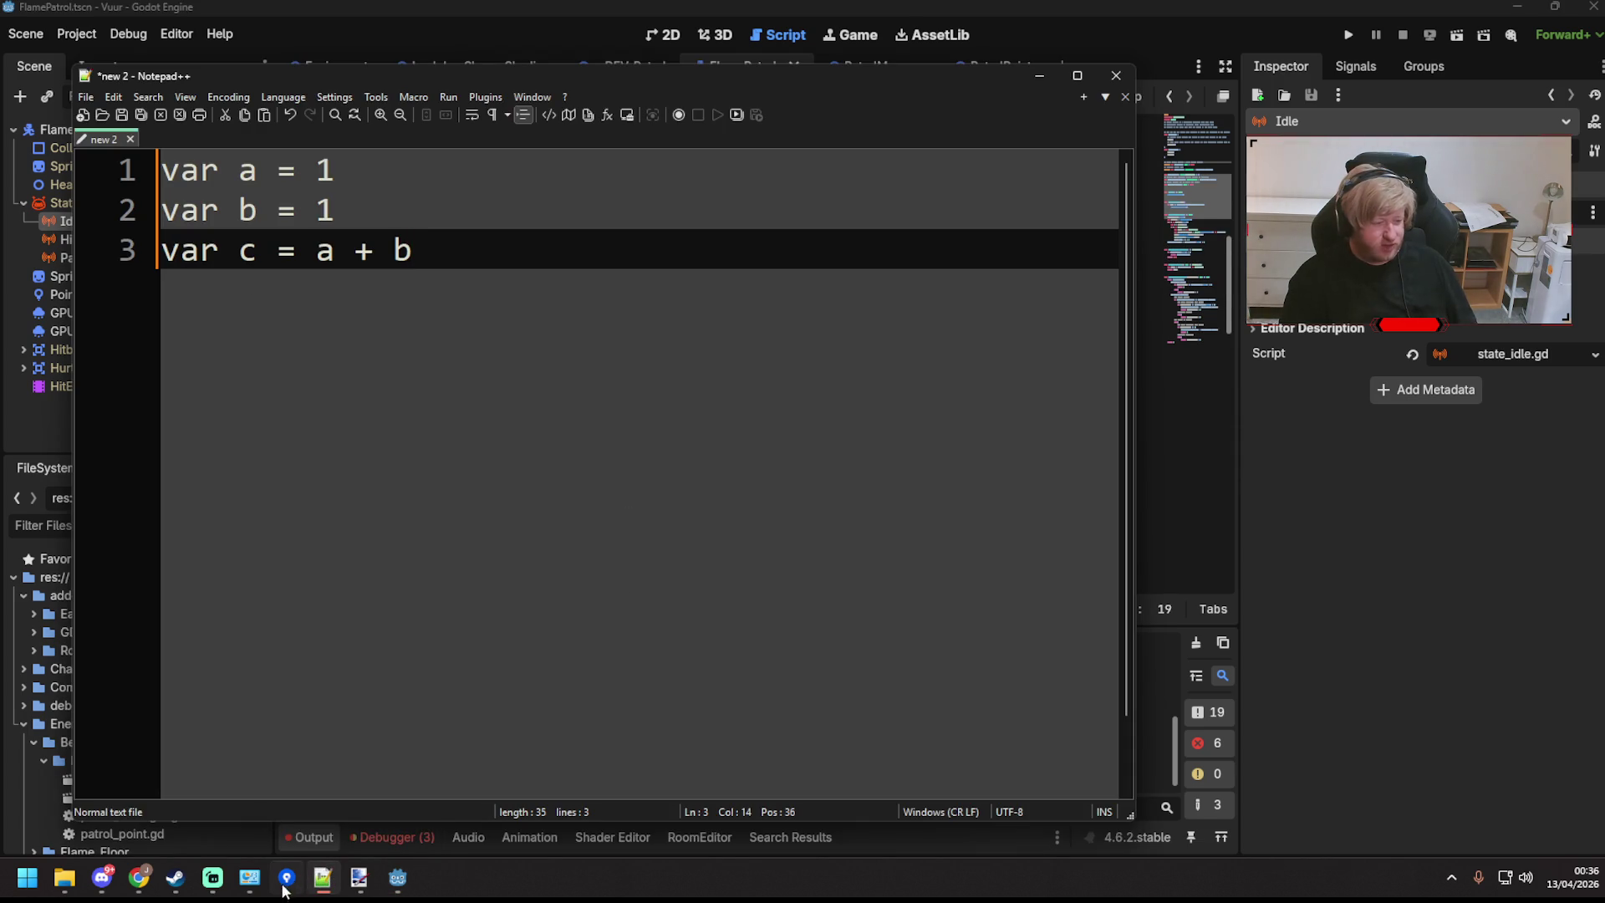
{"action": "left_click", "coordinate": [328, 883]}
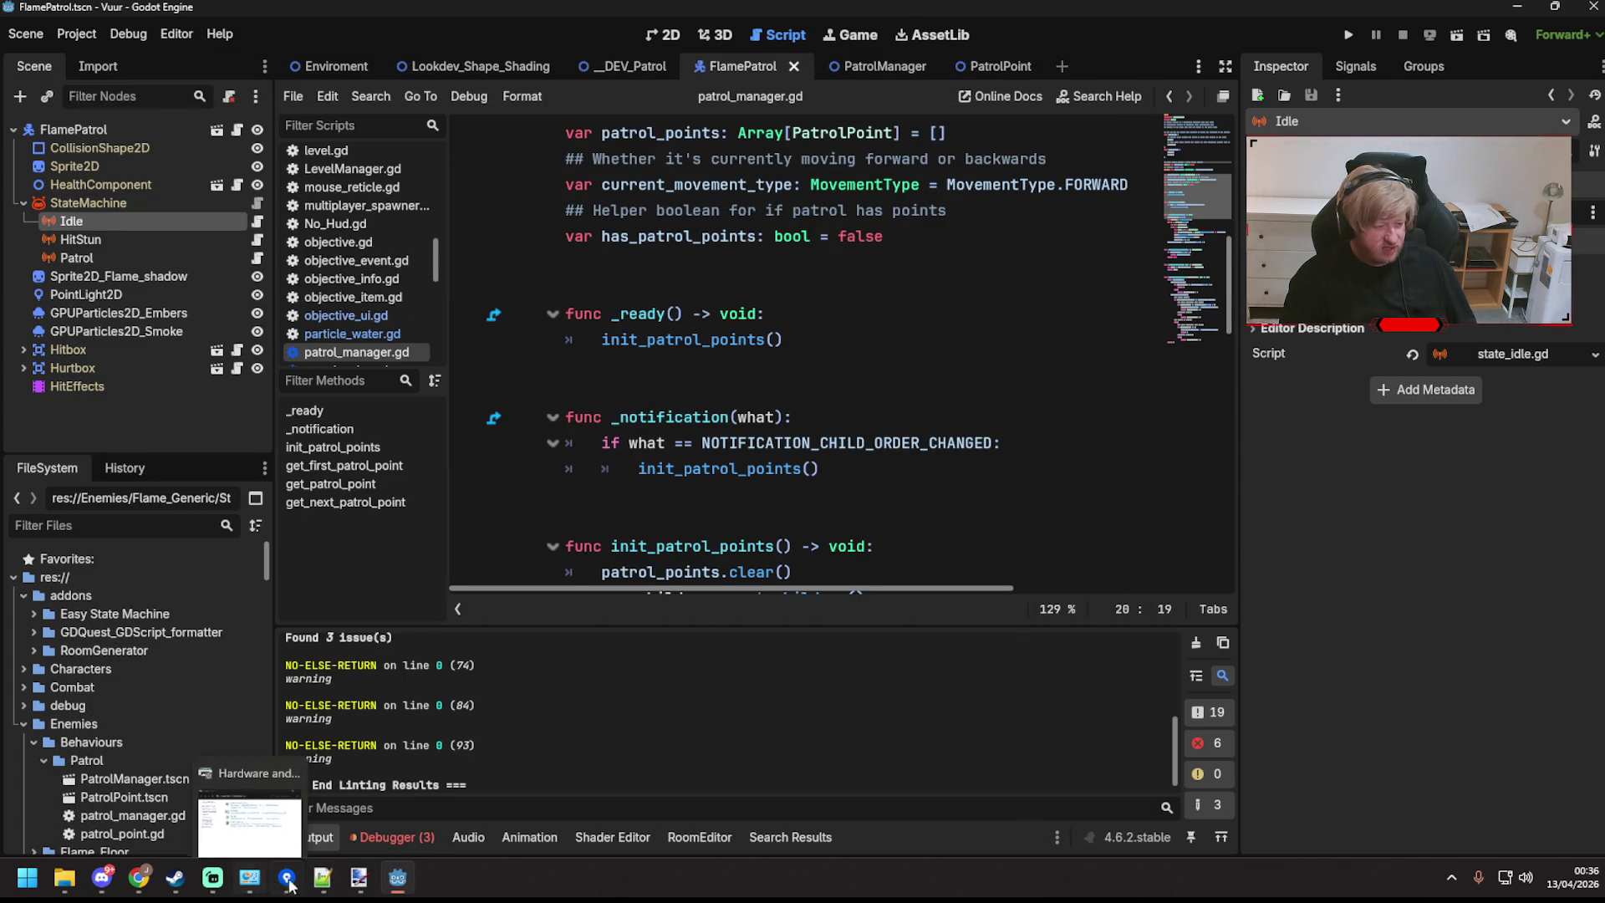
{"action": "left_click", "coordinate": [961, 402]}
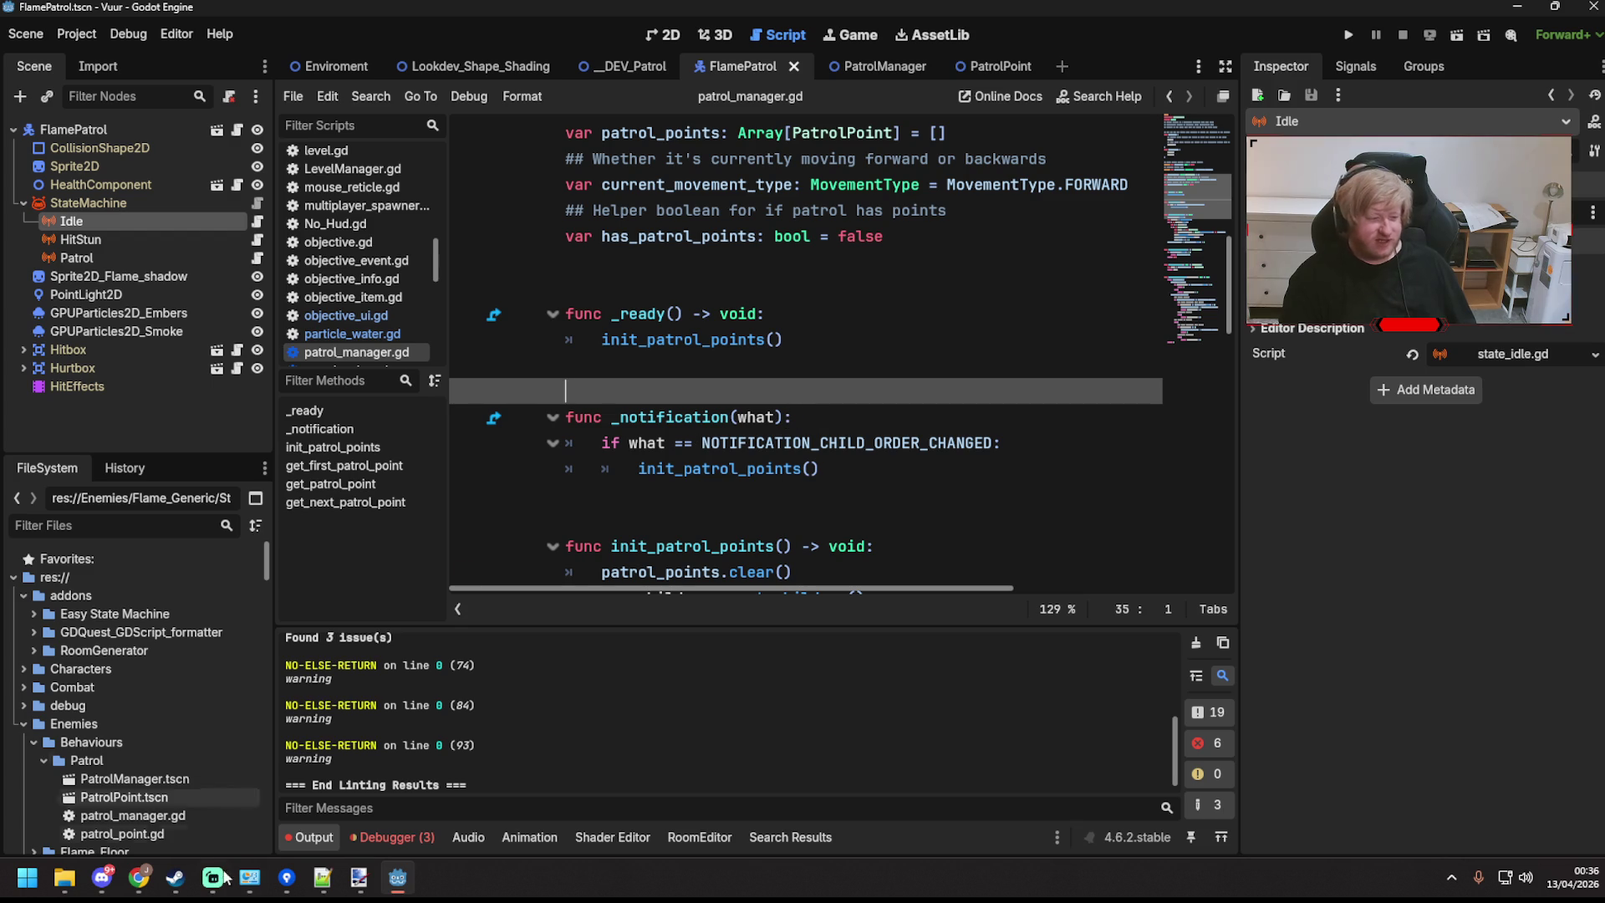
{"action": "left_click", "coordinate": [323, 888]}
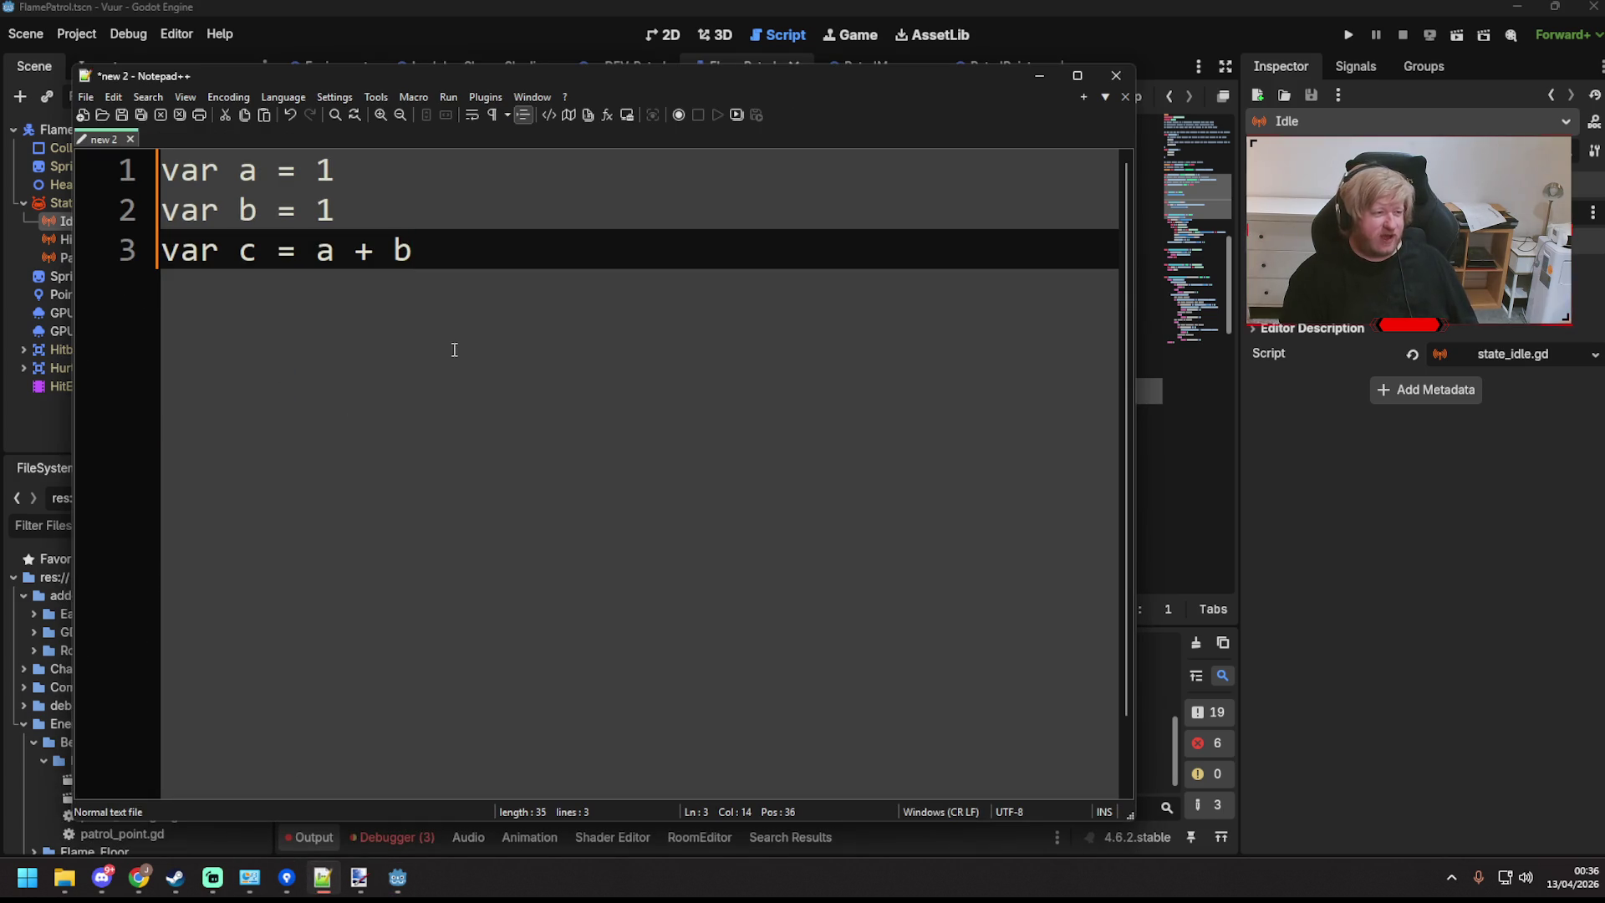
{"action": "key", "text": "ctrl+a"}
{"action": "left_click", "coordinate": [832, 4]}
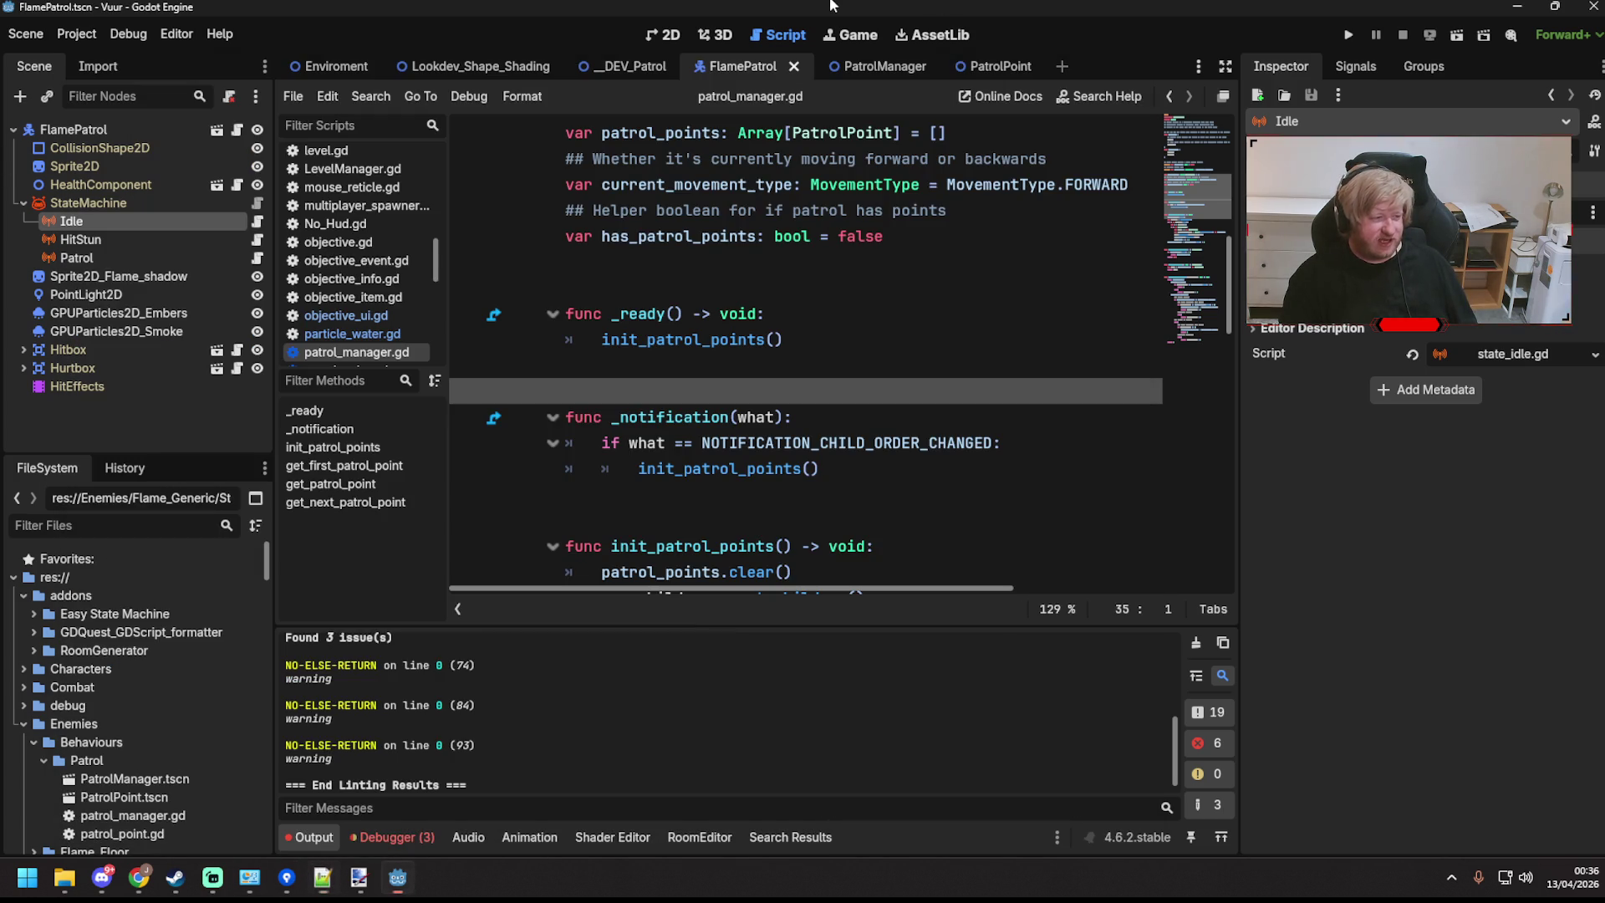
Read further down patrol_manager.gd to the patrol-point functions, briefly checking SourceTree
{"action": "left_click", "coordinate": [964, 369]}
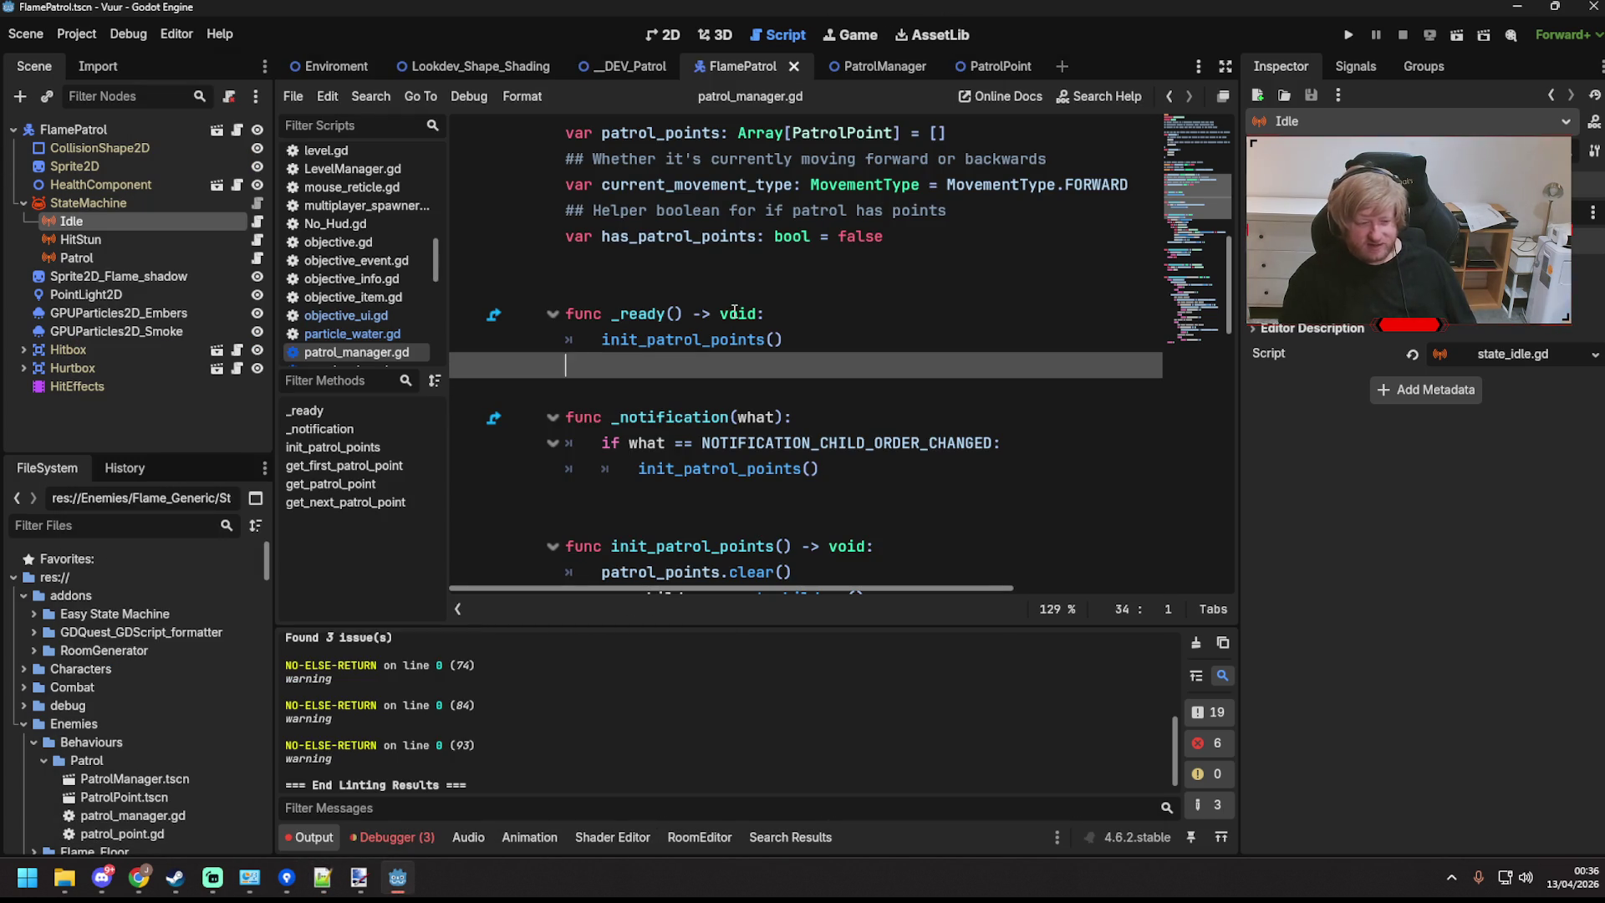
{"action": "scroll", "coordinate": [734, 311], "scroll_direction": "down", "scroll_amount": 3}
{"action": "left_click", "coordinate": [724, 286]}
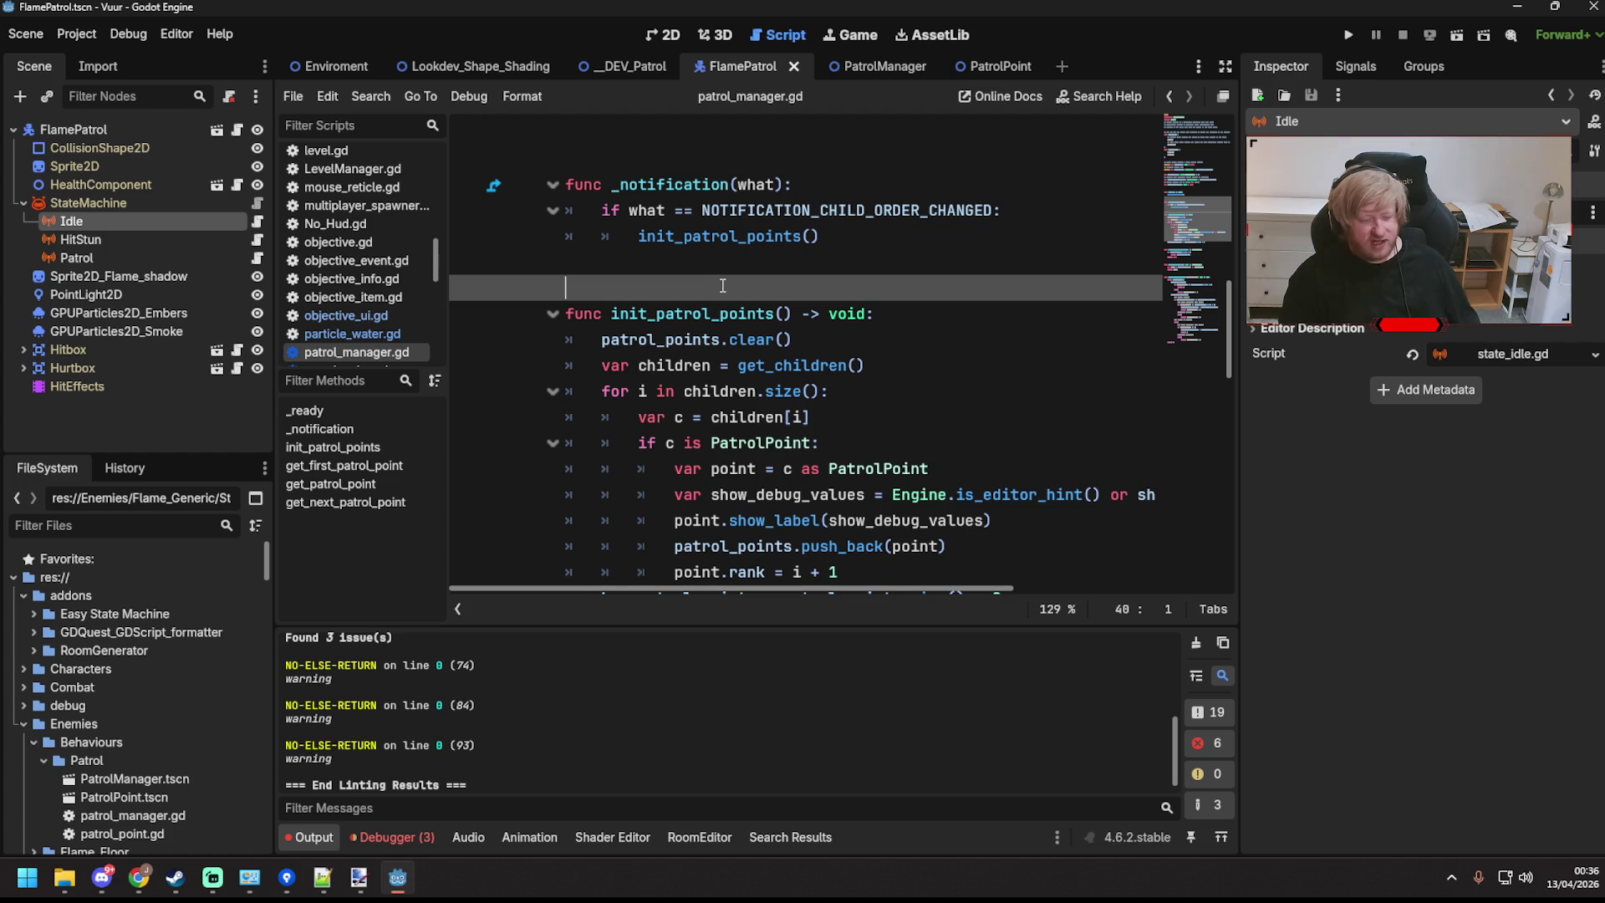
{"action": "left_click", "coordinate": [627, 263]}
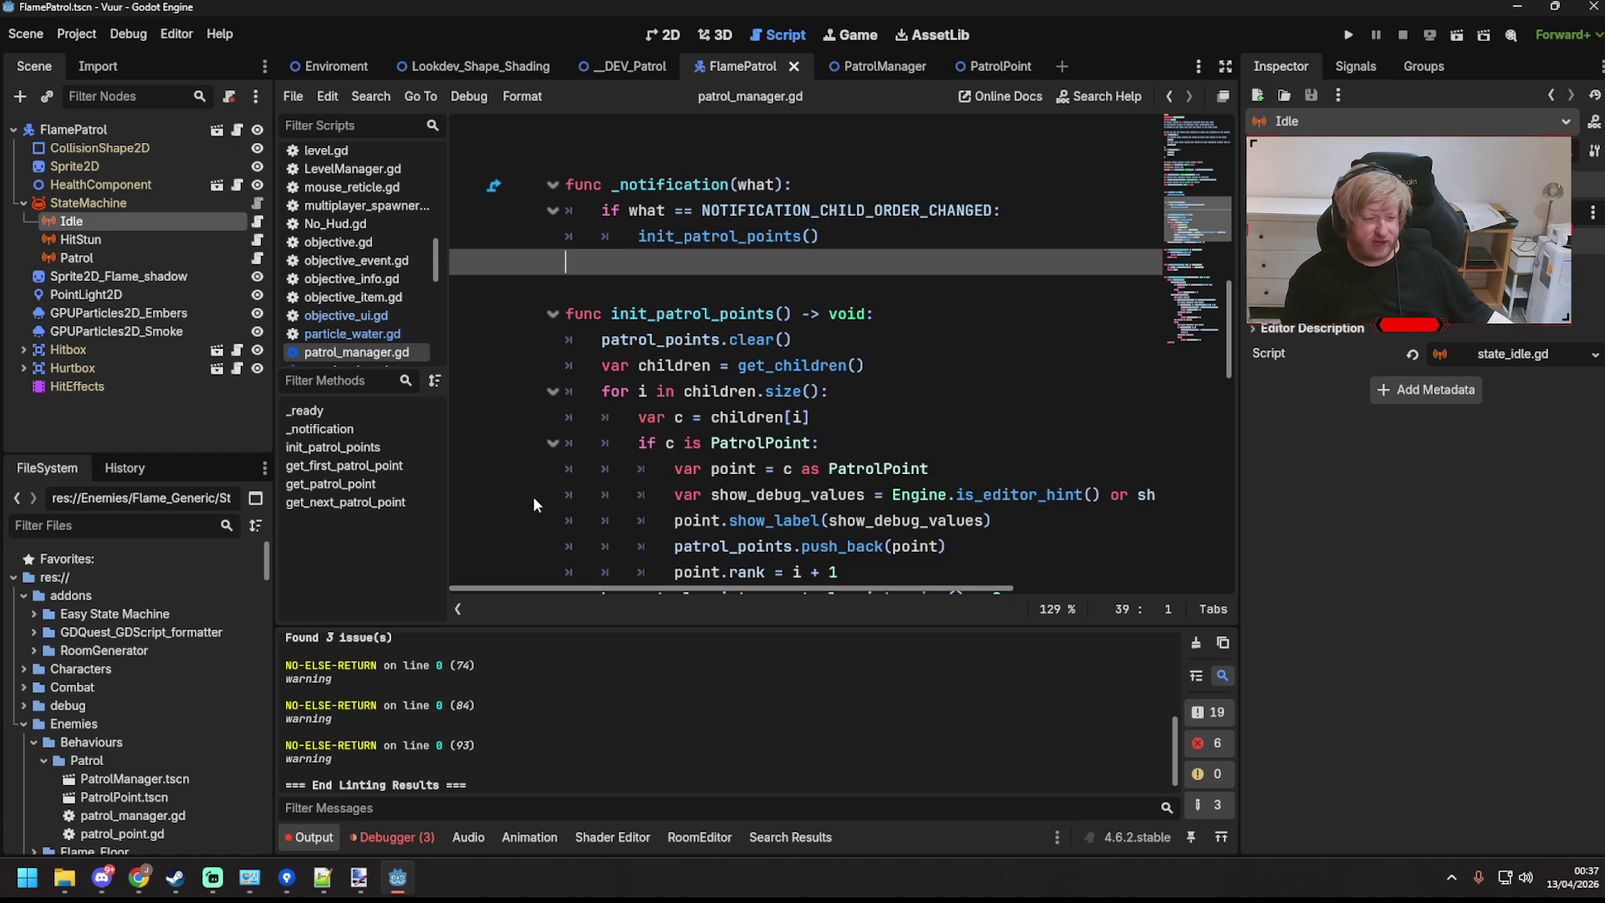
{"action": "scroll", "coordinate": [799, 449], "scroll_direction": "down", "scroll_amount": 2}
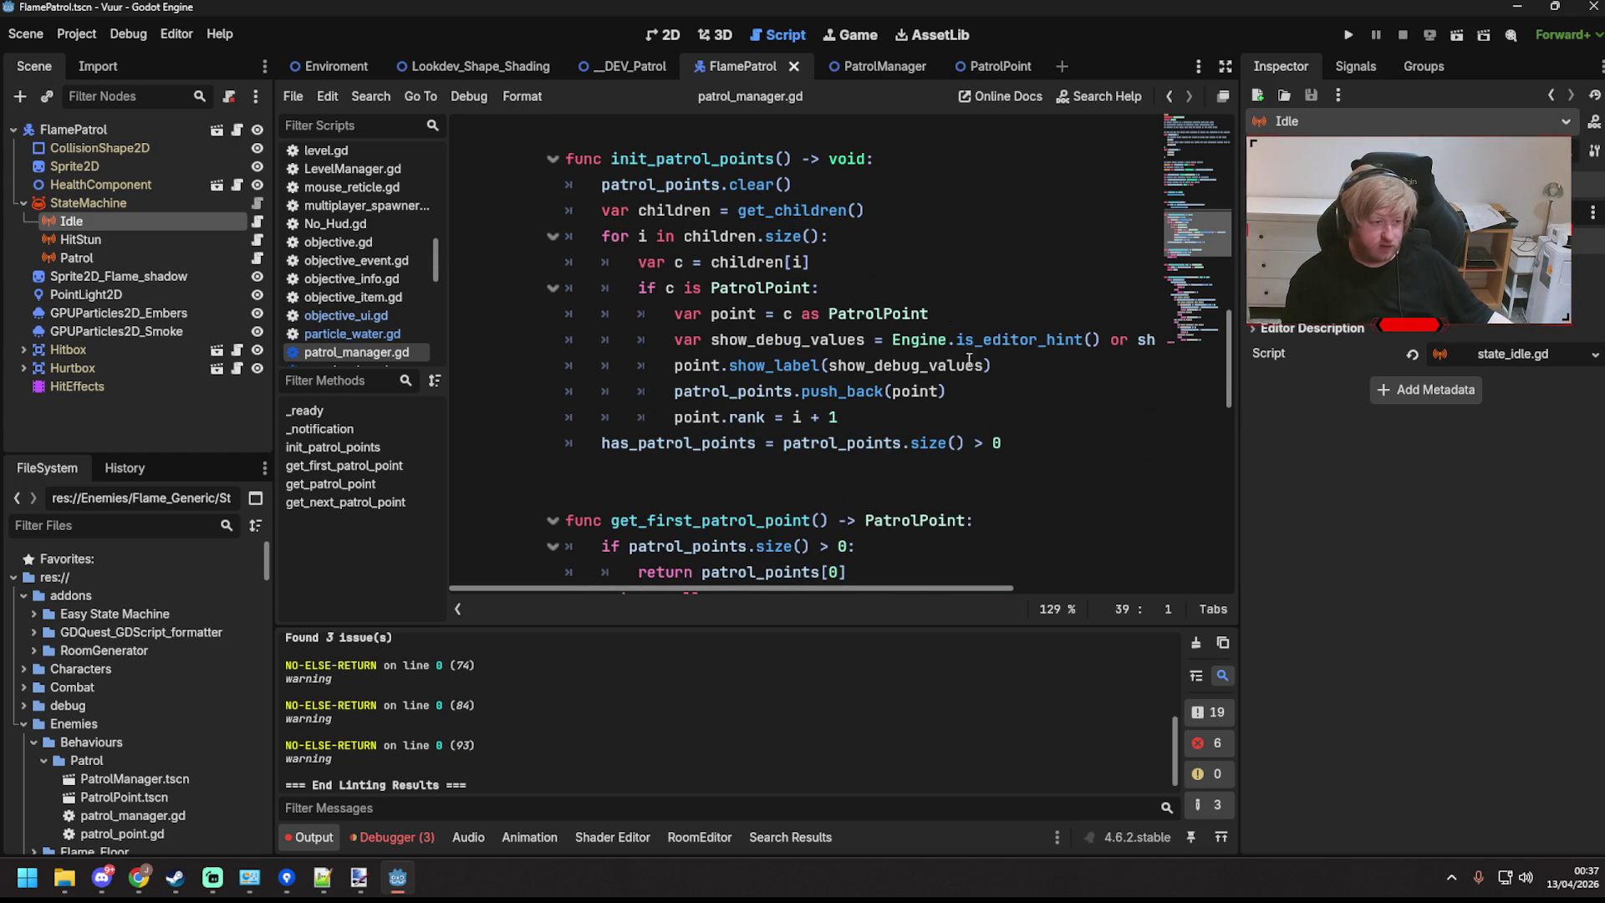
{"action": "scroll", "coordinate": [945, 301], "scroll_direction": "down", "scroll_amount": 15}
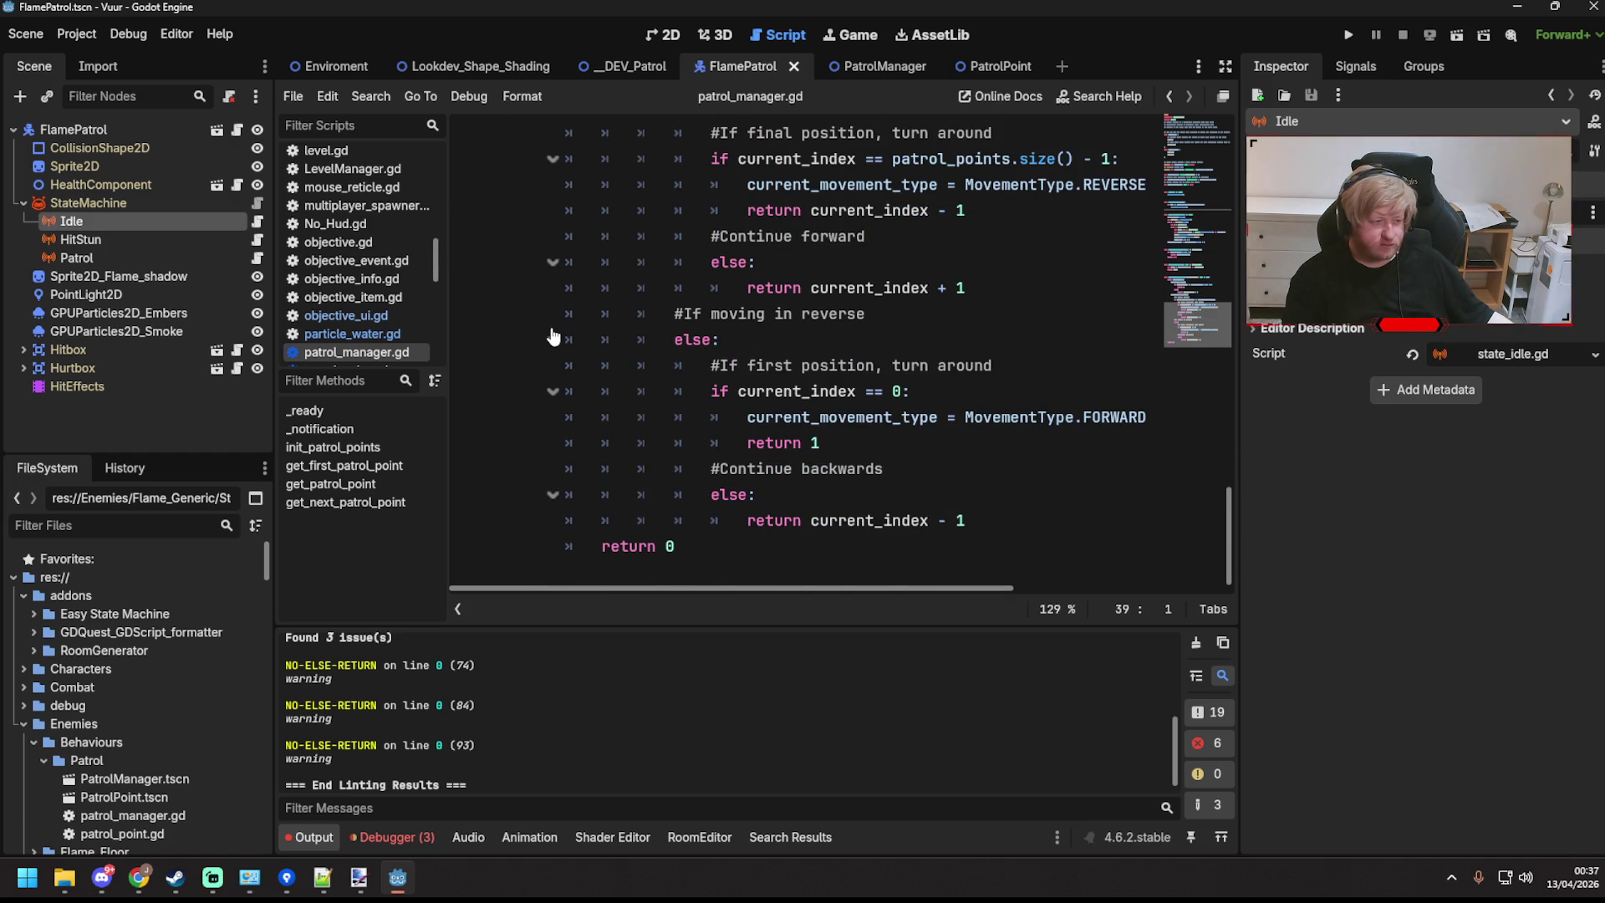
{"action": "left_click", "coordinate": [287, 877]}
{"action": "left_click", "coordinate": [1129, 5]}
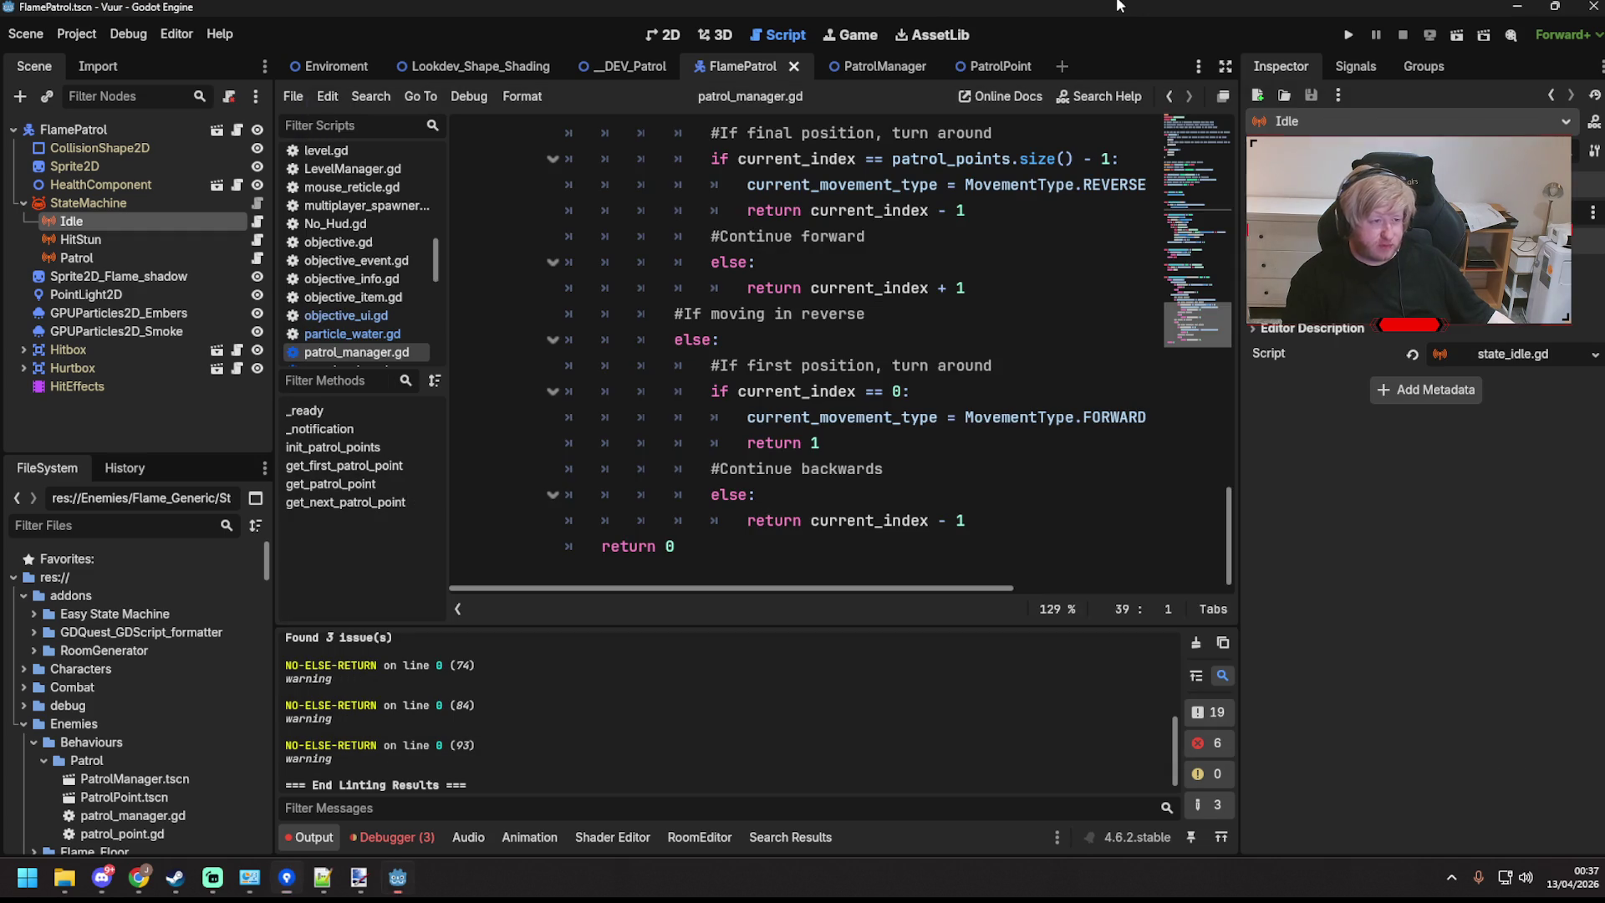
{"action": "scroll", "coordinate": [355, 322], "scroll_direction": "down", "scroll_amount": 3}
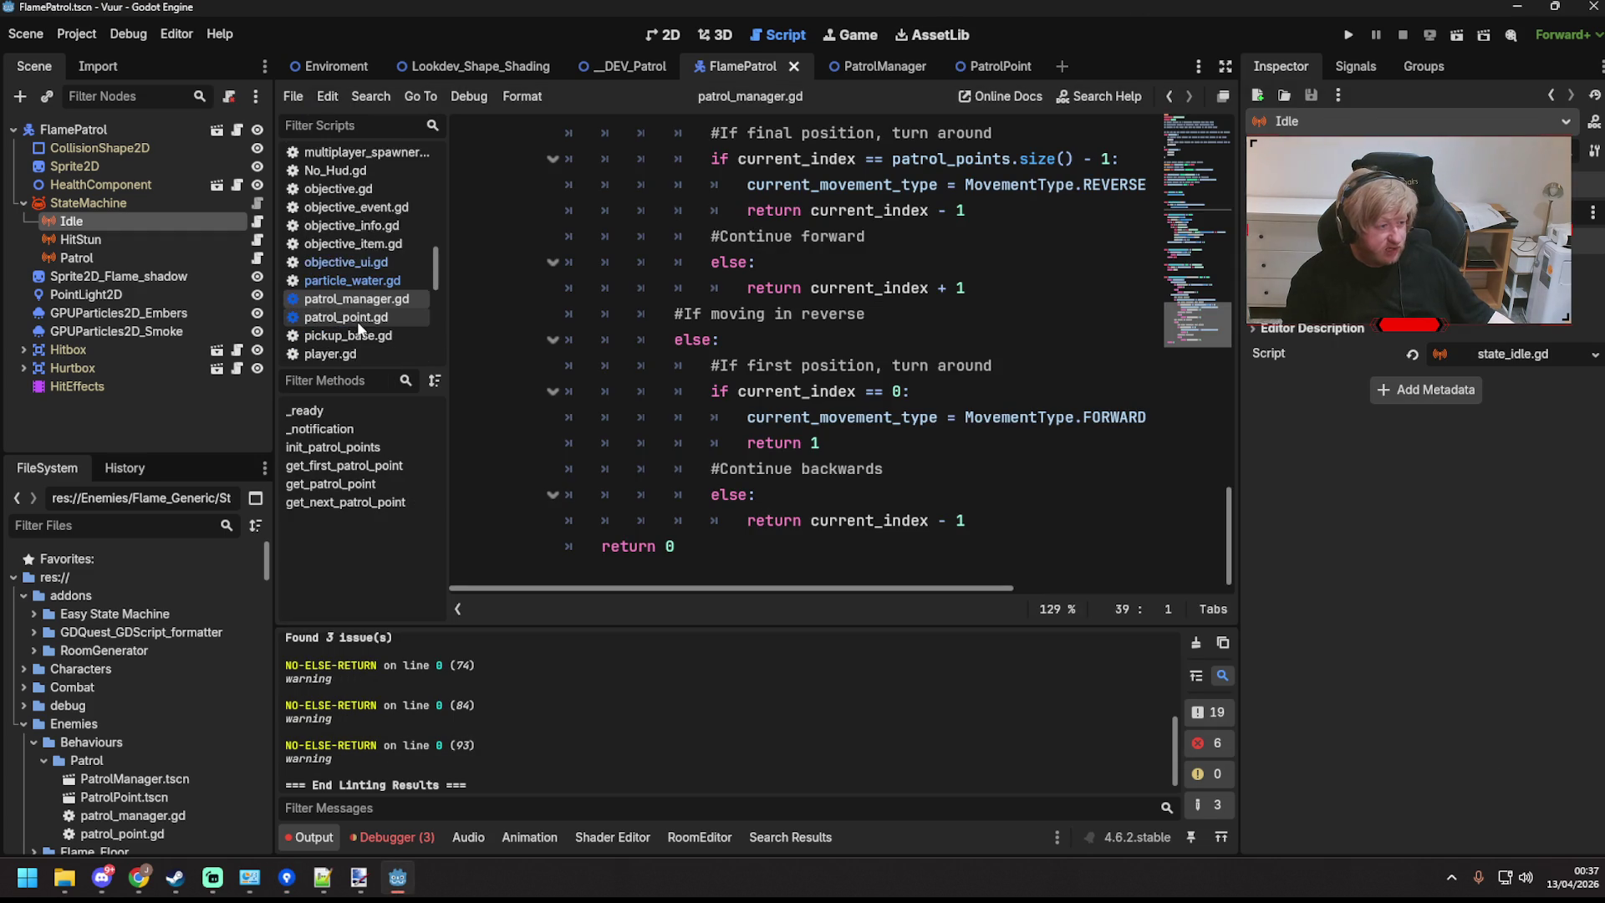
Reorder and format patrol_point.gd, then save it
{"action": "left_click", "coordinate": [346, 263]}
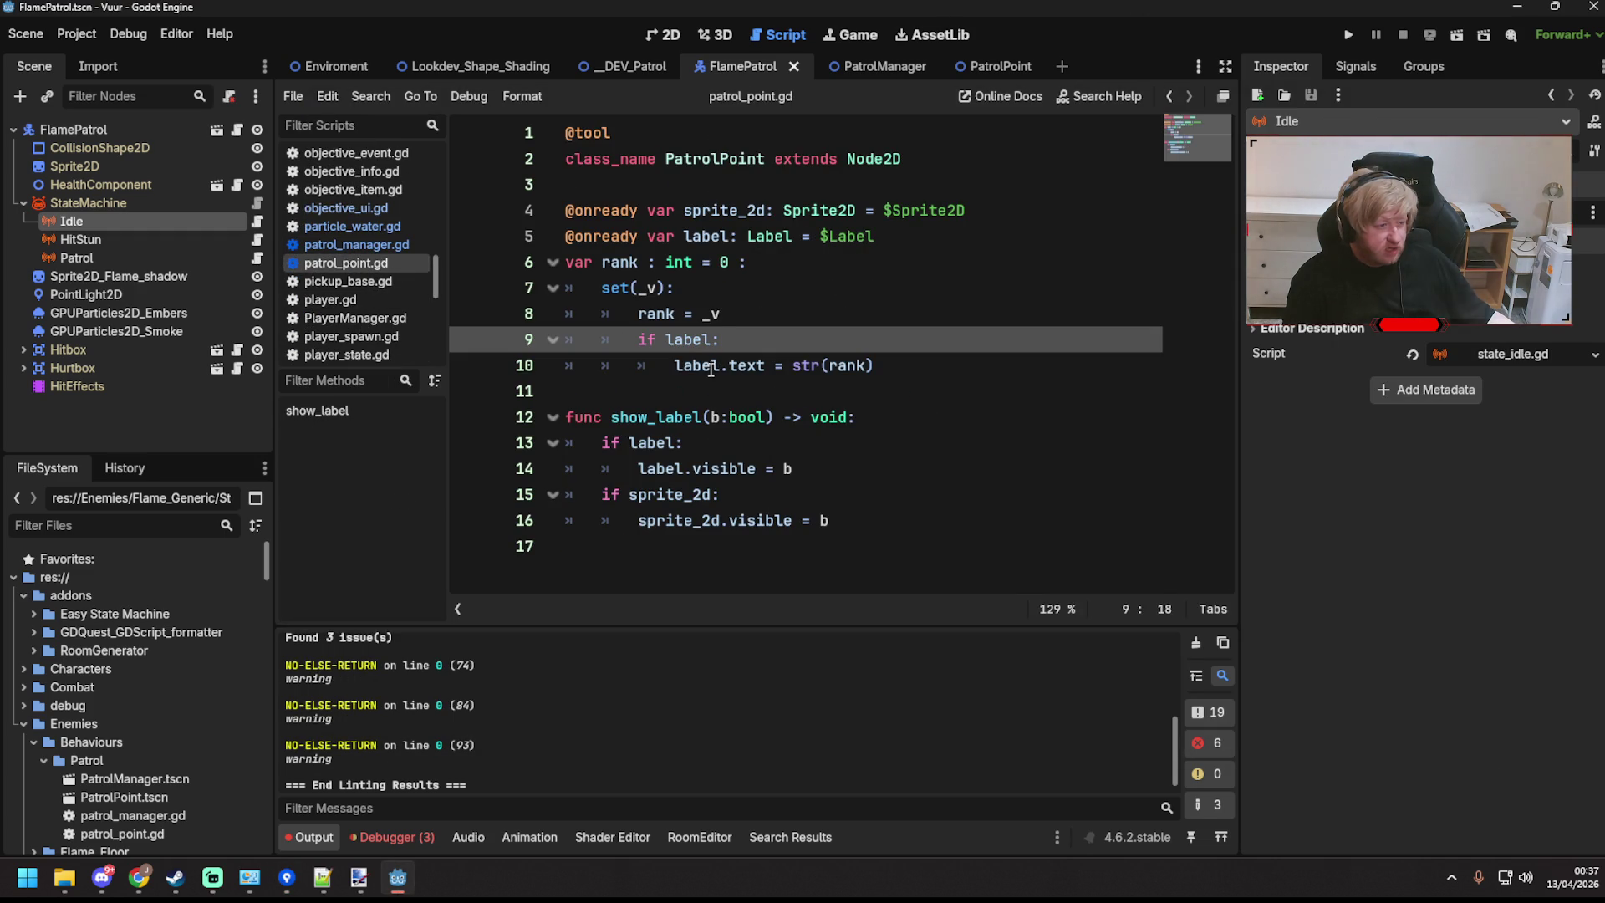
{"action": "left_click", "coordinate": [478, 97]}
{"action": "left_click", "coordinate": [523, 99]}
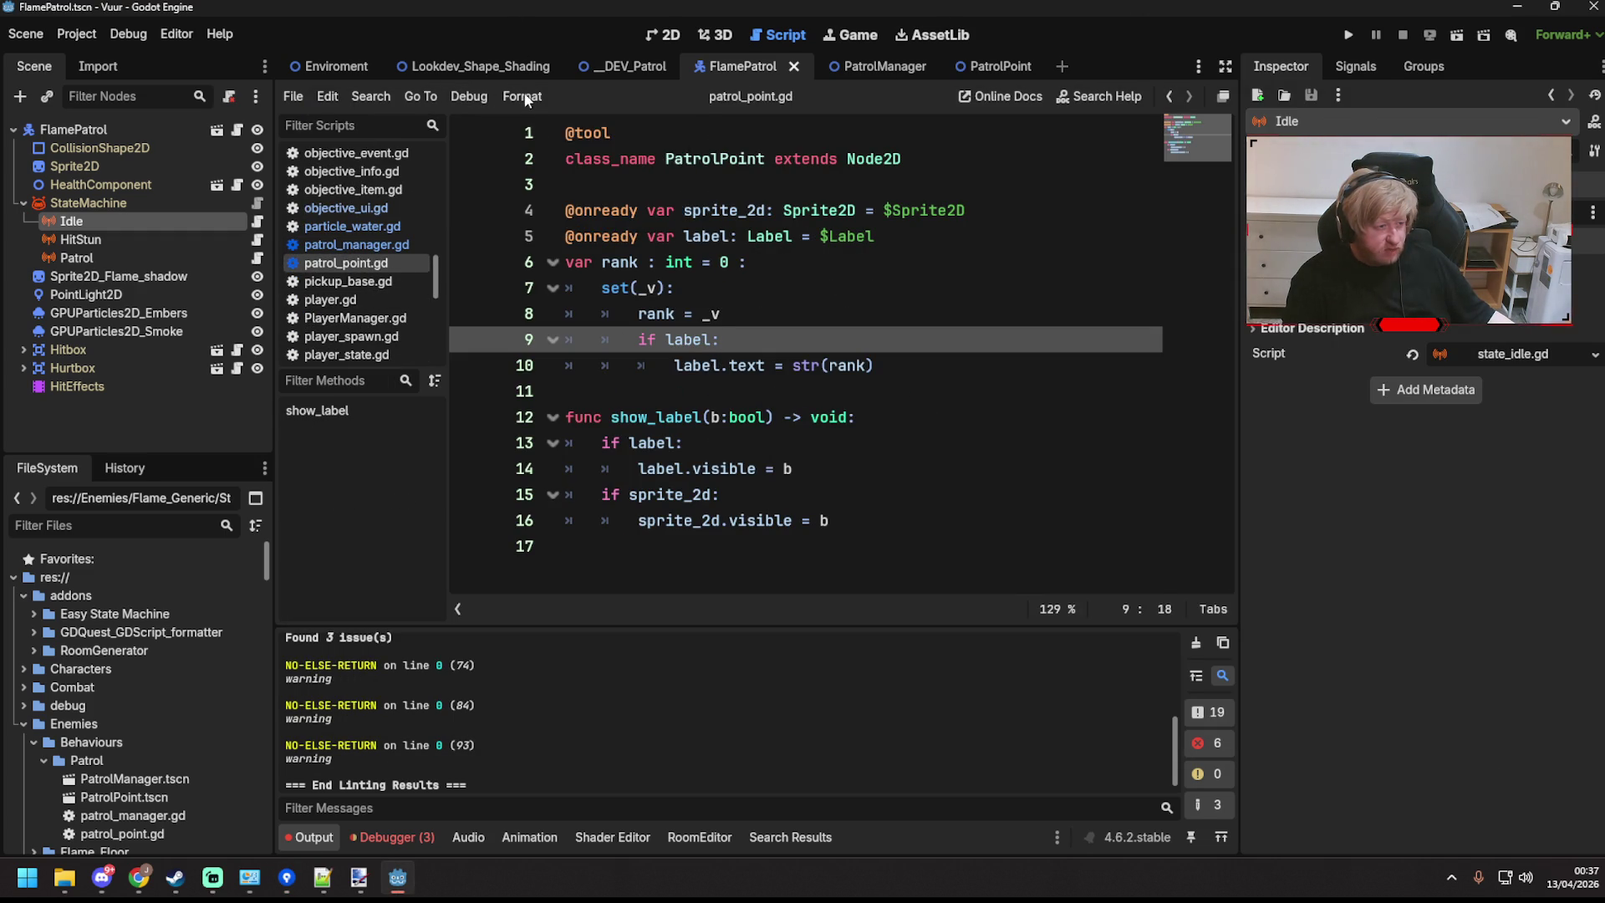
{"action": "left_click", "coordinate": [523, 99]}
{"action": "left_click", "coordinate": [560, 164]}
{"action": "left_click", "coordinate": [528, 97]}
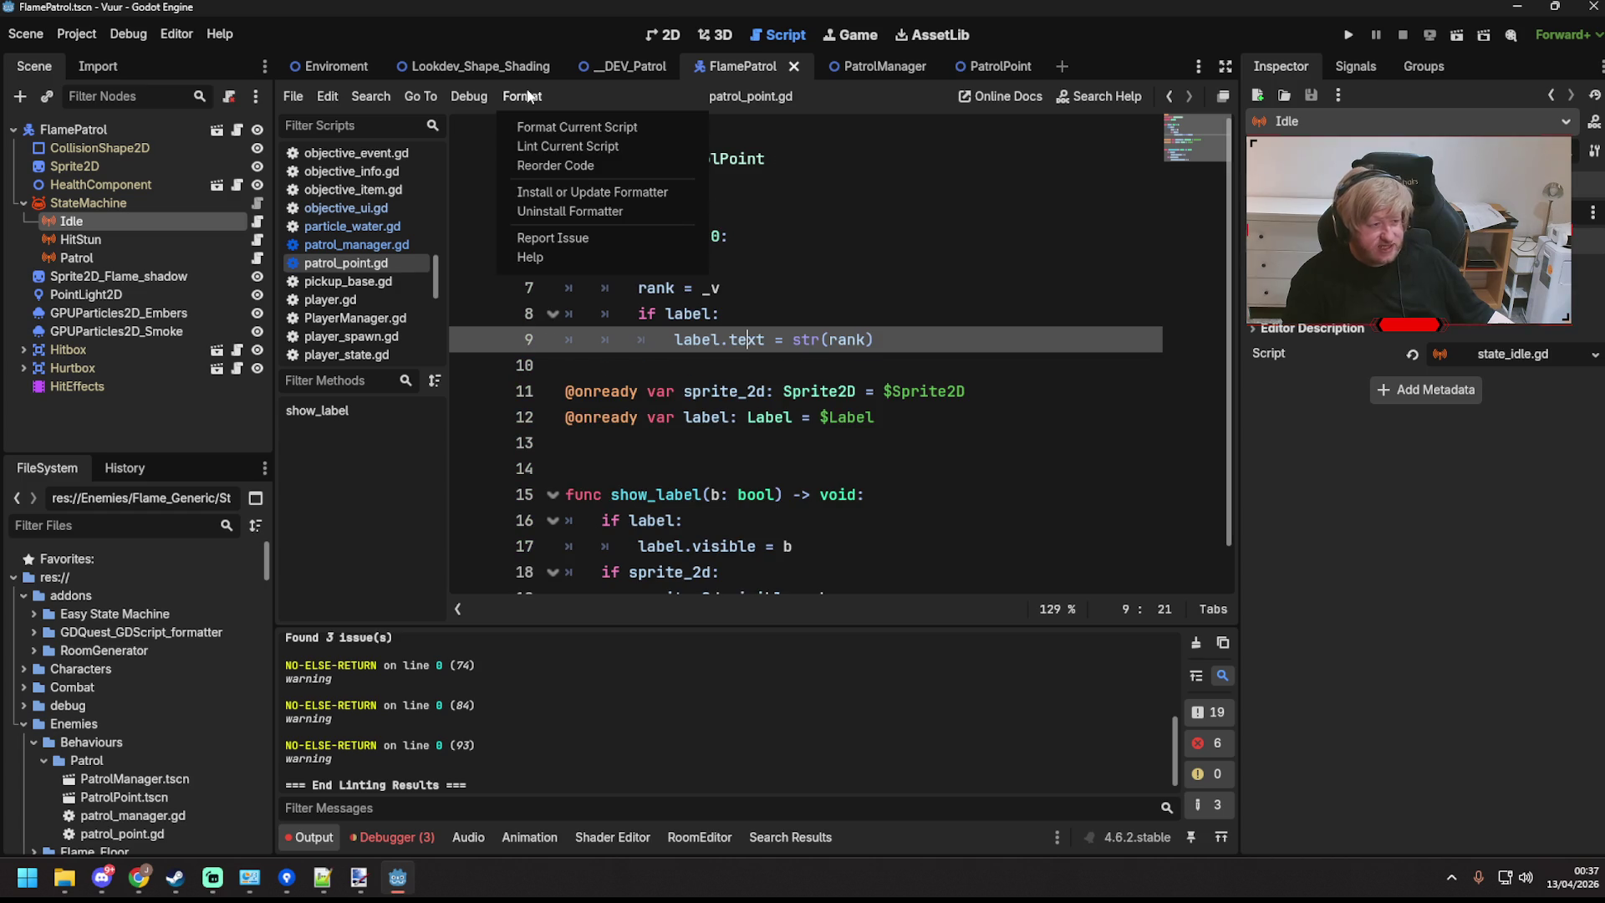
{"action": "left_click", "coordinate": [555, 165]}
{"action": "scroll", "coordinate": [1007, 420], "scroll_direction": "down", "scroll_amount": 1}
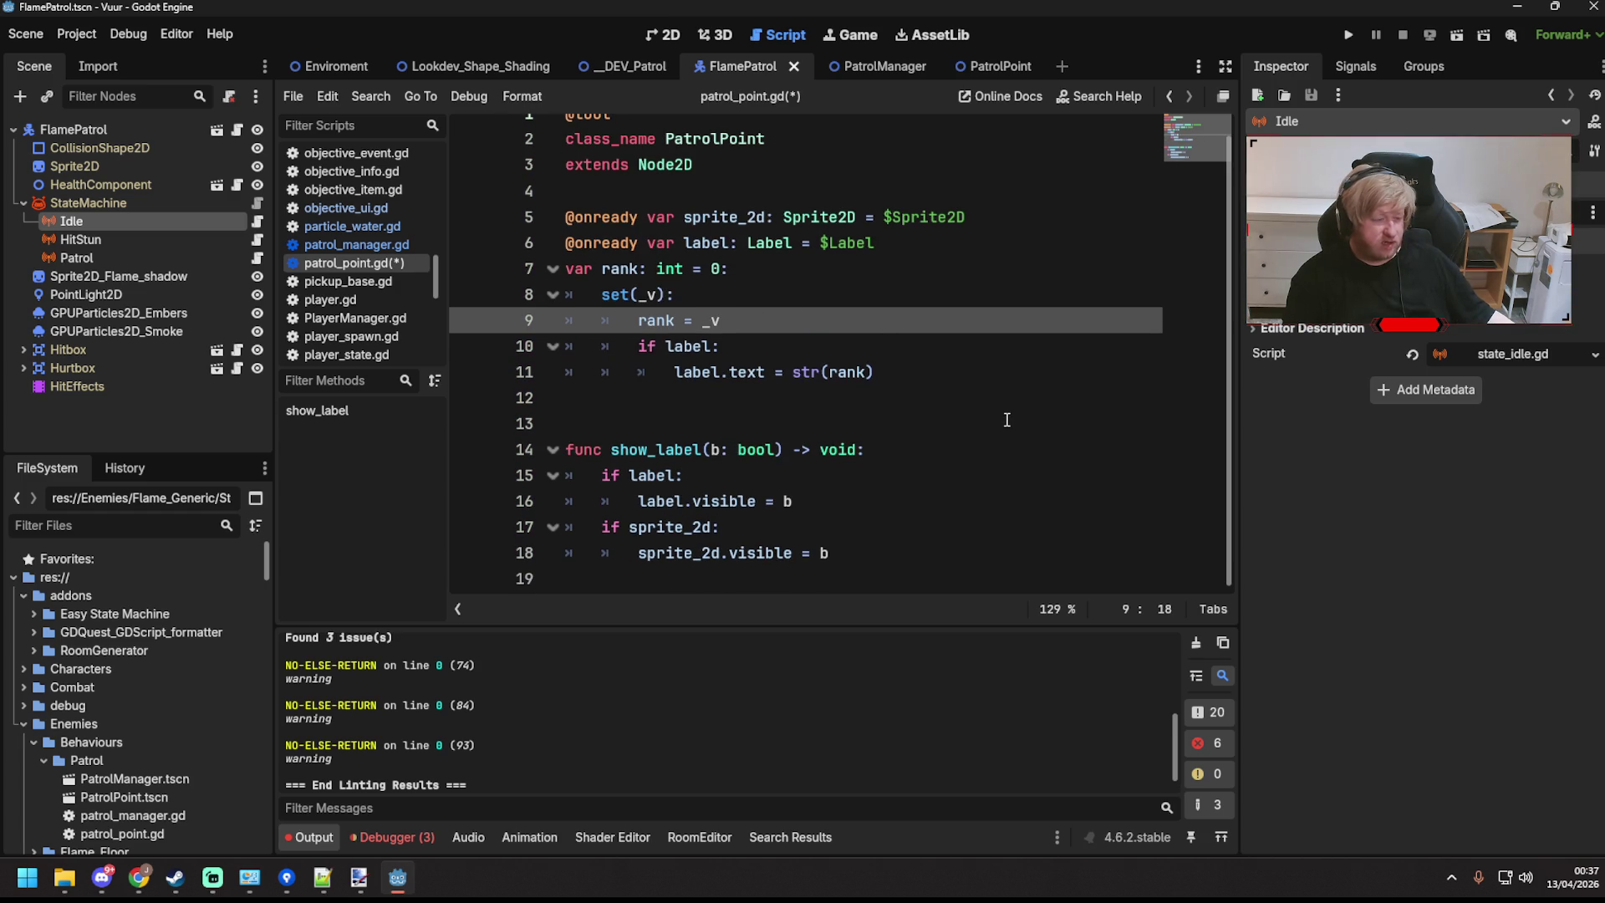
{"action": "left_click", "coordinate": [897, 419]}
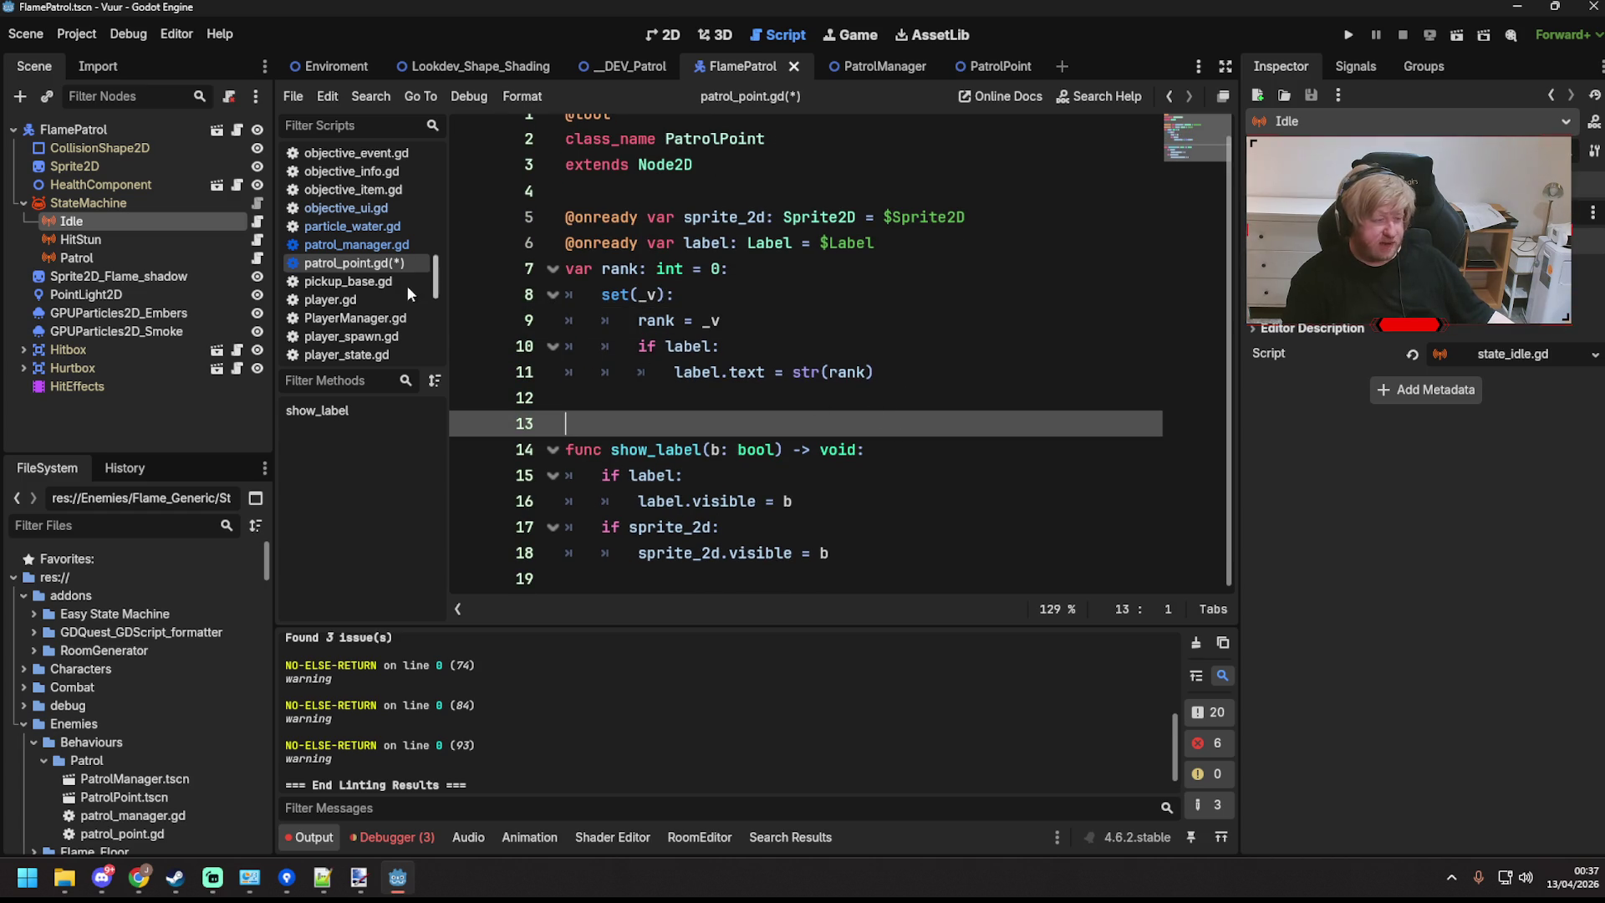
{"action": "key", "text": "ctrl+s"}
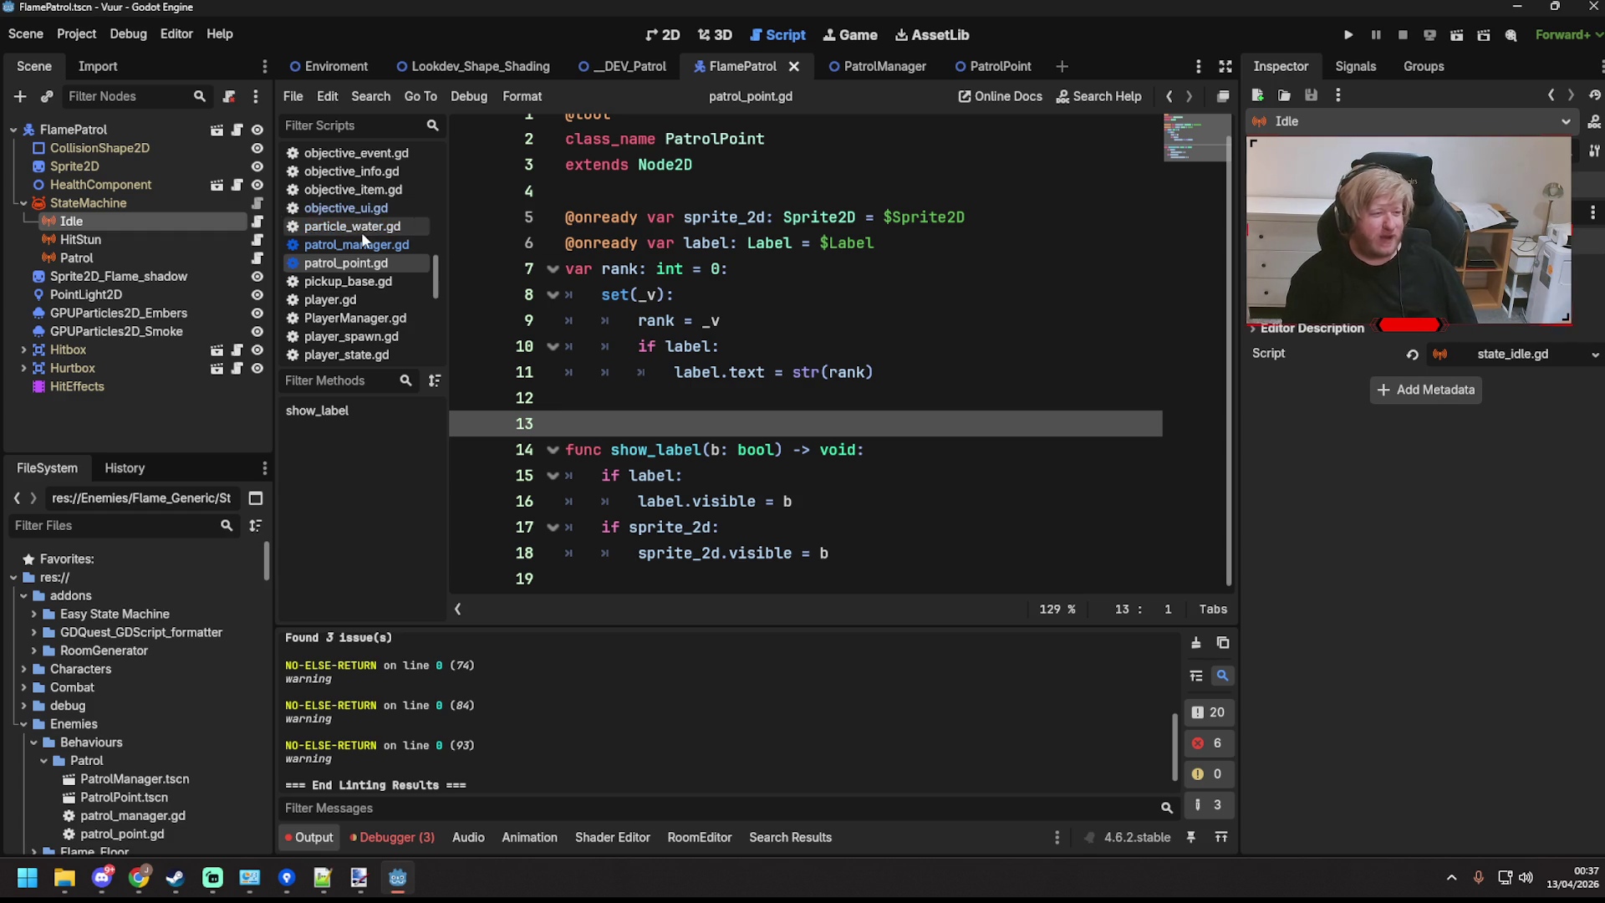
Format and reorder the particle_water.gd script
{"action": "left_click", "coordinate": [367, 227]}
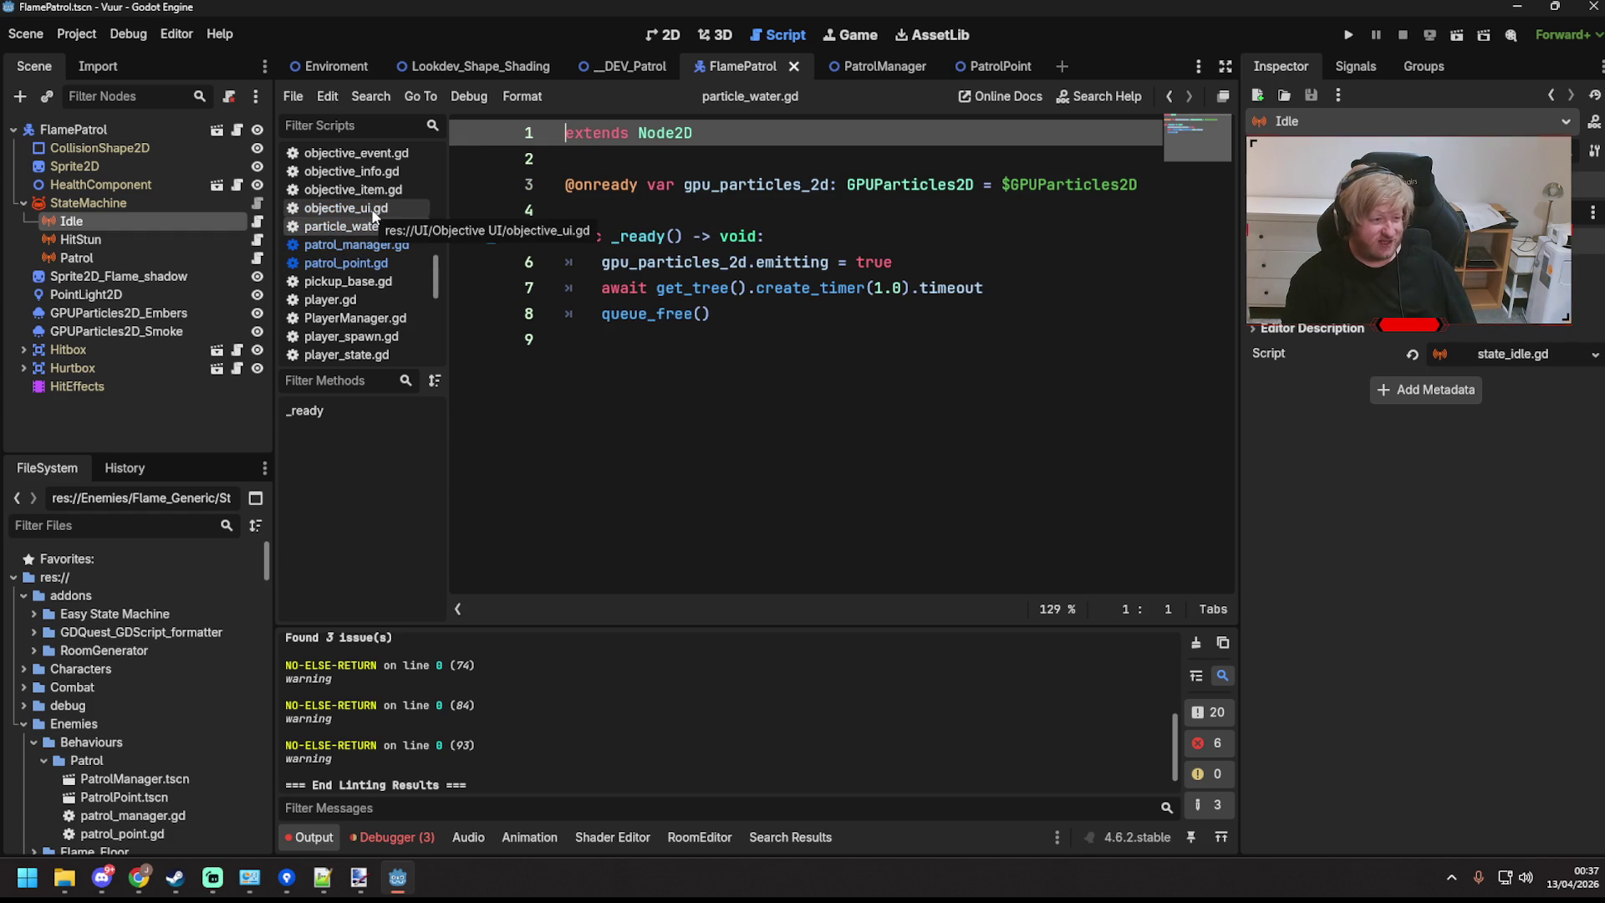
{"action": "left_click", "coordinate": [518, 93]}
{"action": "left_click", "coordinate": [535, 127]}
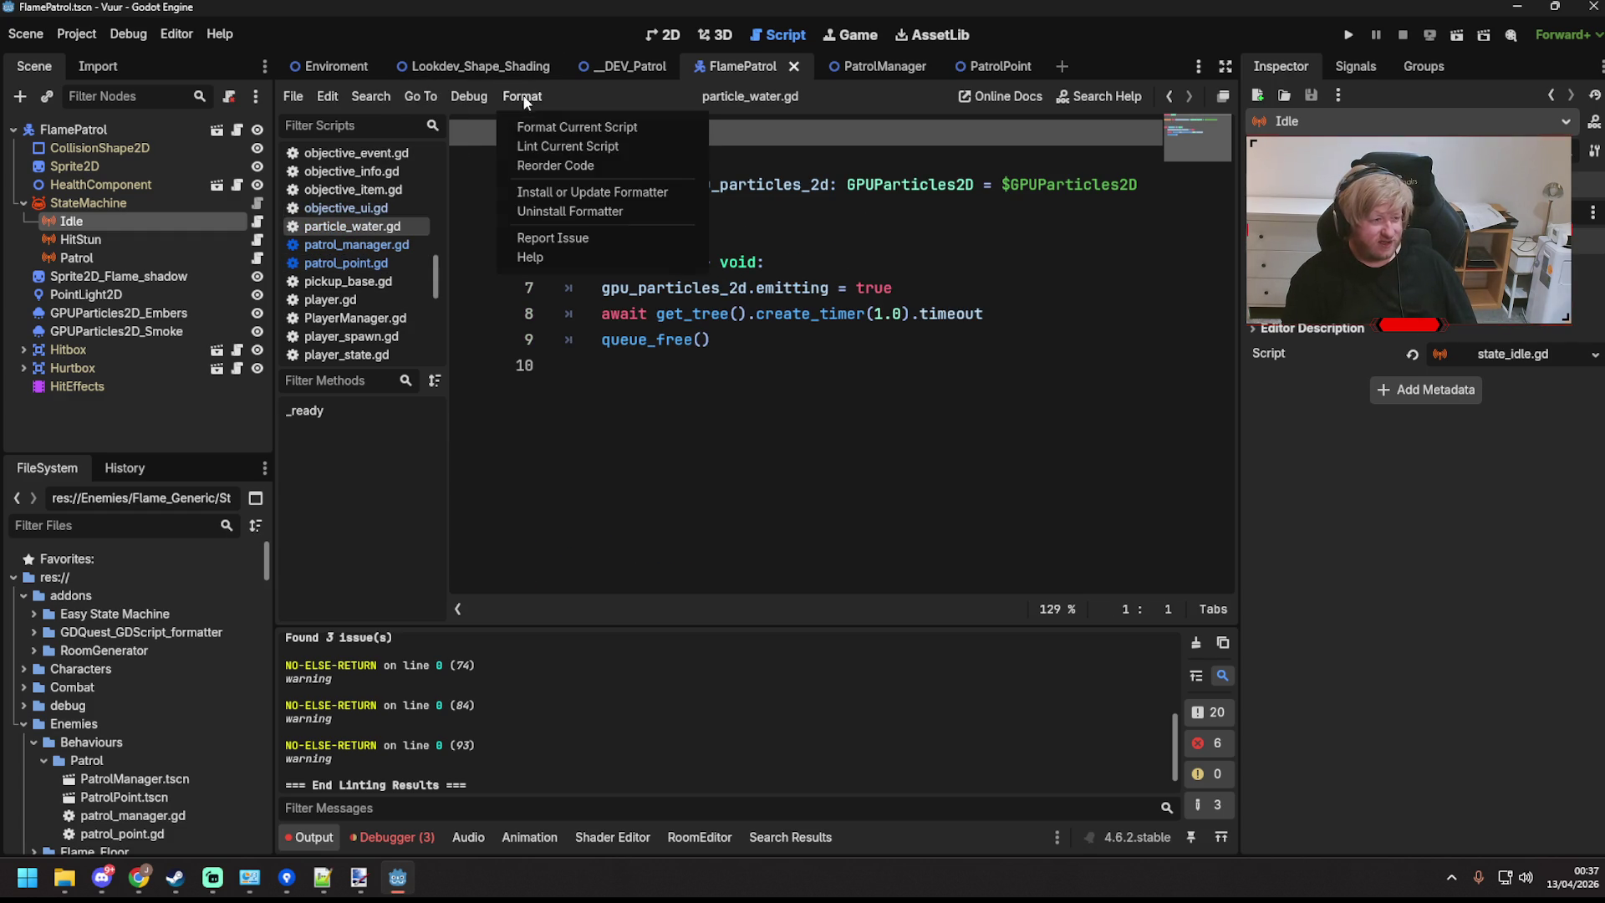
{"action": "left_click", "coordinate": [522, 96]}
{"action": "left_click", "coordinate": [562, 164]}
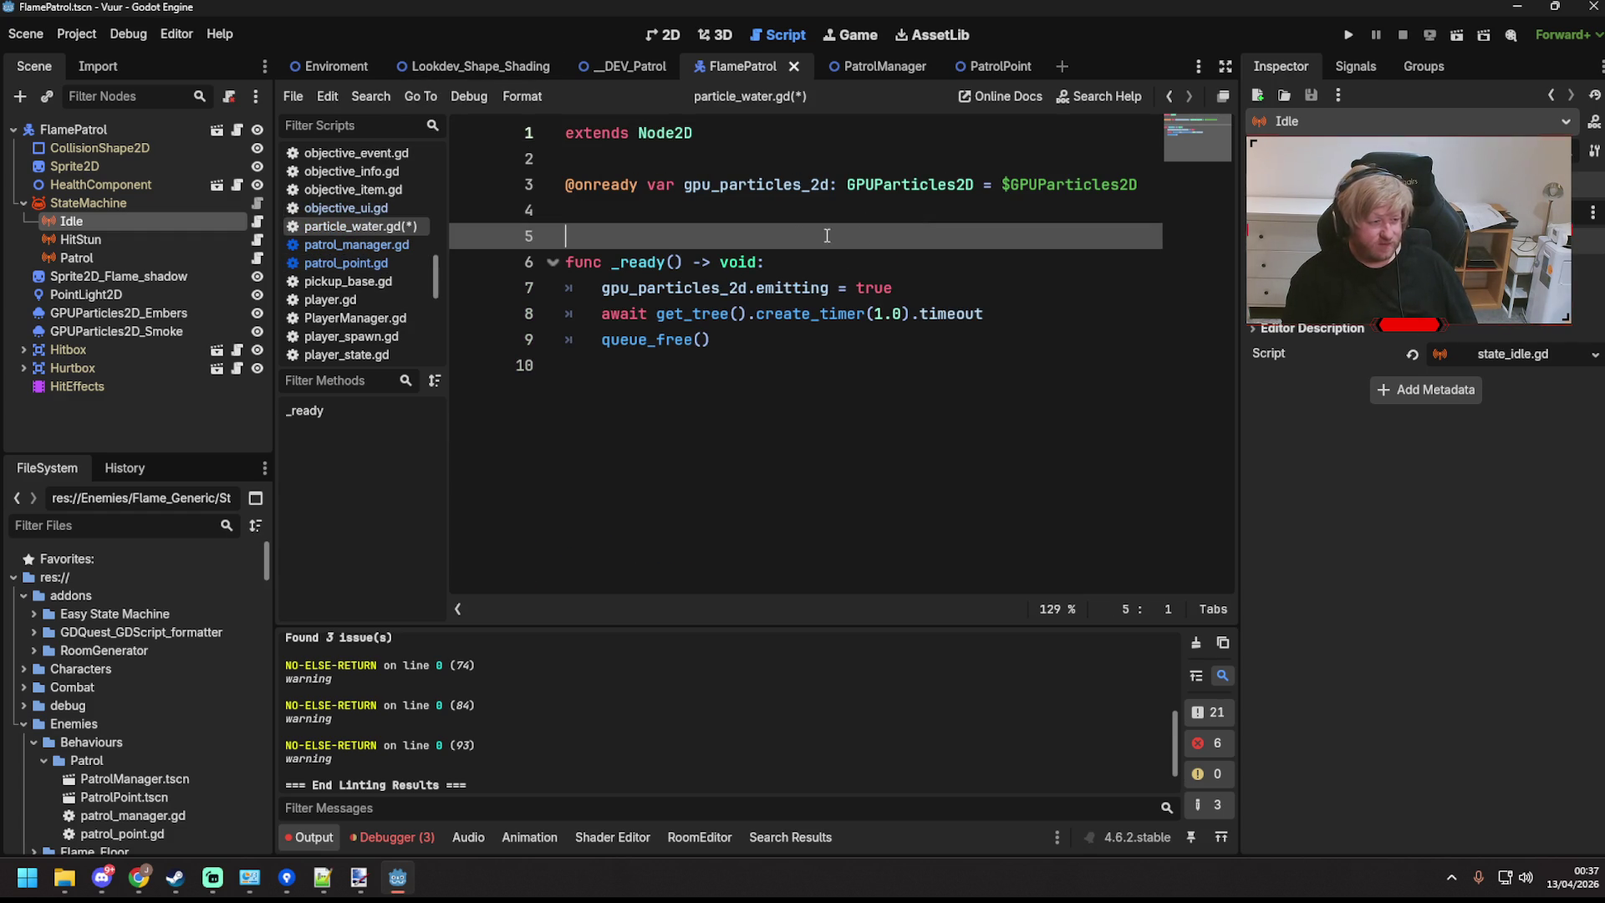
Reorder and format objective_ui.gd, leaving class_name and extends on separate lines
{"action": "left_click", "coordinate": [388, 206]}
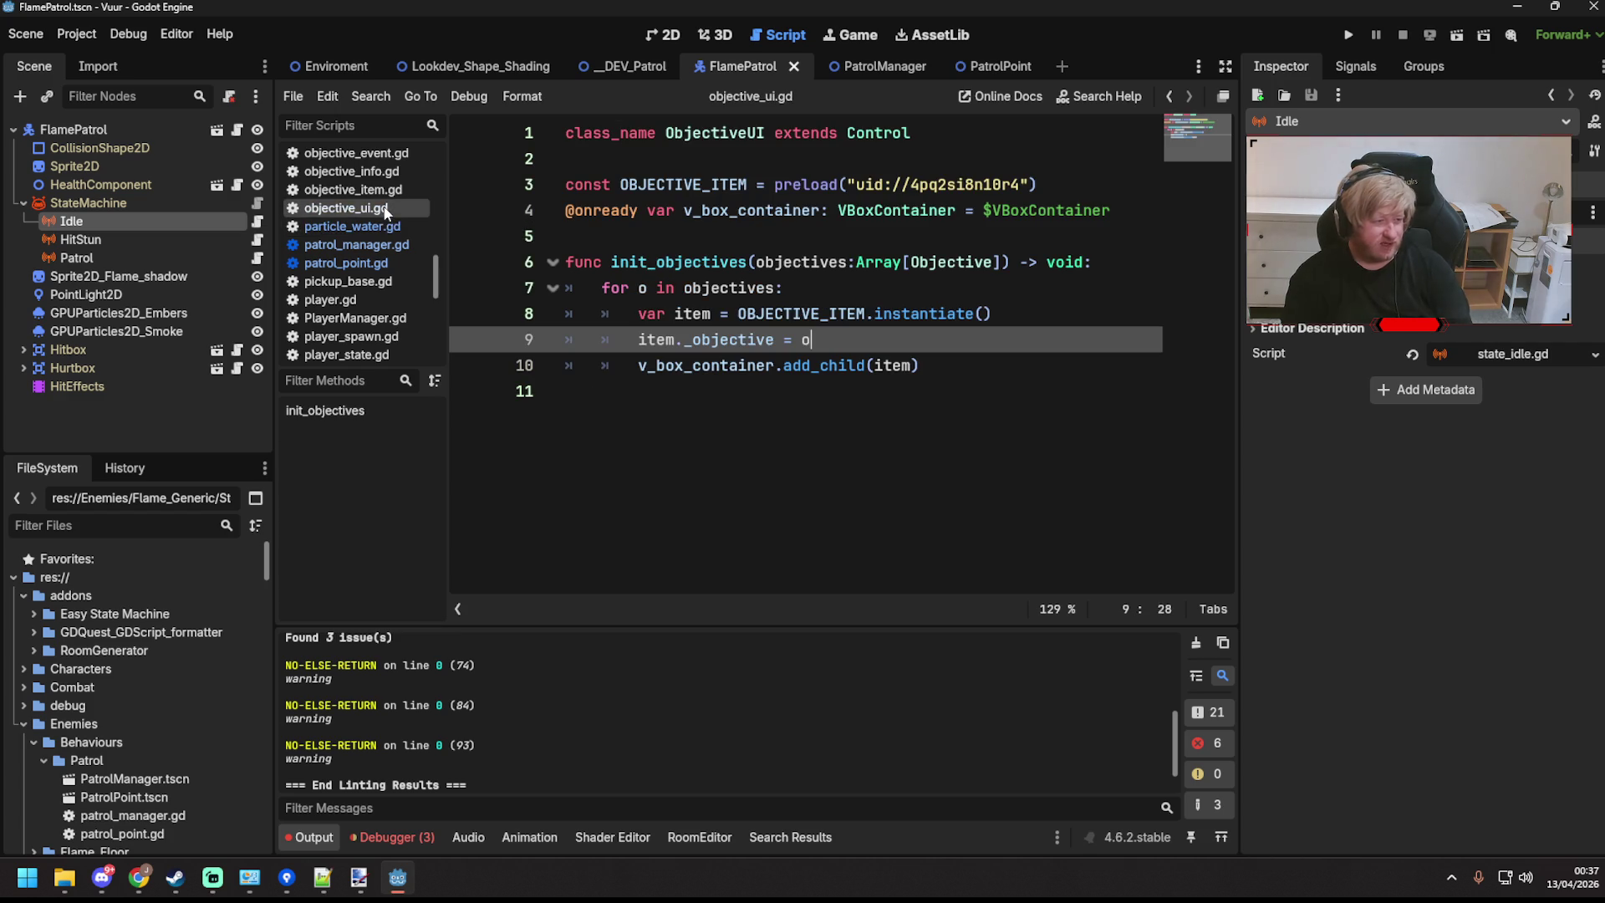
{"action": "left_click", "coordinate": [520, 93]}
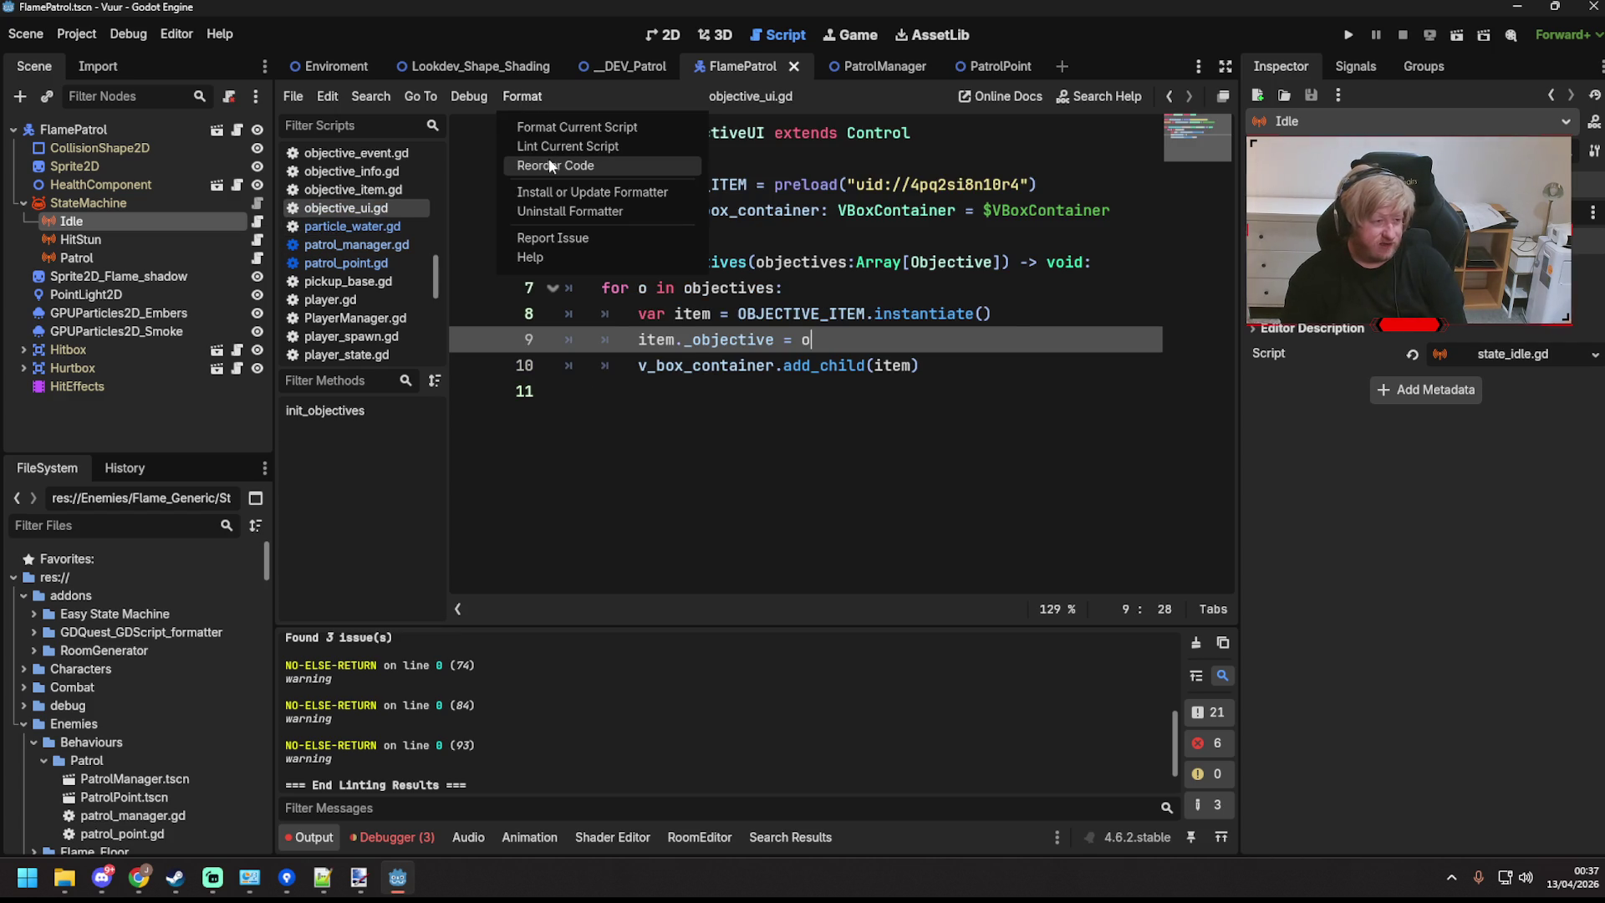
{"action": "left_click", "coordinate": [548, 165]}
{"action": "left_click", "coordinate": [522, 96]}
{"action": "left_click", "coordinate": [560, 127]}
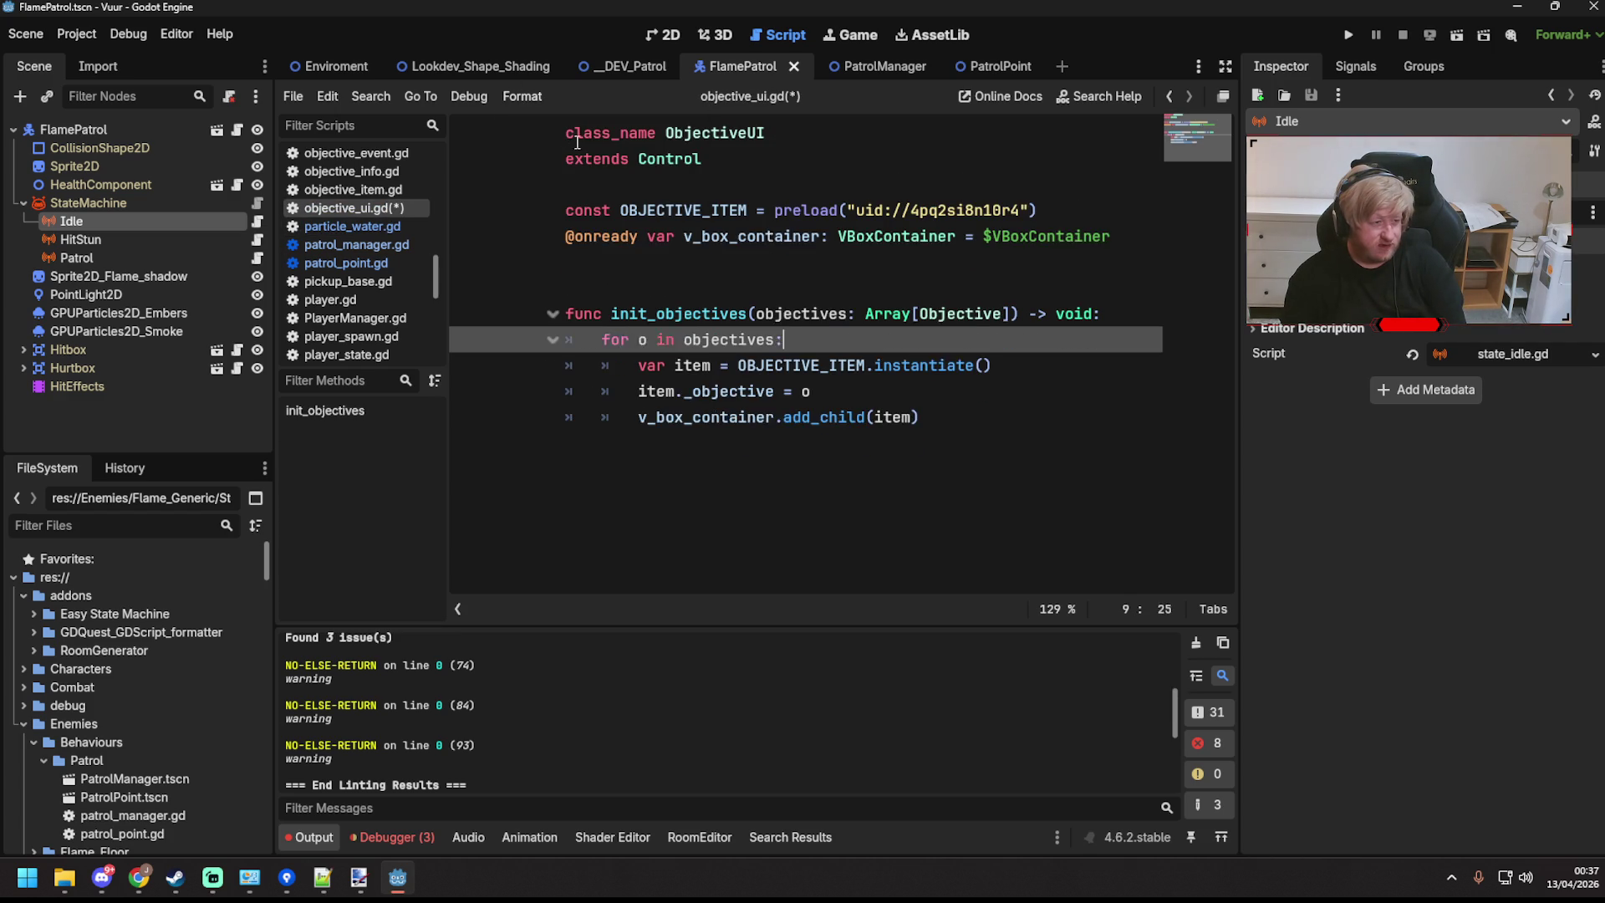
{"action": "scroll", "coordinate": [368, 250], "scroll_direction": "up", "scroll_amount": 10}
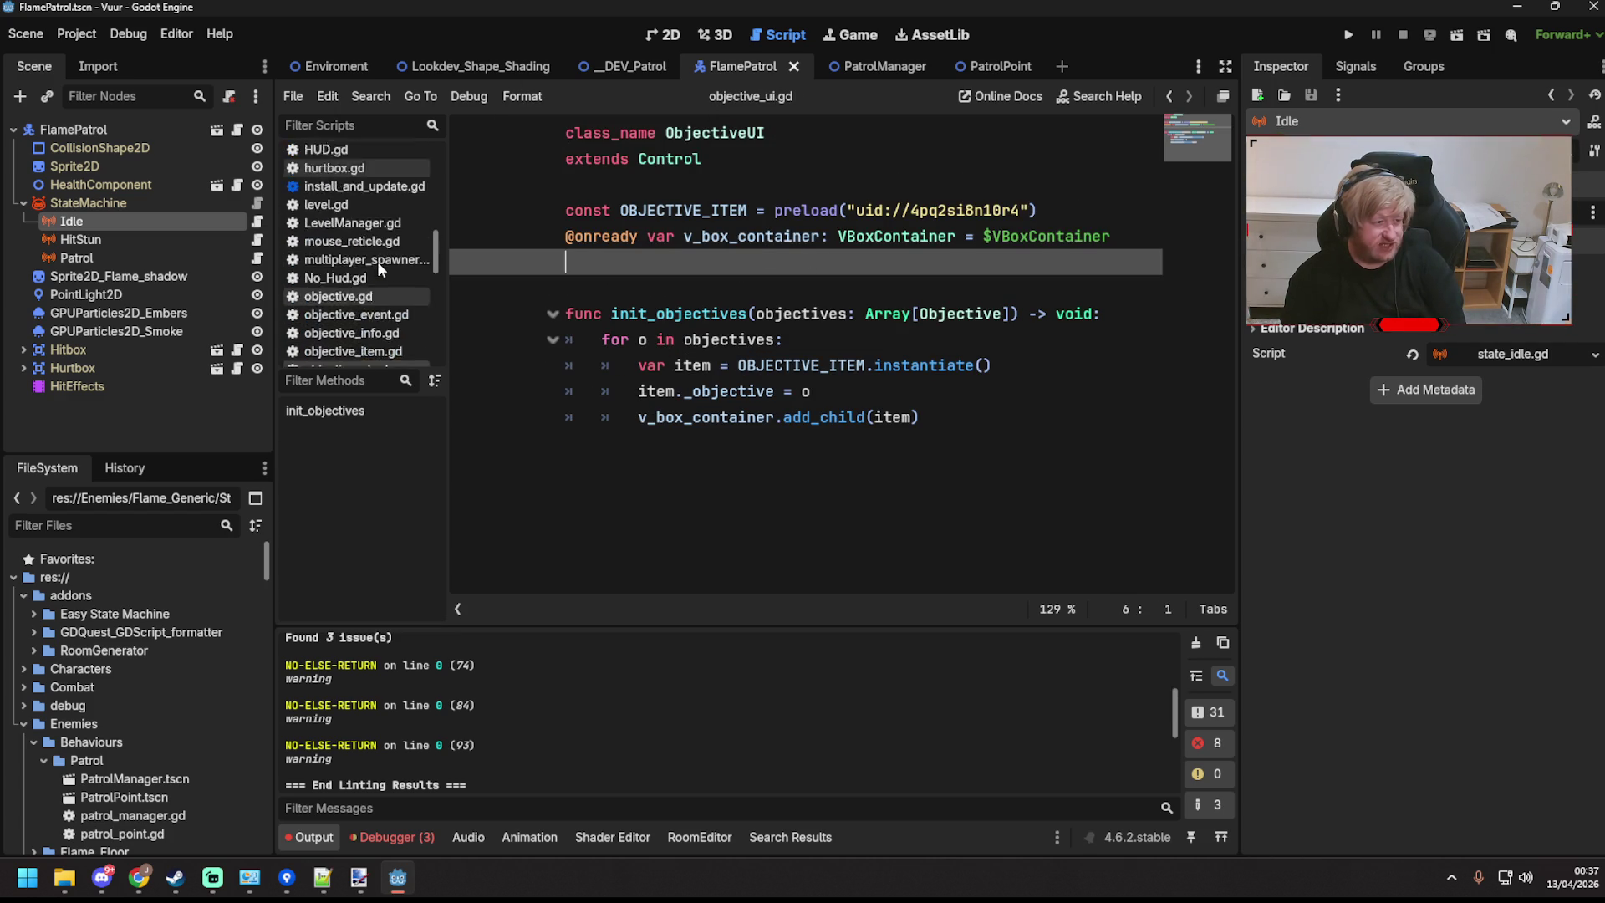
{"action": "scroll", "coordinate": [374, 263], "scroll_direction": "up", "scroll_amount": 5}
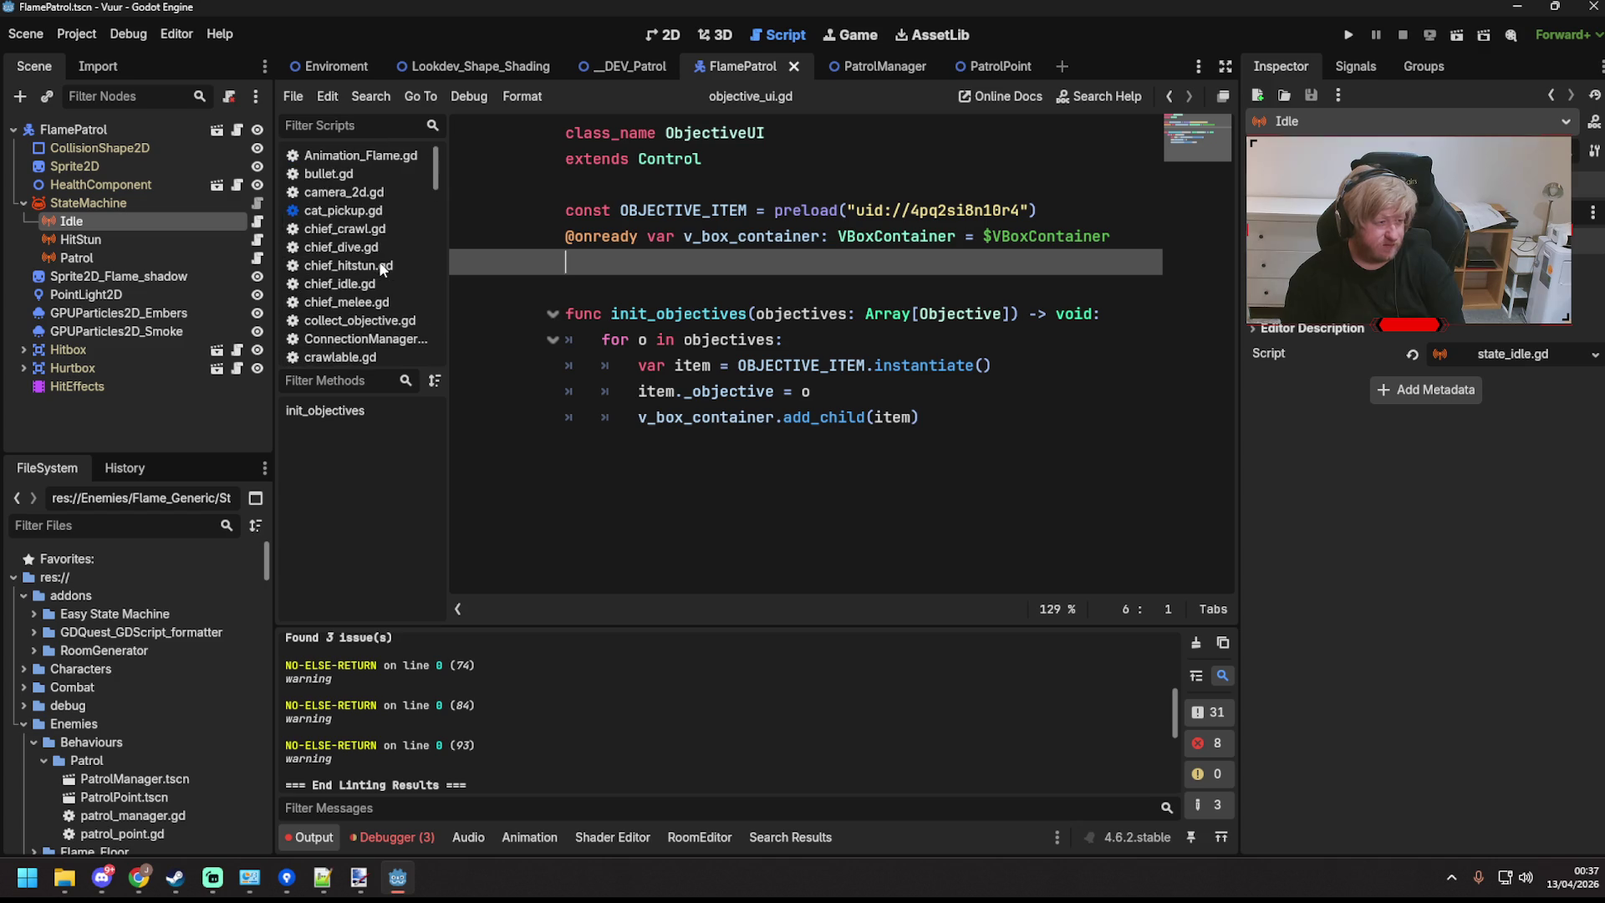
{"action": "scroll", "coordinate": [402, 280], "scroll_direction": "down", "scroll_amount": 1}
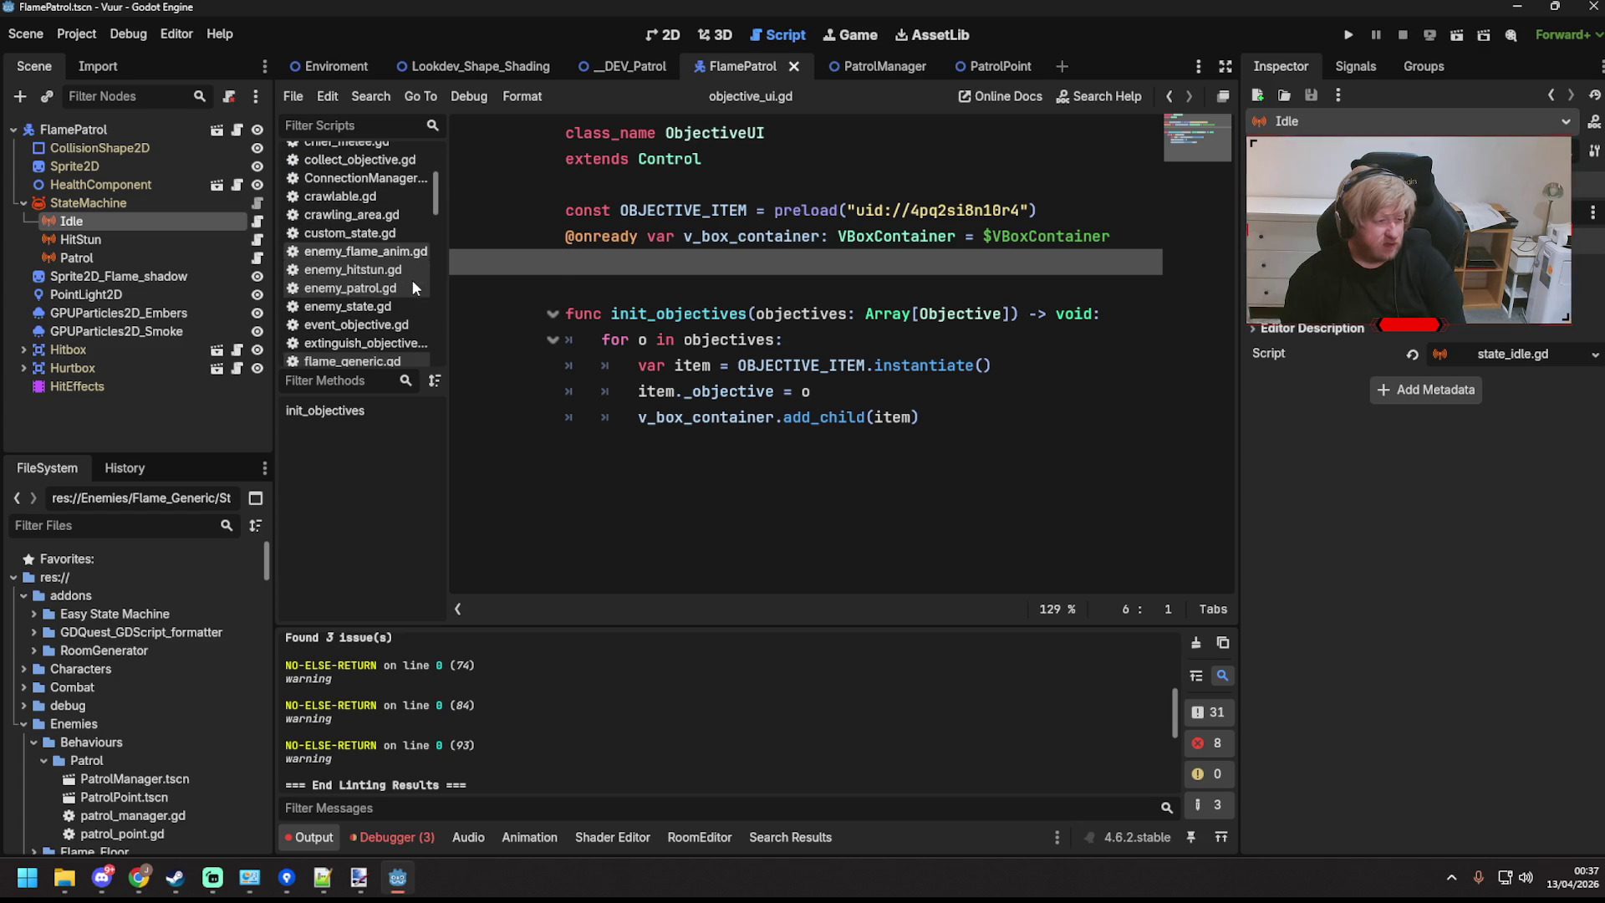
Open enemy_patrol.gd and bring up its Format menu
{"action": "left_click", "coordinate": [359, 287]}
{"action": "scroll", "coordinate": [551, 309], "scroll_direction": "up", "scroll_amount": 6}
{"action": "left_click", "coordinate": [523, 99]}
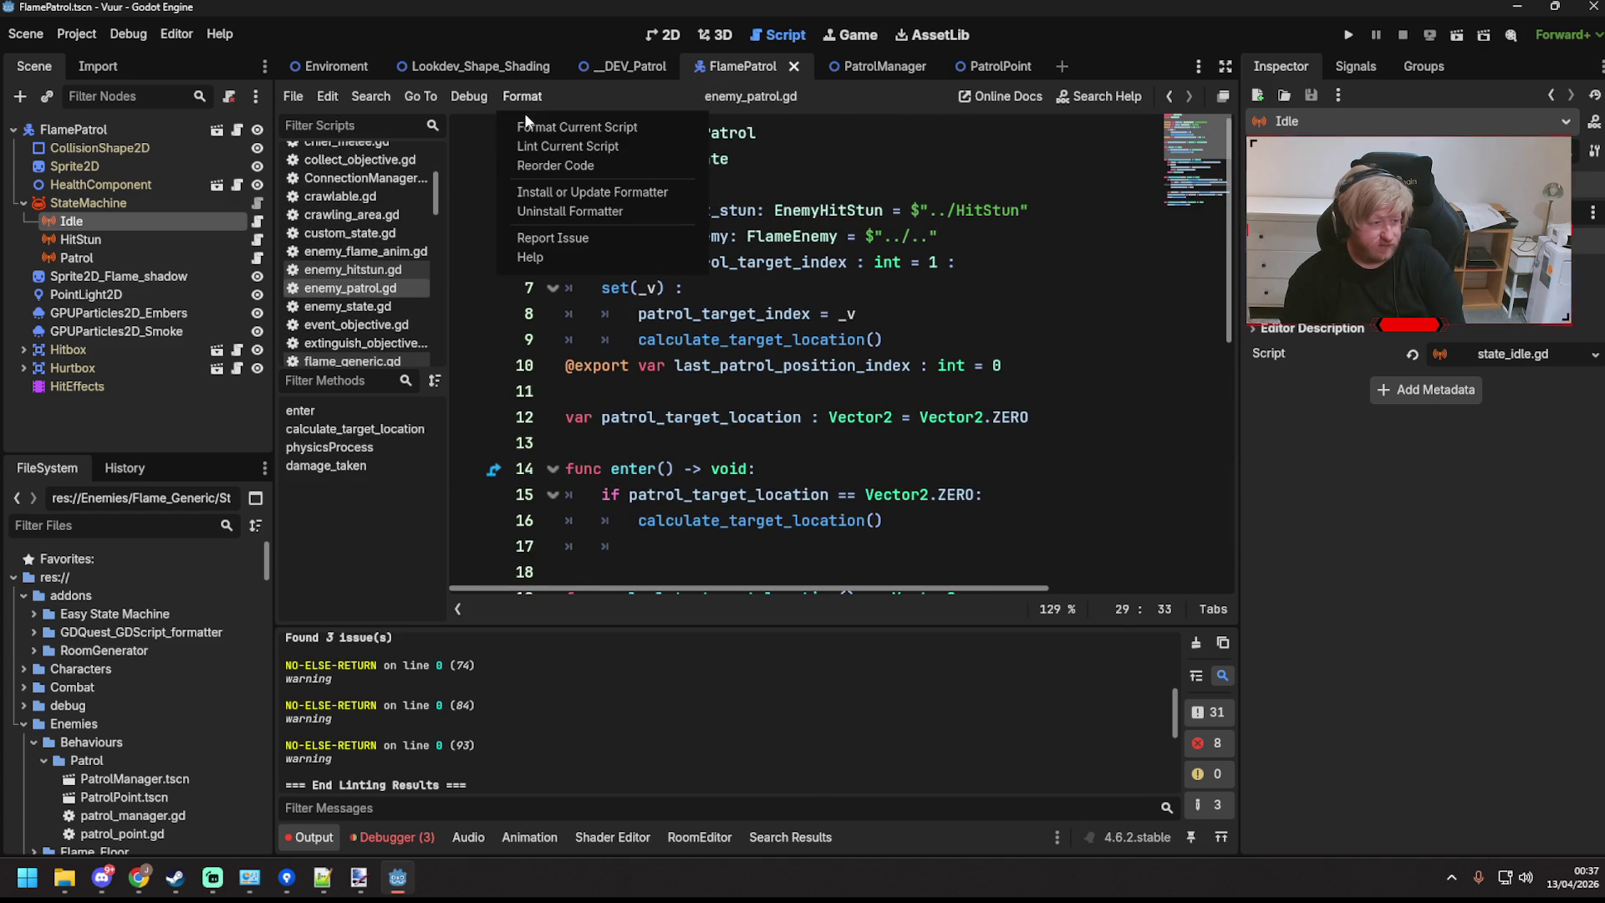
Reformat enemy_patrol.gd and reorder its code declarations
{"action": "left_click", "coordinate": [552, 127]}
{"action": "left_click", "coordinate": [526, 98]}
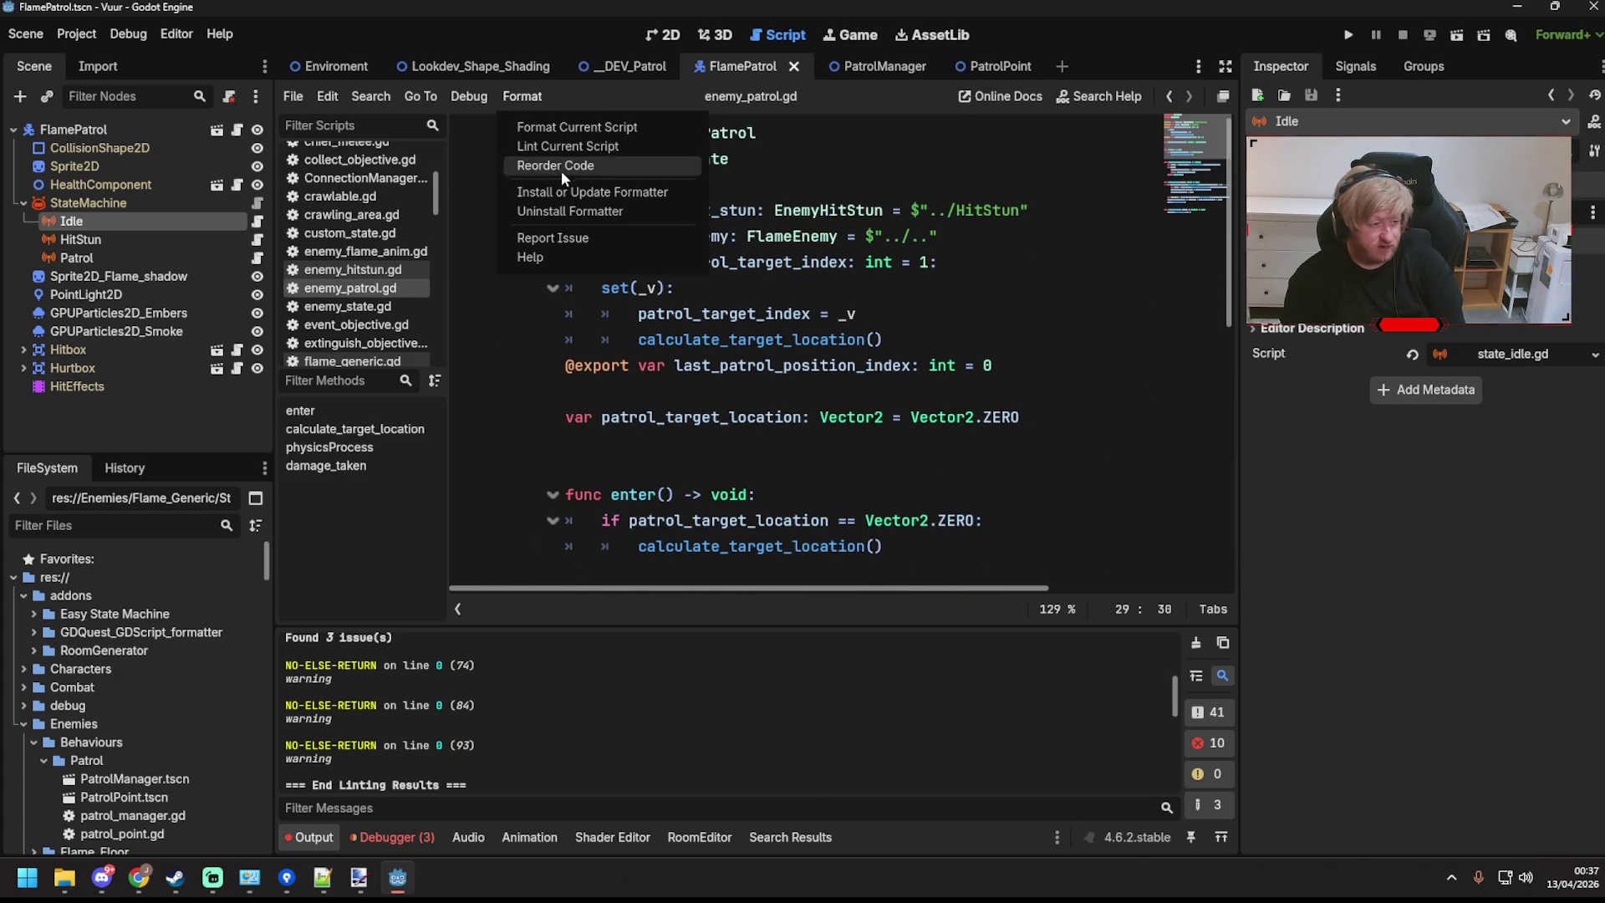
{"action": "left_click", "coordinate": [569, 165]}
{"action": "left_click", "coordinate": [974, 419]}
{"action": "scroll", "coordinate": [801, 496], "scroll_direction": "down", "scroll_amount": 8}
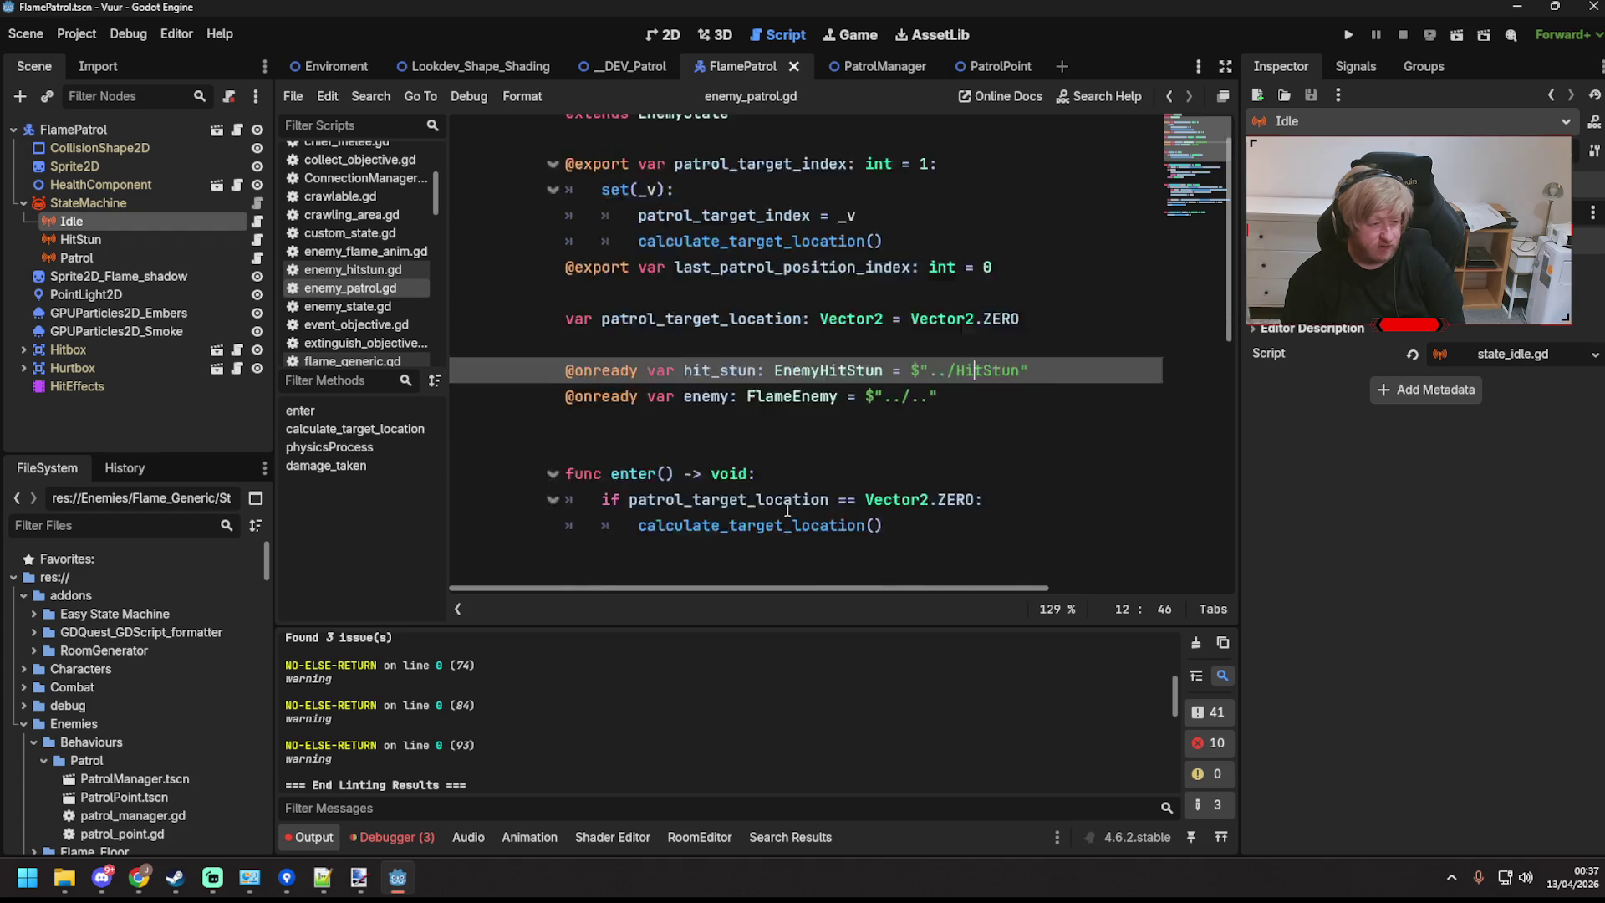
Reformat enemy_hitstun.gd and save it
{"action": "left_click", "coordinate": [407, 270]}
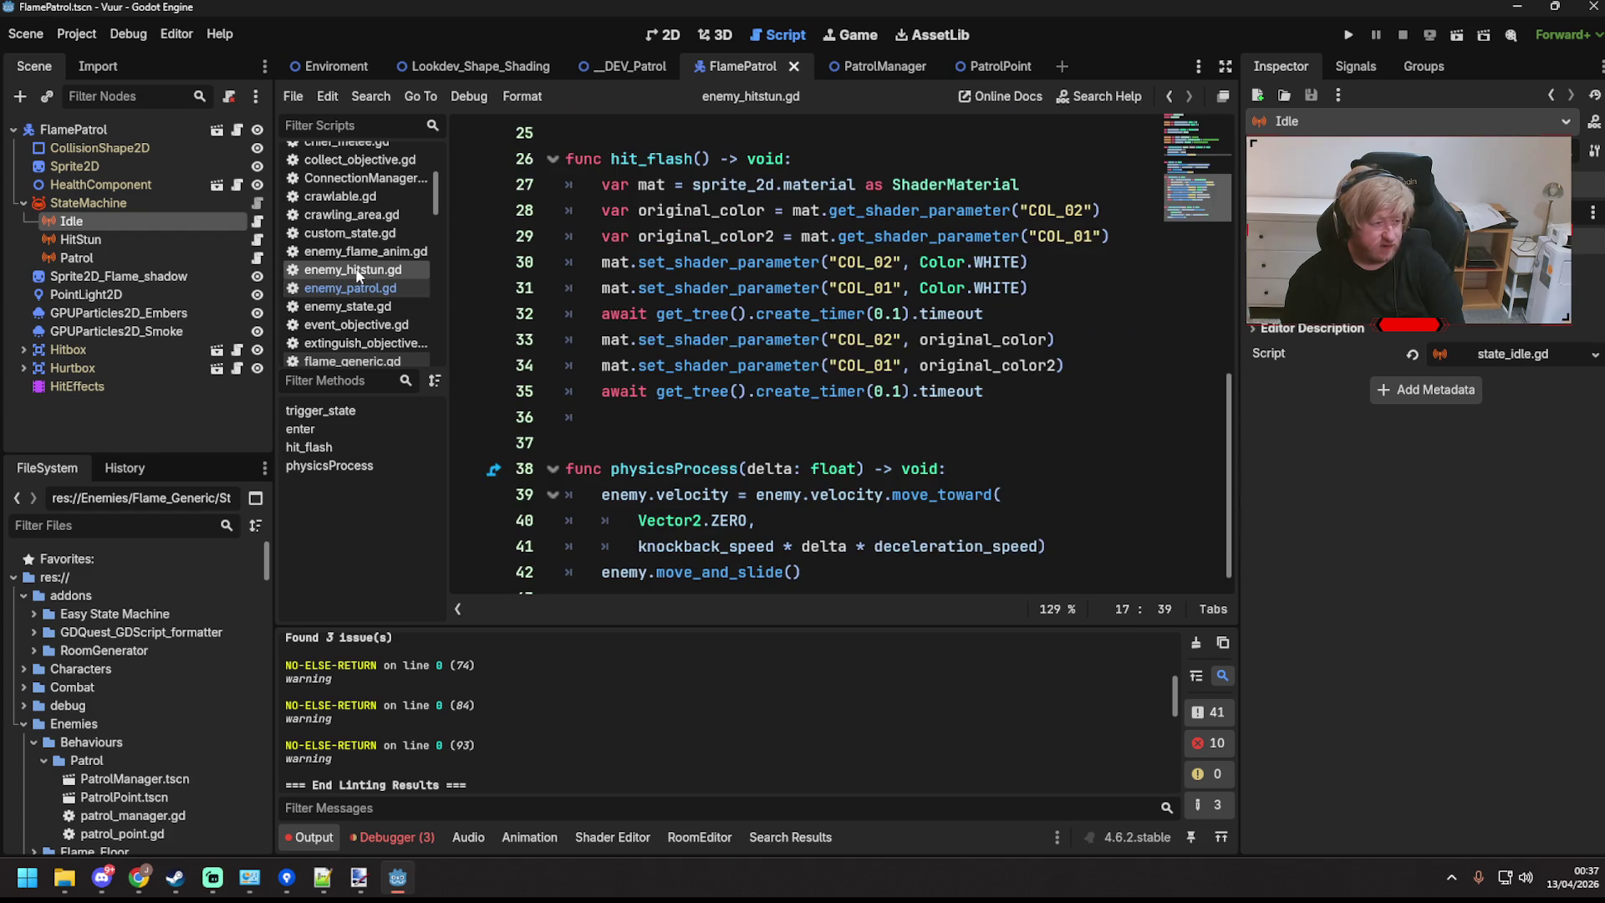
{"action": "scroll", "coordinate": [535, 209], "scroll_direction": "up", "scroll_amount": 3}
{"action": "left_click", "coordinate": [519, 99]}
{"action": "left_click", "coordinate": [552, 127]}
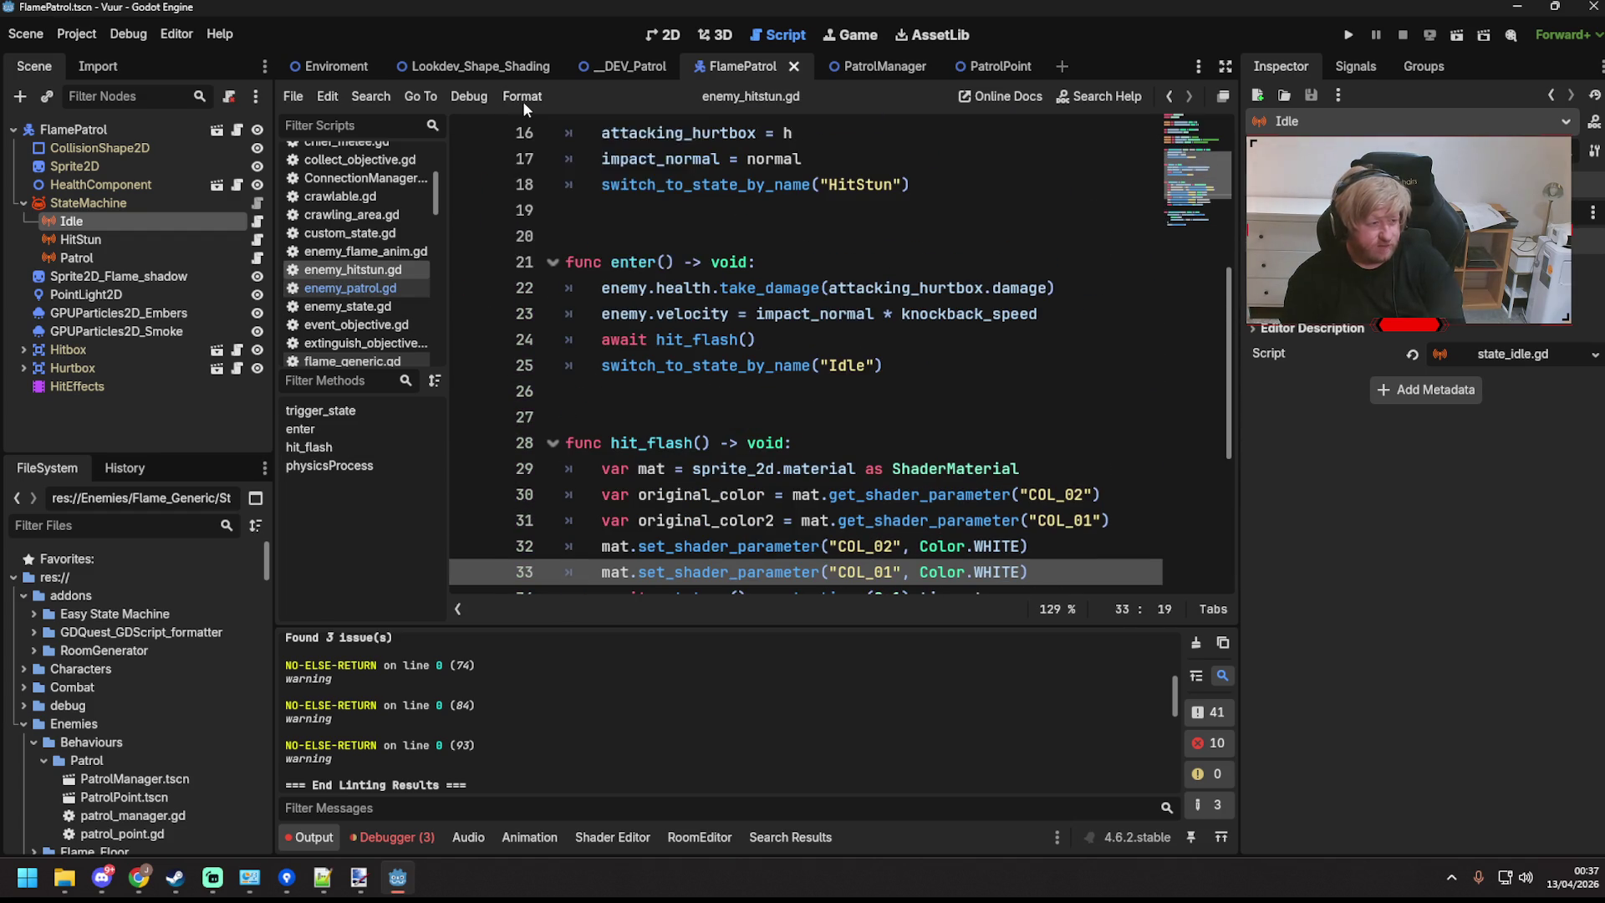
{"action": "left_click", "coordinate": [523, 99]}
{"action": "left_click", "coordinate": [538, 125]}
{"action": "left_click", "coordinate": [523, 96]}
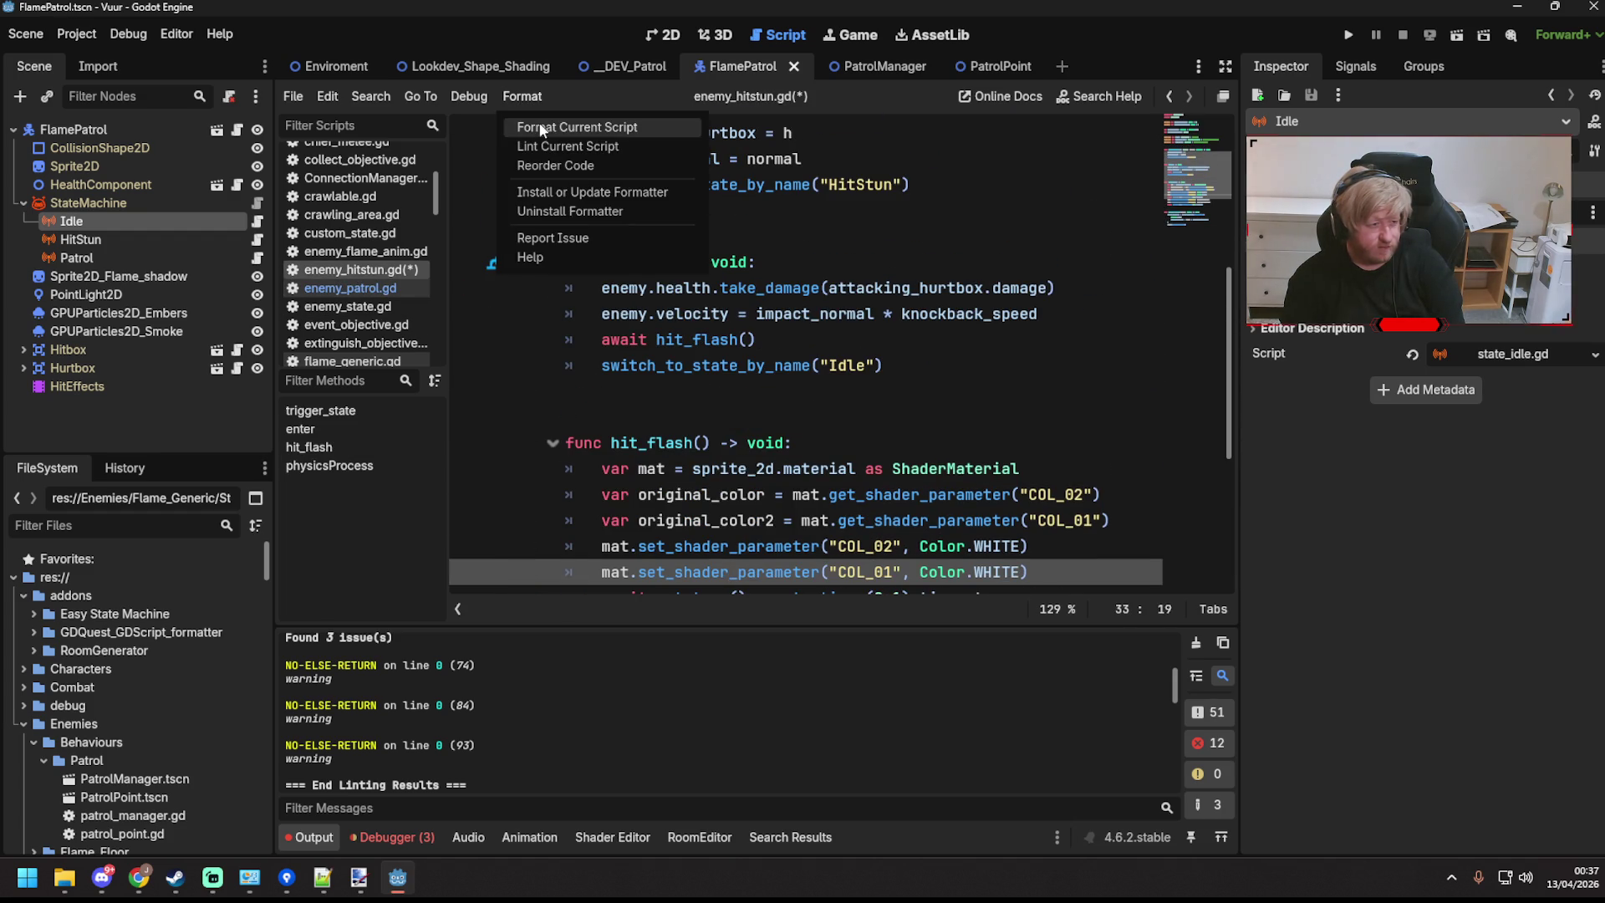
{"action": "left_click", "coordinate": [535, 127]}
{"action": "scroll", "coordinate": [792, 435], "scroll_direction": "up", "scroll_amount": 5}
{"action": "key", "text": "ctrl+s"}
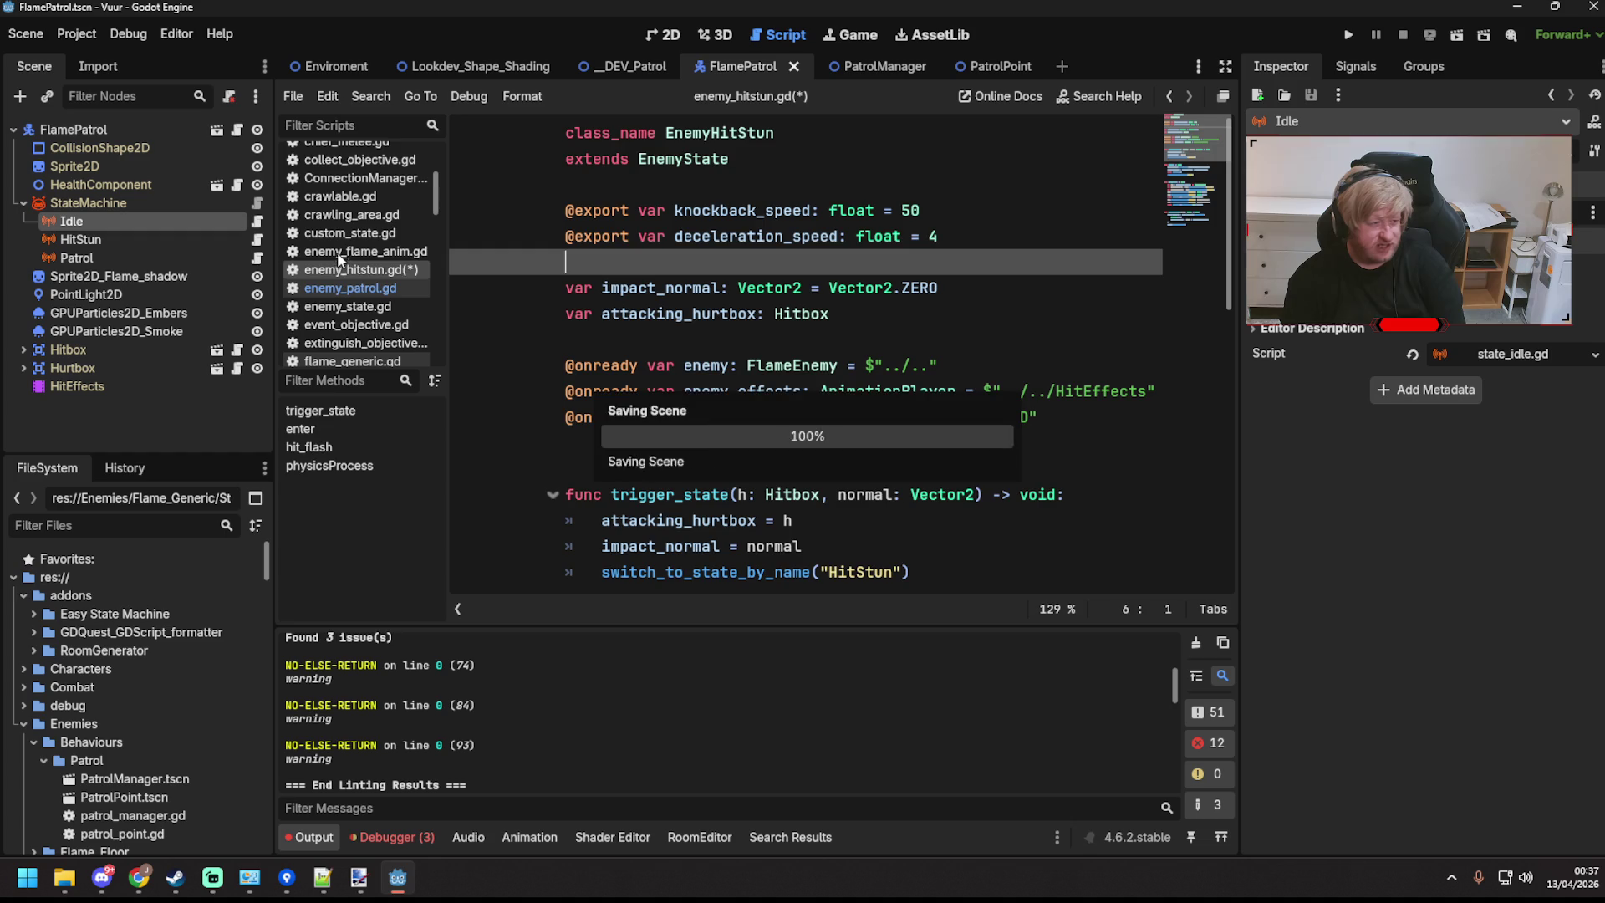
Reformat and lint custom_state.gd, then save it
{"action": "left_click", "coordinate": [361, 251]}
{"action": "left_click", "coordinate": [369, 234]}
{"action": "left_click", "coordinate": [522, 97]}
{"action": "left_click", "coordinate": [552, 127]}
{"action": "left_click", "coordinate": [523, 99]}
{"action": "left_click", "coordinate": [532, 149]}
{"action": "left_click", "coordinate": [523, 96]}
{"action": "left_click", "coordinate": [530, 144]}
{"action": "key", "text": "ctrl+s"}
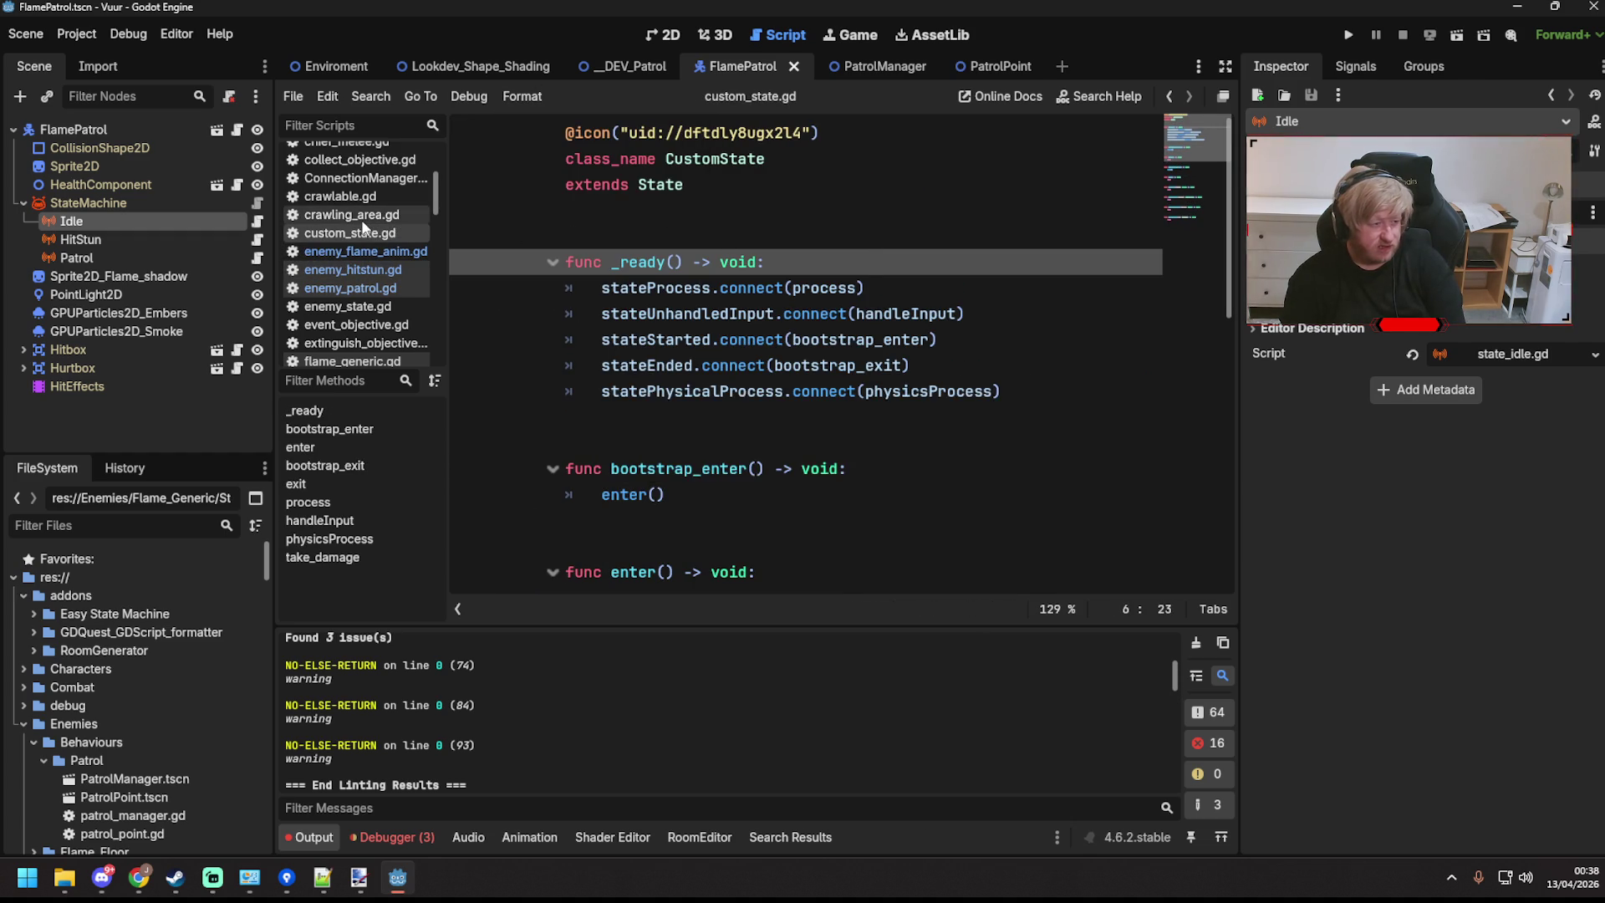
Reformat and lint the crawlable.gd script
{"action": "left_click", "coordinate": [364, 214]}
{"action": "left_click", "coordinate": [355, 197]}
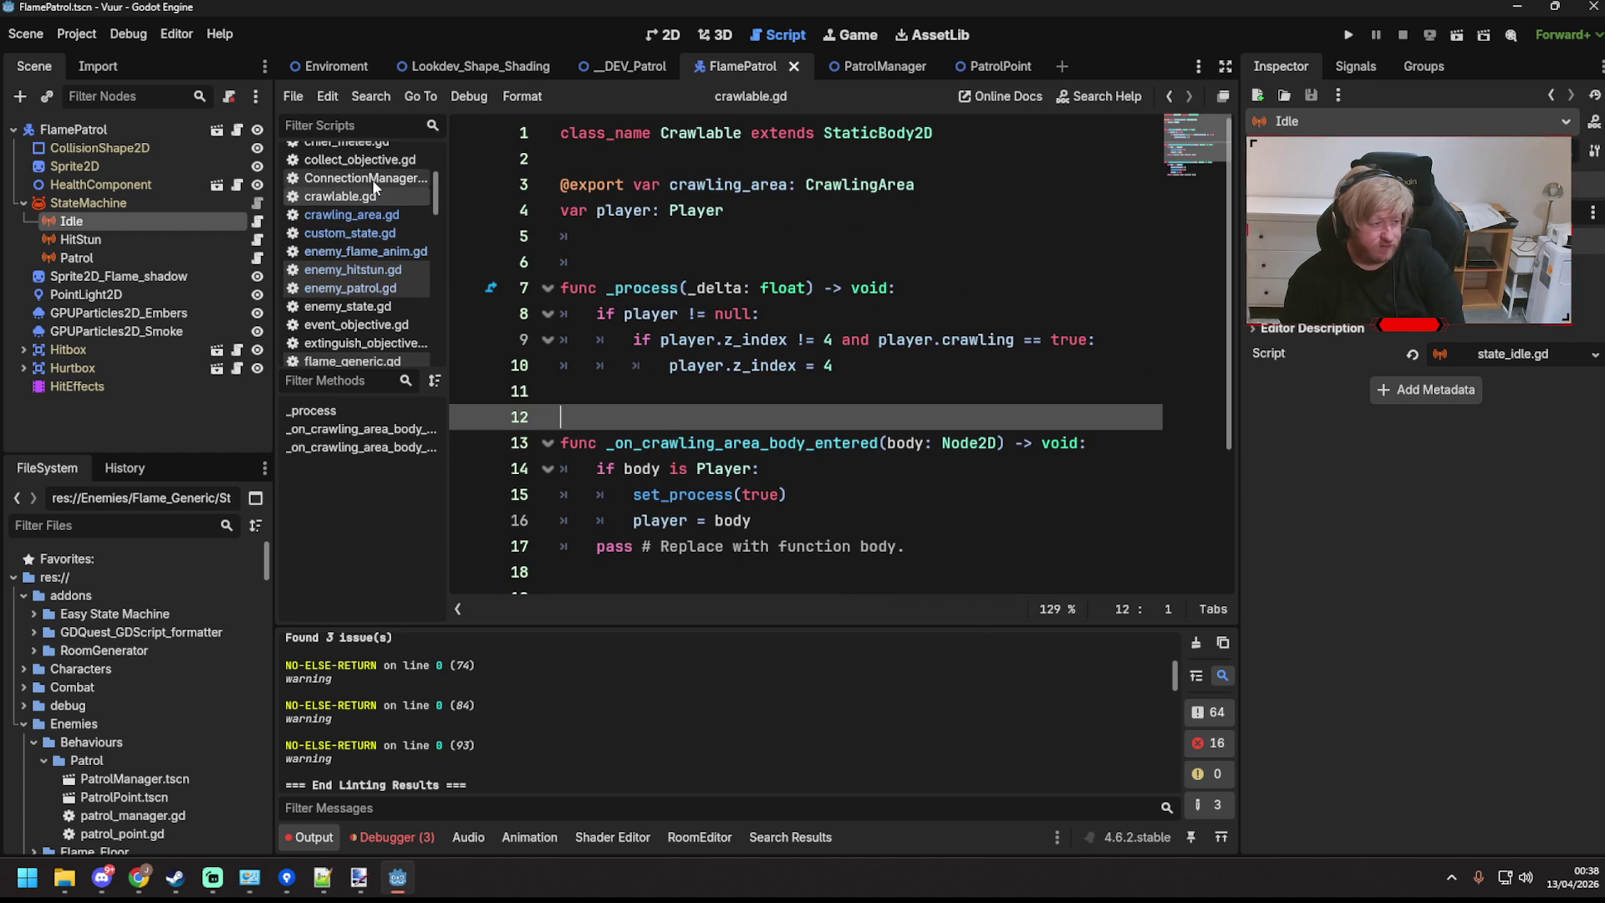
{"action": "left_click", "coordinate": [522, 96]}
{"action": "left_click", "coordinate": [552, 127]}
{"action": "left_click", "coordinate": [523, 96]}
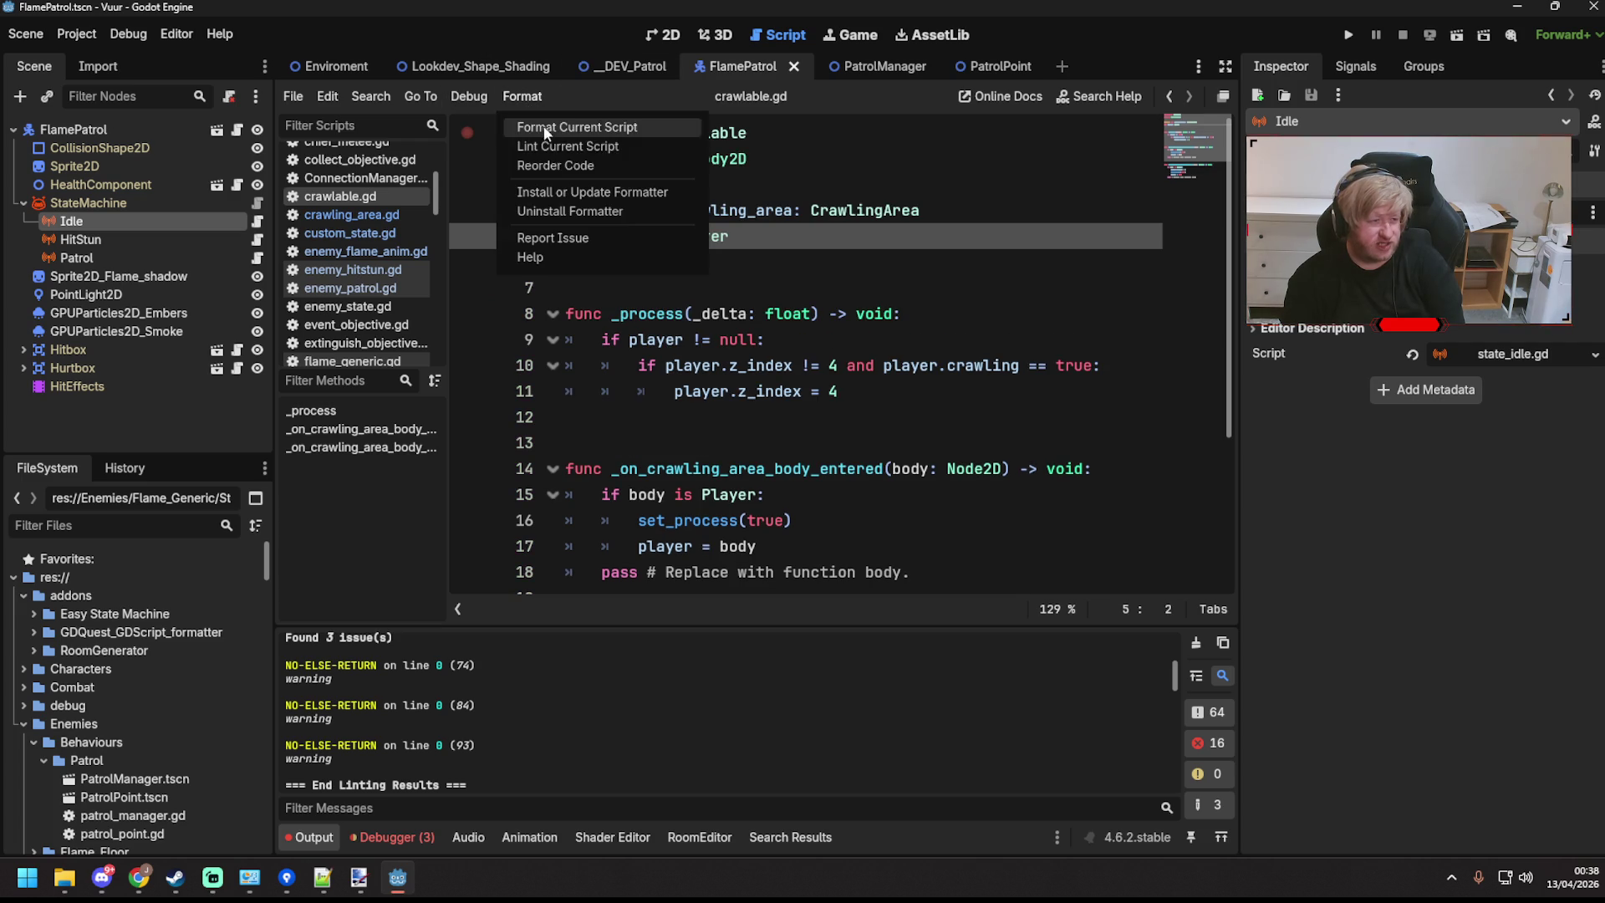
{"action": "left_click", "coordinate": [551, 125]}
{"action": "left_click", "coordinate": [523, 96]}
{"action": "left_click", "coordinate": [577, 149]}
{"action": "key", "text": "ctrl+z"}
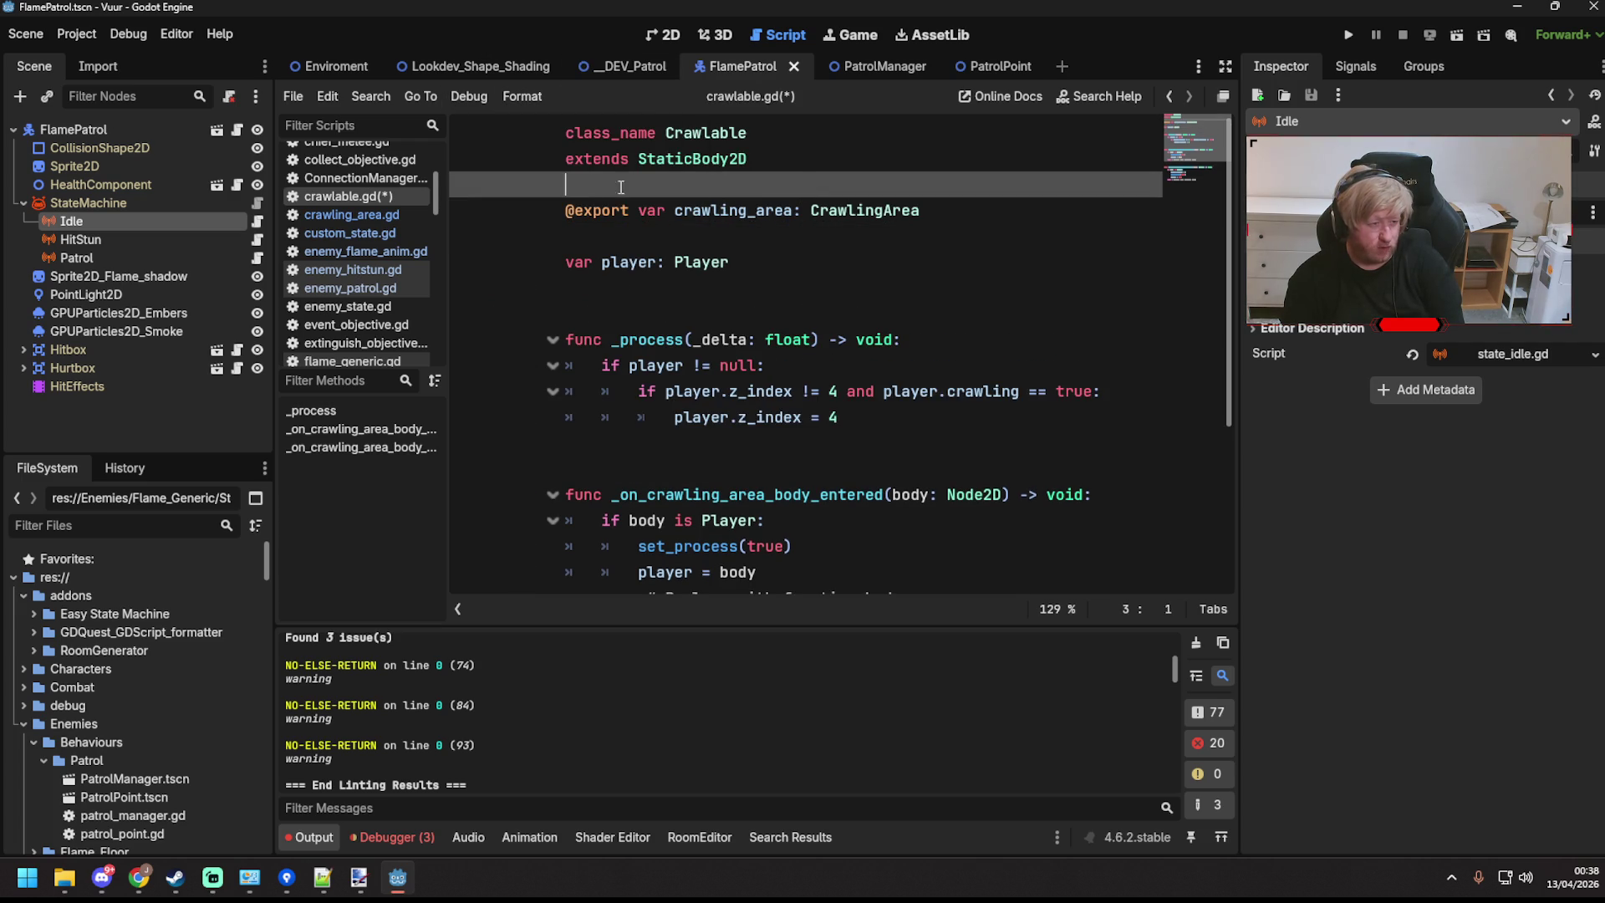
Reformat and lint collect_objective.gd, then save it
{"action": "scroll", "coordinate": [351, 209], "scroll_direction": "up", "scroll_amount": 2}
{"action": "left_click", "coordinate": [356, 212]}
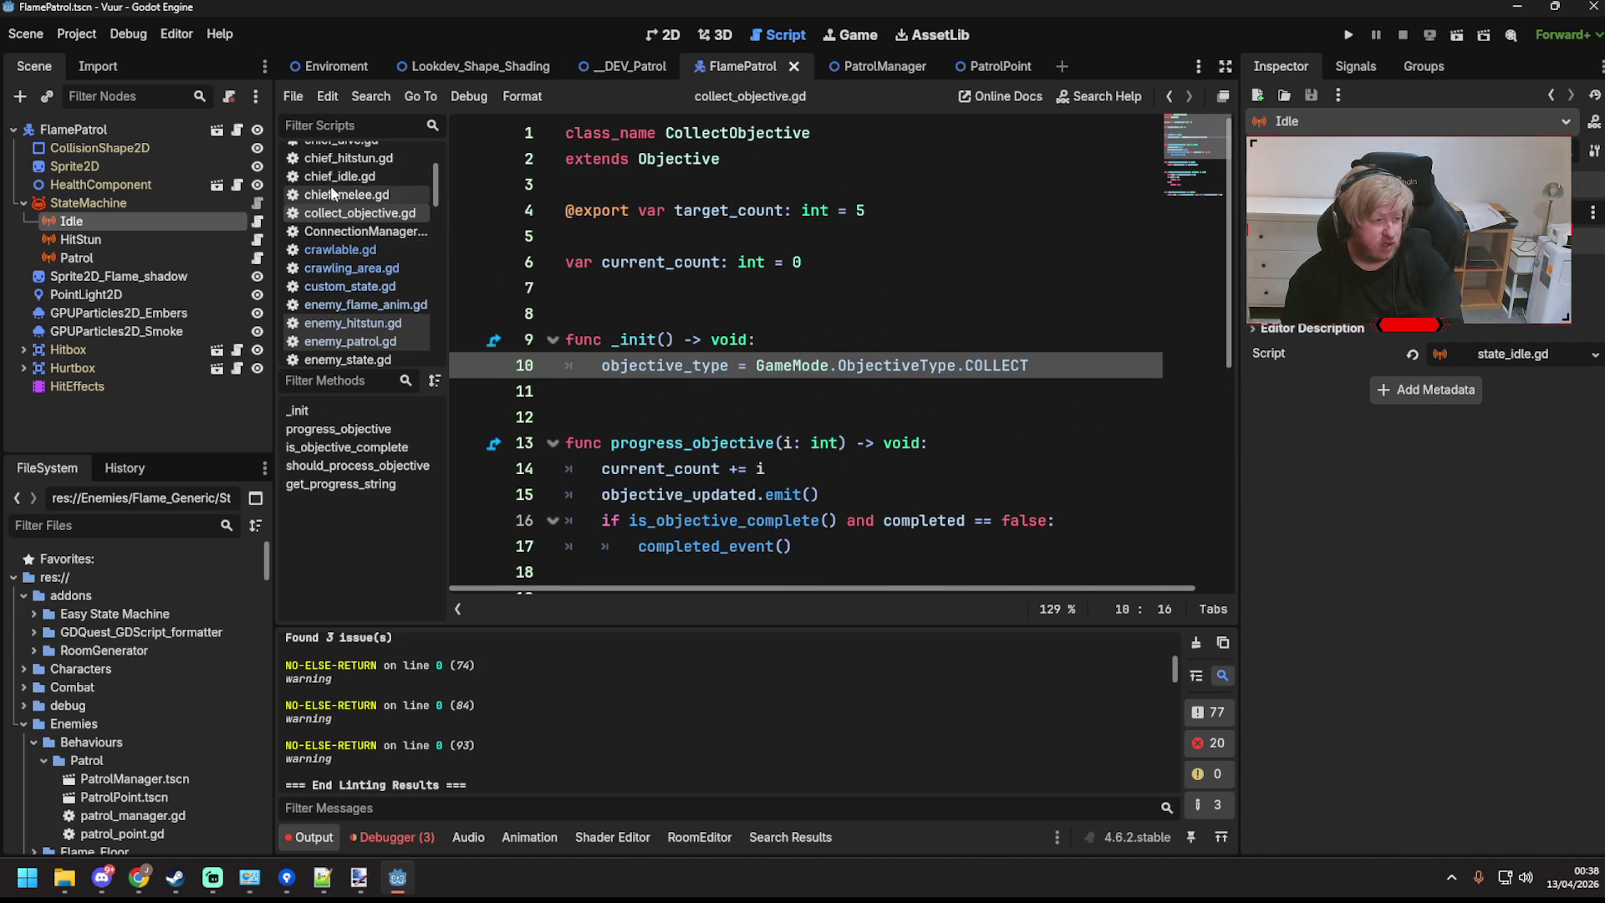
{"action": "left_click", "coordinate": [525, 97]}
{"action": "left_click", "coordinate": [535, 119]}
{"action": "left_click", "coordinate": [525, 97]}
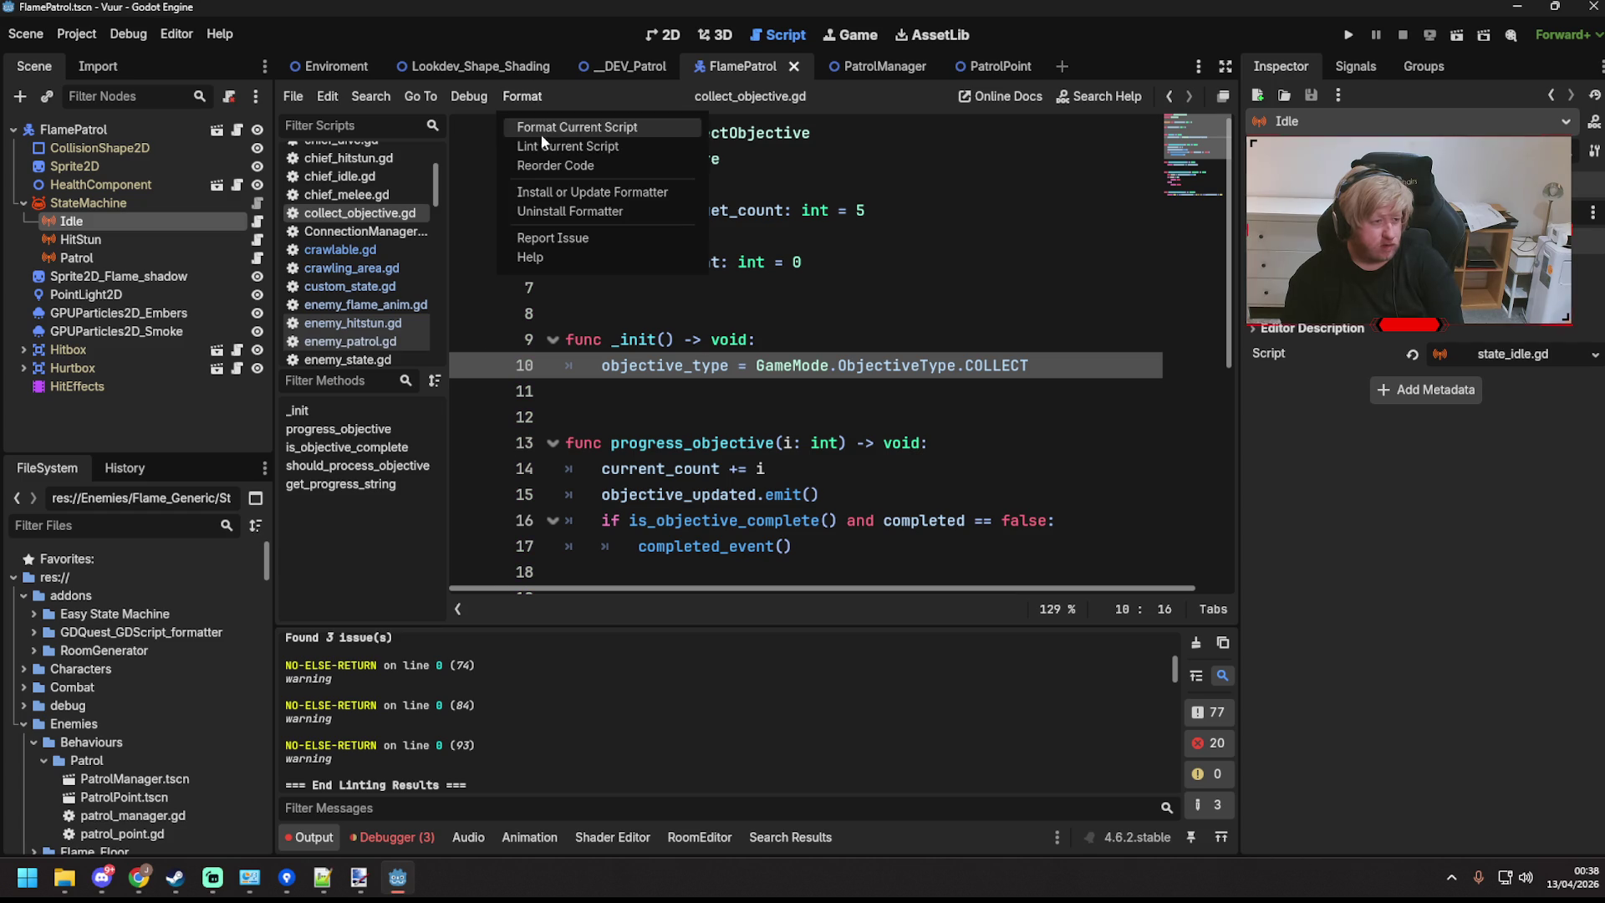
{"action": "left_click", "coordinate": [539, 132]}
{"action": "left_click", "coordinate": [532, 98]}
{"action": "left_click", "coordinate": [544, 149]}
{"action": "key", "text": "ctrl+s"}
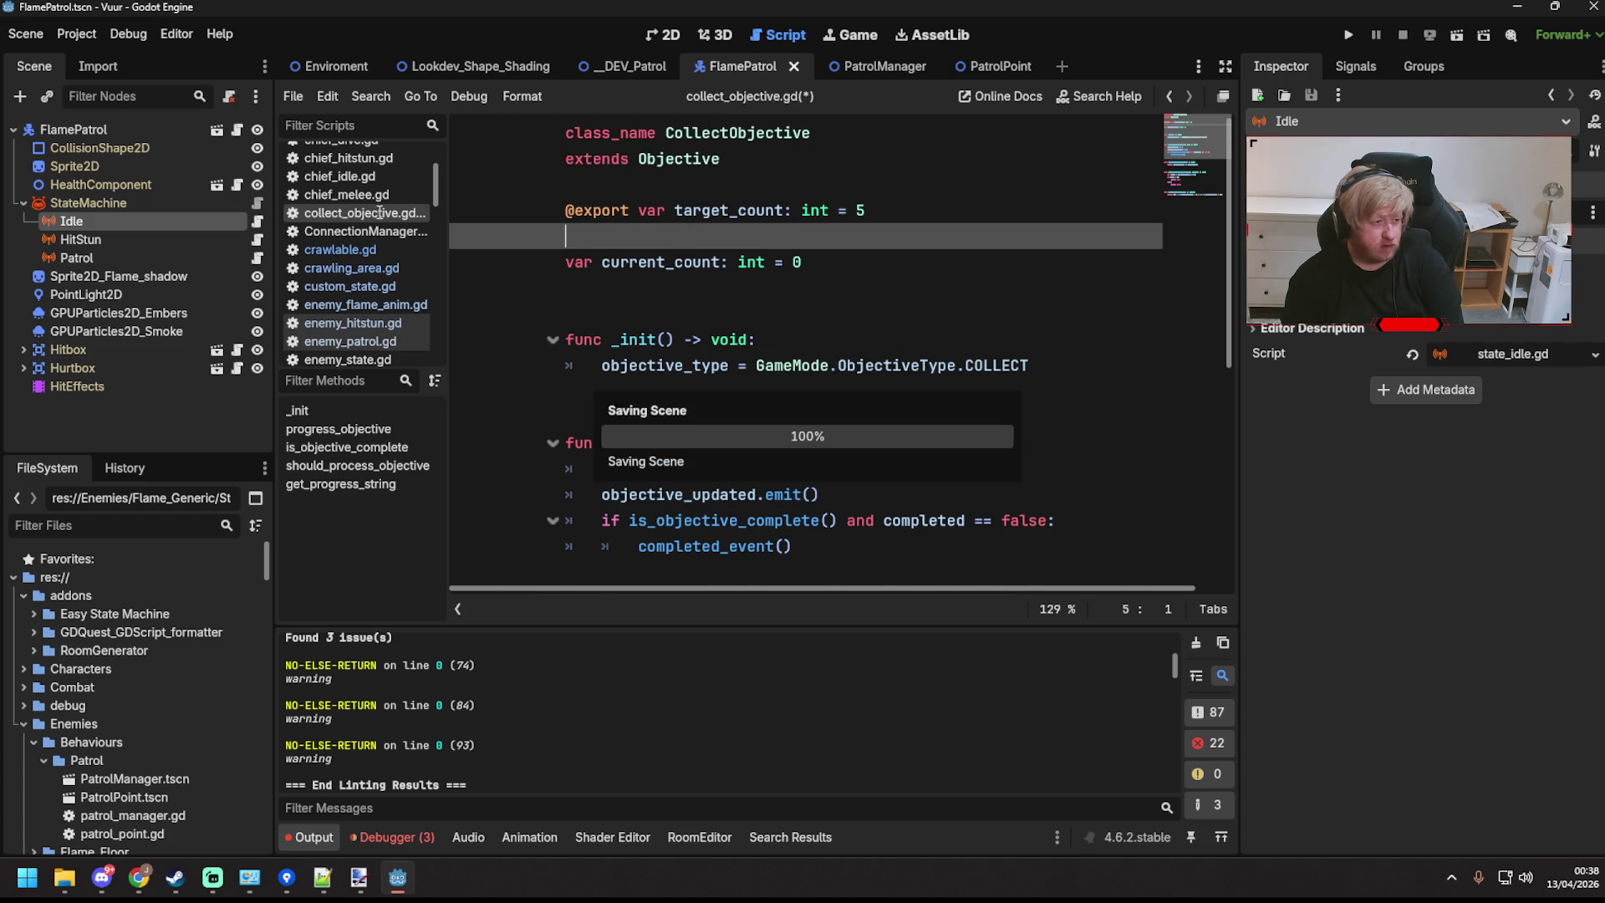
Lint, reformat and save chief_melee.gd, then switch to Fork
{"action": "left_click", "coordinate": [360, 194]}
{"action": "left_click", "coordinate": [523, 96]}
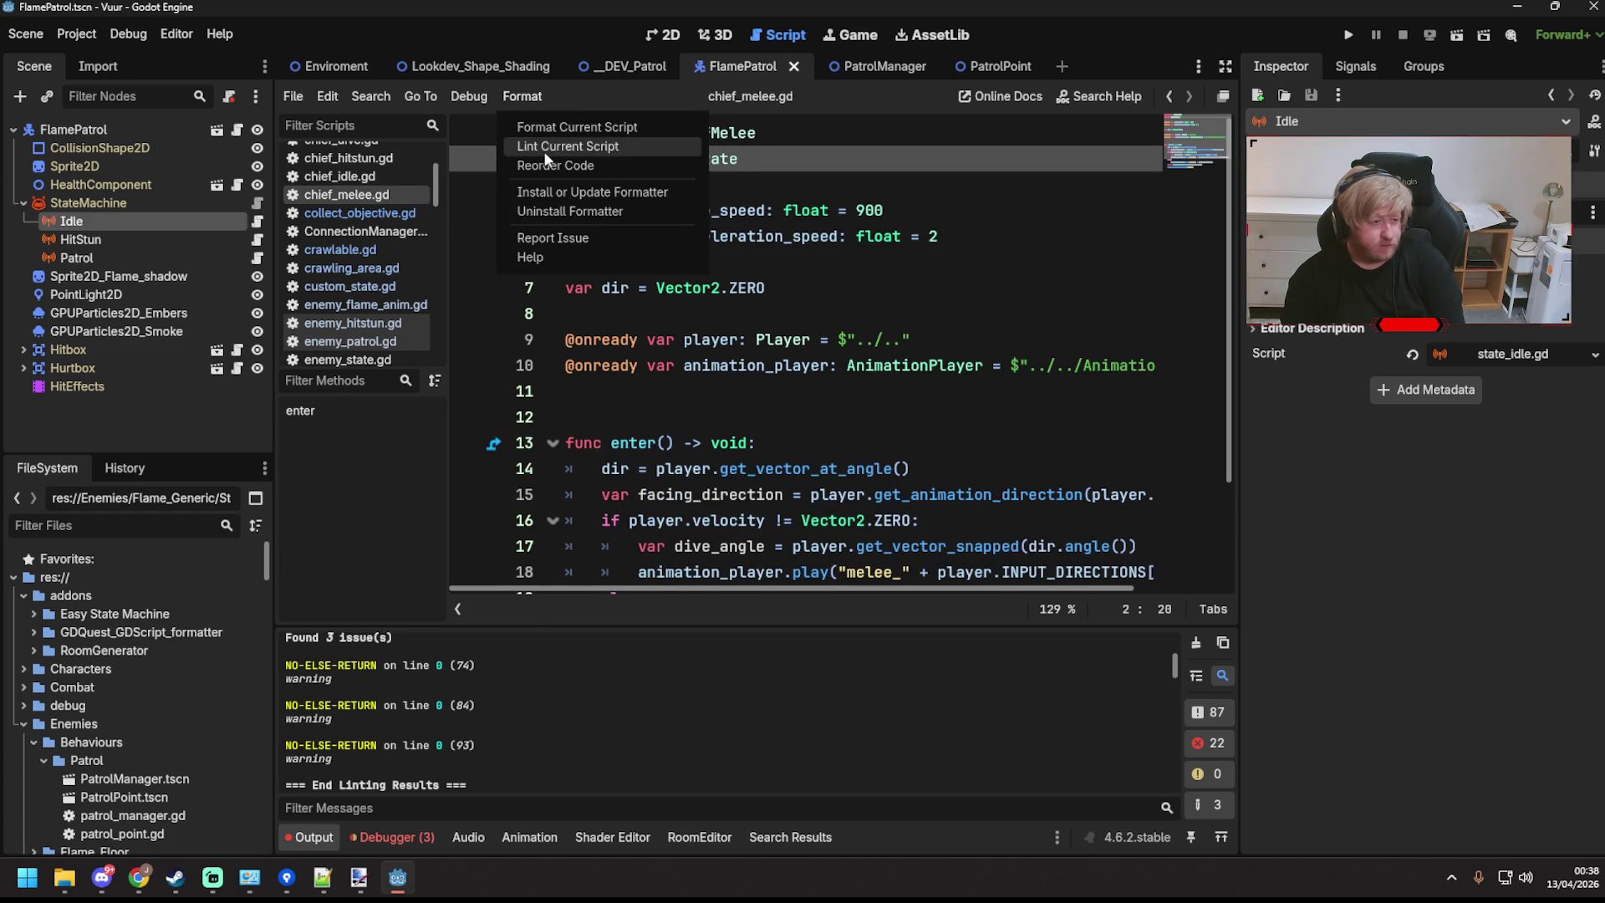
{"action": "left_click", "coordinate": [541, 121]}
{"action": "left_click", "coordinate": [535, 102]}
{"action": "left_click", "coordinate": [555, 163]}
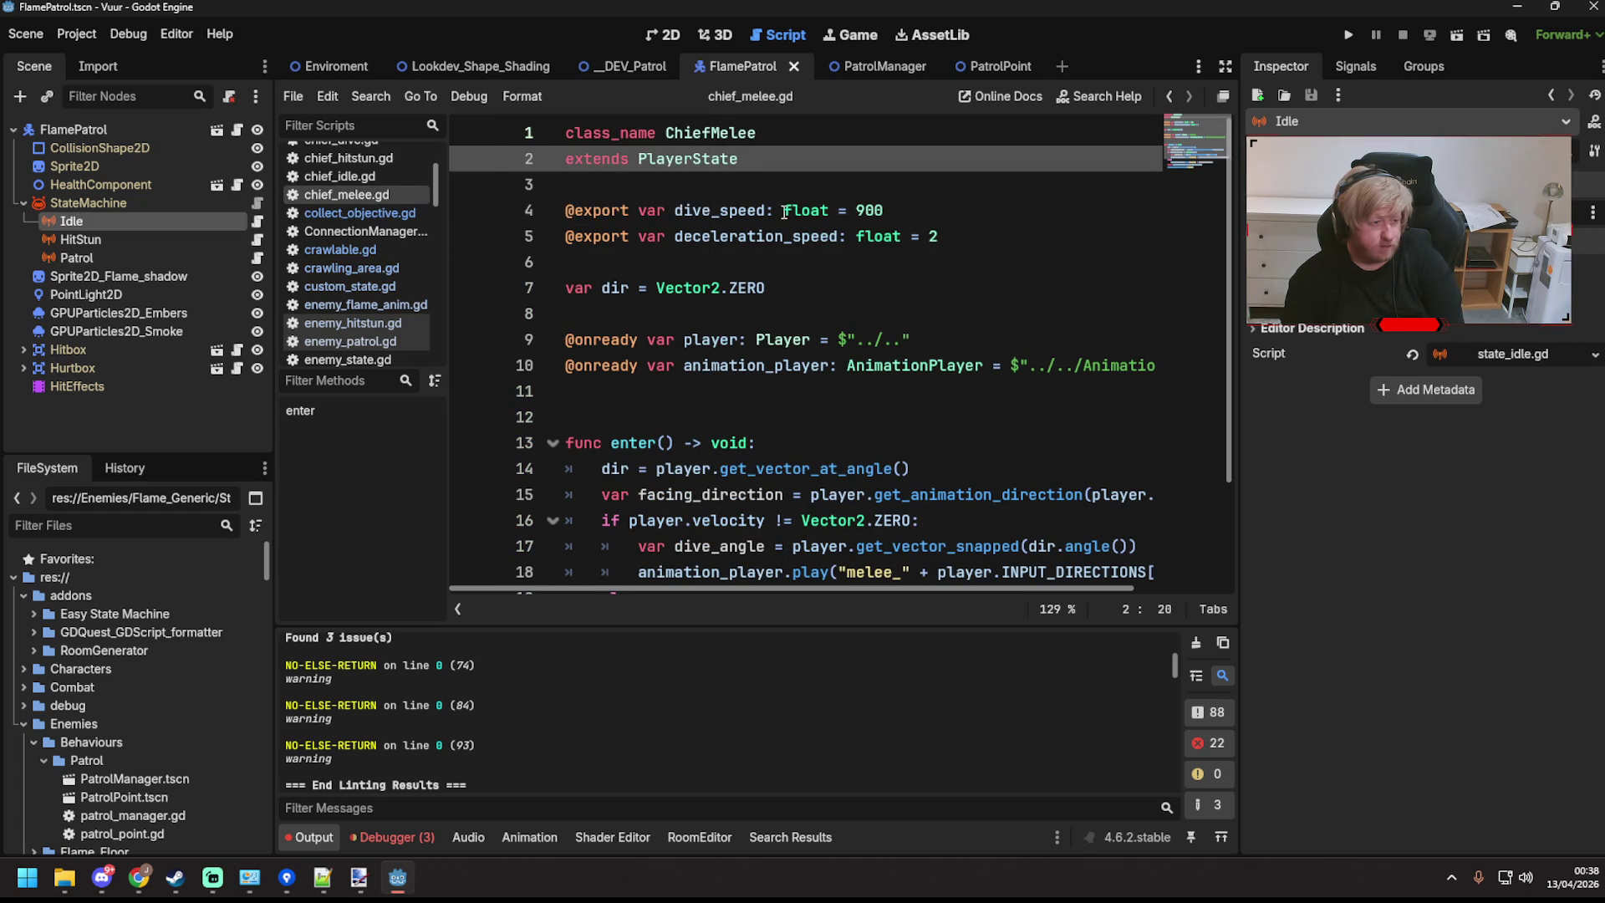
{"action": "key", "text": "ctrl+s"}
{"action": "scroll", "coordinate": [381, 239], "scroll_direction": "down", "scroll_amount": 10}
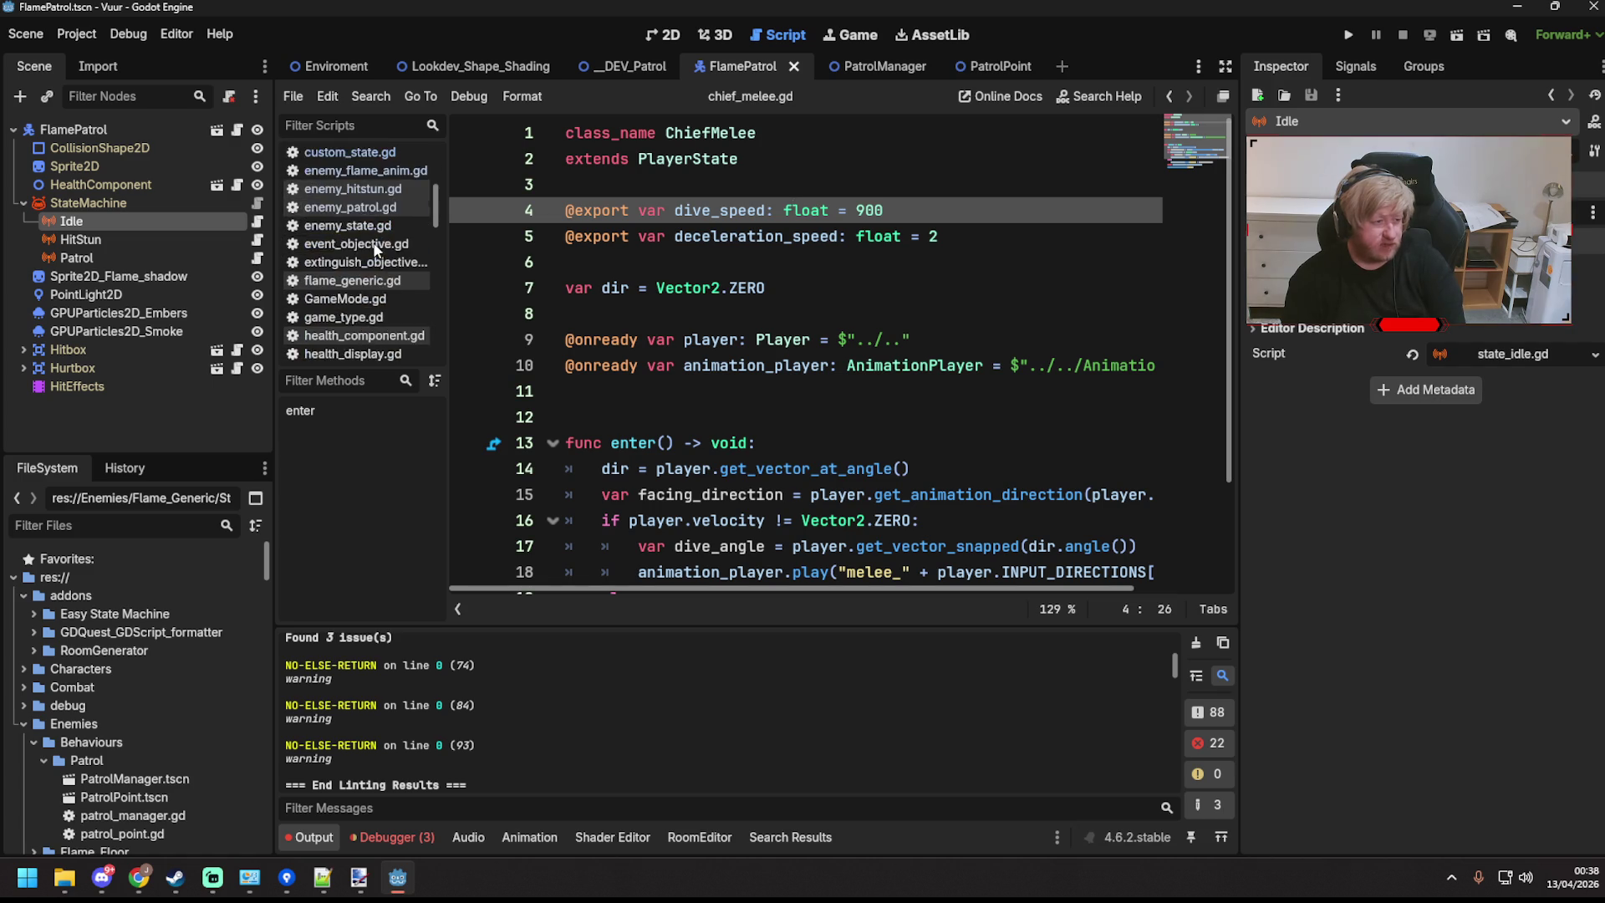
{"action": "scroll", "coordinate": [374, 247], "scroll_direction": "down", "scroll_amount": 10}
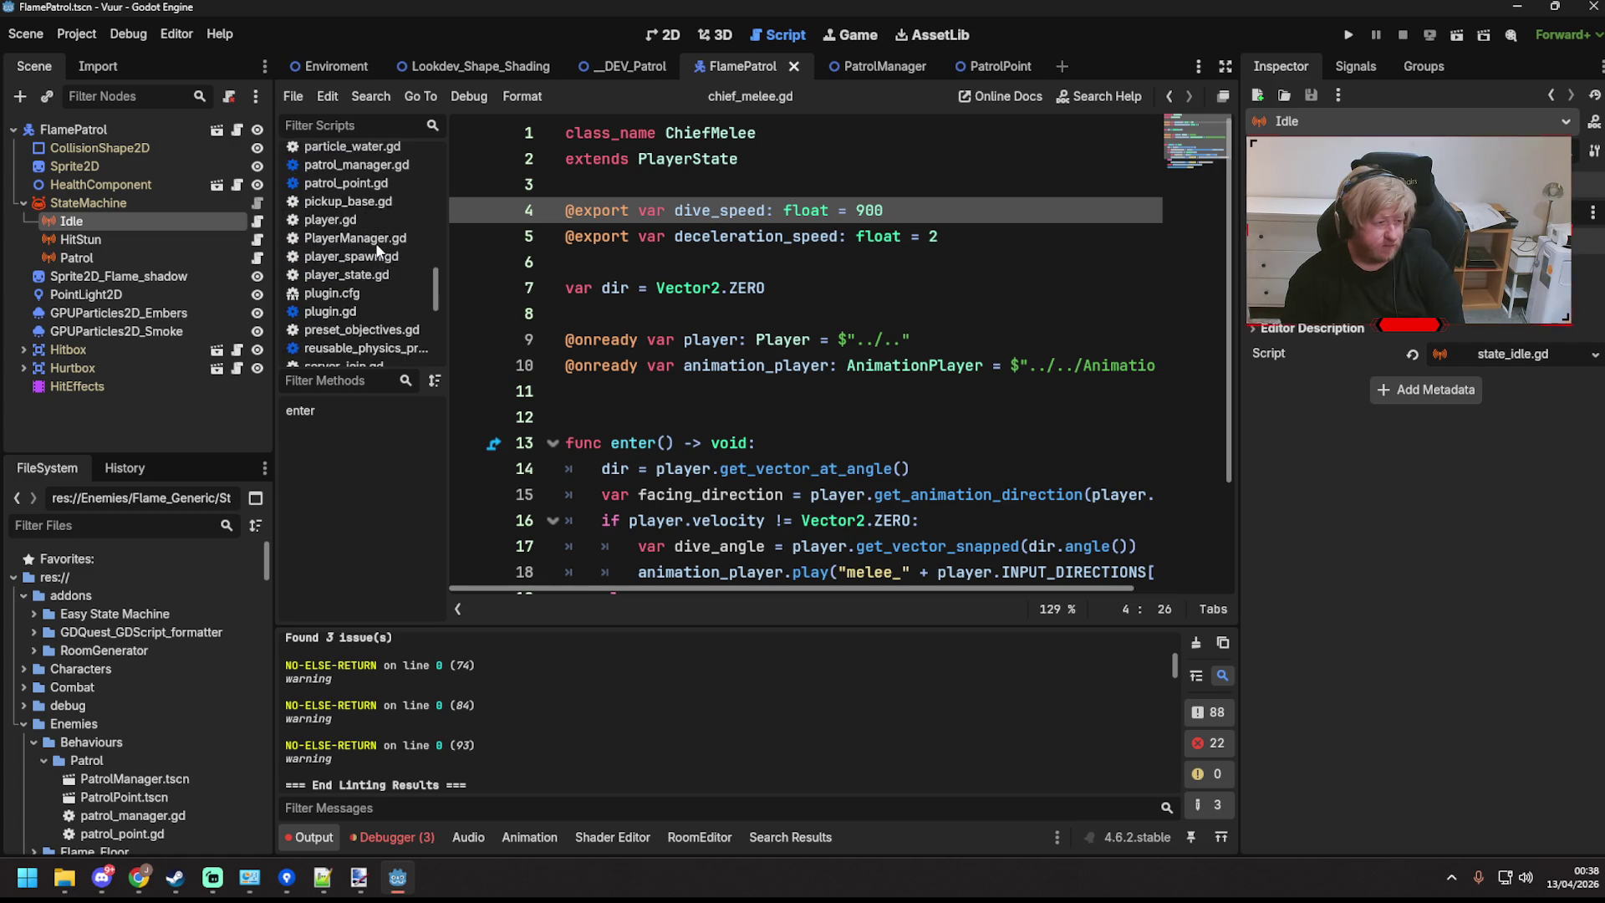
{"action": "key", "text": "Down"}
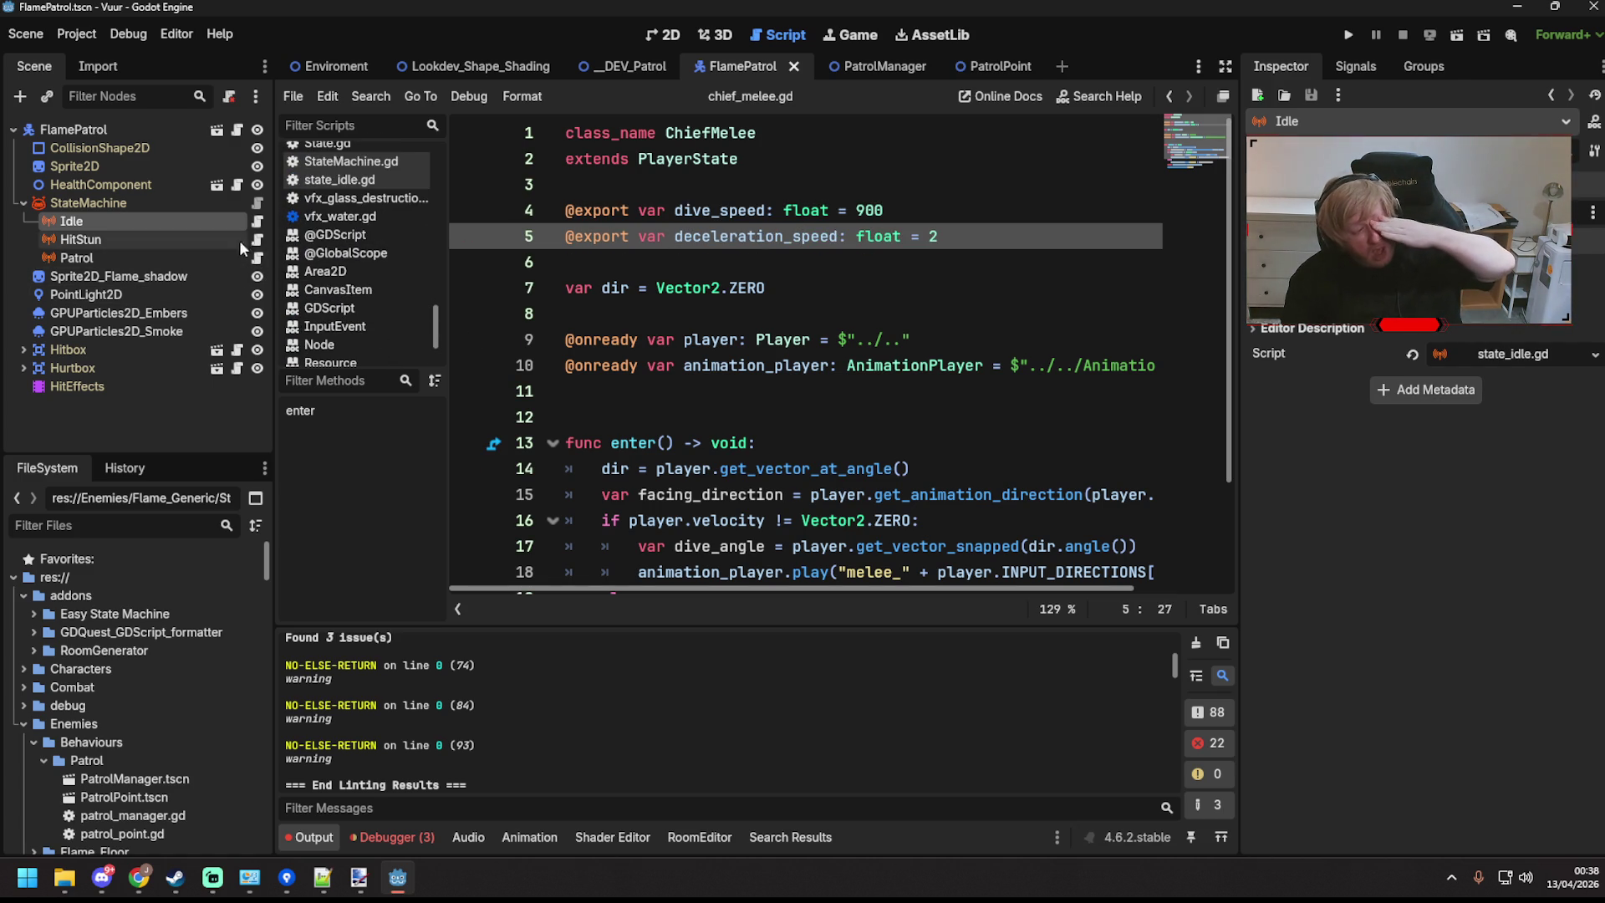
{"action": "left_click", "coordinate": [909, 361]}
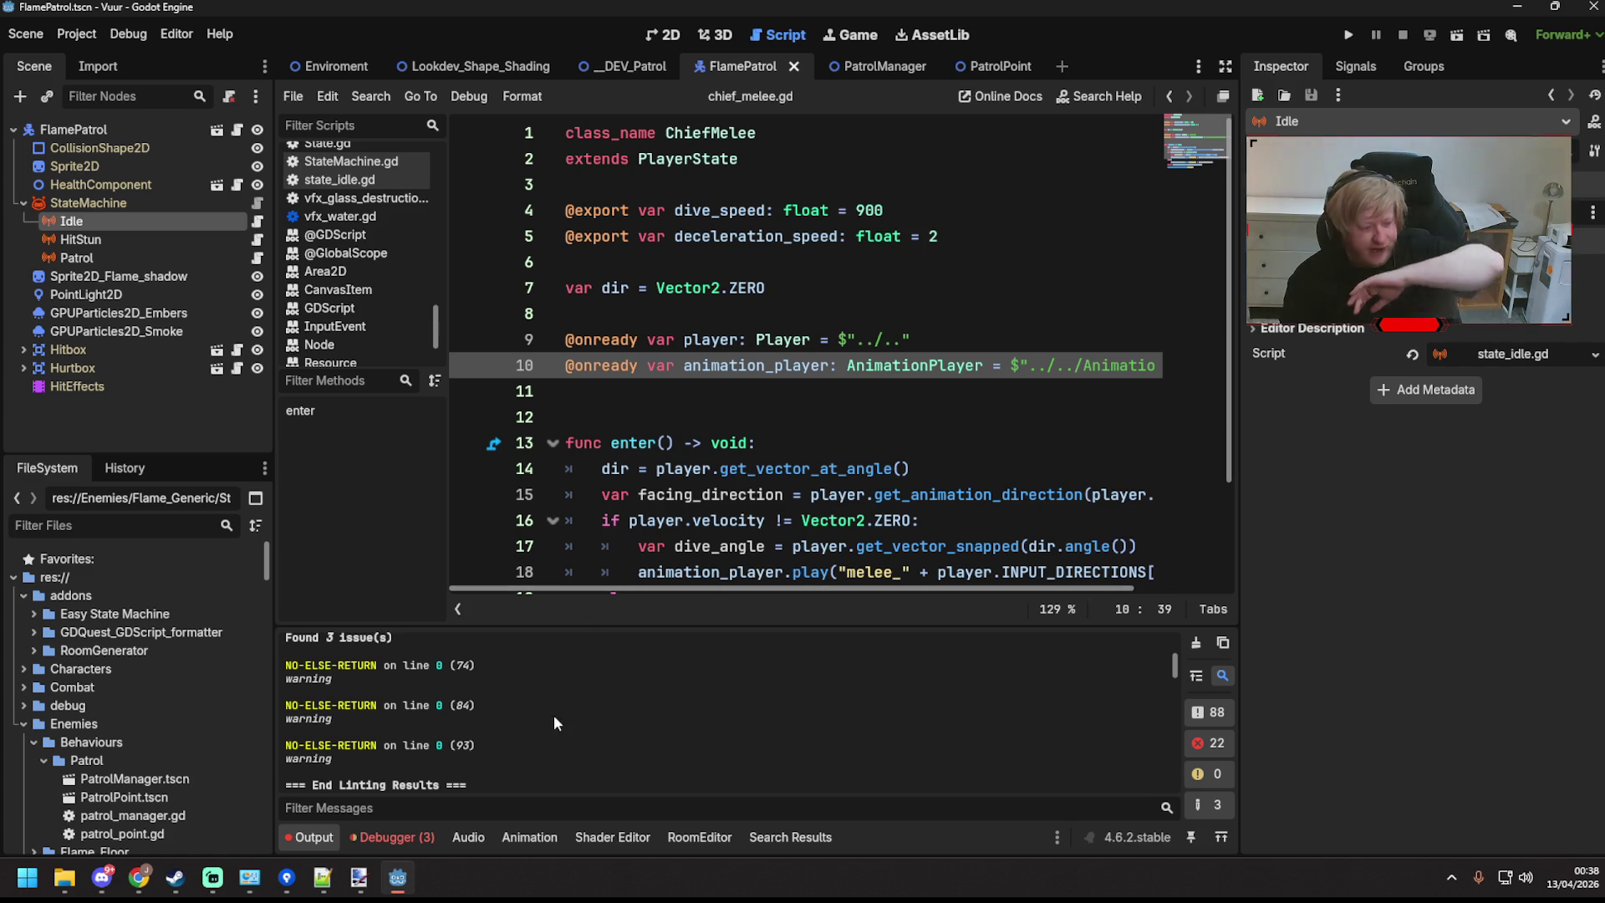
{"action": "left_click", "coordinate": [287, 877]}
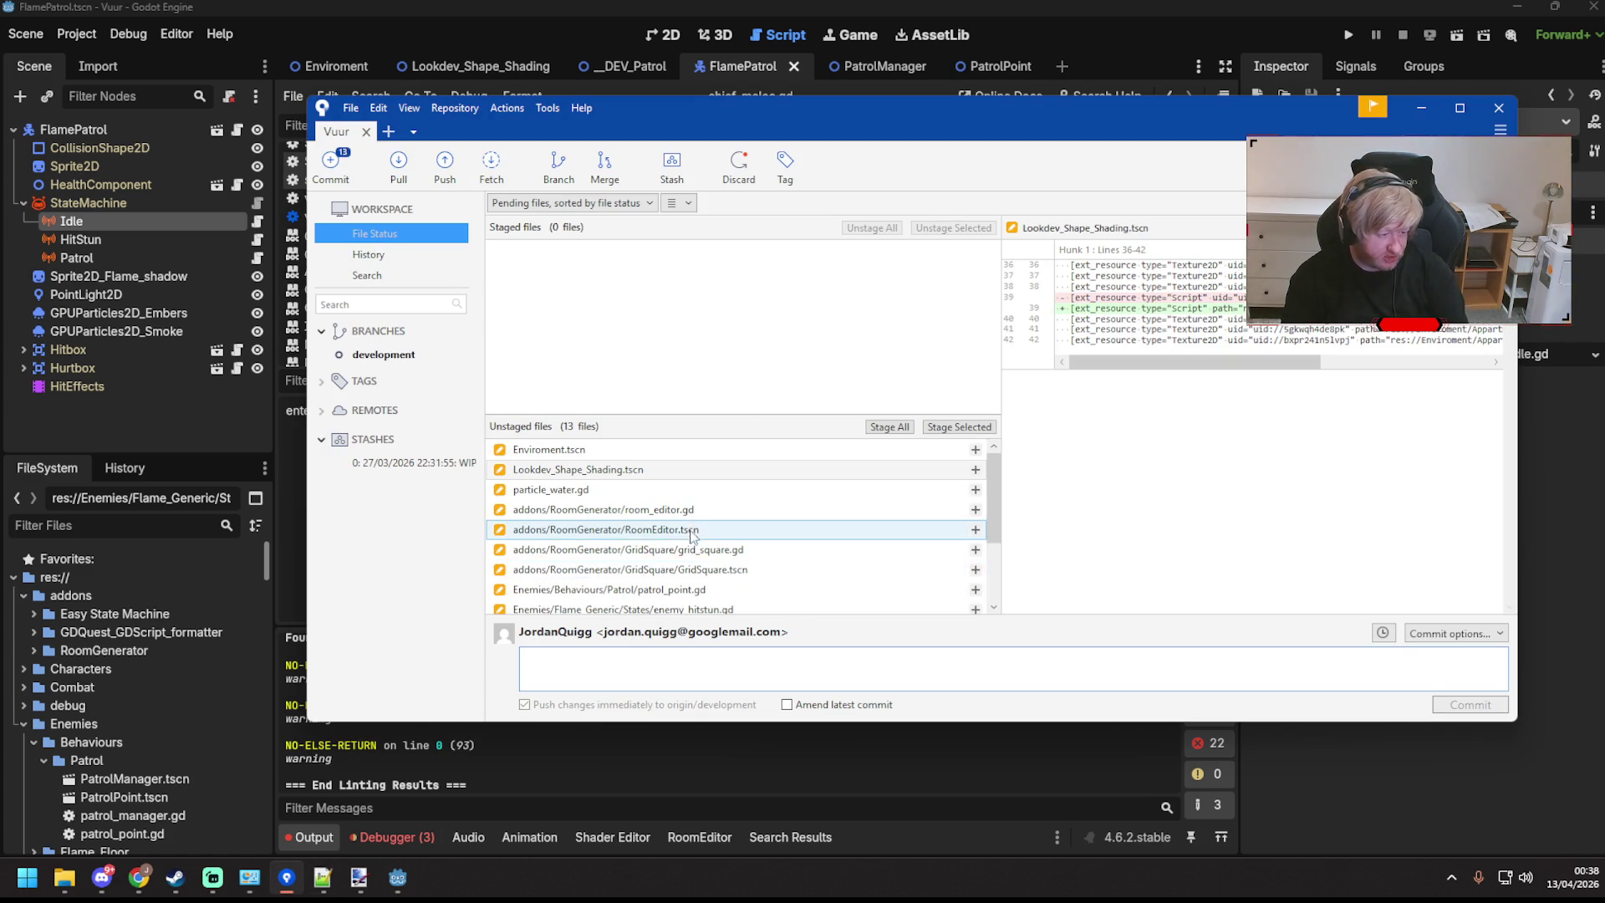
Discard the unwanted changes to particle_water.gd
{"action": "left_click", "coordinate": [625, 485]}
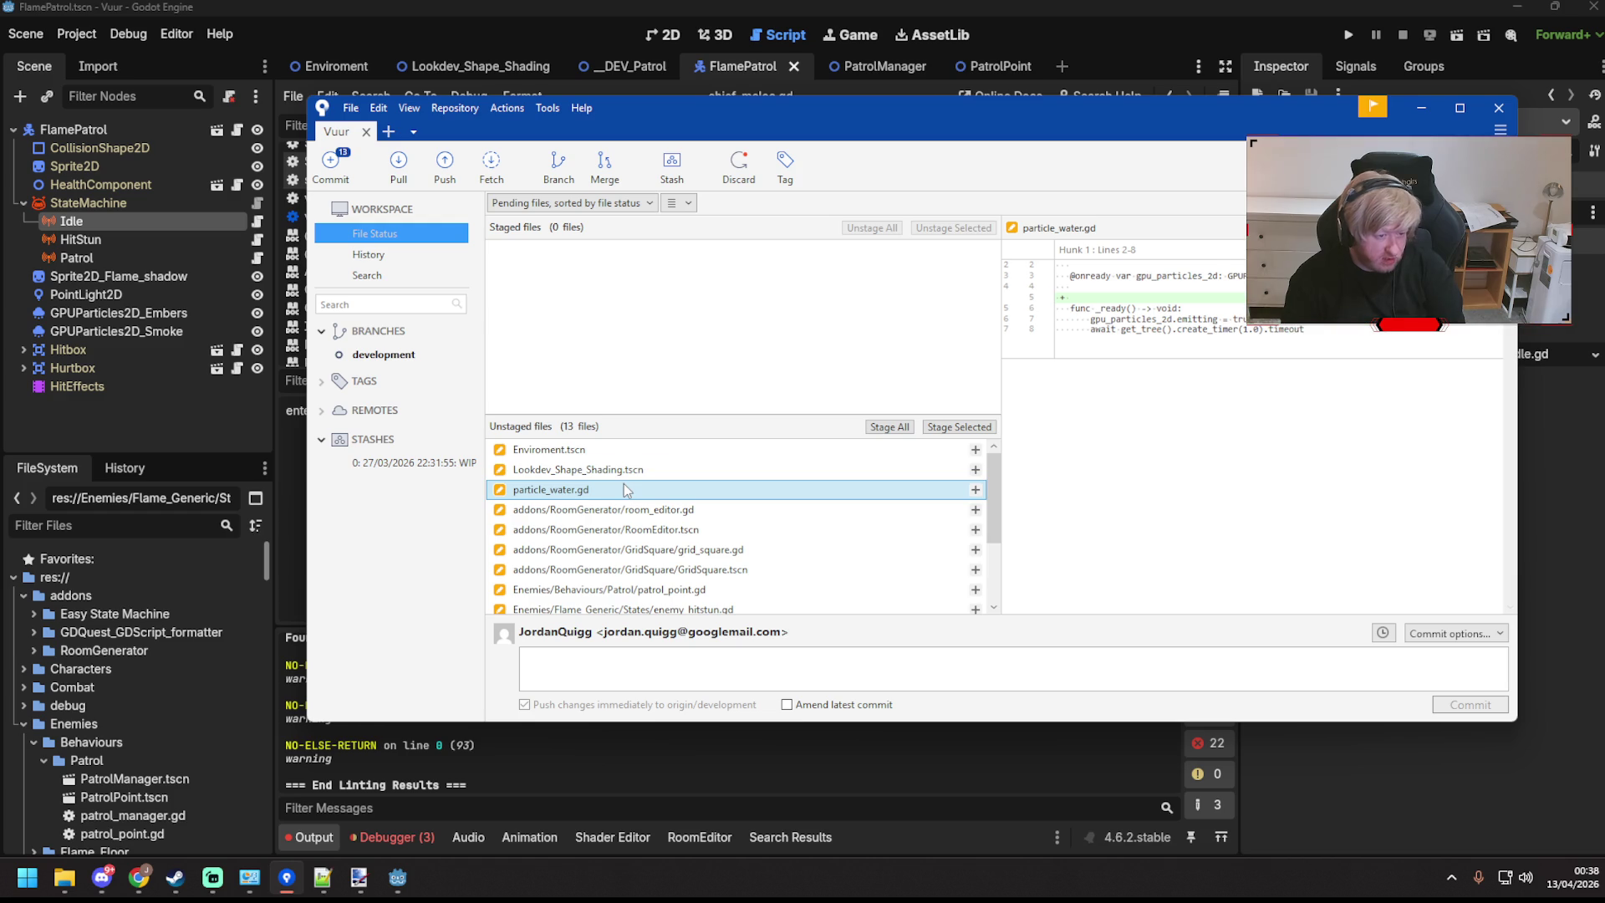
{"action": "left_click", "coordinate": [660, 469]}
{"action": "left_click", "coordinate": [650, 489]}
{"action": "right_click", "coordinate": [644, 489]}
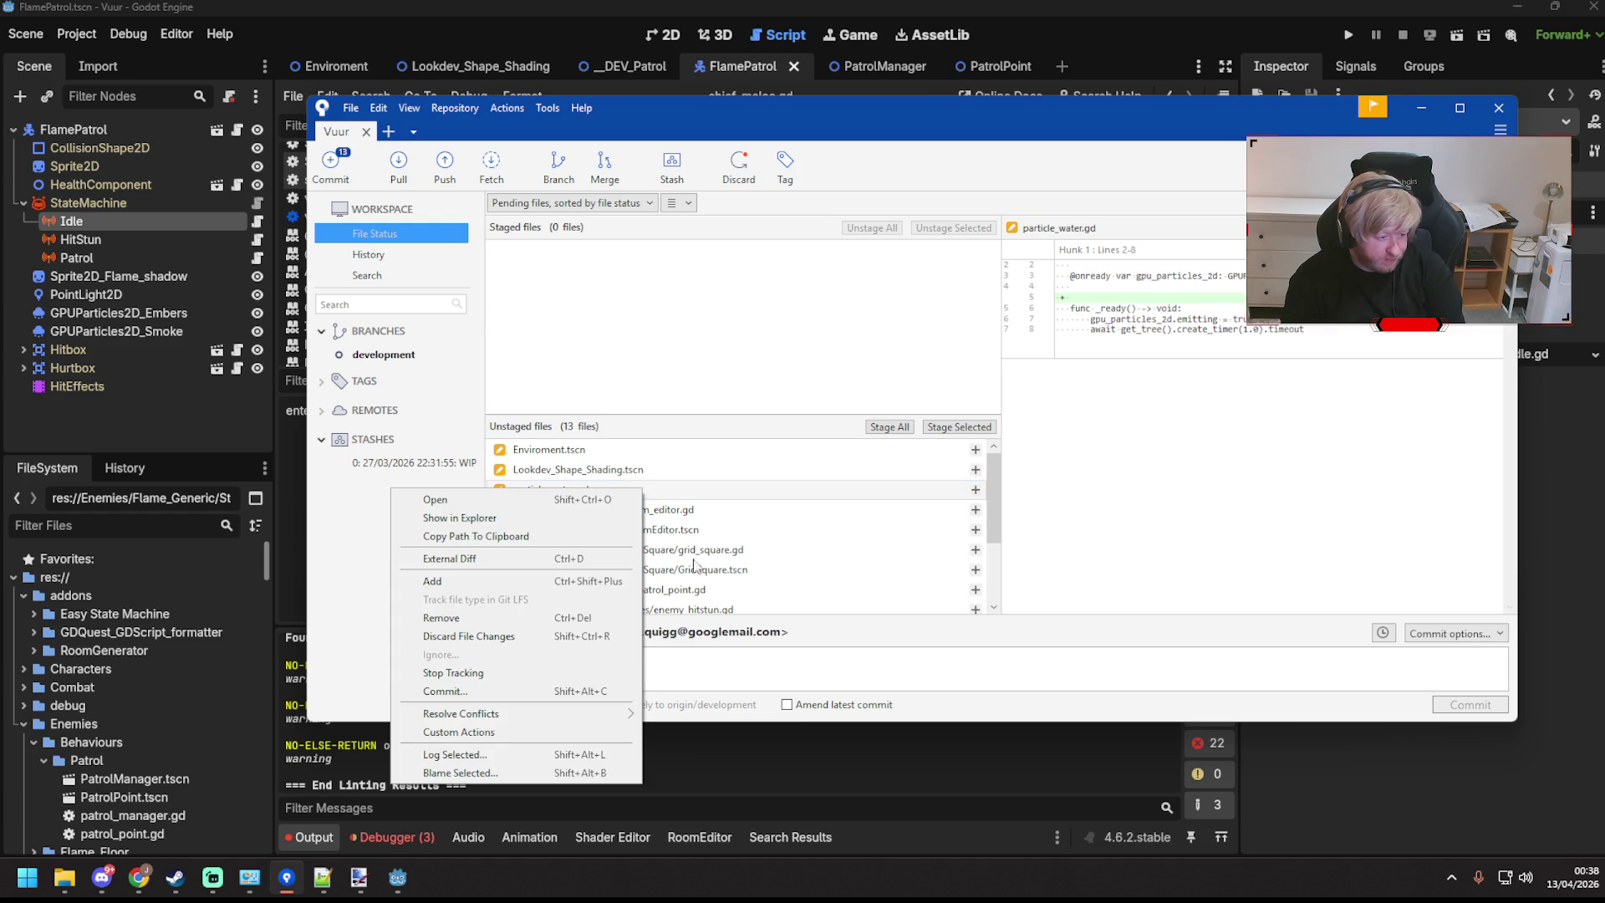
{"action": "left_click", "coordinate": [442, 619]}
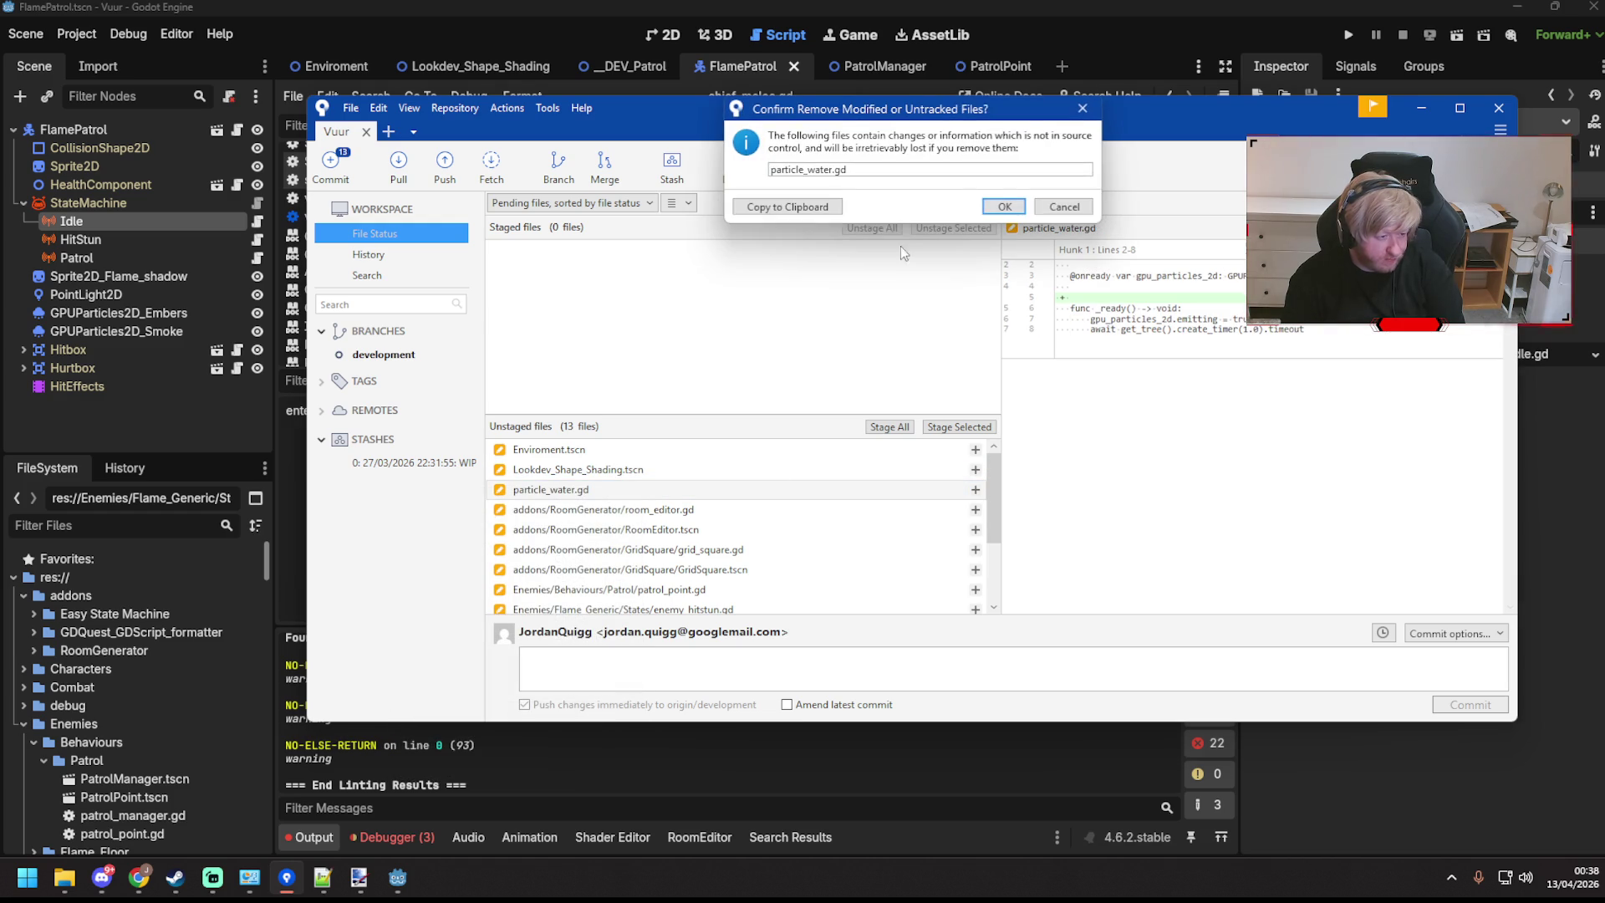
{"action": "left_click", "coordinate": [1062, 209]}
{"action": "right_click", "coordinate": [667, 490]}
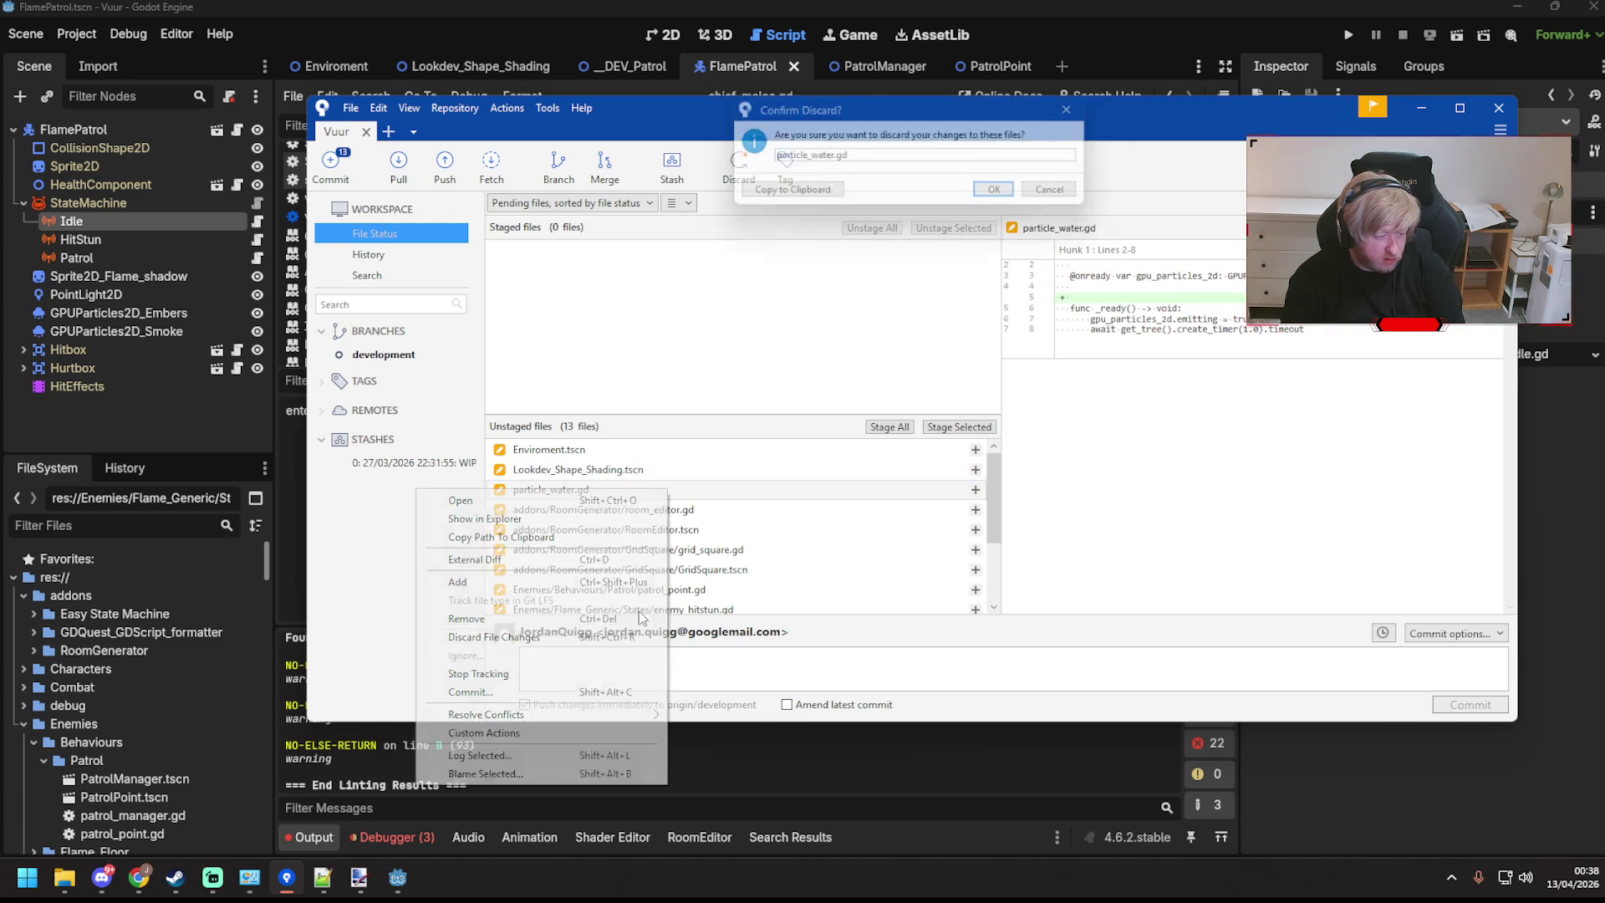
{"action": "left_click", "coordinate": [578, 635]}
{"action": "left_click", "coordinate": [1006, 201]}
Stage the six script files from patrol_point.gd to objective_ui.gd
{"action": "scroll", "coordinate": [761, 529], "scroll_direction": "down", "scroll_amount": 1}
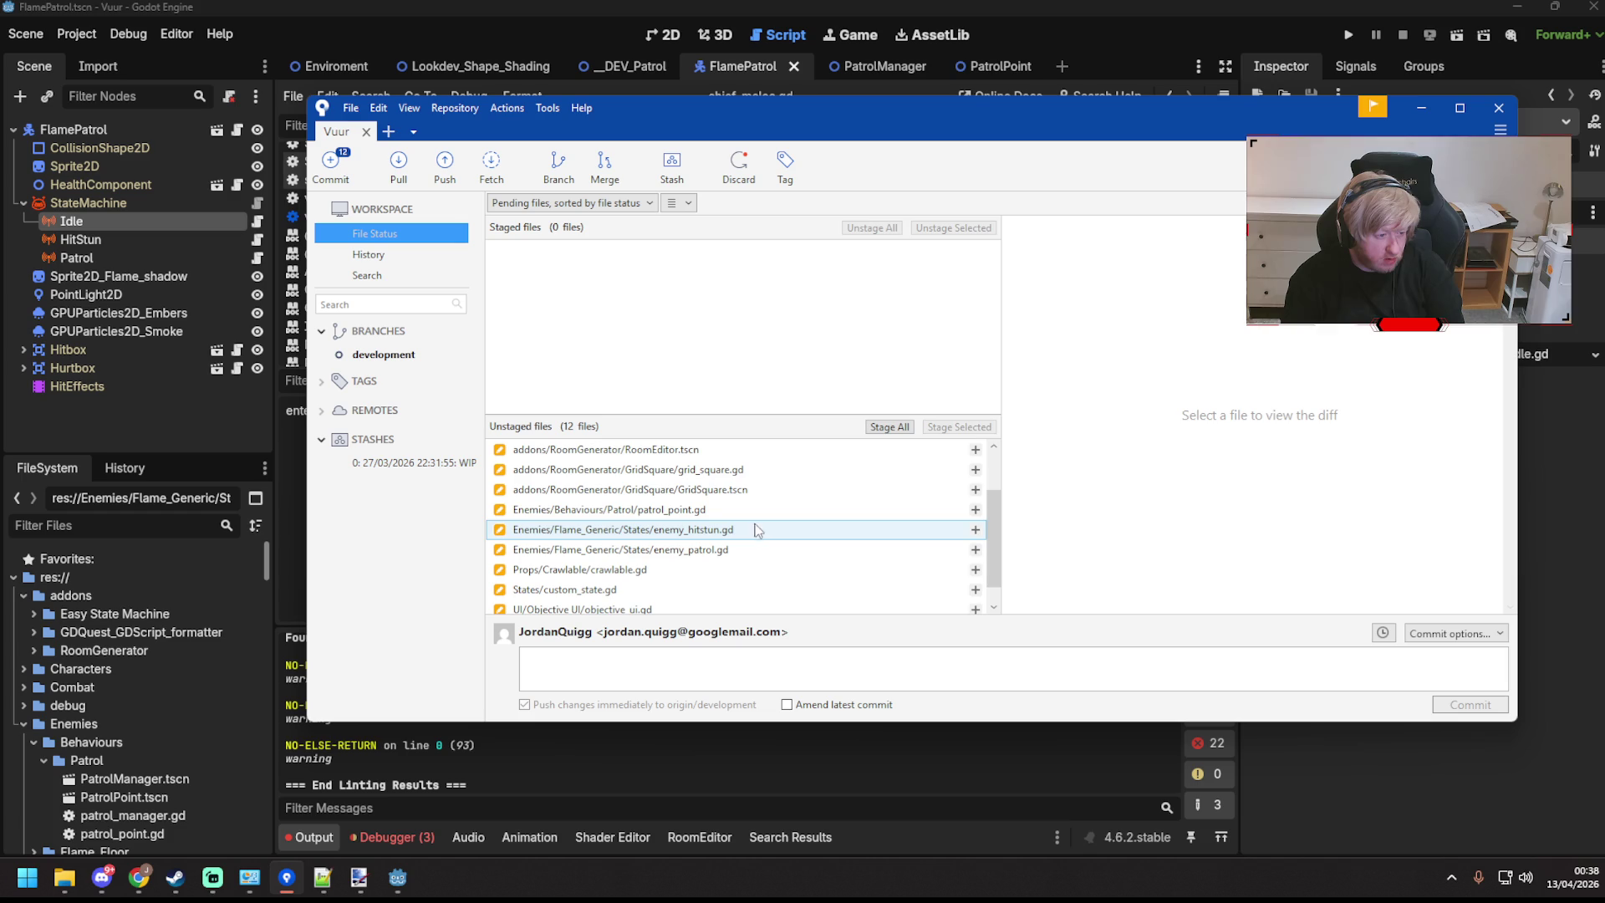
{"action": "left_click", "coordinate": [711, 509]}
{"action": "scroll", "coordinate": [753, 535], "scroll_direction": "down", "scroll_amount": 1}
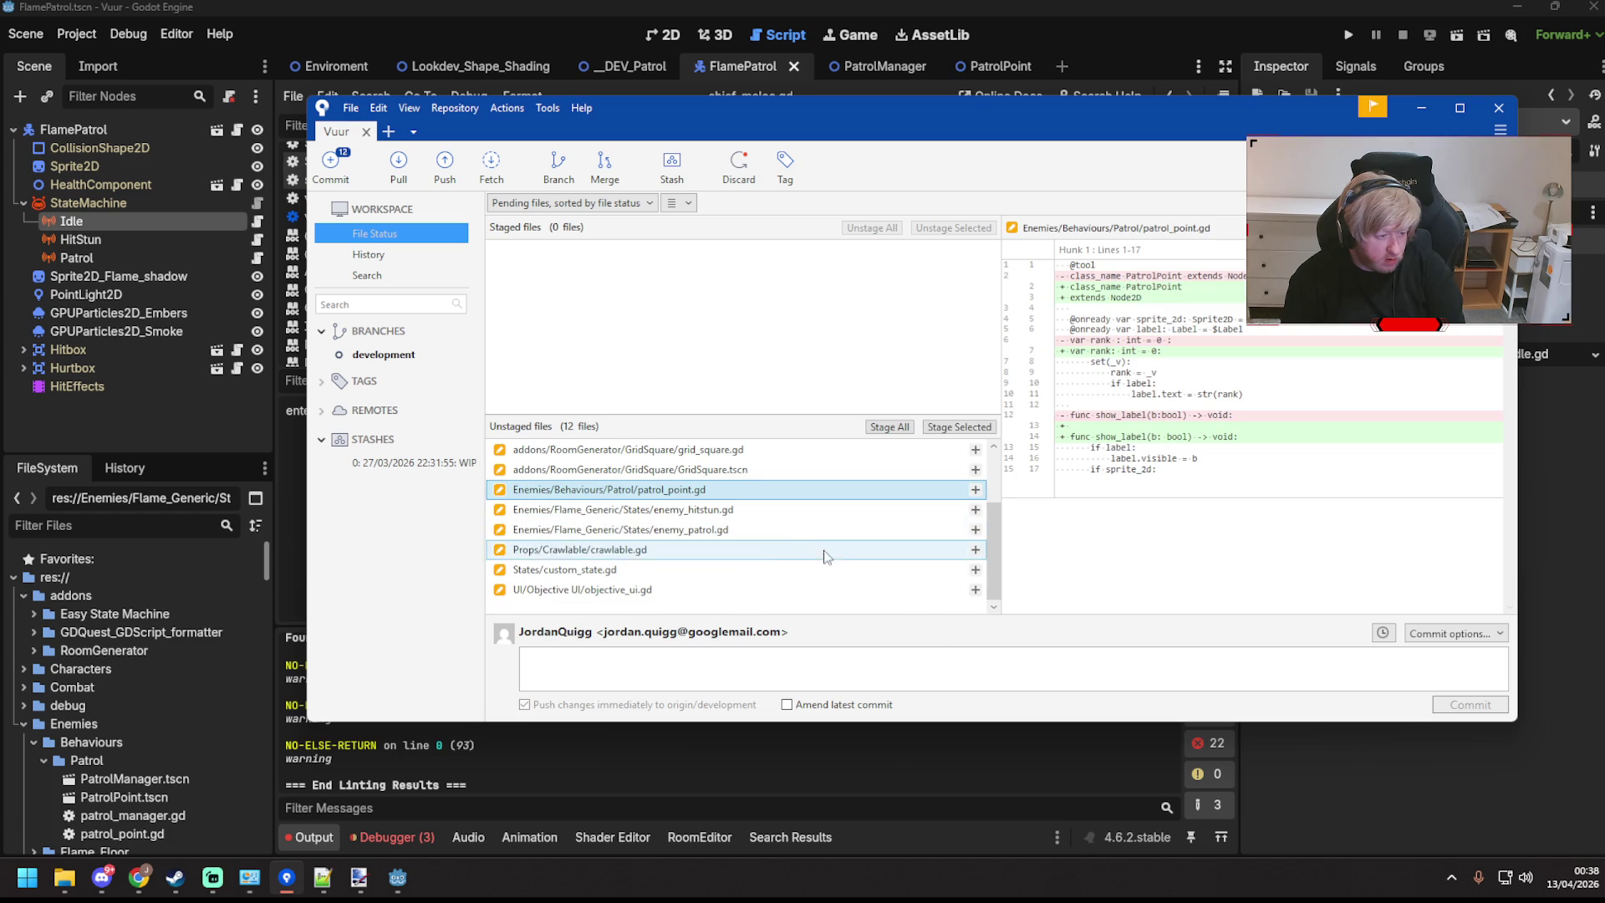
{"action": "left_click", "coordinate": [836, 590], "text": "shift"}
{"action": "right_click", "coordinate": [524, 535]}
{"action": "left_click", "coordinate": [570, 625]}
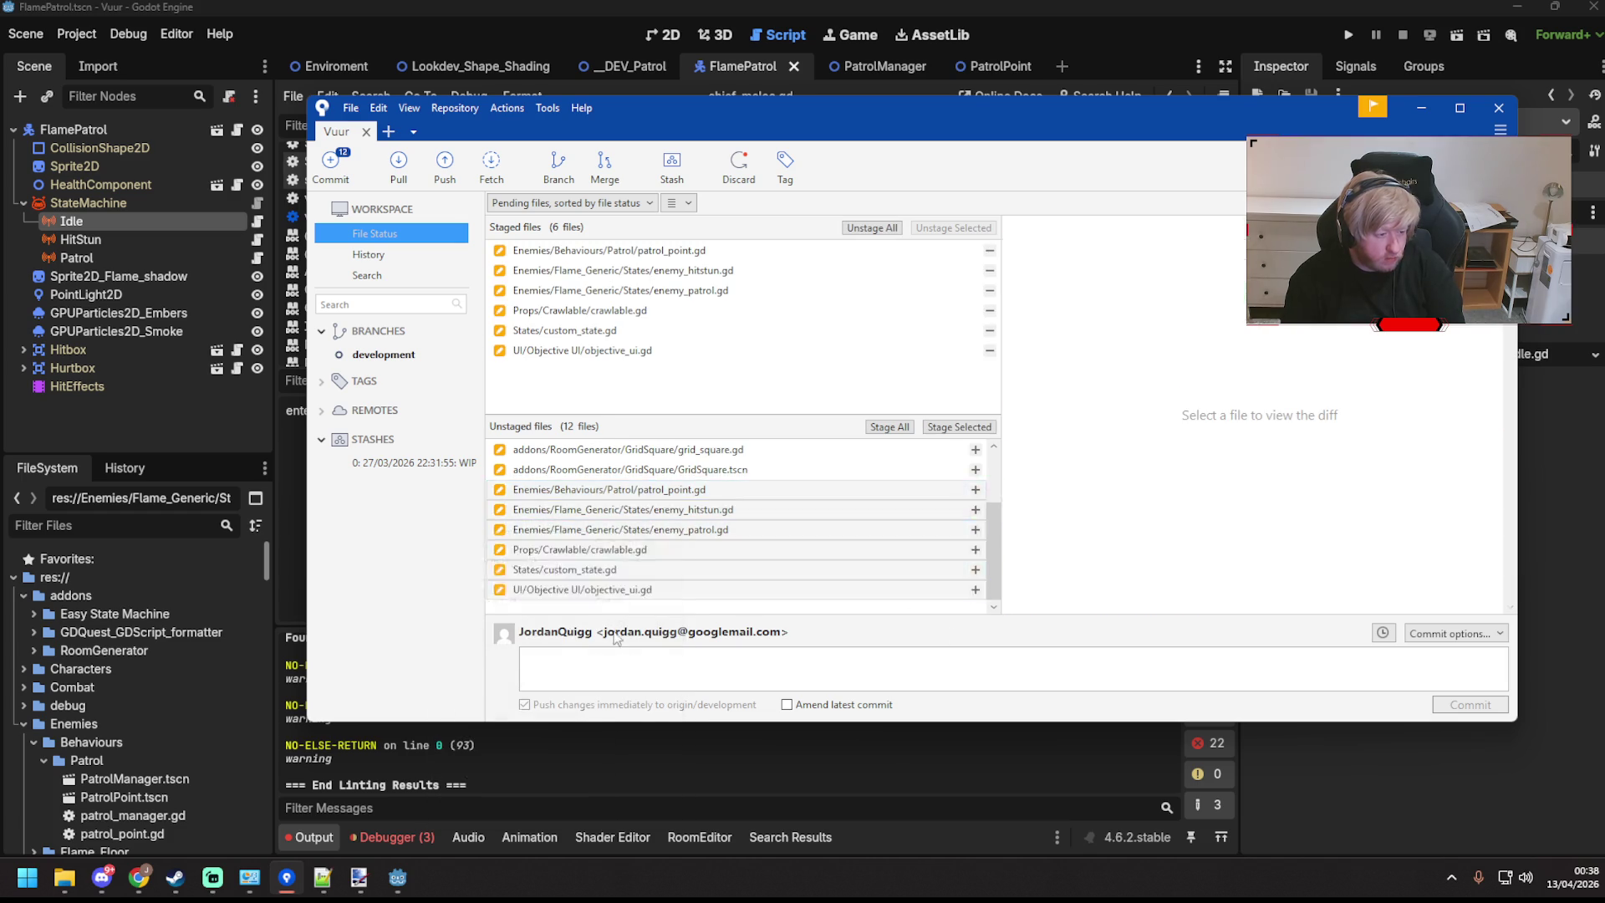
Review the staged diffs and commit them as 'linting crap', pushing immediately
{"action": "left_click", "coordinate": [585, 351]}
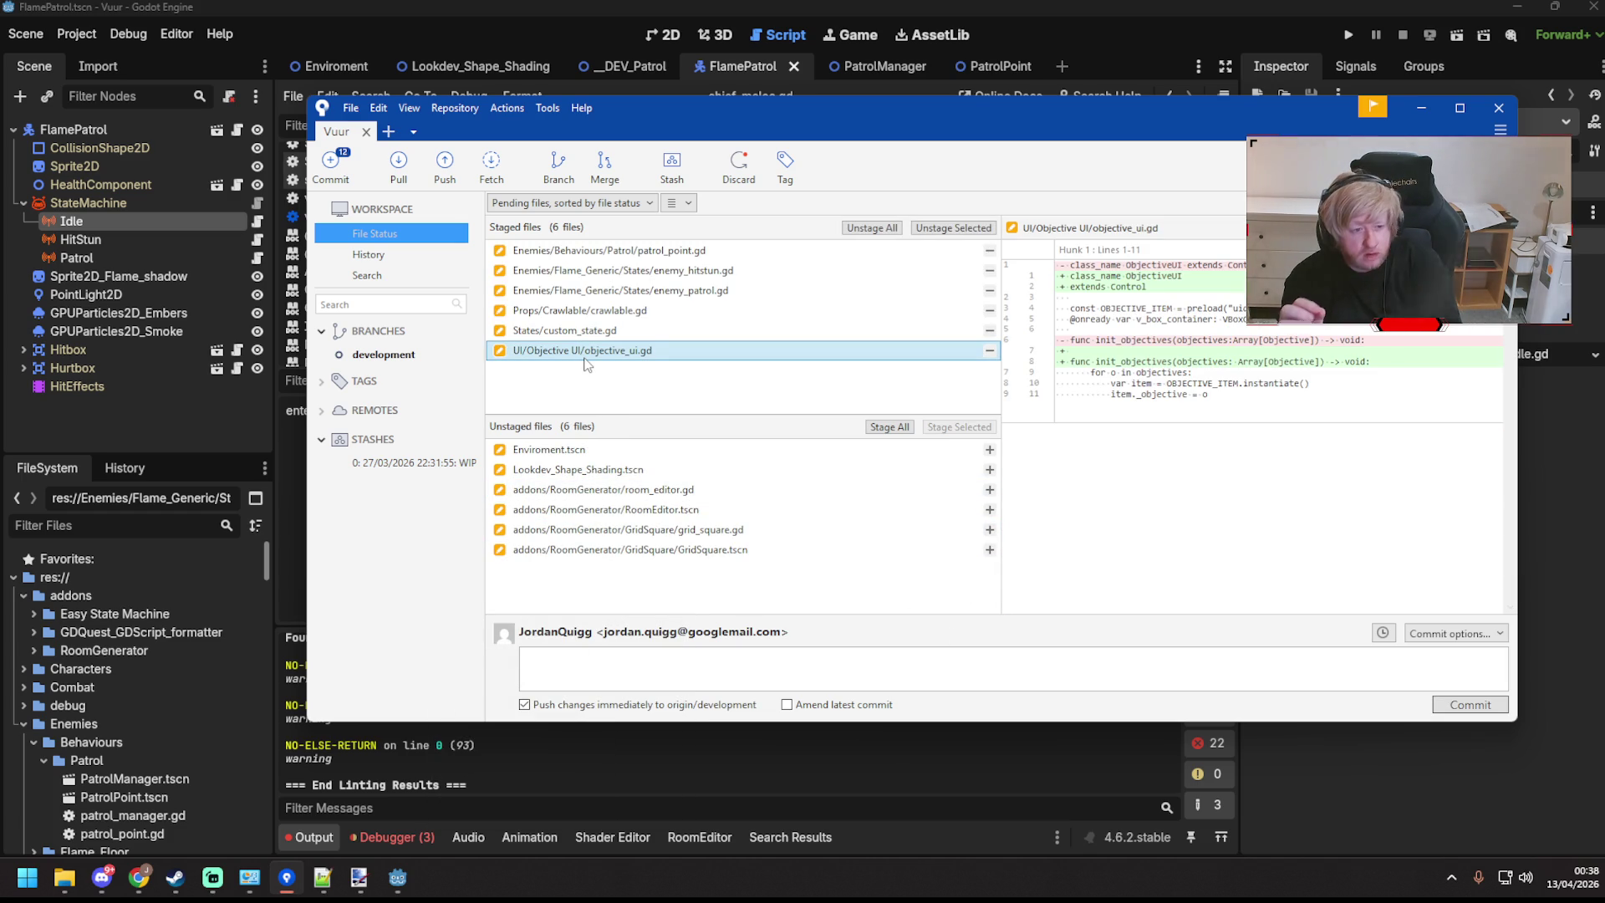
{"action": "key", "text": "shift+Up"}
{"action": "key", "text": "shift+Up"}
{"action": "key", "text": "shift+Up"}
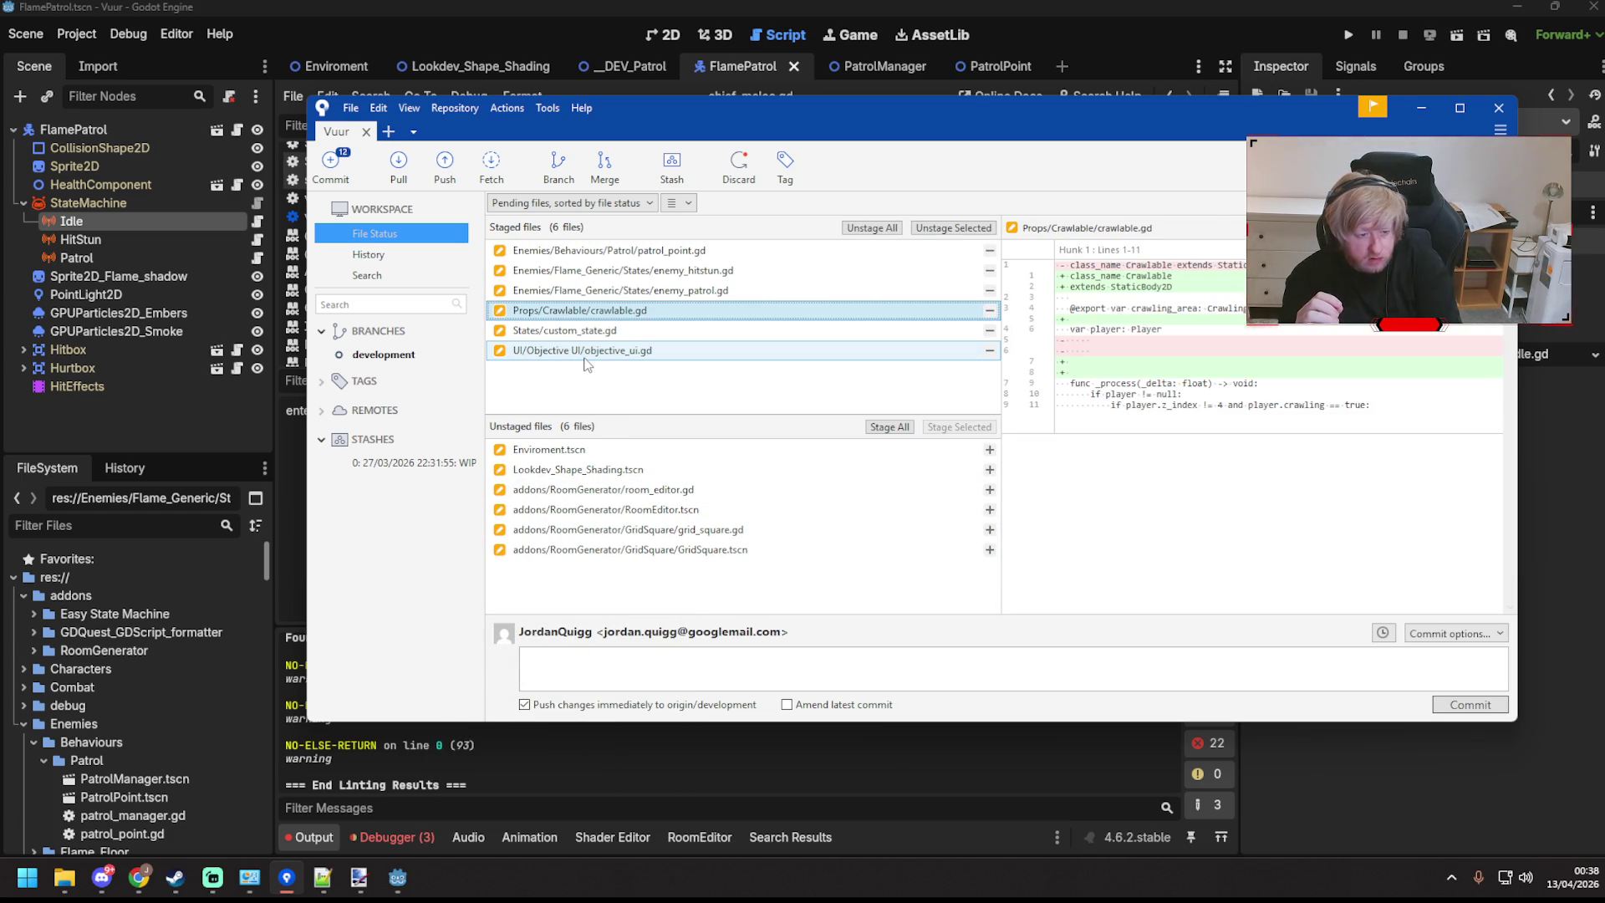
{"action": "key", "text": "shift+Up"}
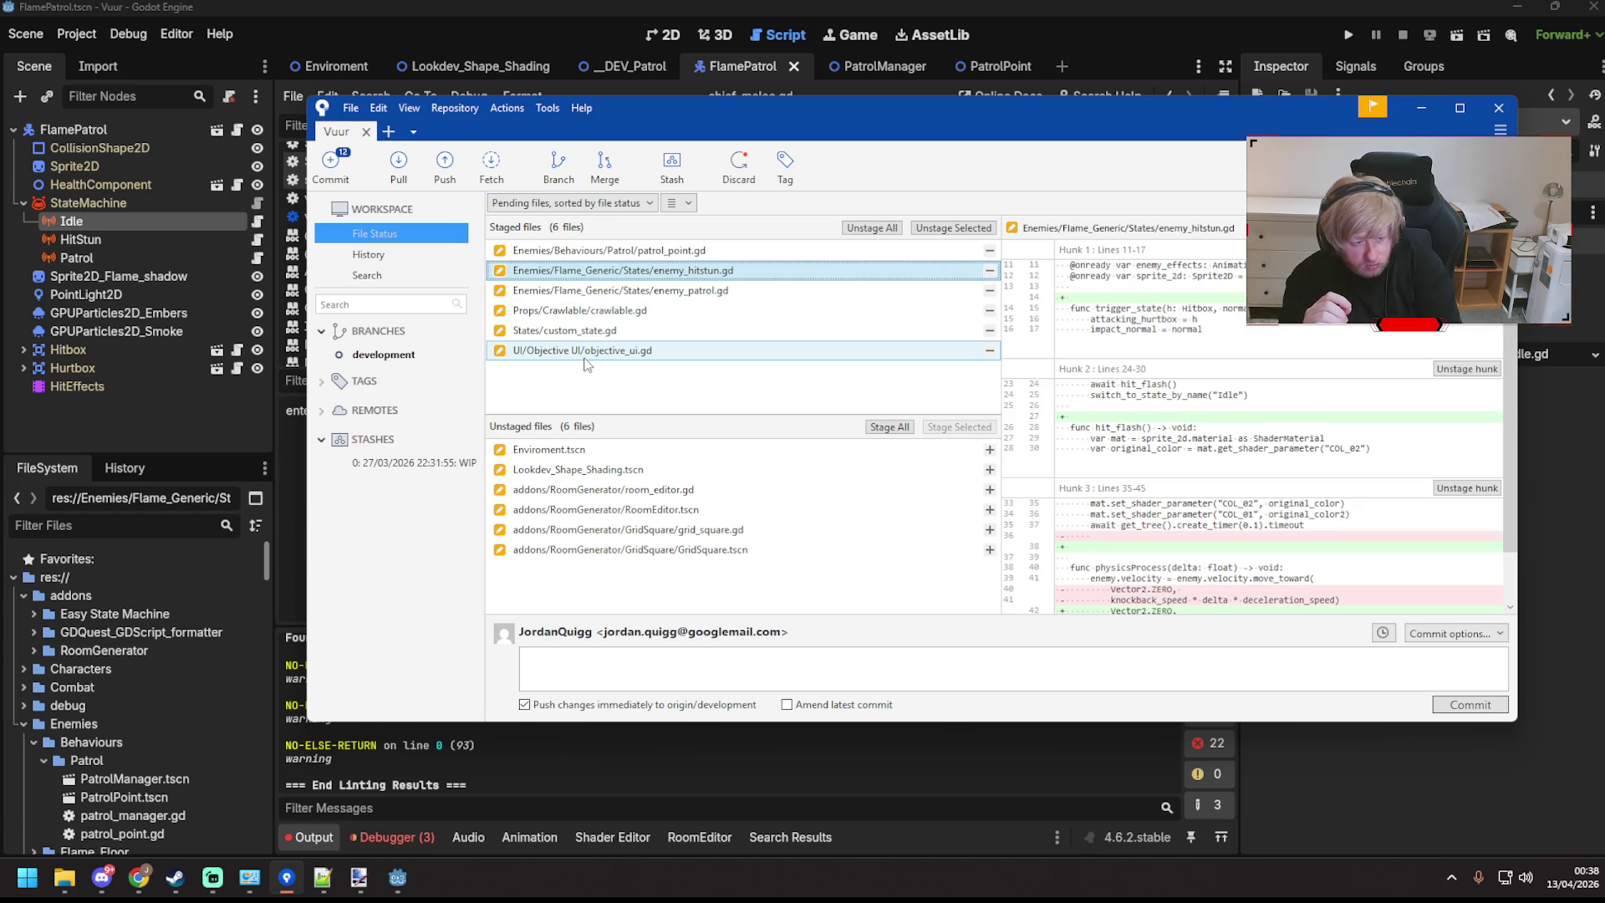
{"action": "scroll", "coordinate": [1246, 439], "scroll_direction": "down", "scroll_amount": 2}
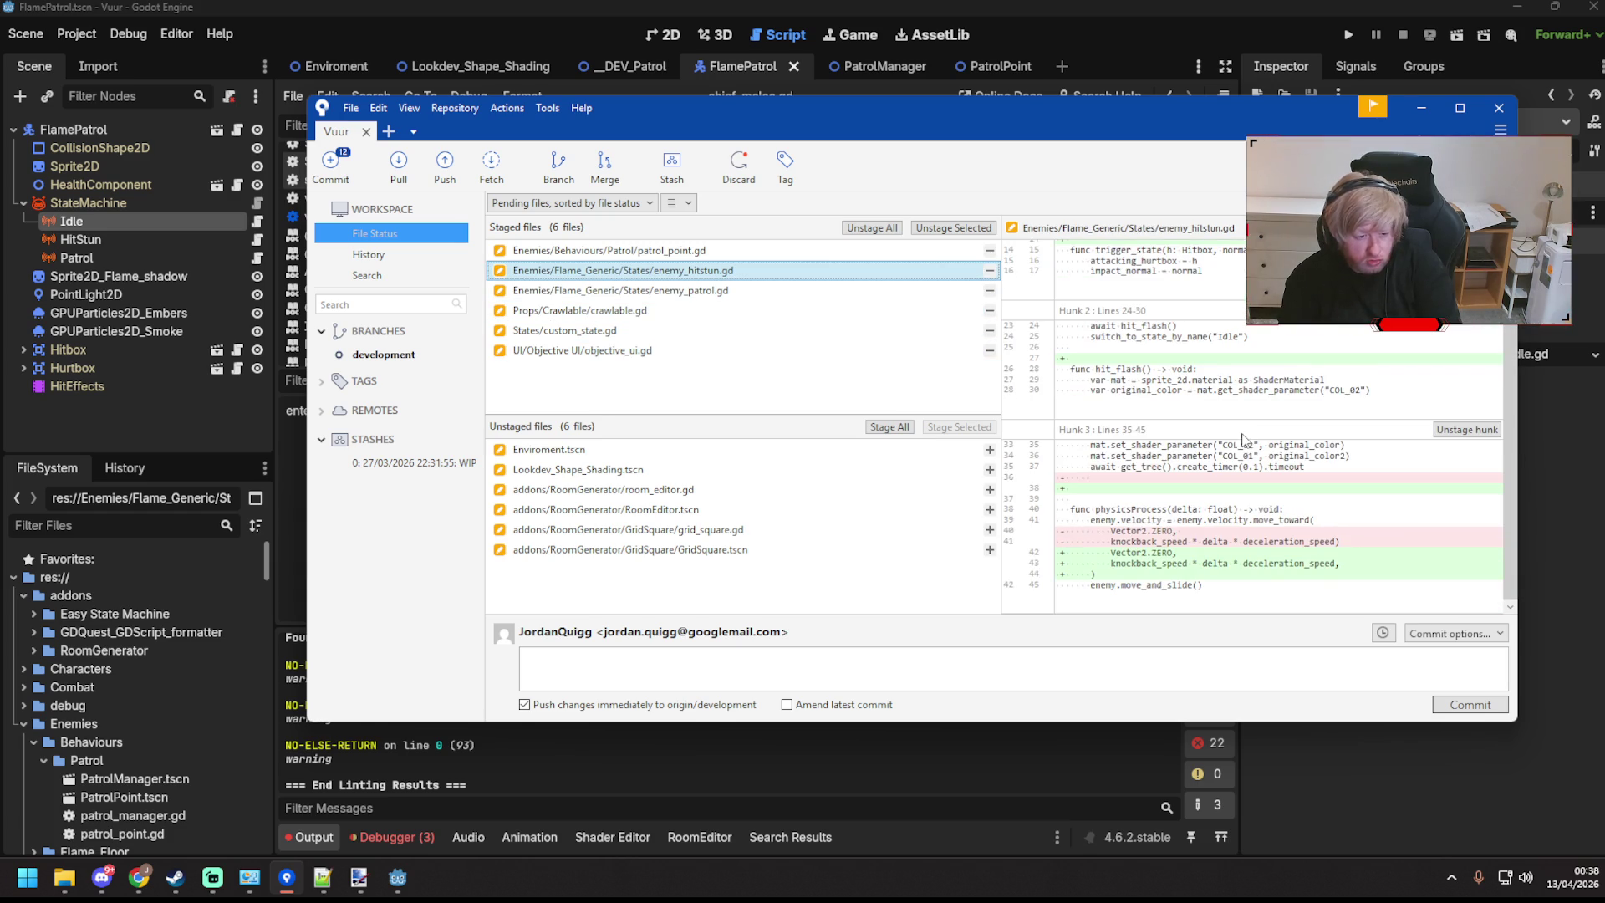
{"action": "left_click", "coordinate": [523, 245]}
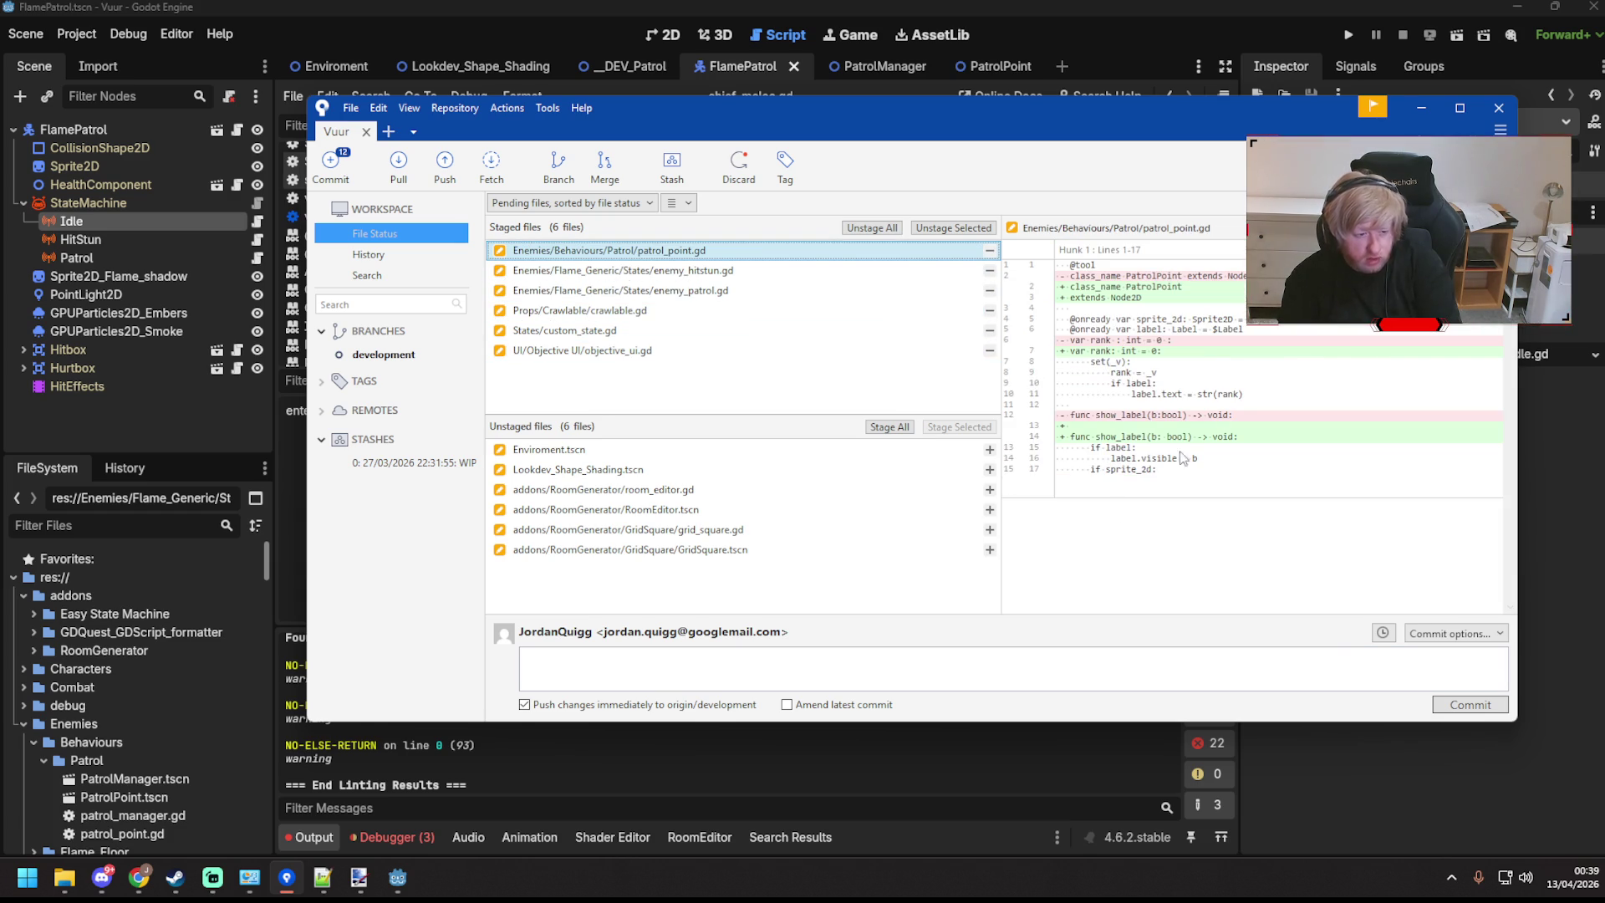
{"action": "left_click", "coordinate": [712, 658]}
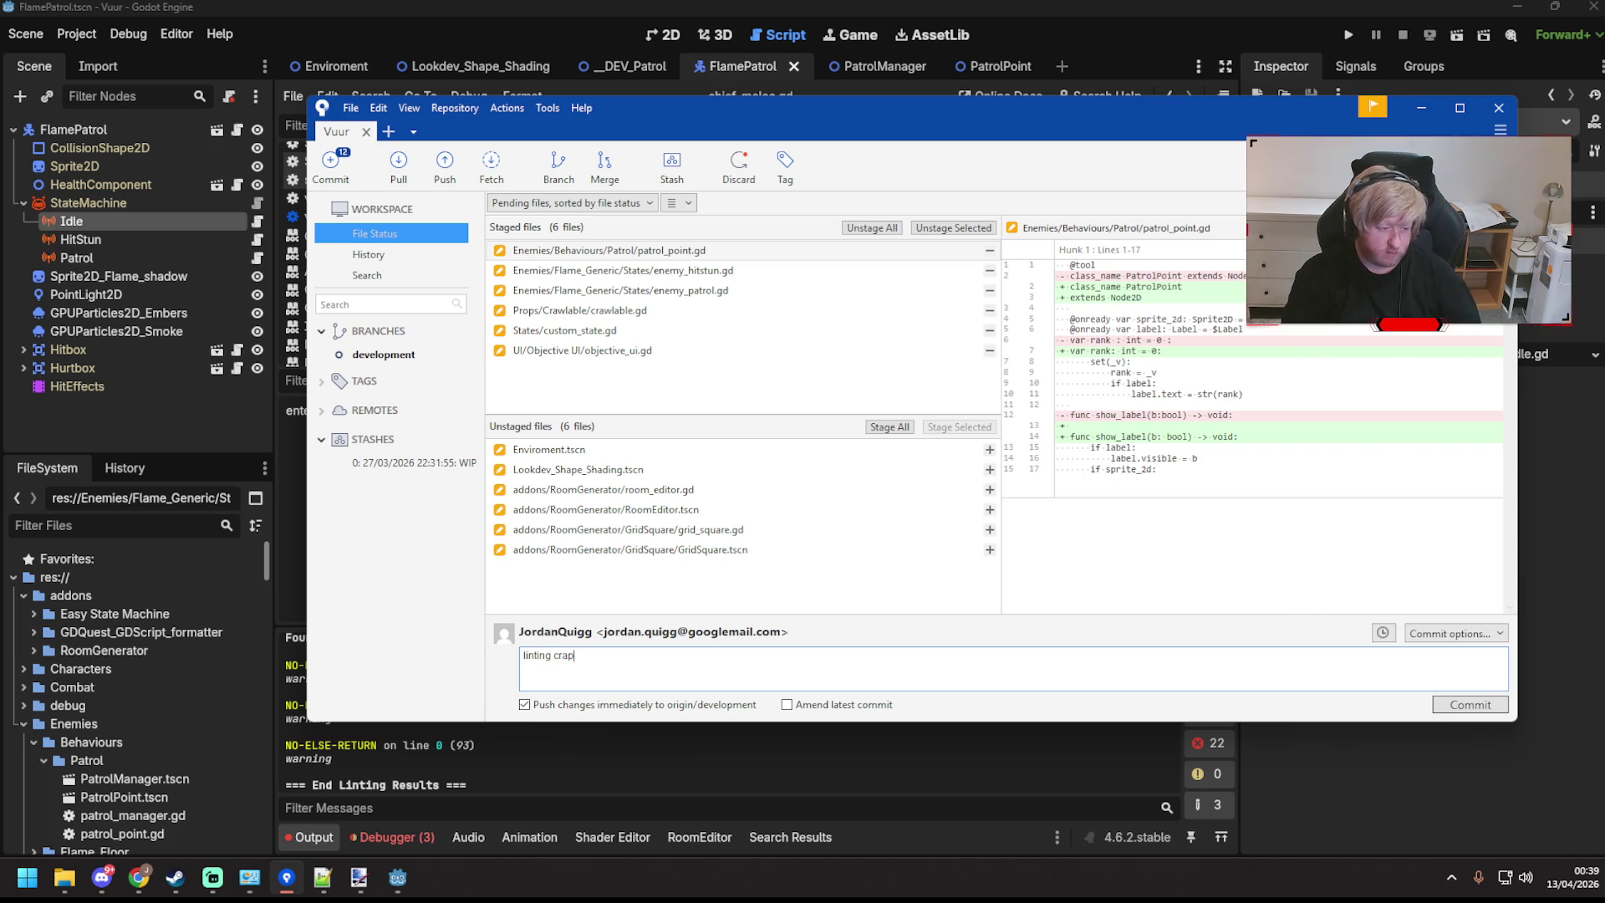
{"action": "left_click", "coordinate": [1454, 707]}
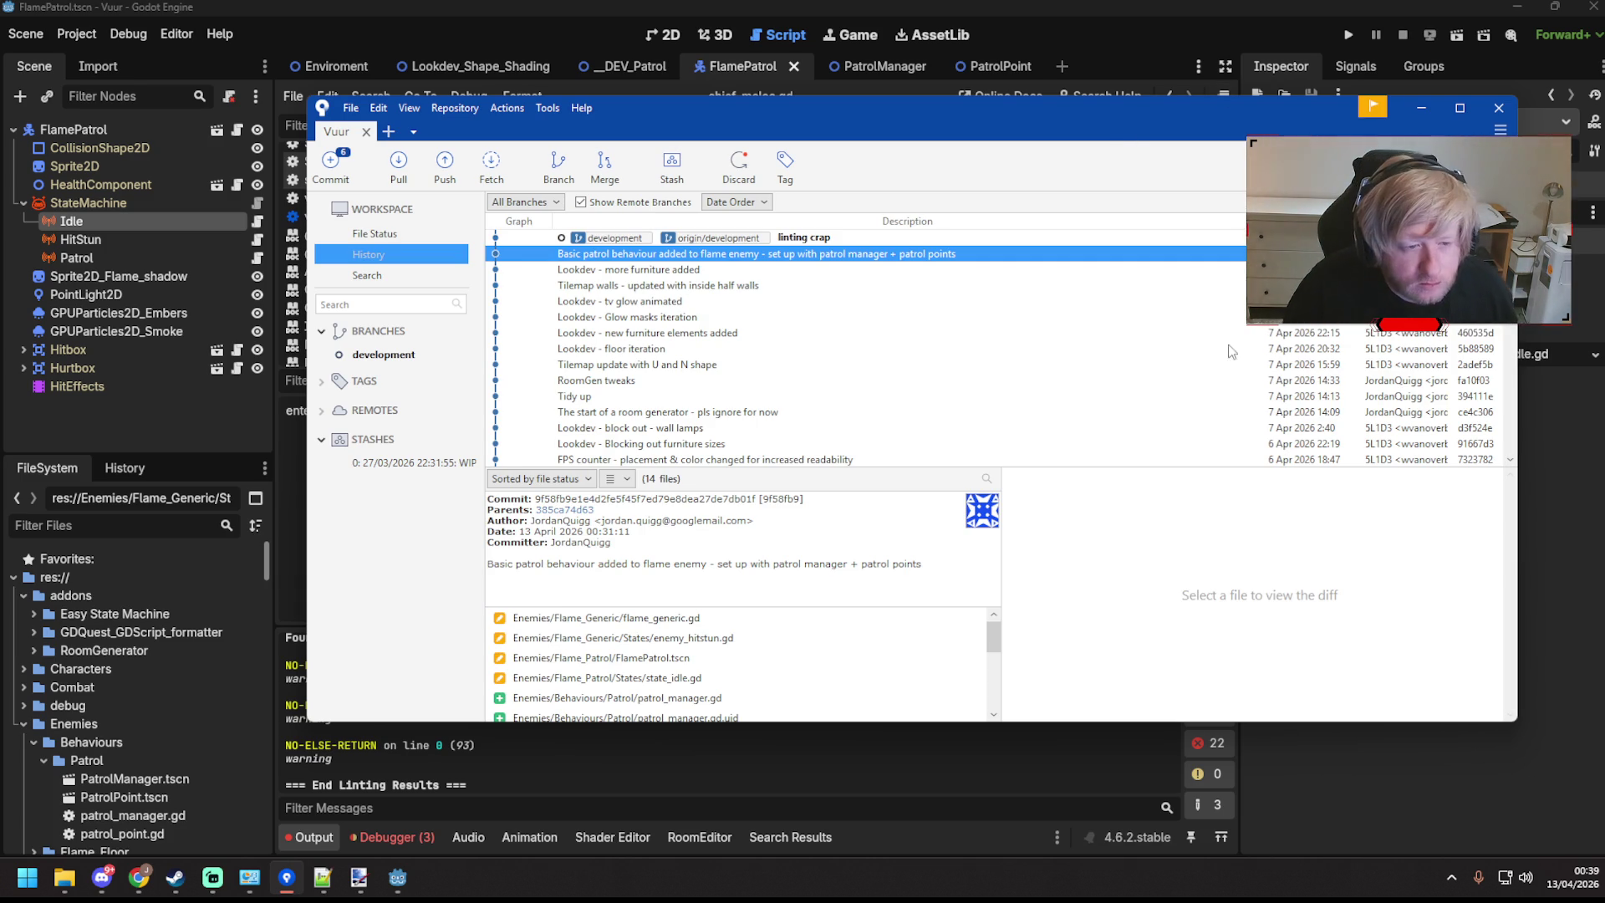
Scroll through Fork's commit history, then close the Fork window
{"action": "scroll", "coordinate": [1229, 360], "scroll_direction": "down", "scroll_amount": 5}
{"action": "scroll", "coordinate": [1226, 323], "scroll_direction": "down", "scroll_amount": 3}
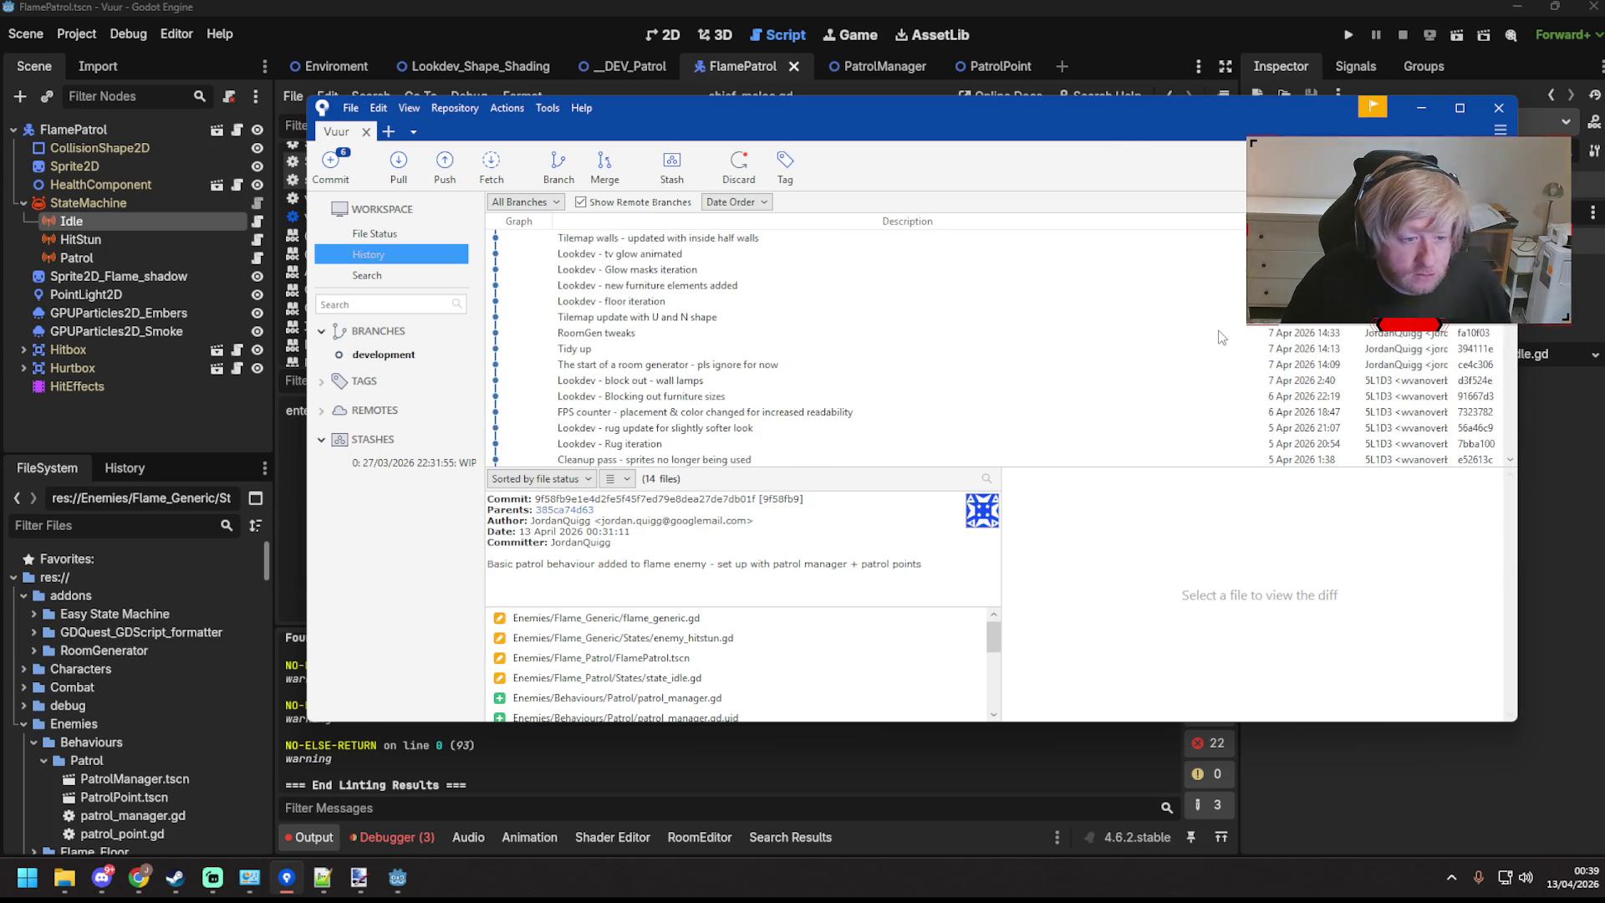
{"action": "scroll", "coordinate": [1223, 337], "scroll_direction": "down", "scroll_amount": 10}
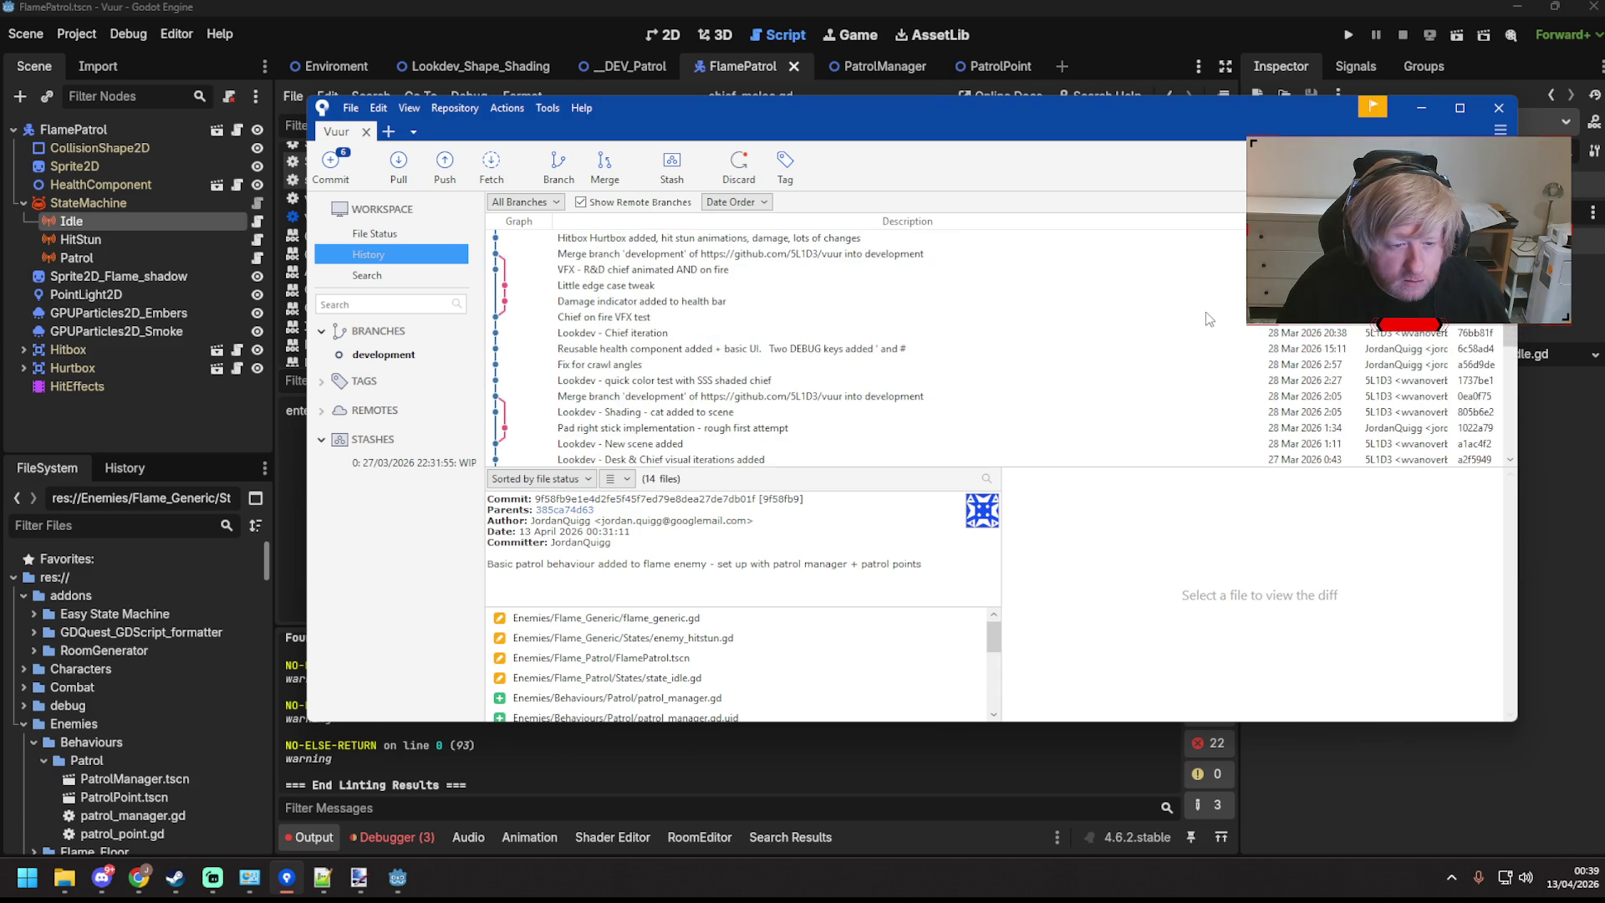
{"action": "scroll", "coordinate": [1203, 320], "scroll_direction": "down", "scroll_amount": 10}
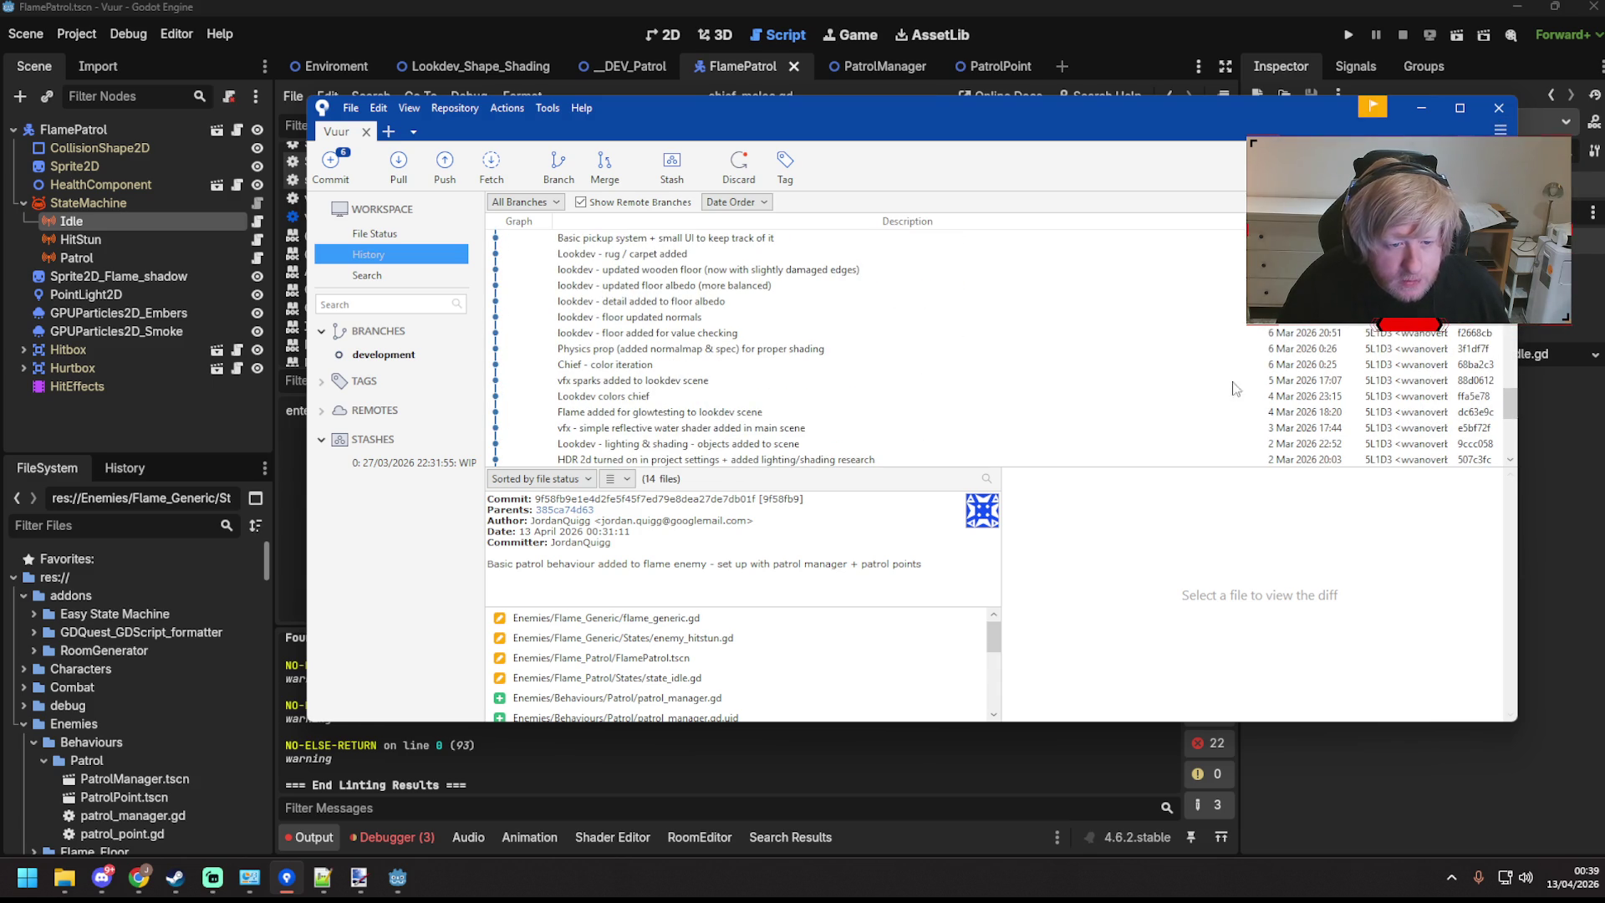
{"action": "scroll", "coordinate": [869, 347], "scroll_direction": "up", "scroll_amount": 20}
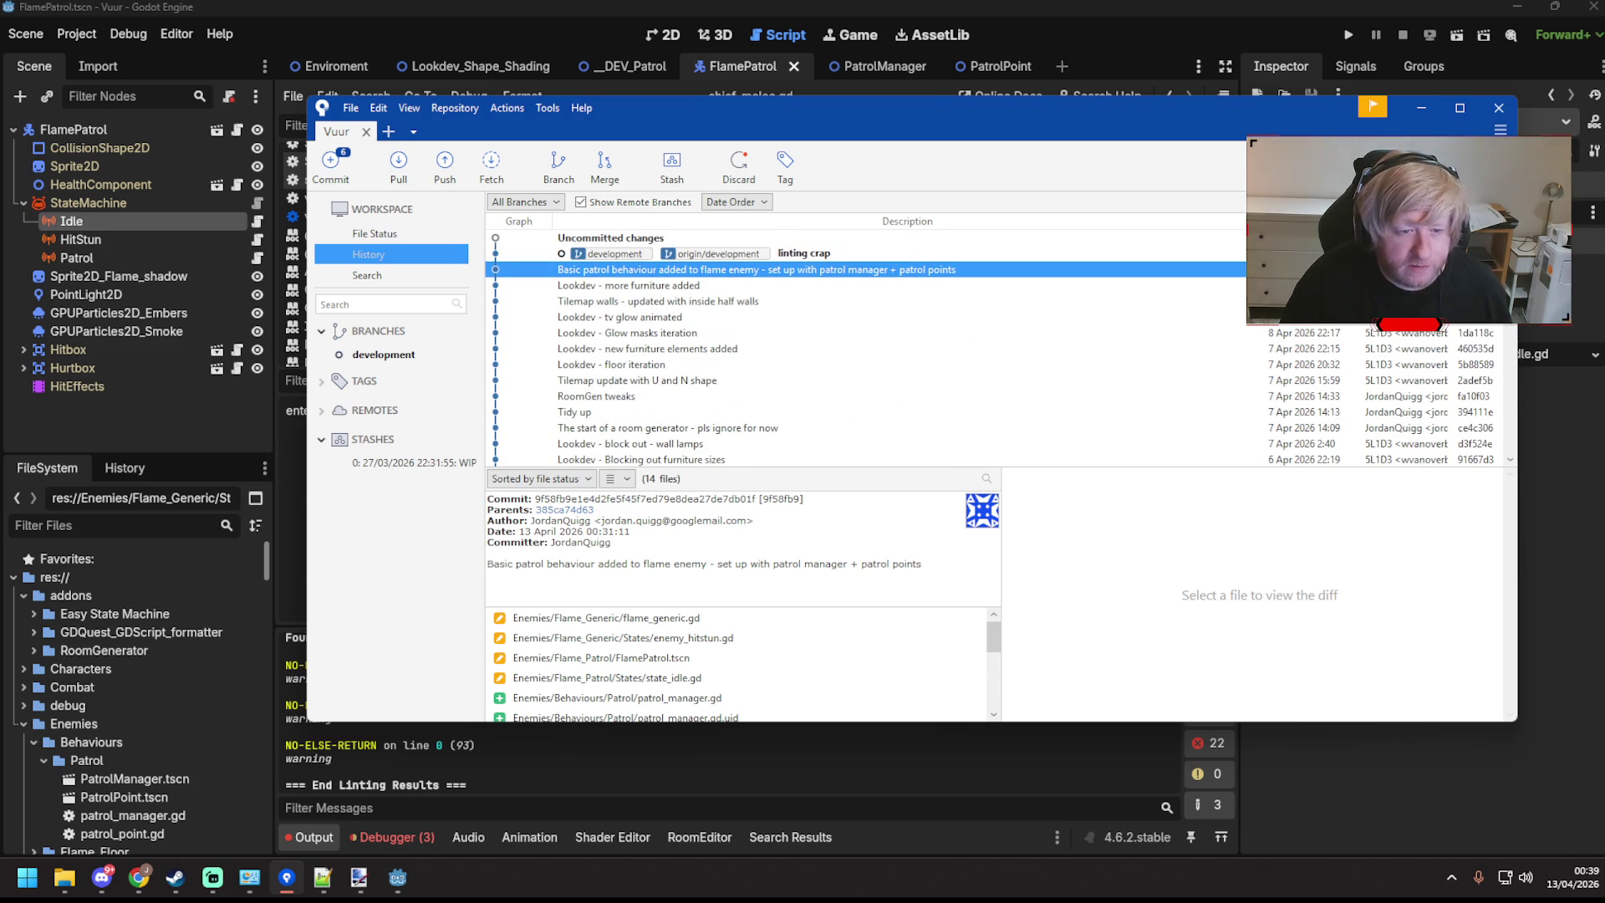
{"action": "left_click", "coordinate": [1499, 108]}
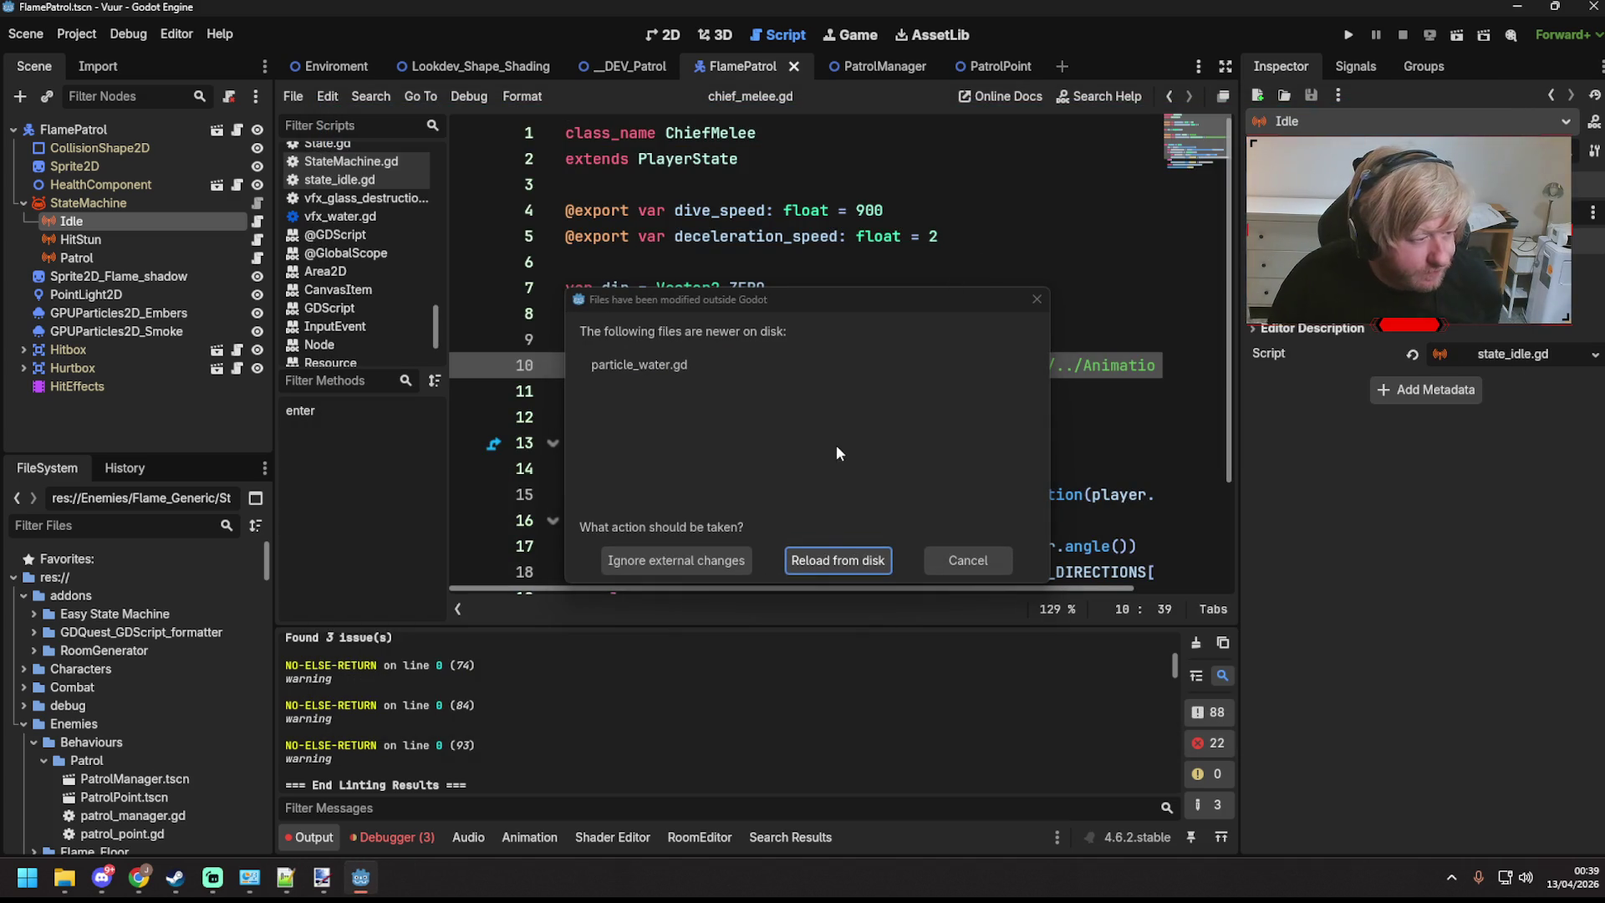
Reload the modified scripts from disk, close the FlamePatrol scene and quit Godot
{"action": "left_click", "coordinate": [835, 559]}
{"action": "middle_click", "coordinate": [749, 66]}
{"action": "middle_click", "coordinate": [749, 66]}
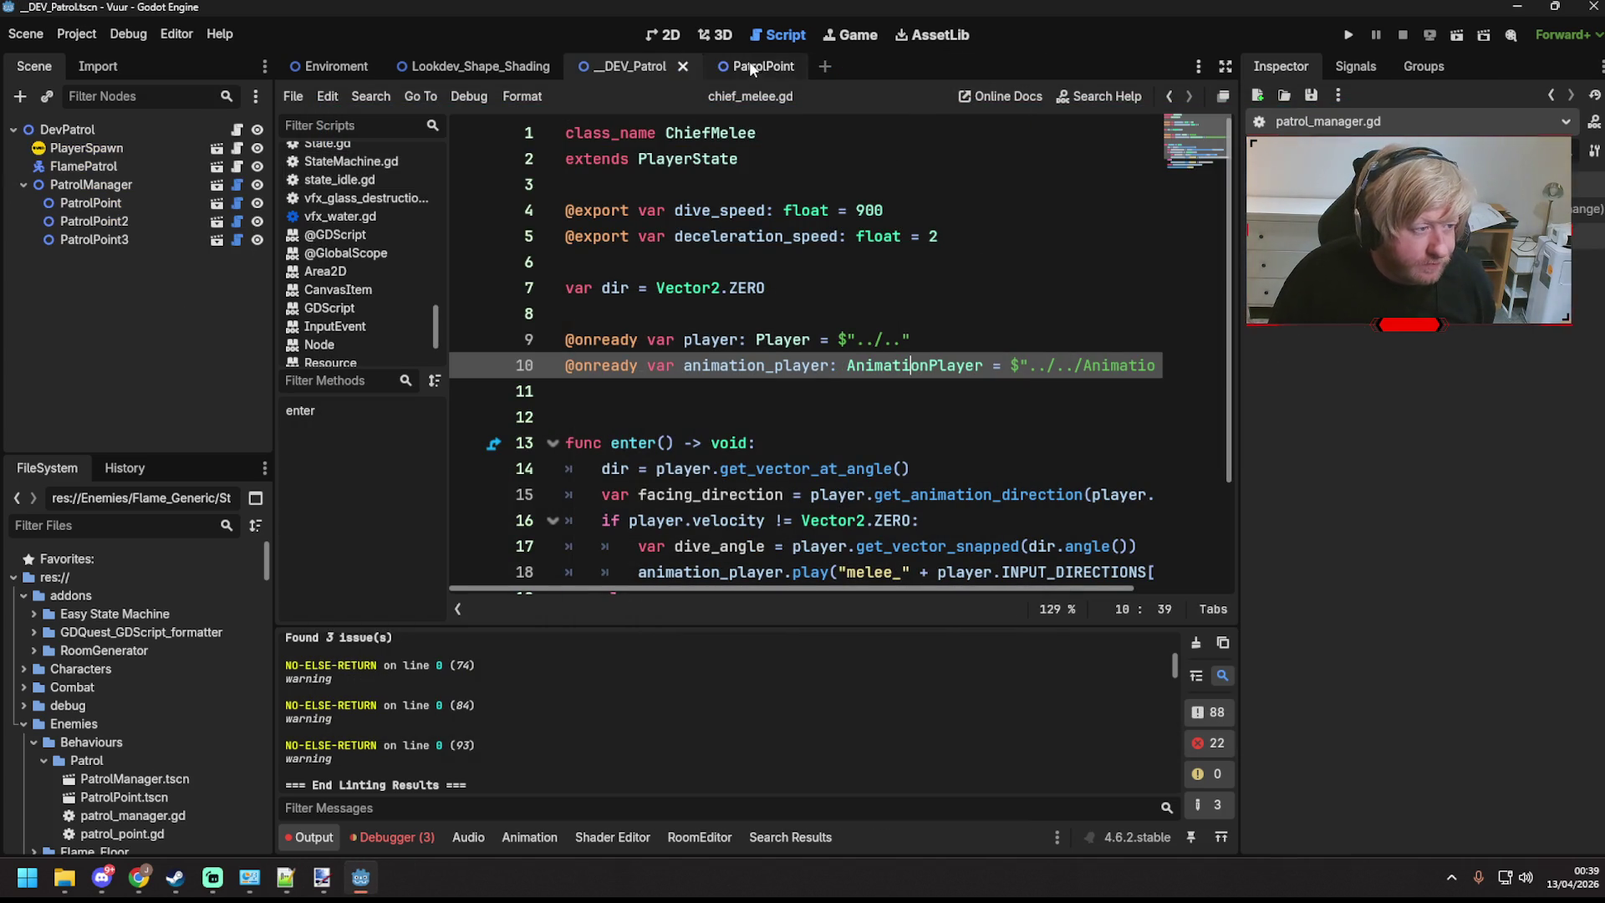
{"action": "left_click", "coordinate": [1594, 7]}
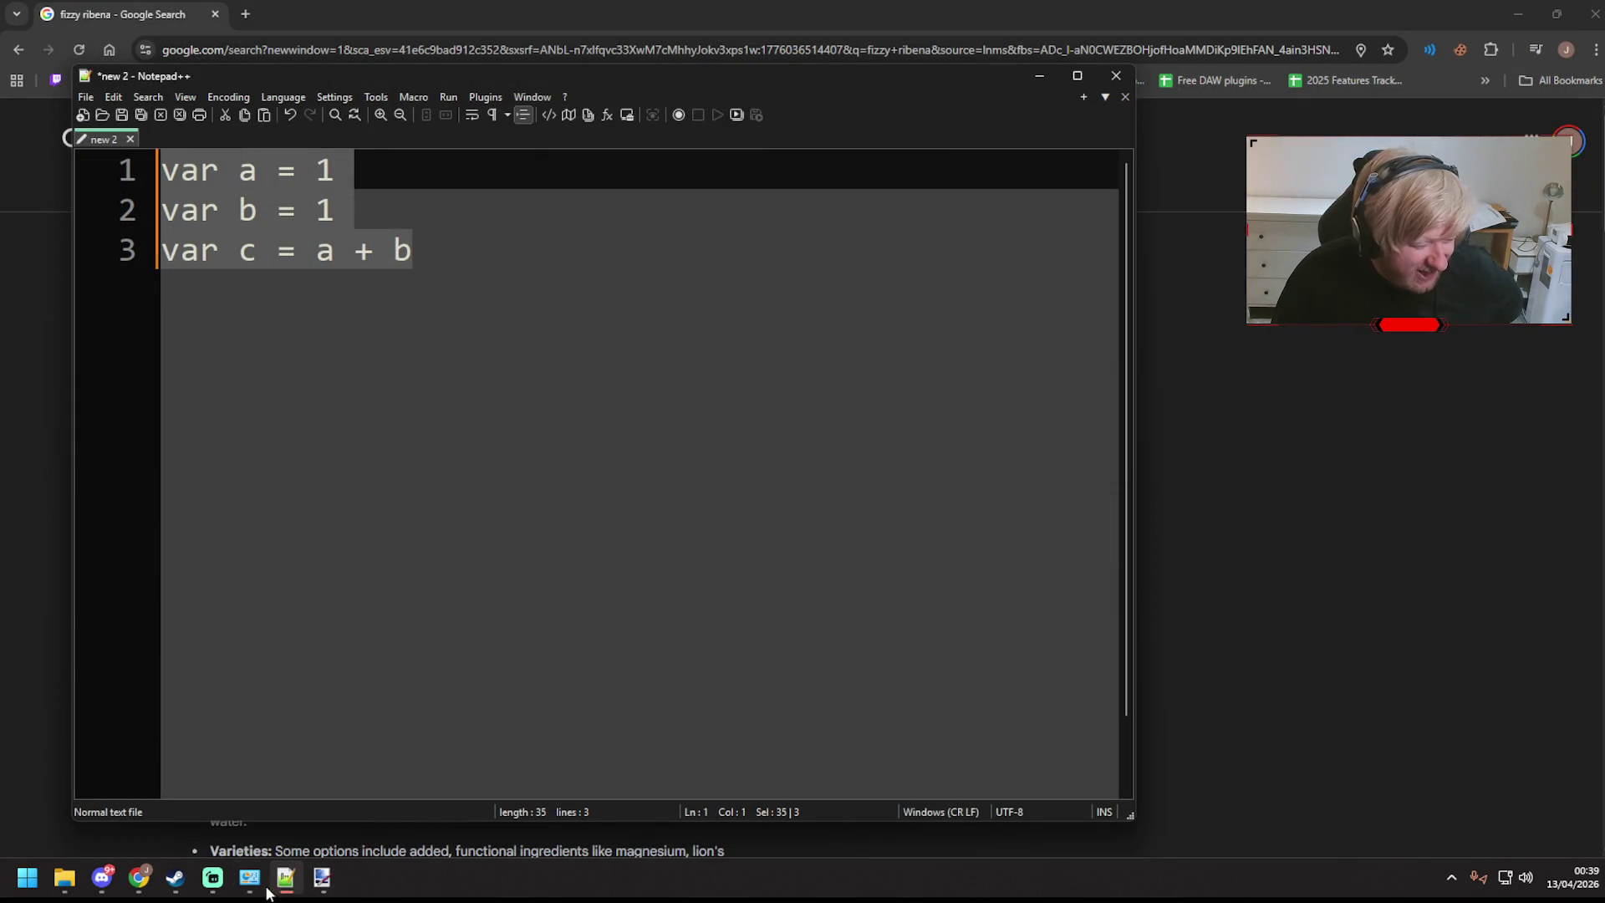
{"action": "left_click", "coordinate": [11, 888]}
{"action": "type", "text": "source"}
{"action": "key", "text": "Return"}
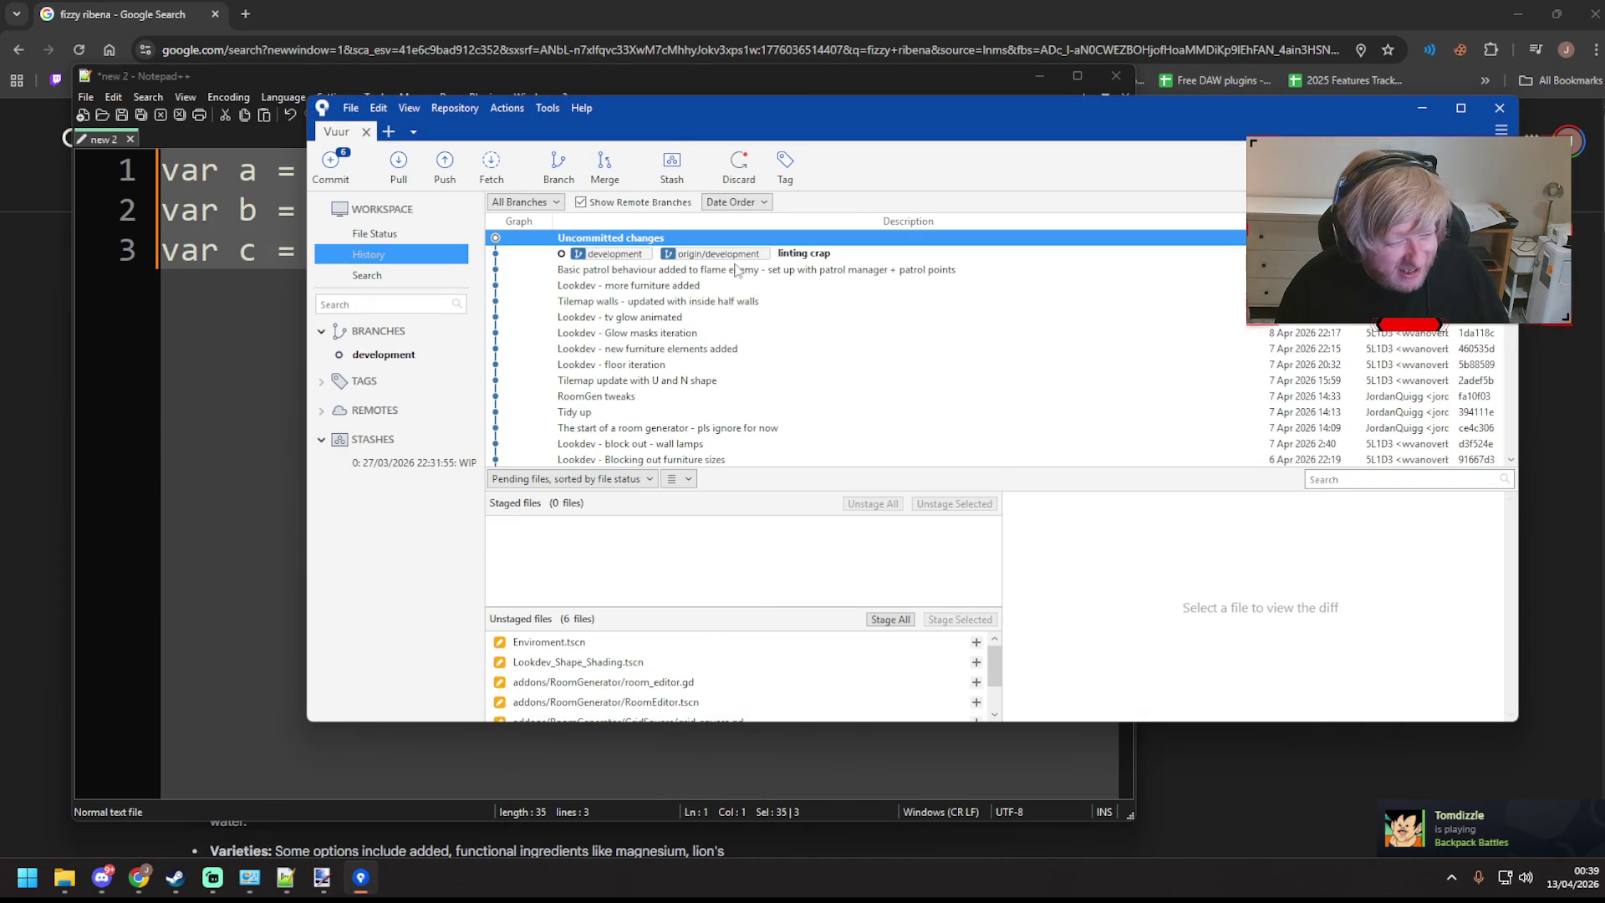
{"action": "left_click", "coordinate": [750, 270]}
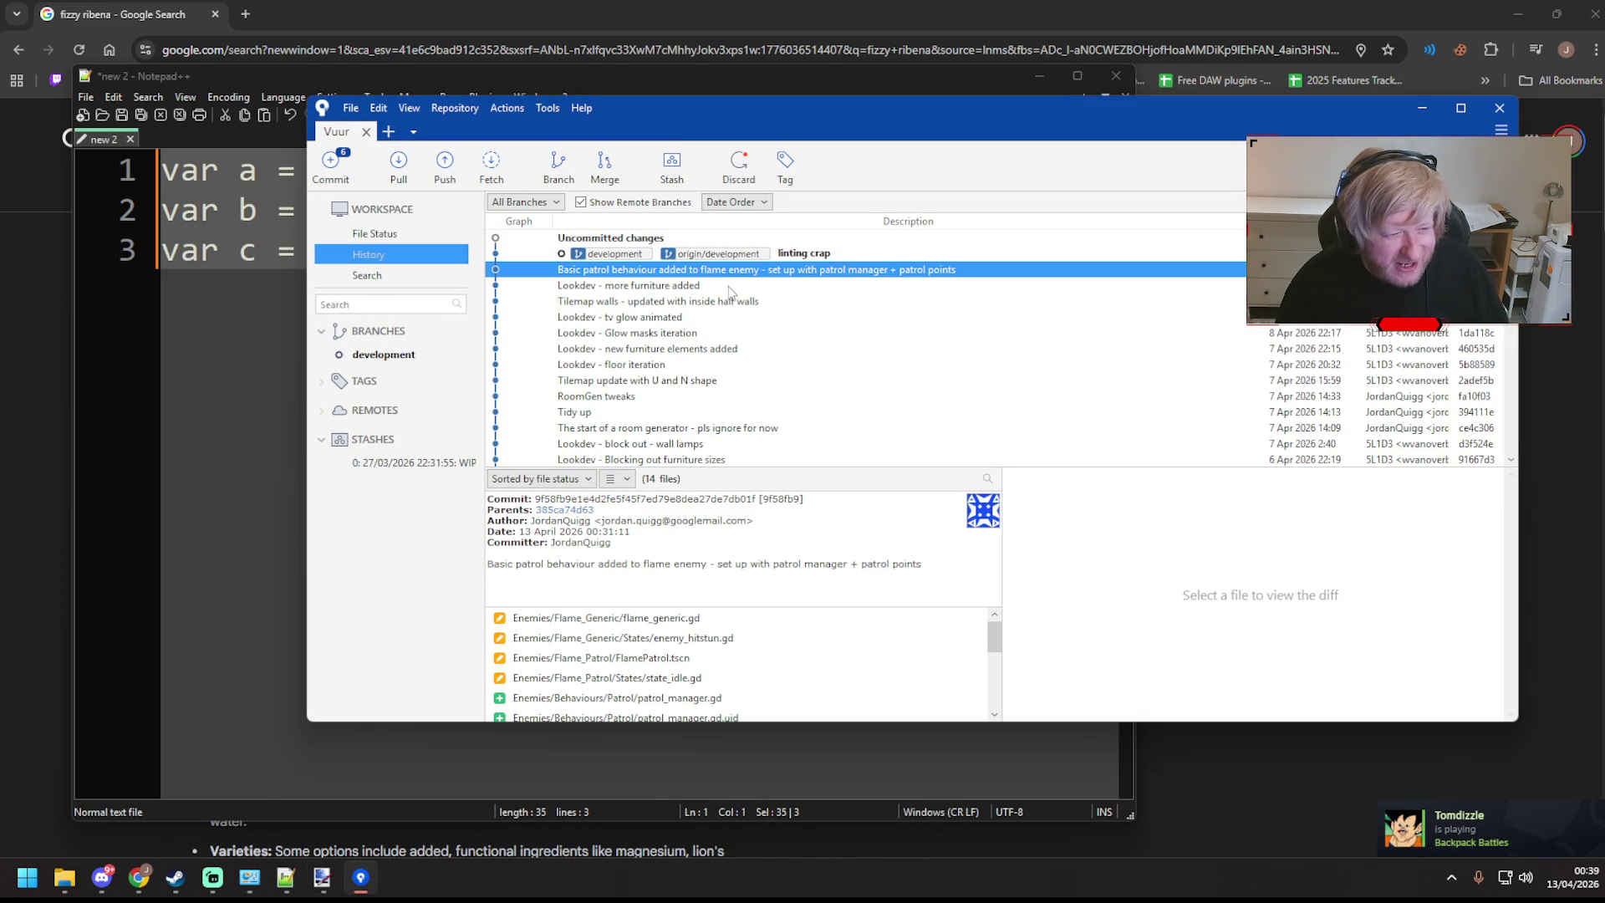
{"action": "left_click", "coordinate": [728, 287]}
{"action": "left_click", "coordinate": [1021, 272]}
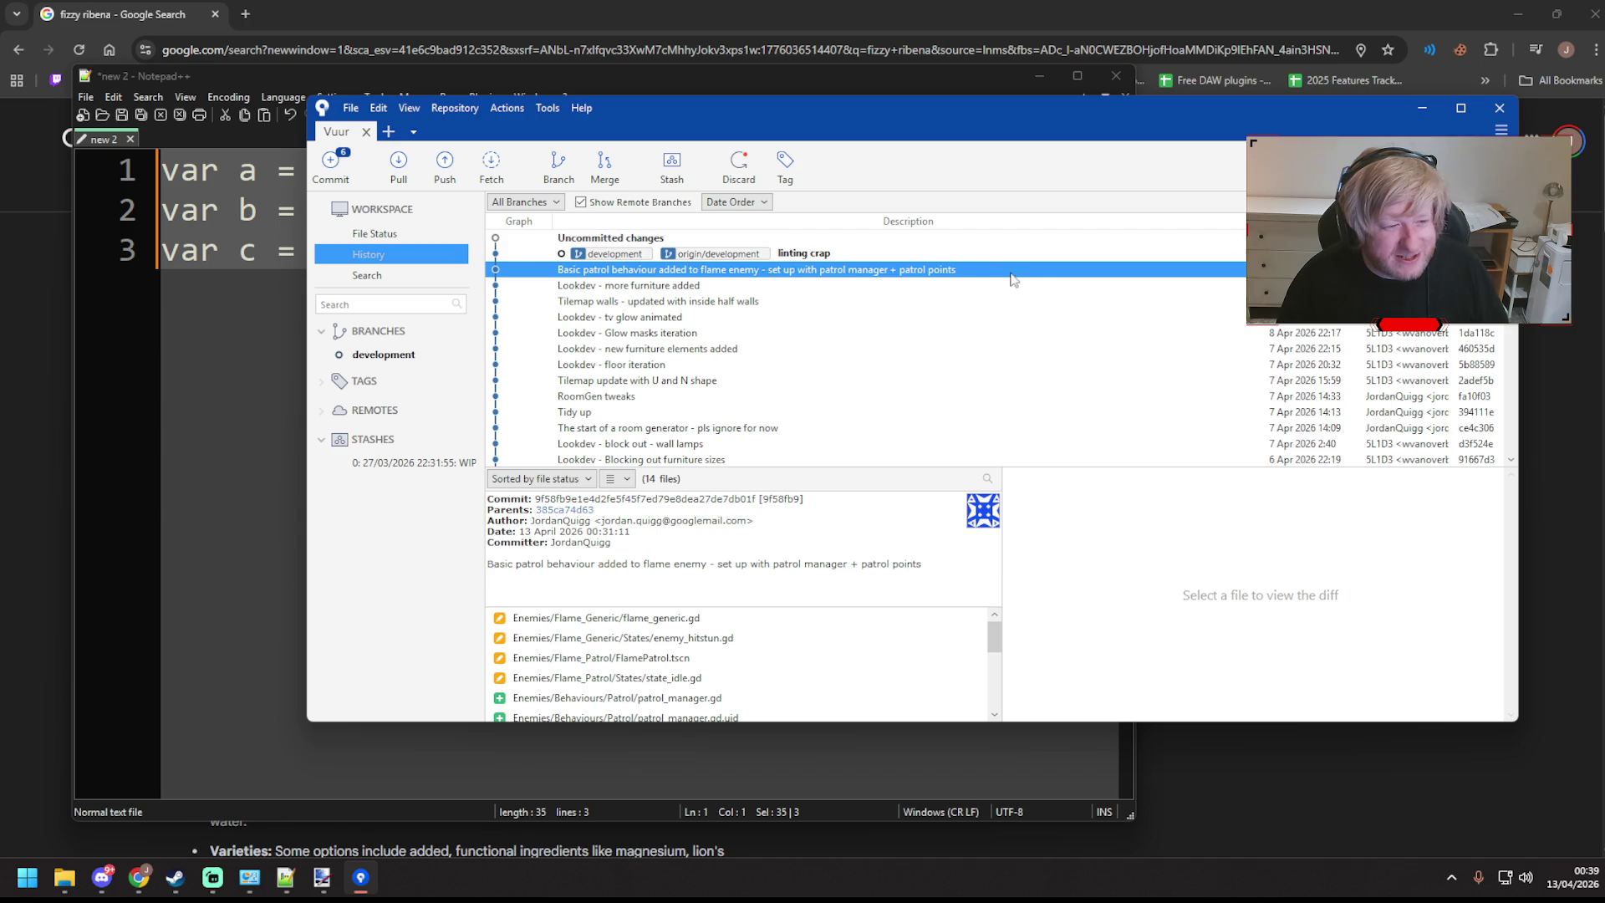
{"action": "left_click", "coordinate": [828, 286]}
{"action": "left_click", "coordinate": [836, 269]}
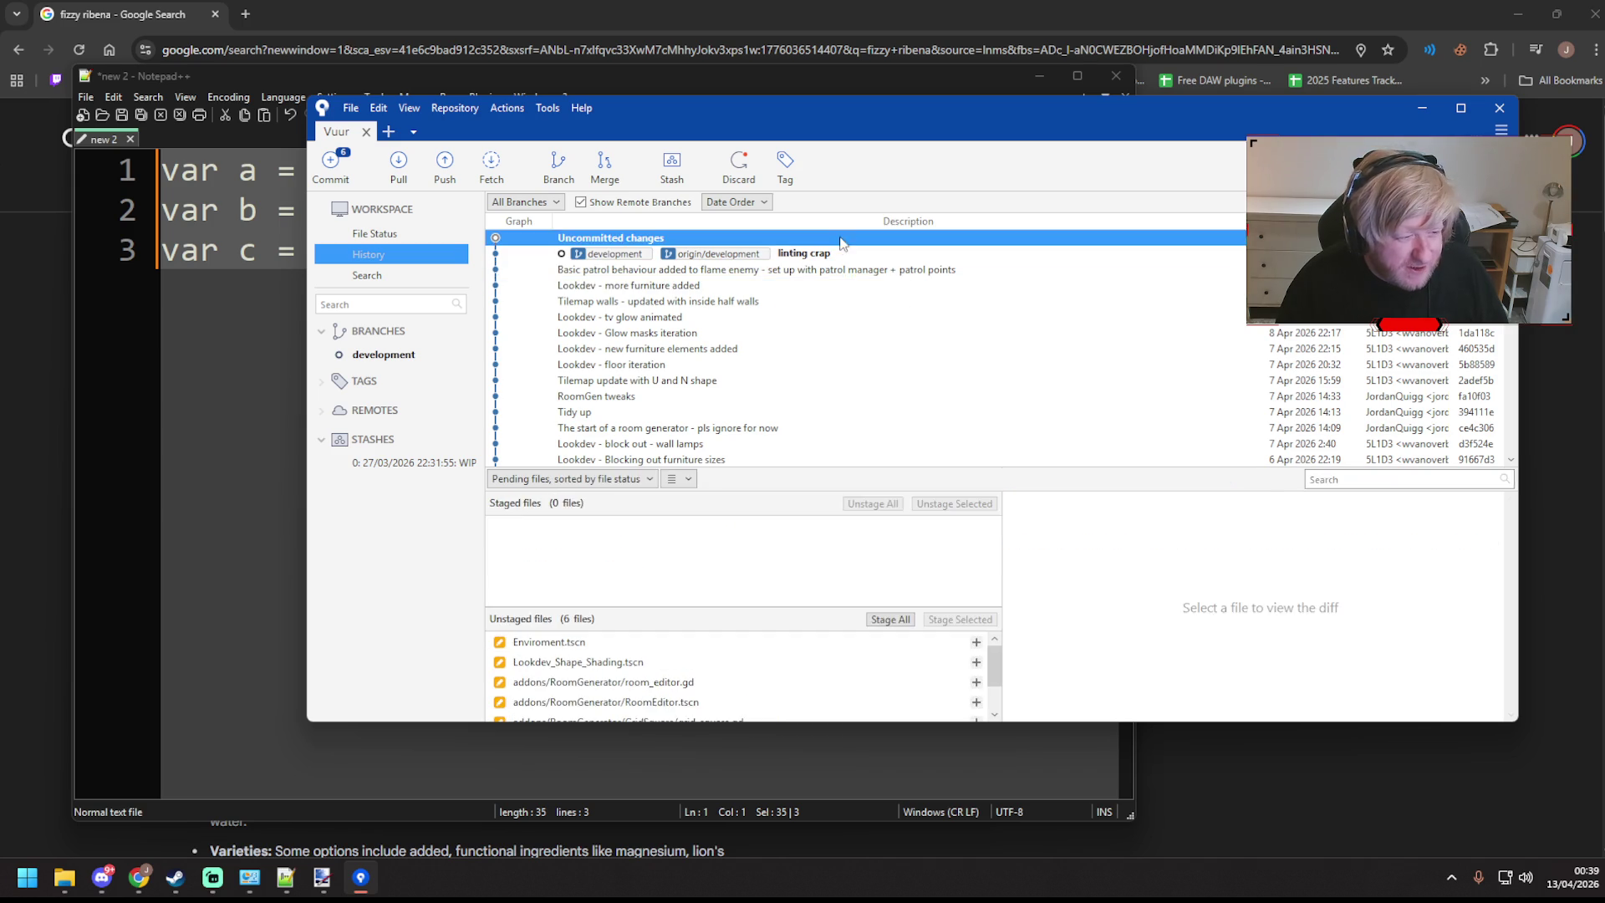
{"action": "left_click", "coordinate": [835, 253]}
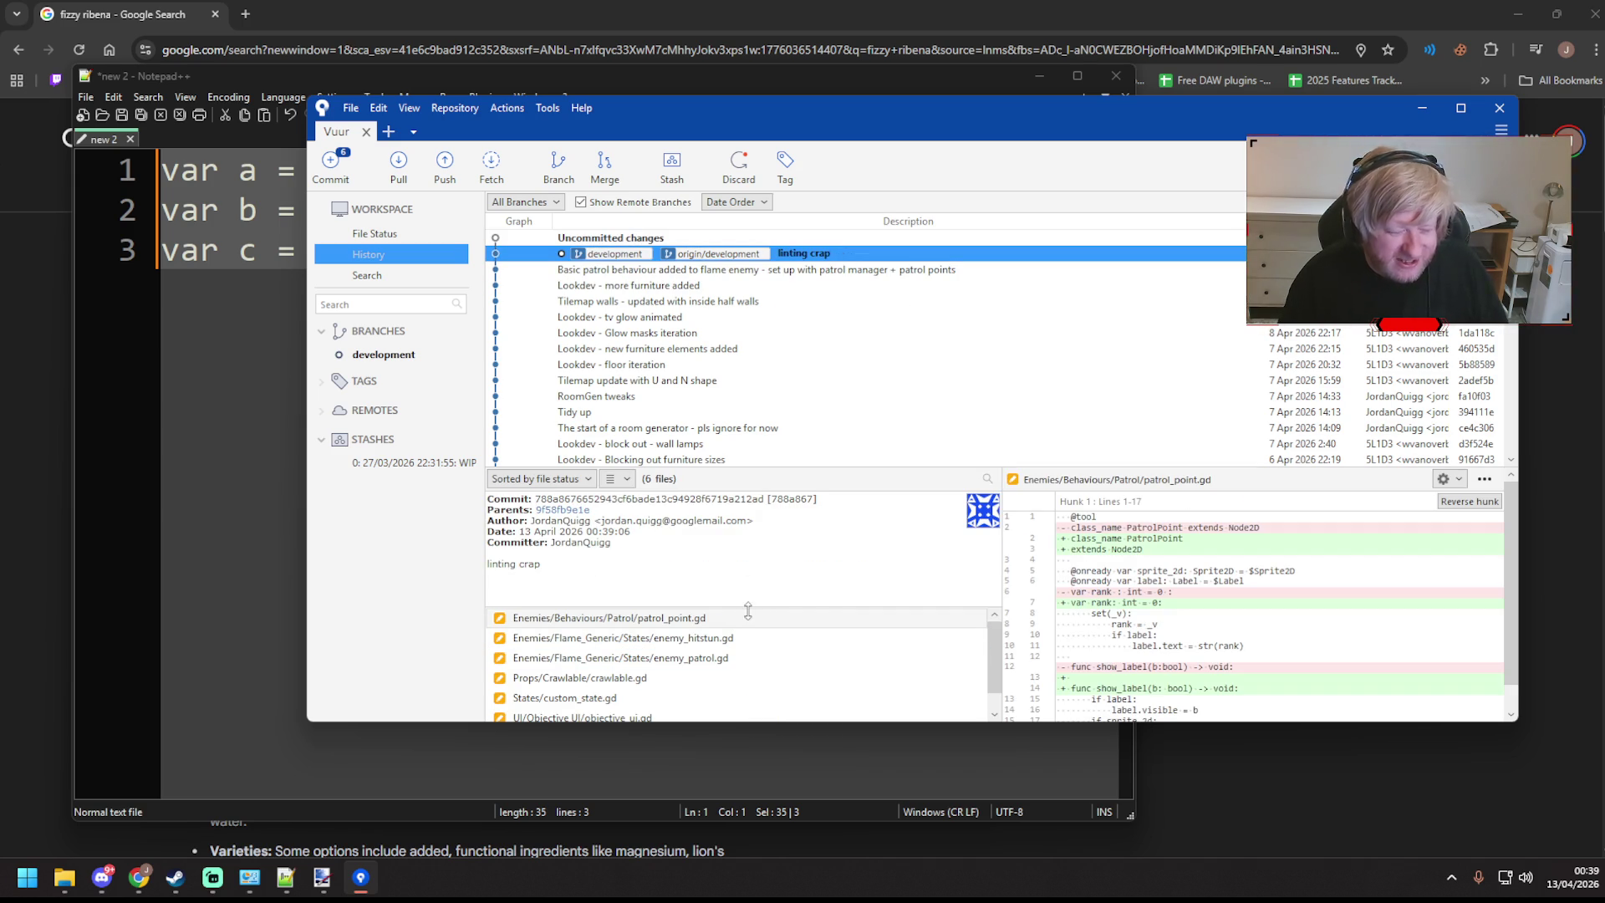
{"action": "left_click", "coordinate": [692, 269]}
{"action": "left_click", "coordinate": [742, 301]}
{"action": "left_click", "coordinate": [754, 318]}
{"action": "left_click", "coordinate": [765, 349]}
{"action": "left_click", "coordinate": [773, 365]}
{"action": "left_click", "coordinate": [779, 428]}
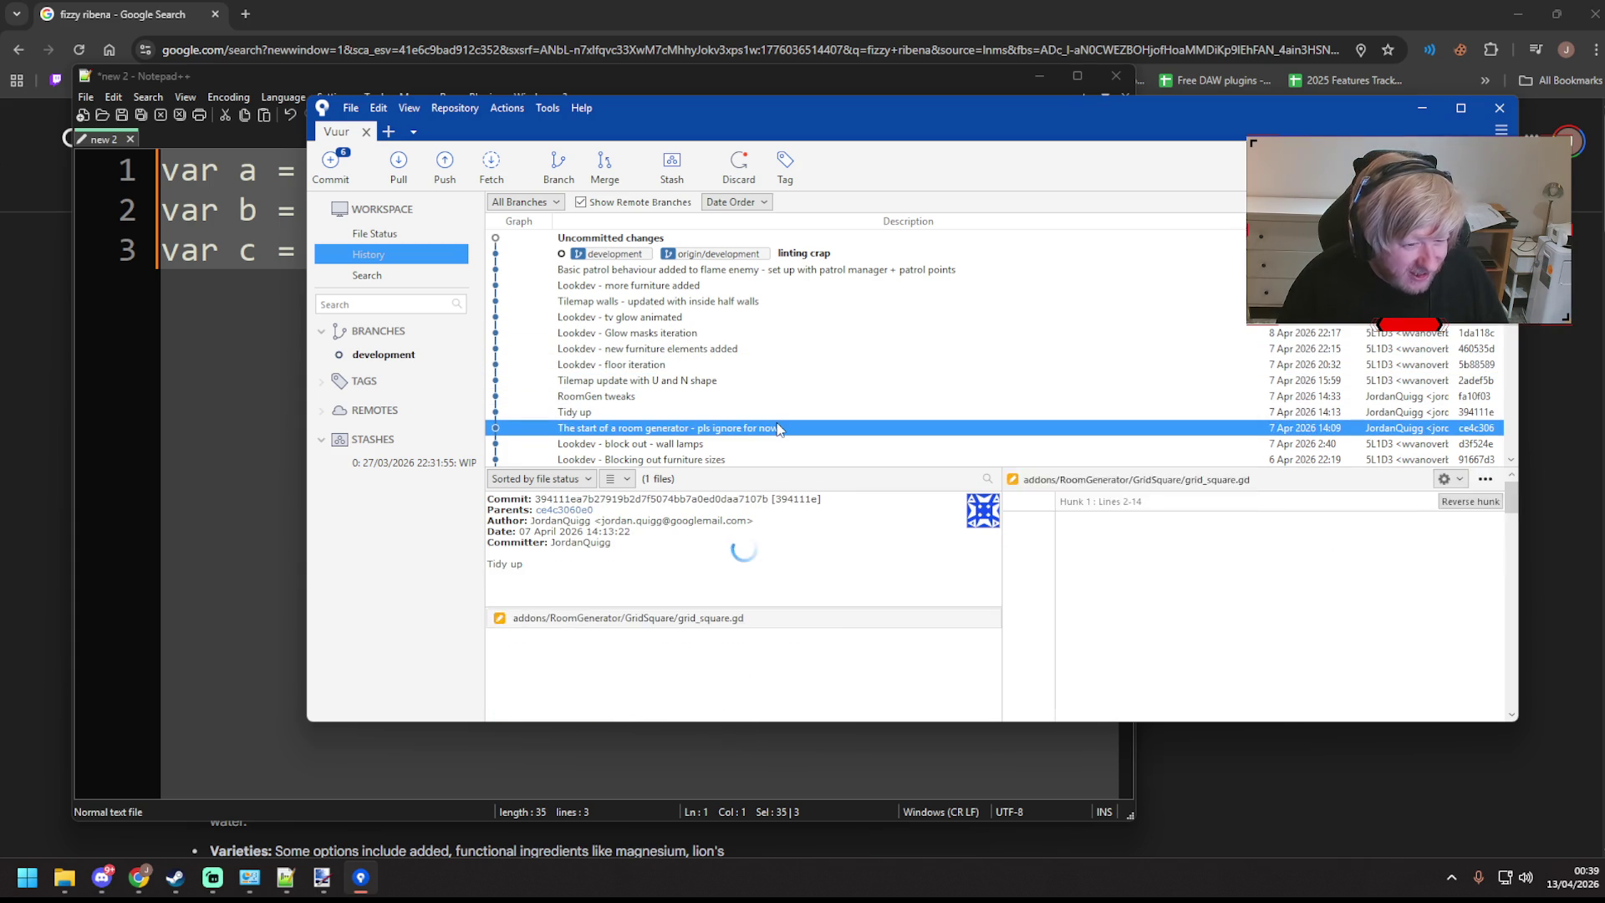
{"action": "scroll", "coordinate": [786, 452], "scroll_direction": "down", "scroll_amount": 2}
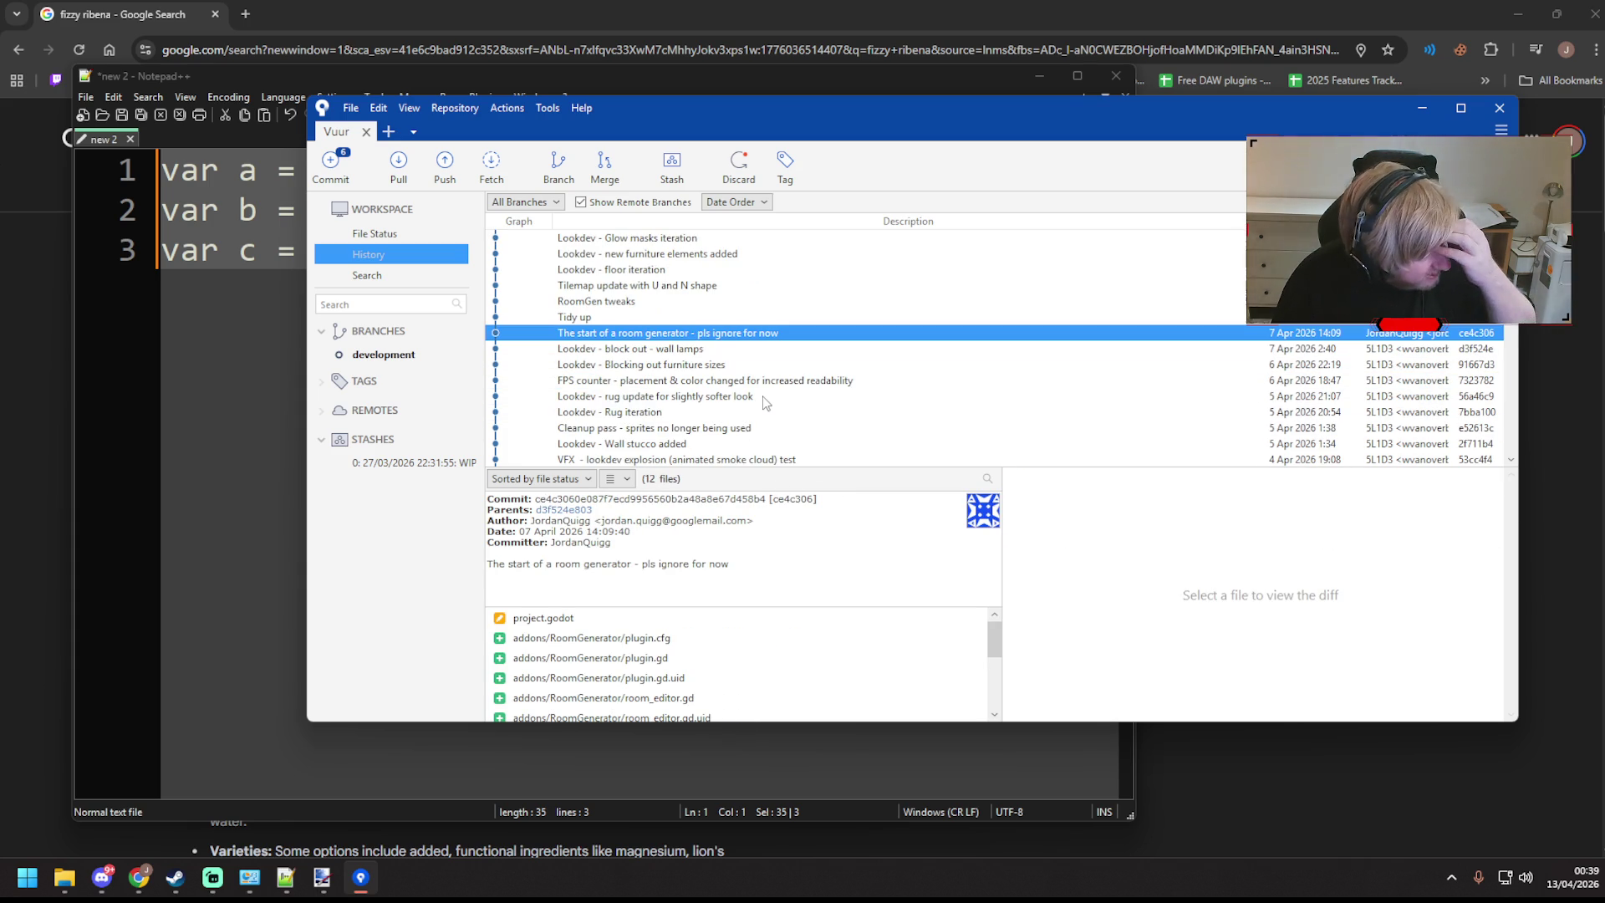
{"action": "scroll", "coordinate": [766, 403], "scroll_direction": "down", "scroll_amount": 3}
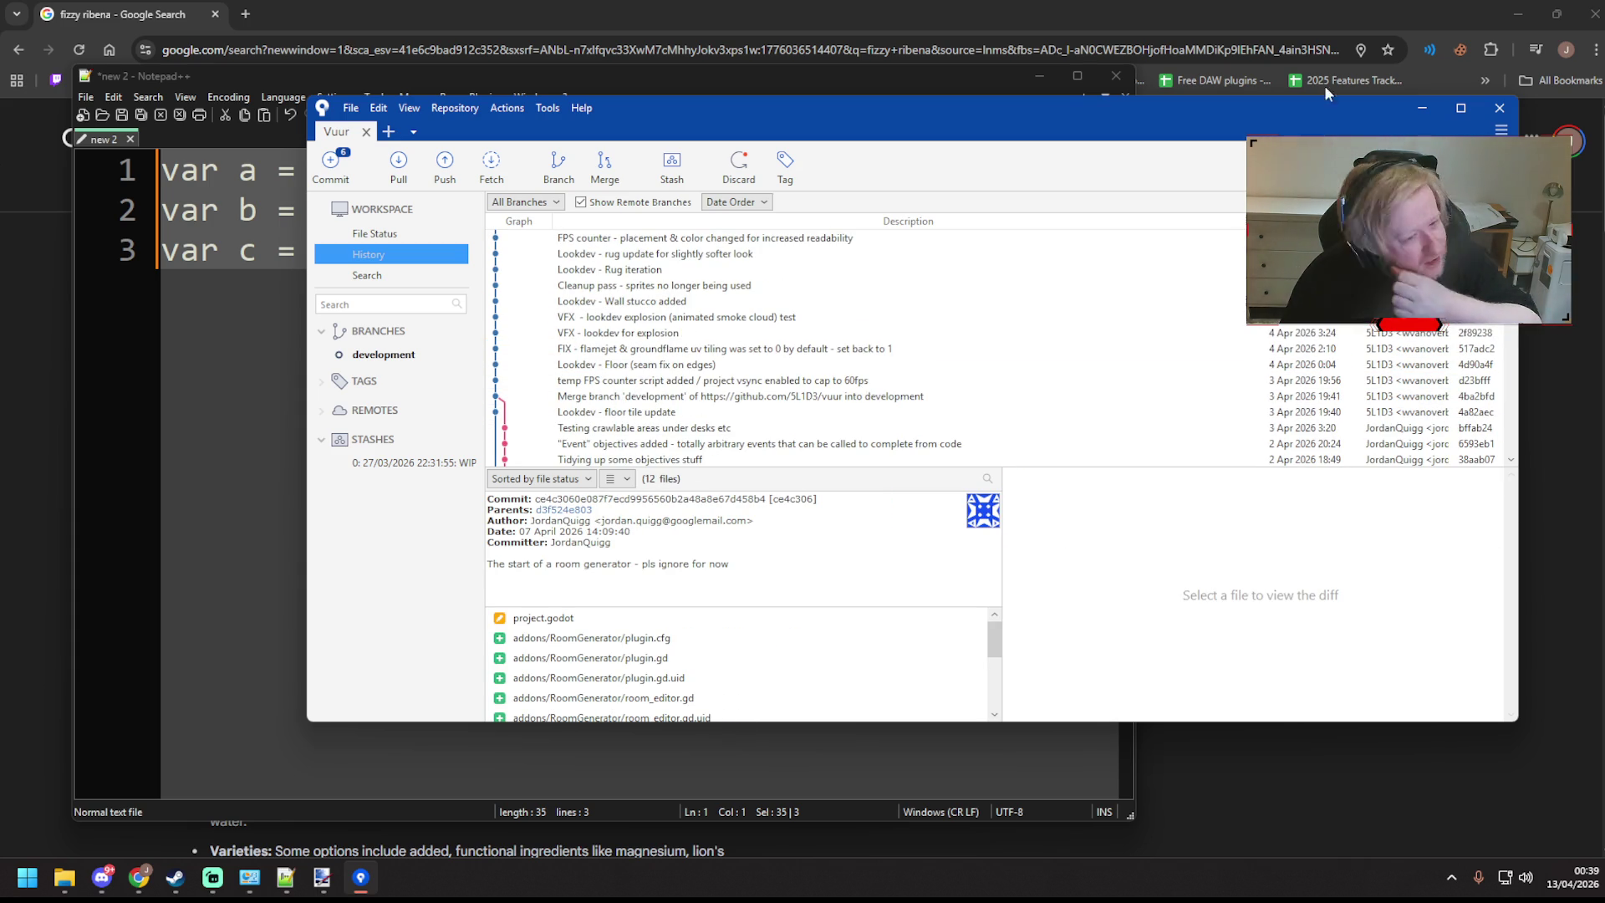
{"action": "left_click", "coordinate": [1499, 108]}
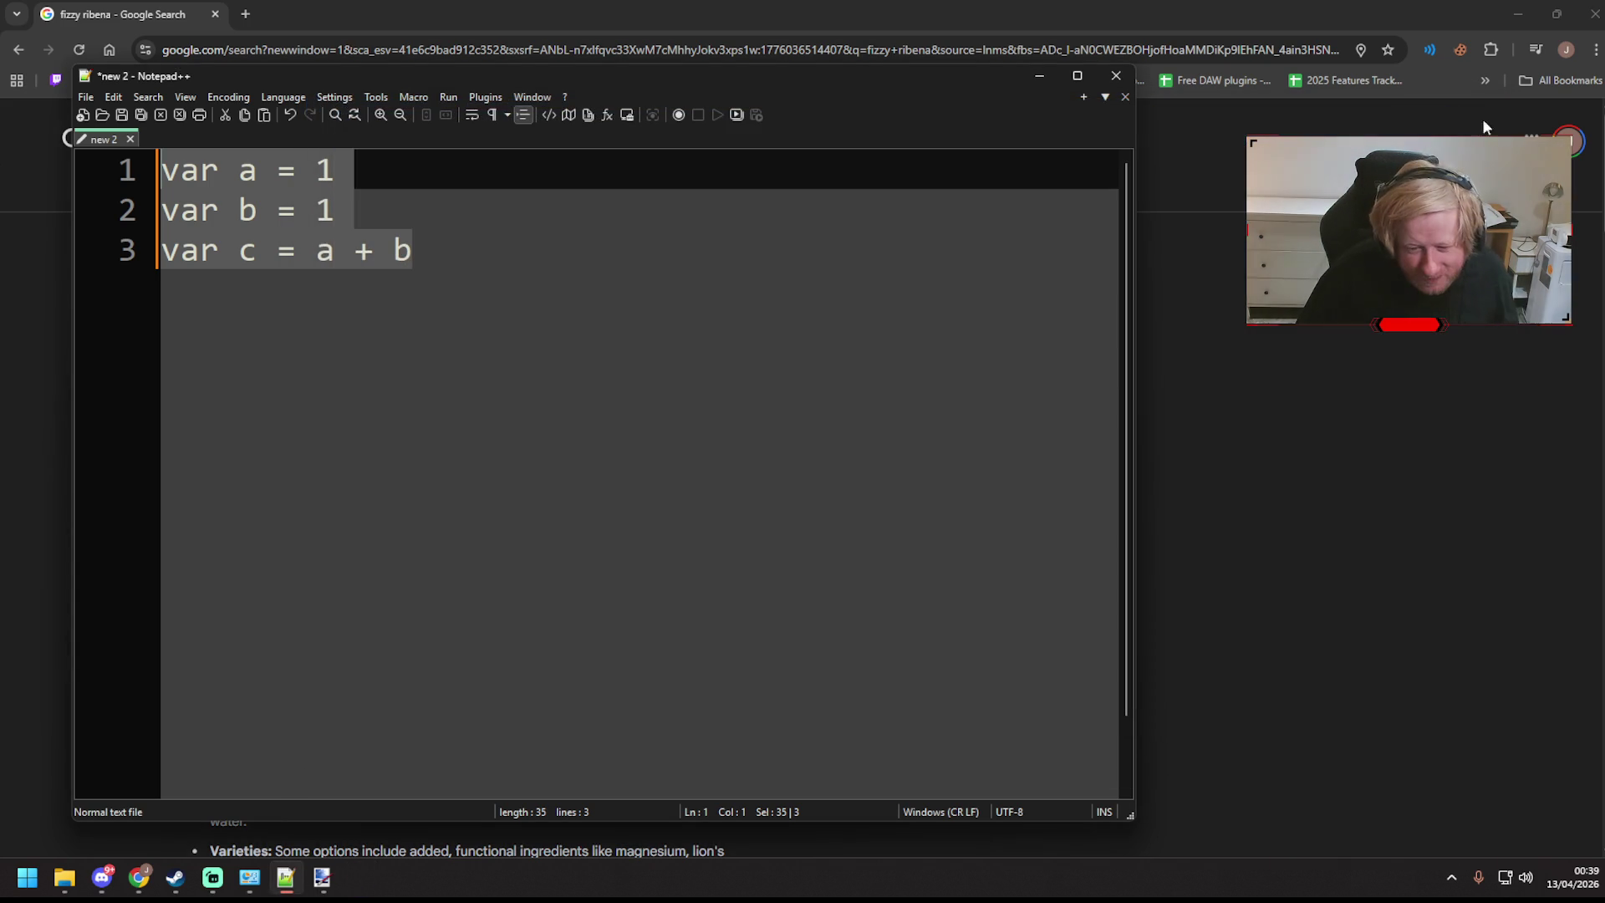
Close Notepad++ and the Google search and YouTube Chrome windows
{"action": "left_click", "coordinate": [948, 369]}
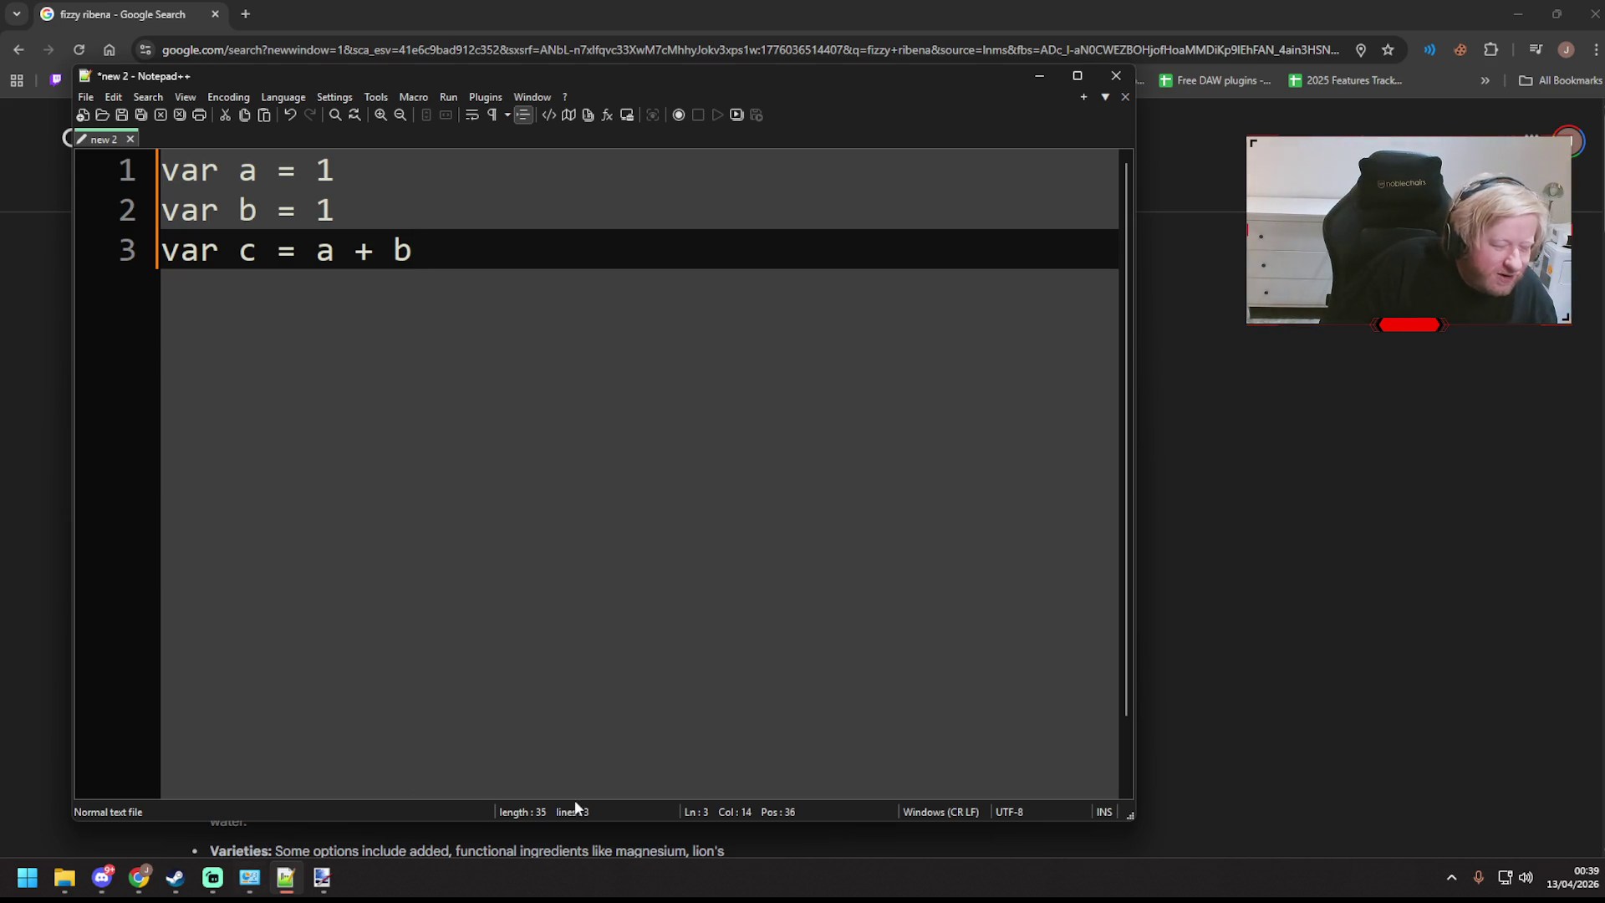
{"action": "left_click", "coordinate": [1116, 75]}
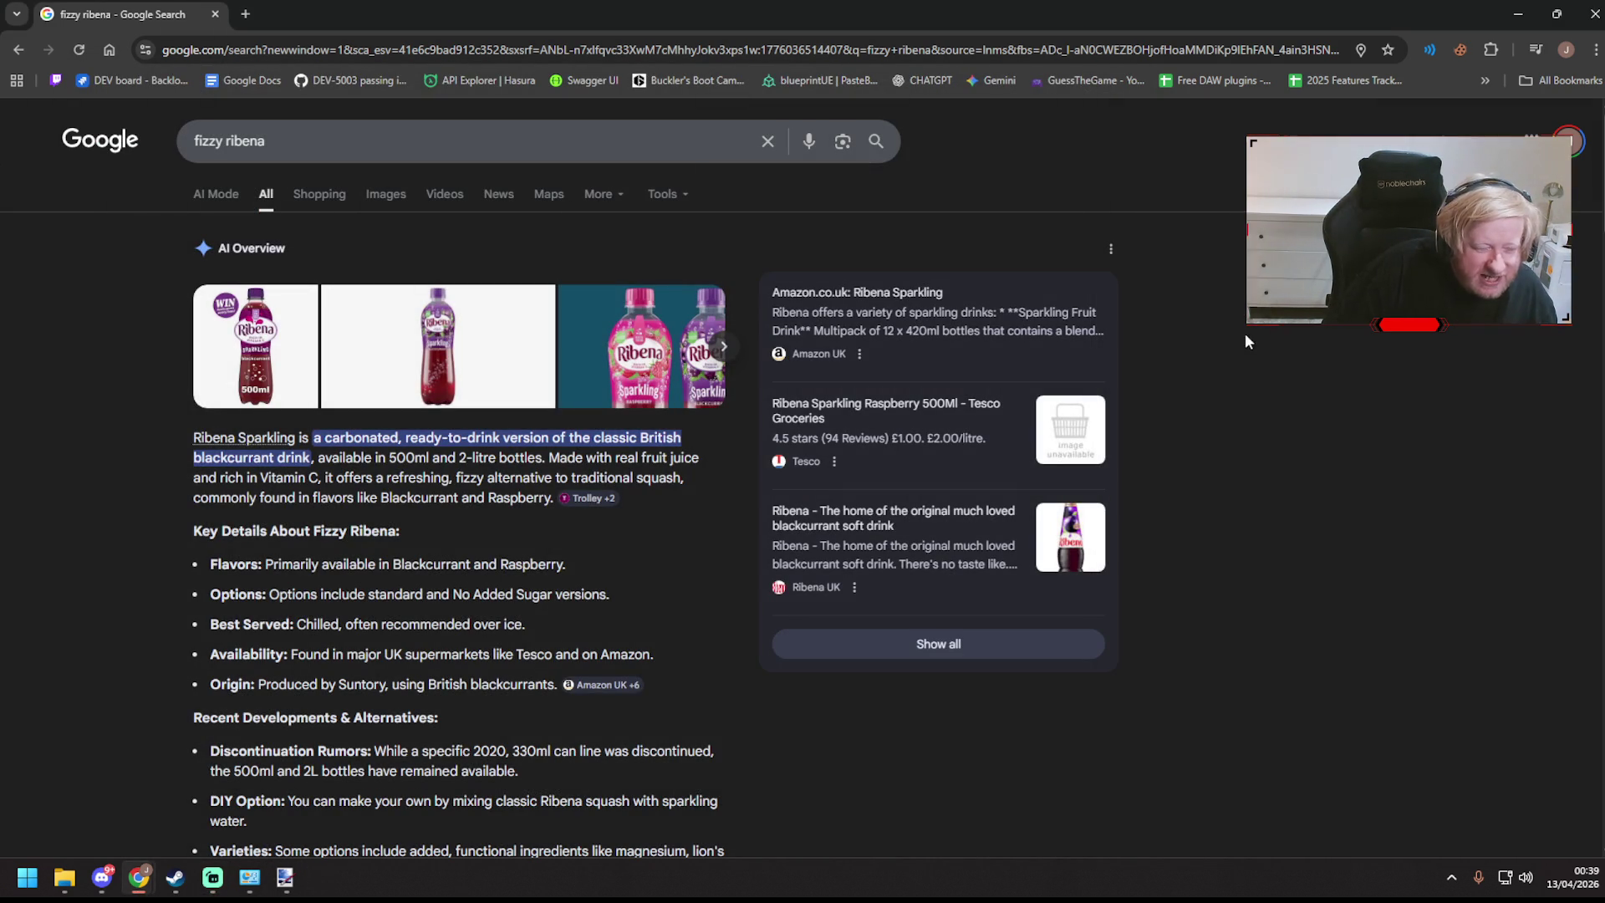
{"action": "middle_click", "coordinate": [178, 13]}
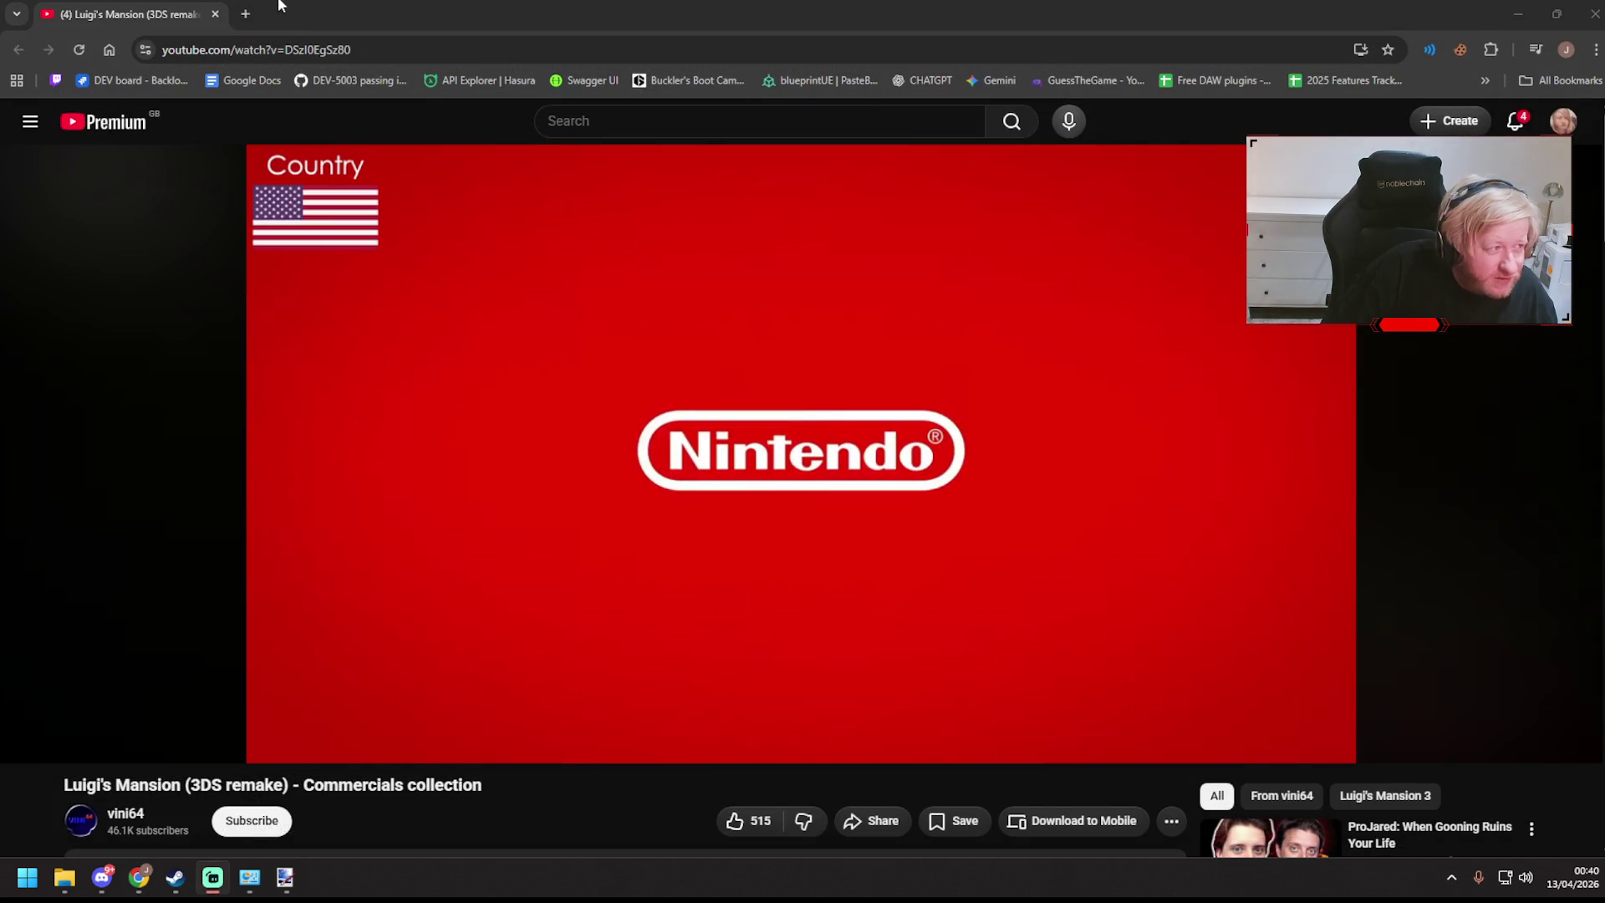
{"action": "middle_click", "coordinate": [83, 21]}
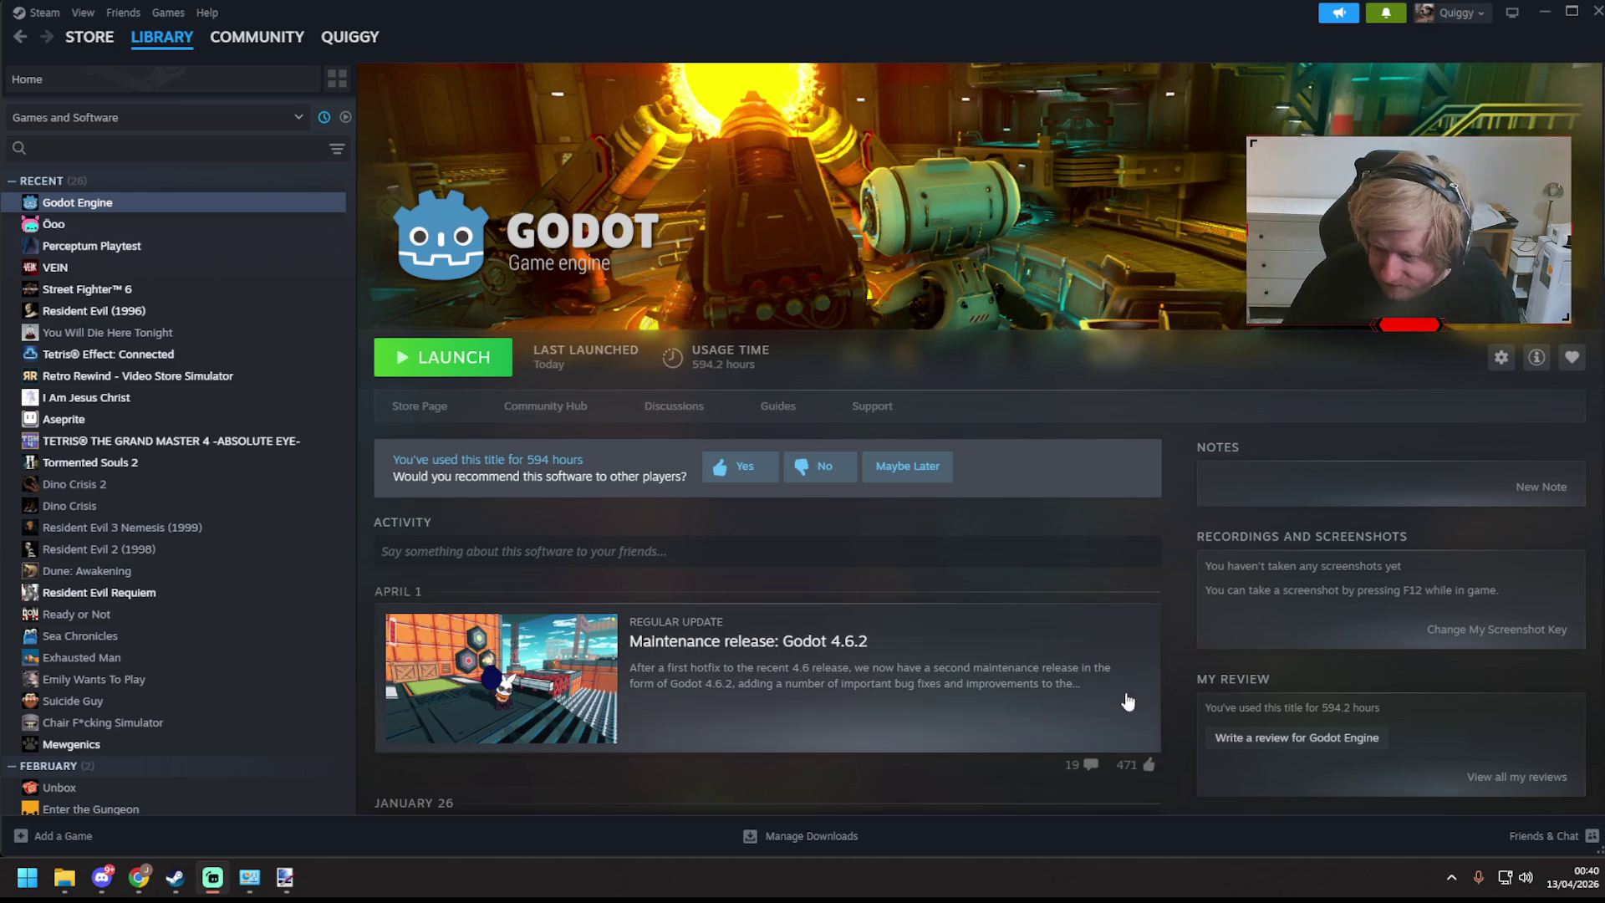
Go from Öoo's Library page to its store page and select the name Öoo in the description
{"action": "left_click", "coordinate": [198, 224]}
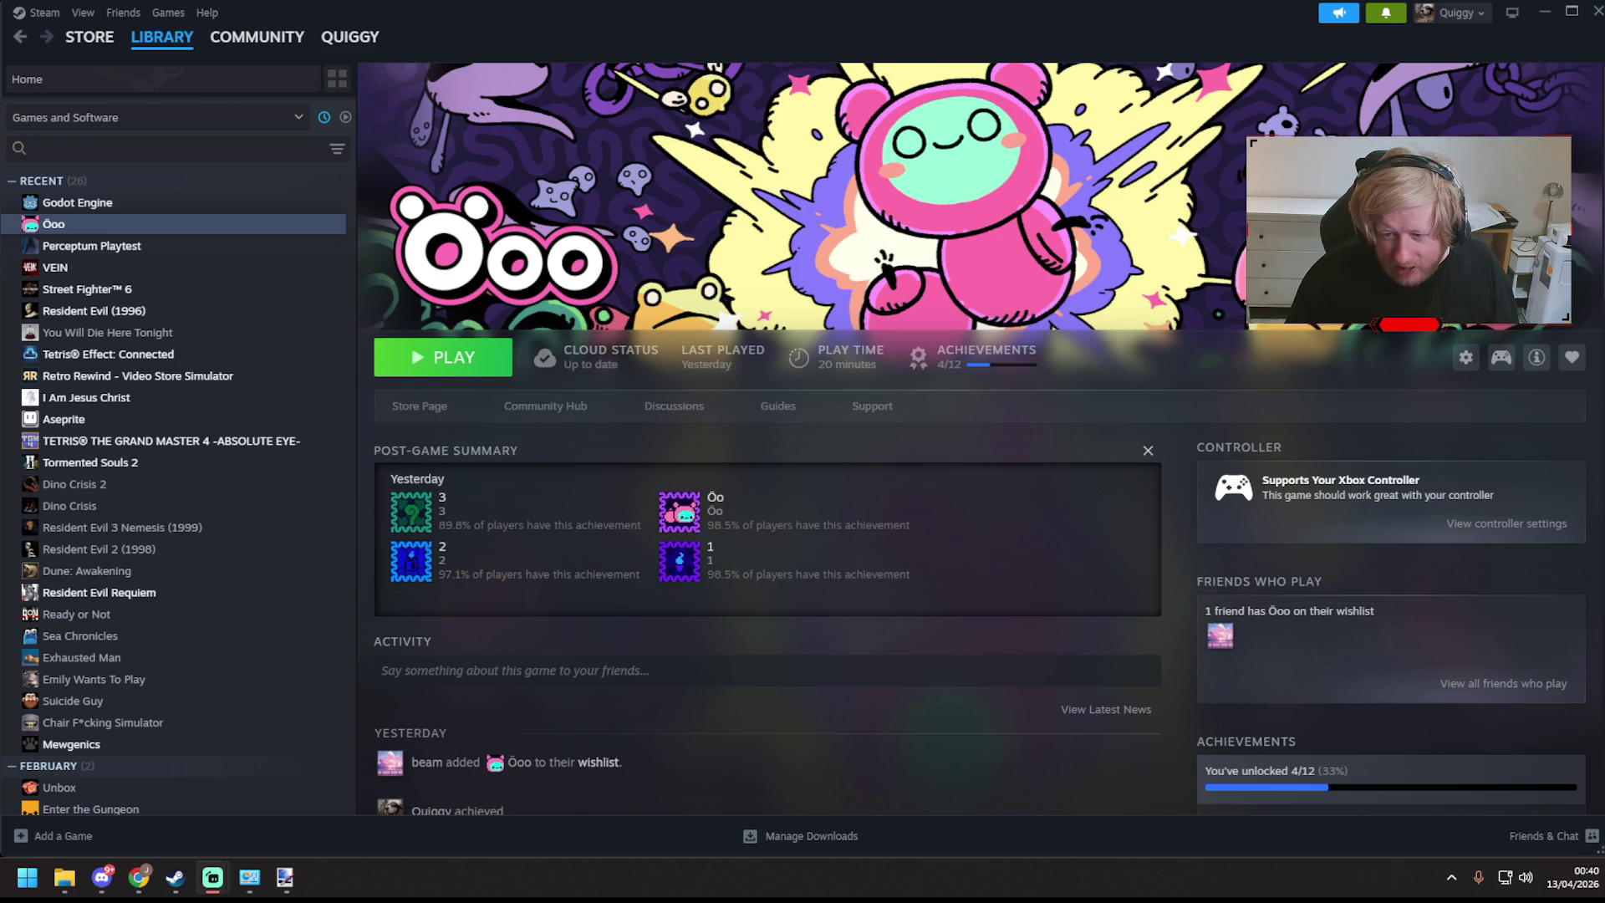
{"action": "left_click", "coordinate": [440, 405]}
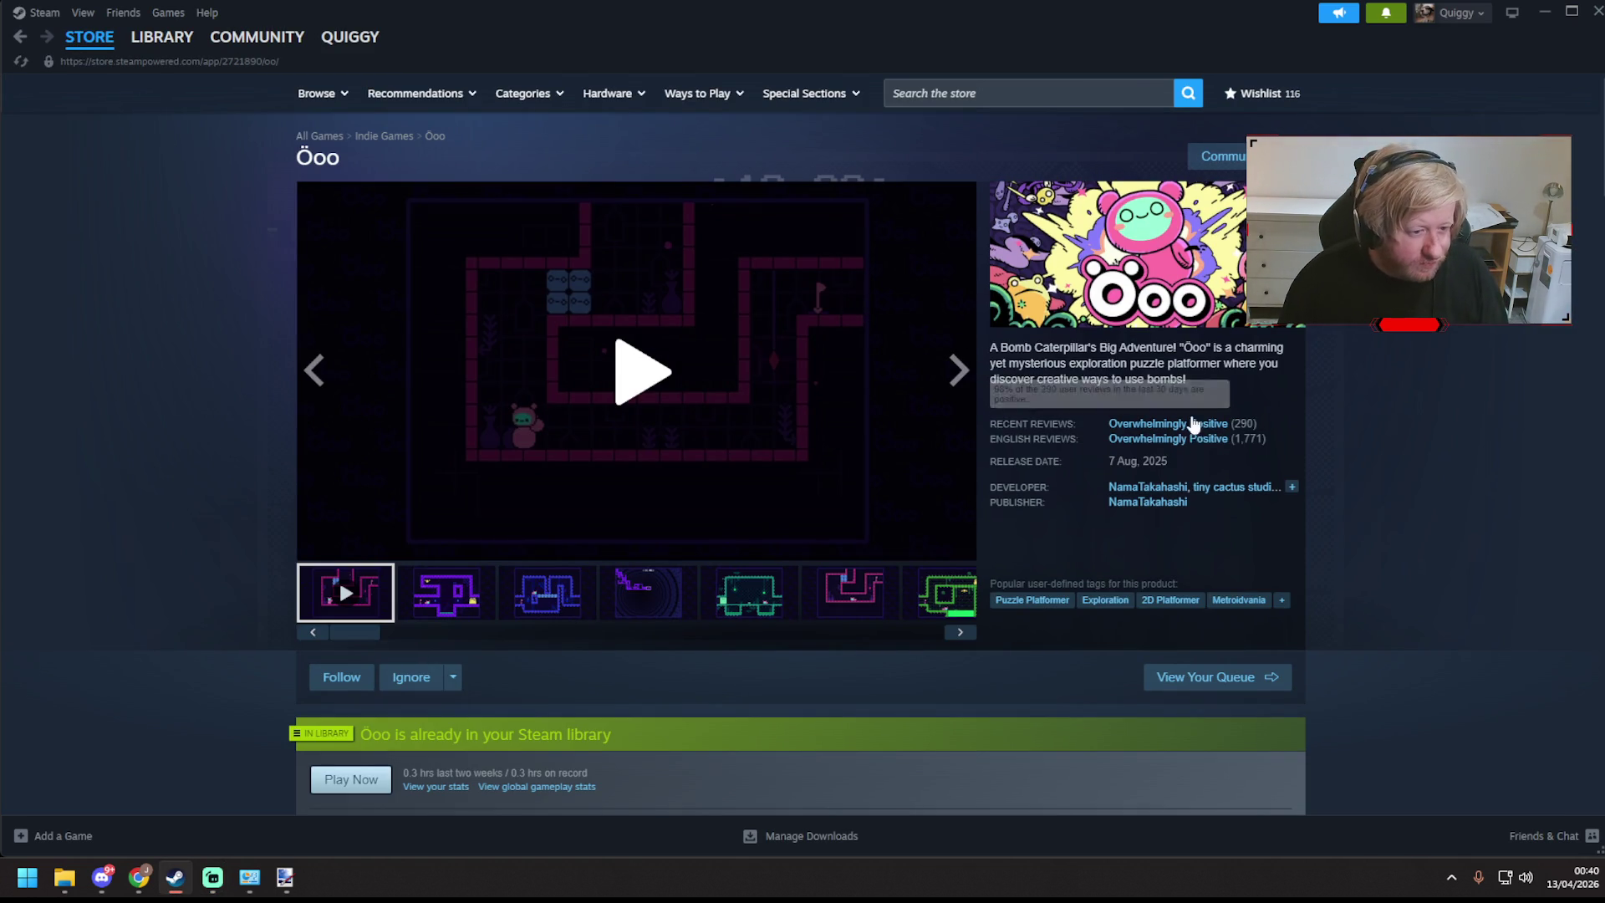
{"action": "double_click", "coordinate": [1195, 347]}
{"action": "key", "text": "alt+Tab"}
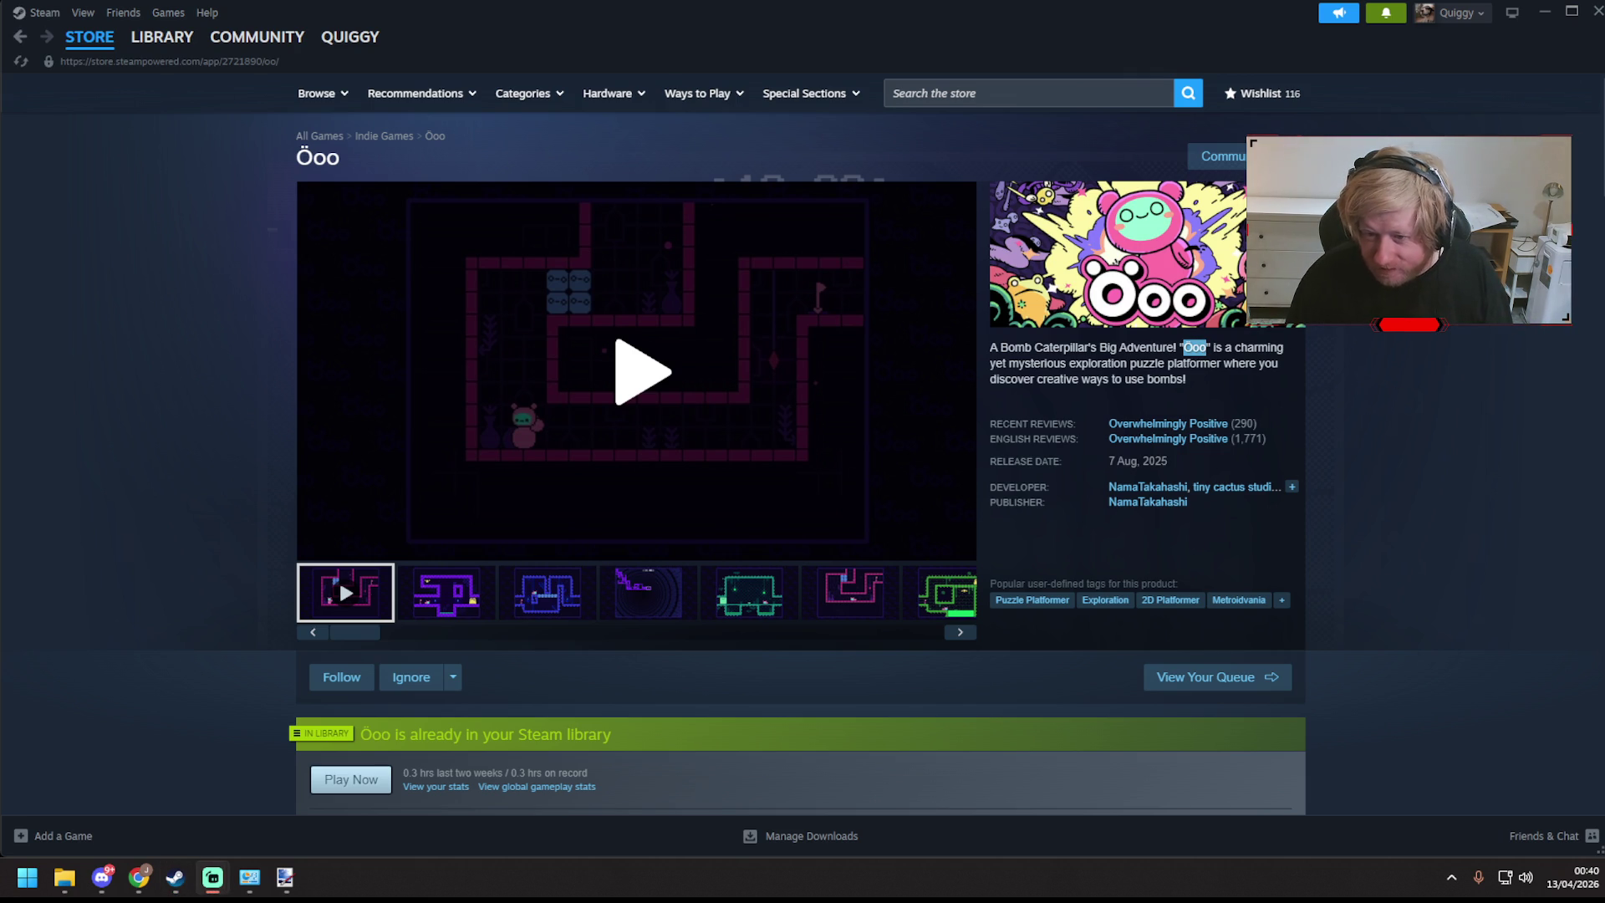
{"action": "left_click", "coordinate": [1481, 390]}
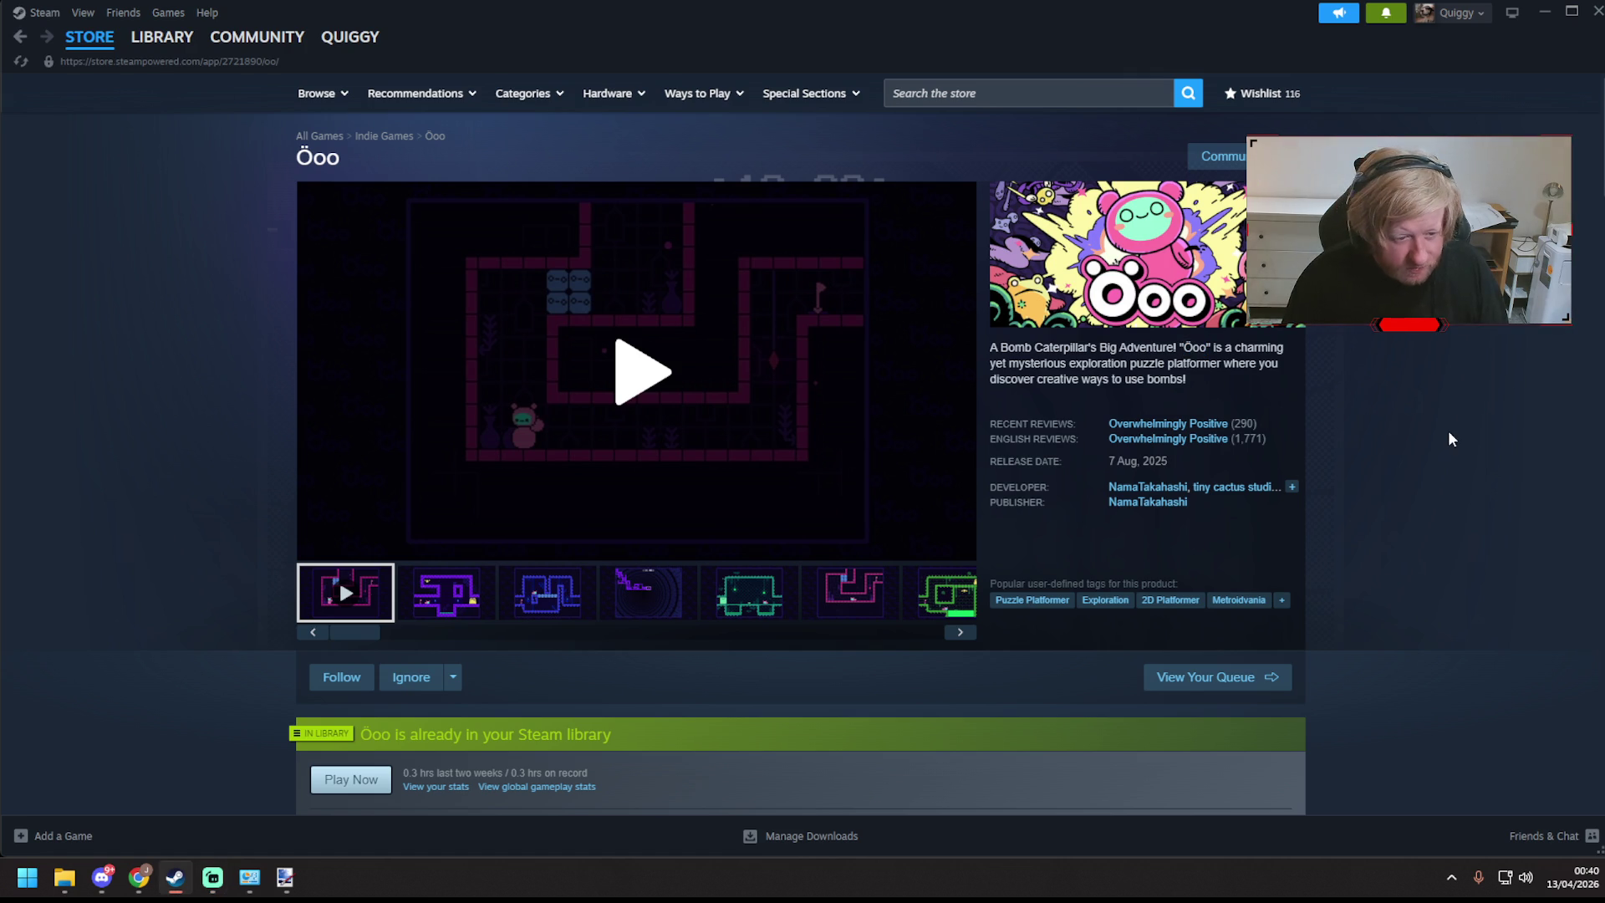